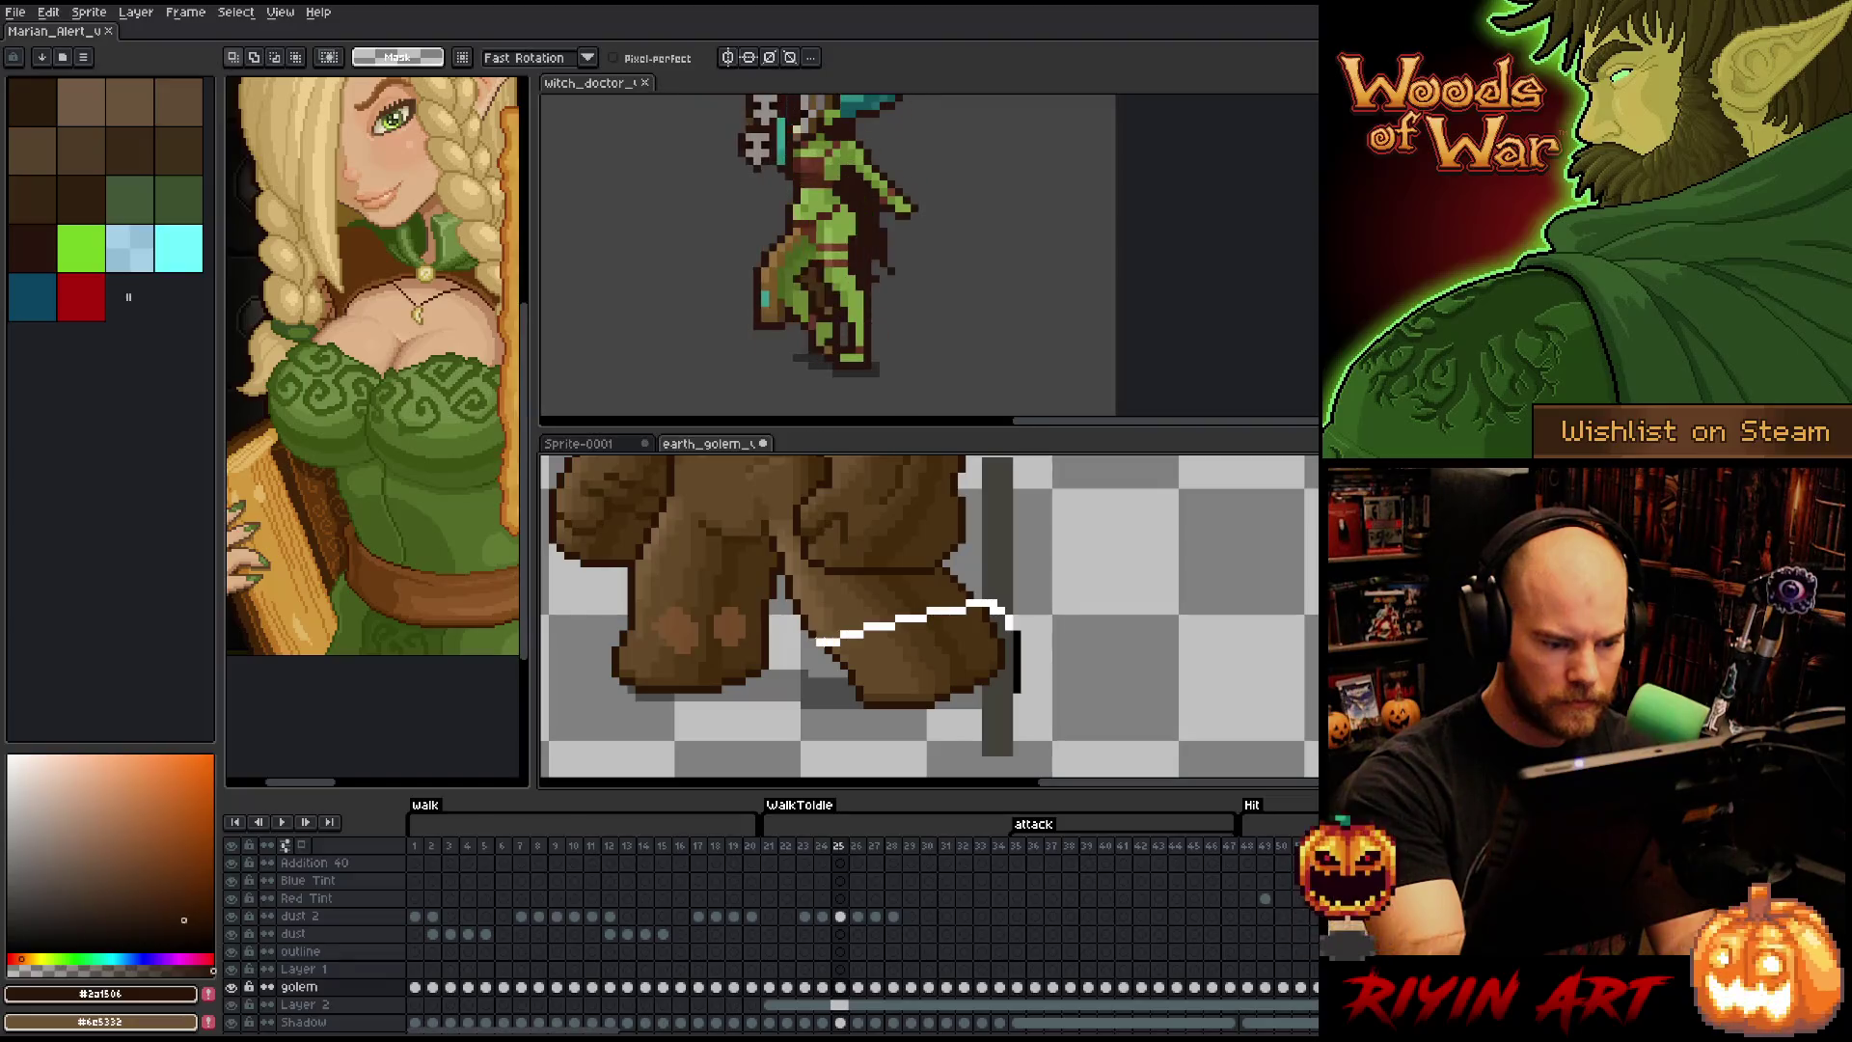
# - Nudge the selected front lower leg two pixels left in frame 25, committing each move
pyautogui.press('Left')
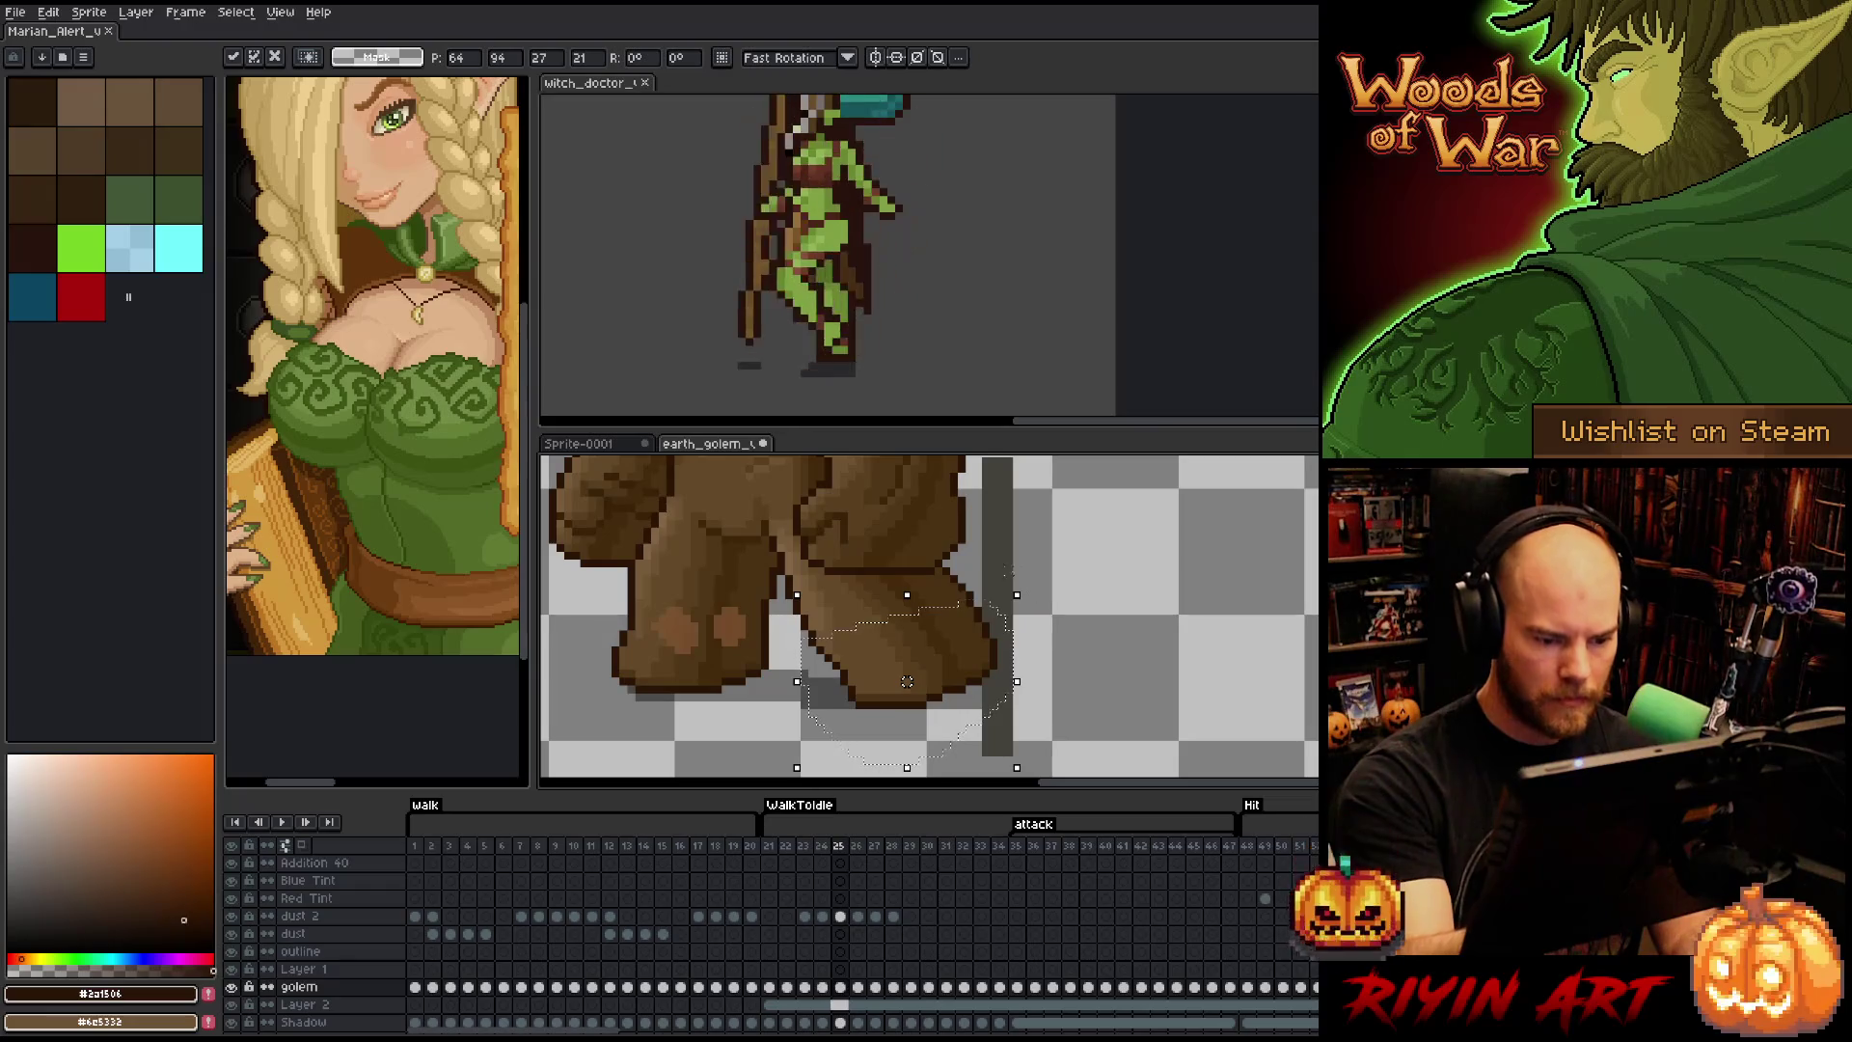
pyautogui.press('Return')
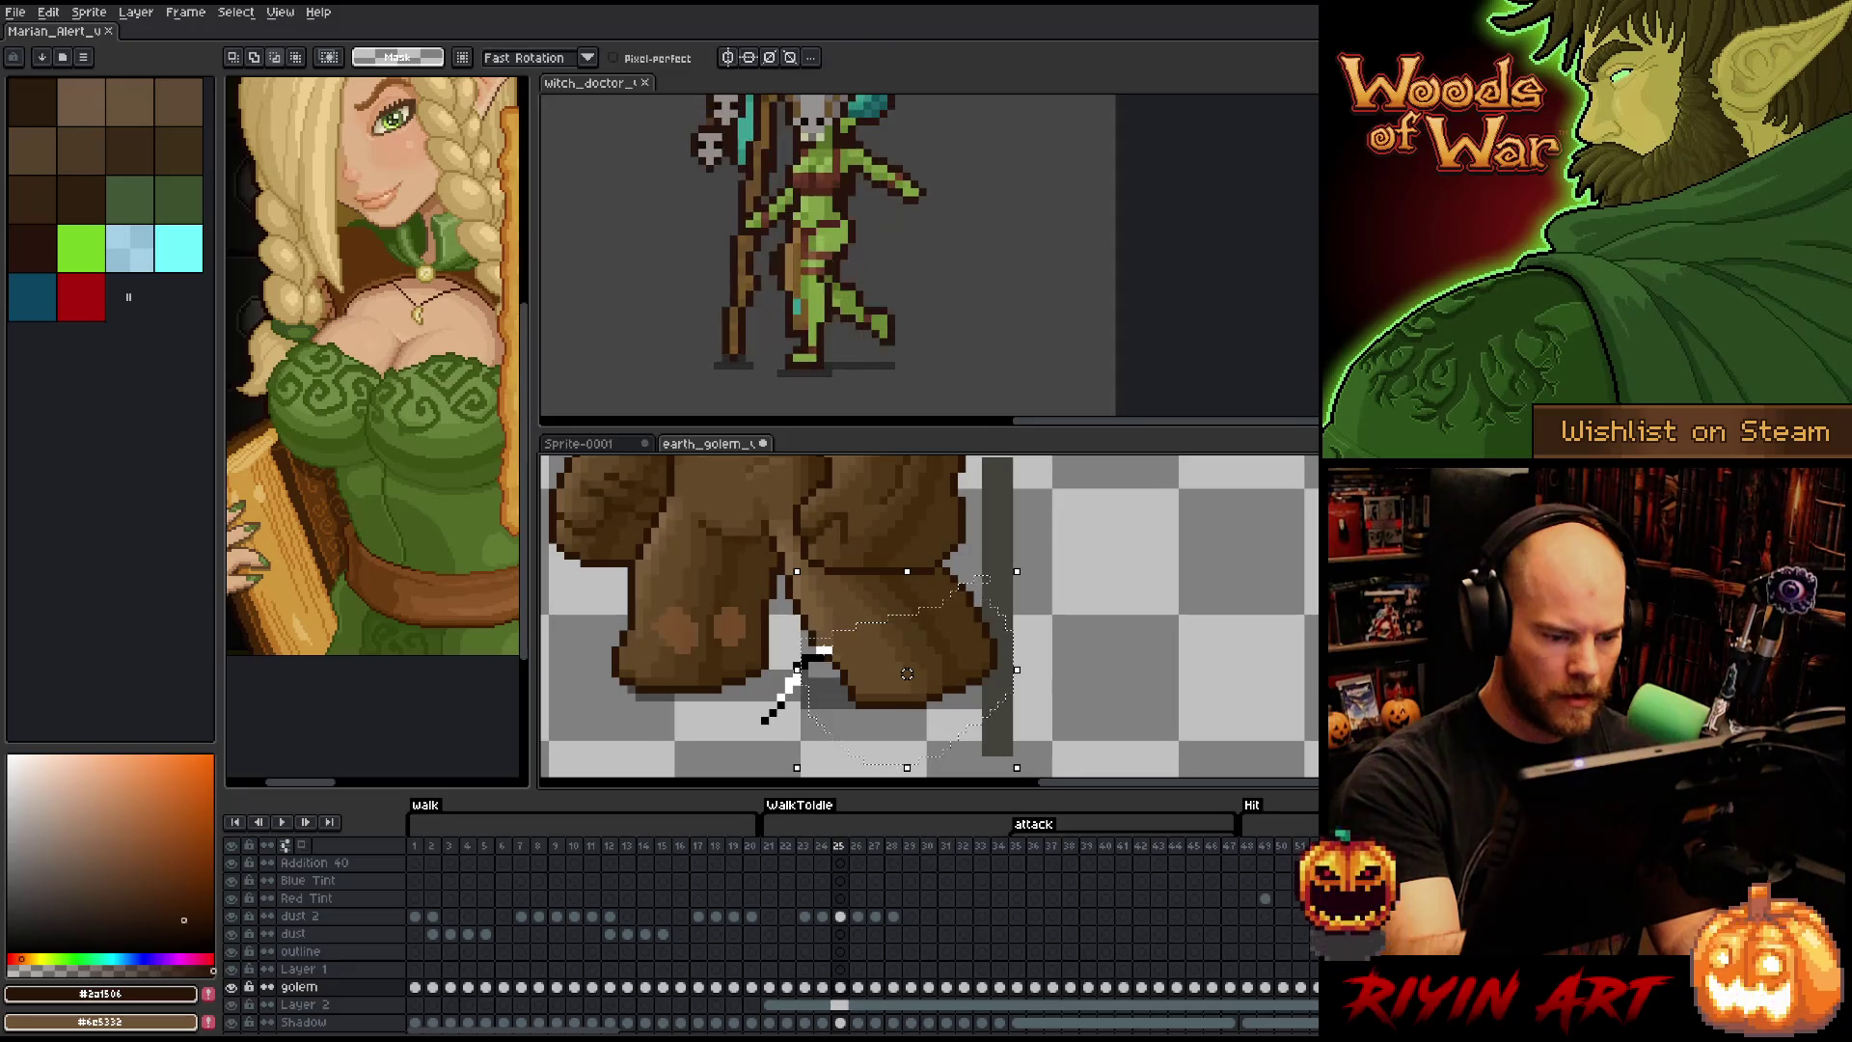
pyautogui.press('Left')
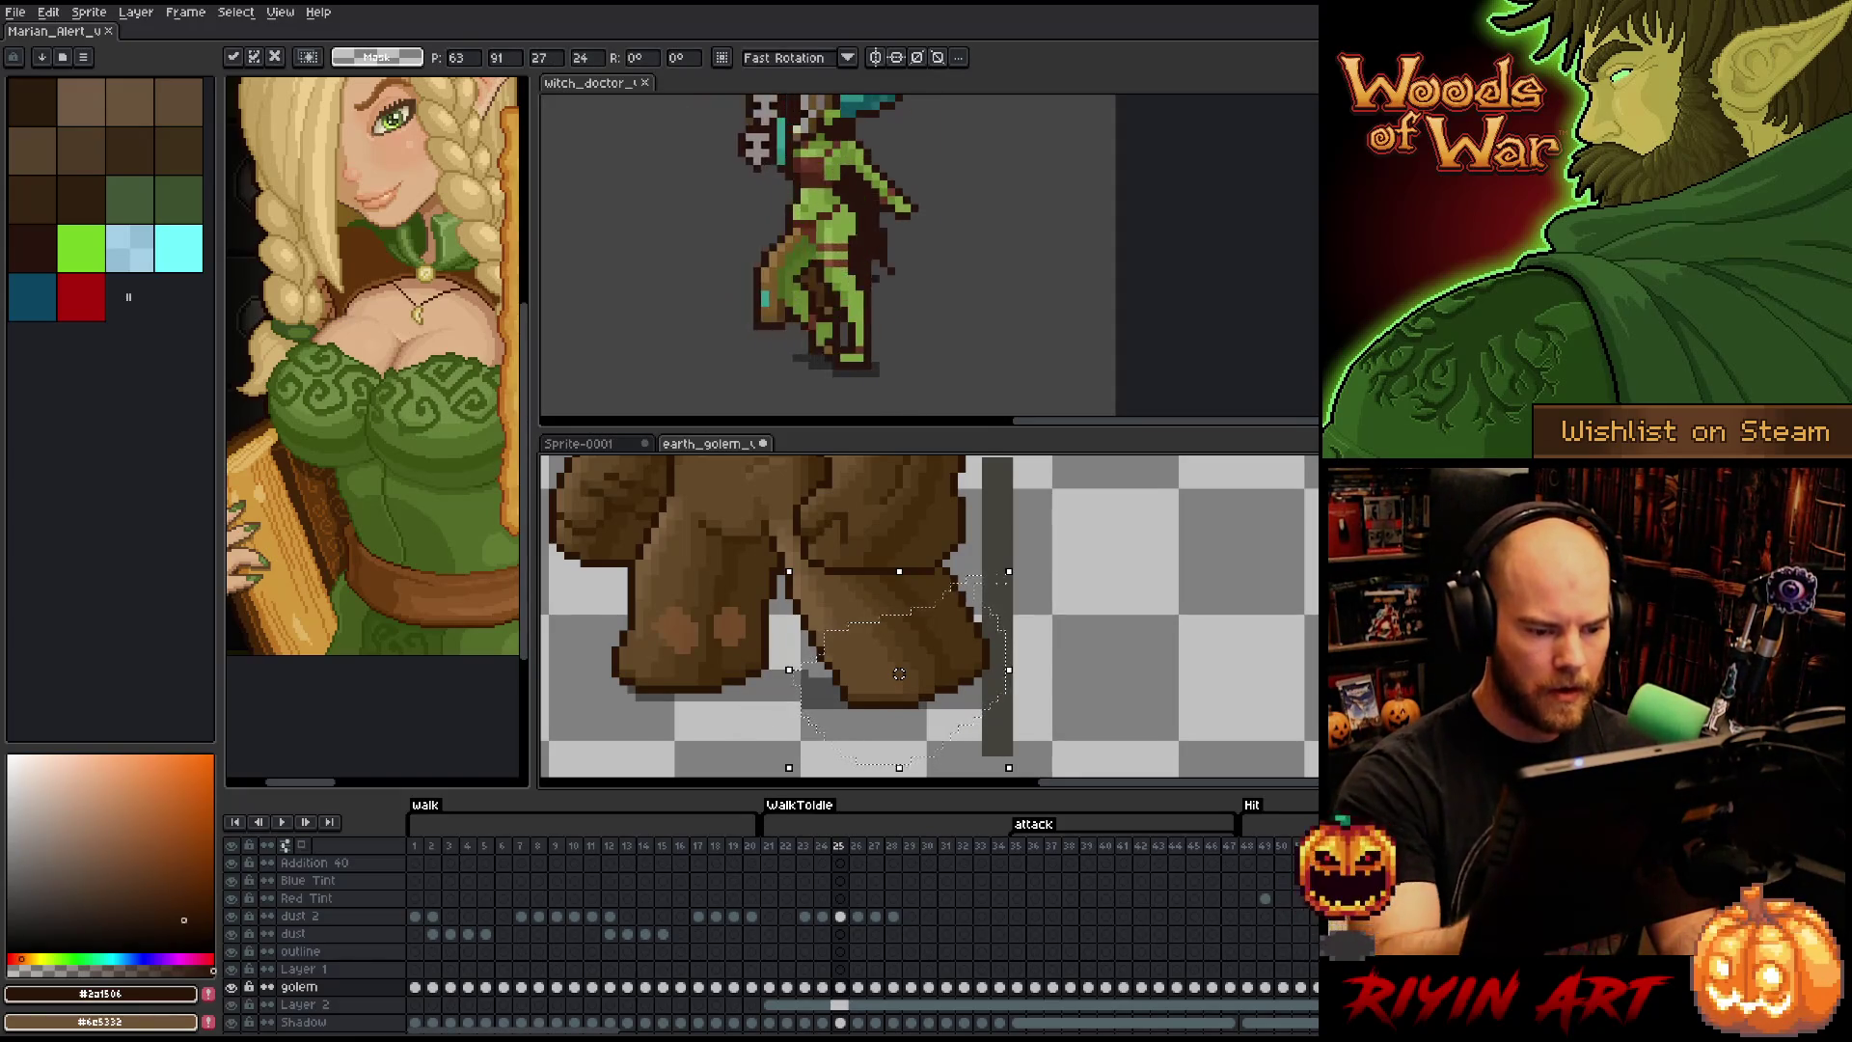
pyautogui.press('Return')
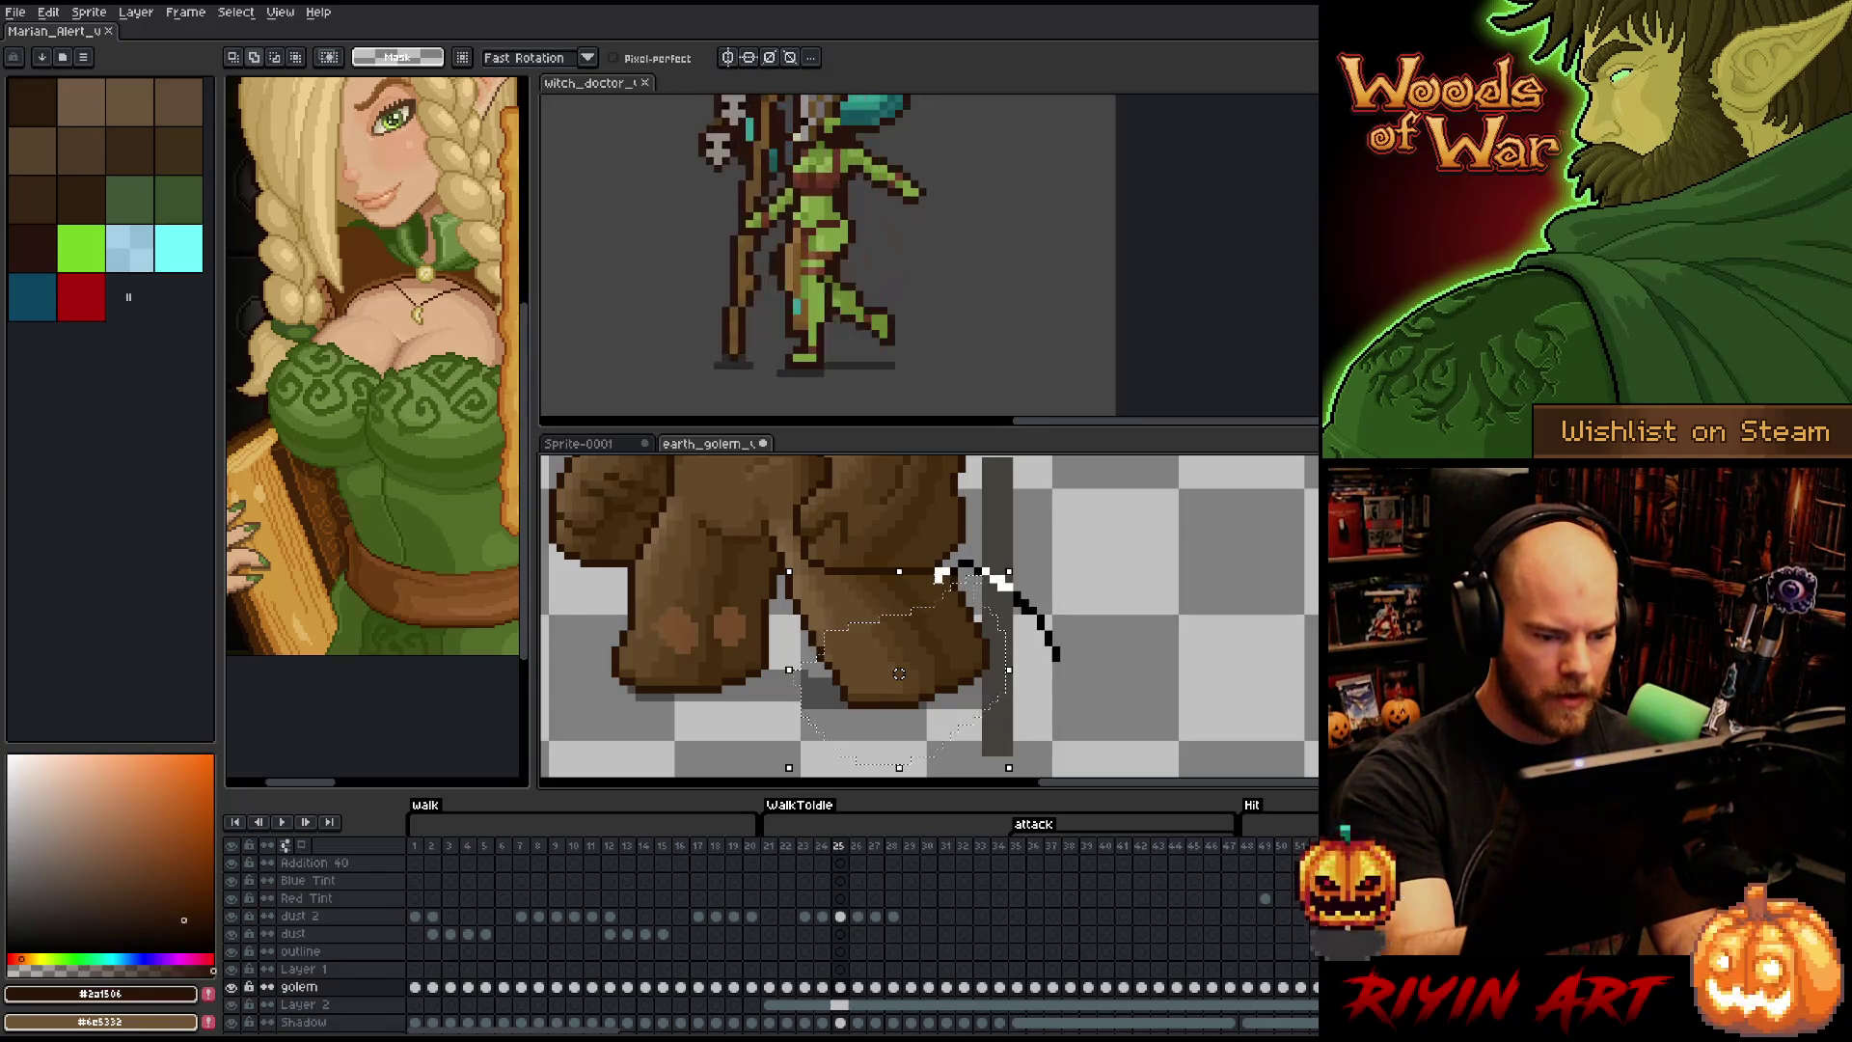
# - Reselect the lower leg, drag it further left, then zoom out to check the whole golem
pyautogui.moveTo(898, 673); pyautogui.dragTo(906, 670)
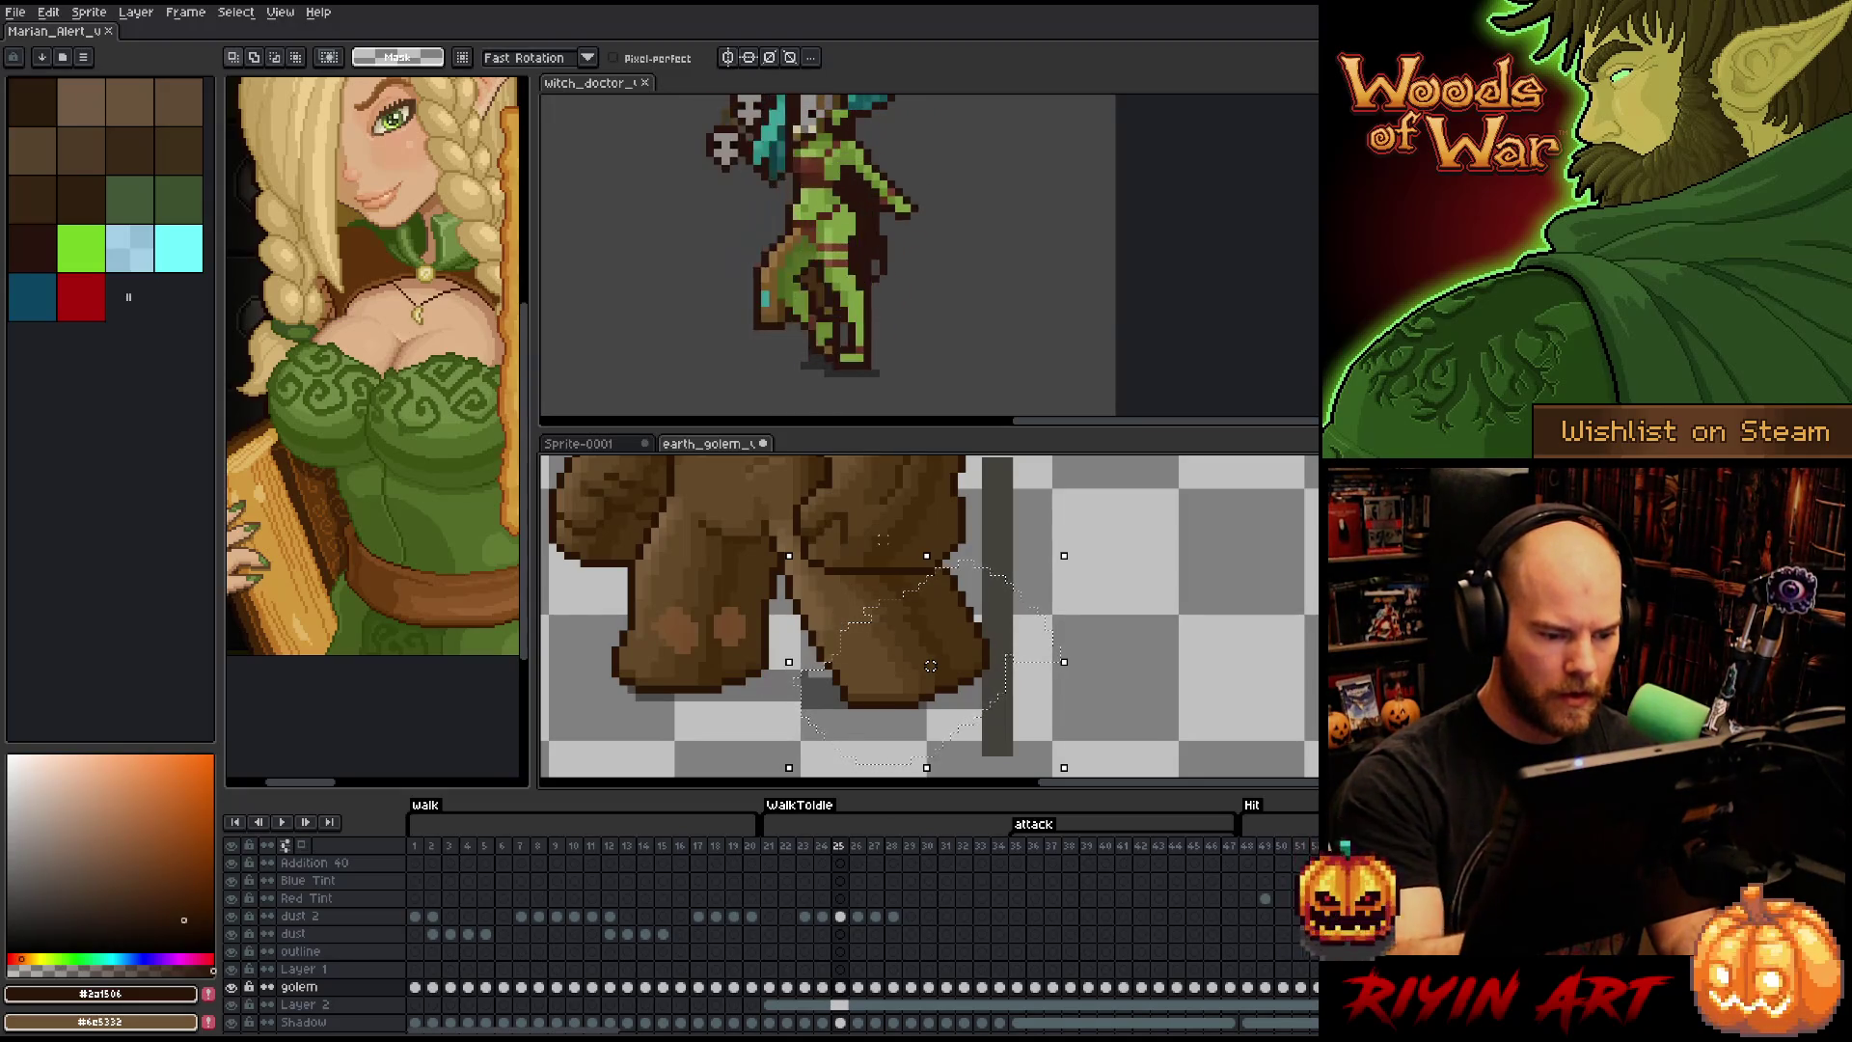
pyautogui.moveTo(930, 665); pyautogui.dragTo(922, 665)
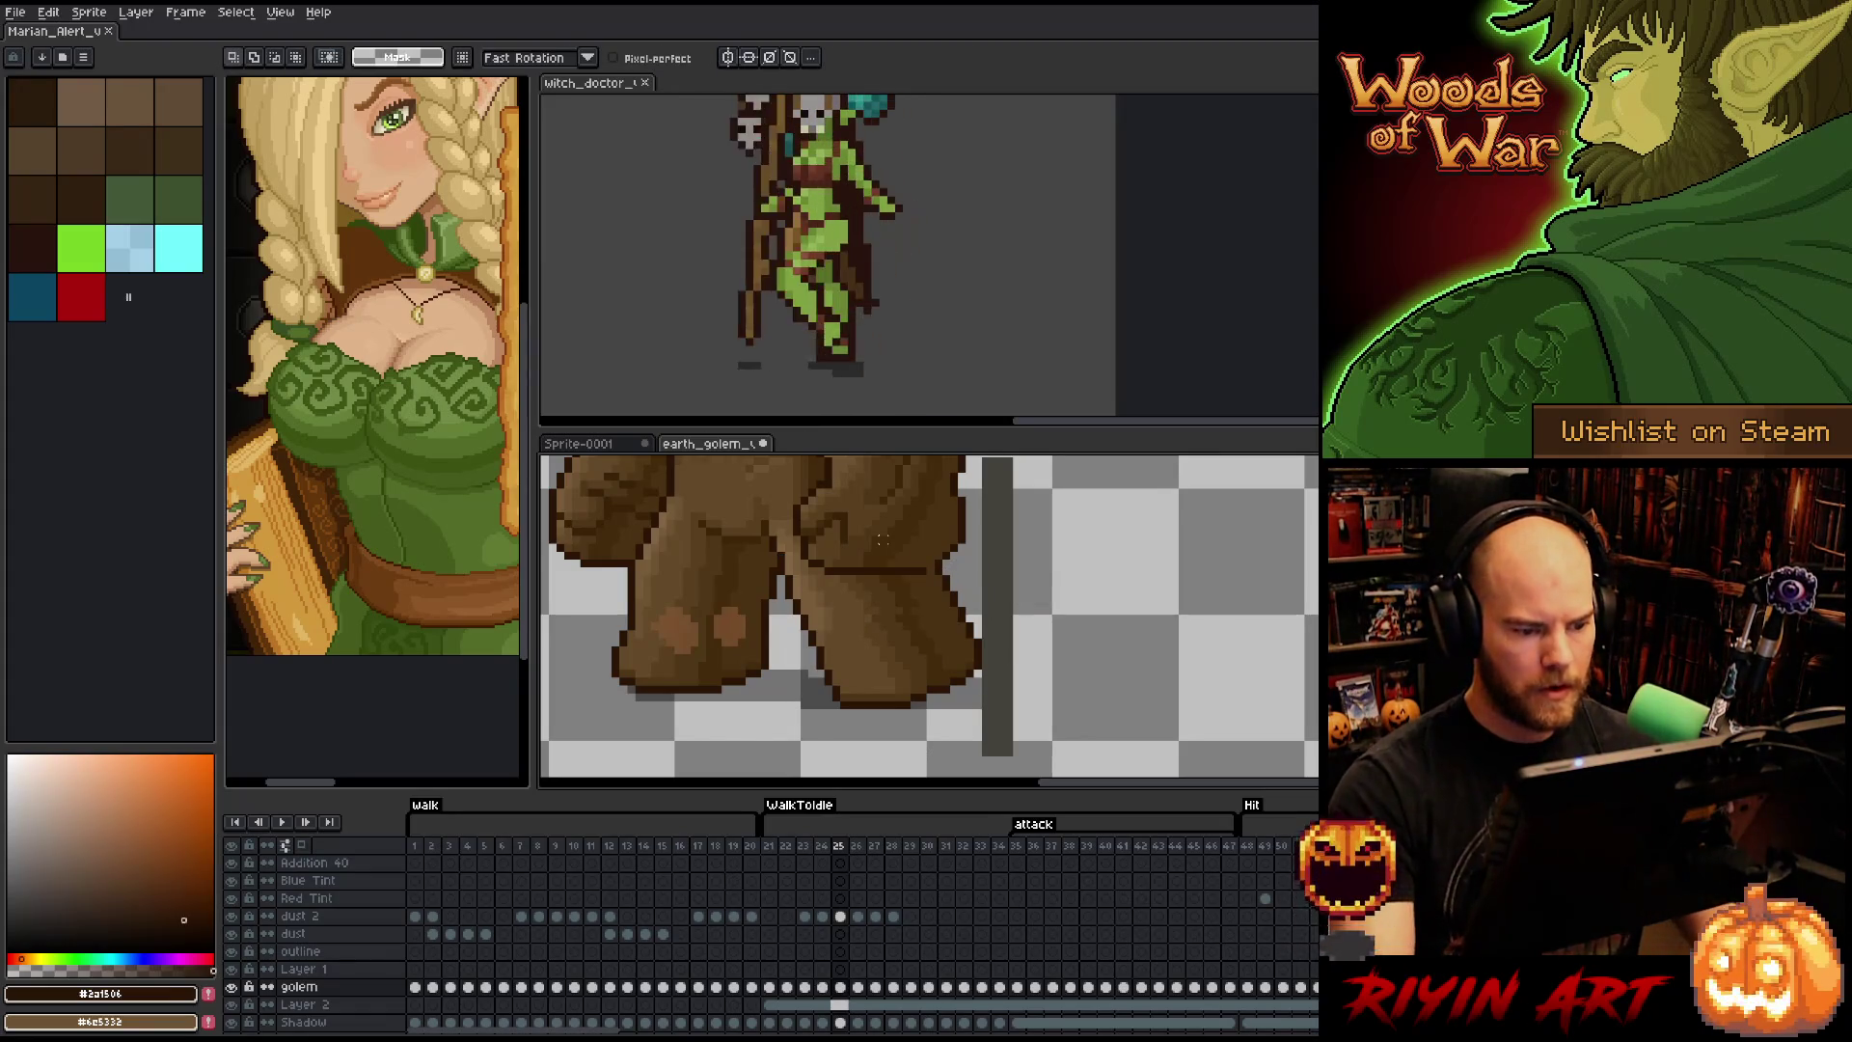
pyautogui.scroll(-2, 922, 666)
pyautogui.moveTo(880, 587)
pyautogui.mouseDown()
pyautogui.moveTo(875, 669)
pyautogui.moveTo(882, 631)
pyautogui.mouseUp()
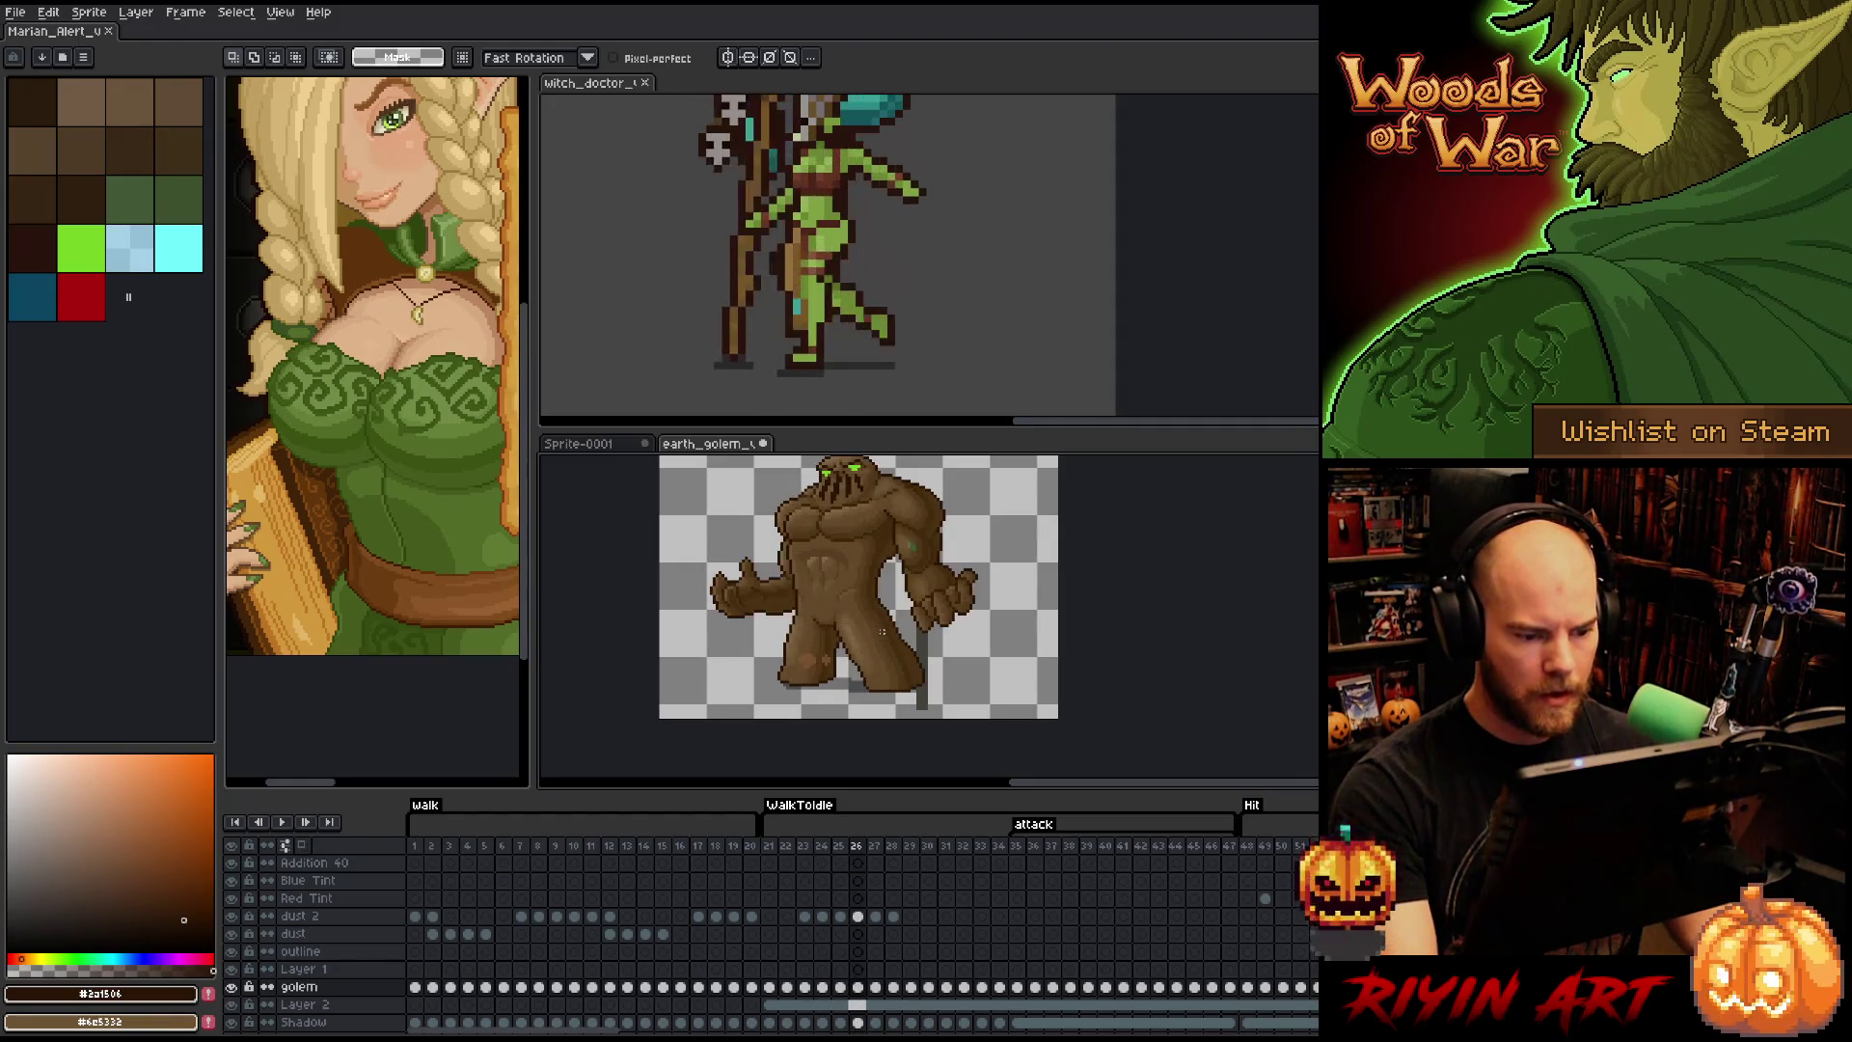
pyautogui.press('Left')
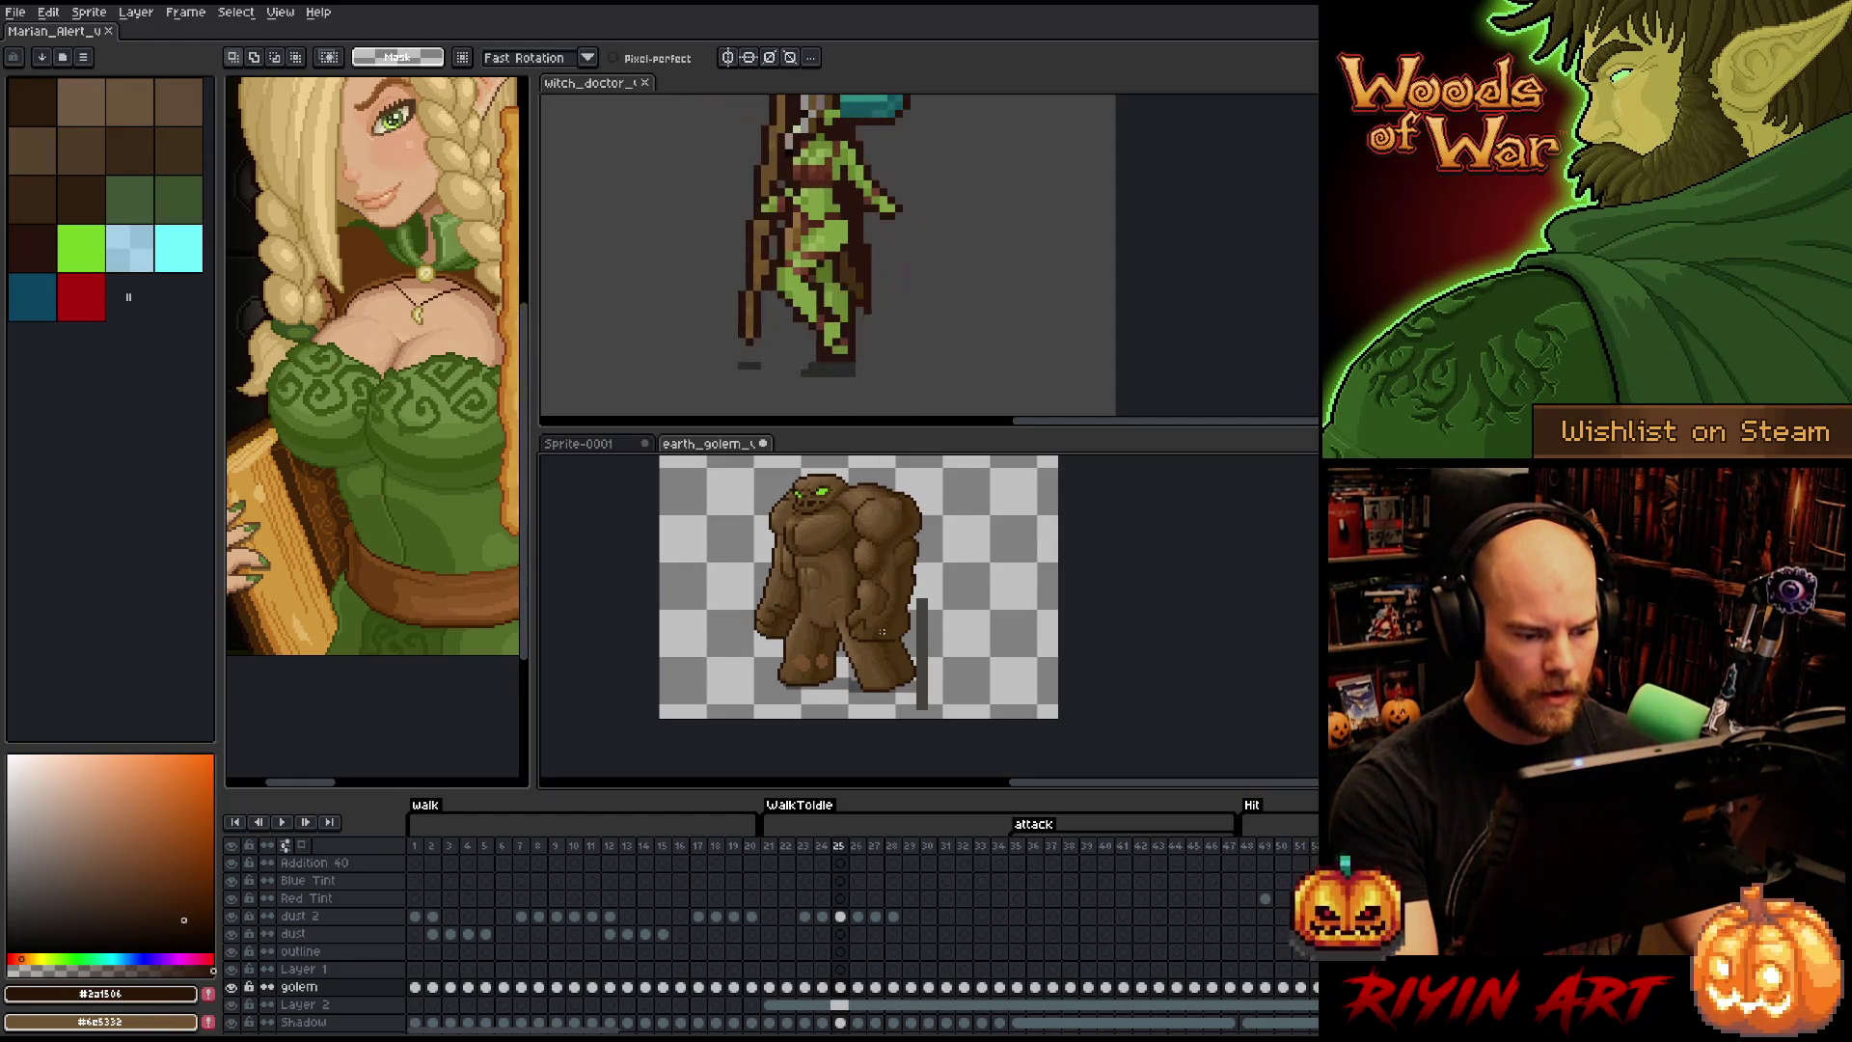
pyautogui.scroll(3, 881, 632)
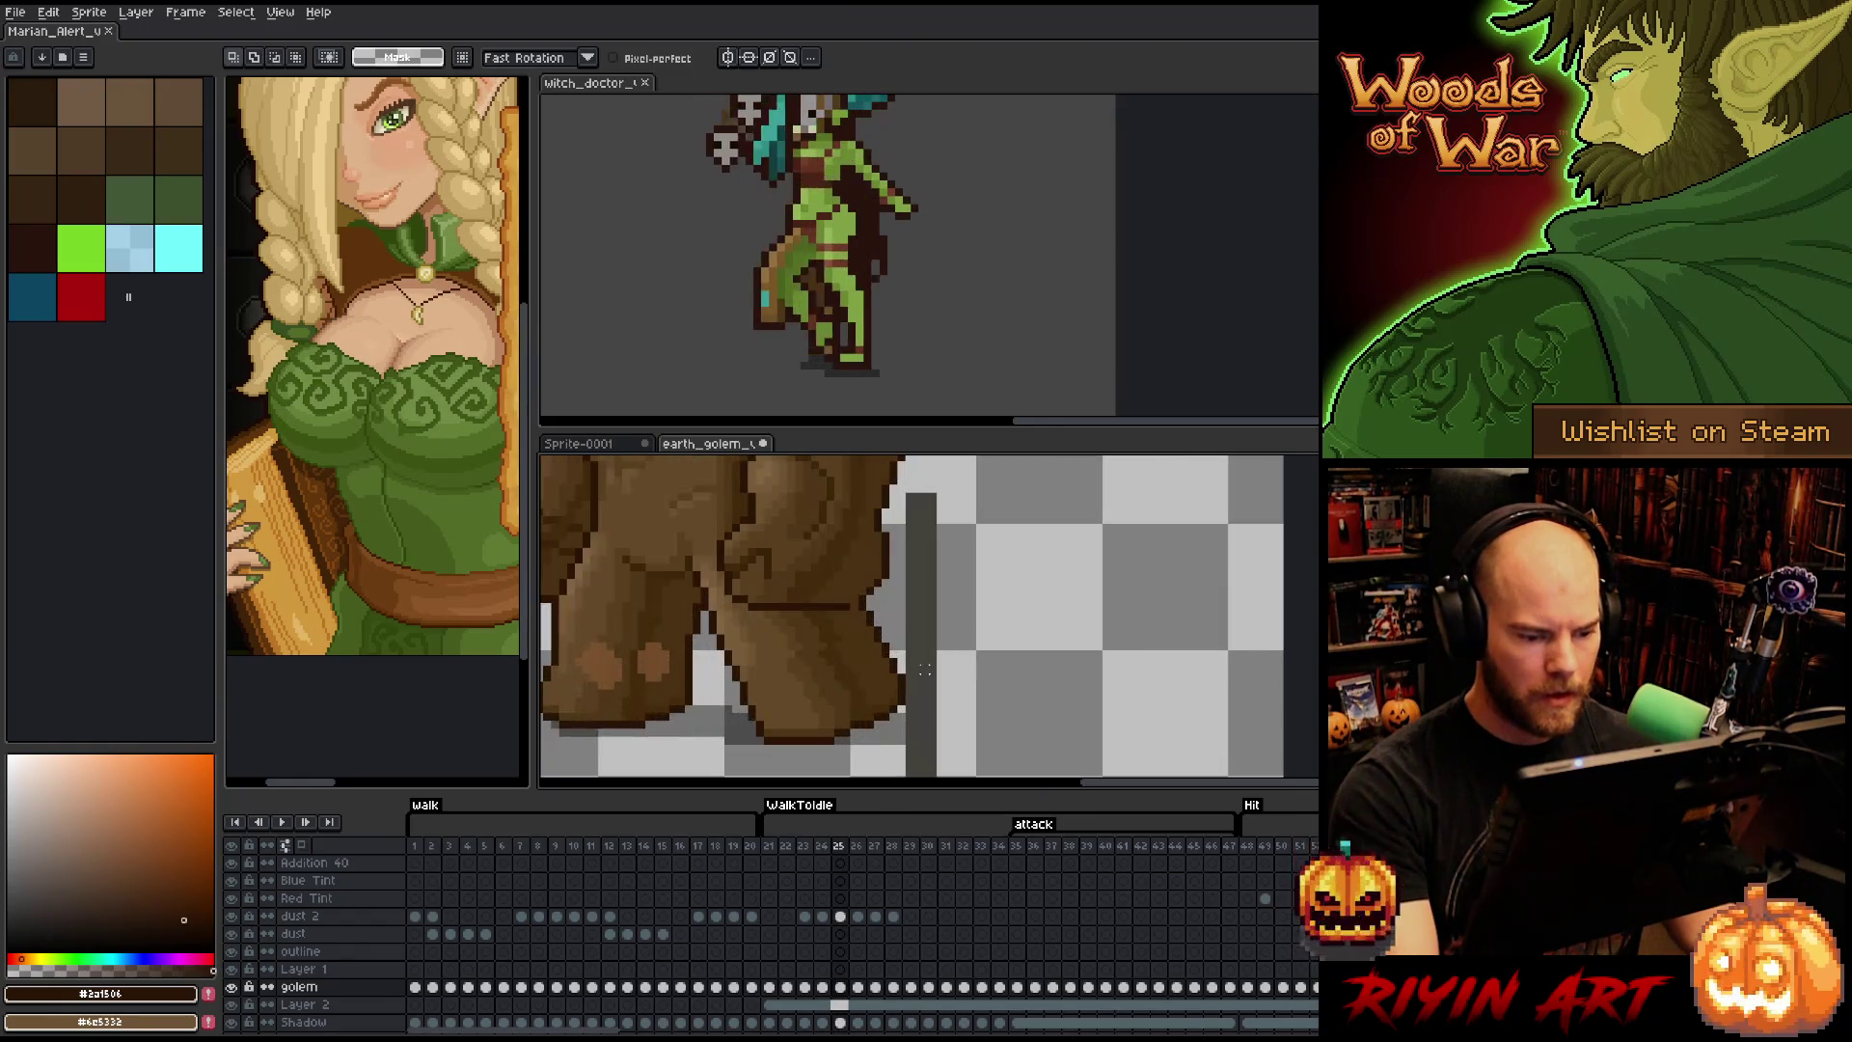
# - Move the lower leg's pixels one pixel right in frame 25, then drop the selection
pyautogui.moveTo(981, 625); pyautogui.dragTo(979, 625)
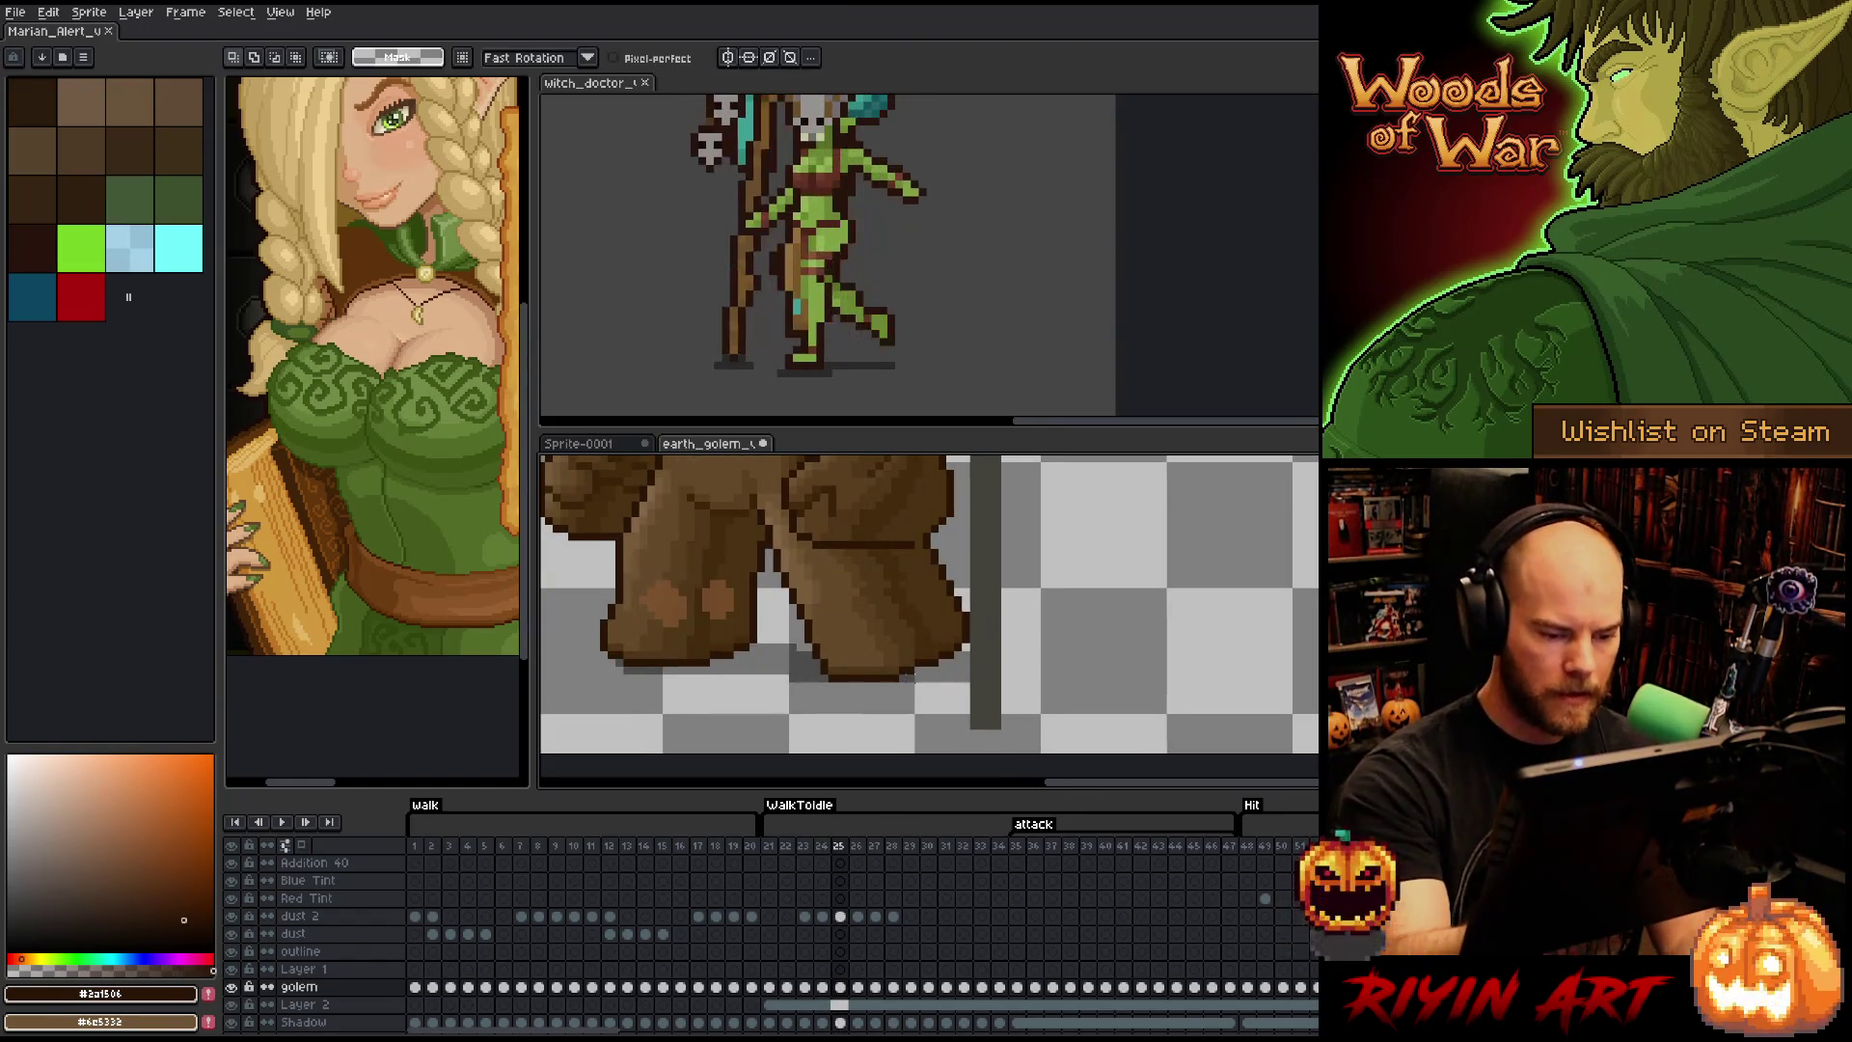
pyautogui.press('ctrl')
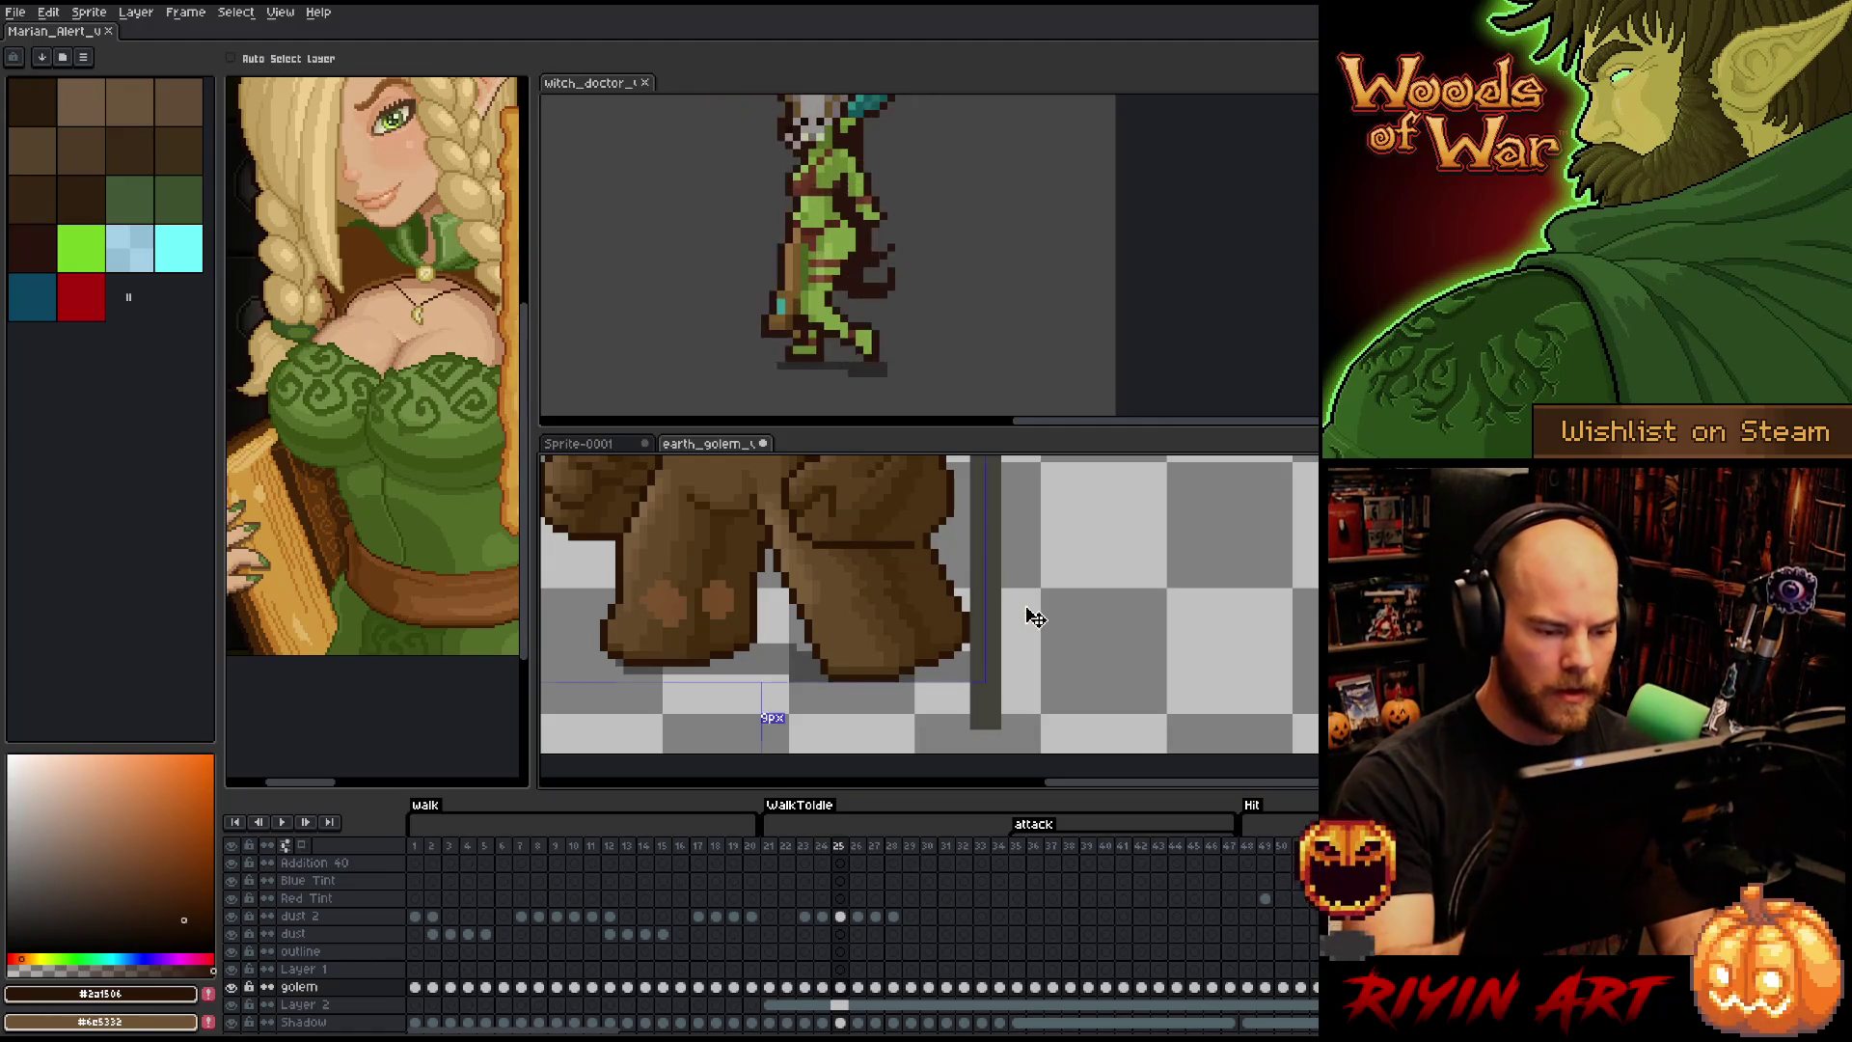
pyautogui.moveTo(1035, 617); pyautogui.dragTo(1029, 616)
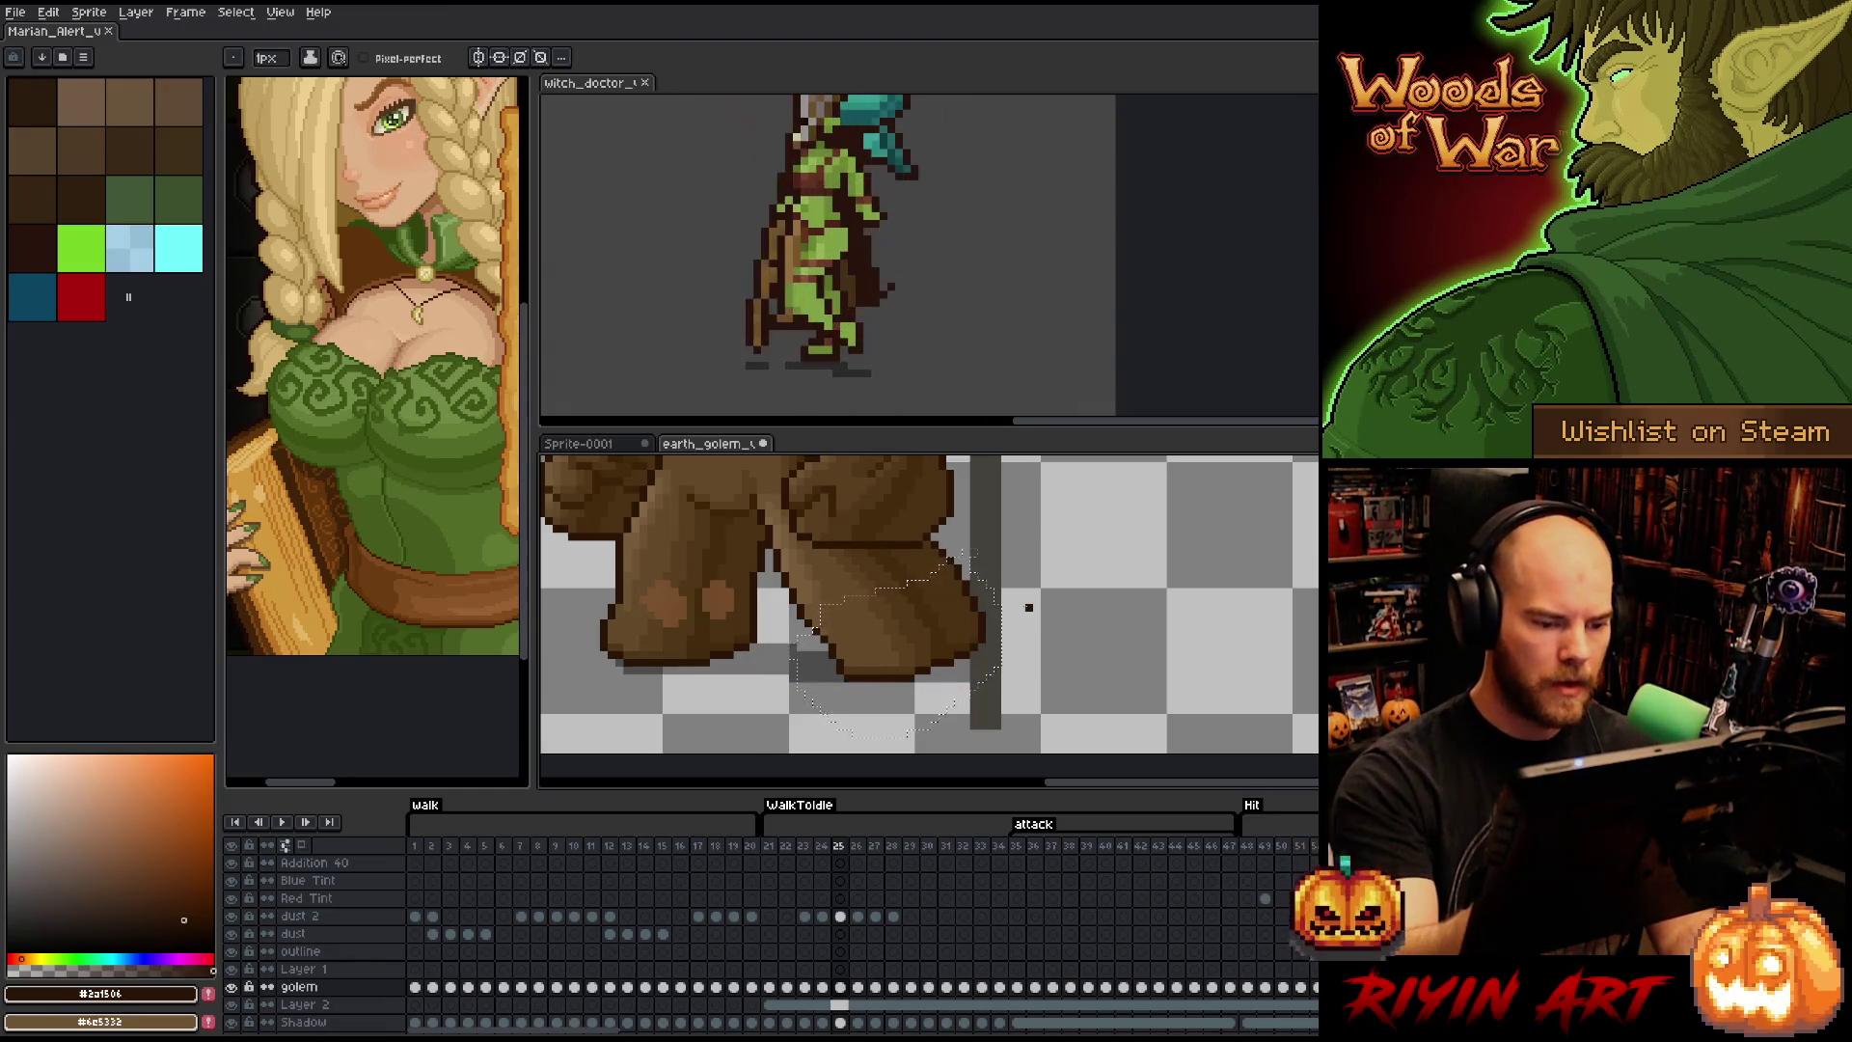
pyautogui.press('ctrl')
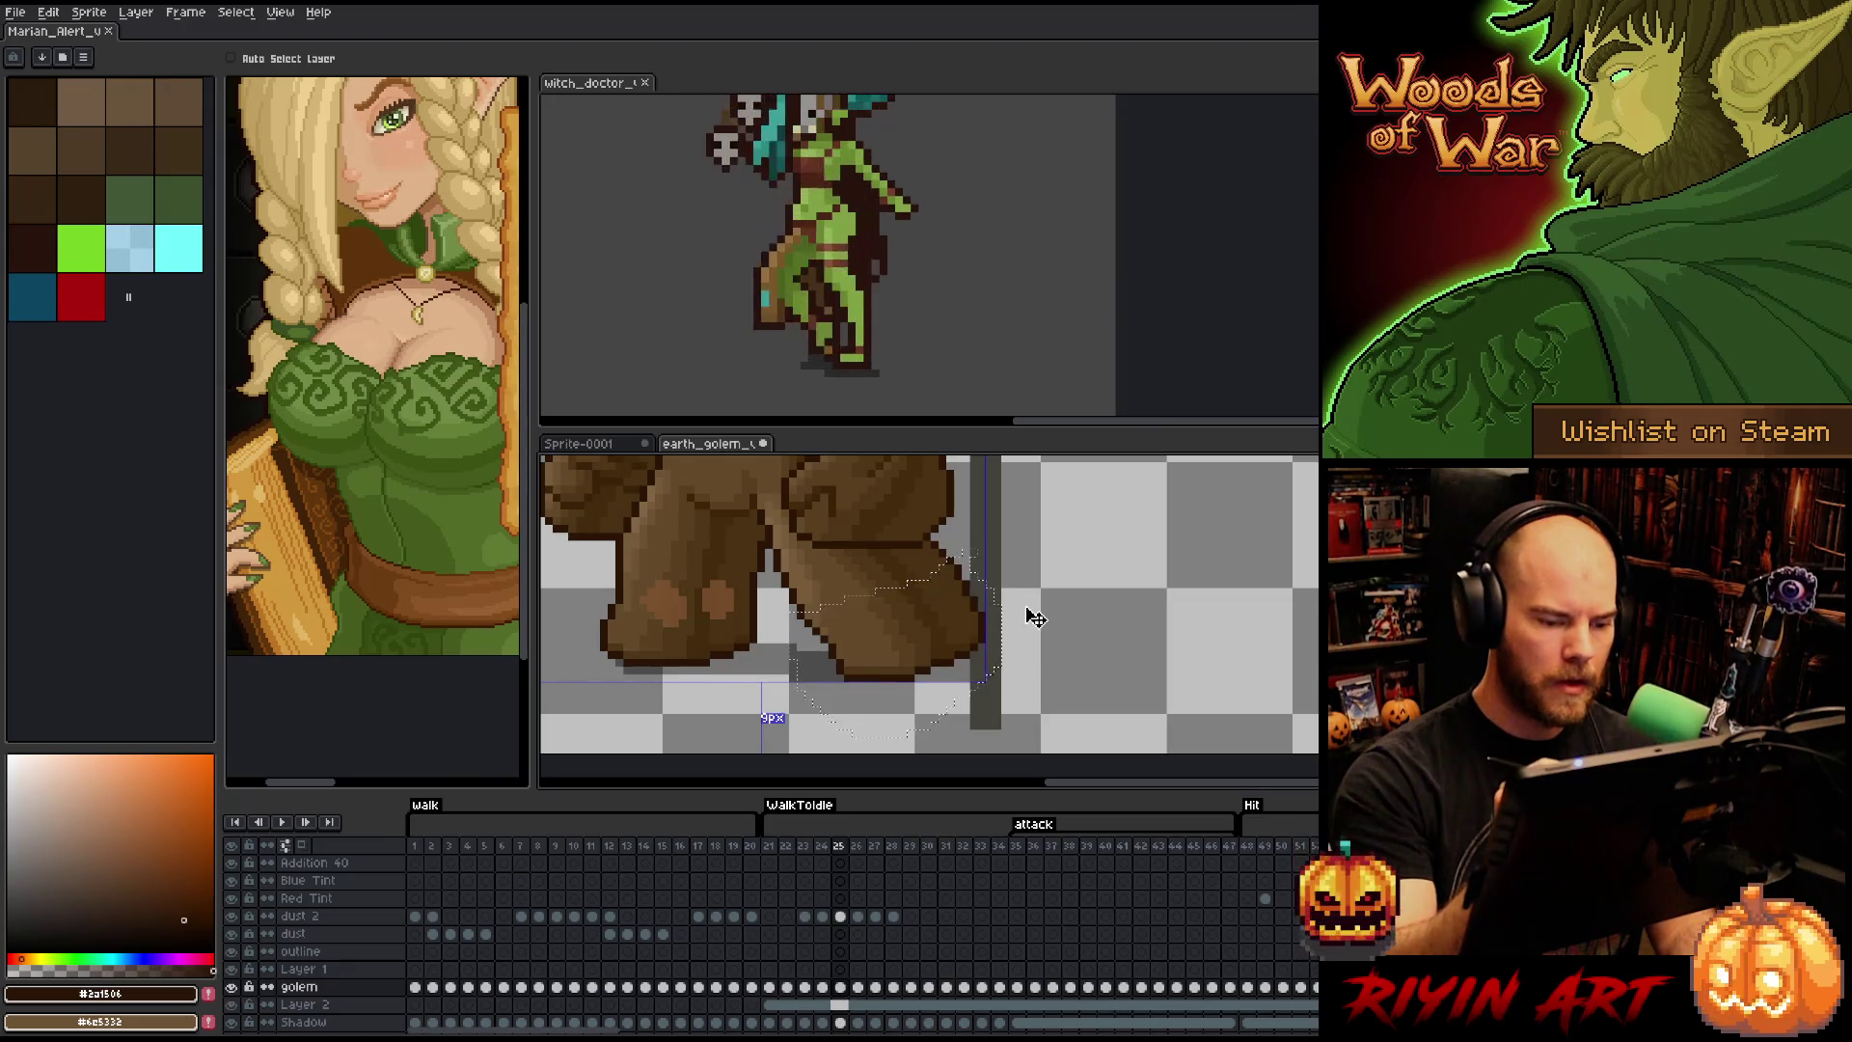
pyautogui.moveTo(1035, 618); pyautogui.dragTo(1037, 617)
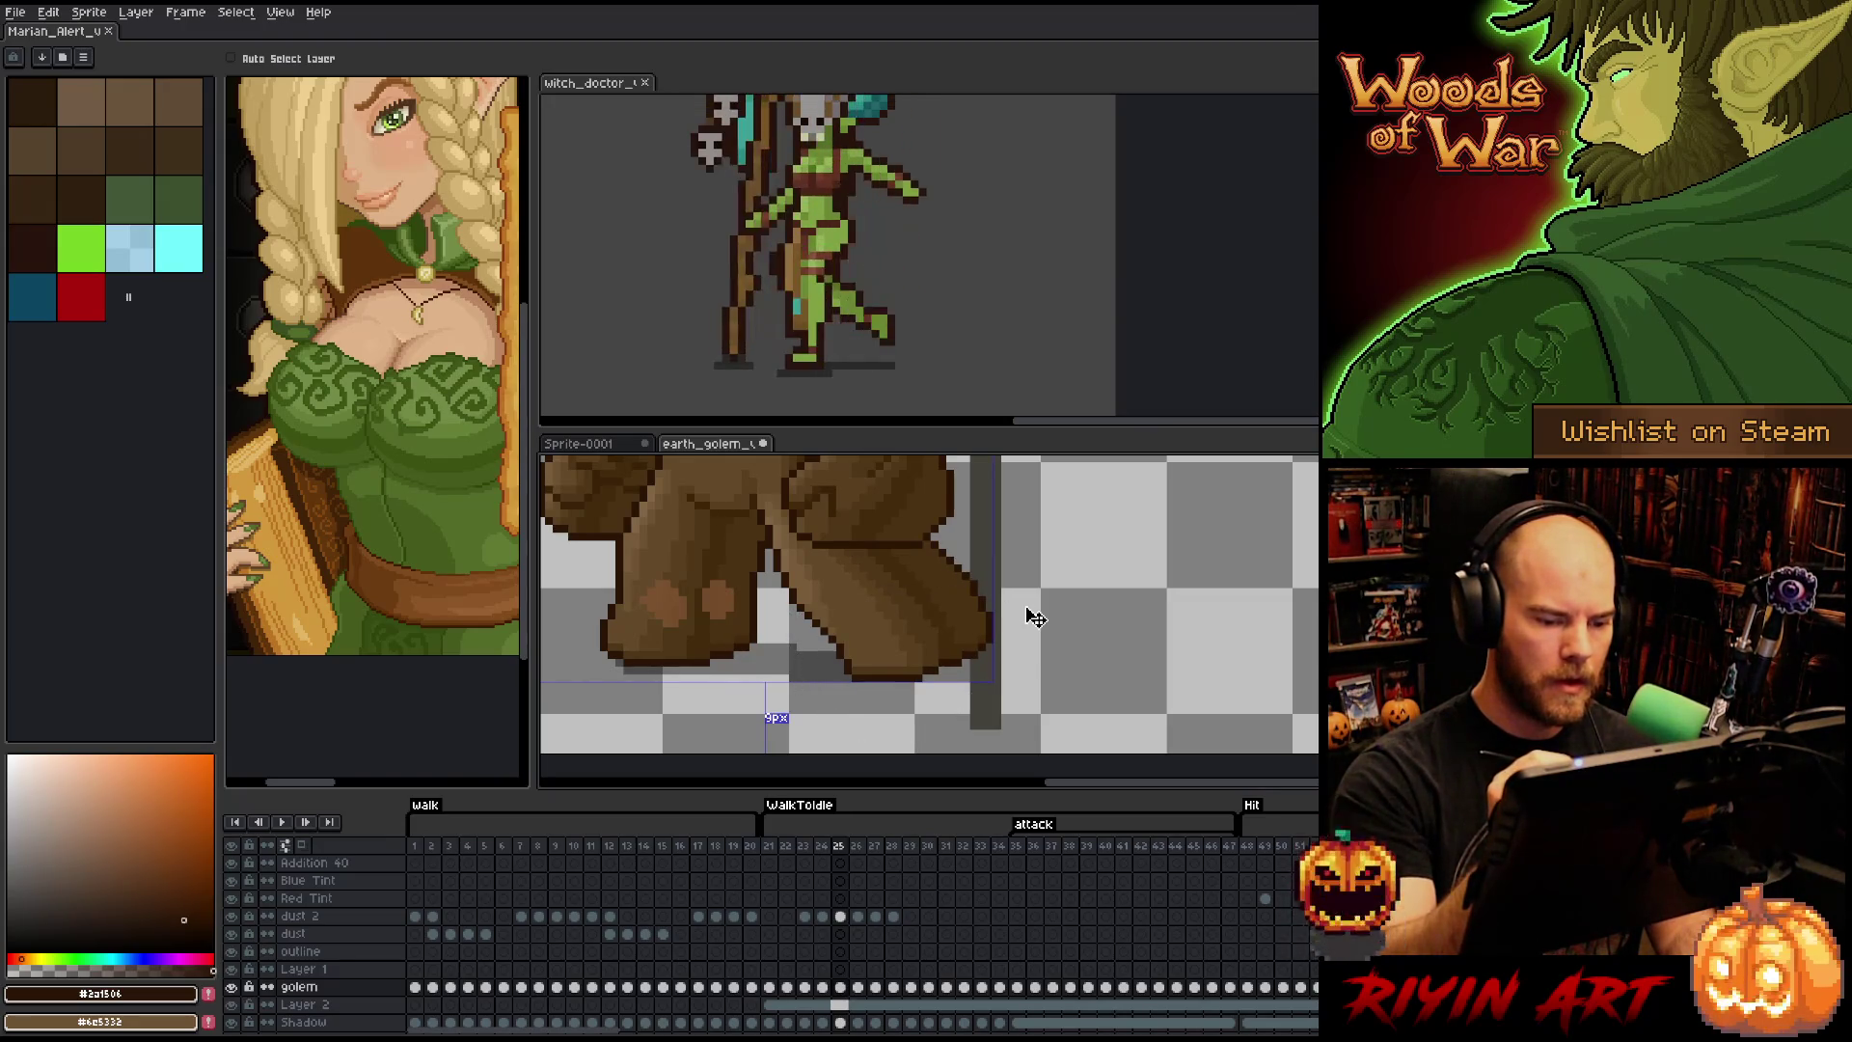
pyautogui.hotkey('ctrl', 'z')
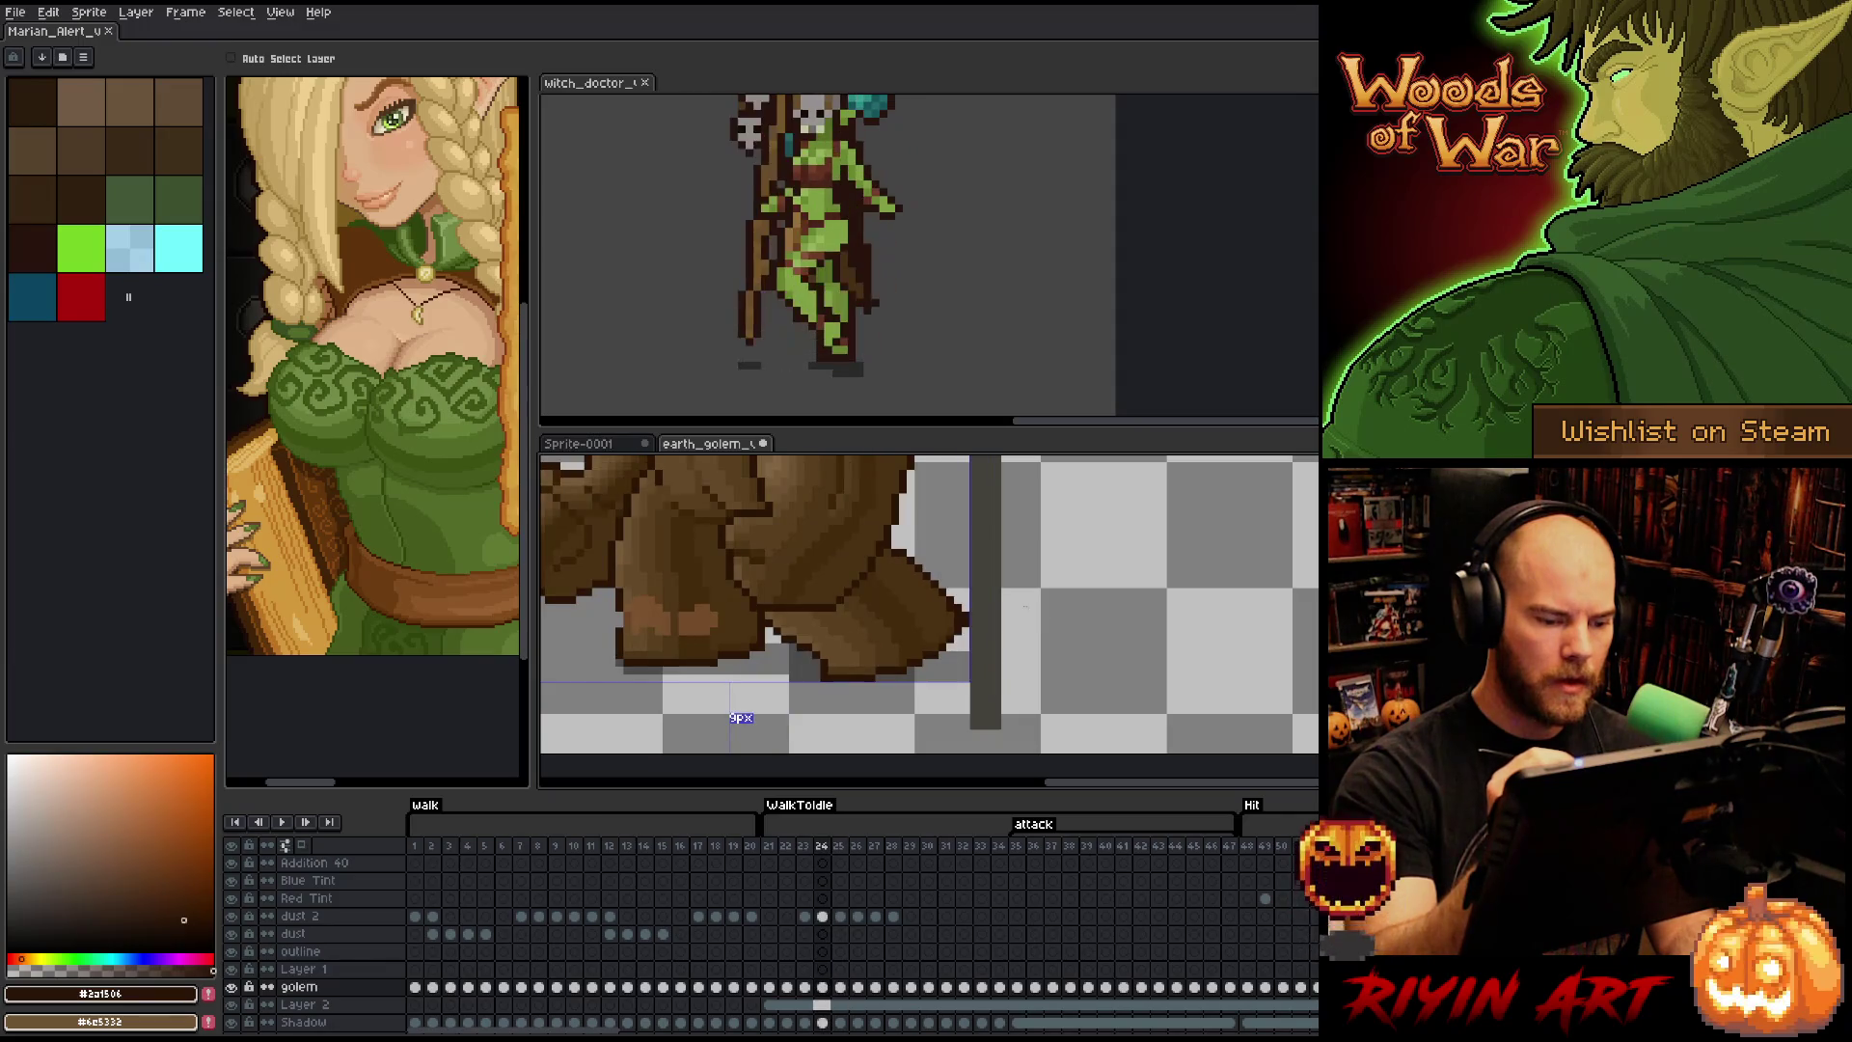
pyautogui.hotkey('ctrl', 'y')
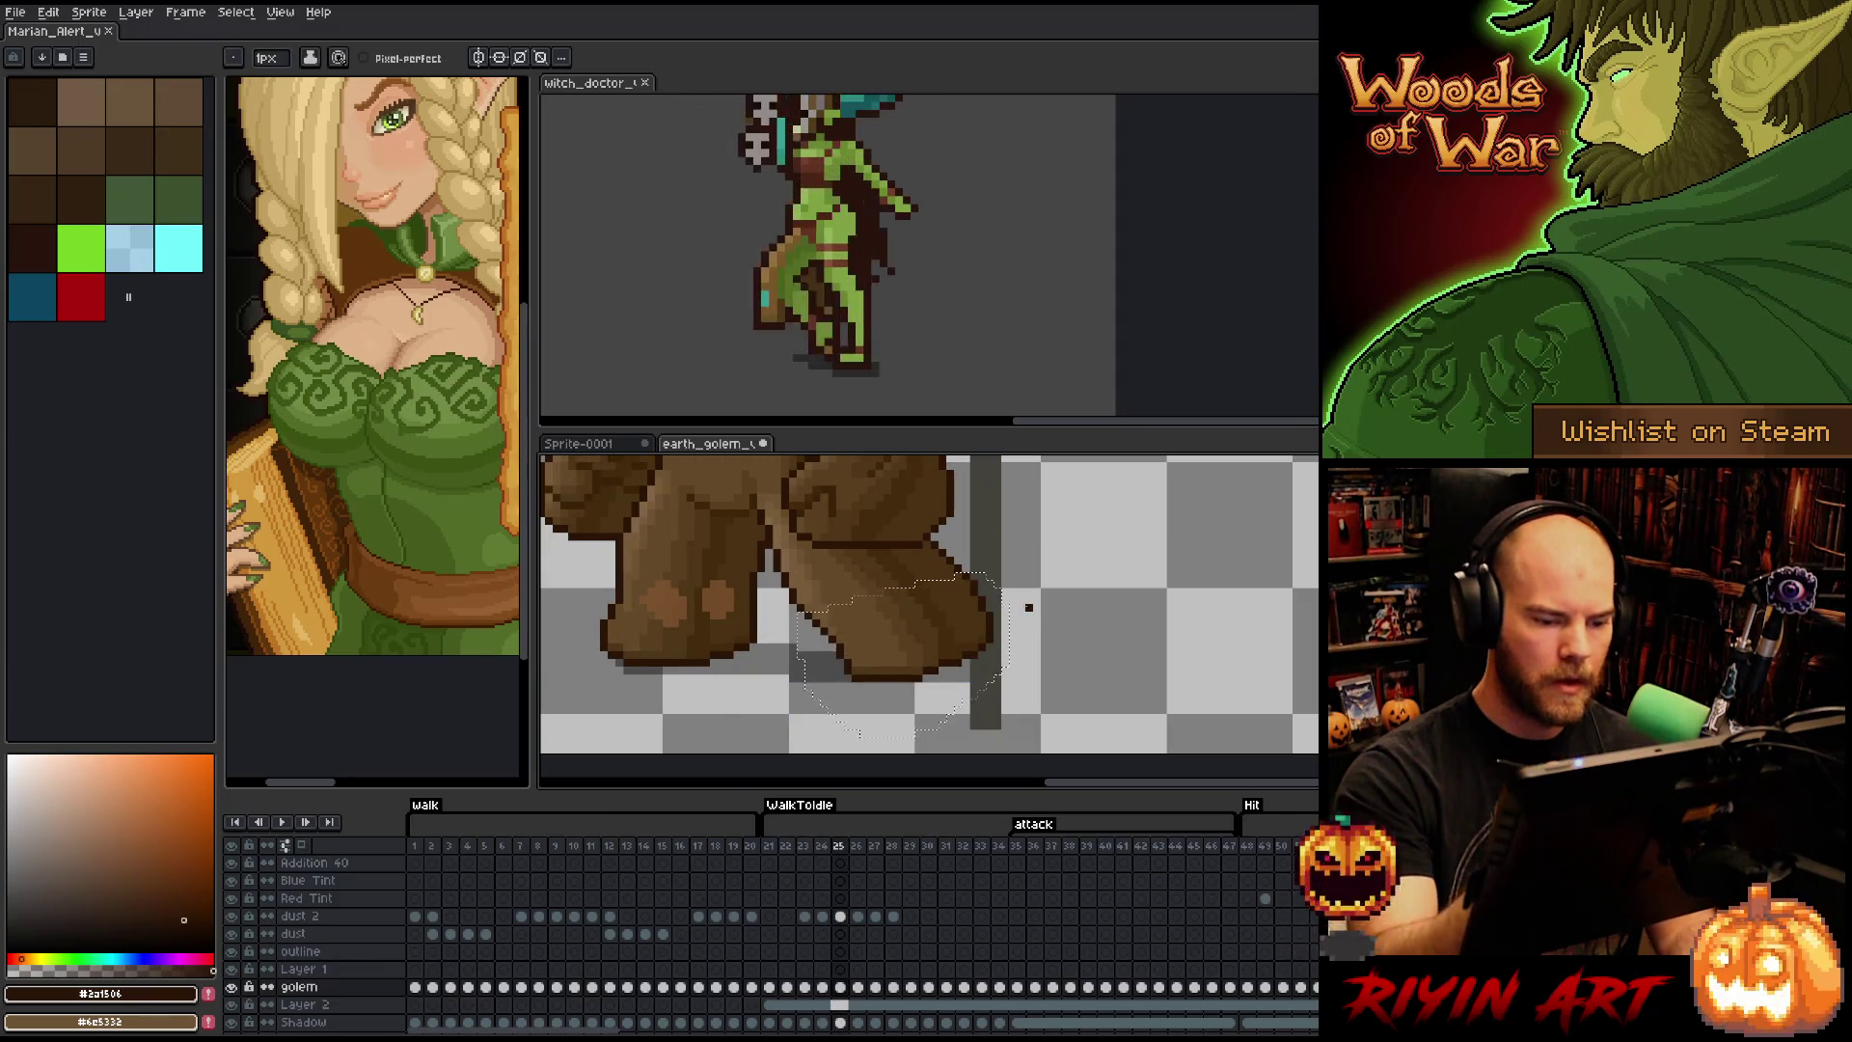
pyautogui.press('m')
pyautogui.click(1067, 583)
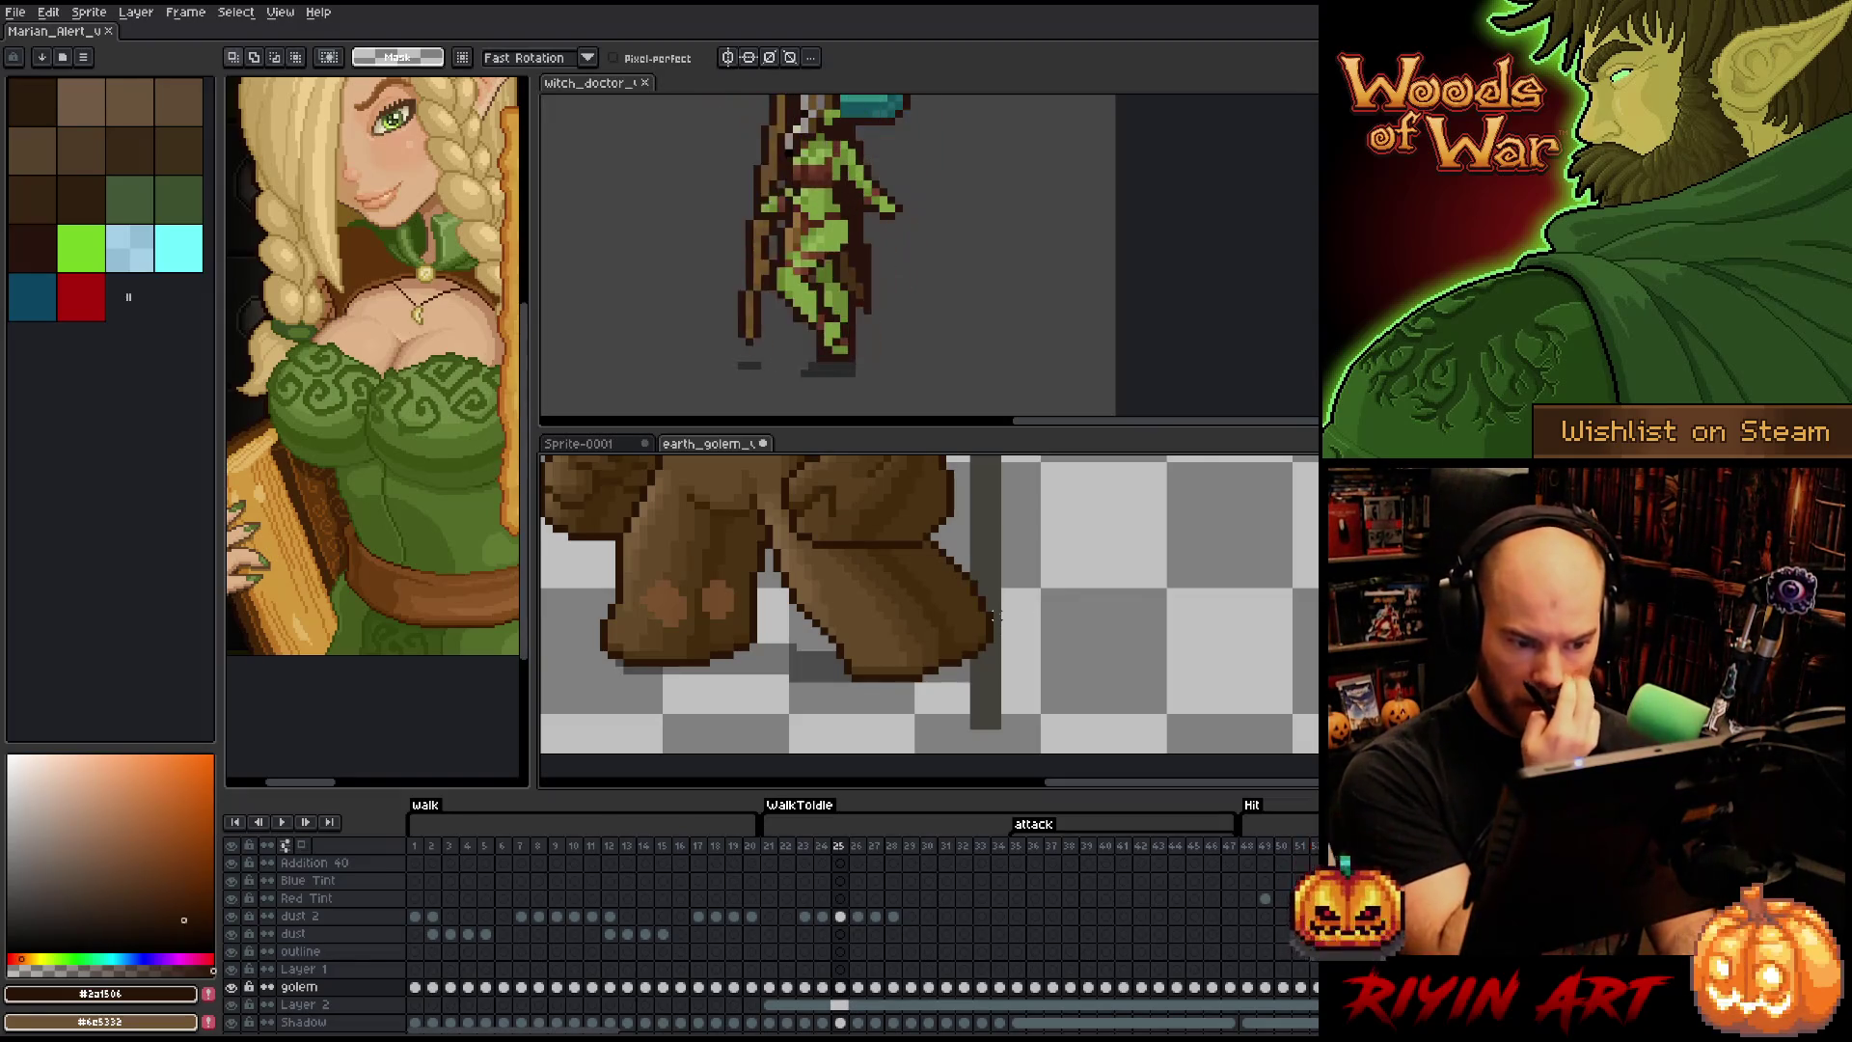
# - Lasso the golem's lower leg and move it one pixel left
pyautogui.moveTo(983, 693)
pyautogui.mouseDown()
pyautogui.moveTo(972, 552)
pyautogui.moveTo(815, 595)
pyautogui.moveTo(804, 619)
pyautogui.moveTo(849, 716)
pyautogui.moveTo(979, 696)
pyautogui.mouseUp()
pyautogui.moveTo(918, 631); pyautogui.dragTo(910, 631)
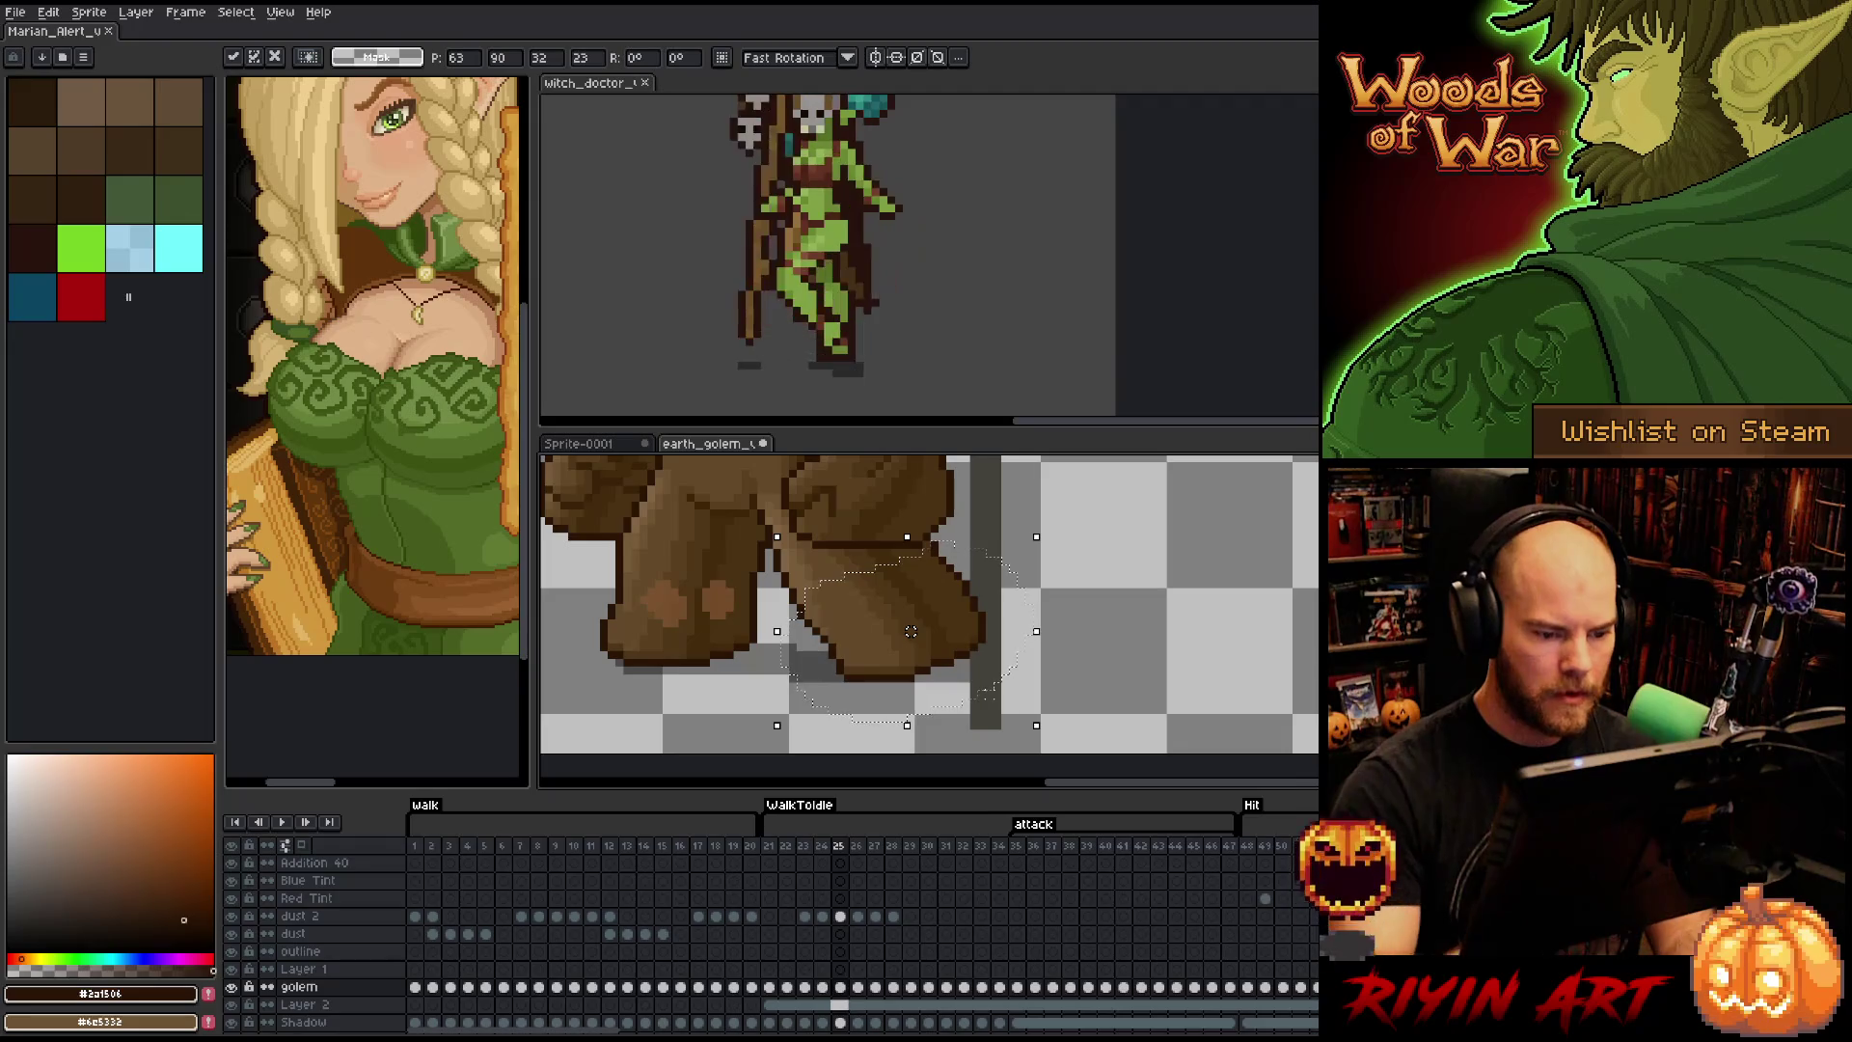
pyautogui.hotkey('ctrl', 'd')
# - Redraw the lasso along the leg's left edge, nudge it one pixel left and commit
pyautogui.moveTo(957, 709); pyautogui.dragTo(955, 546)
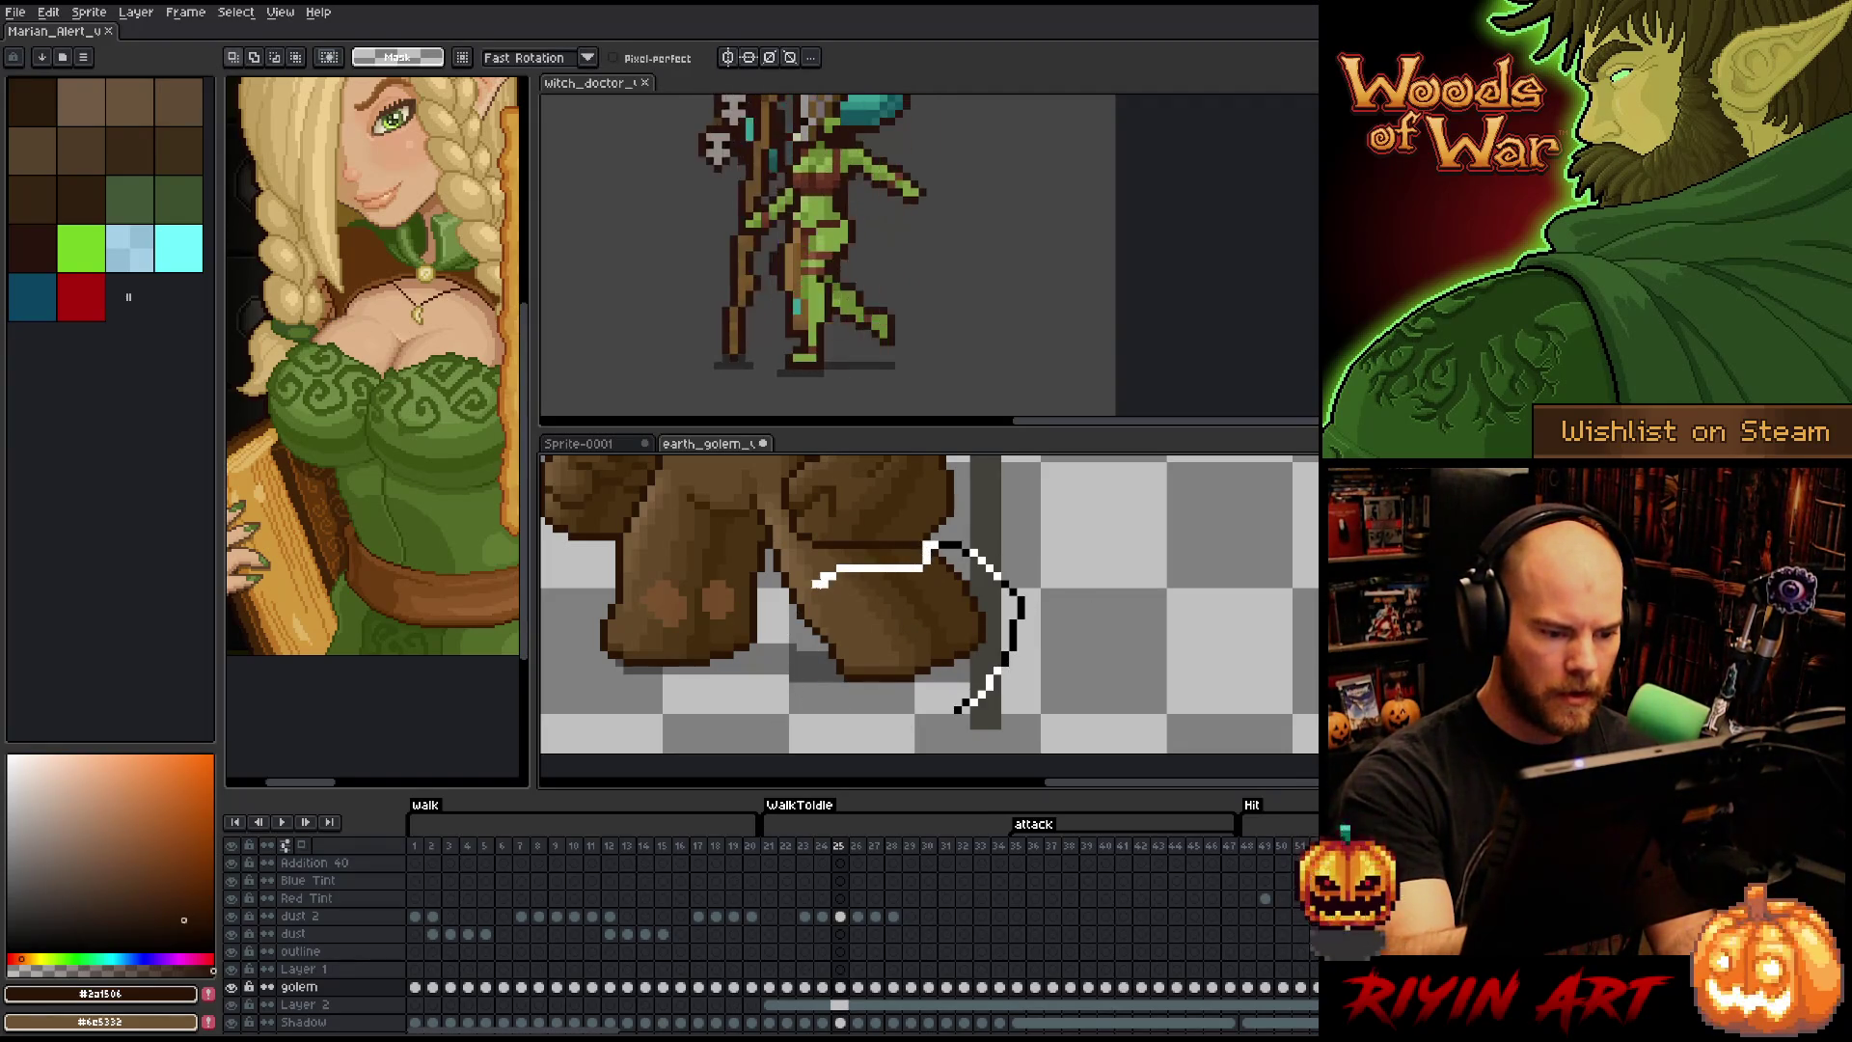
pyautogui.moveTo(782, 552); pyautogui.dragTo(815, 692)
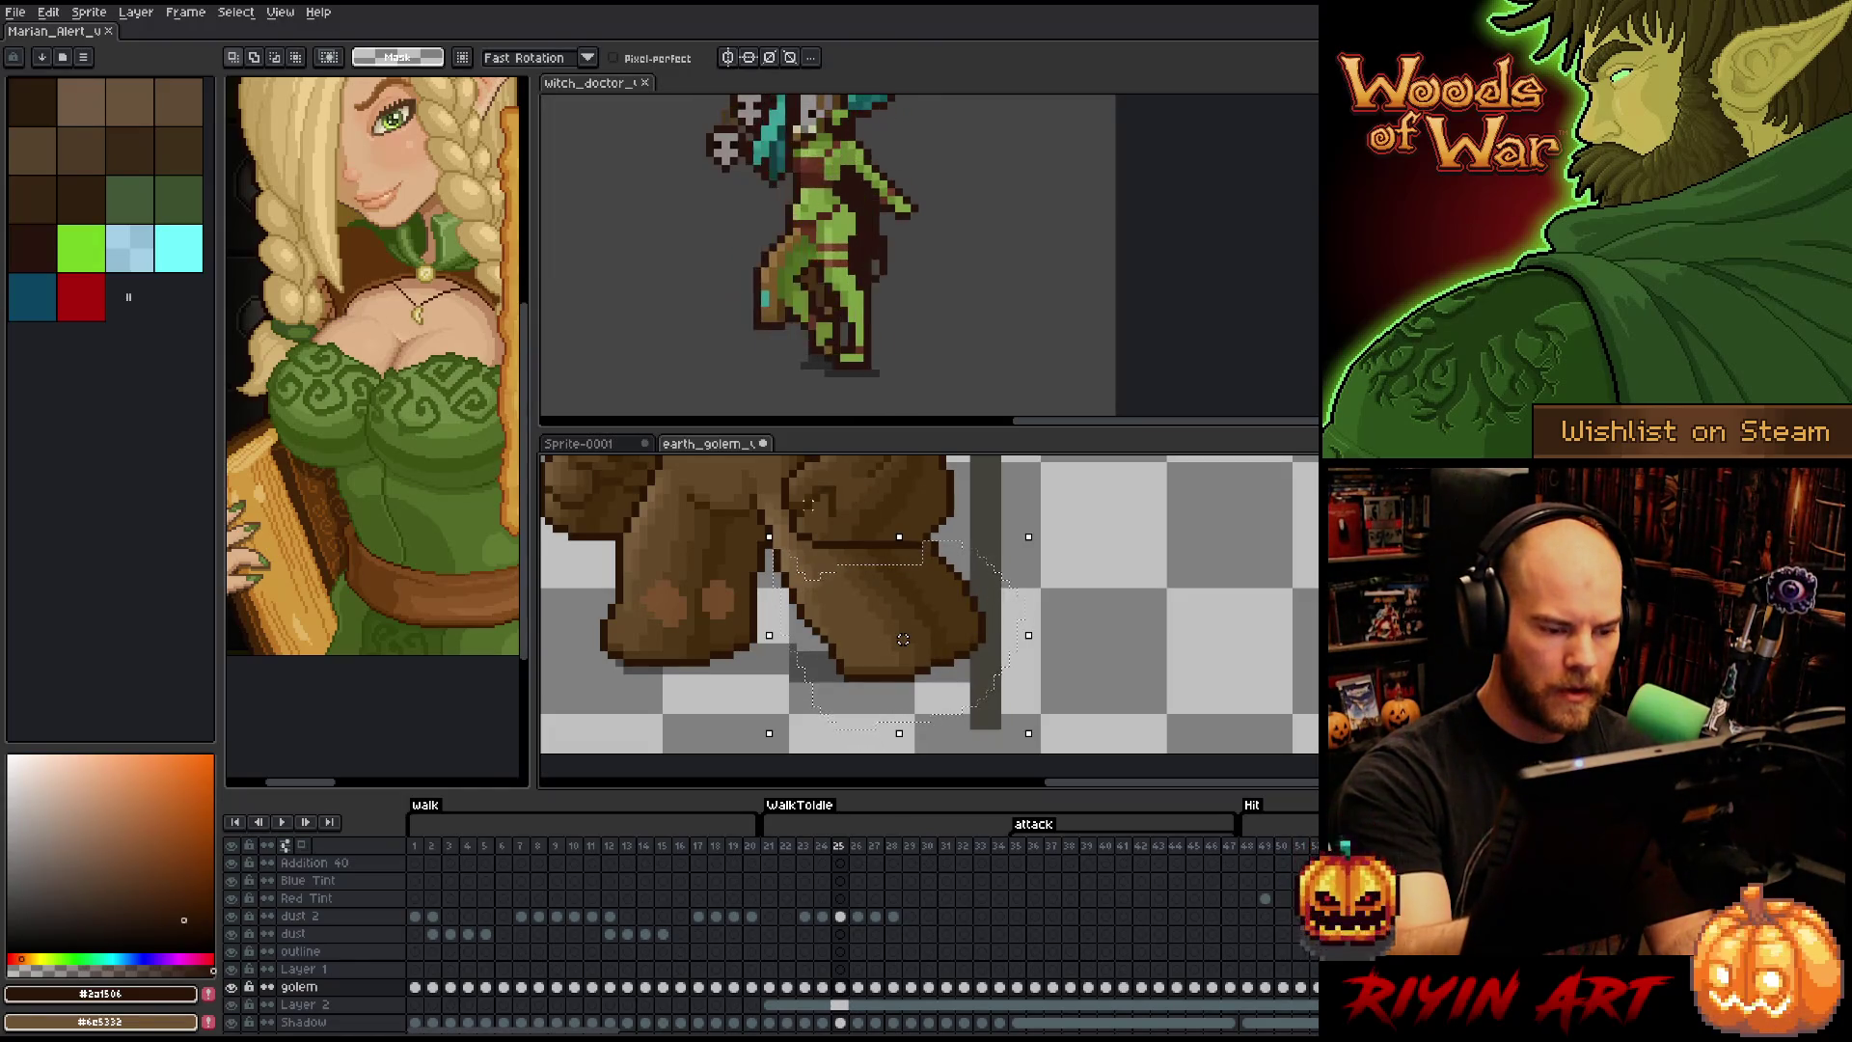
pyautogui.moveTo(771, 531); pyautogui.dragTo(809, 680)
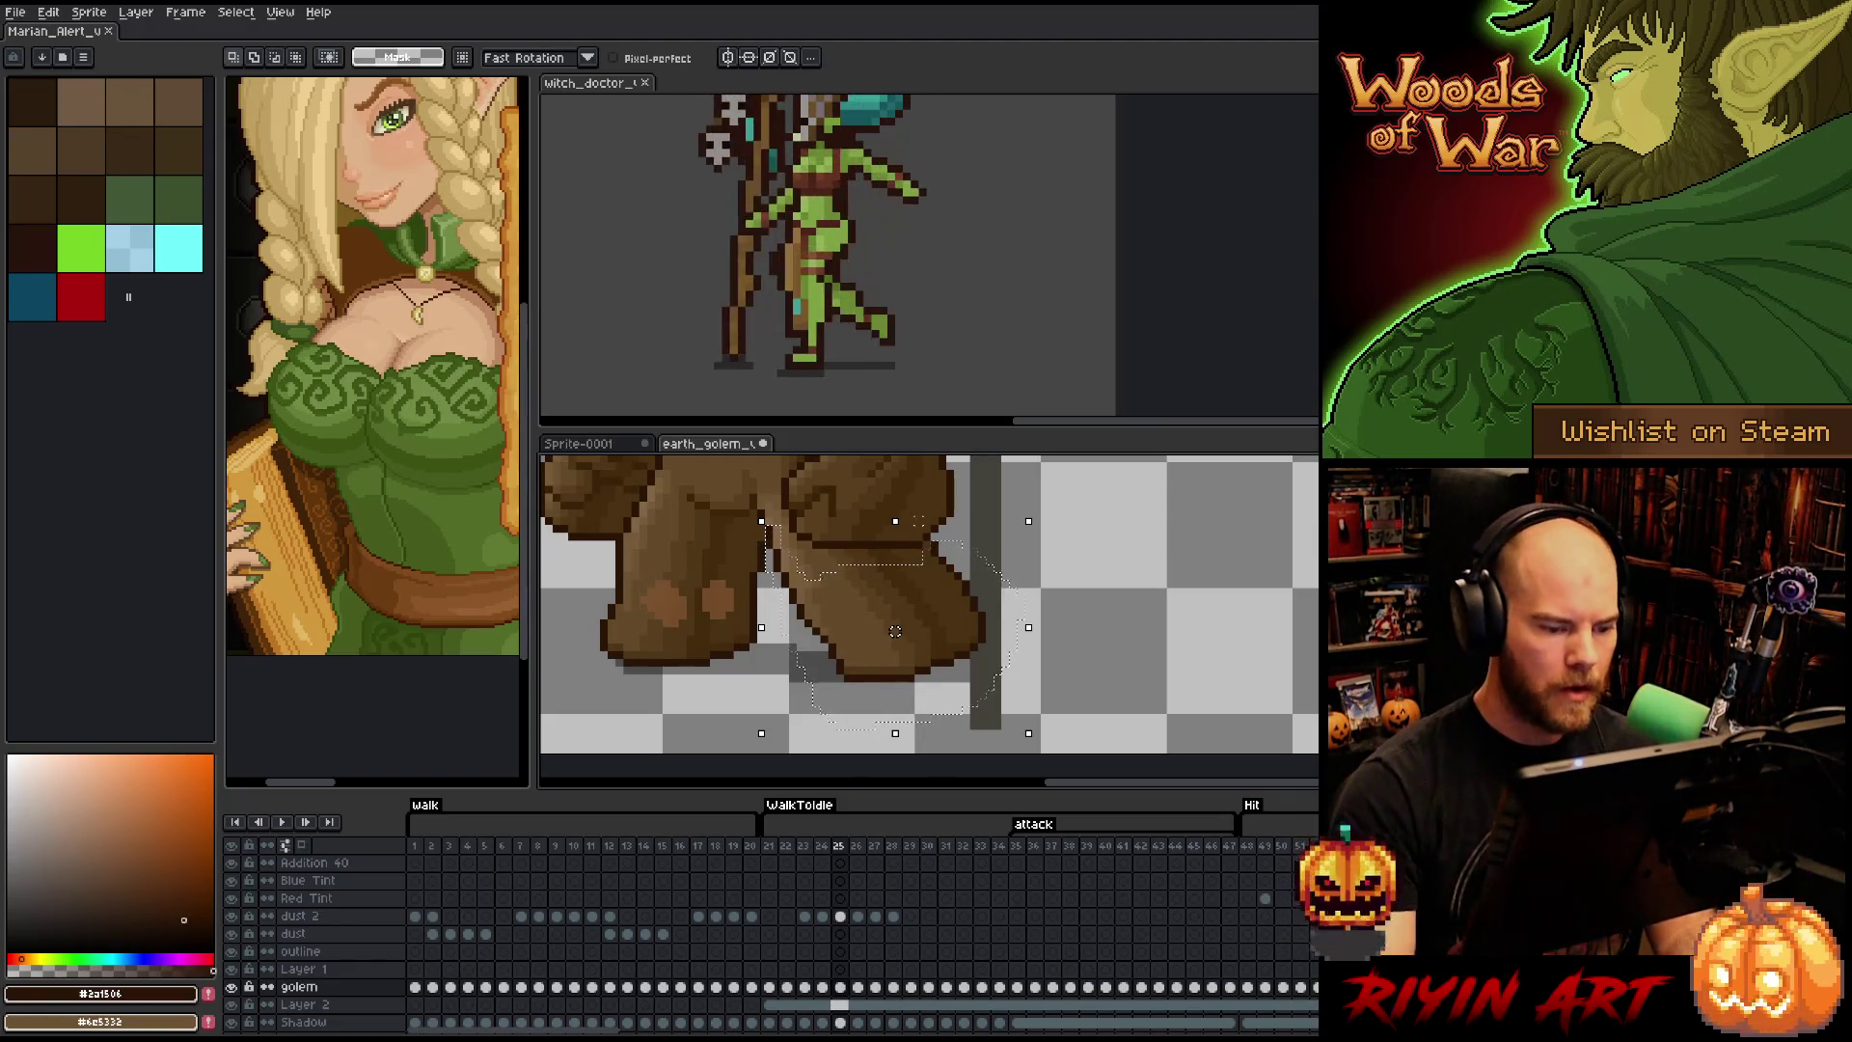
pyautogui.press('Left')
pyautogui.press('Left')
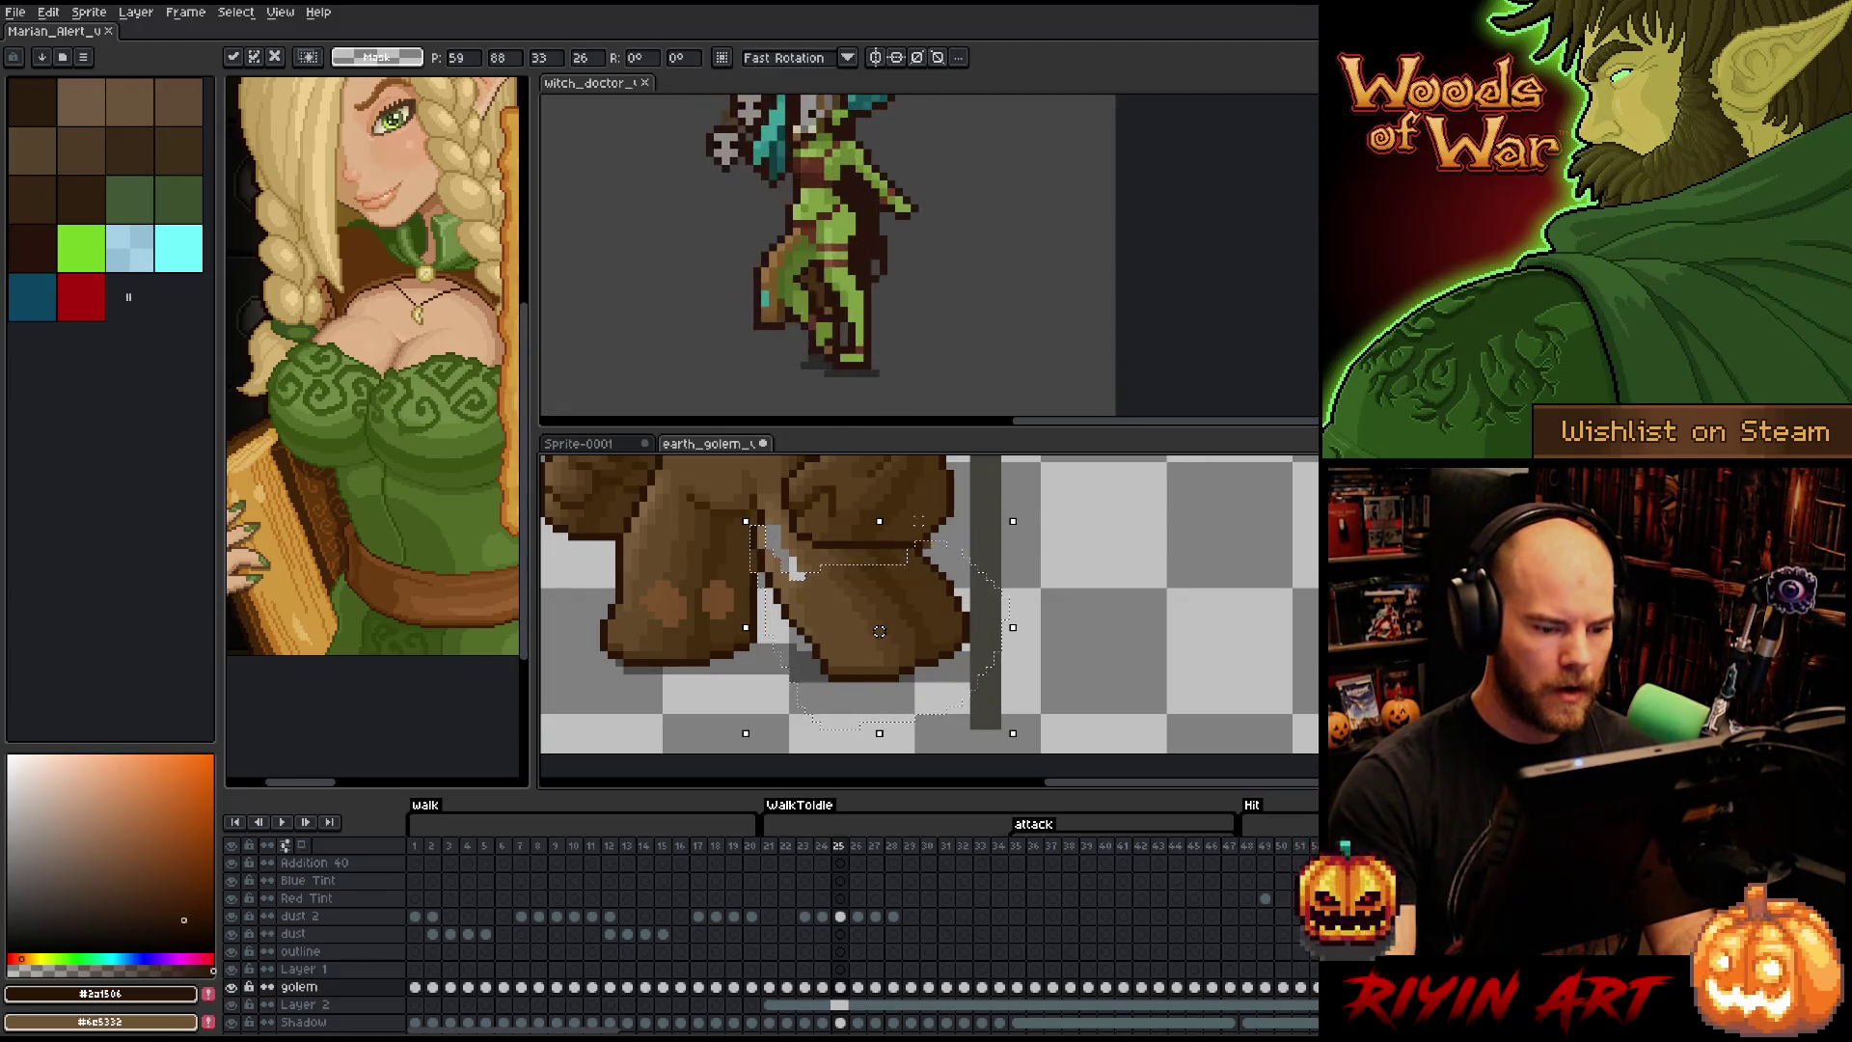
pyautogui.hotkey('ctrl', 'd')
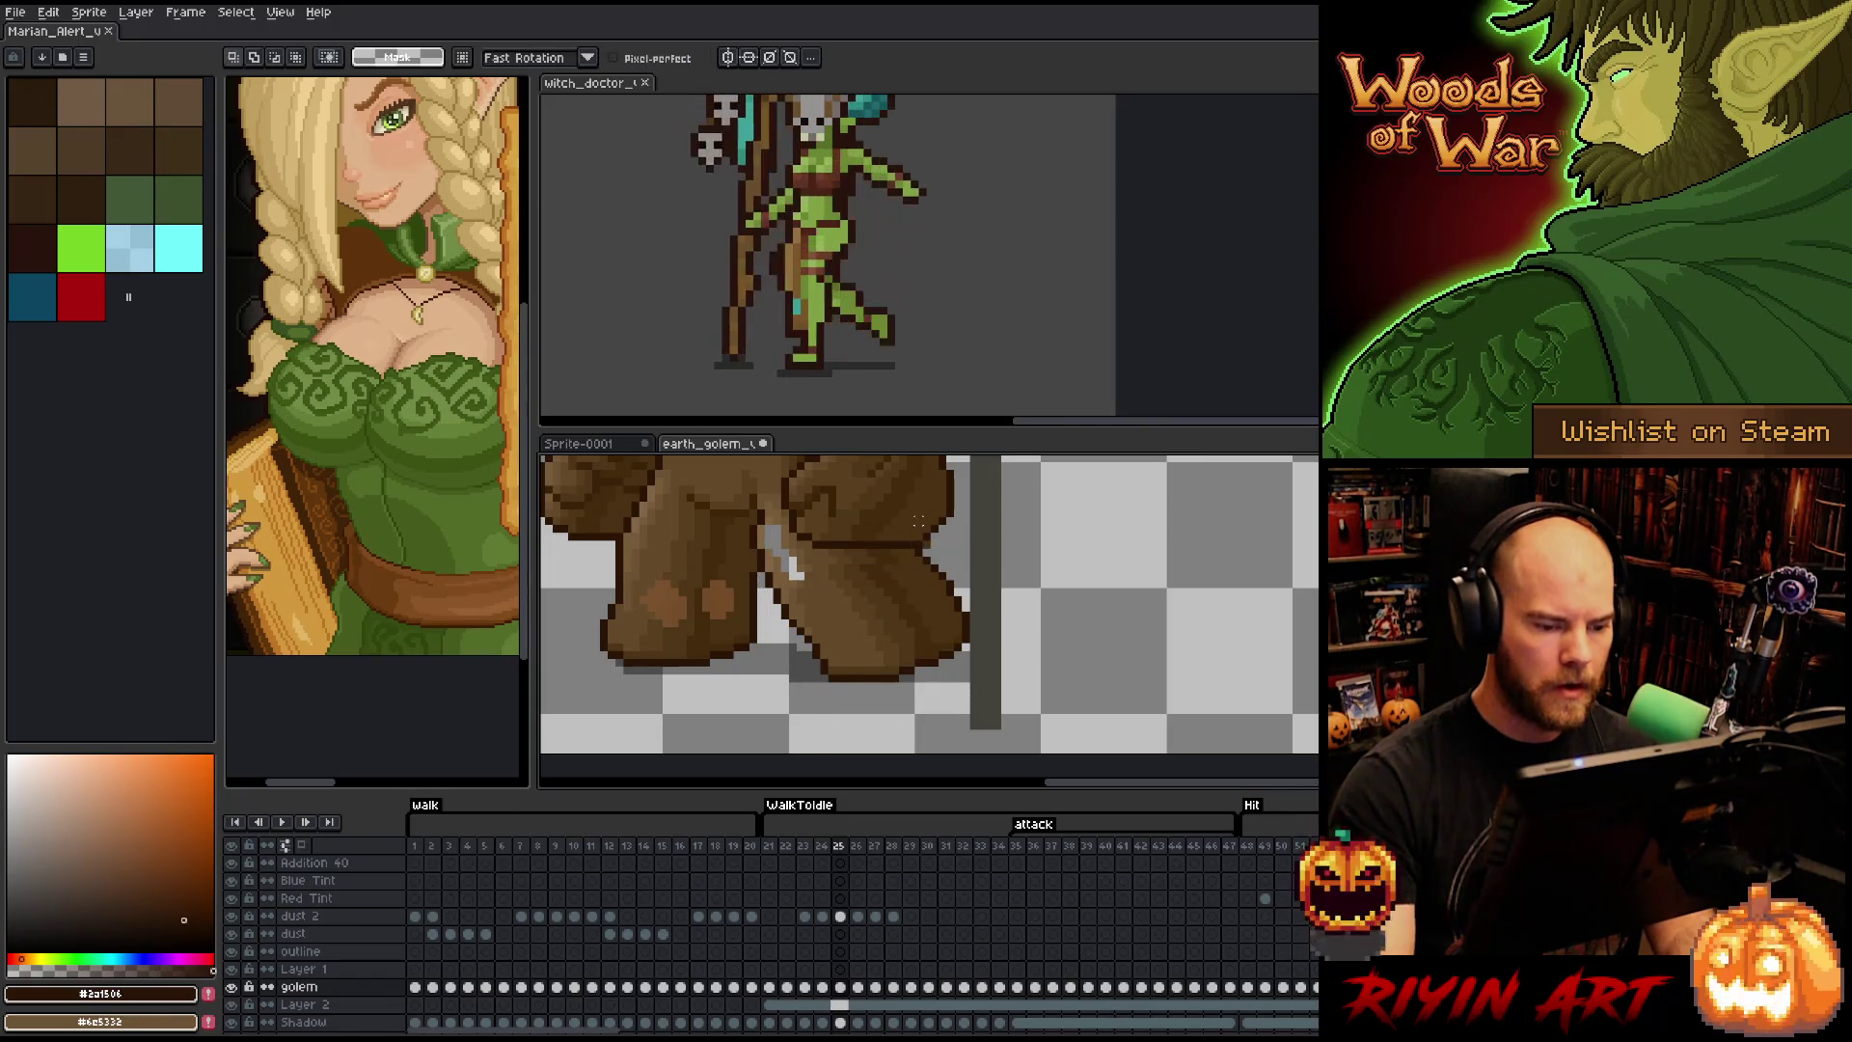
pyautogui.press('b')
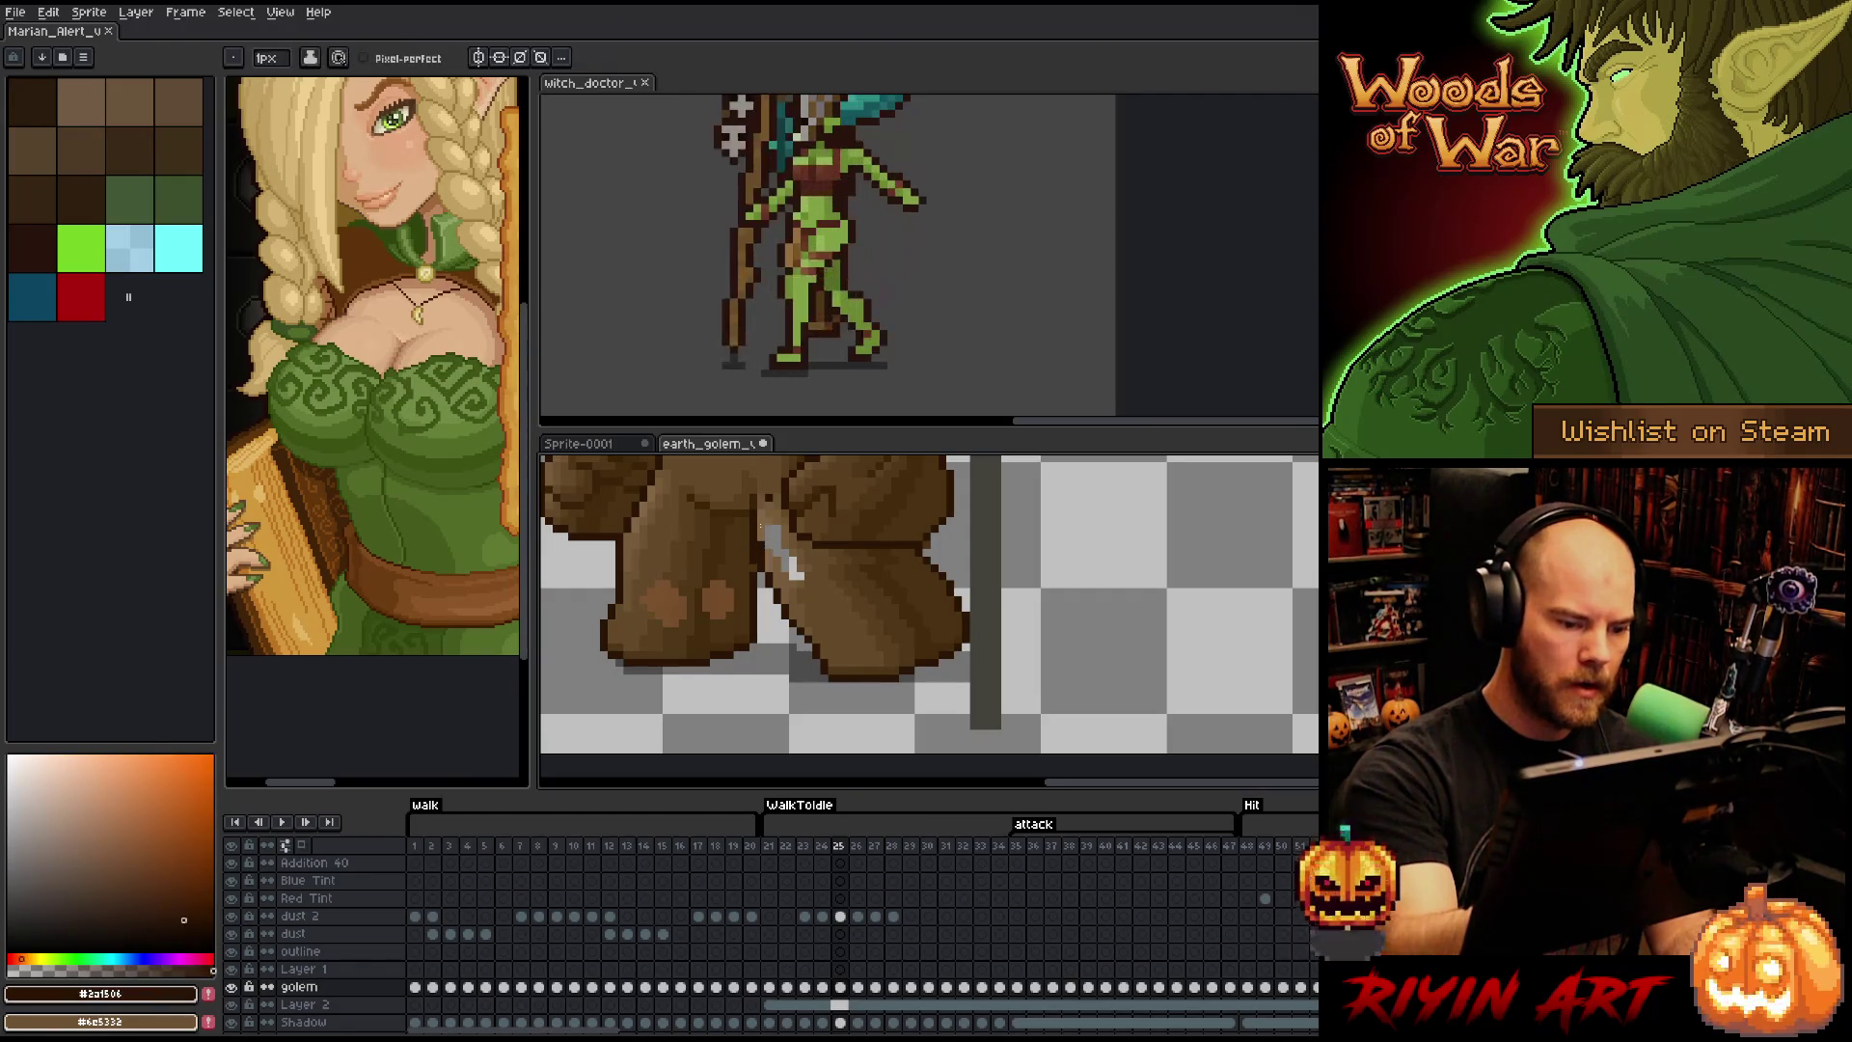
# - Sample dark, mid and light browns from the golem's leg with the pencil
pyautogui.keyDown('alt'); pyautogui.click(756, 564); pyautogui.keyUp('alt')
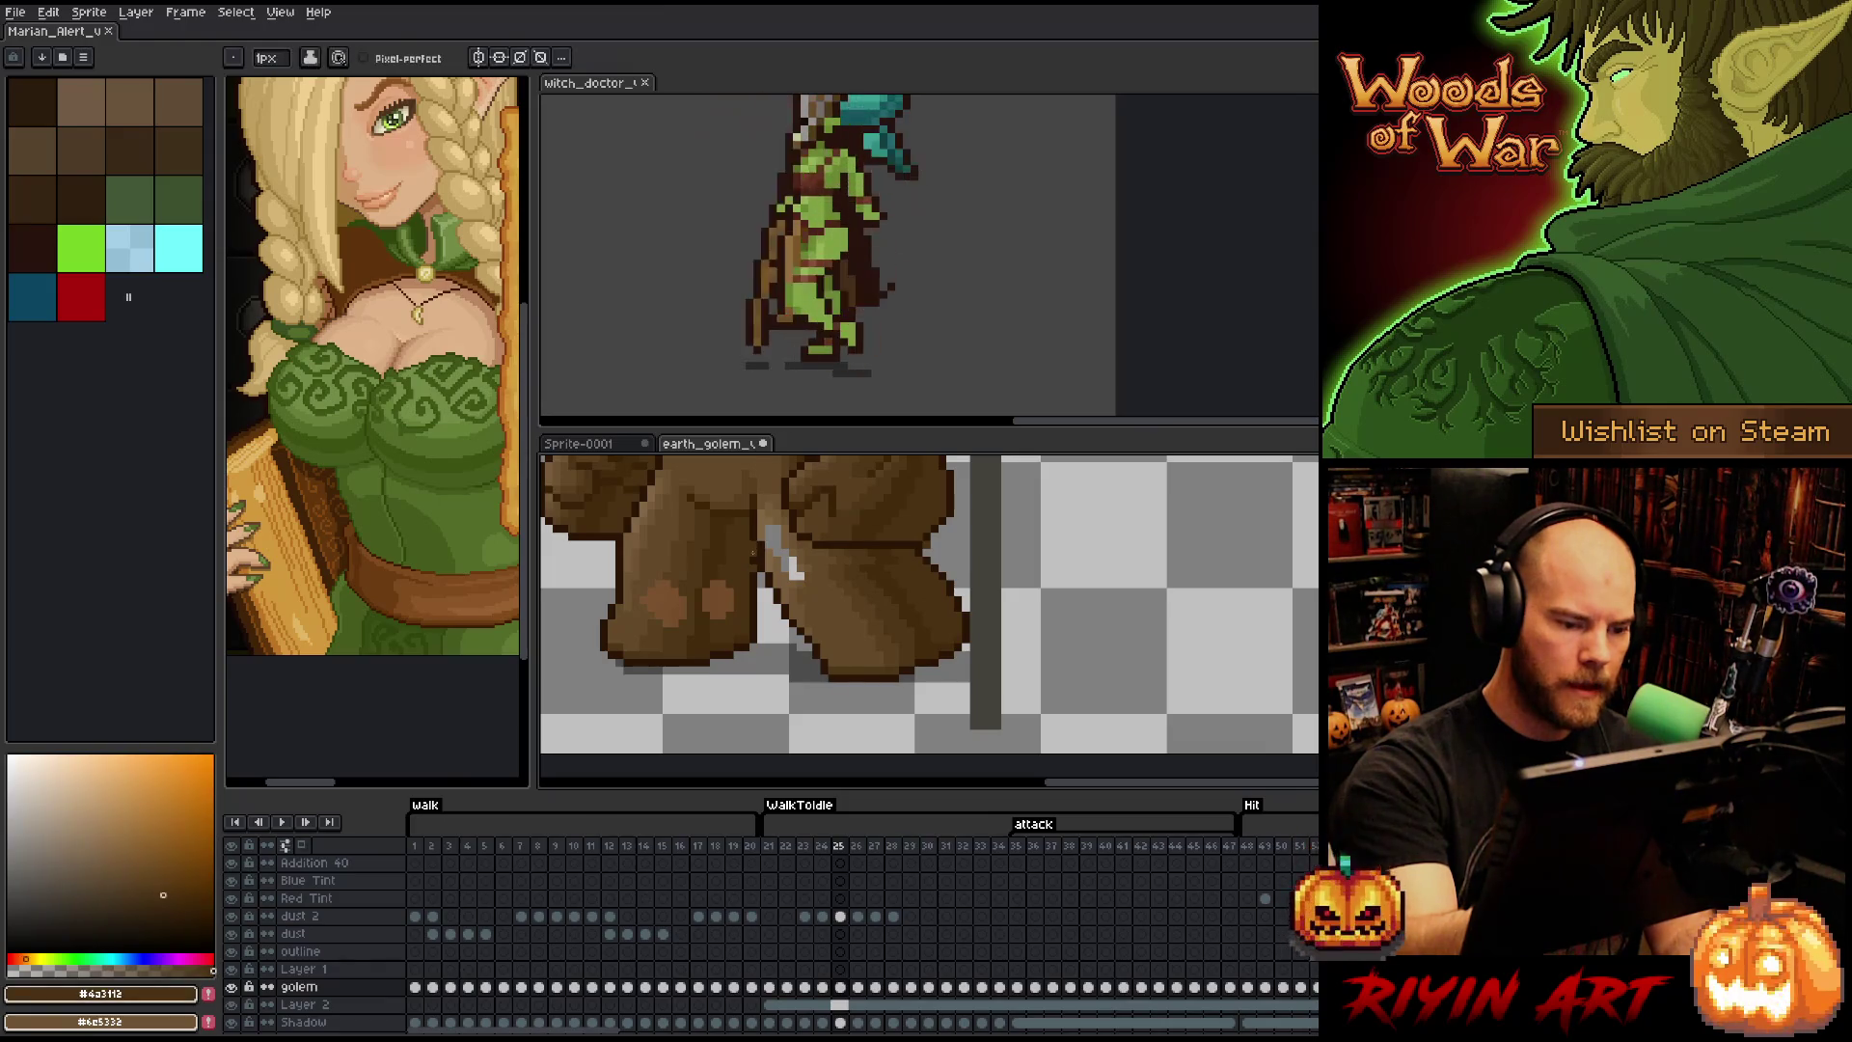
pyautogui.keyDown('alt'); pyautogui.click(799, 569); pyautogui.keyUp('alt')
pyautogui.keyDown('alt'); pyautogui.click(783, 564); pyautogui.keyUp('alt')
pyautogui.press('g')
pyautogui.press('b')
pyautogui.keyDown('alt'); pyautogui.click(775, 494); pyautogui.keyUp('alt')
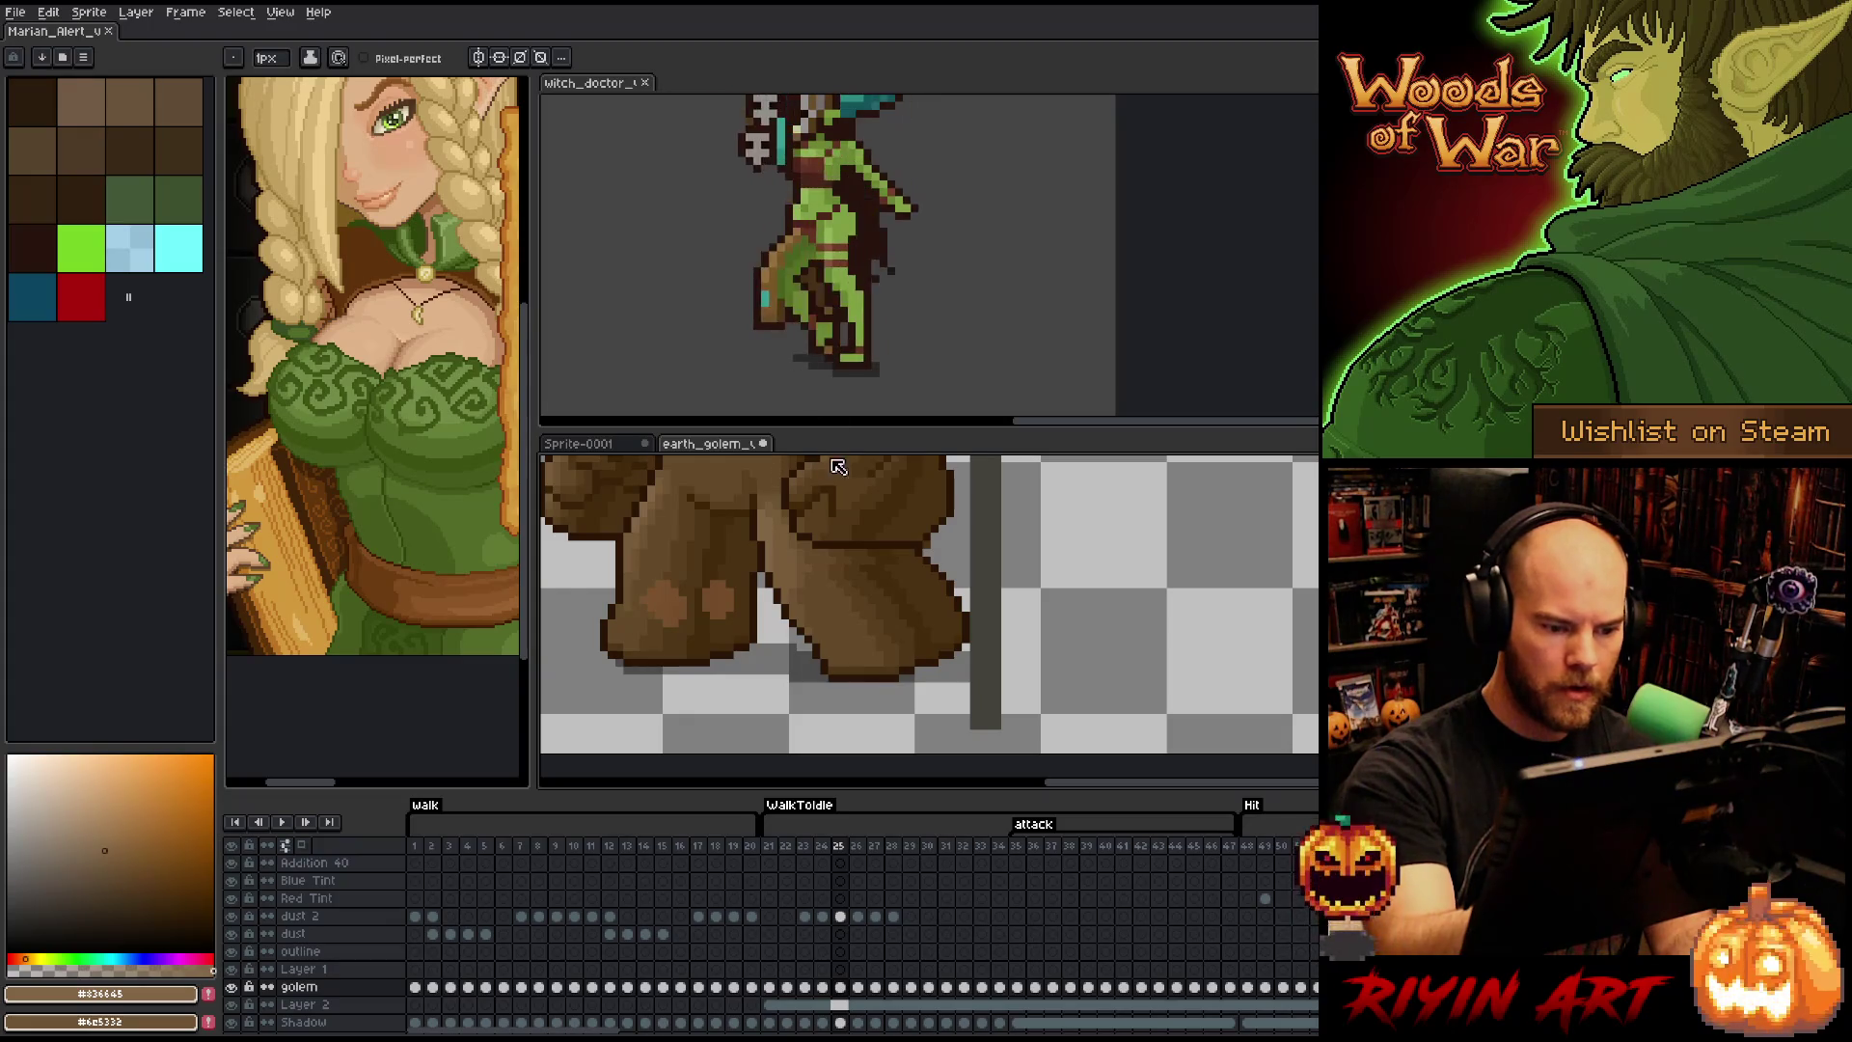
pyautogui.keyDown('alt'); pyautogui.click(822, 536); pyautogui.keyUp('alt')
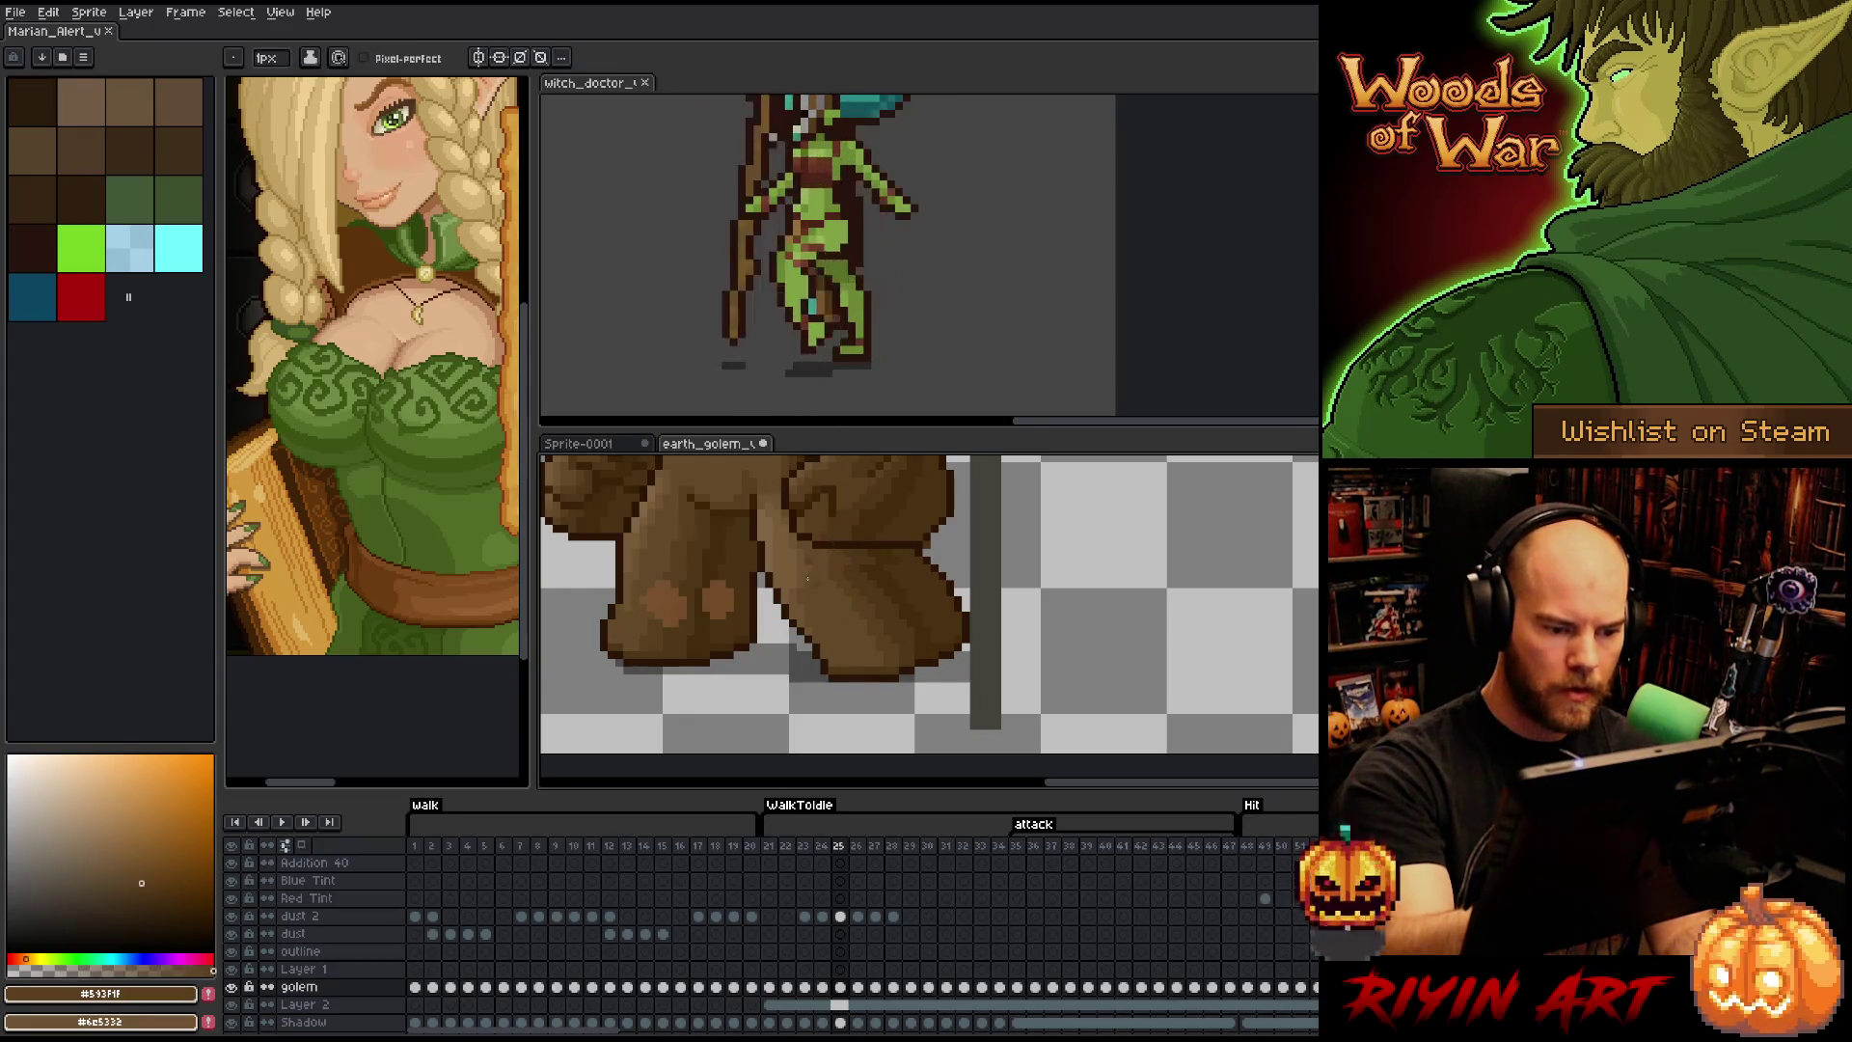
pyautogui.keyDown('alt'); pyautogui.click(808, 571); pyautogui.keyUp('alt')
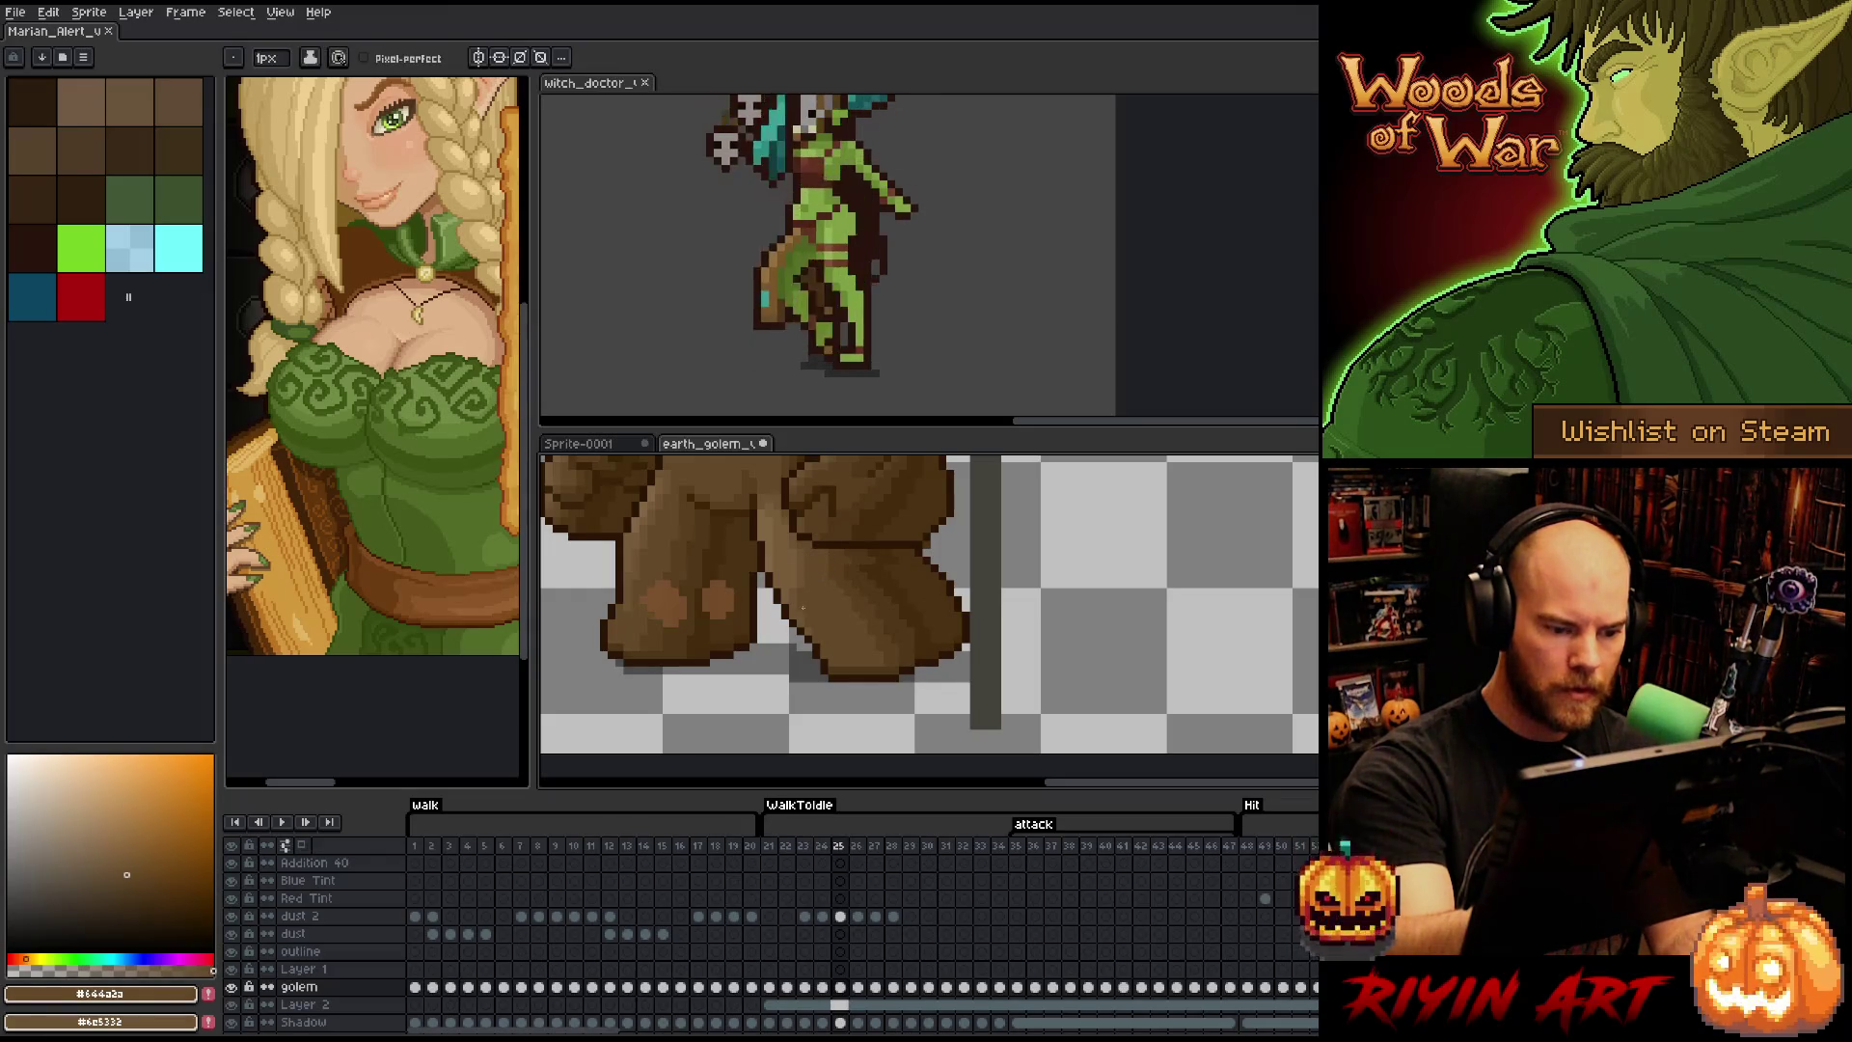
pyautogui.keyDown('alt'); pyautogui.click(808, 573); pyautogui.keyUp('alt')
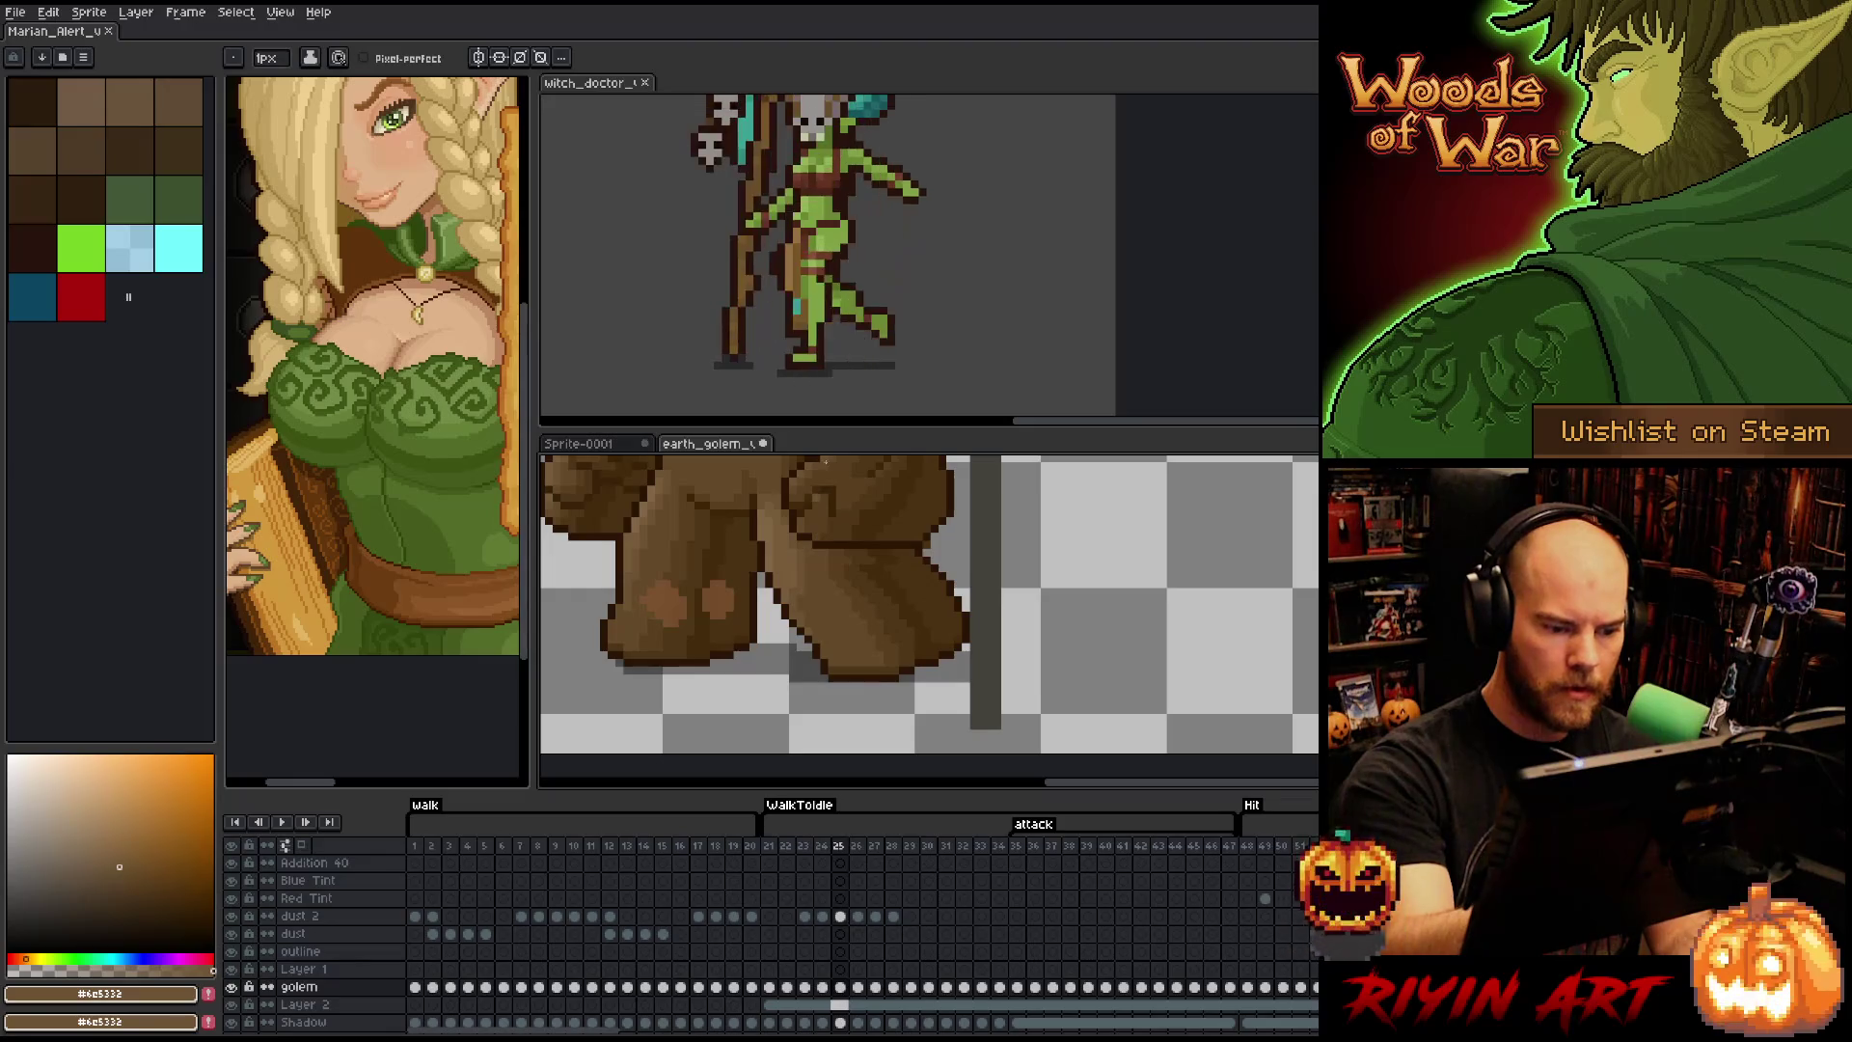
pyautogui.keyDown('alt'); pyautogui.click(861, 567); pyautogui.keyUp('alt')
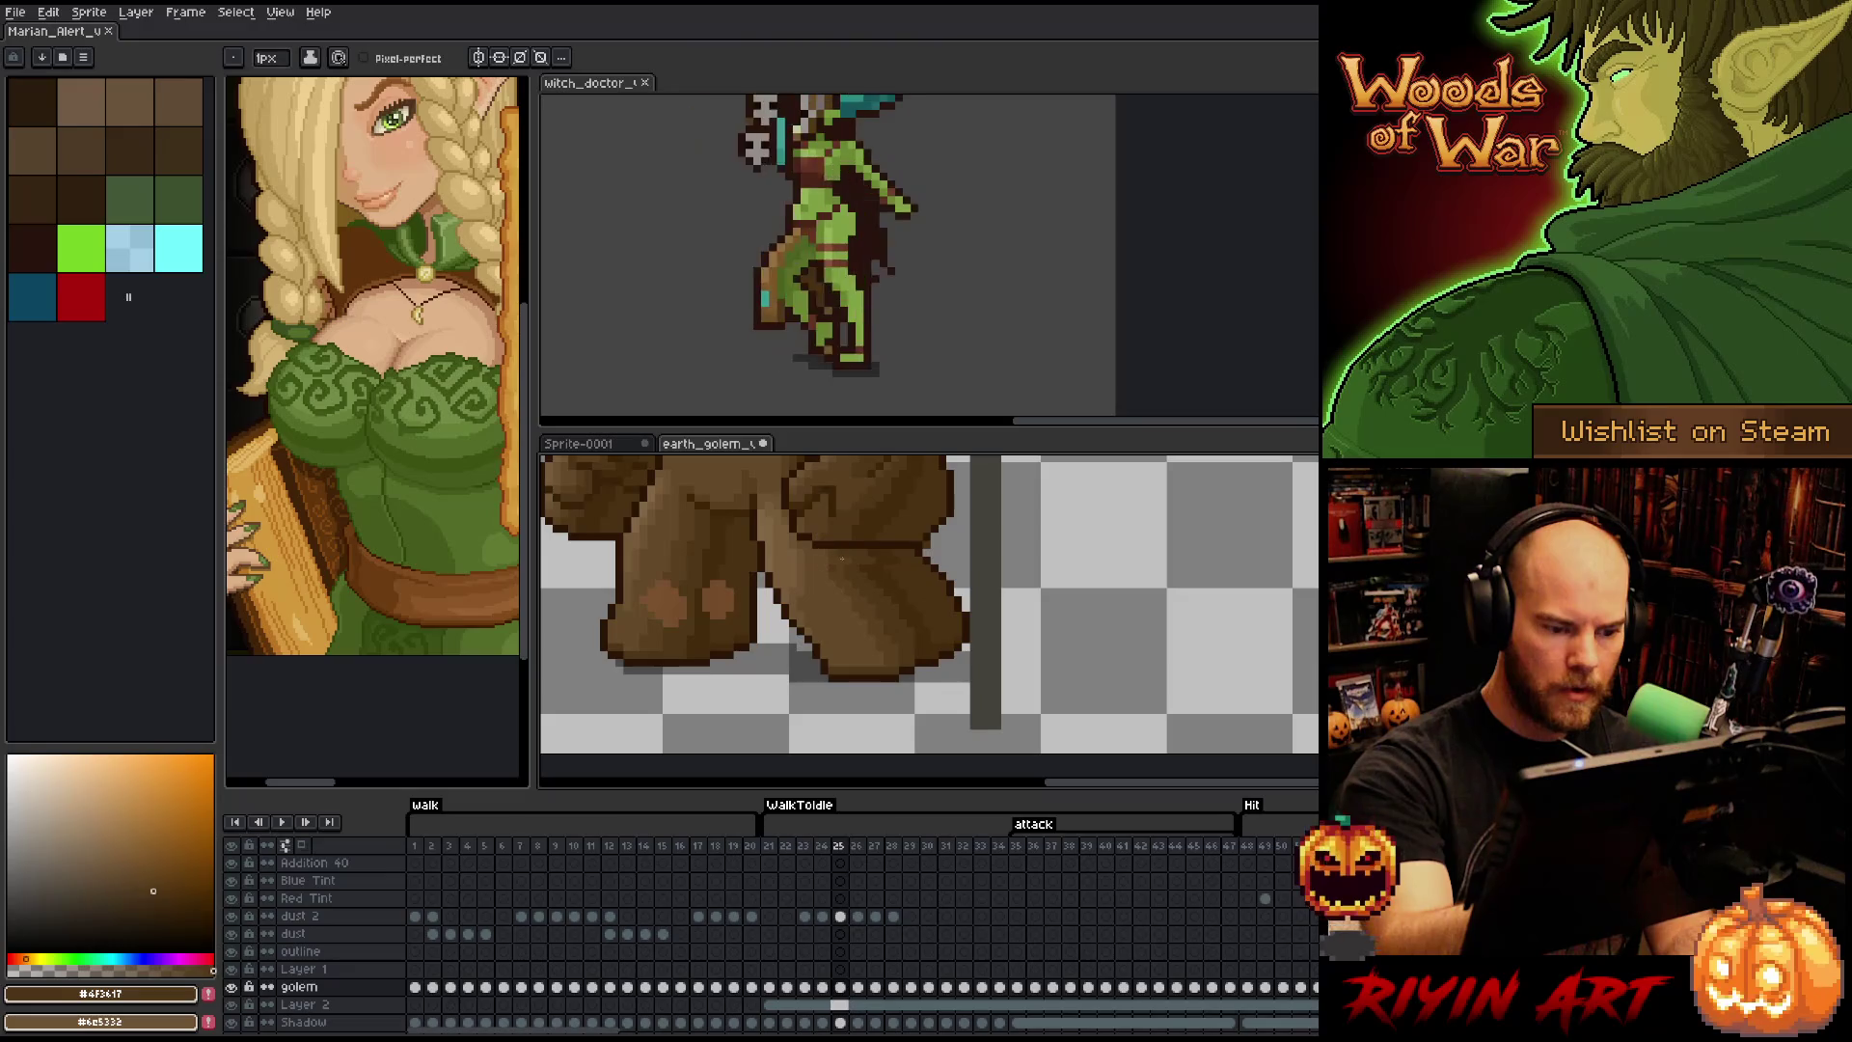
pyautogui.keyDown('alt'); pyautogui.click(843, 558); pyautogui.keyUp('alt')
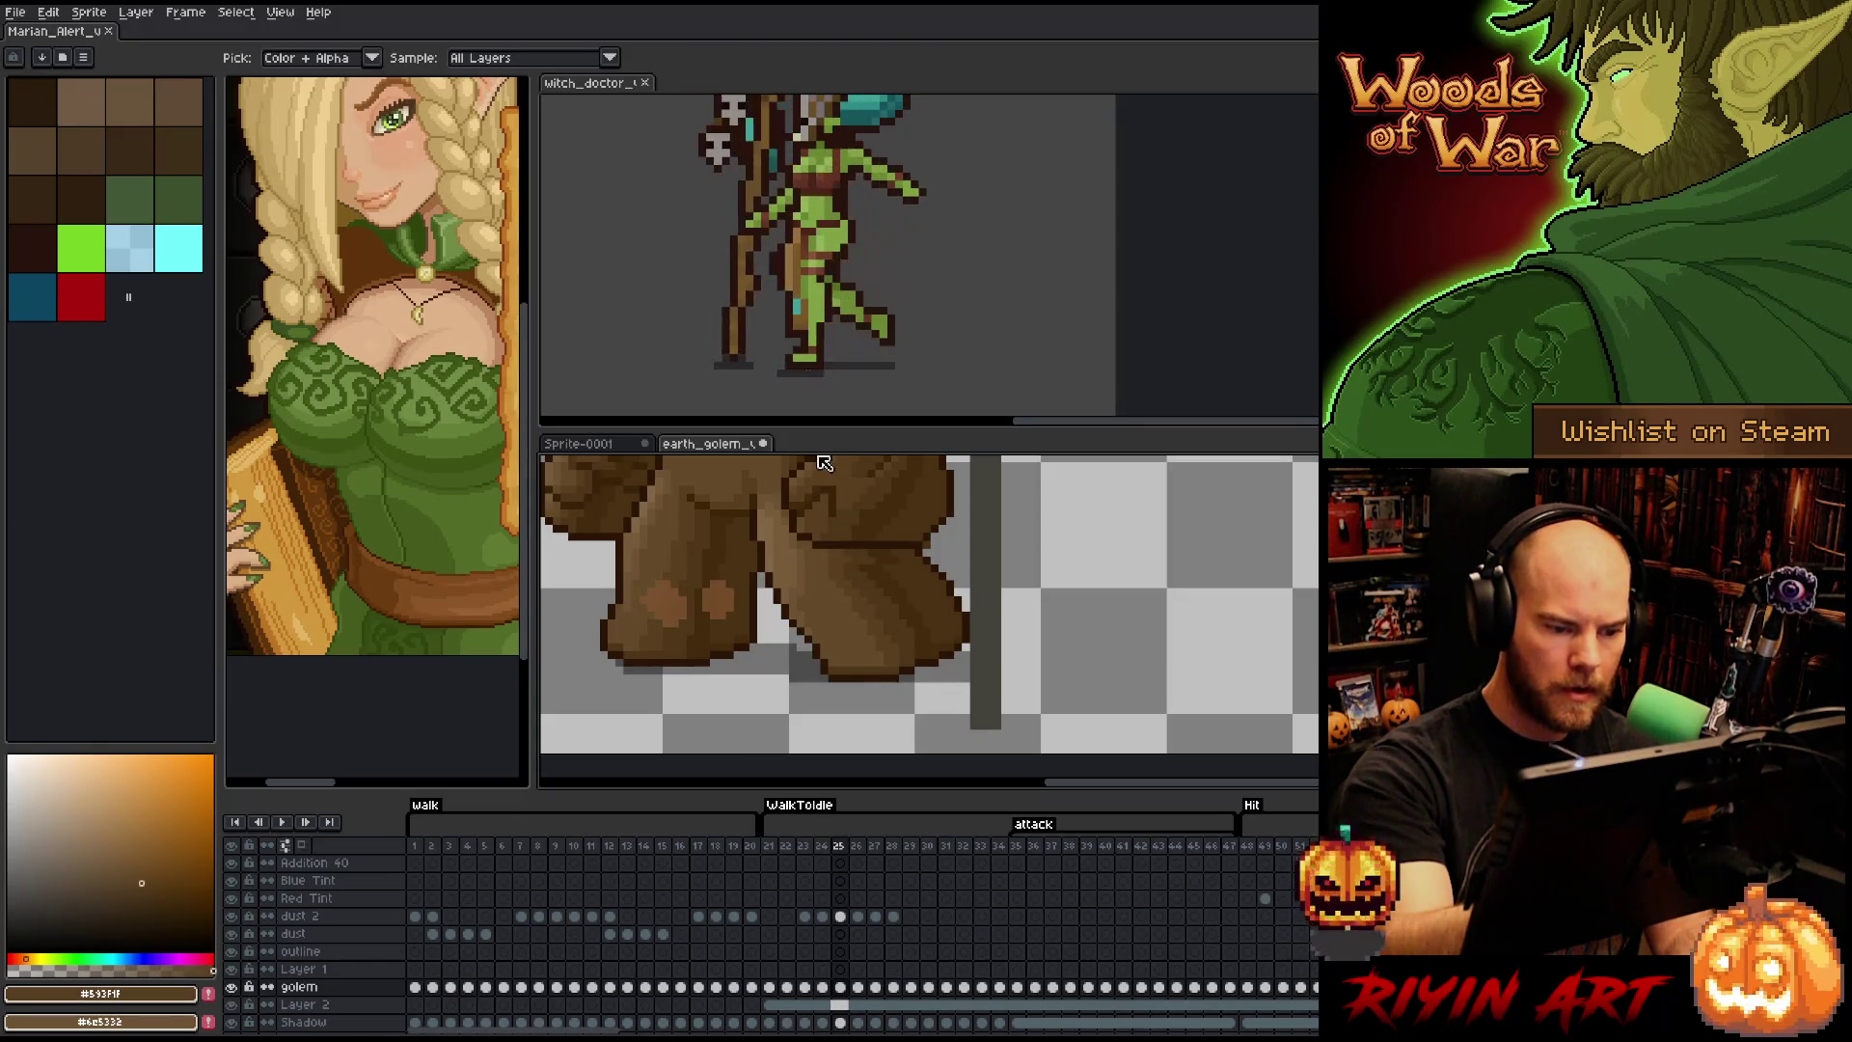
pyautogui.keyDown('alt'); pyautogui.click(848, 563); pyautogui.keyUp('alt')
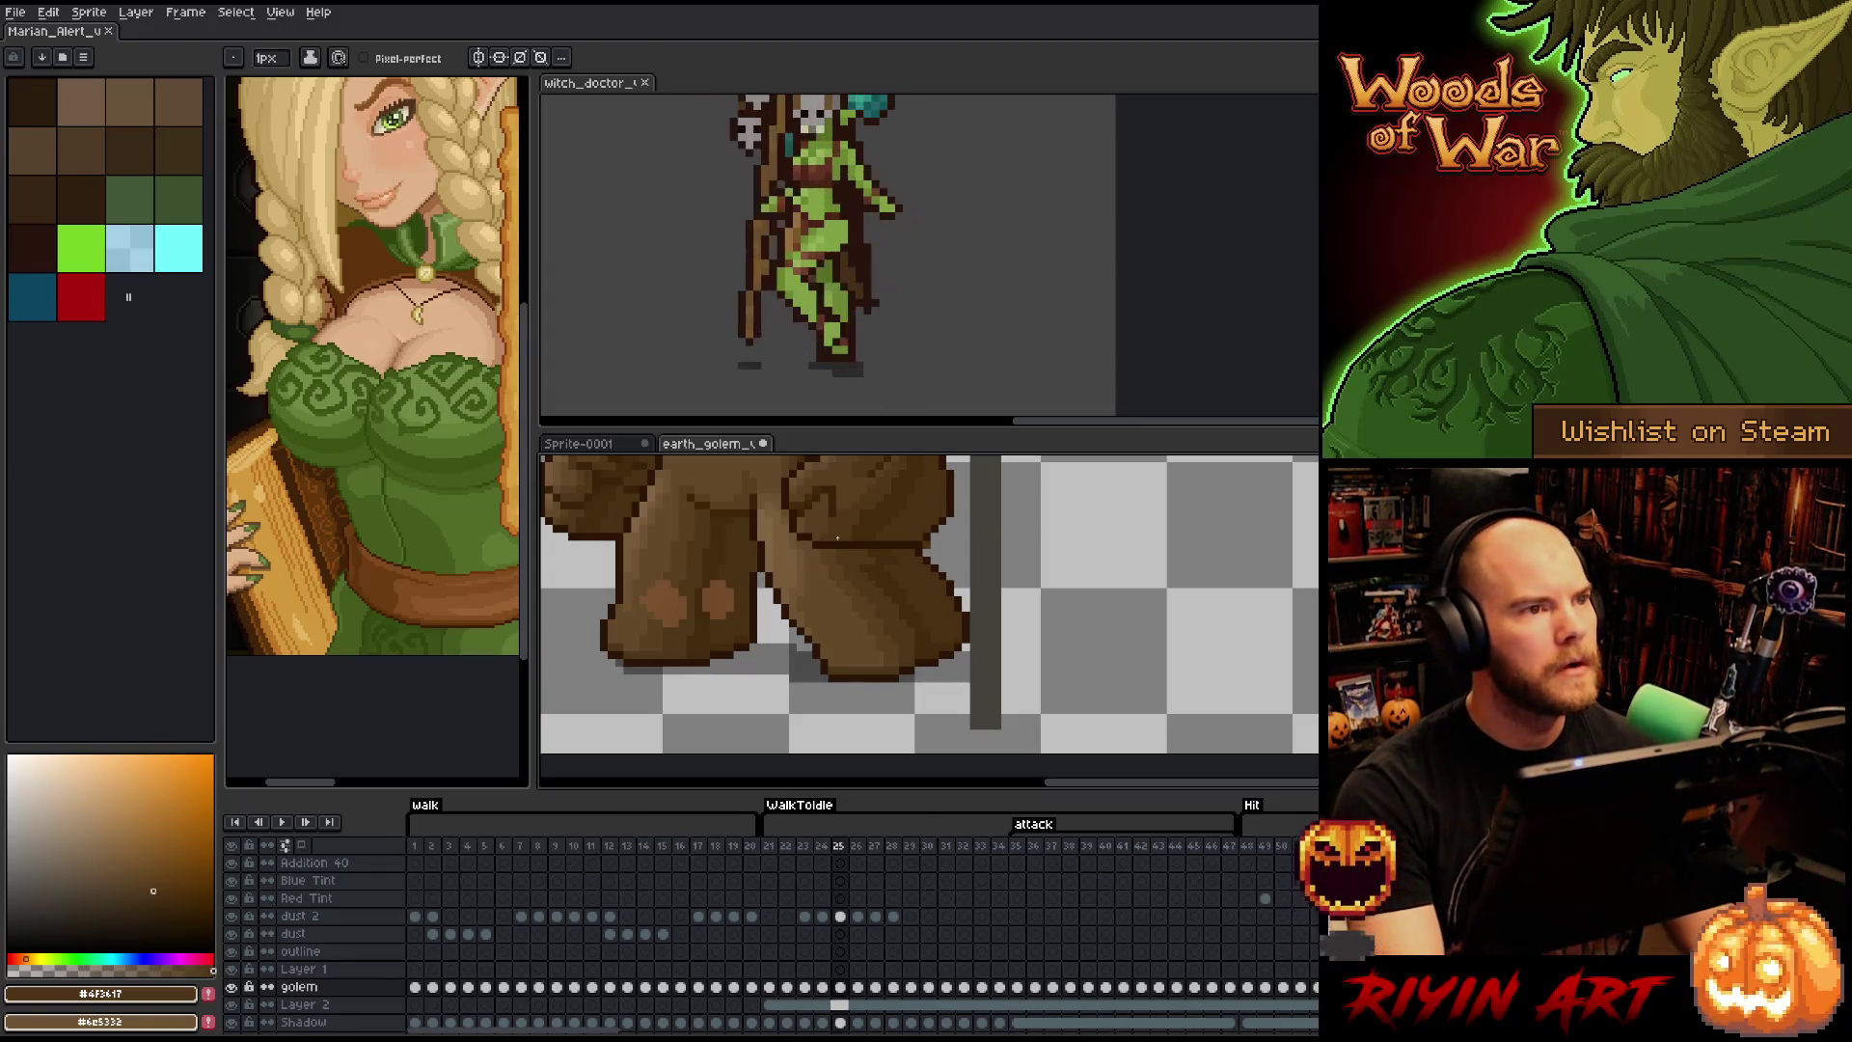
# - Save earth_golem and switch to the Visual Studio Code window
pyautogui.keyDown('ctrl'); pyautogui.rightClick(838, 537); pyautogui.keyUp('ctrl')
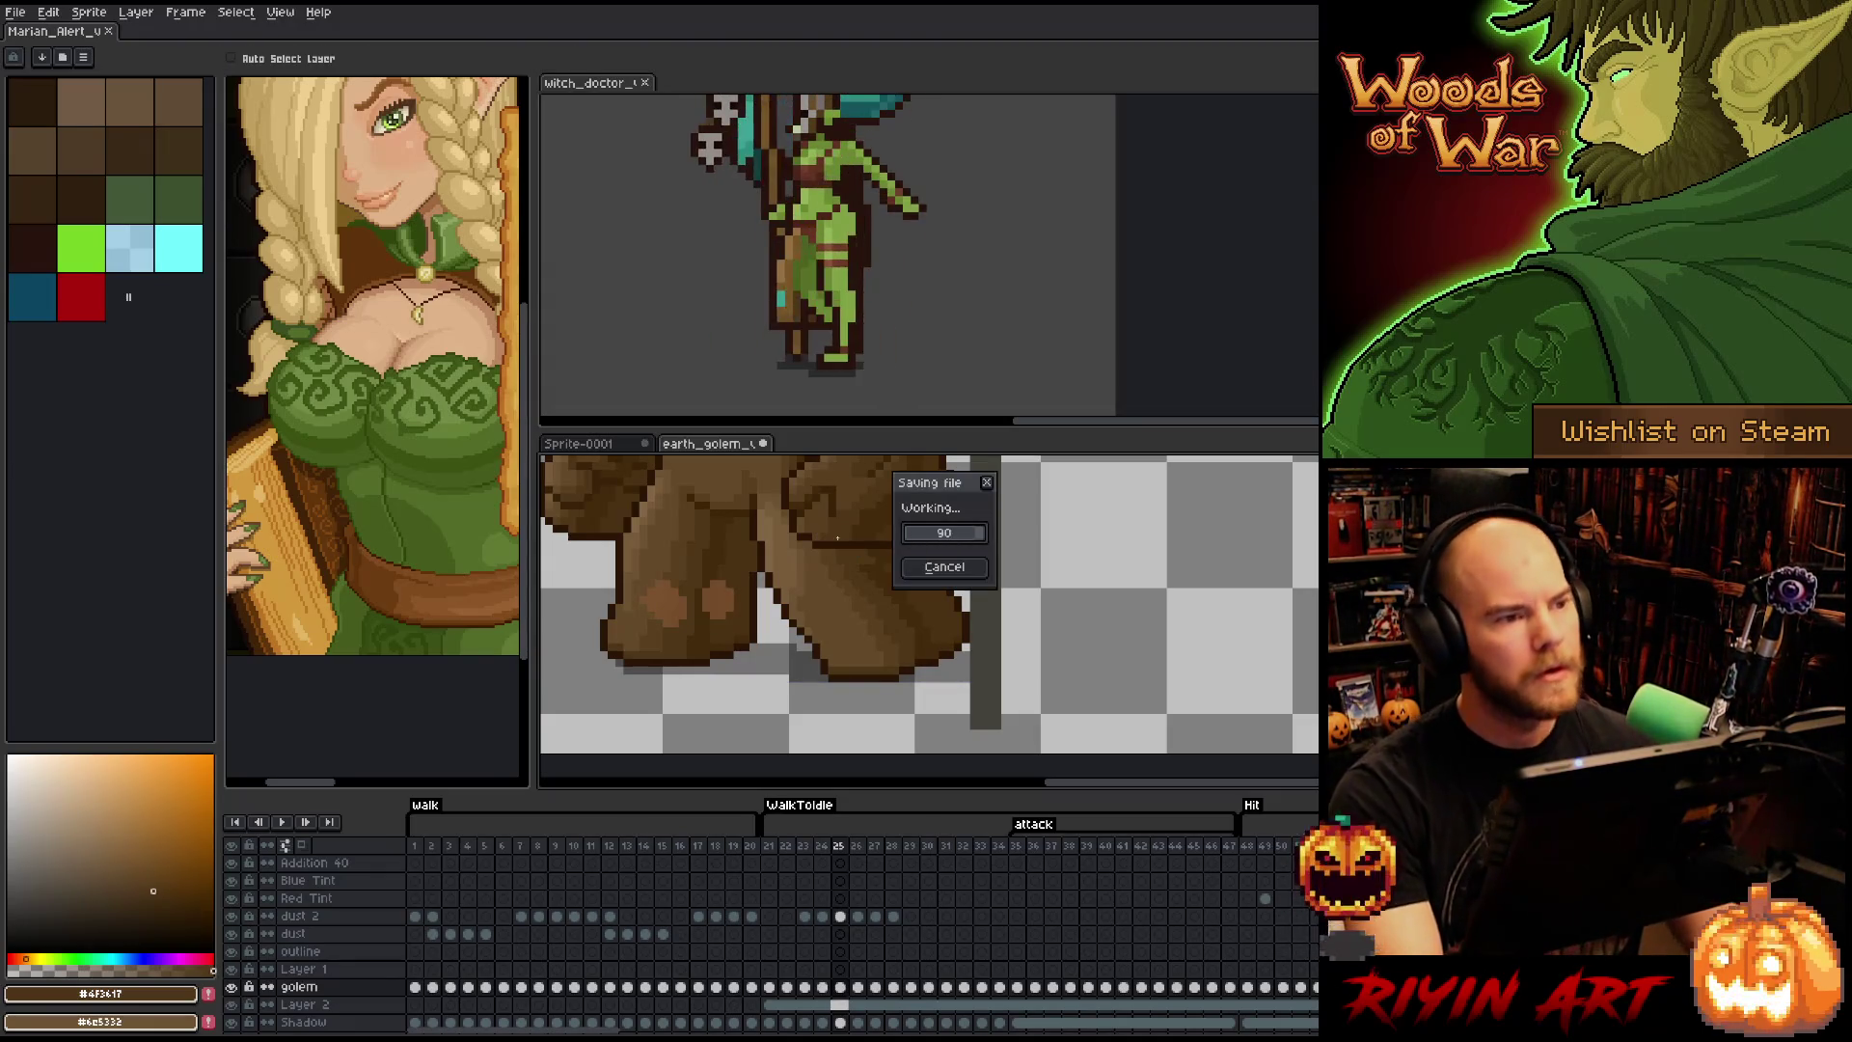
pyautogui.press('Escape')
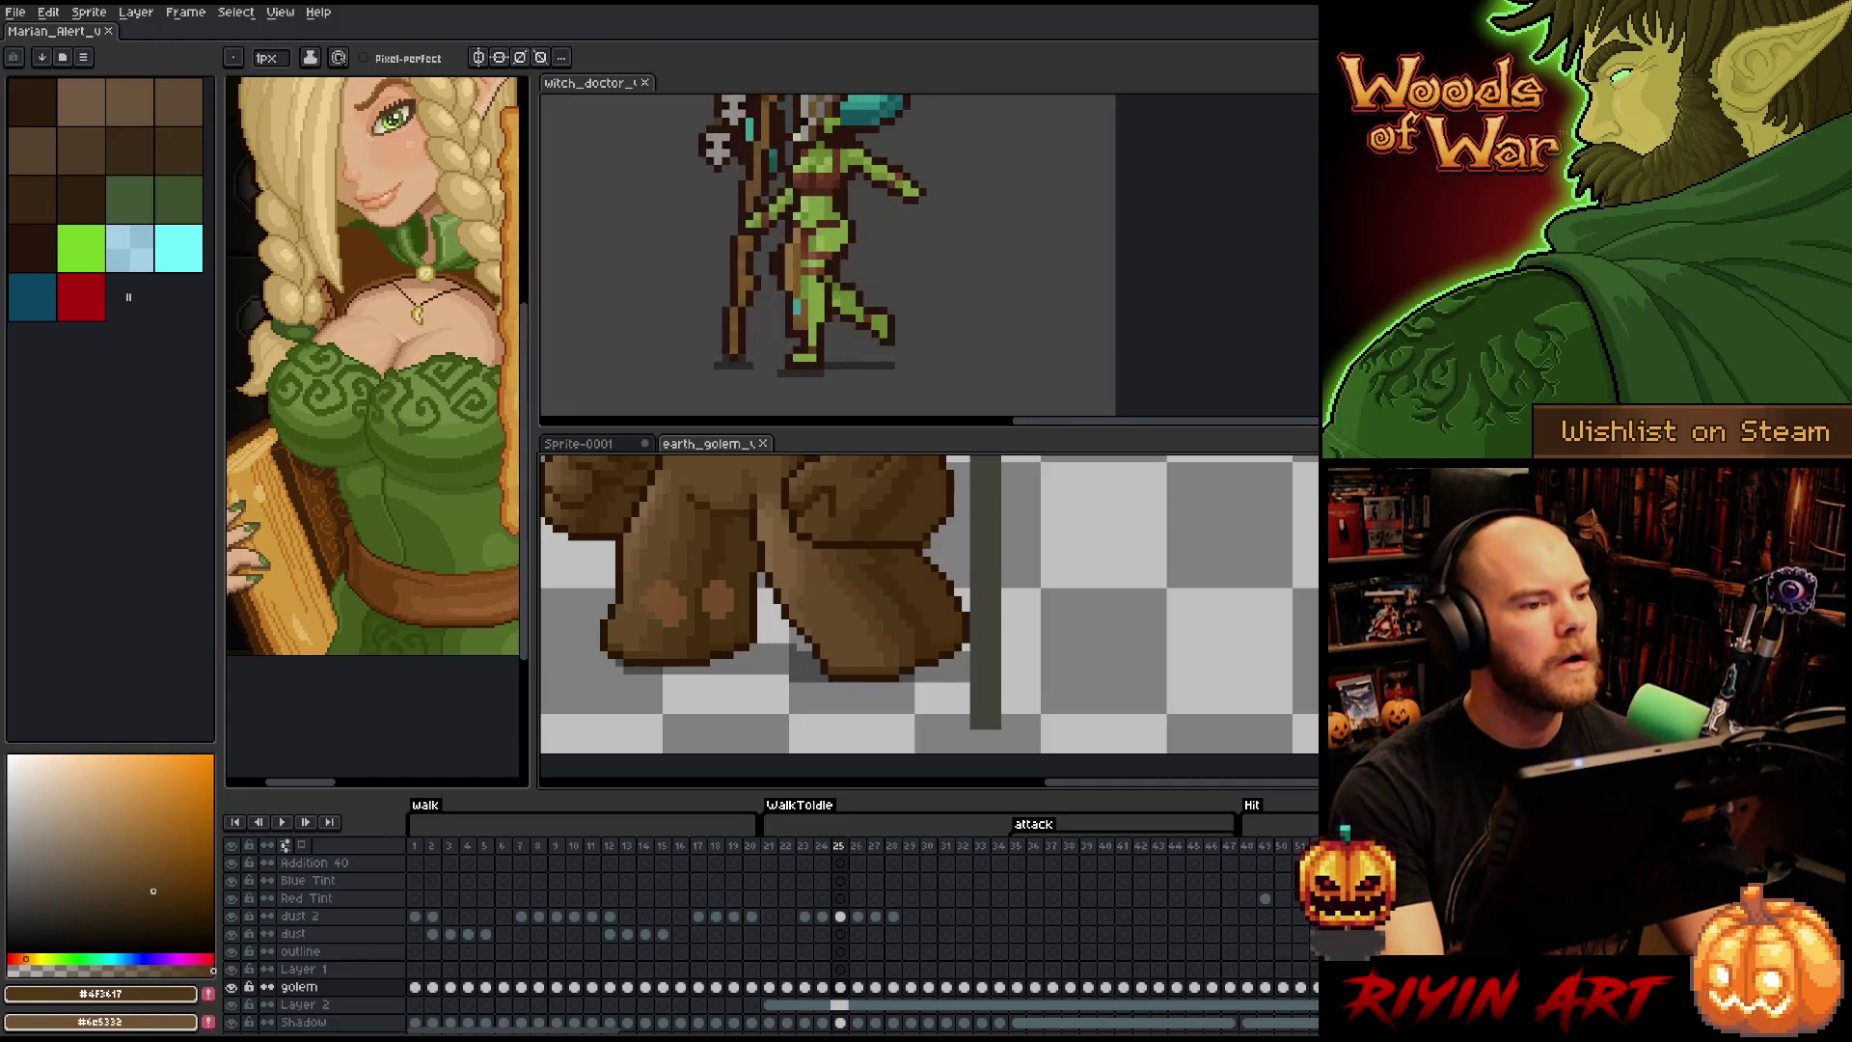
pyautogui.hotkey('alt', 'Tab')
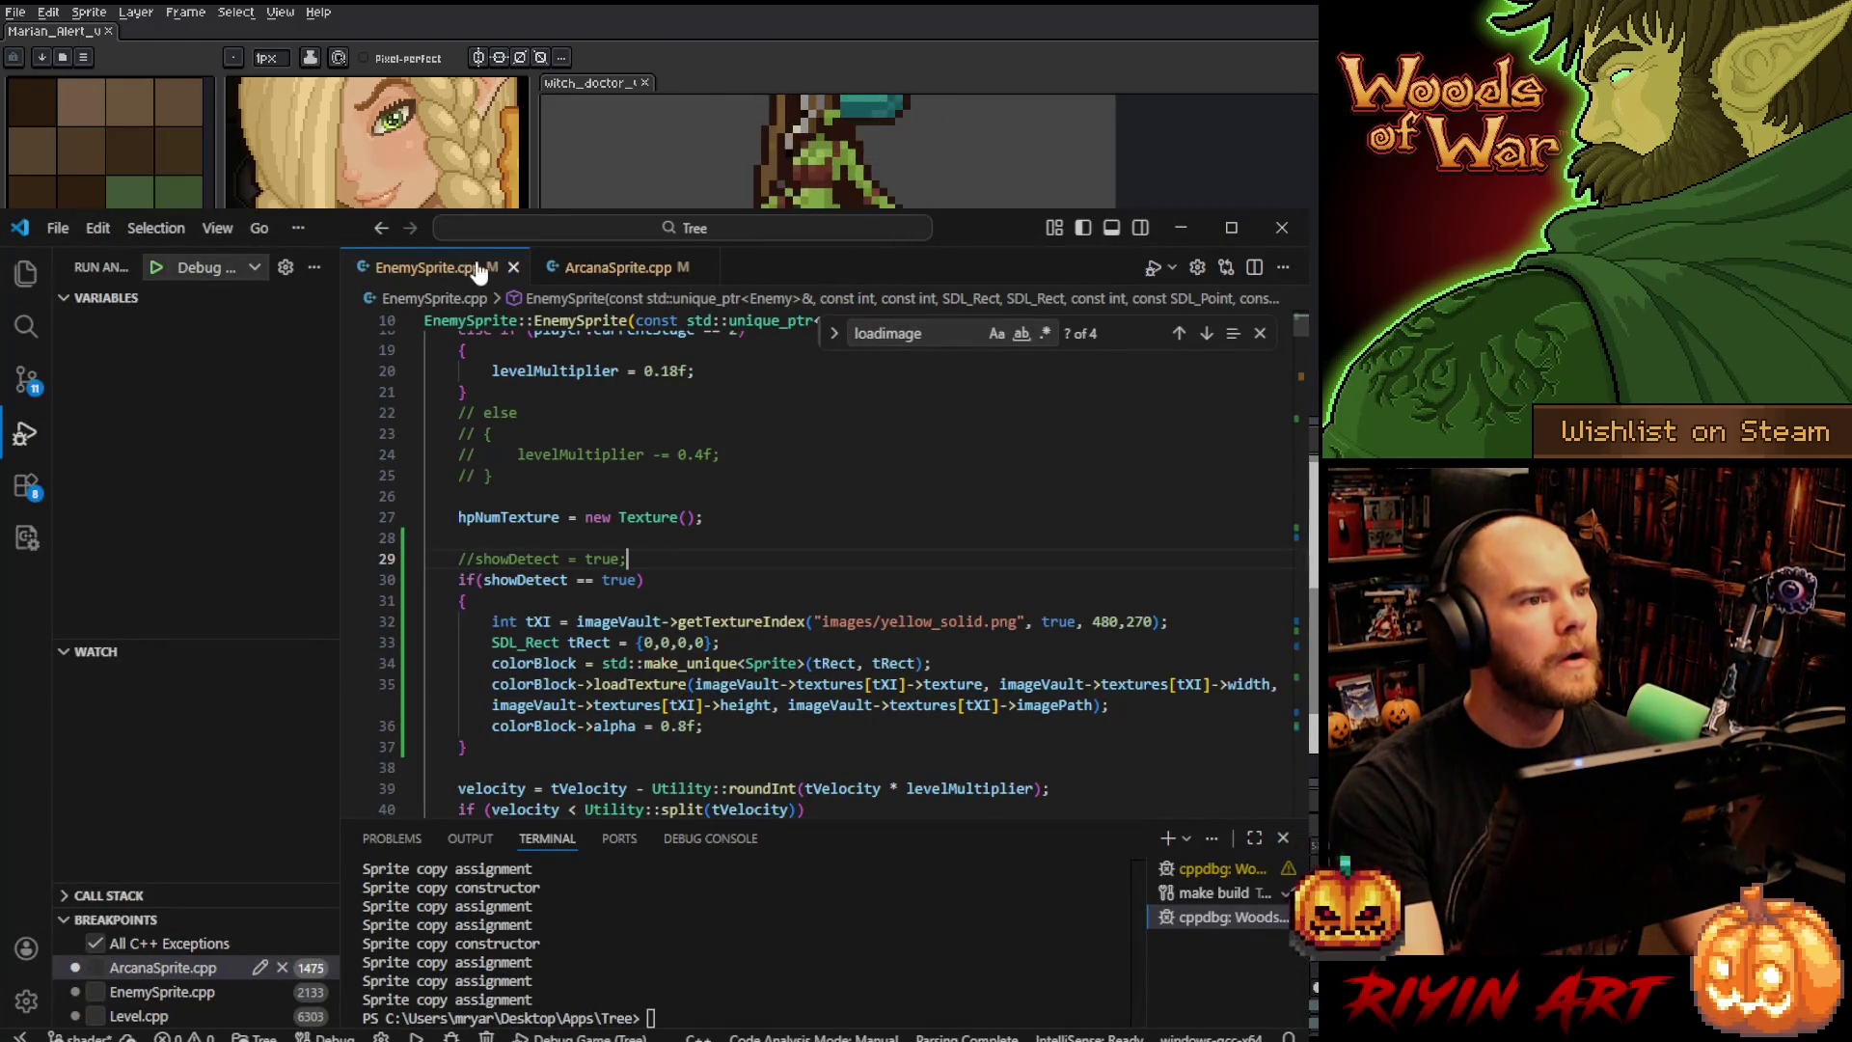
# - Close the Visual Studio Code window showing EnemySprite.cpp with its X button
pyautogui.click(1286, 229)
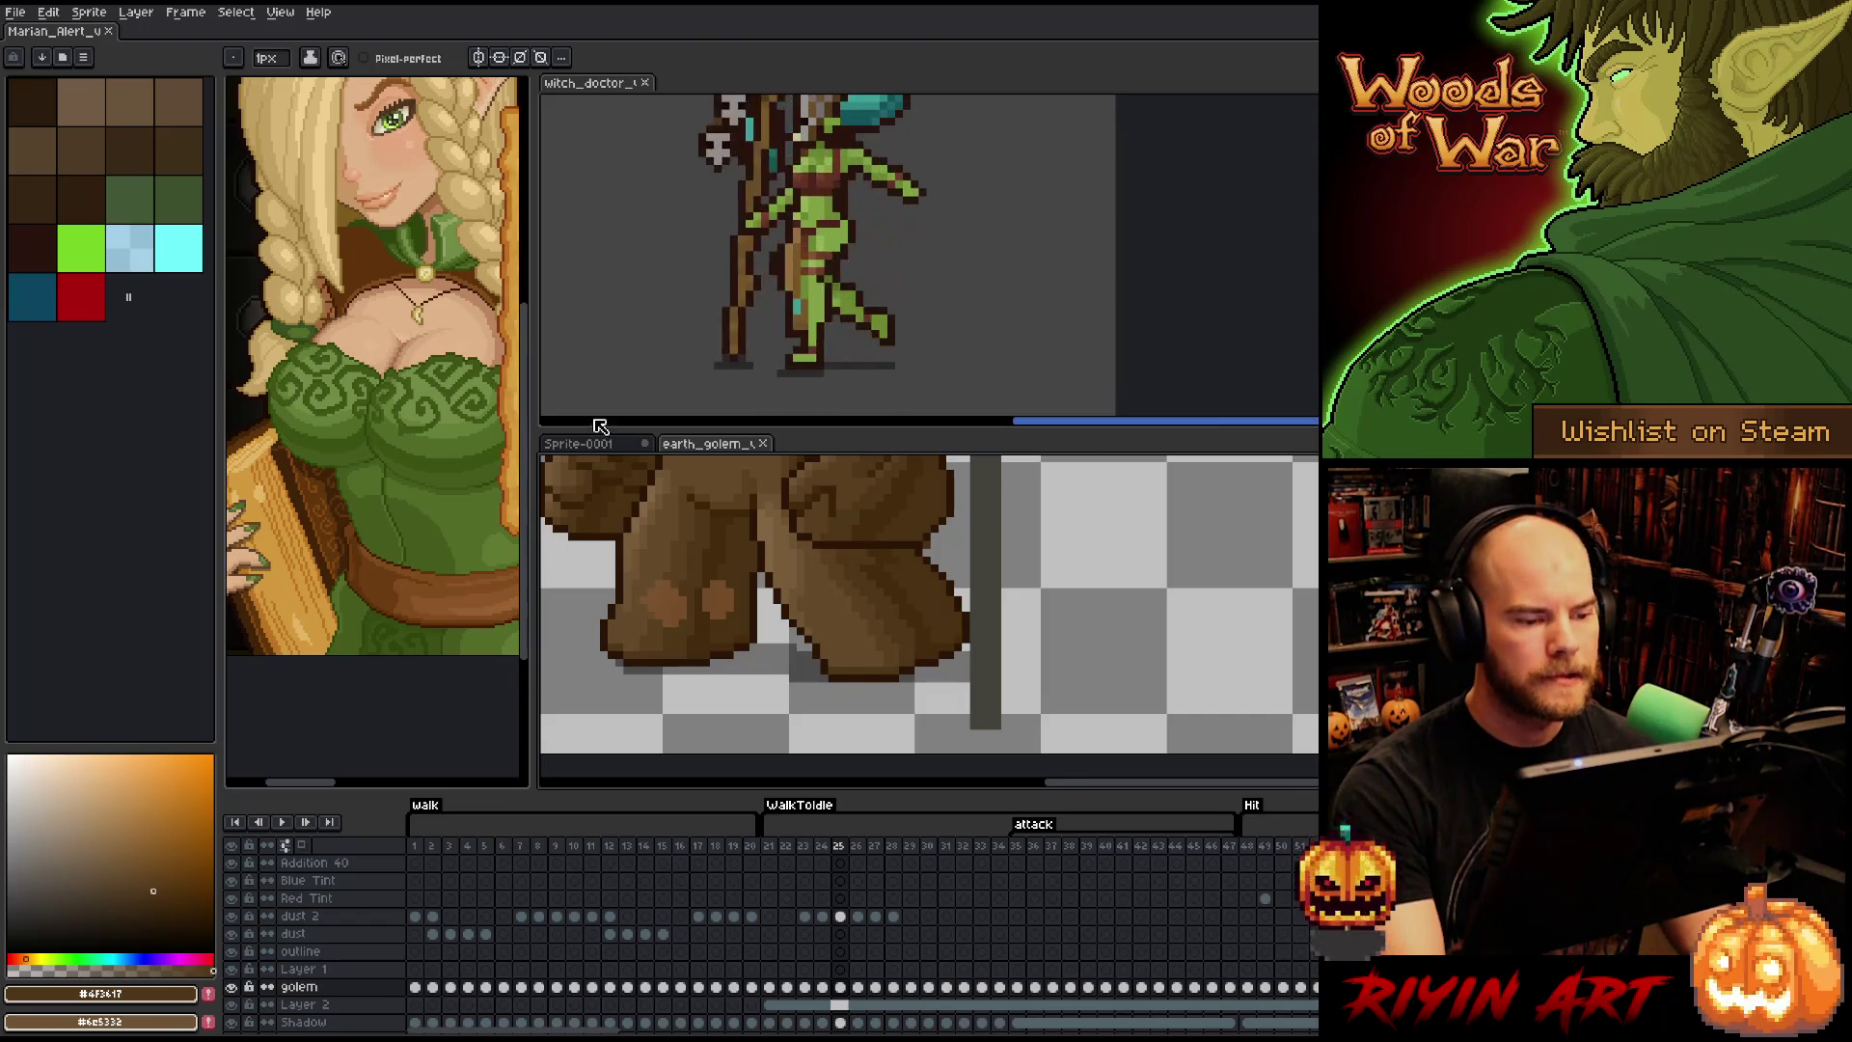
# - Close Sprite-0001 without saving and select the golem layer's cel at frame 25
pyautogui.click(646, 444)
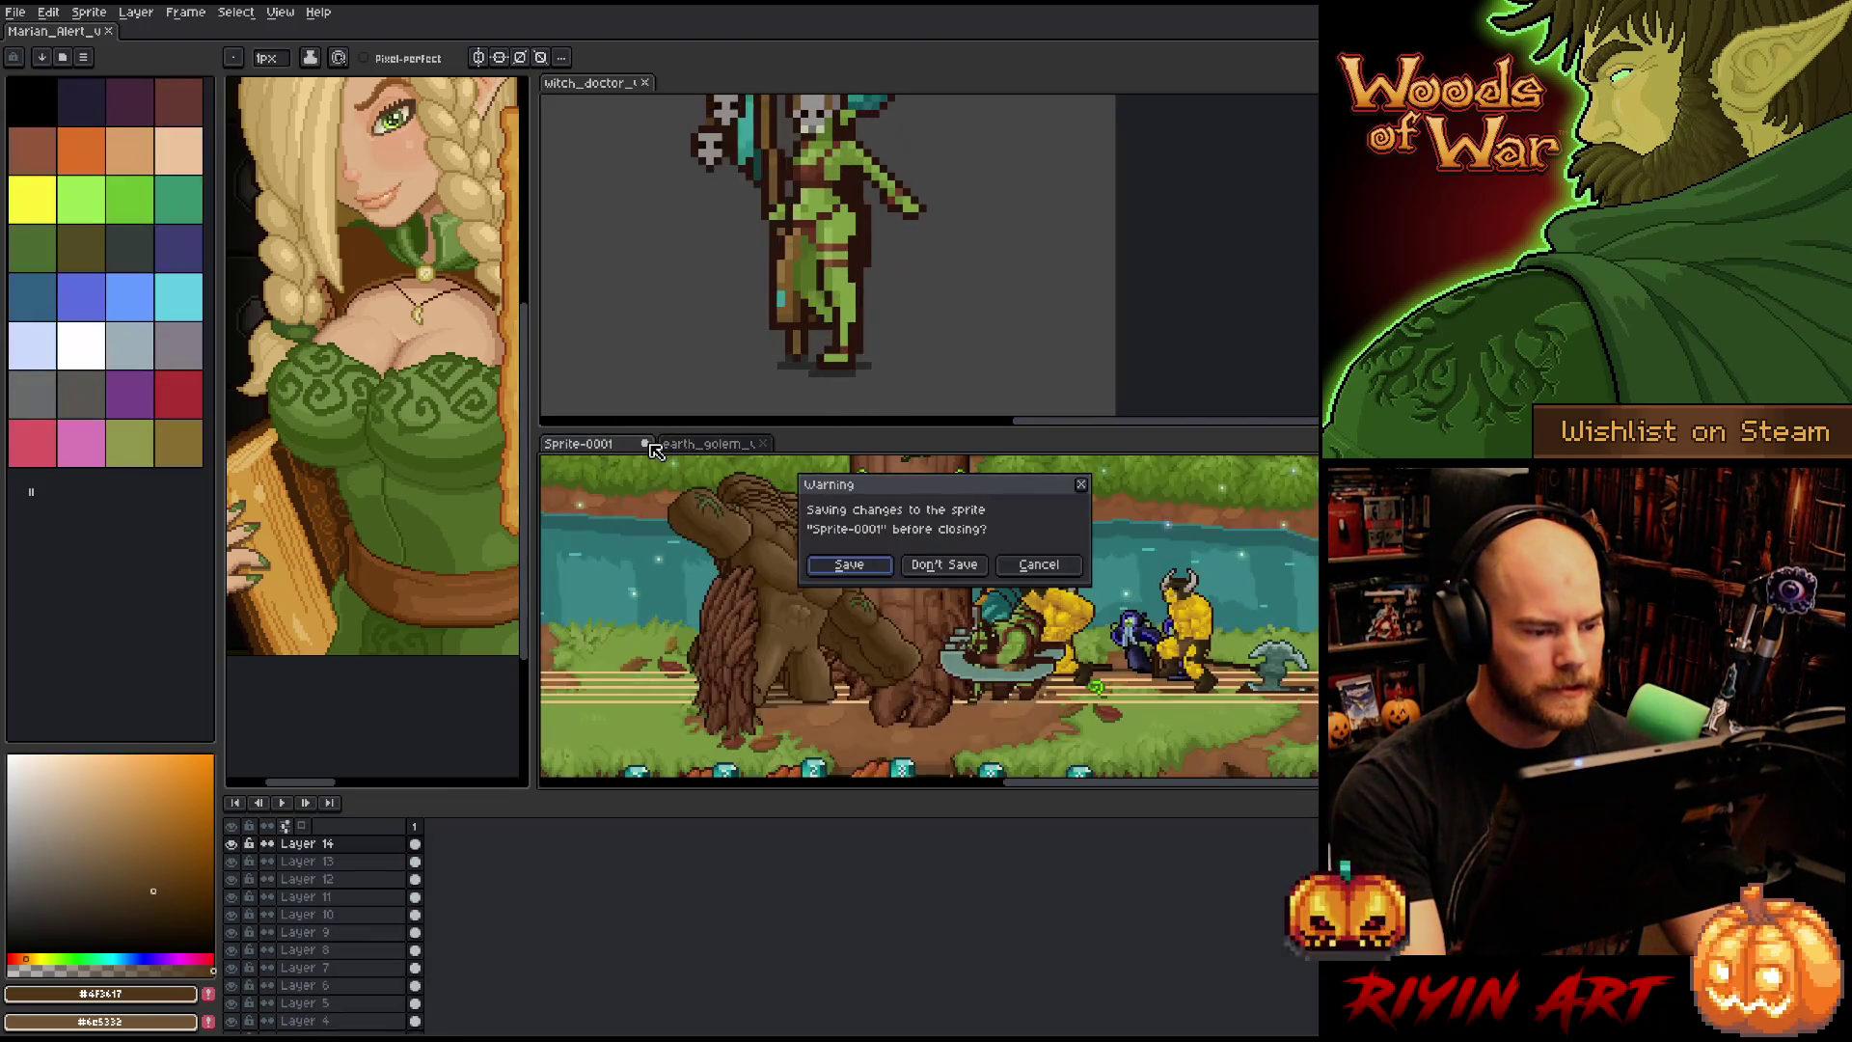
pyautogui.click(953, 567)
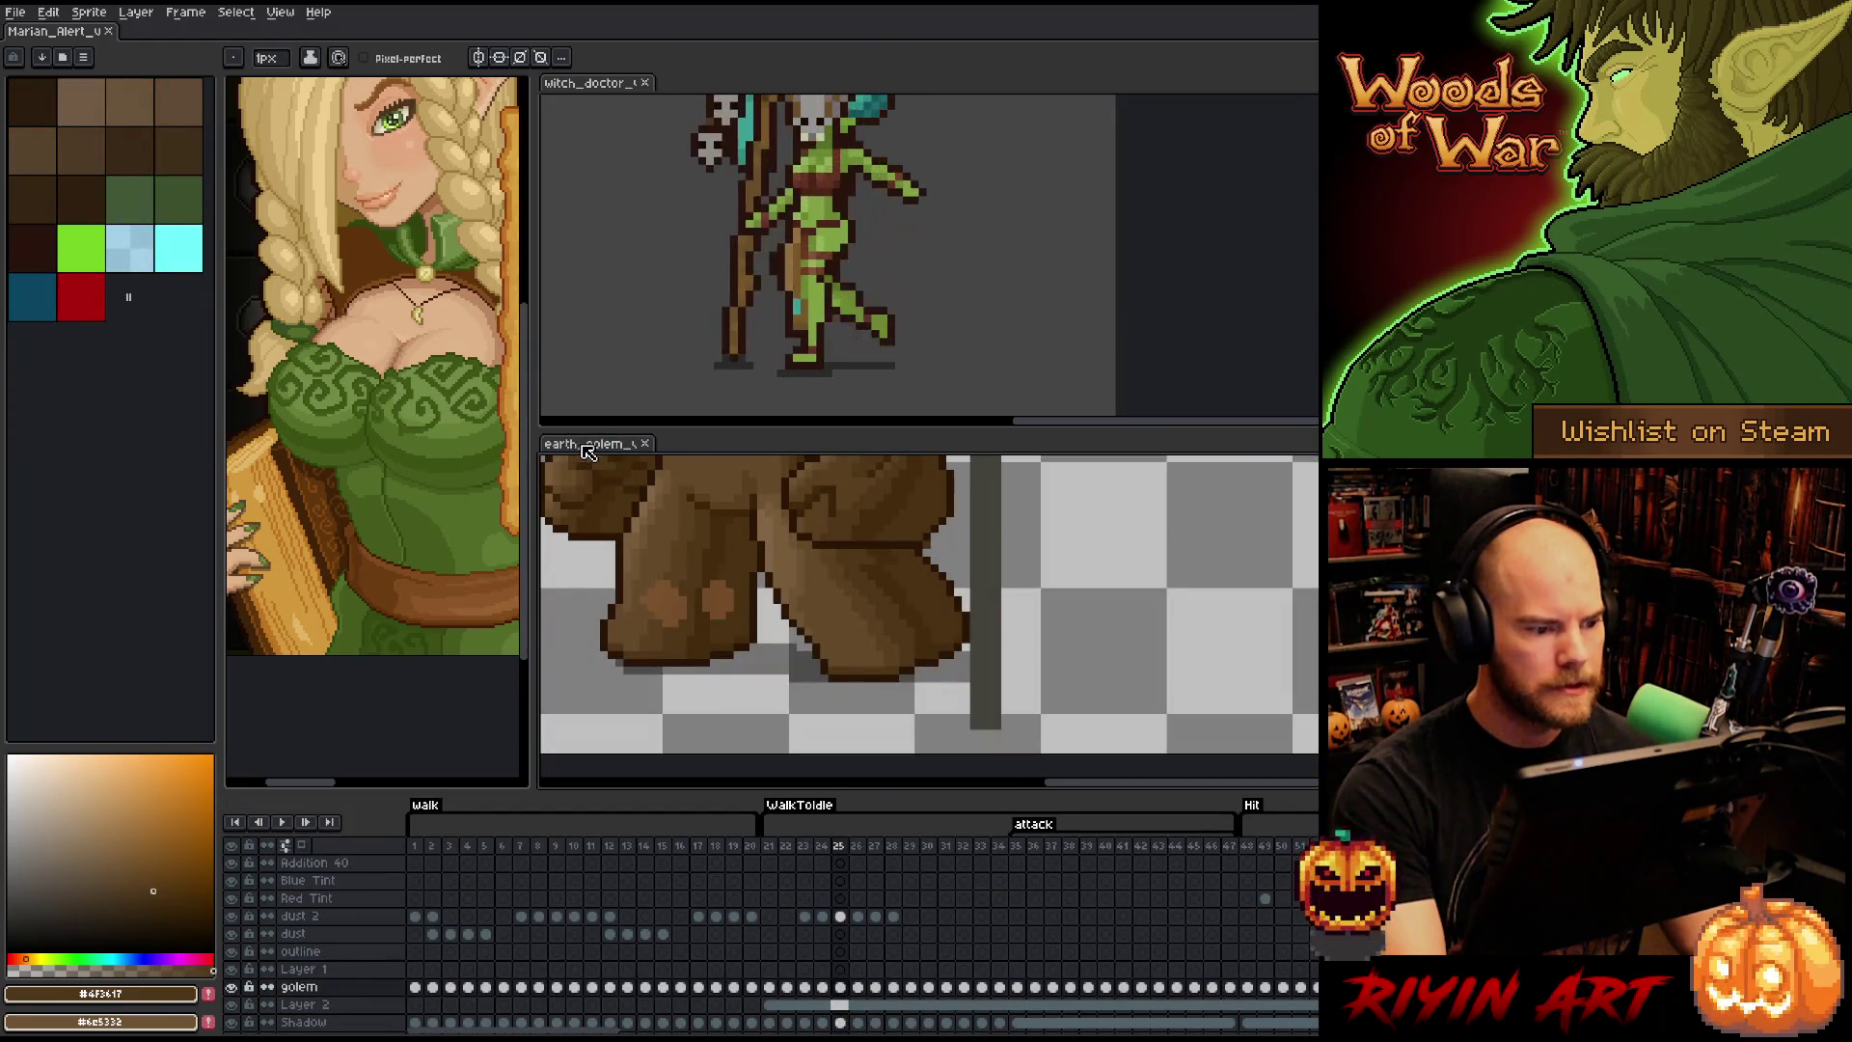
pyautogui.click(843, 987)
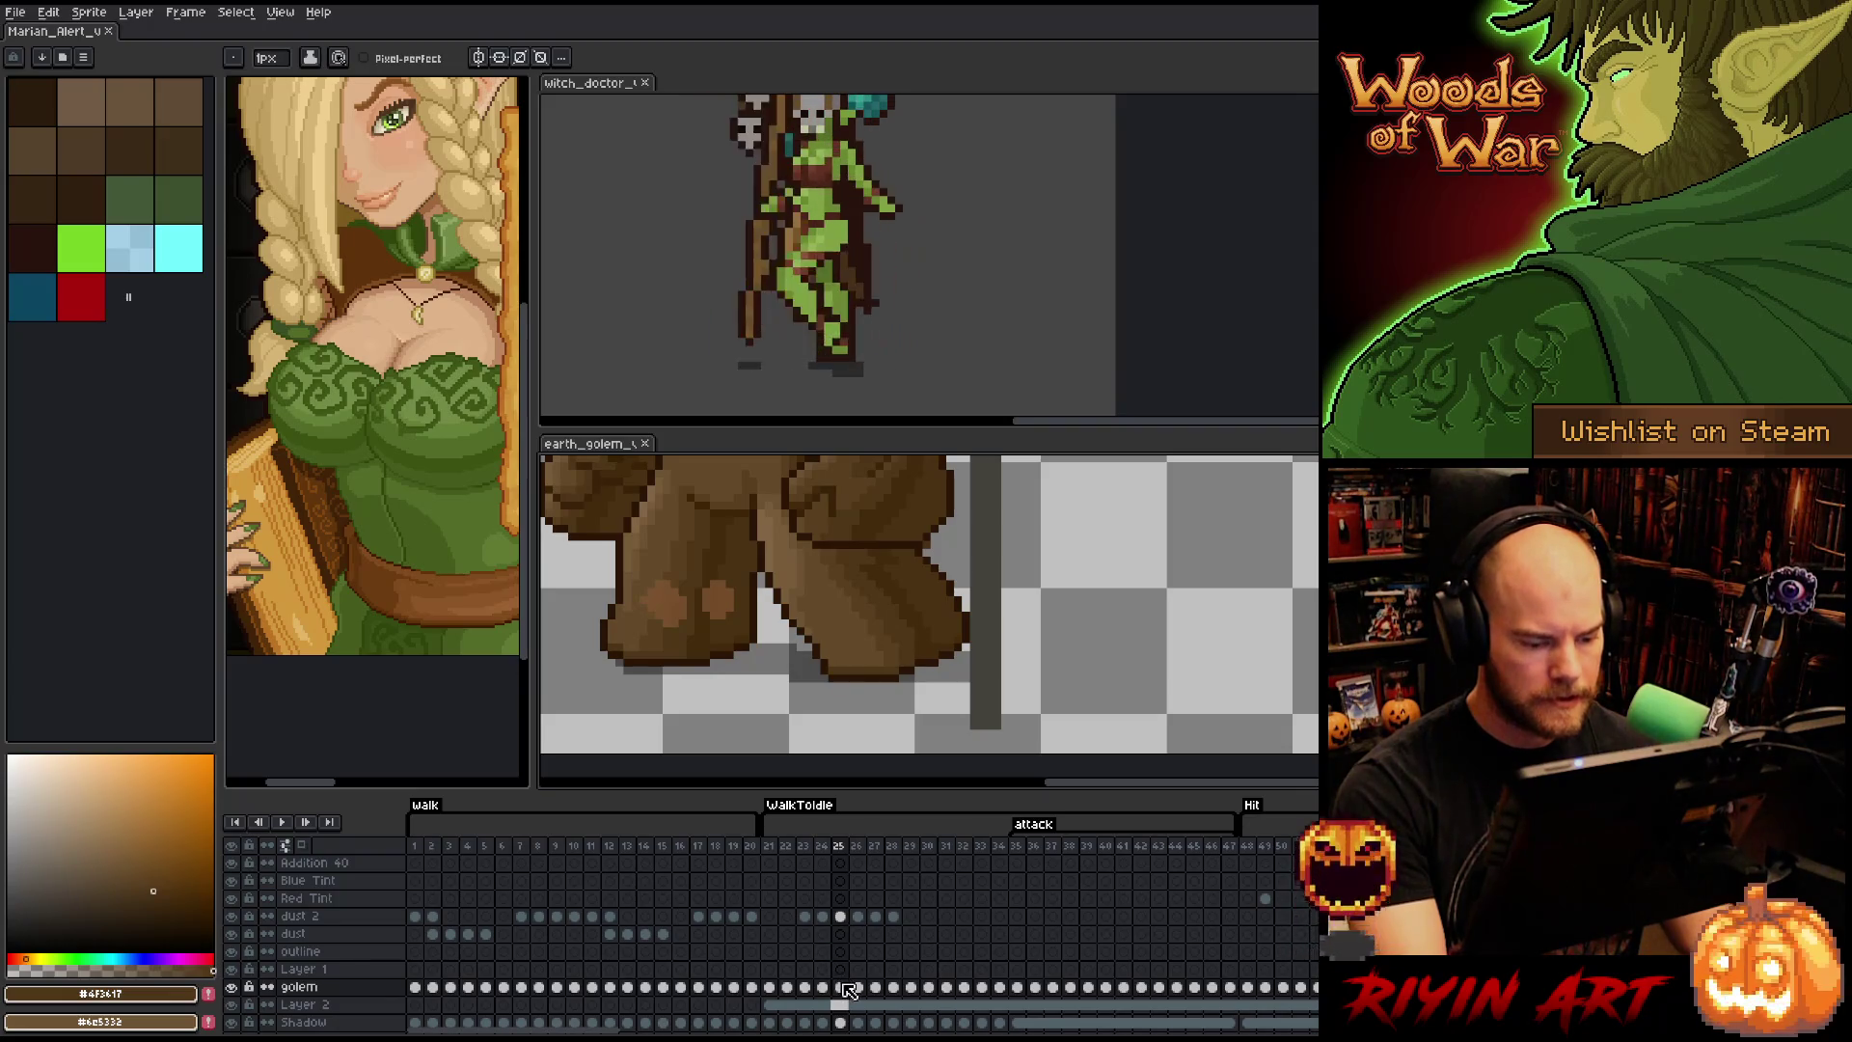
pyautogui.rightClick(891, 469)
pyautogui.click(883, 583)
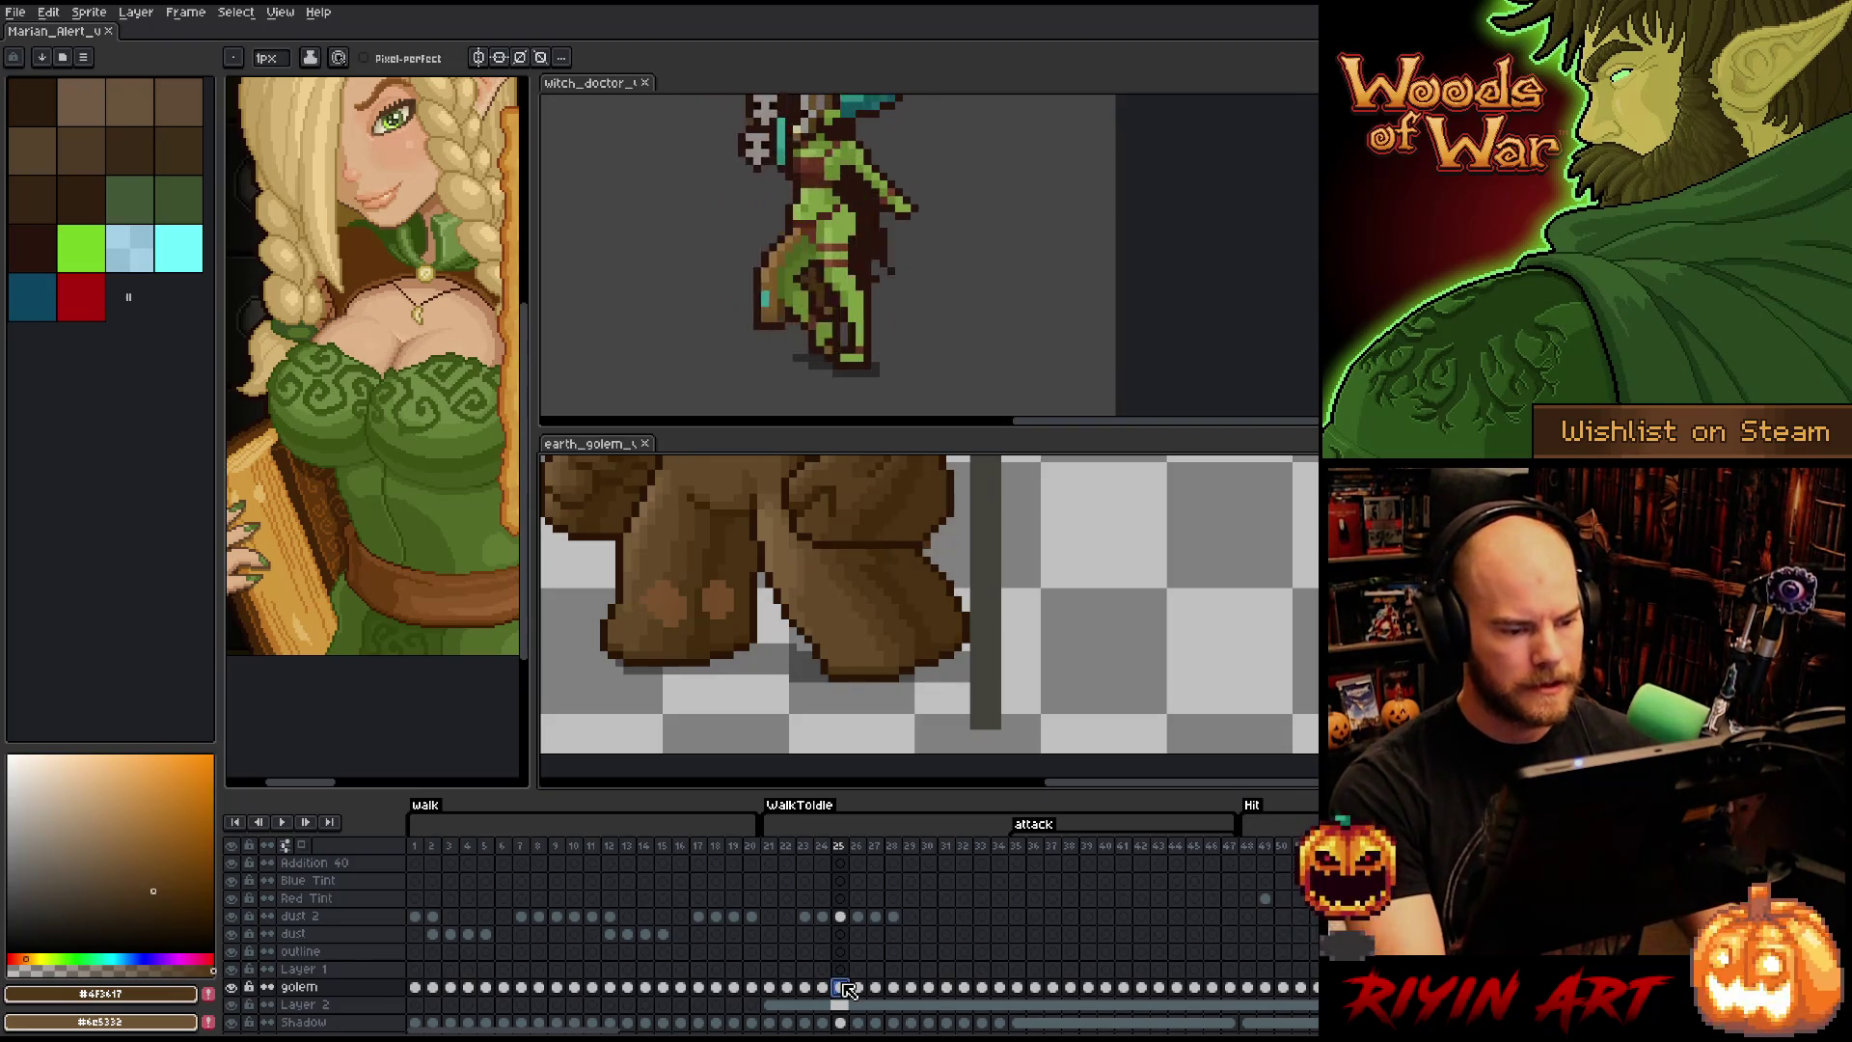
# - Play back the earth_golem animation to review the reworked legs
pyautogui.scroll(-4, 884, 583)
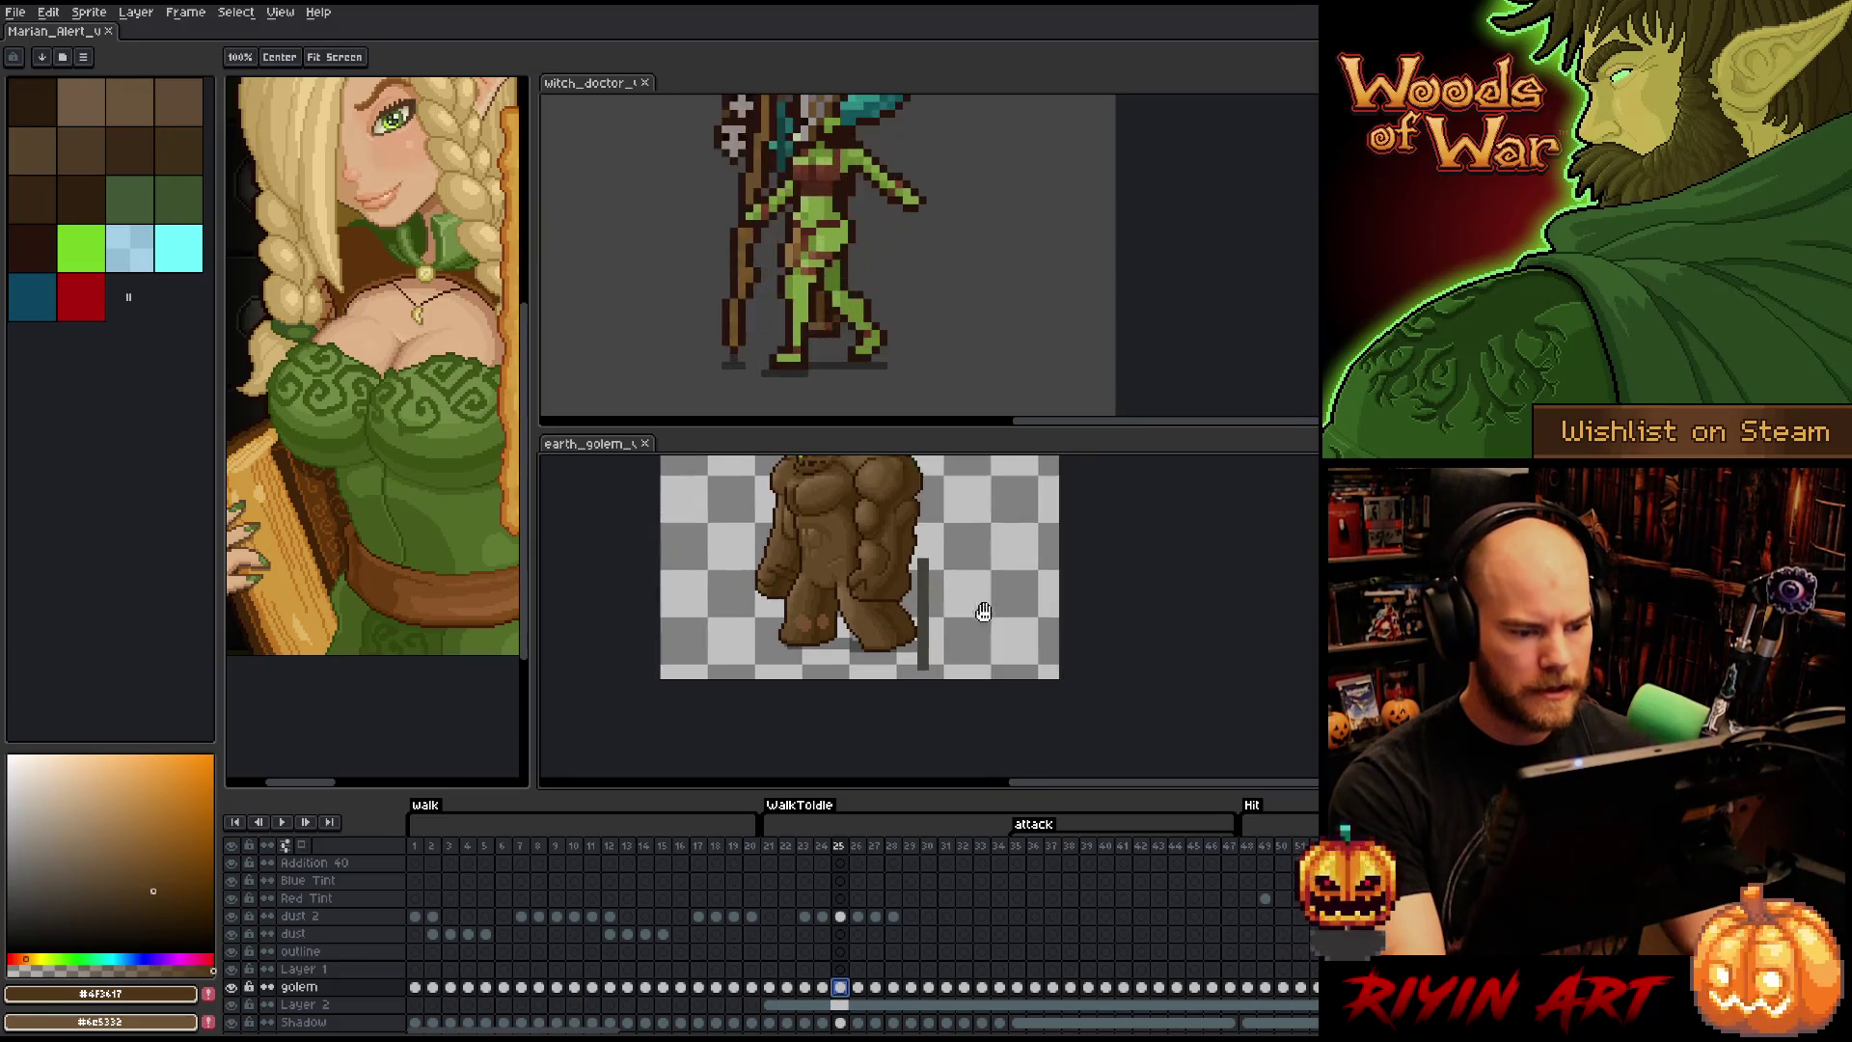
pyautogui.press('Return')
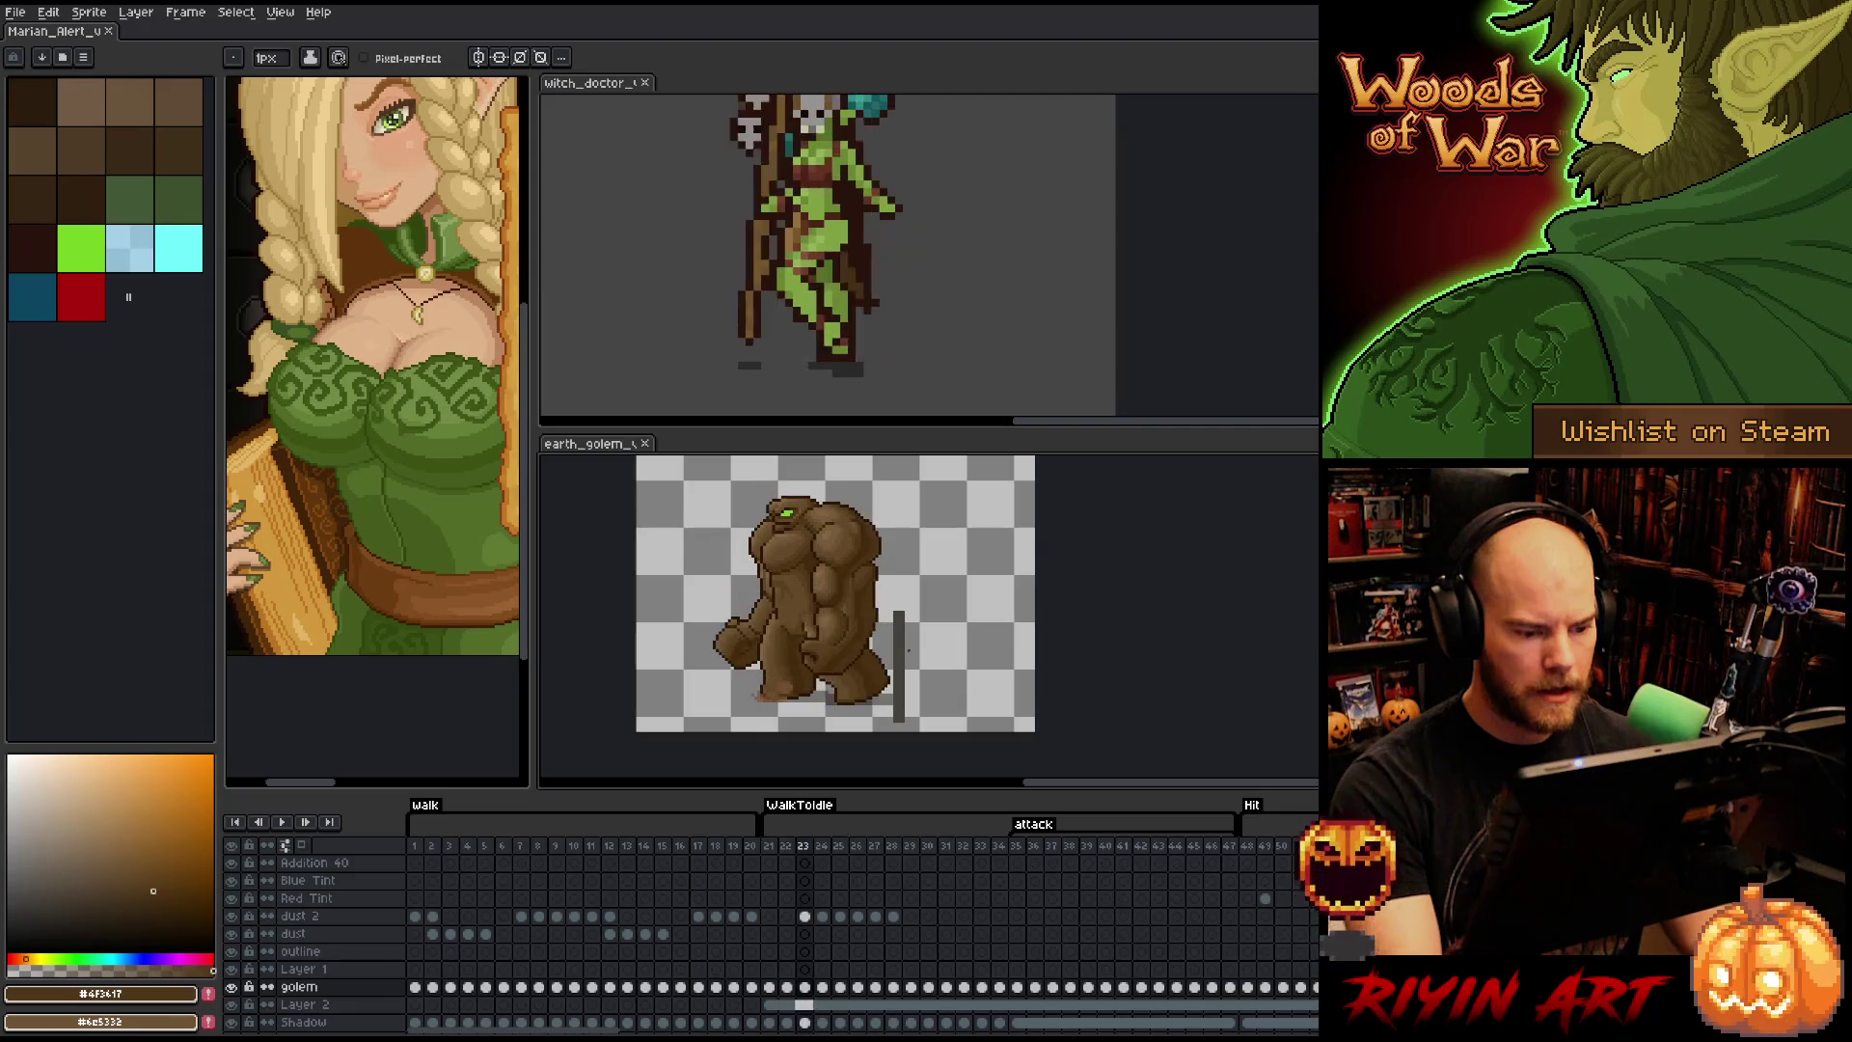
pyautogui.scroll(4, 880, 714)
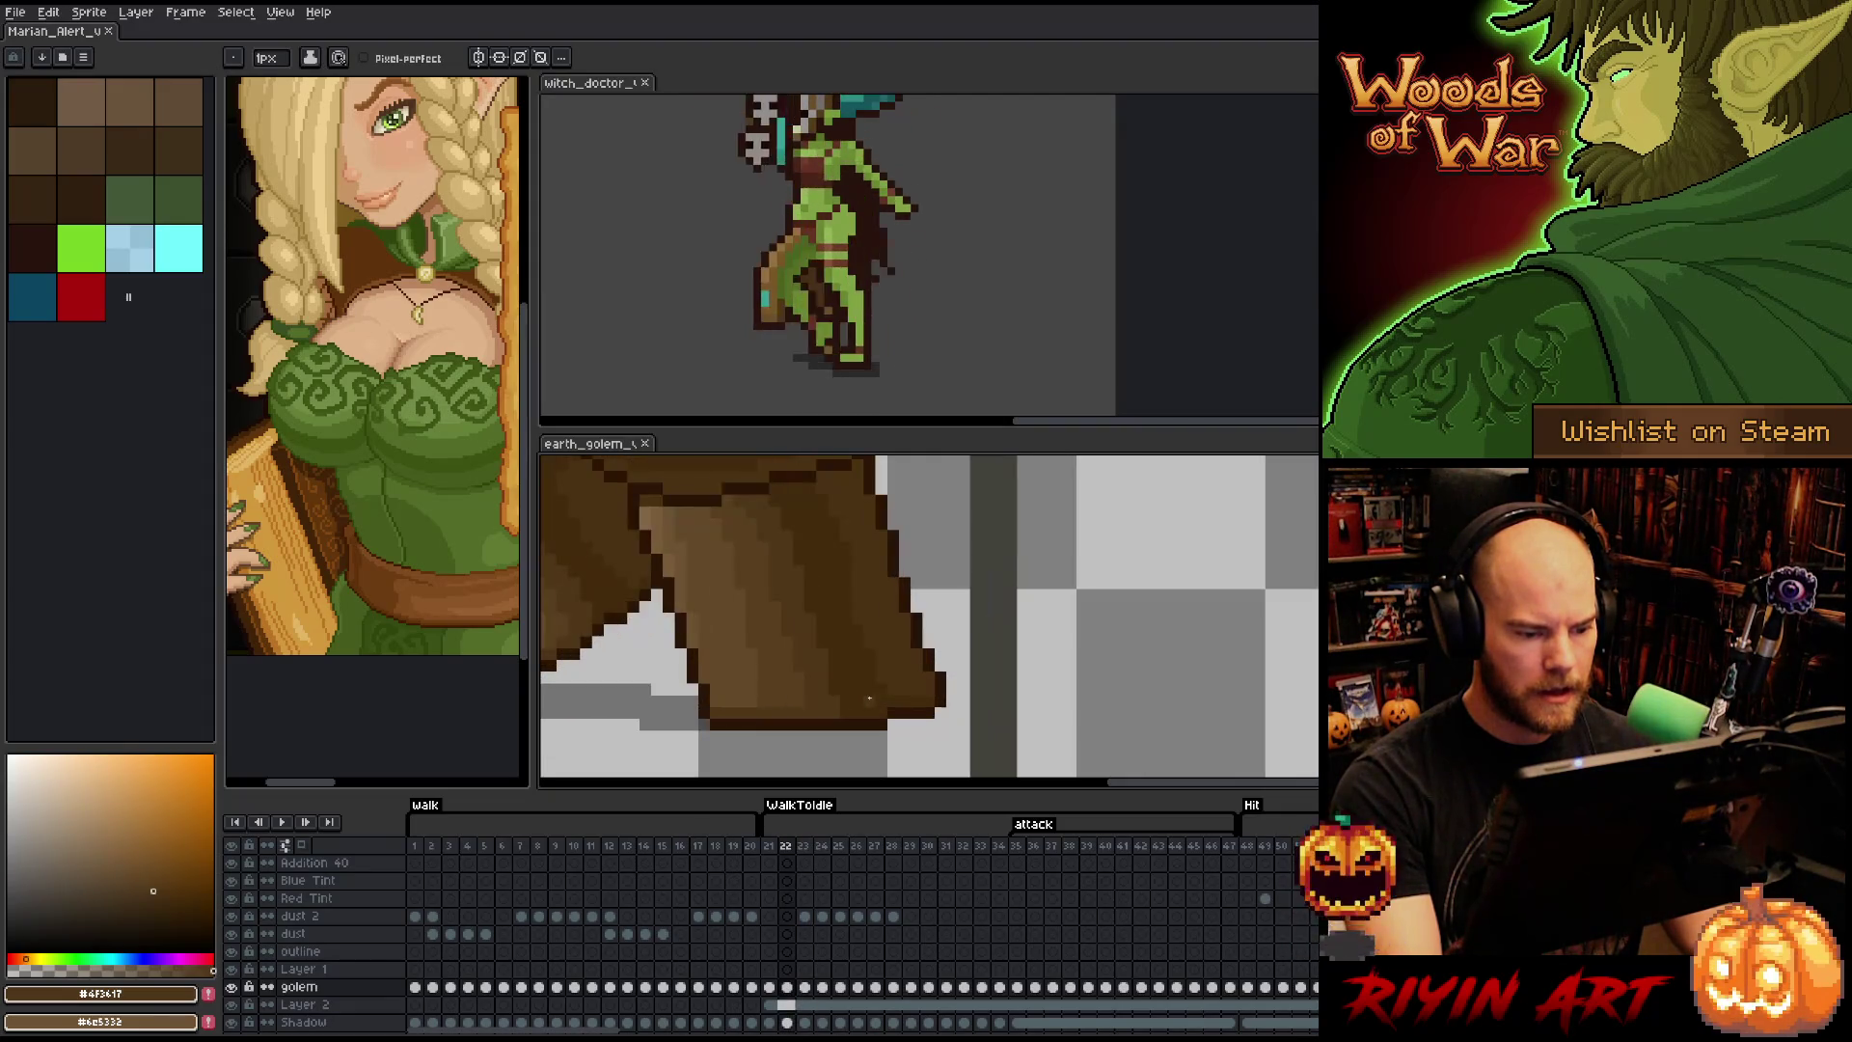
# - Draw dark outline pixels along the golem's foot edge, comparing frames 22 and 23
pyautogui.keyDown('alt'); pyautogui.click(880, 716); pyautogui.keyUp('alt')
pyautogui.click(863, 714)
pyautogui.moveTo(917, 702)
pyautogui.mouseDown()
pyautogui.moveTo(947, 714)
pyautogui.moveTo(859, 725)
pyautogui.moveTo(885, 725)
pyautogui.mouseUp()
pyautogui.press('e')
pyautogui.click(940, 707)
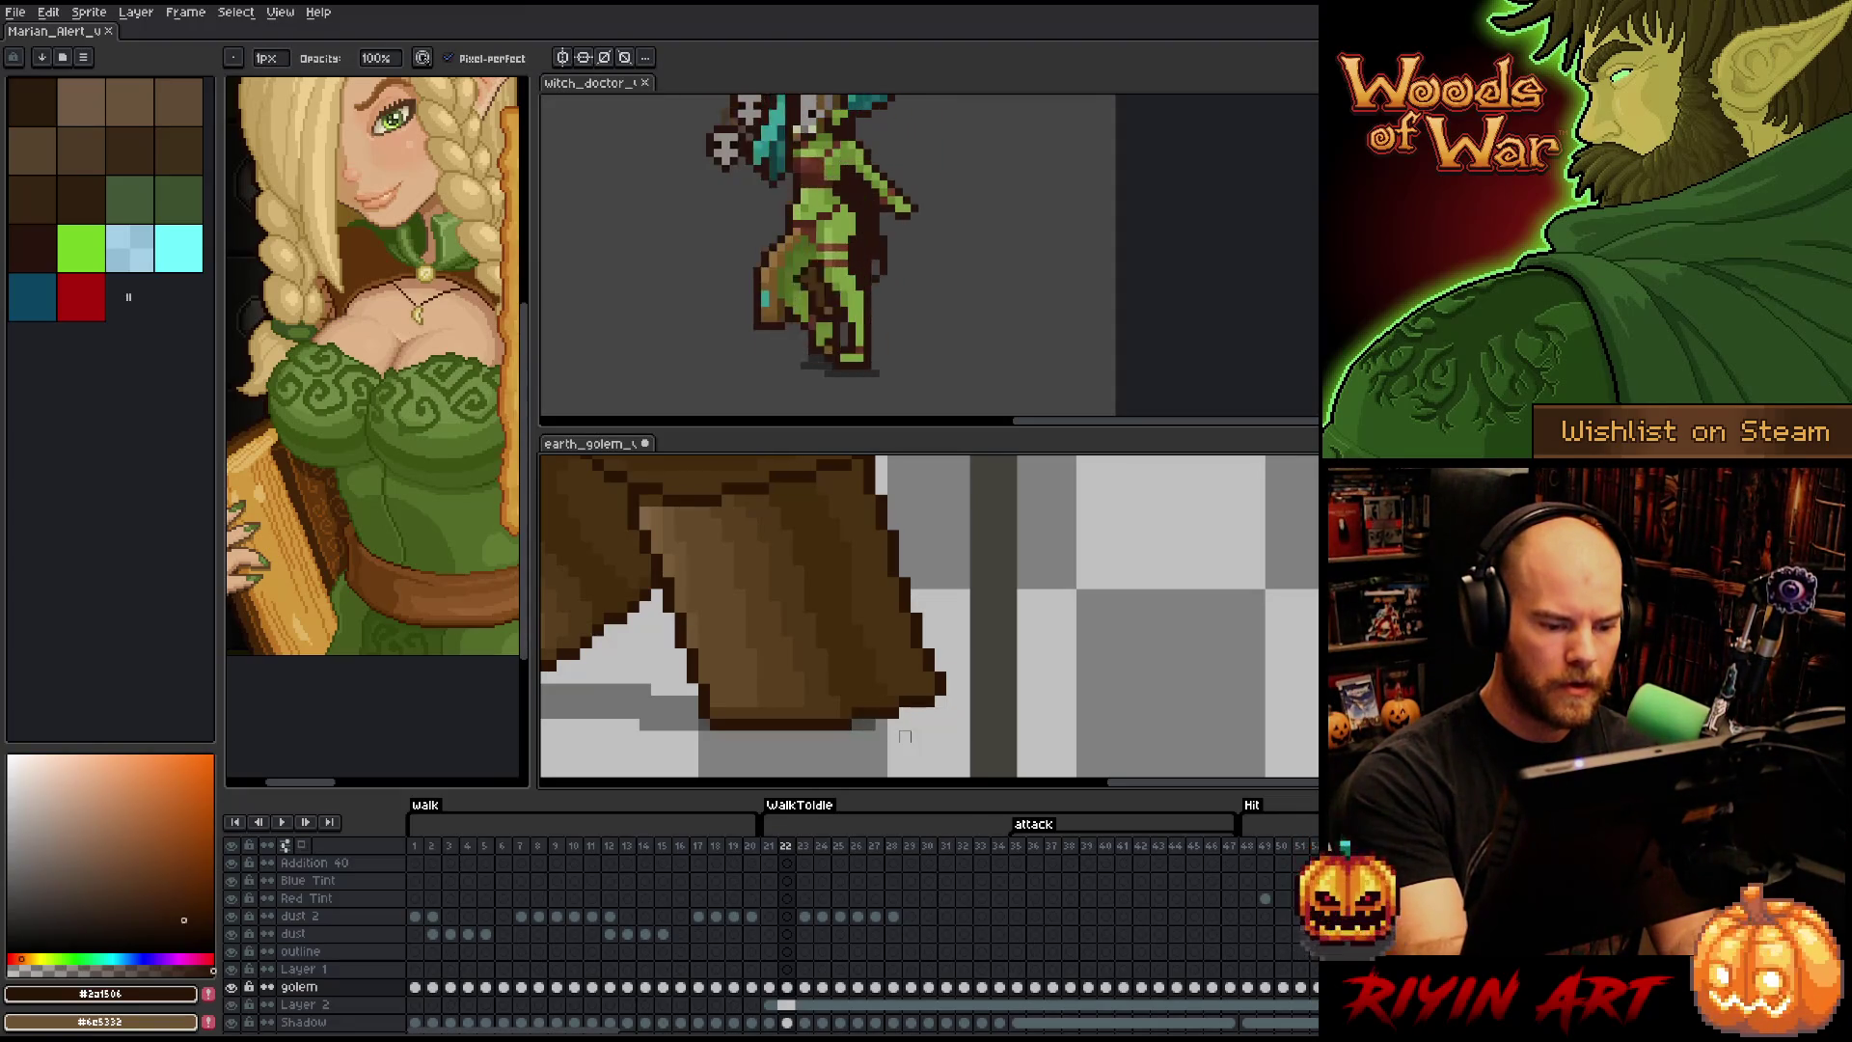
pyautogui.press('.')
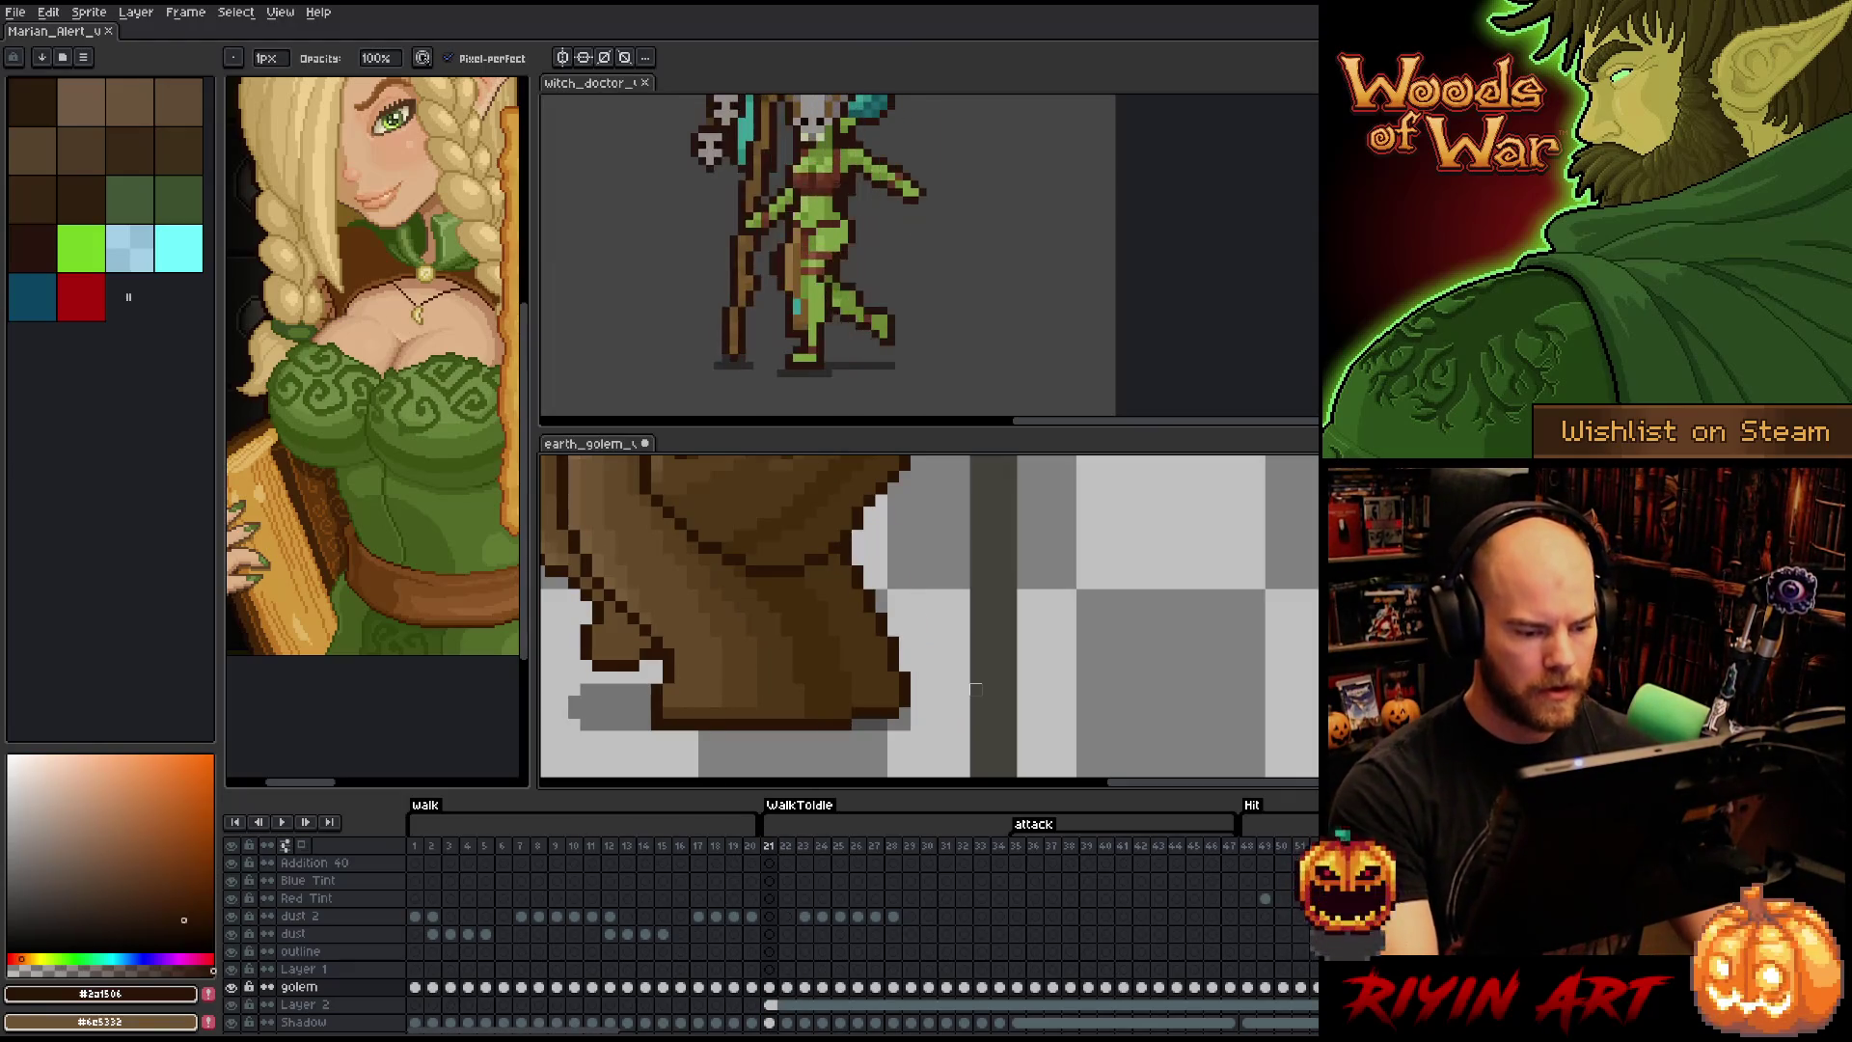
pyautogui.scroll(-3, 975, 688)
pyautogui.press(',')
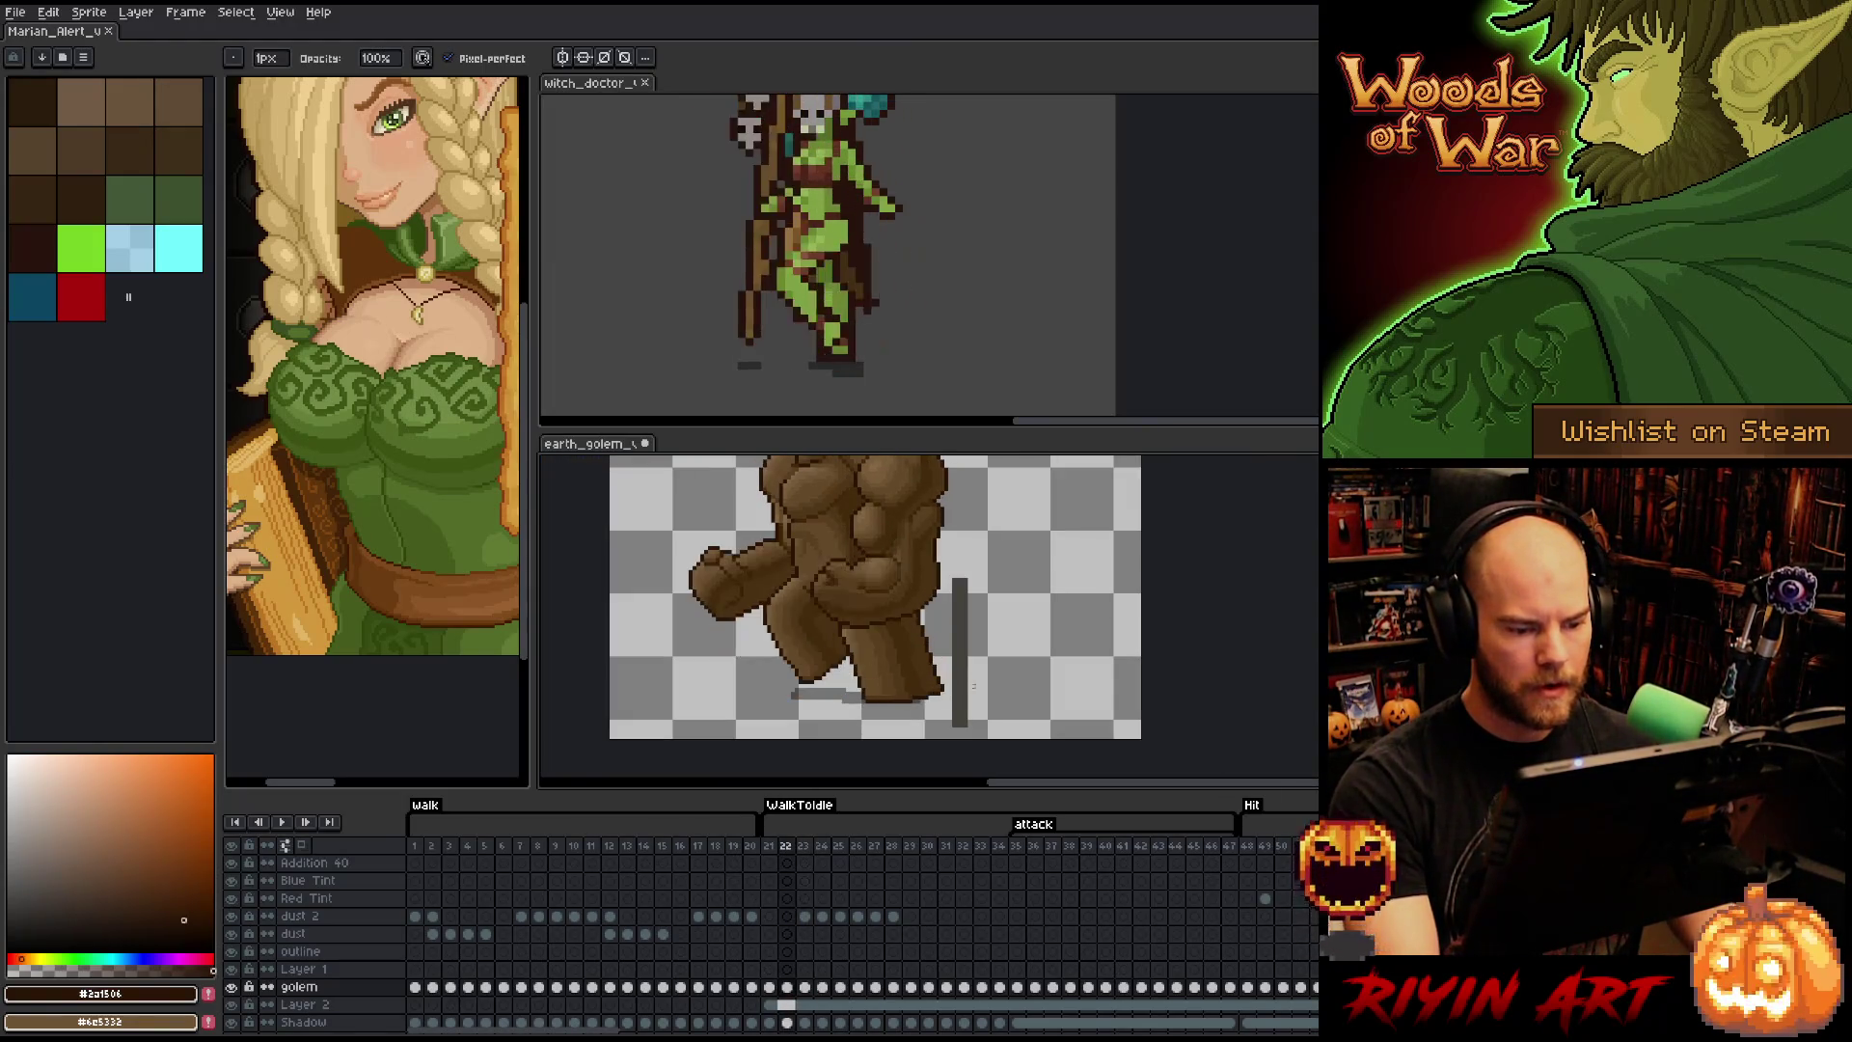
pyautogui.scroll(3, 954, 689)
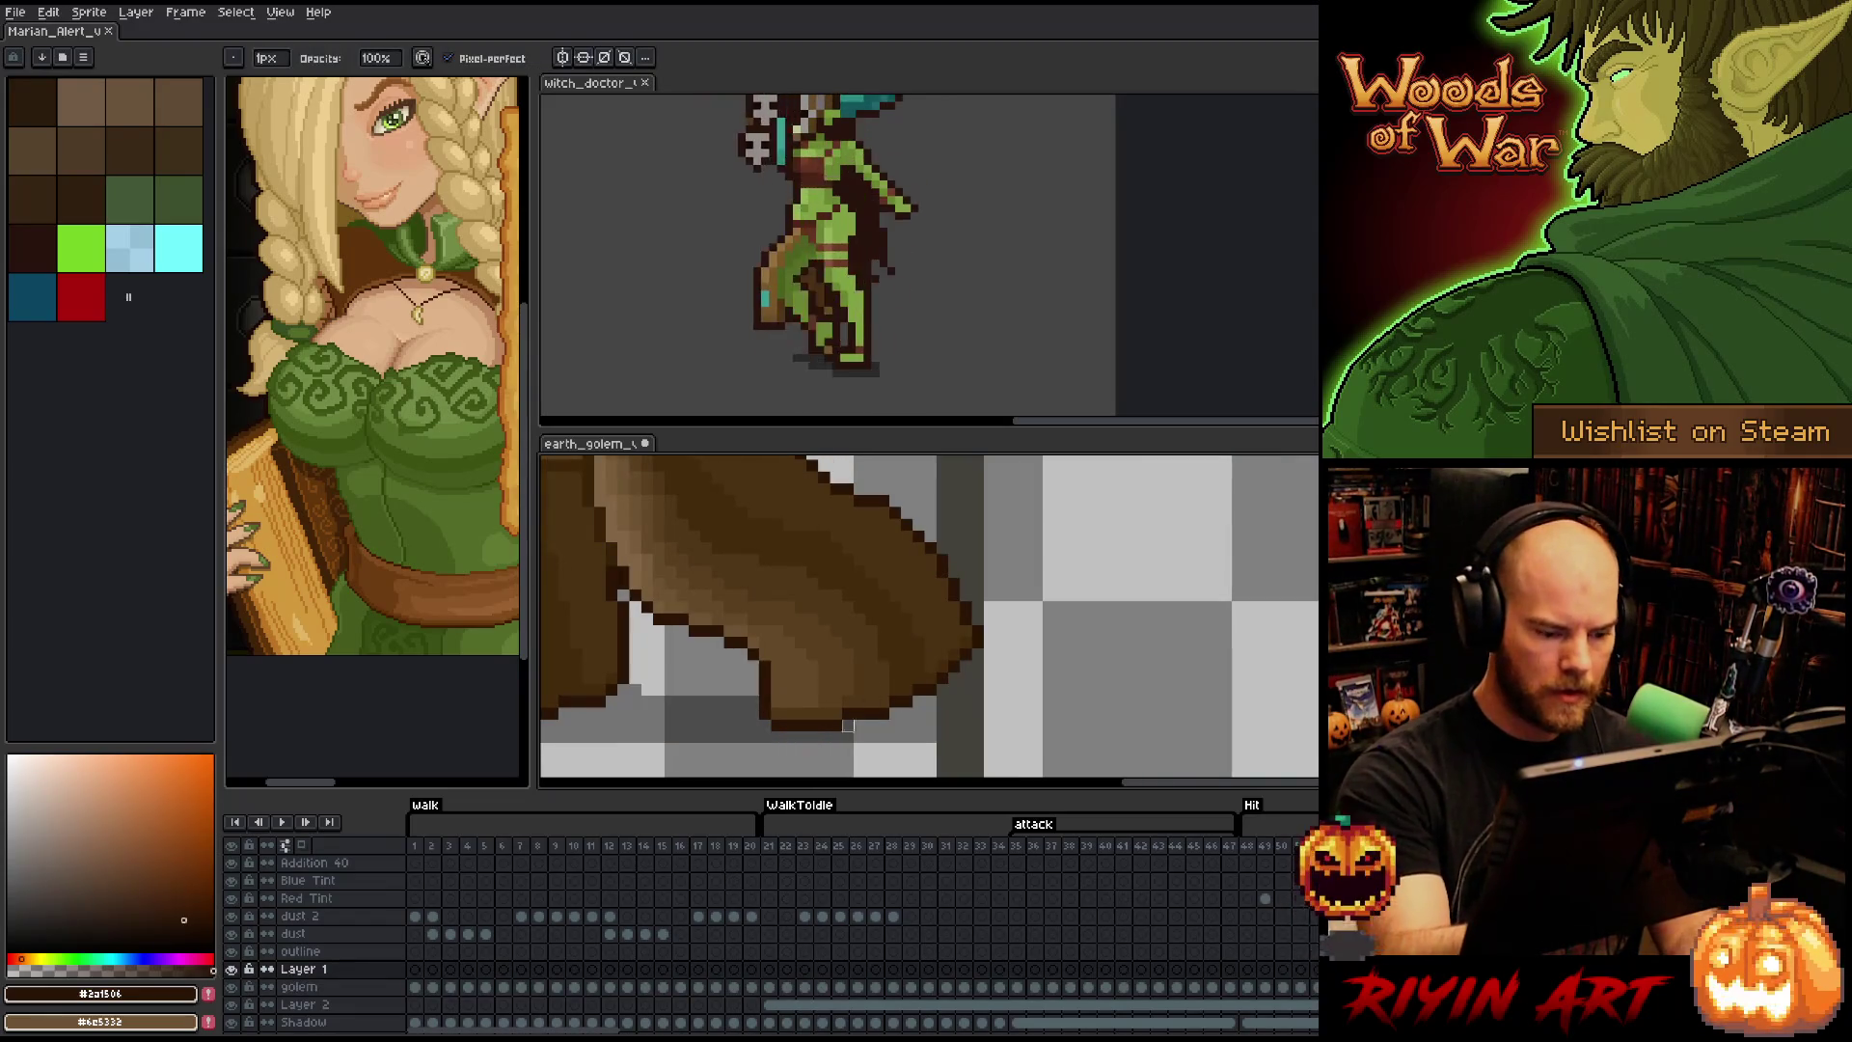
# - Erase the brown pixels at the golem's foot tip in frame 22 and save the sprite
pyautogui.click(787, 986)
pyautogui.press('e')
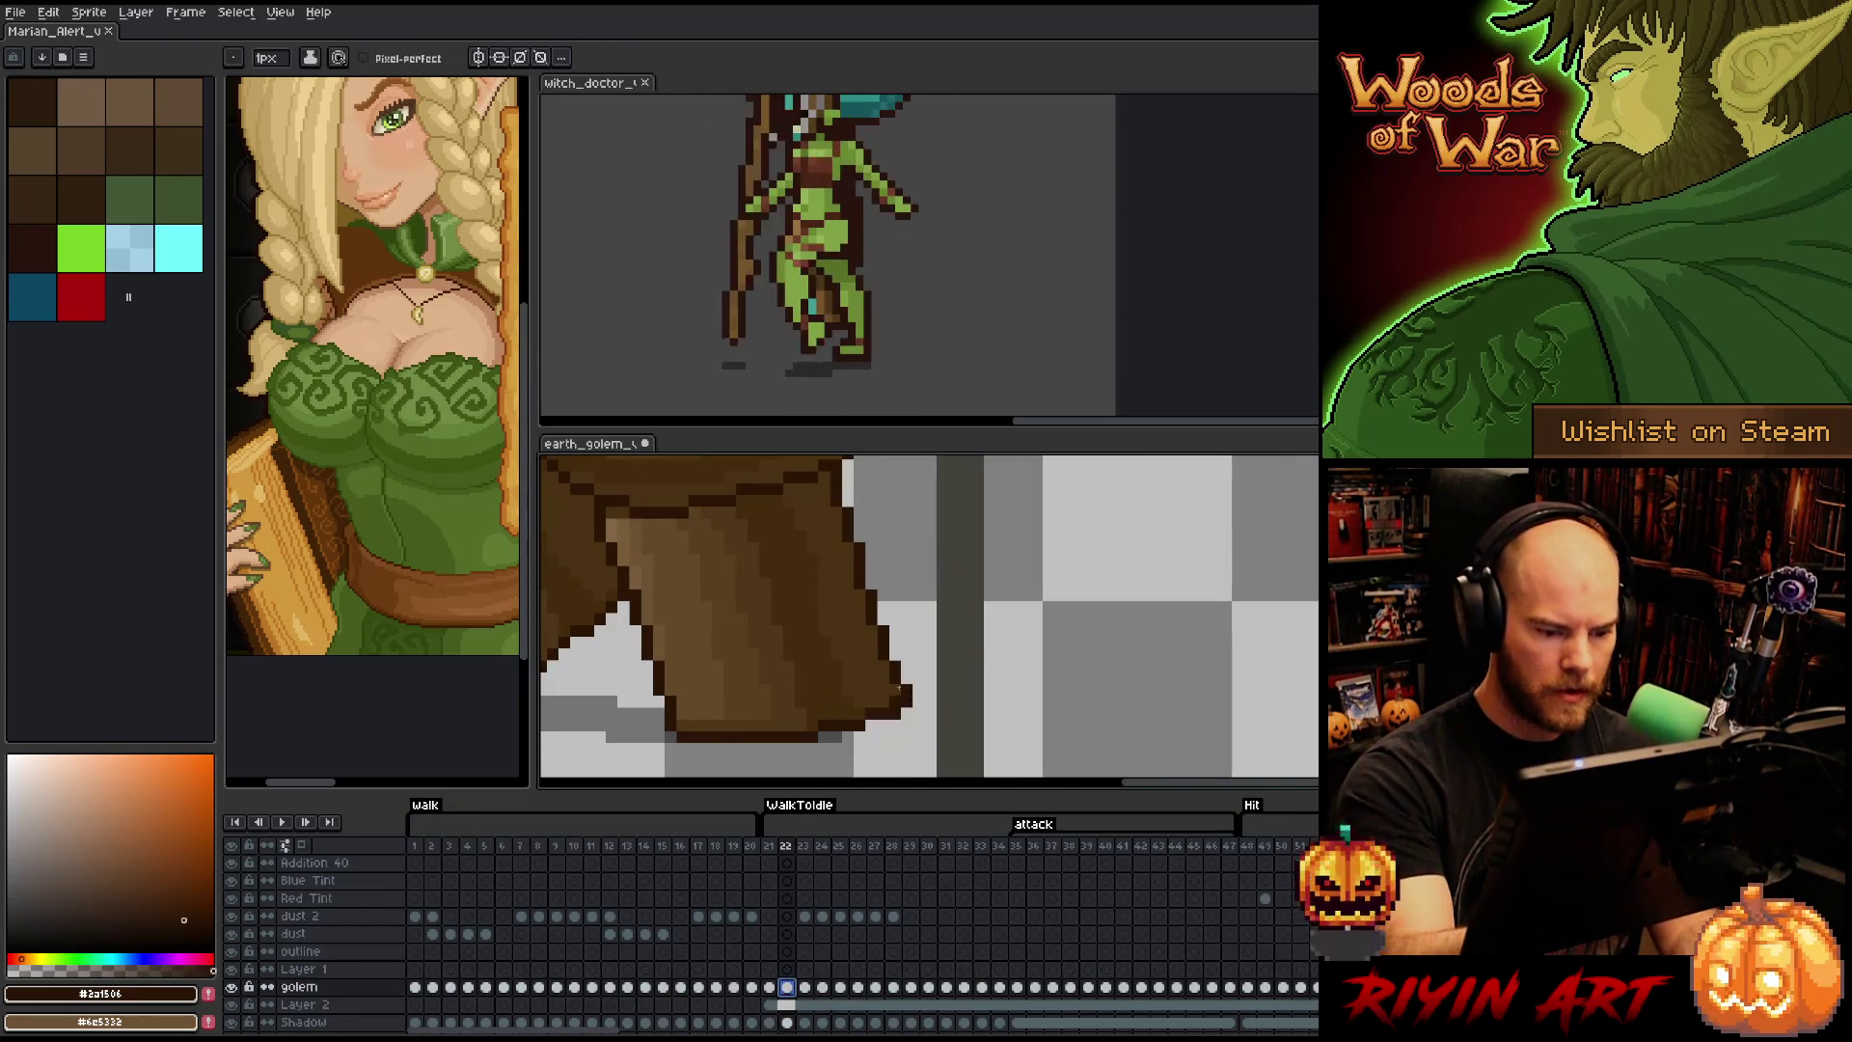
pyautogui.click(906, 692)
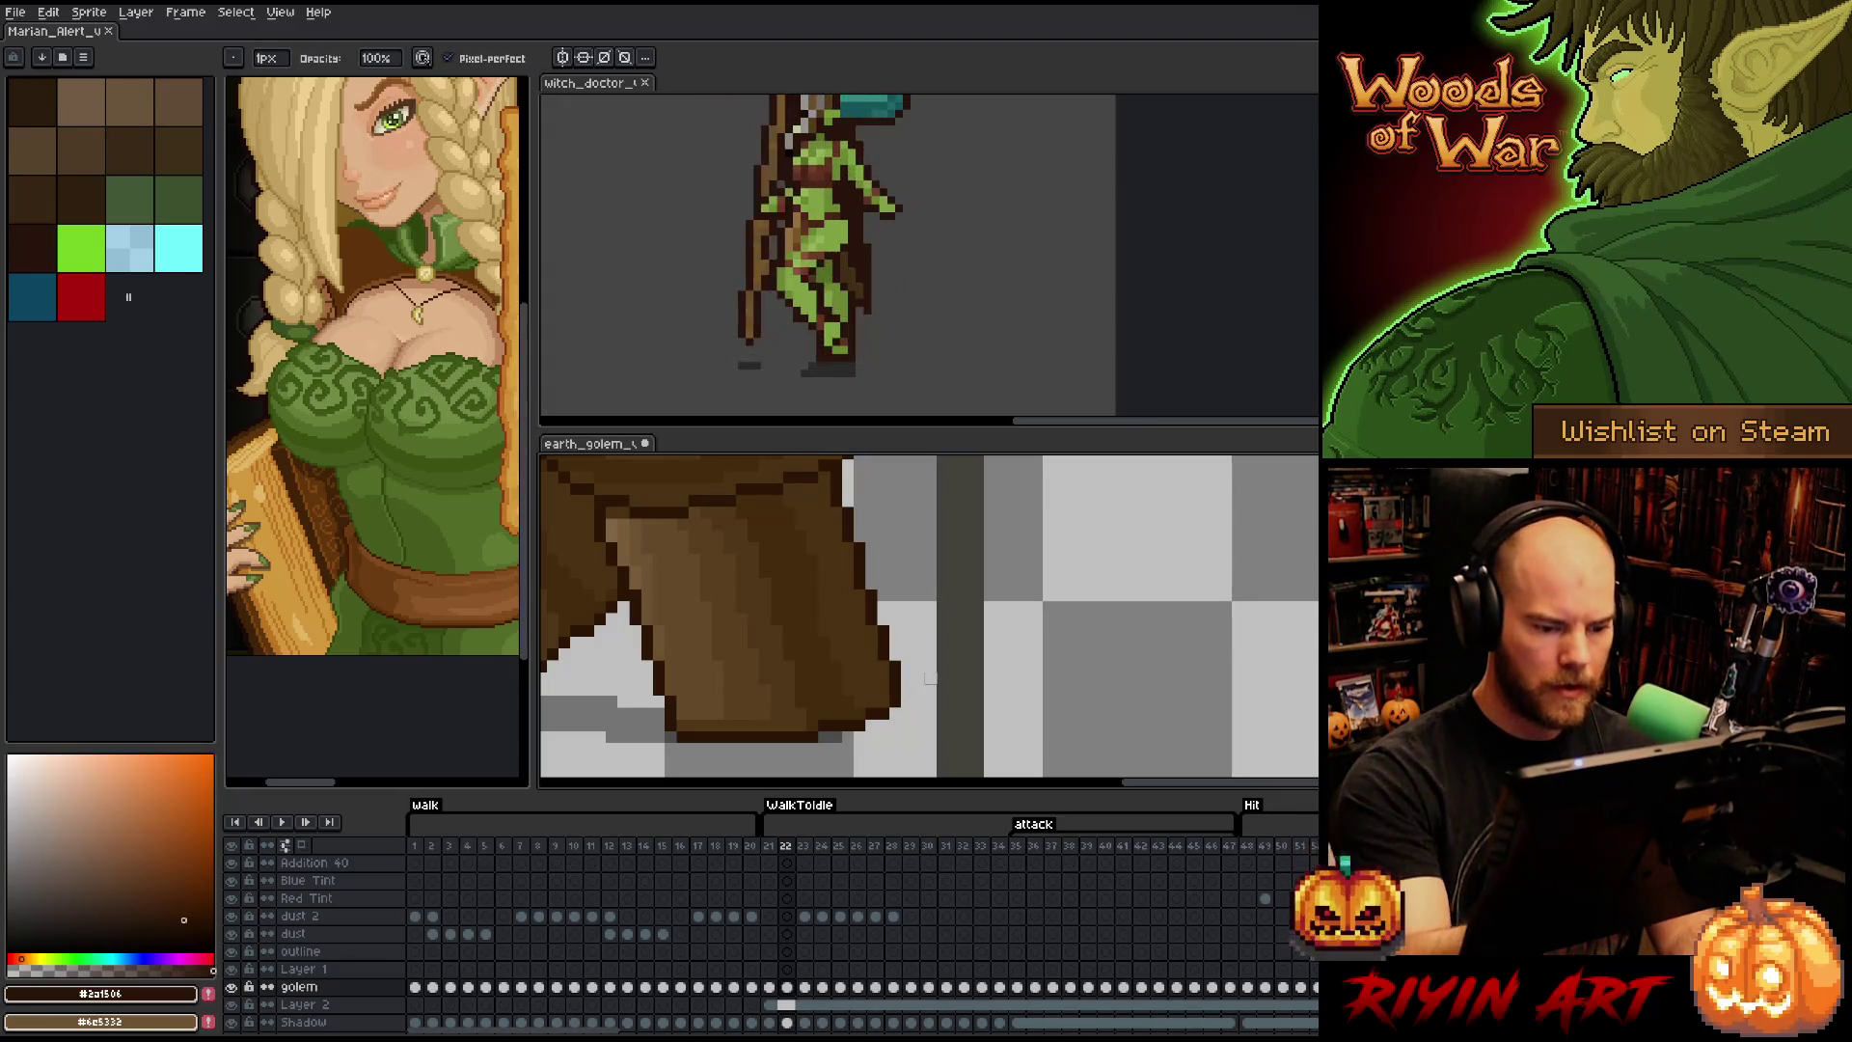
pyautogui.press('e')
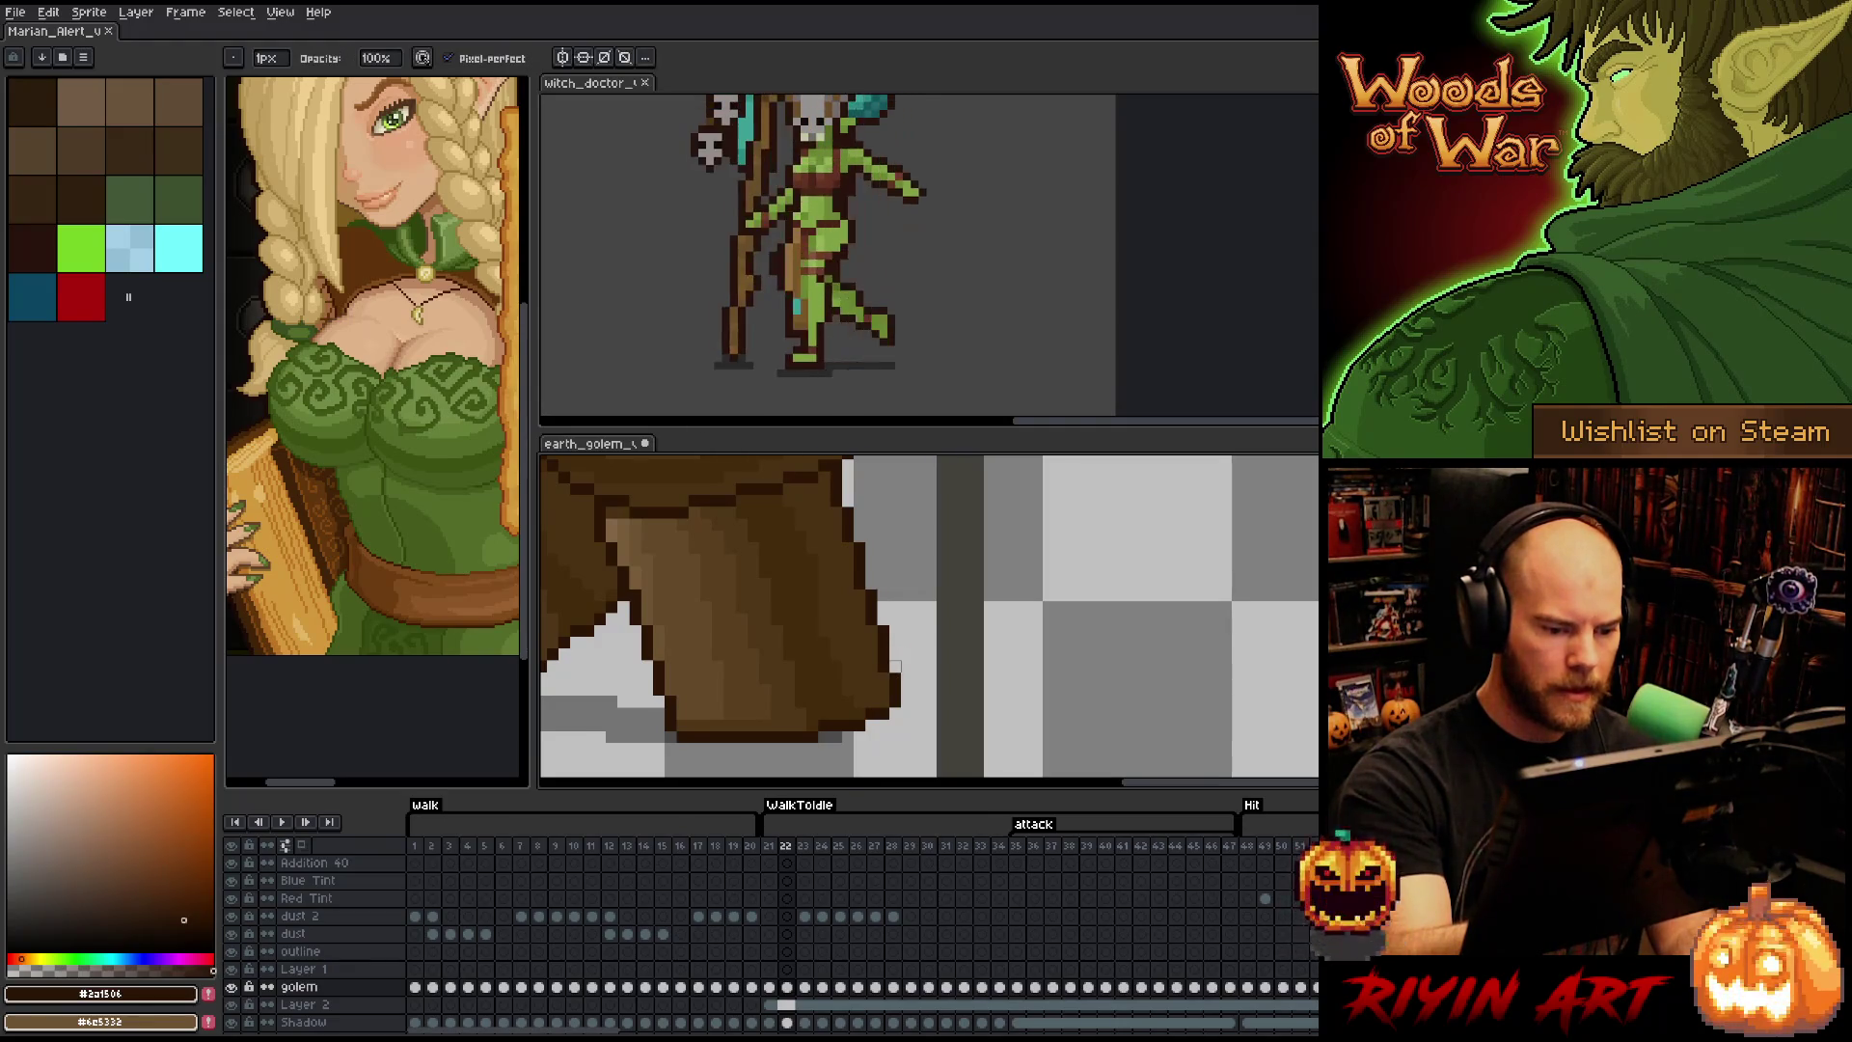
pyautogui.press('b')
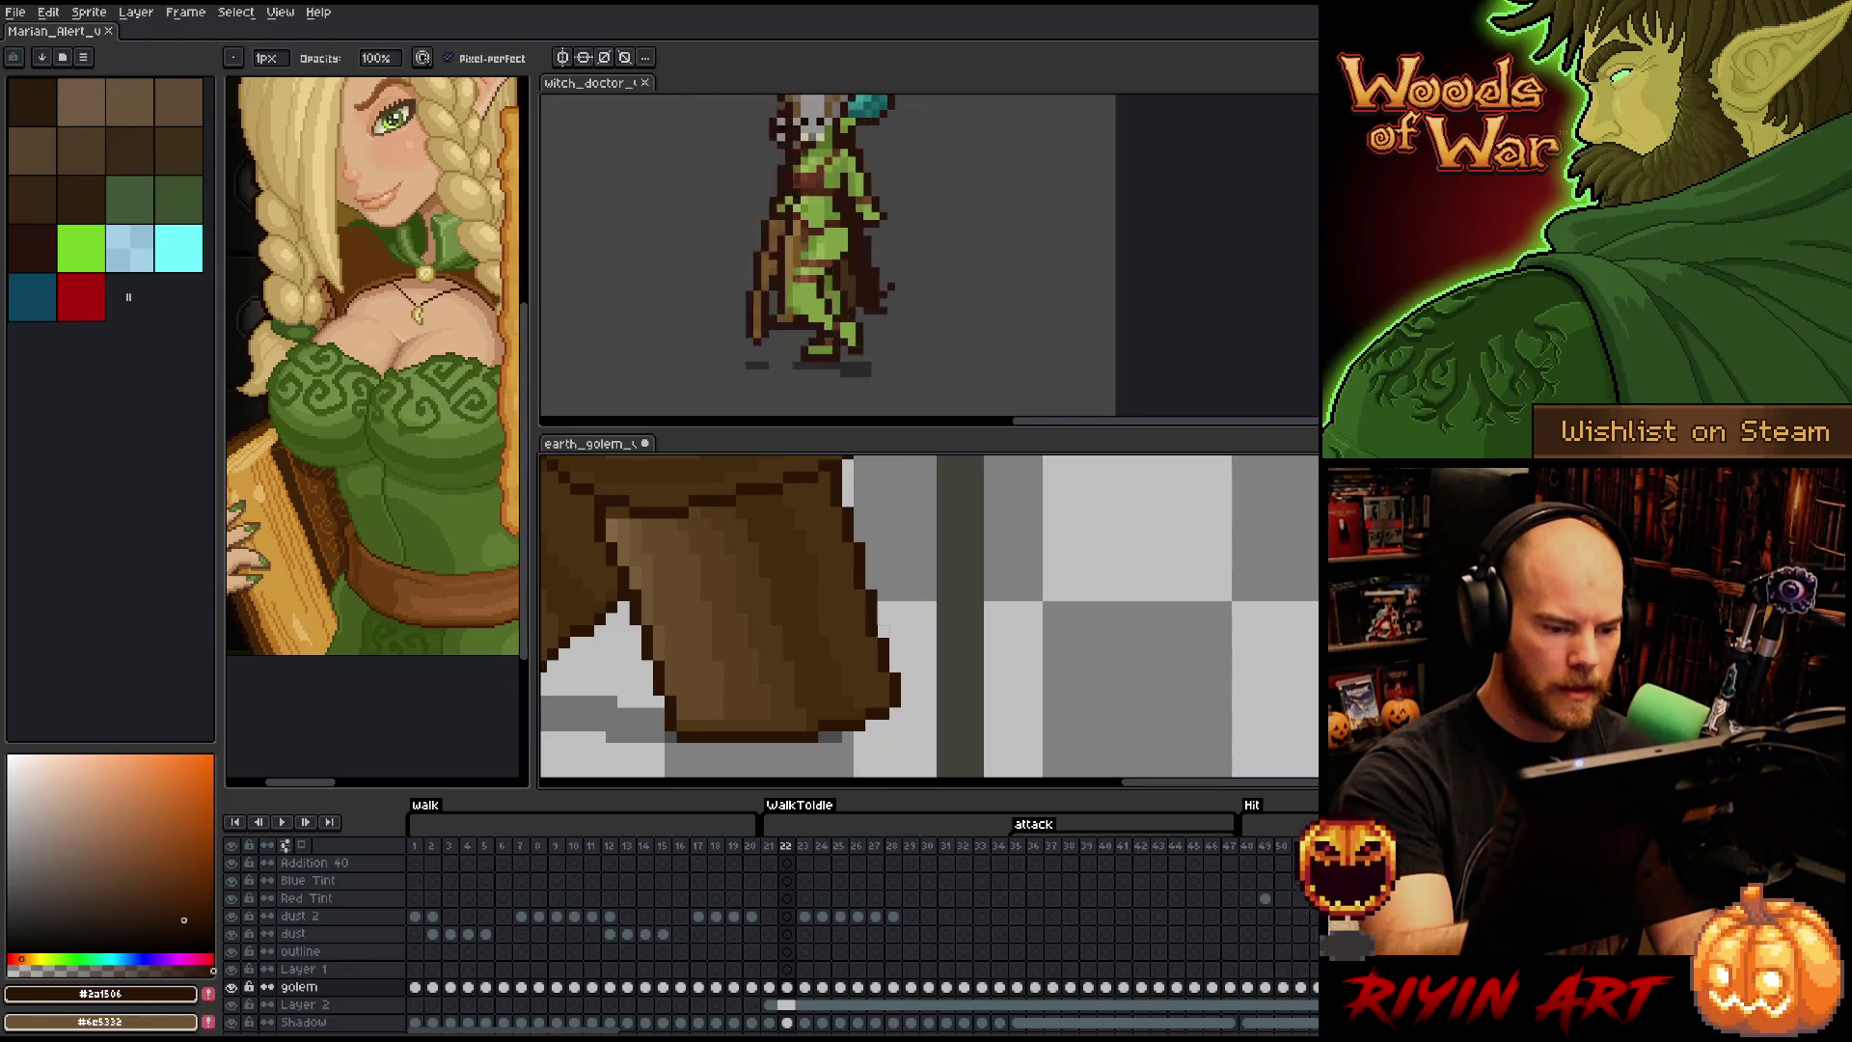
pyautogui.rightClick(907, 501)
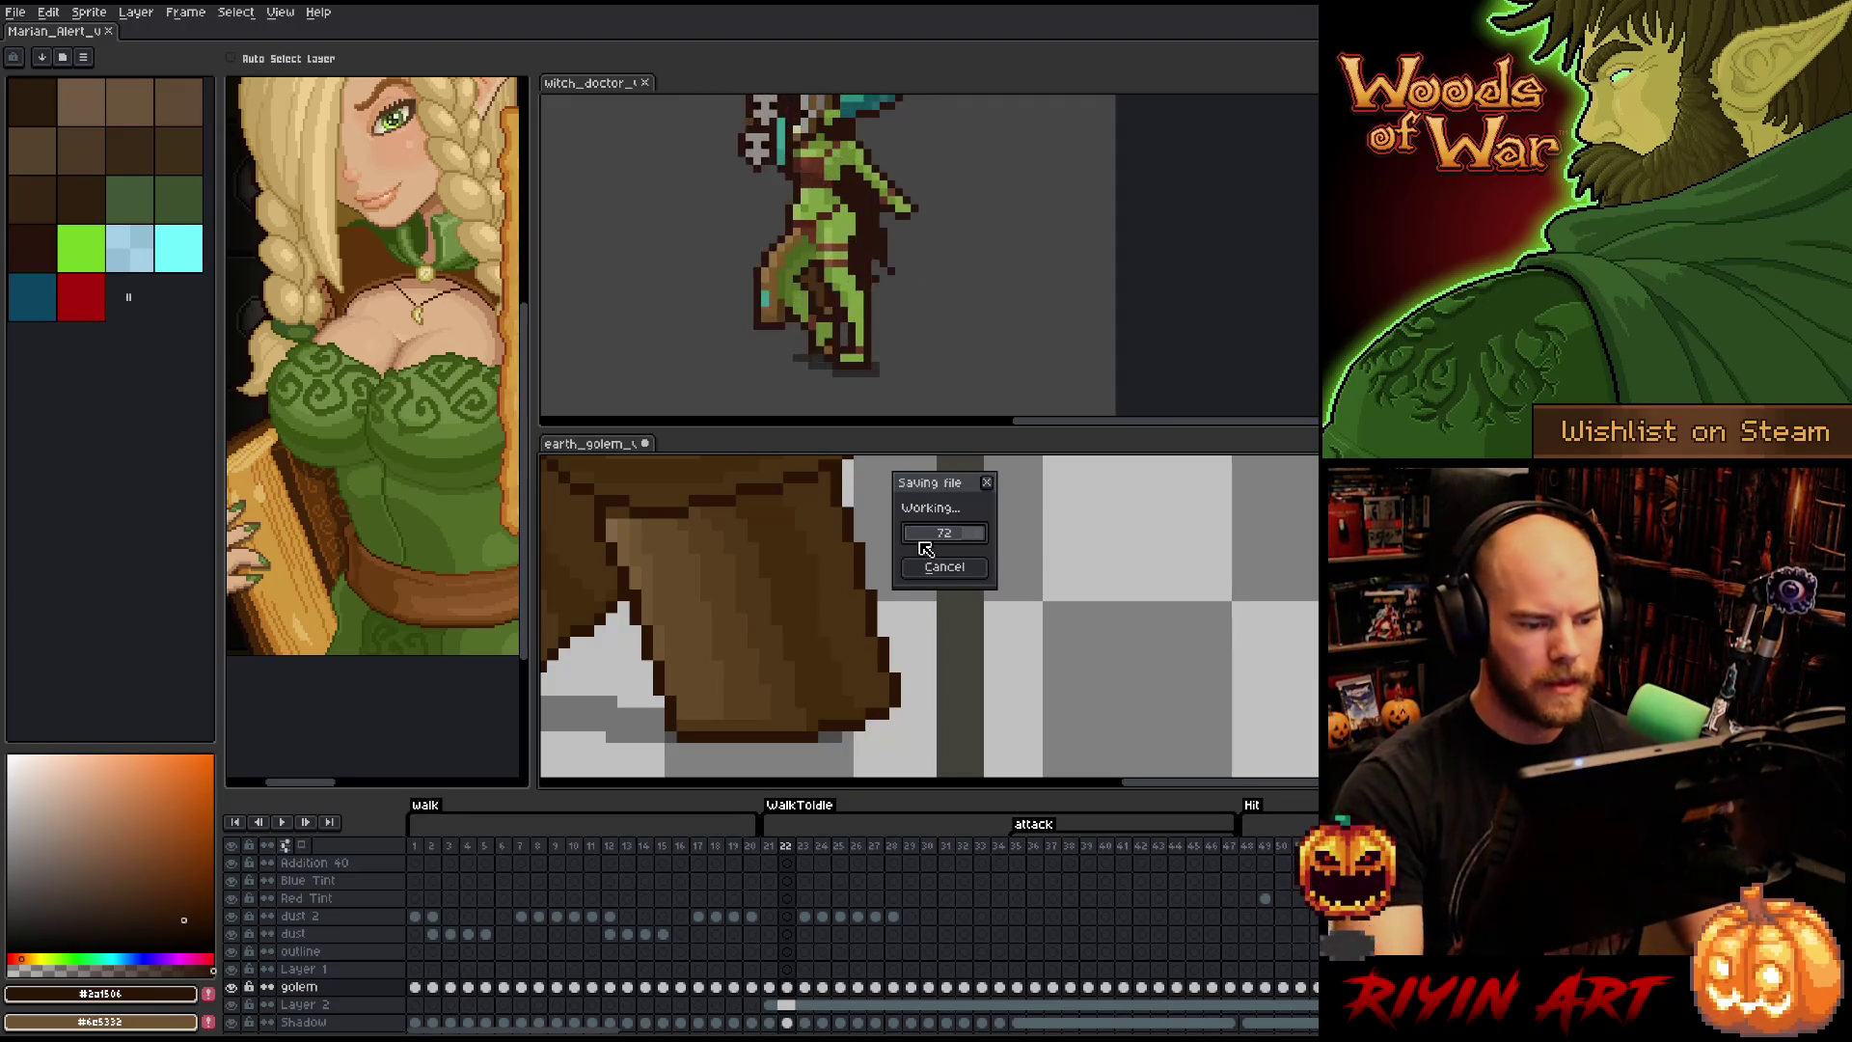
pyautogui.click(919, 536)
# - Paint a mid-brown #4a3112 pixel on the golem's leg and zoom out
pyautogui.click(845, 507)
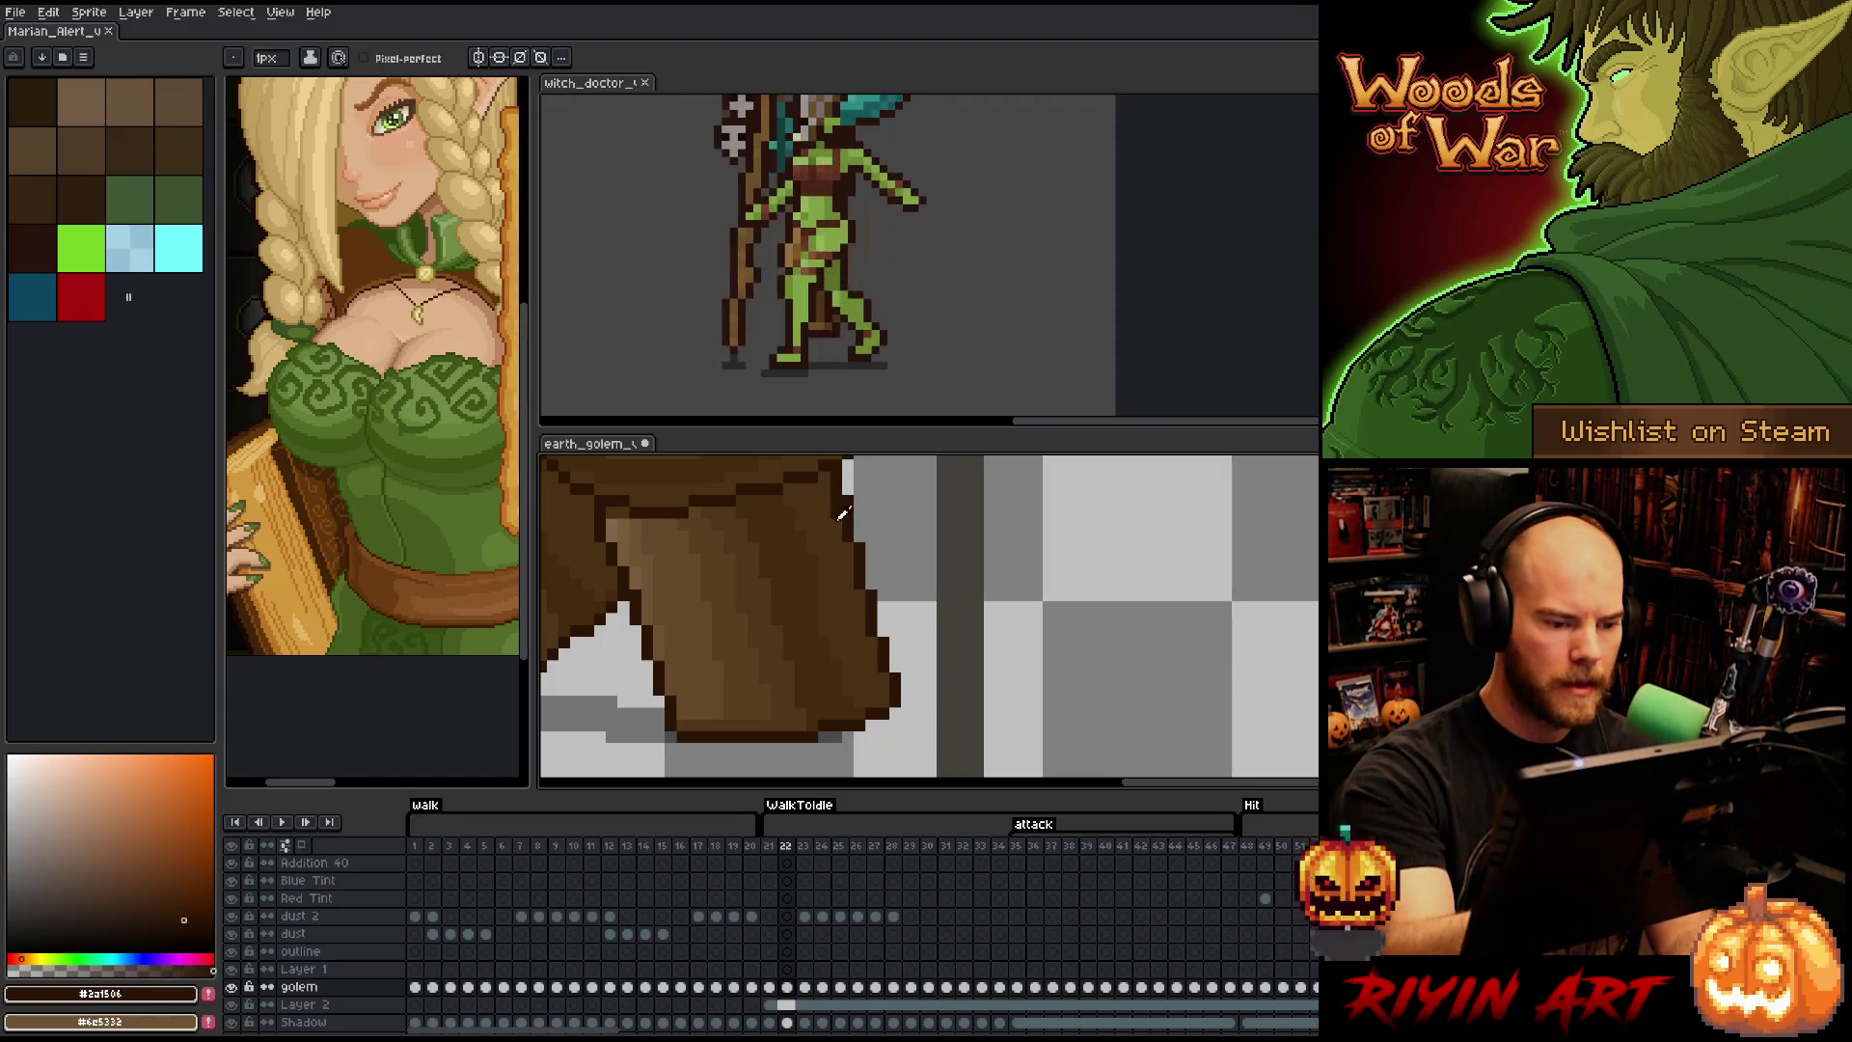
pyautogui.keyDown('alt'); pyautogui.click(845, 499); pyautogui.keyUp('alt')
pyautogui.press('-')
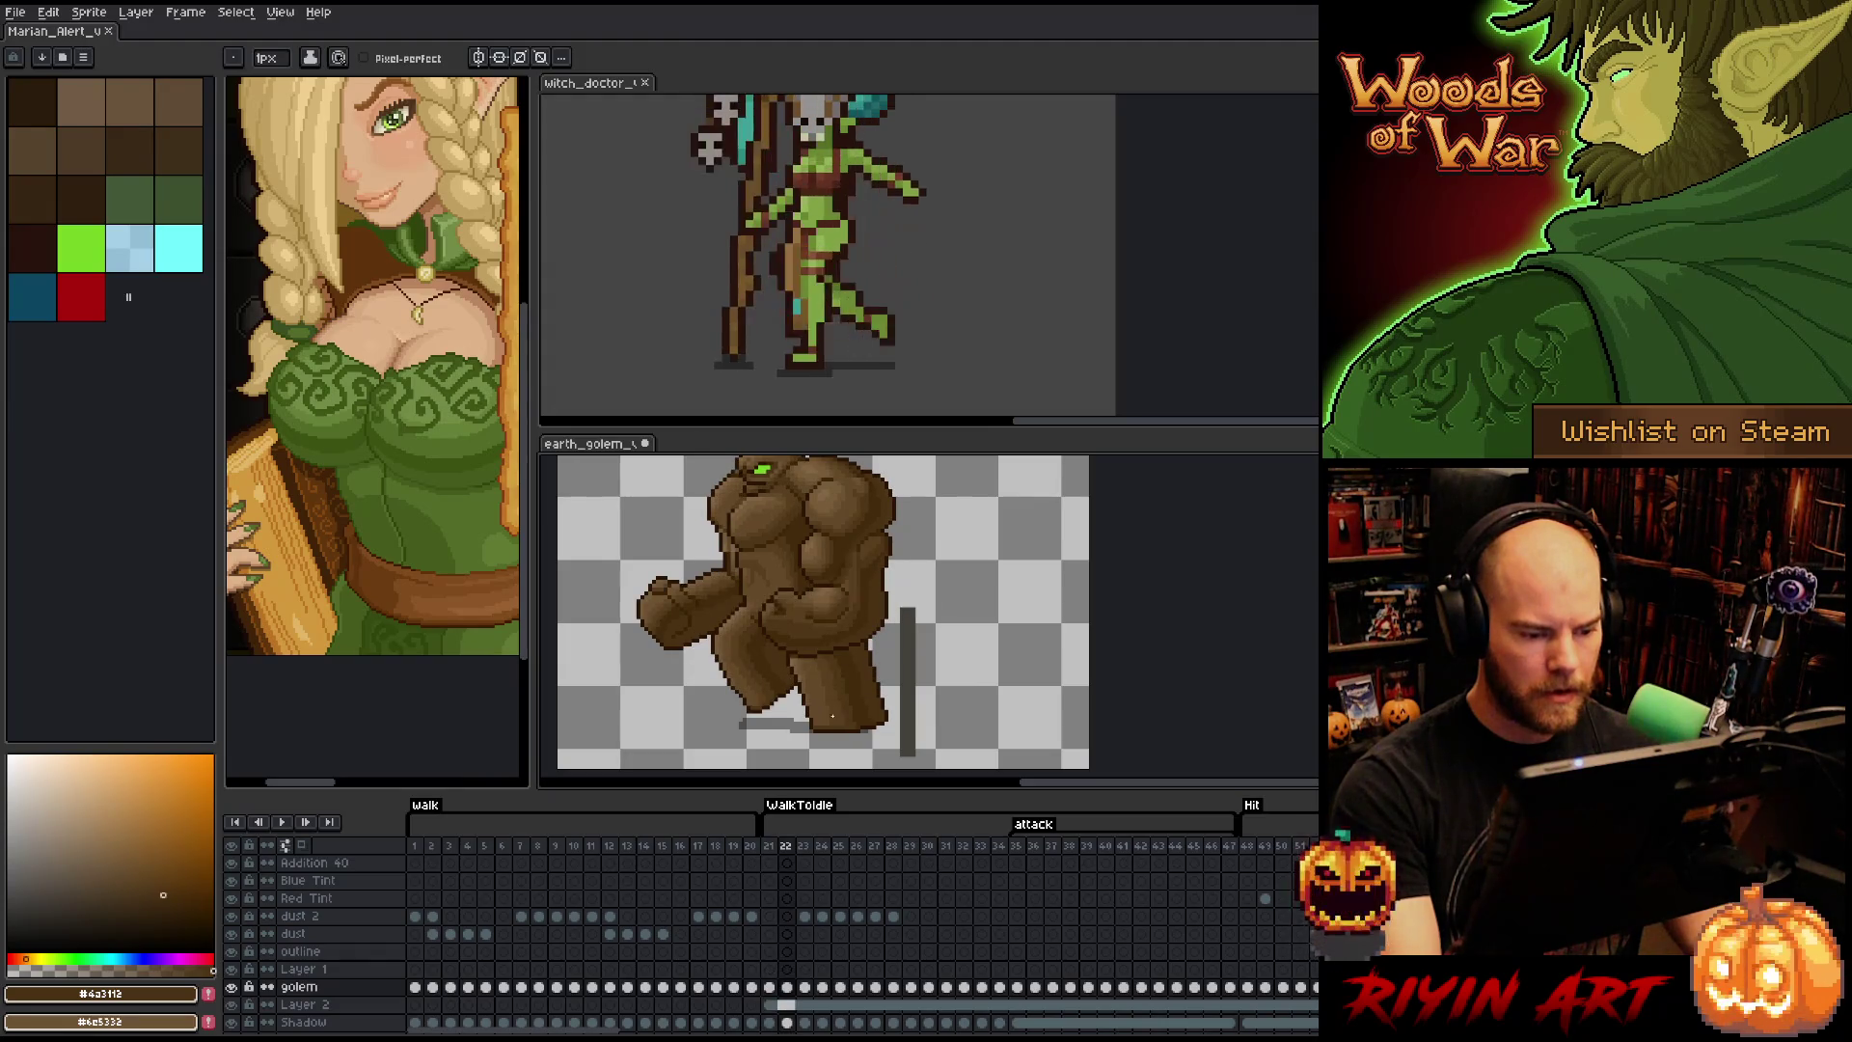
pyautogui.scroll(3, 795, 707)
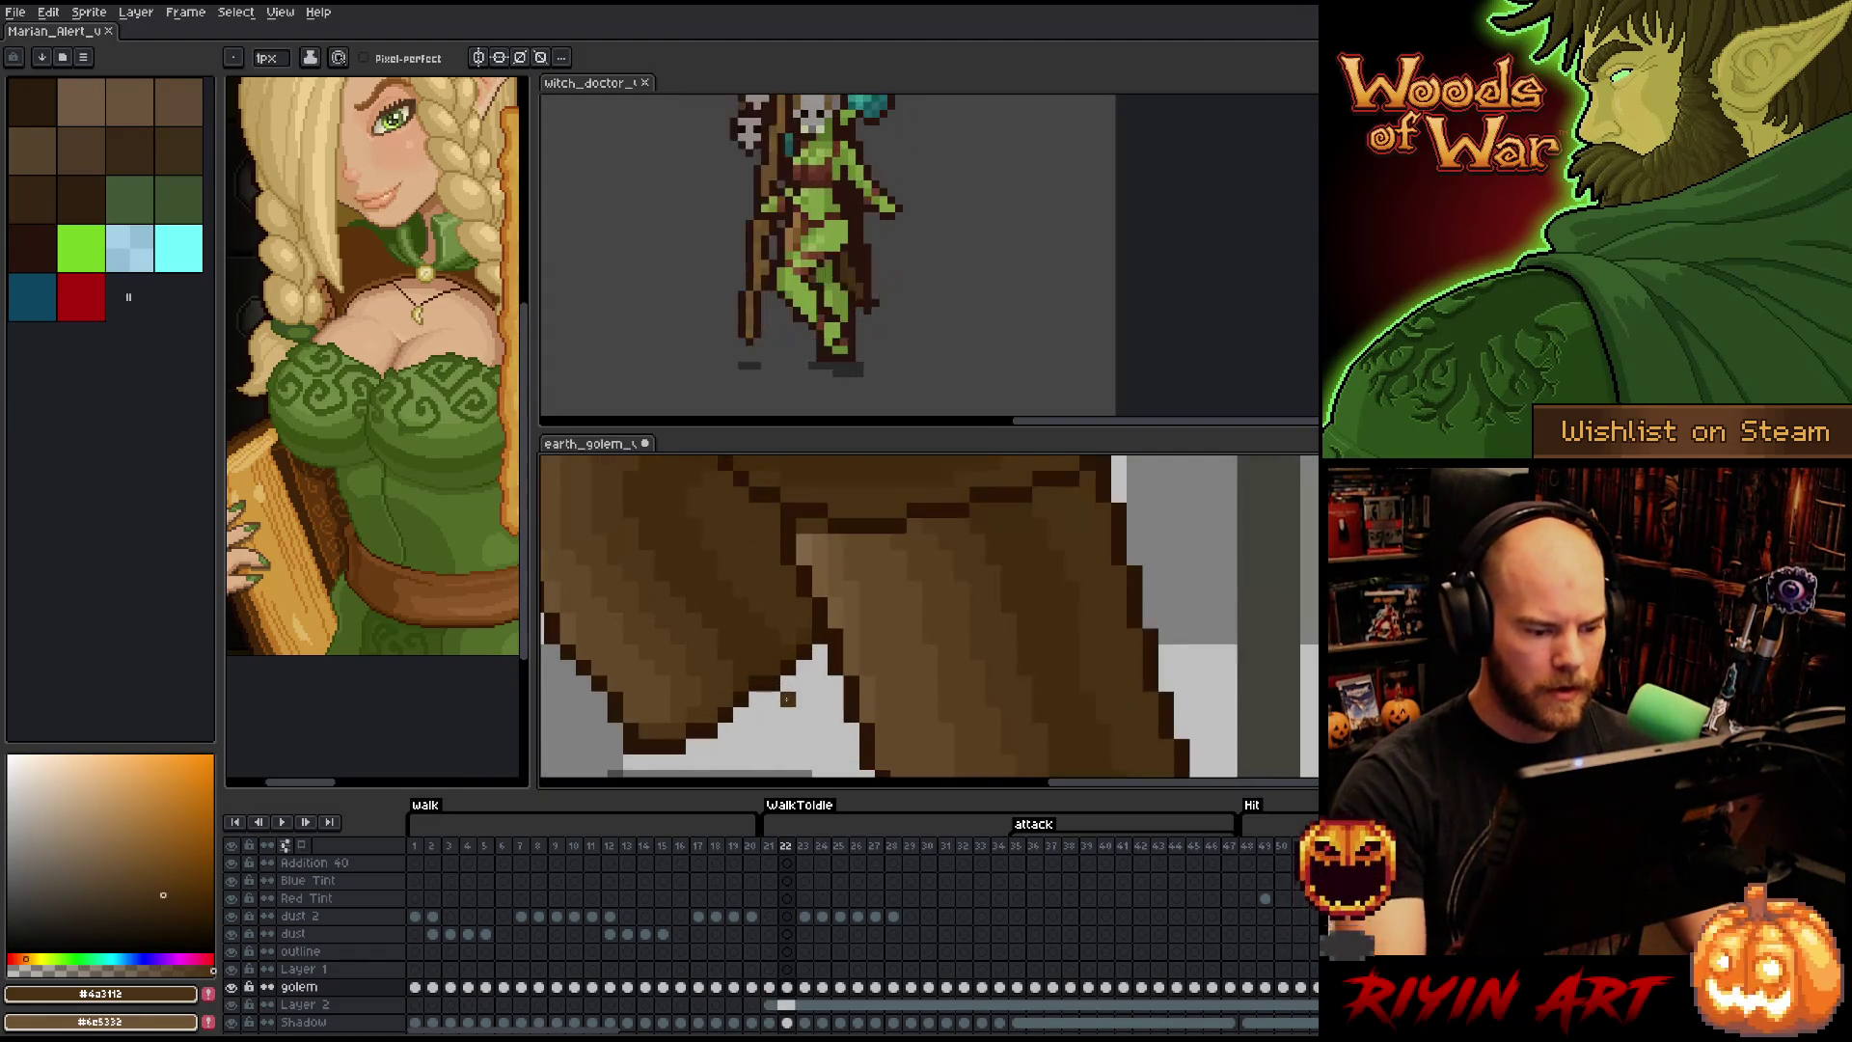
# - Add dark #2a1506 outline pixels at three spots along the leg edge
pyautogui.keyDown('alt'); pyautogui.click(775, 672); pyautogui.keyUp('alt')
pyautogui.click(788, 652)
pyautogui.click(804, 637)
pyautogui.click(772, 698)
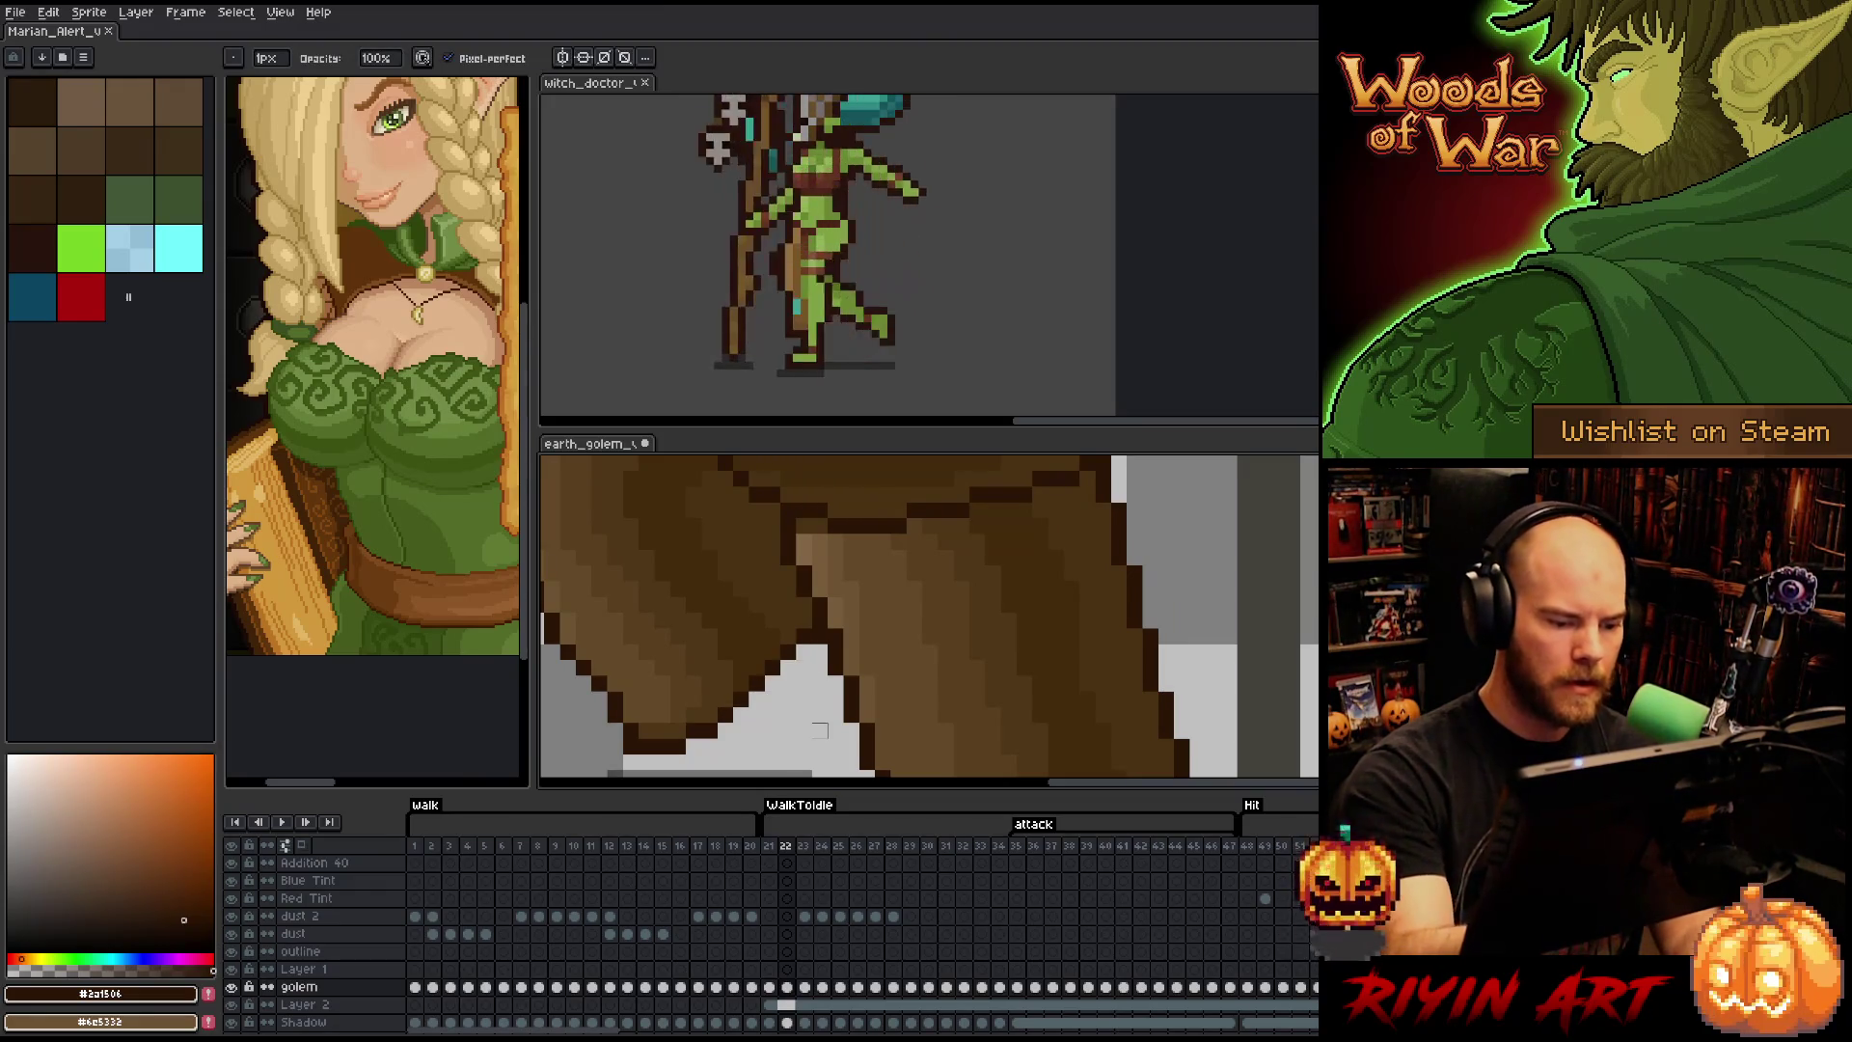
pyautogui.scroll(-5, 773, 683)
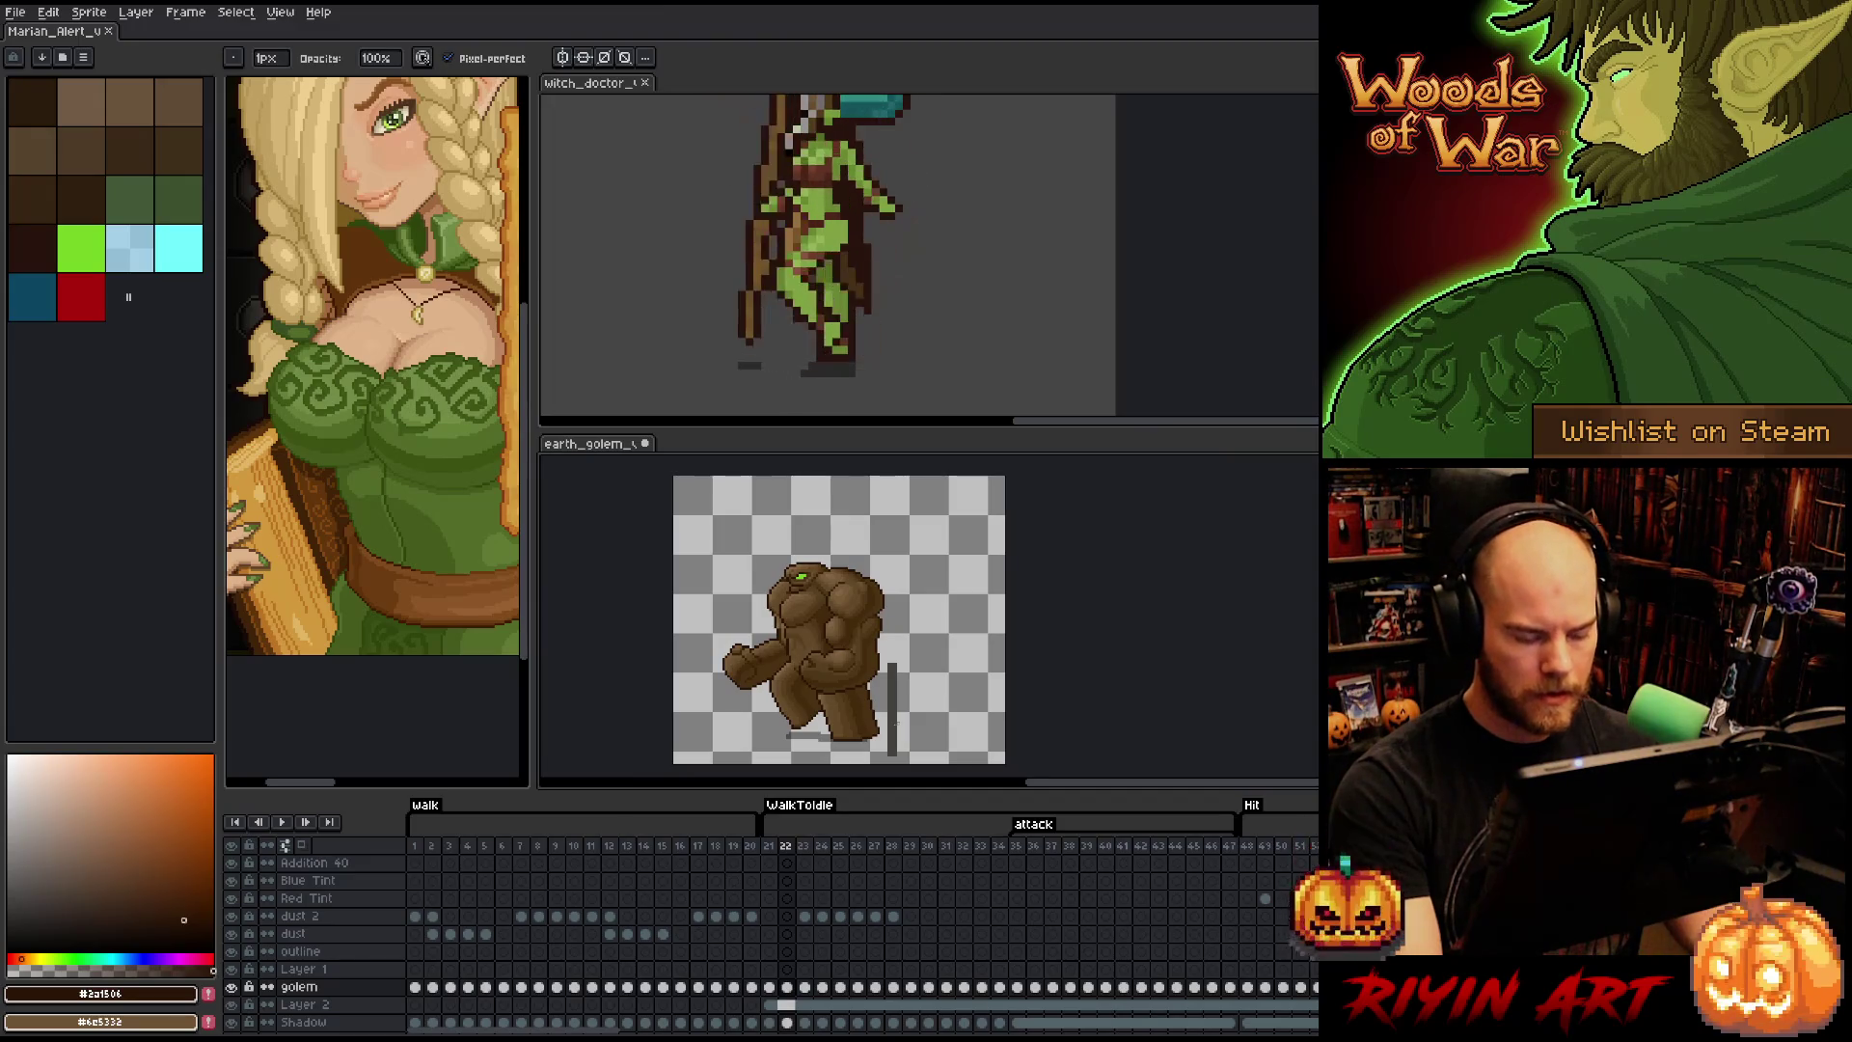
pyautogui.scroll(4, 841, 728)
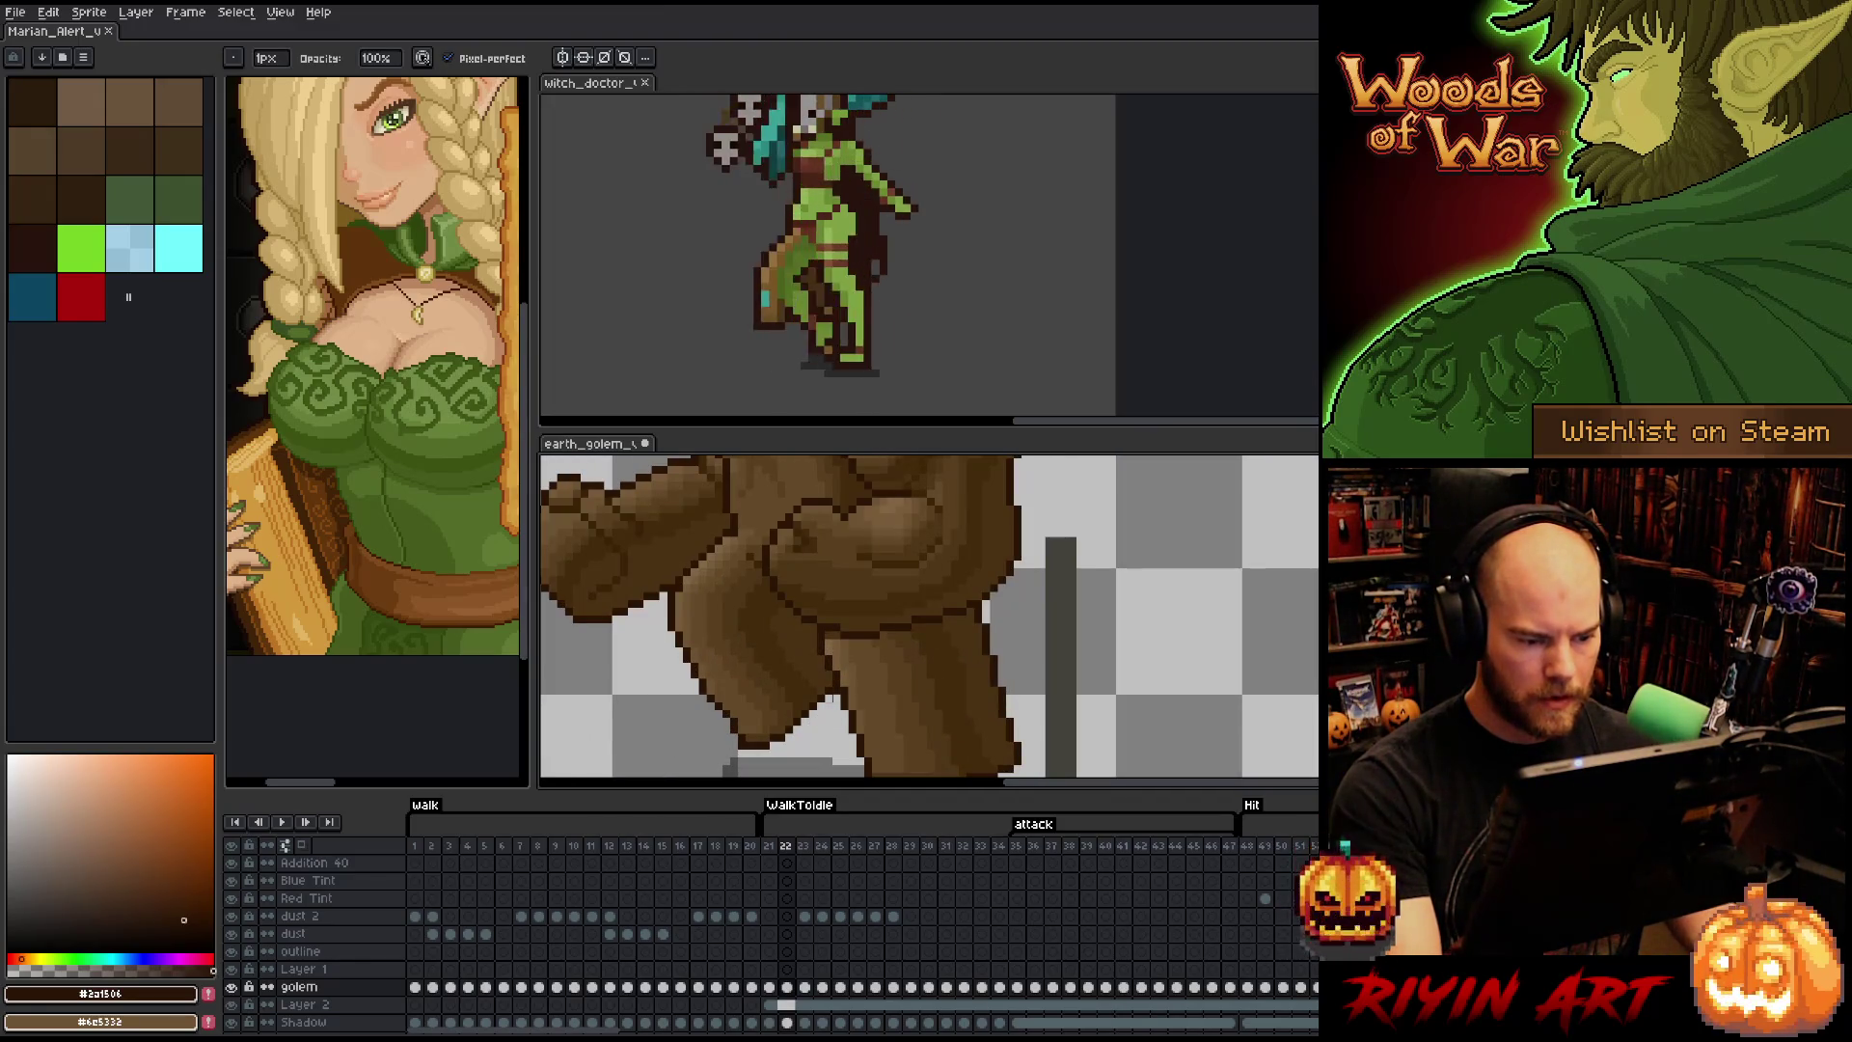
pyautogui.scroll(-1, 967, 731)
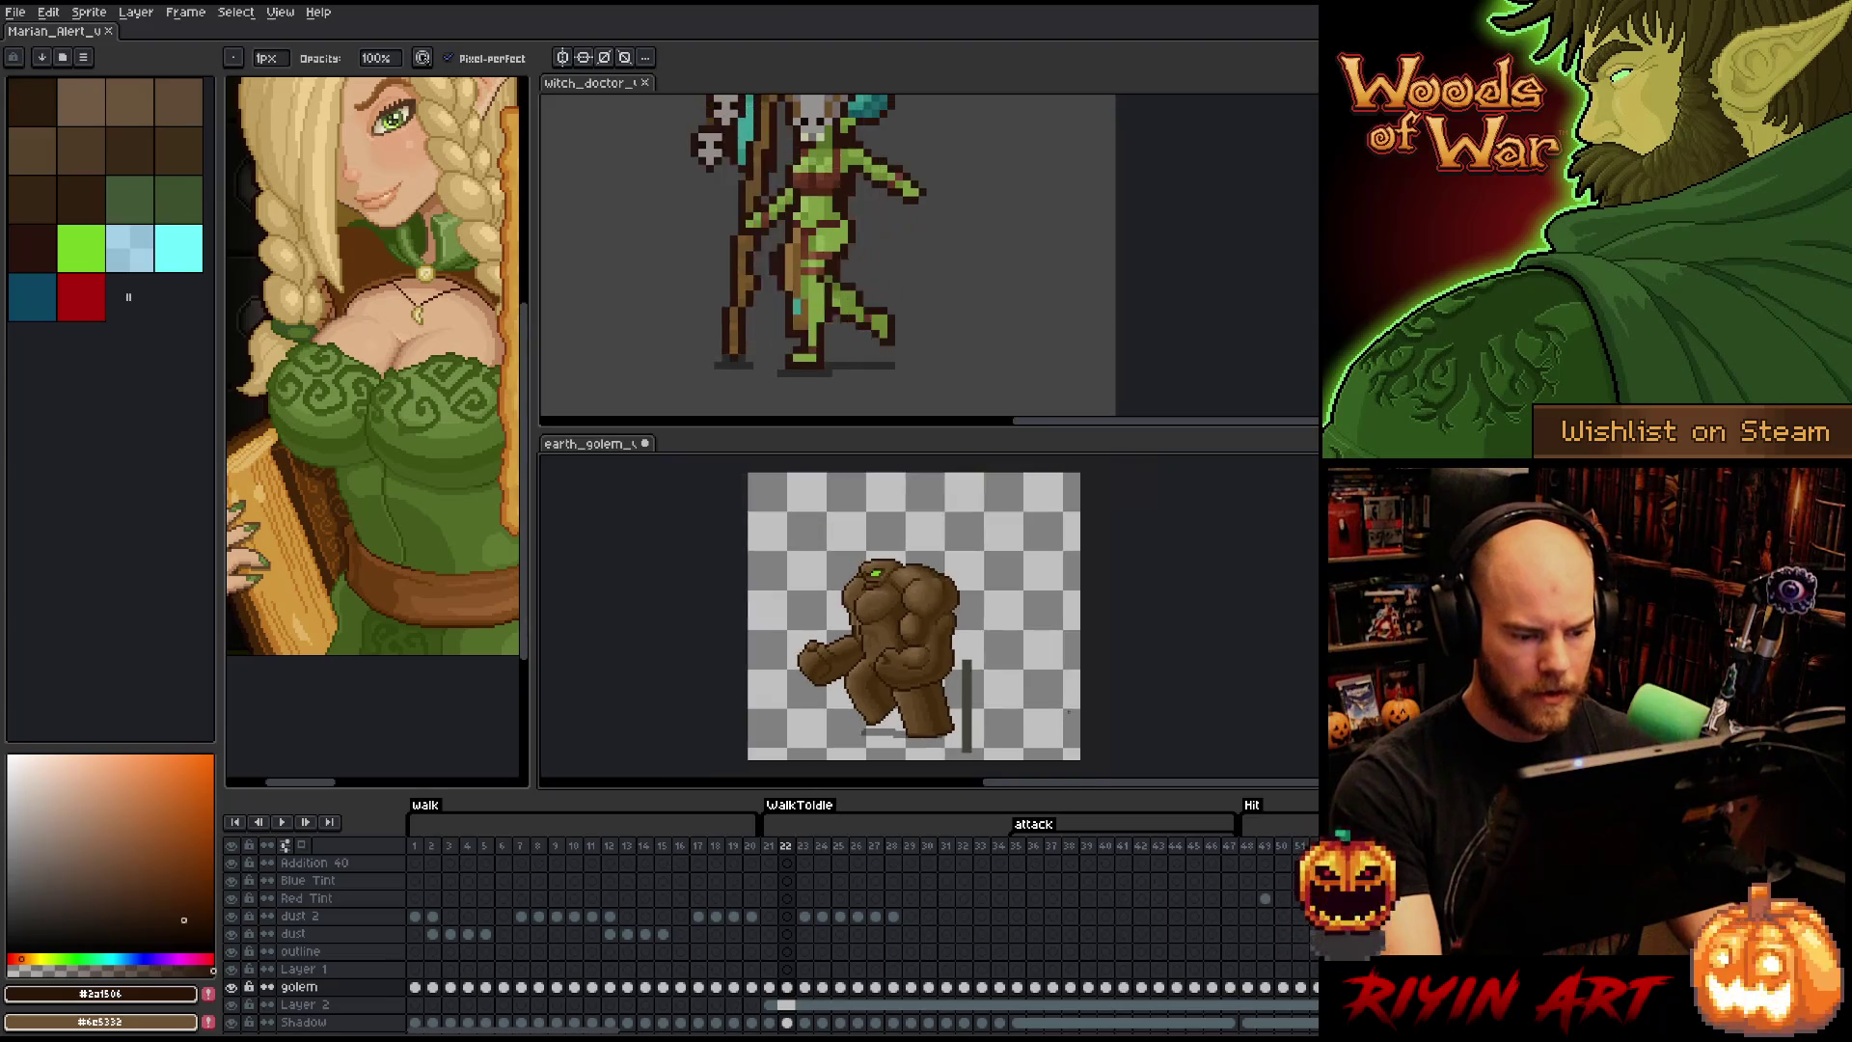
pyautogui.rightClick(888, 471)
pyautogui.click(1116, 717)
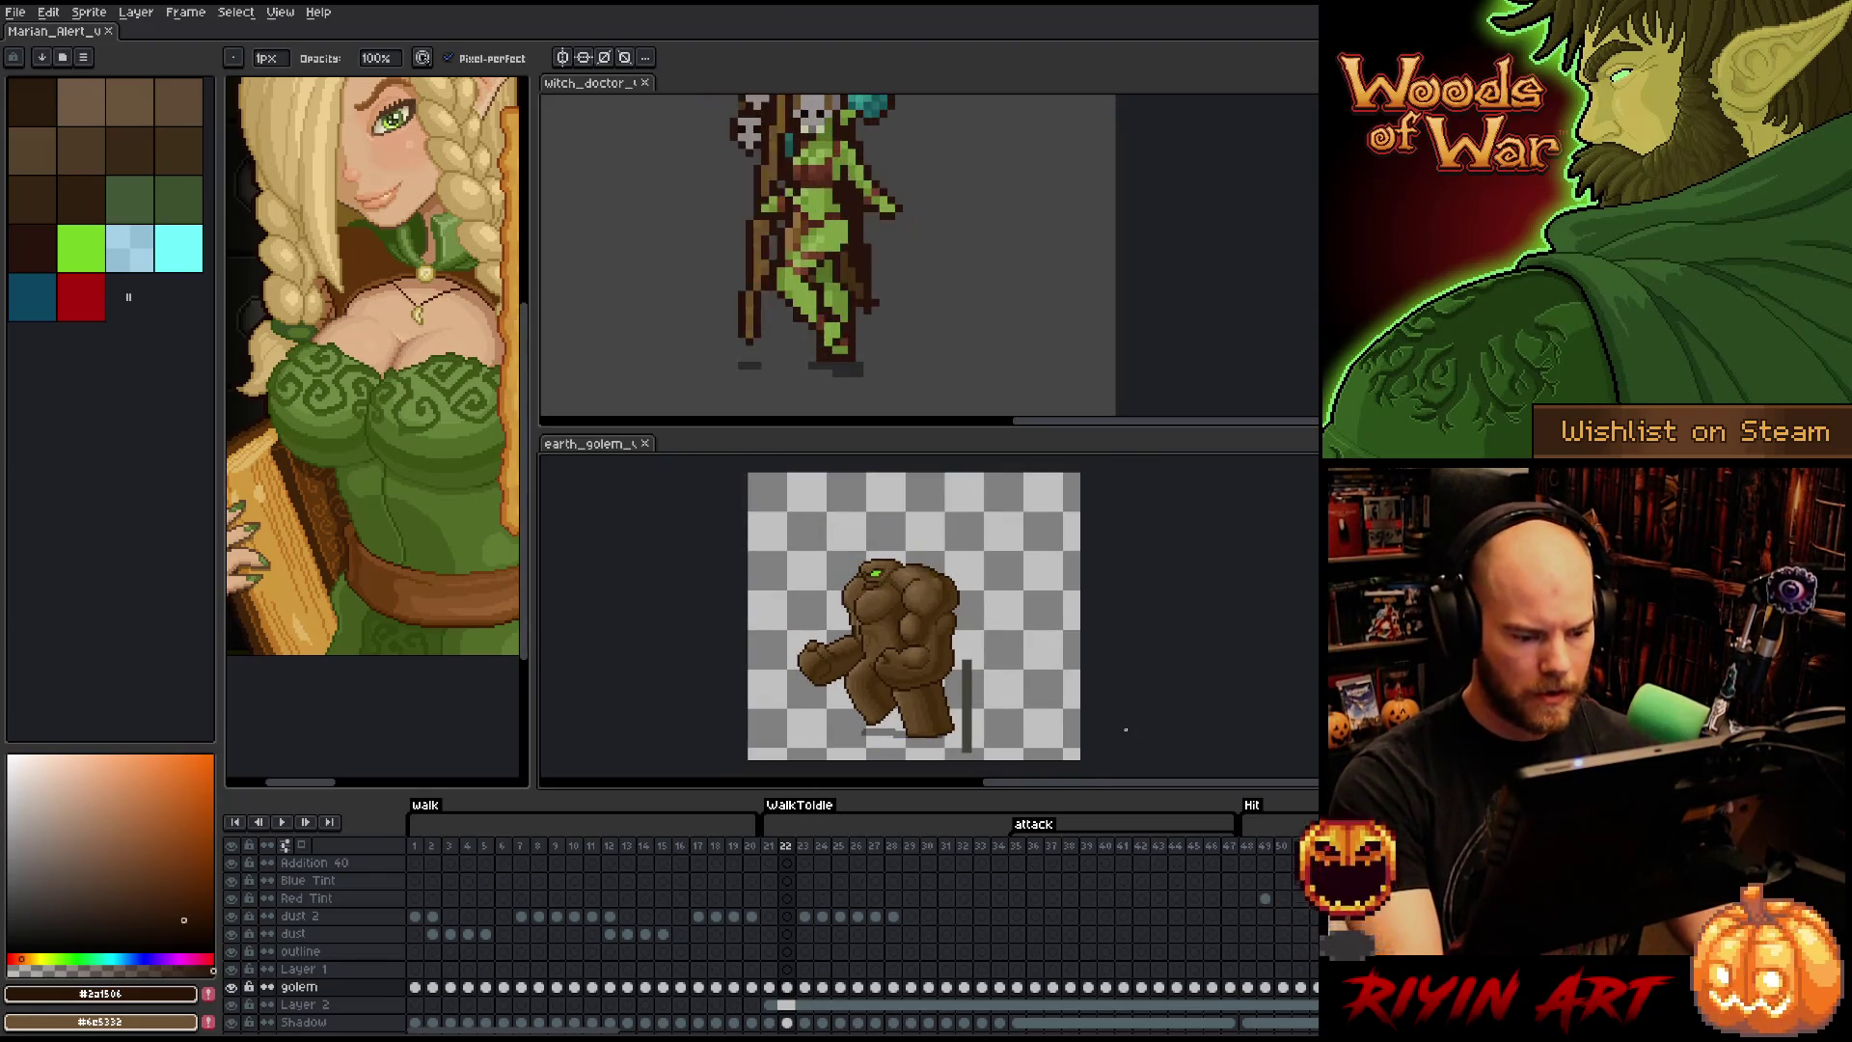
# - Flip between frames 24 and 25 to compare the golem's leg poses
pyautogui.moveTo(1027, 726); pyautogui.dragTo(937, 682)
pyautogui.press('b')
pyautogui.press('Left')
pyautogui.press('Right')
pyautogui.press('Right')
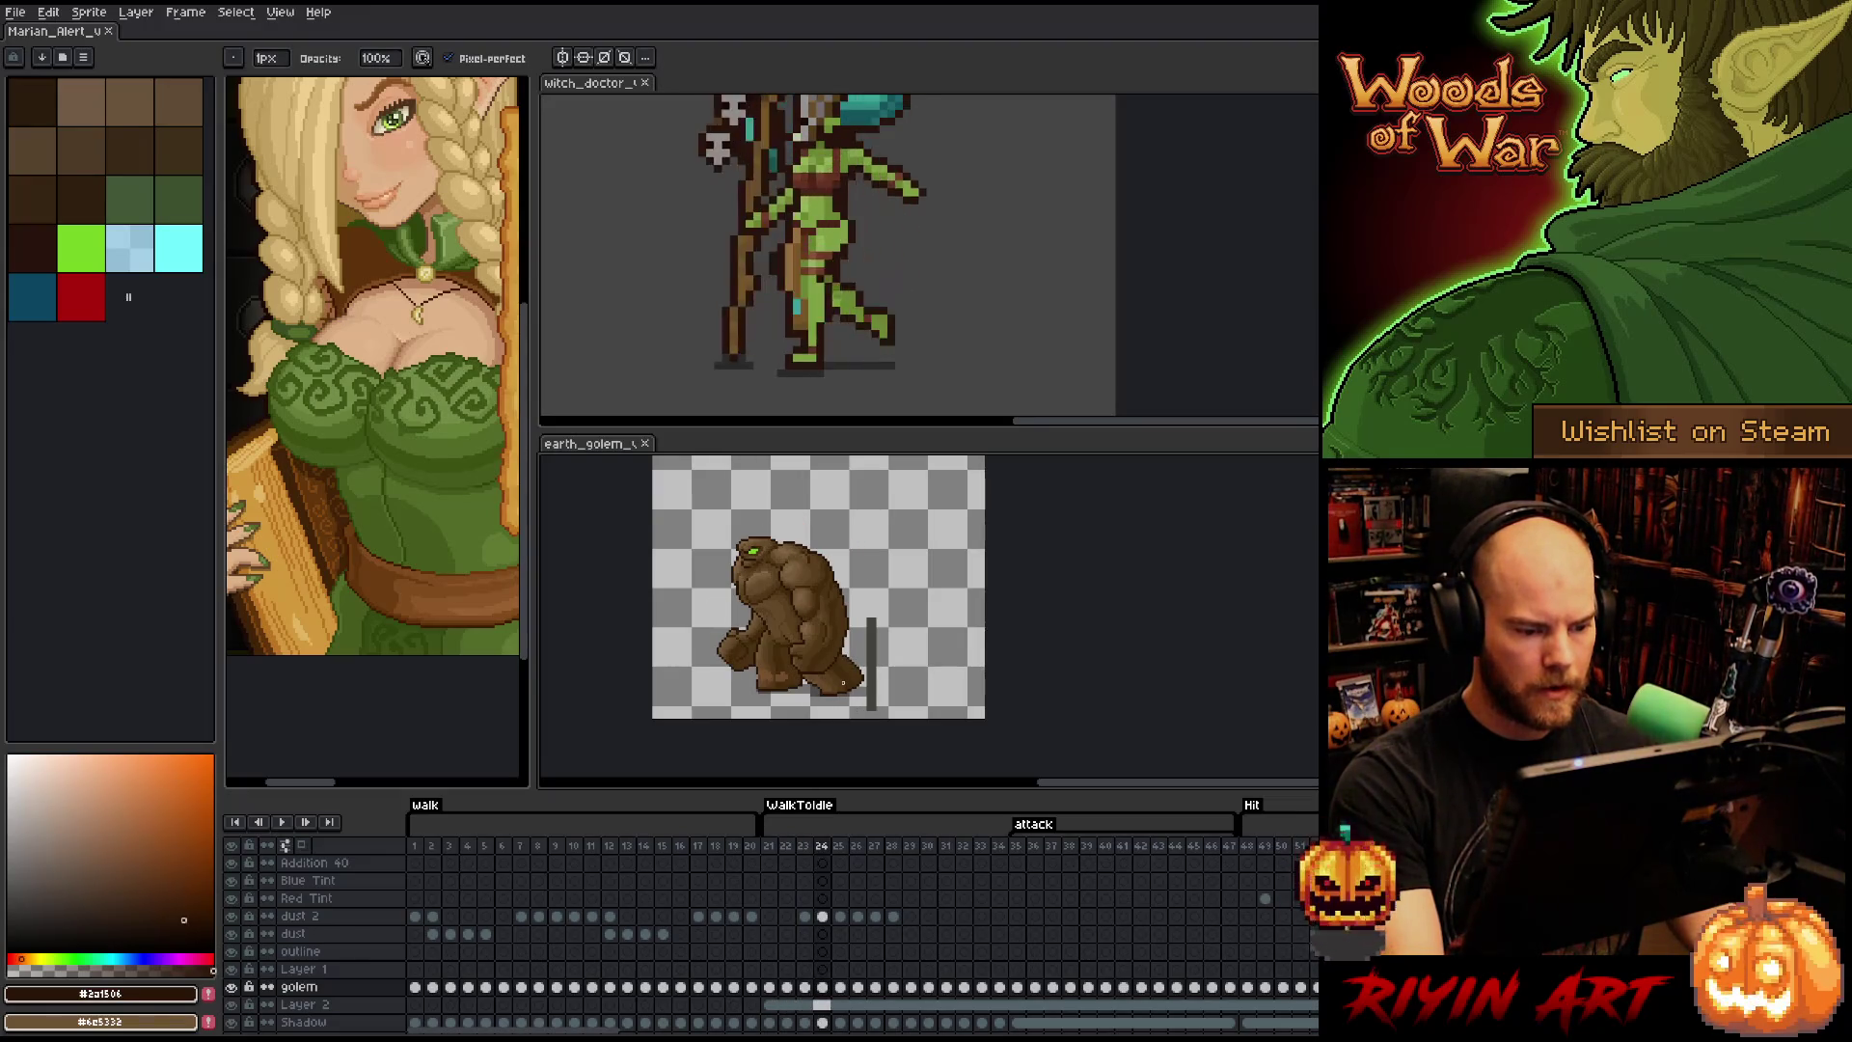
pyautogui.press('Right')
pyautogui.press('Right')
pyautogui.scroll(5, 843, 683)
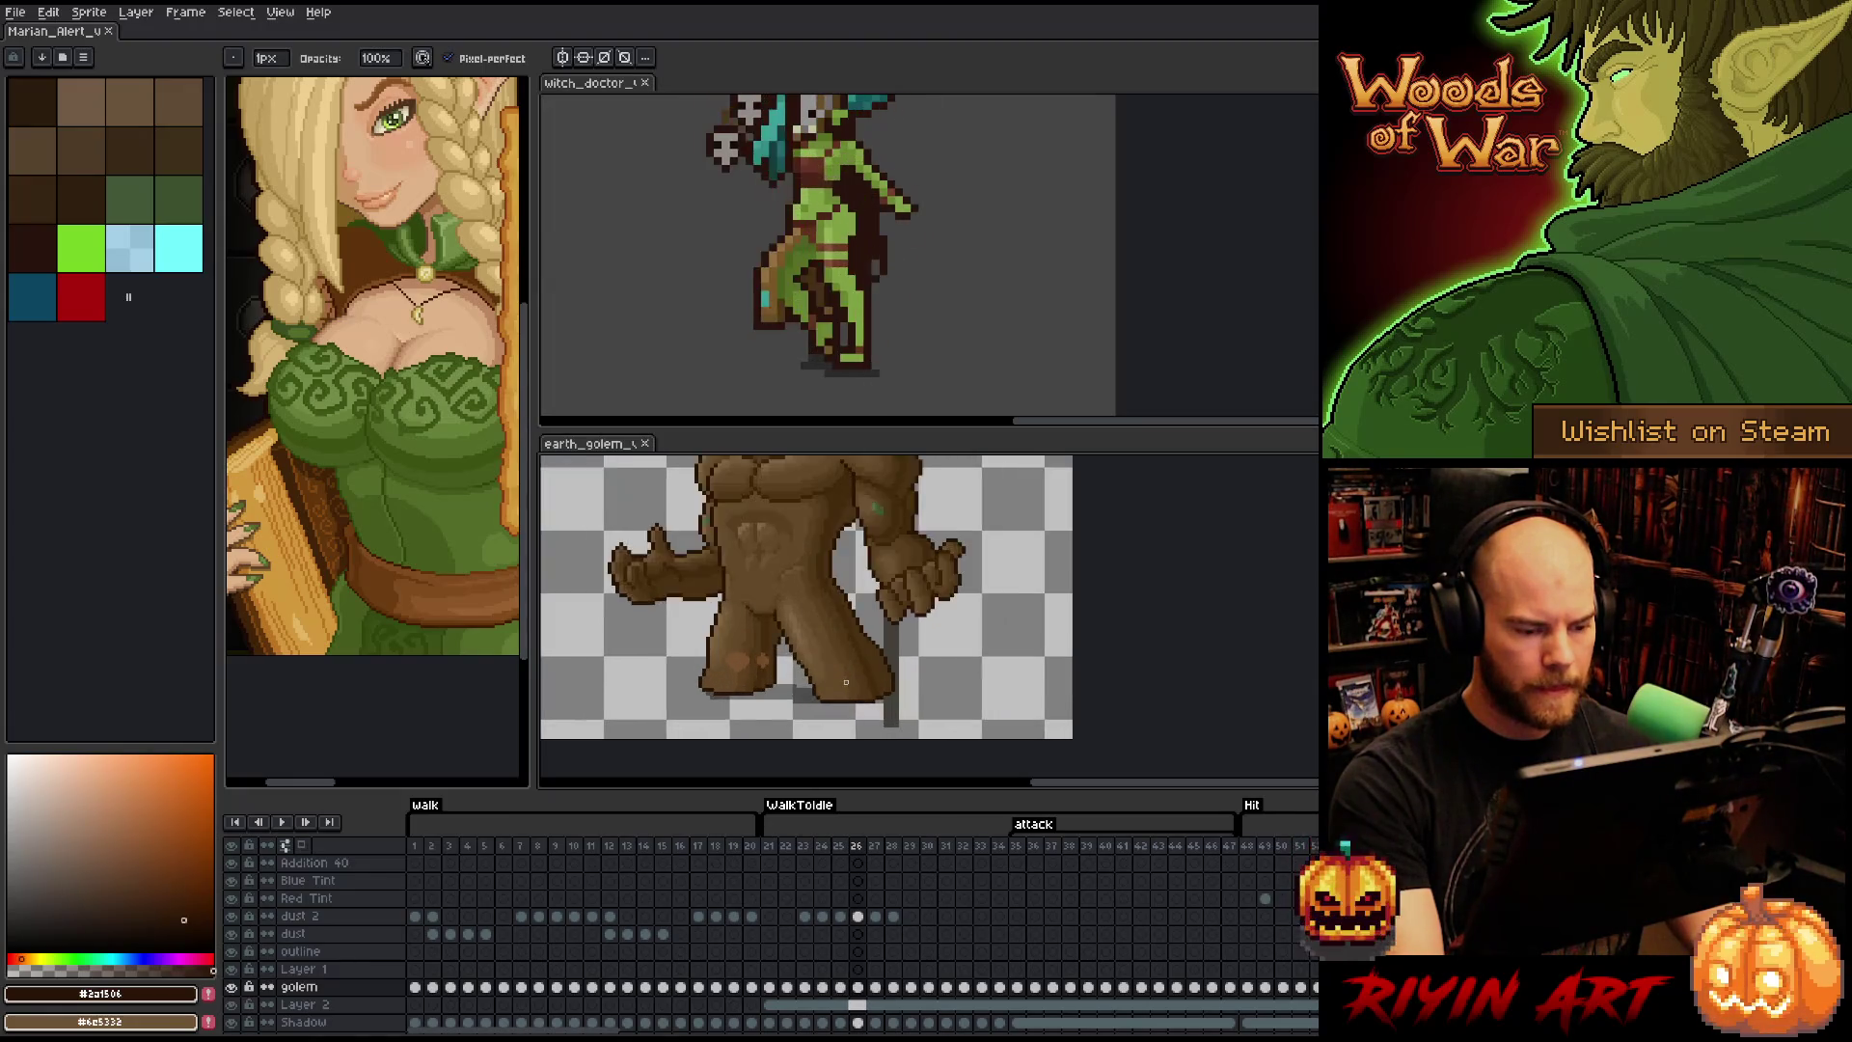
pyautogui.press('Left')
pyautogui.press('Right')
pyautogui.press('Left')
# - Touch up a pixel on the golem's leg edge in frame 25
pyautogui.press('i')
pyautogui.press('b')
pyautogui.click(866, 716)
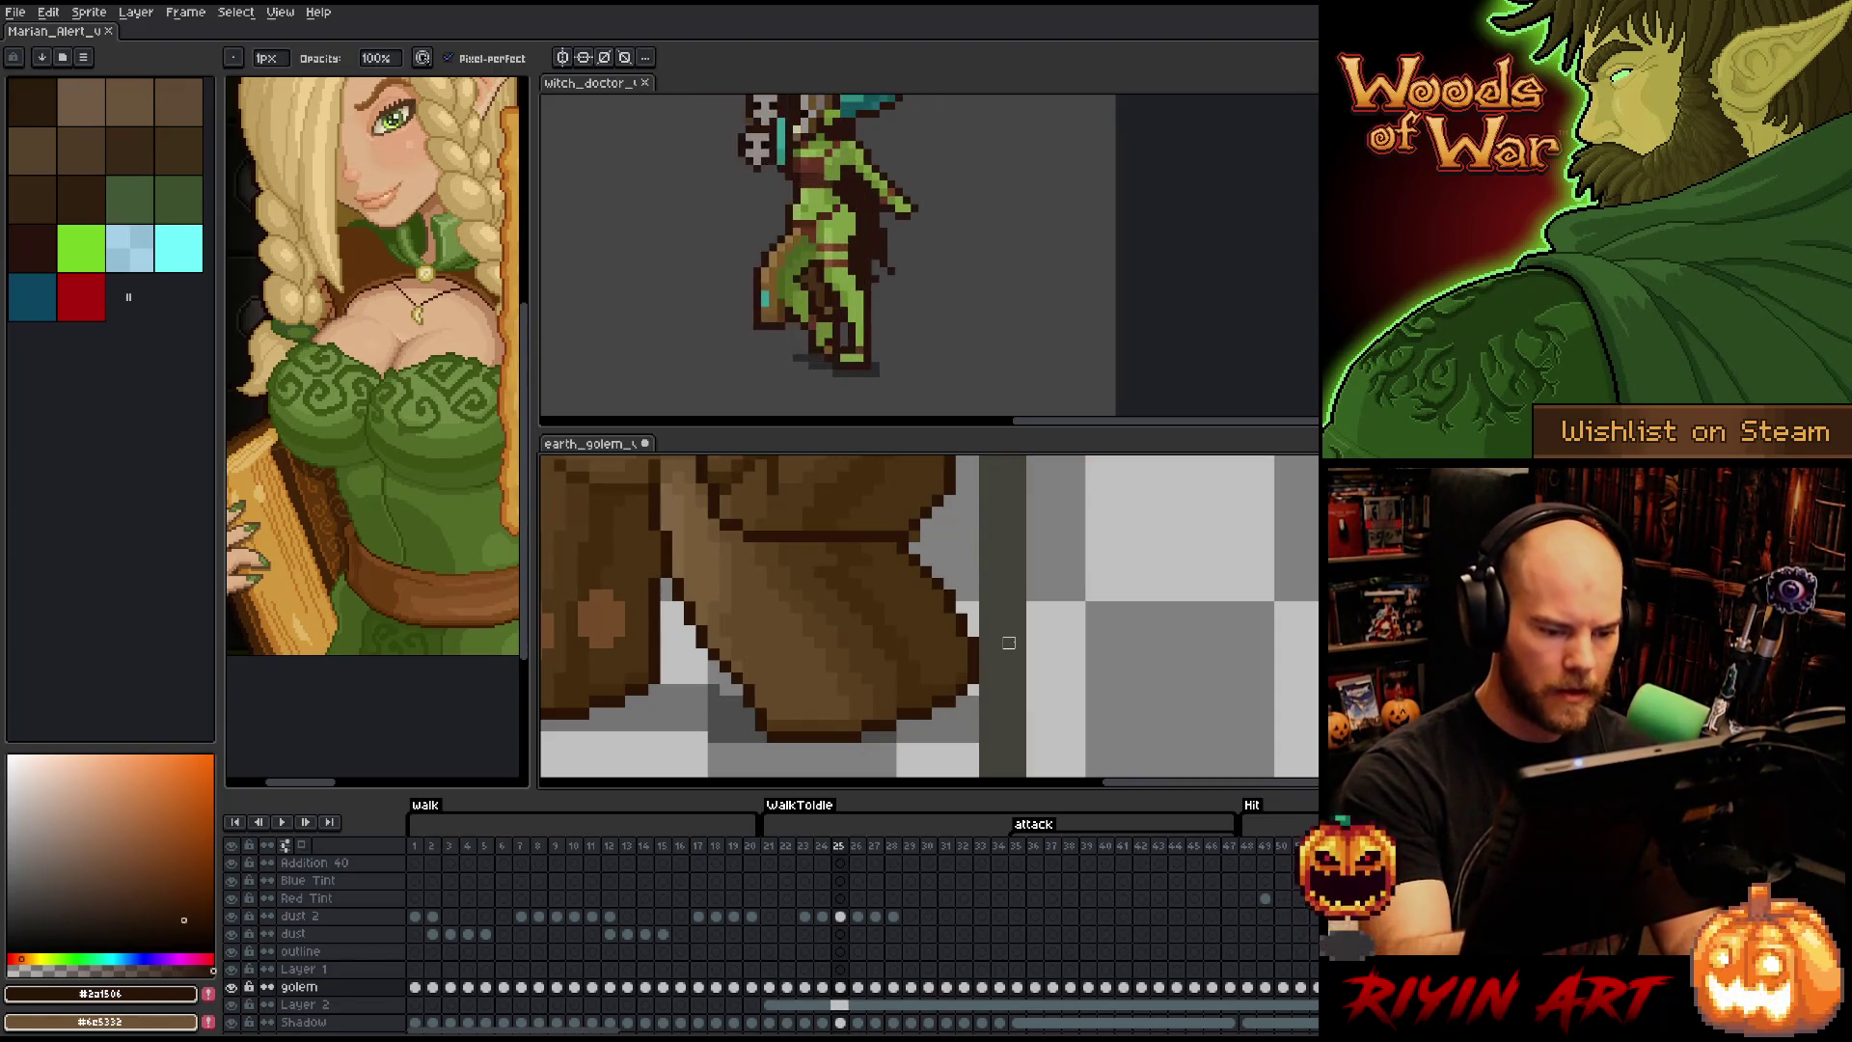
pyautogui.scroll(-2, 925, 678)
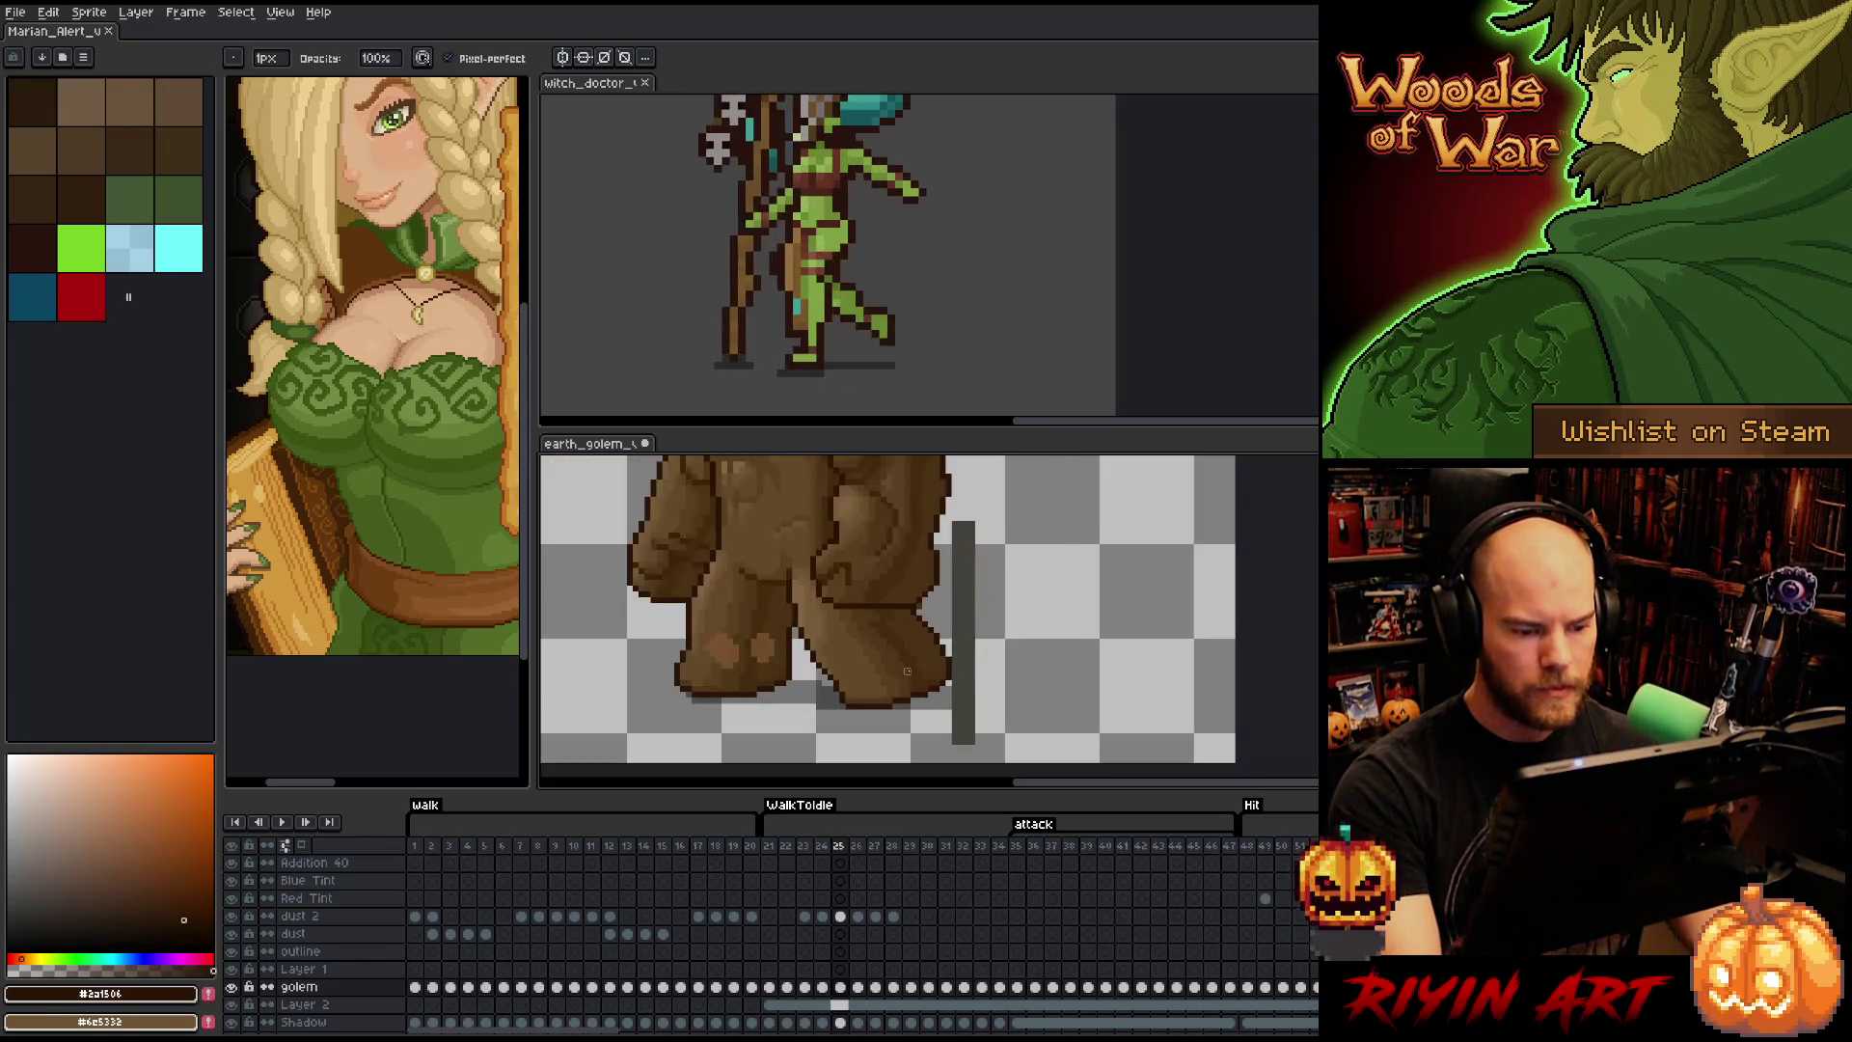
# - Go to the arms-raised frame 26 and lasso the leg's lower edge
pyautogui.press('Right')
pyautogui.moveTo(897, 667)
pyautogui.mouseDown()
pyautogui.moveTo(917, 707)
pyautogui.moveTo(950, 695)
pyautogui.moveTo(937, 675)
pyautogui.mouseUp()
pyautogui.press('Left')
pyautogui.press('Right')
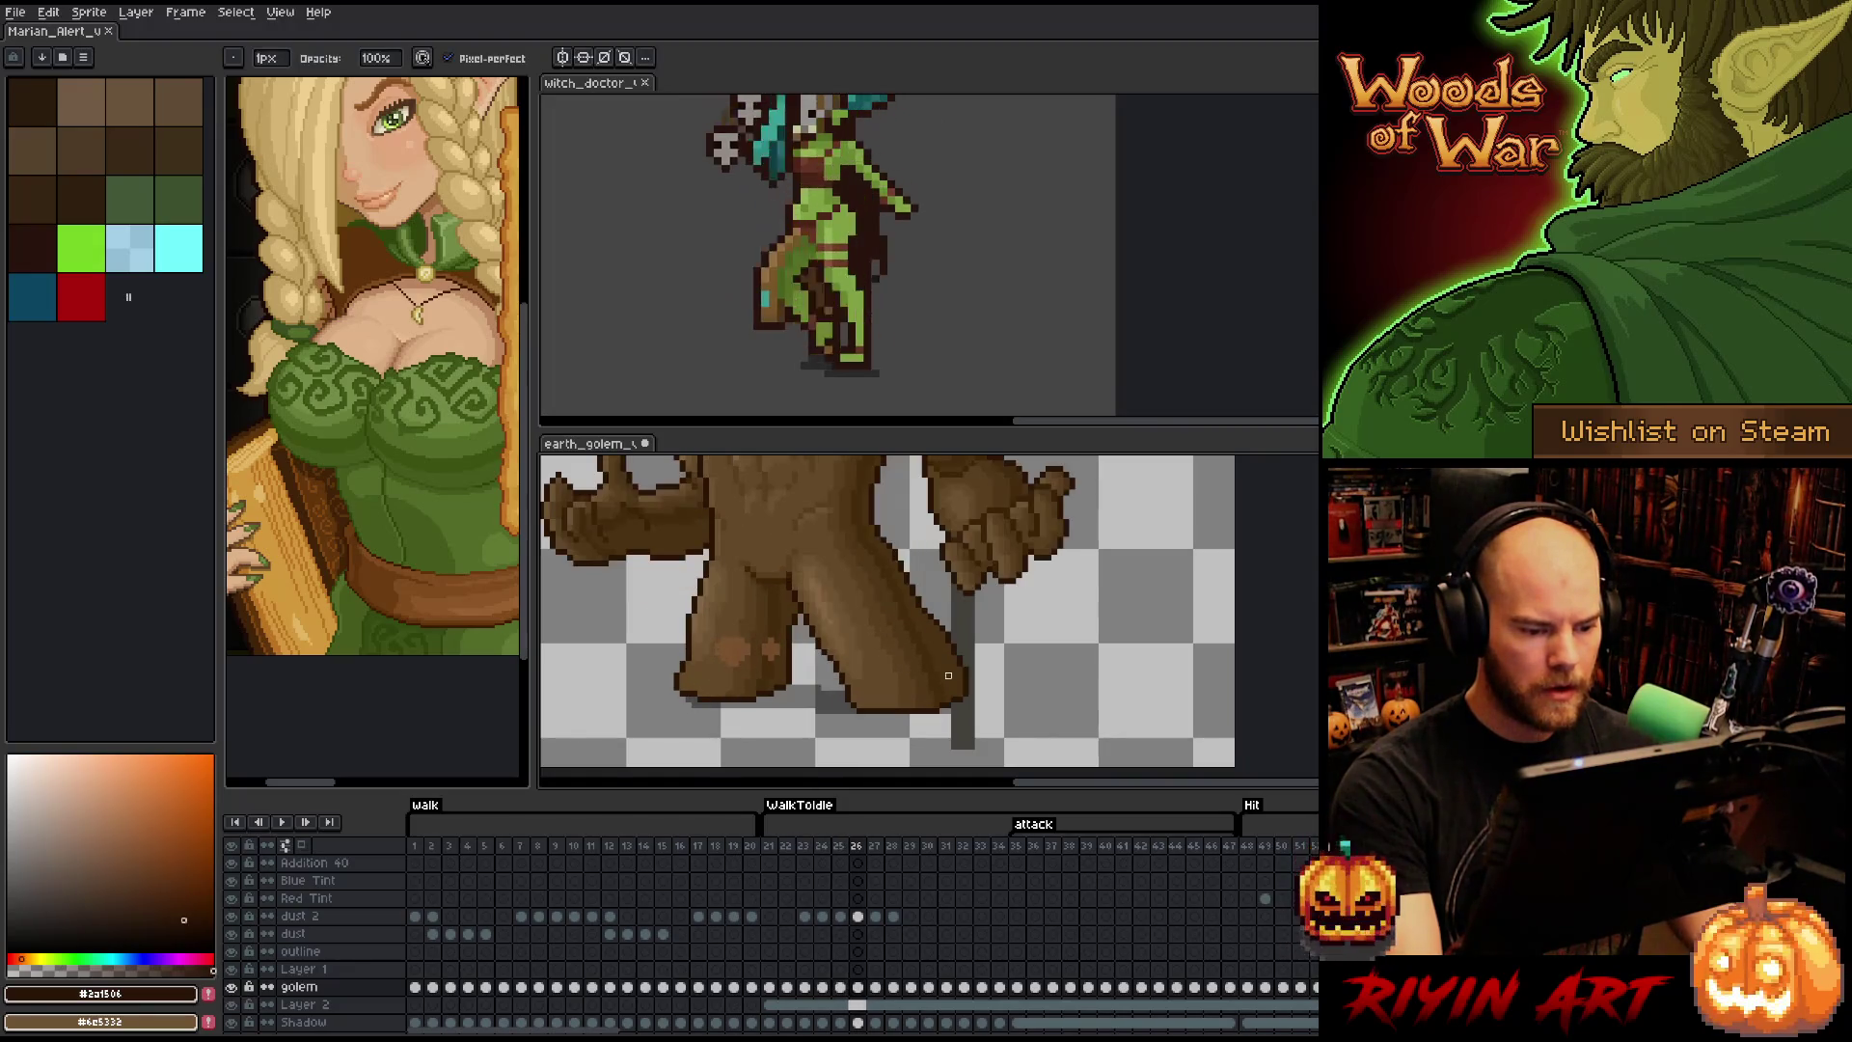
pyautogui.press('q')
pyautogui.moveTo(973, 714)
pyautogui.mouseDown()
pyautogui.moveTo(958, 639)
pyautogui.moveTo(909, 617)
pyautogui.moveTo(827, 660)
pyautogui.moveTo(849, 742)
pyautogui.moveTo(955, 733)
pyautogui.moveTo(895, 681)
pyautogui.mouseUp()
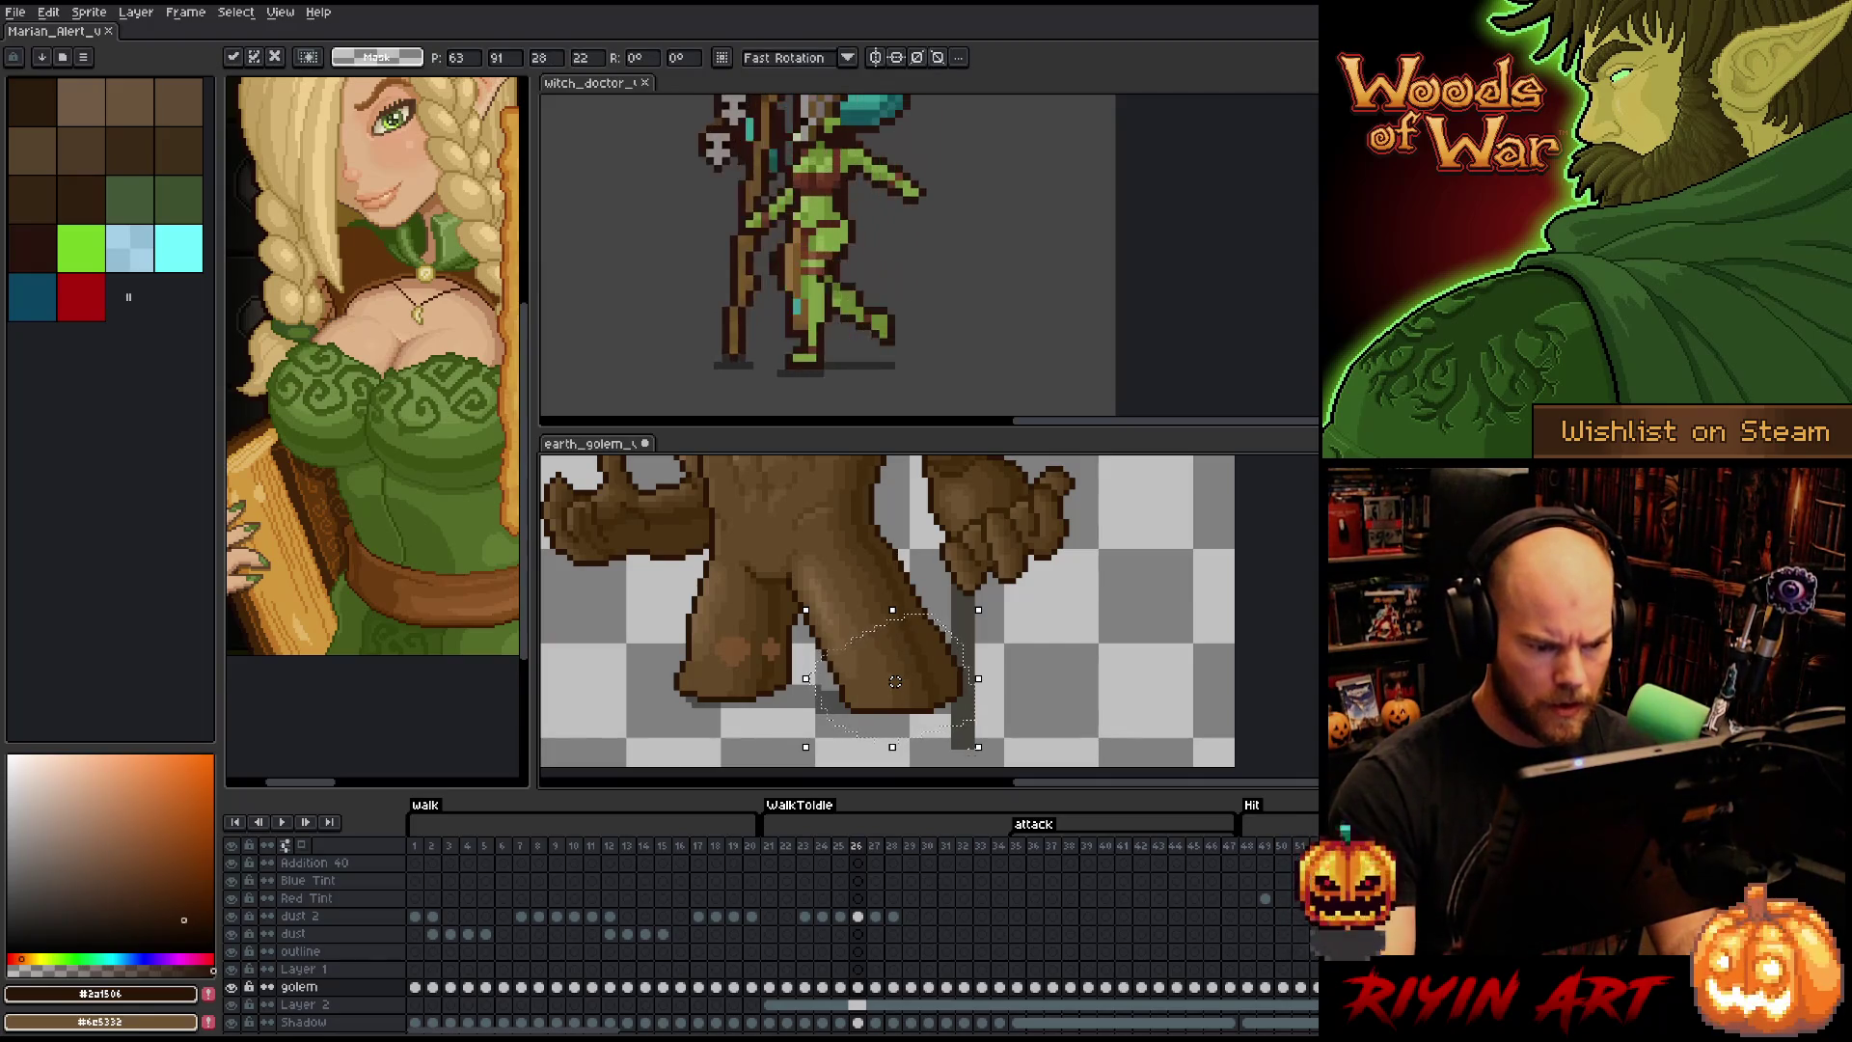
# - Select the leg's lower edge, nudge it one pixel left and commit
pyautogui.hotkey('ctrl', 'd')
pyautogui.moveTo(965, 716)
pyautogui.mouseDown()
pyautogui.moveTo(934, 627)
pyautogui.moveTo(962, 723)
pyautogui.mouseUp()
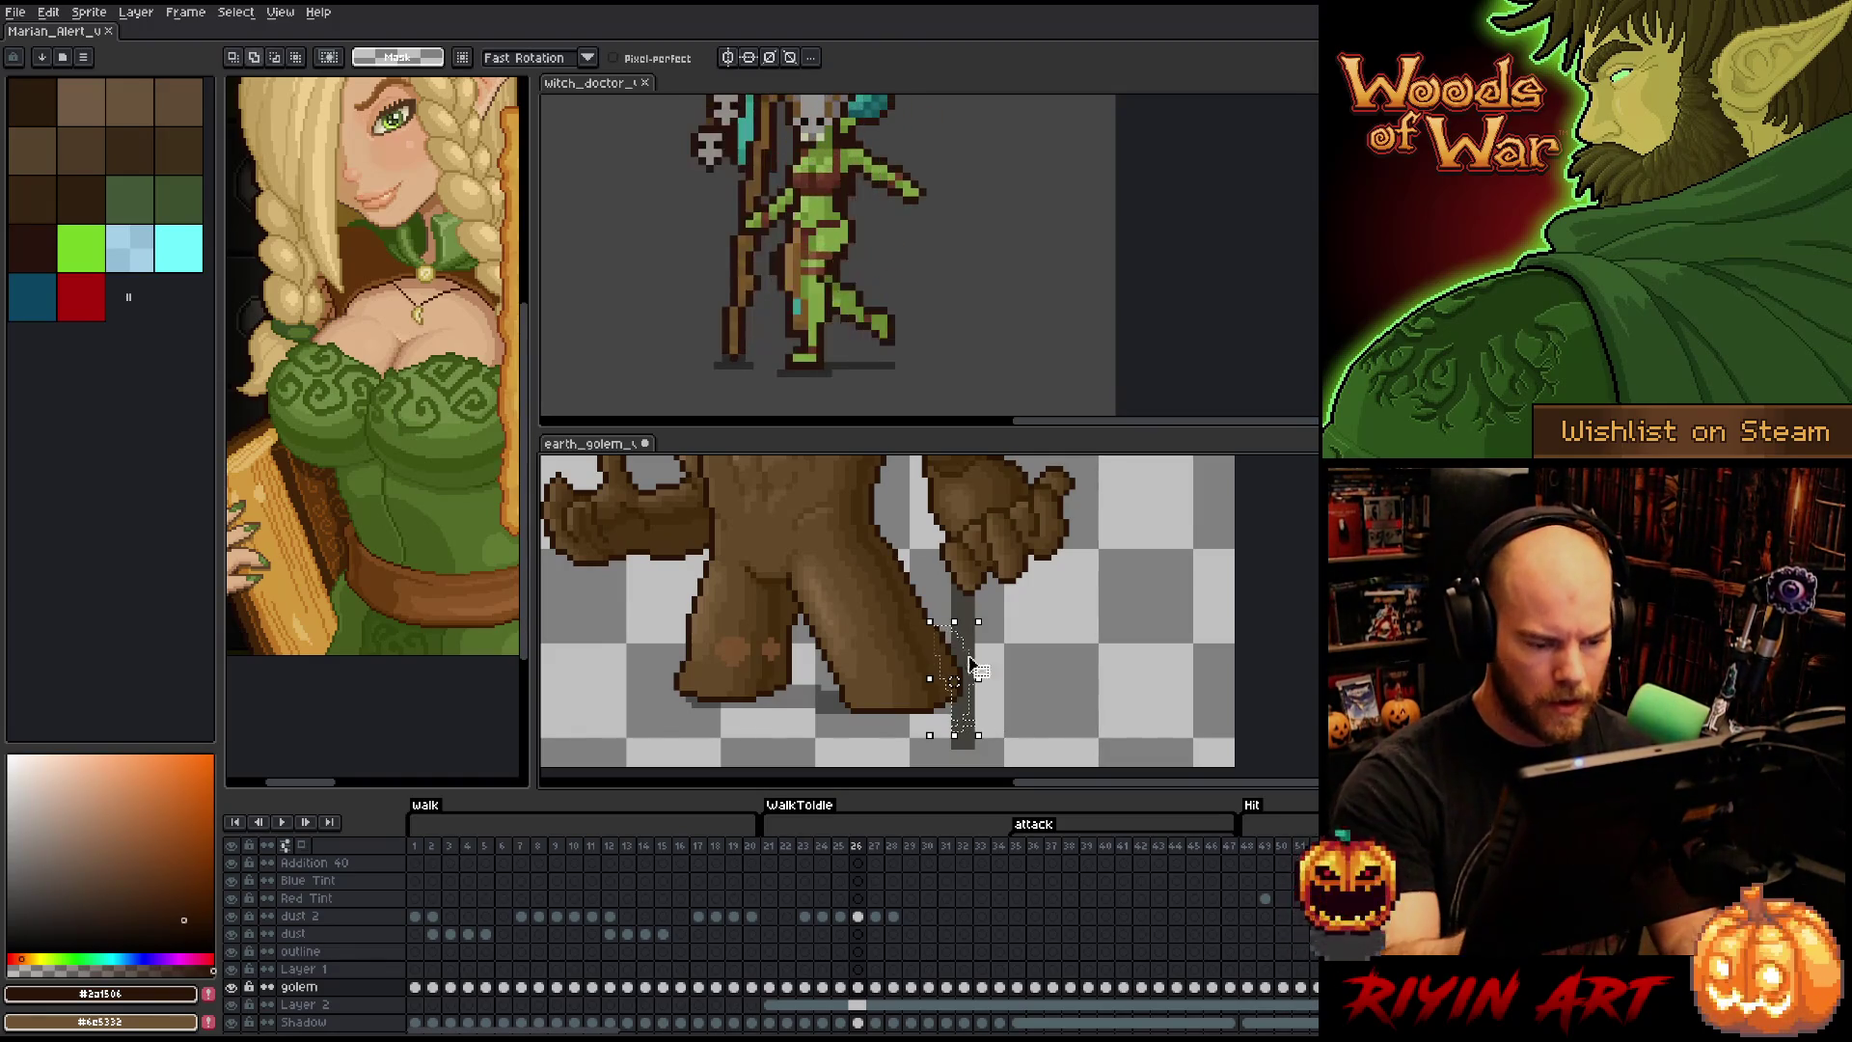
pyautogui.press('Left')
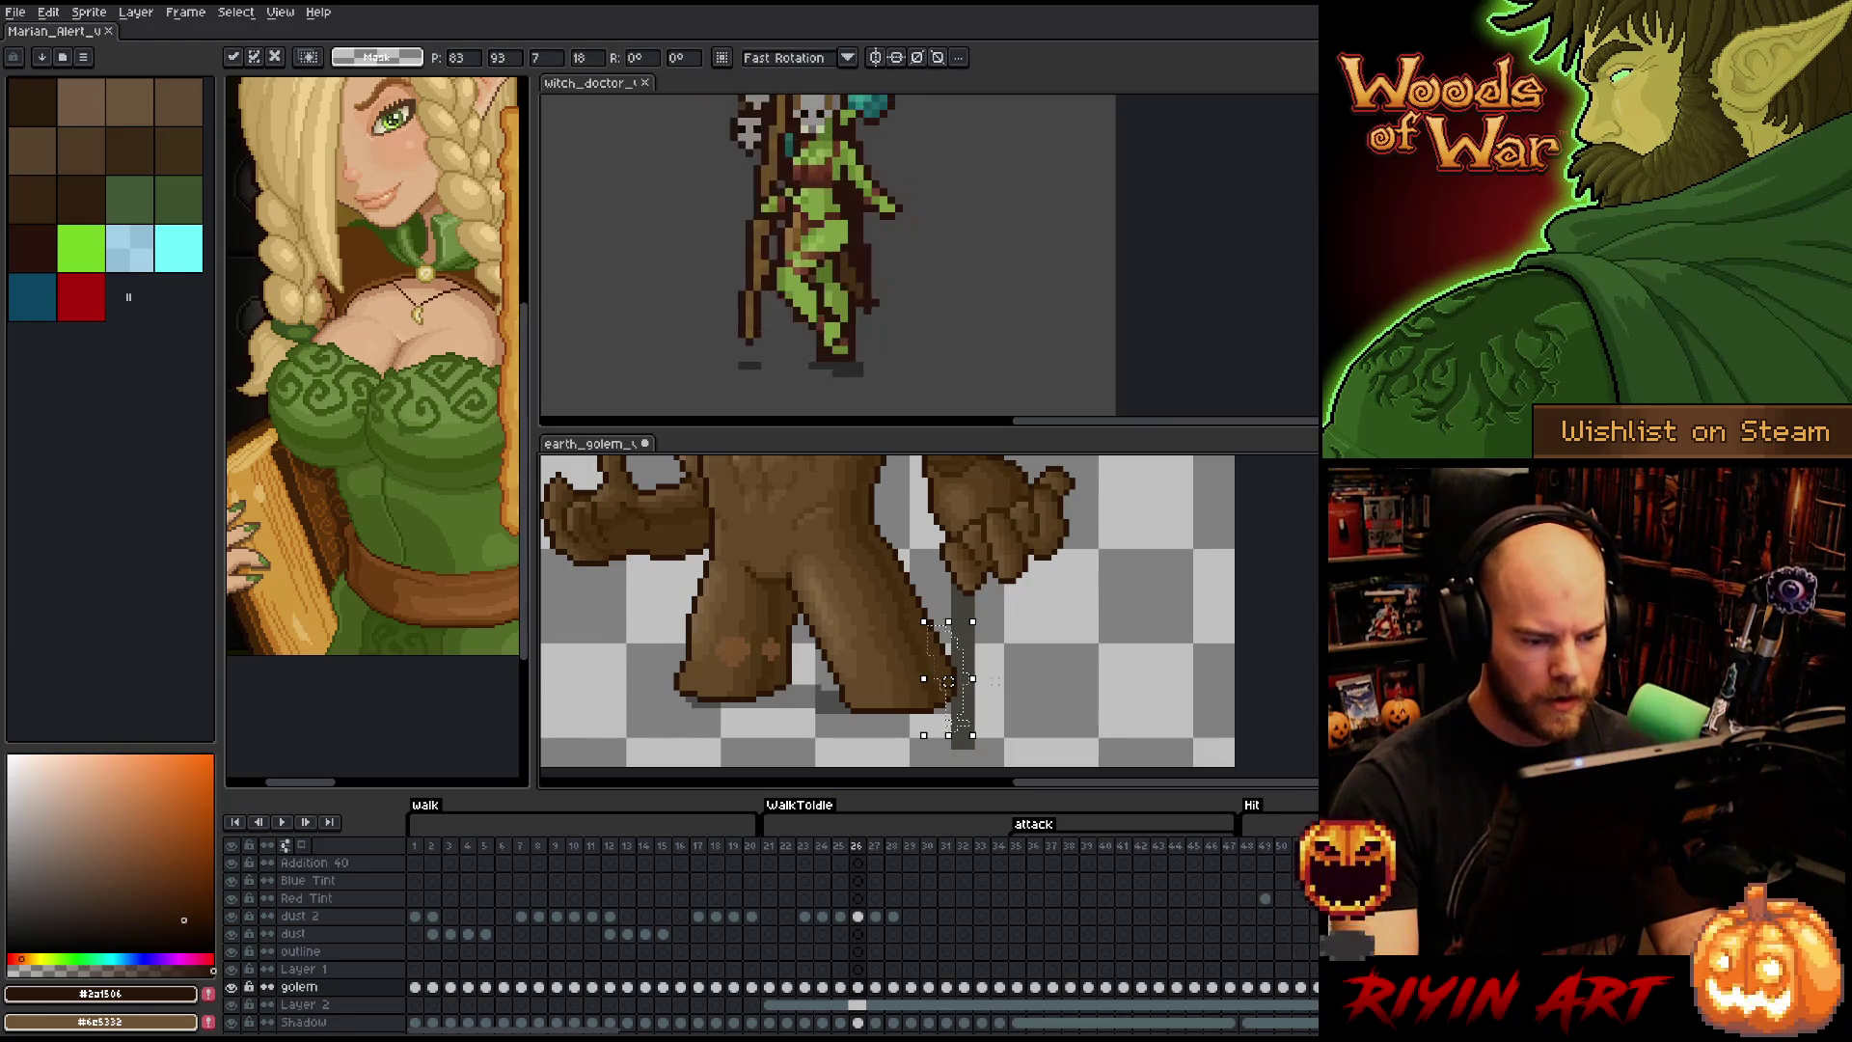
pyautogui.hotkey('ctrl', 'd')
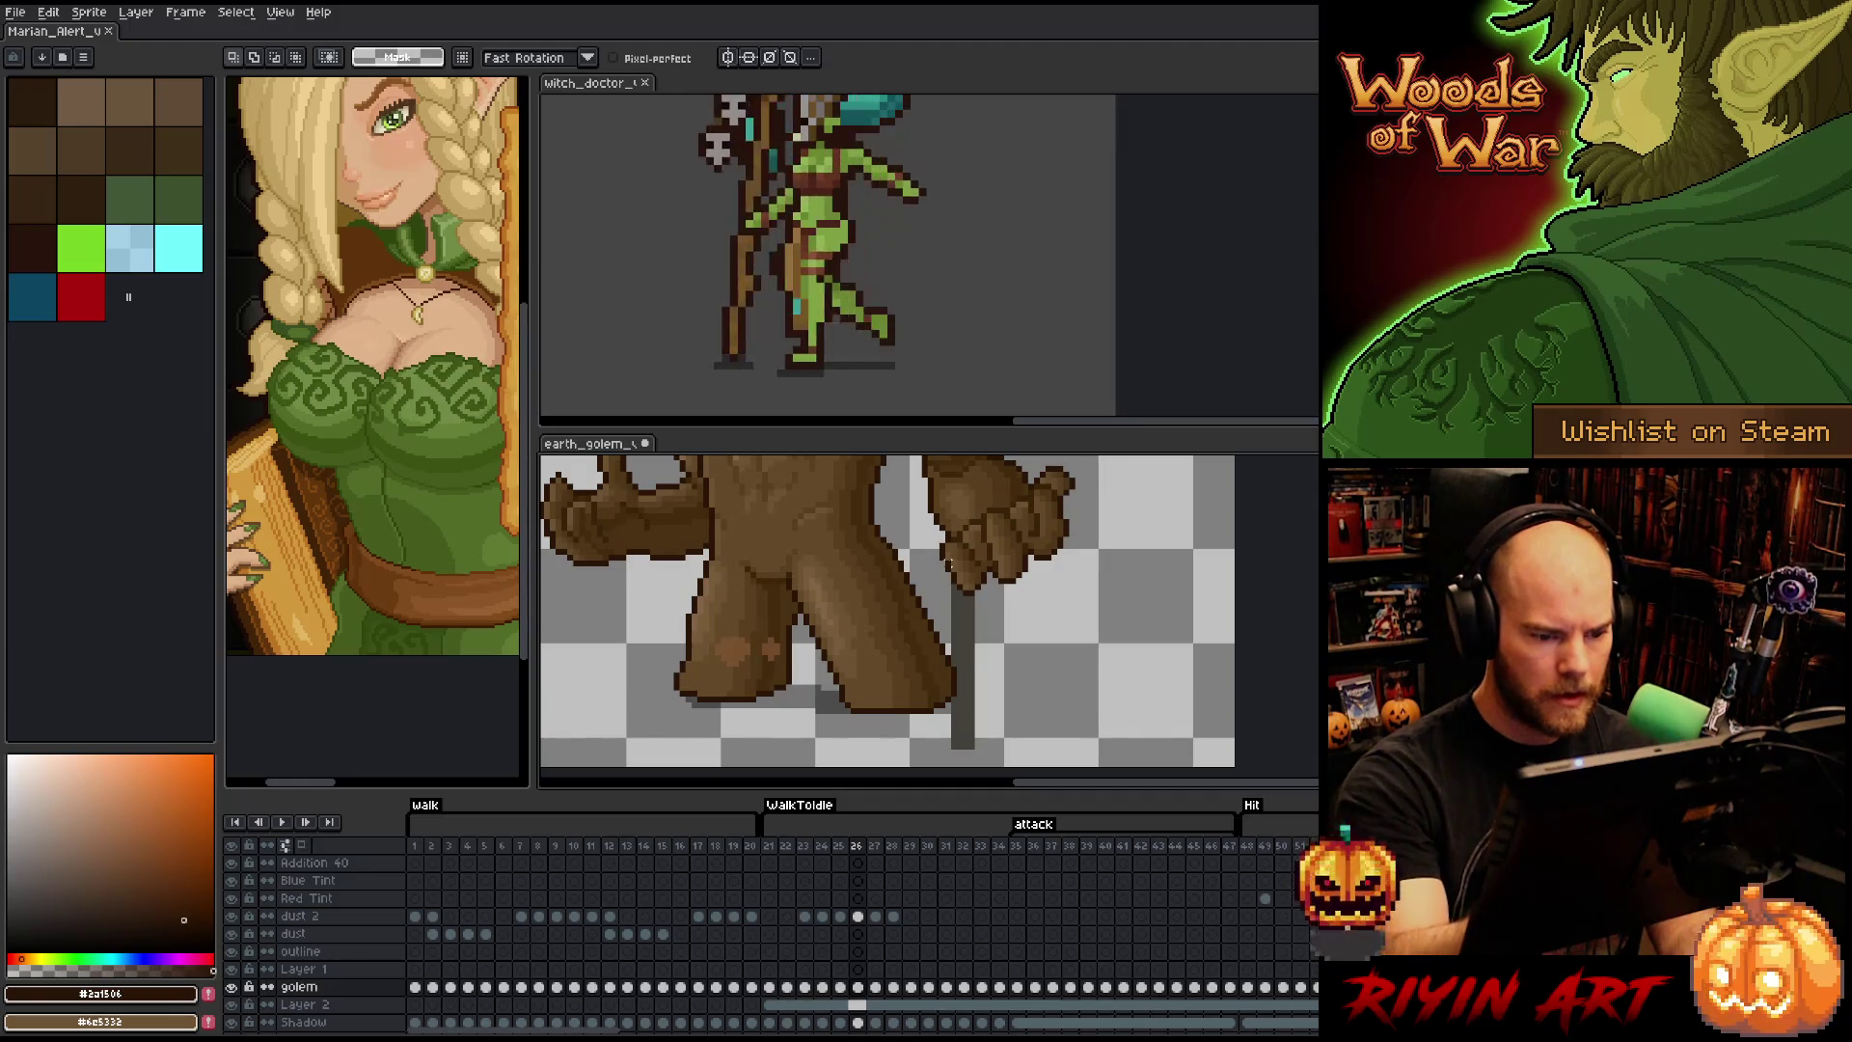
# - Select the leg from its lower end to the hip, deselect, and compare frames 25 and 26
pyautogui.moveTo(989, 710)
pyautogui.mouseDown()
pyautogui.moveTo(894, 547)
pyautogui.moveTo(843, 565)
pyautogui.moveTo(897, 752)
pyautogui.mouseUp()
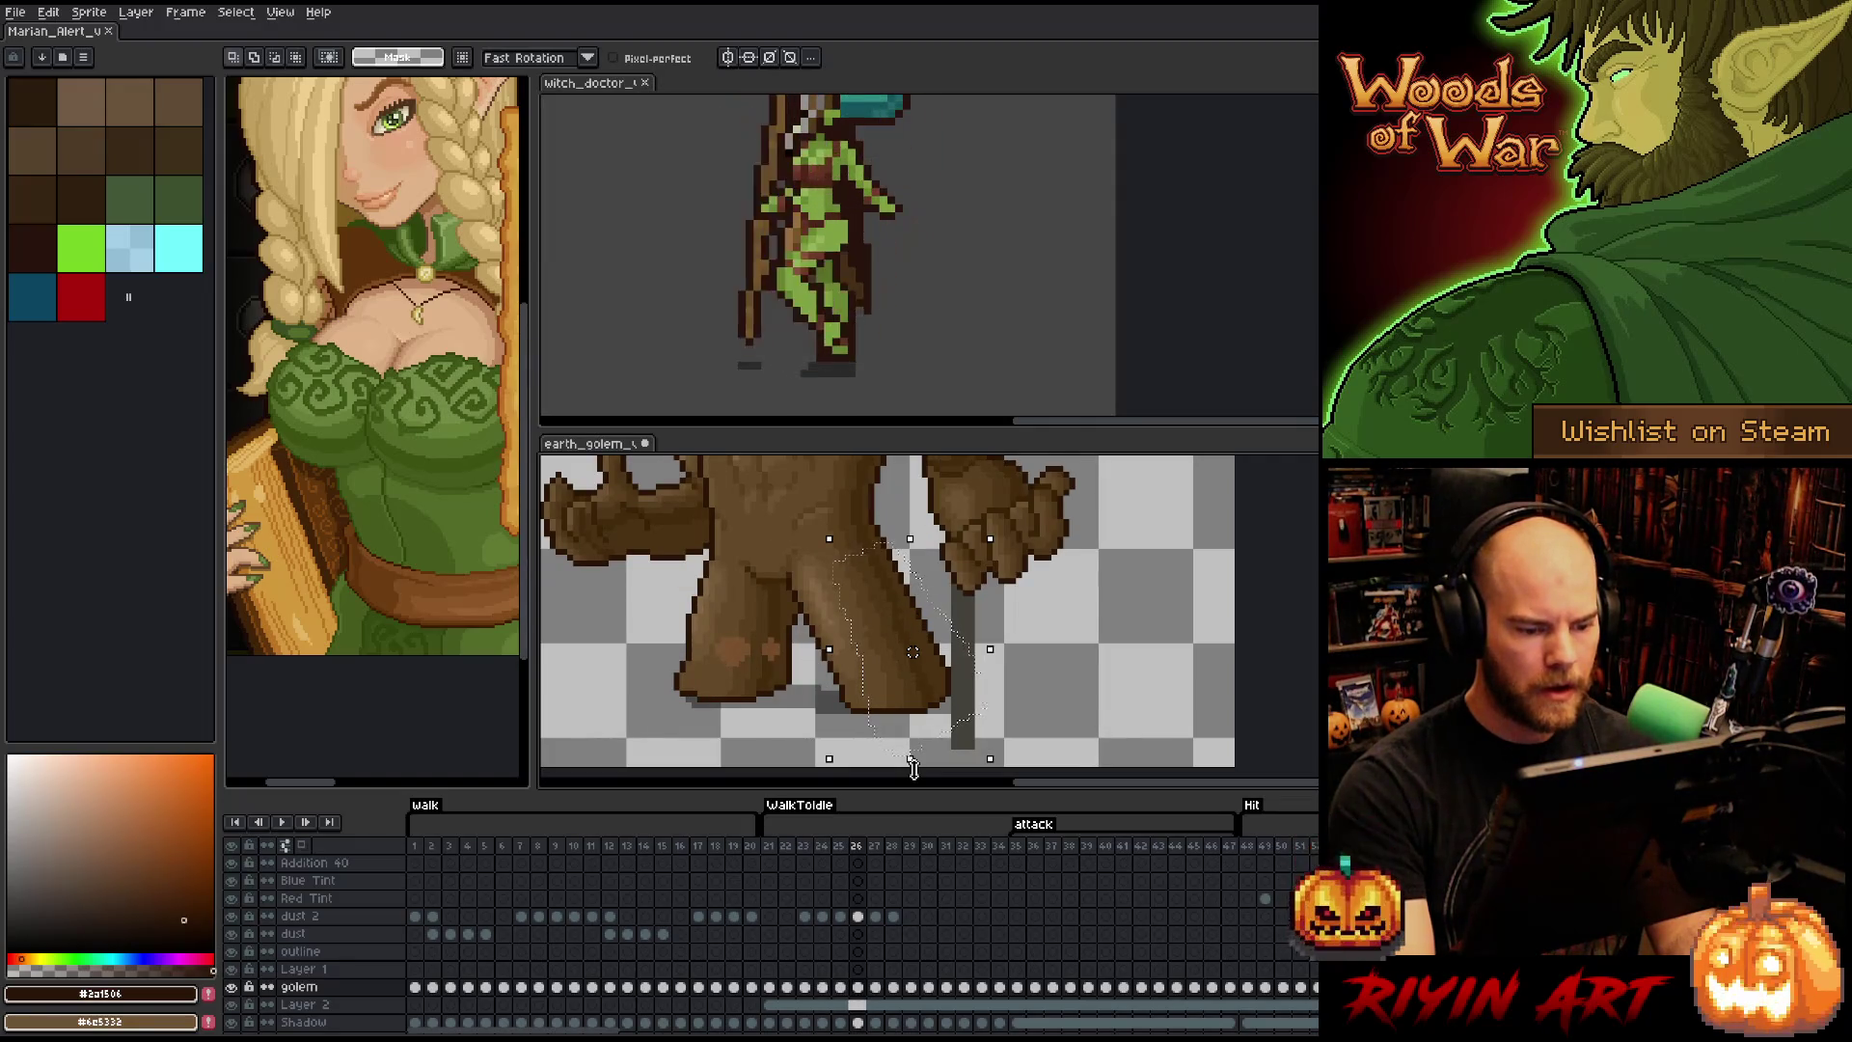
pyautogui.hotkey('ctrl', 'd')
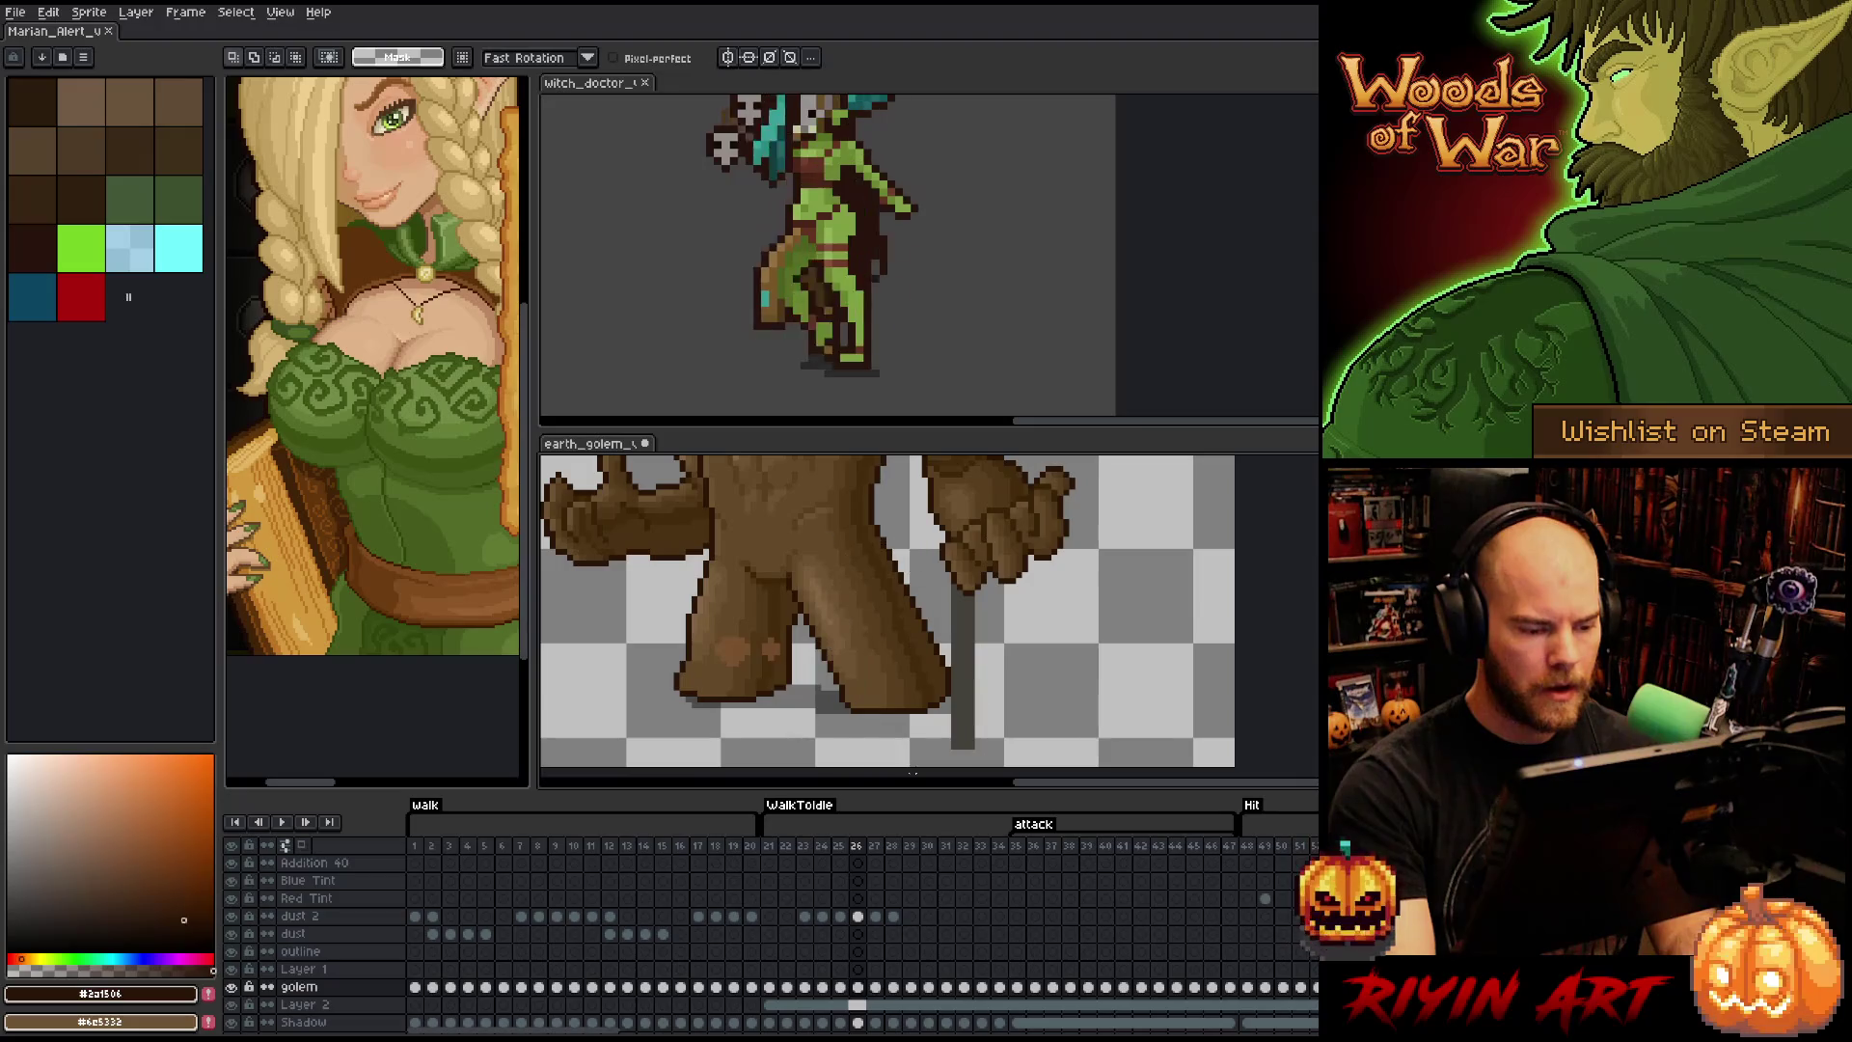
pyautogui.press('Left')
pyautogui.scroll(-3, 849, 593)
pyautogui.scroll(2, 849, 593)
pyautogui.press('Right')
# - Compare frames 25 and 26, then sample the mid-brown from the golem's leg
pyautogui.press('Left')
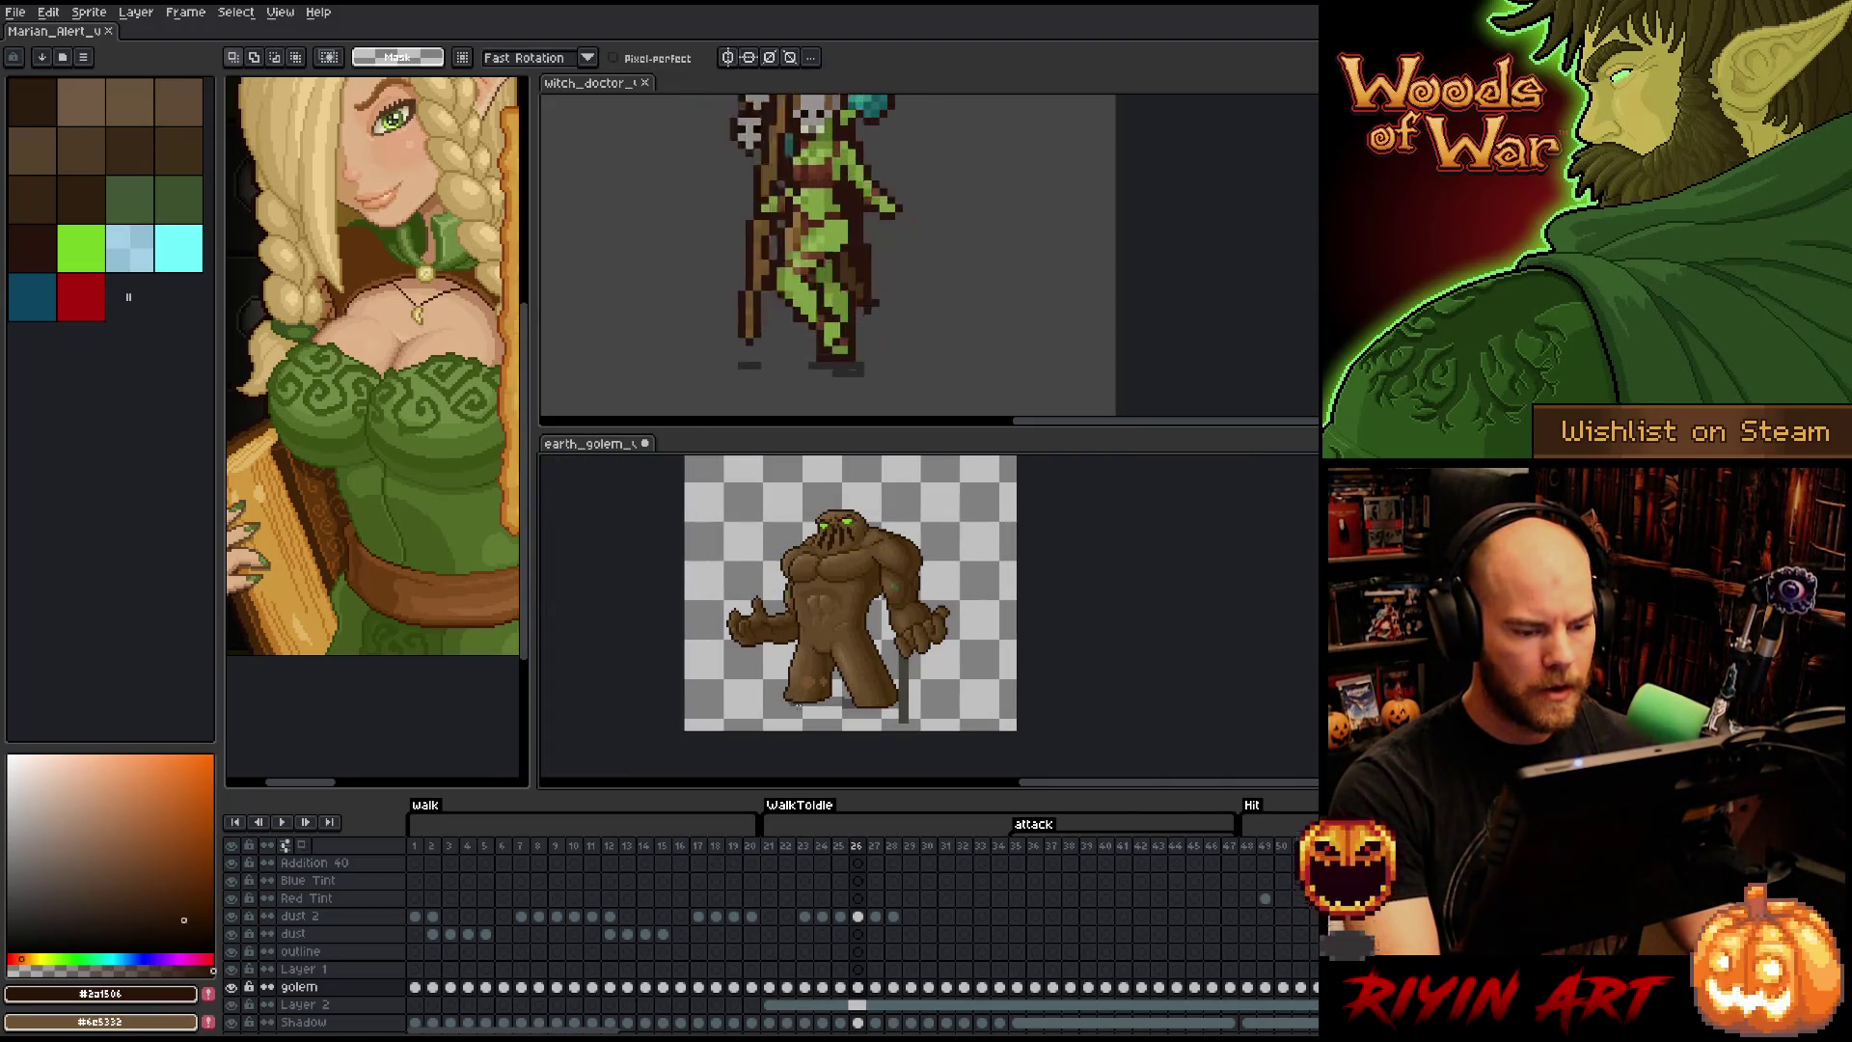
pyautogui.press('Right')
pyautogui.press('Left')
pyautogui.press('Right')
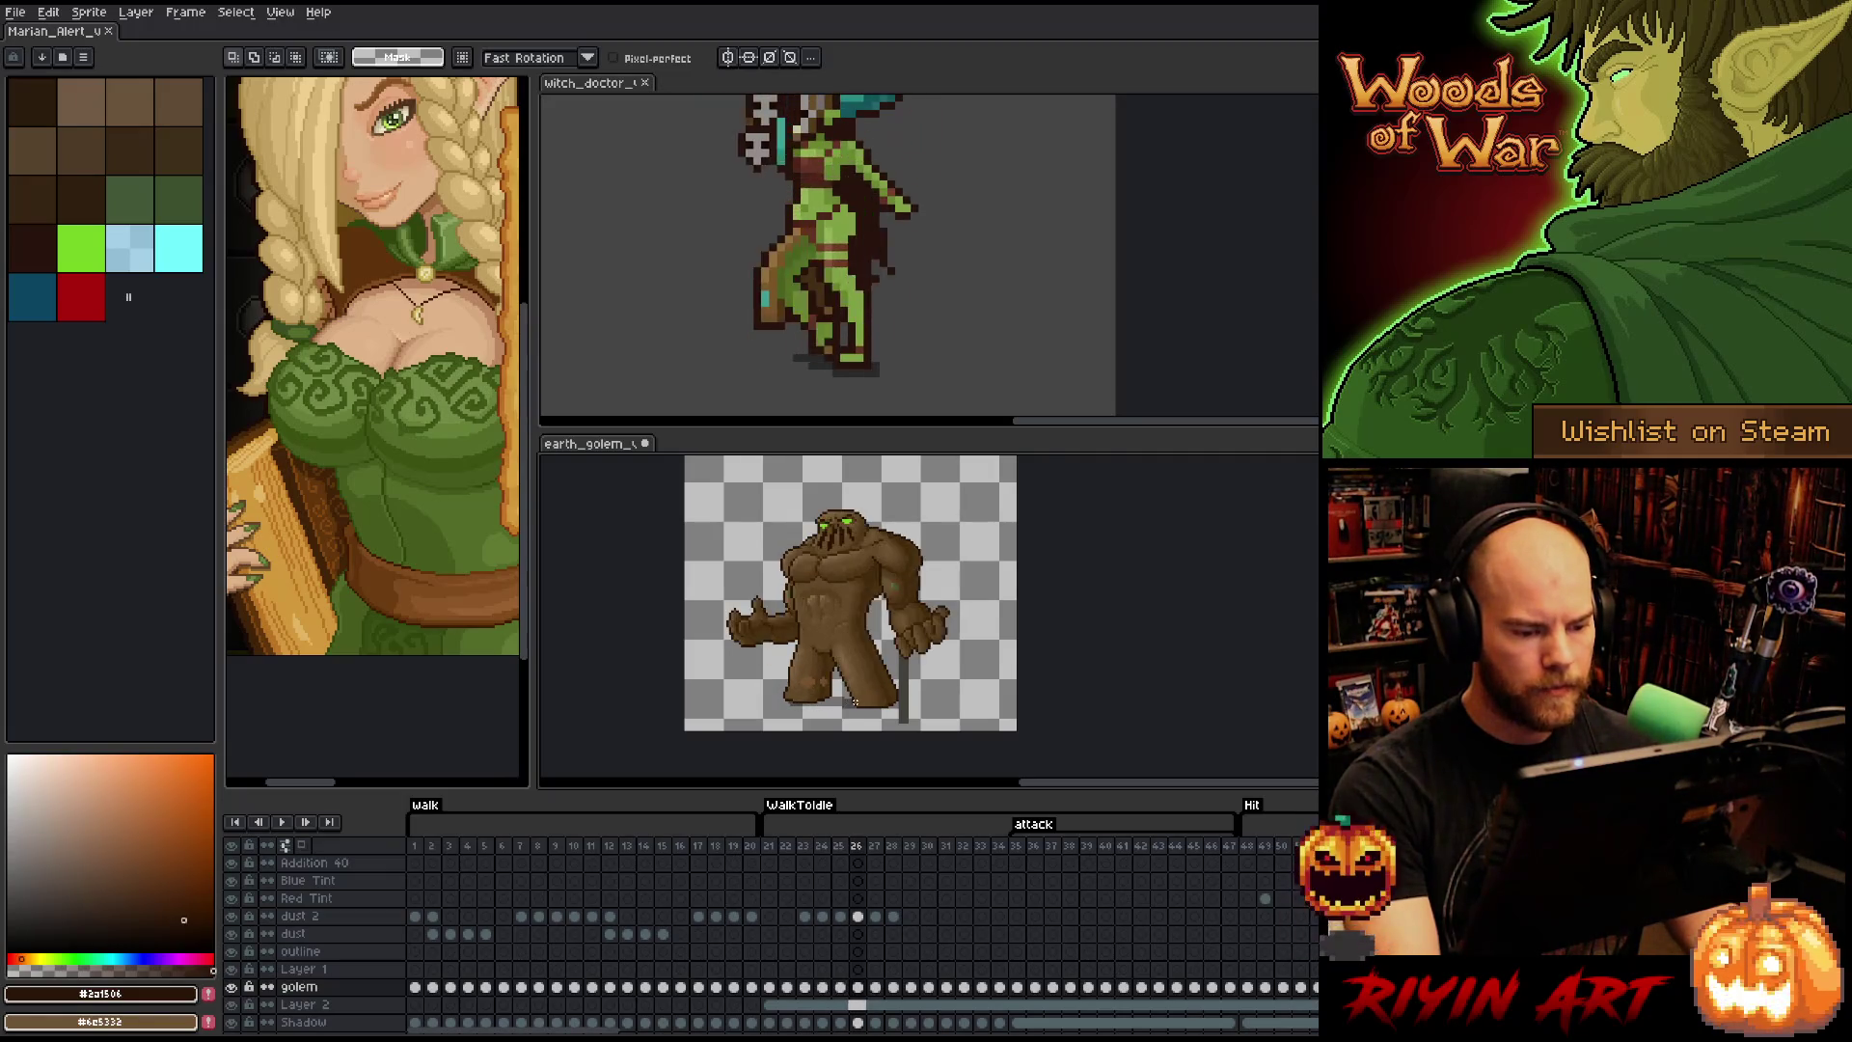
pyautogui.scroll(1, 855, 701)
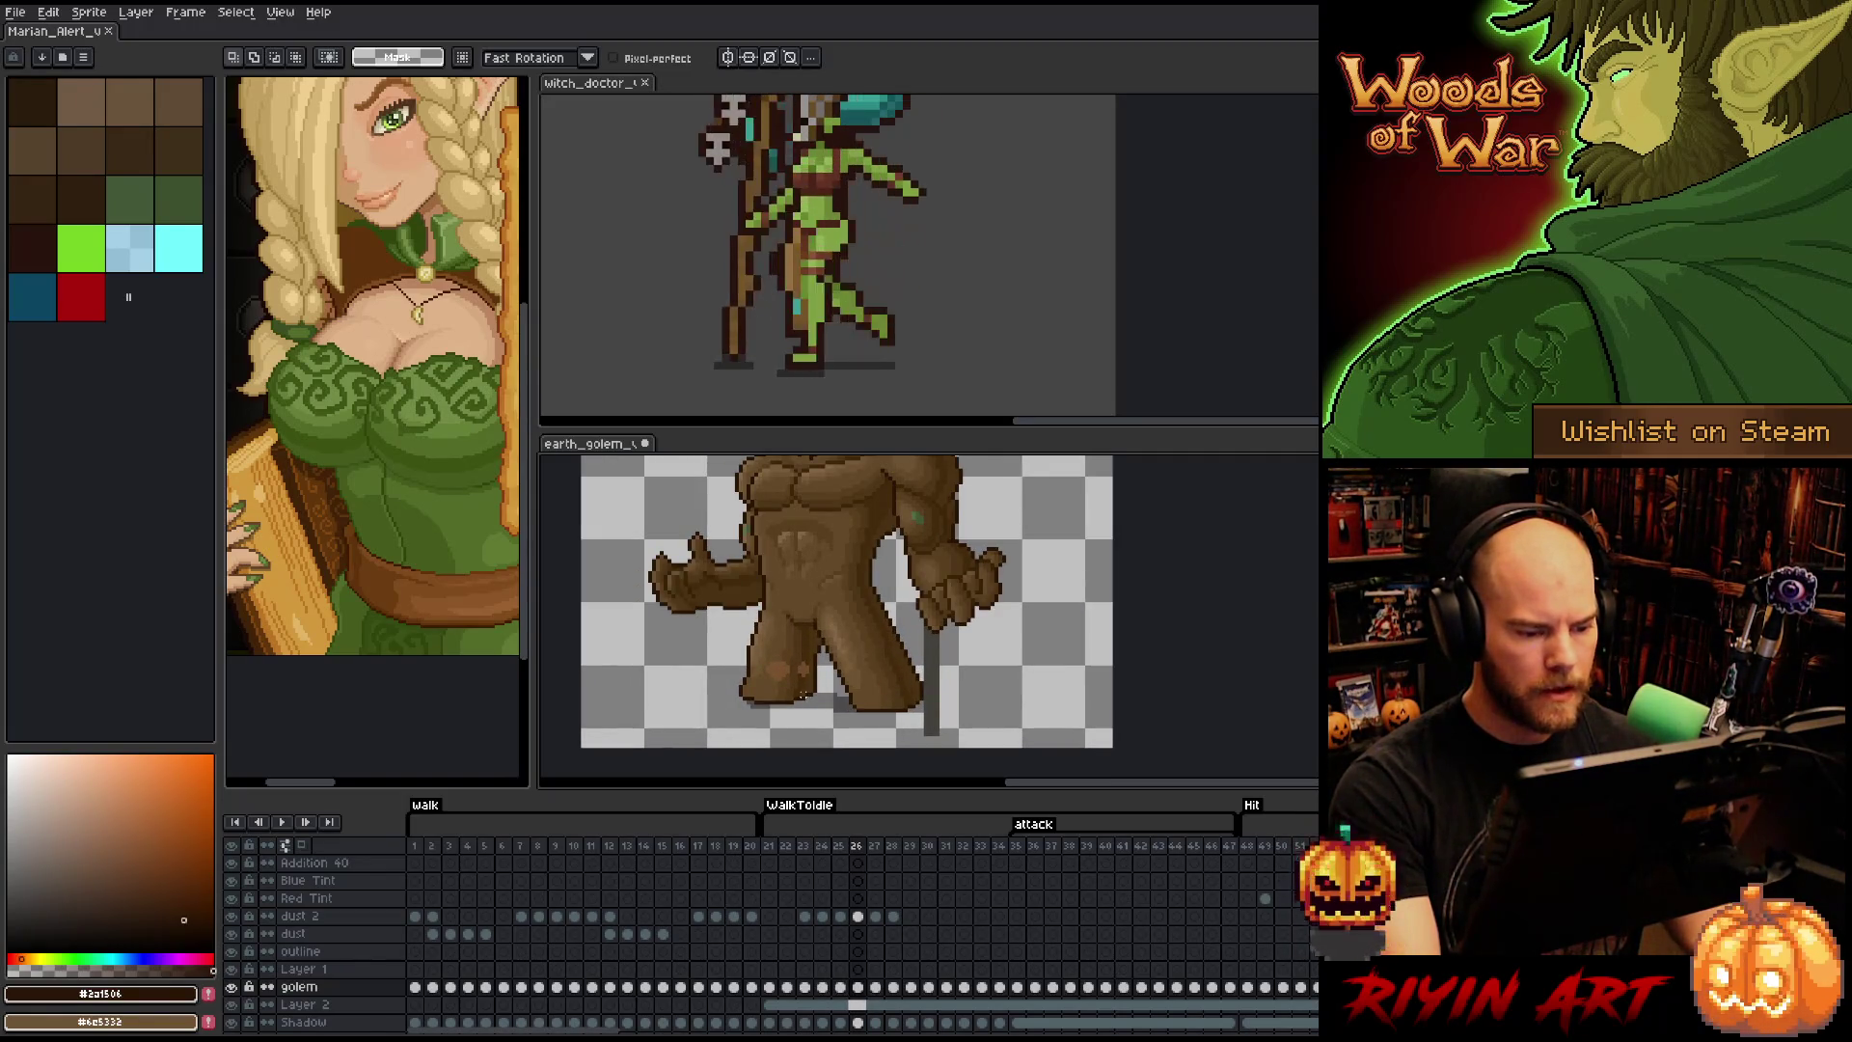
pyautogui.scroll(2, 803, 695)
pyautogui.press('b')
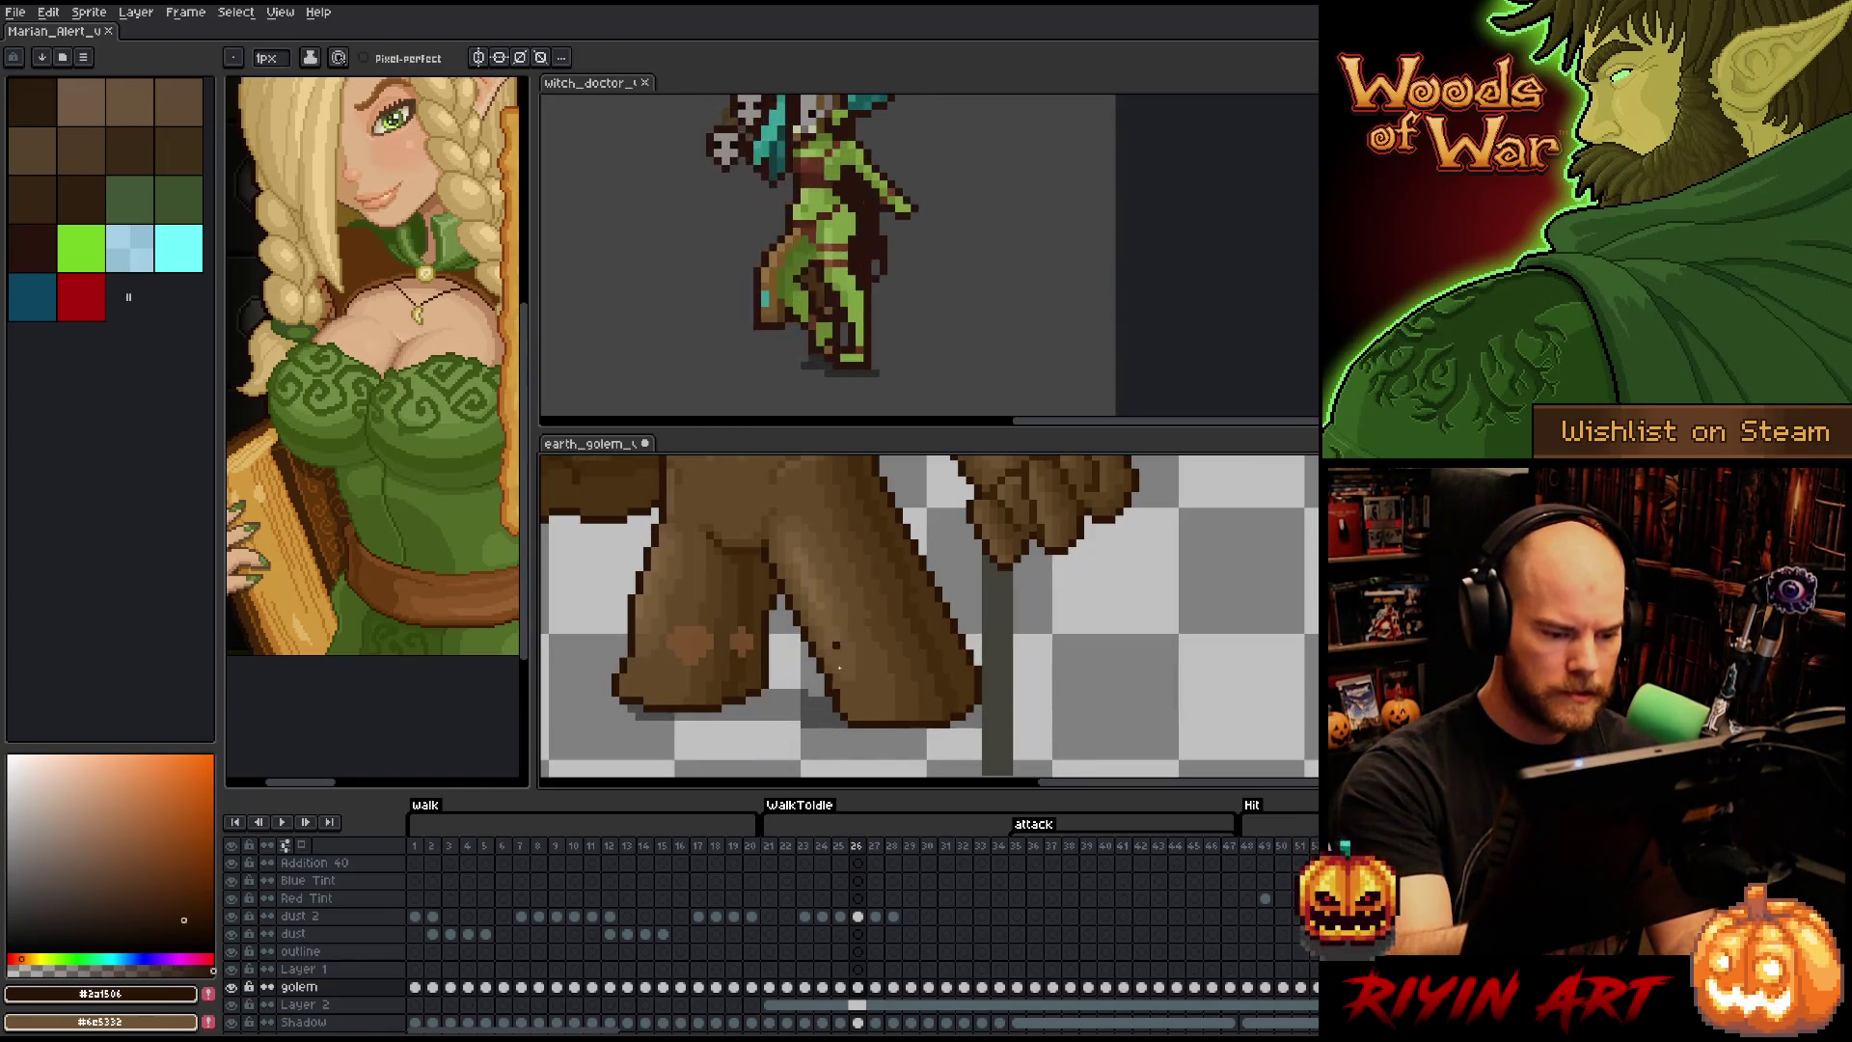
pyautogui.keyDown('alt'); pyautogui.click(844, 669); pyautogui.keyUp('alt')
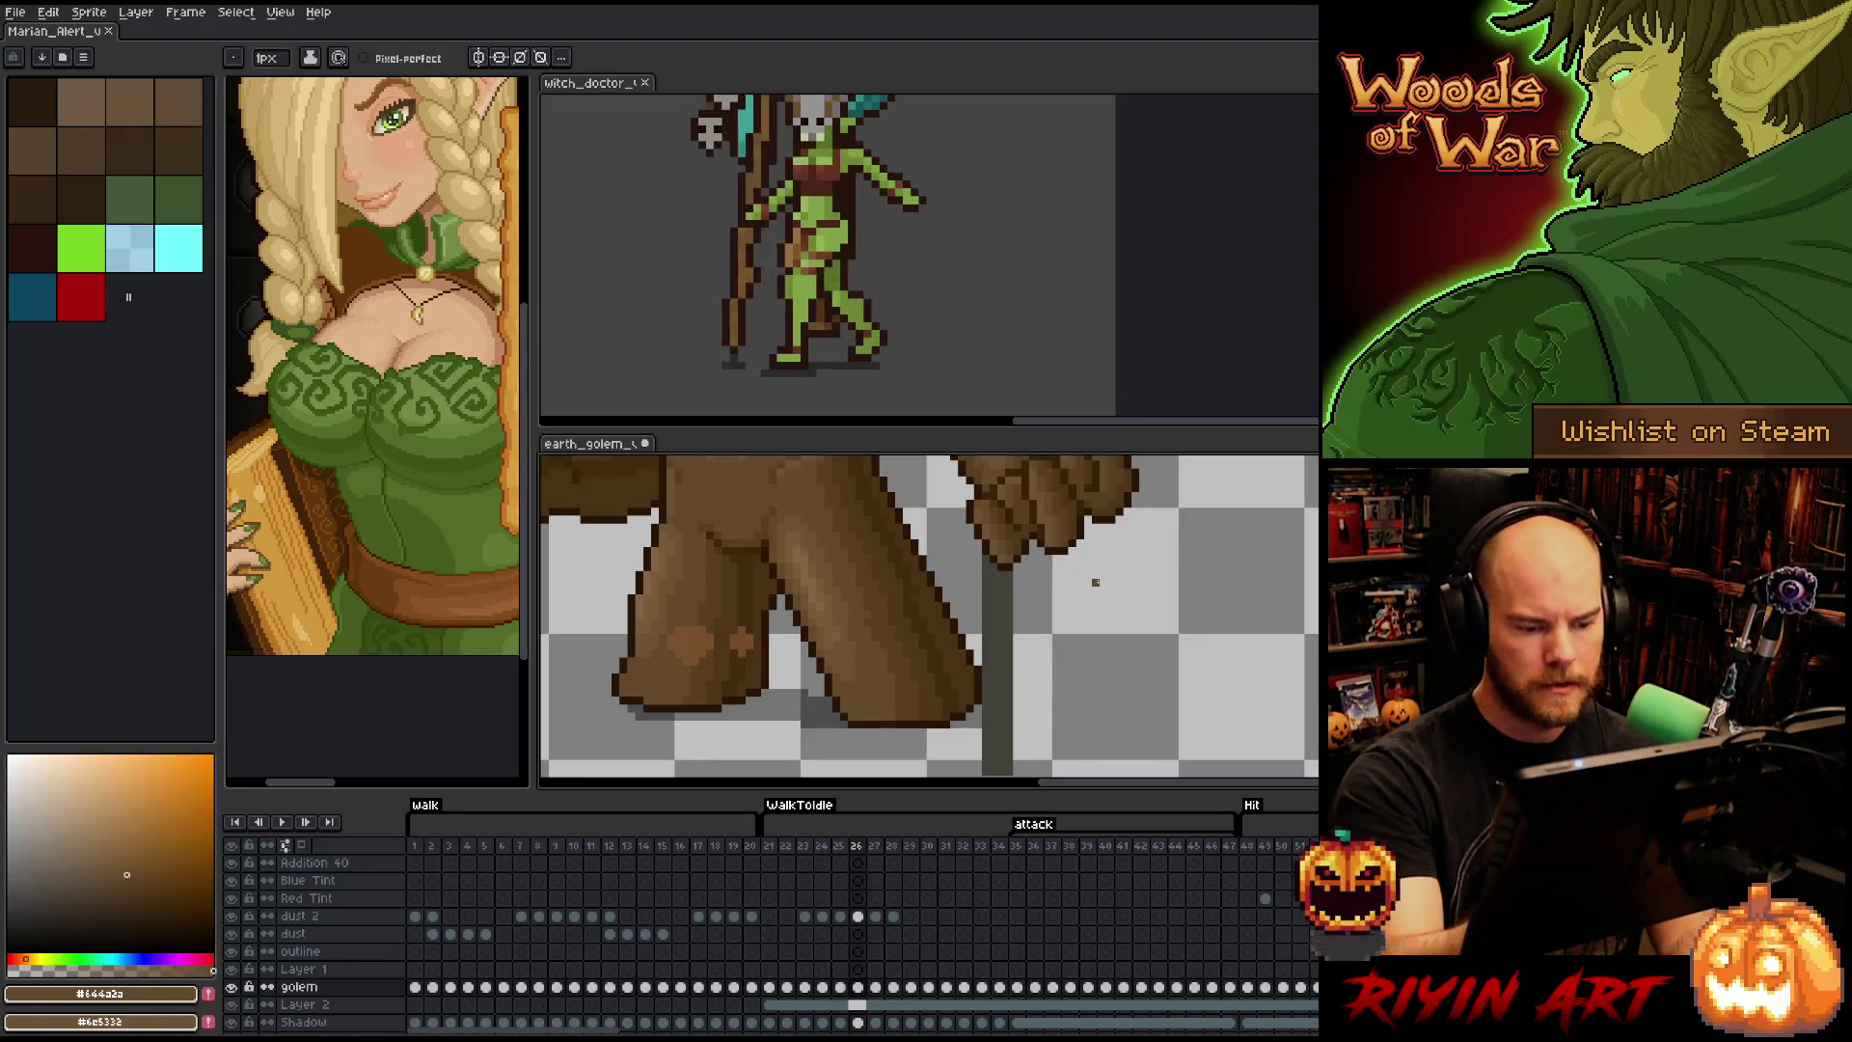
pyautogui.rightClick(1040, 606)
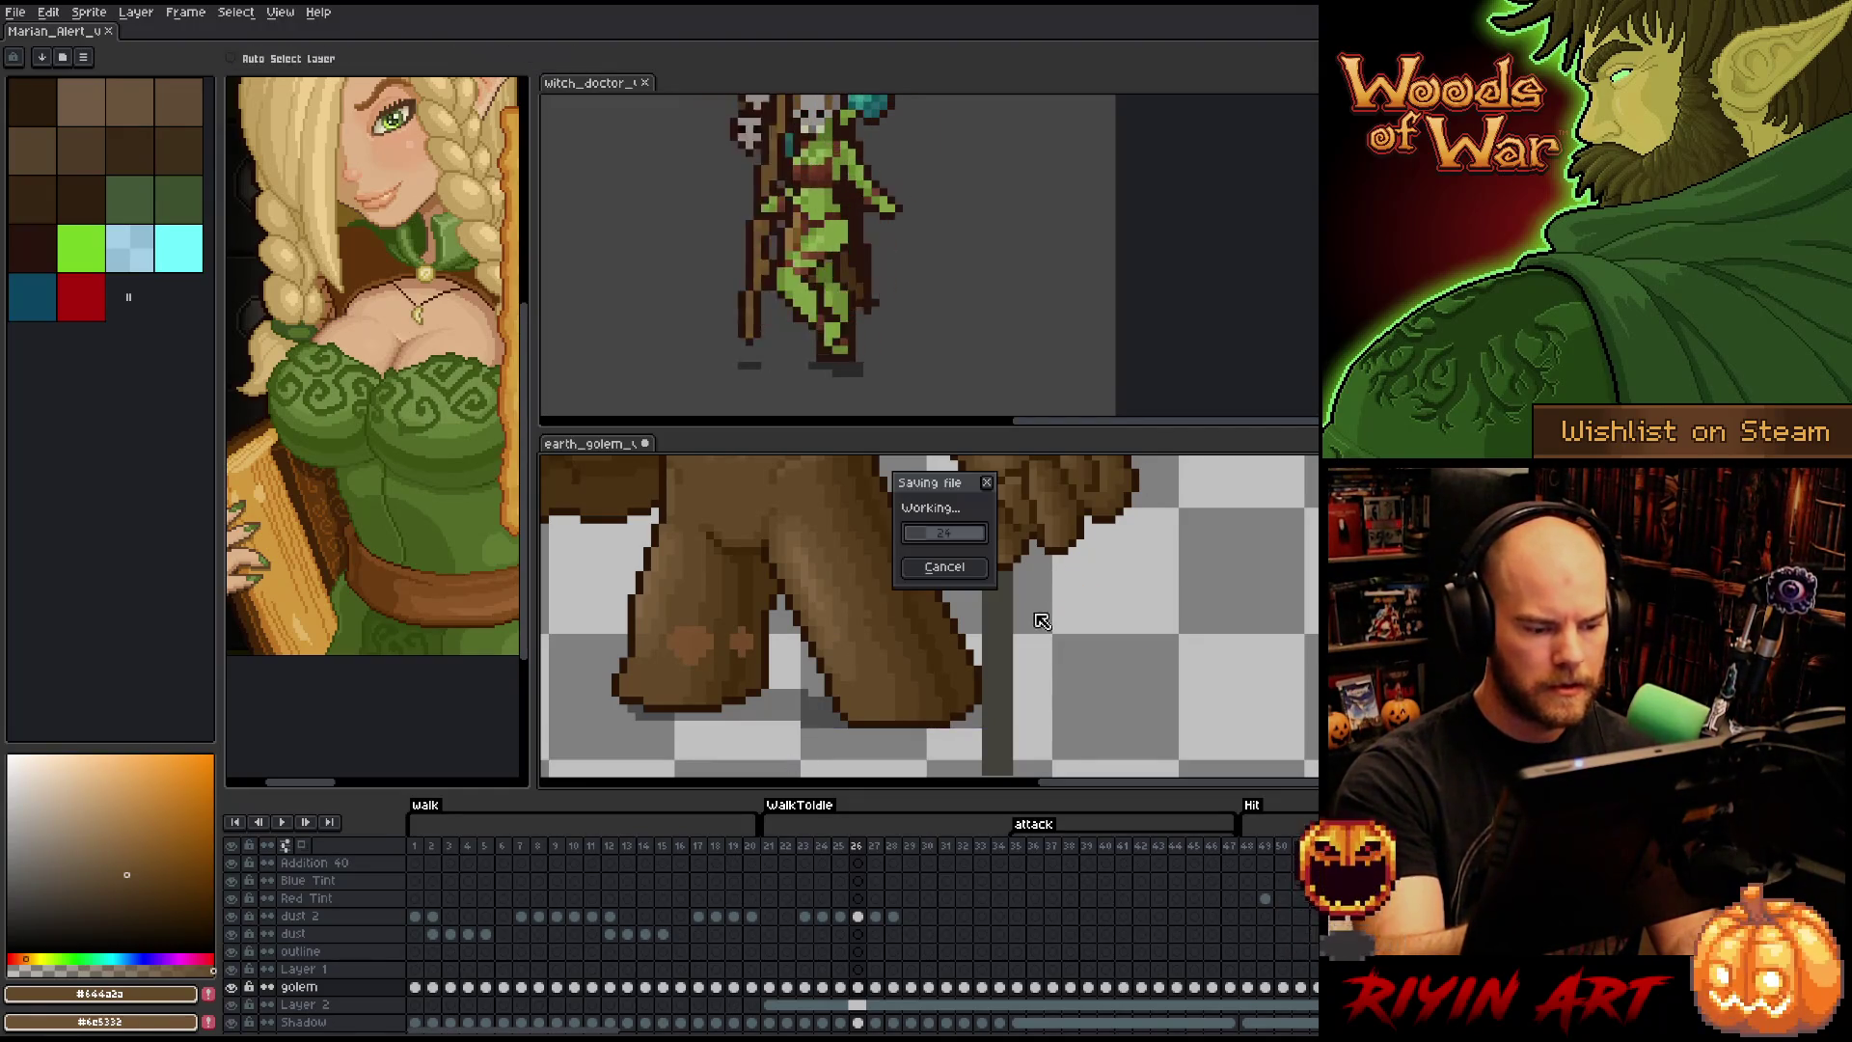
pyautogui.click(965, 562)
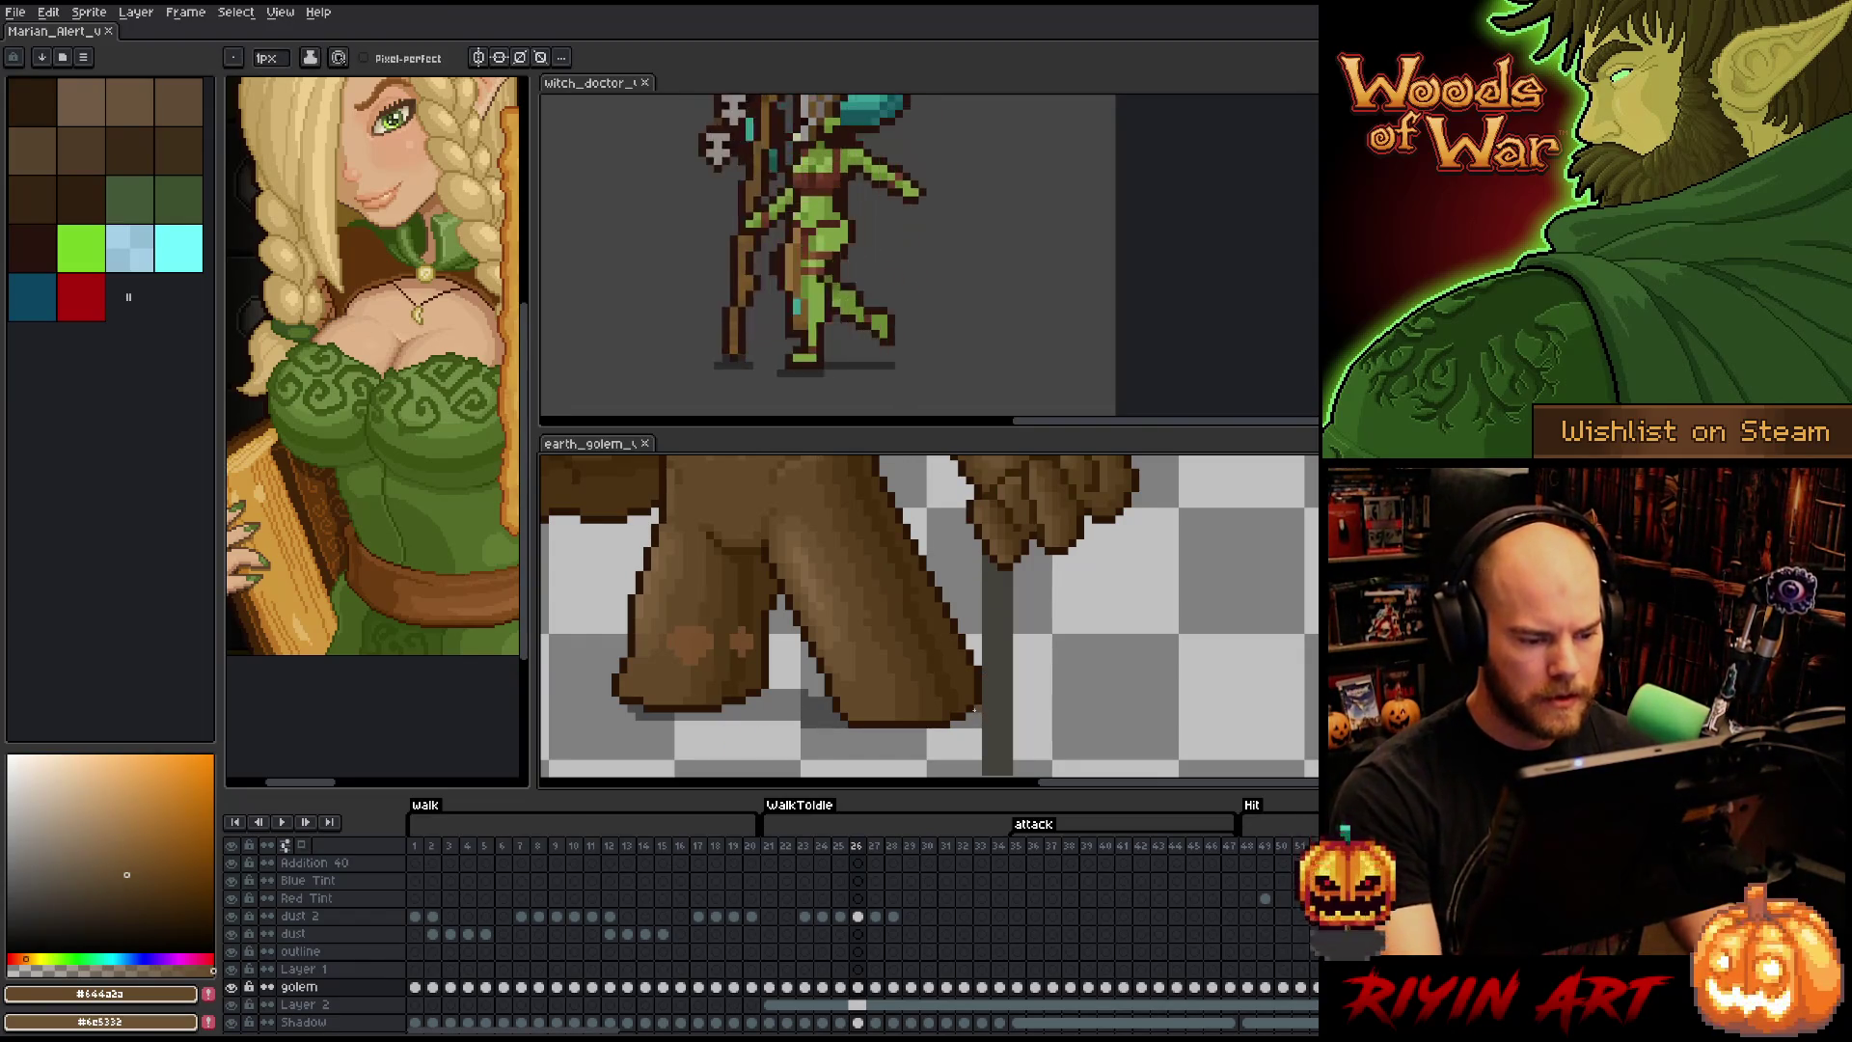
# - Paint mid-brown shading on the leg beside the staff and erase a stray pixel
pyautogui.keyDown('alt'); pyautogui.click(835, 618); pyautogui.keyUp('alt')
pyautogui.click(857, 558)
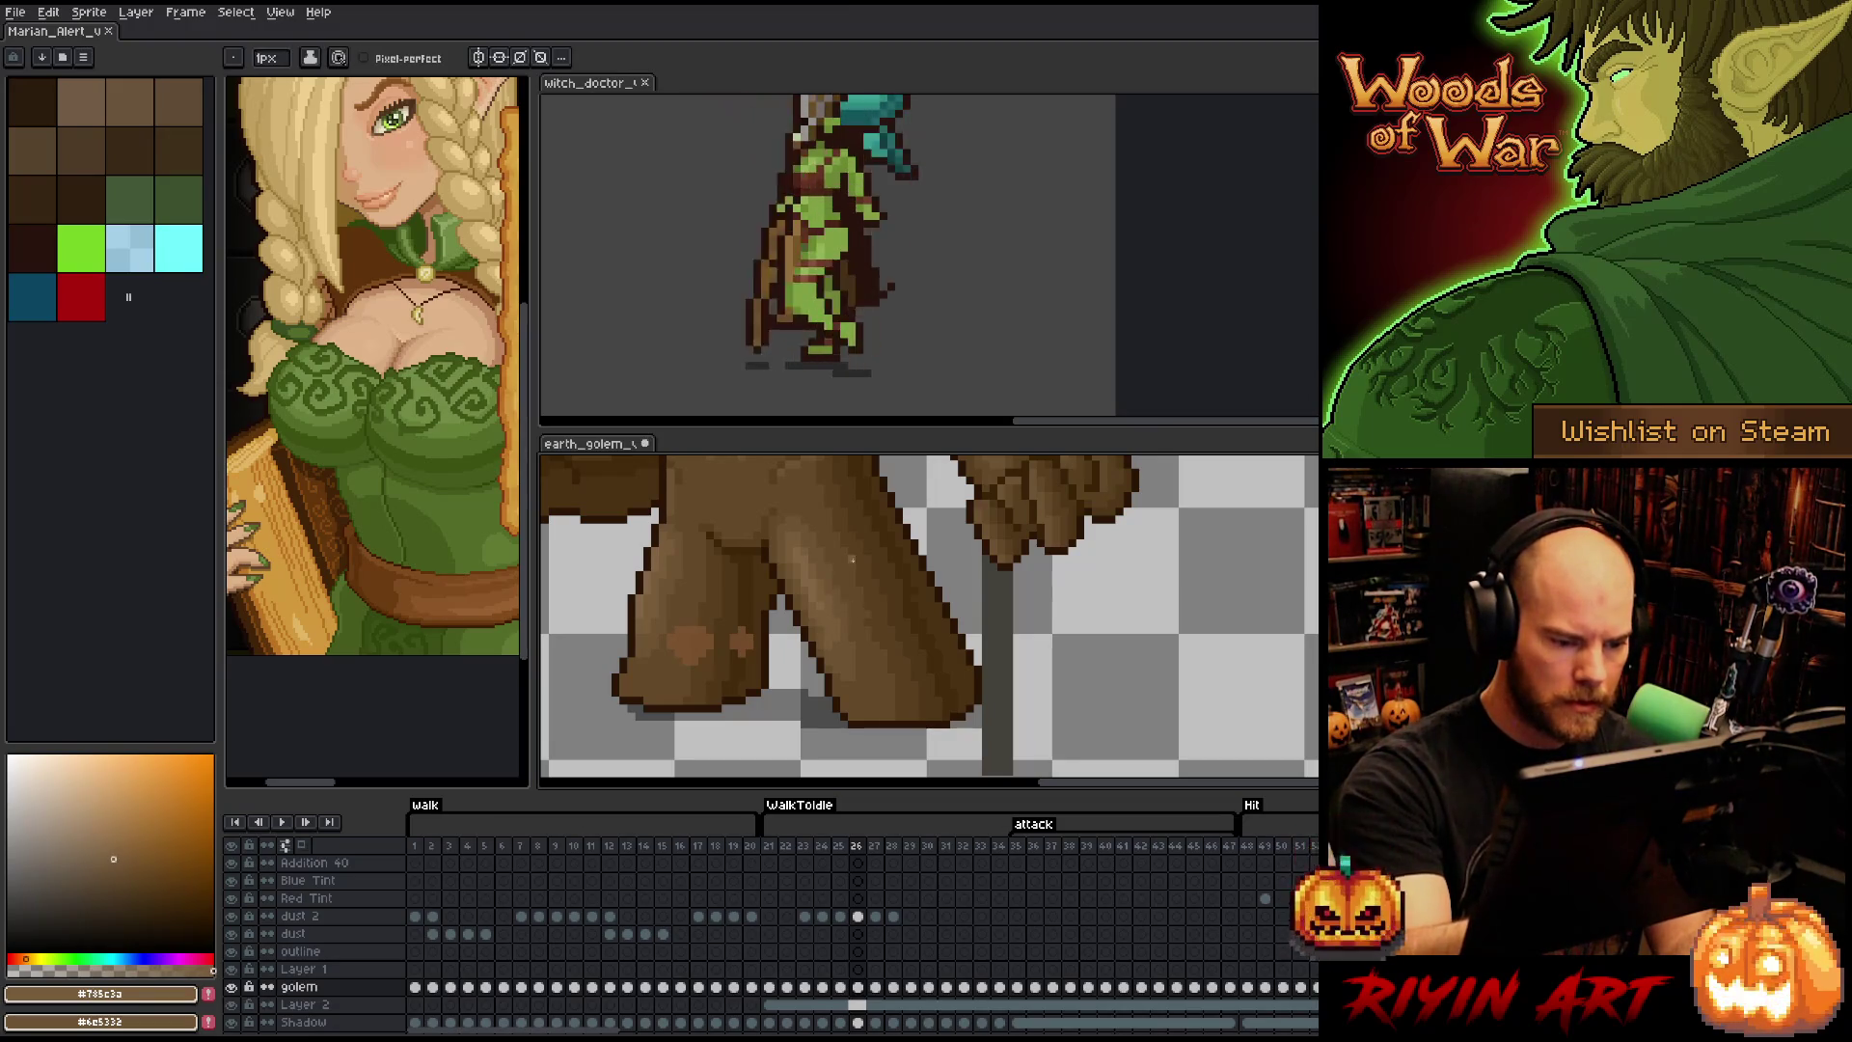
pyautogui.keyDown('alt'); pyautogui.click(877, 640); pyautogui.keyUp('alt')
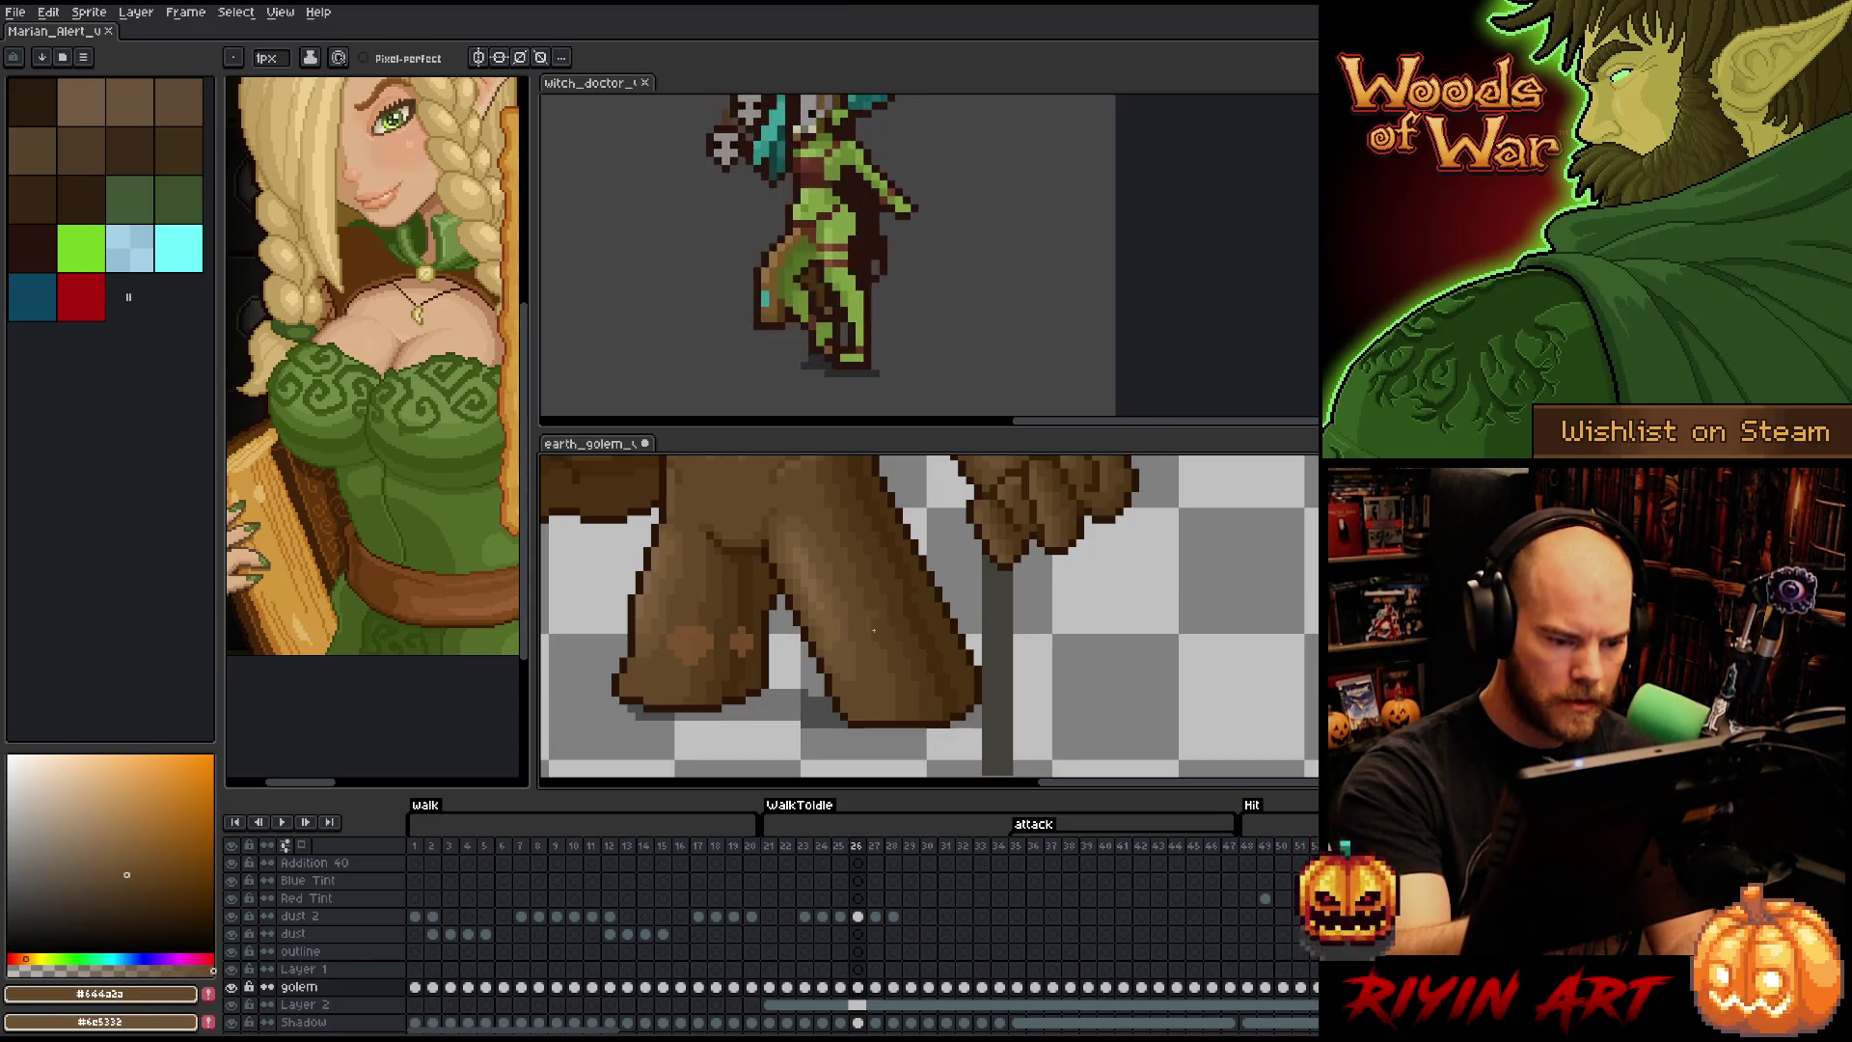
pyautogui.keyDown('alt'); pyautogui.click(914, 528); pyautogui.keyUp('alt')
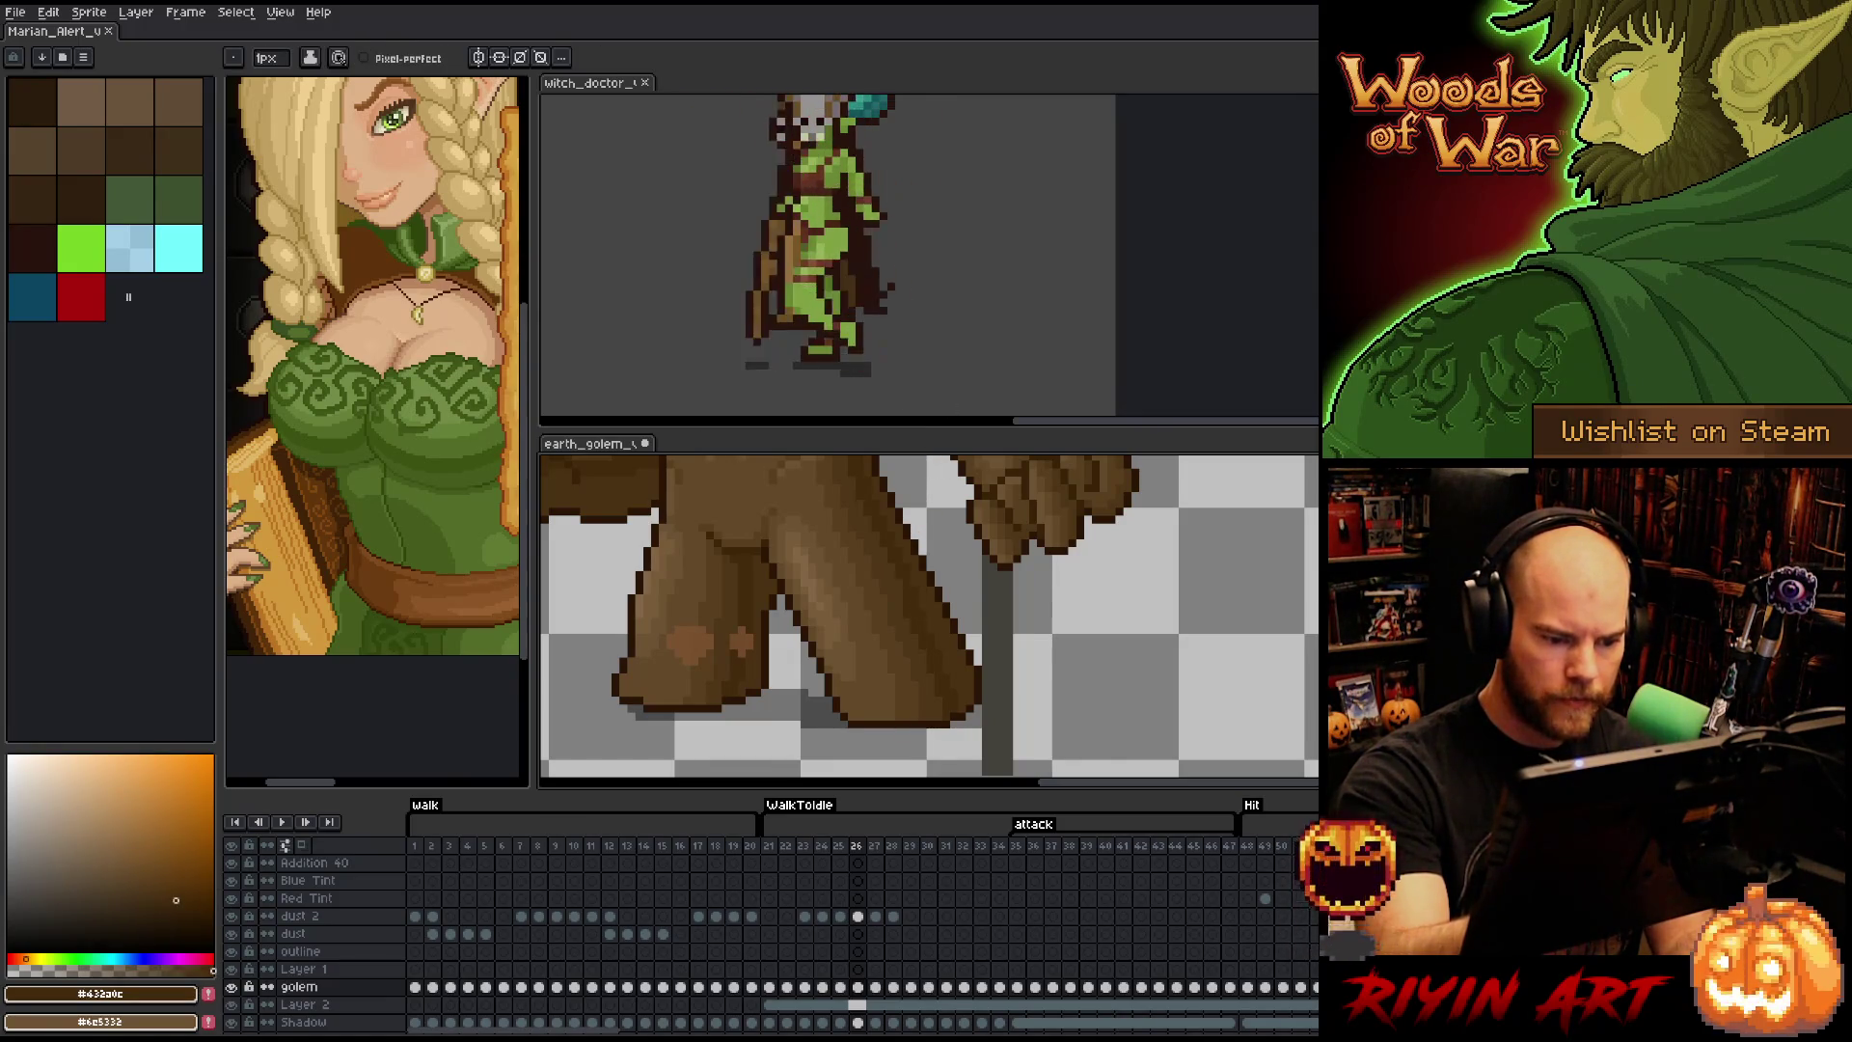
pyautogui.rightClick(972, 668)
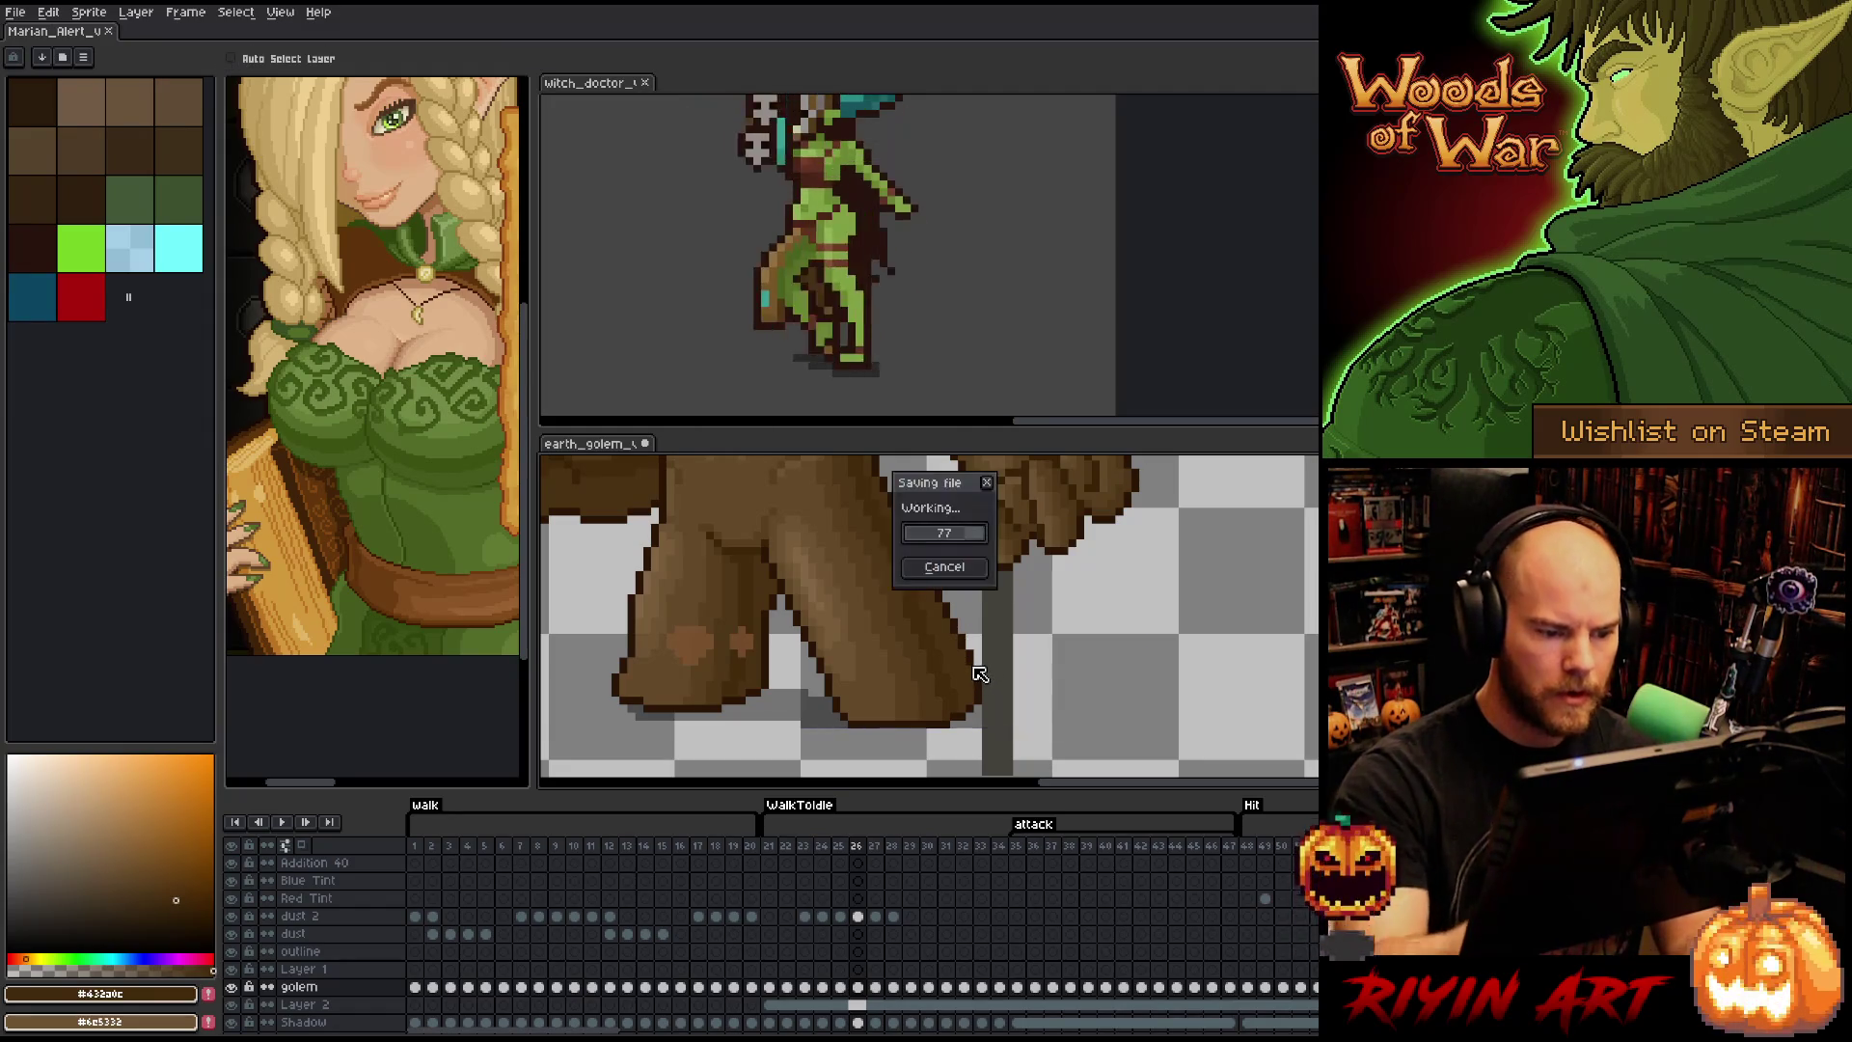
pyautogui.click(952, 533)
pyautogui.keyDown('alt'); pyautogui.click(842, 636); pyautogui.keyUp('alt')
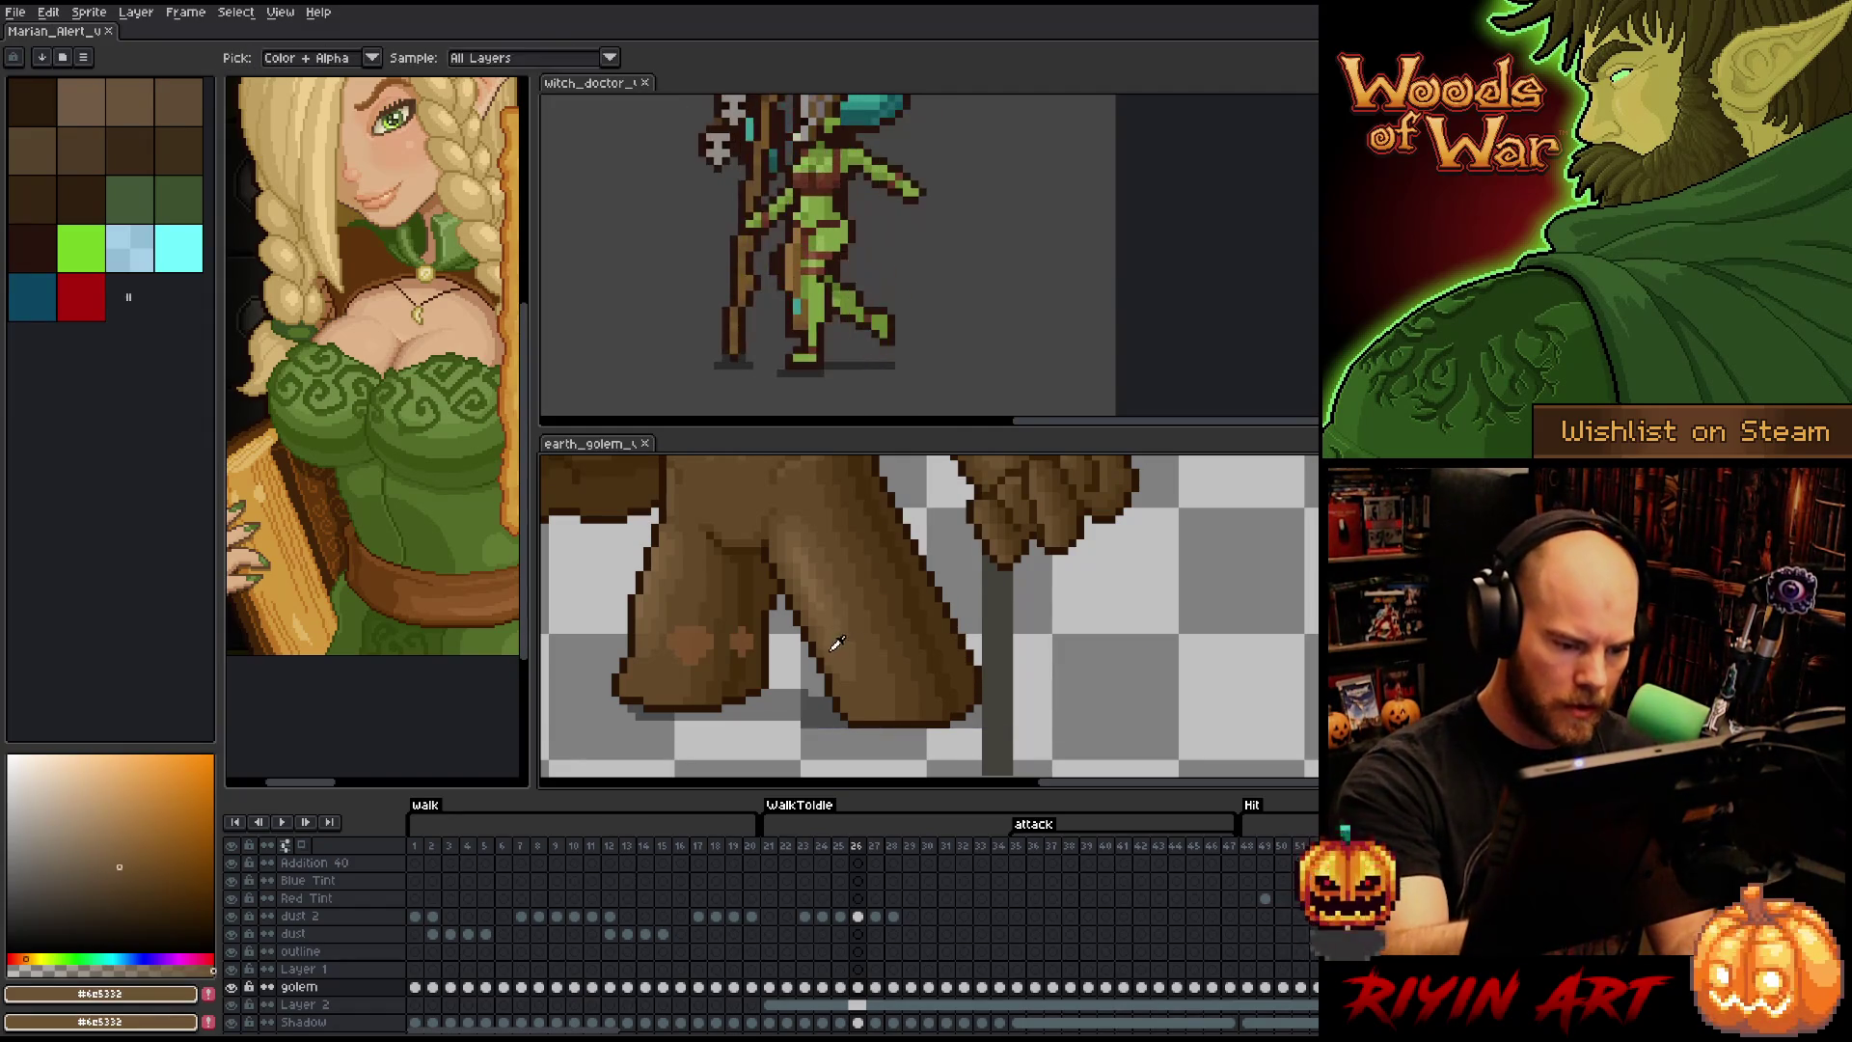
pyautogui.click(853, 692)
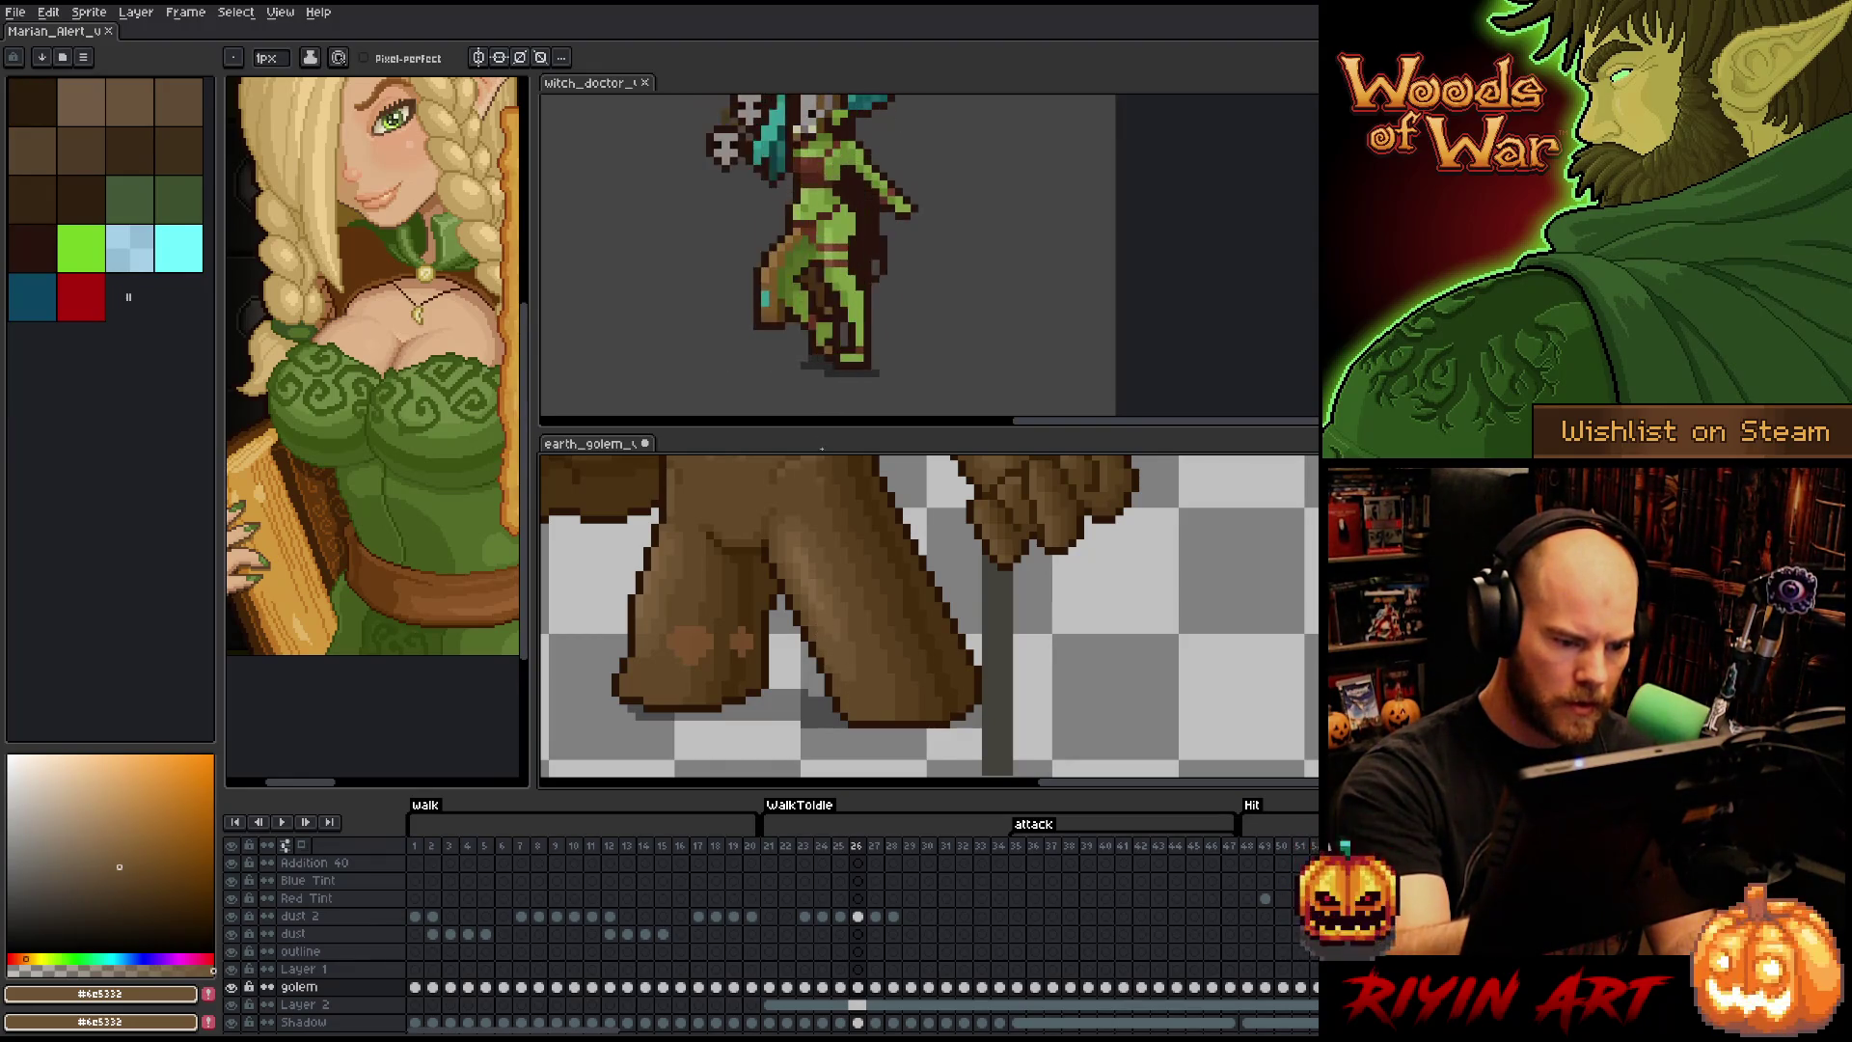
# - Add light-brown highlight pixels to the leg and save with Ctrl+S
pyautogui.press('alt')
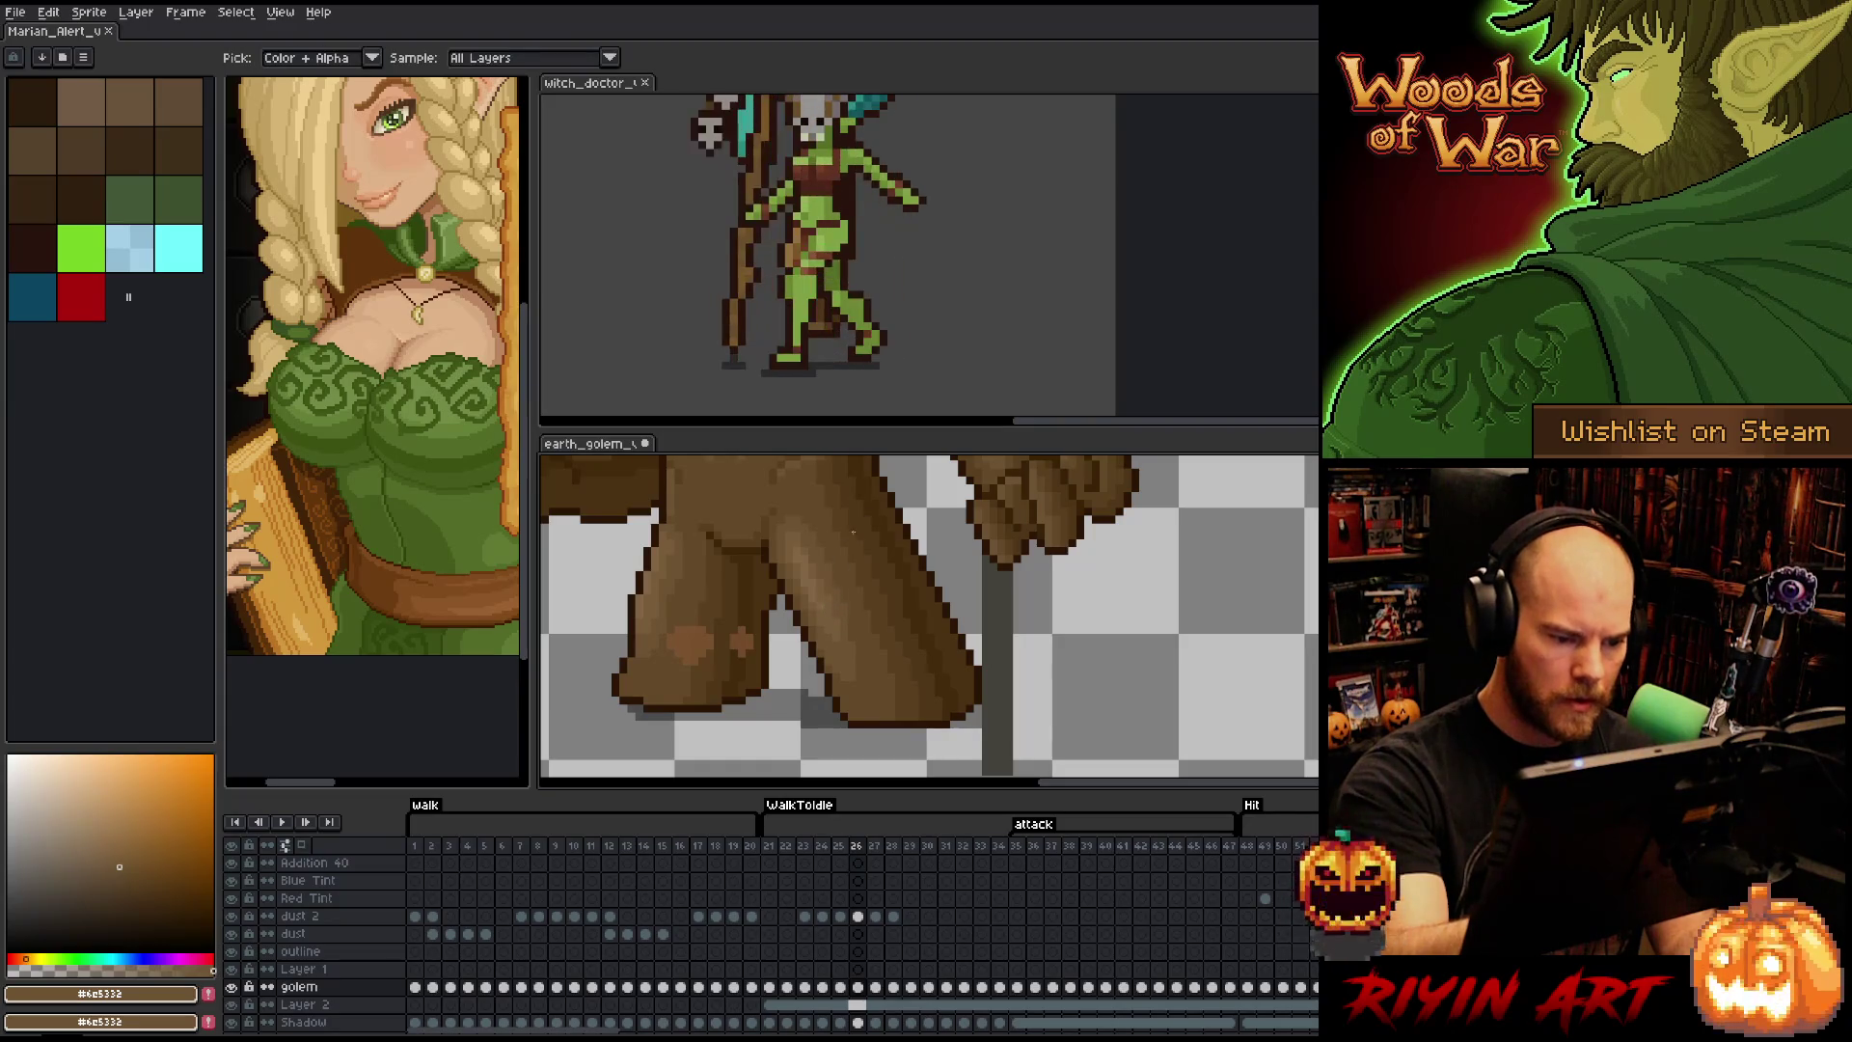
pyautogui.rightClick(874, 590)
pyautogui.click(952, 532)
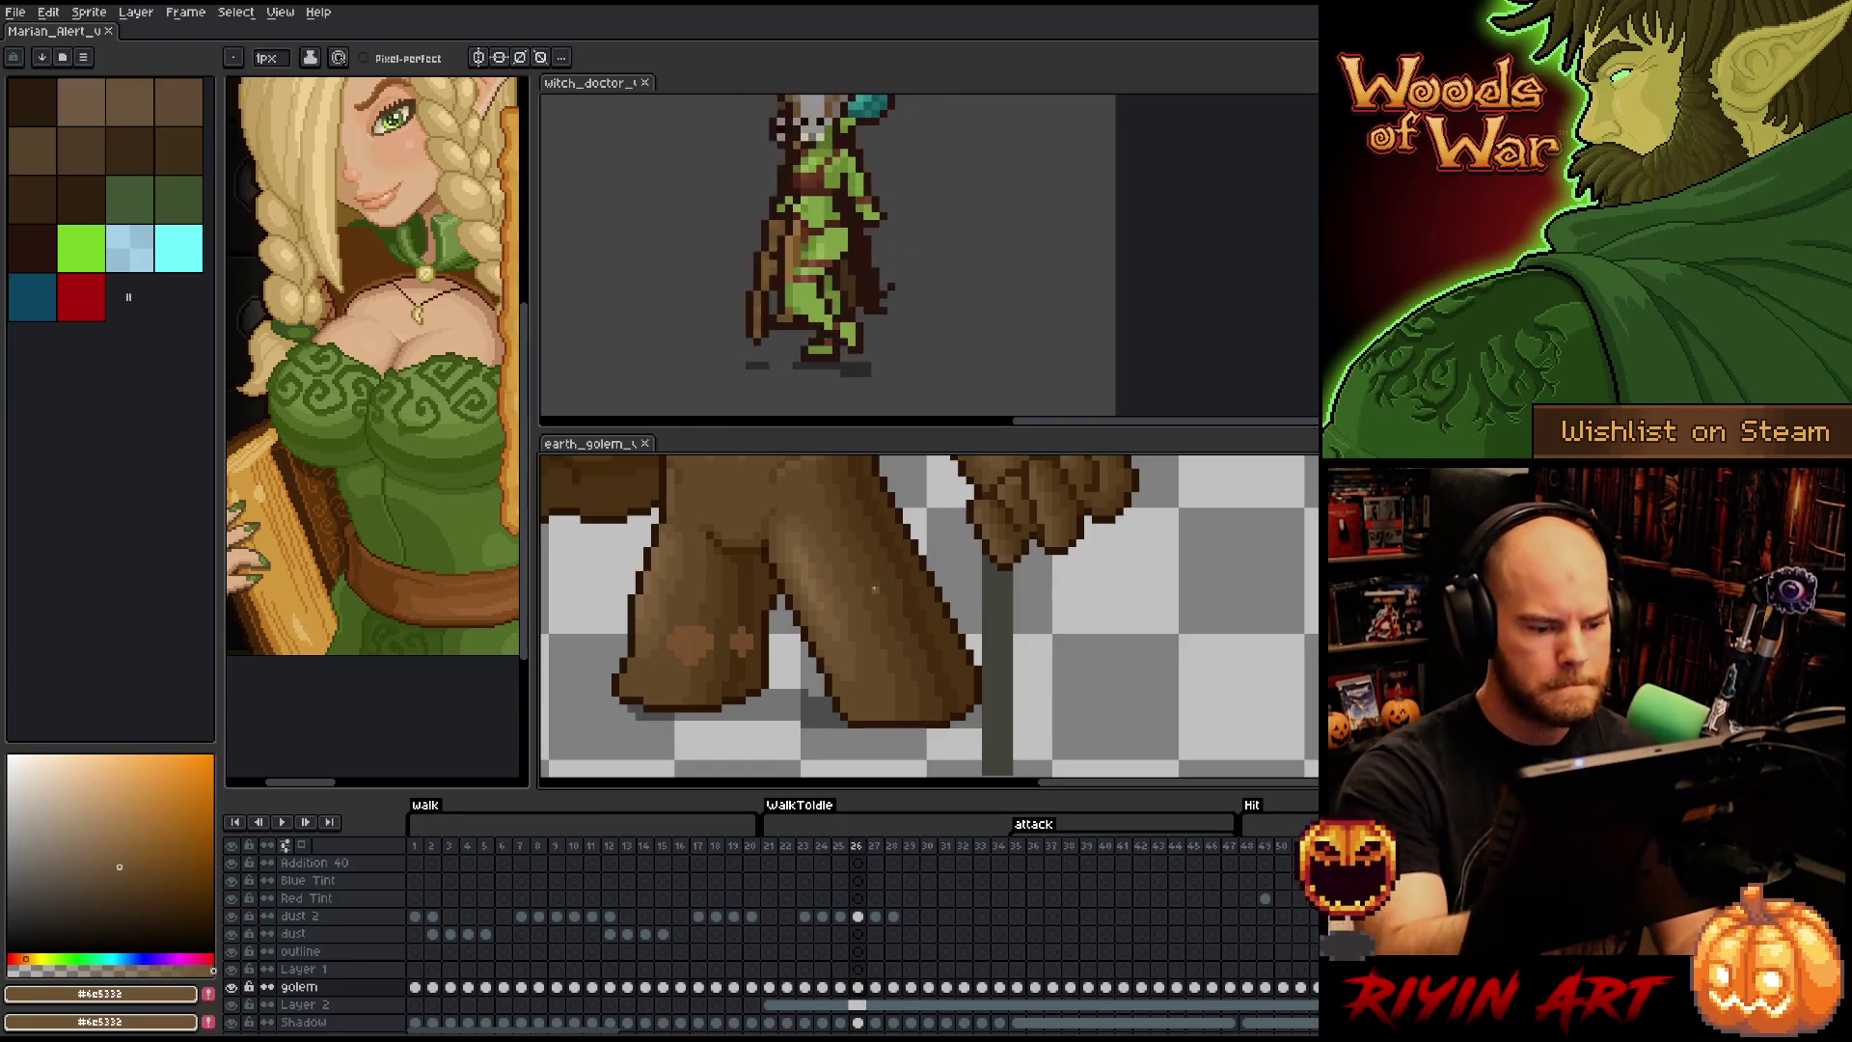
pyautogui.keyDown('alt'); pyautogui.click(835, 608); pyautogui.keyUp('alt')
pyautogui.click(822, 514)
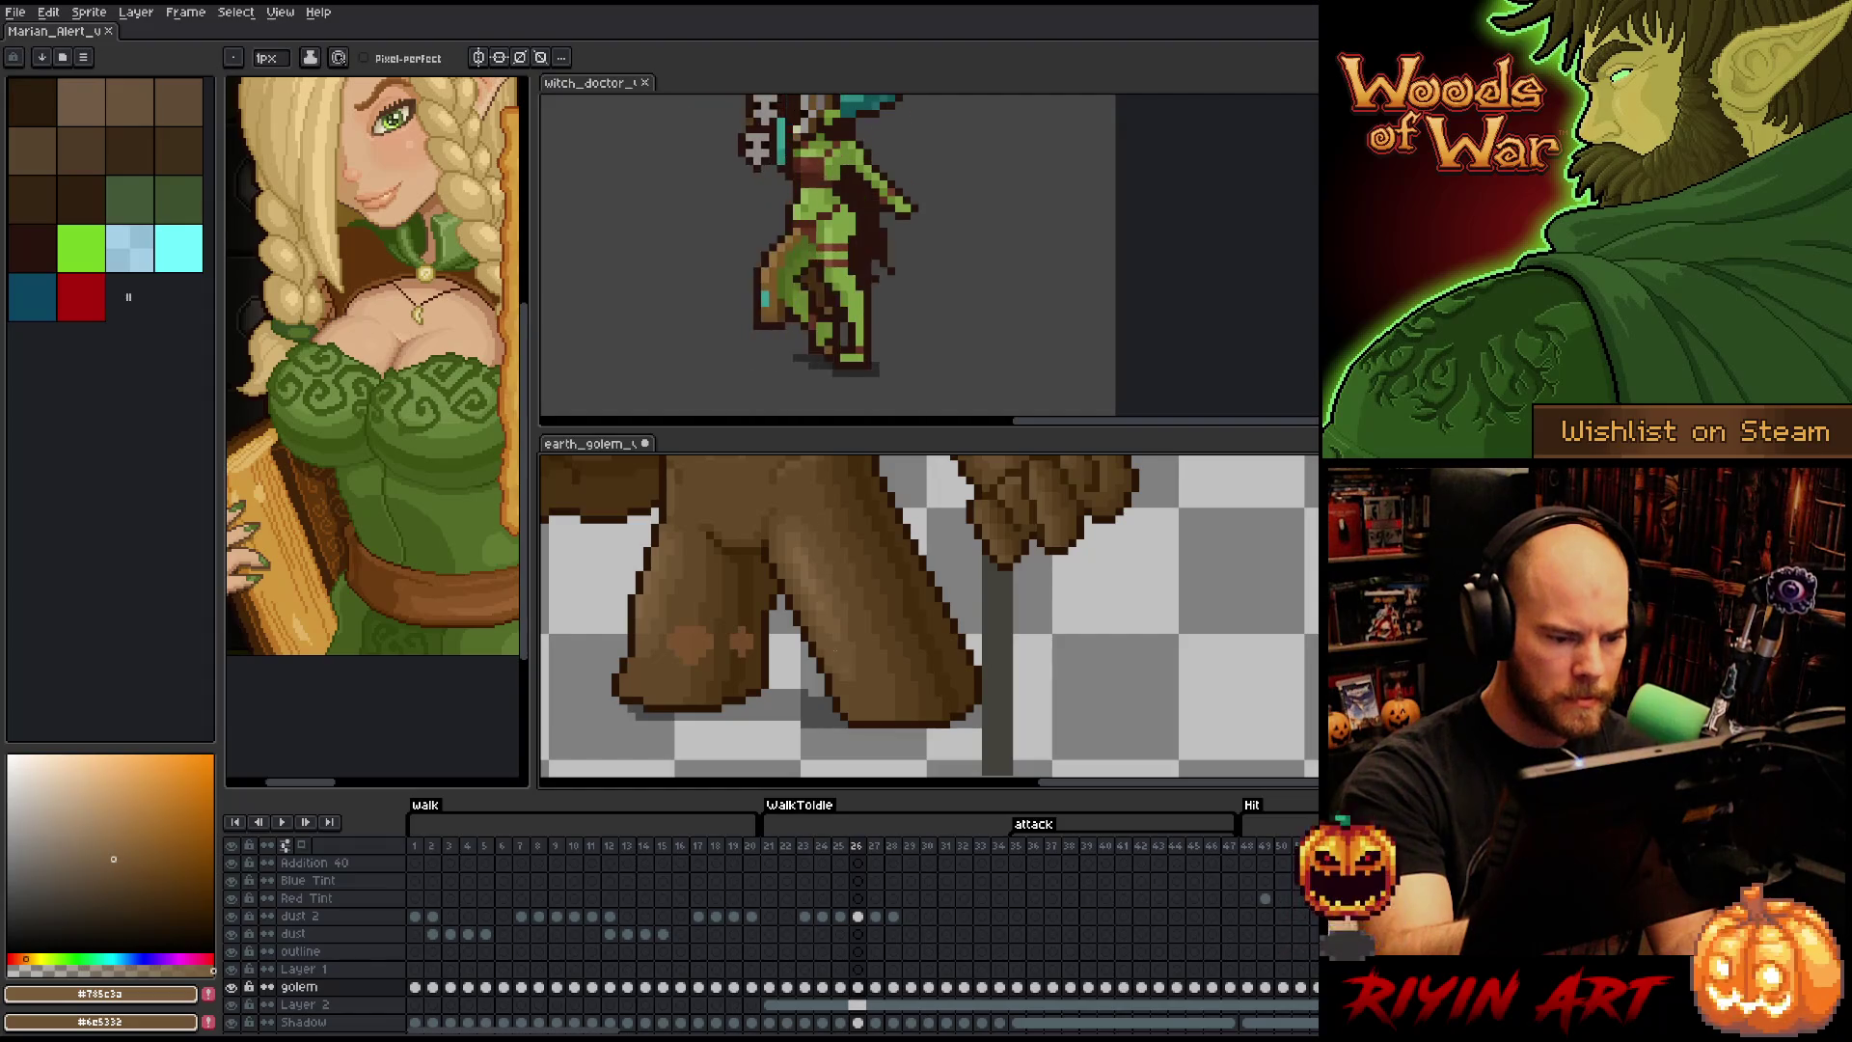
pyautogui.keyDown('alt'); pyautogui.click(818, 582); pyautogui.keyUp('alt')
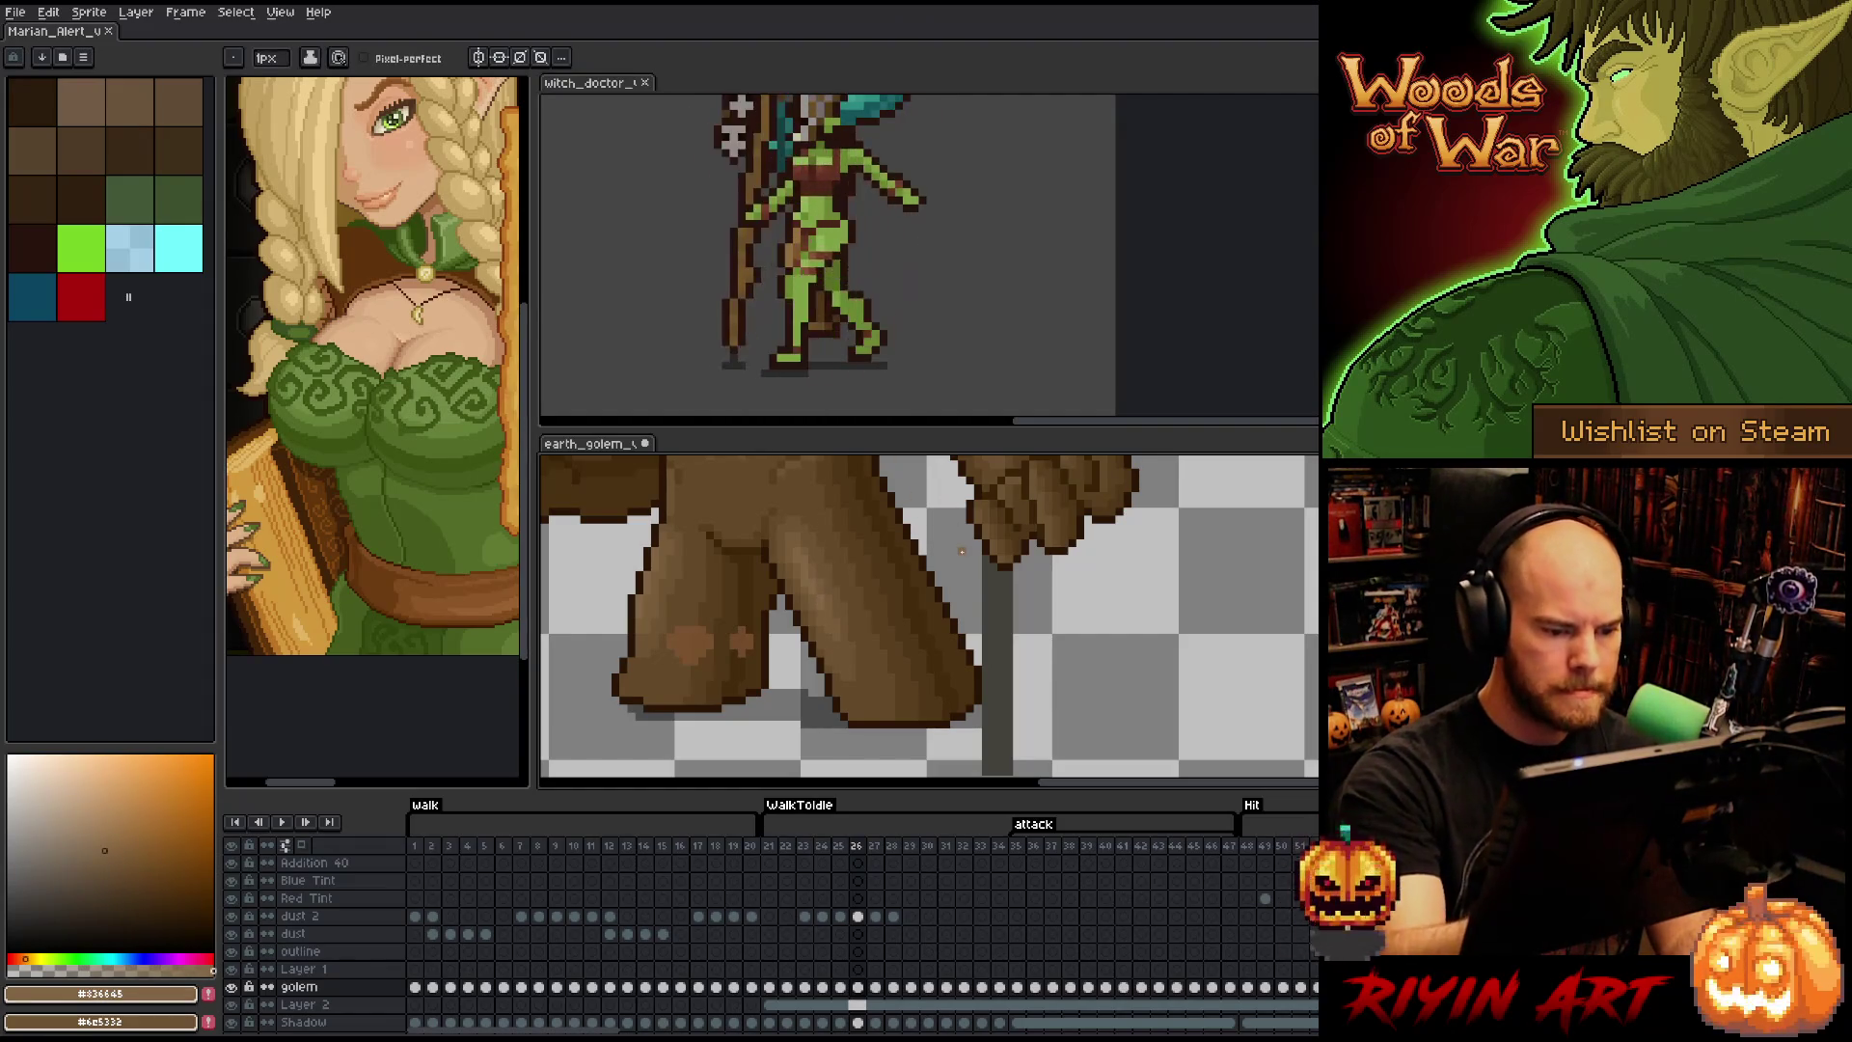
pyautogui.hotkey('ctrl', 's')
pyautogui.scroll(-3, 961, 552)
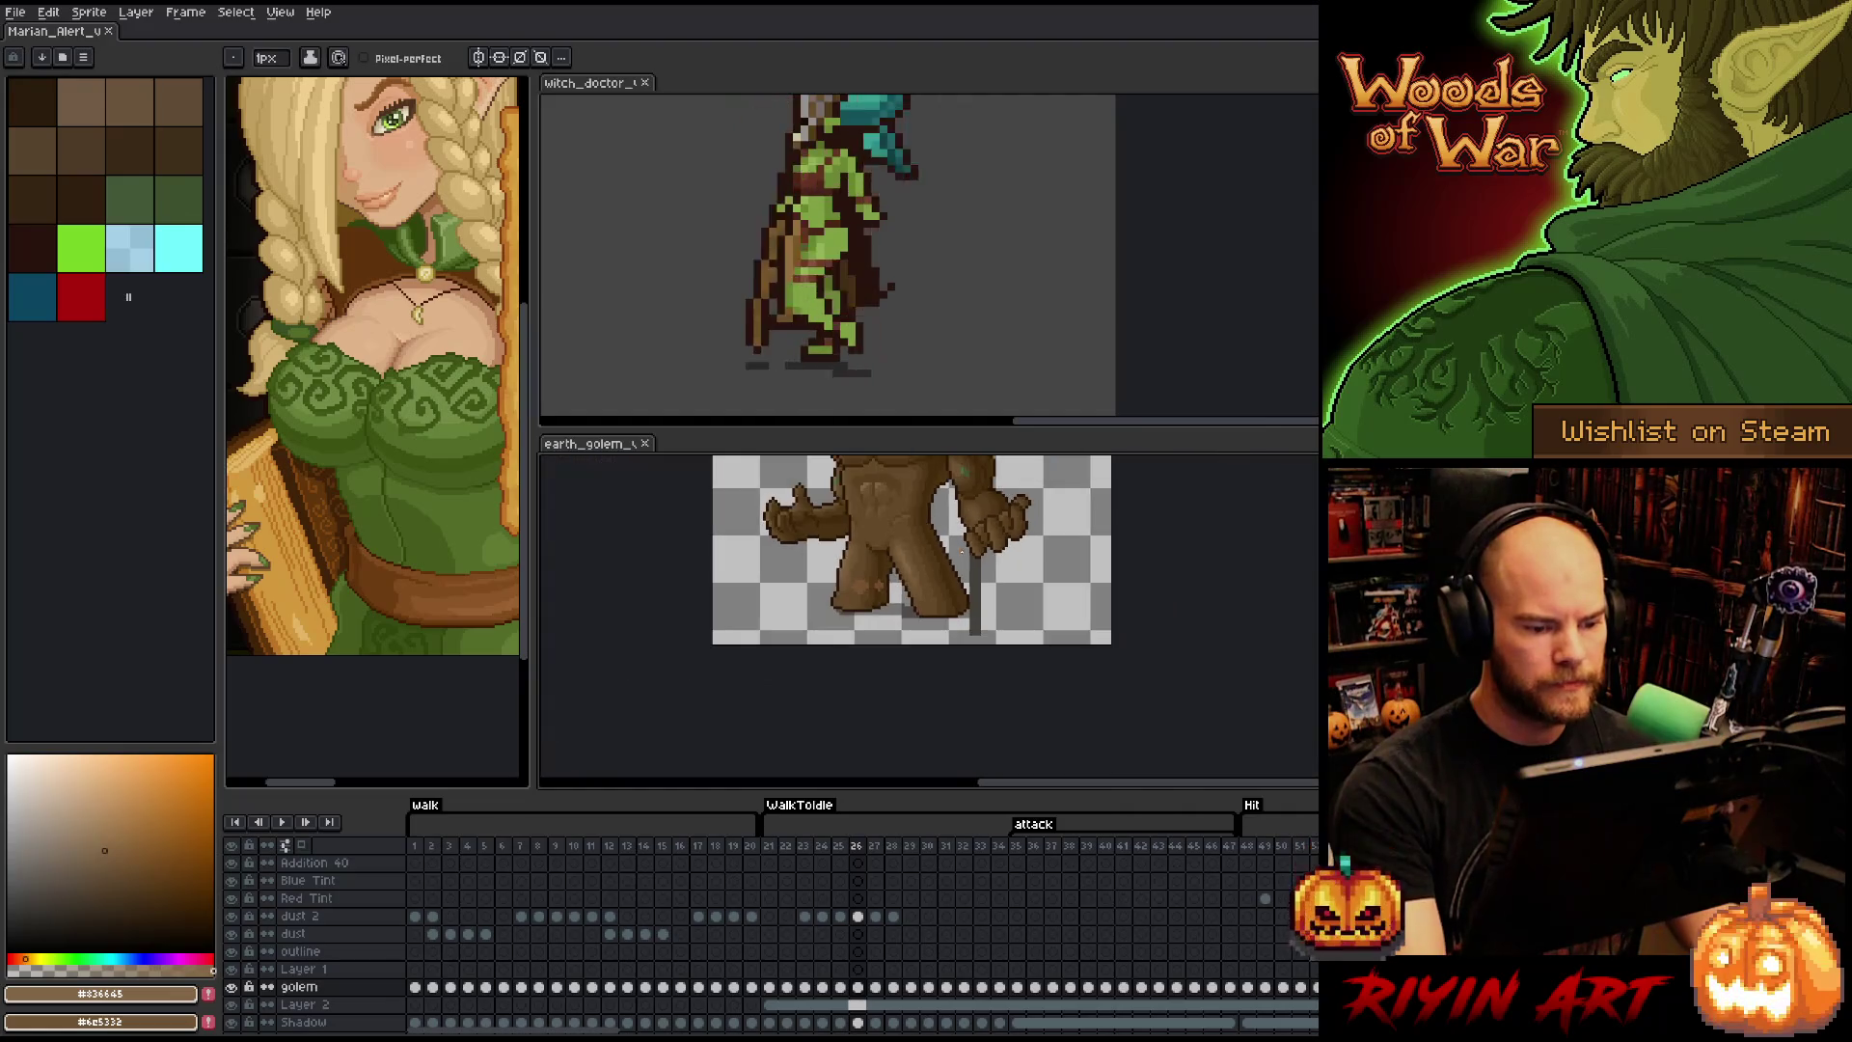
# - Flip back and forth through attack frames 22–25, settling on frame 24, and zoom into the golem's foot
pyautogui.moveTo(955, 571); pyautogui.dragTo(932, 620)
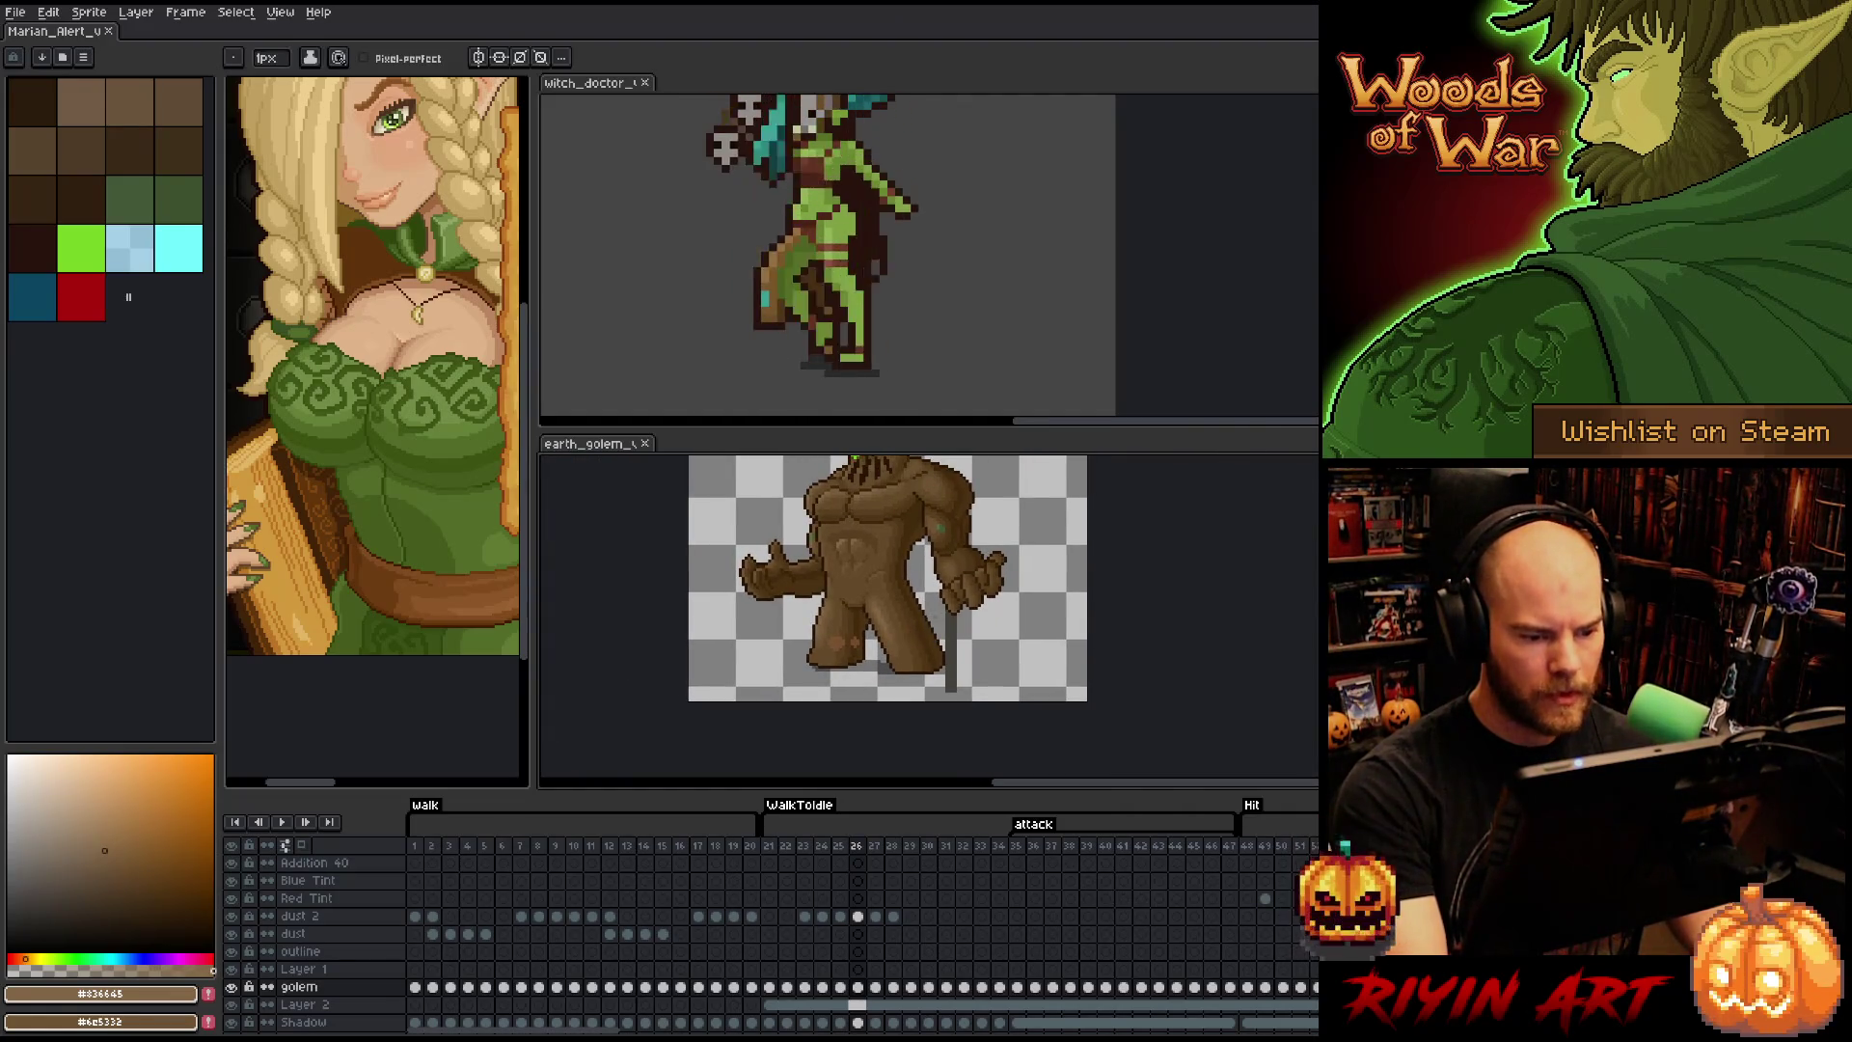
pyautogui.press('Left')
pyautogui.press('Left')
pyautogui.press('Left')
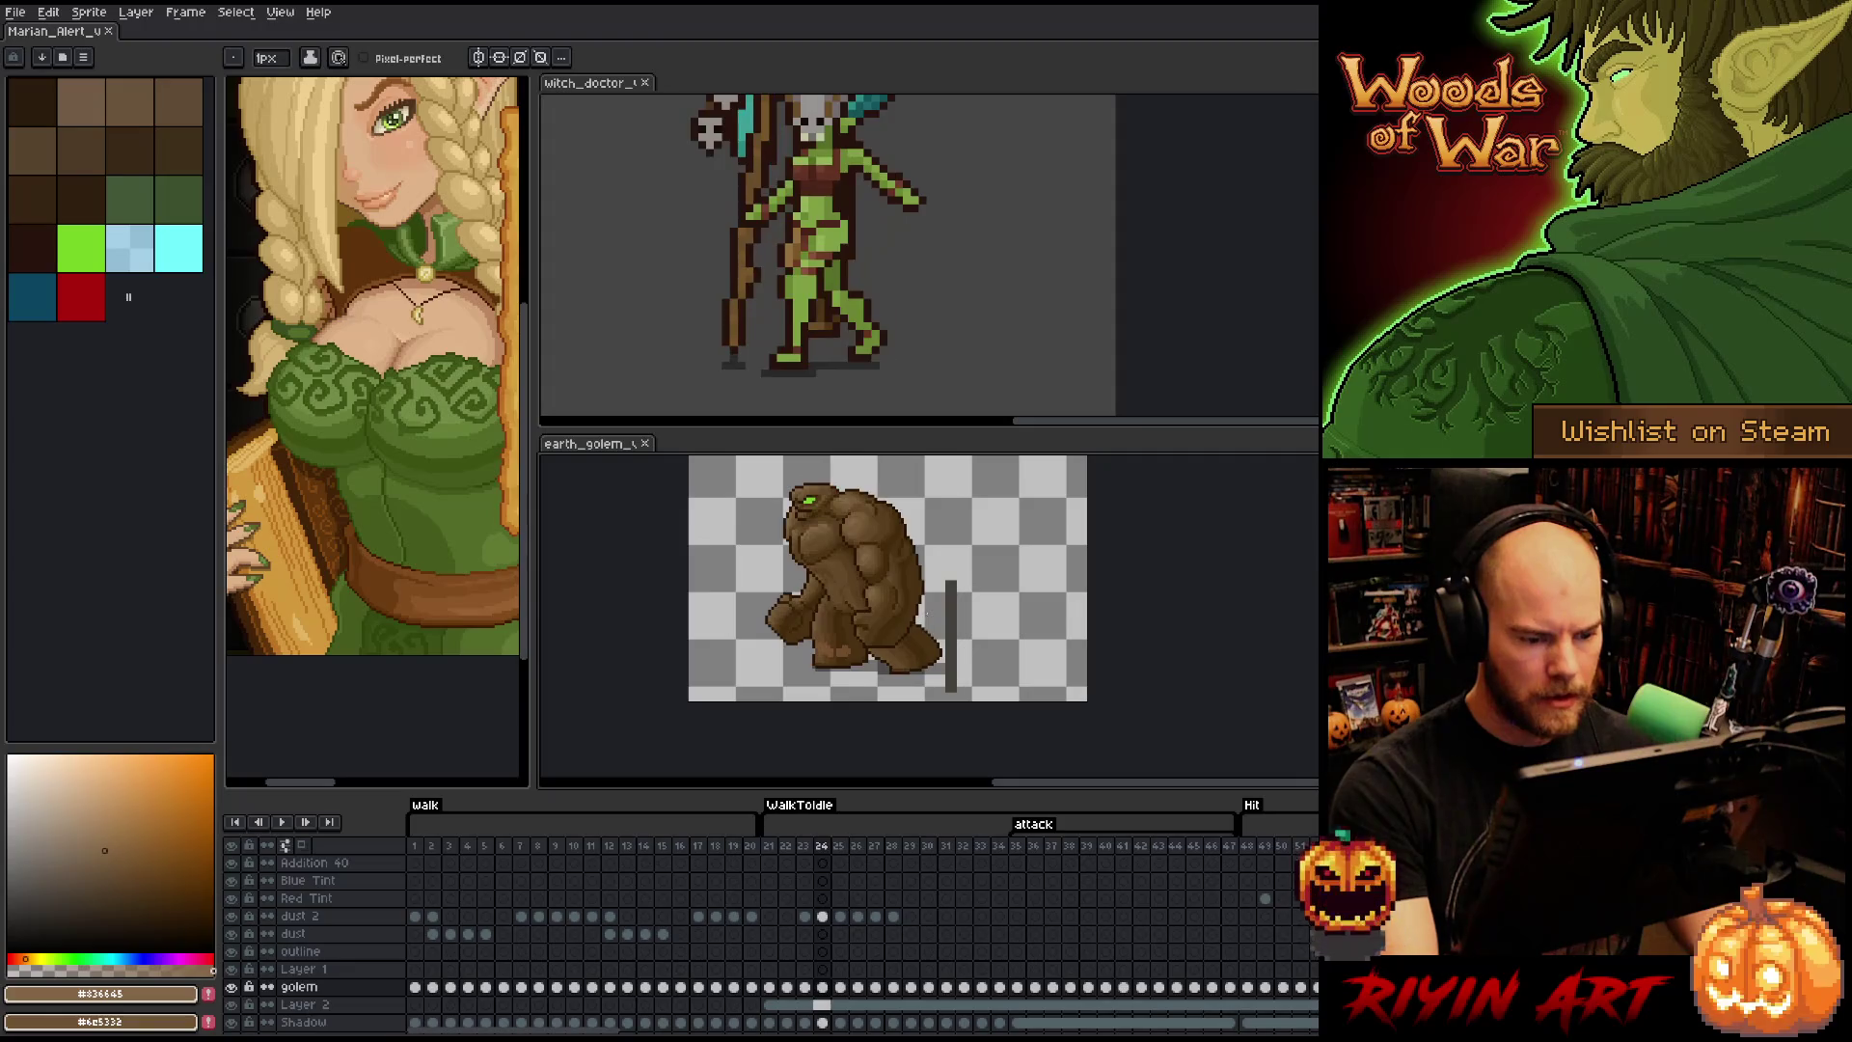
pyautogui.press('Left')
pyautogui.press('Right')
pyautogui.press('Right')
pyautogui.press('Right')
pyautogui.press('Left')
pyautogui.press('Left')
pyautogui.press('Left')
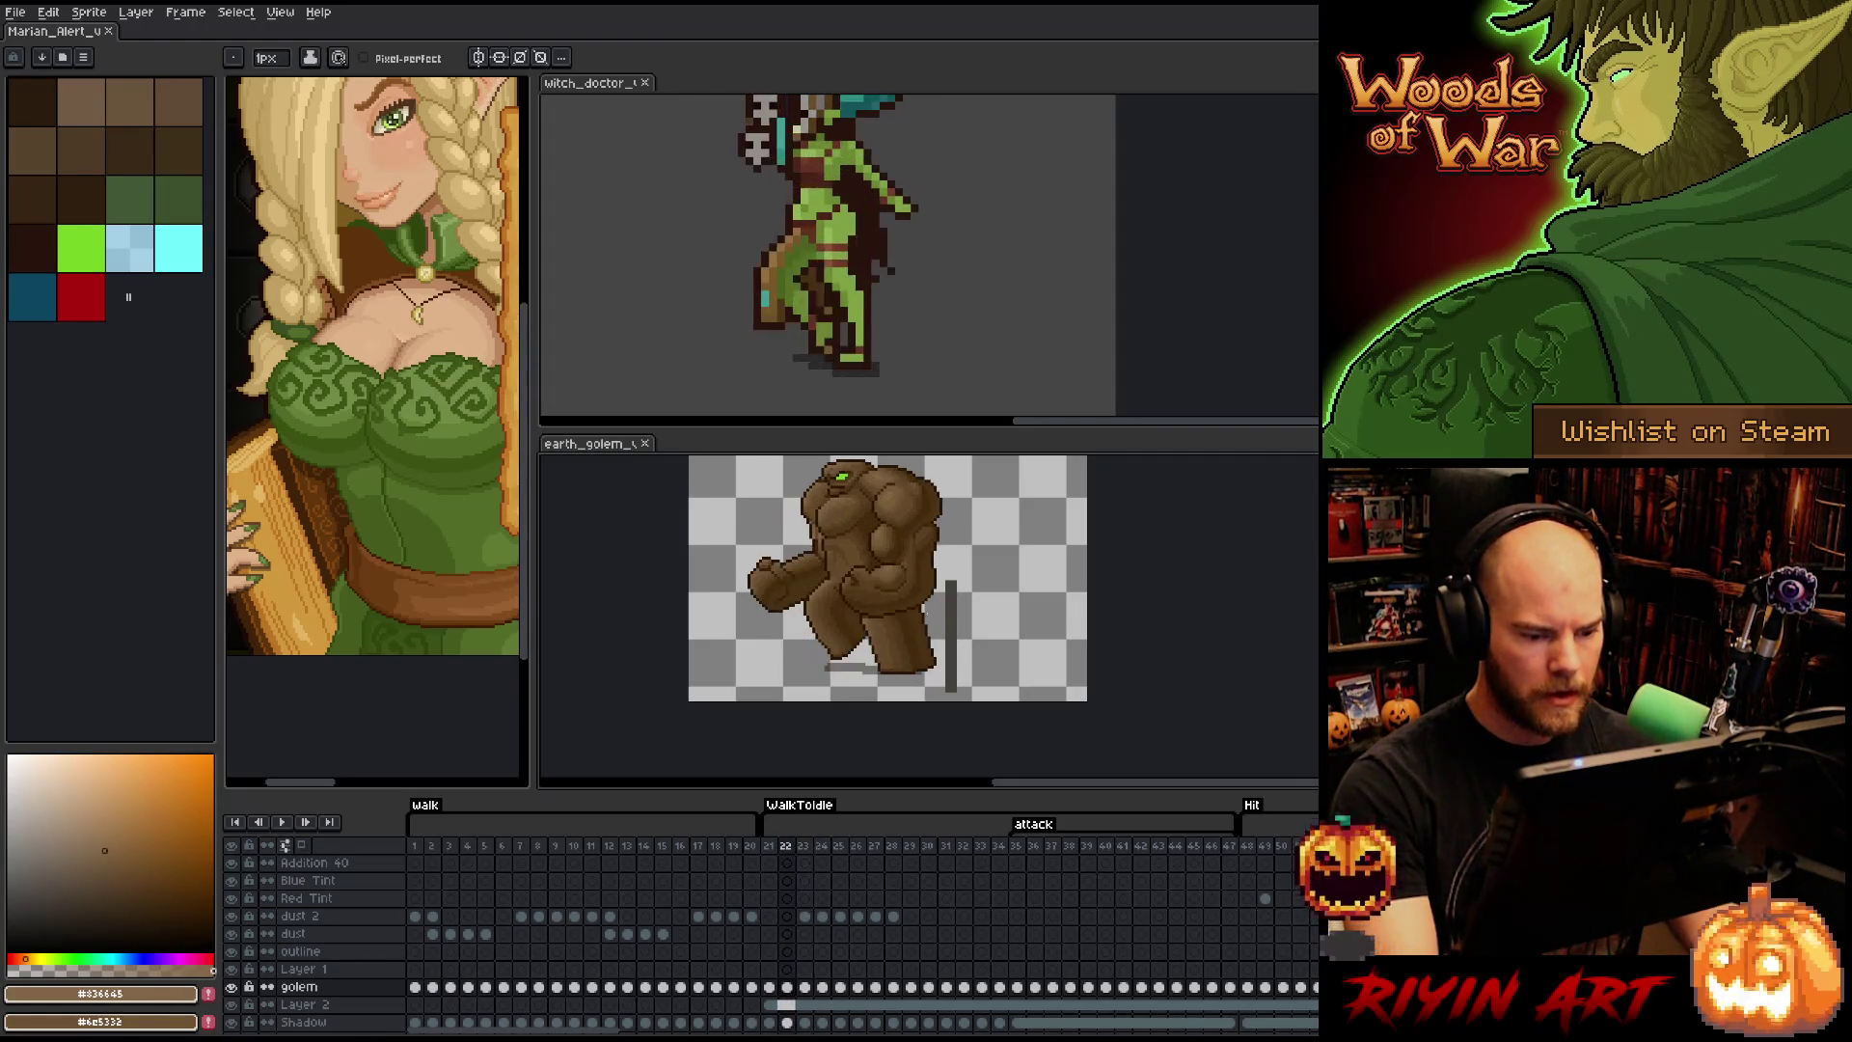
pyautogui.press('Right')
pyautogui.press('Left')
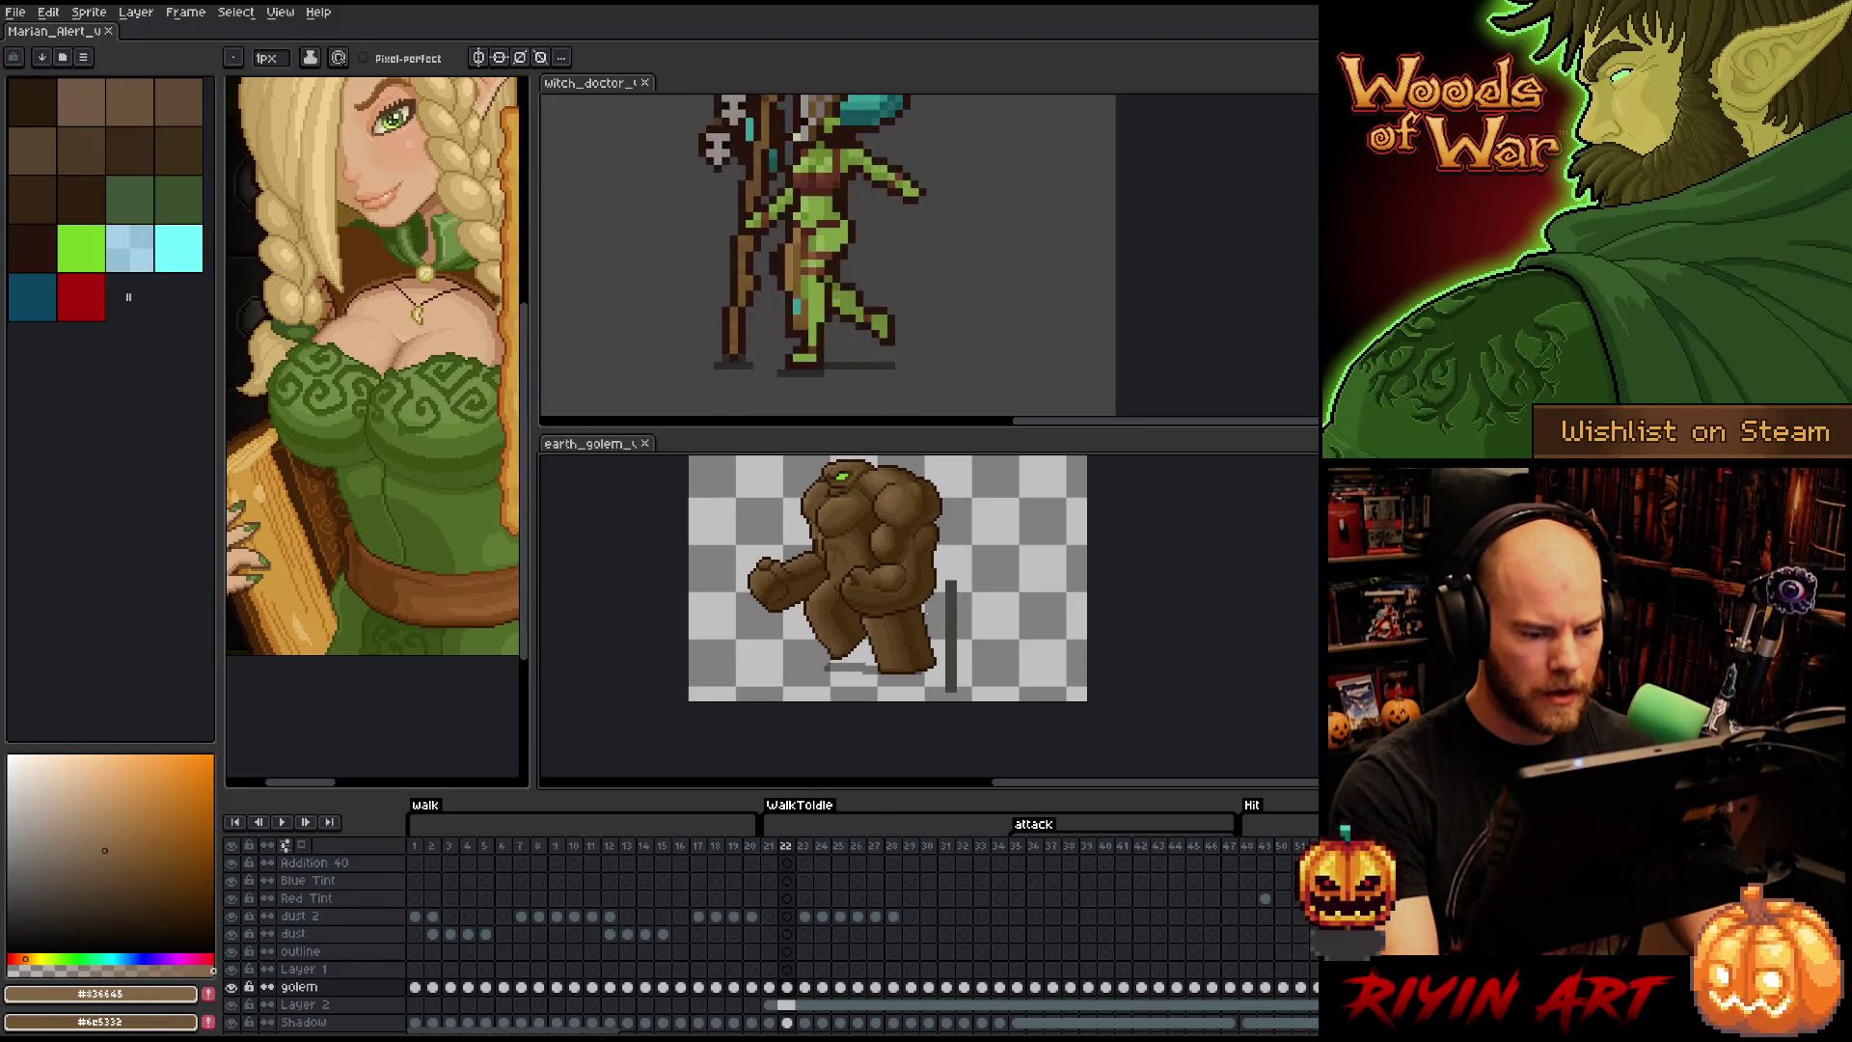
pyautogui.press('Right')
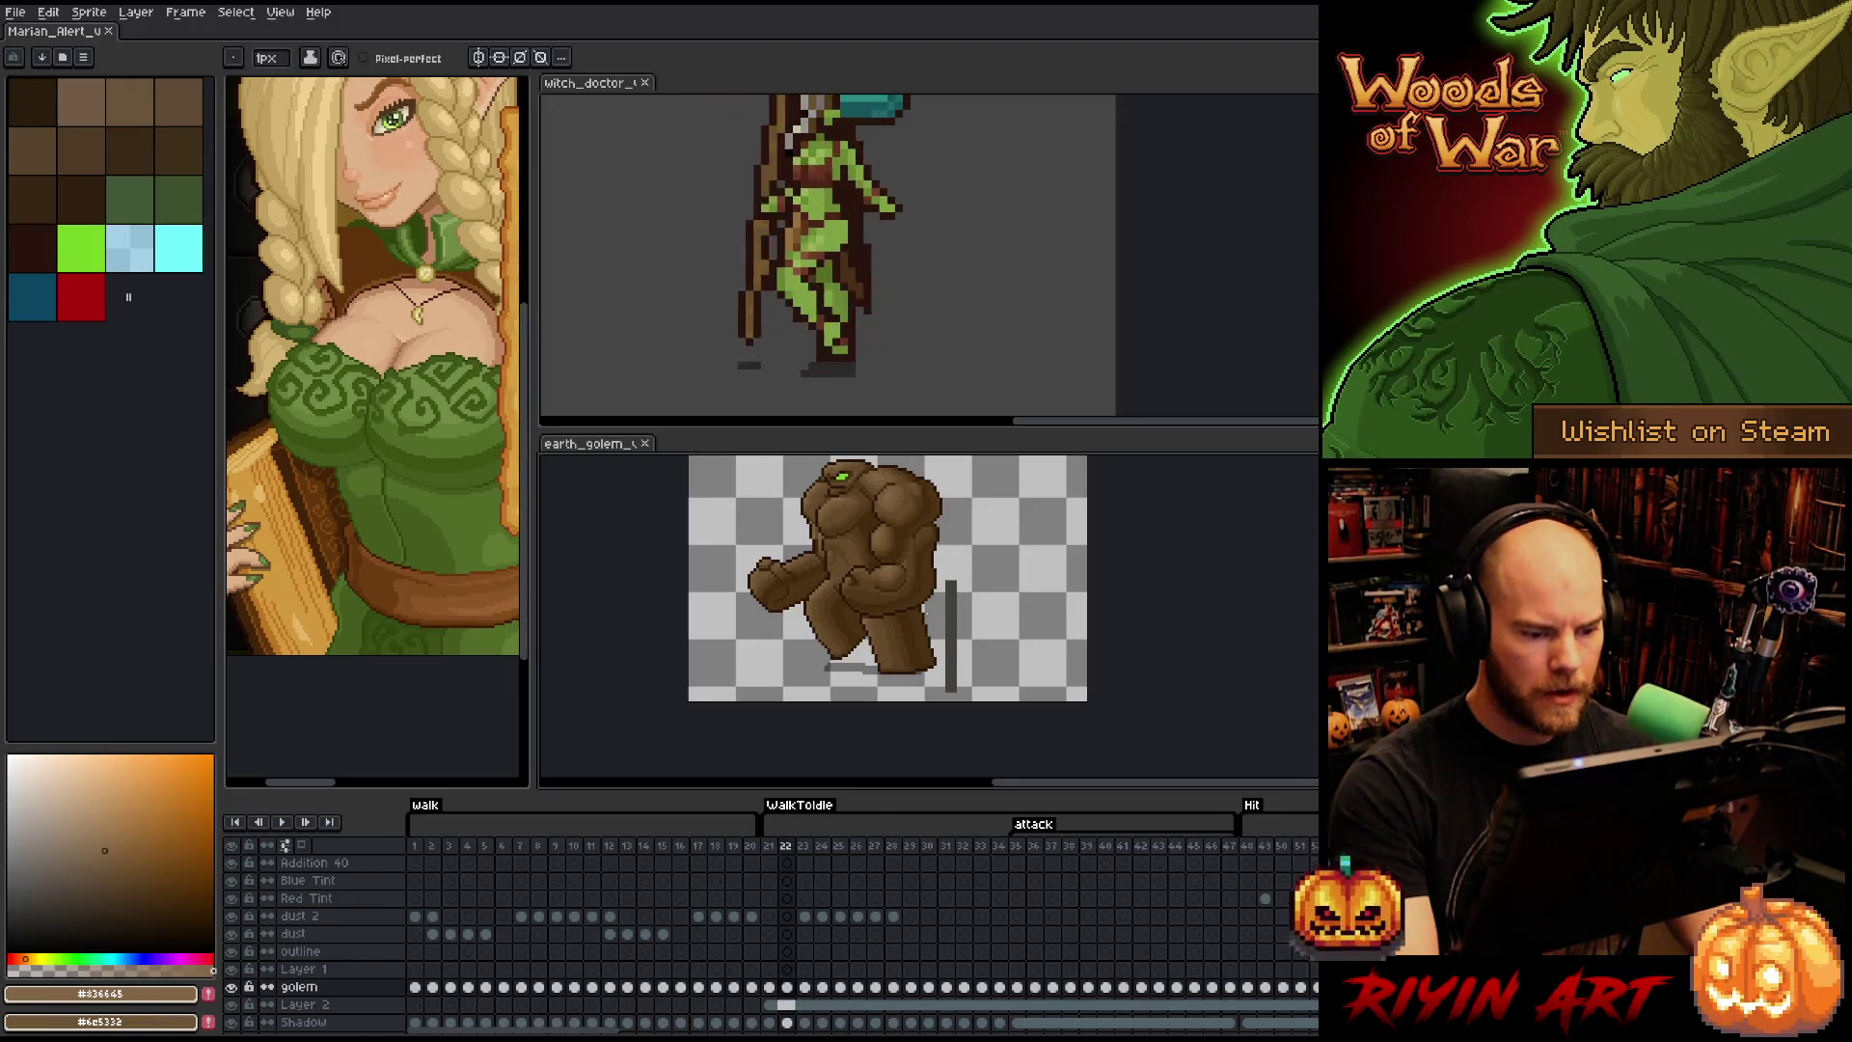
pyautogui.press('Right')
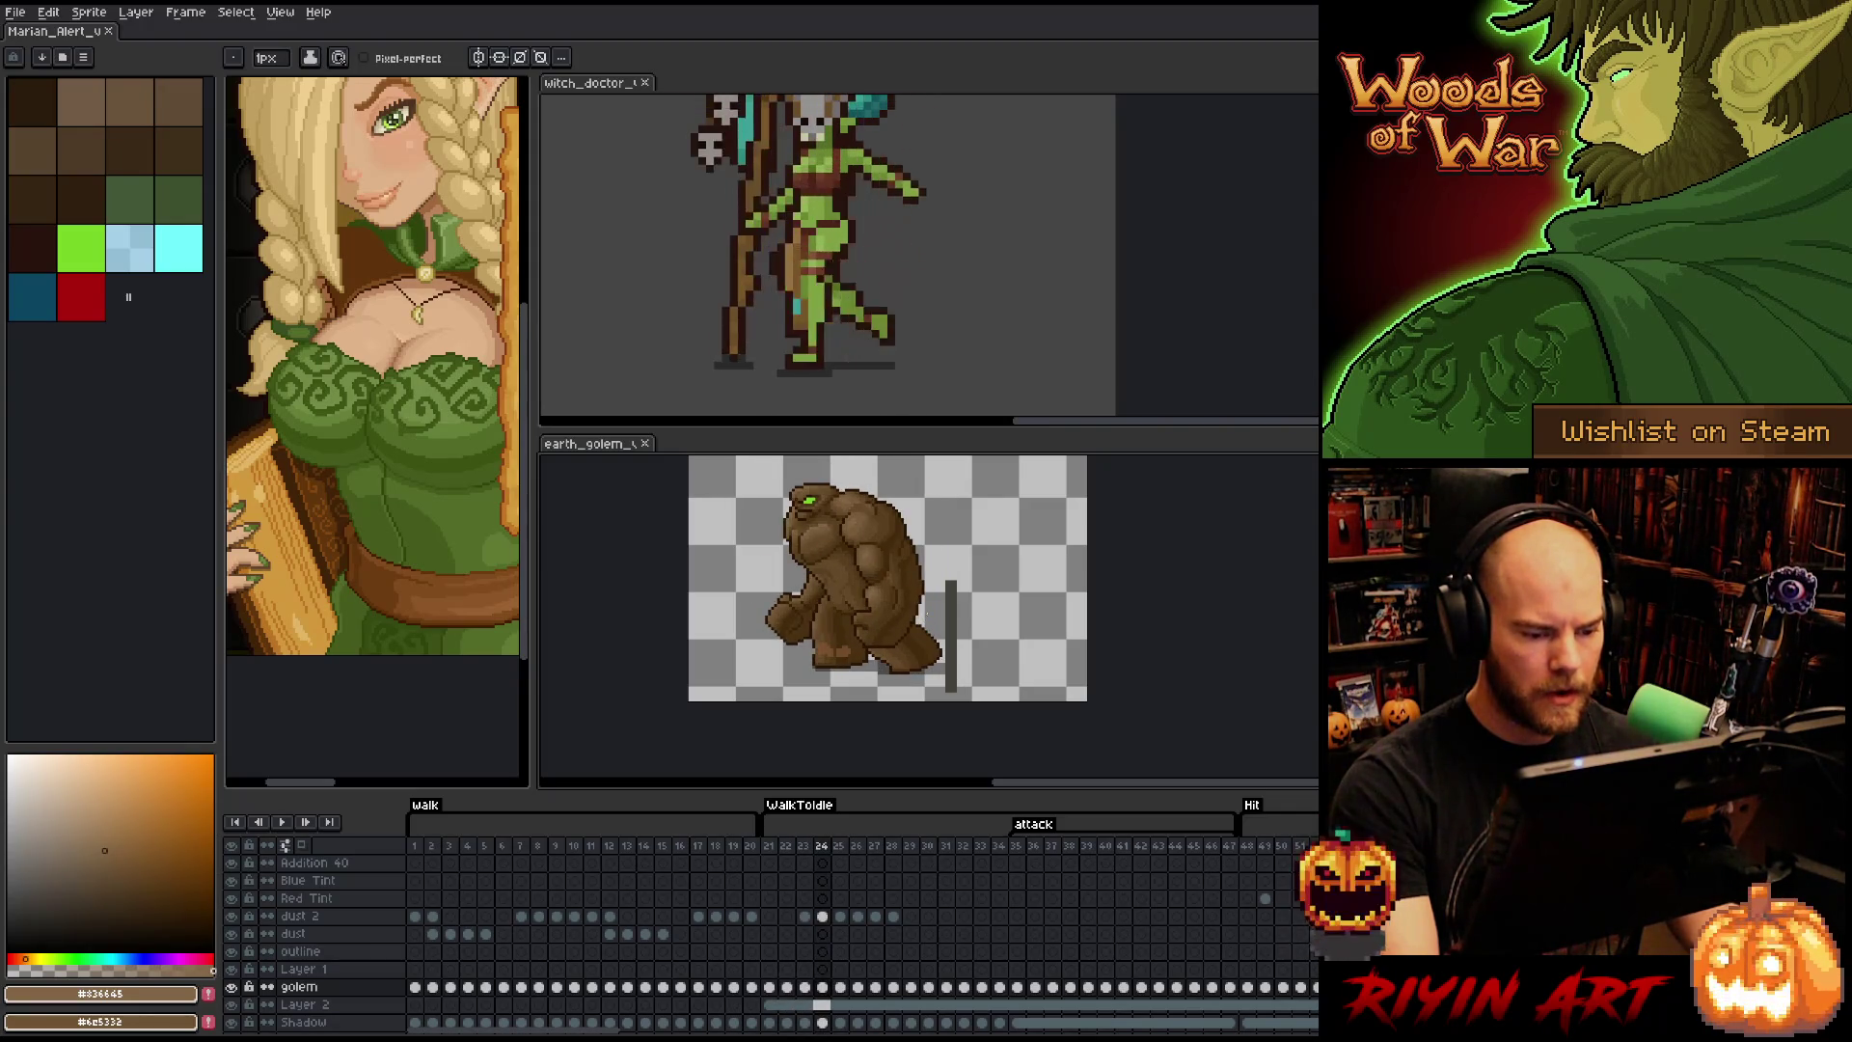
pyautogui.press('Right')
pyautogui.press('Right')
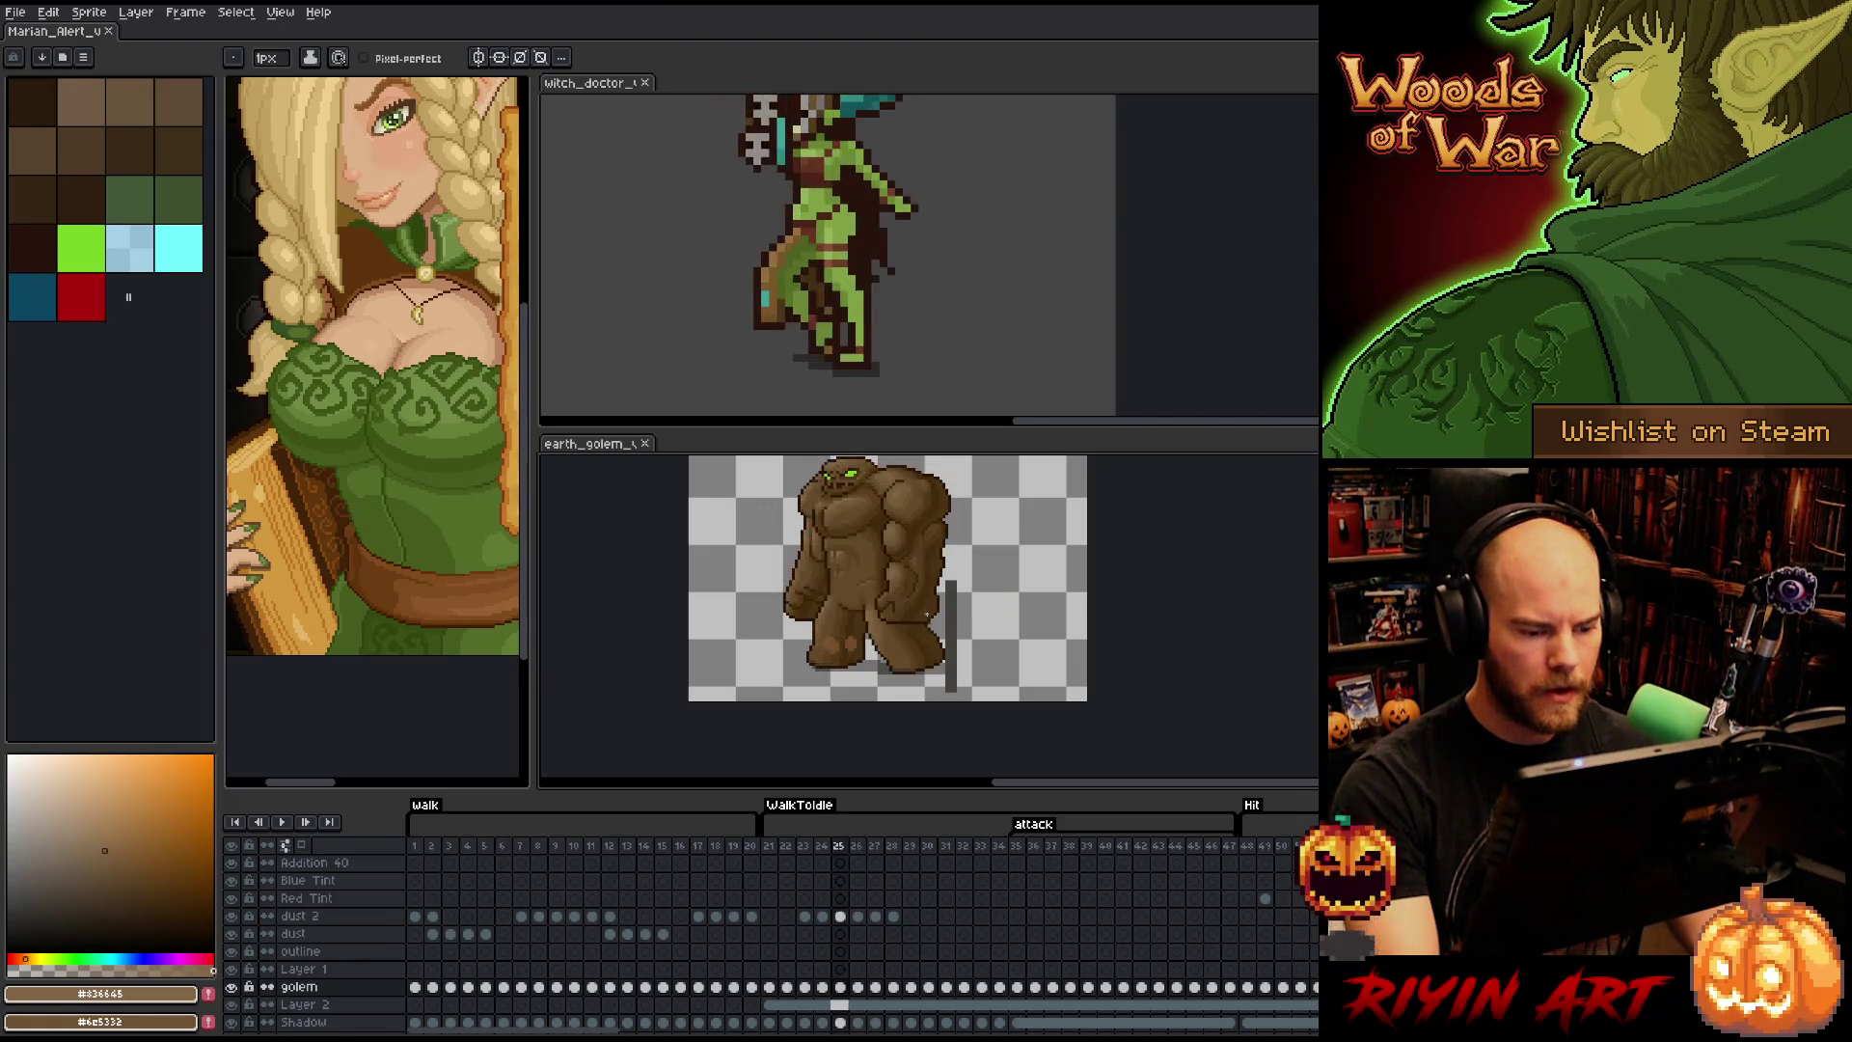
pyautogui.press('Left')
pyautogui.press('Left')
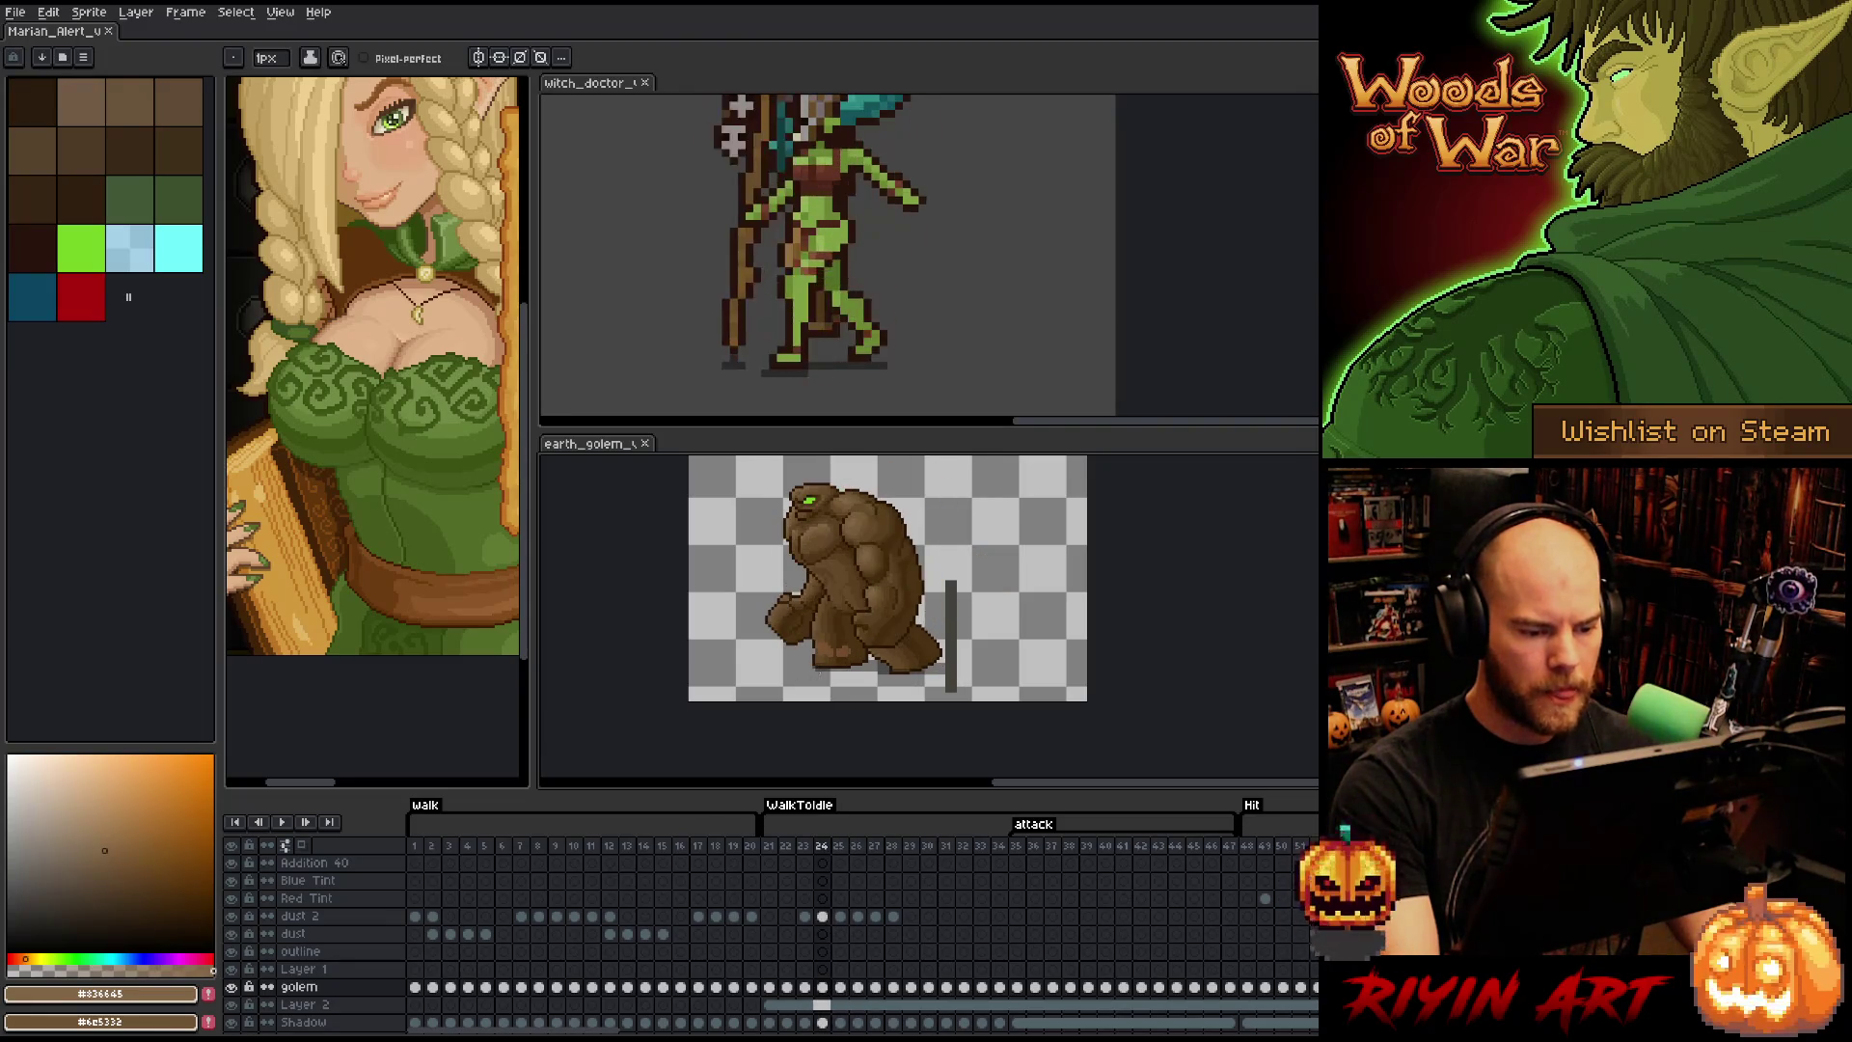
pyautogui.scroll(3, 887, 665)
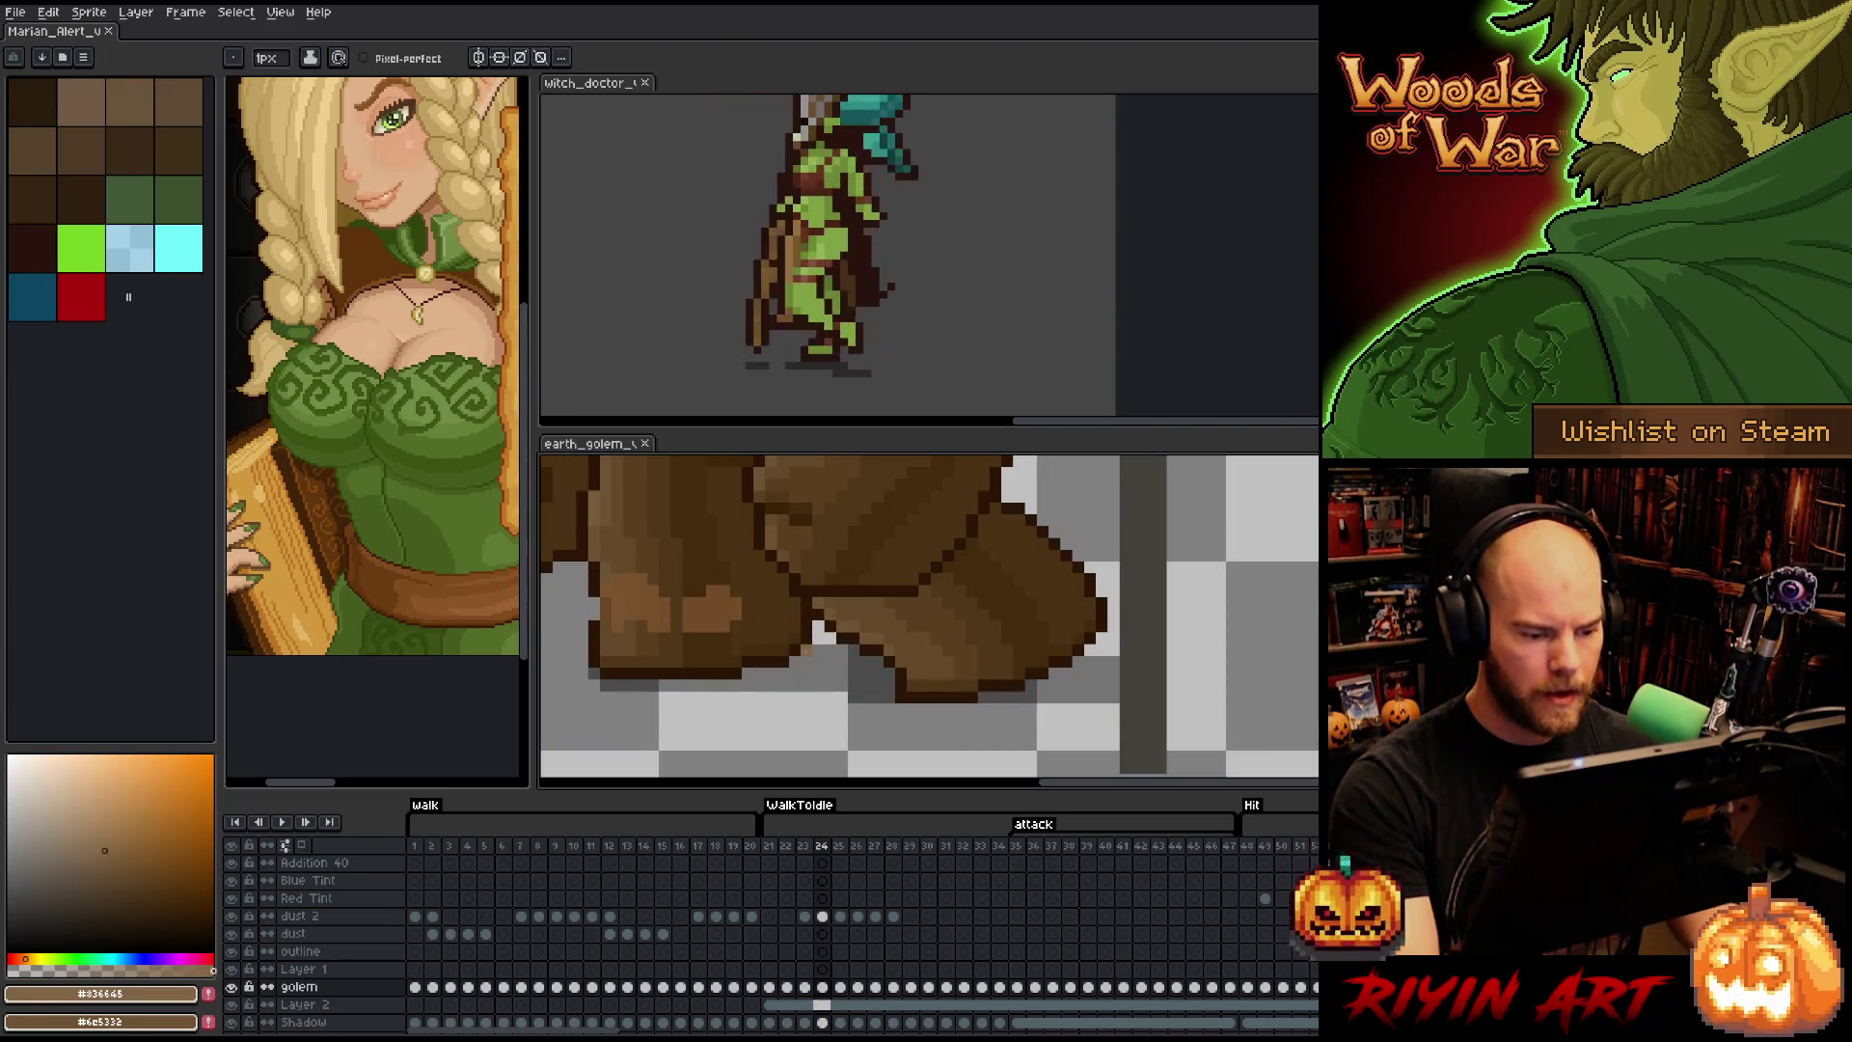
# - Pencil a dark pixel onto the foot outline in frame 24, checking it against frame 25
pyautogui.press('b')
pyautogui.click(805, 648)
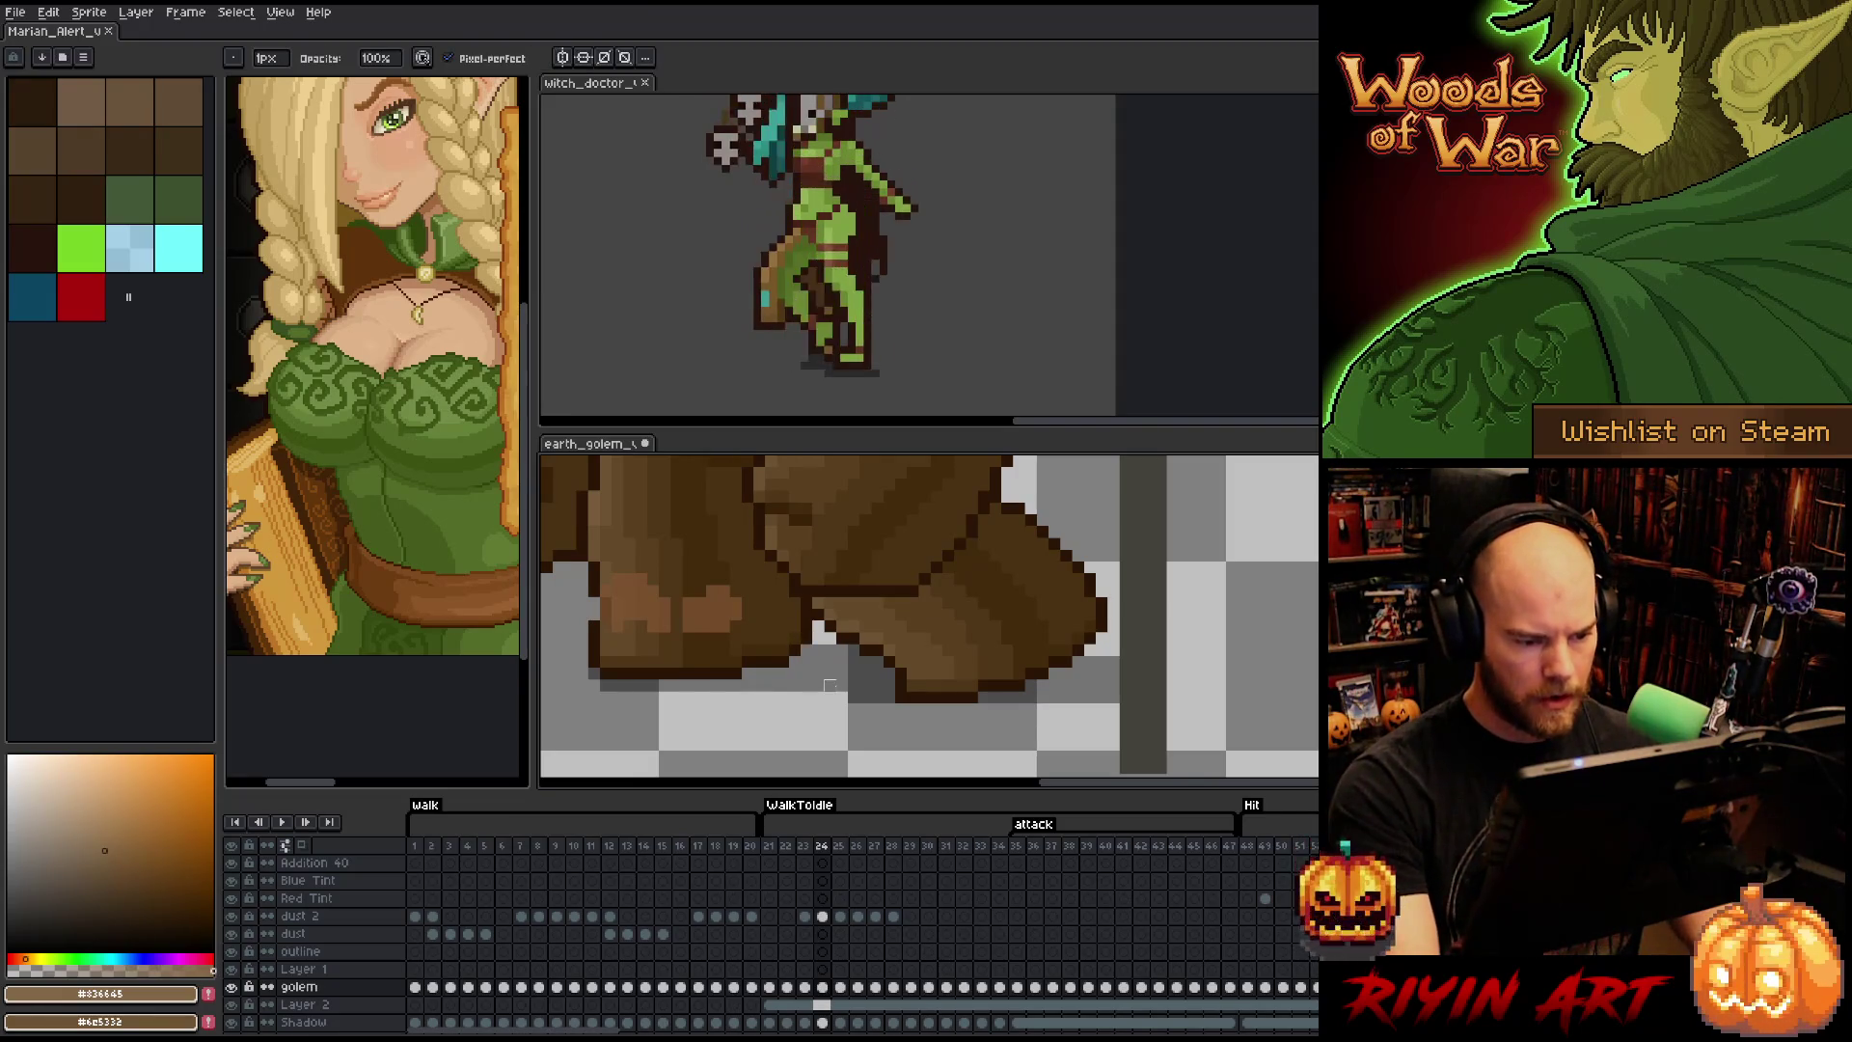
pyautogui.press('Right')
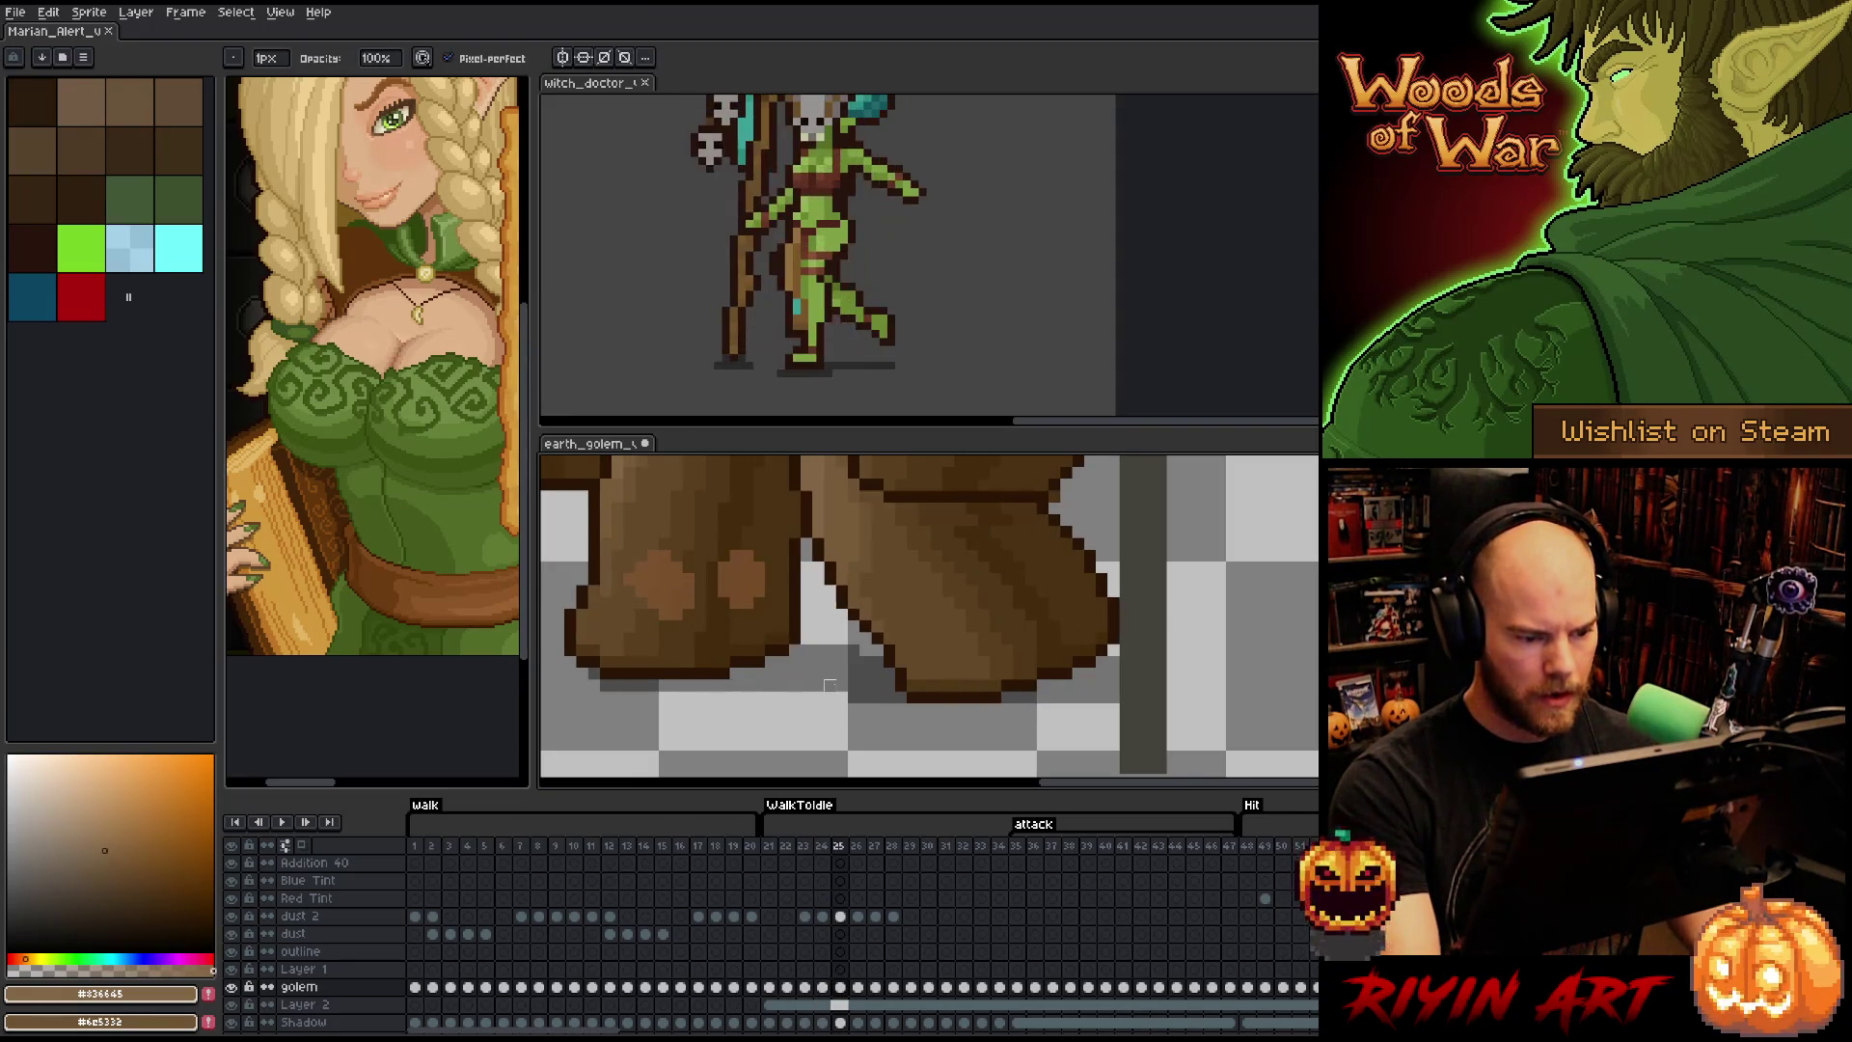
pyautogui.scroll(-4, 830, 685)
pyautogui.press('Left')
pyautogui.press('Right')
pyautogui.press('Left')
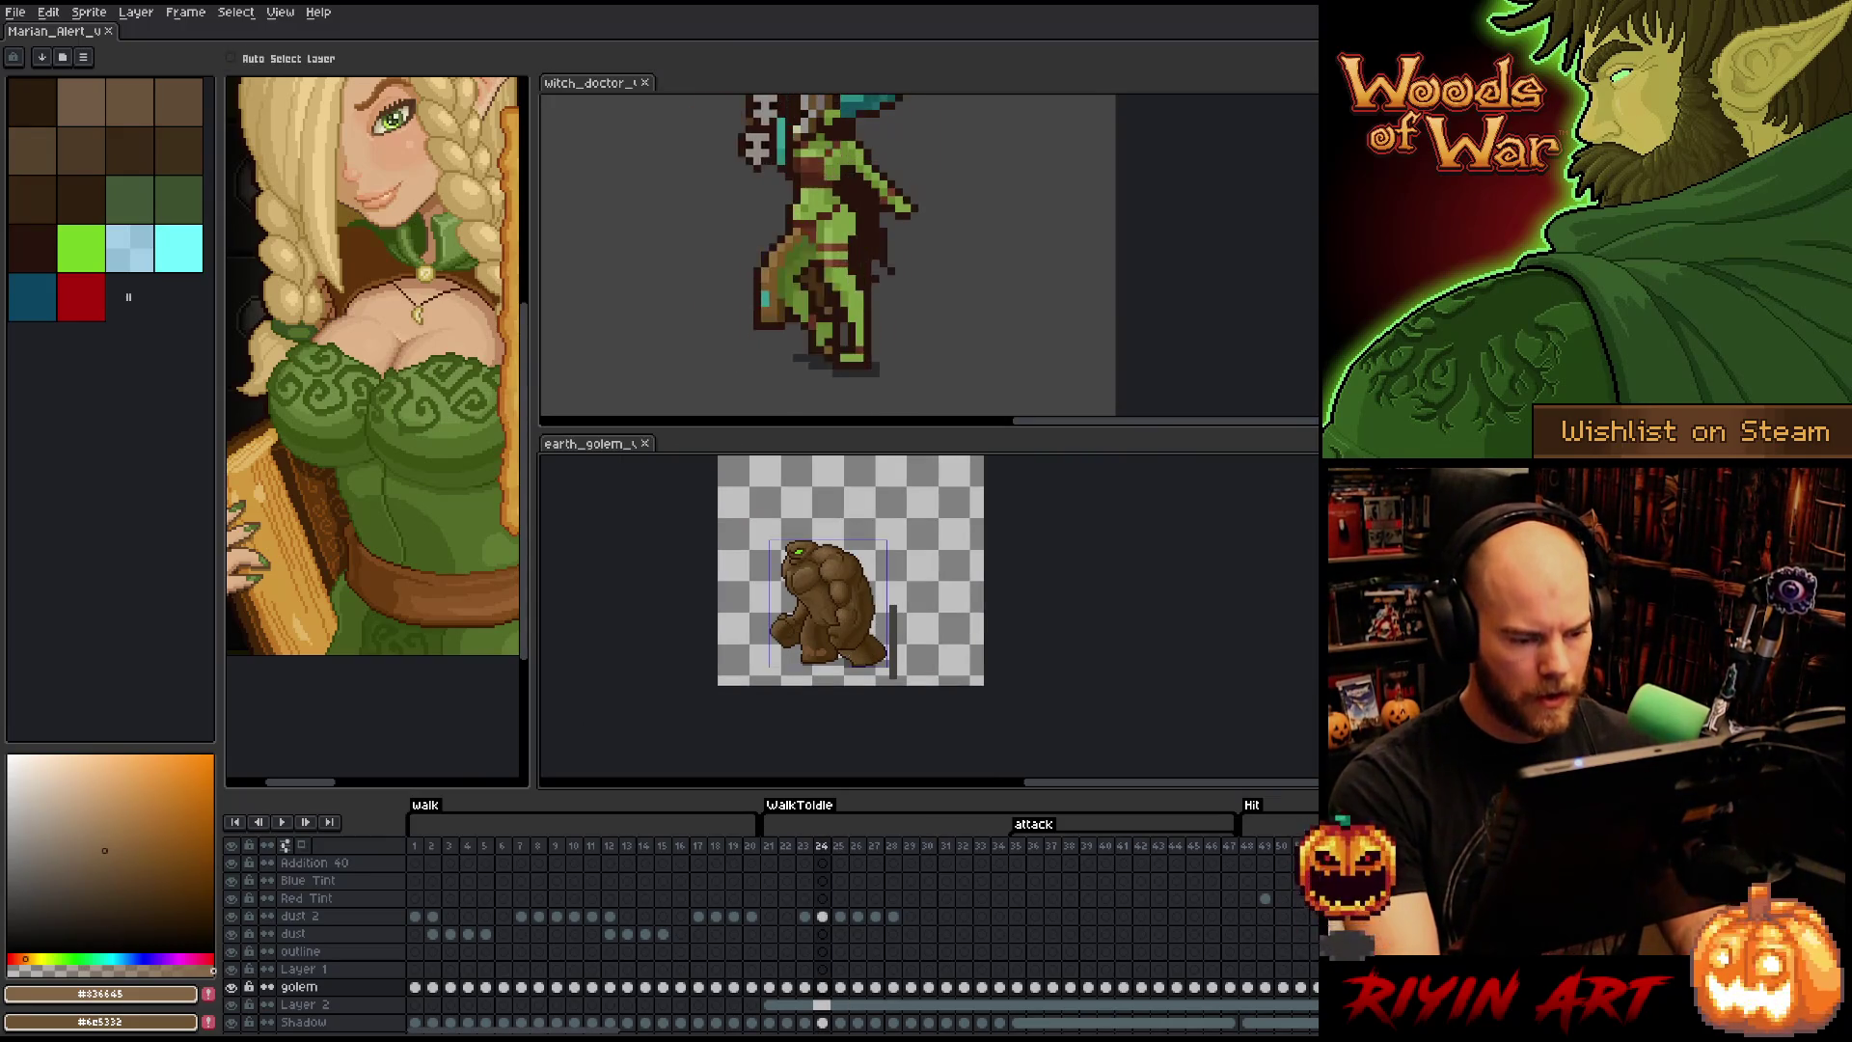
# - Add another pixel to the frame 24 foot outline after comparing with the previous frame
pyautogui.press('Left')
pyautogui.press('Right')
pyautogui.scroll(3, 823, 674)
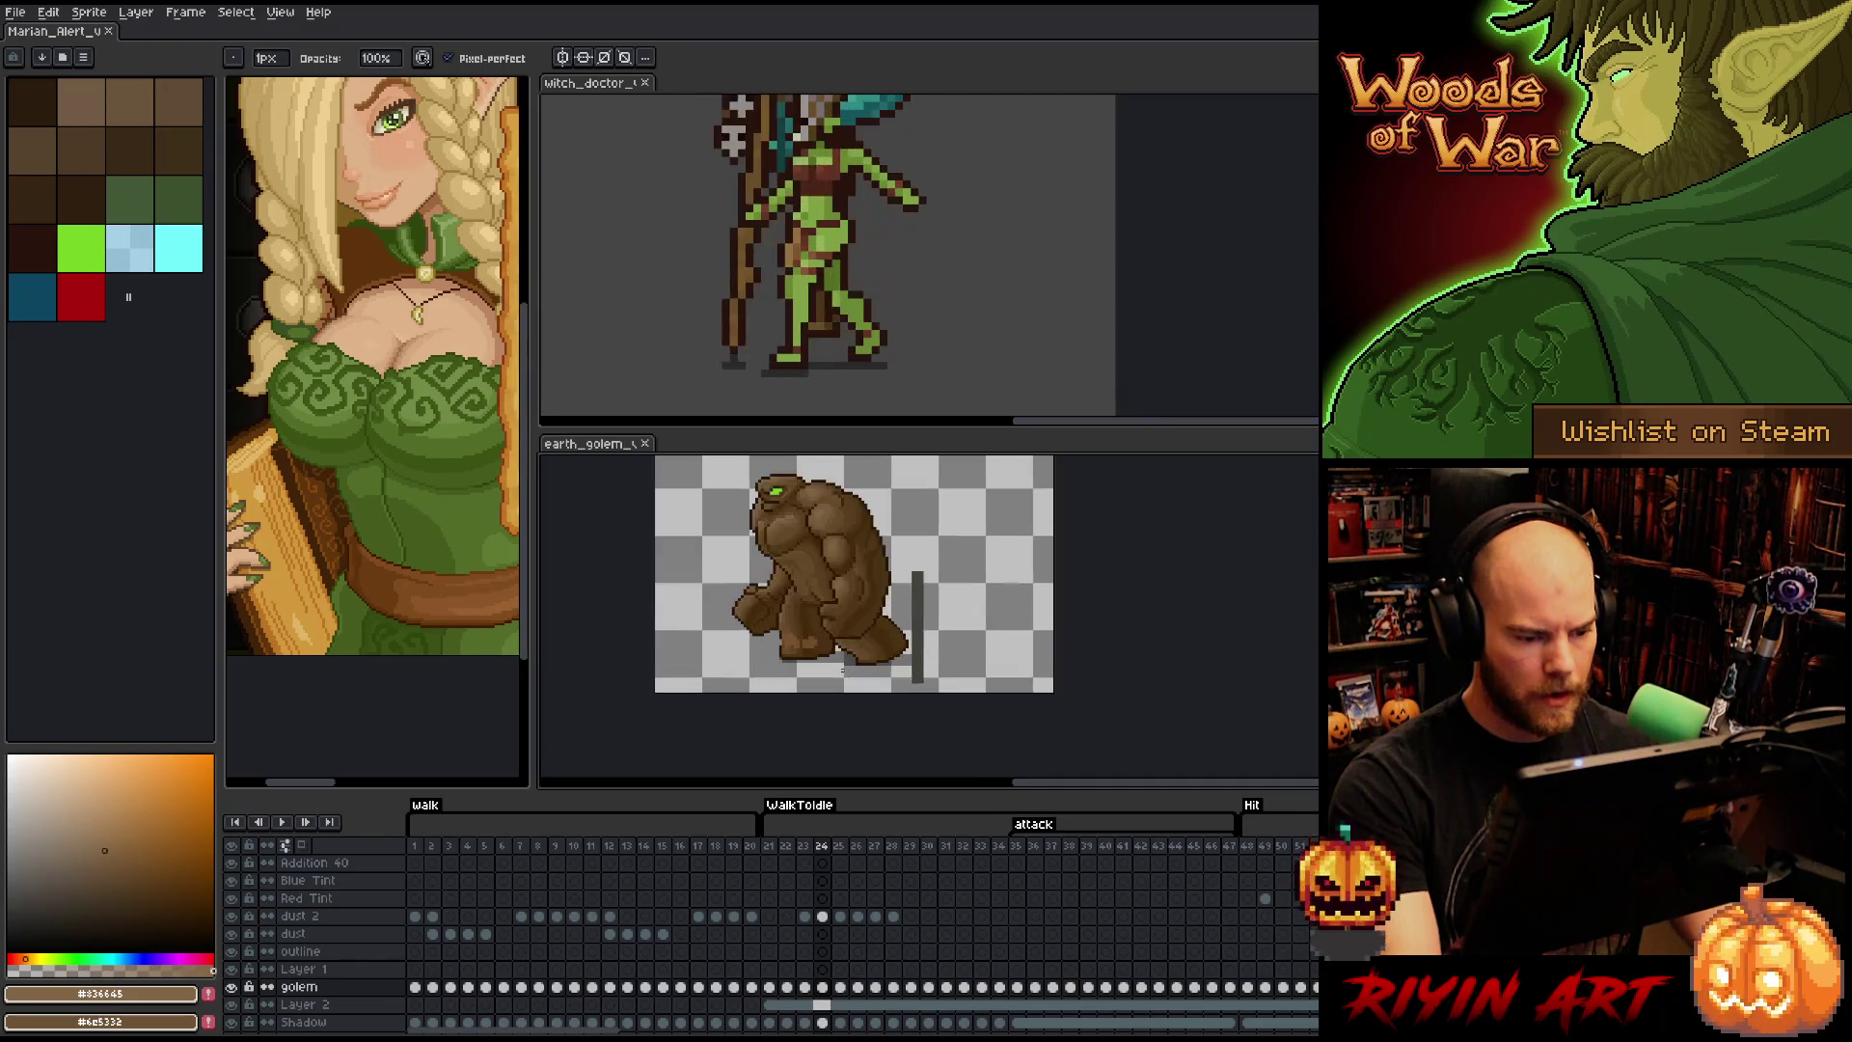
pyautogui.scroll(-1, 824, 675)
pyautogui.scroll(2, 824, 674)
pyautogui.click(807, 622)
pyautogui.scroll(-4, 824, 657)
# - Flip through frames 25, 26 and 27 to compare poses, settling on frame 26
pyautogui.press('Right')
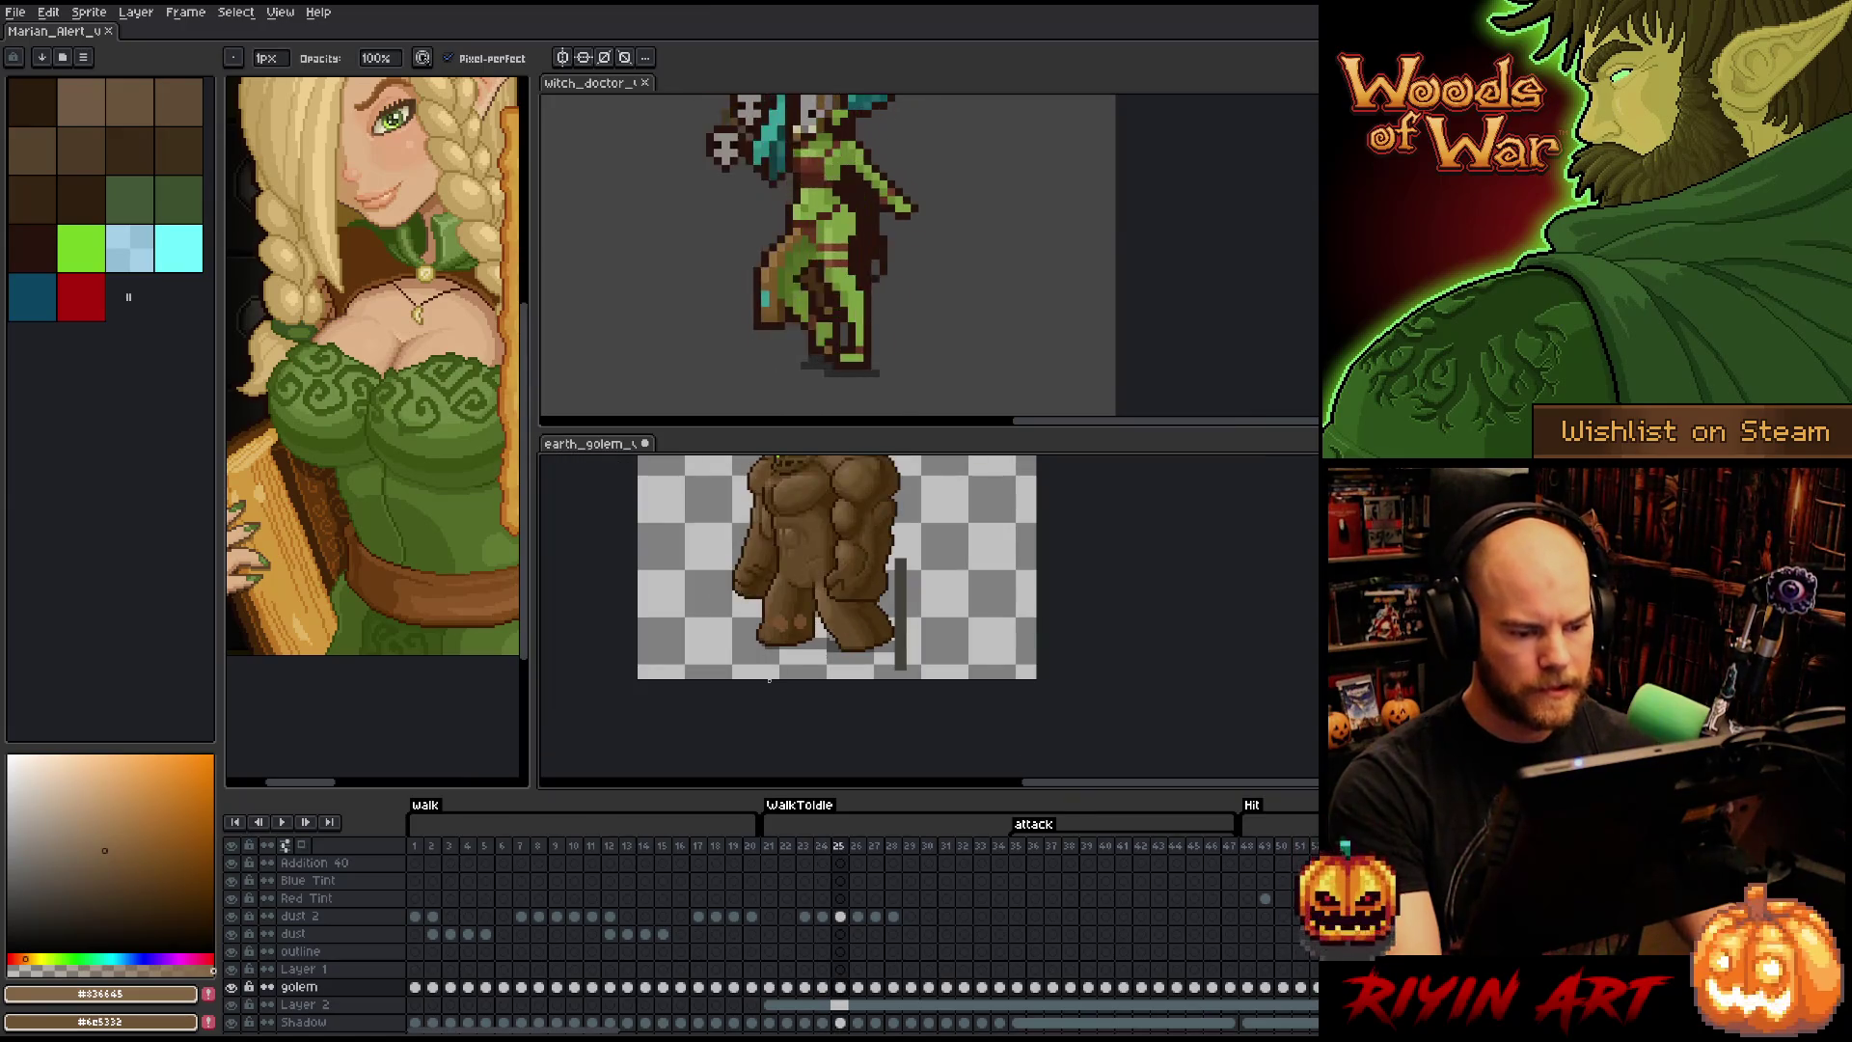
pyautogui.scroll(-1, 769, 680)
pyautogui.press('Right')
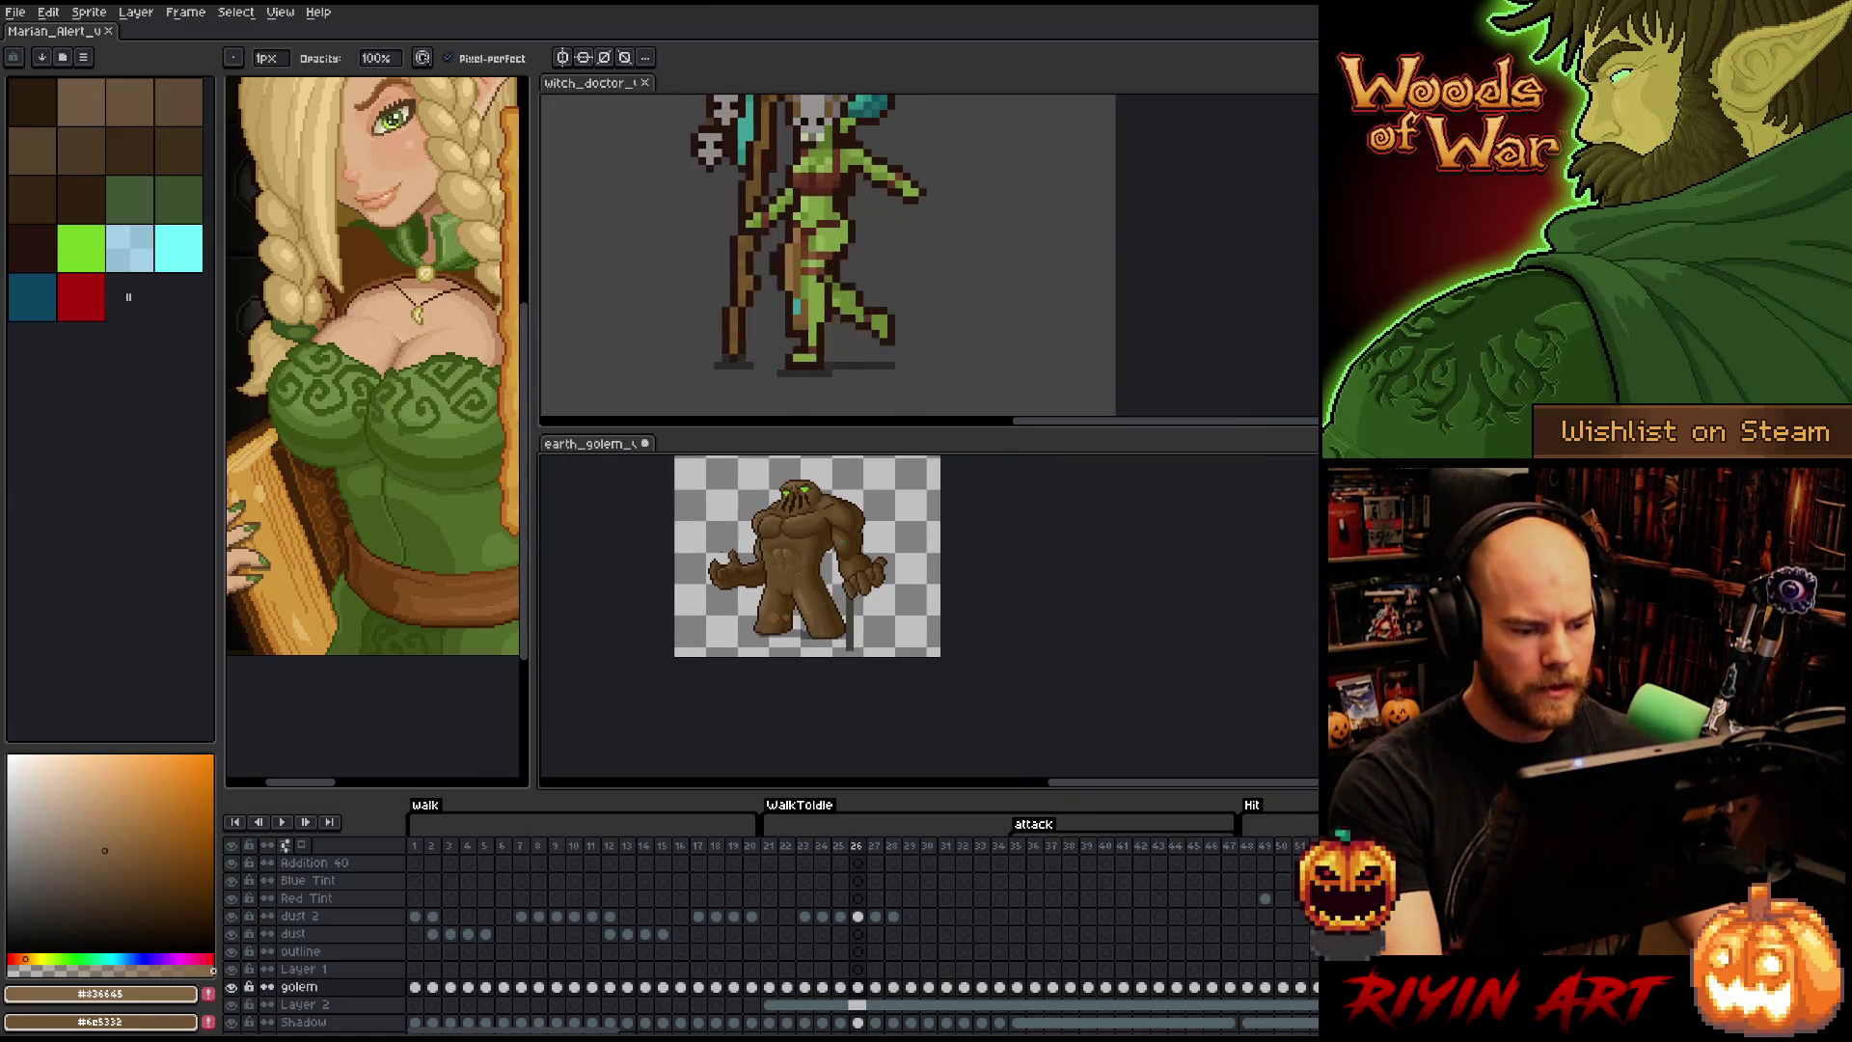
pyautogui.scroll(1, 746, 540)
pyautogui.press('Right')
pyautogui.scroll(-3, 775, 675)
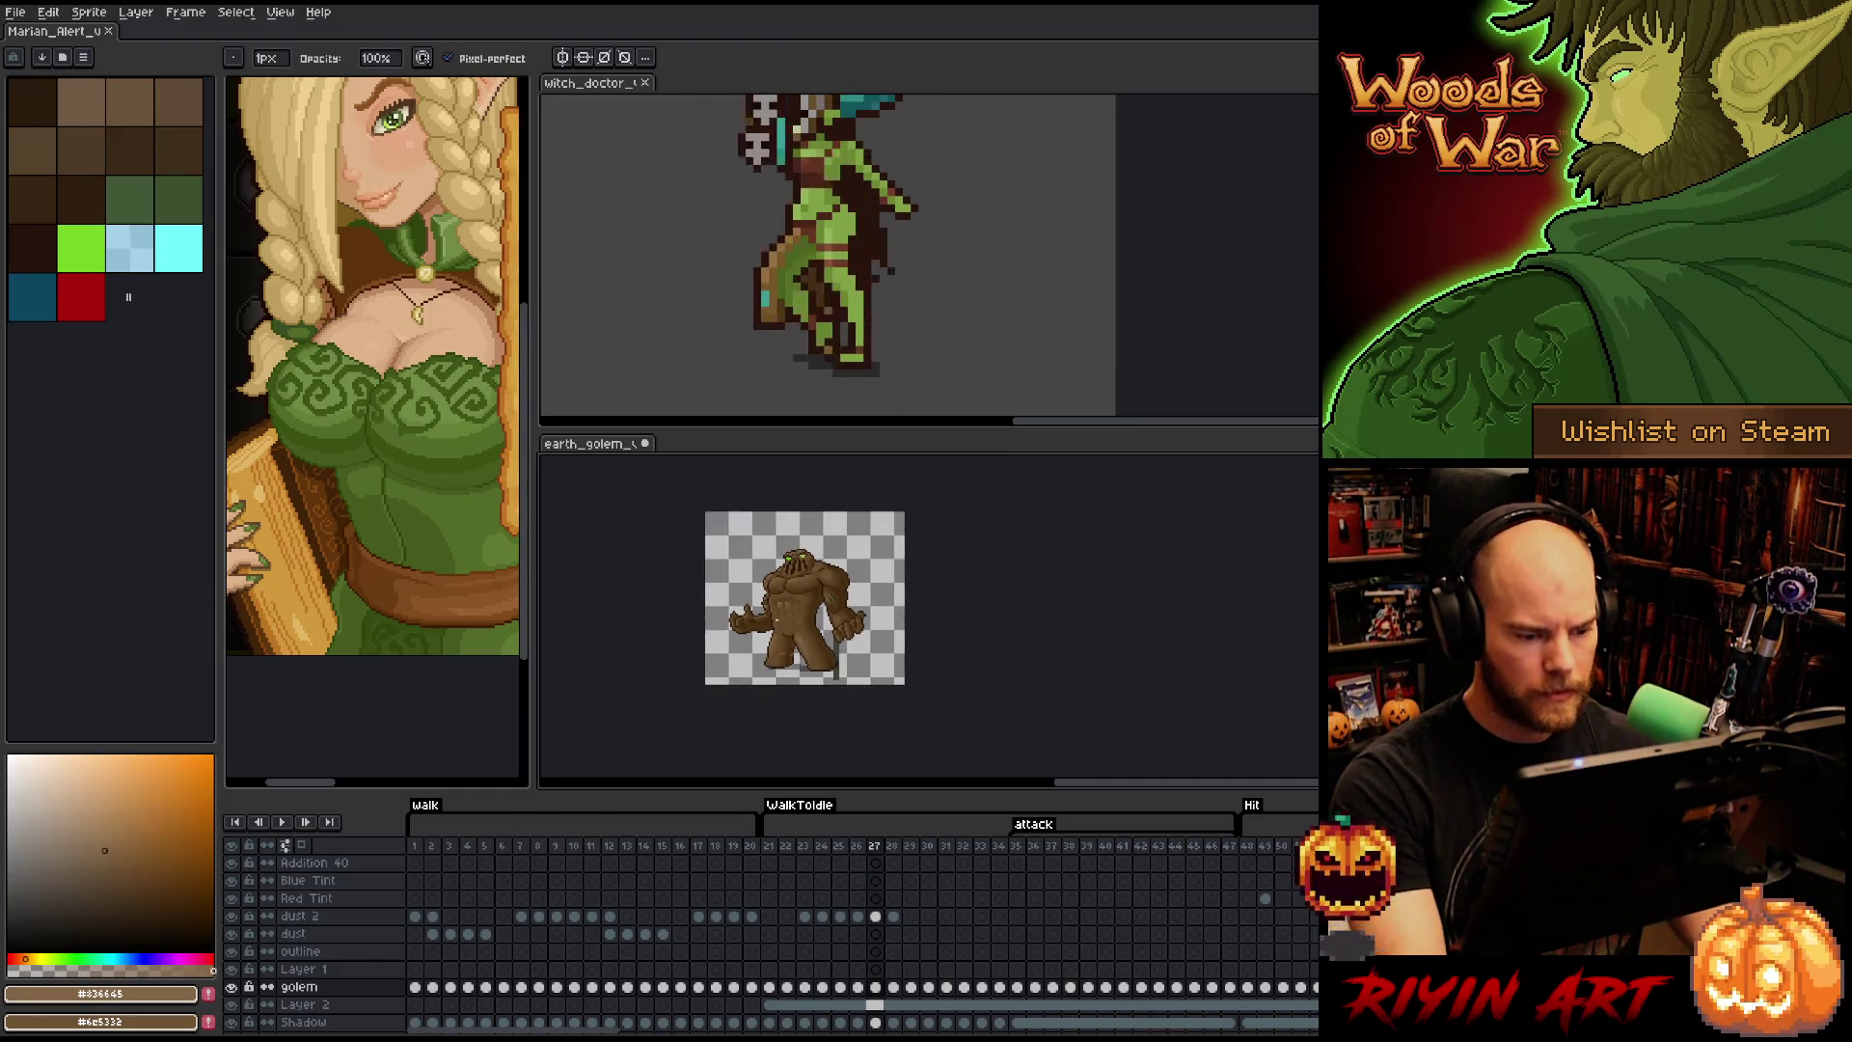
pyautogui.scroll(2, 783, 595)
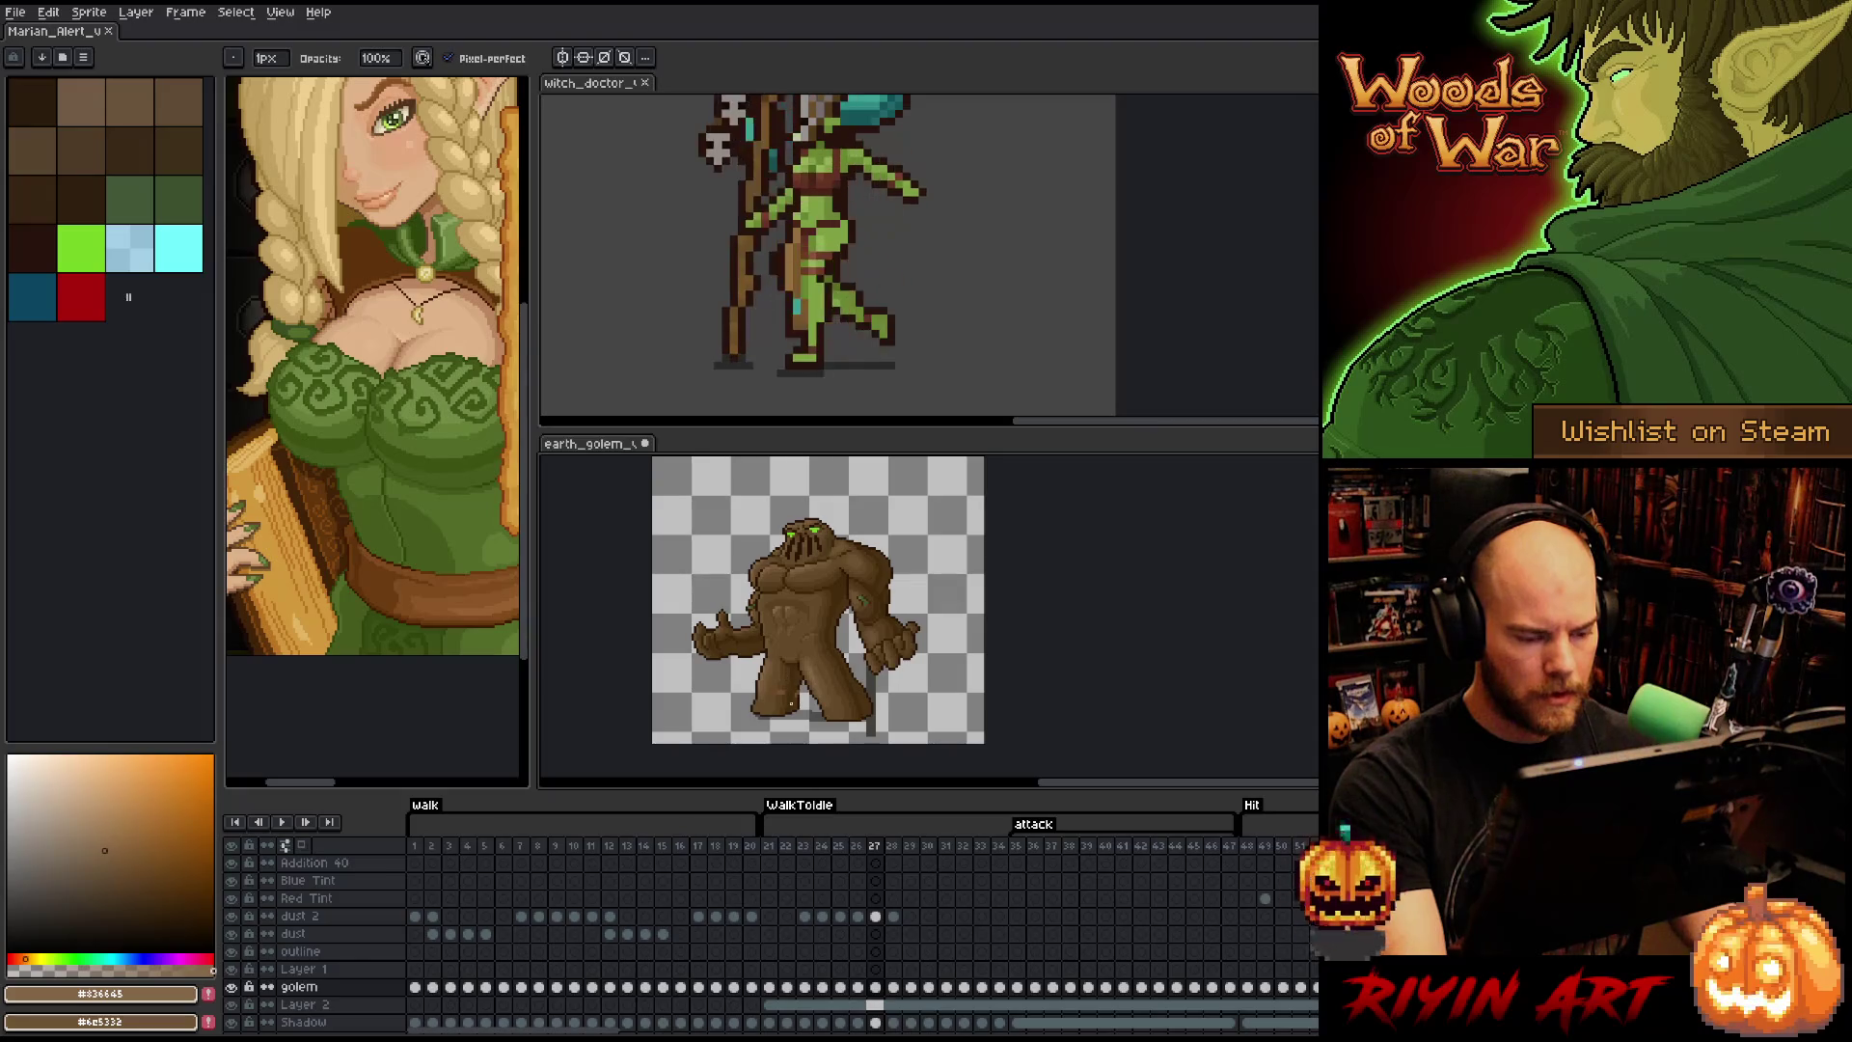
pyautogui.press('Left')
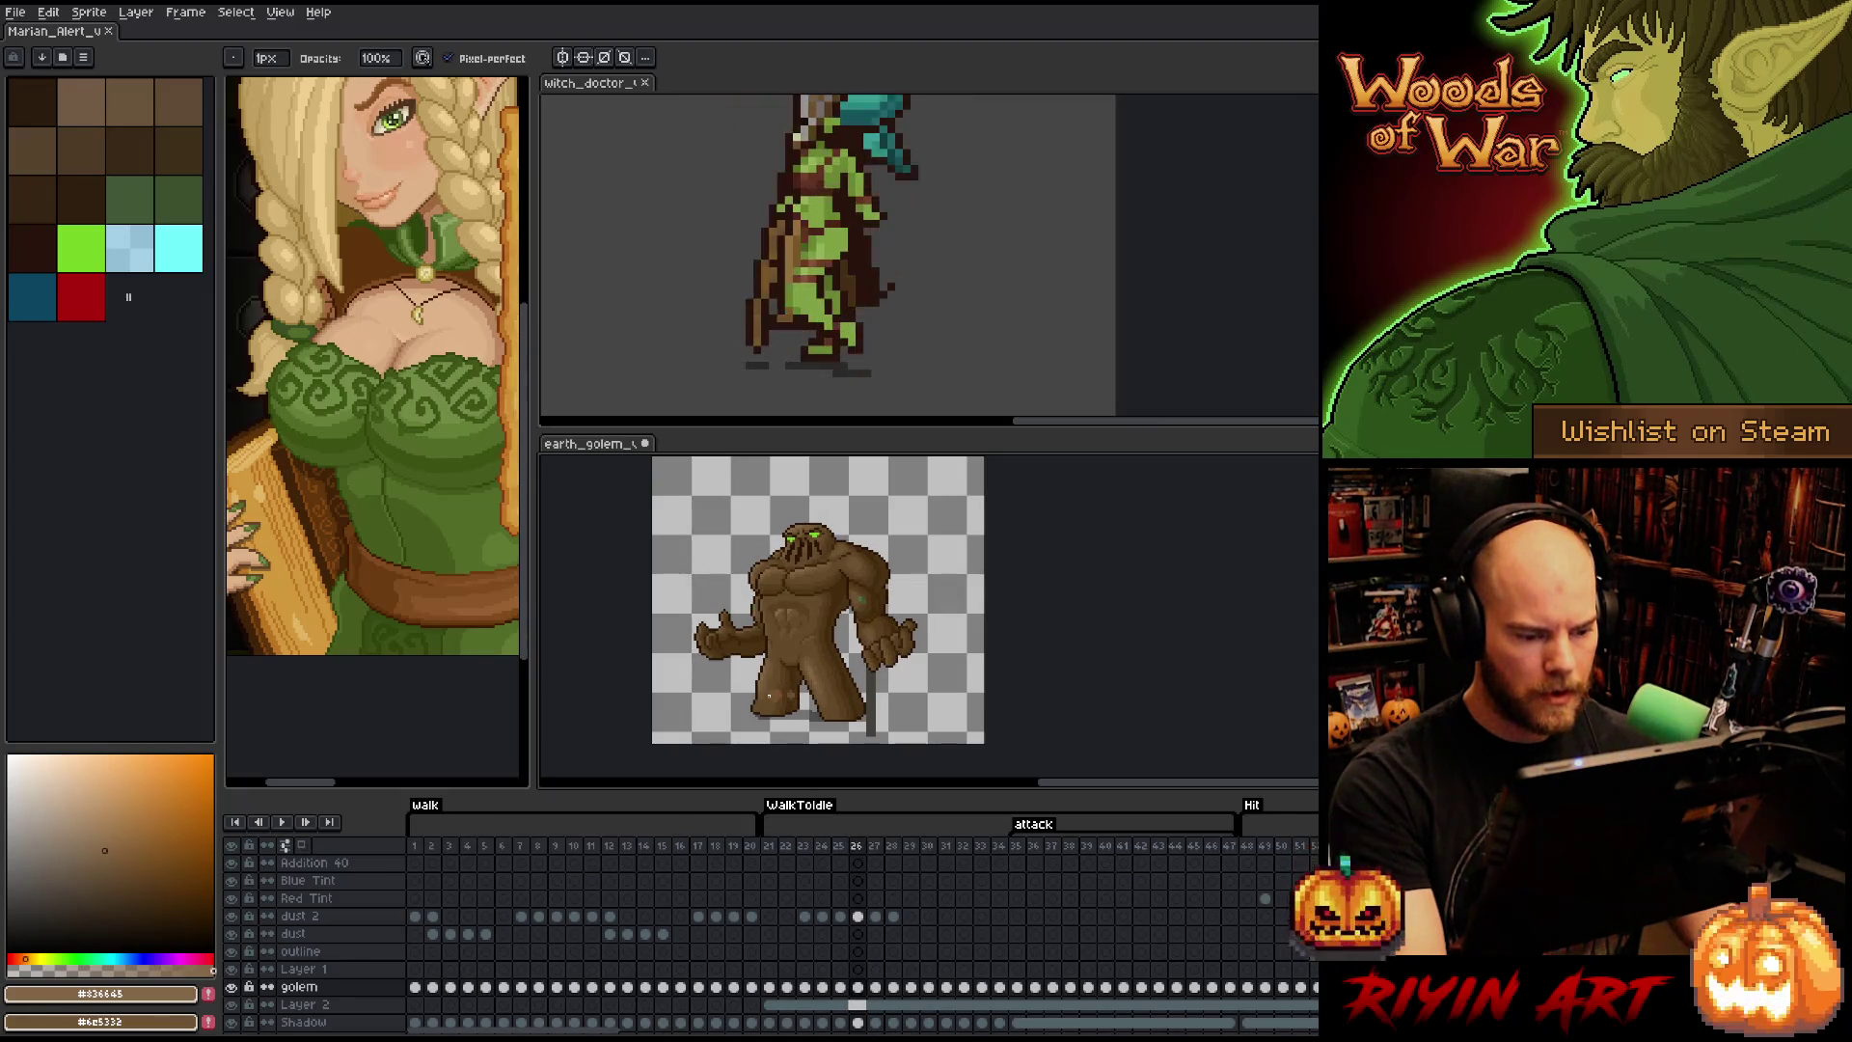
pyautogui.press('Right')
pyautogui.press('Left')
pyautogui.press('Right')
pyautogui.scroll(1, 844, 718)
pyautogui.press('Left')
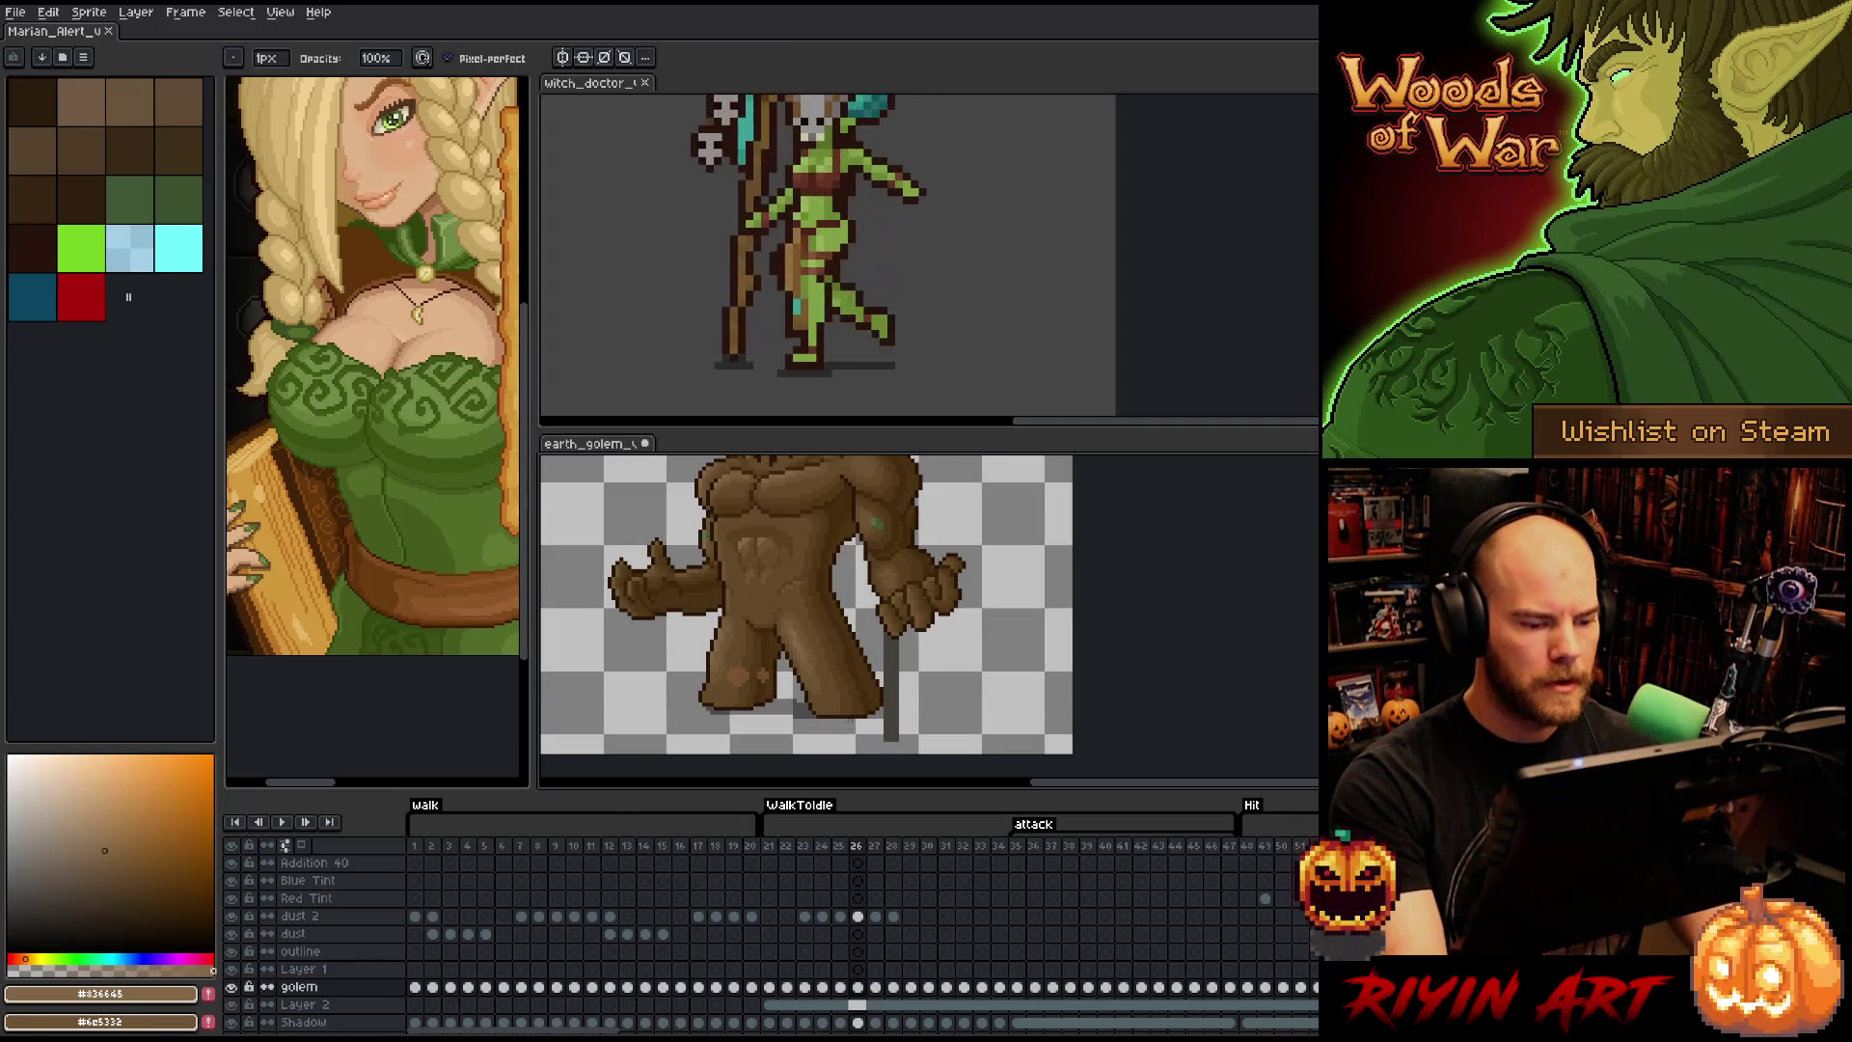
# - Sample the mid brown #593F1F from the golem's leg as the drawing colour, then return to frame 24
pyautogui.scroll(-1, 849, 718)
pyautogui.scroll(1, 843, 684)
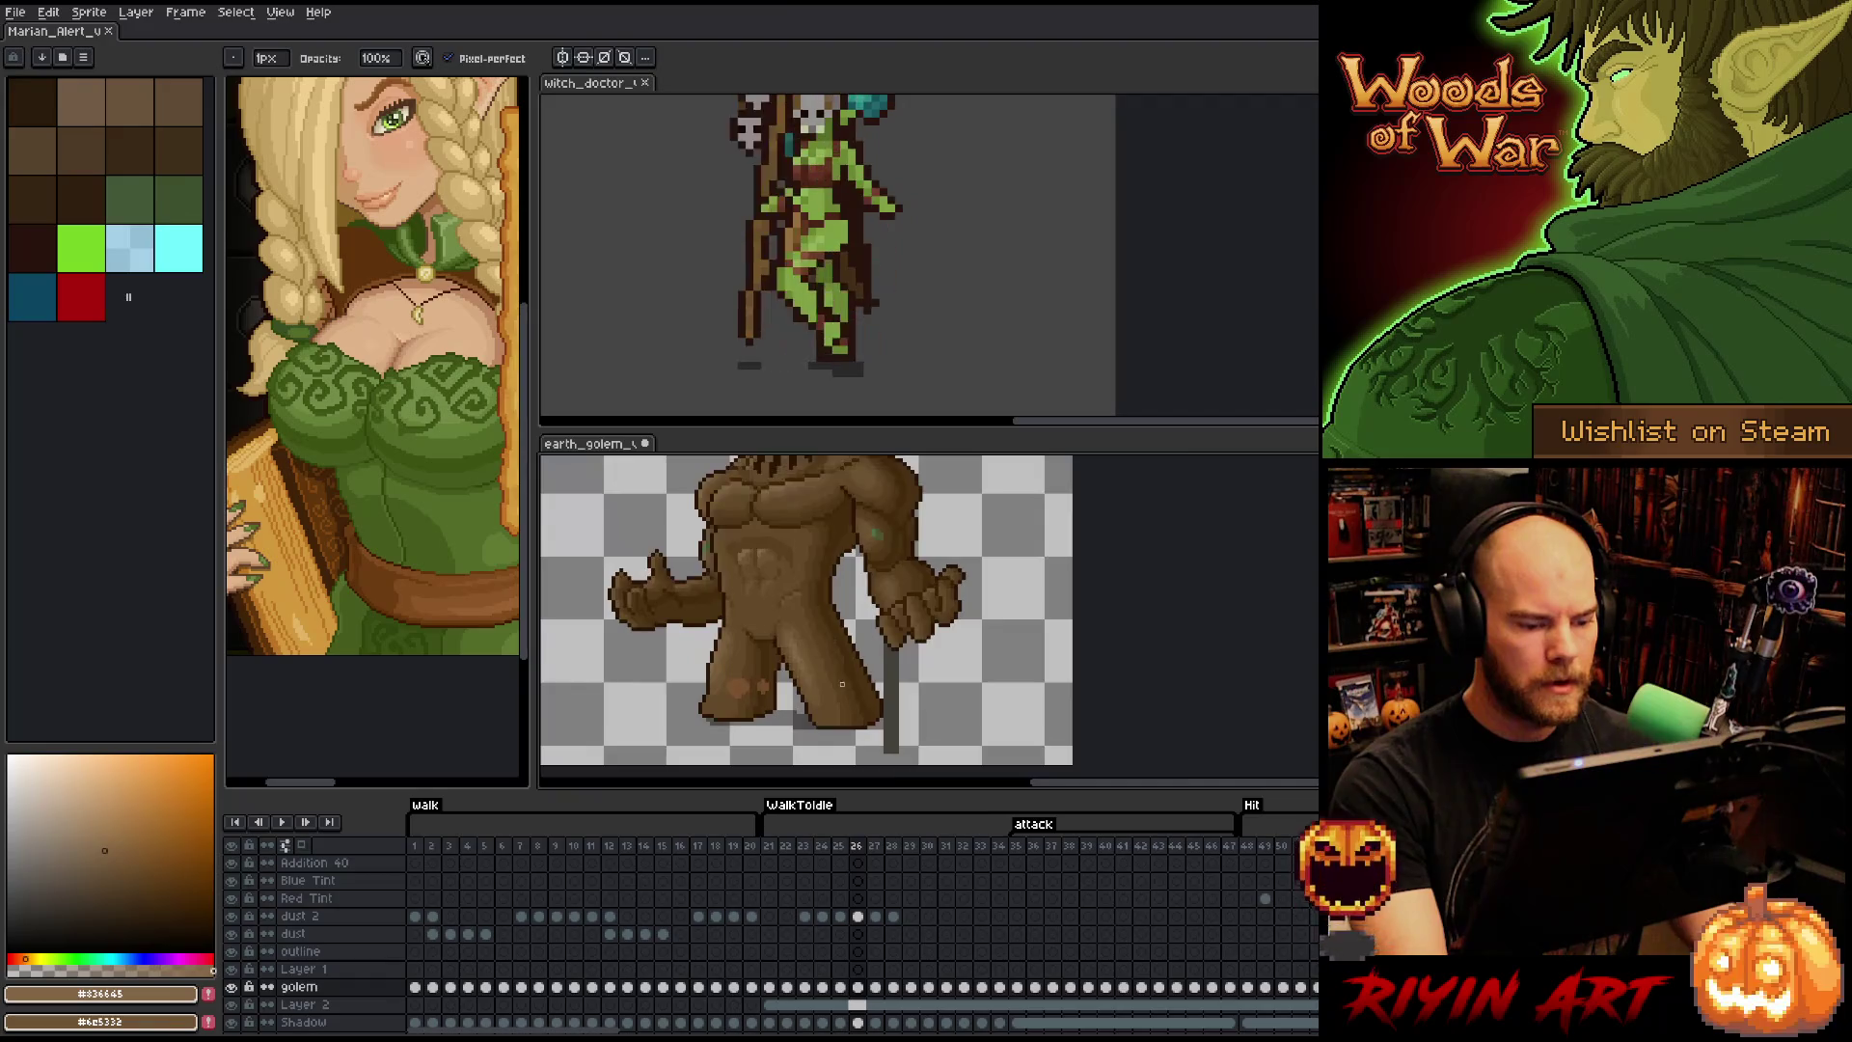
pyautogui.scroll(1, 843, 684)
pyautogui.press('b')
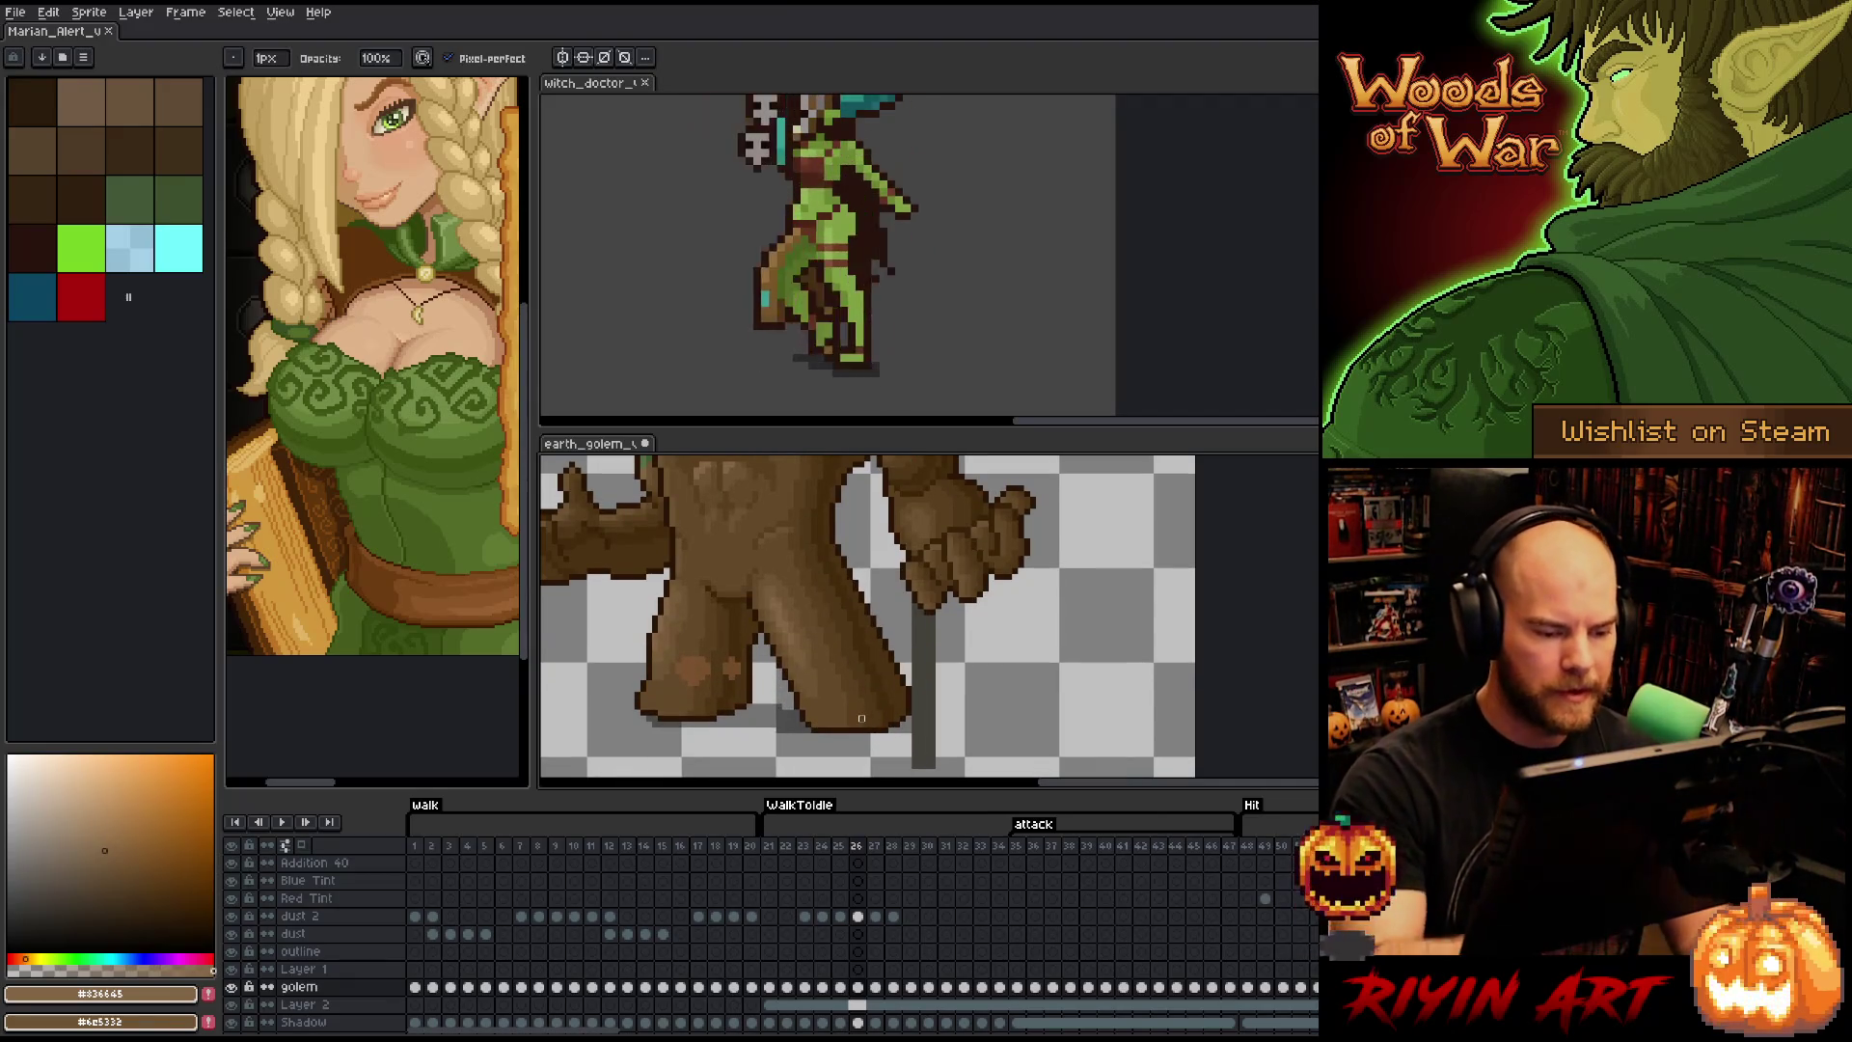
pyautogui.keyDown('alt'); pyautogui.click(849, 630); pyautogui.keyUp('alt')
pyautogui.press('e')
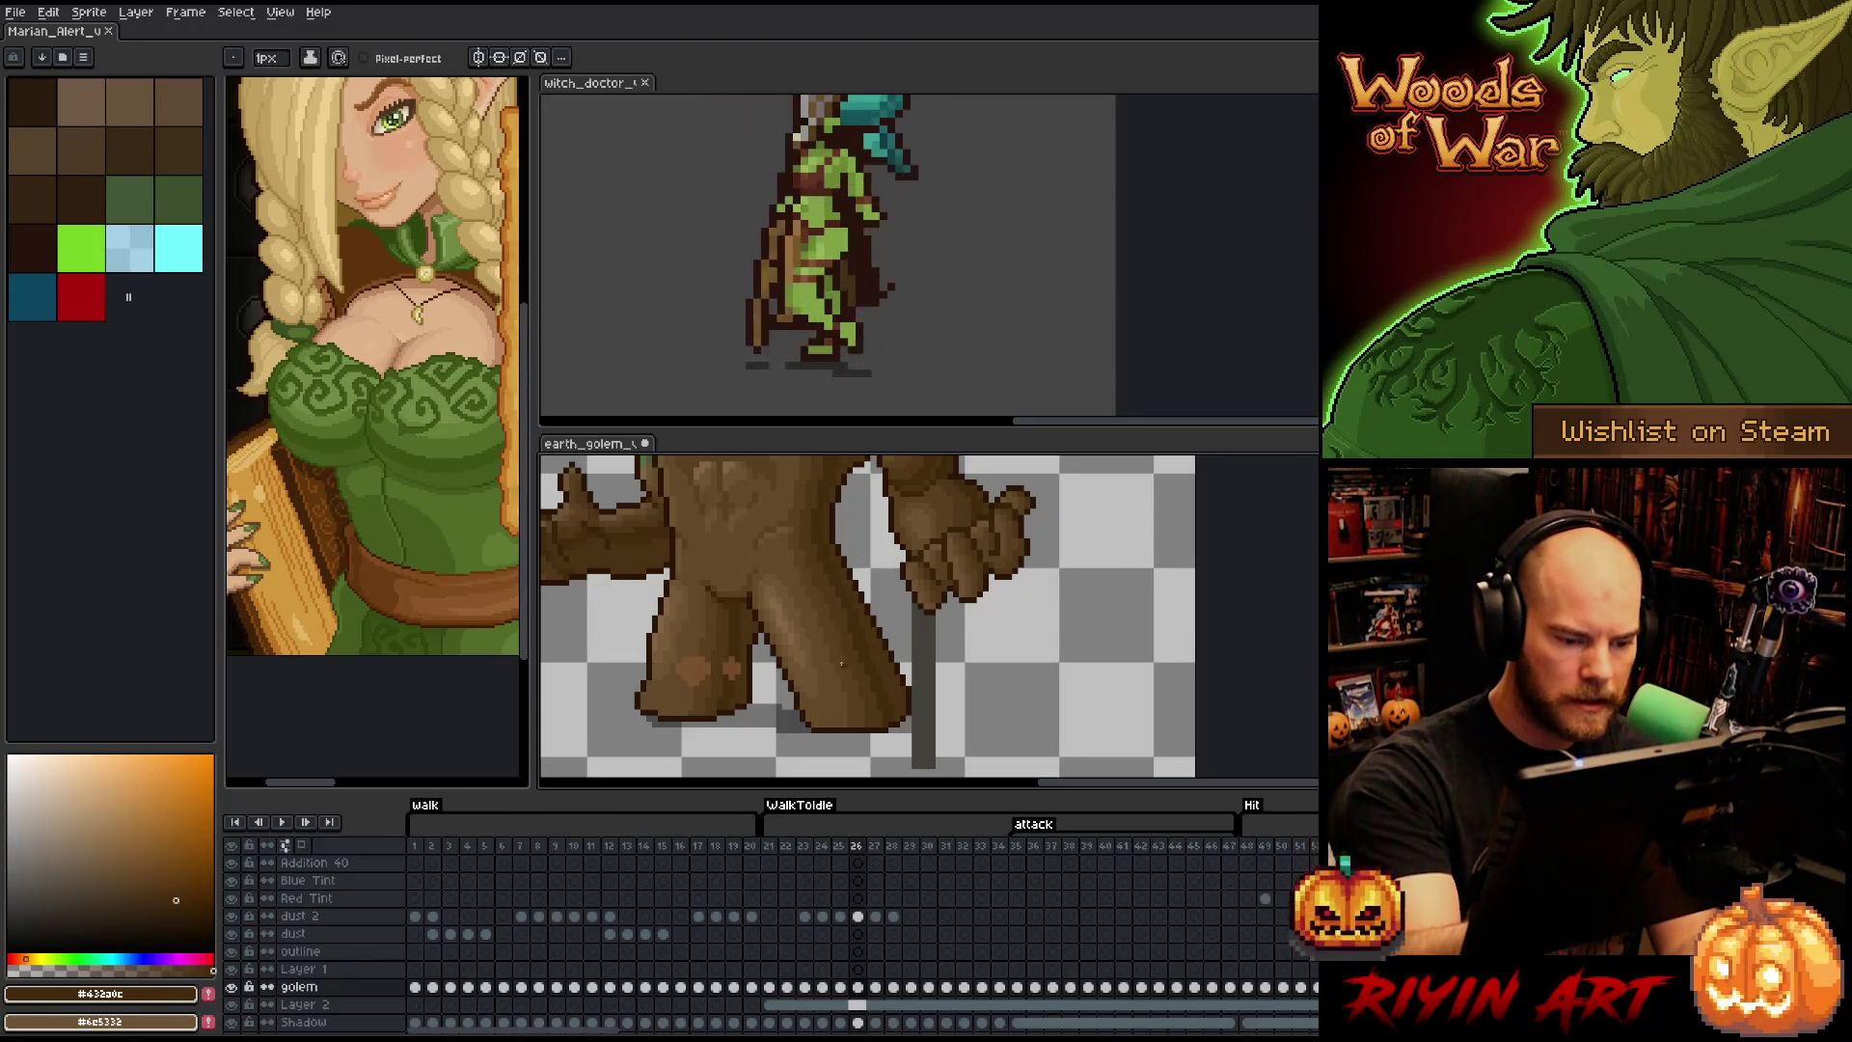
pyautogui.keyDown('alt'); pyautogui.click(854, 714); pyautogui.keyUp('alt')
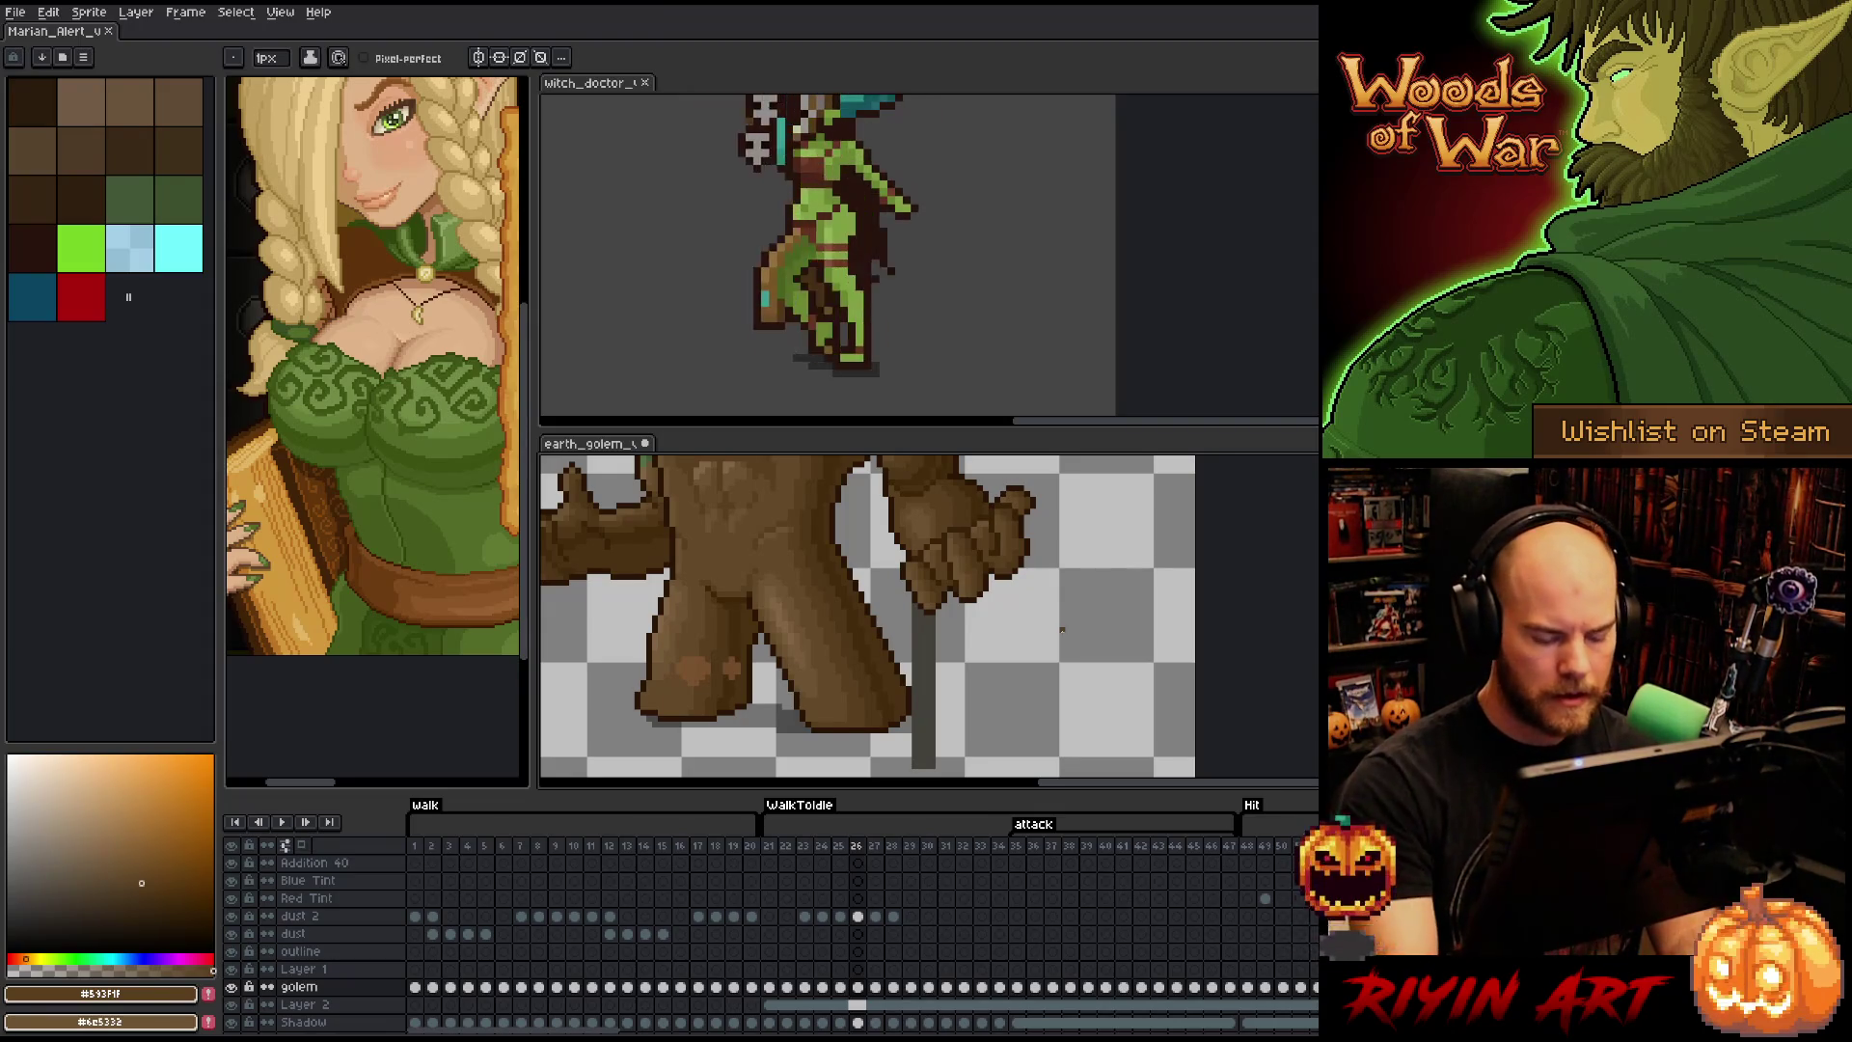
pyautogui.press('Left')
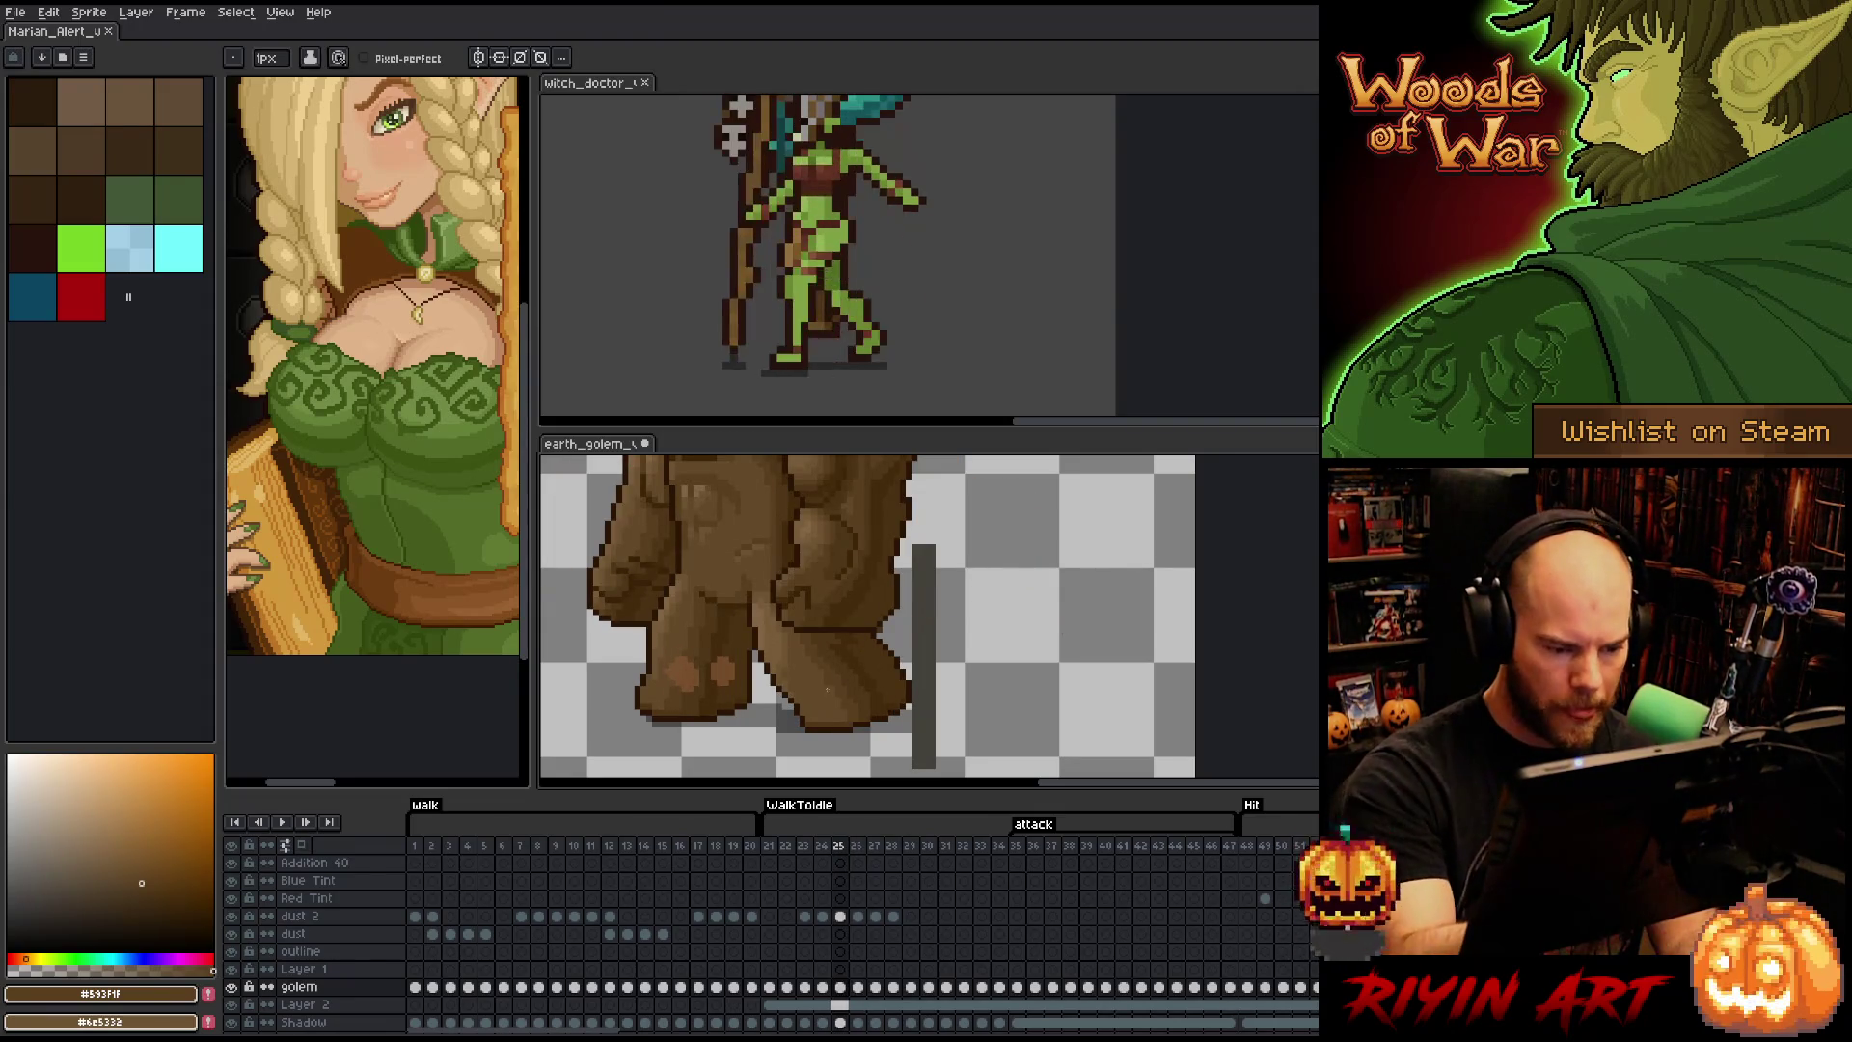
pyautogui.press('g')
pyautogui.press('Left')
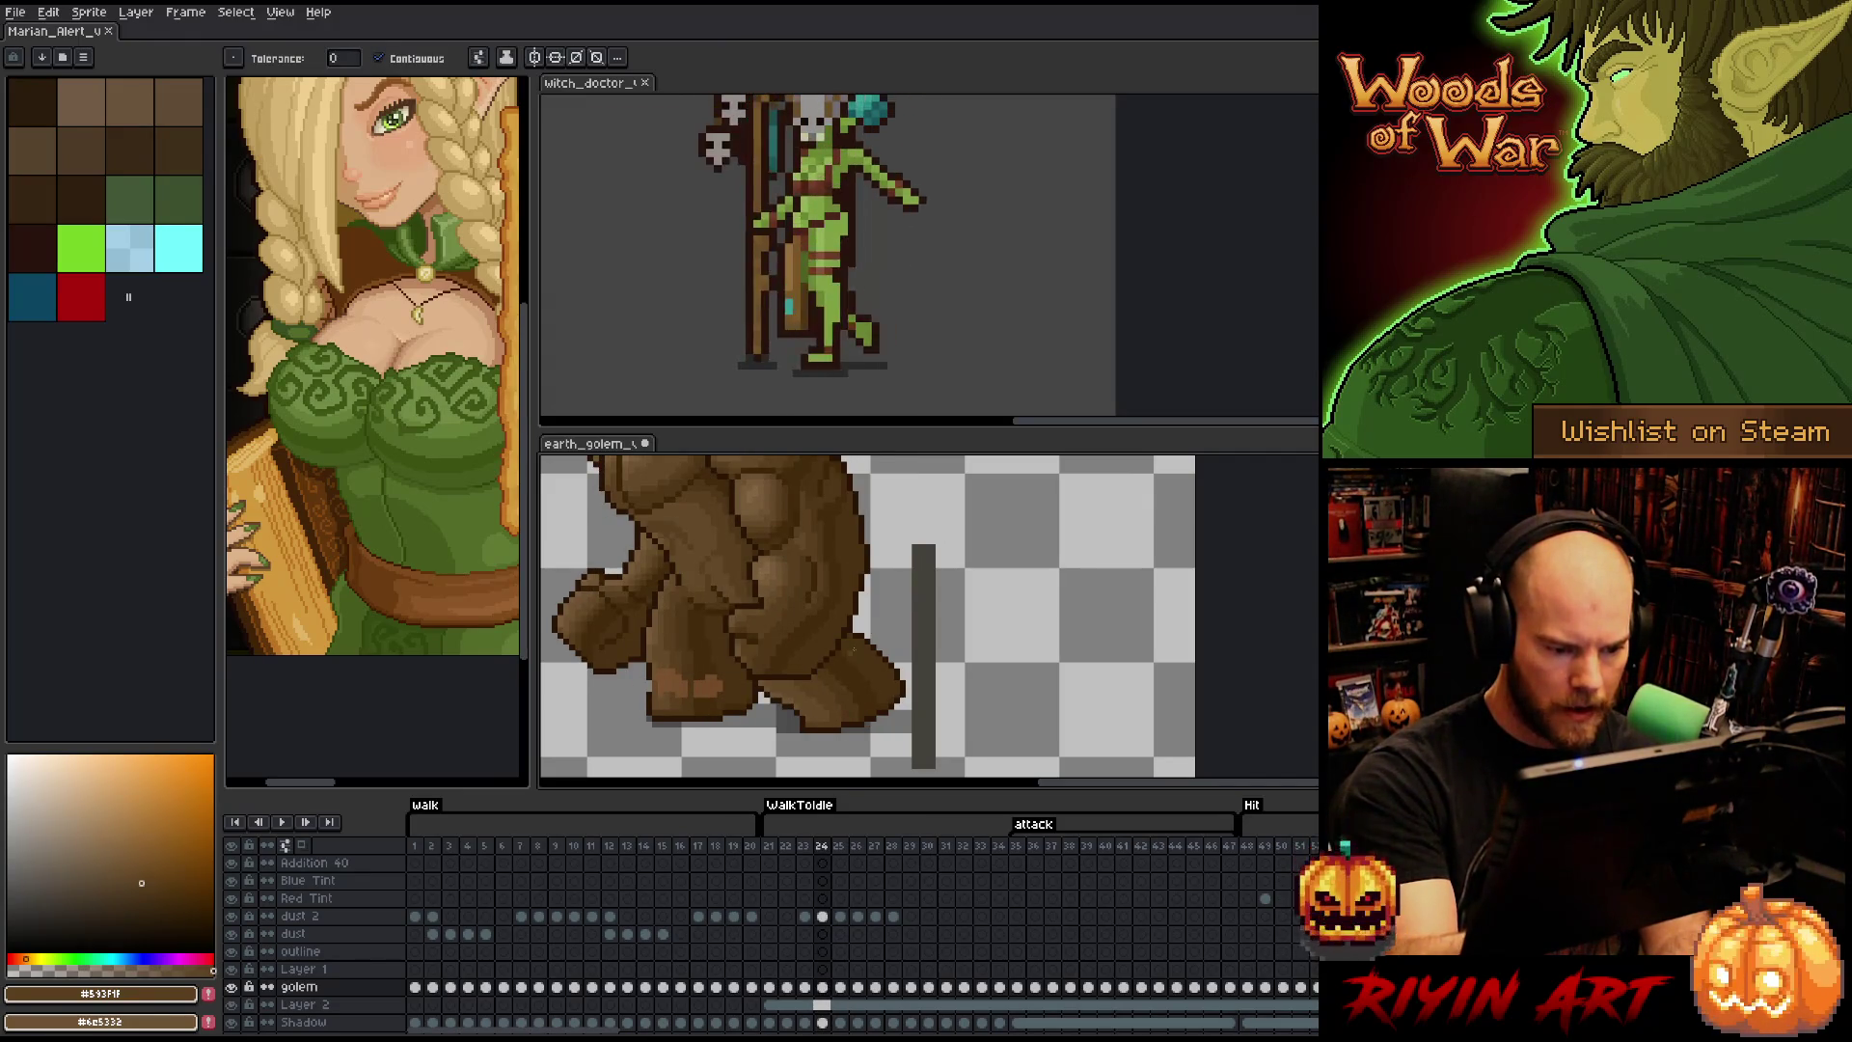
# - Step through frames 22–25 and pick a darker brown for shading the foot edge
pyautogui.press('Left')
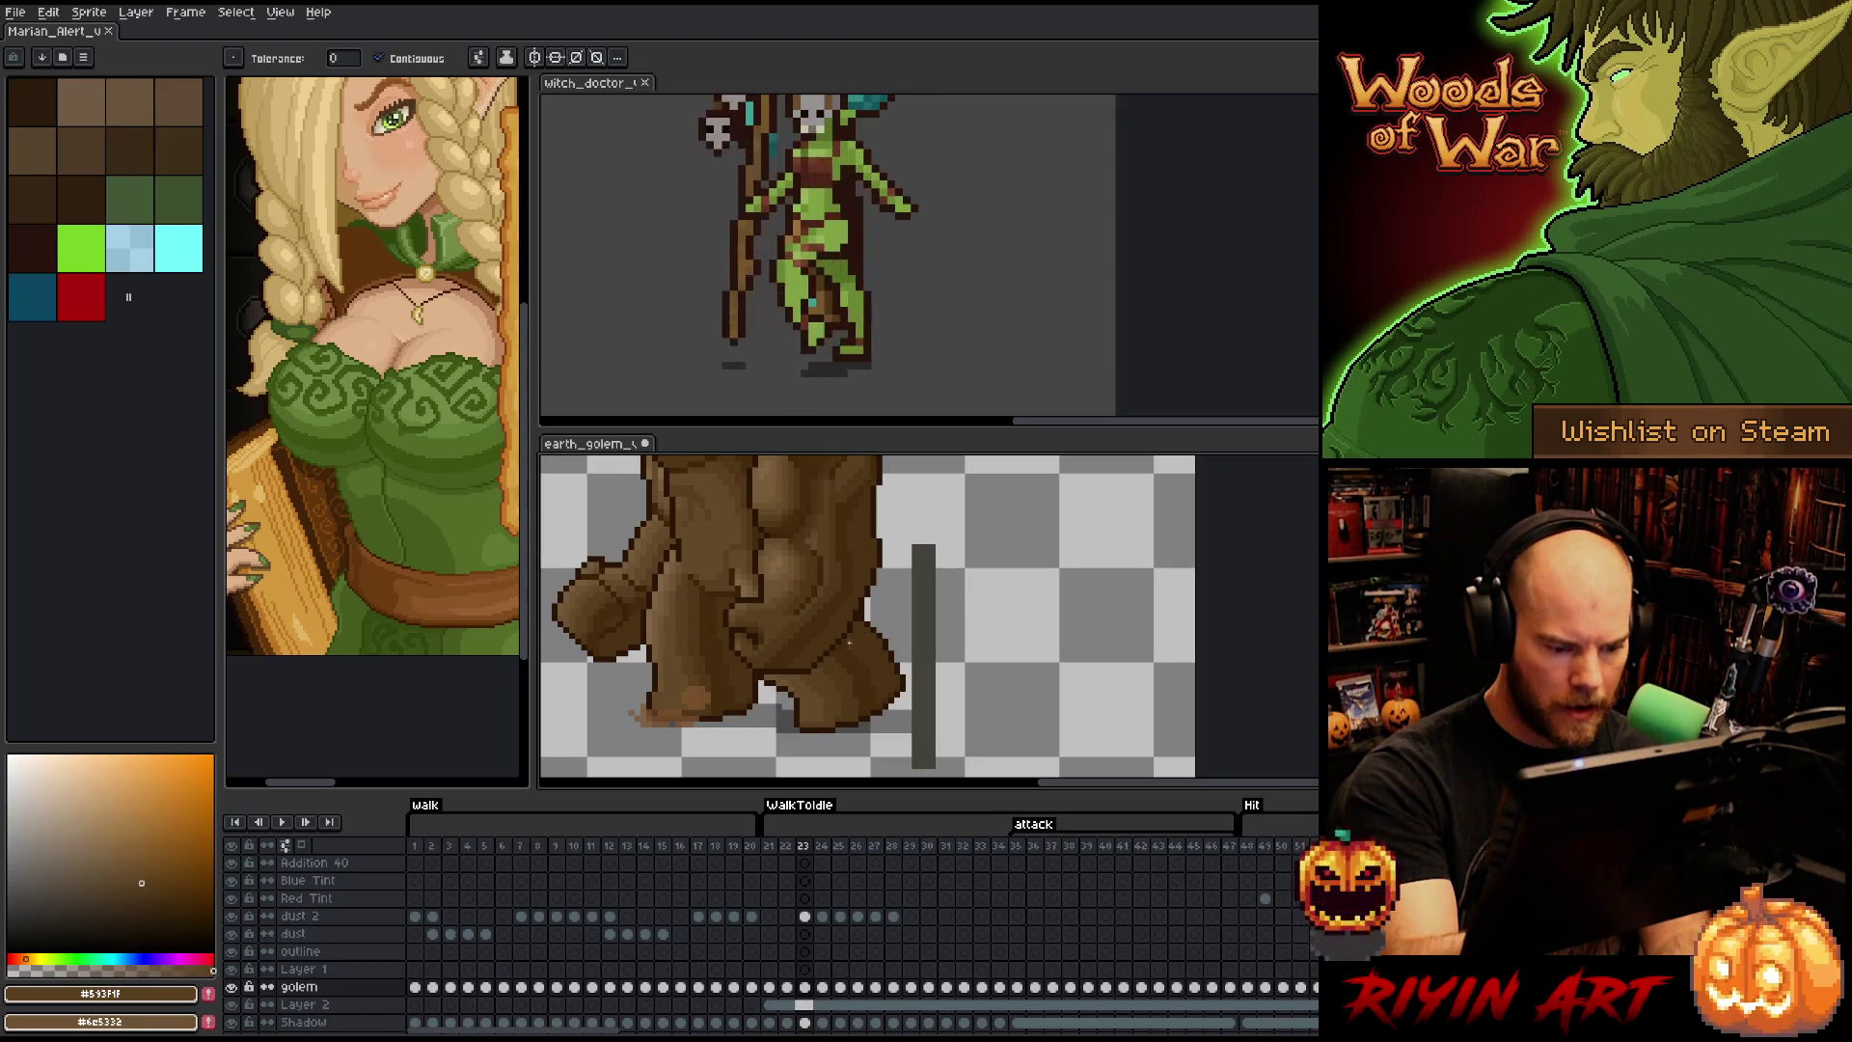
pyautogui.press('Left')
pyautogui.press('Right')
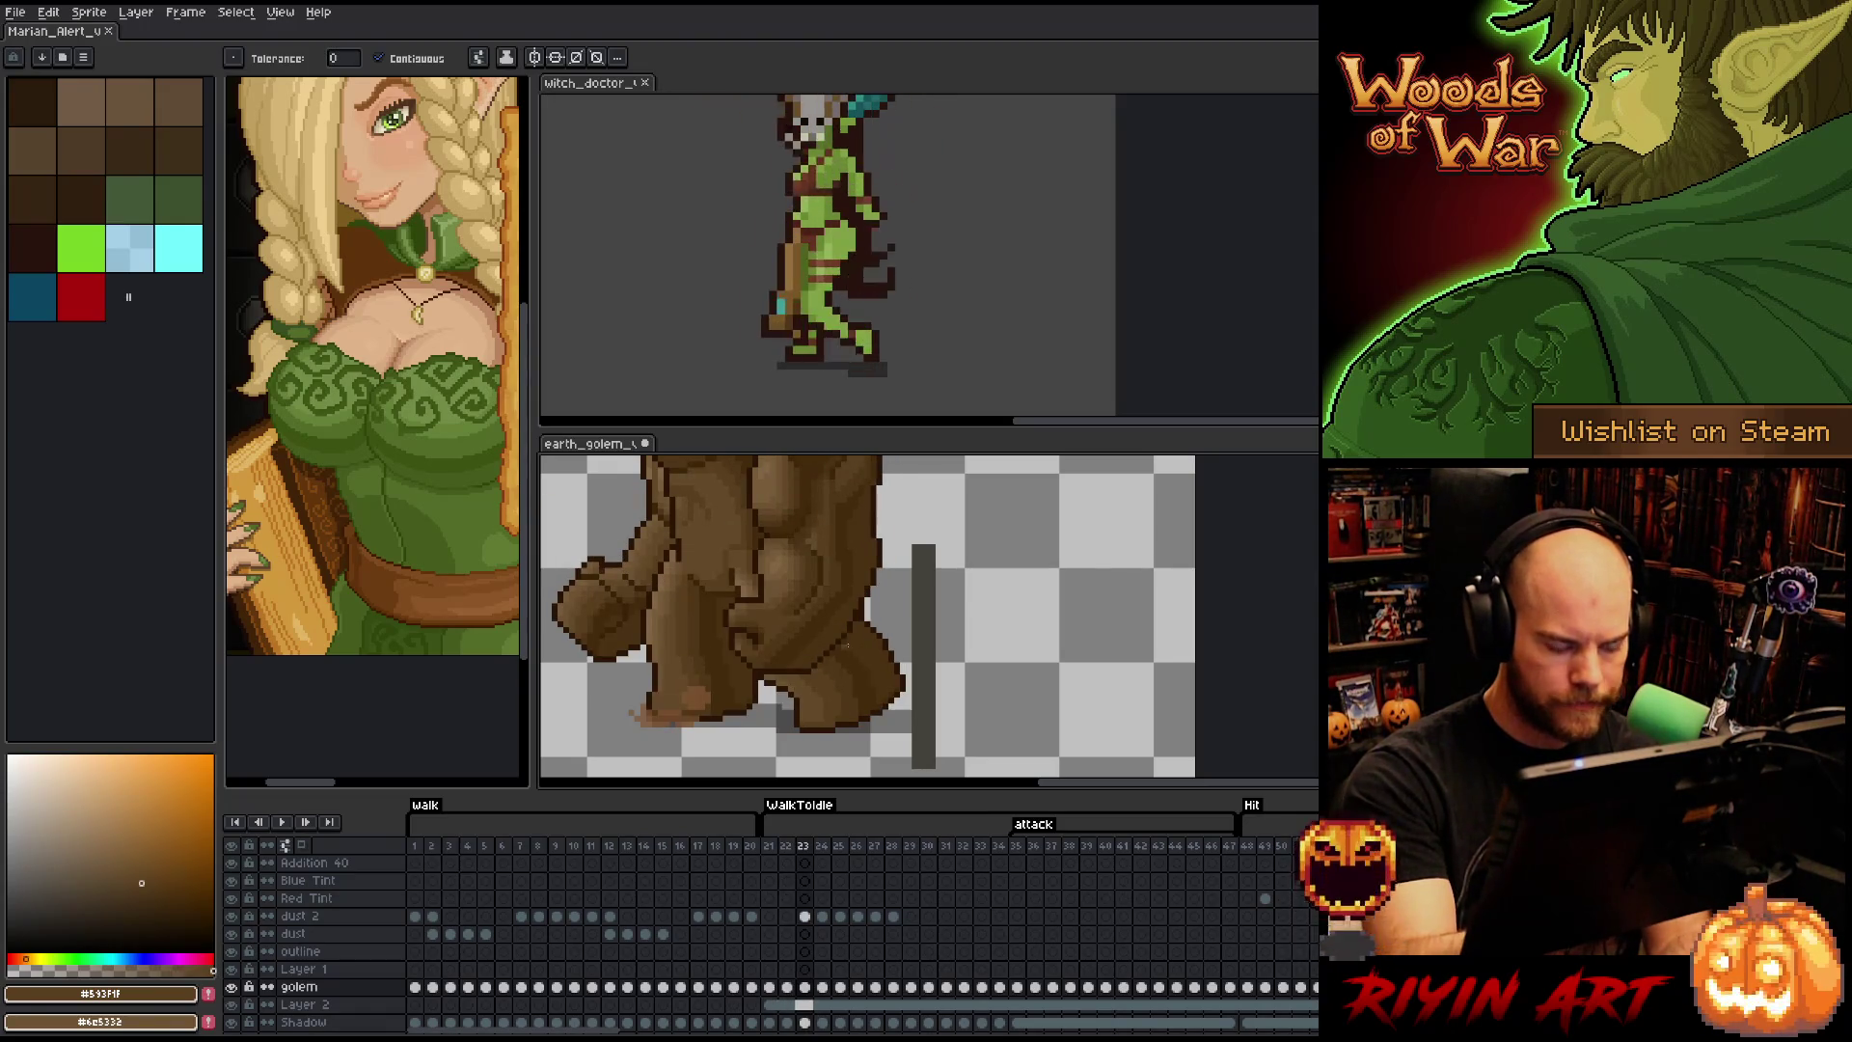
pyautogui.press('v')
pyautogui.press('Right')
pyautogui.press('Right')
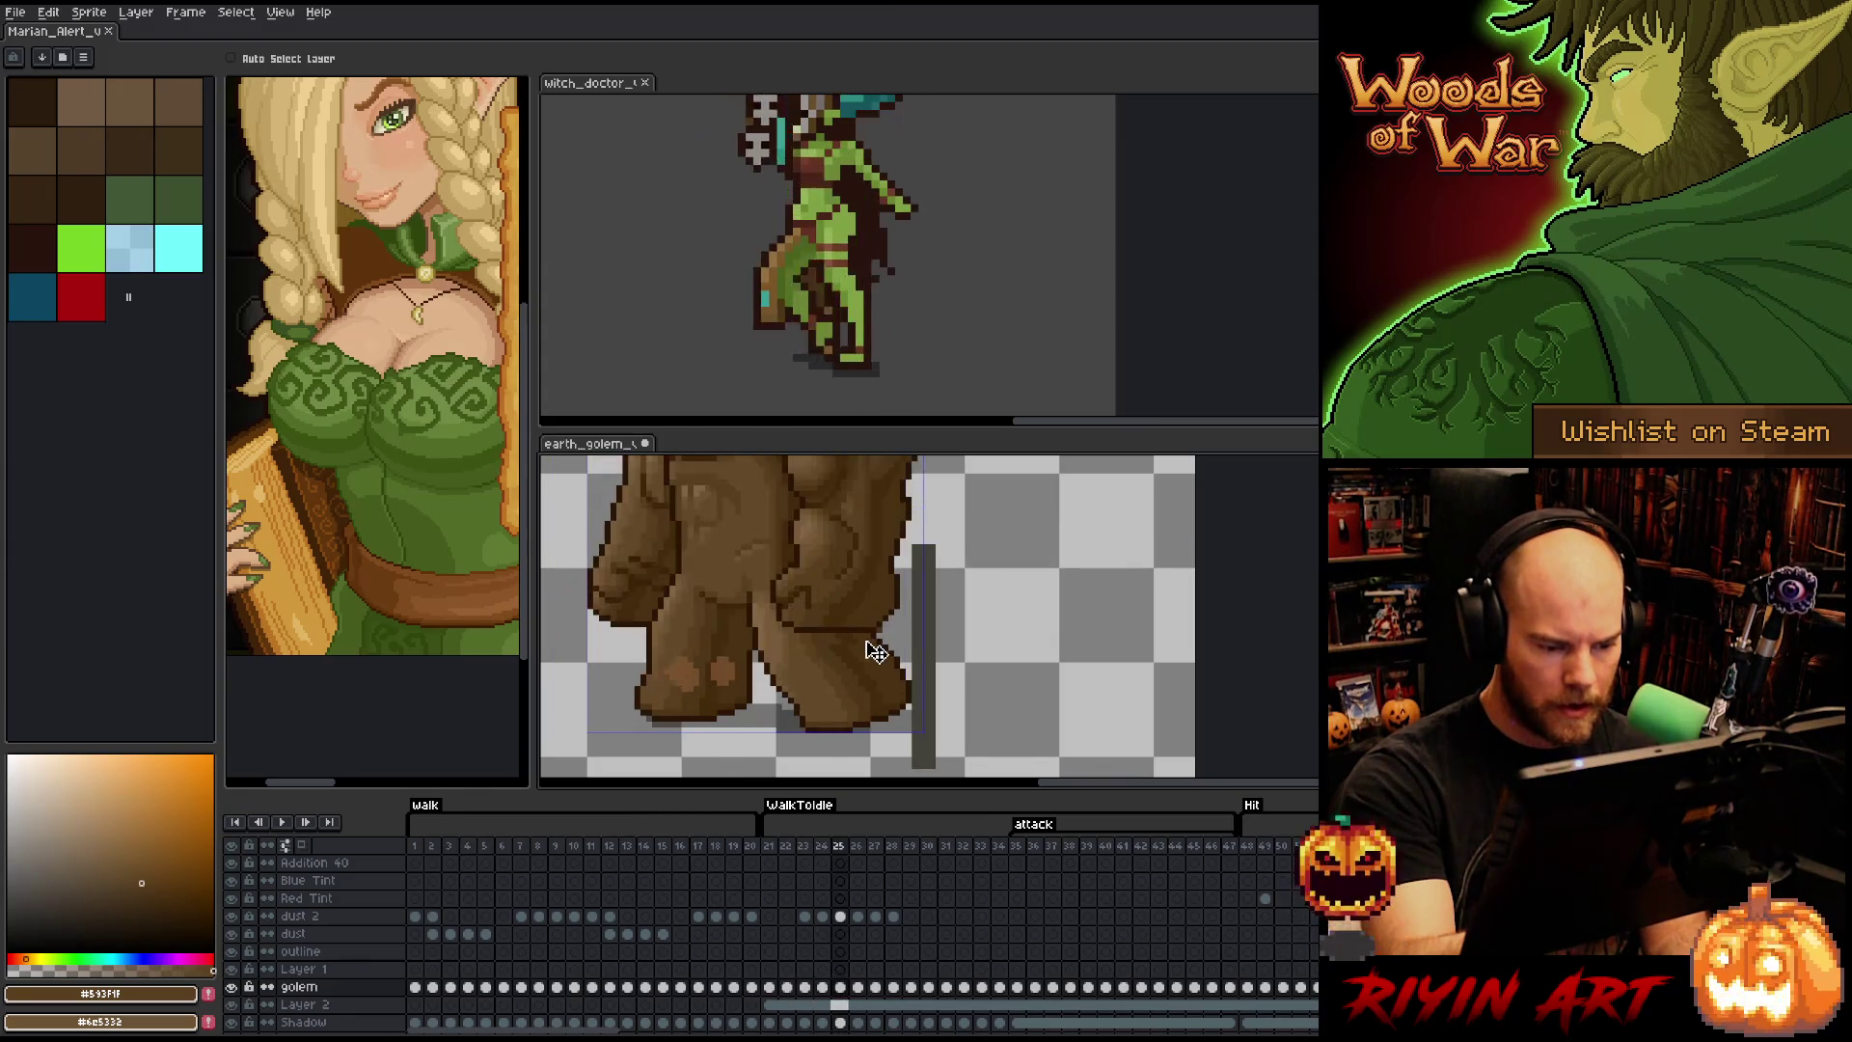
pyautogui.press('w')
pyautogui.press('Right')
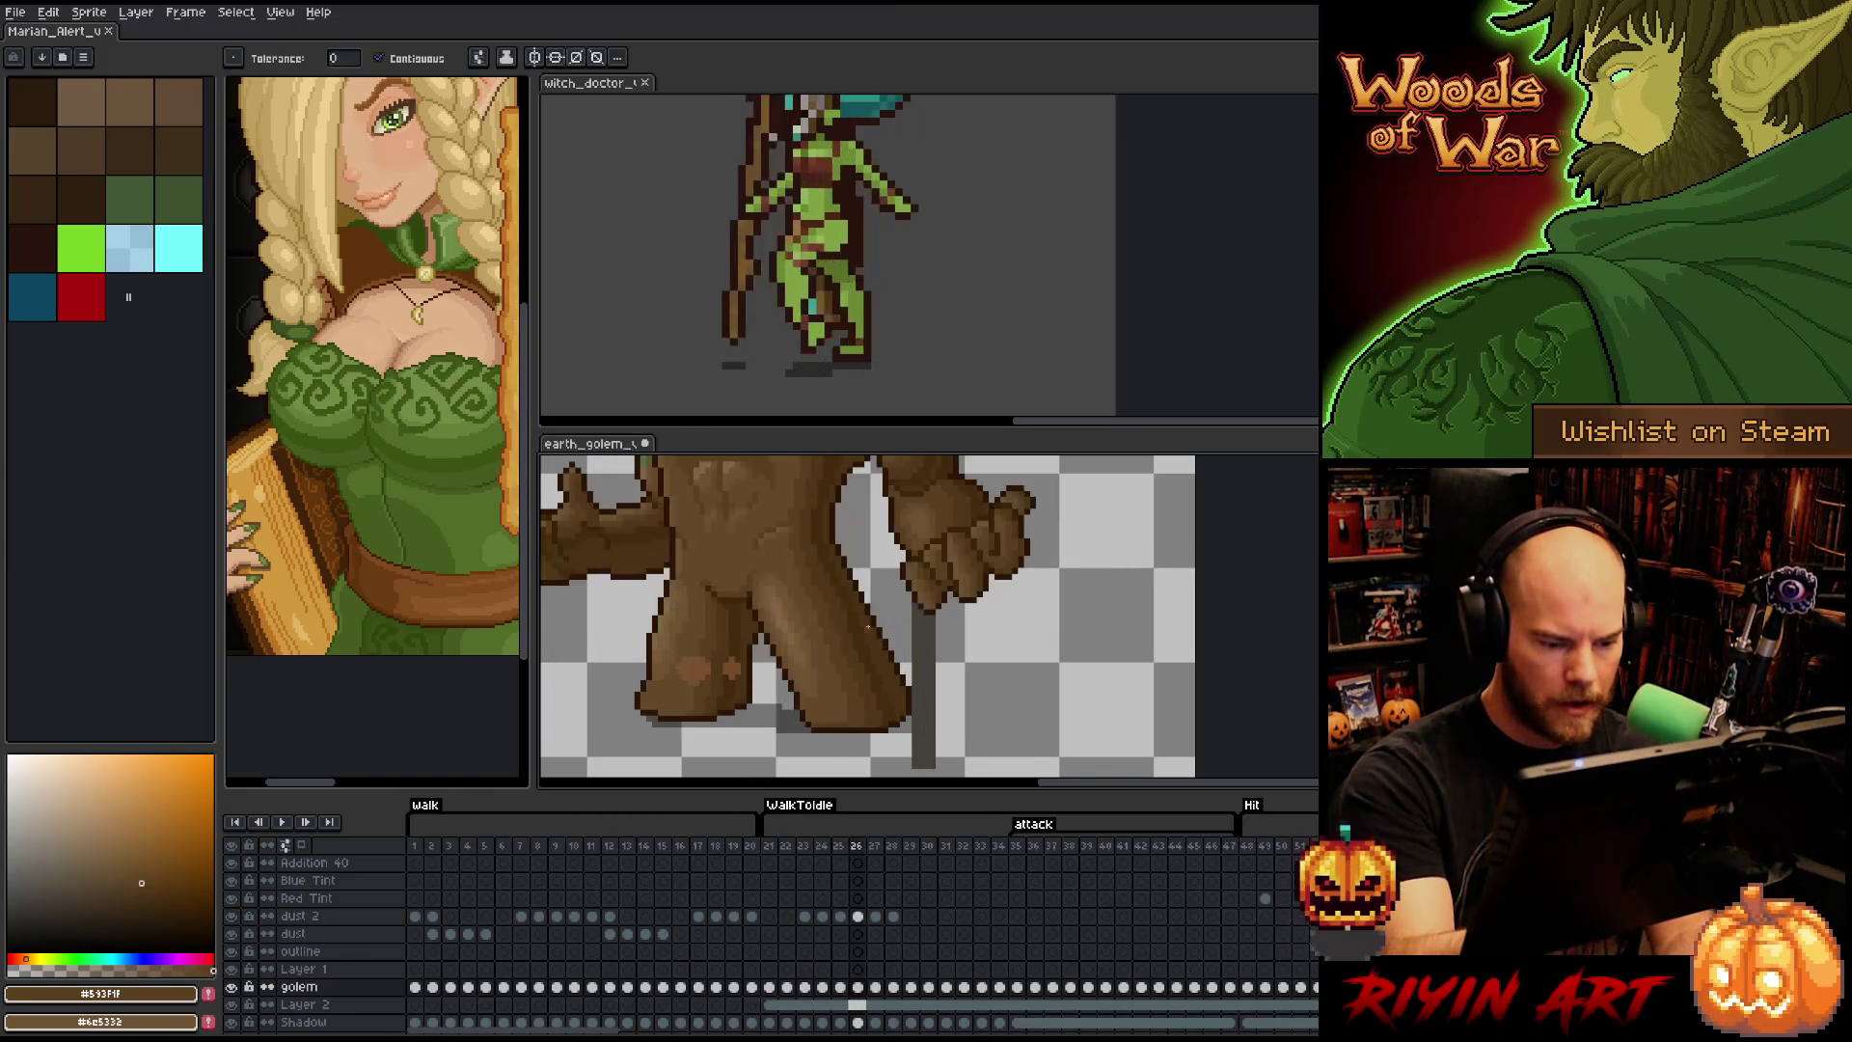
pyautogui.press('b')
pyautogui.keyDown('alt'); pyautogui.click(869, 721); pyautogui.keyUp('alt')
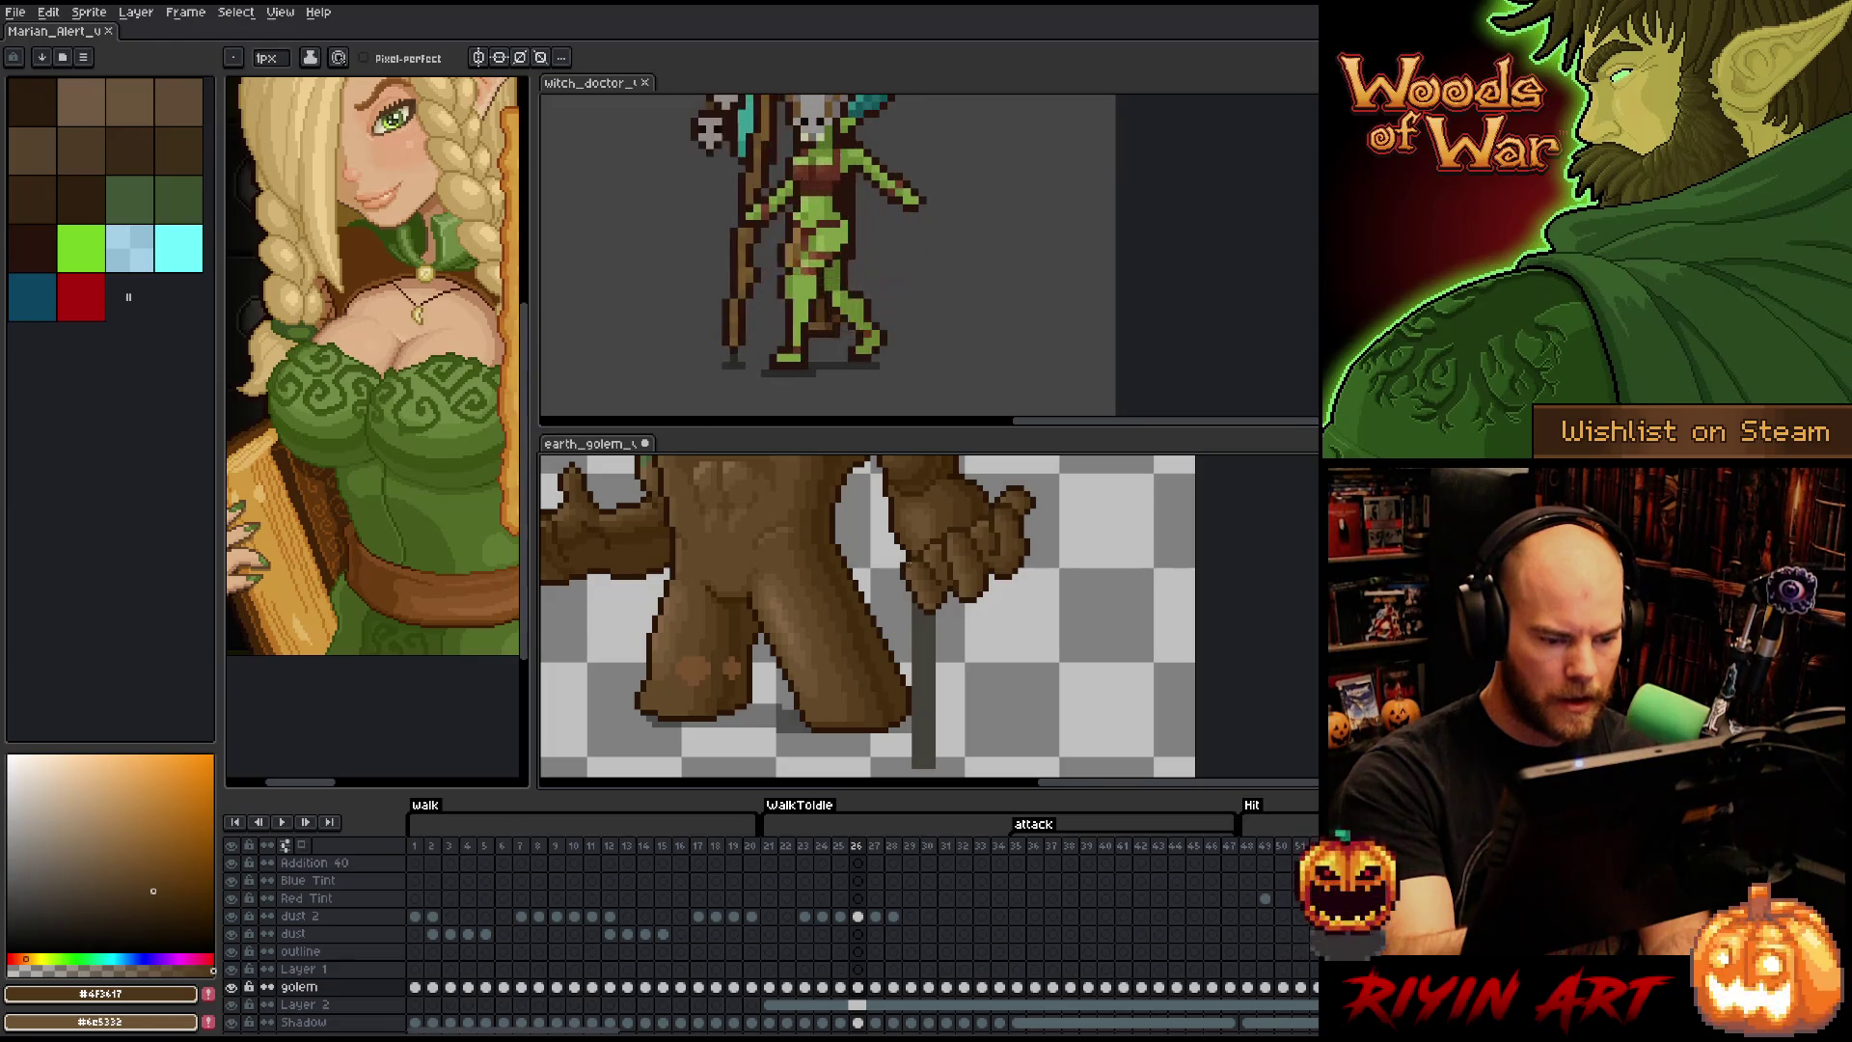
# - Compare frames 25–27 and sample lighter, mid and dark browns from the golem's leg
pyautogui.press('Left')
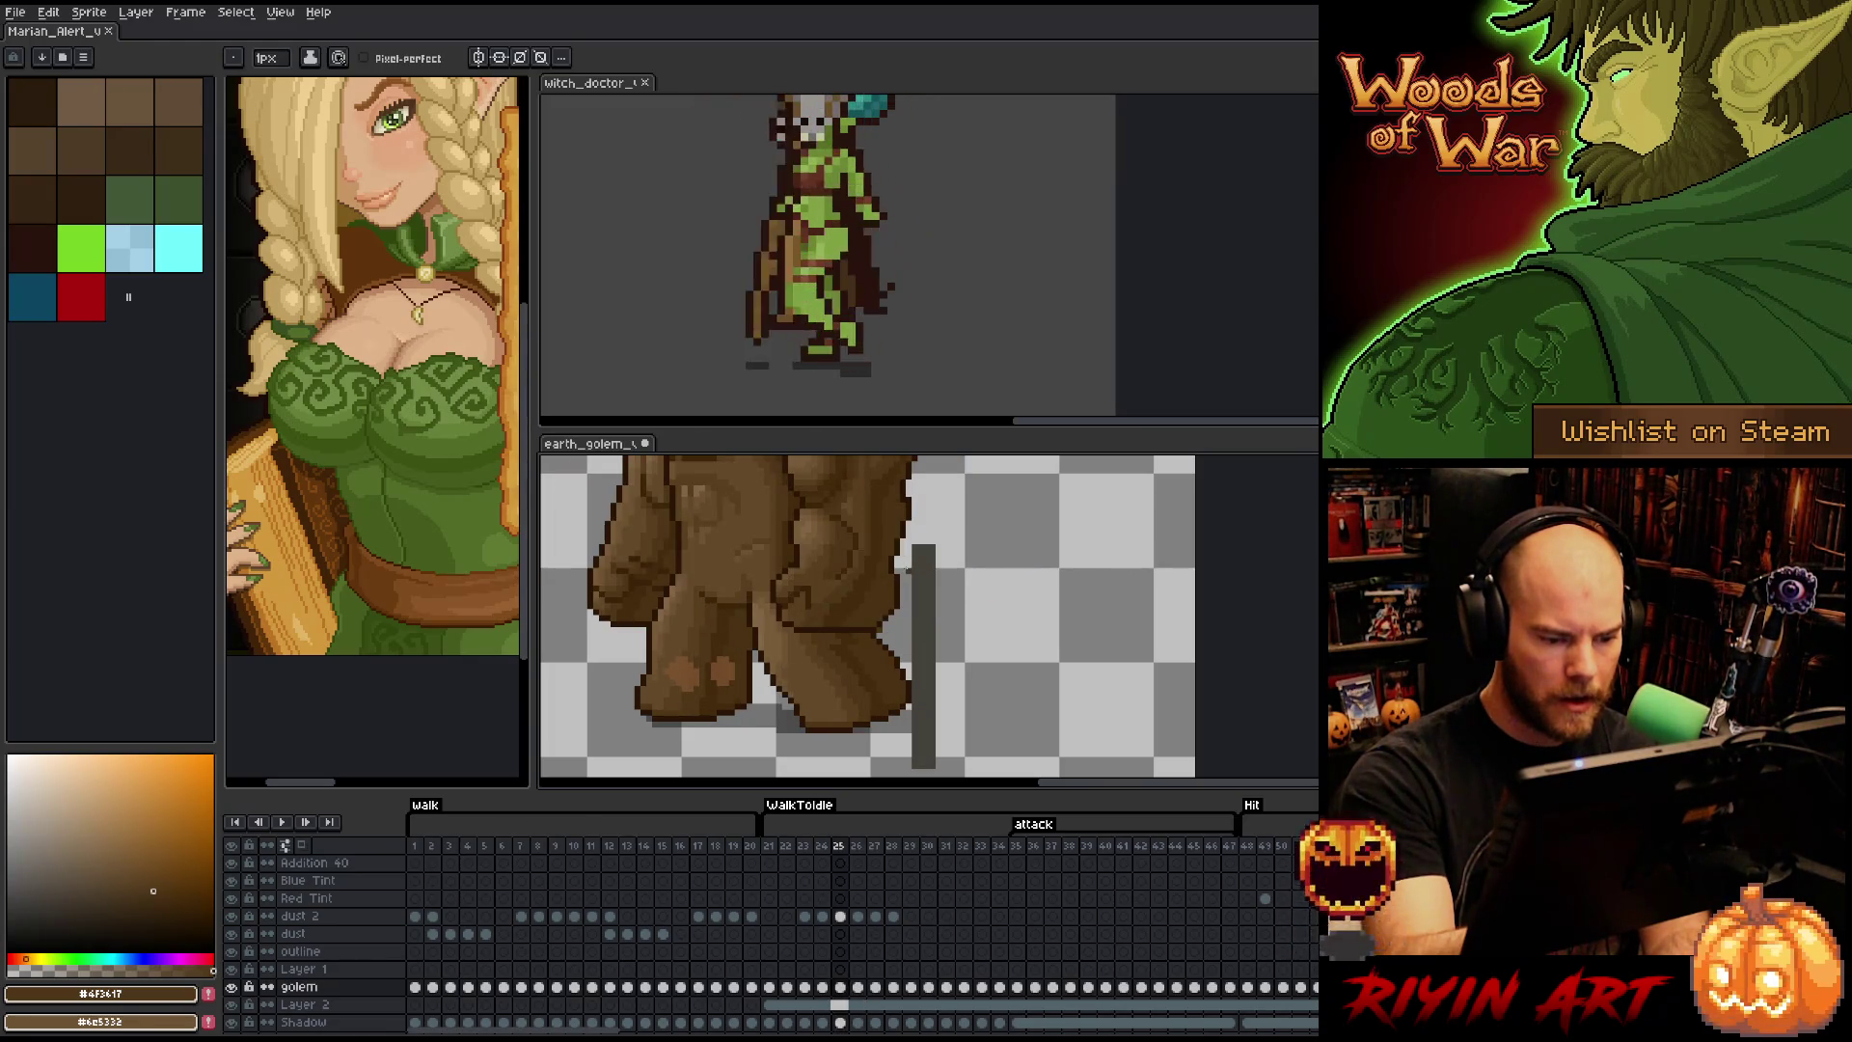
pyautogui.press('Right')
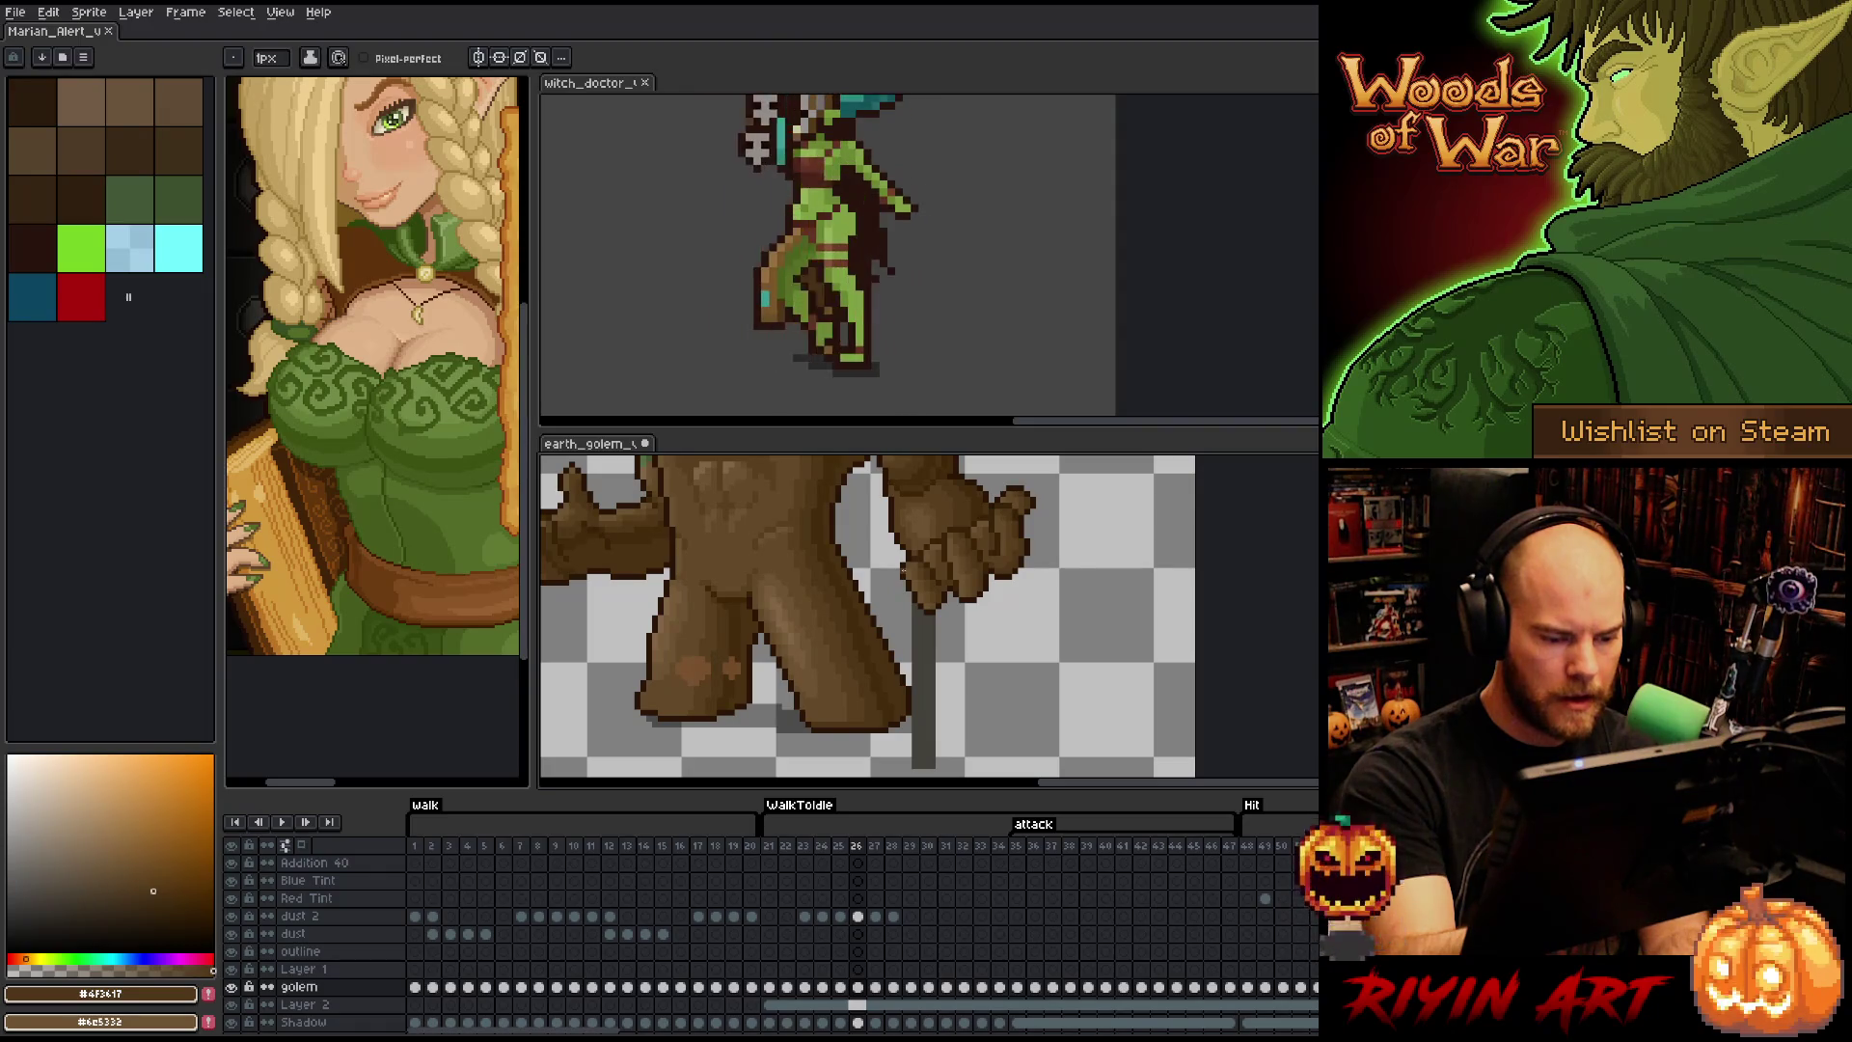
pyautogui.press('Right')
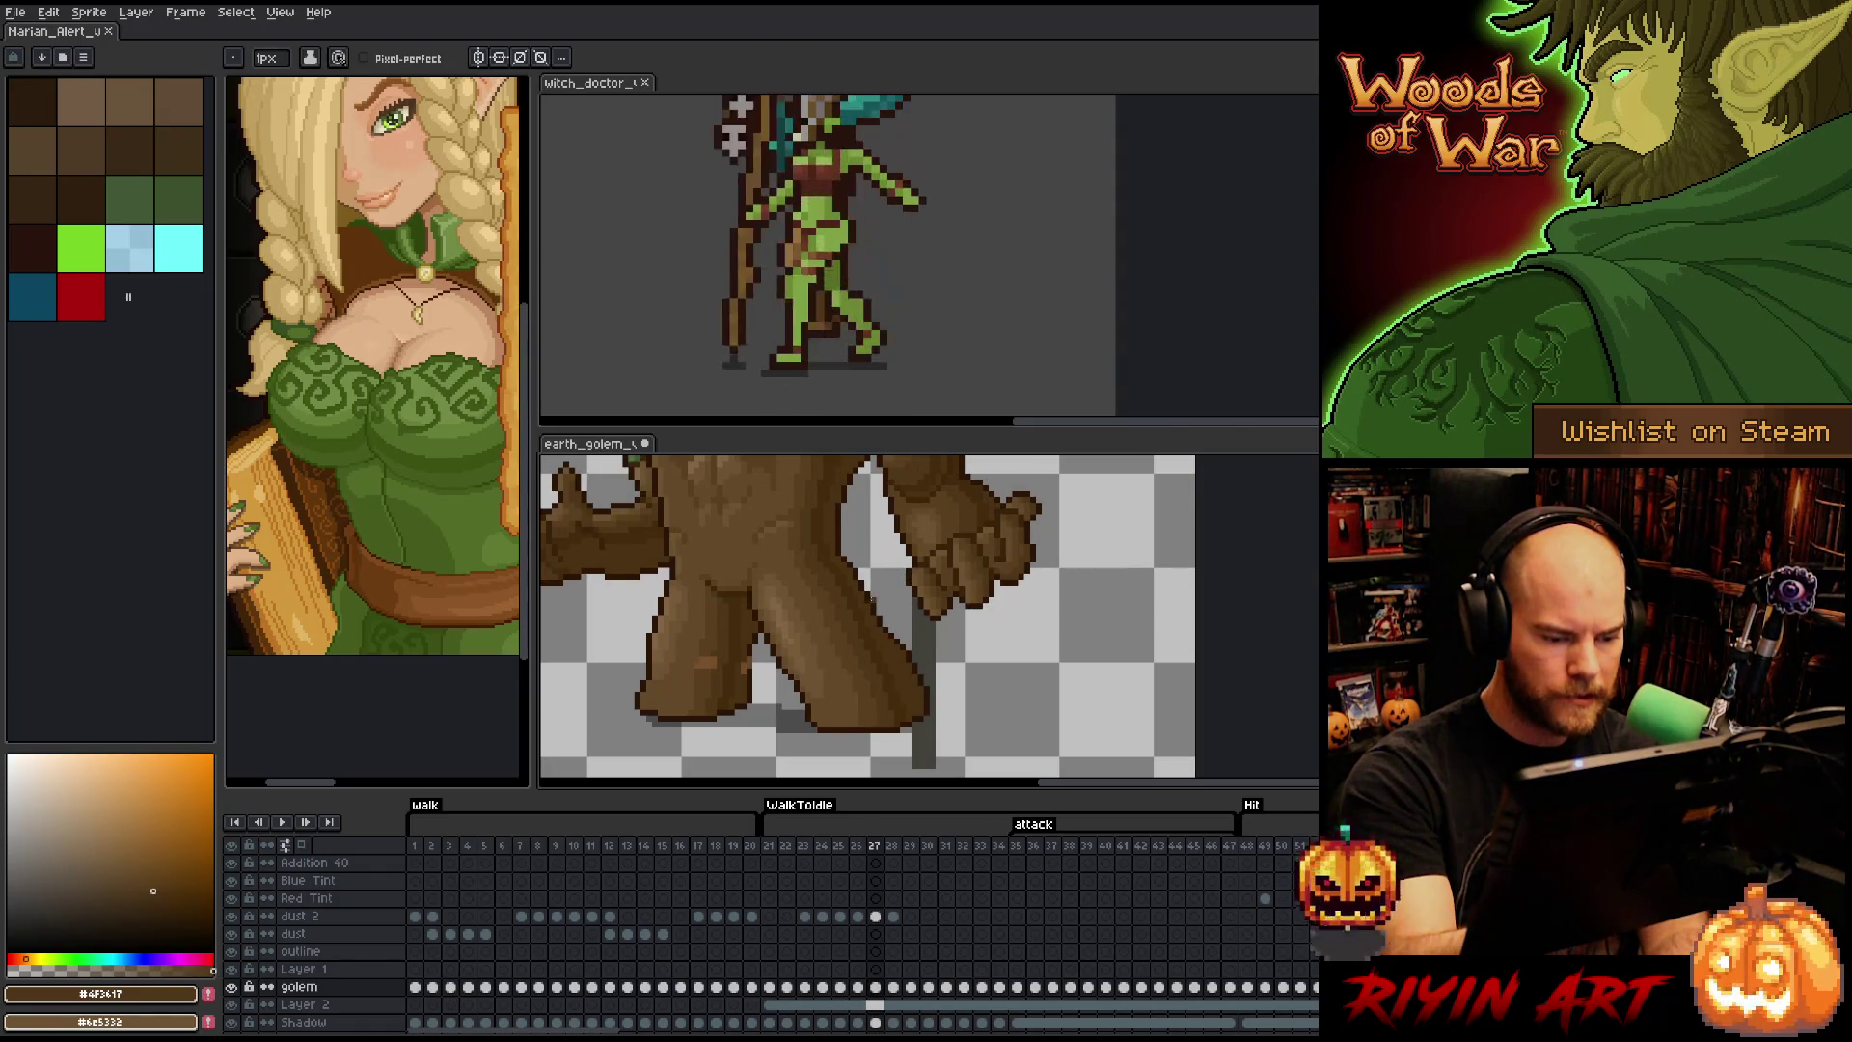
pyautogui.press('Left')
pyautogui.keyDown('alt'); pyautogui.click(844, 724); pyautogui.keyUp('alt')
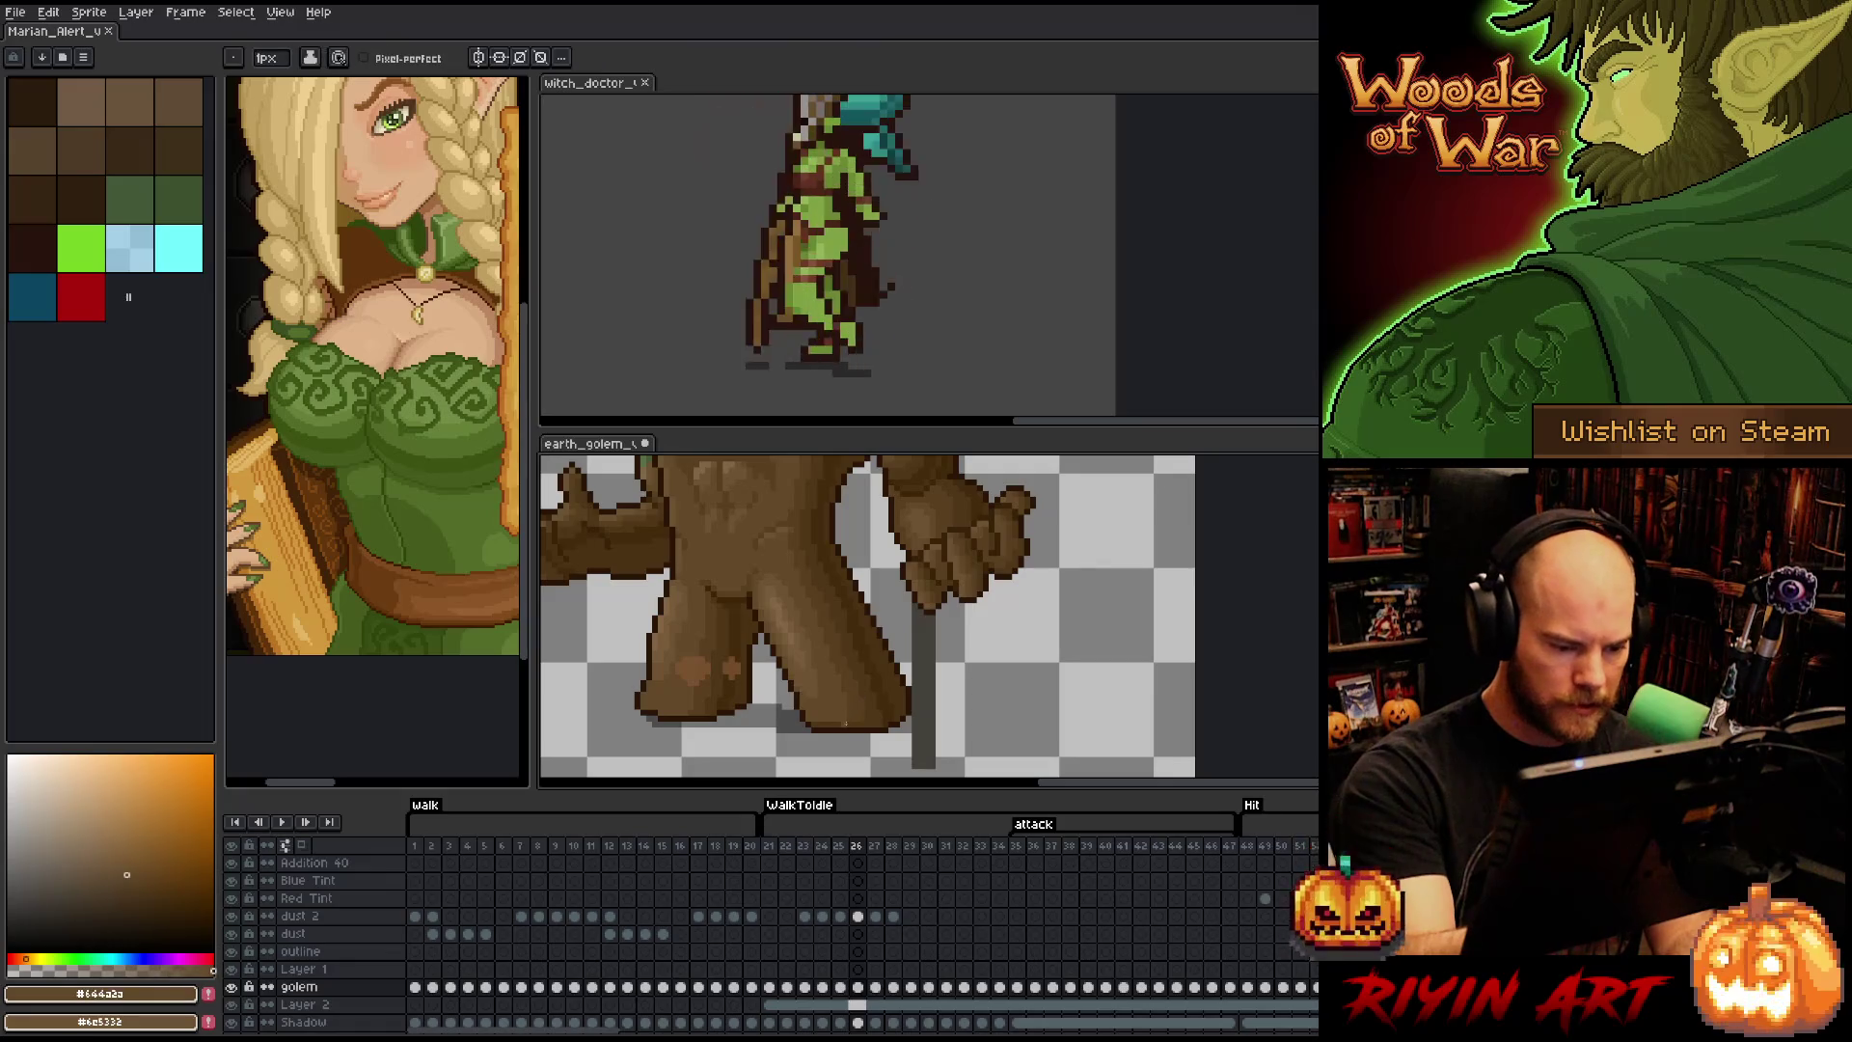
pyautogui.keyDown('alt'); pyautogui.click(843, 723); pyautogui.keyUp('alt')
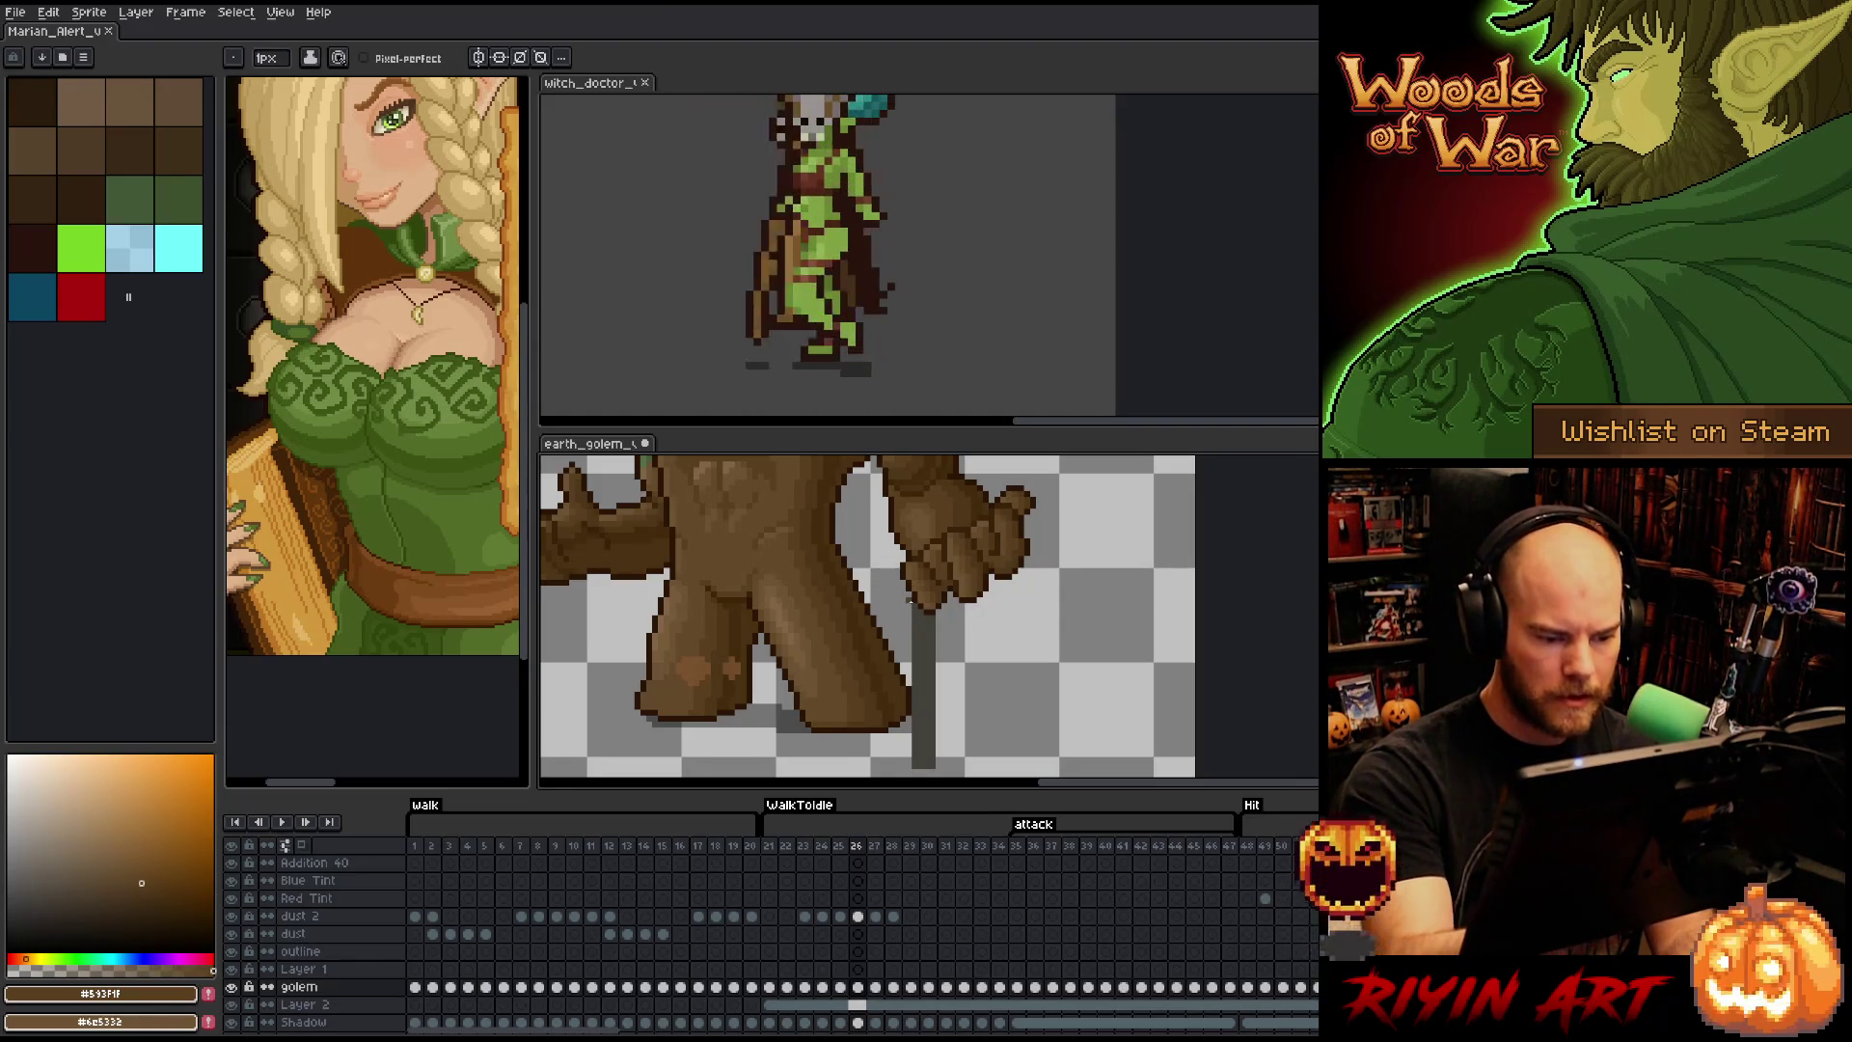
pyautogui.scroll(-1, 996, 611)
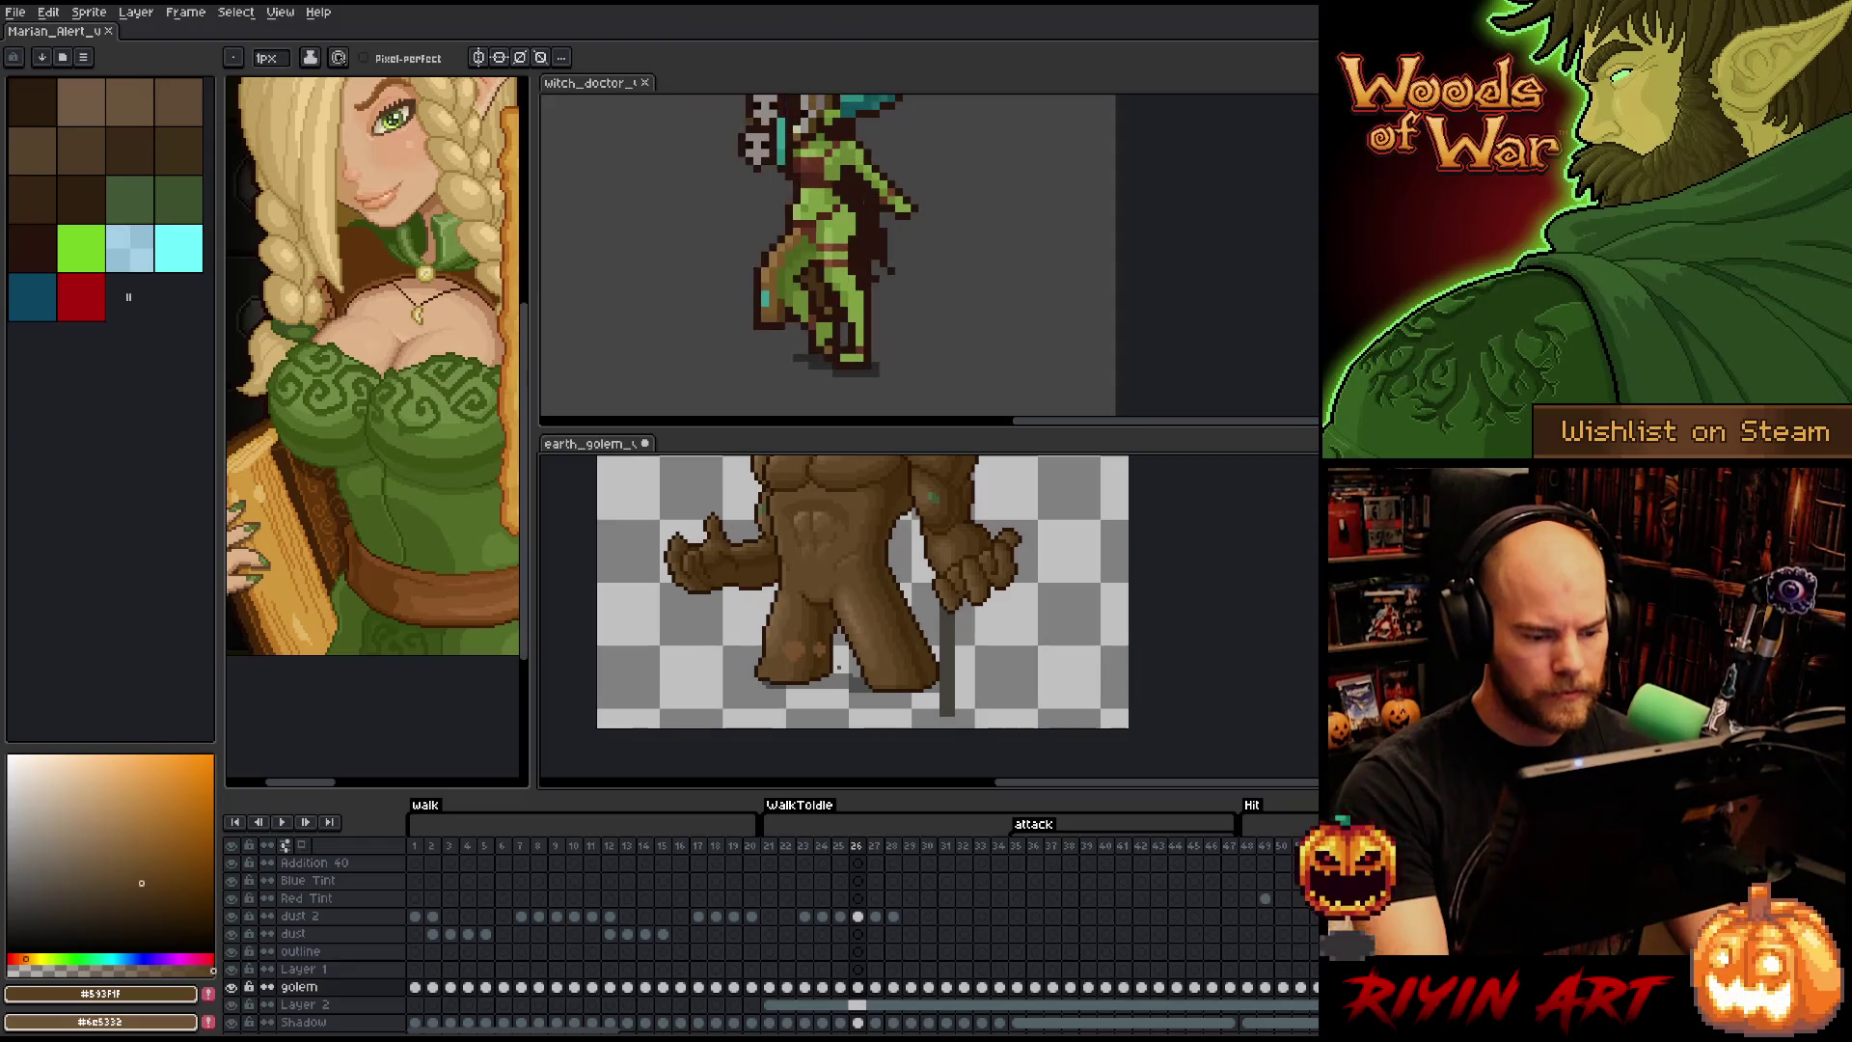
pyautogui.scroll(4, 935, 714)
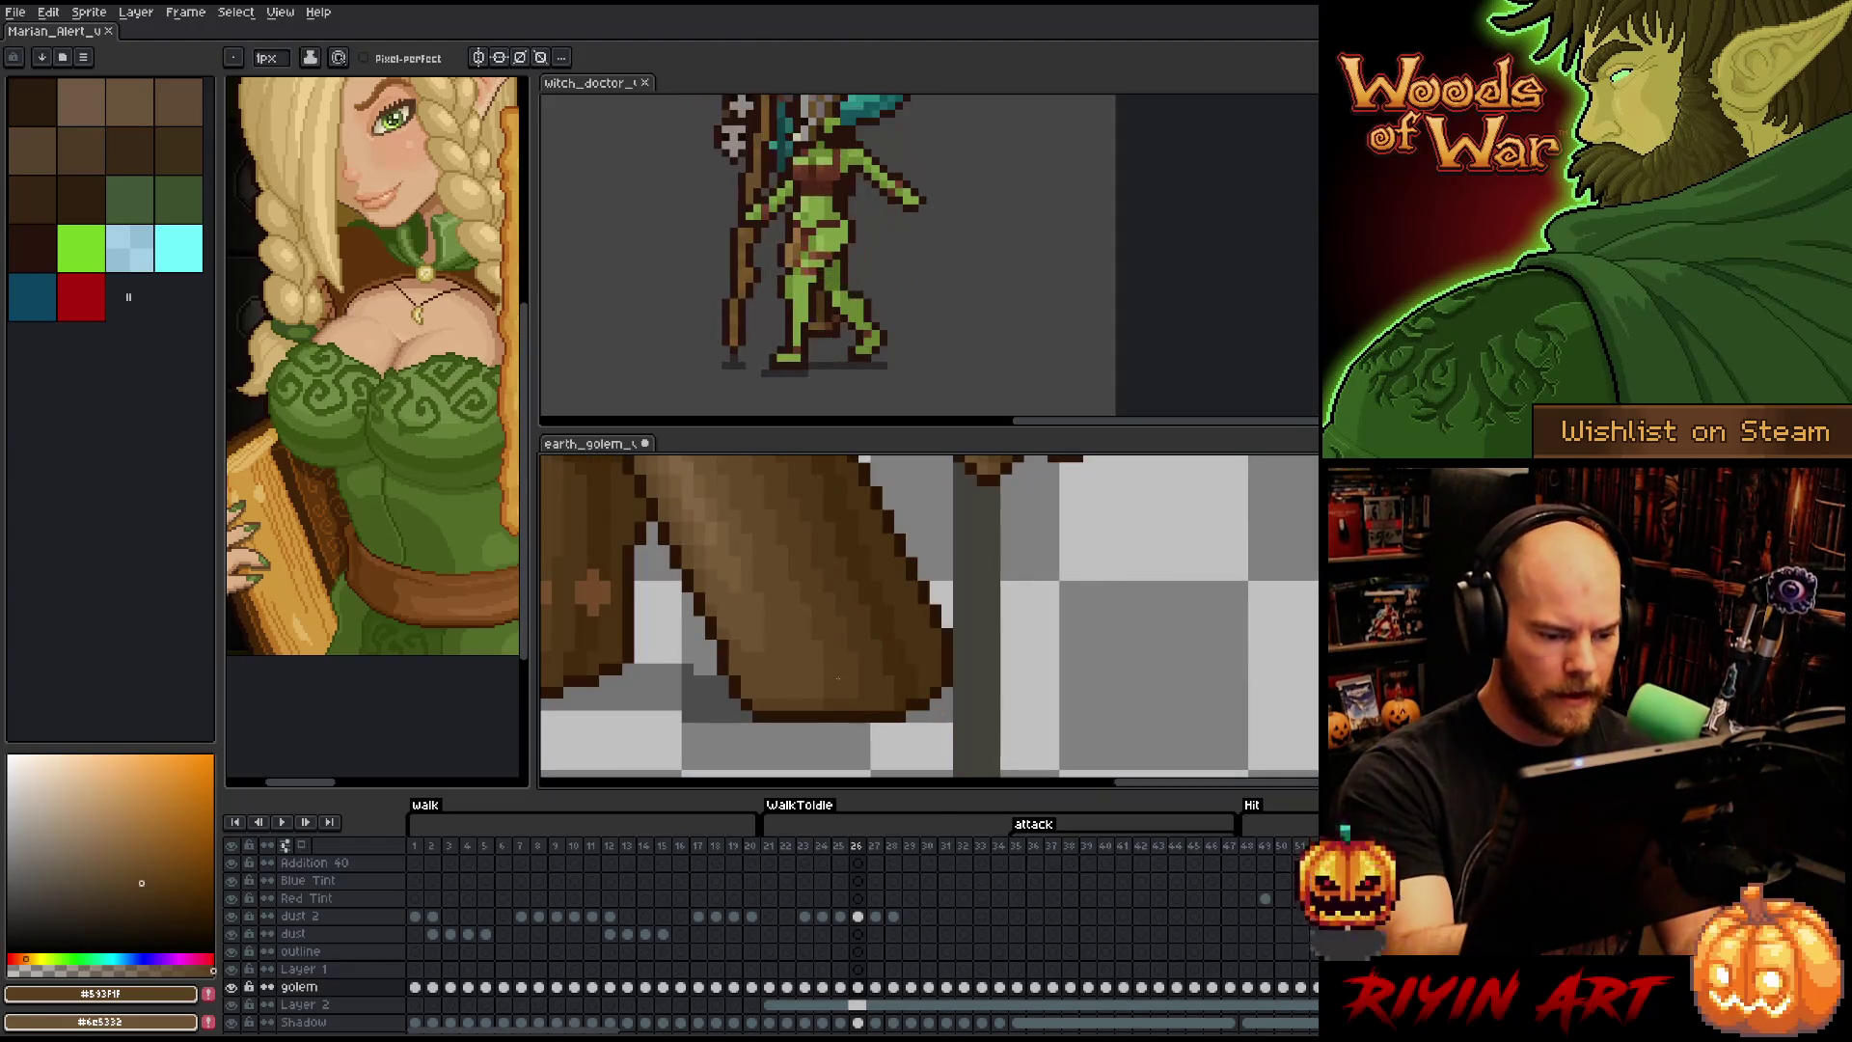
pyautogui.keyDown('alt'); pyautogui.click(851, 703); pyautogui.keyUp('alt')
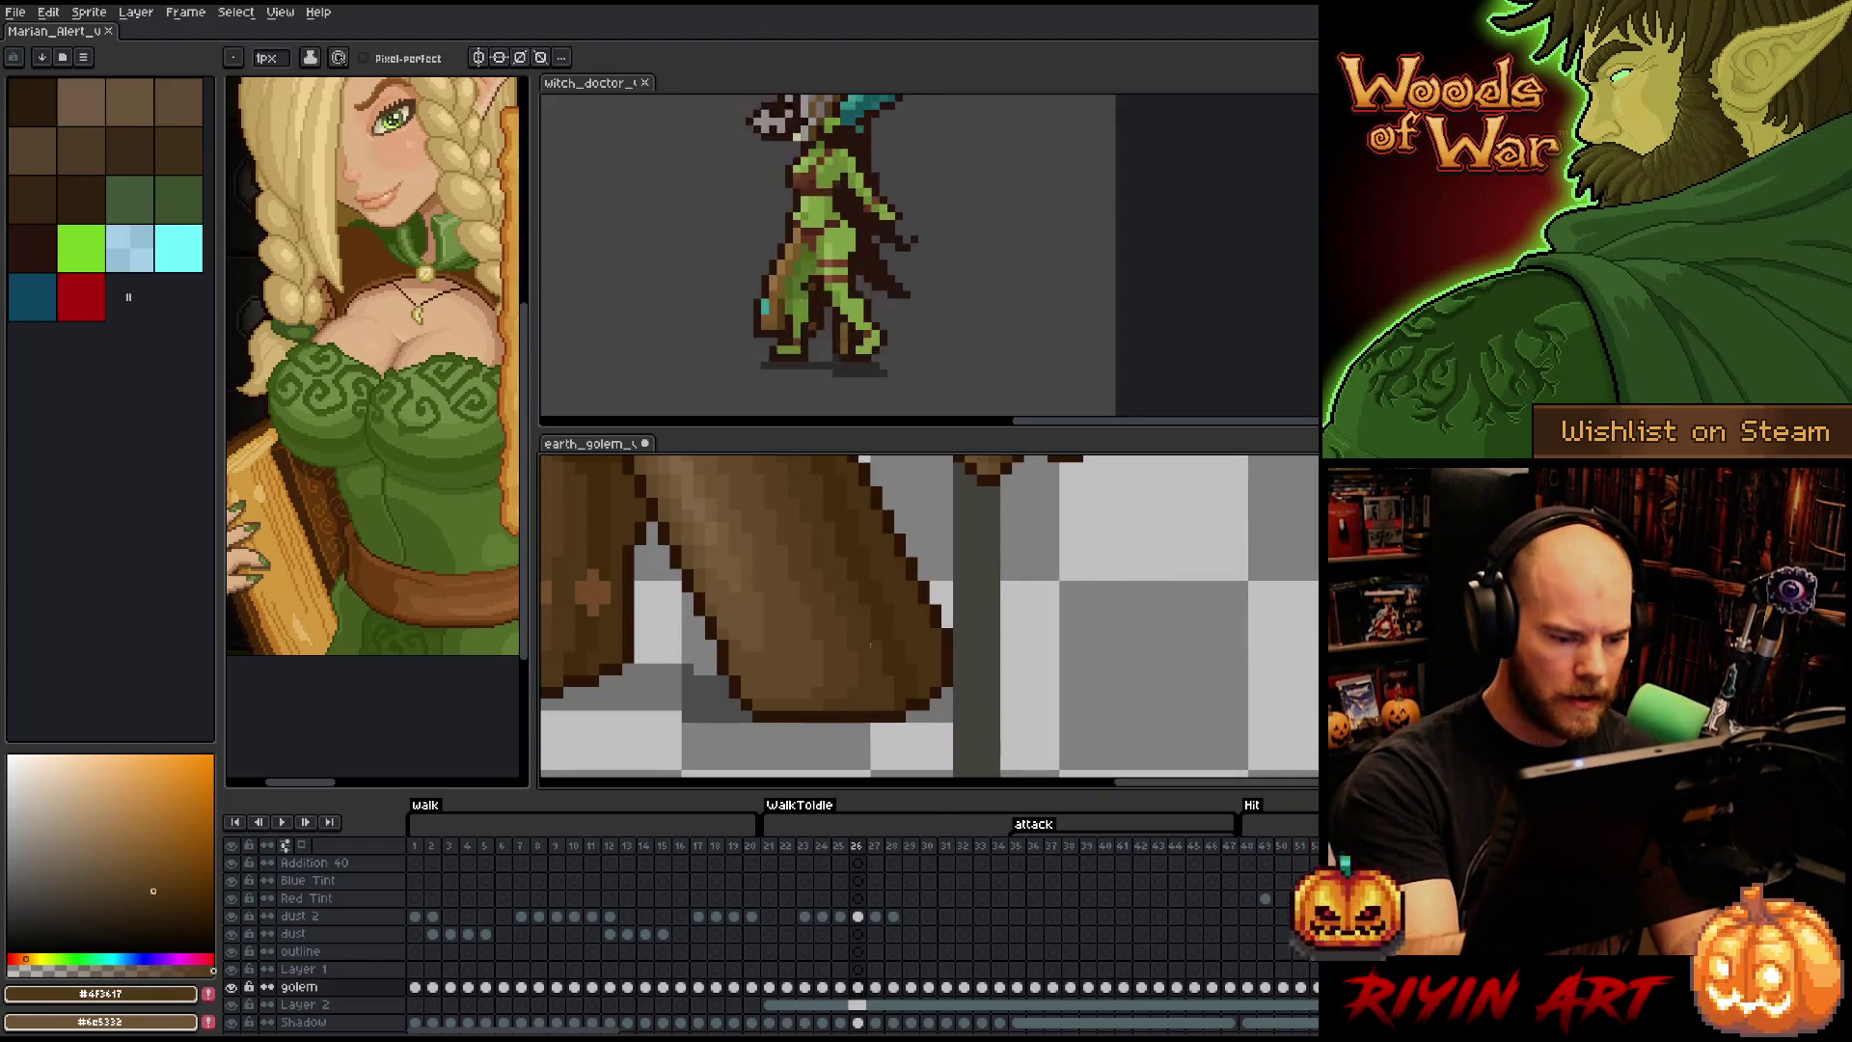
pyautogui.scroll(-4, 963, 605)
pyautogui.moveTo(963, 605); pyautogui.dragTo(957, 631)
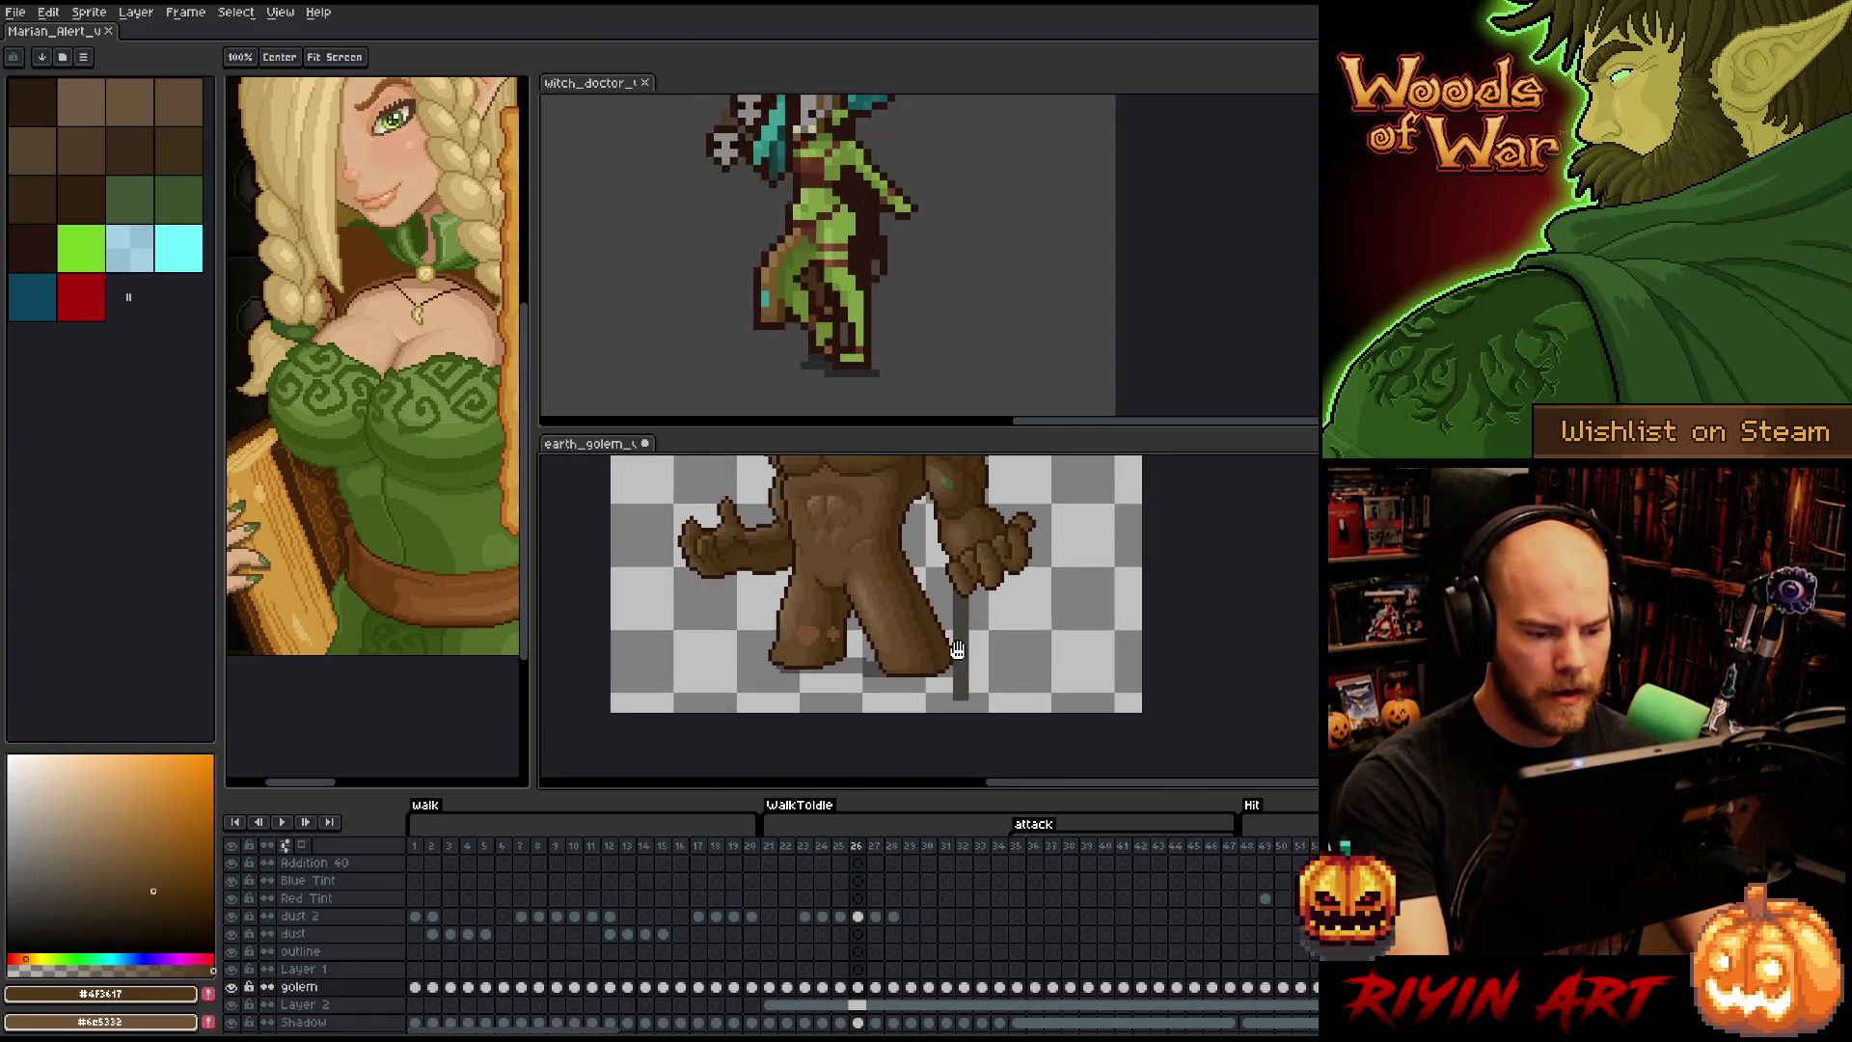
# - Save the file, then pencil a #593F1F pixel onto the golem's foot on frame 25
pyautogui.hotkey('ctrl', 's')
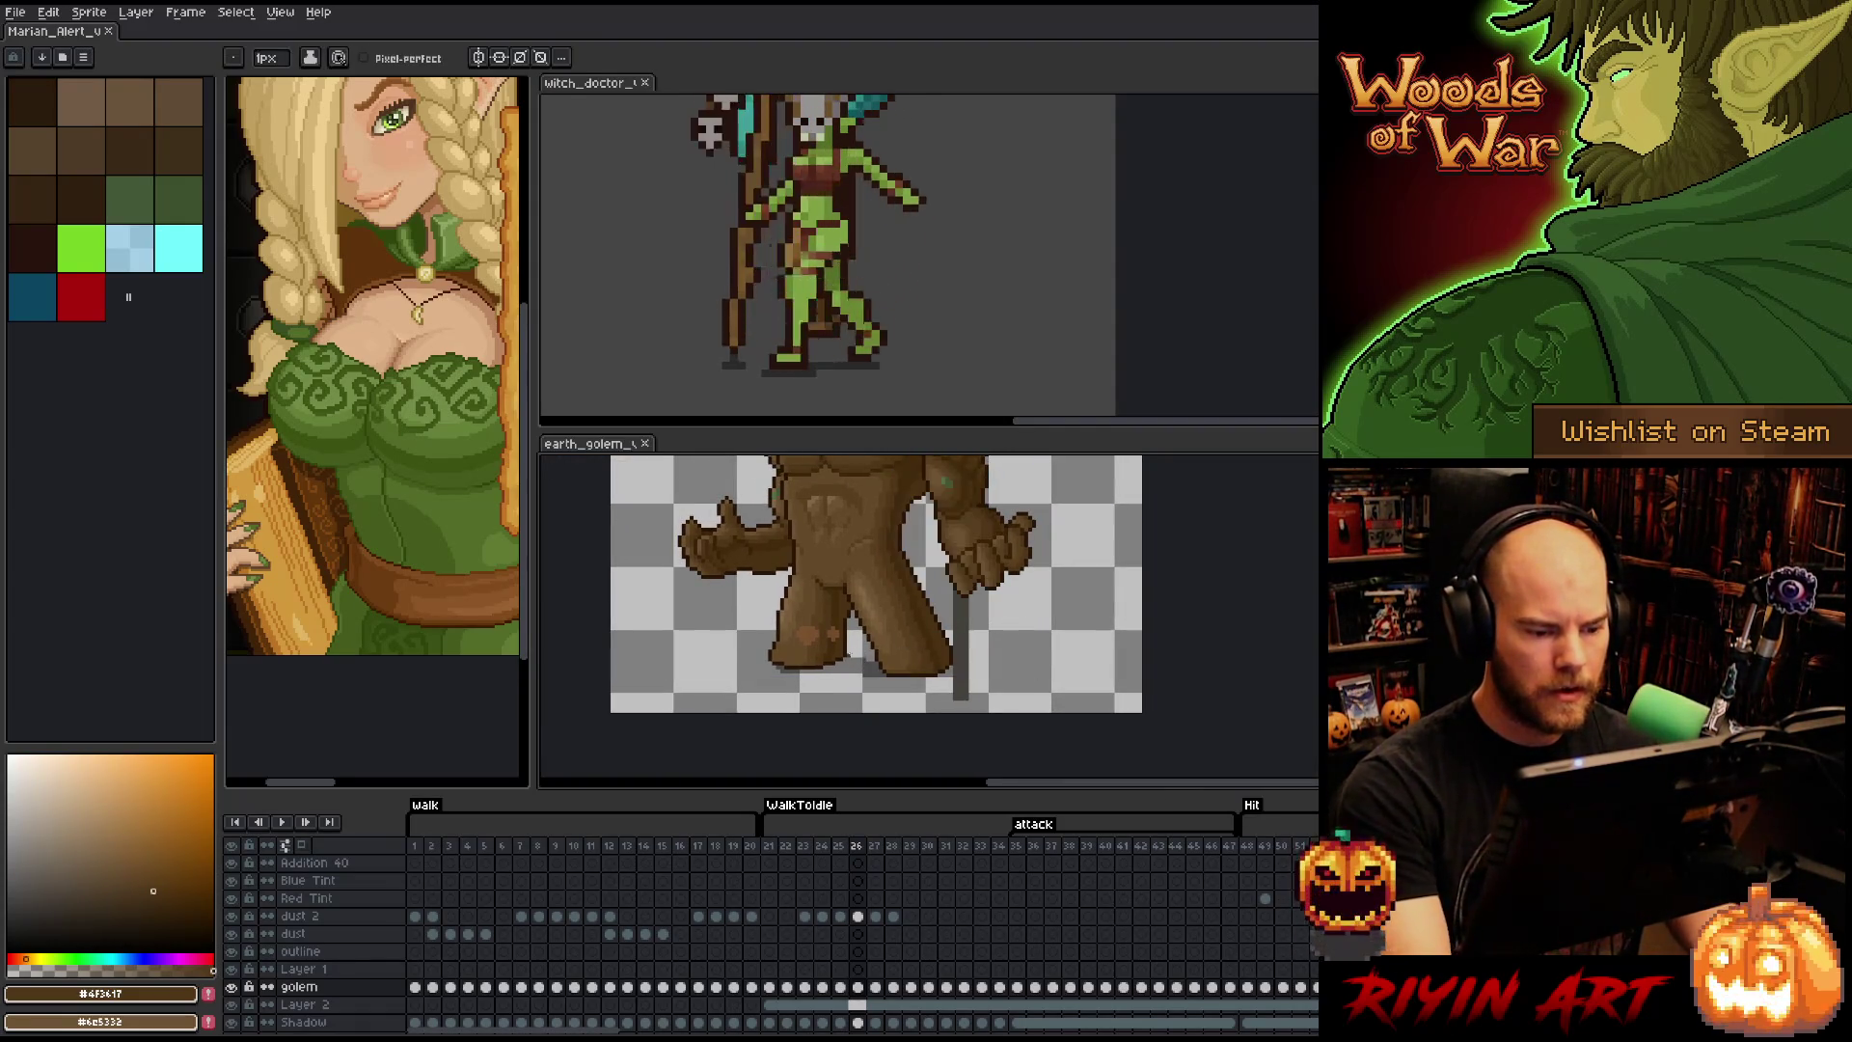
pyautogui.press('Left')
pyautogui.press('Right')
pyautogui.press('Left')
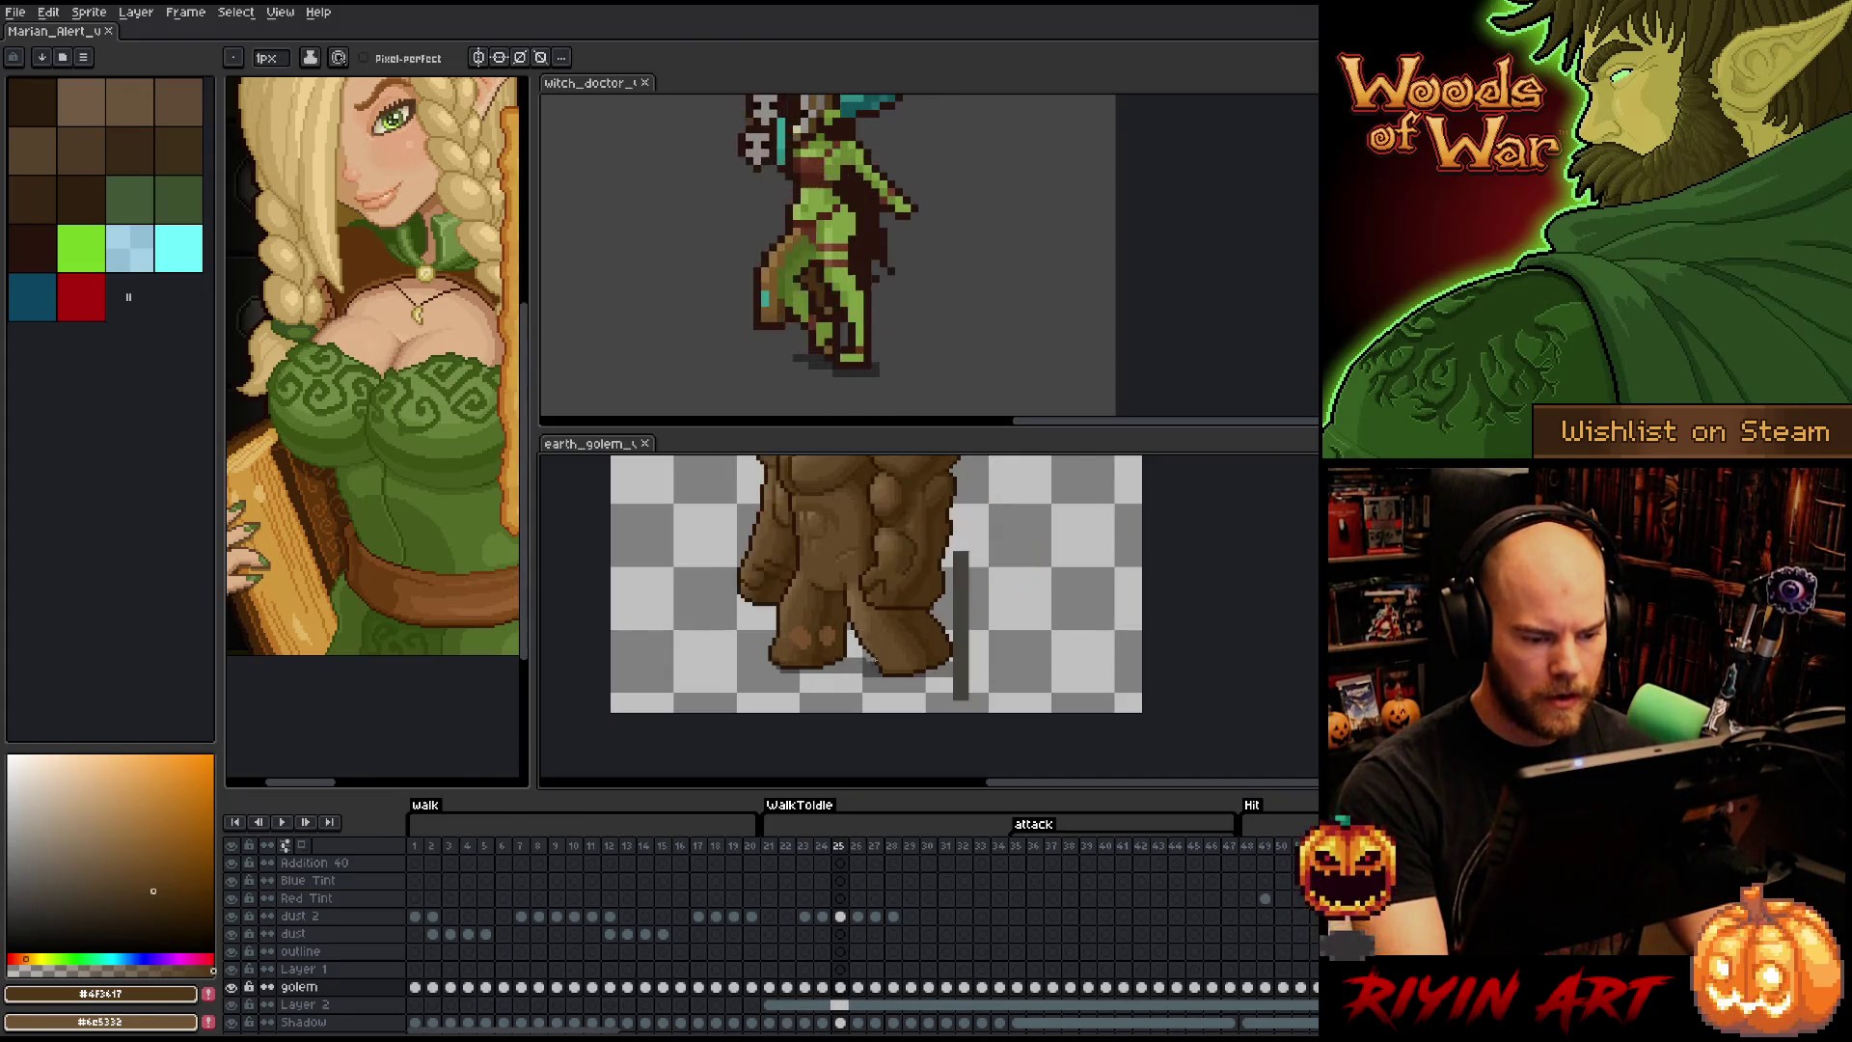
pyautogui.scroll(3, 877, 657)
pyautogui.keyDown('alt'); pyautogui.click(1027, 670); pyautogui.keyUp('alt')
pyautogui.click(987, 687)
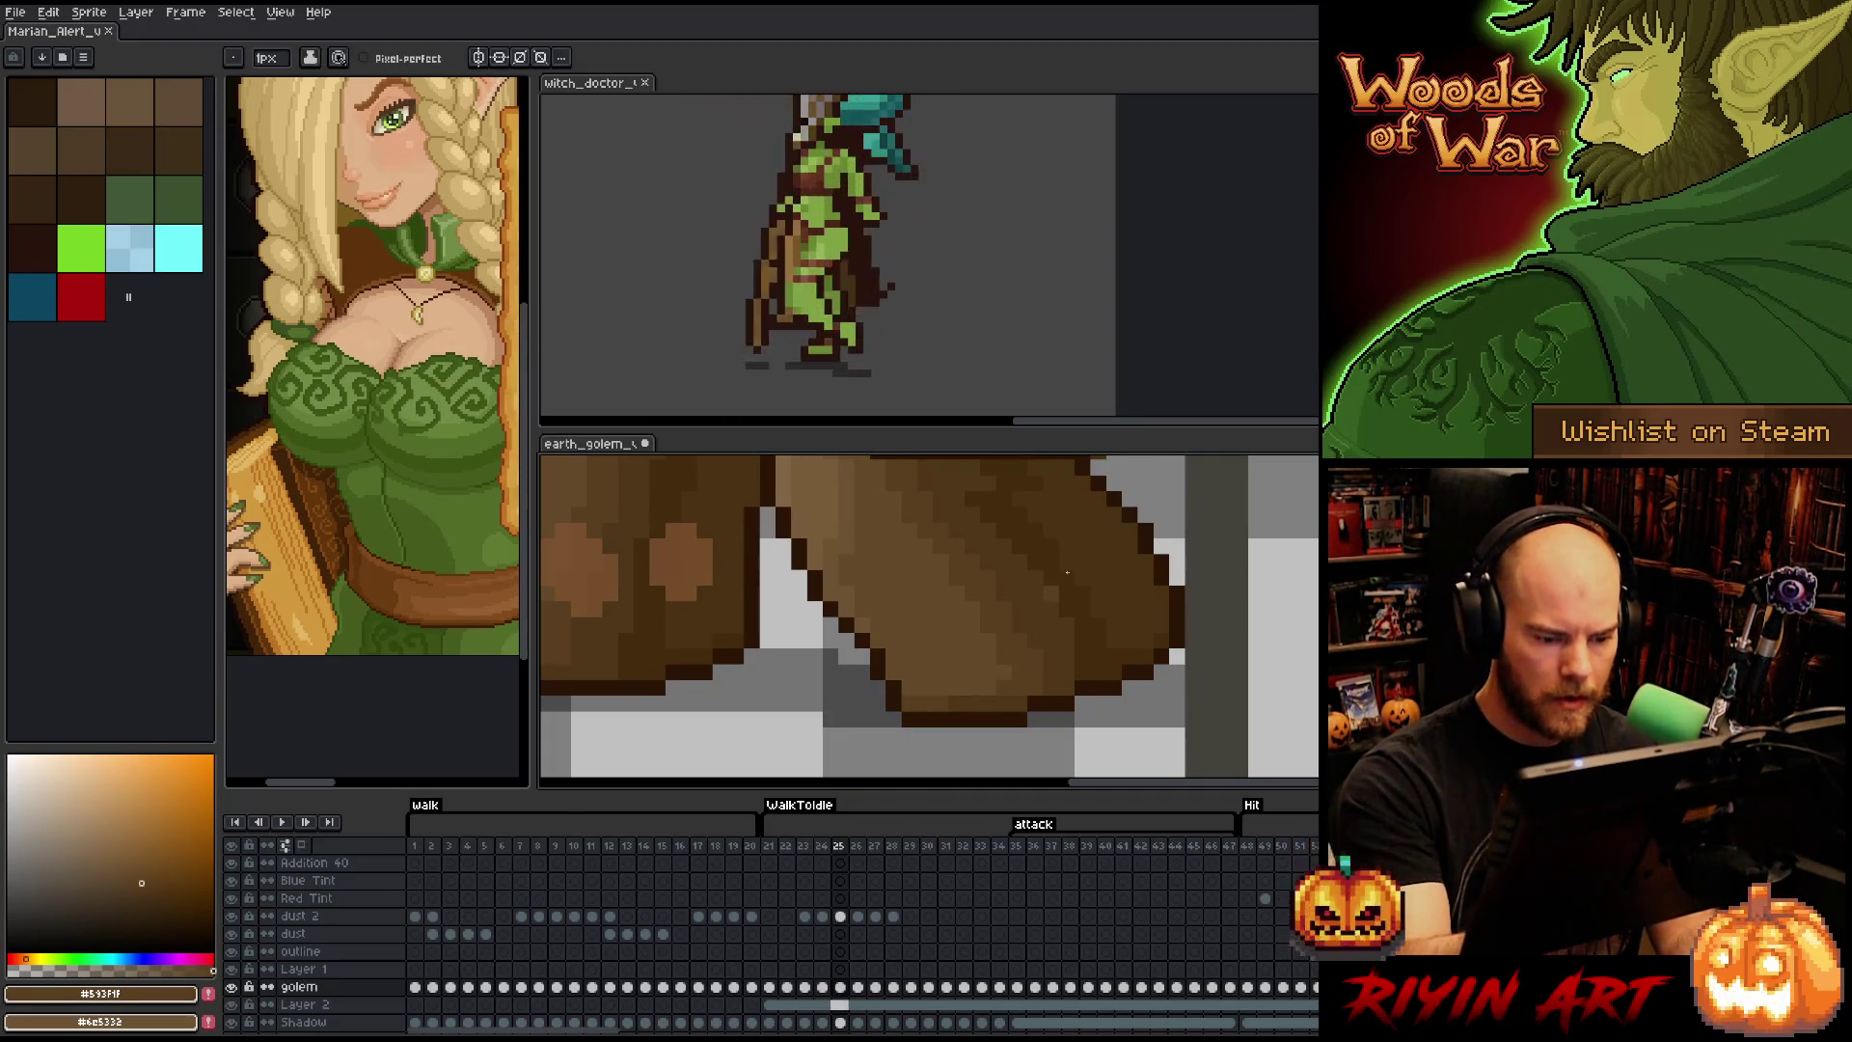
# - Compare the retouched foot on frame 25 against frame 24, then move to frame 26 and recentre the golem
pyautogui.press('Left')
pyautogui.press('Right')
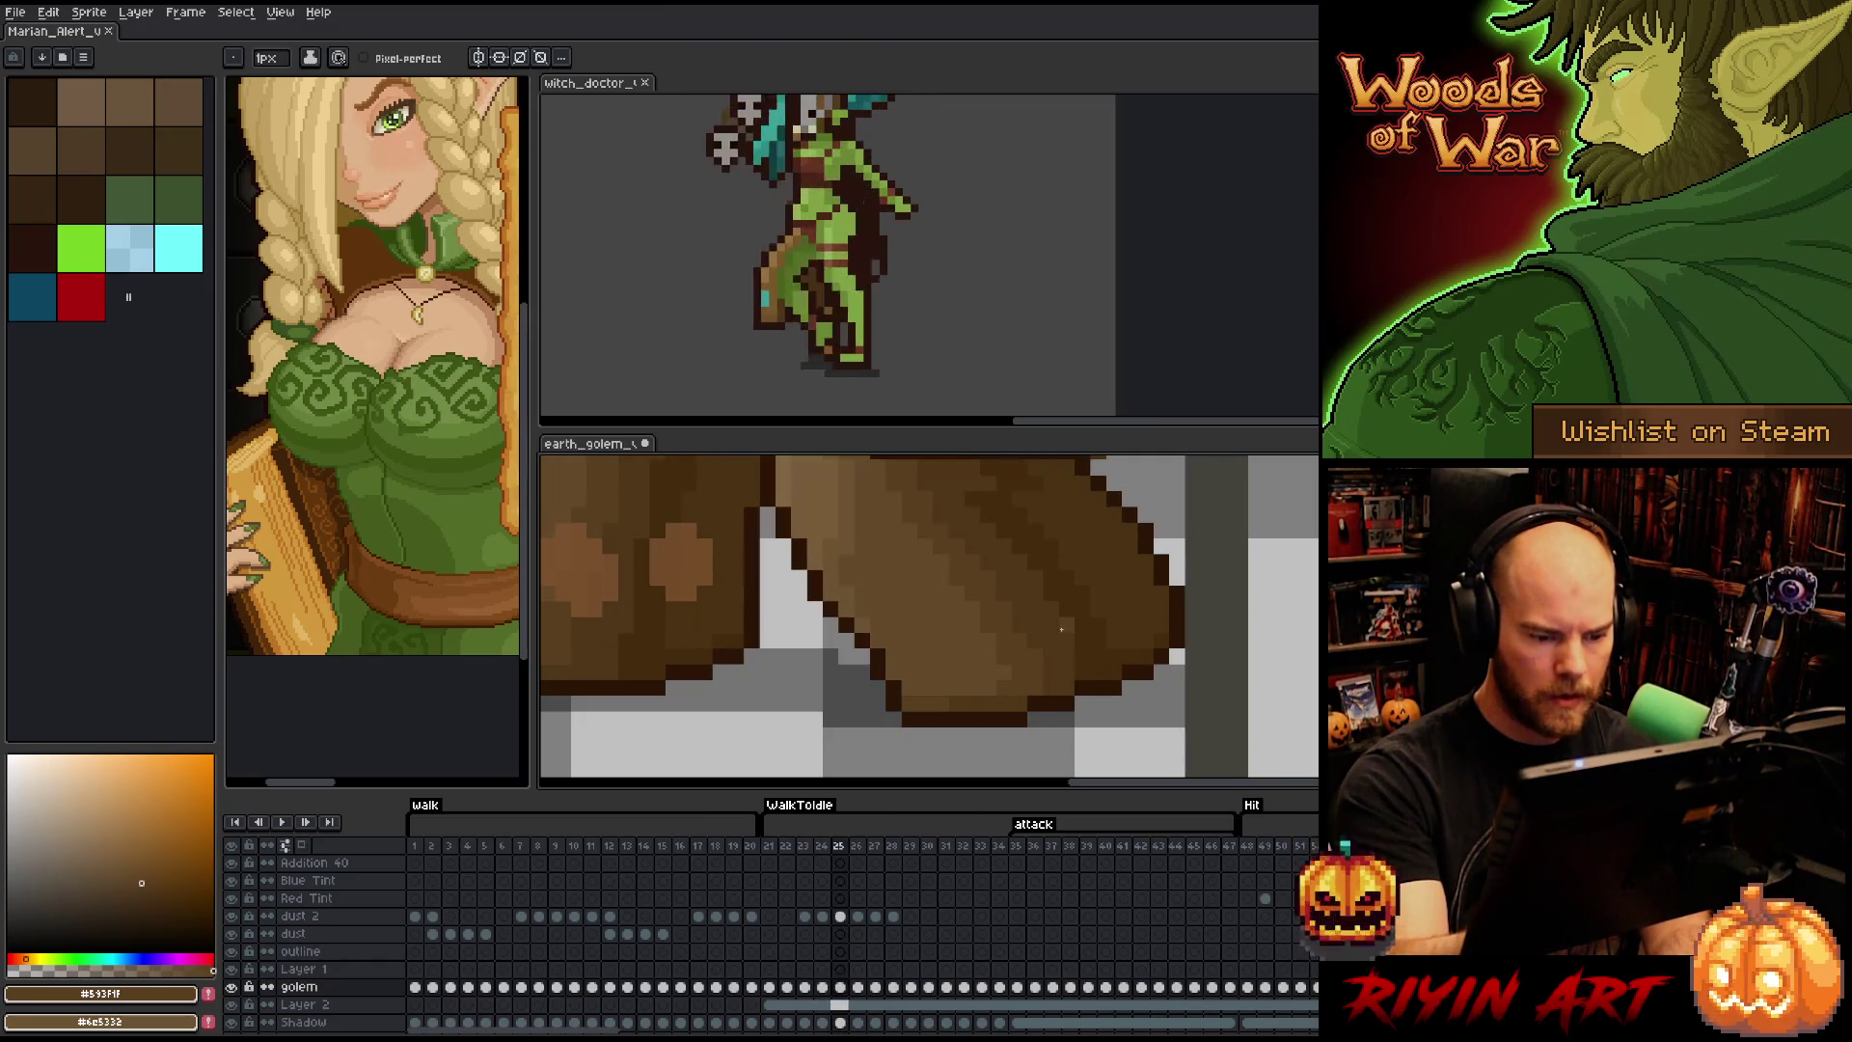
pyautogui.press('Left')
pyautogui.press('Right')
pyautogui.press('Left')
pyautogui.press('Right')
pyautogui.press('Left')
pyautogui.press('Right')
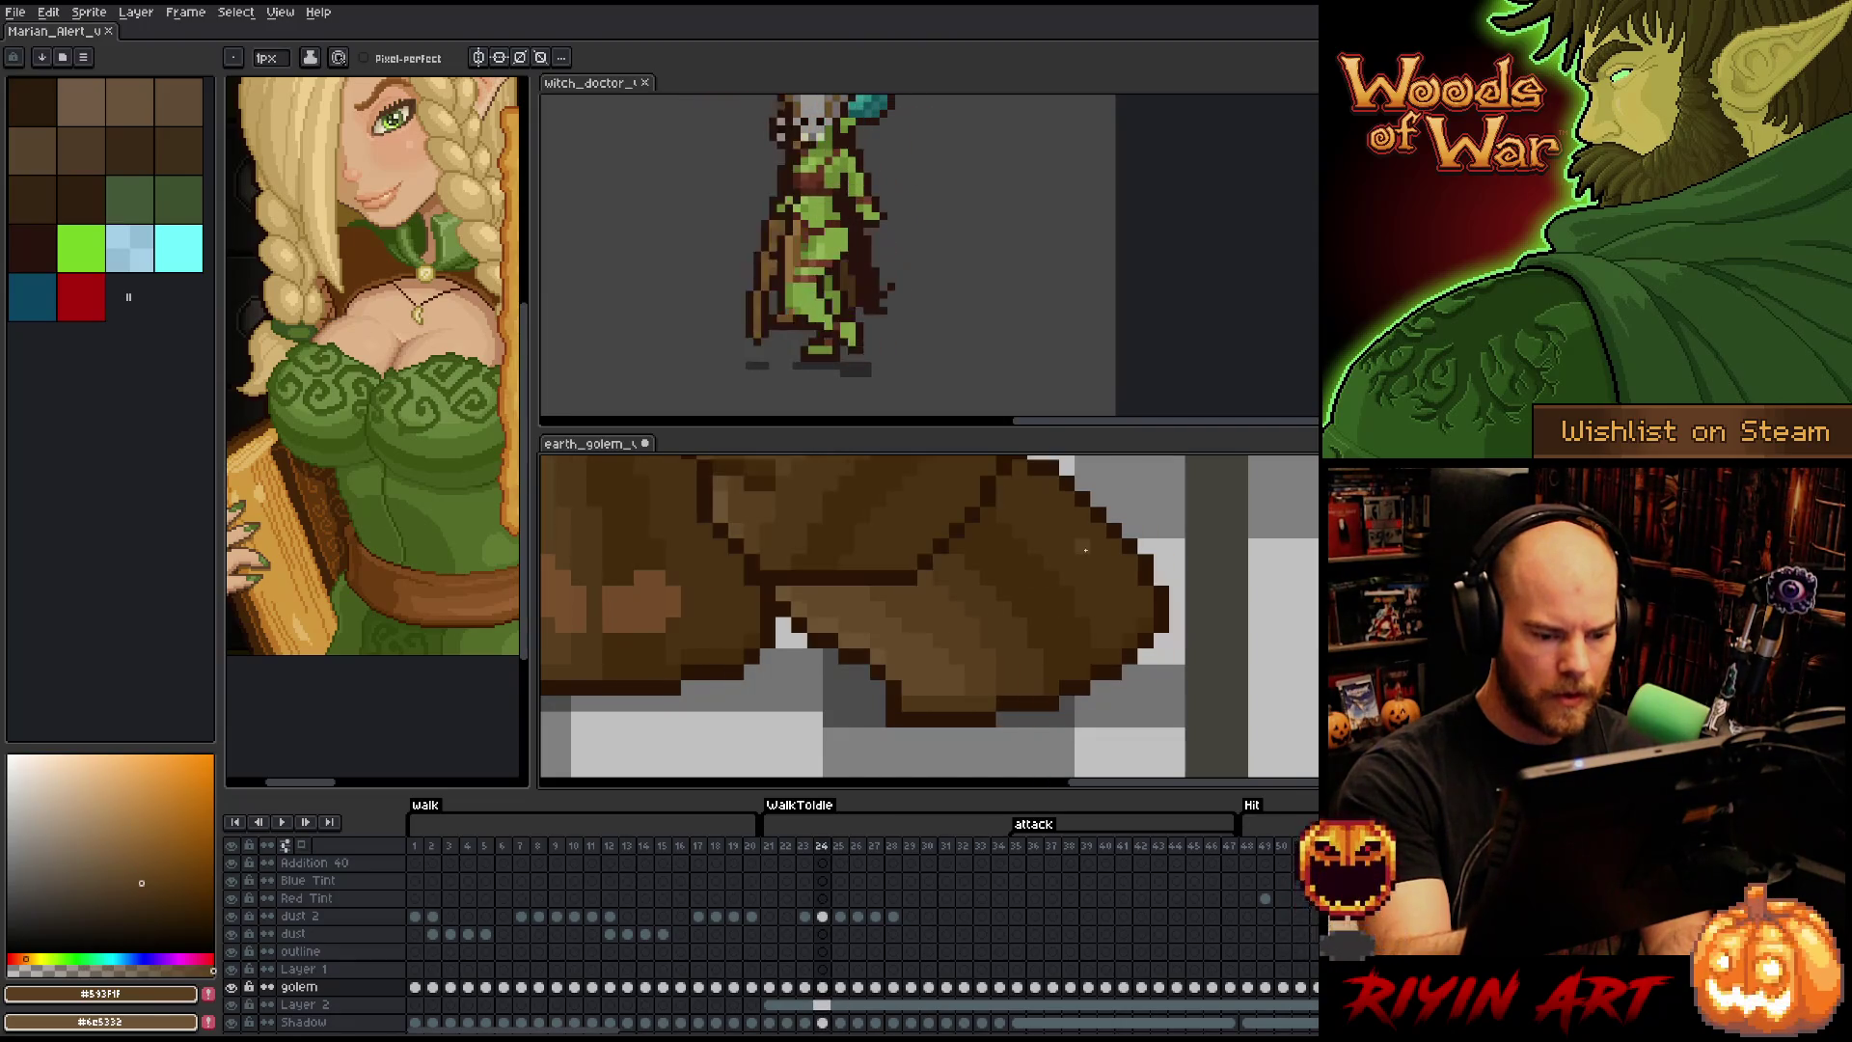
pyautogui.press('Right')
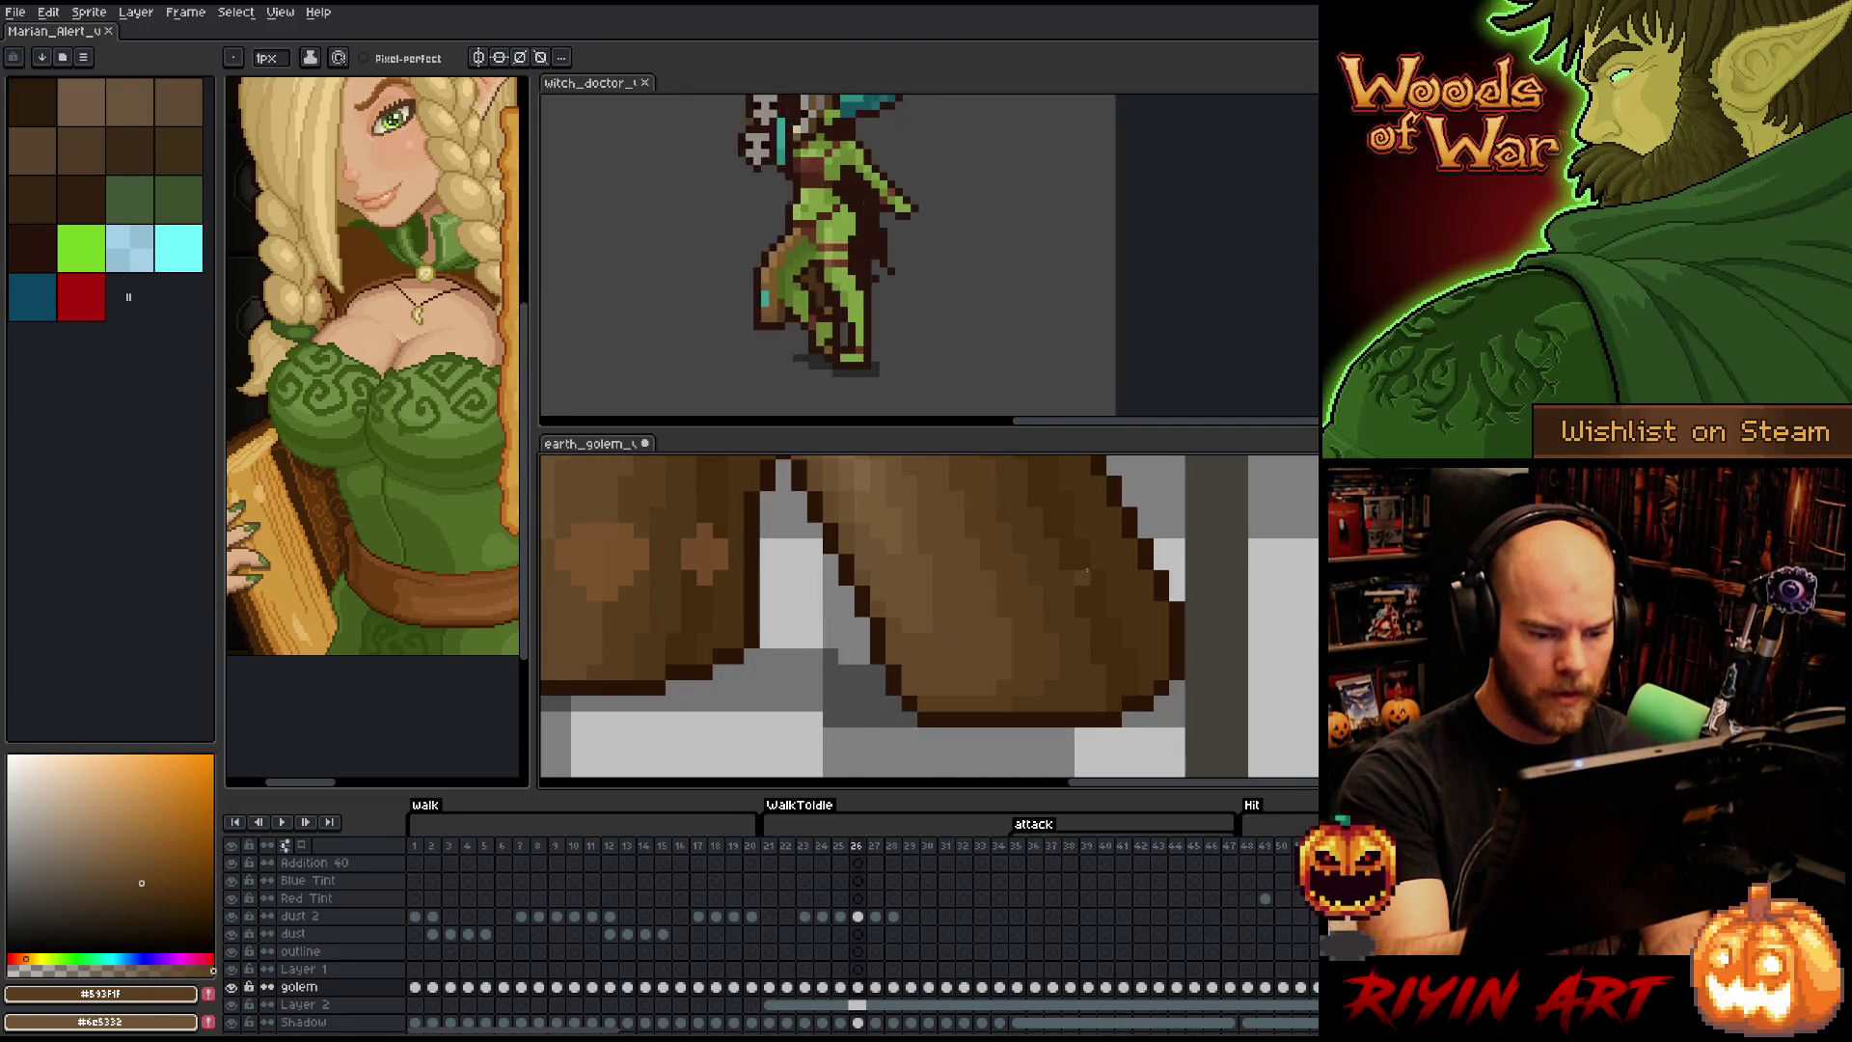
pyautogui.scroll(-3, 1087, 573)
pyautogui.moveTo(1102, 585); pyautogui.dragTo(1058, 631)
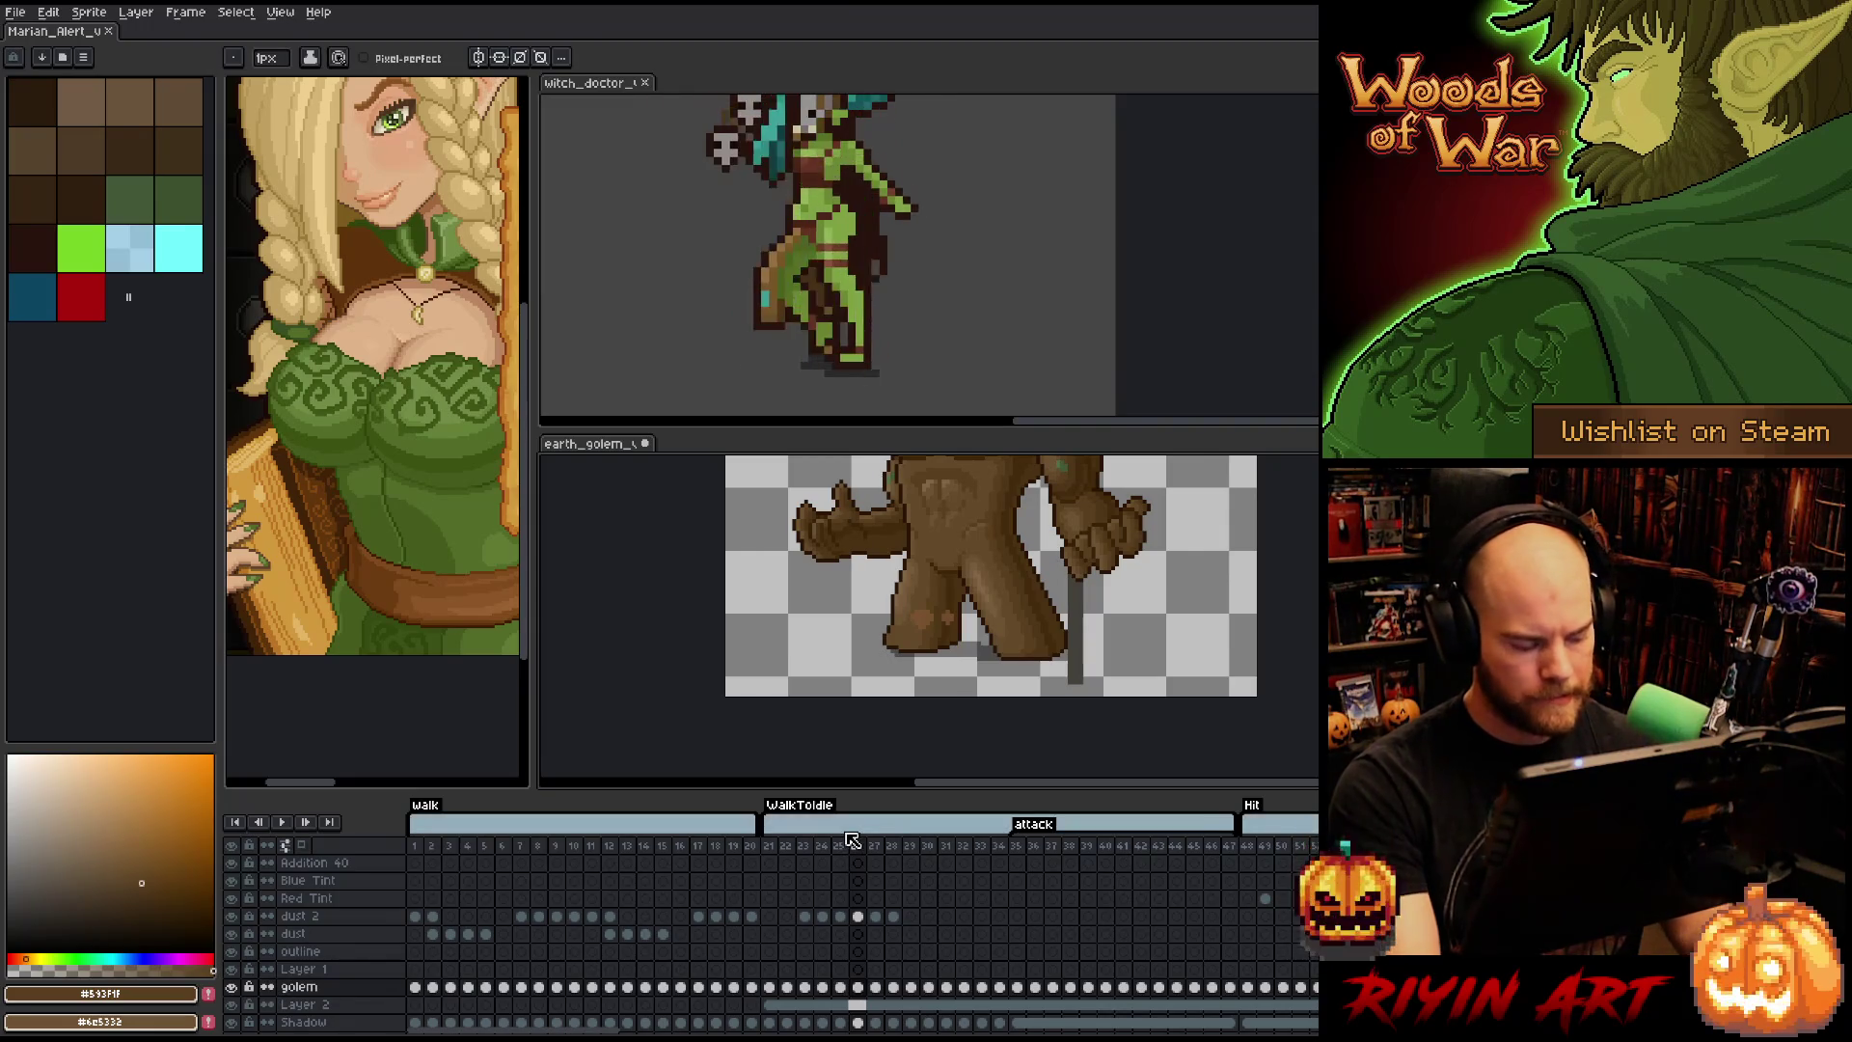
pyautogui.moveTo(1100, 664); pyautogui.dragTo(998, 674)
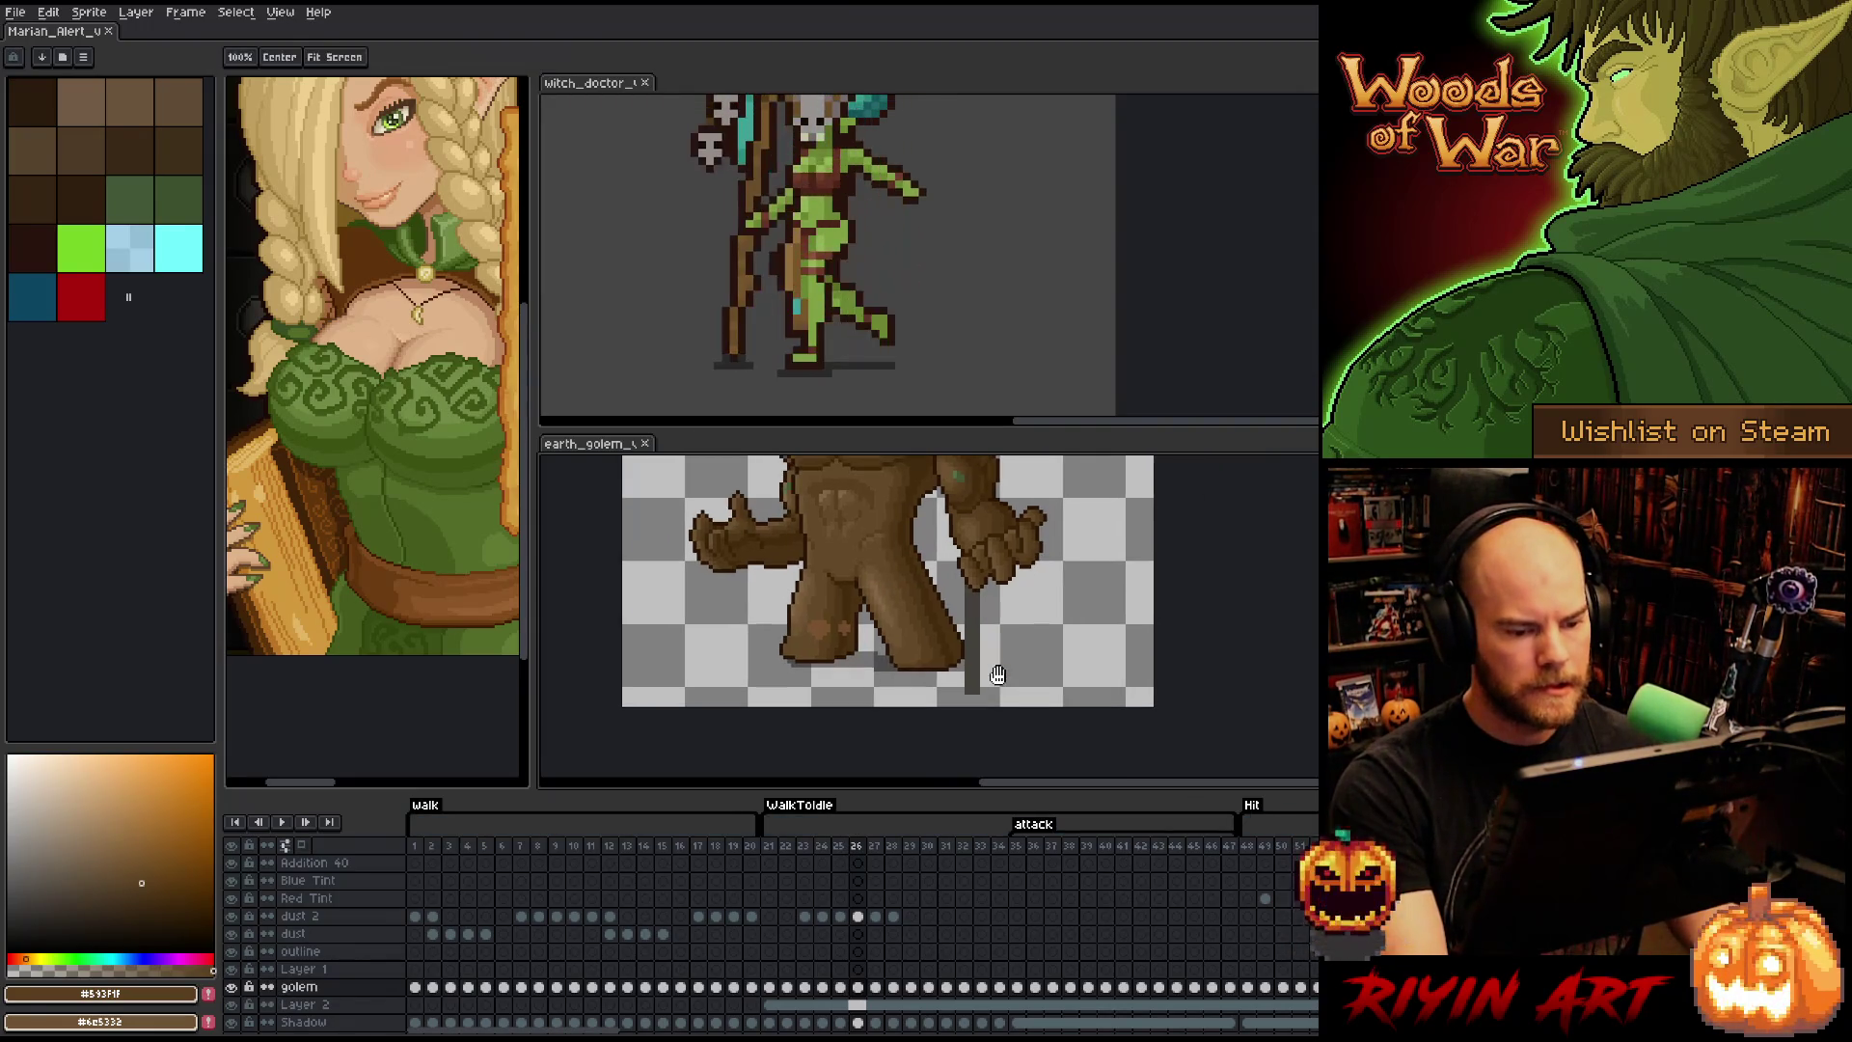
# - Lasso the golem's right-hand leg on frame 26 and duplicate it onto a new Layer 3 with Ctrl+J
pyautogui.scroll(1, 998, 674)
pyautogui.scroll(-1, 965, 685)
pyautogui.scroll(1, 942, 696)
pyautogui.press('q')
pyautogui.moveTo(955, 716); pyautogui.dragTo(872, 532)
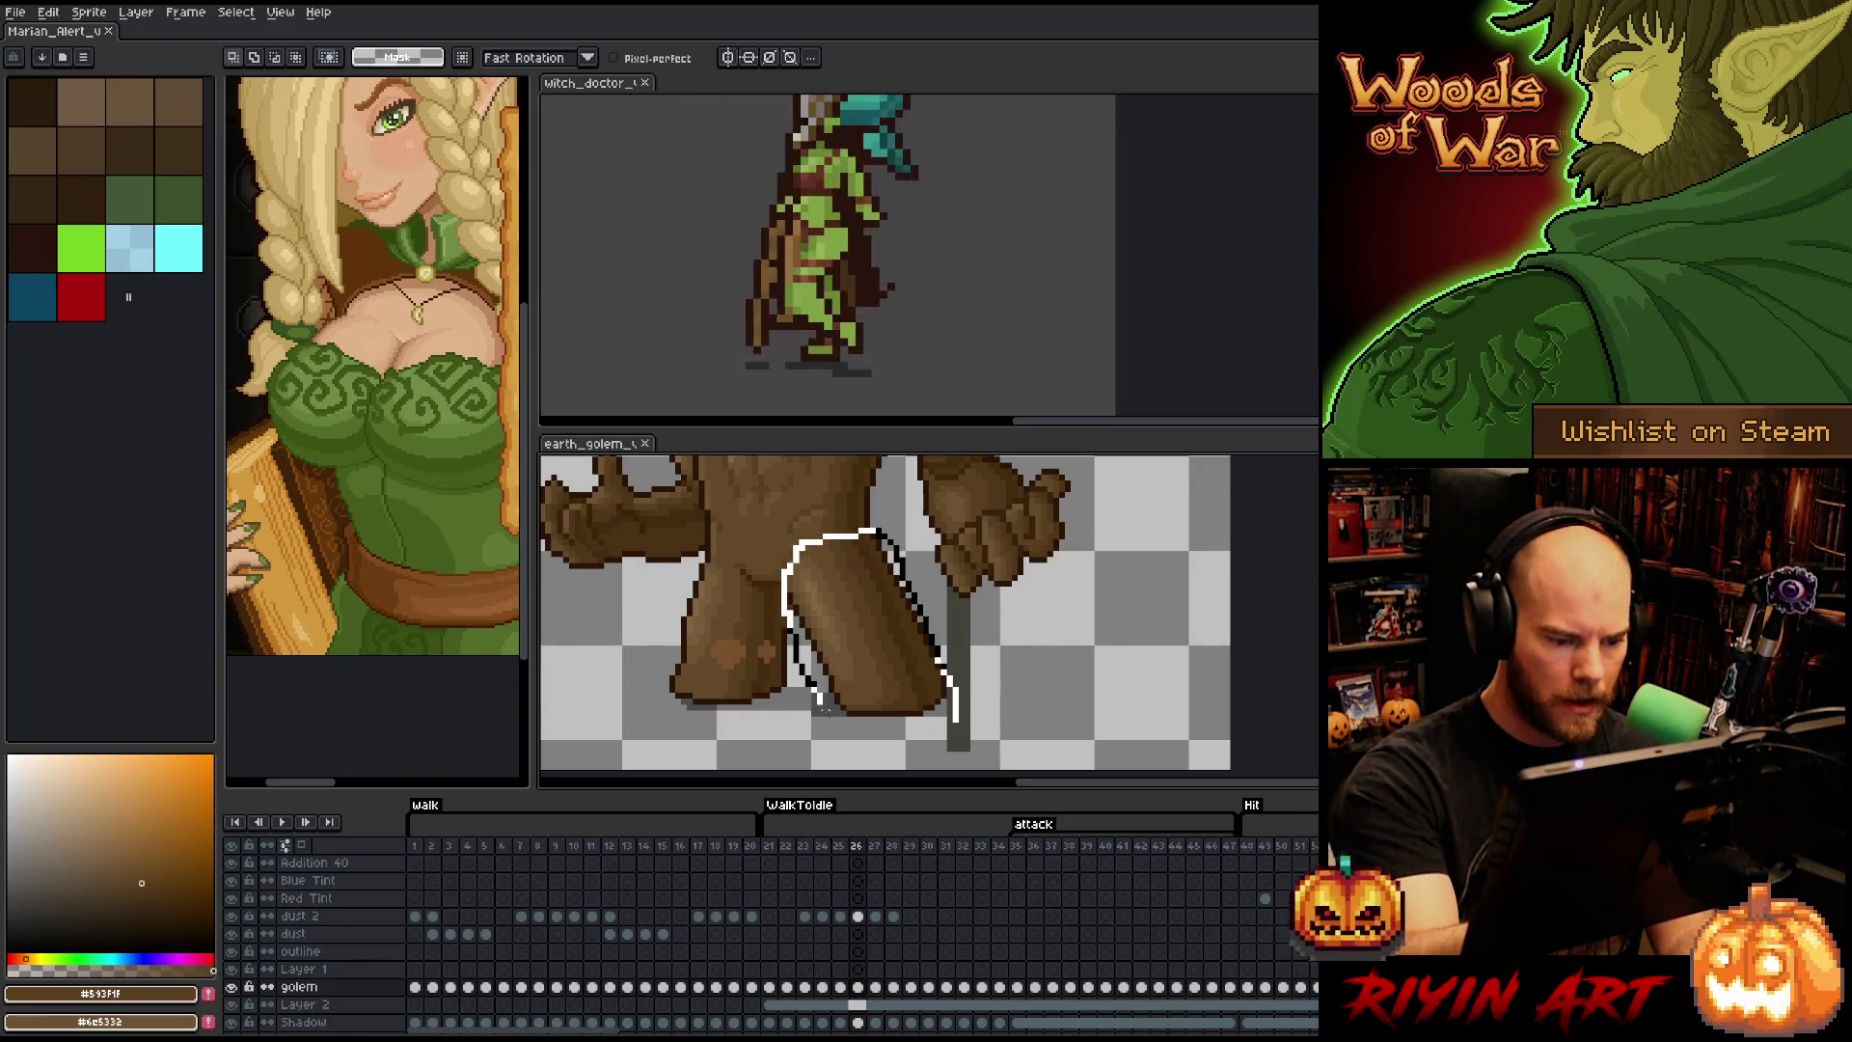
pyautogui.moveTo(921, 749); pyautogui.dragTo(928, 745)
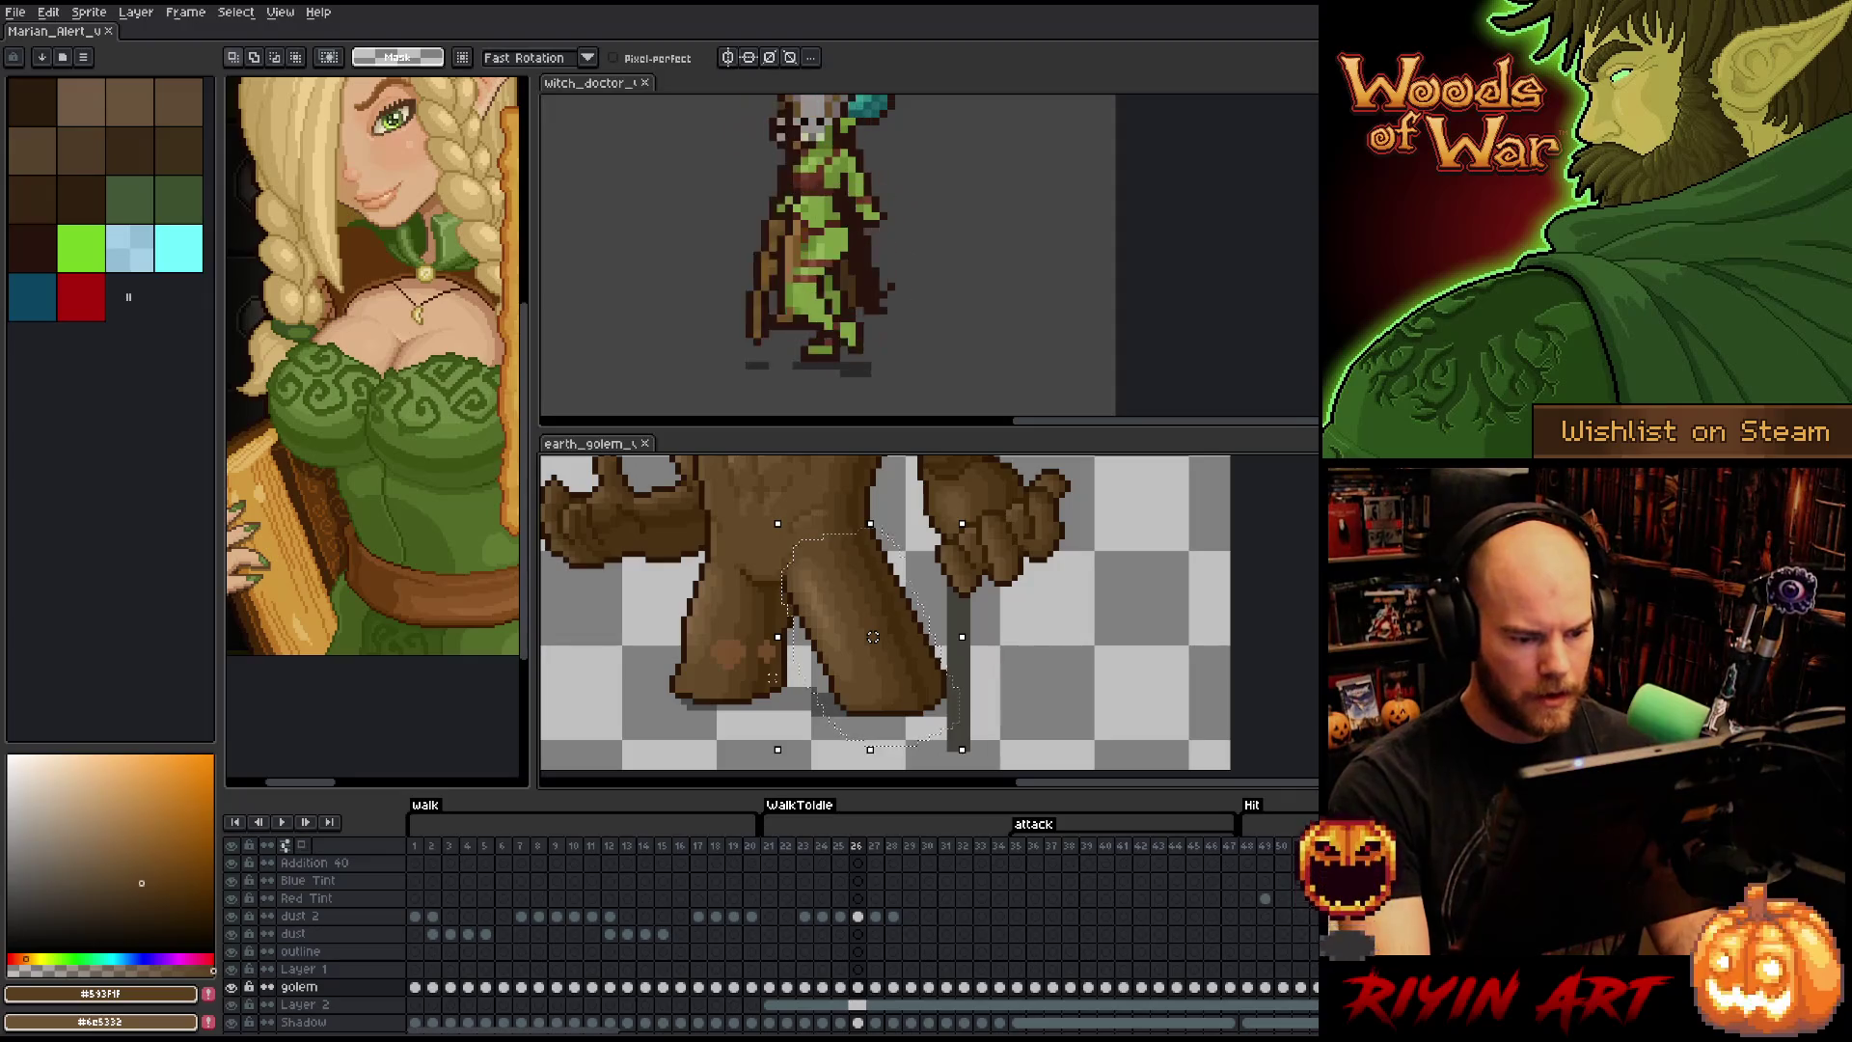
pyautogui.press('v')
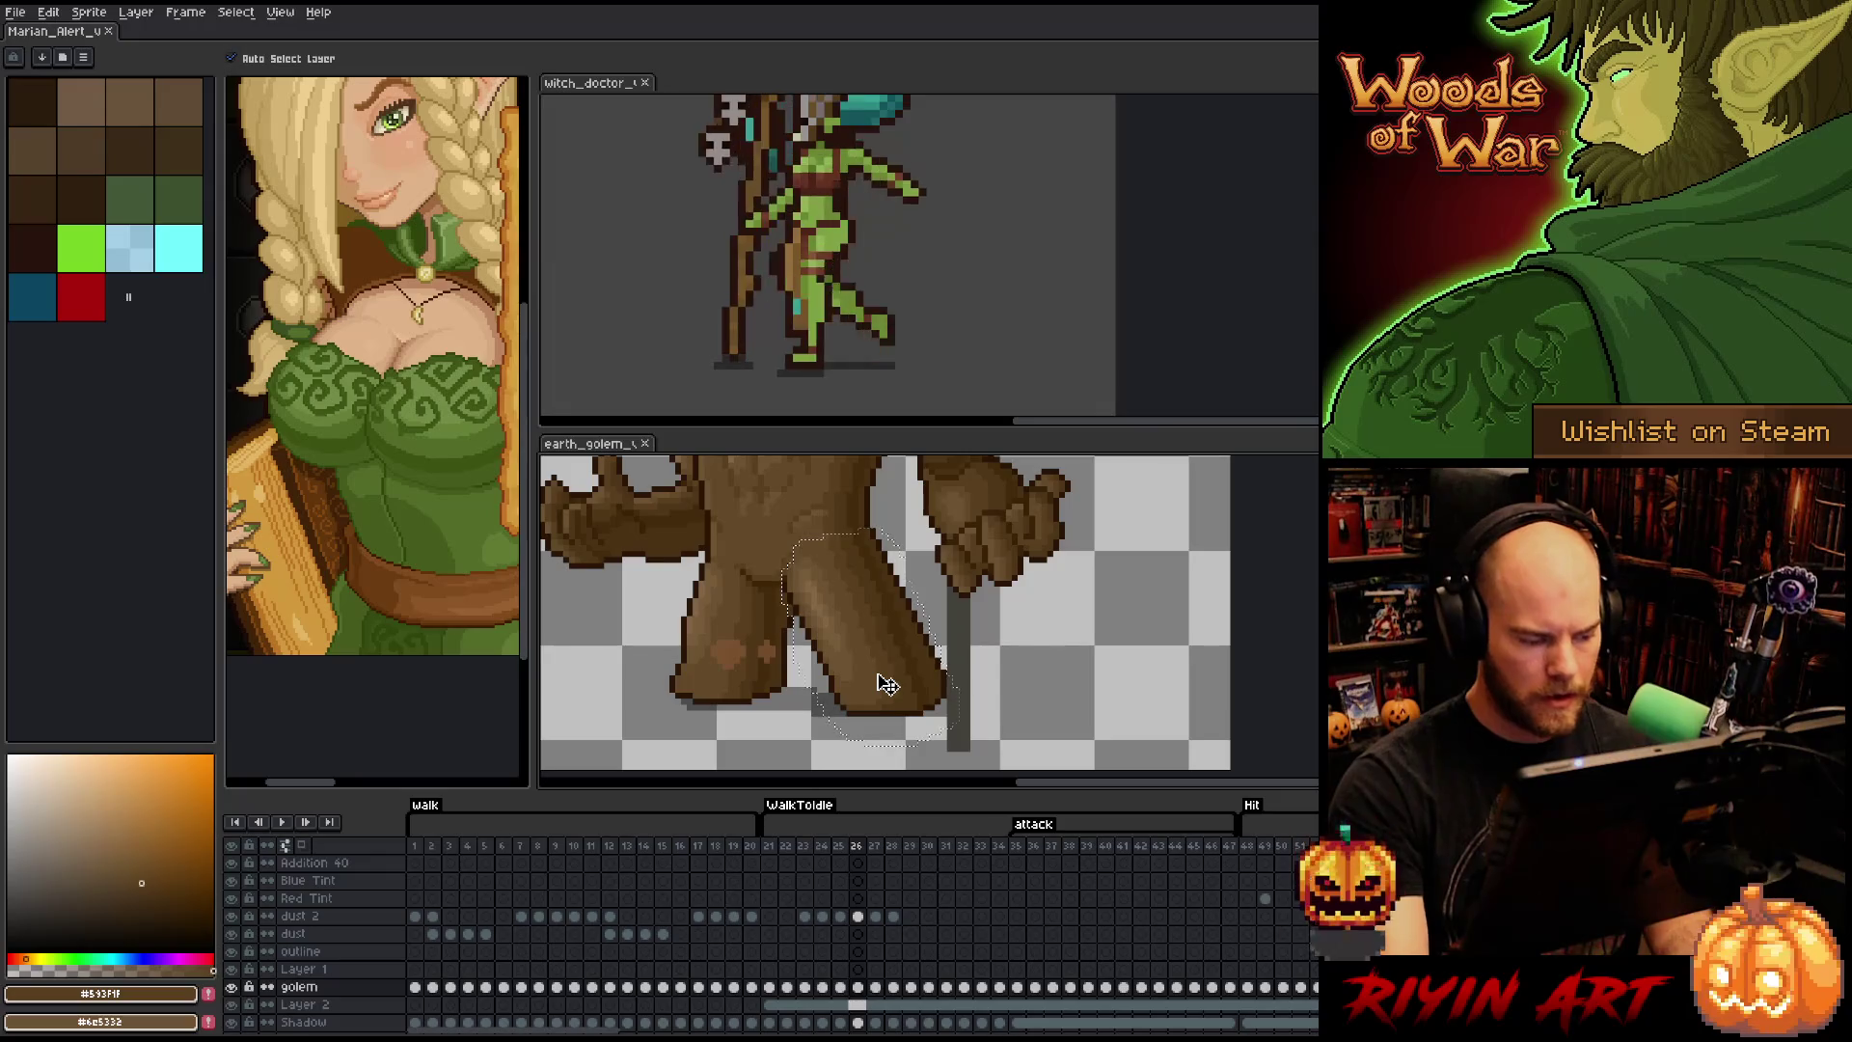
pyautogui.hotkey('ctrl', 'j')
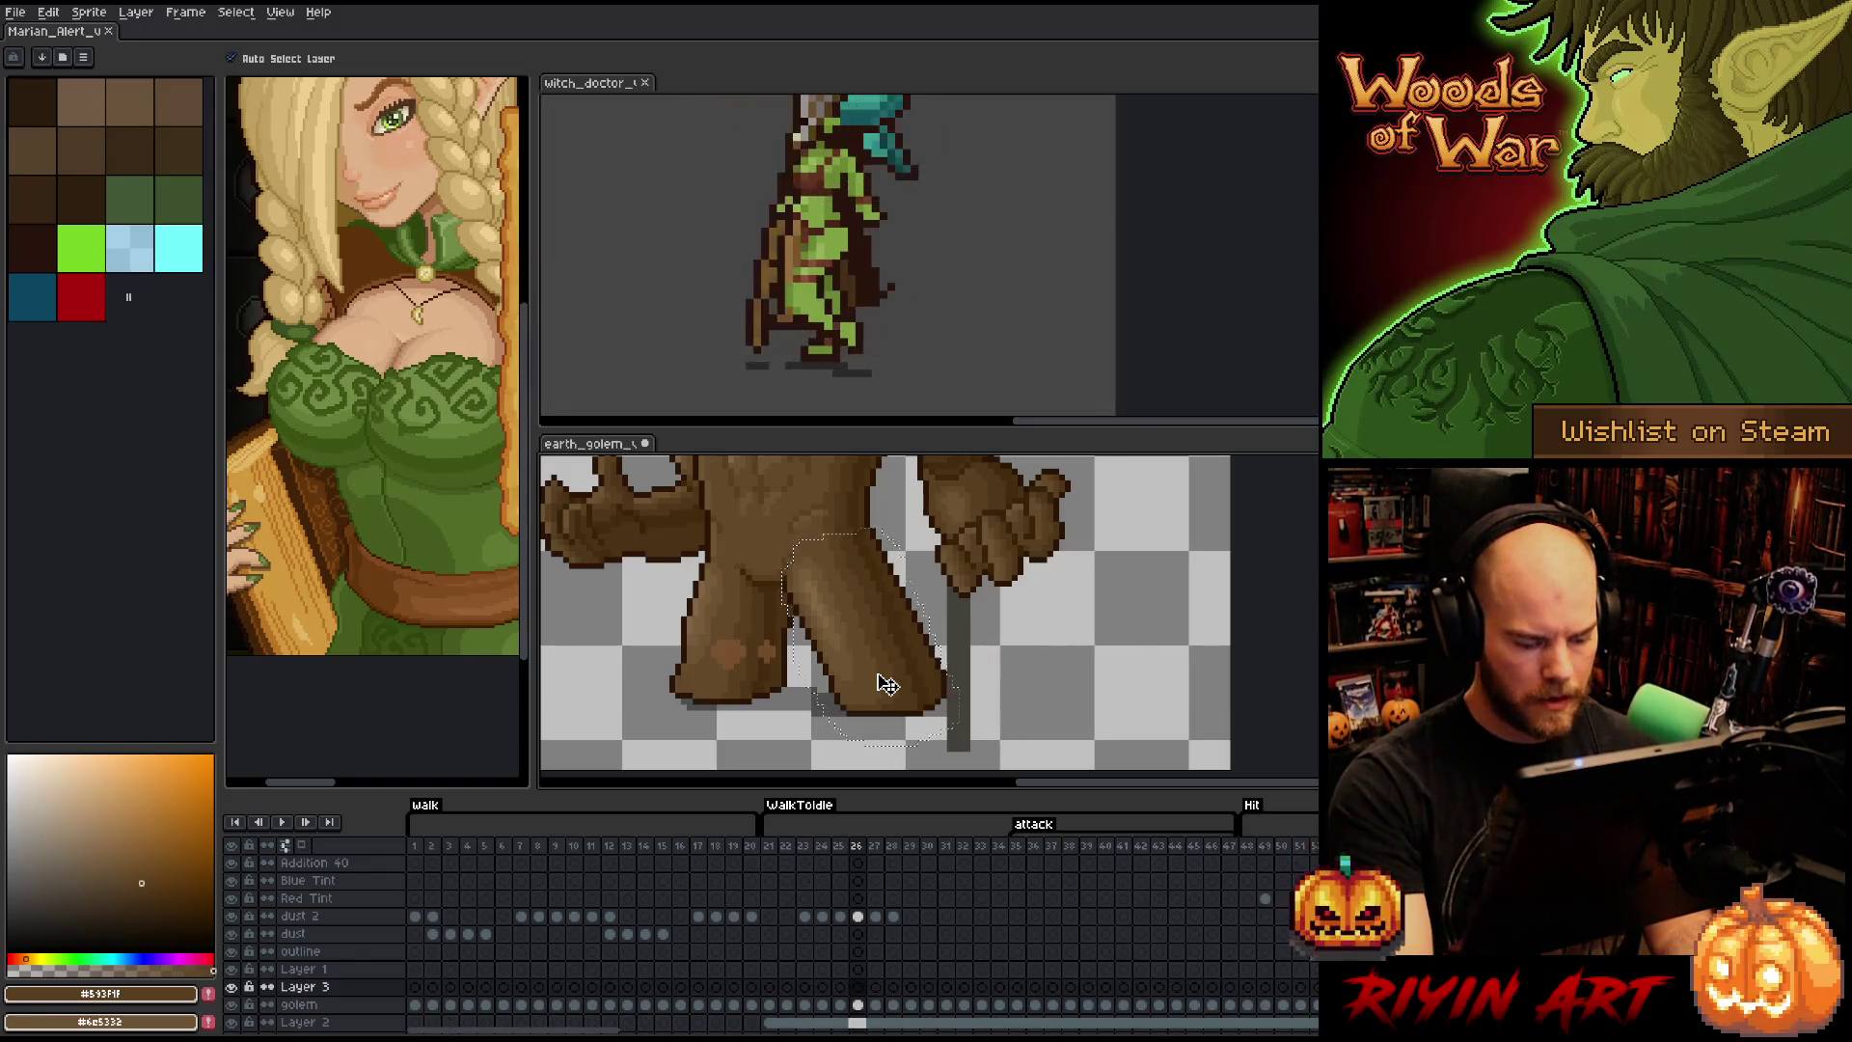
# - Place the copied leg on Layer 3 on each attack frame from 27 to 34
pyautogui.click(880, 989)
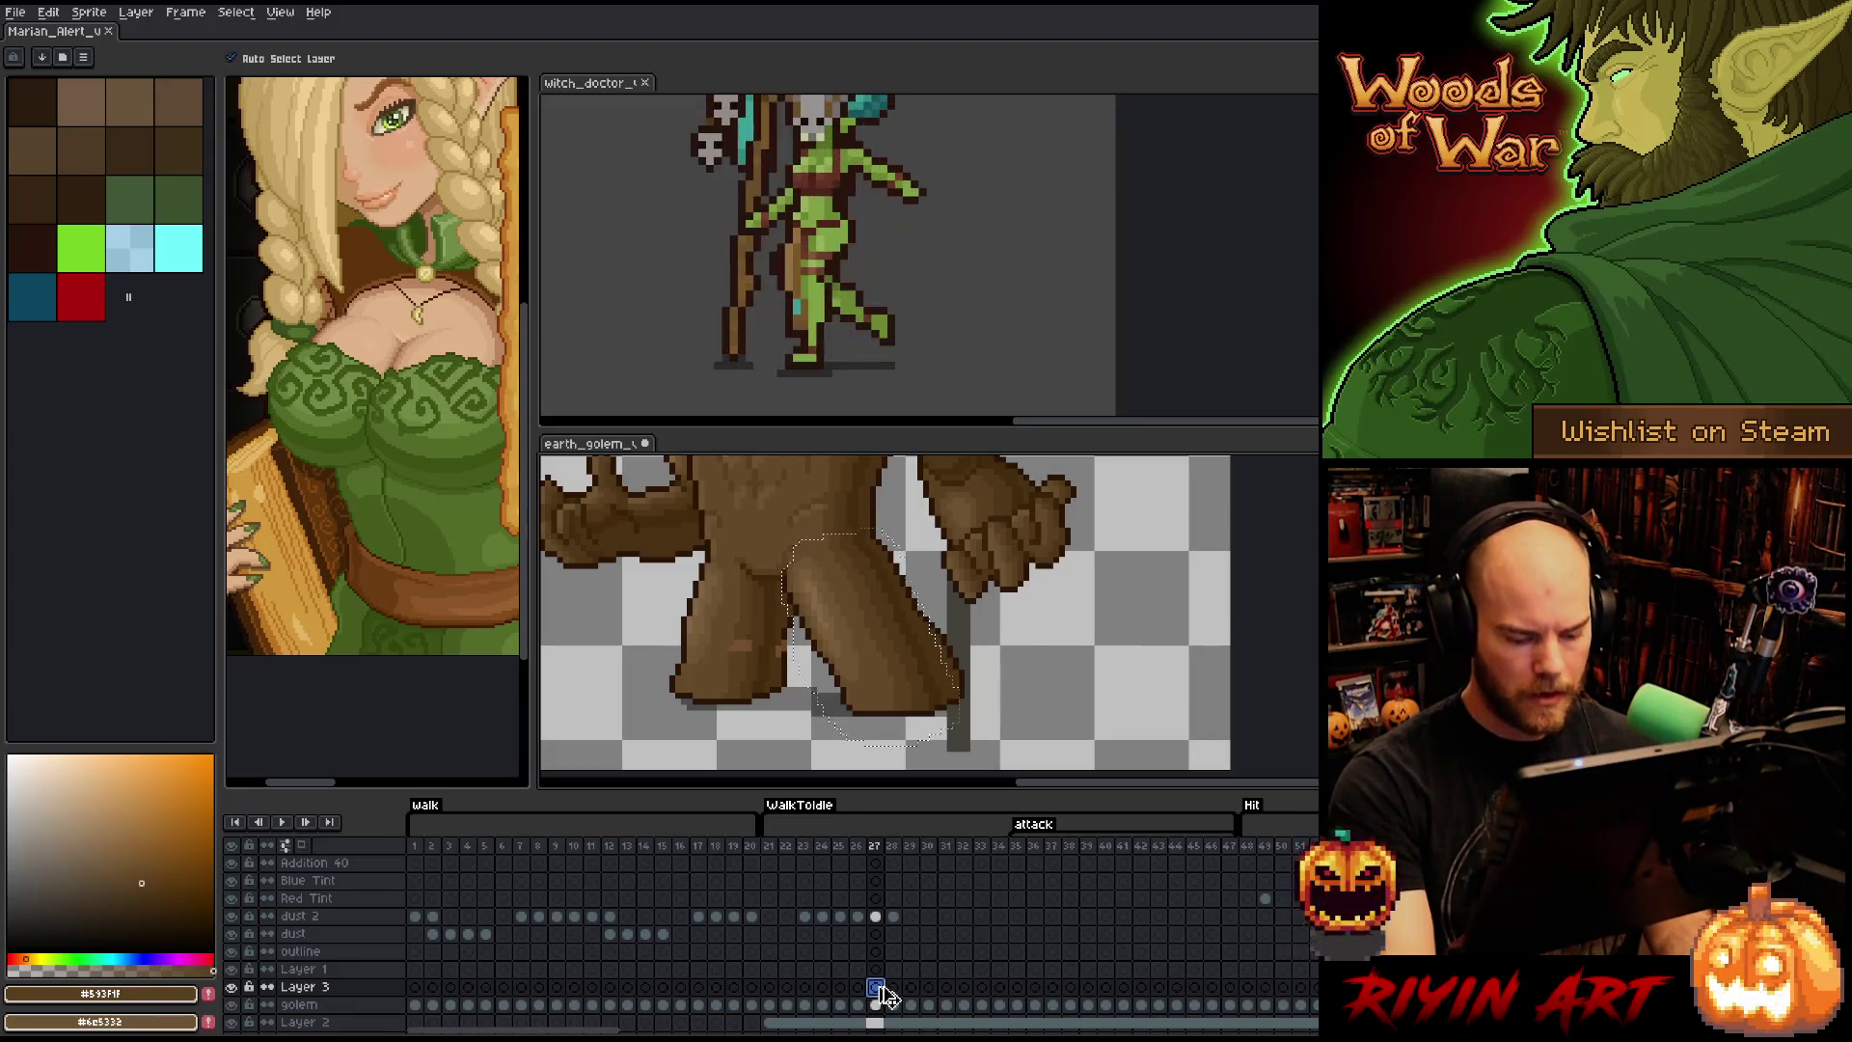
pyautogui.hotkey('ctrl', 't')
pyautogui.press('.')
pyautogui.press('.')
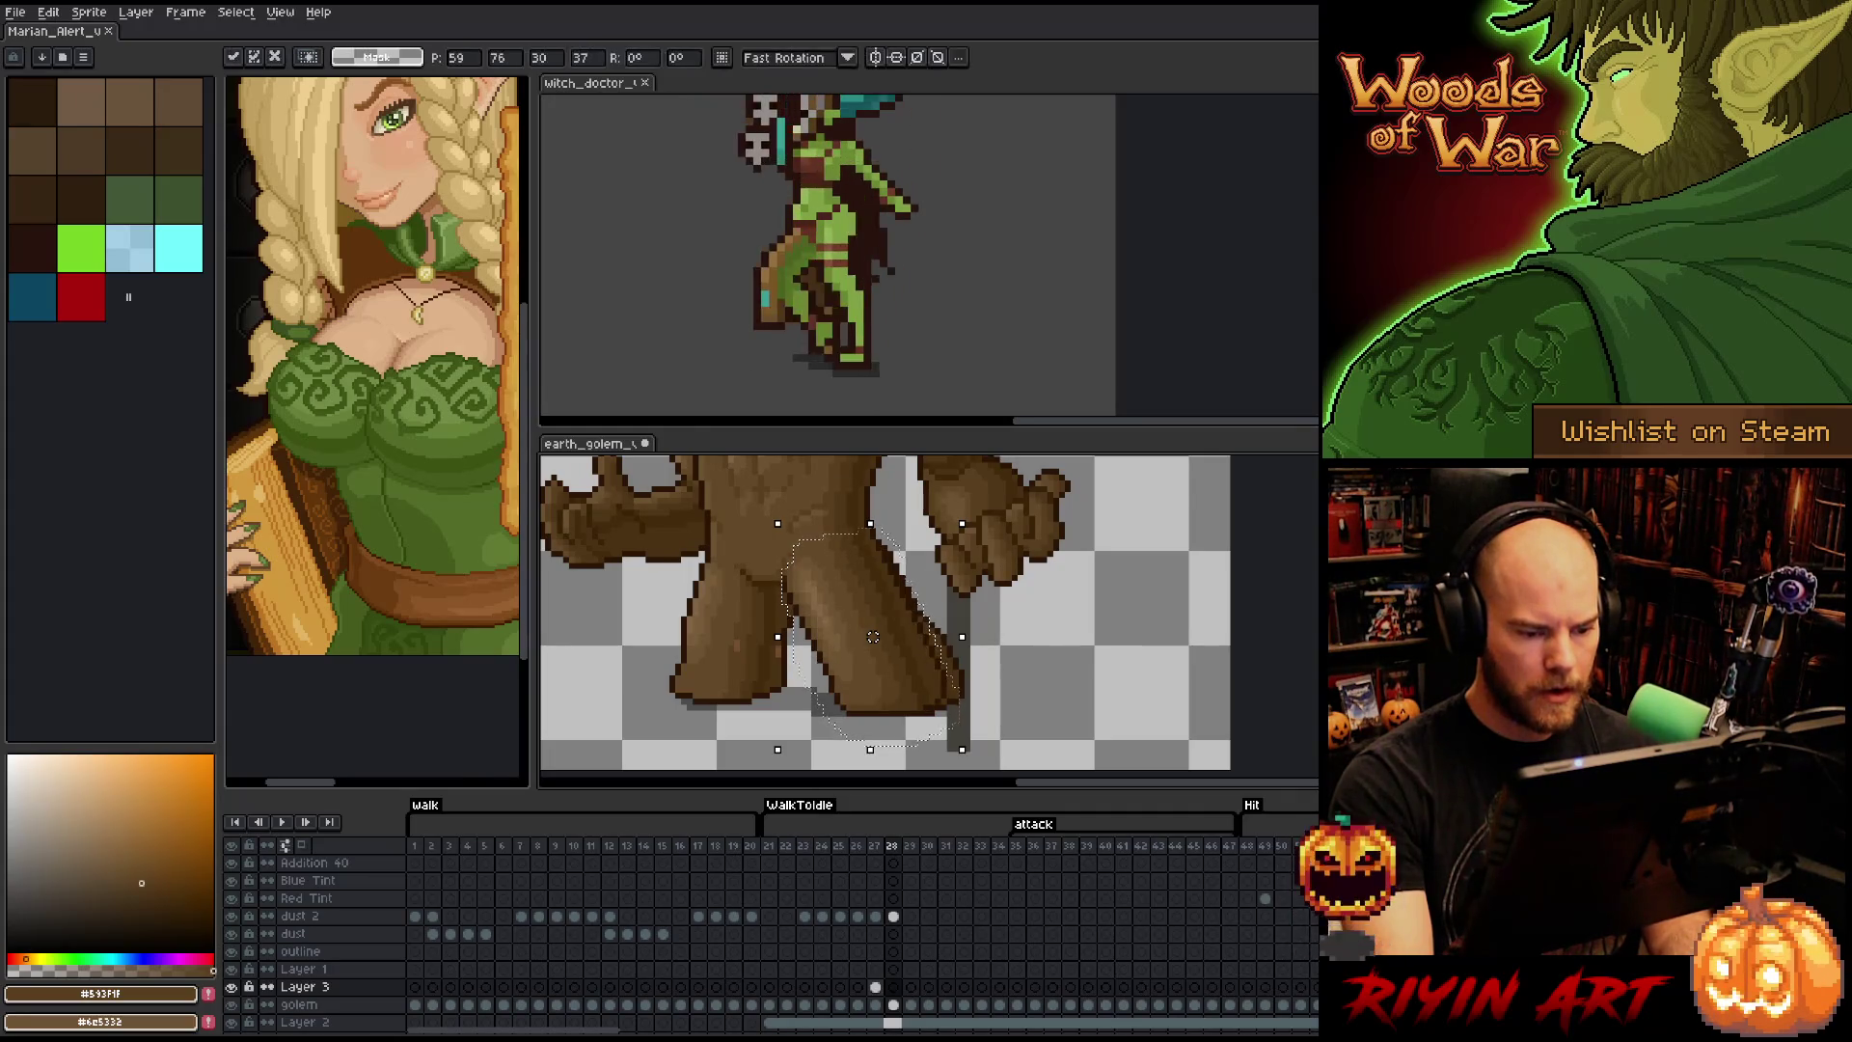
pyautogui.press('.')
pyautogui.hotkey('ctrl', 't')
pyautogui.press('.')
pyautogui.hotkey('ctrl', 't')
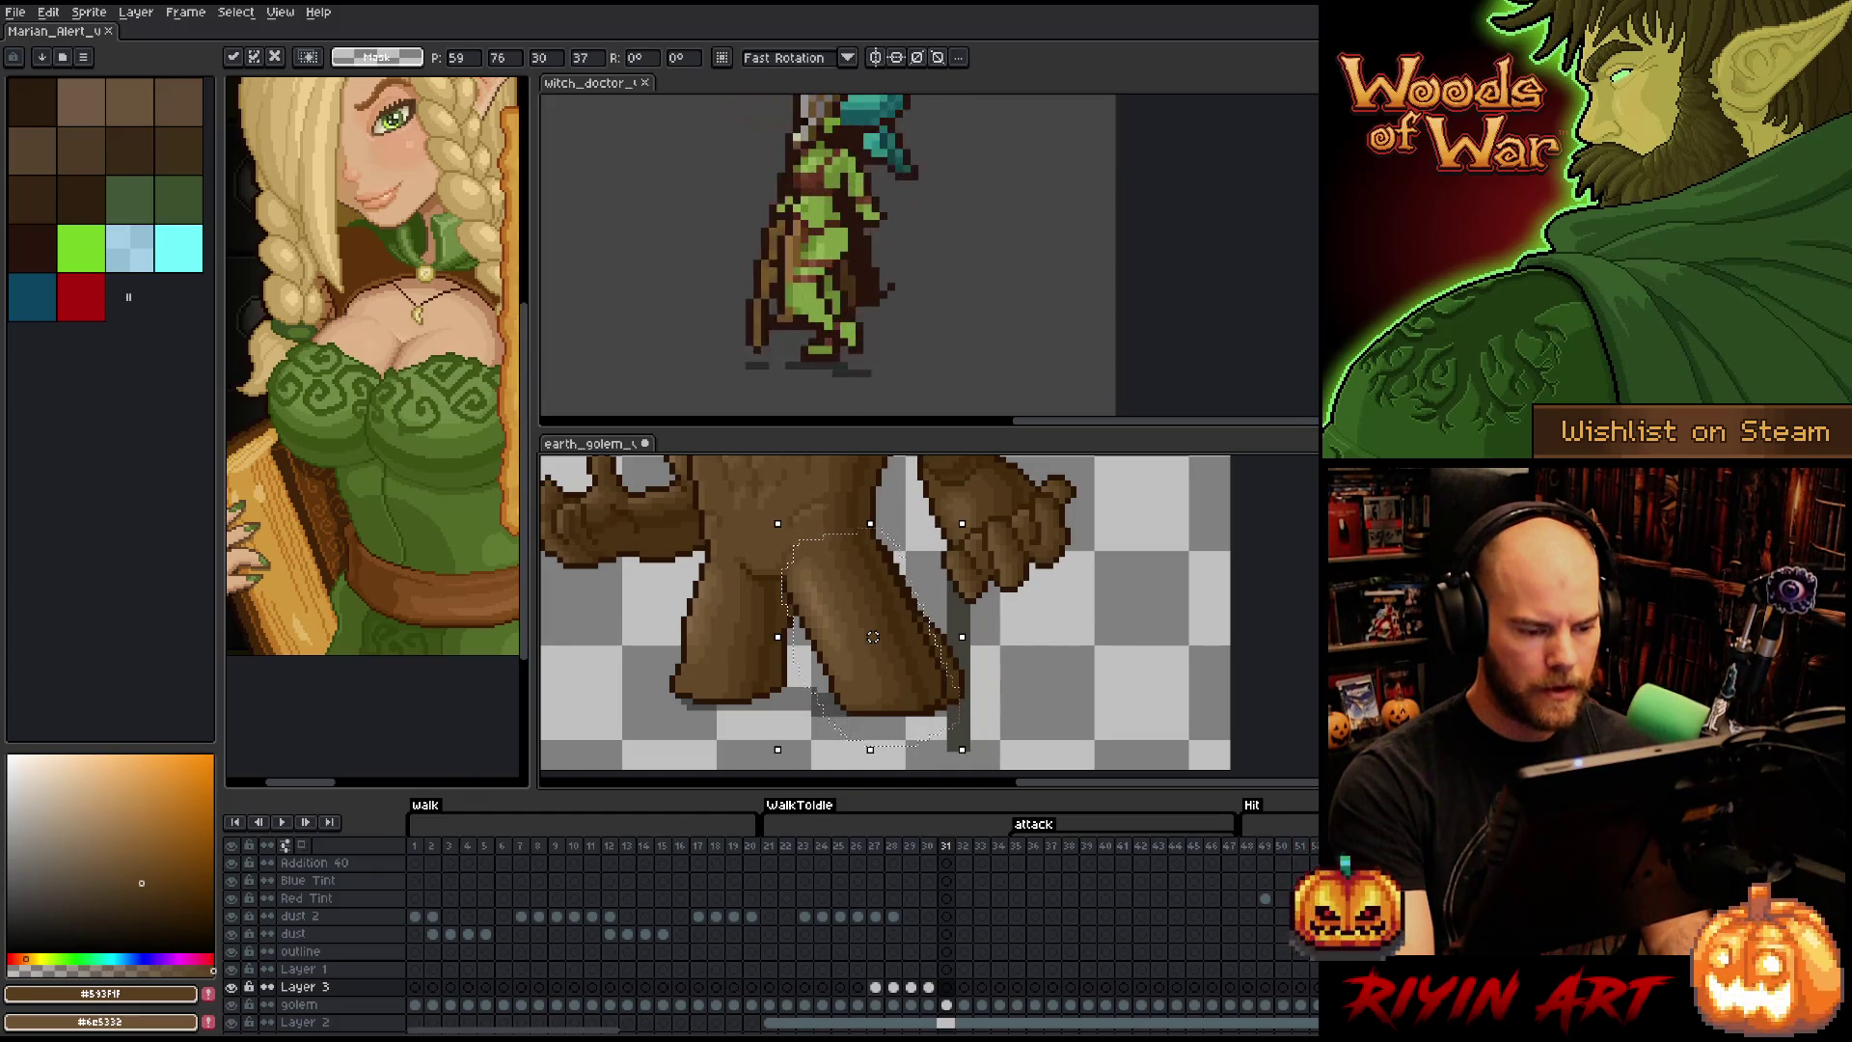
pyautogui.press('.')
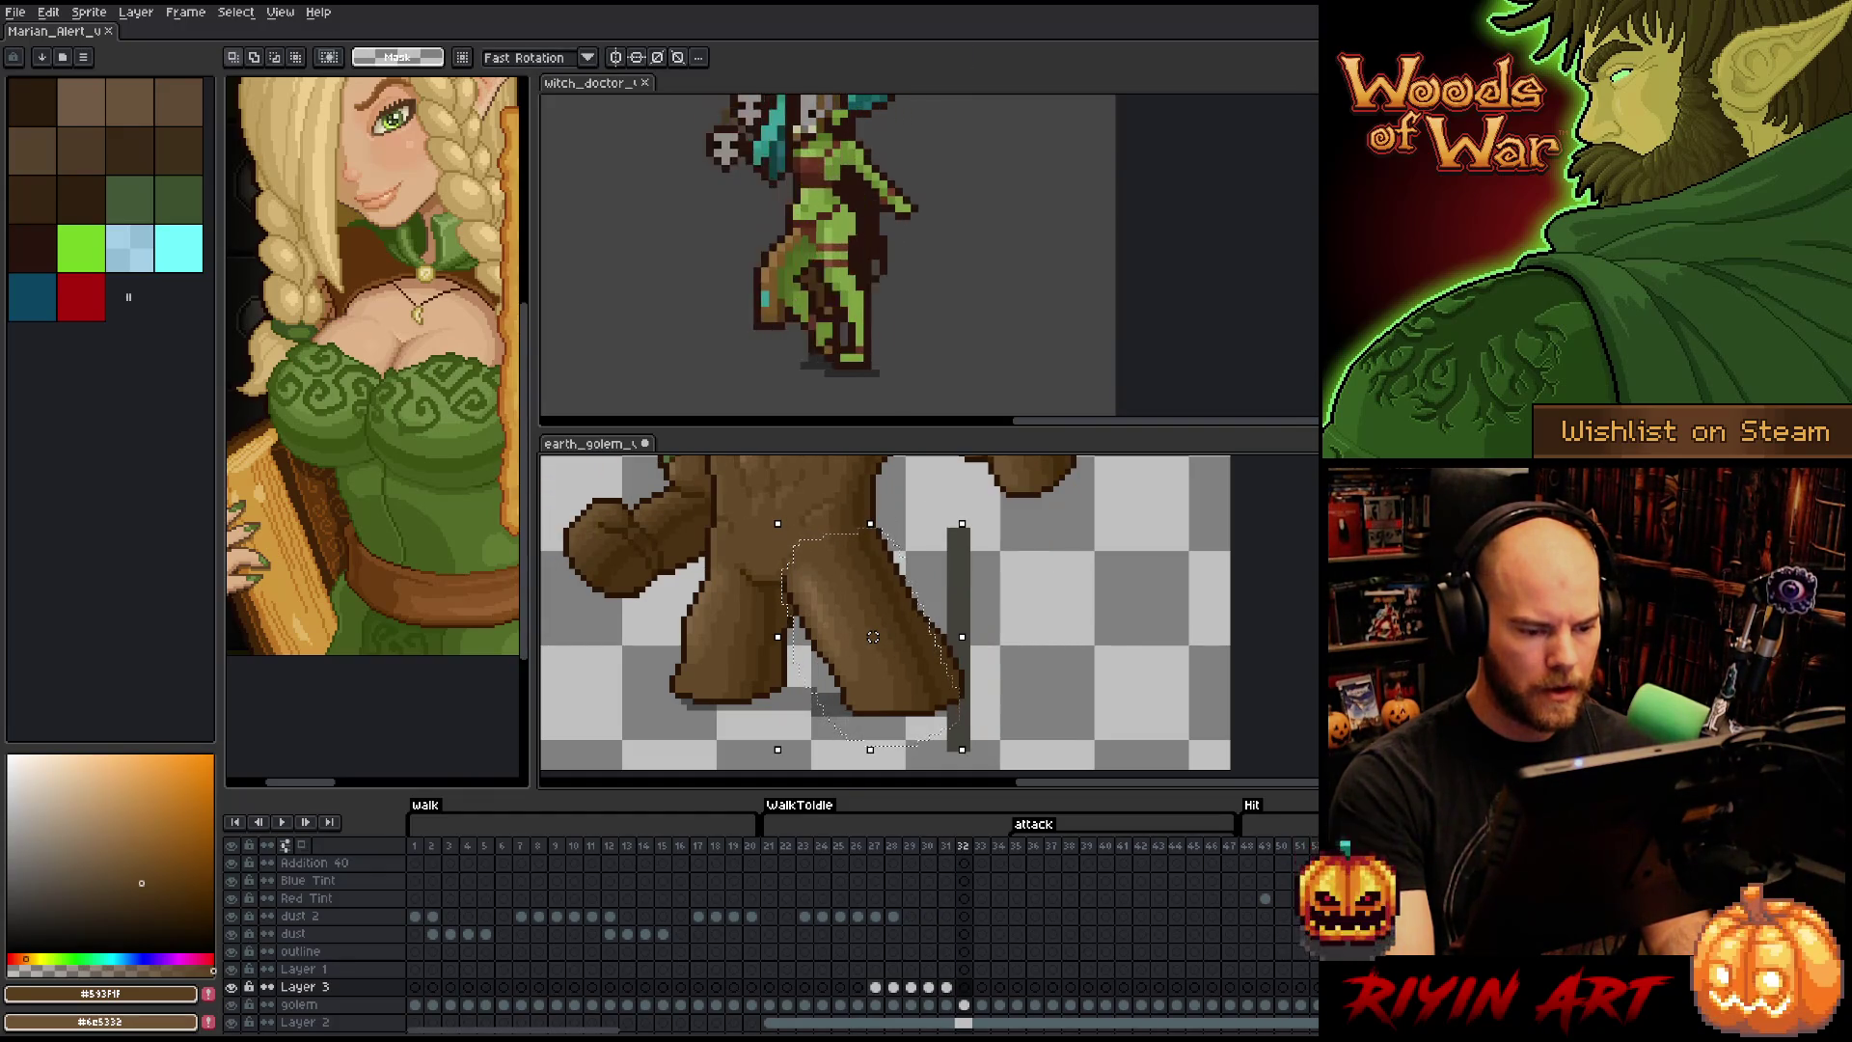
pyautogui.press(',')
pyautogui.press('.')
pyautogui.press('.')
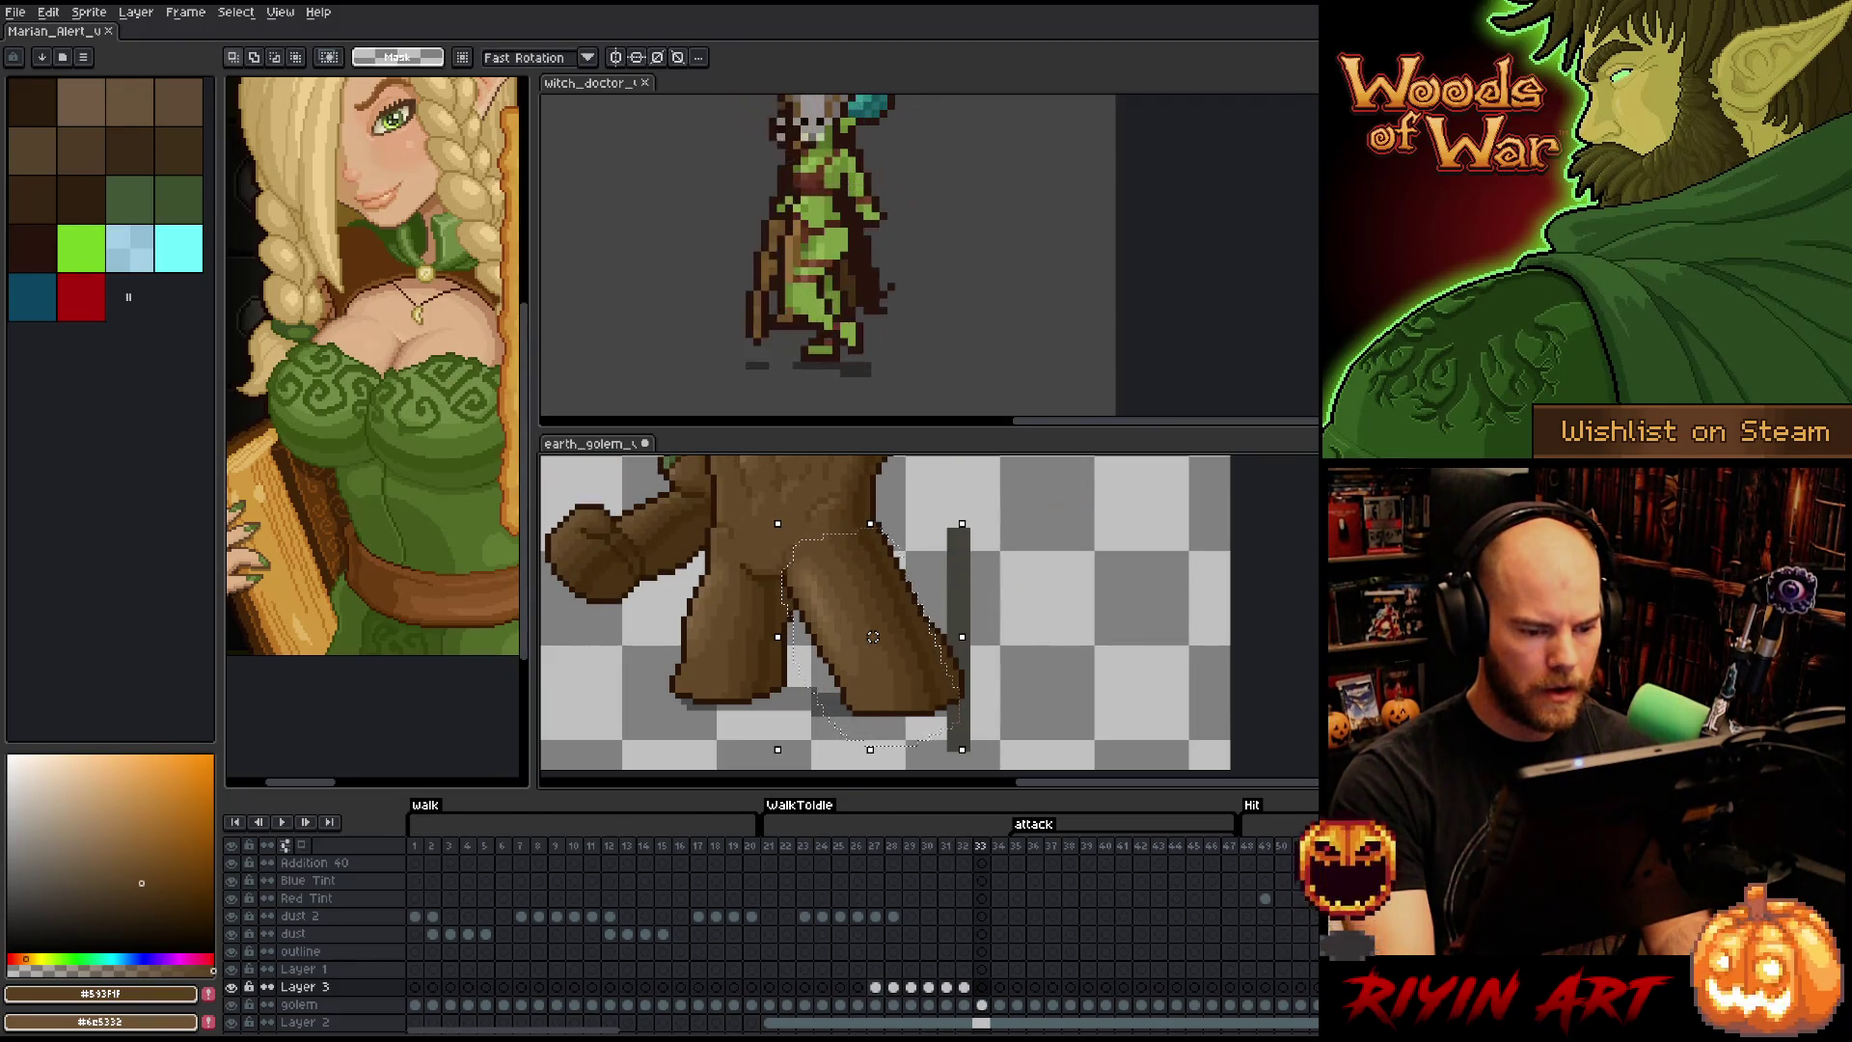
pyautogui.click(873, 637)
pyautogui.press('.')
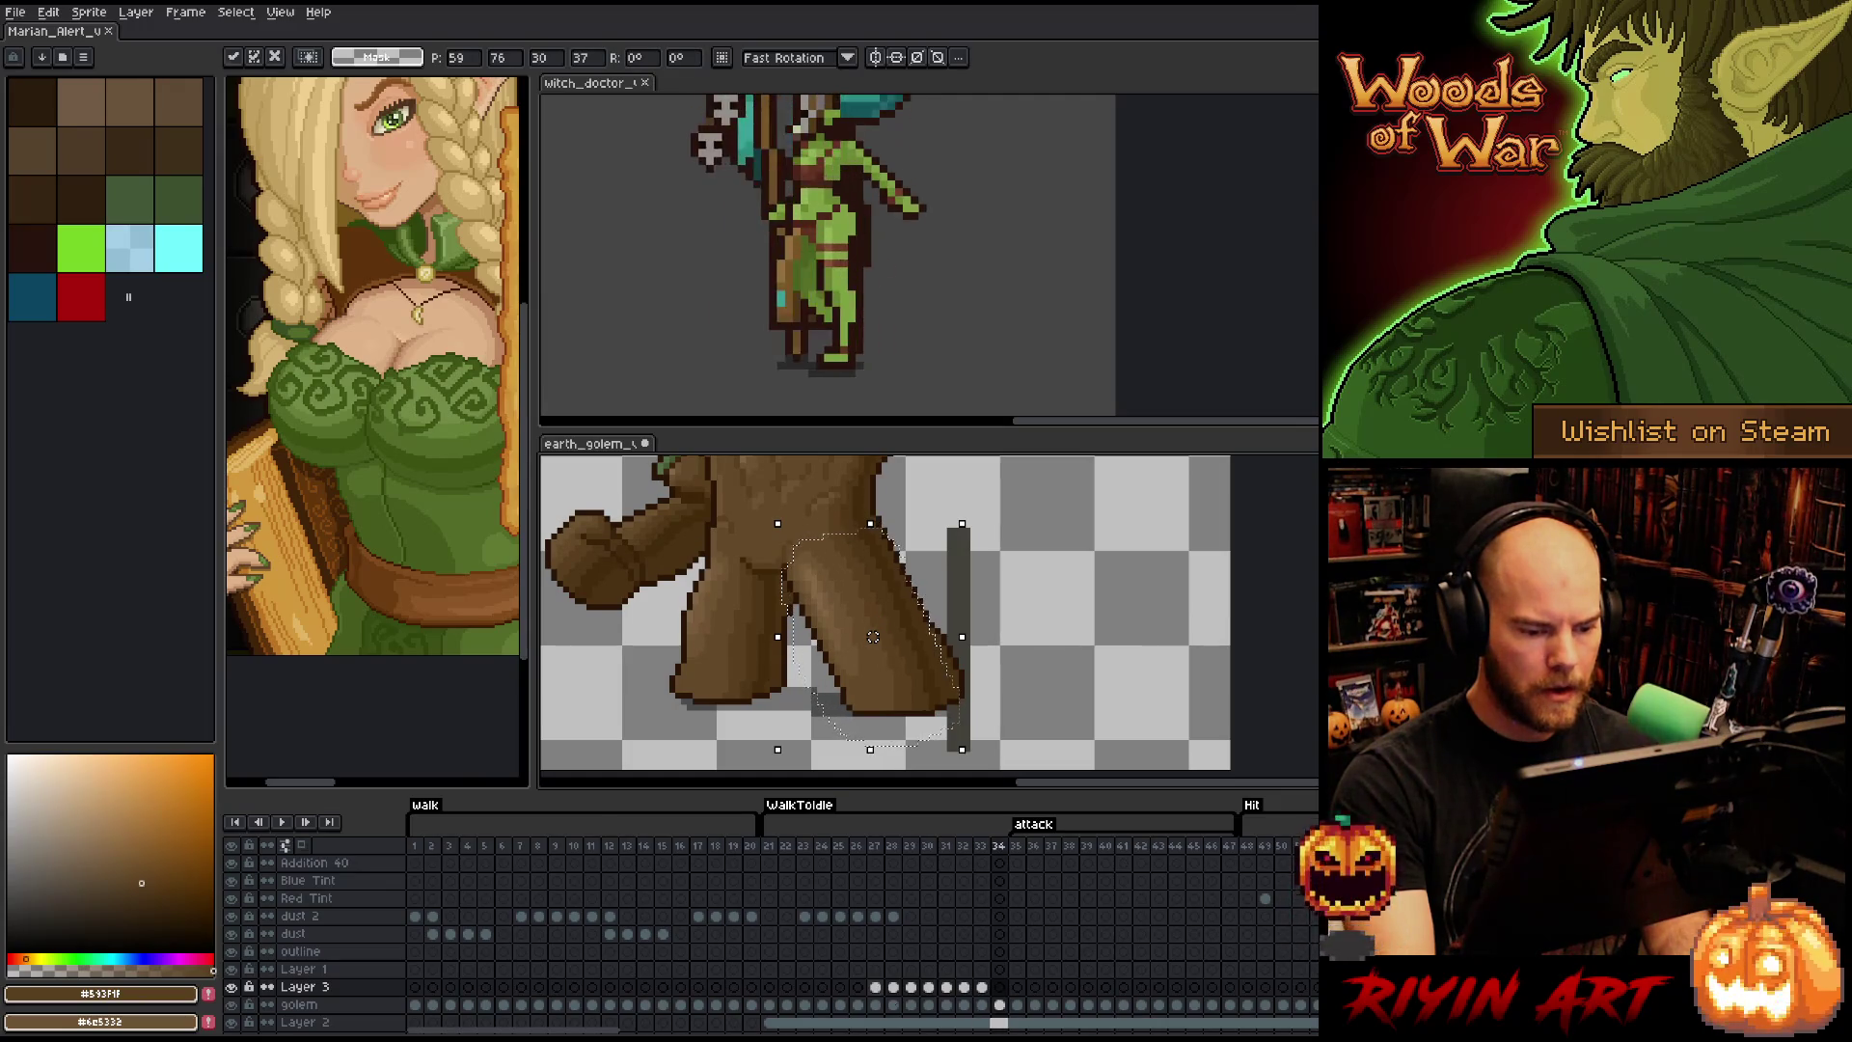
pyautogui.click(873, 637)
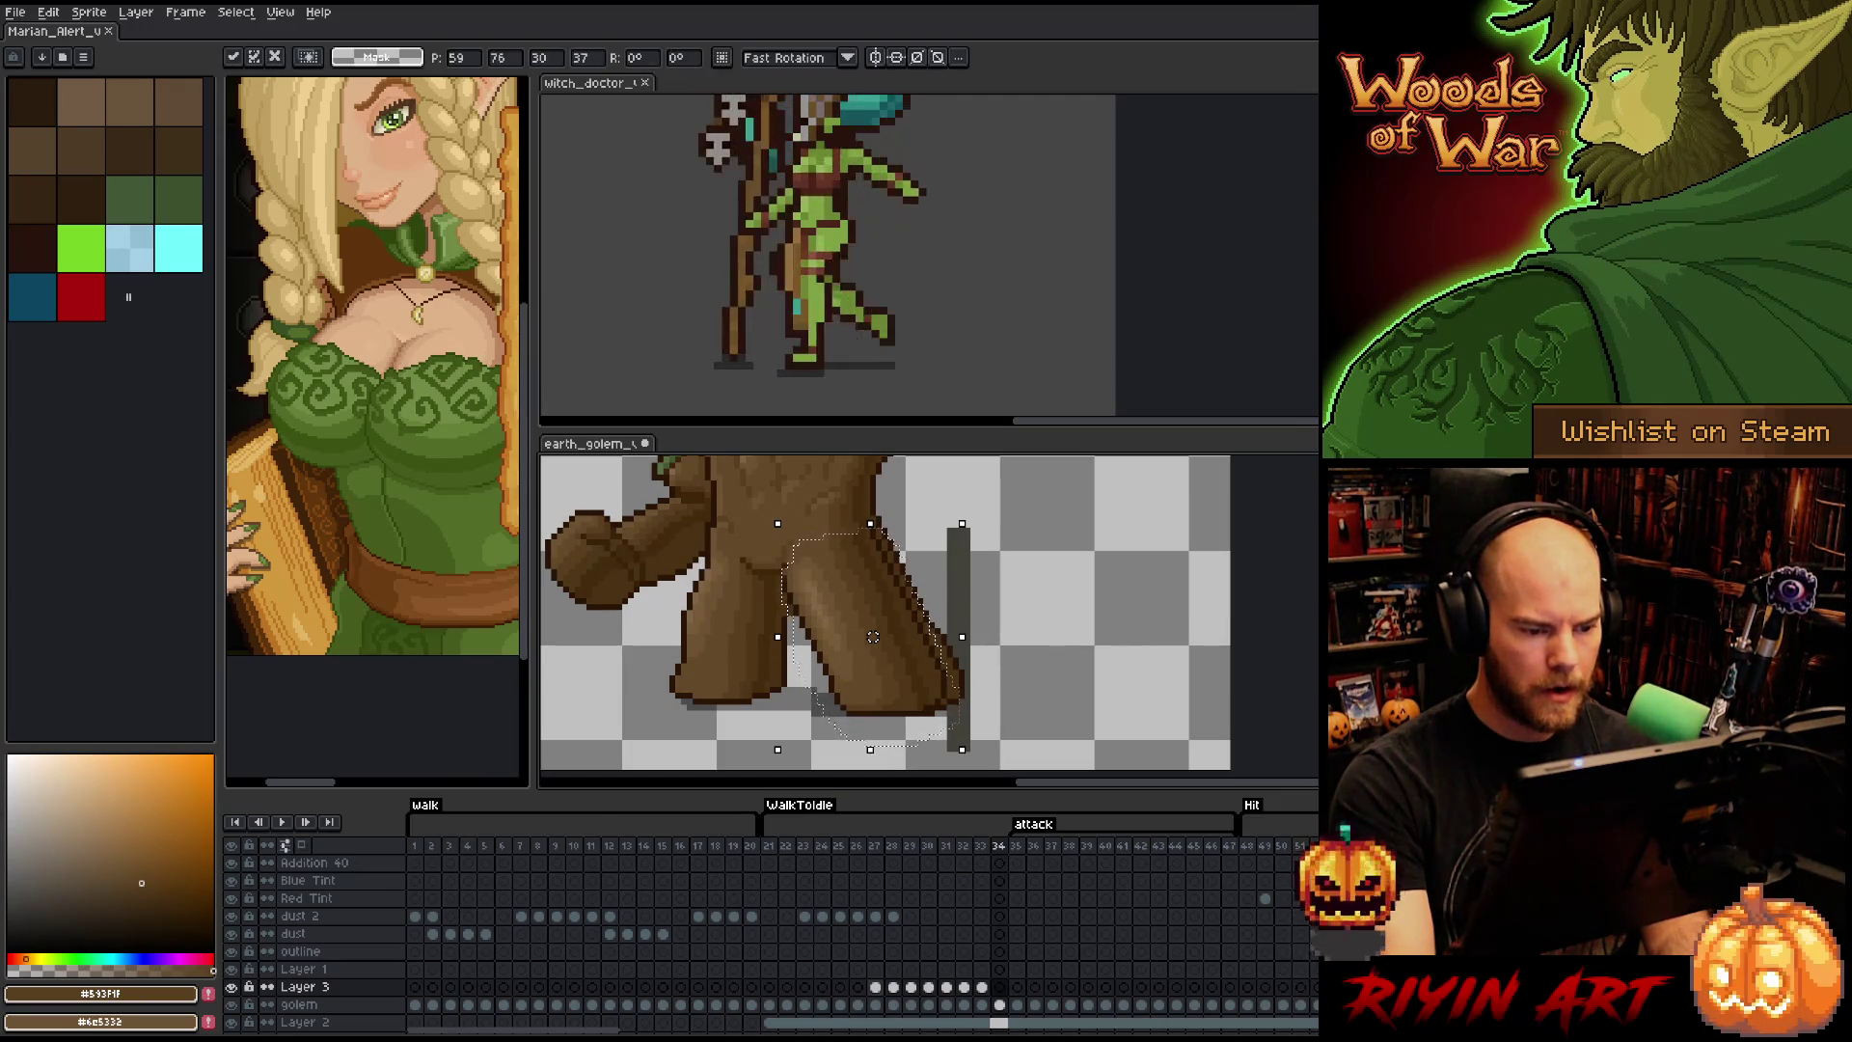
pyautogui.press('Return')
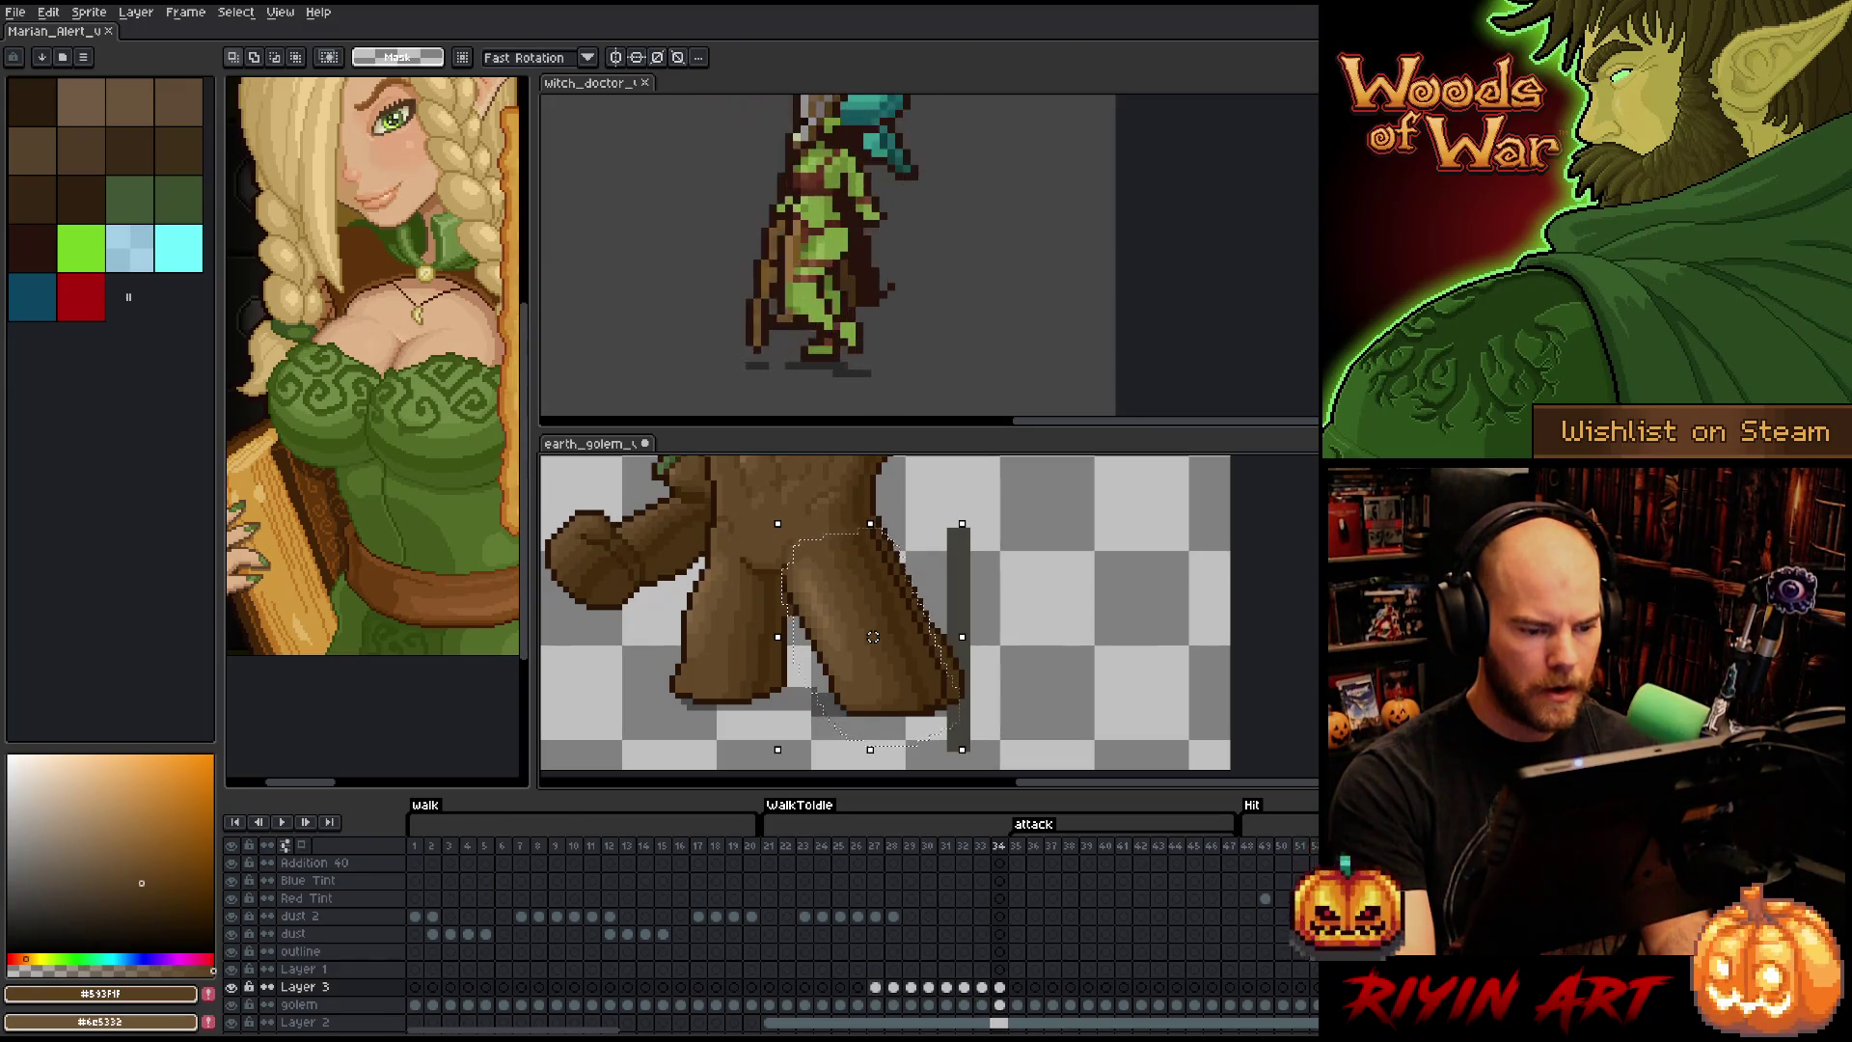
# - On frame 35's golem layer, shift the leg one pixel right after comparing with frame 47
pyautogui.press('Return')
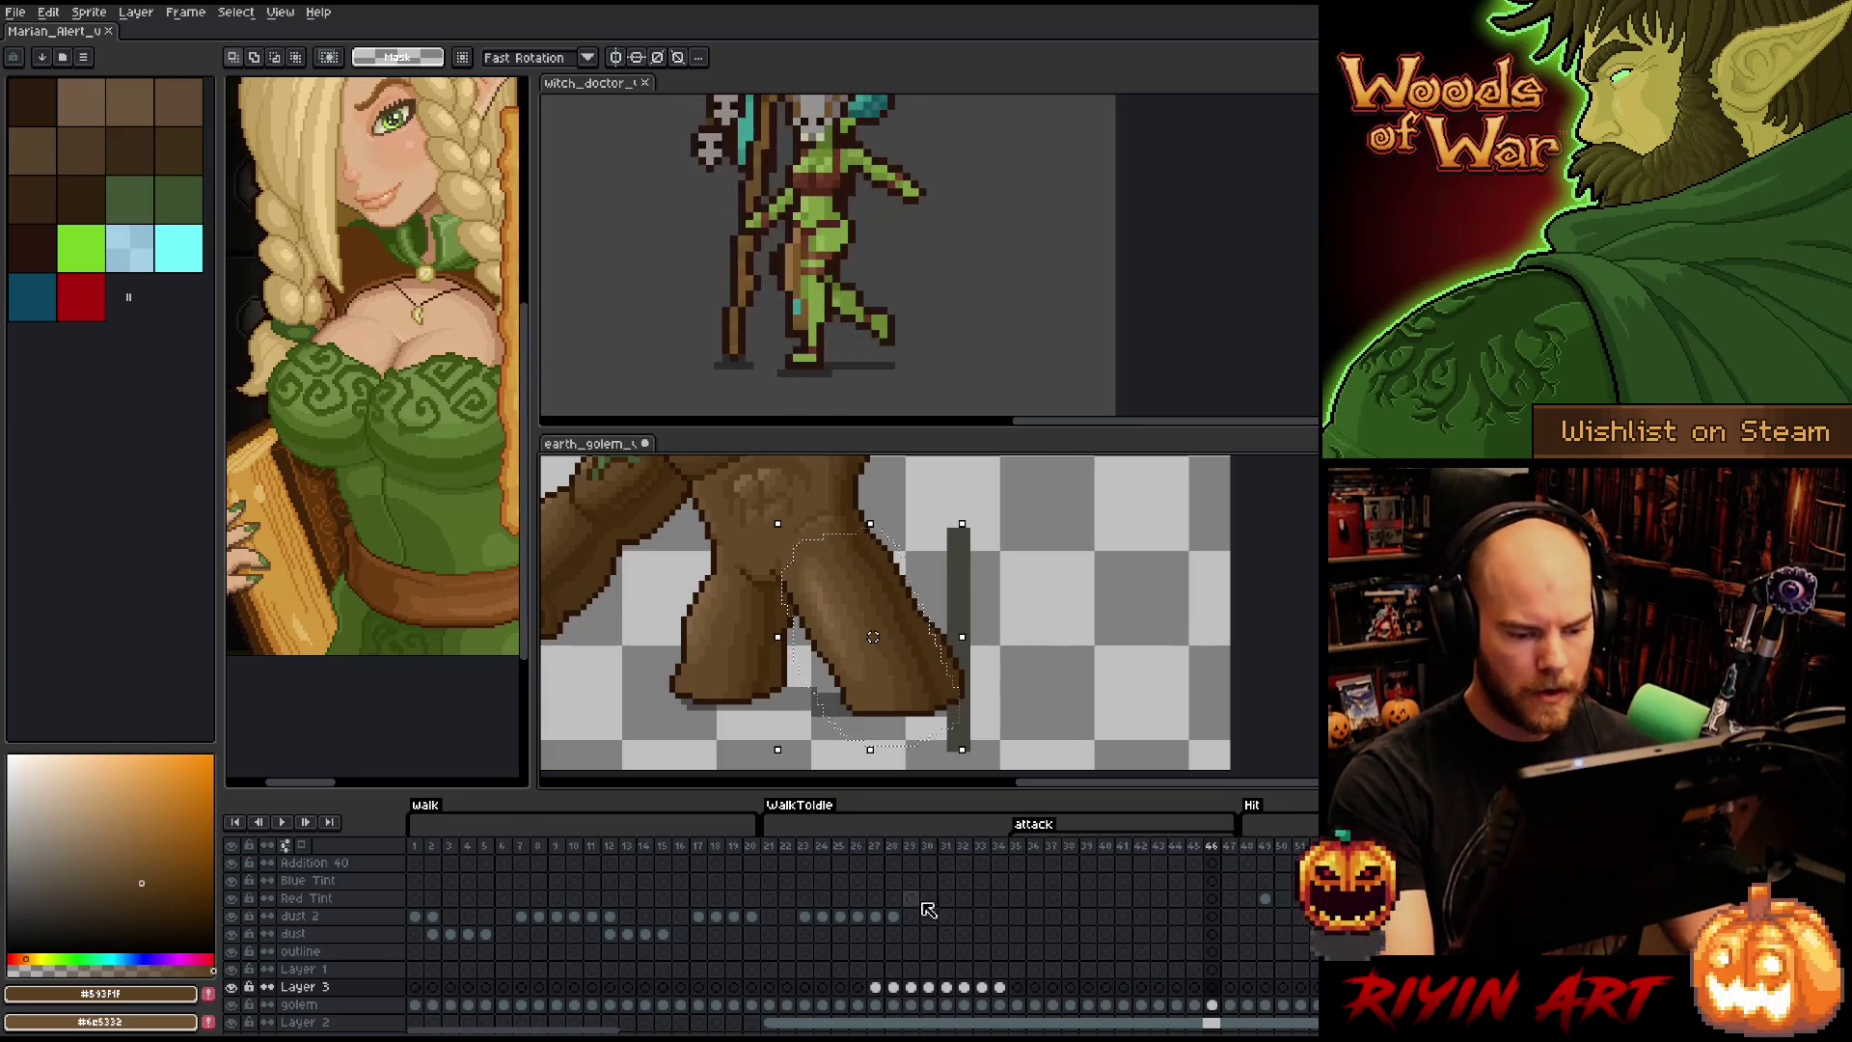
pyautogui.click(999, 986)
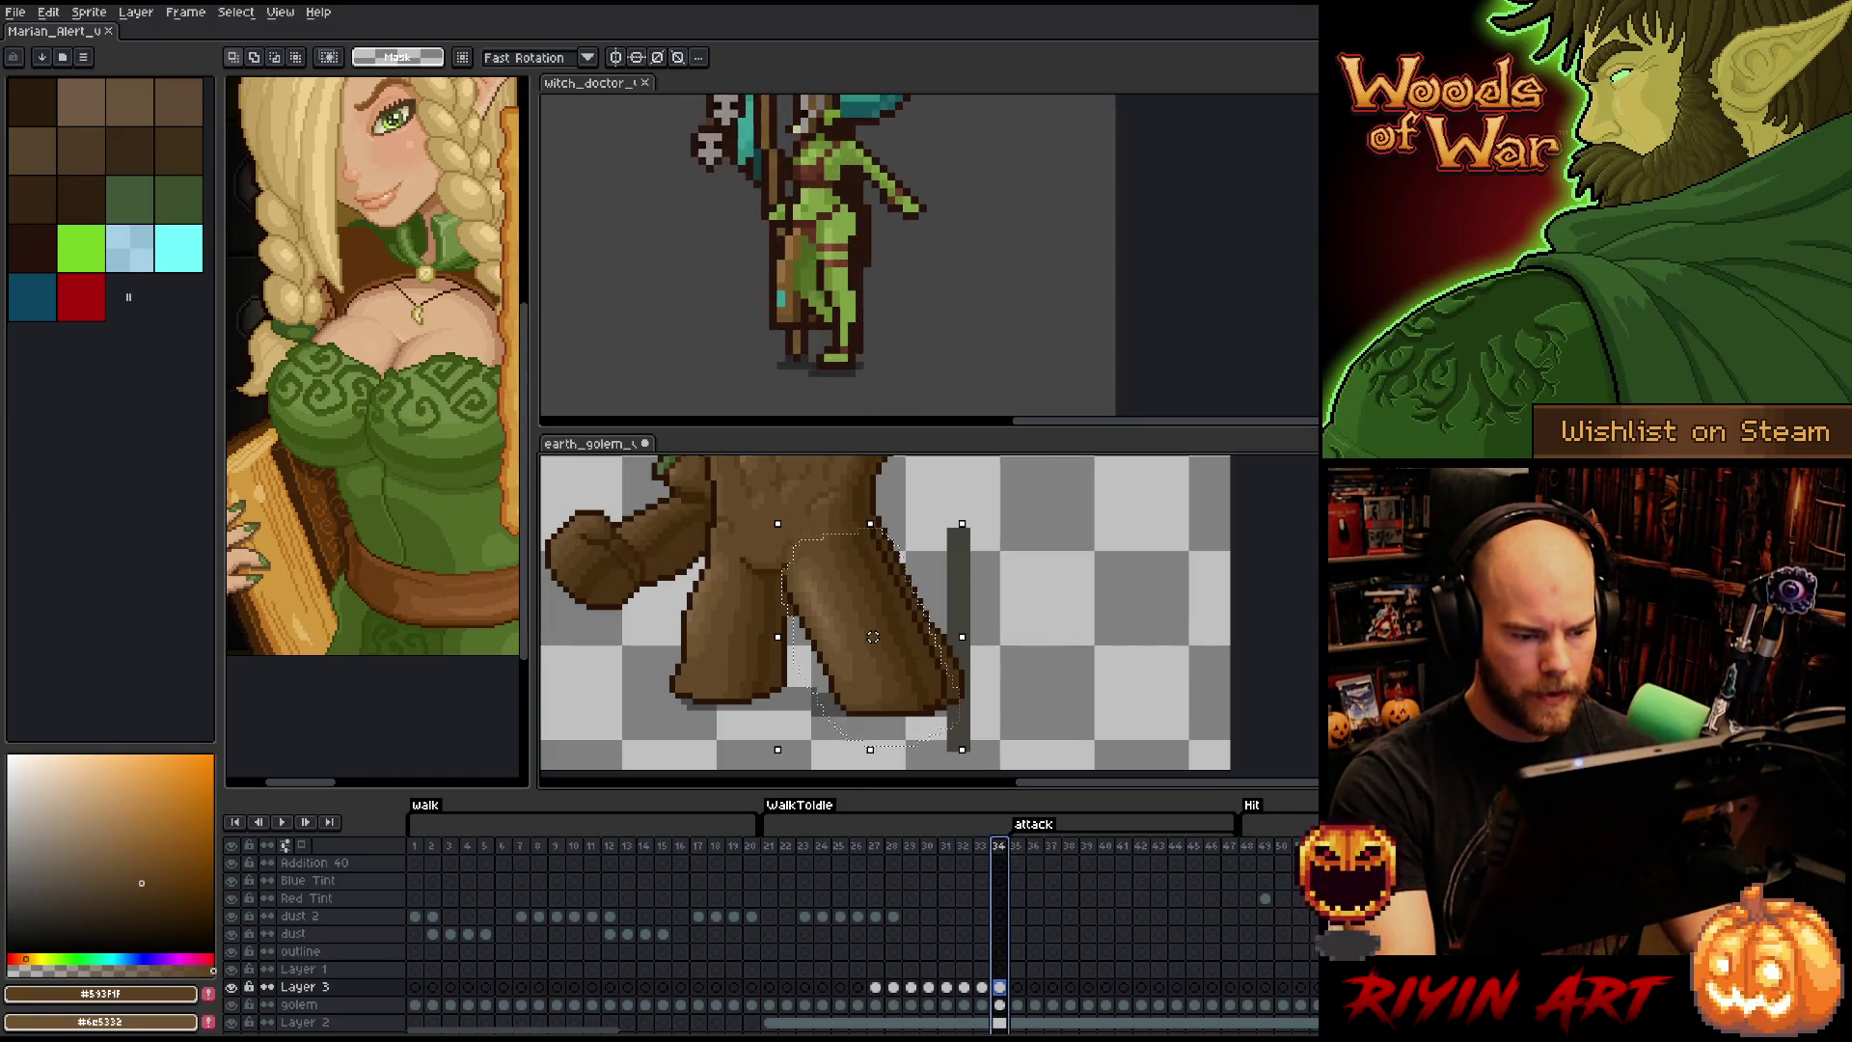
pyautogui.click(1016, 845)
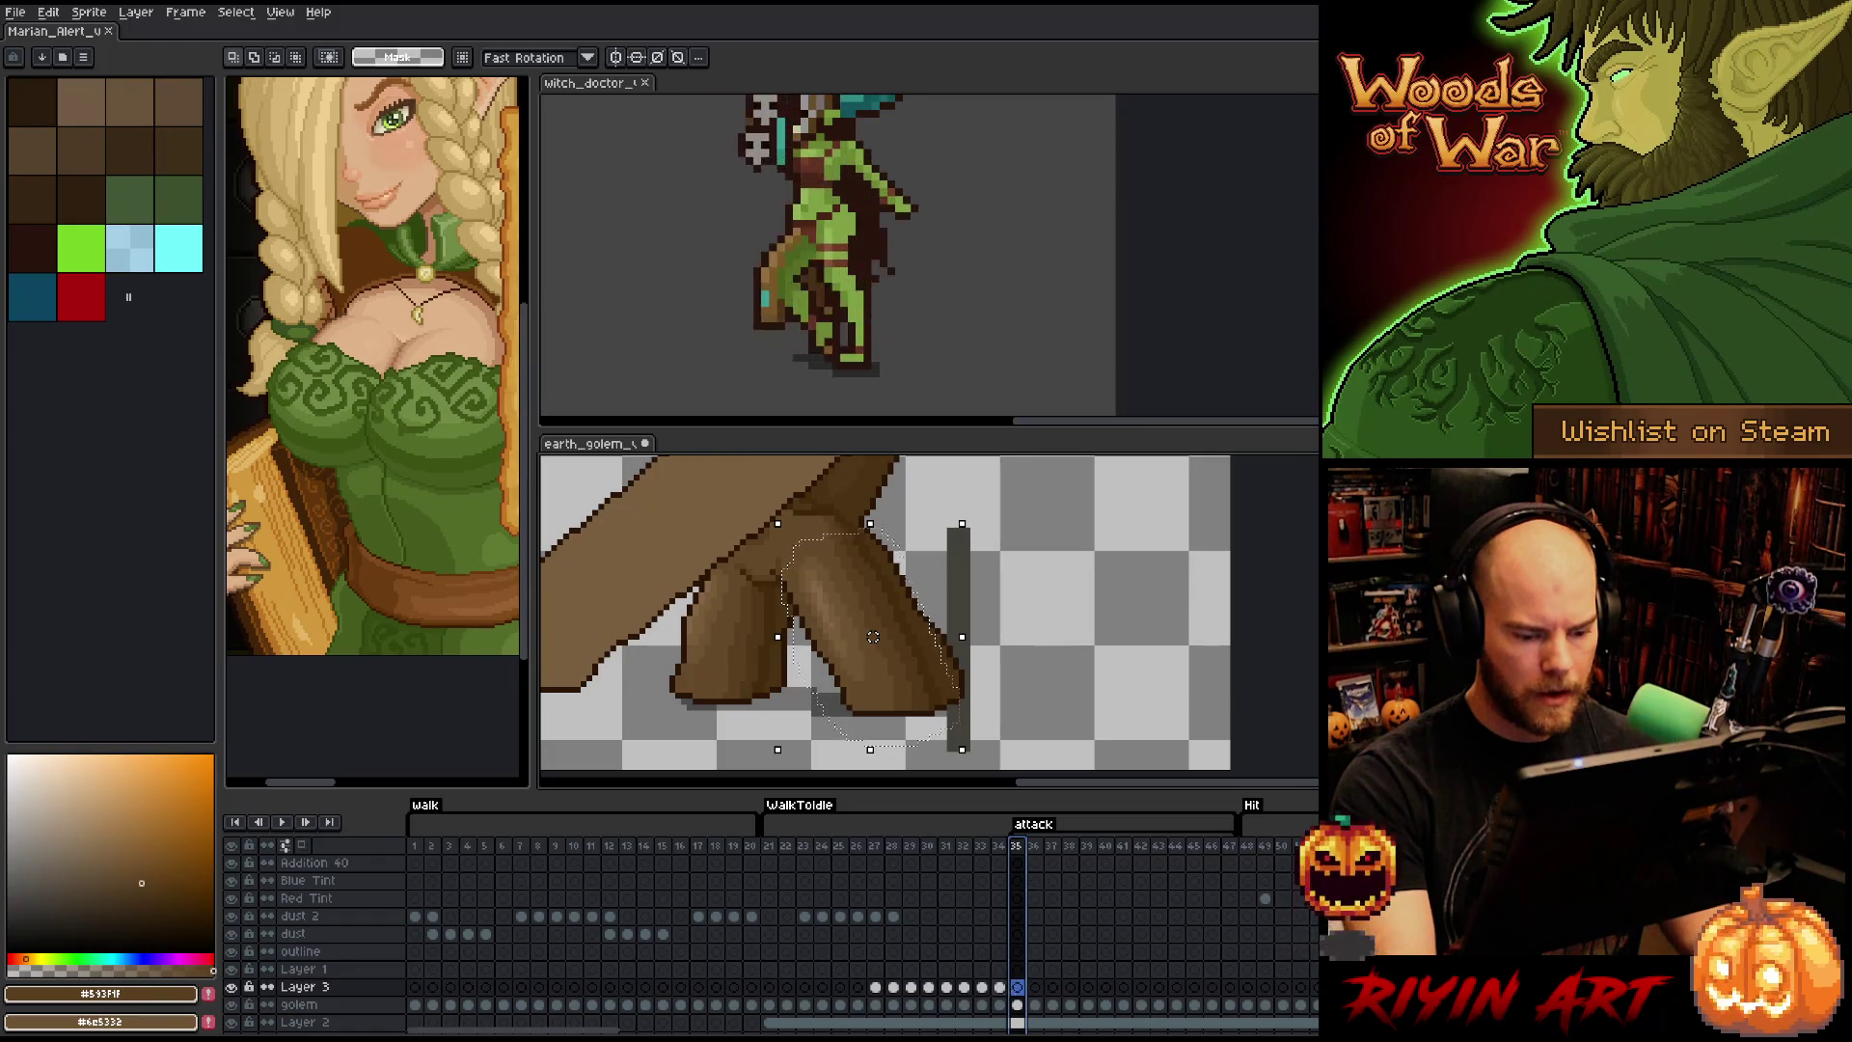
pyautogui.click(1018, 1003)
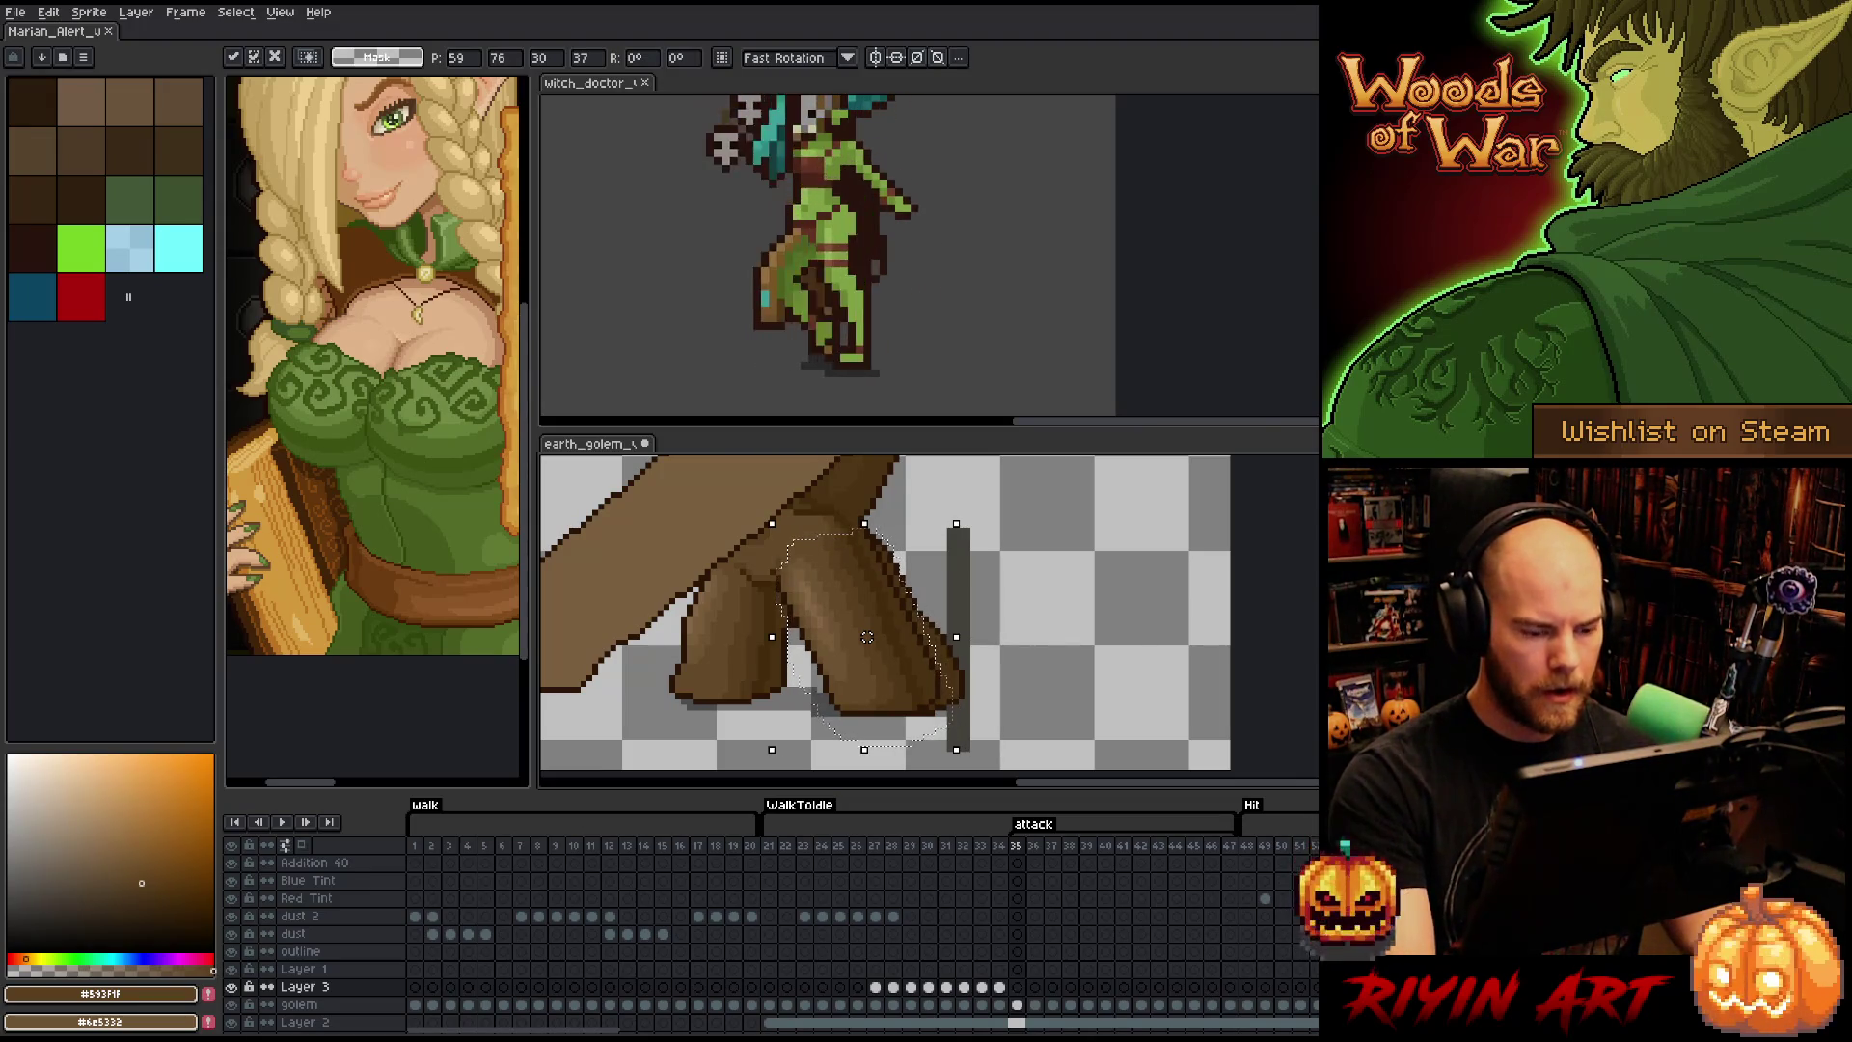
pyautogui.press('Return')
pyautogui.click(1229, 1004)
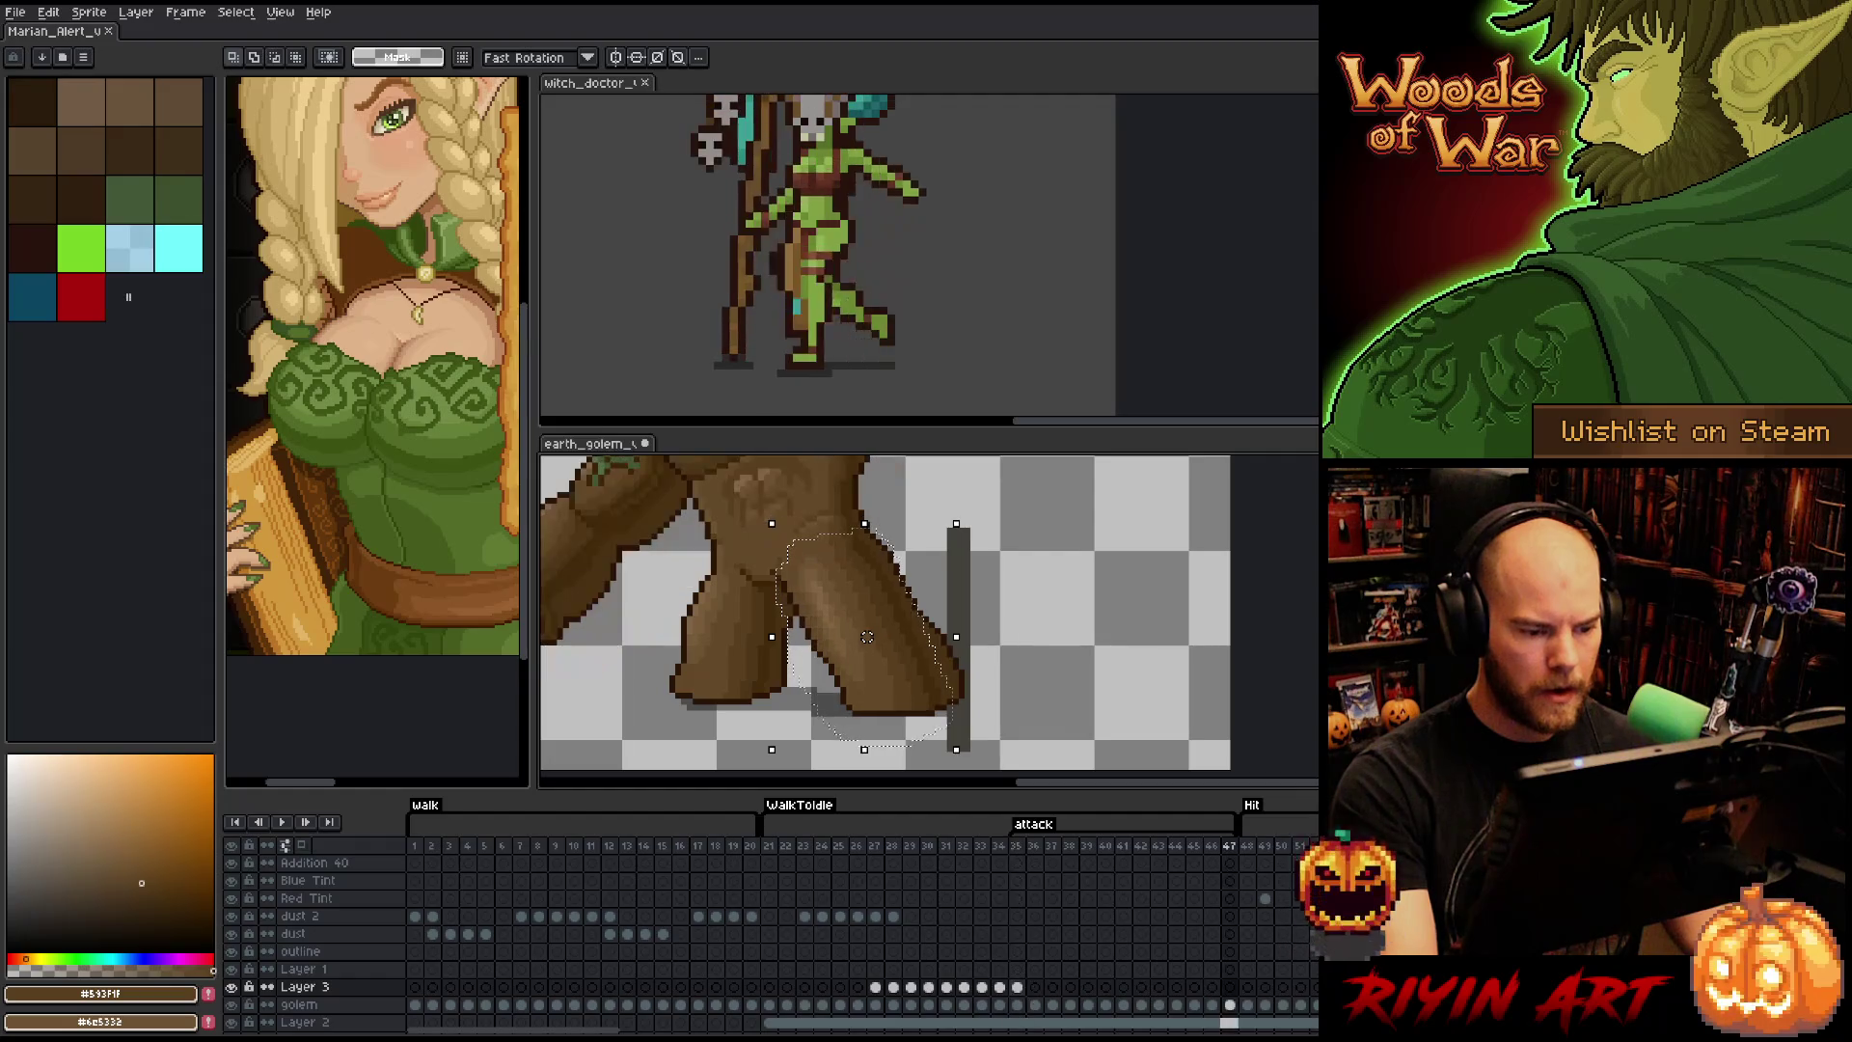
pyautogui.click(1016, 1004)
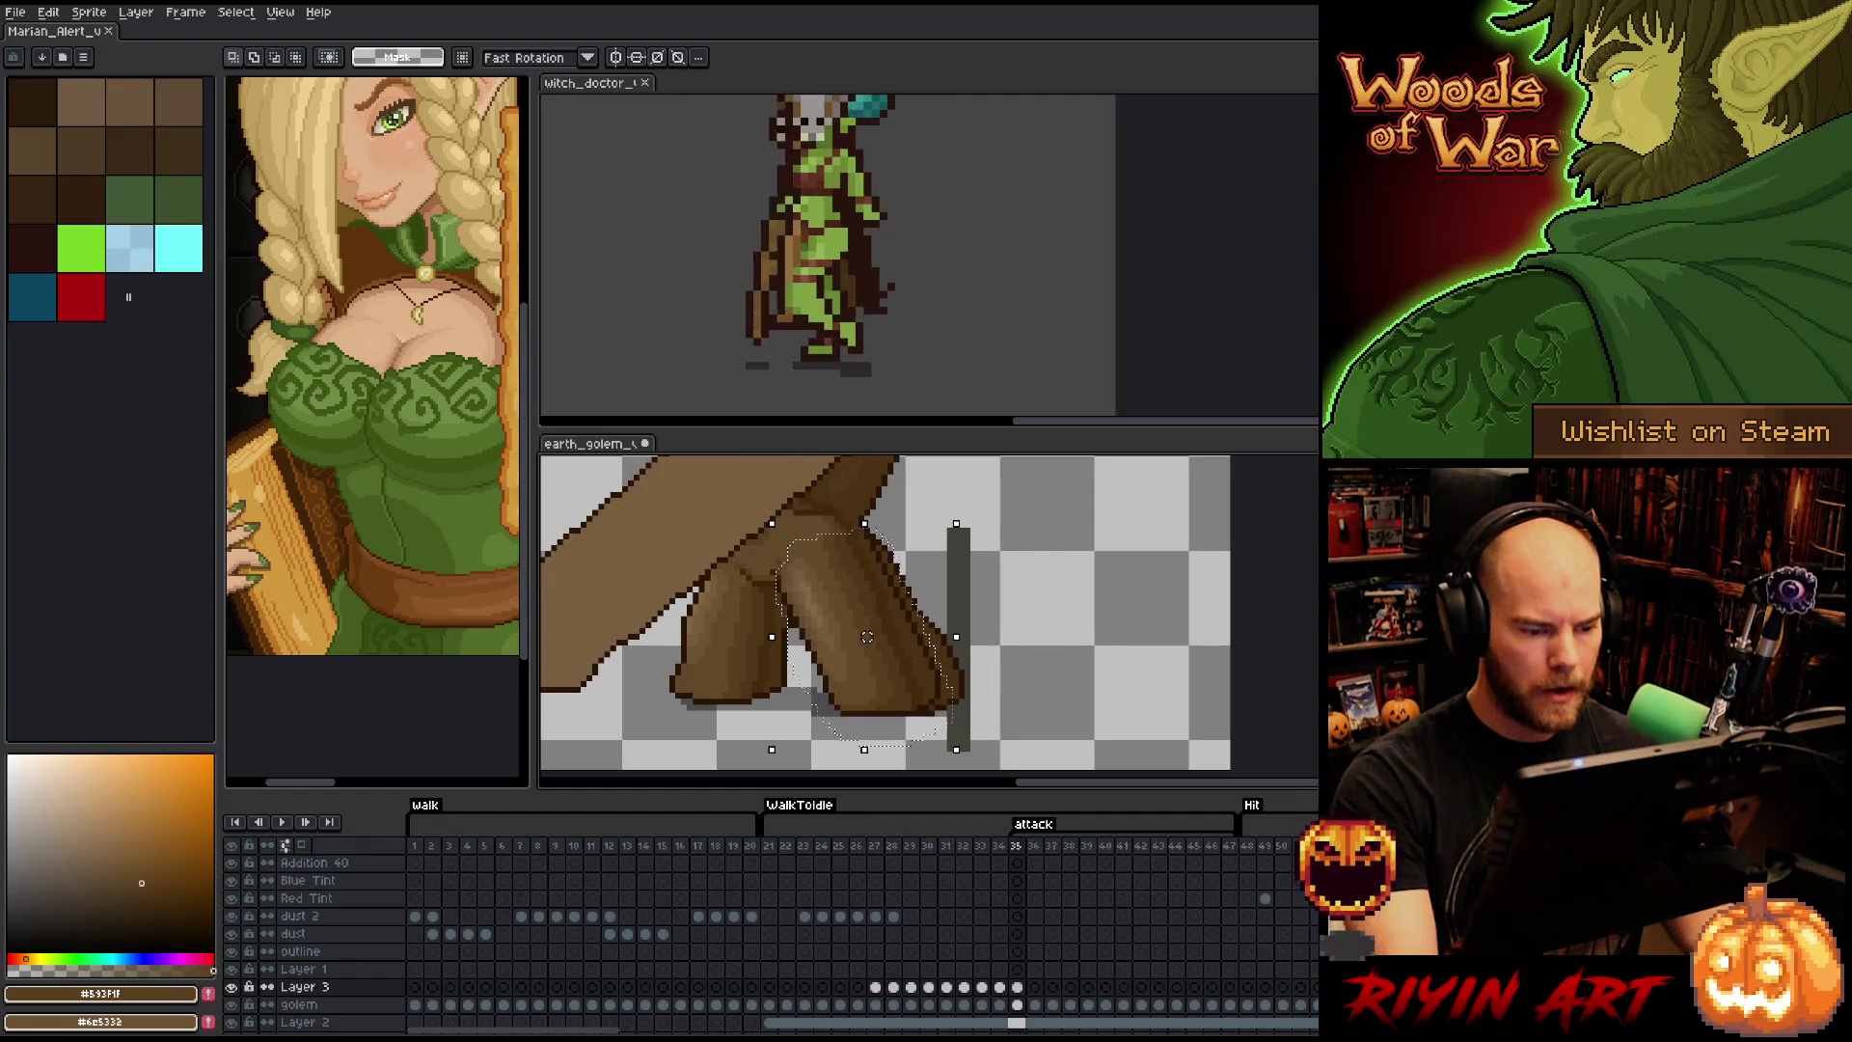
pyautogui.click(1228, 1004)
pyautogui.click(1017, 1004)
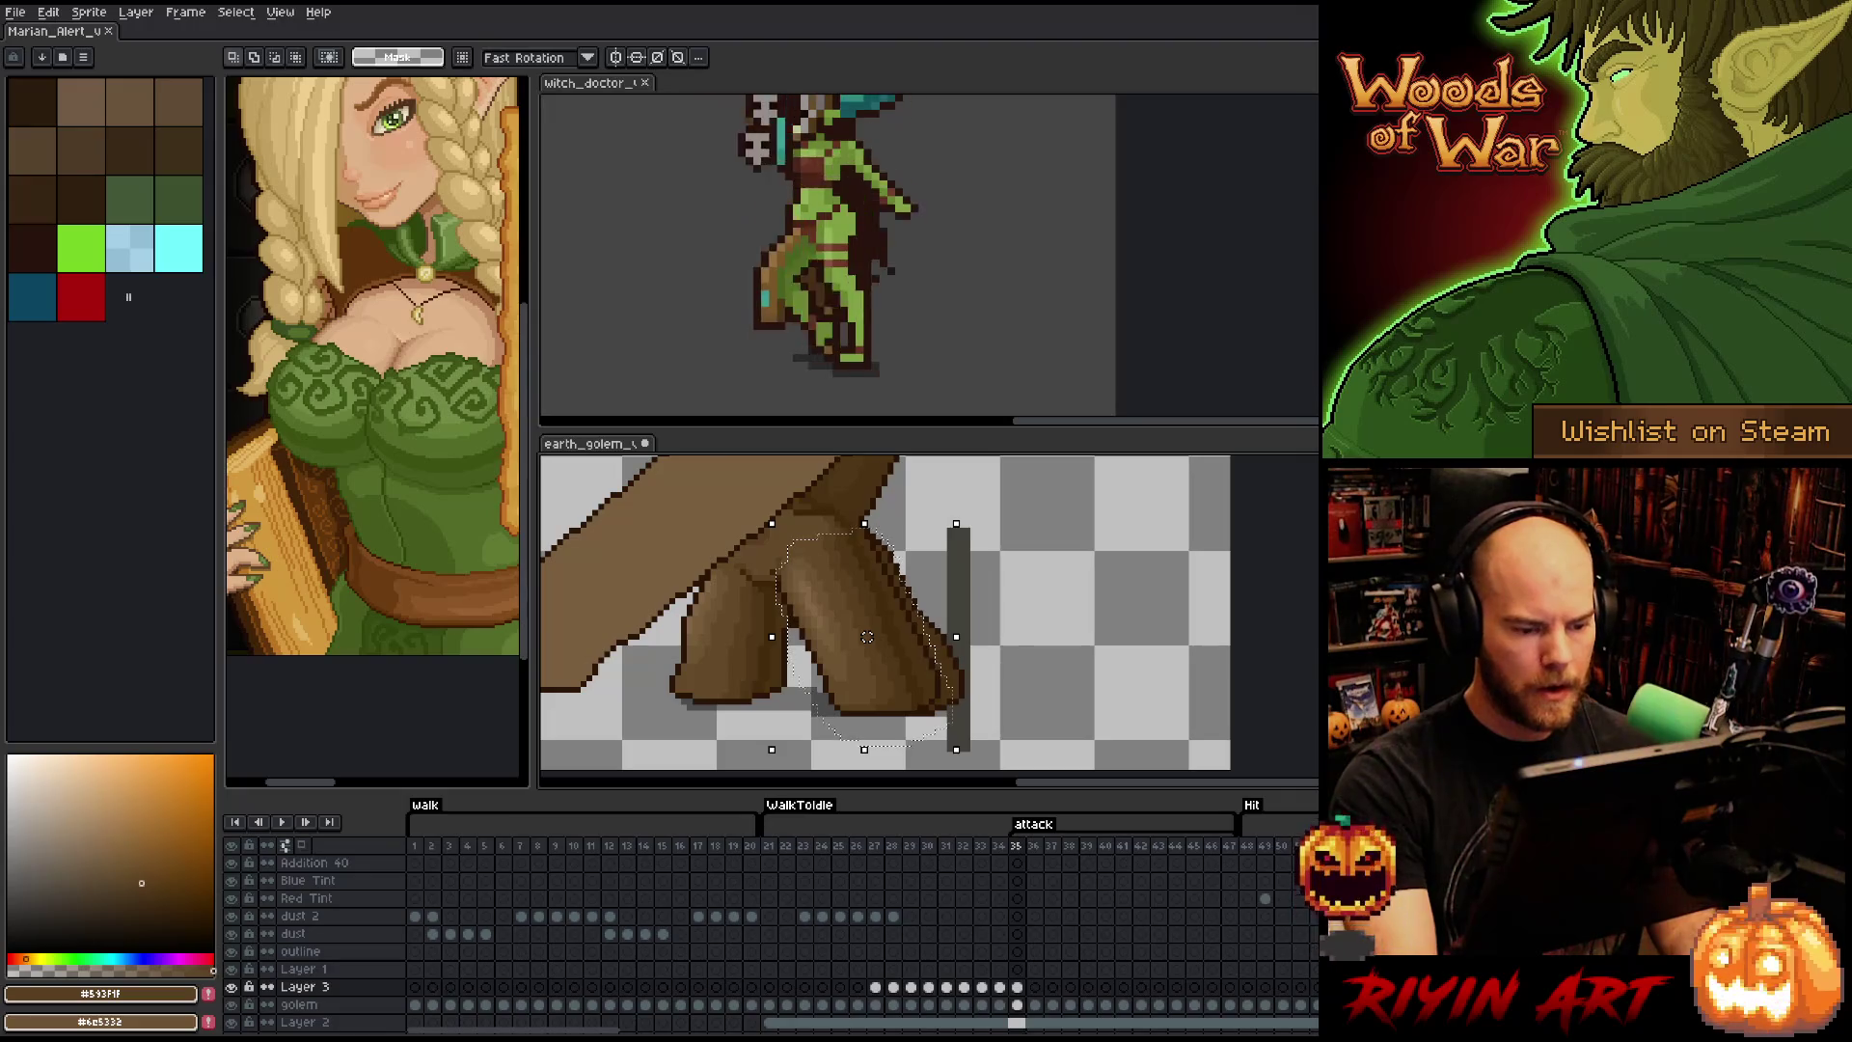
pyautogui.moveTo(867, 636); pyautogui.dragTo(873, 637)
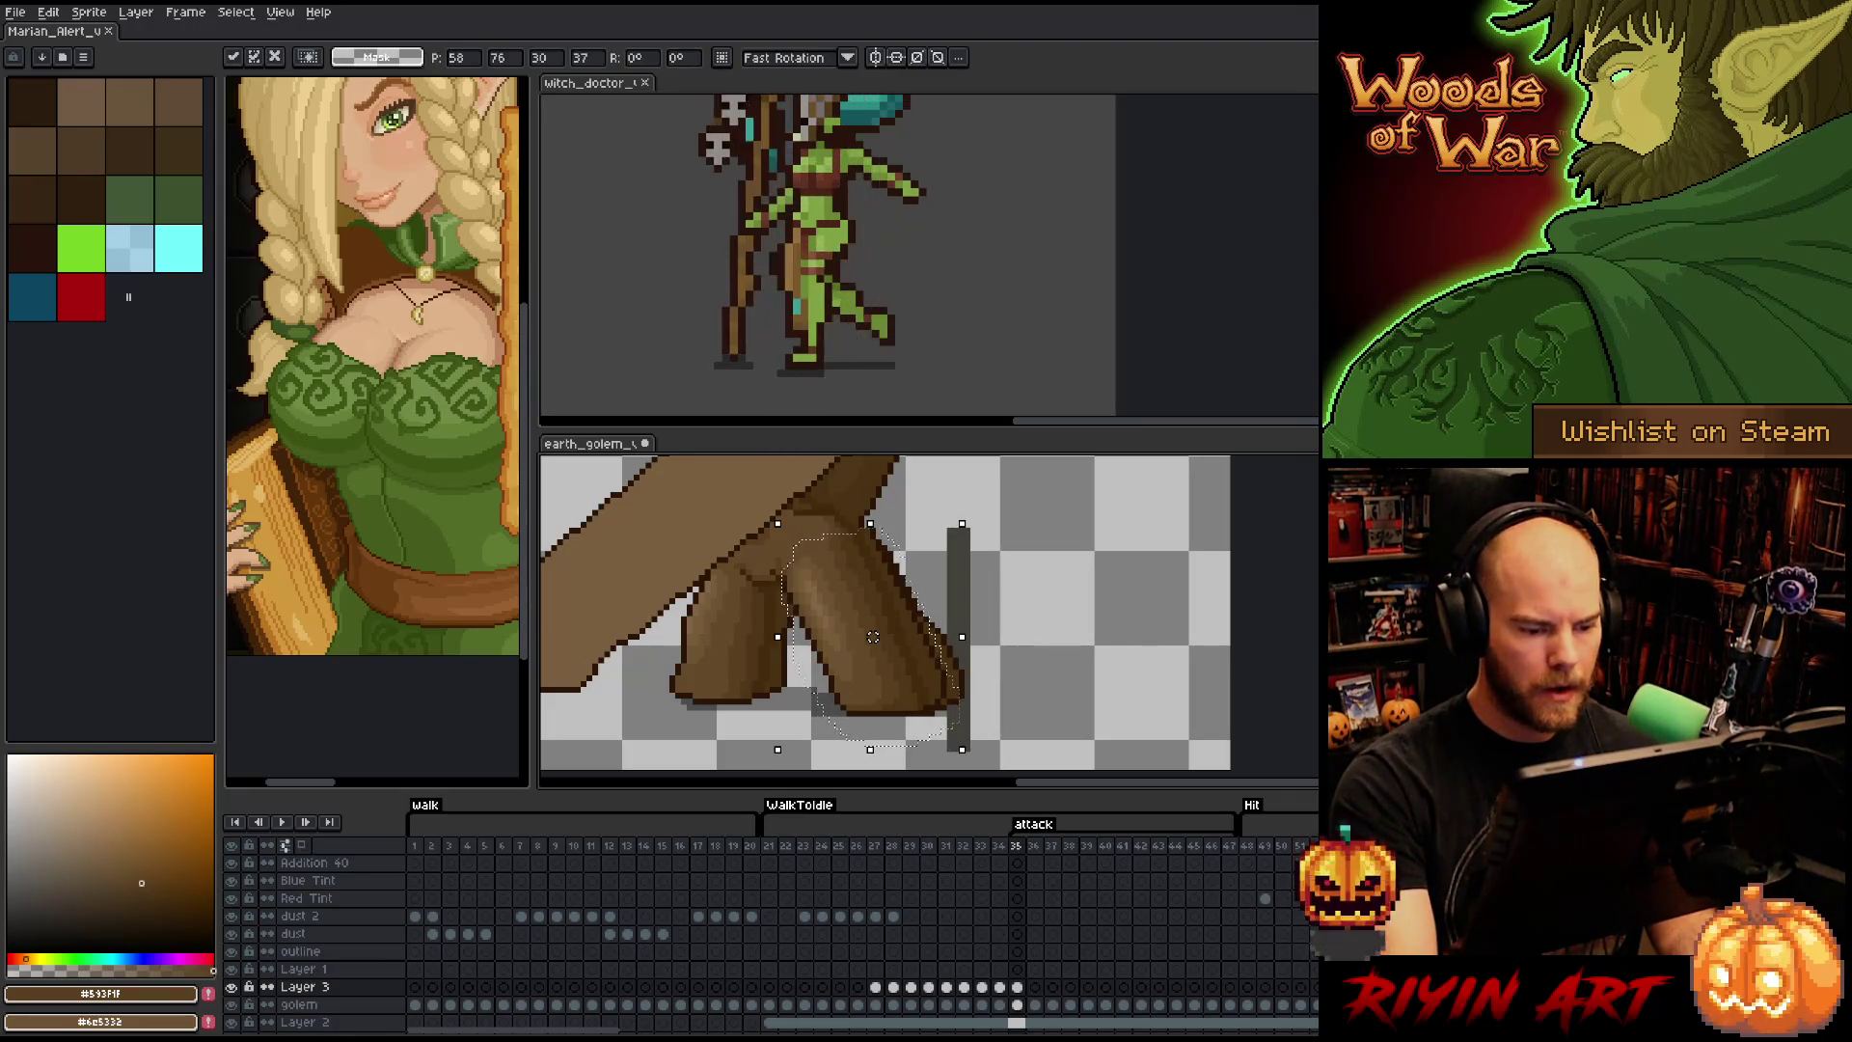
pyautogui.press('.')
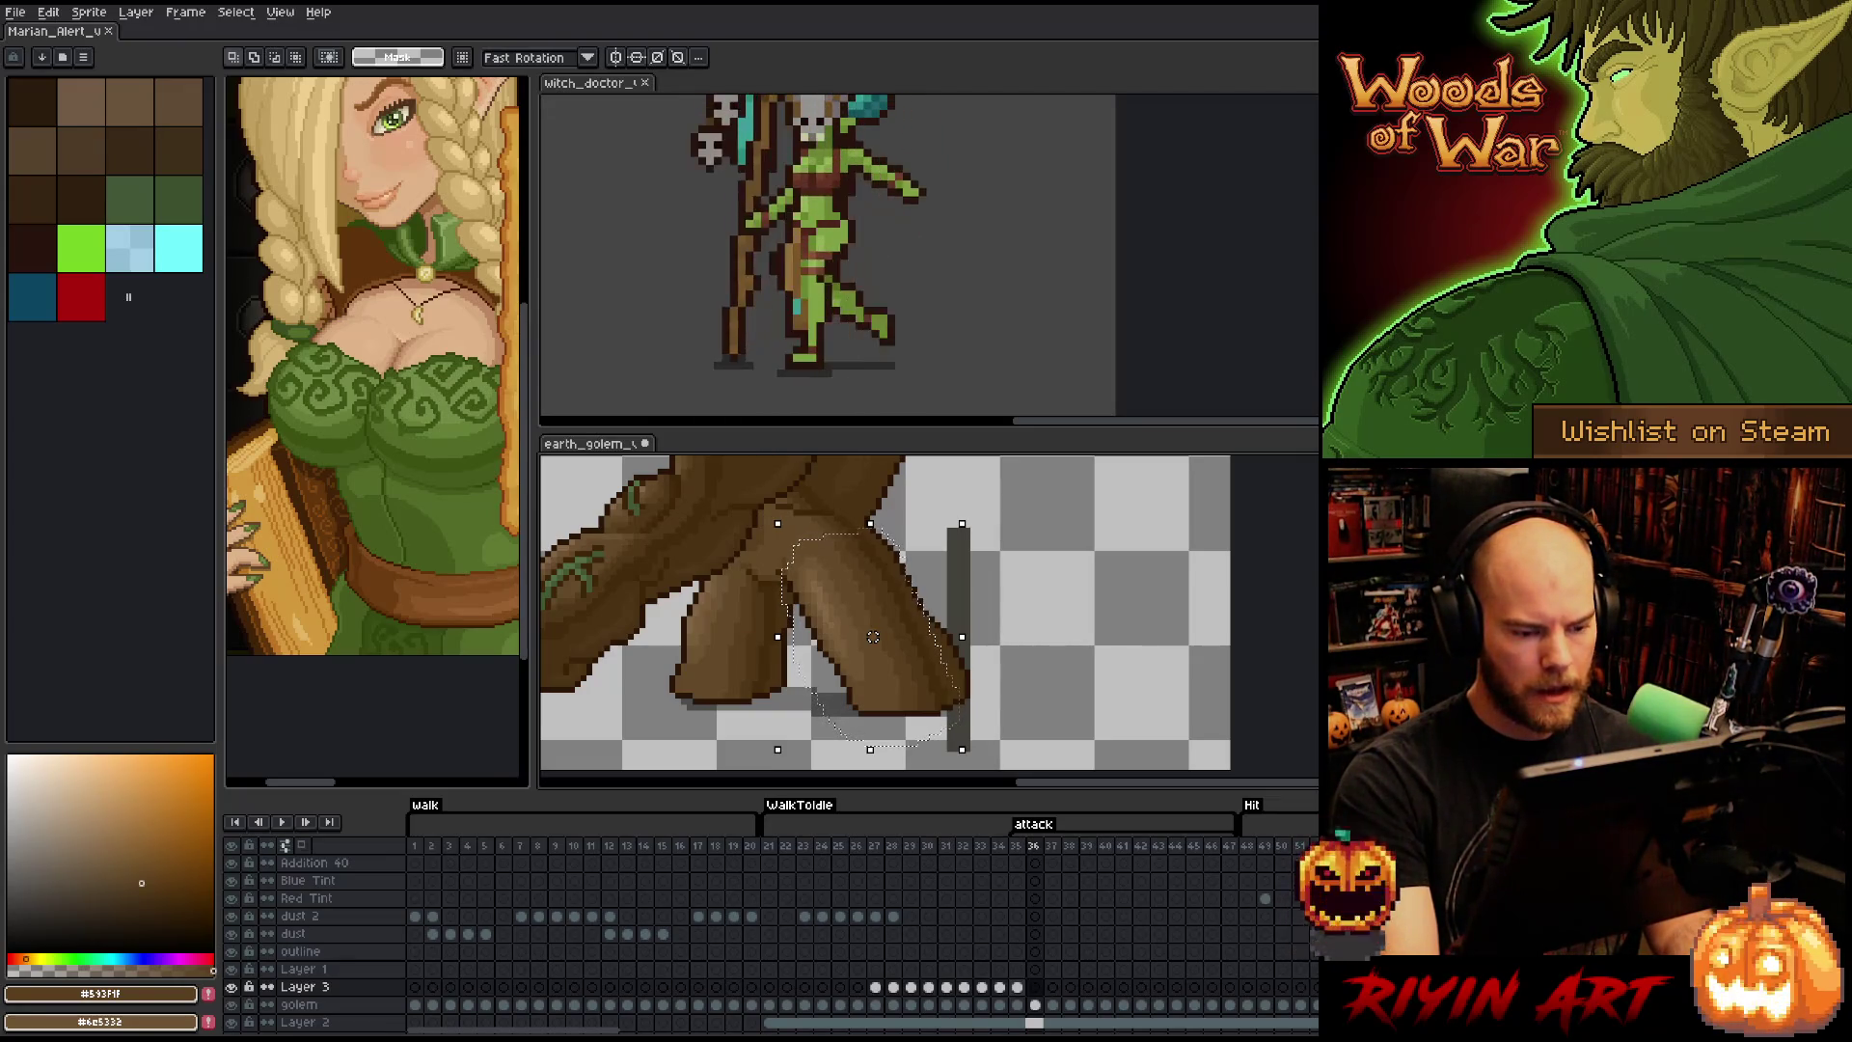
# - Nudge the leg 6 px left into place on frames 36, 37 and 38
pyautogui.click(872, 637)
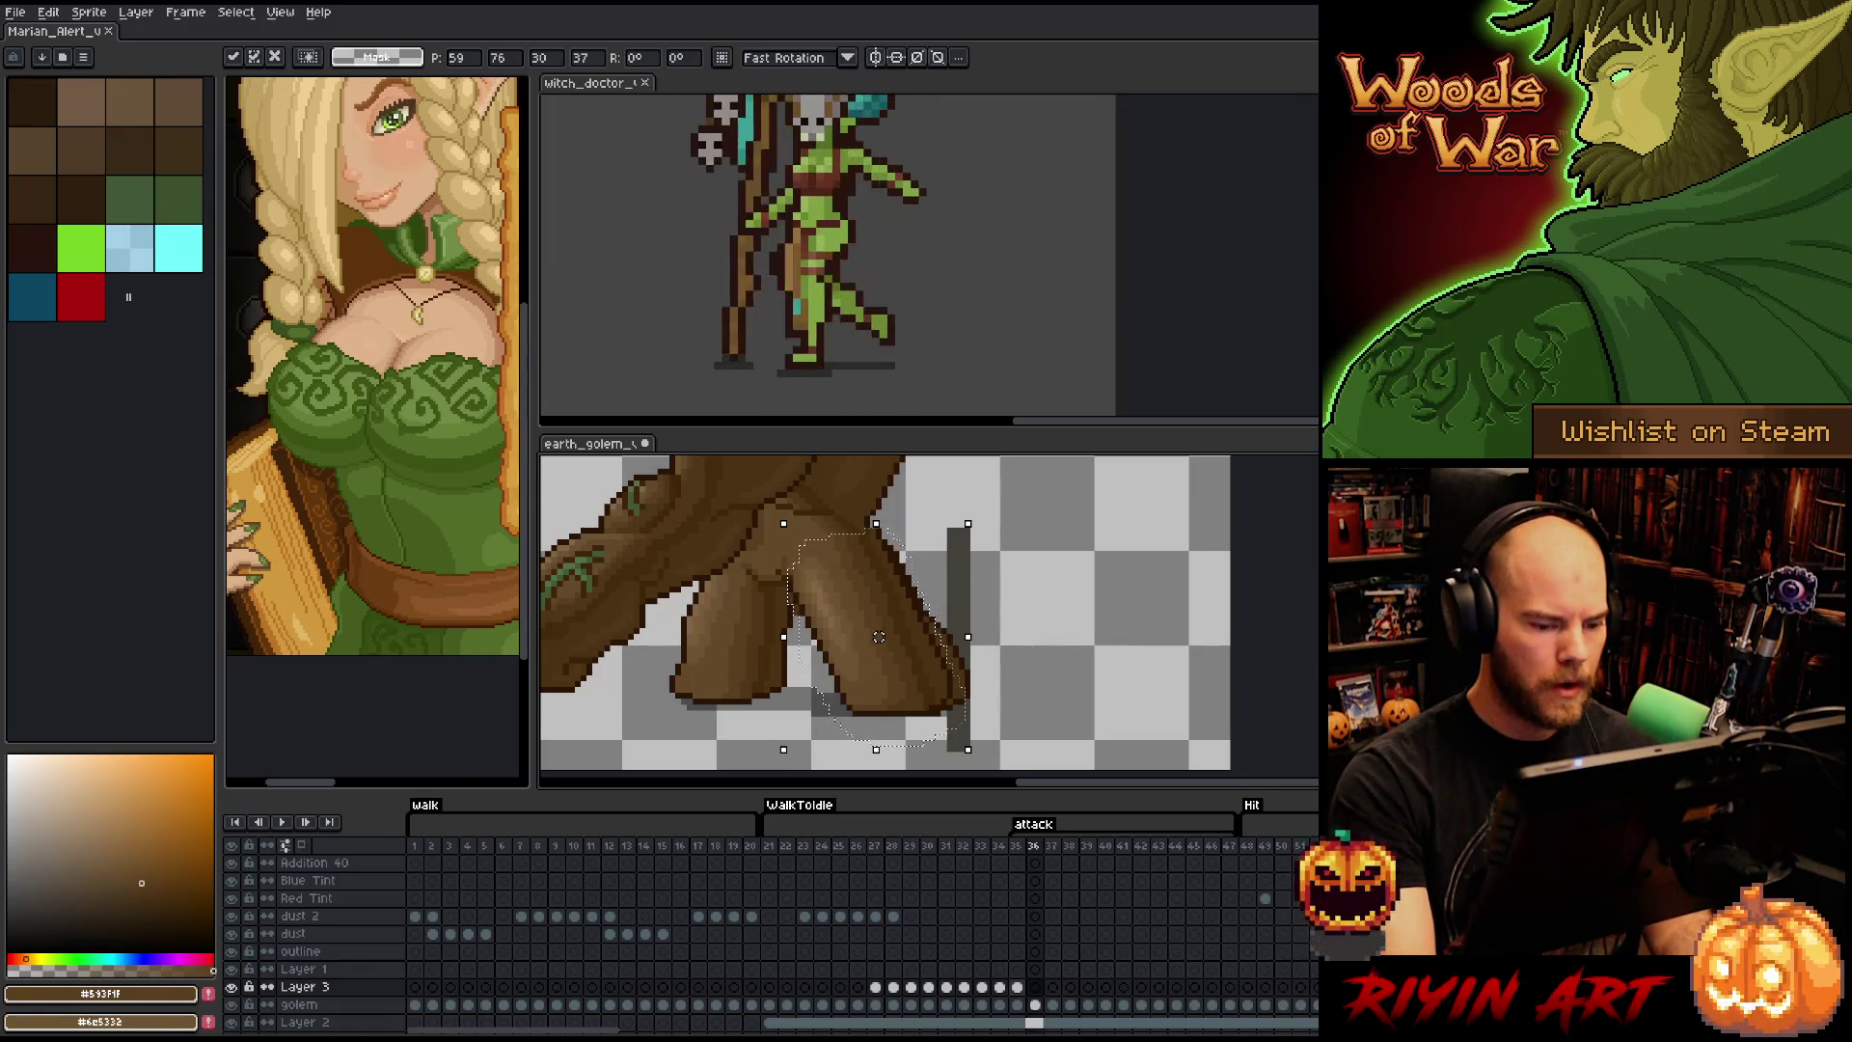
pyautogui.press('.')
pyautogui.moveTo(879, 636); pyautogui.dragTo(873, 637)
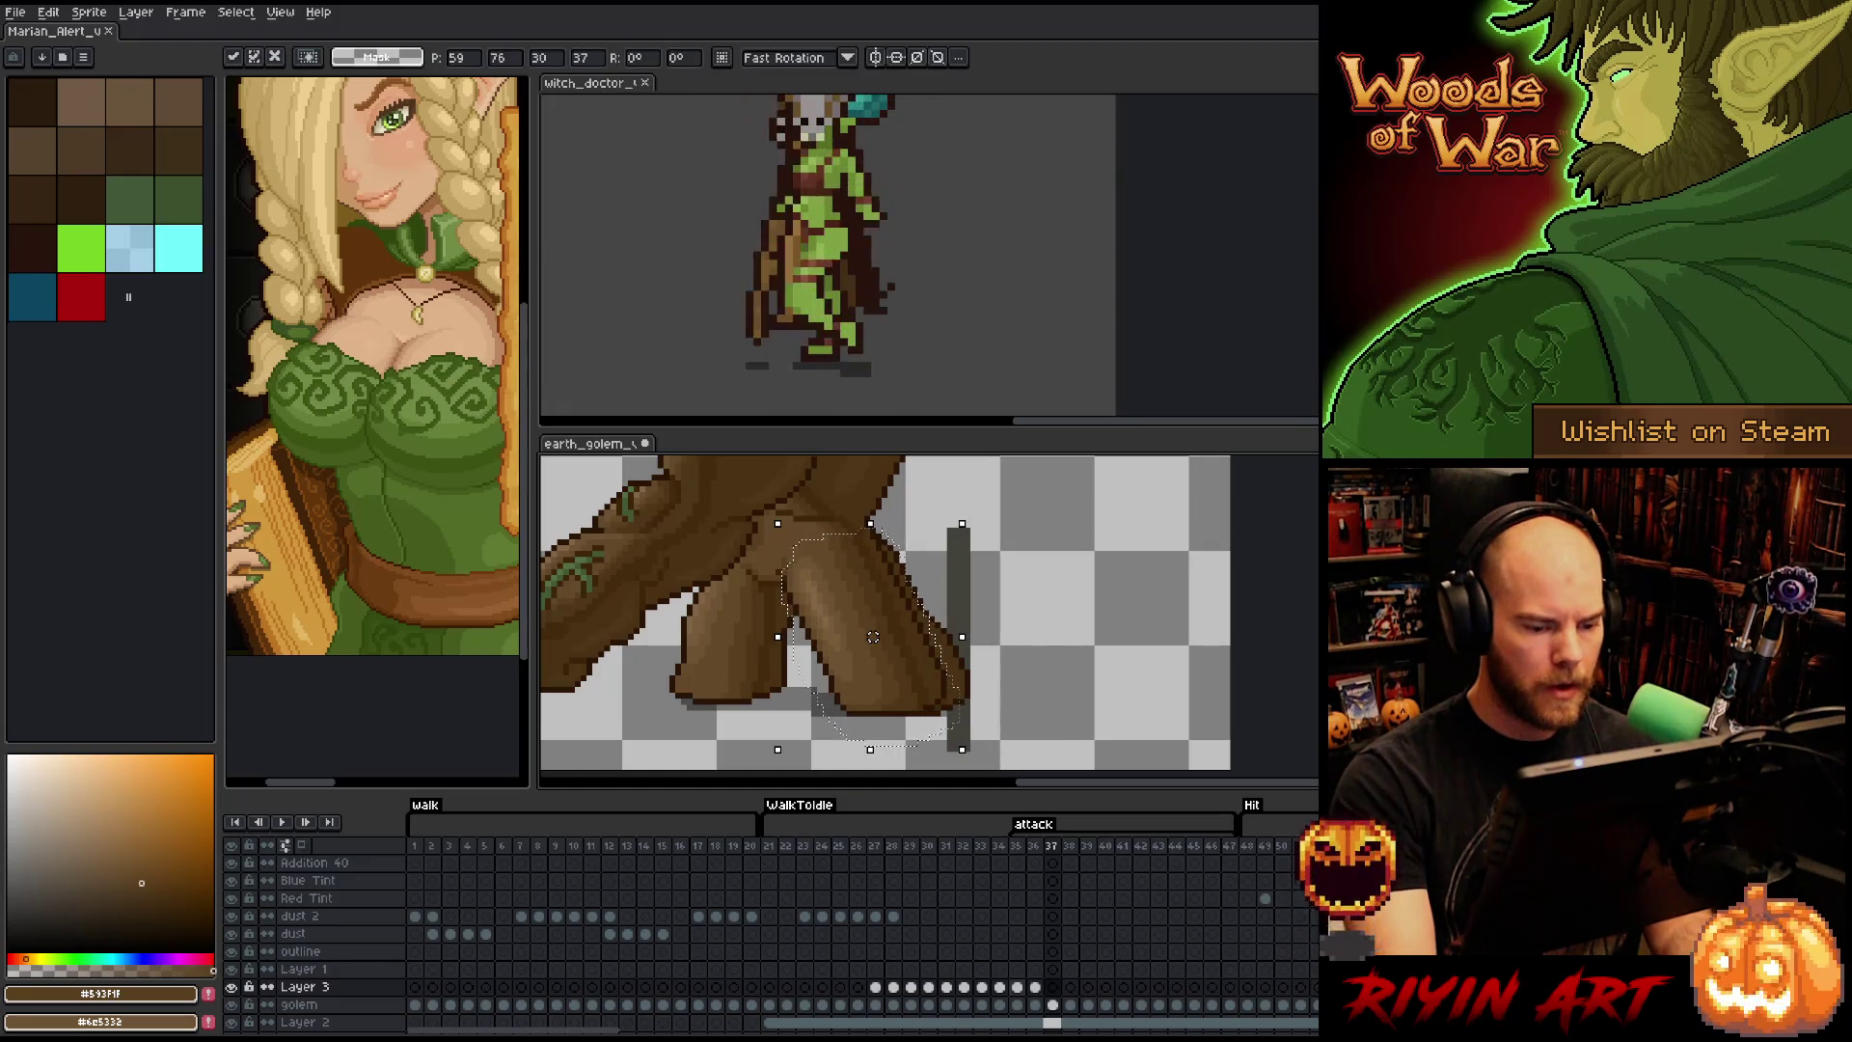
pyautogui.press('.')
pyautogui.moveTo(879, 637); pyautogui.dragTo(873, 636)
pyautogui.press('.')
pyautogui.press('.')
# - Reposition the leg on frames 41 through 47, then play the attack to check the motion
pyautogui.press('.')
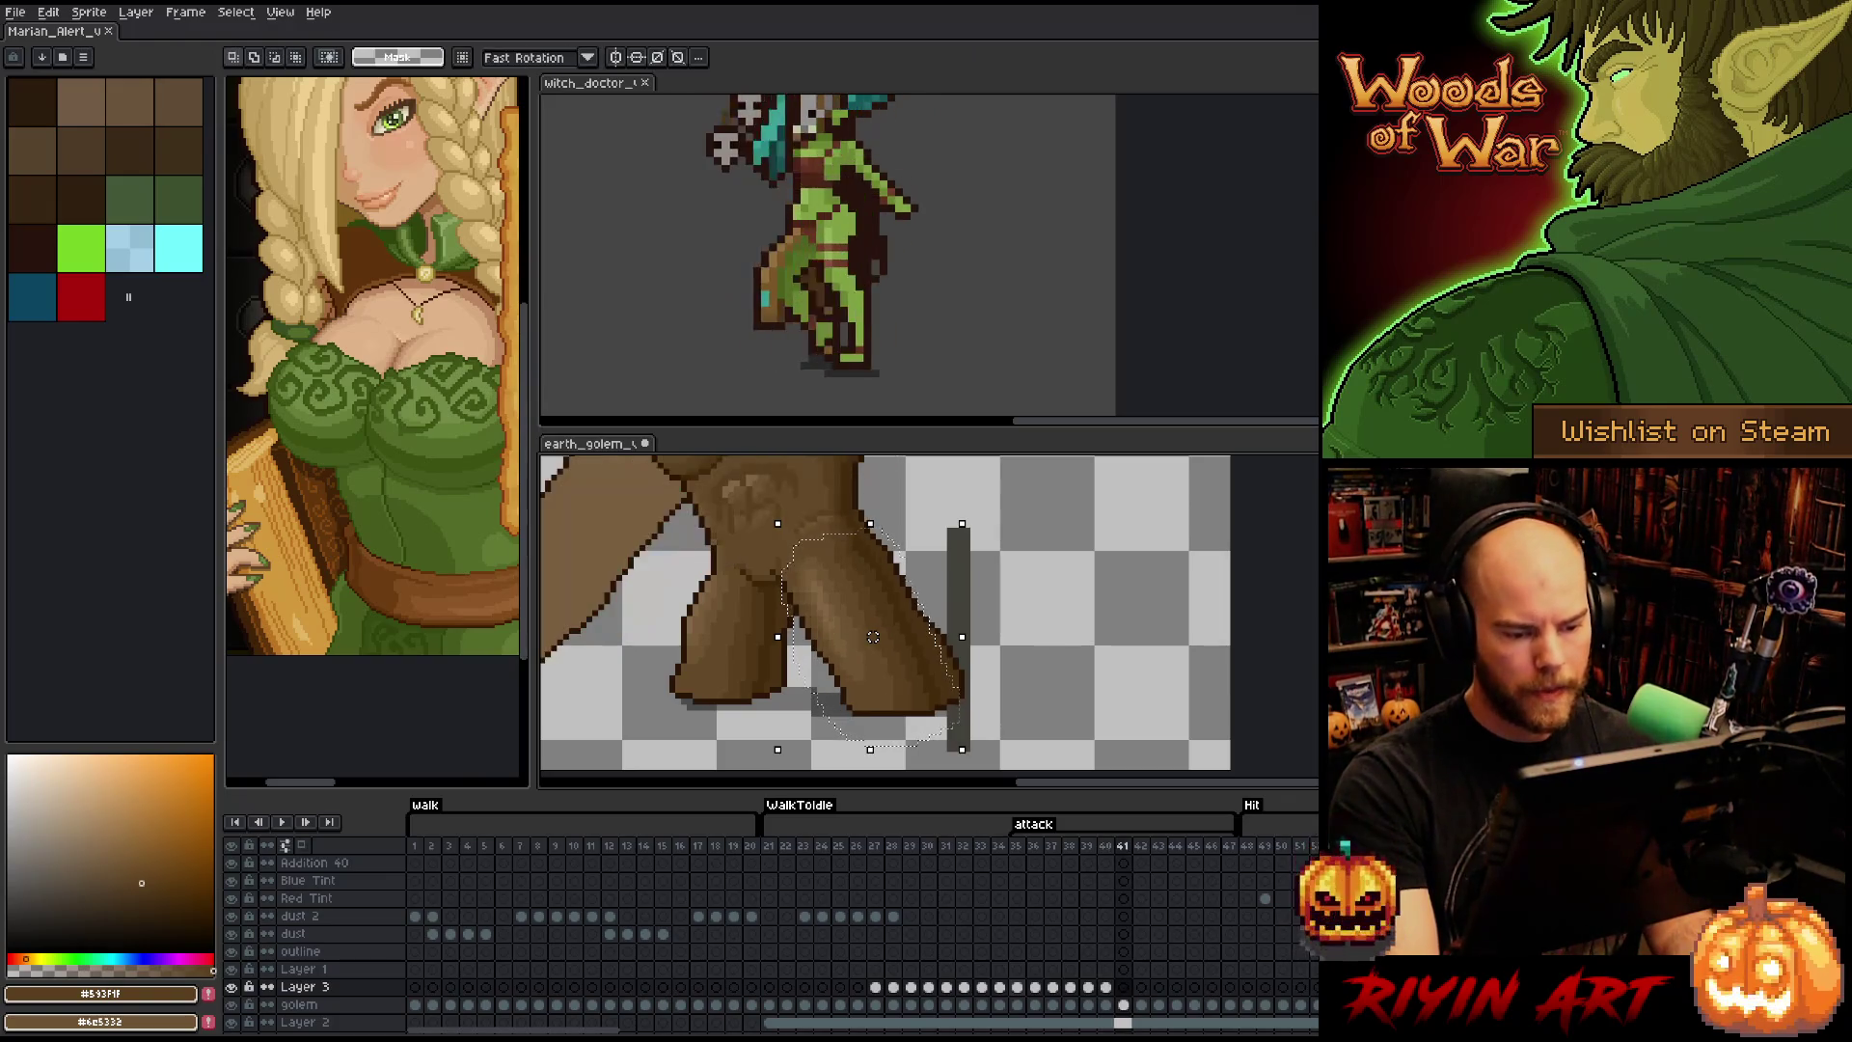
pyautogui.click(873, 637)
pyautogui.press('.')
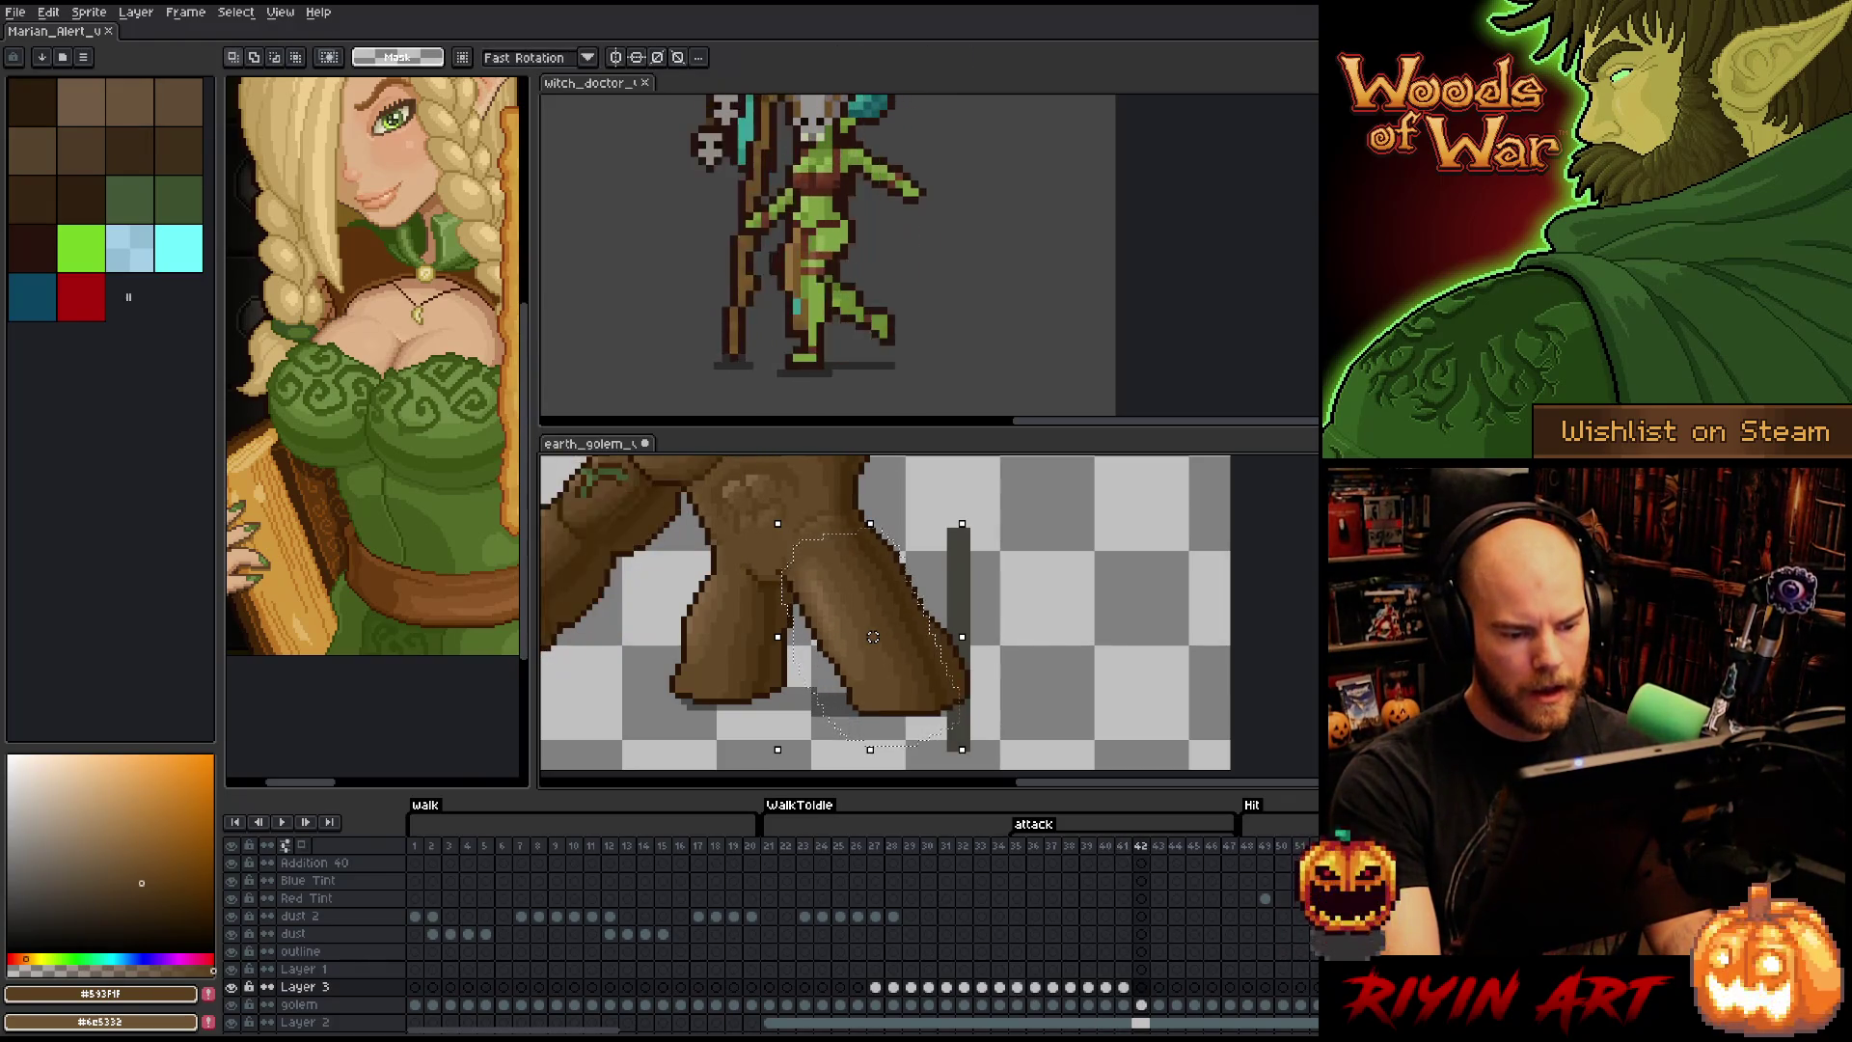
pyautogui.moveTo(873, 636); pyautogui.dragTo(879, 636)
pyautogui.press('.')
pyautogui.press('.')
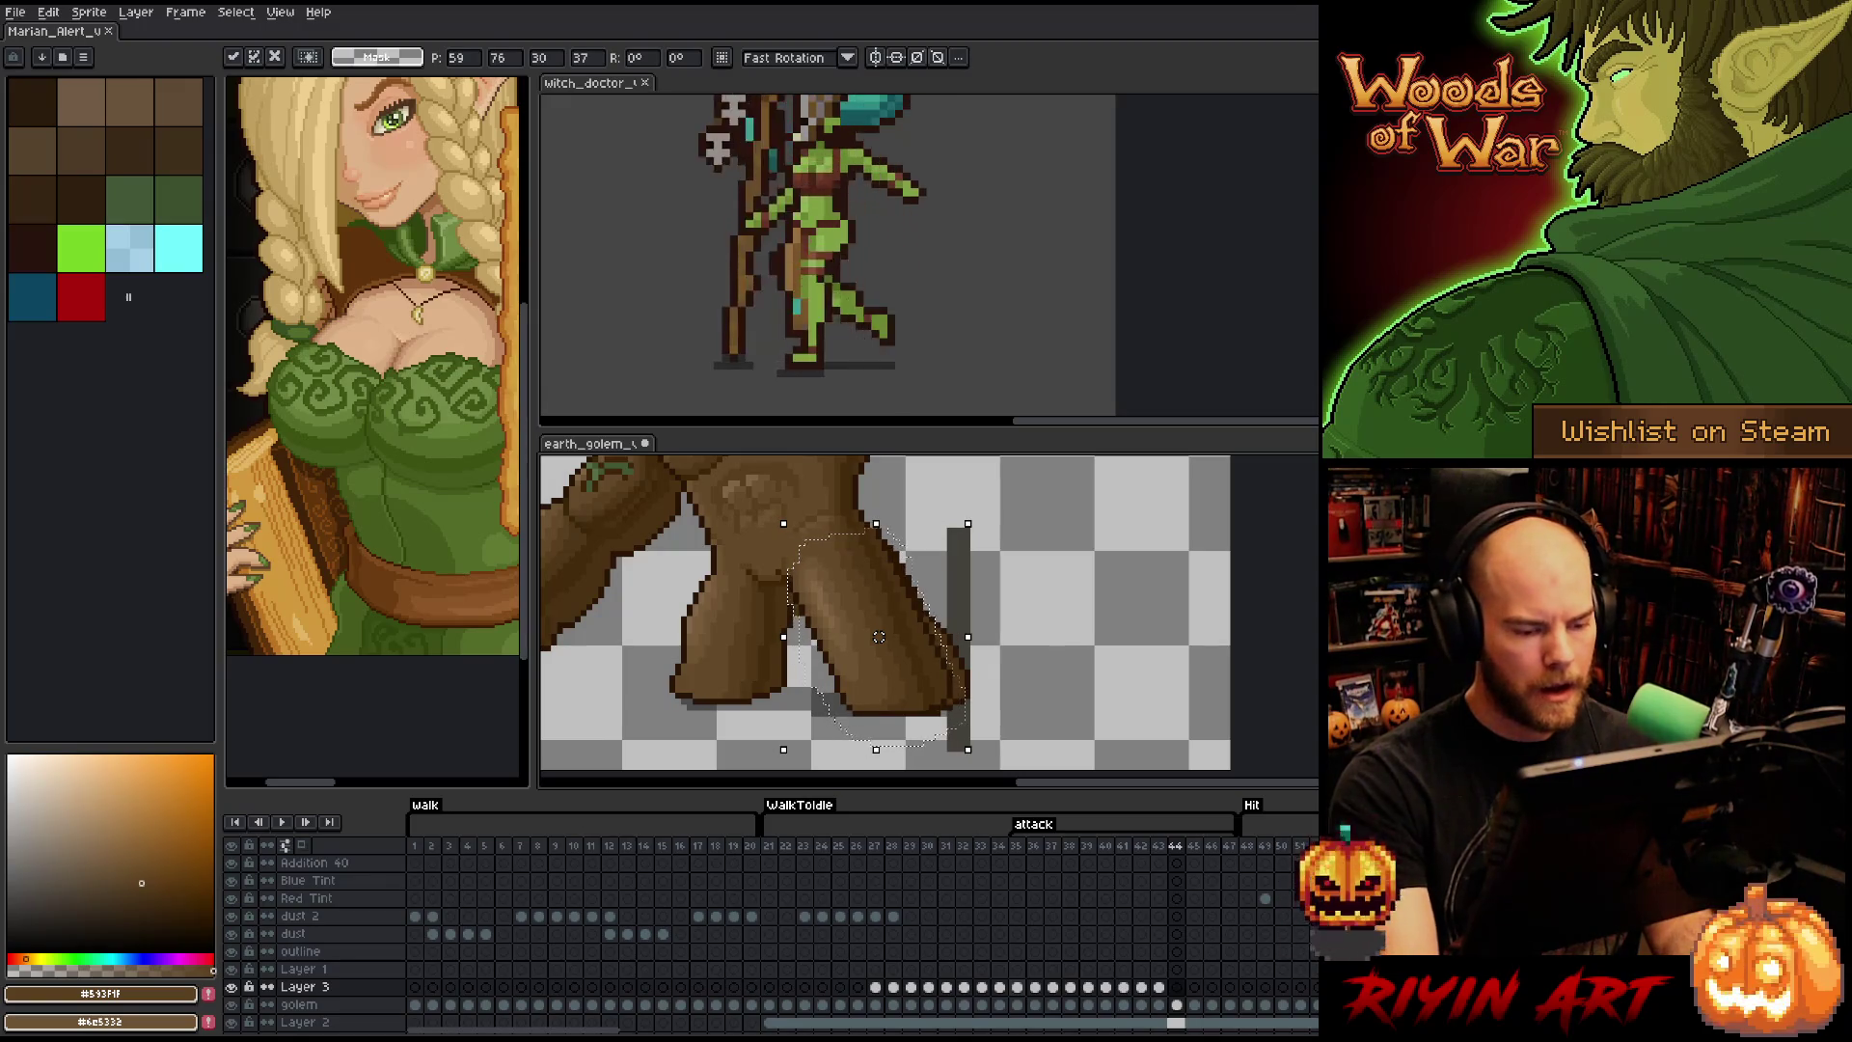
pyautogui.press('.')
pyautogui.moveTo(879, 637); pyautogui.dragTo(873, 637)
pyautogui.press('.')
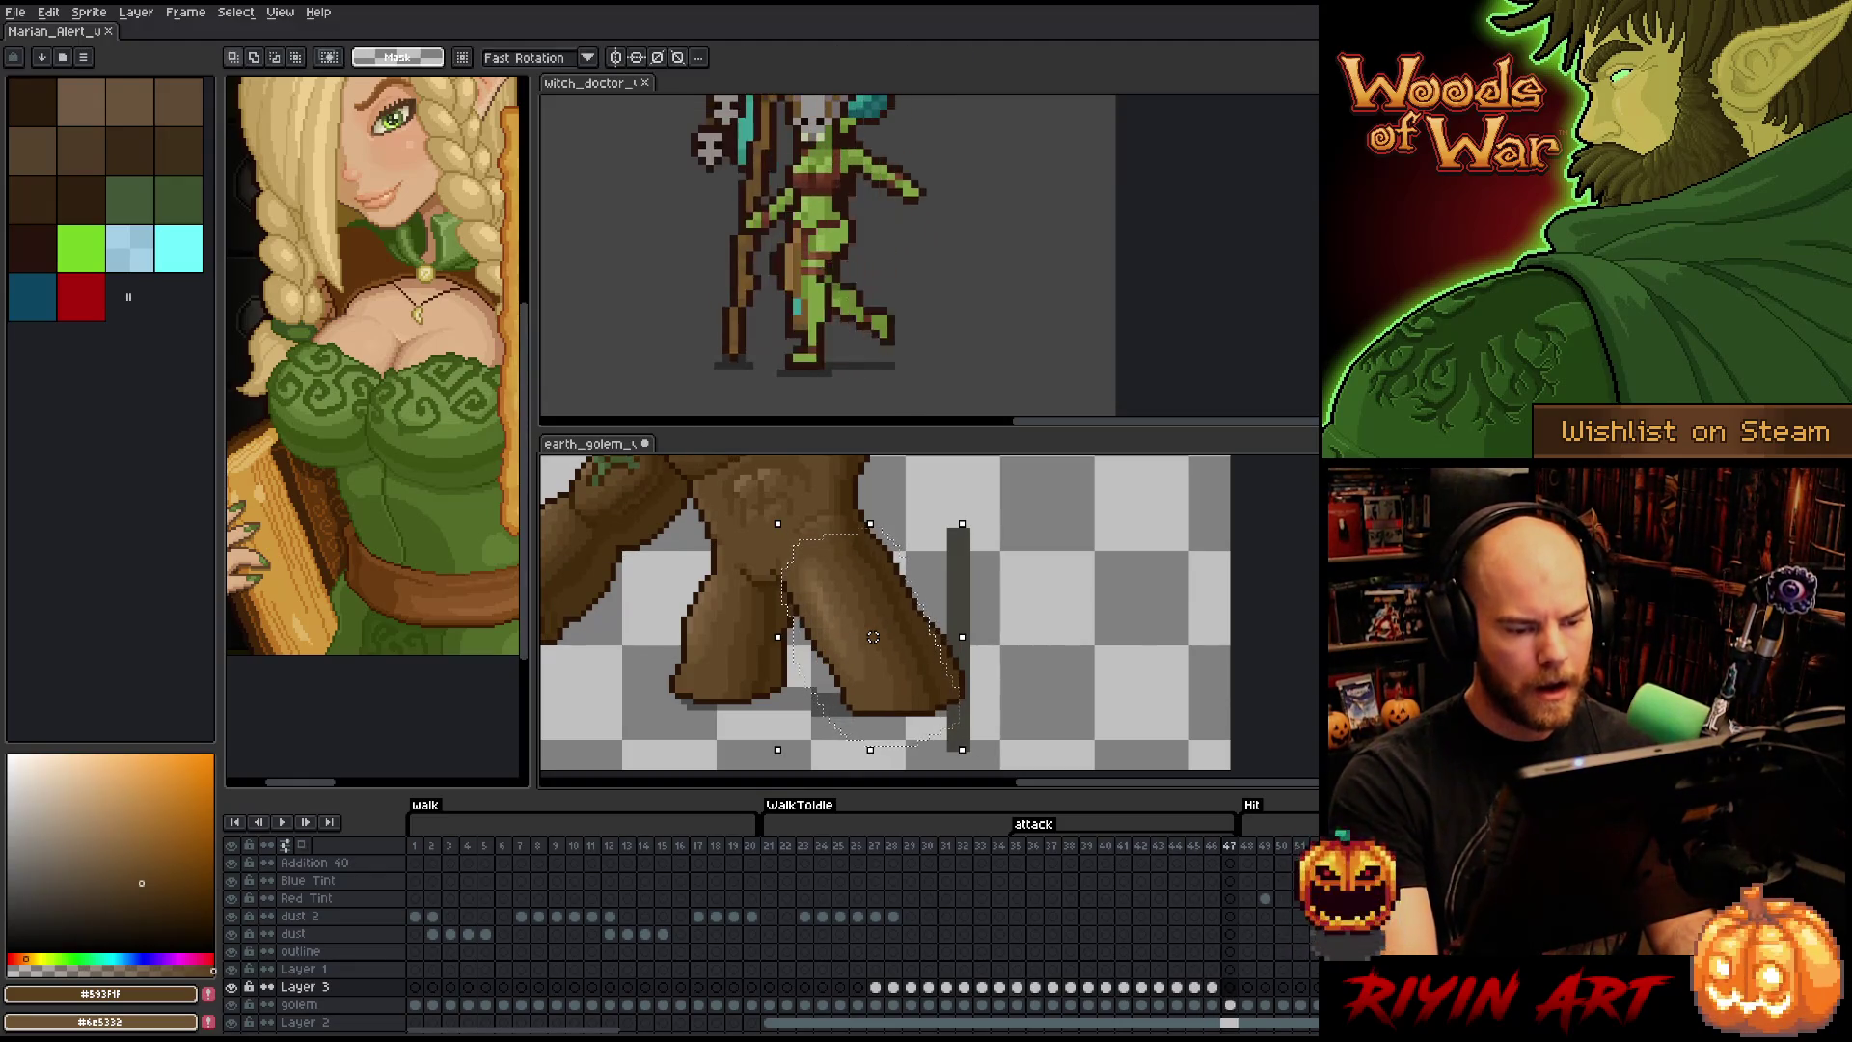
pyautogui.press('.')
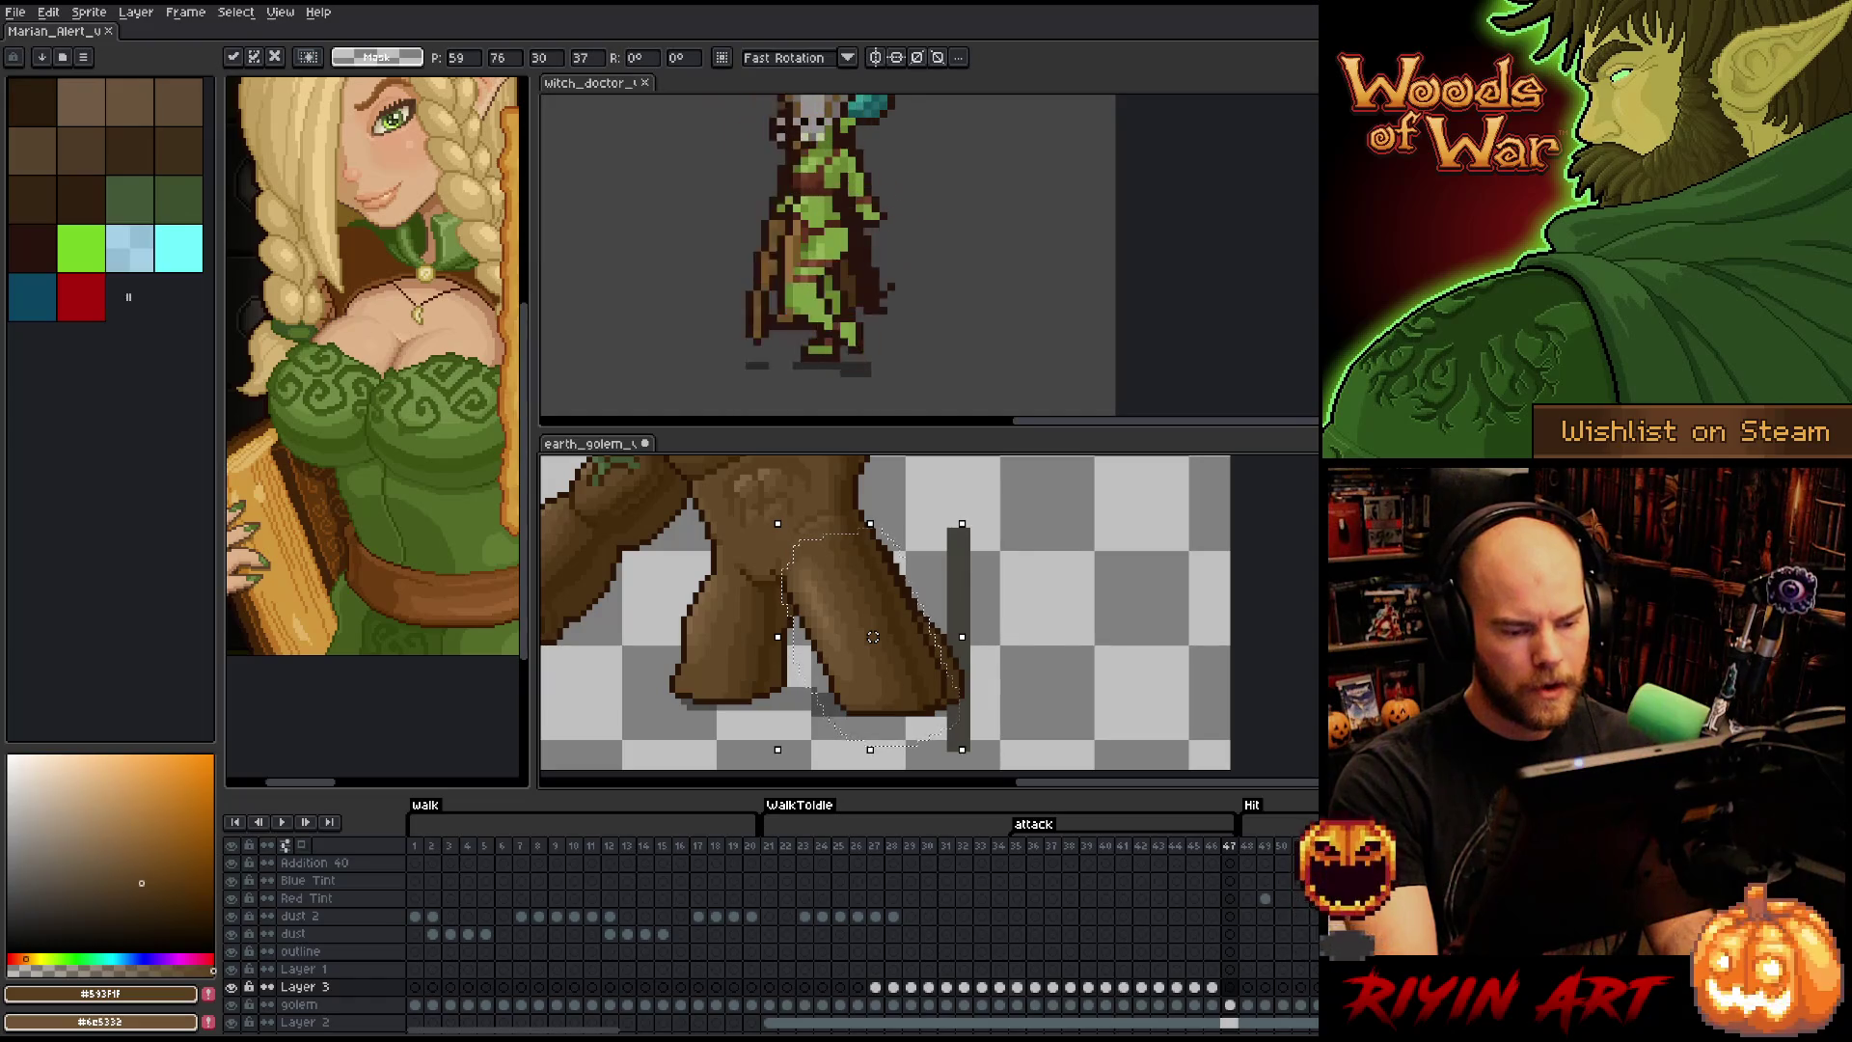
pyautogui.press('Return')
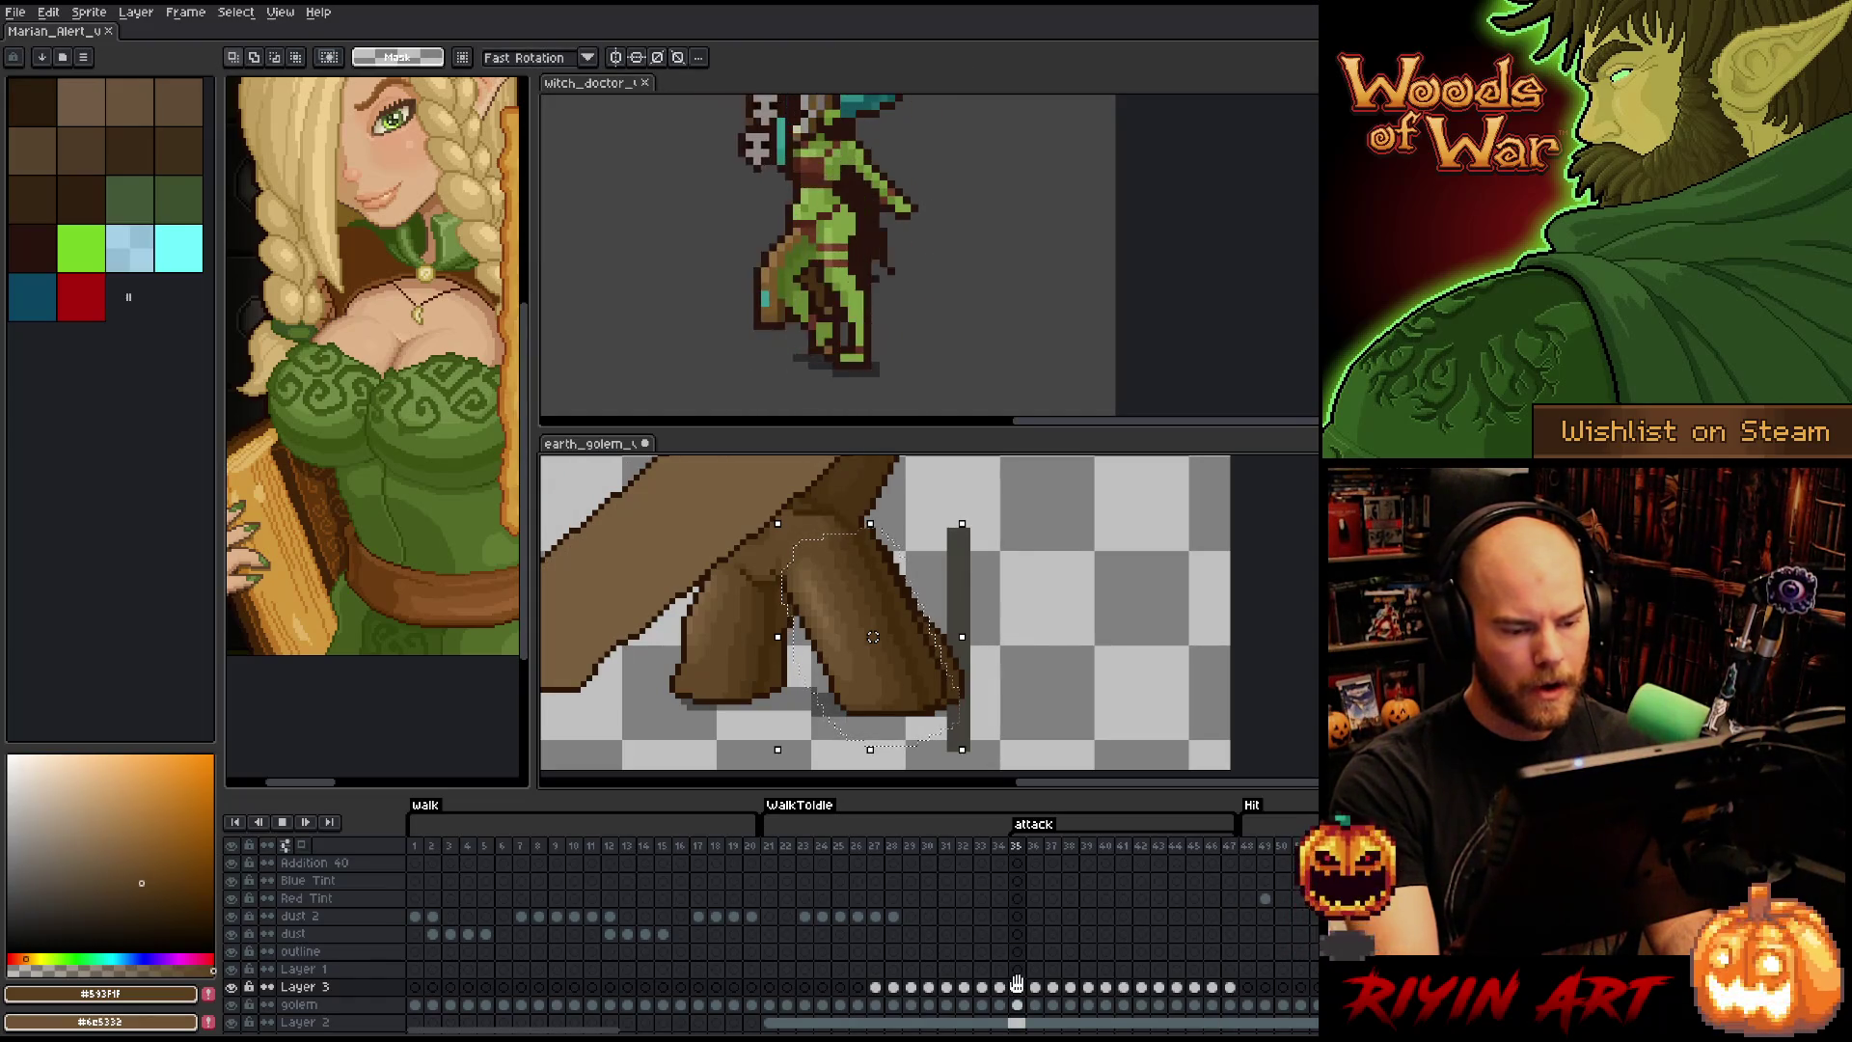
pyautogui.scroll(-3, 815, 632)
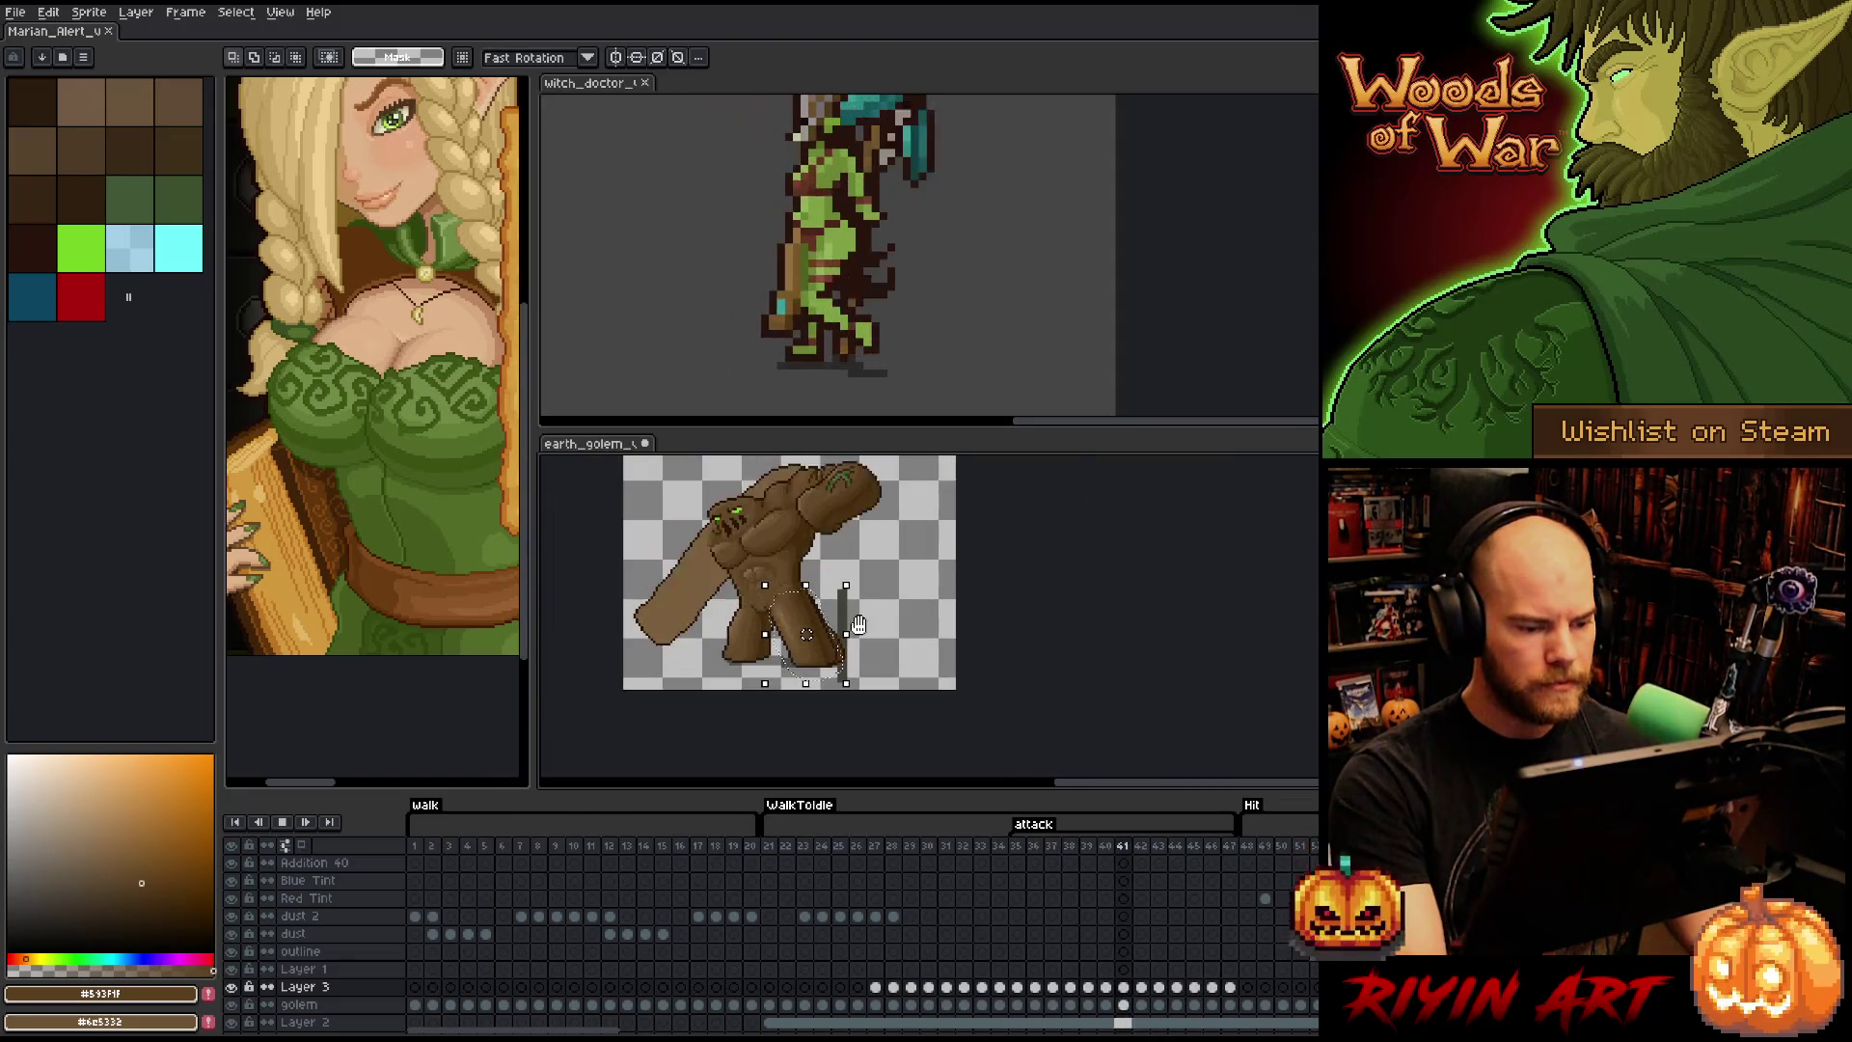
# - Link the Layer 3 cels for frames 35–47 and preview the attack animation
pyautogui.scroll(3, 870, 620)
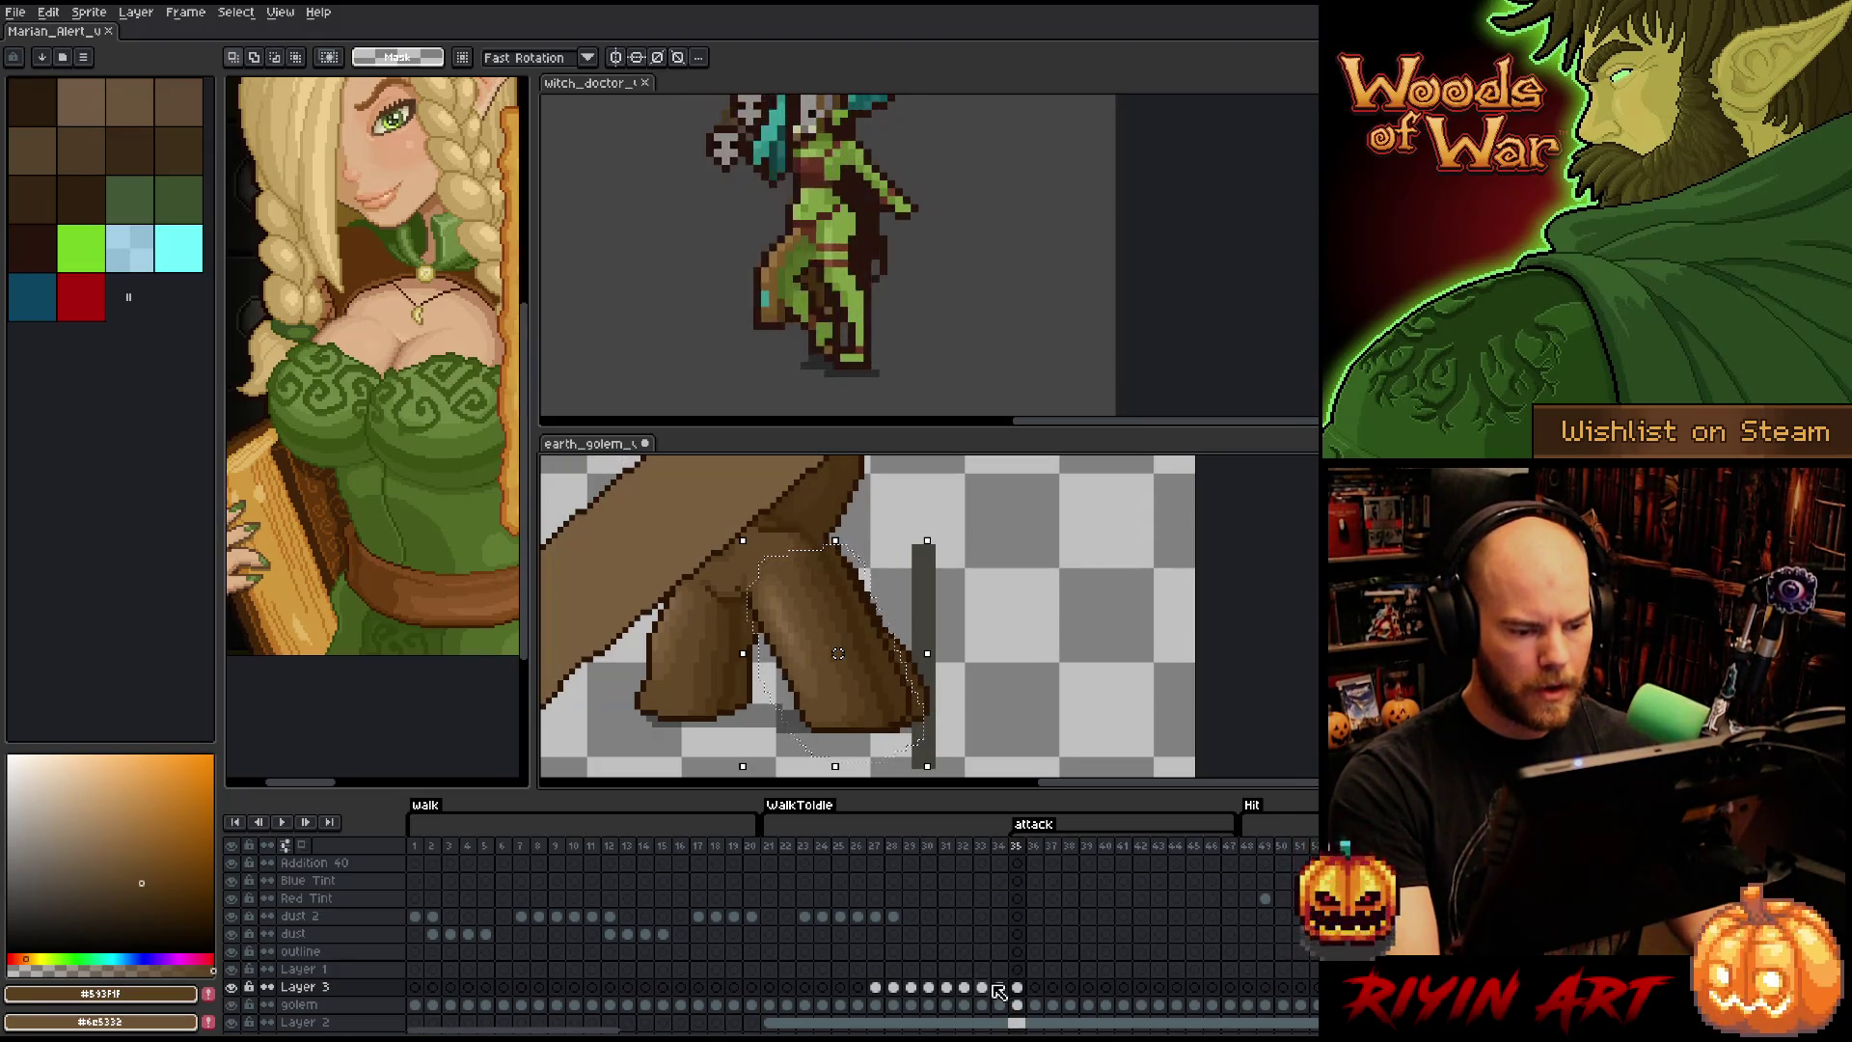
pyautogui.moveTo(1017, 986); pyautogui.dragTo(1230, 987)
pyautogui.rightClick(1231, 988)
pyautogui.click(1254, 1006)
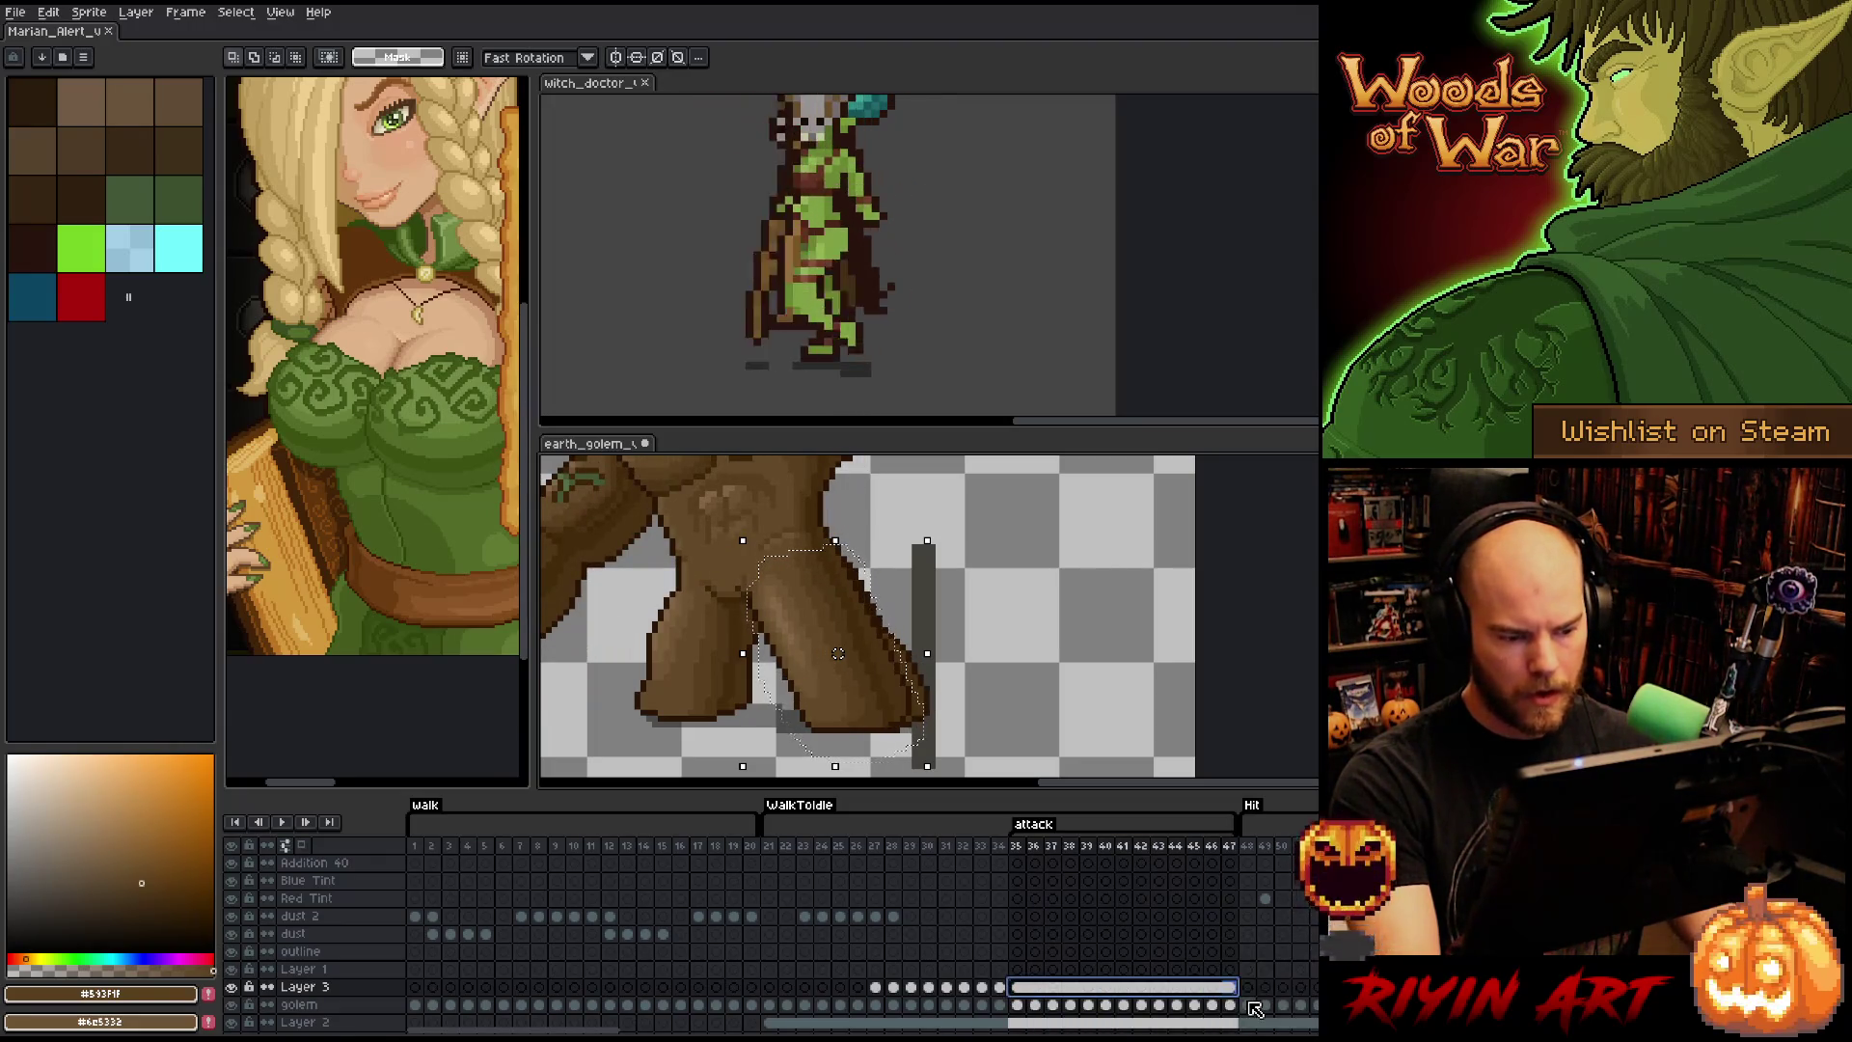
pyautogui.click(1001, 847)
pyautogui.press('Return')
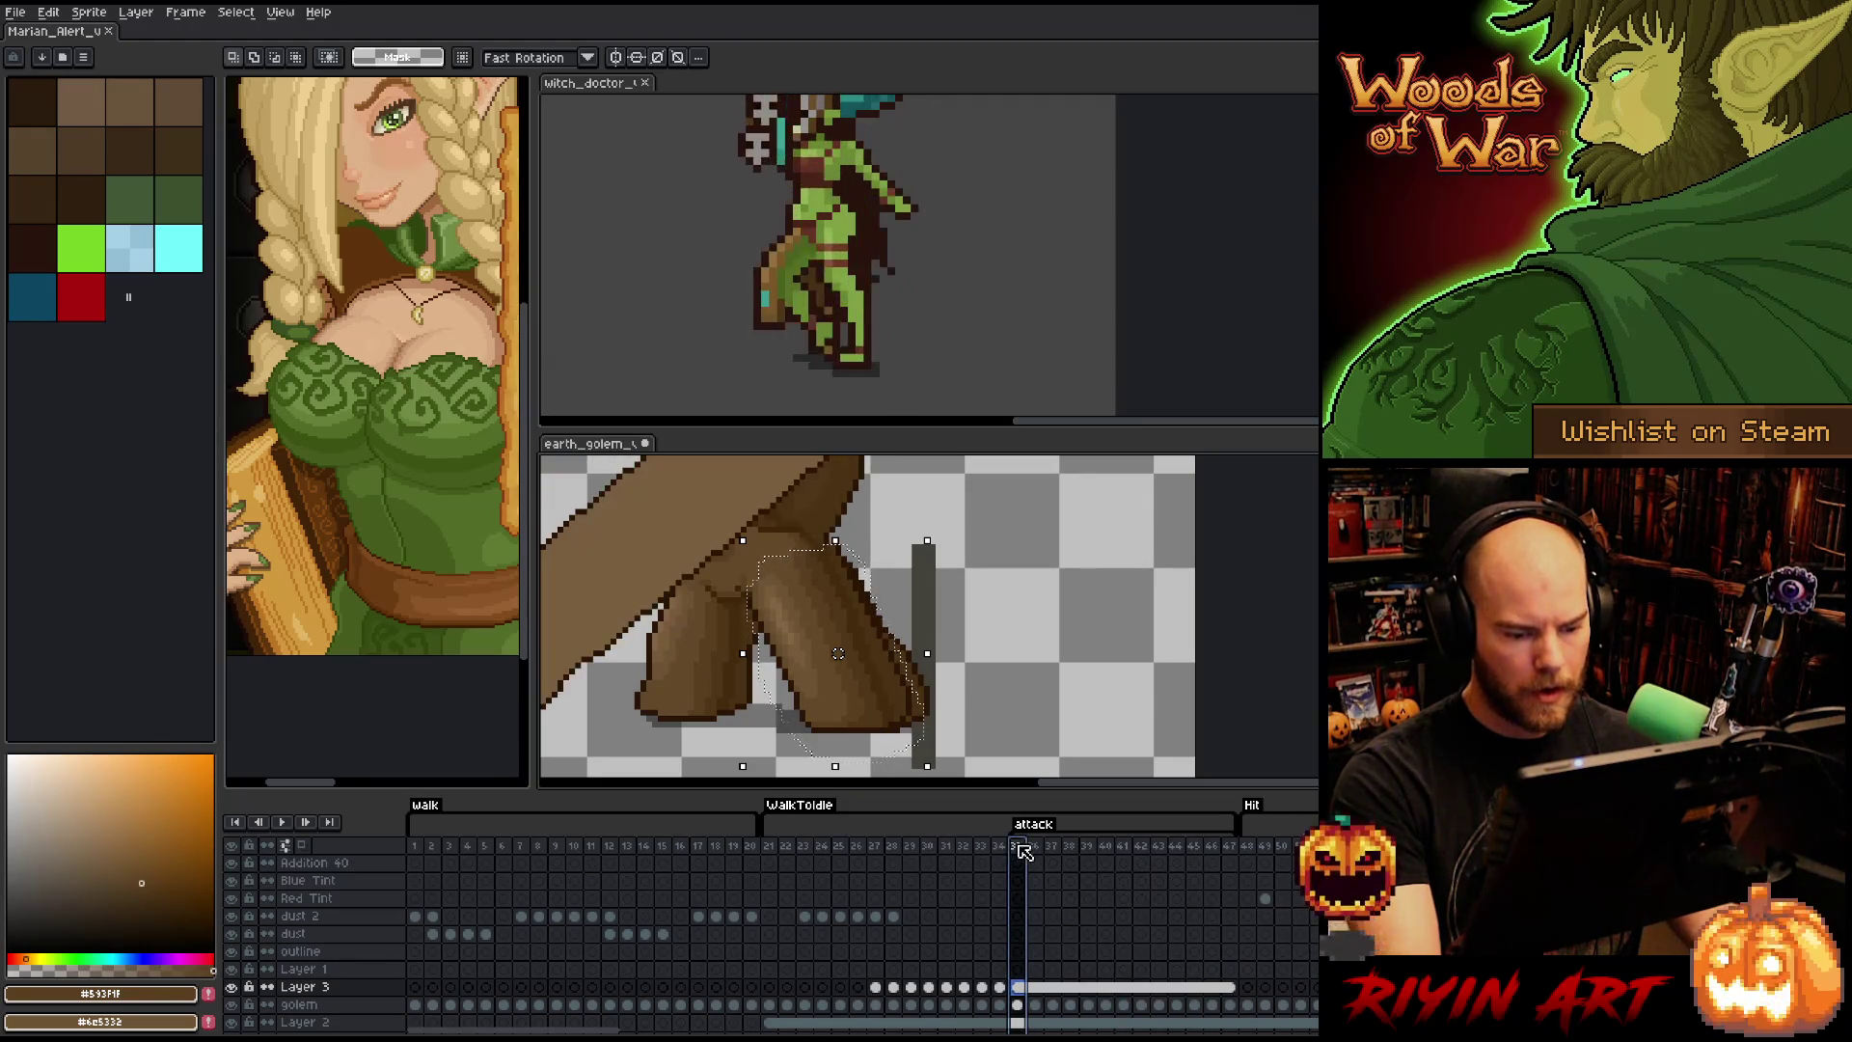
pyautogui.scroll(-2, 866, 677)
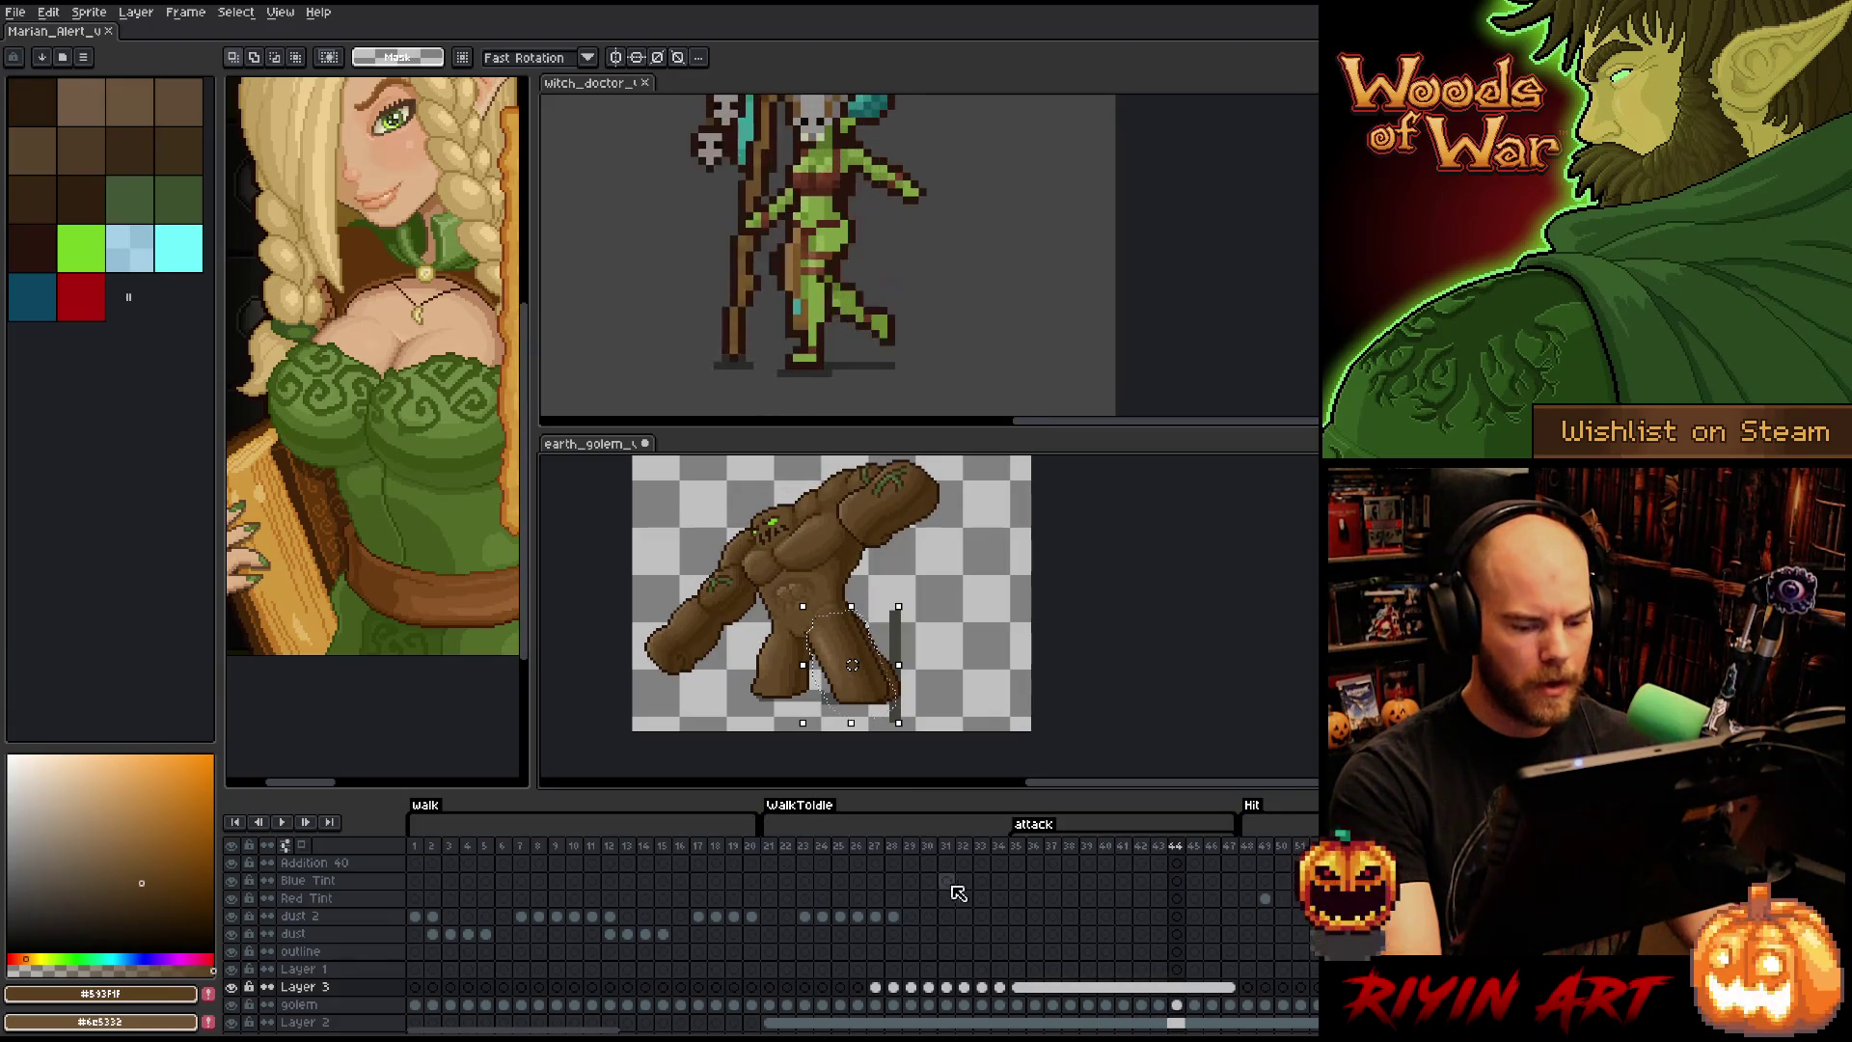
pyautogui.press('Return')
# - Unlink the Layer 3 cels for frames 35–47 again and replay the attack frames
pyautogui.moveTo(1196, 982); pyautogui.dragTo(1228, 985)
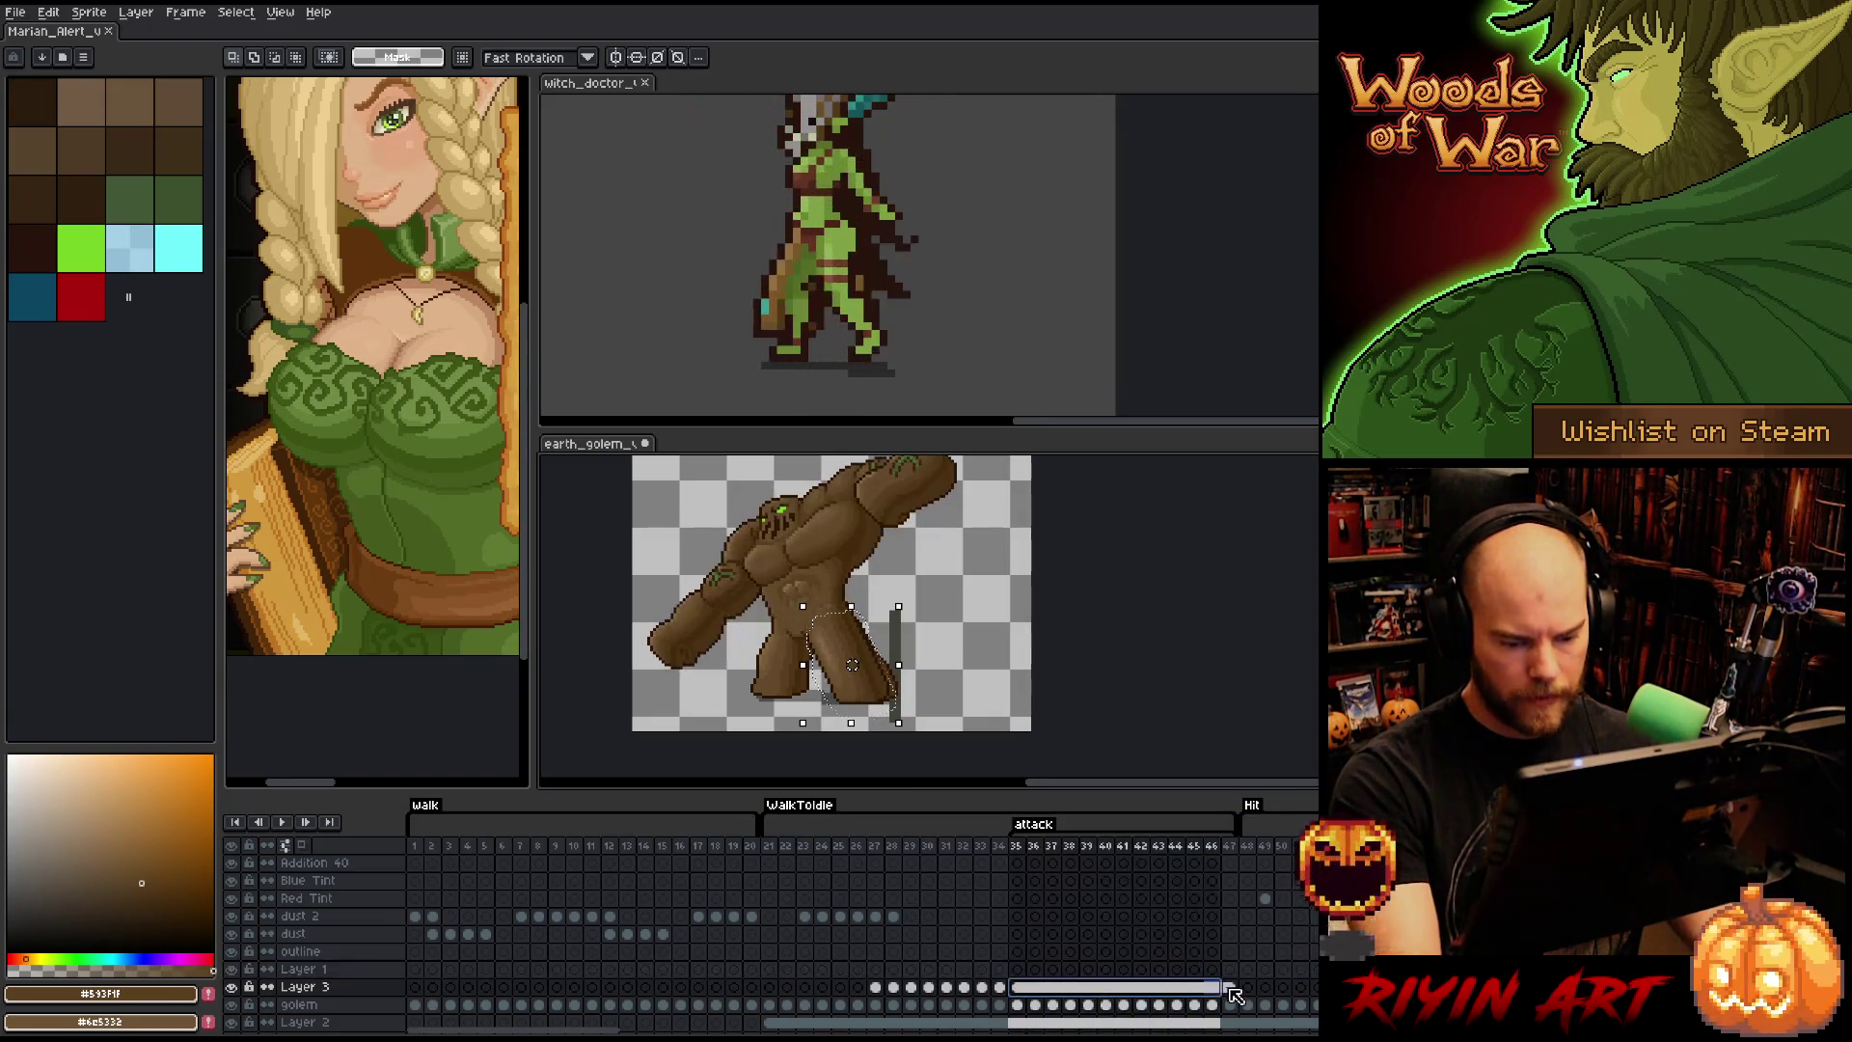
pyautogui.rightClick(1238, 989)
pyautogui.click(1245, 990)
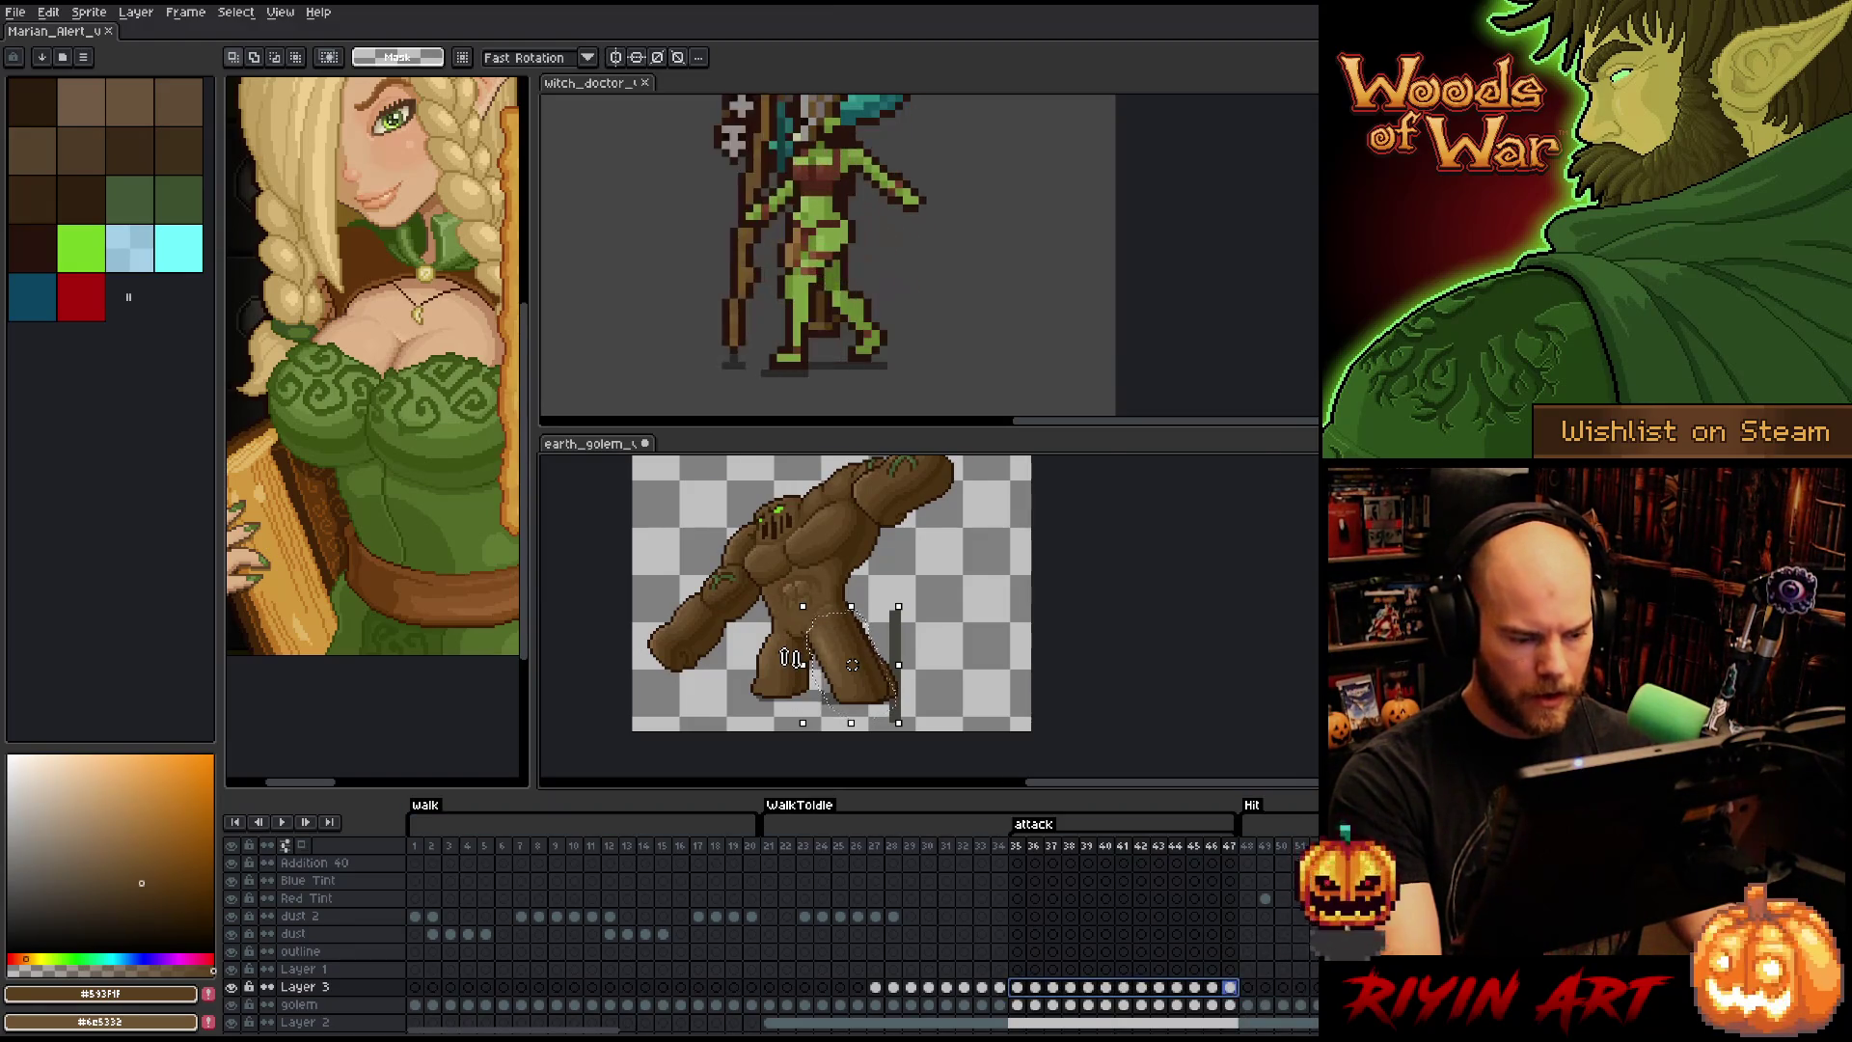
pyautogui.scroll(3, 791, 659)
pyautogui.press('Return')
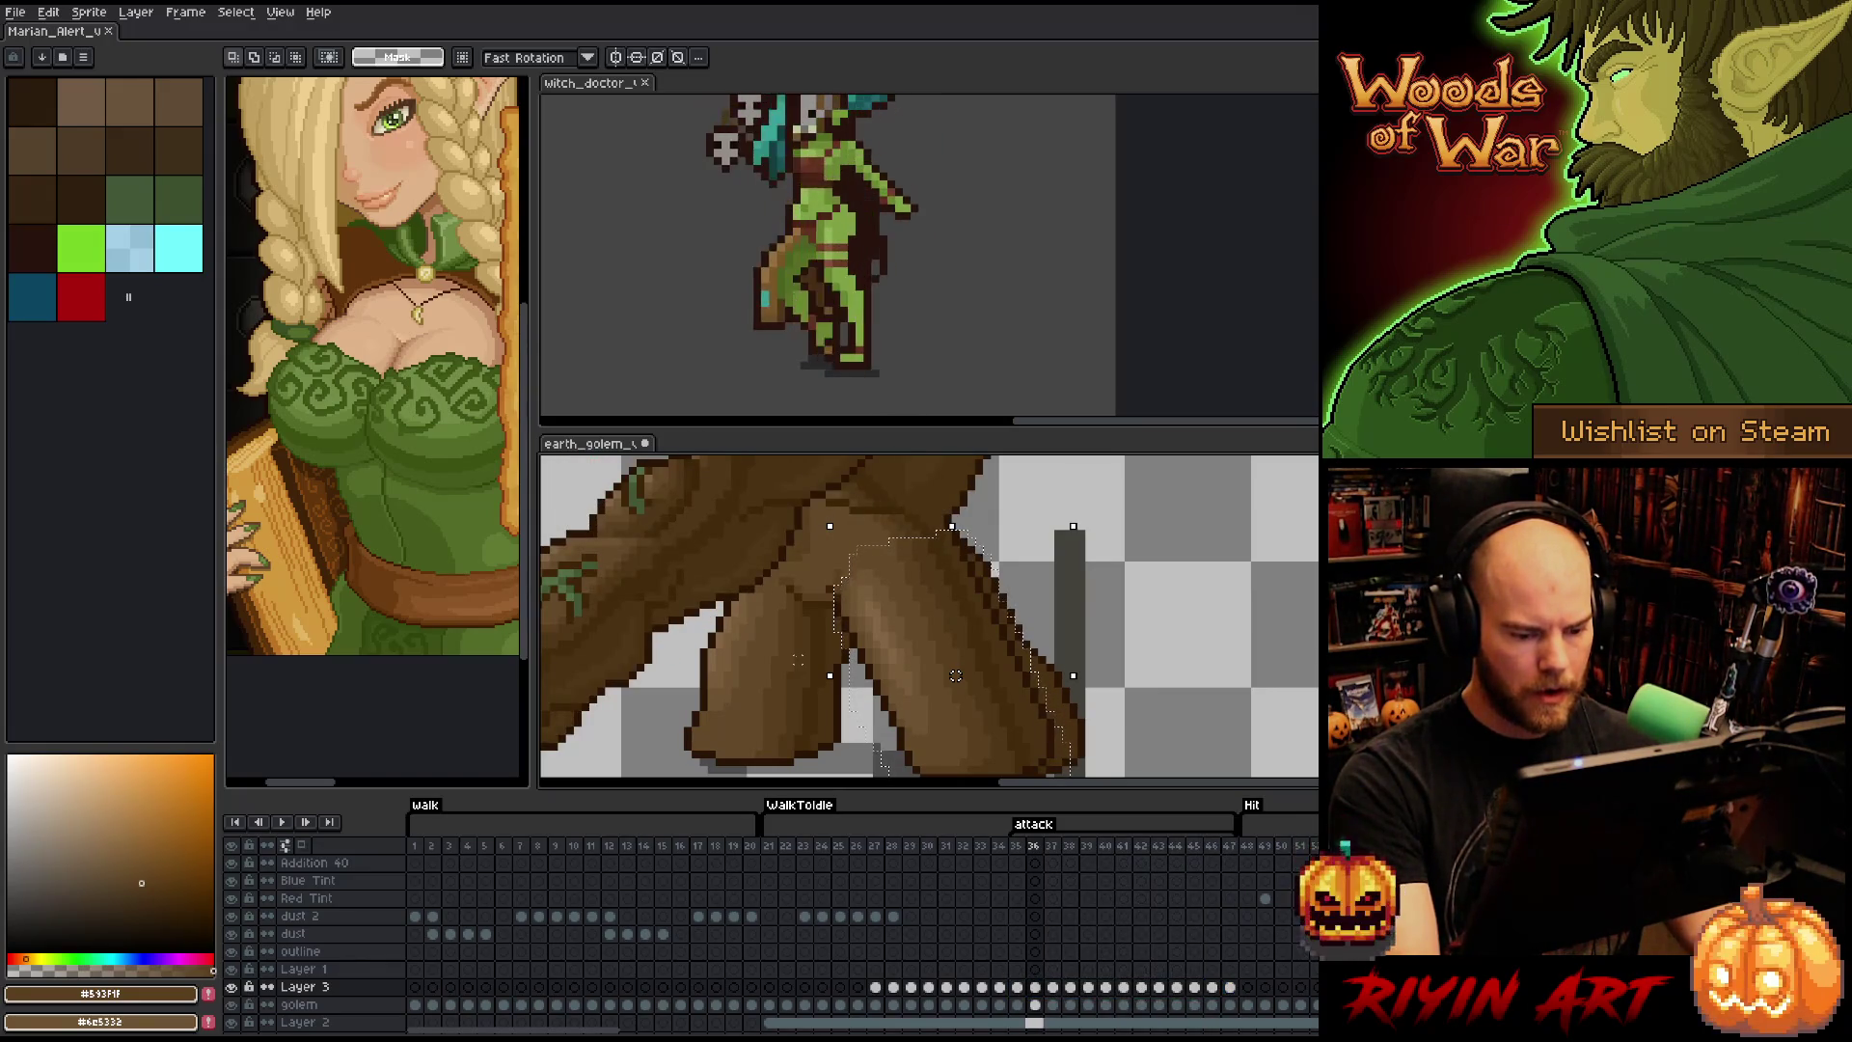
# - Shift the golem's front leg about 8 px left on attack frames 35, 41 and 47
pyautogui.press(',')
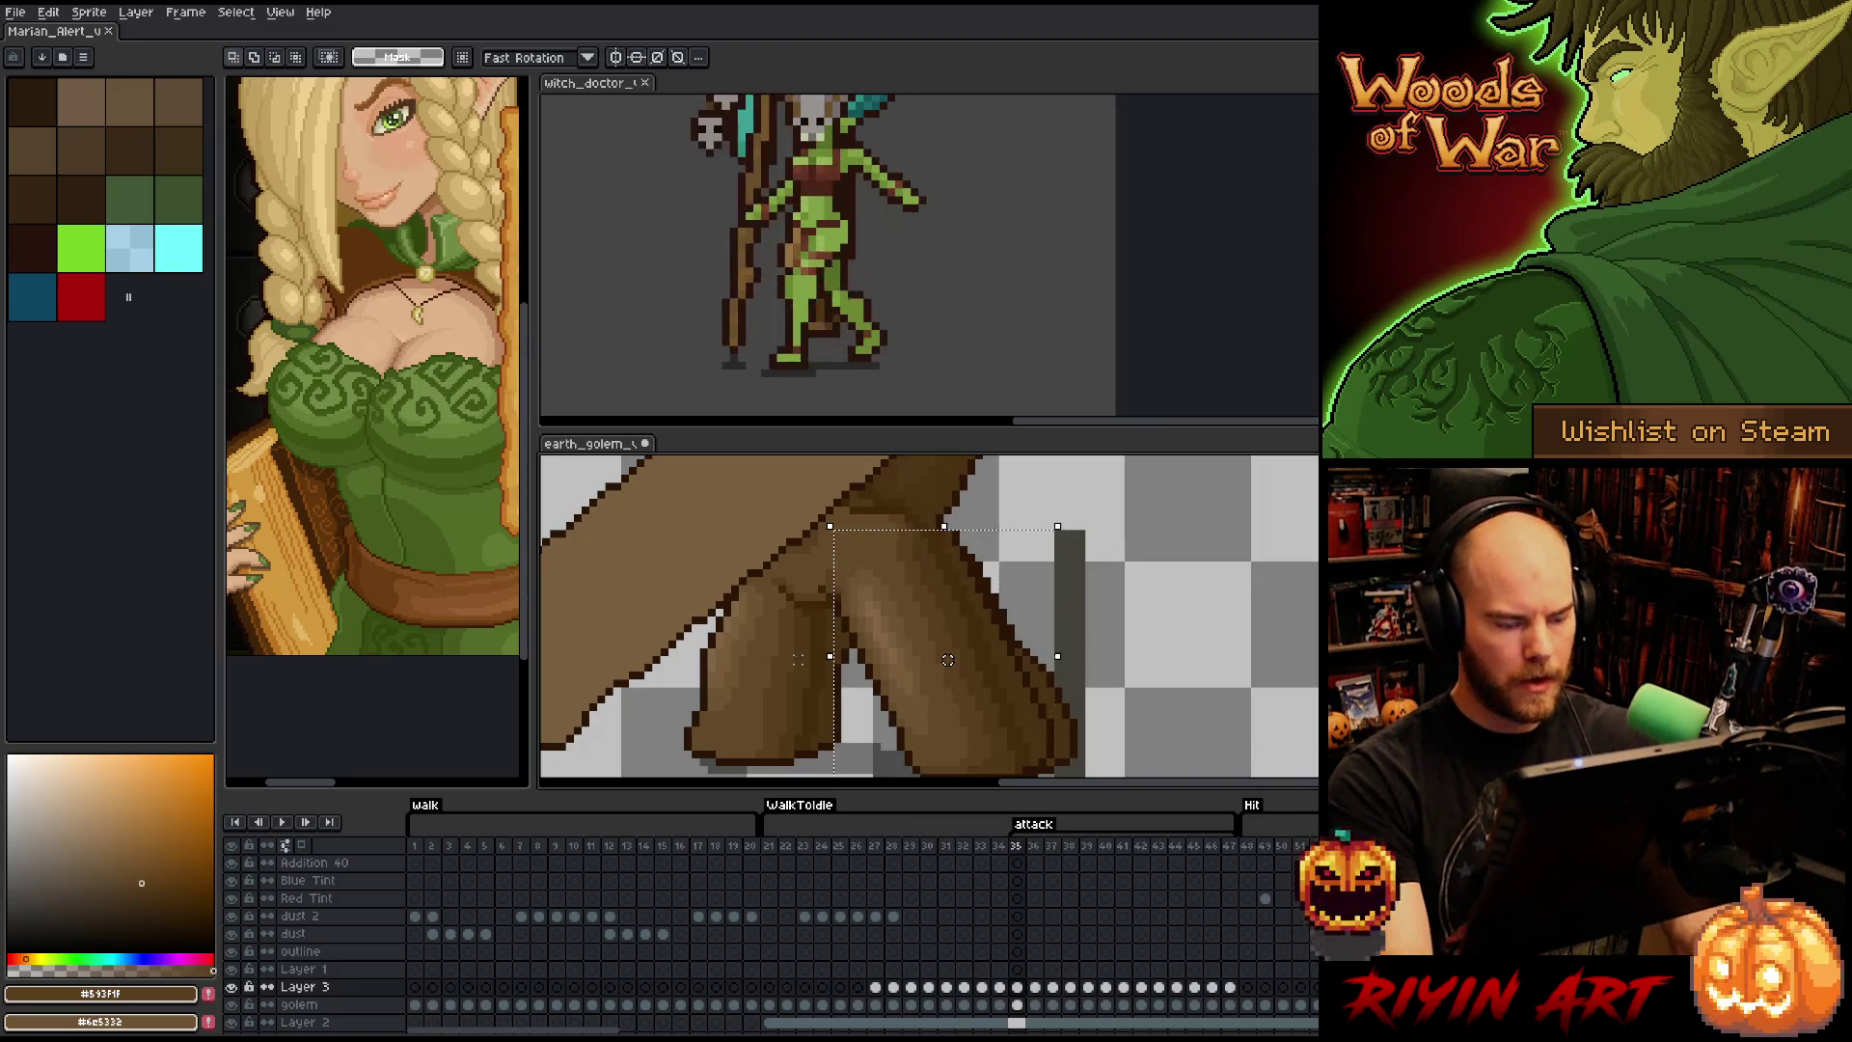
pyautogui.moveTo(947, 660); pyautogui.dragTo(939, 660)
pyautogui.press('.')
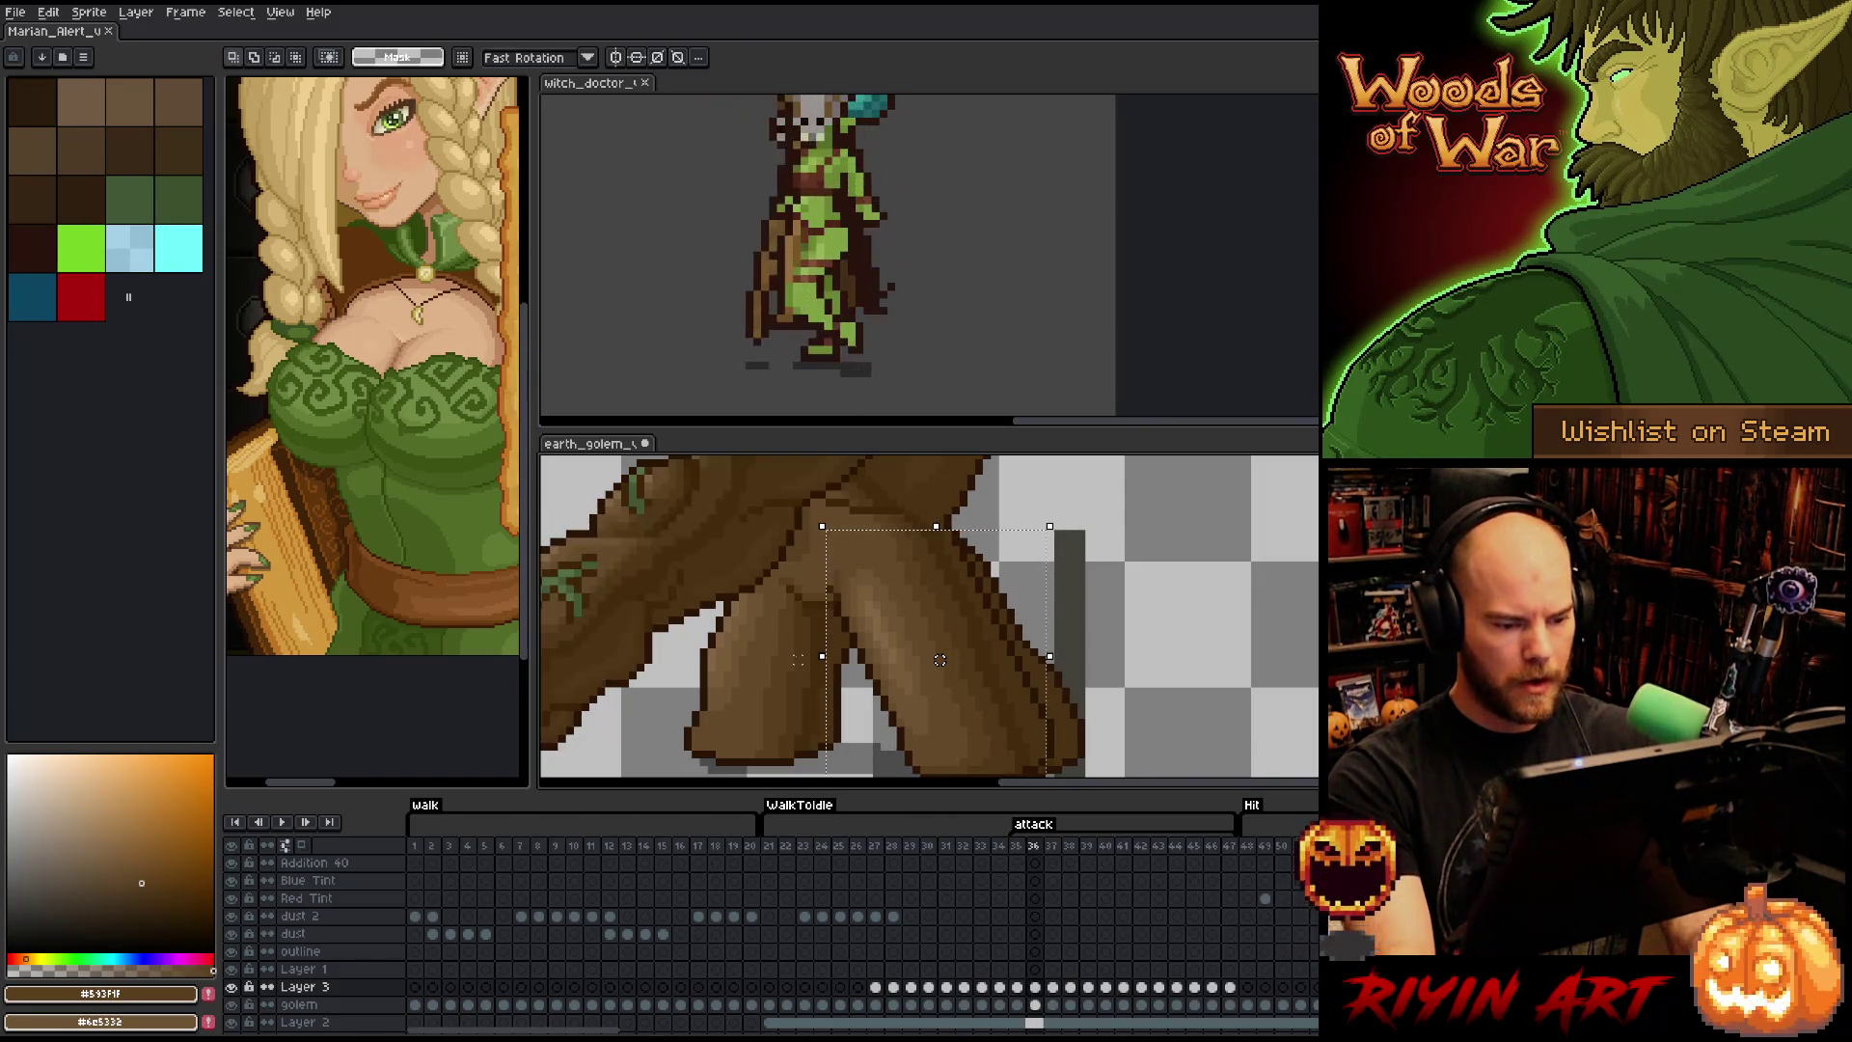
pyautogui.press('.')
pyautogui.press('Right')
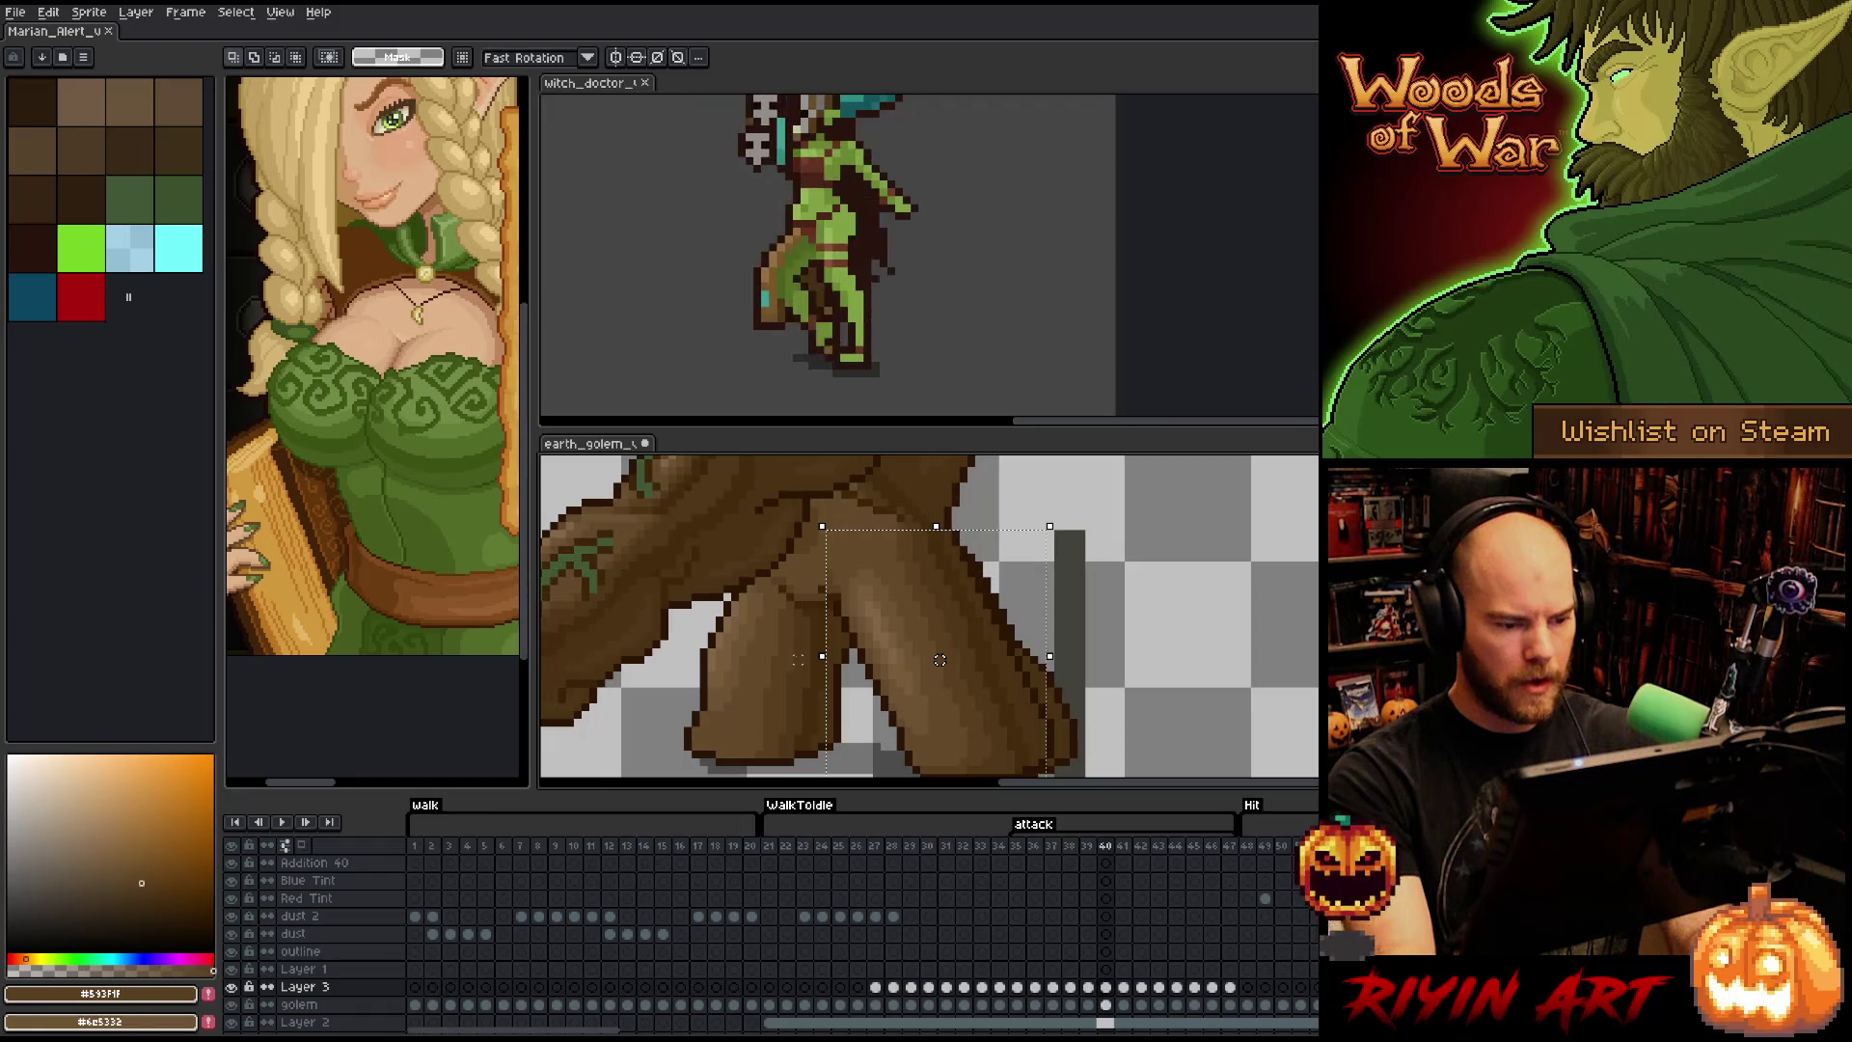
pyautogui.press('Right')
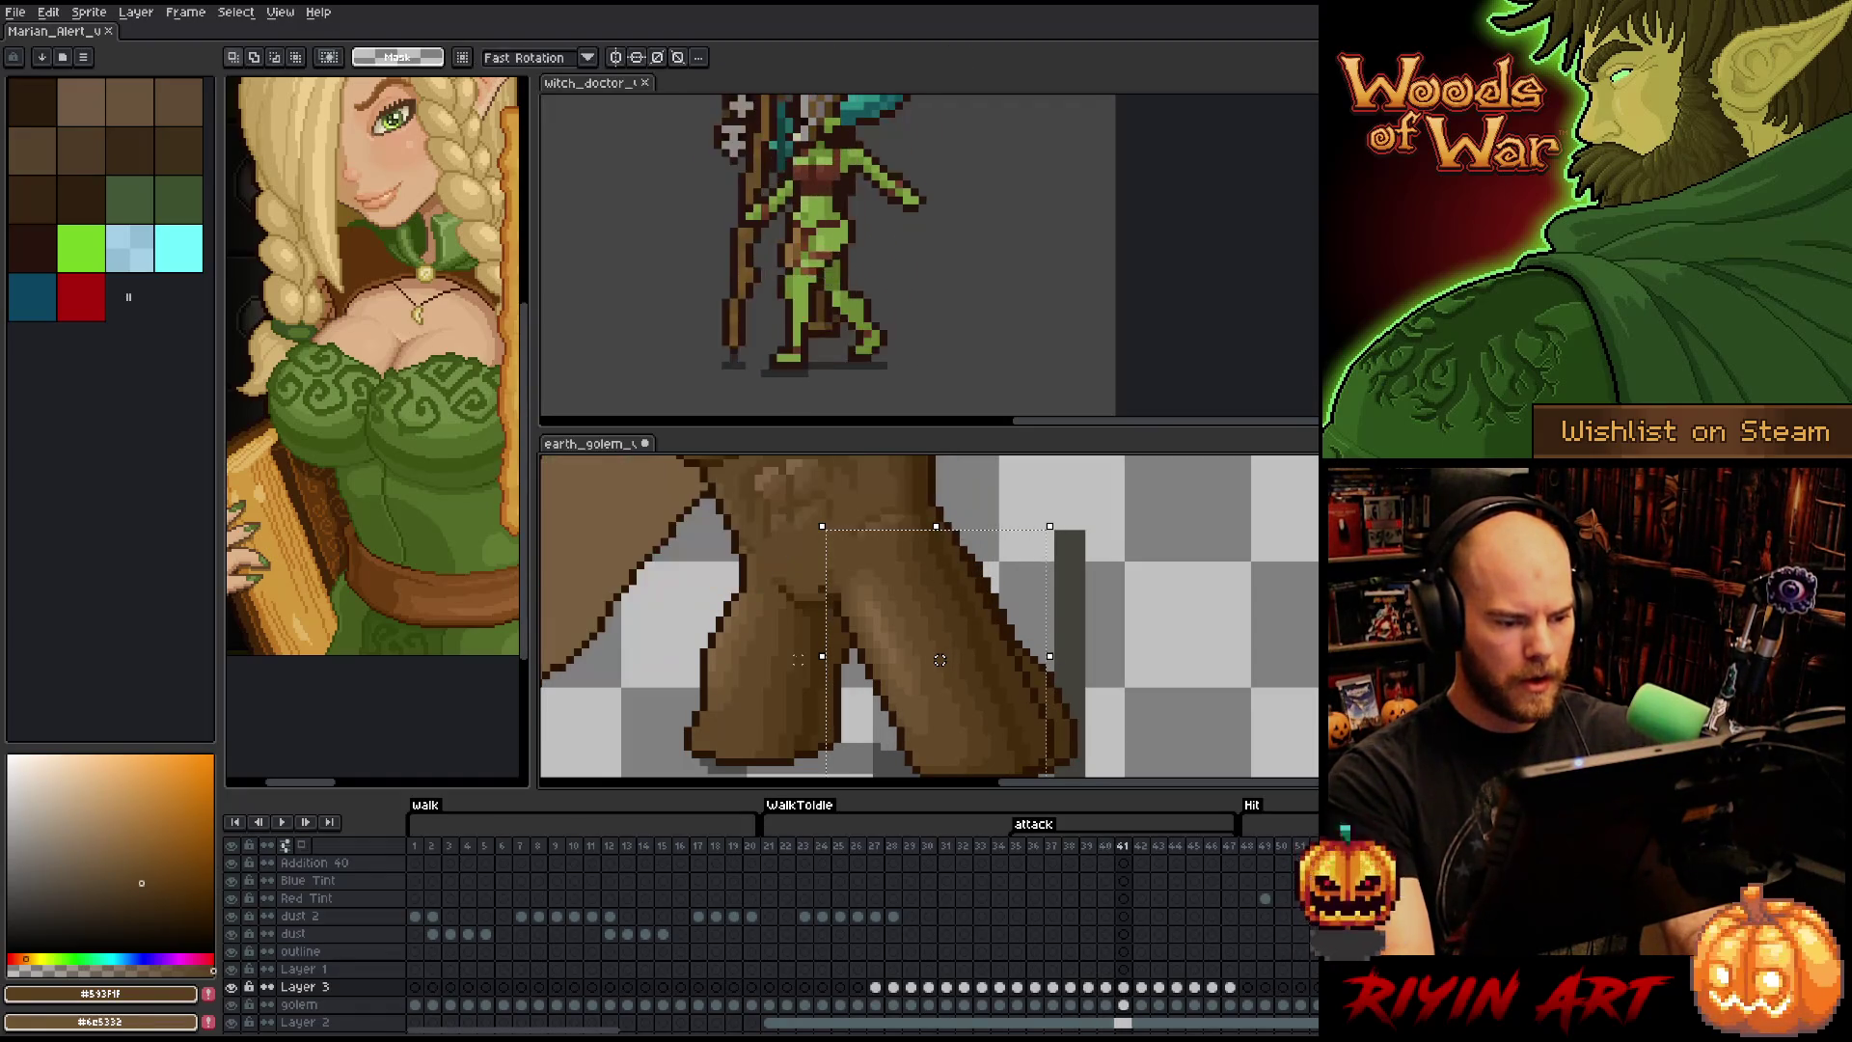
pyautogui.moveTo(947, 660); pyautogui.dragTo(939, 659)
pyautogui.press('Right')
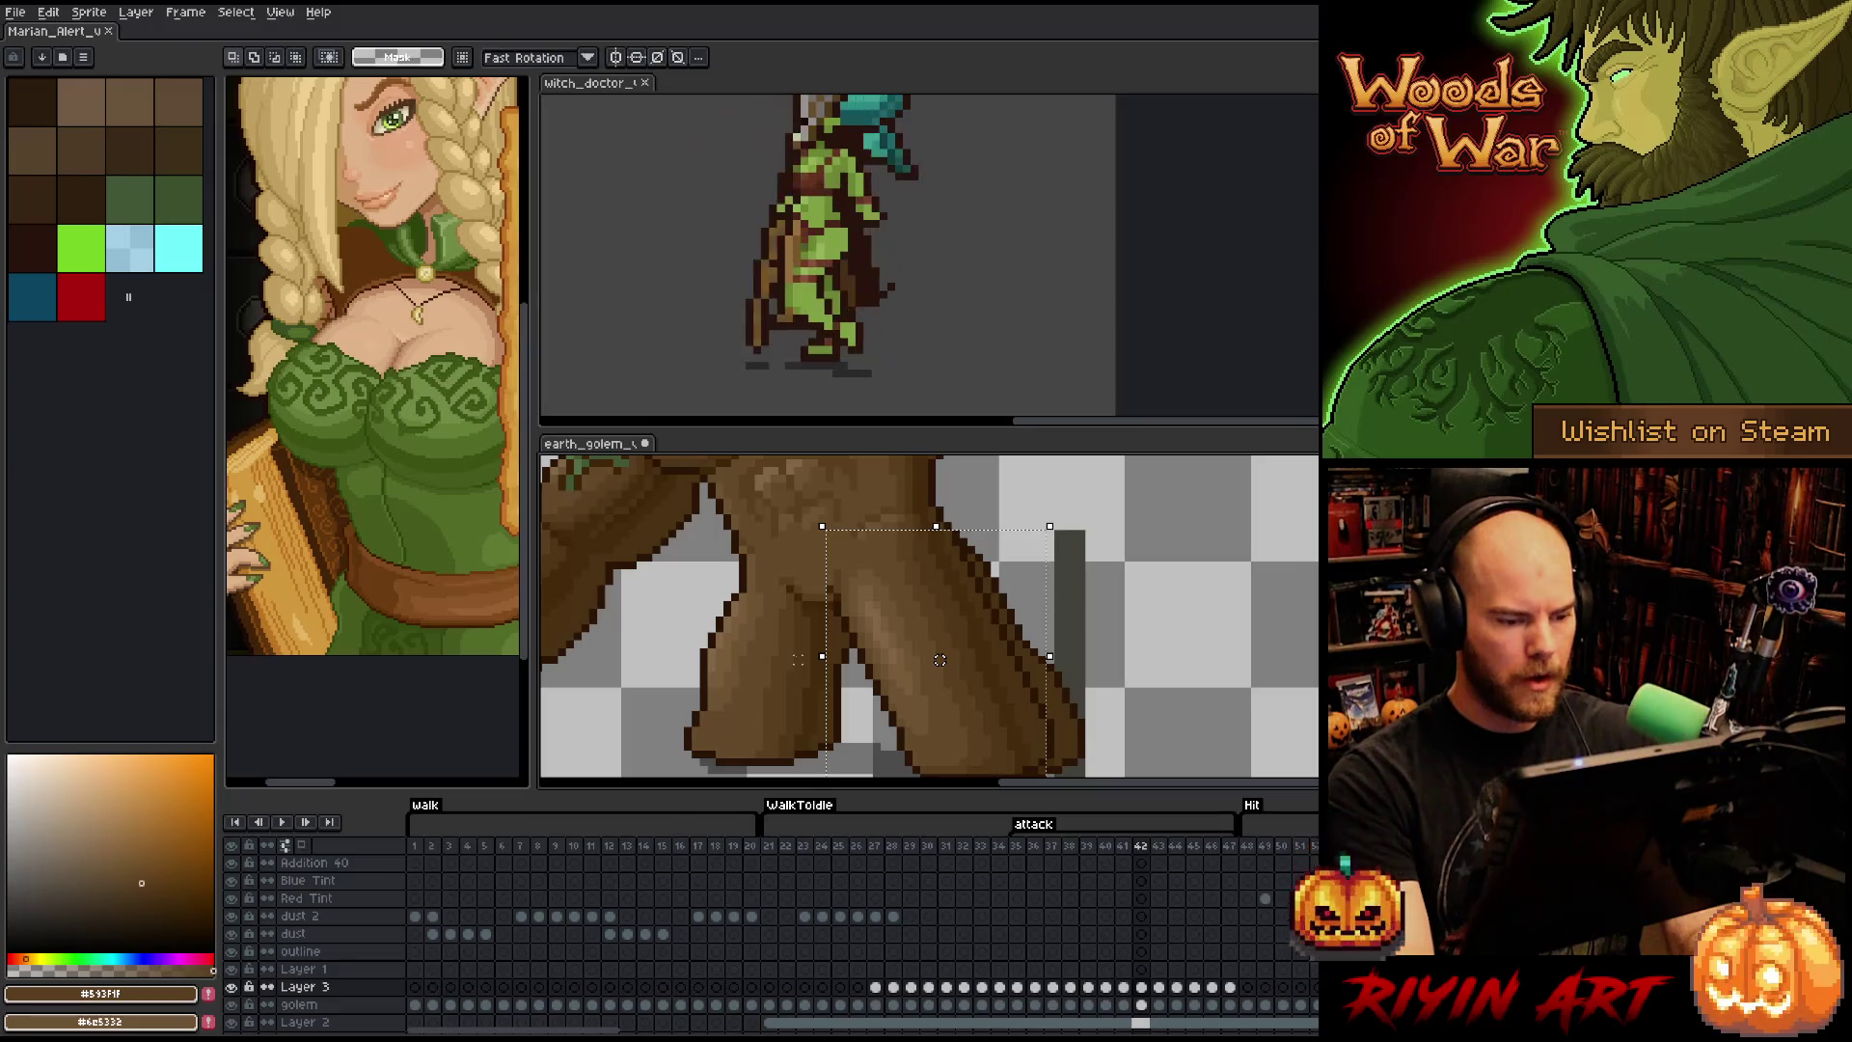
pyautogui.press('Right')
pyautogui.press('Right')
pyautogui.press('Right')
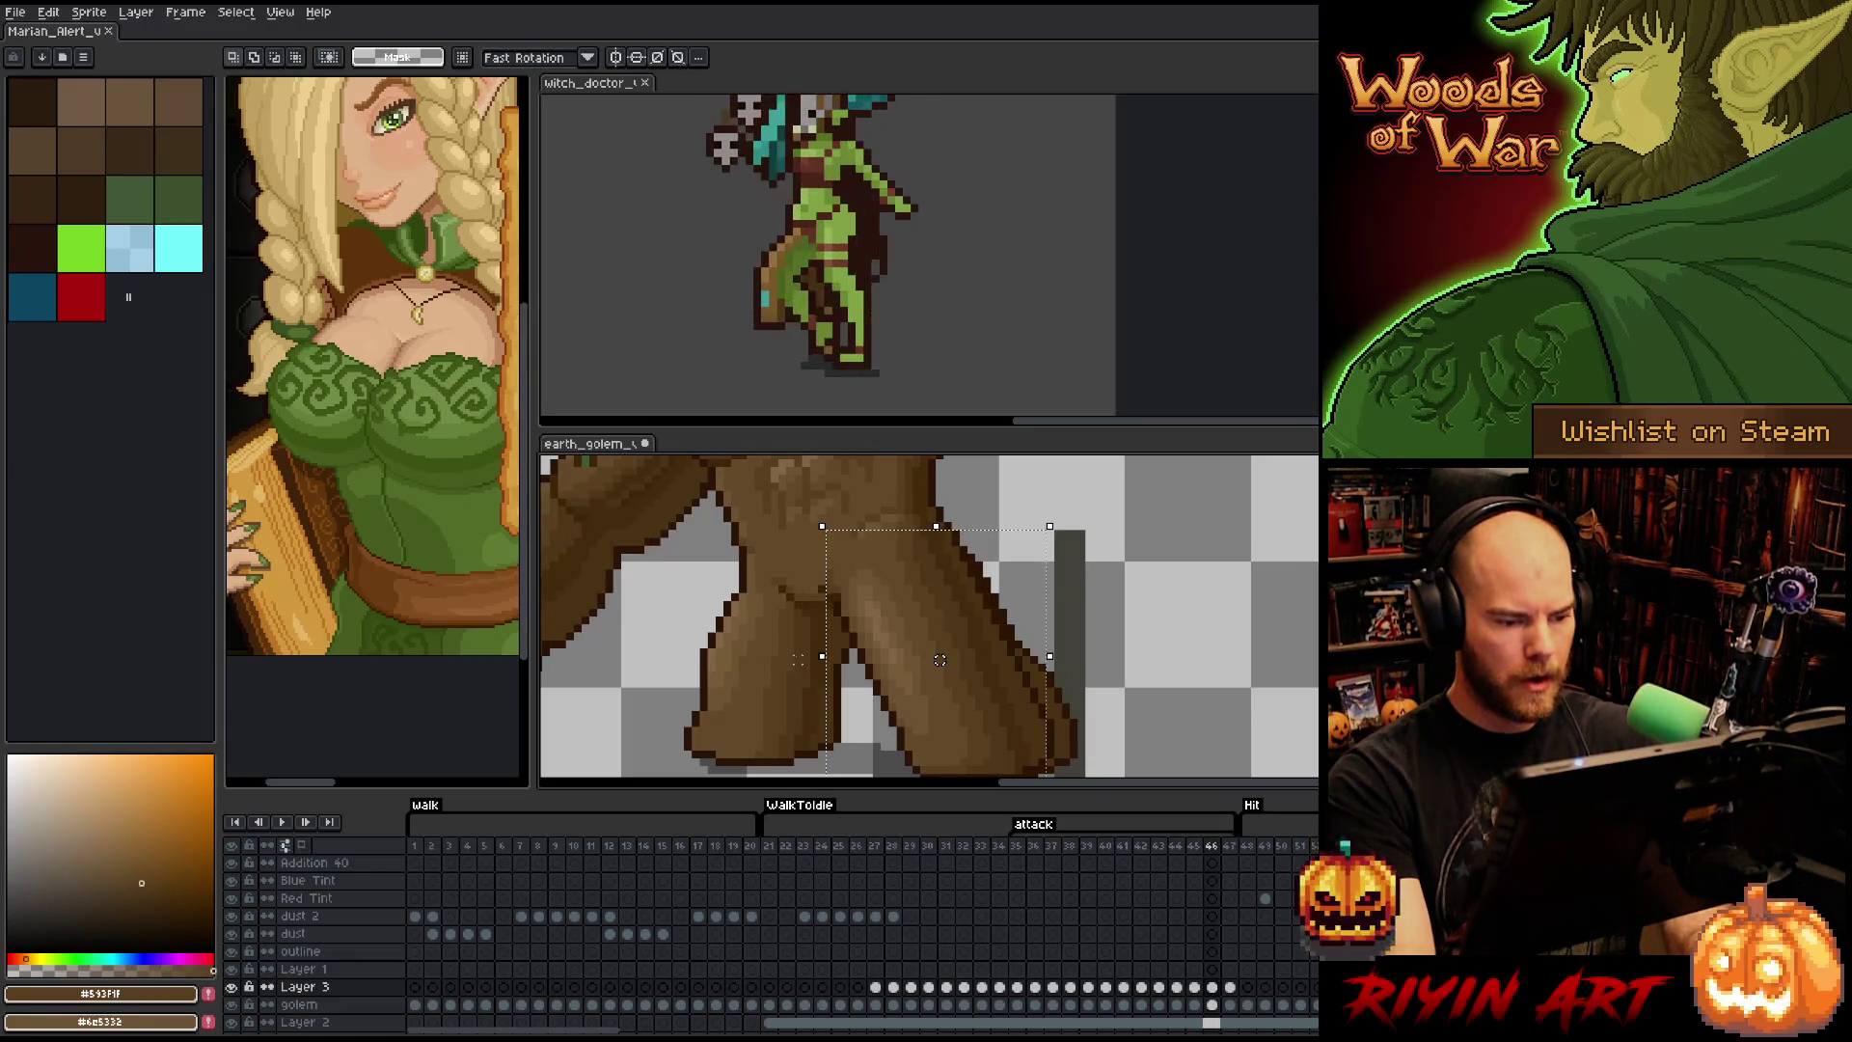
pyautogui.click(939, 660)
pyautogui.press('Right')
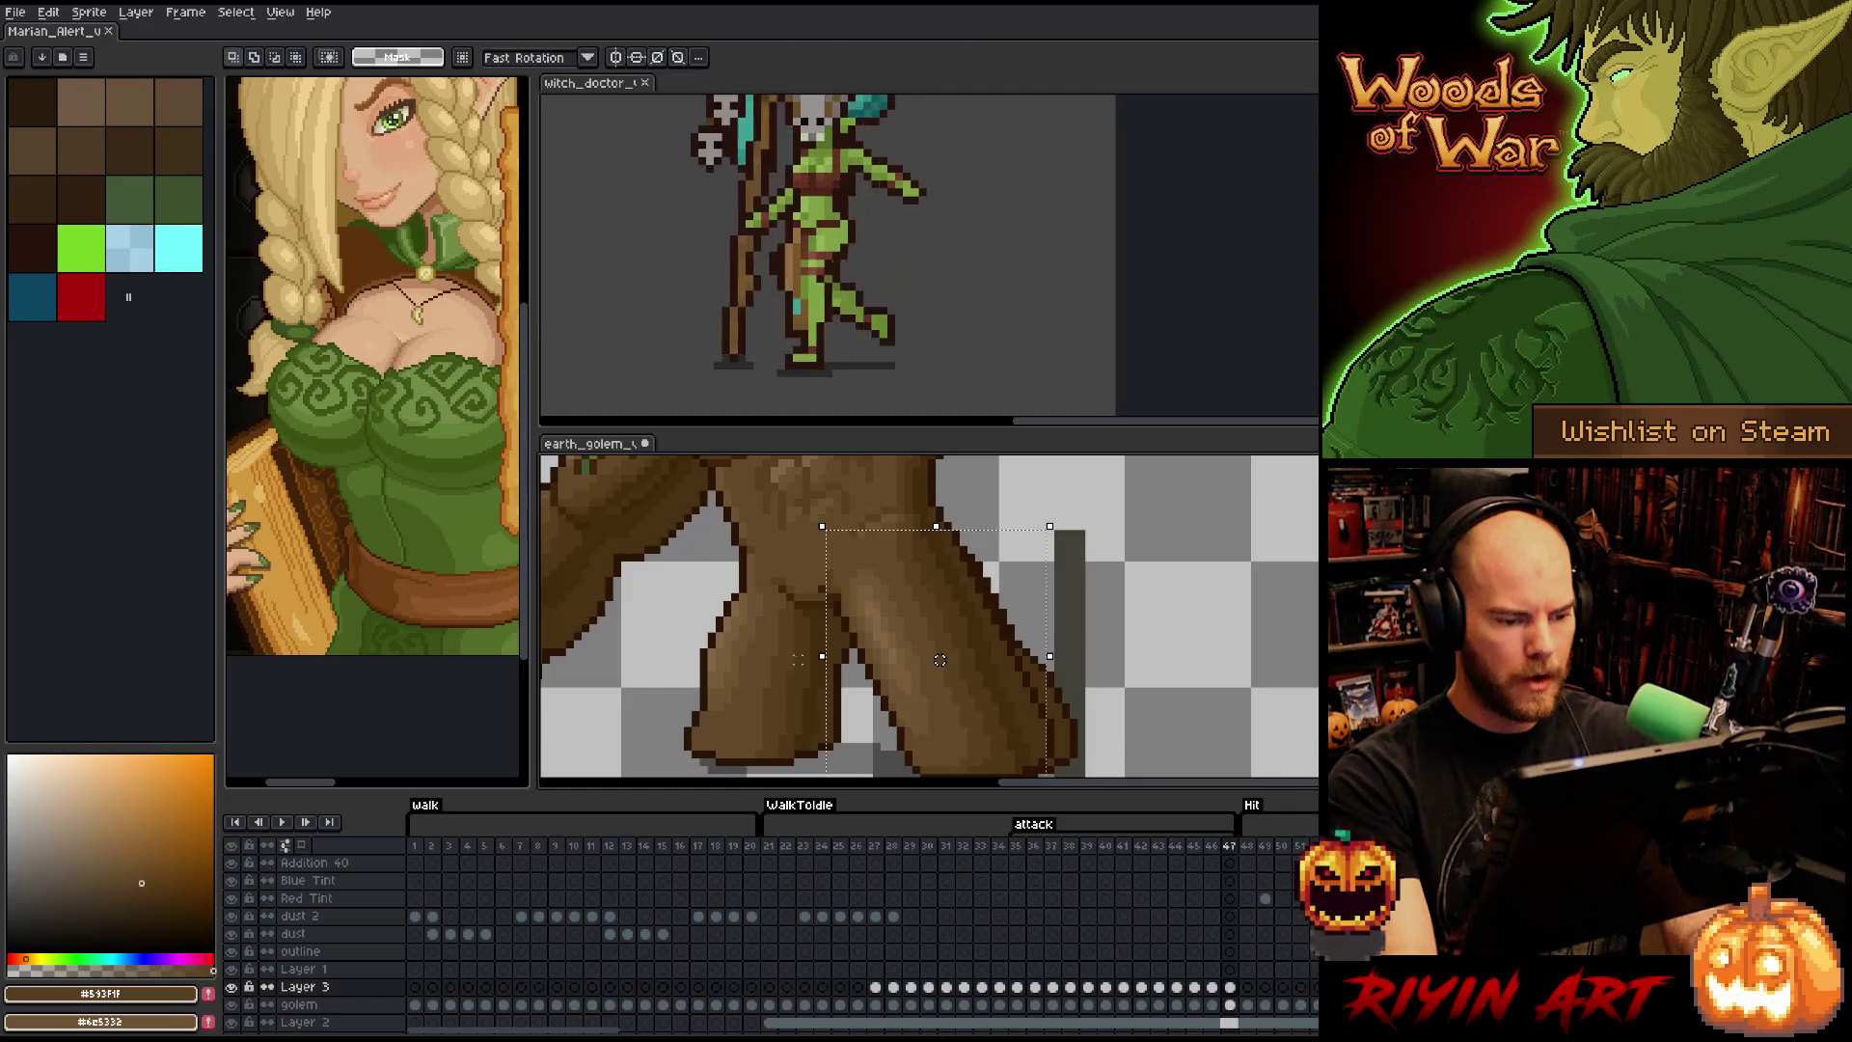
pyautogui.moveTo(947, 660); pyautogui.dragTo(939, 660)
pyautogui.press('Right')
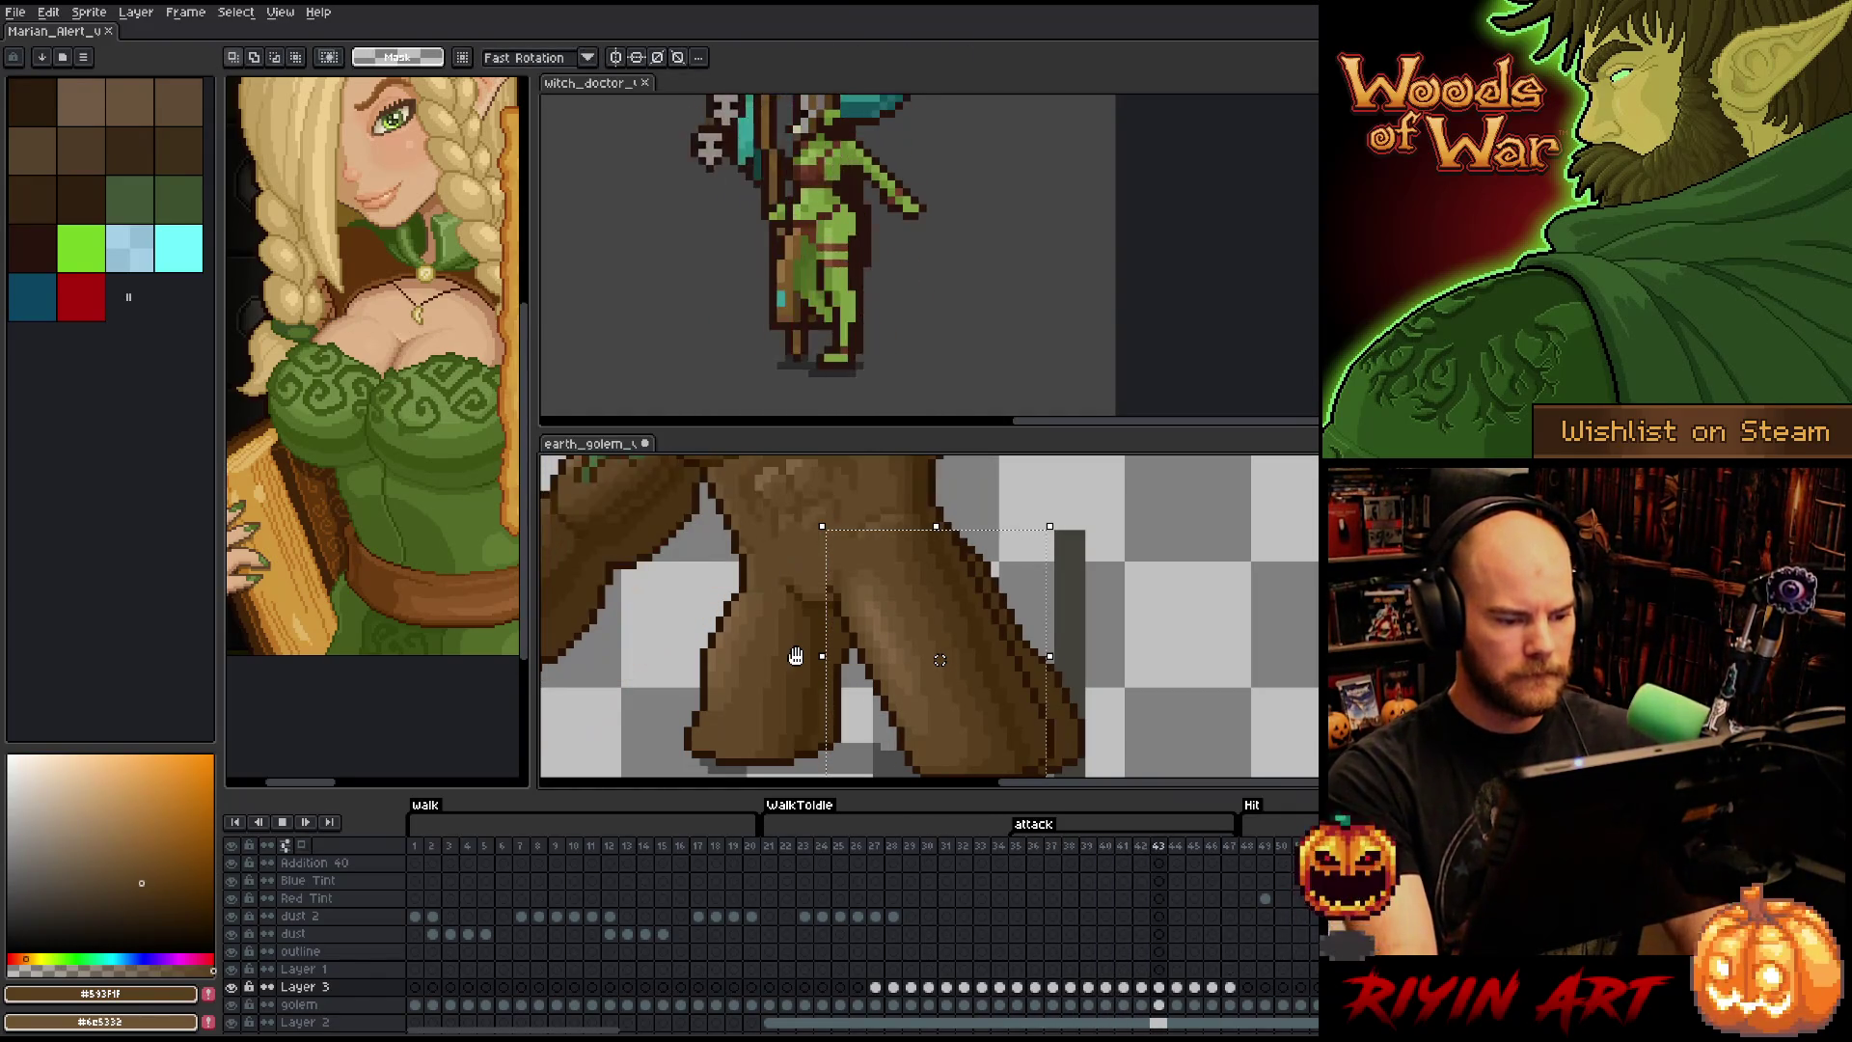
# - Replay the attack from frame 35 to check the leg, then drop the selection
pyautogui.click(945, 846)
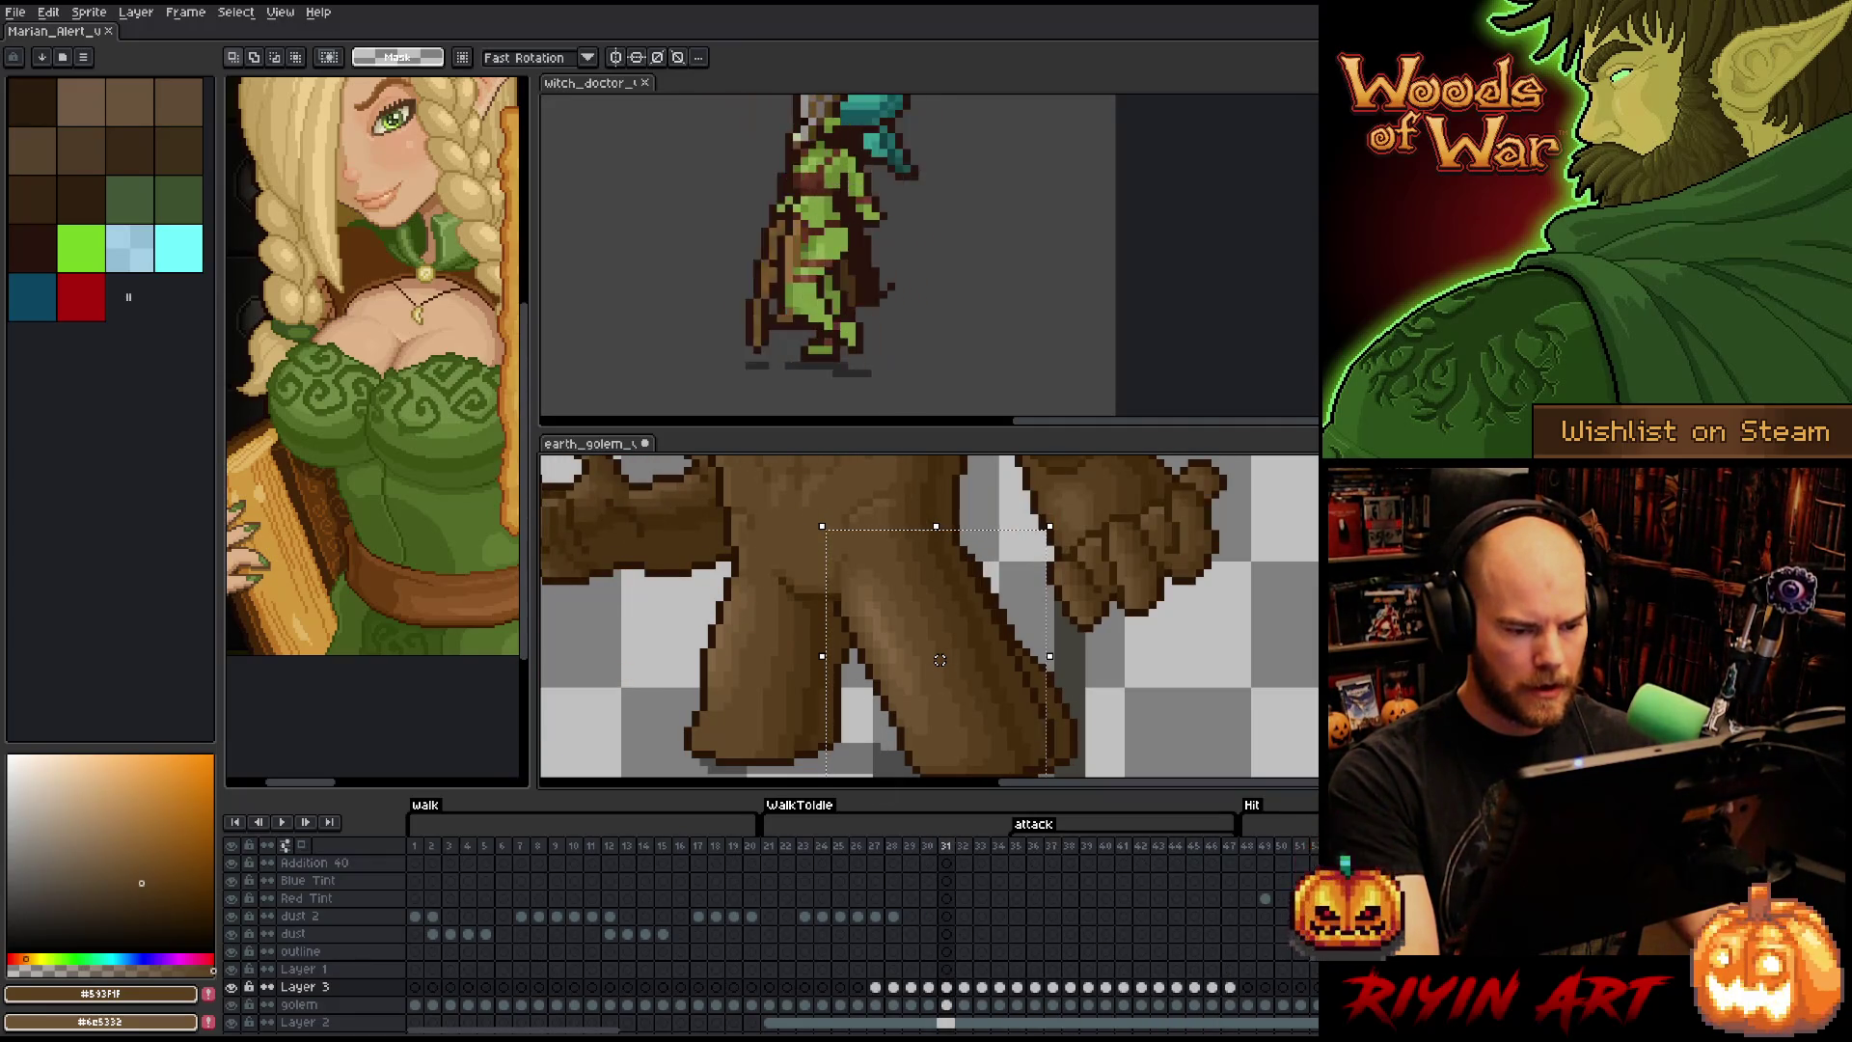
pyautogui.press('Left')
pyautogui.press('Left')
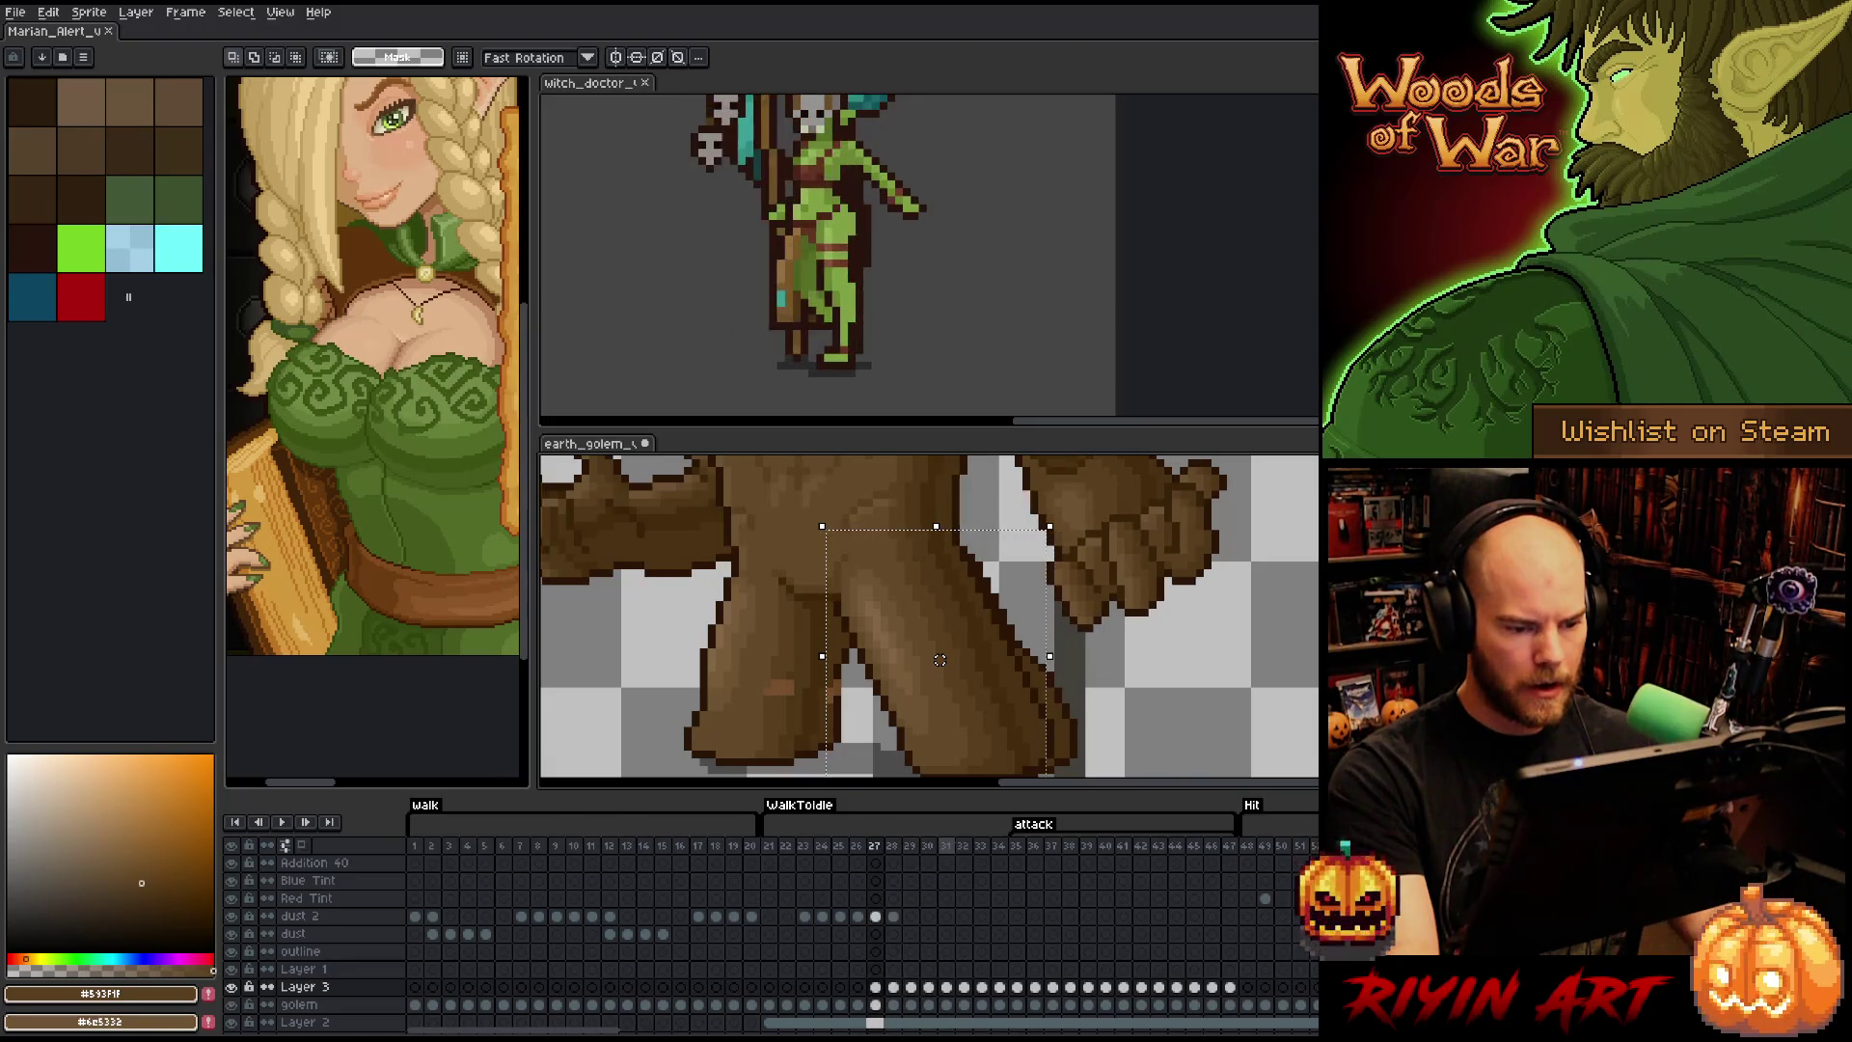
pyautogui.press('Right')
pyautogui.press('Right')
pyautogui.press('Right')
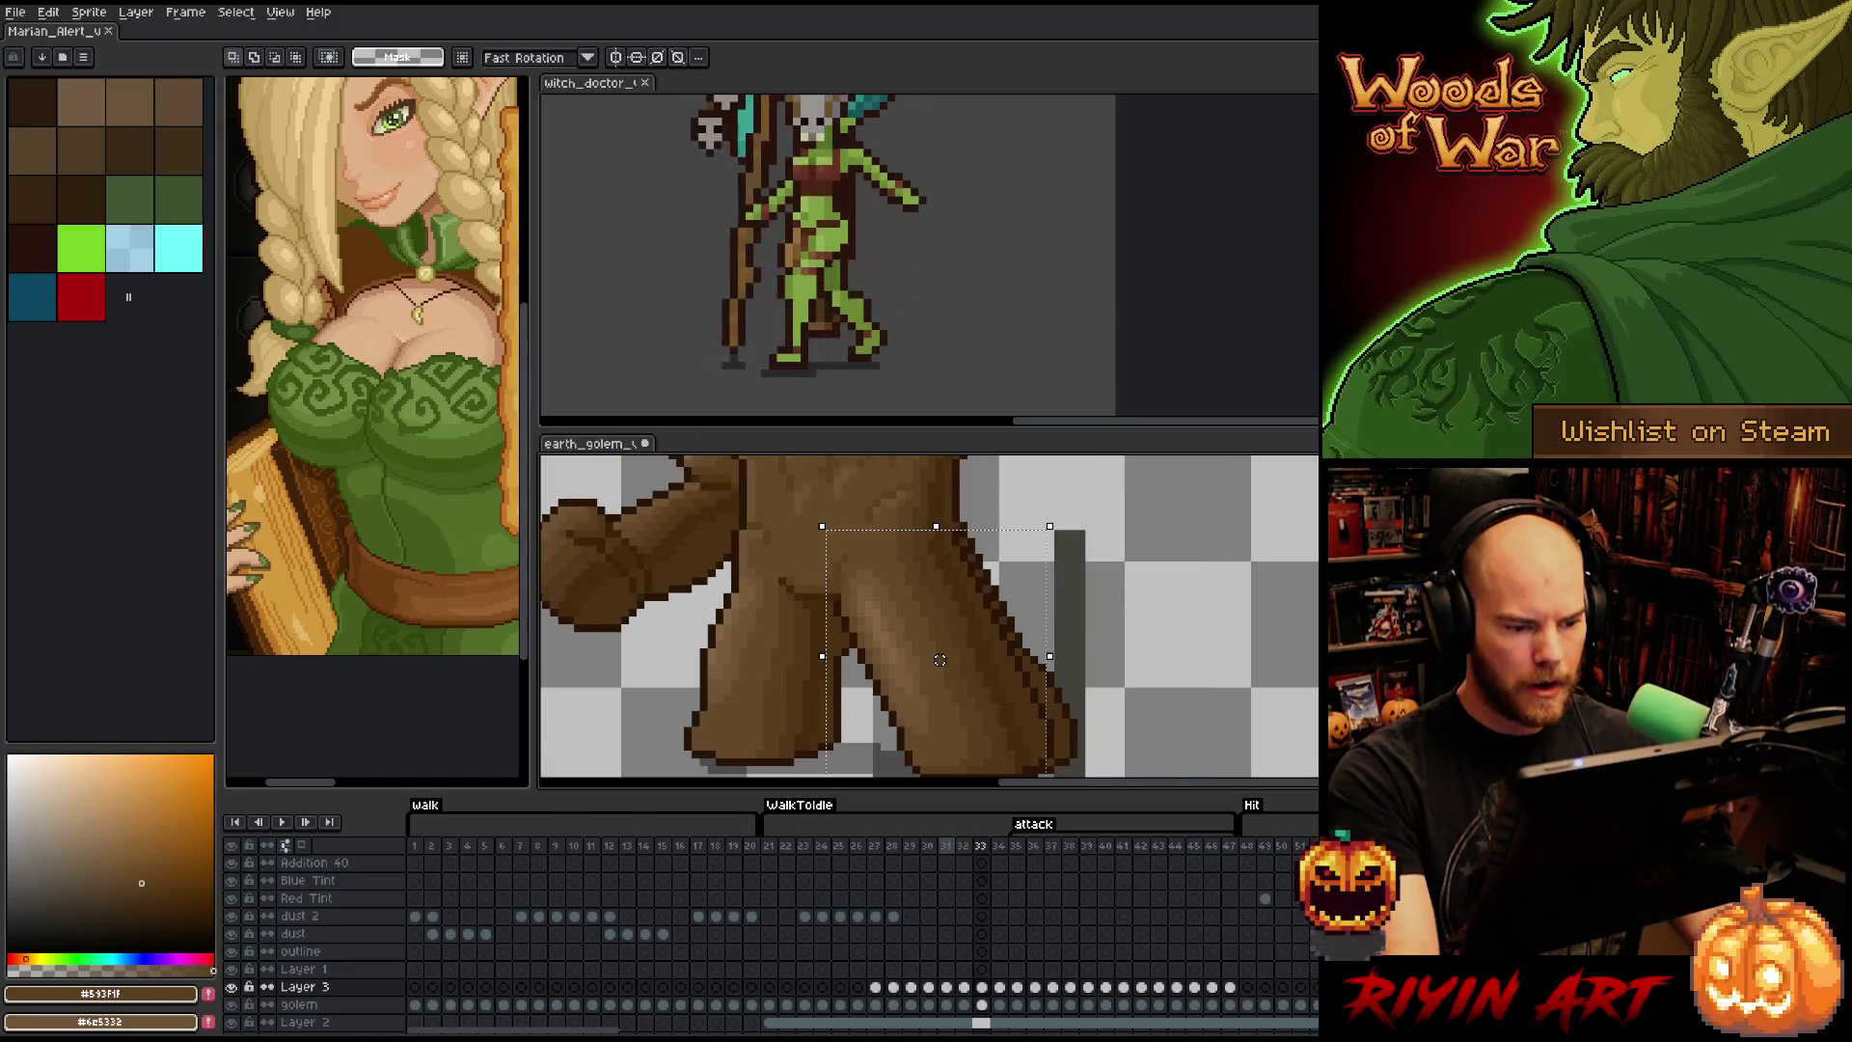
pyautogui.press('Right')
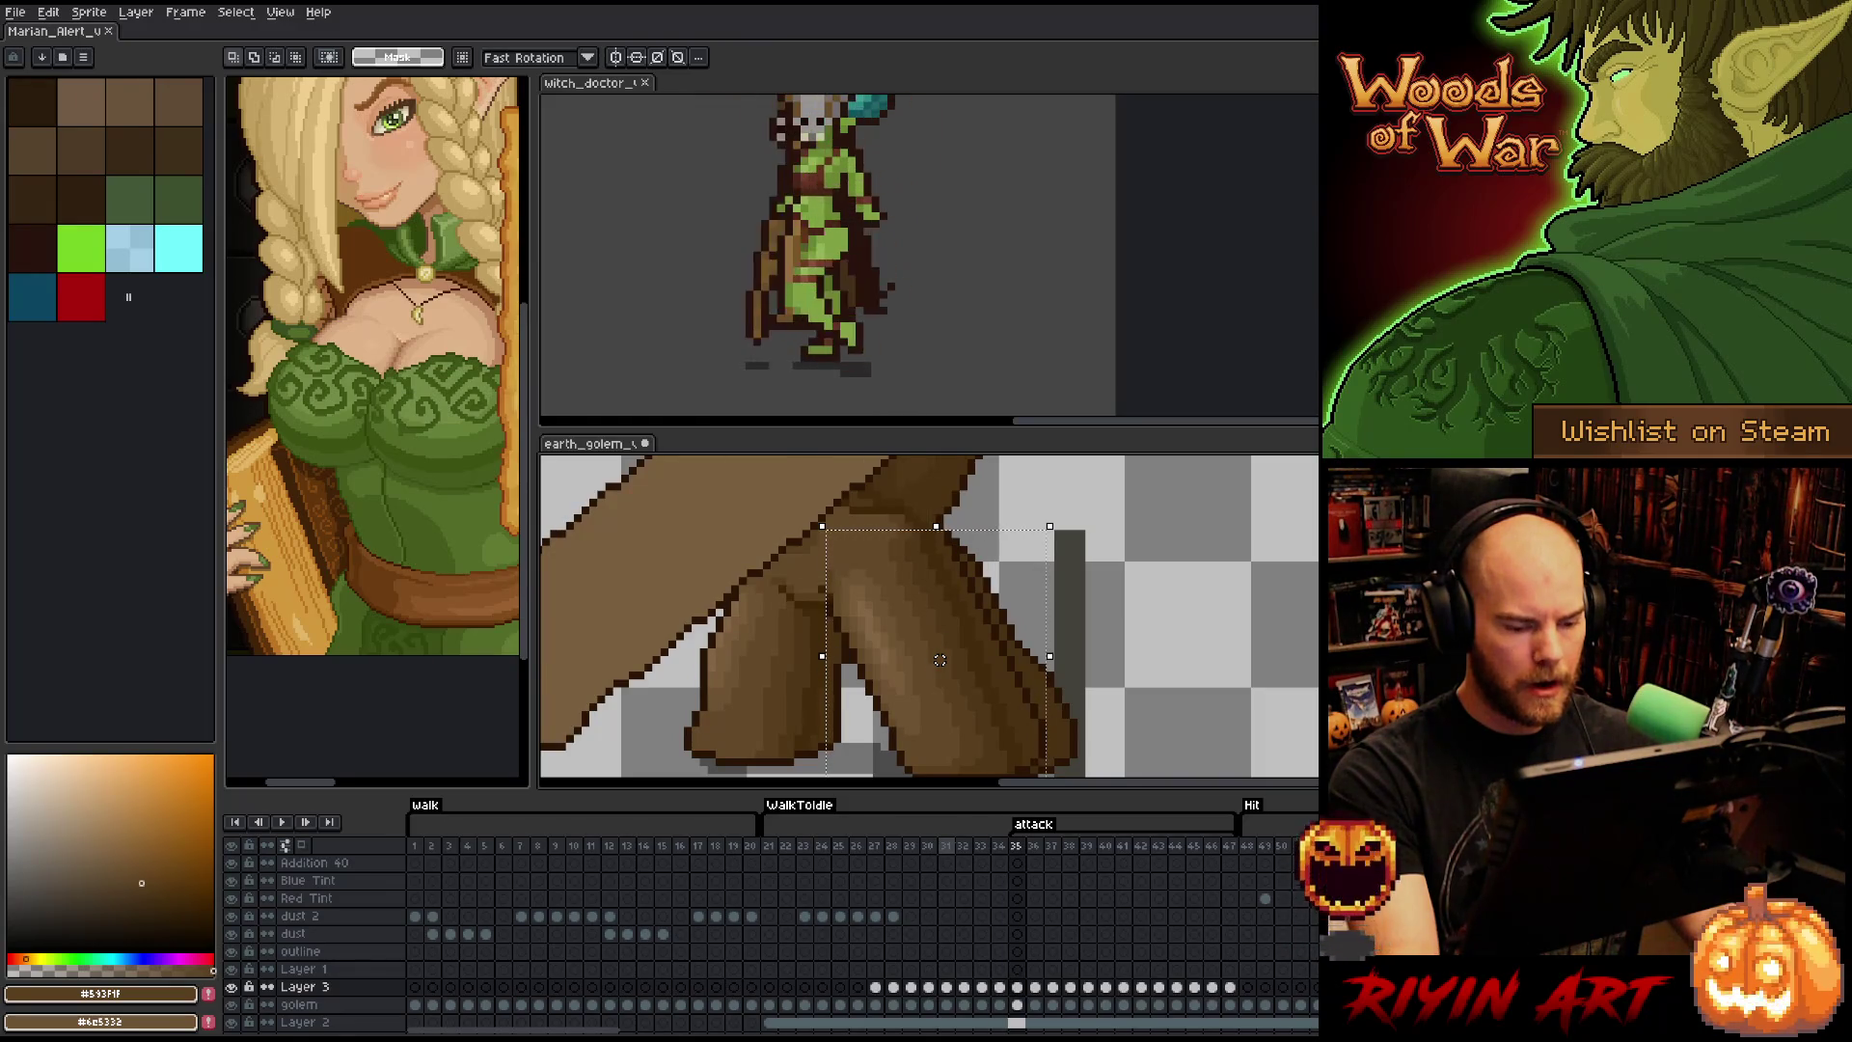
pyautogui.press('Return')
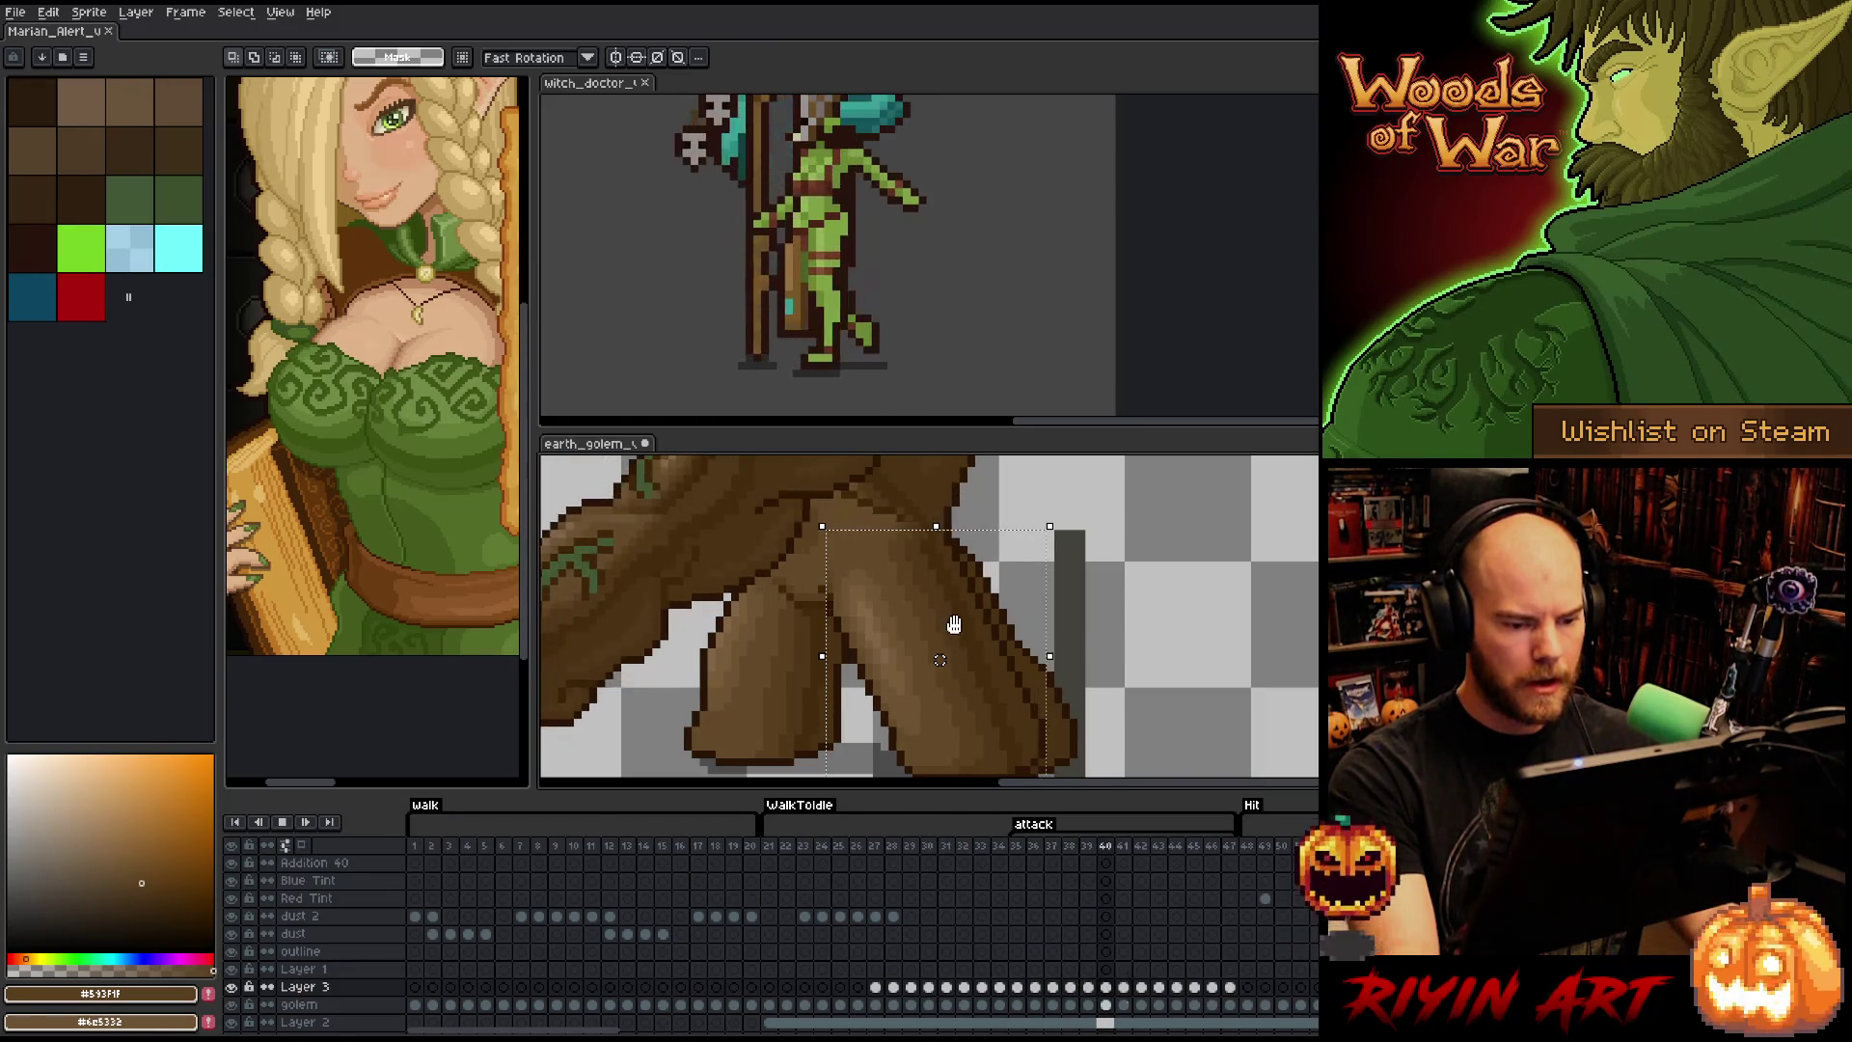
pyautogui.scroll(-3, 954, 625)
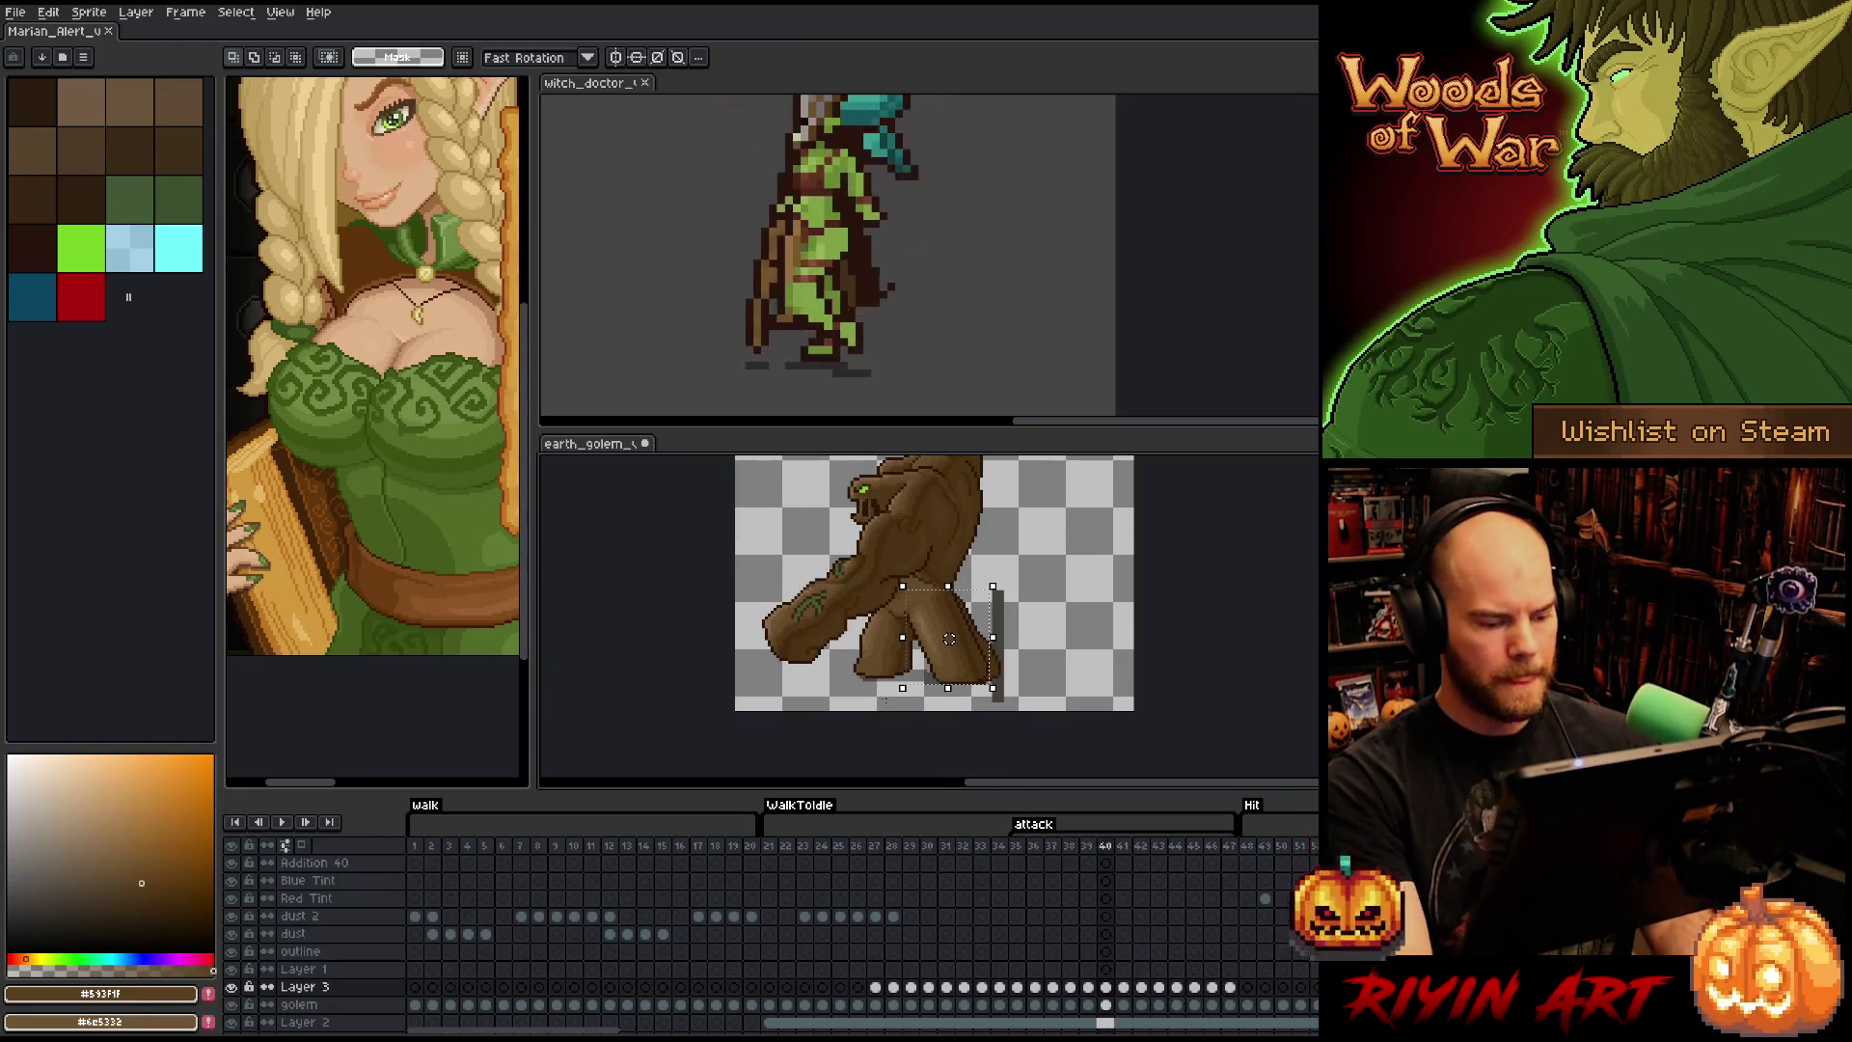
pyautogui.hotkey('ctrl', 'd')
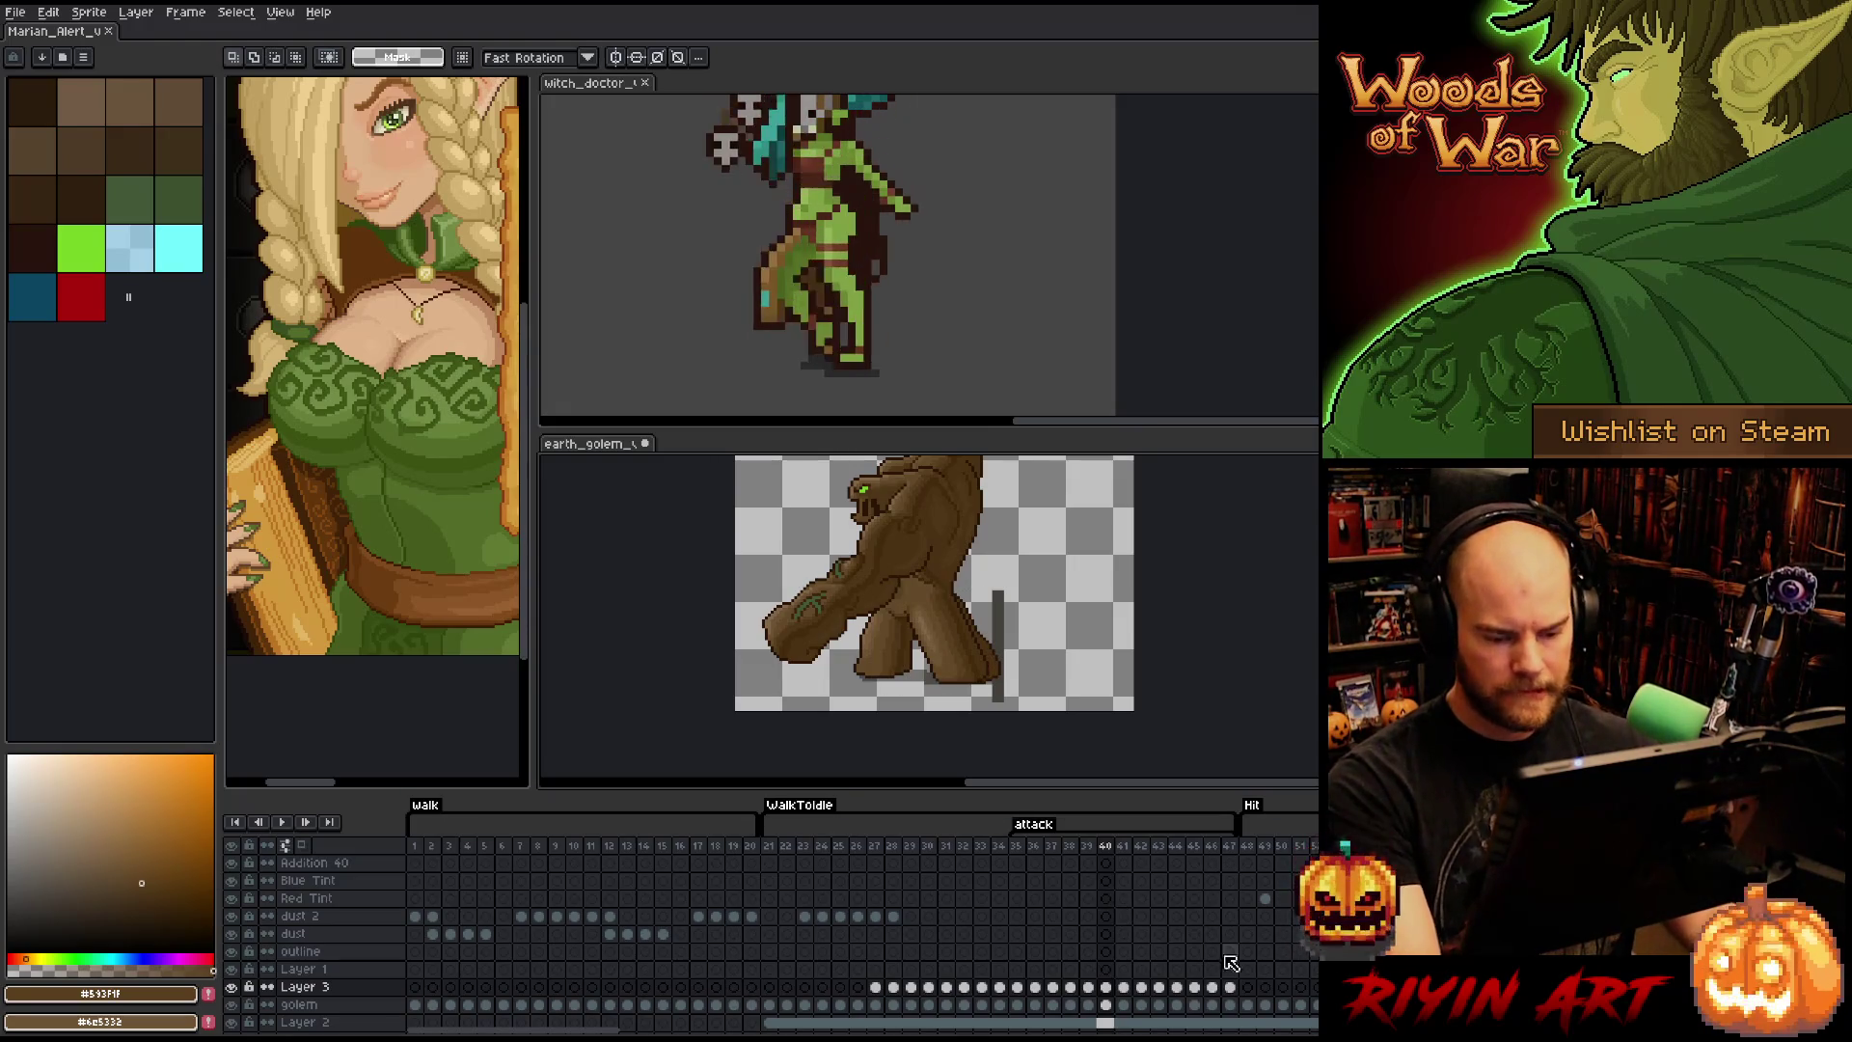
# - Check frames 48, 35, 32, 28 and 26 on the timeline, settling on frame 27
pyautogui.click(1248, 989)
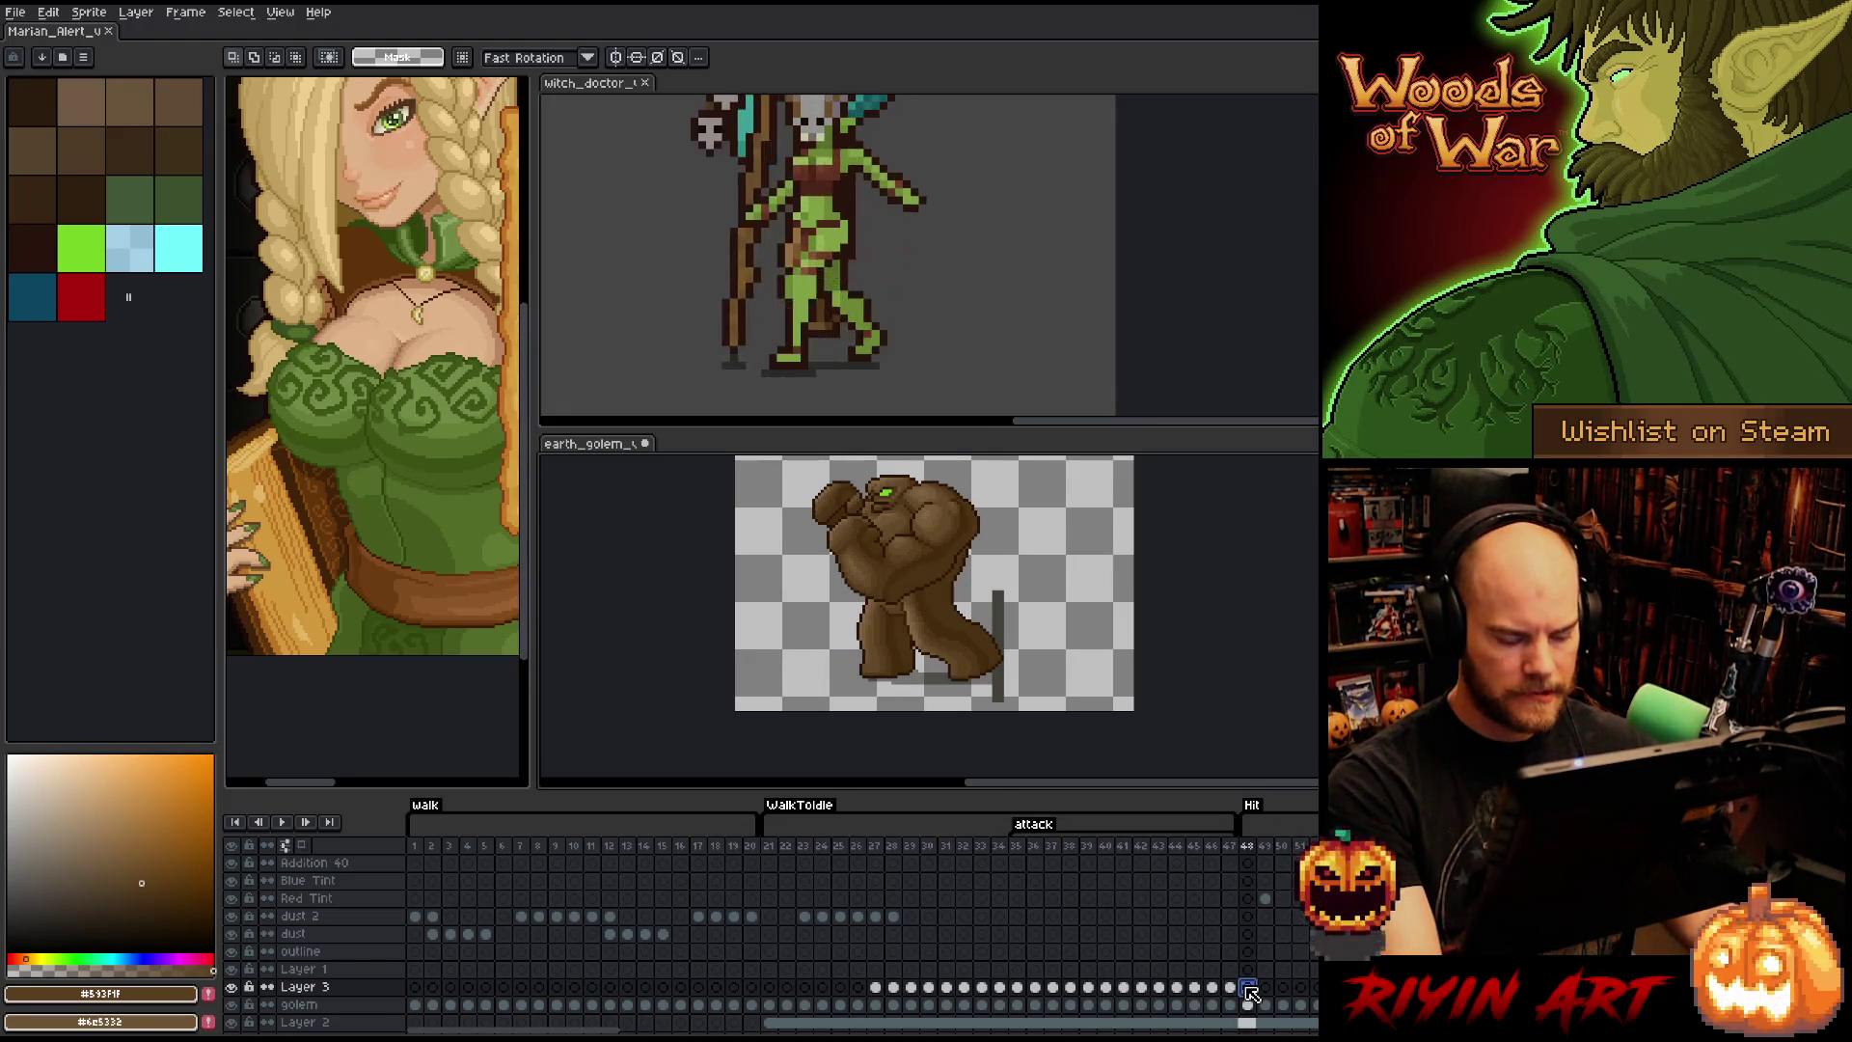
pyautogui.click(1018, 987)
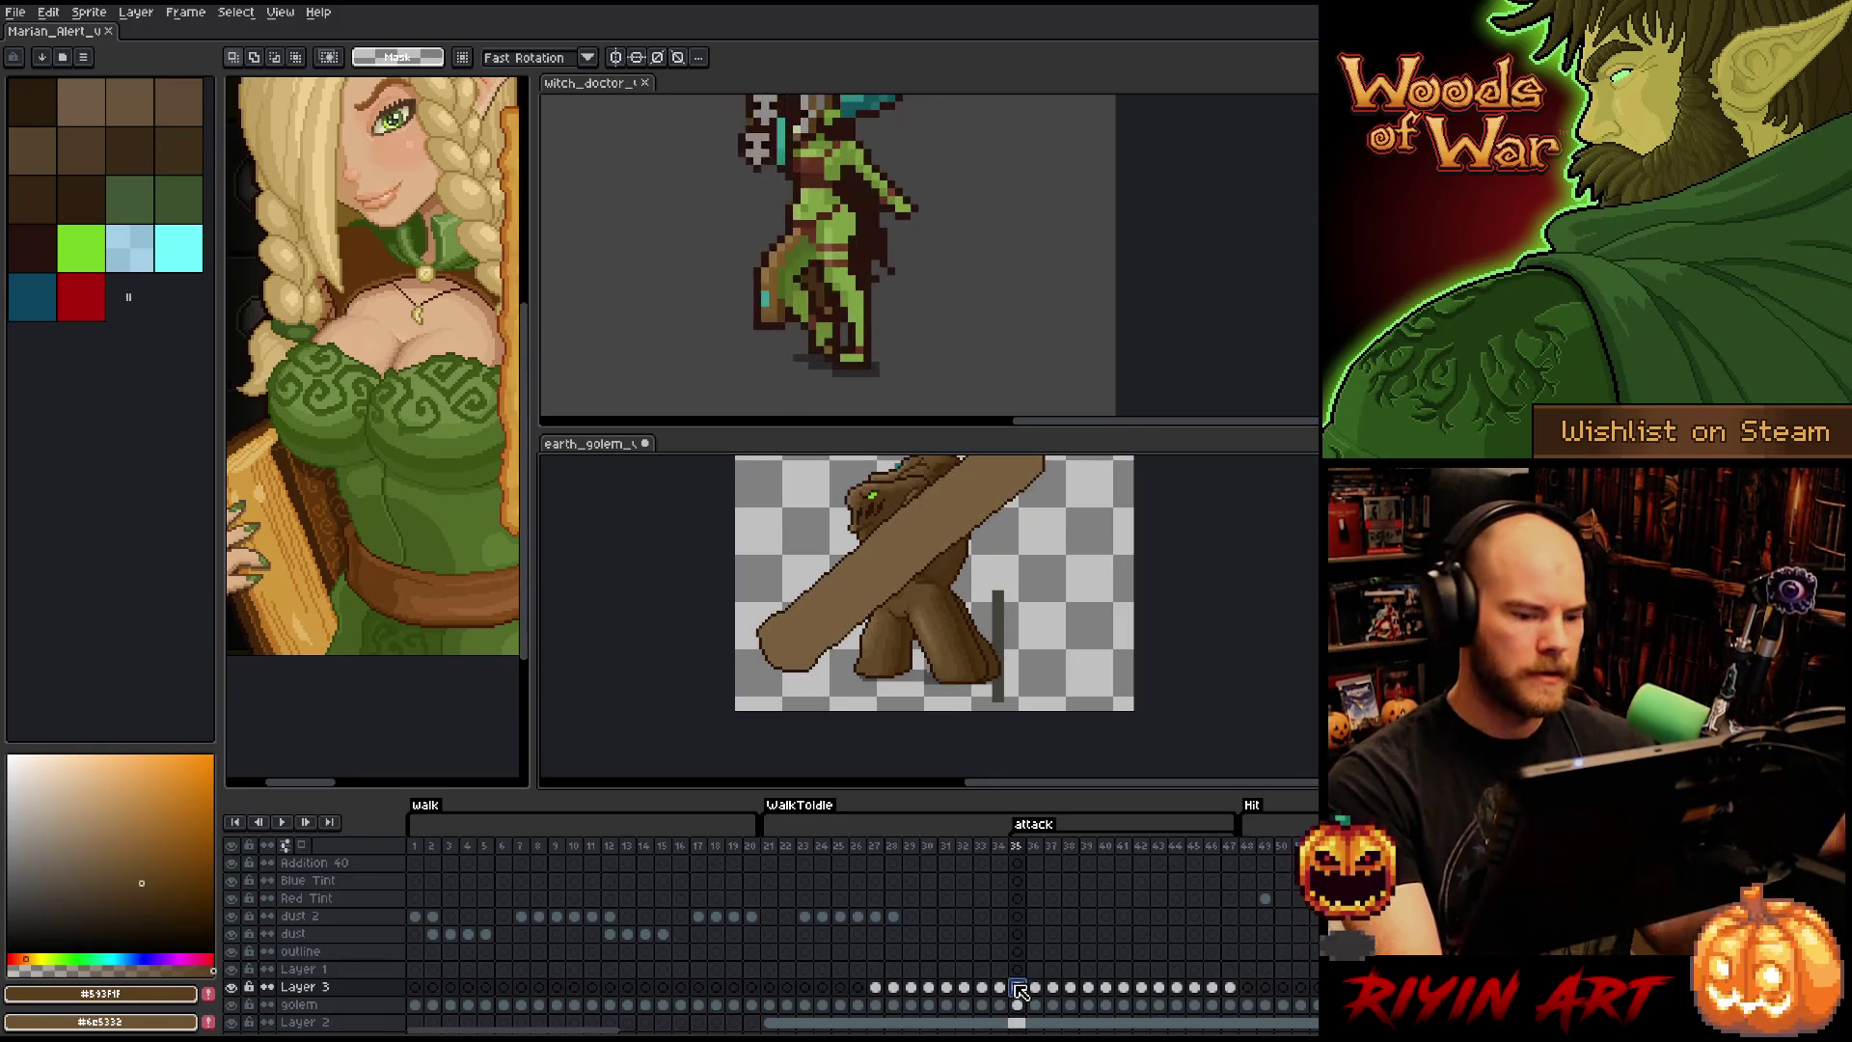
pyautogui.click(964, 988)
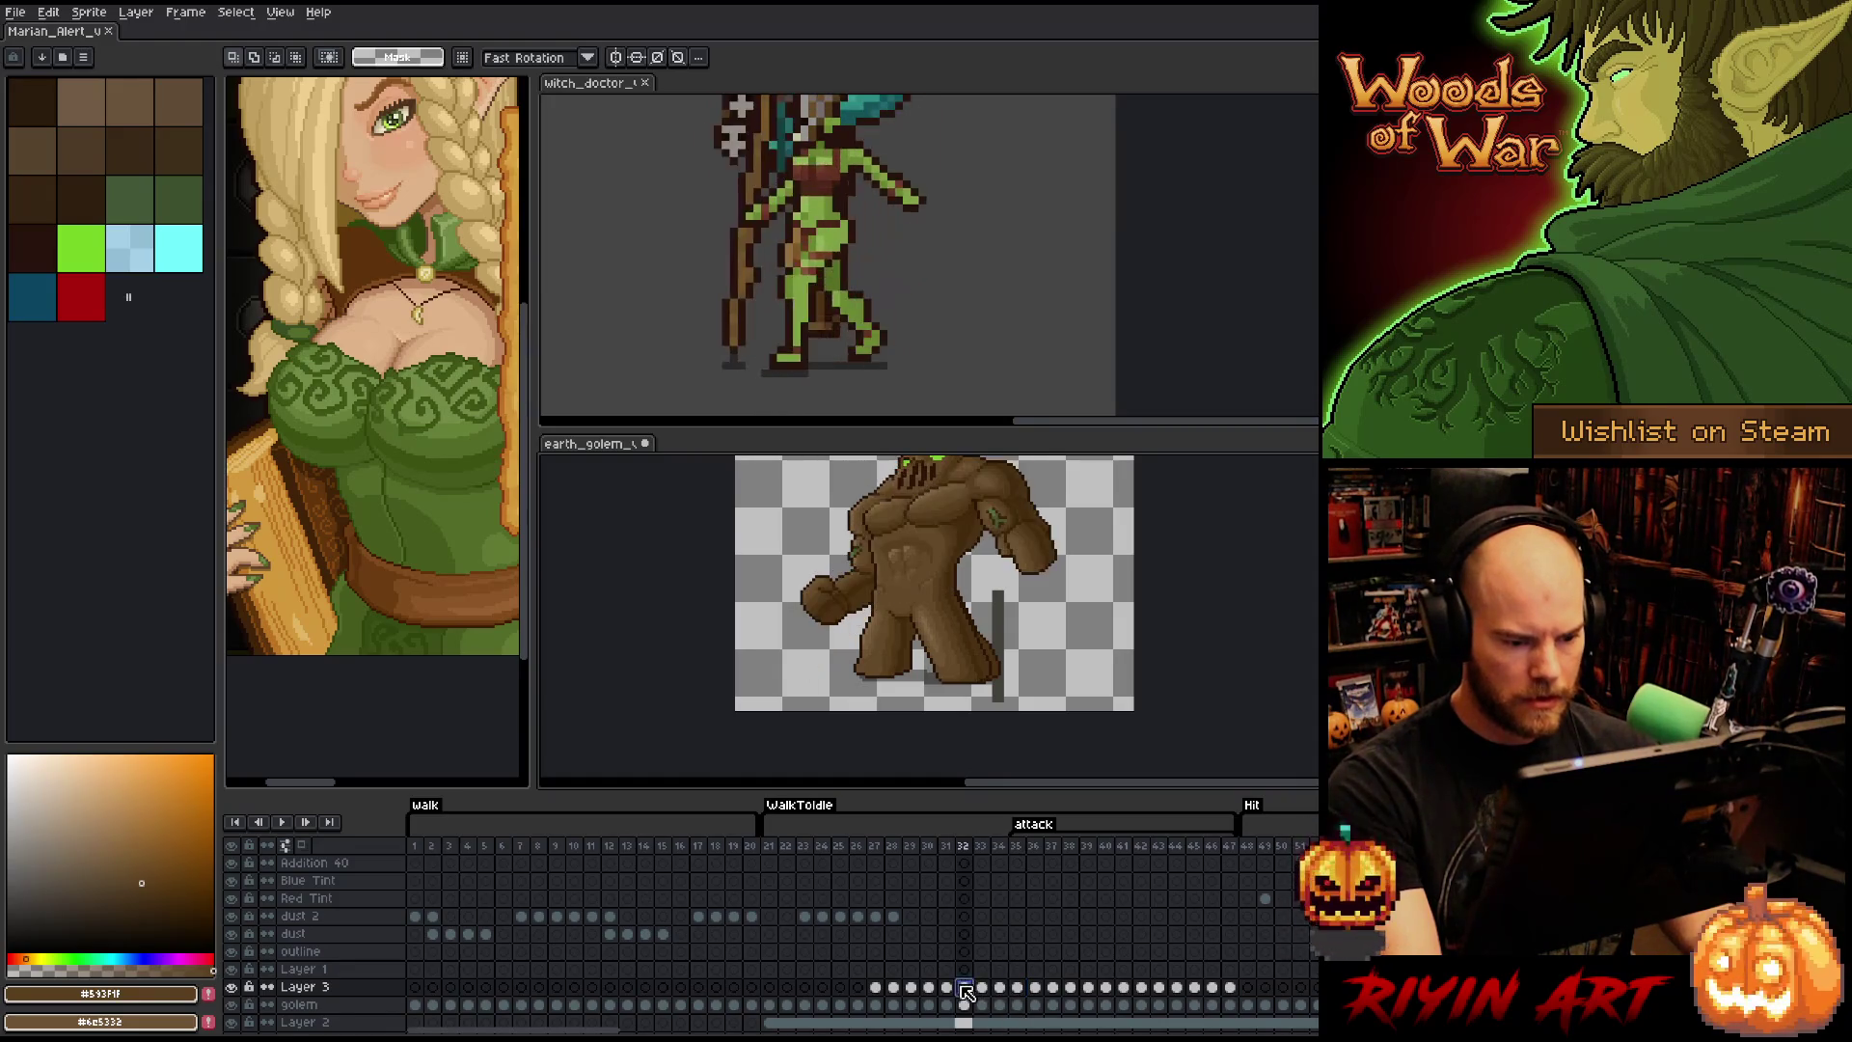
pyautogui.scroll(1, 955, 598)
pyautogui.scroll(1, 926, 628)
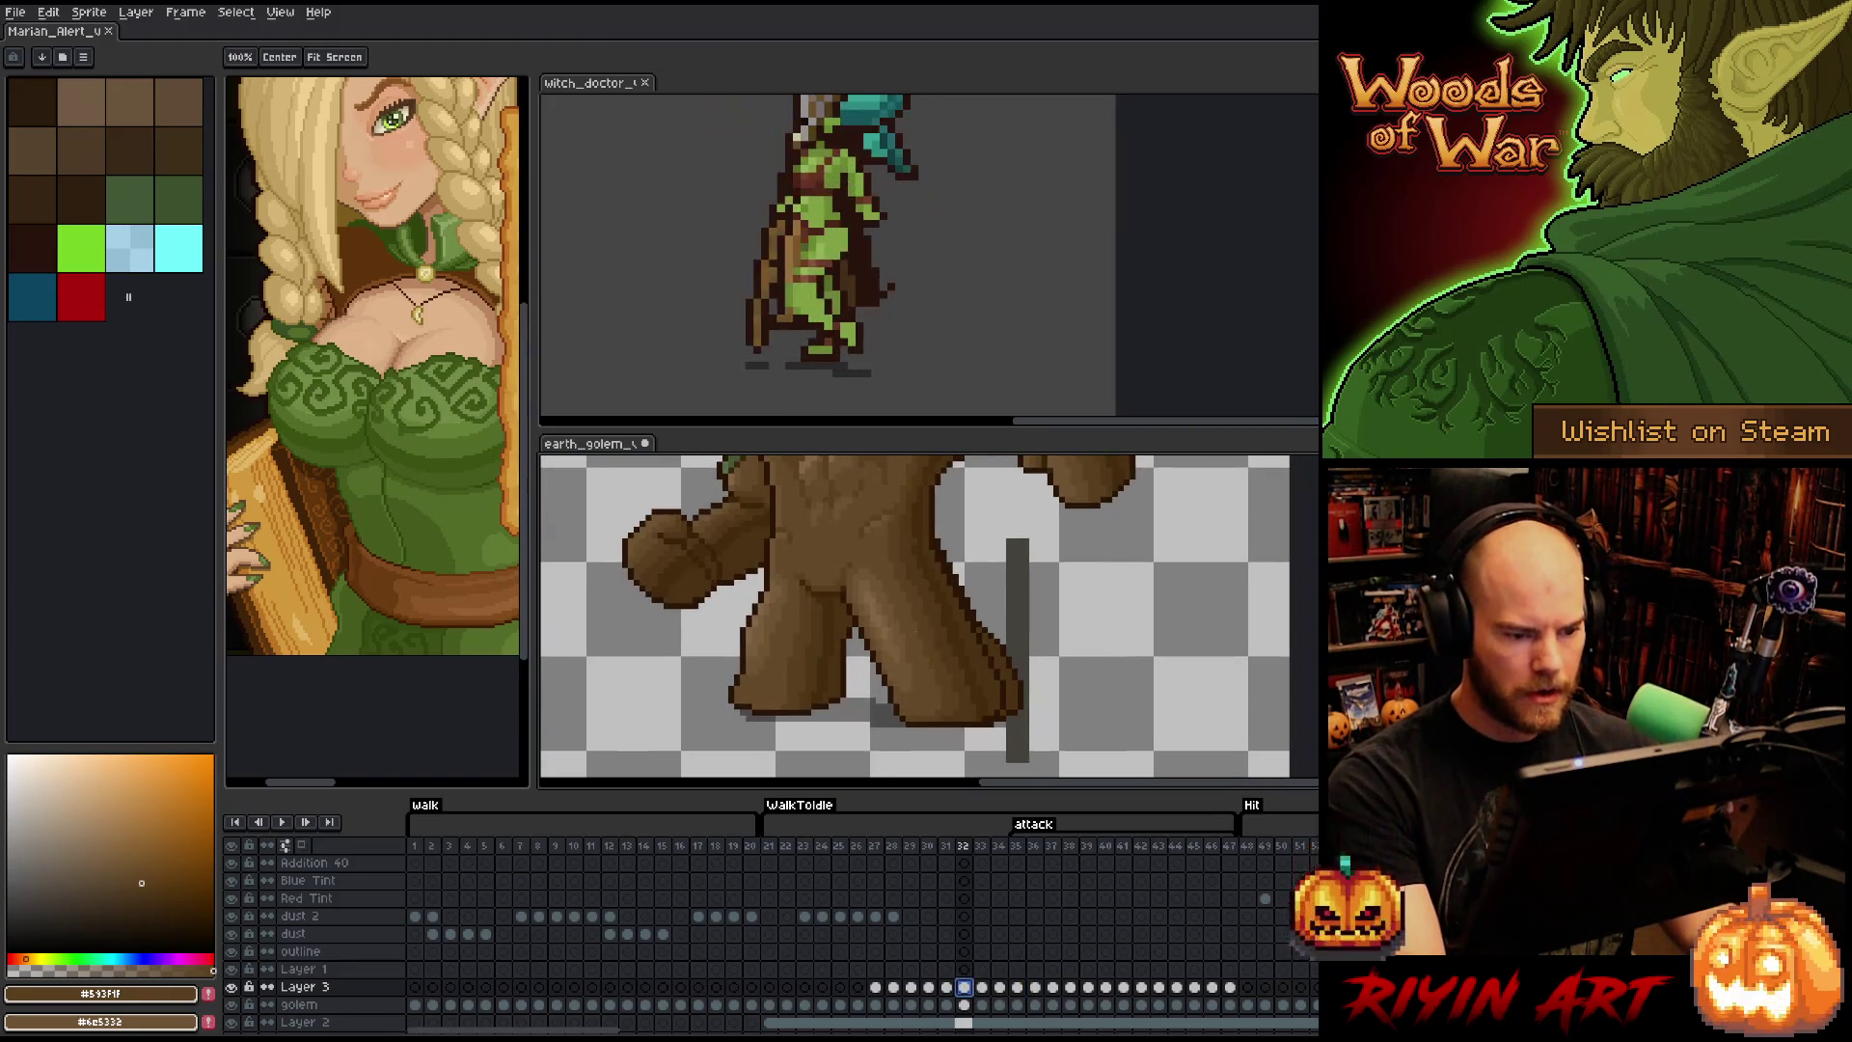
pyautogui.click(893, 1004)
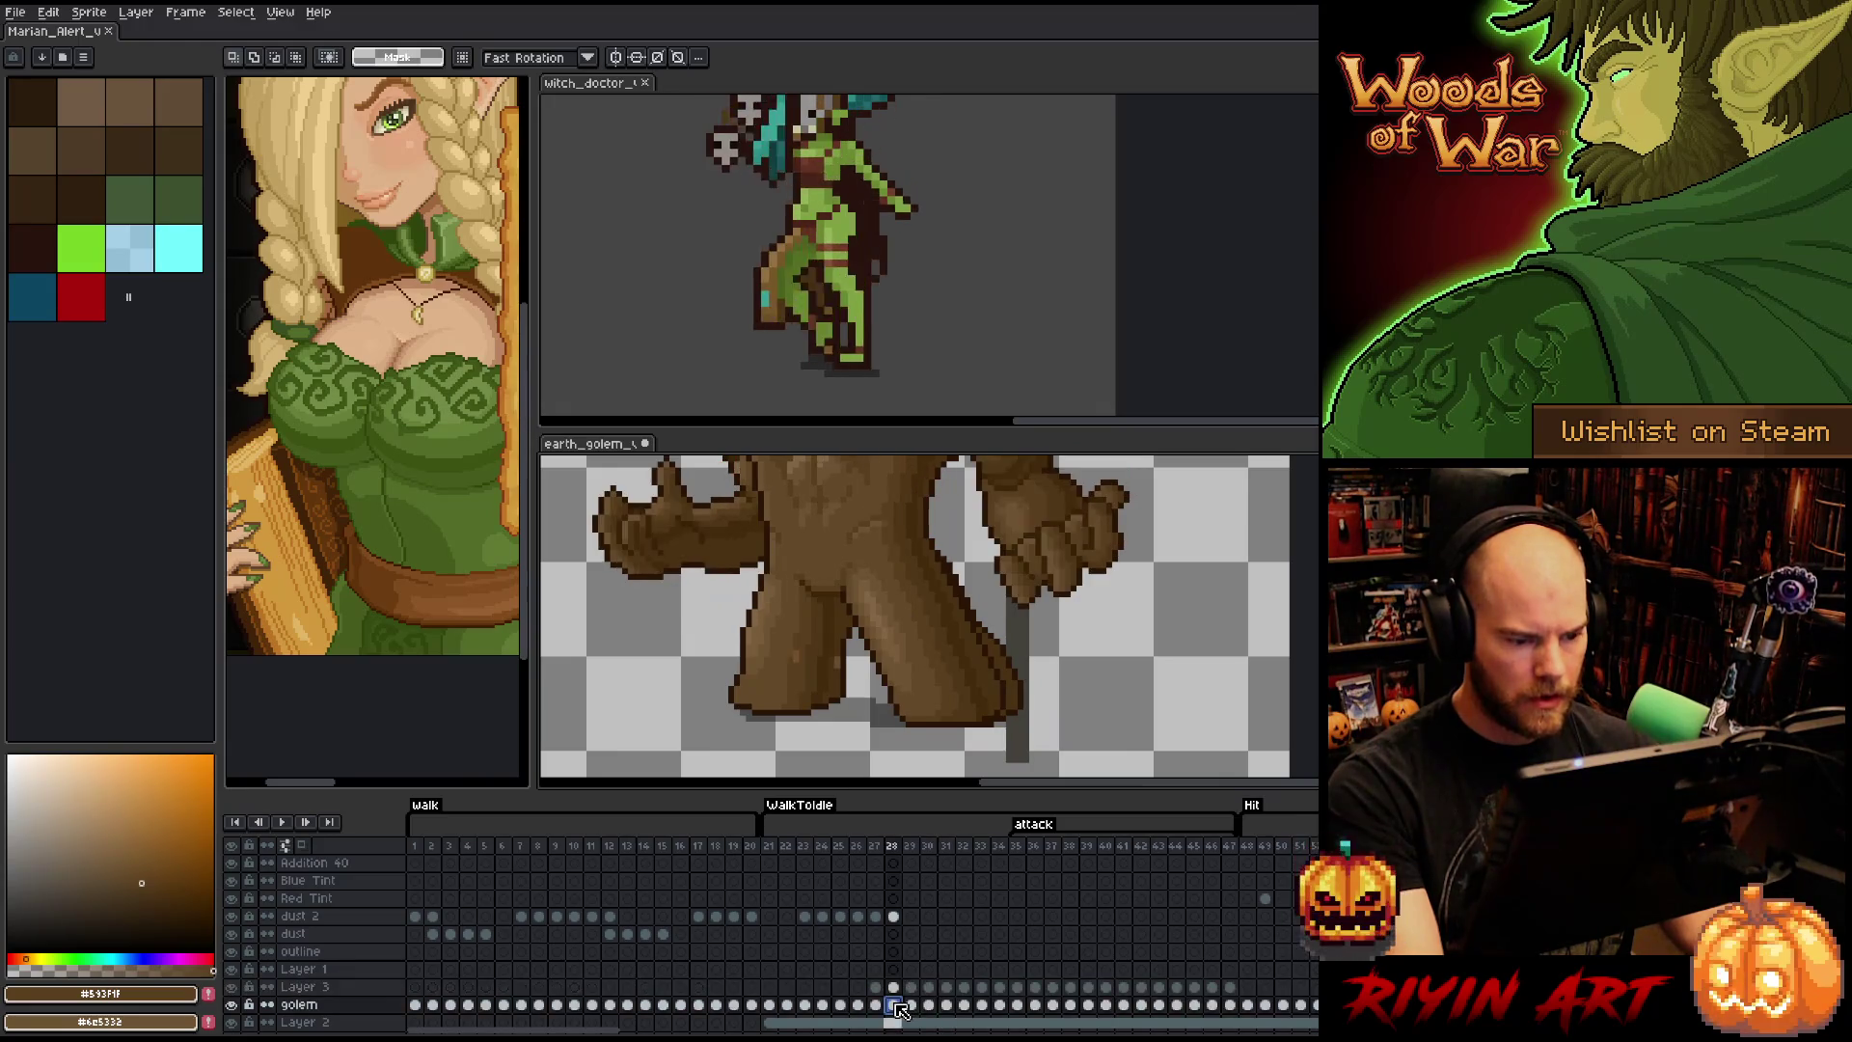
pyautogui.click(858, 1006)
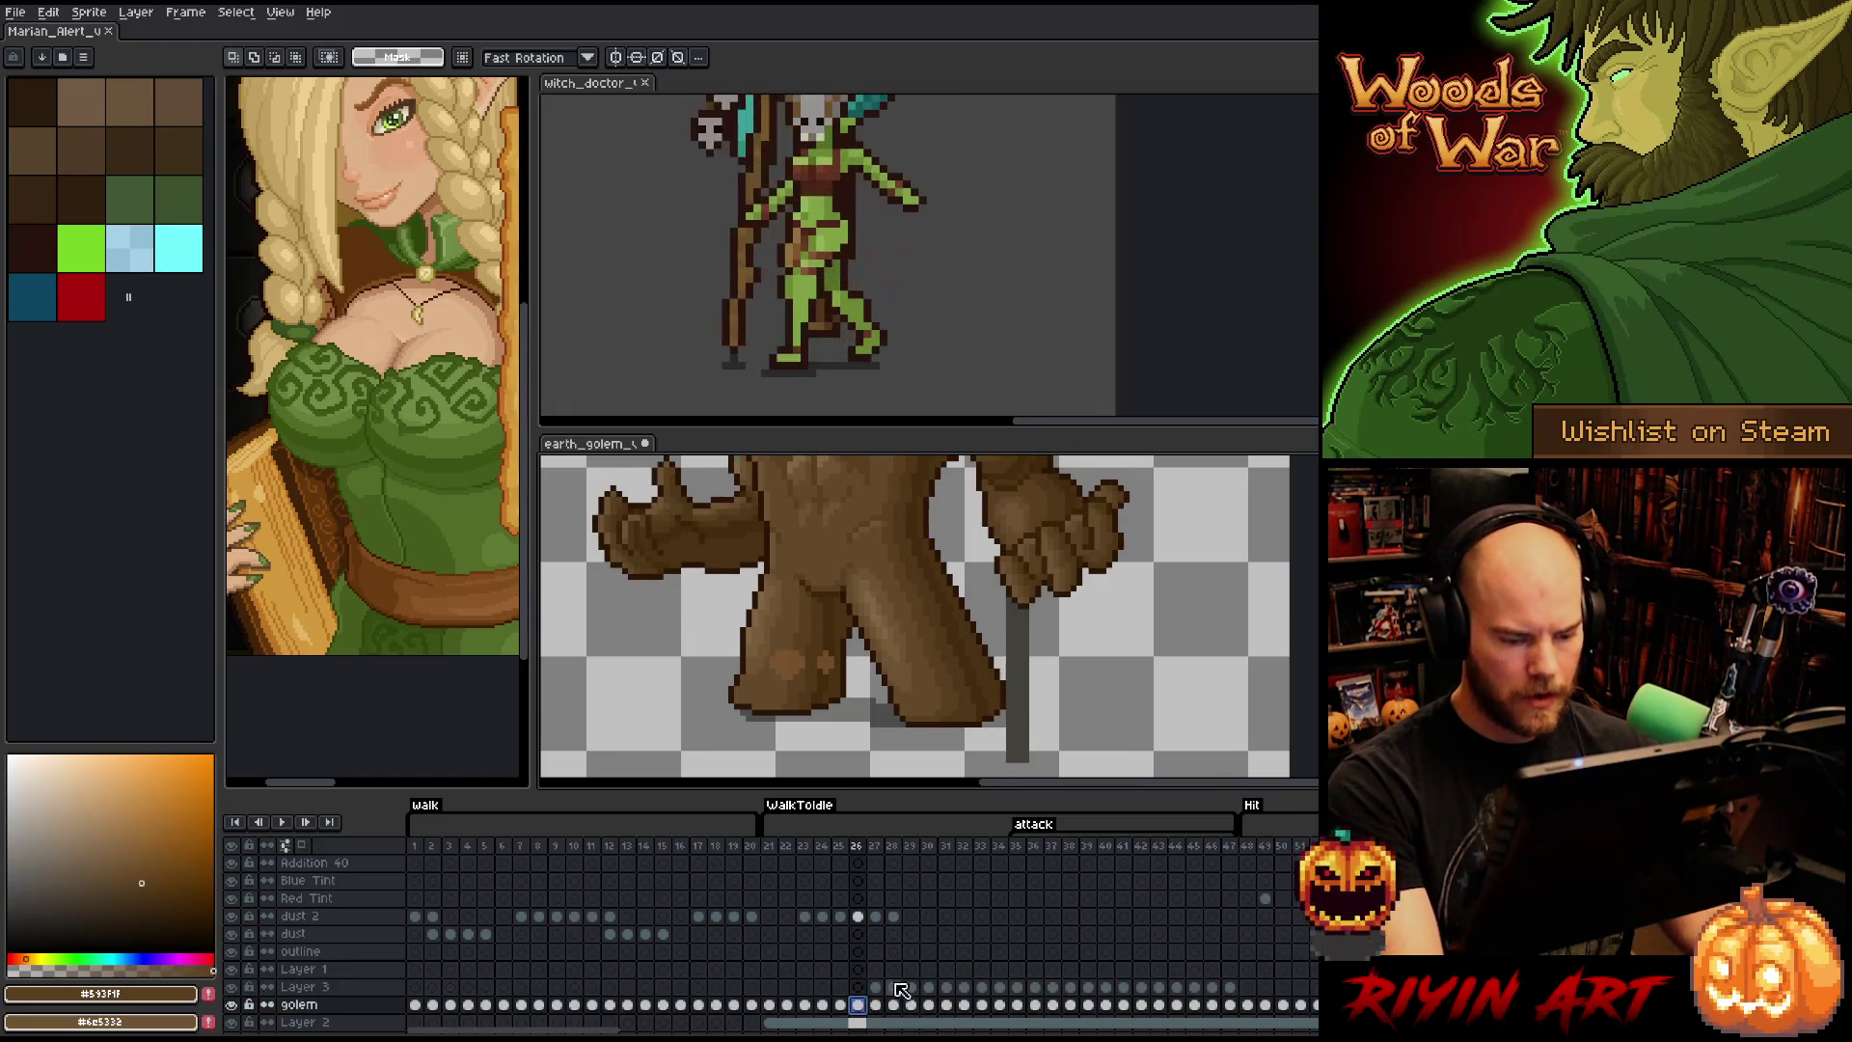
pyautogui.click(875, 987)
# - With the Pencil, redraw the right edge of the golem's leg on frame 29
pyautogui.press('b')
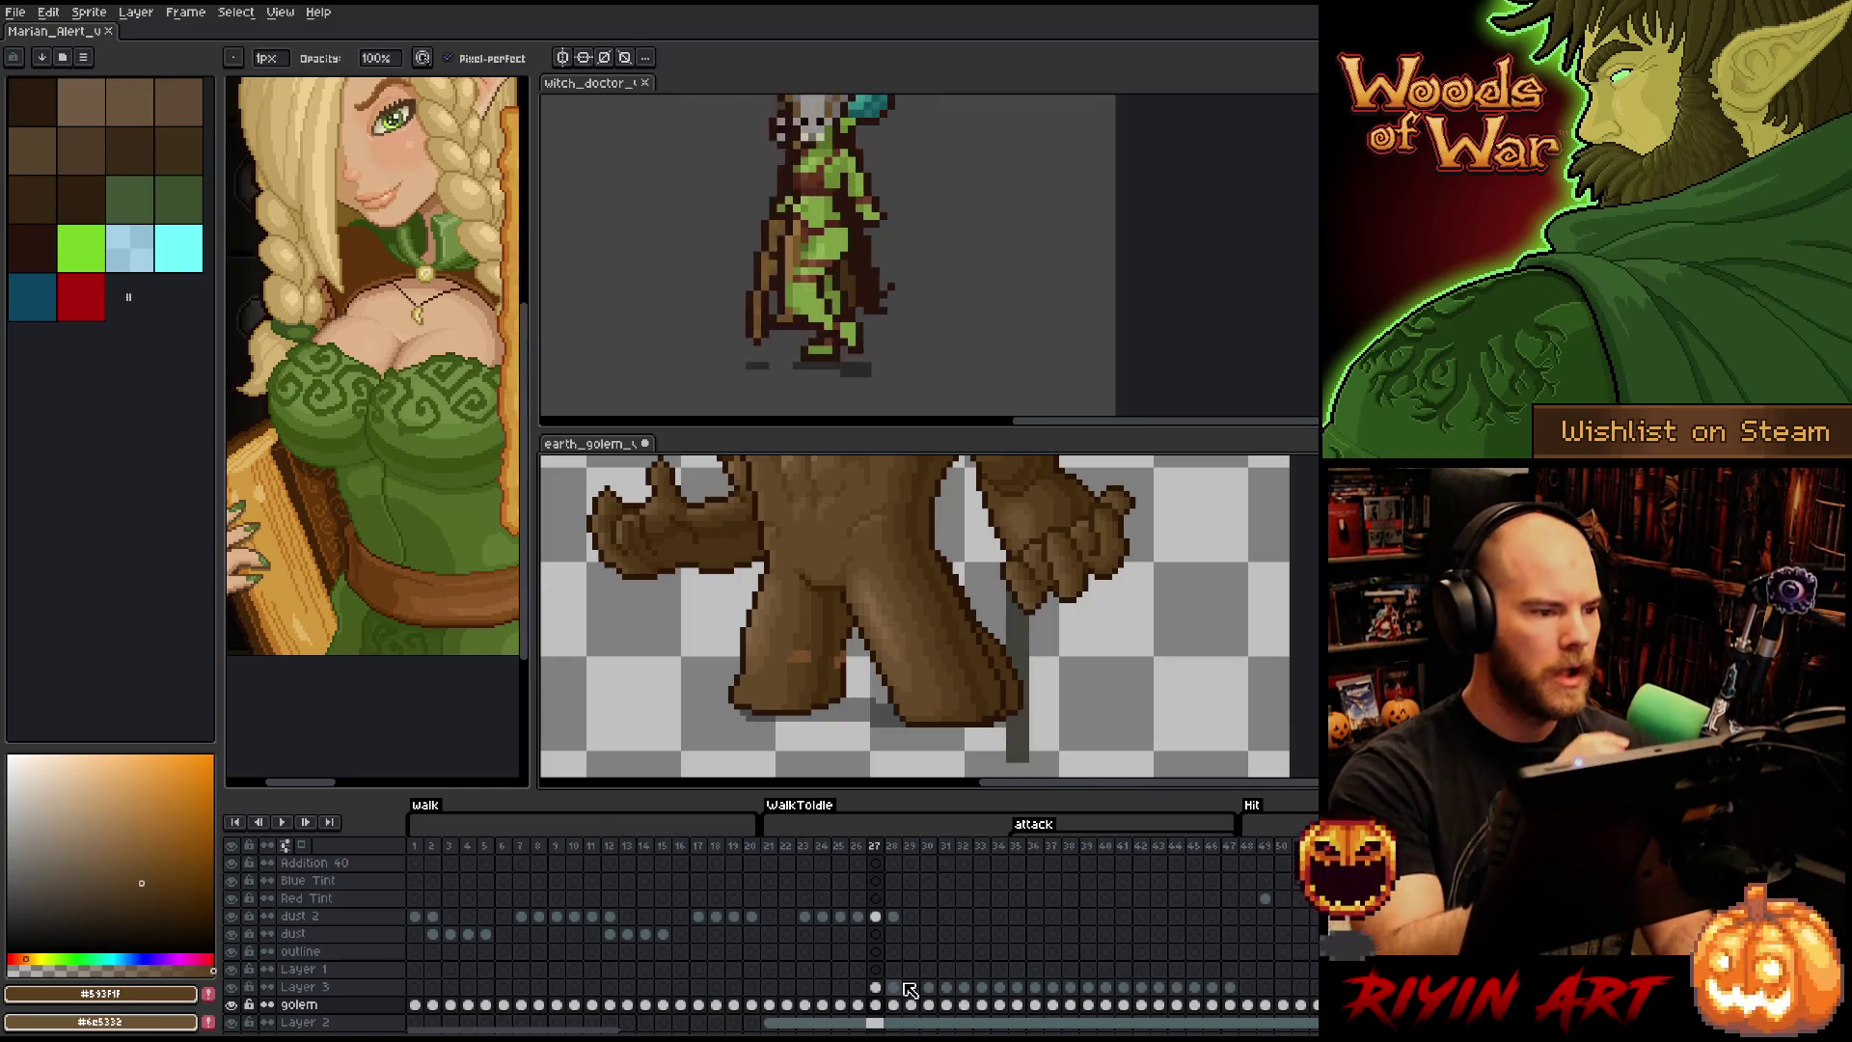
pyautogui.click(268, 58)
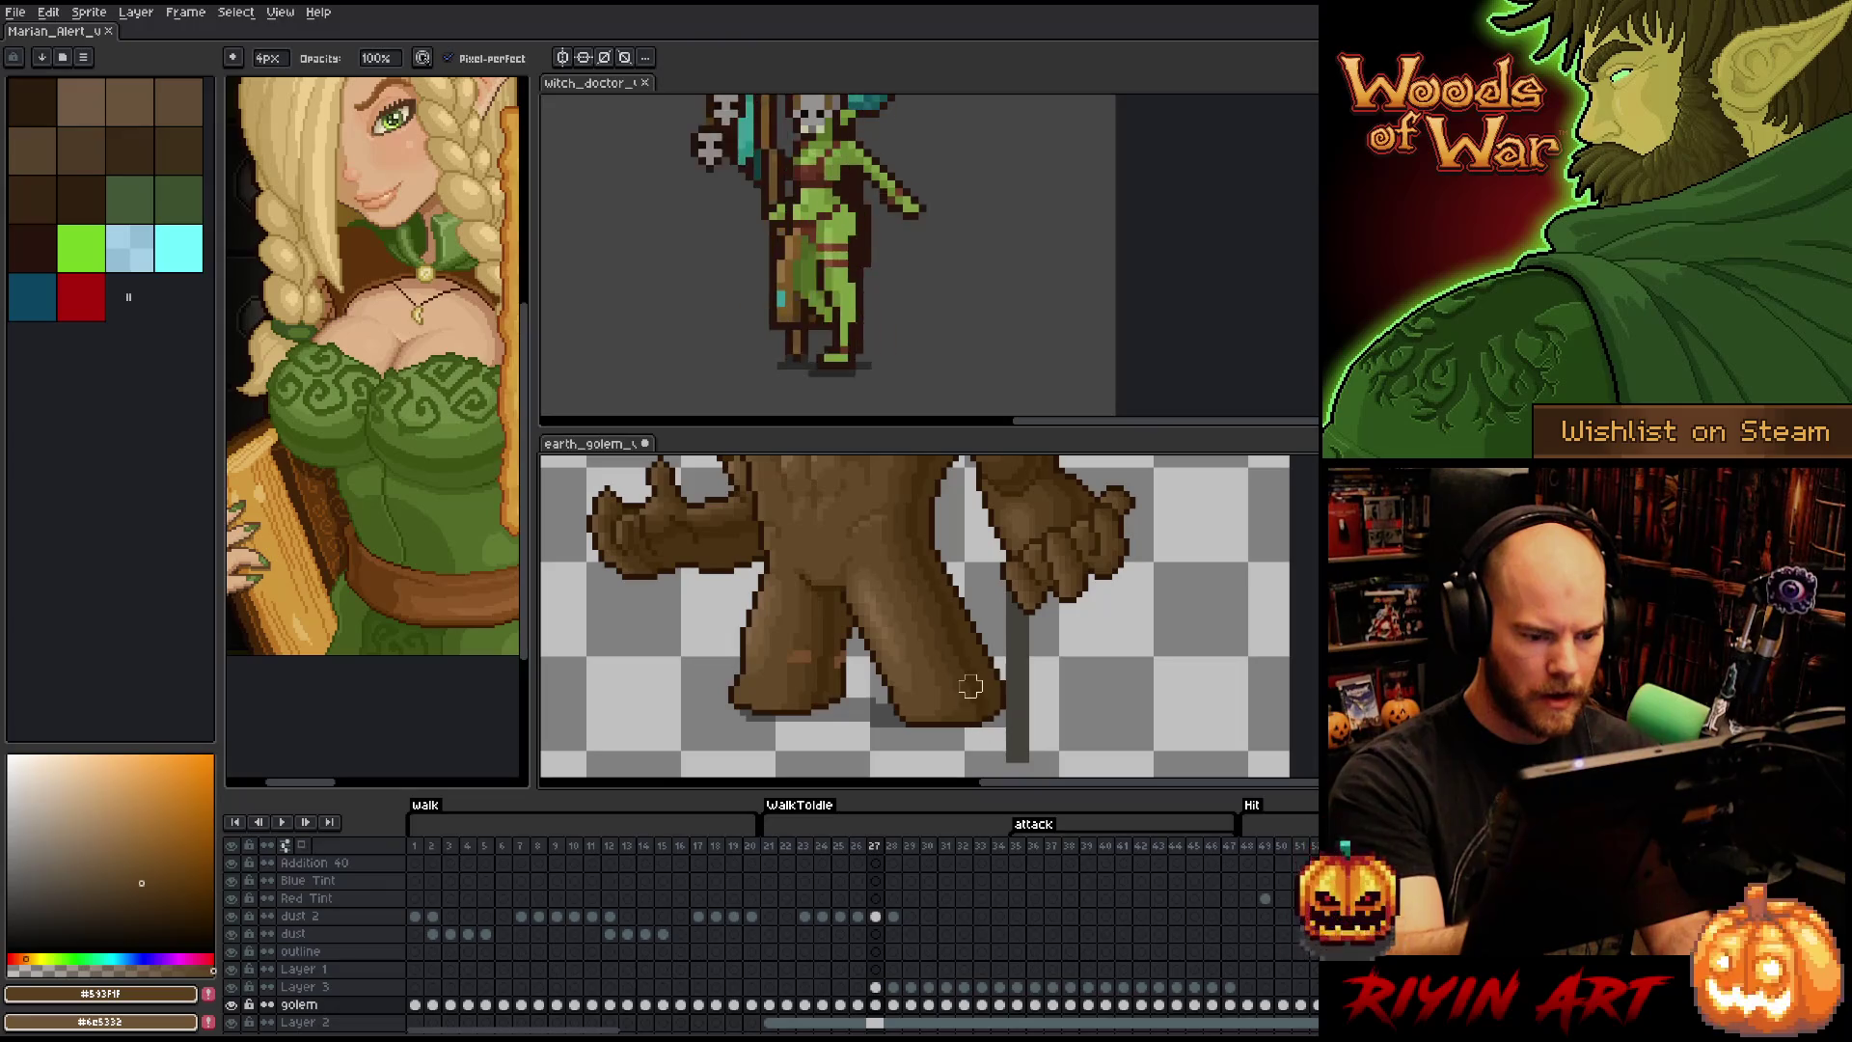
pyautogui.press('Right')
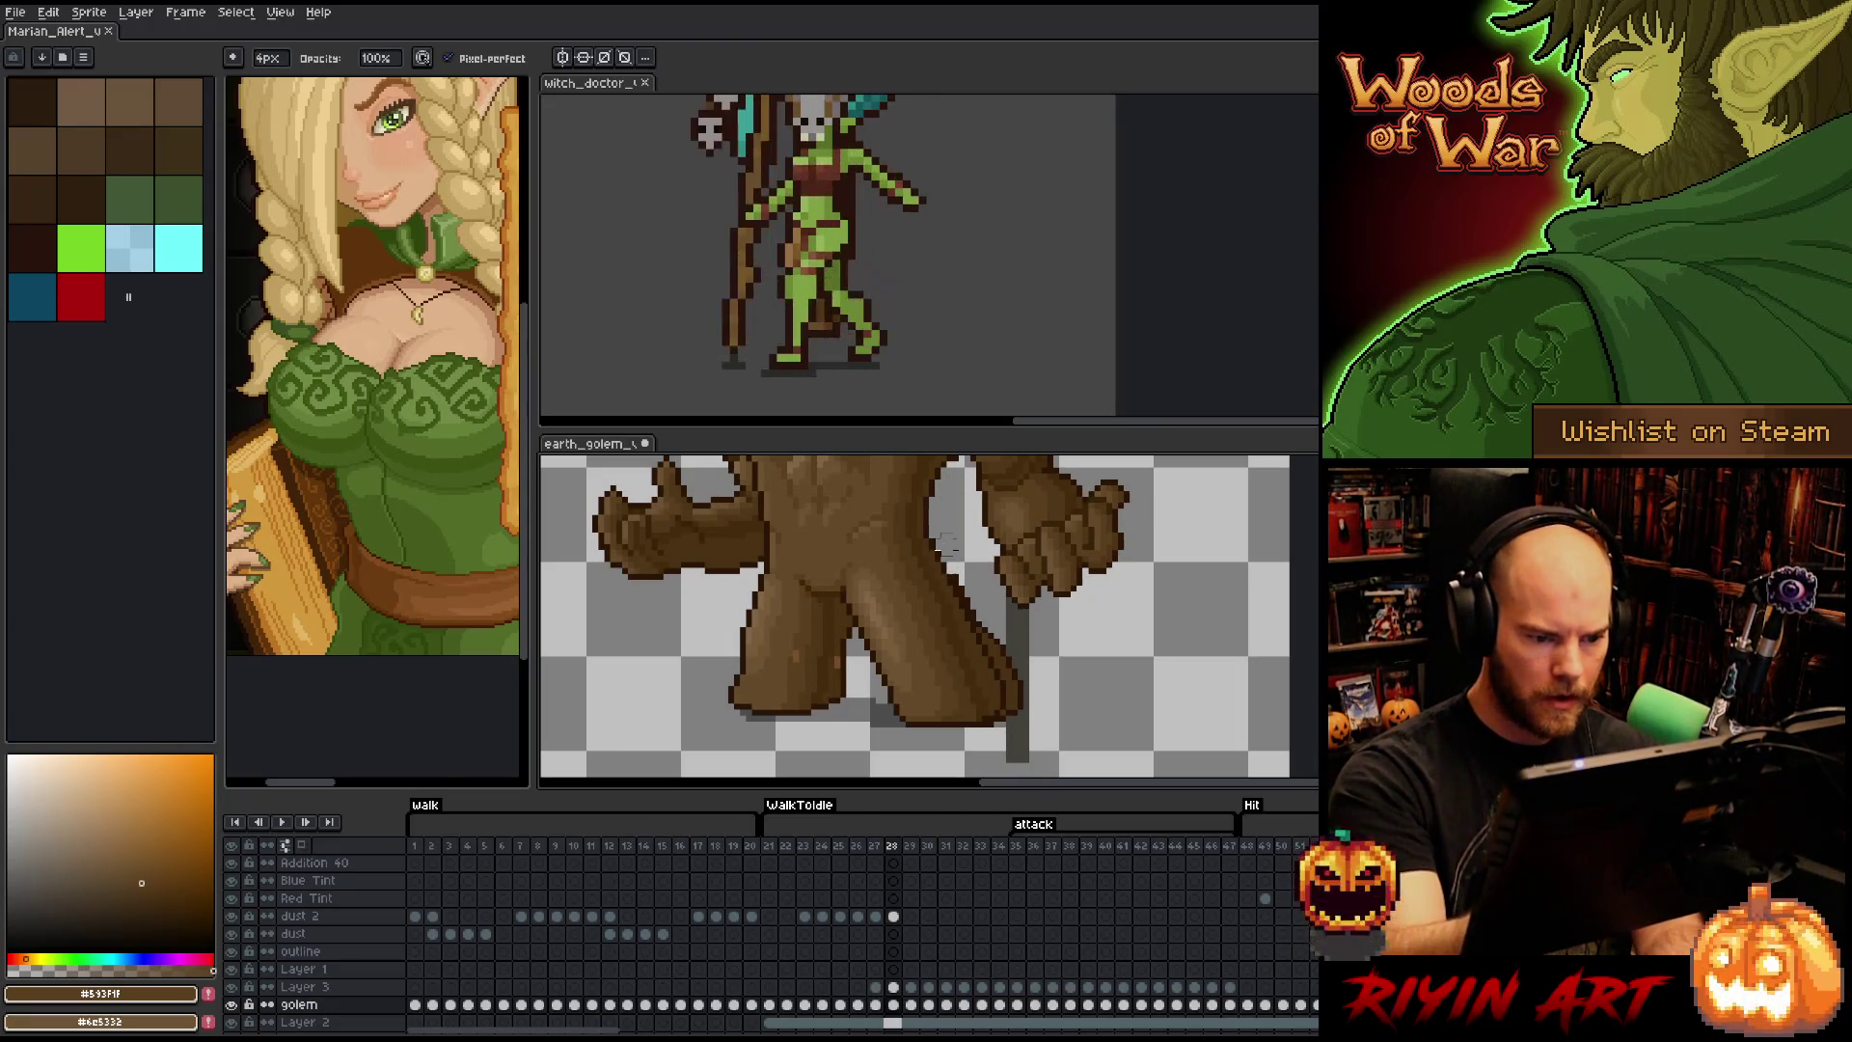
pyautogui.press('Right')
pyautogui.moveTo(944, 575); pyautogui.dragTo(1022, 710)
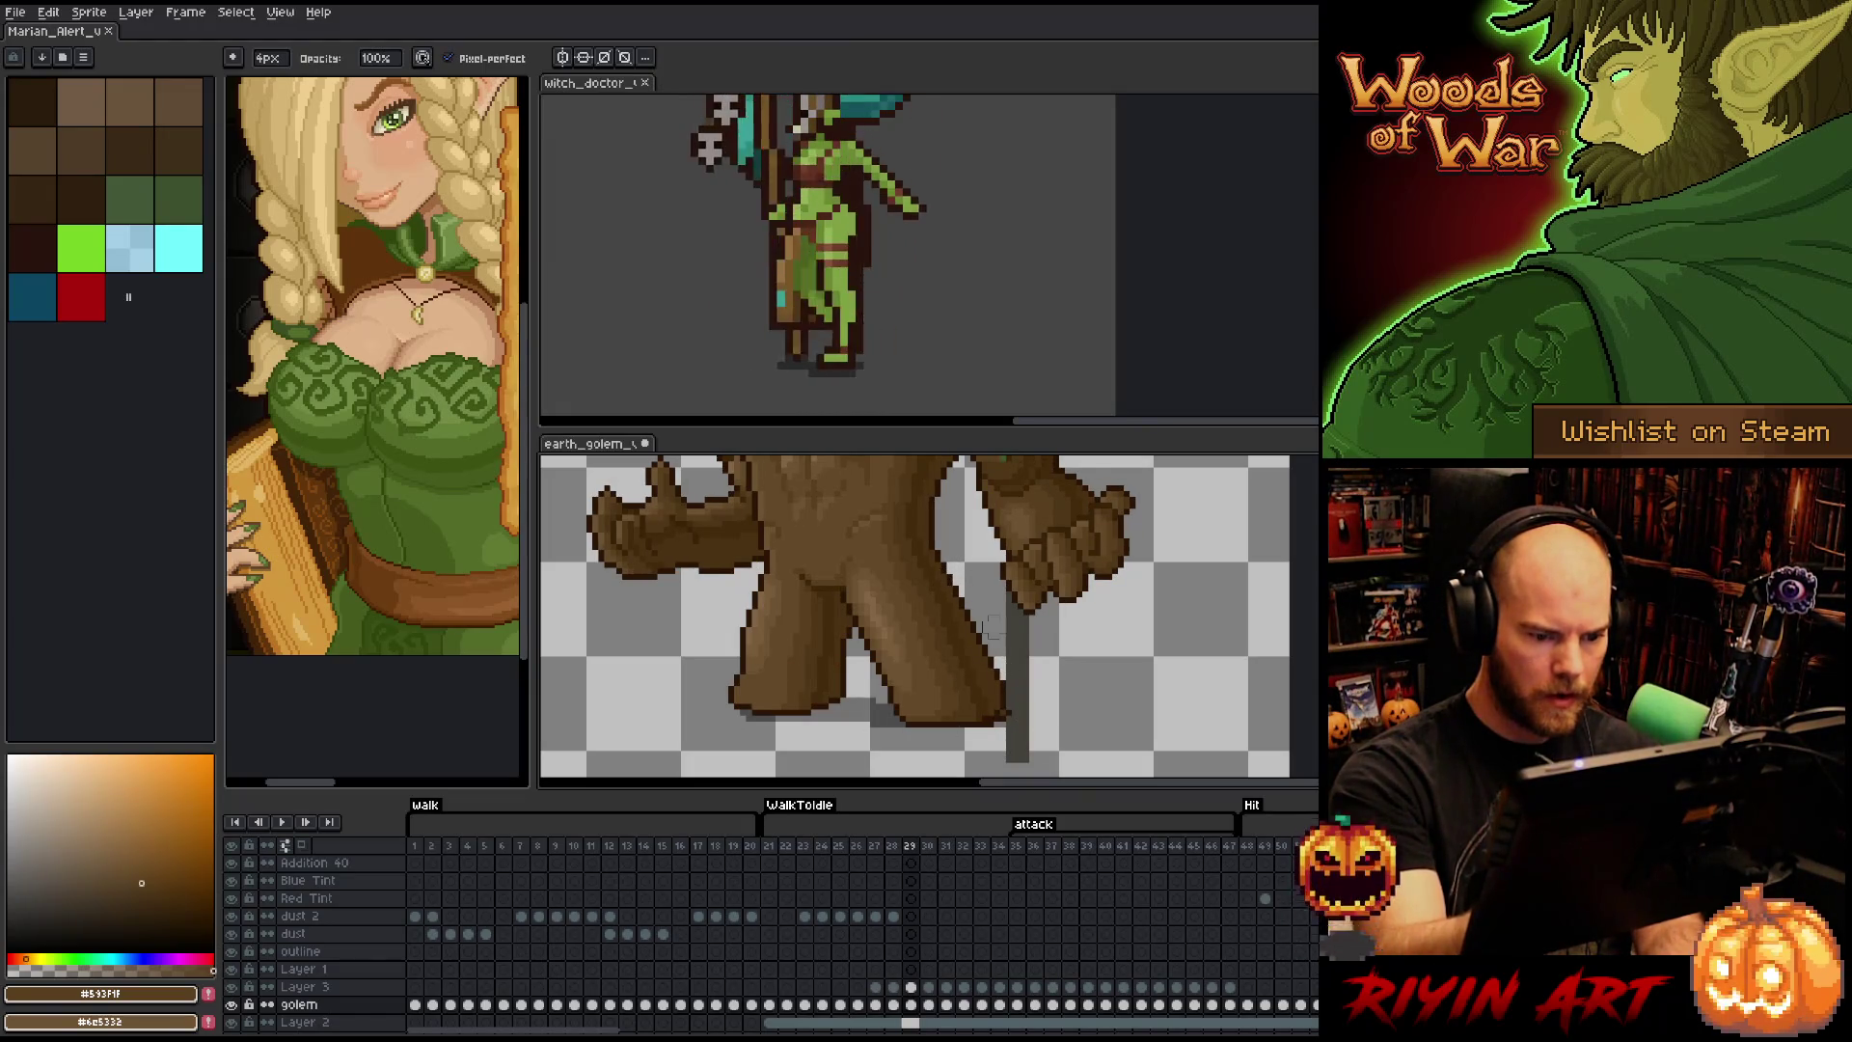
# - Trim and redraw the leg's right edge on frames 30, 31 and 32
pyautogui.press('Right')
pyautogui.moveTo(940, 562)
pyautogui.mouseDown()
pyautogui.moveTo(1023, 689)
pyautogui.moveTo(998, 715)
pyautogui.moveTo(964, 686)
pyautogui.mouseUp()
pyautogui.press('Right')
pyautogui.moveTo(940, 563); pyautogui.dragTo(1028, 697)
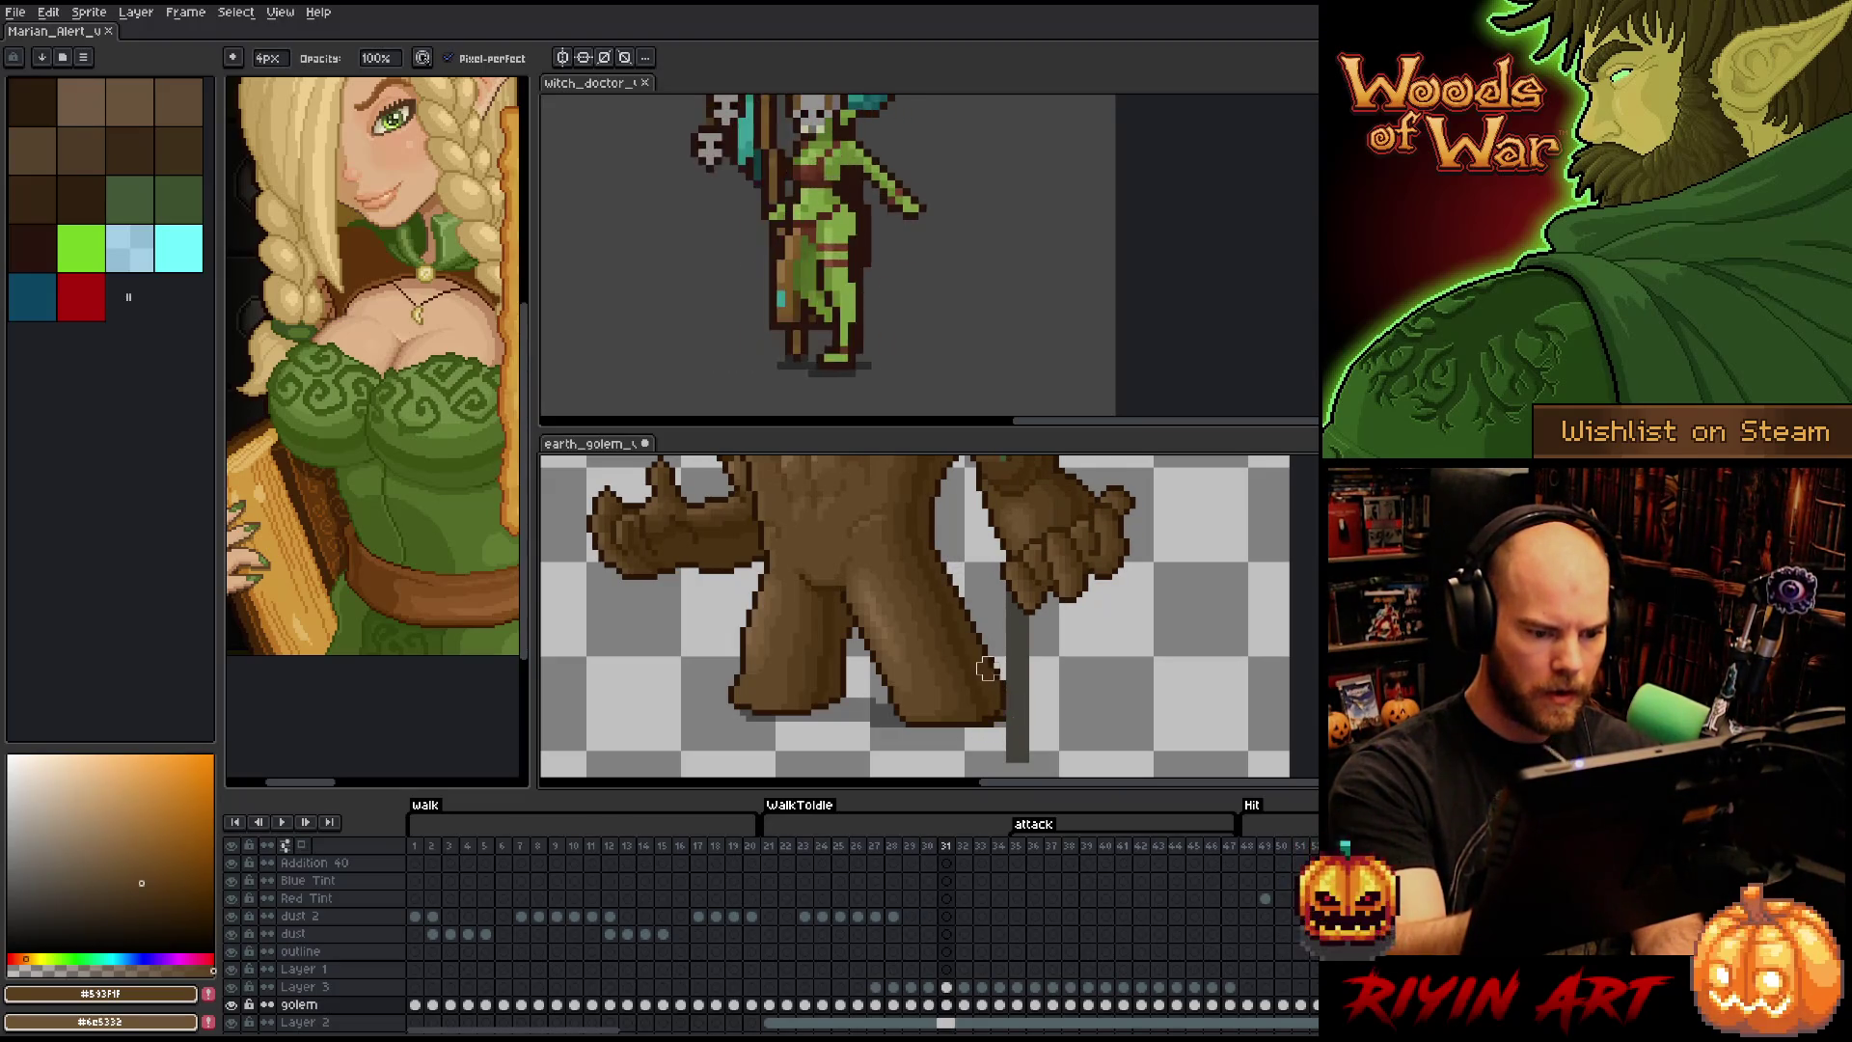
pyautogui.press('Right')
pyautogui.moveTo(945, 543); pyautogui.dragTo(1030, 716)
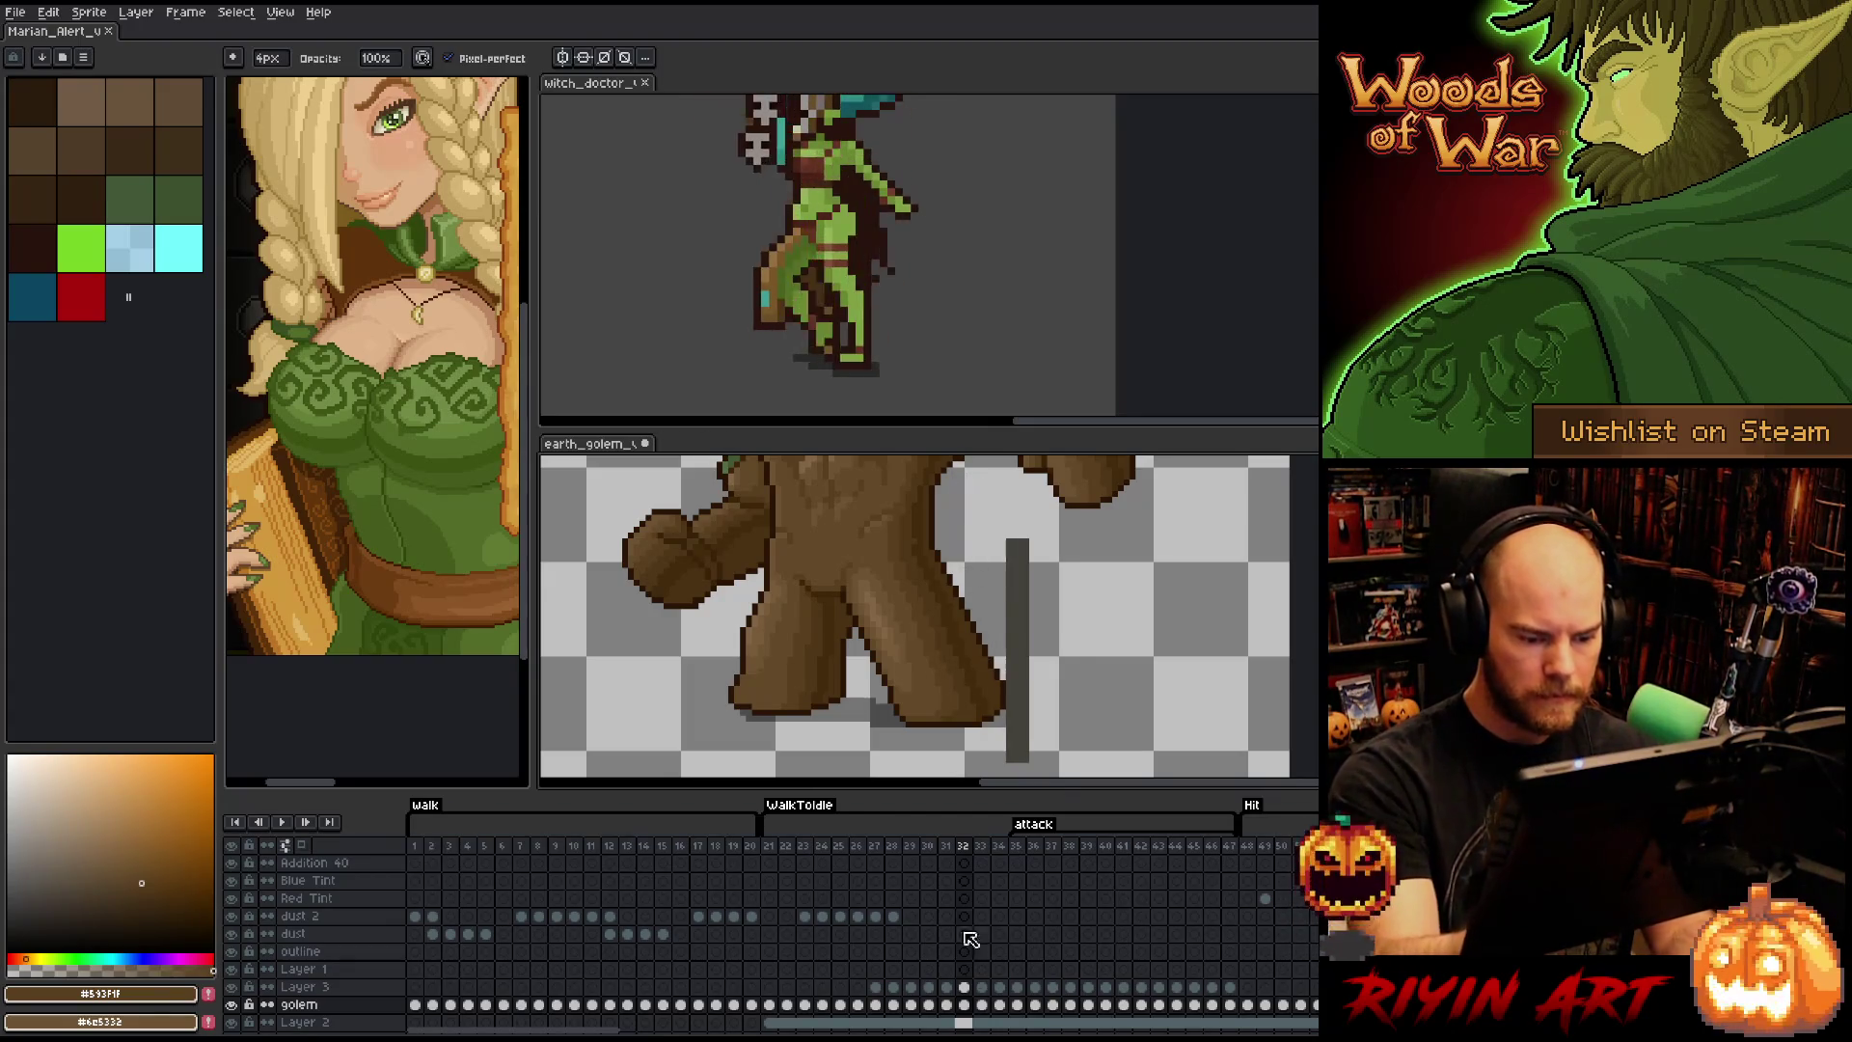
pyautogui.click(963, 986)
pyautogui.press('m')
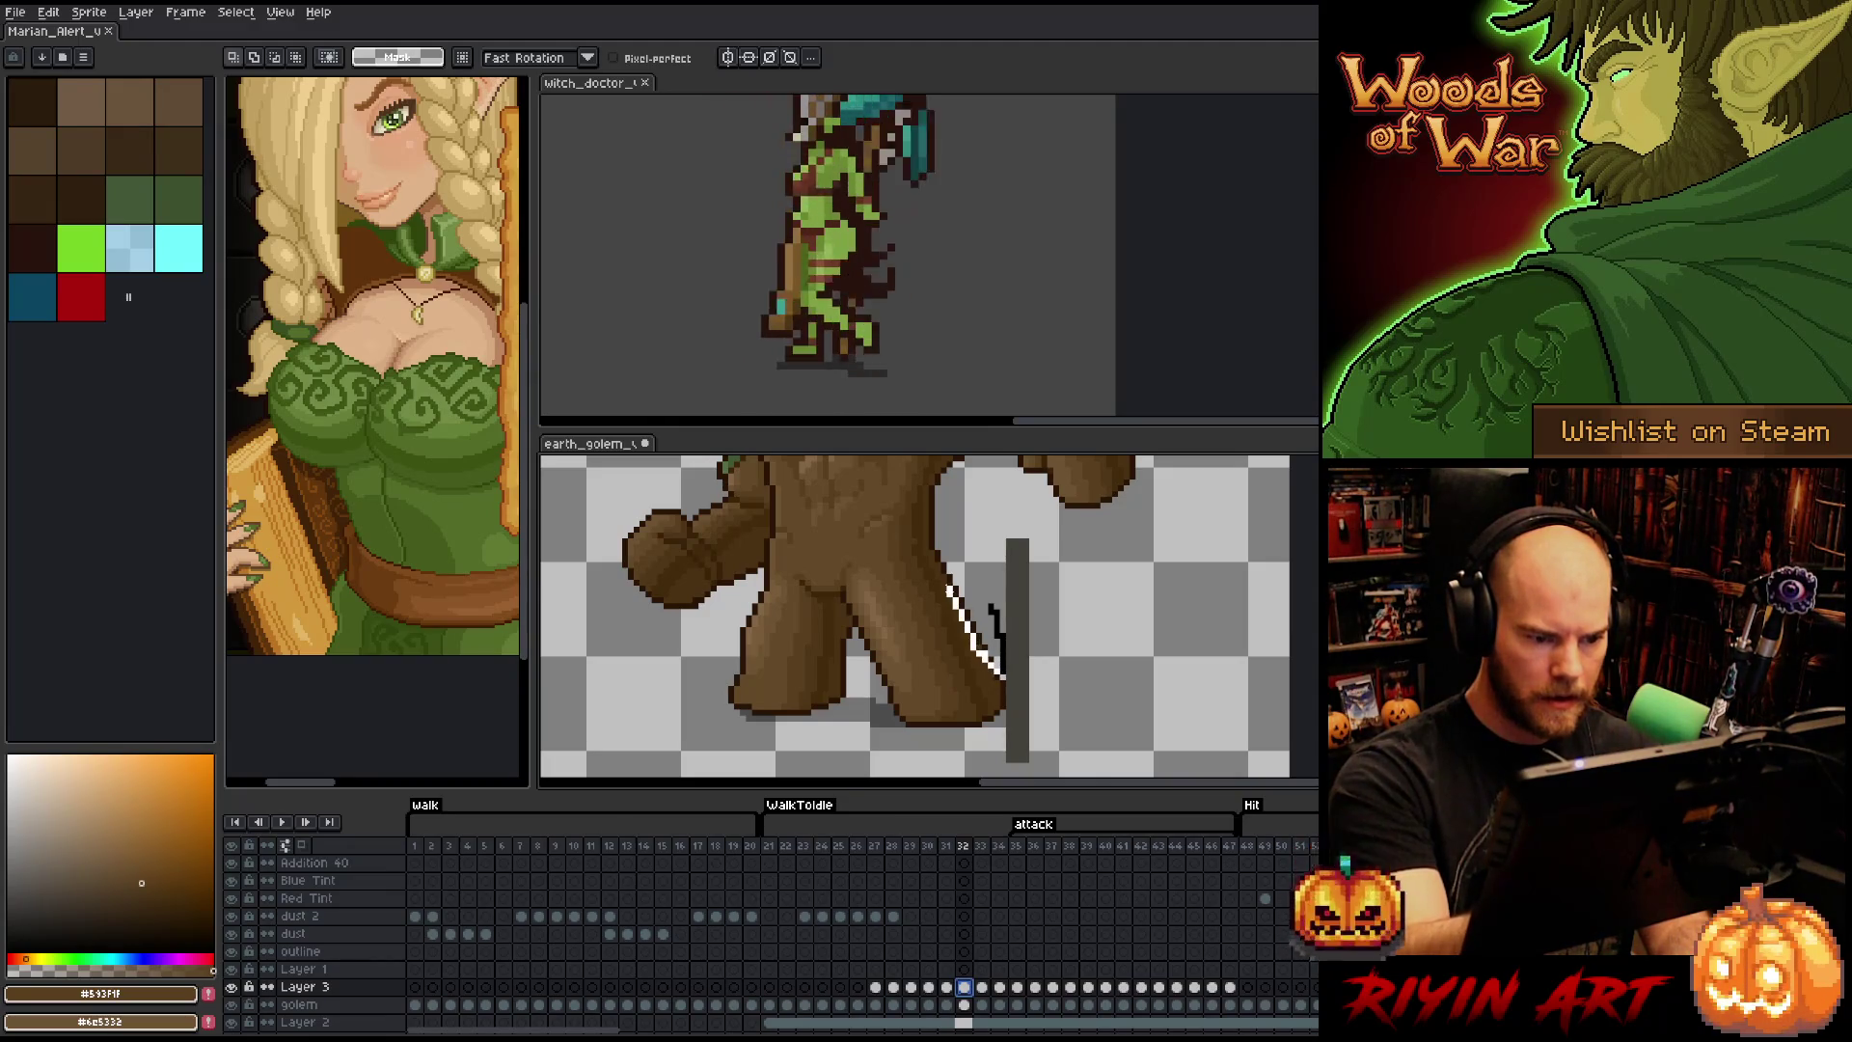
# - Lasso the strip along the leg's right edge on frame 32 and commit the transform
pyautogui.moveTo(1003, 675)
pyautogui.mouseDown()
pyautogui.moveTo(974, 559)
pyautogui.moveTo(934, 538)
pyautogui.mouseUp()
pyautogui.click(968, 606)
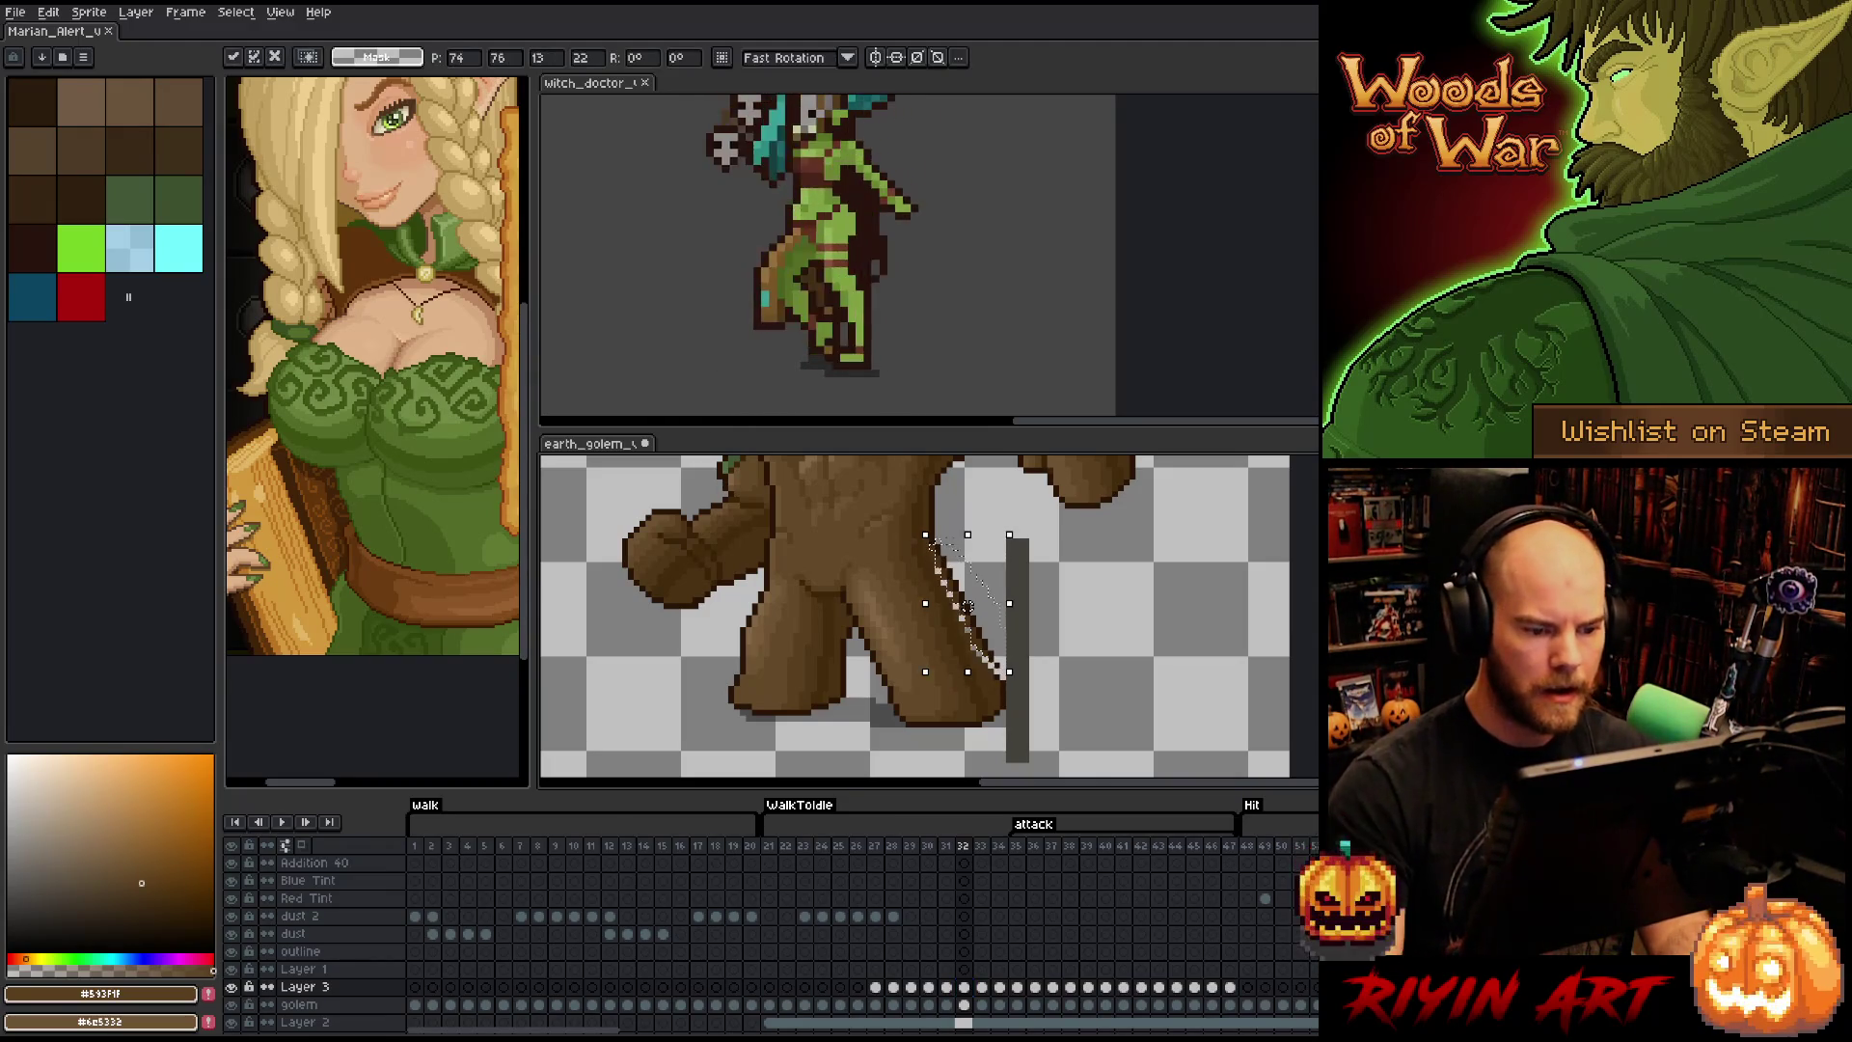
pyautogui.press('Return')
# - With the Pencil active, sample dark, mid and slightly darker browns from the golem's leg
pyautogui.press('b')
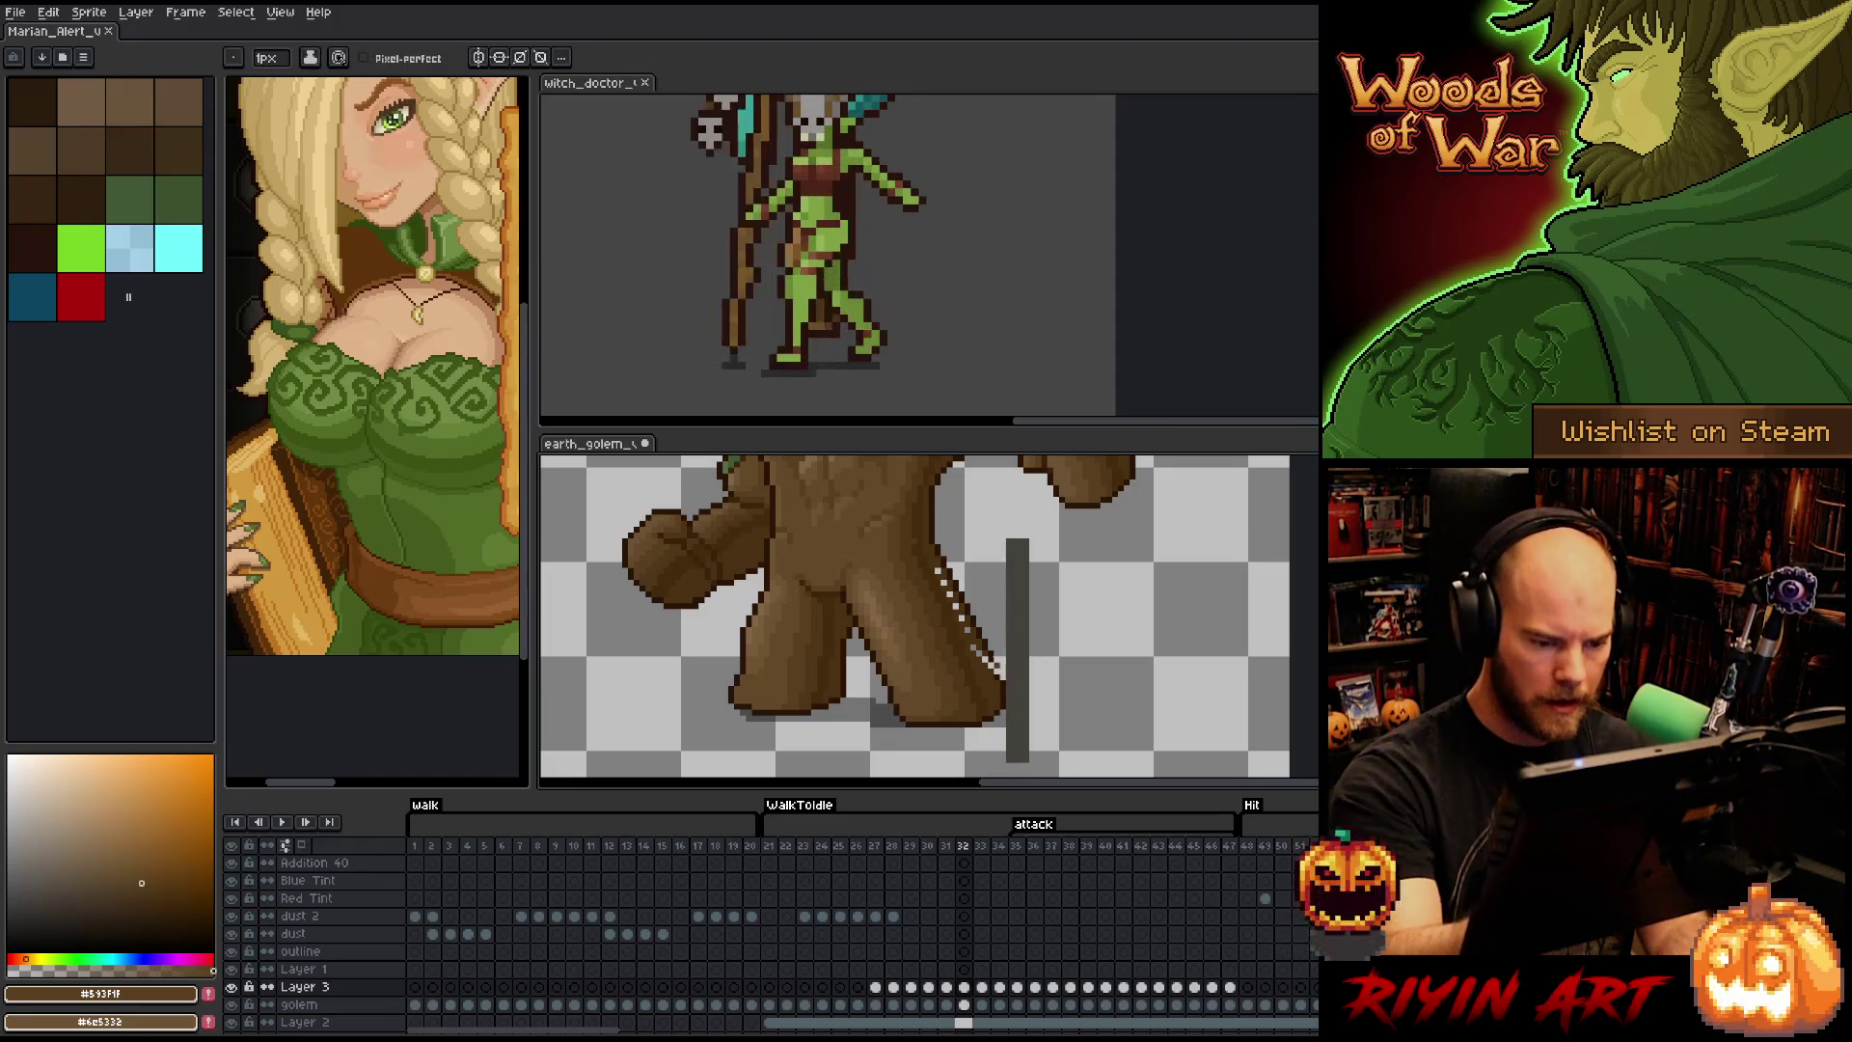
pyautogui.keyDown('alt'); pyautogui.click(998, 648); pyautogui.keyUp('alt')
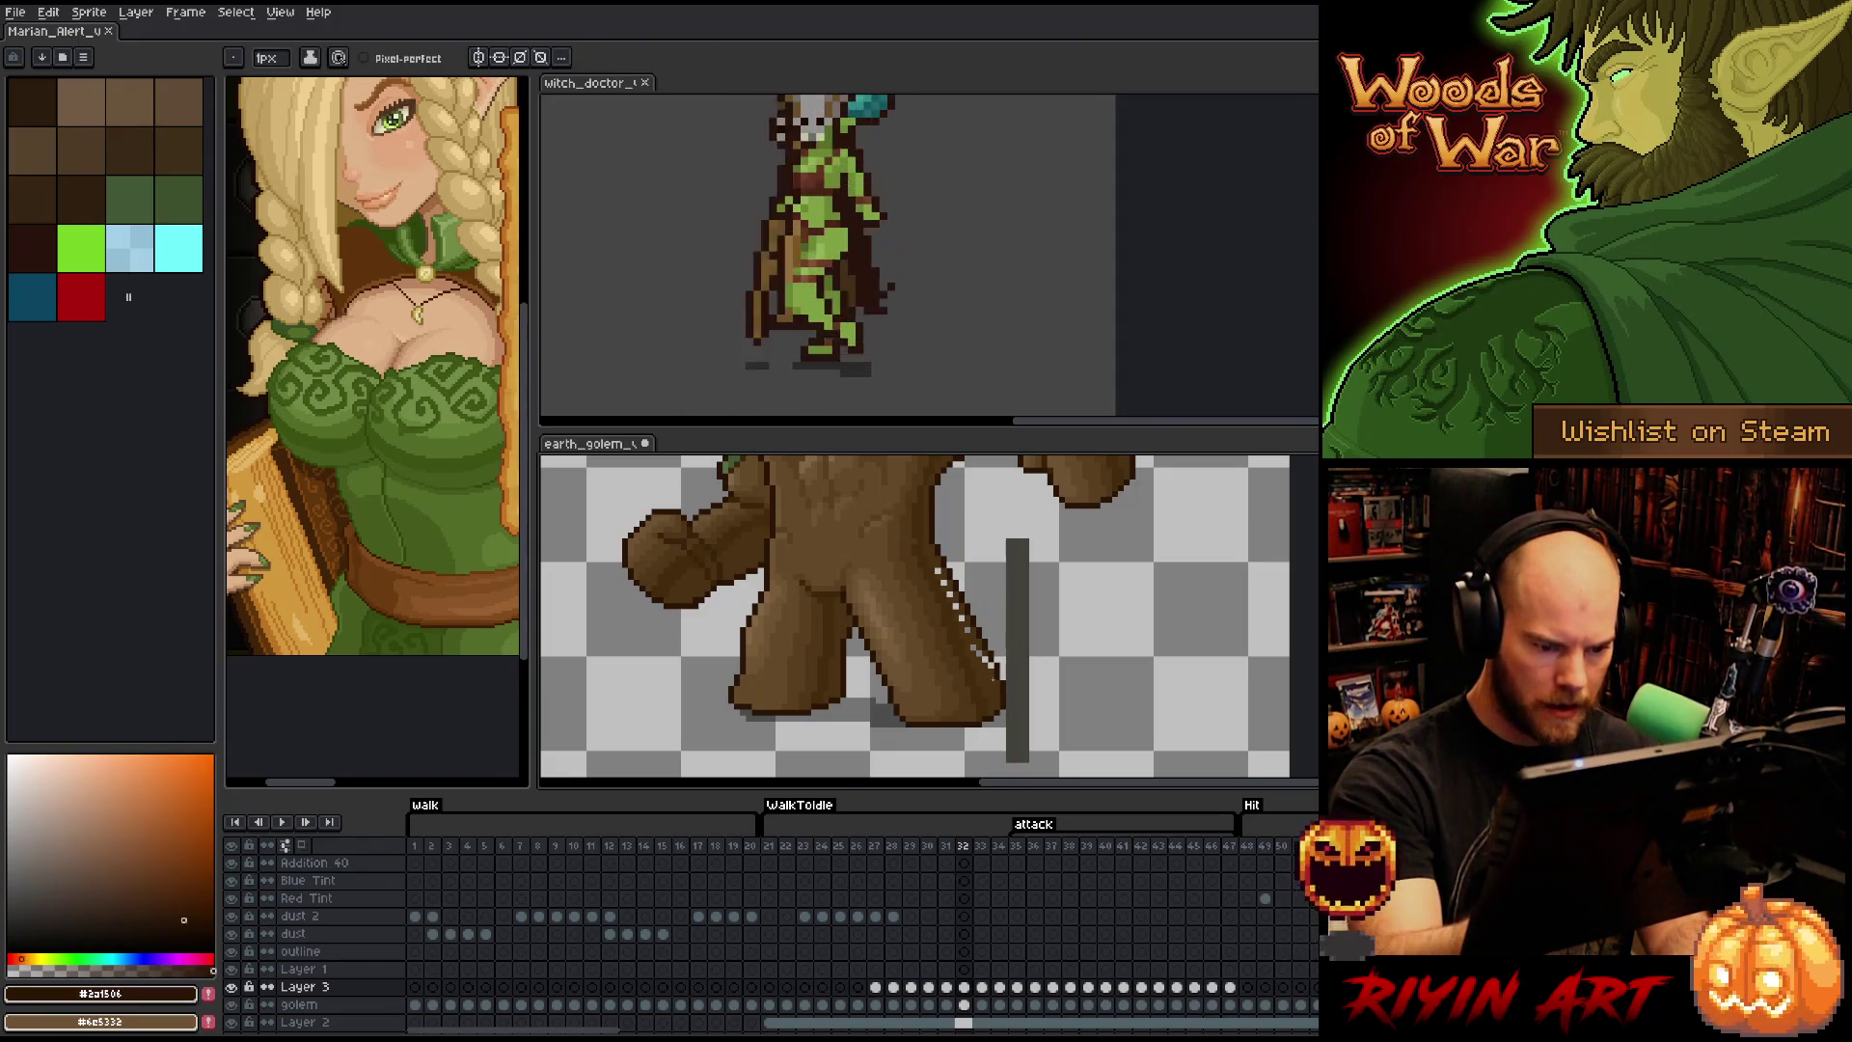
pyautogui.keyDown('alt'); pyautogui.click(999, 680); pyautogui.keyUp('alt')
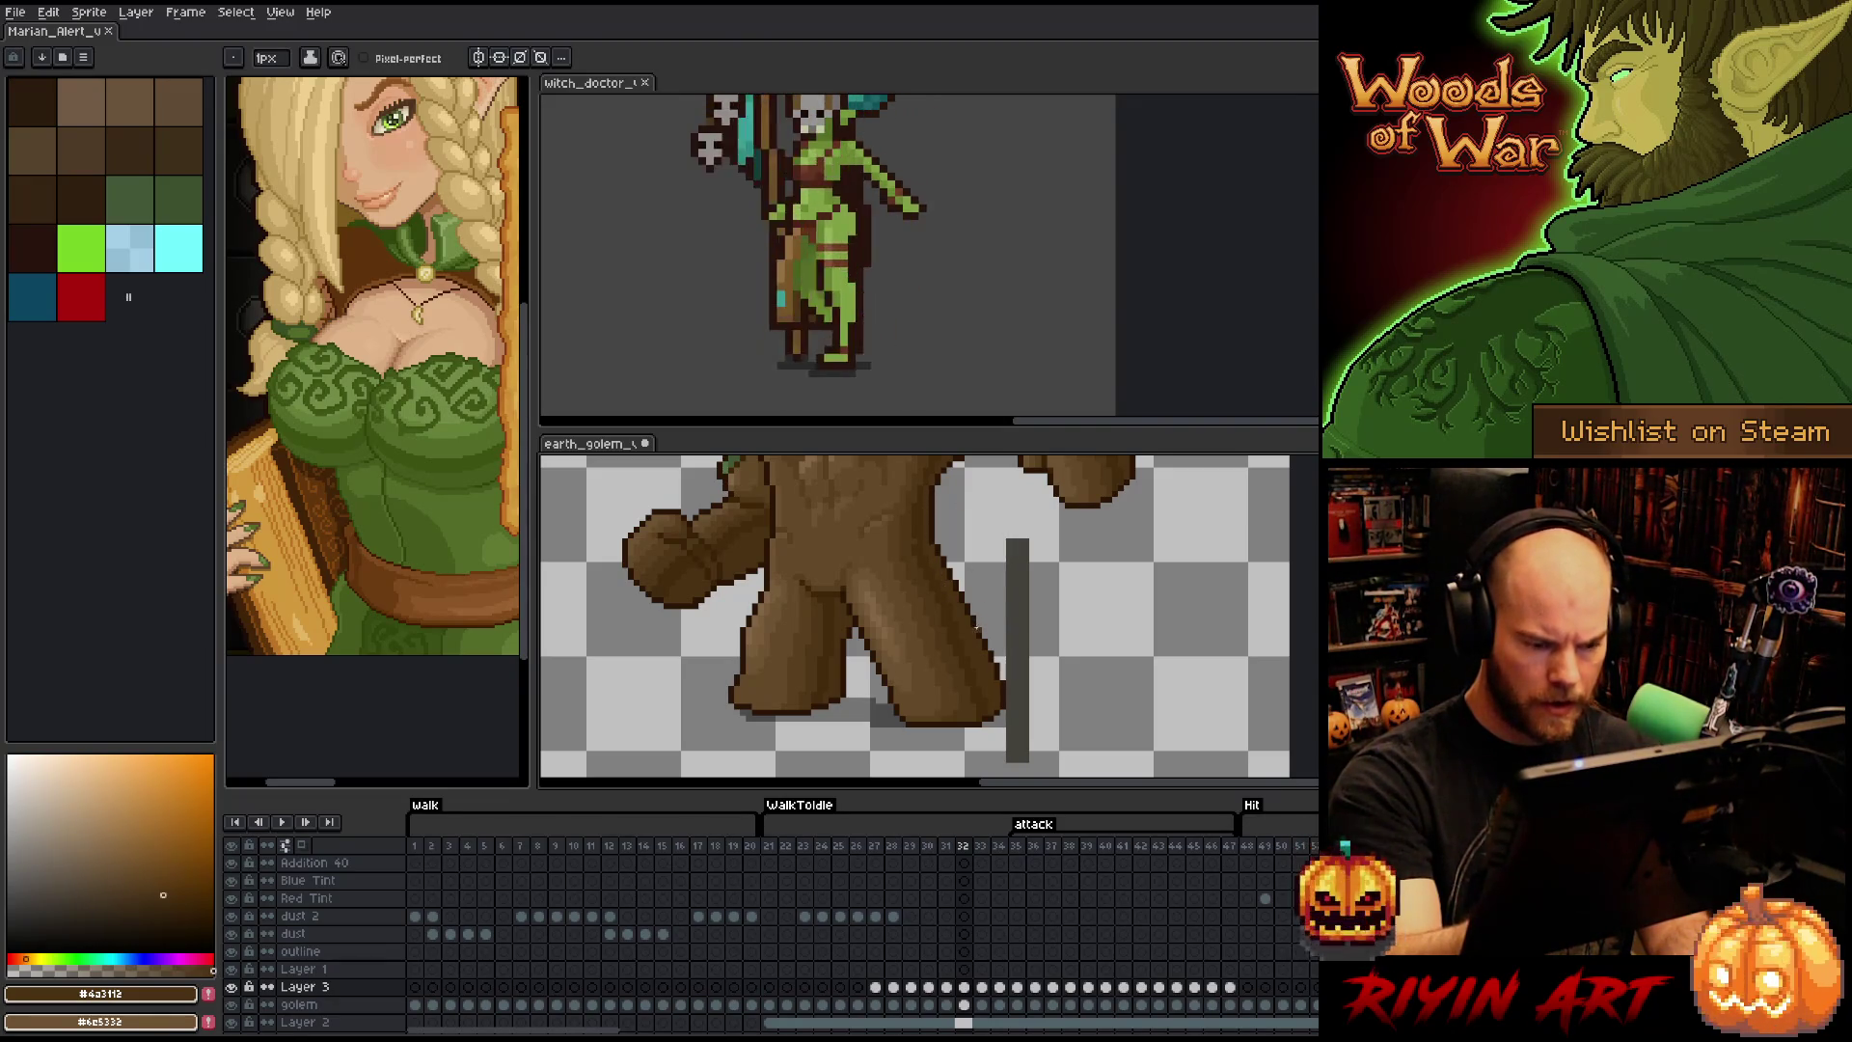
pyautogui.keyDown('alt'); pyautogui.click(912, 539); pyautogui.keyUp('alt')
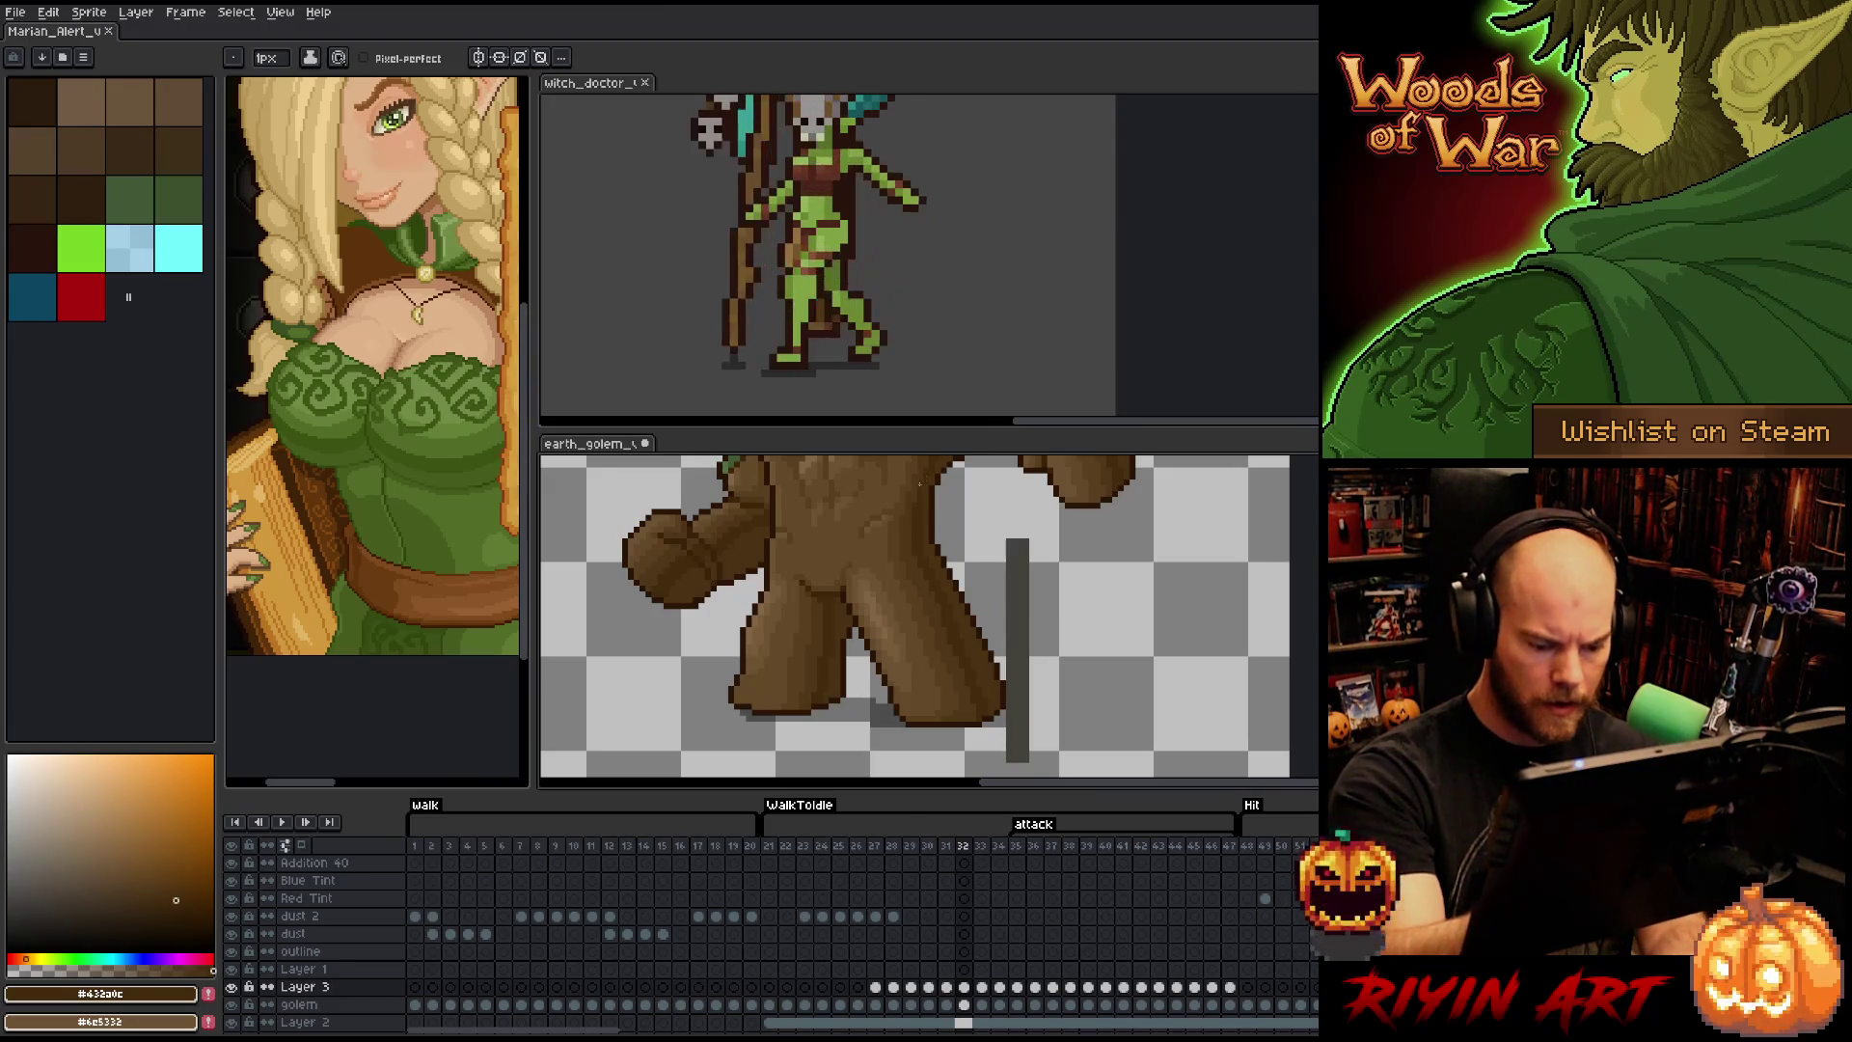
# - Flip between frames 28 and 29 to compare the golem's leg
pyautogui.press('Left')
pyautogui.press('Left')
pyautogui.press('Left')
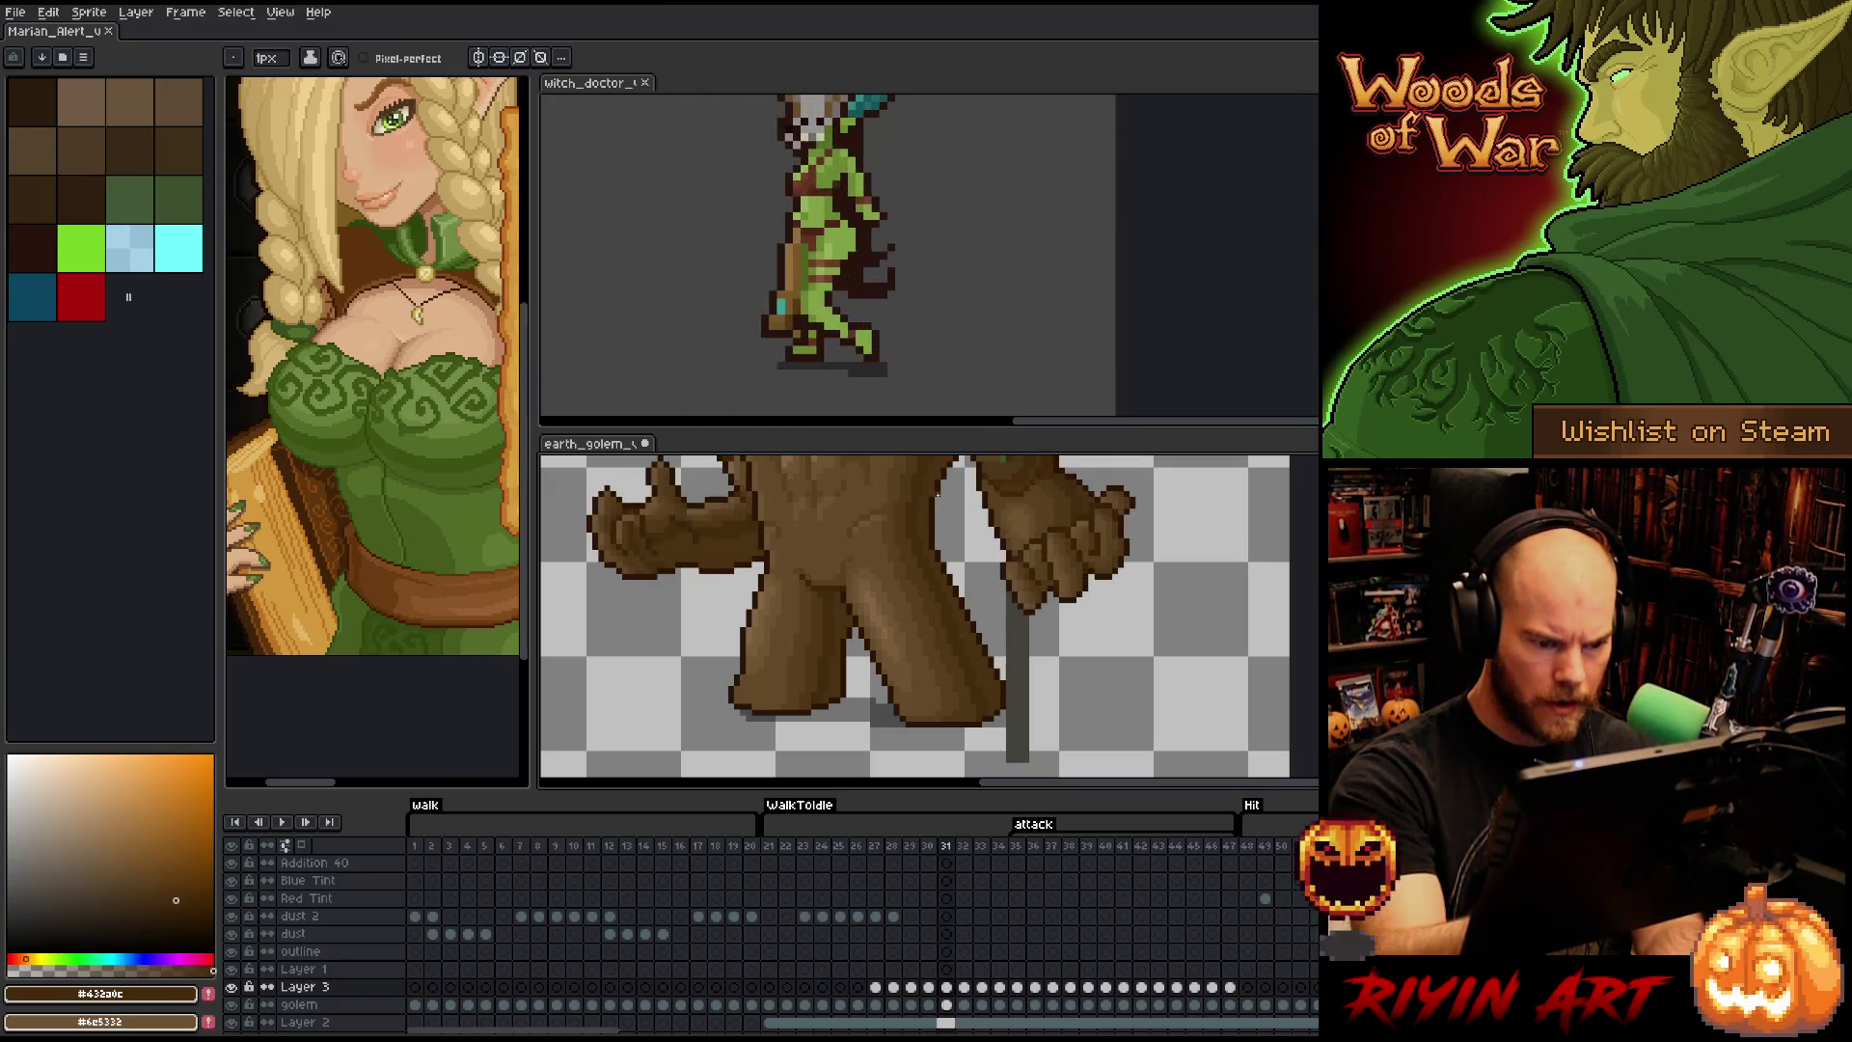
pyautogui.press('Left')
pyautogui.press('Right')
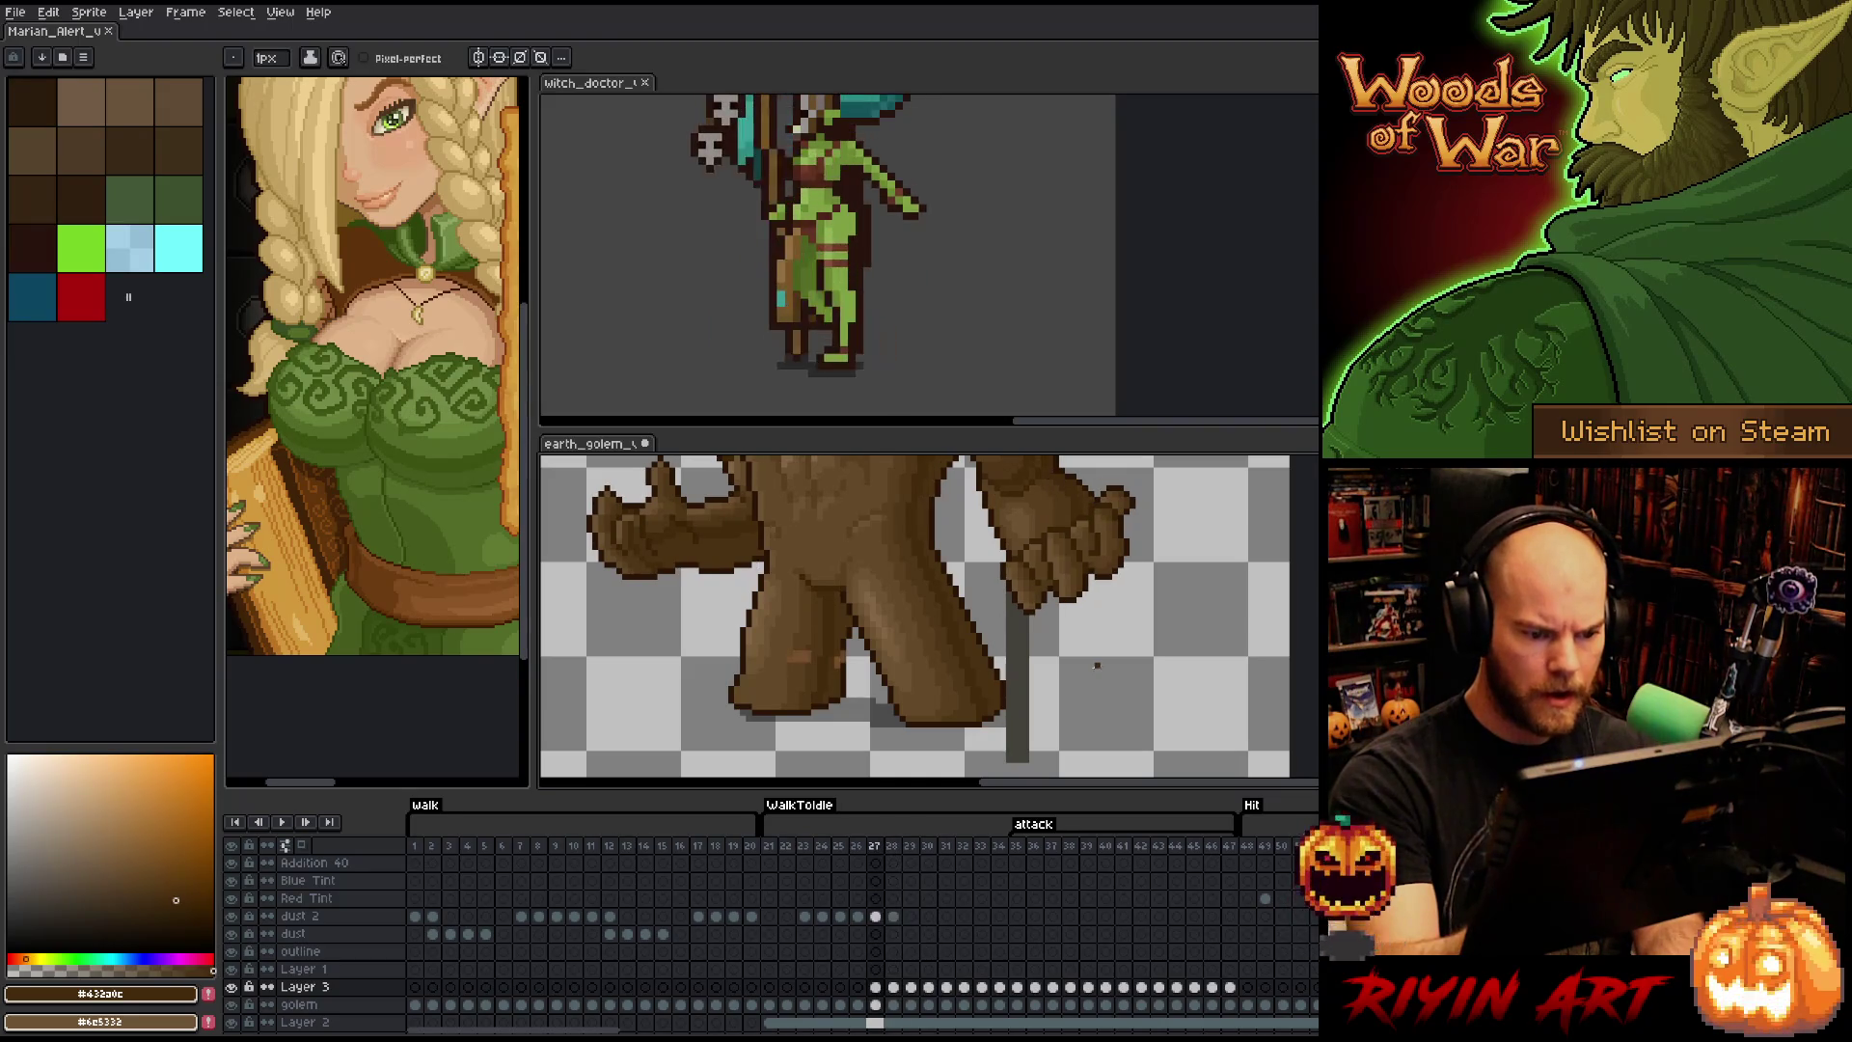
pyautogui.press('Left')
pyautogui.press('Right')
pyautogui.press('Left')
# - Flip between frames 31 and 32 to compare, then move on to frame 34
pyautogui.press('Right')
pyautogui.press('Right')
pyautogui.press('Right')
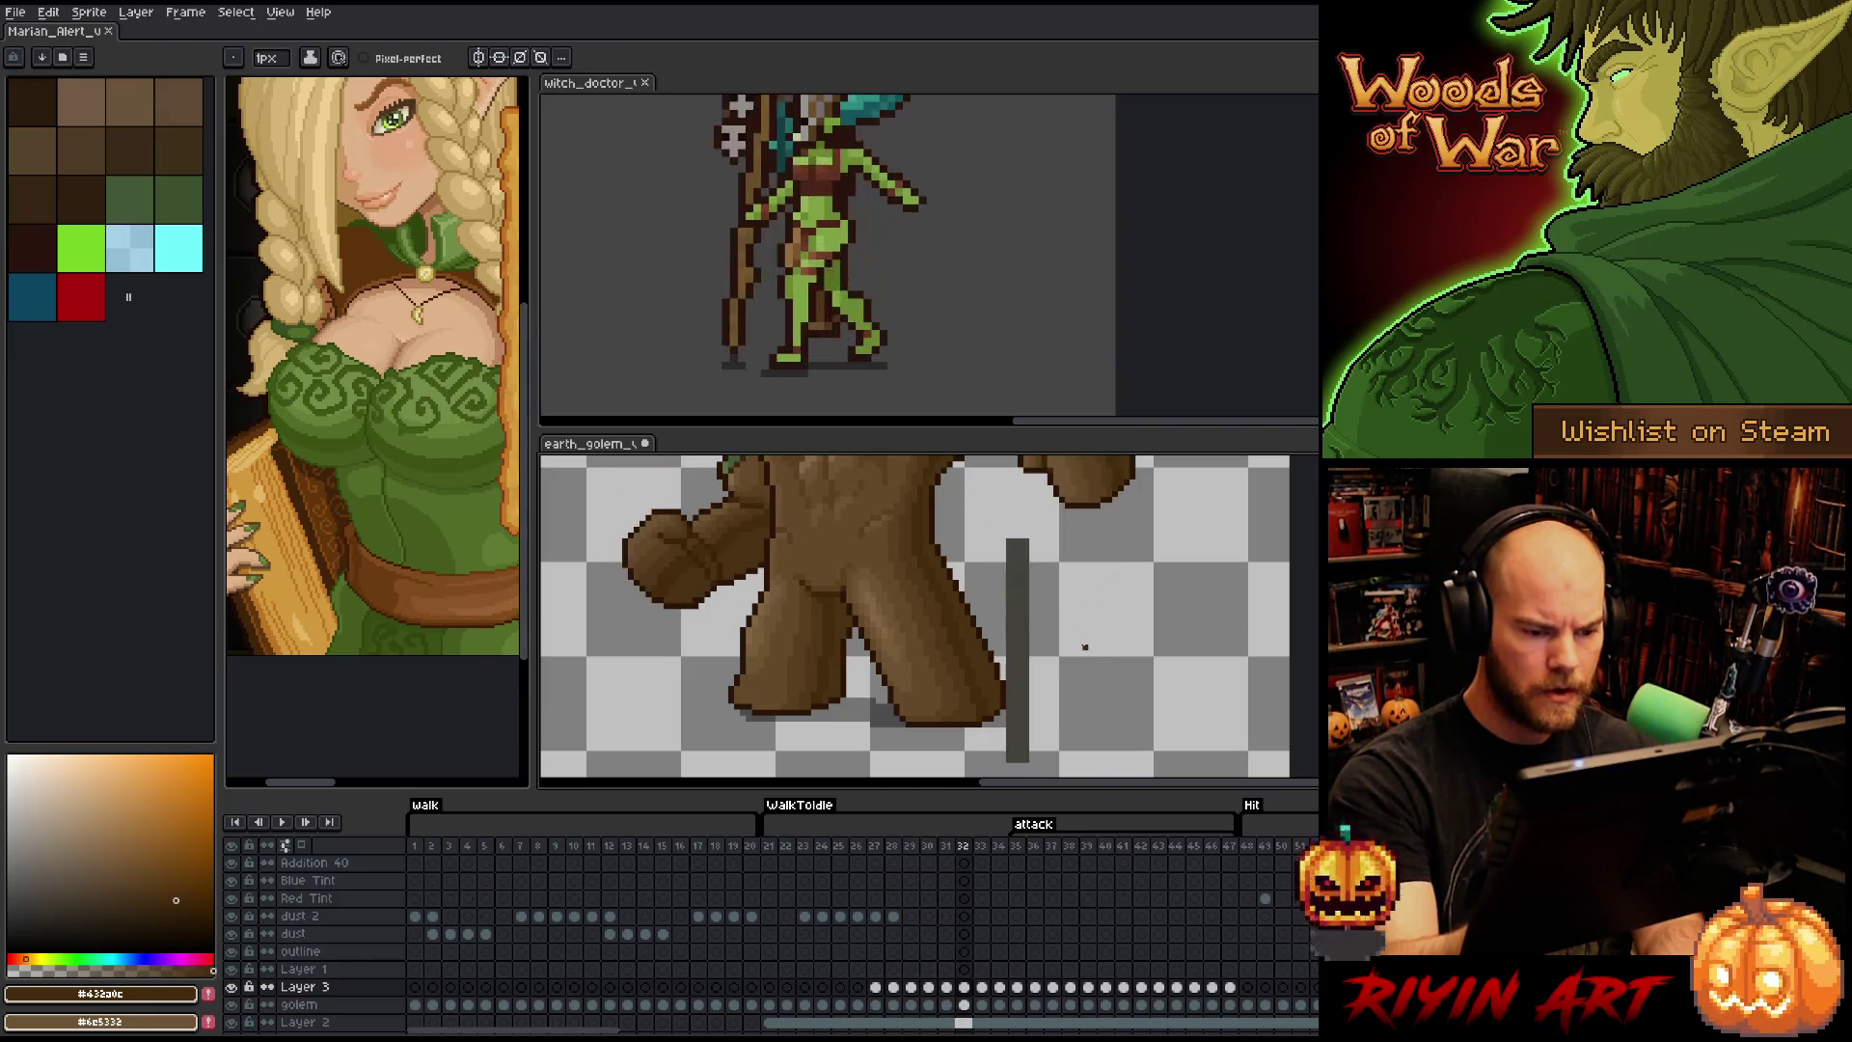
pyautogui.press('Left')
pyautogui.press('Right')
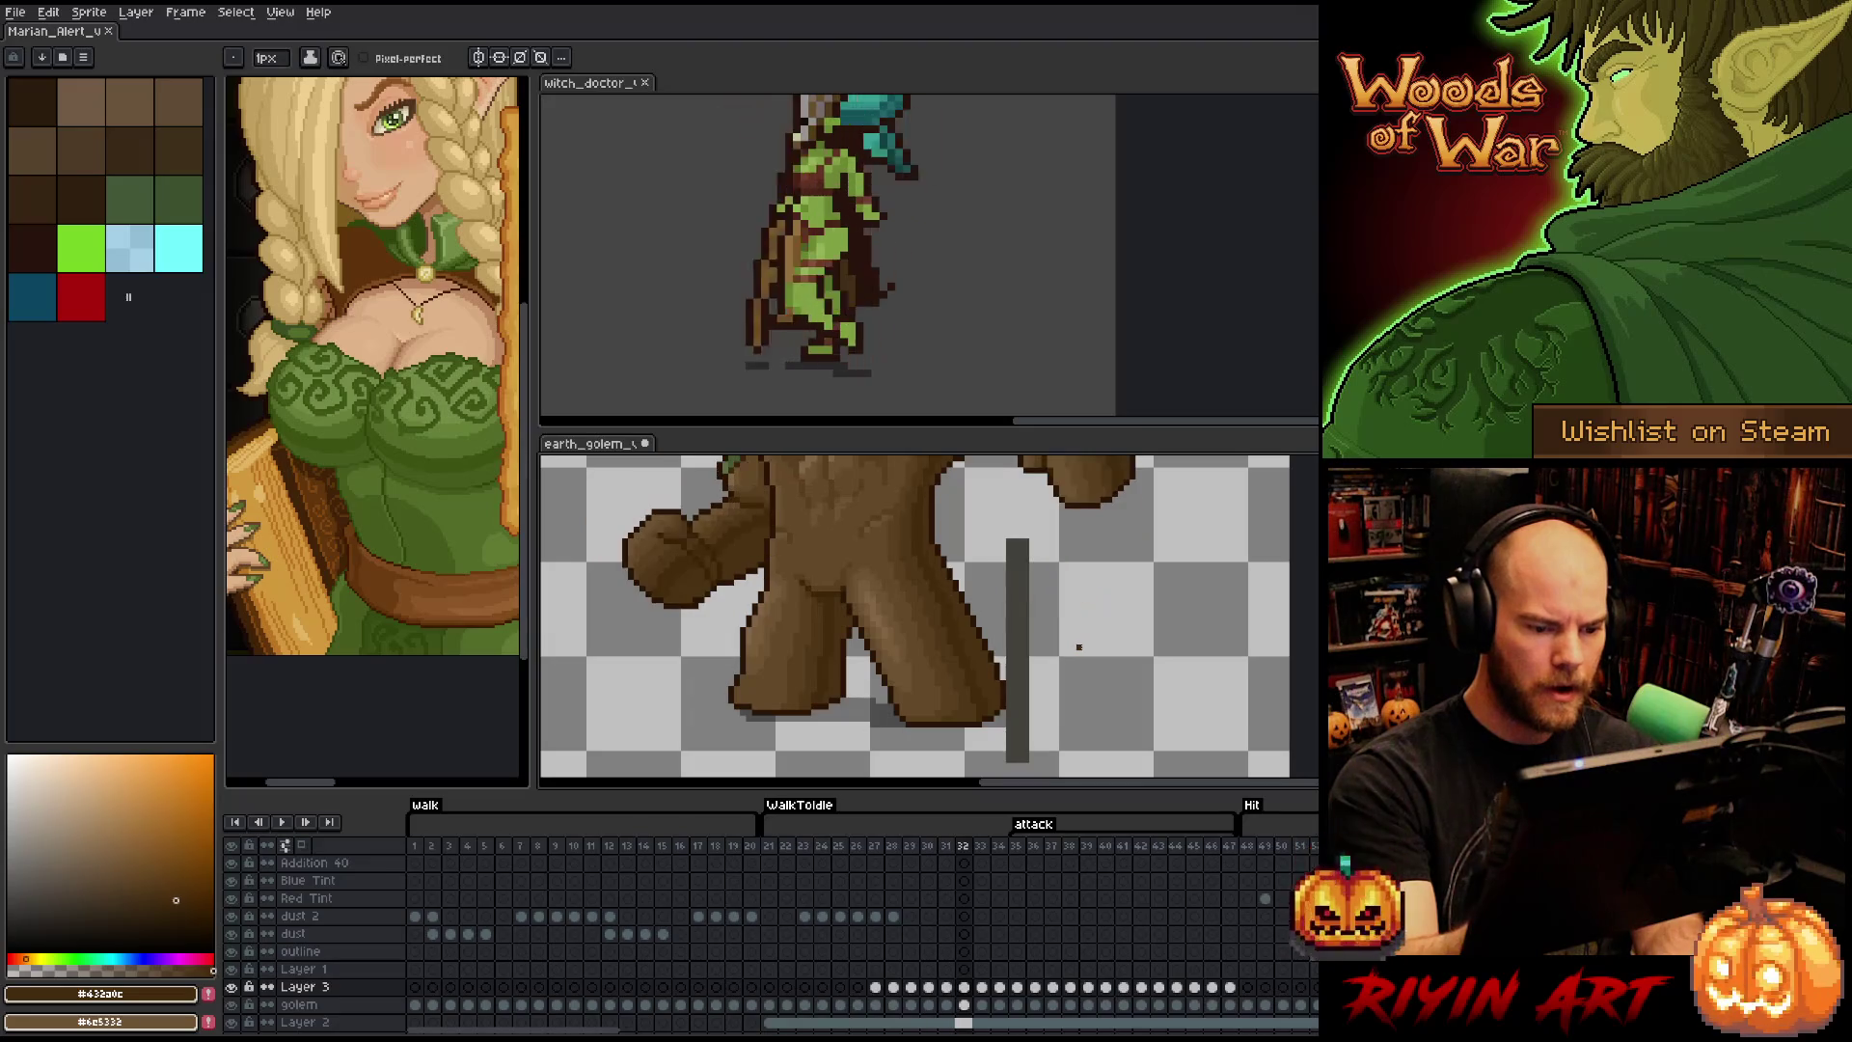
pyautogui.press('Left')
pyautogui.press('Right')
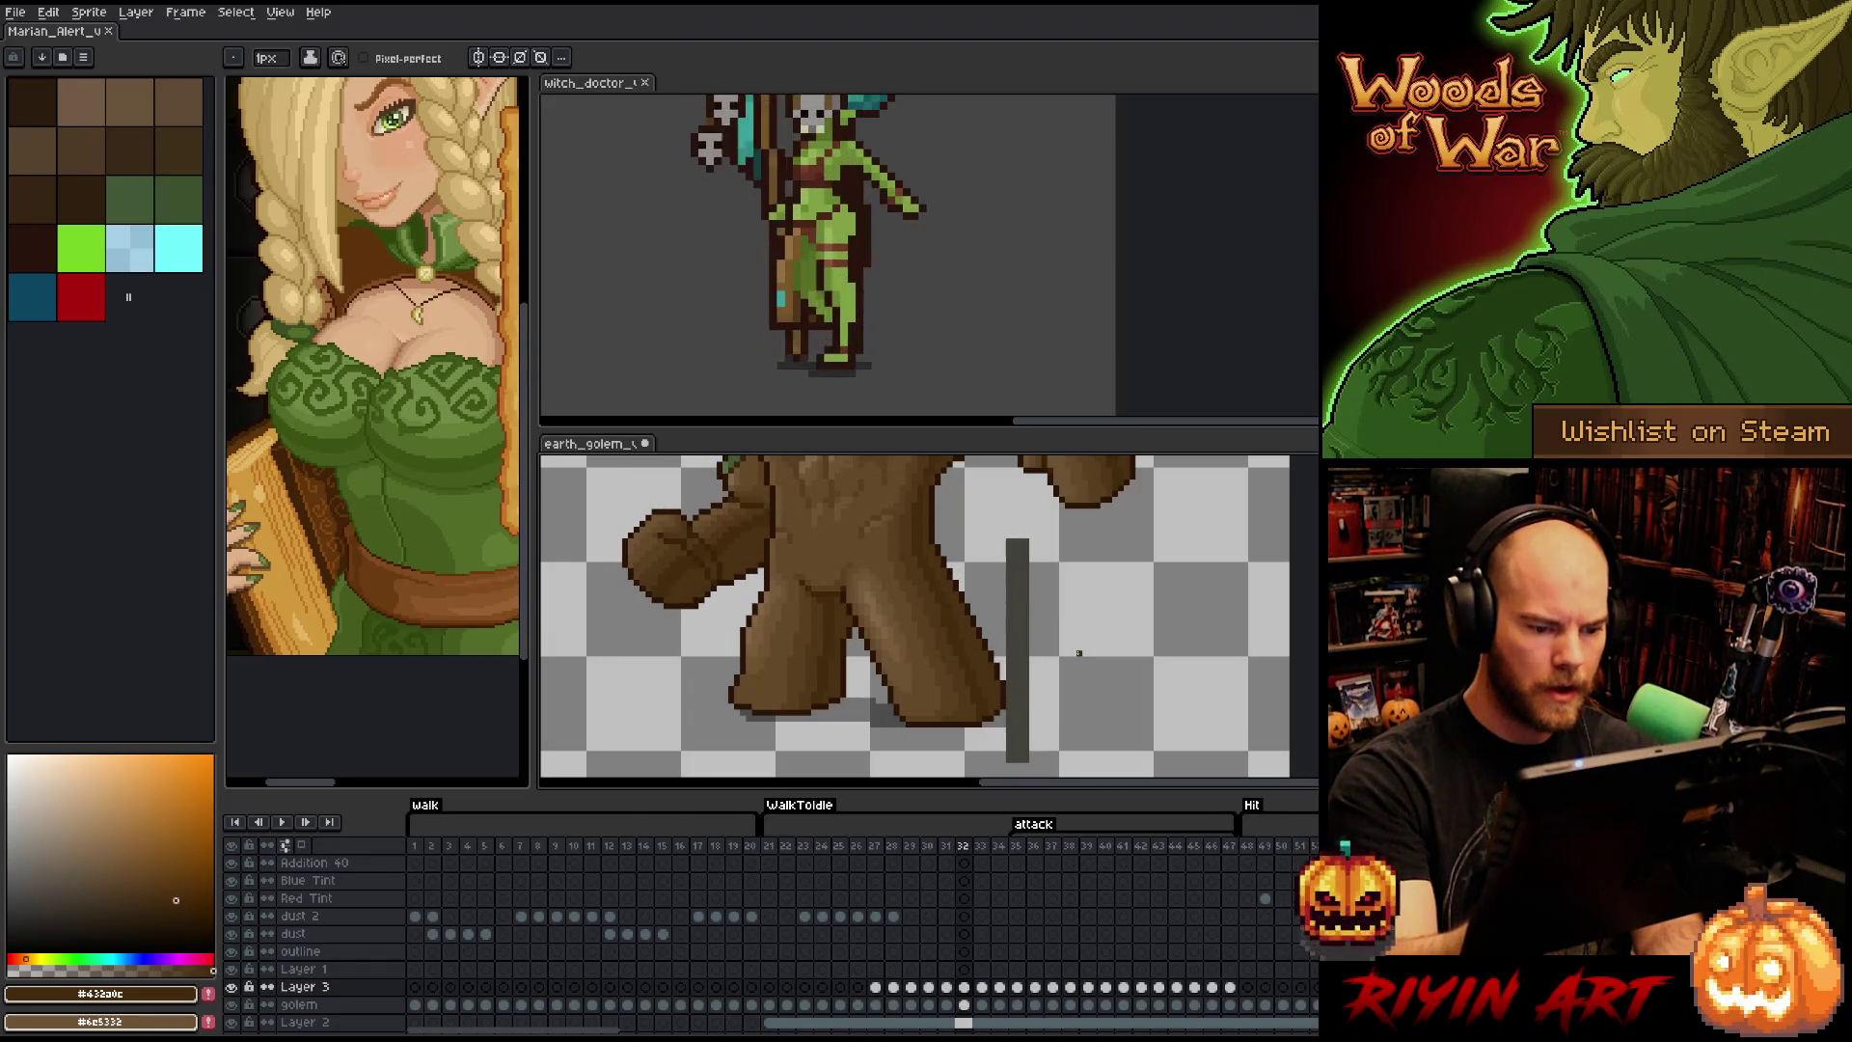
pyautogui.press('Left')
pyautogui.press('Right')
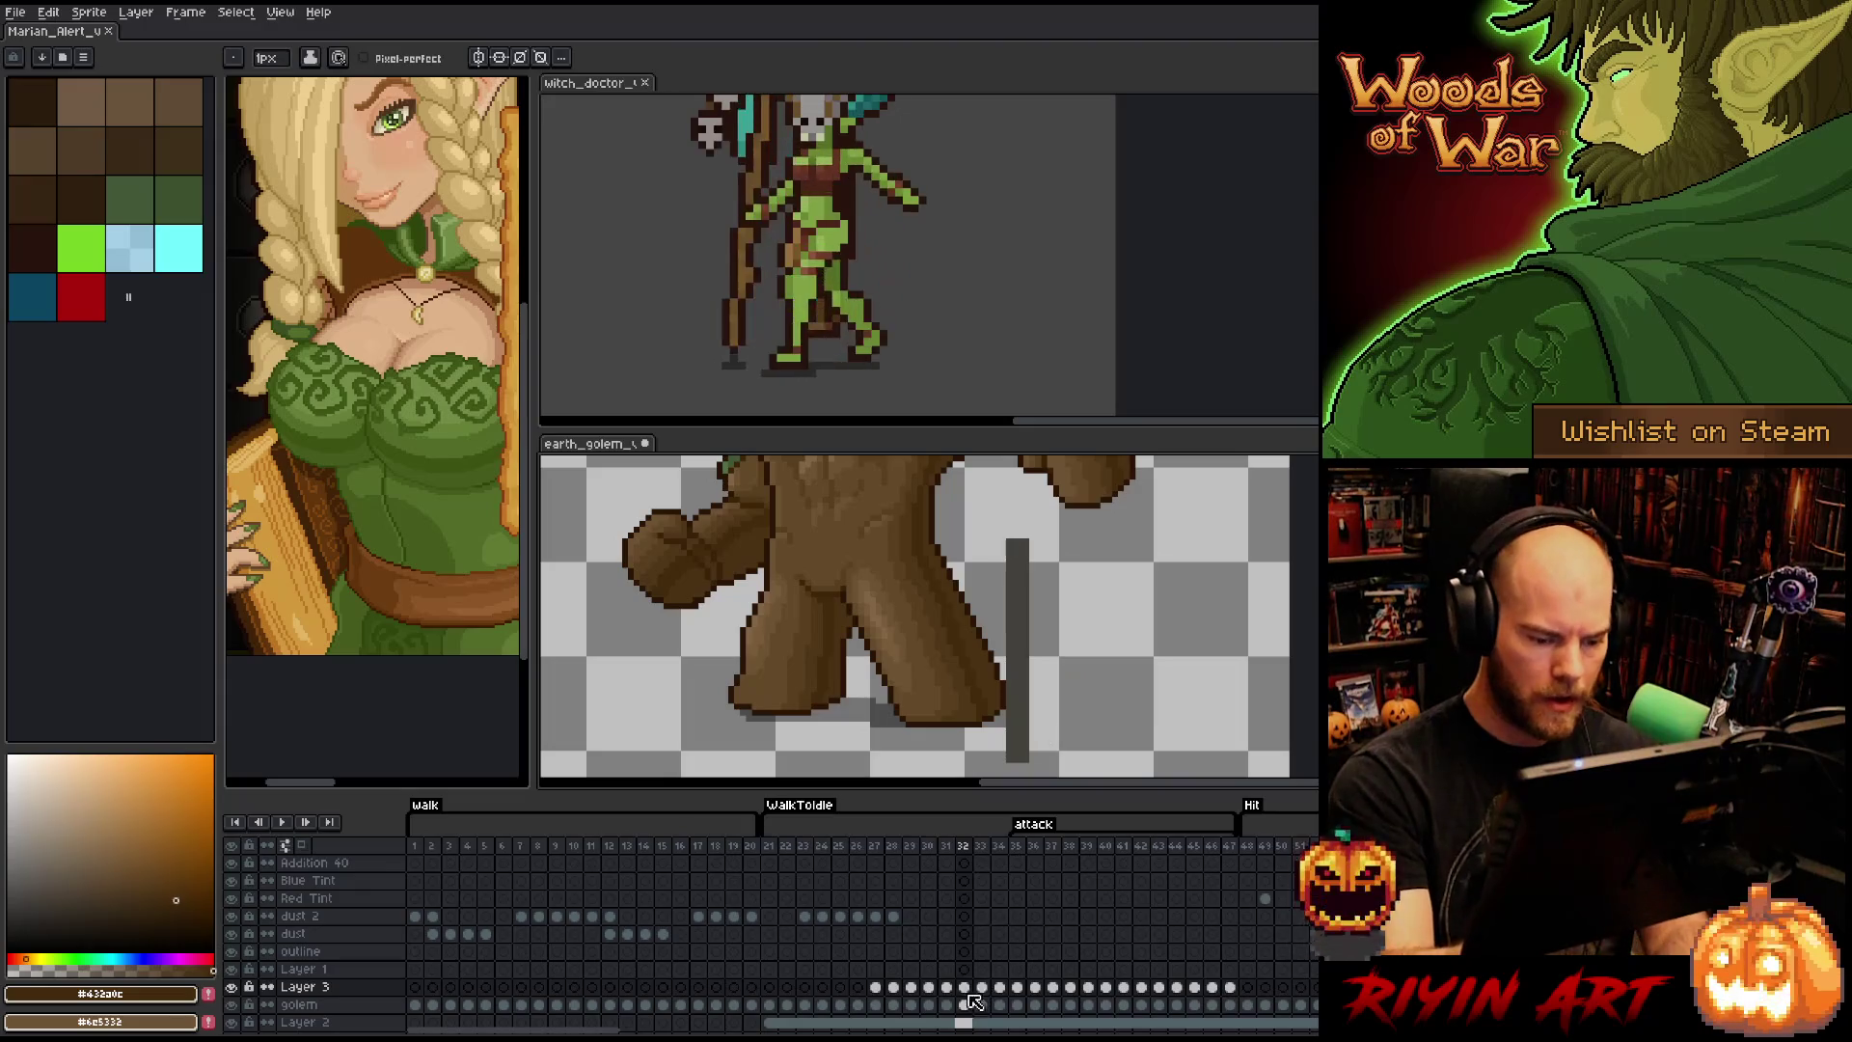
pyautogui.click(982, 987)
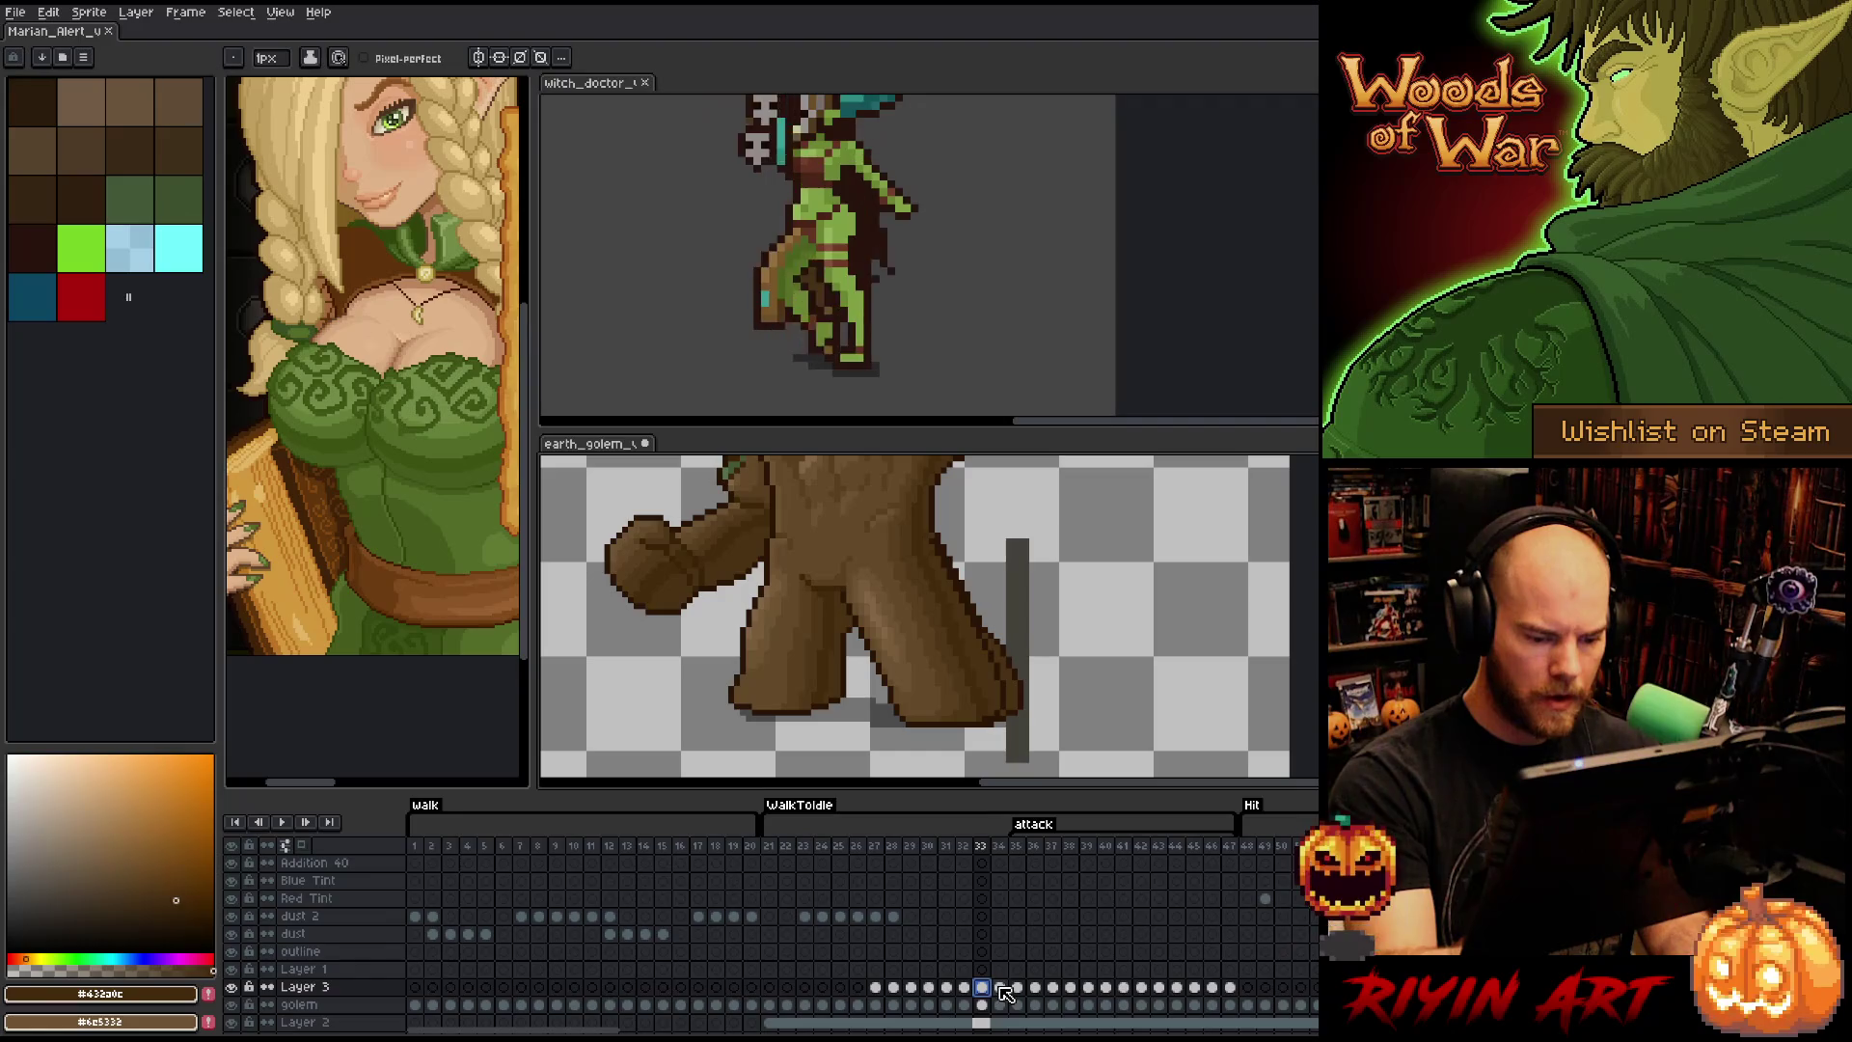
pyautogui.click(1001, 988)
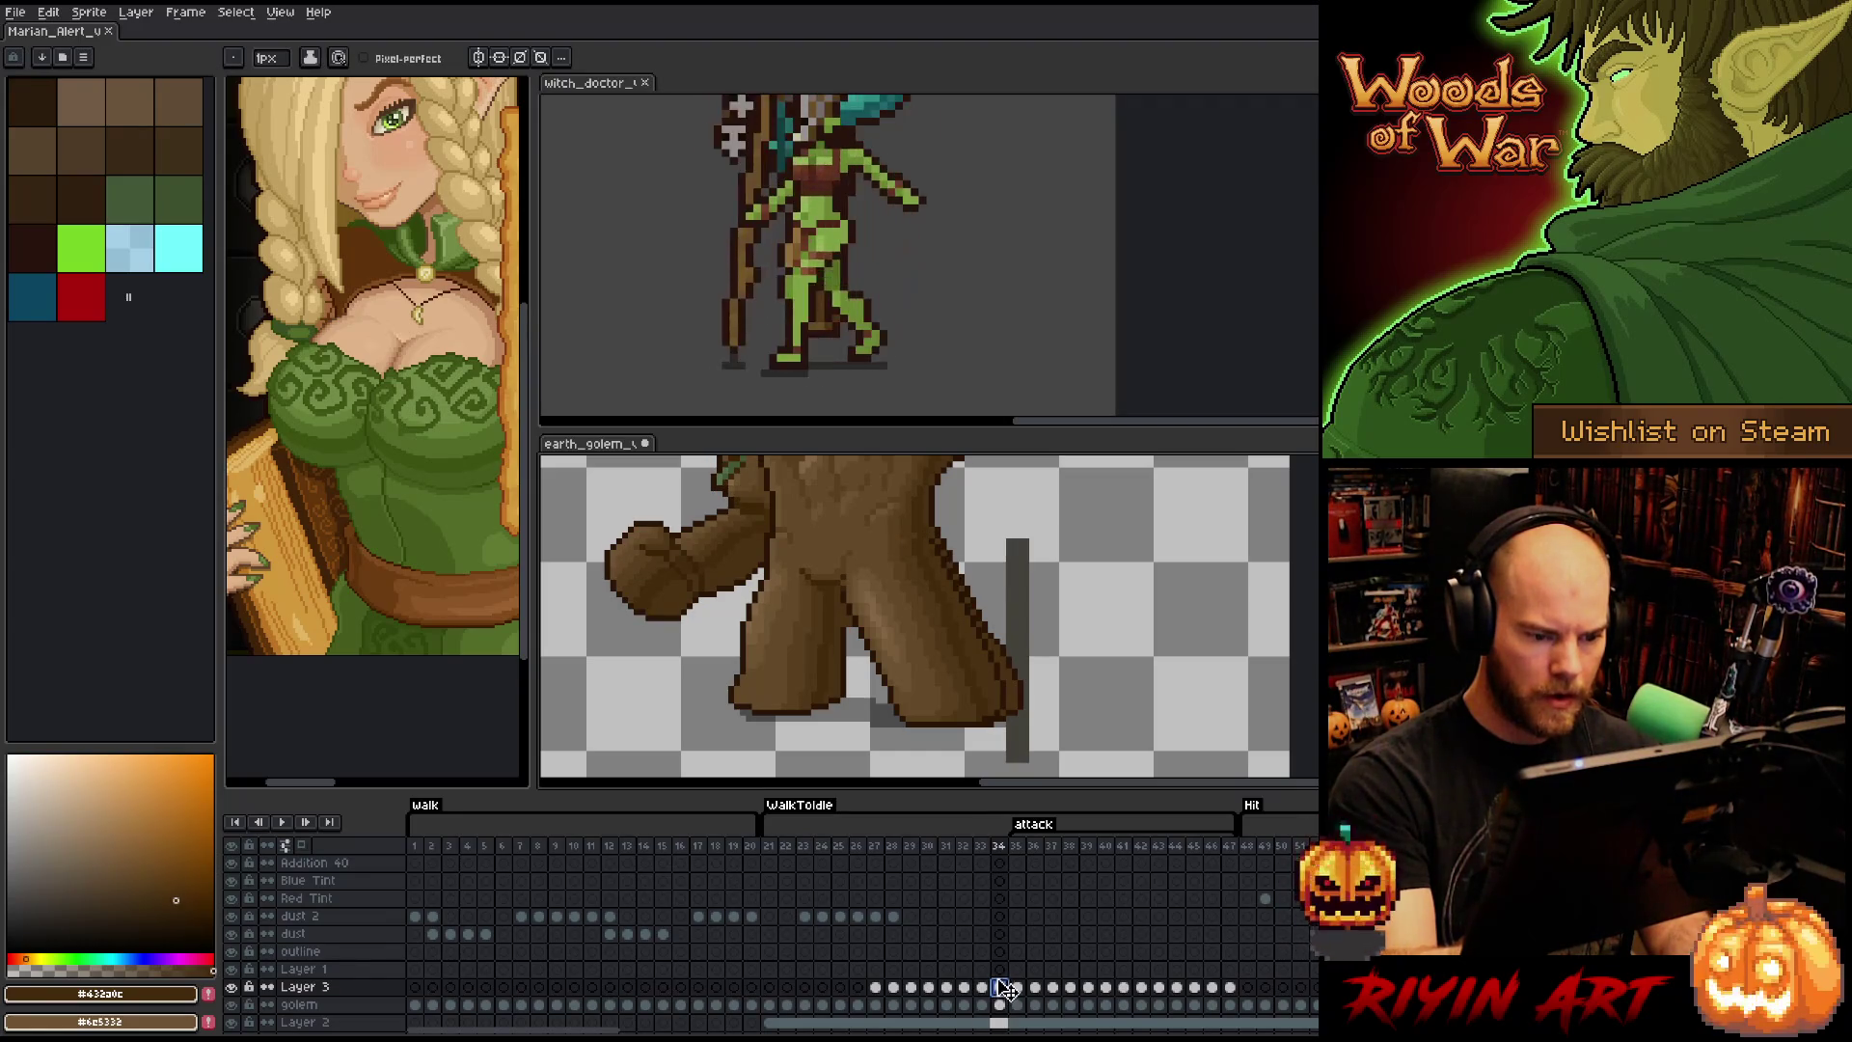
# - Lasso and reposition the leg's right-edge strip on frame 34, then deselect
pyautogui.press('m')
pyautogui.moveTo(1001, 579); pyautogui.dragTo(1006, 673)
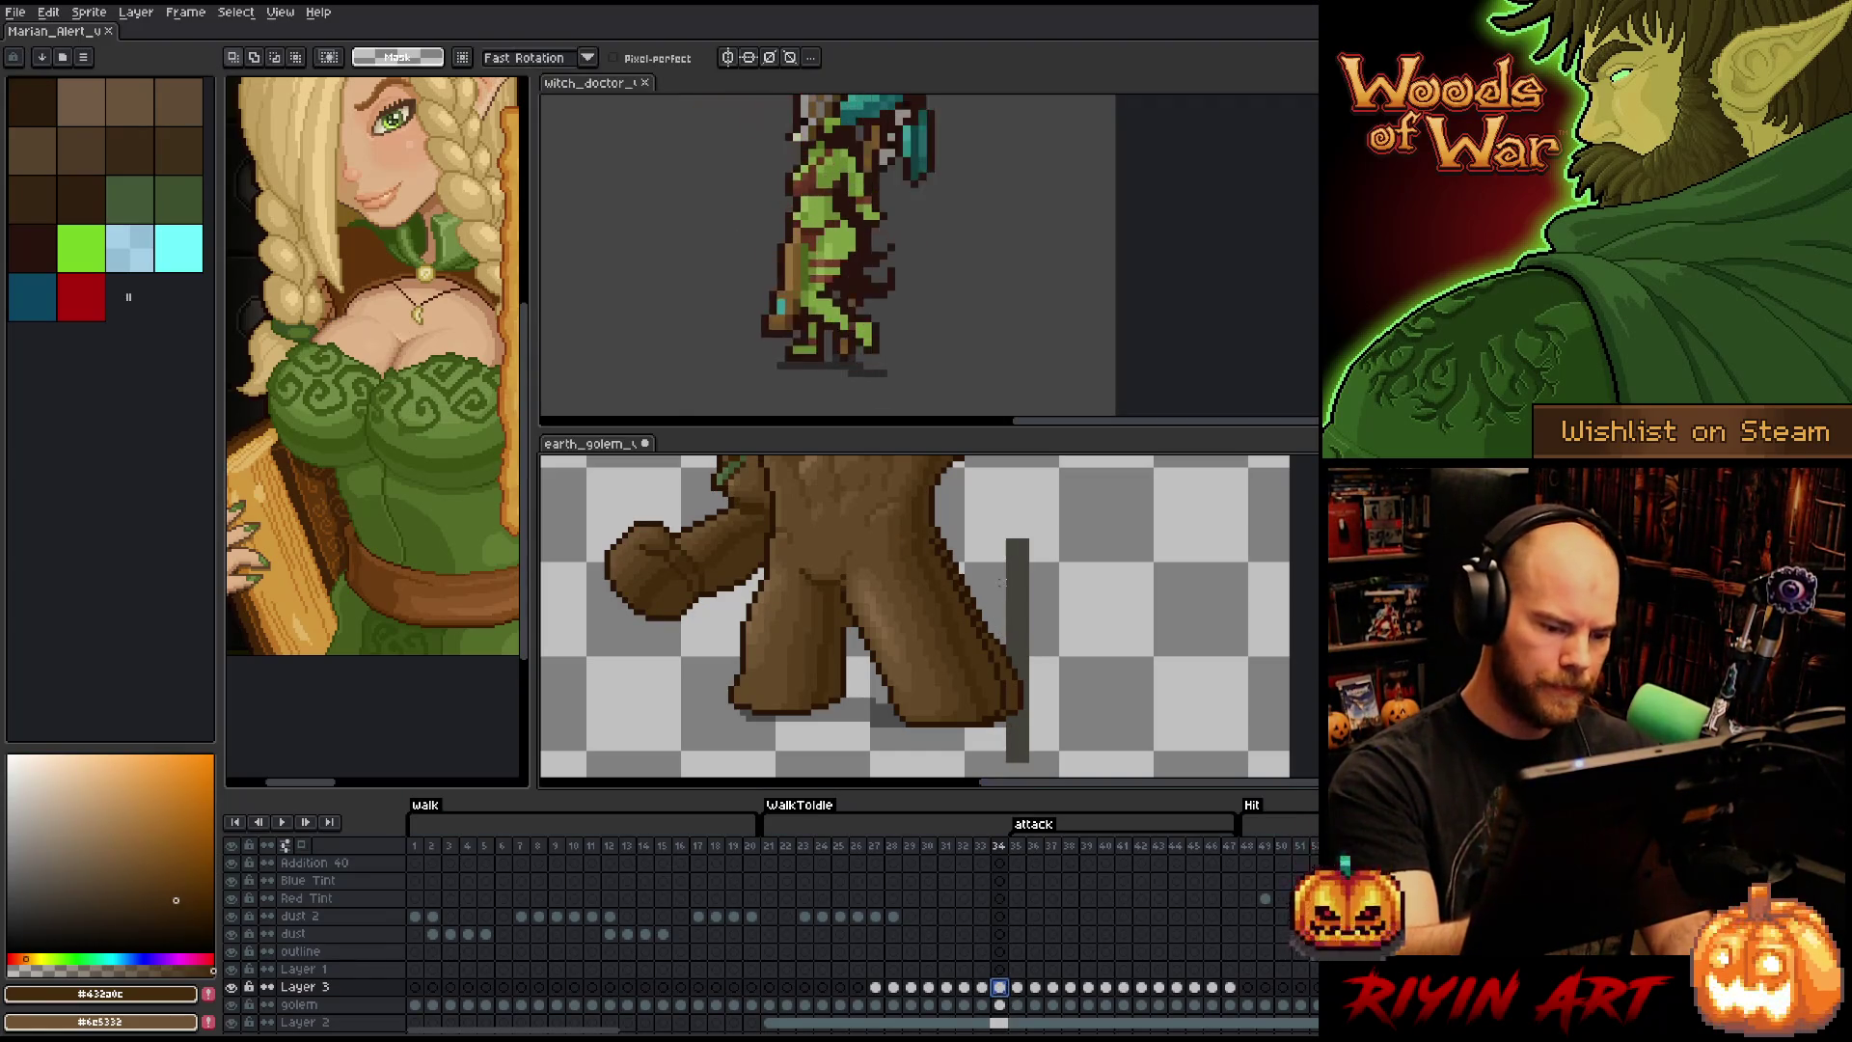
pyautogui.moveTo(1029, 567); pyautogui.dragTo(1009, 661)
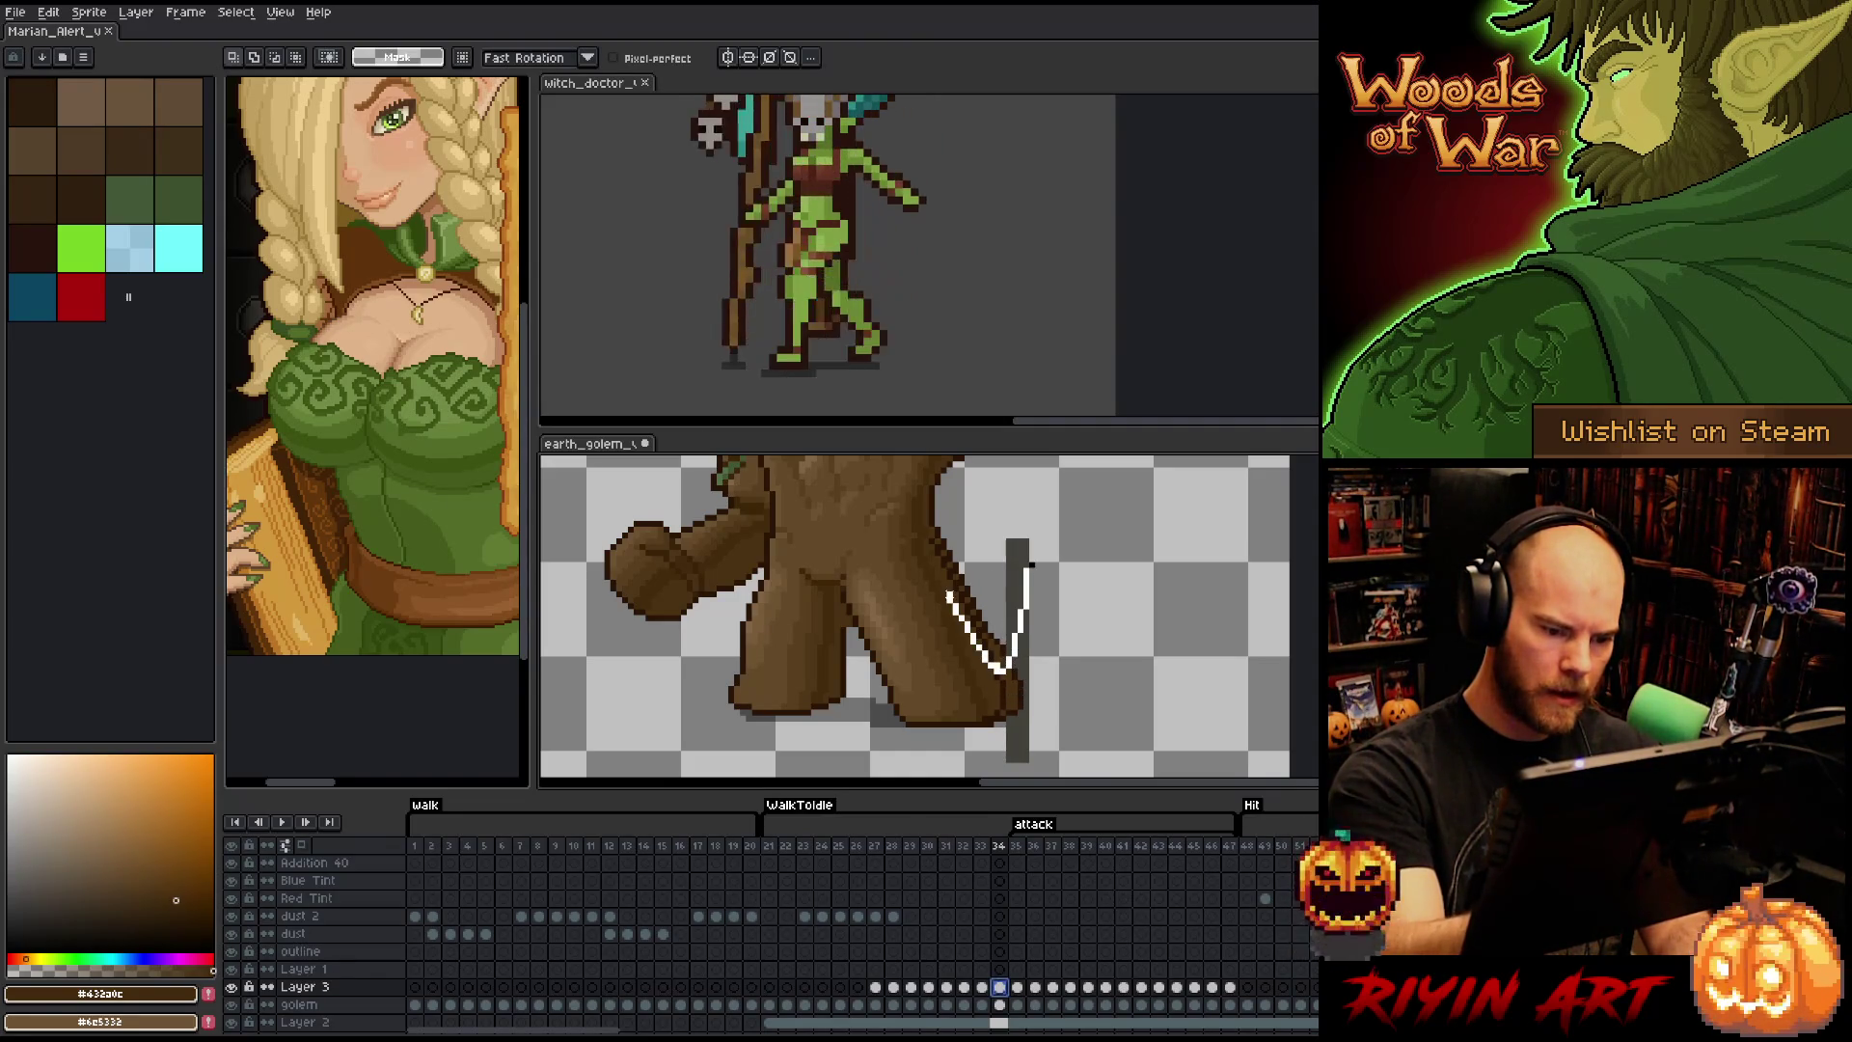
pyautogui.moveTo(1029, 566); pyautogui.dragTo(1028, 550)
pyautogui.click(985, 594)
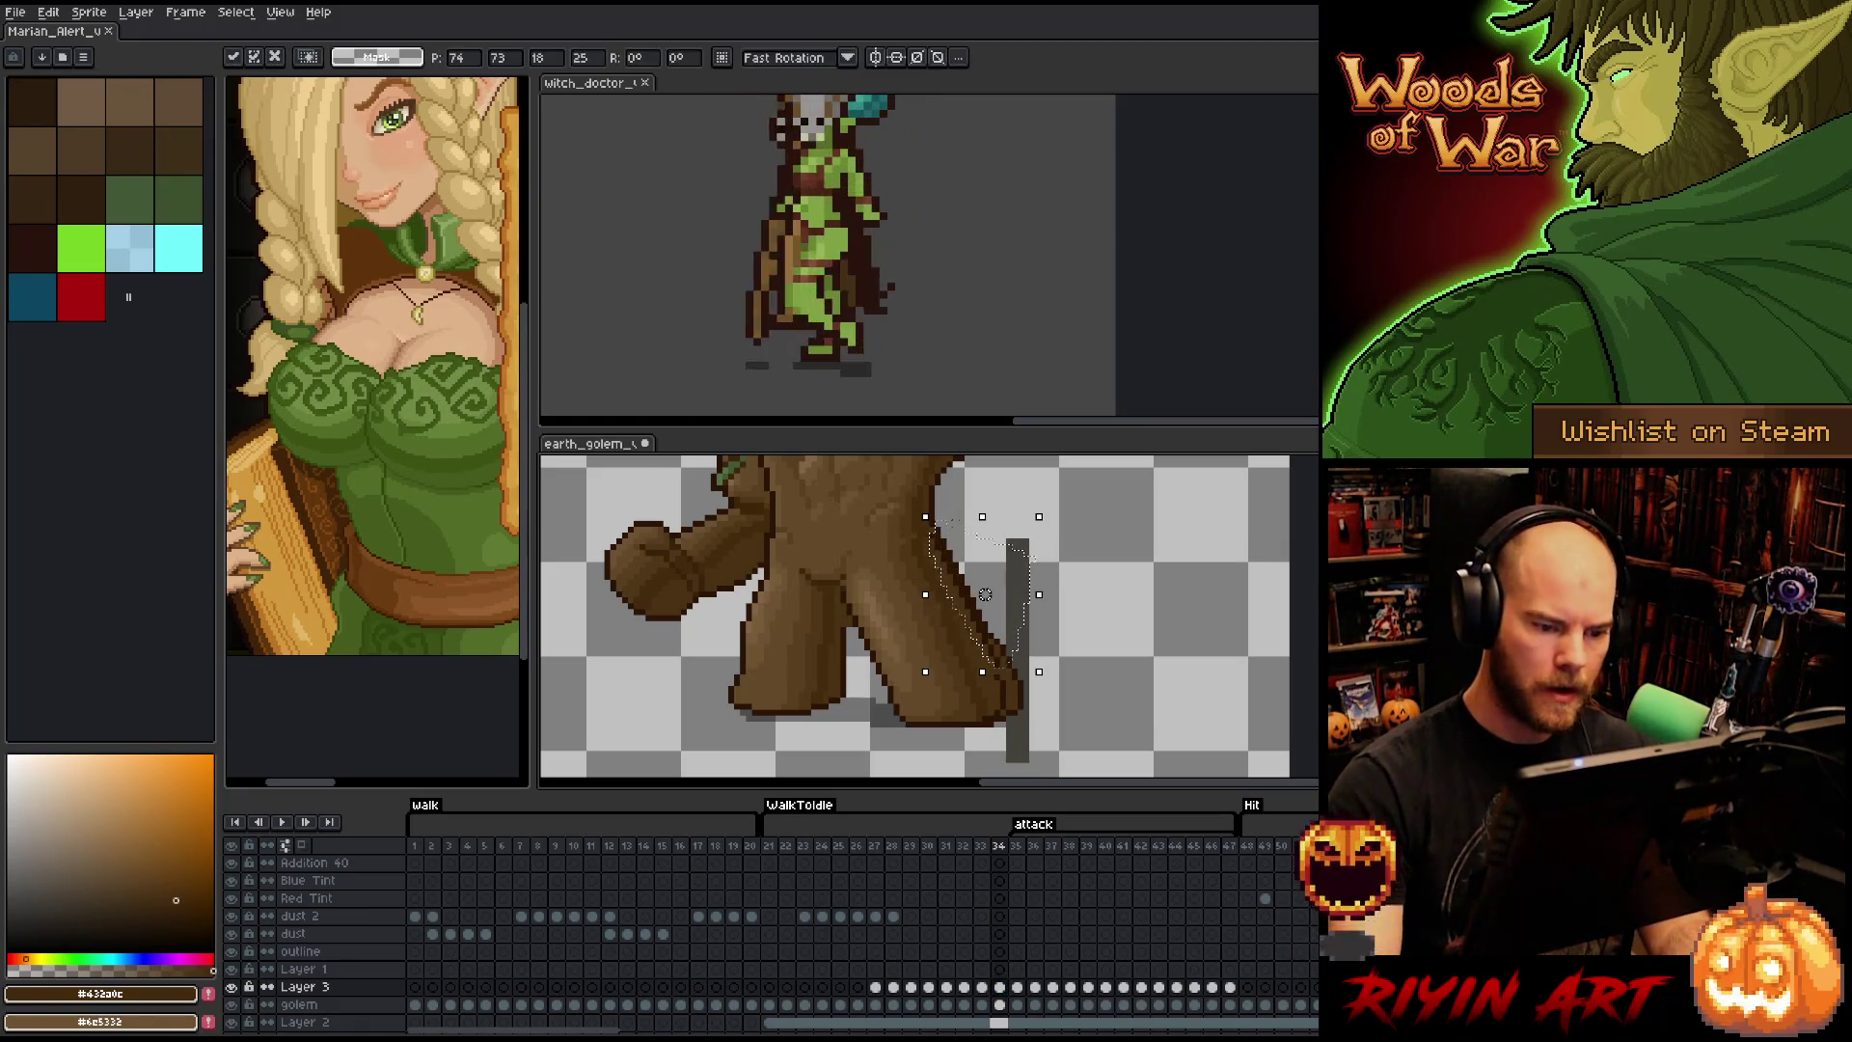
pyautogui.click(1090, 547)
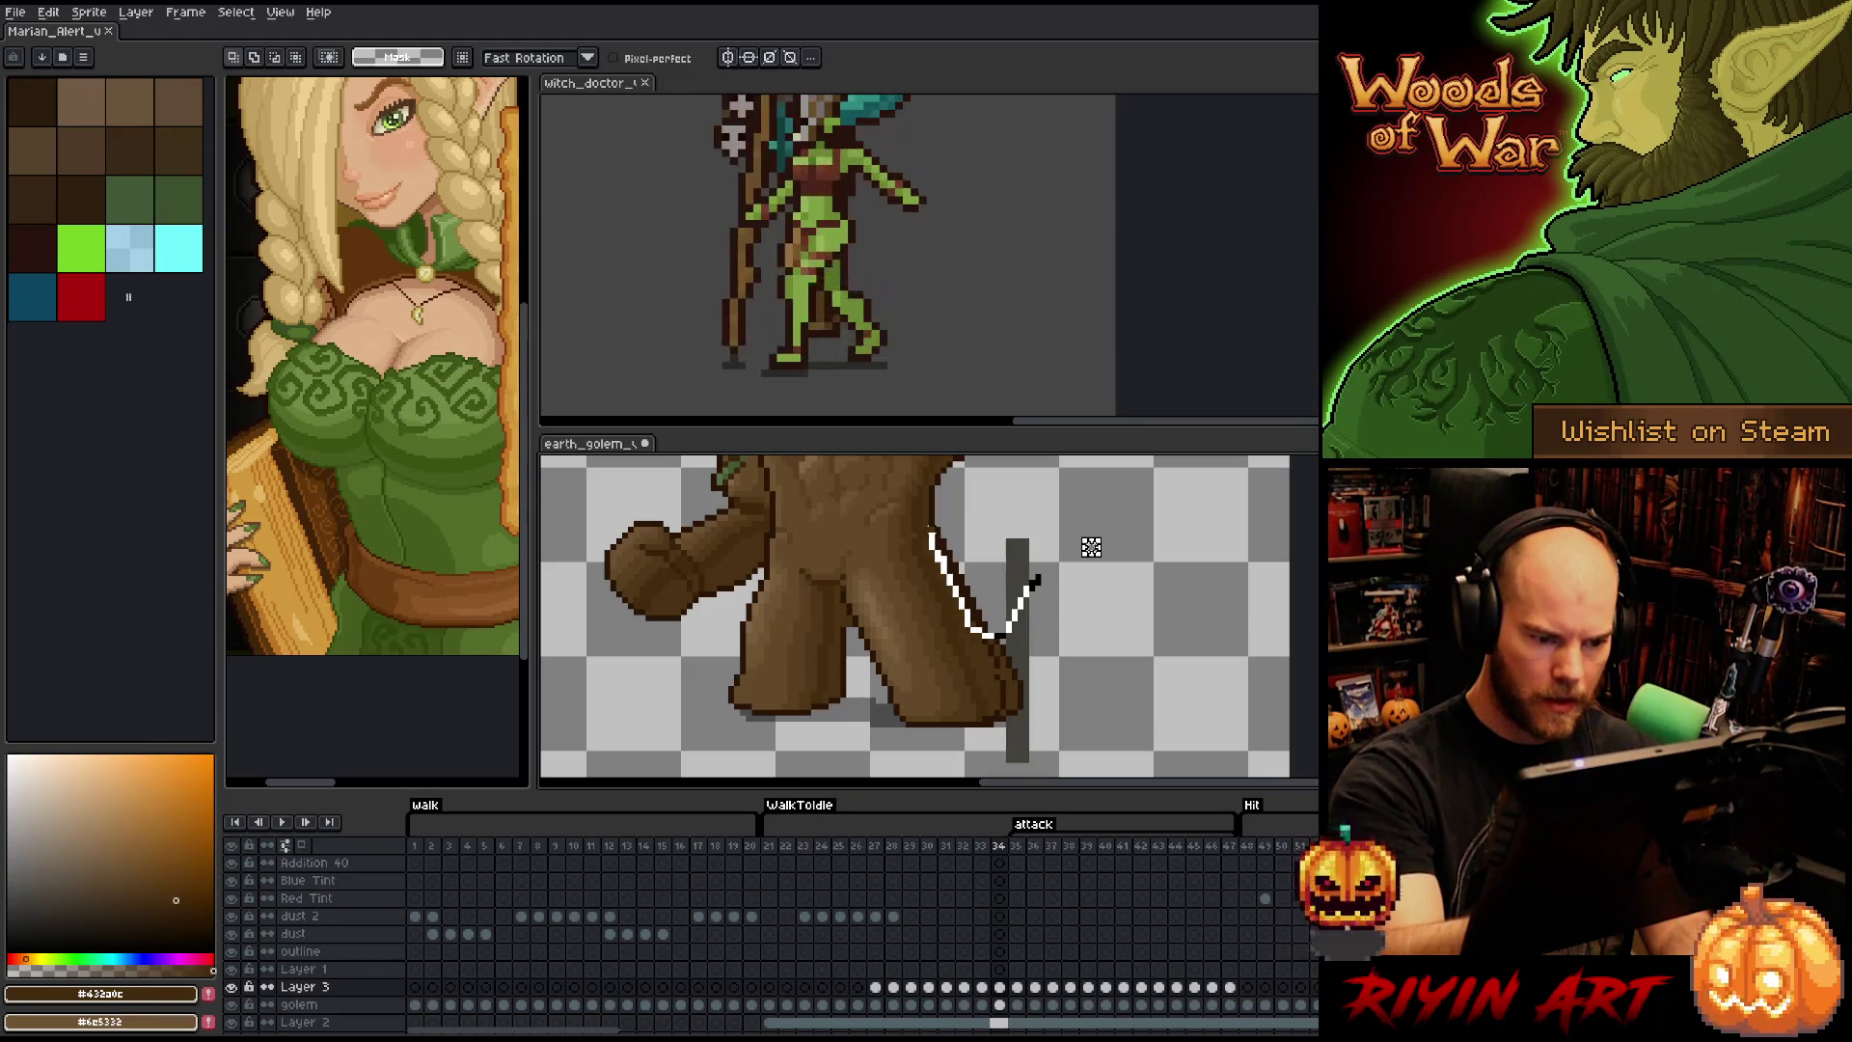
pyautogui.moveTo(1091, 547); pyautogui.dragTo(1038, 578)
pyautogui.hotkey('ctrl', 'd')
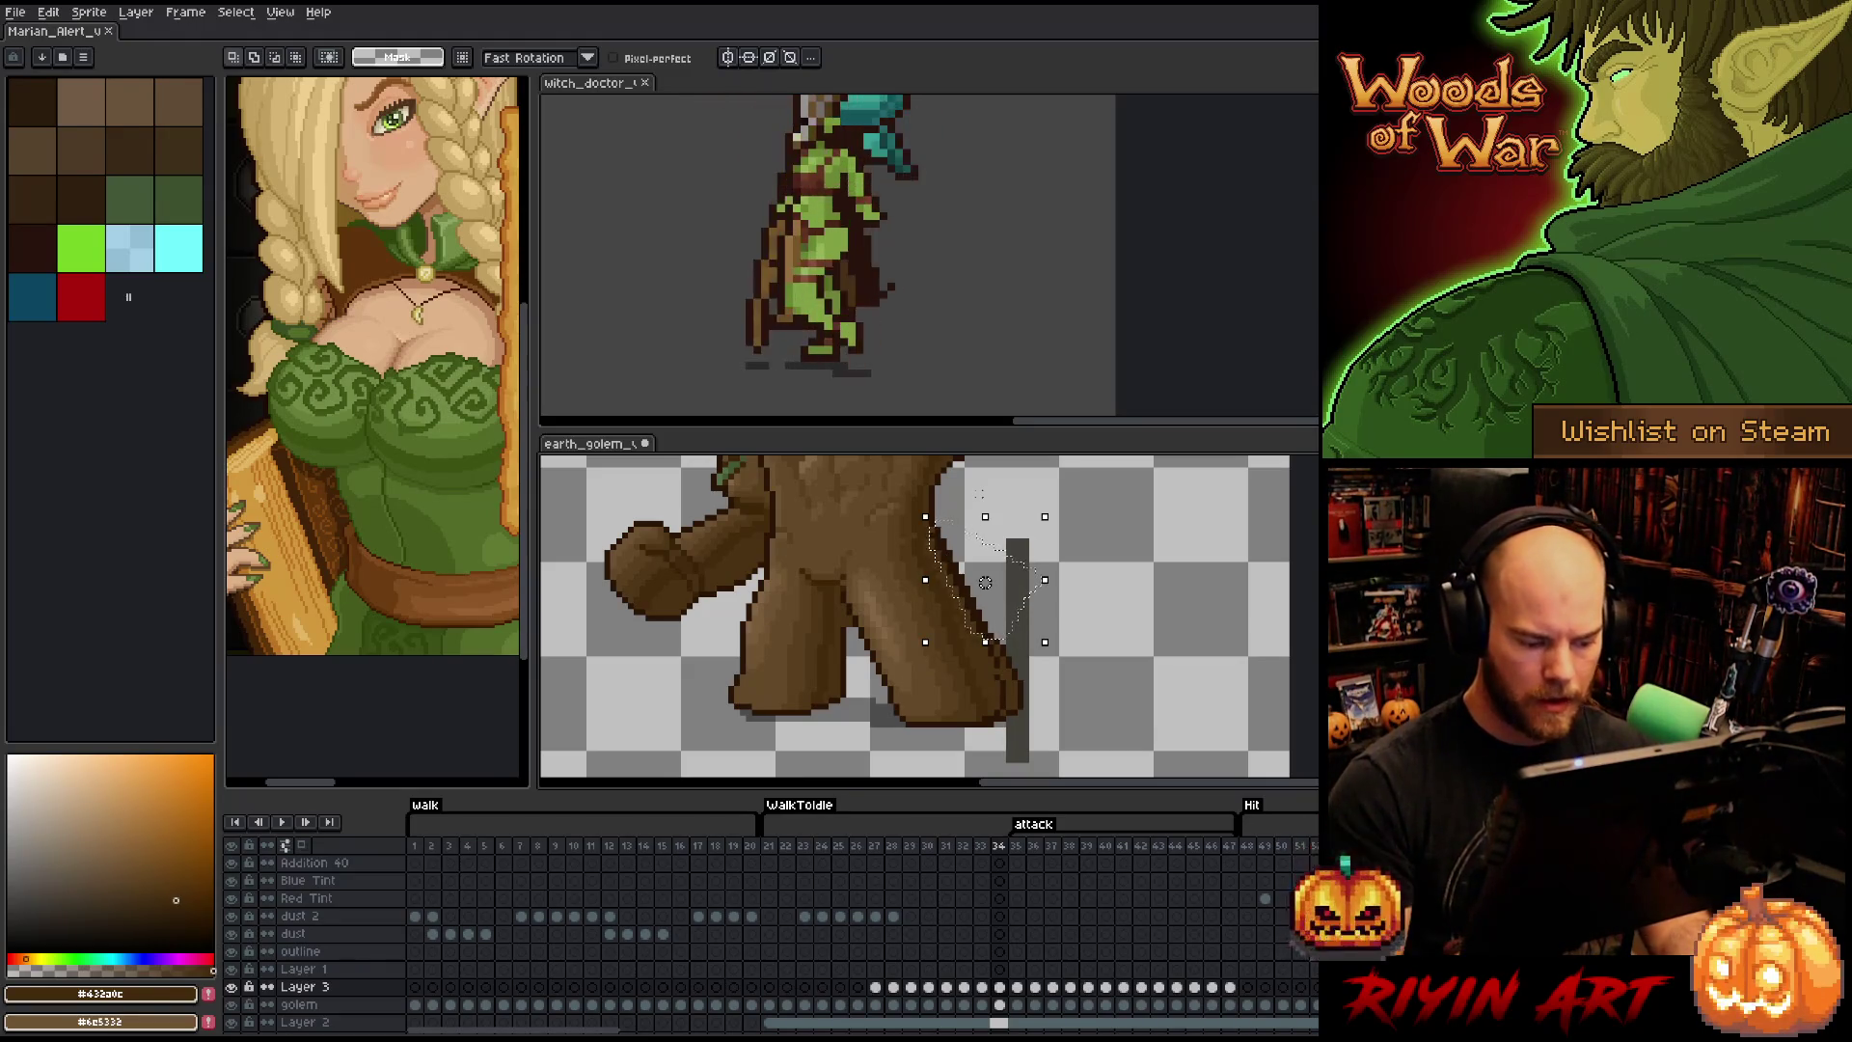
# - Return to frame 33 with the golem layer cel active
pyautogui.click(986, 986)
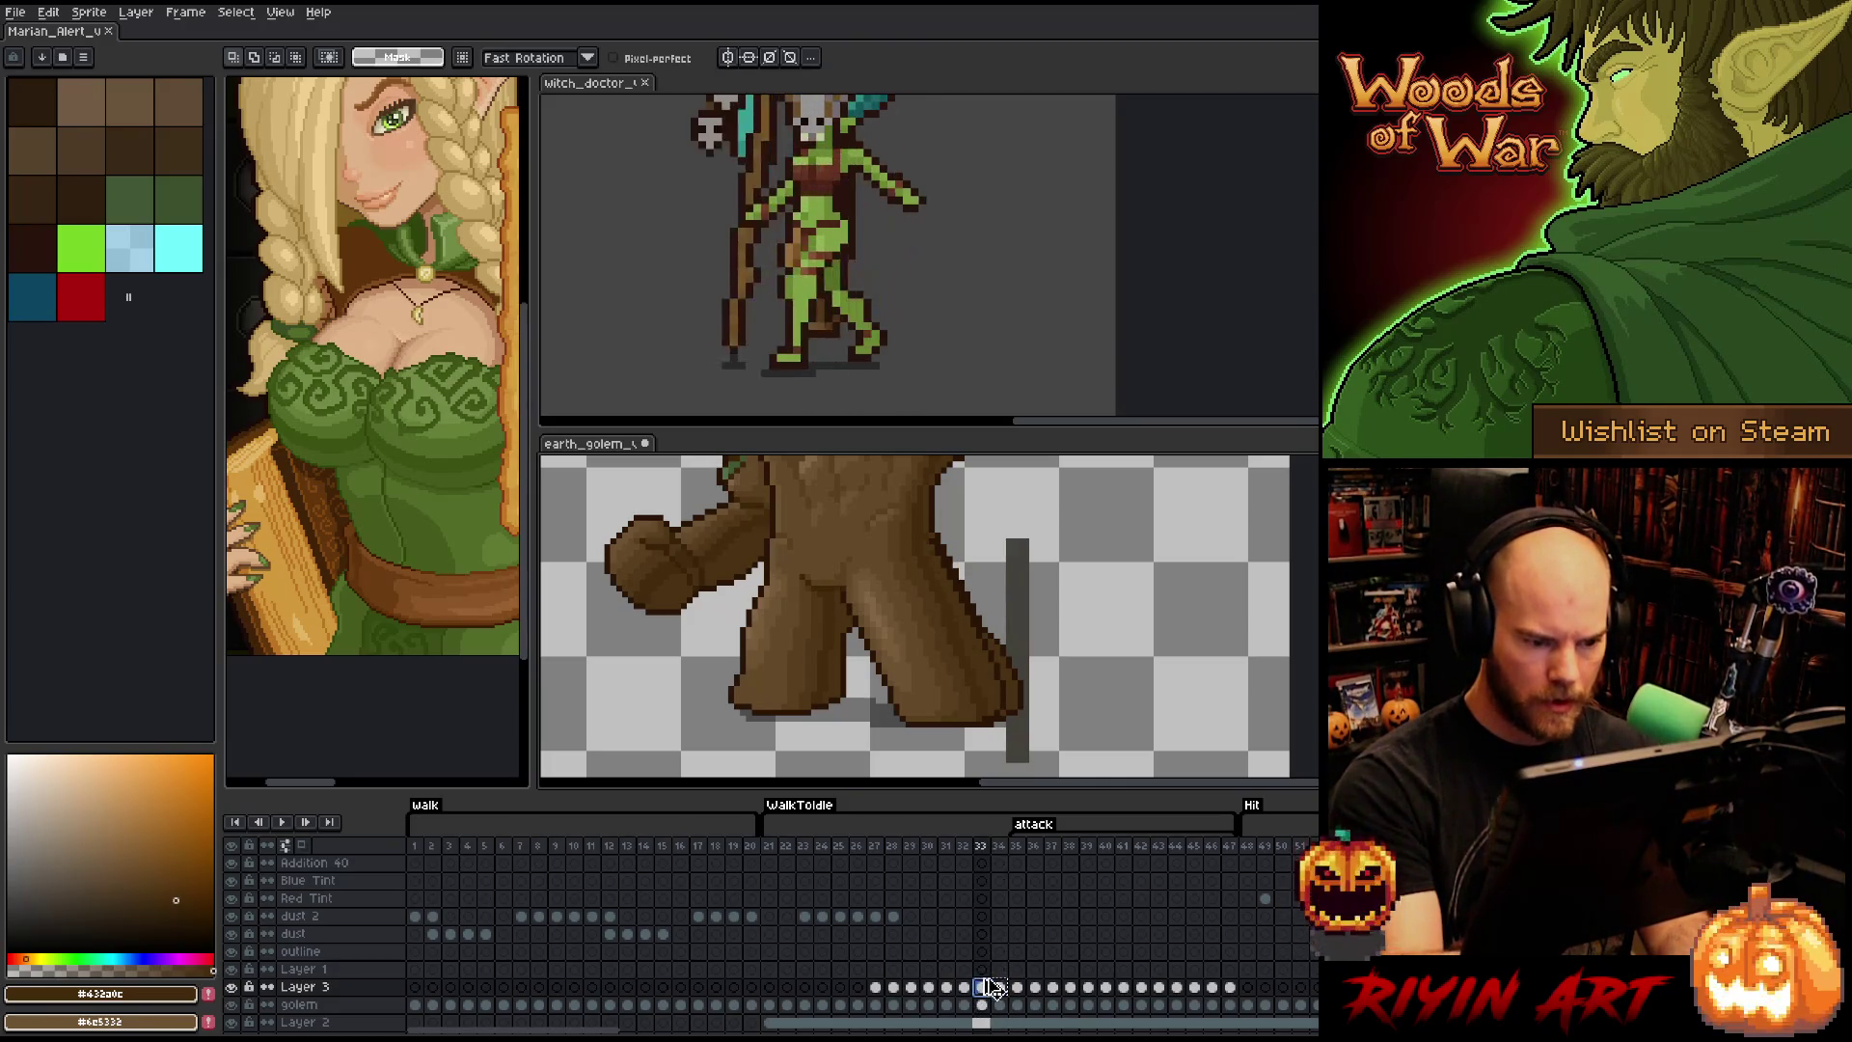
pyautogui.press('Left')
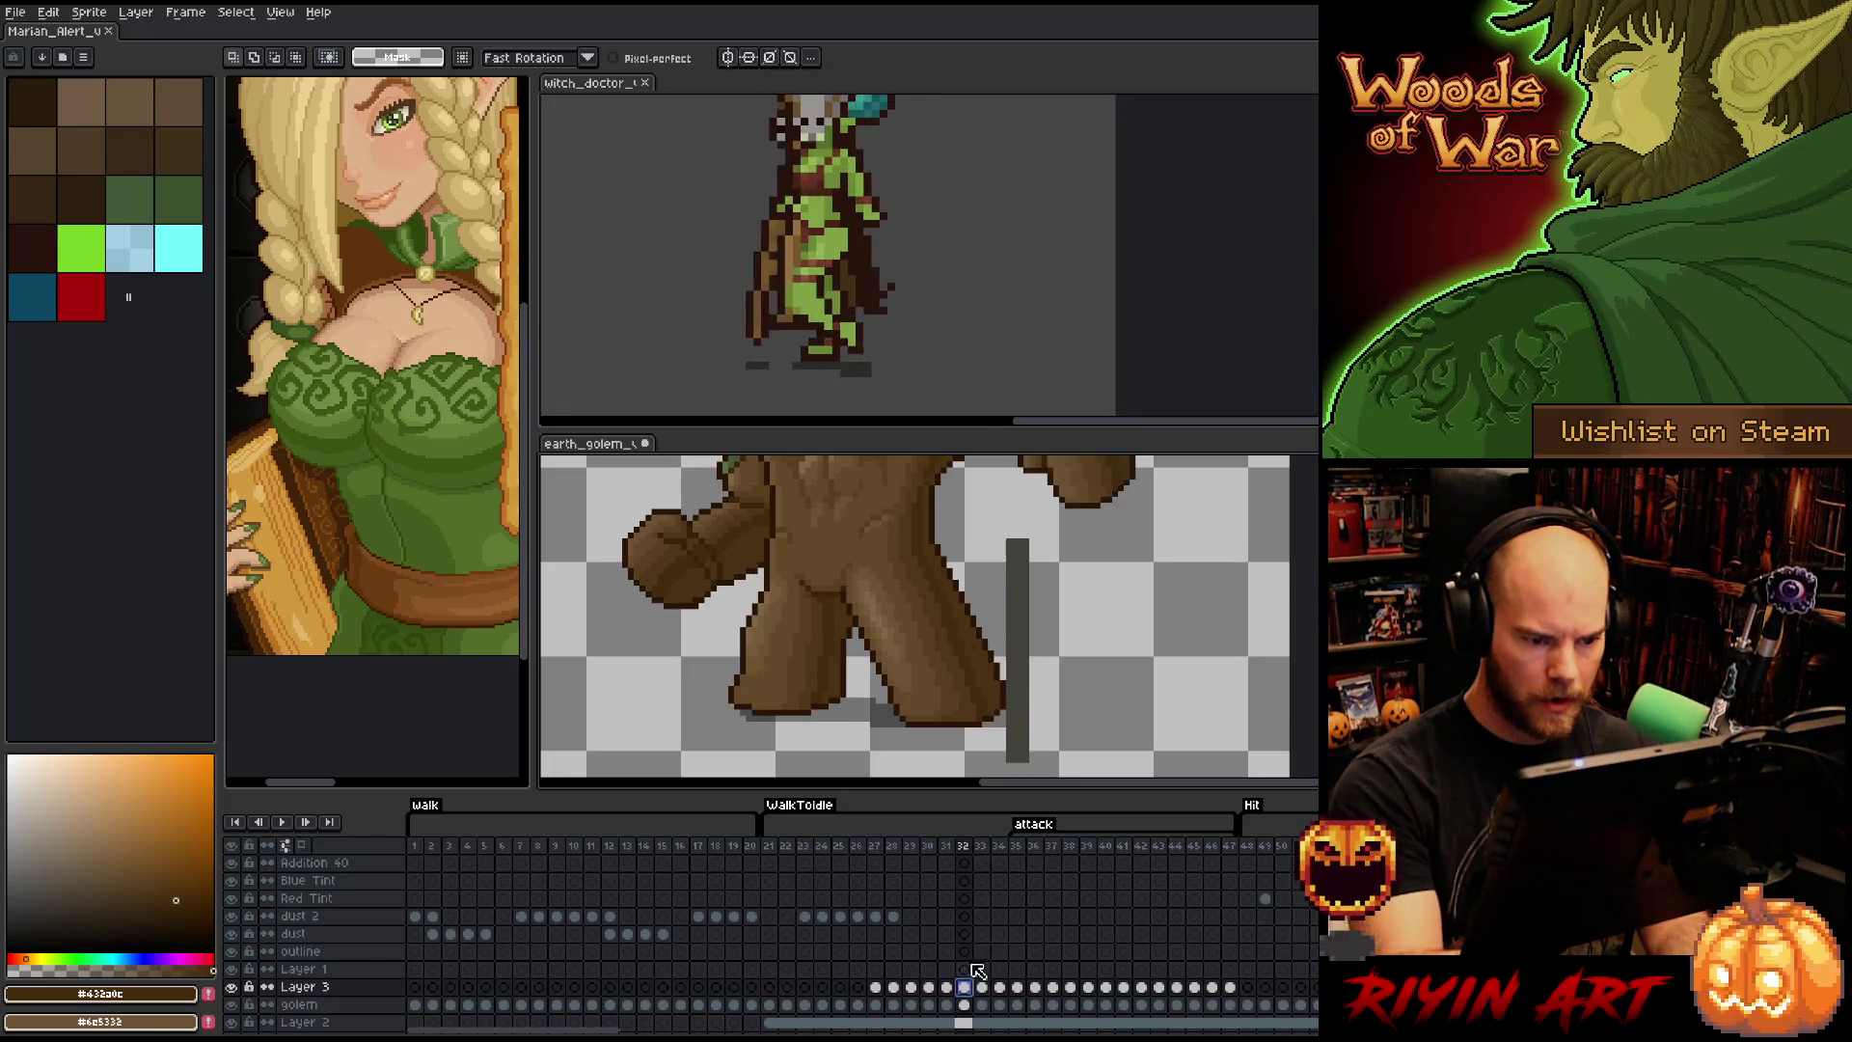
pyautogui.click(984, 986)
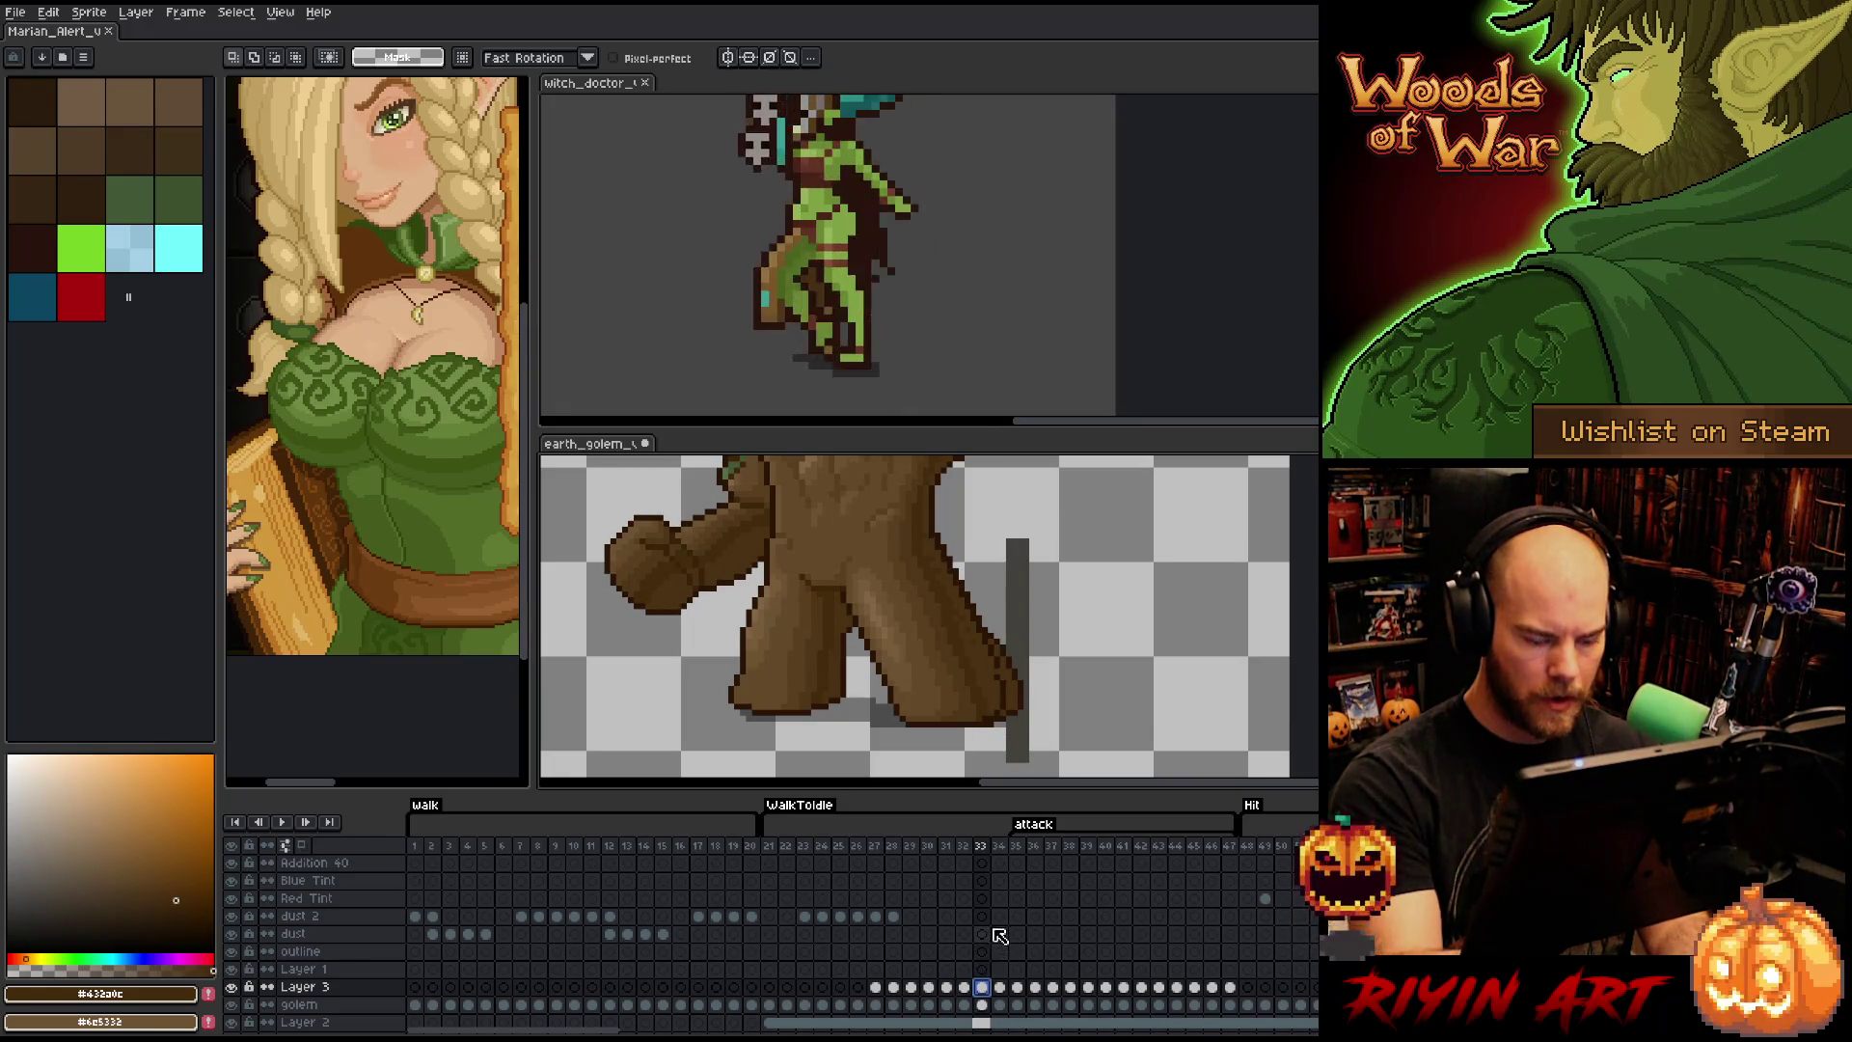
pyautogui.click(985, 1005)
pyautogui.press('b')
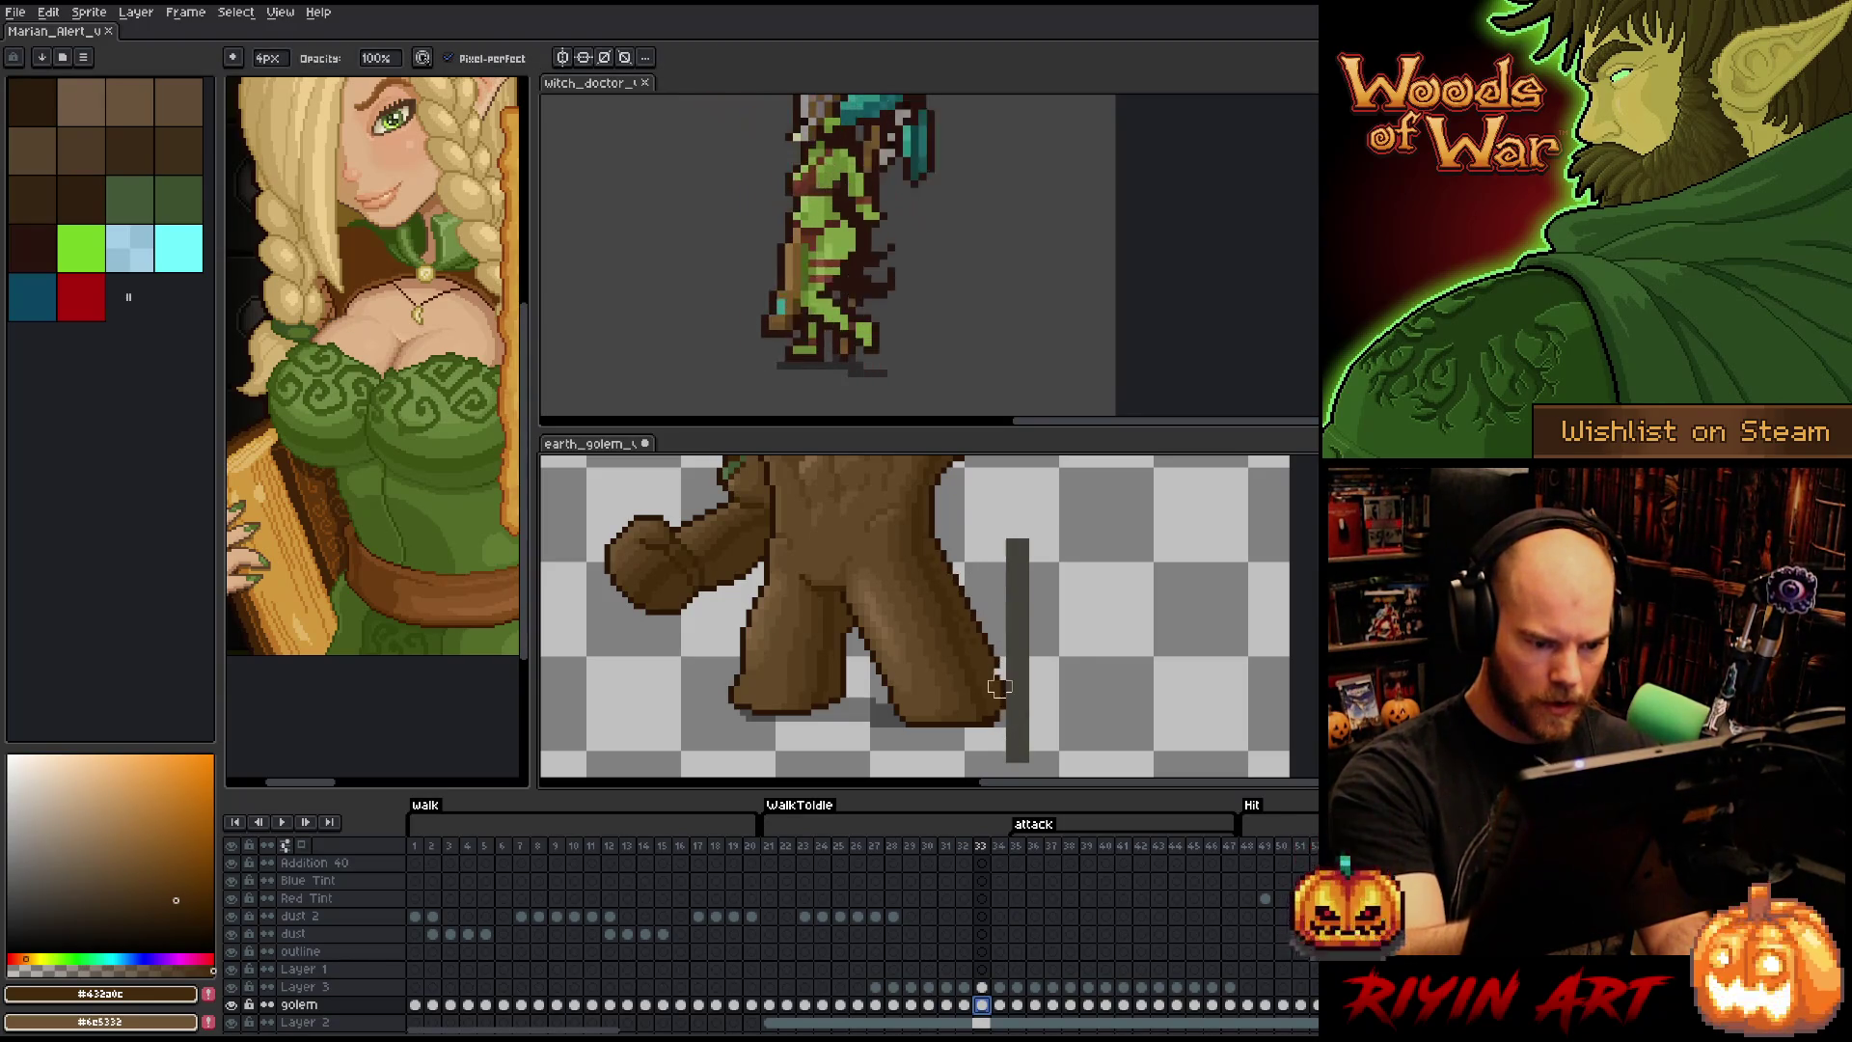
# - Repaint the rear leg's dark edge on frame 33 using sampled dark and lighter browns, then save
pyautogui.click(981, 986)
pyautogui.press('e')
pyautogui.keyDown('alt'); pyautogui.click(999, 664); pyautogui.keyUp('alt')
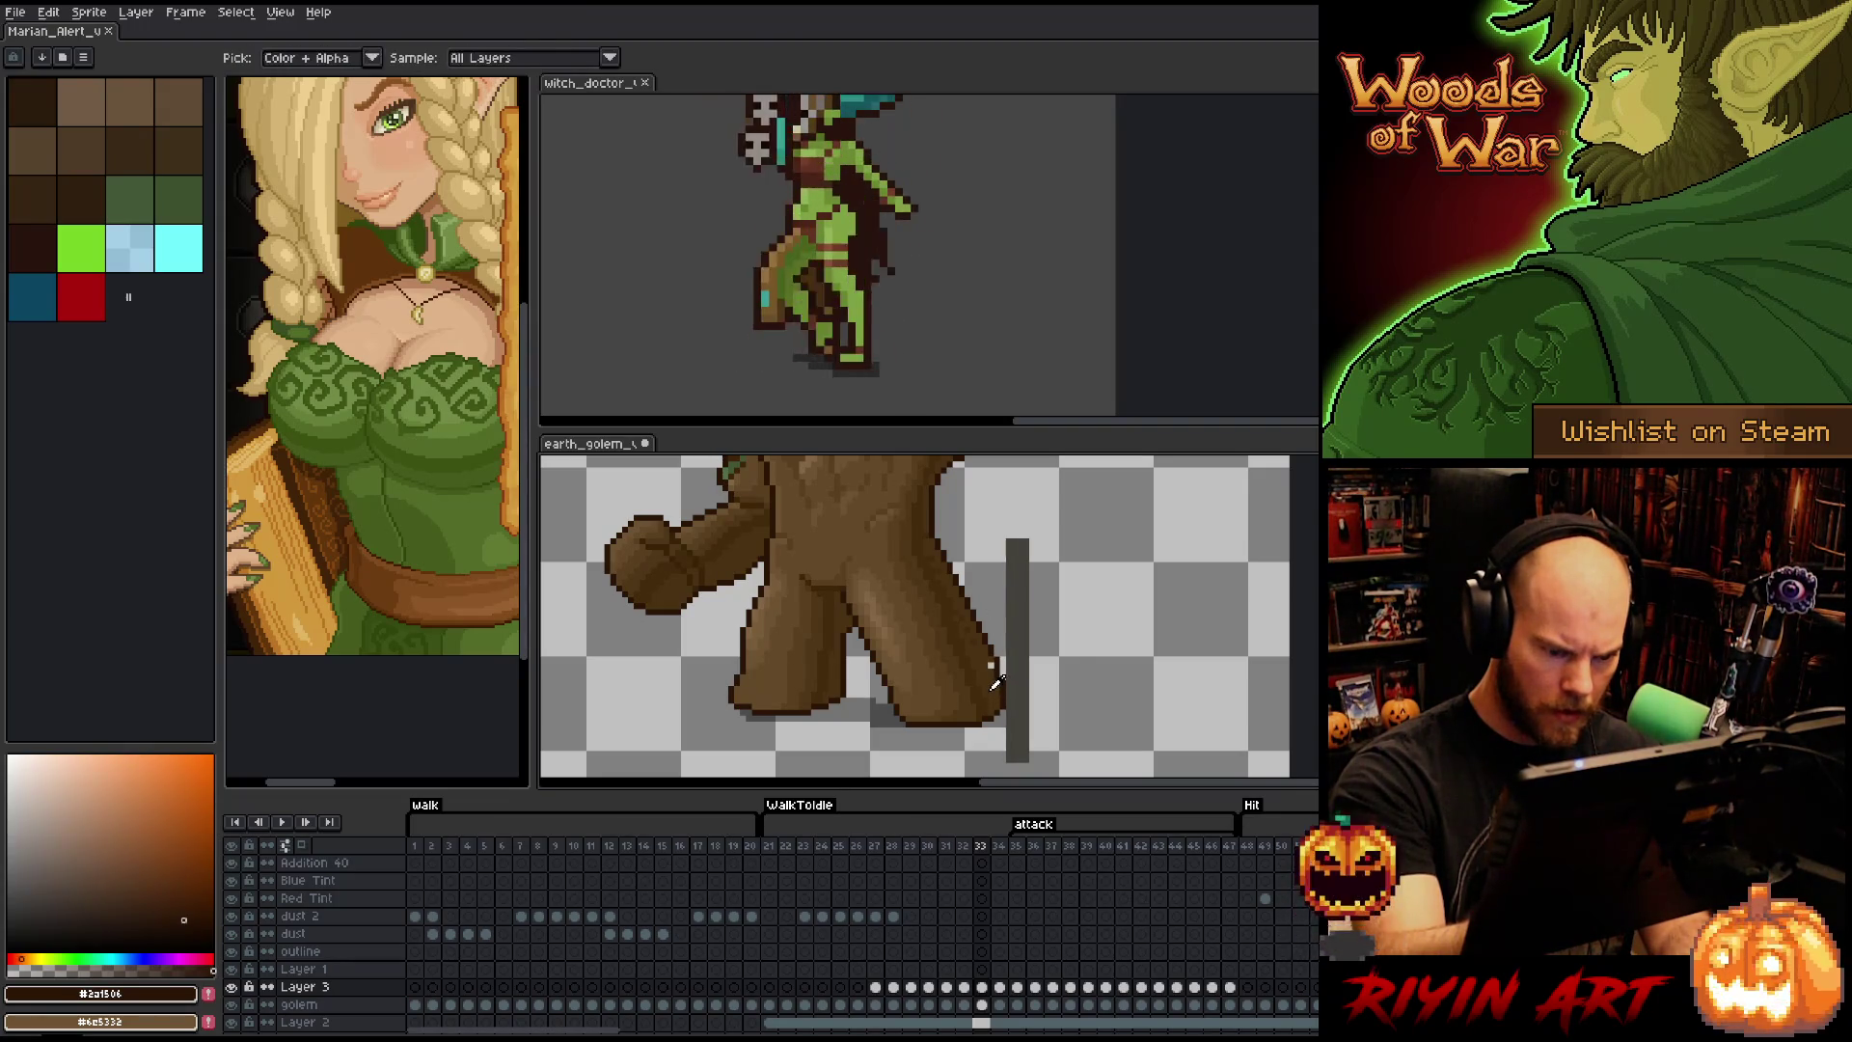
pyautogui.keyDown('alt'); pyautogui.click(959, 496); pyautogui.keyUp('alt')
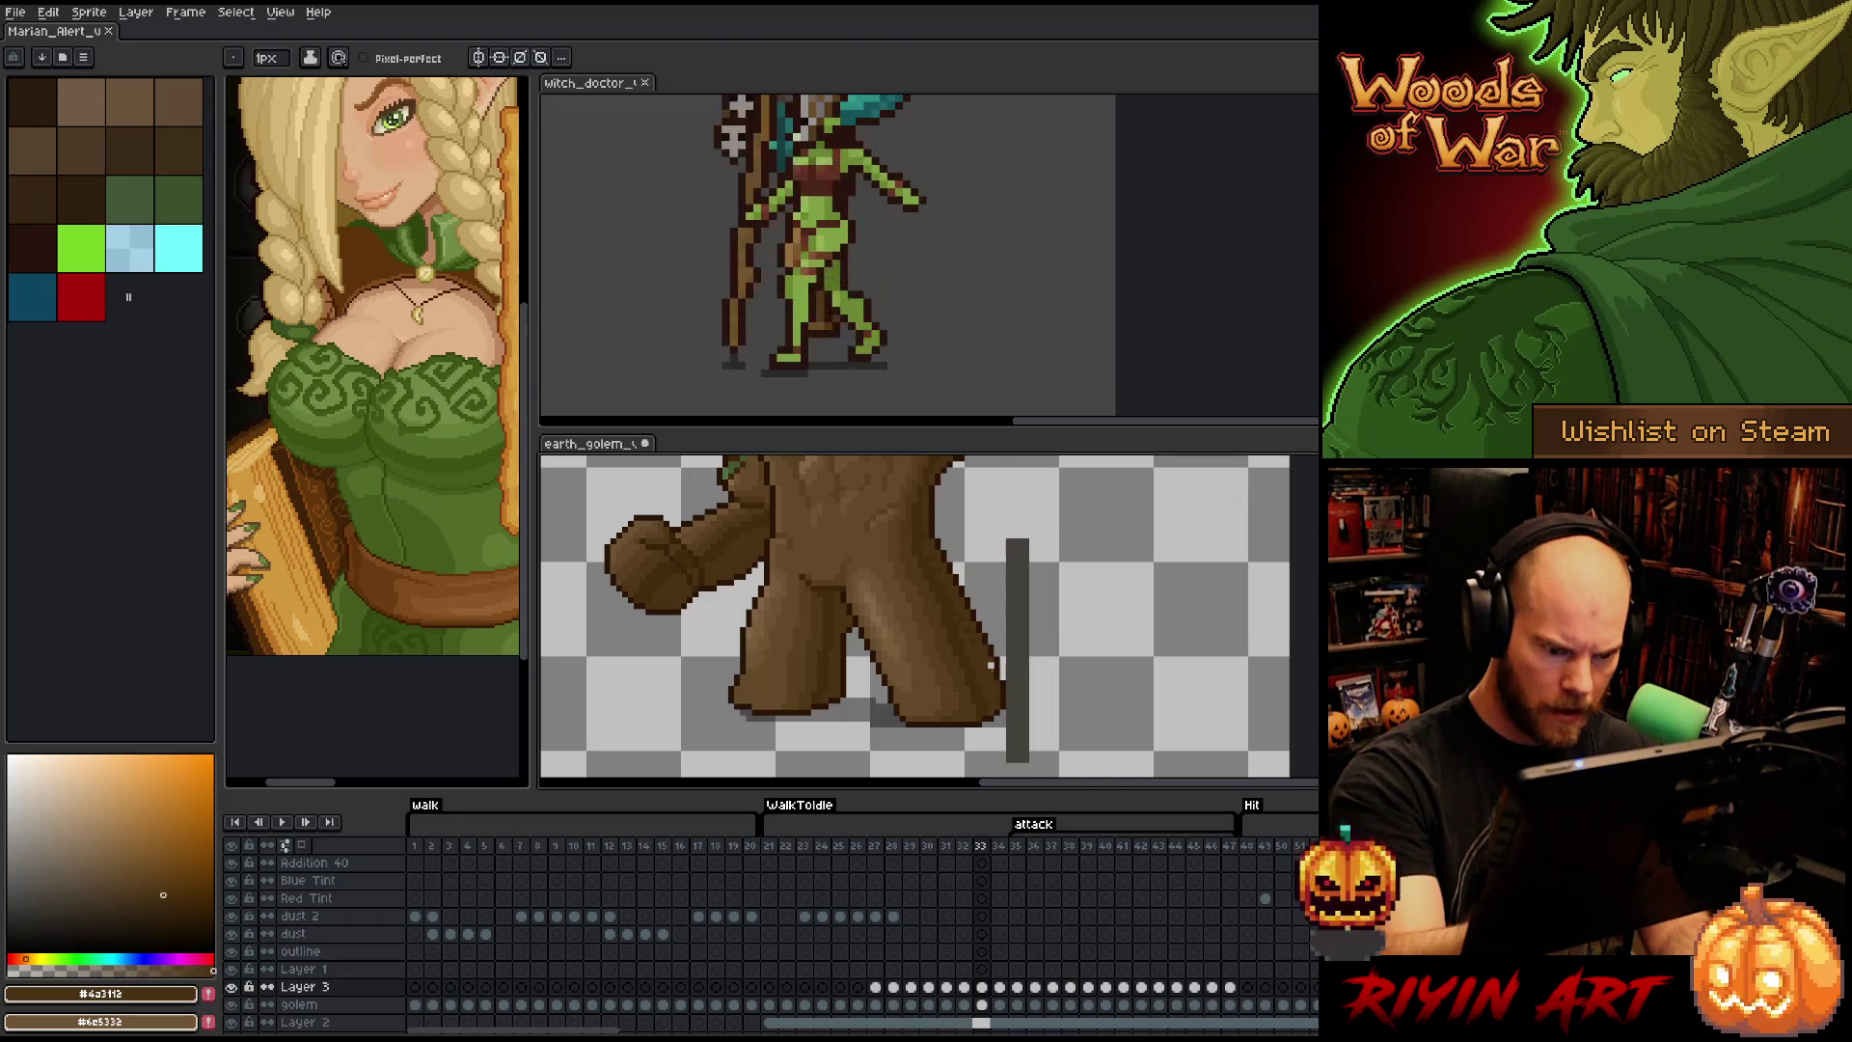
pyautogui.keyDown('alt'); pyautogui.click(995, 652); pyautogui.keyUp('alt')
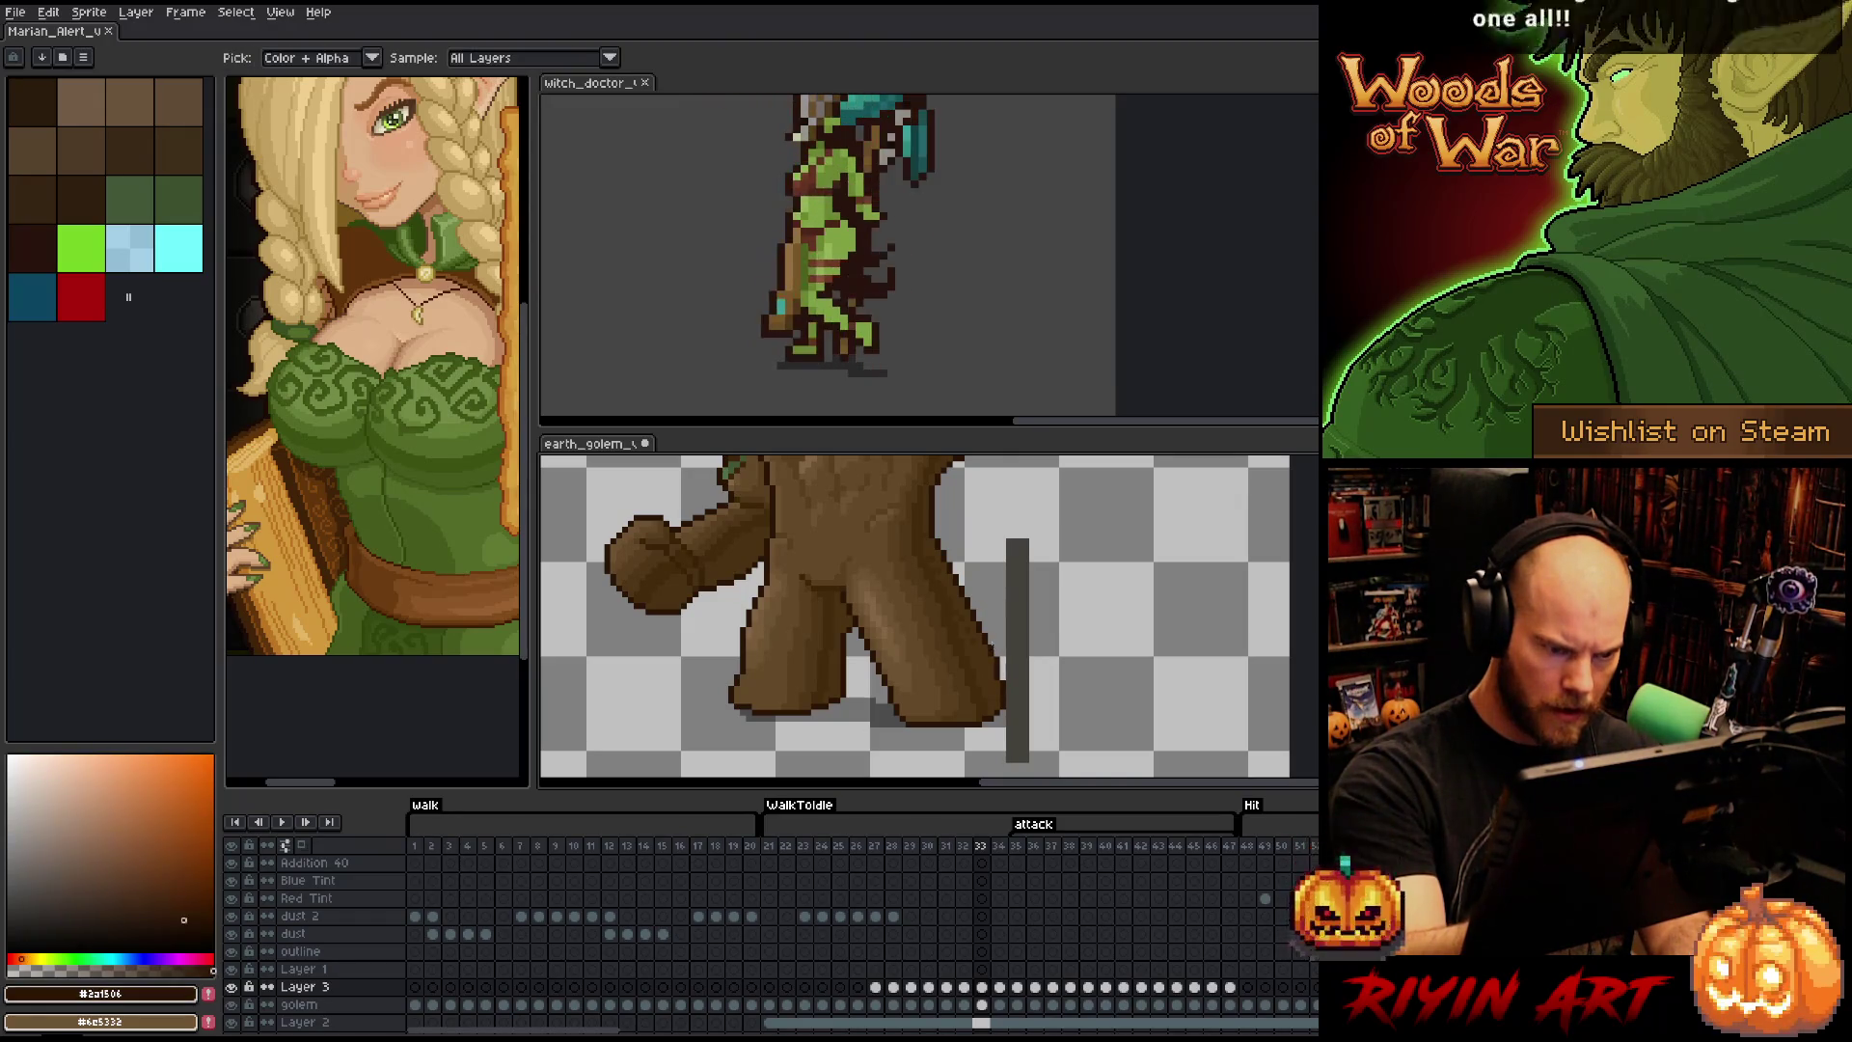
pyautogui.press('e')
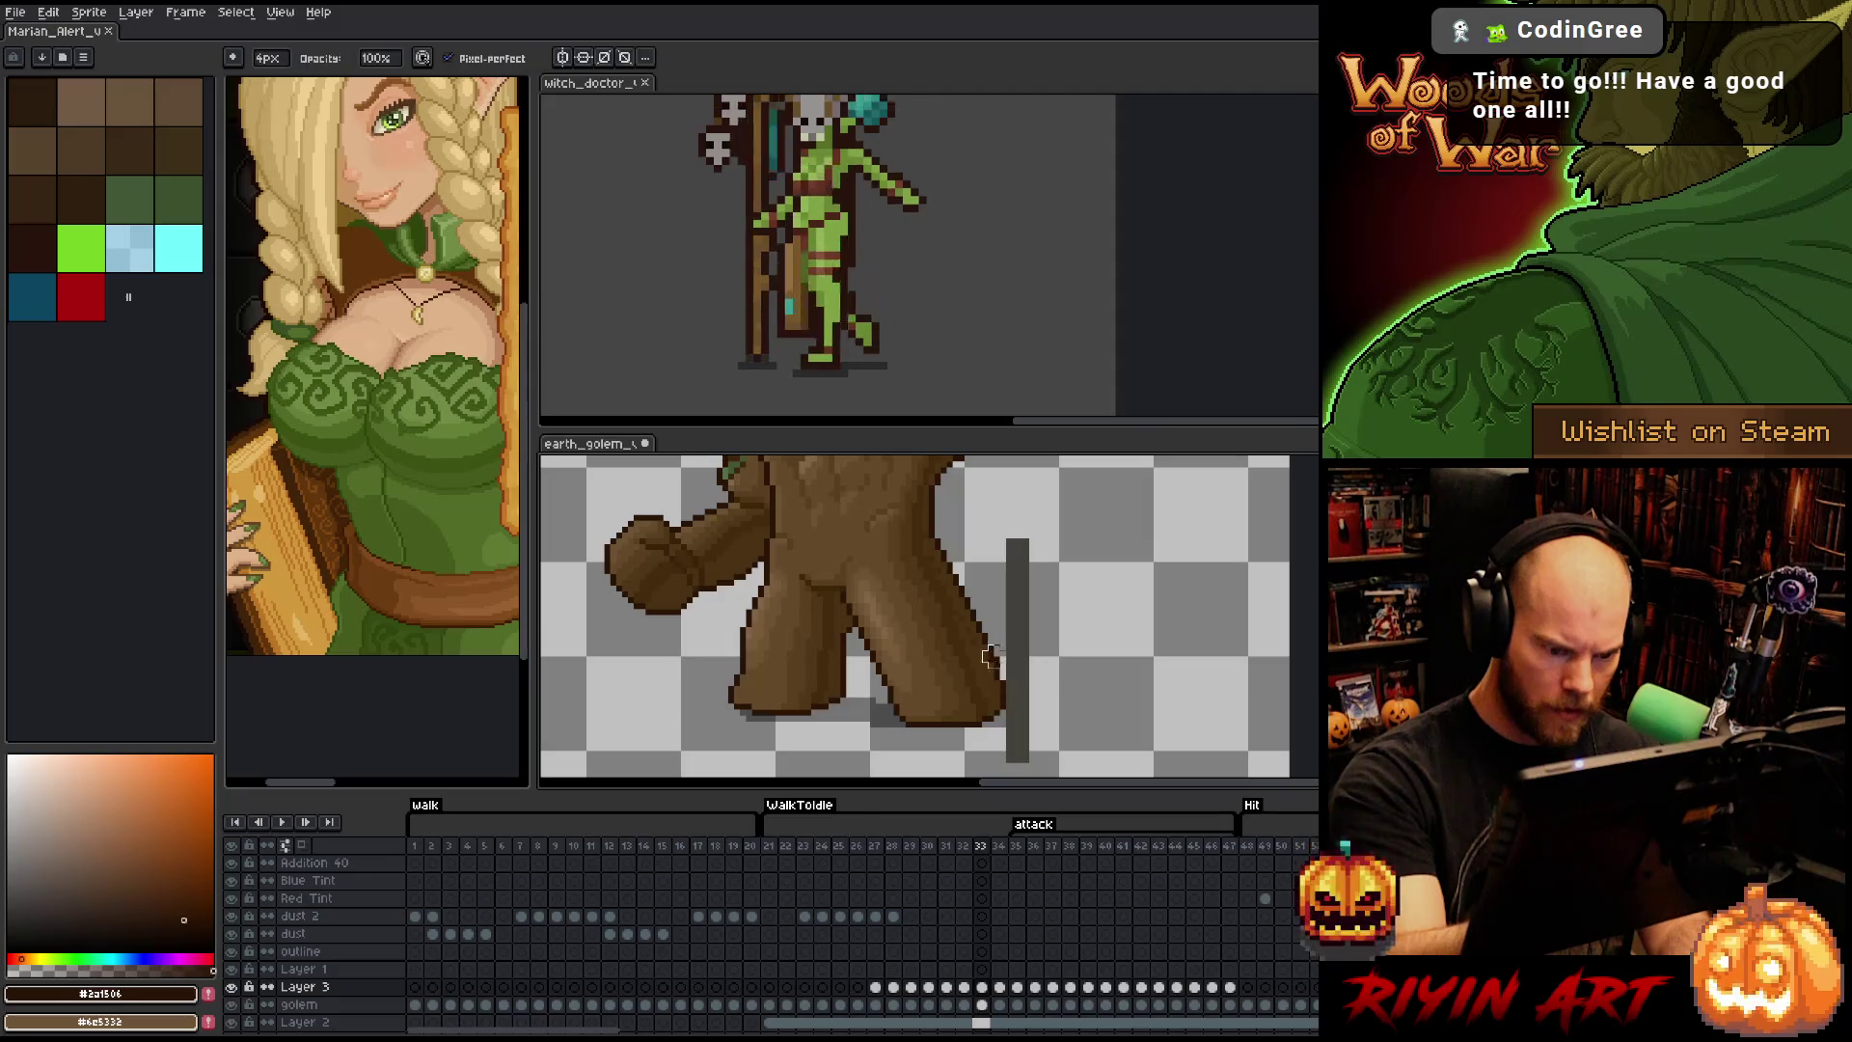
pyautogui.hotkey('ctrl', 's')
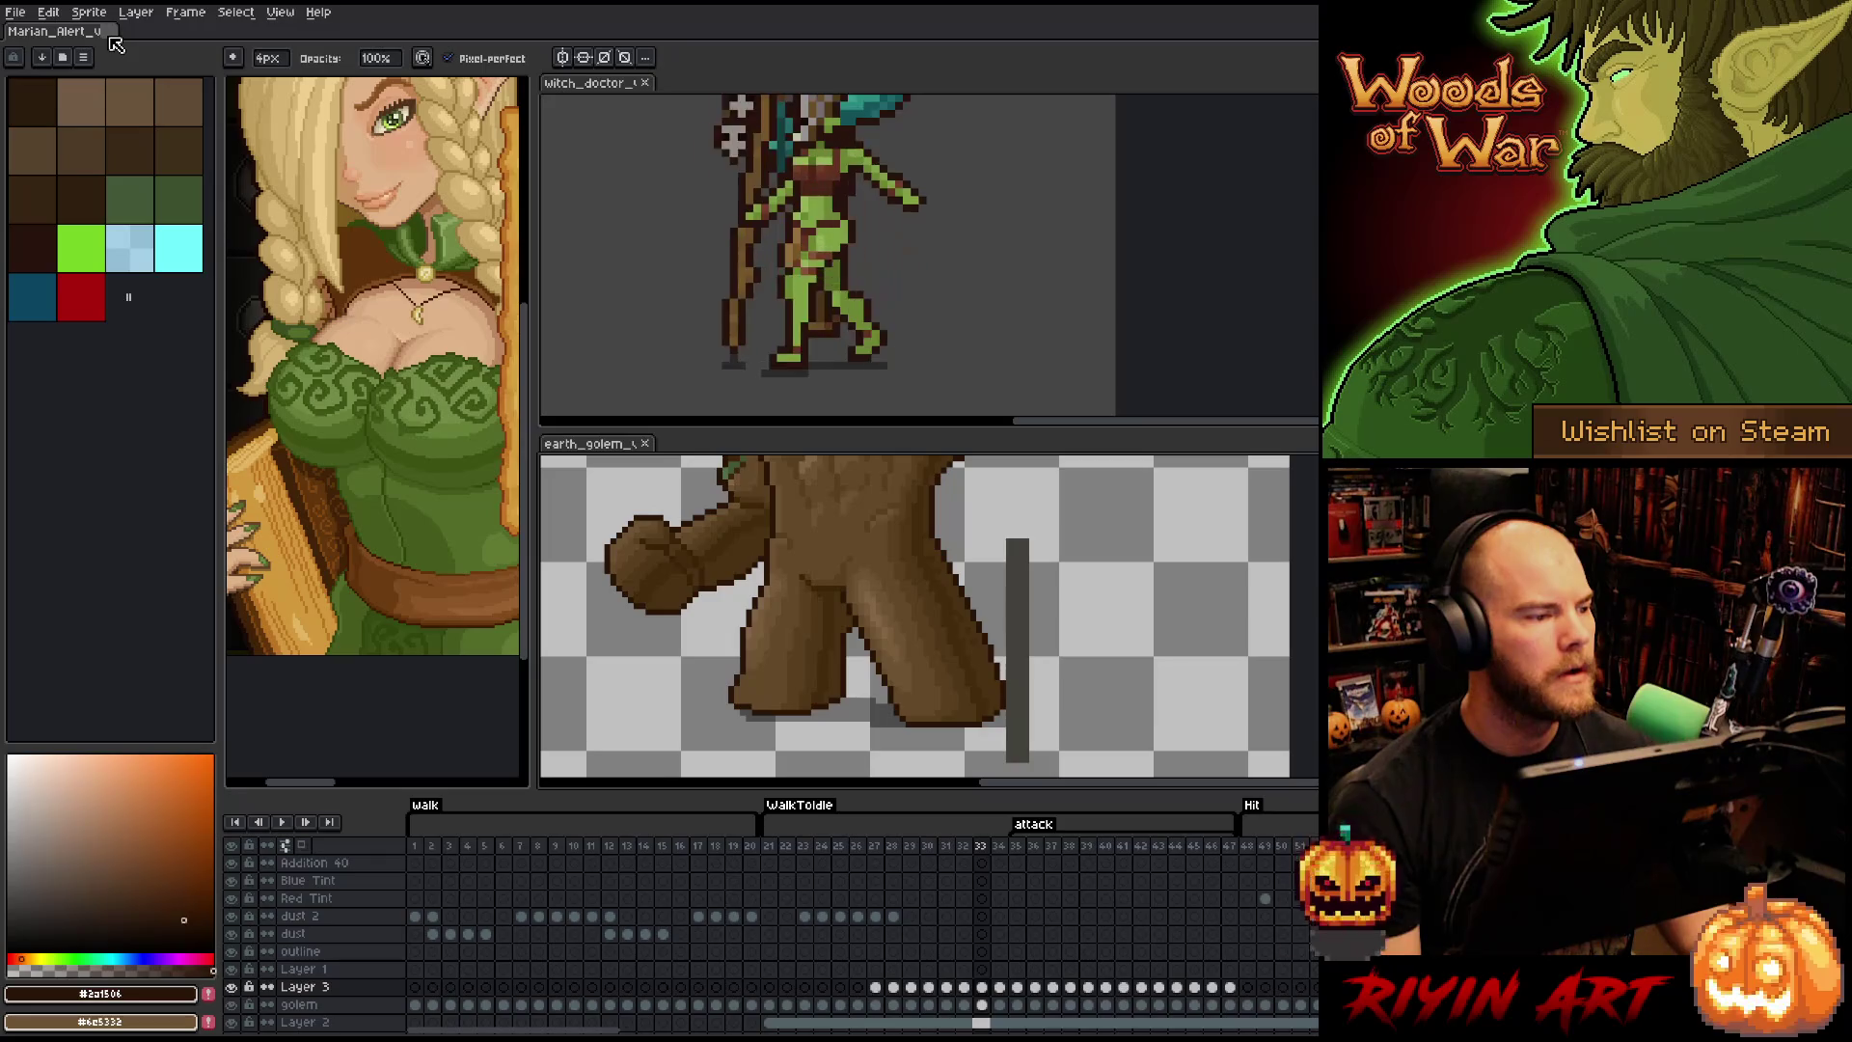
# - Close the character reference and dock the witch_doctor animation beside the golem
pyautogui.click(109, 35)
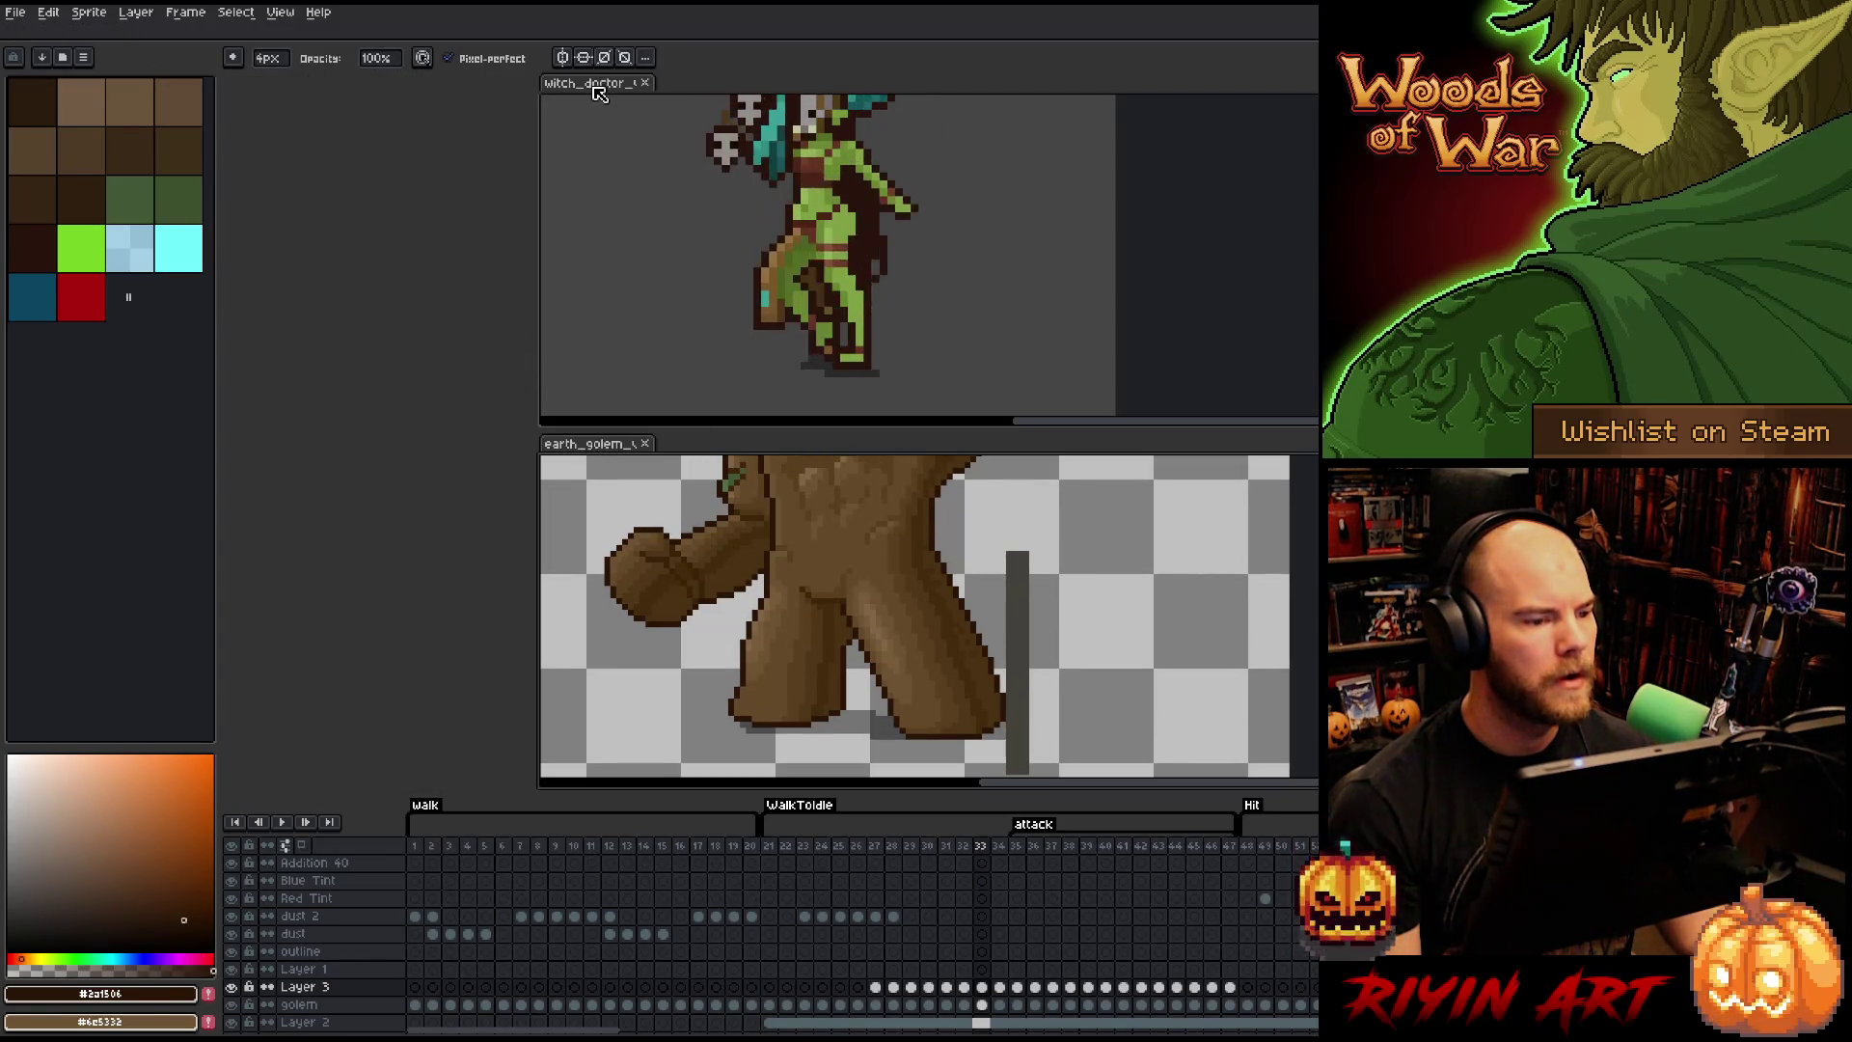
pyautogui.moveTo(598, 92)
pyautogui.mouseDown()
pyautogui.moveTo(241, 241)
pyautogui.moveTo(224, 289)
pyautogui.moveTo(299, 290)
pyautogui.moveTo(391, 34)
pyautogui.moveTo(569, 87)
pyautogui.moveTo(579, 38)
pyautogui.moveTo(622, 32)
pyautogui.mouseUp()
pyautogui.moveTo(43, 33)
pyautogui.mouseDown()
pyautogui.moveTo(232, 112)
pyautogui.moveTo(234, 130)
pyautogui.mouseUp()
pyautogui.moveTo(406, 260)
pyautogui.mouseDown()
pyautogui.moveTo(454, 351)
pyautogui.moveTo(520, 405)
pyautogui.mouseUp()
pyautogui.scroll(3, 520, 406)
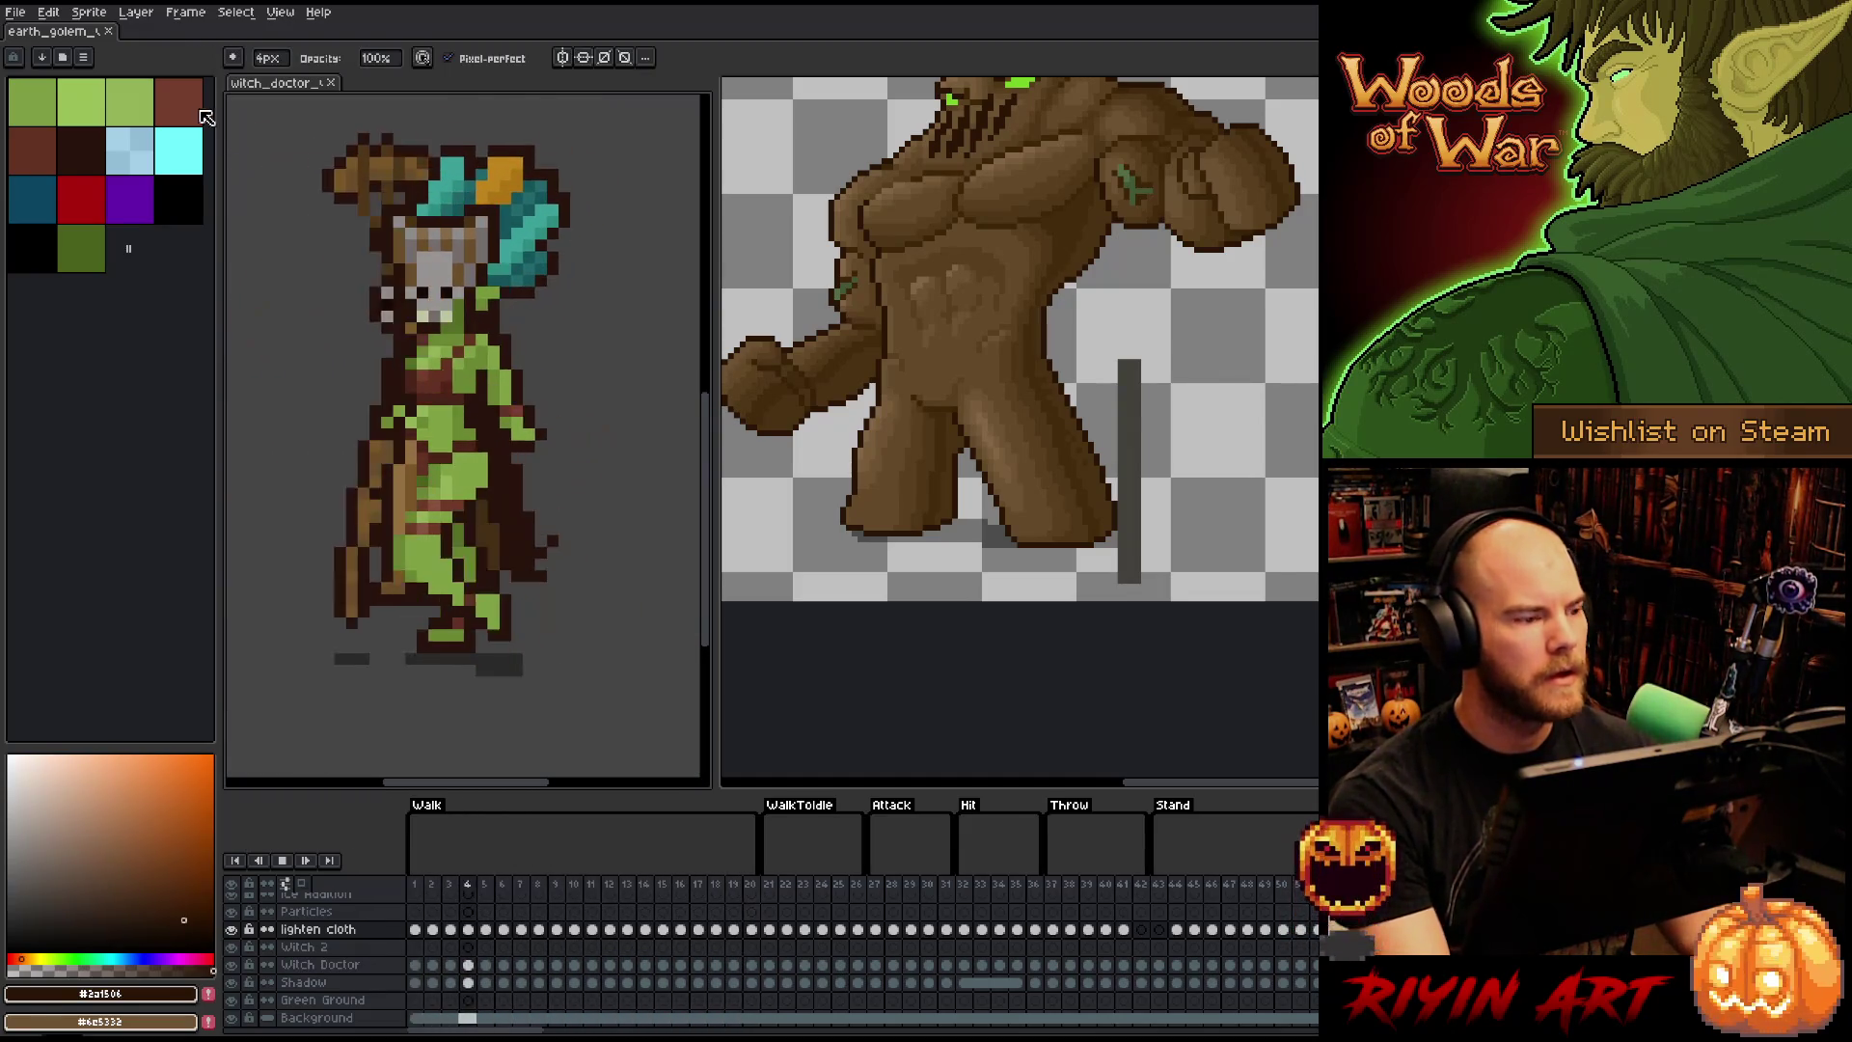
# - Widen the golem pane, reposition its view, and play the attack from frame 30
pyautogui.click(85, 32)
pyautogui.scroll(-1, 981, 318)
pyautogui.scroll(1, 981, 317)
pyautogui.moveTo(981, 317); pyautogui.dragTo(972, 393)
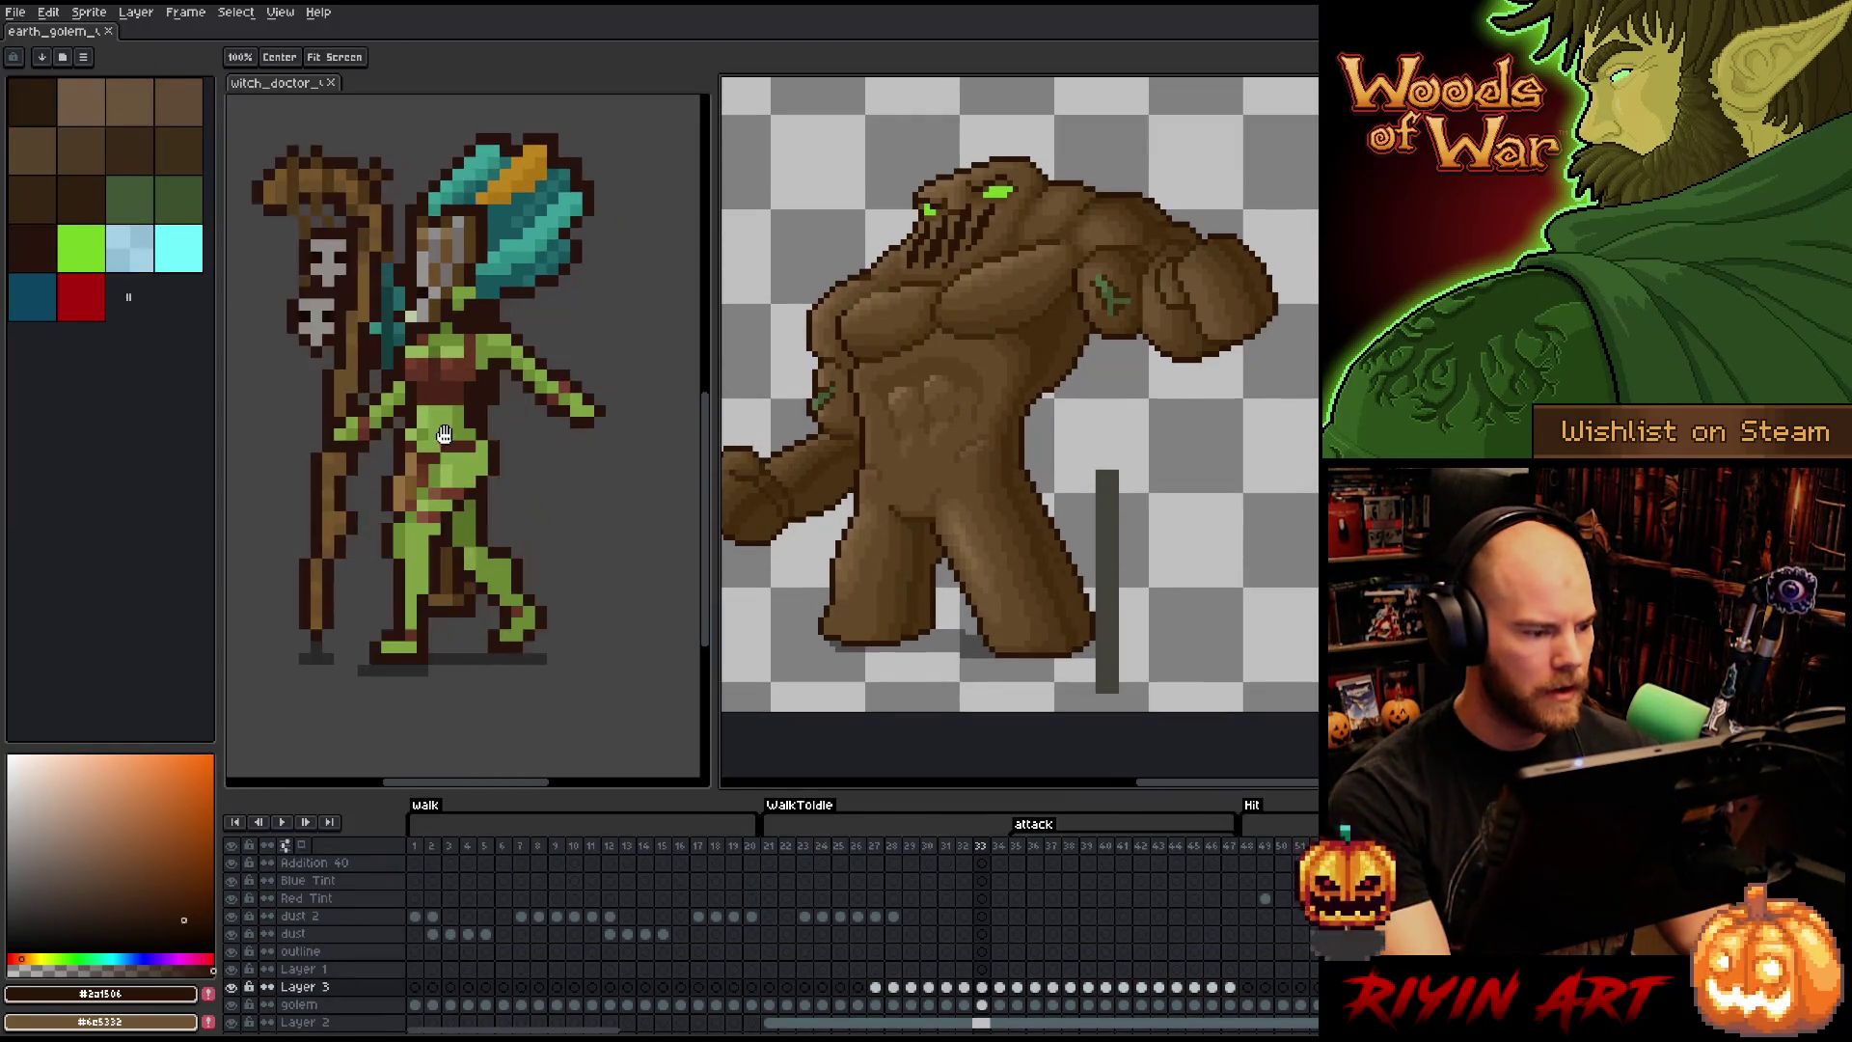
pyautogui.click(420, 437)
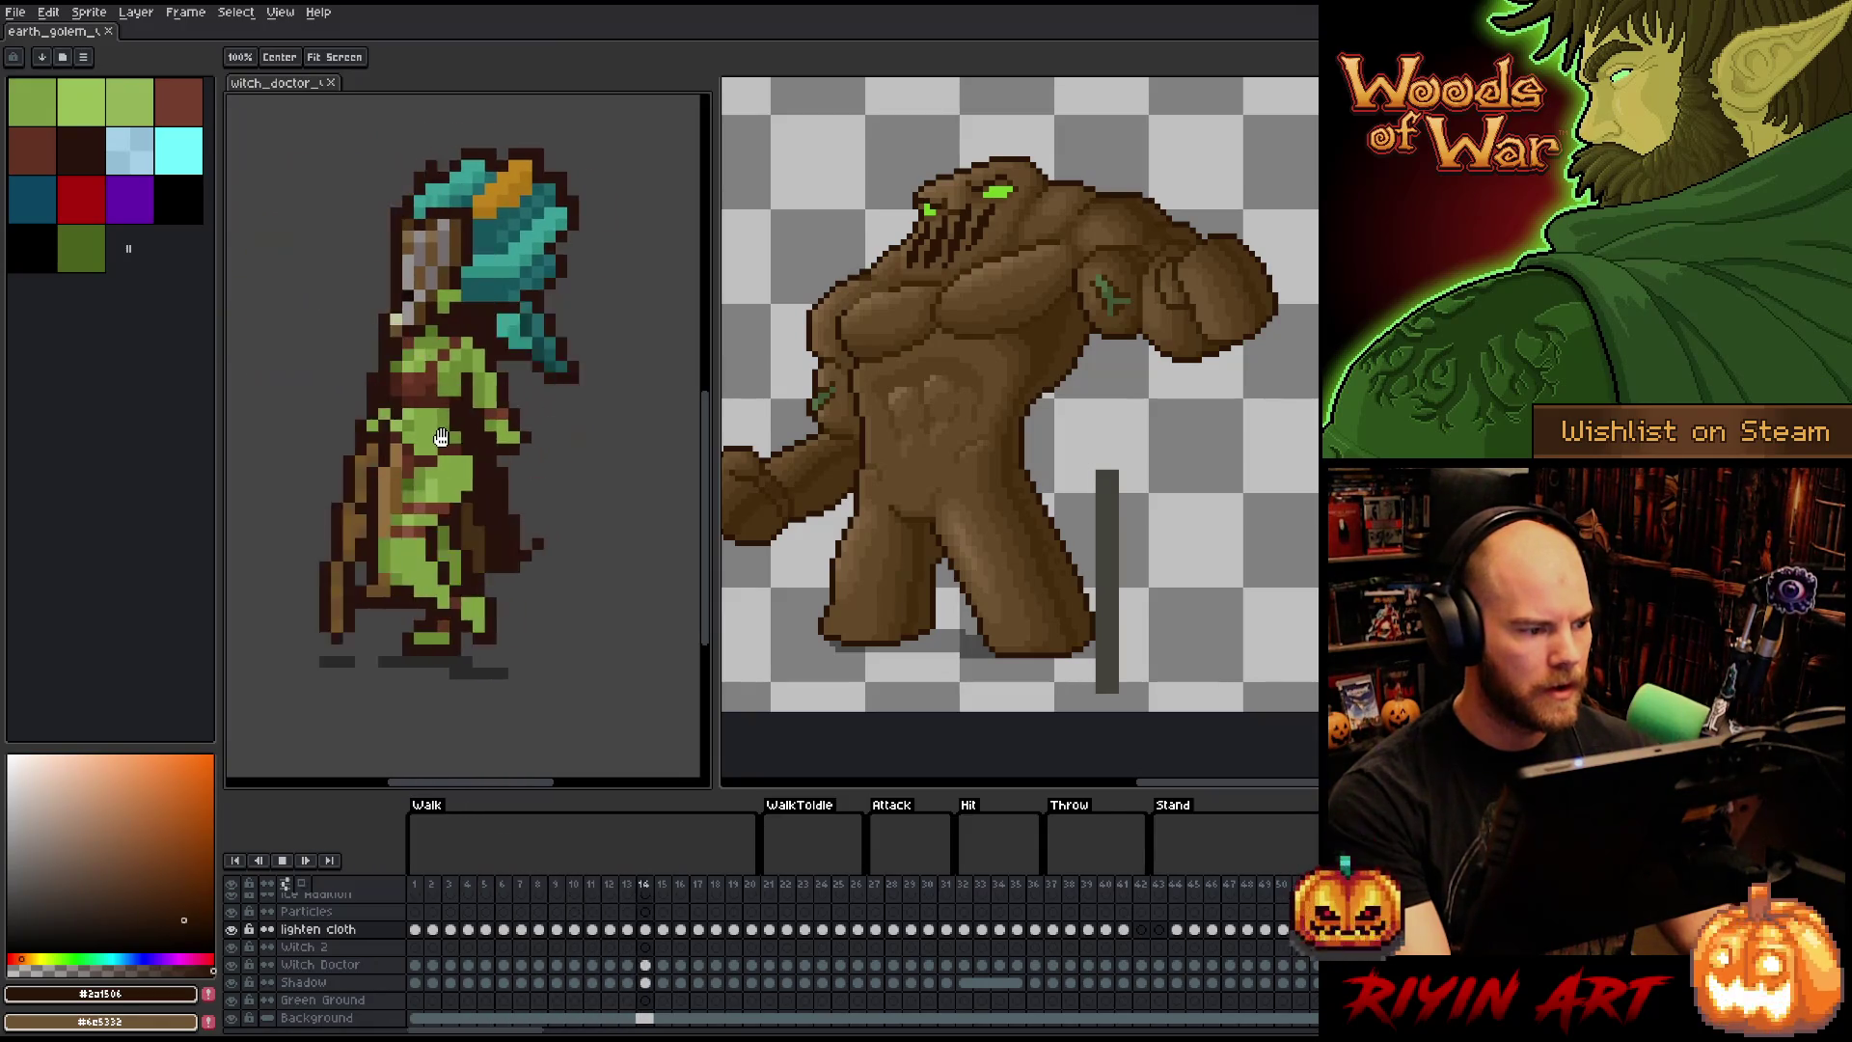
pyautogui.moveTo(715, 401); pyautogui.dragTo(651, 401)
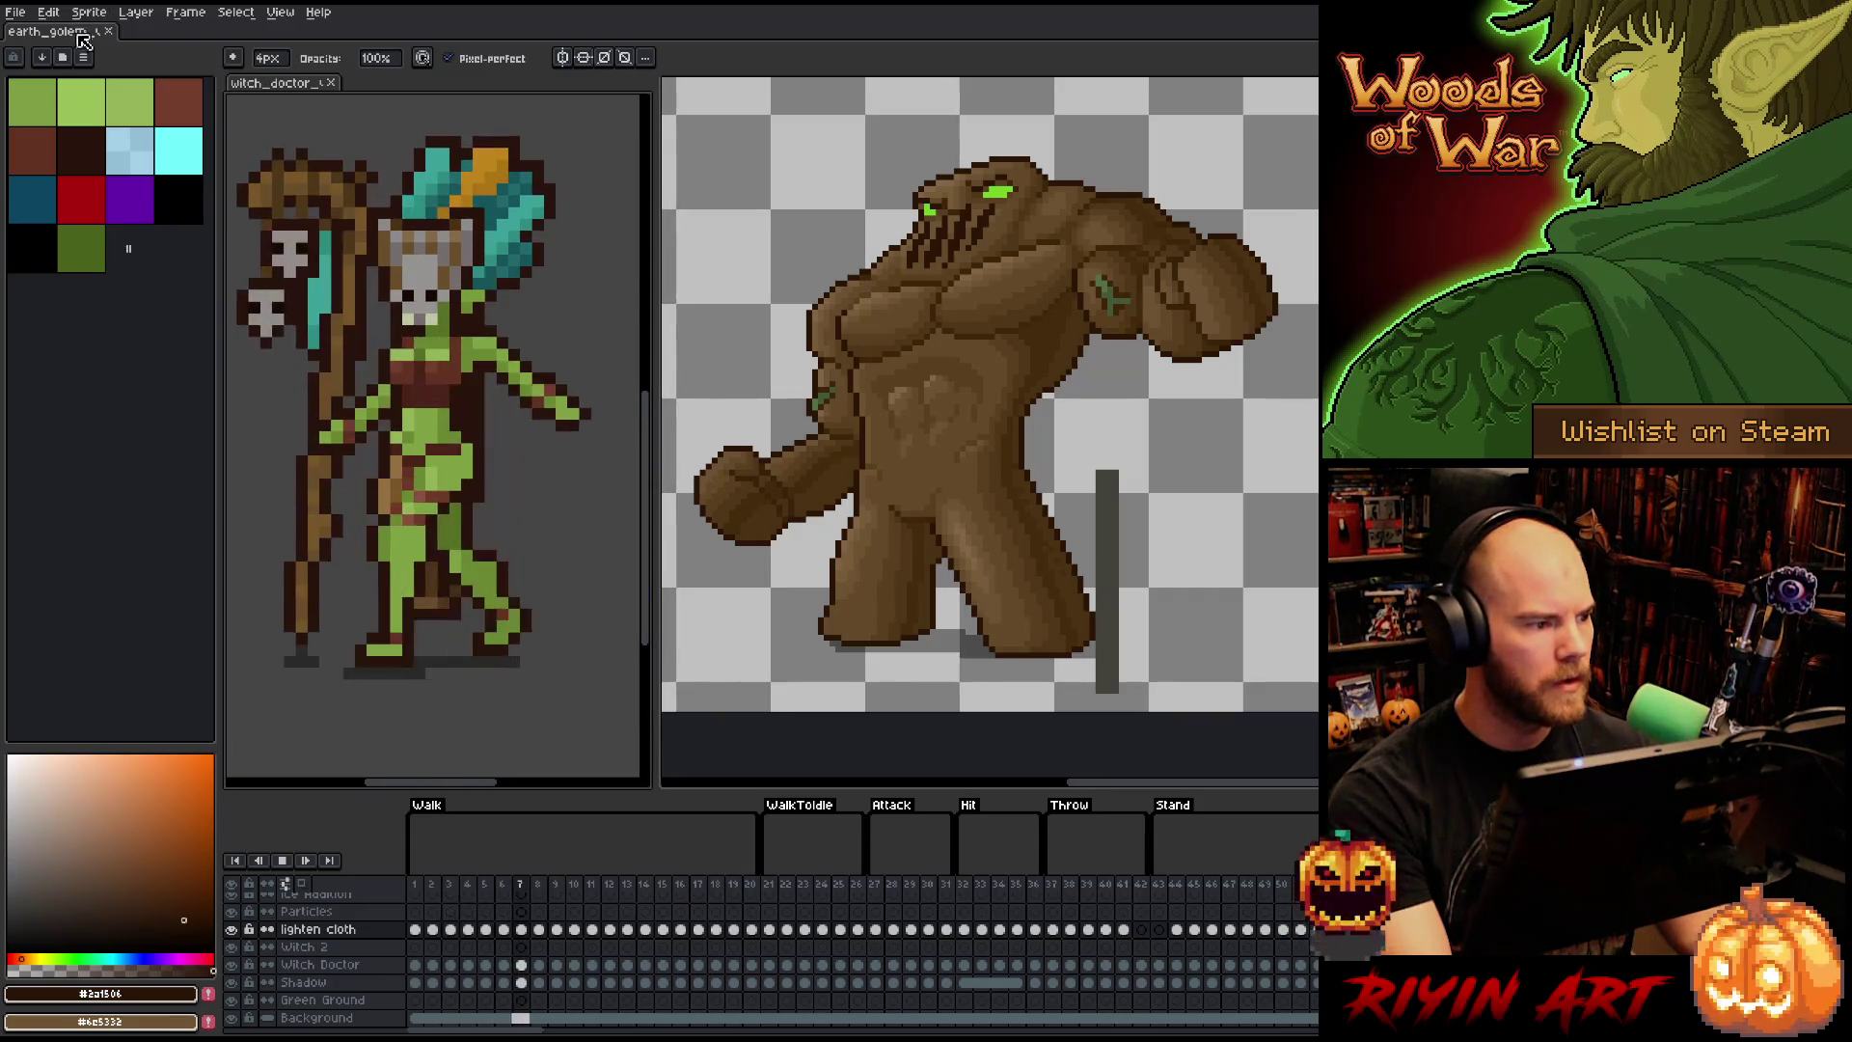
pyautogui.click(85, 33)
pyautogui.scroll(-2, 912, 530)
pyautogui.scroll(2, 1027, 498)
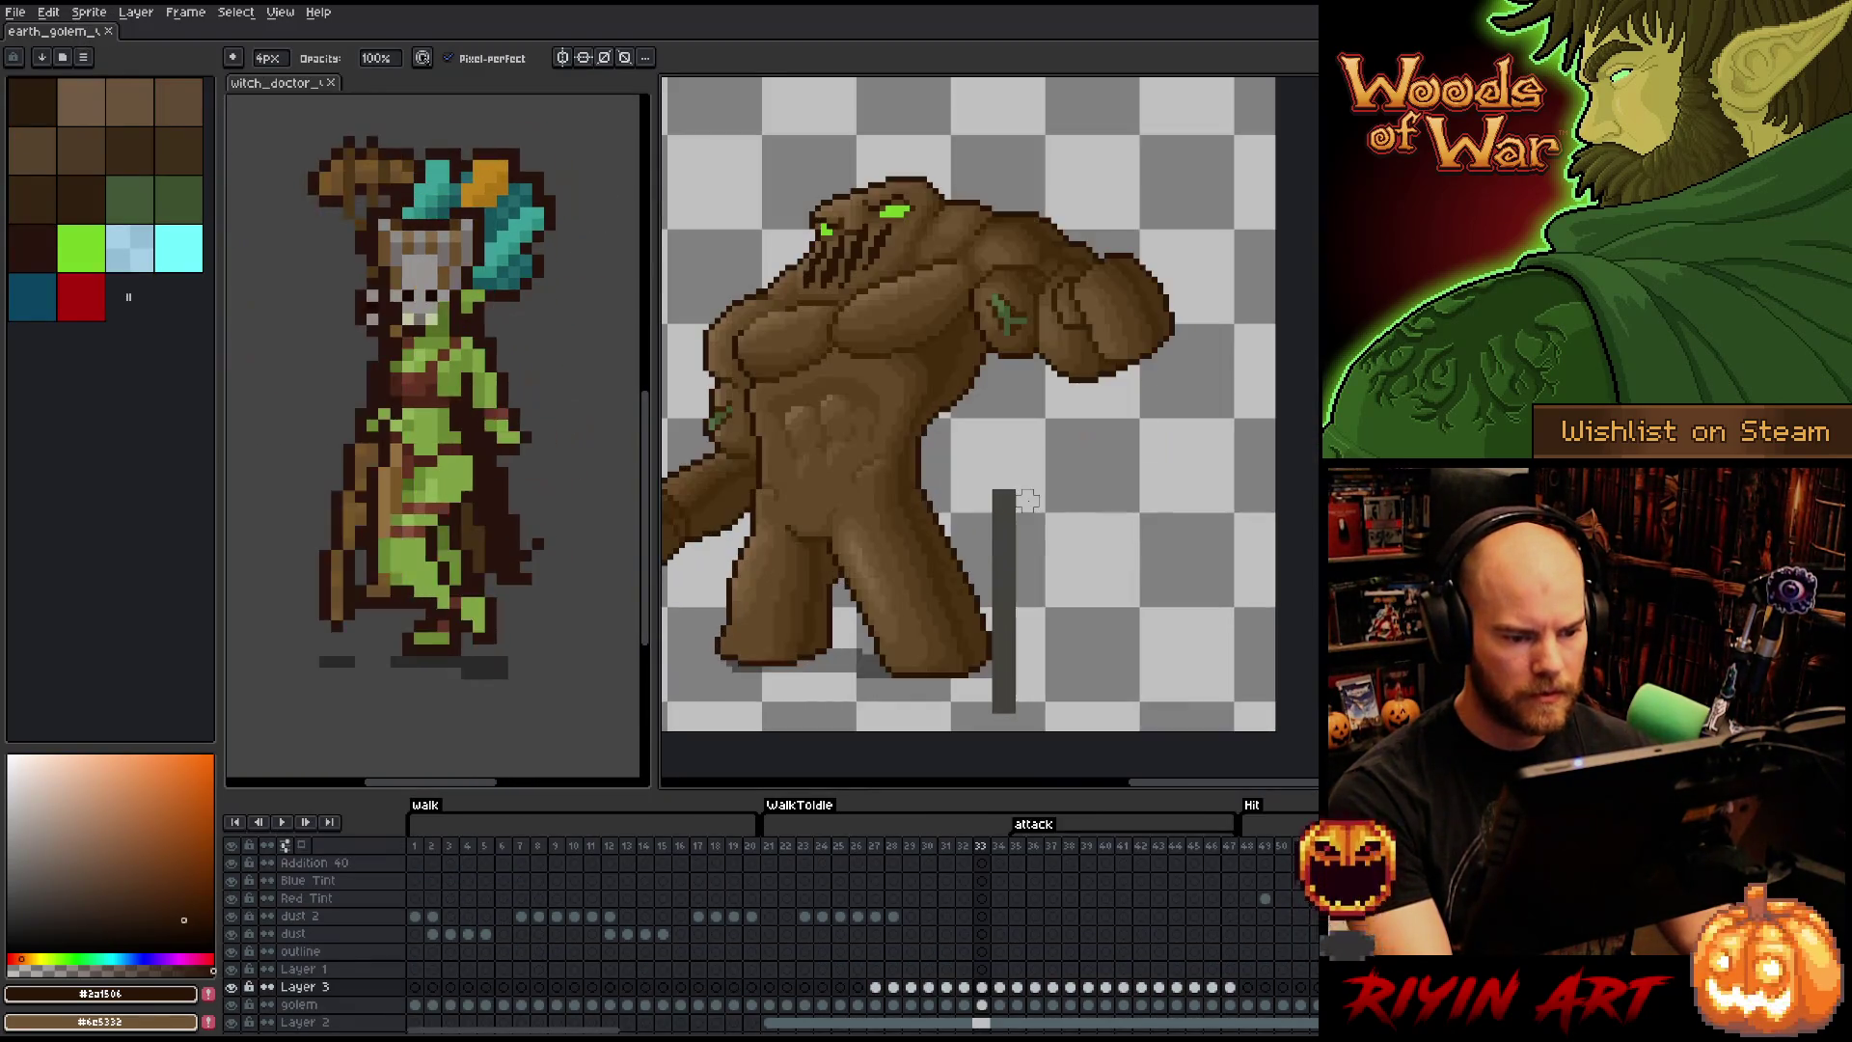
pyautogui.click(931, 851)
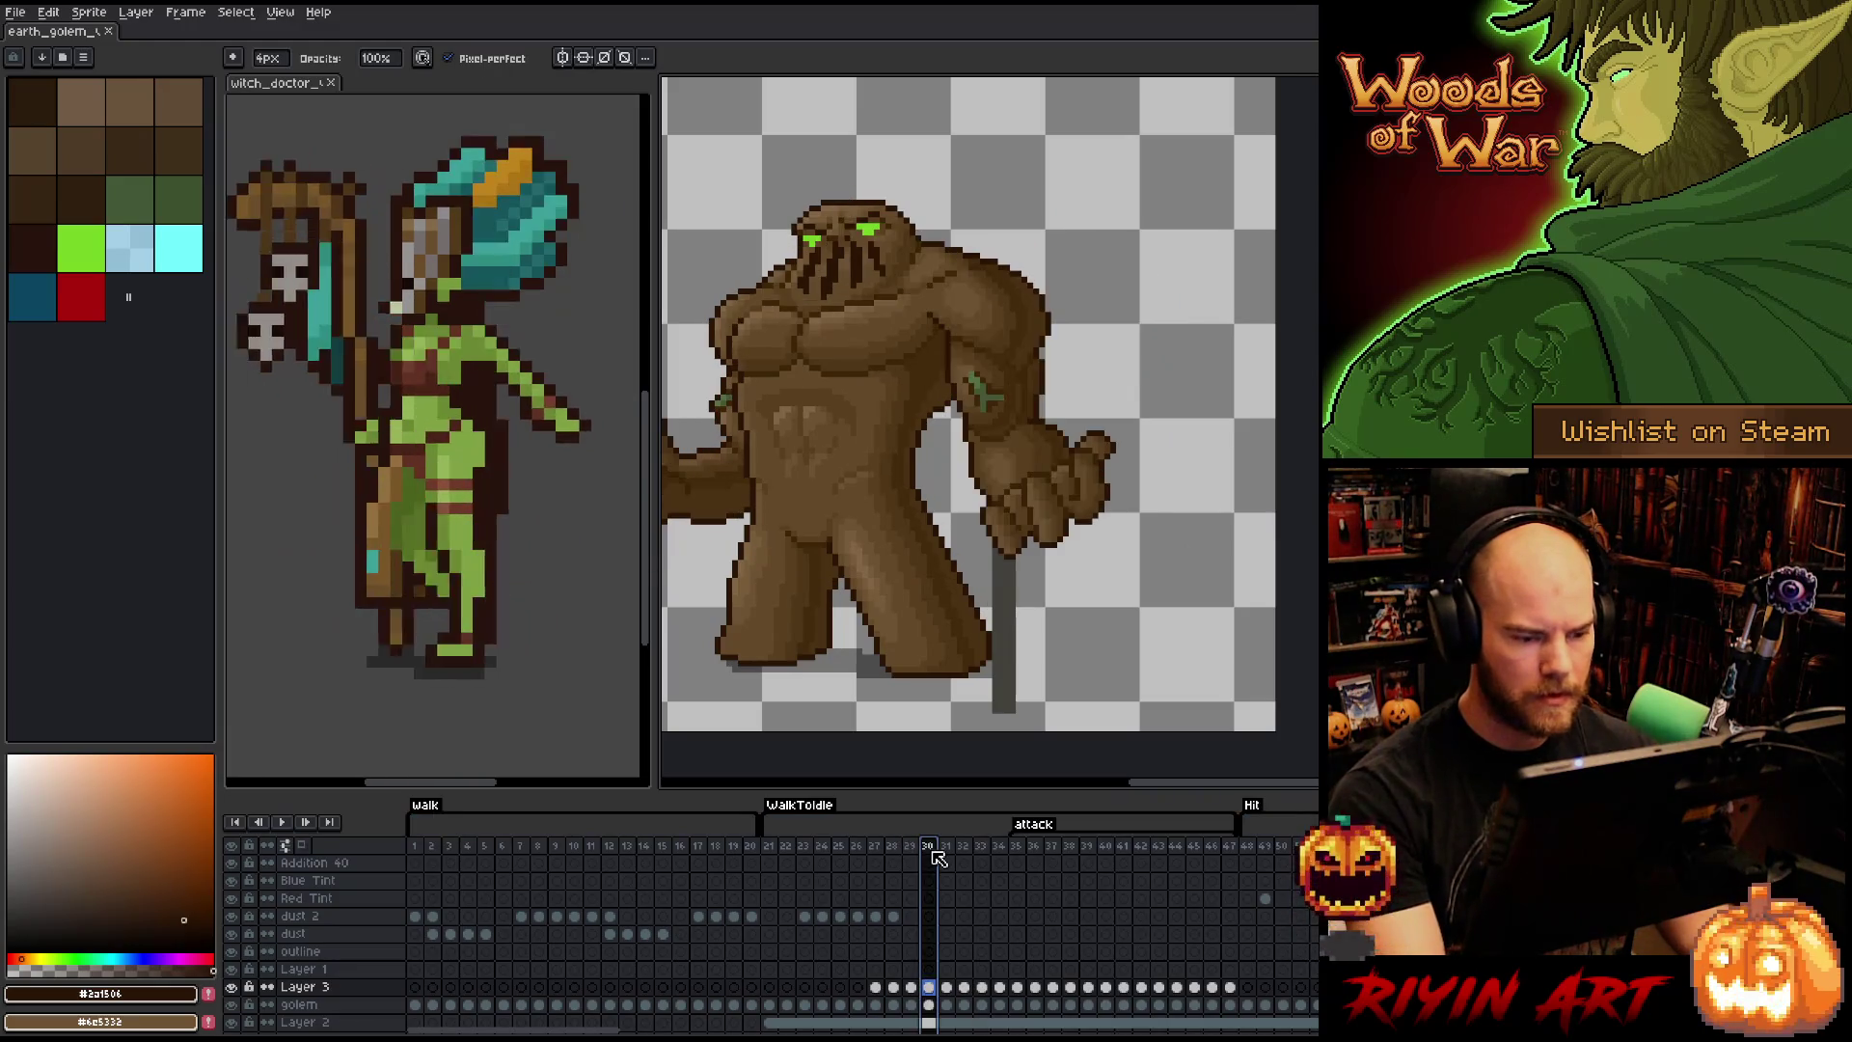
pyautogui.press('Return')
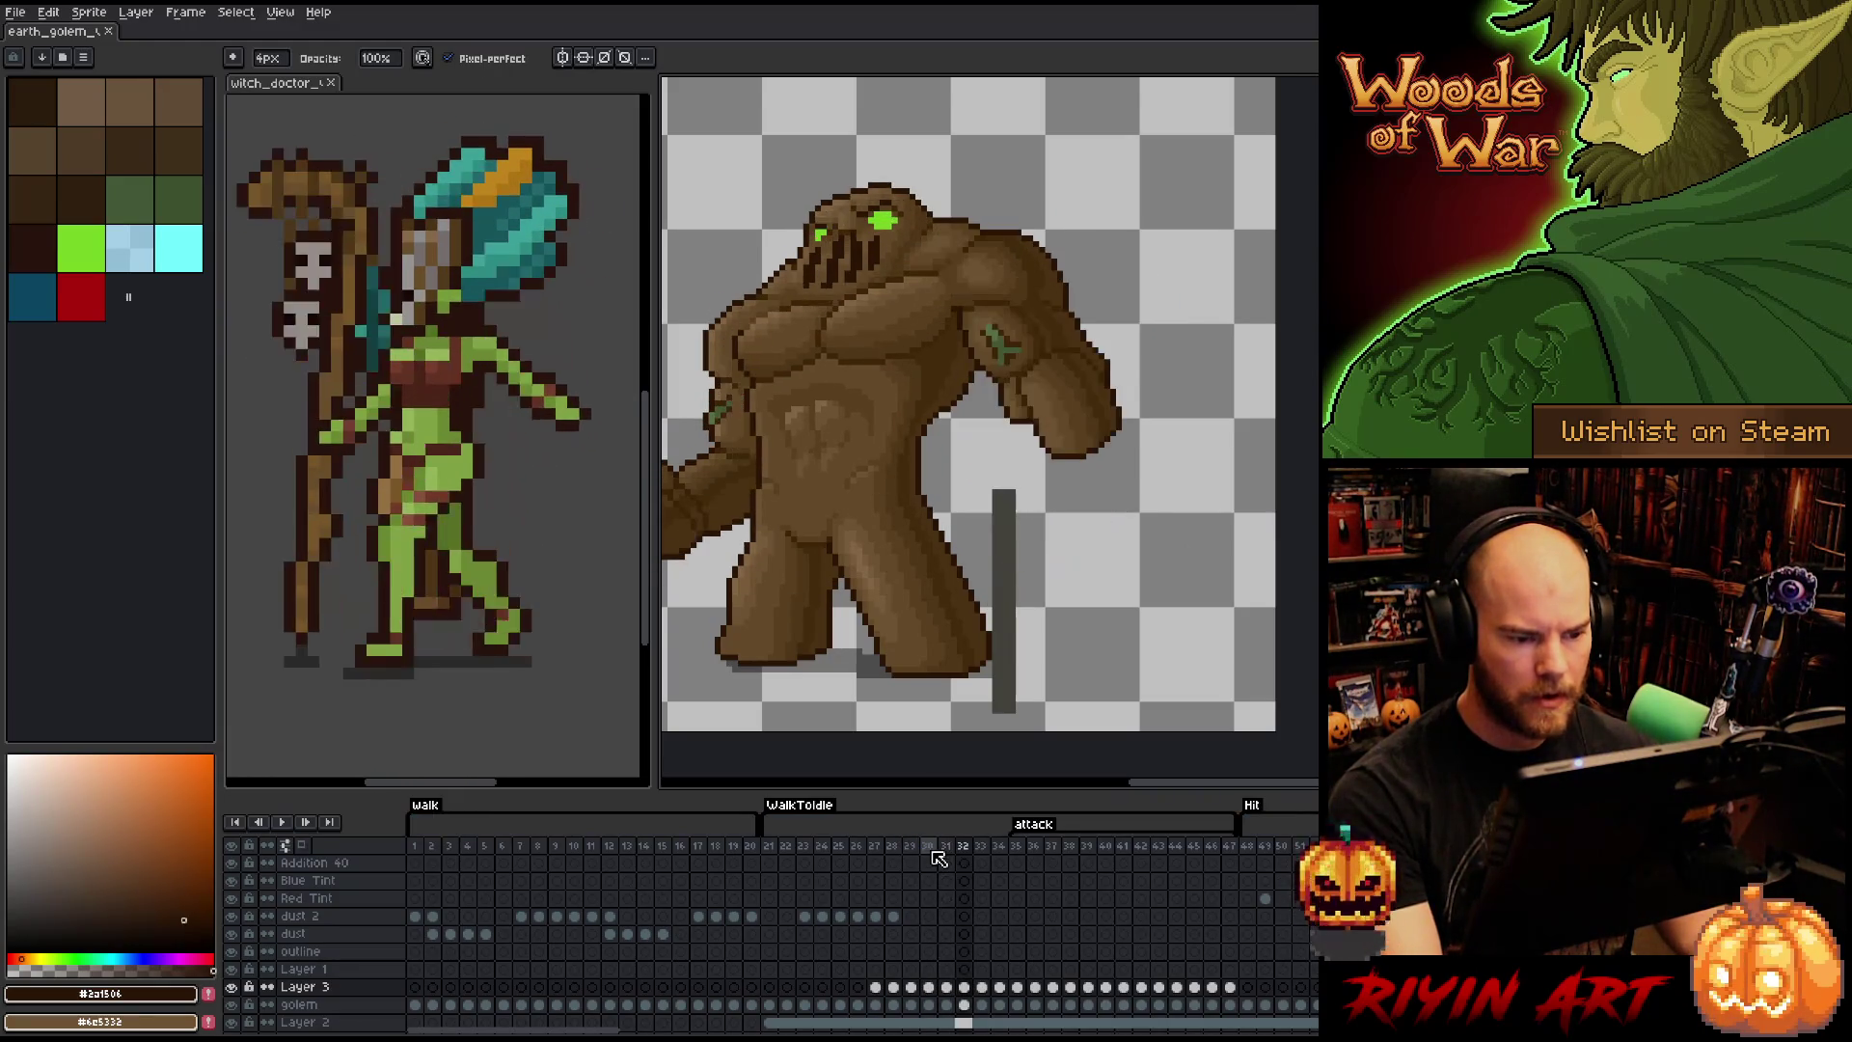
pyautogui.scroll(2, 914, 628)
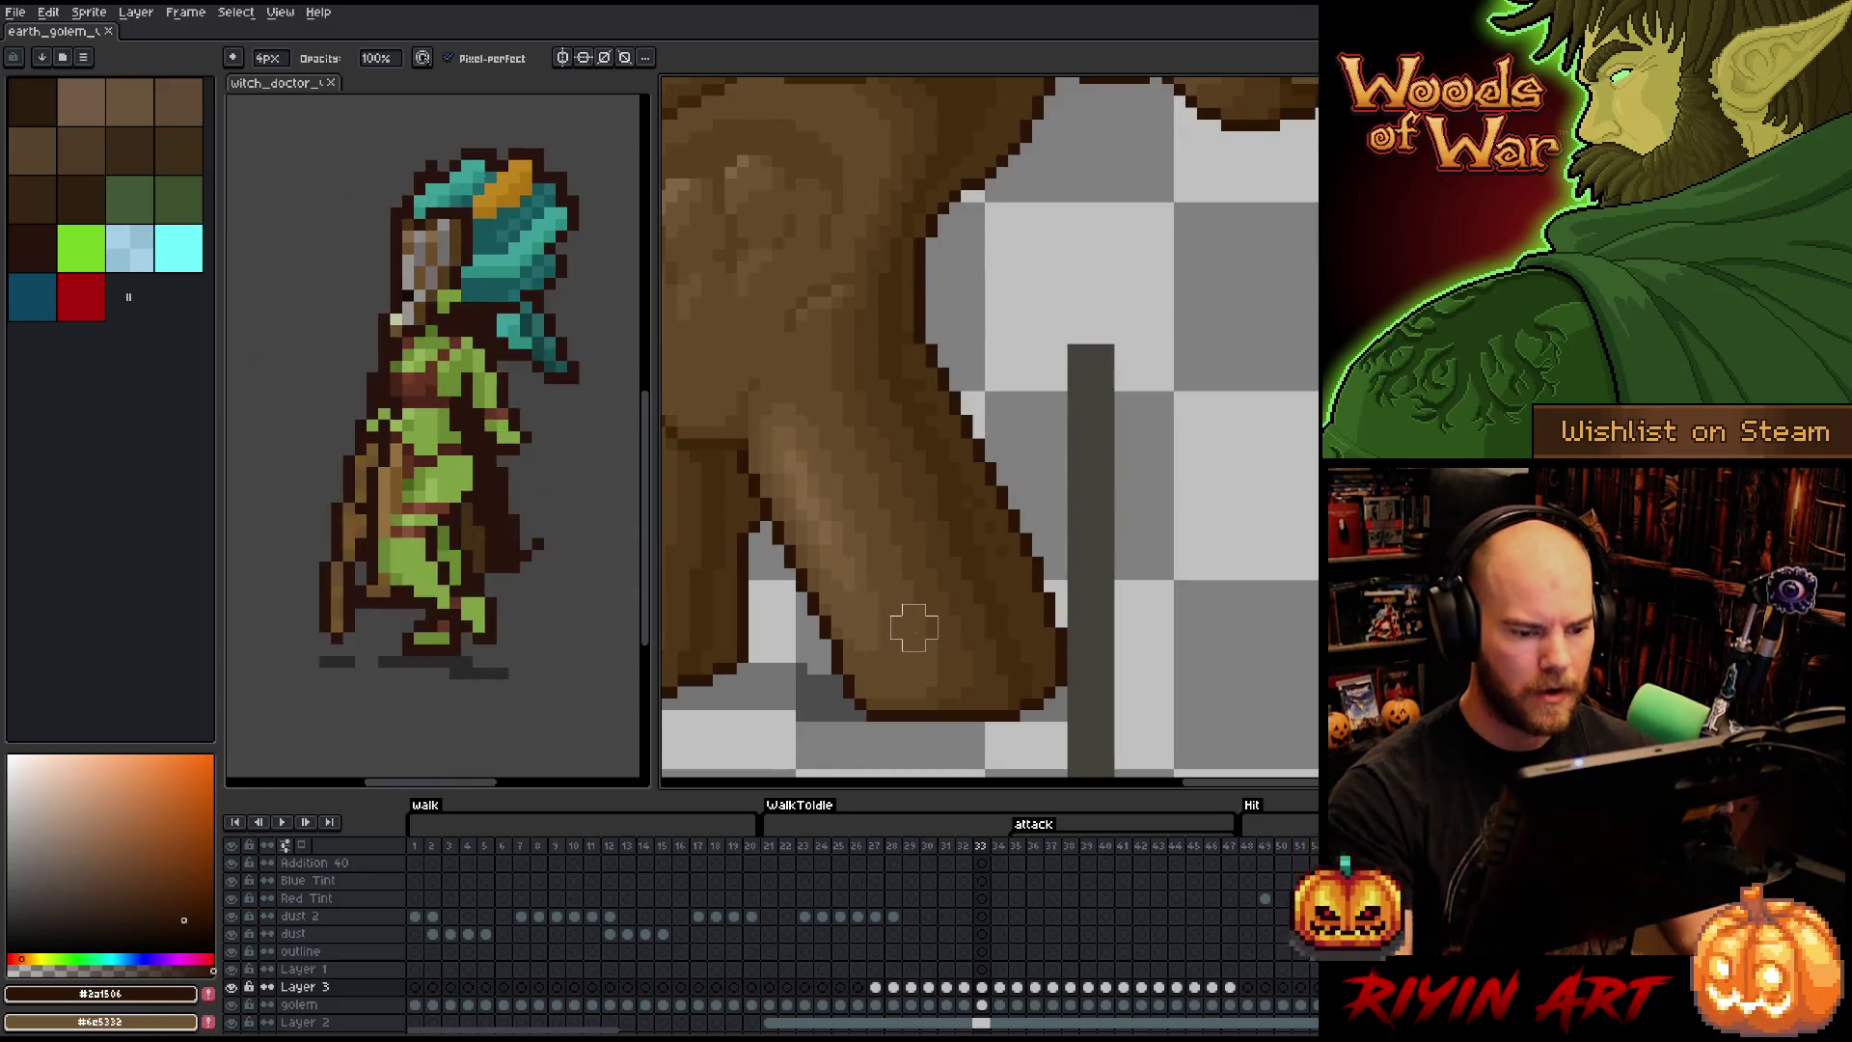
# - Sample the lighter leg brown and paint a touch-up on the leg edge at frame 33
pyautogui.click(984, 985)
pyautogui.press('i')
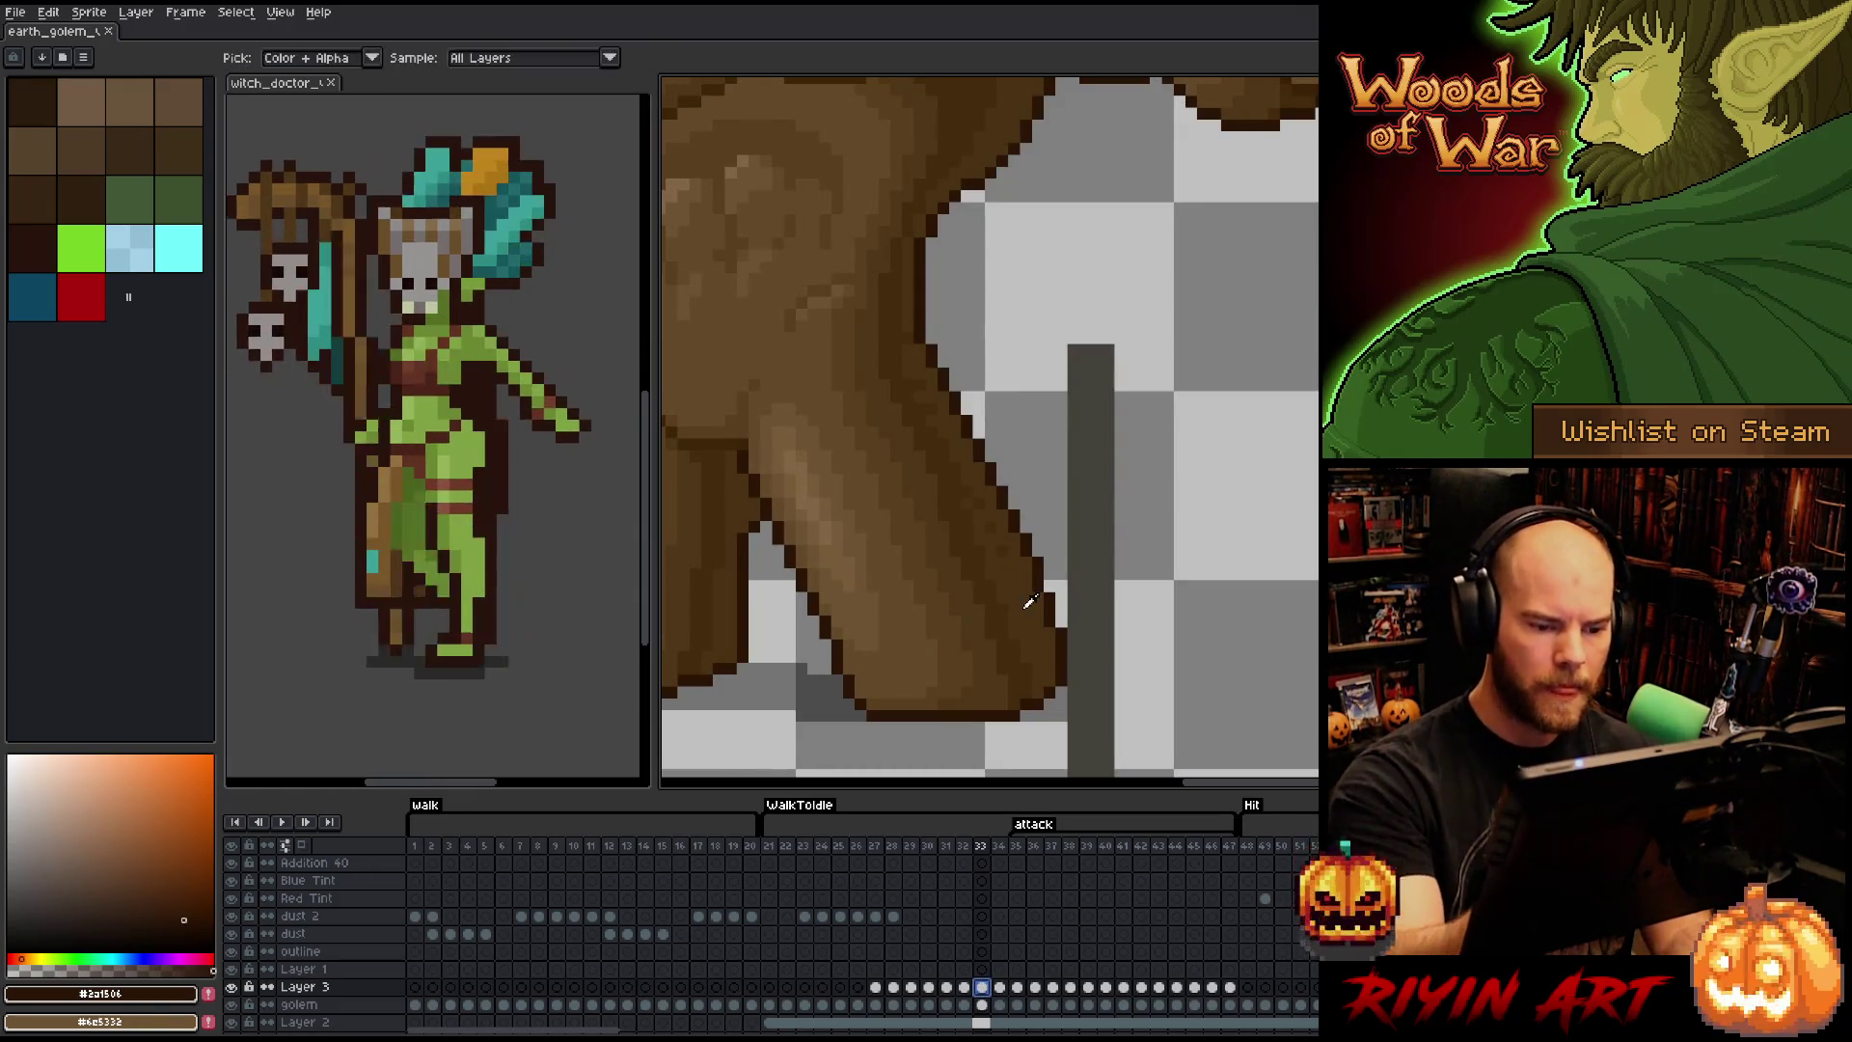
pyautogui.keyDown('alt'); pyautogui.click(1005, 558); pyautogui.keyUp('alt')
pyautogui.click(964, 474)
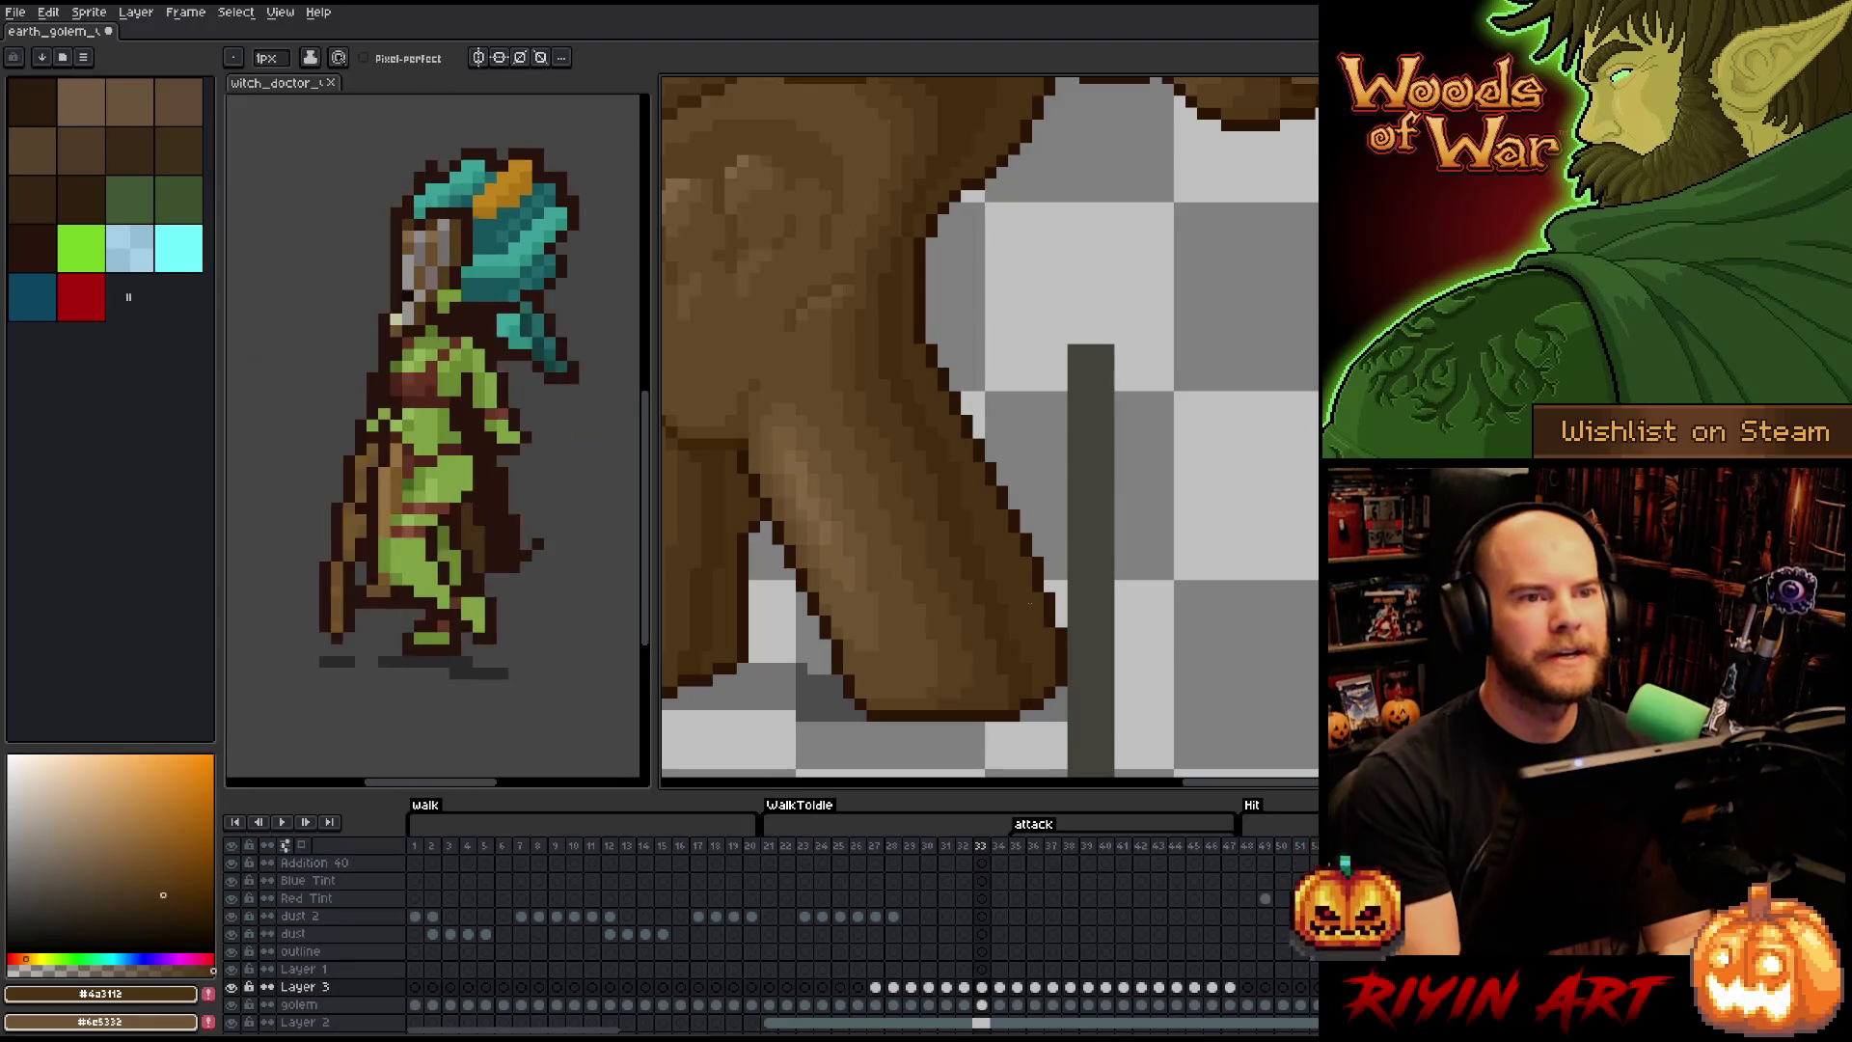
pyautogui.rightClick(1033, 611)
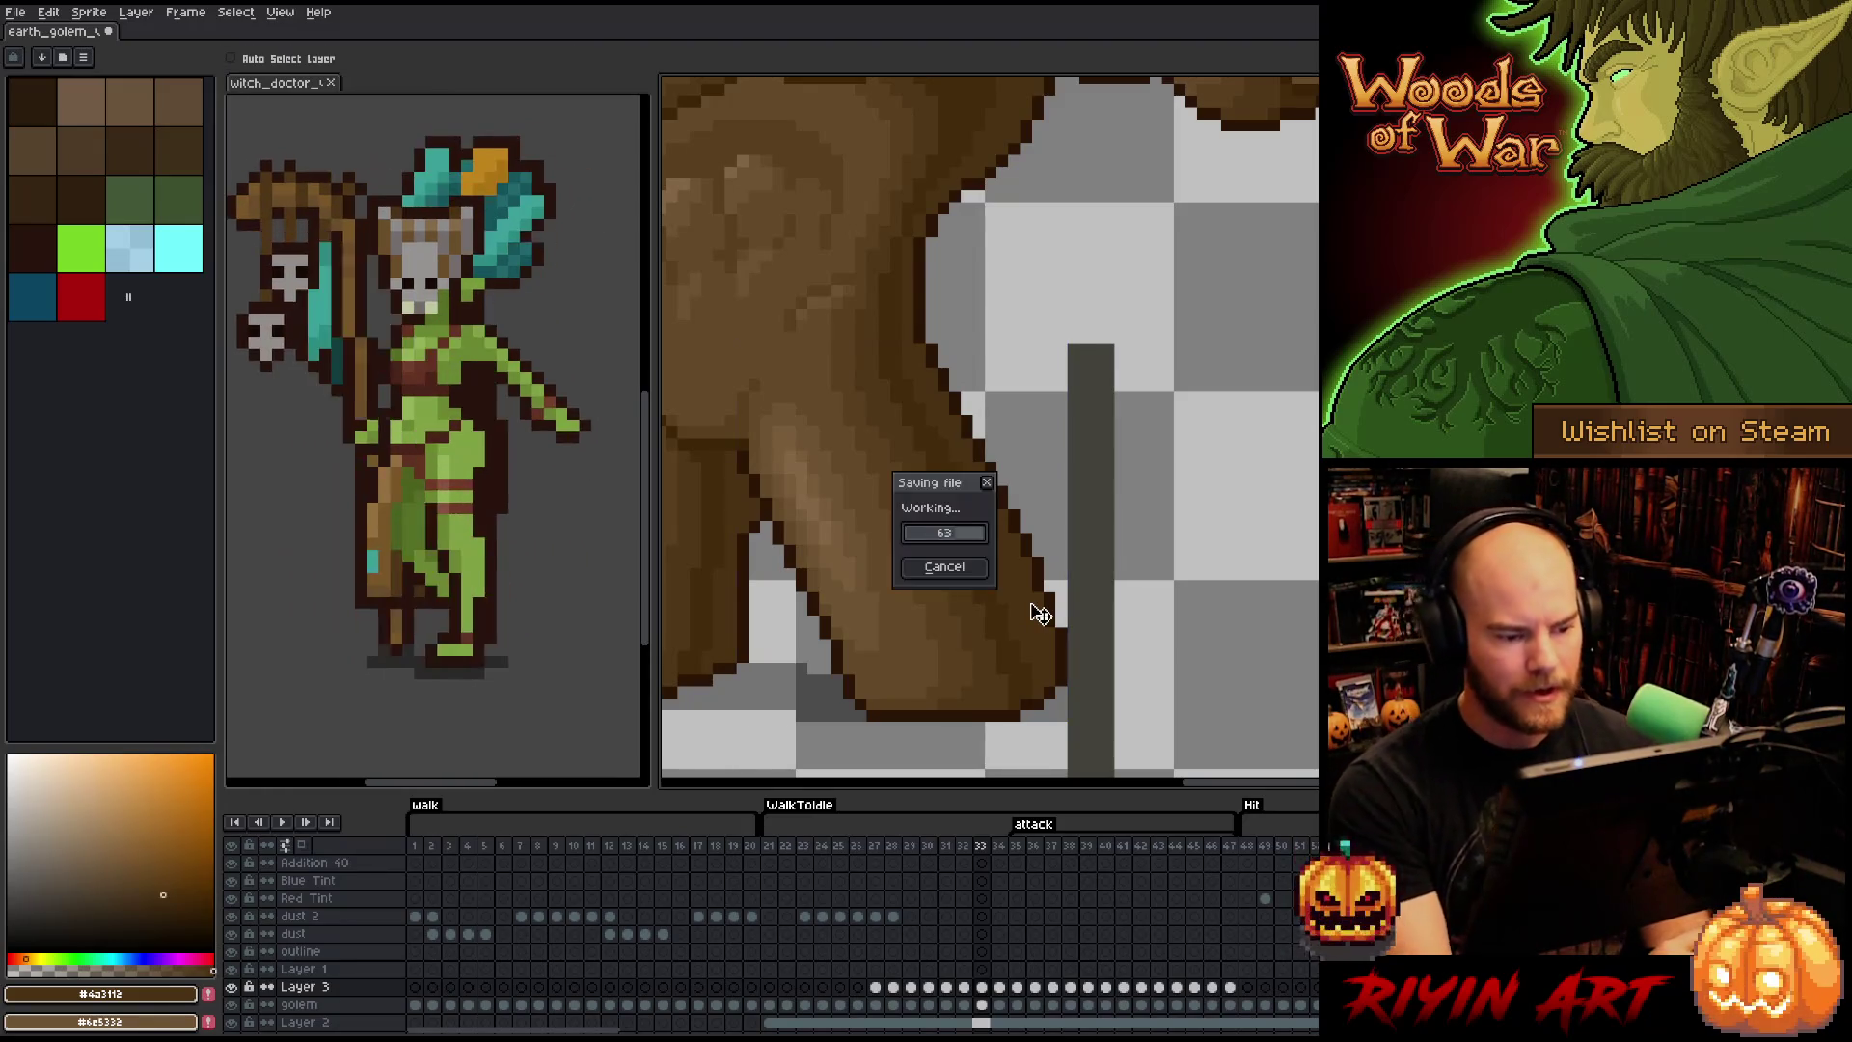
pyautogui.press('Escape')
# - Flip between frames 32 and 33 to compare the leg shading
pyautogui.press(',')
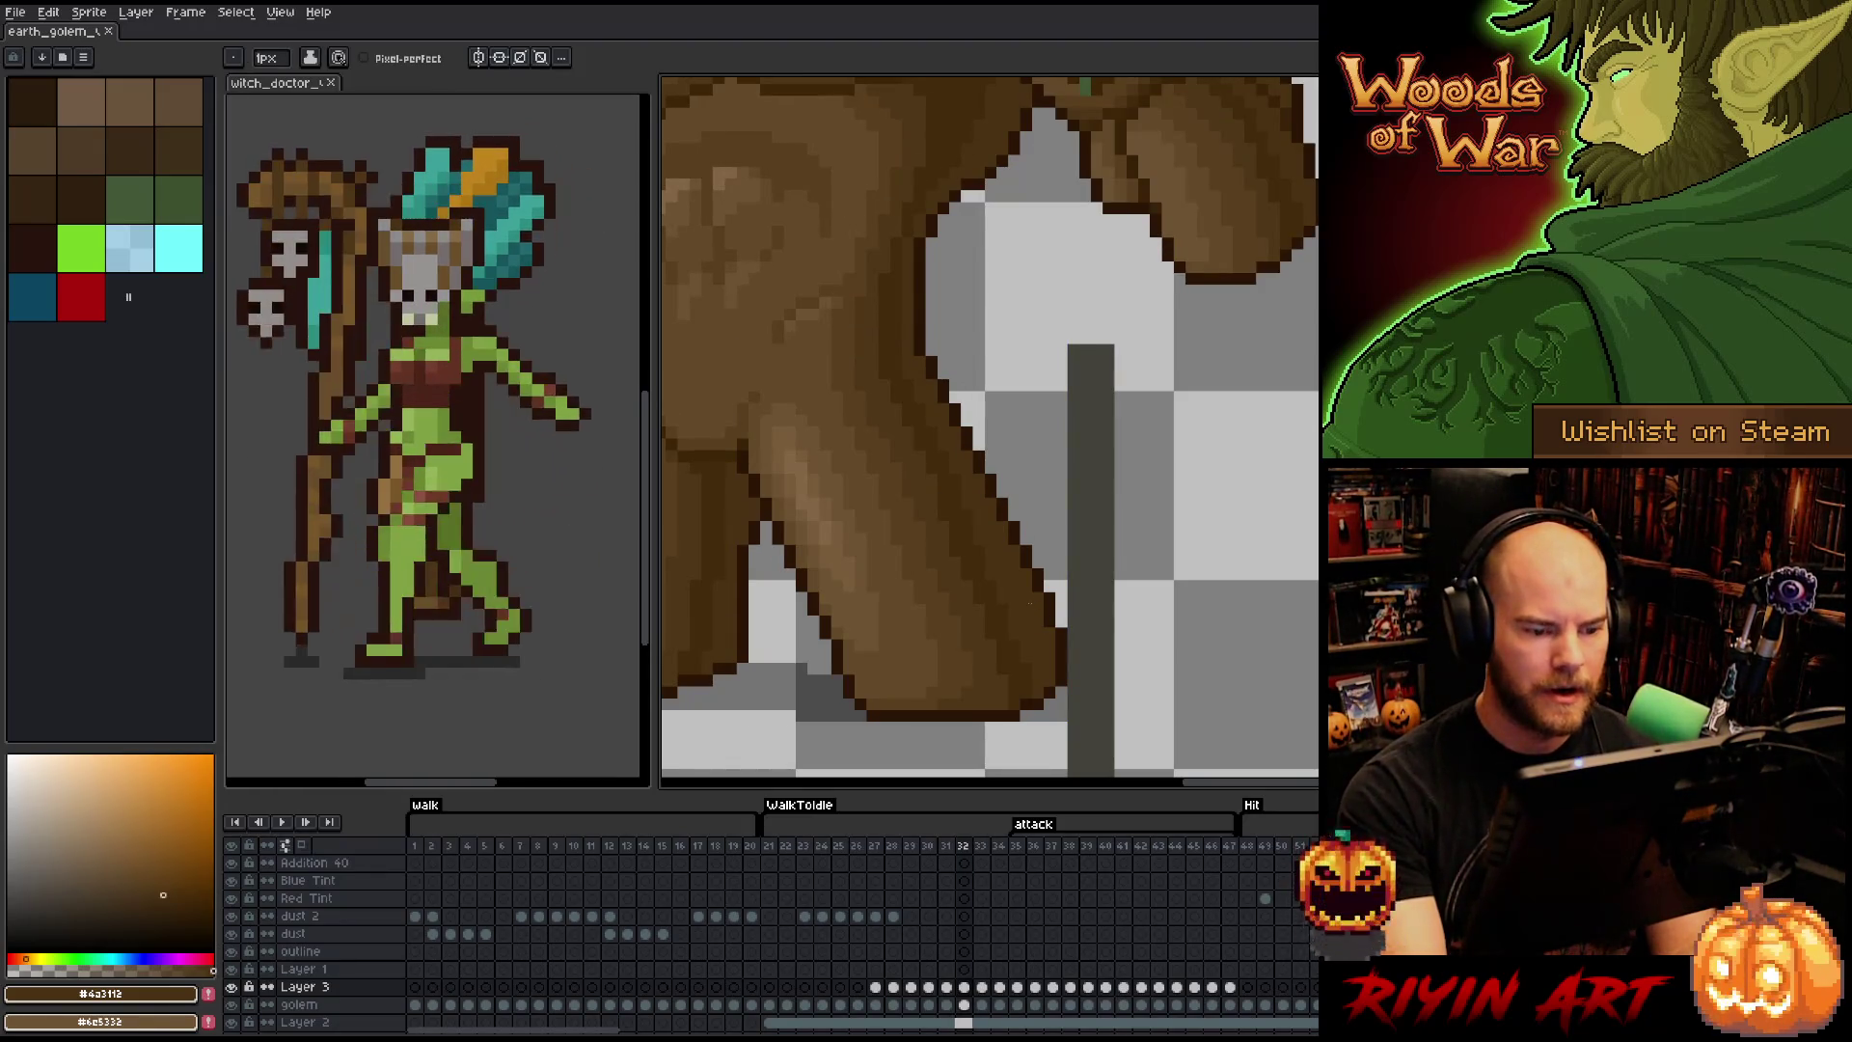
pyautogui.press('.')
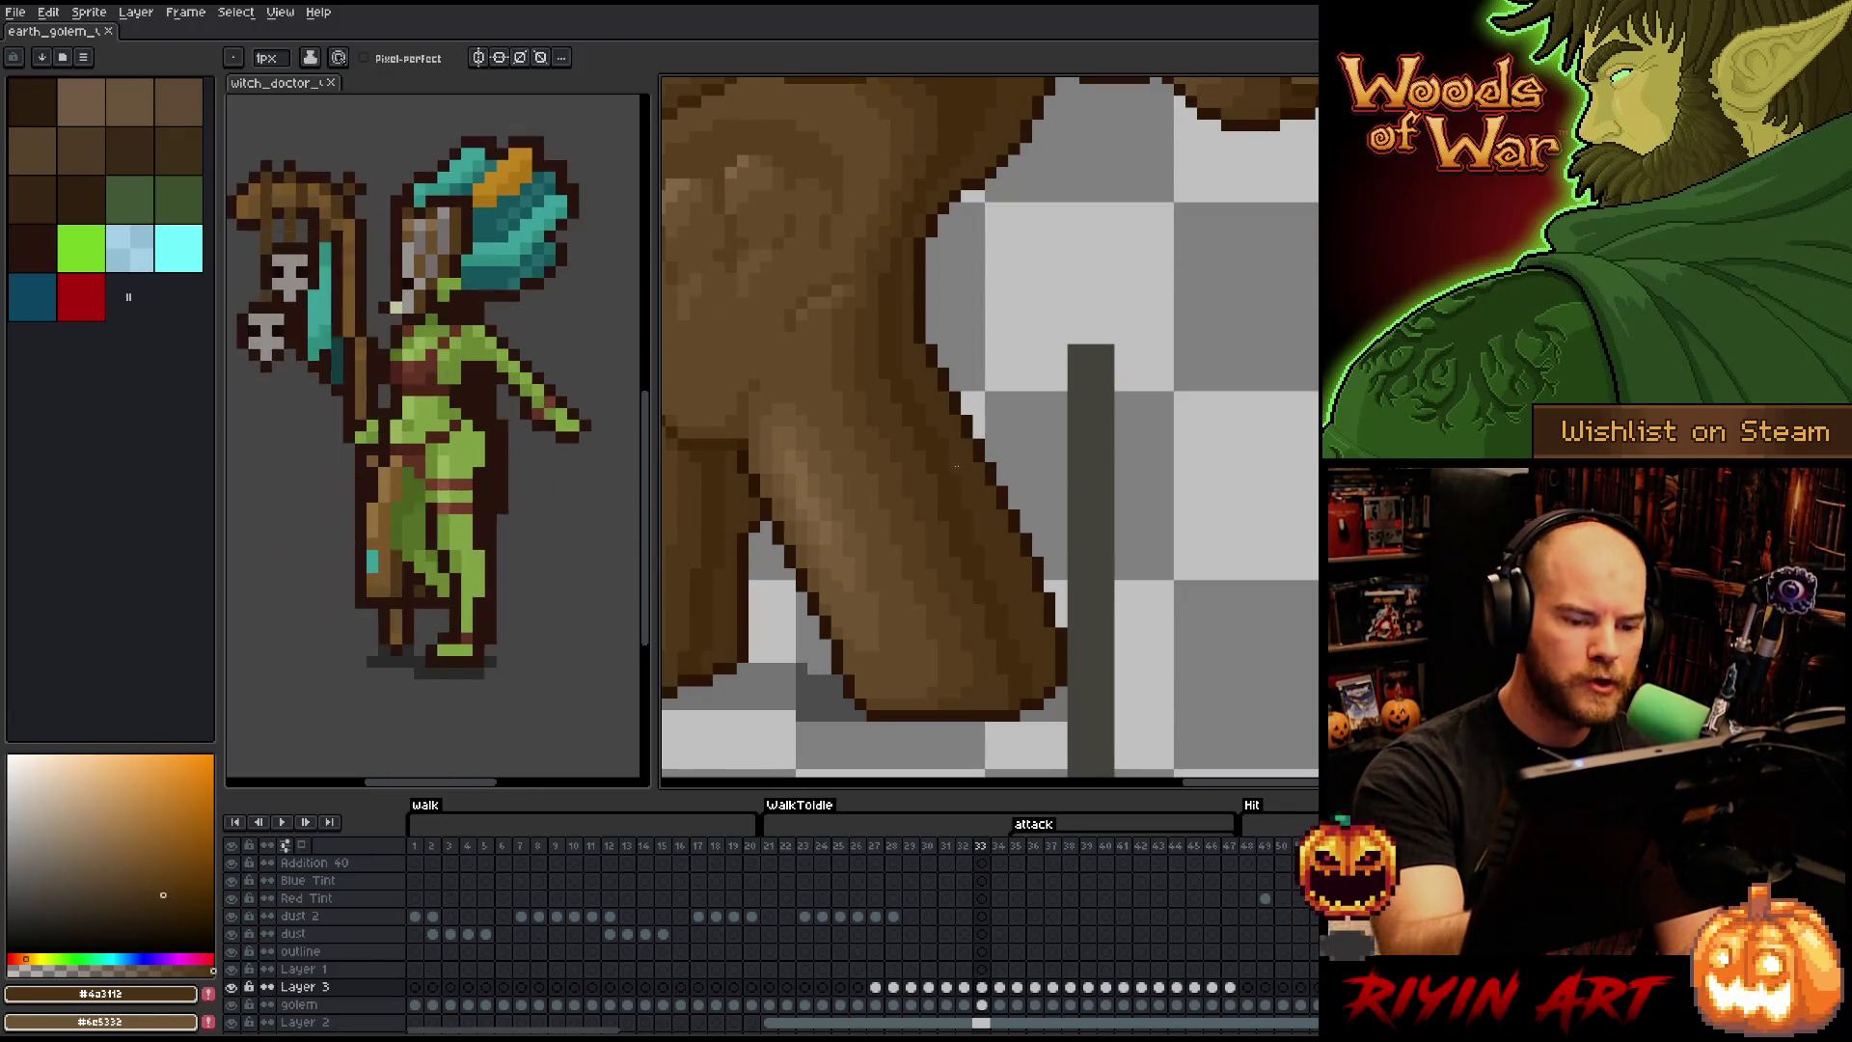
pyautogui.press(',')
pyautogui.press('.')
pyautogui.scroll(-3, 1119, 573)
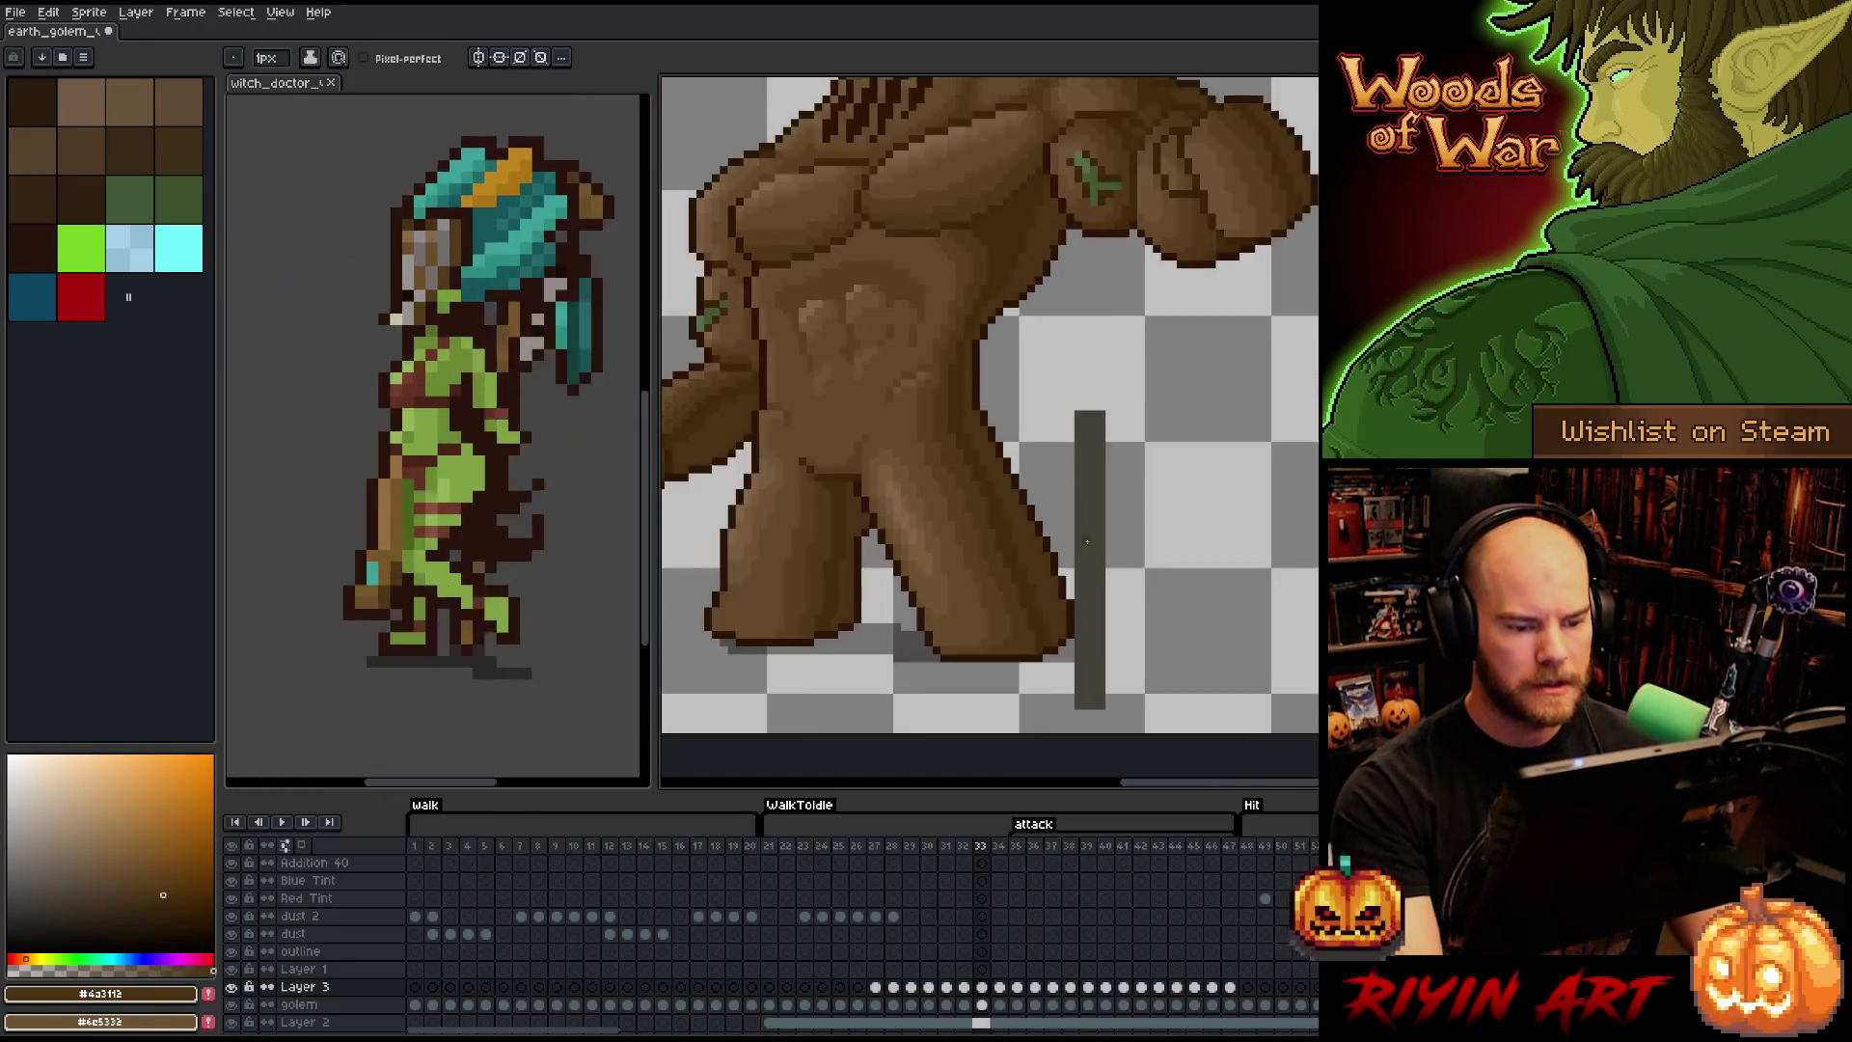
# - On frame 34's golem layer, erase the dark outline along the leg's right edge
pyautogui.scroll(2, 1086, 541)
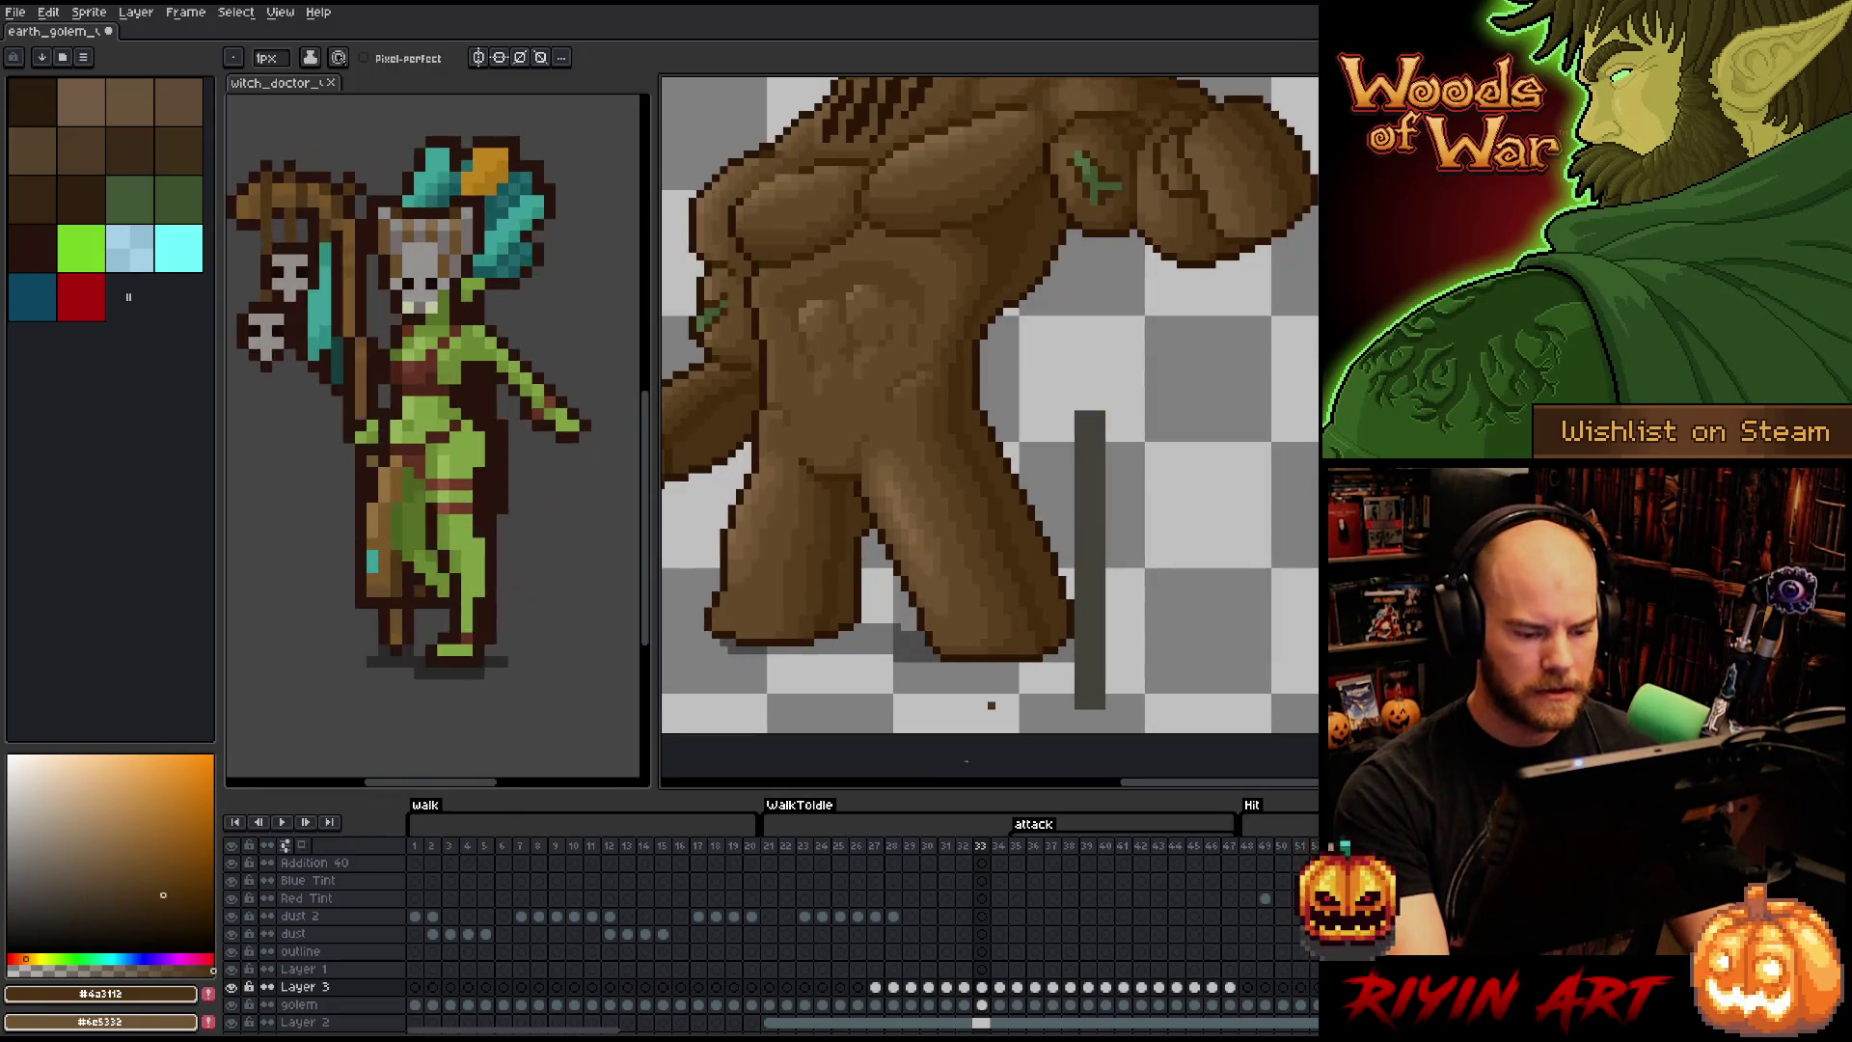
pyautogui.click(984, 988)
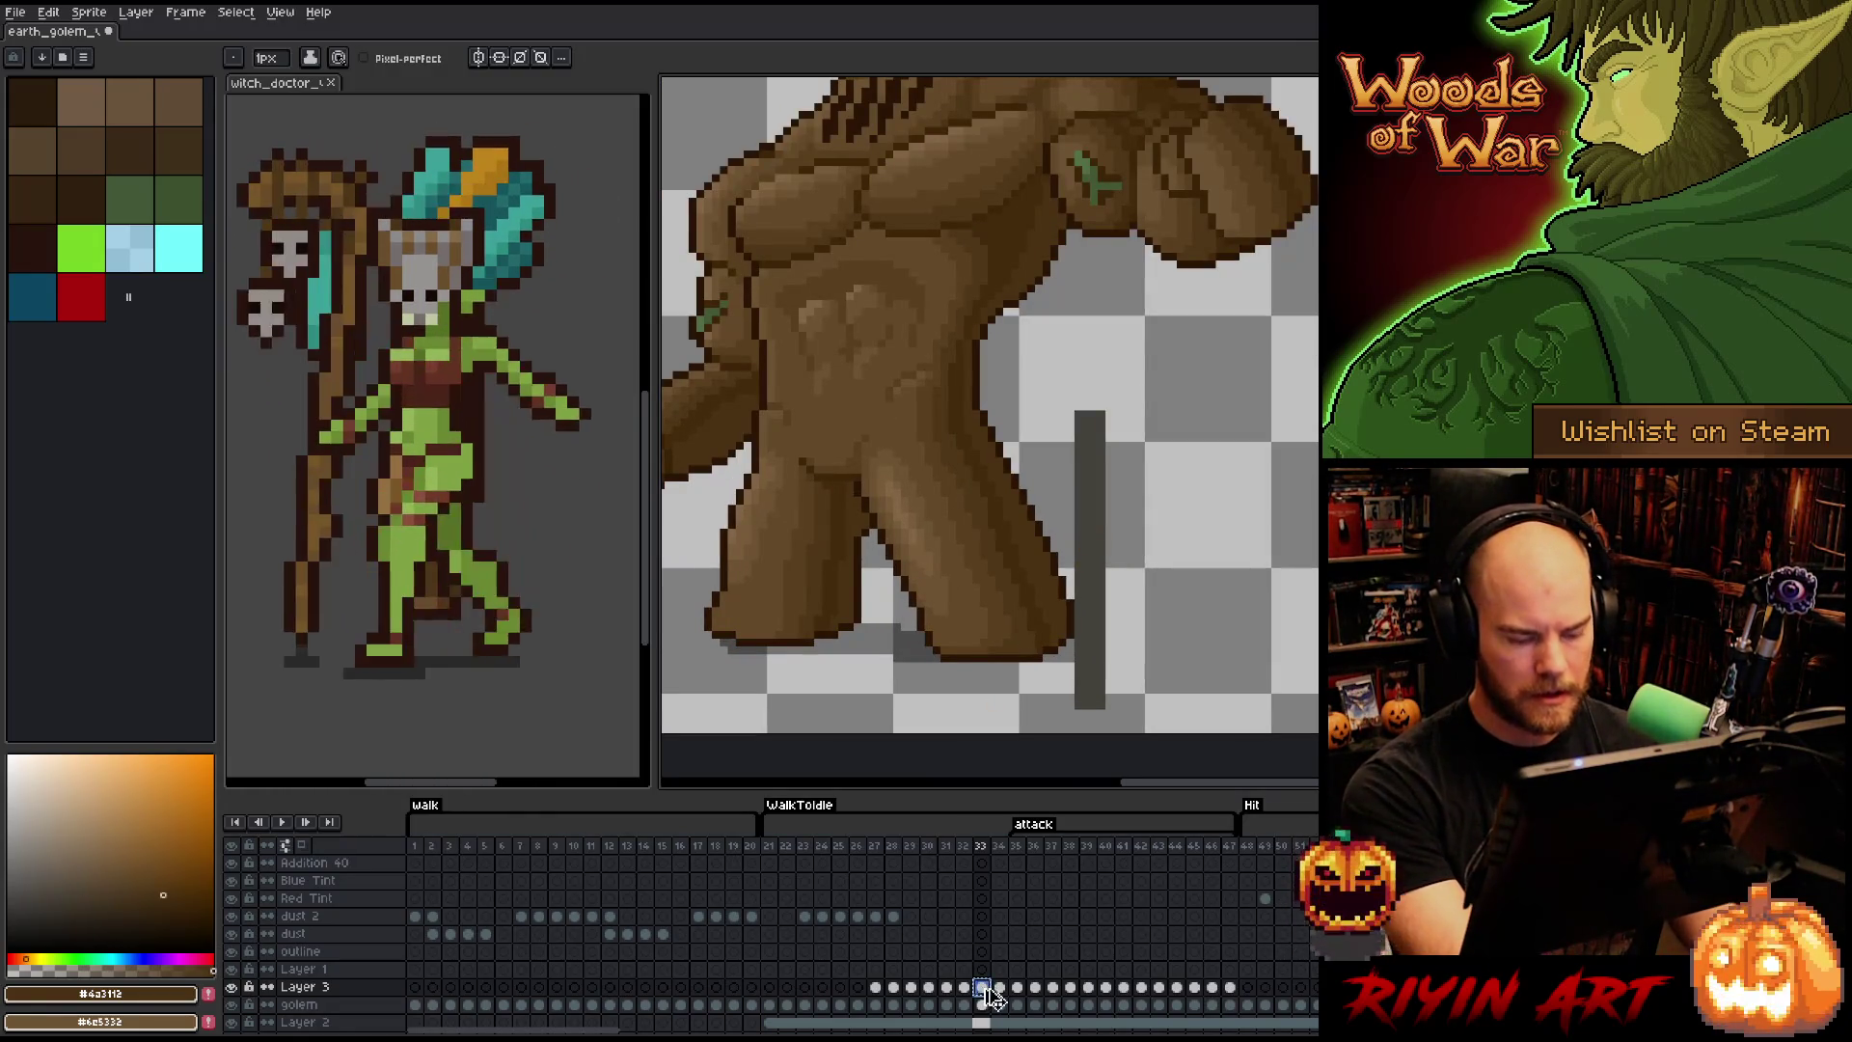
pyautogui.click(1001, 988)
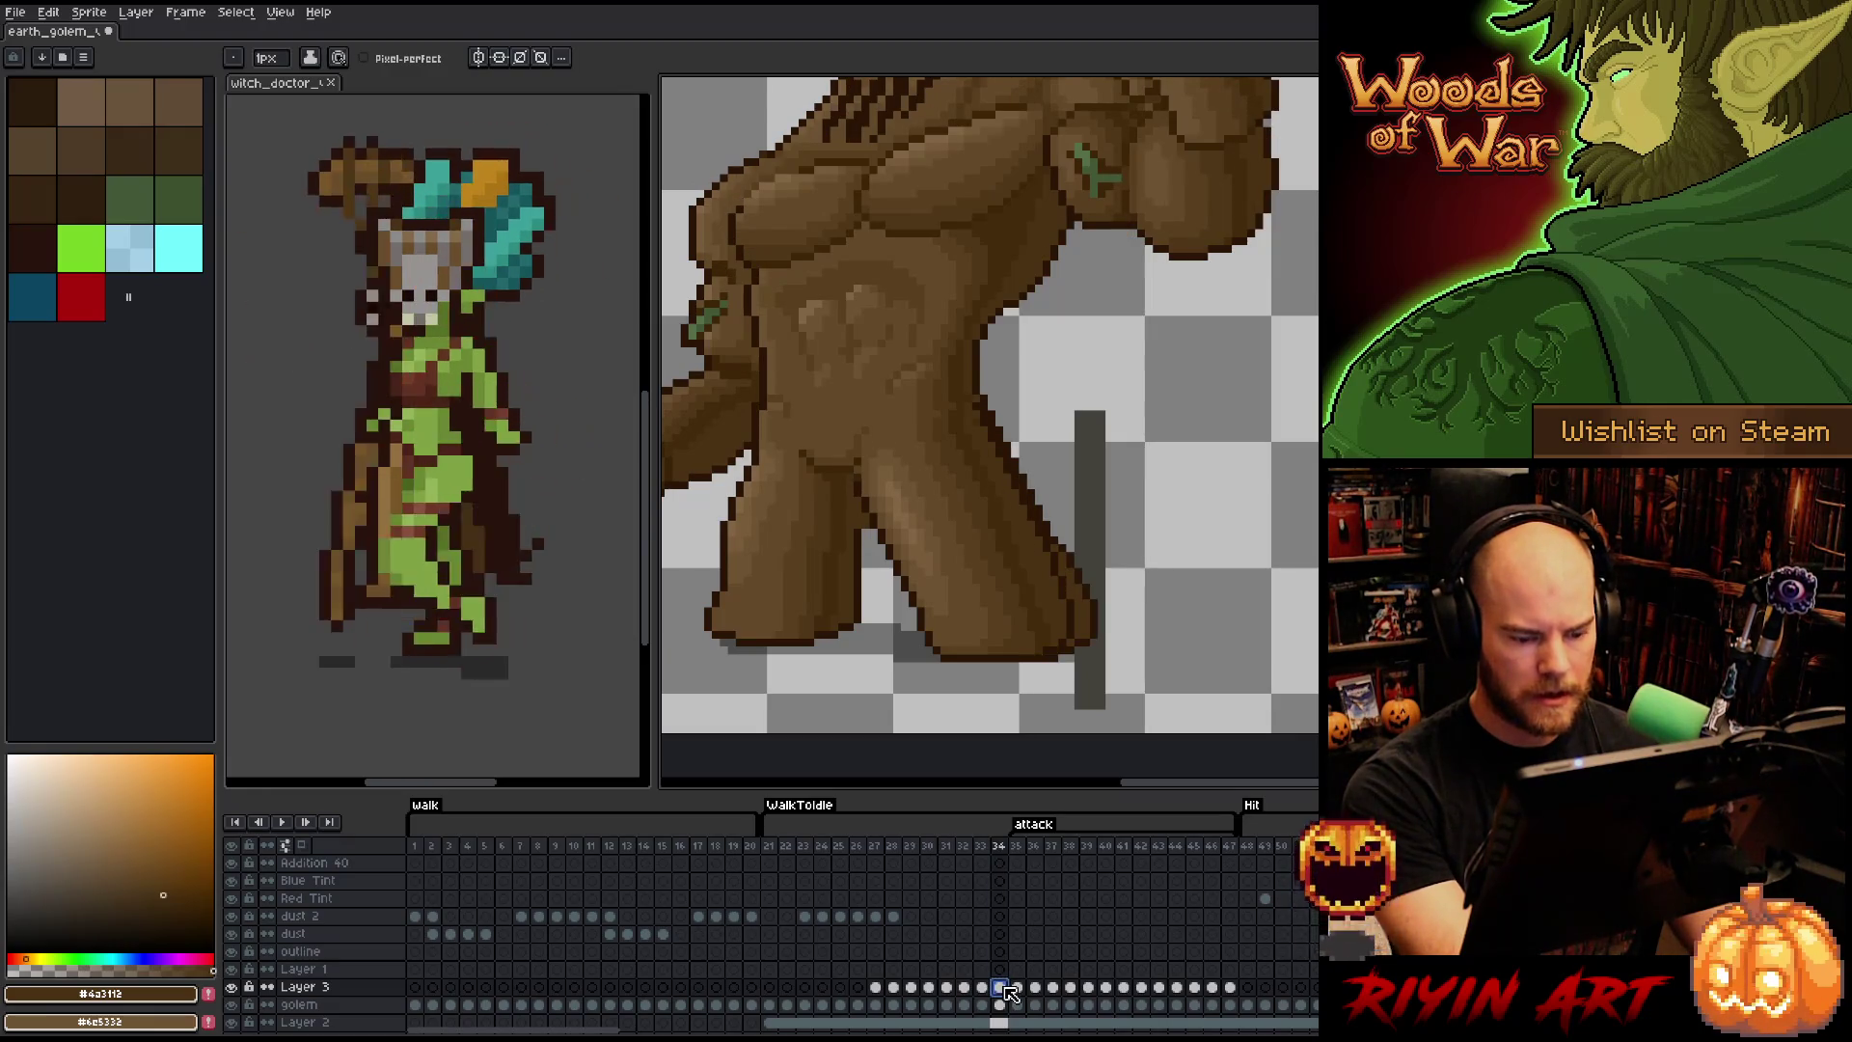
pyautogui.click(1001, 1005)
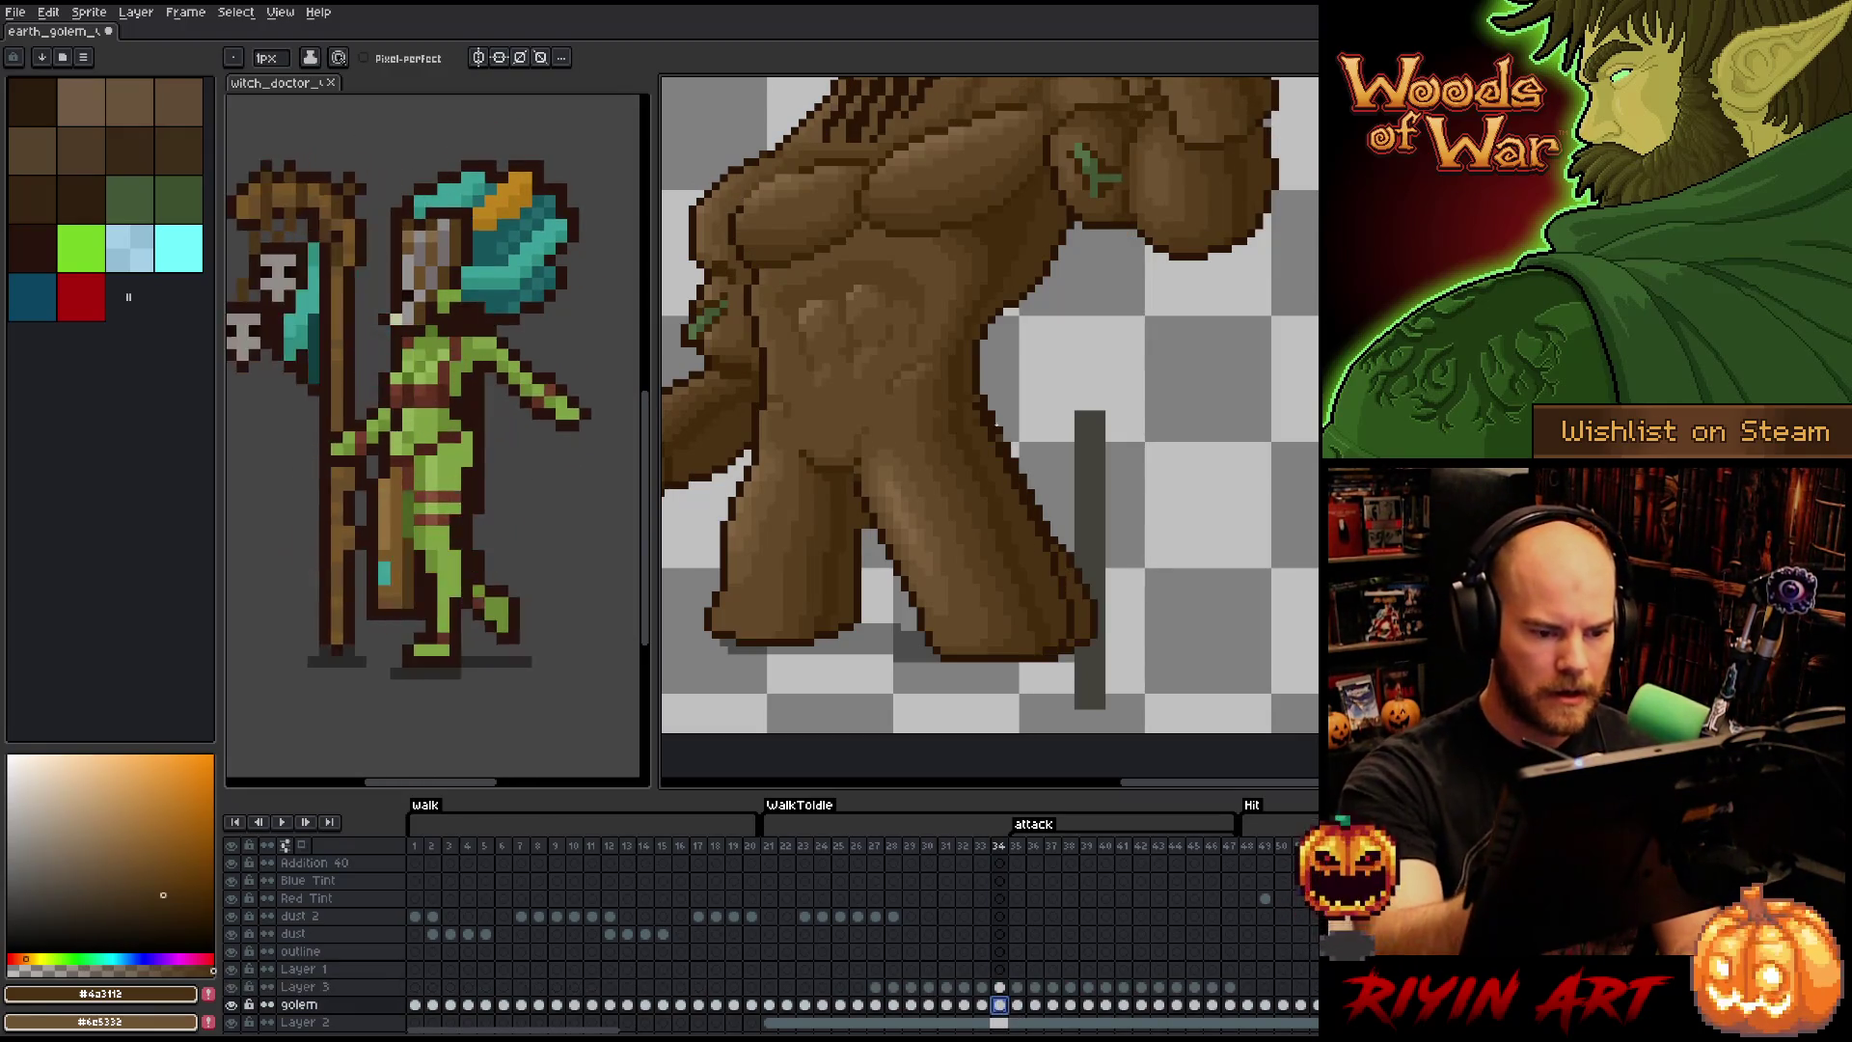
pyautogui.press('e')
pyautogui.moveTo(986, 402)
pyautogui.mouseDown()
pyautogui.moveTo(1088, 641)
pyautogui.moveTo(1082, 598)
pyautogui.mouseUp()
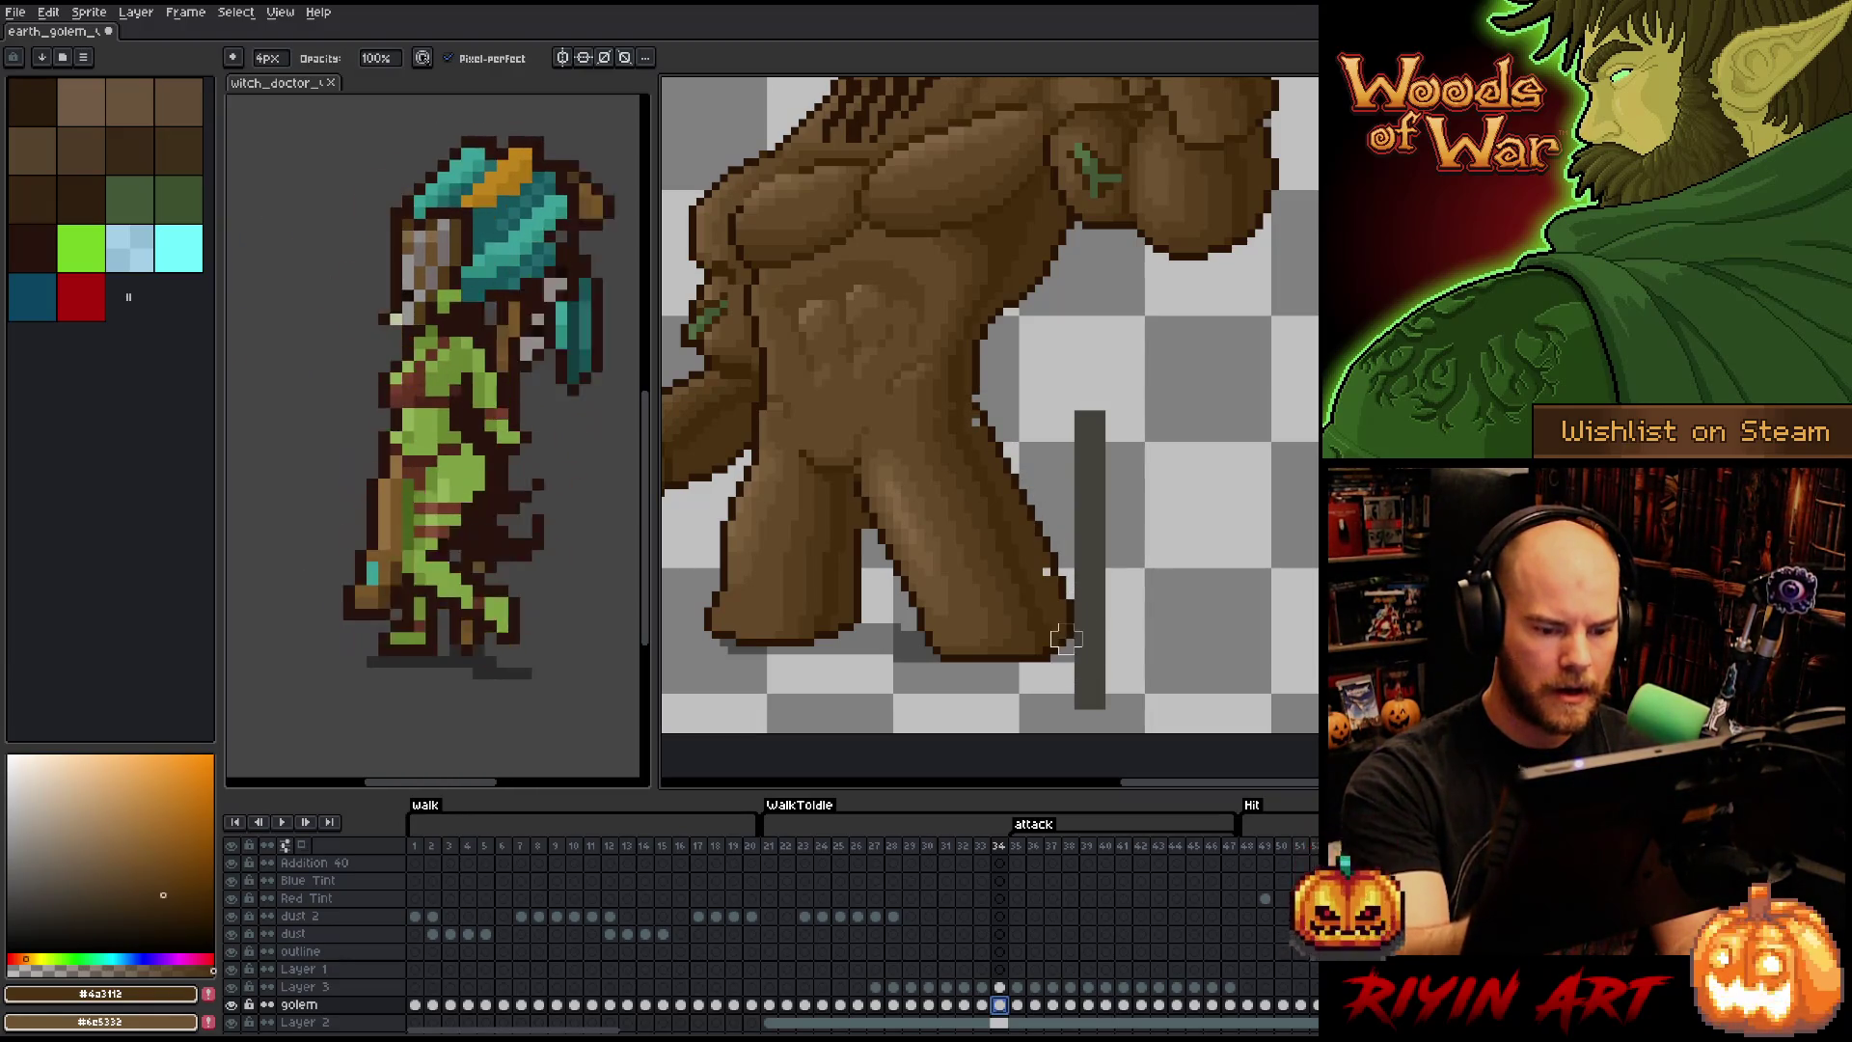
# - Select the right-edge strip, sample dark and lighter browns to repaint it, and save
pyautogui.click(1000, 987)
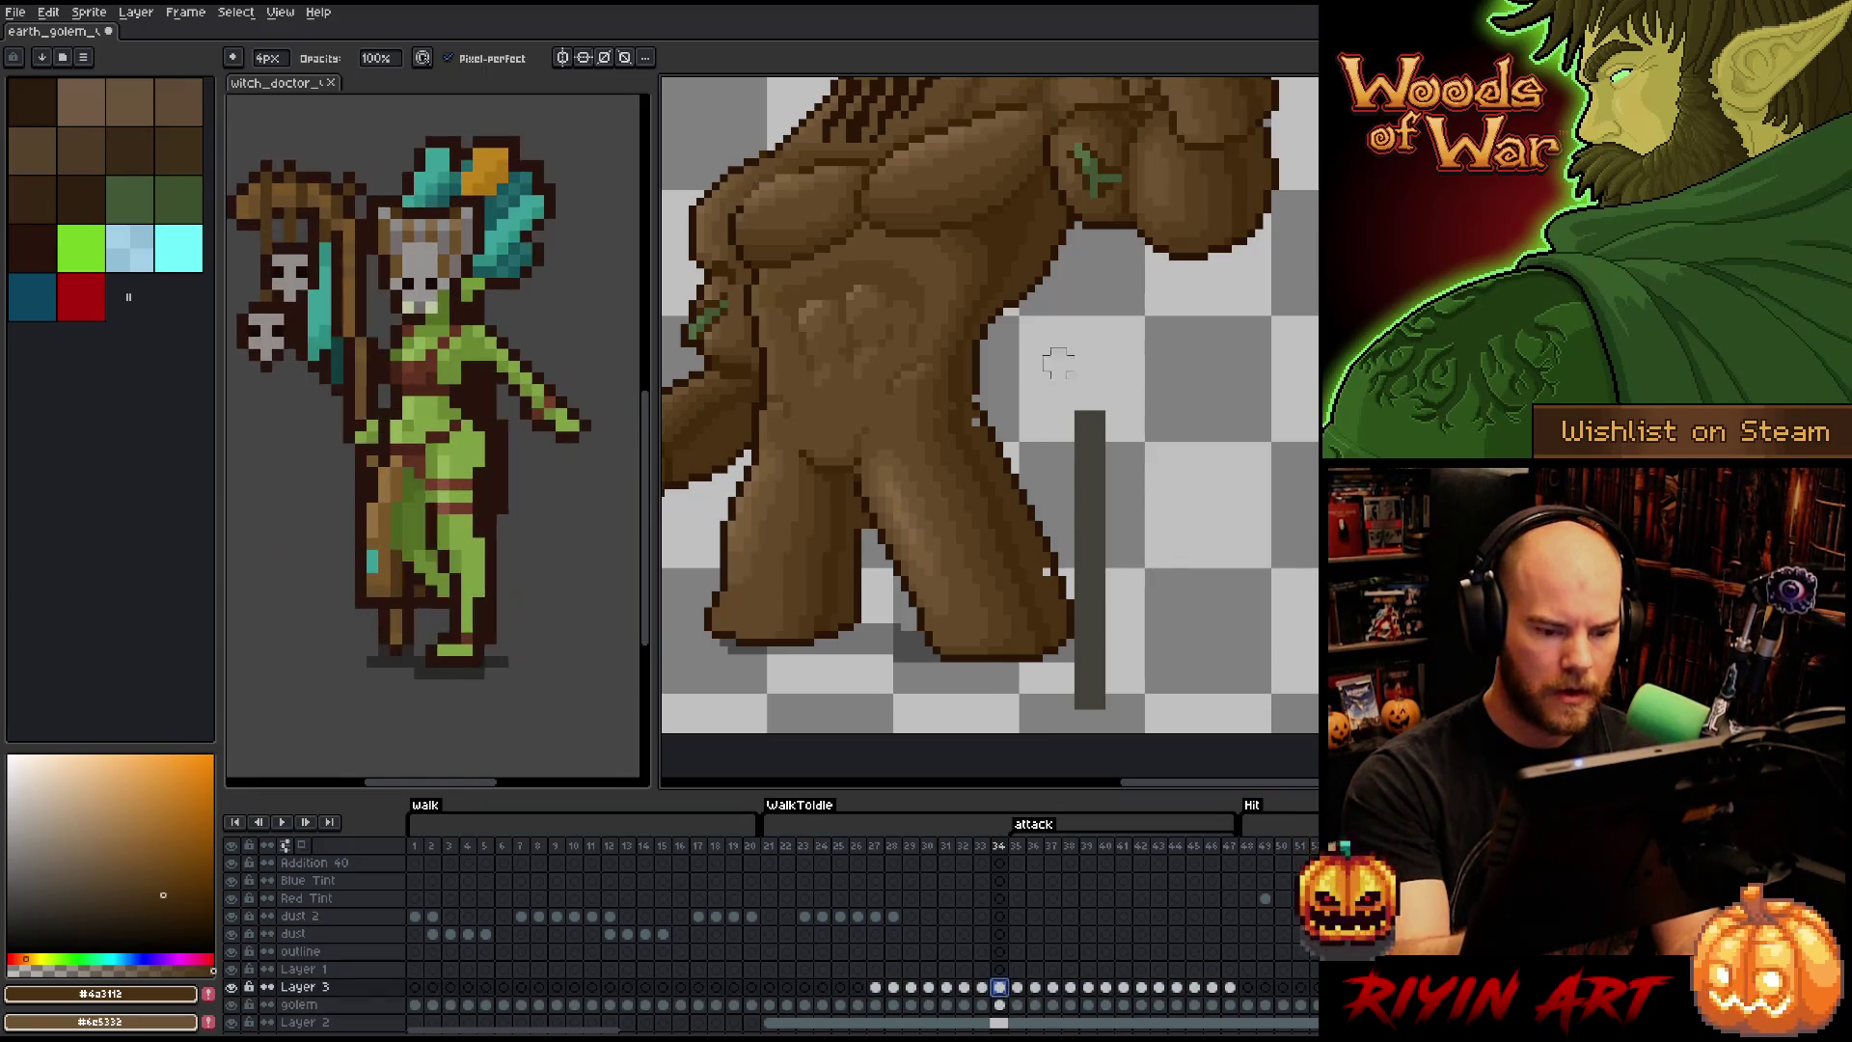
pyautogui.press('m')
pyautogui.moveTo(1042, 538); pyautogui.dragTo(969, 399)
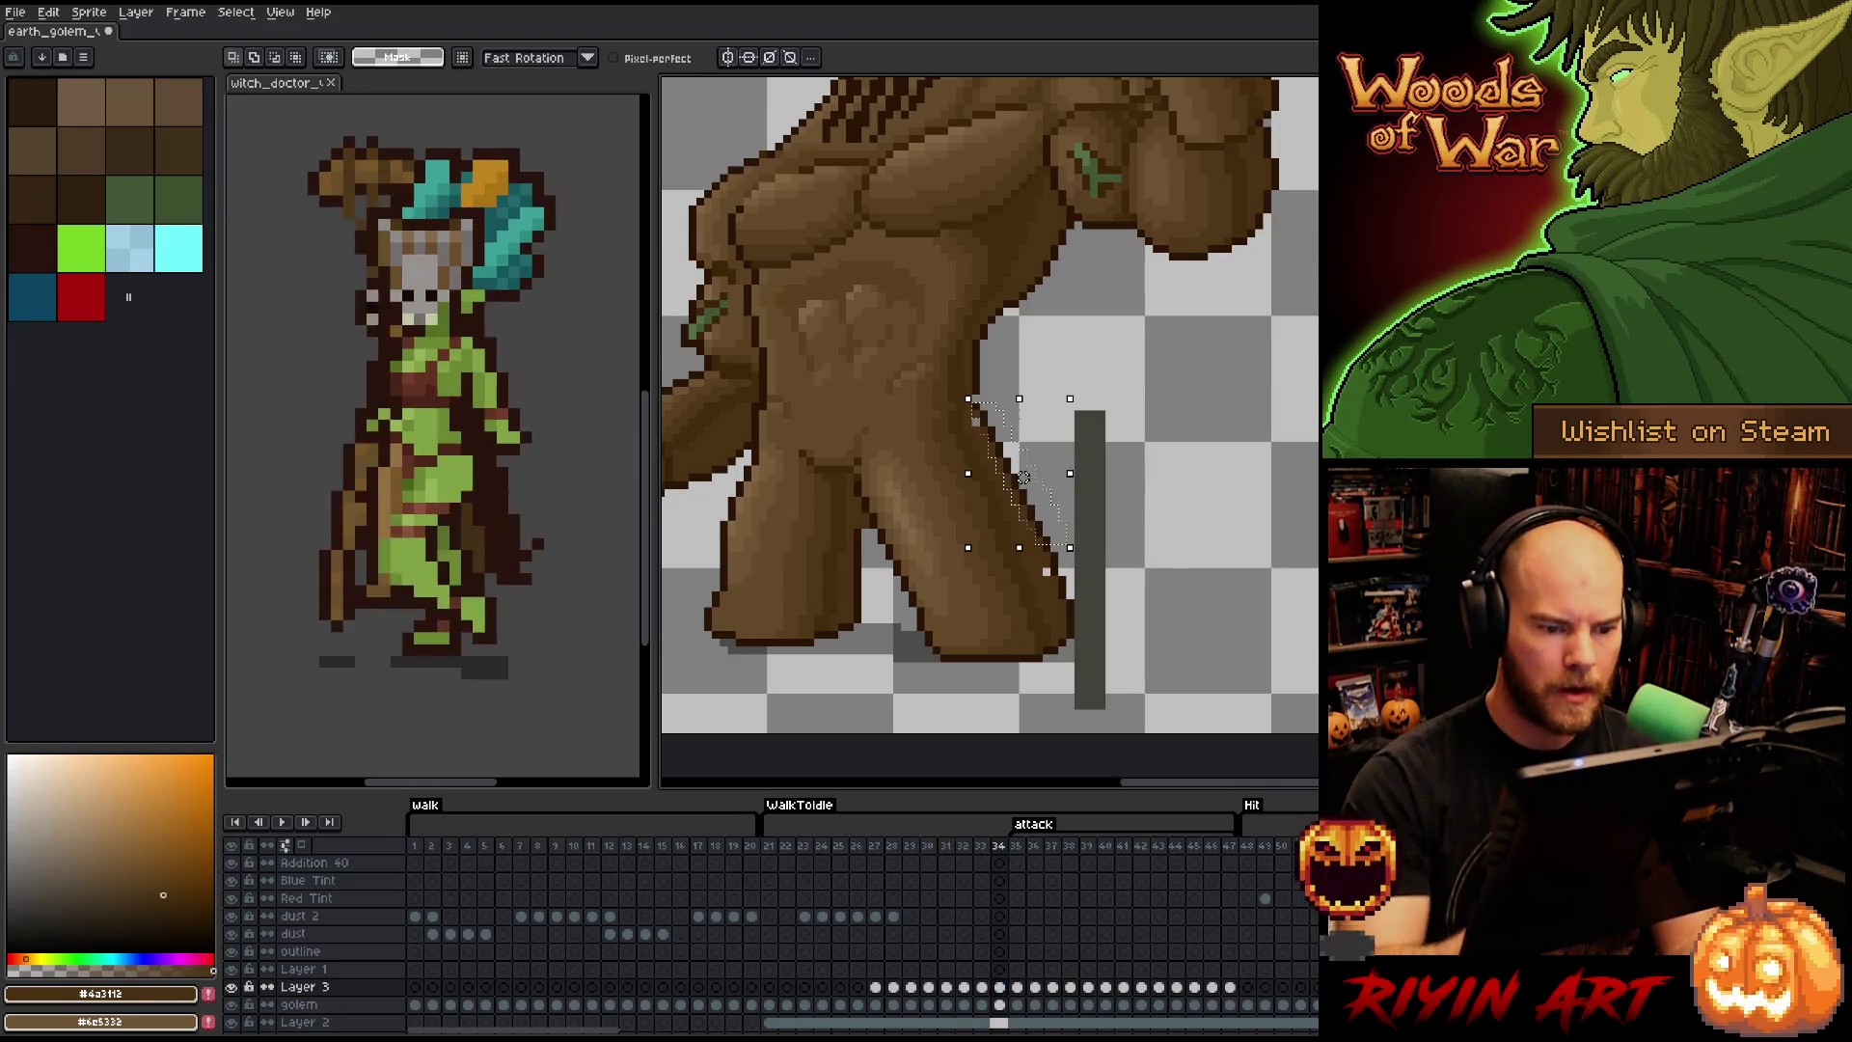
pyautogui.press('i')
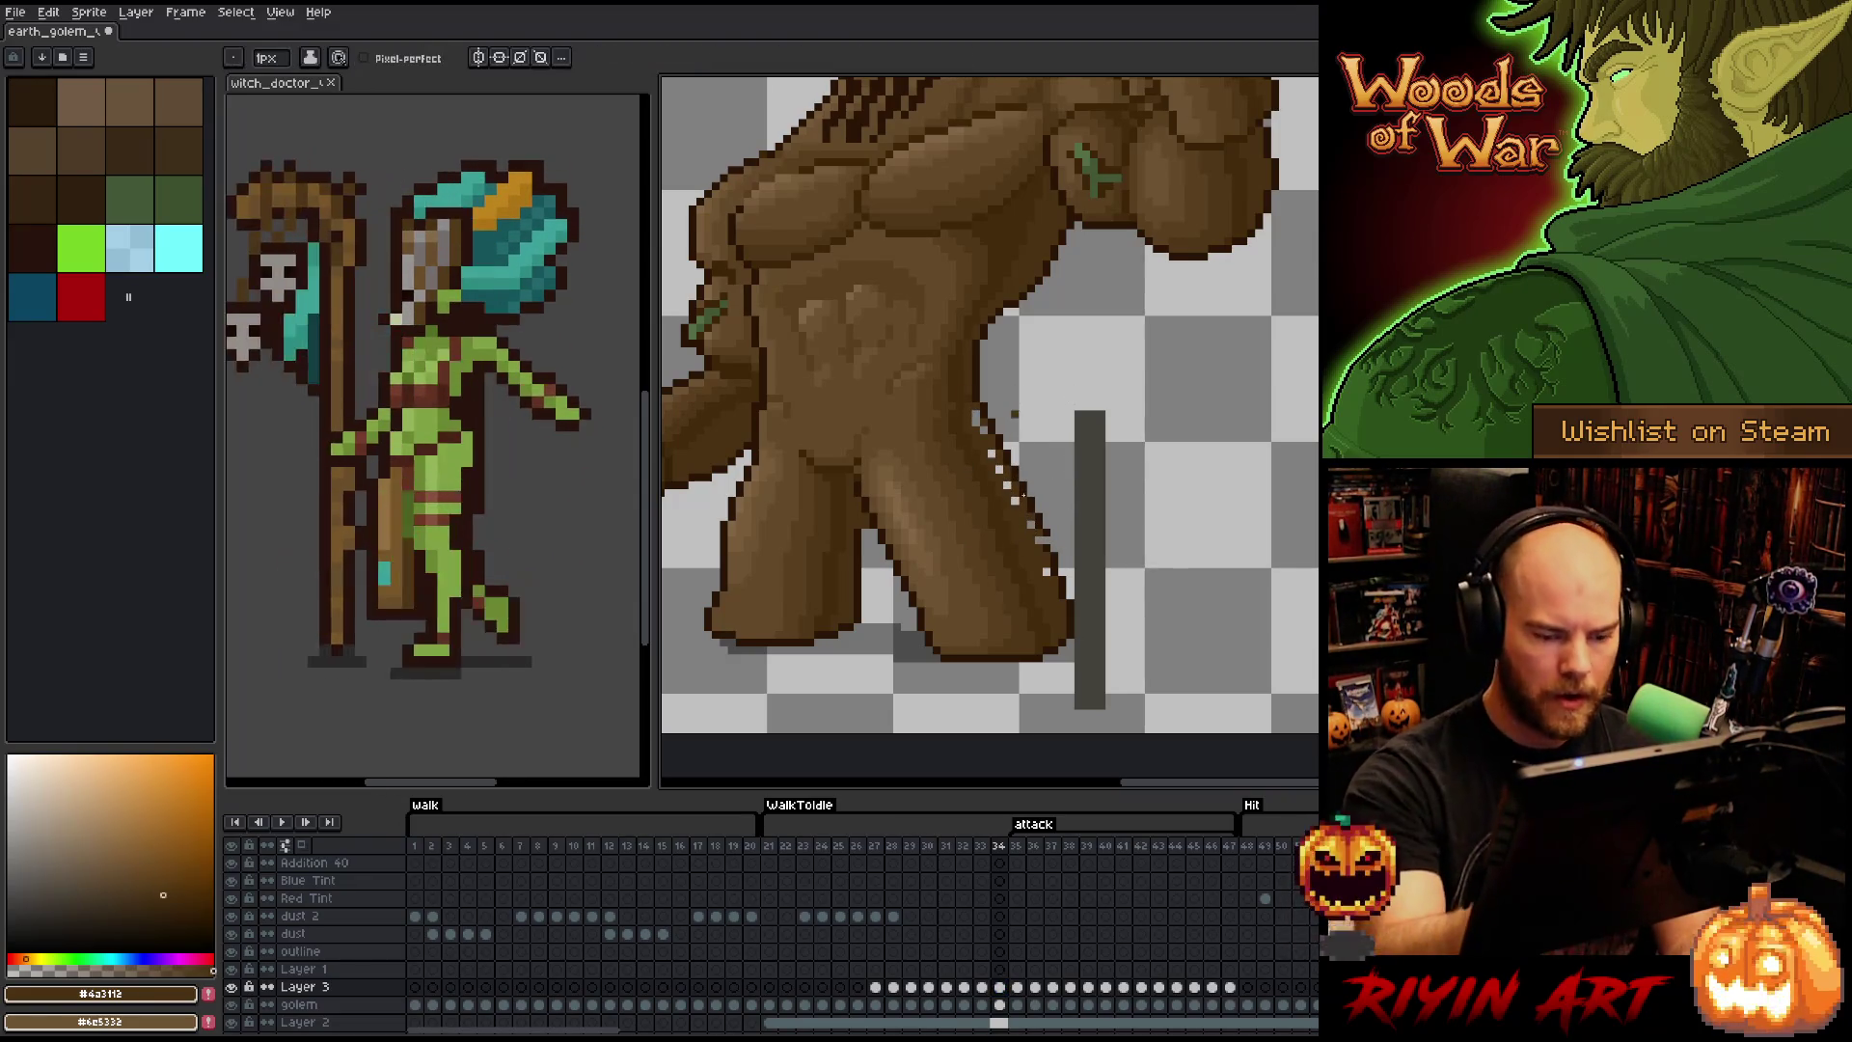
pyautogui.keyDown('alt'); pyautogui.click(1047, 533); pyautogui.keyUp('alt')
pyautogui.keyDown('alt'); pyautogui.click(1042, 545); pyautogui.keyUp('alt')
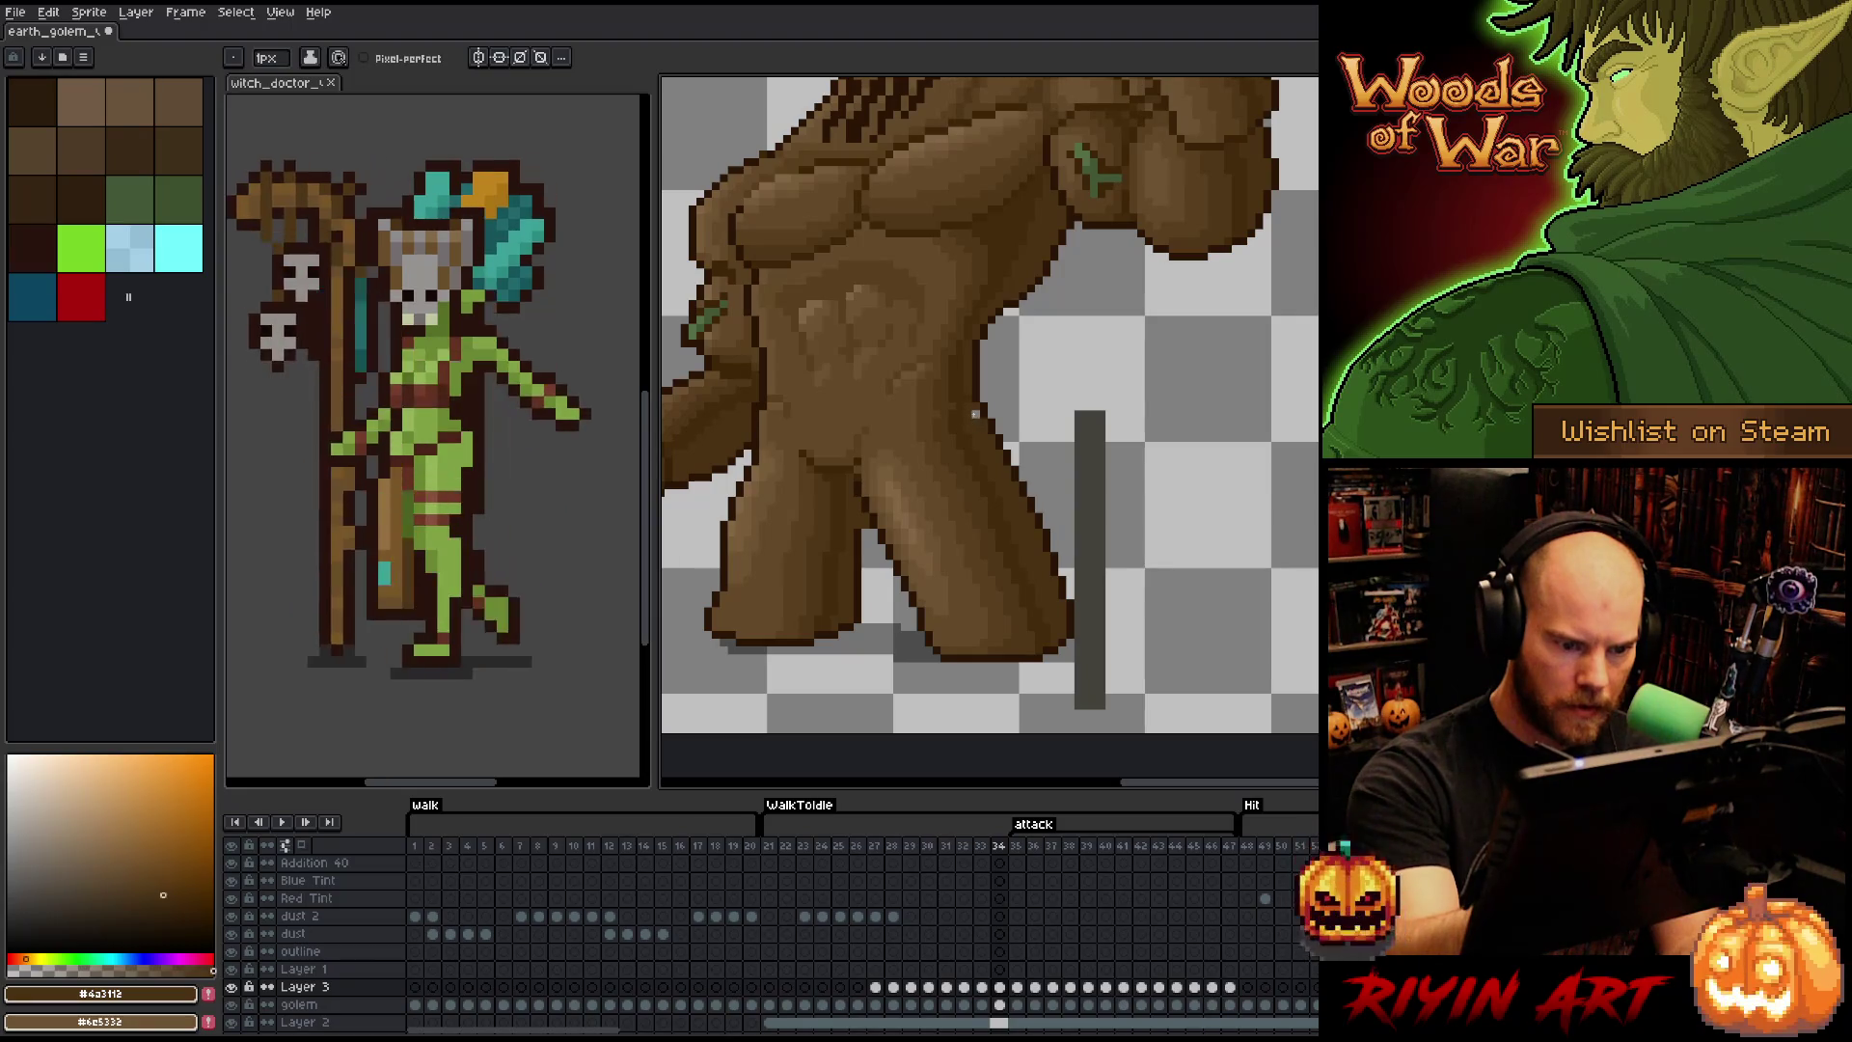
pyautogui.keyDown('alt'); pyautogui.click(954, 404); pyautogui.keyUp('alt')
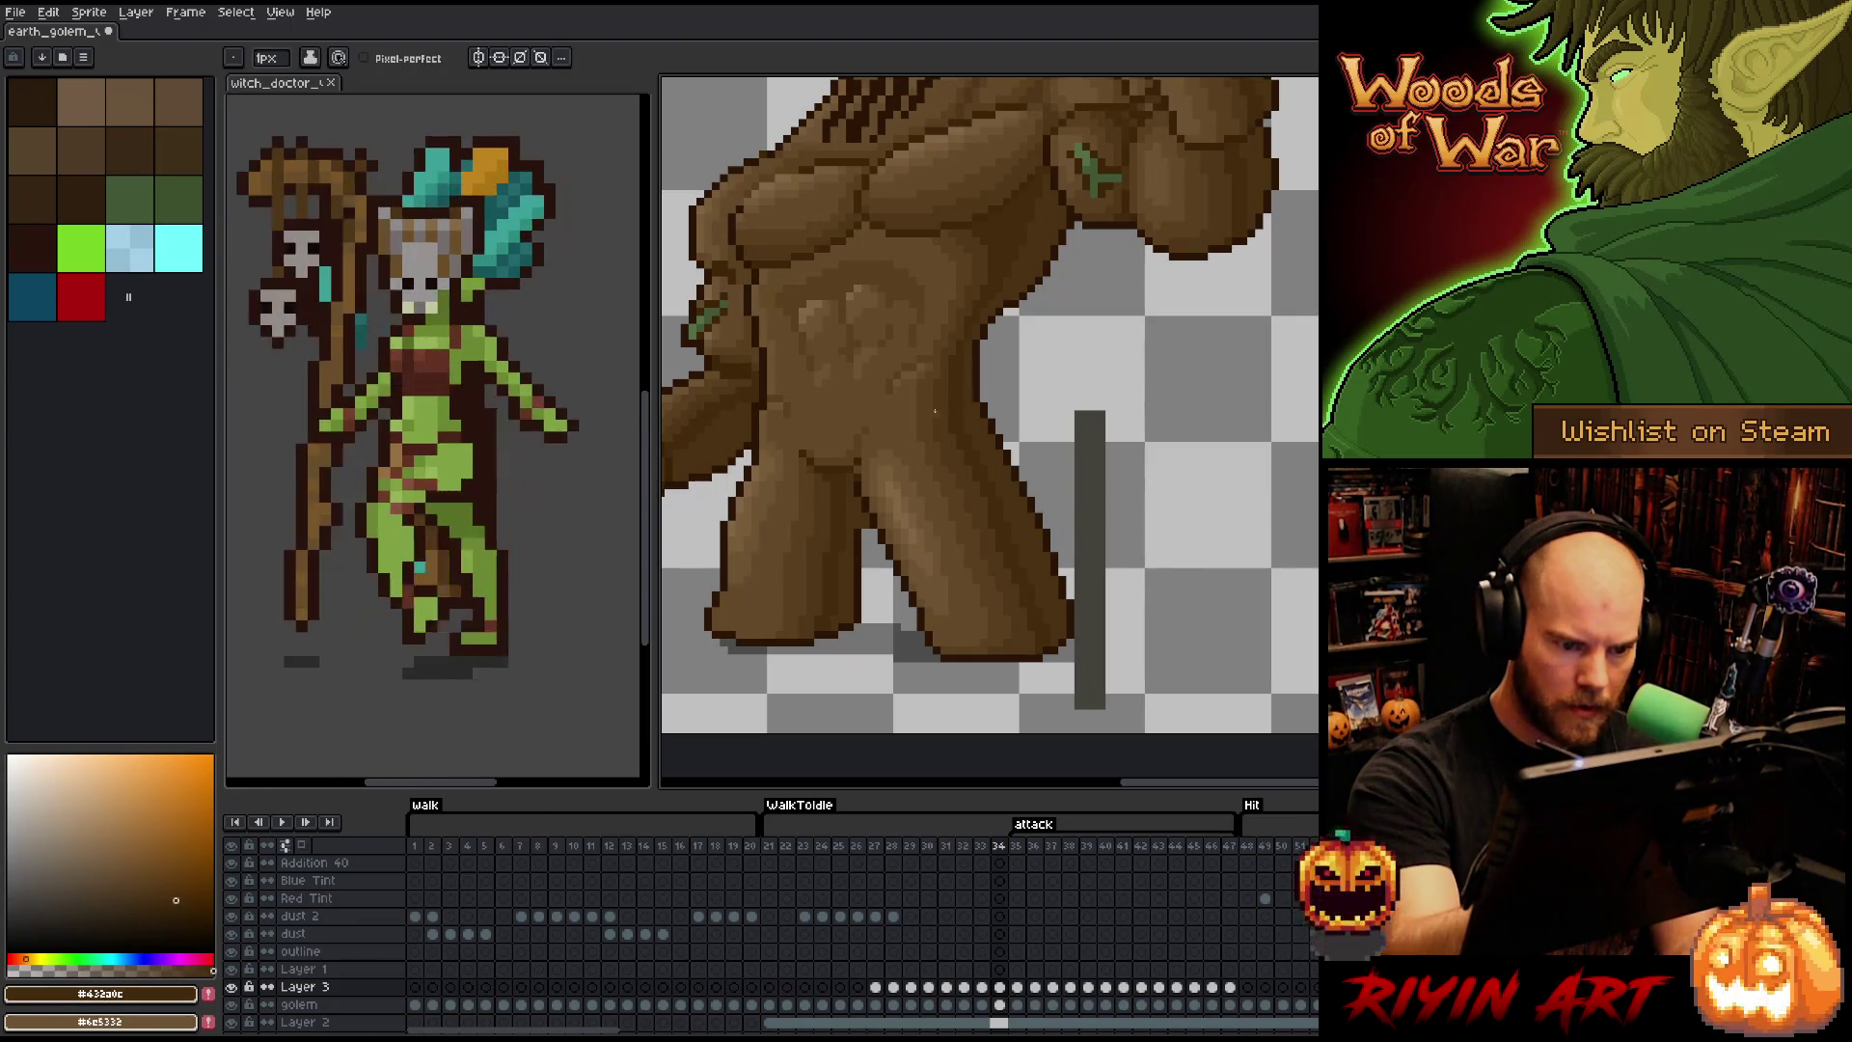
pyautogui.keyDown('alt'); pyautogui.click(938, 408); pyautogui.keyUp('alt')
pyautogui.hotkey('ctrl', 's')
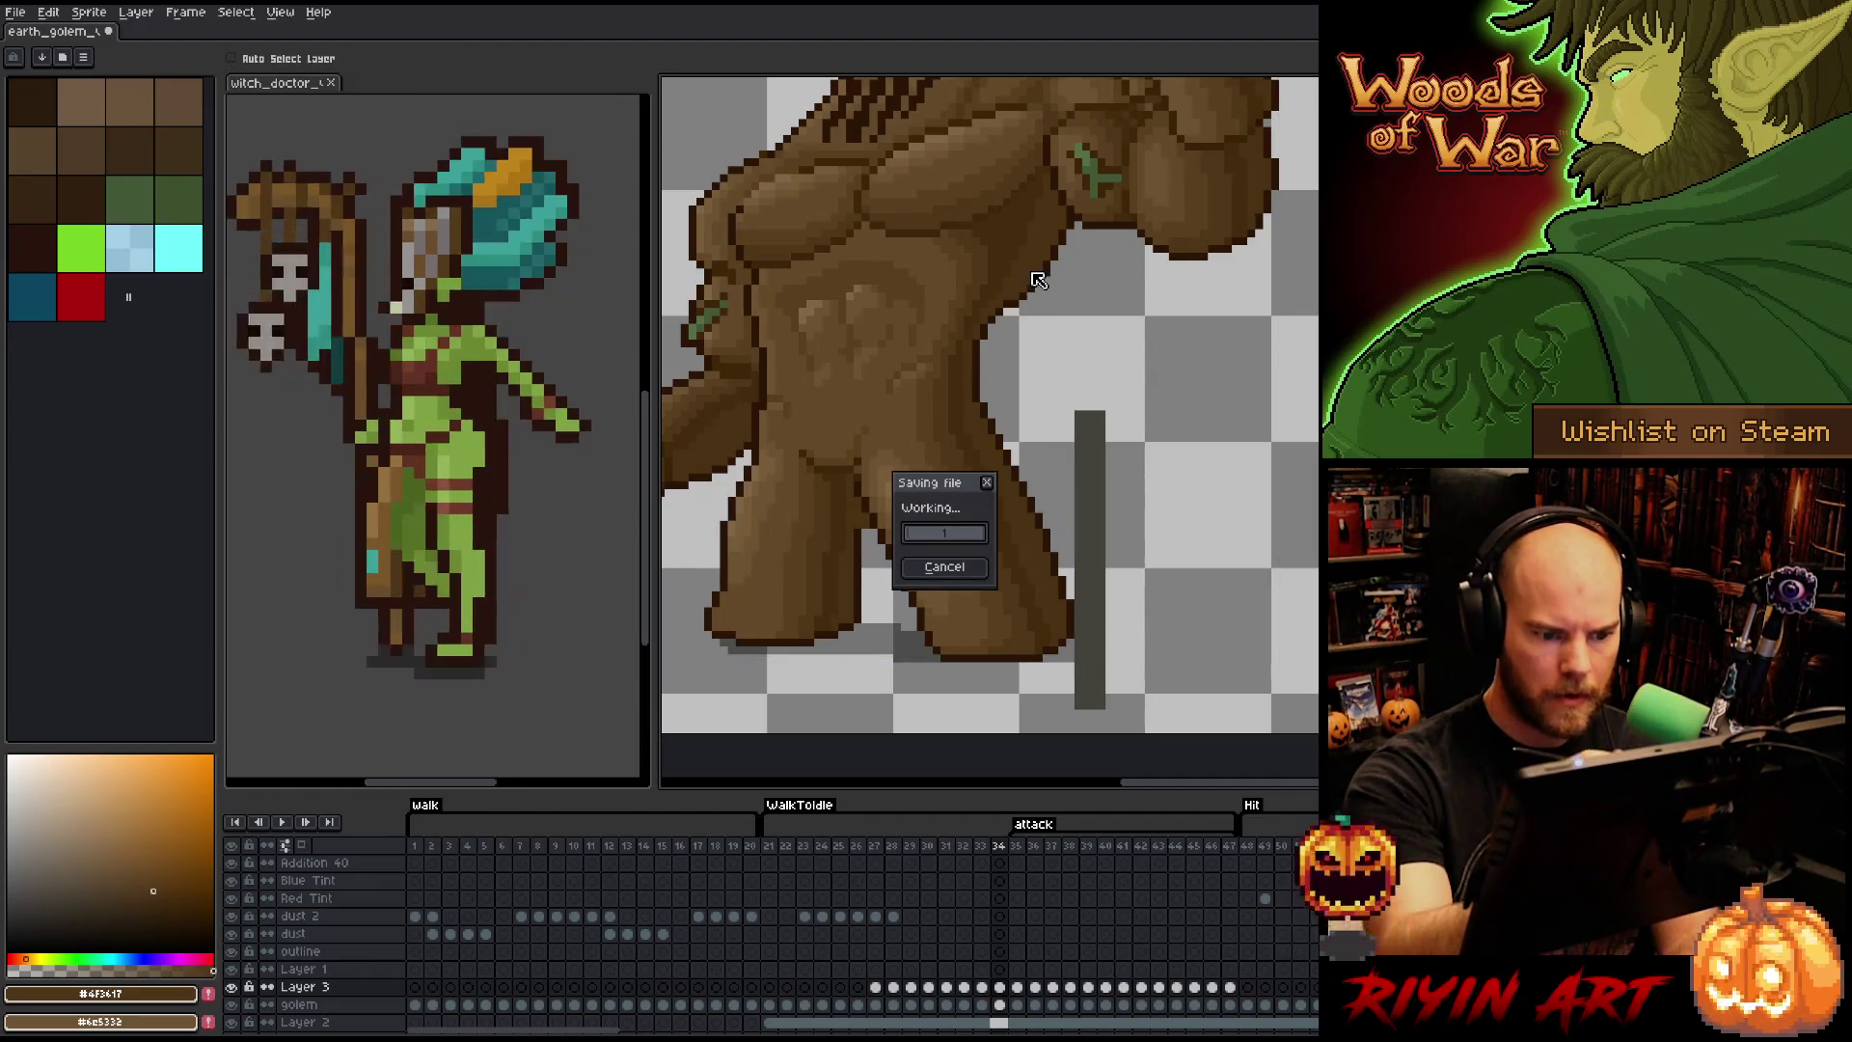
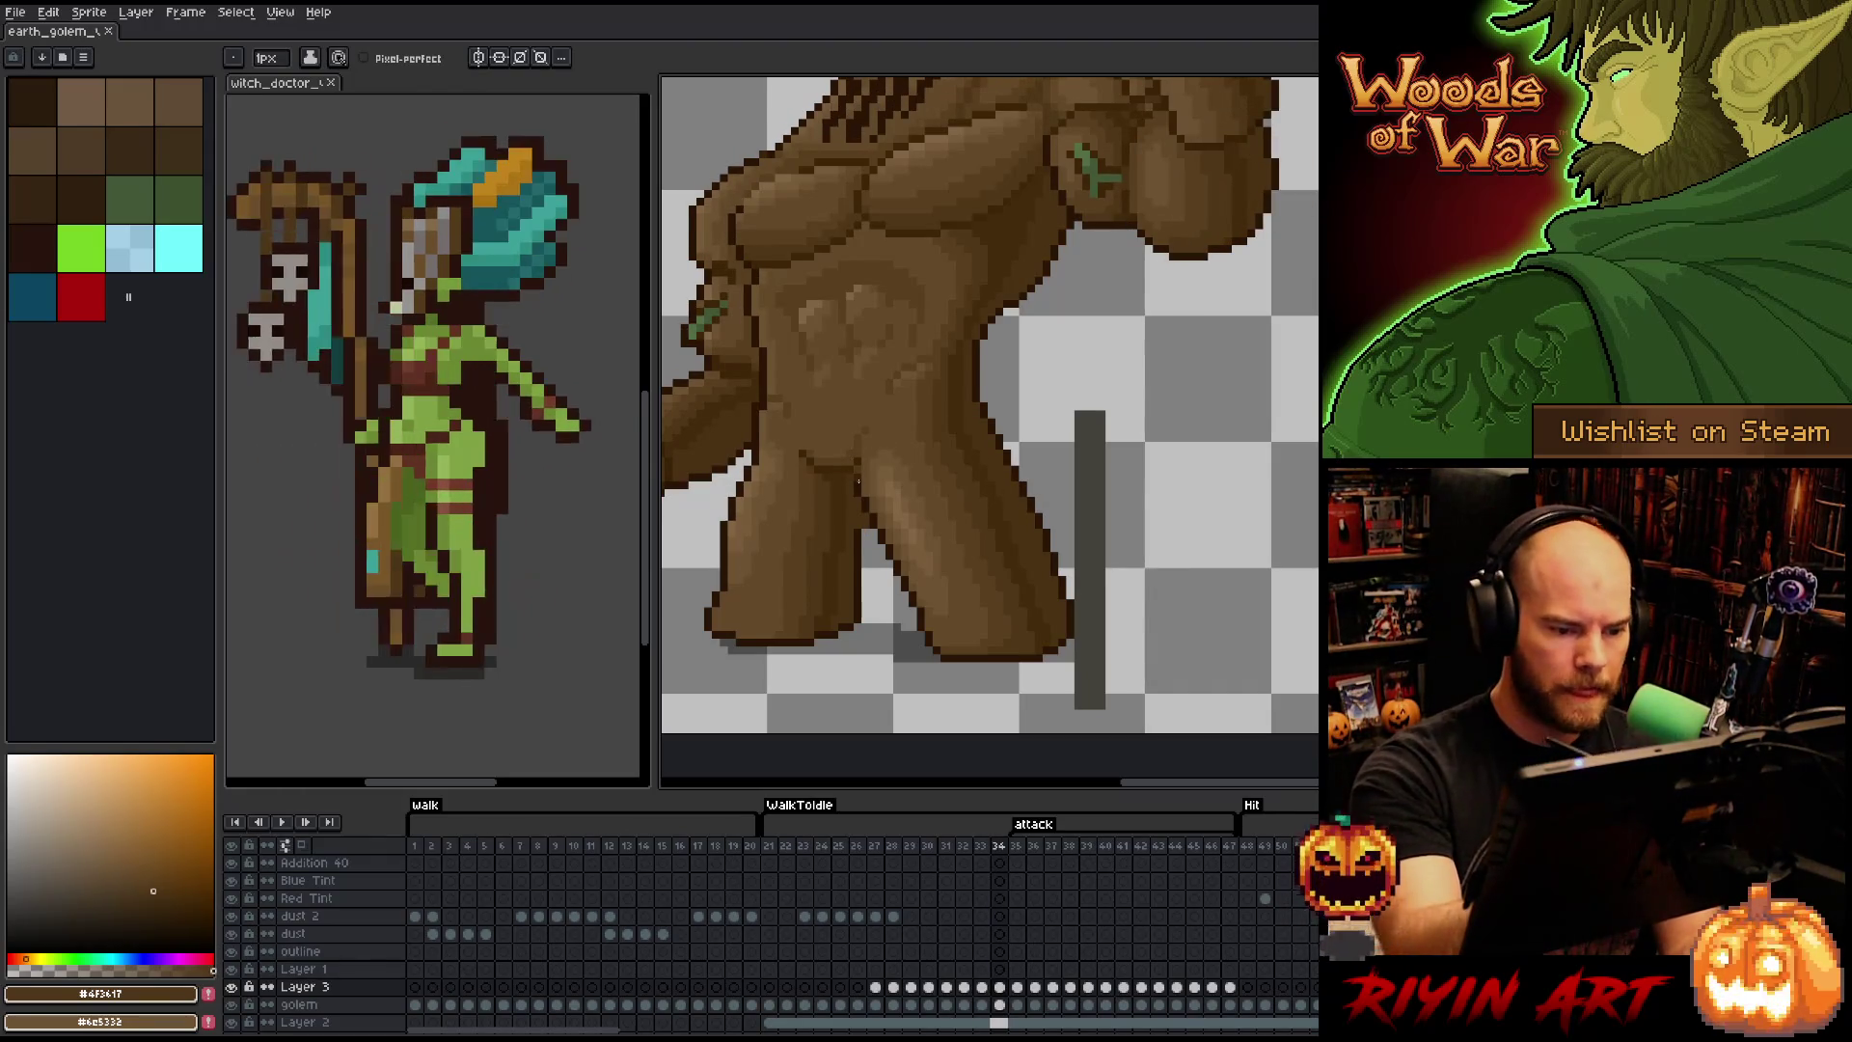
# - Eyedrop dark, mid and outline browns from the golem's body to compare shades
pyautogui.keyDown('alt'); pyautogui.click(858, 474); pyautogui.keyUp('alt')
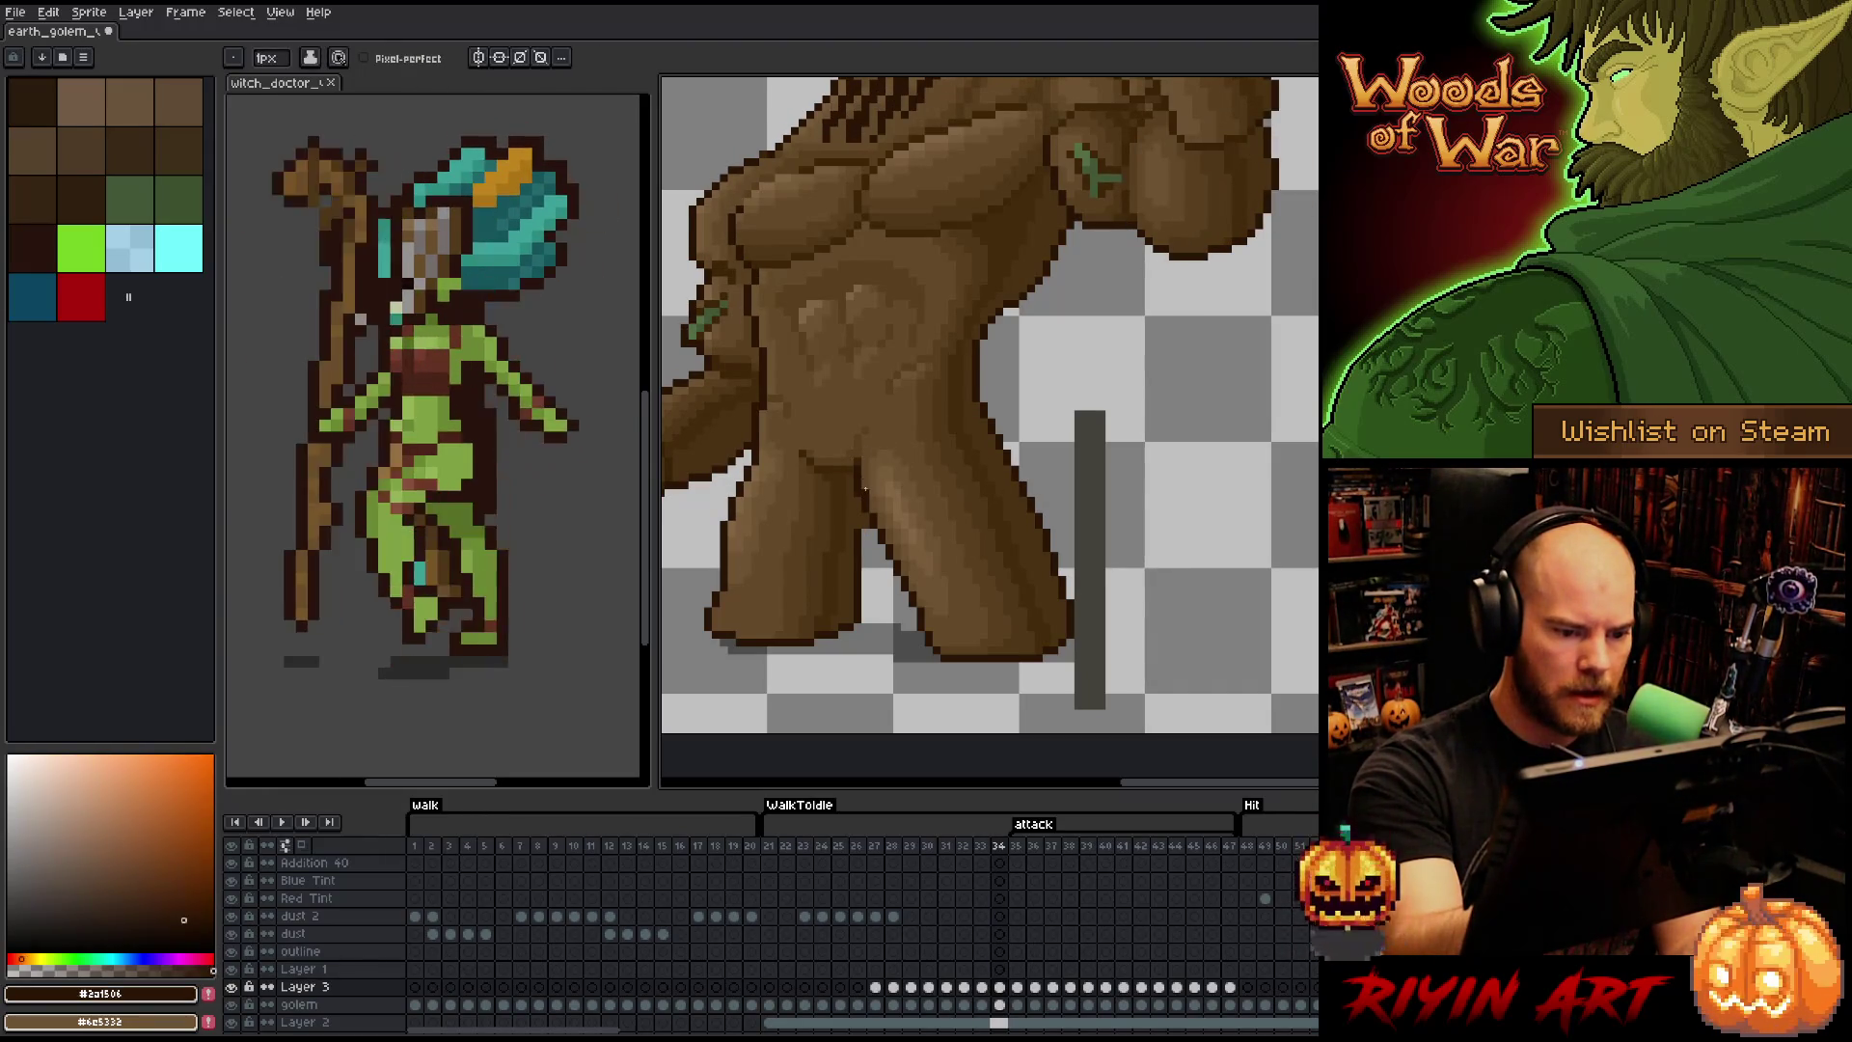
pyautogui.keyDown('alt'); pyautogui.click(856, 490); pyautogui.keyUp('alt')
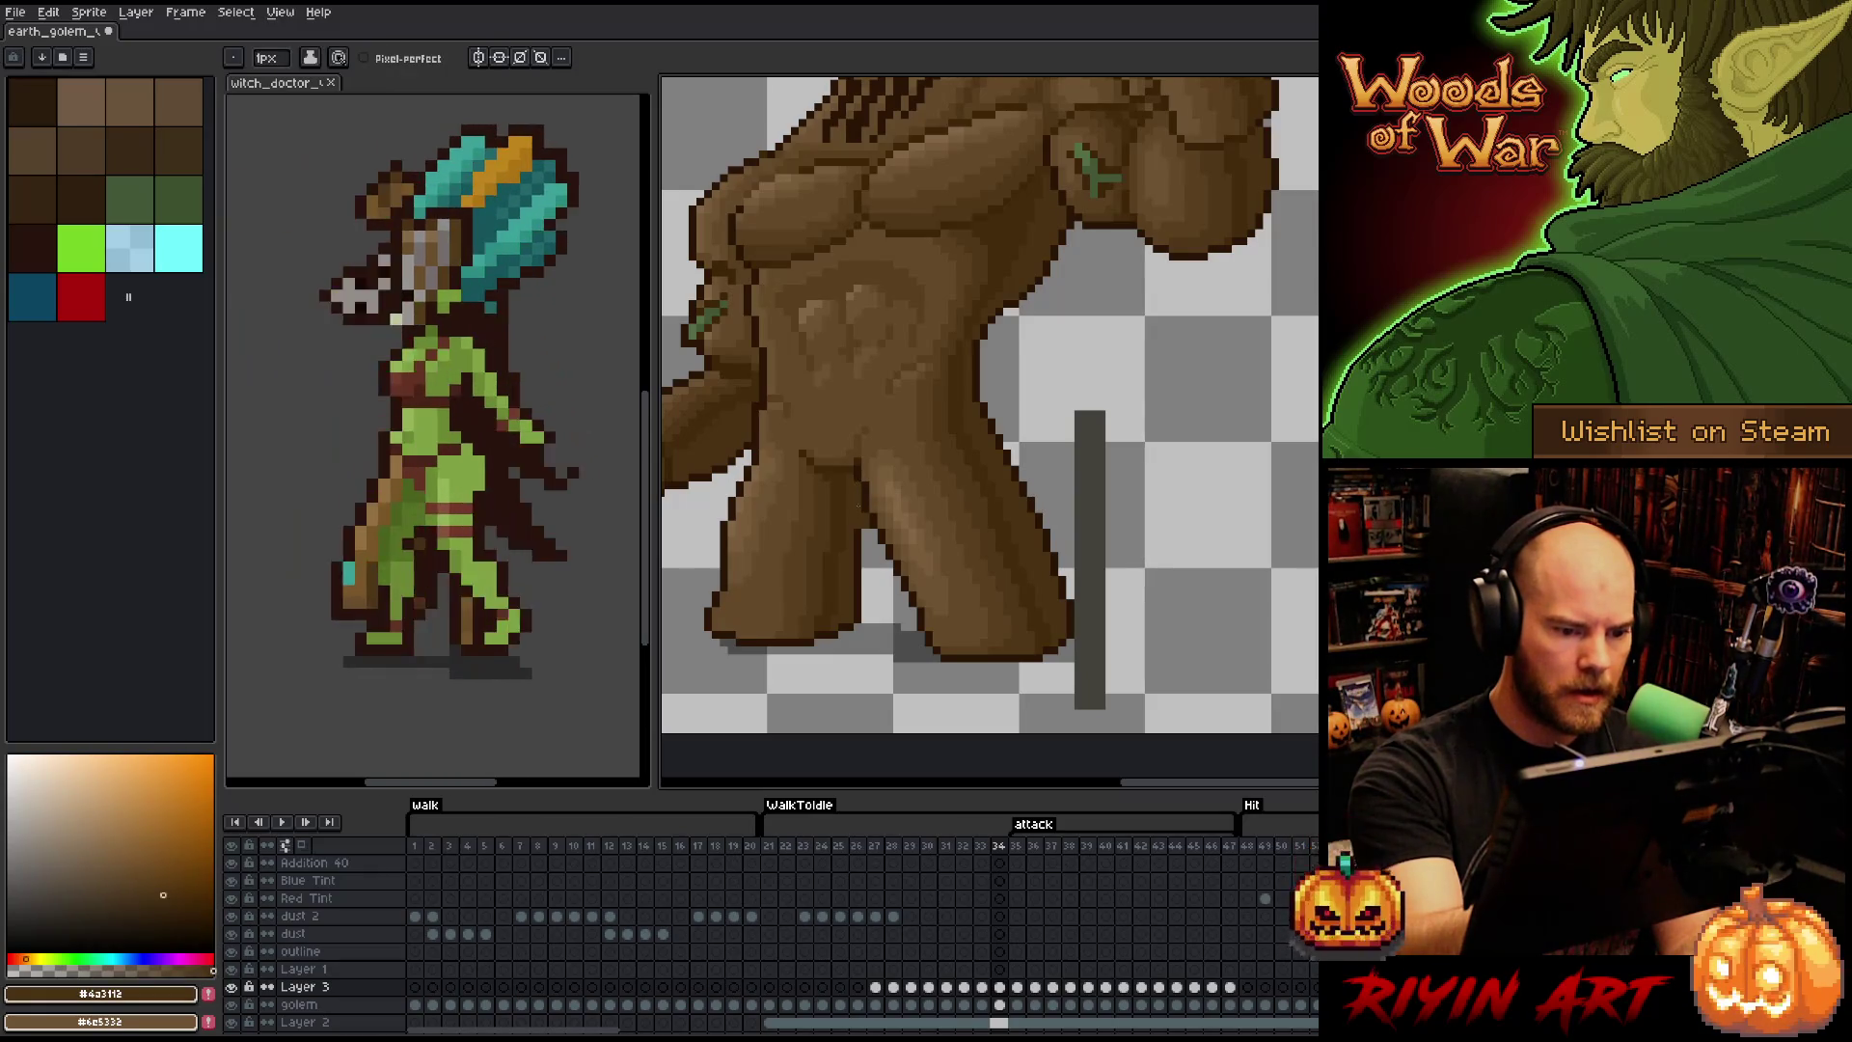
pyautogui.keyDown('alt'); pyautogui.click(876, 490); pyautogui.keyUp('alt')
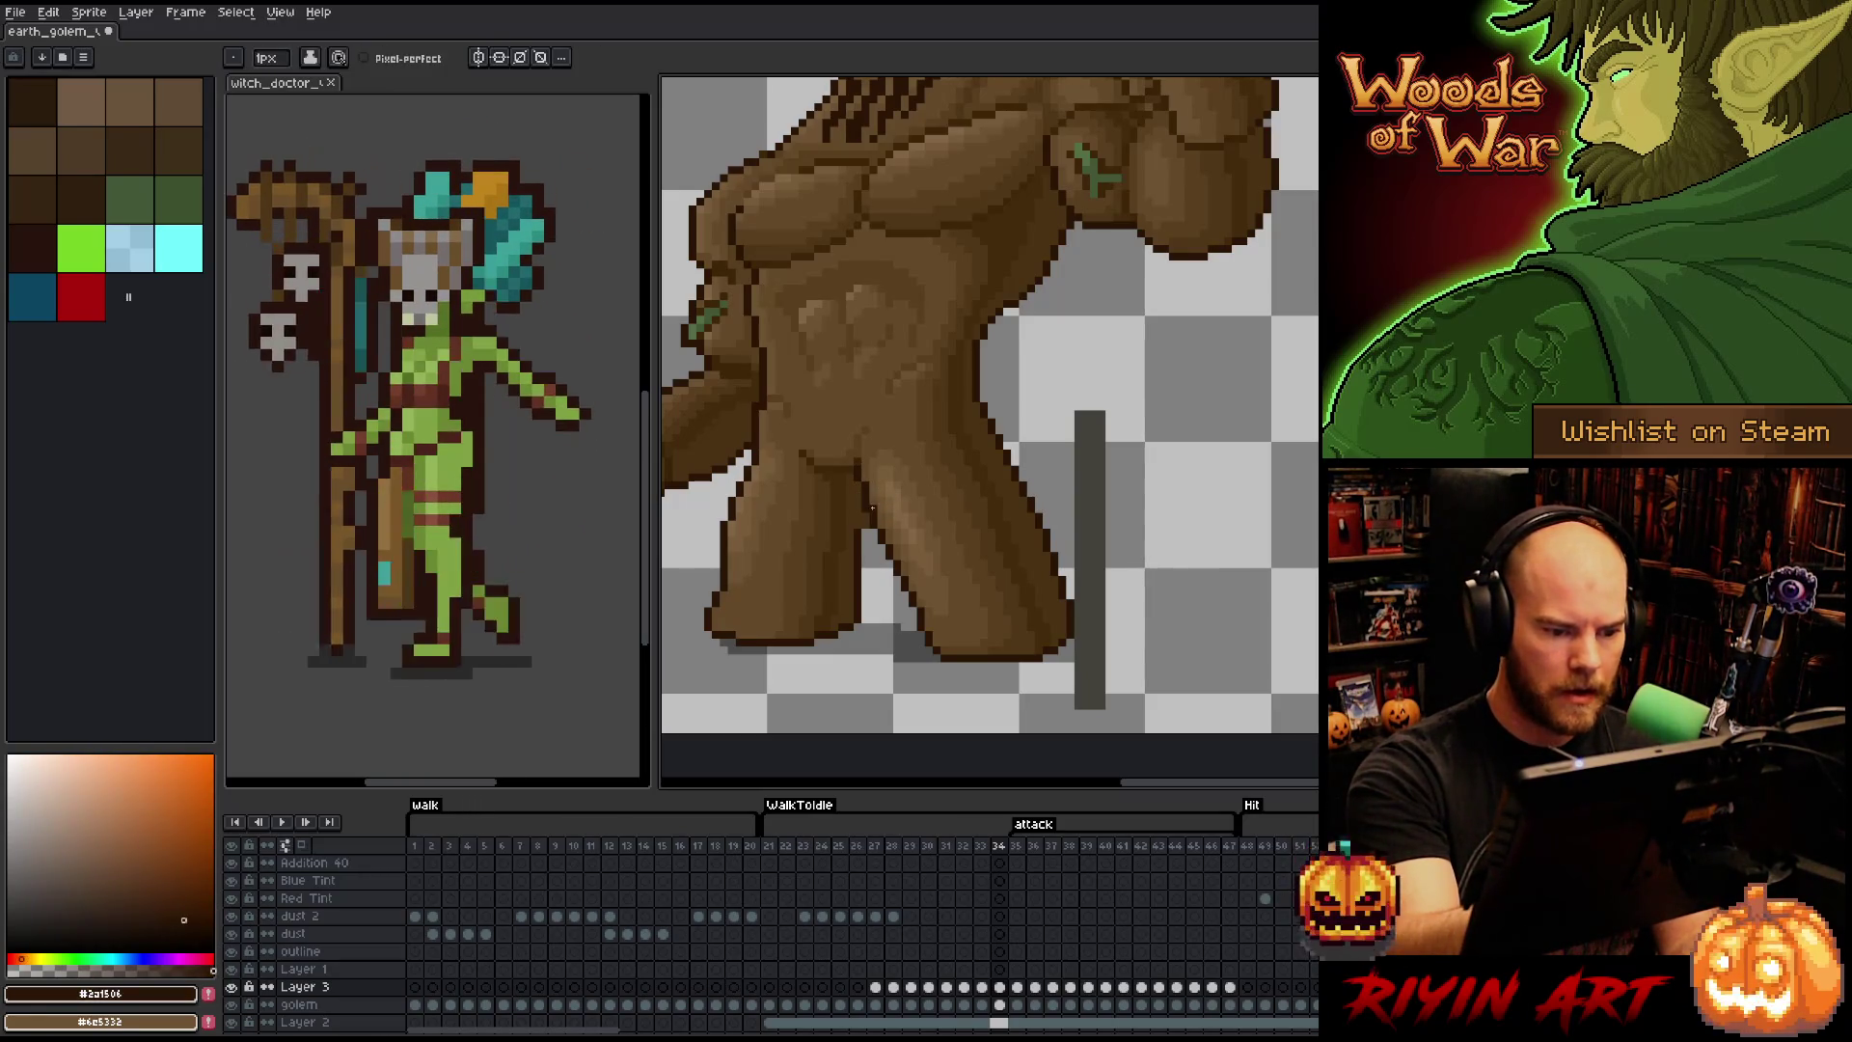
pyautogui.keyDown('alt'); pyautogui.click(867, 492); pyautogui.keyUp('alt')
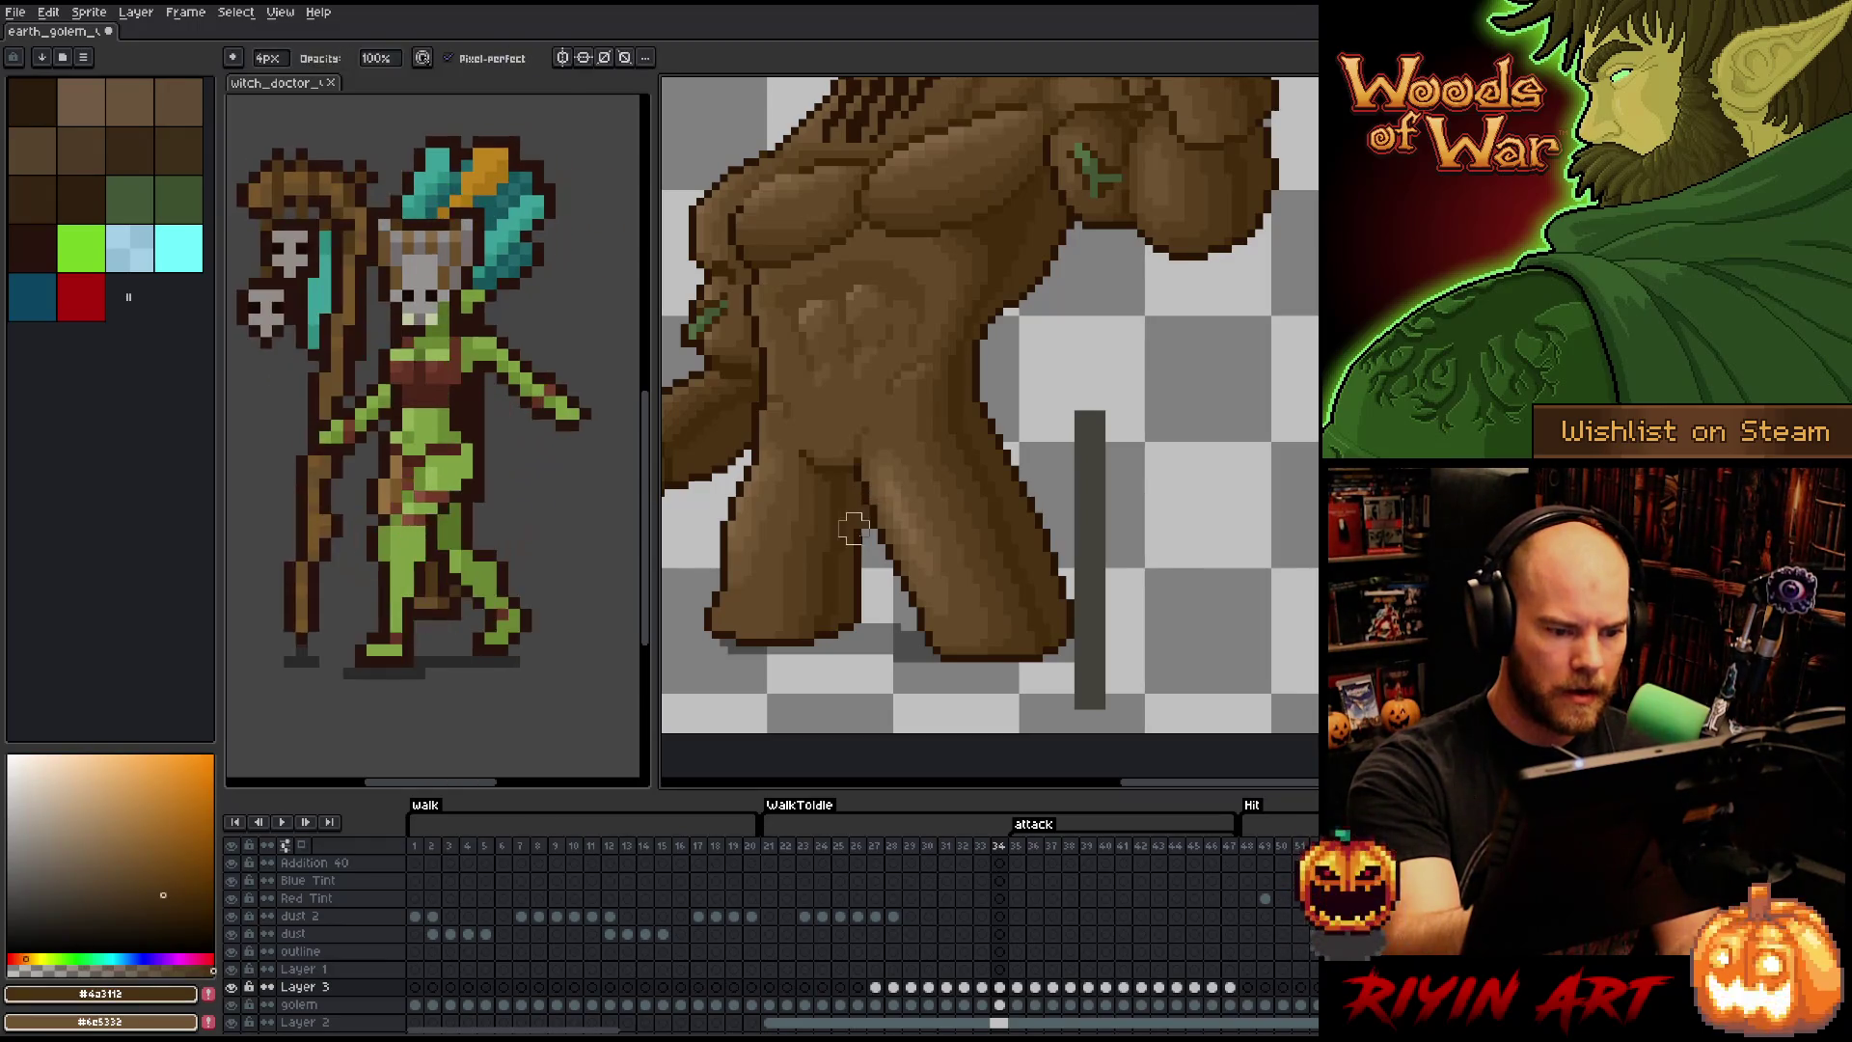
pyautogui.keyDown('alt'); pyautogui.click(865, 513); pyautogui.keyUp('alt')
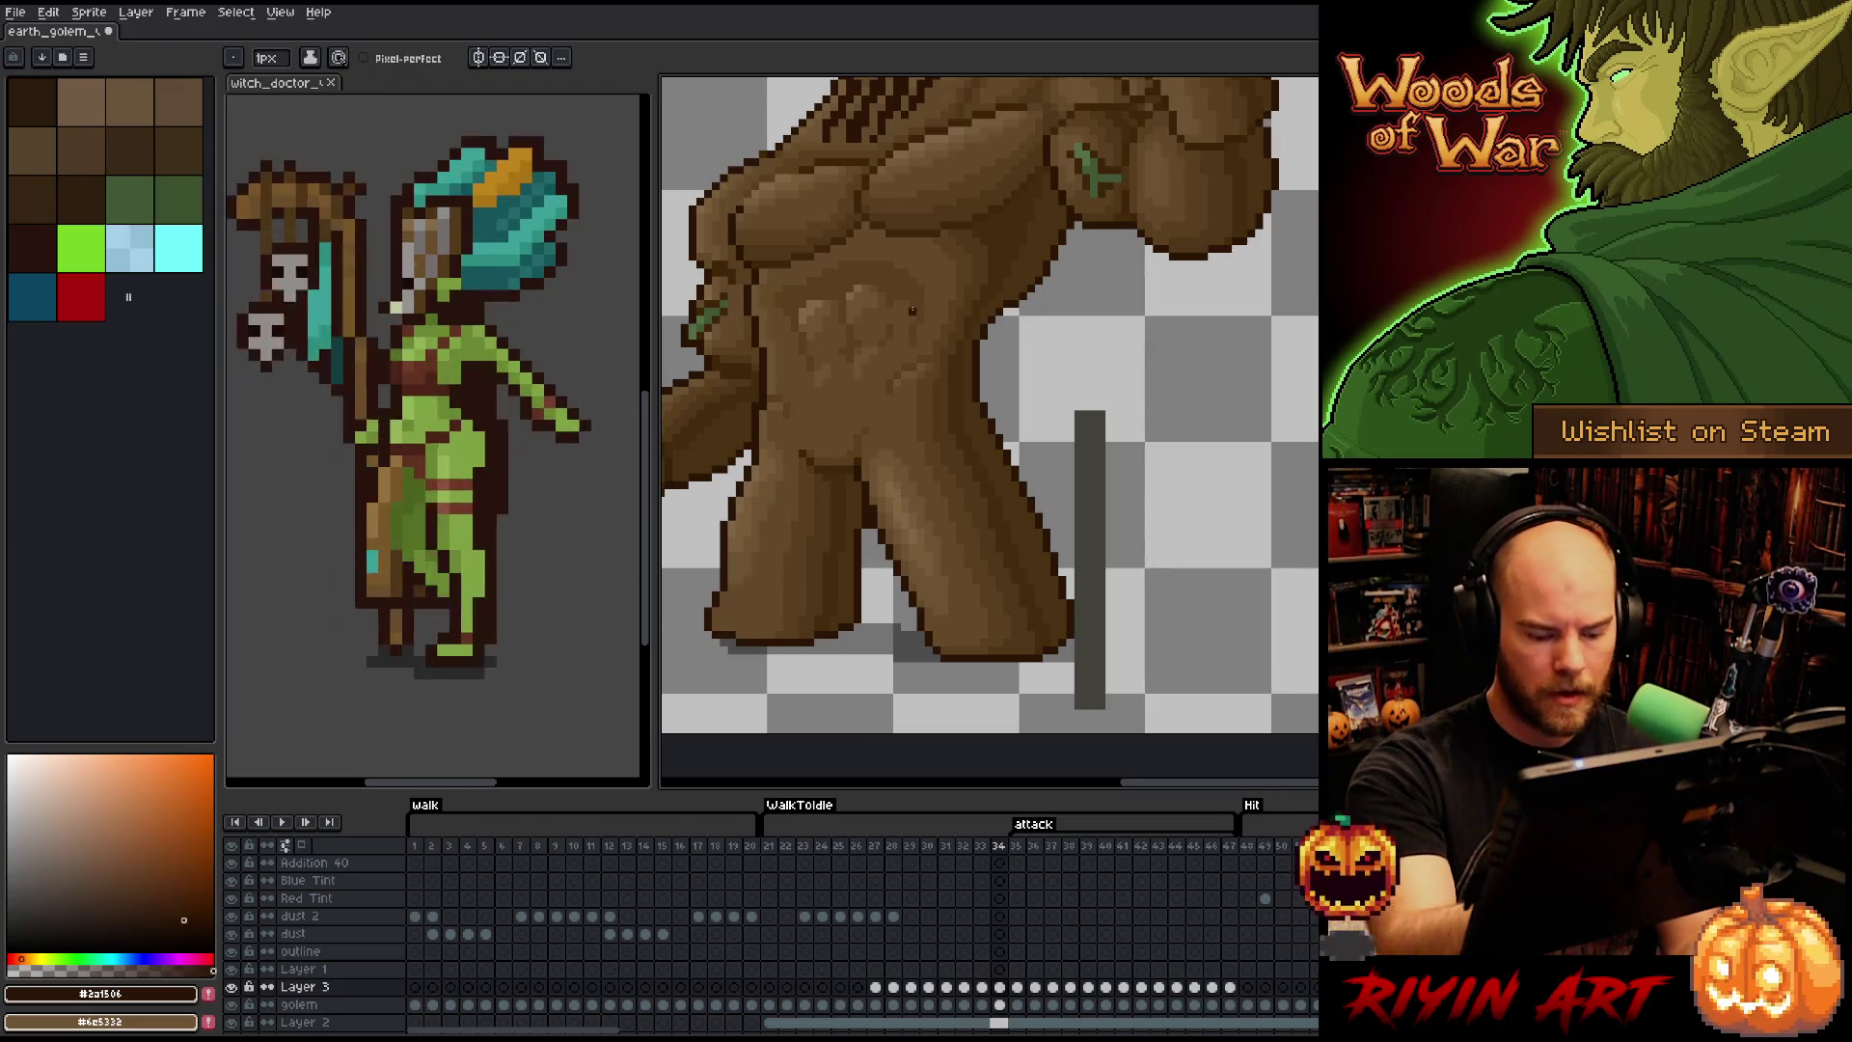
# - Flip between attack frames 32–34 to compare the arm, ending on frame 35
pyautogui.press(',')
pyautogui.press('m')
pyautogui.press('.')
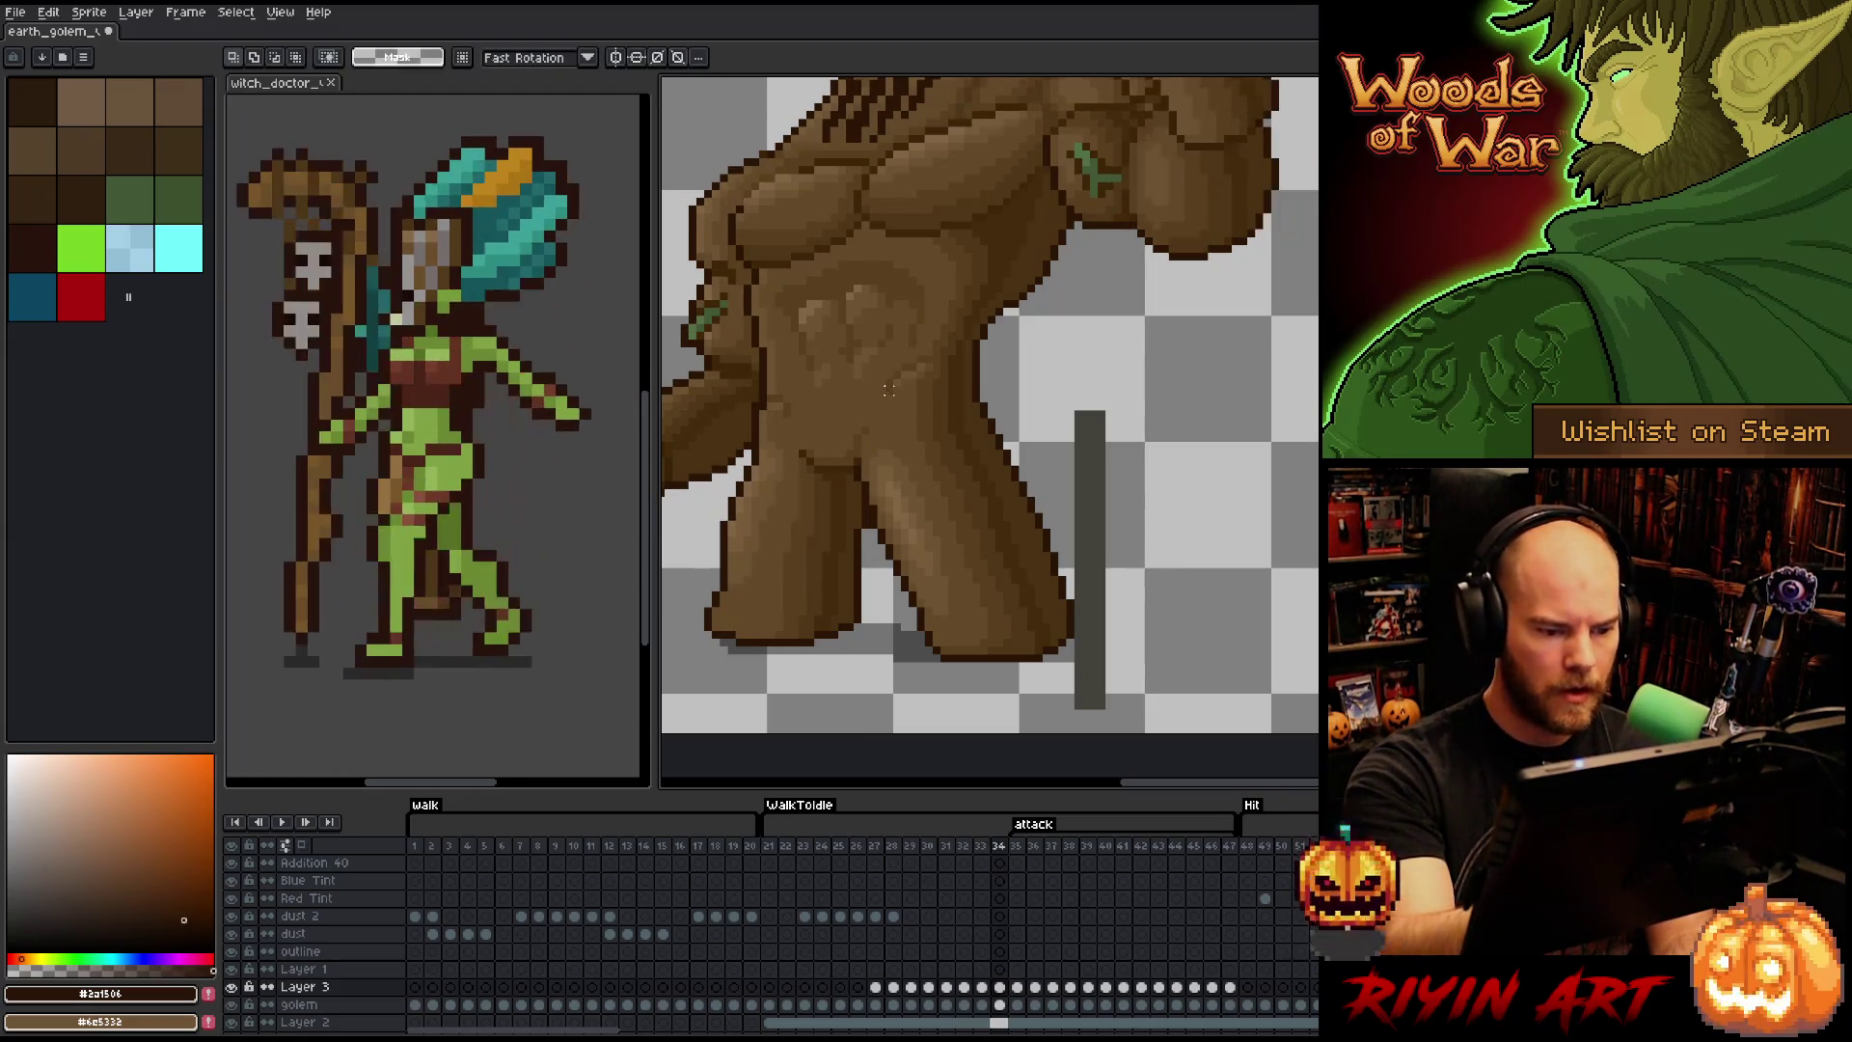
pyautogui.press('b')
pyautogui.keyDown('alt'); pyautogui.click(865, 513); pyautogui.keyUp('alt')
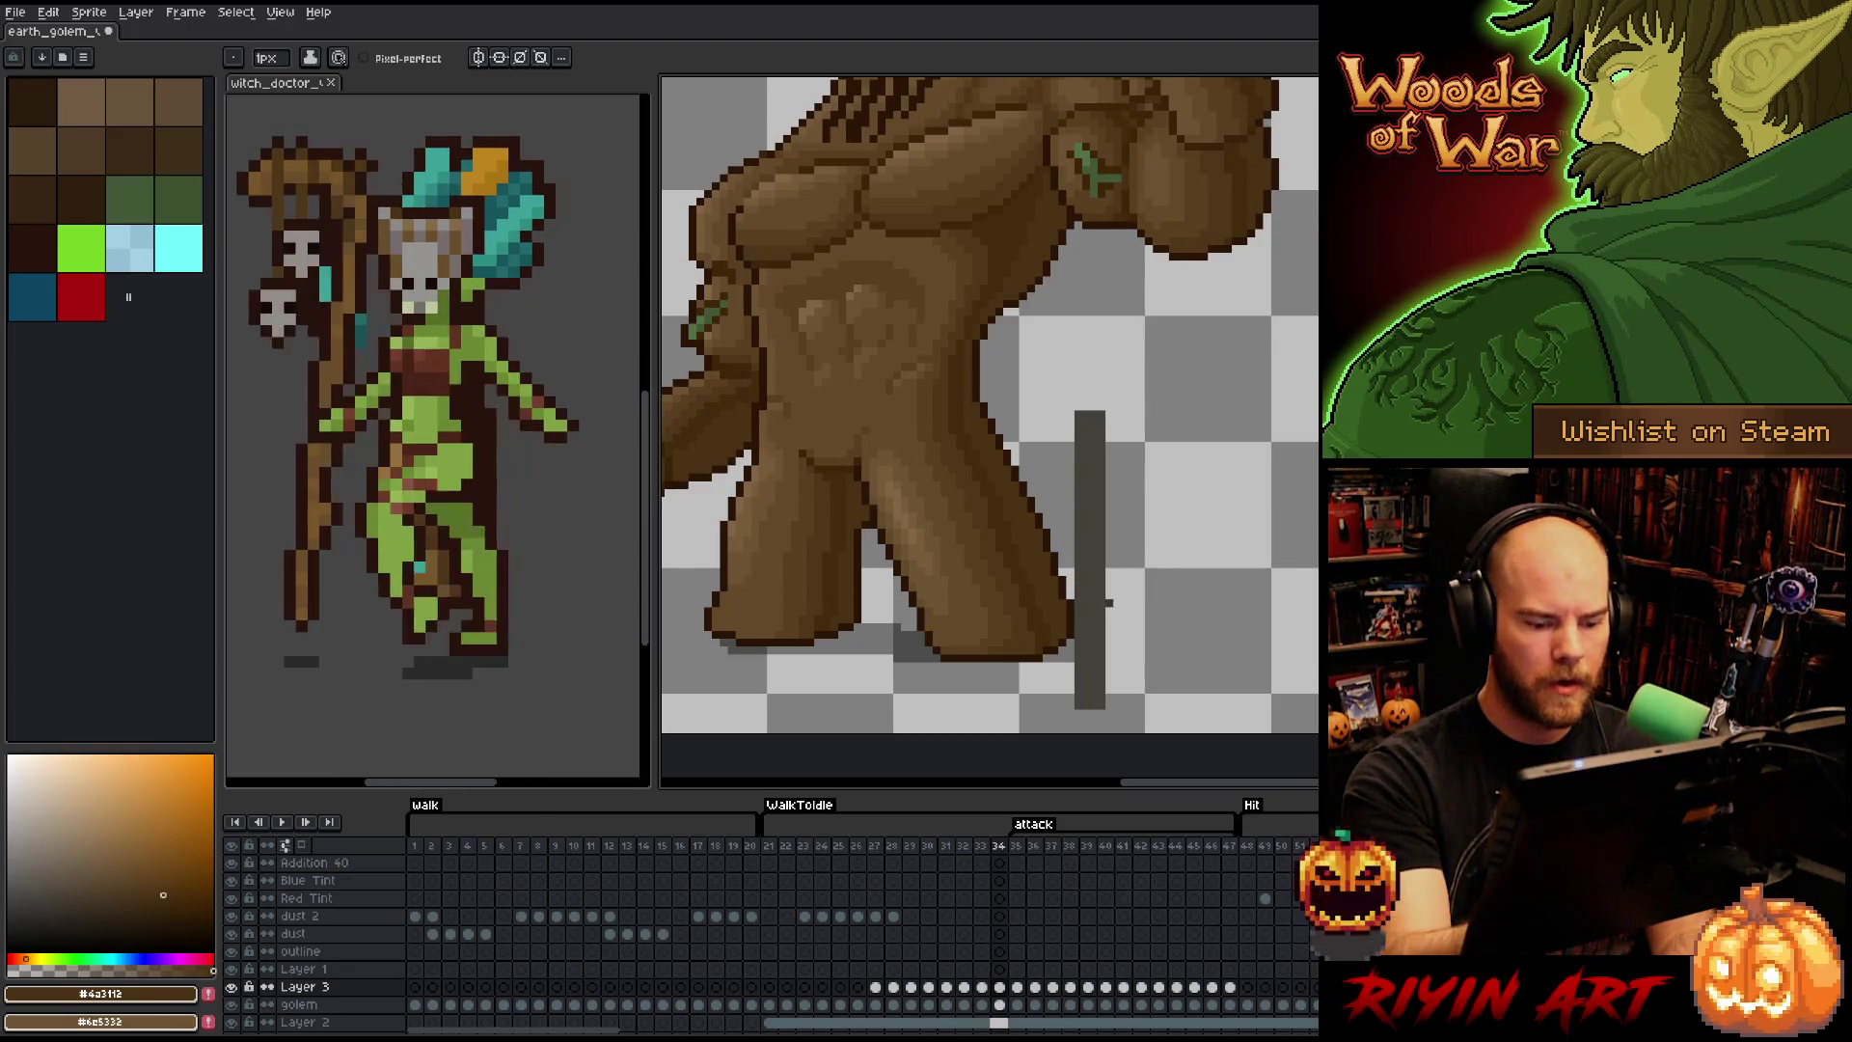
pyautogui.press(',')
pyautogui.press(',')
pyautogui.press('.')
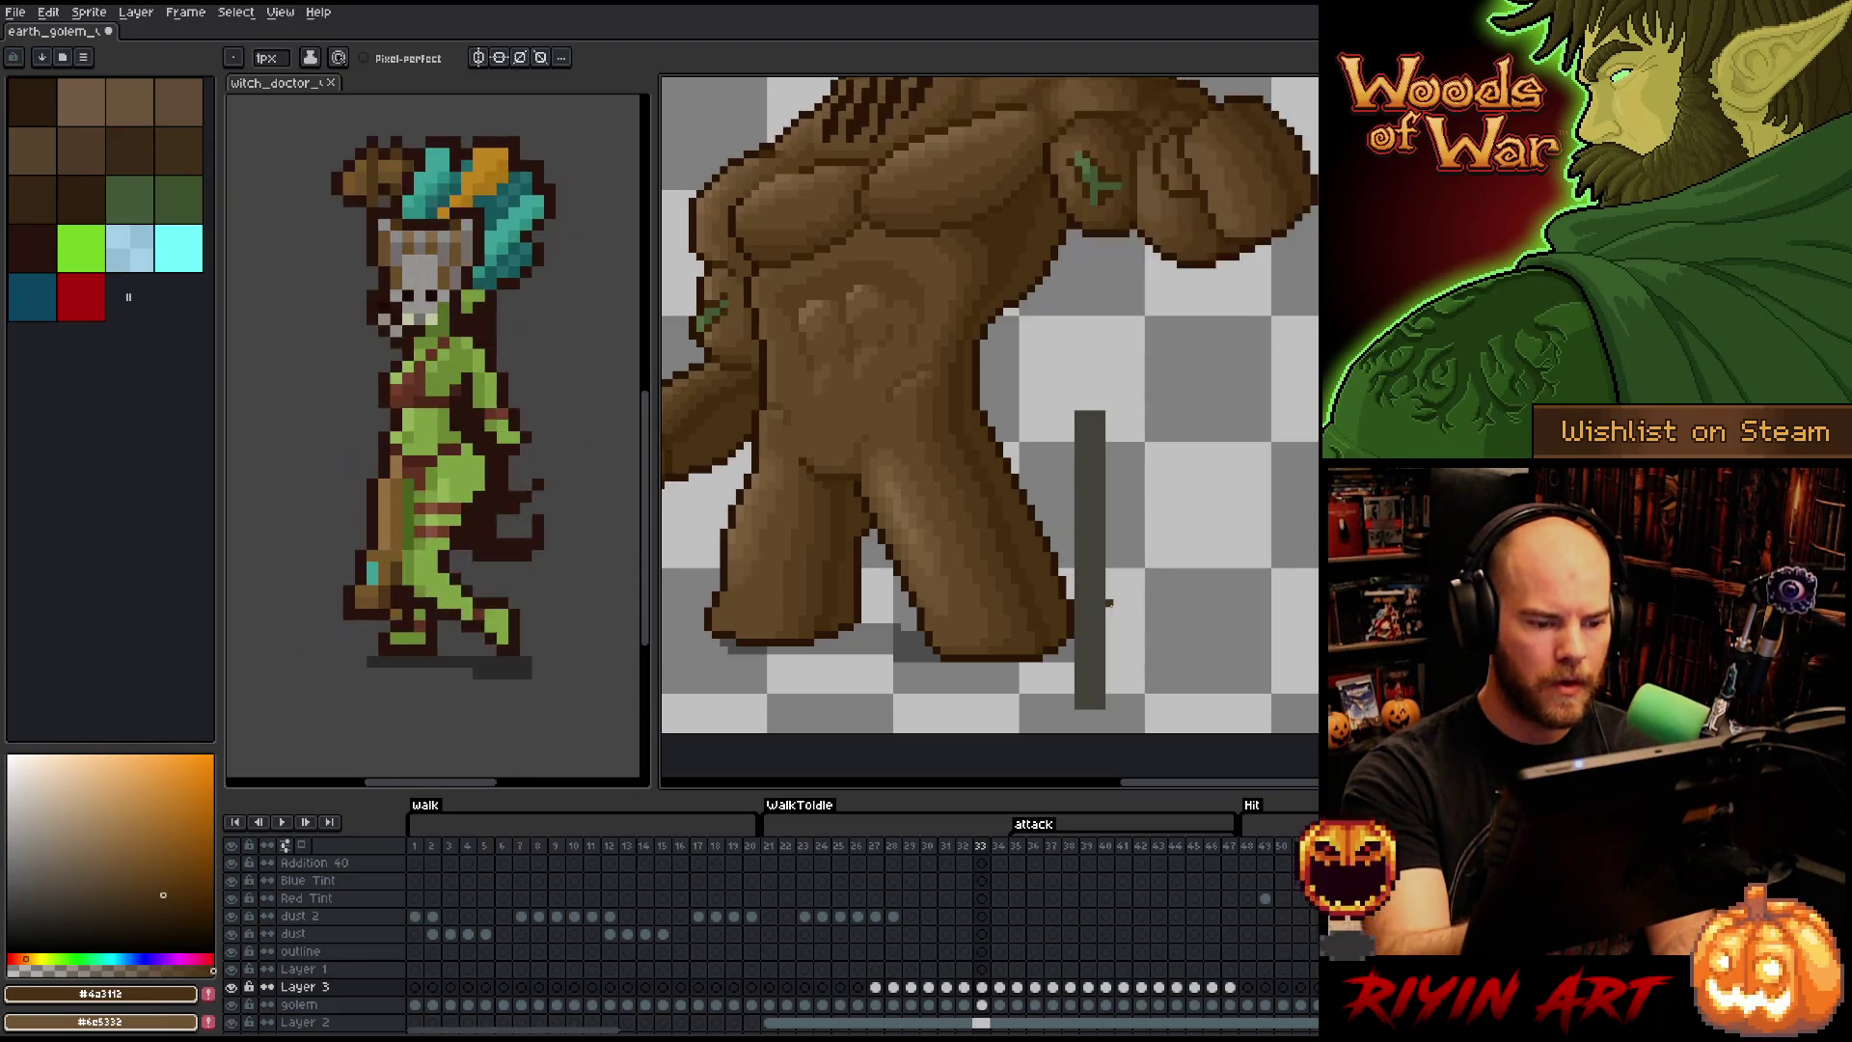
pyautogui.press('.')
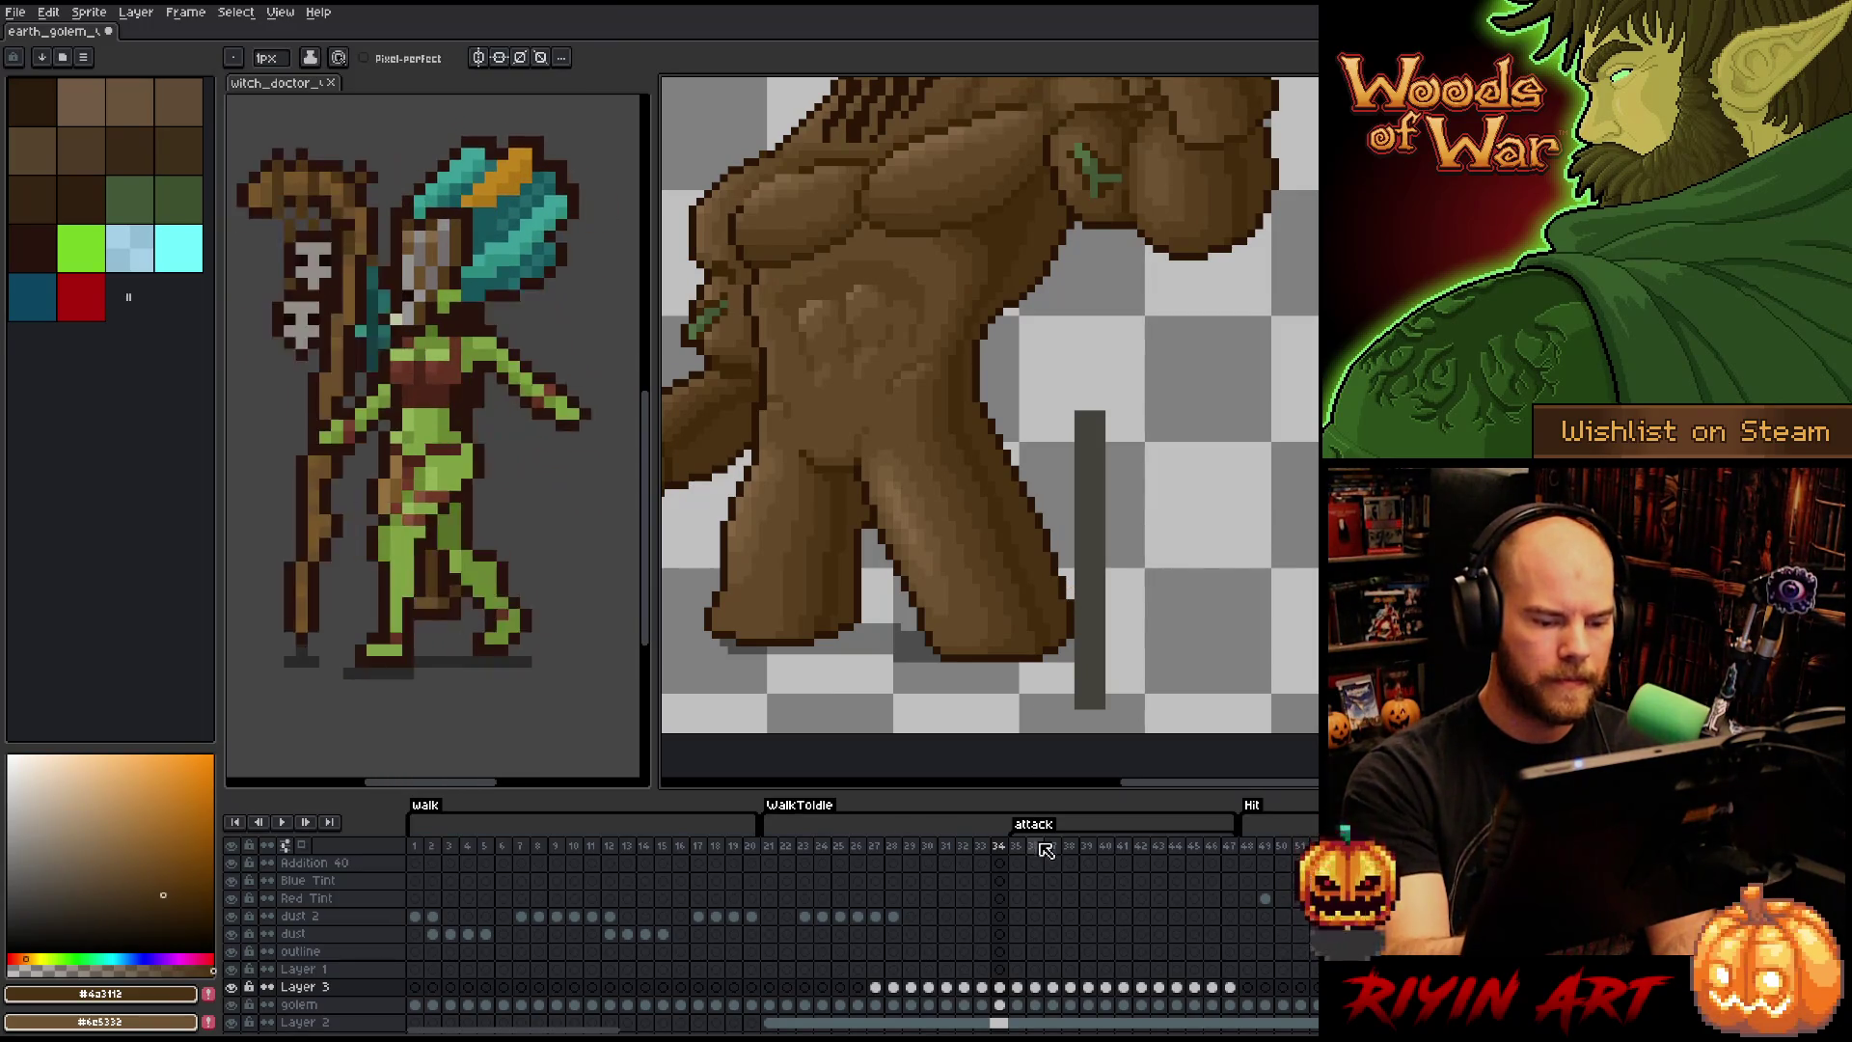
pyautogui.press('.')
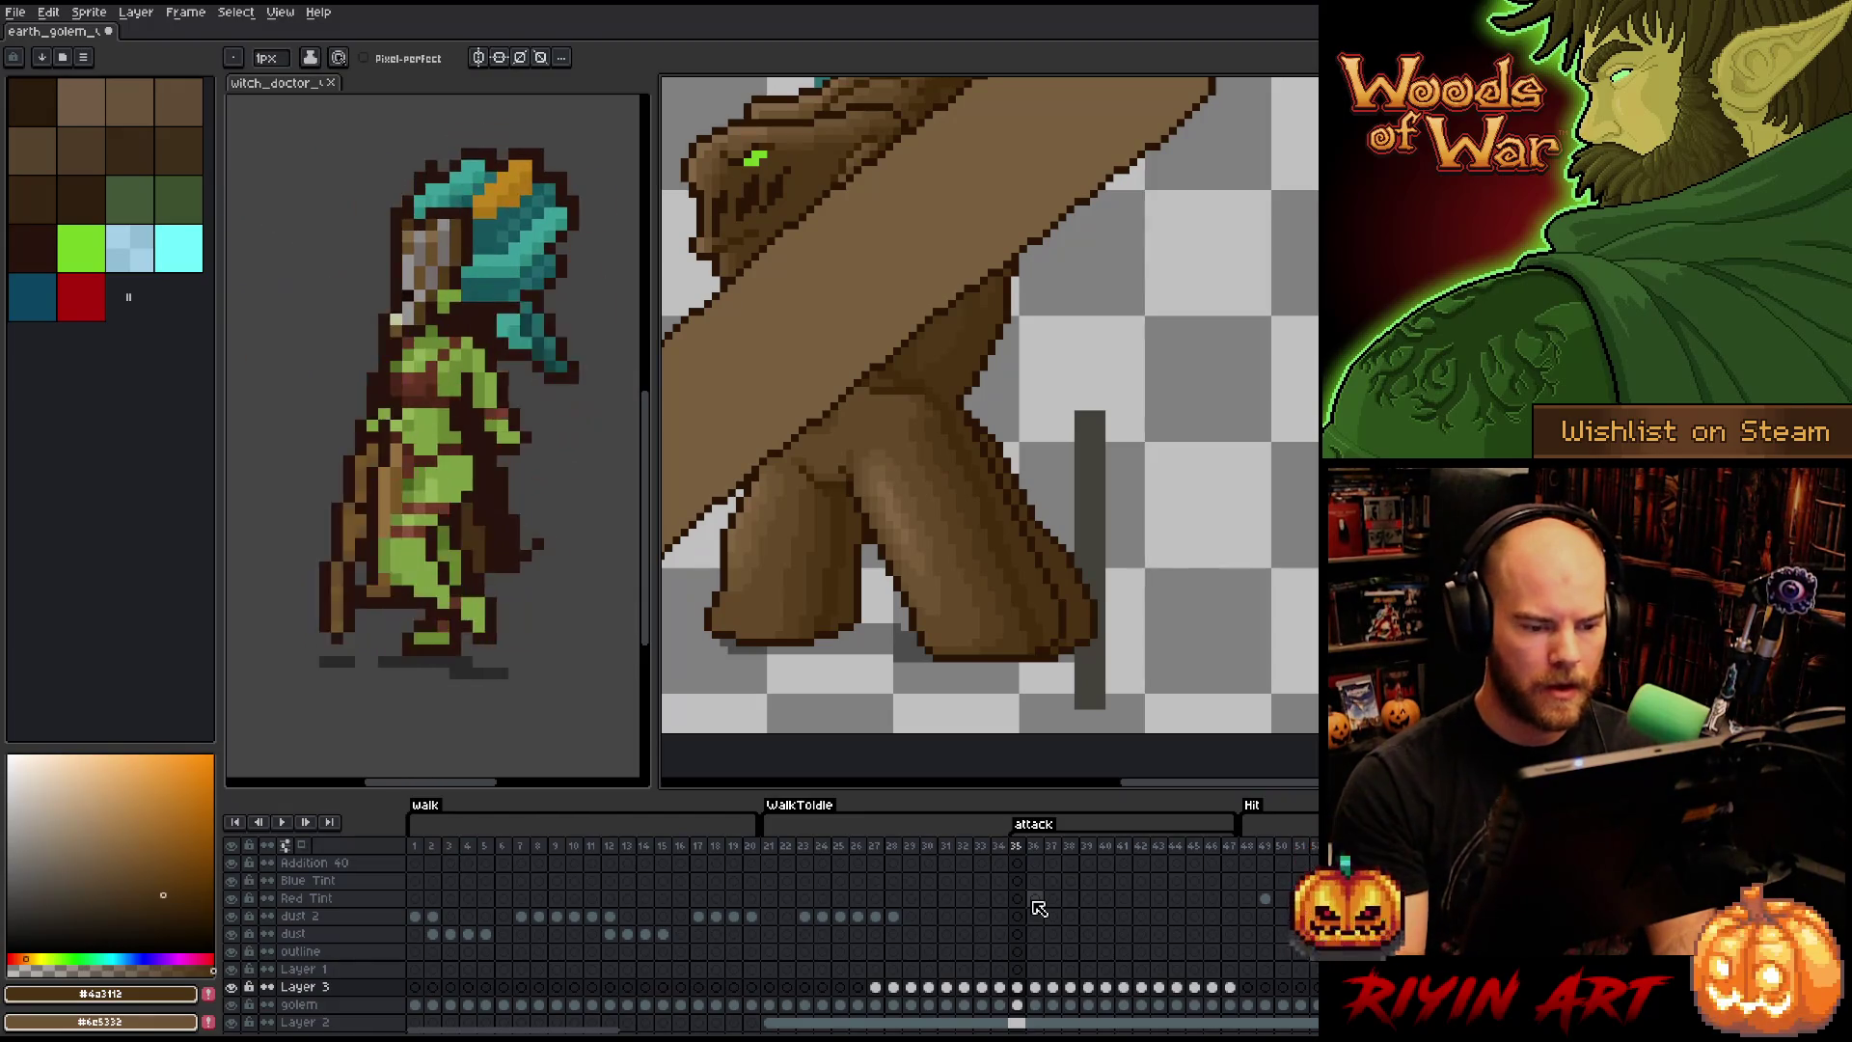
# - On frame 35, select the golem cel and lasso its rear leg with the grey bar
pyautogui.click(1016, 986)
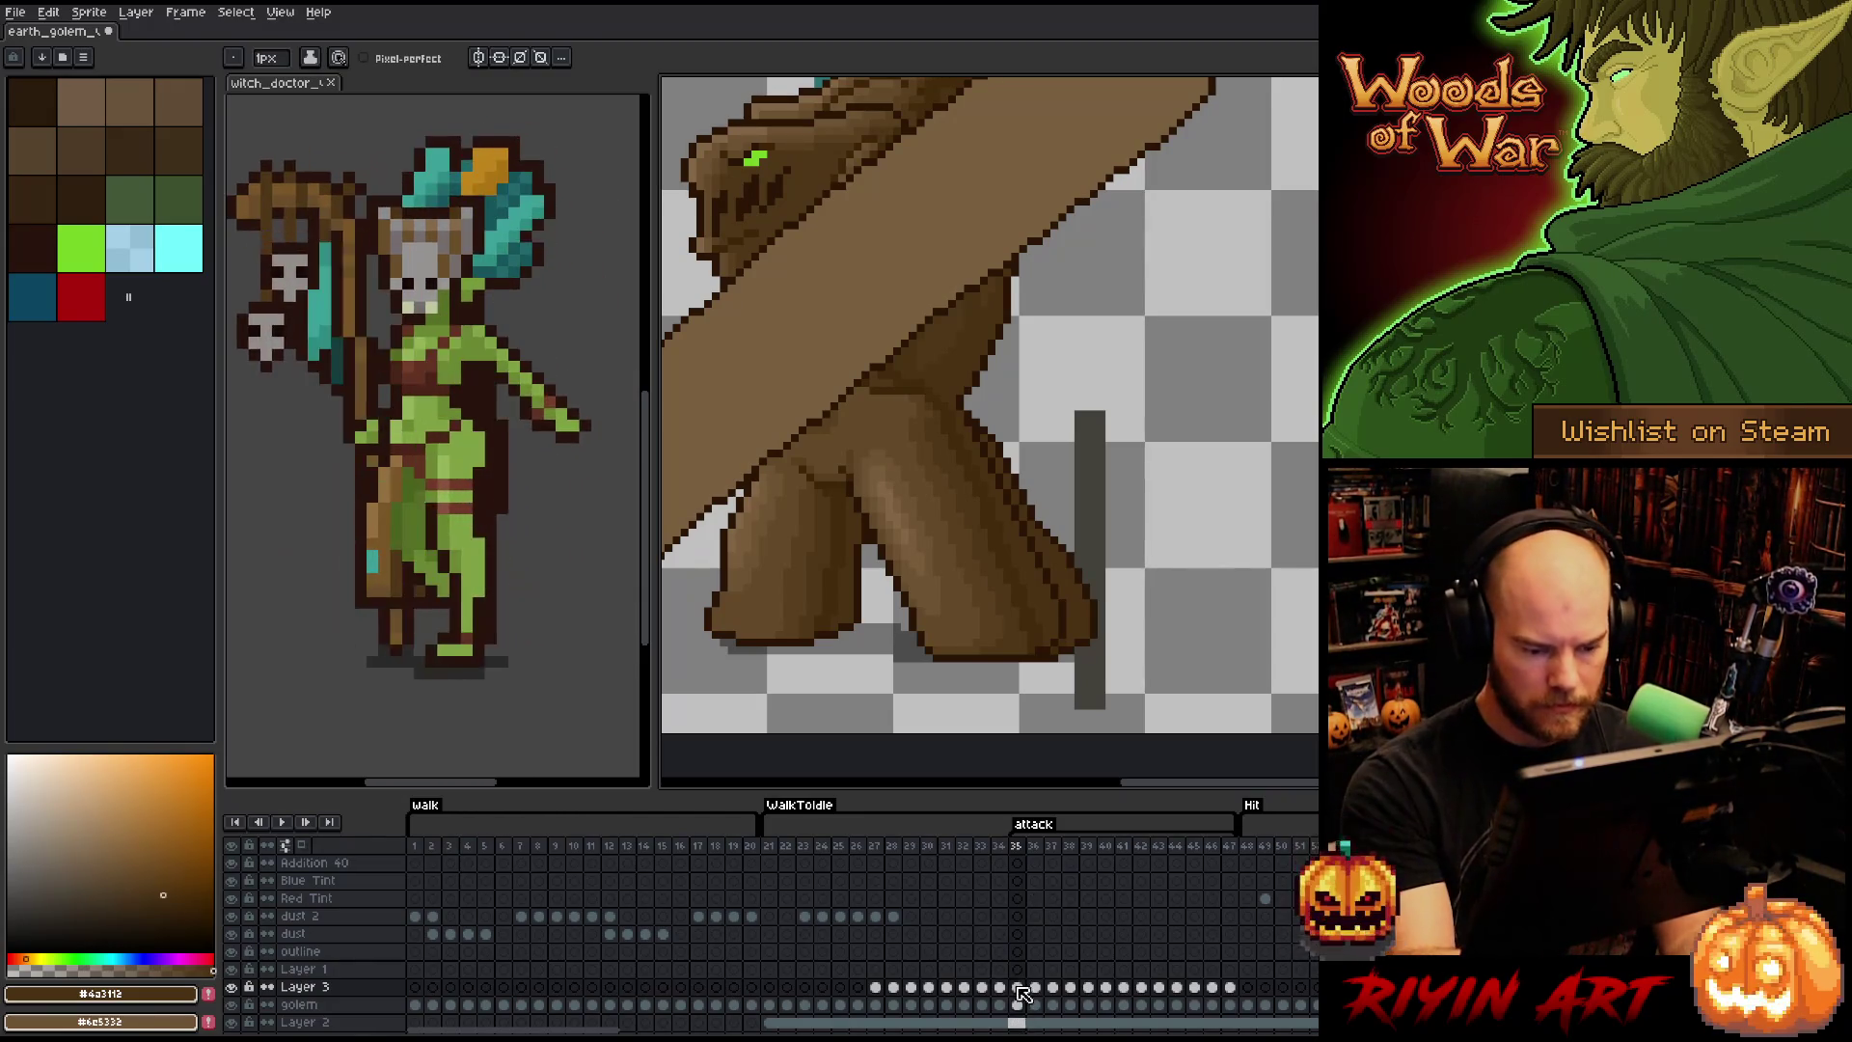
pyautogui.click(1016, 1004)
pyautogui.press('m')
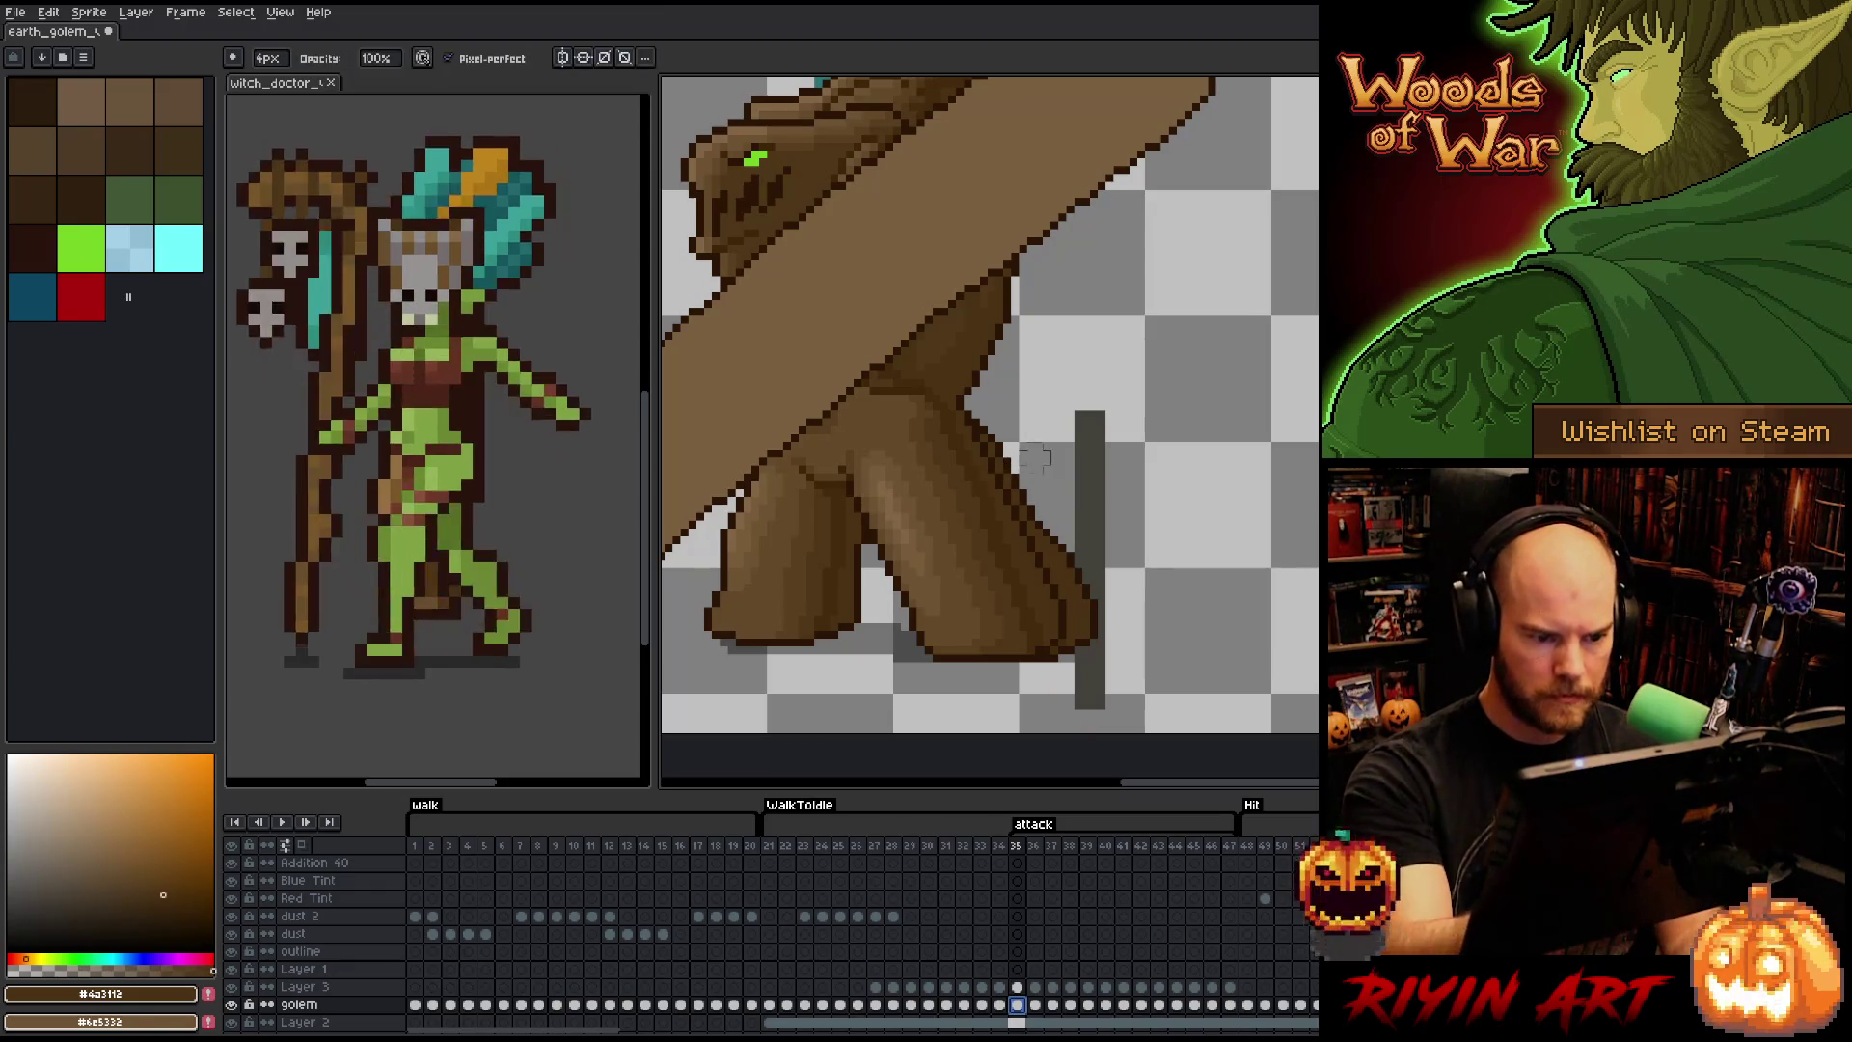
pyautogui.moveTo(967, 415)
pyautogui.mouseDown()
pyautogui.moveTo(1008, 687)
pyautogui.moveTo(1118, 690)
pyautogui.moveTo(1155, 427)
pyautogui.mouseUp()
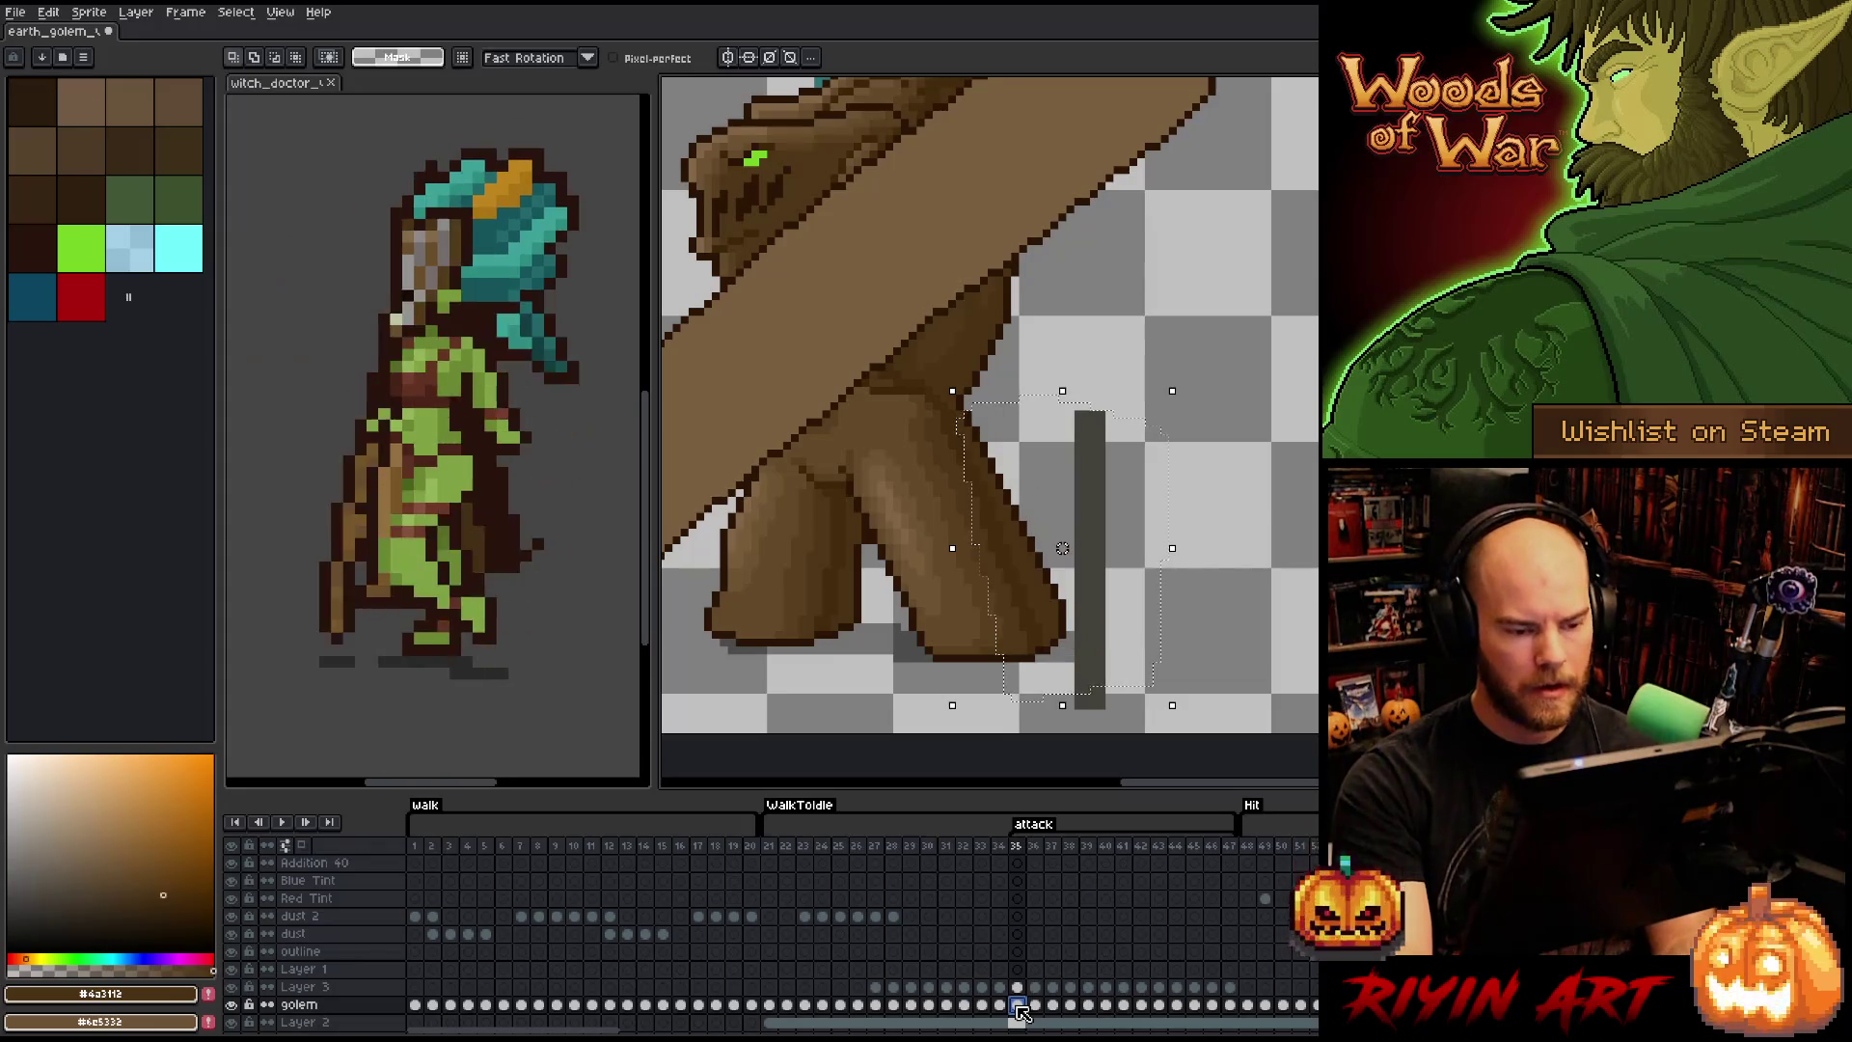
# - Step through the later attack frames and remove the selected stray leg pixels
pyautogui.press('Right')
pyautogui.press('Right')
pyautogui.press('Right')
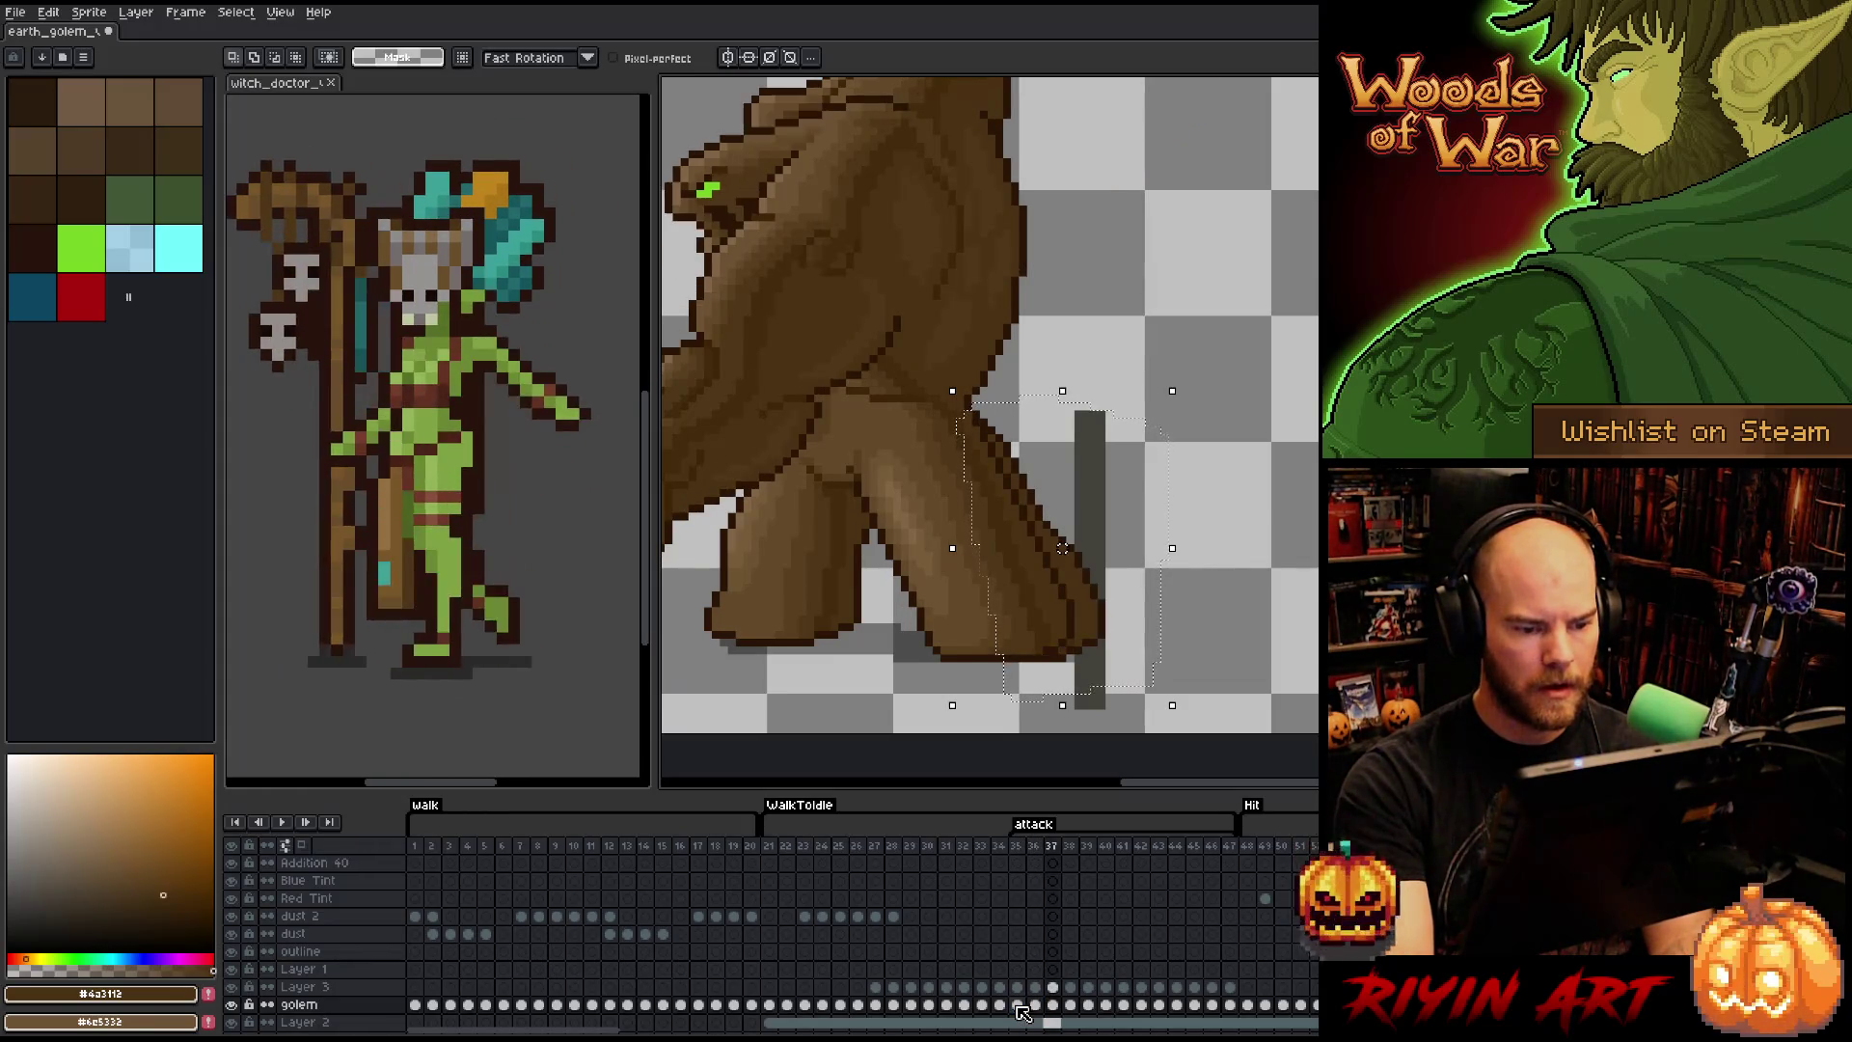
pyautogui.press('Right')
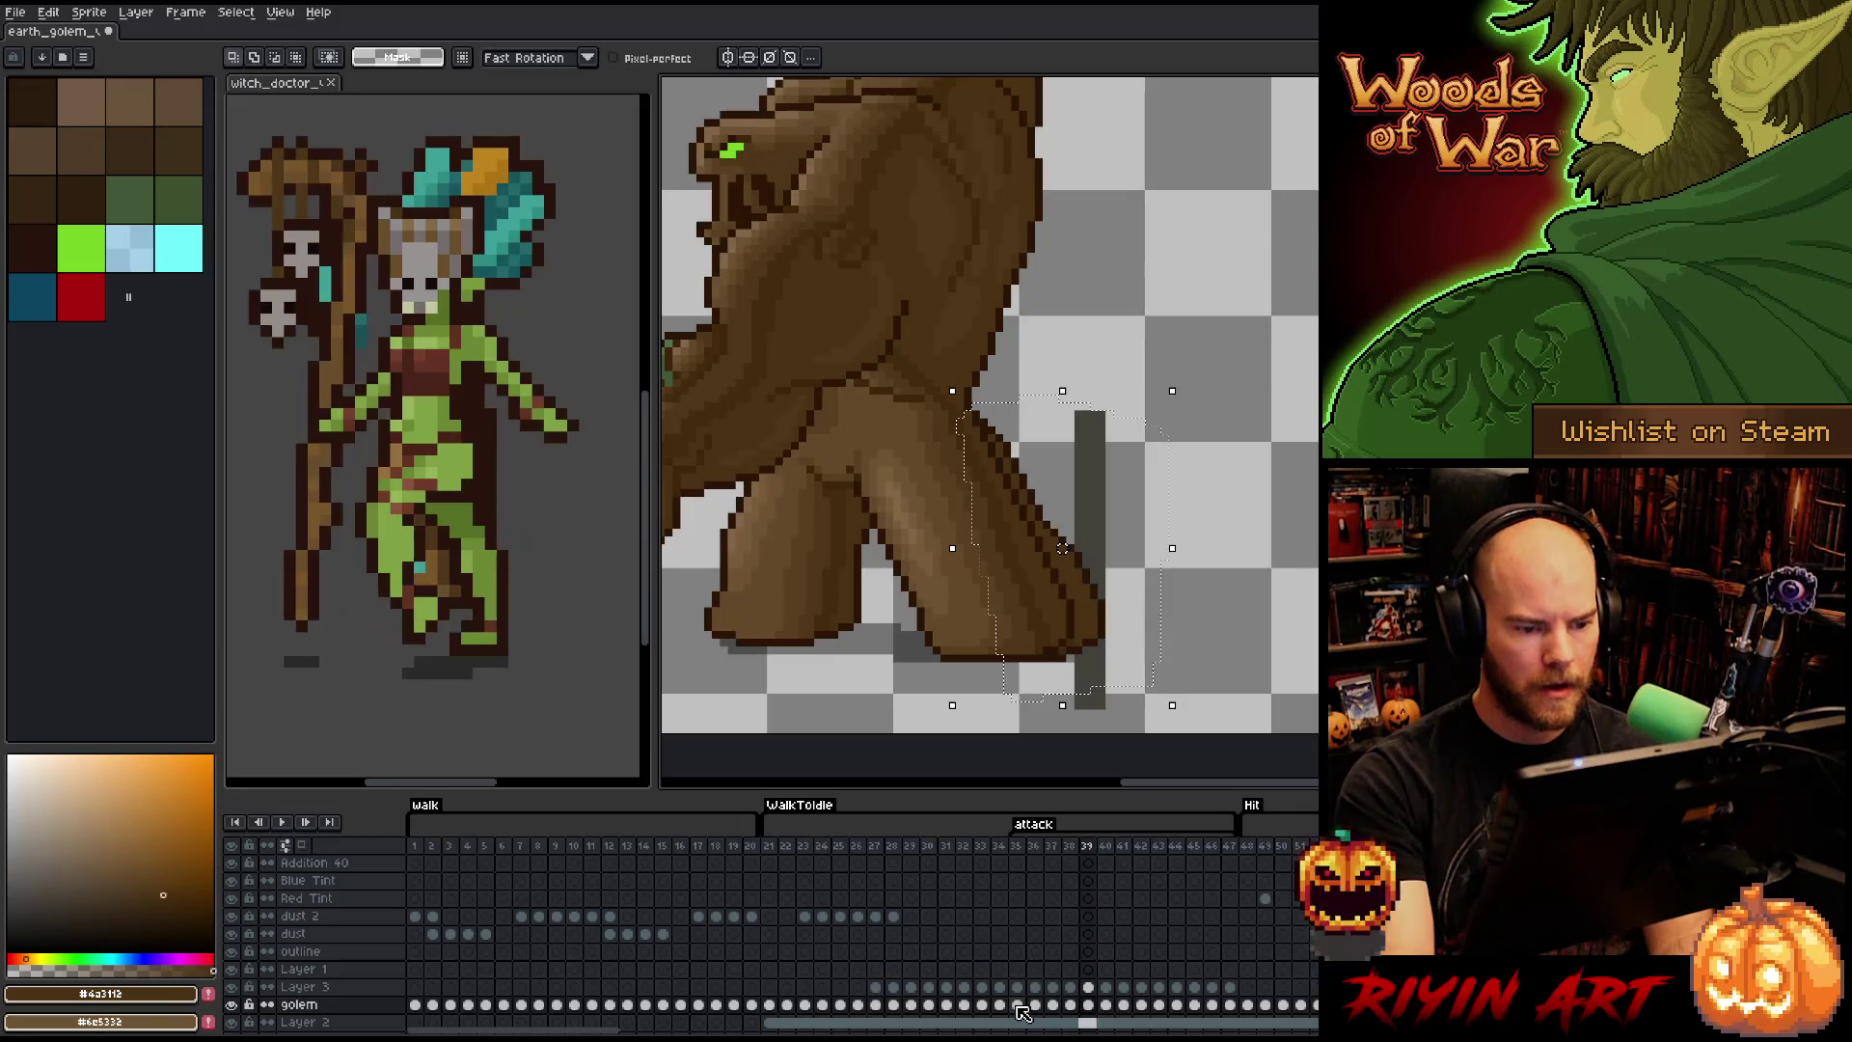
pyautogui.press('Right')
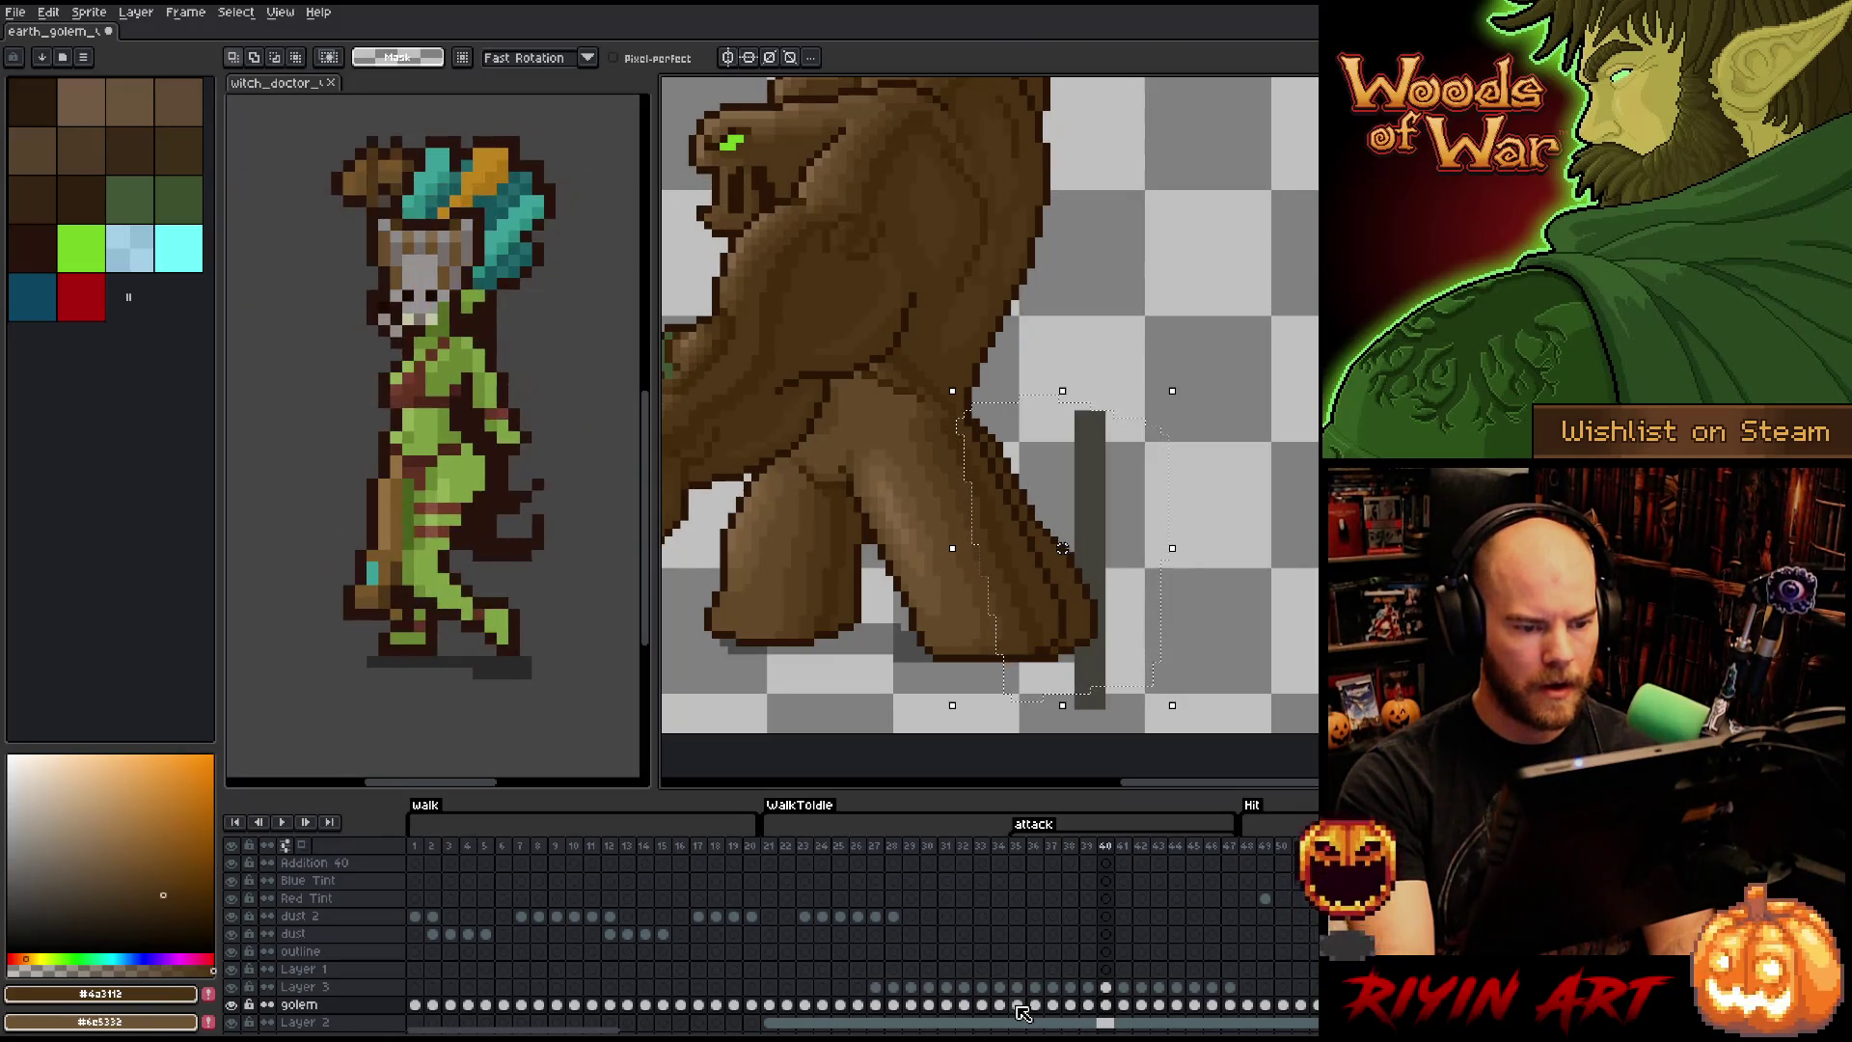
pyautogui.press('Right')
pyautogui.press('Right')
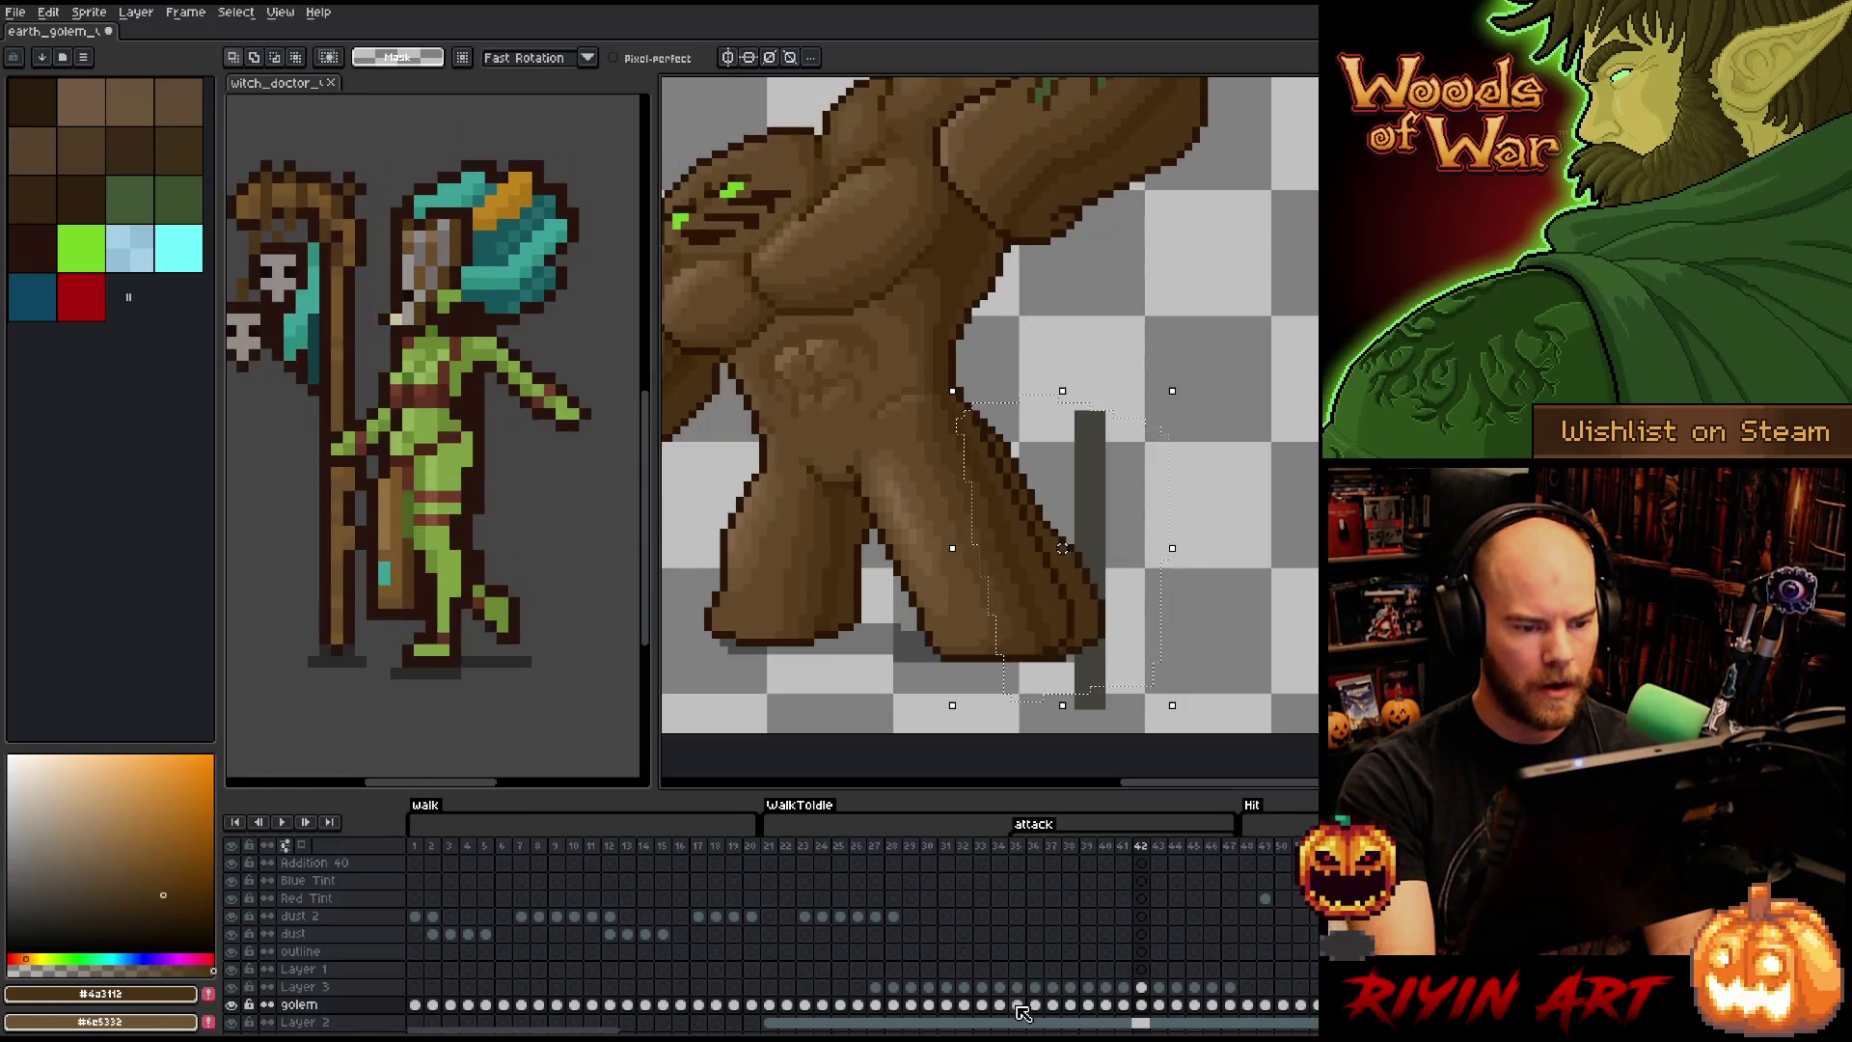
pyautogui.press('Right')
pyautogui.press('Right')
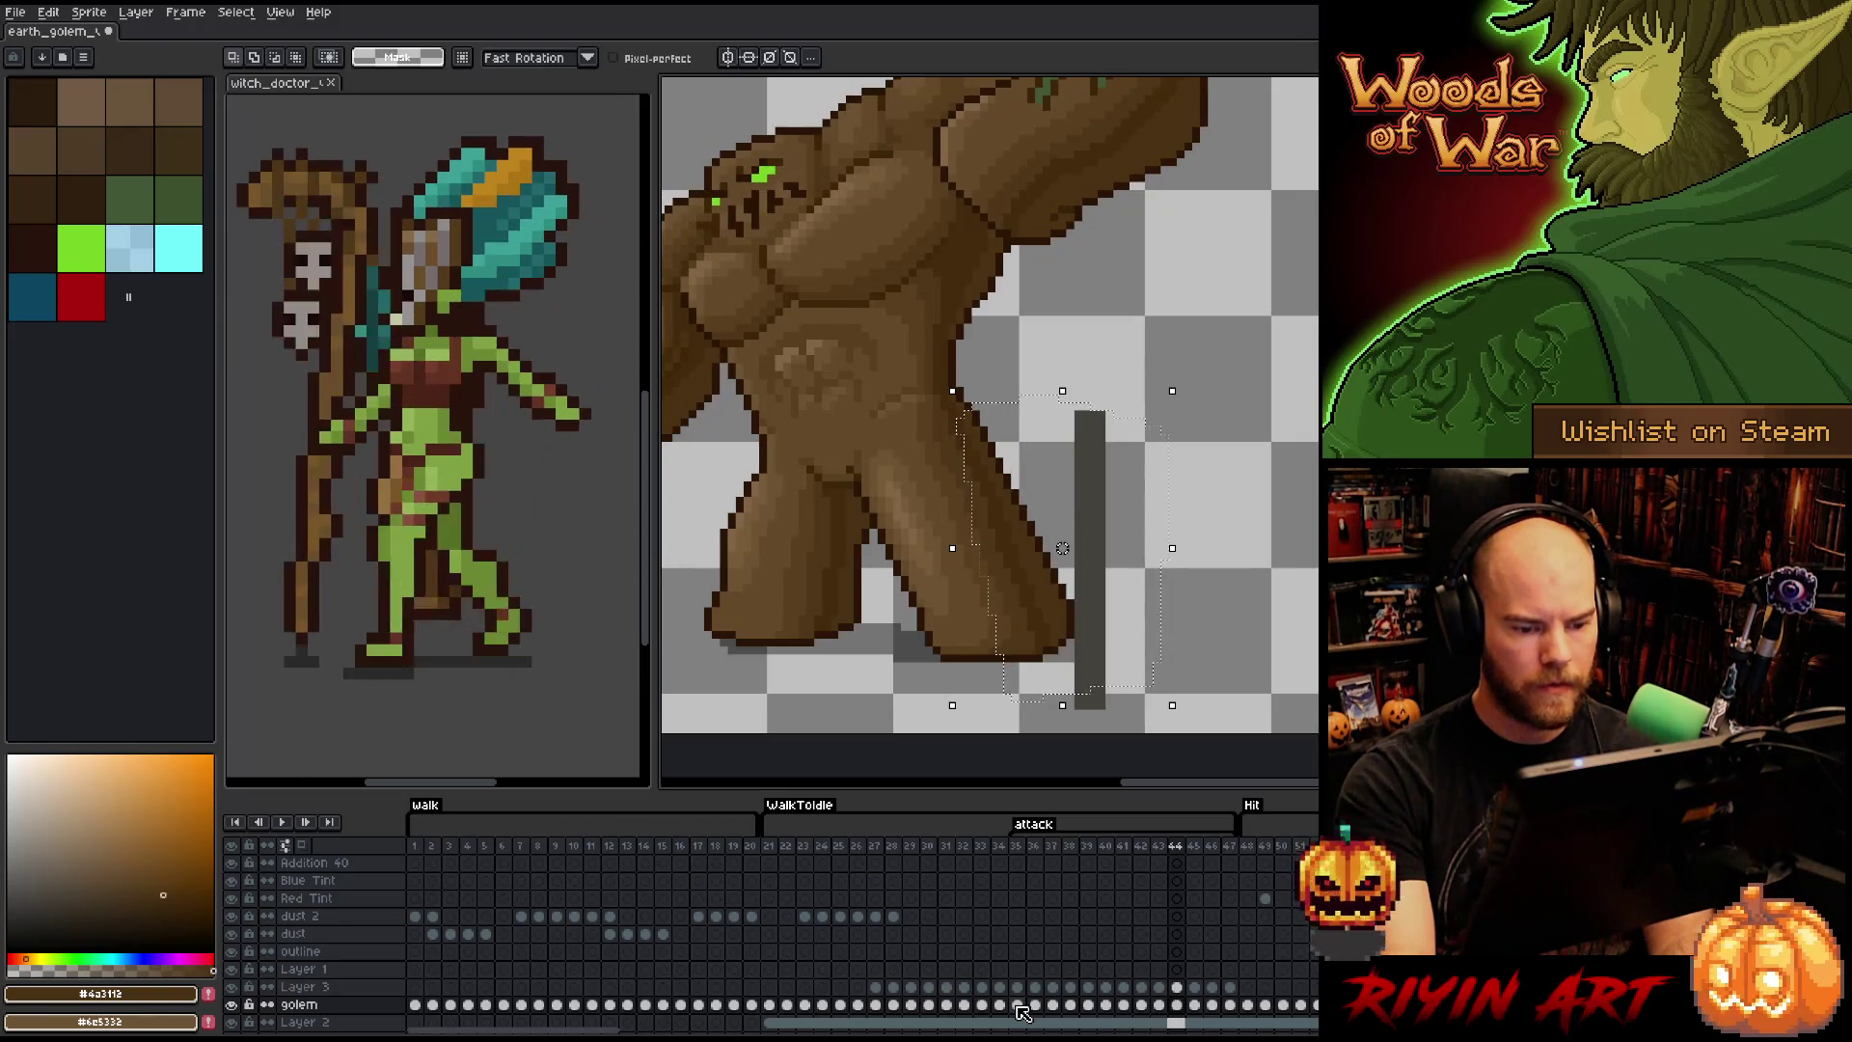
pyautogui.press('Right')
pyautogui.press('Right')
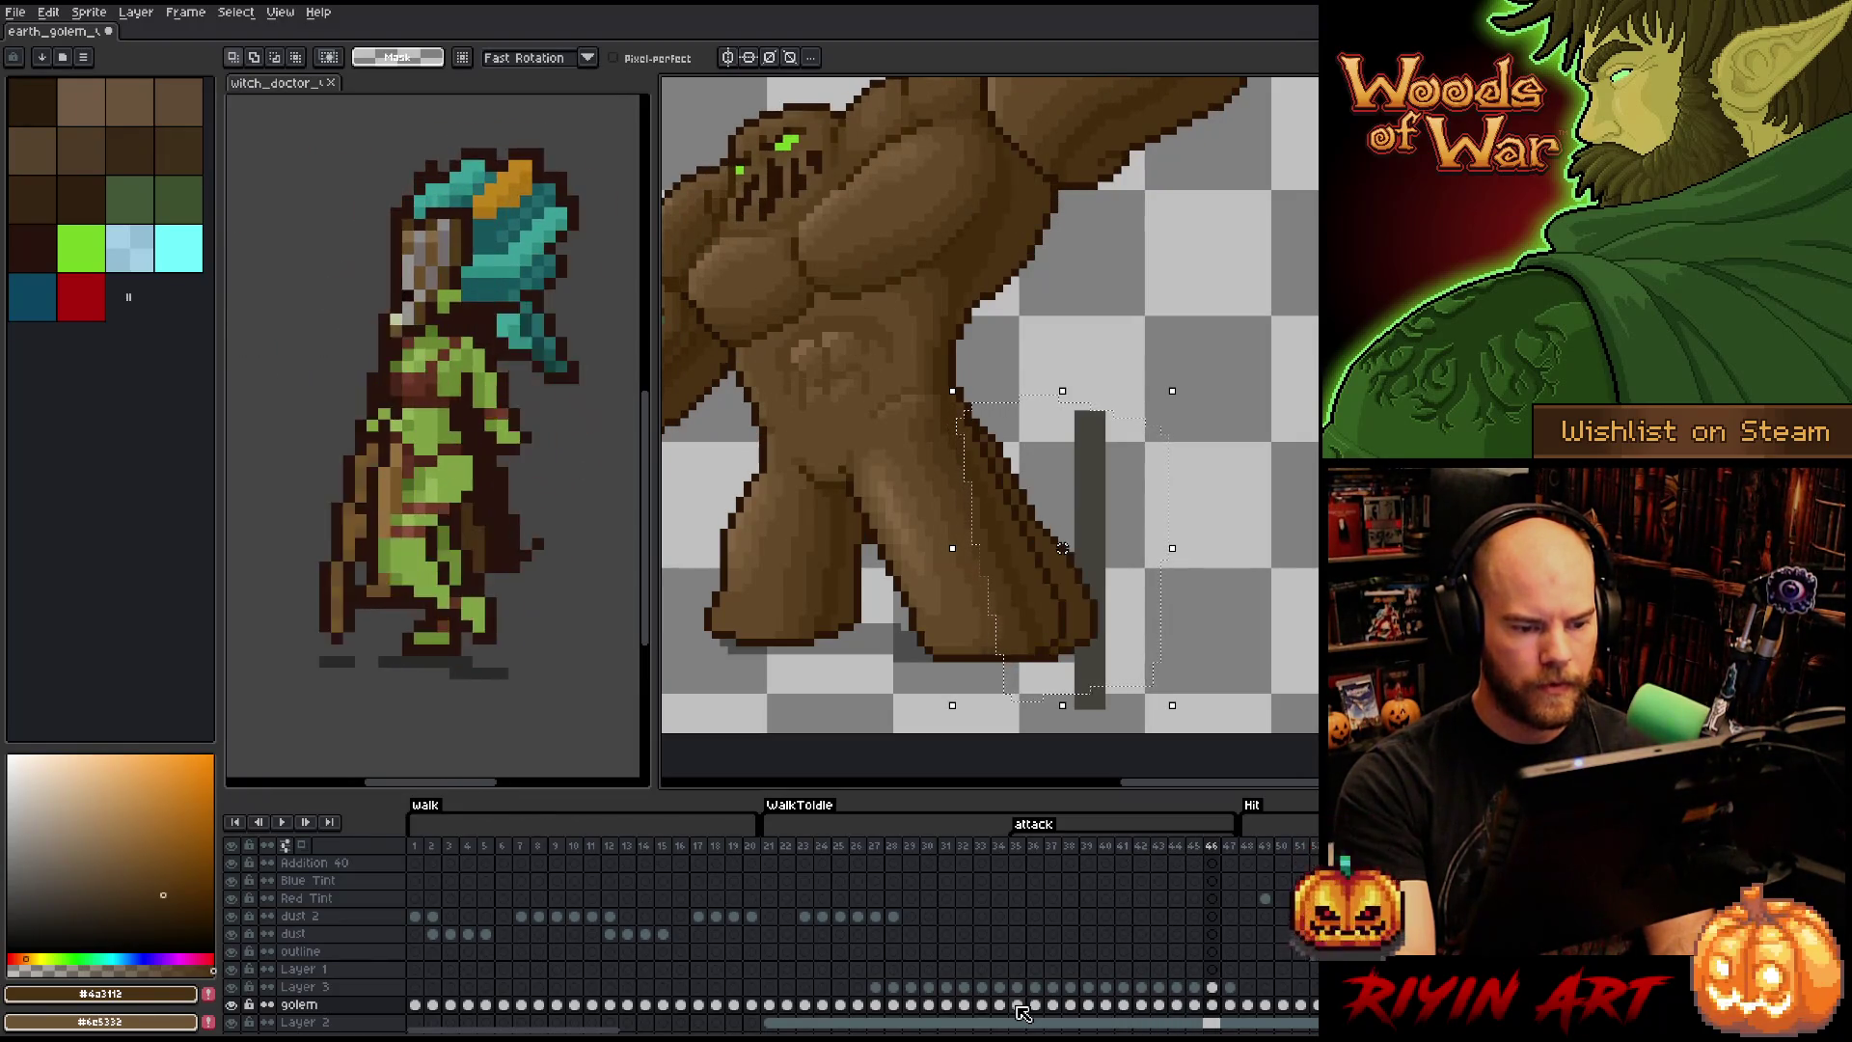
pyautogui.press('Right')
pyautogui.hotkey('ctrl', 'z')
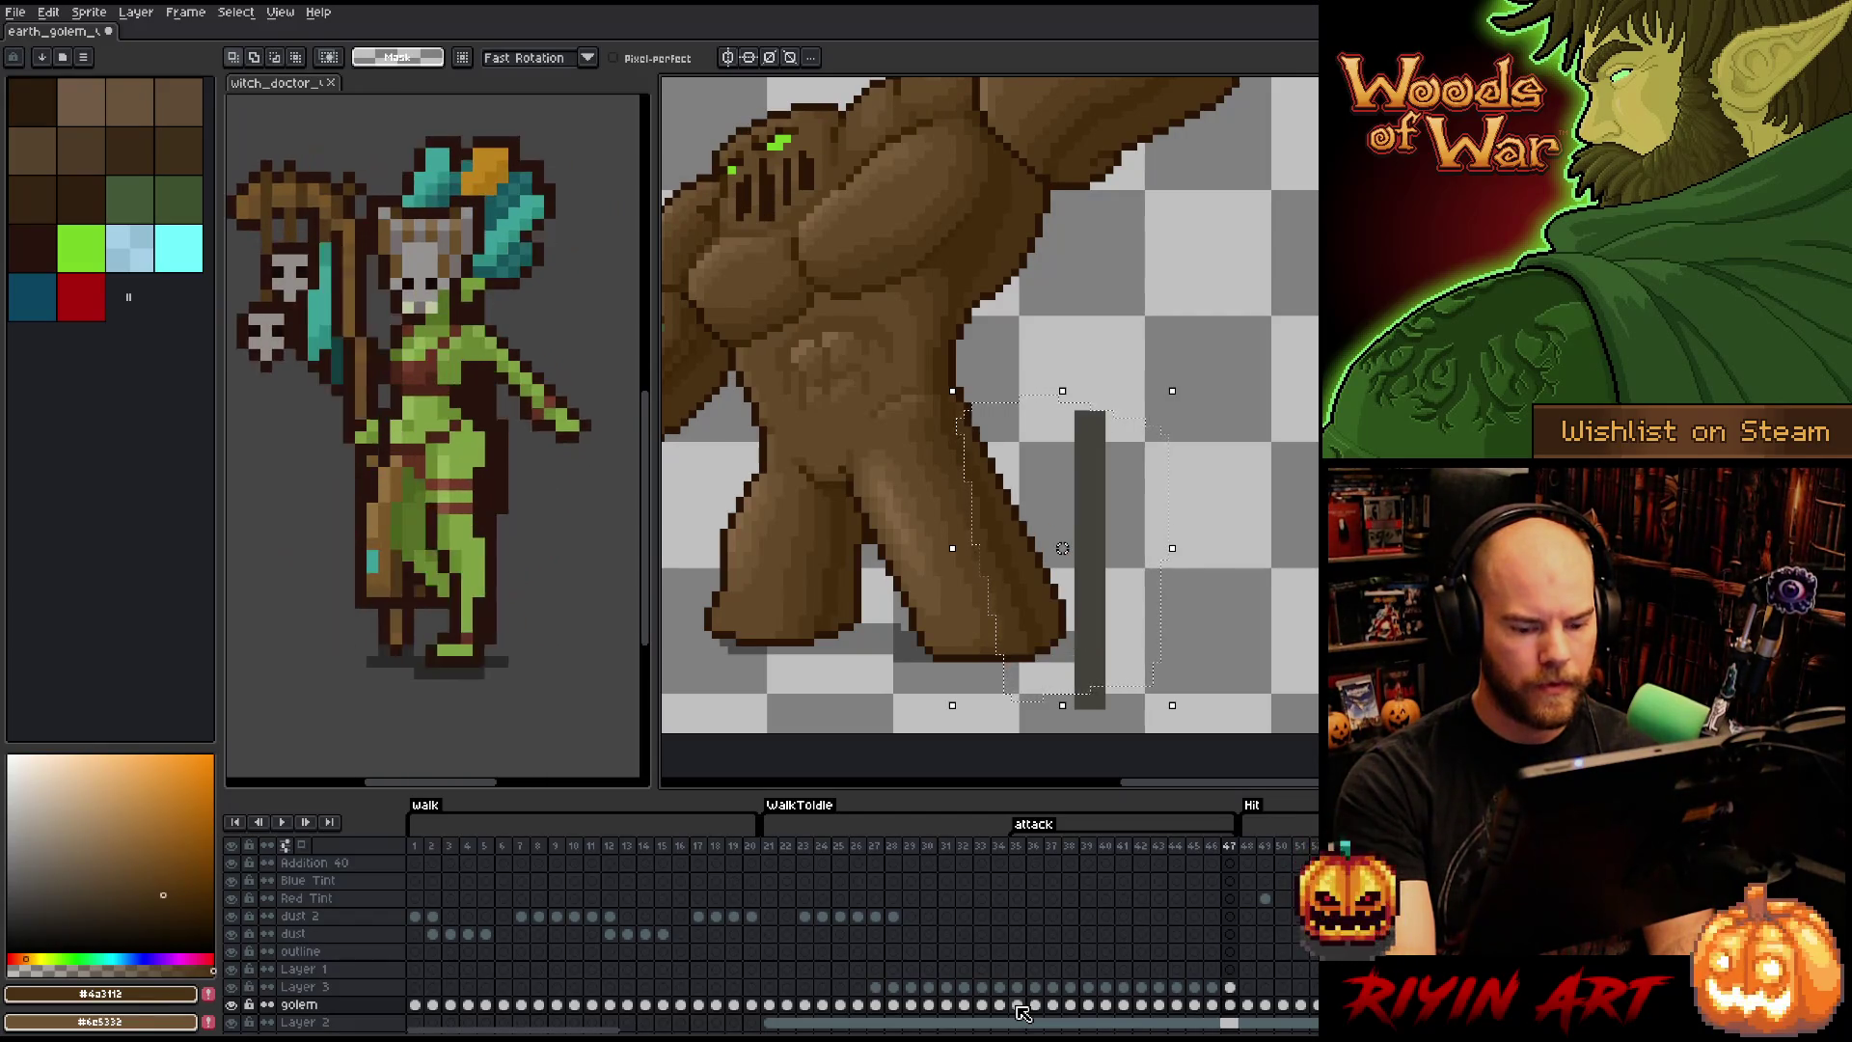
# - Jump back to frame 35, preview frames 36–38, then return to frame 35
pyautogui.click(1018, 1006)
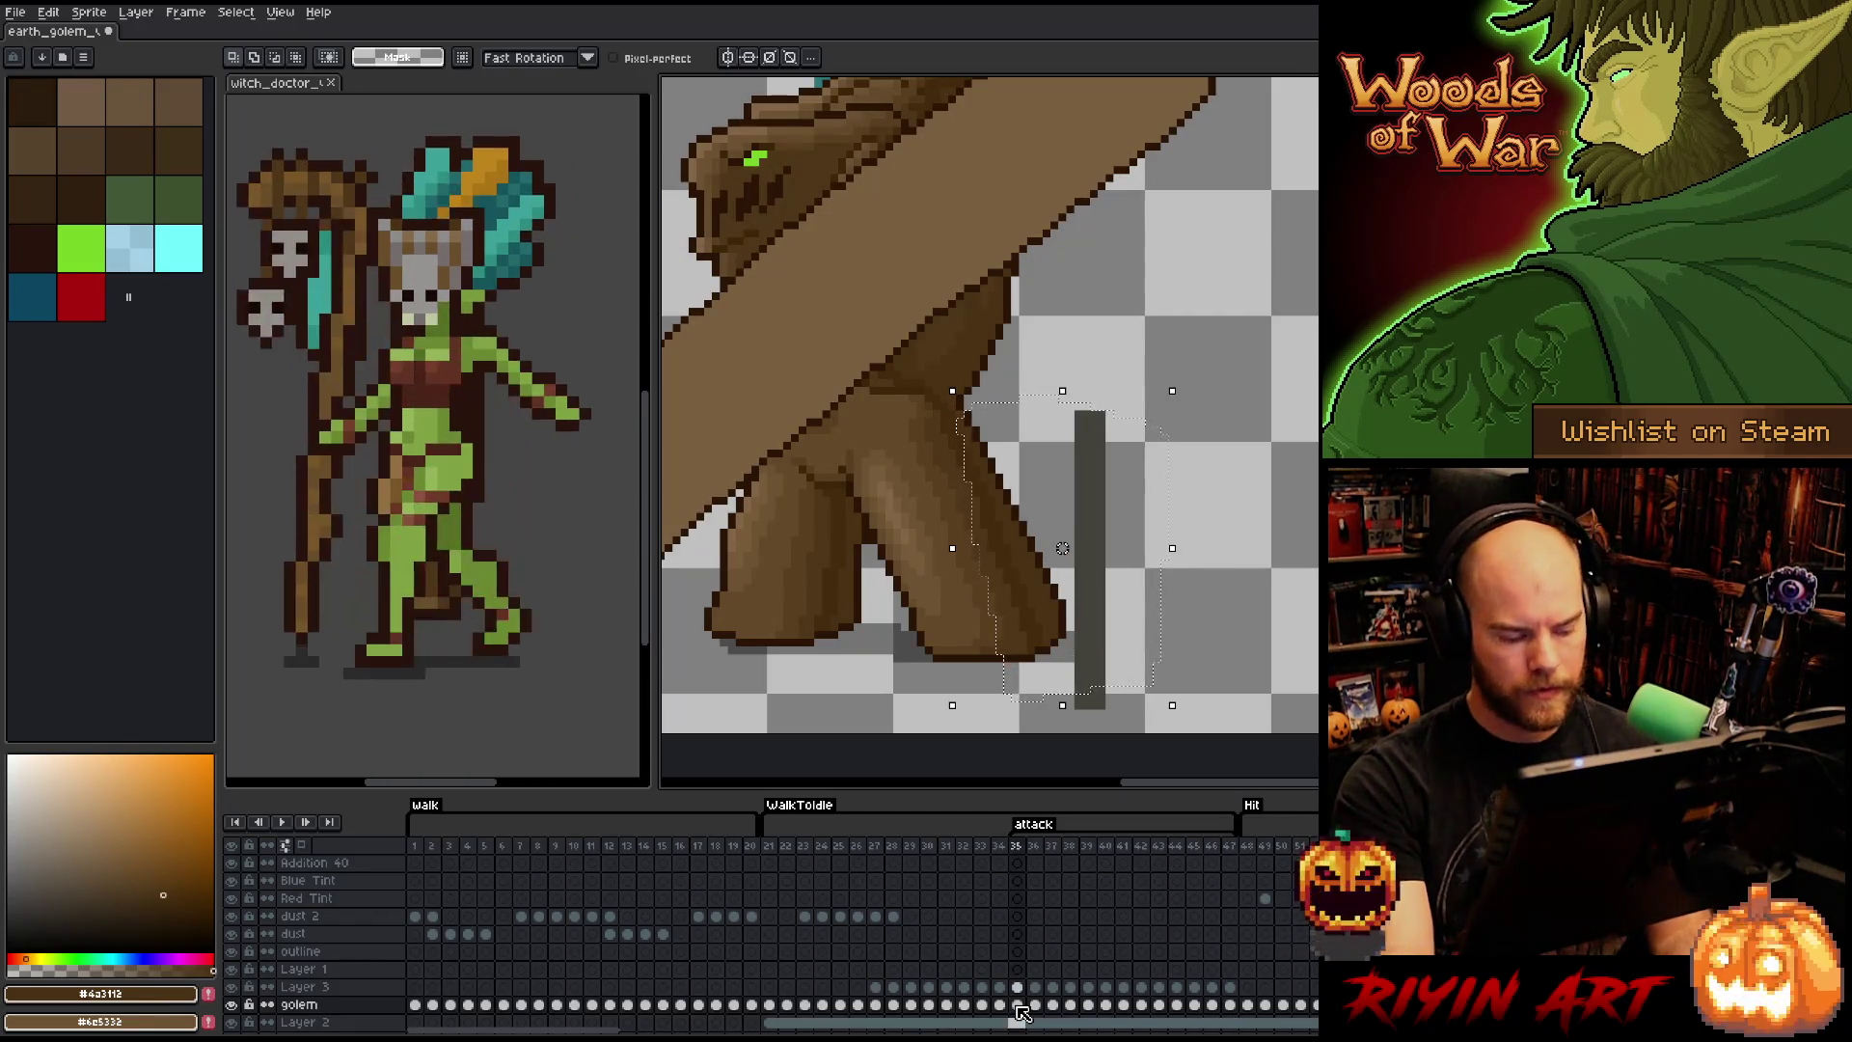
pyautogui.press('Right')
pyautogui.press('Right')
pyautogui.press('Right')
pyautogui.press('Right')
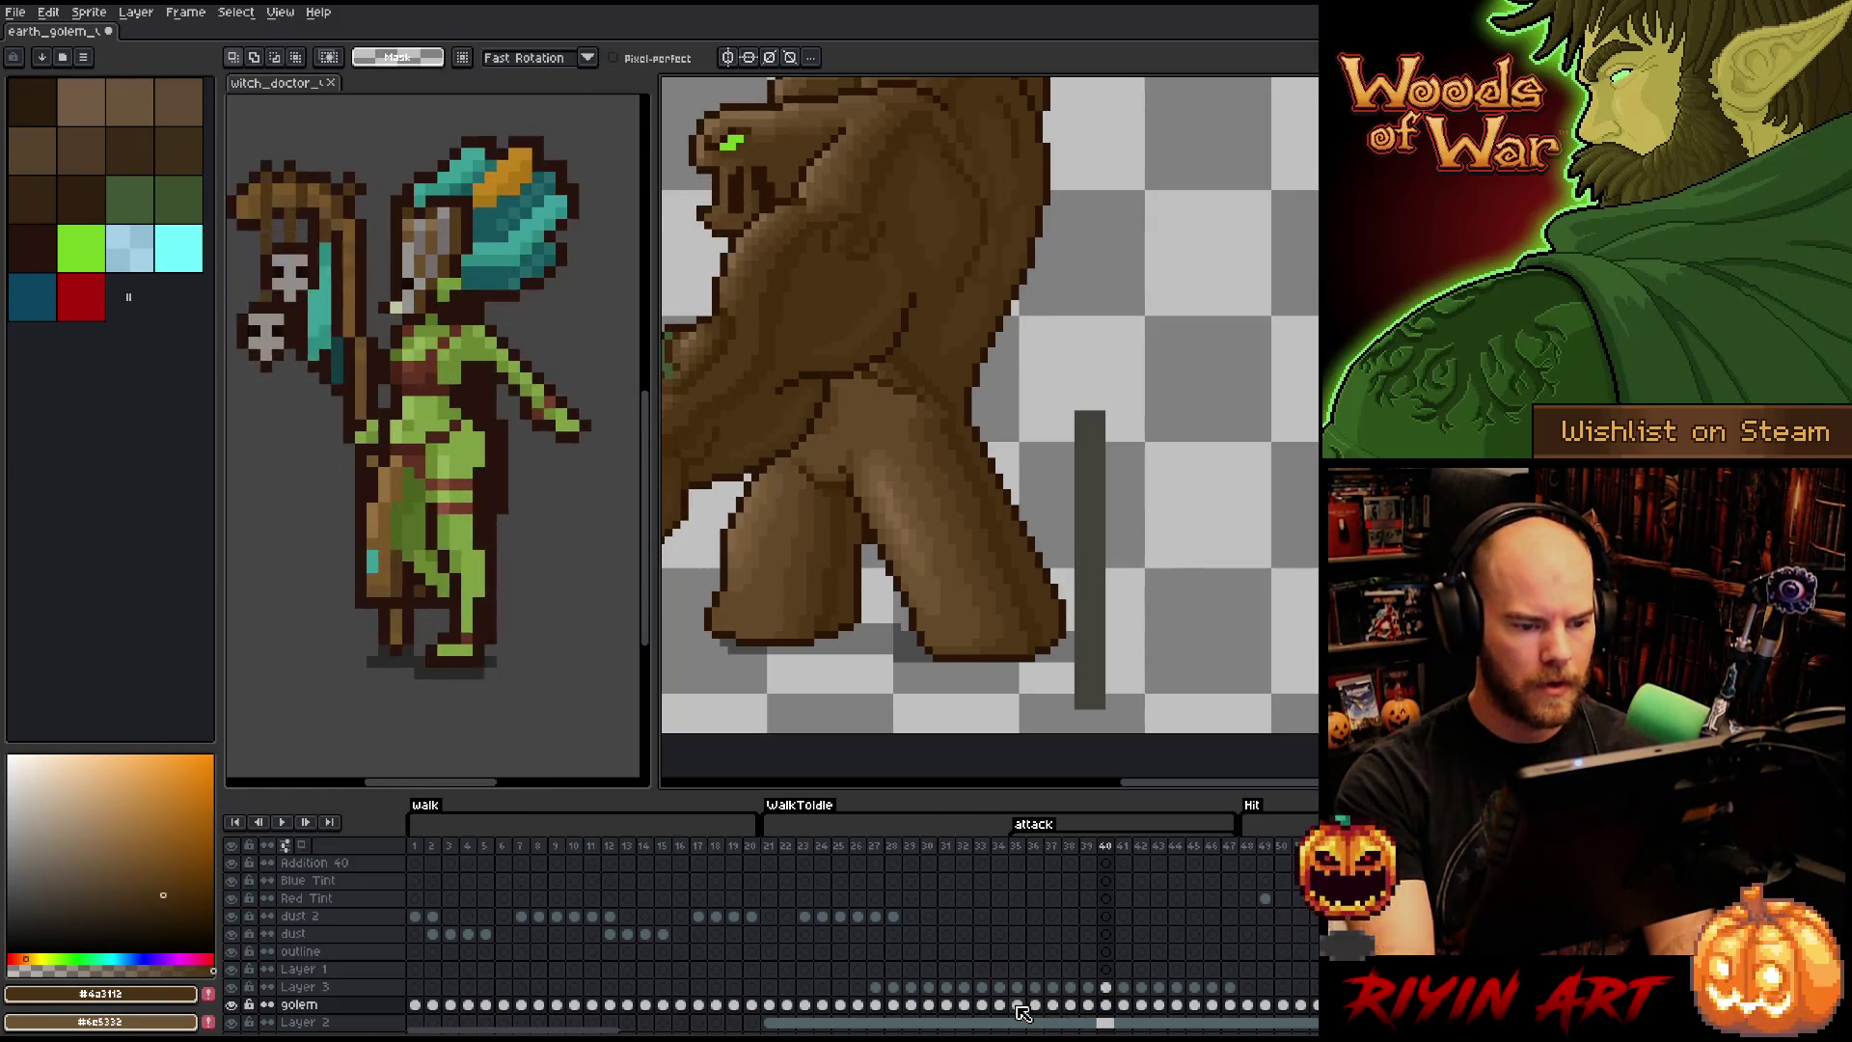
pyautogui.press('Right')
pyautogui.press('Right')
pyautogui.press('Right')
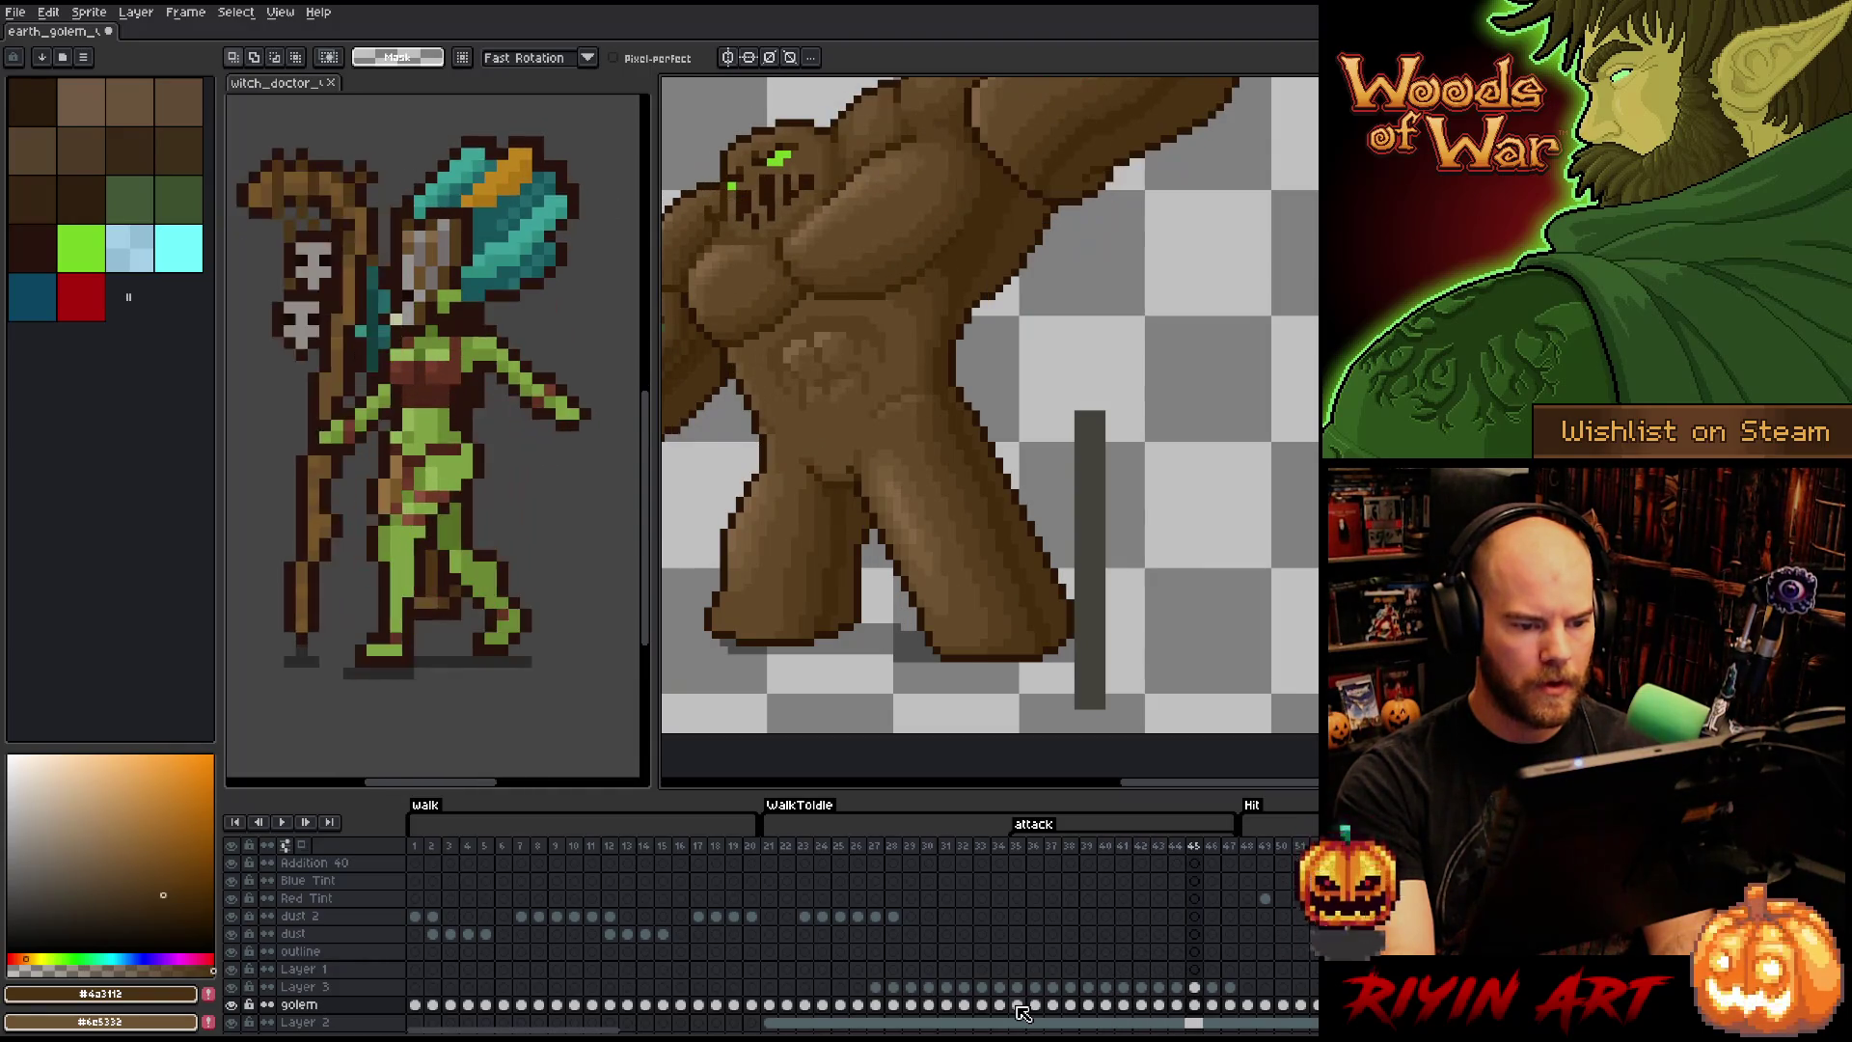
pyautogui.press('Return')
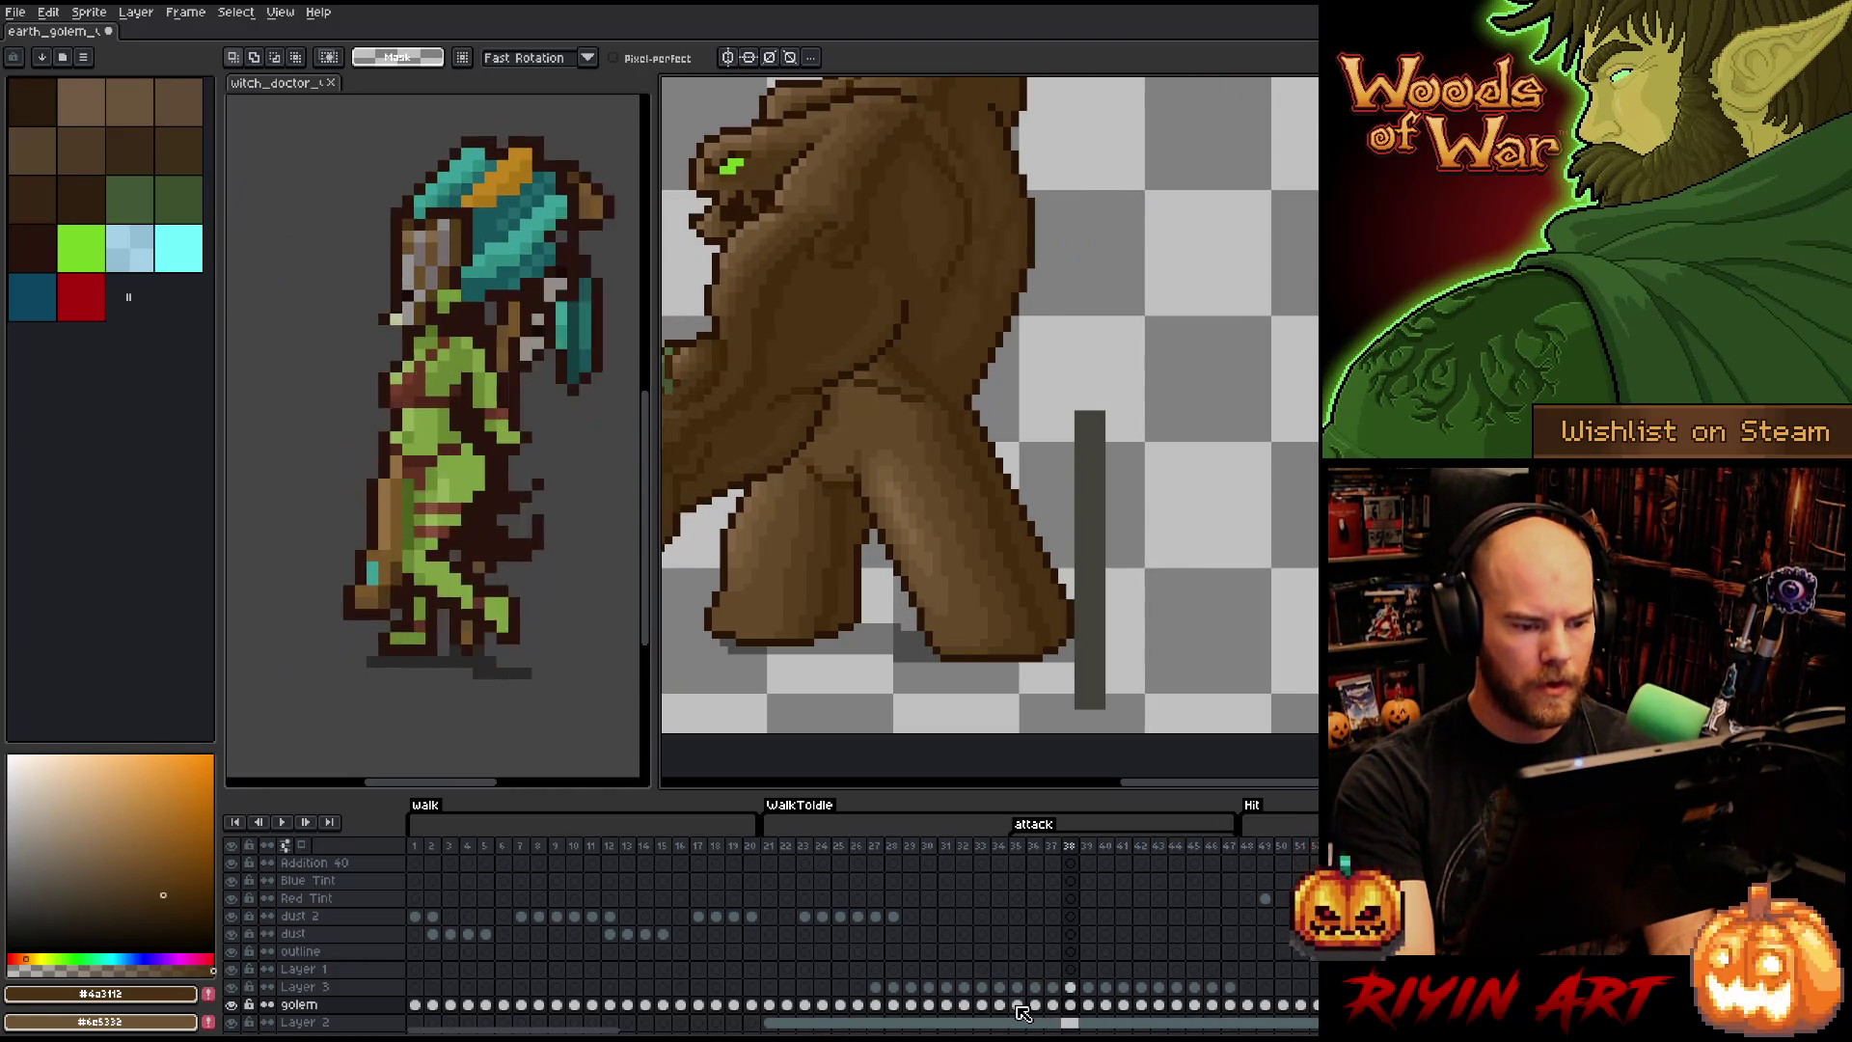
pyautogui.press('Left')
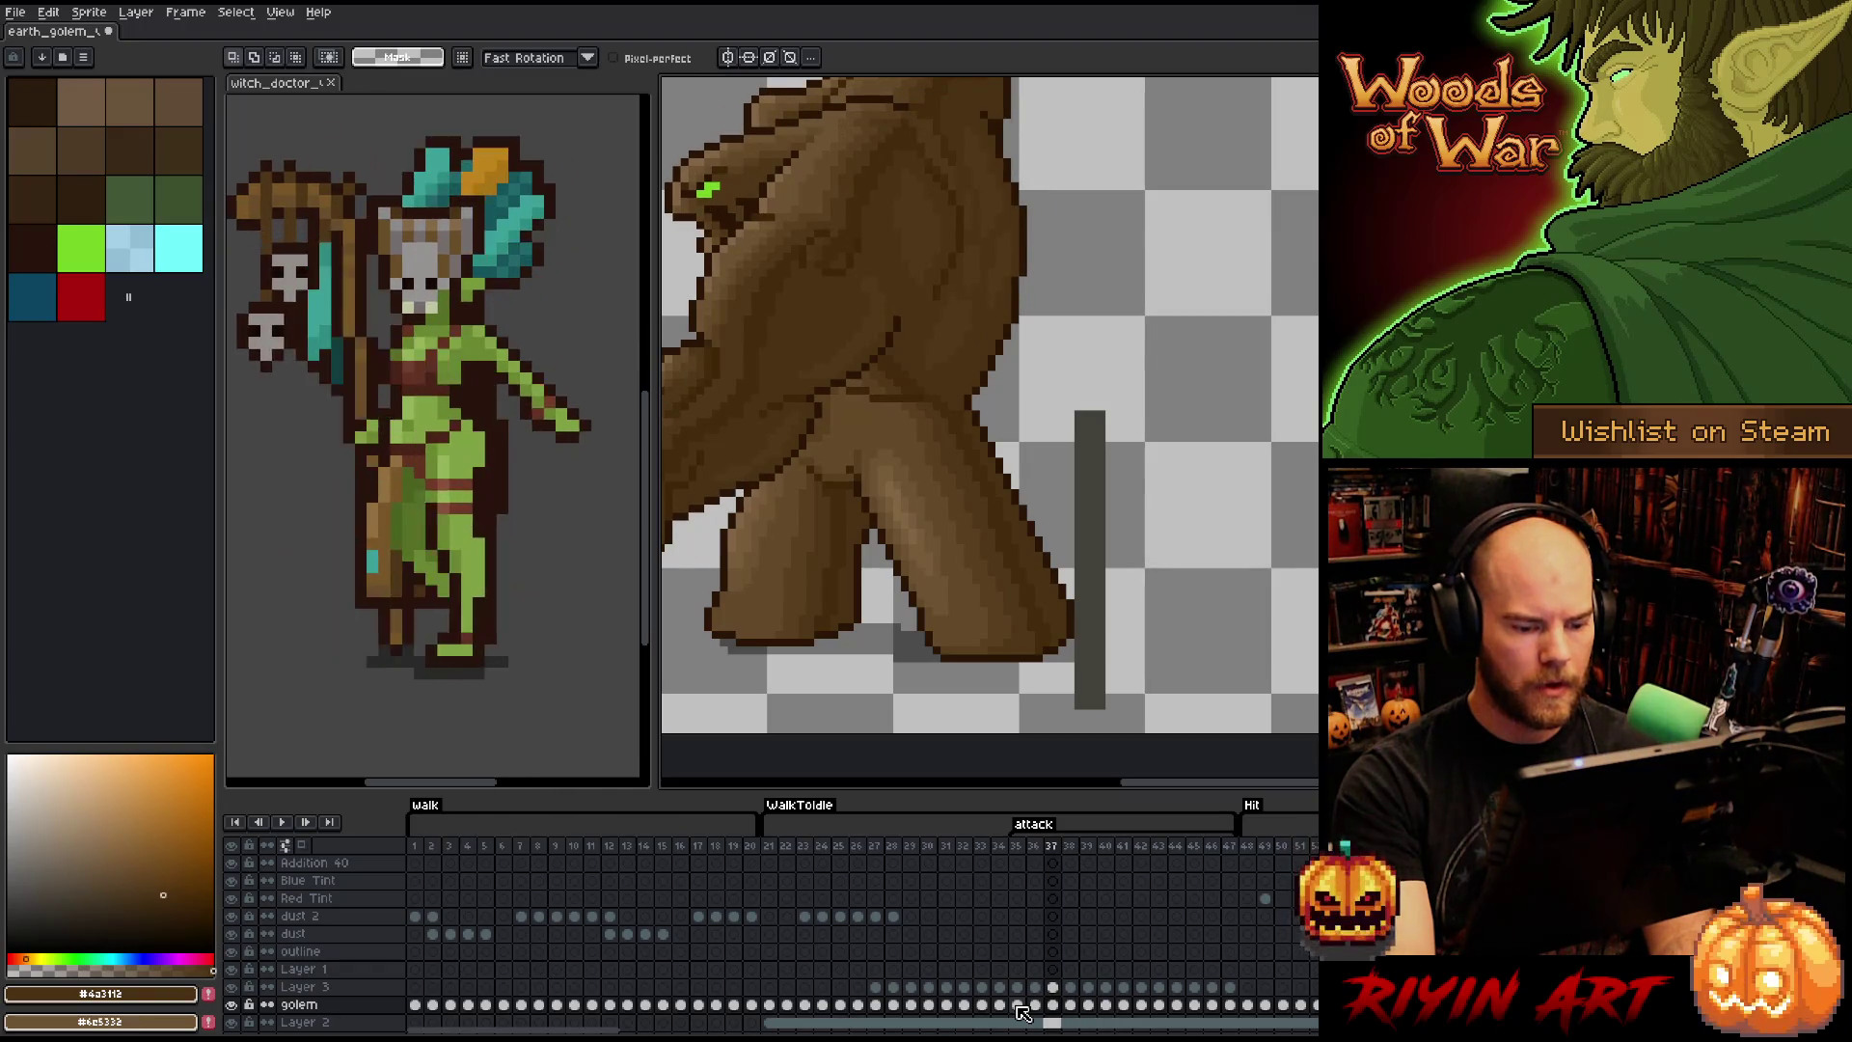
pyautogui.click(1018, 1005)
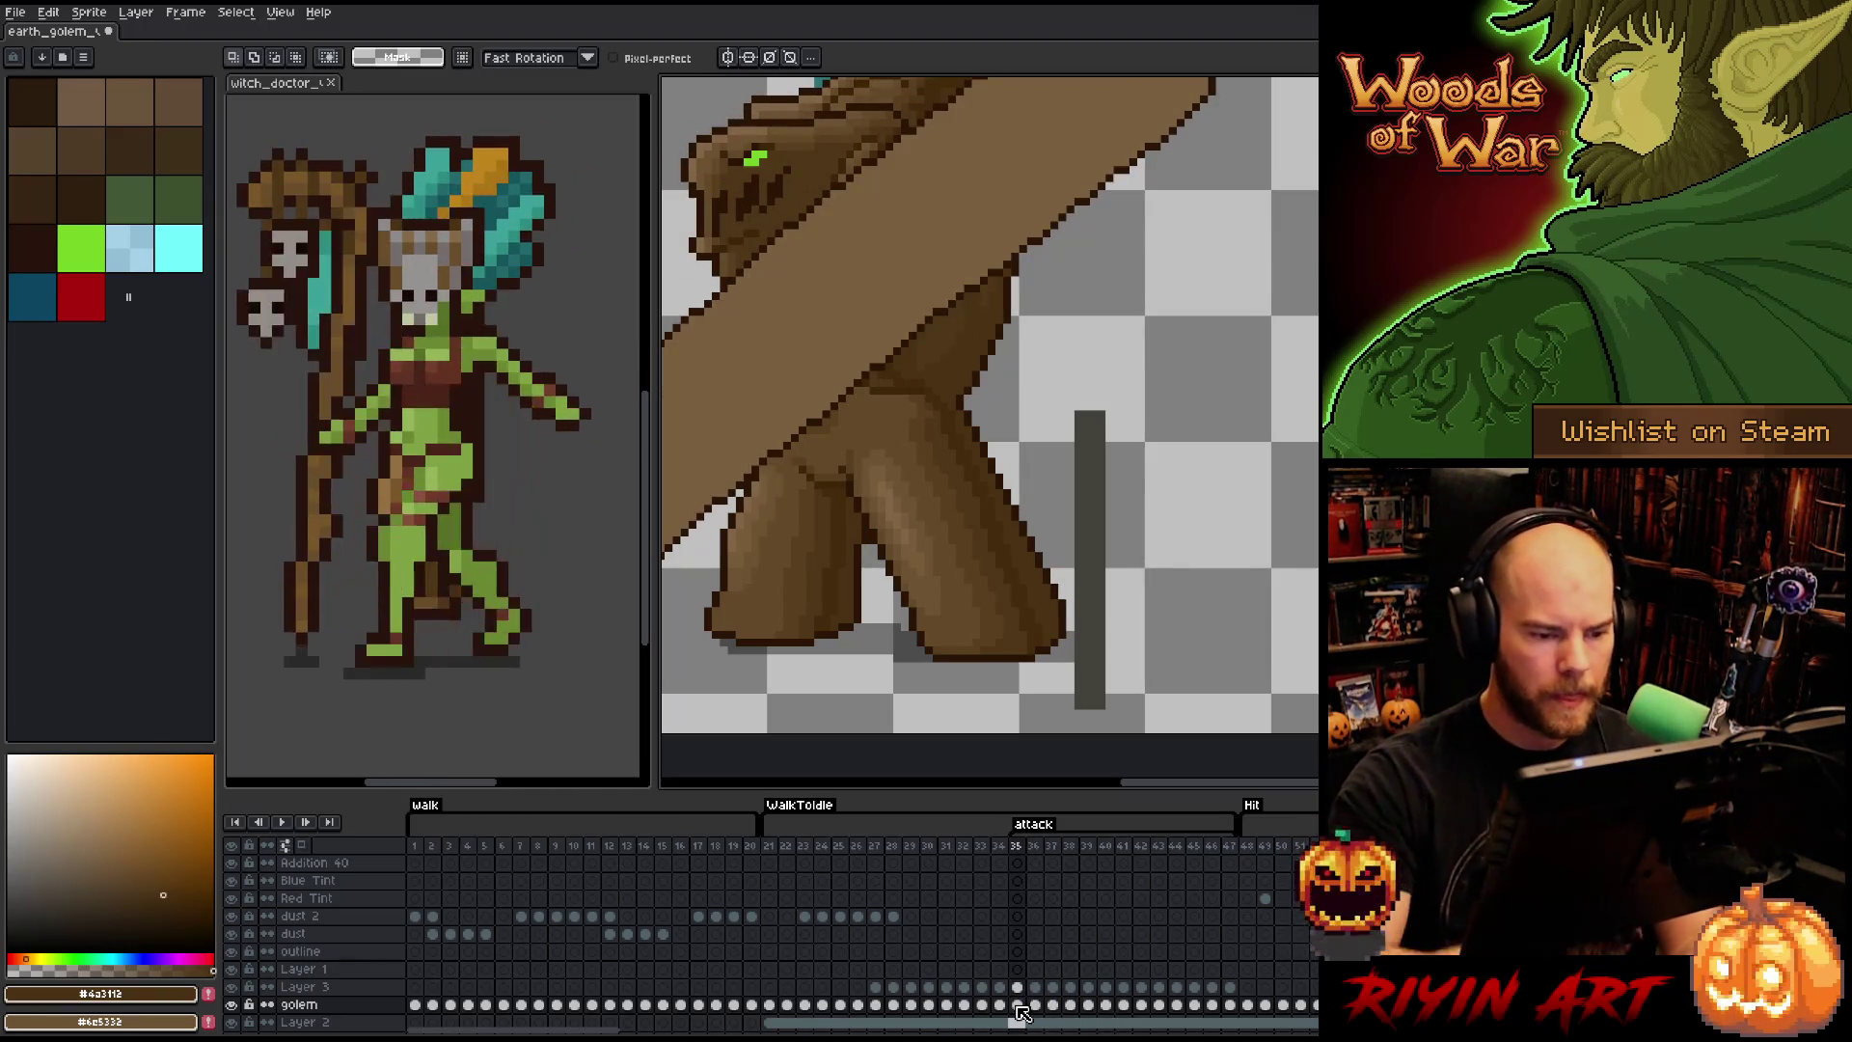
# - Sample light and mid browns from the golem's arm, then advance to the next attack frames
pyautogui.press('b')
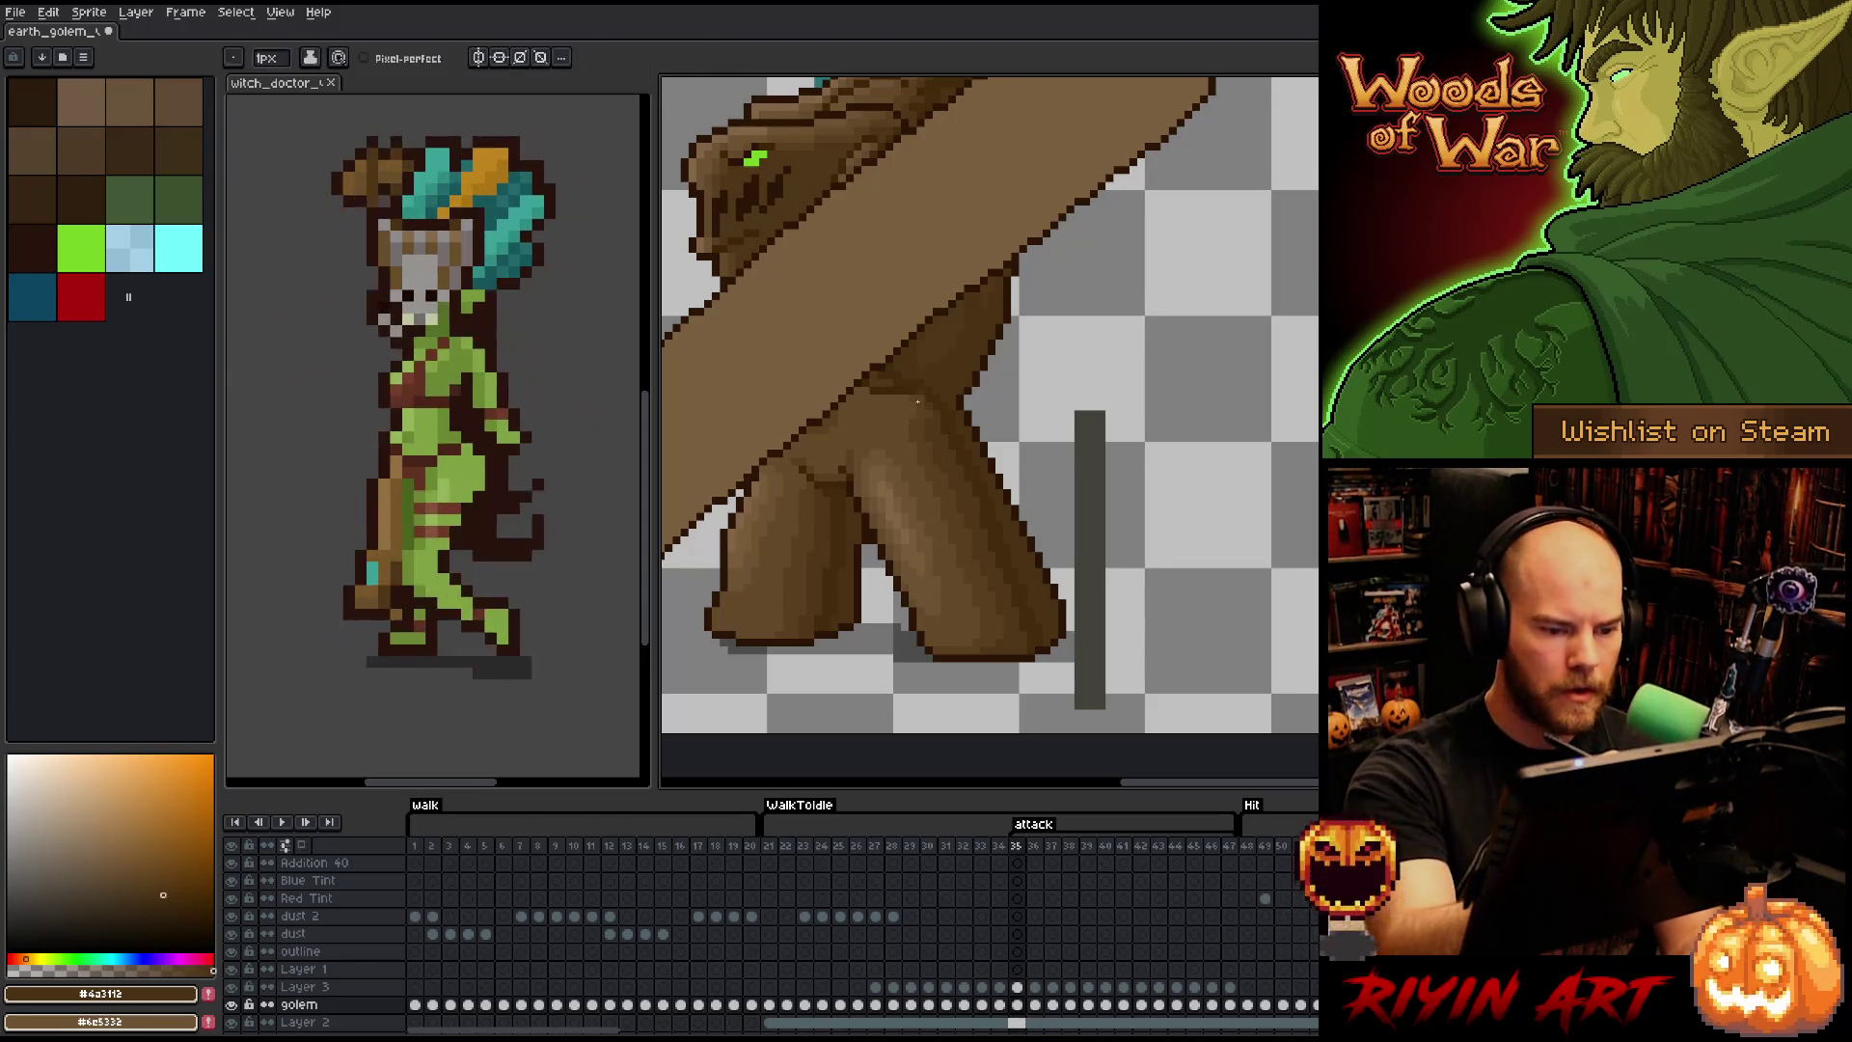
pyautogui.keyDown('alt'); pyautogui.click(911, 411); pyautogui.keyUp('alt')
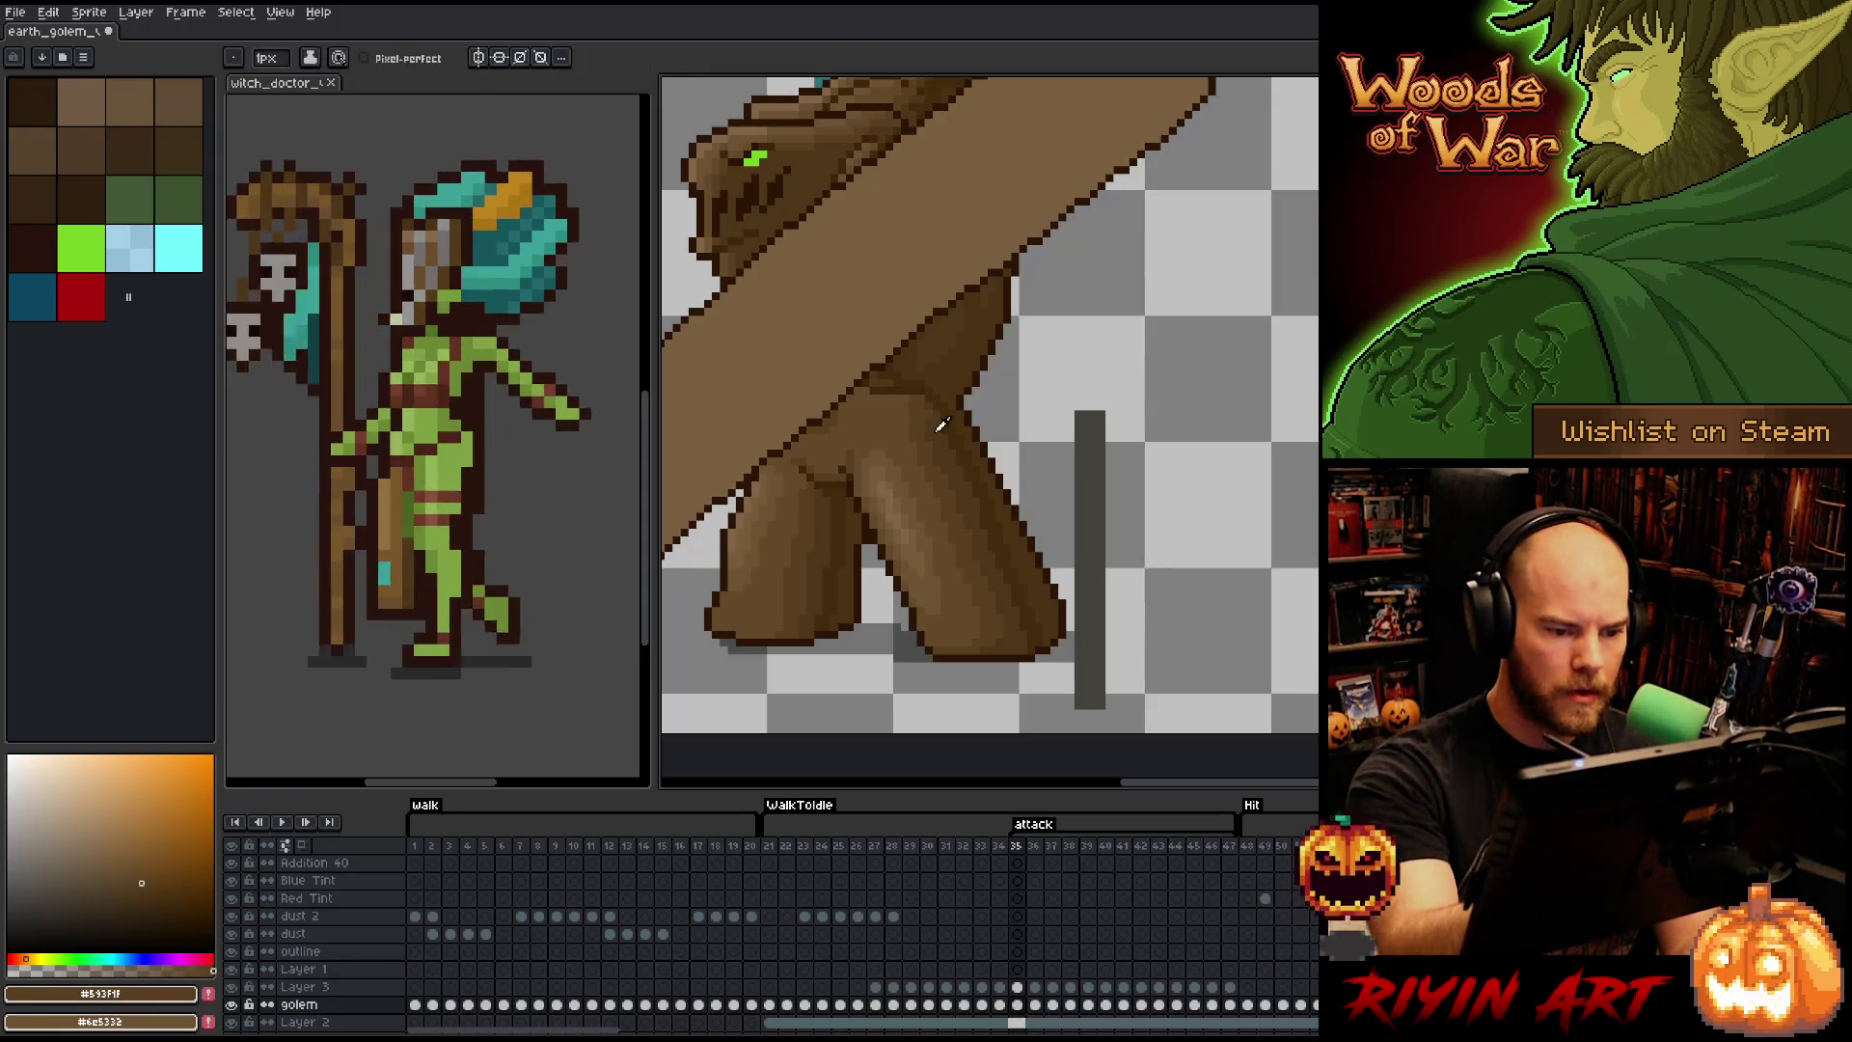
pyautogui.keyDown('alt'); pyautogui.click(927, 415); pyautogui.keyUp('alt')
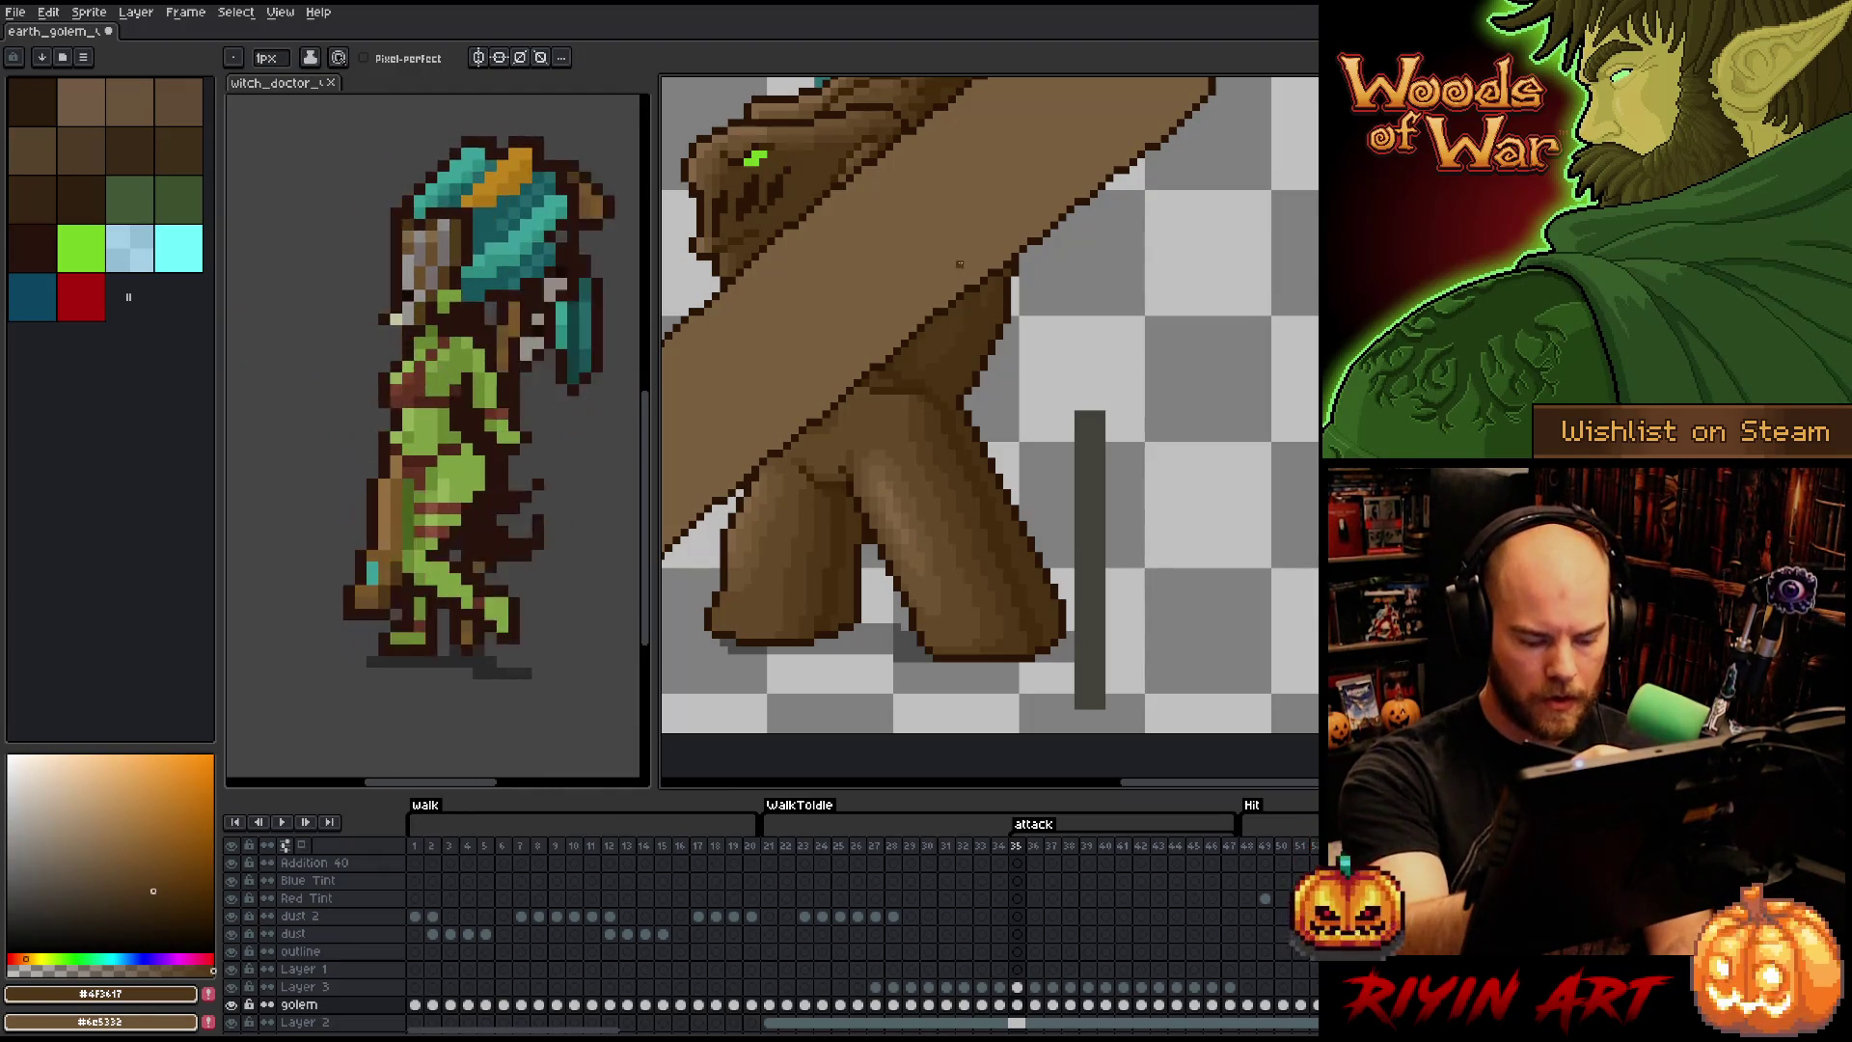
pyautogui.press('.')
pyautogui.press('.')
pyautogui.press('.')
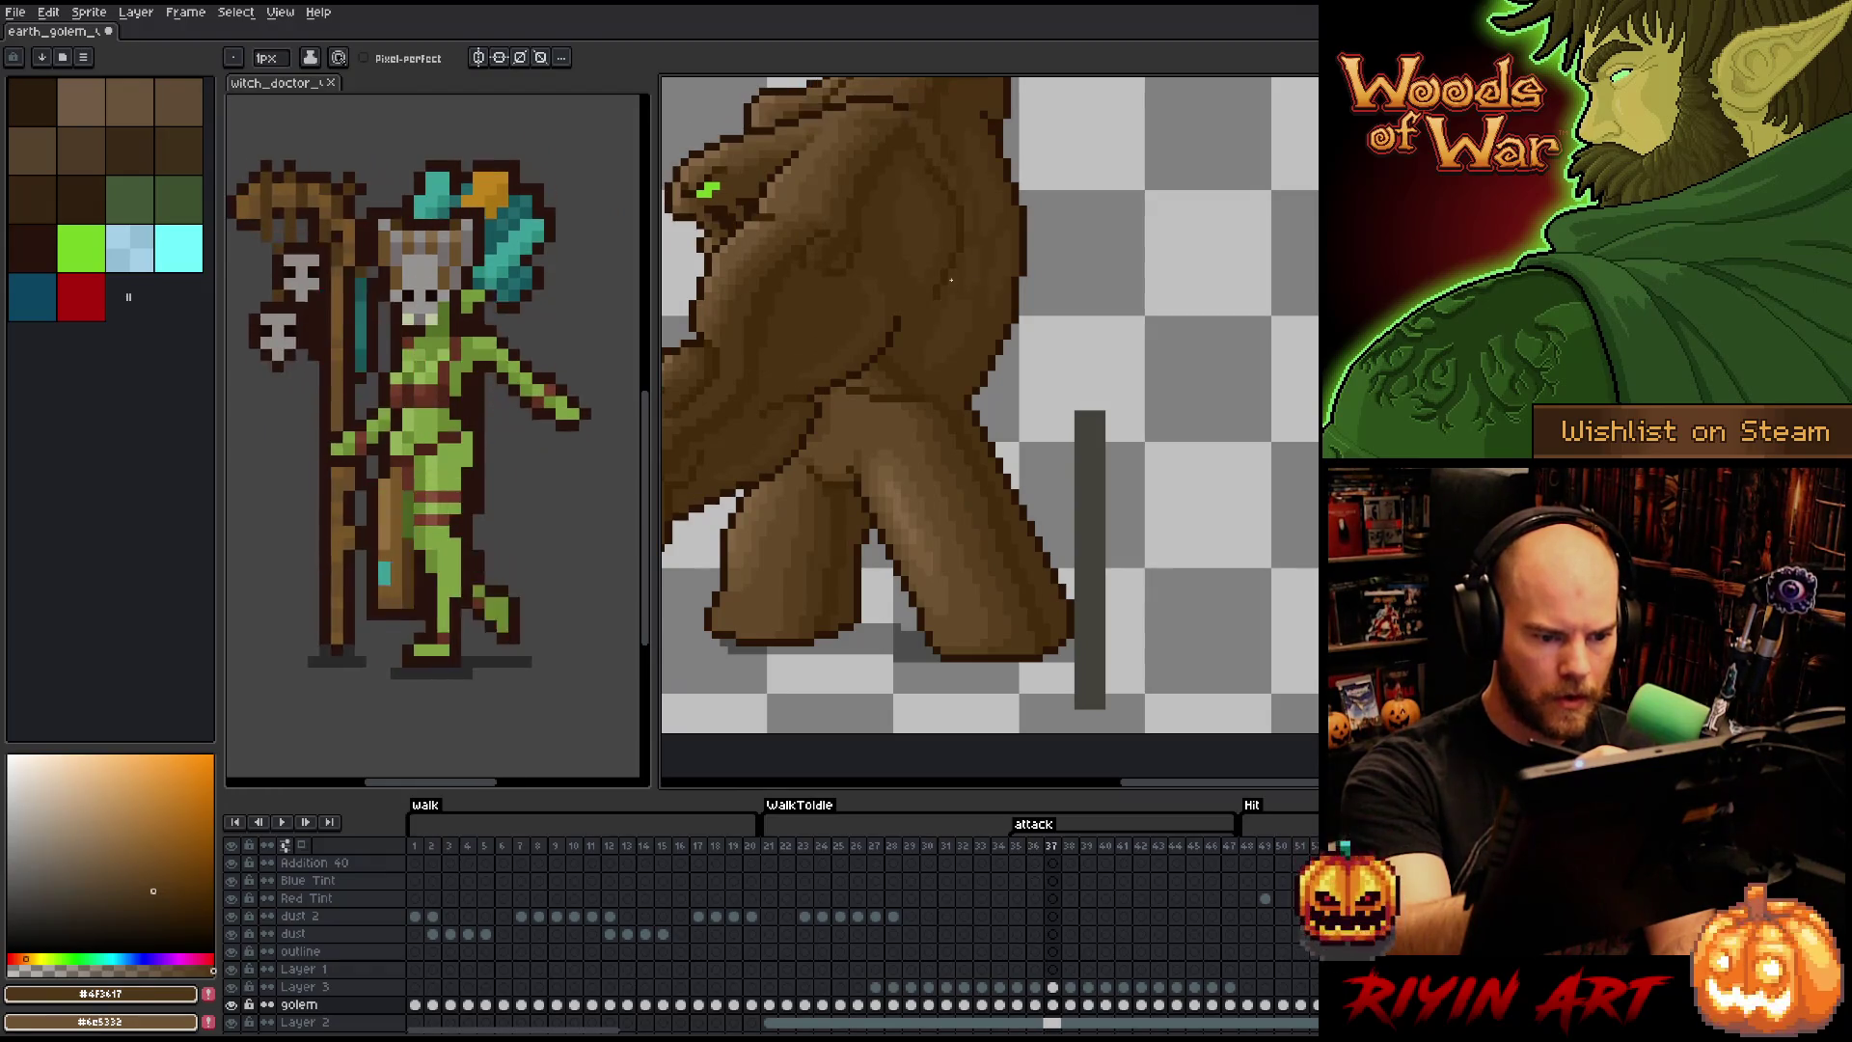
pyautogui.press('.')
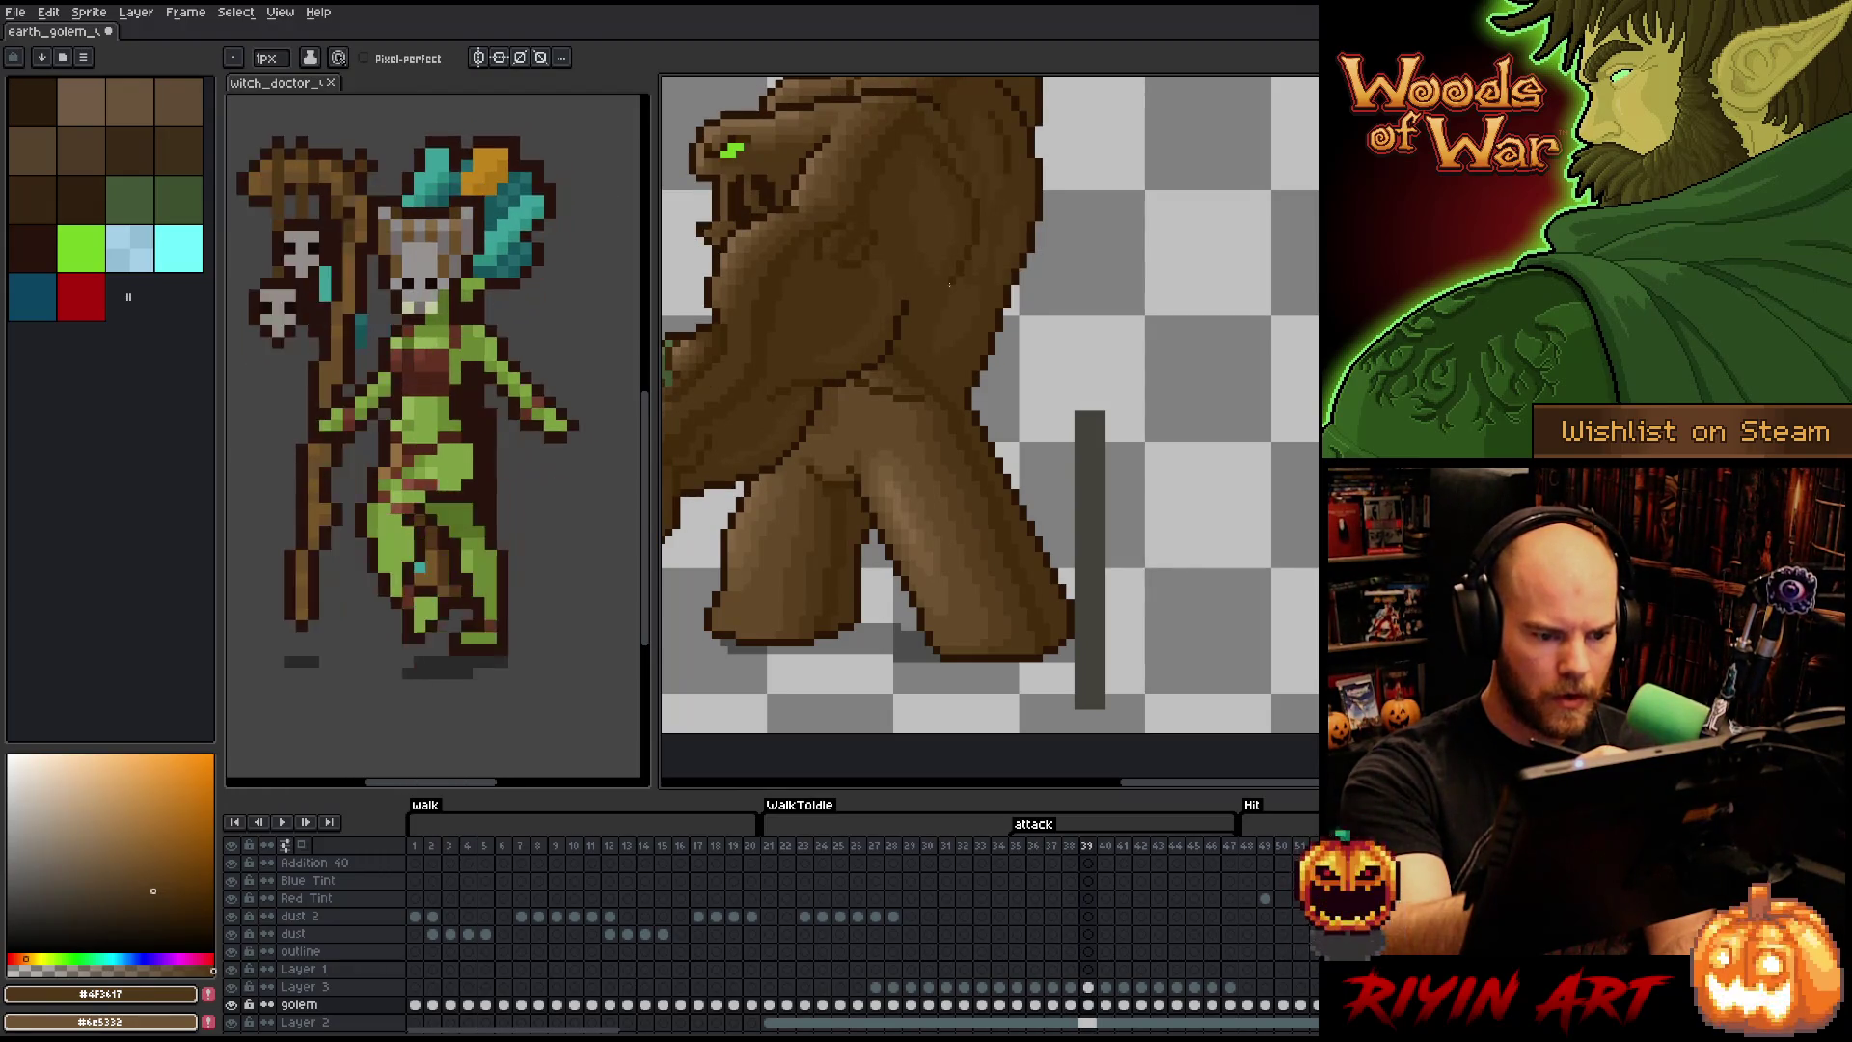
pyautogui.press('.')
# - Keep sampling dark, mid and light golem browns while stepping through the later attack poses
pyautogui.keyDown('alt'); pyautogui.click(942, 411); pyautogui.keyUp('alt')
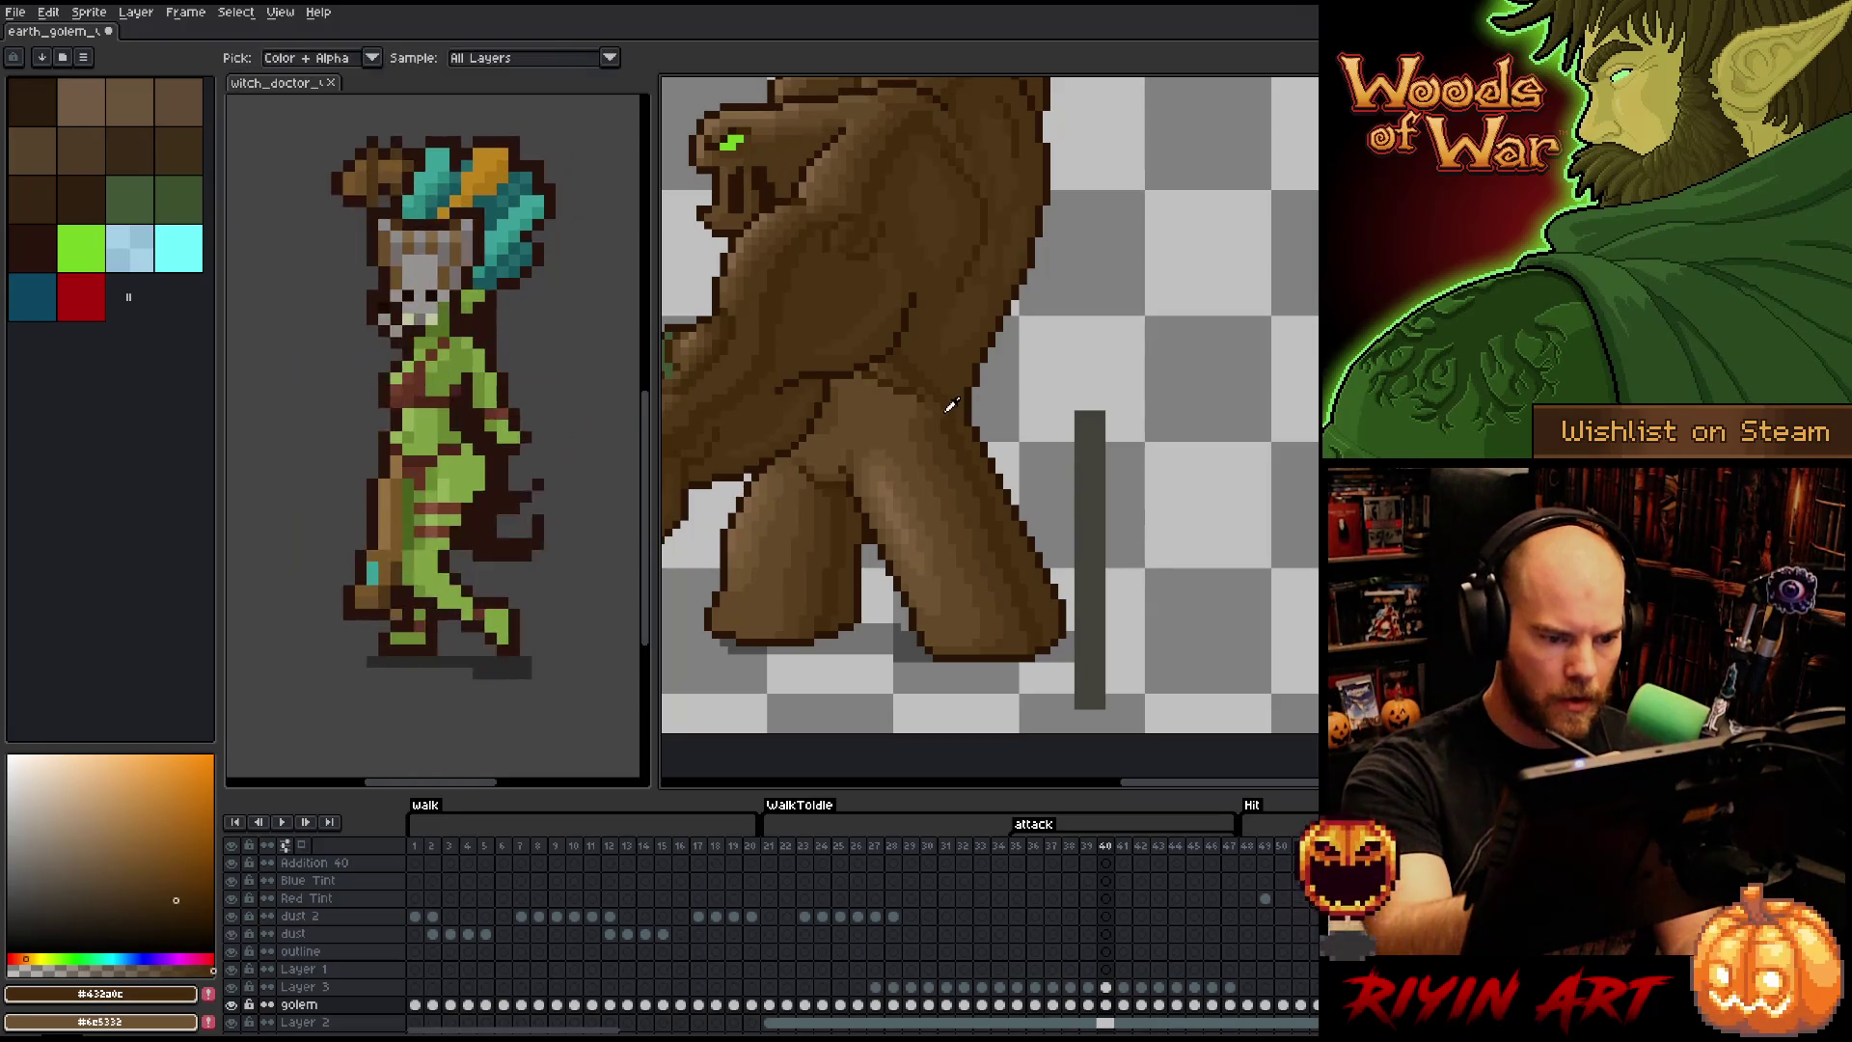
pyautogui.keyDown('alt'); pyautogui.click(929, 417); pyautogui.keyUp('alt')
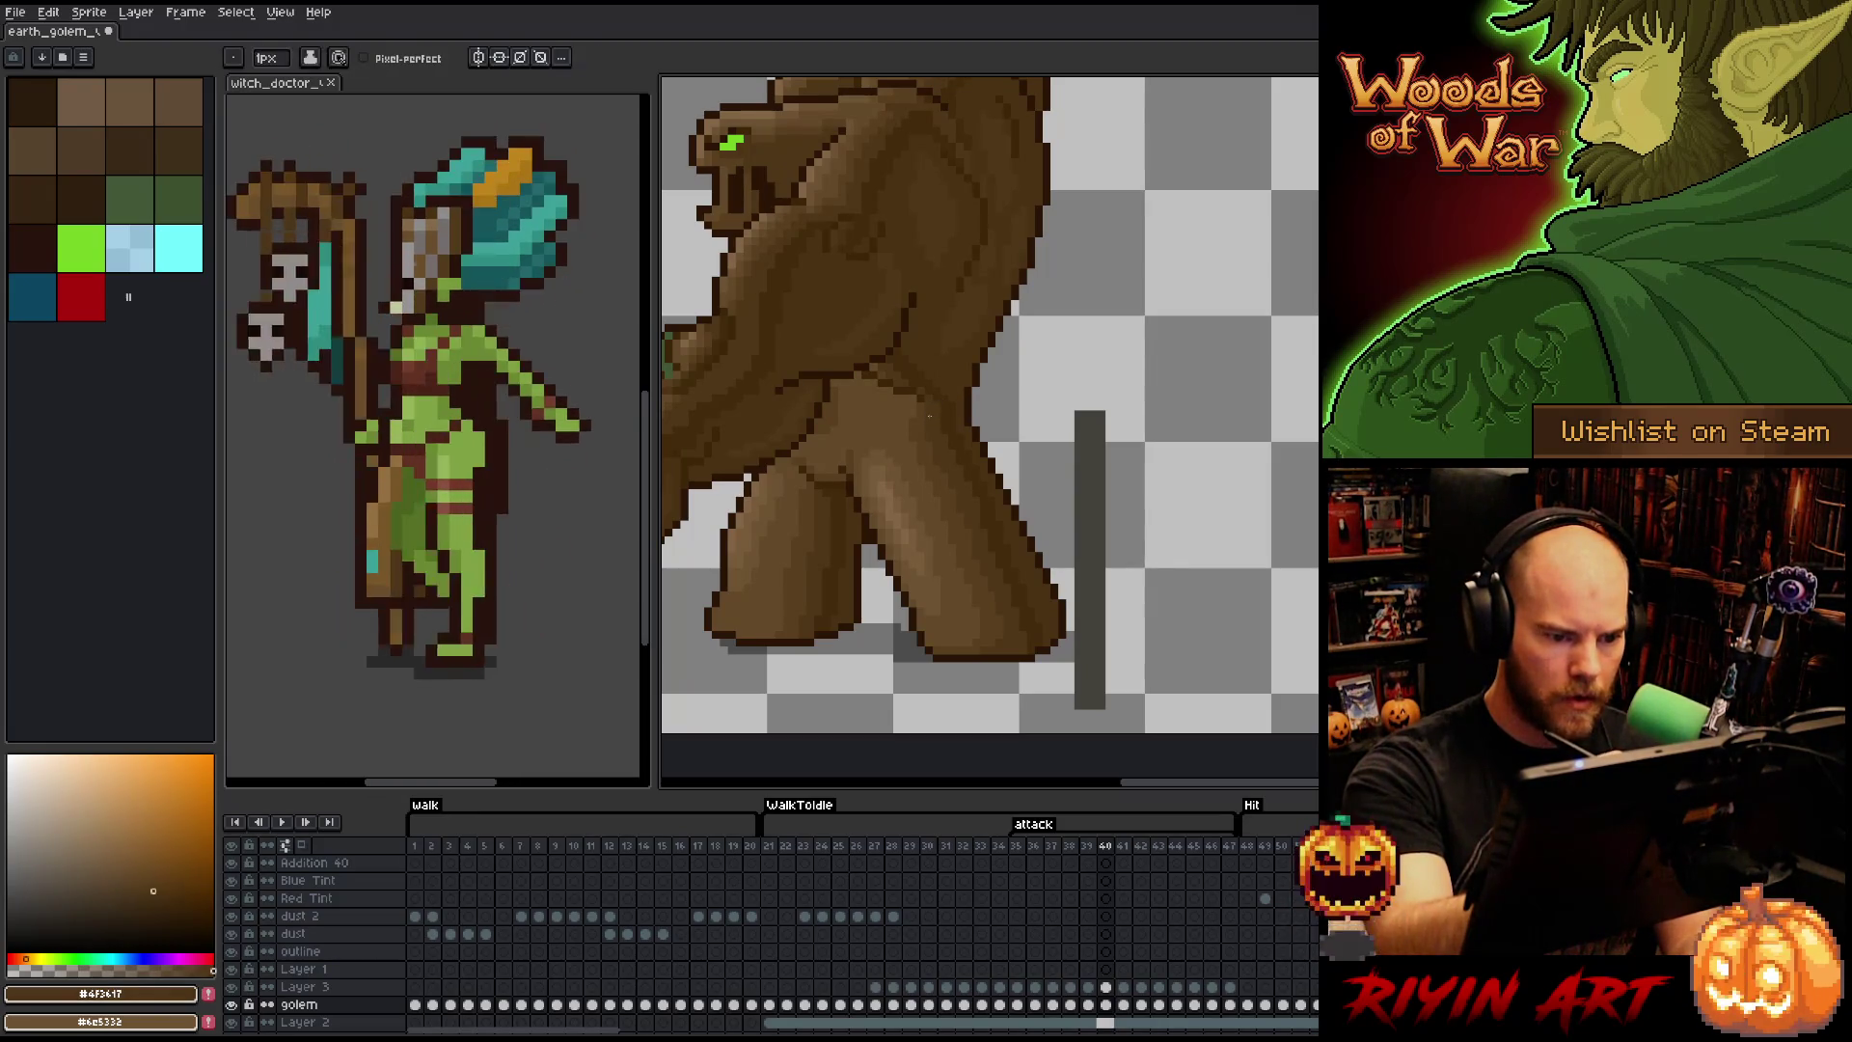
pyautogui.keyDown('alt'); pyautogui.click(912, 416); pyautogui.keyUp('alt')
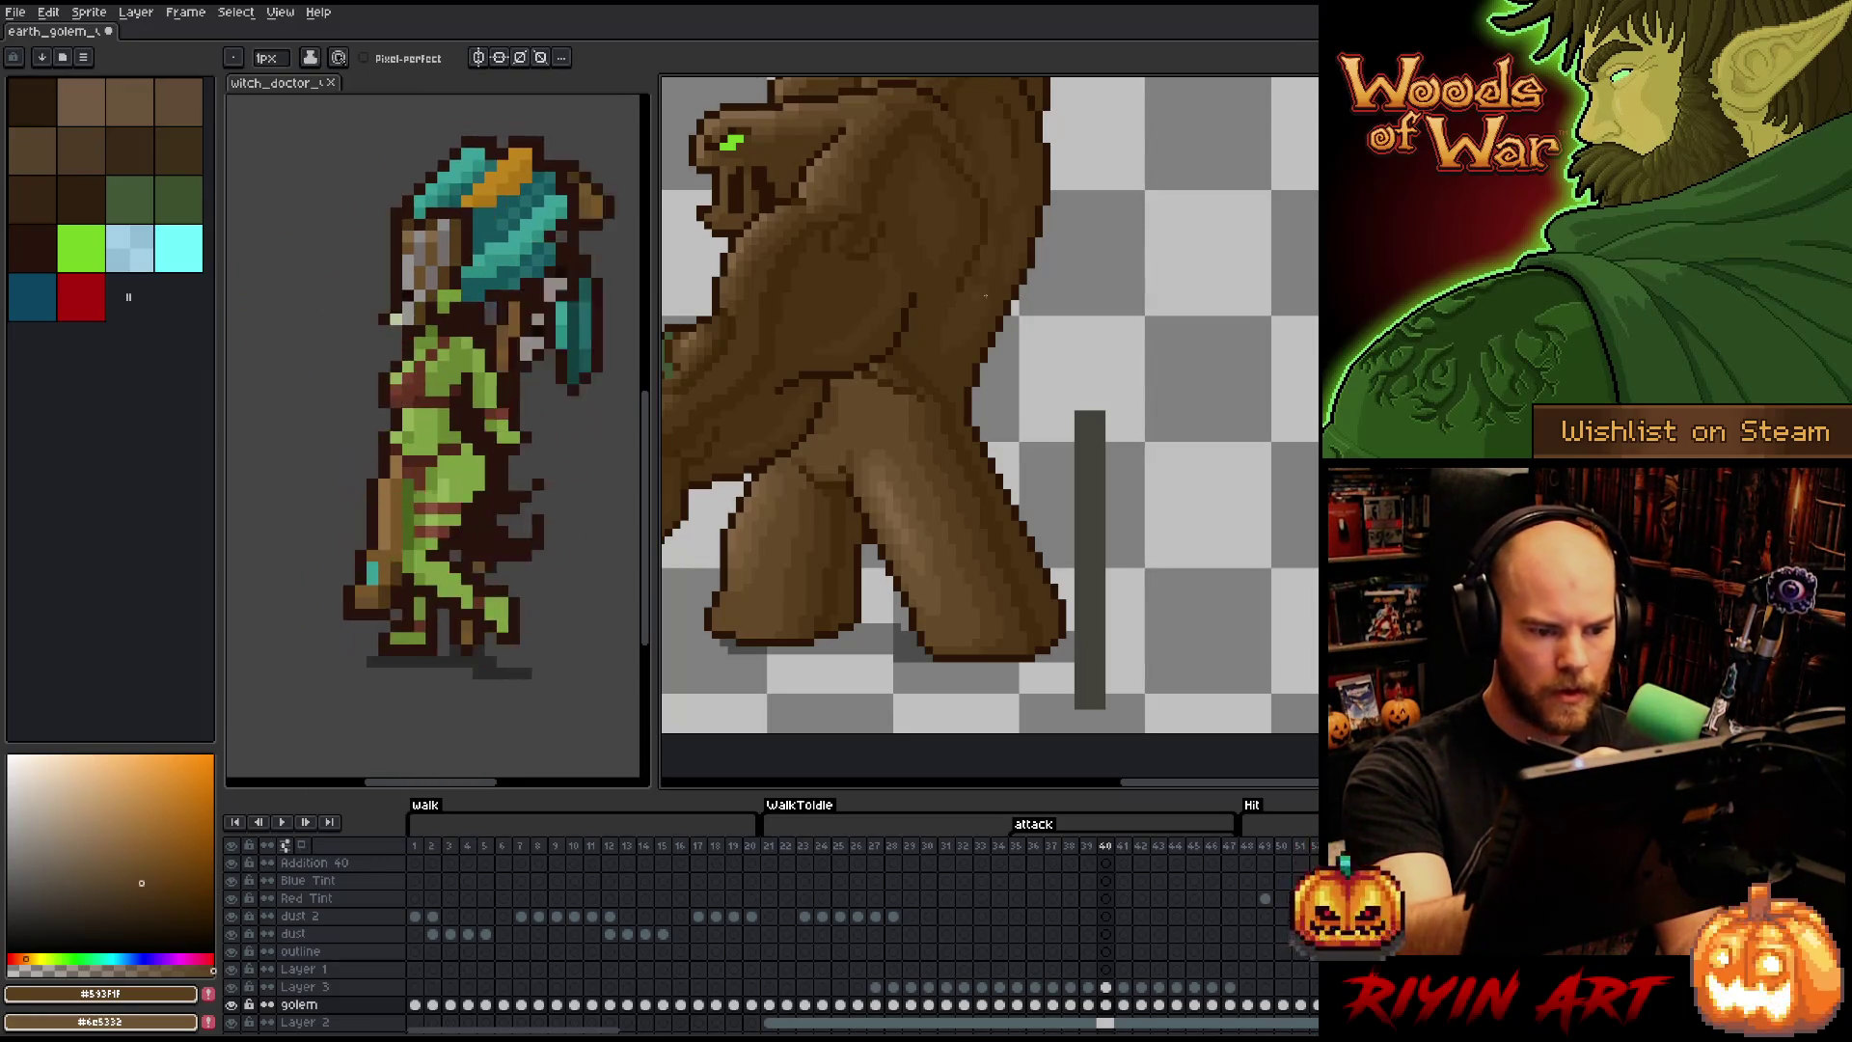
pyautogui.press('Right')
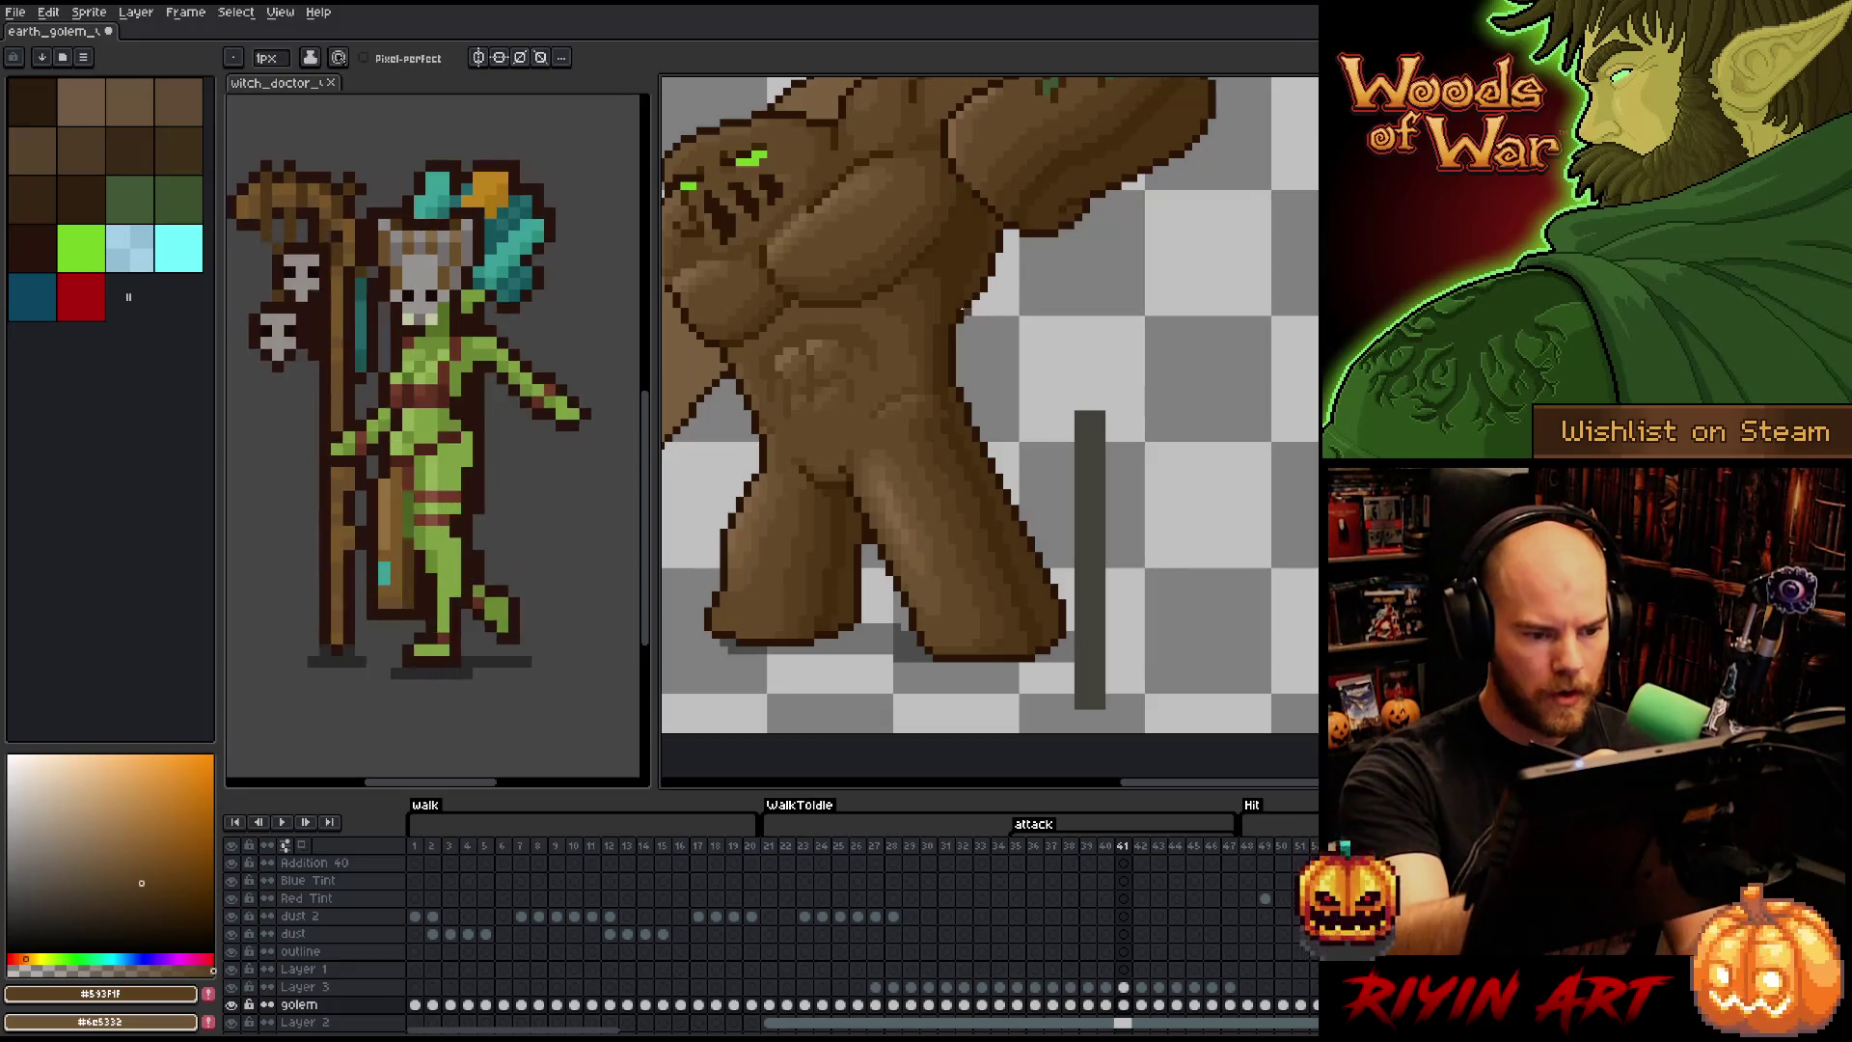
pyautogui.keyDown('alt'); pyautogui.click(943, 411); pyautogui.keyUp('alt')
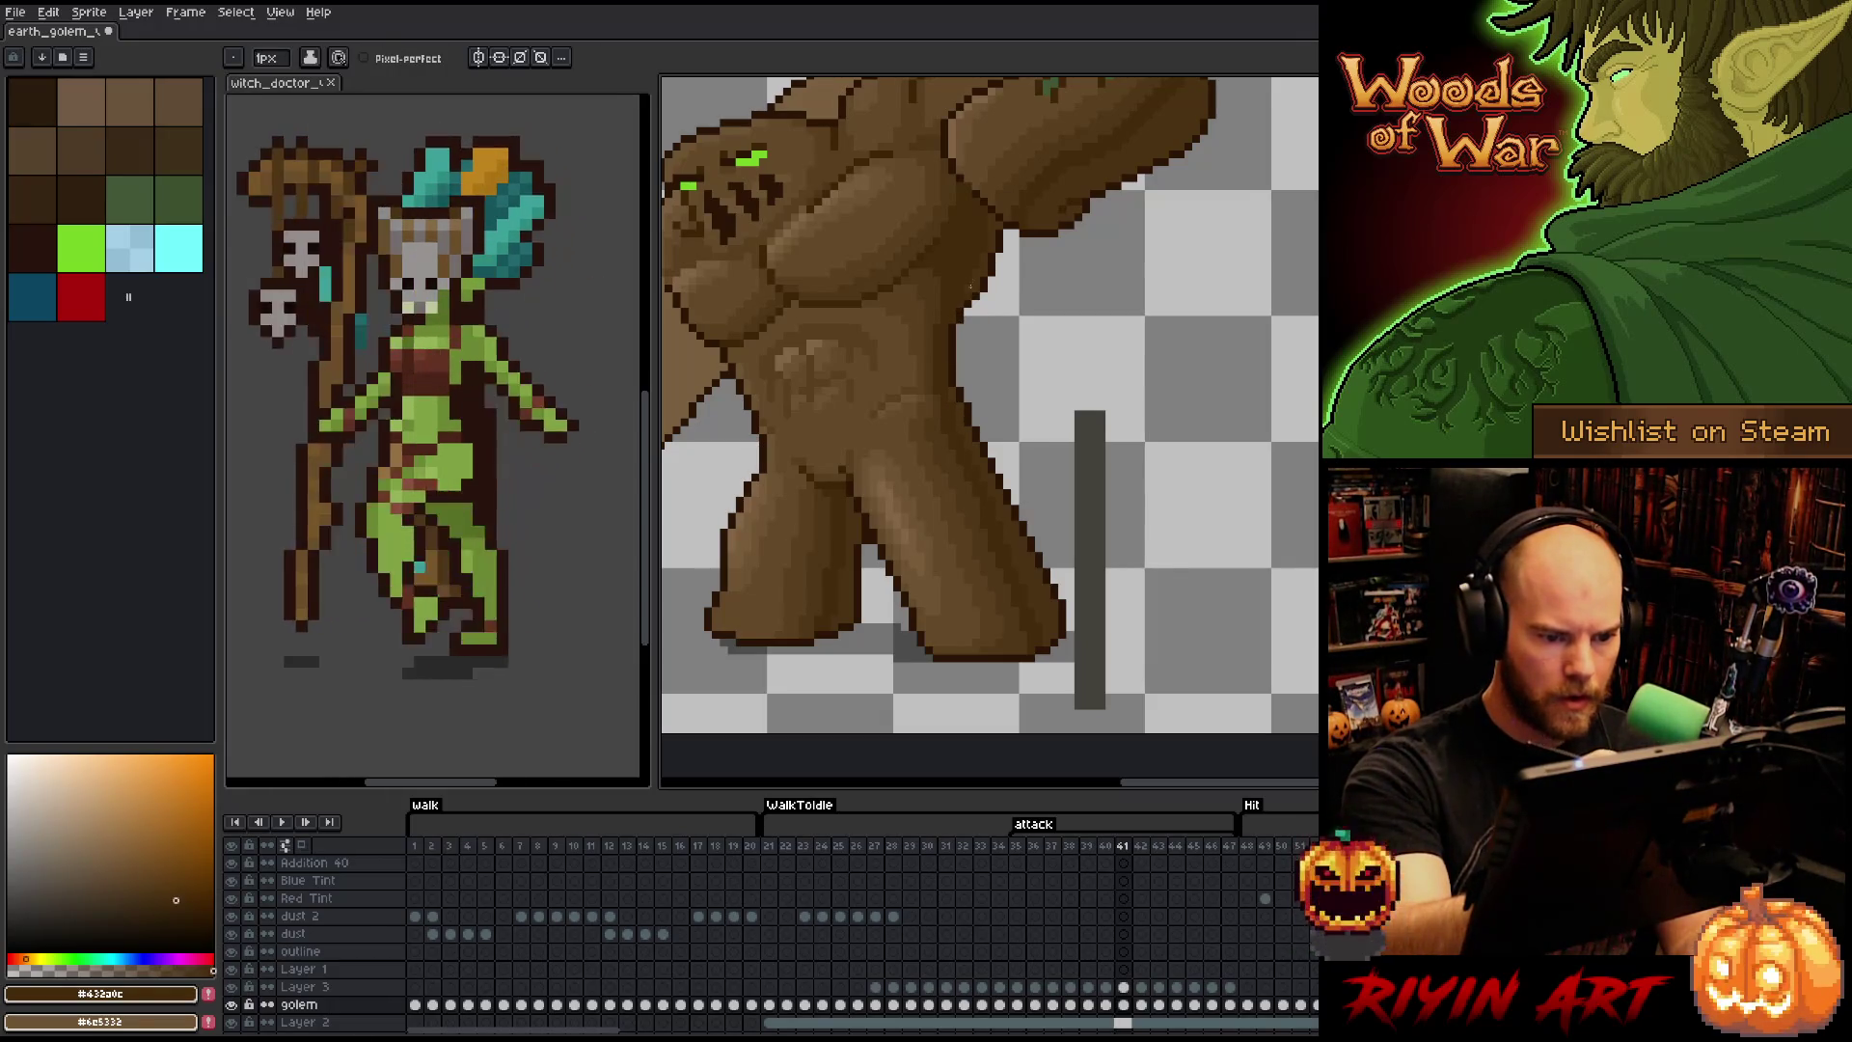
pyautogui.press('Right')
pyautogui.press('Right')
pyautogui.press('Right')
pyautogui.press('Right')
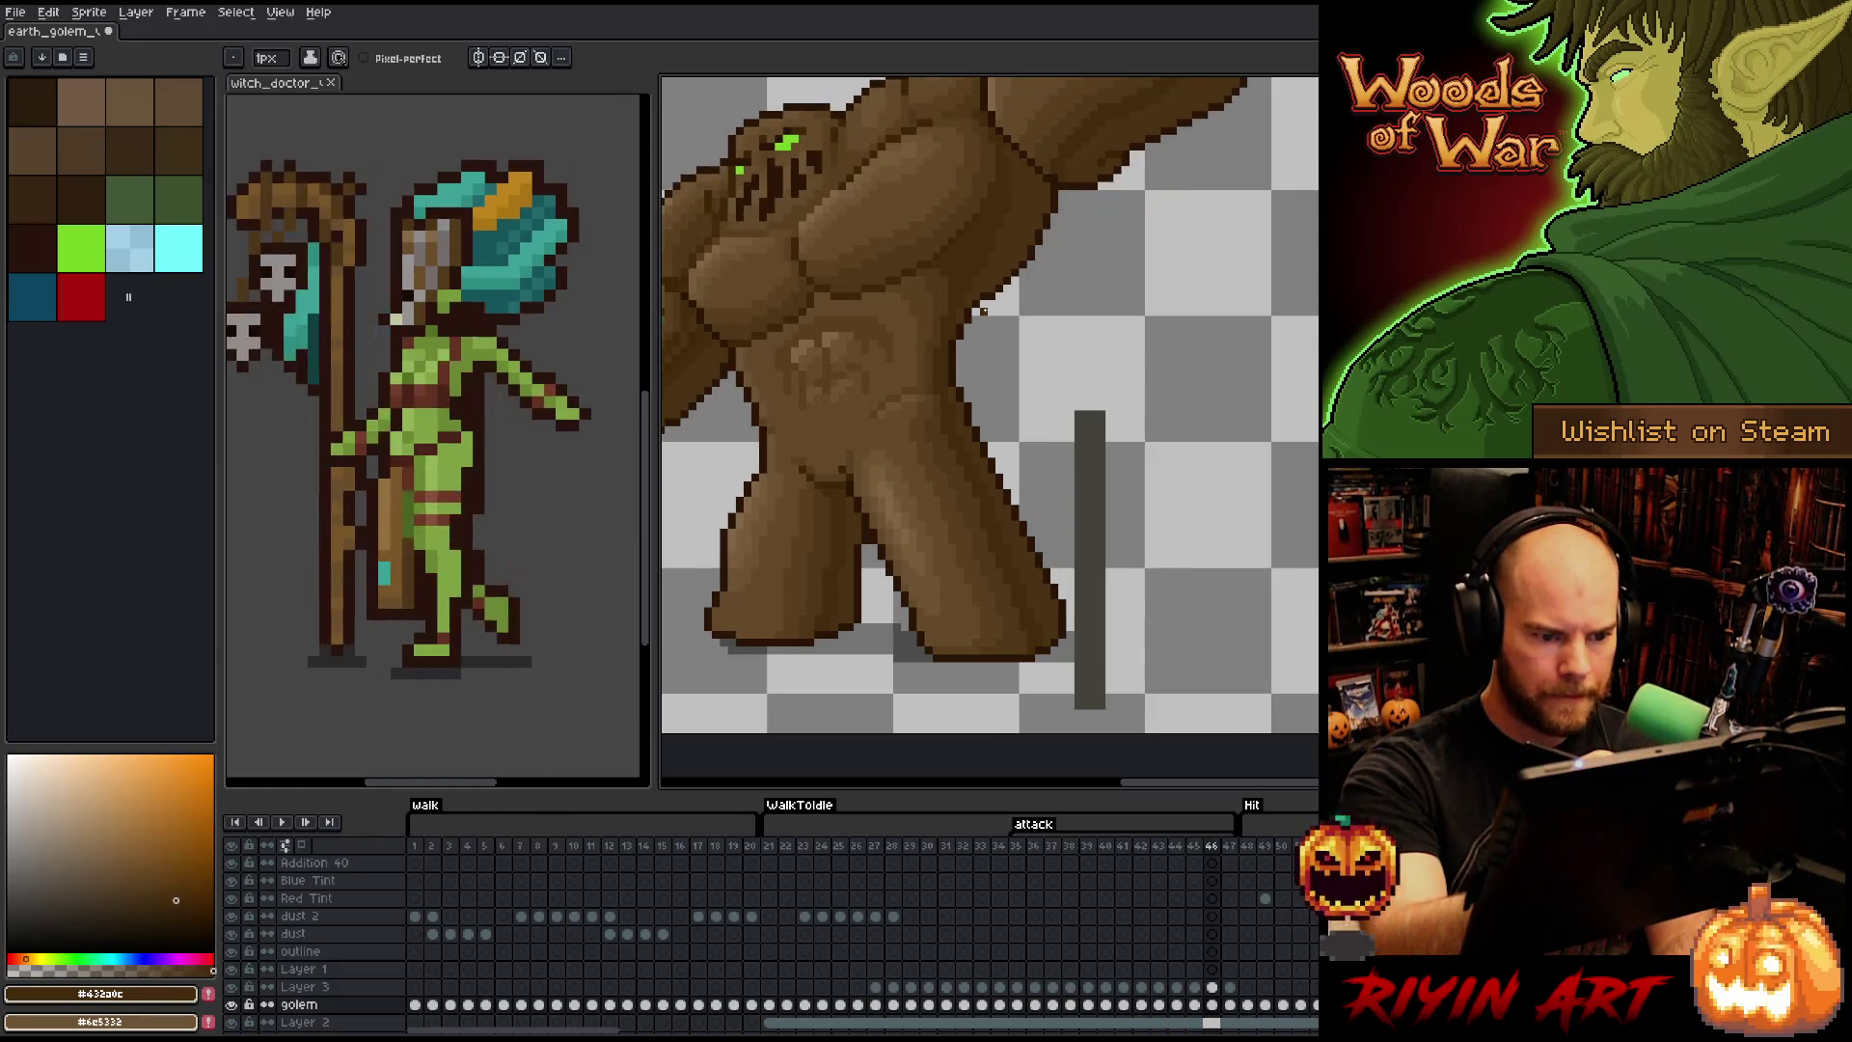
pyautogui.keyDown('alt'); pyautogui.click(912, 416); pyautogui.keyUp('alt')
pyautogui.keyDown('alt'); pyautogui.click(929, 415); pyautogui.keyUp('alt')
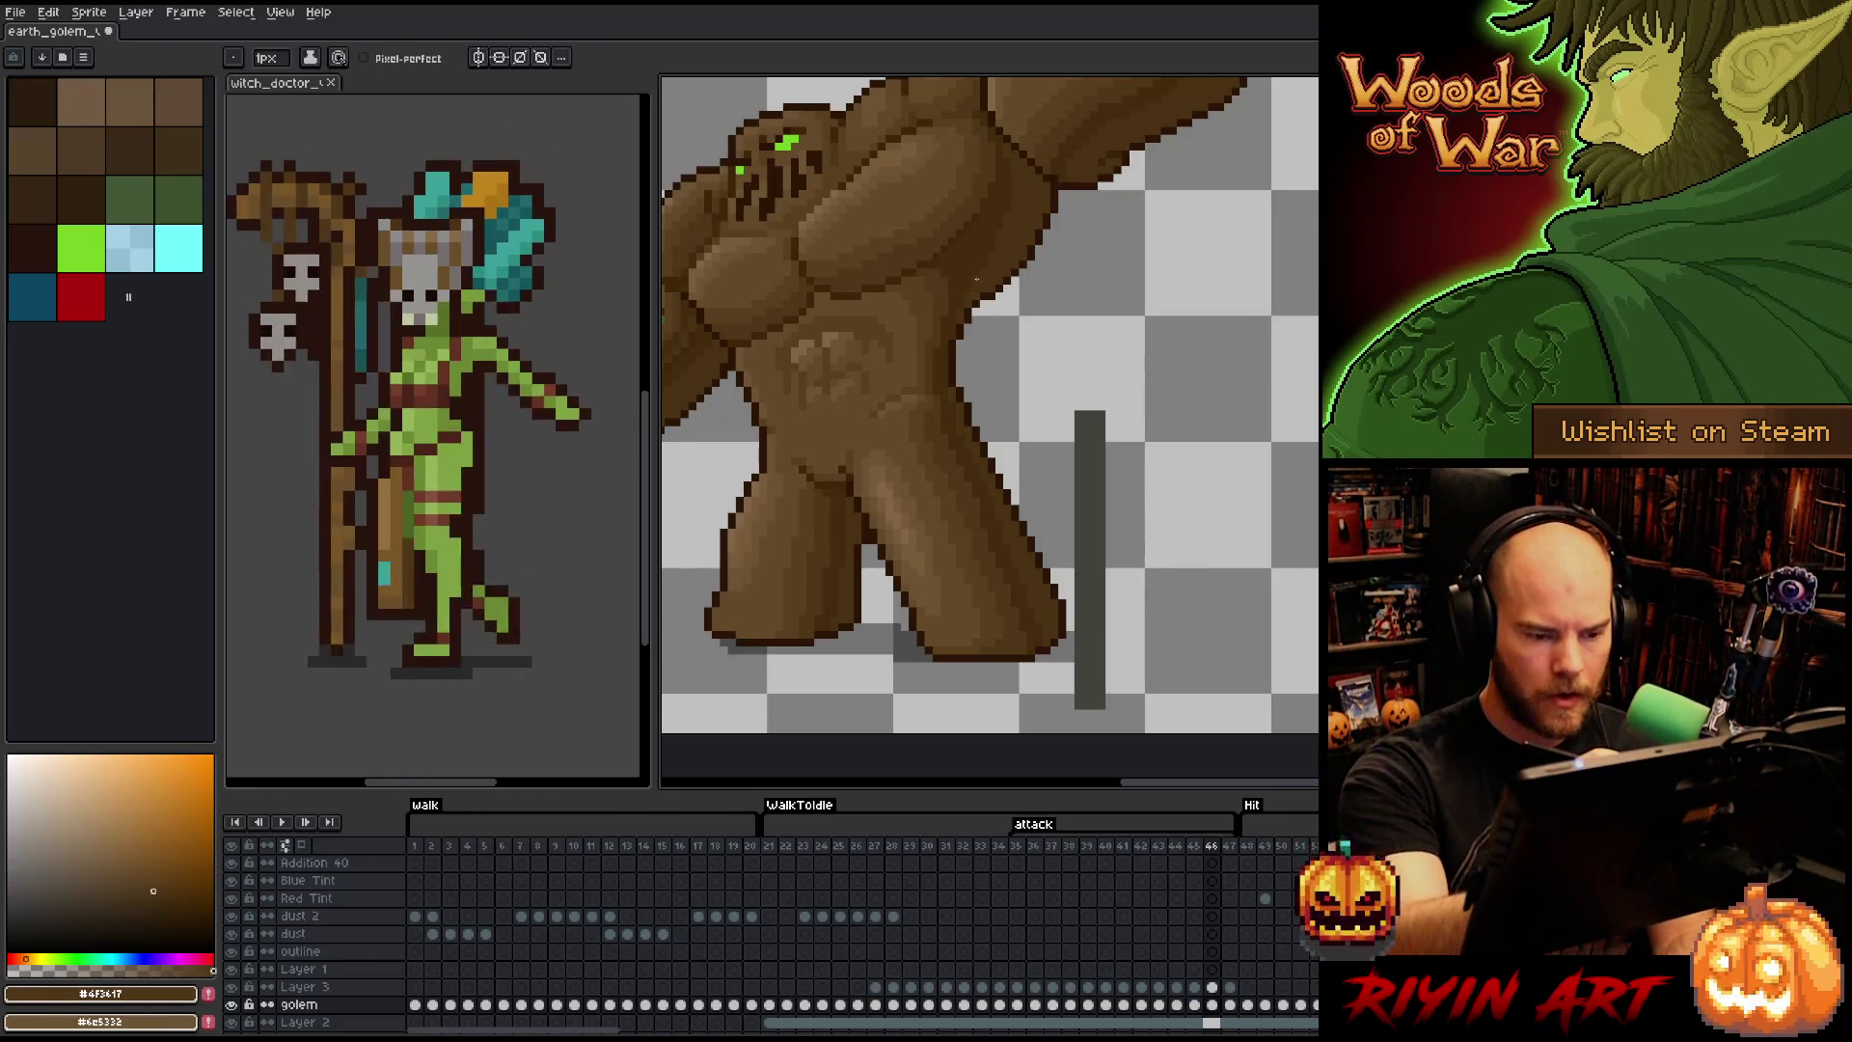
# - Reach frame 47, return to the first attack frame and play the attack animation
pyautogui.press('Right')
pyautogui.keyDown('alt'); pyautogui.click(912, 417); pyautogui.keyUp('alt')
pyautogui.press('Right')
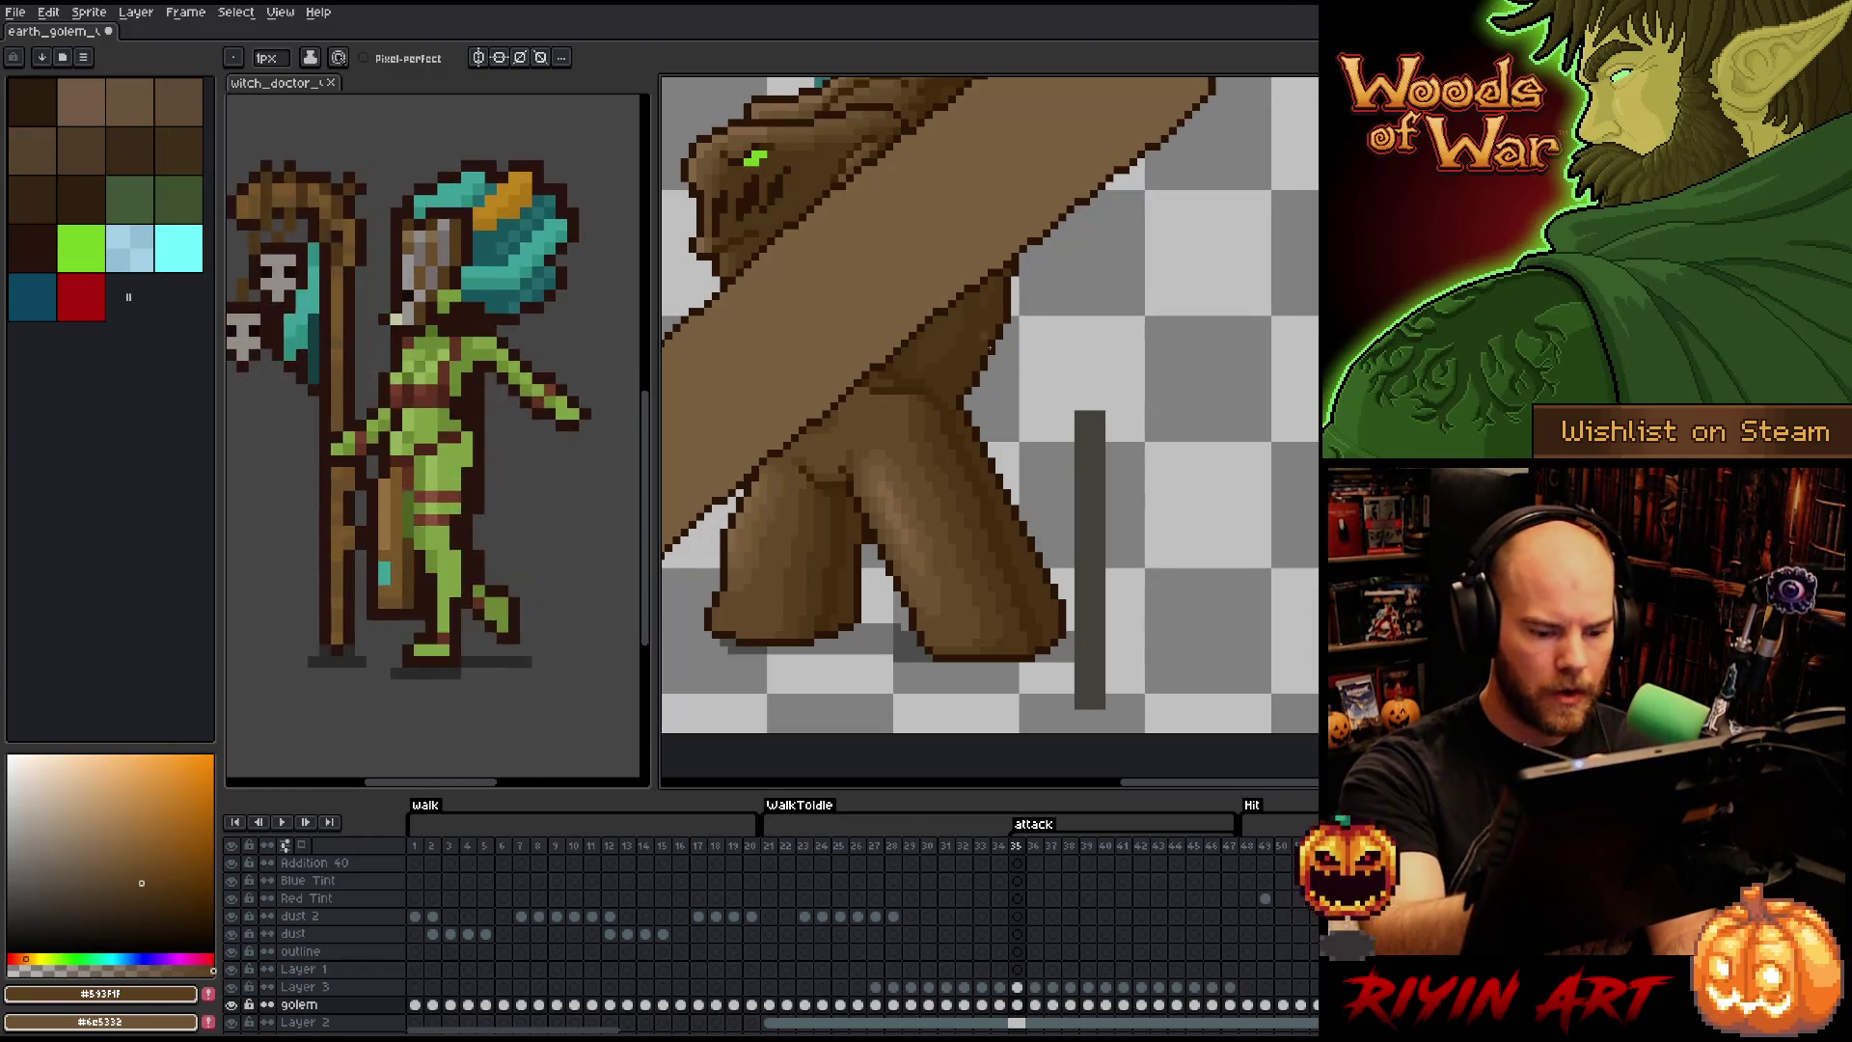
pyautogui.rightClick(889, 469)
pyautogui.press('Escape')
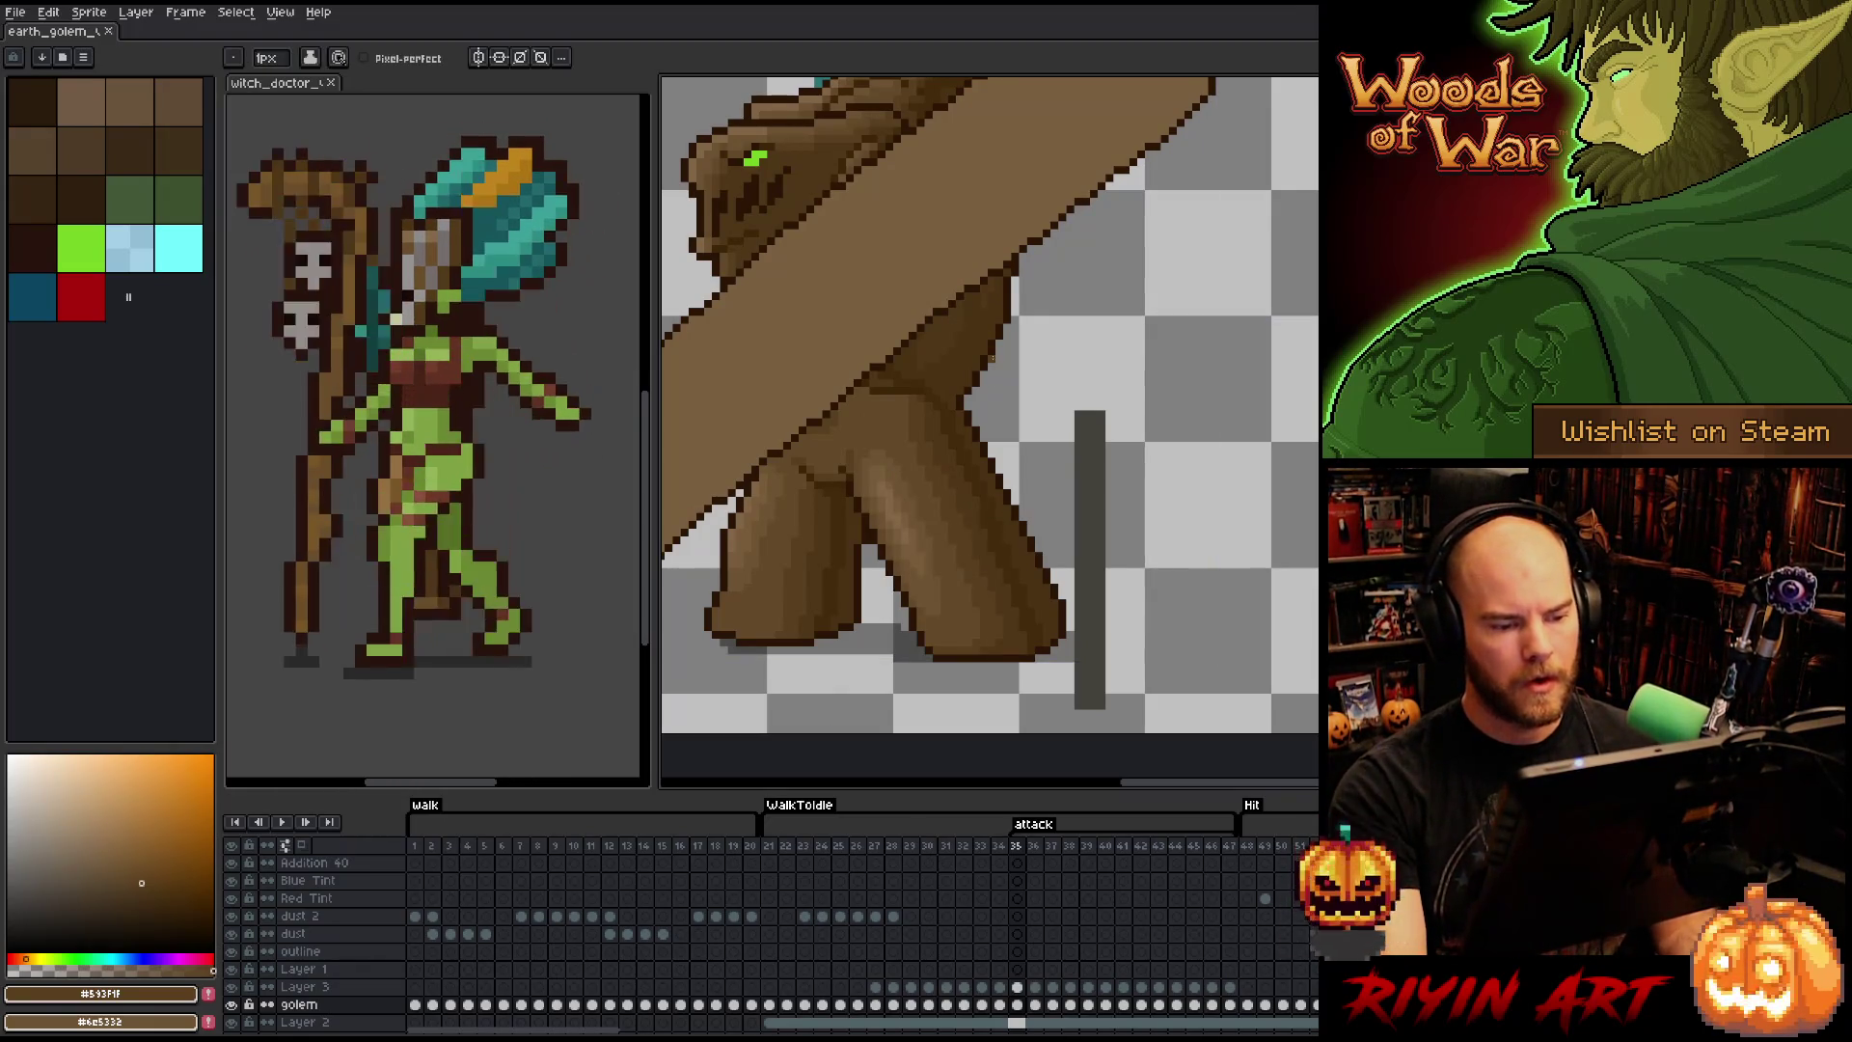
pyautogui.press('Return')
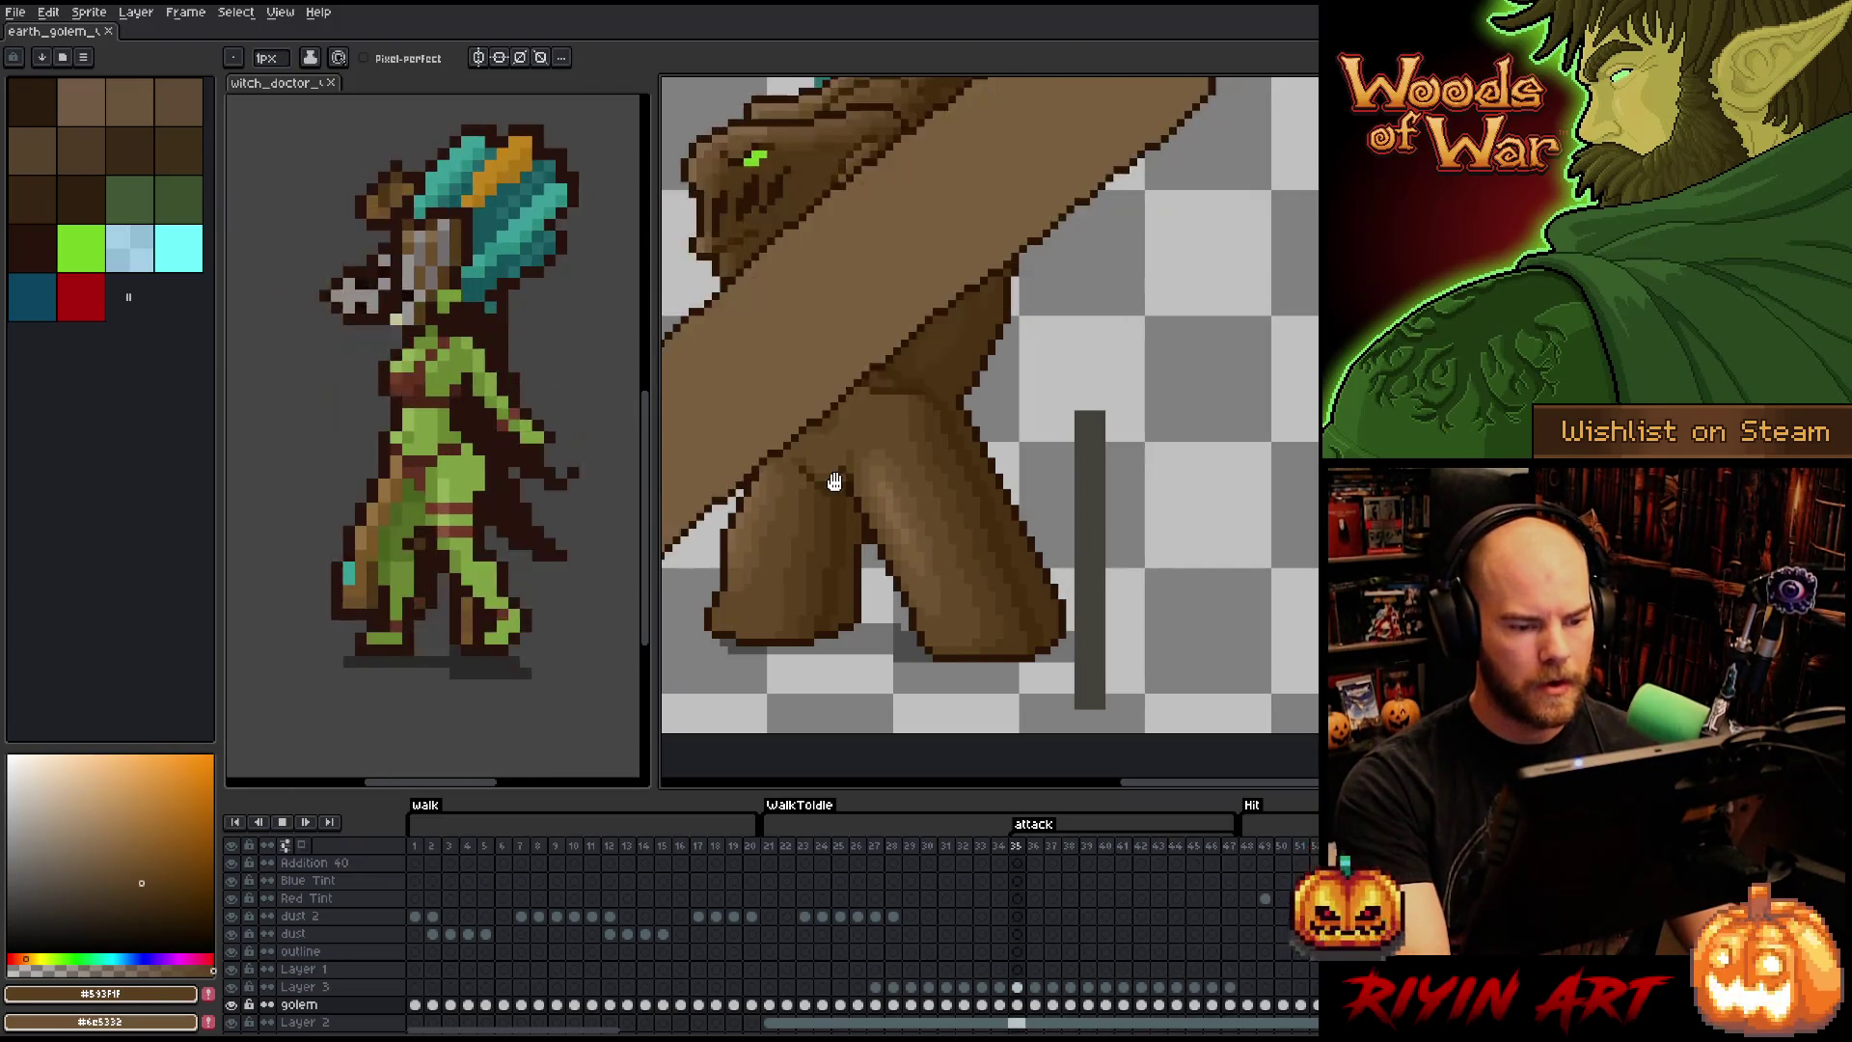
pyautogui.scroll(-4, 810, 463)
# - Zoom out and replay the animation starting from idle frame 21
pyautogui.scroll(1, 775, 433)
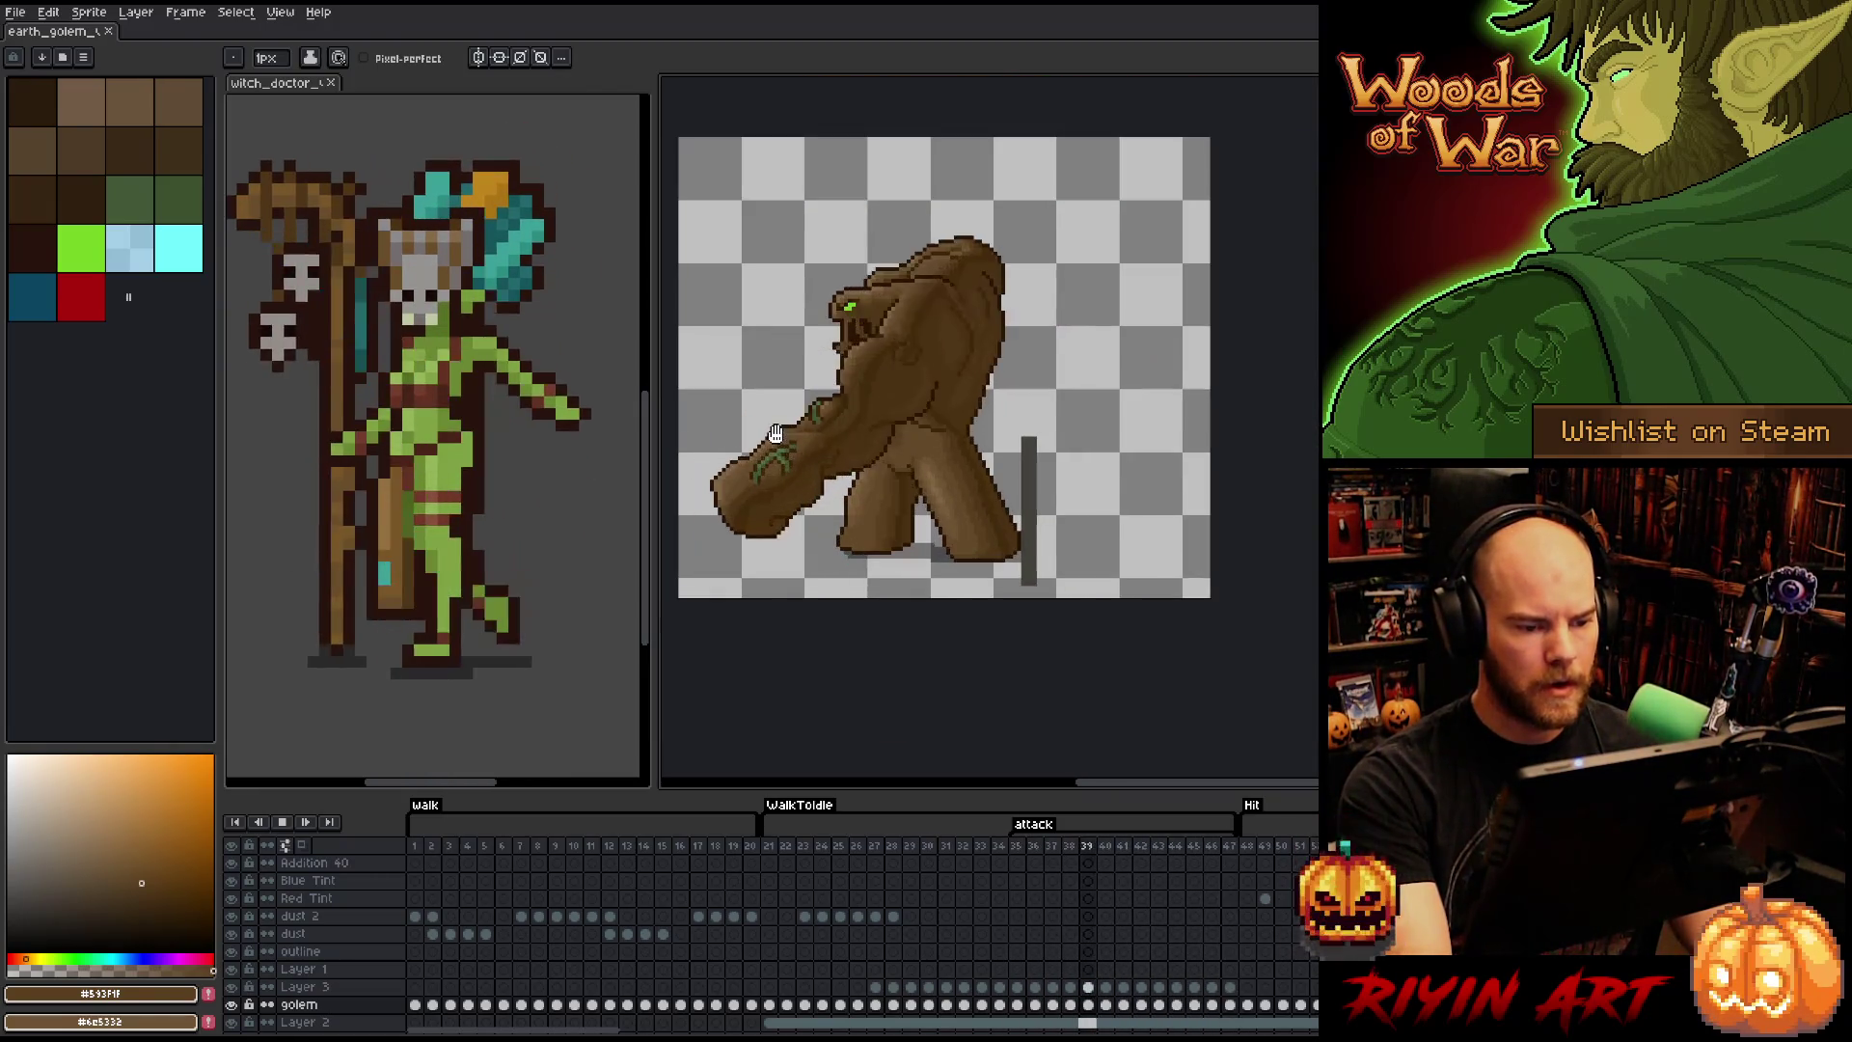
pyautogui.scroll(1, 768, 383)
pyautogui.scroll(-1, 767, 383)
pyautogui.click(768, 849)
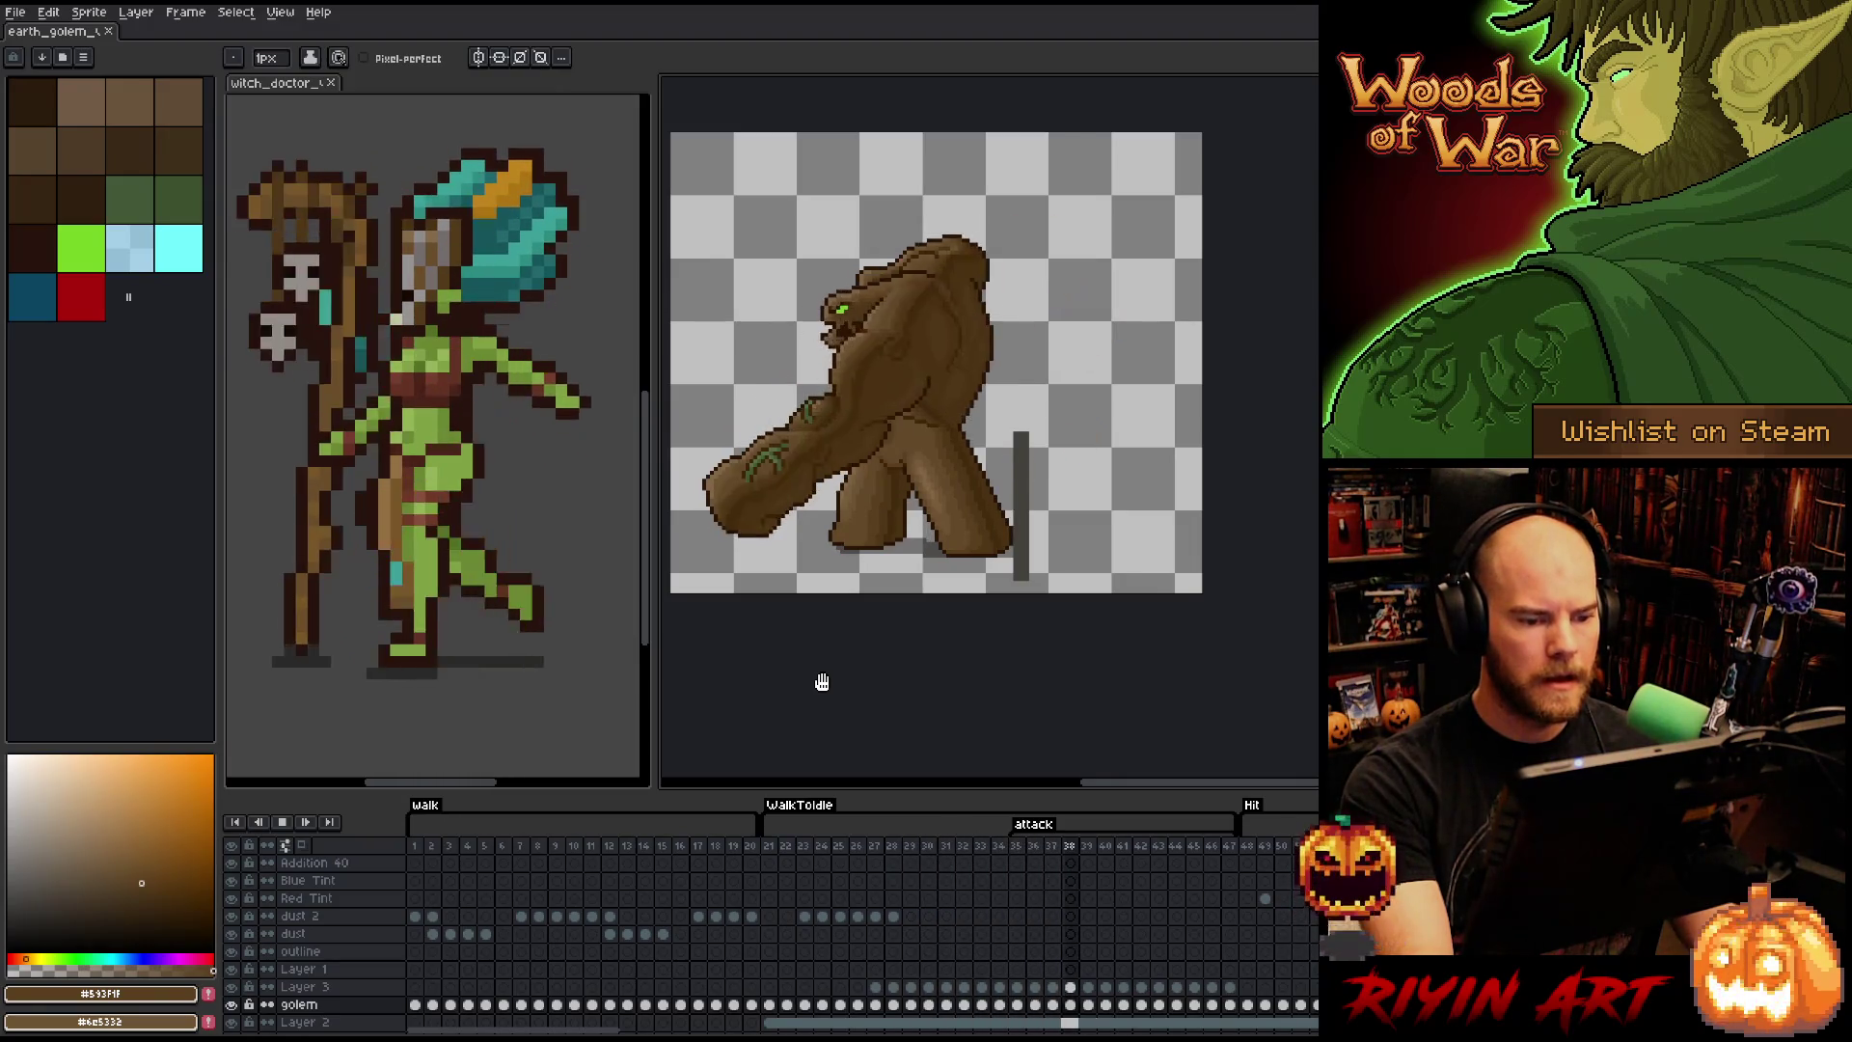
pyautogui.click(772, 848)
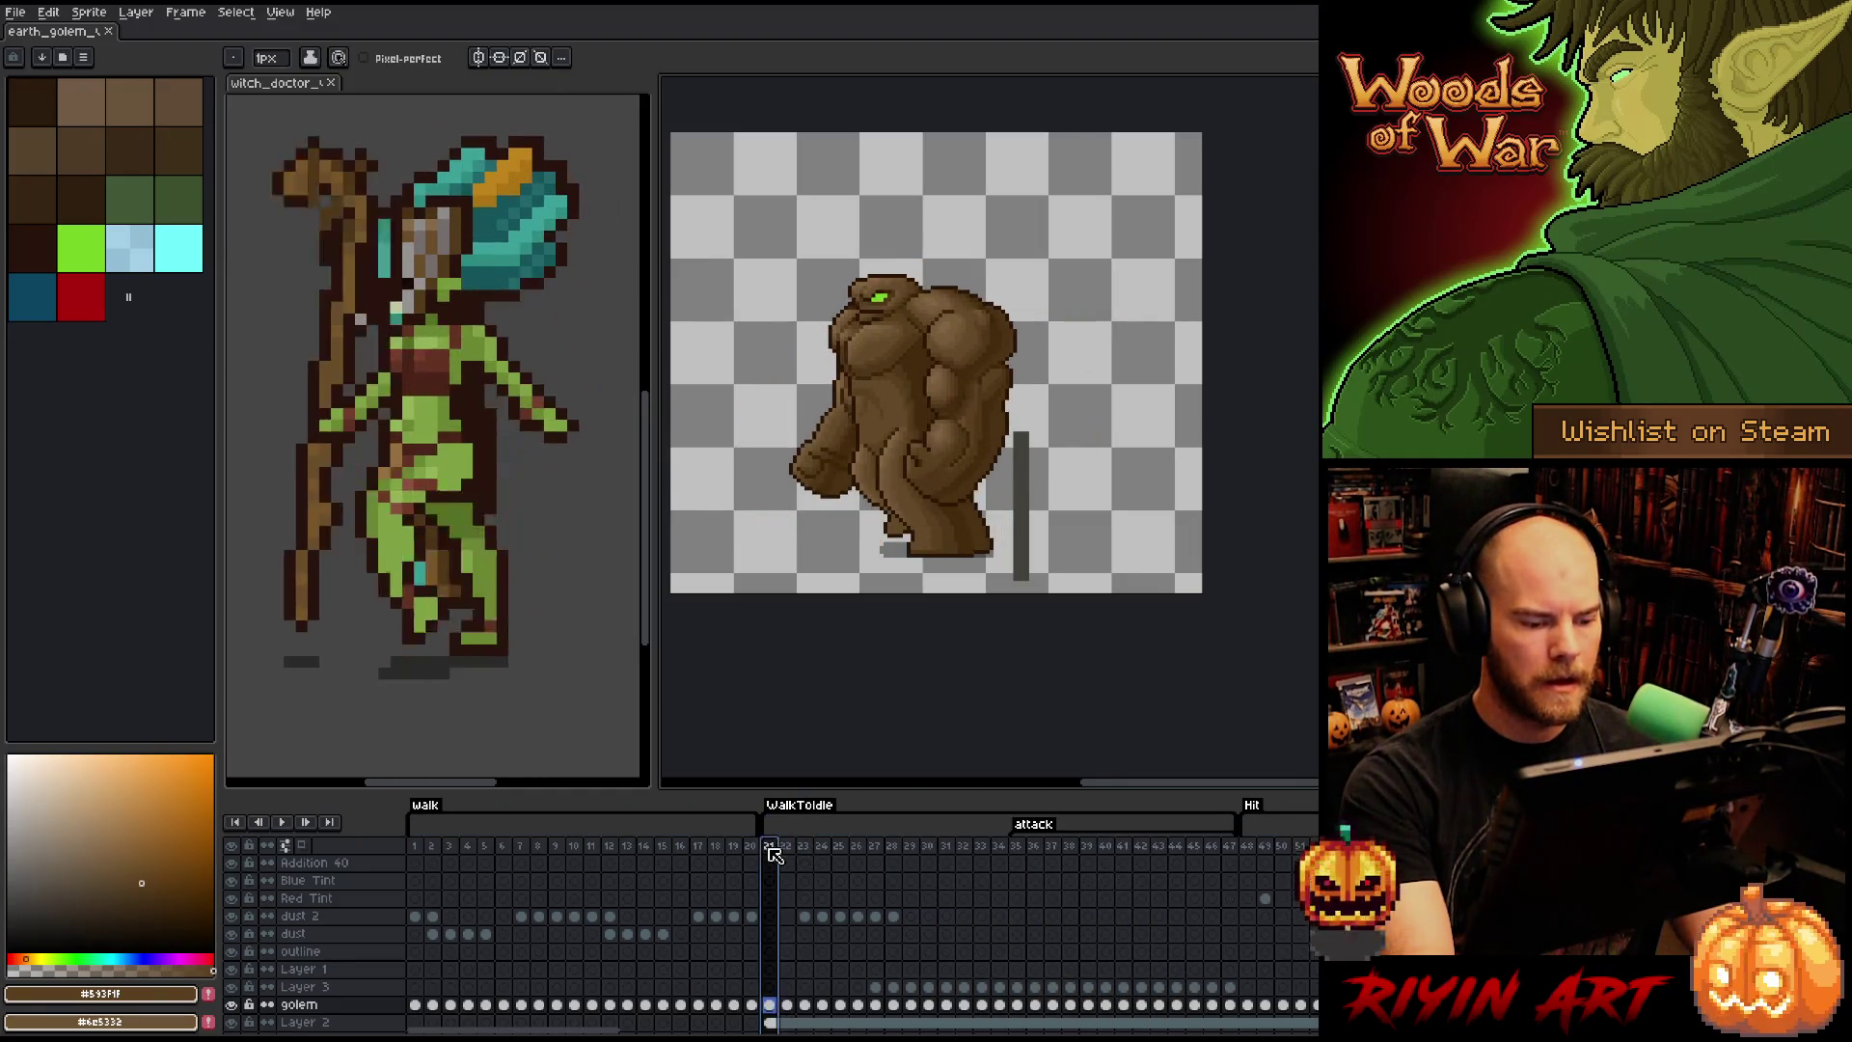
pyautogui.press('Return')
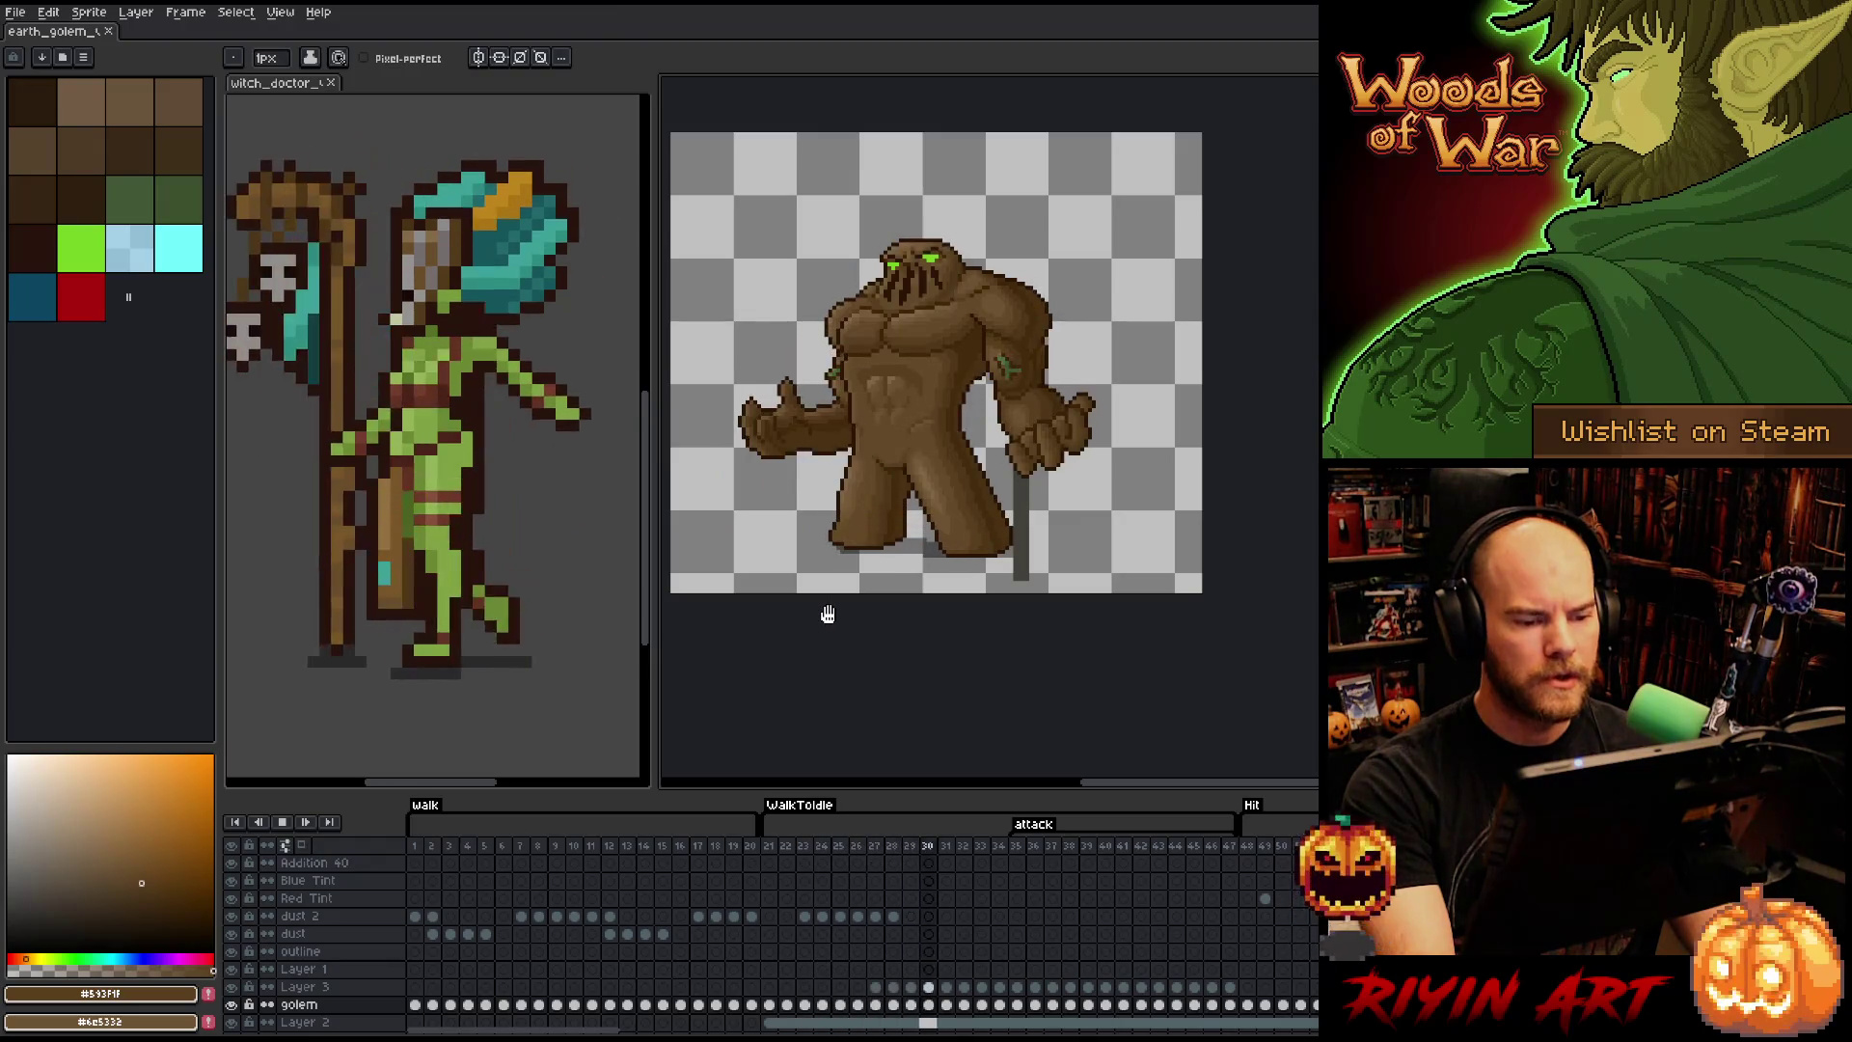
# - Recentre the golem, review frames 27 back to 24, then select frame 48's golem cel
pyautogui.scroll(2, 828, 615)
pyautogui.scroll(-1, 860, 512)
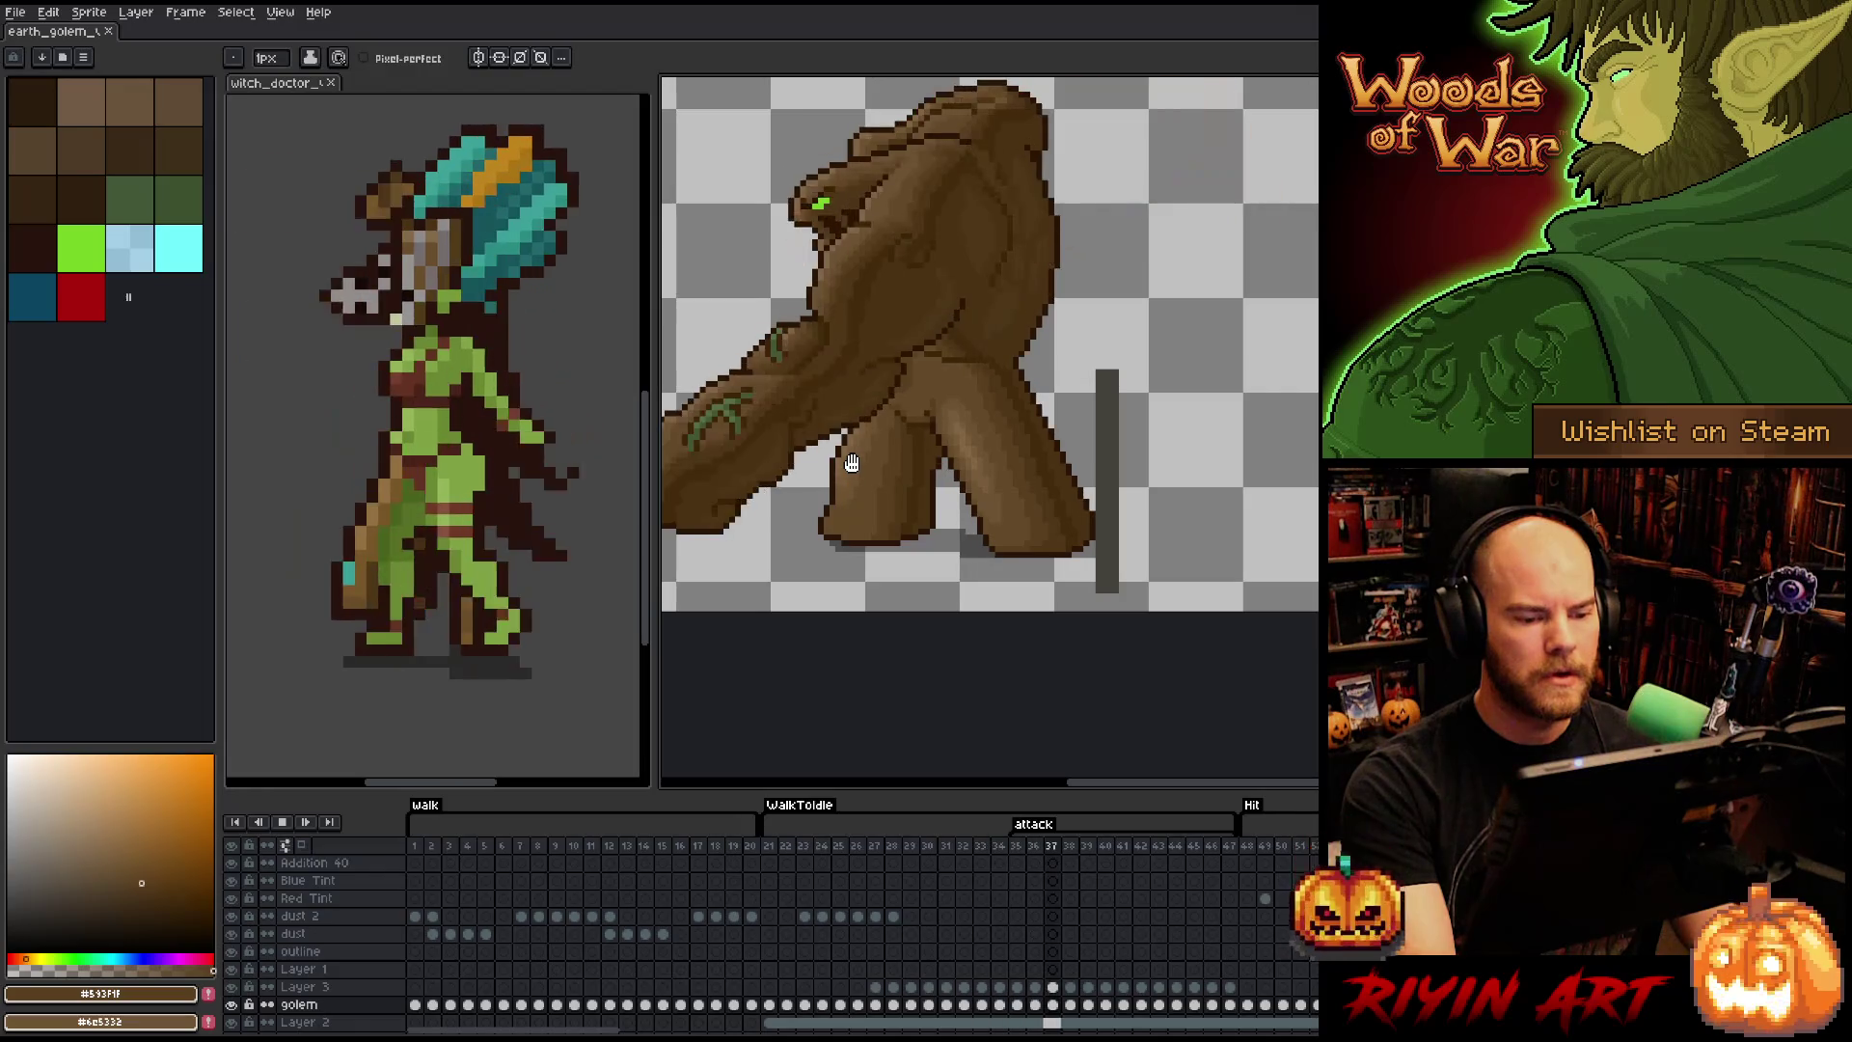
pyautogui.moveTo(908, 393); pyautogui.dragTo(974, 448)
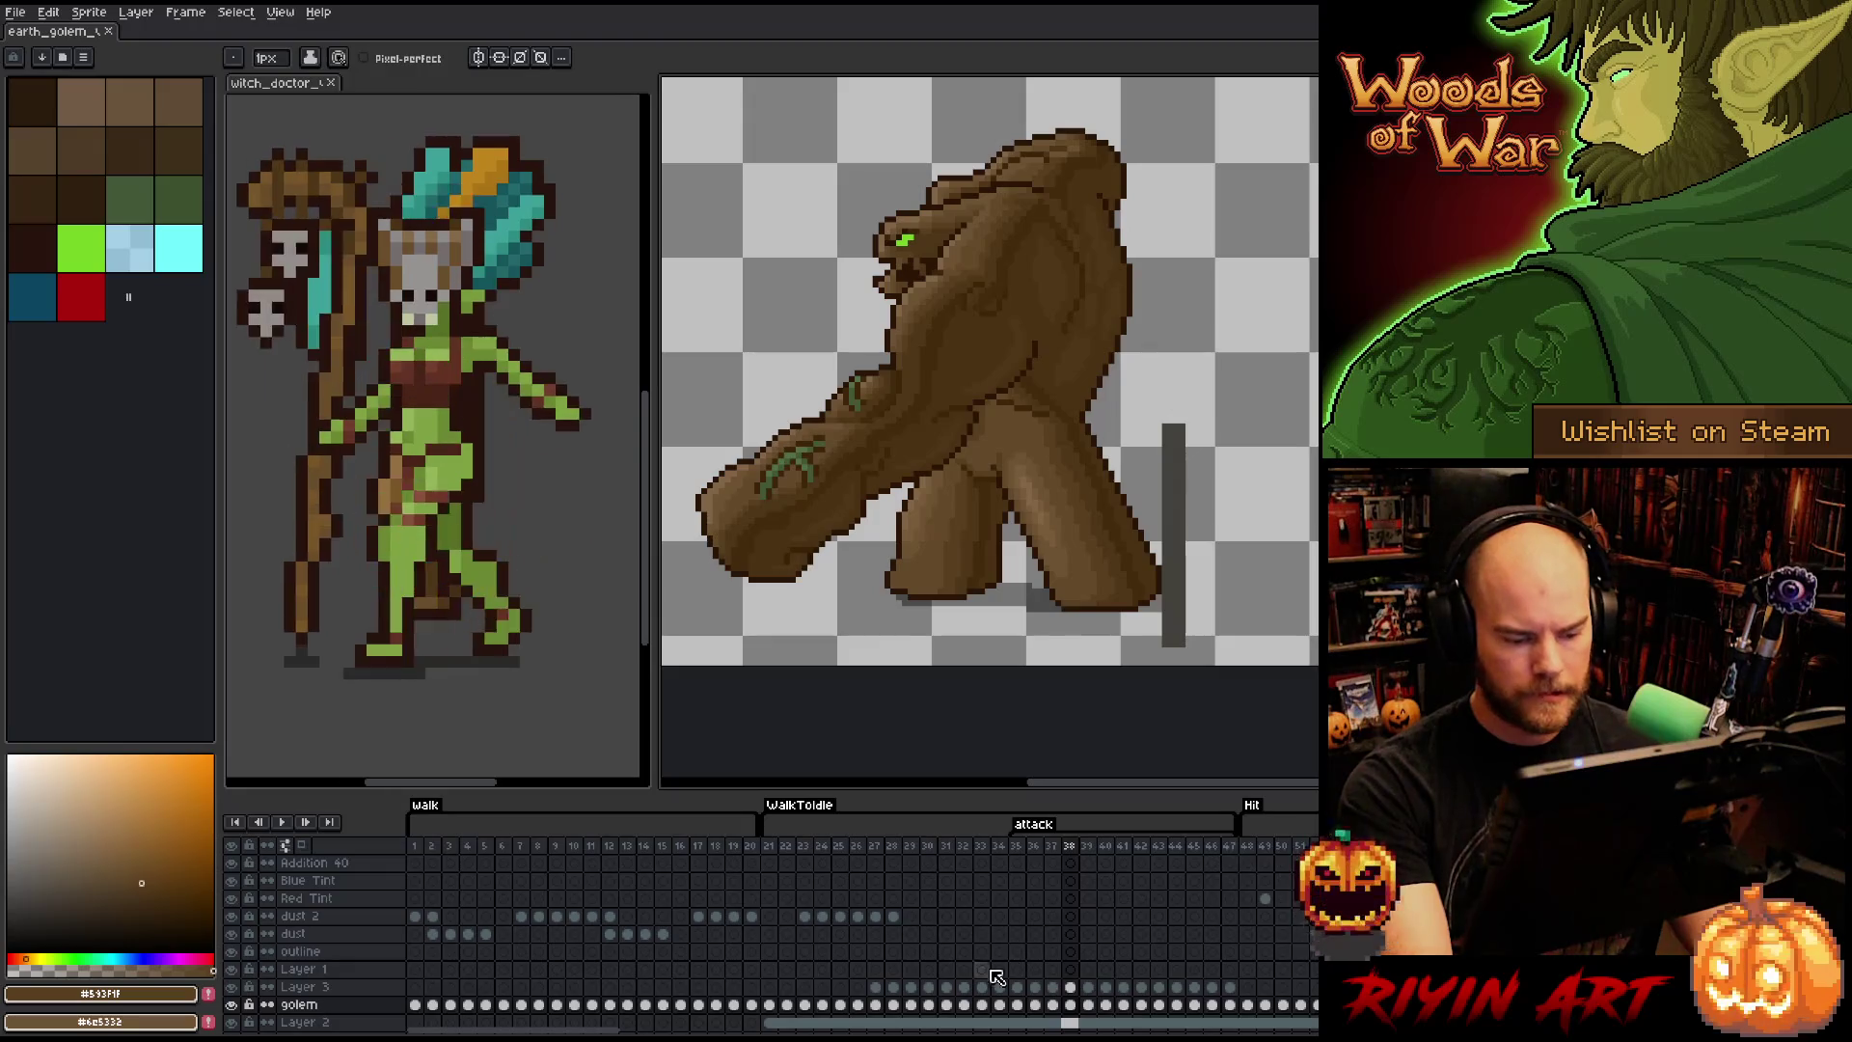
pyautogui.click(876, 987)
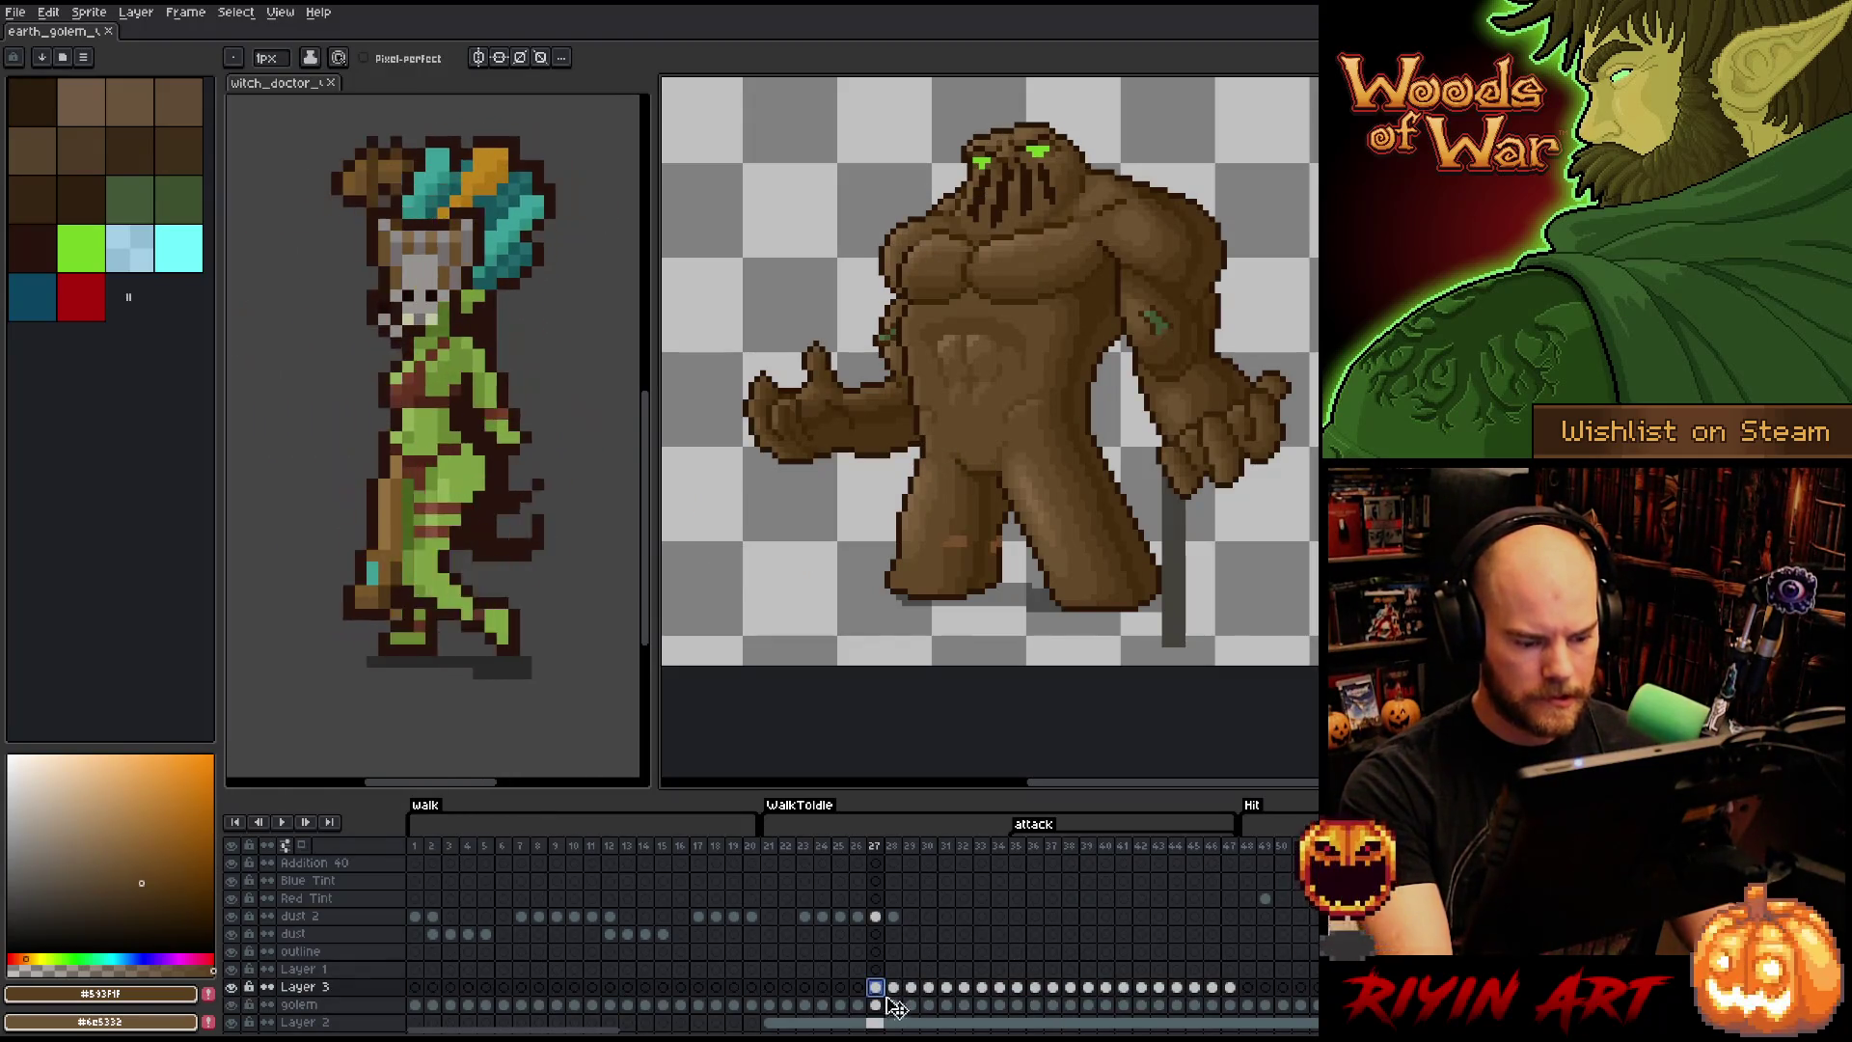
pyautogui.click(859, 1004)
pyautogui.press('Left')
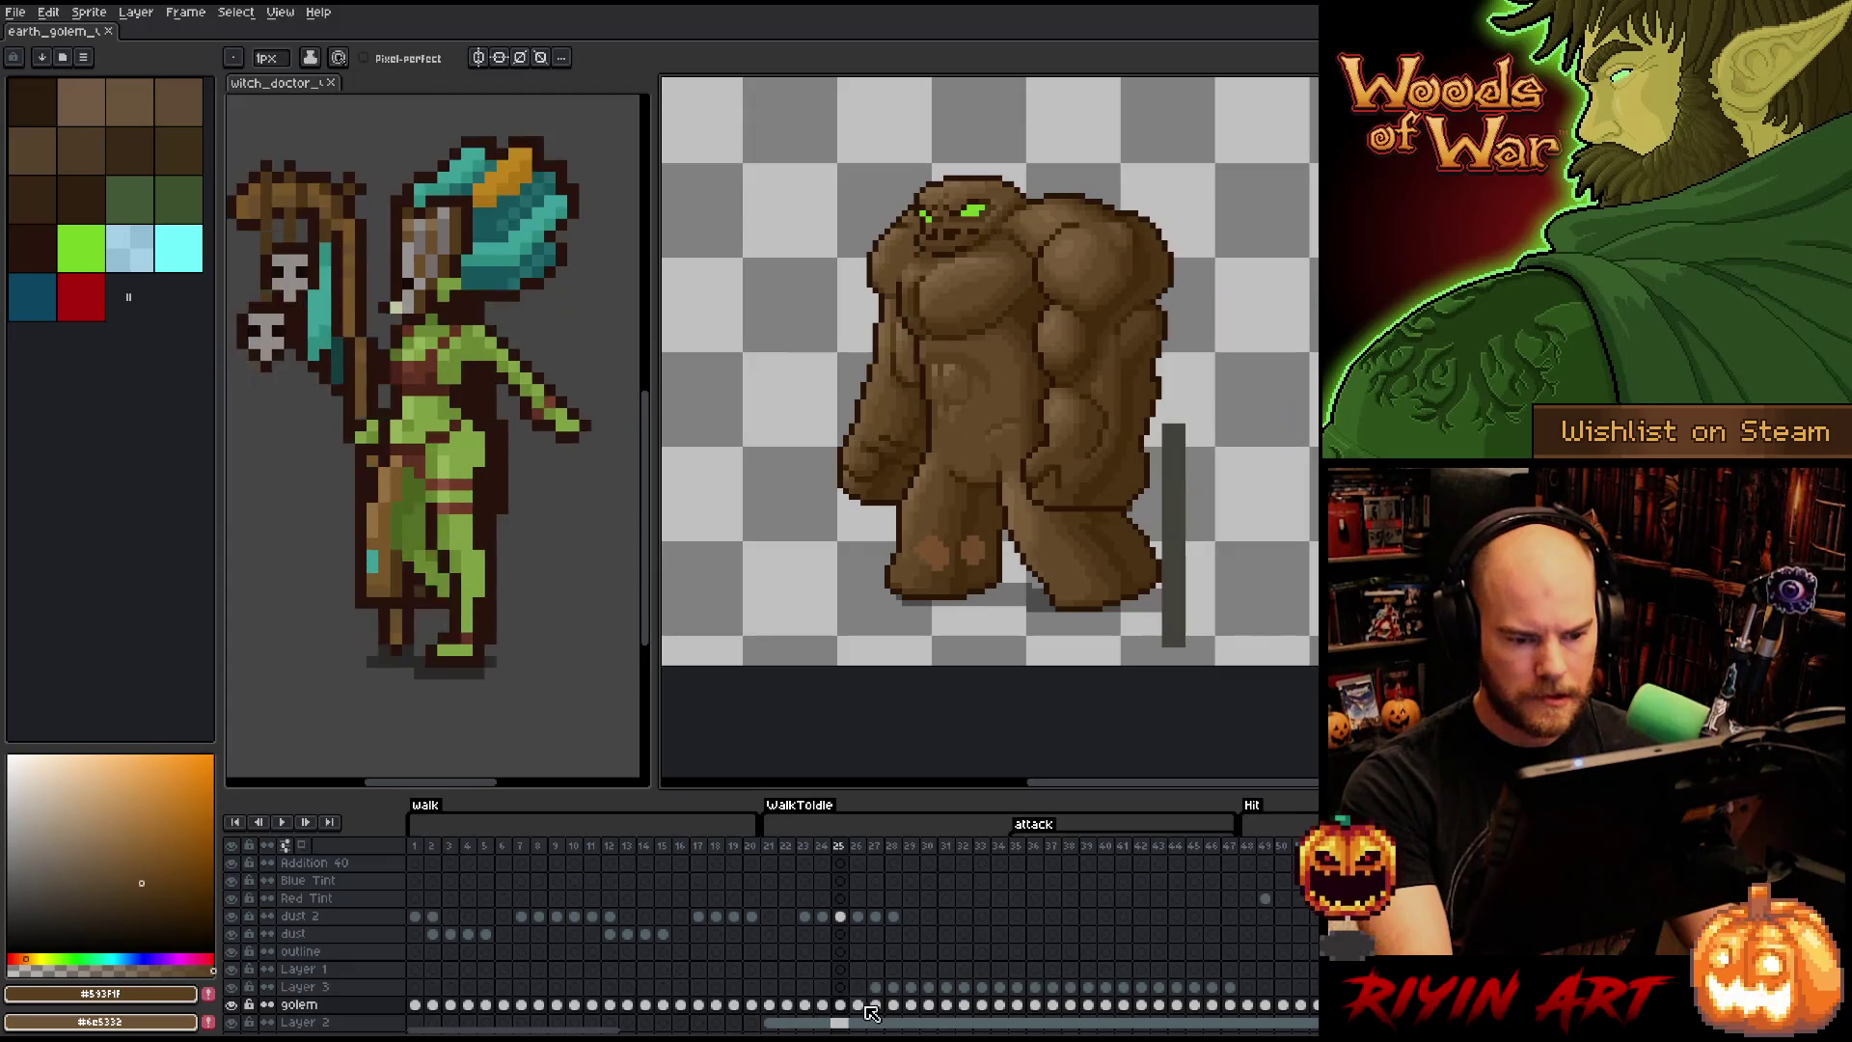
pyautogui.press('Left')
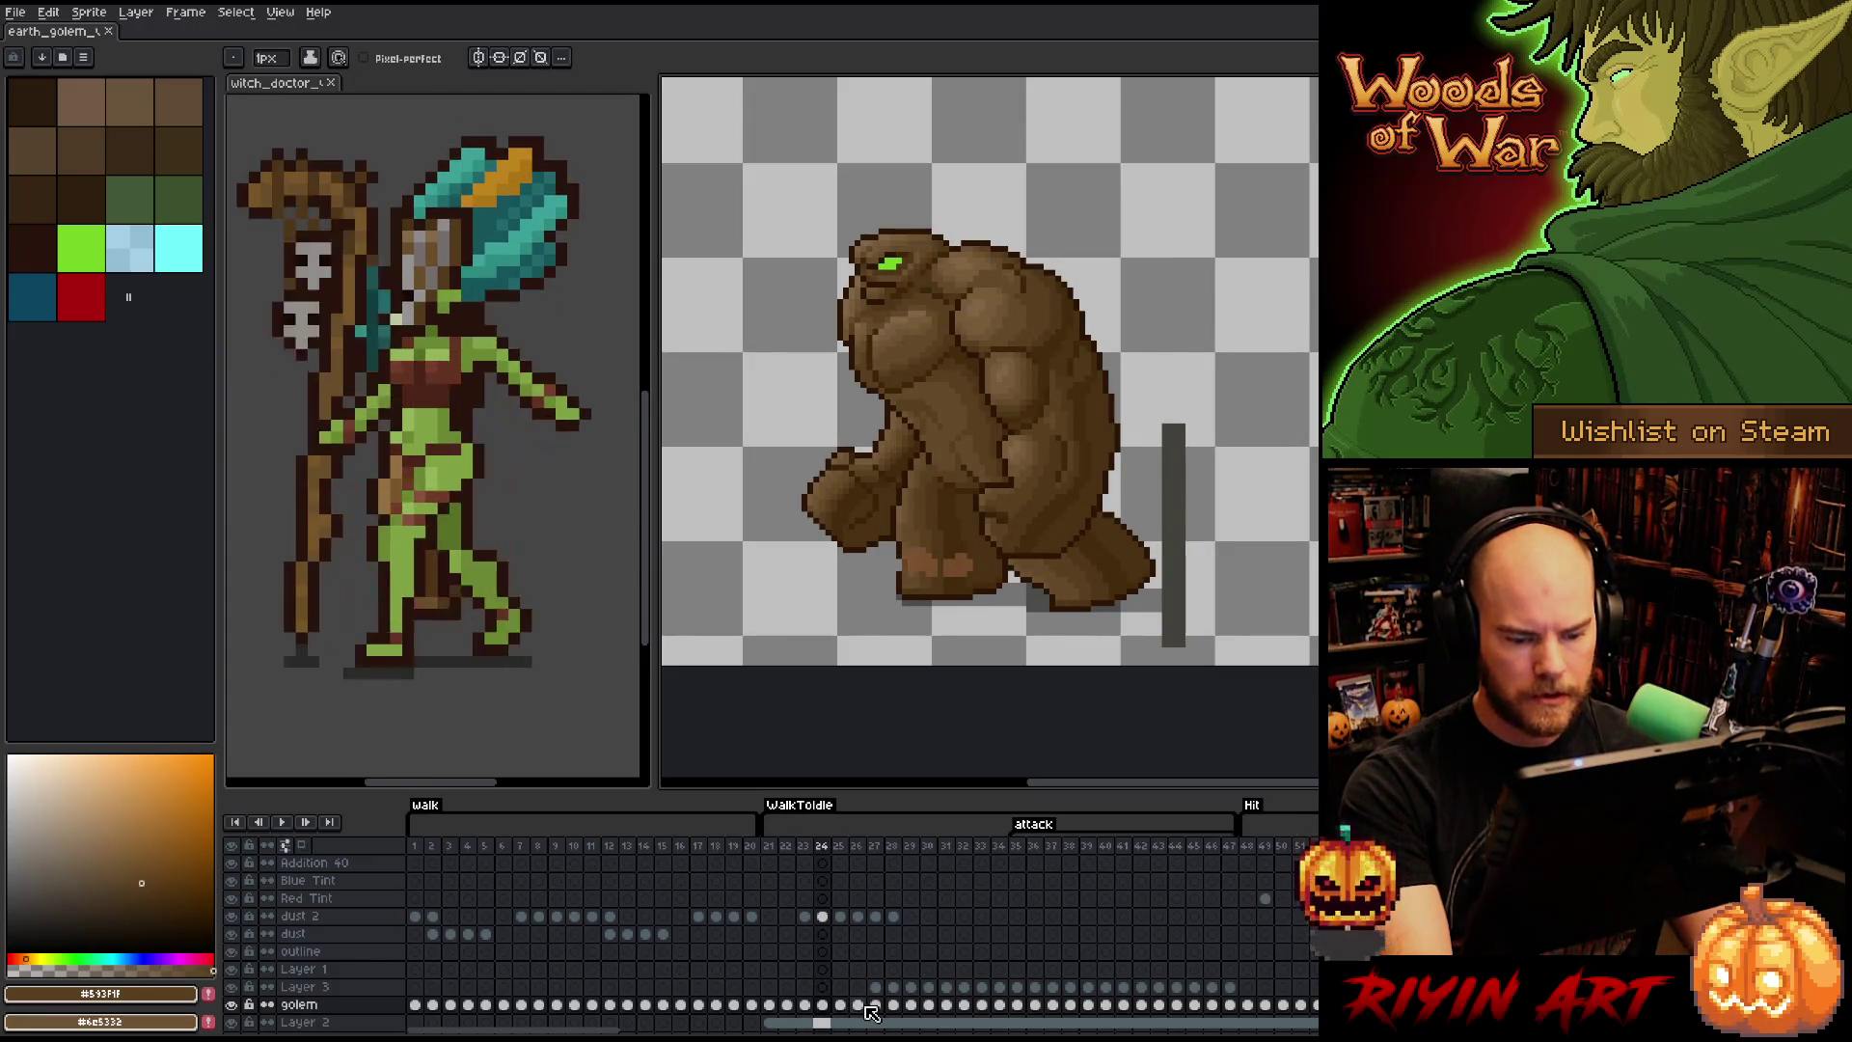
pyautogui.click(1254, 848)
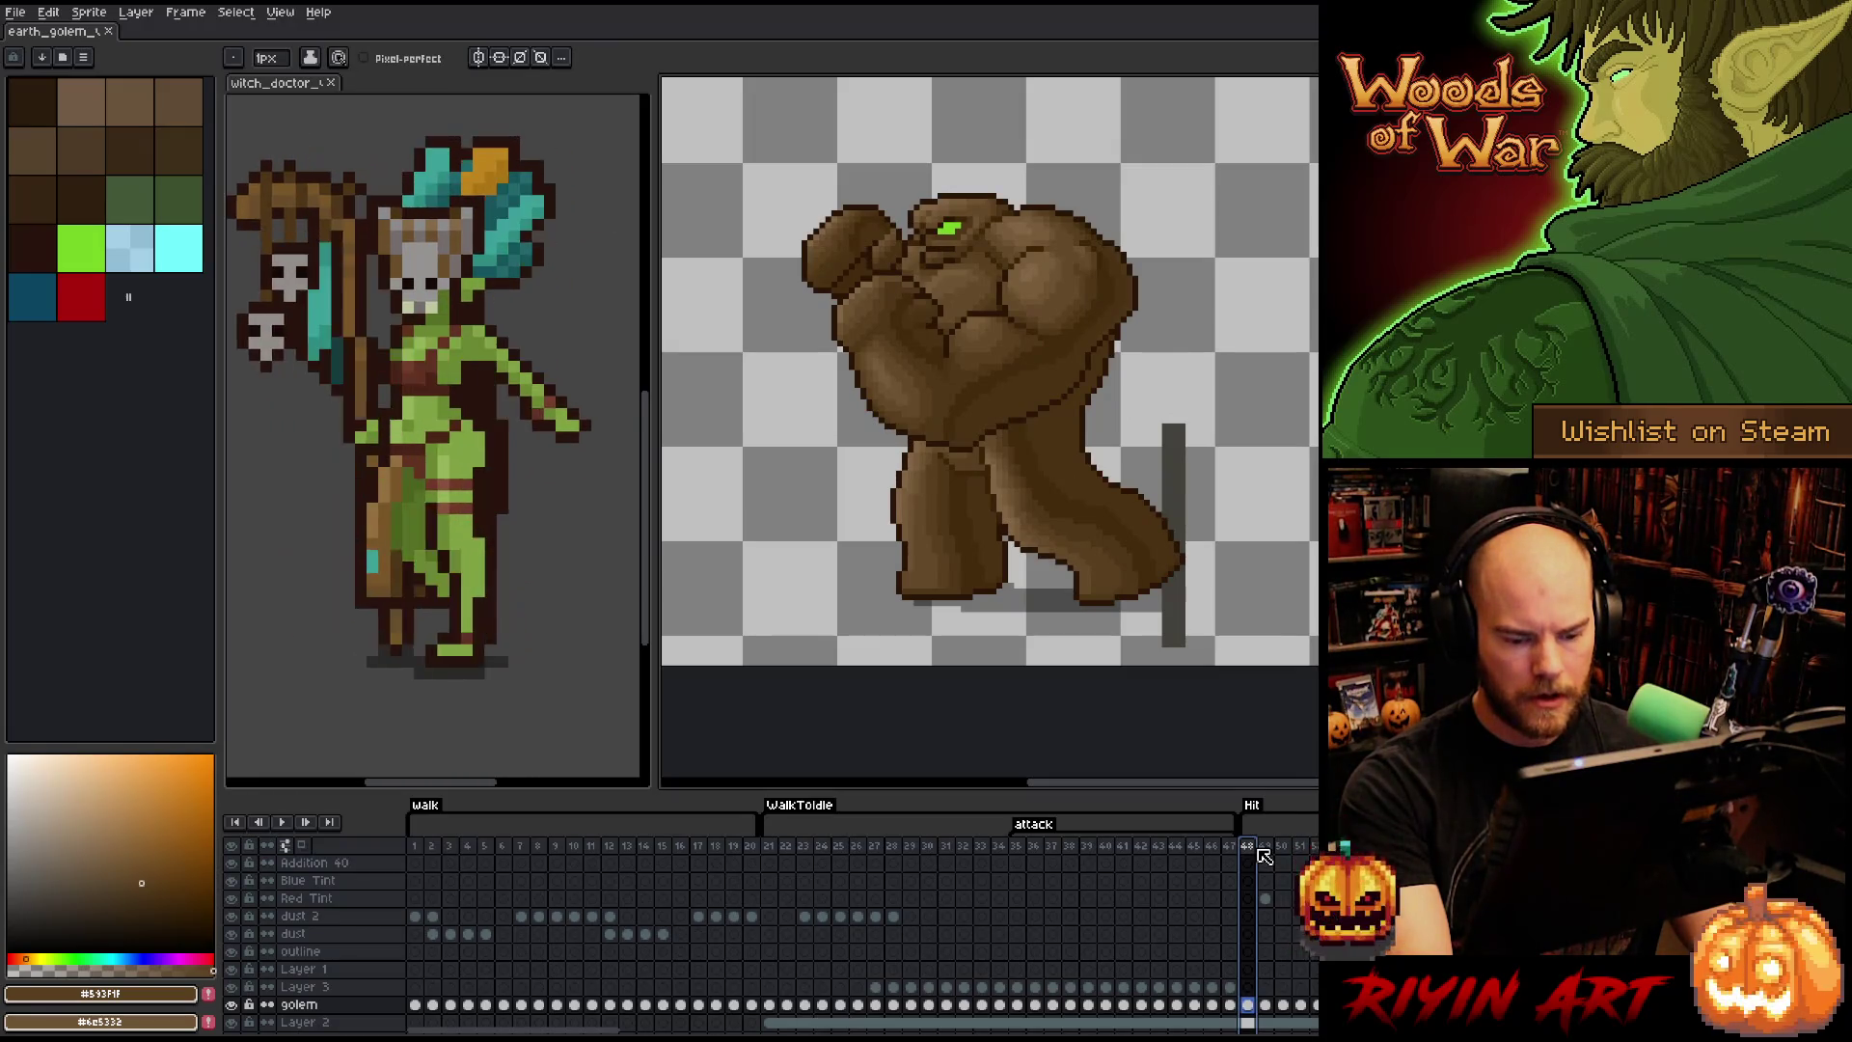
pyautogui.click(1250, 1005)
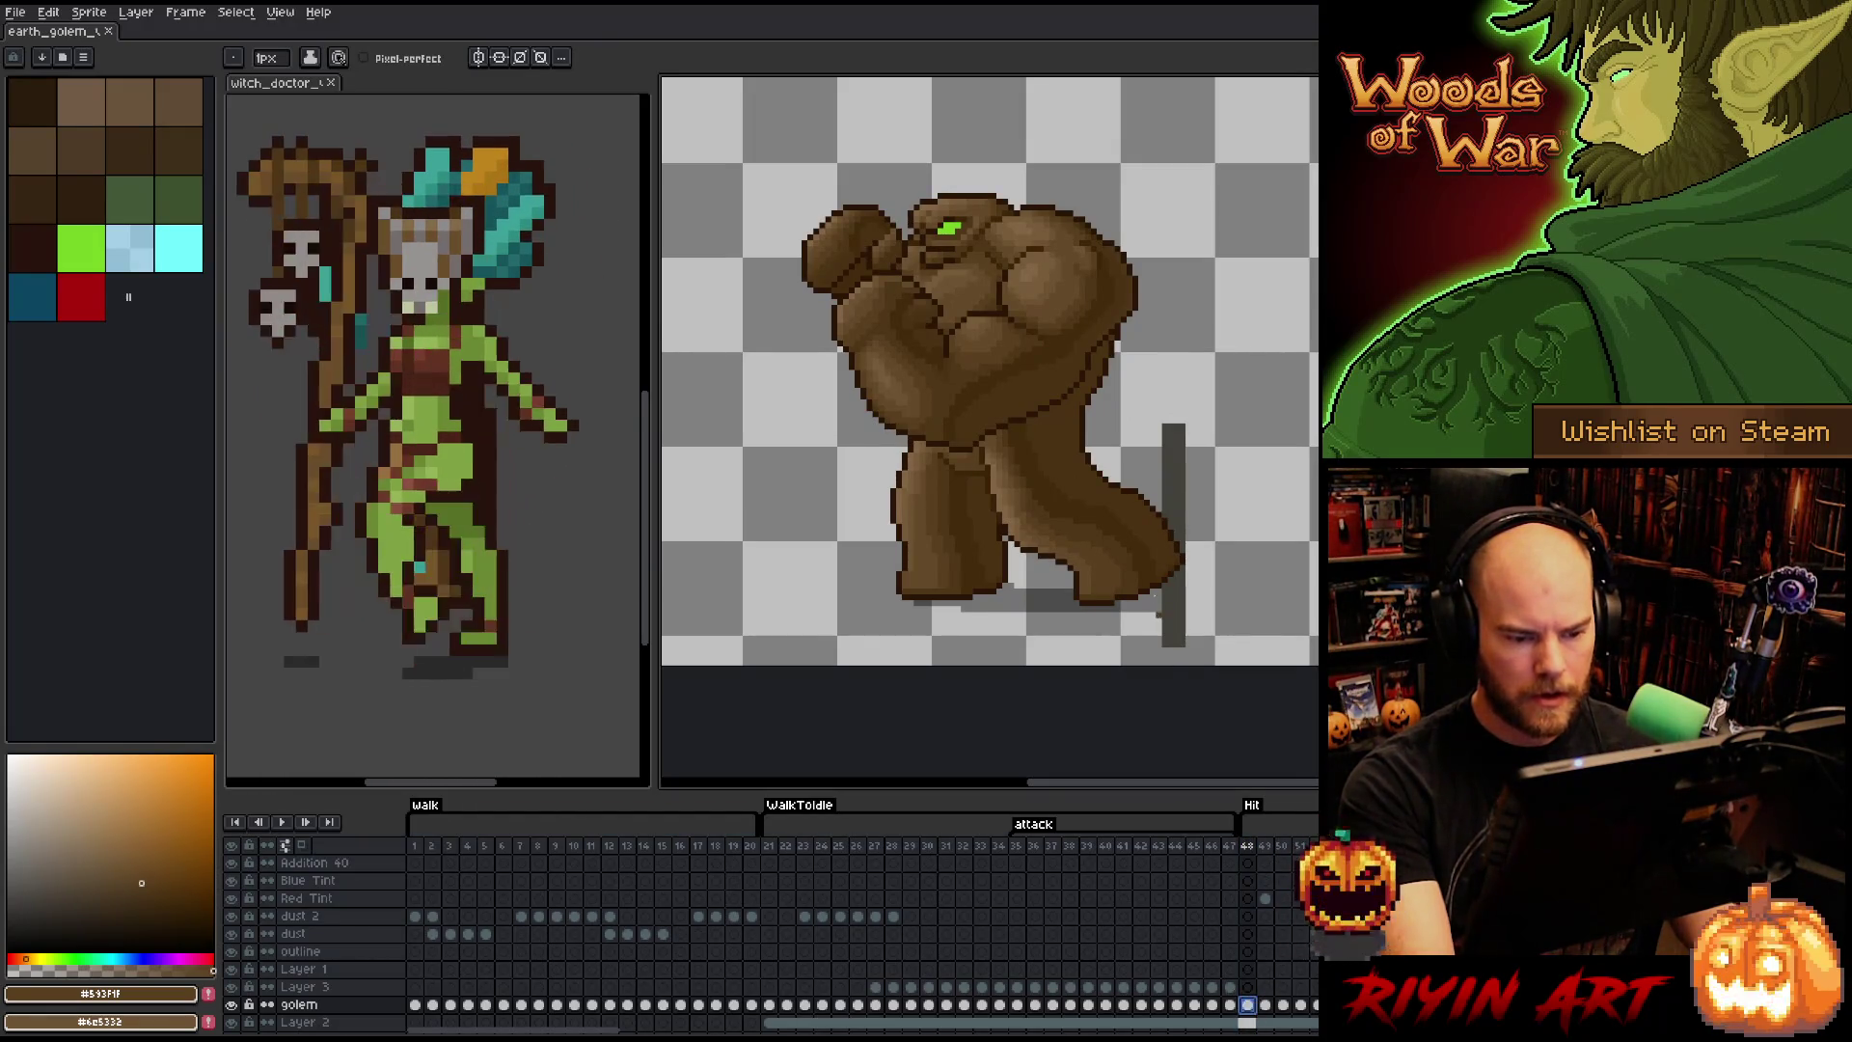
# - Lasso the golem's back leg and foot on frame 48 for reshaping
pyautogui.scroll(3, 1153, 596)
pyautogui.scroll(-1, 1053, 572)
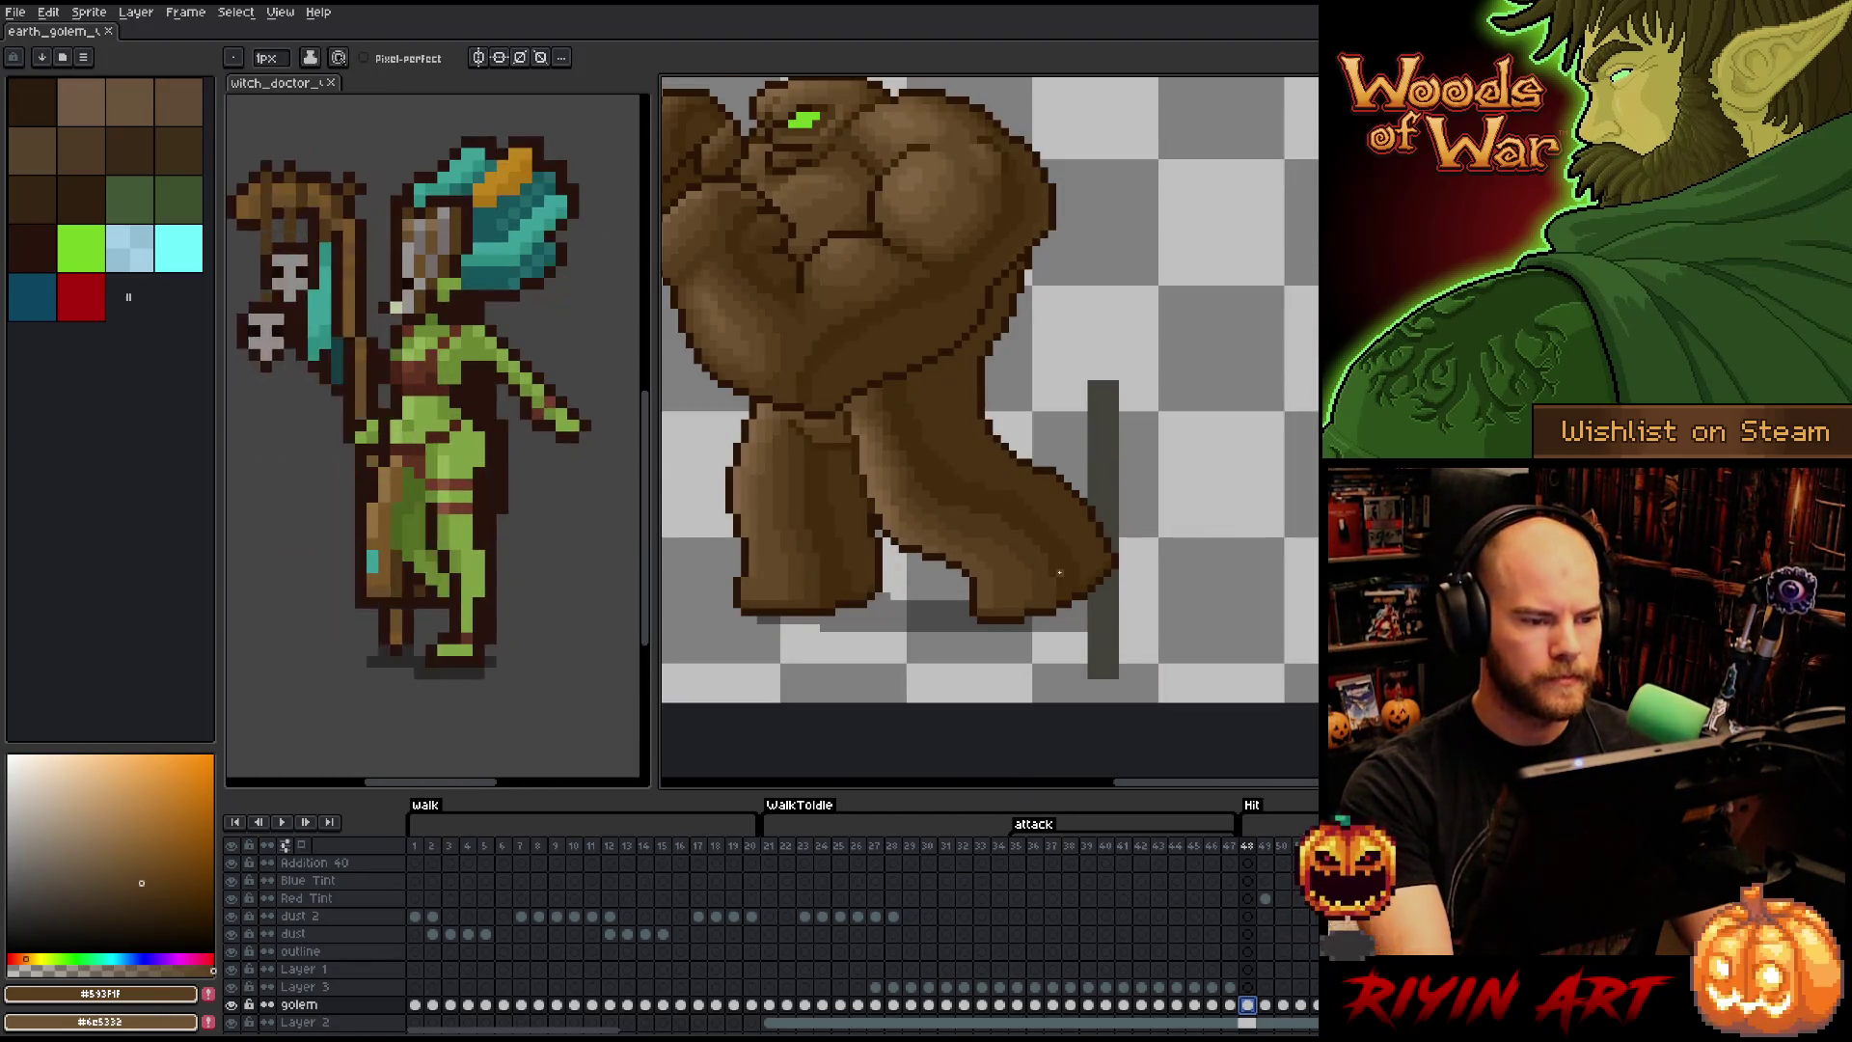
pyautogui.press('m')
pyautogui.moveTo(1146, 583)
pyautogui.mouseDown()
pyautogui.moveTo(1114, 483)
pyautogui.moveTo(1032, 453)
pyautogui.moveTo(889, 503)
pyautogui.moveTo(877, 518)
pyautogui.moveTo(941, 636)
pyautogui.moveTo(1022, 685)
pyautogui.mouseUp()
pyautogui.press('b')
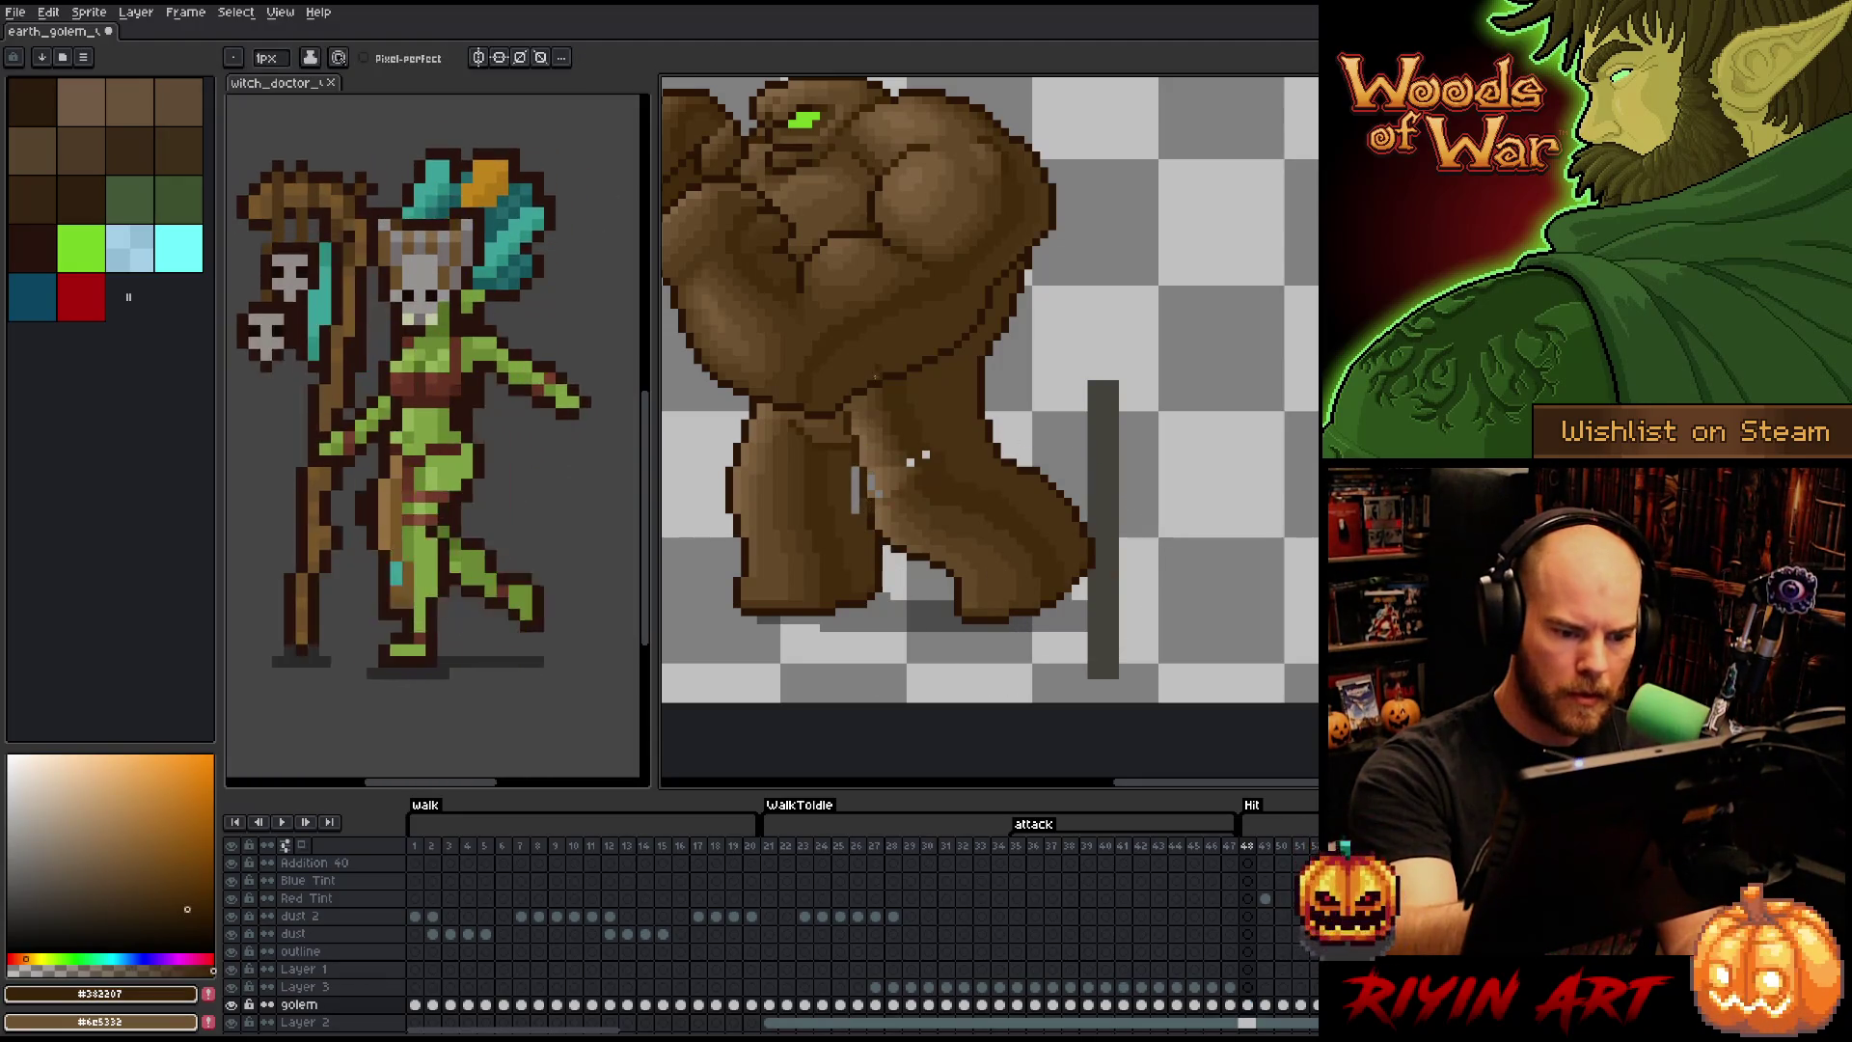
# - Sample a range of light to dark browns from the golem, then save the sprite
pyautogui.keyDown('alt'); pyautogui.click(911, 461); pyautogui.keyUp('alt')
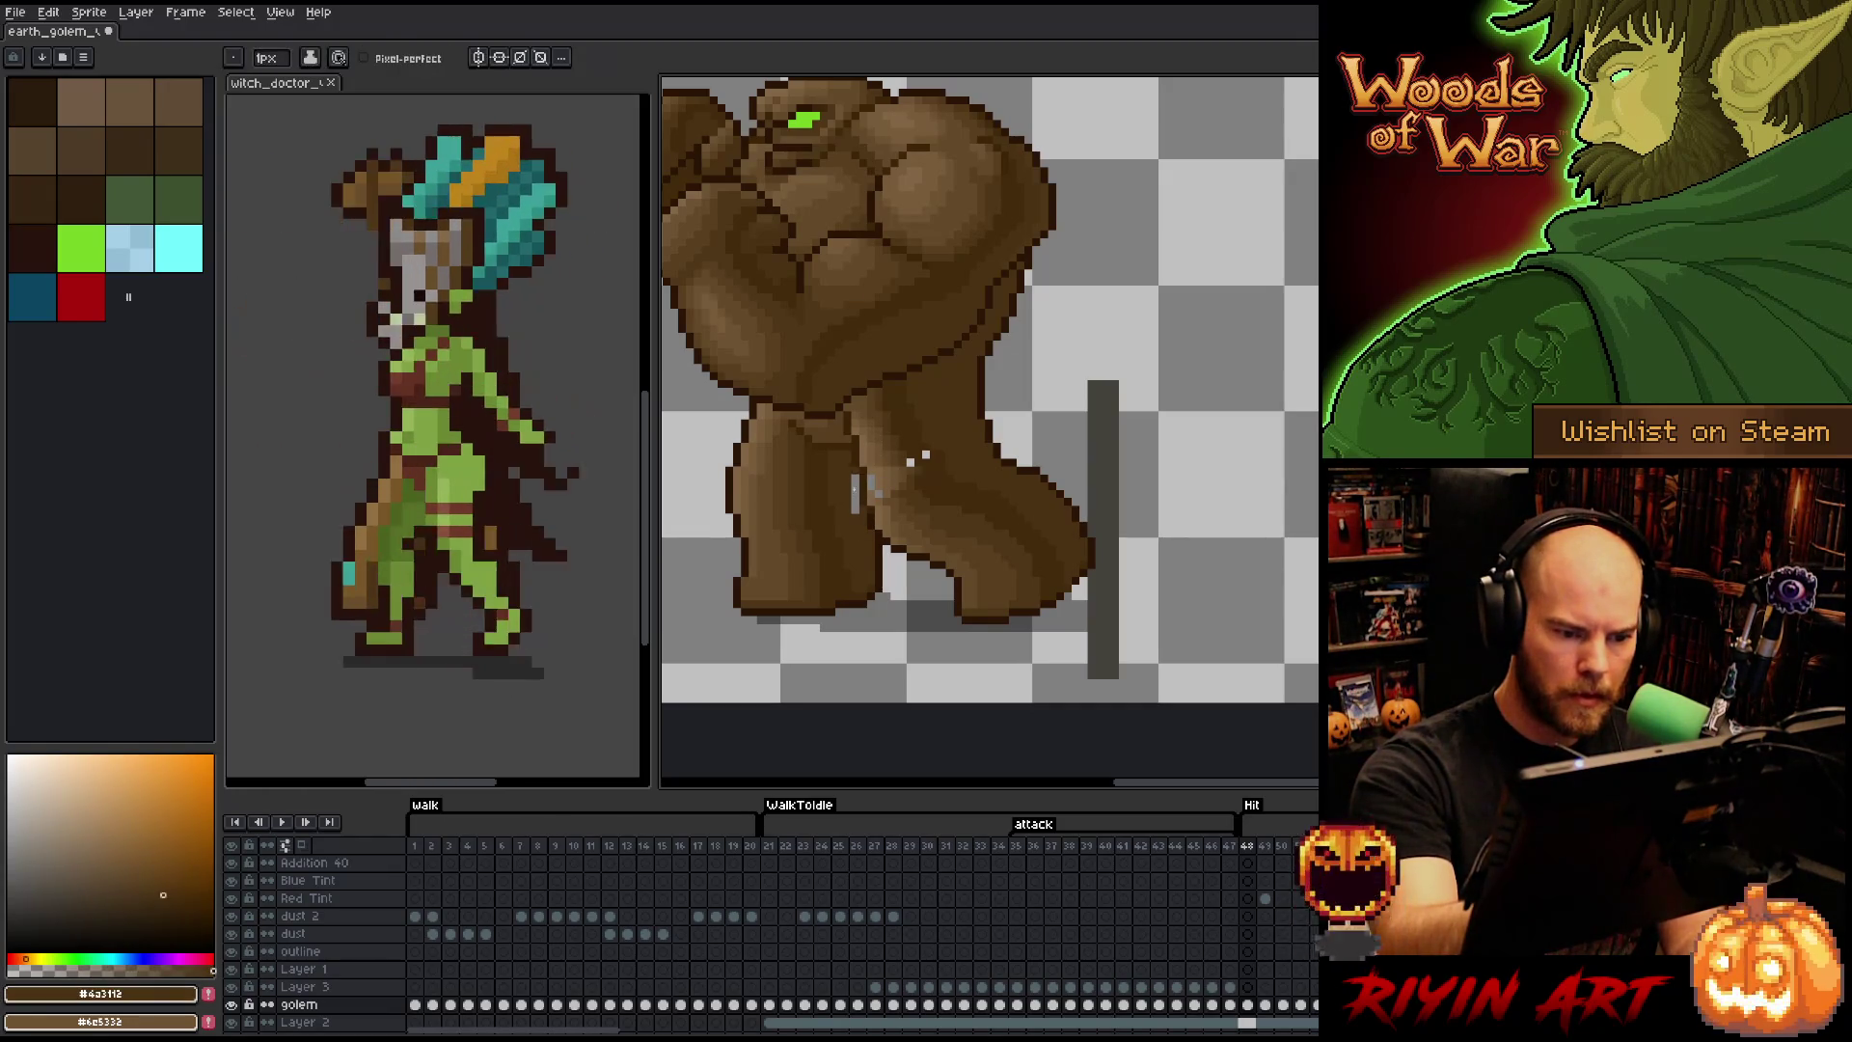
pyautogui.keyDown('alt'); pyautogui.click(873, 492); pyautogui.keyUp('alt')
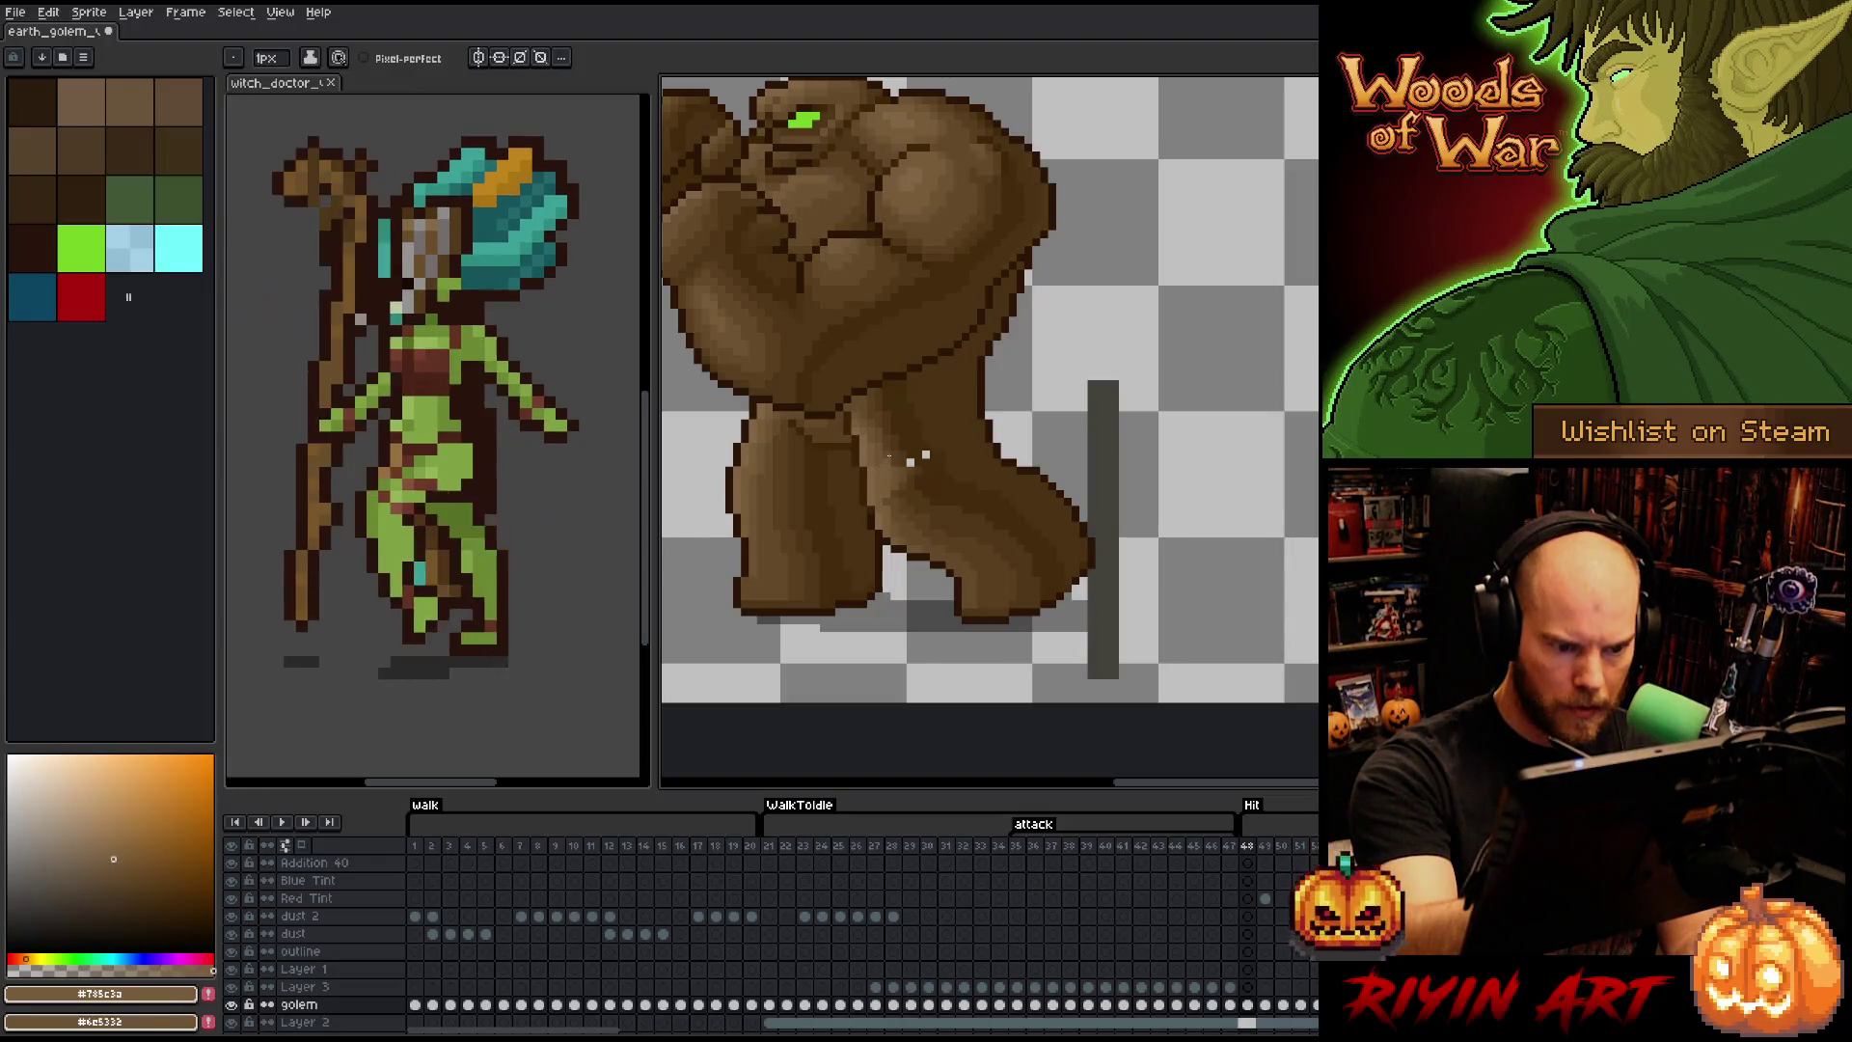
pyautogui.keyDown('alt'); pyautogui.click(889, 485); pyautogui.keyUp('alt')
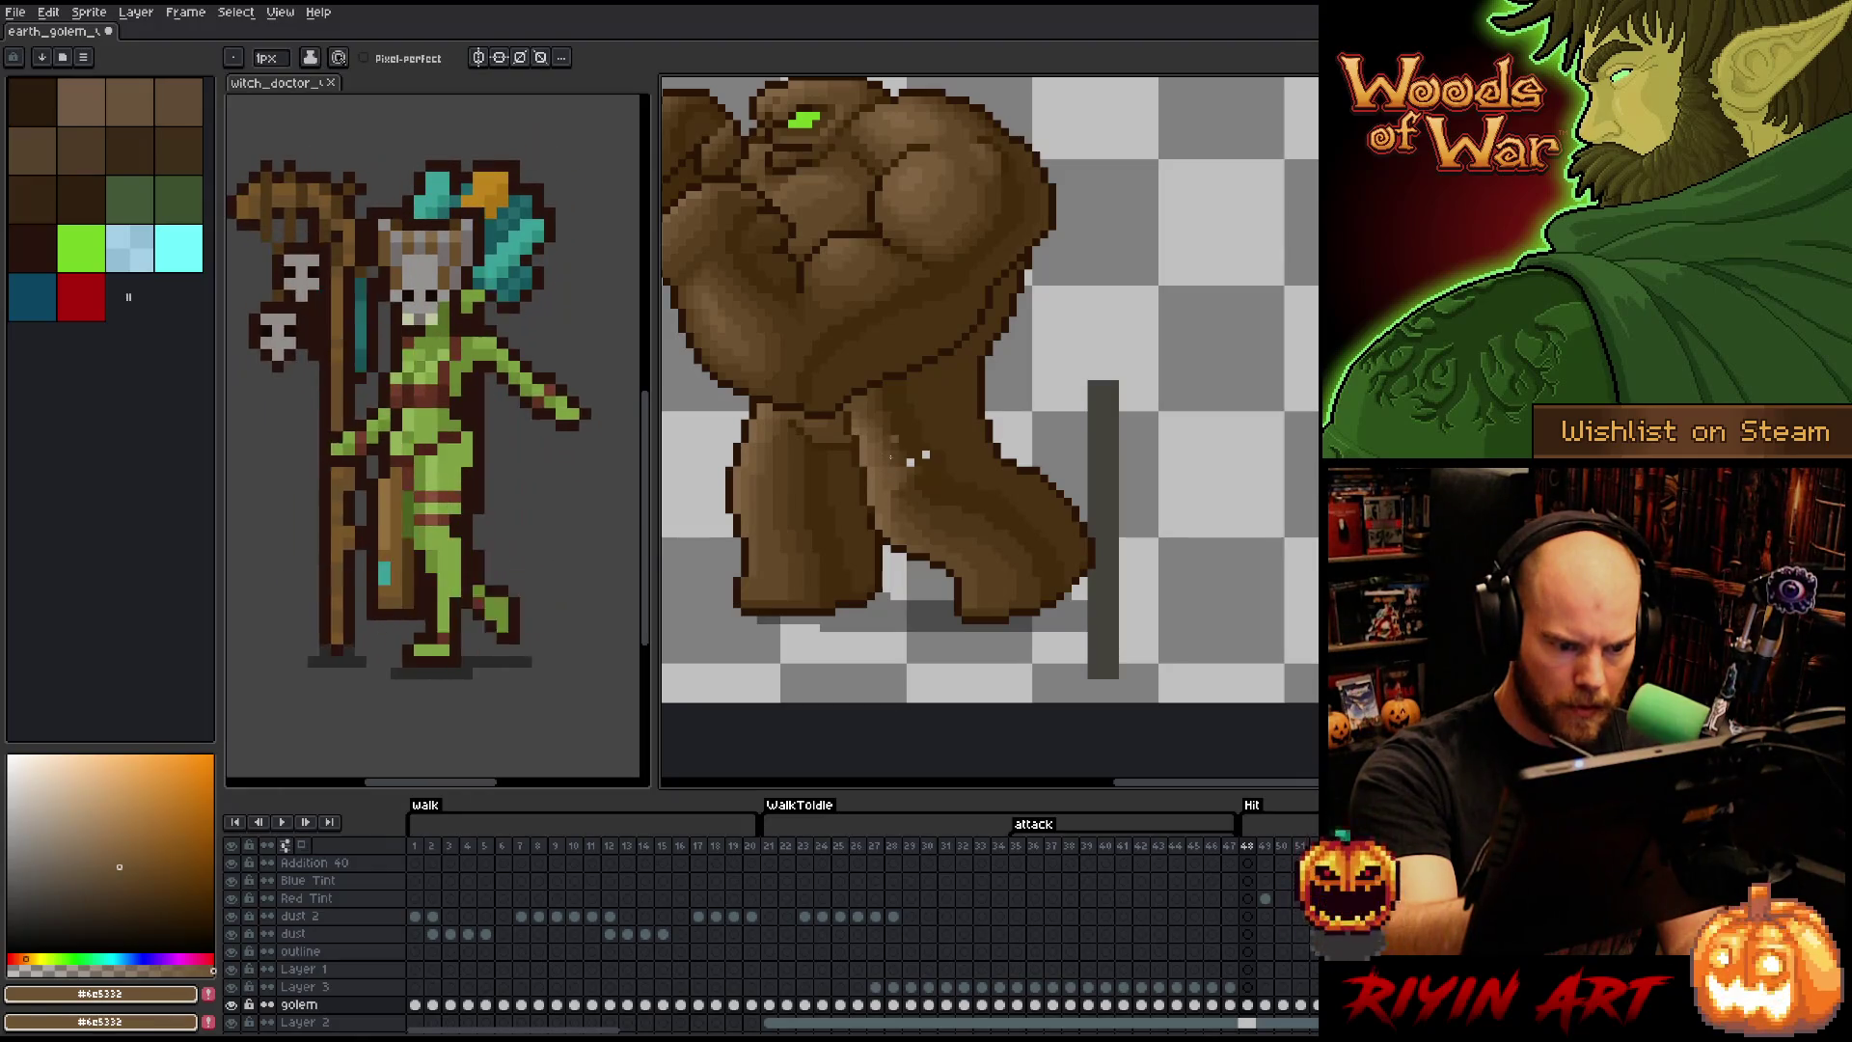
pyautogui.keyDown('alt'); pyautogui.click(911, 461); pyautogui.keyUp('alt')
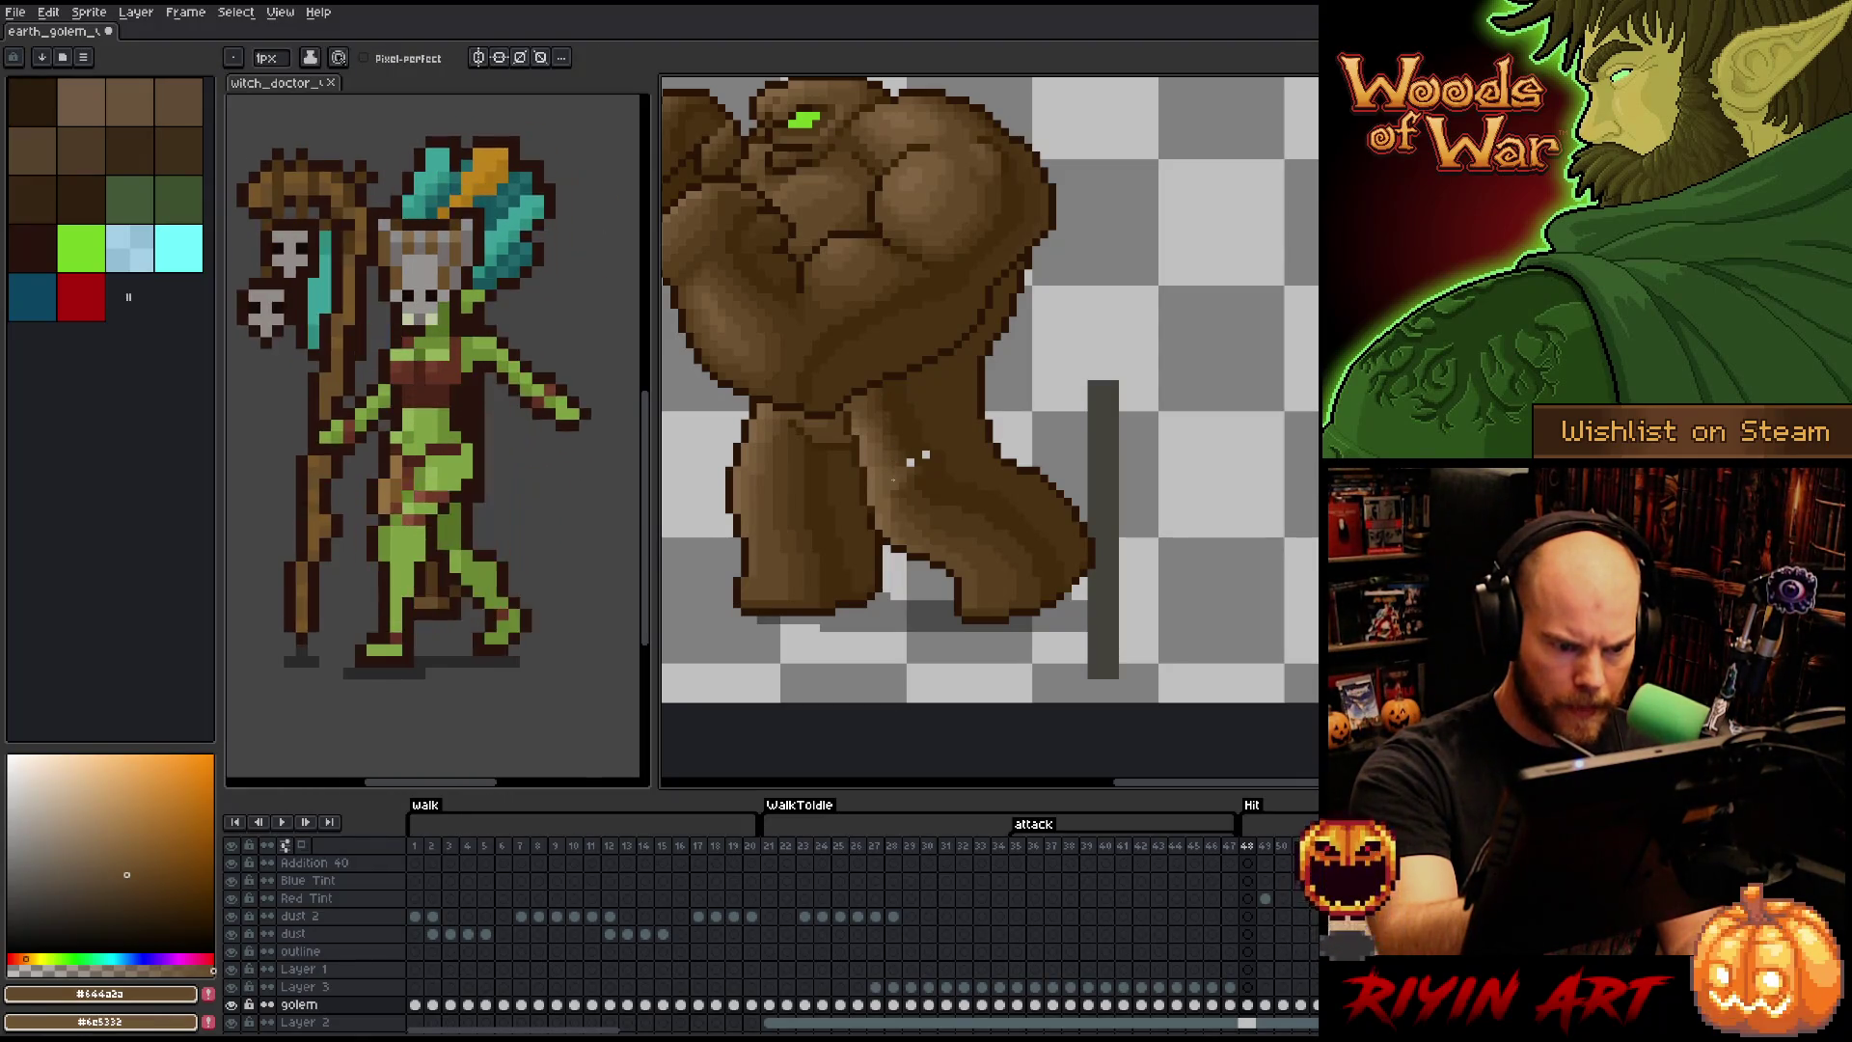
pyautogui.keyDown('alt'); pyautogui.click(910, 461); pyautogui.keyUp('alt')
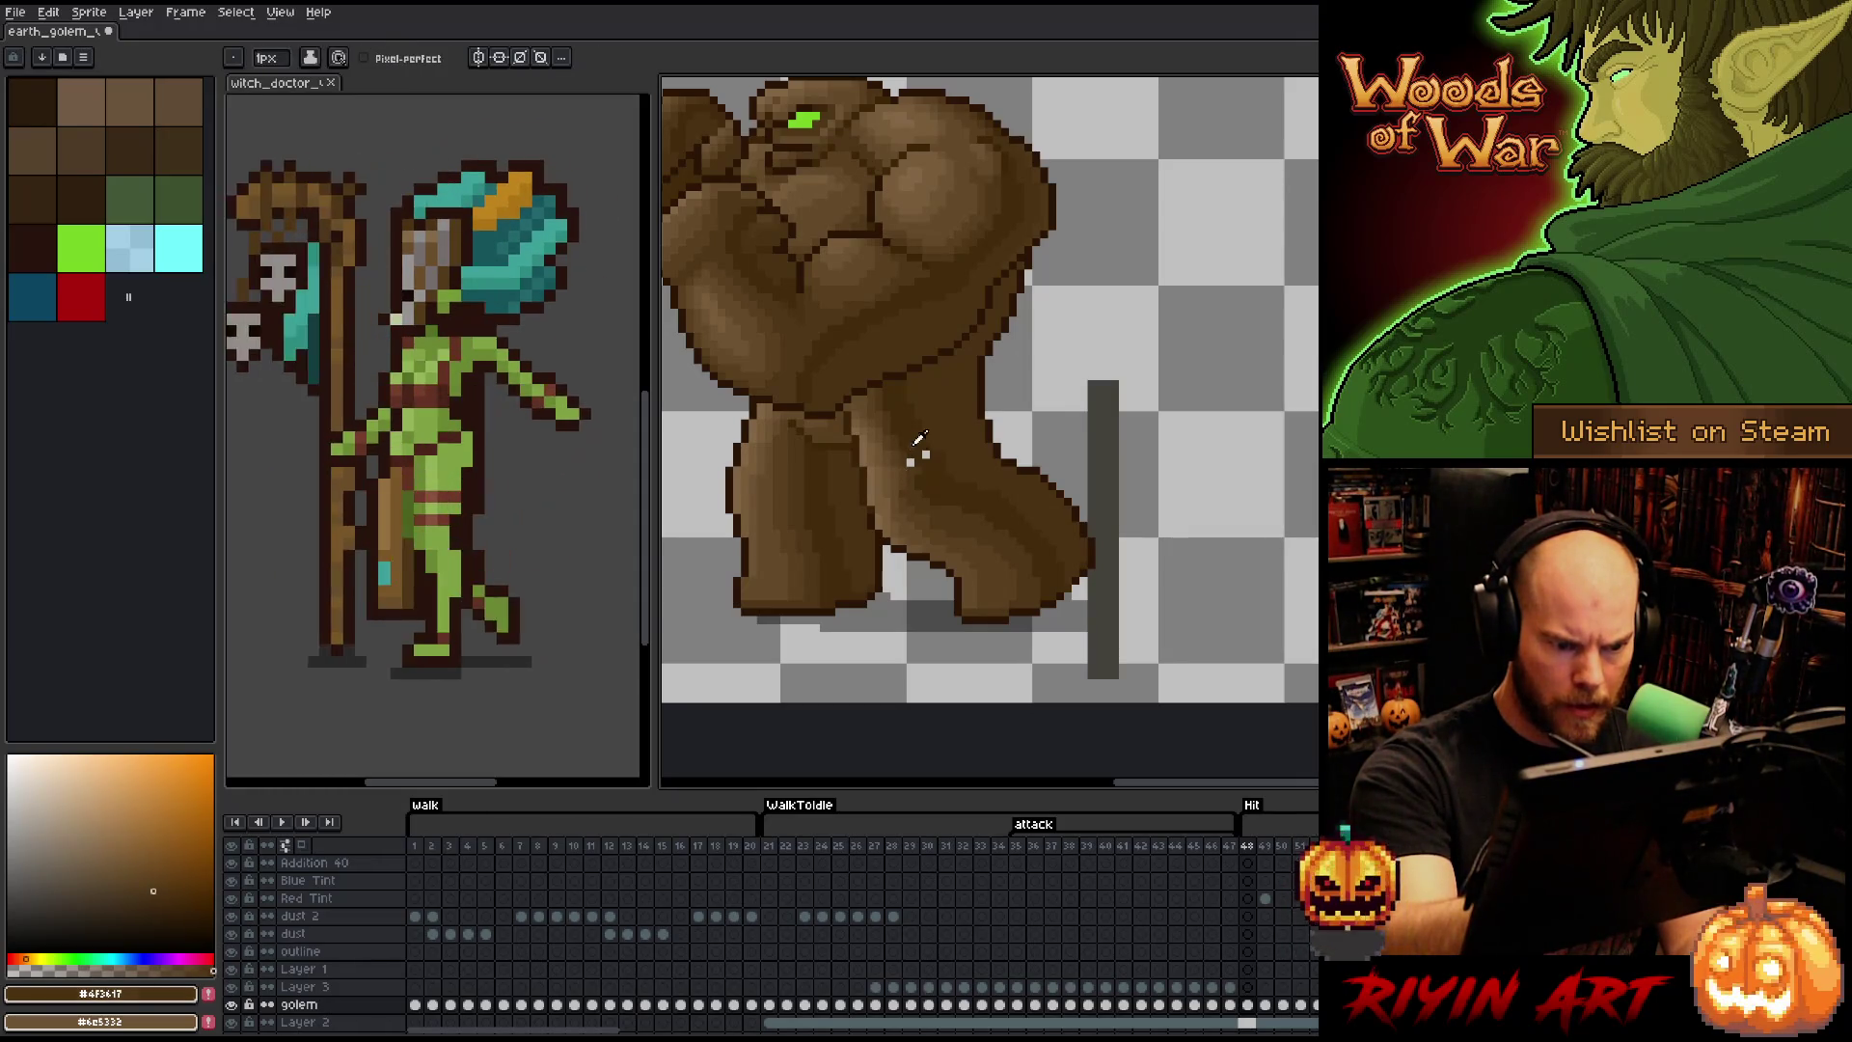
pyautogui.keyDown('alt'); pyautogui.click(910, 461); pyautogui.keyUp('alt')
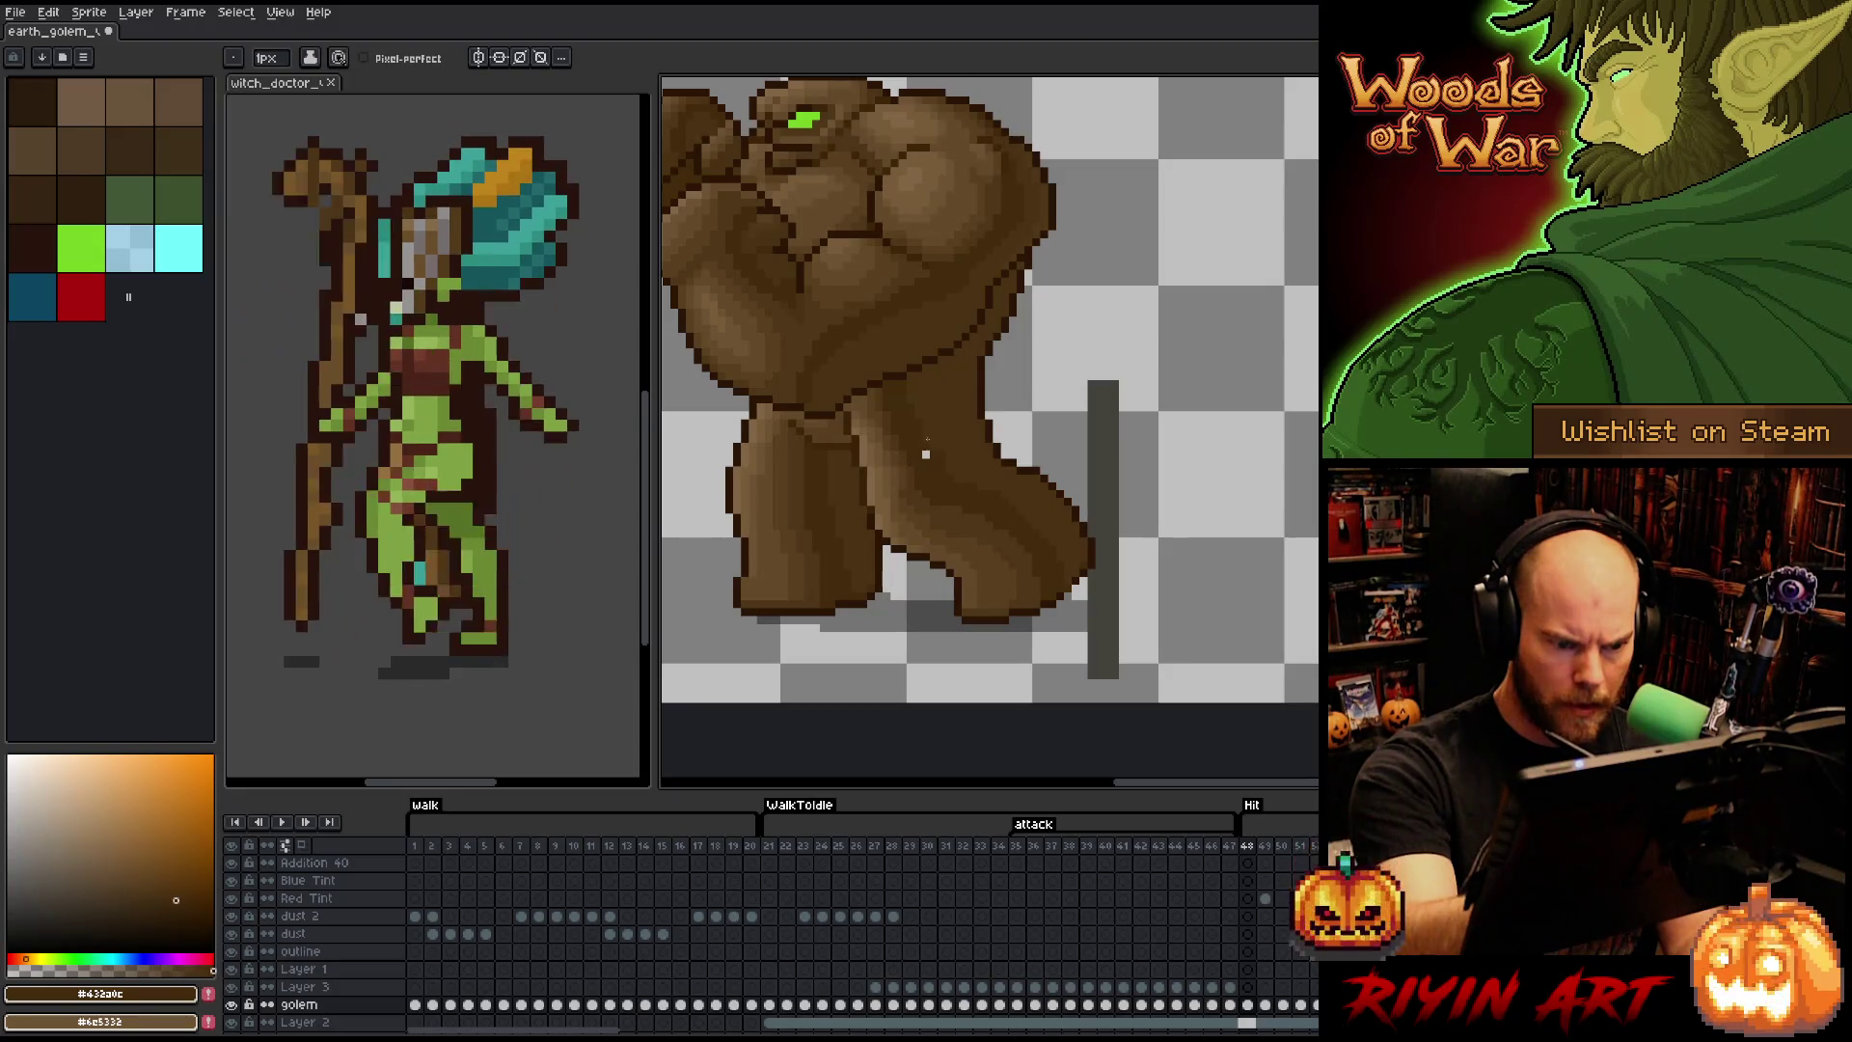
pyautogui.keyDown('alt'); pyautogui.click(902, 496); pyautogui.keyUp('alt')
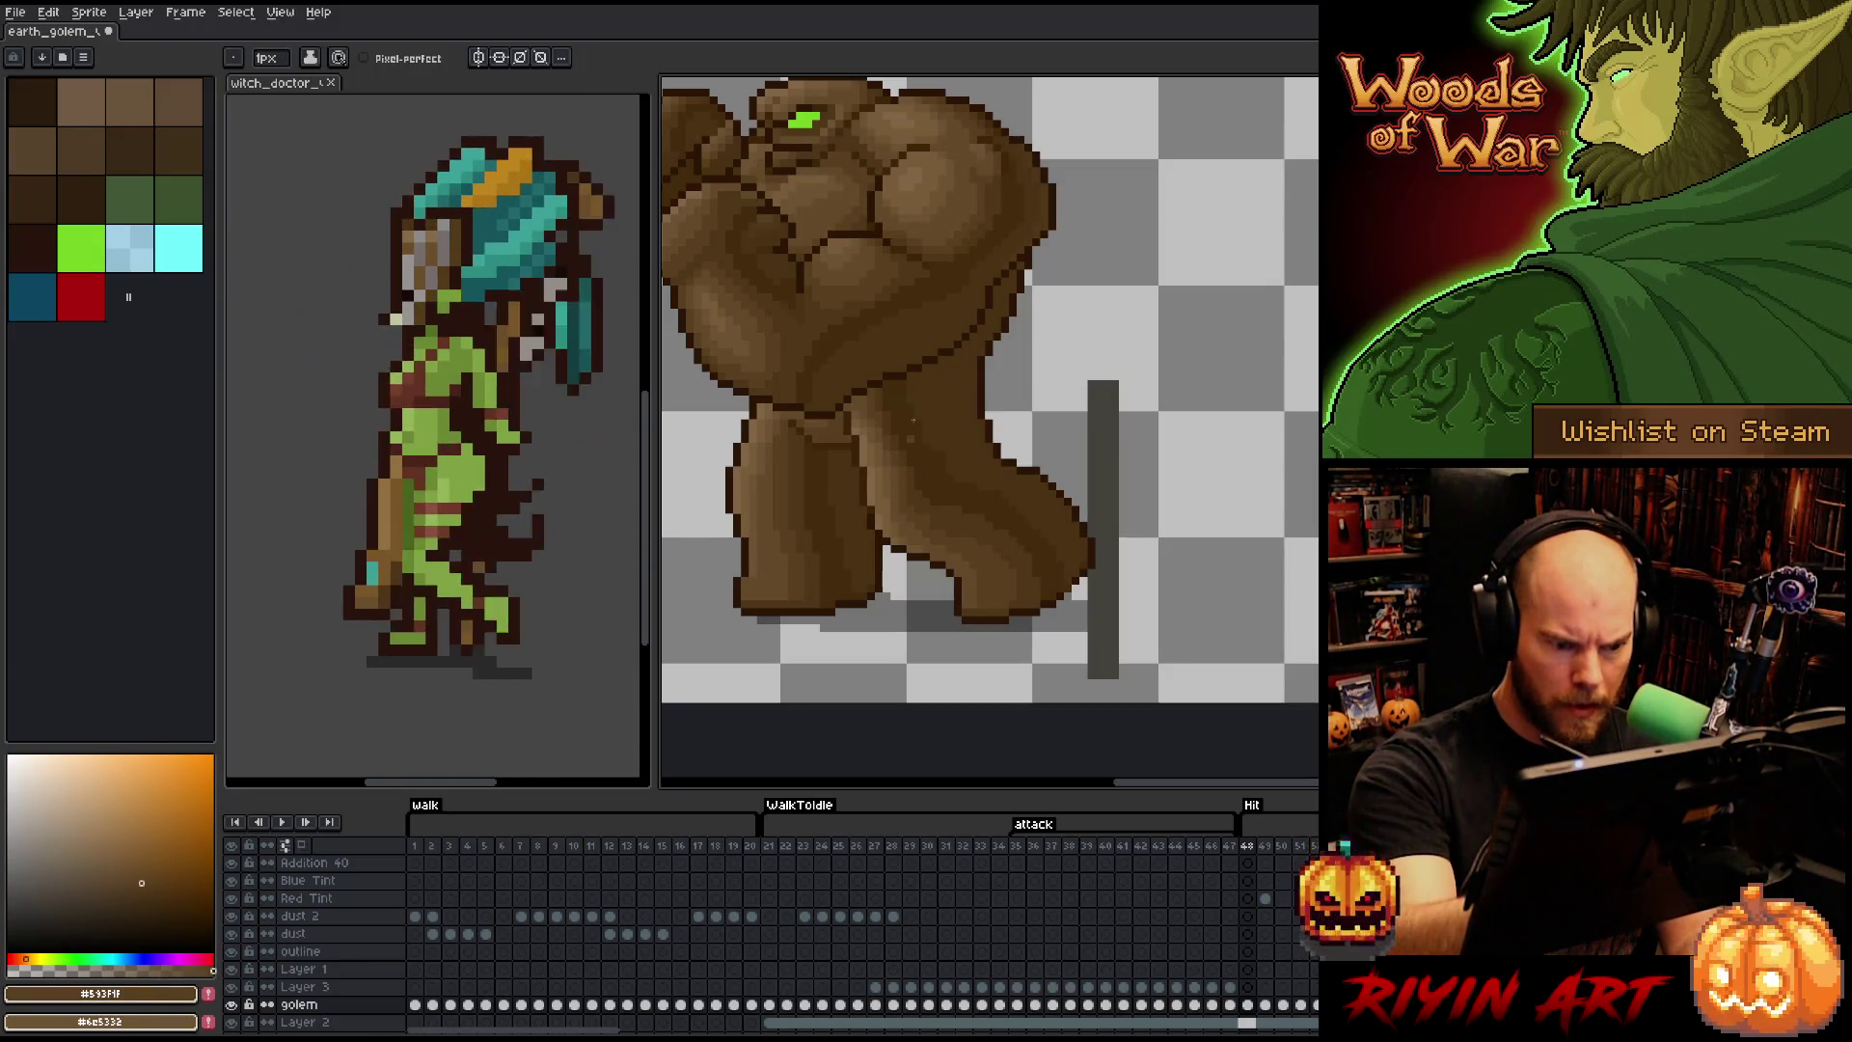
pyautogui.keyDown('alt'); pyautogui.click(952, 400); pyautogui.keyUp('alt')
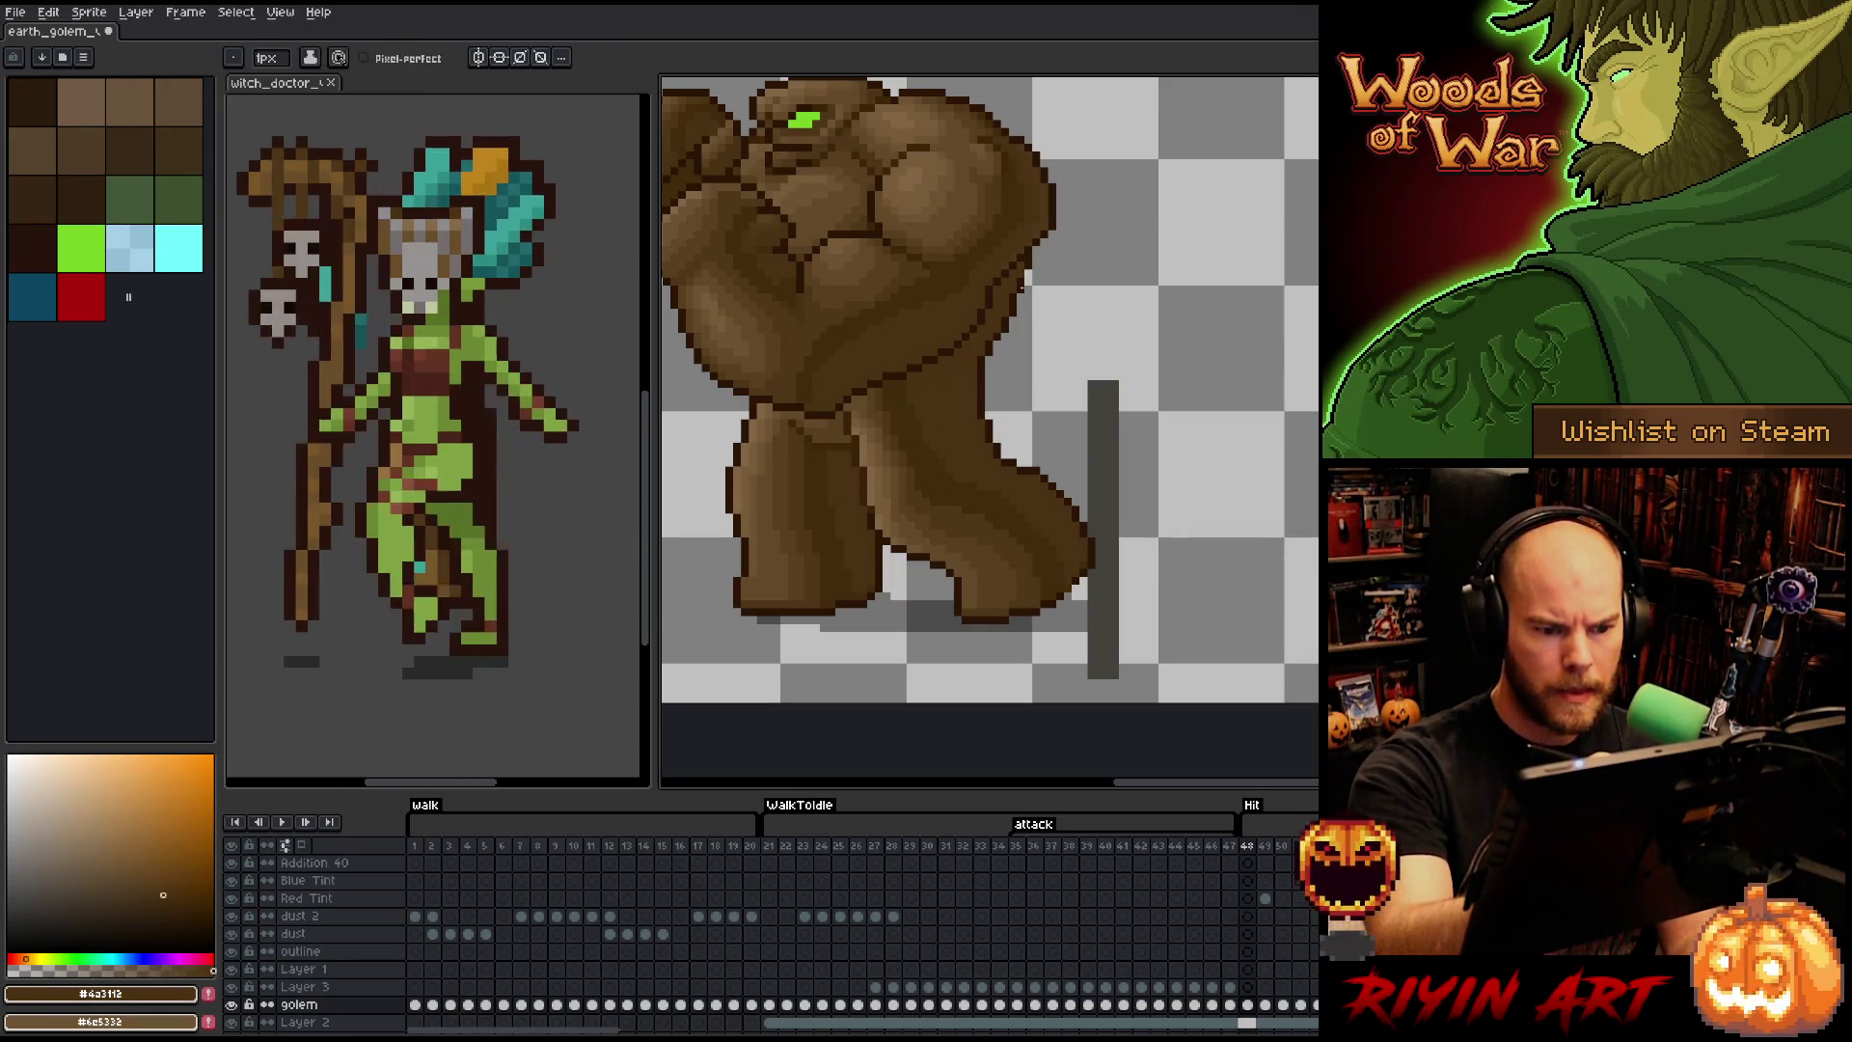
pyautogui.hotkey('ctrl', 's')
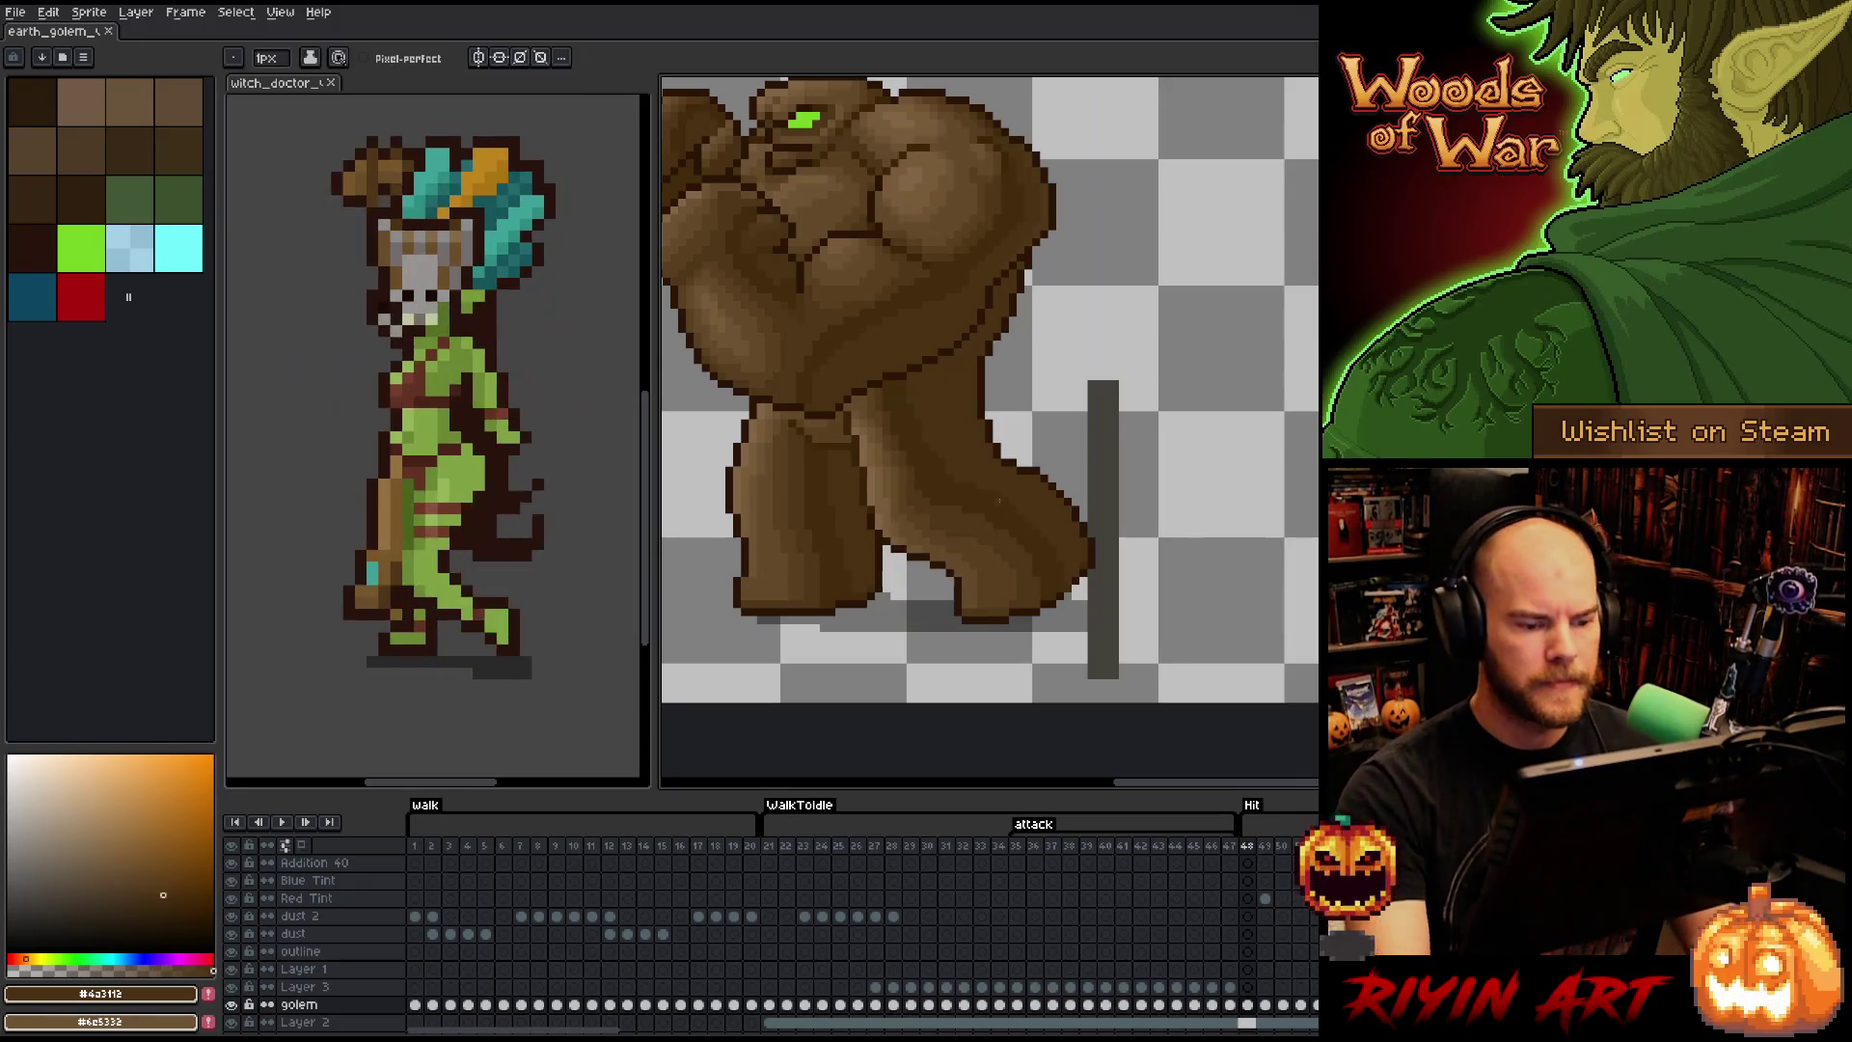
pyautogui.scroll(-2, 979, 512)
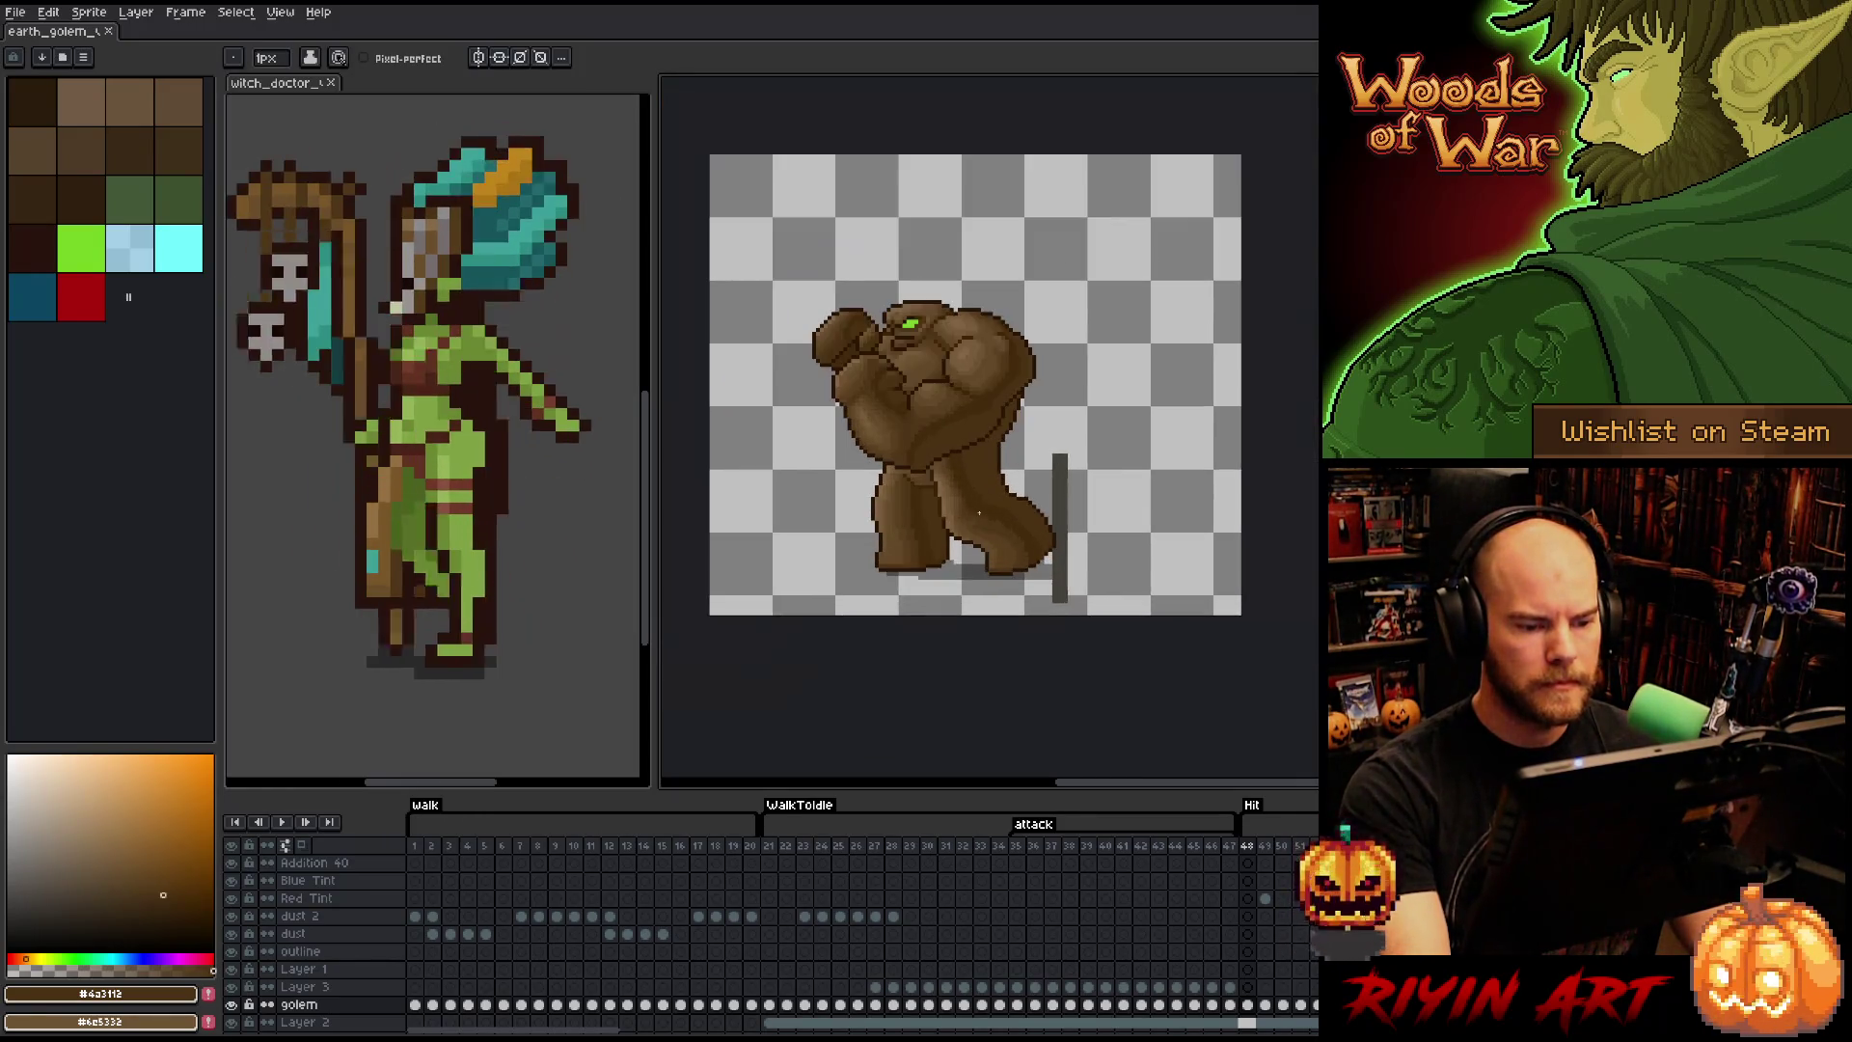
pyautogui.scroll(1, 1000, 595)
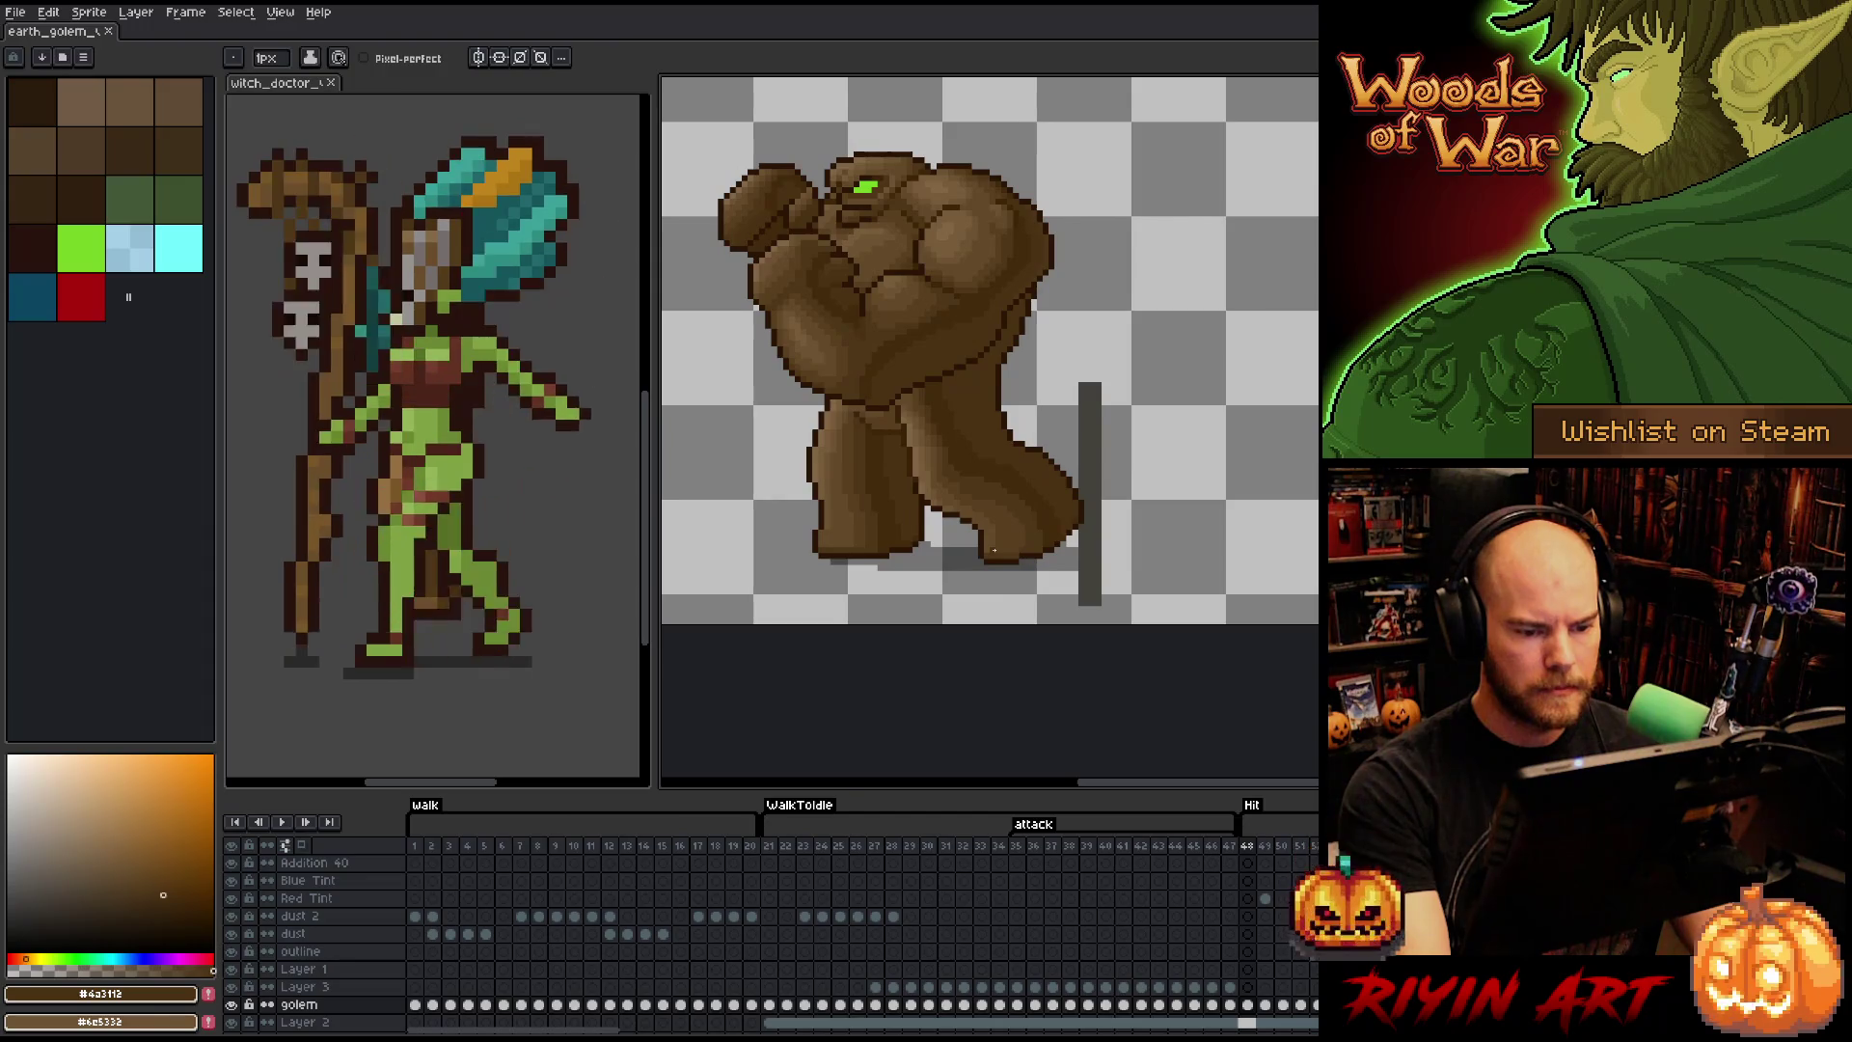
pyautogui.scroll(1, 1037, 451)
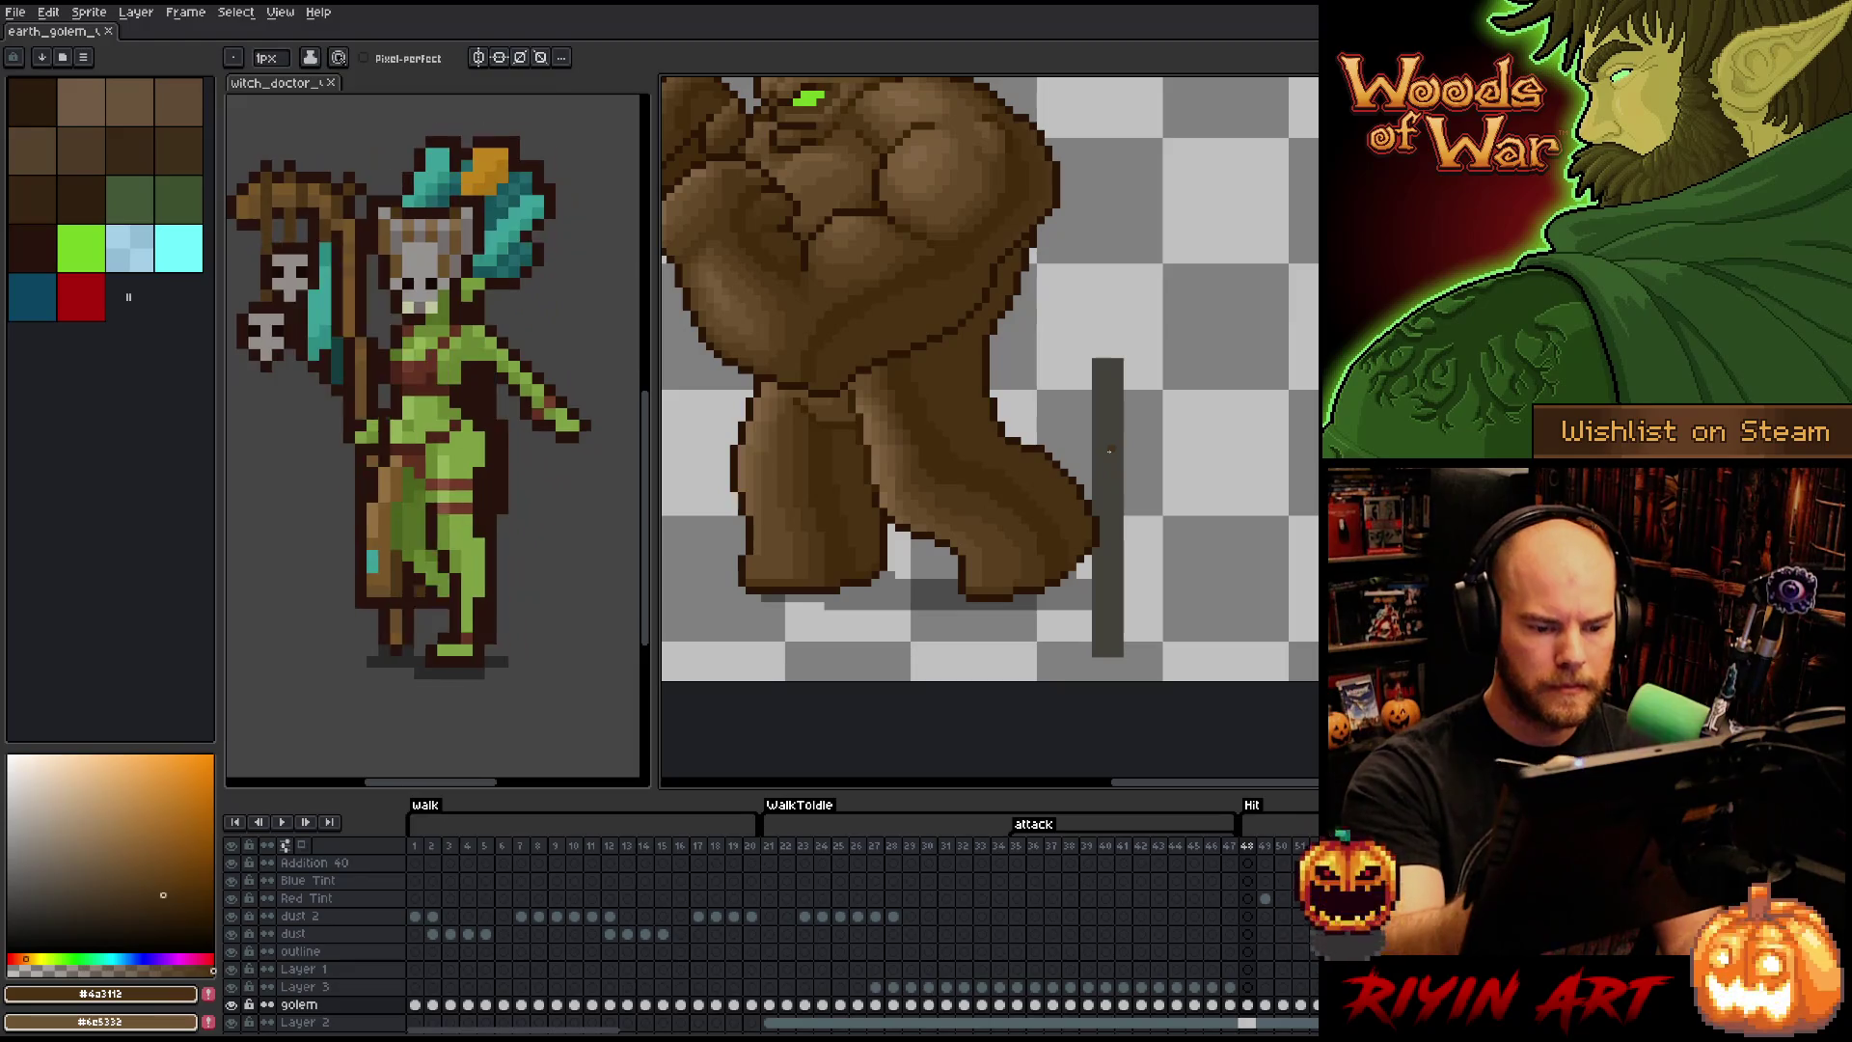
pyautogui.keyDown('alt'); pyautogui.click(1082, 562); pyautogui.keyUp('alt')
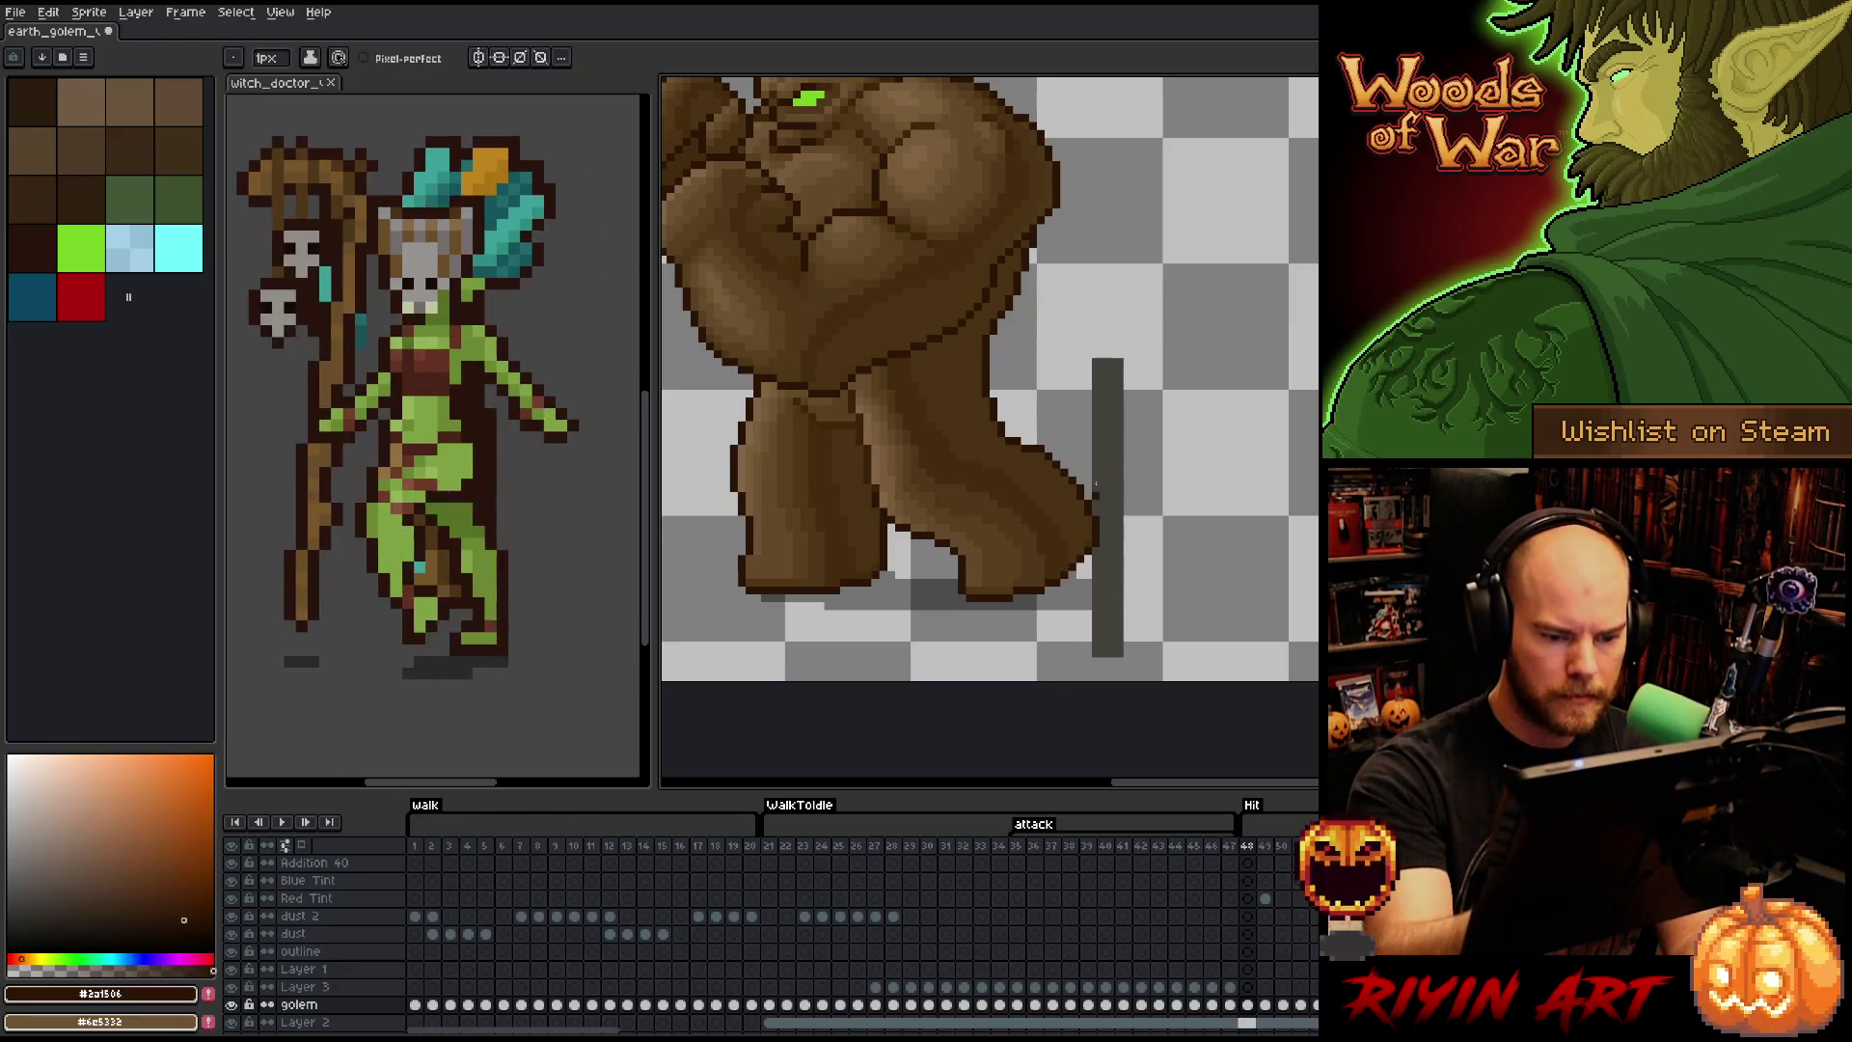
pyautogui.press('q')
pyautogui.moveTo(1044, 614)
pyautogui.mouseDown()
pyautogui.moveTo(1111, 516)
pyautogui.moveTo(1082, 438)
pyautogui.moveTo(1048, 412)
pyautogui.moveTo(1033, 465)
pyautogui.moveTo(978, 451)
pyautogui.moveTo(1009, 644)
pyautogui.mouseUp()
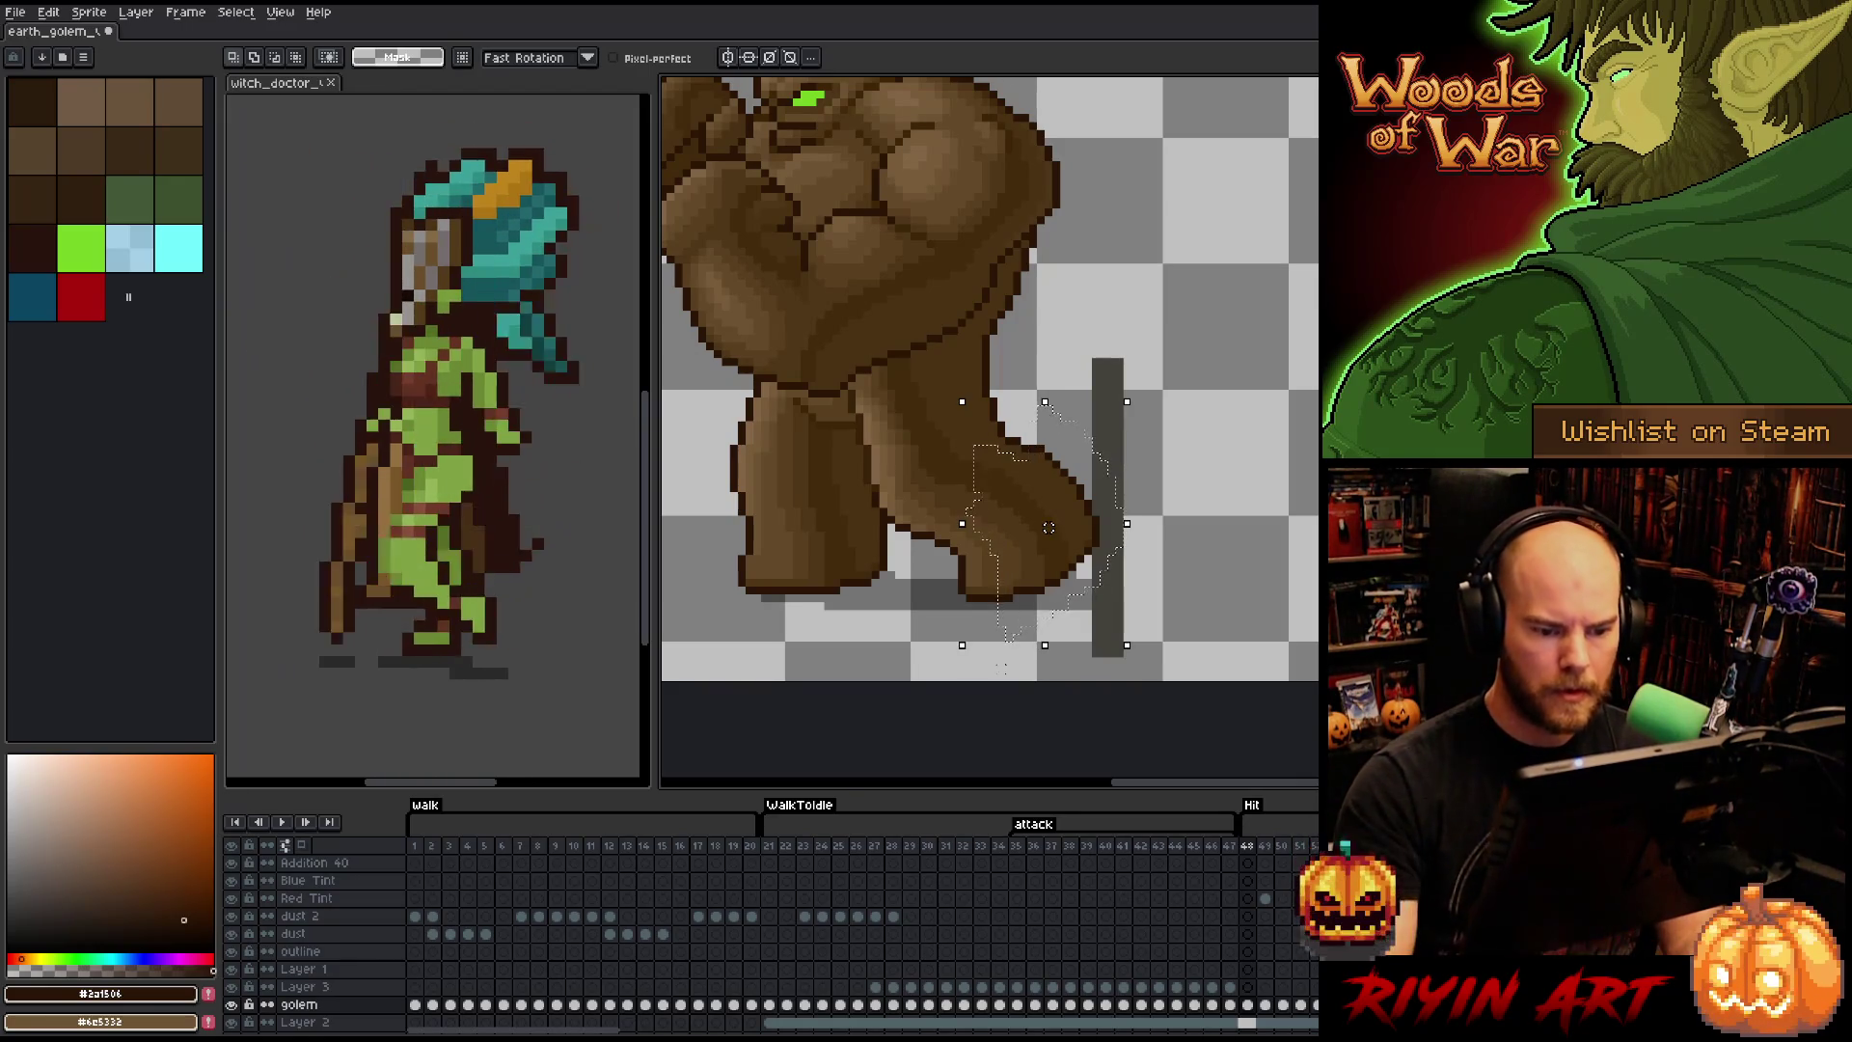
pyautogui.click(1040, 528)
pyautogui.hotkey('ctrl', 'd')
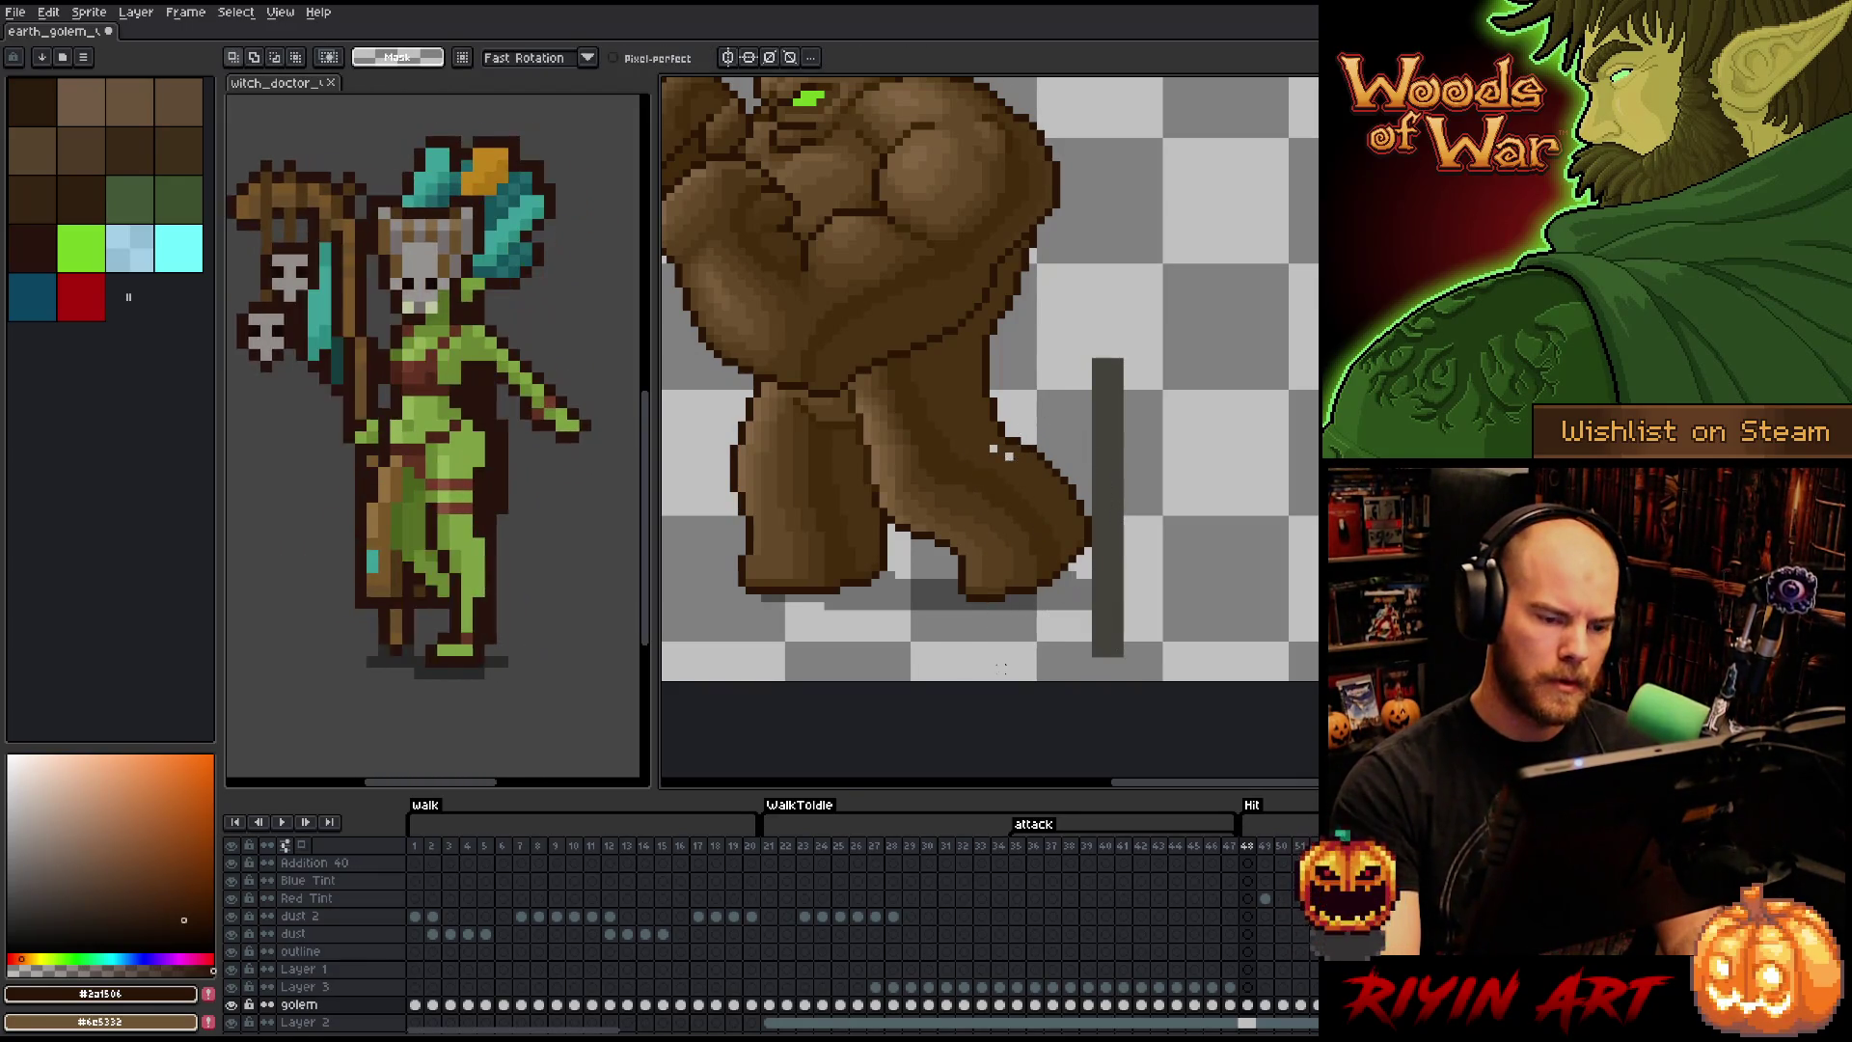
pyautogui.press('b')
pyautogui.keyDown('alt'); pyautogui.click(1007, 453); pyautogui.keyUp('alt')
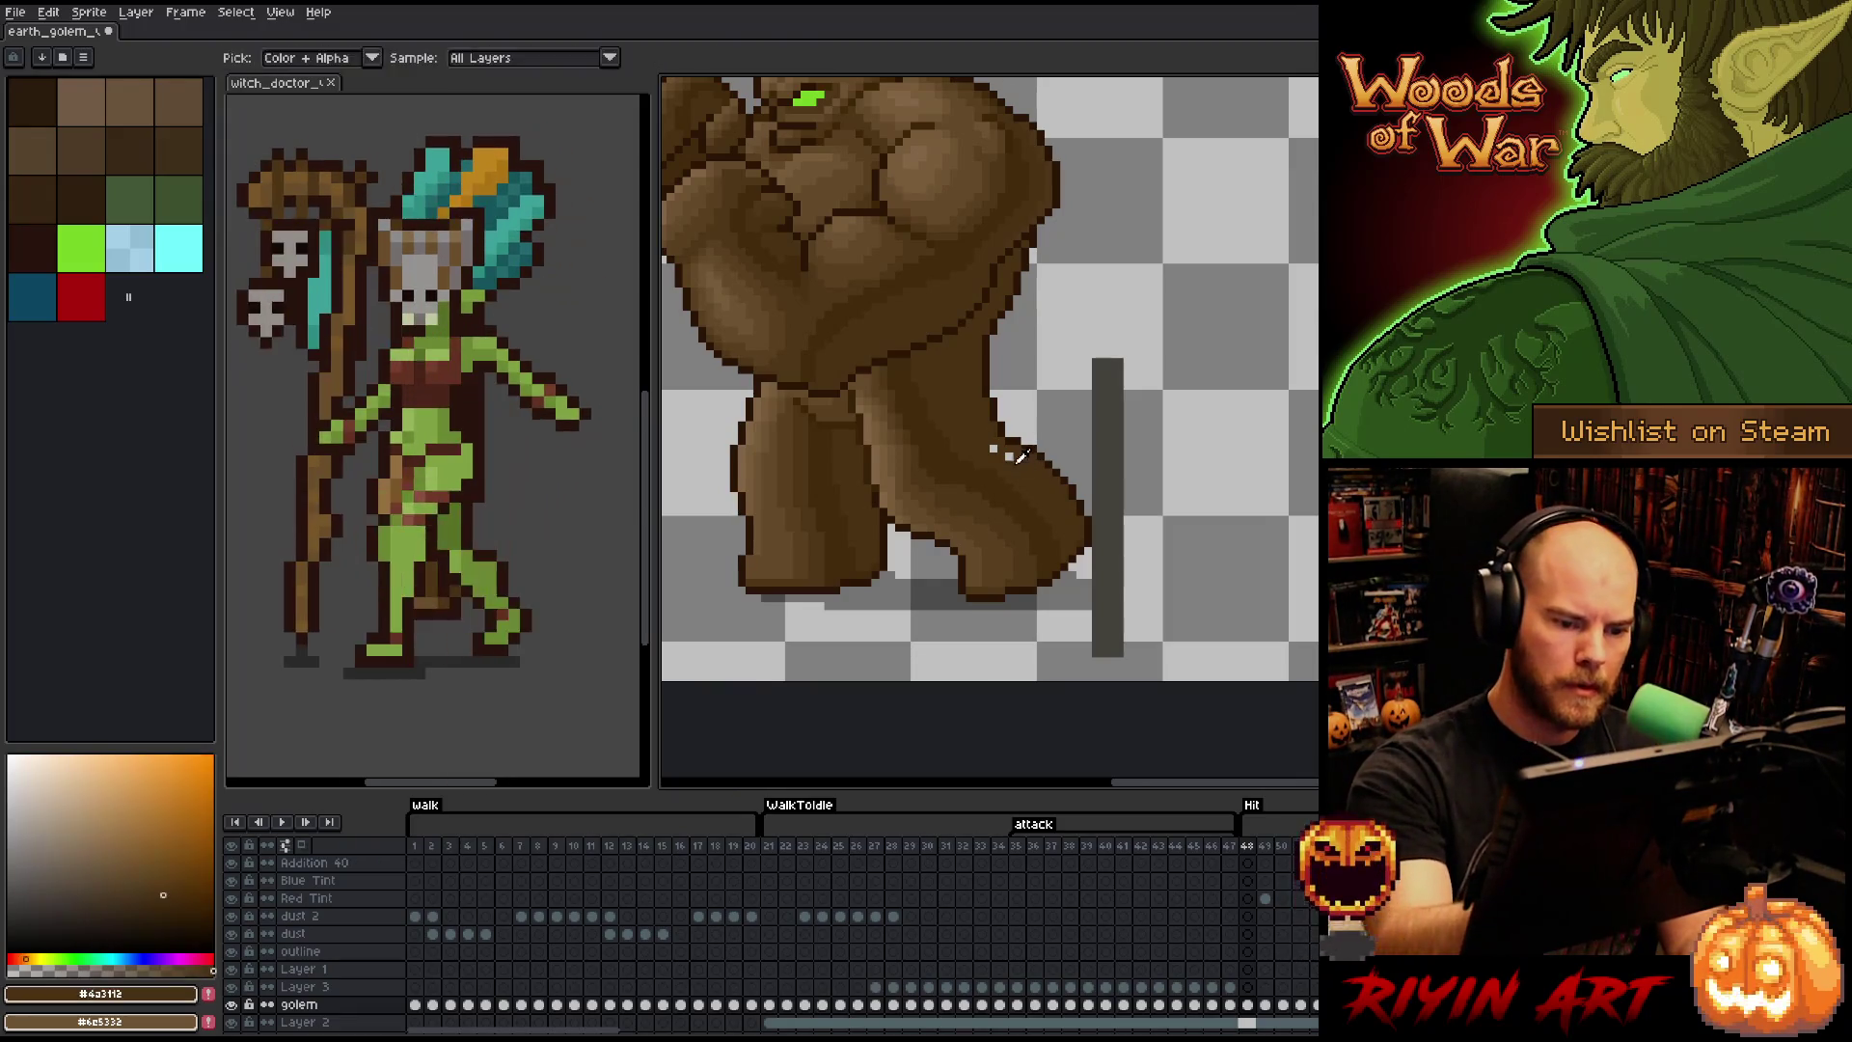
pyautogui.scroll(-2, 1009, 455)
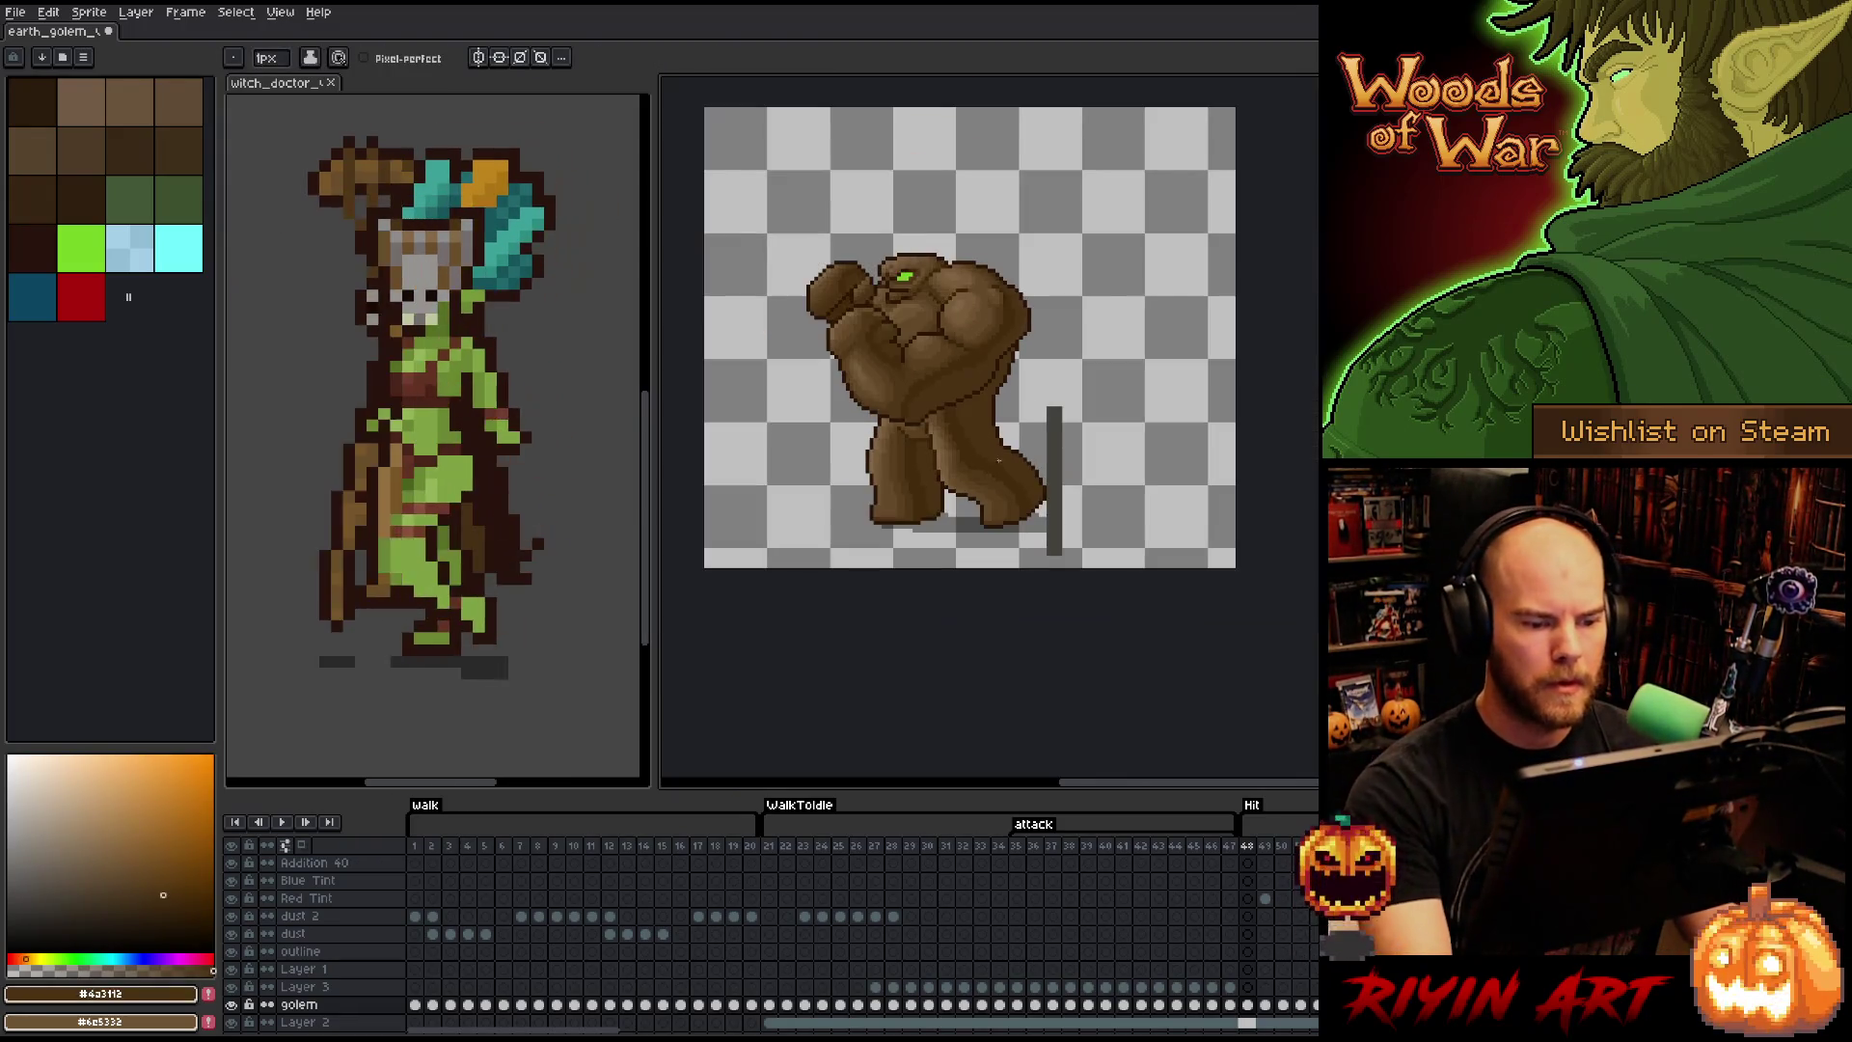
pyautogui.scroll(1, 946, 334)
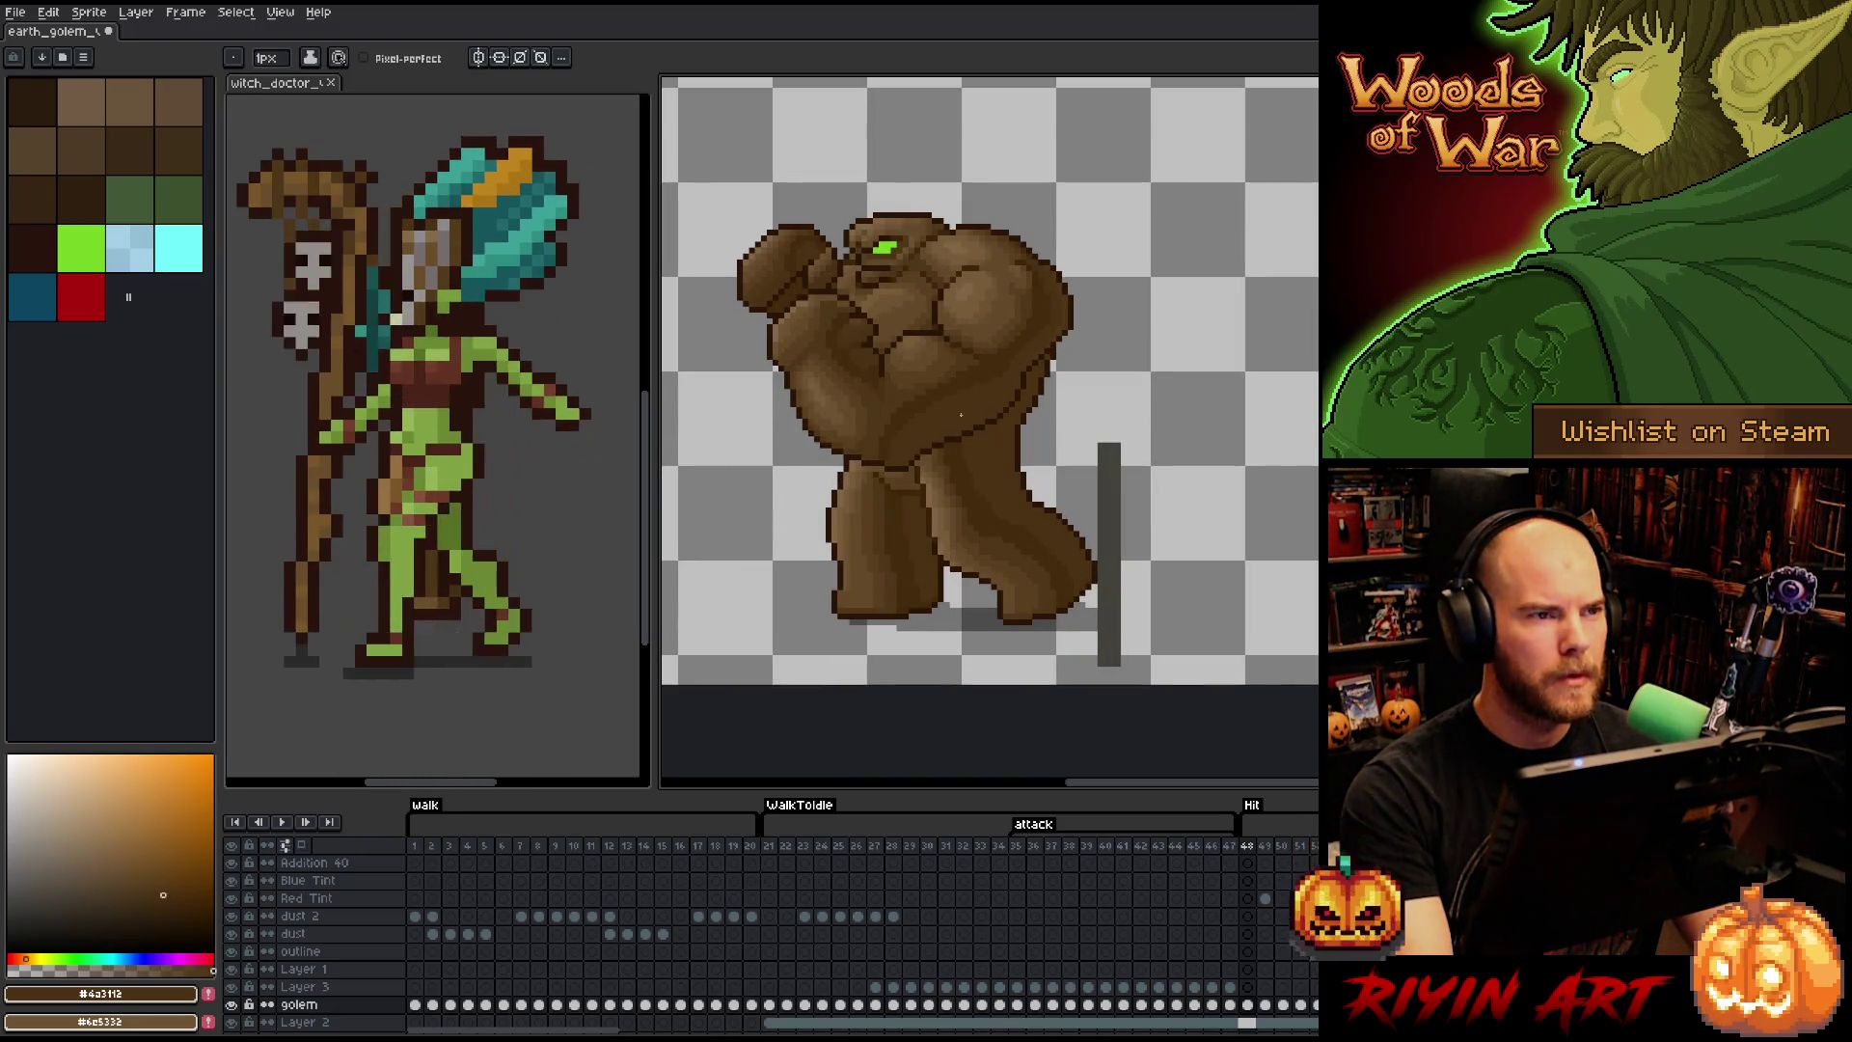
pyautogui.scroll(1, 1003, 597)
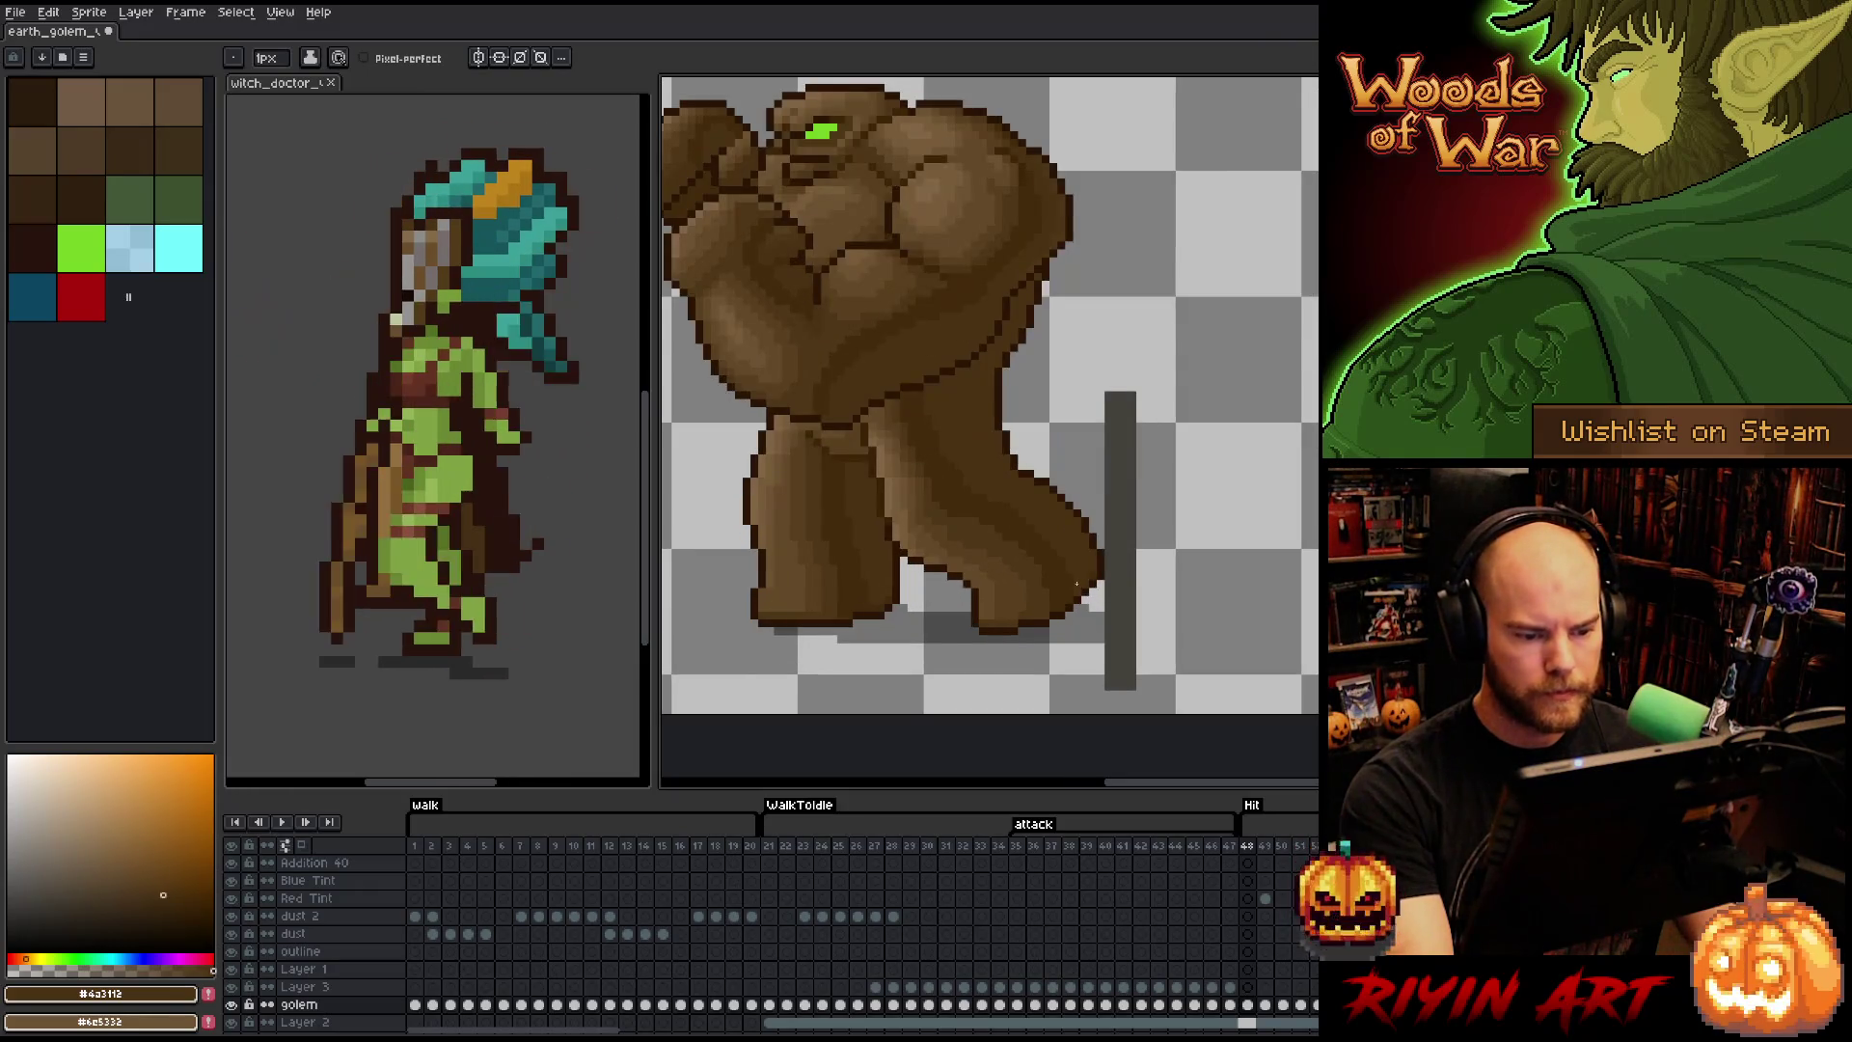
pyautogui.scroll(1, 1076, 583)
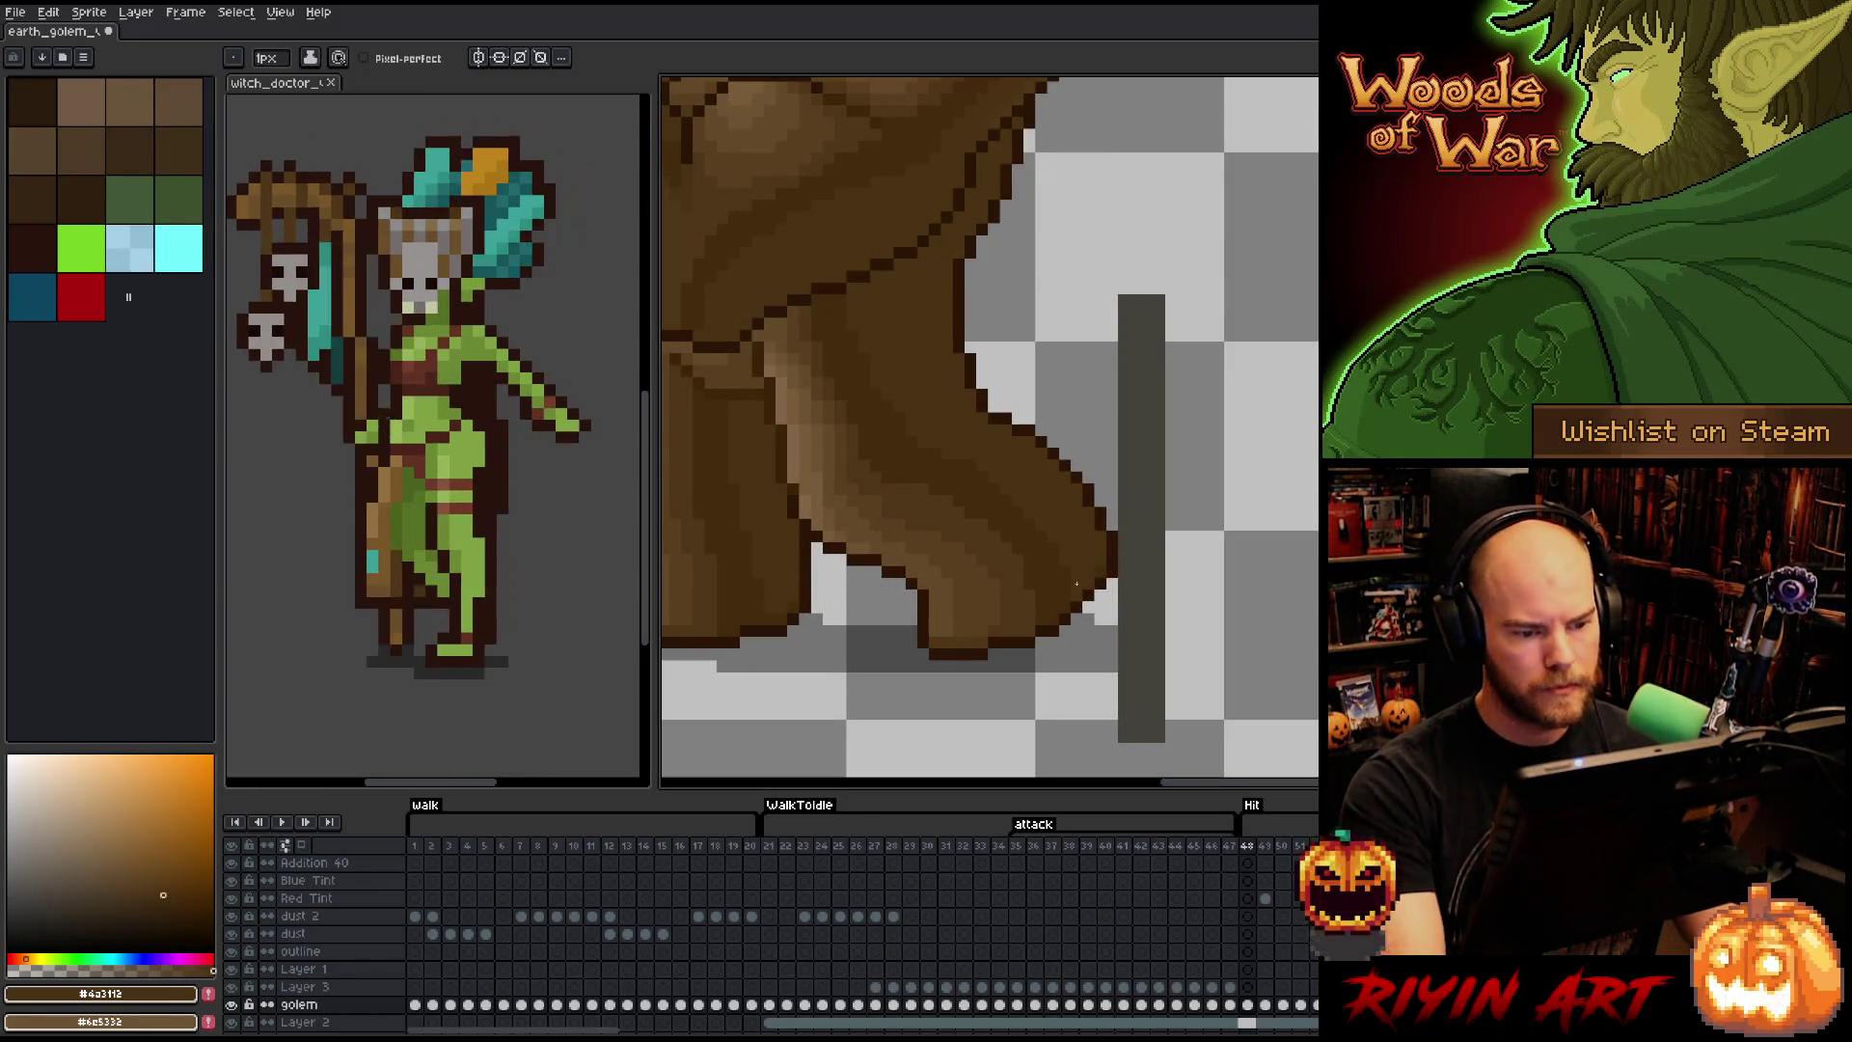
pyautogui.scroll(-1, 1076, 583)
pyautogui.scroll(1, 1088, 538)
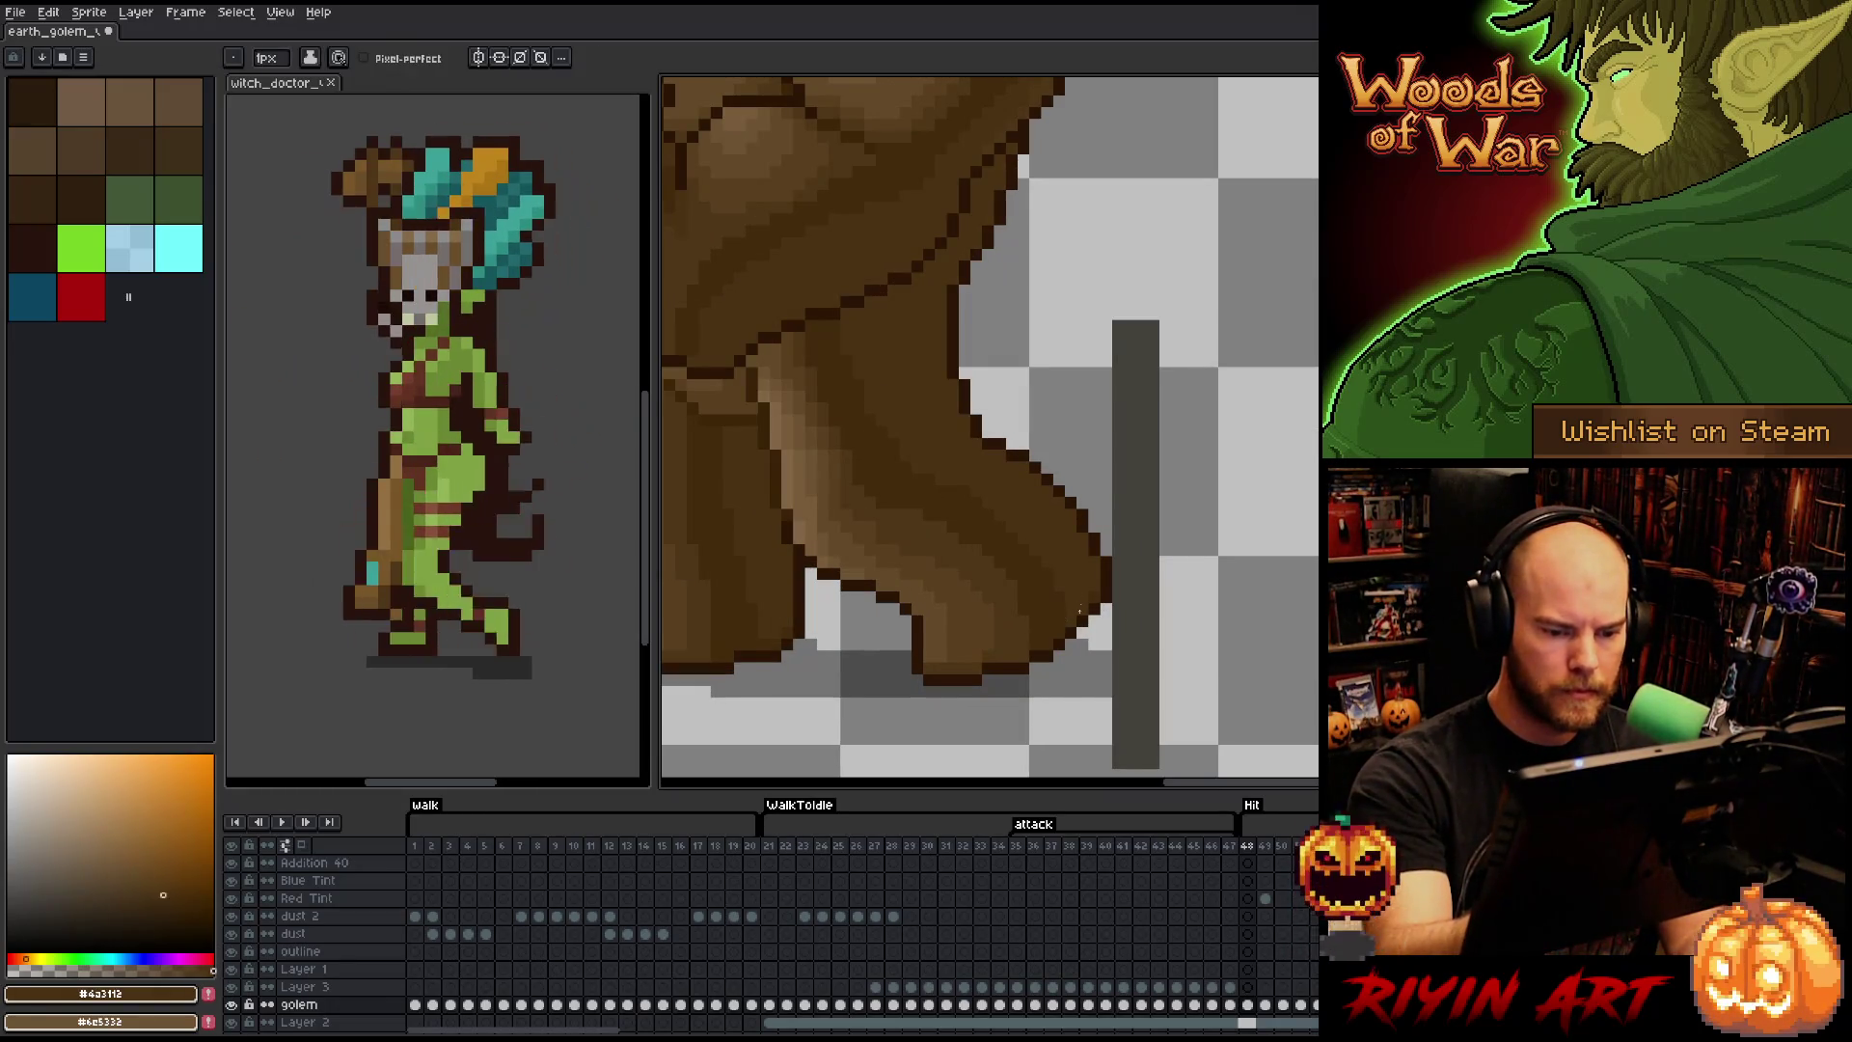
pyautogui.keyDown('alt'); pyautogui.click(1085, 607); pyautogui.keyUp('alt')
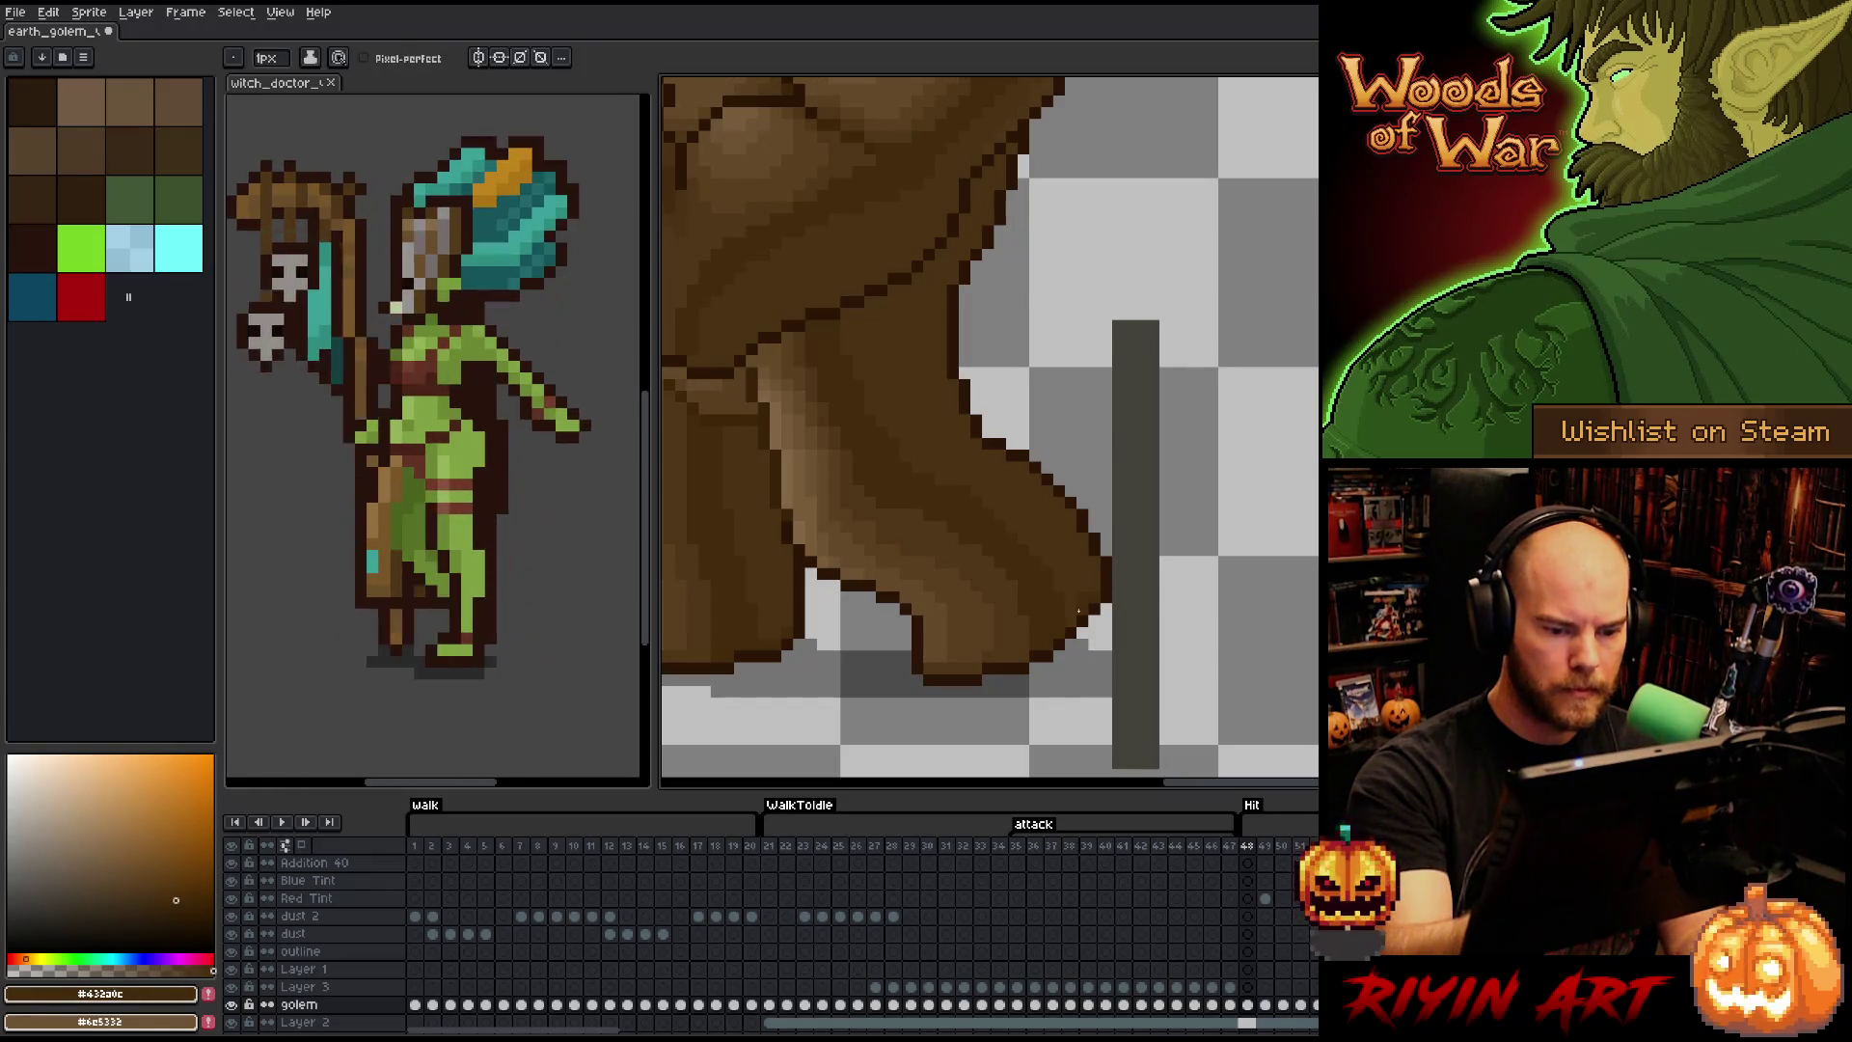
# - Lasso the leg area on frame 48 and undo an accidental fill on frame 49
pyautogui.press('q')
pyautogui.moveTo(1177, 644)
pyautogui.mouseDown()
pyautogui.moveTo(1064, 364)
pyautogui.moveTo(957, 325)
pyautogui.moveTo(811, 421)
pyautogui.moveTo(760, 521)
pyautogui.moveTo(786, 651)
pyautogui.moveTo(1037, 707)
pyautogui.mouseUp()
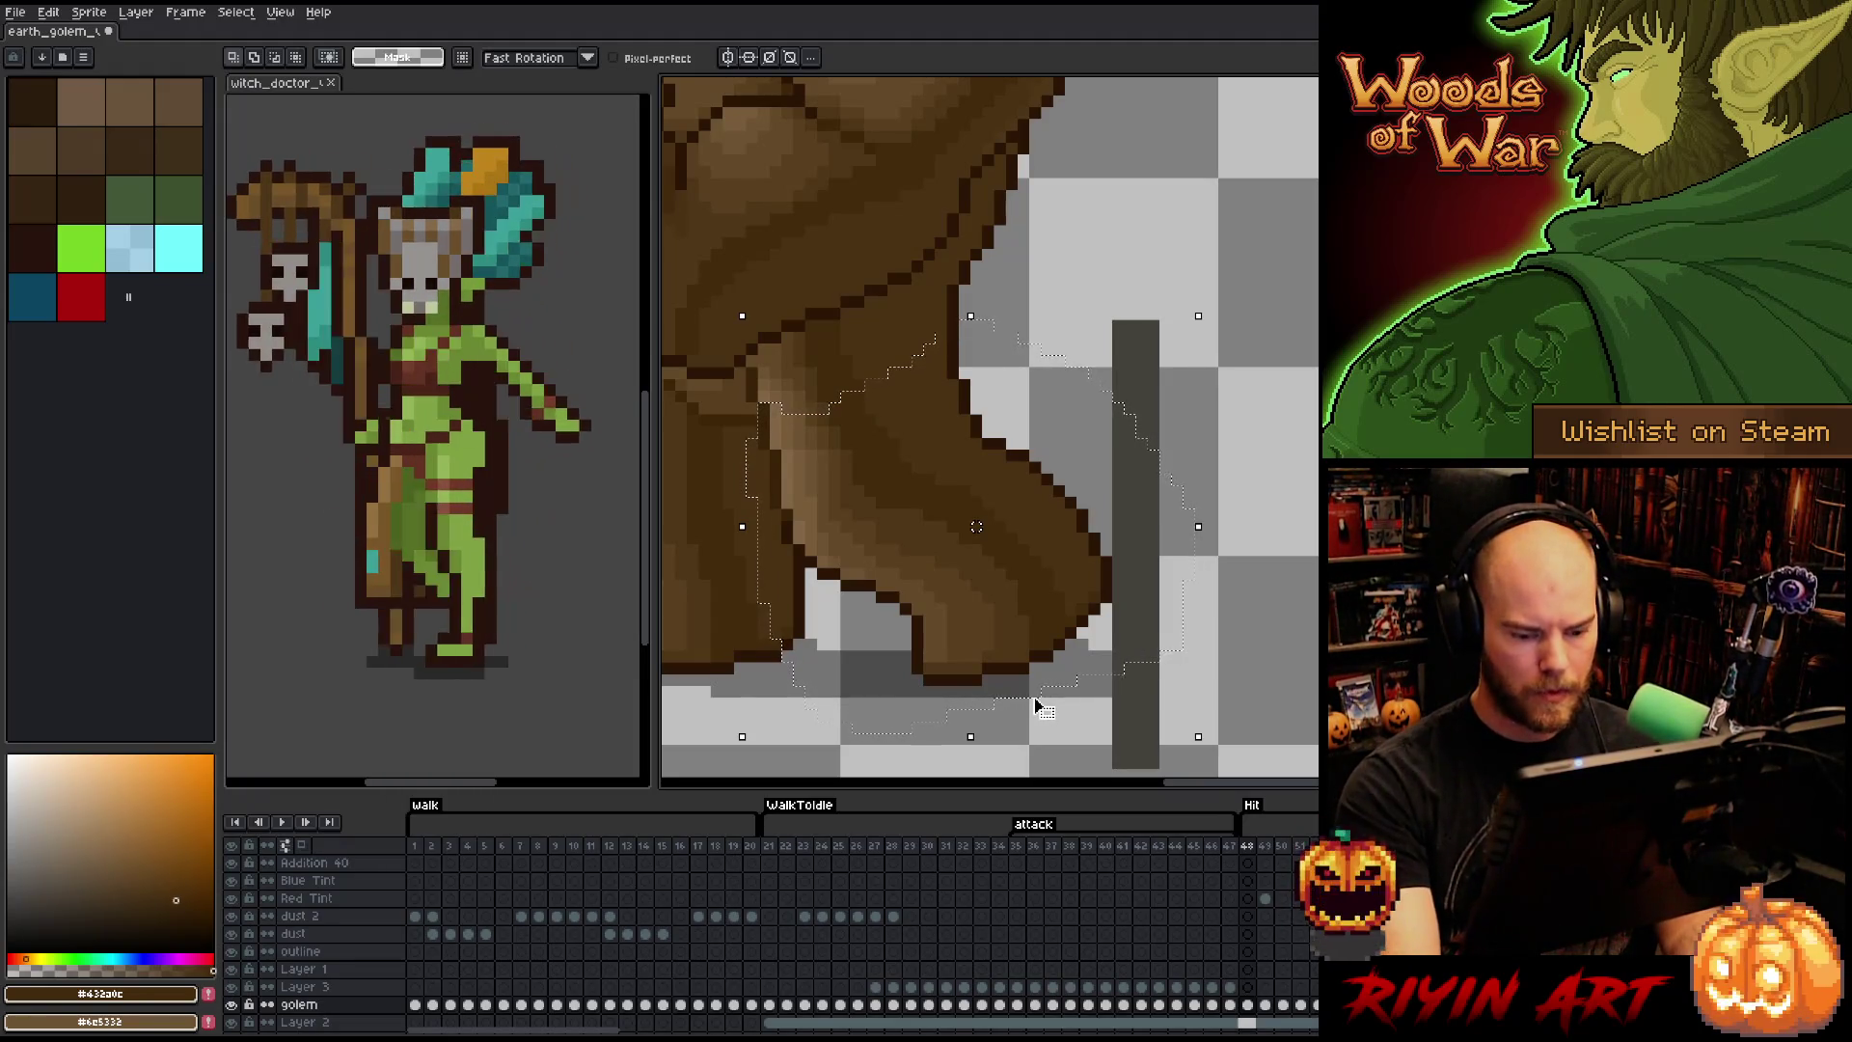
pyautogui.press('.')
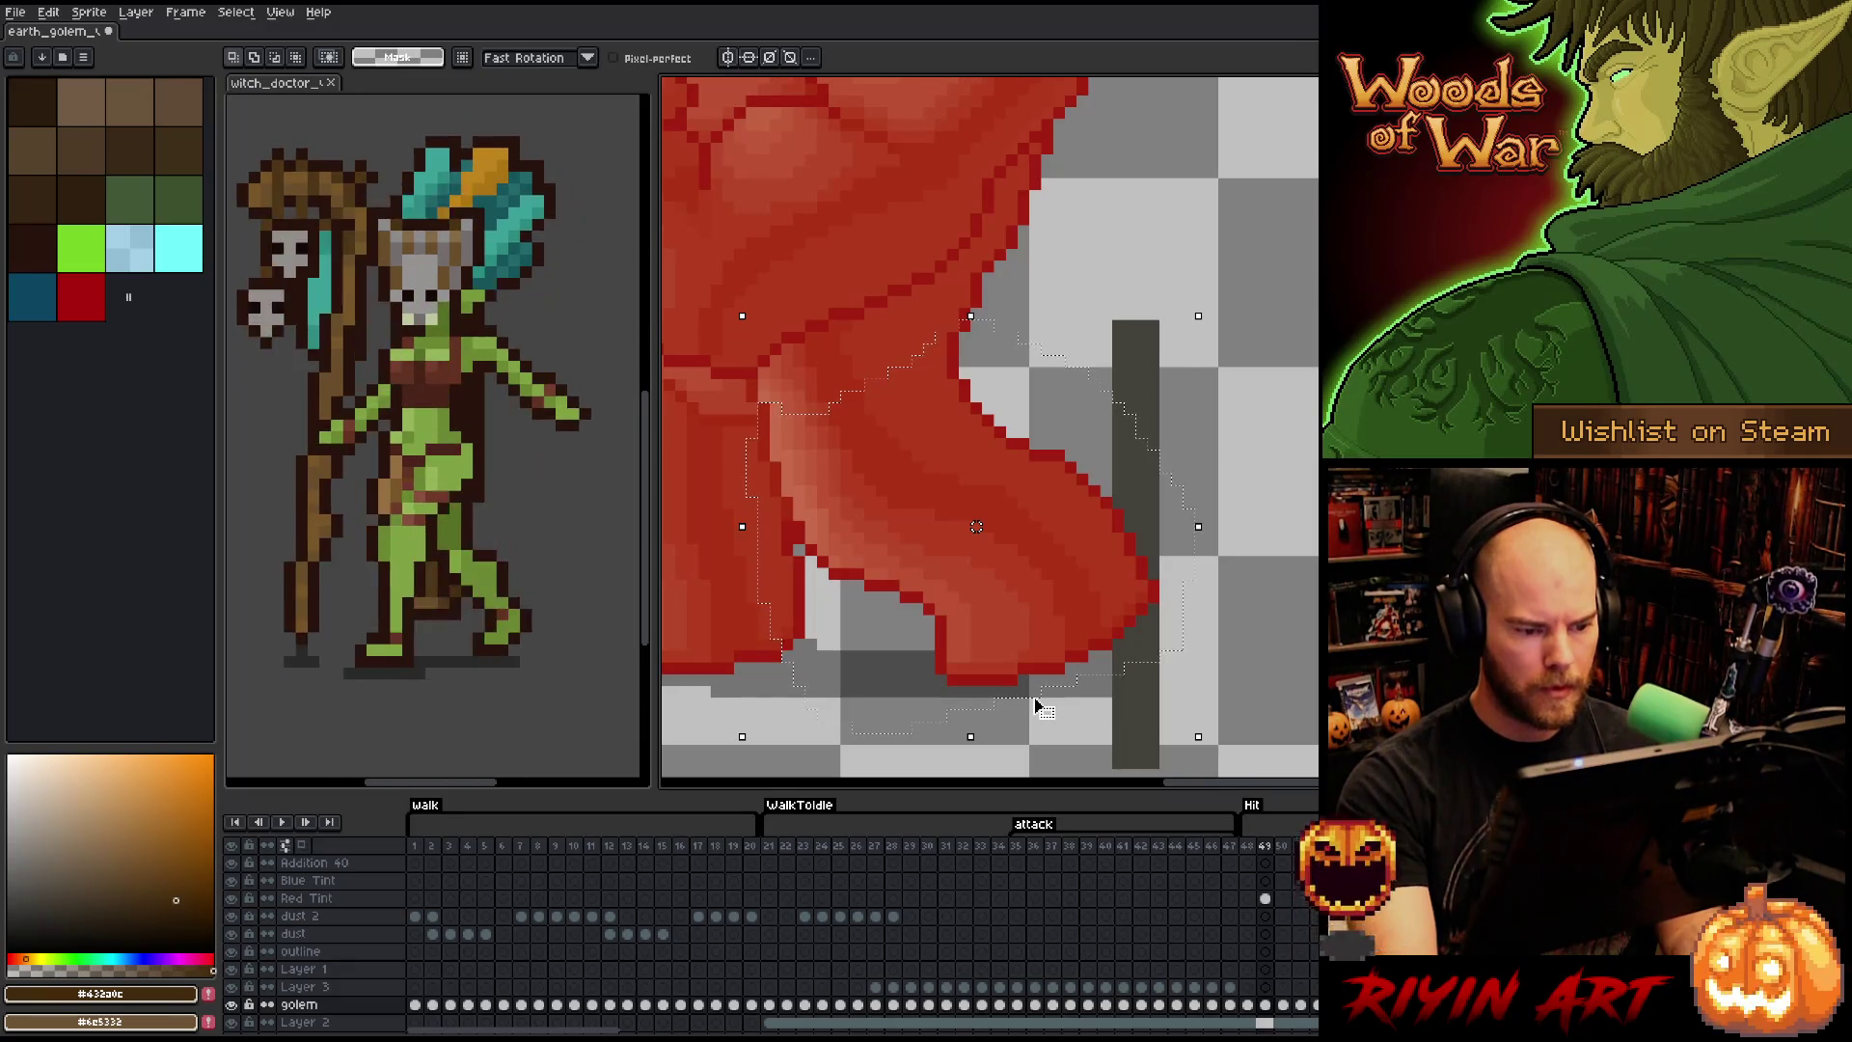
pyautogui.press(',')
pyautogui.press('.')
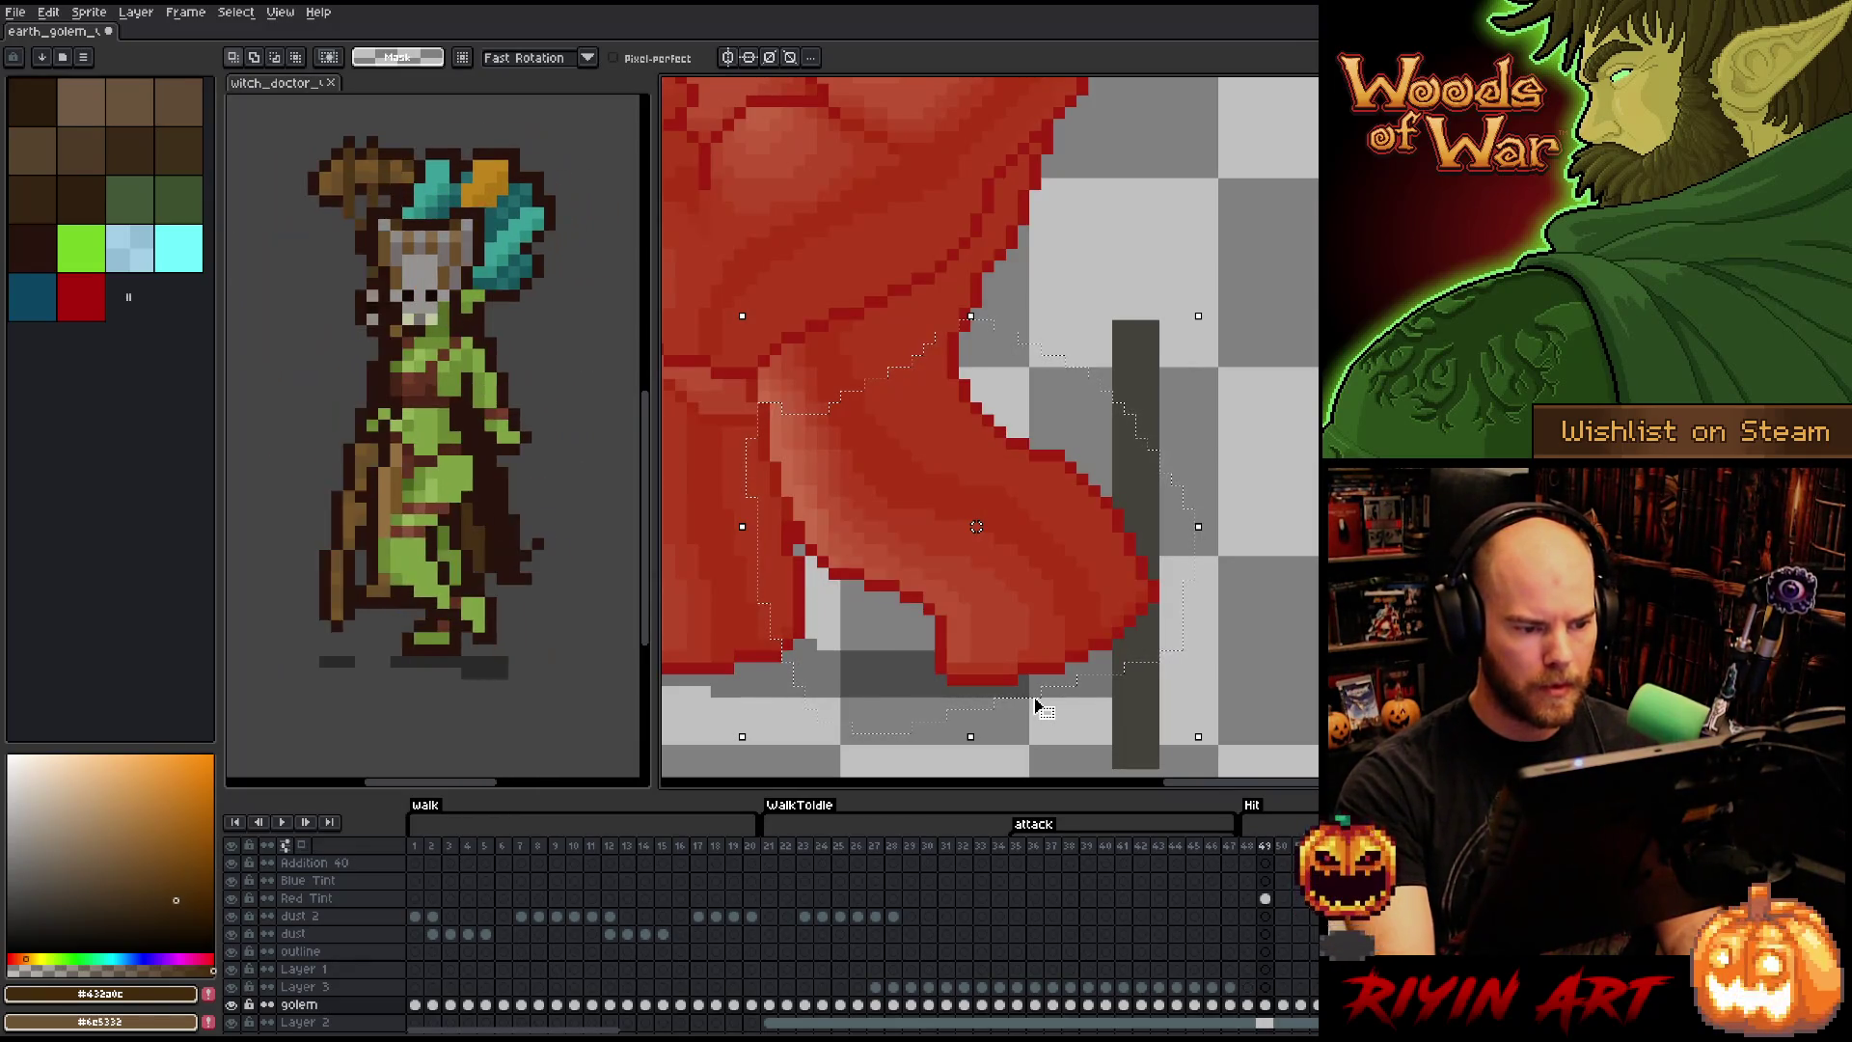
pyautogui.press('f')
pyautogui.hotkey('ctrl', 'z')
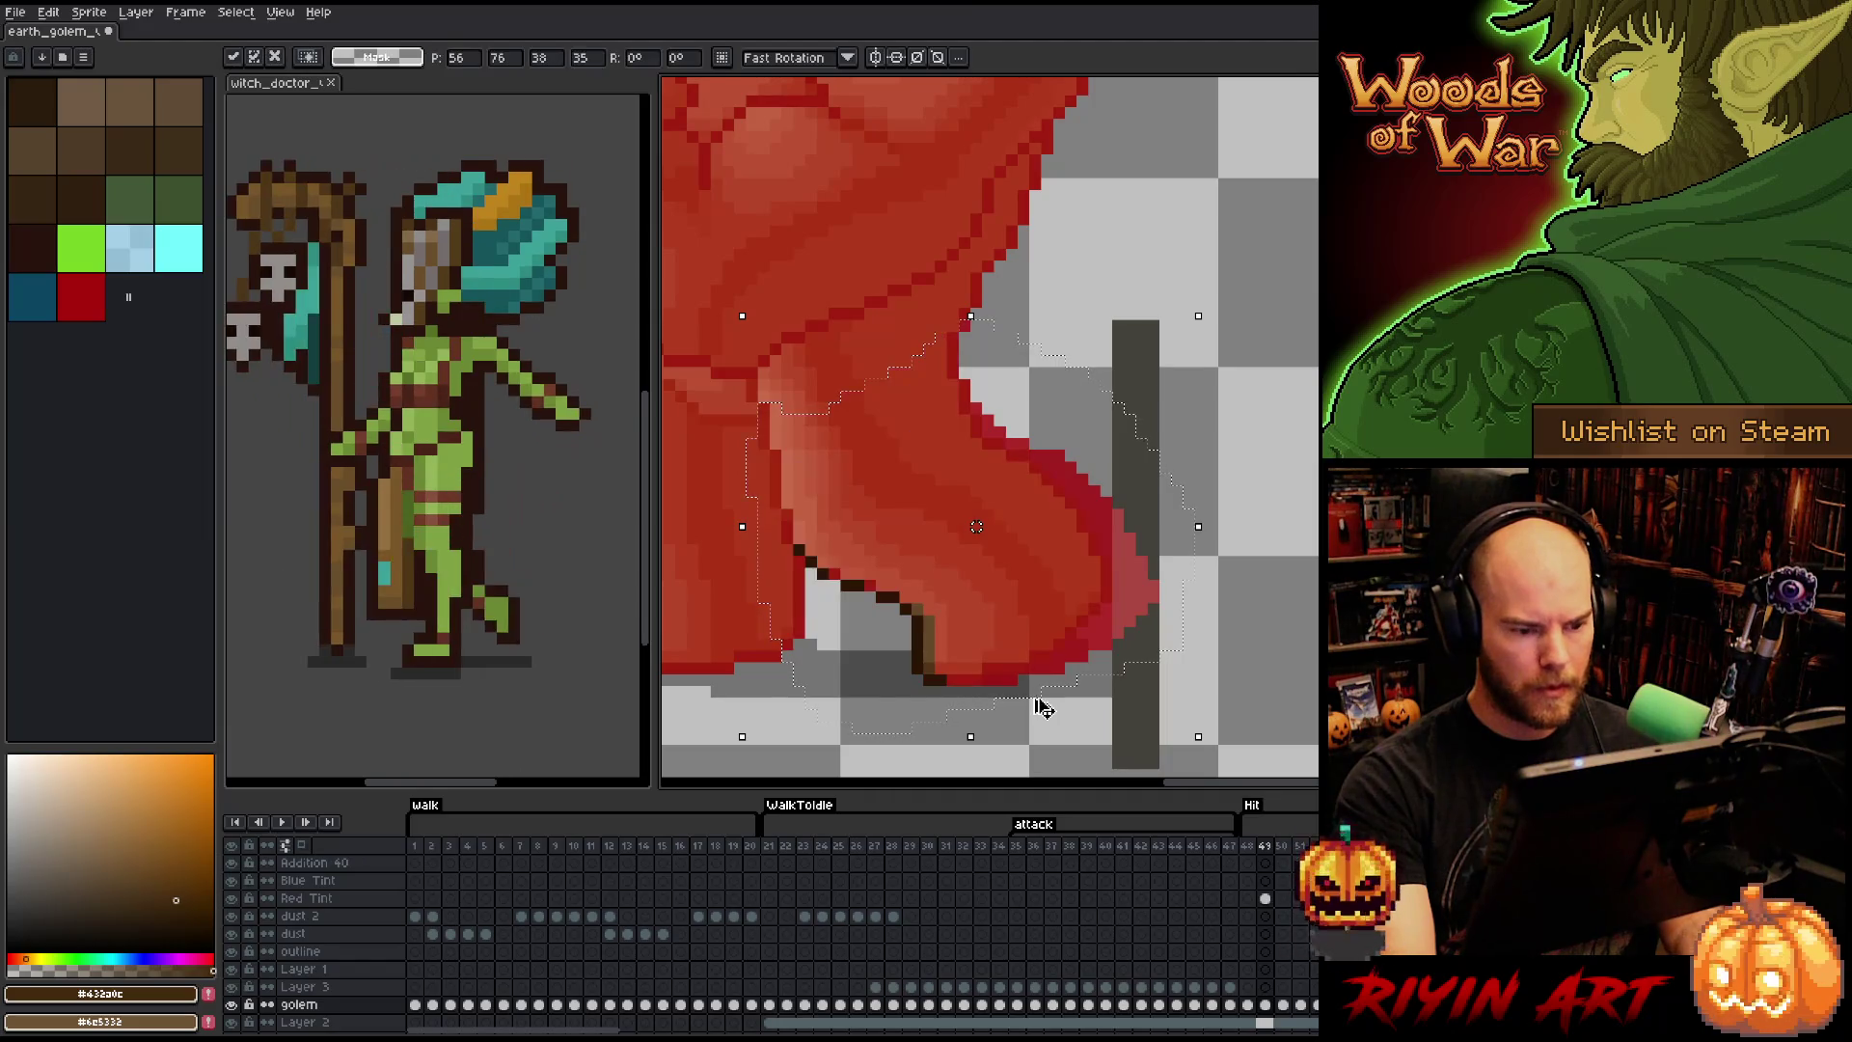
# - Paste the copied leg into frames 50 and 51, then dismiss the message and commit
pyautogui.press('.')
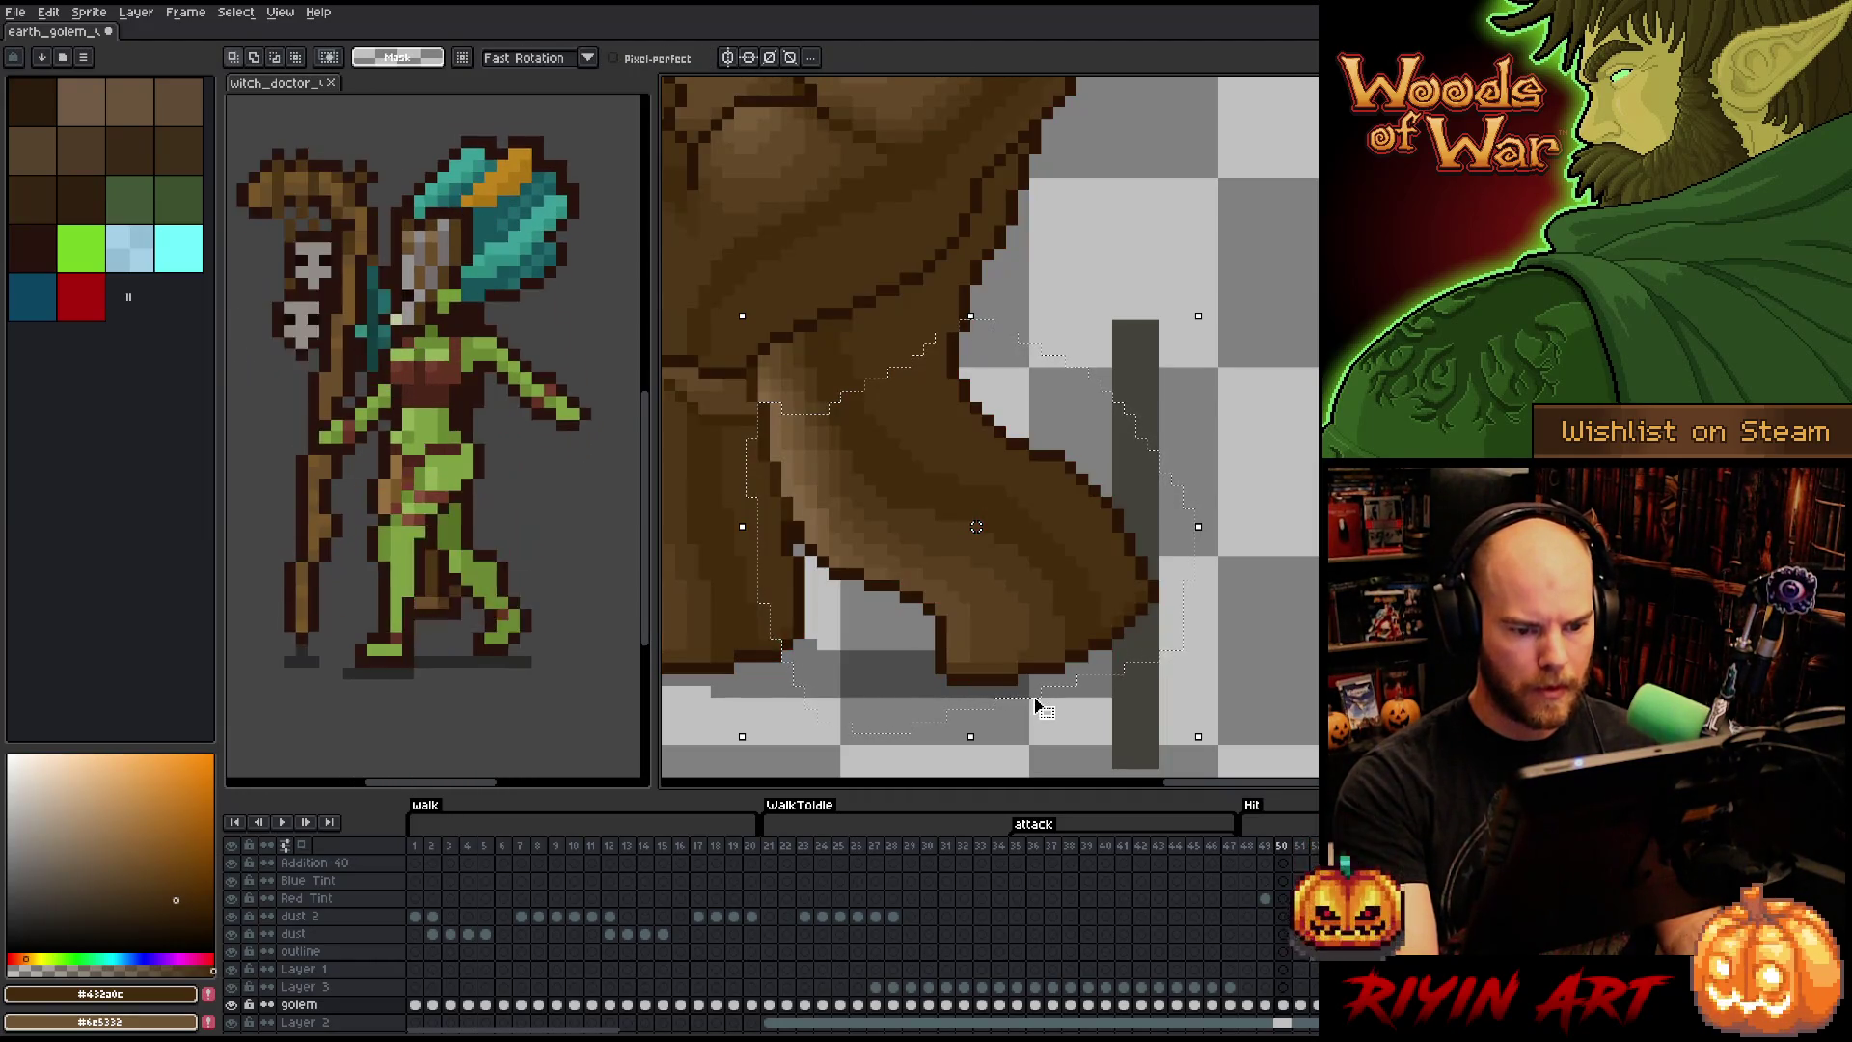
pyautogui.hotkey('ctrl', 'v')
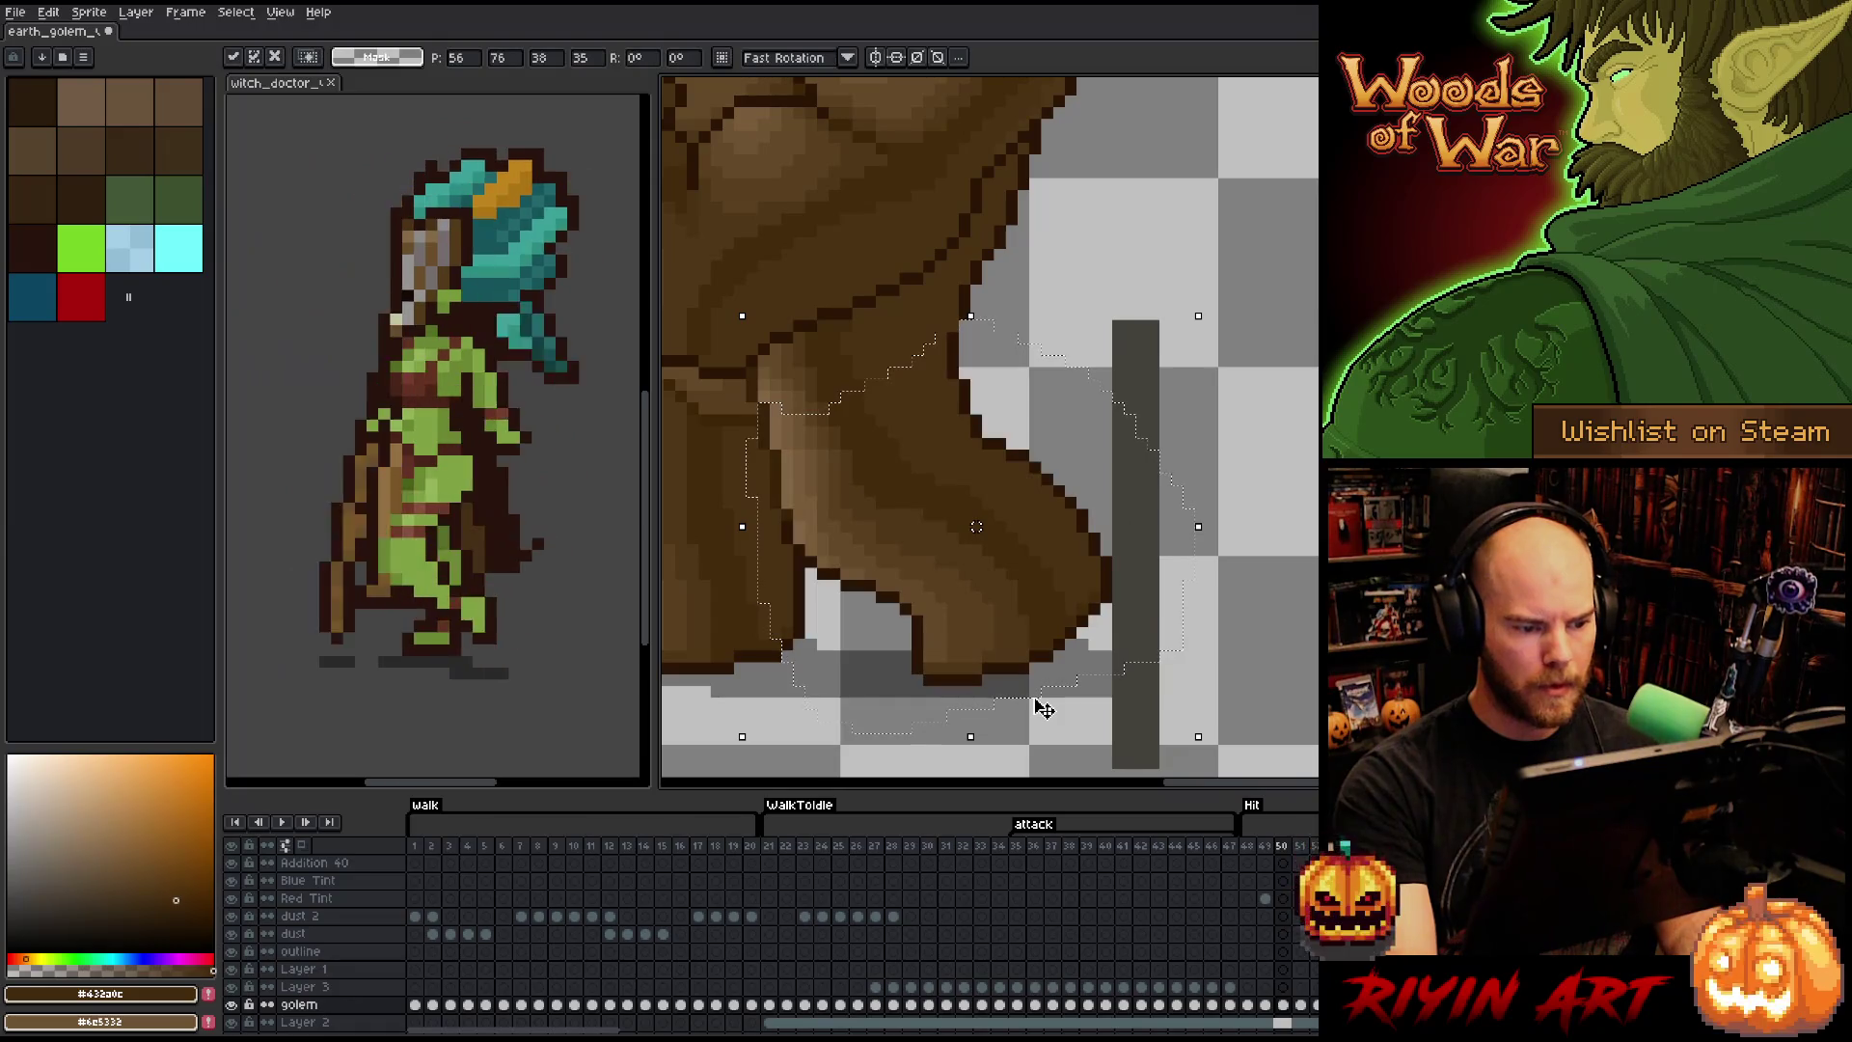
pyautogui.press('.')
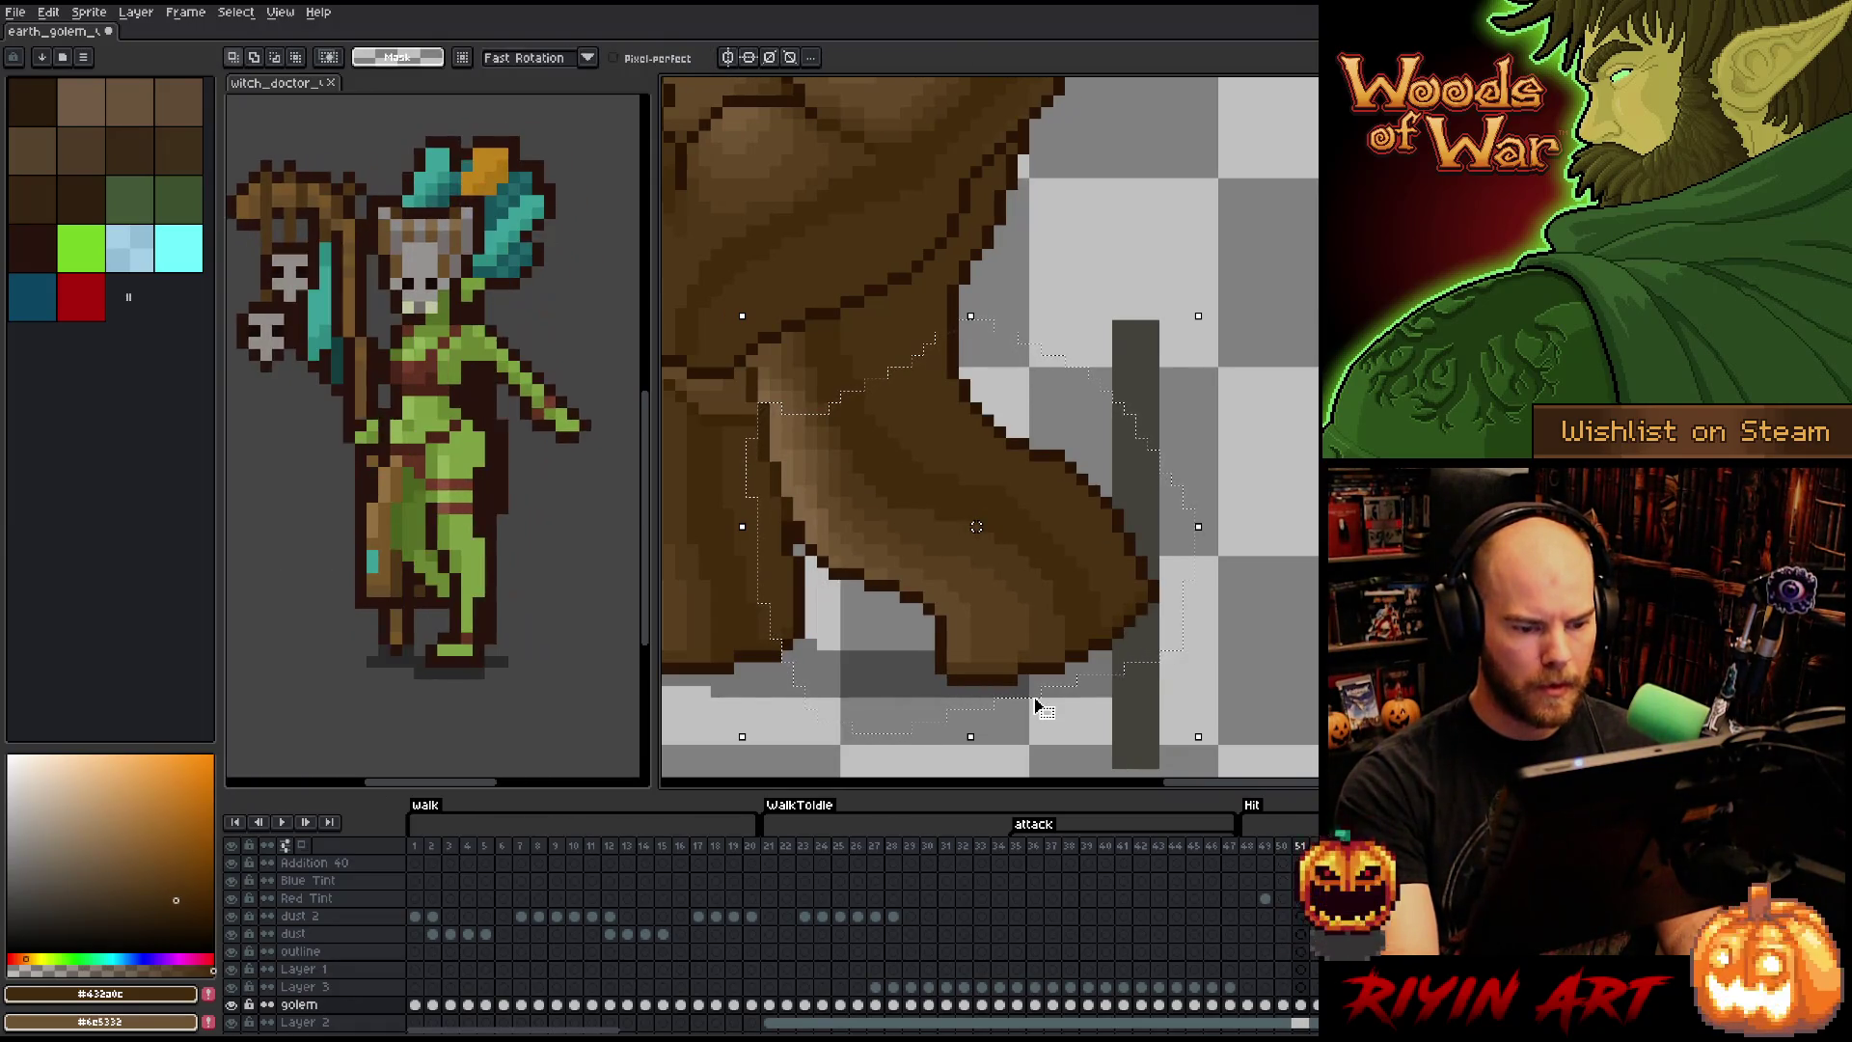
pyautogui.hotkey('ctrl', 'v')
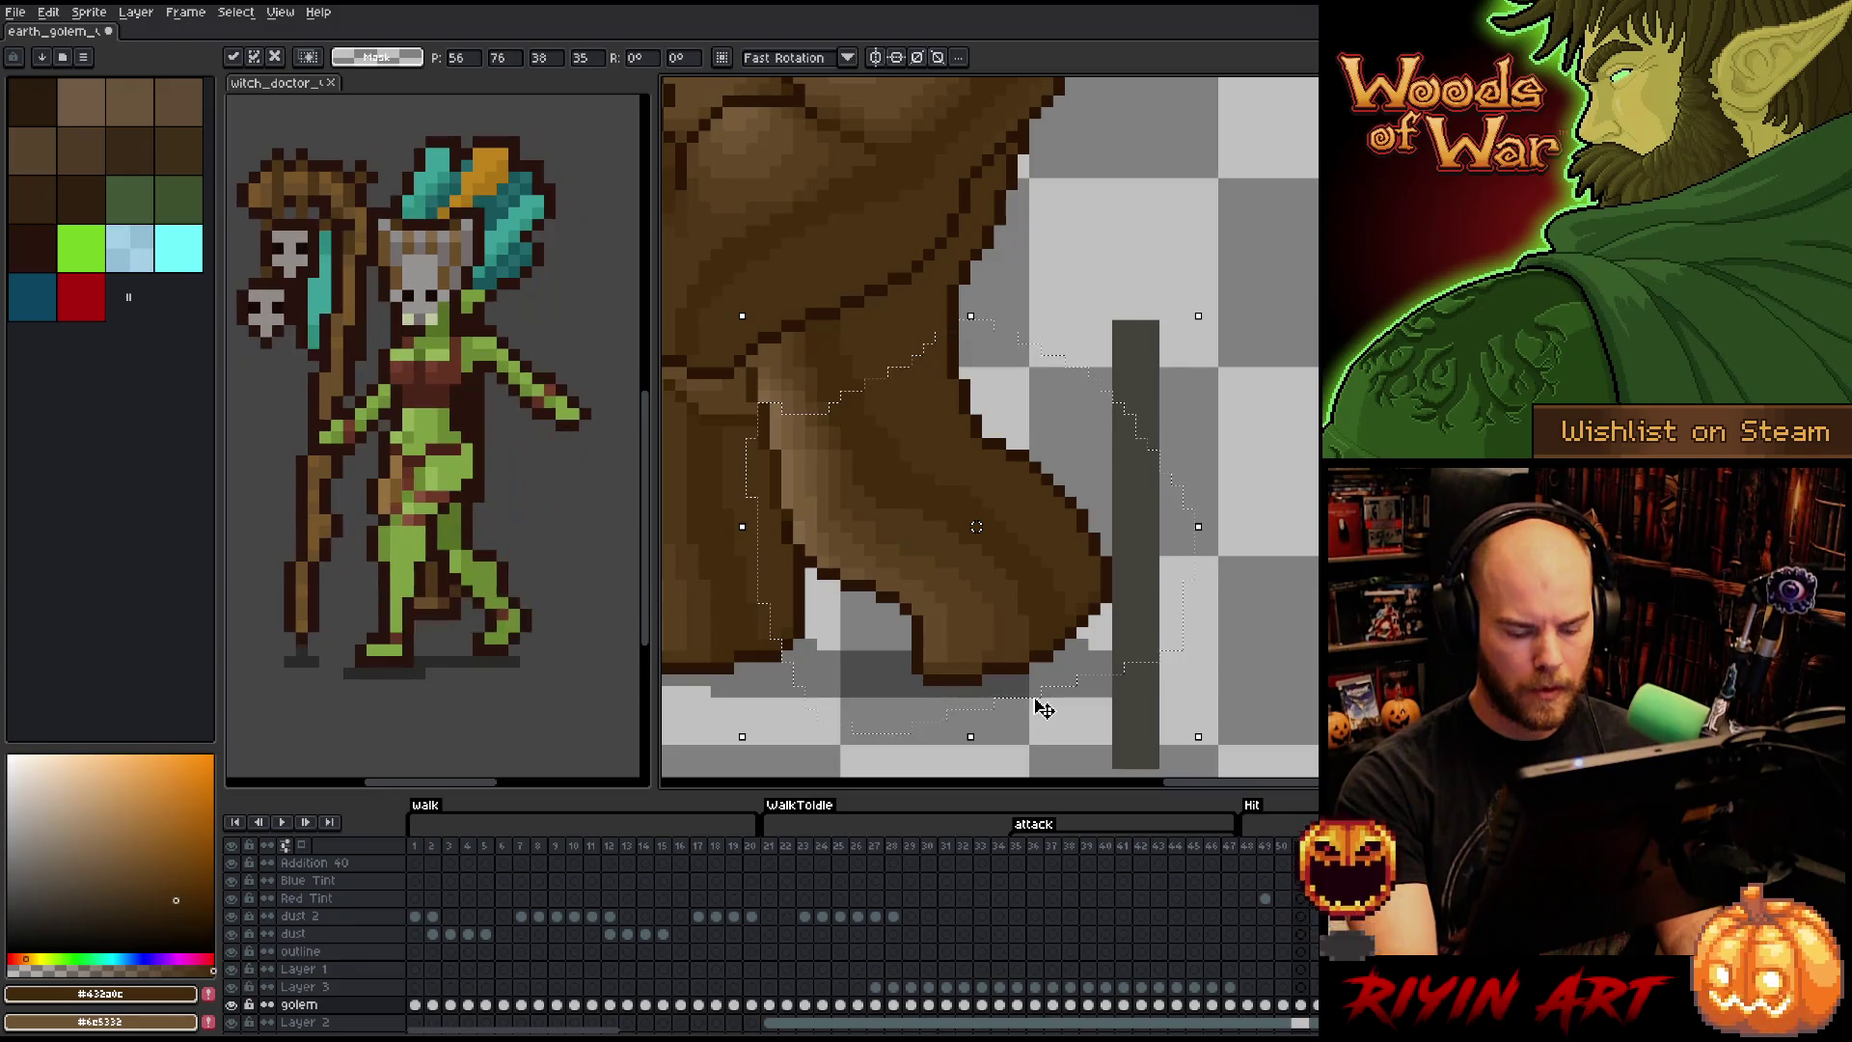
pyautogui.press('Delete')
pyautogui.hotkey('ctrl', 'v')
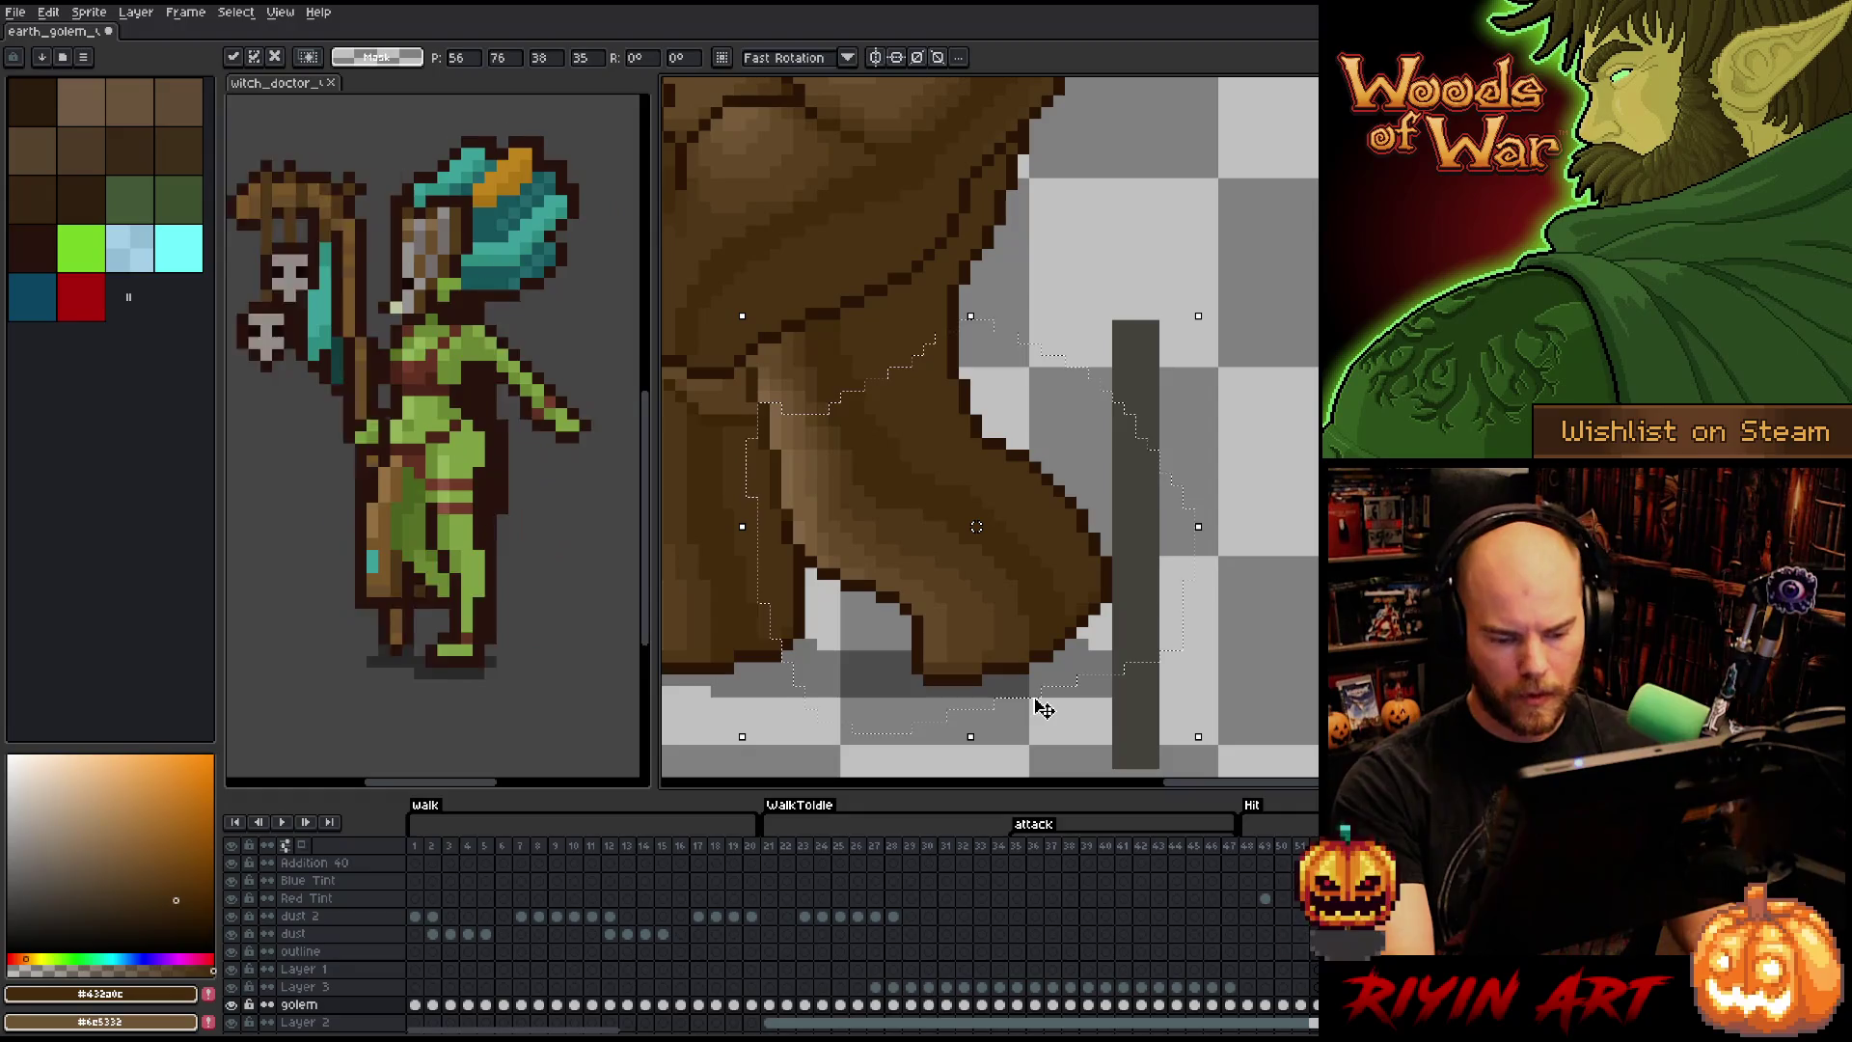
pyautogui.click(1272, 1011)
pyautogui.click(950, 829)
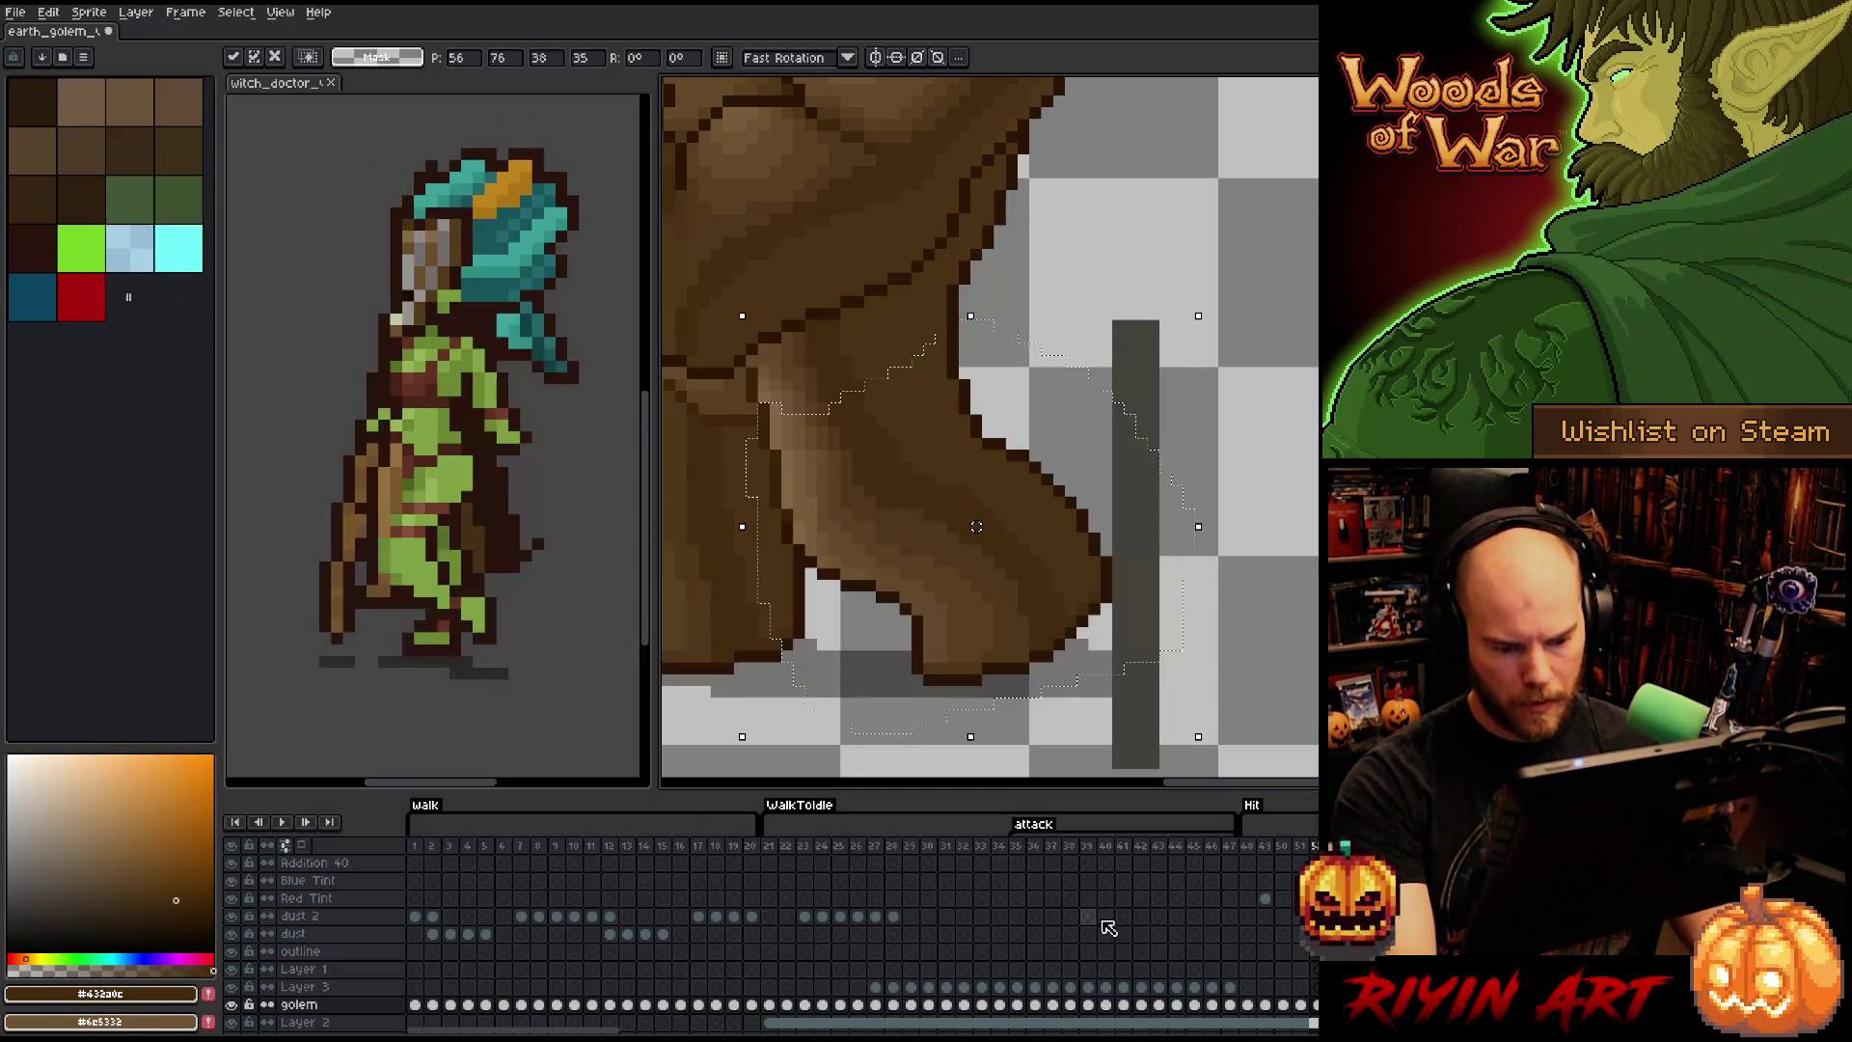
pyautogui.click(1229, 969)
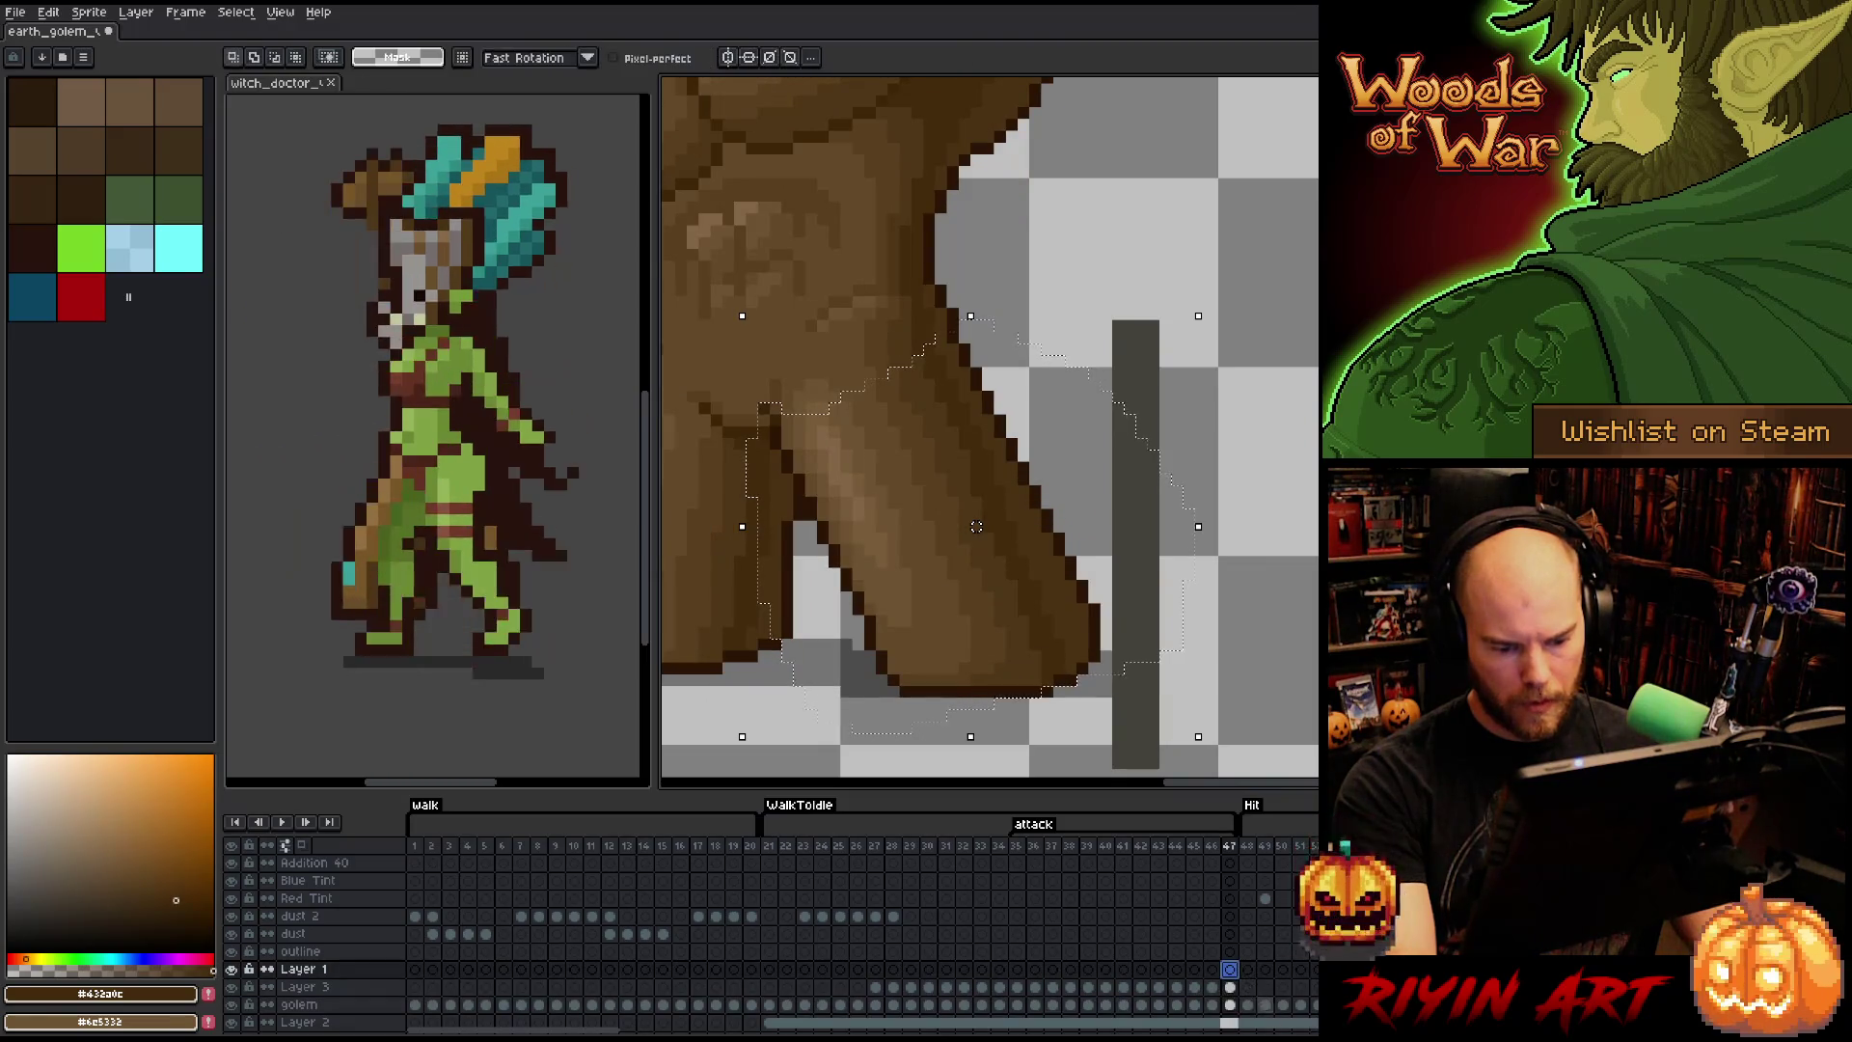
# - Pick red on the Red Tint layer at frame 49, then undo the change
pyautogui.click(1266, 898)
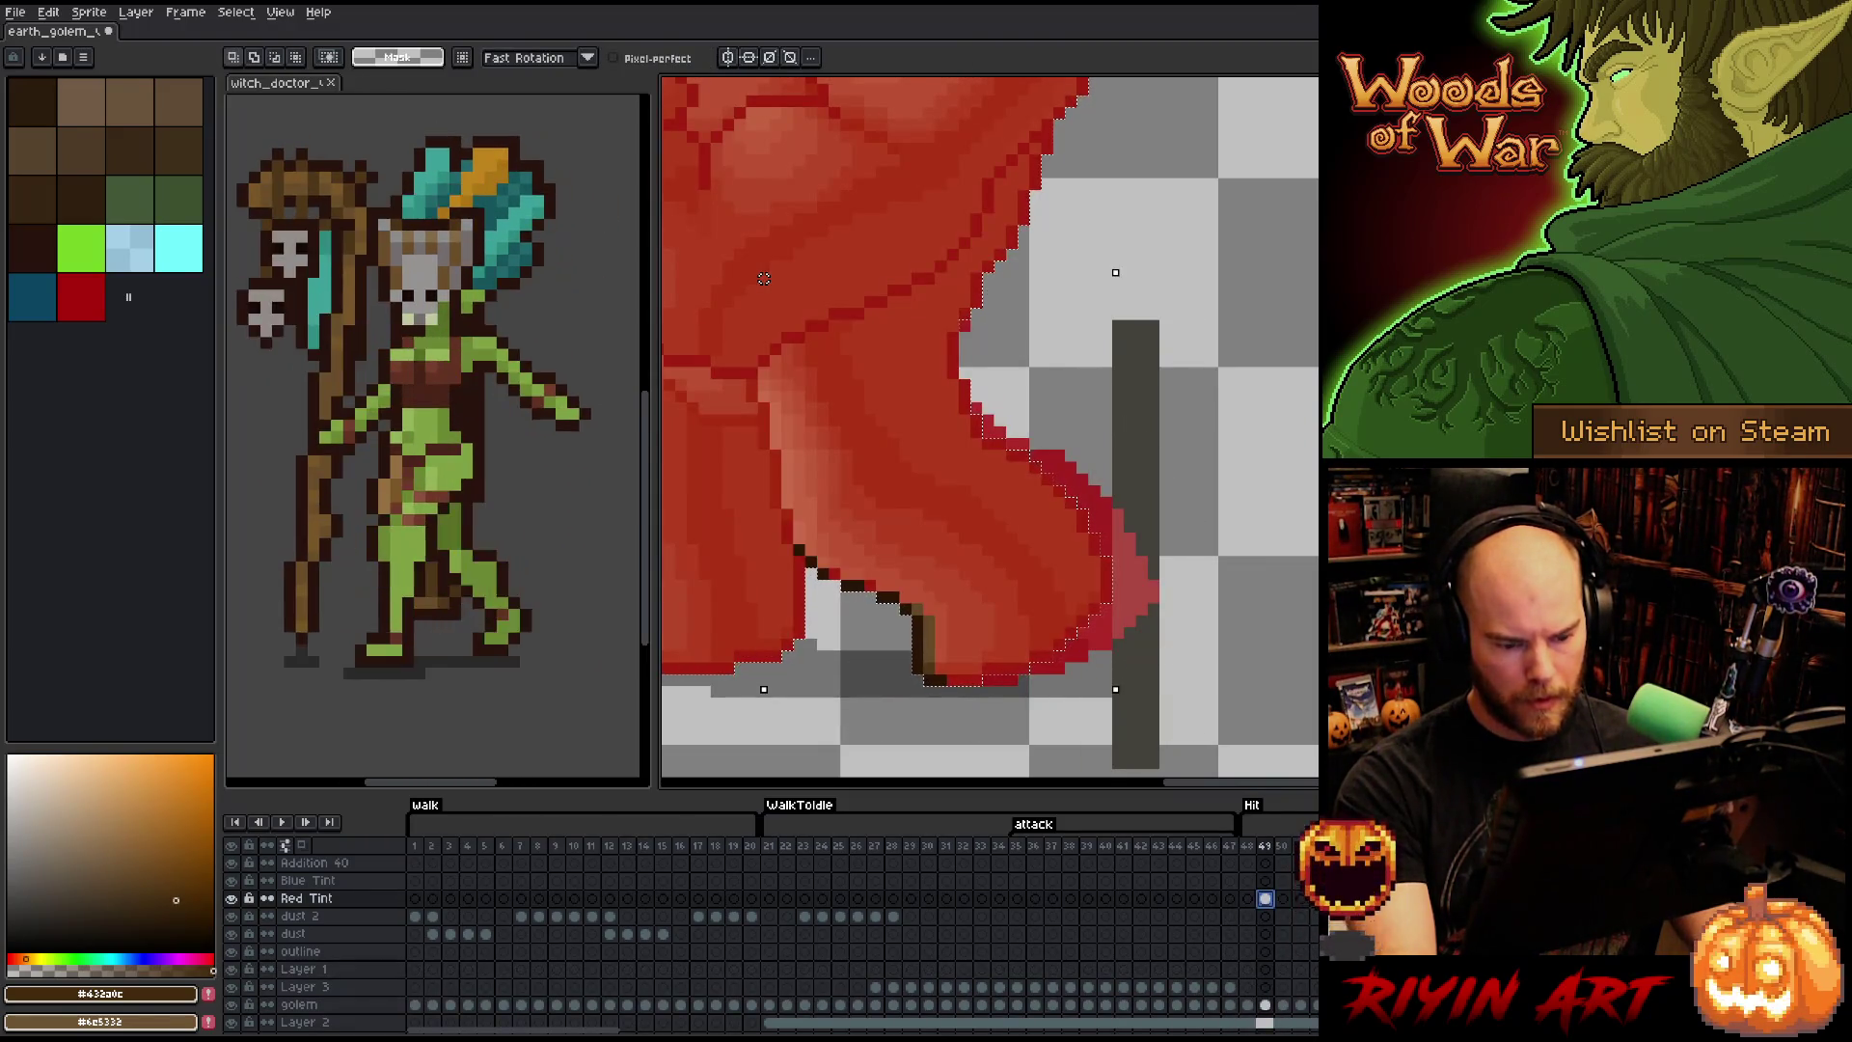
pyautogui.click(92, 315)
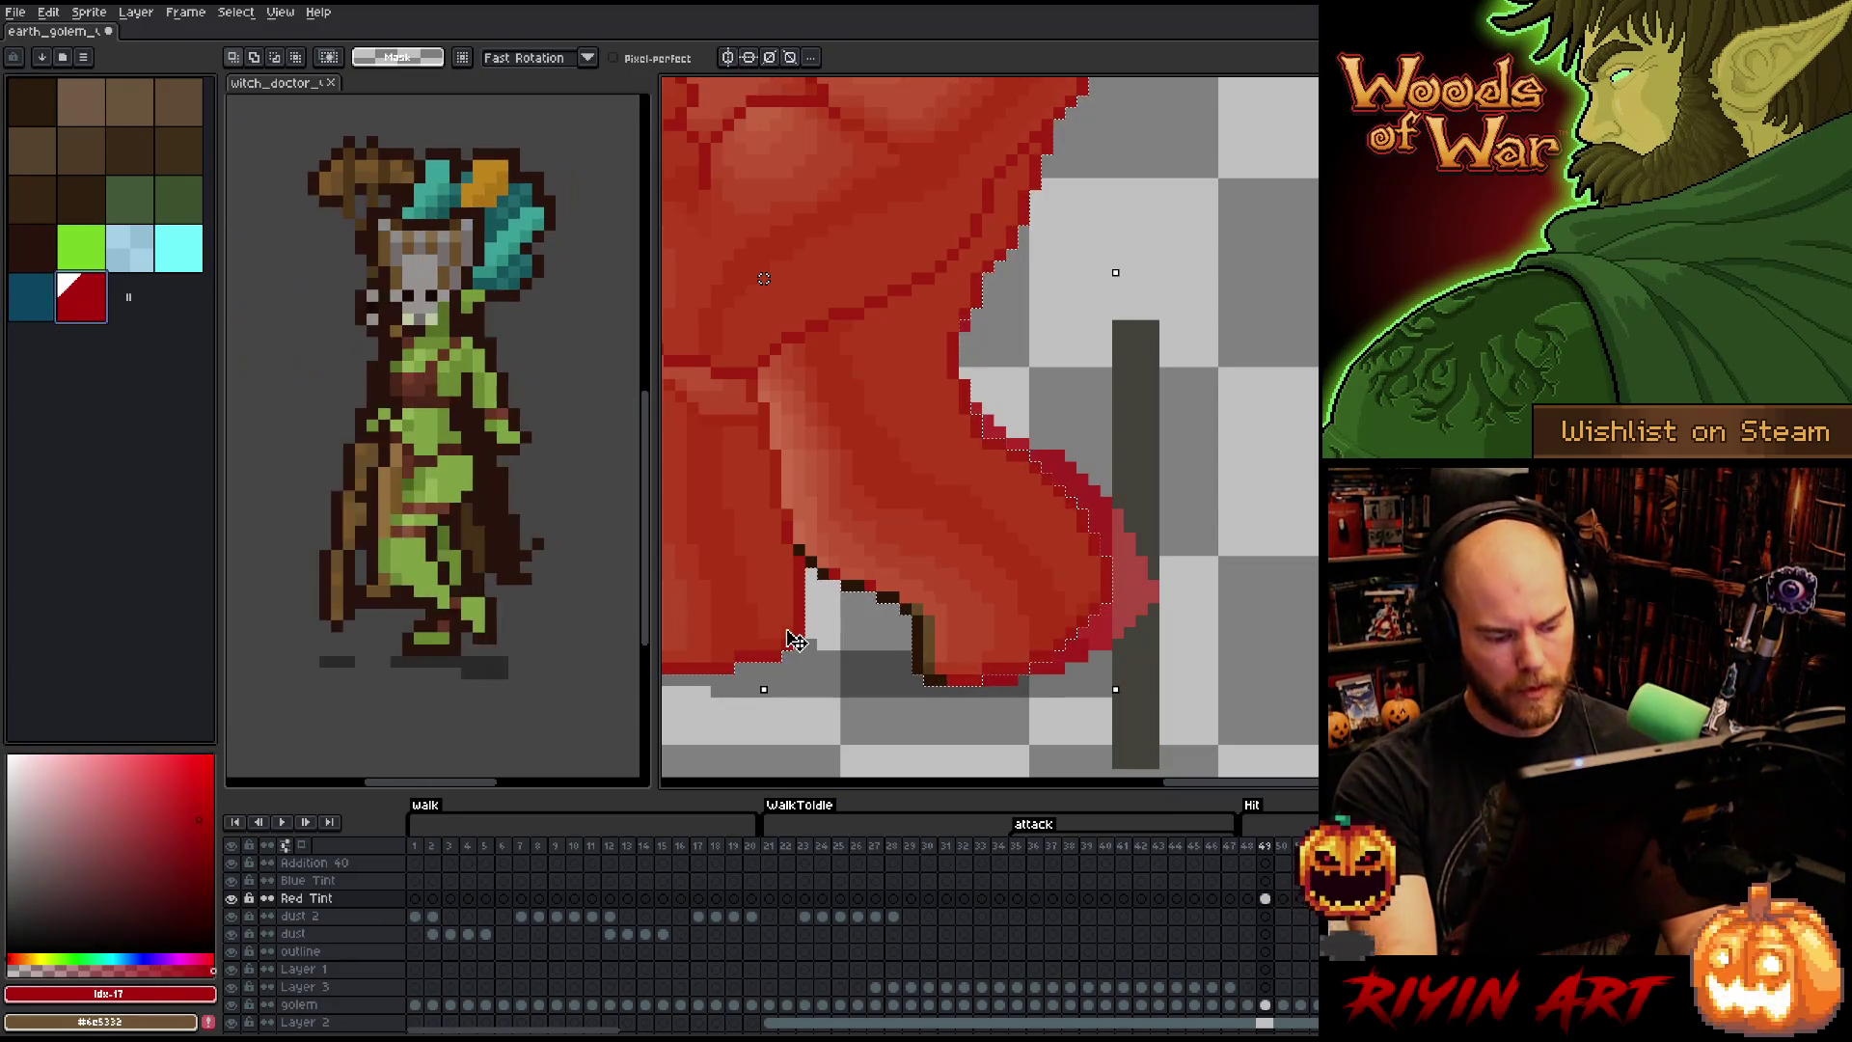
pyautogui.press('b')
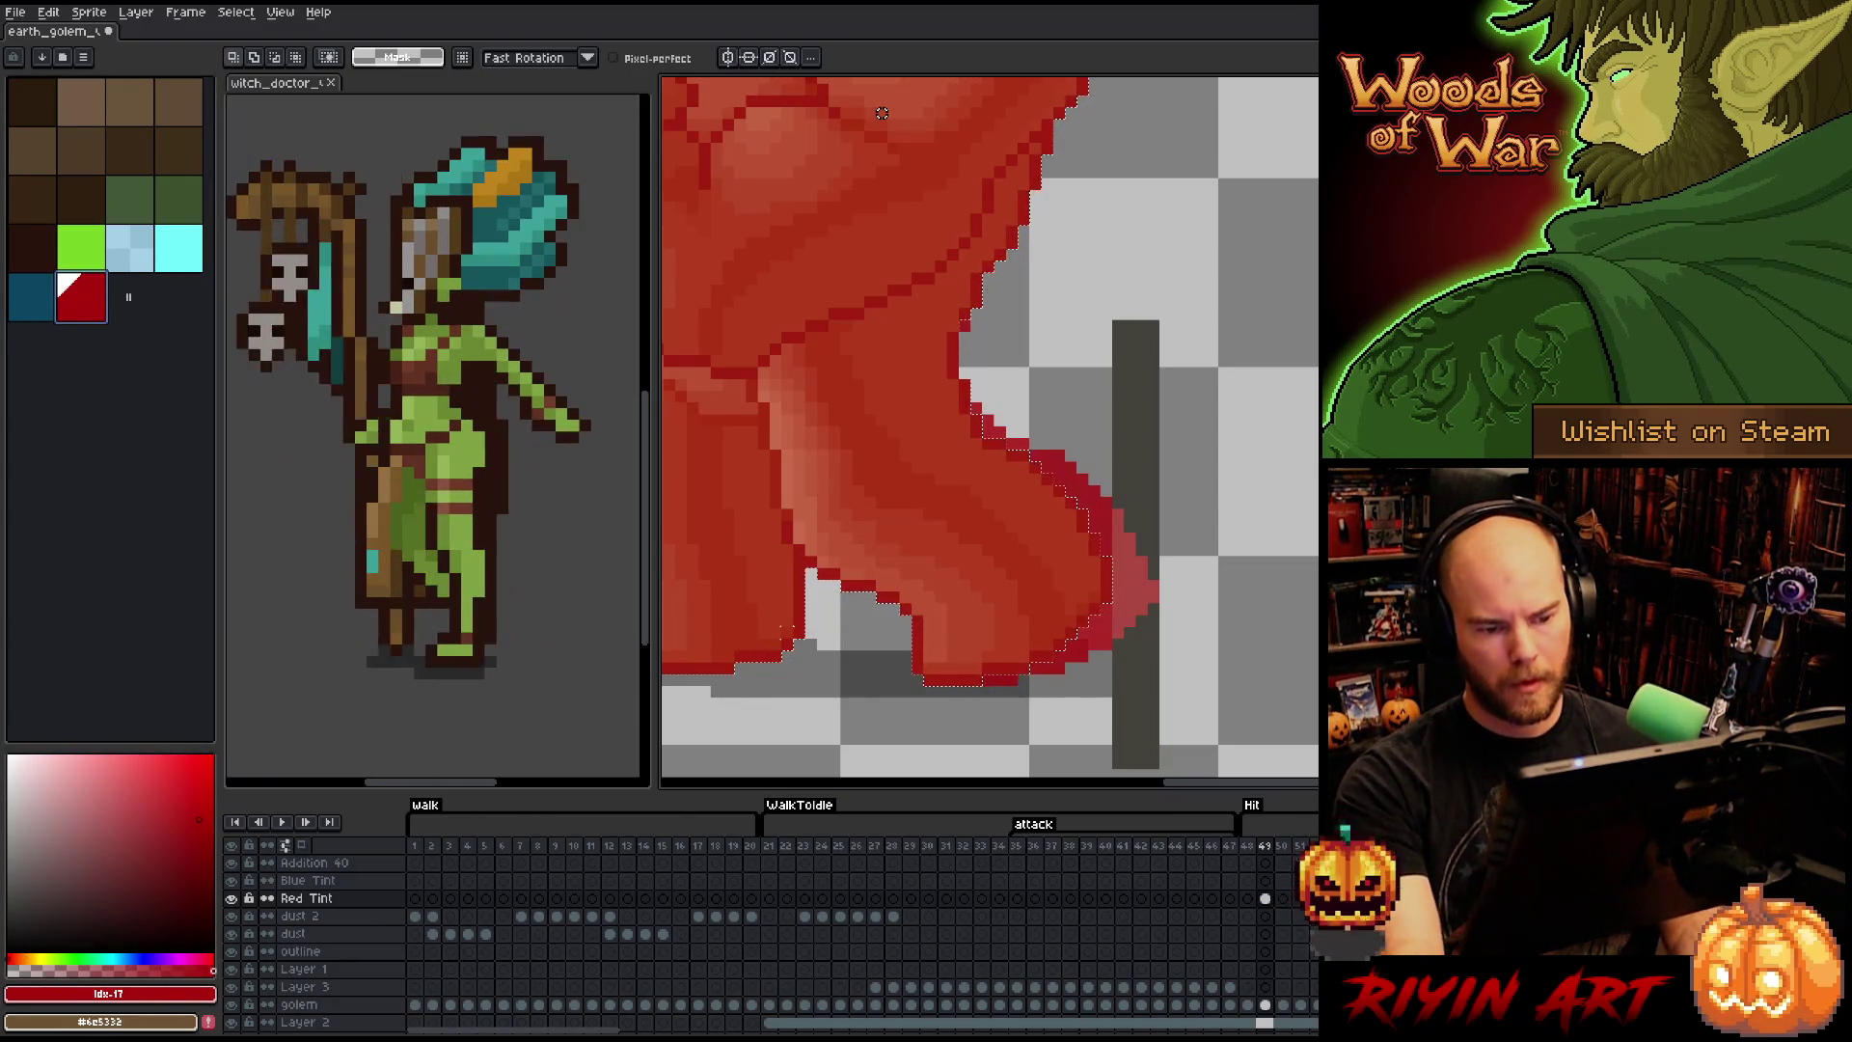
pyautogui.hotkey('ctrl', 'z')
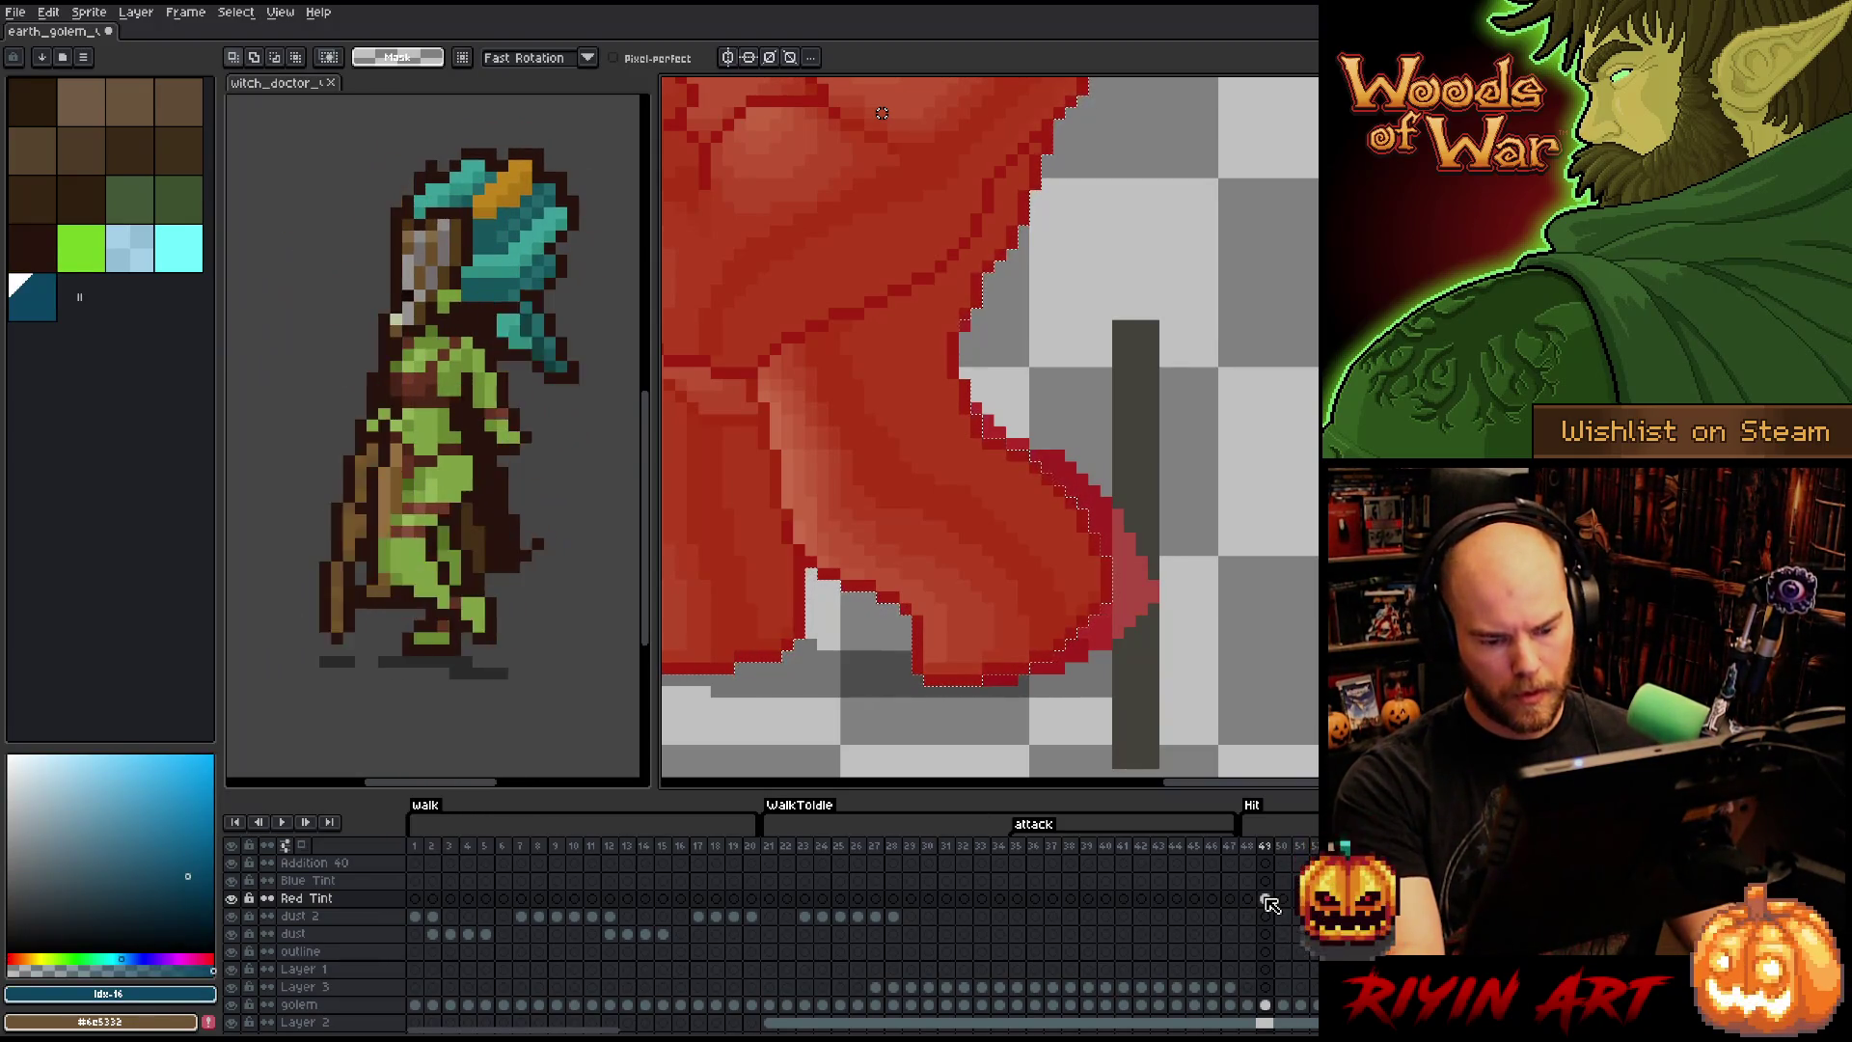
pyautogui.scroll(-3, 1241, 695)
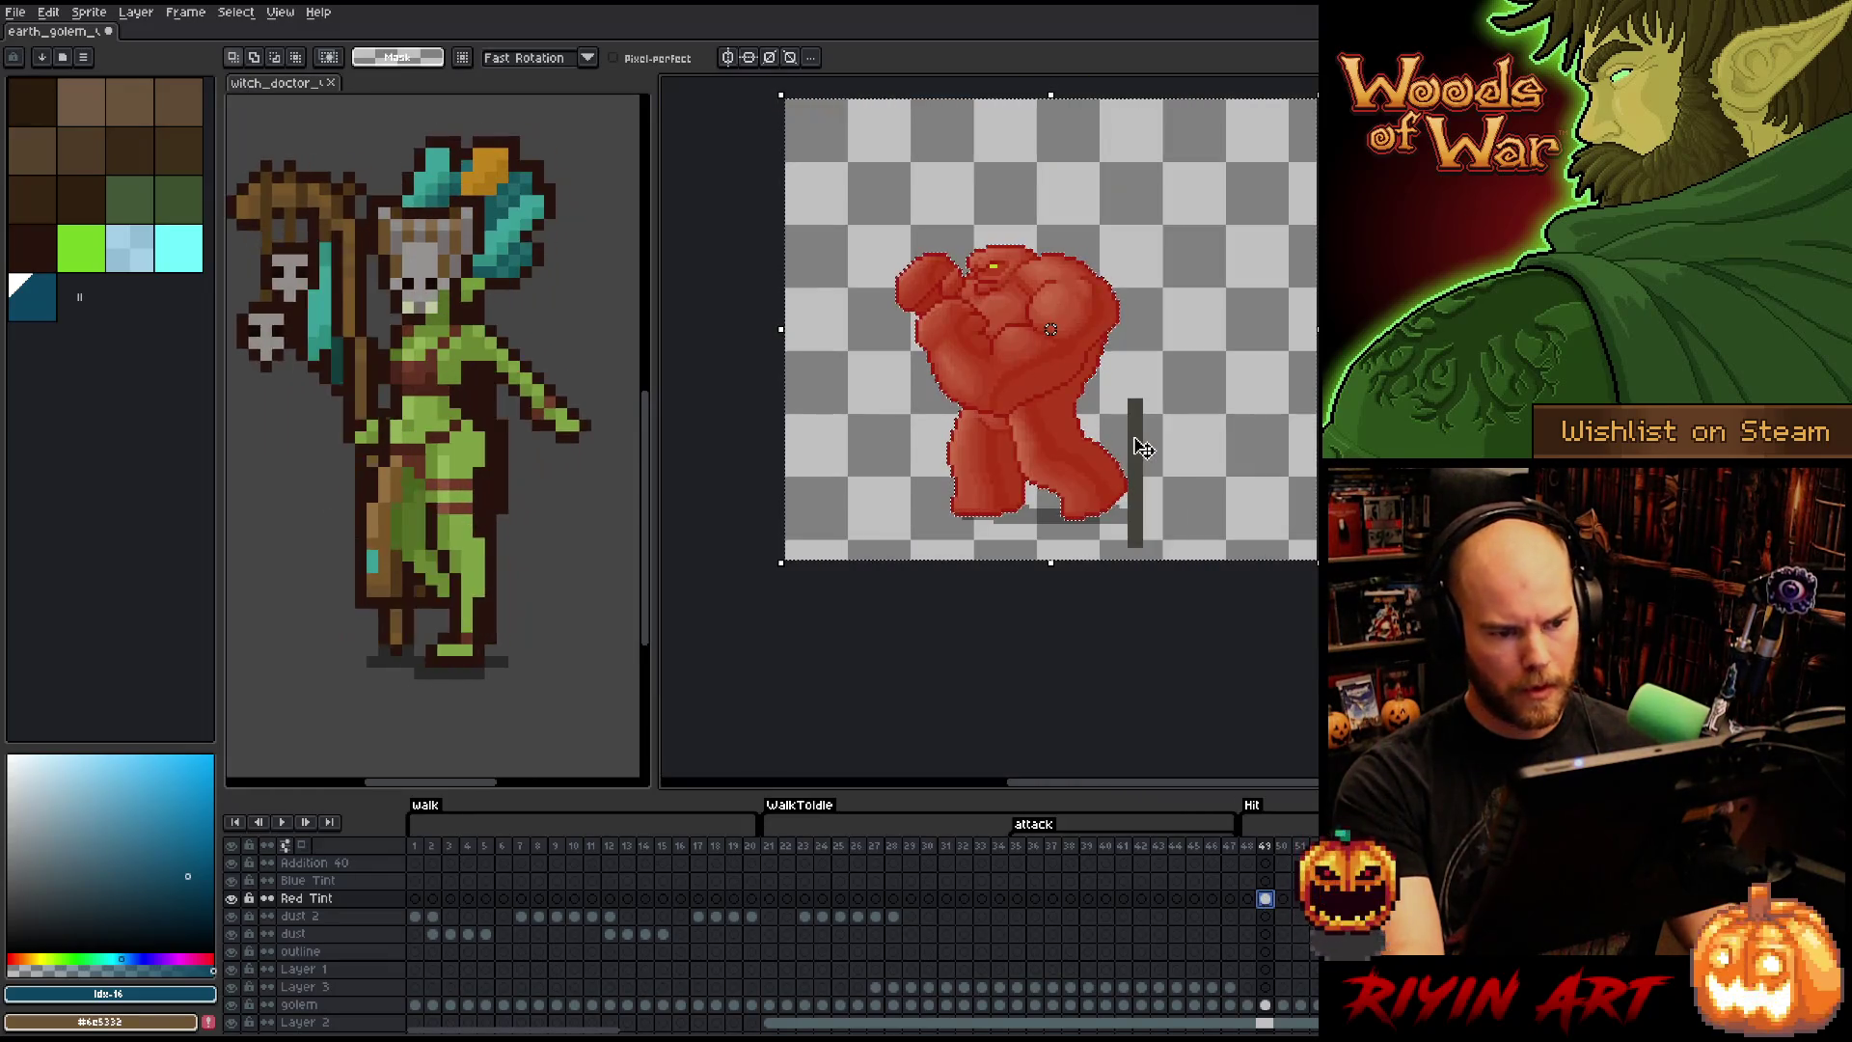
# - Deselect, play and stop the attack animation, then zoom in and start lassoing the rear leg
pyautogui.hotkey('ctrl', 'd')
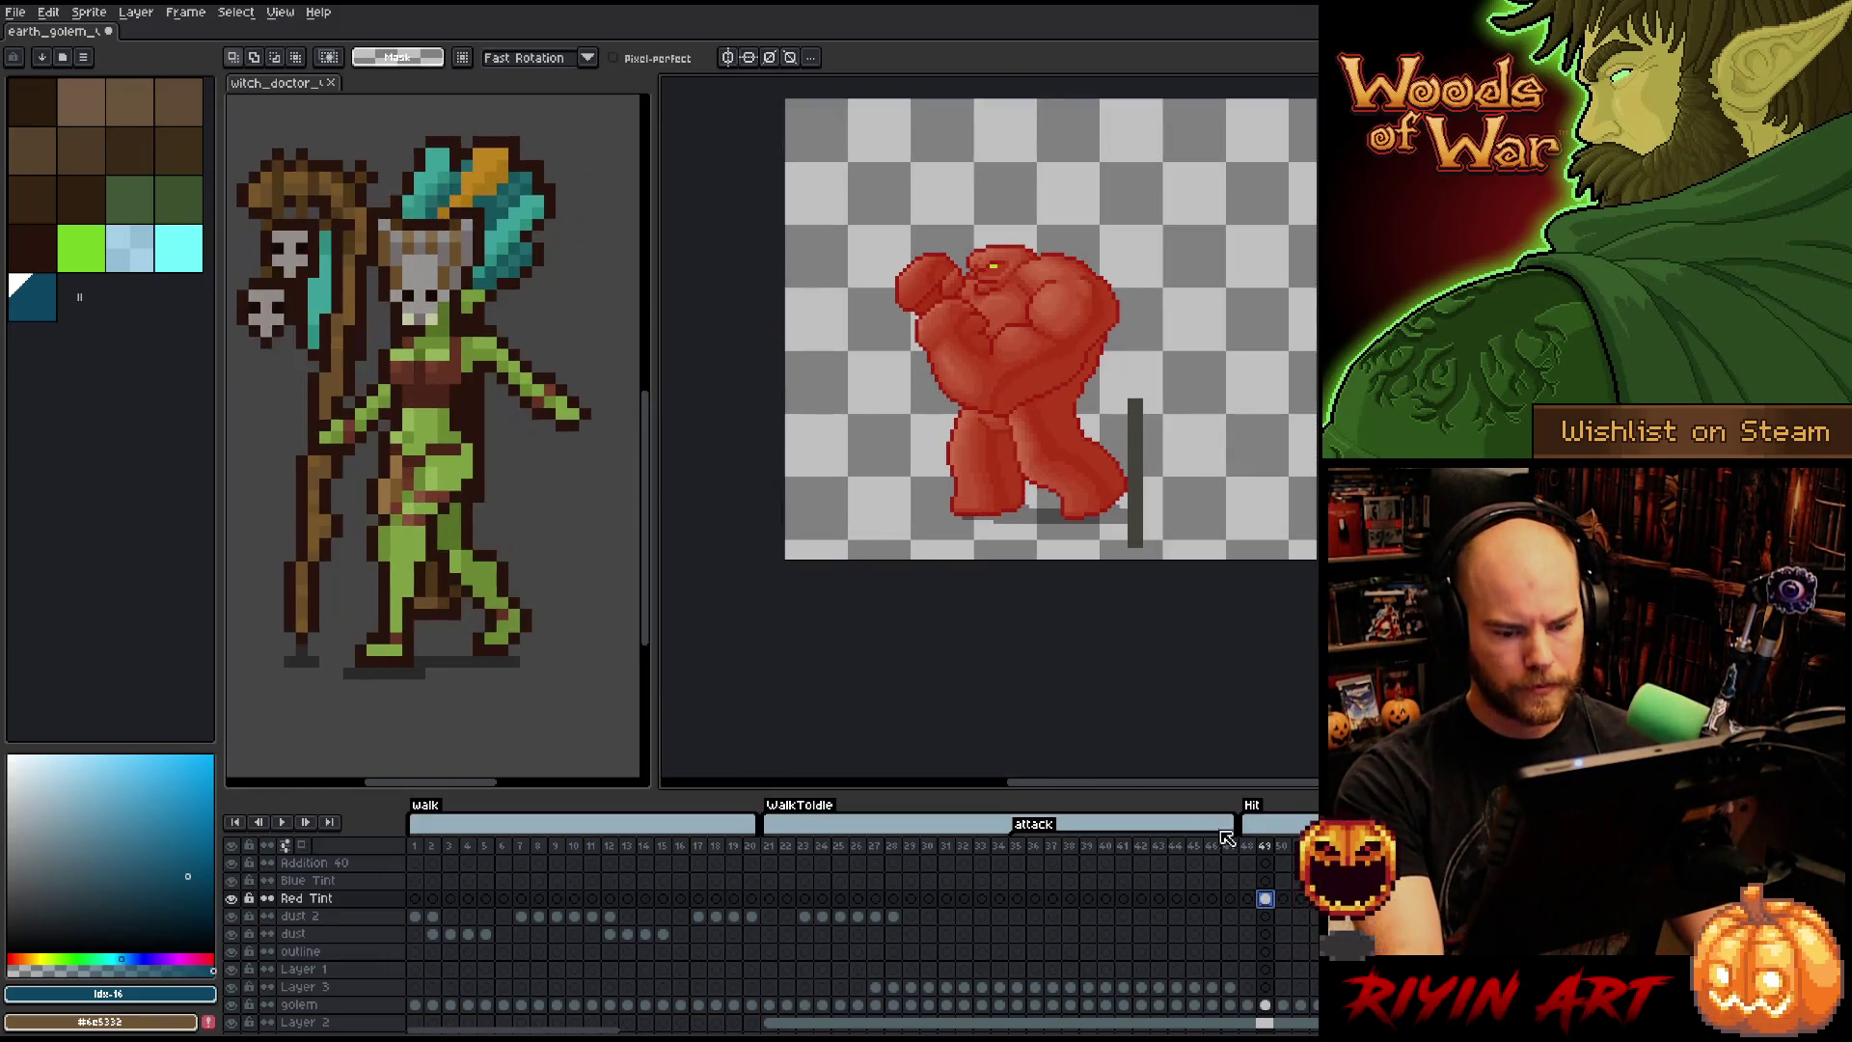
pyautogui.press('Return')
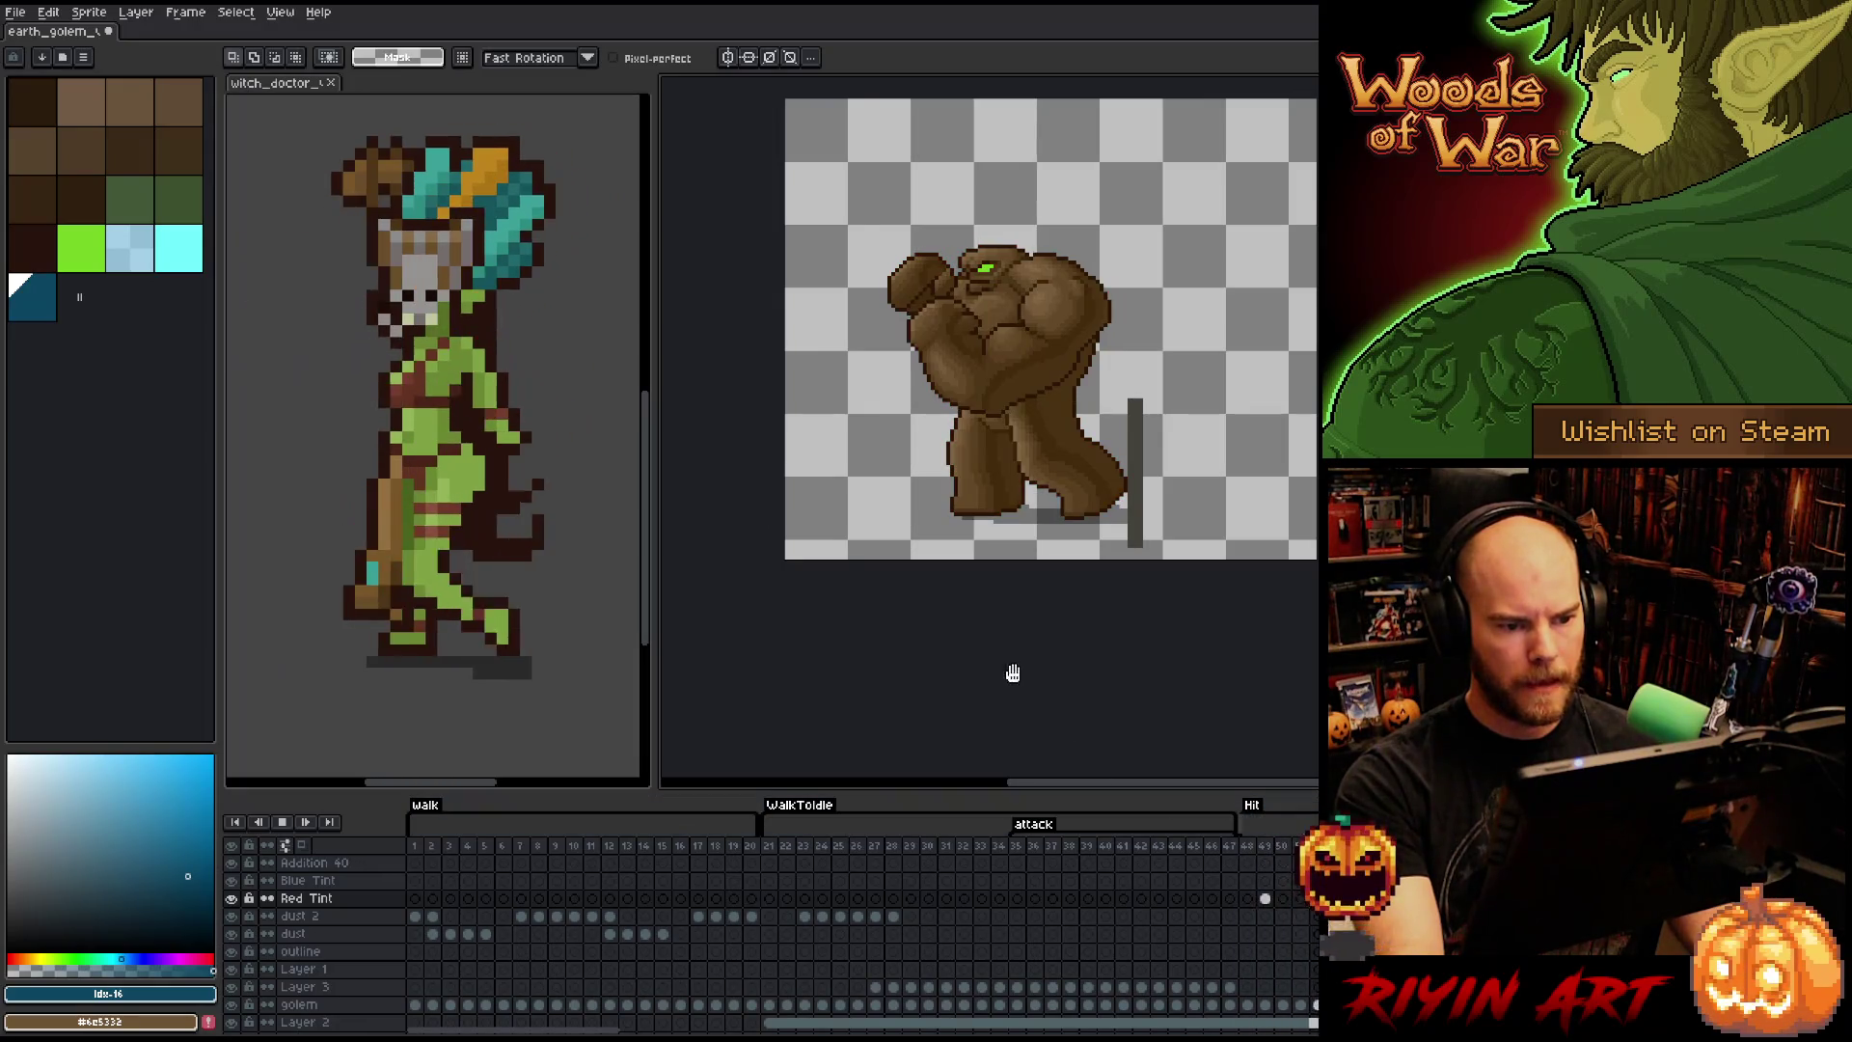
pyautogui.scroll(1, 931, 361)
pyautogui.press('Return')
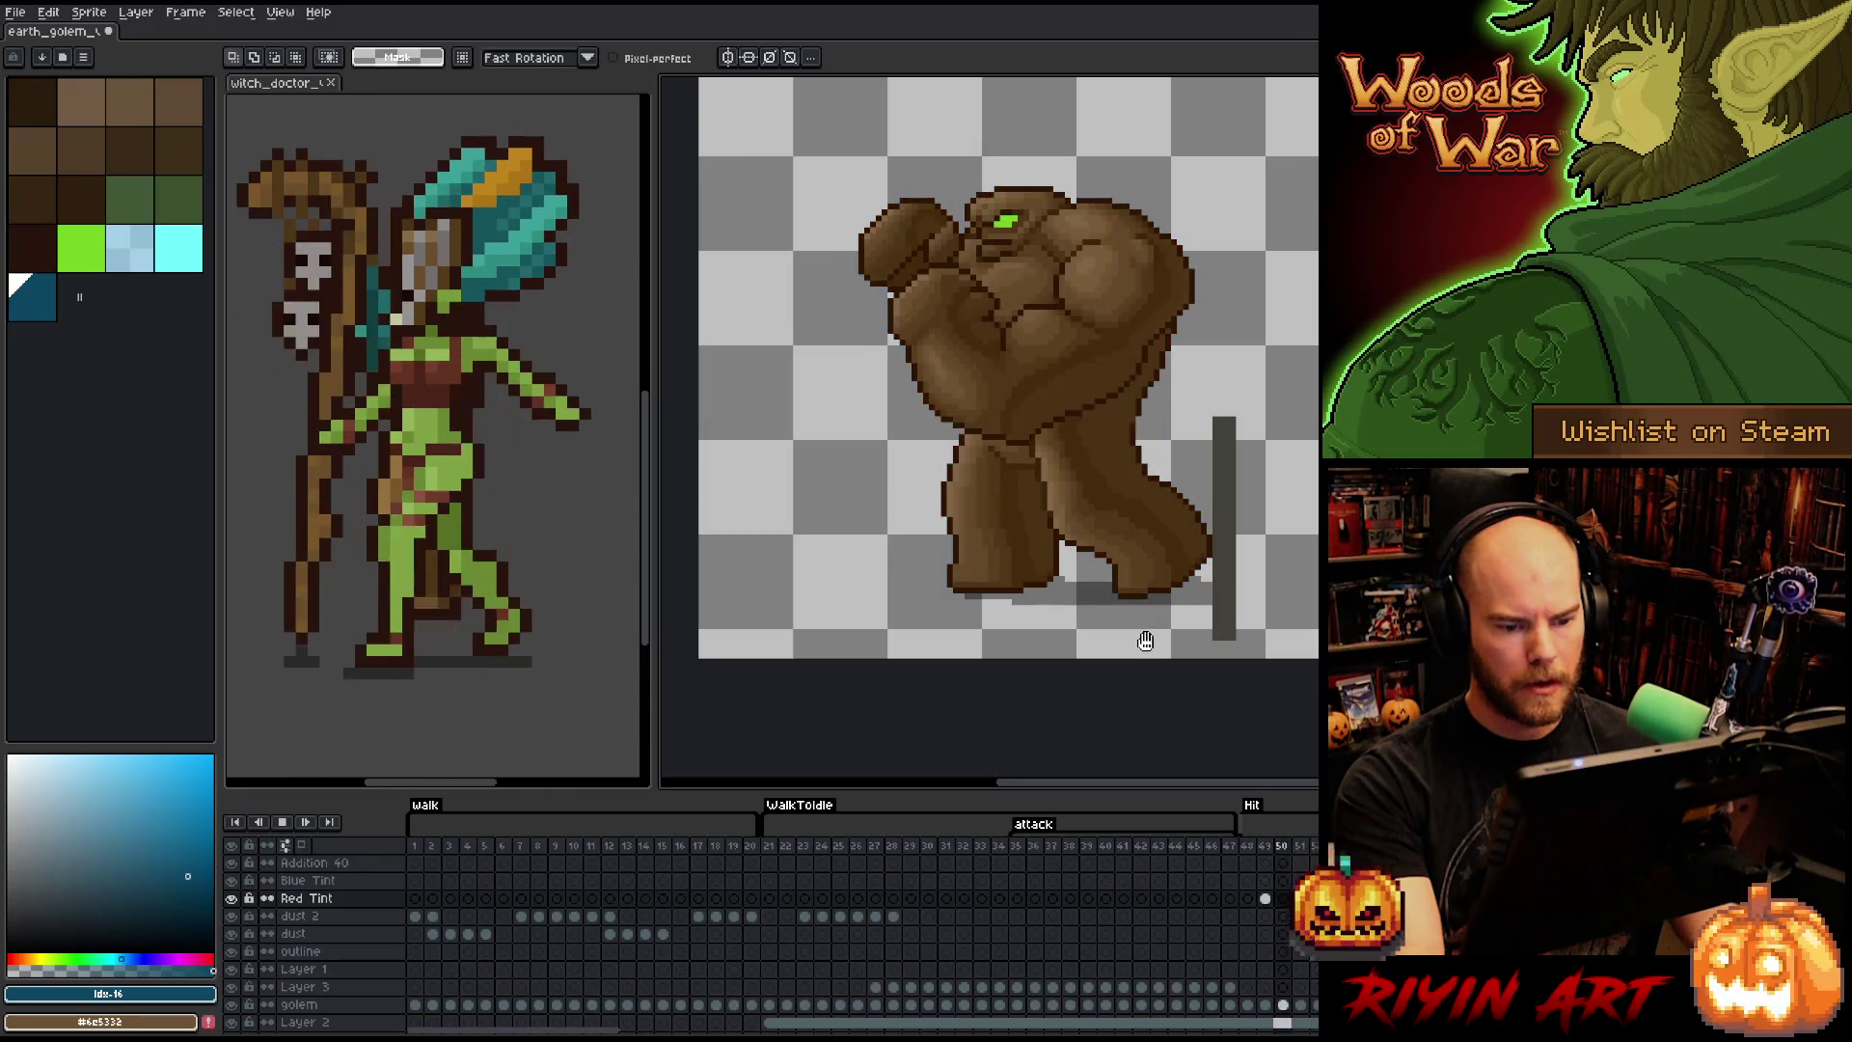
pyautogui.press('Return')
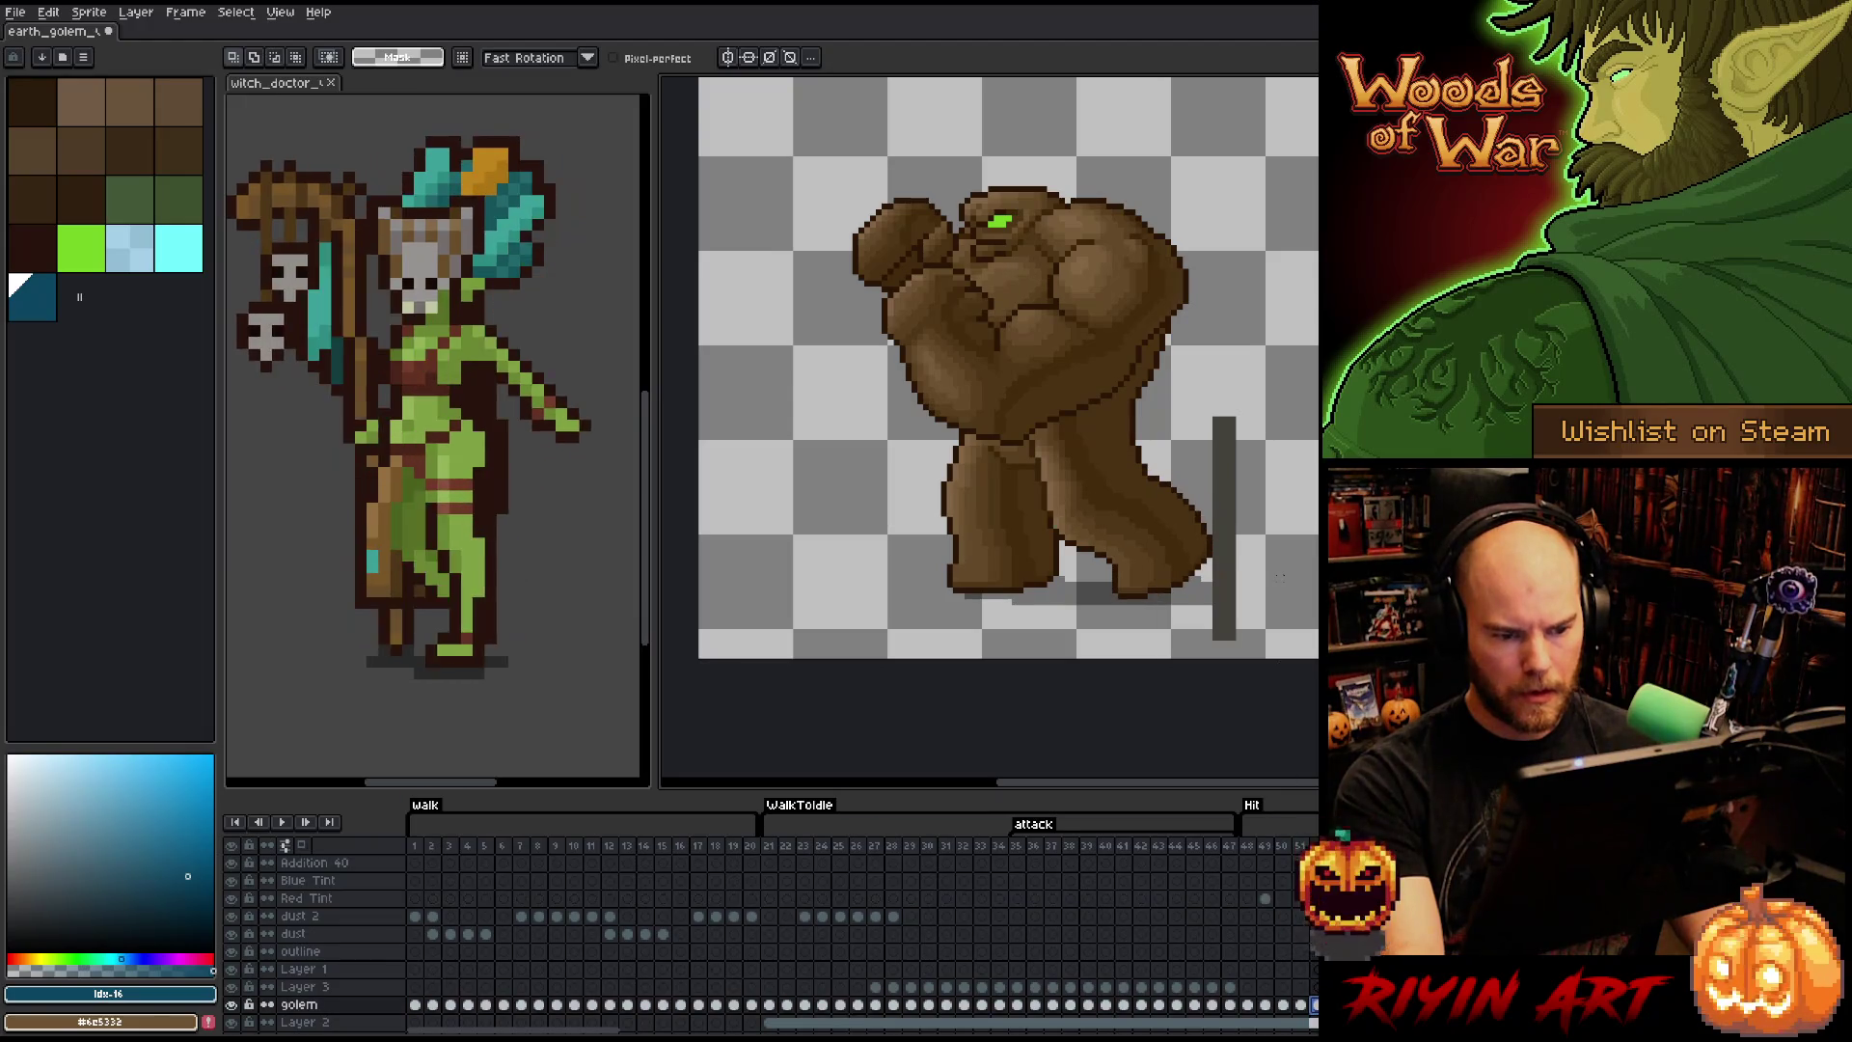
pyautogui.scroll(1, 1278, 579)
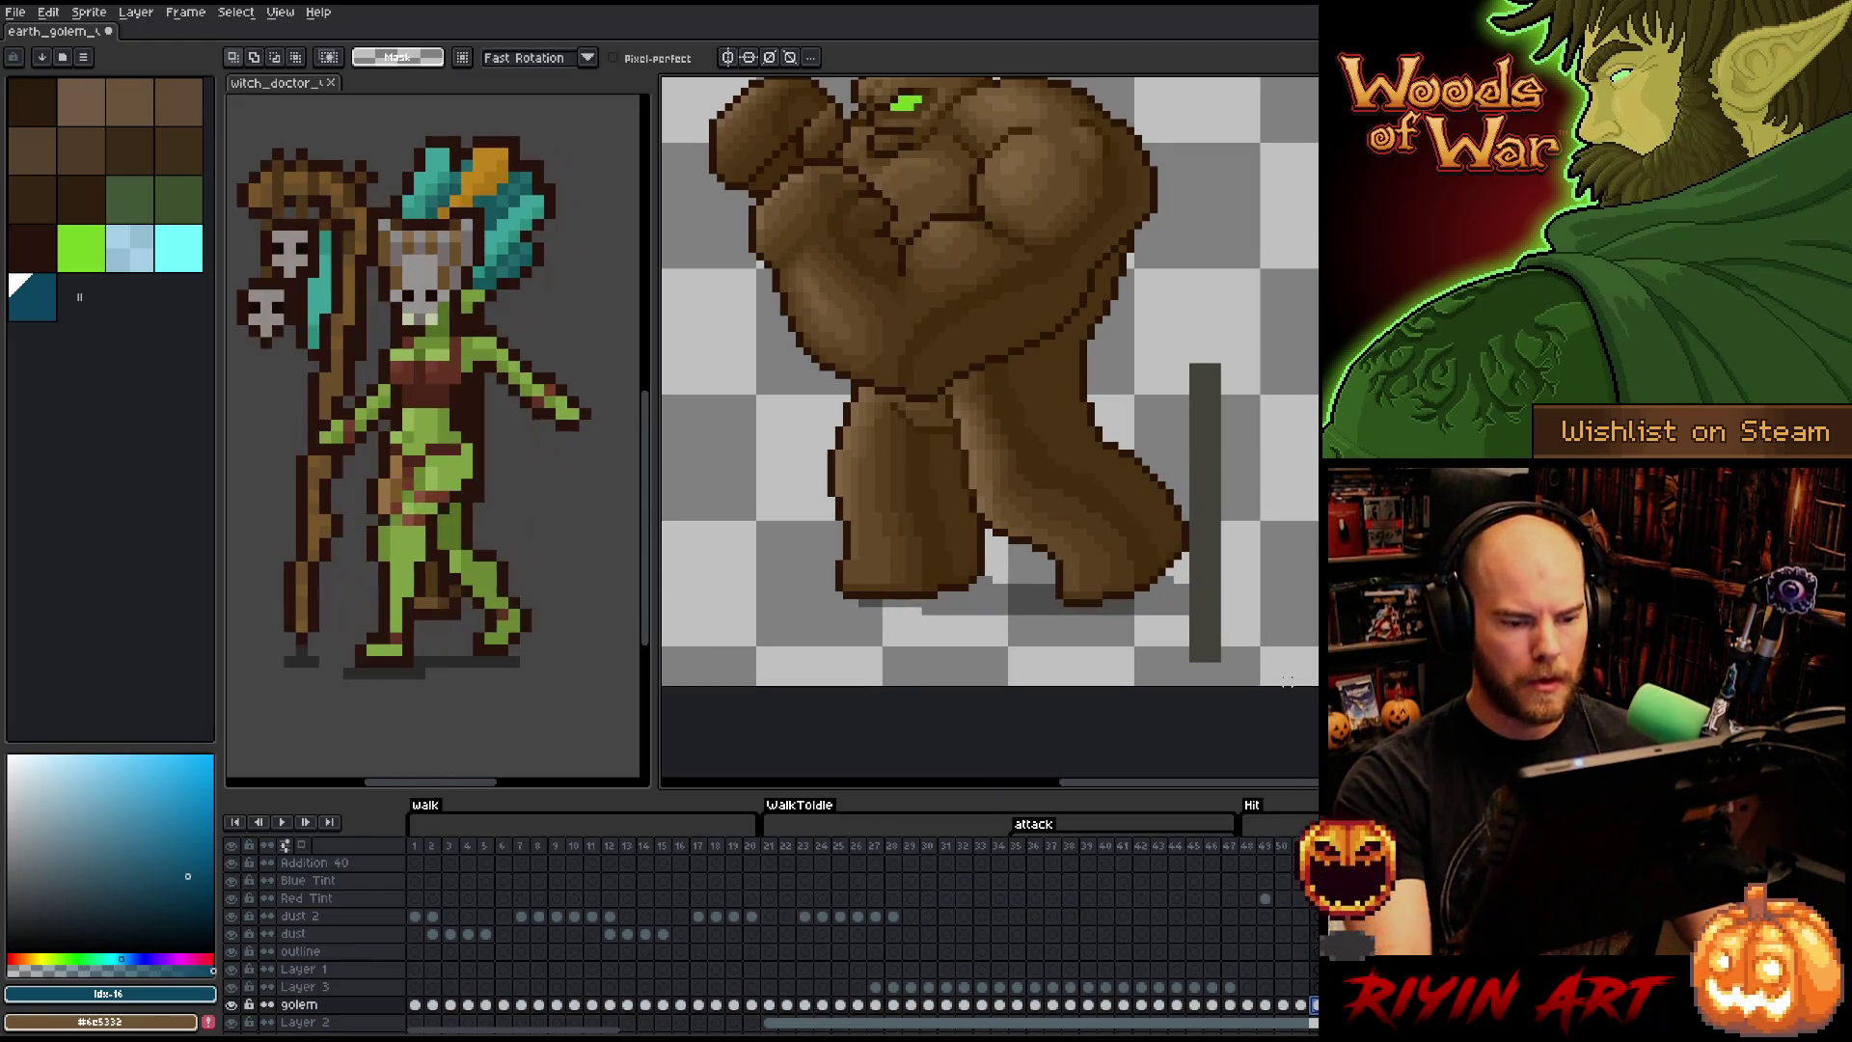
pyautogui.moveTo(1256, 598)
pyautogui.mouseDown()
pyautogui.moveTo(1201, 448)
pyautogui.moveTo(1094, 381)
pyautogui.moveTo(1005, 420)
pyautogui.mouseUp()
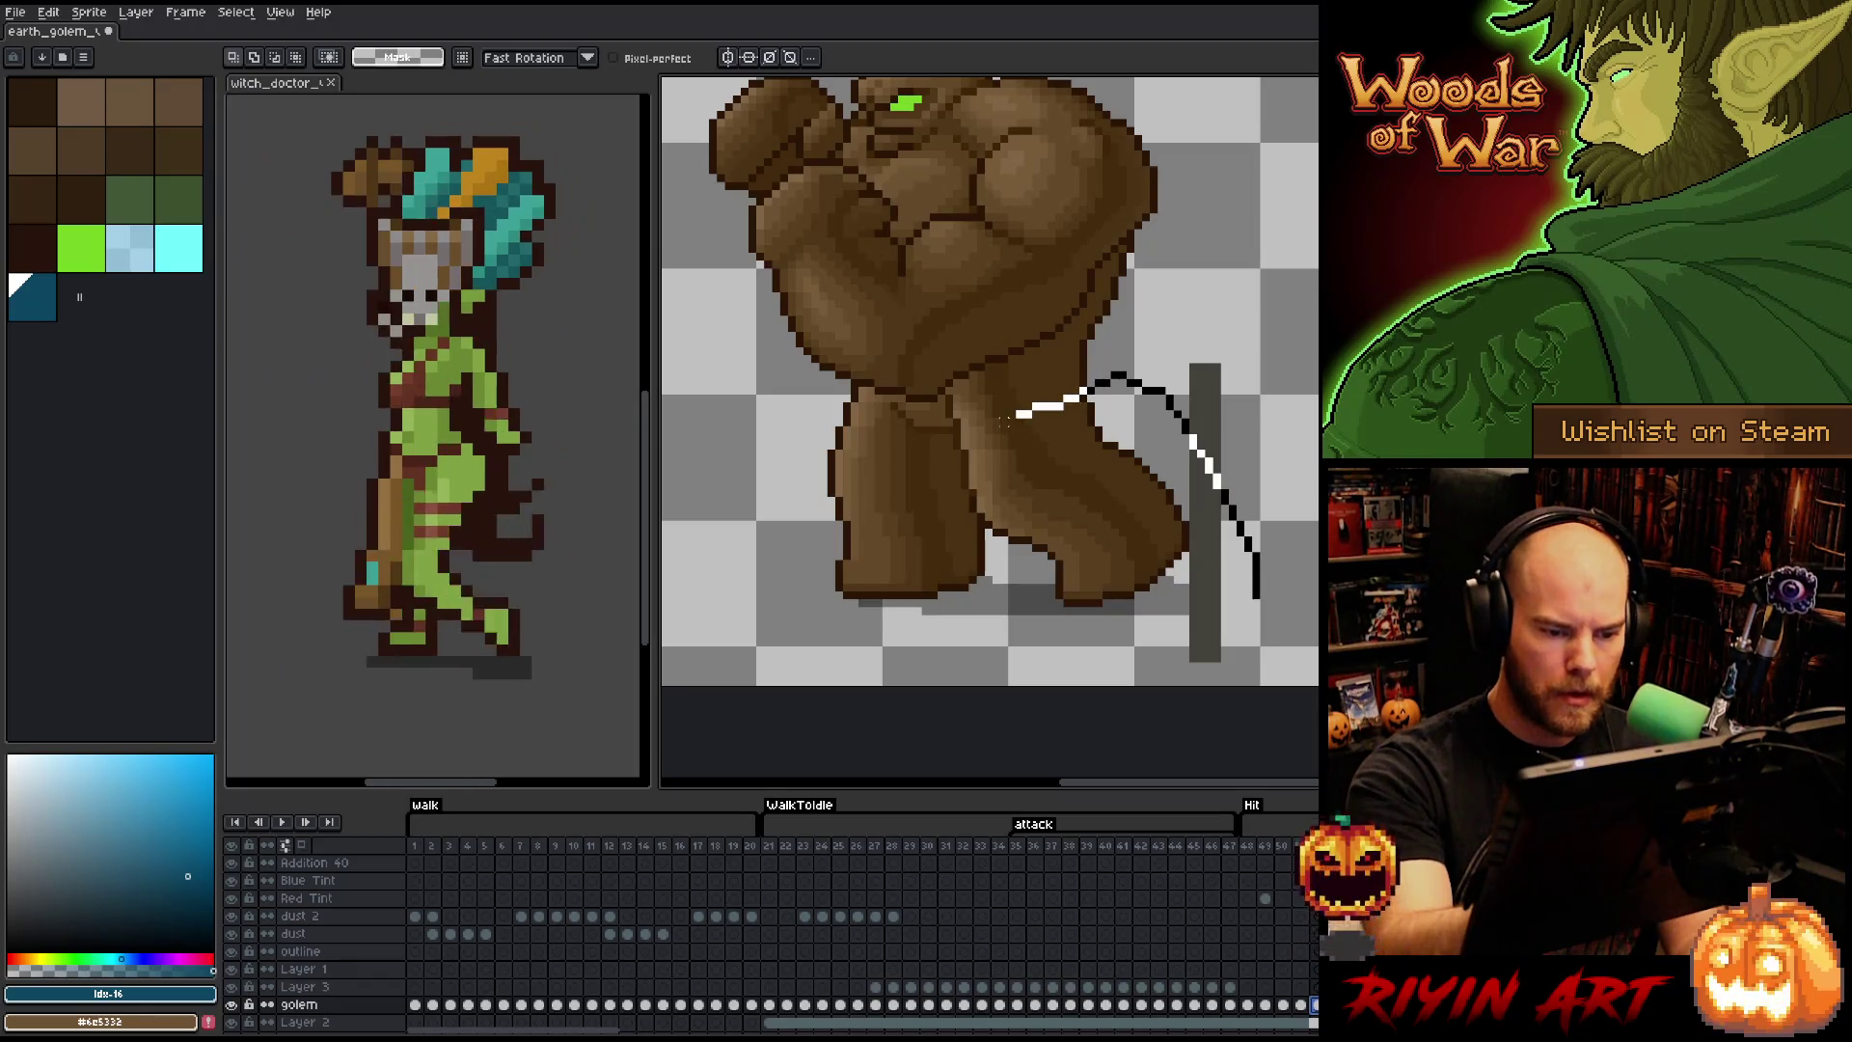
# - Close the lasso around the rear leg, try a transform and deletion, then undo them
pyautogui.moveTo(1201, 617); pyautogui.dragTo(1199, 631)
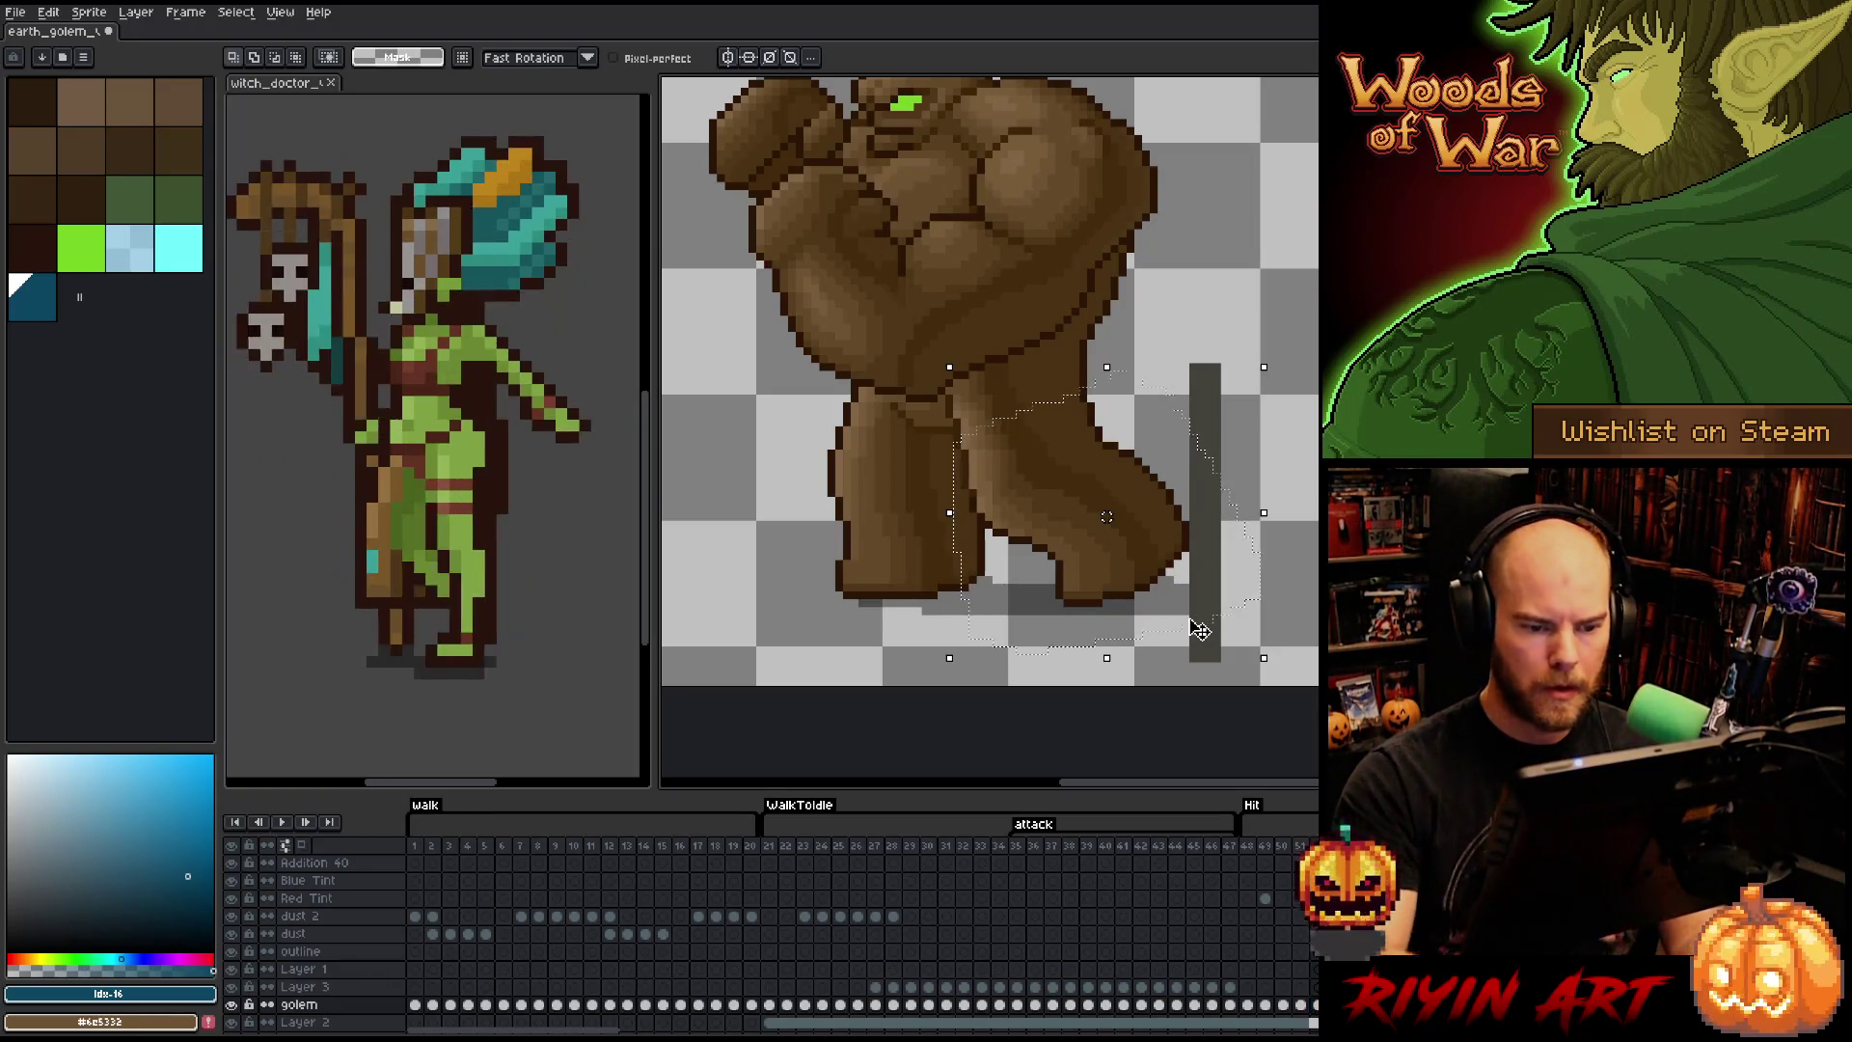
pyautogui.click(1107, 608)
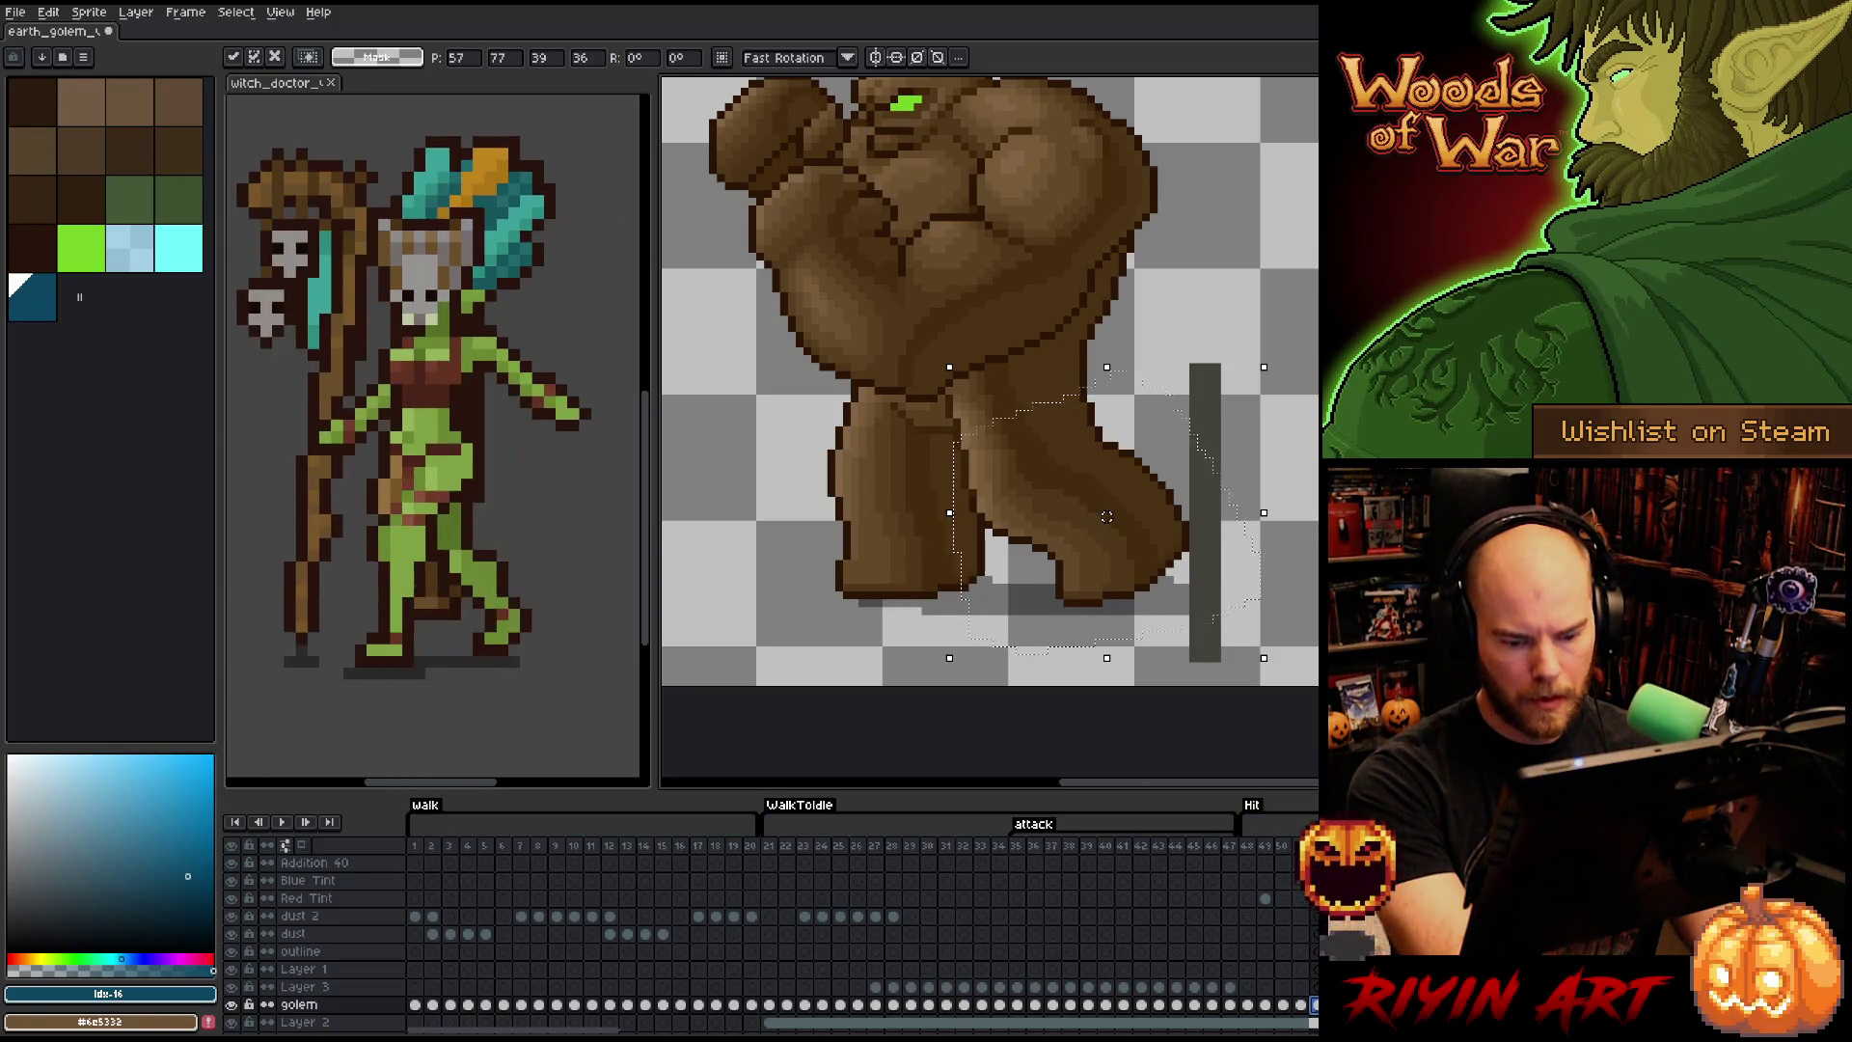
pyautogui.press('Return')
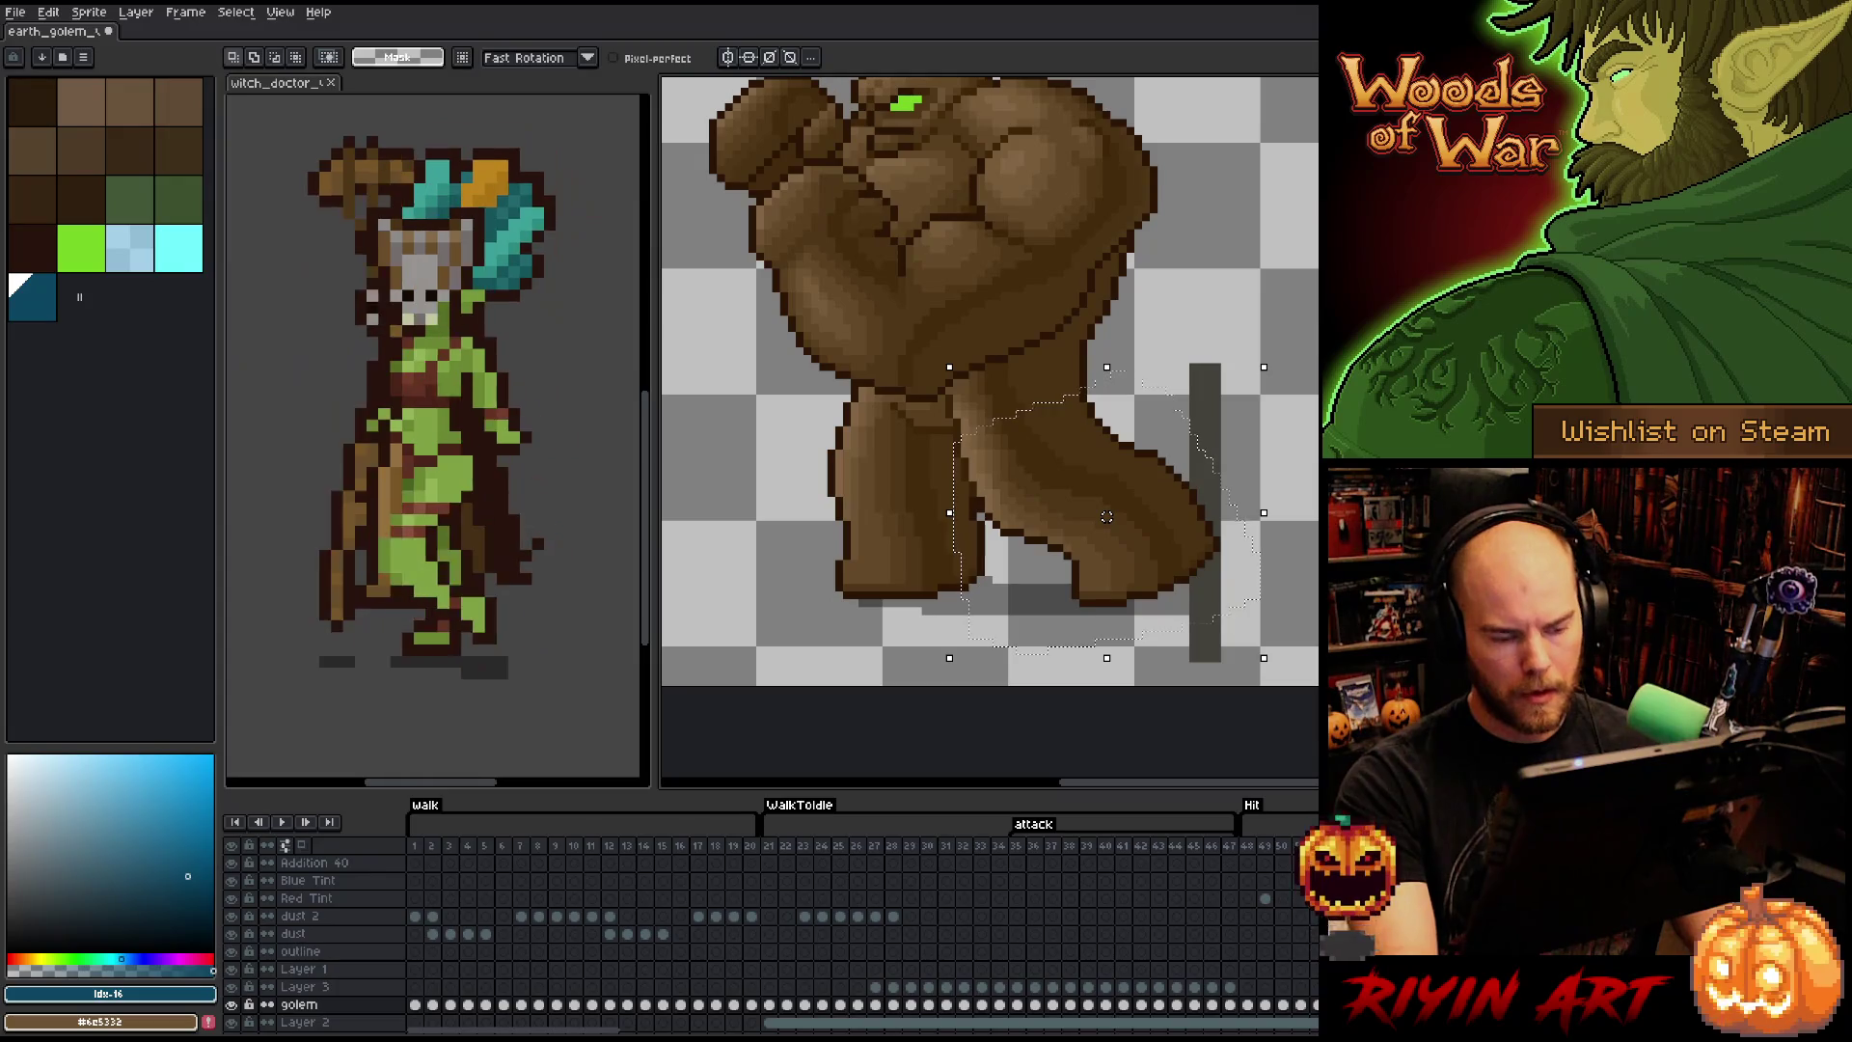
pyautogui.press('Delete')
pyautogui.hotkey('ctrl', 'z')
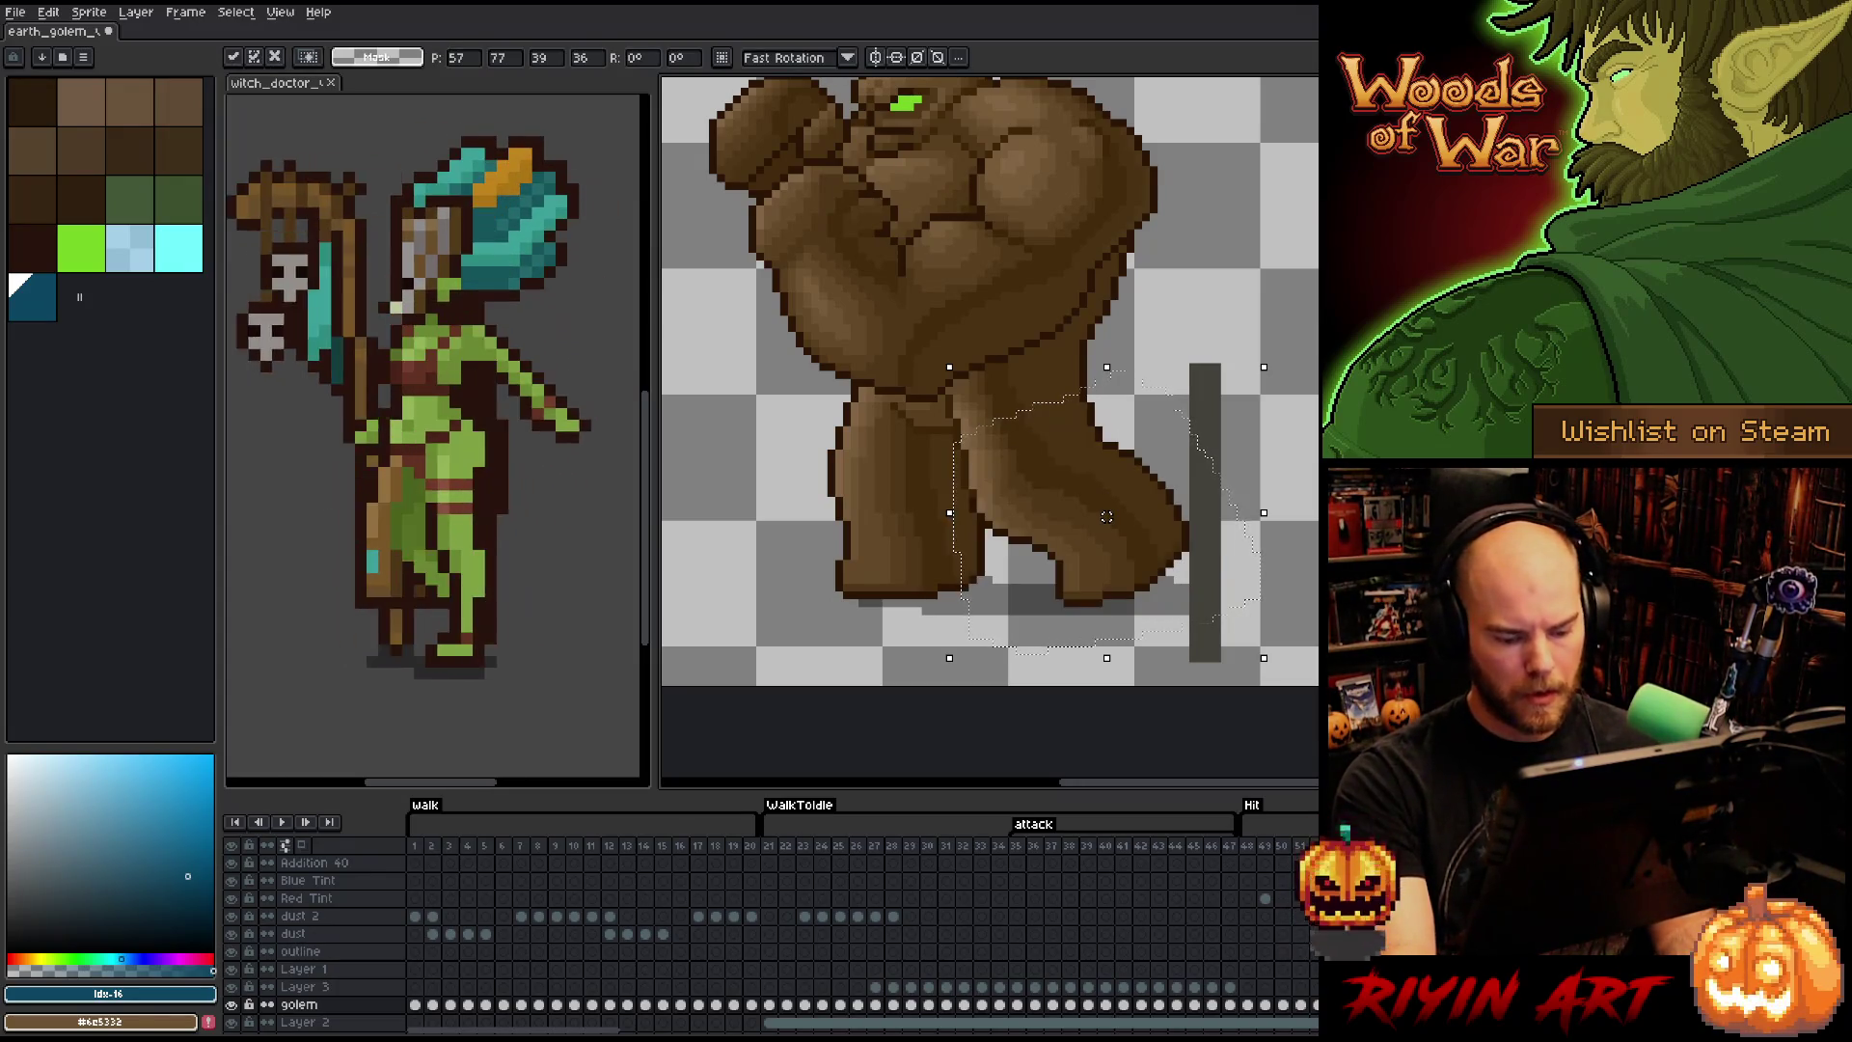
pyautogui.hotkey('ctrl', 'z')
pyautogui.hotkey('ctrl', 'z')
pyautogui.hotkey('ctrl', 'z')
pyautogui.hotkey('ctrl', 'z')
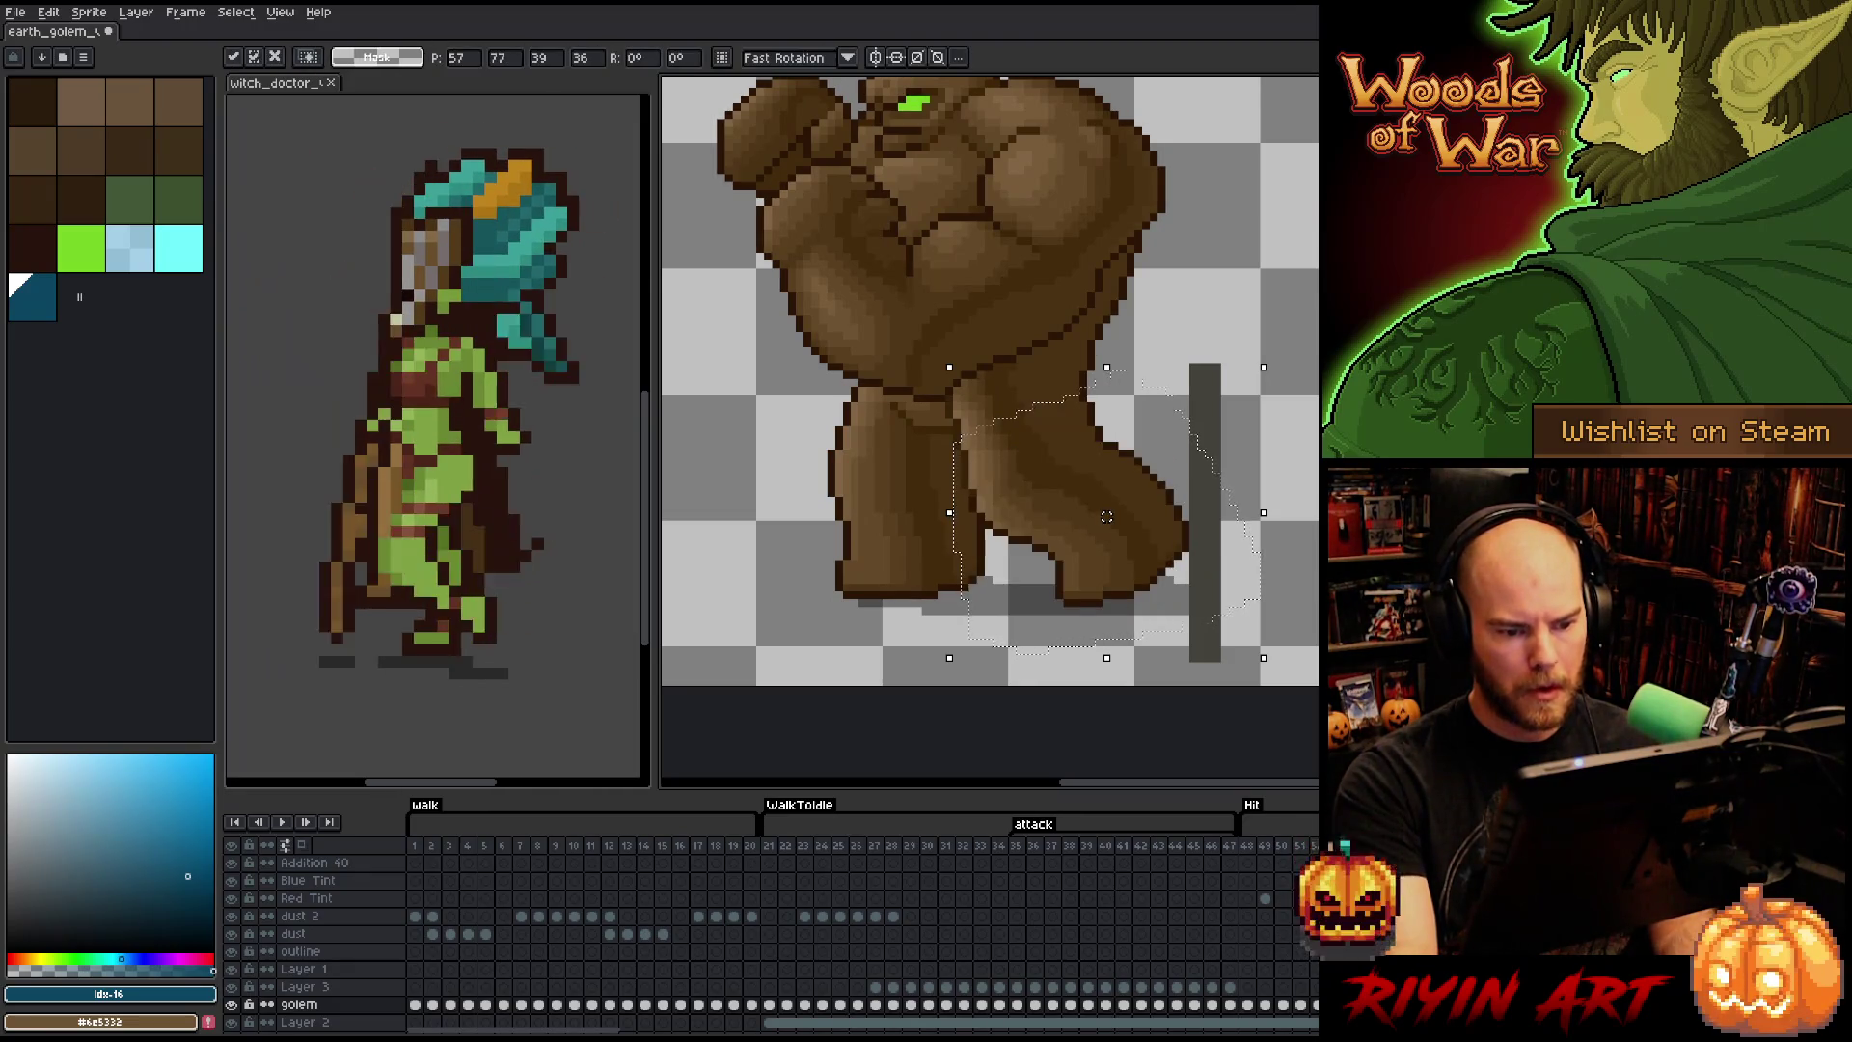
pyautogui.hotkey('ctrl', 'z')
pyautogui.hotkey('ctrl', 'z')
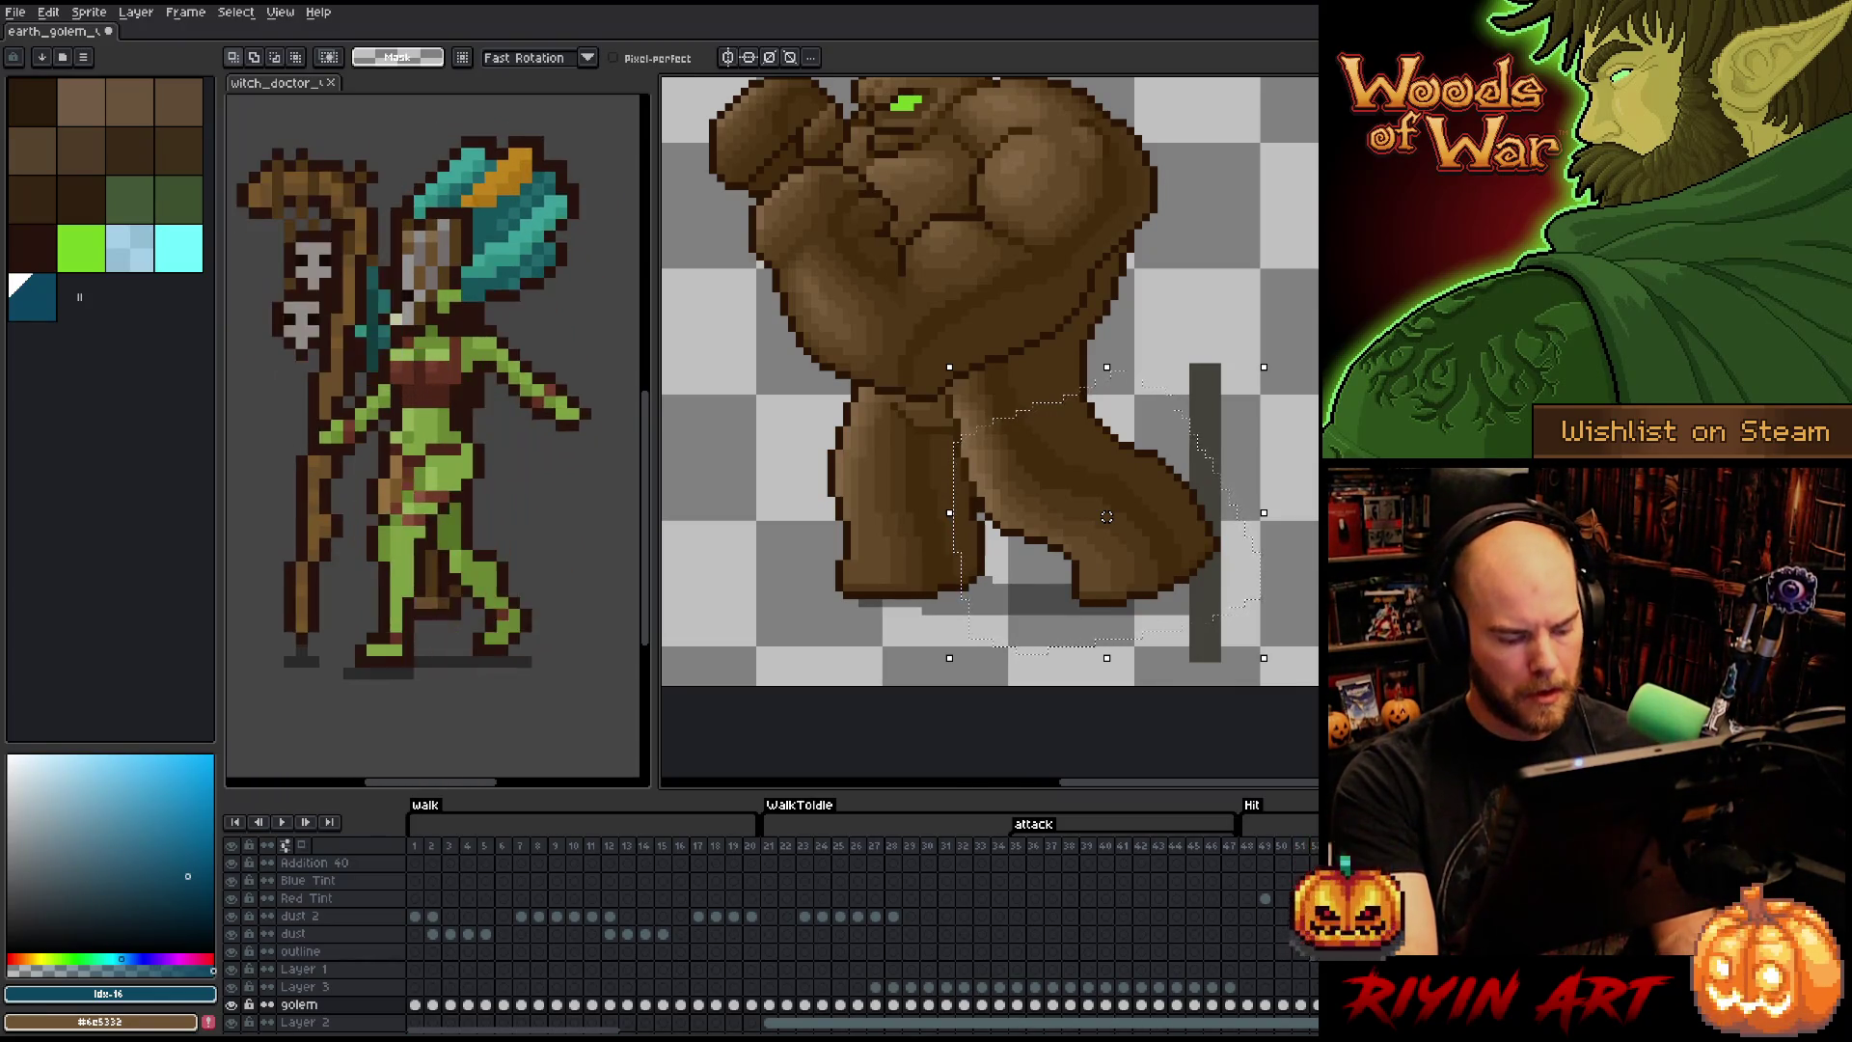
# - Paste leg pixels from another frame onto Layer 3, return to the golem layer and hide Layer 3
pyautogui.press('Right')
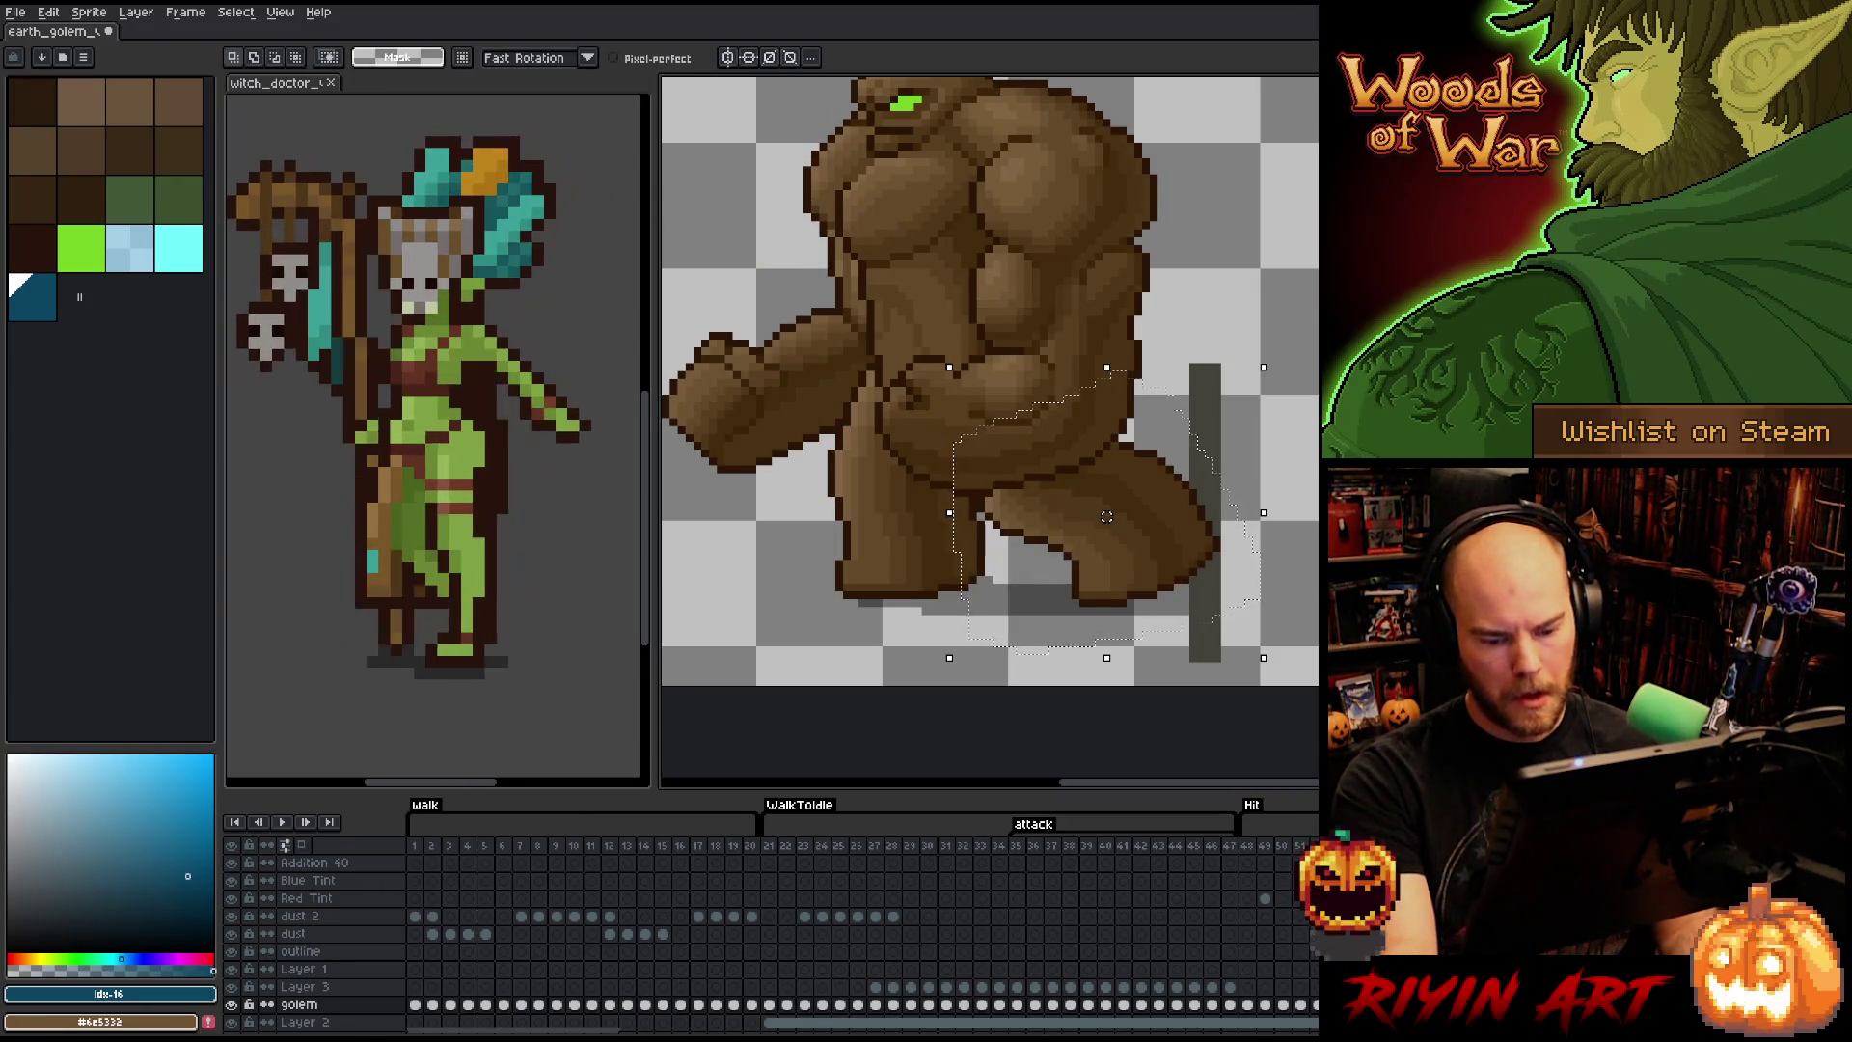
pyautogui.press('Up')
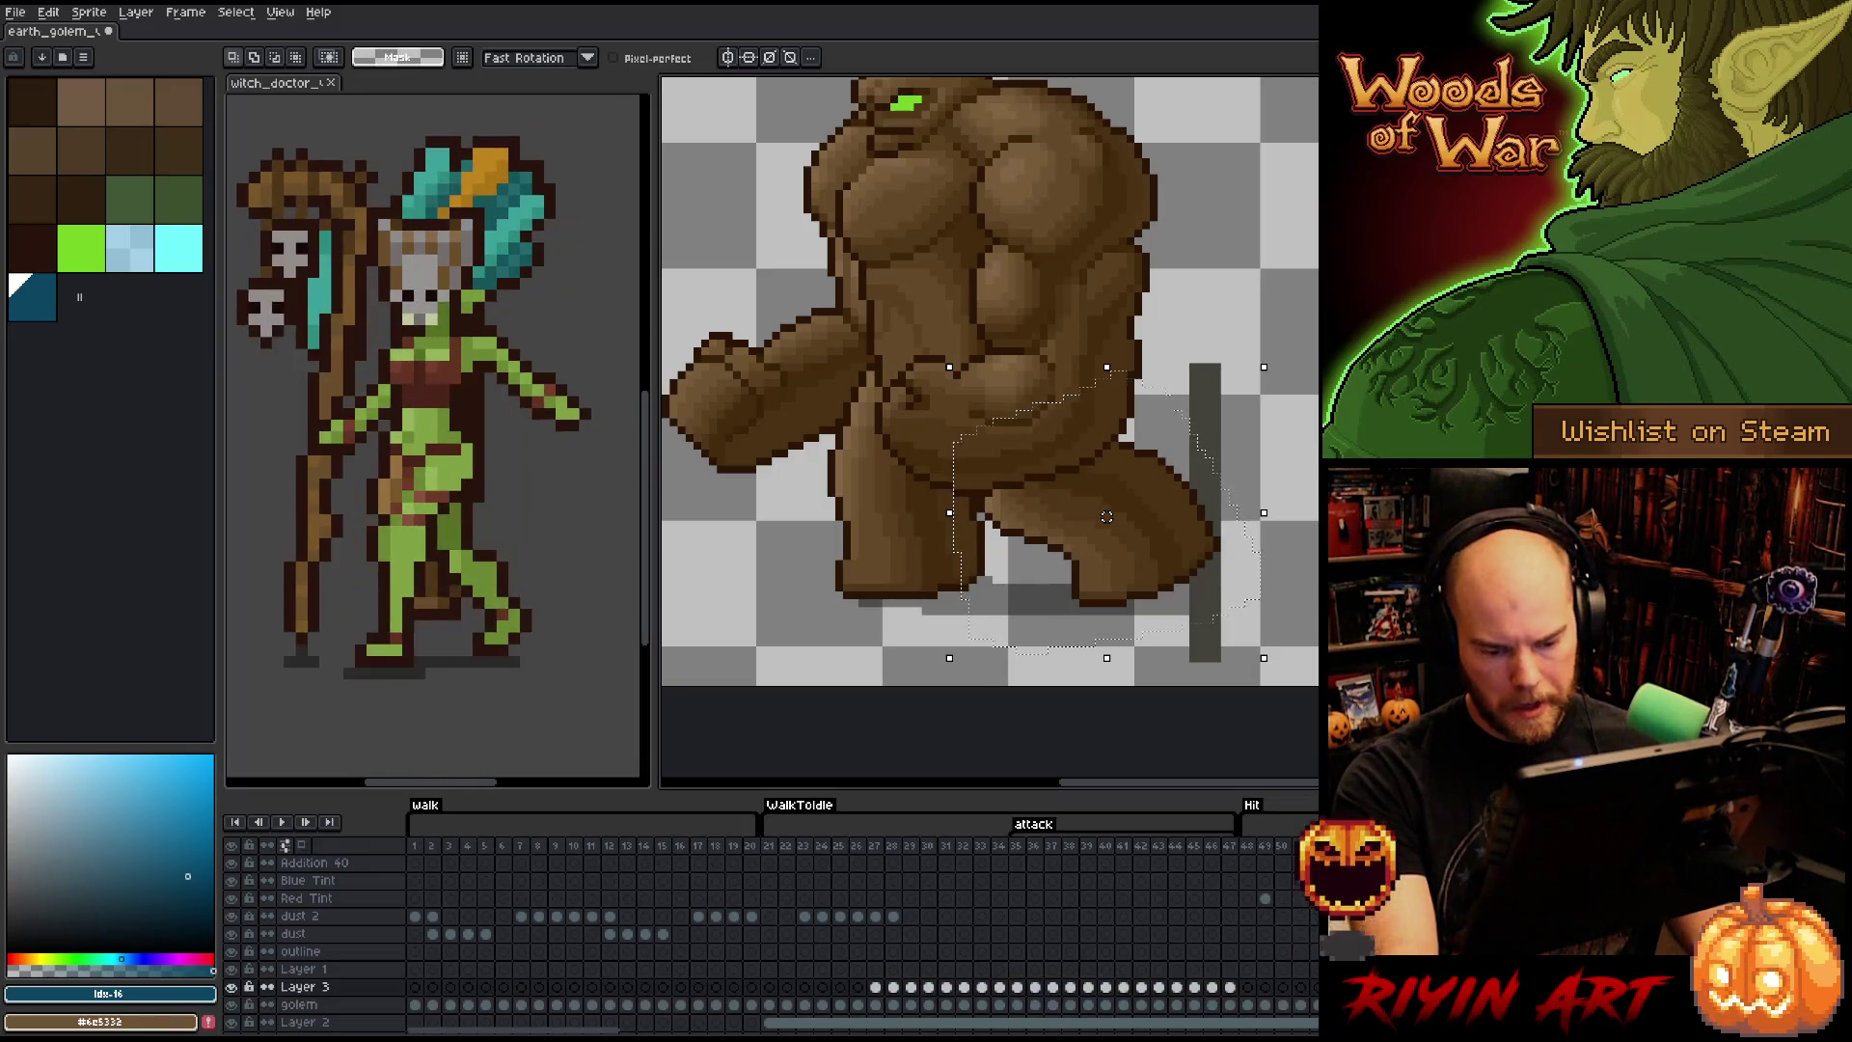
pyautogui.click(1107, 516)
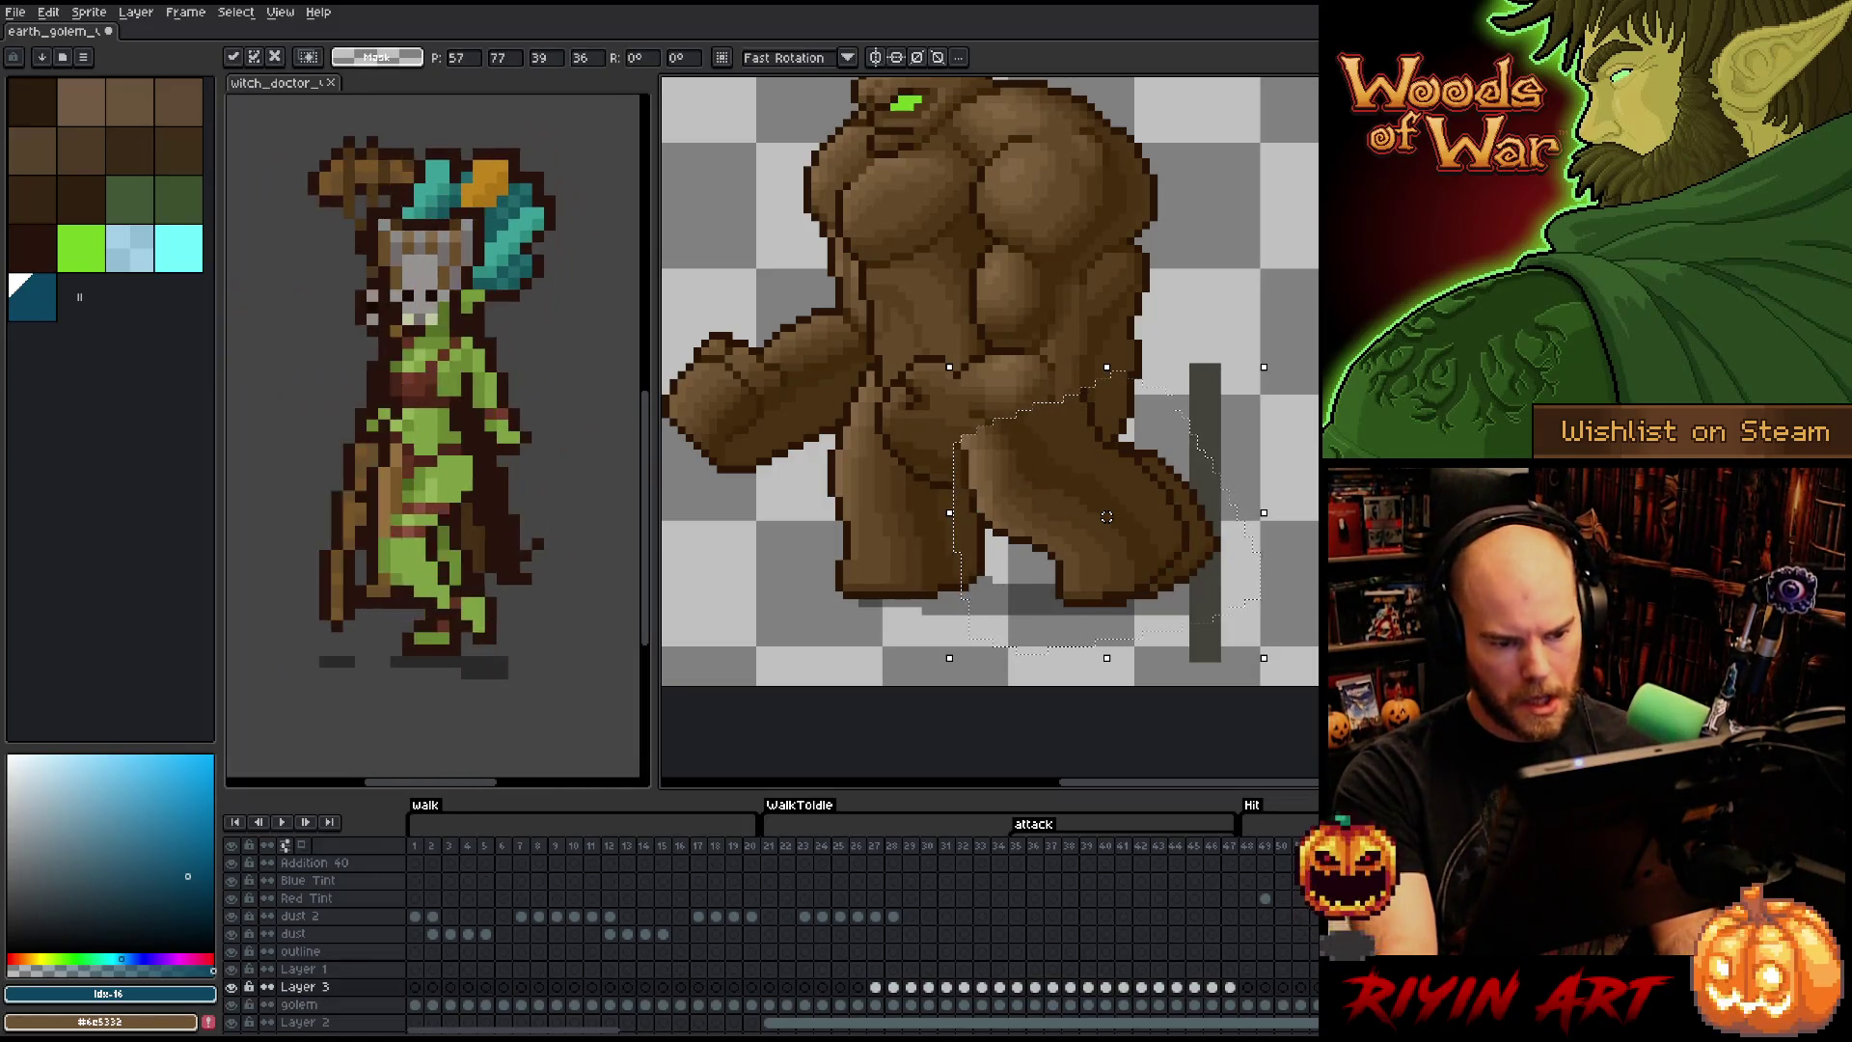
pyautogui.press('Right')
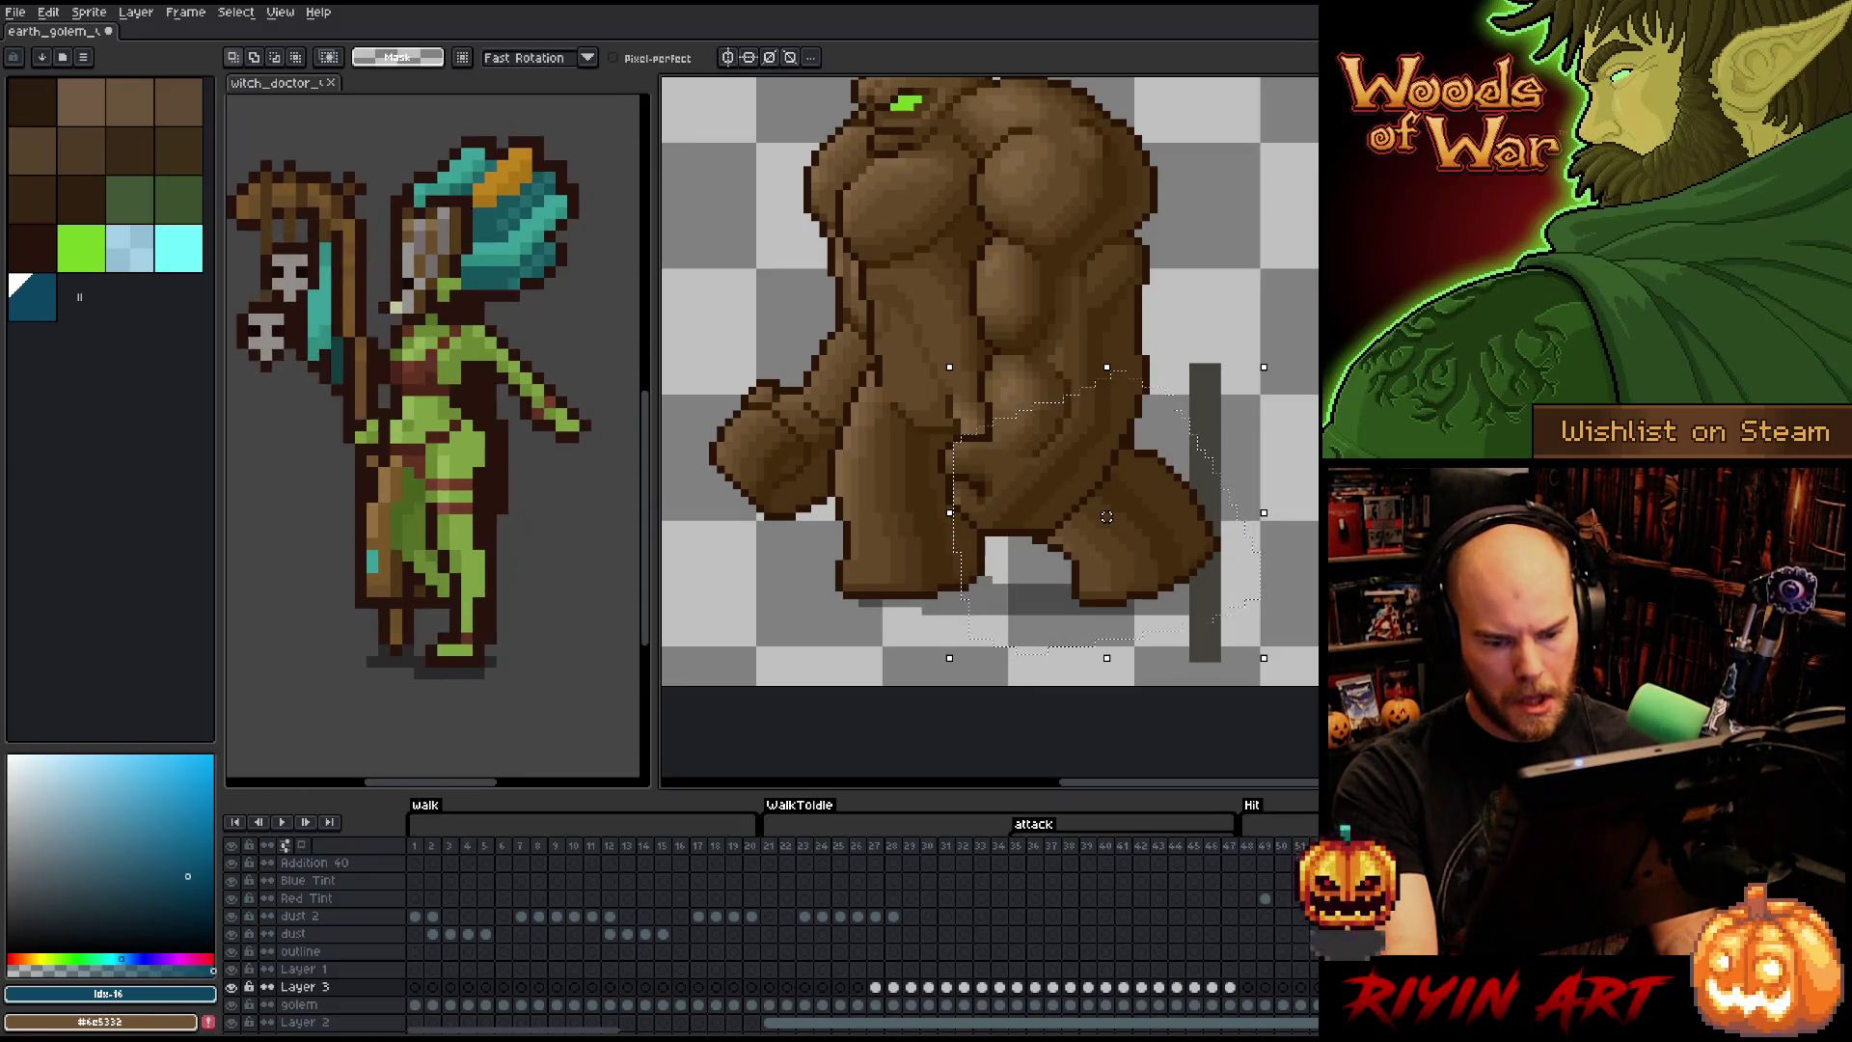
pyautogui.hotkey('ctrl', 'v')
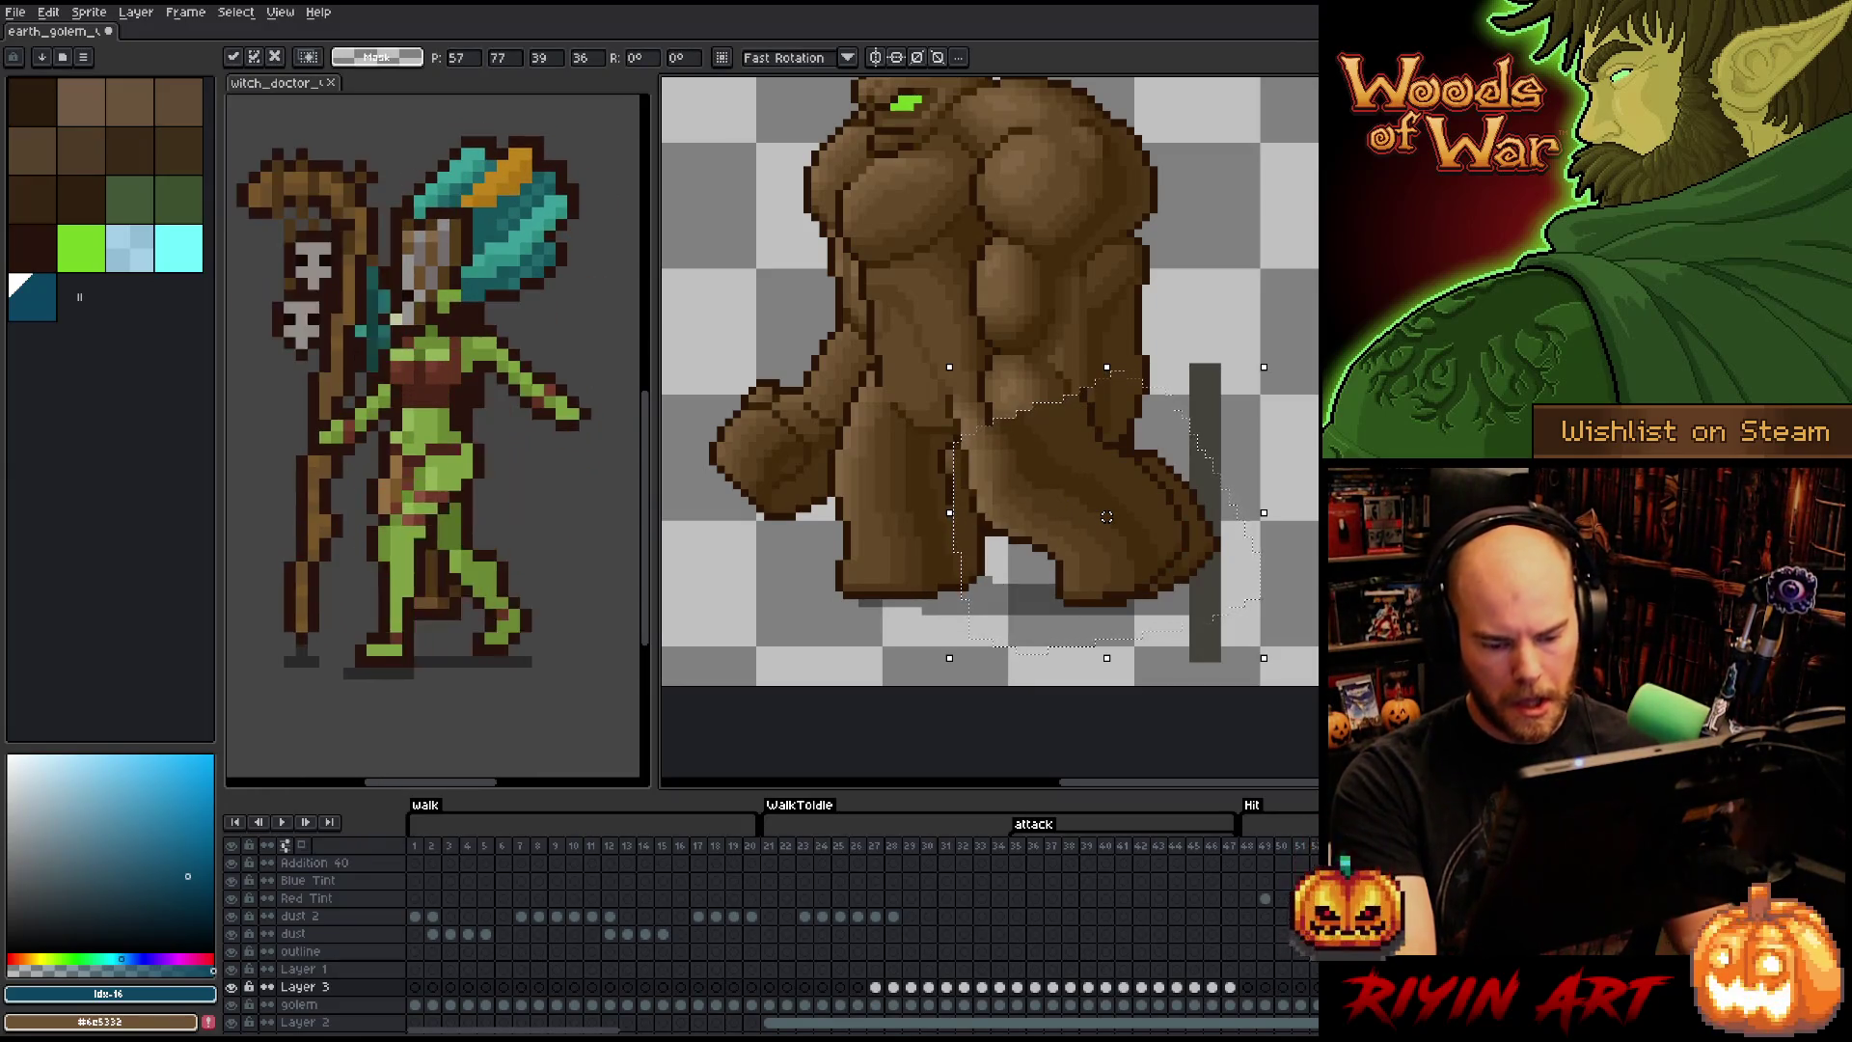
pyautogui.press('Down')
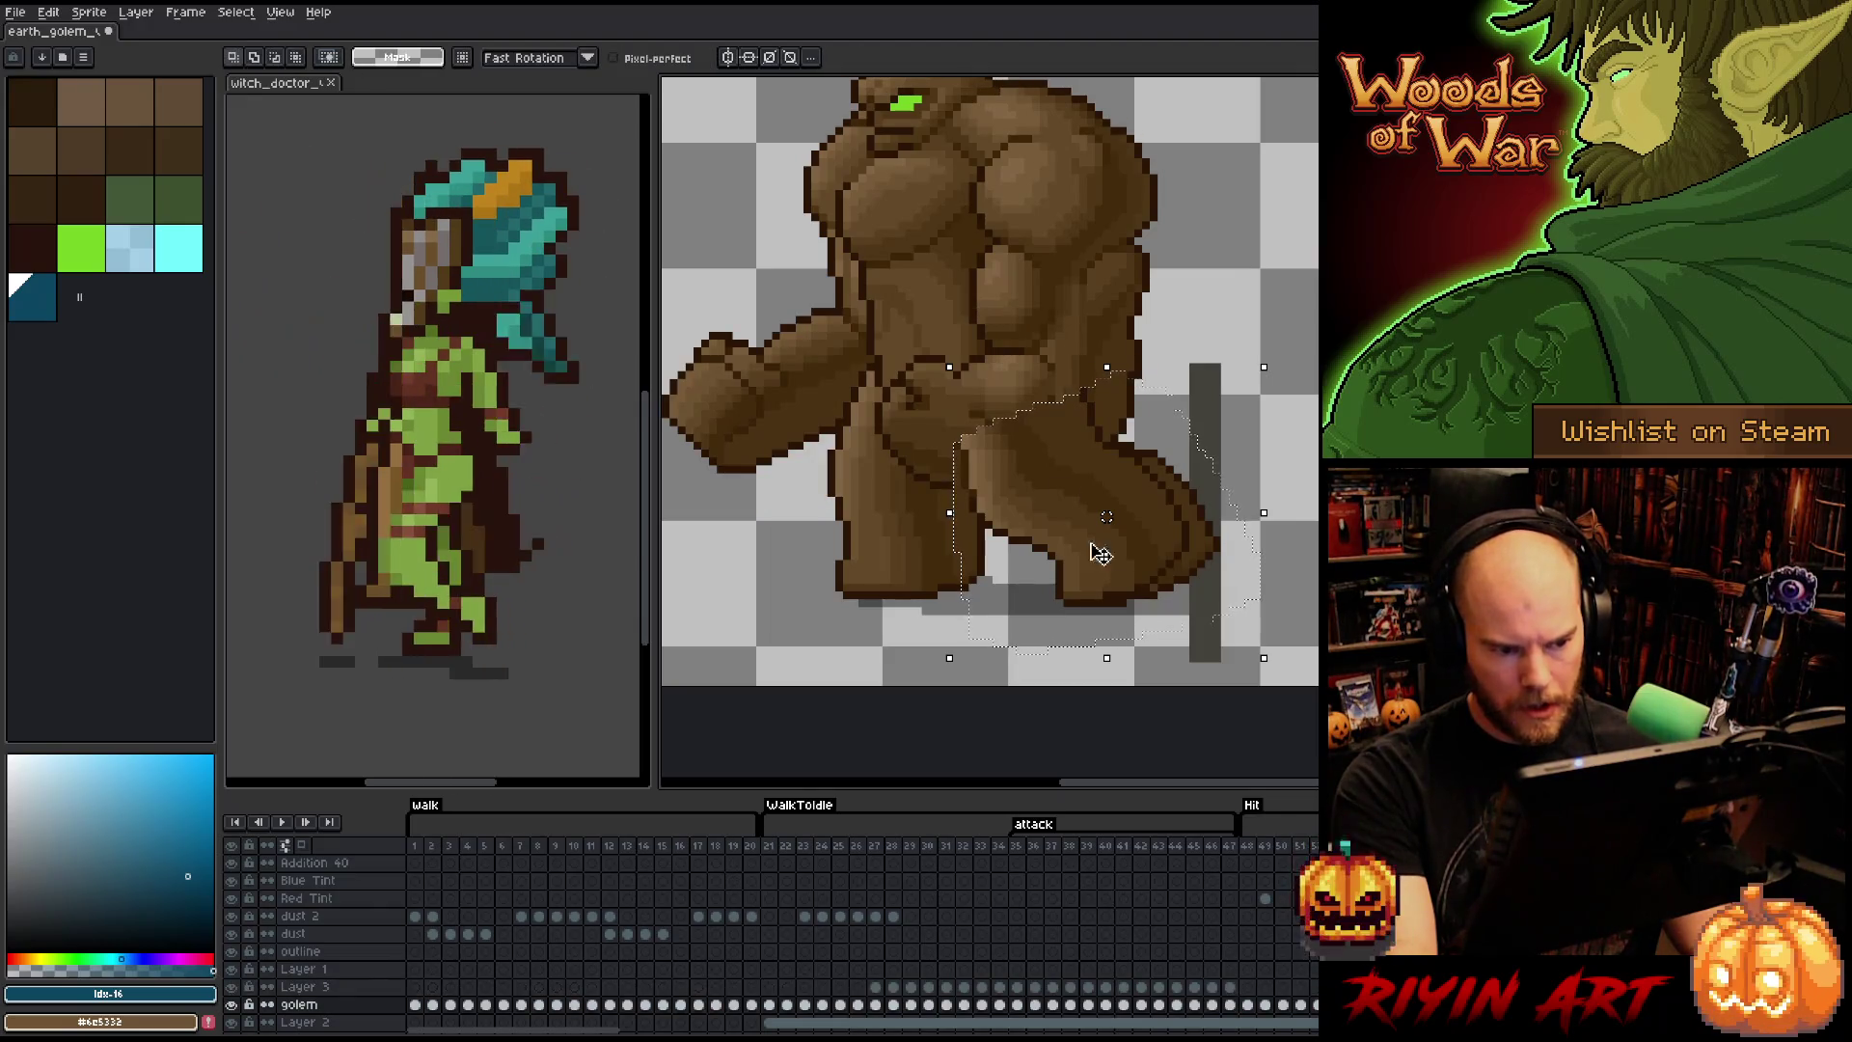
pyautogui.scroll(2, 1029, 443)
pyautogui.scroll(-1, 1032, 443)
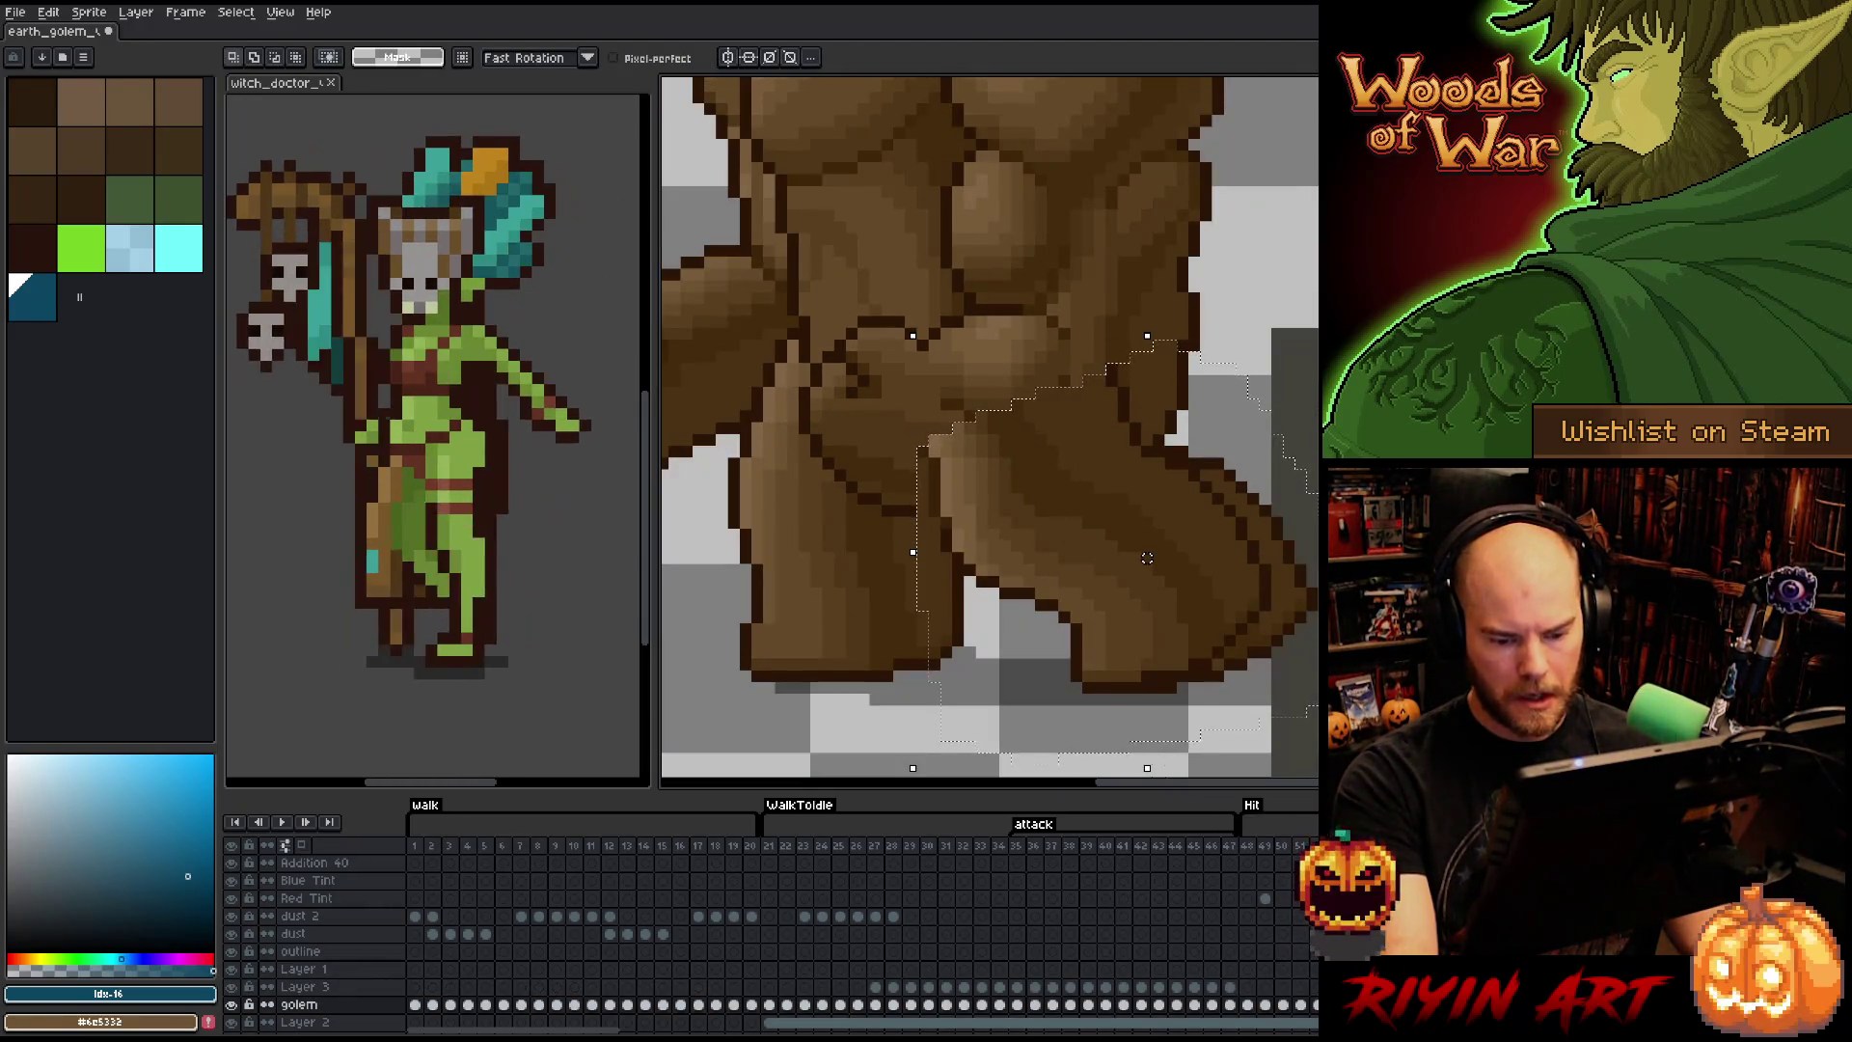
pyautogui.click(232, 987)
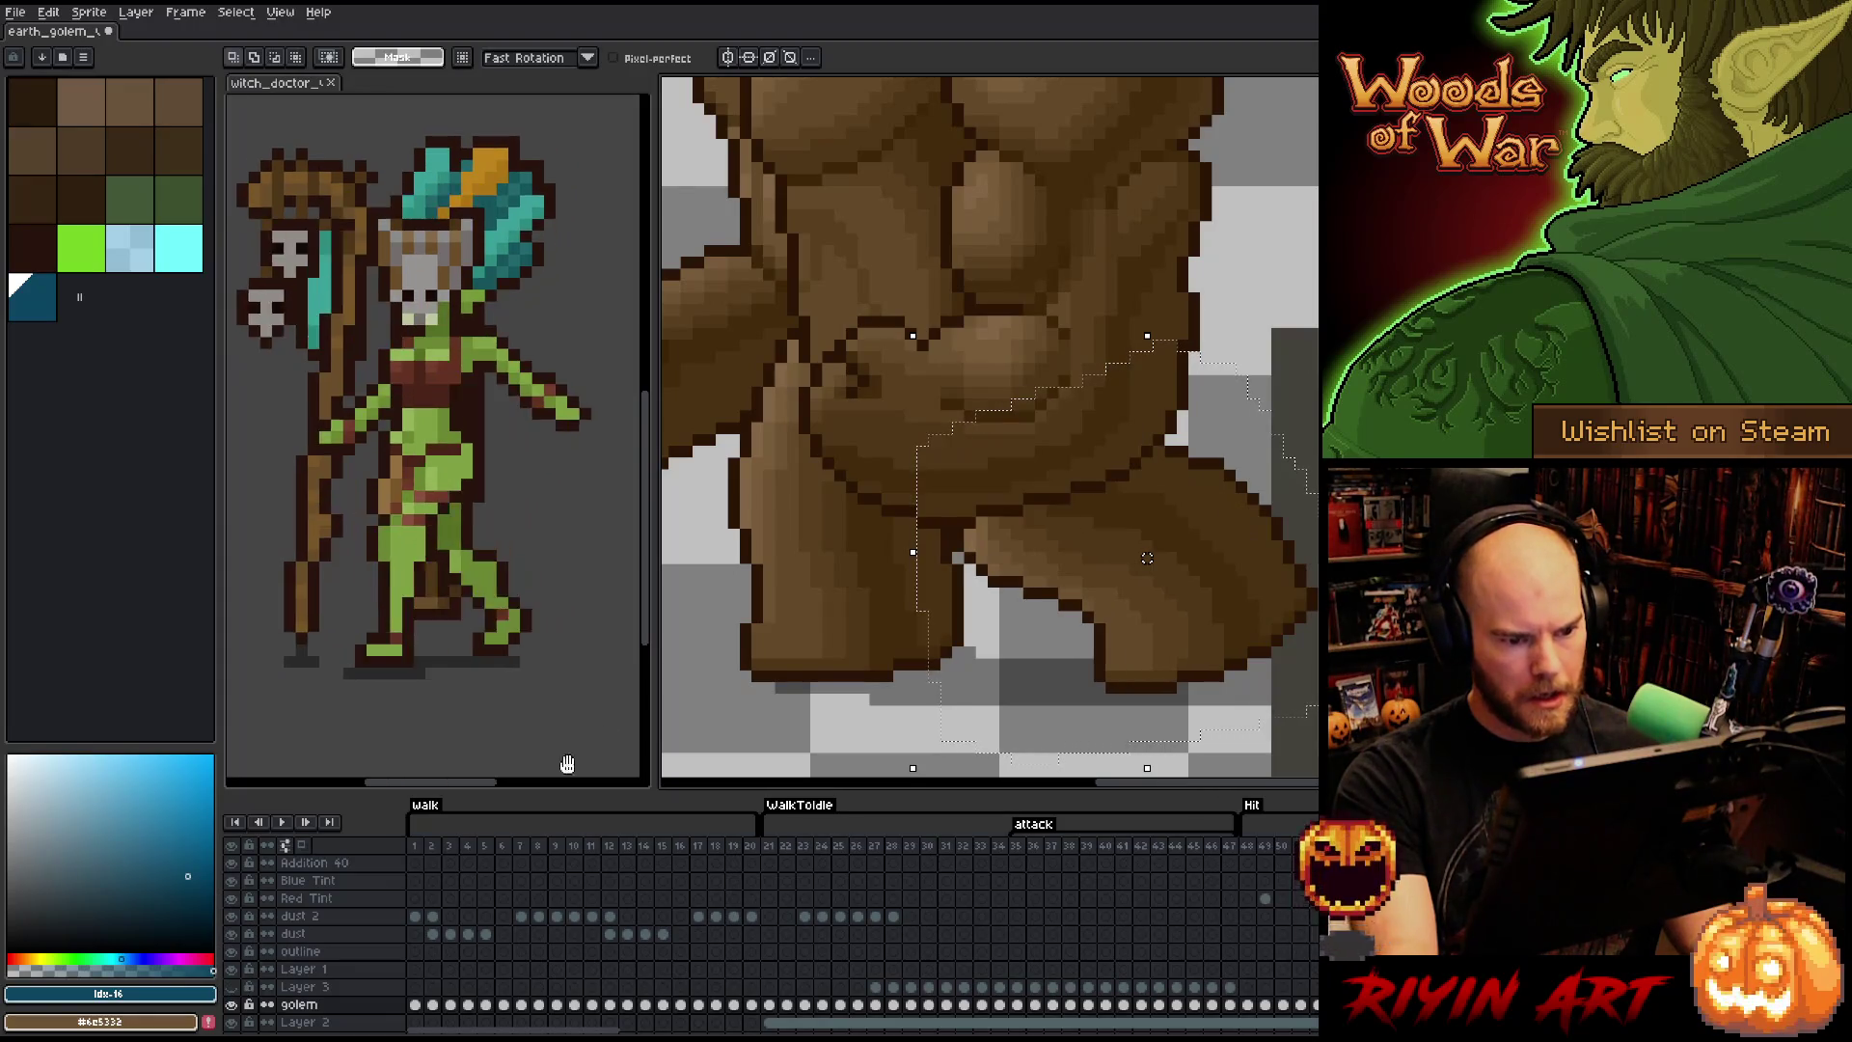
# - Deselect and erase the stray brown pixels between and beneath the golem's legs
pyautogui.hotkey('ctrl', 'd')
pyautogui.press('e')
pyautogui.moveTo(1249, 497)
pyautogui.mouseDown()
pyautogui.moveTo(1201, 468)
pyautogui.moveTo(1188, 540)
pyautogui.moveTo(1253, 579)
pyautogui.moveTo(1157, 675)
pyautogui.moveTo(1176, 704)
pyautogui.mouseUp()
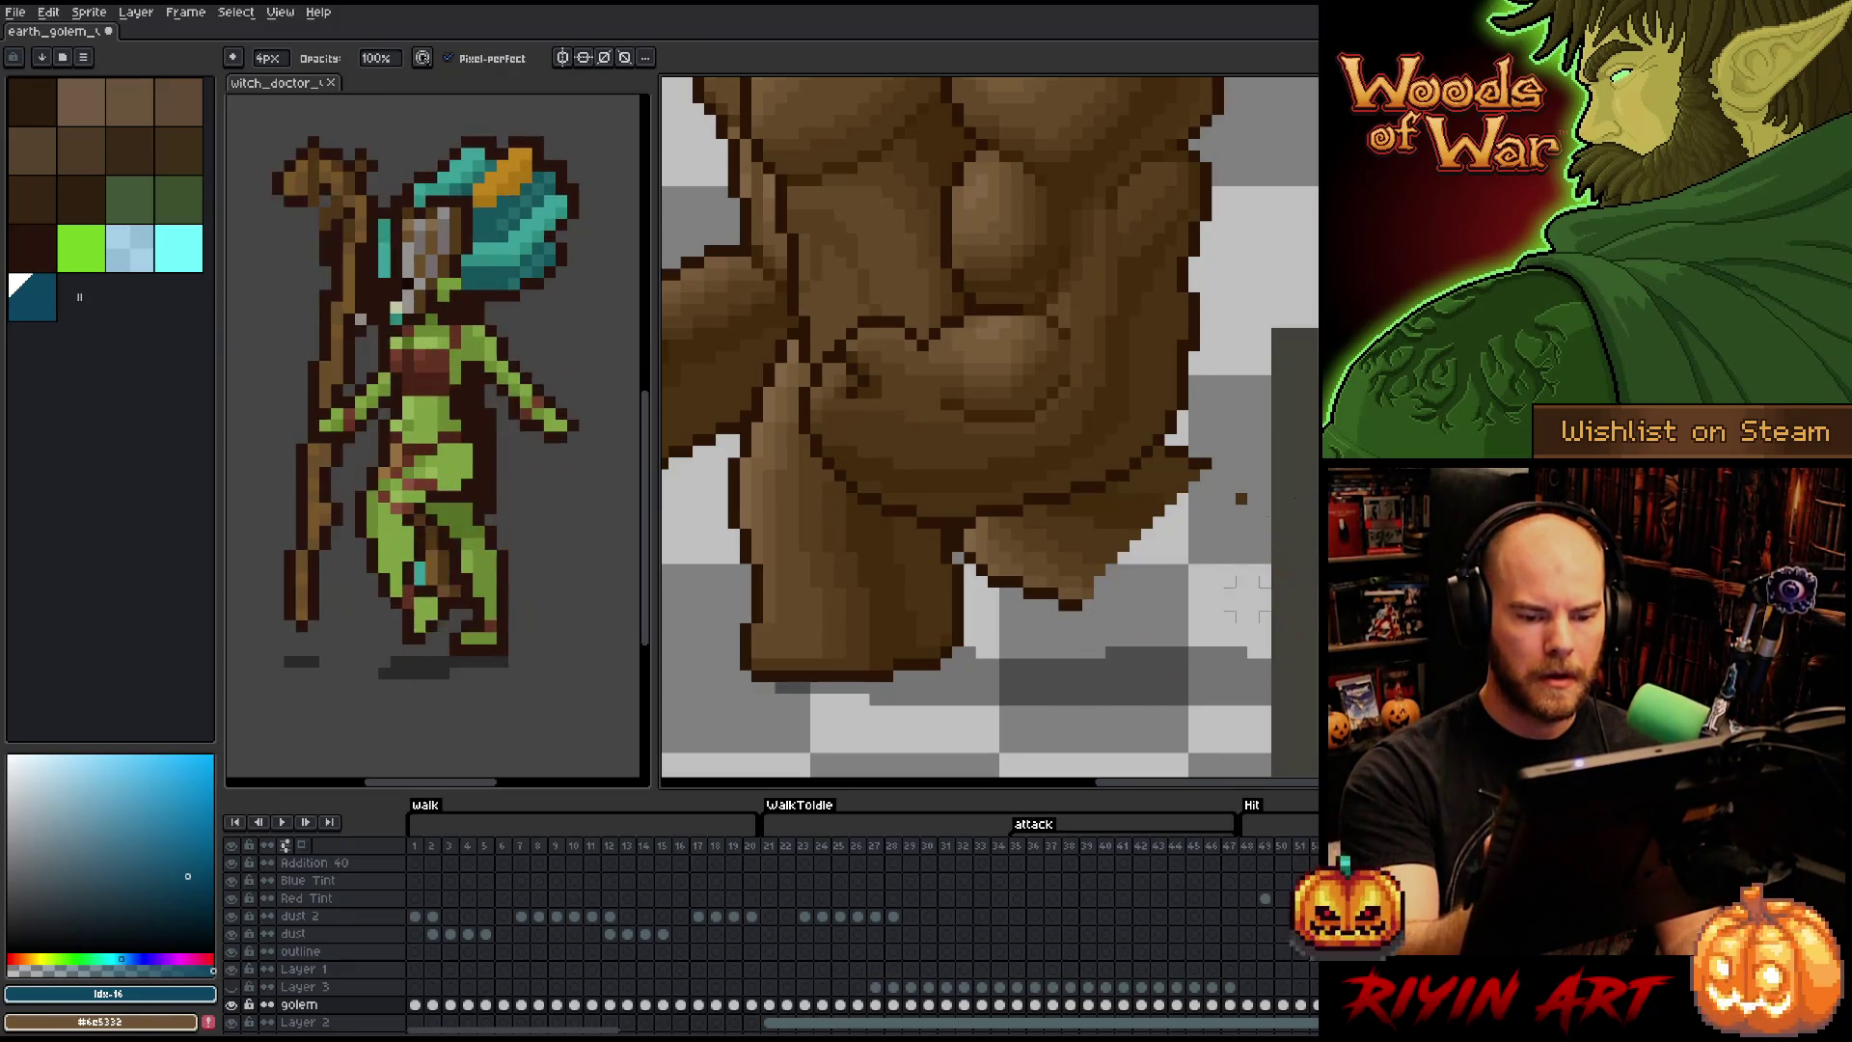
pyautogui.moveTo(1223, 444); pyautogui.dragTo(1141, 548)
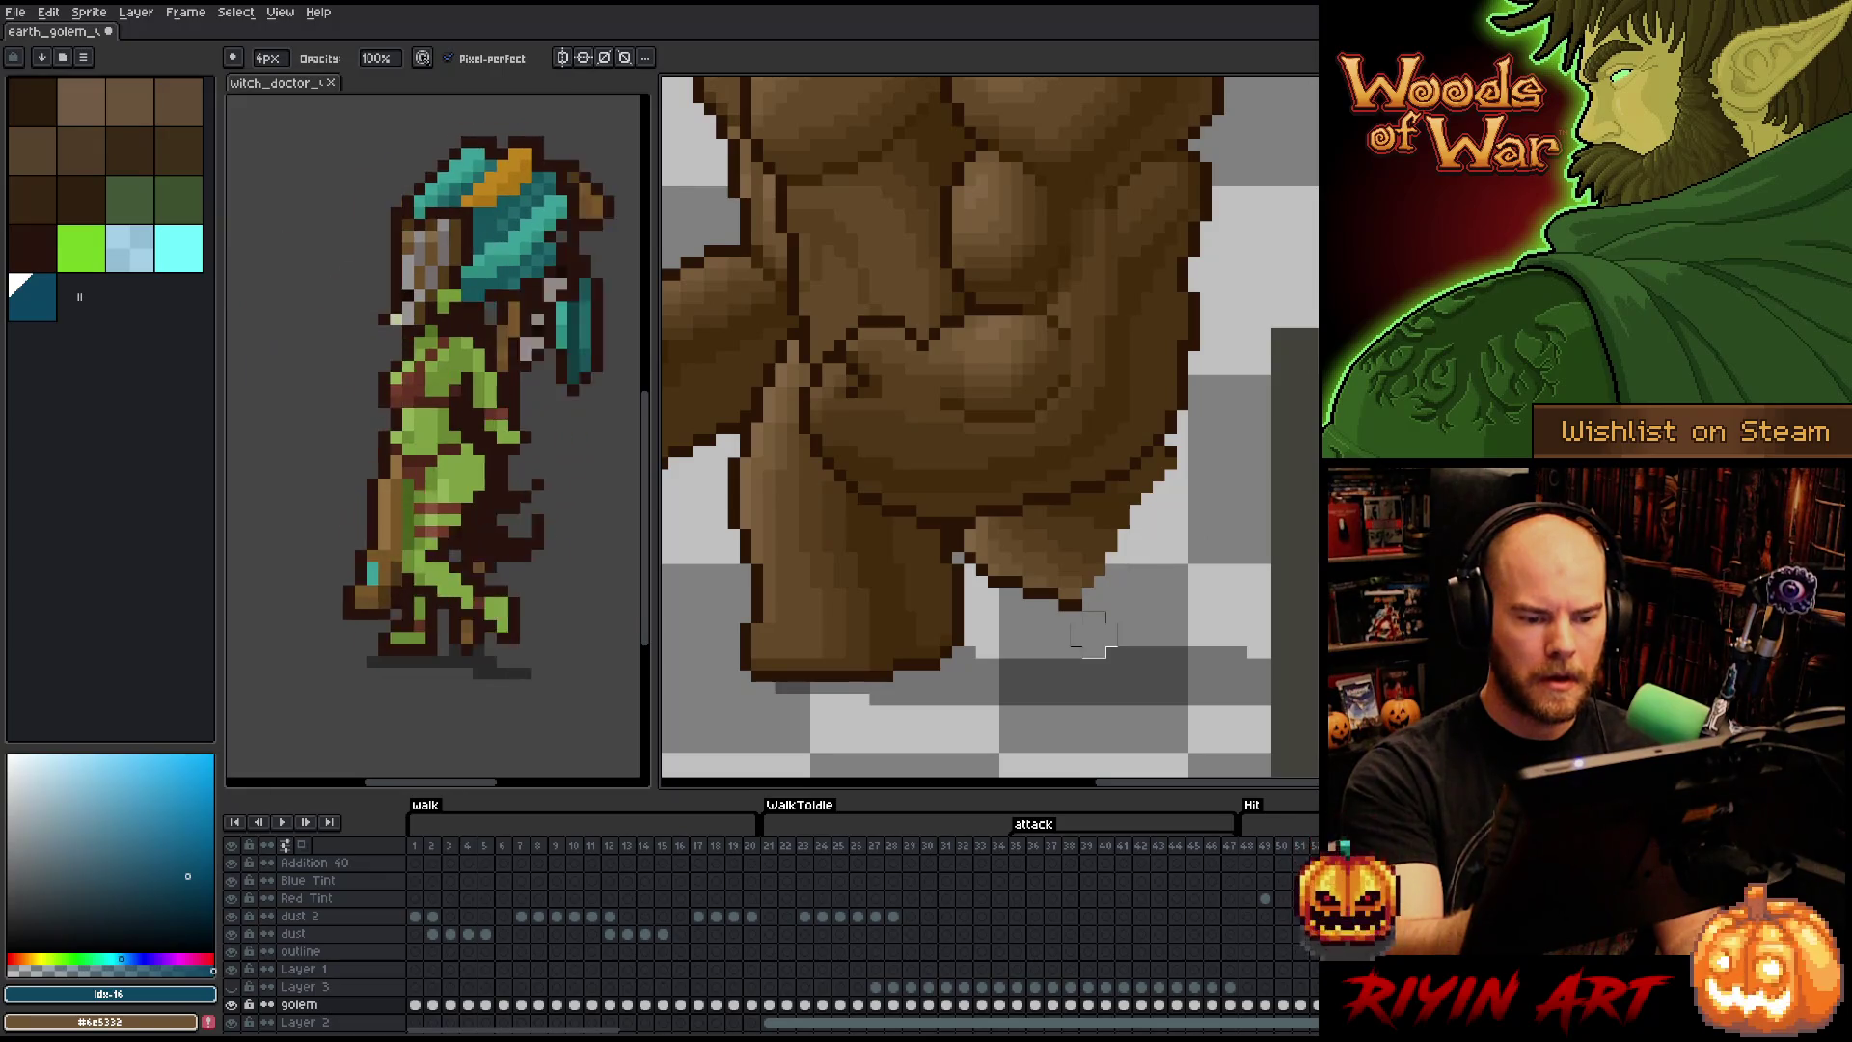
pyautogui.moveTo(1174, 470)
pyautogui.mouseDown()
pyautogui.moveTo(1128, 564)
pyautogui.moveTo(1033, 579)
pyautogui.moveTo(1128, 622)
pyautogui.moveTo(1042, 538)
pyautogui.moveTo(1117, 528)
pyautogui.mouseUp()
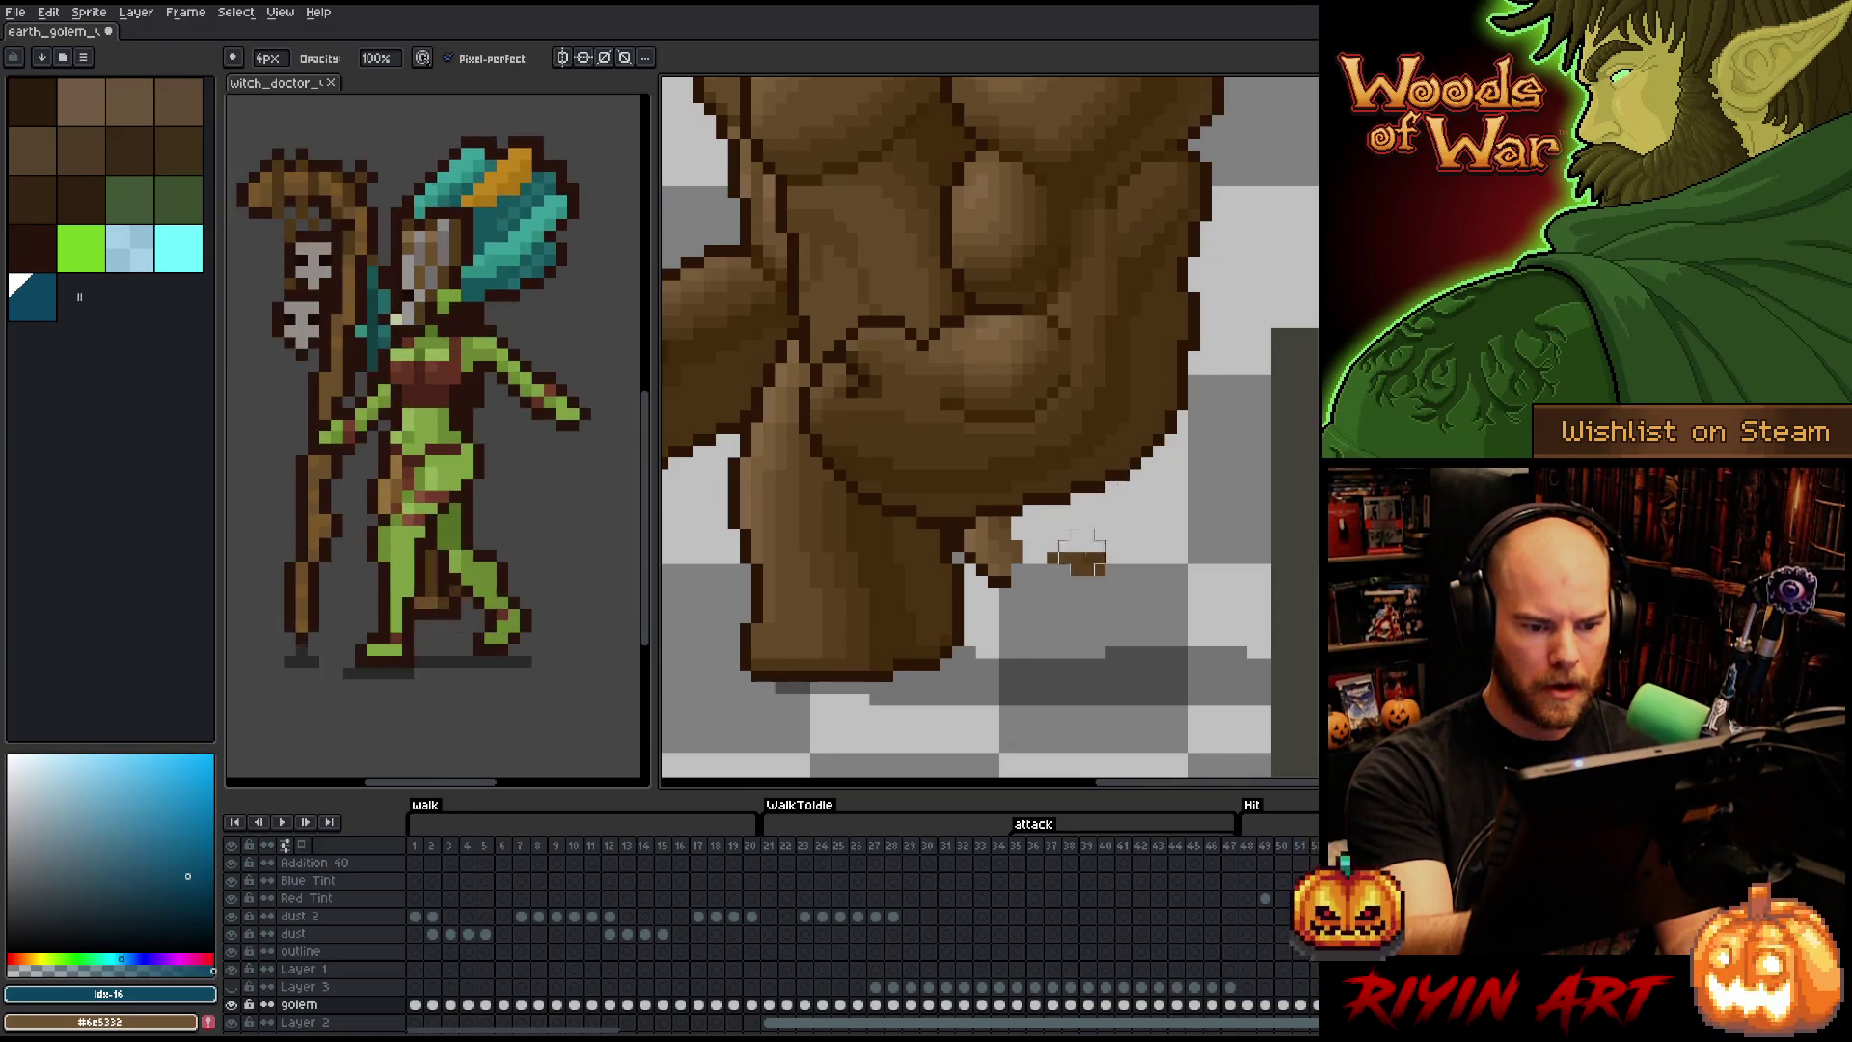
pyautogui.moveTo(998, 540); pyautogui.dragTo(986, 564)
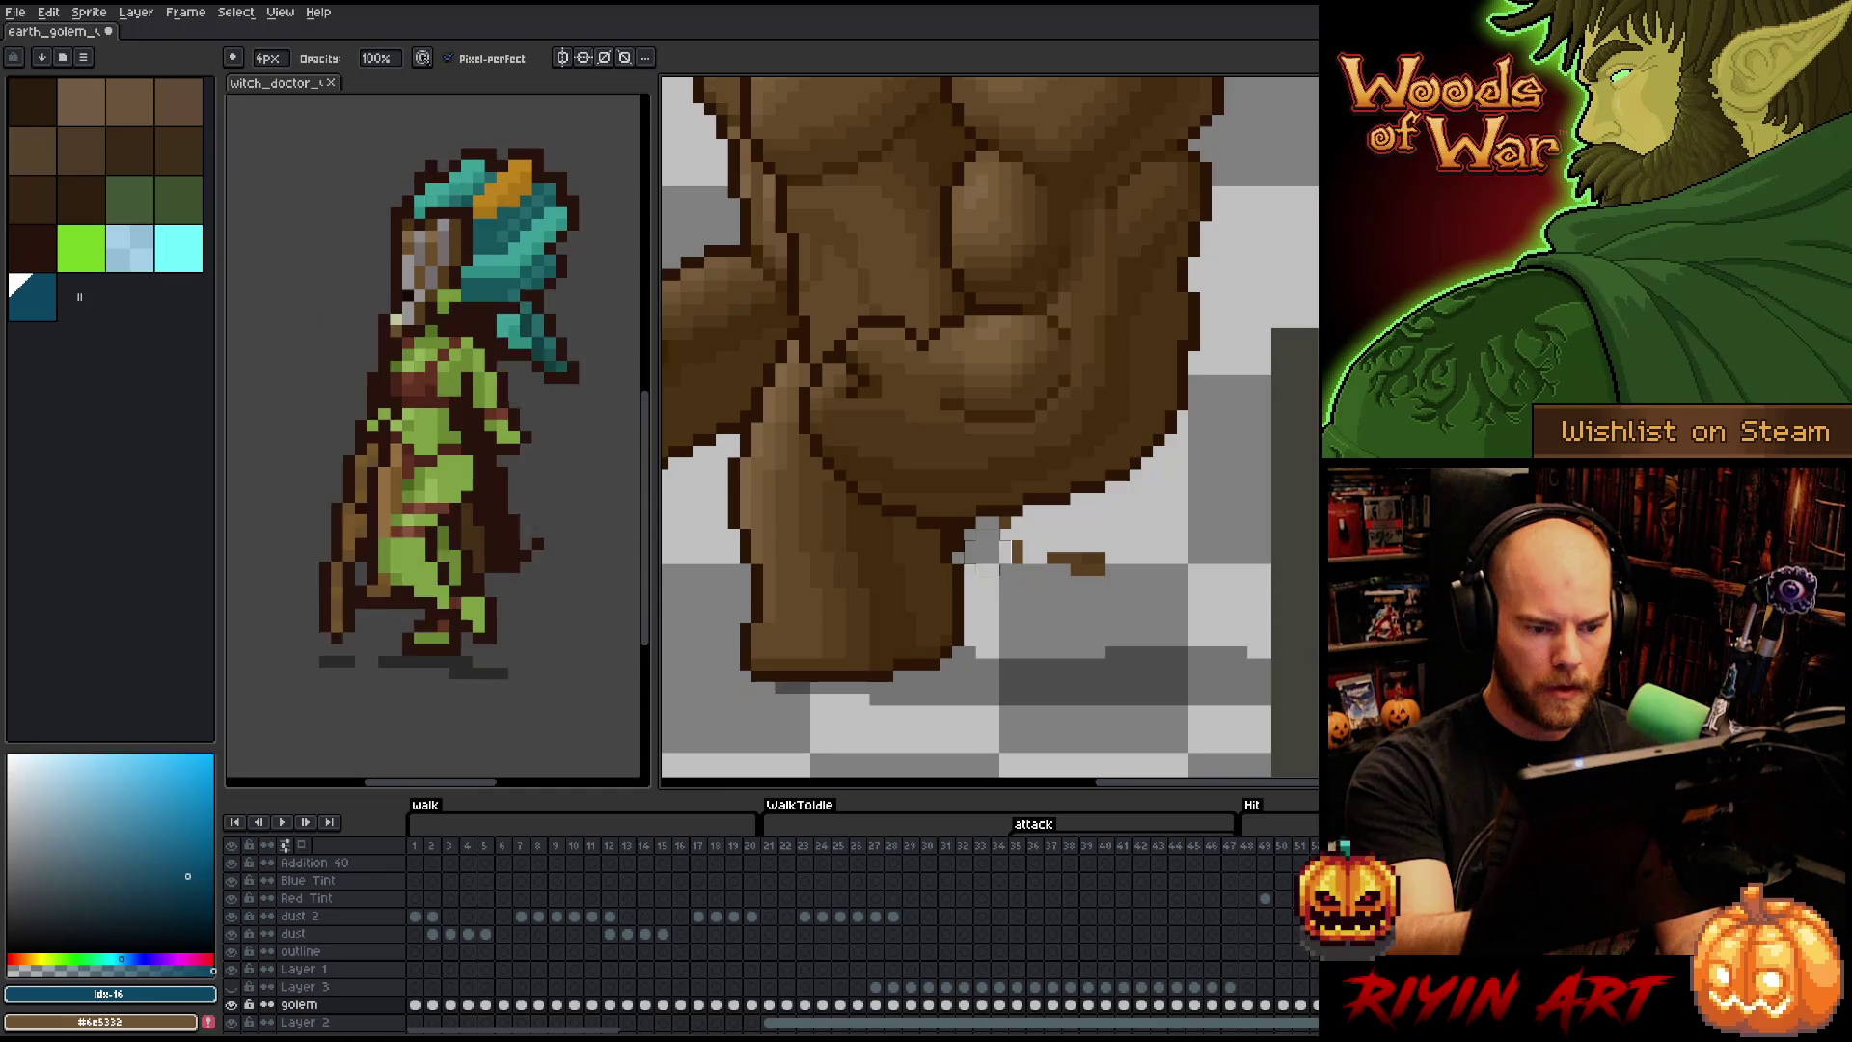
pyautogui.moveTo(1047, 563); pyautogui.dragTo(1141, 563)
# - Shrink the eraser to 1px and magic-wand select the golem shape
pyautogui.press('-')
pyautogui.press('-')
pyautogui.press('-')
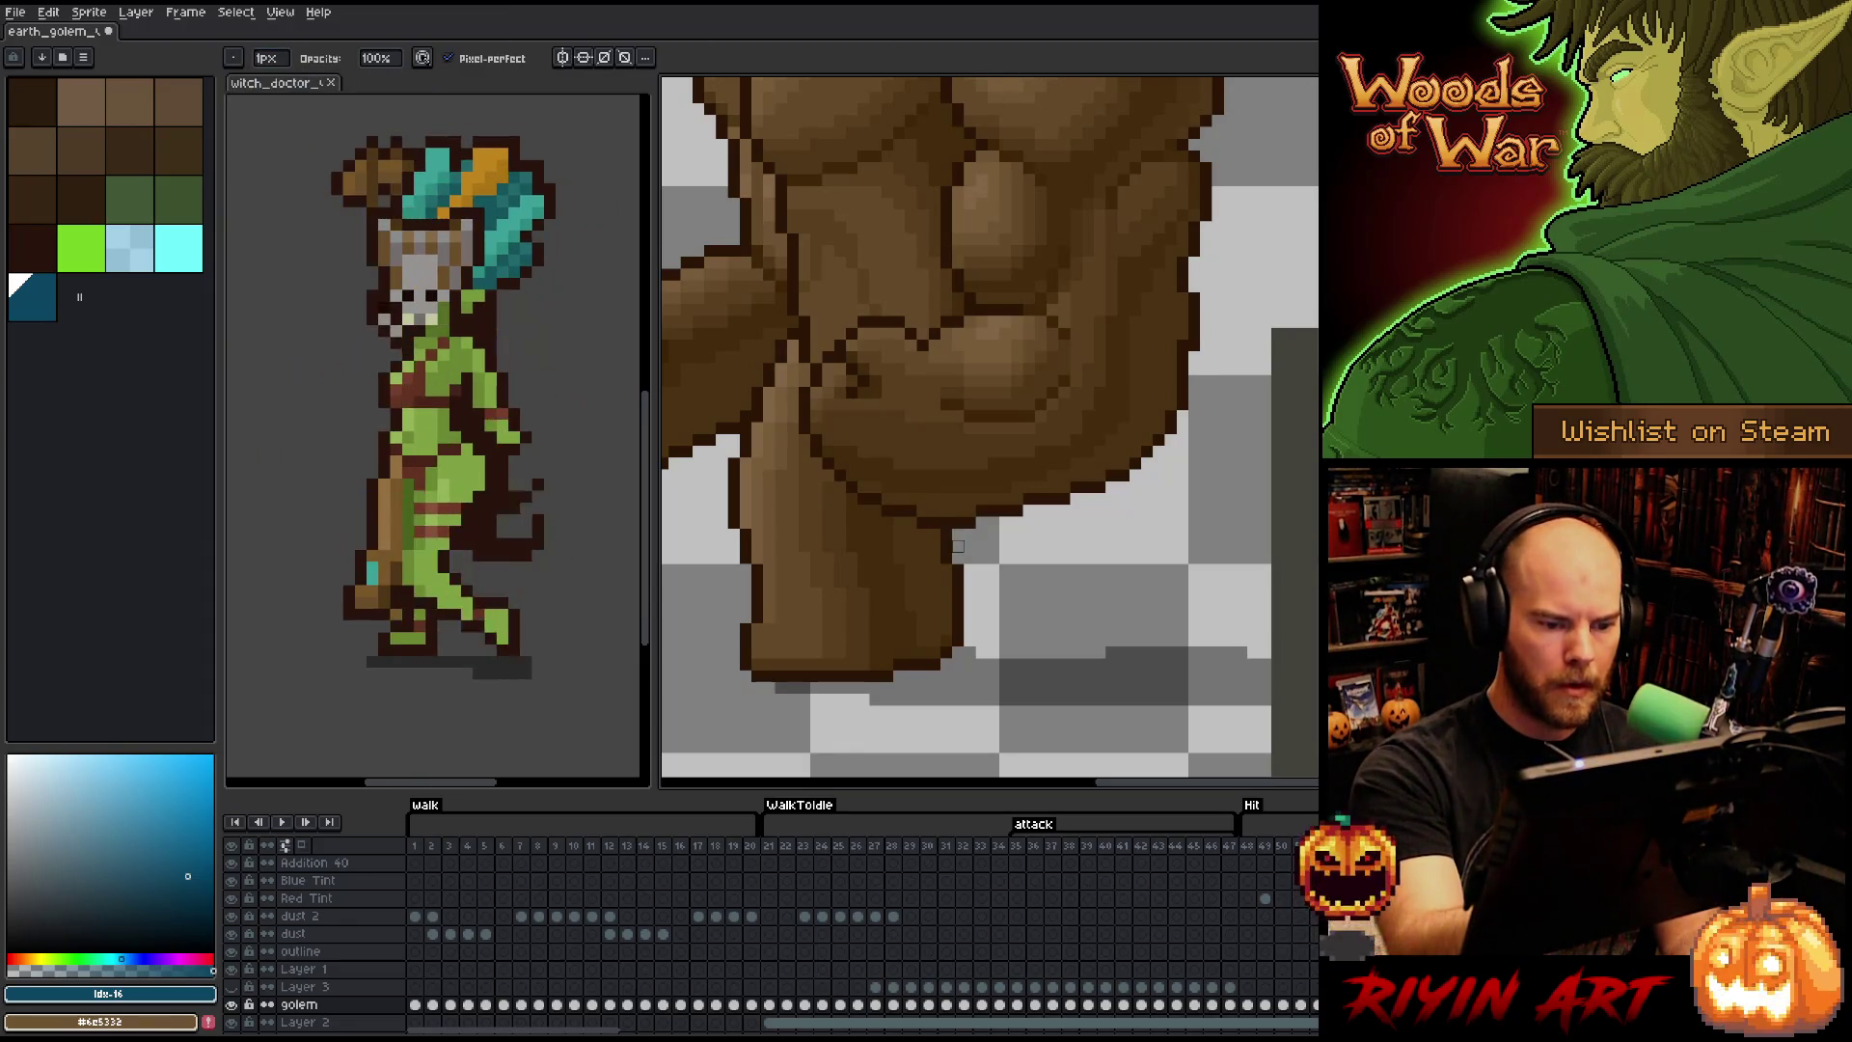
pyautogui.press('w')
pyautogui.click(1119, 608)
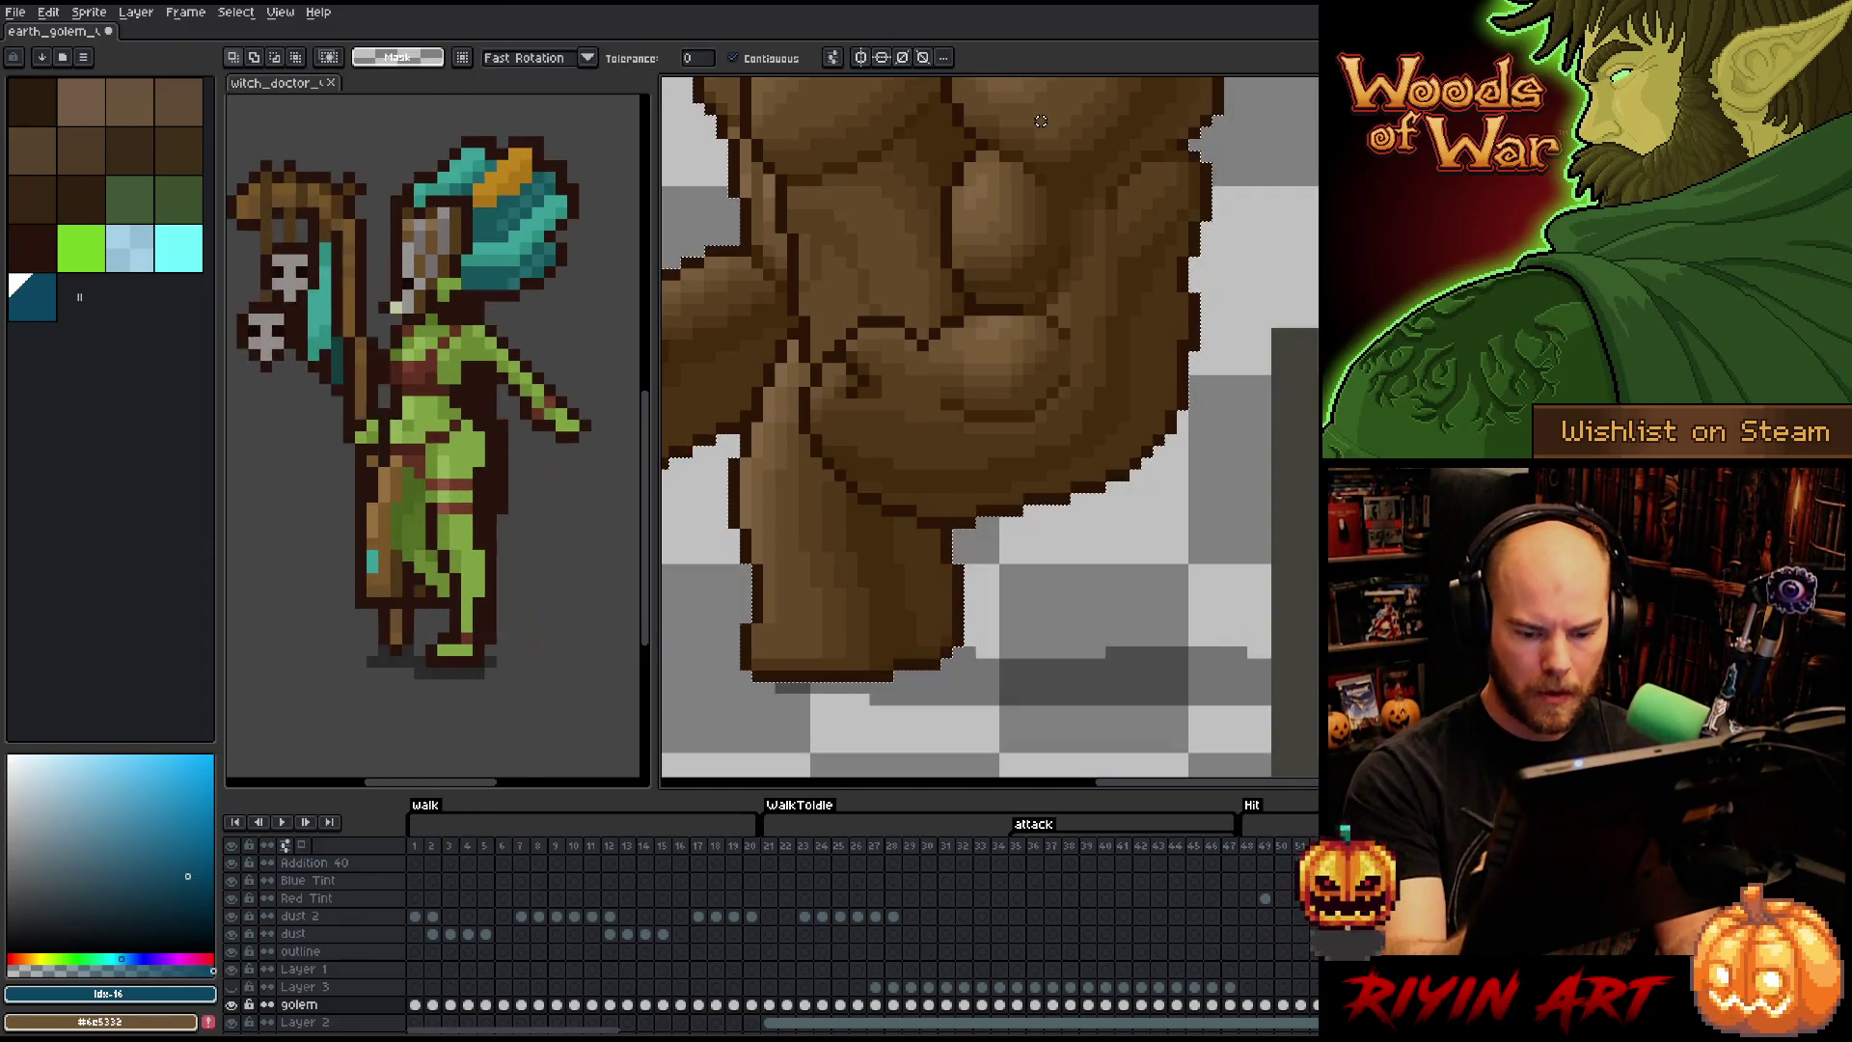
# - Hide Layer 3 and repaint the golem layer's edge behind the extended arm with the pencil
pyautogui.click(231, 987)
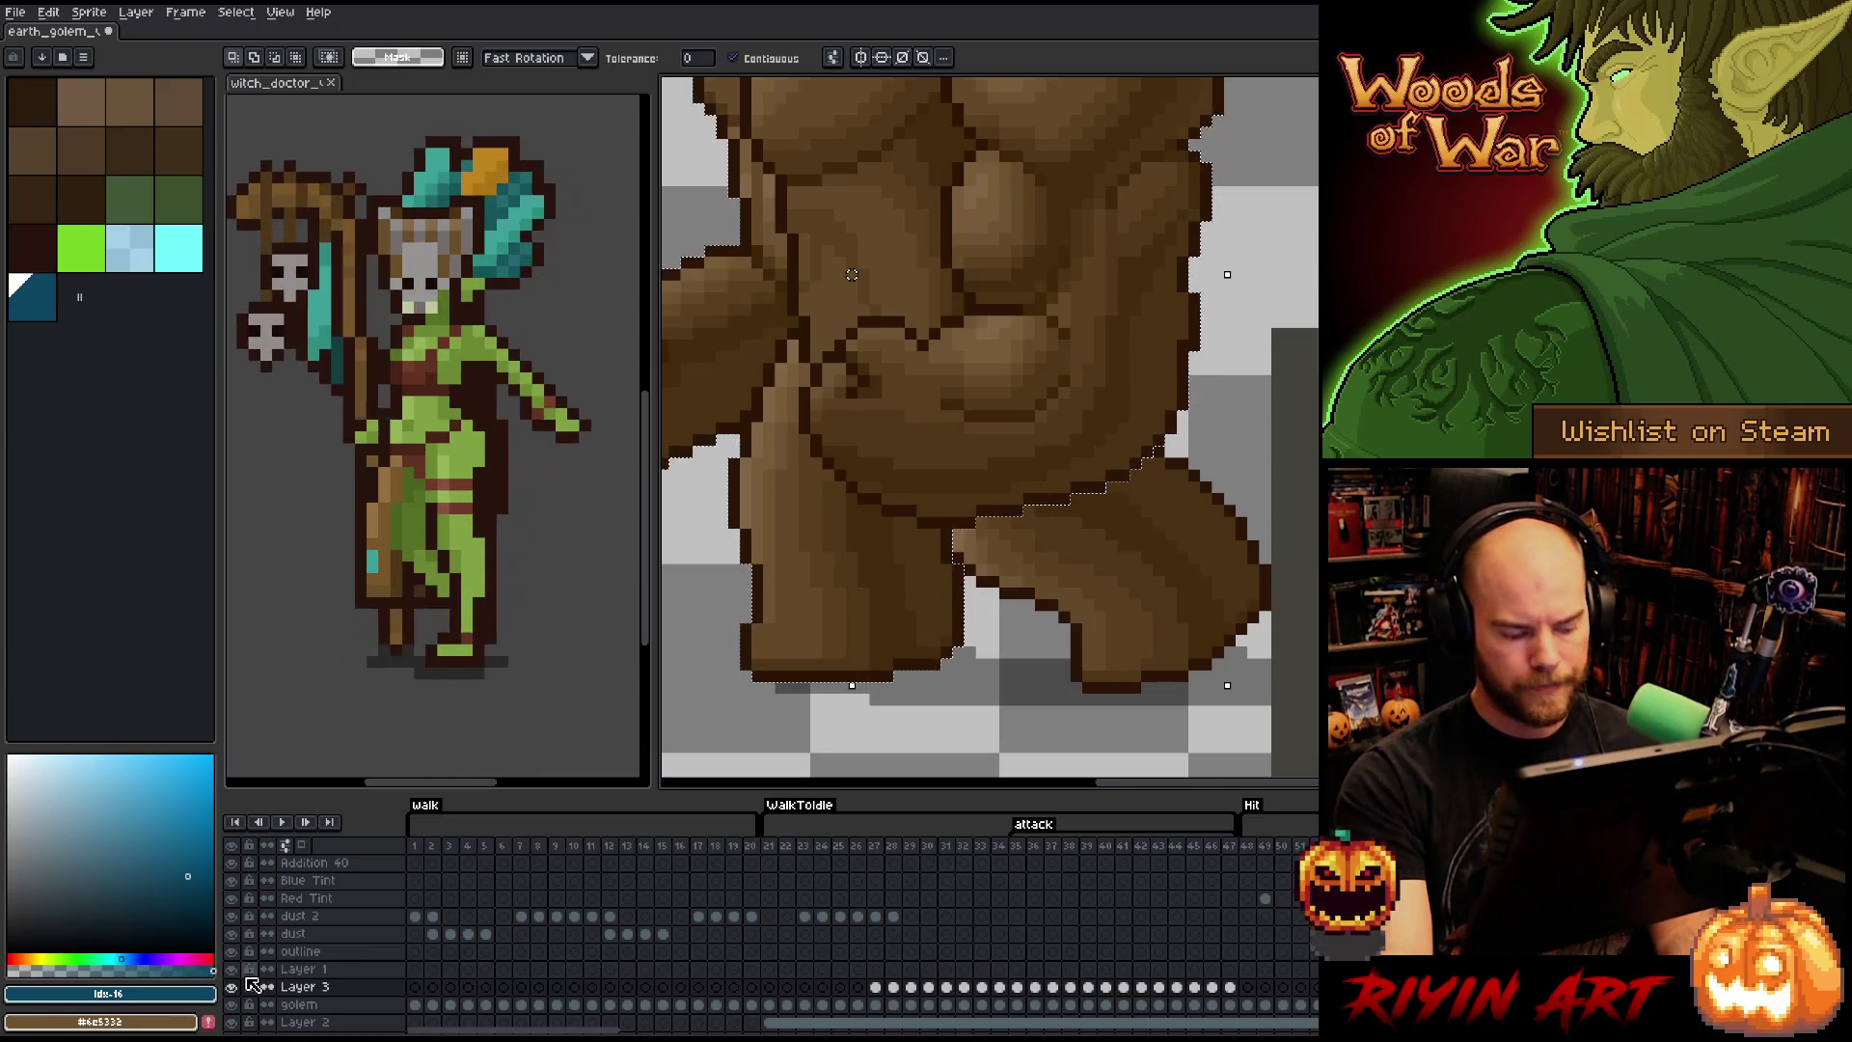
pyautogui.hotkey('ctrl', 'd')
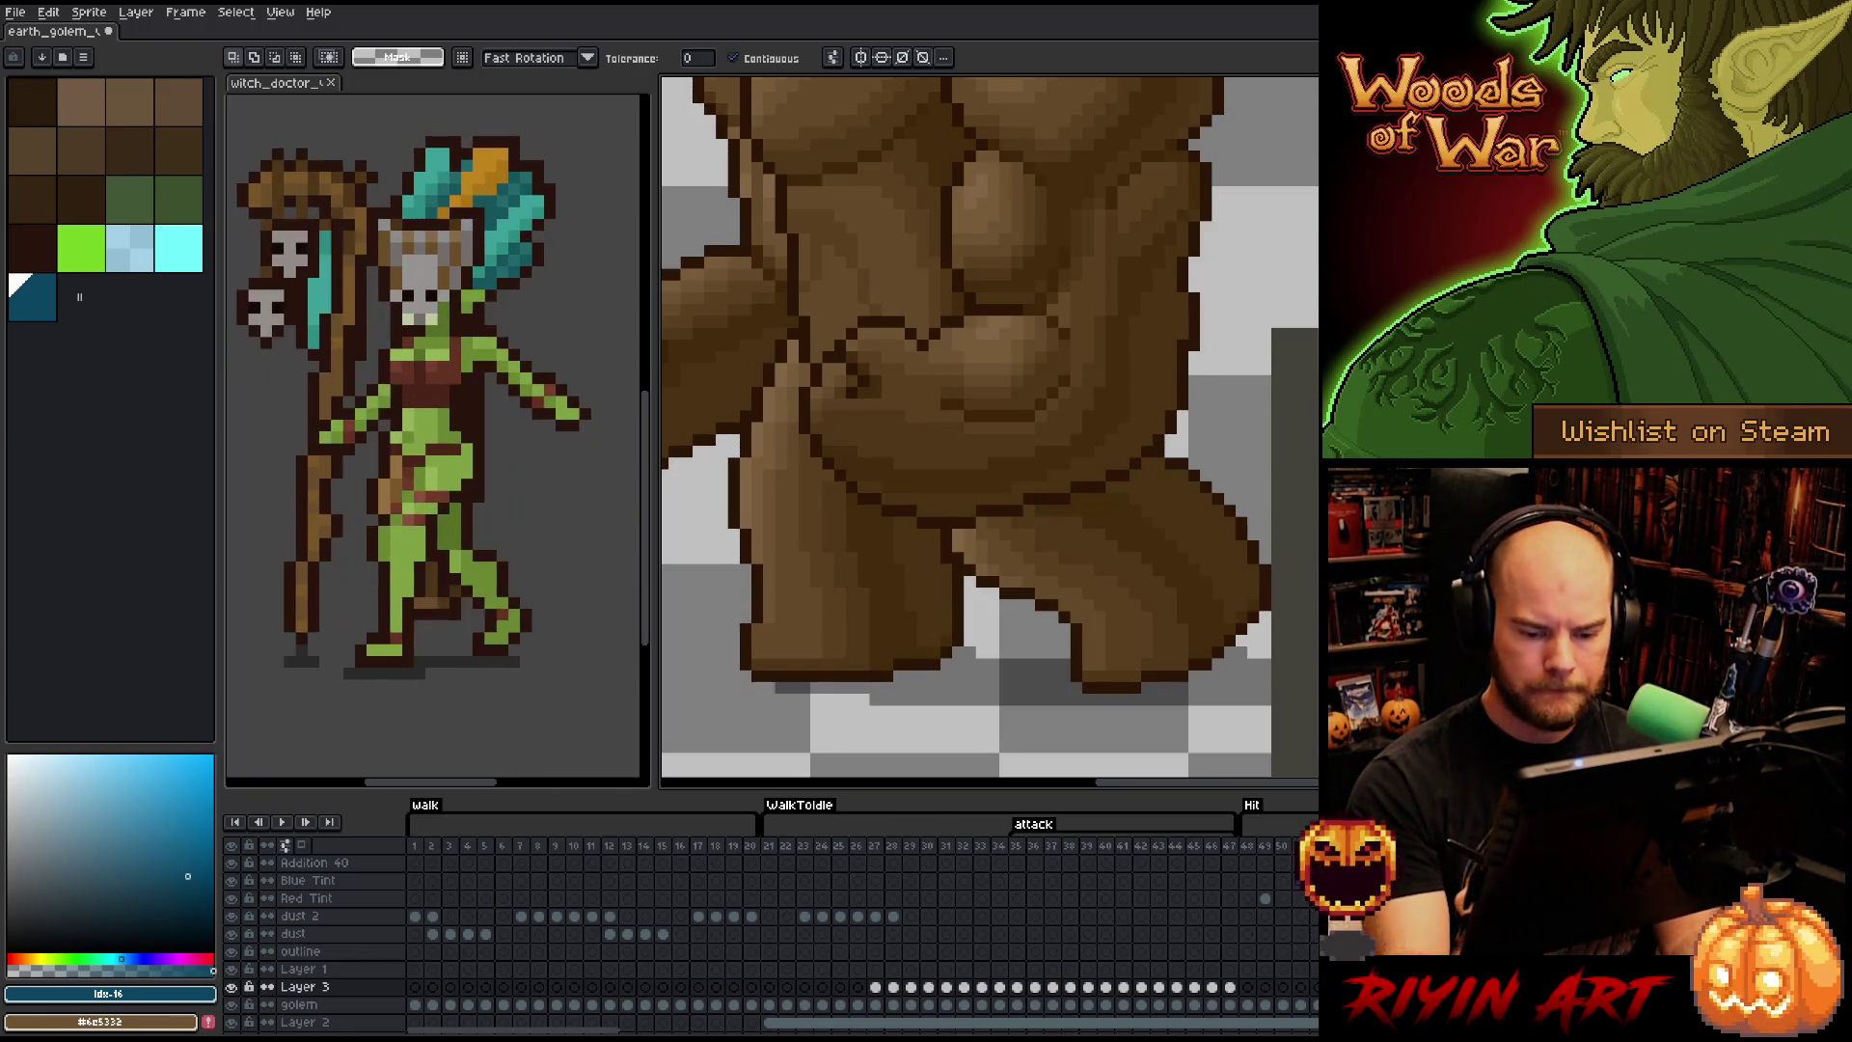
pyautogui.click(231, 986)
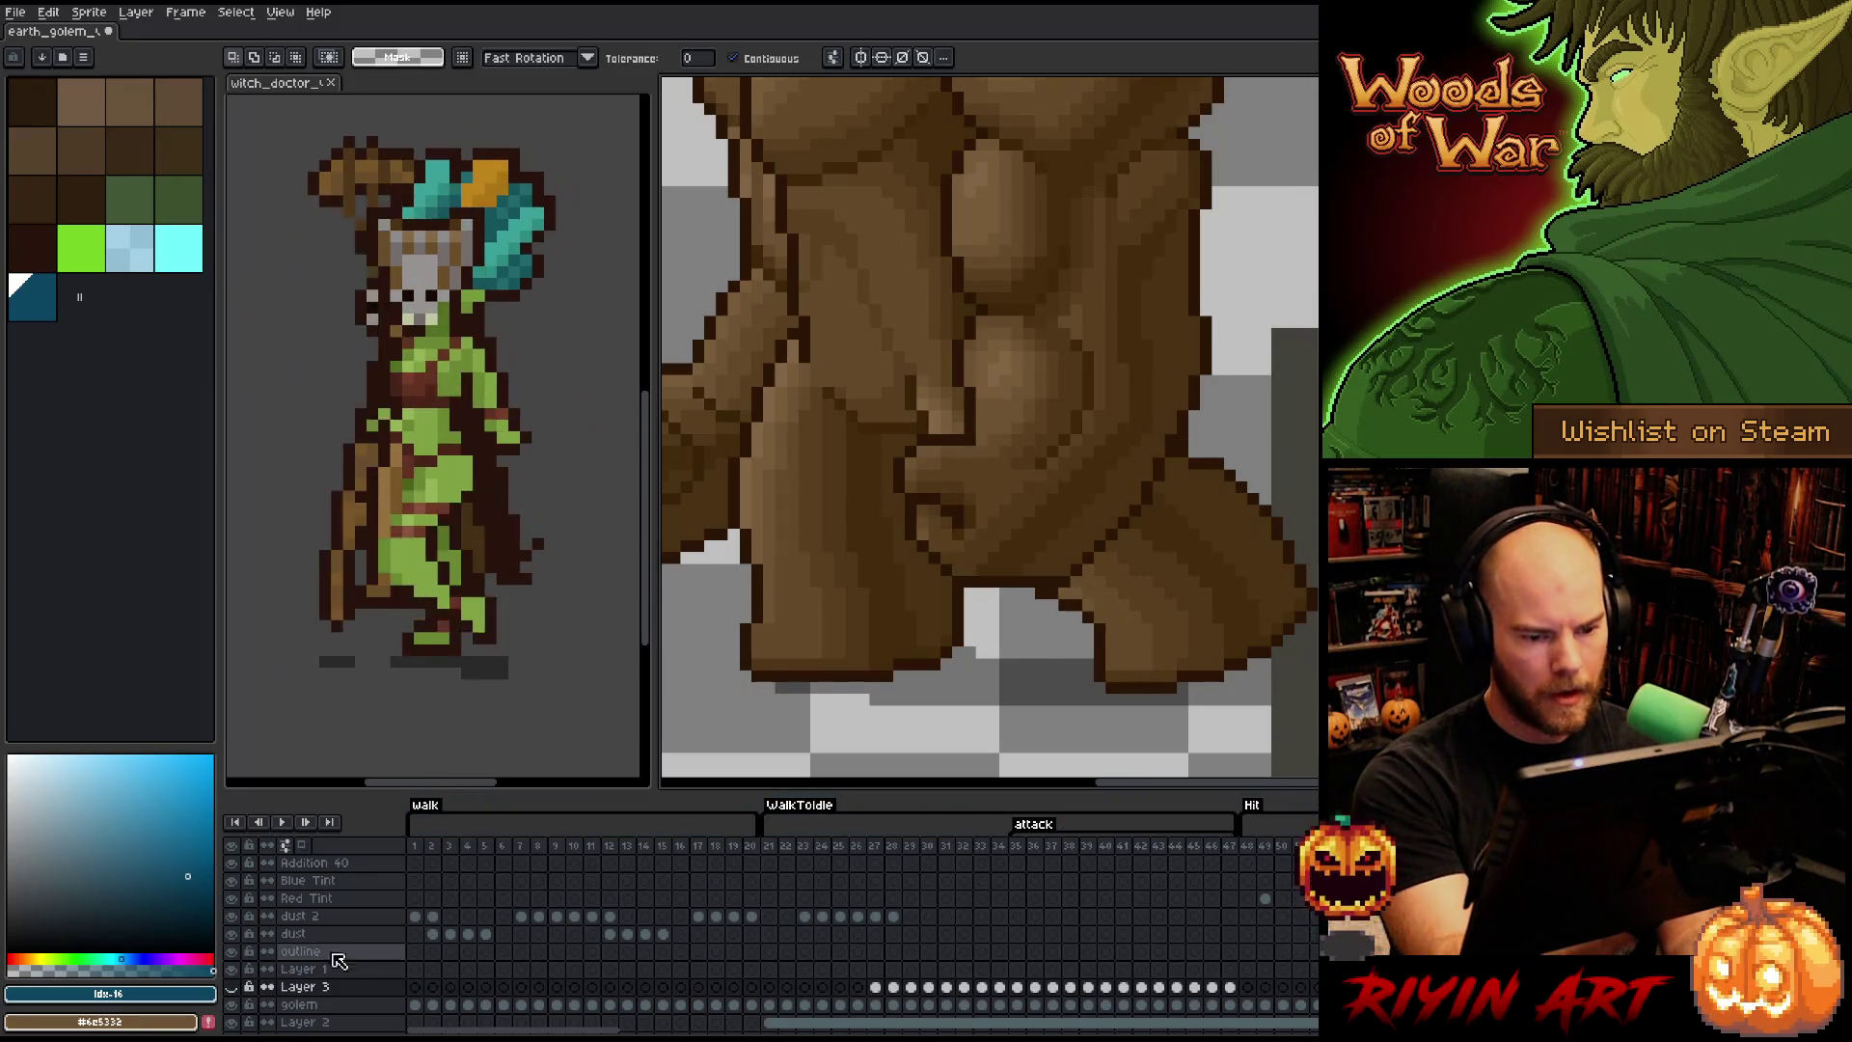
pyautogui.hotkey('alt', 'Down')
pyautogui.press('b')
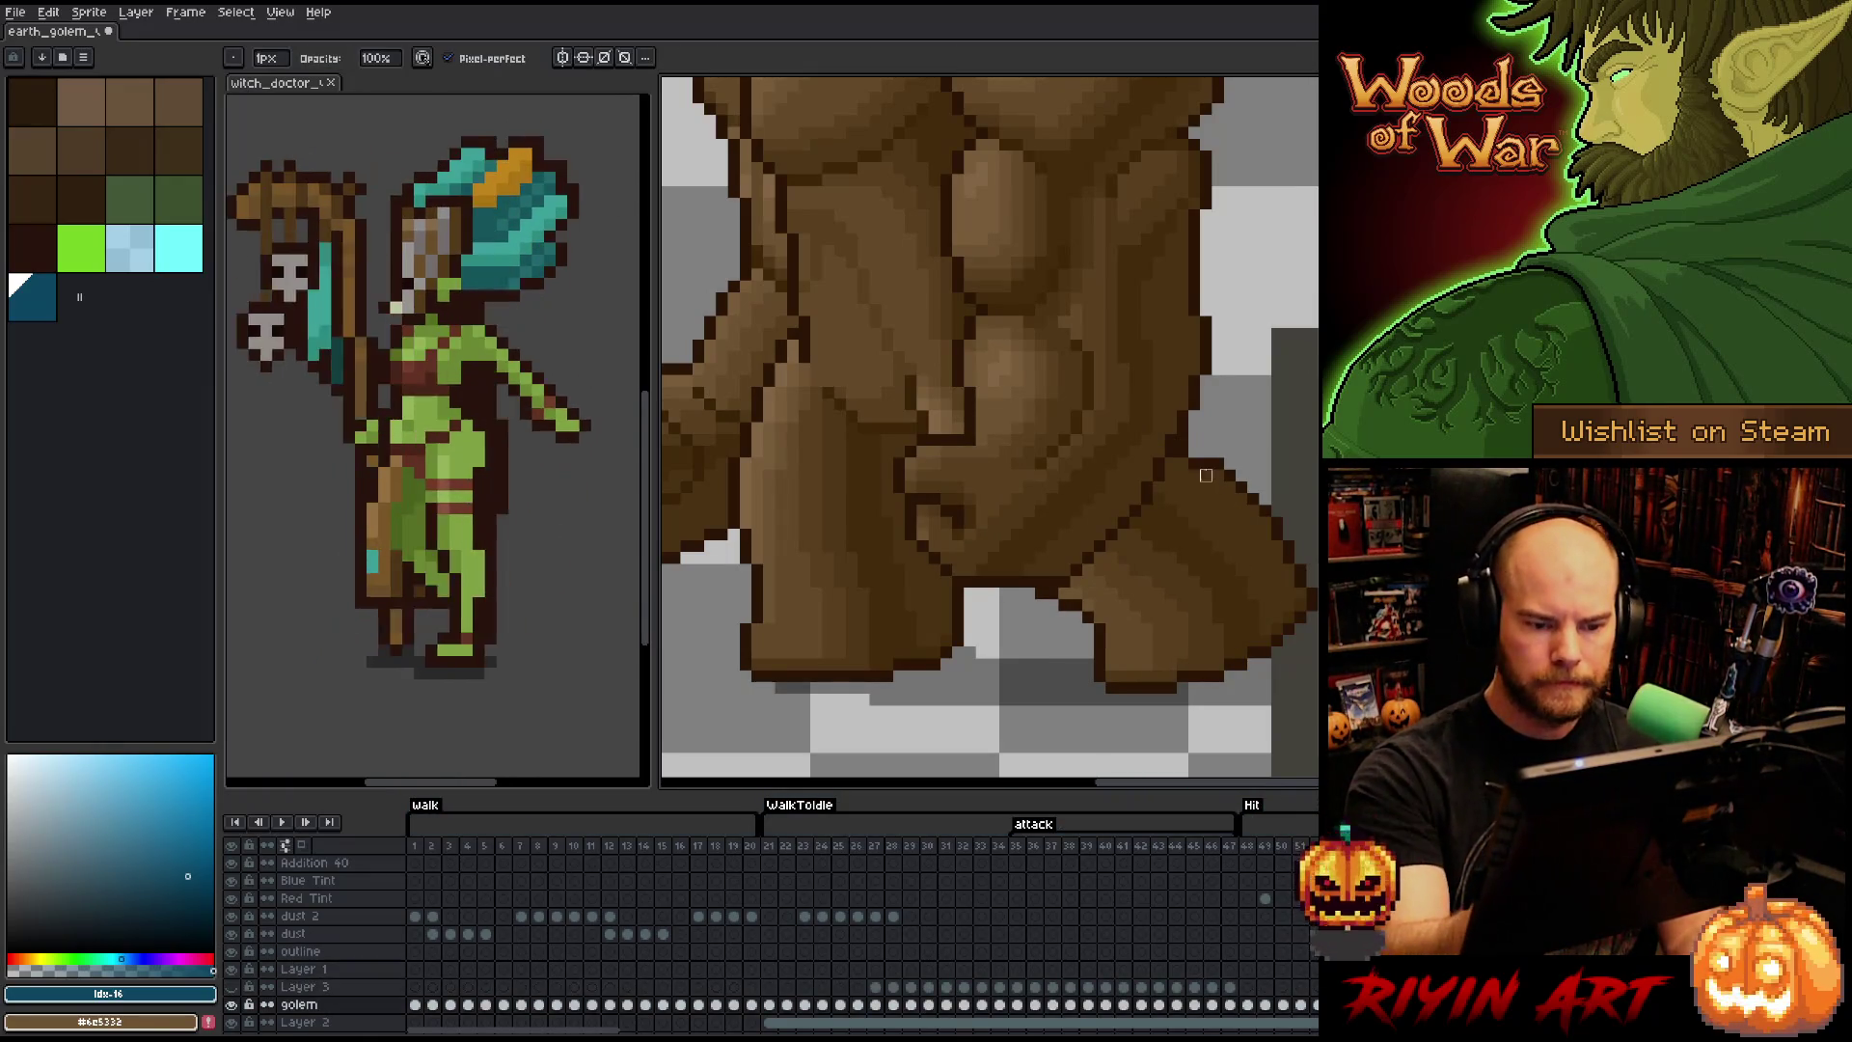
pyautogui.moveTo(1183, 488); pyautogui.dragTo(1194, 641)
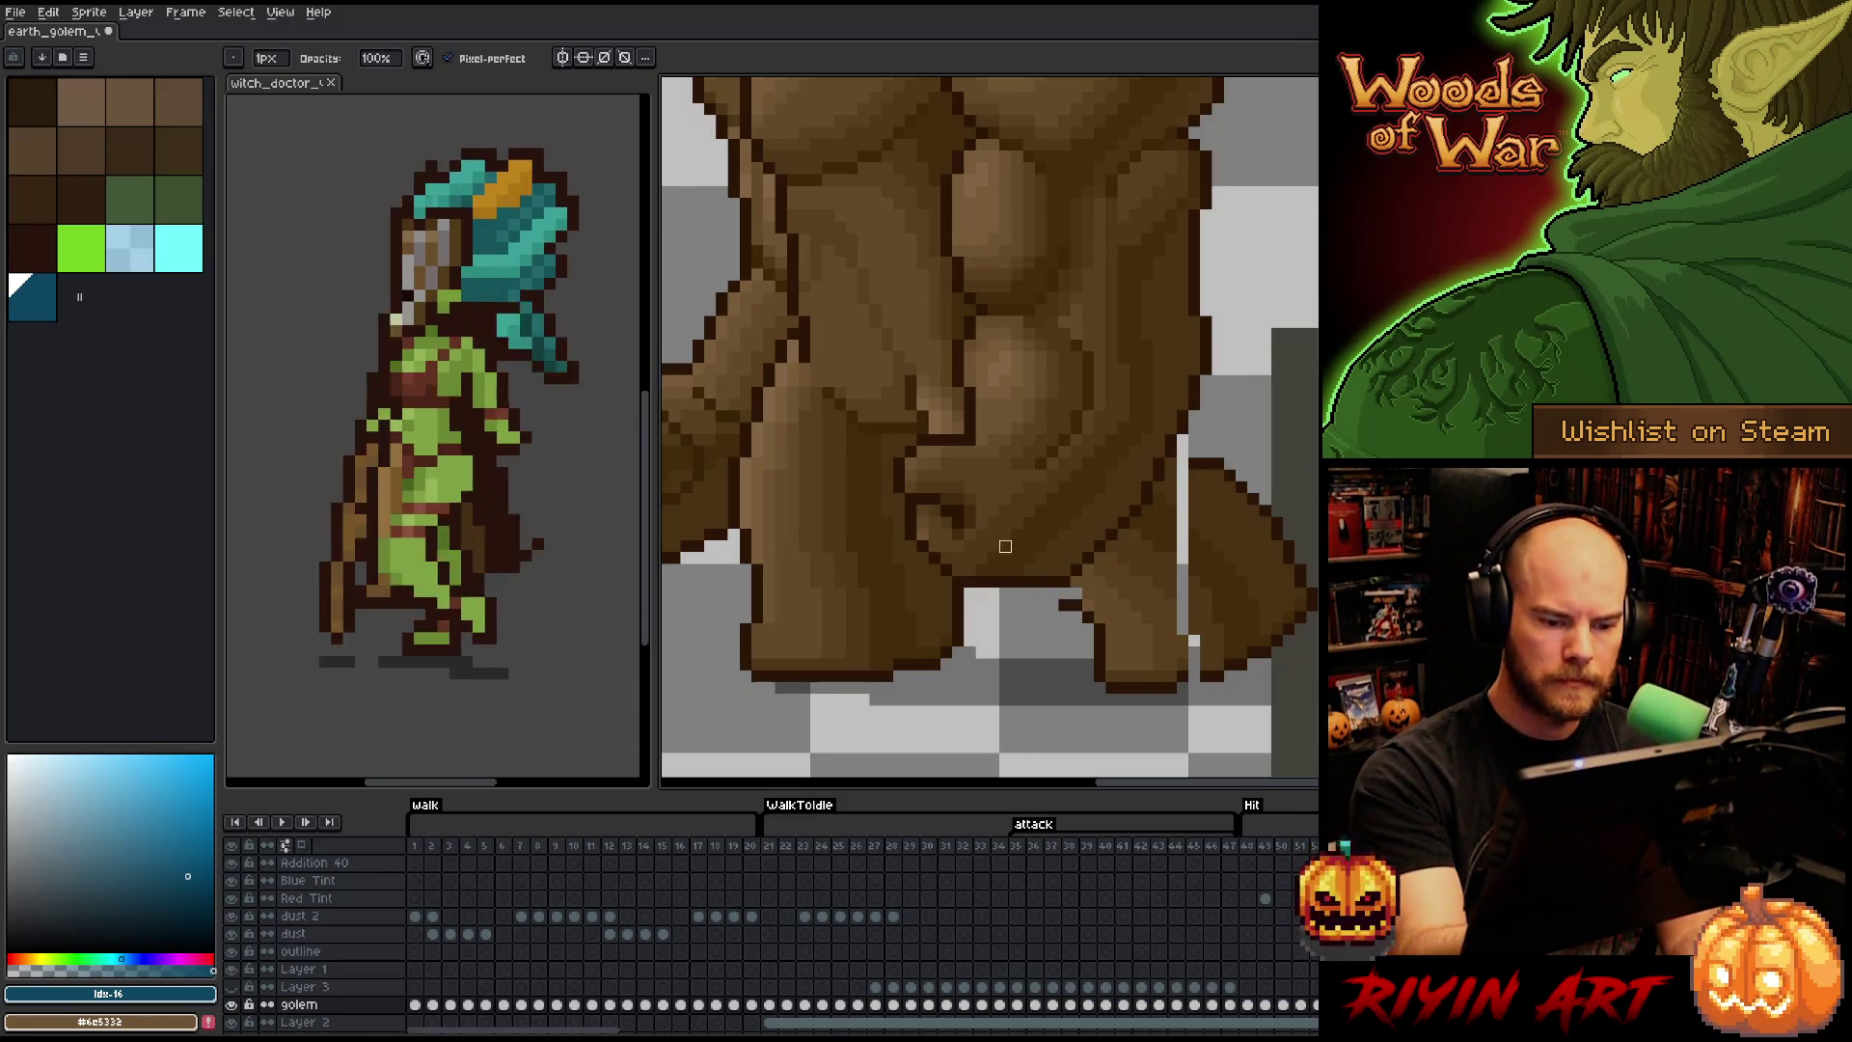
pyautogui.click(232, 58)
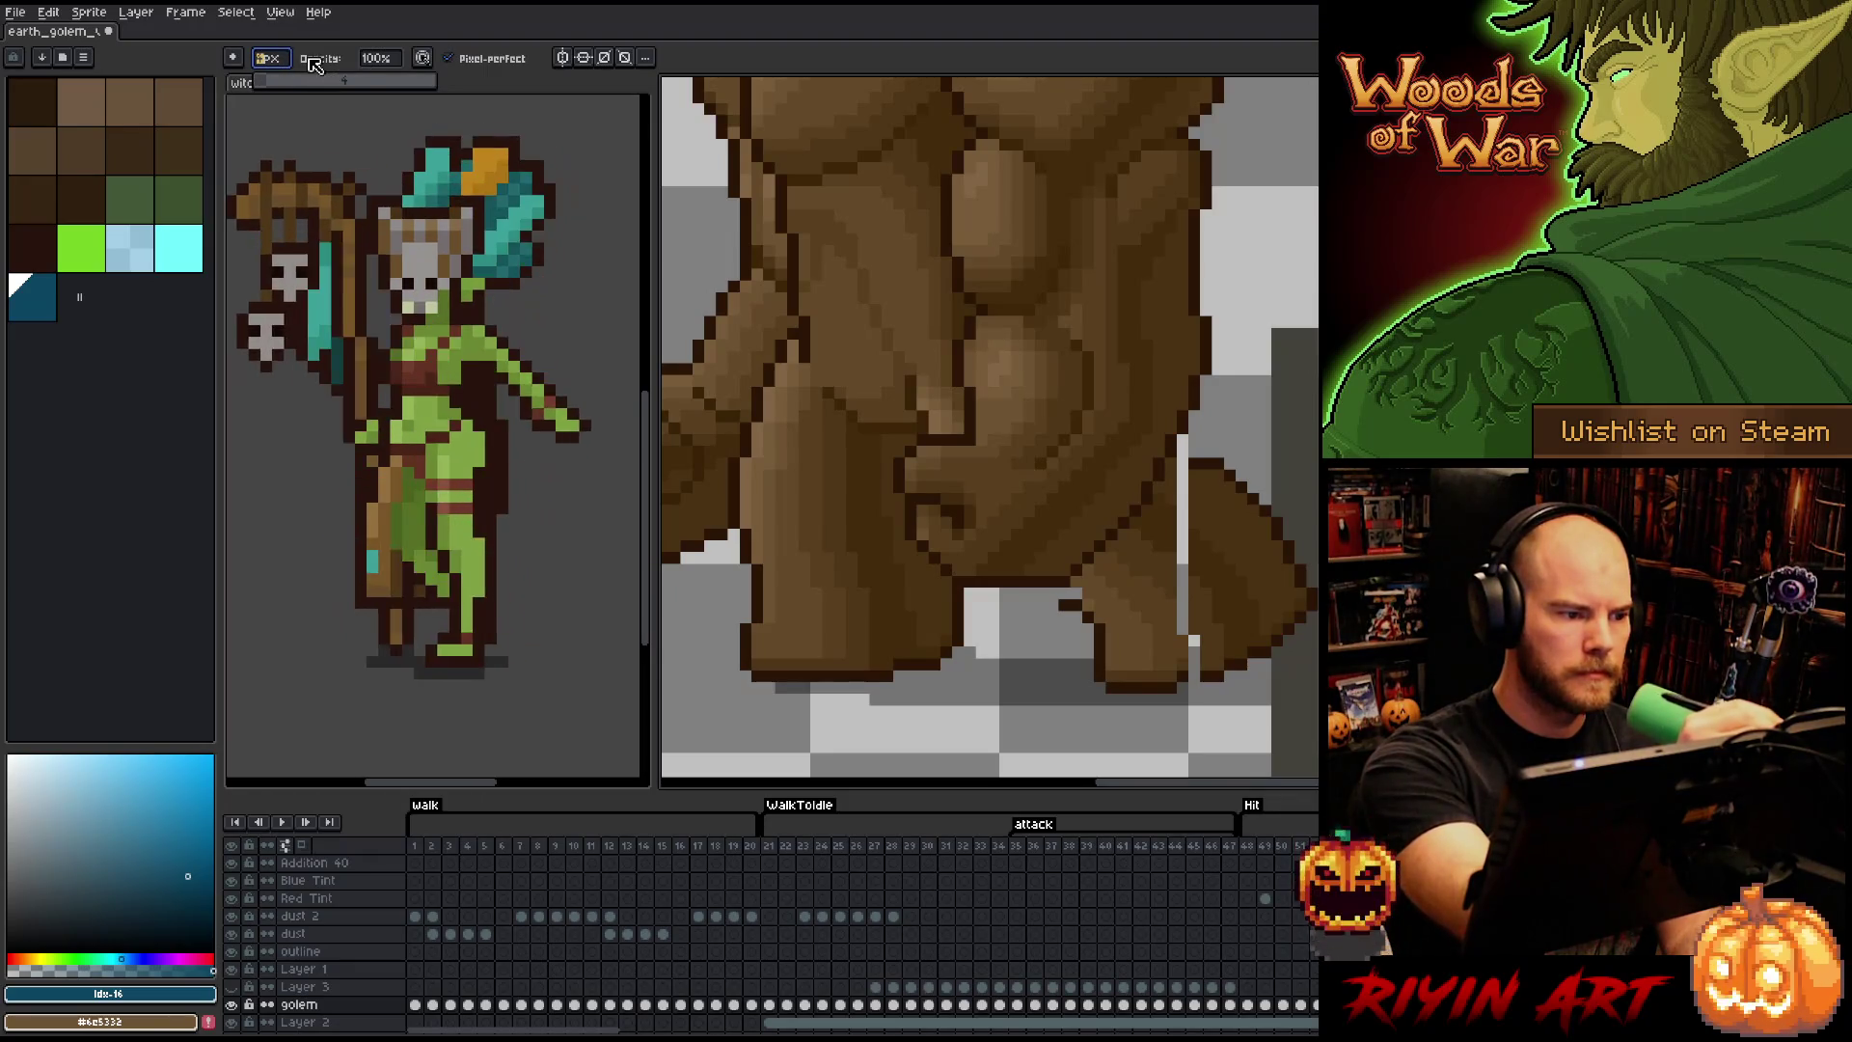
pyautogui.click(1081, 587)
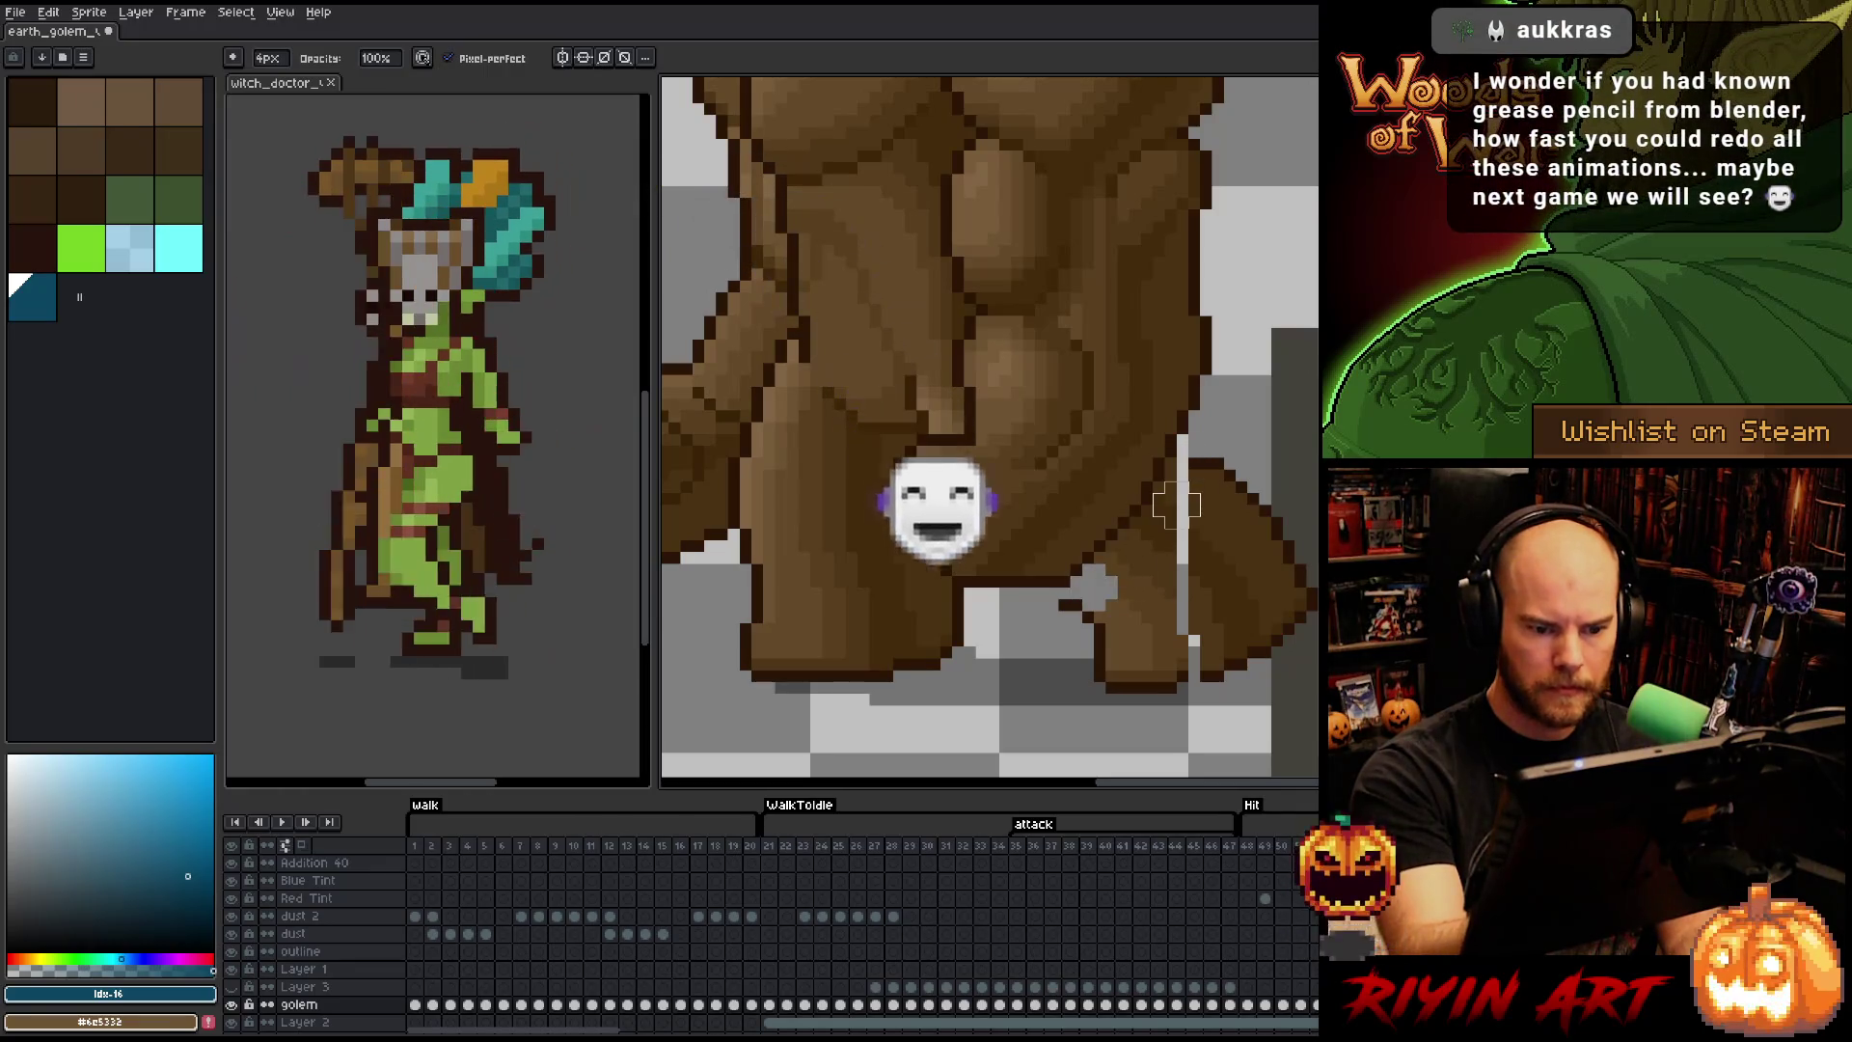
pyautogui.moveTo(1095, 584)
pyautogui.mouseDown()
pyautogui.moveTo(1189, 469)
pyautogui.moveTo(1109, 675)
pyautogui.moveTo(1254, 617)
pyautogui.moveTo(1258, 493)
pyautogui.mouseUp()
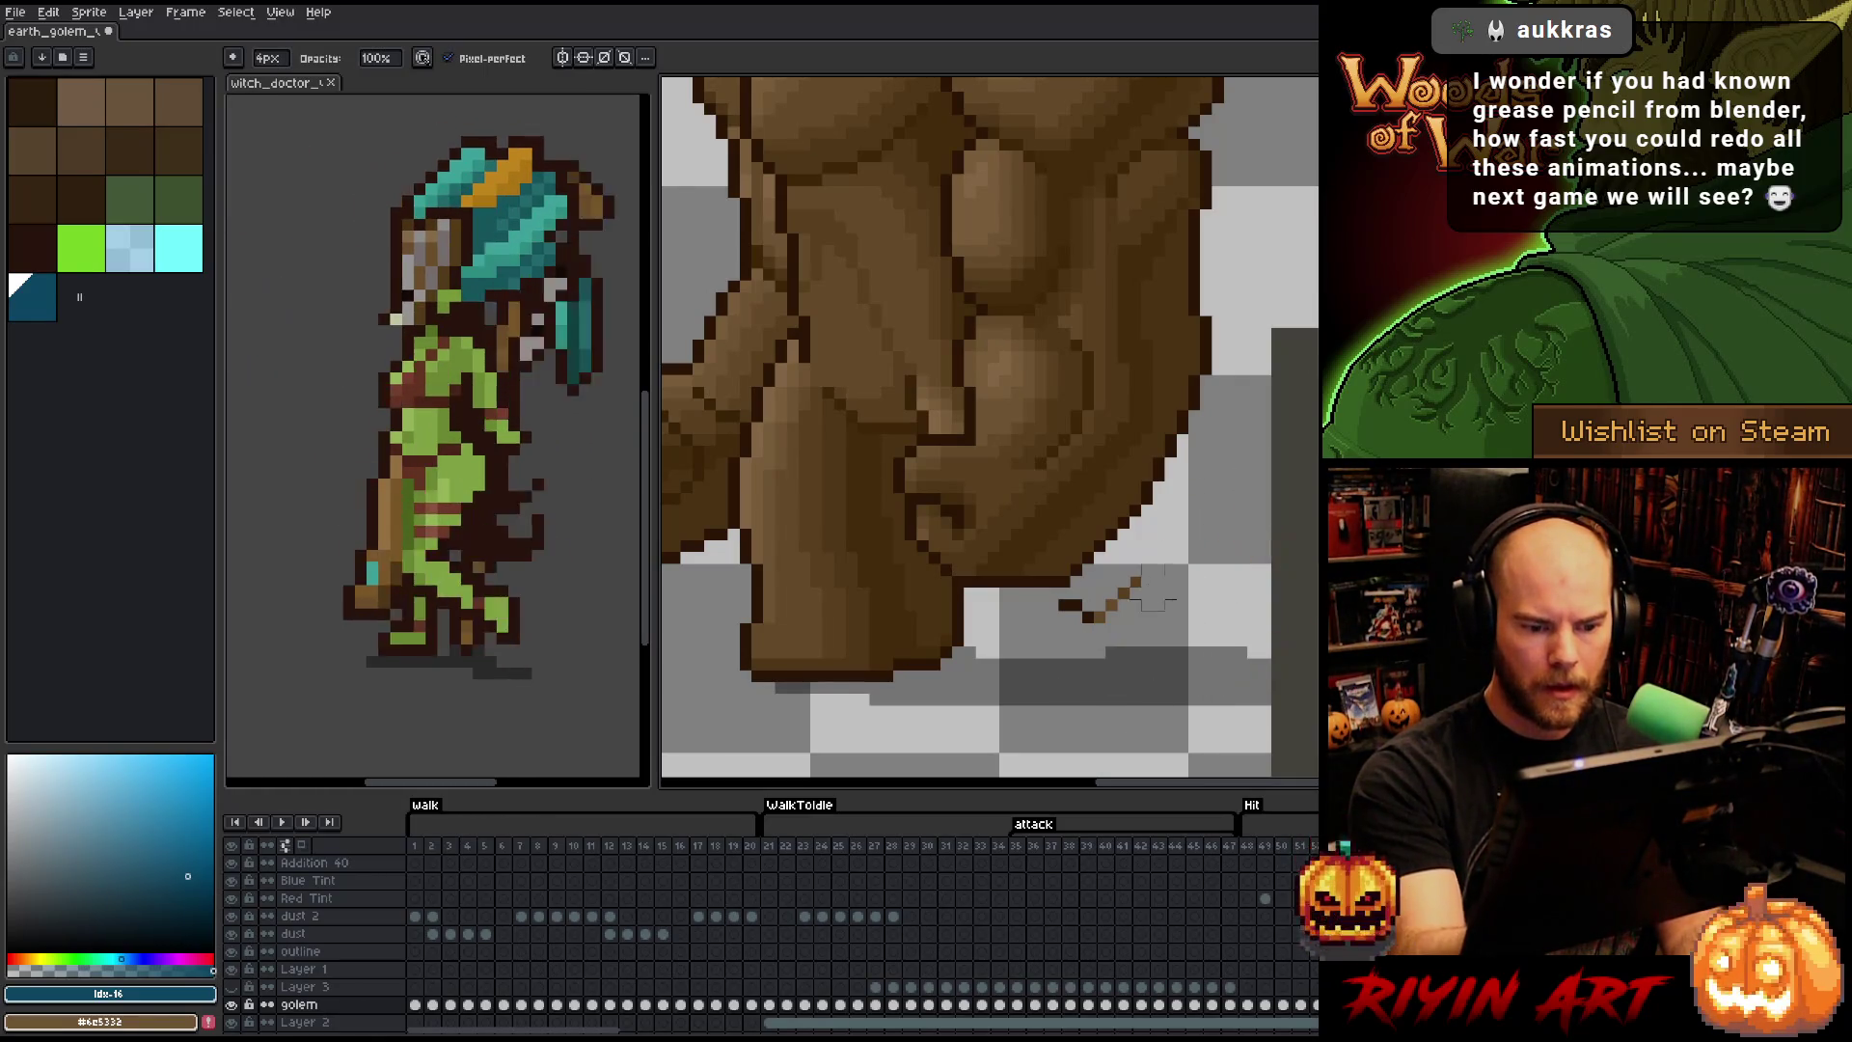
# - Erase the stray dark pixels below the golem, show Layer 3 again, and play the animation
pyautogui.moveTo(1155, 588); pyautogui.dragTo(1069, 622)
pyautogui.press('w')
pyautogui.click(1118, 652)
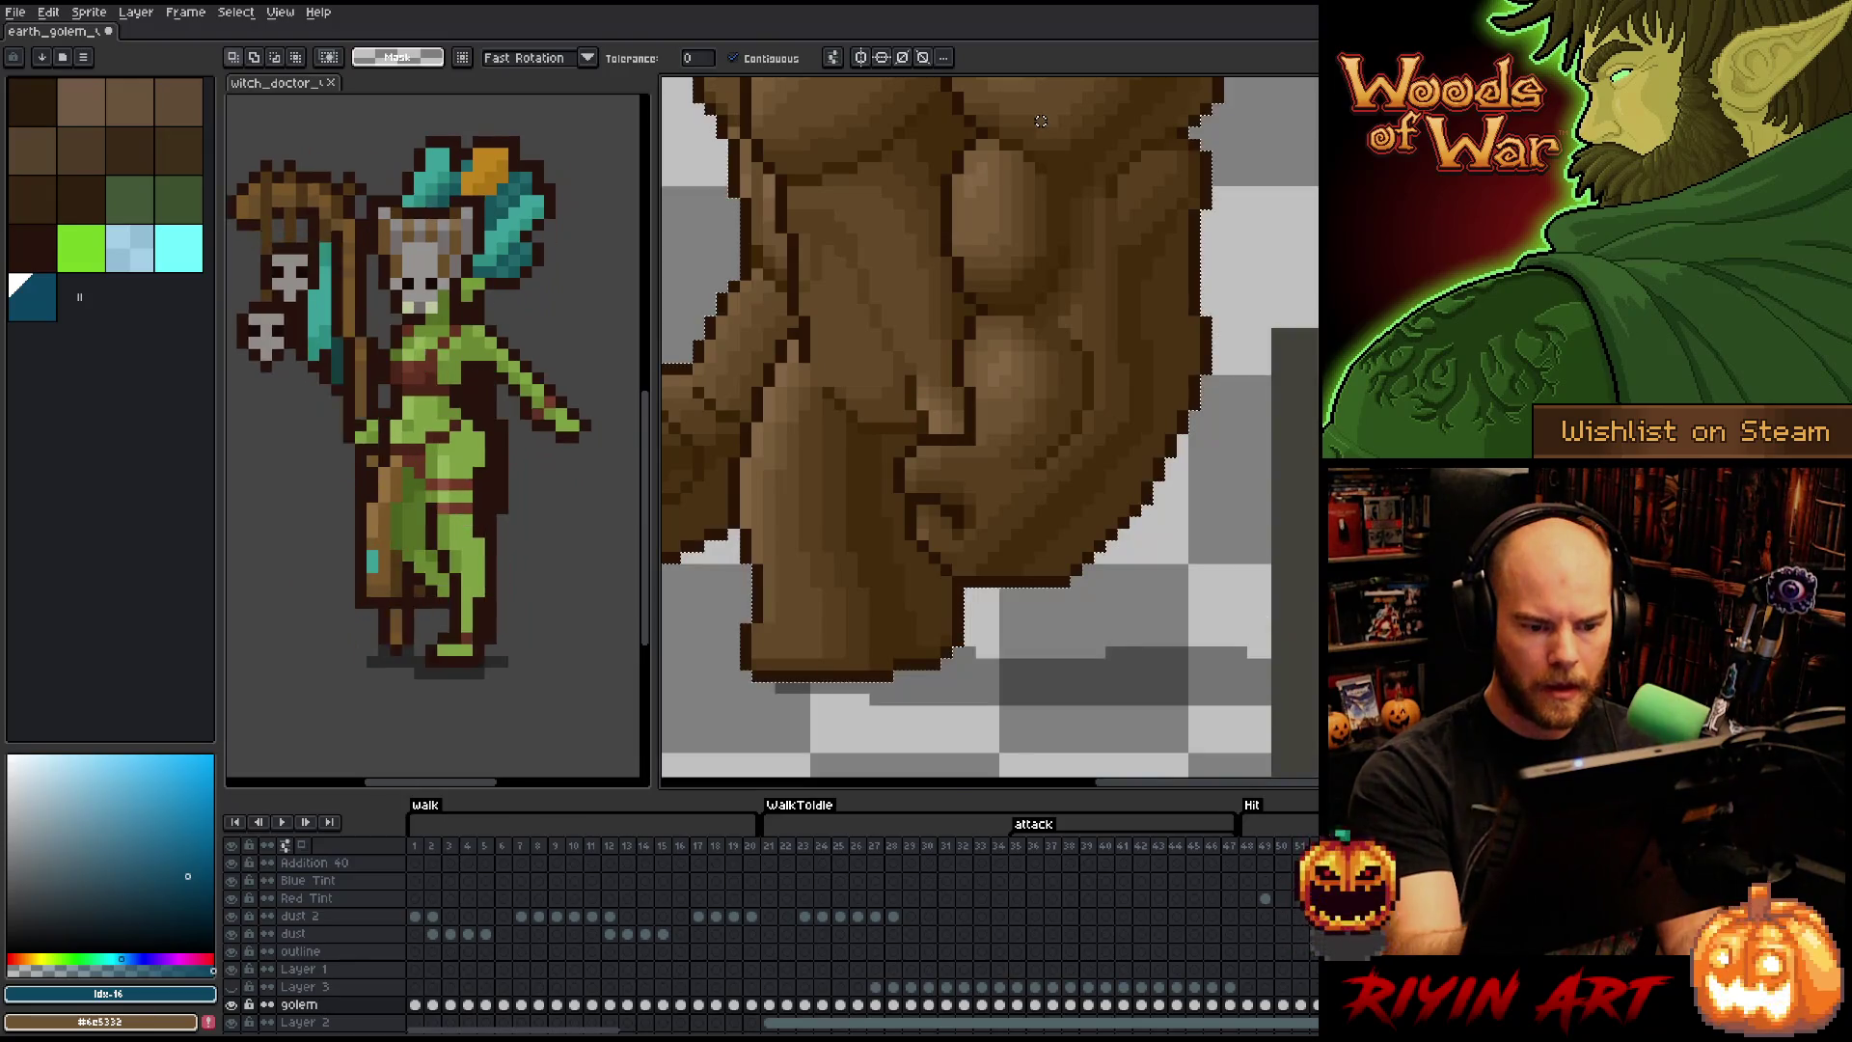
pyautogui.click(233, 986)
pyautogui.click(887, 275)
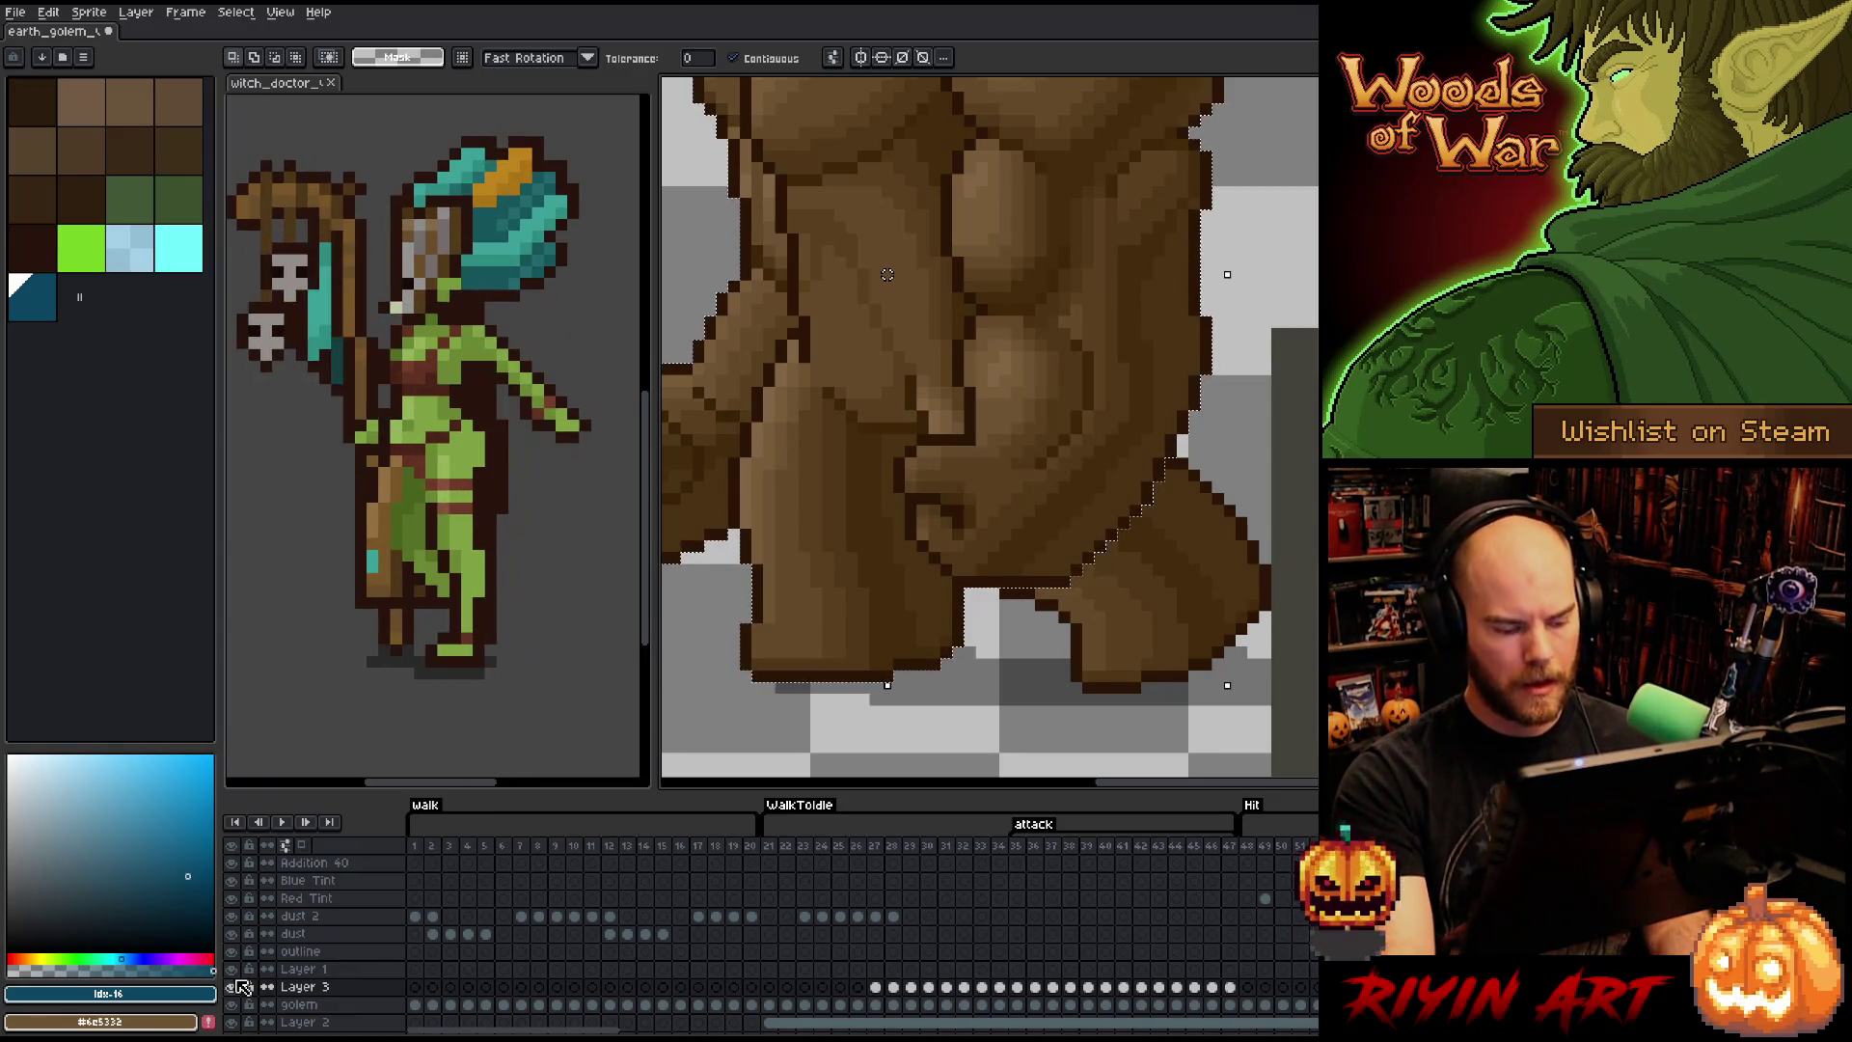
pyautogui.hotkey('ctrl', 'd')
pyautogui.press('Return')
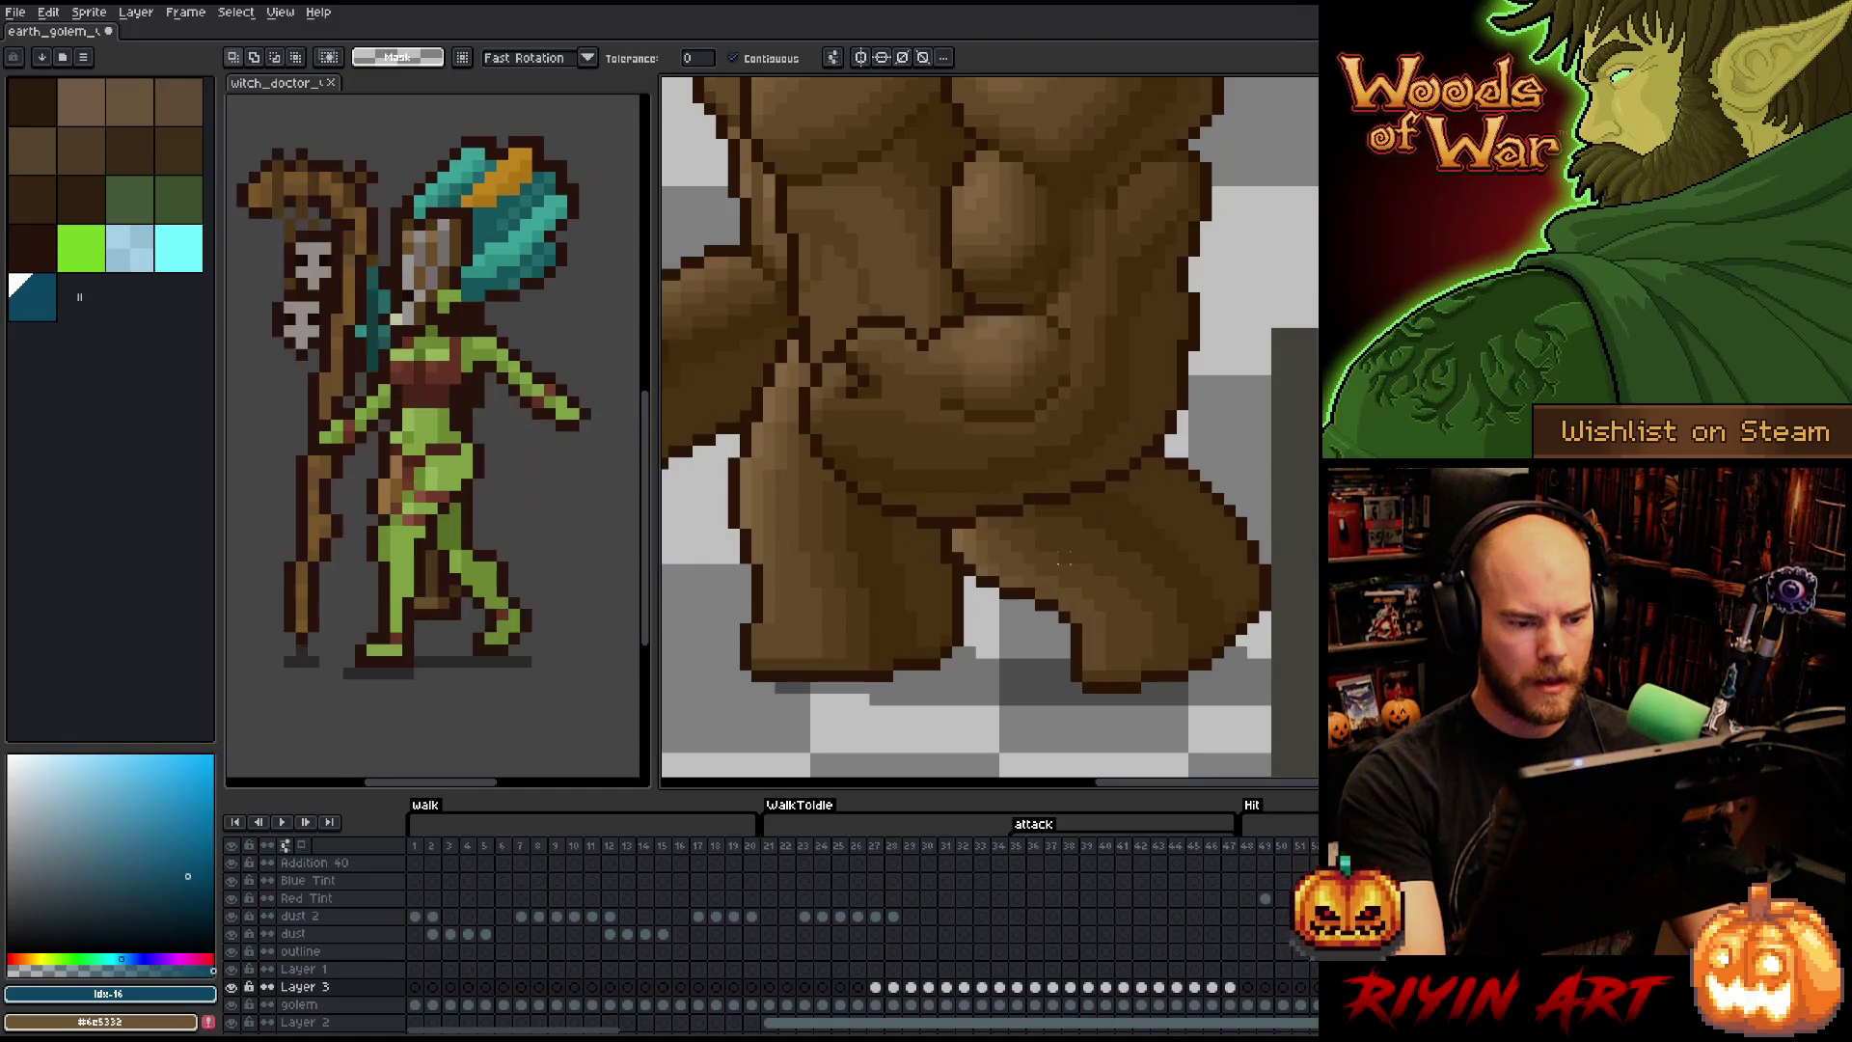
pyautogui.scroll(-3, 1047, 564)
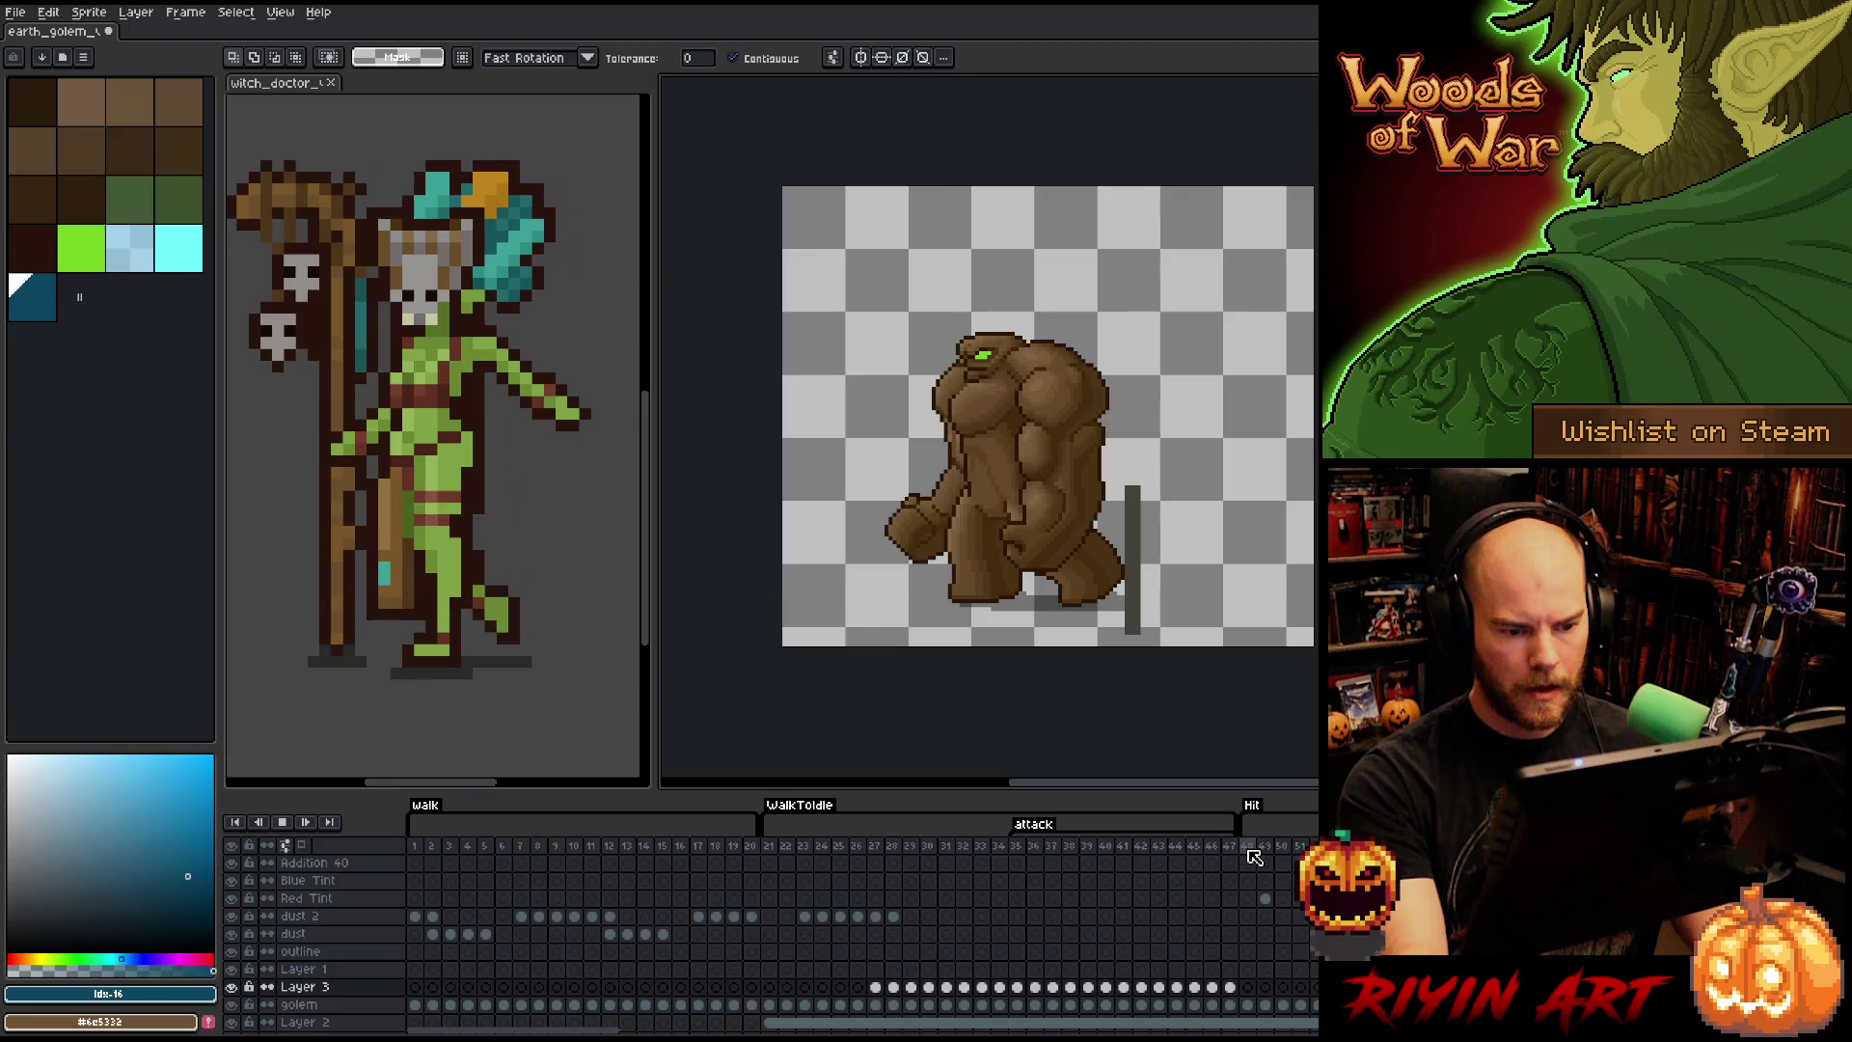
# - Place test pixels on the golem's lower body, then undo them all
pyautogui.scroll(5, 912, 445)
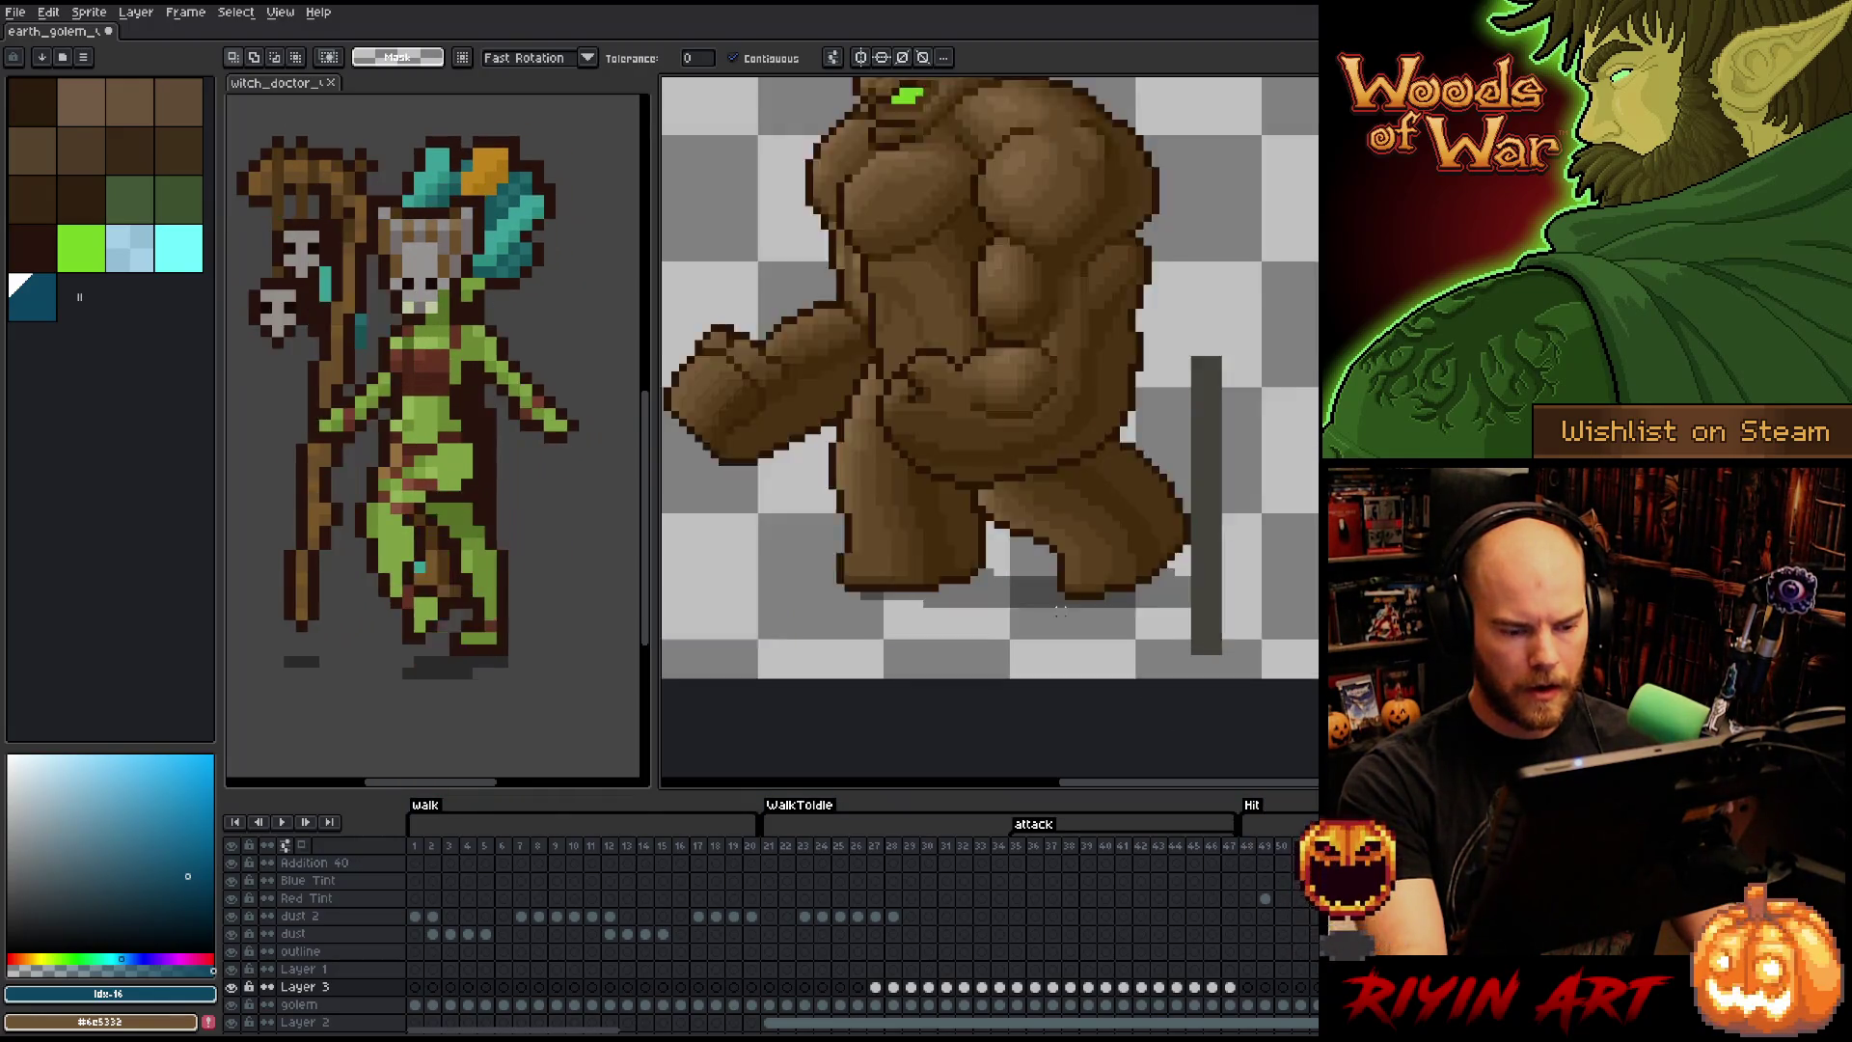
pyautogui.press('b')
pyautogui.click(934, 516)
pyautogui.click(959, 493)
pyautogui.hotkey('ctrl', 'z')
pyautogui.hotkey('ctrl', 'z')
pyautogui.click(982, 444)
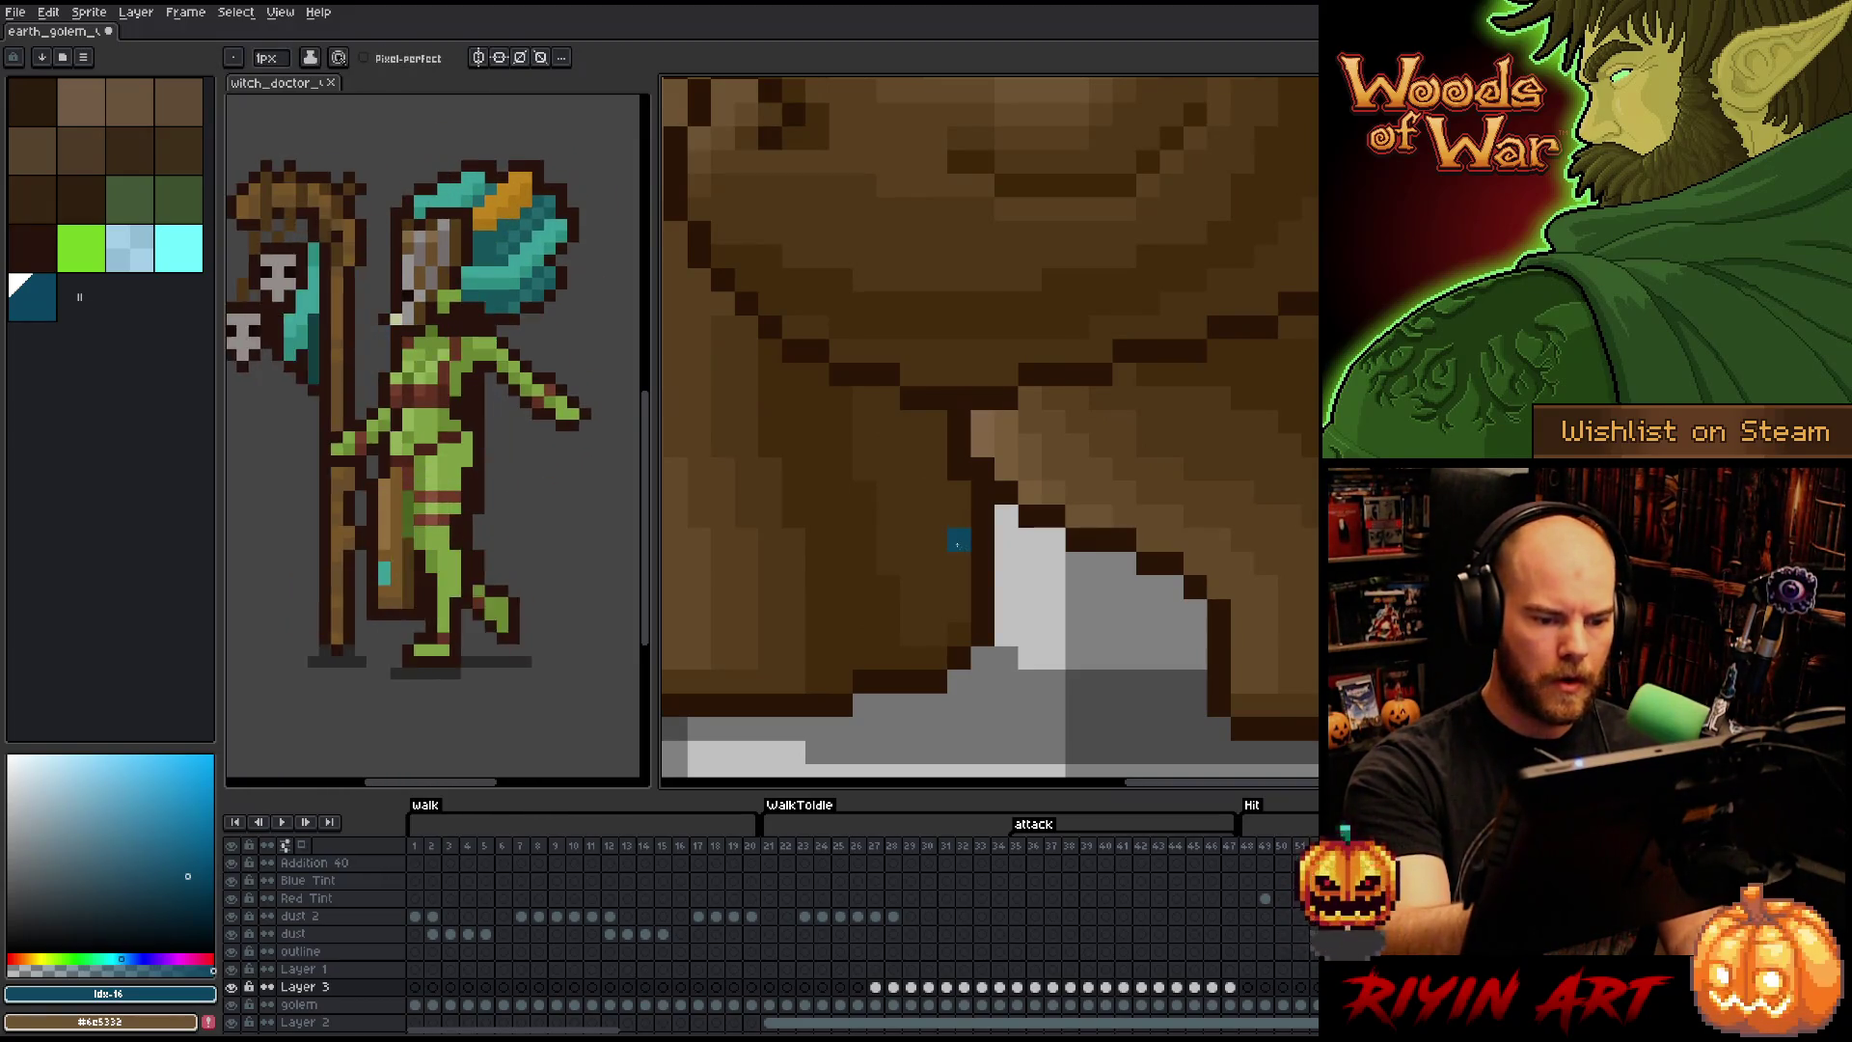
pyautogui.hotkey('ctrl', 'z')
# - Eyedrop the dark outline brown #4a3112, zoom out, and play the animation
pyautogui.keyDown('alt'); pyautogui.click(950, 496); pyautogui.keyUp('alt')
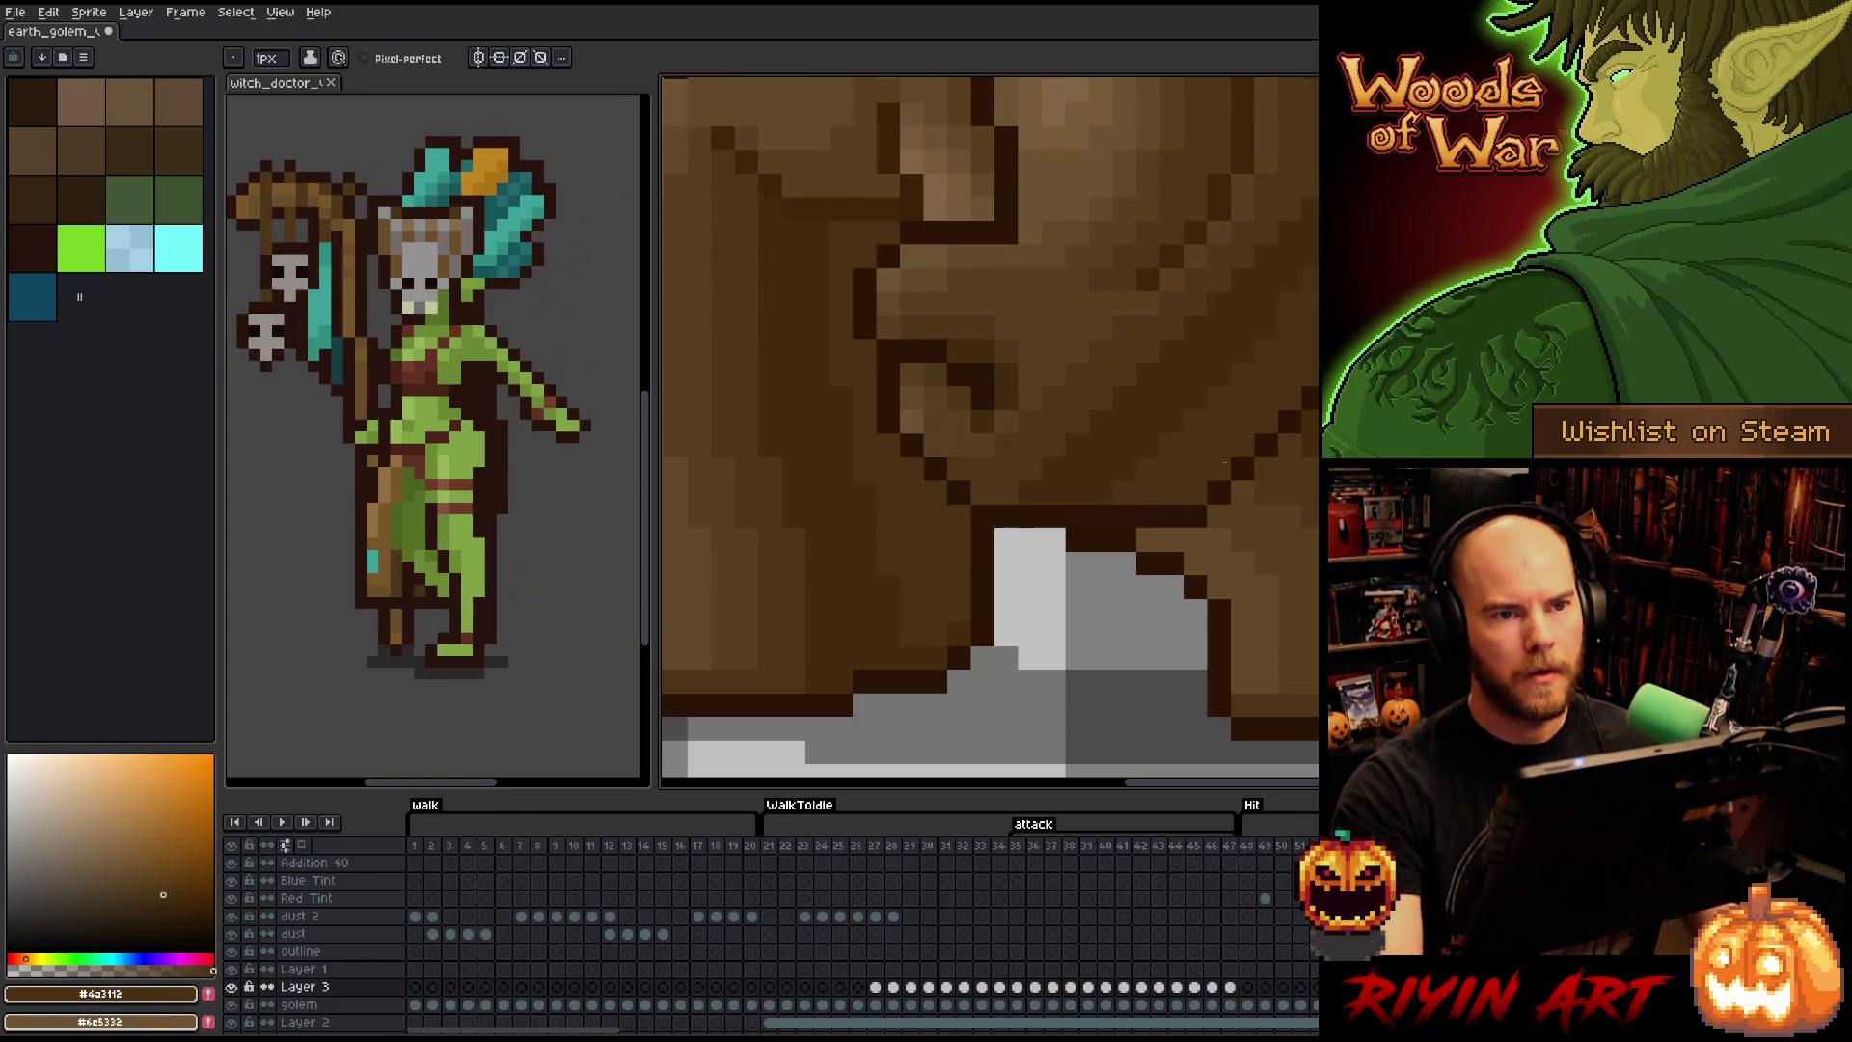
pyautogui.scroll(-2, 989, 431)
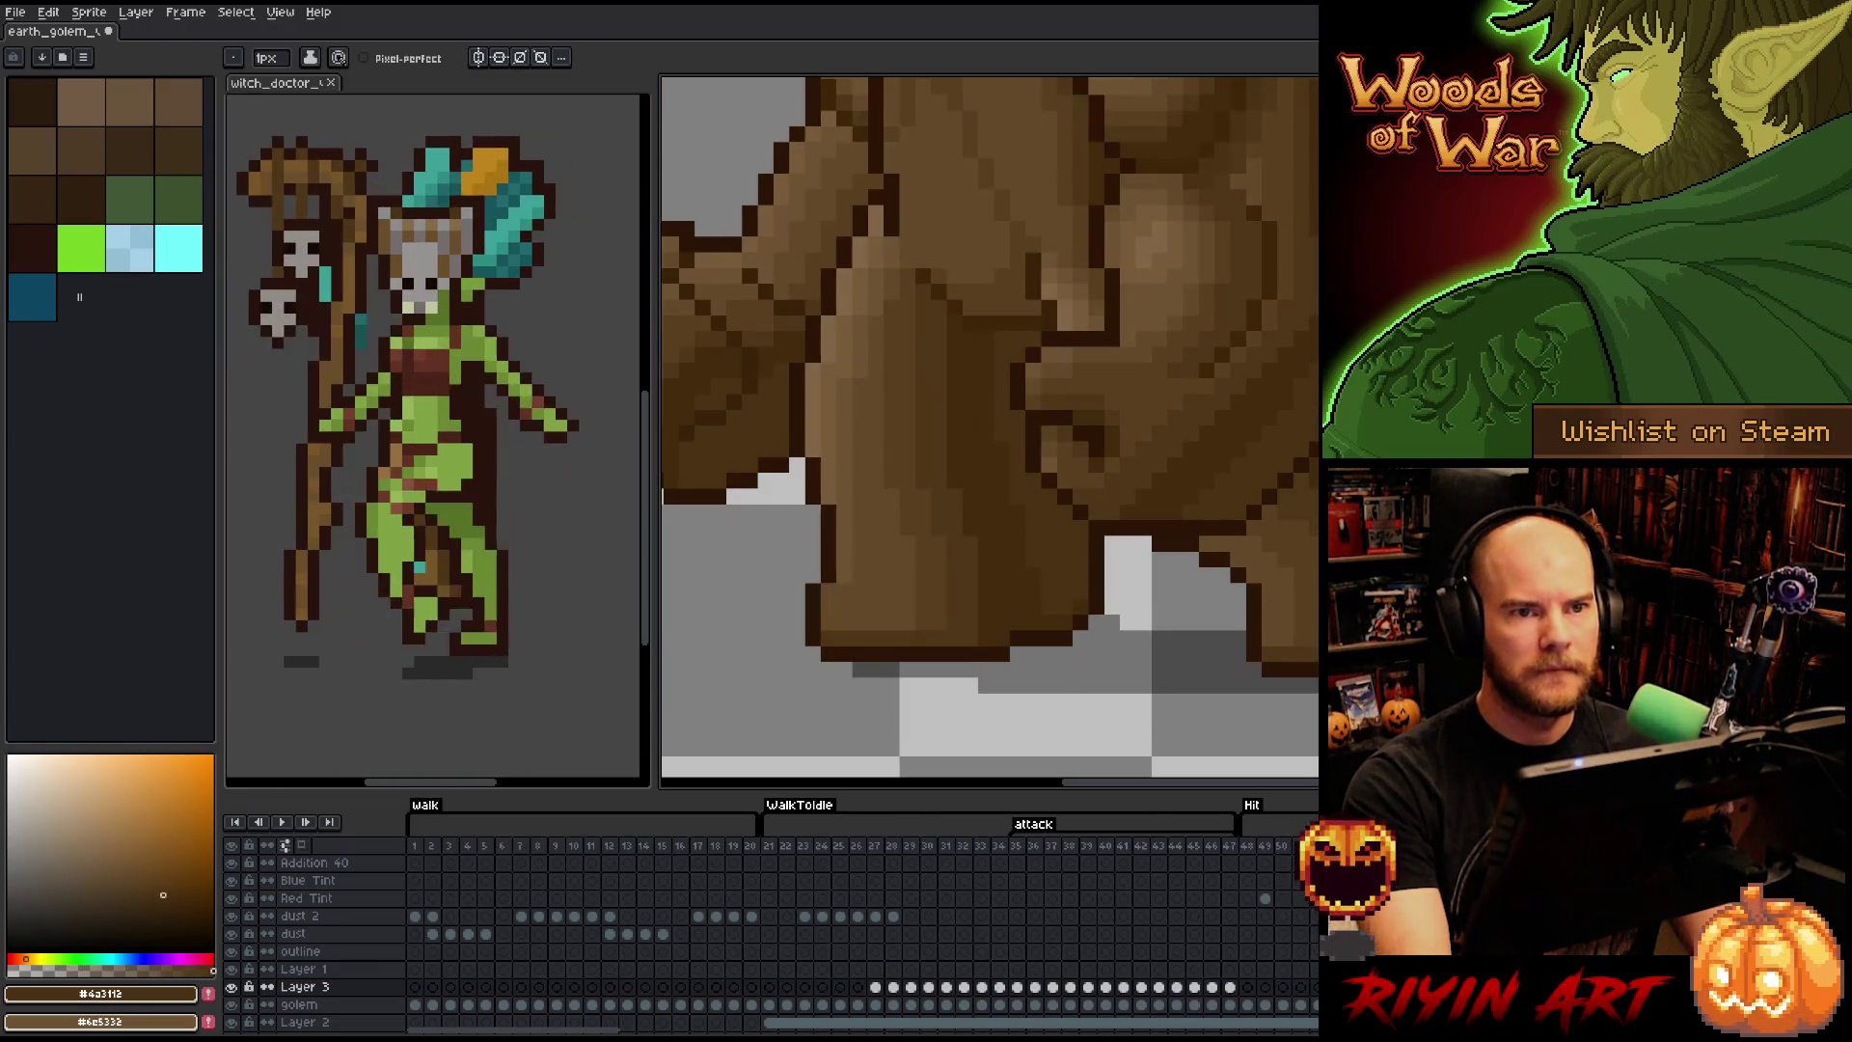
pyautogui.press('h')
pyautogui.press('Return')
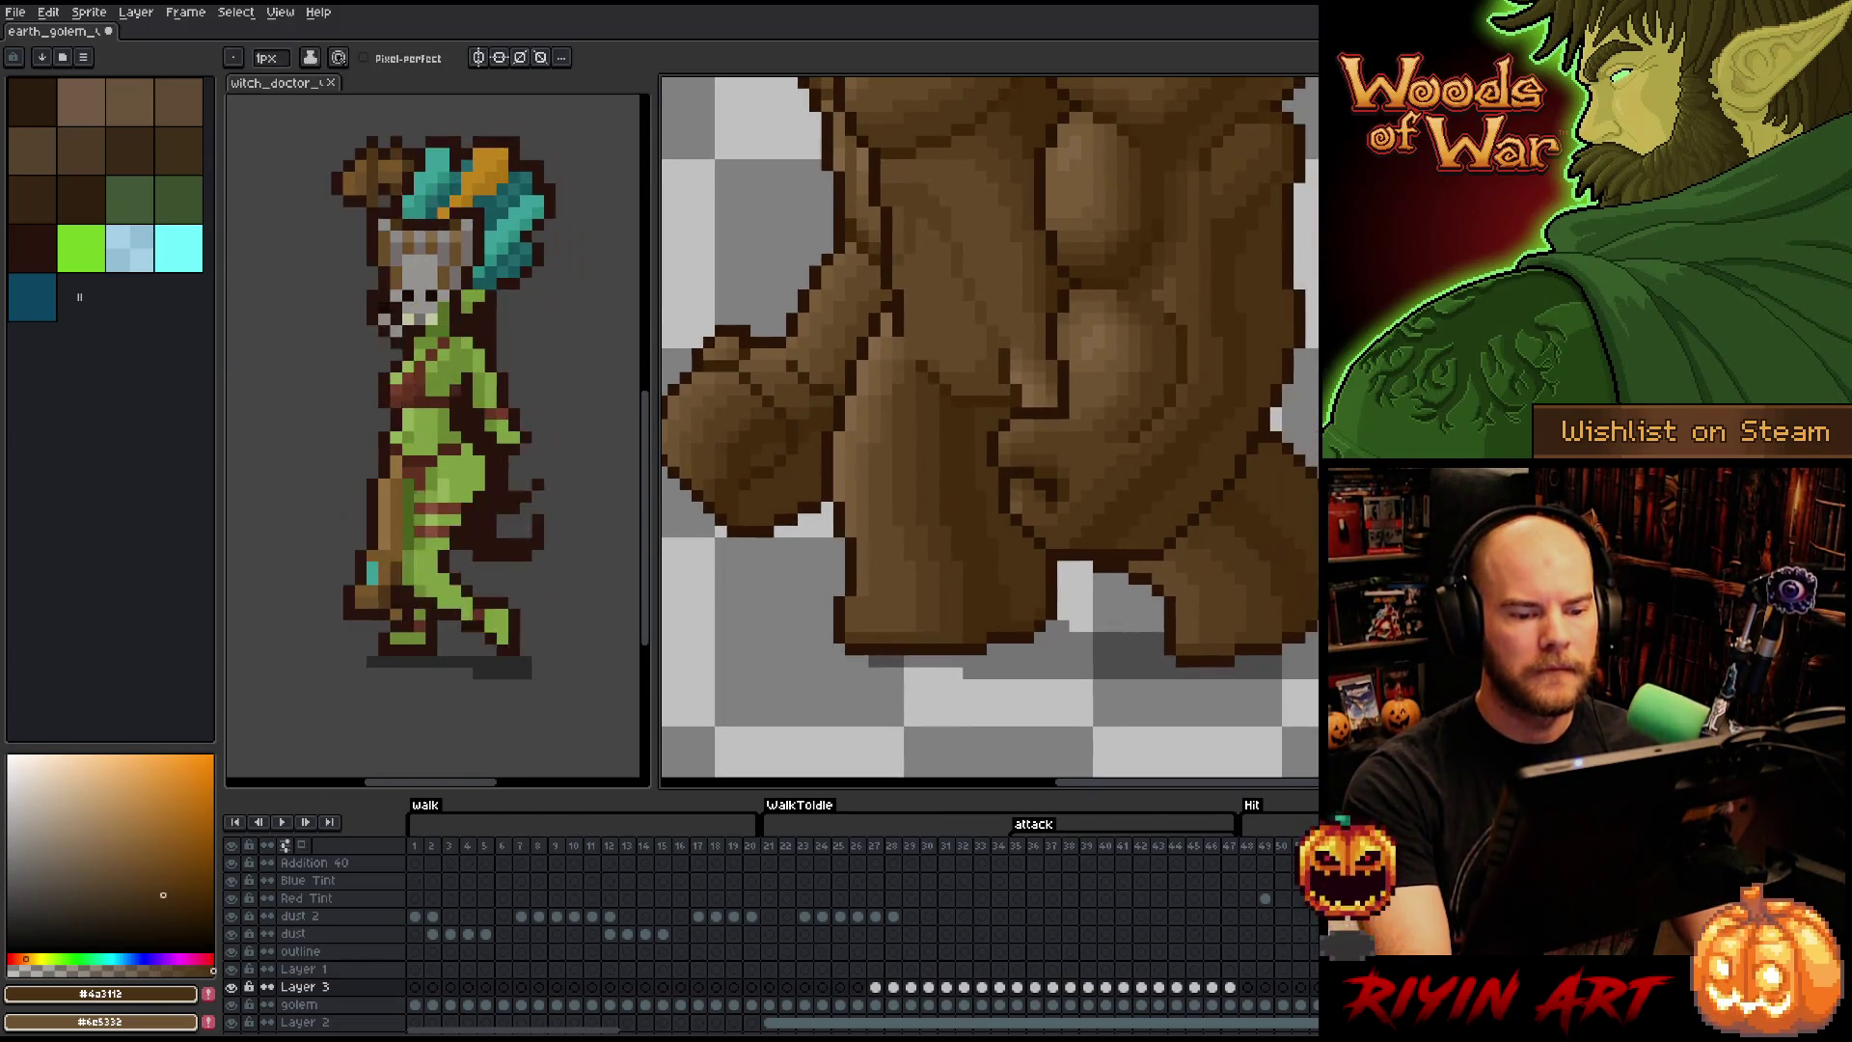
pyautogui.press('b')
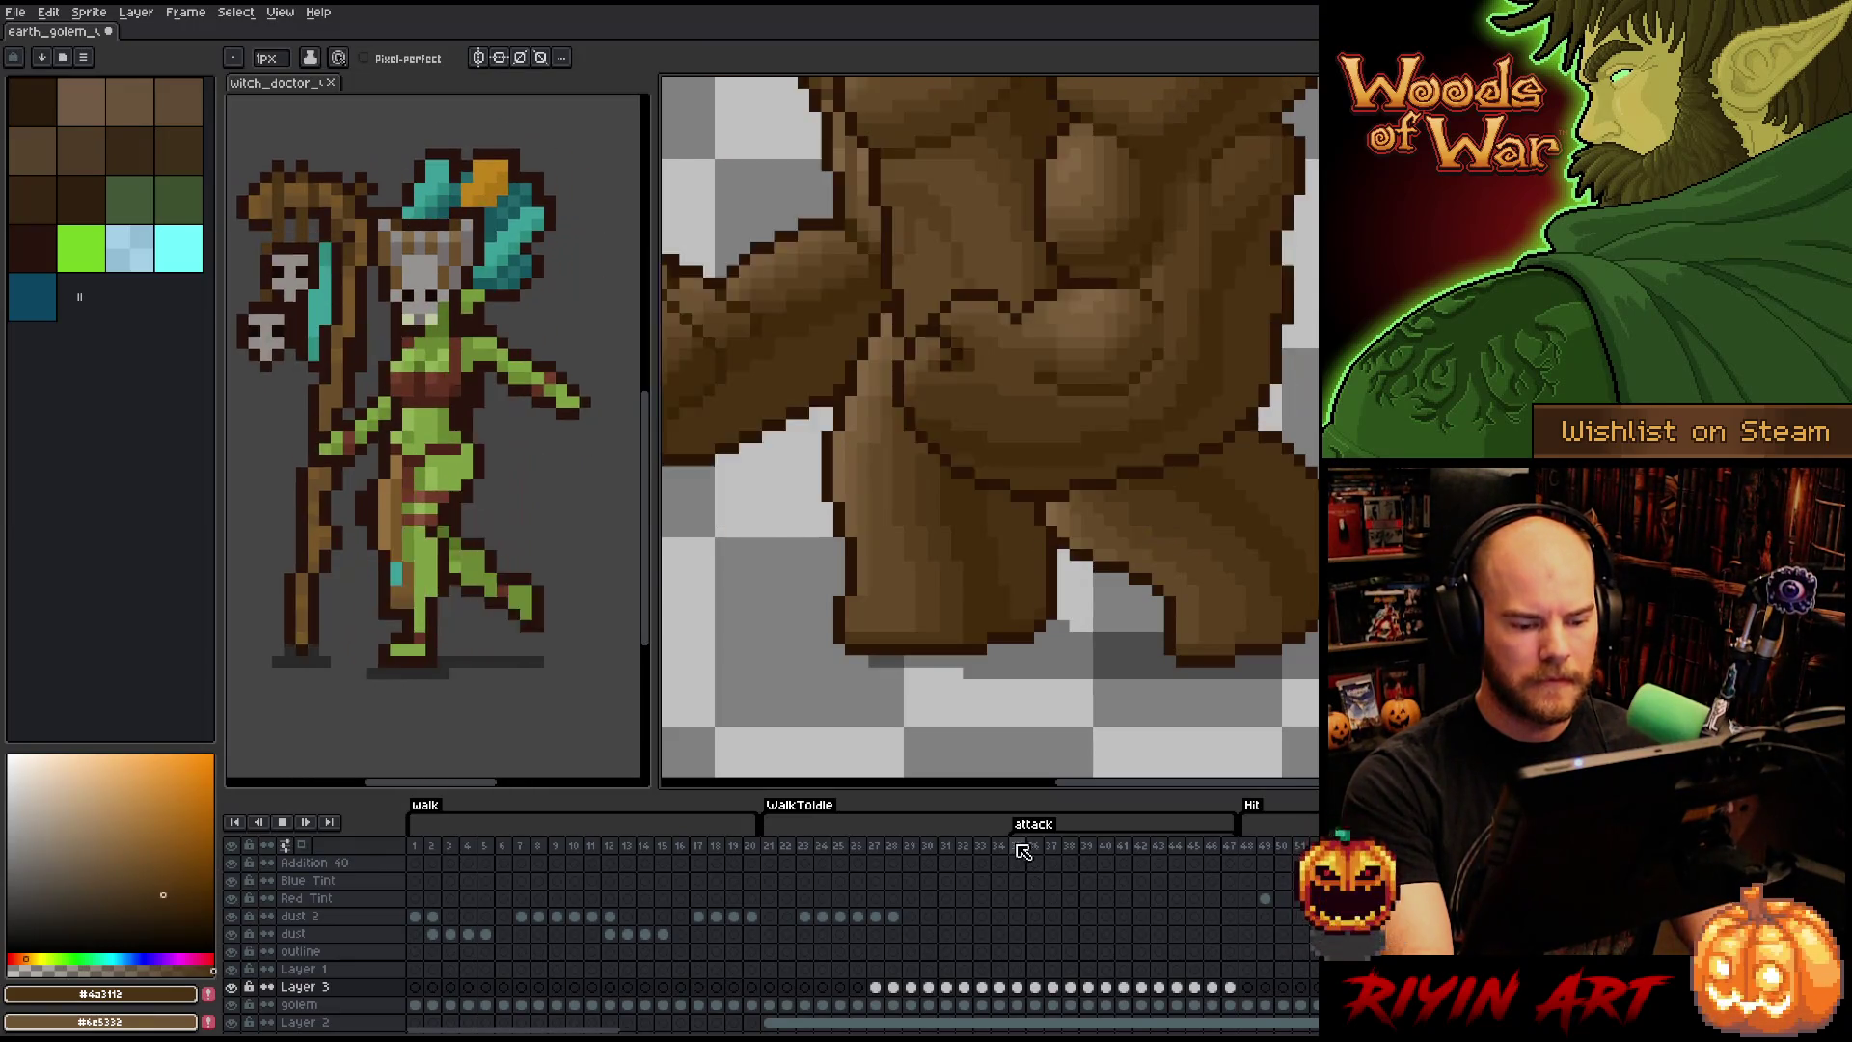
pyautogui.scroll(-5, 1000, 559)
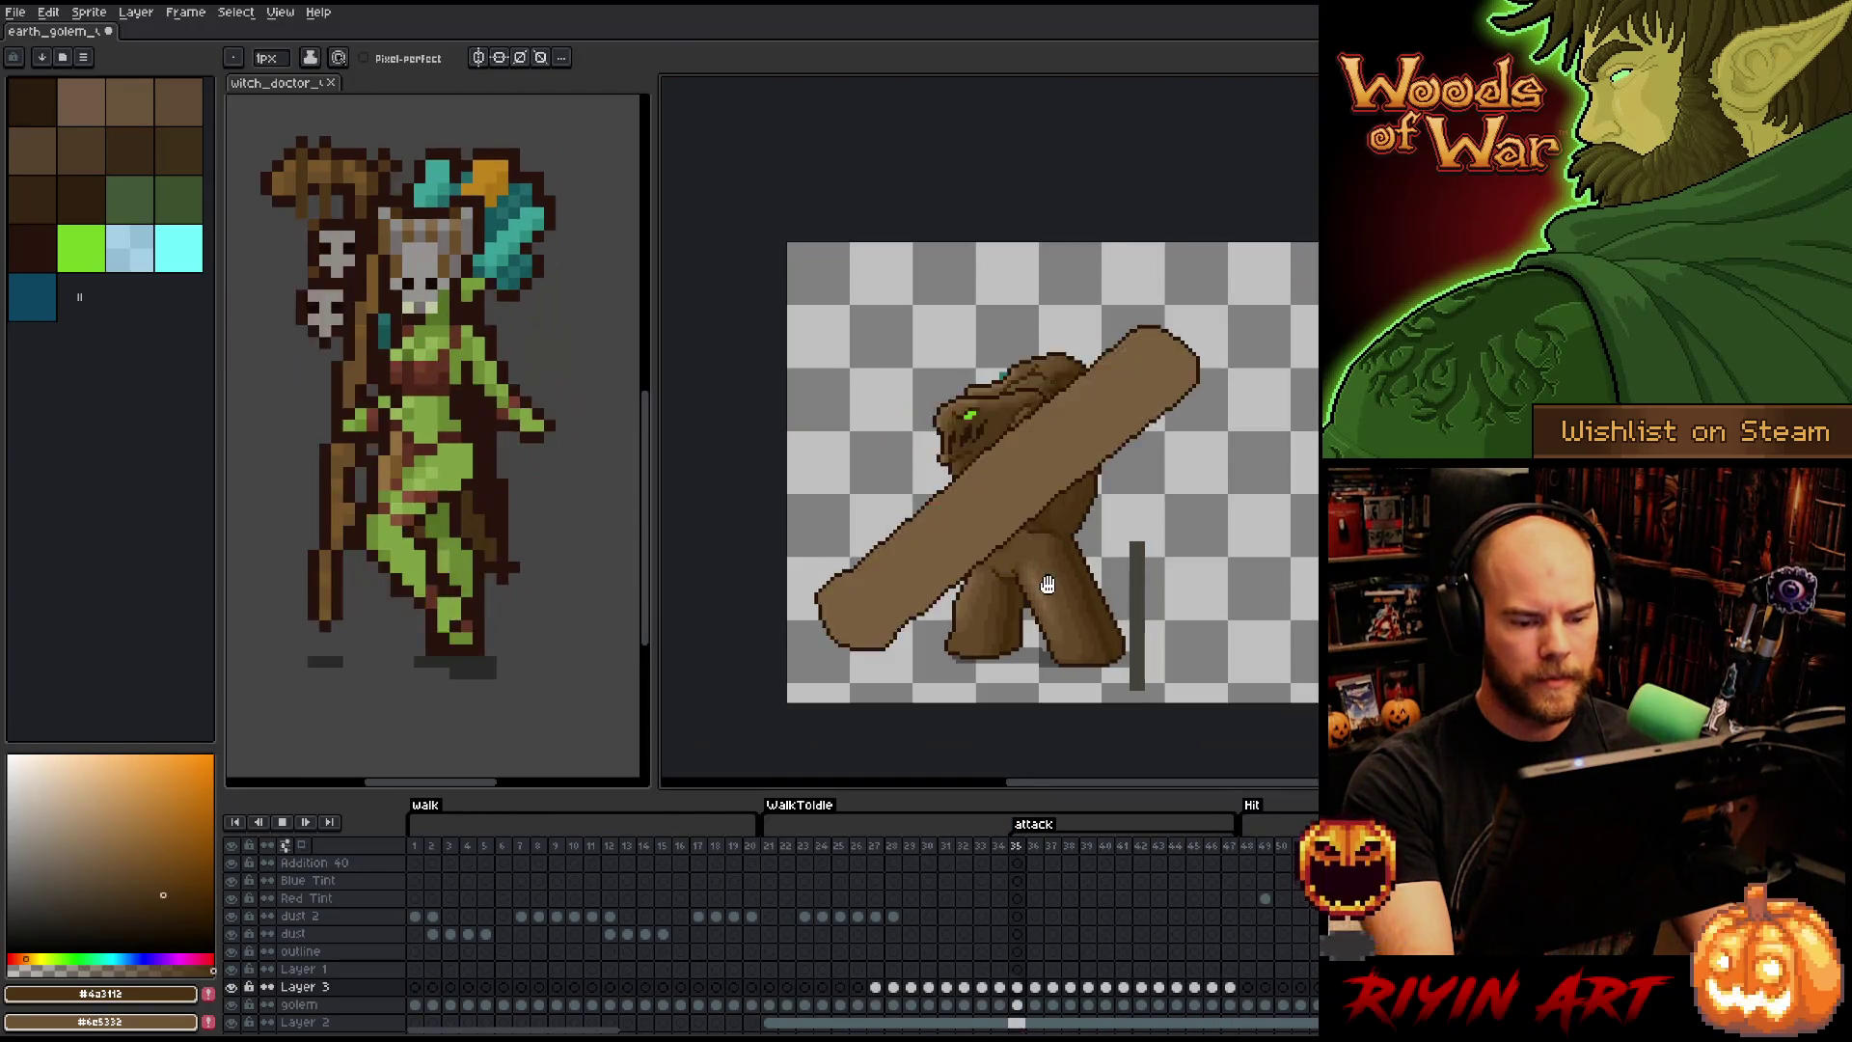
# - Play and stop the attack animation, then save the golem sprite
pyautogui.scroll(2, 1003, 564)
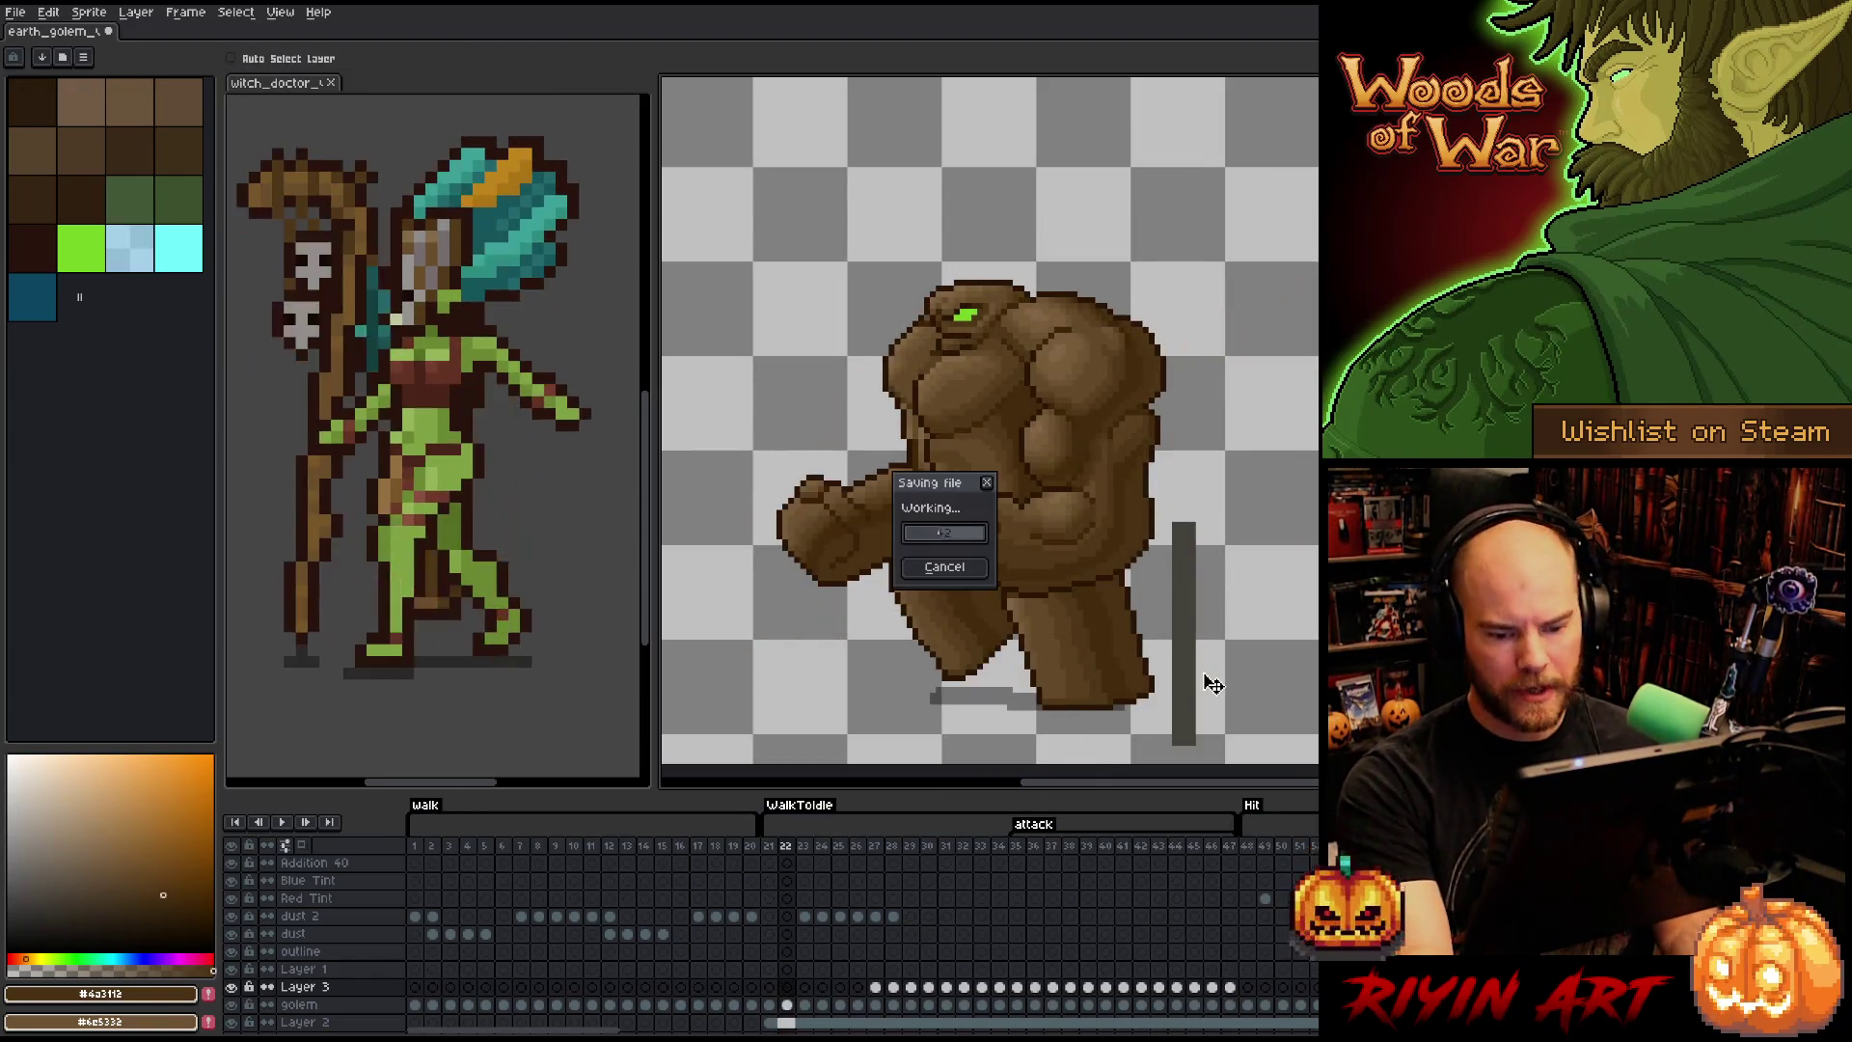
pyautogui.press('Return')
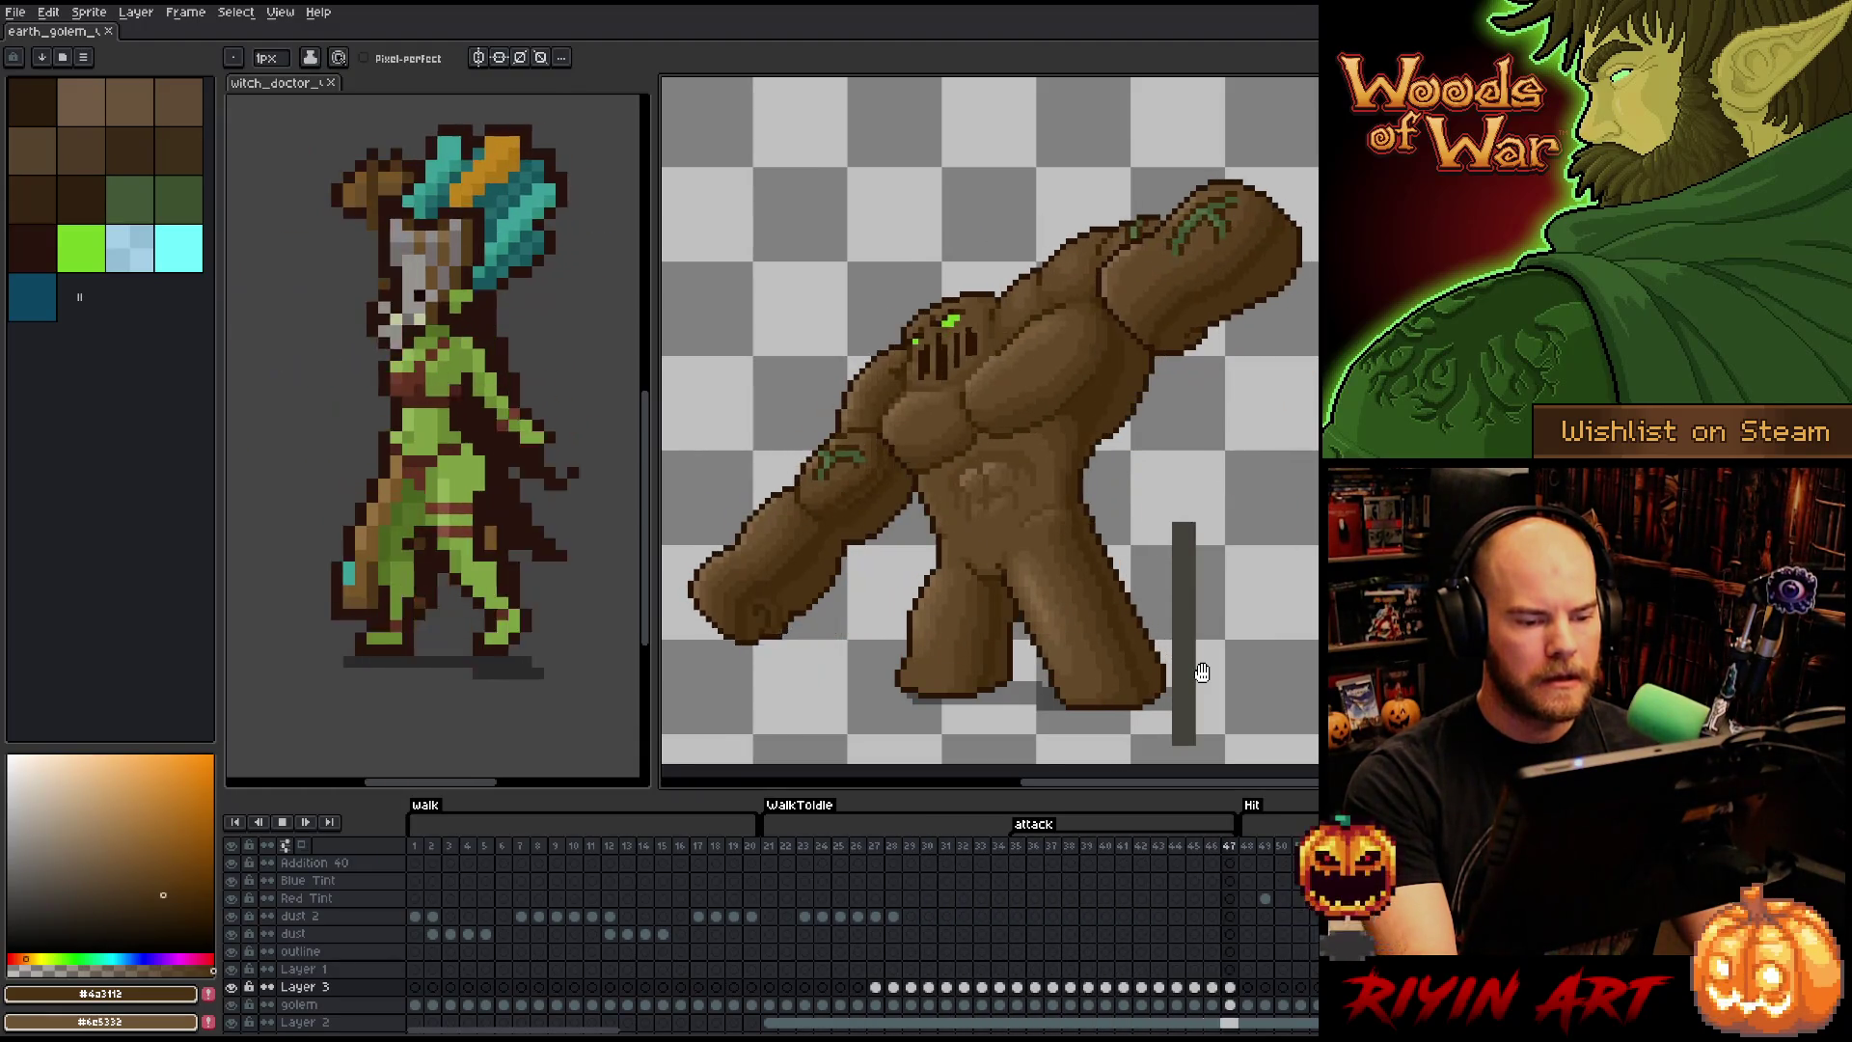
pyautogui.press('Return')
pyautogui.hotkey('ctrl', 's')
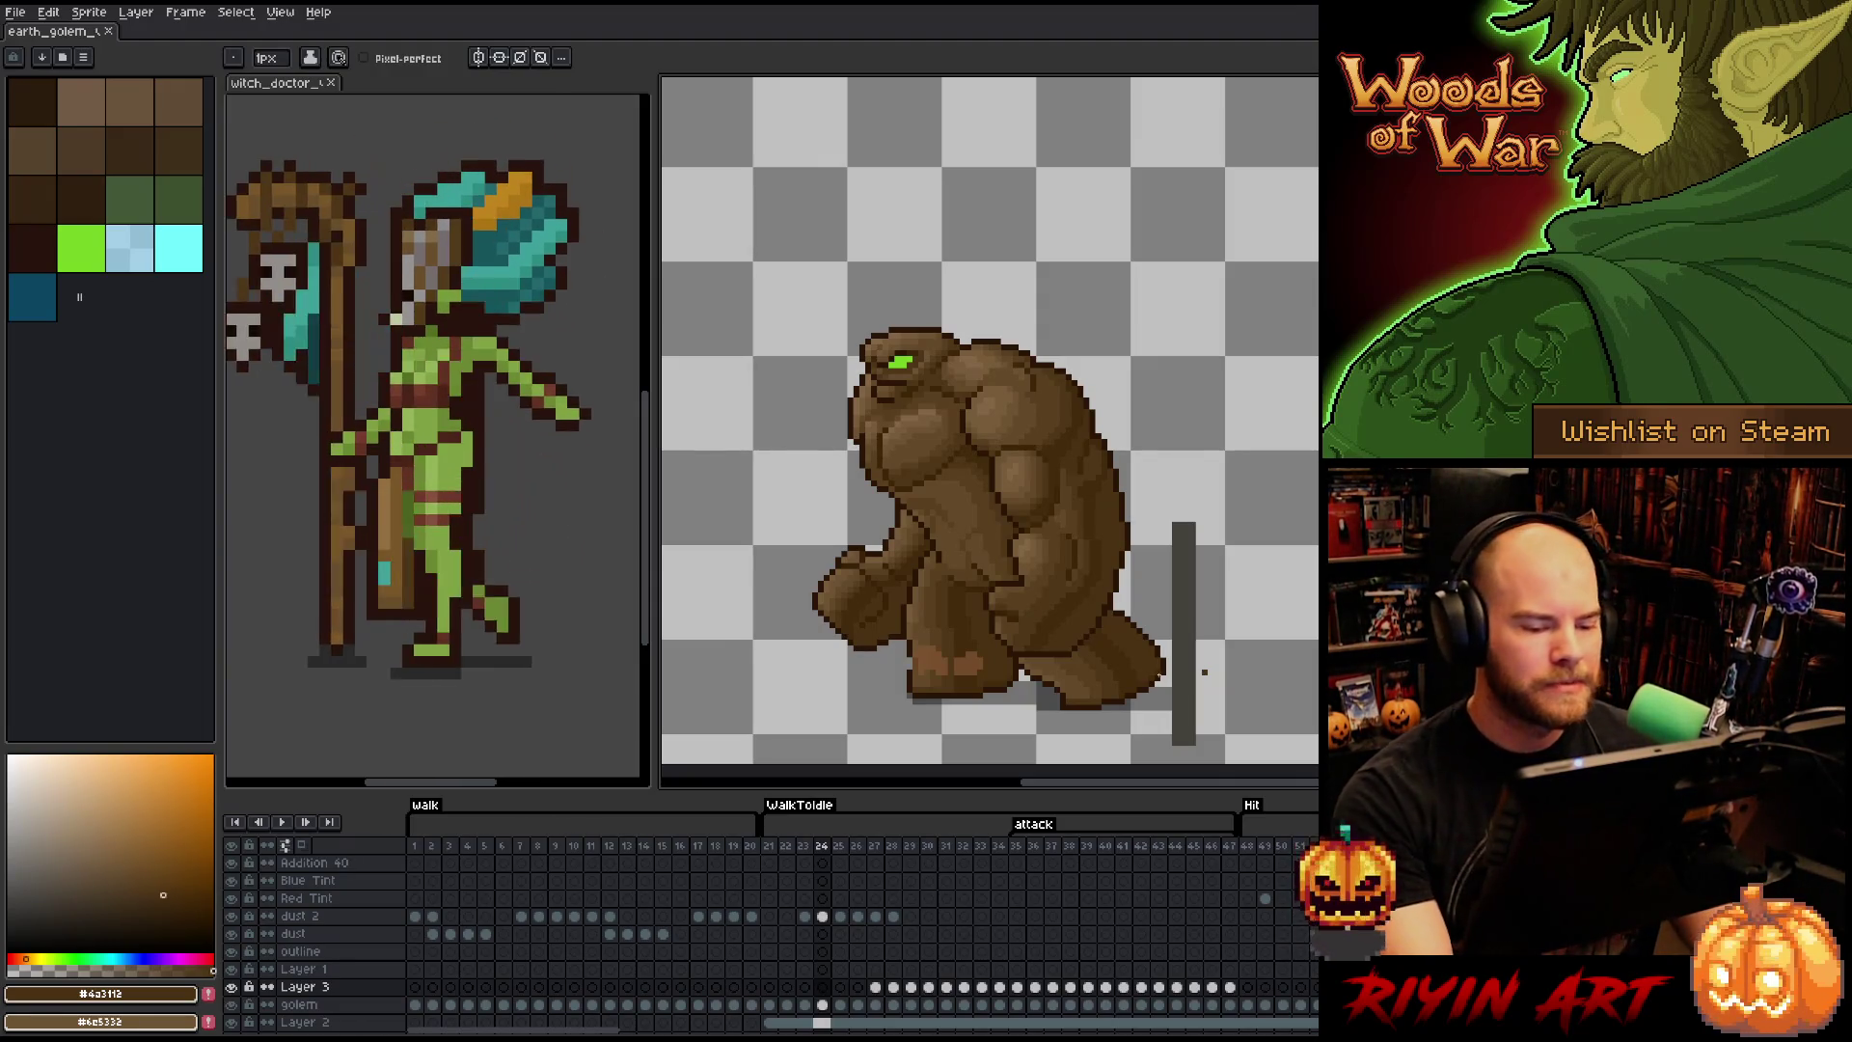
# - Centre the golem and step through the attack poses up to frame 26
pyautogui.scroll(1, 1023, 644)
pyautogui.moveTo(1019, 643); pyautogui.dragTo(963, 533)
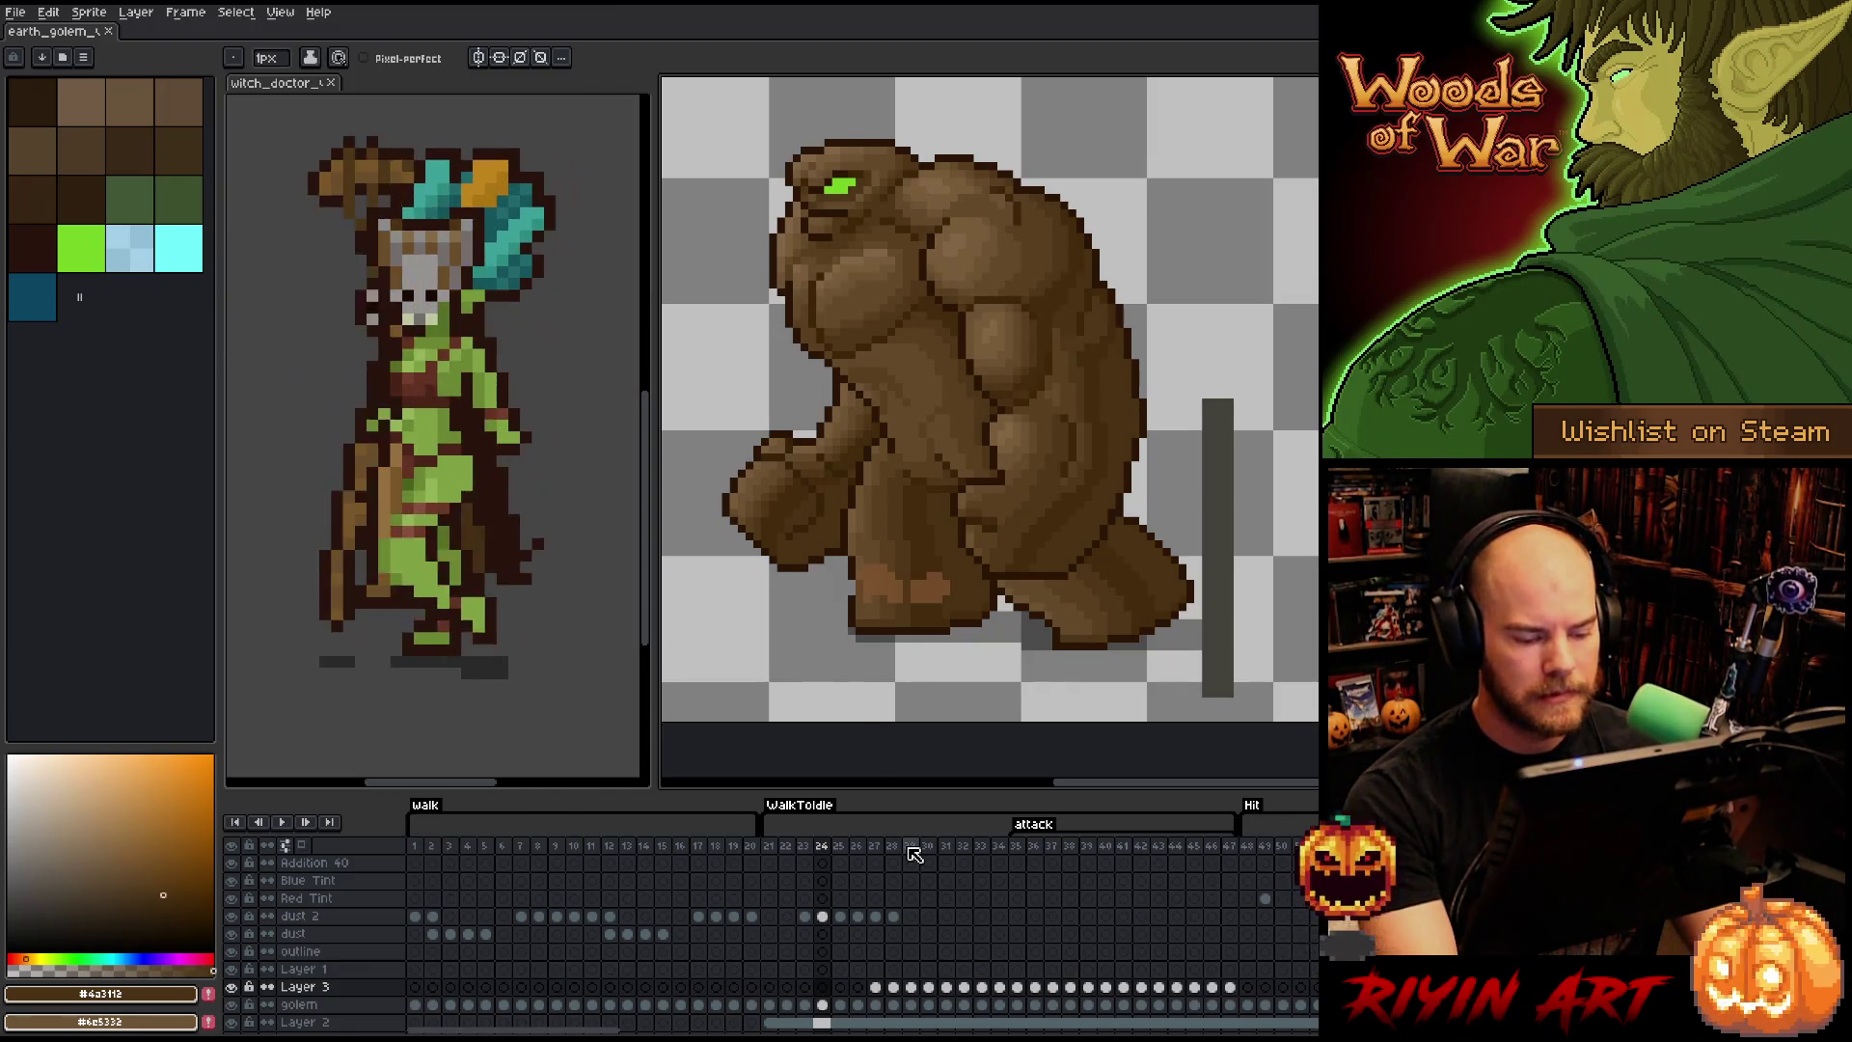
pyautogui.press('Right')
pyautogui.press('Right')
pyautogui.press('Right')
pyautogui.press('Right')
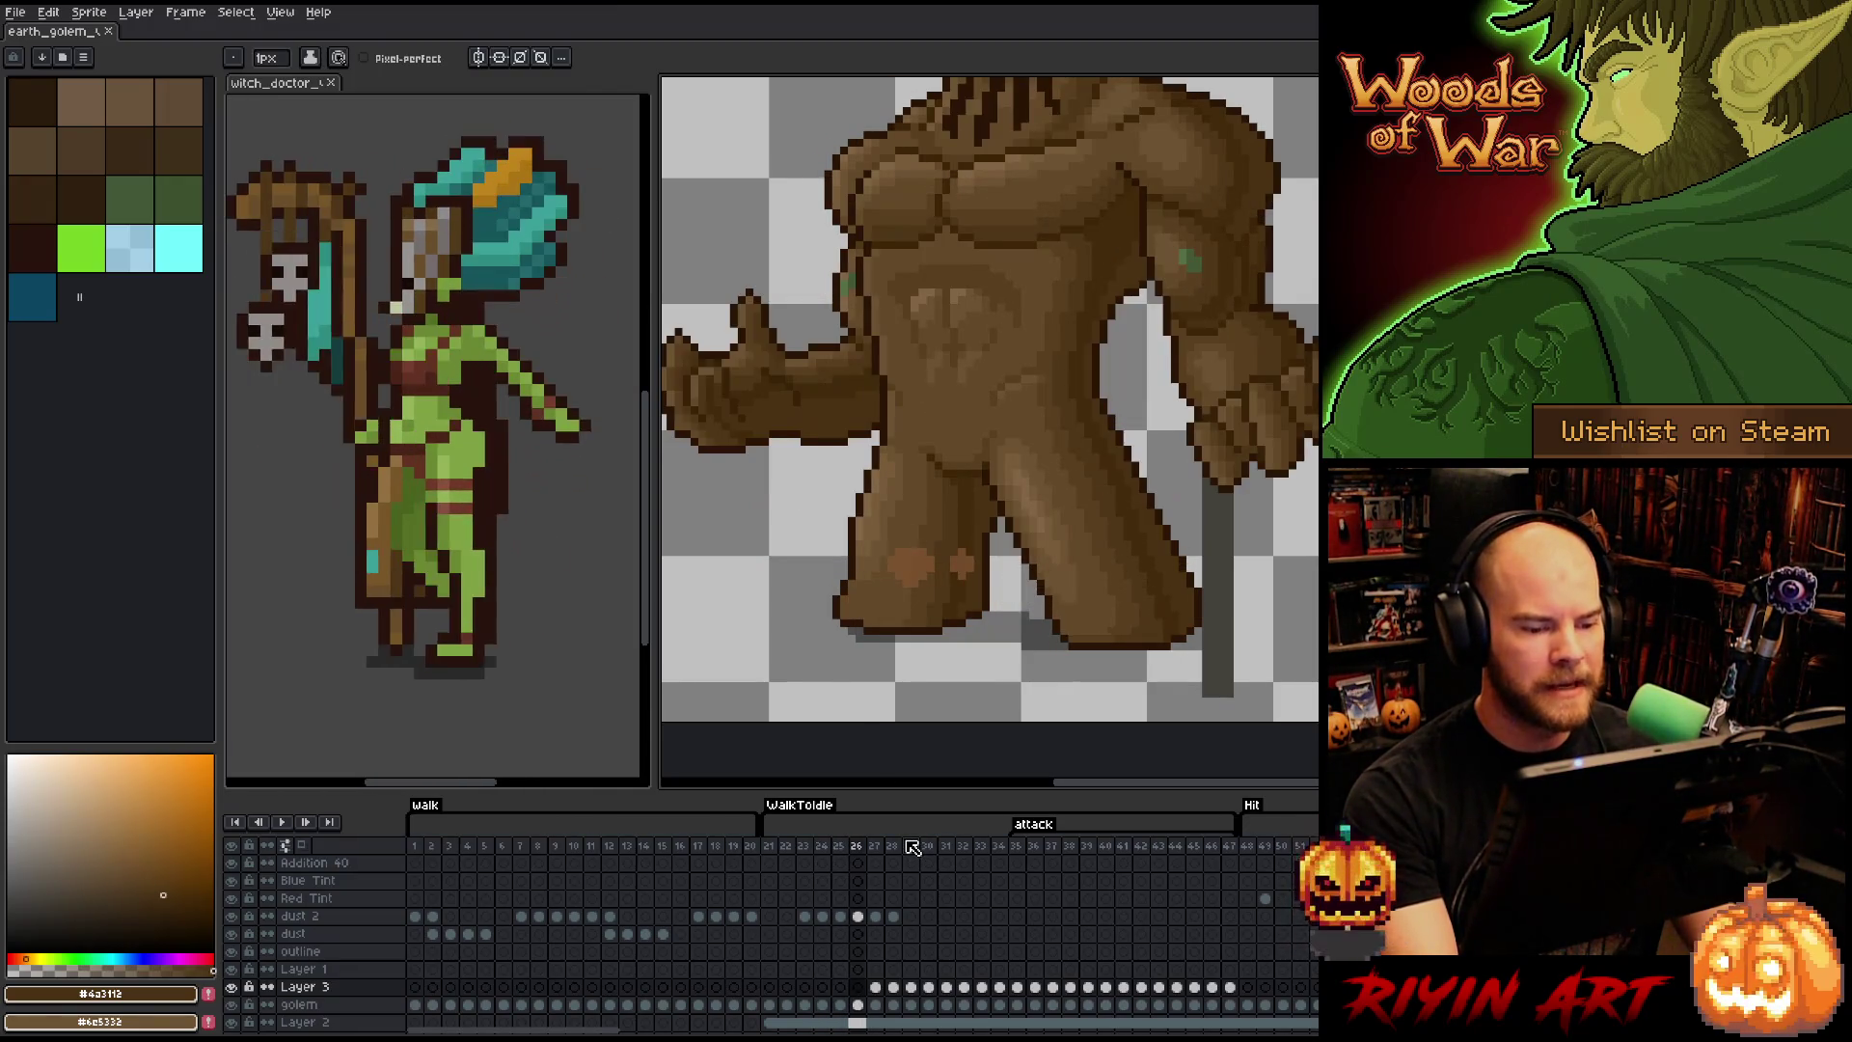
pyautogui.press('Right')
pyautogui.press('Right')
pyautogui.press('Right')
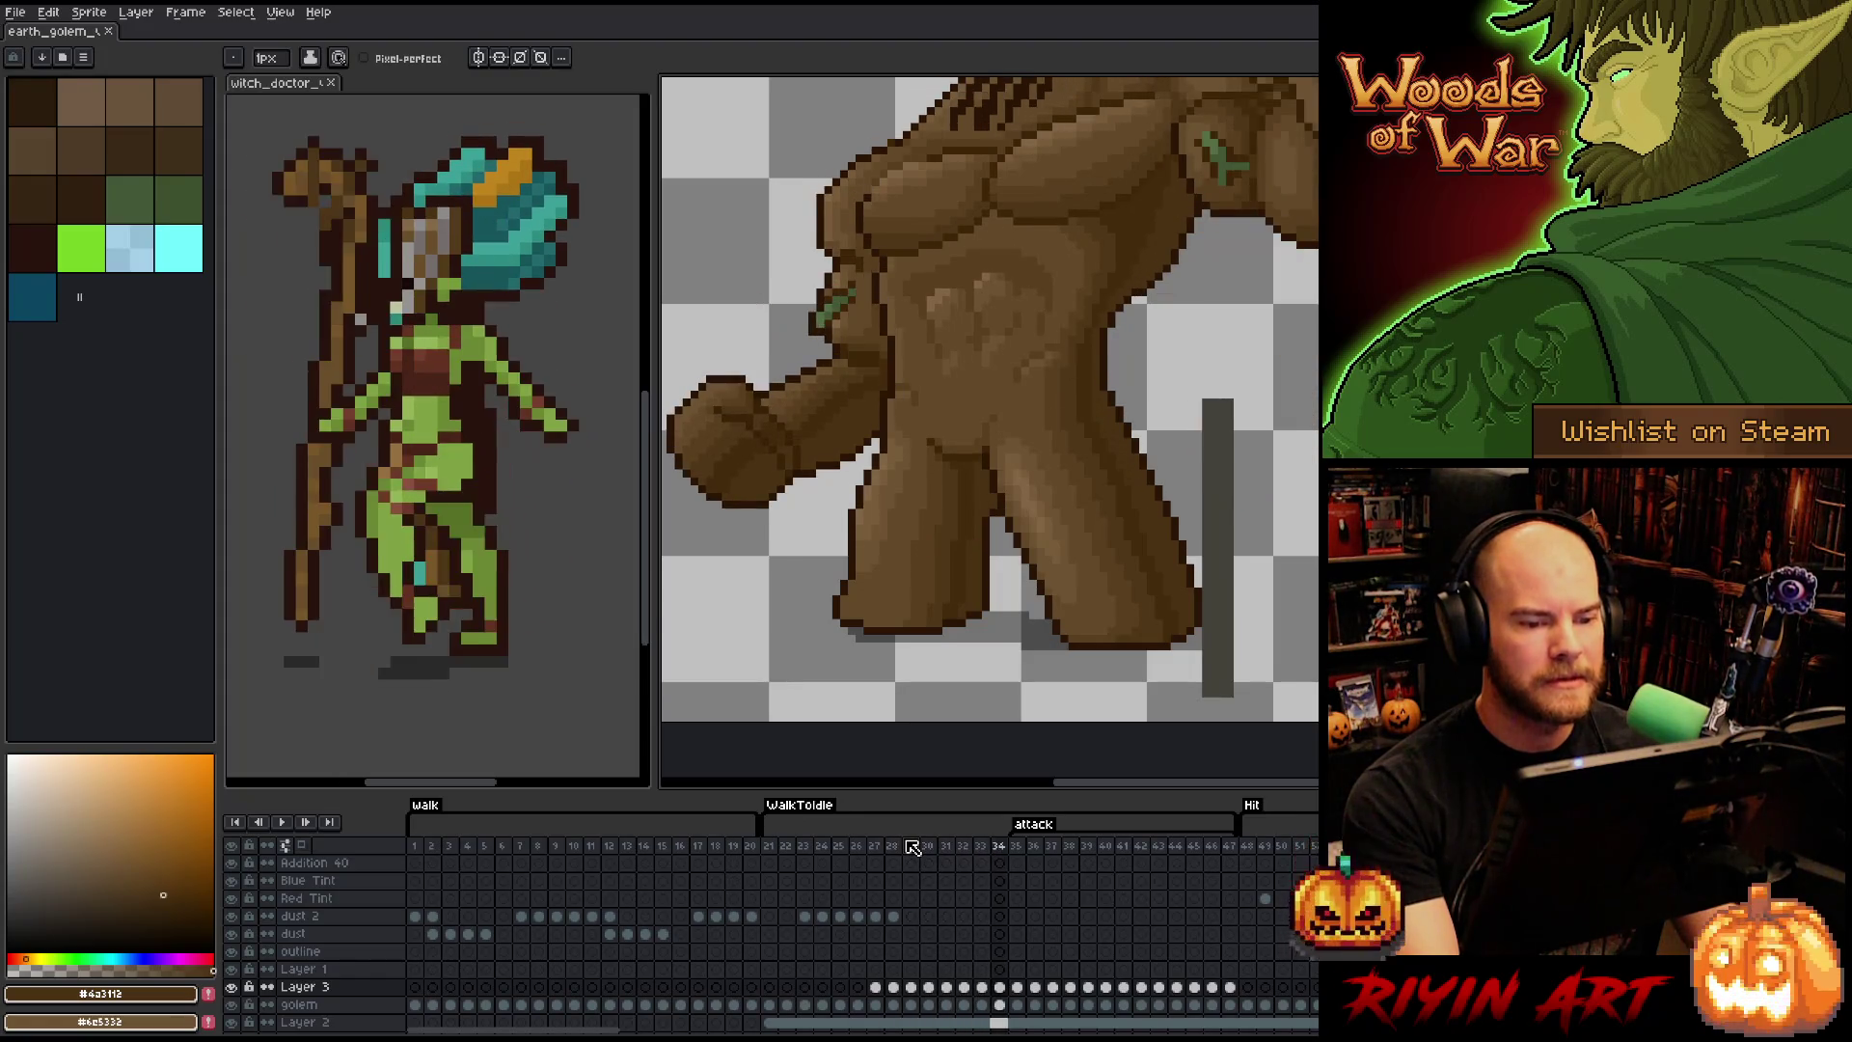
pyautogui.press('Left')
pyautogui.press('Left')
pyautogui.press('Left')
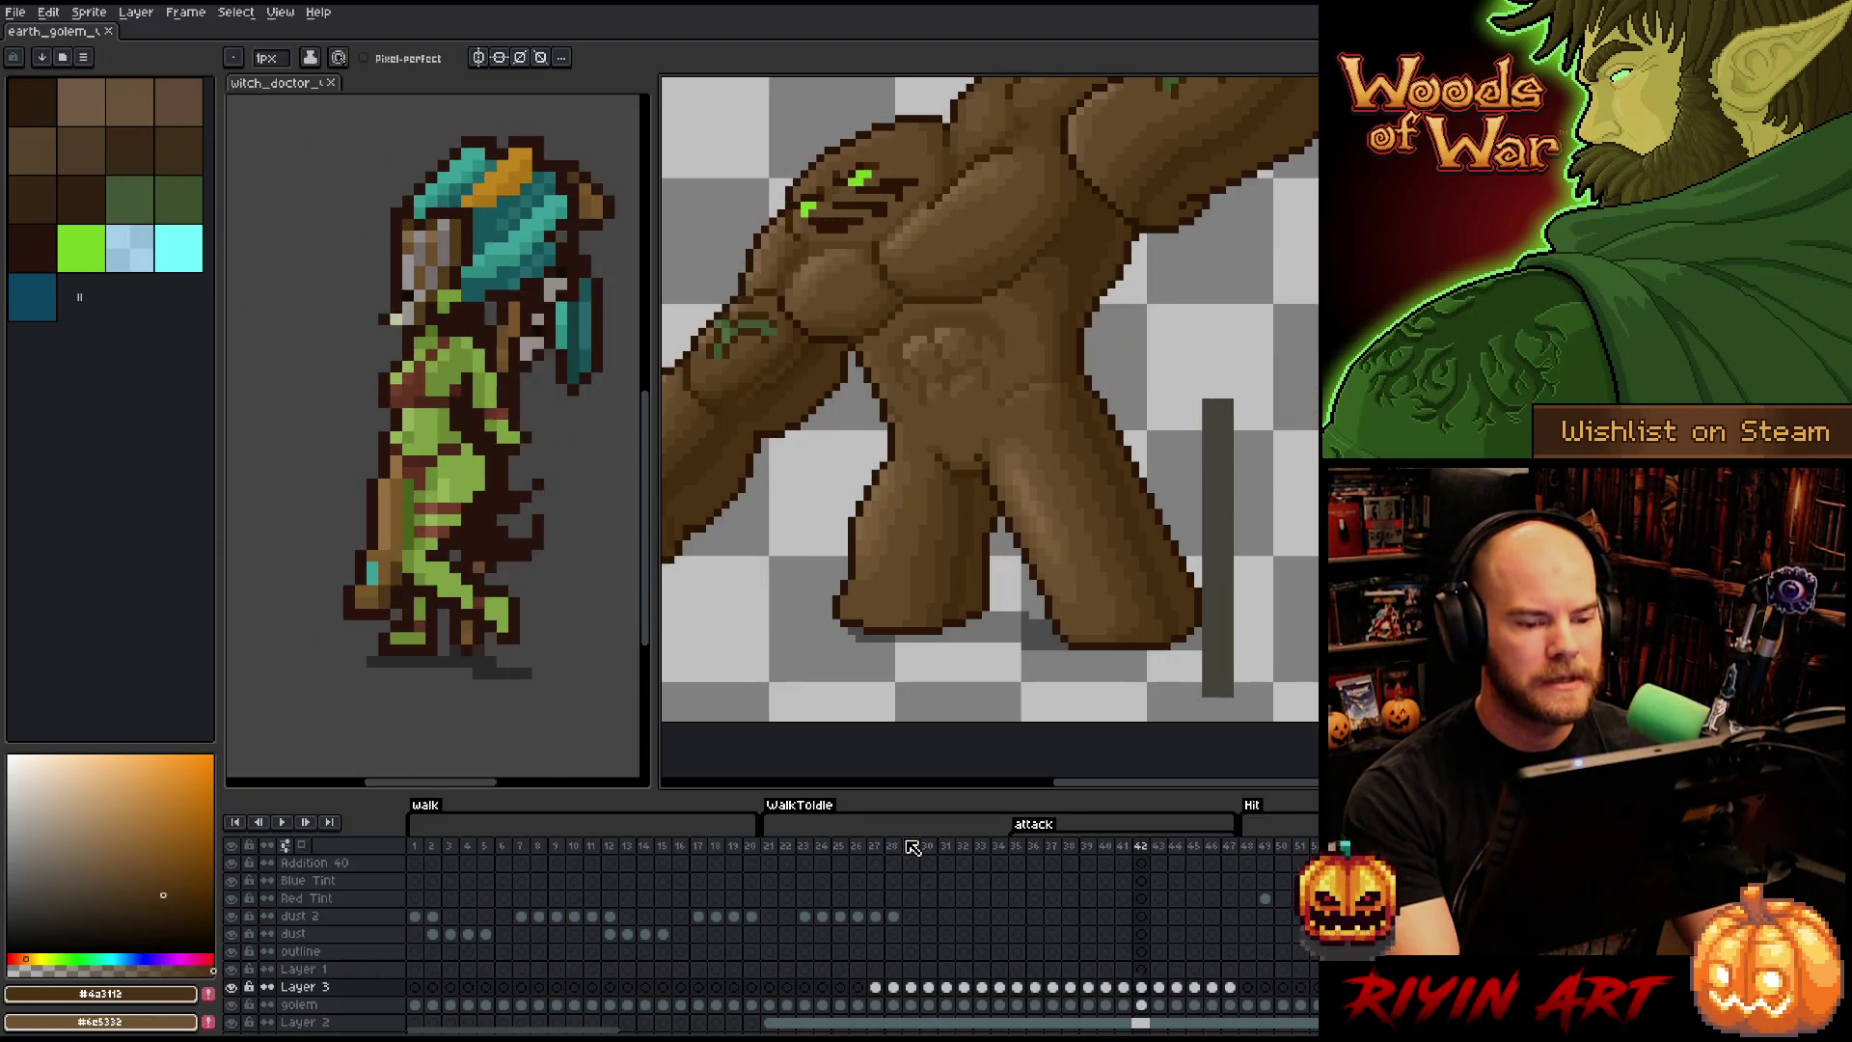
pyautogui.press('Right')
pyautogui.press('Right')
pyautogui.press('Right')
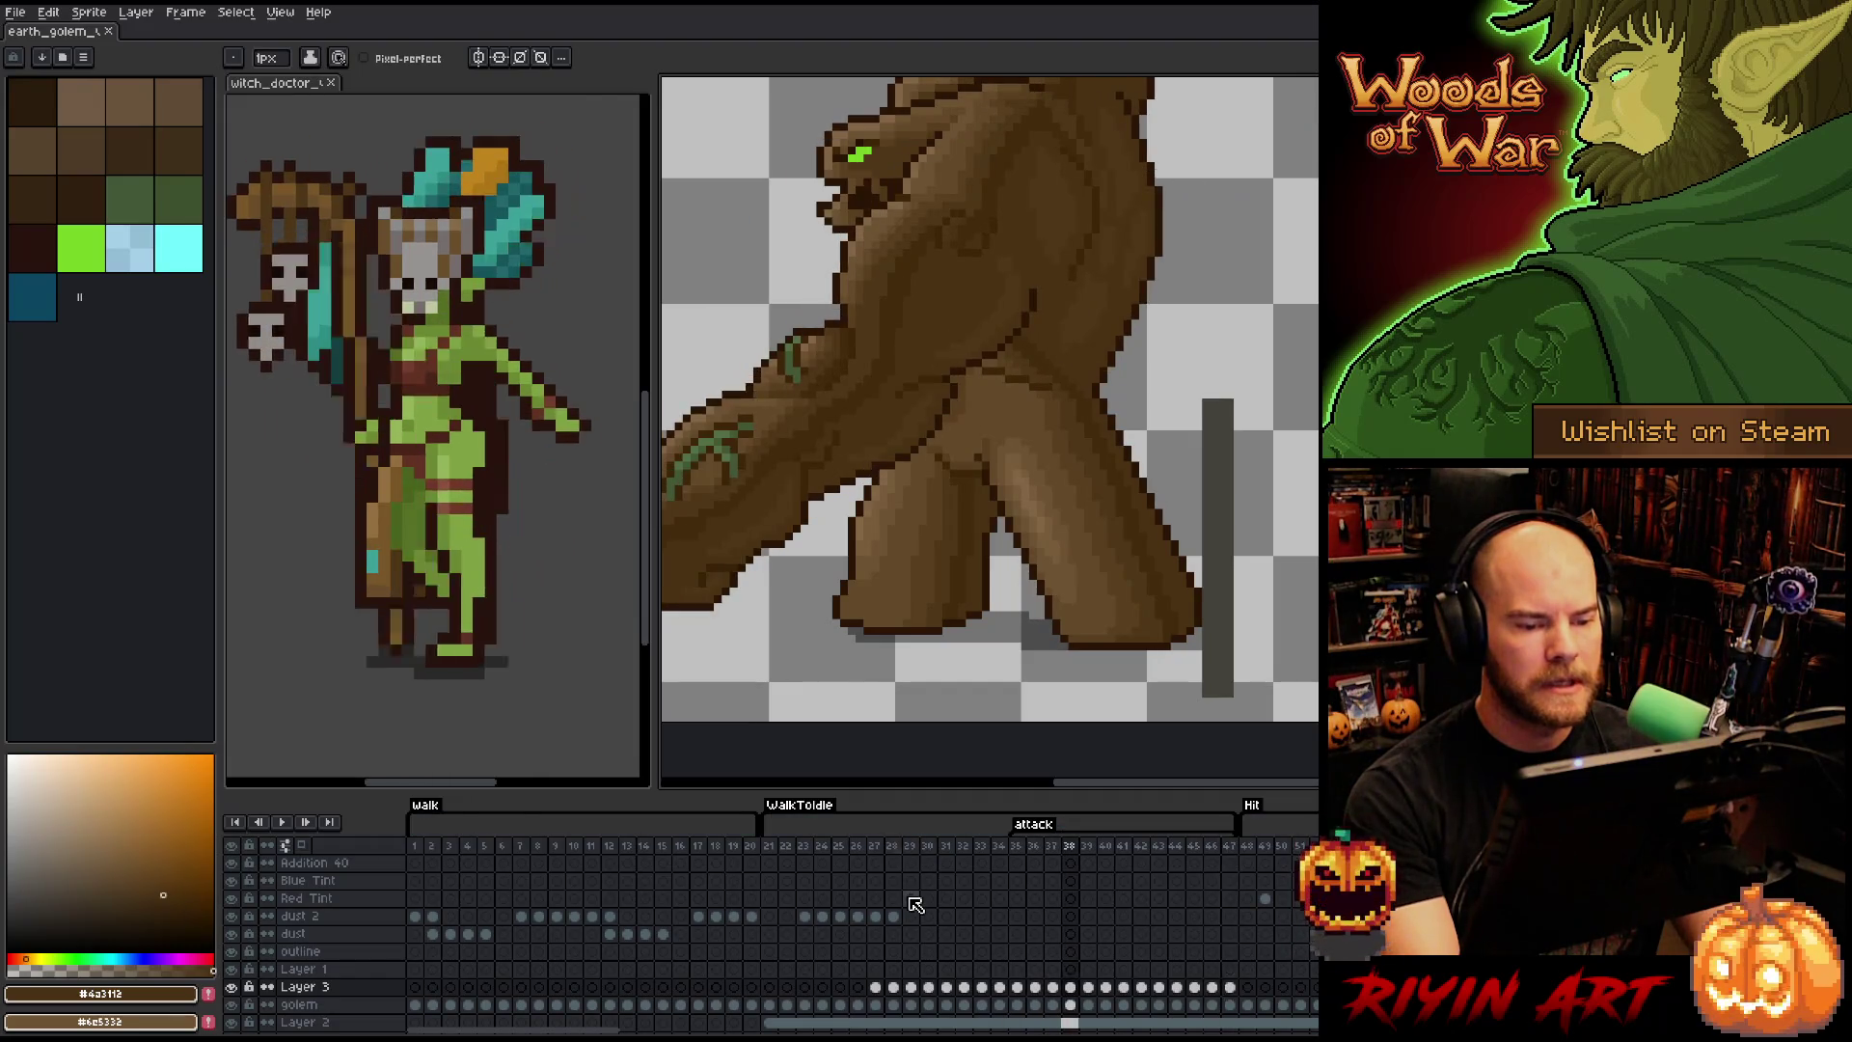
pyautogui.press('Return')
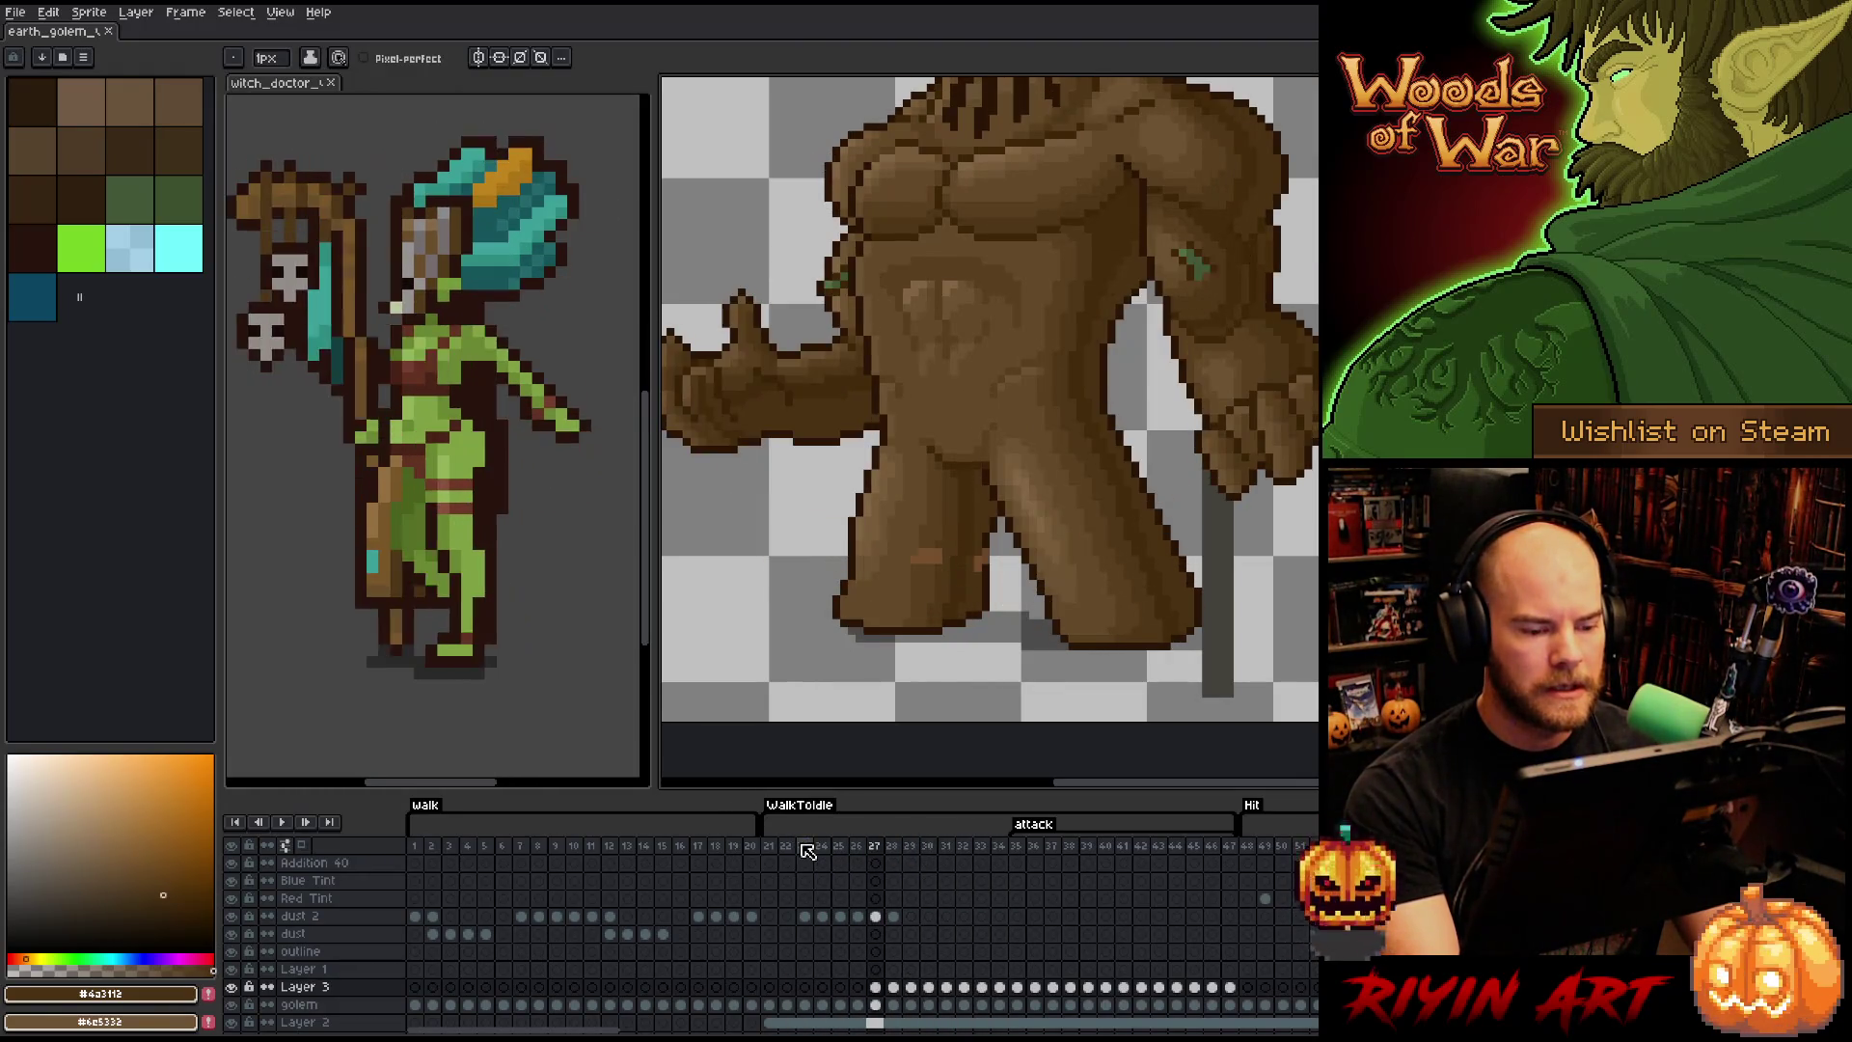
pyautogui.click(784, 846)
pyautogui.press('Right')
pyautogui.press('Right')
pyautogui.press('Right')
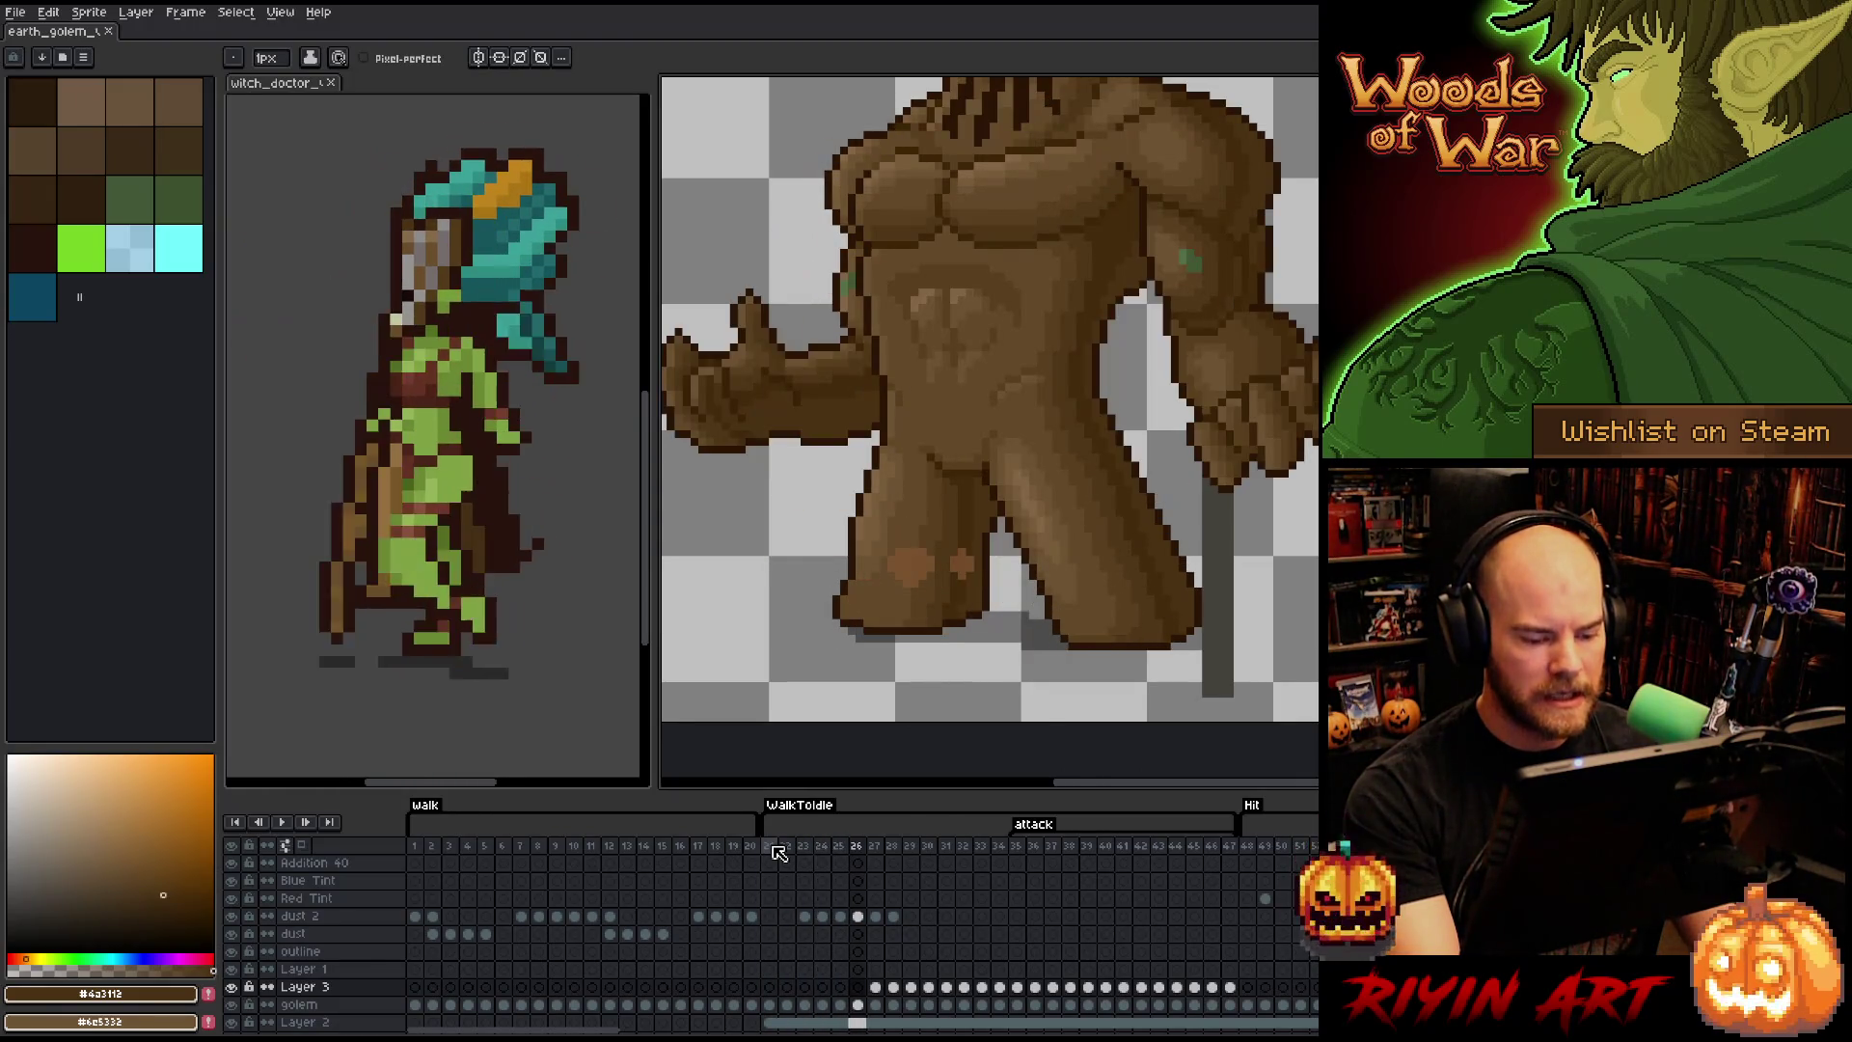
# - Delete Layer 3, restore it with undo, and sample a brown at frame 25
pyautogui.click(348, 988)
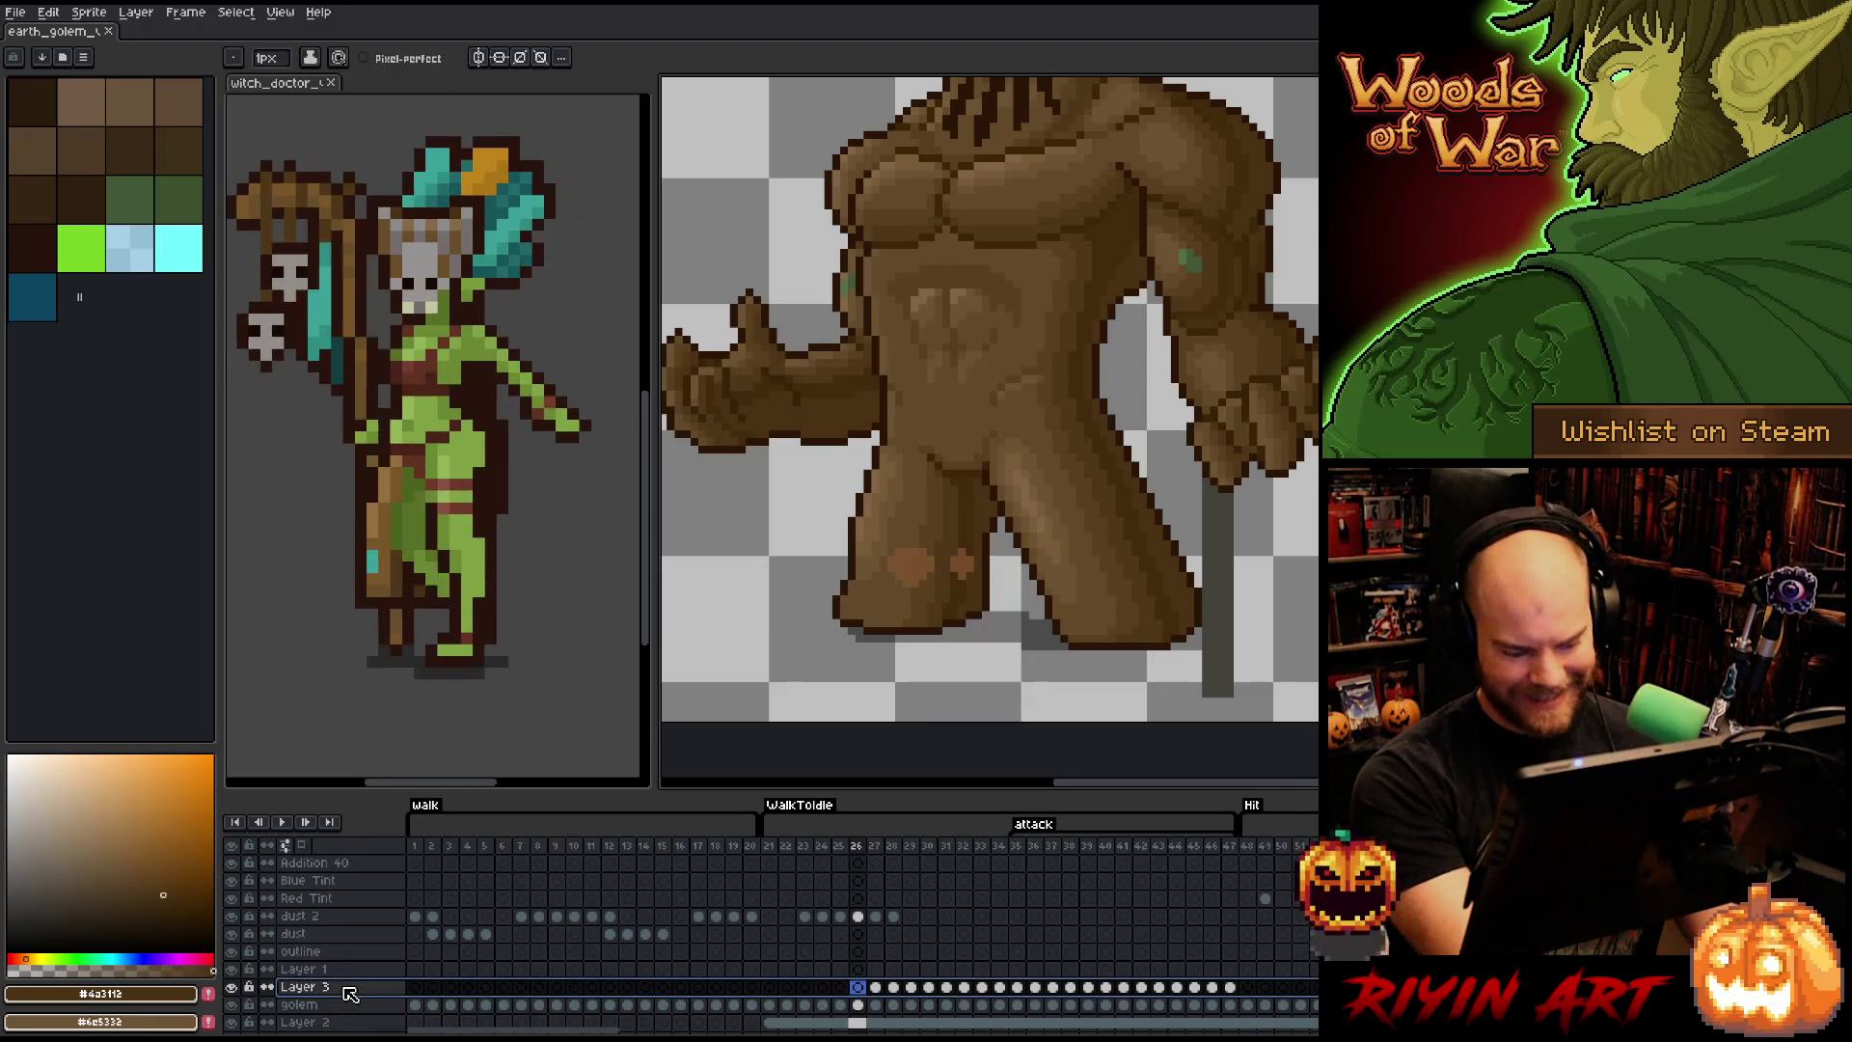
pyautogui.press('Delete')
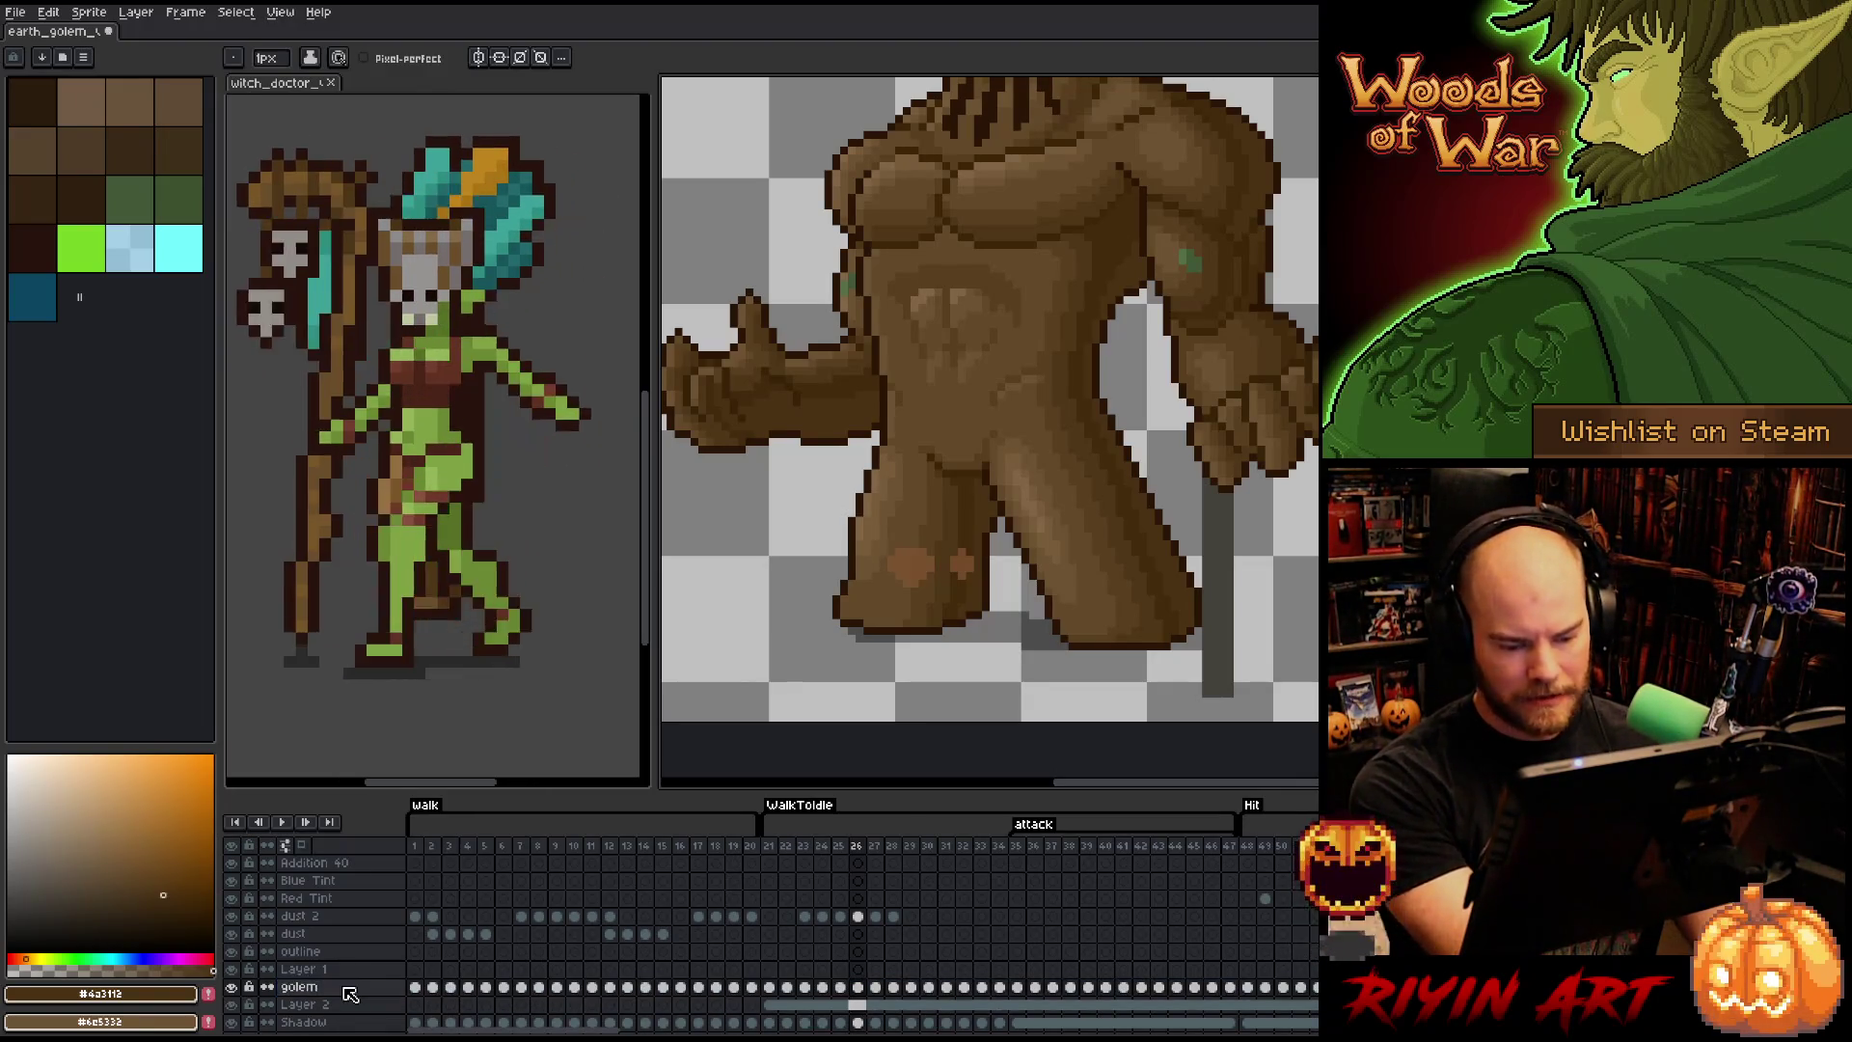
pyautogui.hotkey('ctrl', 'z')
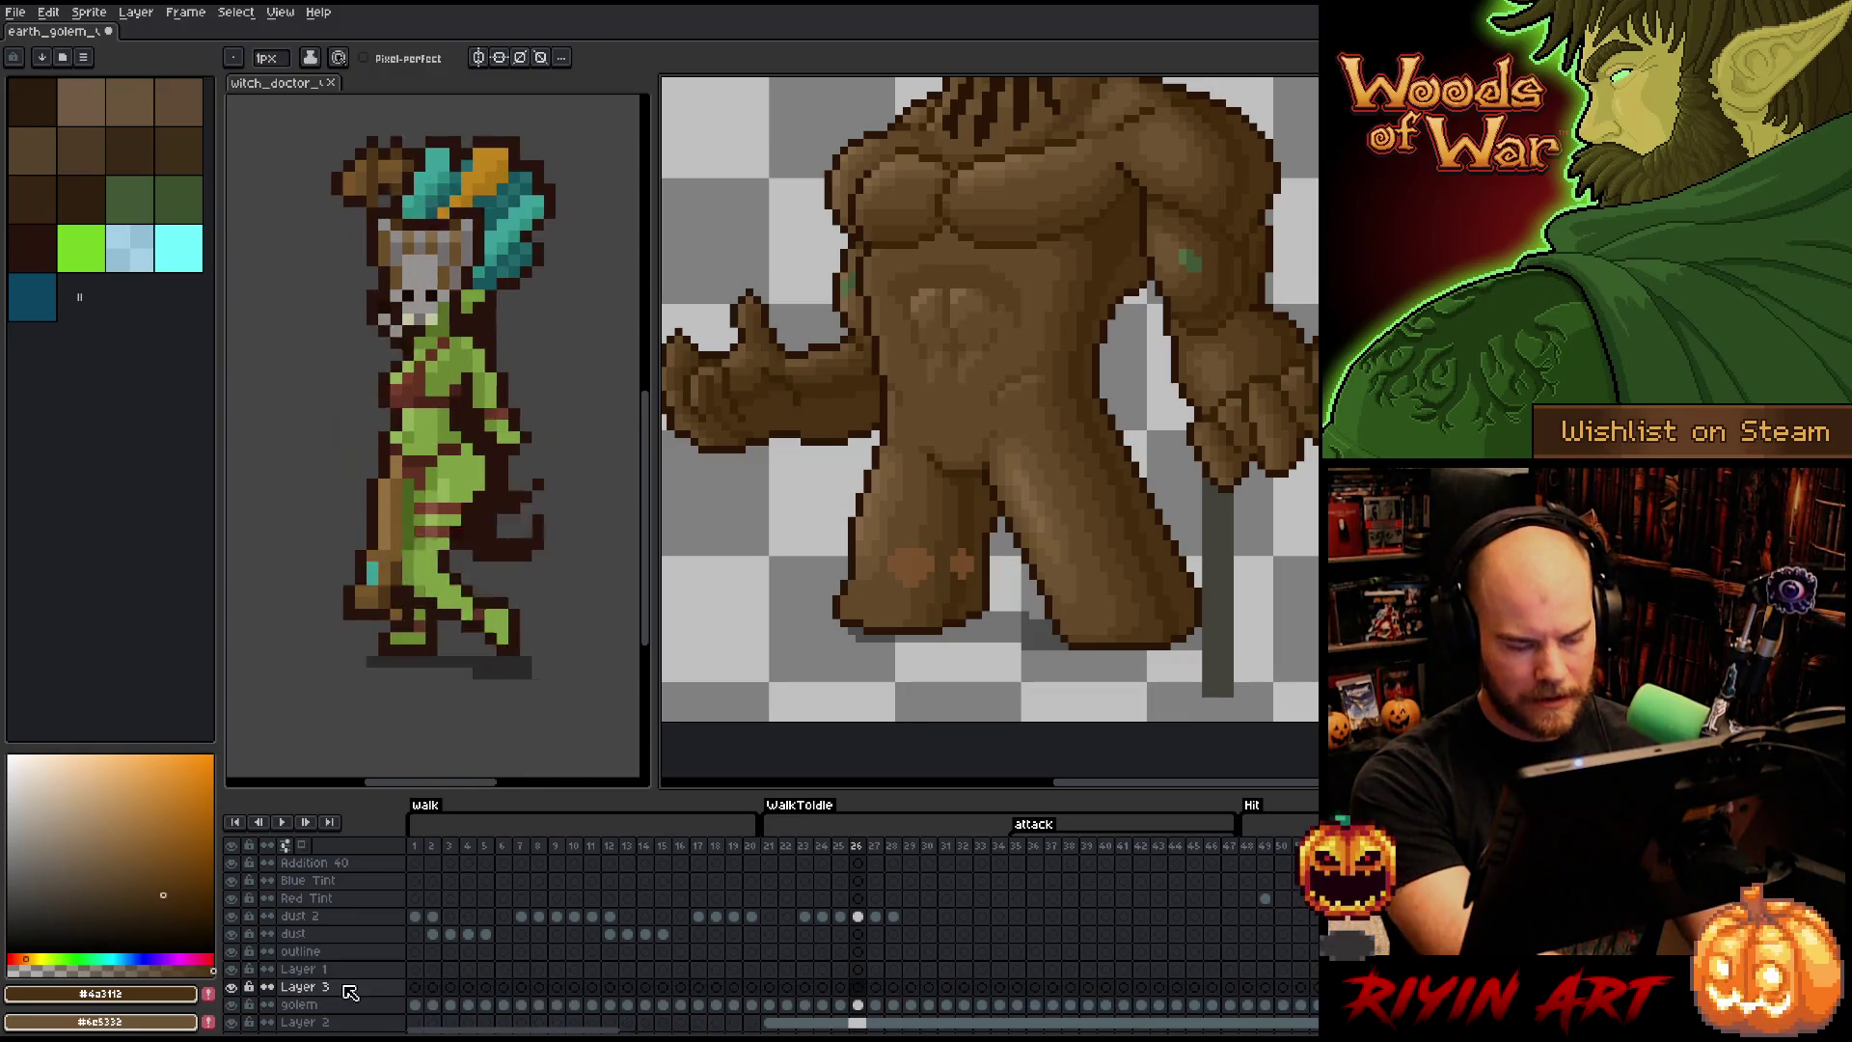
pyautogui.click(846, 991)
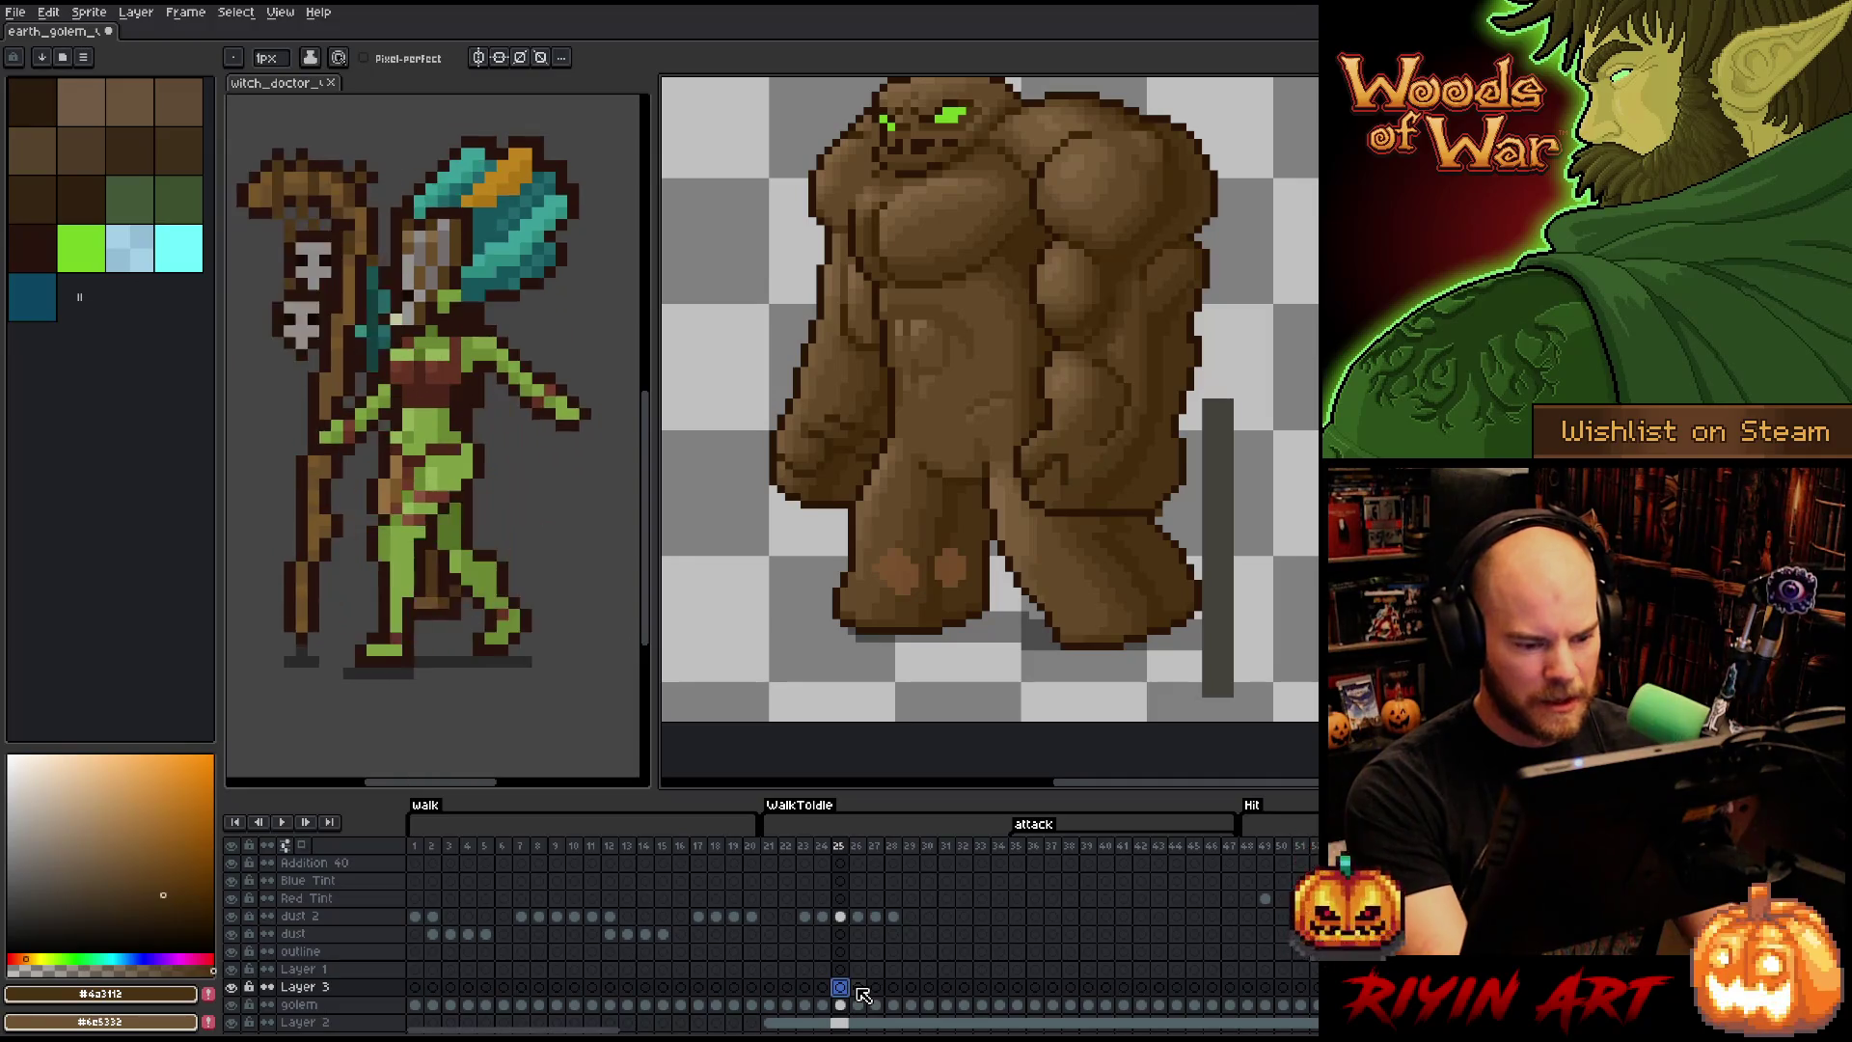
pyautogui.keyDown('alt'); pyautogui.click(1030, 494); pyautogui.keyUp('alt')
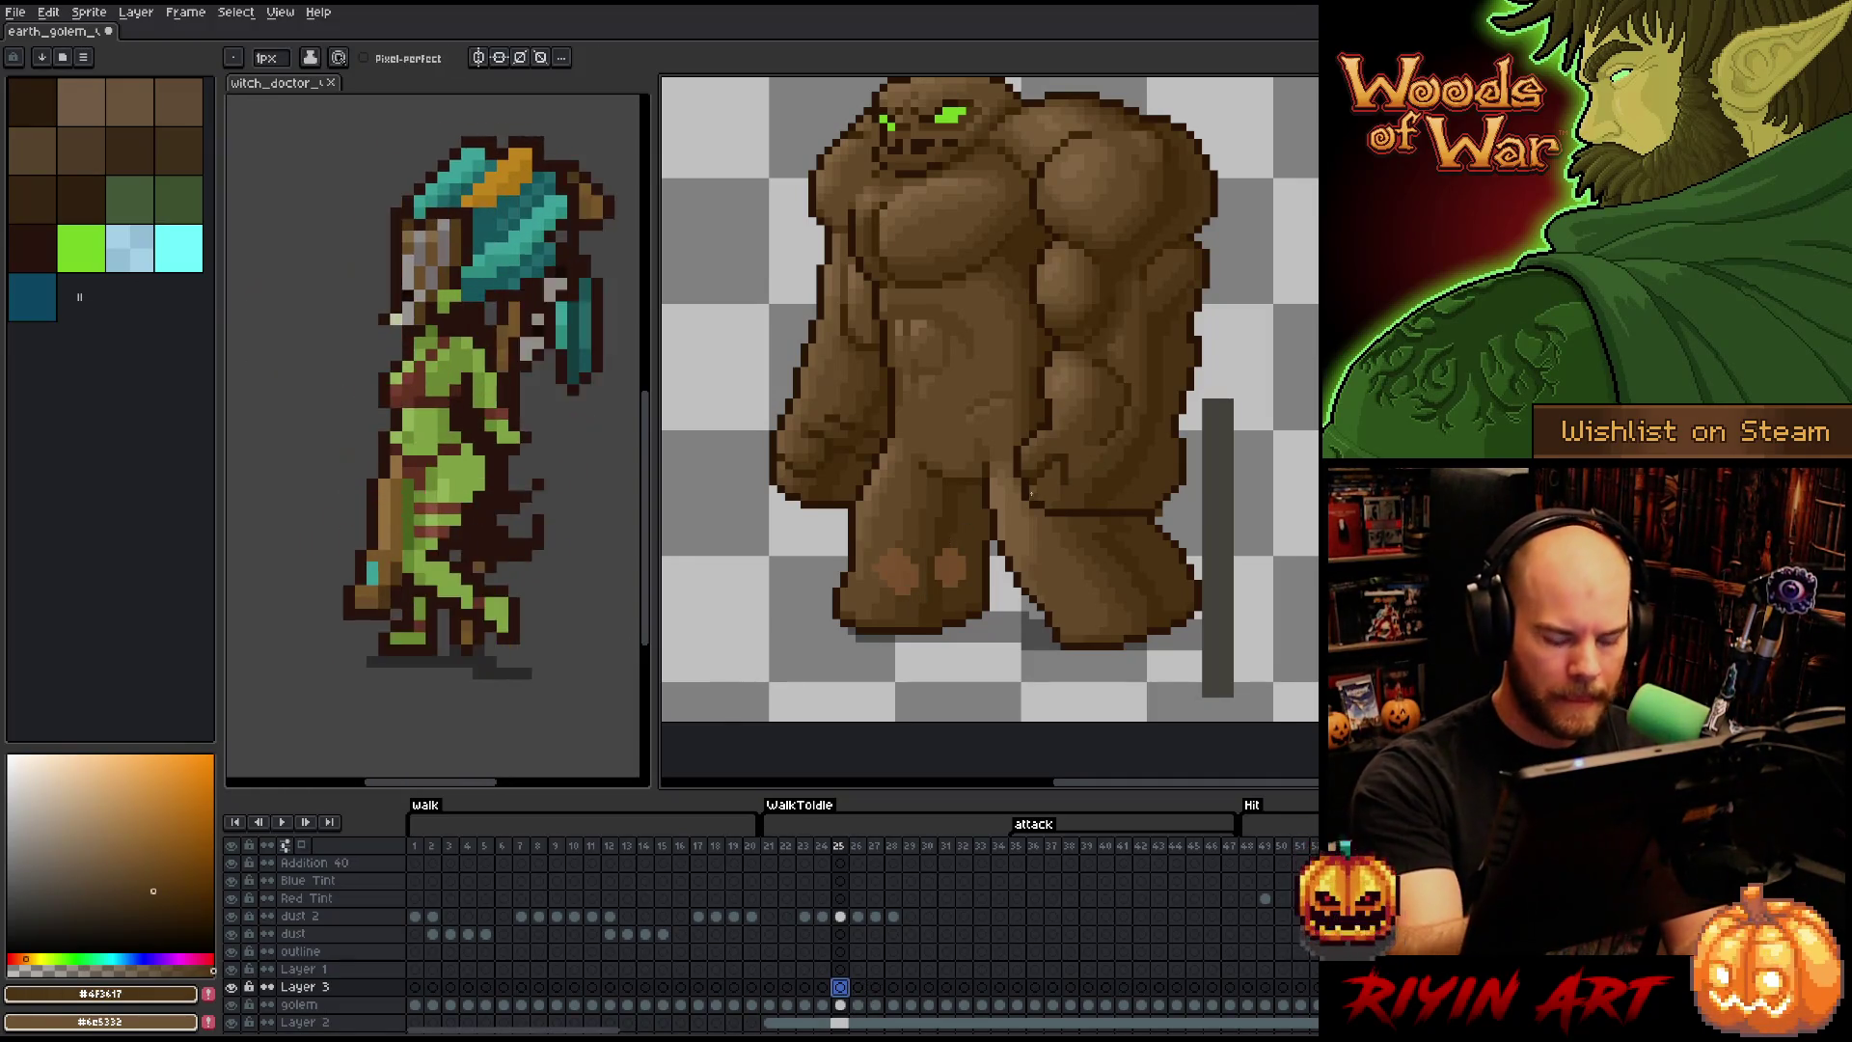
# - Compare frames 25 and 26, sample a darker golem brown, and return to frame 26
pyautogui.press('Right')
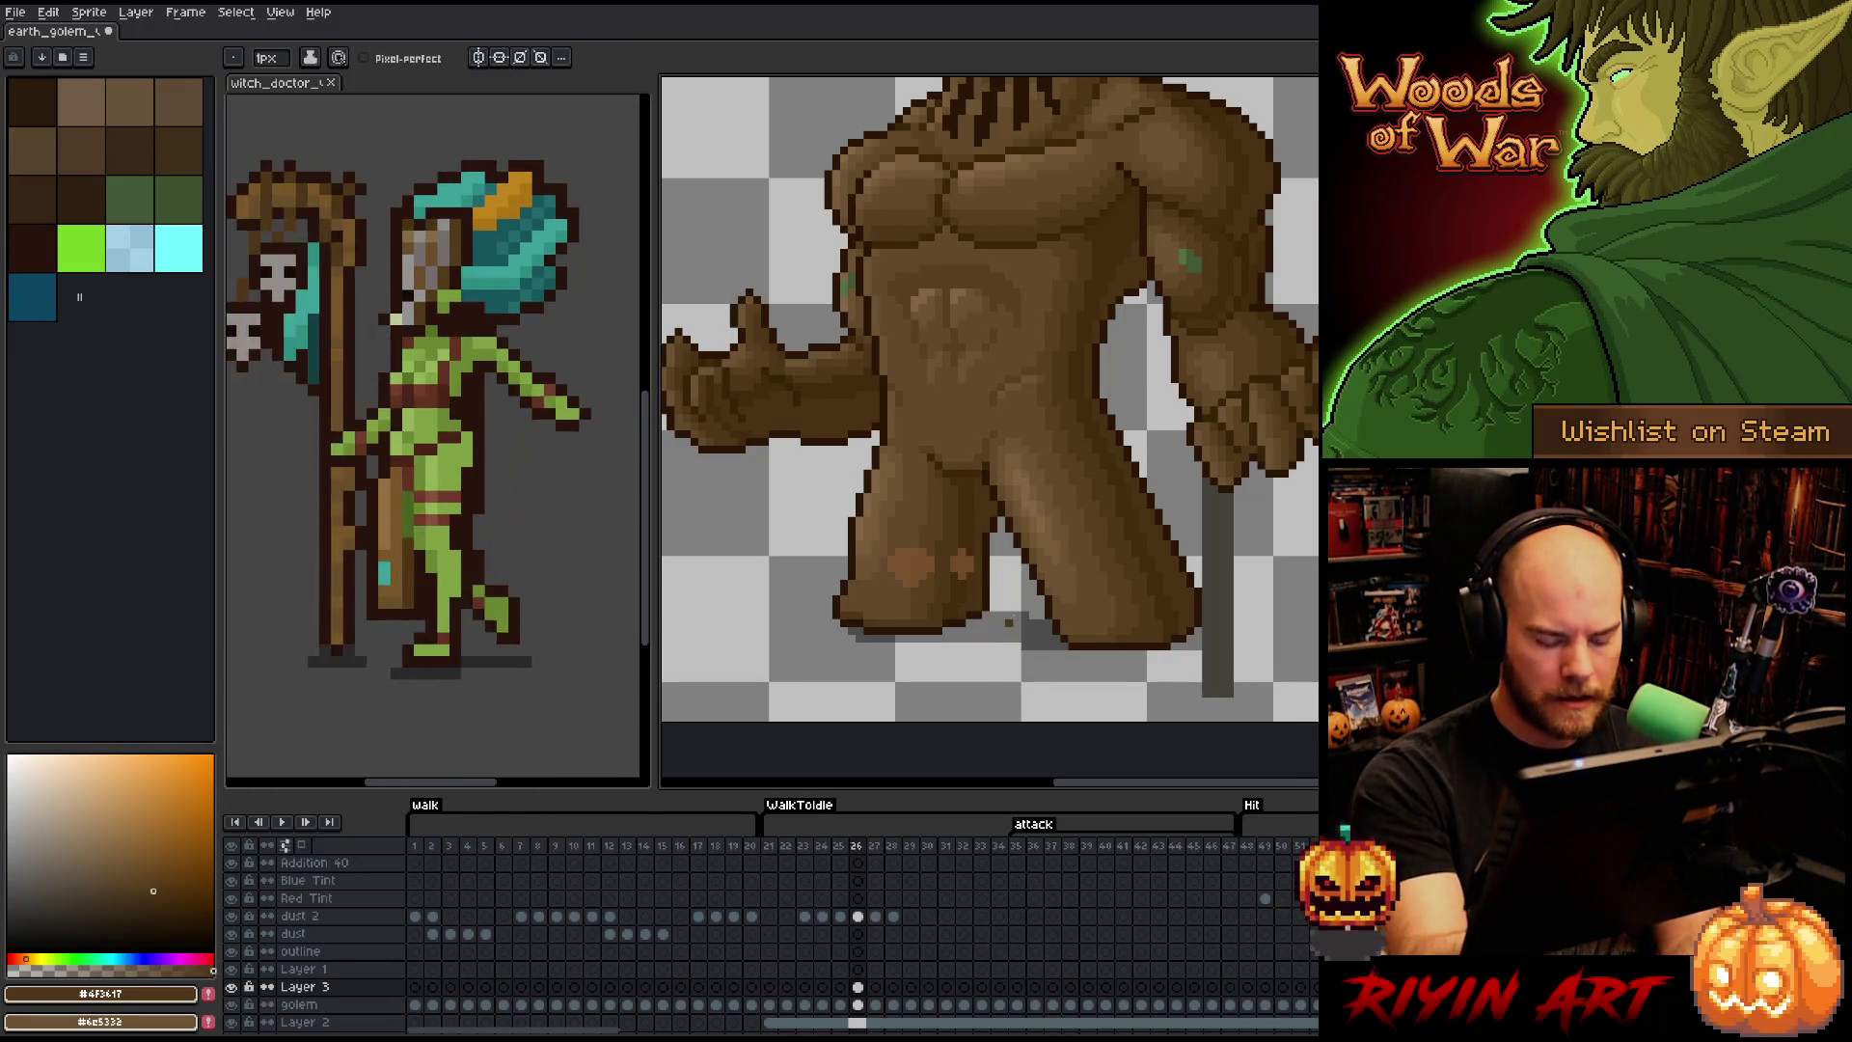
pyautogui.press('Left')
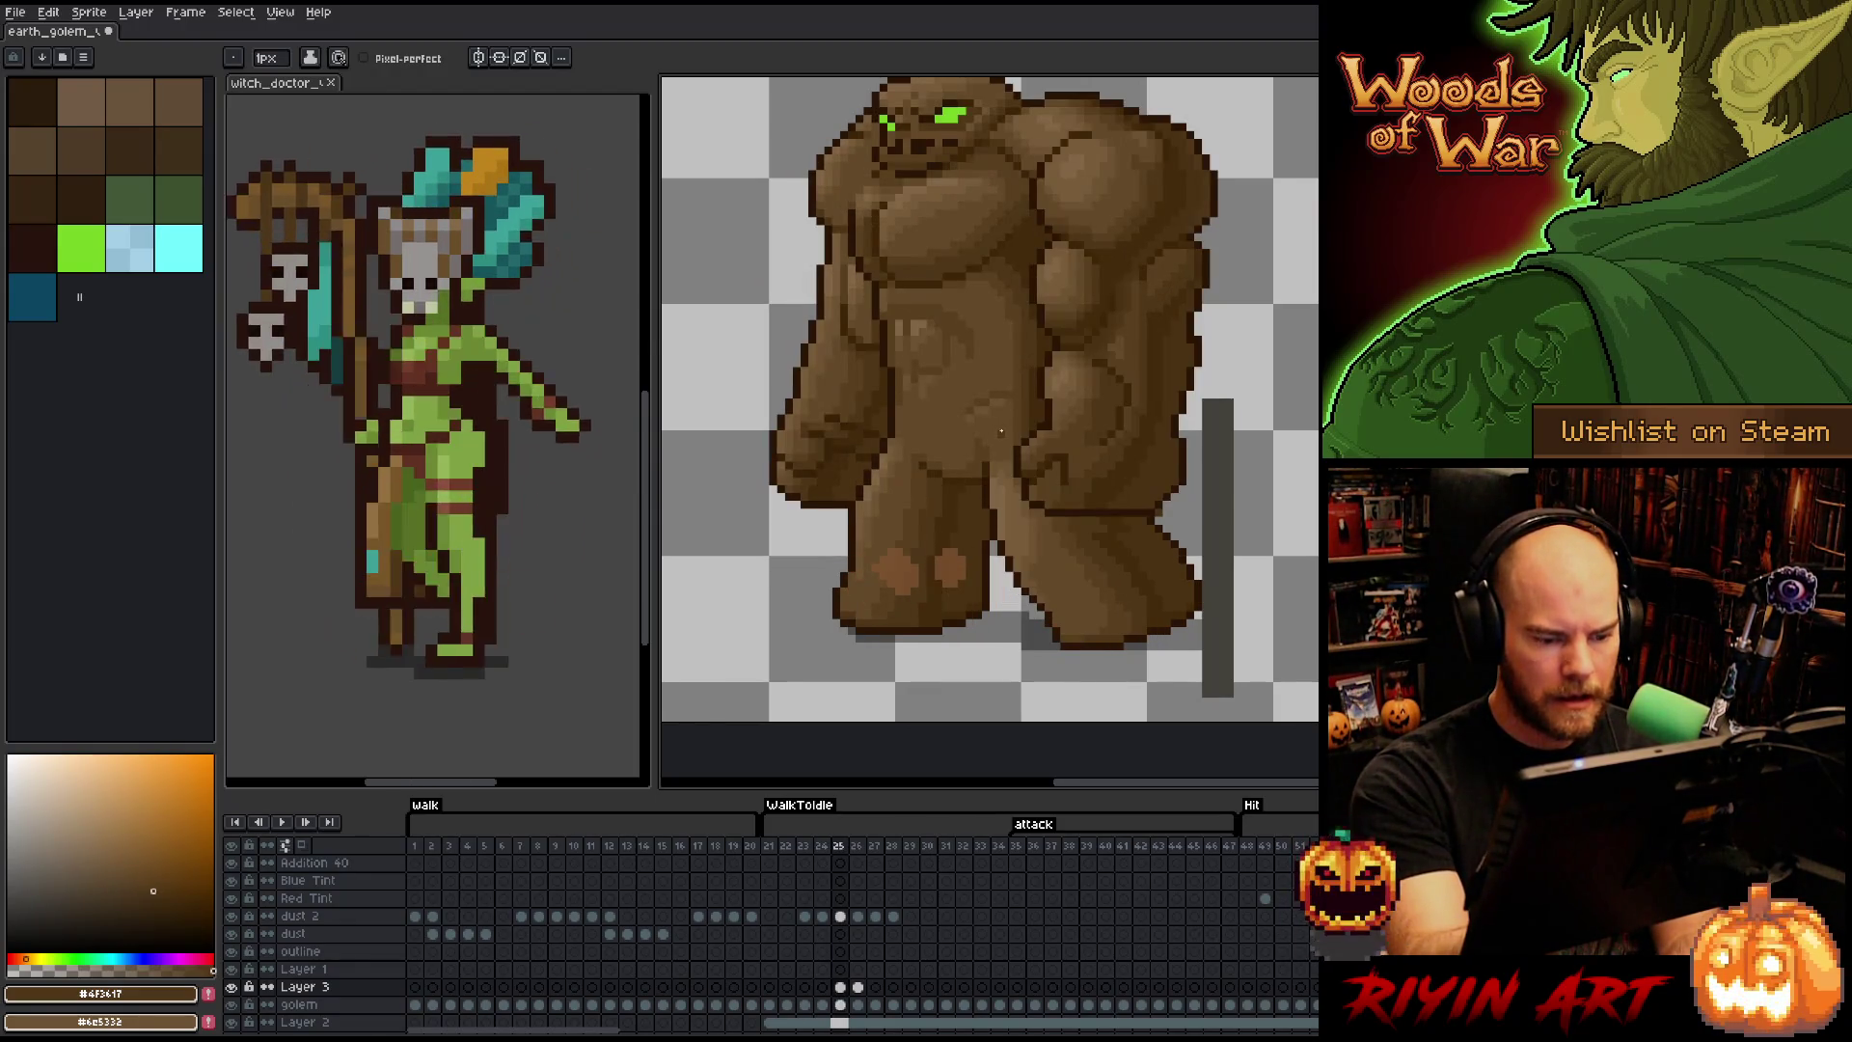
pyautogui.press('Right')
pyautogui.keyDown('alt'); pyautogui.click(927, 599); pyautogui.keyUp('alt')
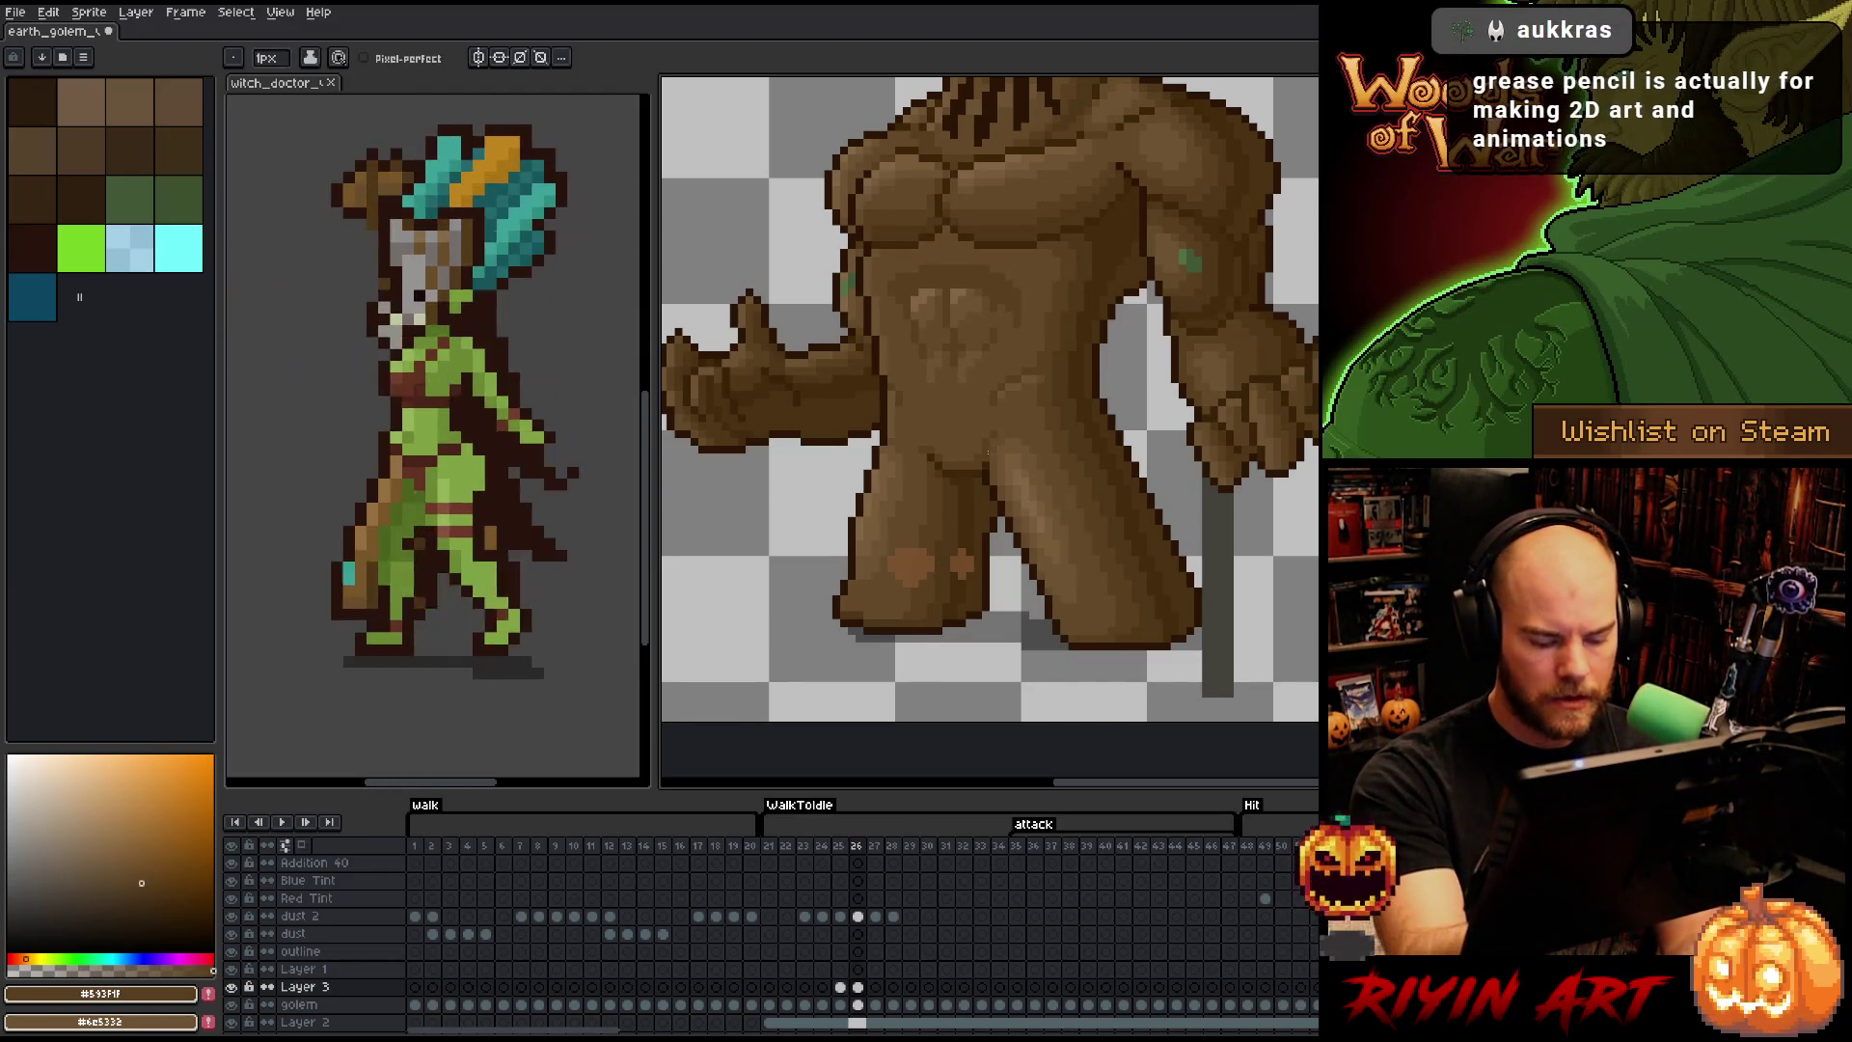
pyautogui.press('Right')
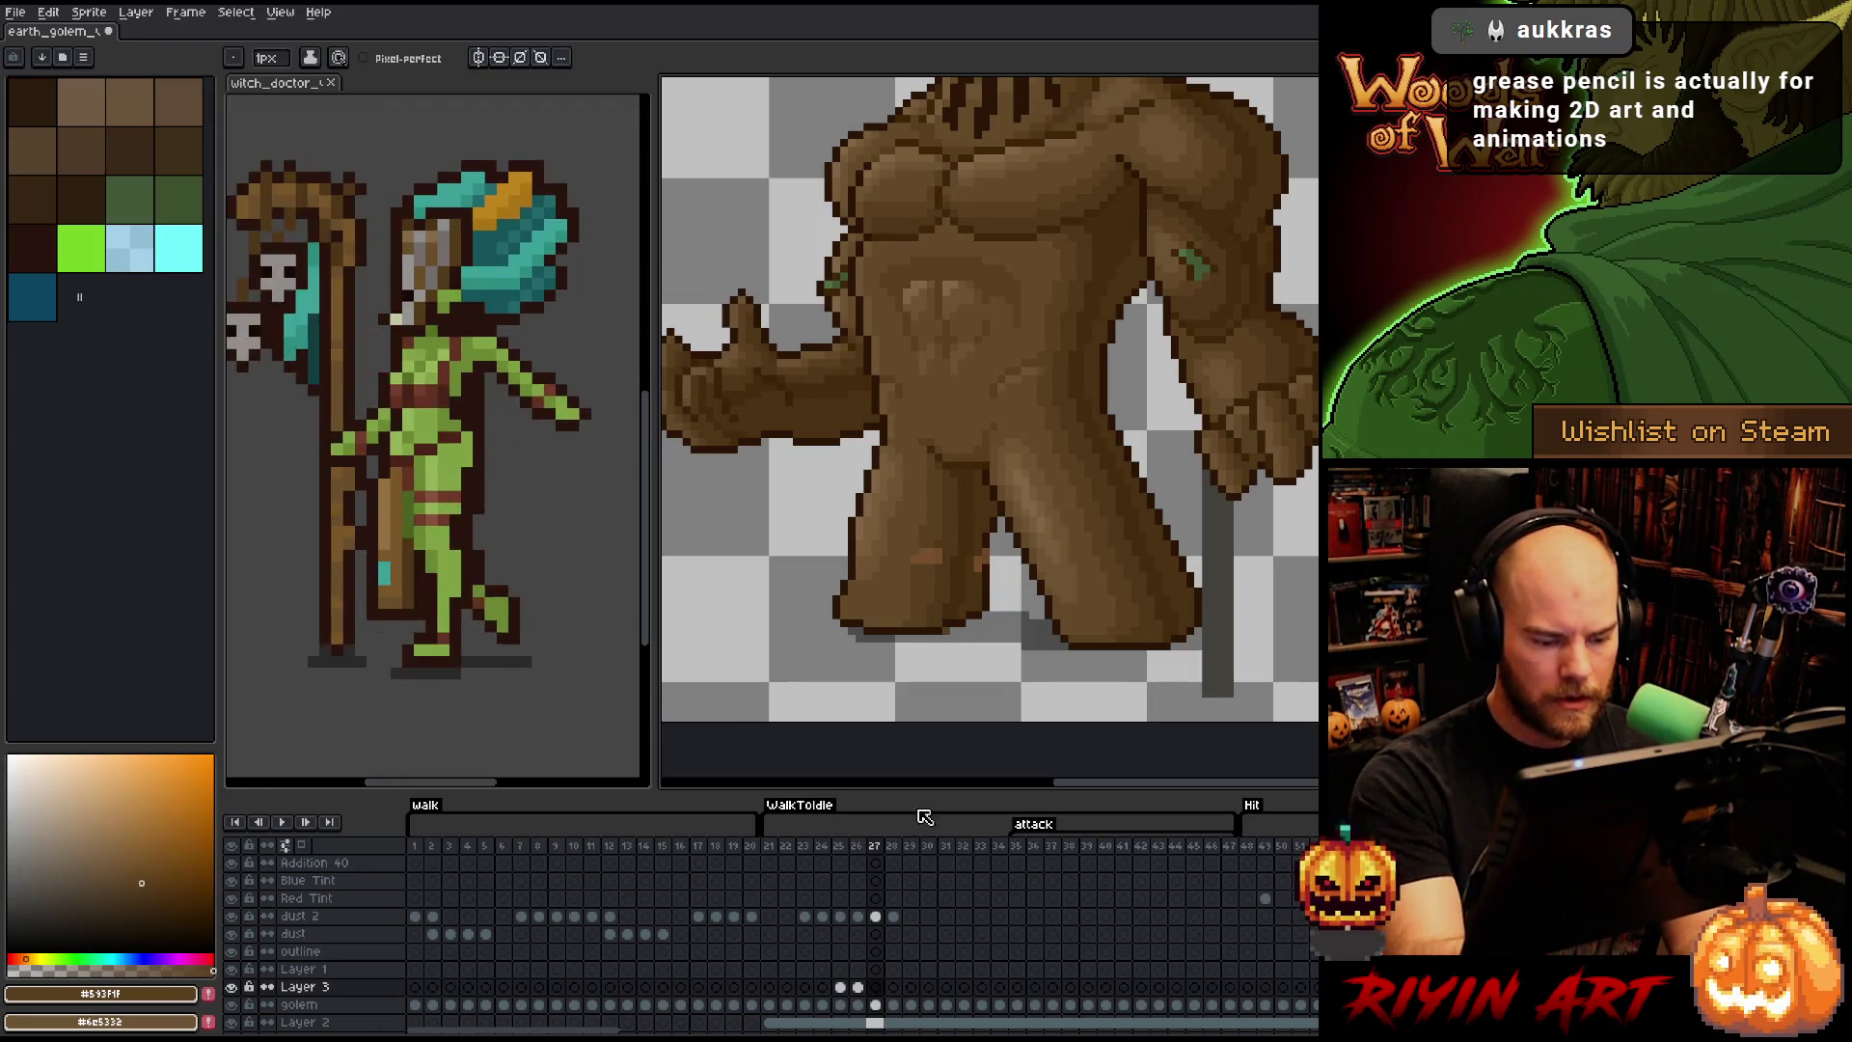
pyautogui.click(858, 987)
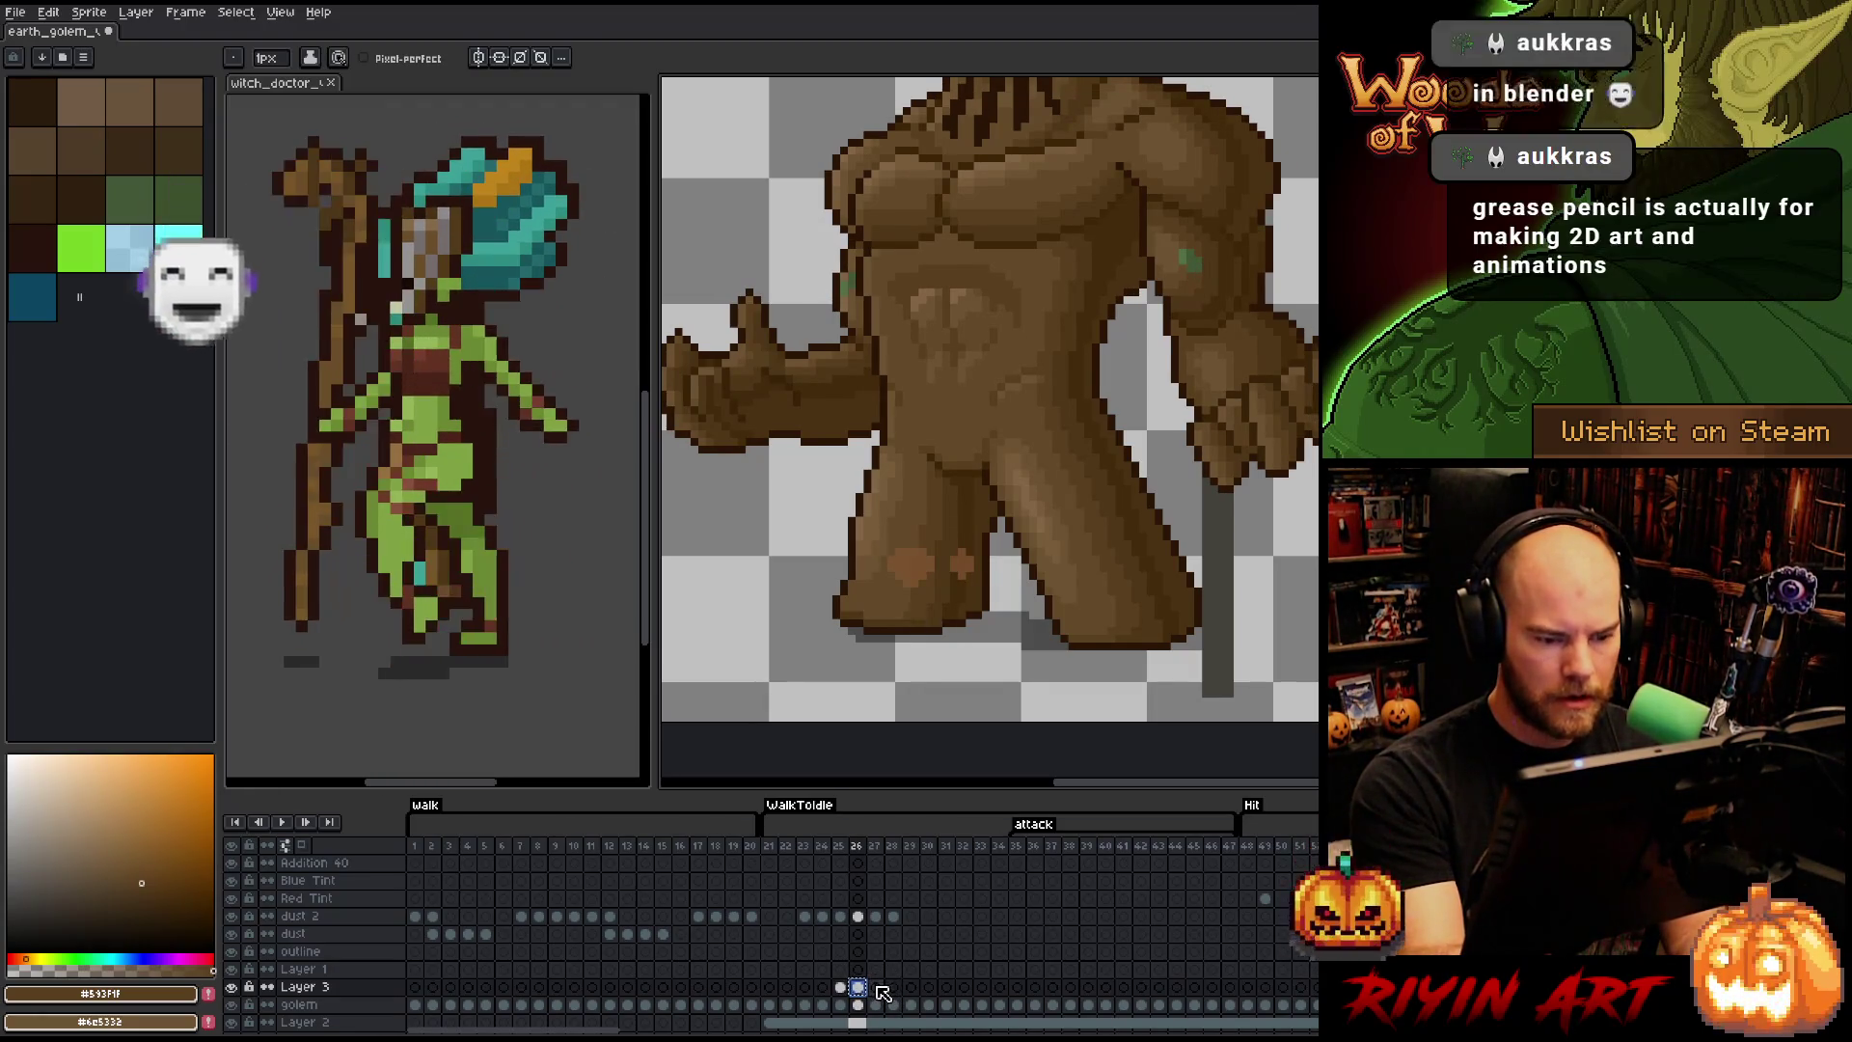
# - Link the Layer 3 cels from frame 28 to 47 and preview the animation
pyautogui.click(894, 988)
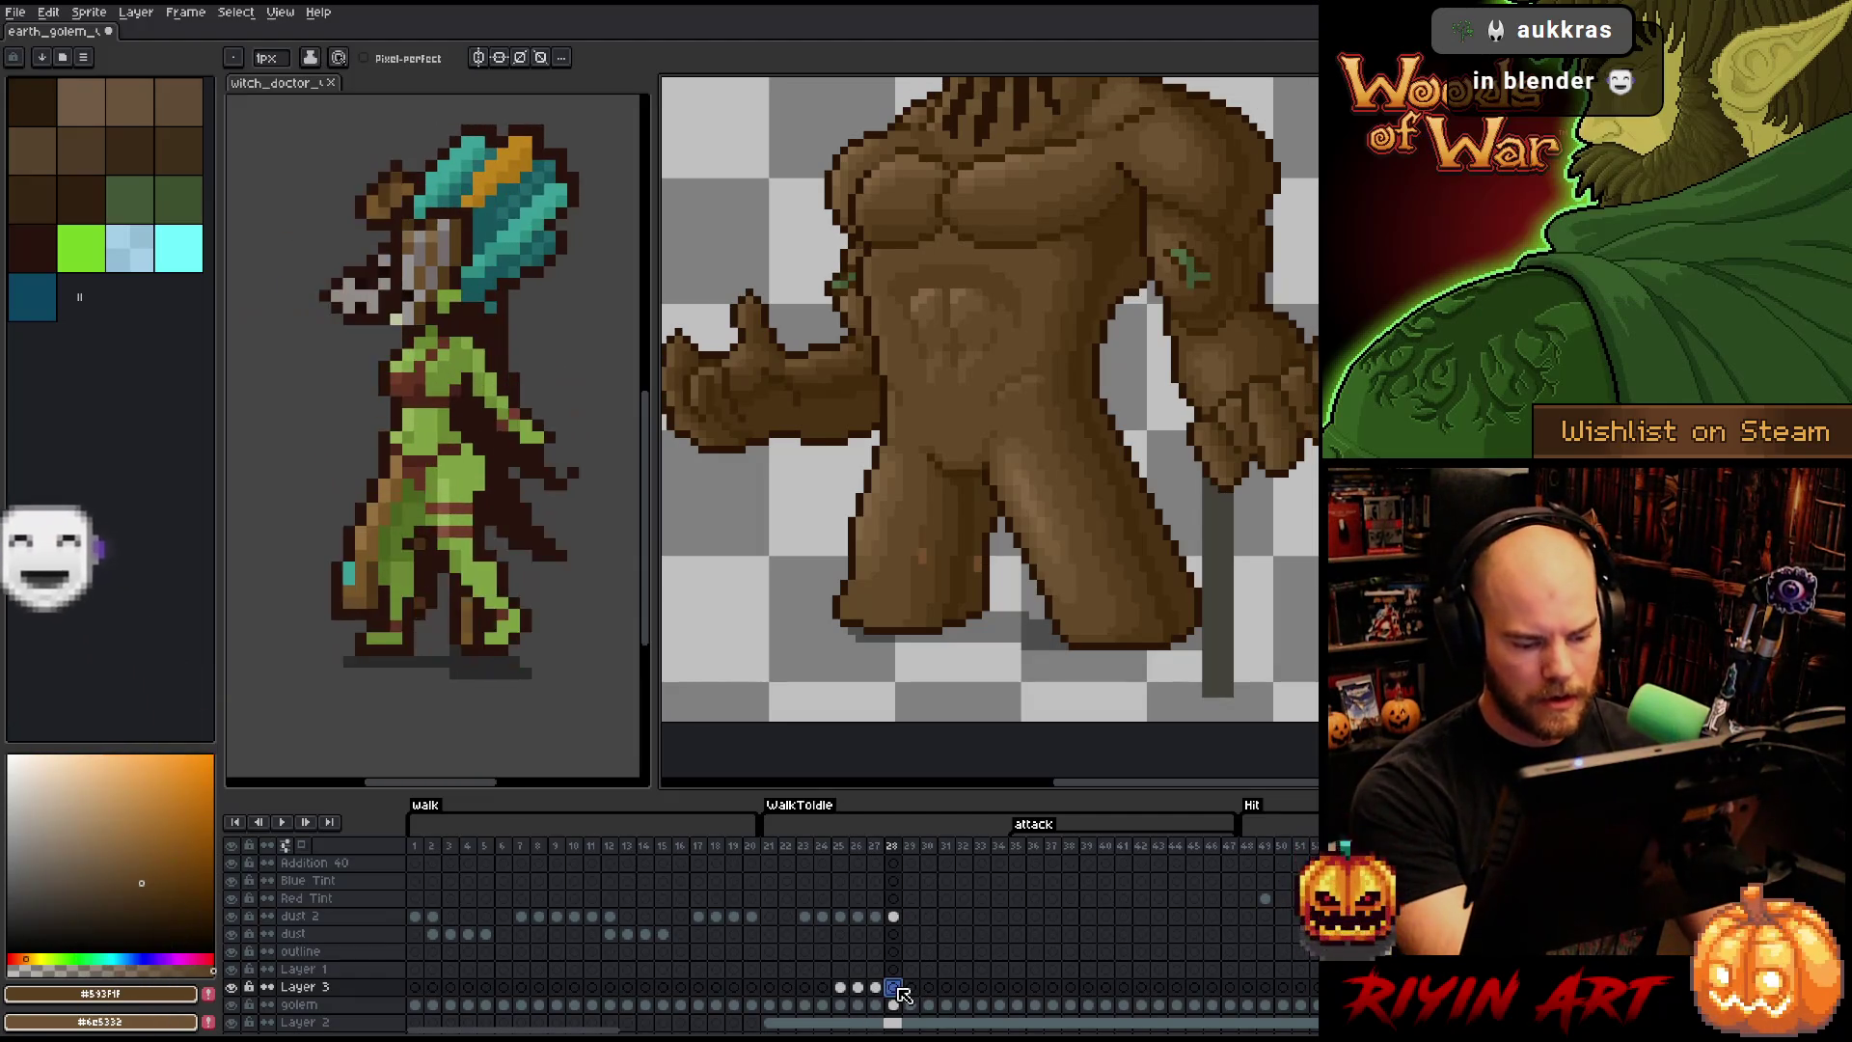
pyautogui.moveTo(897, 988); pyautogui.dragTo(1234, 989)
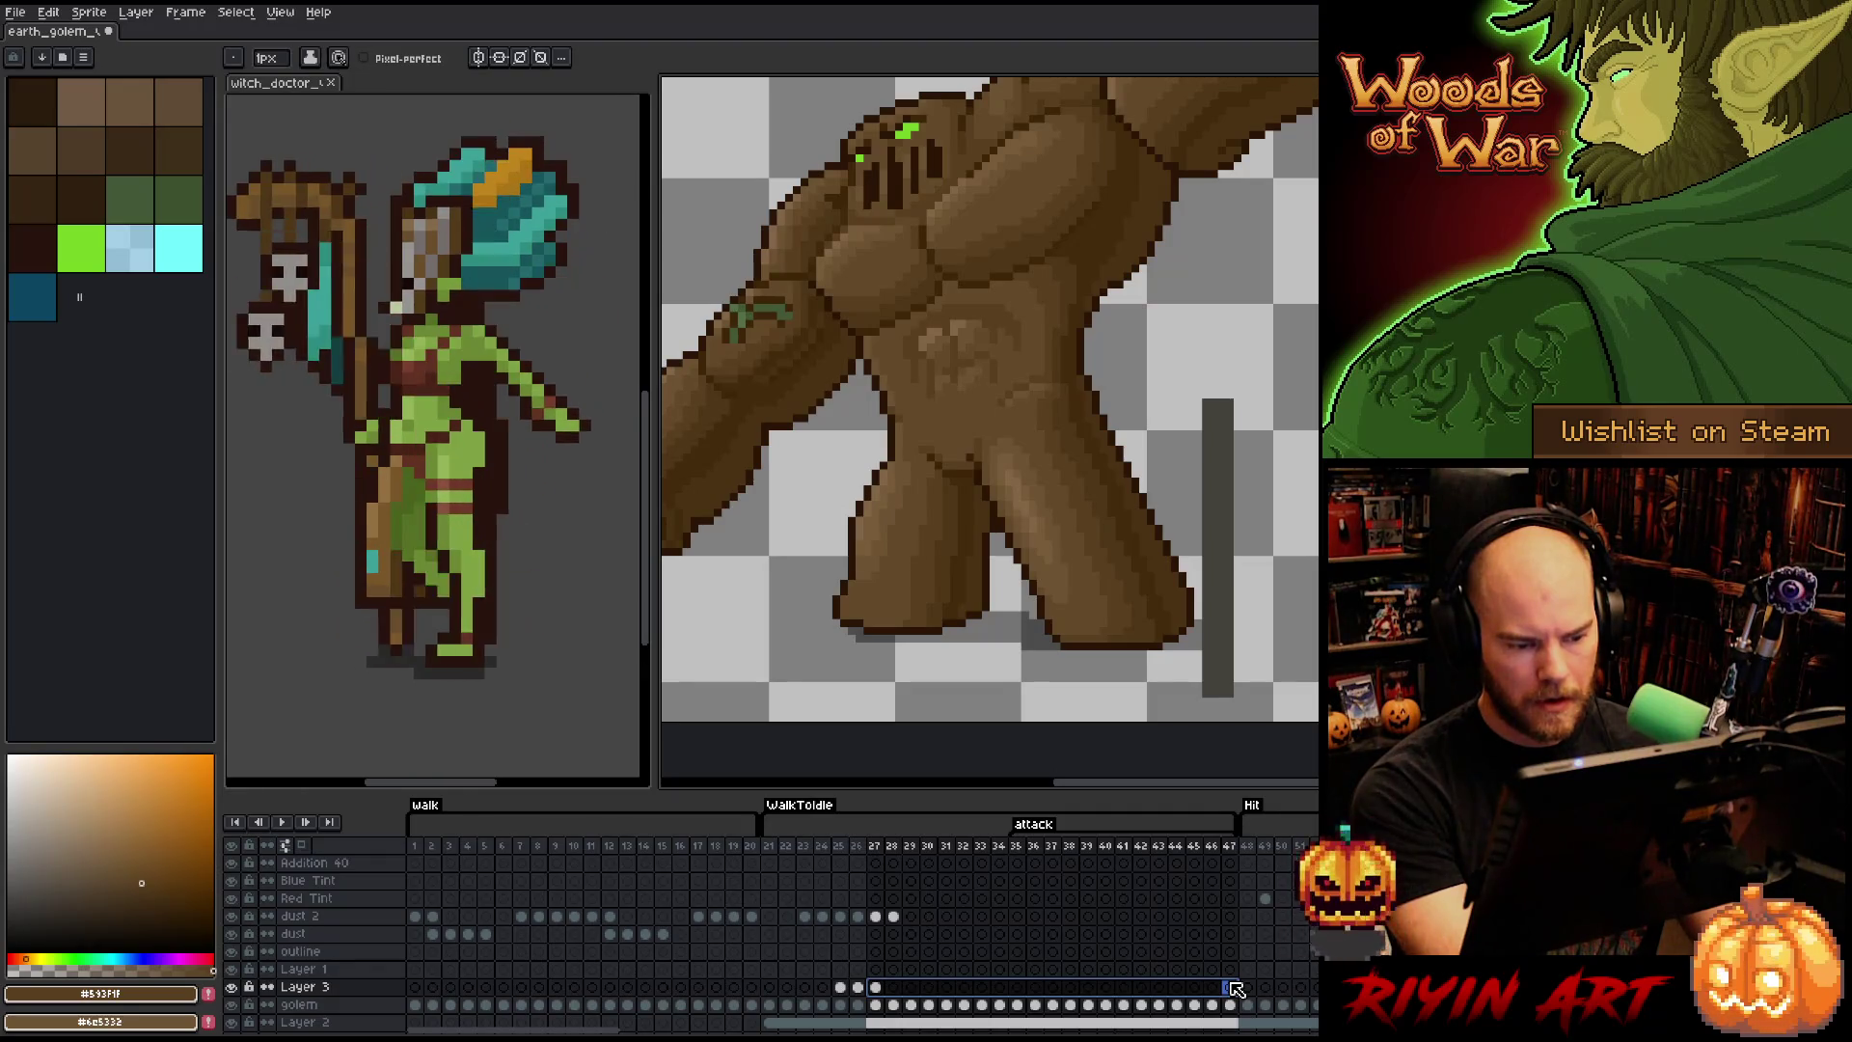
pyautogui.rightClick(1236, 989)
pyautogui.click(1248, 1008)
pyautogui.click(1250, 988)
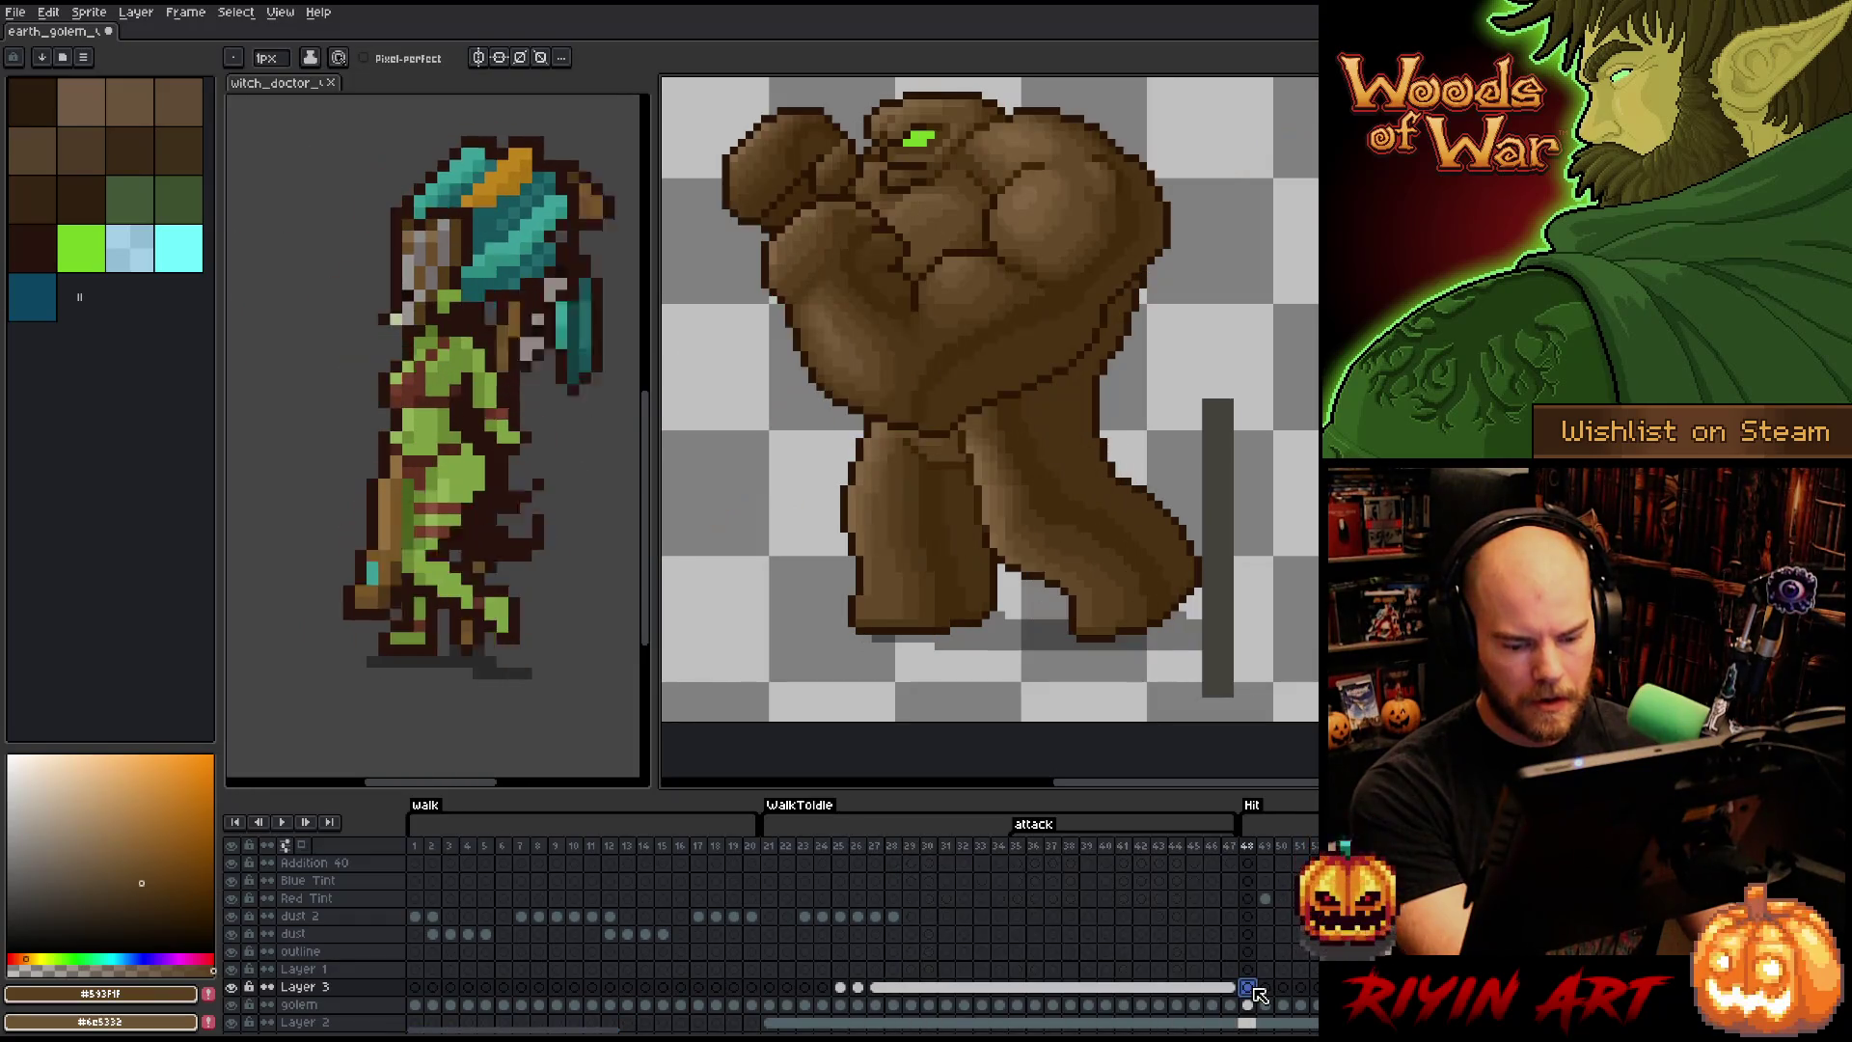
pyautogui.press('Return')
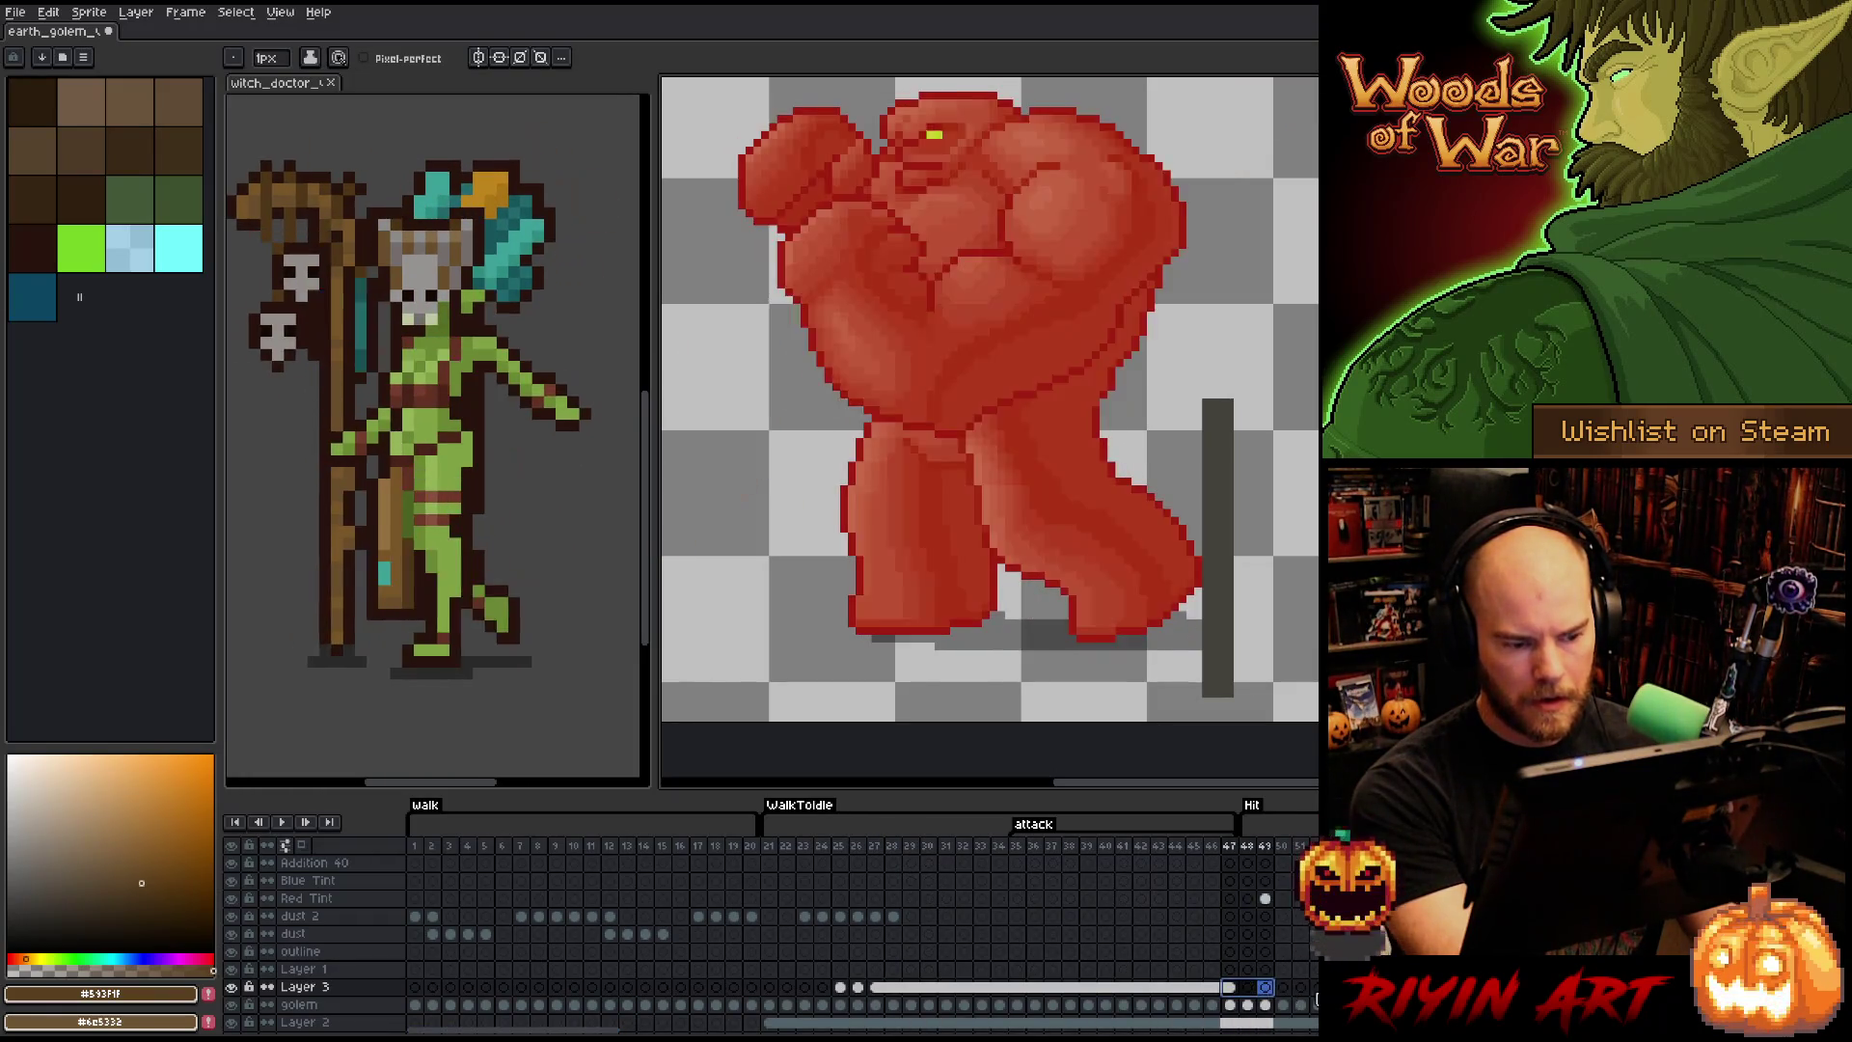
pyautogui.click(823, 849)
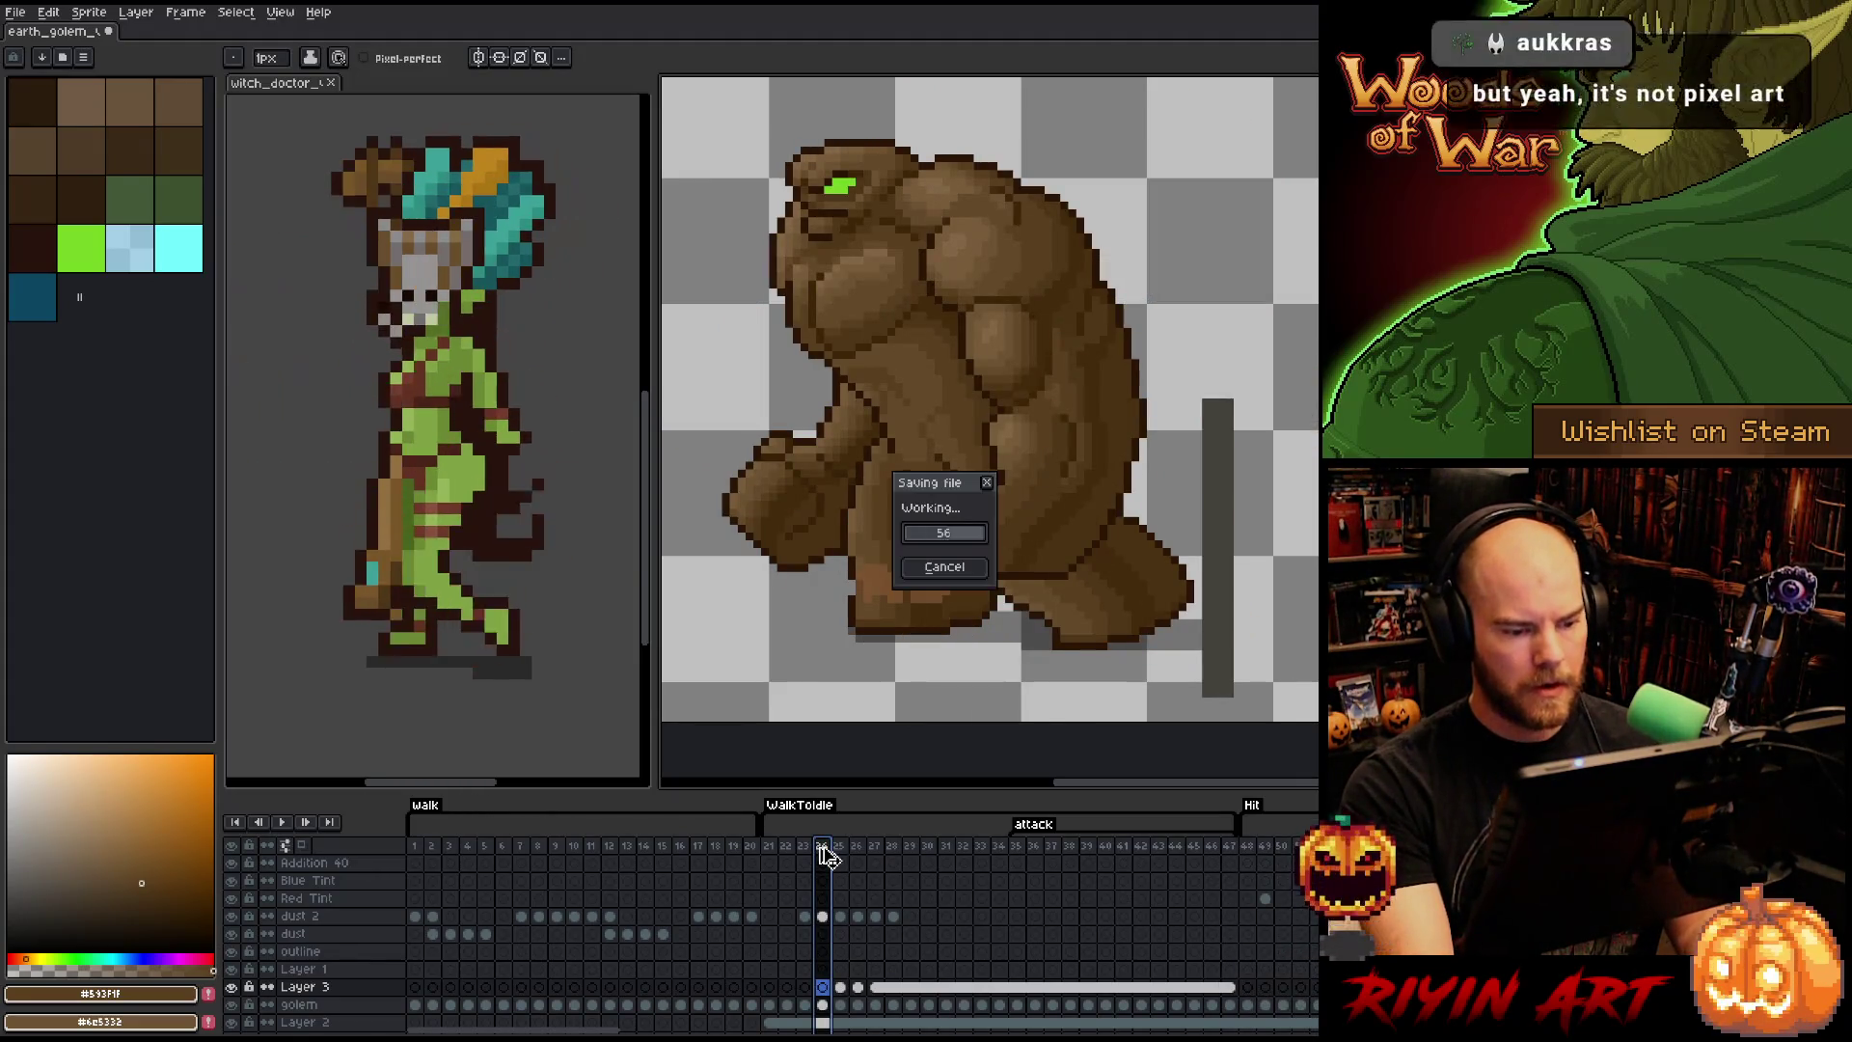
# - Play the attack animation and recentre the golem in the view
pyautogui.press('Return')
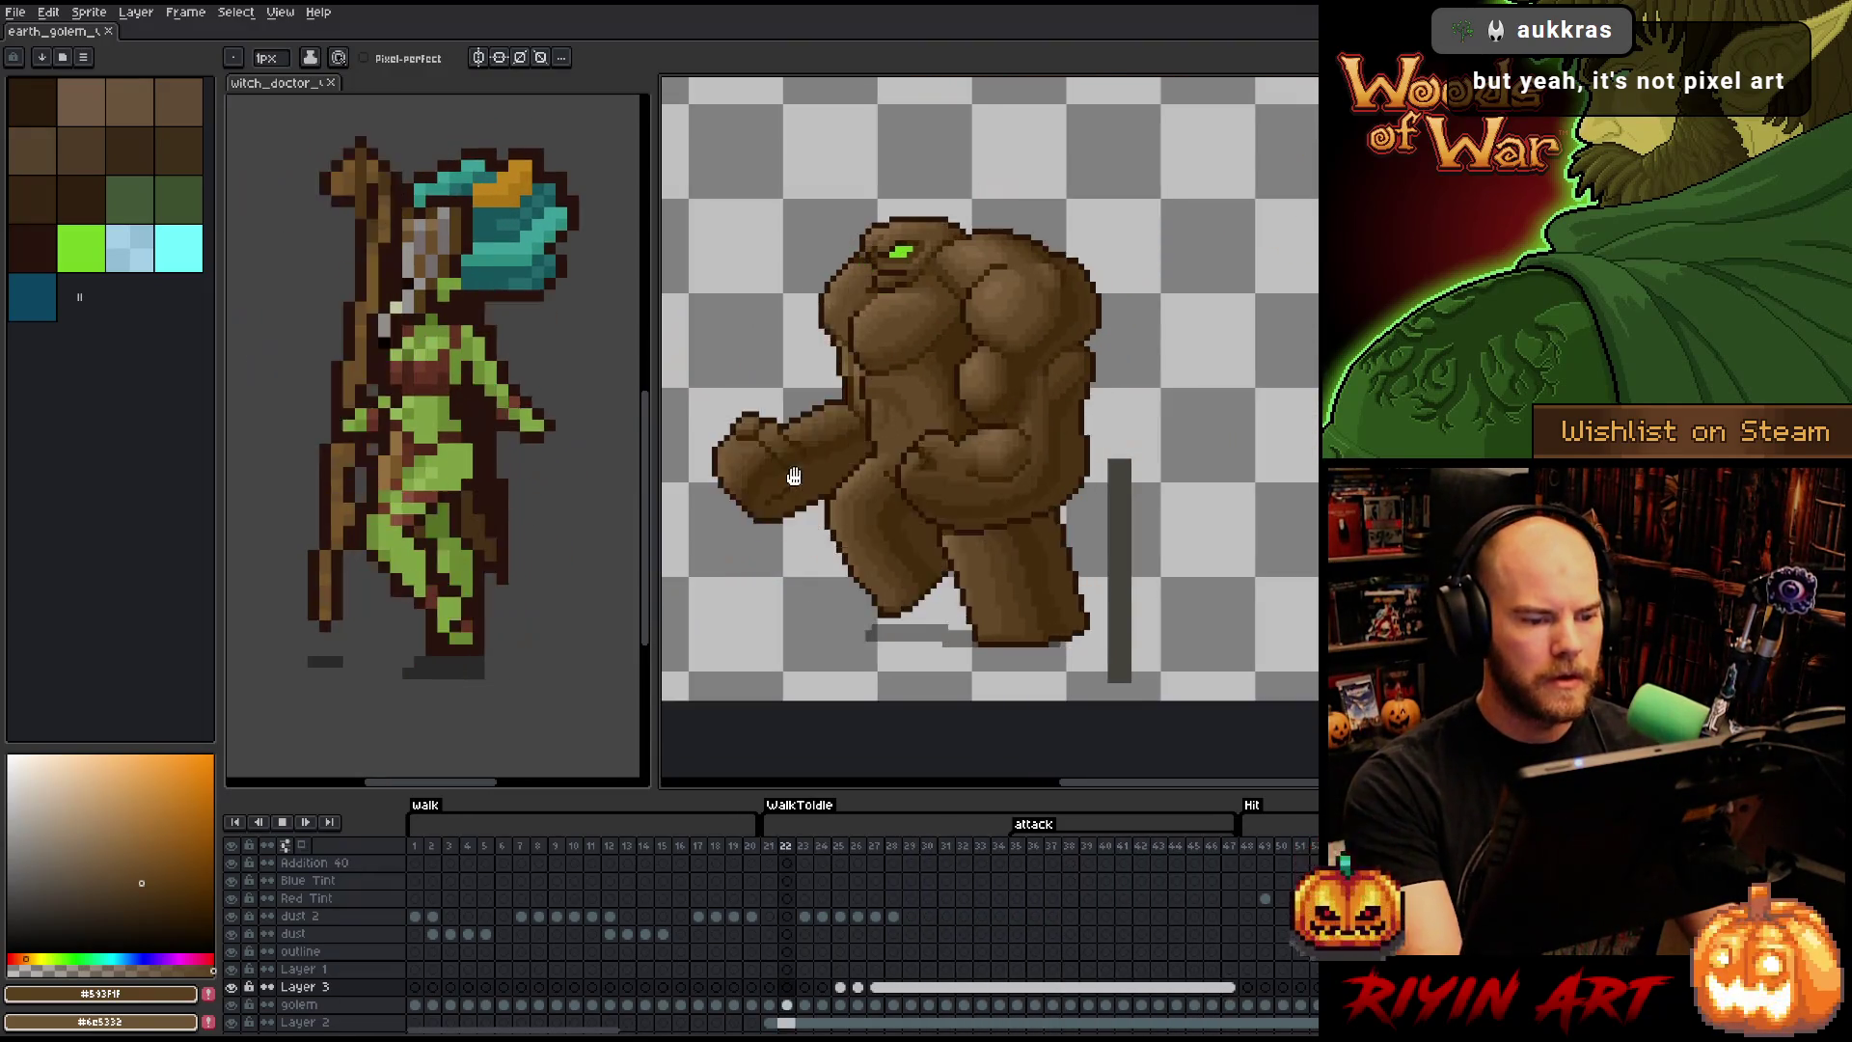
pyautogui.moveTo(891, 465); pyautogui.dragTo(927, 495)
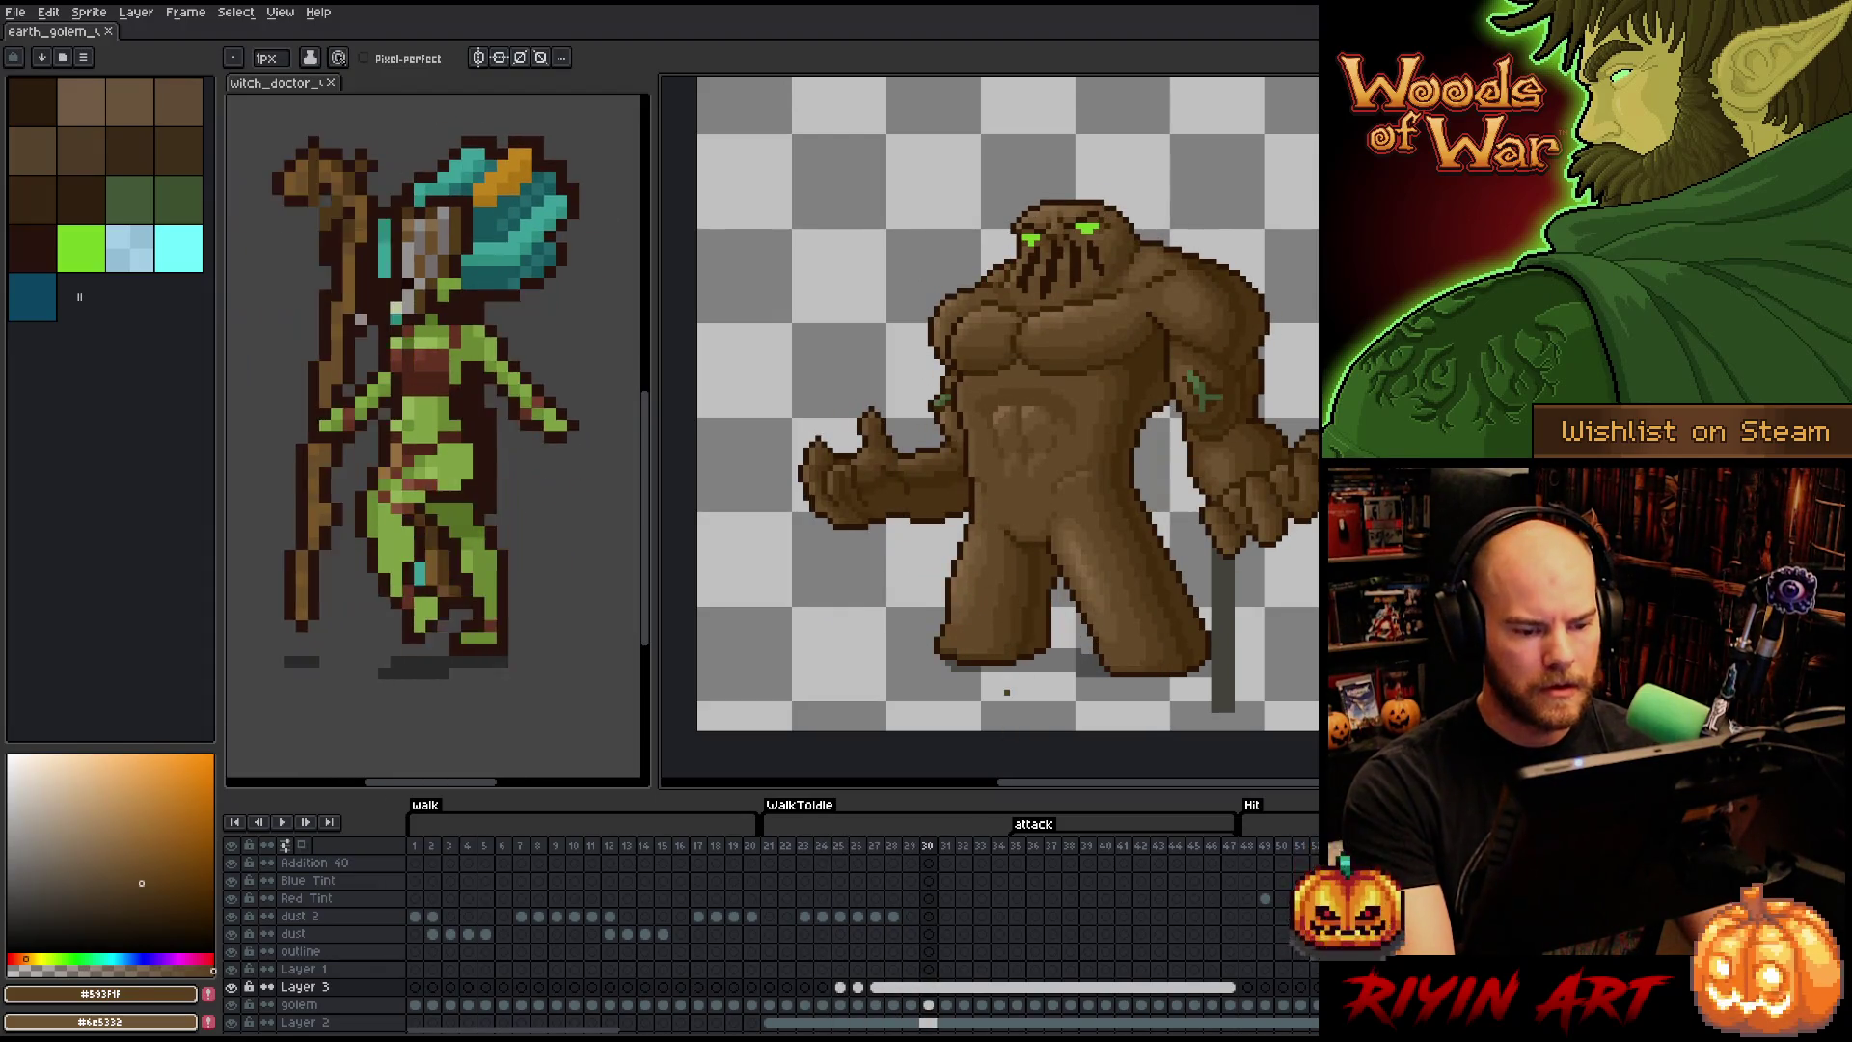
pyautogui.scroll(-1, 1006, 692)
pyautogui.scroll(1, 1030, 576)
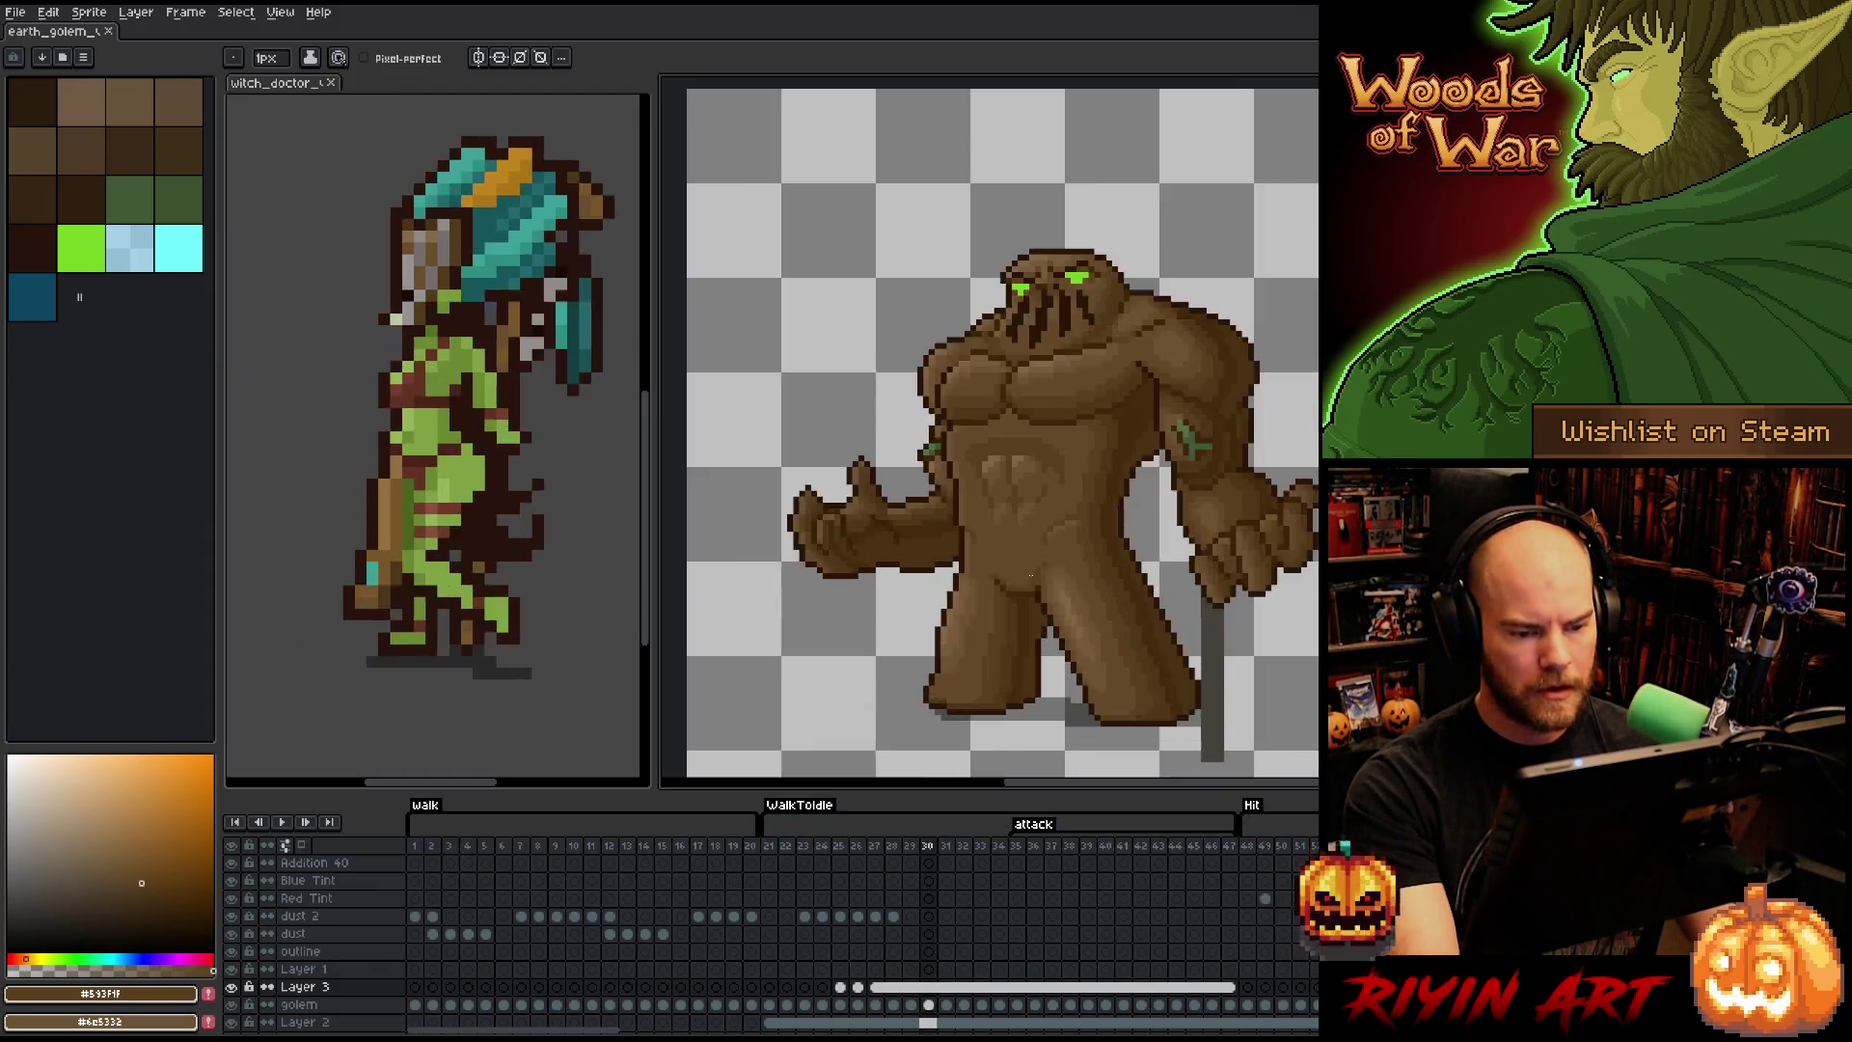
pyautogui.scroll(1, 1030, 576)
pyautogui.scroll(-1, 1010, 541)
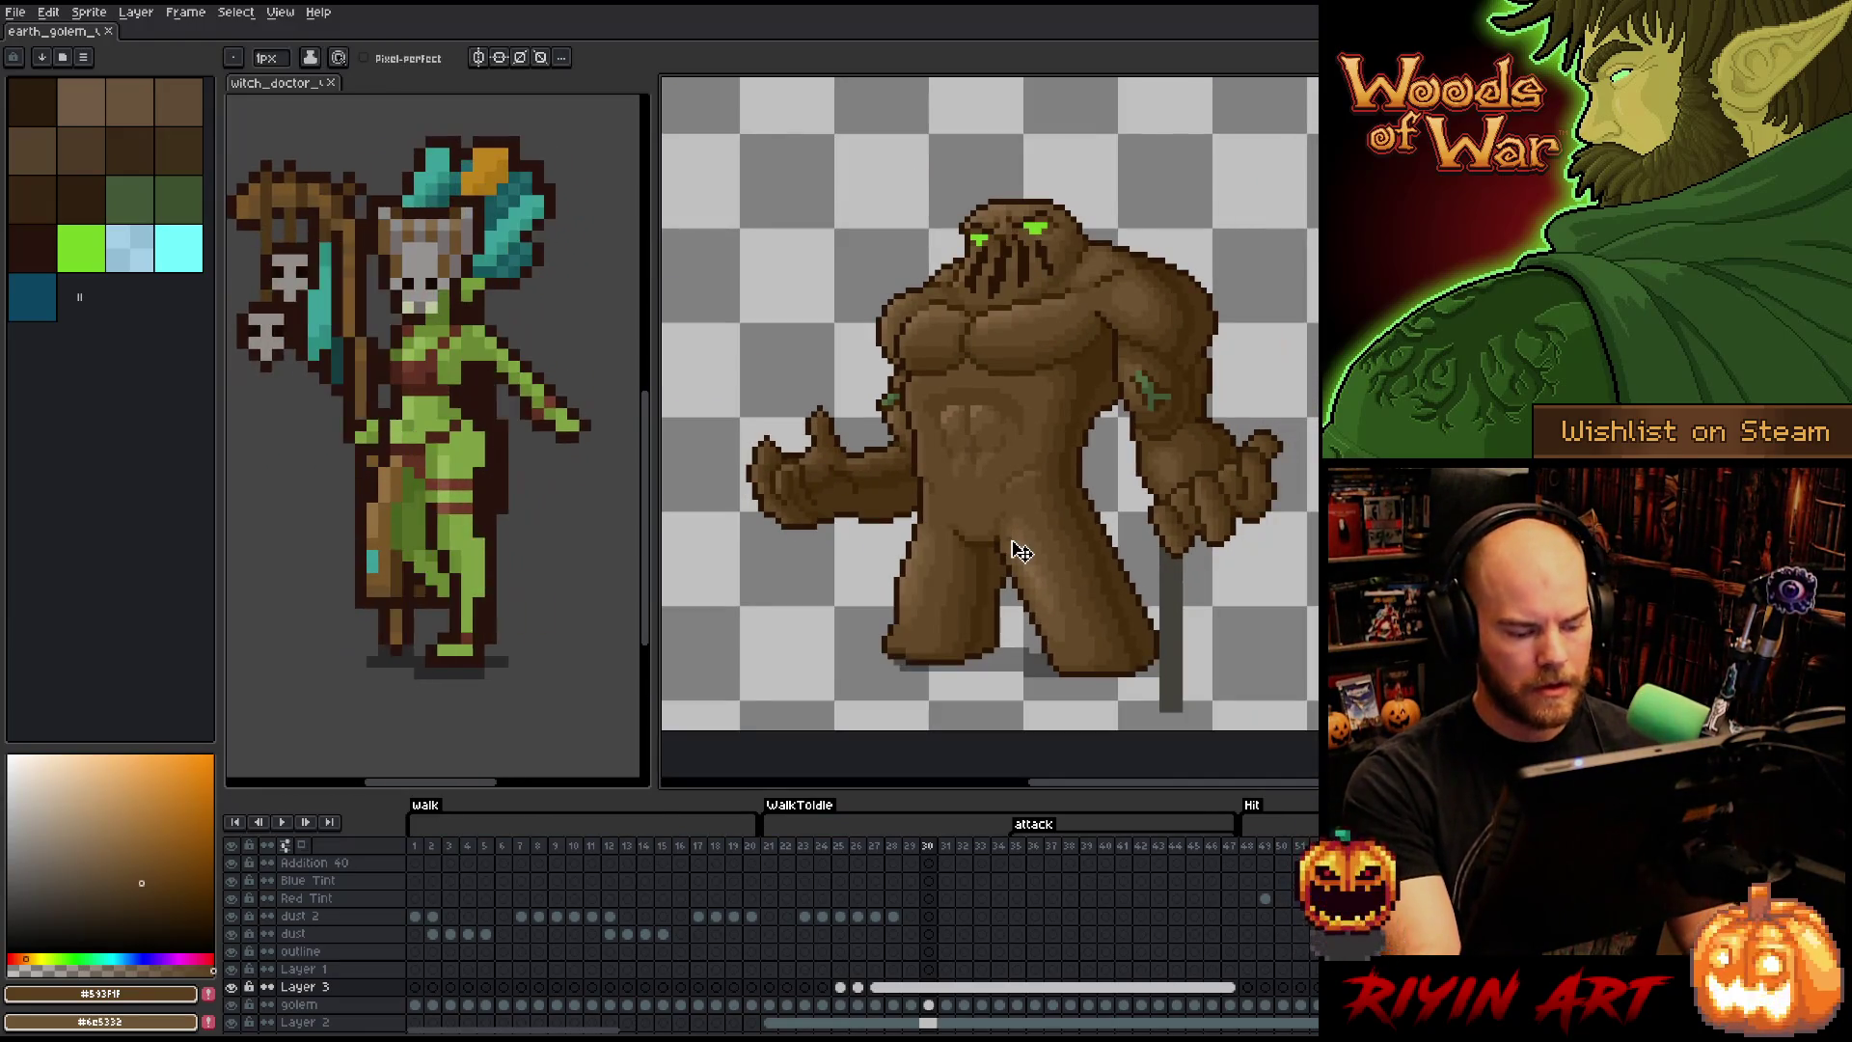
pyautogui.rightClick(1011, 541)
pyautogui.press('Escape')
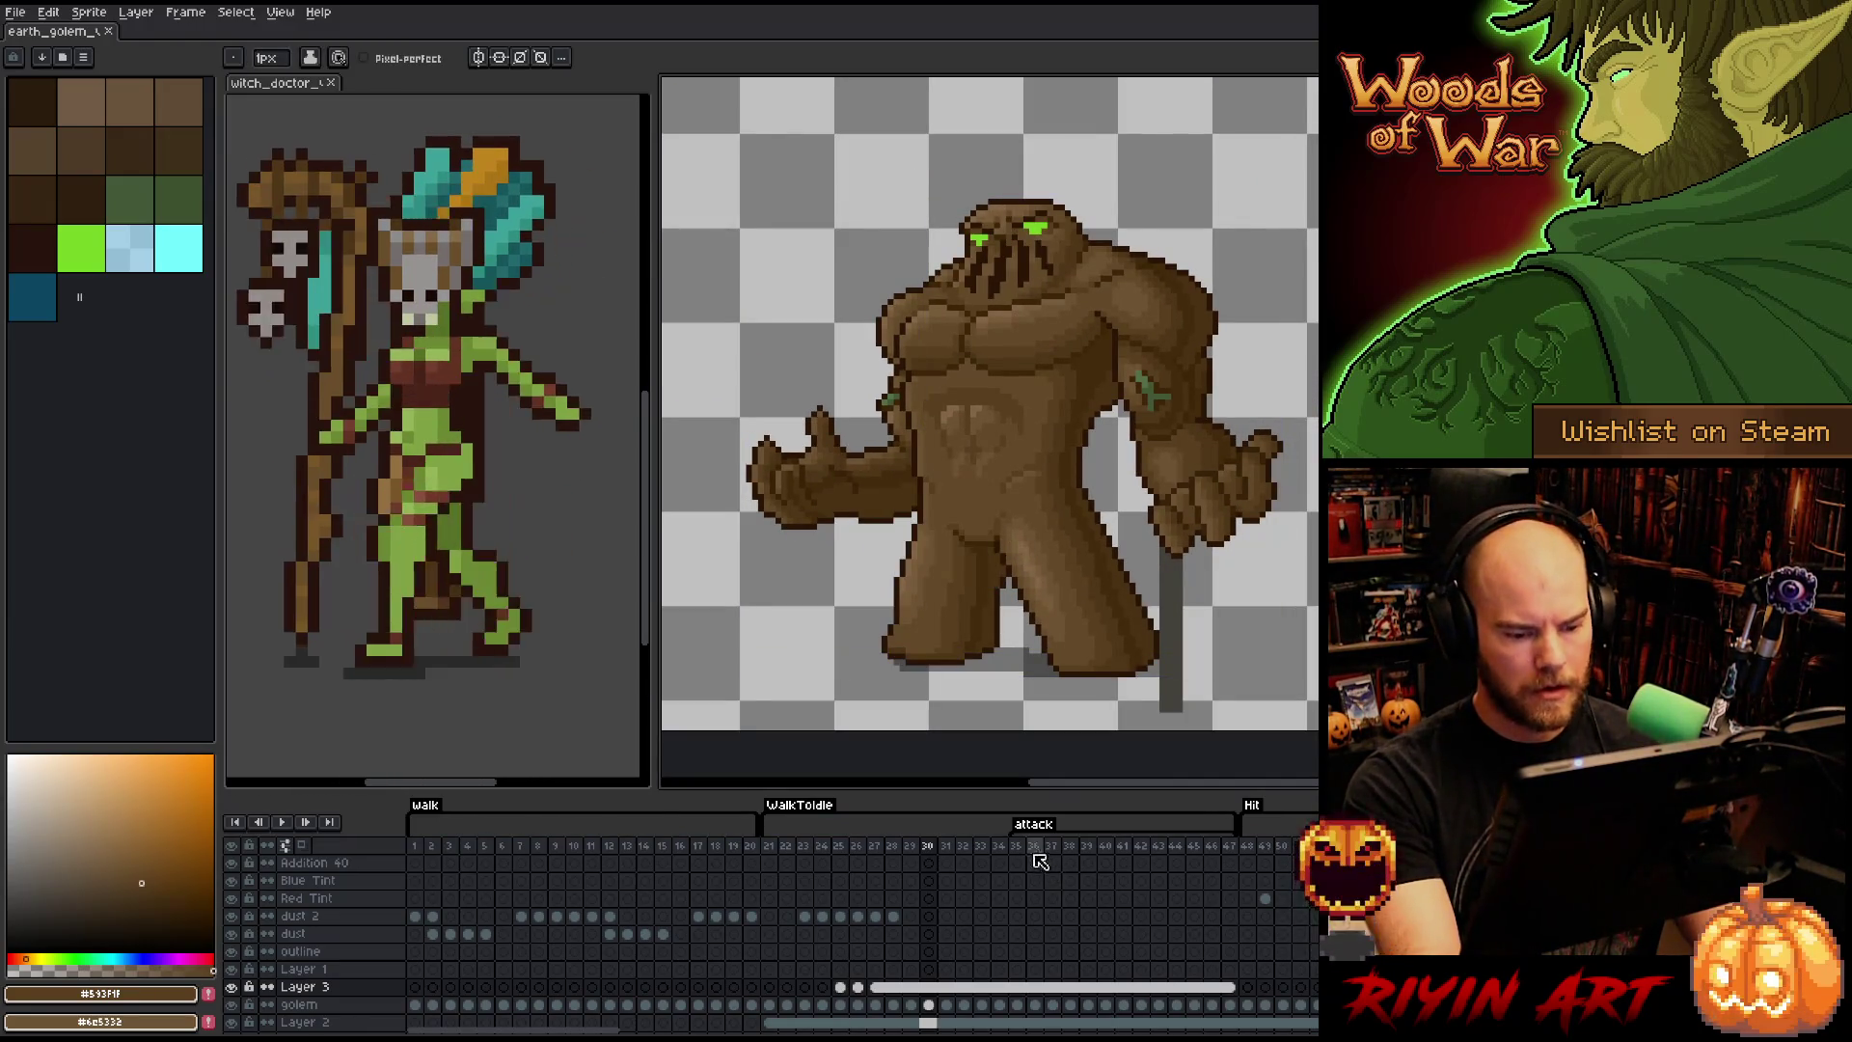
# - Settle on frame 36, where the golem's arm reaches forward, and reframe it
pyautogui.click(1019, 847)
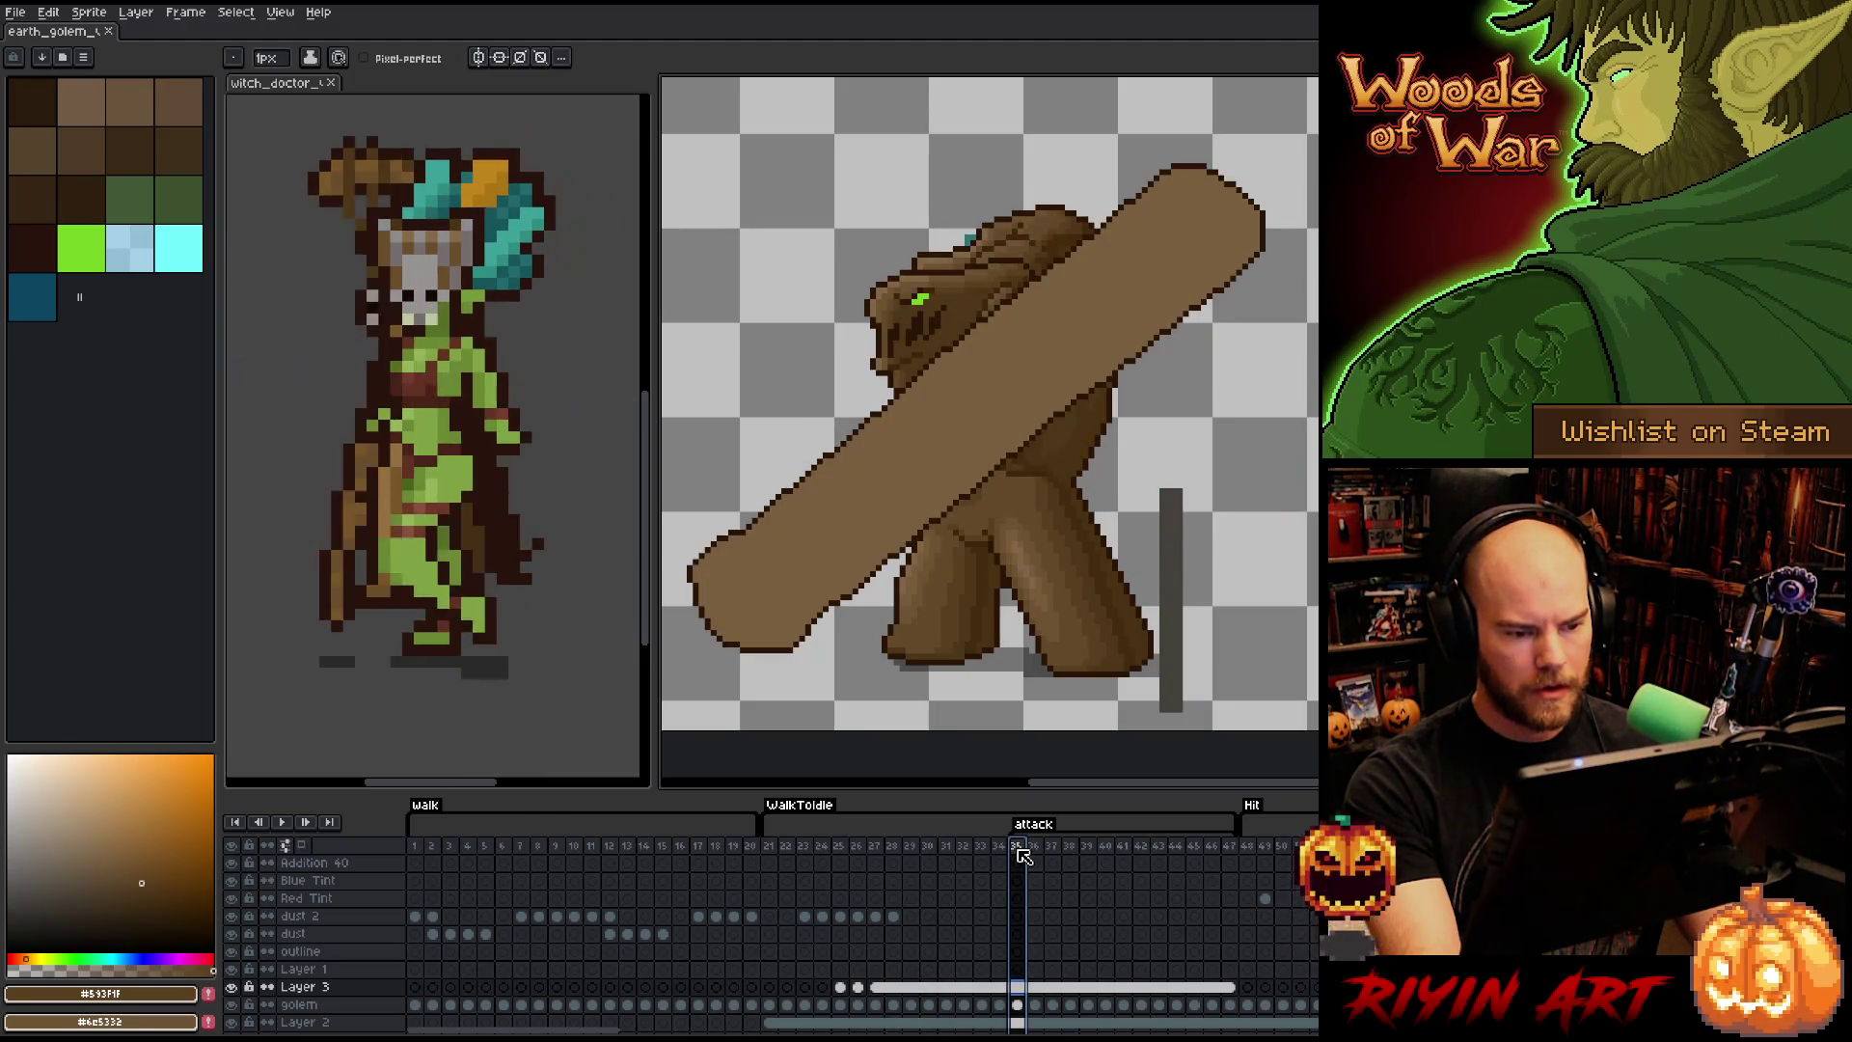
pyautogui.press('Right')
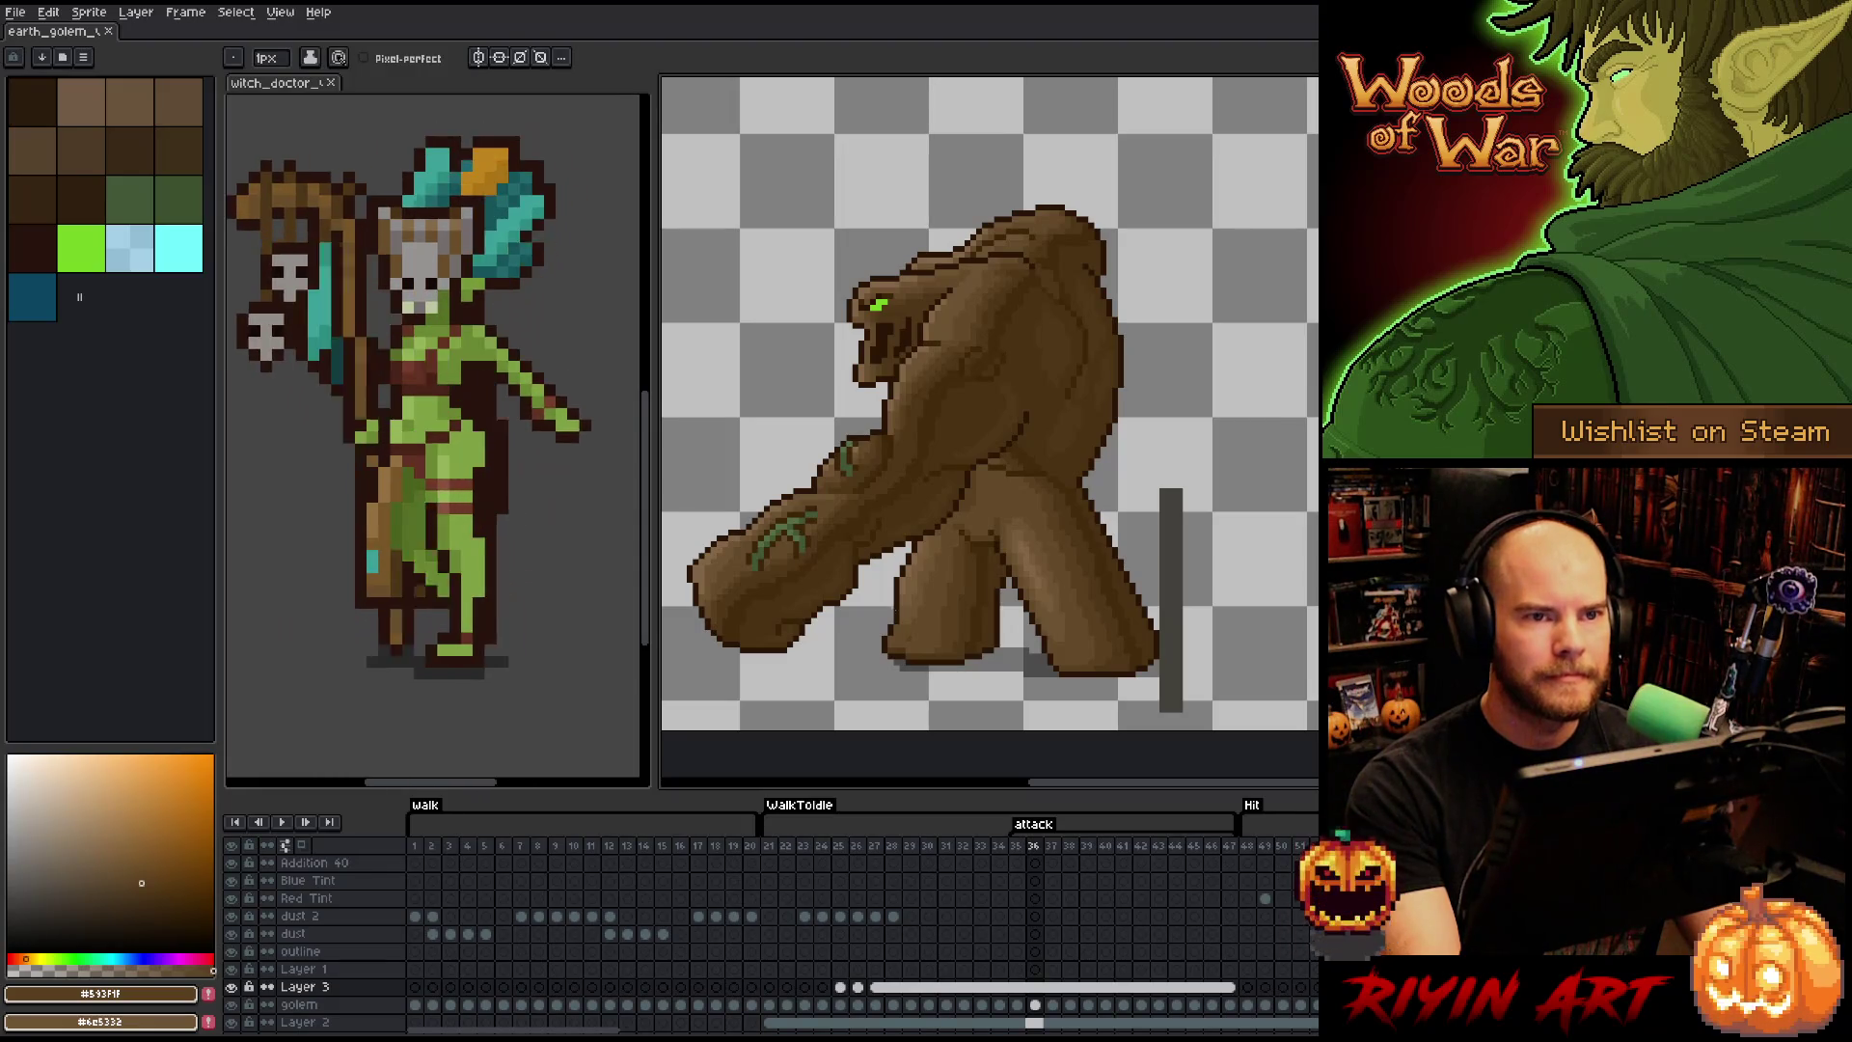
pyautogui.press('Right')
pyautogui.press('Left')
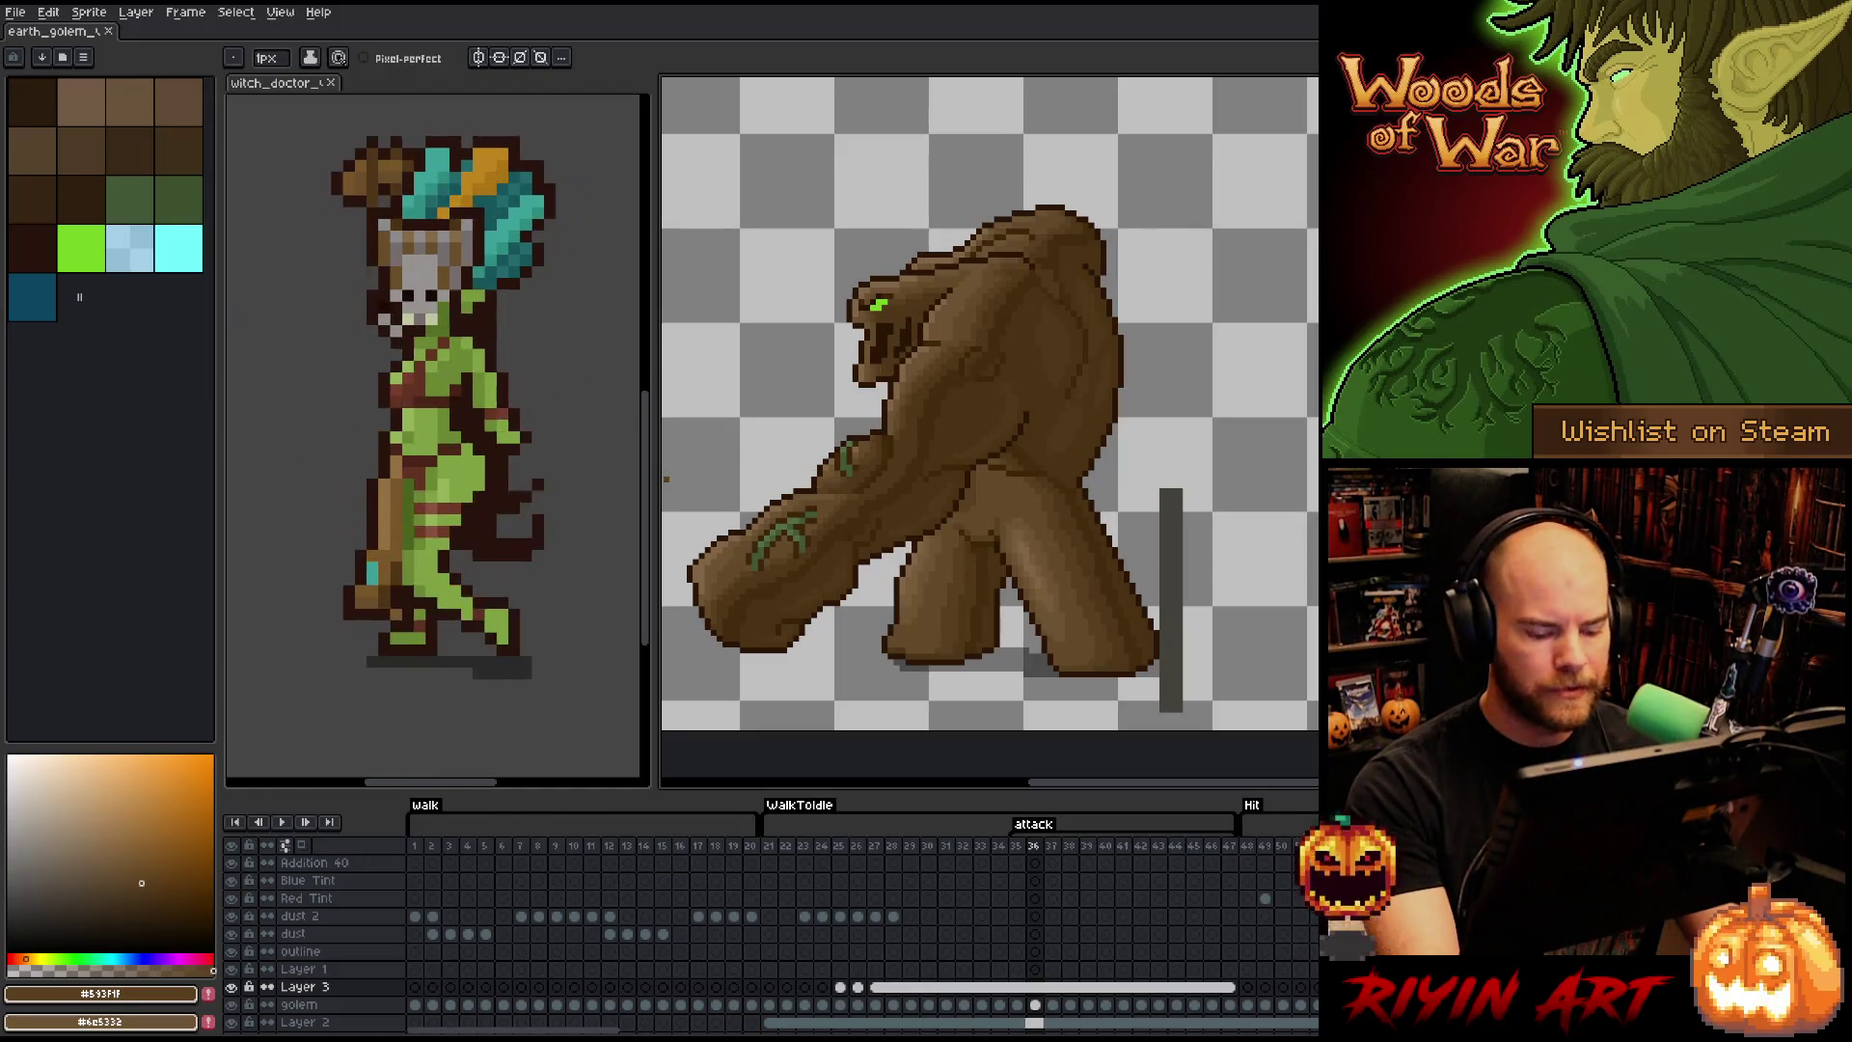
pyautogui.moveTo(788, 502); pyautogui.dragTo(815, 479)
# - Delete Layer 3 and return to attack frame 36 on the golem layer
pyautogui.scroll(1, 899, 660)
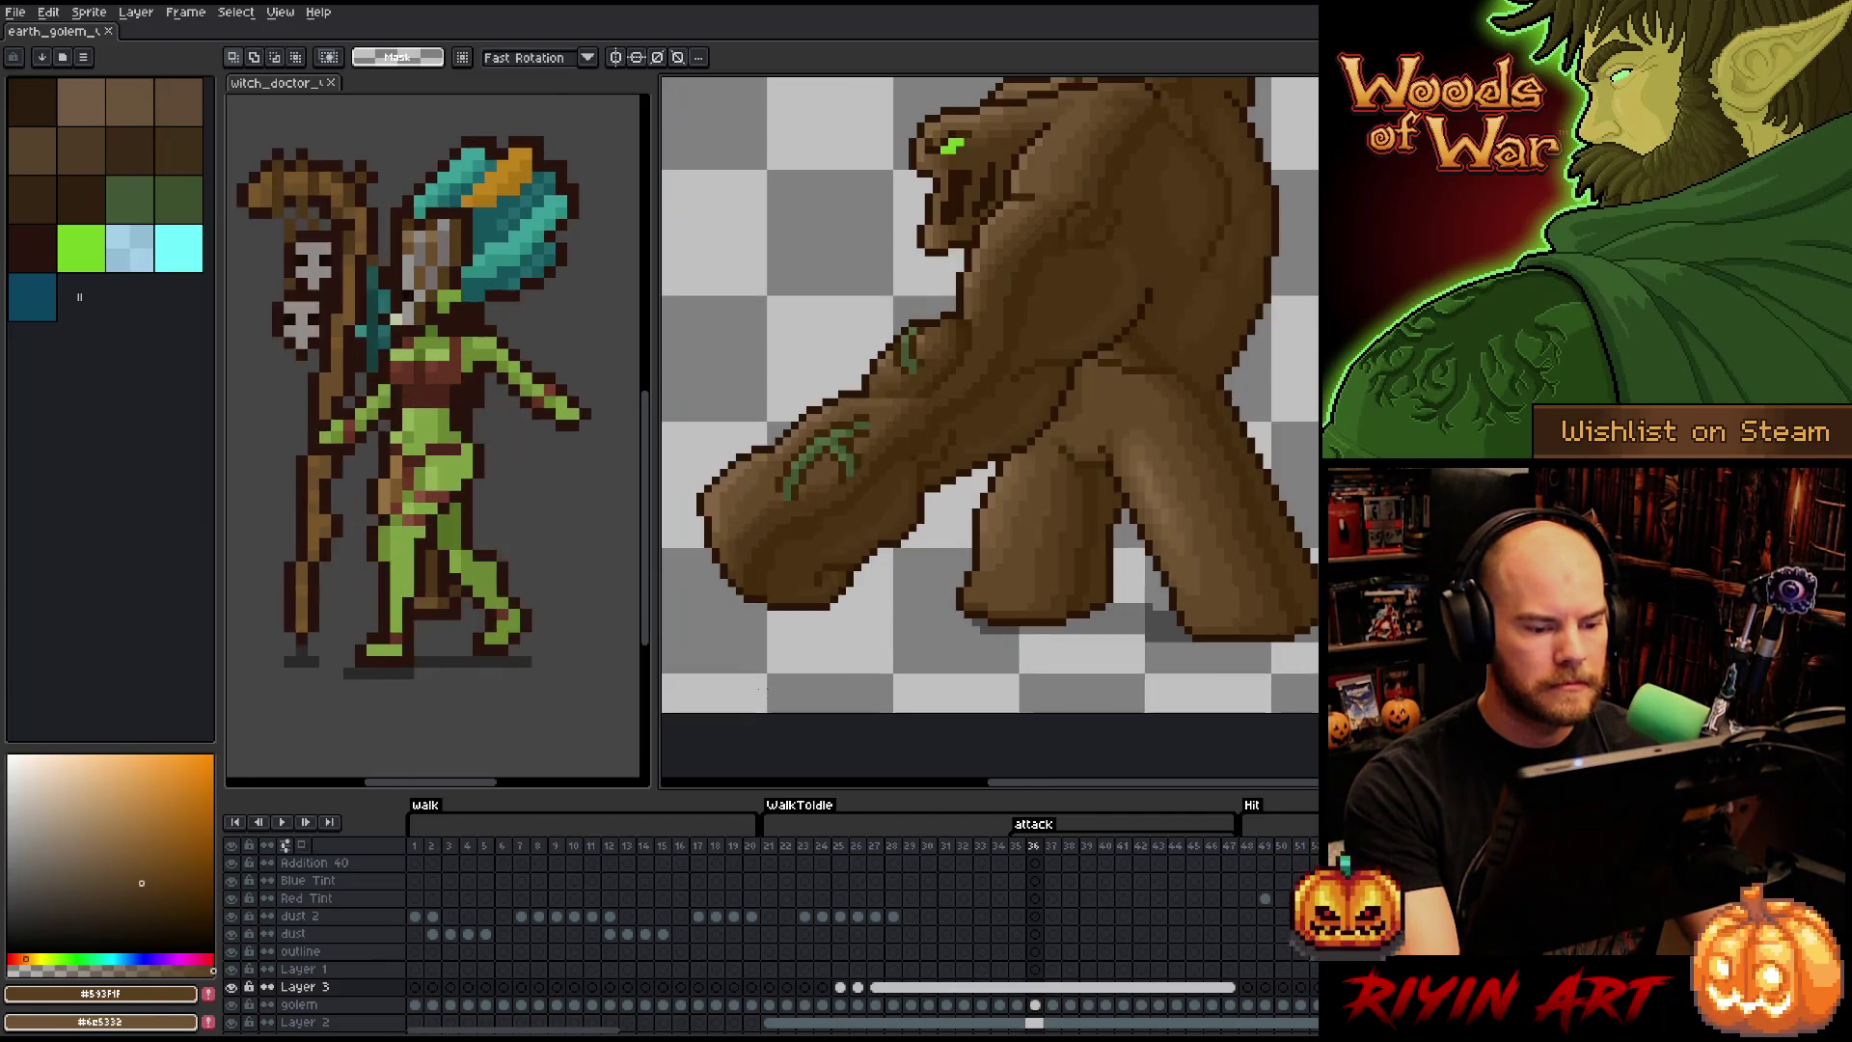
pyautogui.scroll(-1, 899, 659)
pyautogui.moveTo(899, 660); pyautogui.dragTo(893, 674)
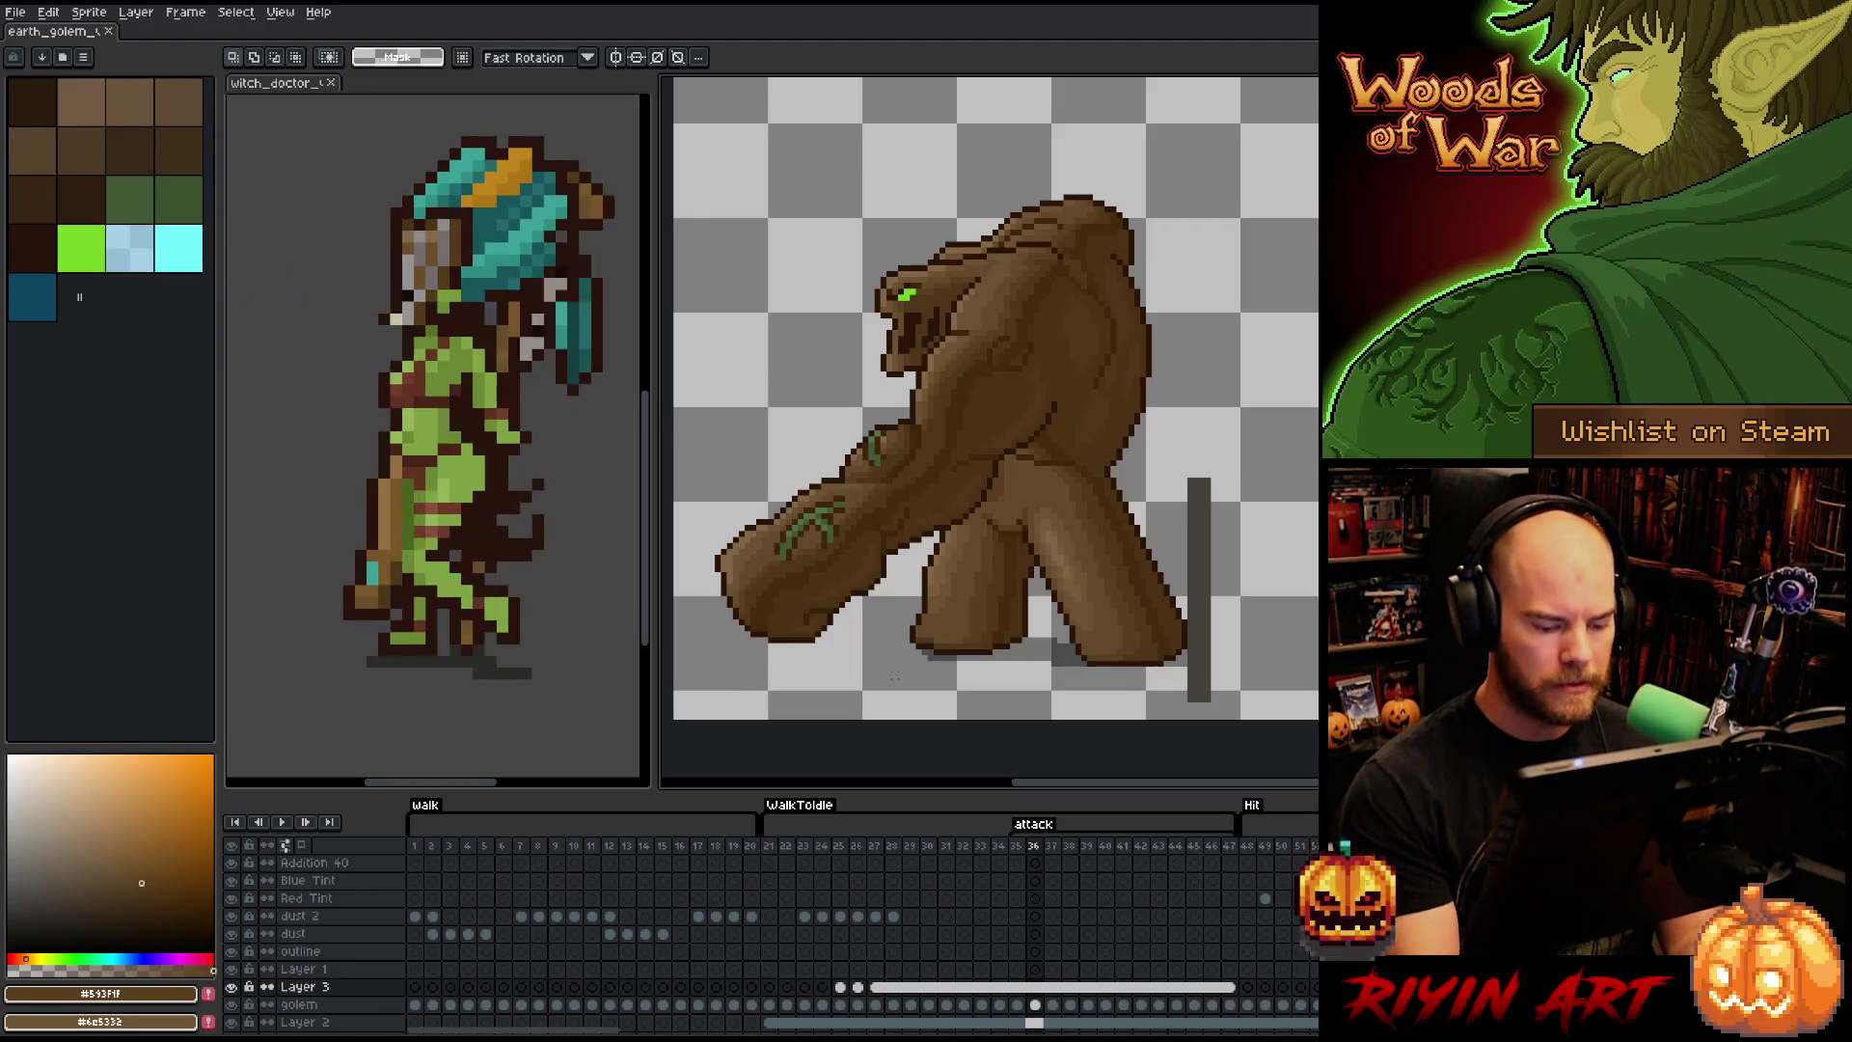
pyautogui.click(299, 987)
pyautogui.press('Delete')
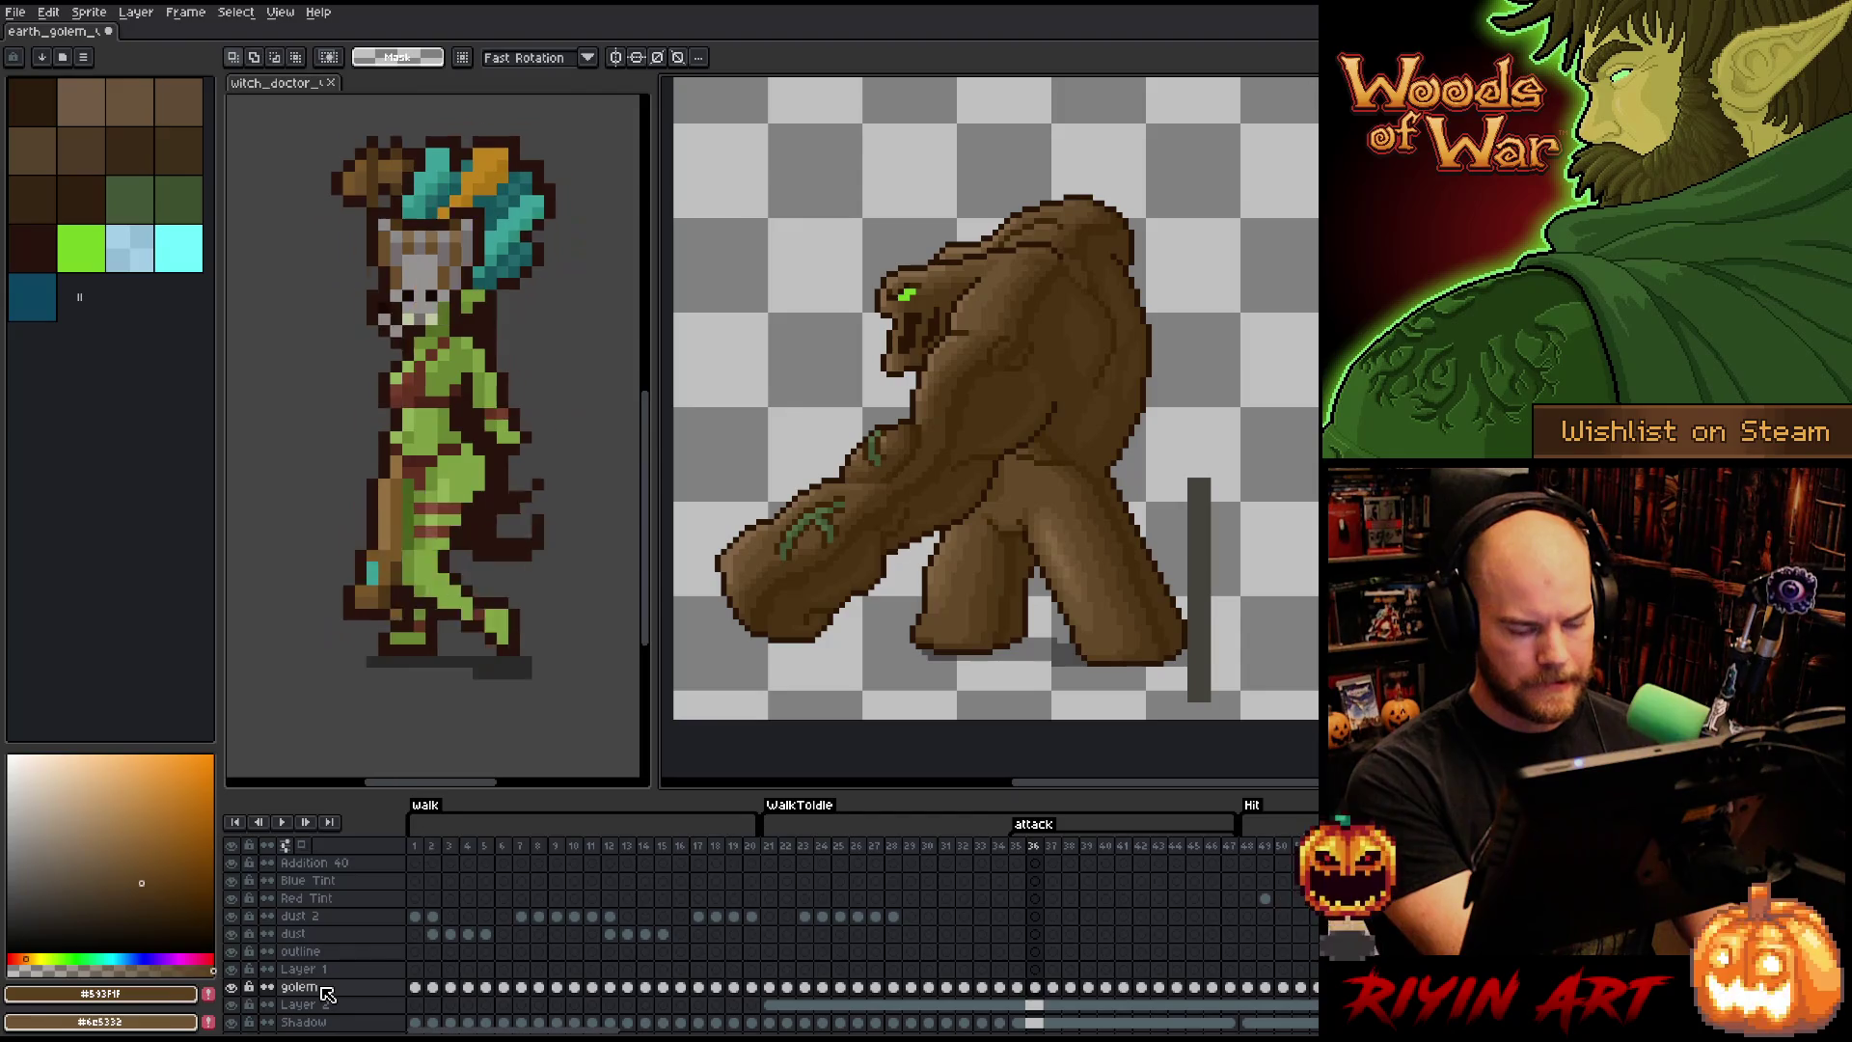
pyautogui.click(1017, 987)
pyautogui.click(1035, 987)
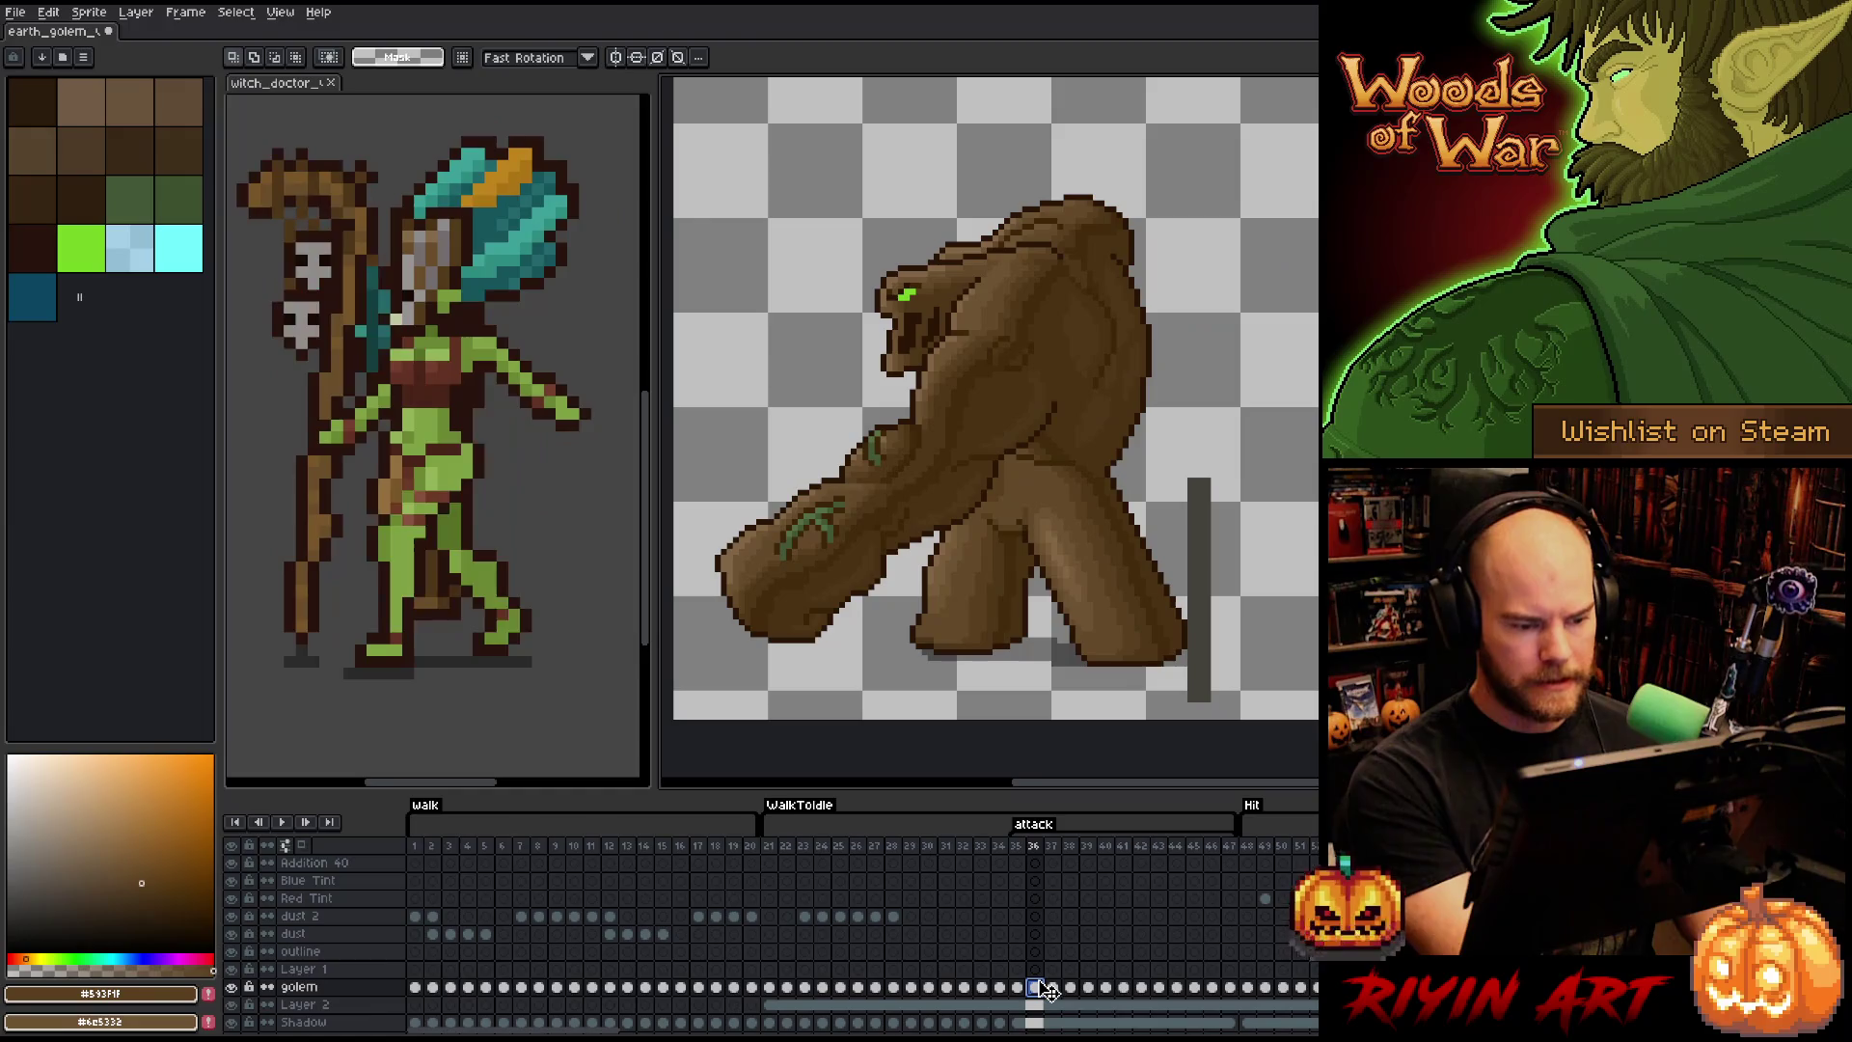
# - Cut the outstretched arm onto a new layer above the golem and save
pyautogui.press('b')
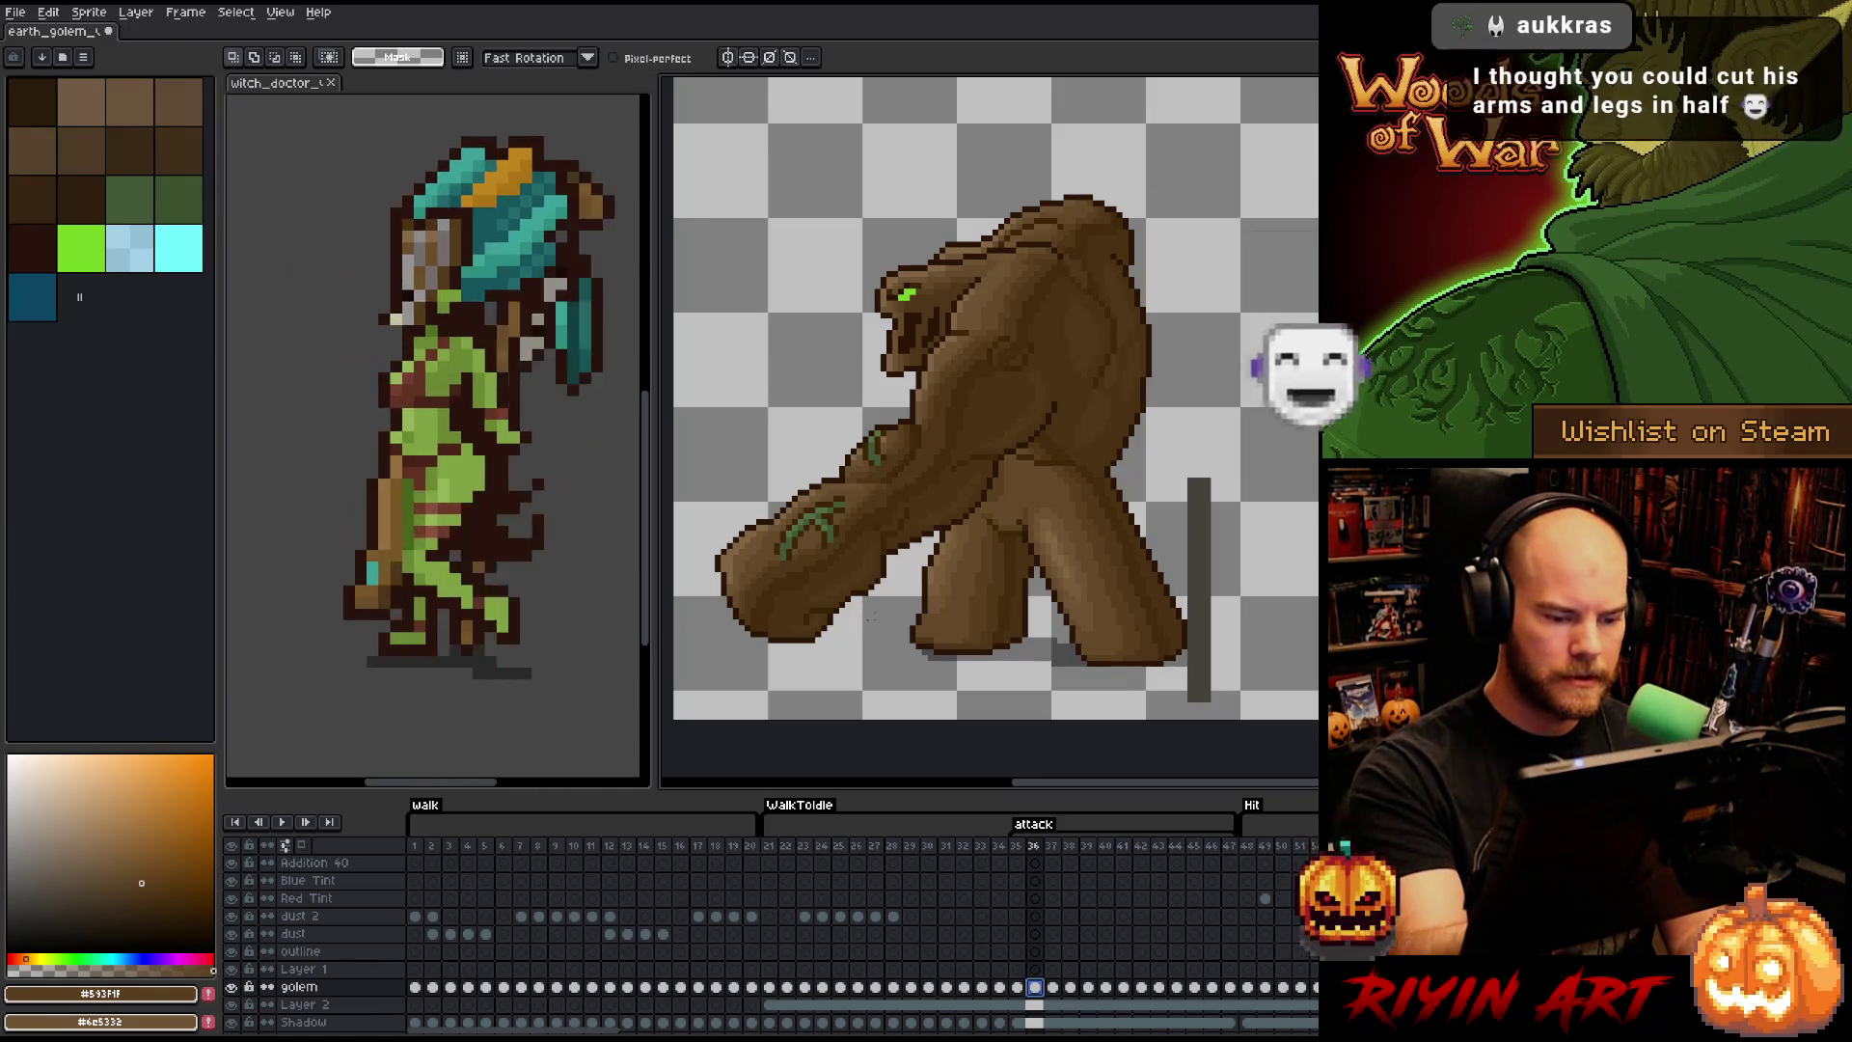
pyautogui.moveTo(883, 578)
pyautogui.mouseDown()
pyautogui.moveTo(835, 473)
pyautogui.moveTo(713, 578)
pyautogui.moveTo(873, 681)
pyautogui.mouseUp()
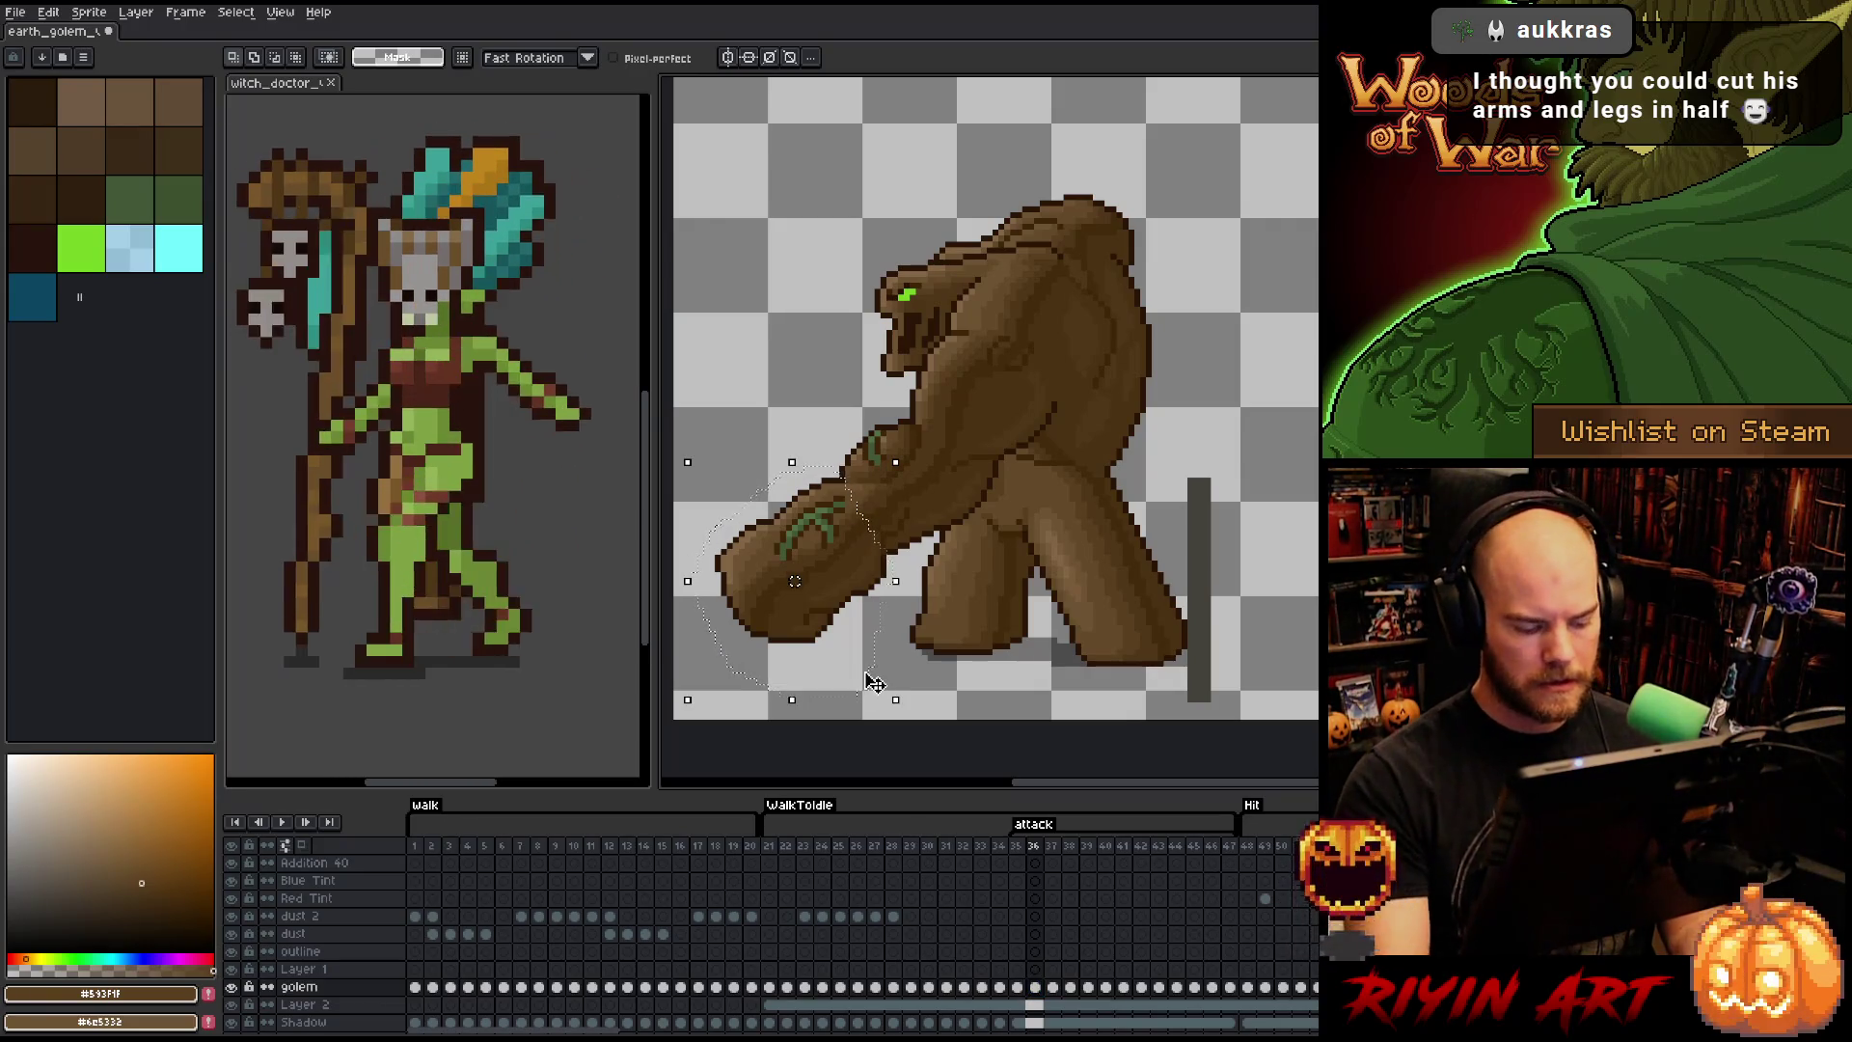
pyautogui.press('Delete')
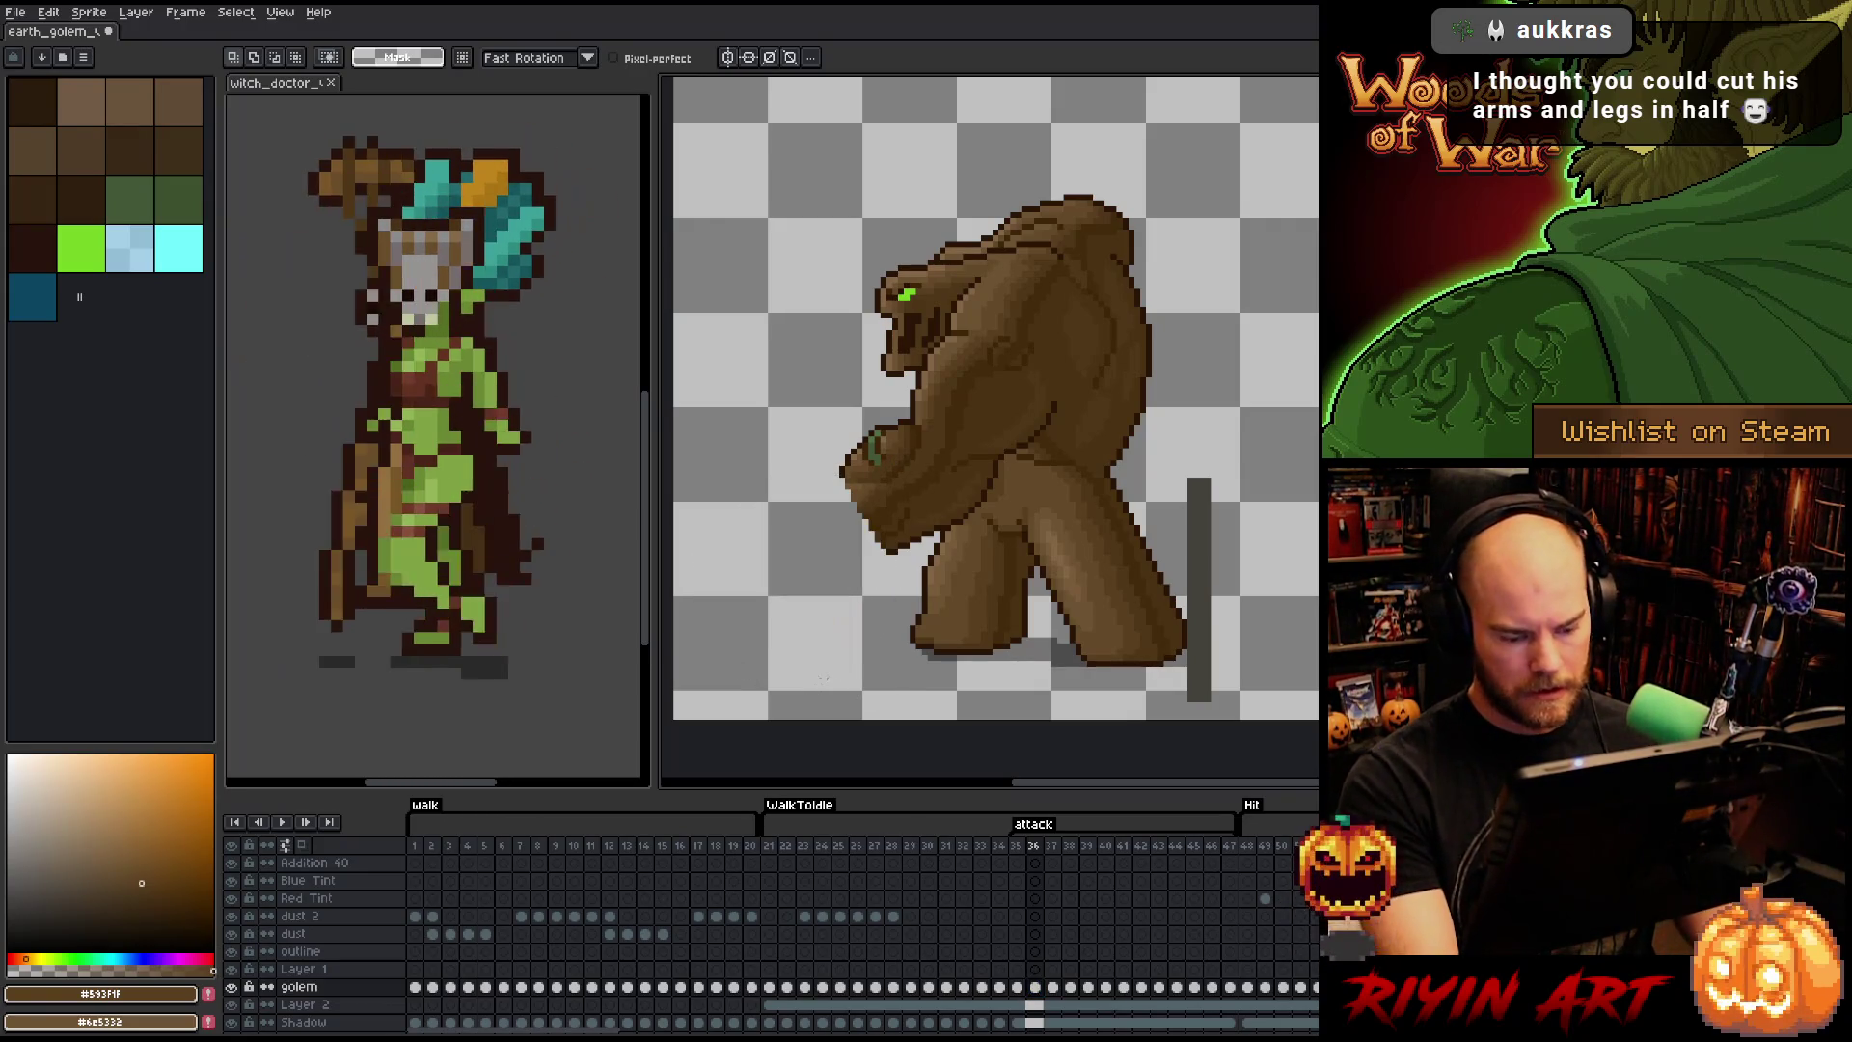
pyautogui.hotkey('shift', 'n')
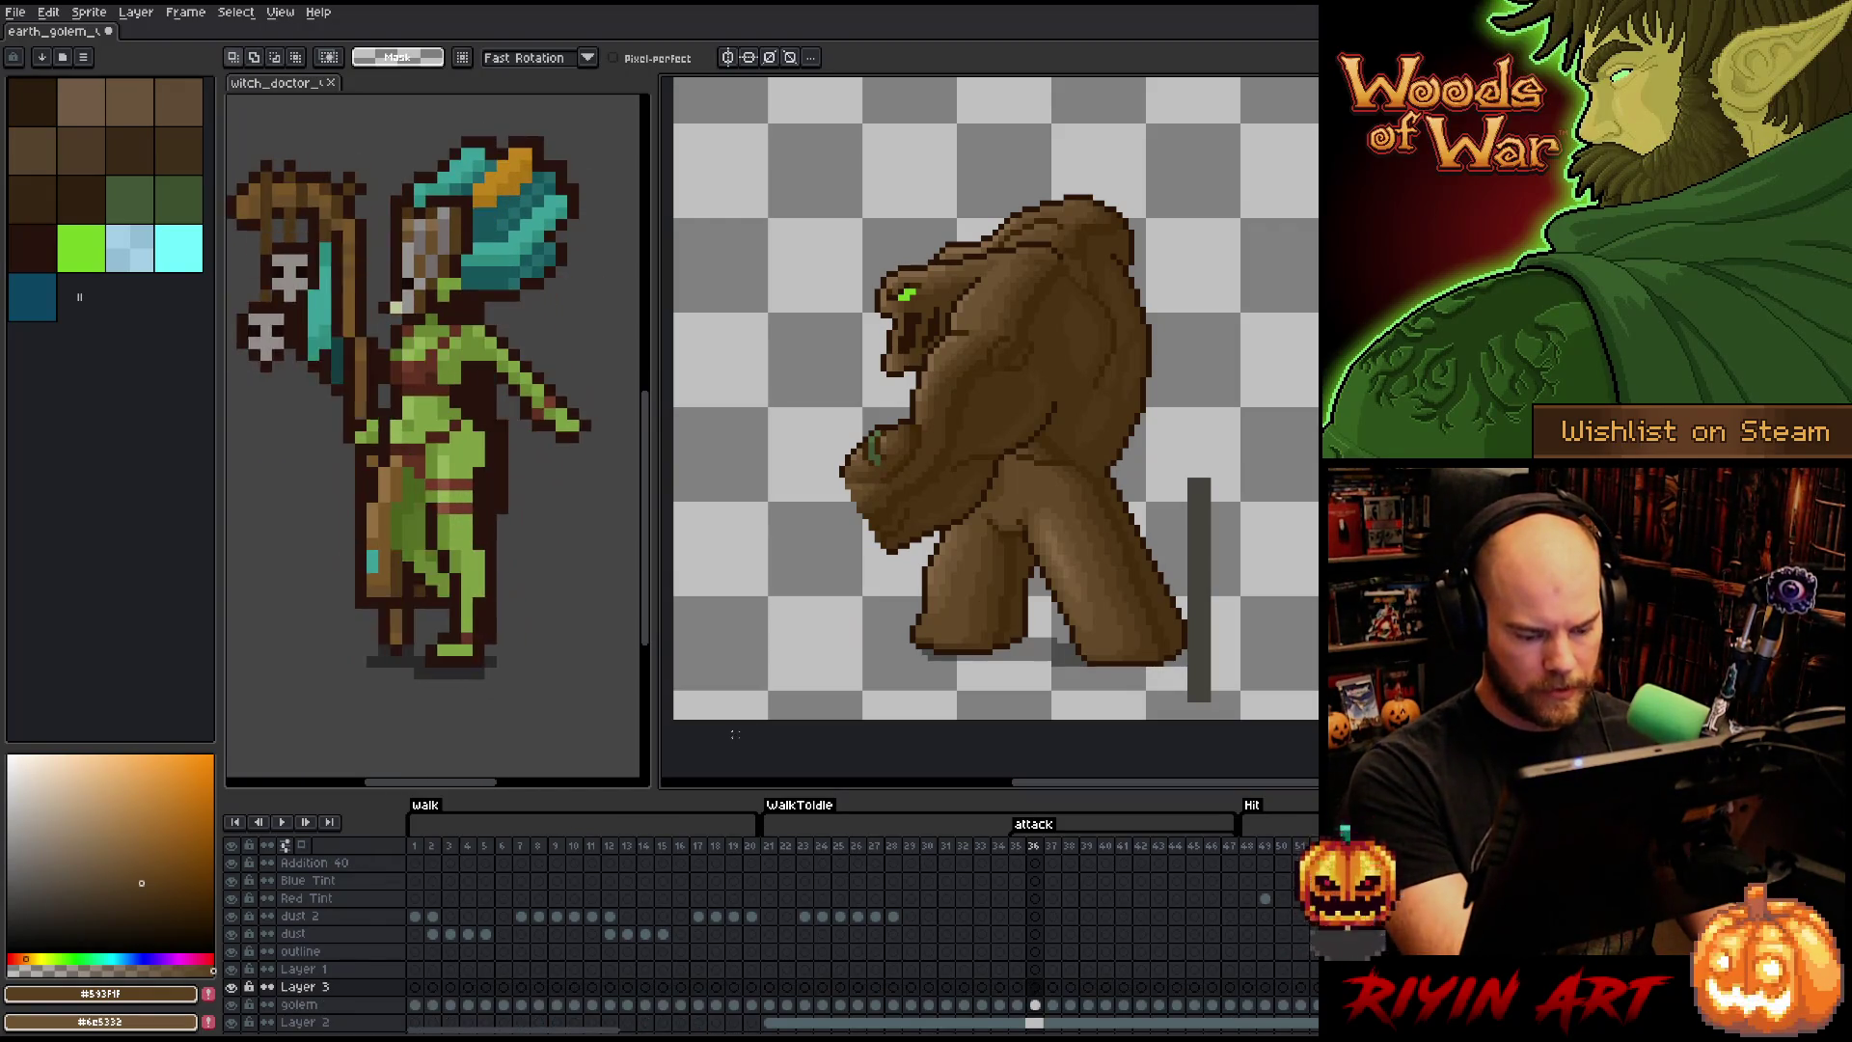
pyautogui.hotkey('ctrl', 'v')
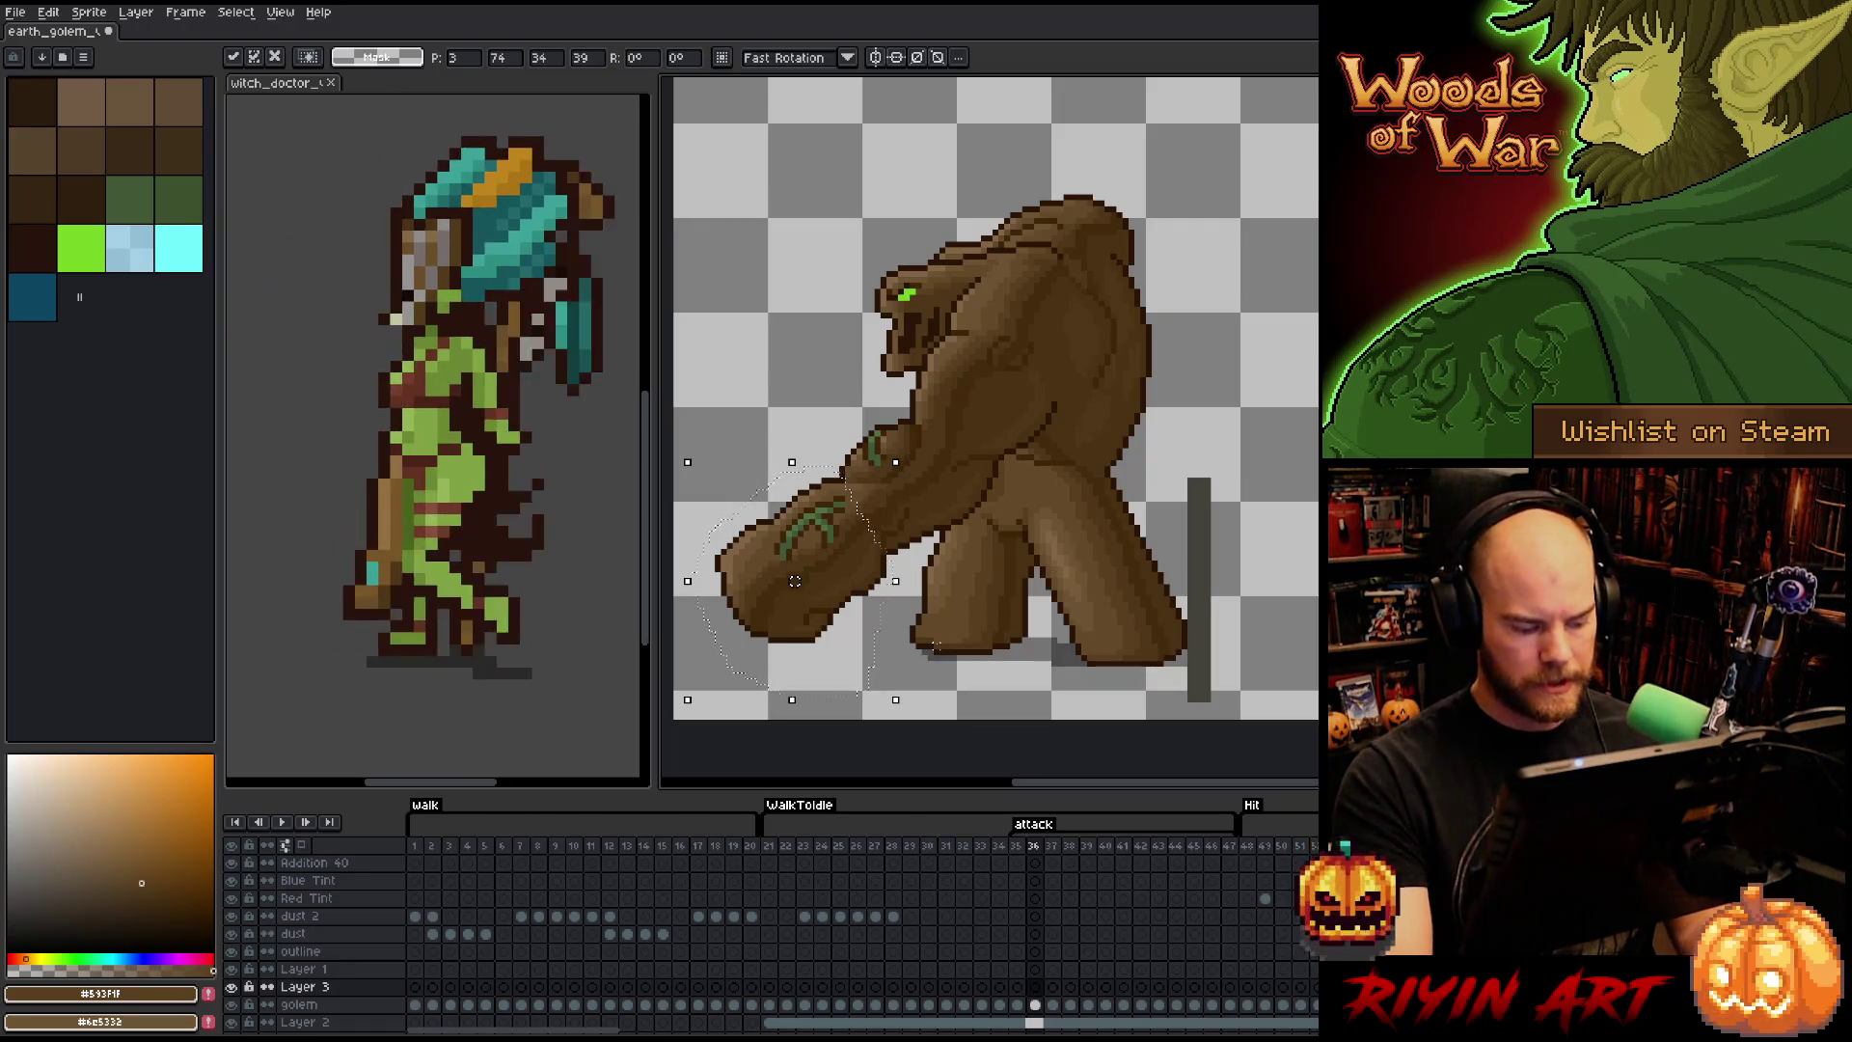
pyautogui.press('Return')
pyautogui.hotkey('ctrl', 's')
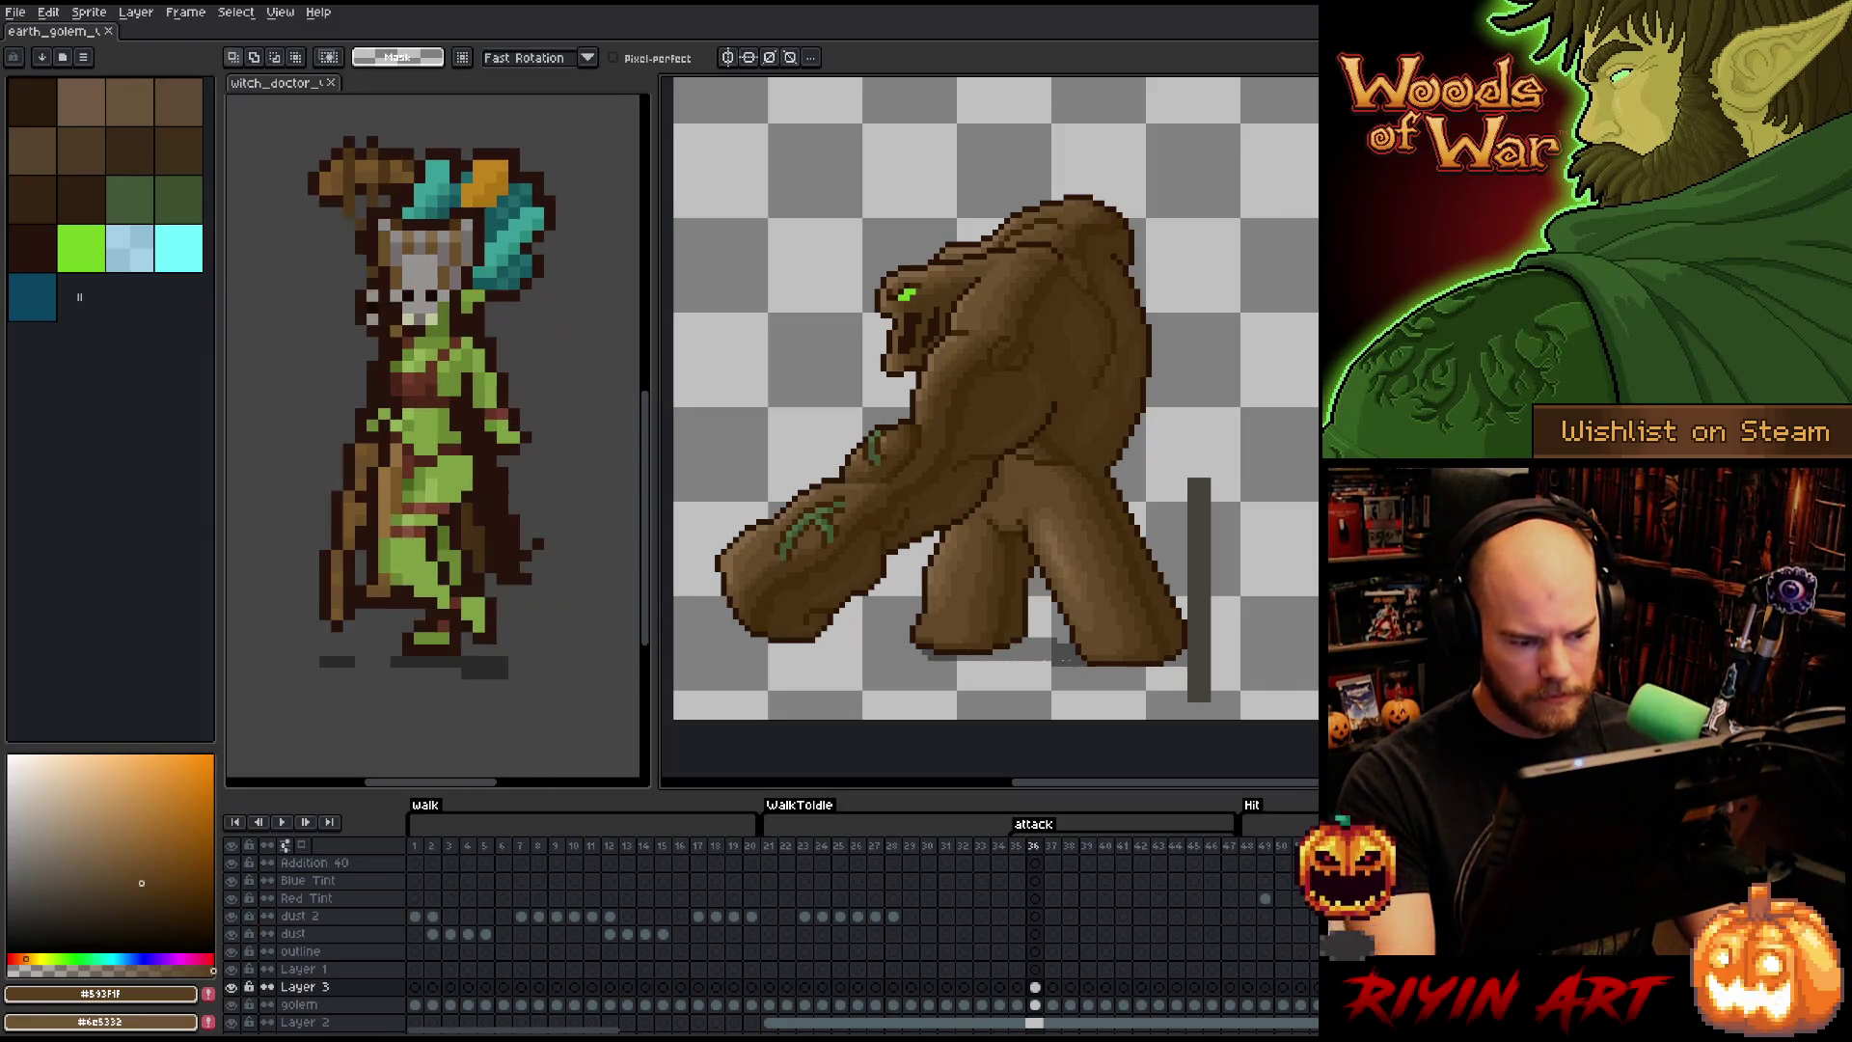
# - Lasso the extended fist and nudge it two pixels right and two up
pyautogui.scroll(1, 806, 457)
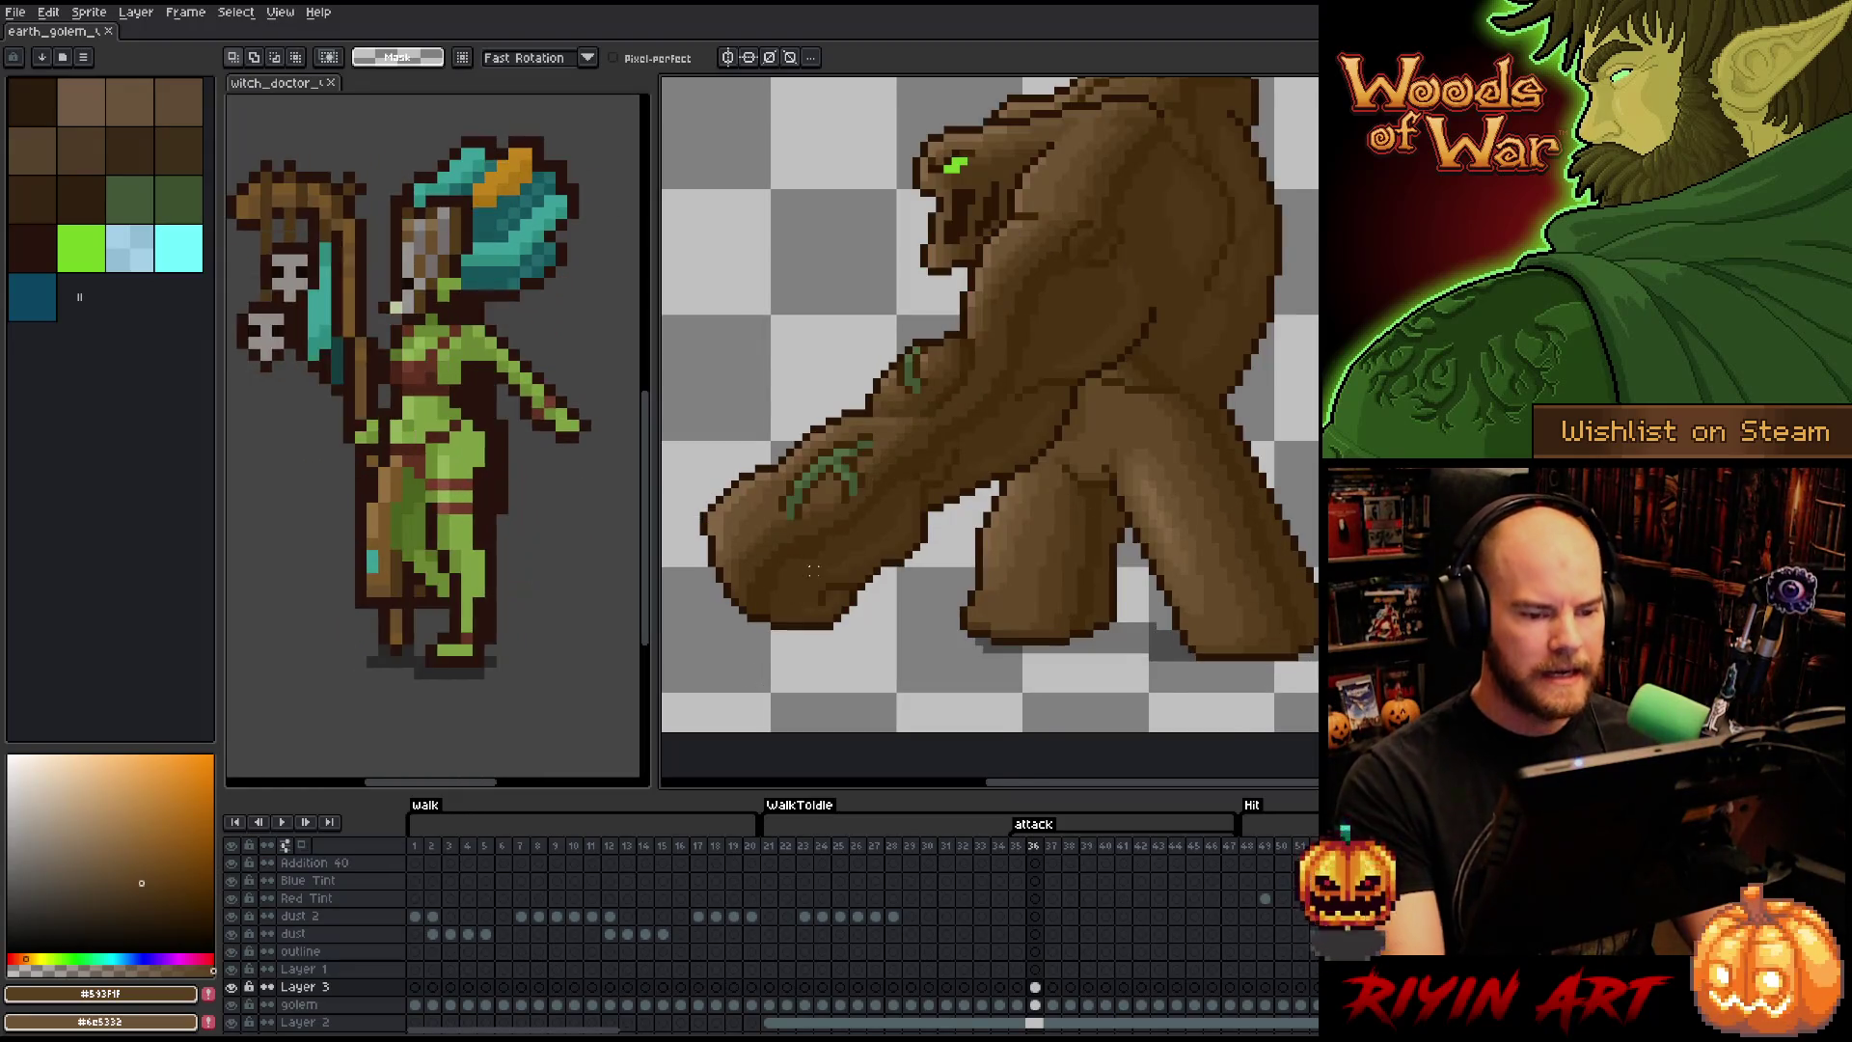
pyautogui.scroll(-1, 805, 456)
pyautogui.press('space')
pyautogui.moveTo(806, 456); pyautogui.dragTo(854, 482)
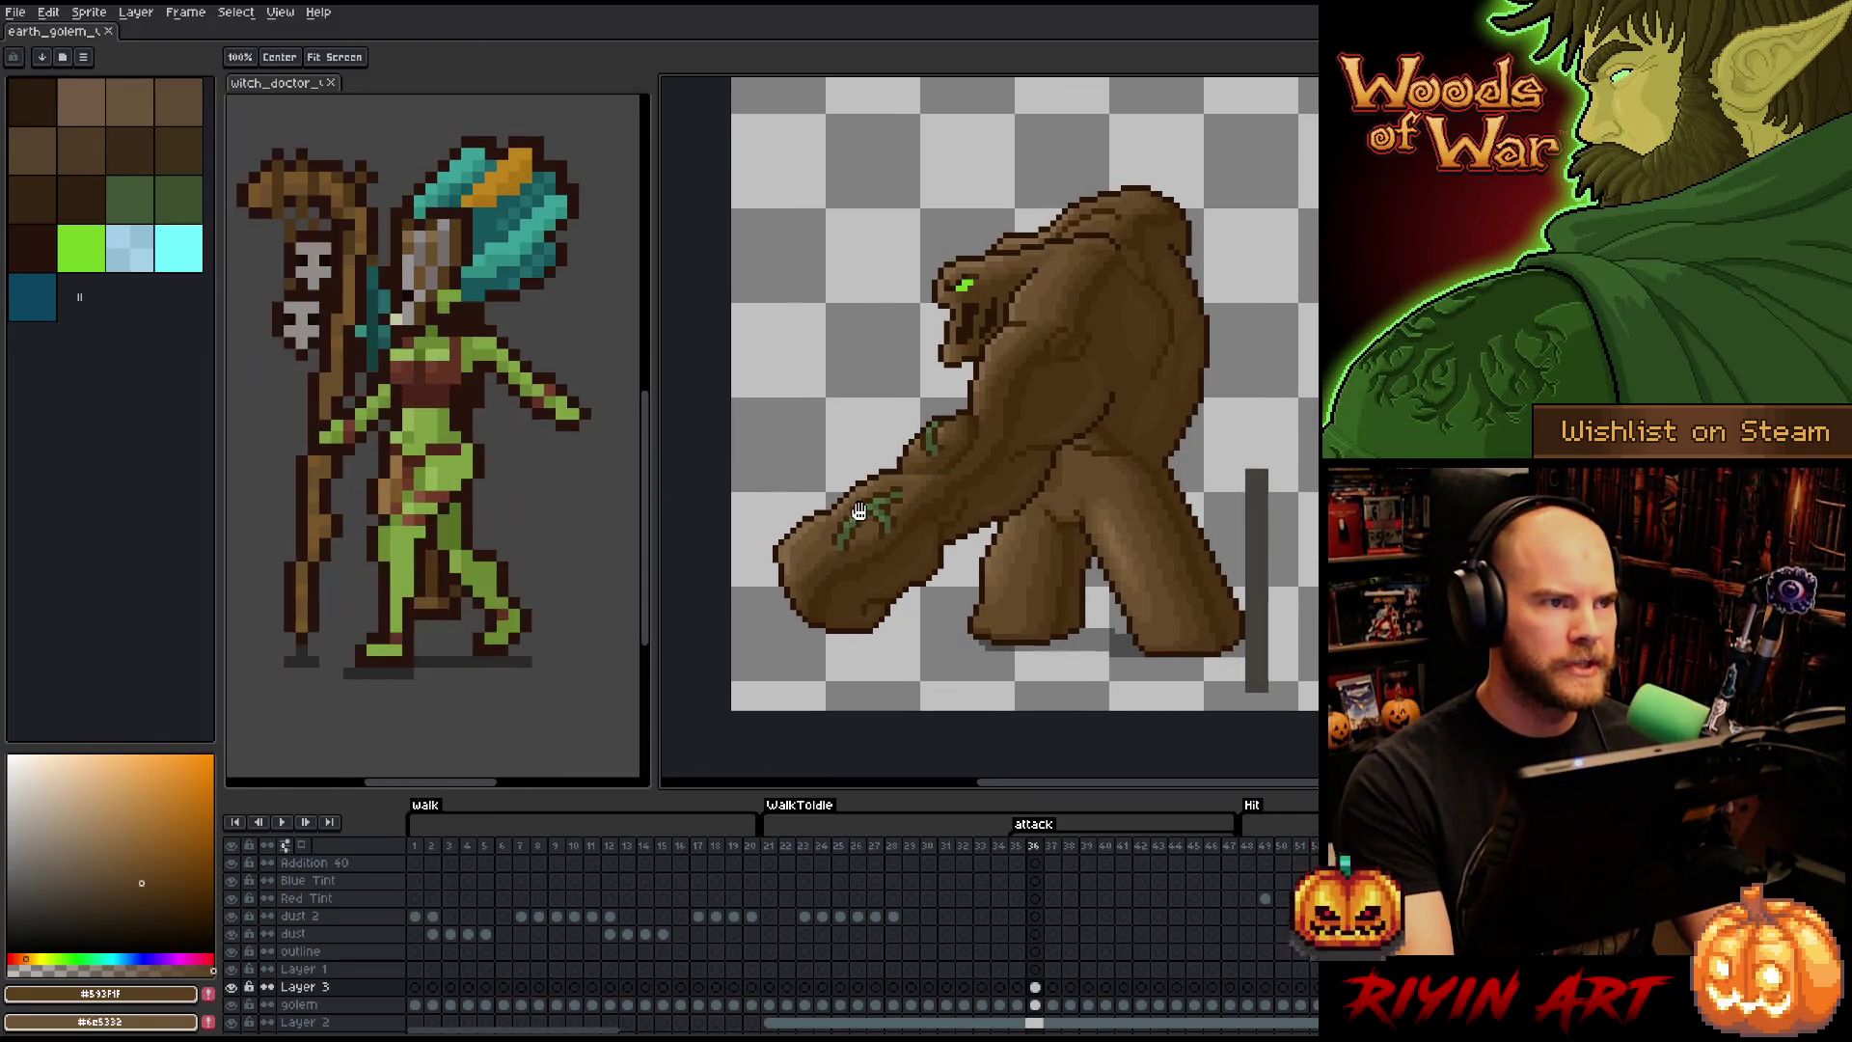
pyautogui.scroll(1, 853, 482)
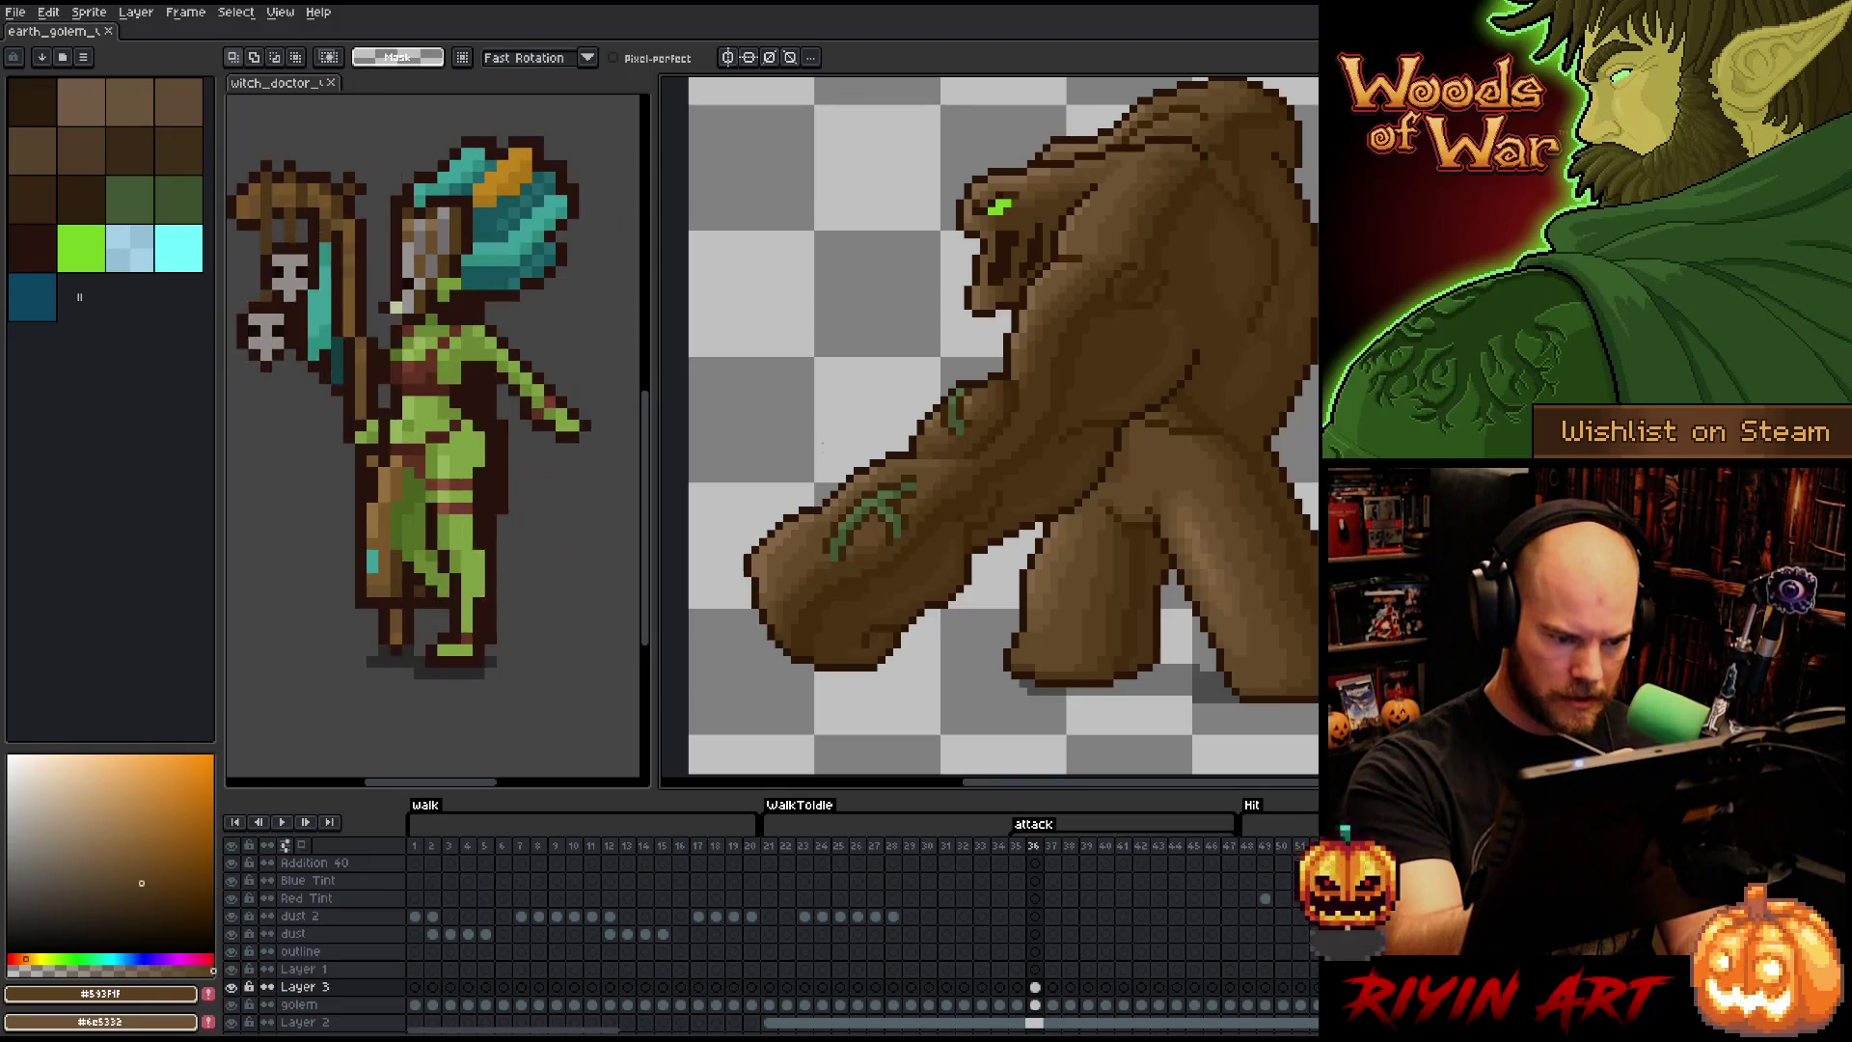
pyautogui.moveTo(830, 503)
pyautogui.mouseDown()
pyautogui.moveTo(862, 530)
pyautogui.moveTo(909, 665)
pyautogui.moveTo(733, 500)
pyautogui.moveTo(800, 475)
pyautogui.mouseUp()
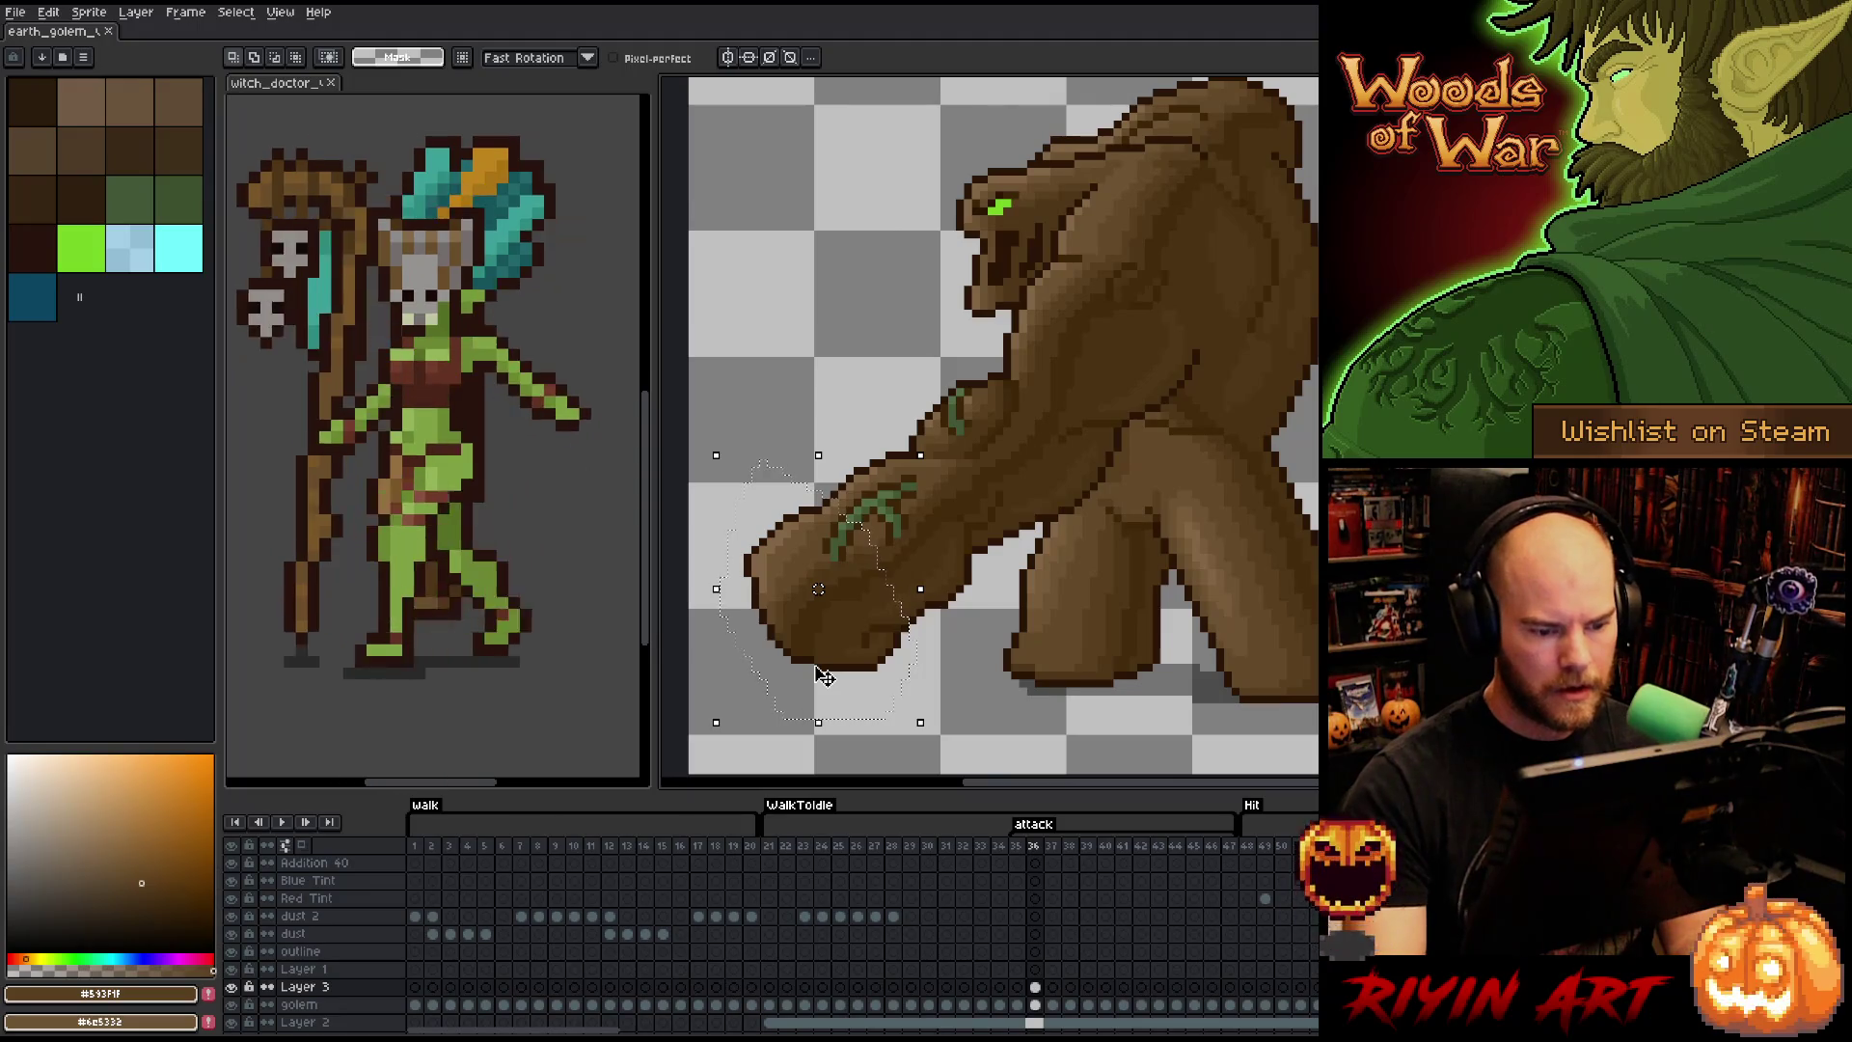
pyautogui.press('Right')
pyautogui.press('Up')
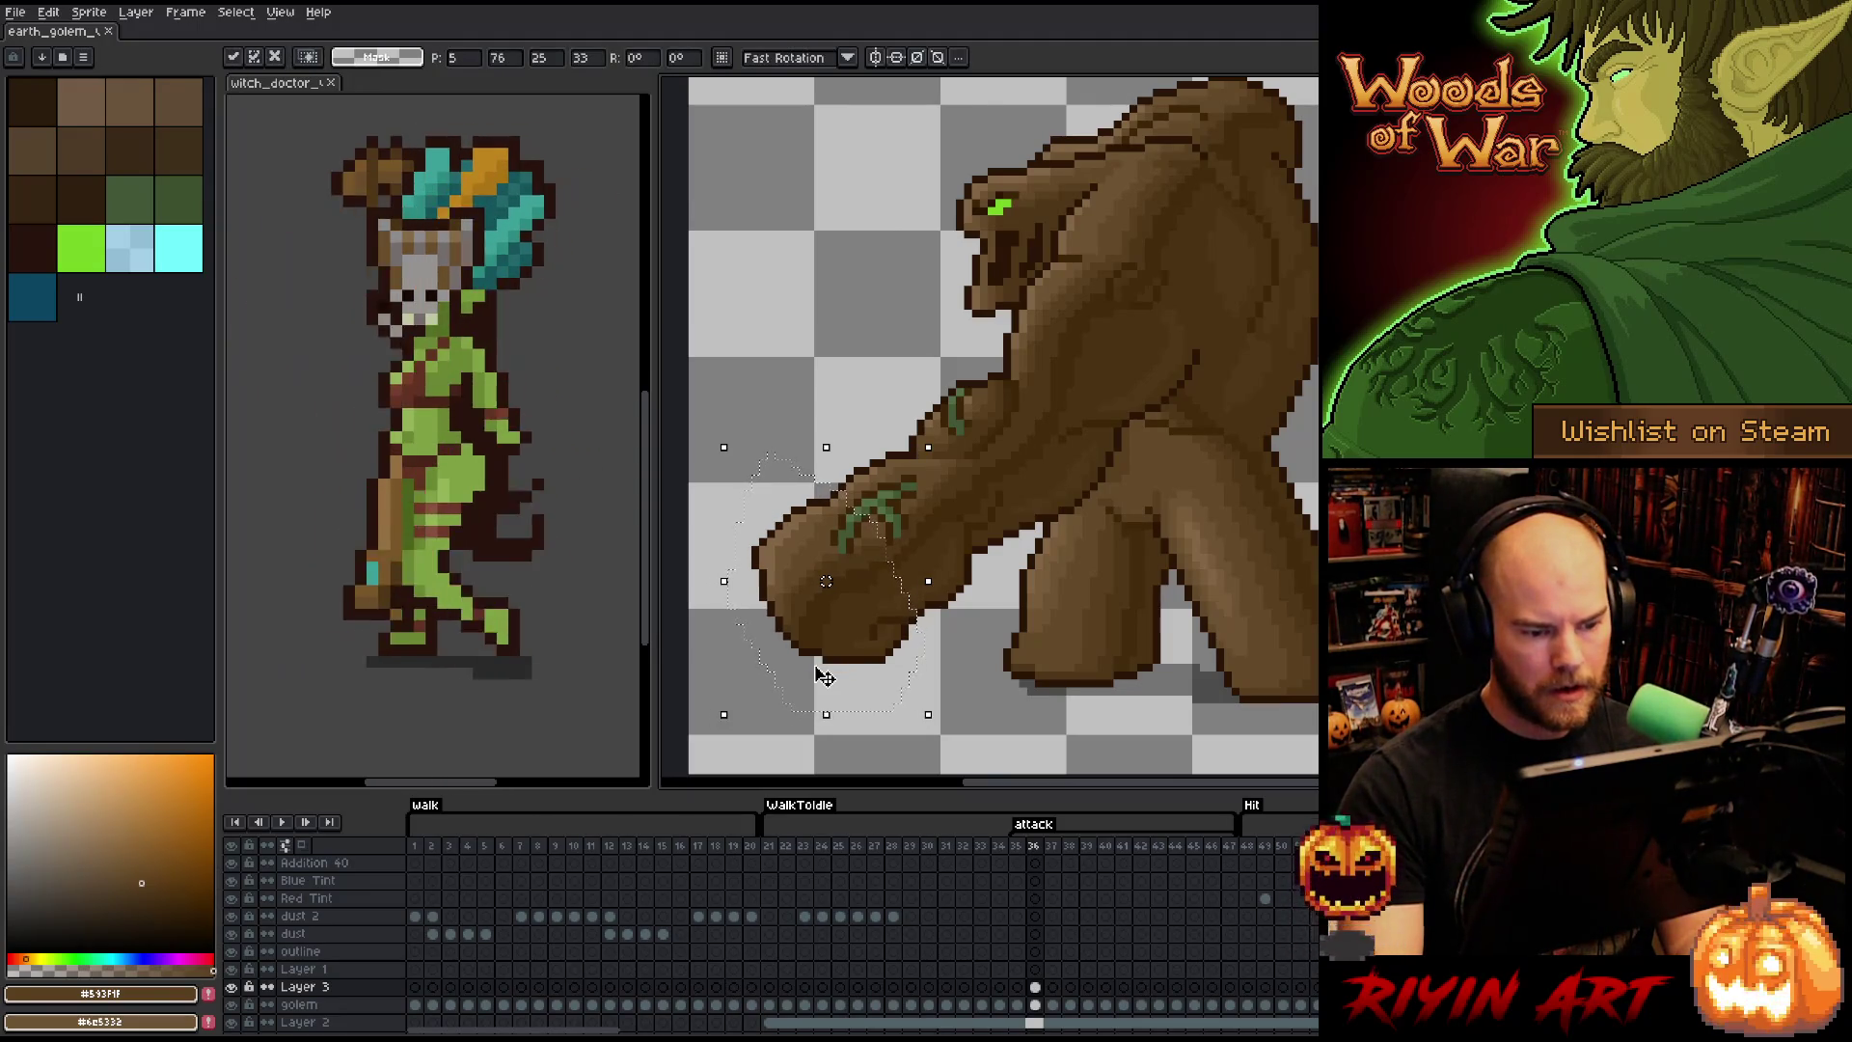
pyautogui.press('Right')
pyautogui.press('Up')
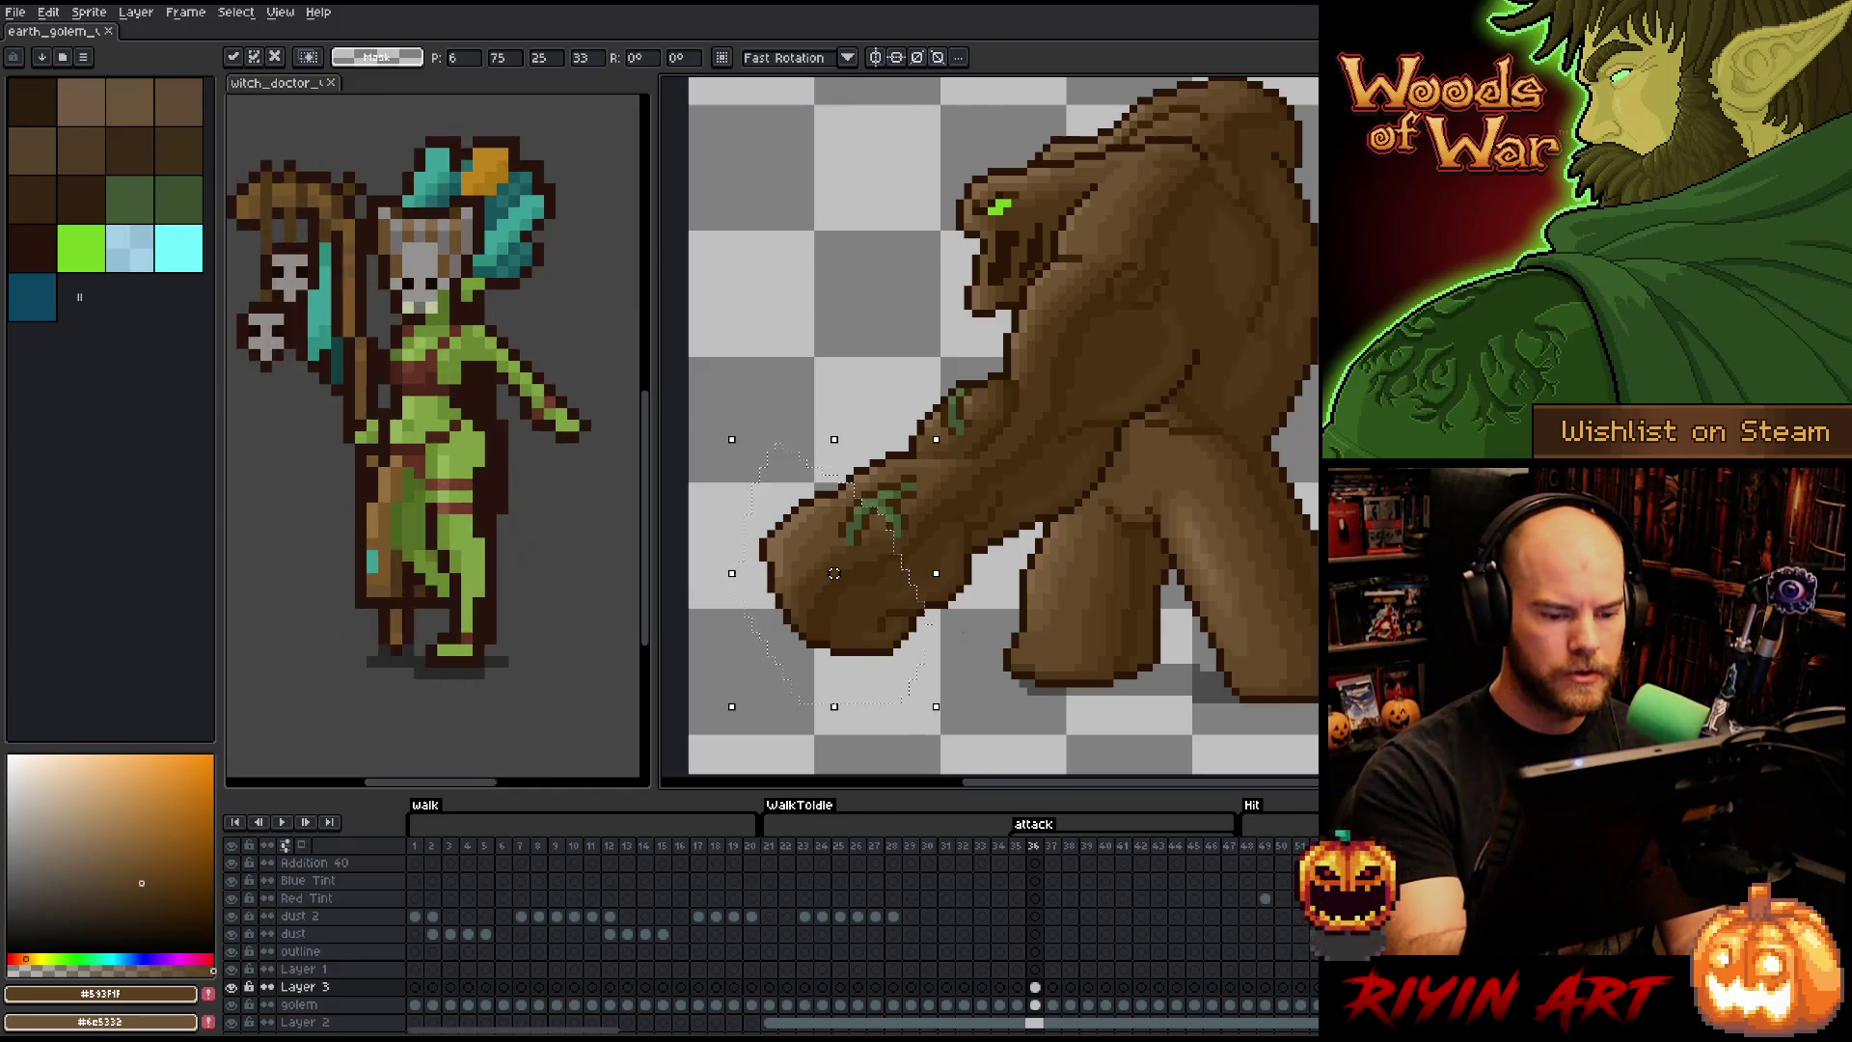
pyautogui.hotkey('ctrl', 'd')
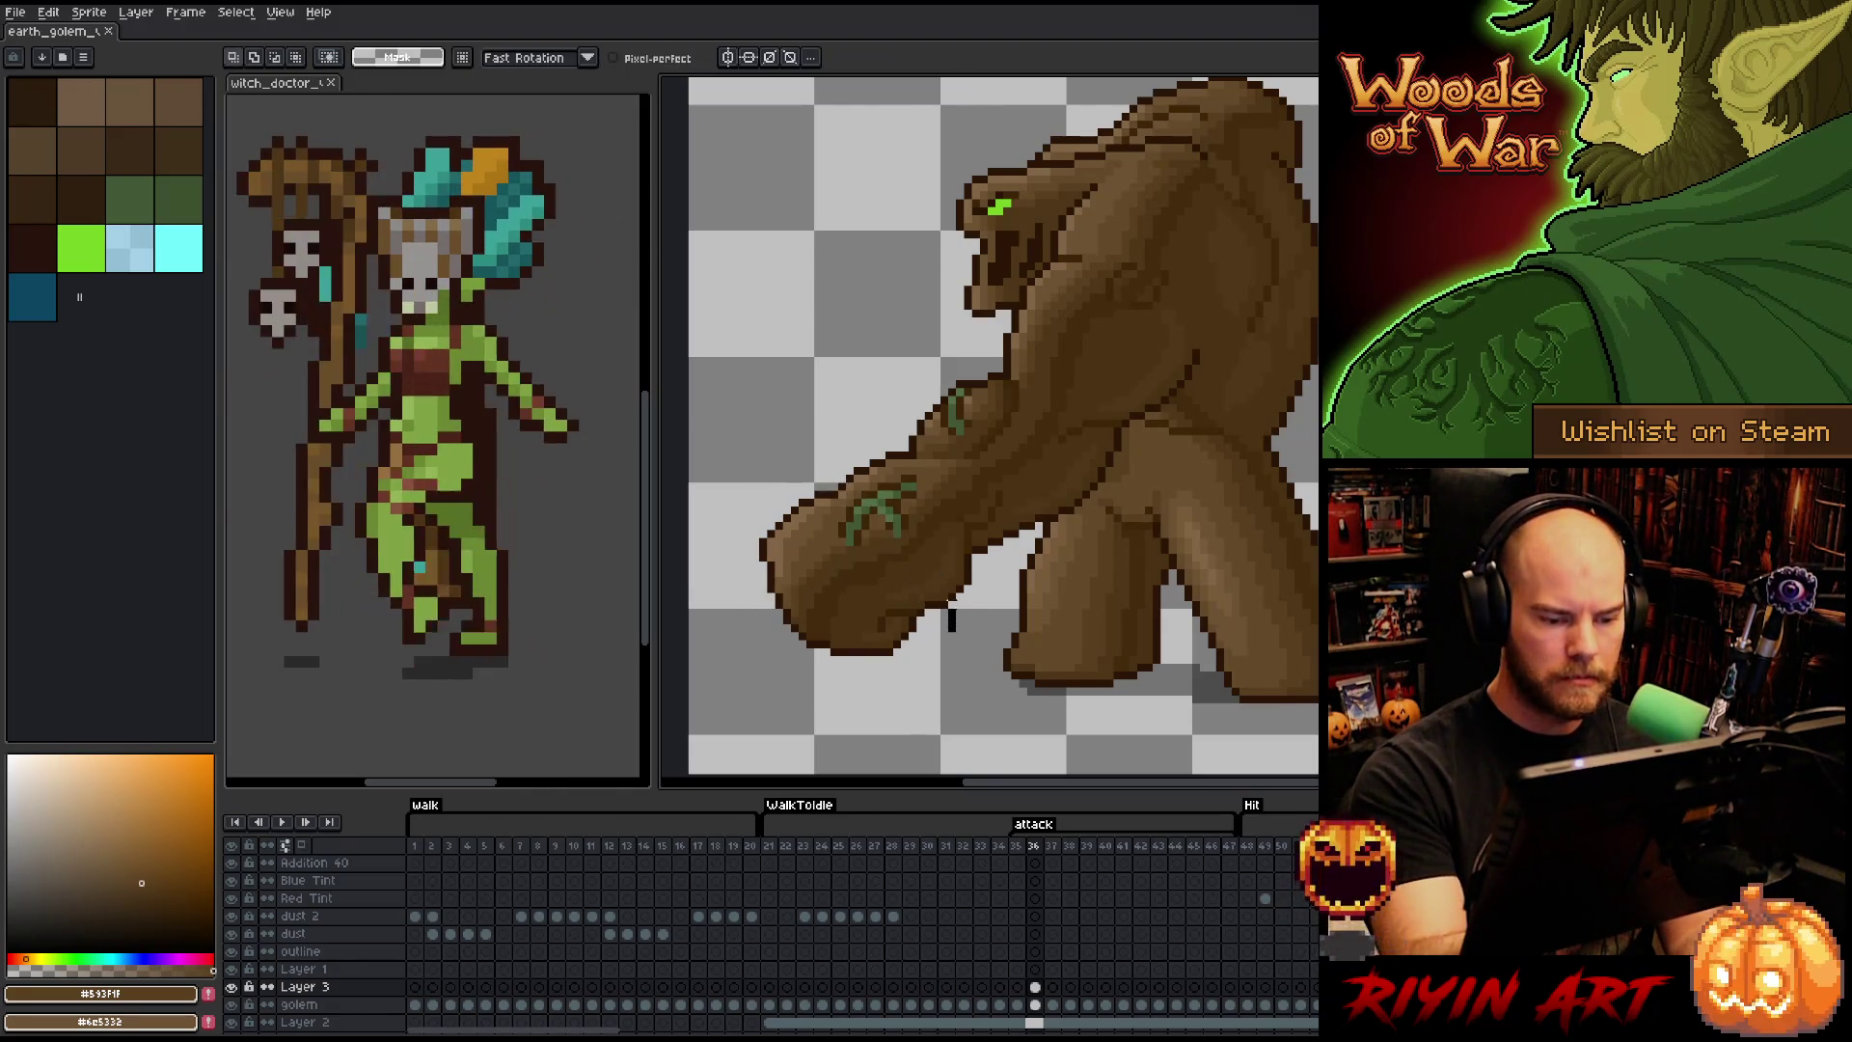
# - Reselect the fist area and try one-pixel shifts to the right
pyautogui.moveTo(959, 569)
pyautogui.mouseDown()
pyautogui.moveTo(932, 484)
pyautogui.moveTo(879, 442)
pyautogui.moveTo(793, 665)
pyautogui.moveTo(895, 710)
pyautogui.mouseUp()
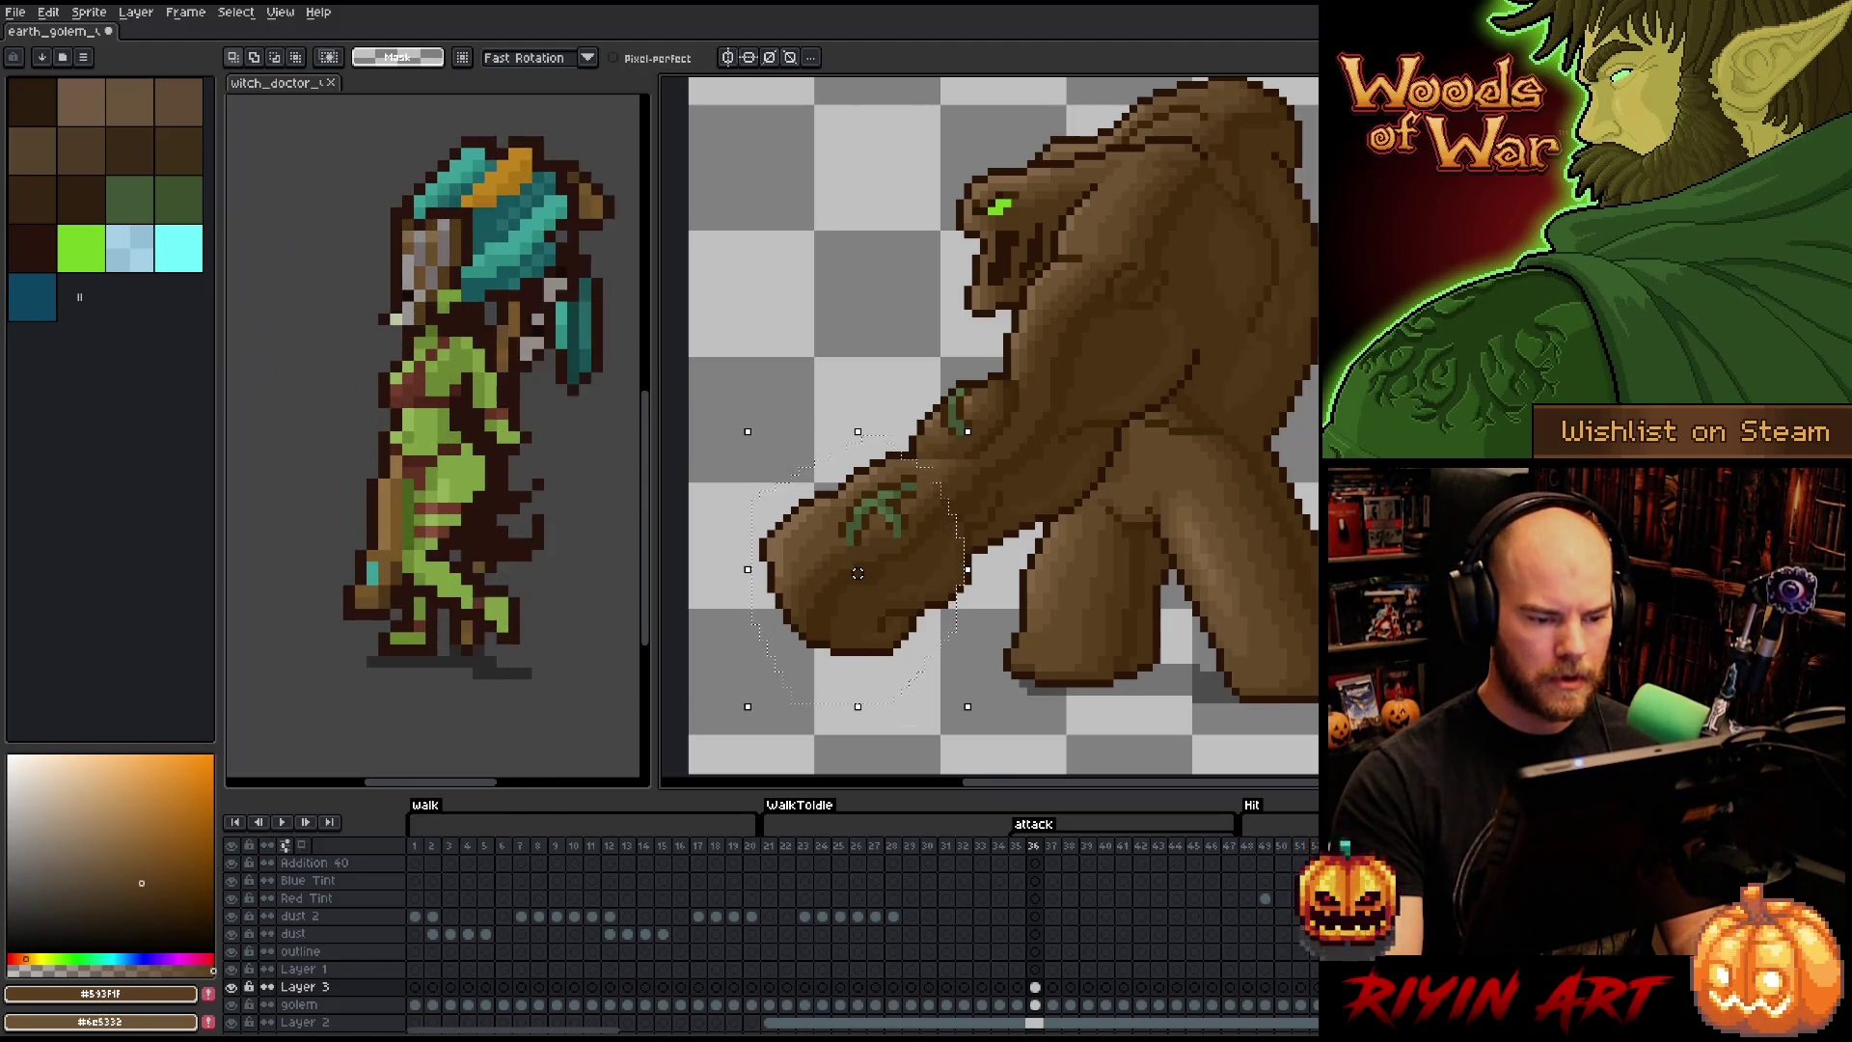
pyautogui.press('Right')
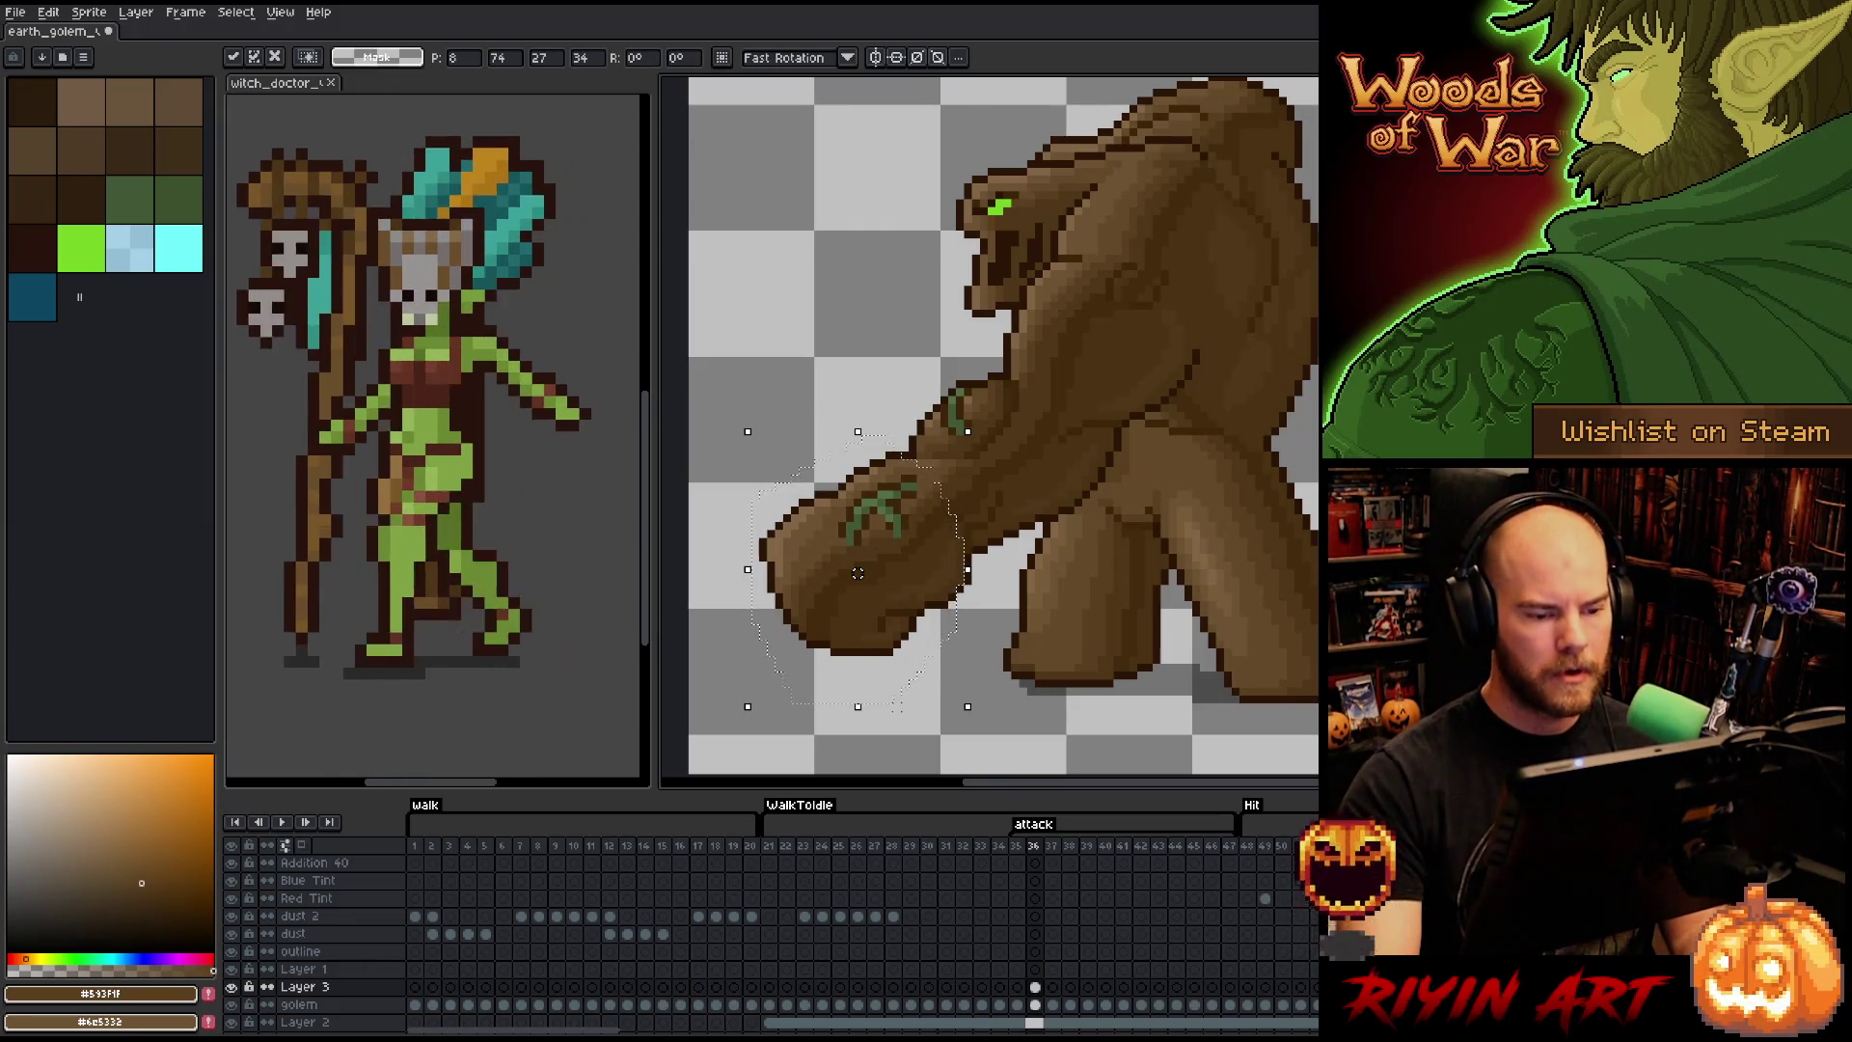
pyautogui.moveTo(857, 566); pyautogui.dragTo(865, 565)
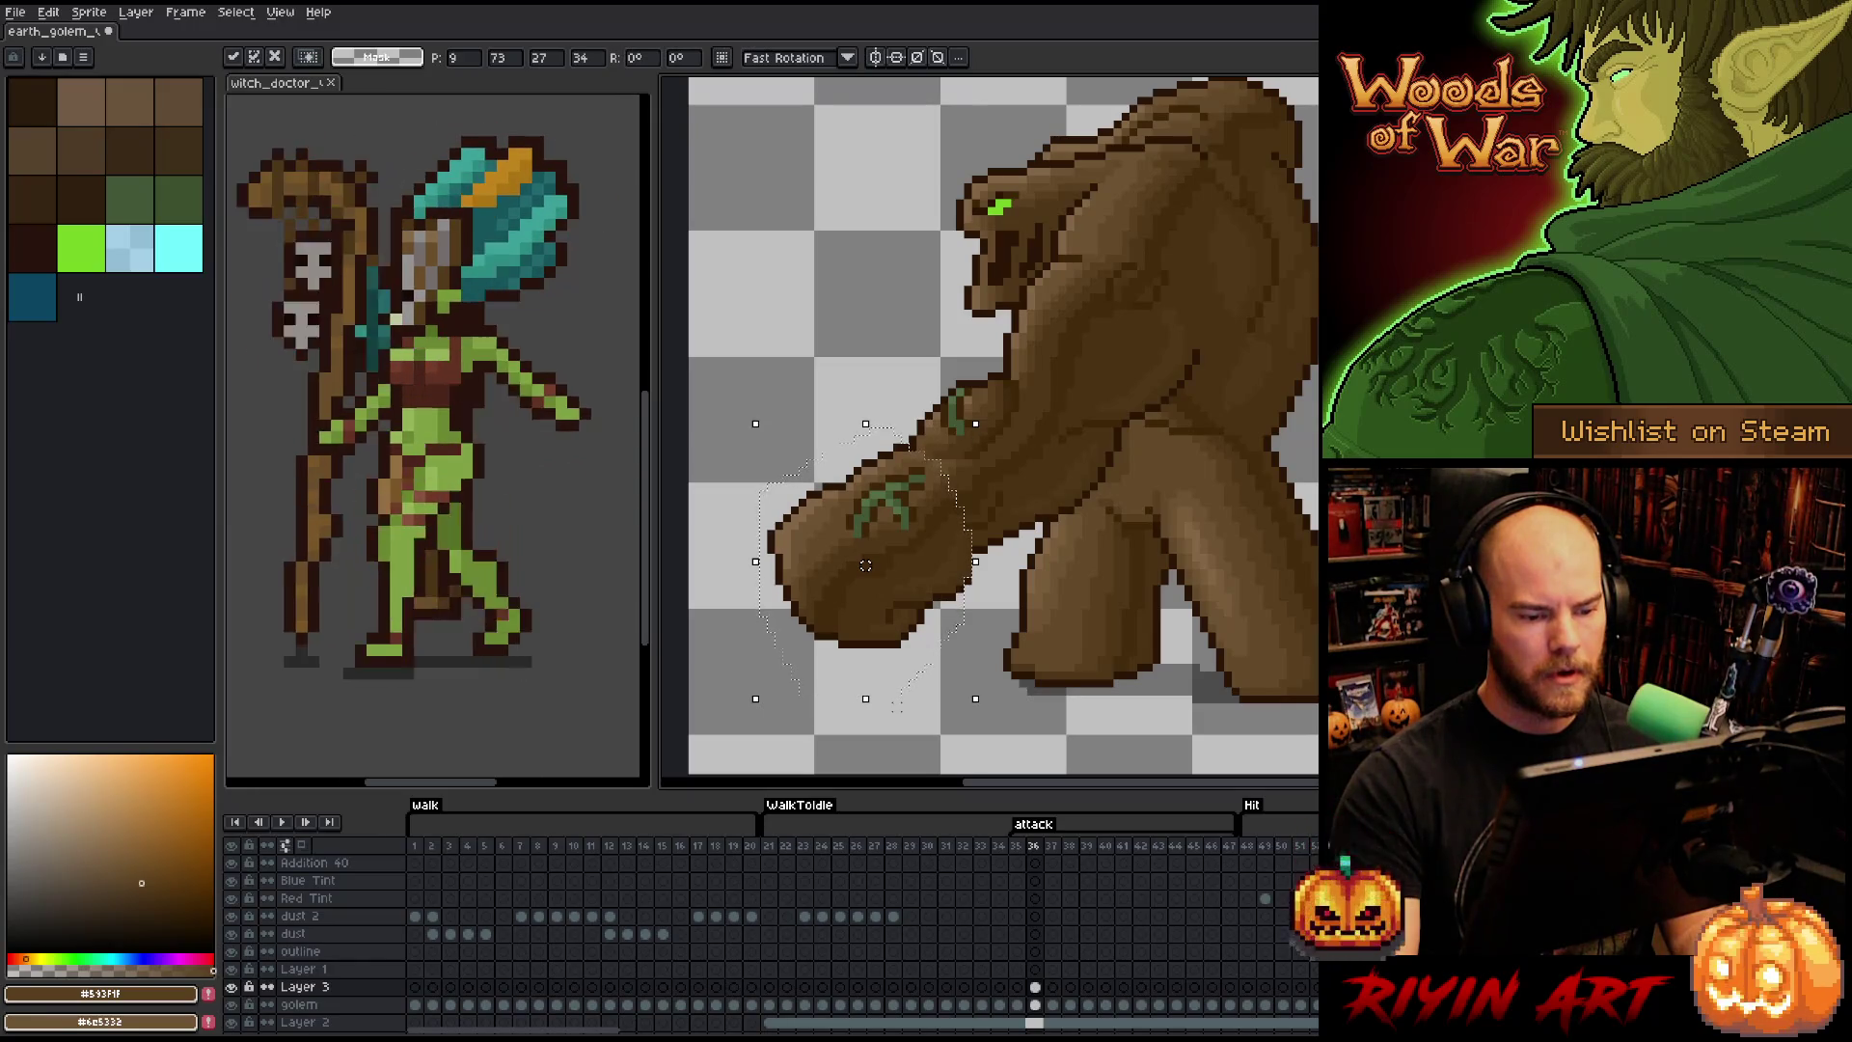
pyautogui.moveTo(865, 565); pyautogui.dragTo(857, 566)
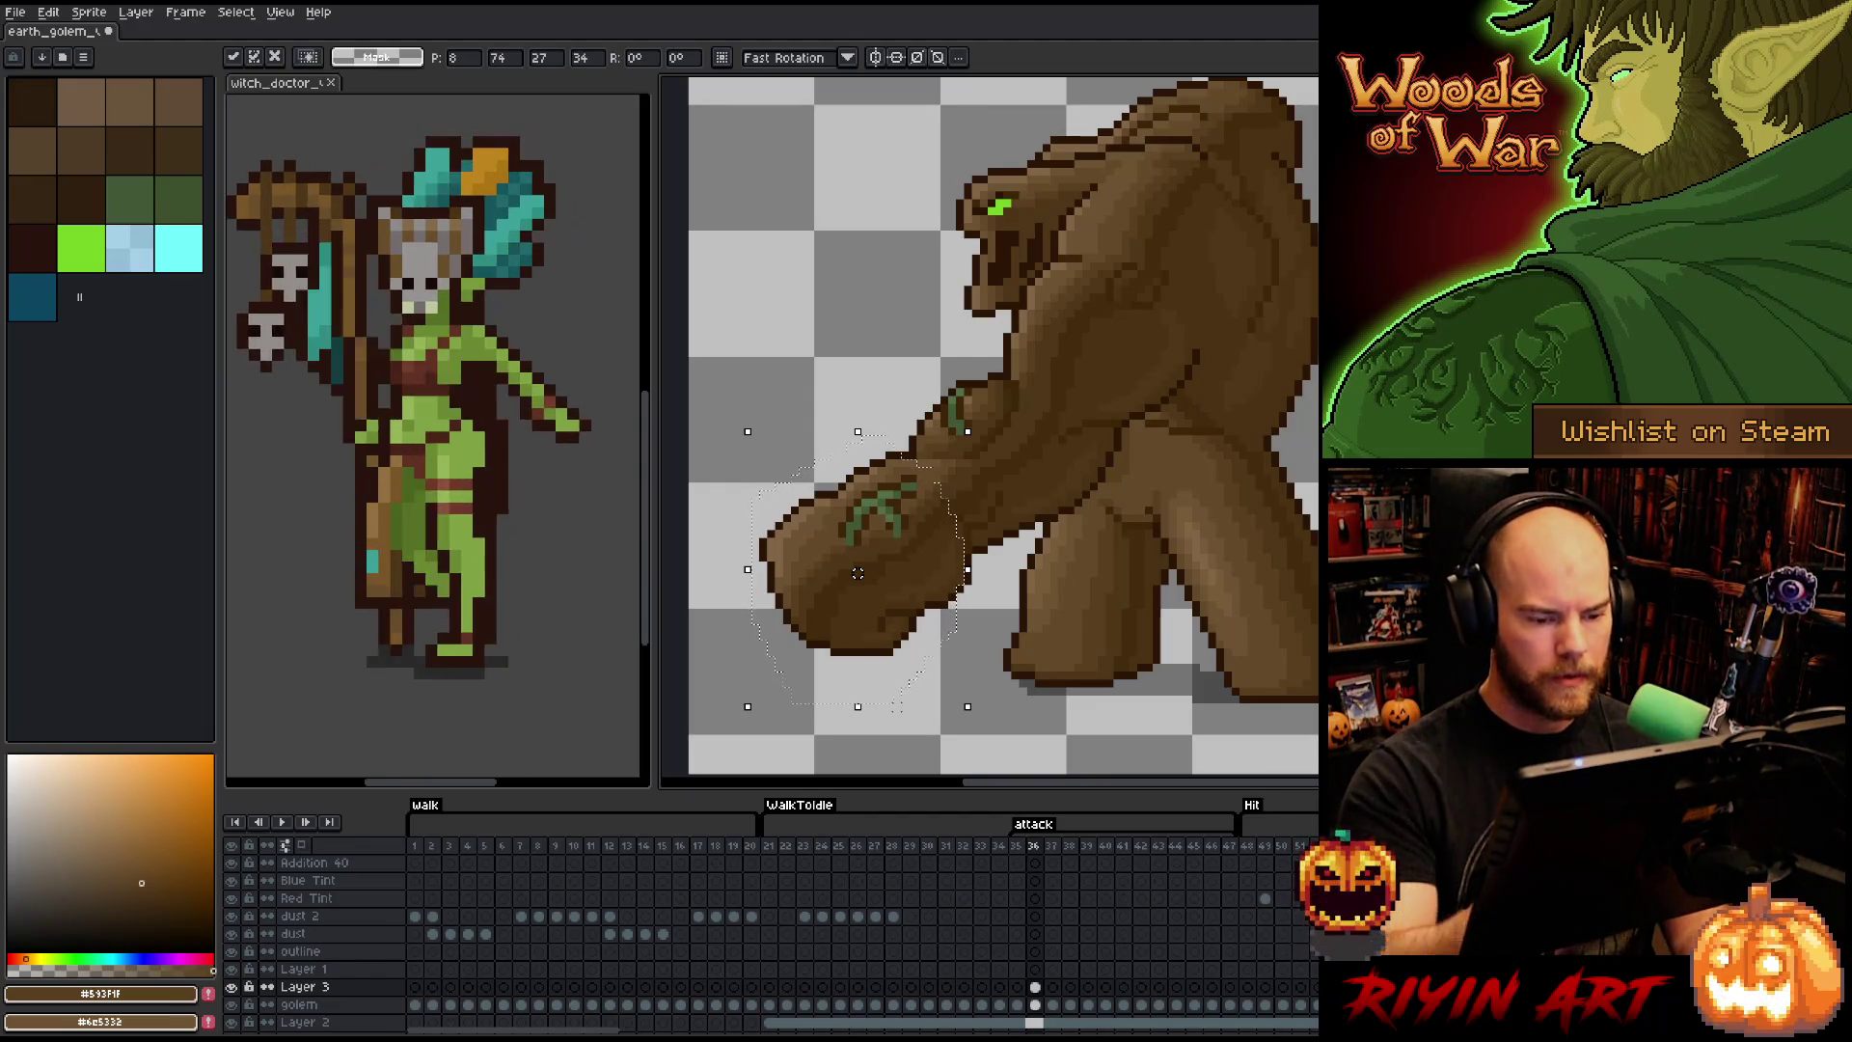
# - Add dark outline pixels along the fist's edge and shift the fist up and right
pyautogui.press('b')
pyautogui.moveTo(960, 596); pyautogui.dragTo(960, 623)
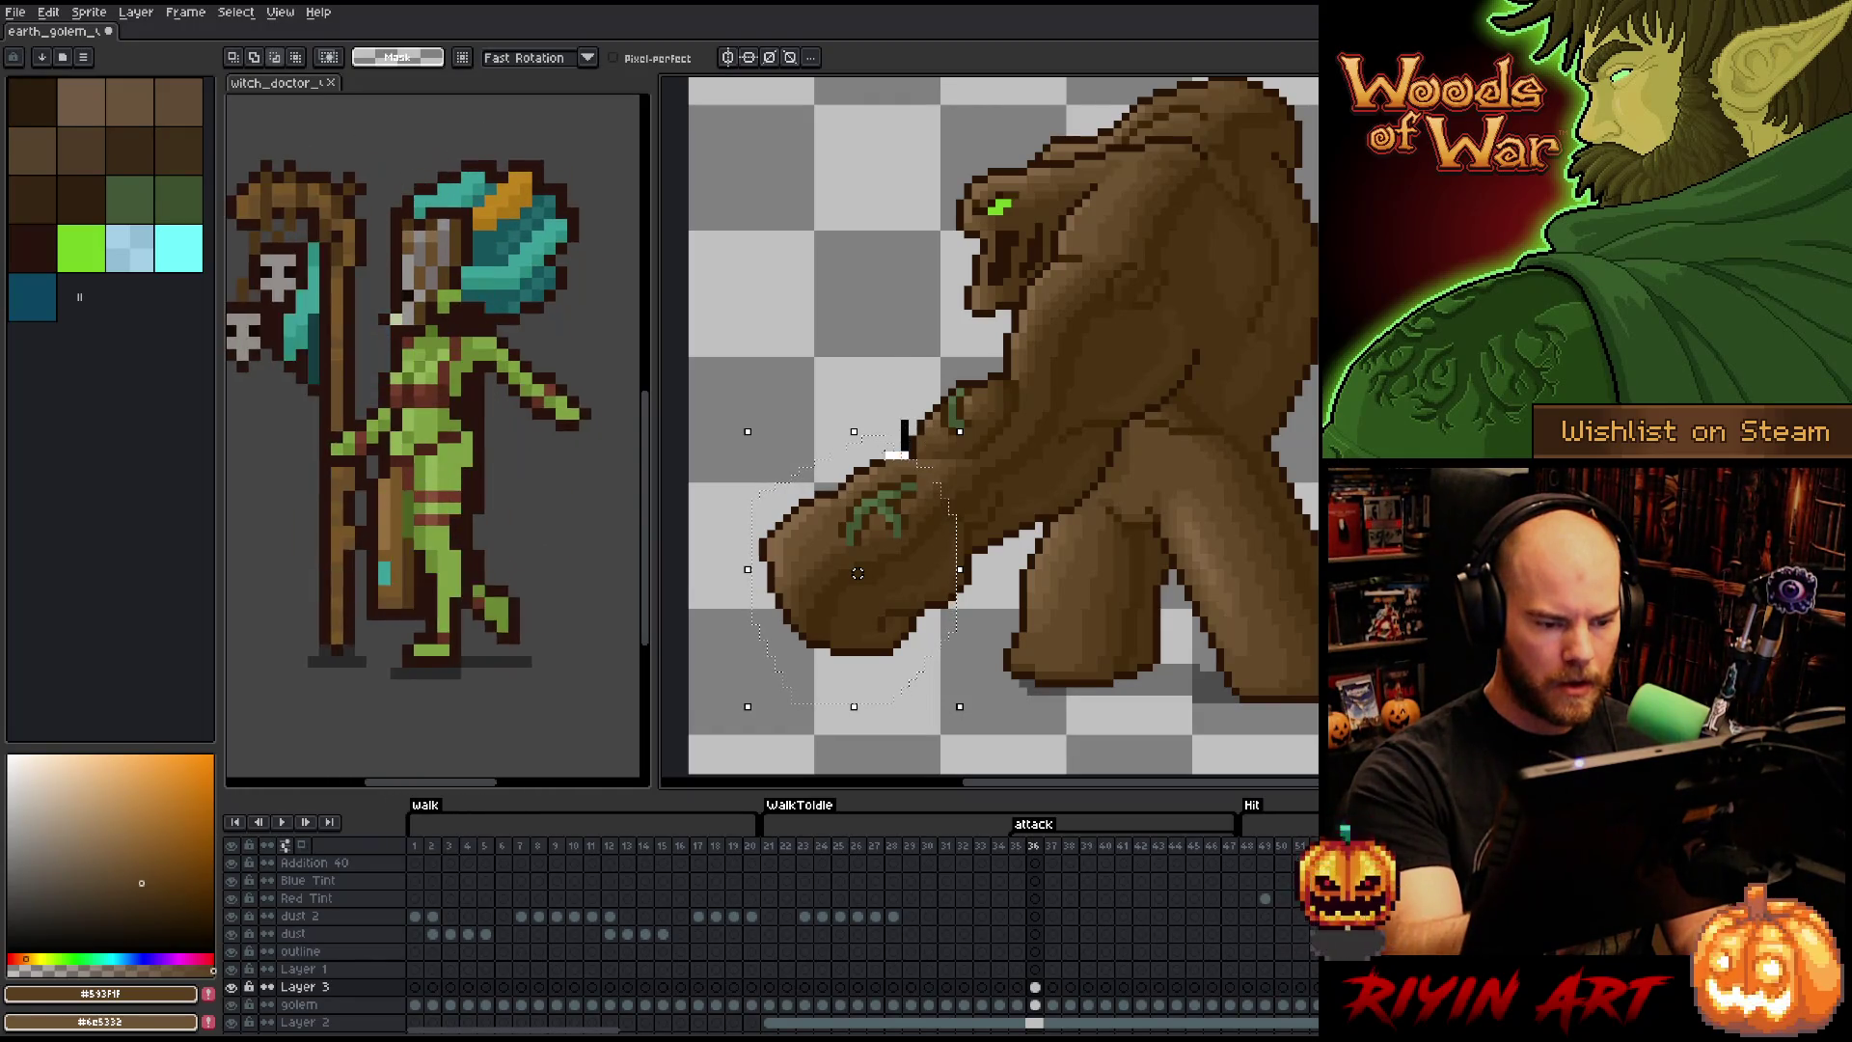
pyautogui.moveTo(858, 573); pyautogui.dragTo(857, 565)
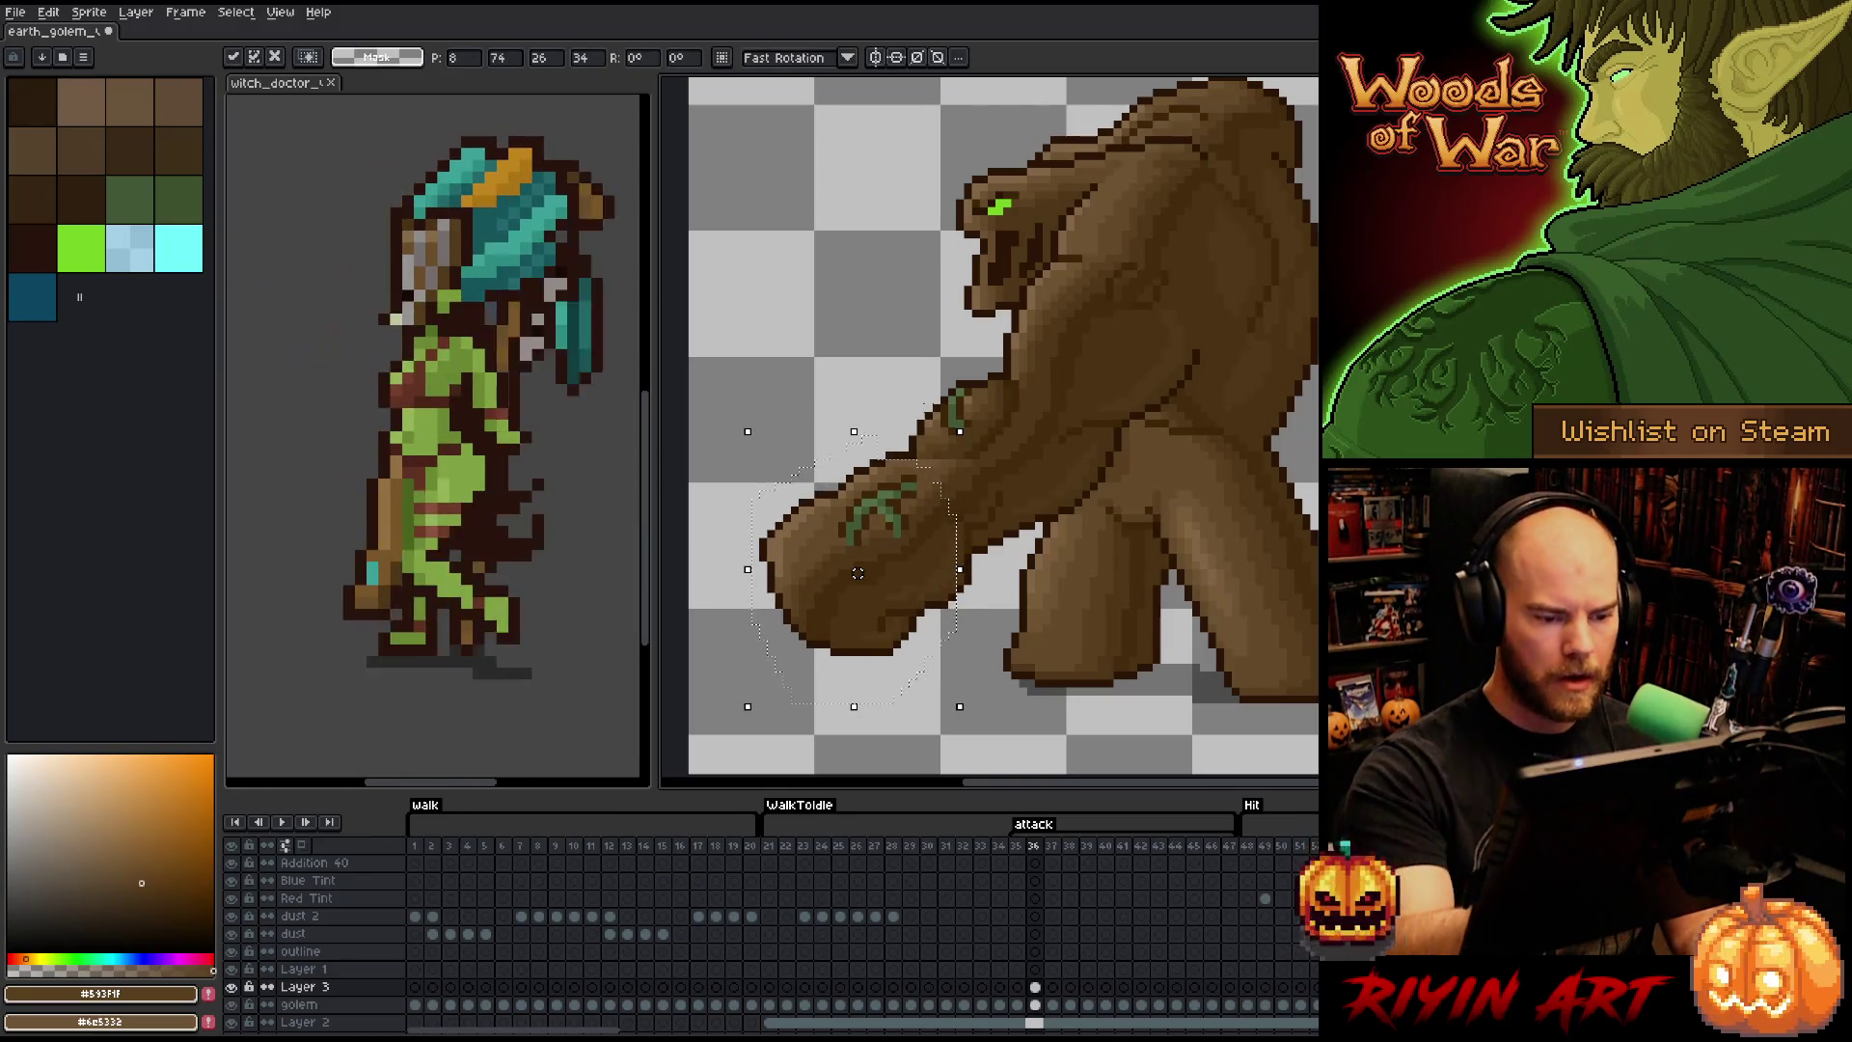
pyautogui.press('Return')
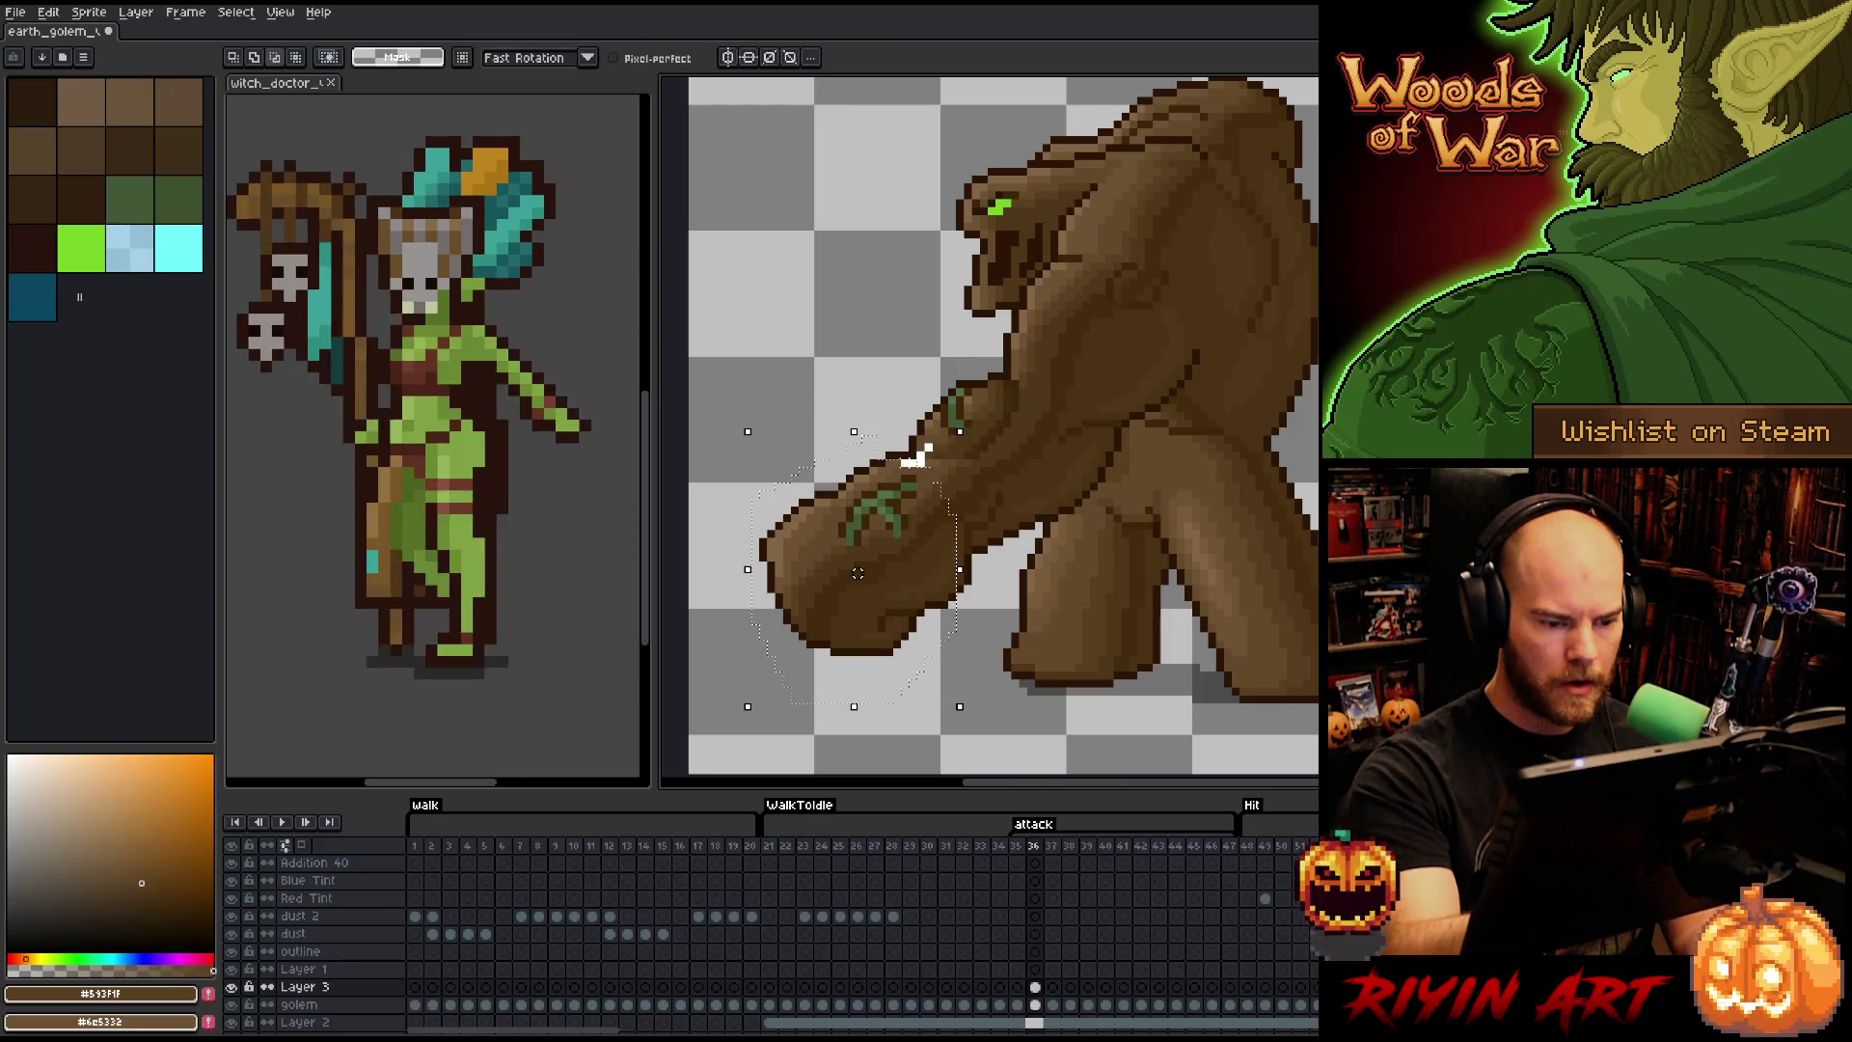
pyautogui.moveTo(857, 573); pyautogui.dragTo(865, 565)
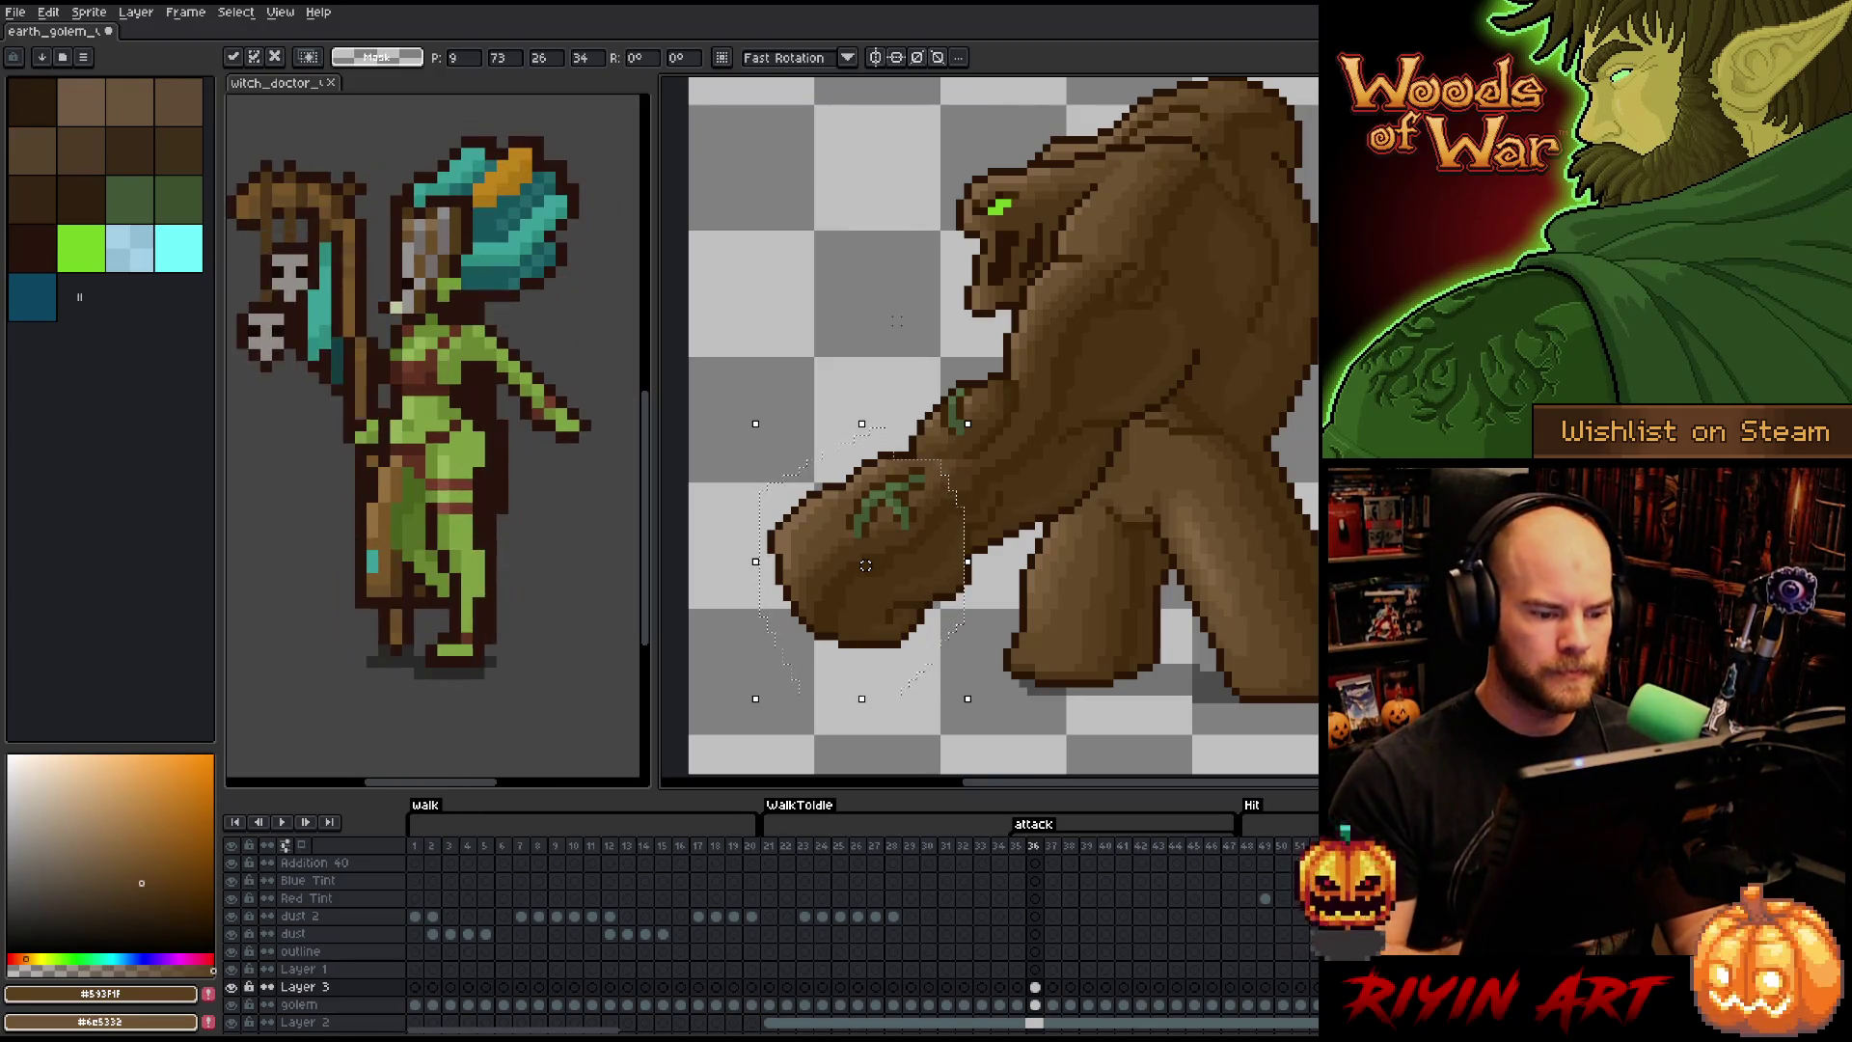
pyautogui.hotkey('ctrl', 'd')
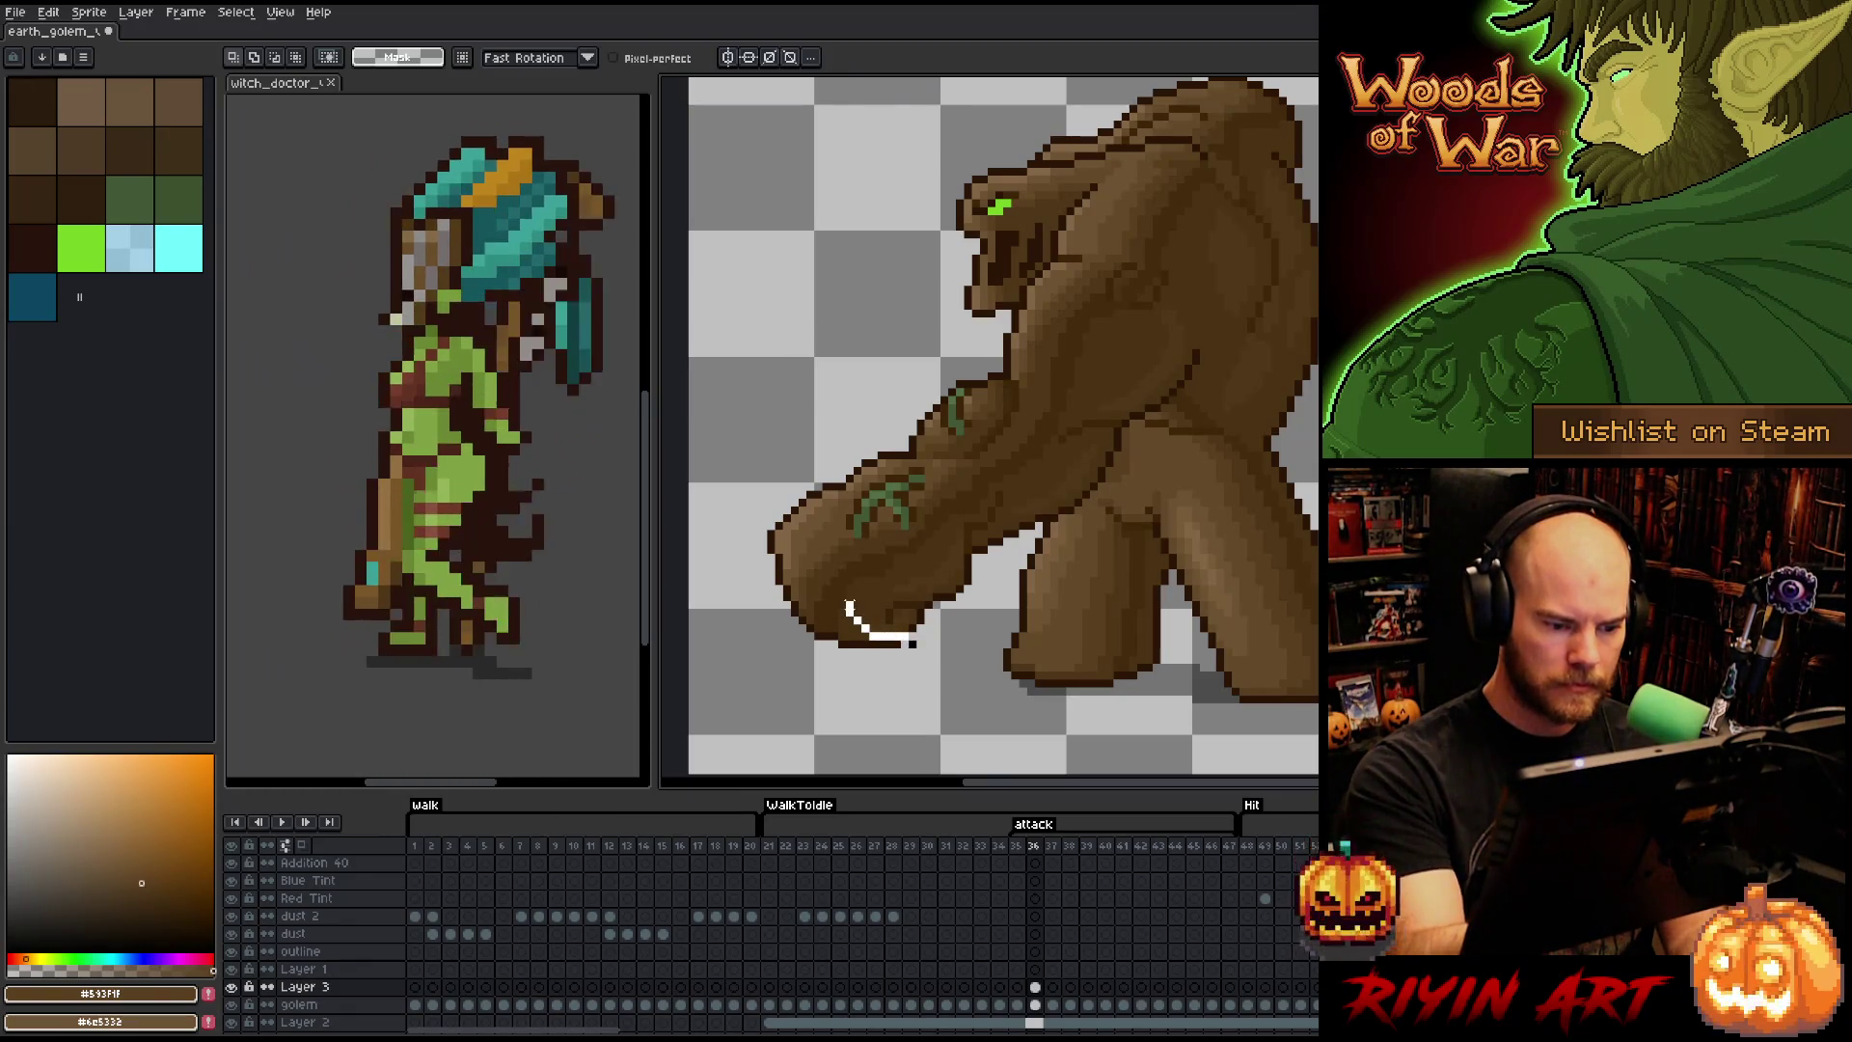
pyautogui.moveTo(912, 644)
pyautogui.mouseDown()
pyautogui.moveTo(815, 690)
pyautogui.moveTo(786, 511)
pyautogui.mouseUp()
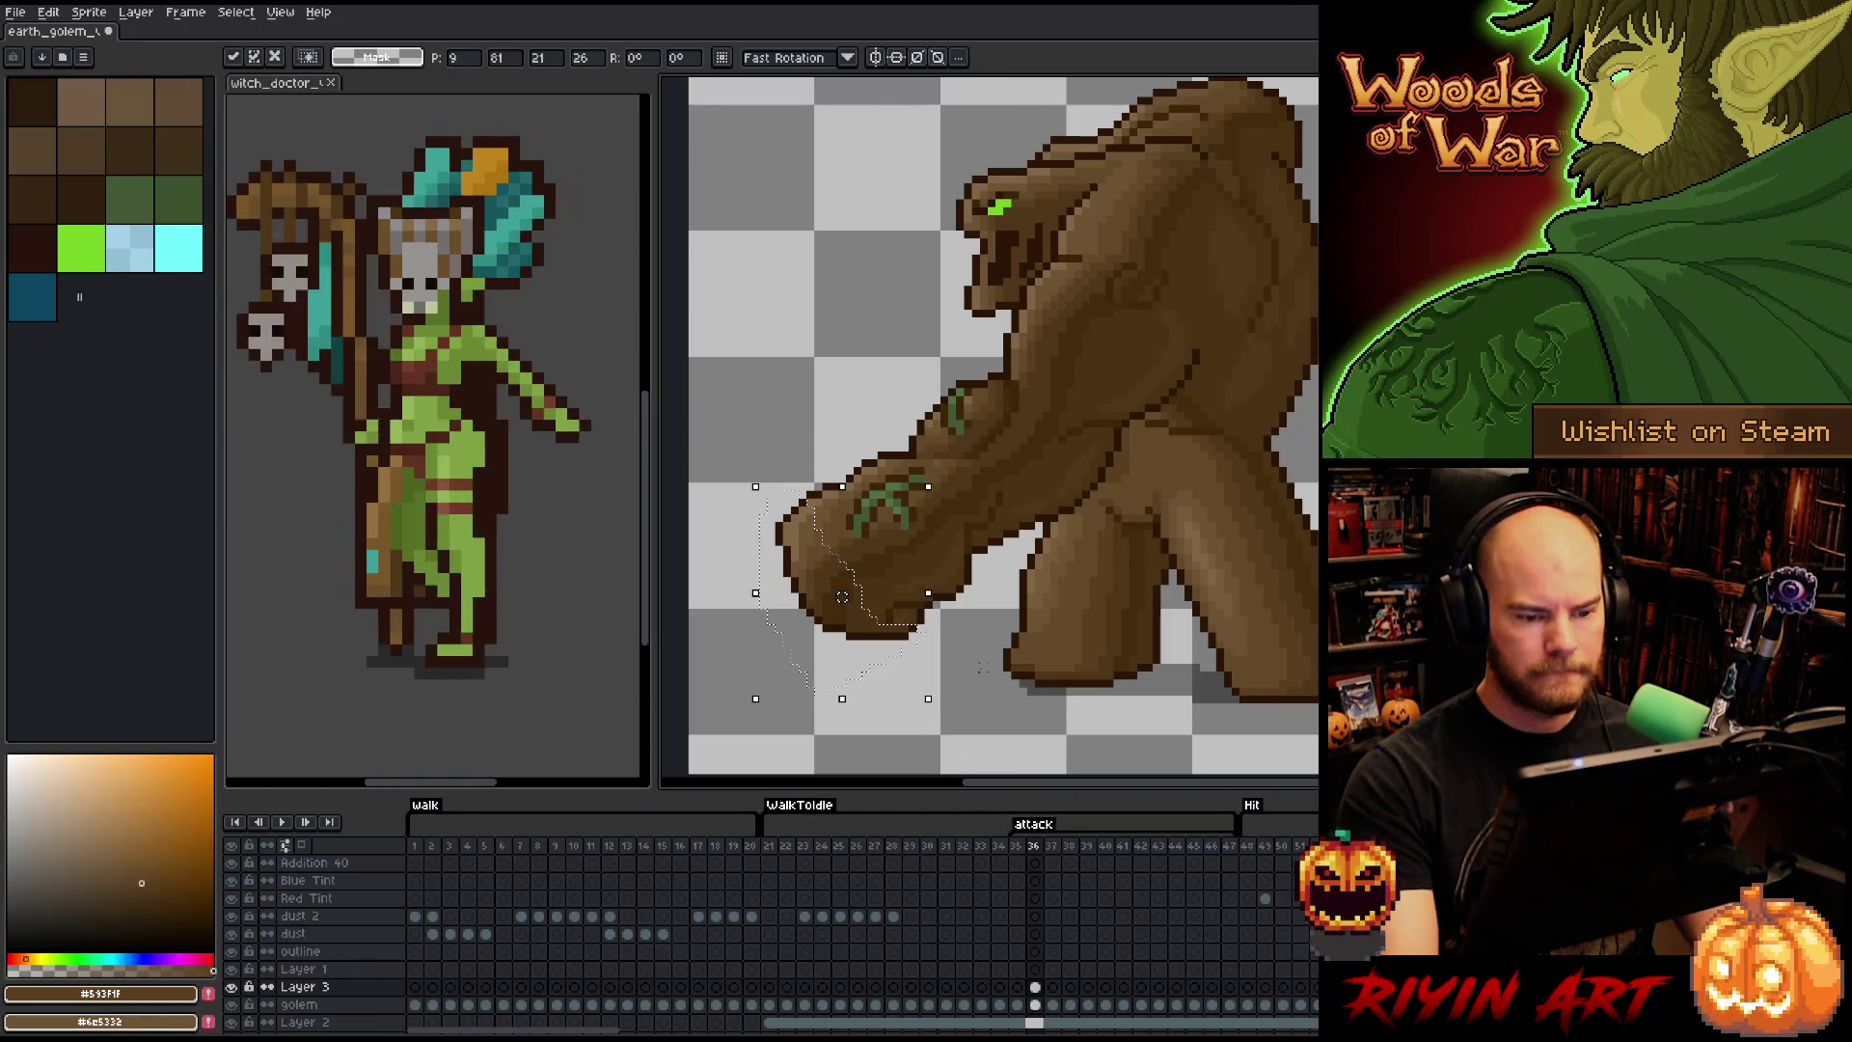
pyautogui.press('Return')
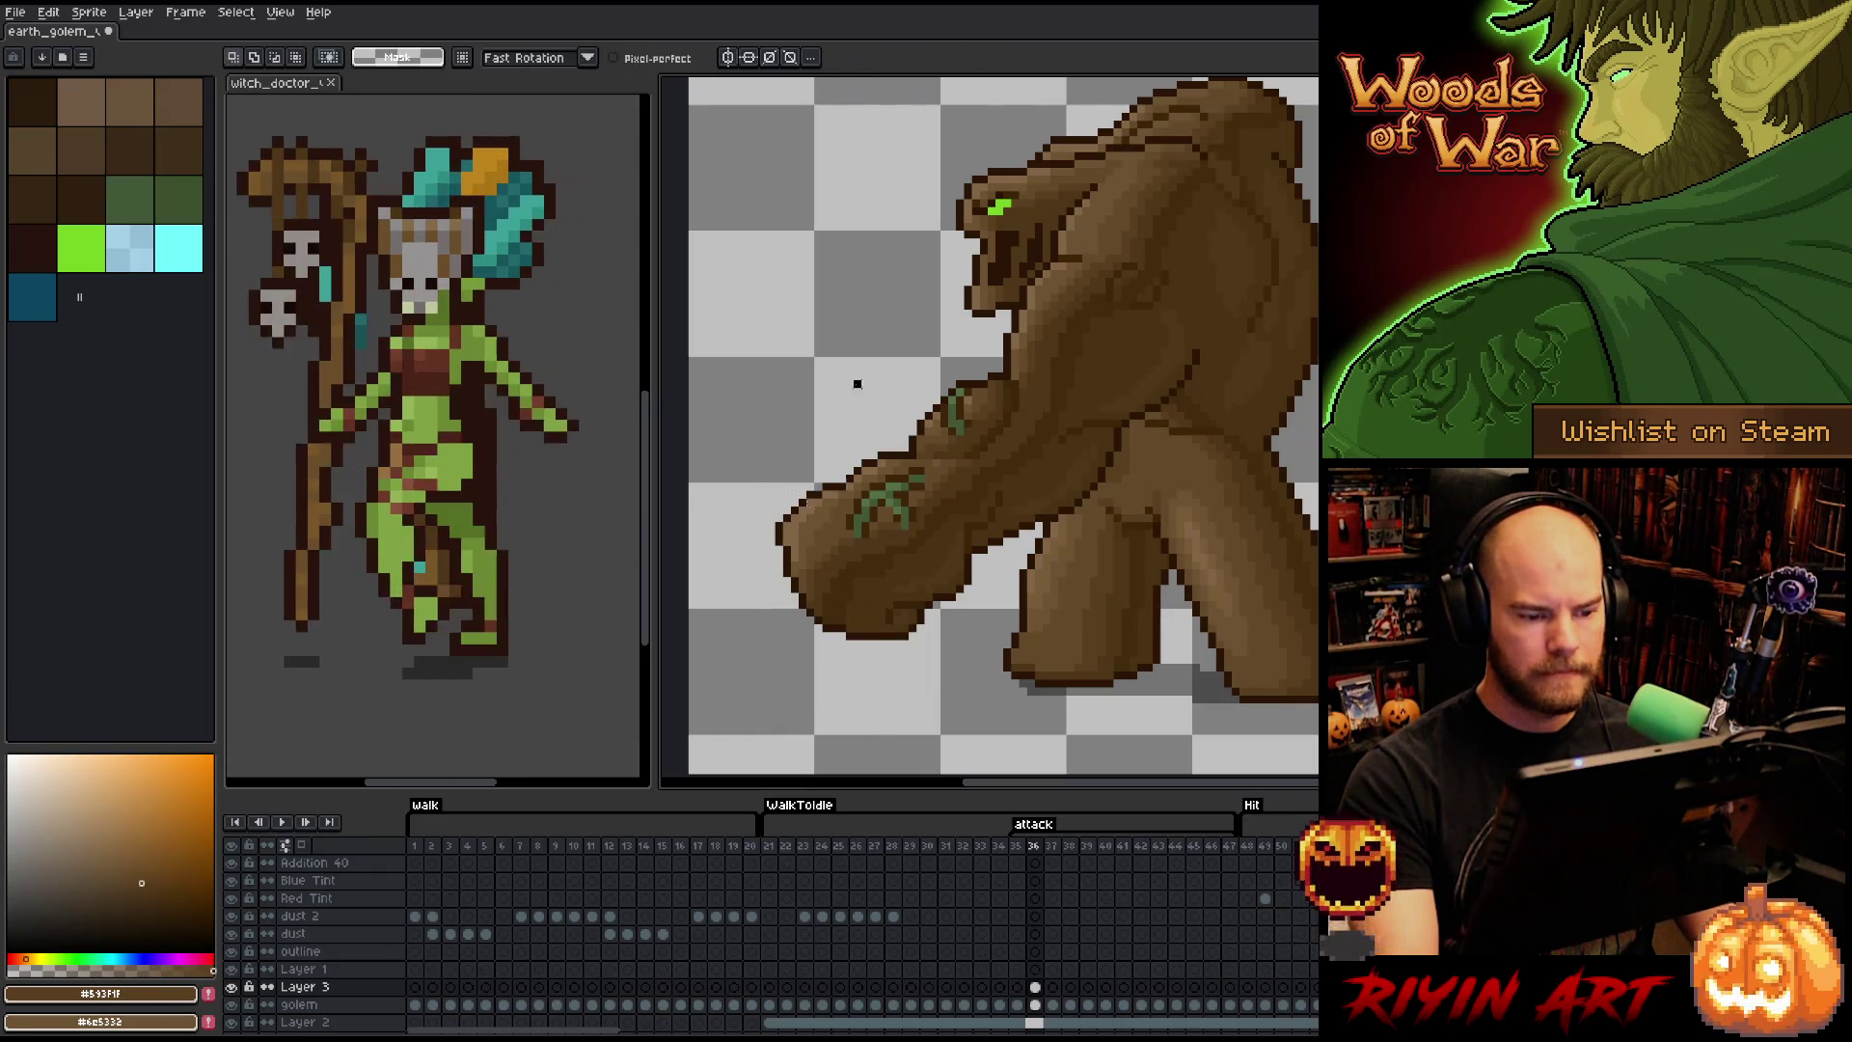
pyautogui.press('Right')
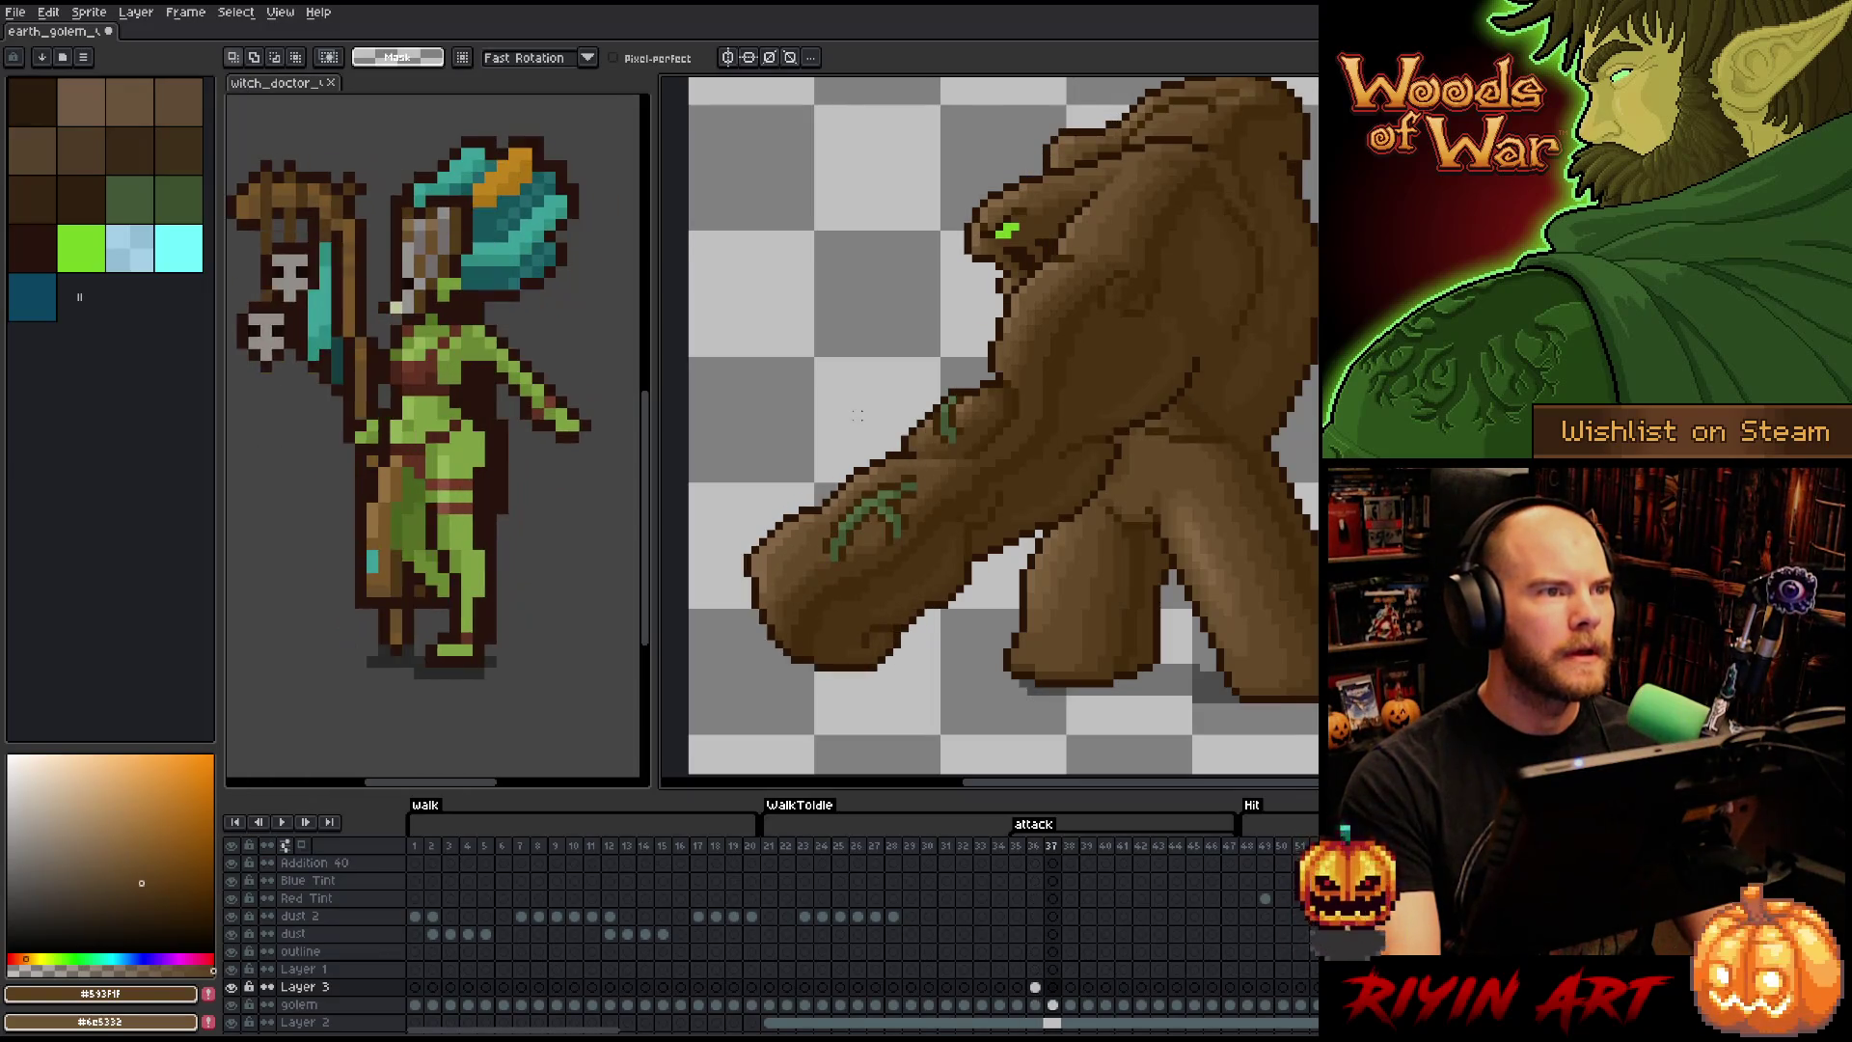
pyautogui.press('Left')
pyautogui.press('Right')
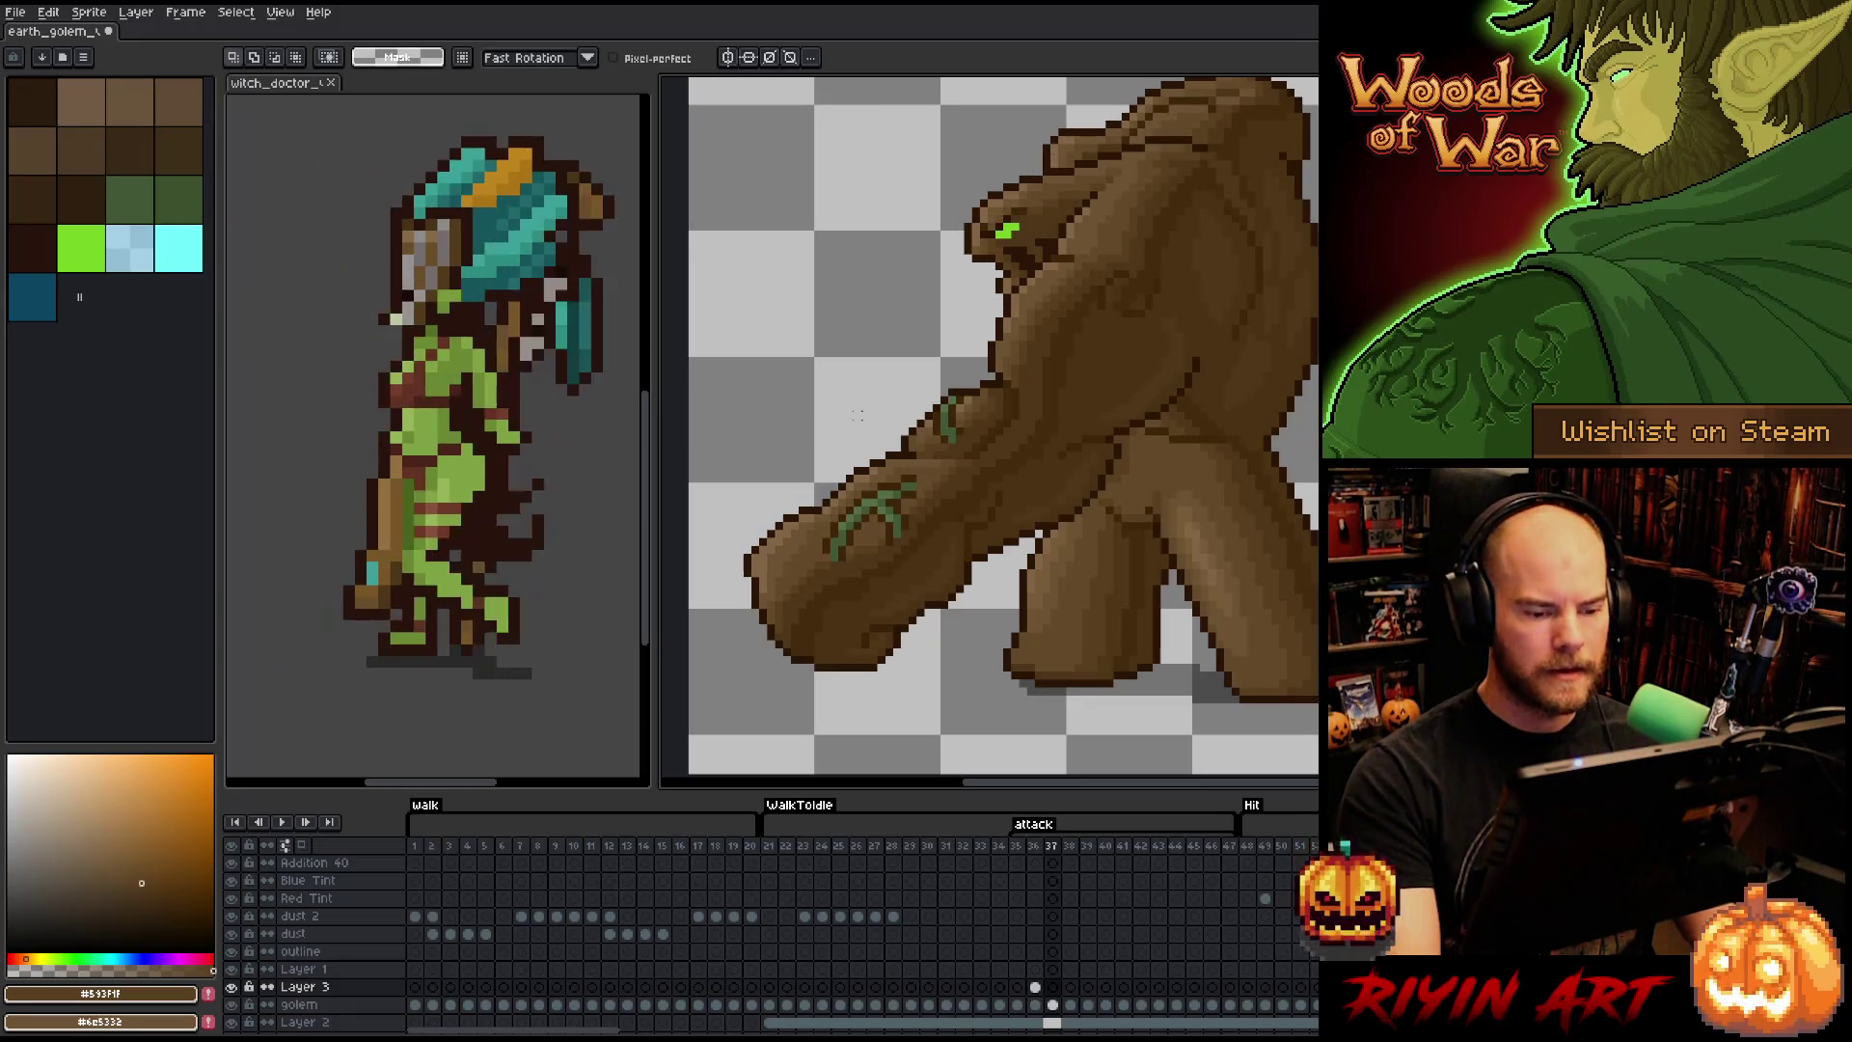
pyautogui.press('Left')
pyautogui.press('Right')
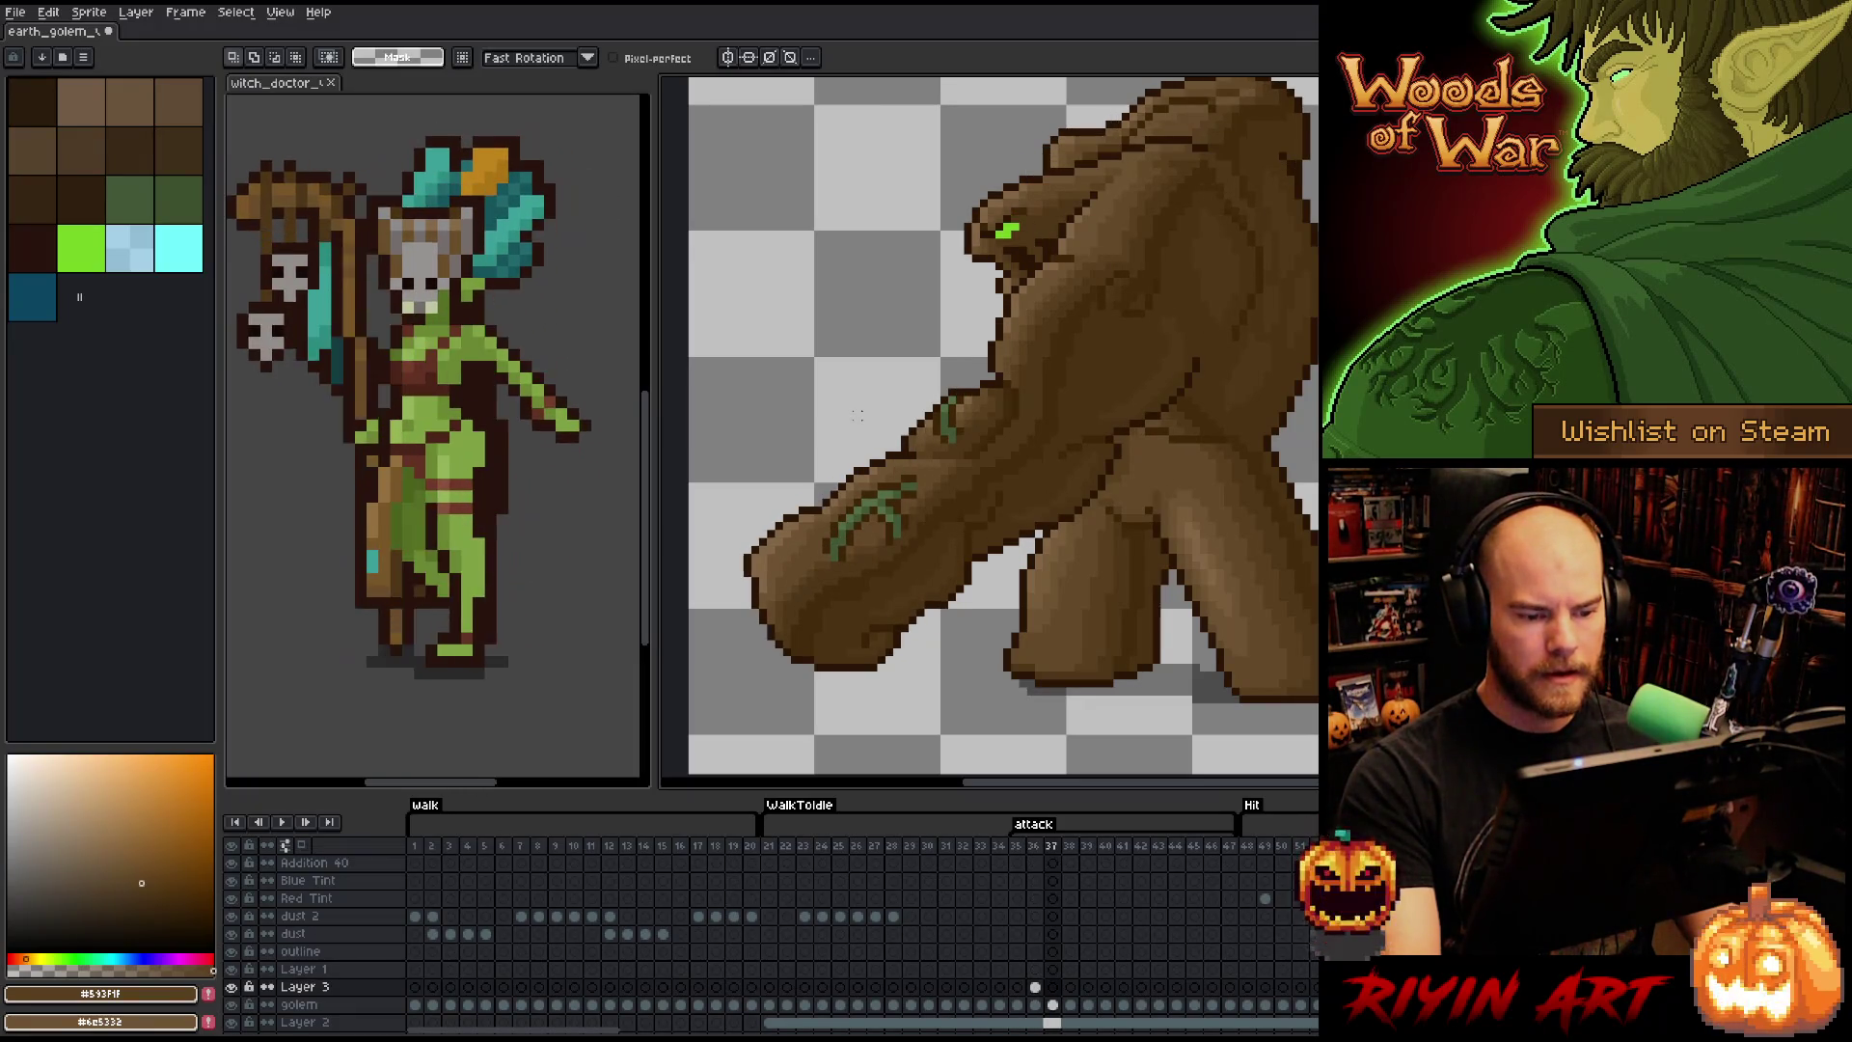
pyautogui.press('Left')
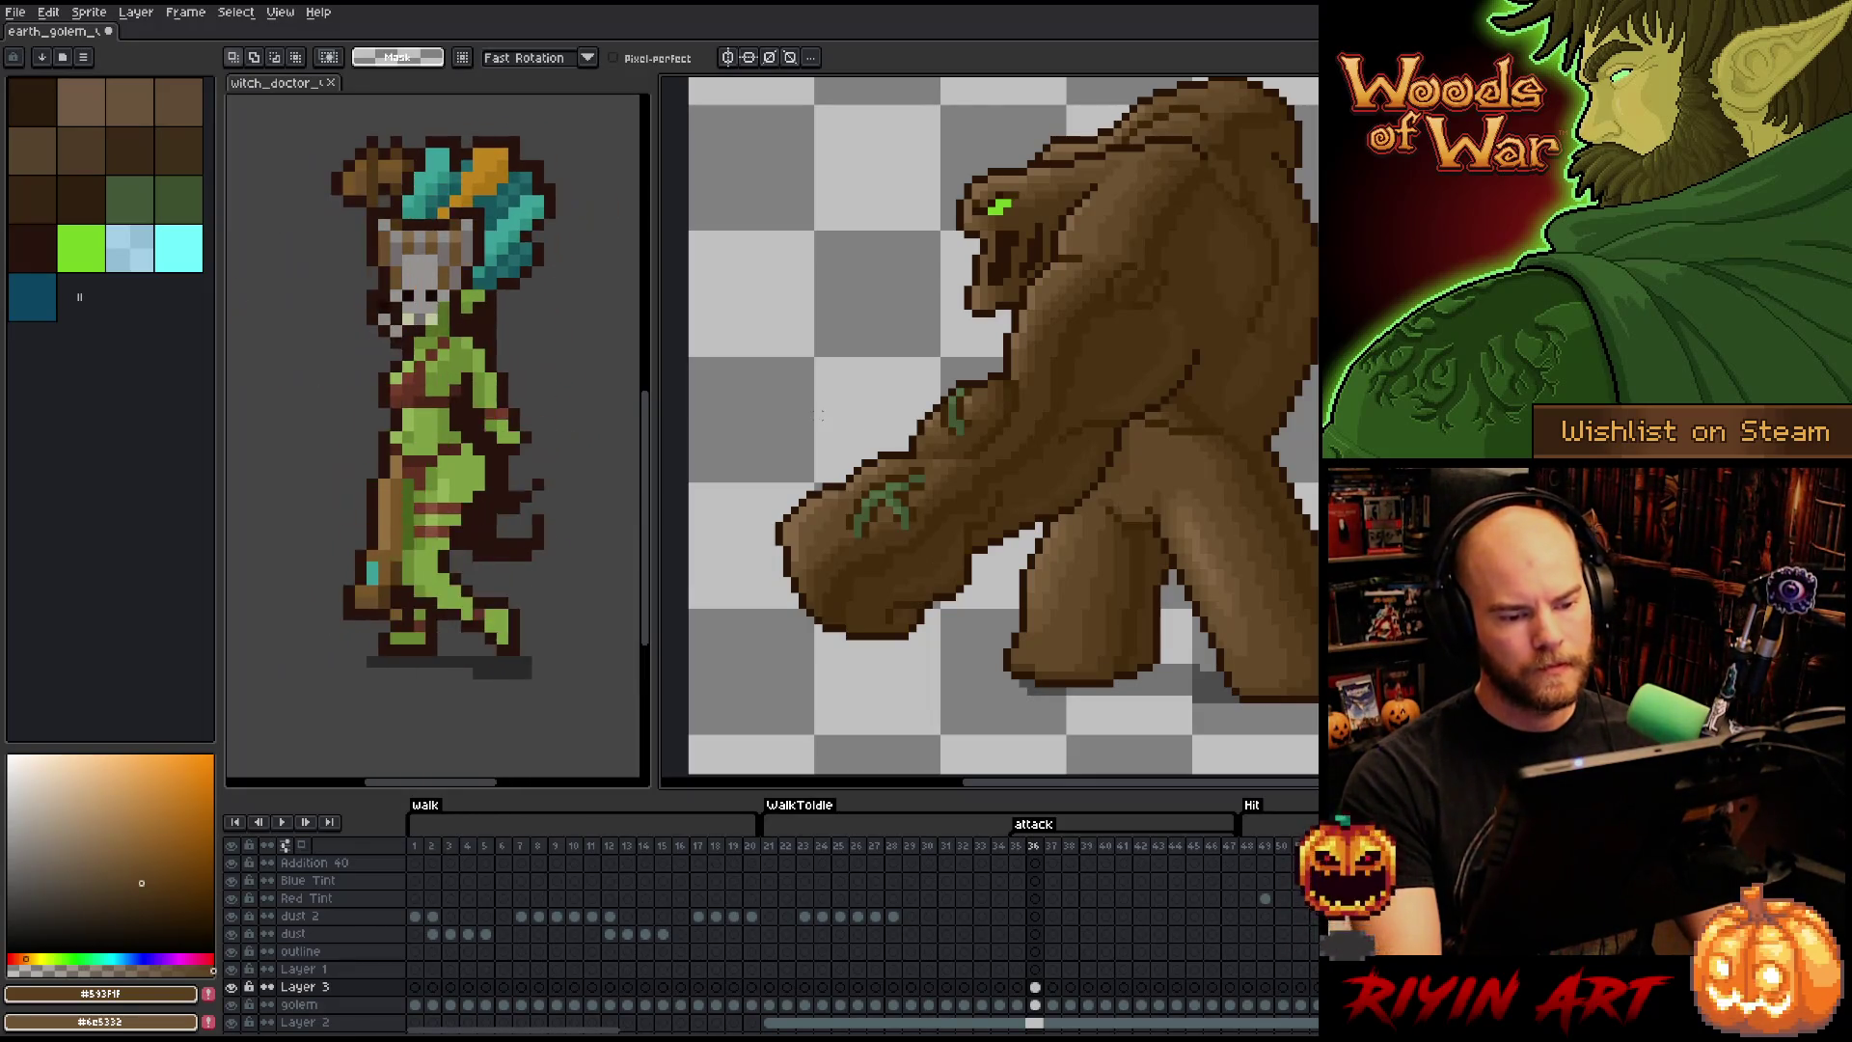
pyautogui.press('Left')
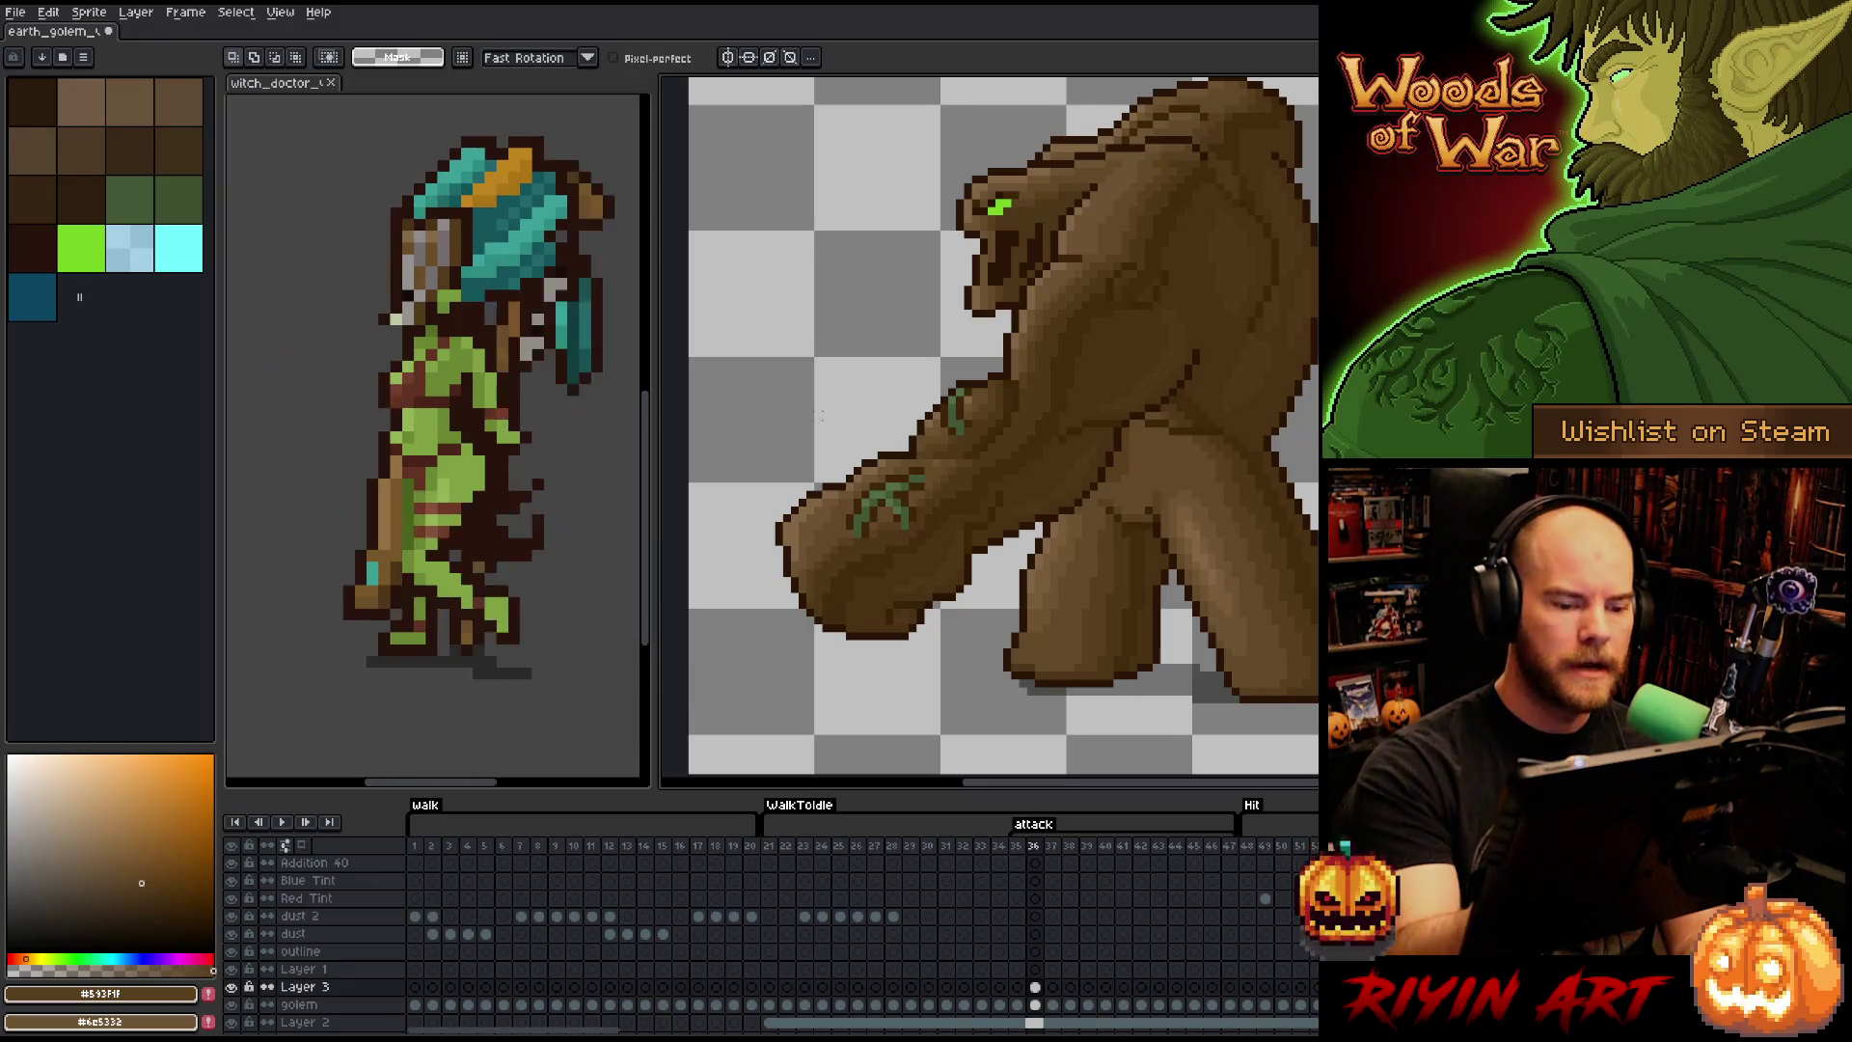
pyautogui.moveTo(971, 470)
pyautogui.mouseDown()
pyautogui.moveTo(1010, 482)
pyautogui.moveTo(958, 593)
pyautogui.moveTo(929, 598)
pyautogui.moveTo(924, 527)
pyautogui.moveTo(971, 571)
pyautogui.mouseUp()
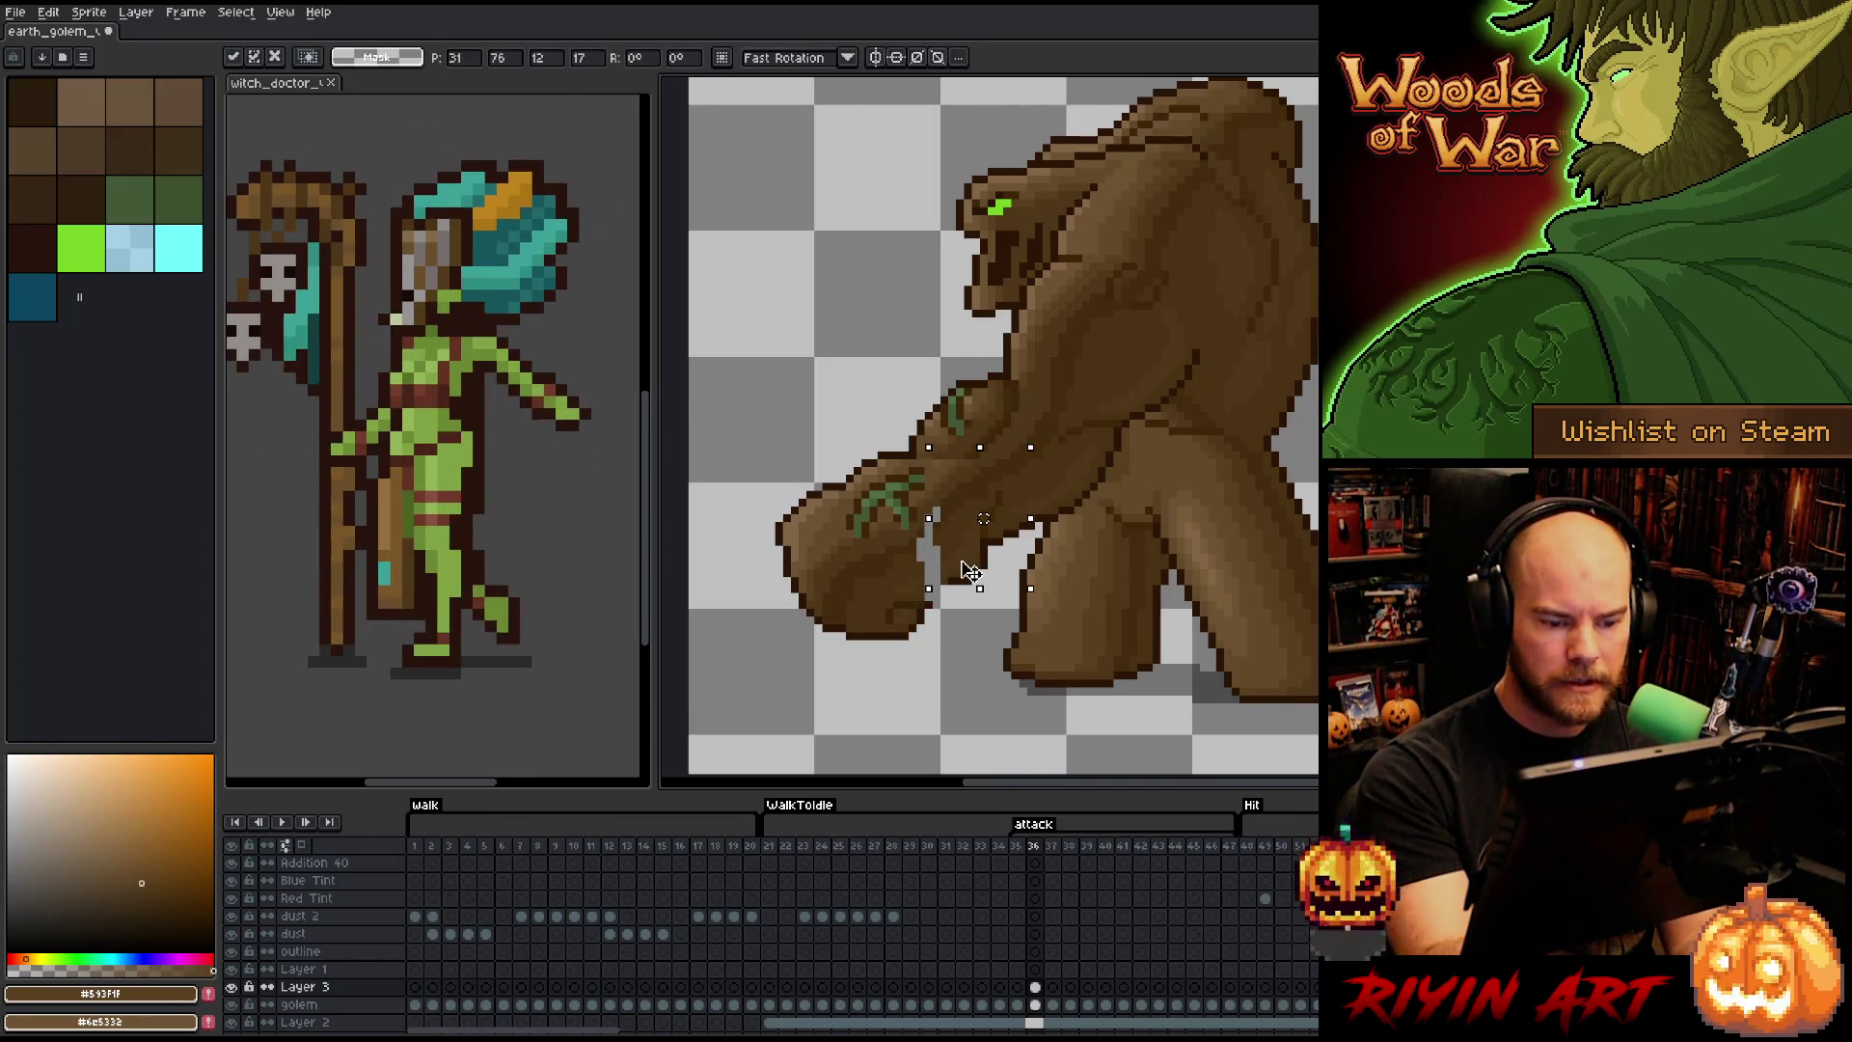
# - Shift the arm section behind the fist up-right and pick the dark outline brown
pyautogui.press('Return')
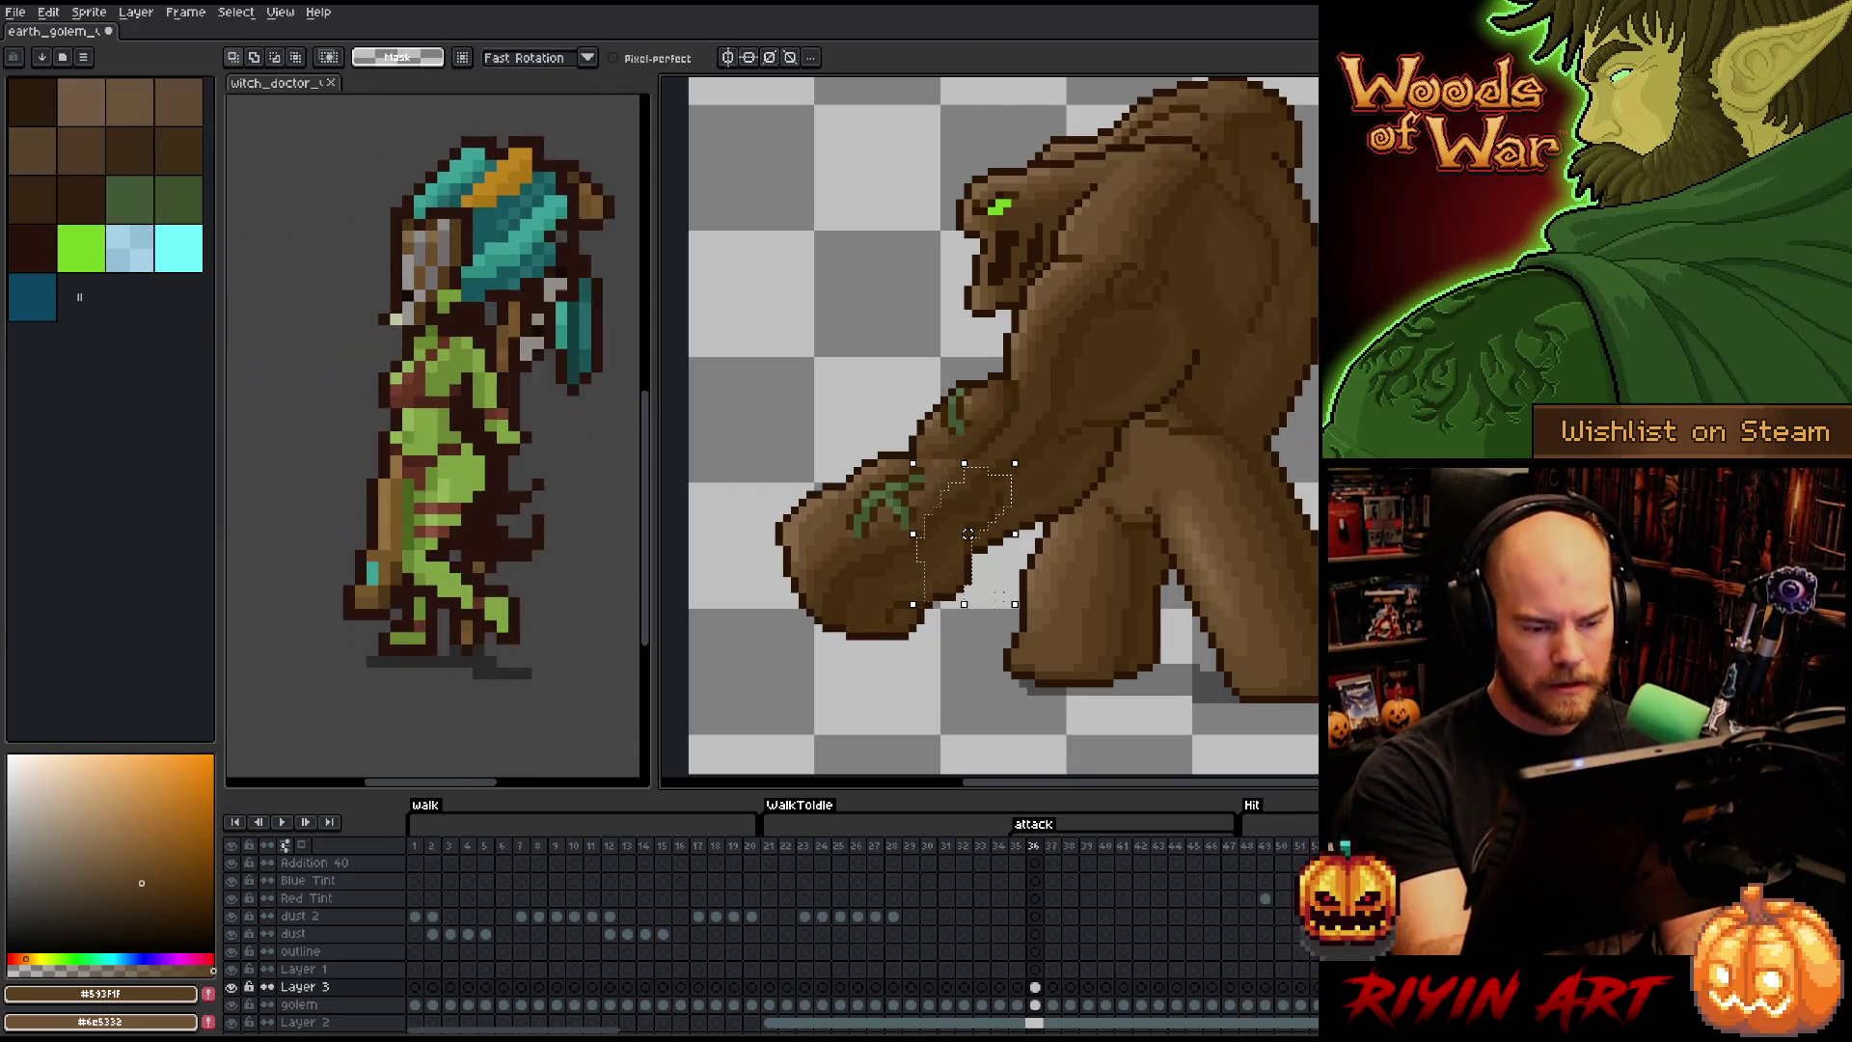
pyautogui.click(982, 573)
pyautogui.moveTo(982, 573)
pyautogui.mouseDown()
pyautogui.moveTo(969, 564)
pyautogui.moveTo(989, 559)
pyautogui.mouseUp()
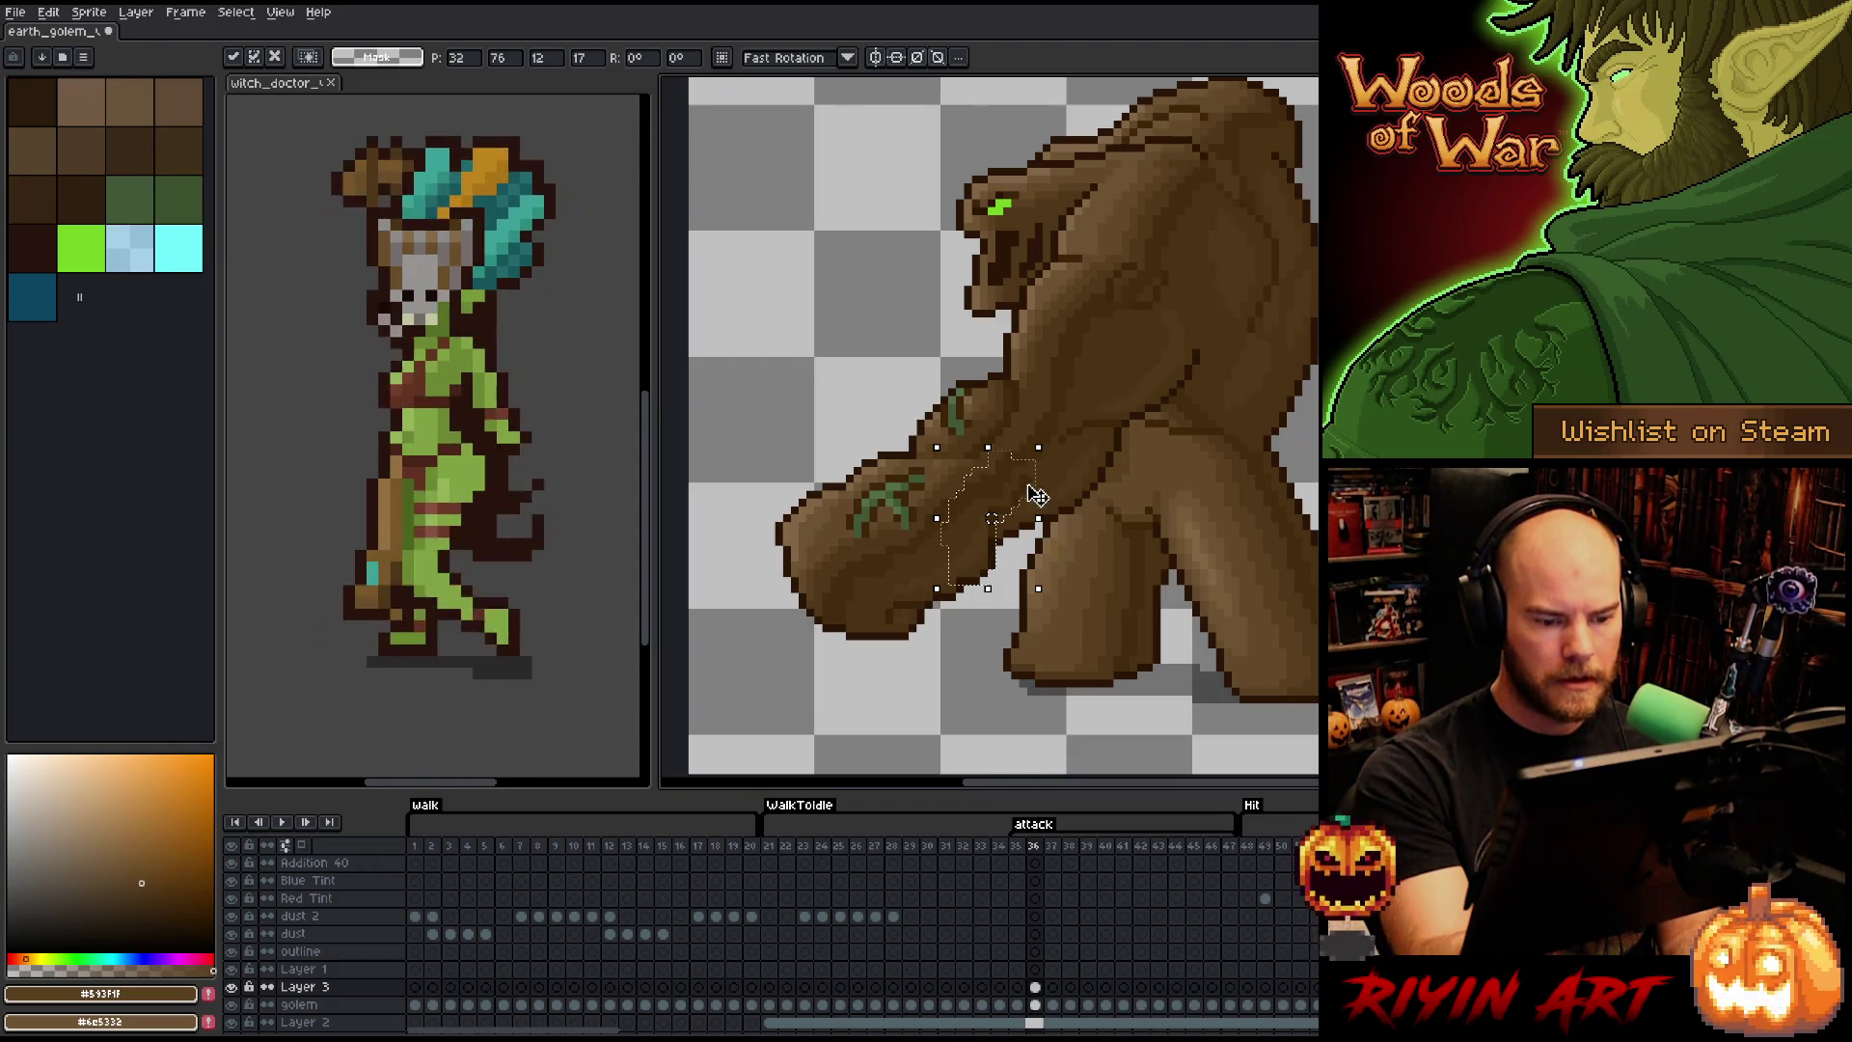
pyautogui.hotkey('ctrl', 'd')
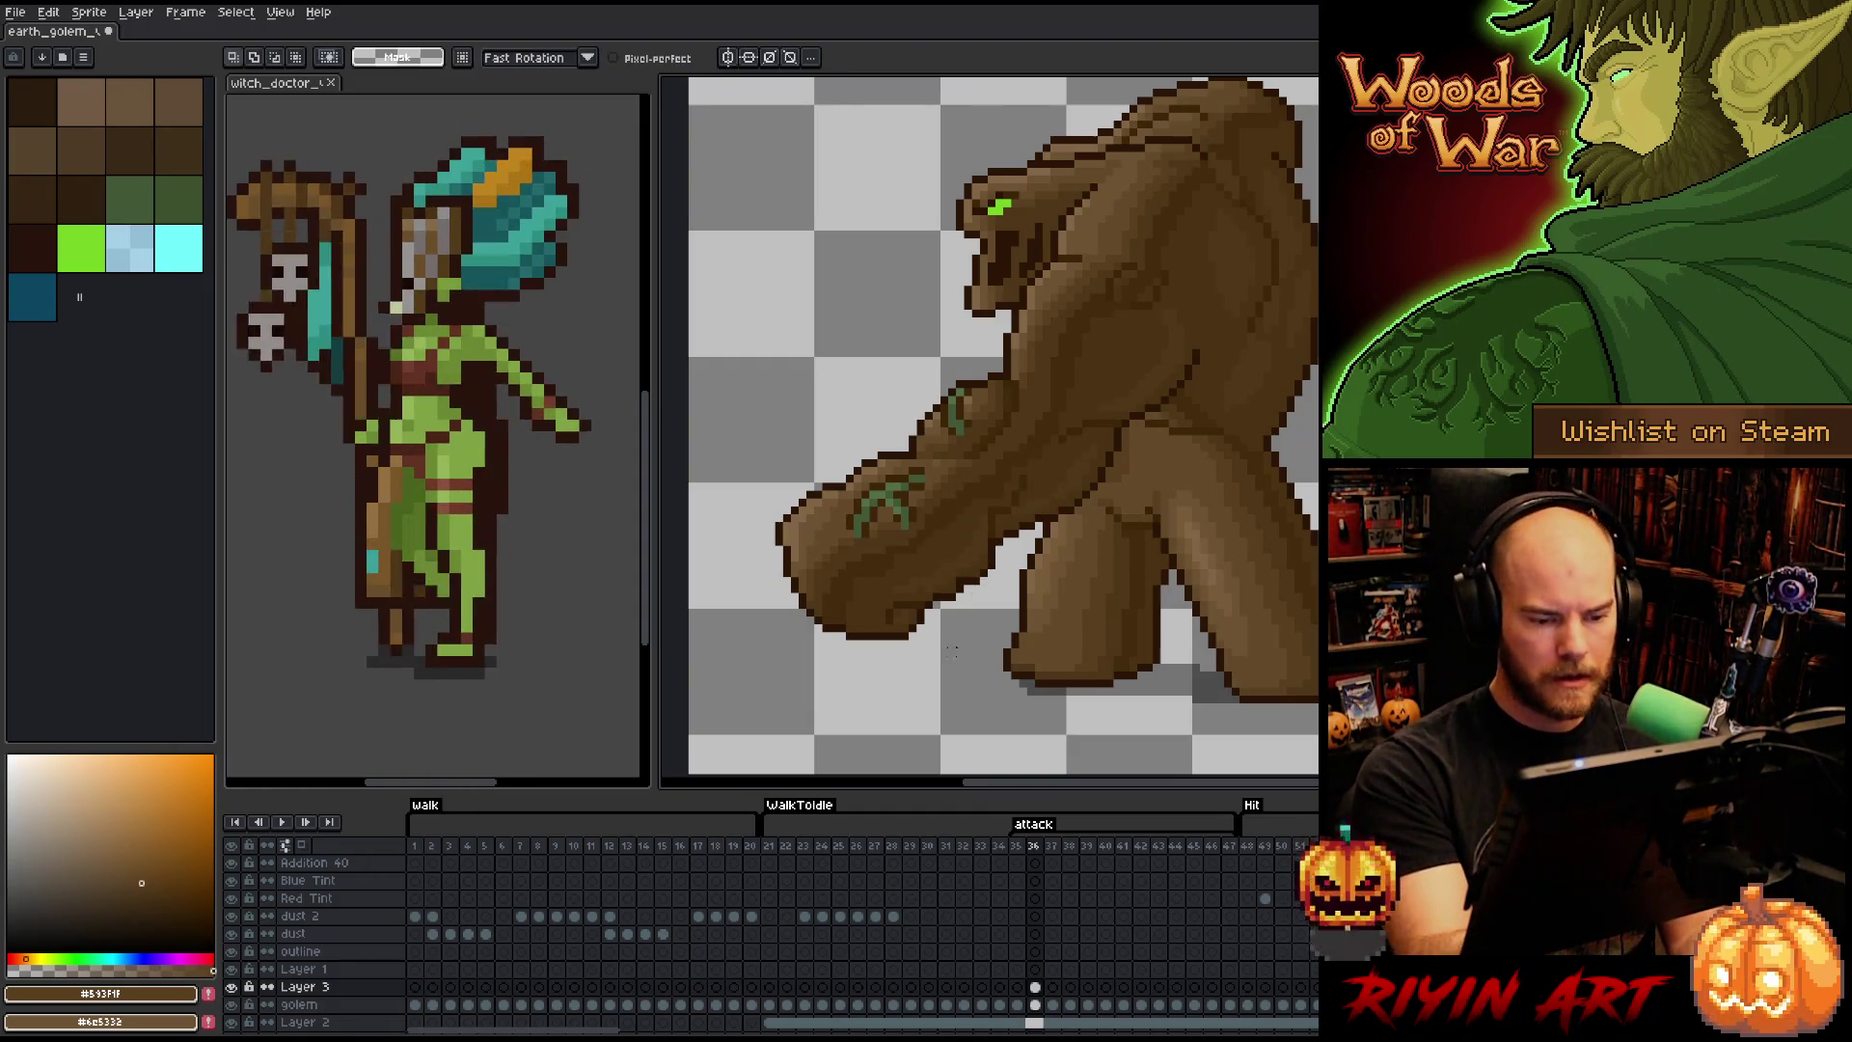
pyautogui.keyDown('alt'); pyautogui.click(950, 585); pyautogui.keyUp('alt')
# - Set a 1px pencil and sample the mid brown #432a0c from the golem's body
pyautogui.press('b')
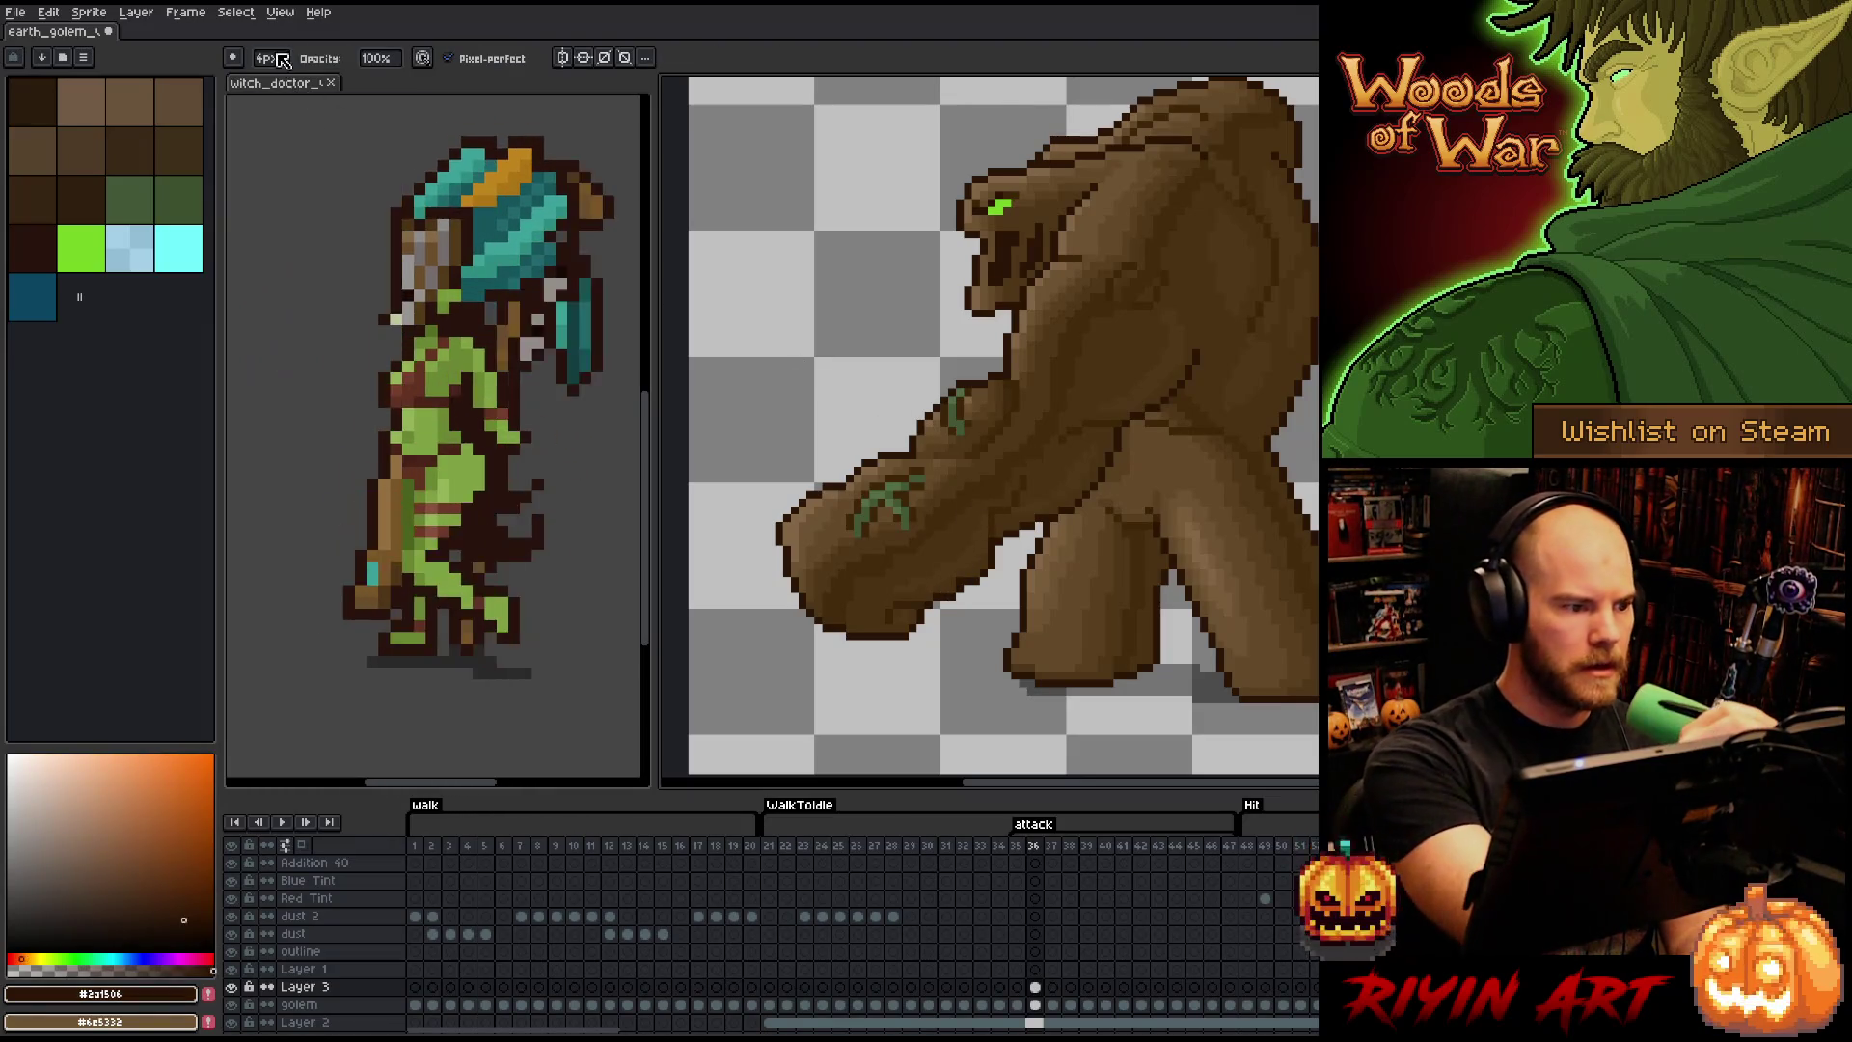
pyautogui.moveTo(281, 60); pyautogui.dragTo(253, 59)
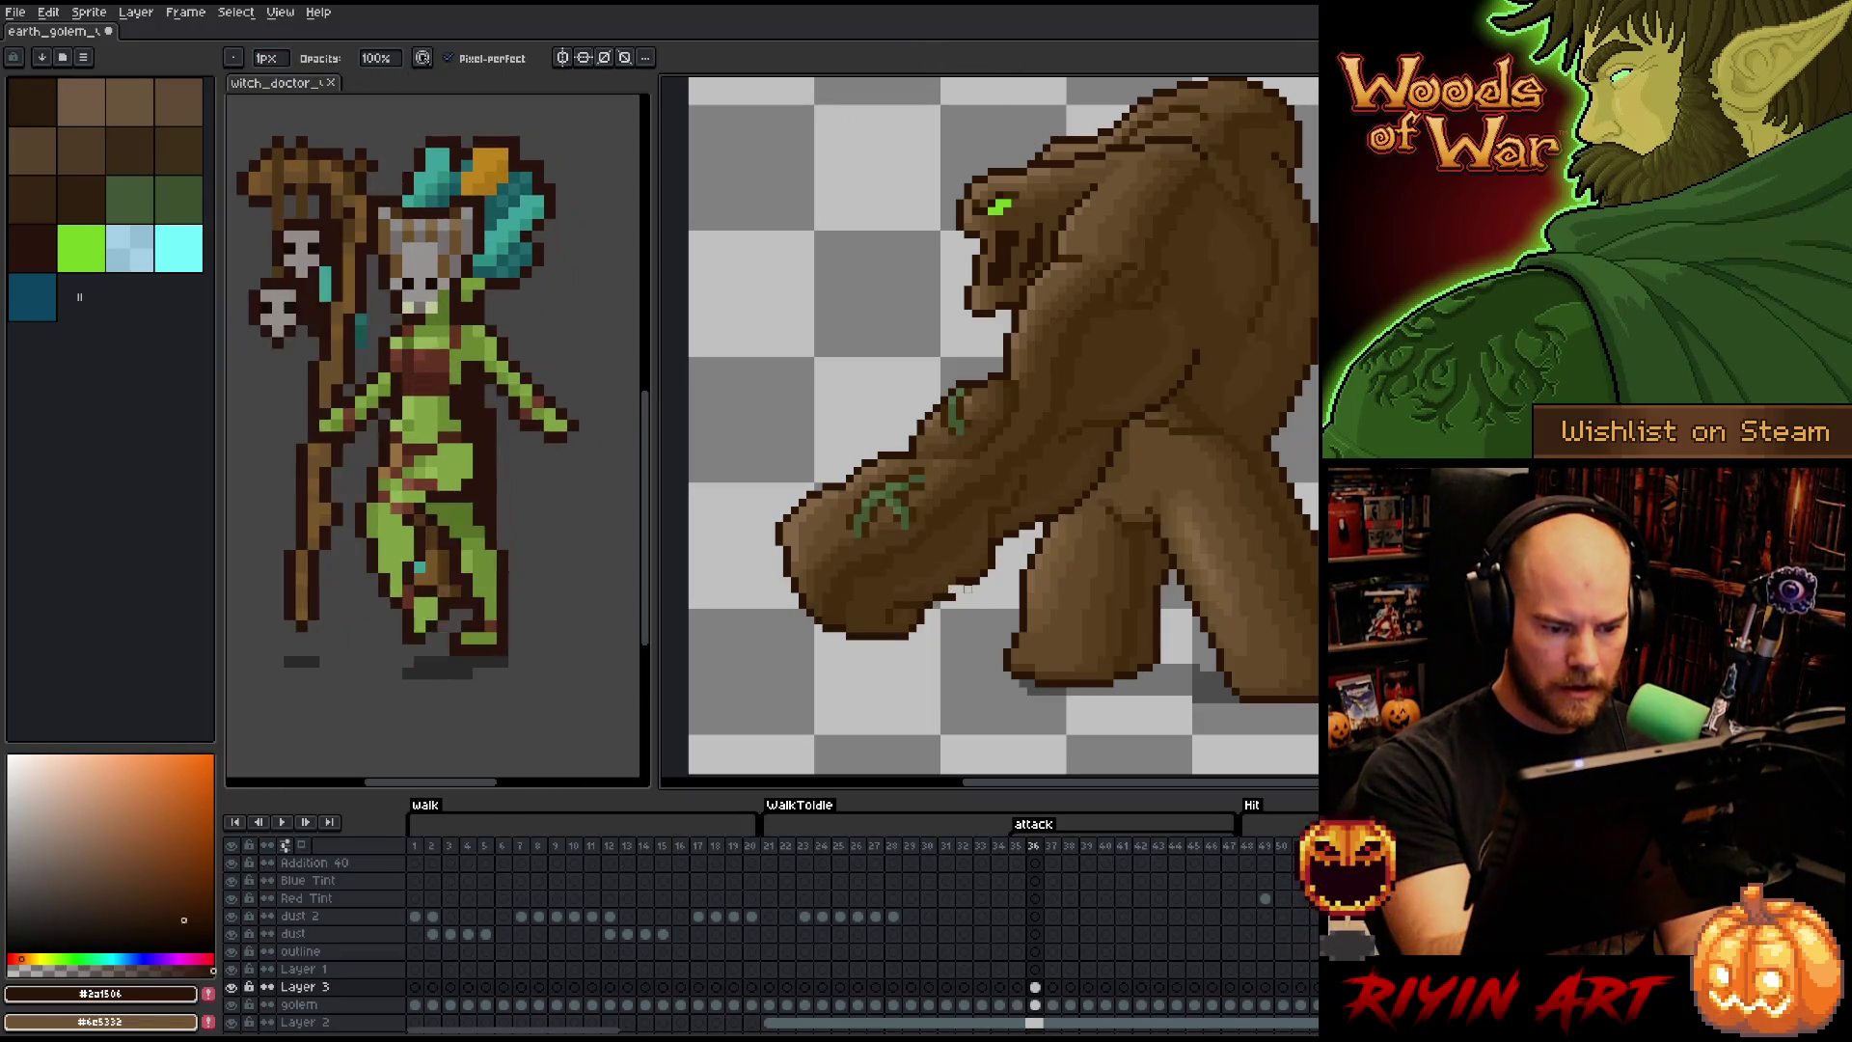
pyautogui.press('e')
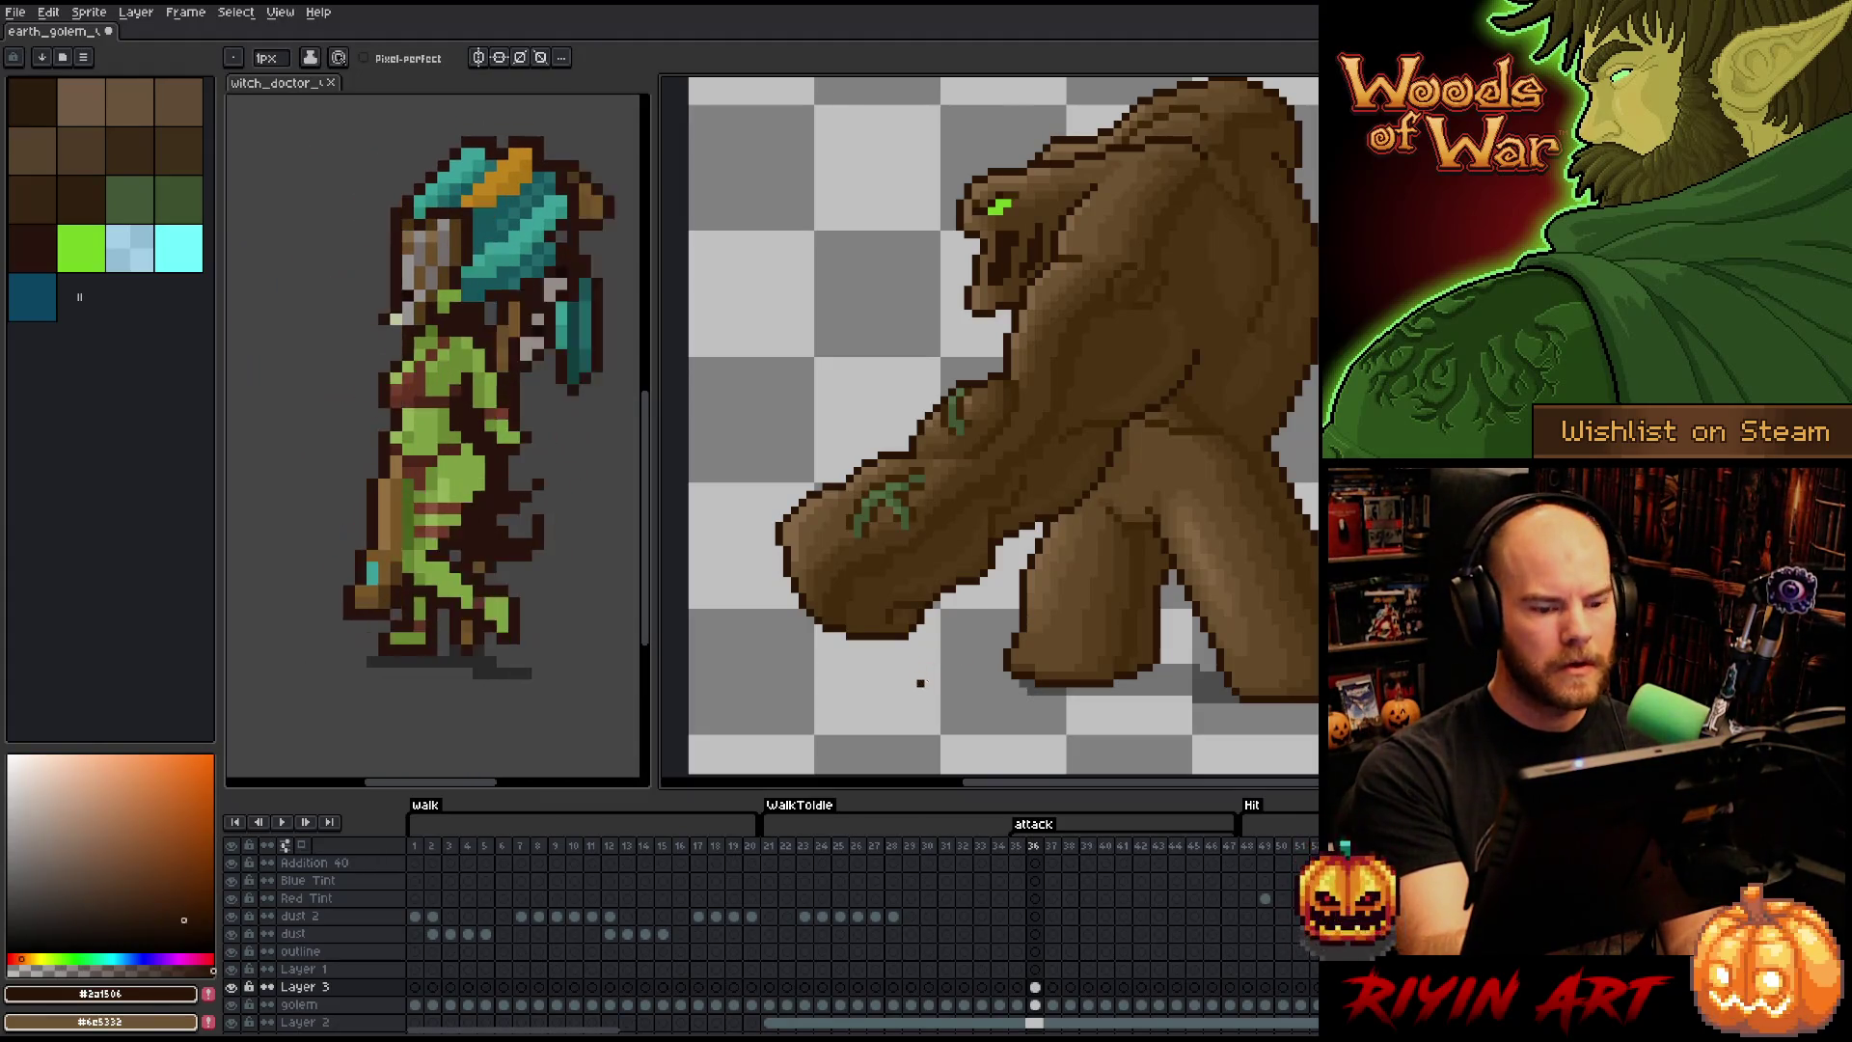
pyautogui.press('b')
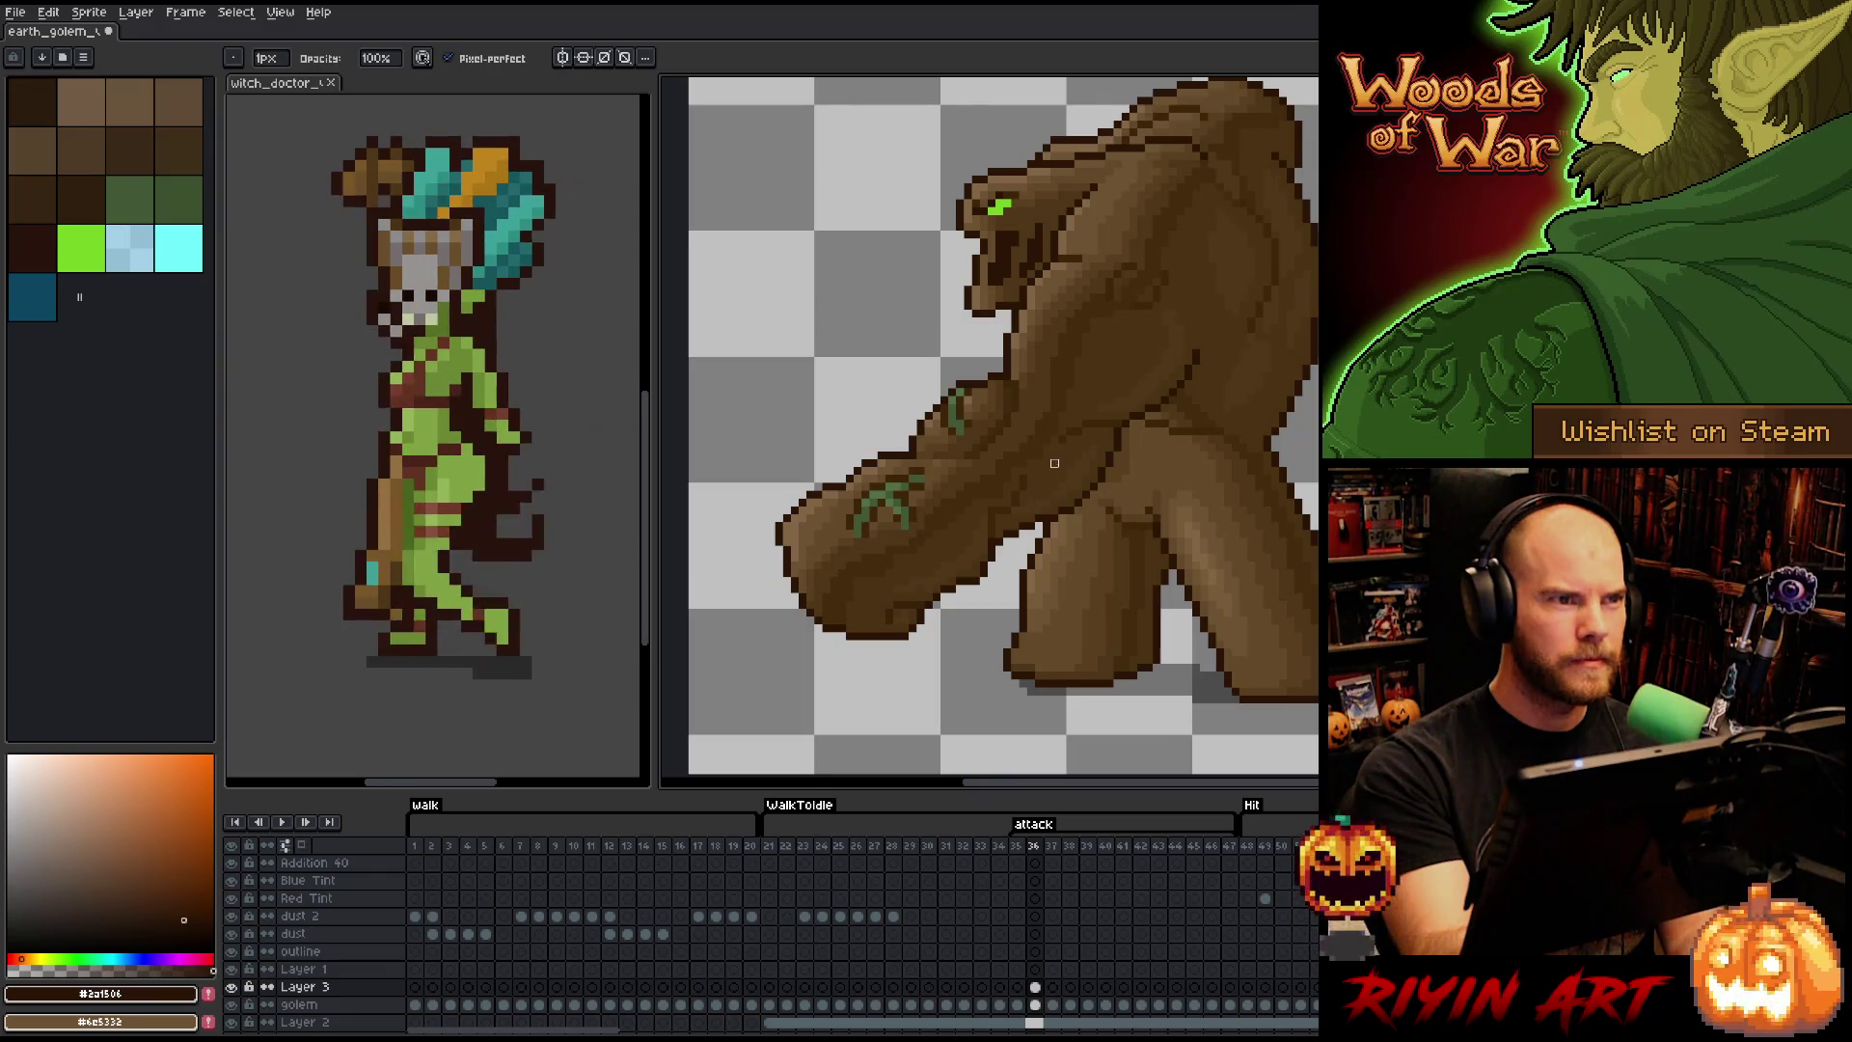
pyautogui.hscroll(2, 1054, 463)
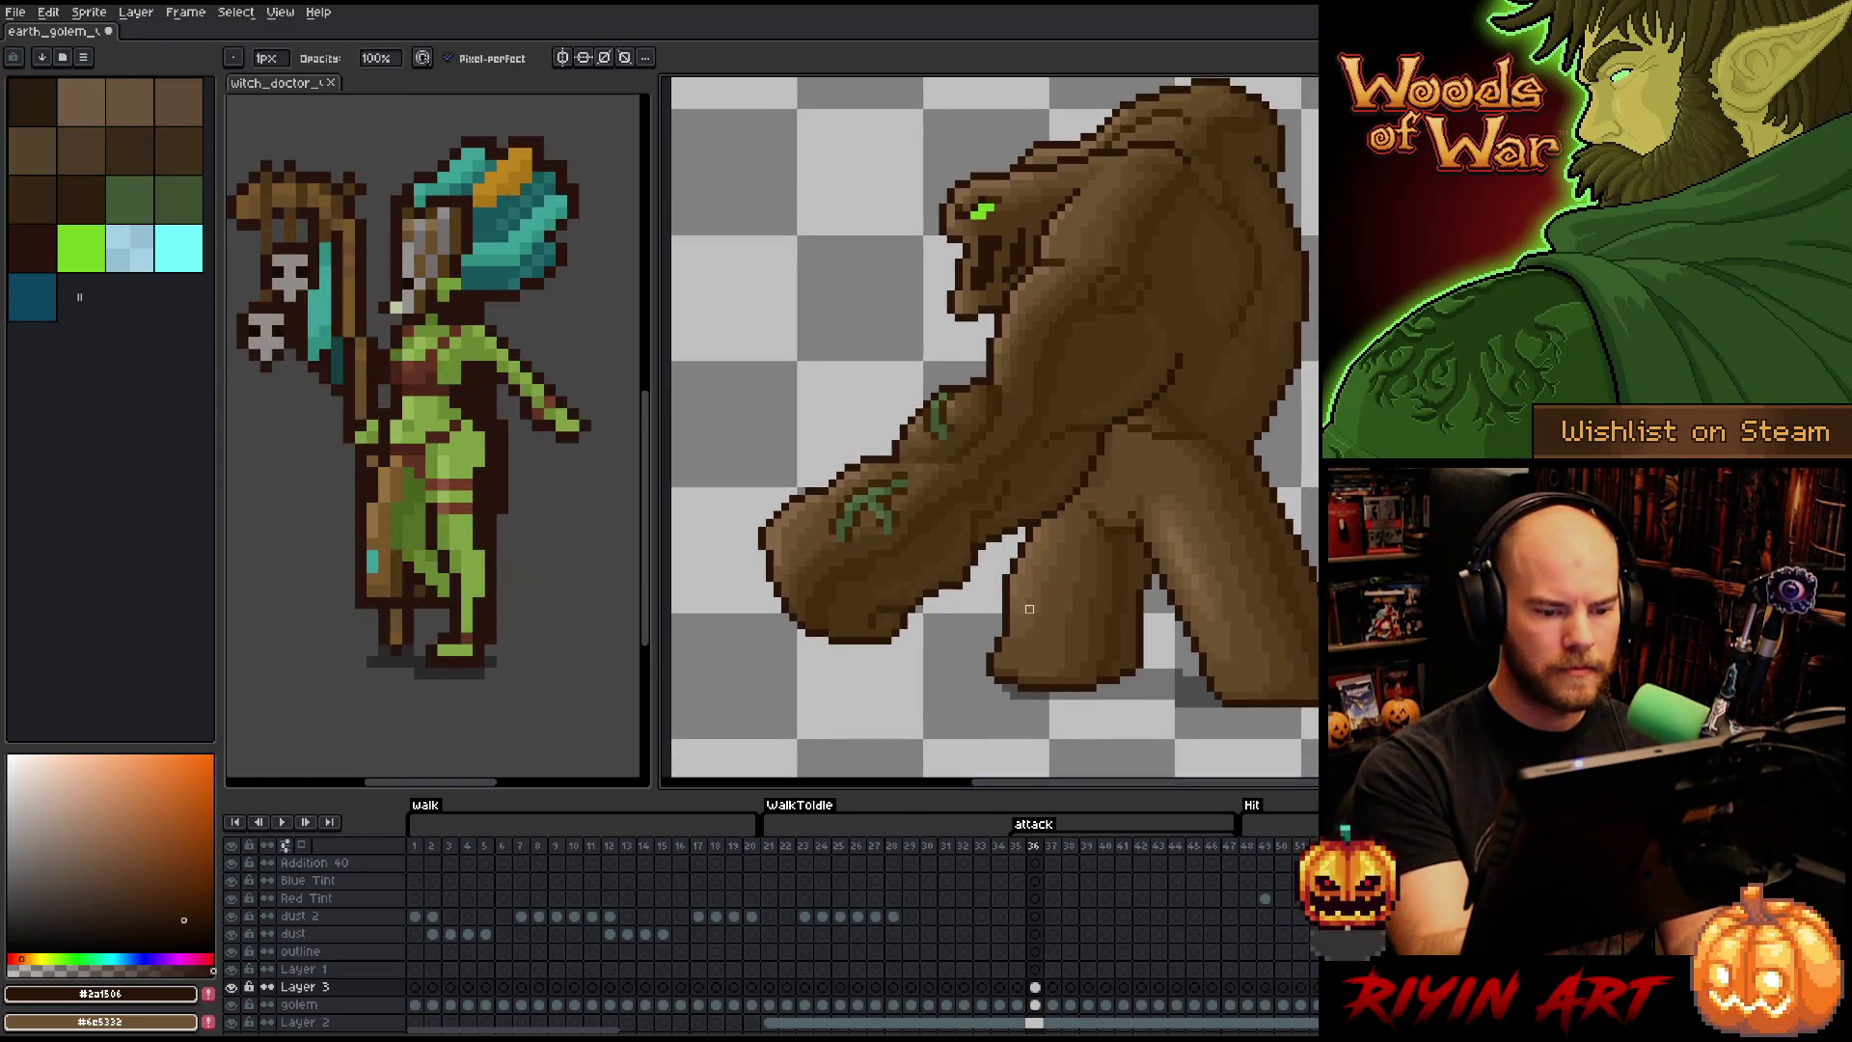
pyautogui.keyDown('alt'); pyautogui.click(997, 512); pyautogui.keyUp('alt')
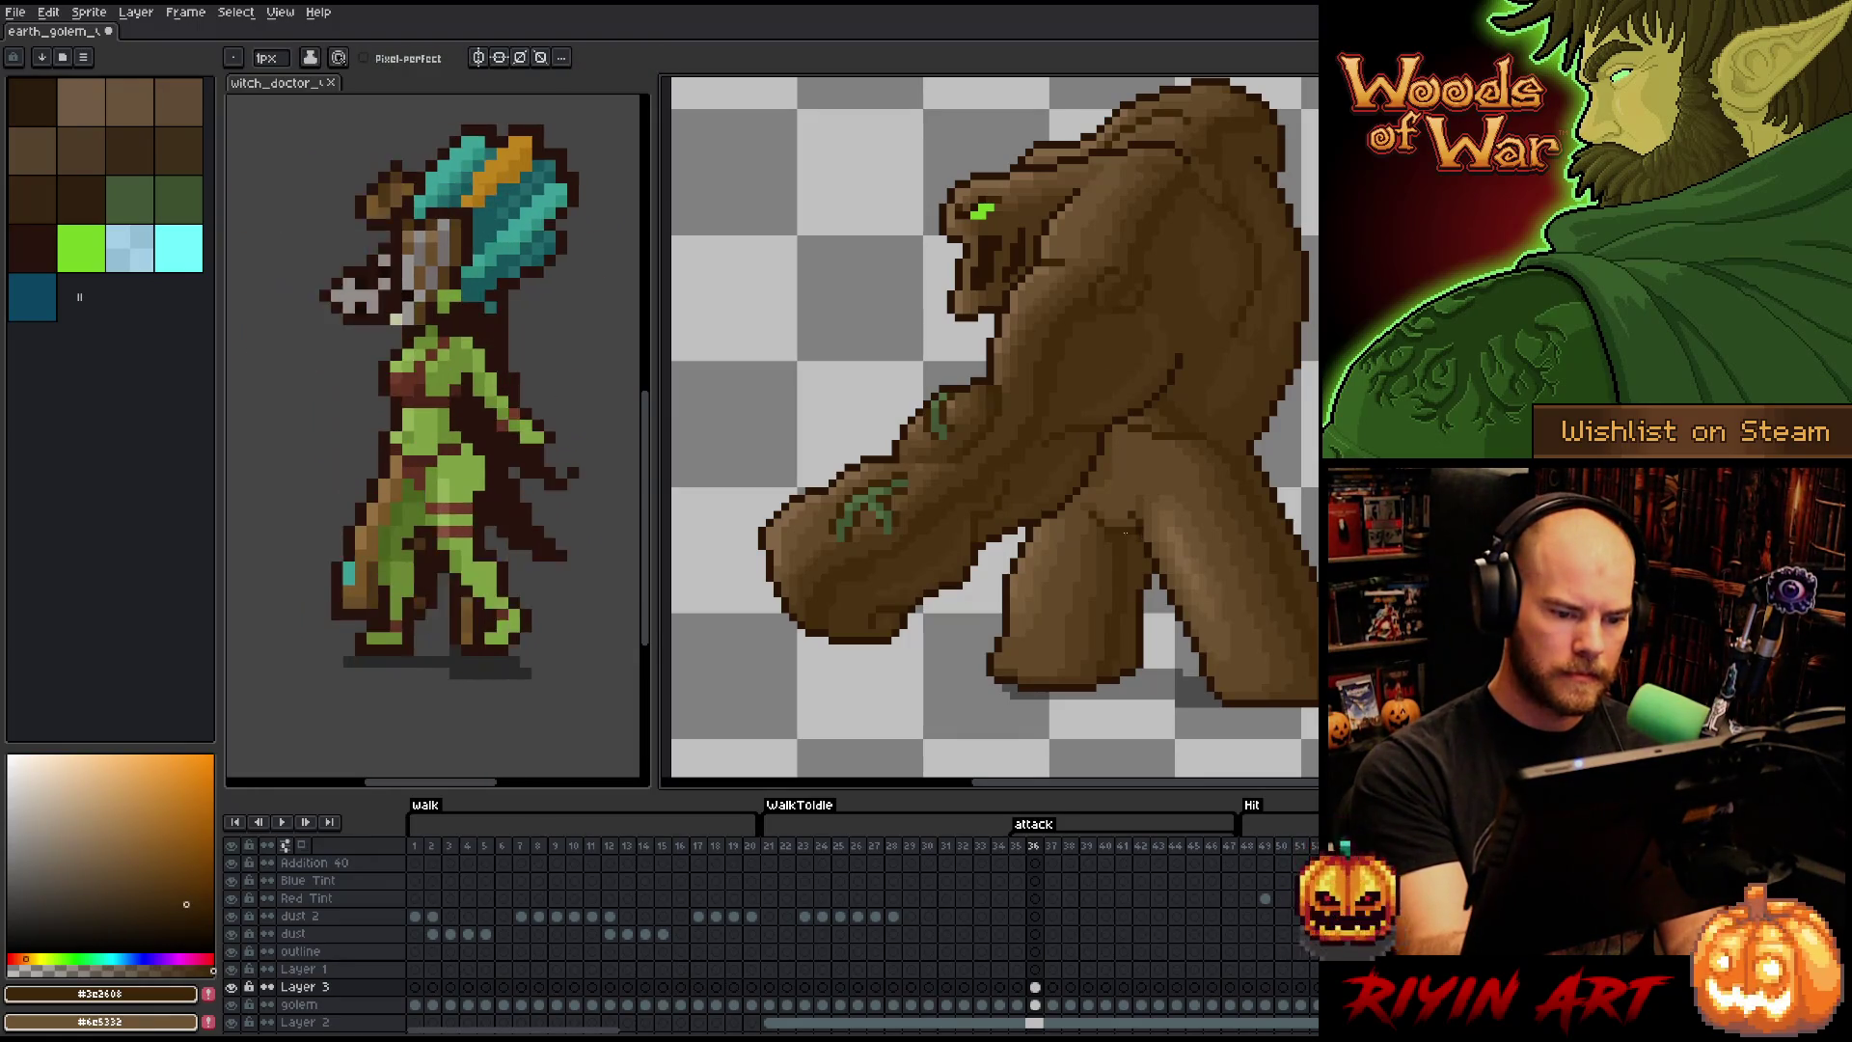
pyautogui.keyDown('alt'); pyautogui.click(876, 560); pyautogui.keyUp('alt')
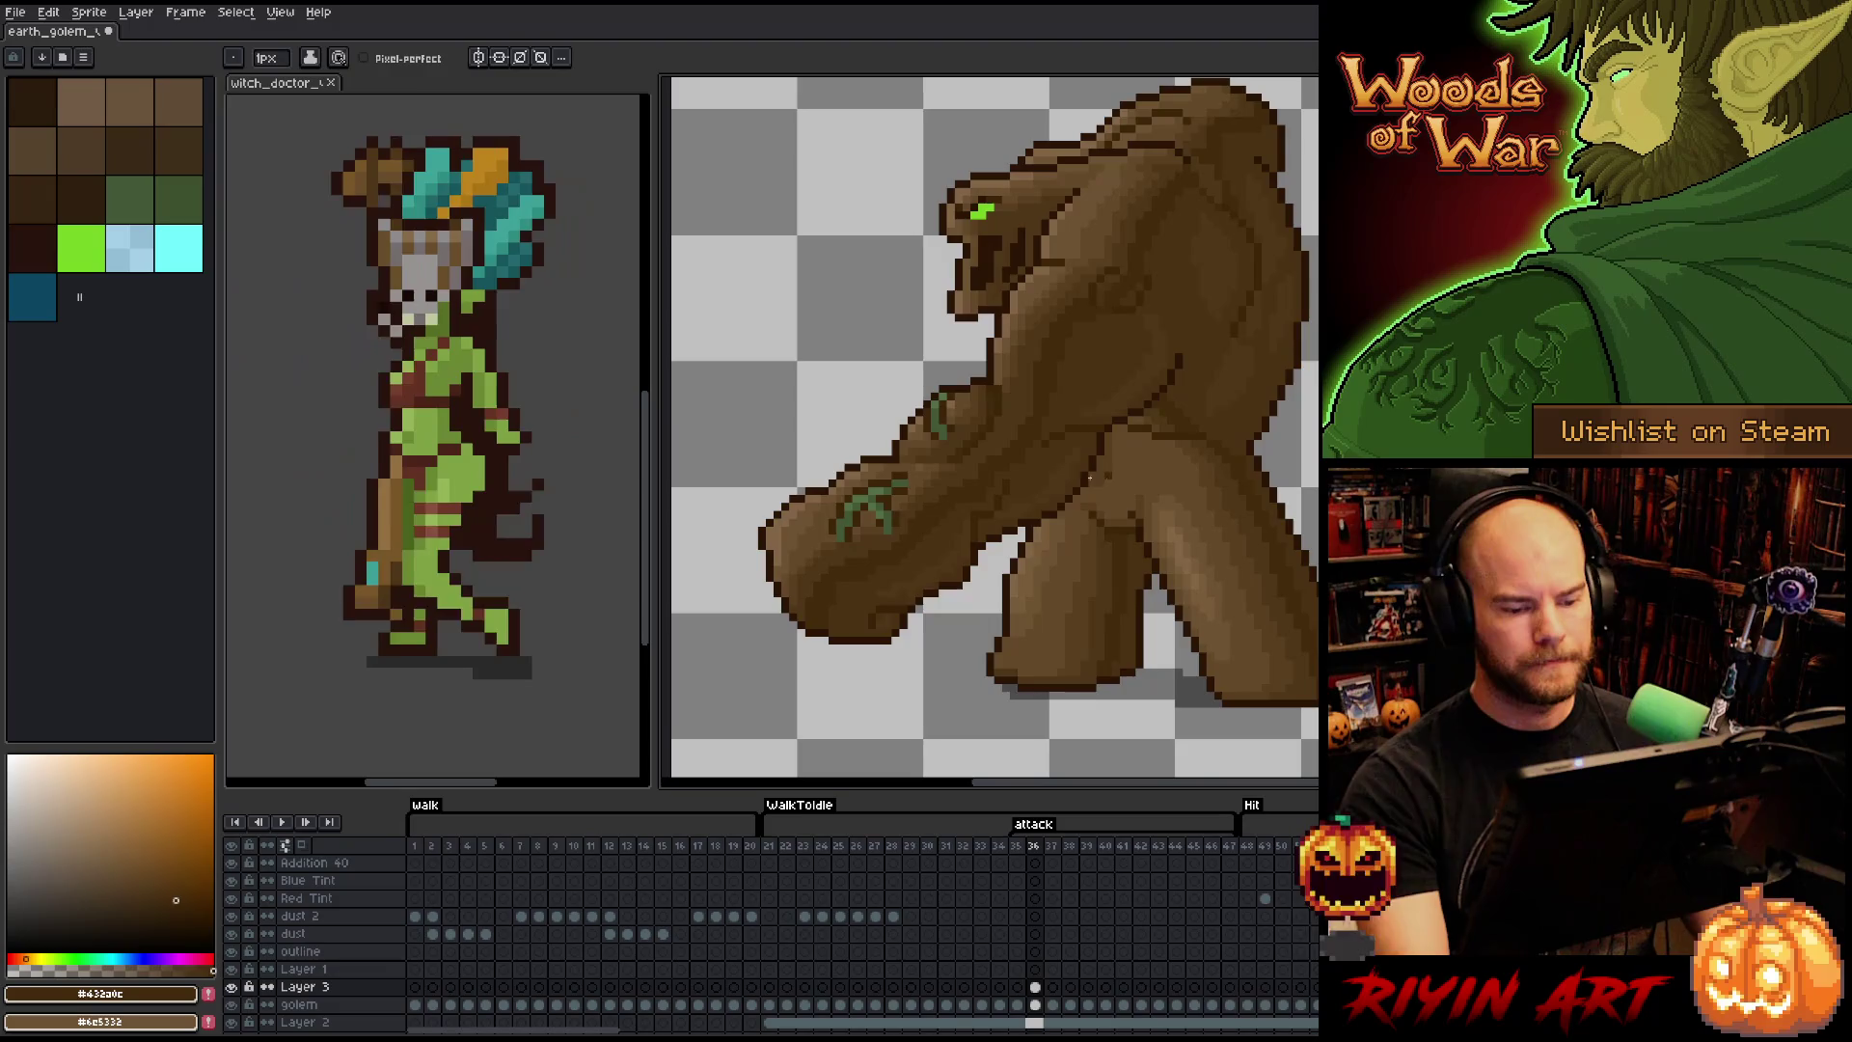
pyautogui.scroll(-2, 1069, 477)
pyautogui.scroll(1, 1066, 463)
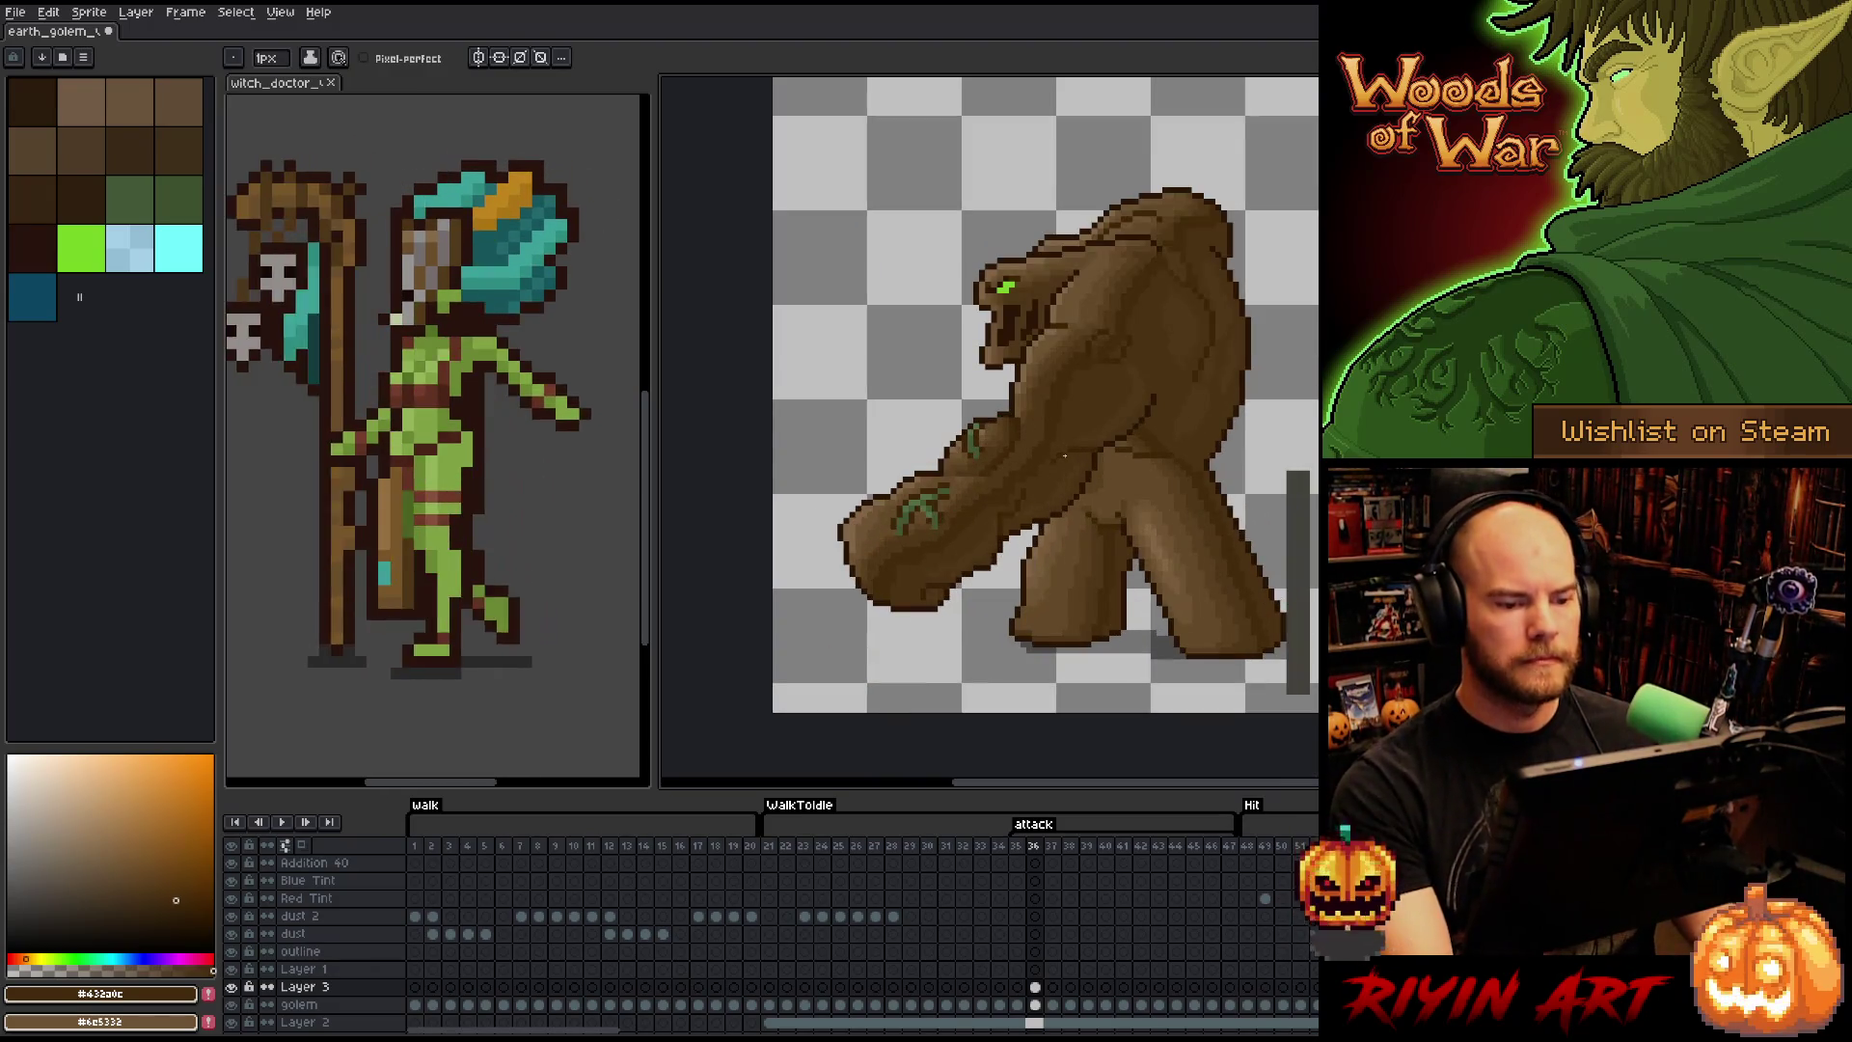
pyautogui.moveTo(1018, 502); pyautogui.dragTo(942, 519)
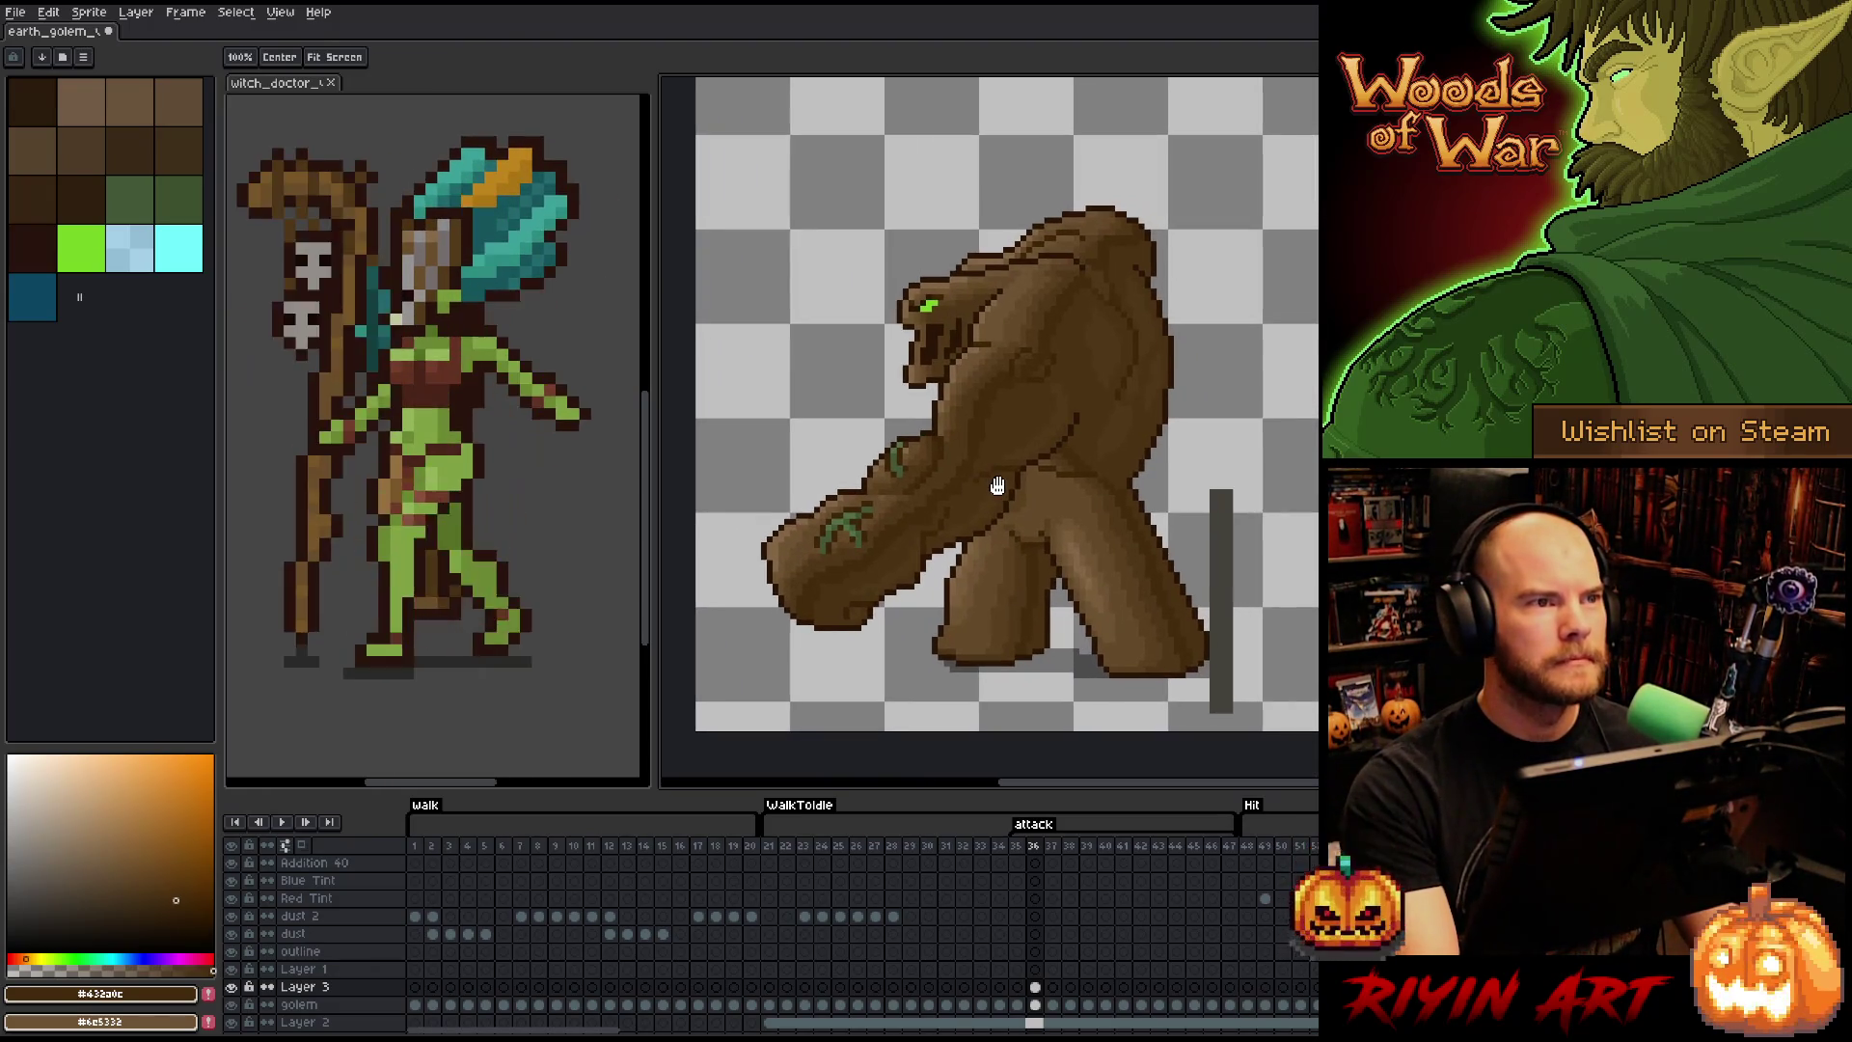
# - Marquee-select the golem's fist, commit the reshaped pixels, then clear a small edge selection
pyautogui.scroll(1, 763, 548)
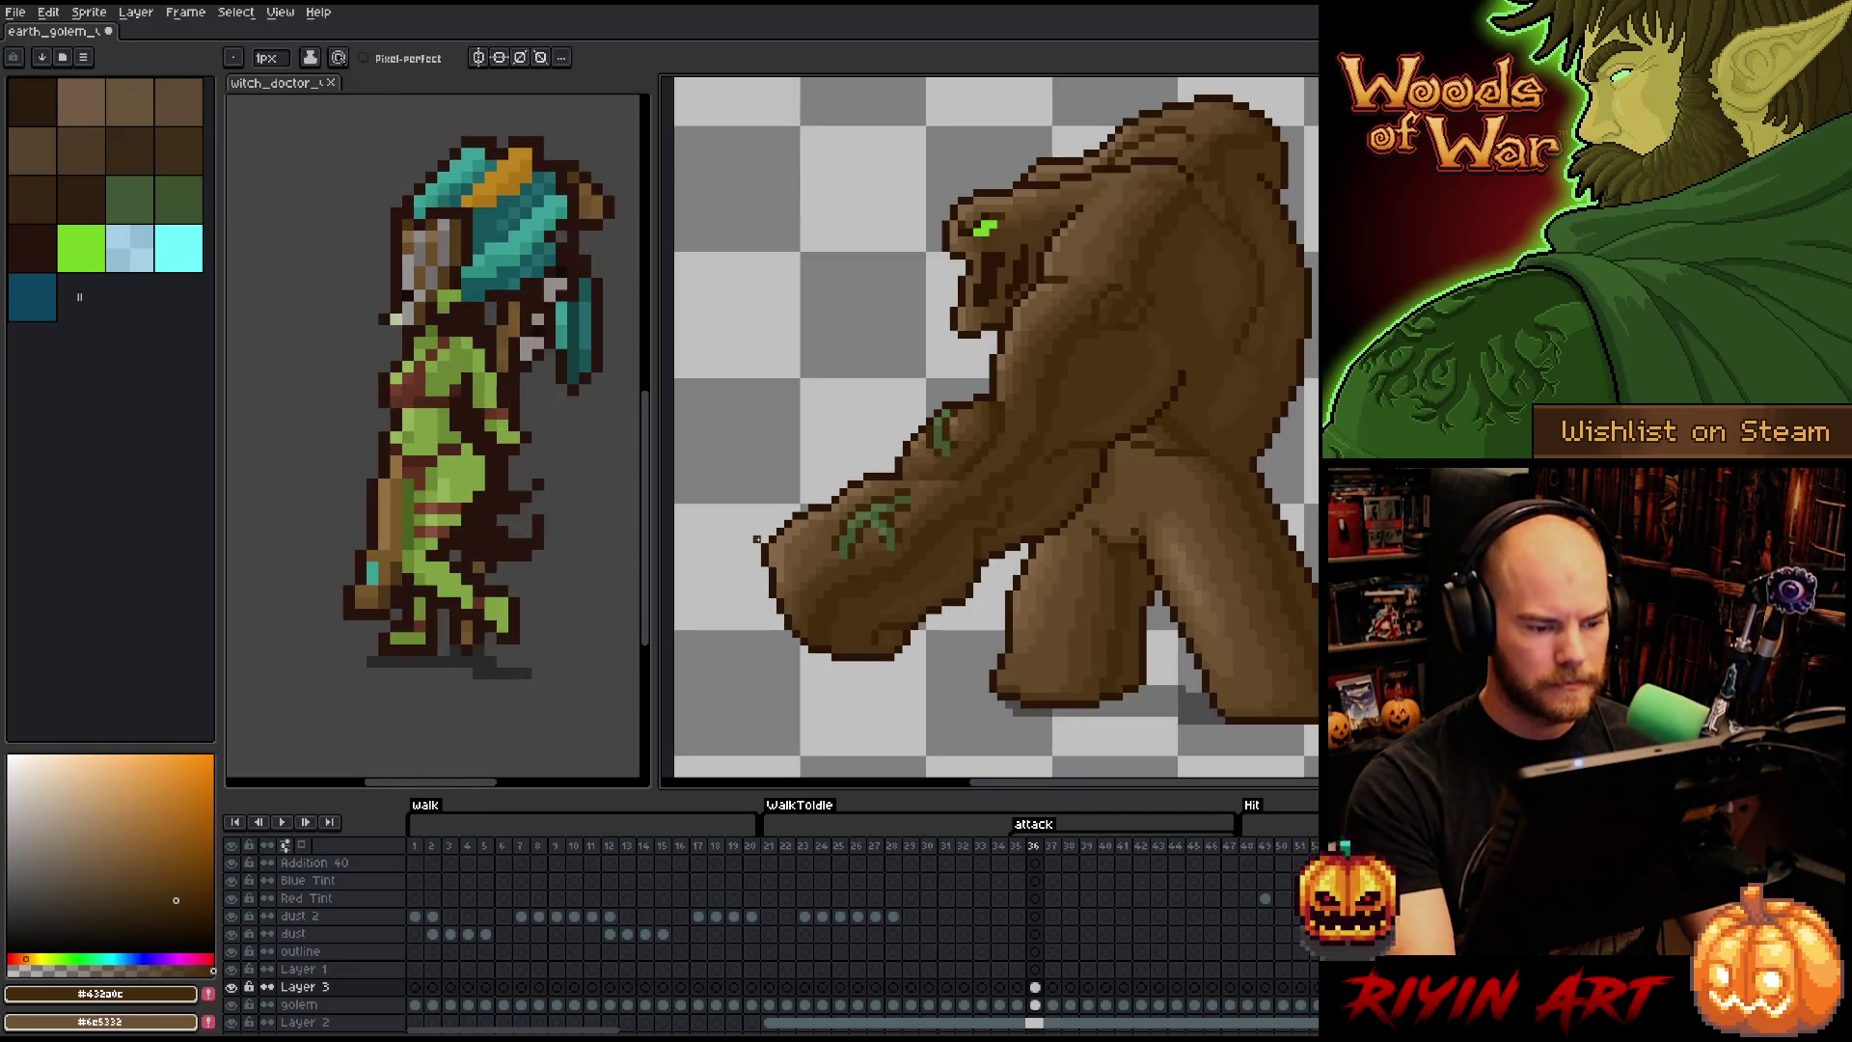
pyautogui.press('m')
pyautogui.moveTo(727, 541)
pyautogui.mouseDown()
pyautogui.moveTo(777, 585)
pyautogui.moveTo(739, 602)
pyautogui.mouseUp()
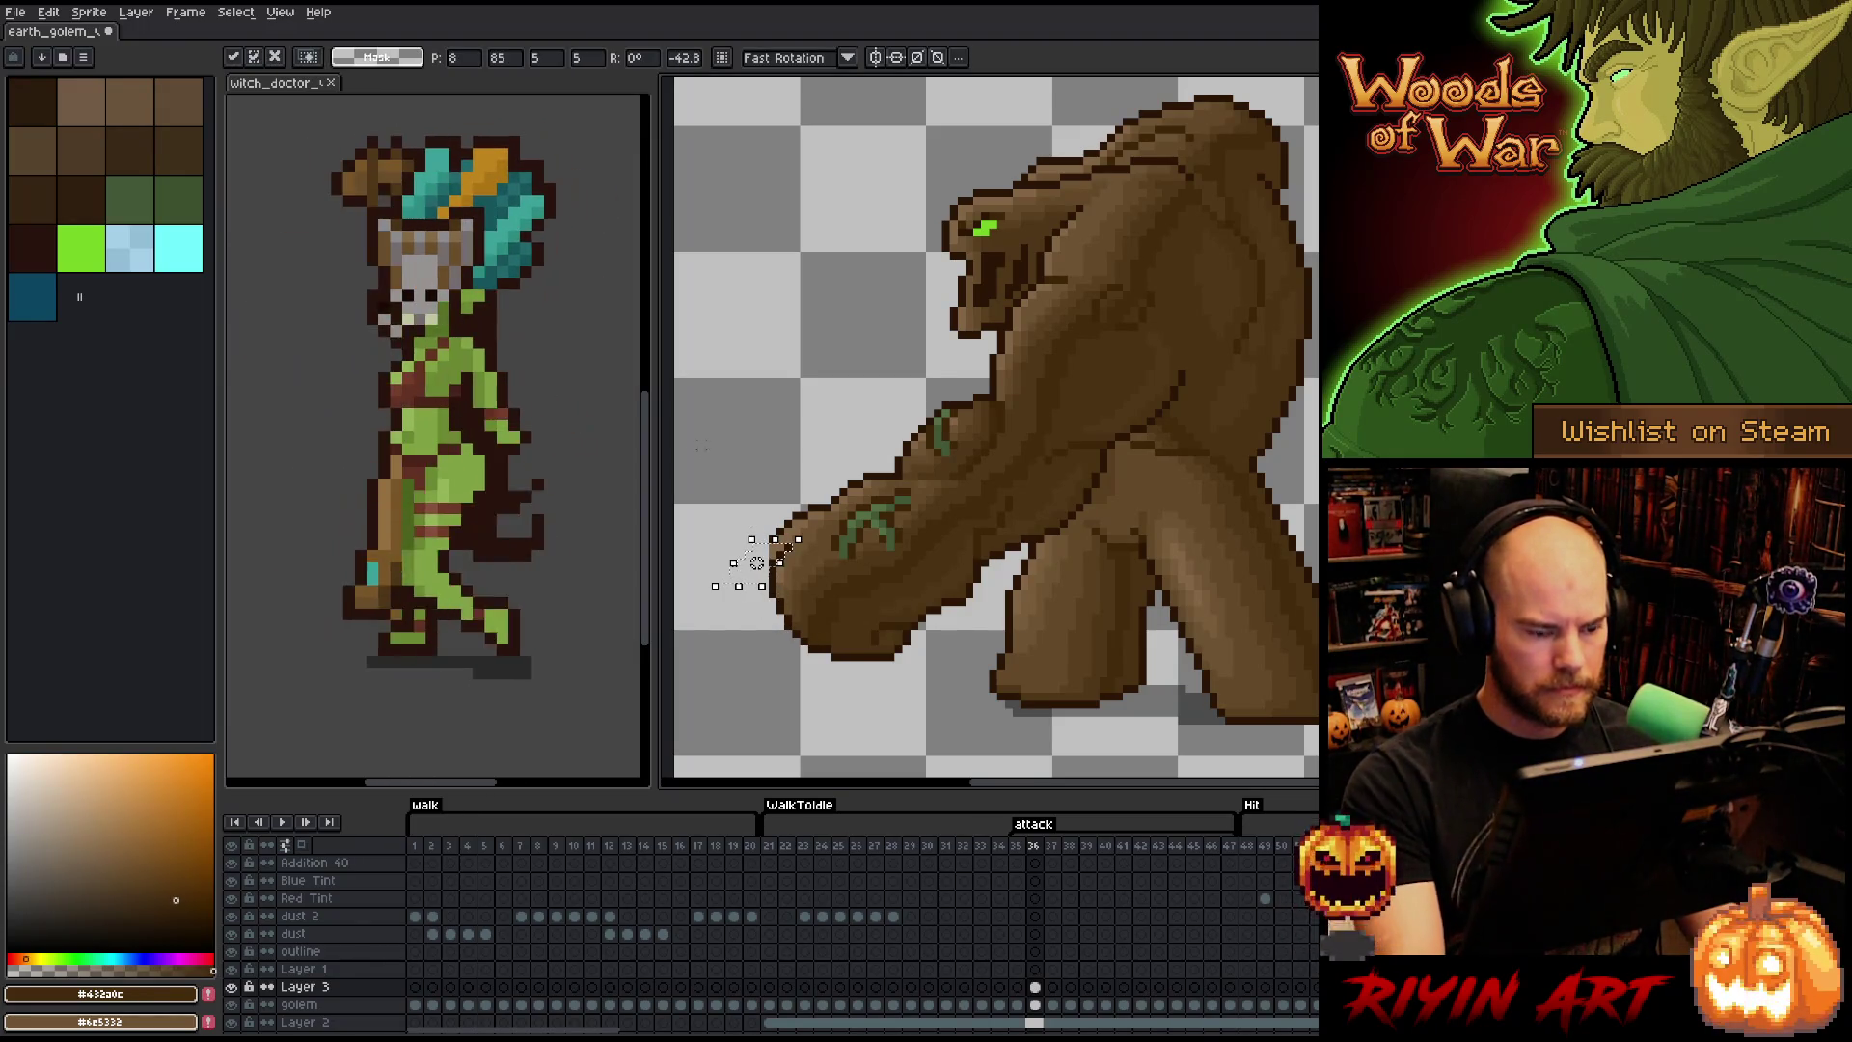
pyautogui.press('Return')
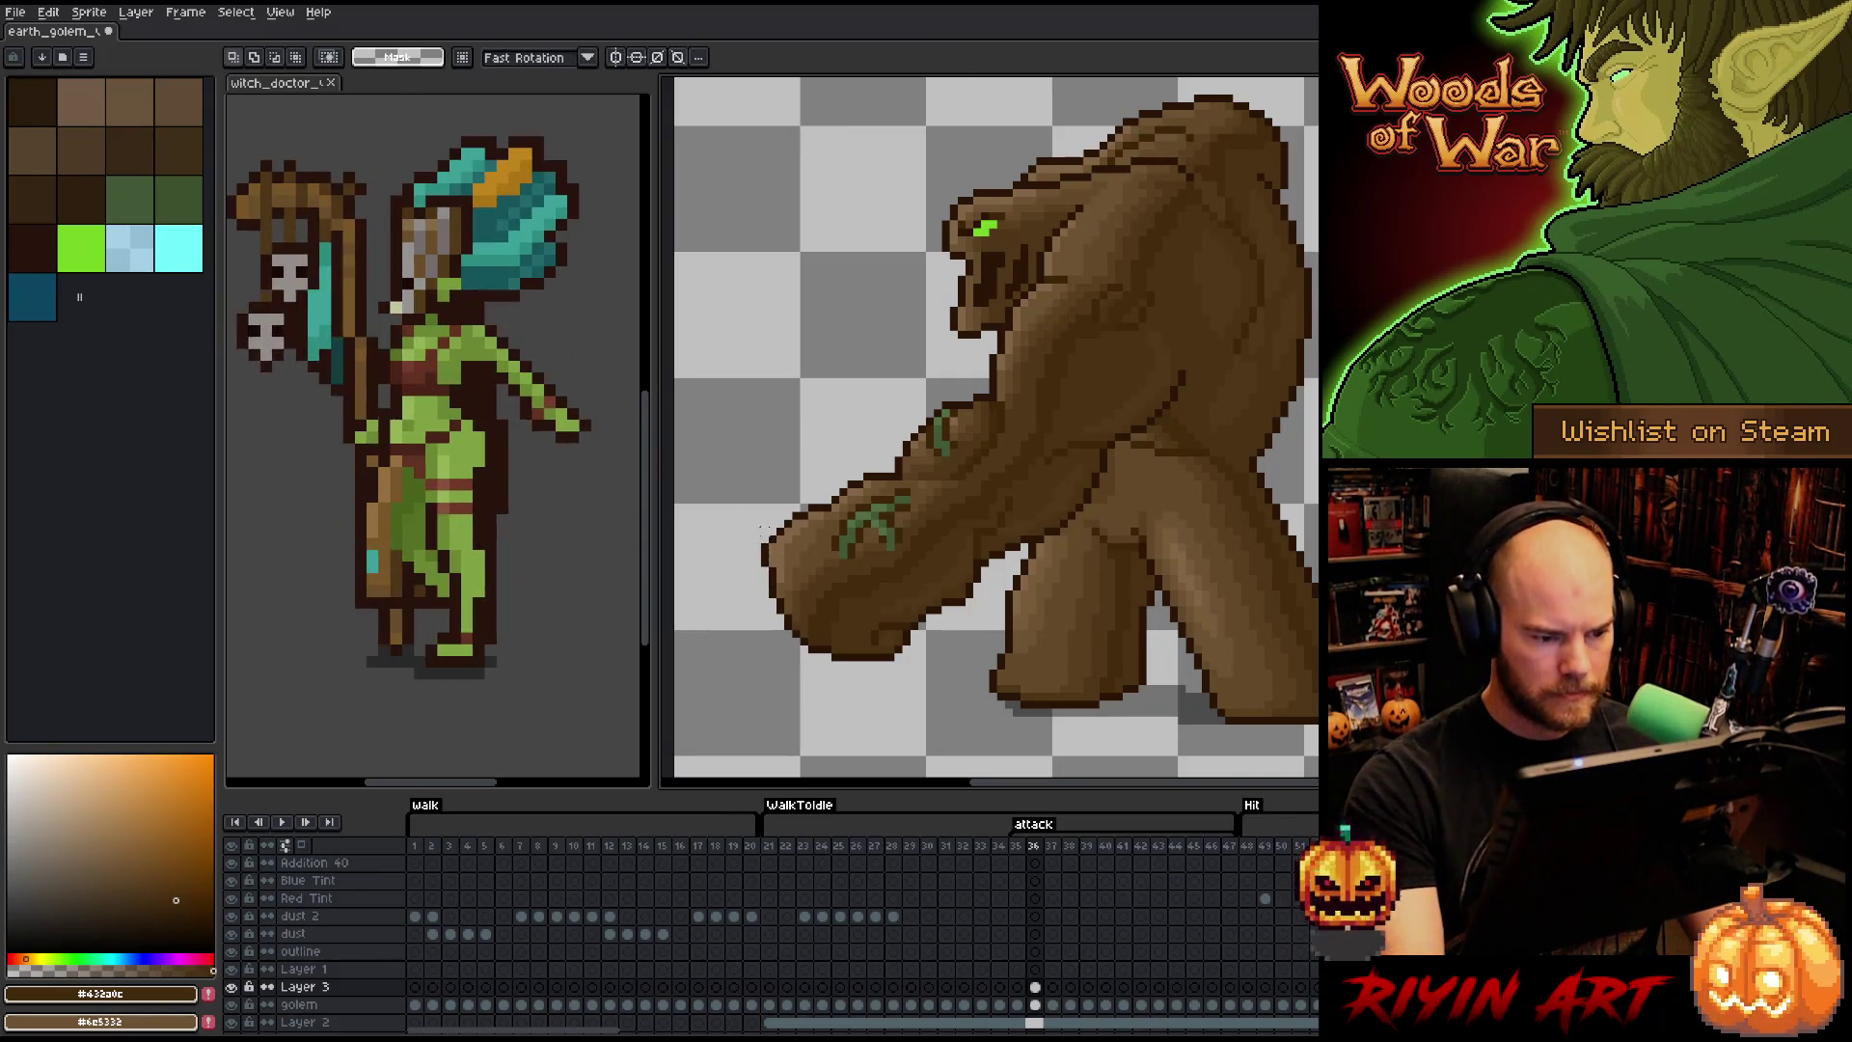
pyautogui.moveTo(750, 531); pyautogui.dragTo(788, 570)
pyautogui.click(749, 656)
# - Recentre on the golem and compare the fist pose with the next frame before returning to frame 36
pyautogui.scroll(-3, 749, 657)
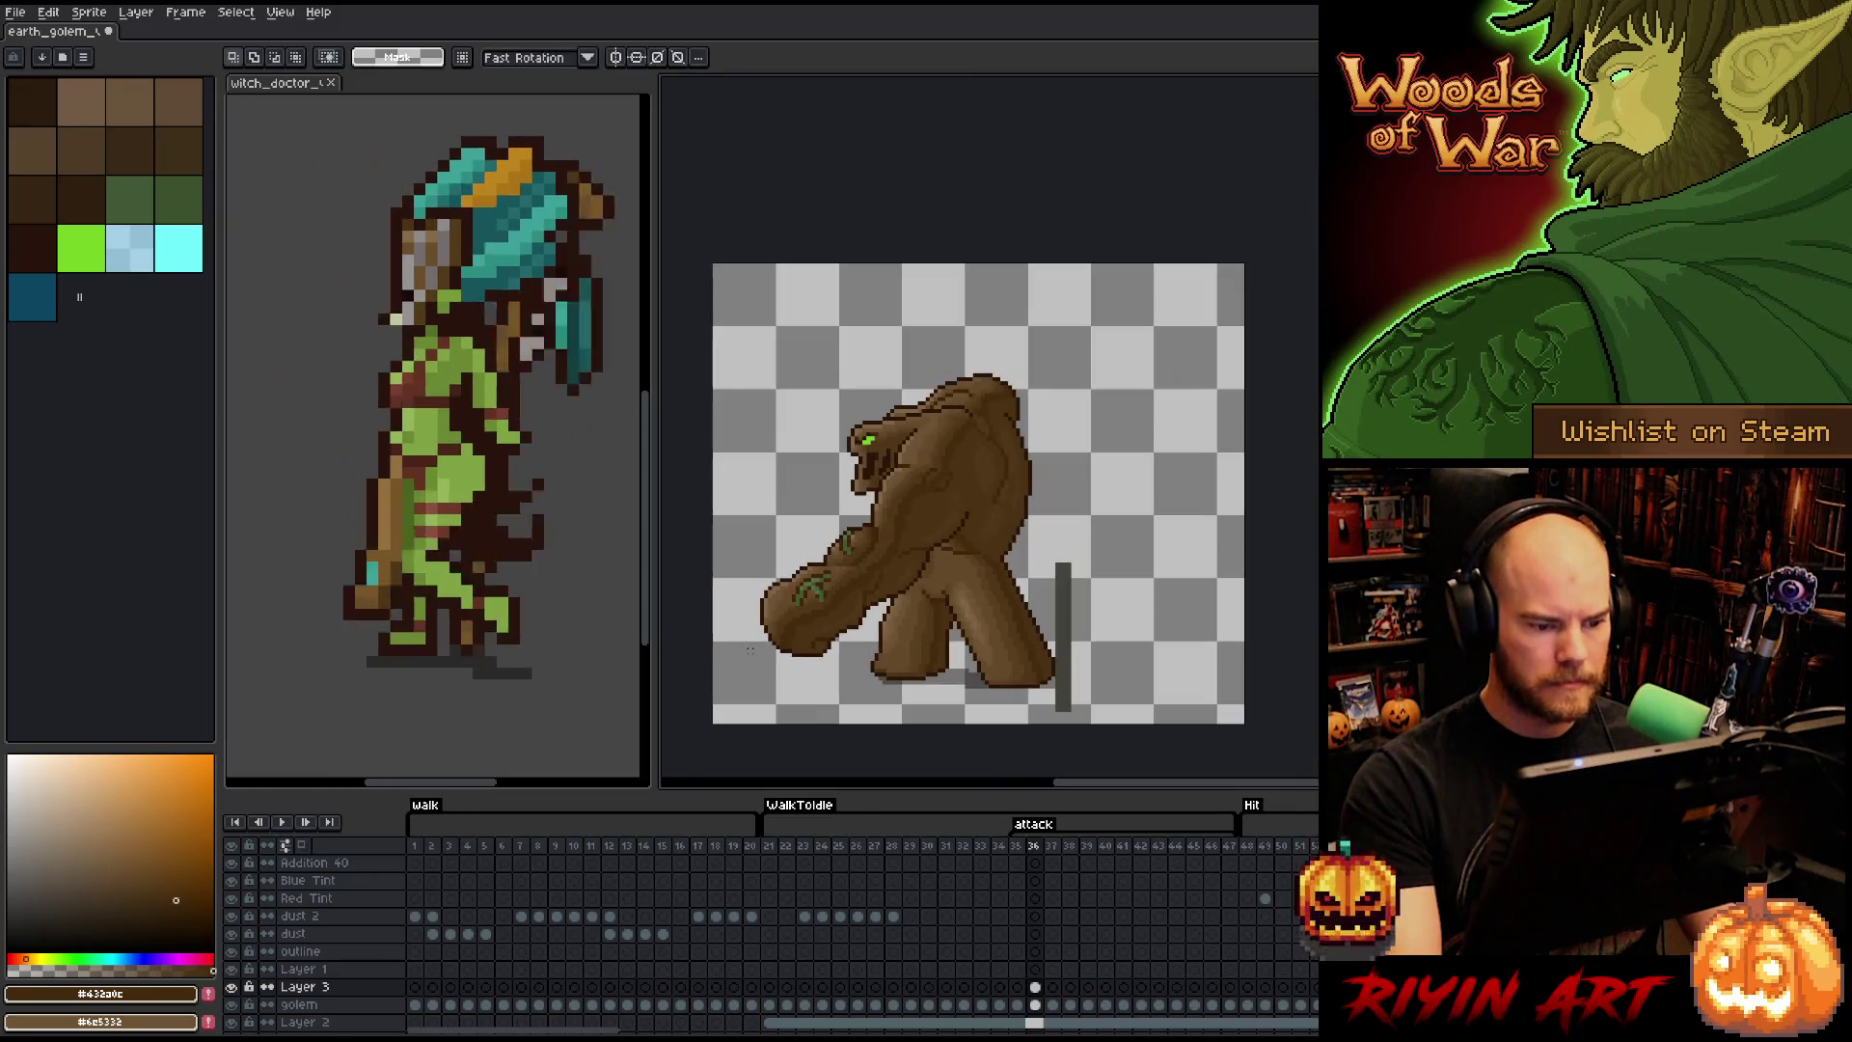
pyautogui.scroll(2, 750, 649)
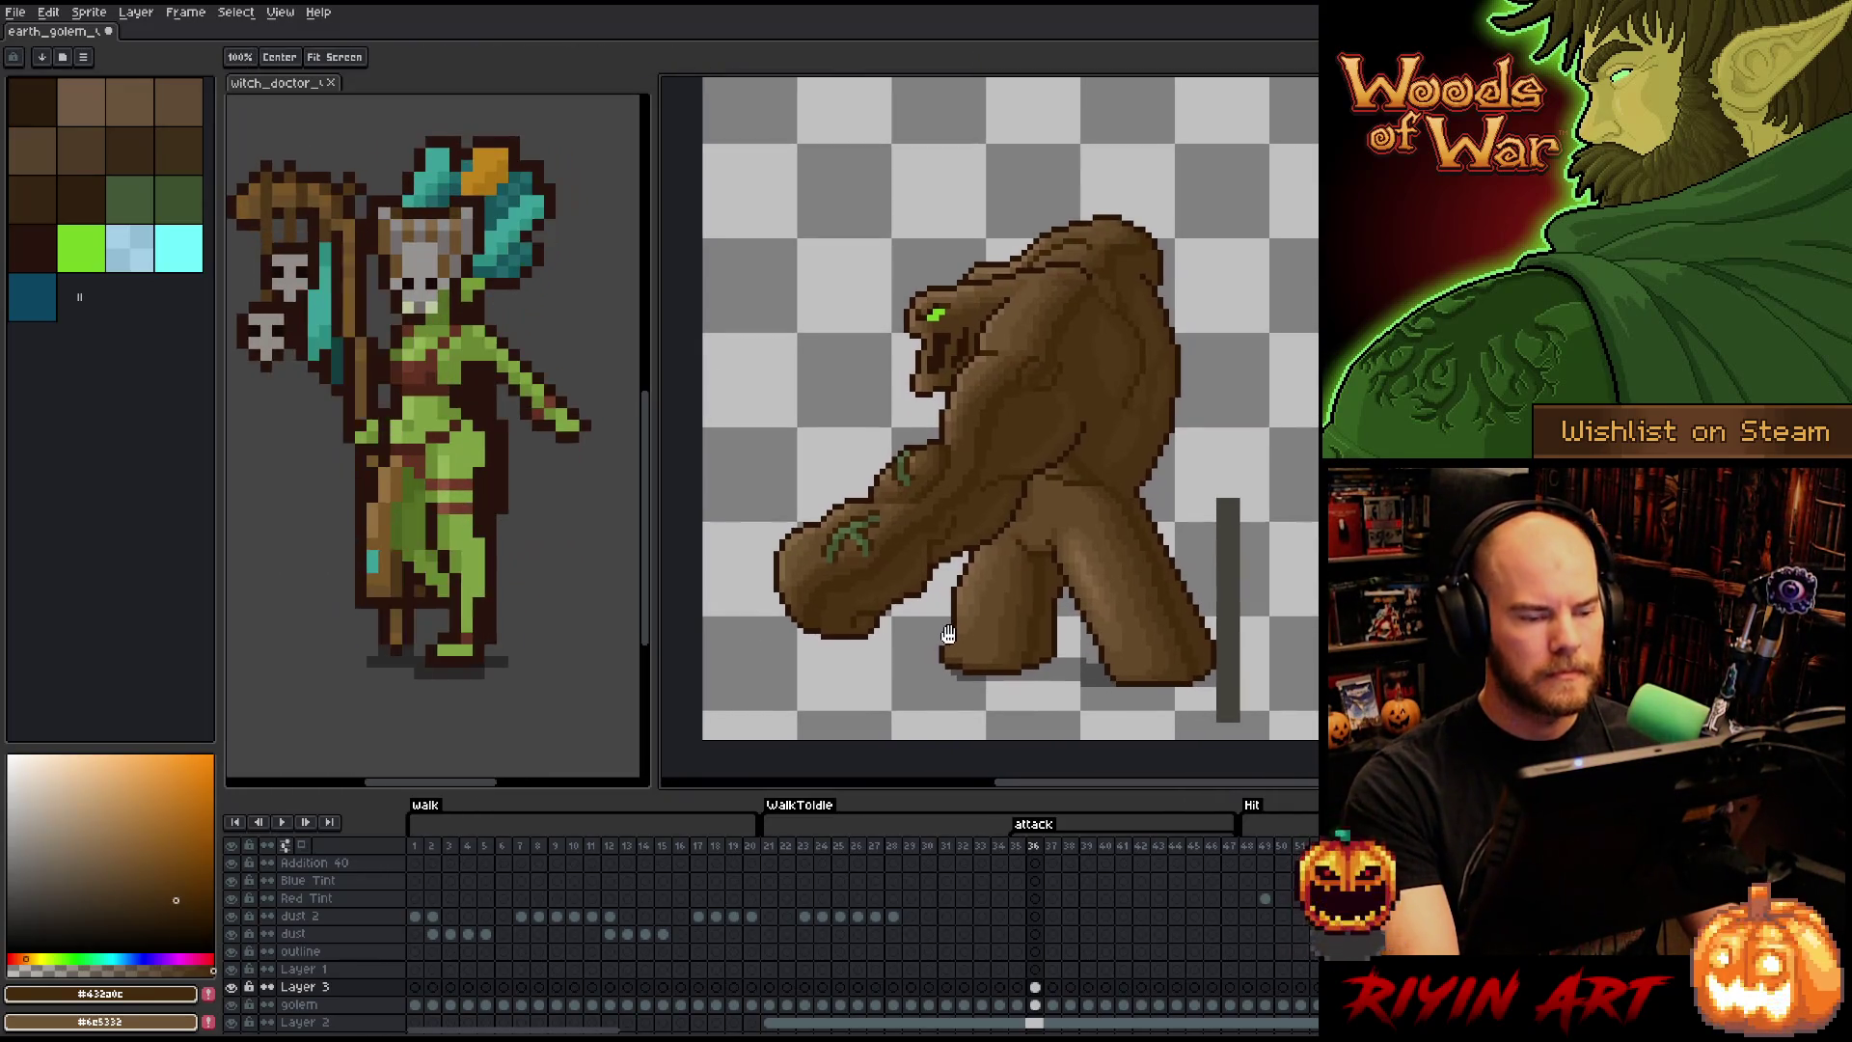
pyautogui.moveTo(924, 641); pyautogui.dragTo(916, 647)
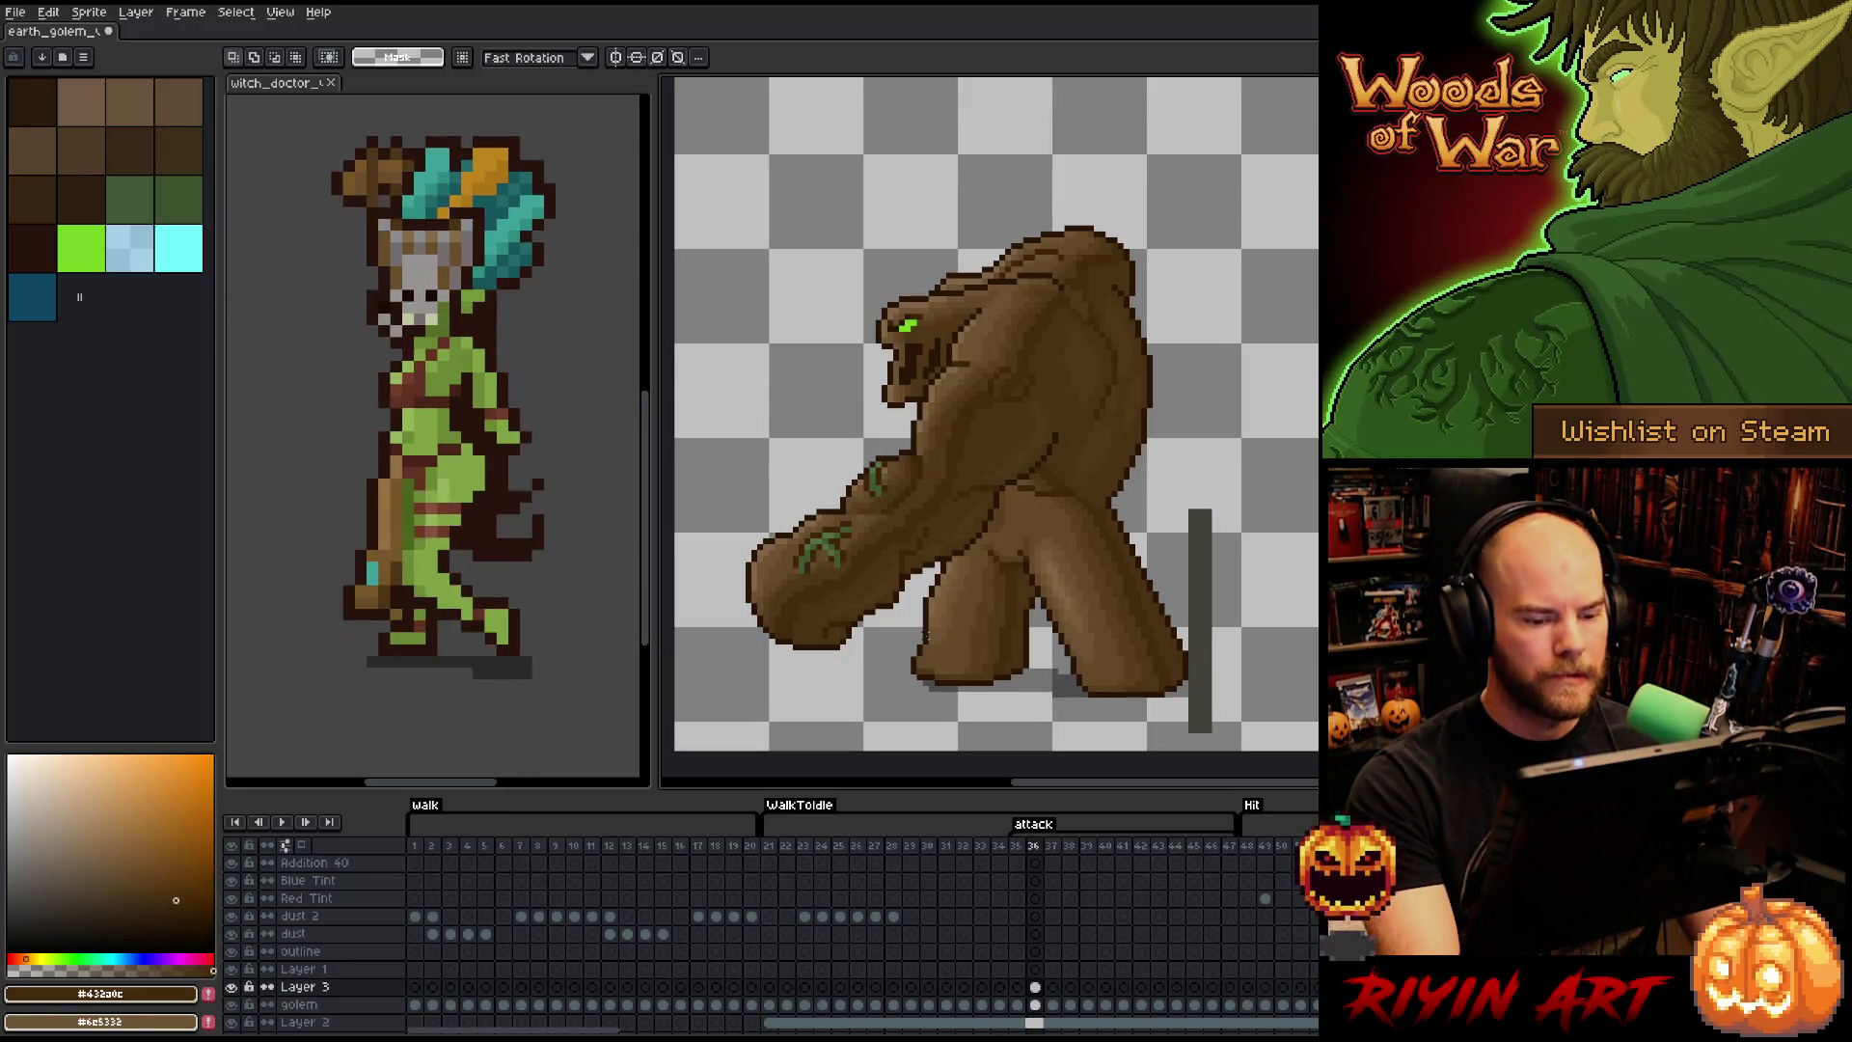
pyautogui.press('Right')
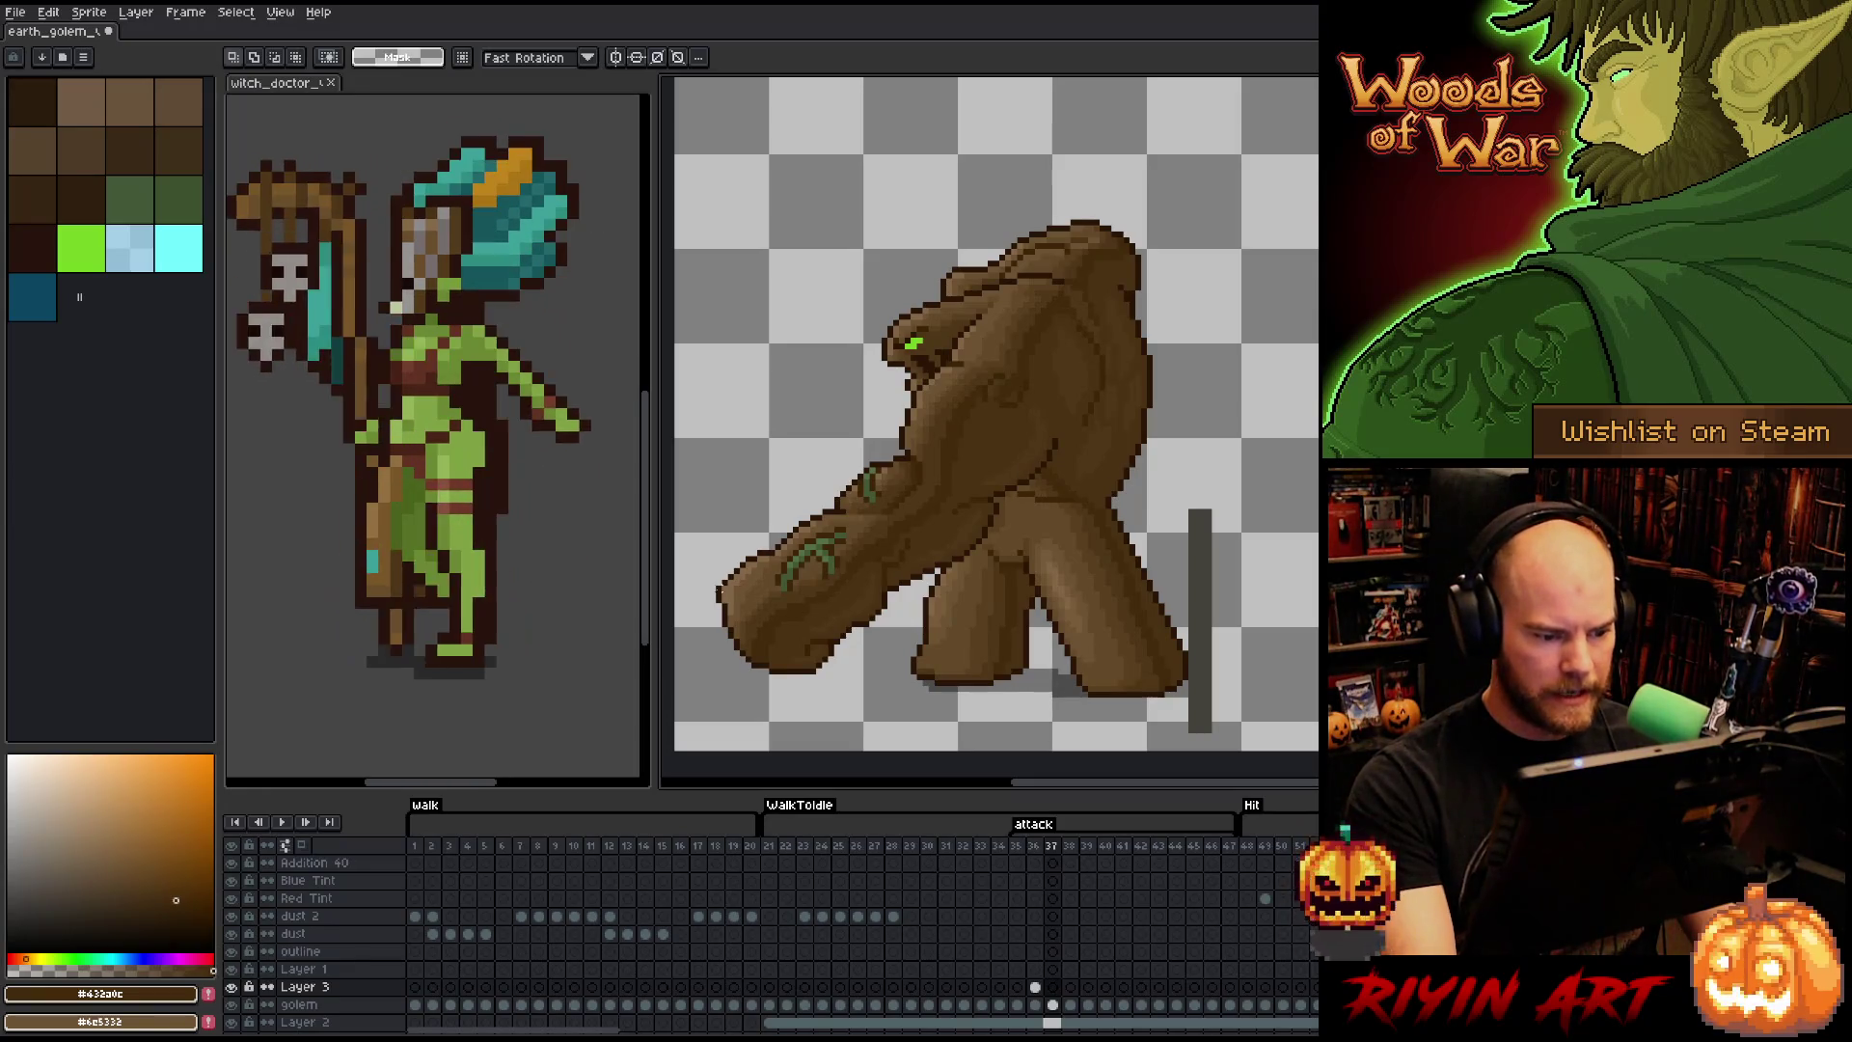
pyautogui.moveTo(714, 583); pyautogui.dragTo(773, 666)
pyautogui.press('Right')
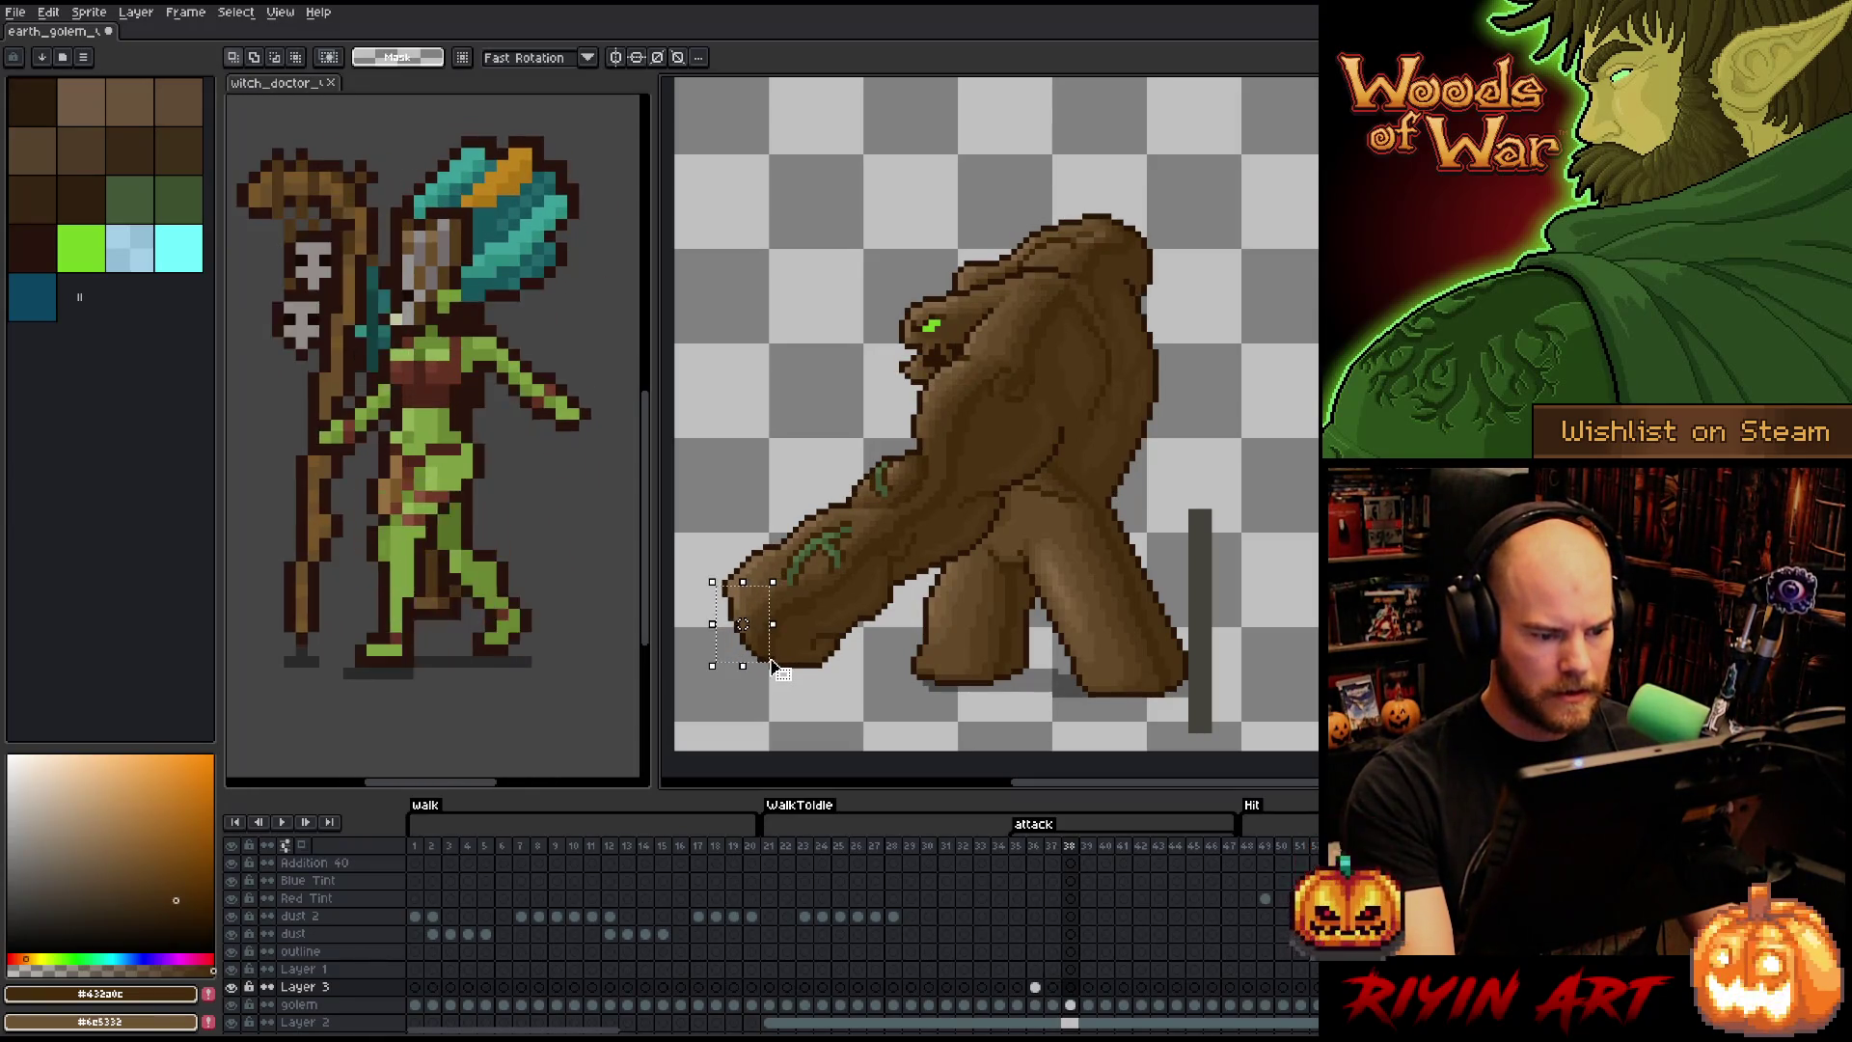
pyautogui.press('Left')
pyautogui.press('Left')
# - Shift the fist further left, stretch it up and right, and commit
pyautogui.moveTo(753, 541)
pyautogui.mouseDown()
pyautogui.moveTo(815, 642)
pyautogui.moveTo(815, 709)
pyautogui.mouseUp()
pyautogui.moveTo(742, 624); pyautogui.dragTo(730, 624)
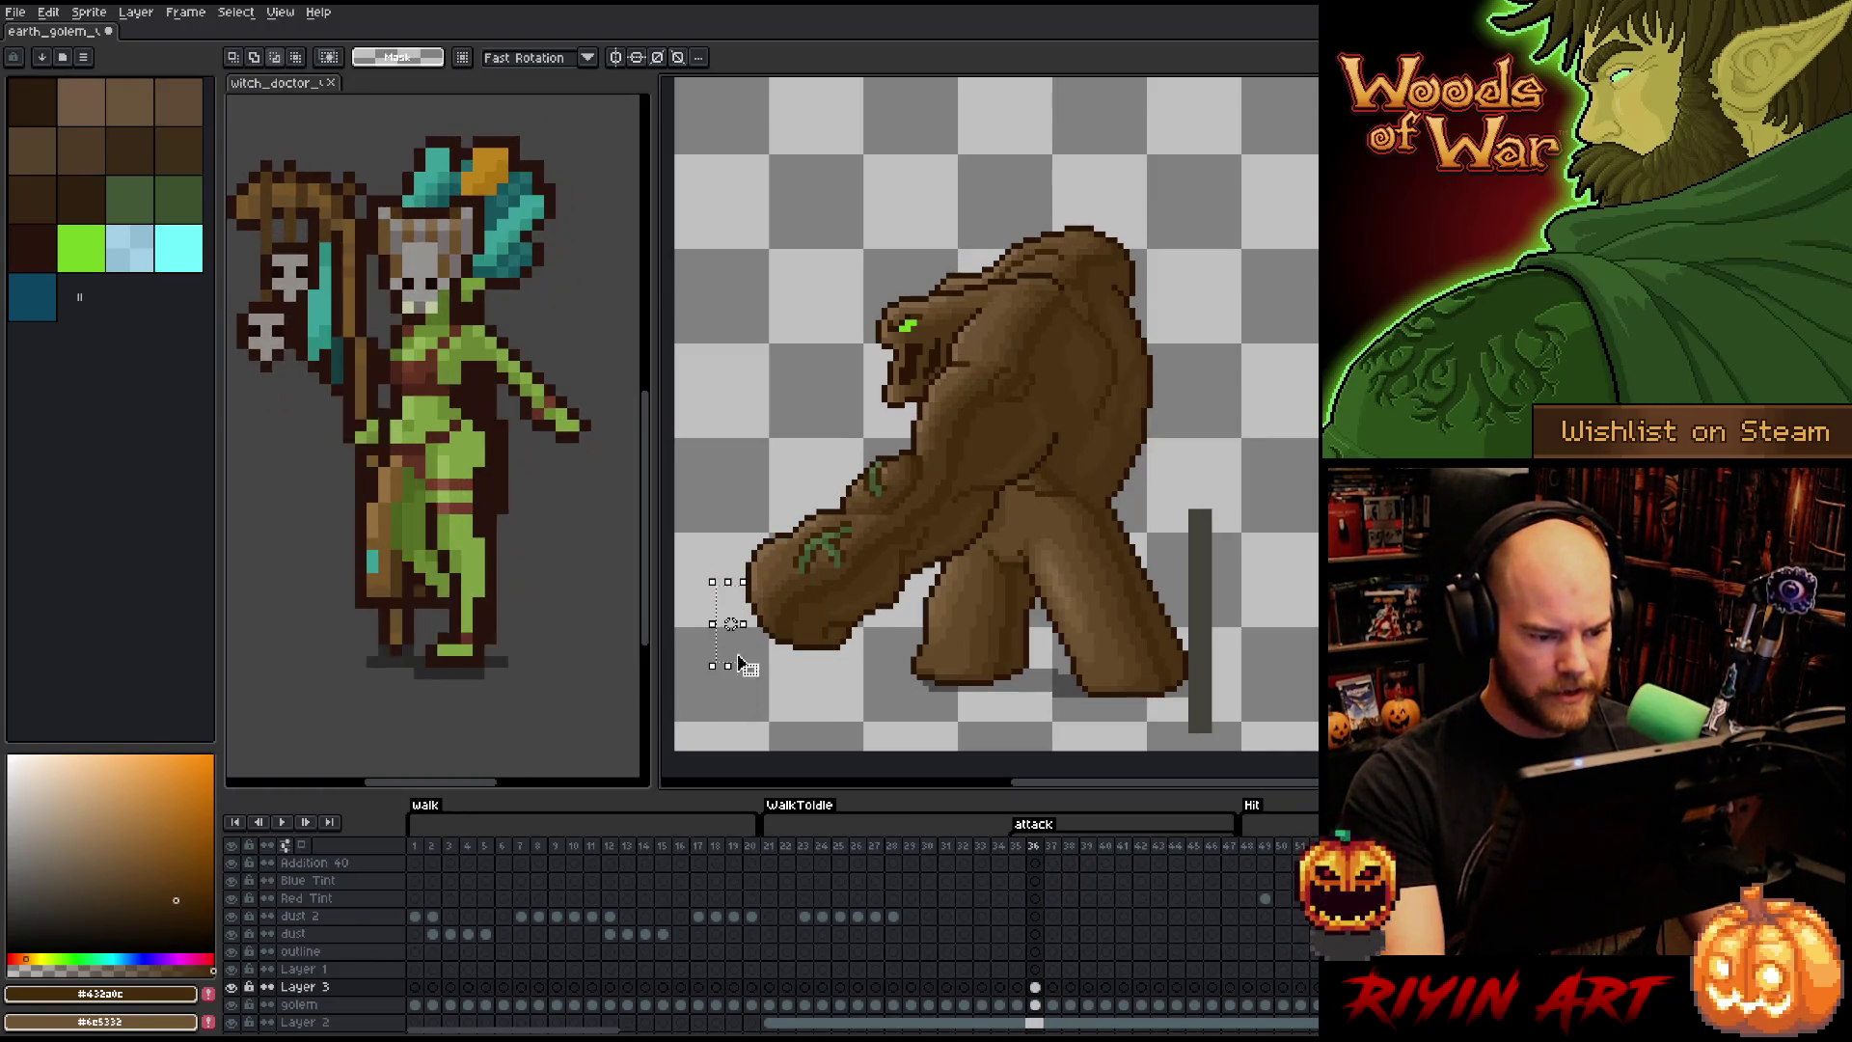
pyautogui.moveTo(731, 536); pyautogui.dragTo(746, 547)
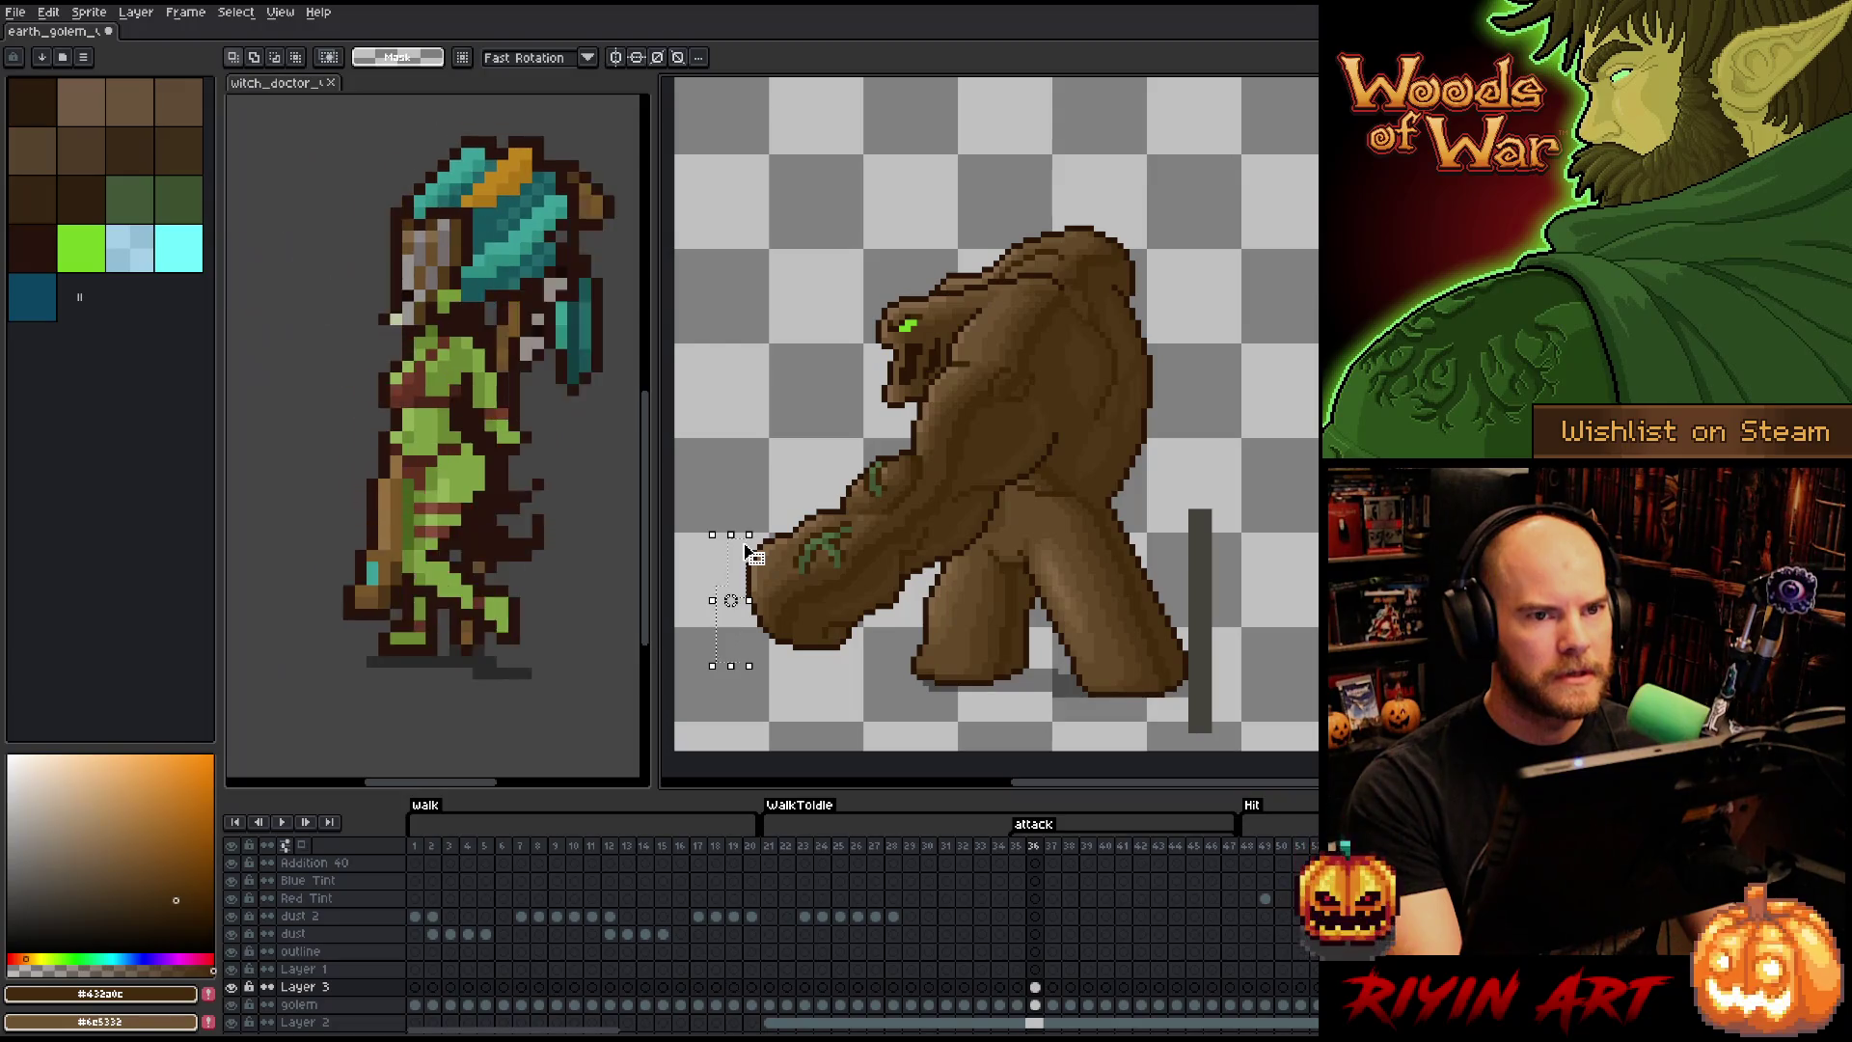
pyautogui.hotkey('ctrl', 'd')
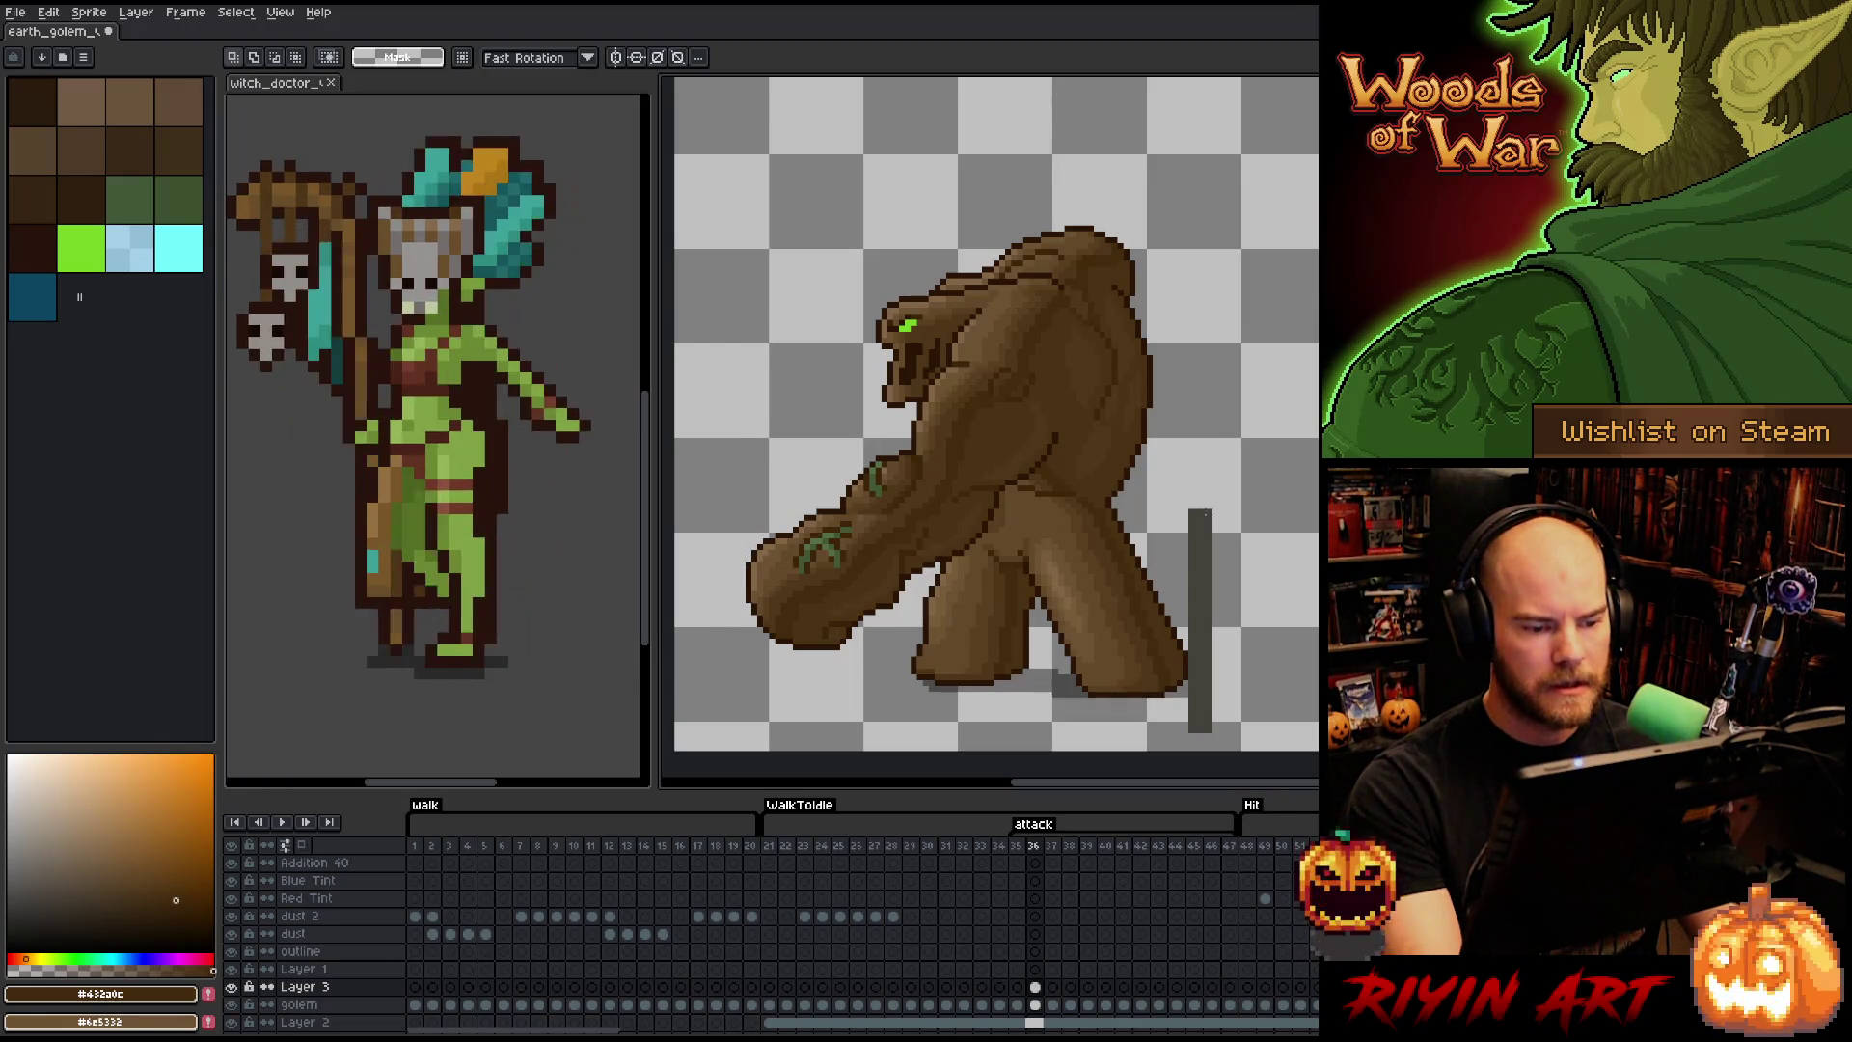
# - Recentre the view and flip between frame 36 and the next frame to check the arm swing
pyautogui.scroll(-1, 1061, 453)
pyautogui.scroll(1, 1061, 454)
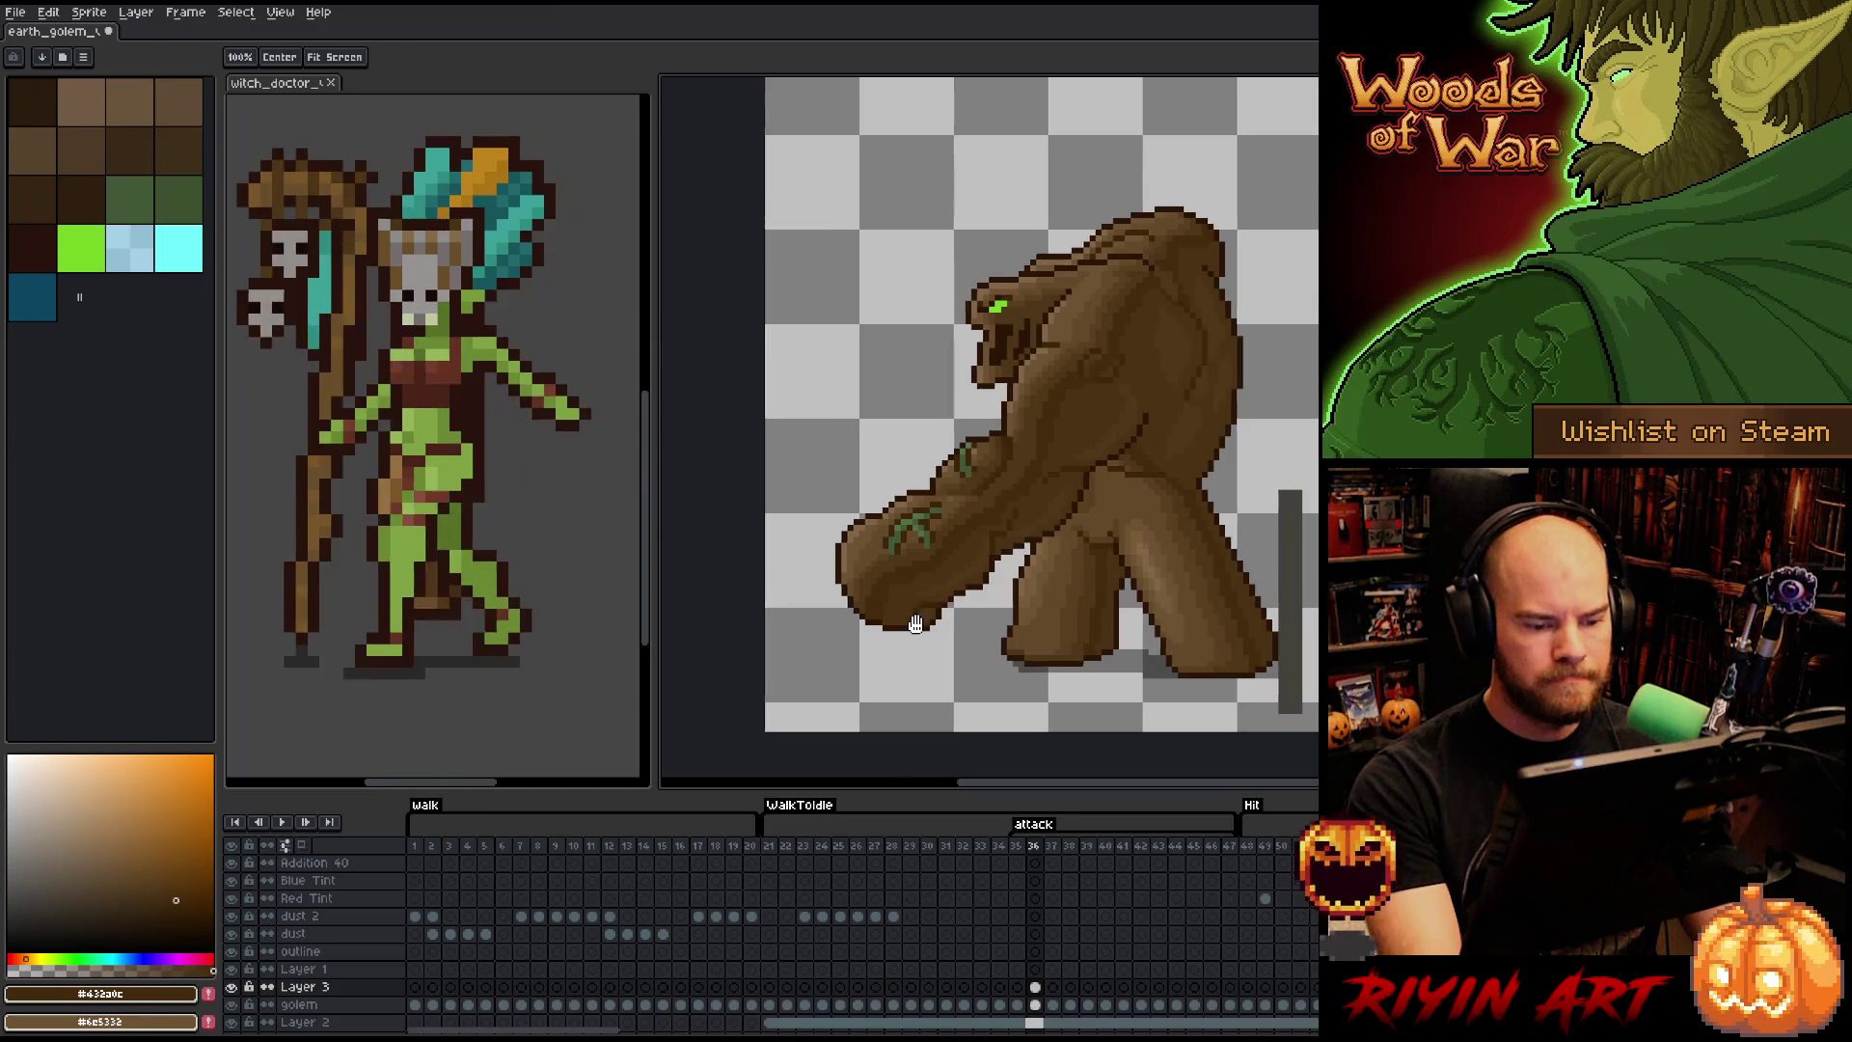
pyautogui.moveTo(915, 624); pyautogui.dragTo(948, 621)
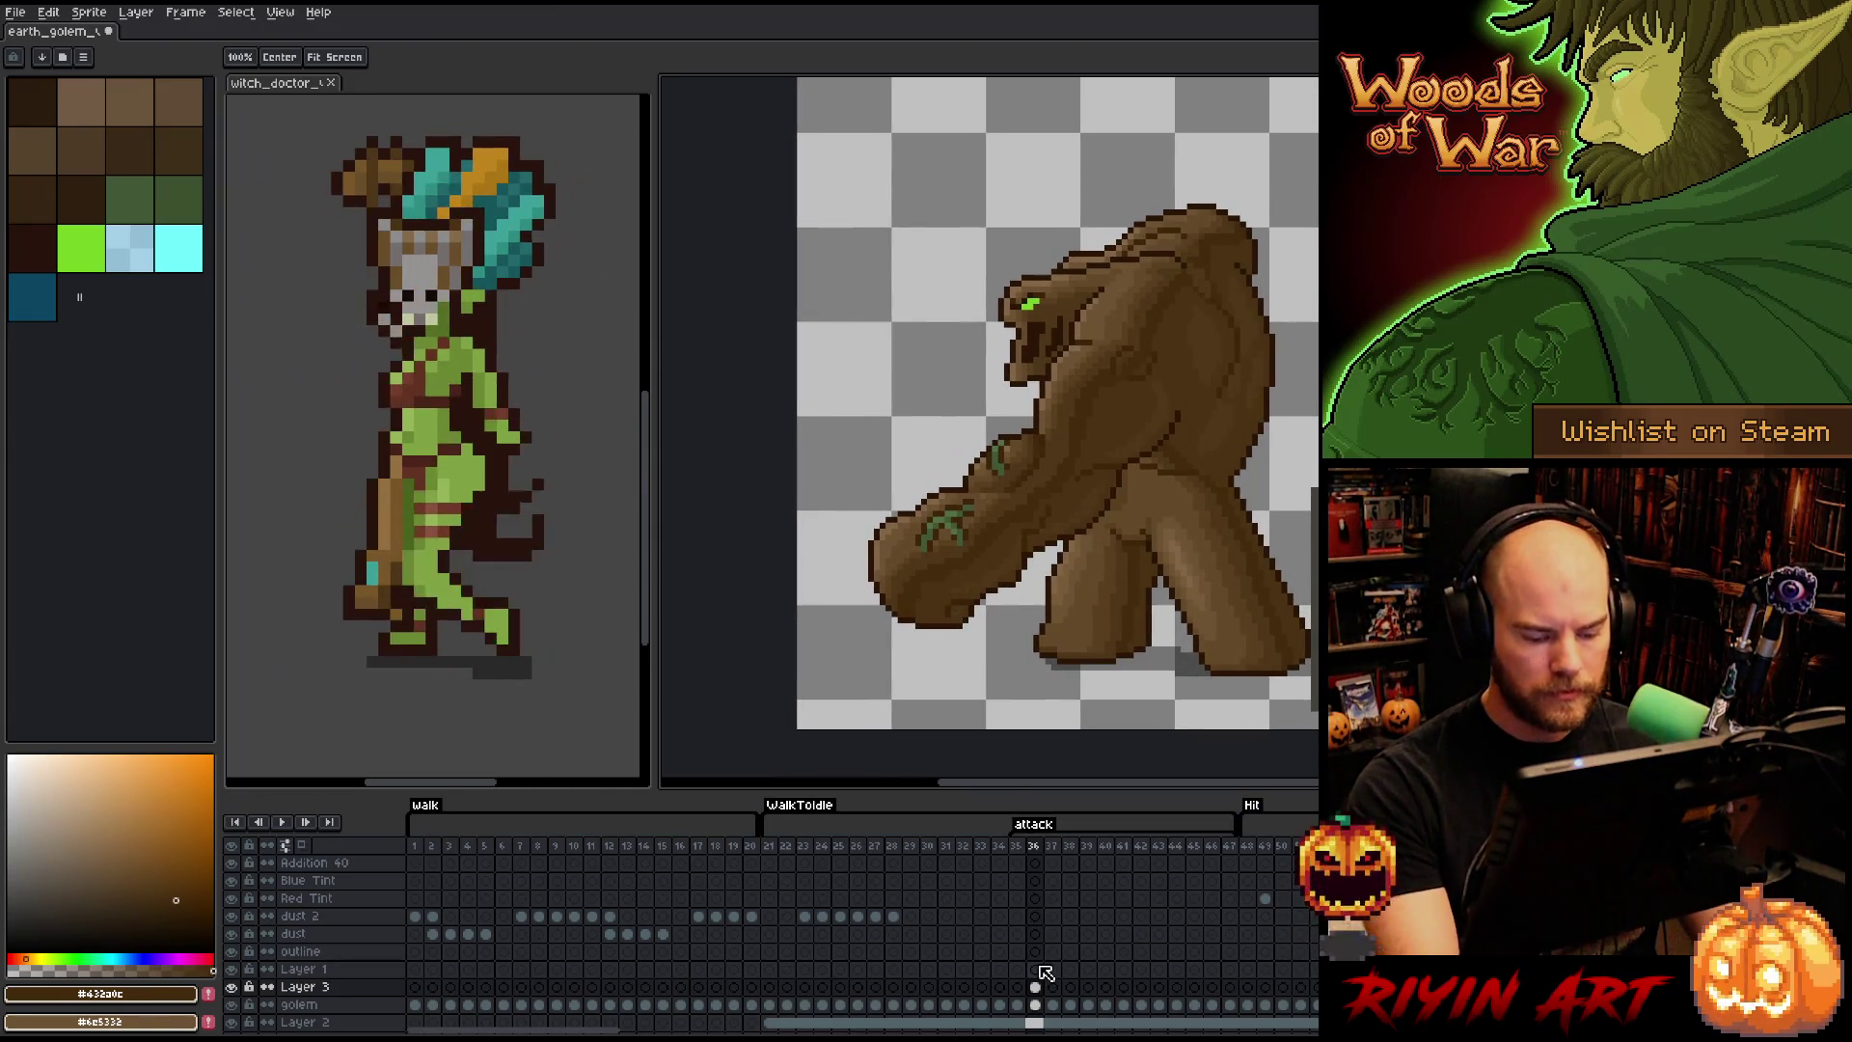
pyautogui.press('Right')
pyautogui.press('Left')
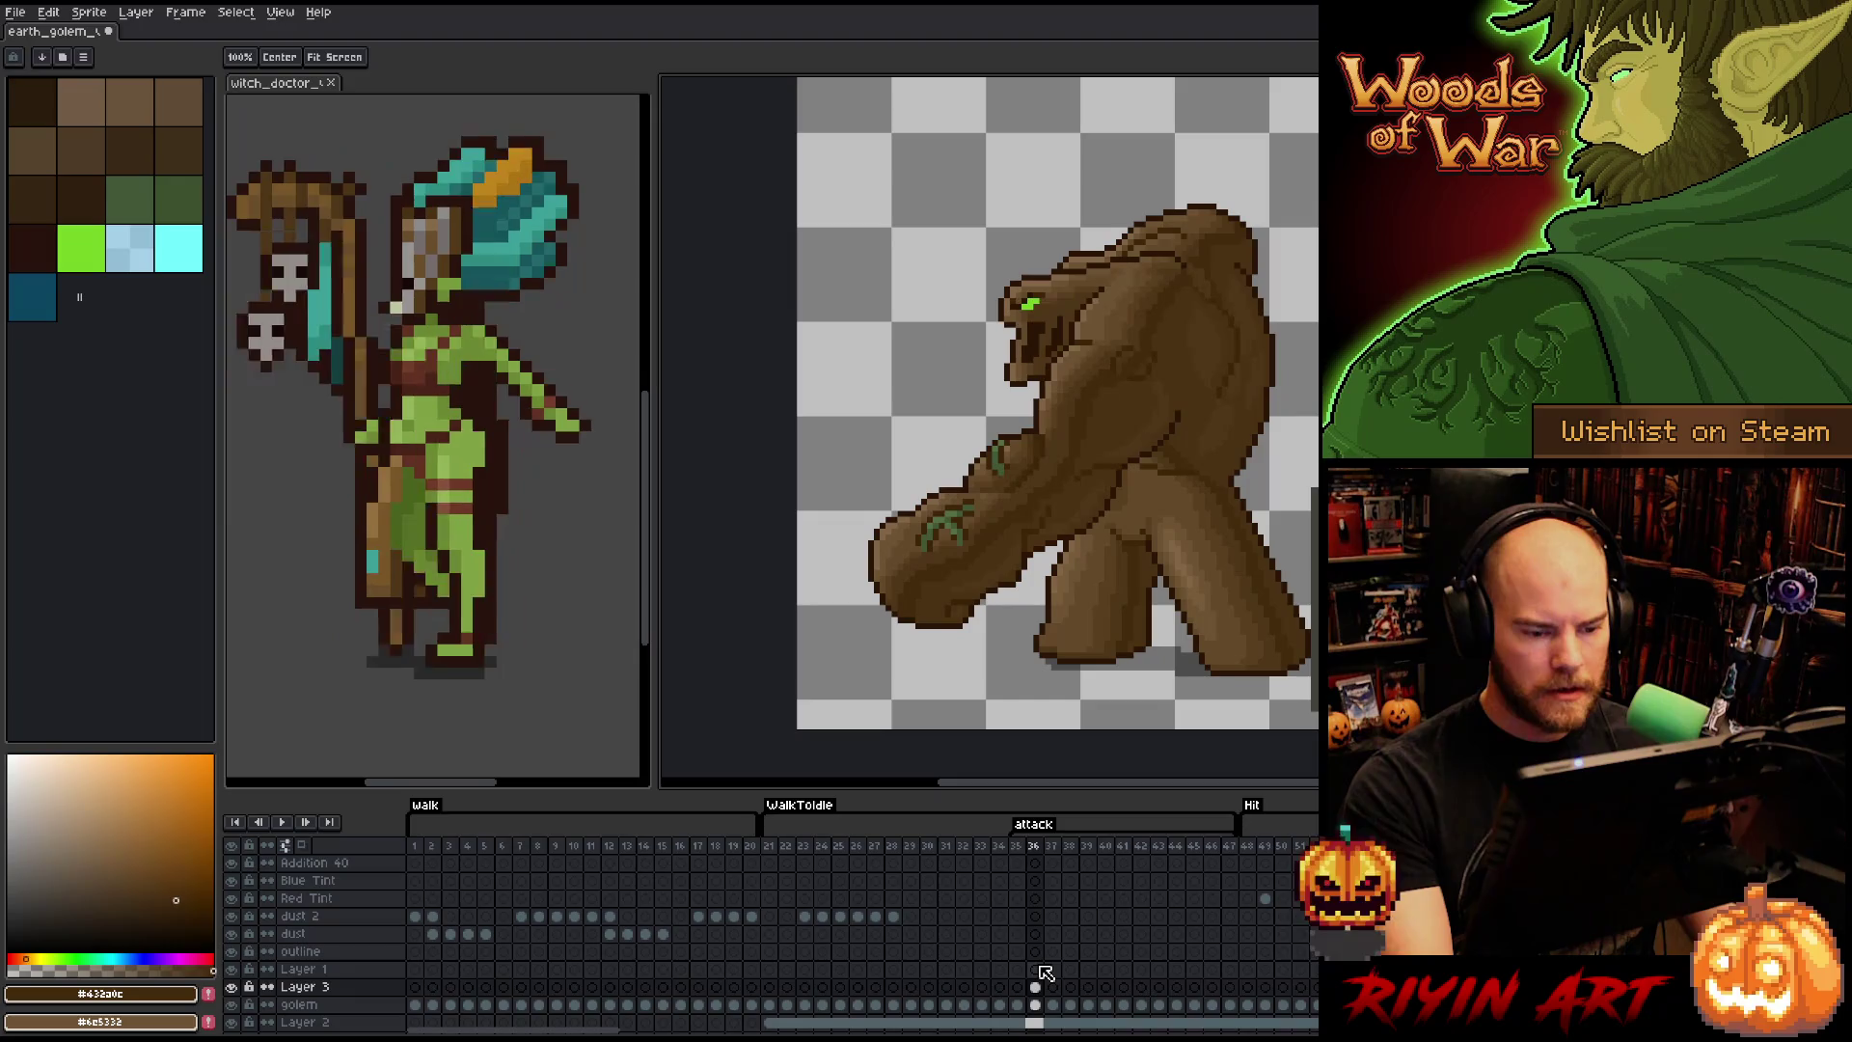
pyautogui.press('Right')
# - Back on frame 36, select the thin strip left of the fist with the rectangular marquee
pyautogui.press('m')
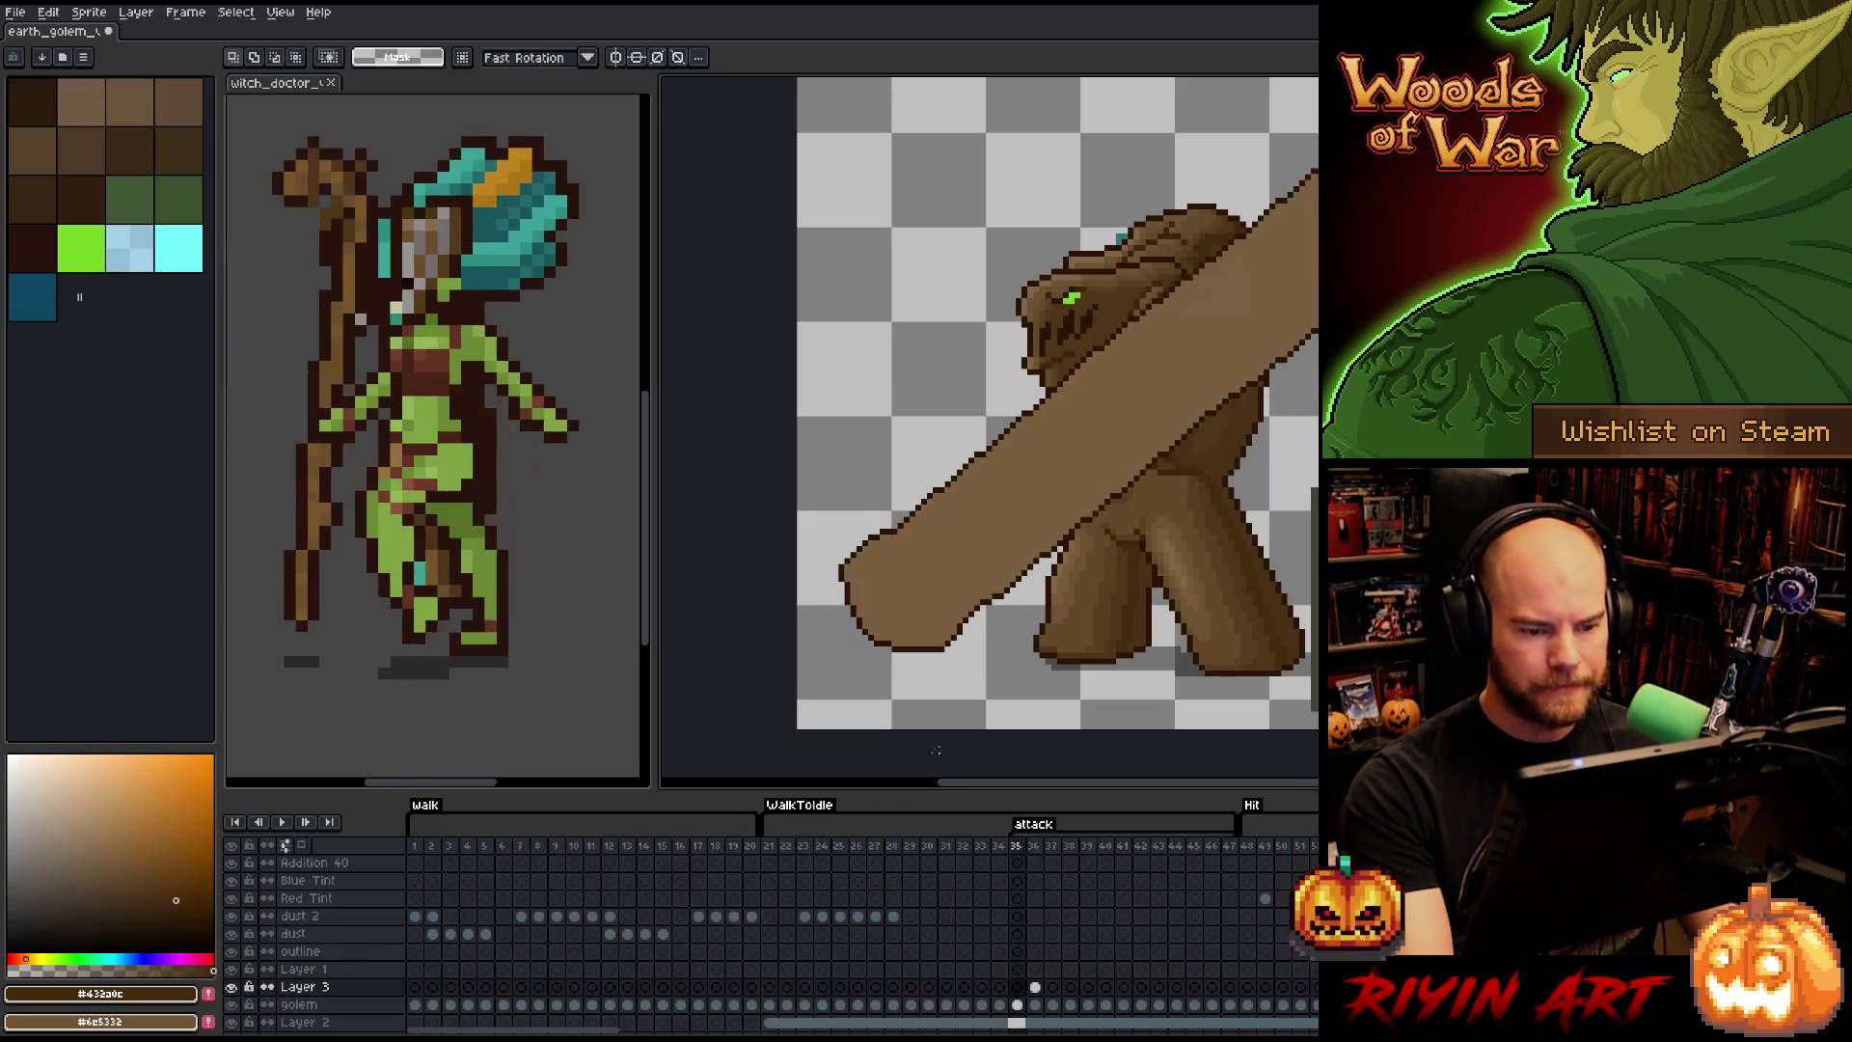
pyautogui.press('Left')
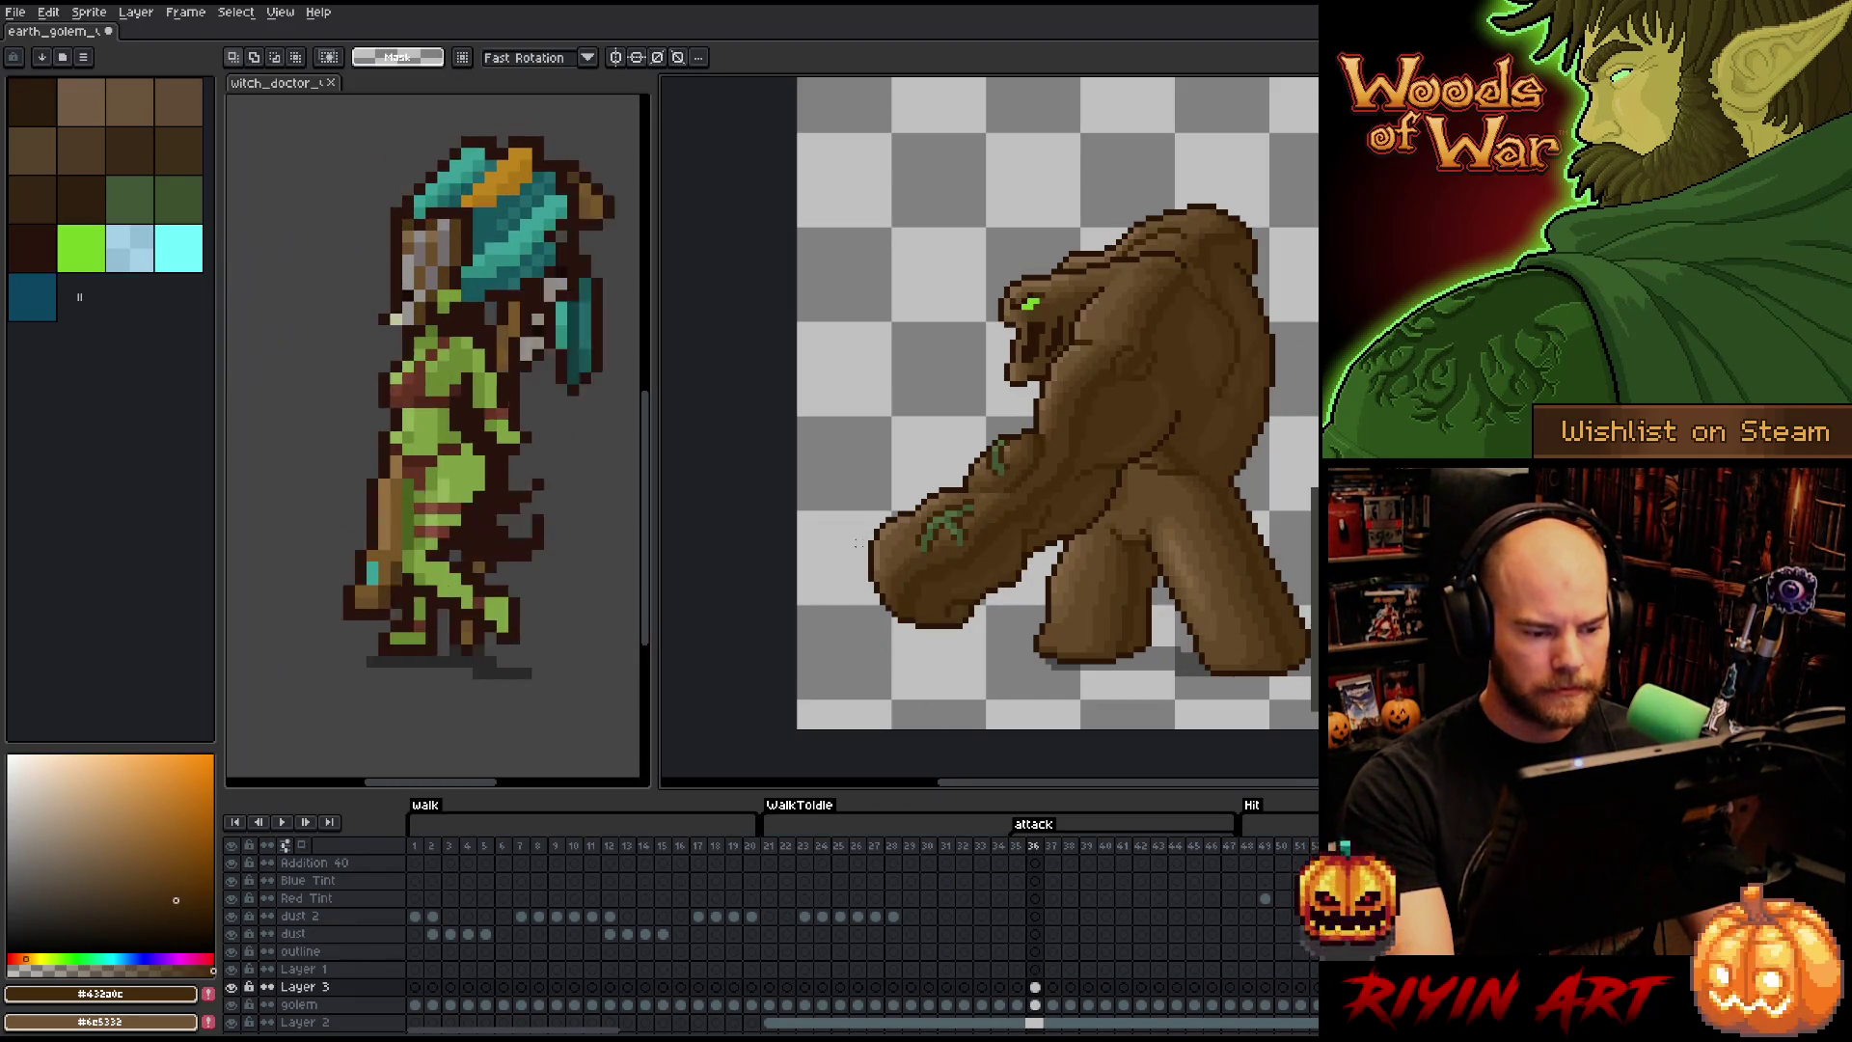
pyautogui.moveTo(863, 538); pyautogui.dragTo(865, 622)
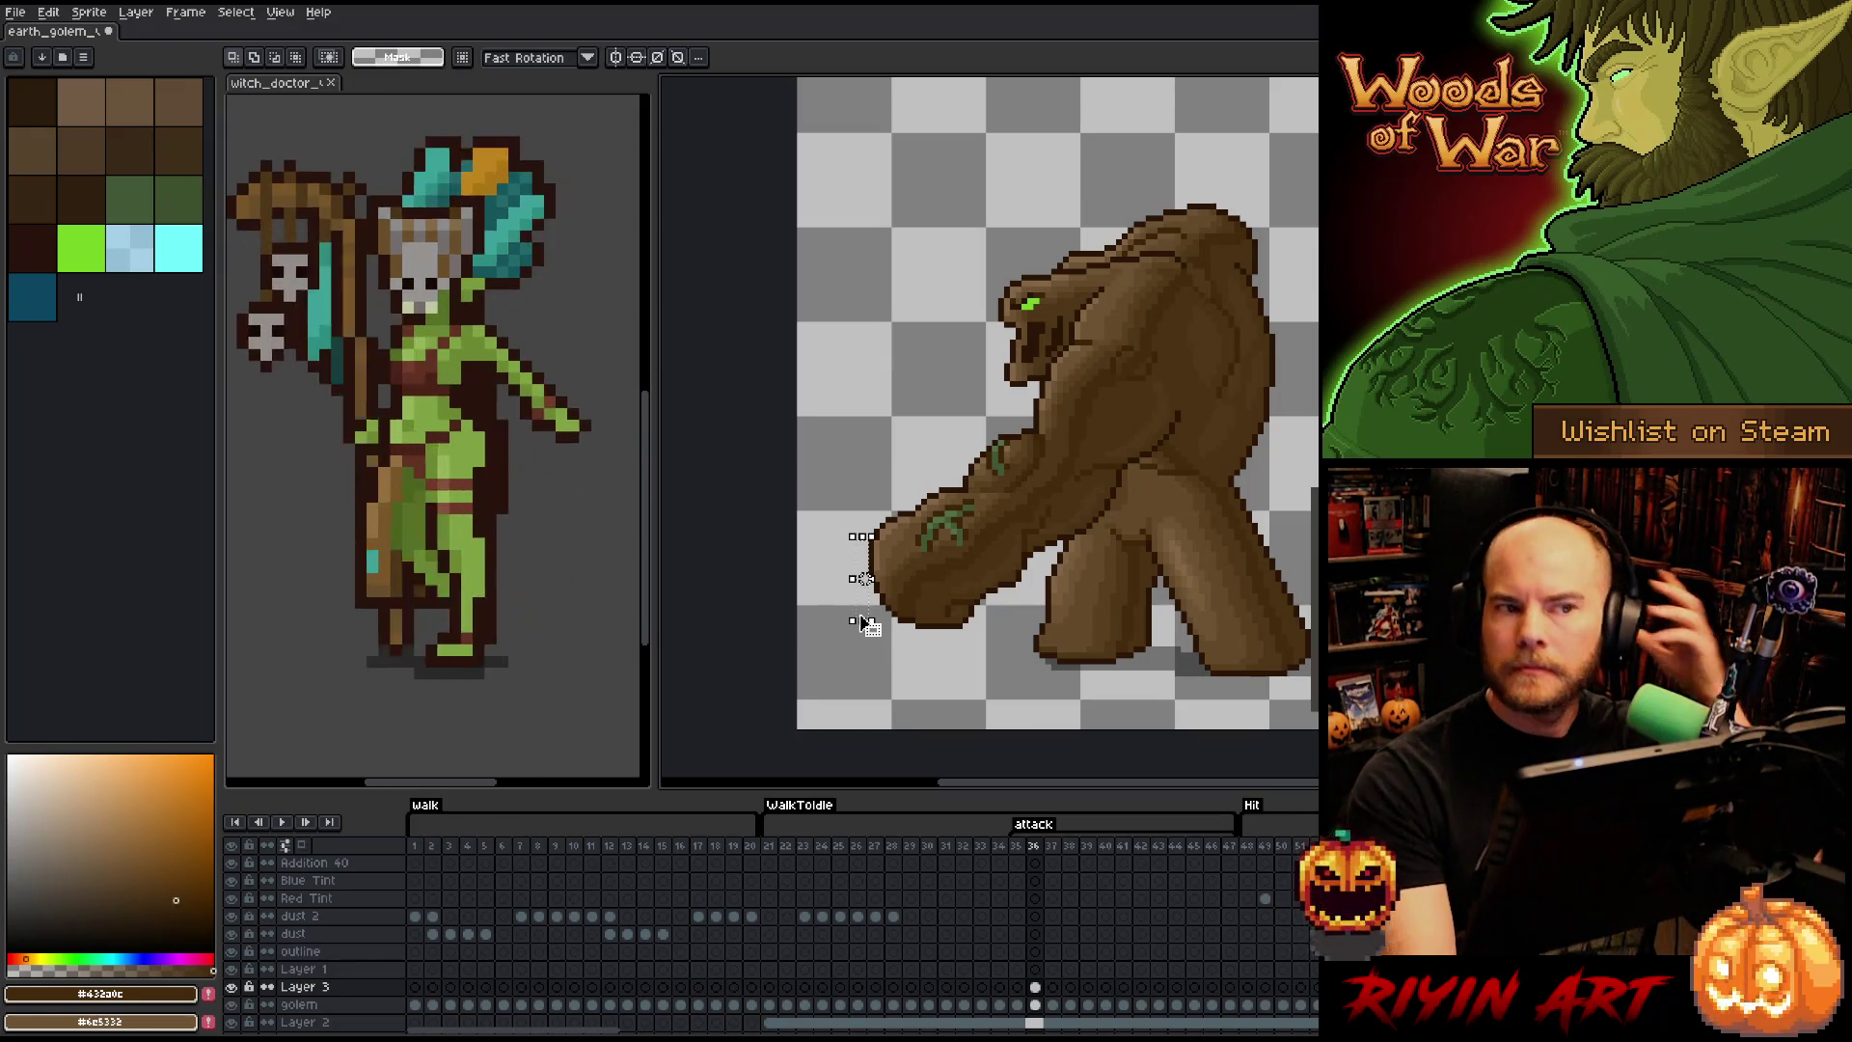
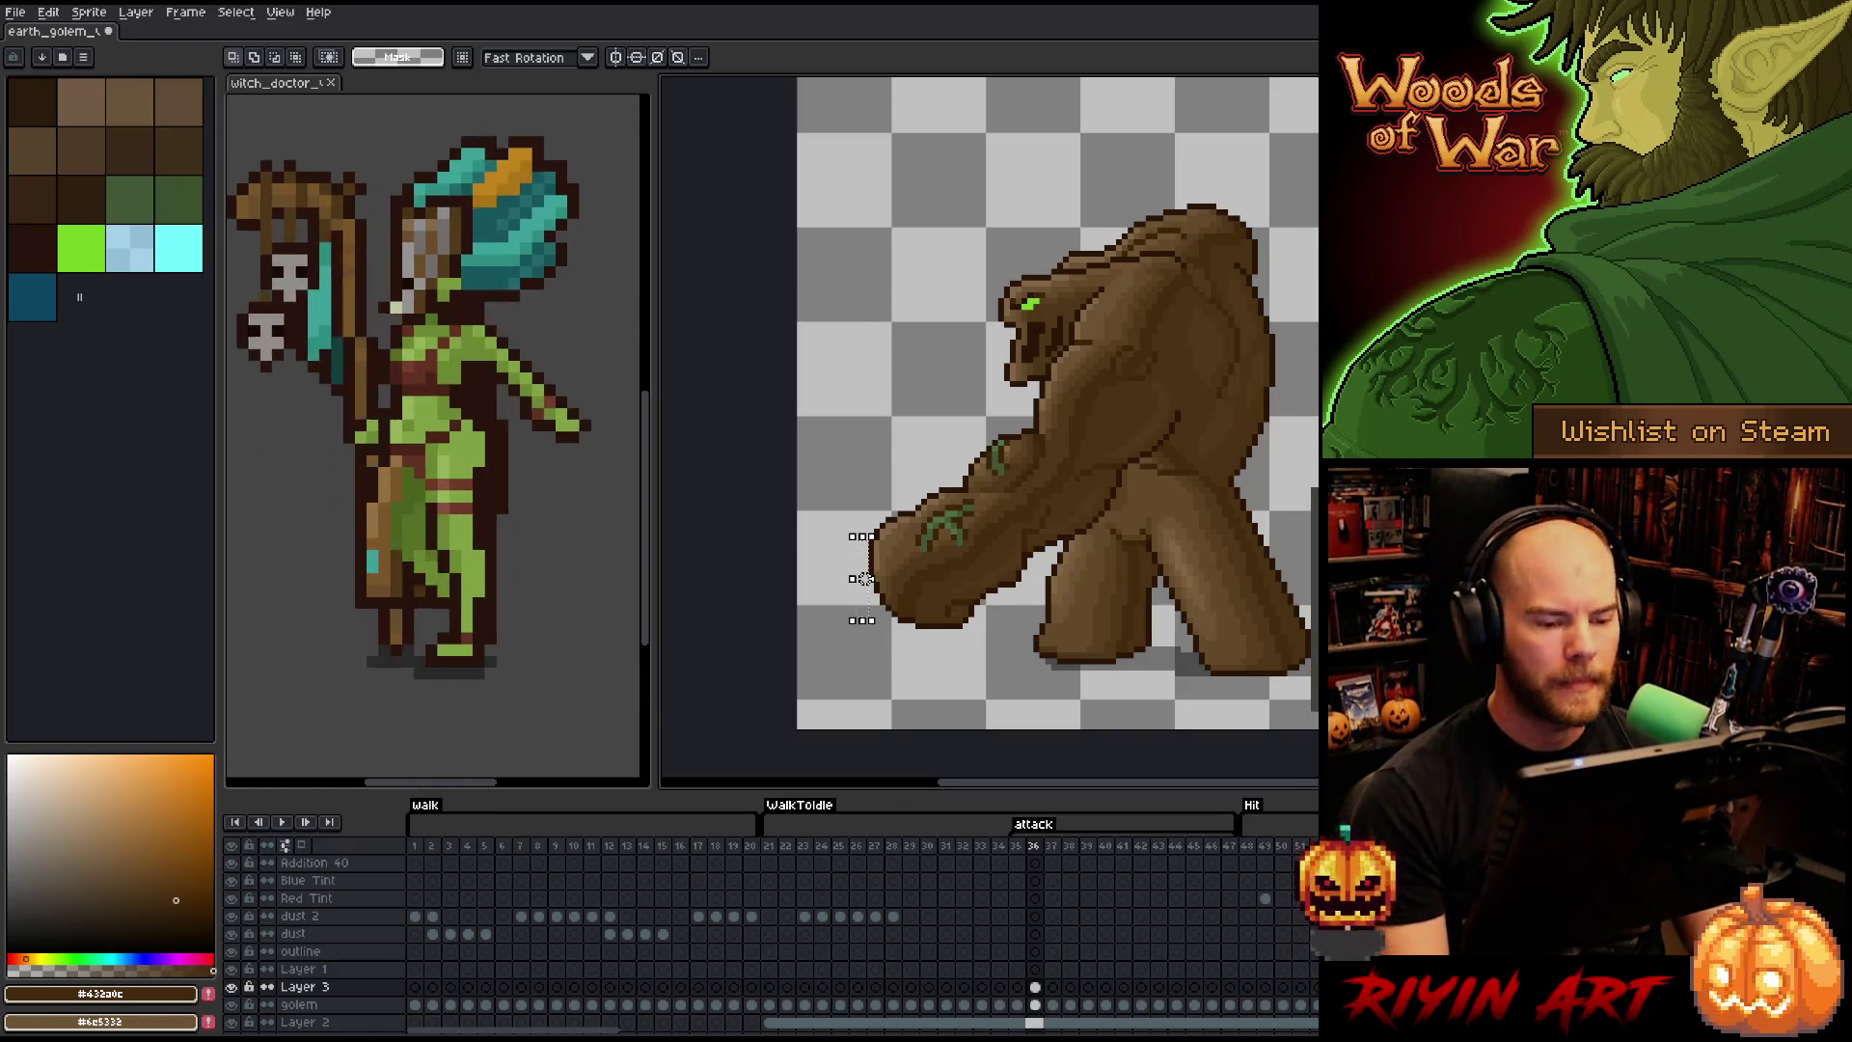
# - On frame 35, select the golem's fist and arm section, shift it up and right, and commit
pyautogui.click(1021, 1005)
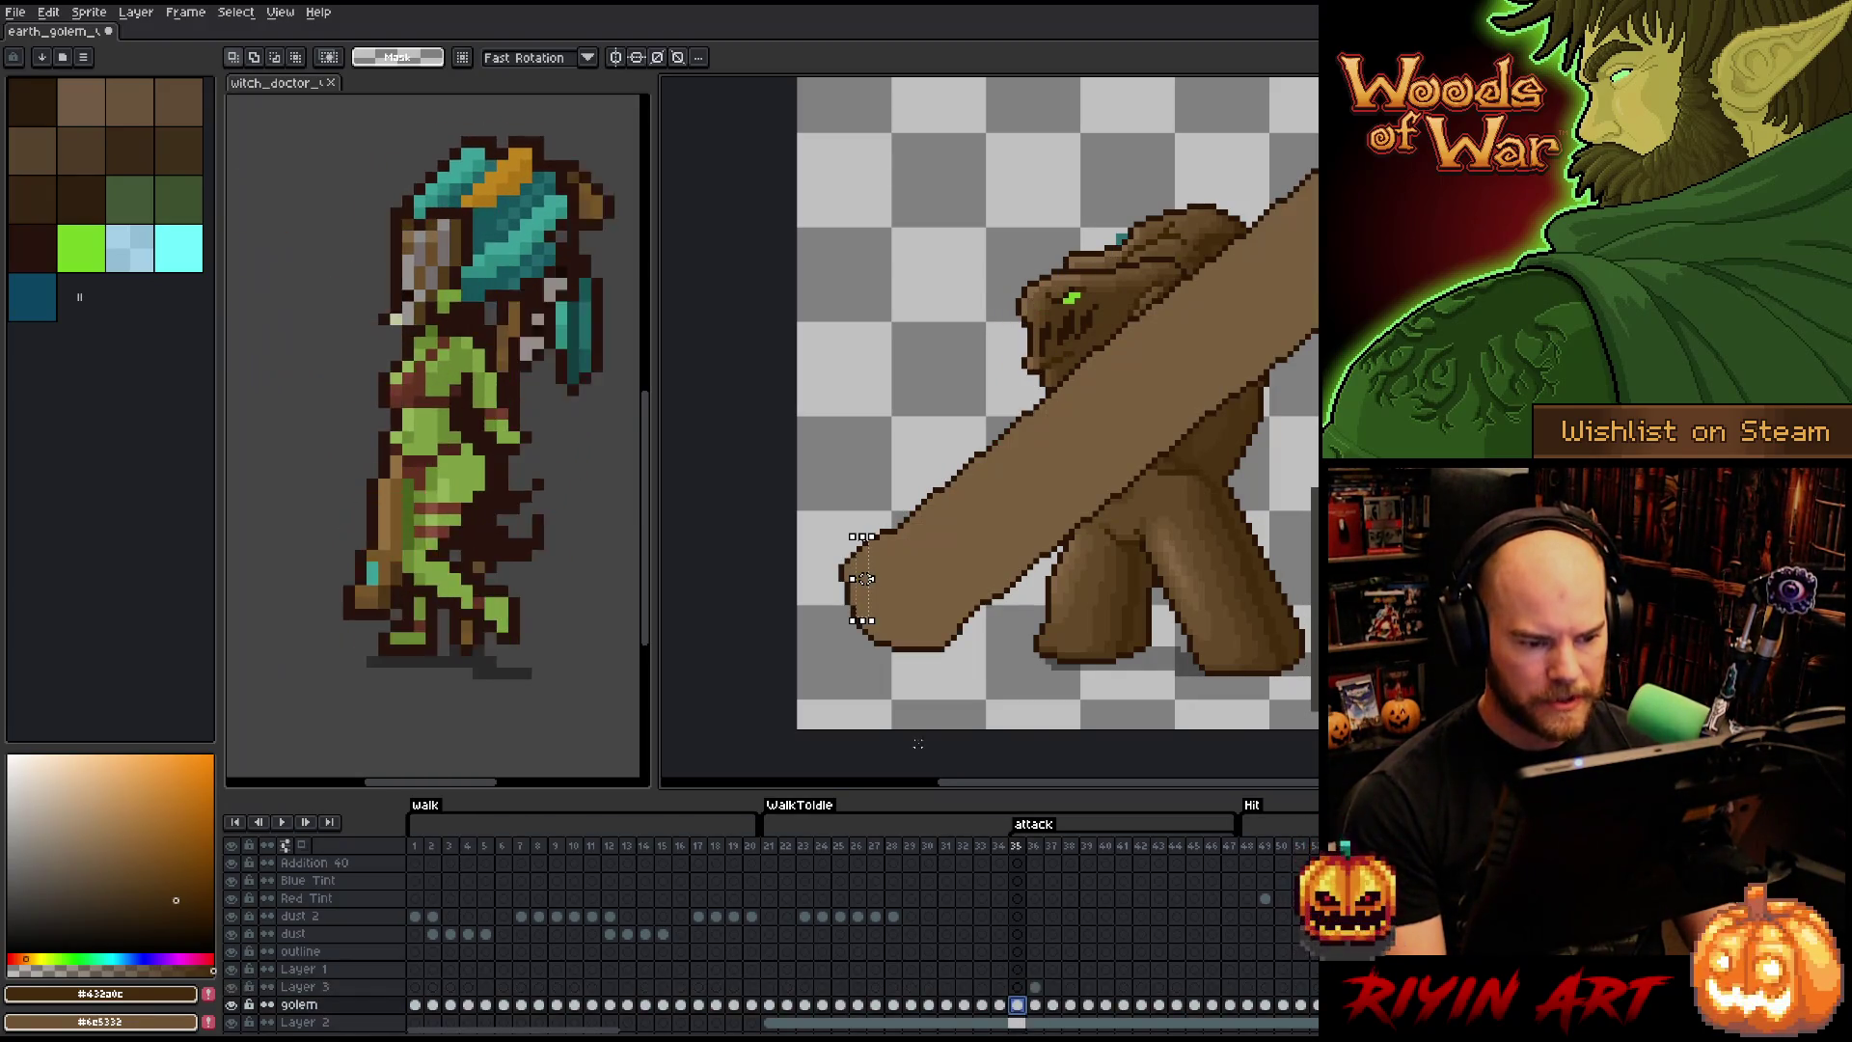
pyautogui.press('b')
pyautogui.moveTo(894, 472)
pyautogui.mouseDown()
pyautogui.moveTo(972, 597)
pyautogui.moveTo(932, 692)
pyautogui.moveTo(887, 463)
pyautogui.mouseUp()
pyautogui.moveTo(888, 567); pyautogui.dragTo(894, 559)
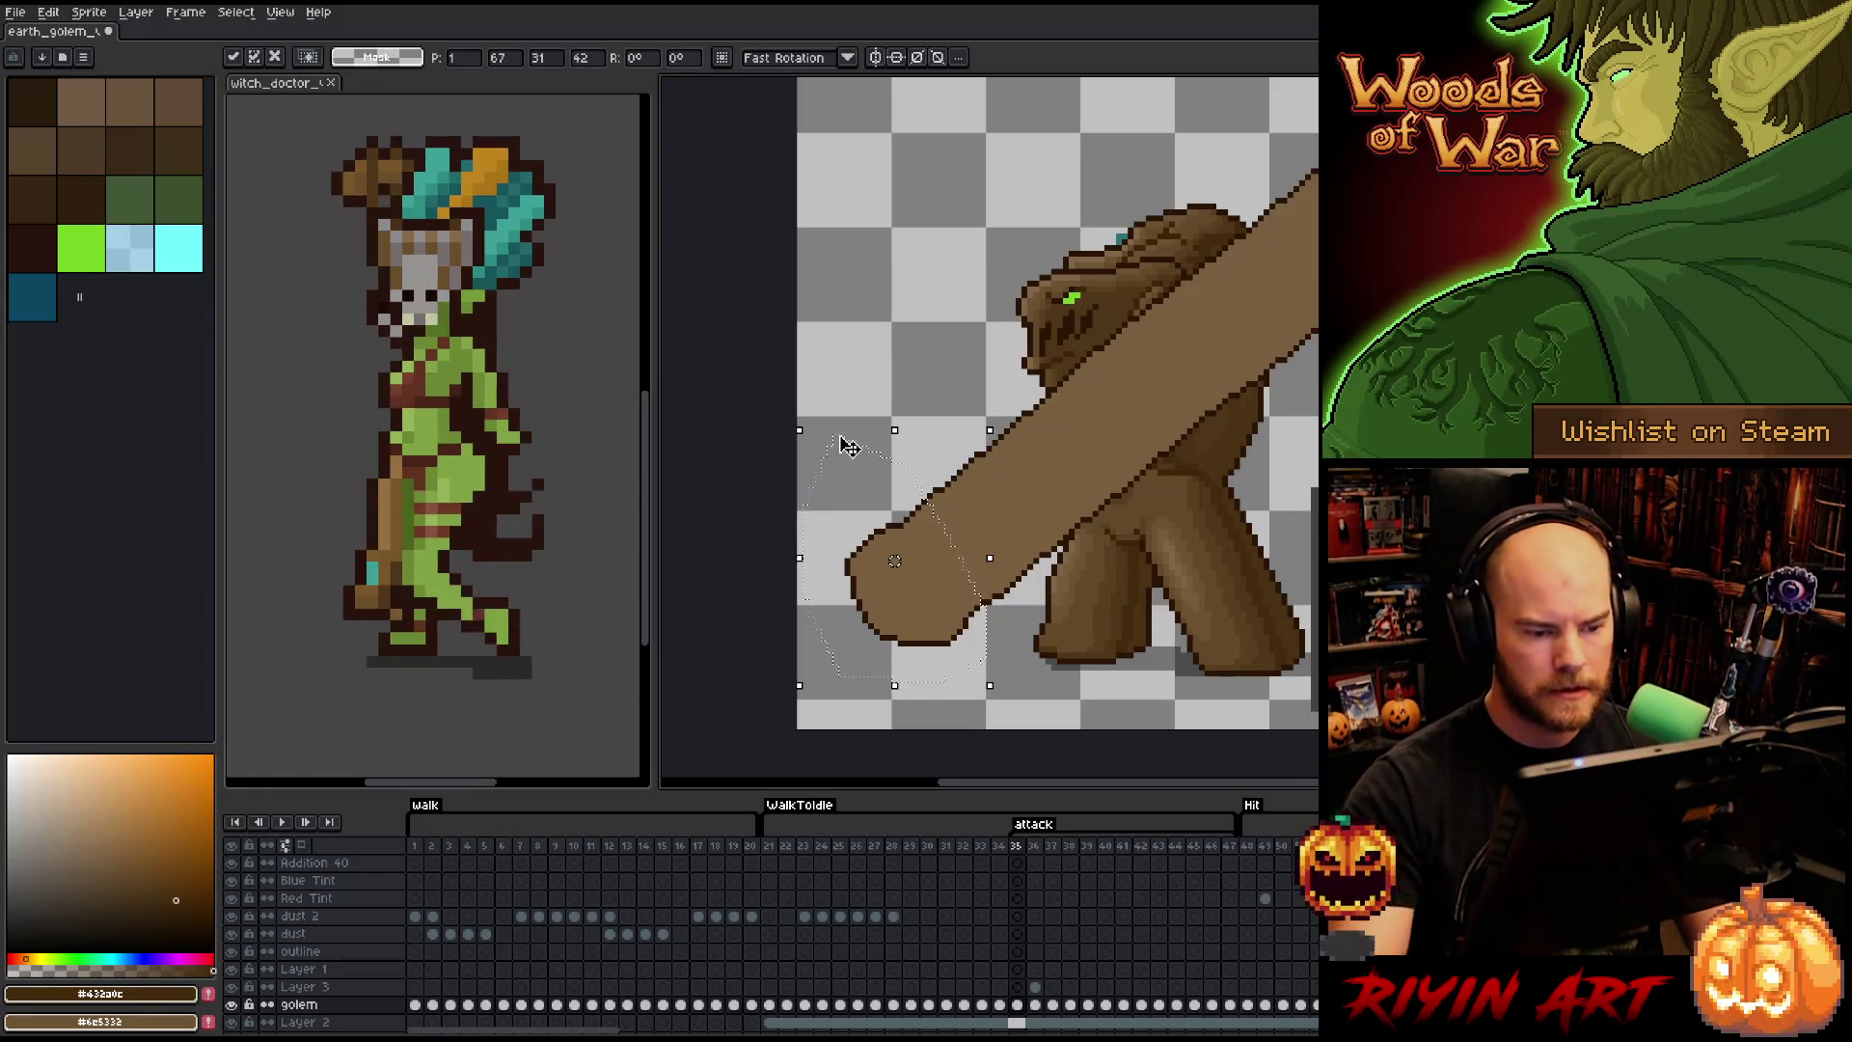
pyautogui.press('b')
pyautogui.moveTo(953, 400)
pyautogui.mouseDown()
pyautogui.moveTo(910, 513)
pyautogui.moveTo(969, 618)
pyautogui.moveTo(1022, 434)
pyautogui.mouseUp()
pyautogui.hotkey('ctrl', 'z')
pyautogui.moveTo(895, 561); pyautogui.dragTo(900, 555)
pyautogui.moveTo(1022, 608)
pyautogui.mouseDown()
pyautogui.moveTo(1003, 529)
pyautogui.moveTo(880, 449)
pyautogui.moveTo(818, 590)
pyautogui.mouseUp()
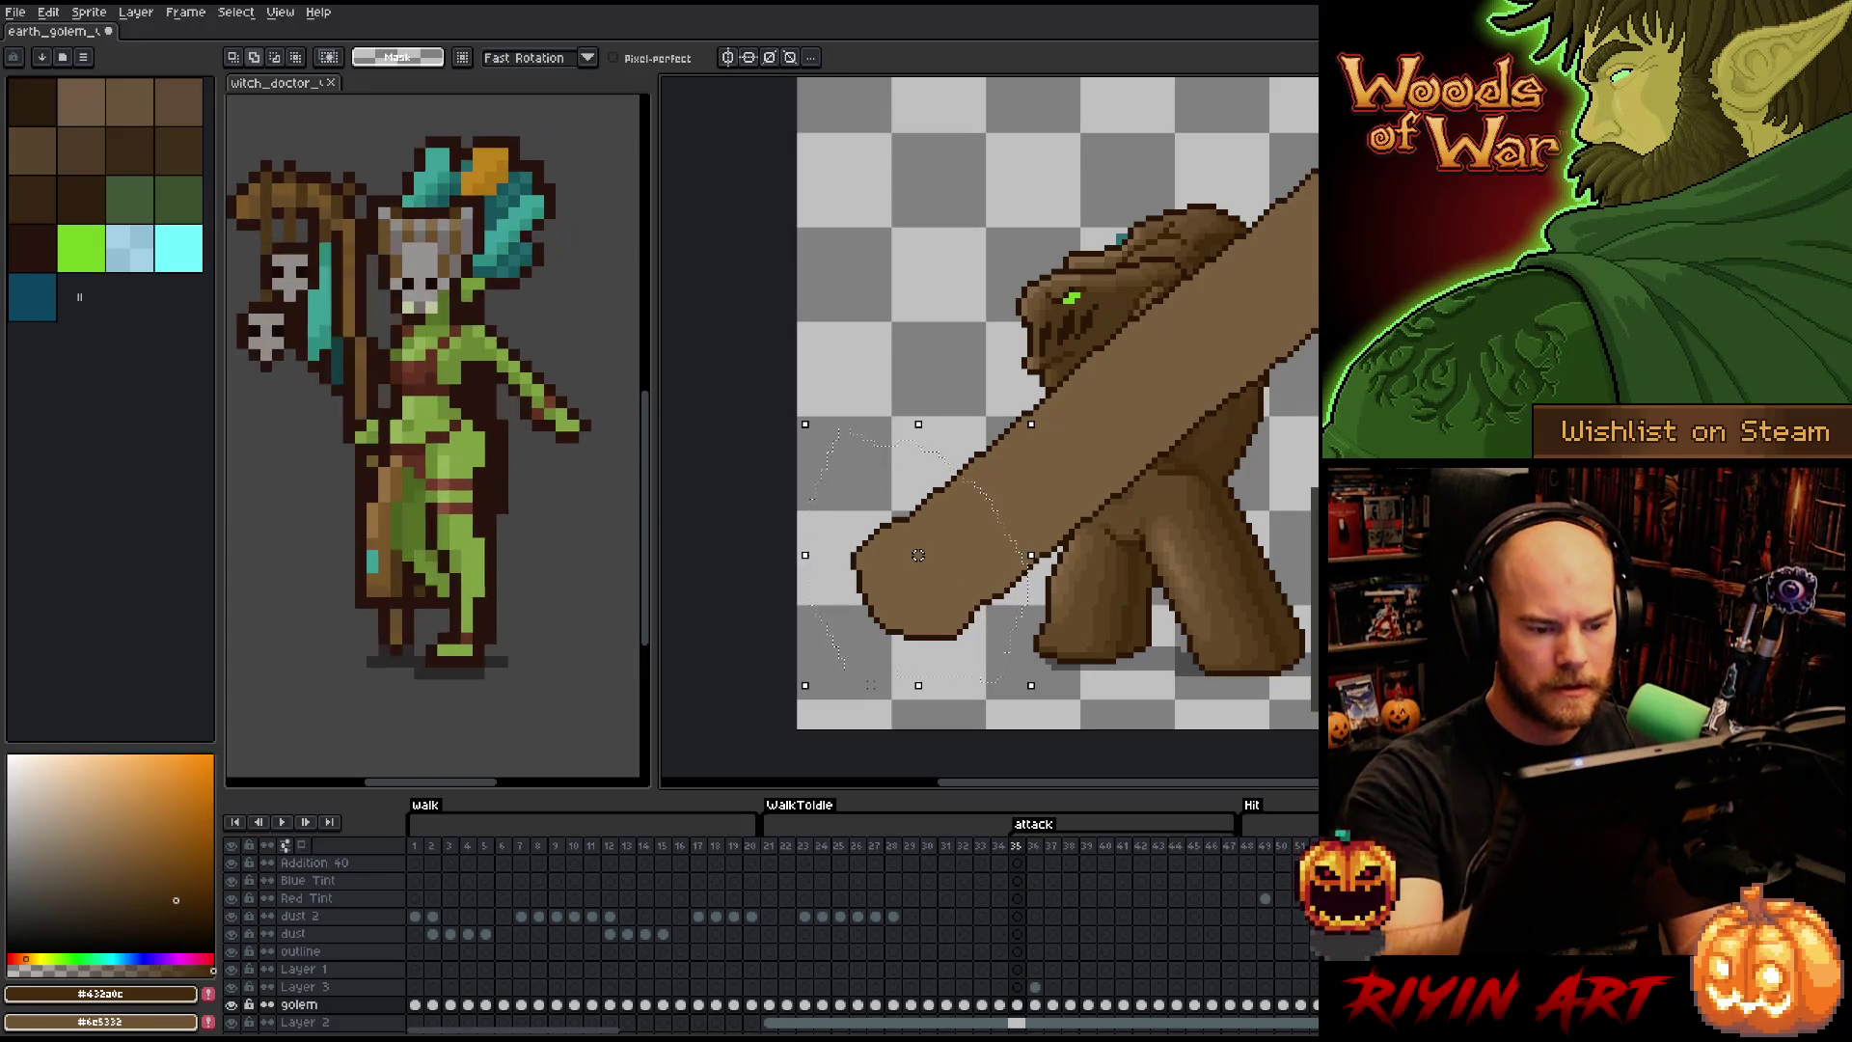
pyautogui.moveTo(918, 554); pyautogui.dragTo(935, 537)
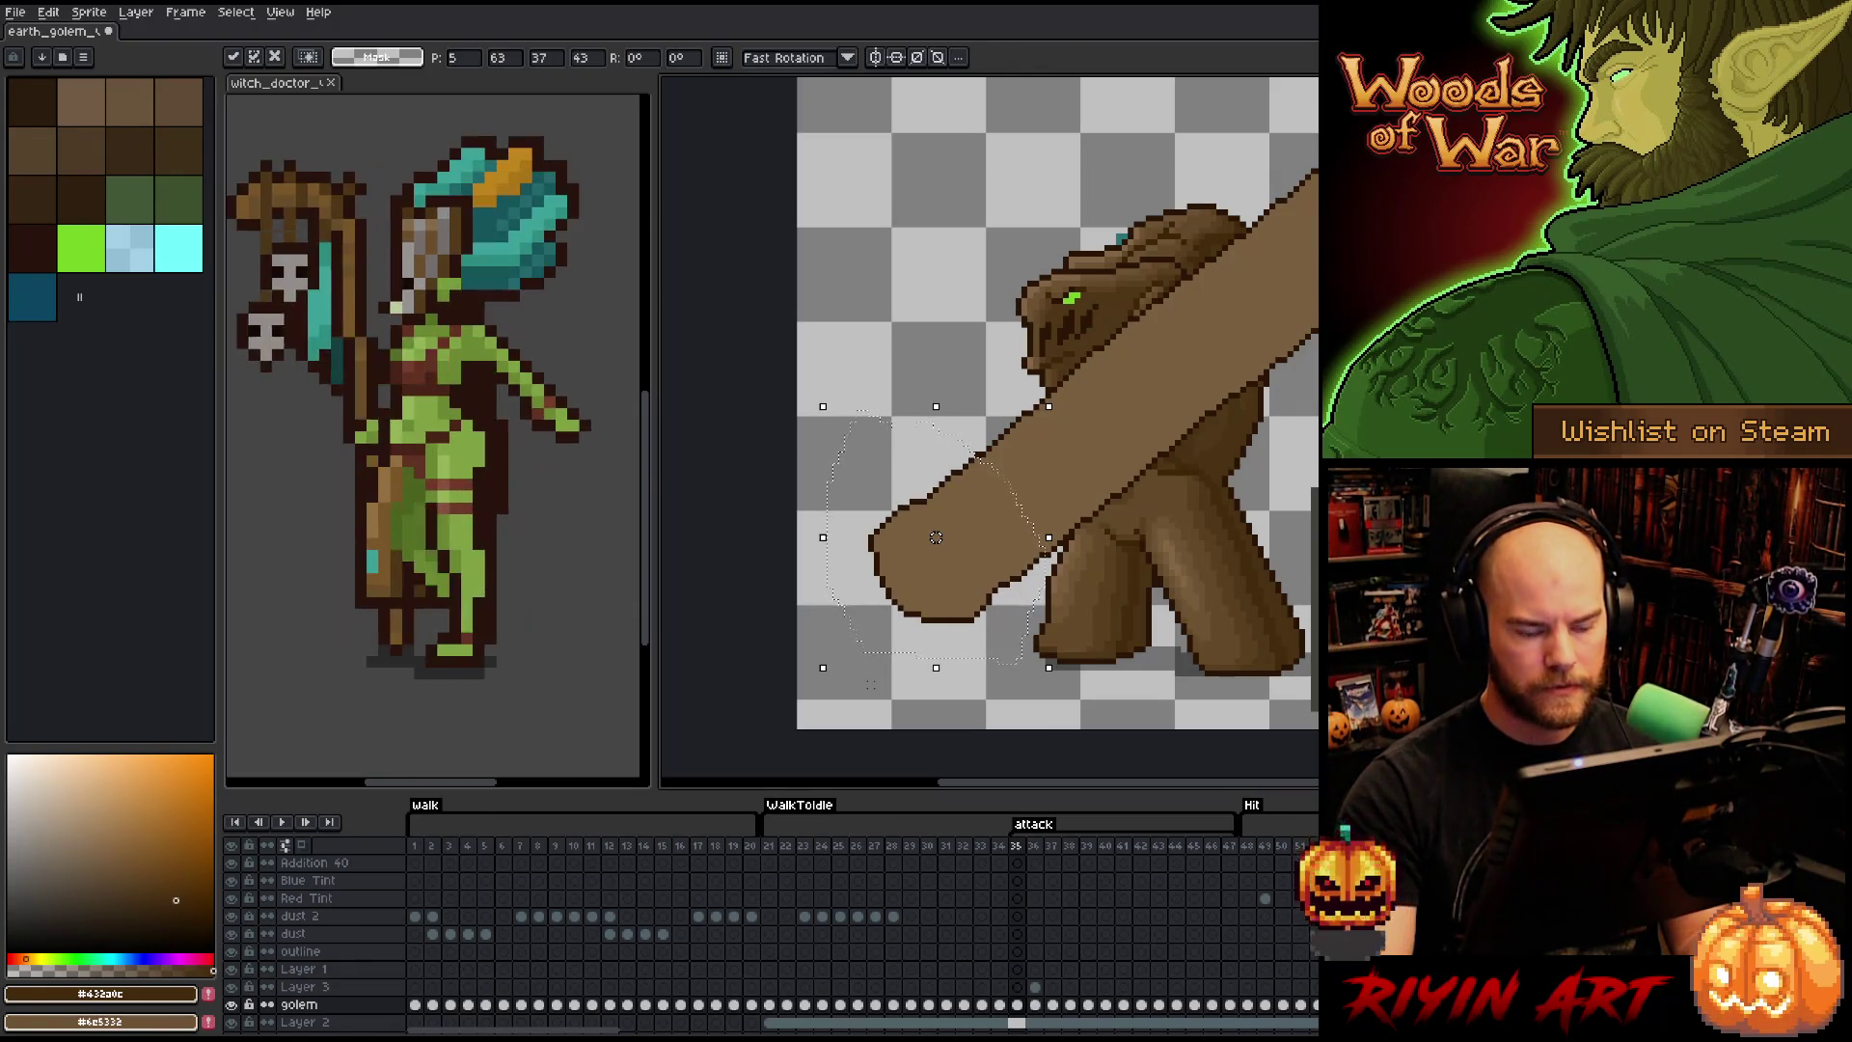
pyautogui.press('Return')
# - Compare with frame 36, then shift the club tip's pixels one pixel right on frame 35
pyautogui.press('.')
pyautogui.press(',')
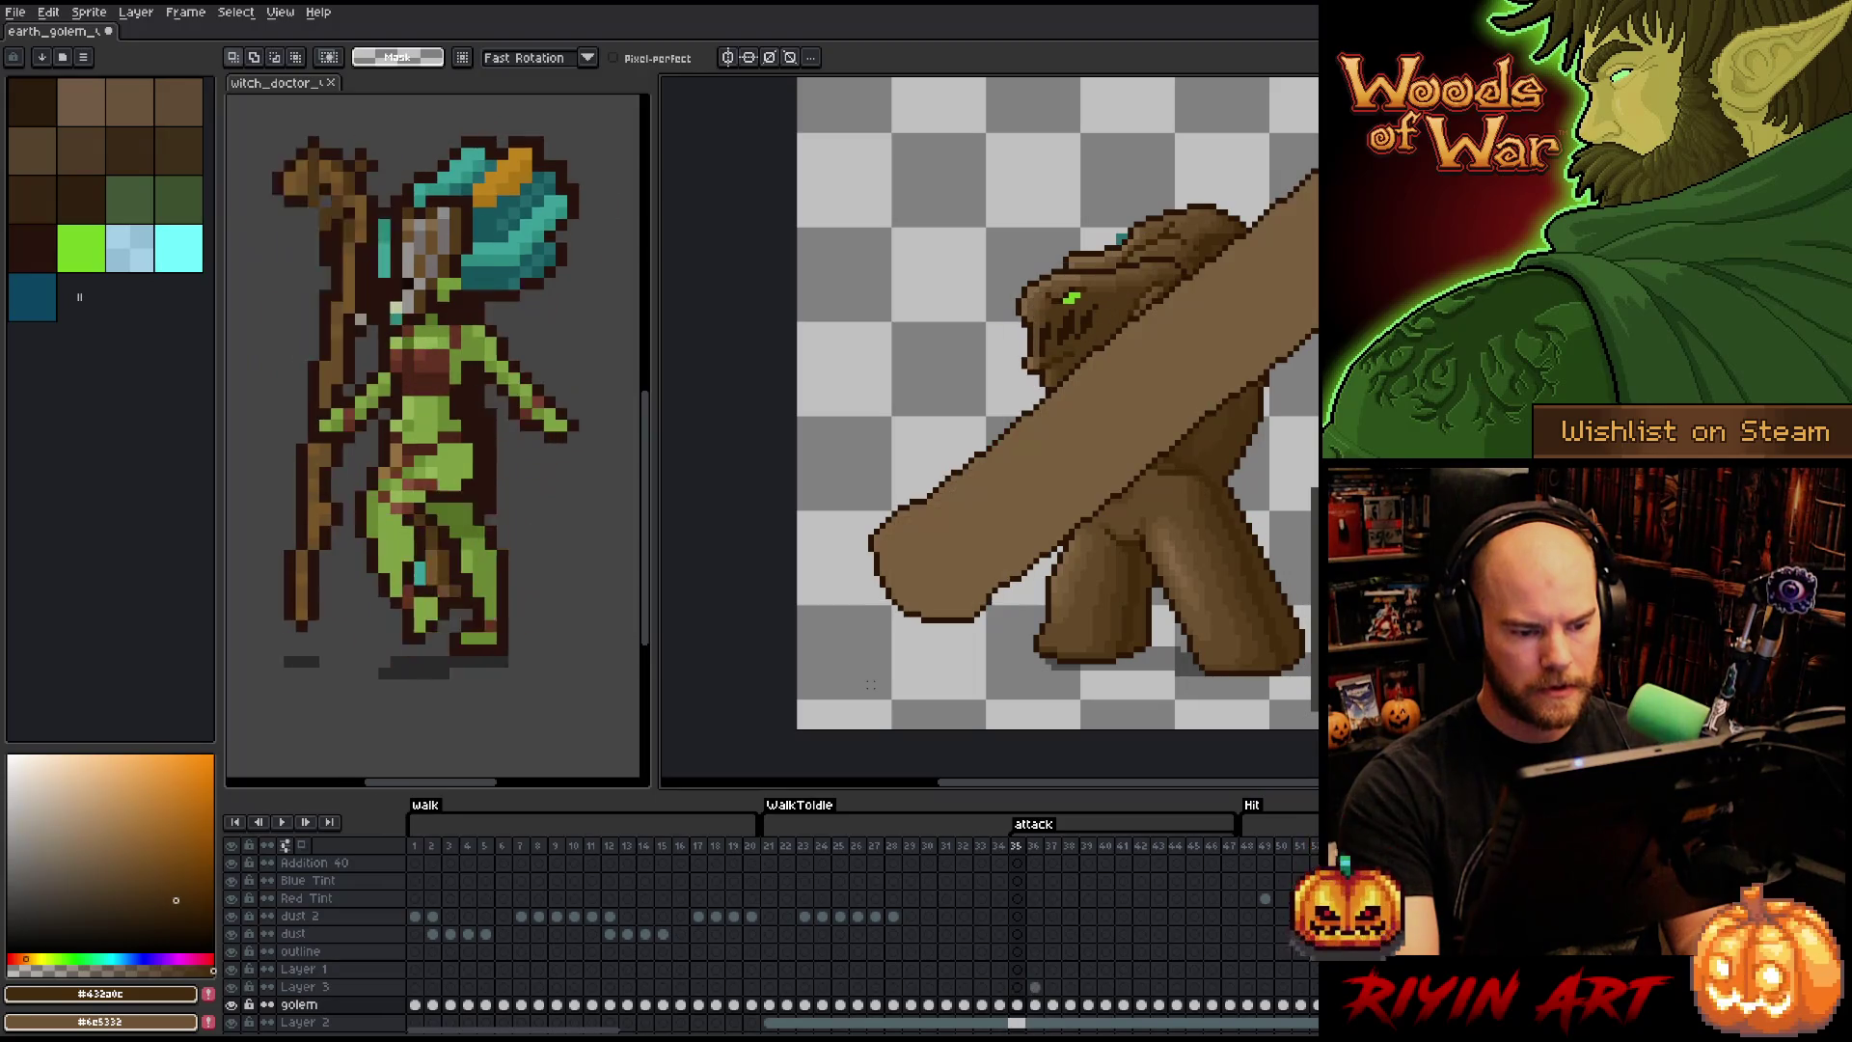
pyautogui.press('m')
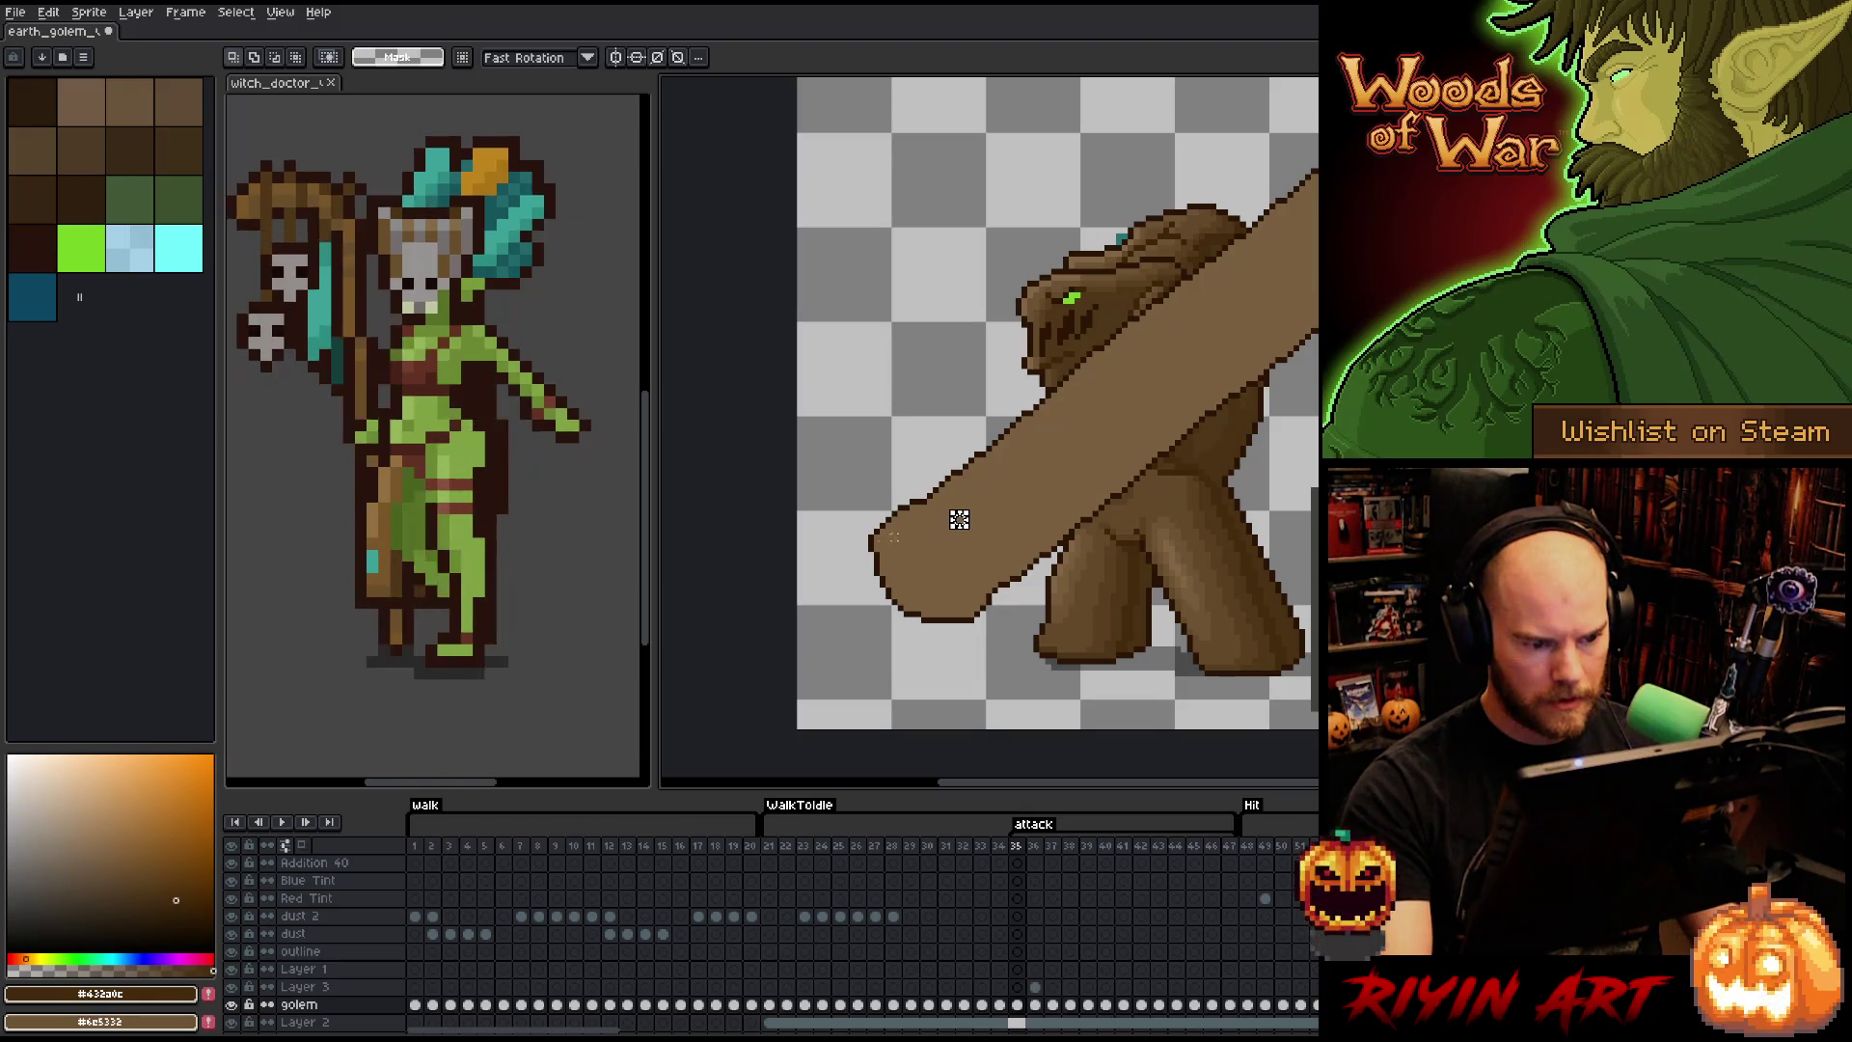
pyautogui.scroll(2, 951, 522)
pyautogui.moveTo(825, 506); pyautogui.dragTo(902, 569)
pyautogui.press('Right')
pyautogui.hotkey('ctrl', 'd')
# - Step through the following attack frames to check the pose, then return to frame 35
pyautogui.press('Right')
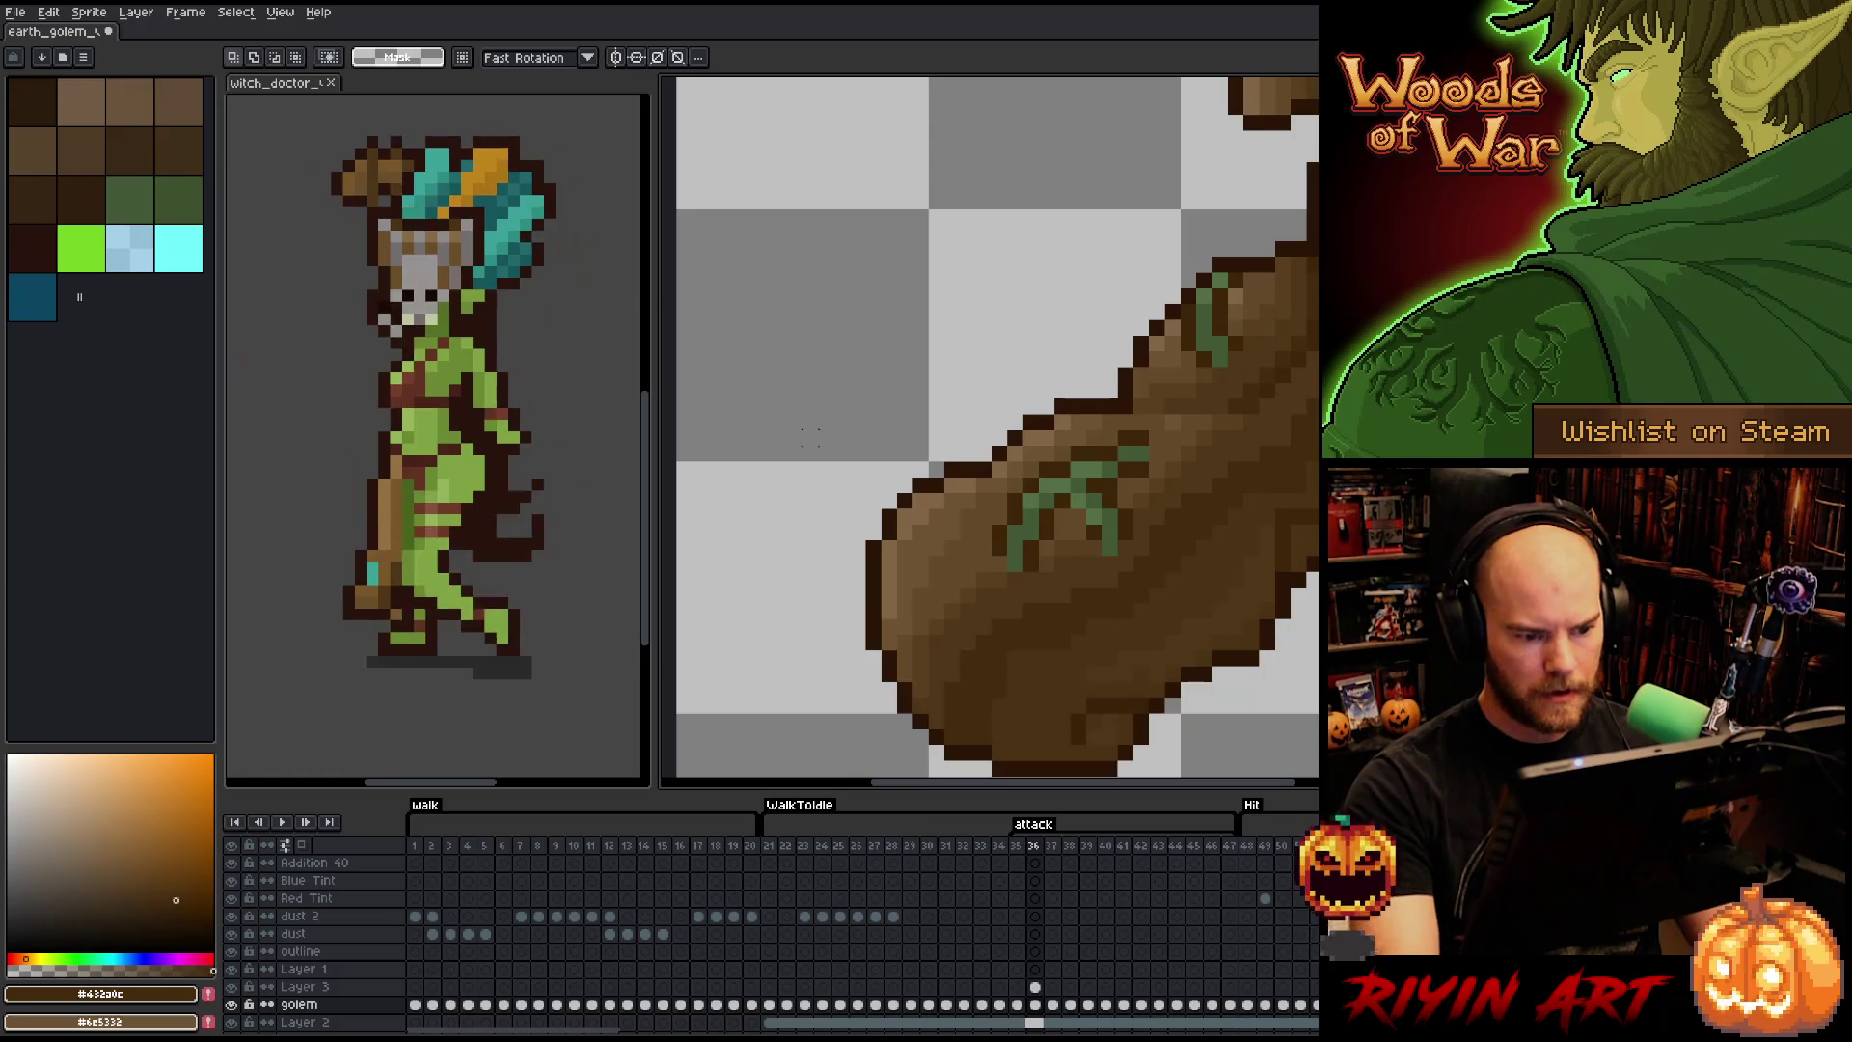
pyautogui.scroll(-3, 810, 437)
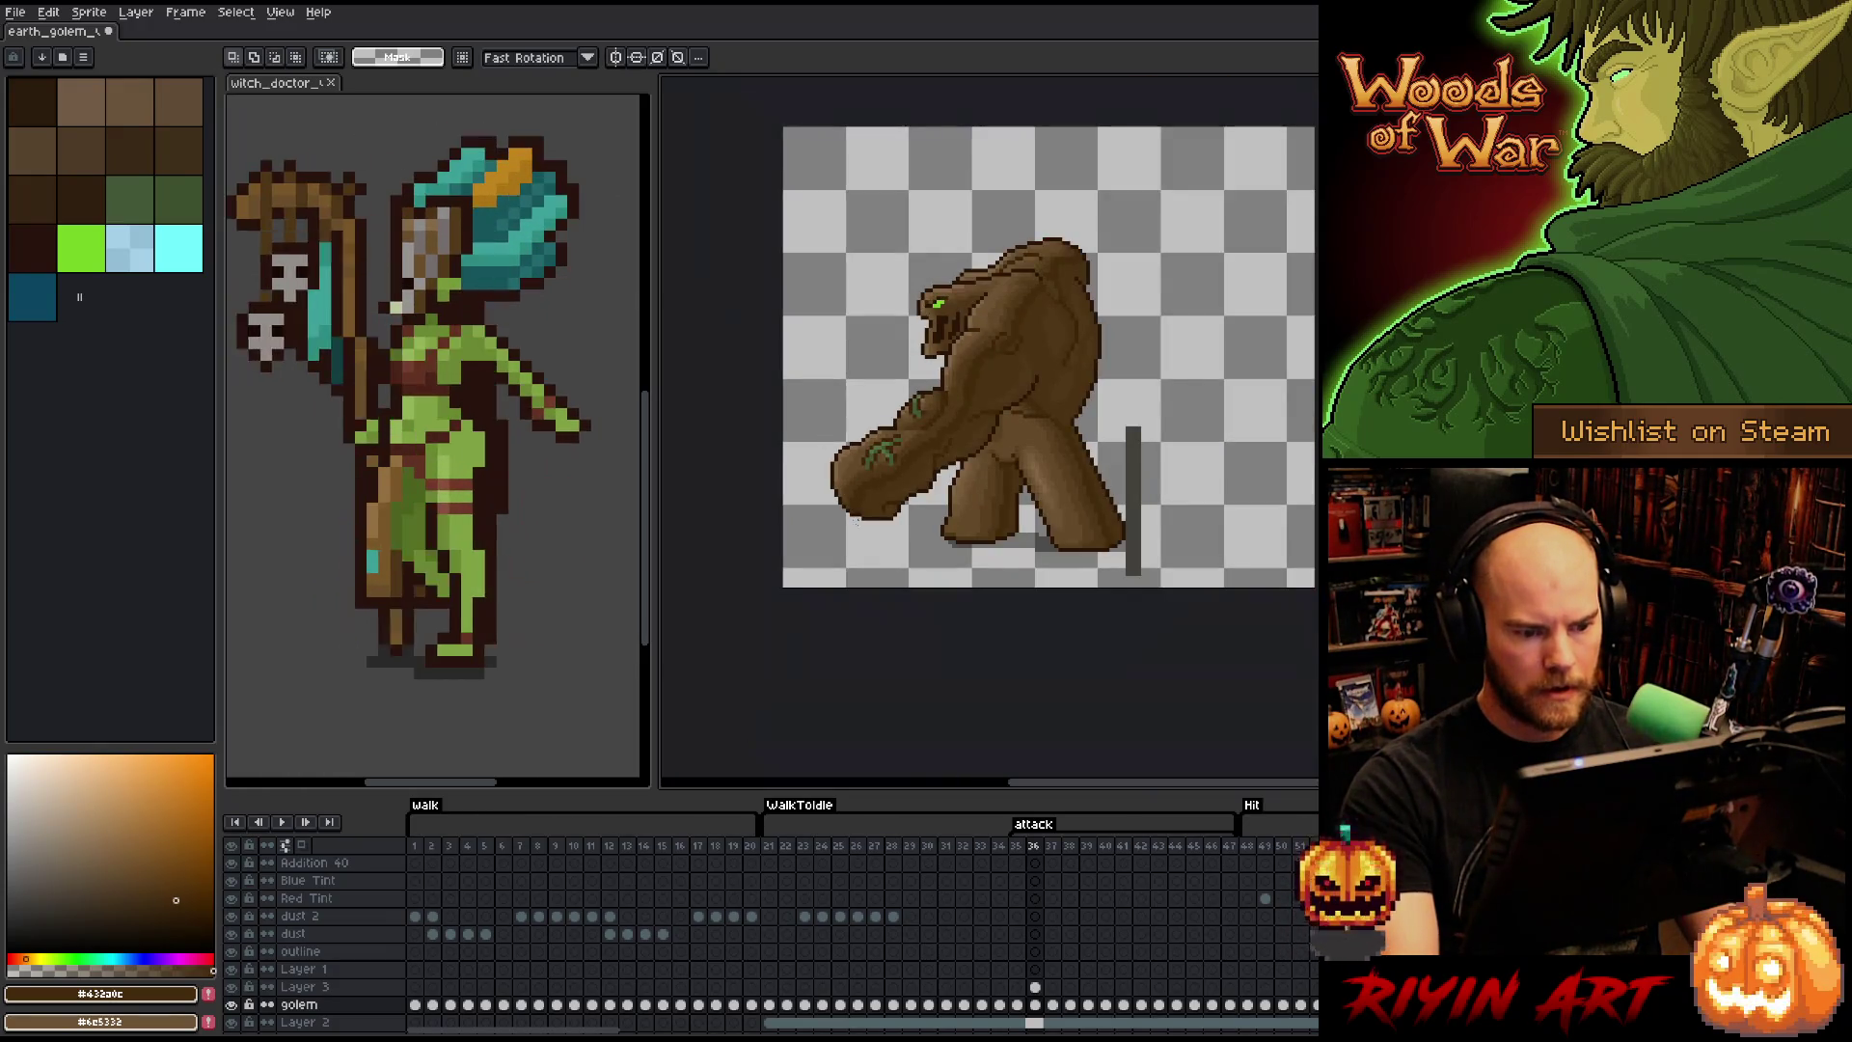
pyautogui.press('Right')
pyautogui.press('Right')
pyautogui.press('Right')
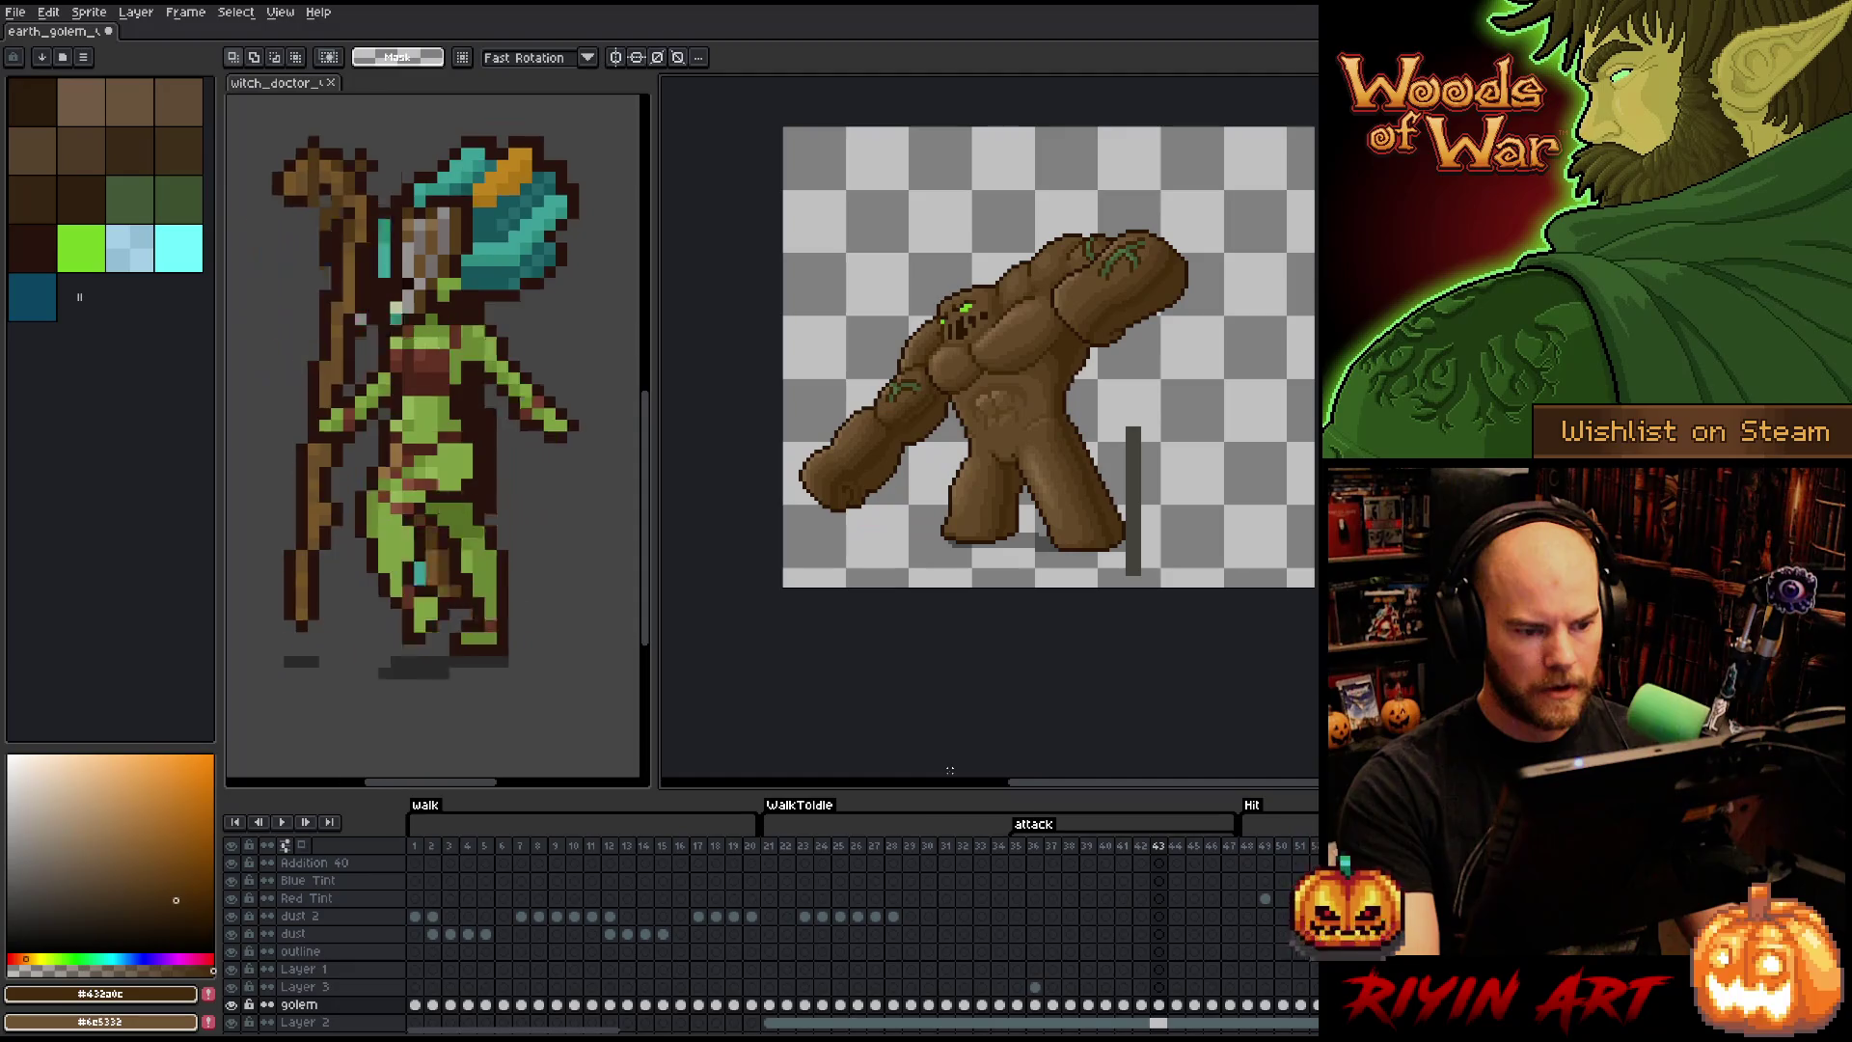
pyautogui.press('Left')
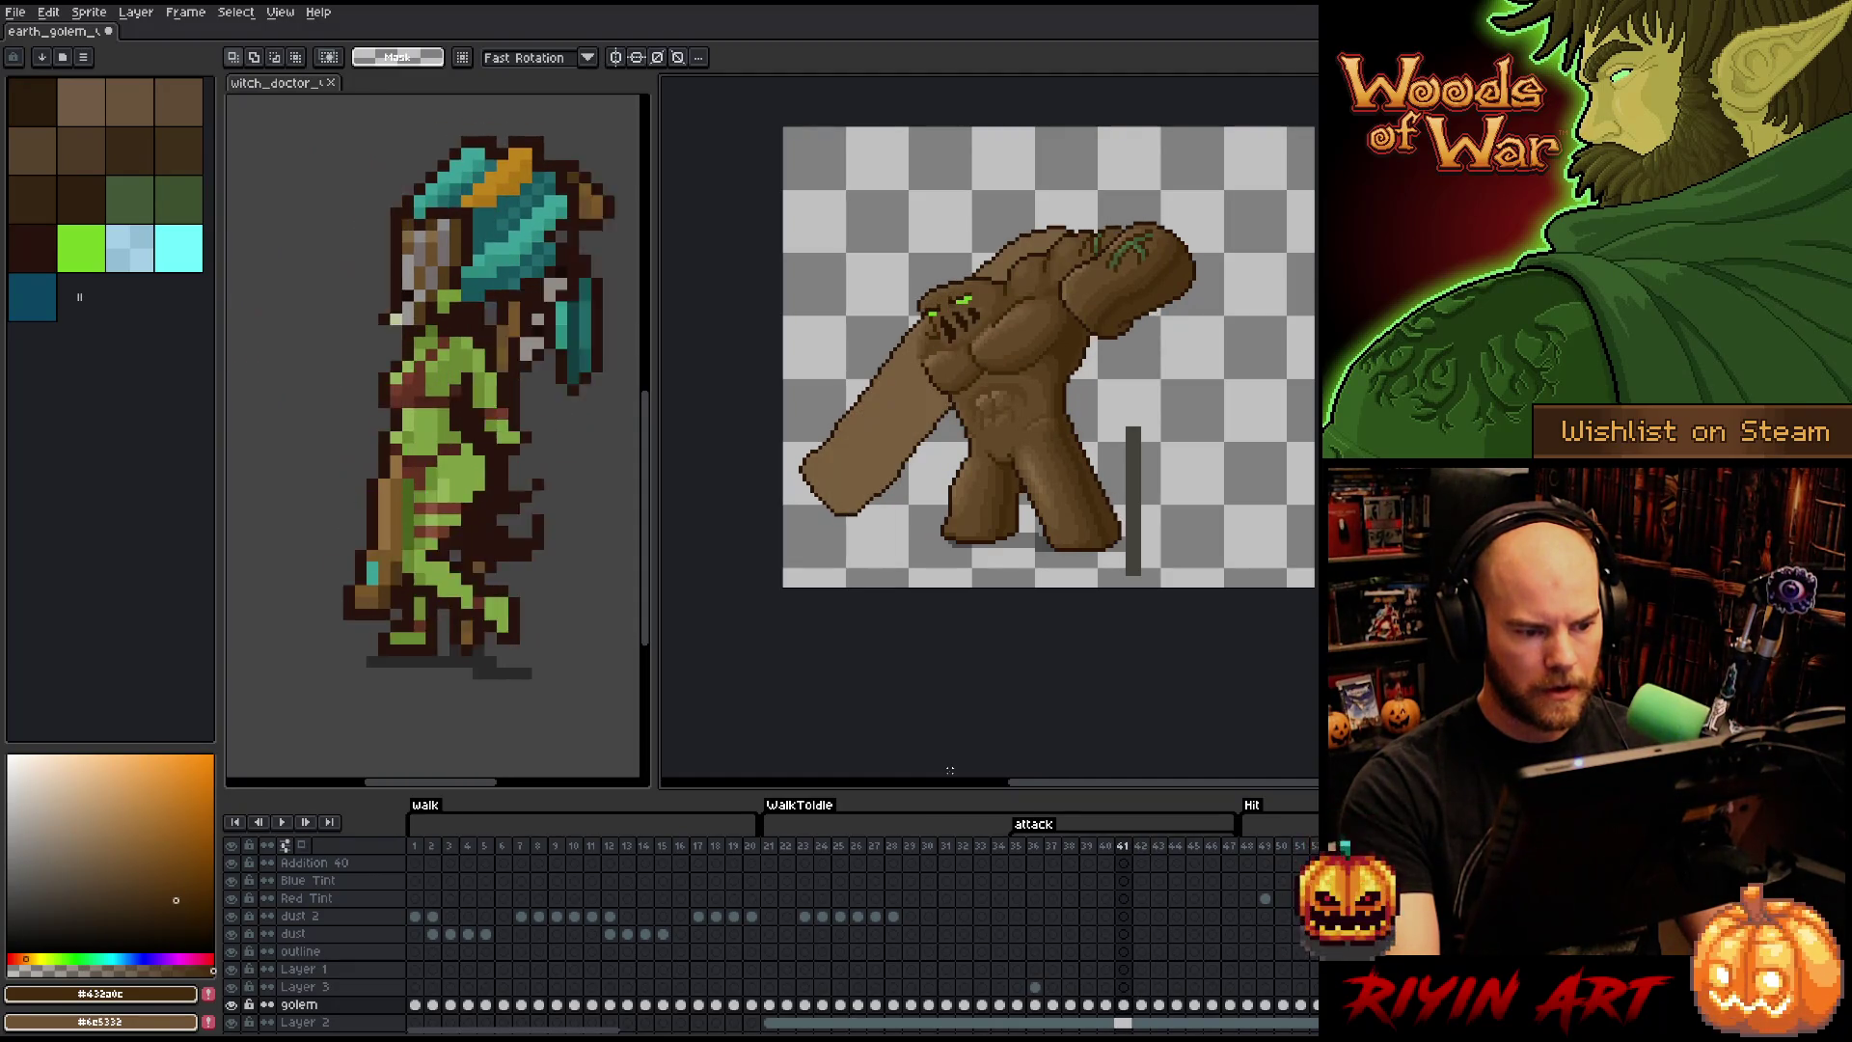
pyautogui.press('Left')
pyautogui.press('Left')
pyautogui.press('Left')
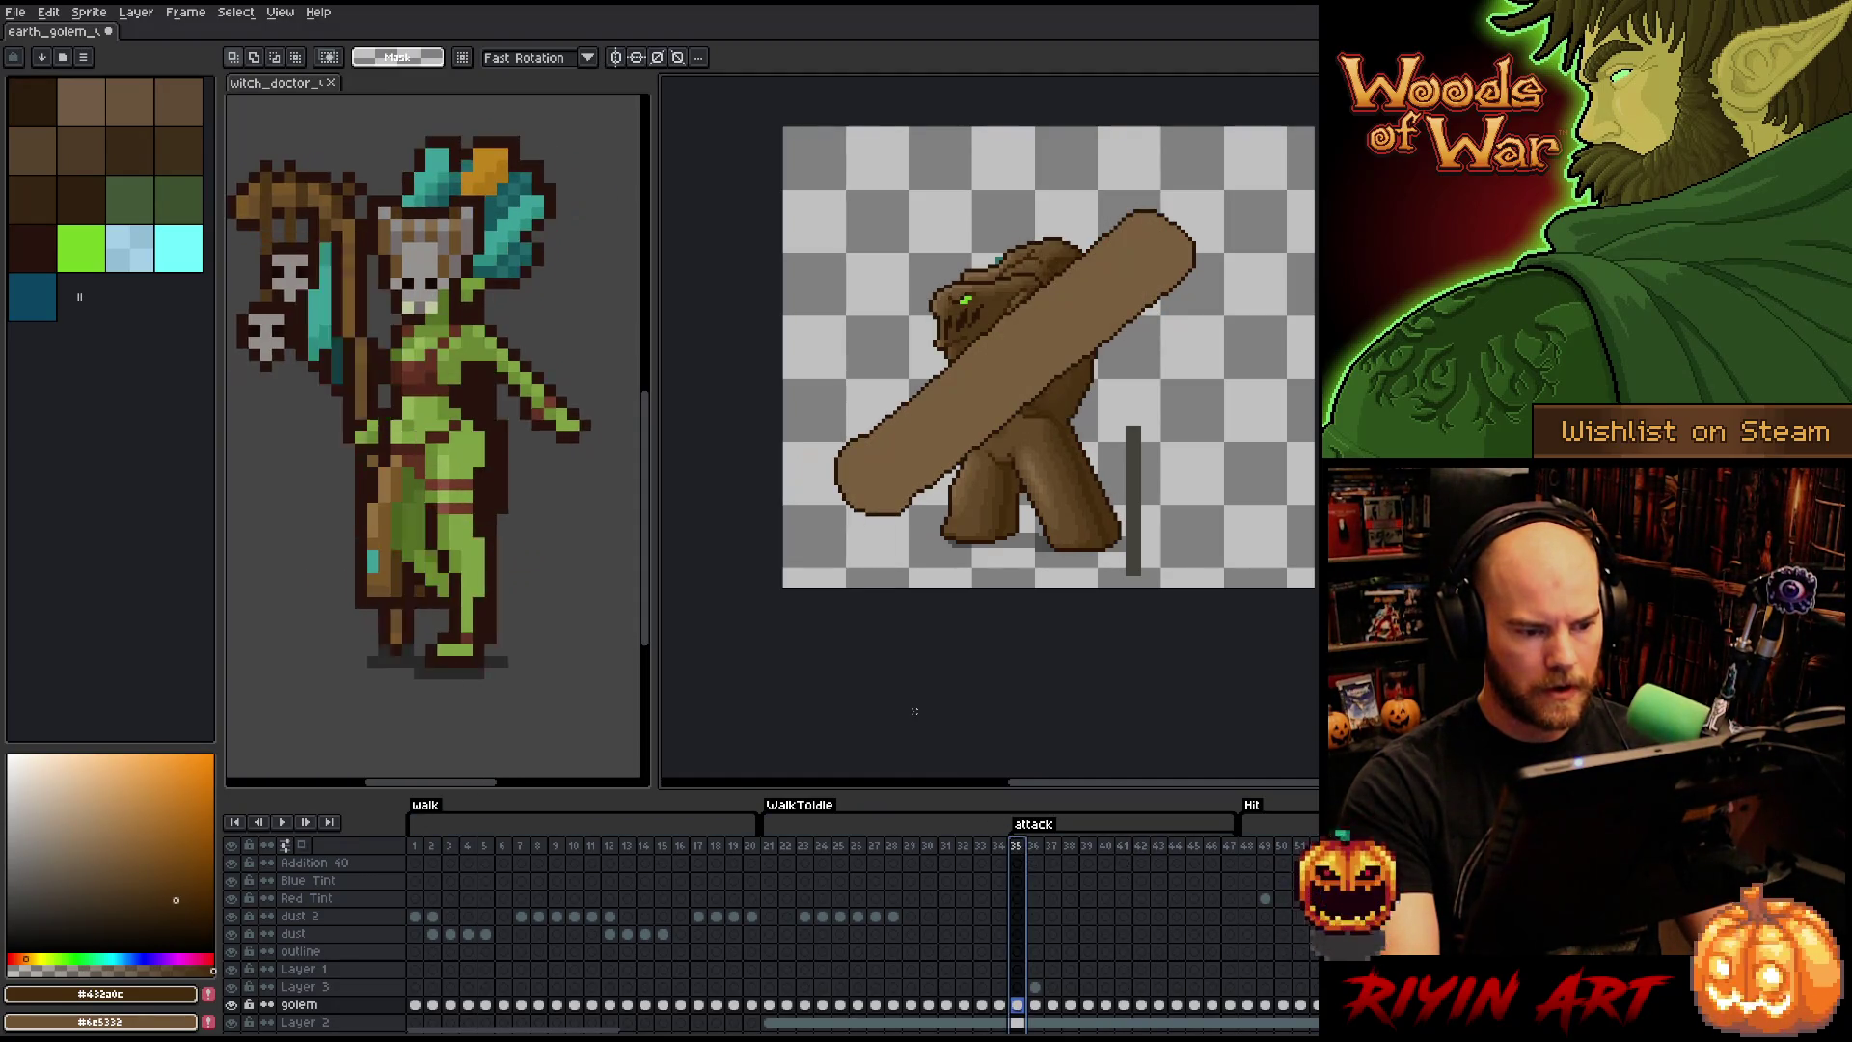
pyautogui.scroll(3, 860, 592)
pyautogui.press('Left')
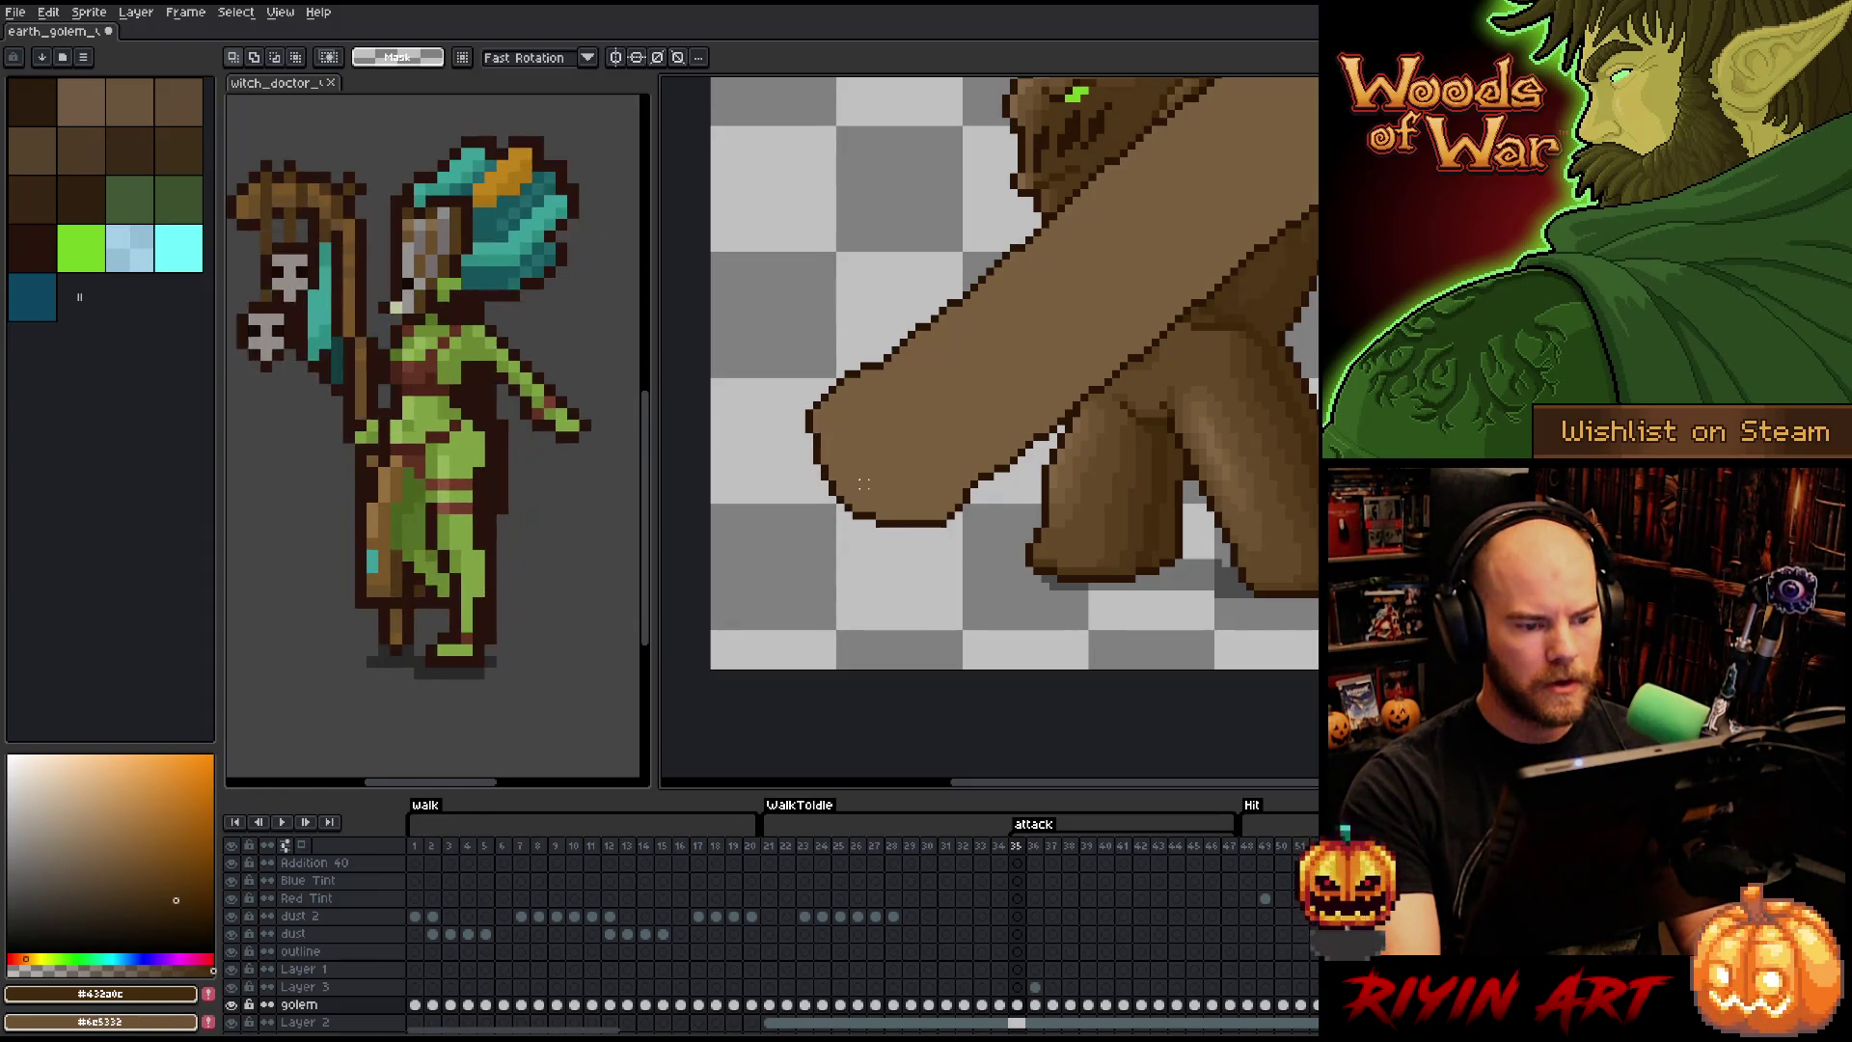
# - Reselect the golem's hand on frame 35, nudge it up and right, and check the placement
pyautogui.moveTo(772, 275); pyautogui.dragTo(738, 415)
pyautogui.moveTo(896, 470); pyautogui.dragTo(873, 493)
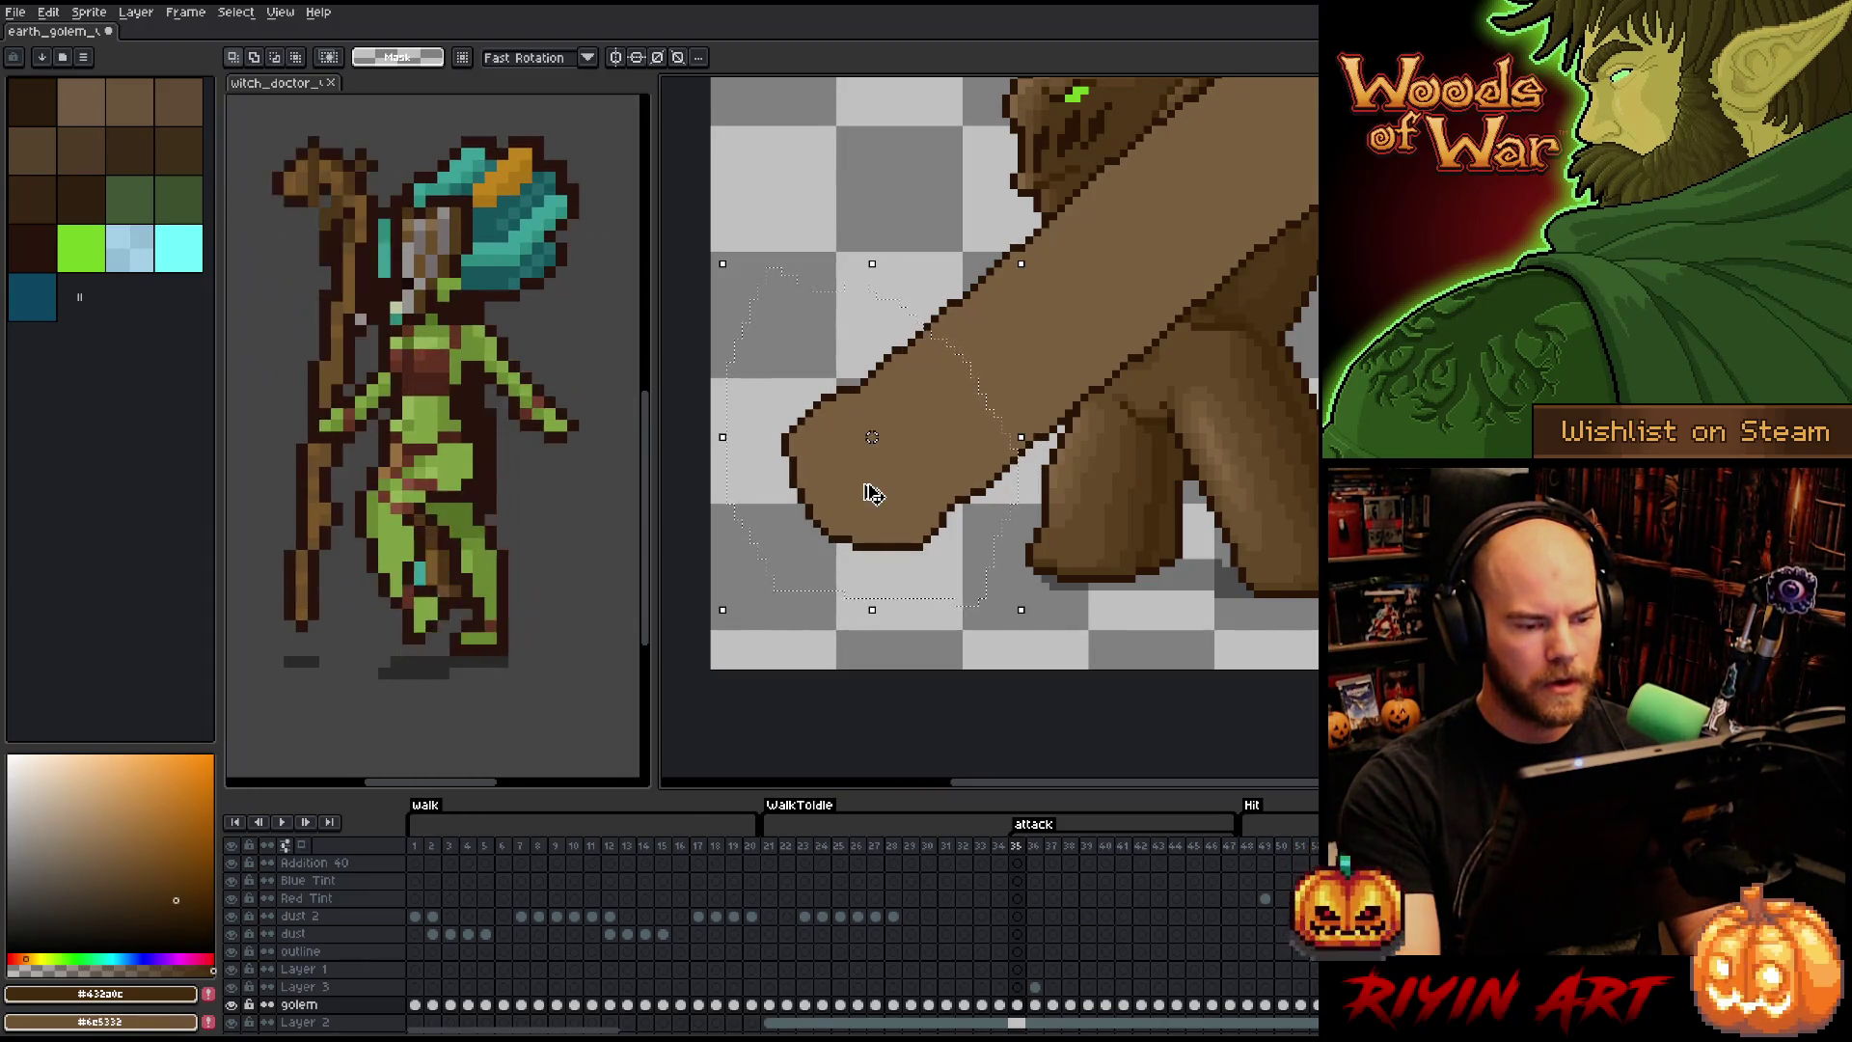
pyautogui.press('Up')
pyautogui.press('Up')
pyautogui.press('Right')
pyautogui.press('Right')
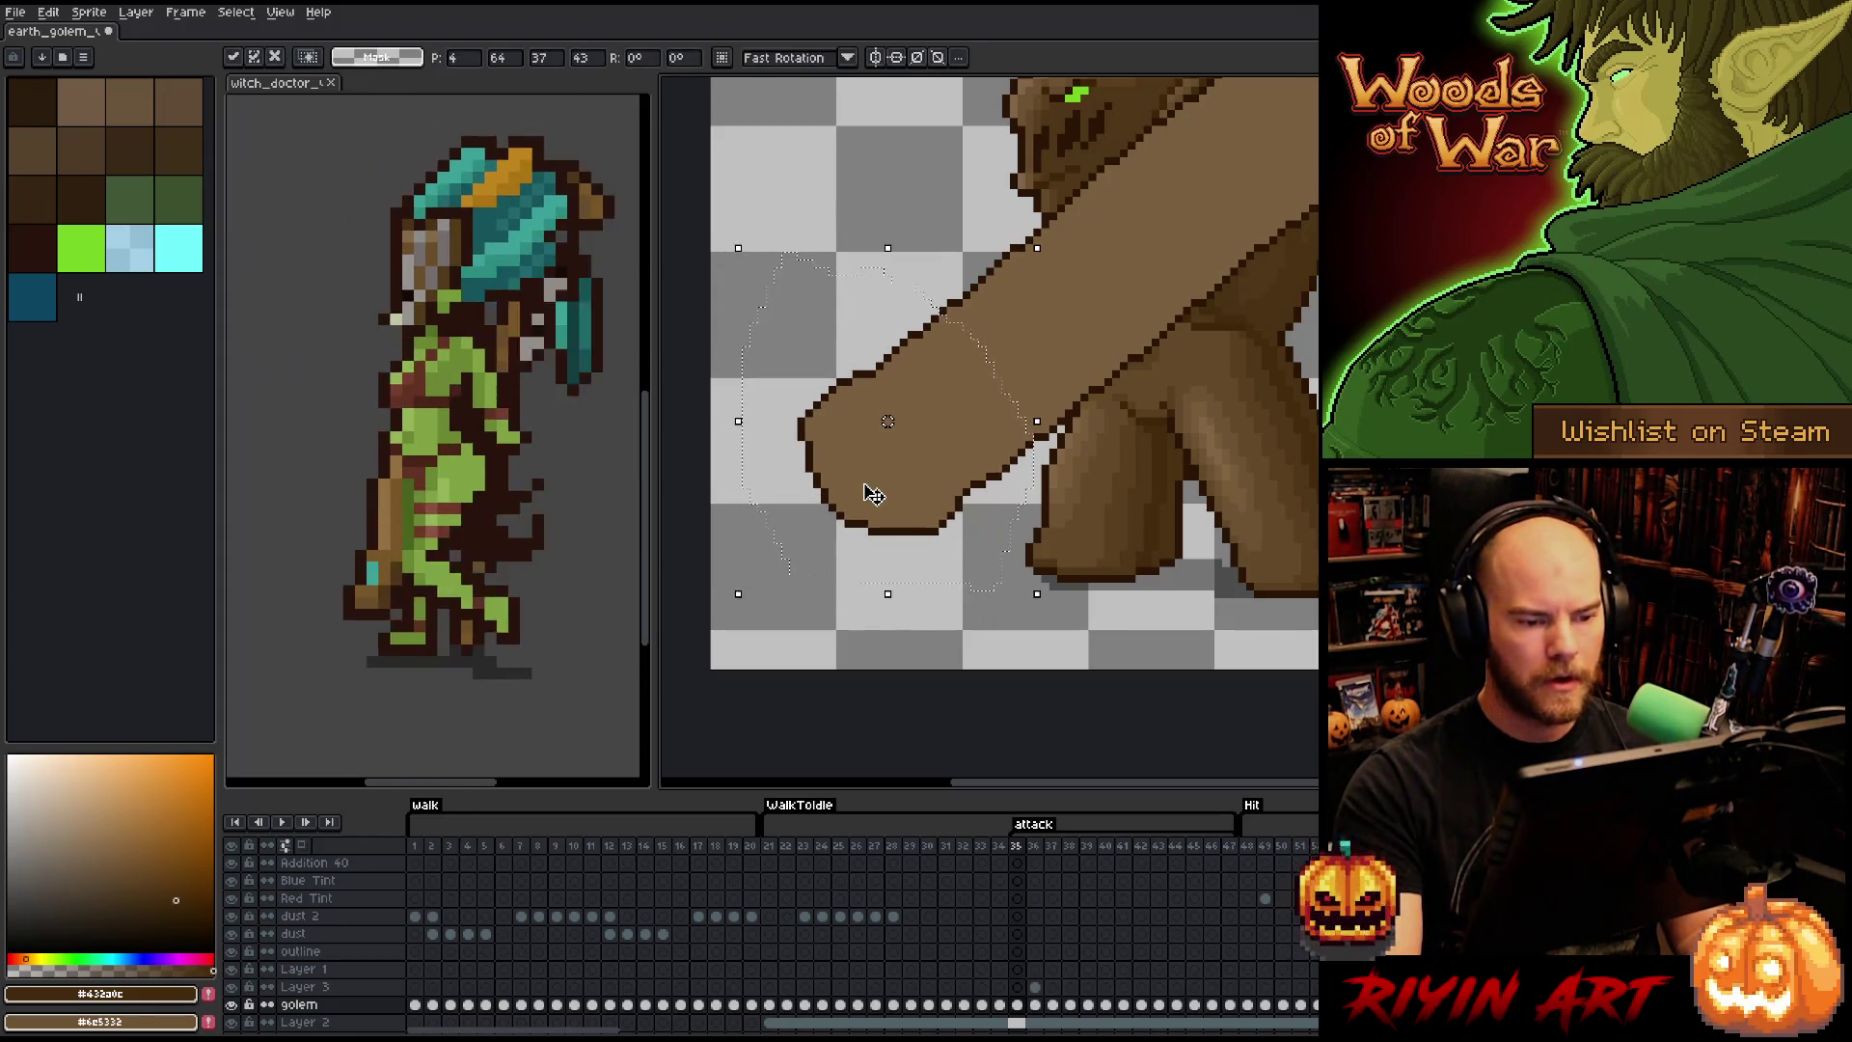
pyautogui.press('.')
pyautogui.press(',')
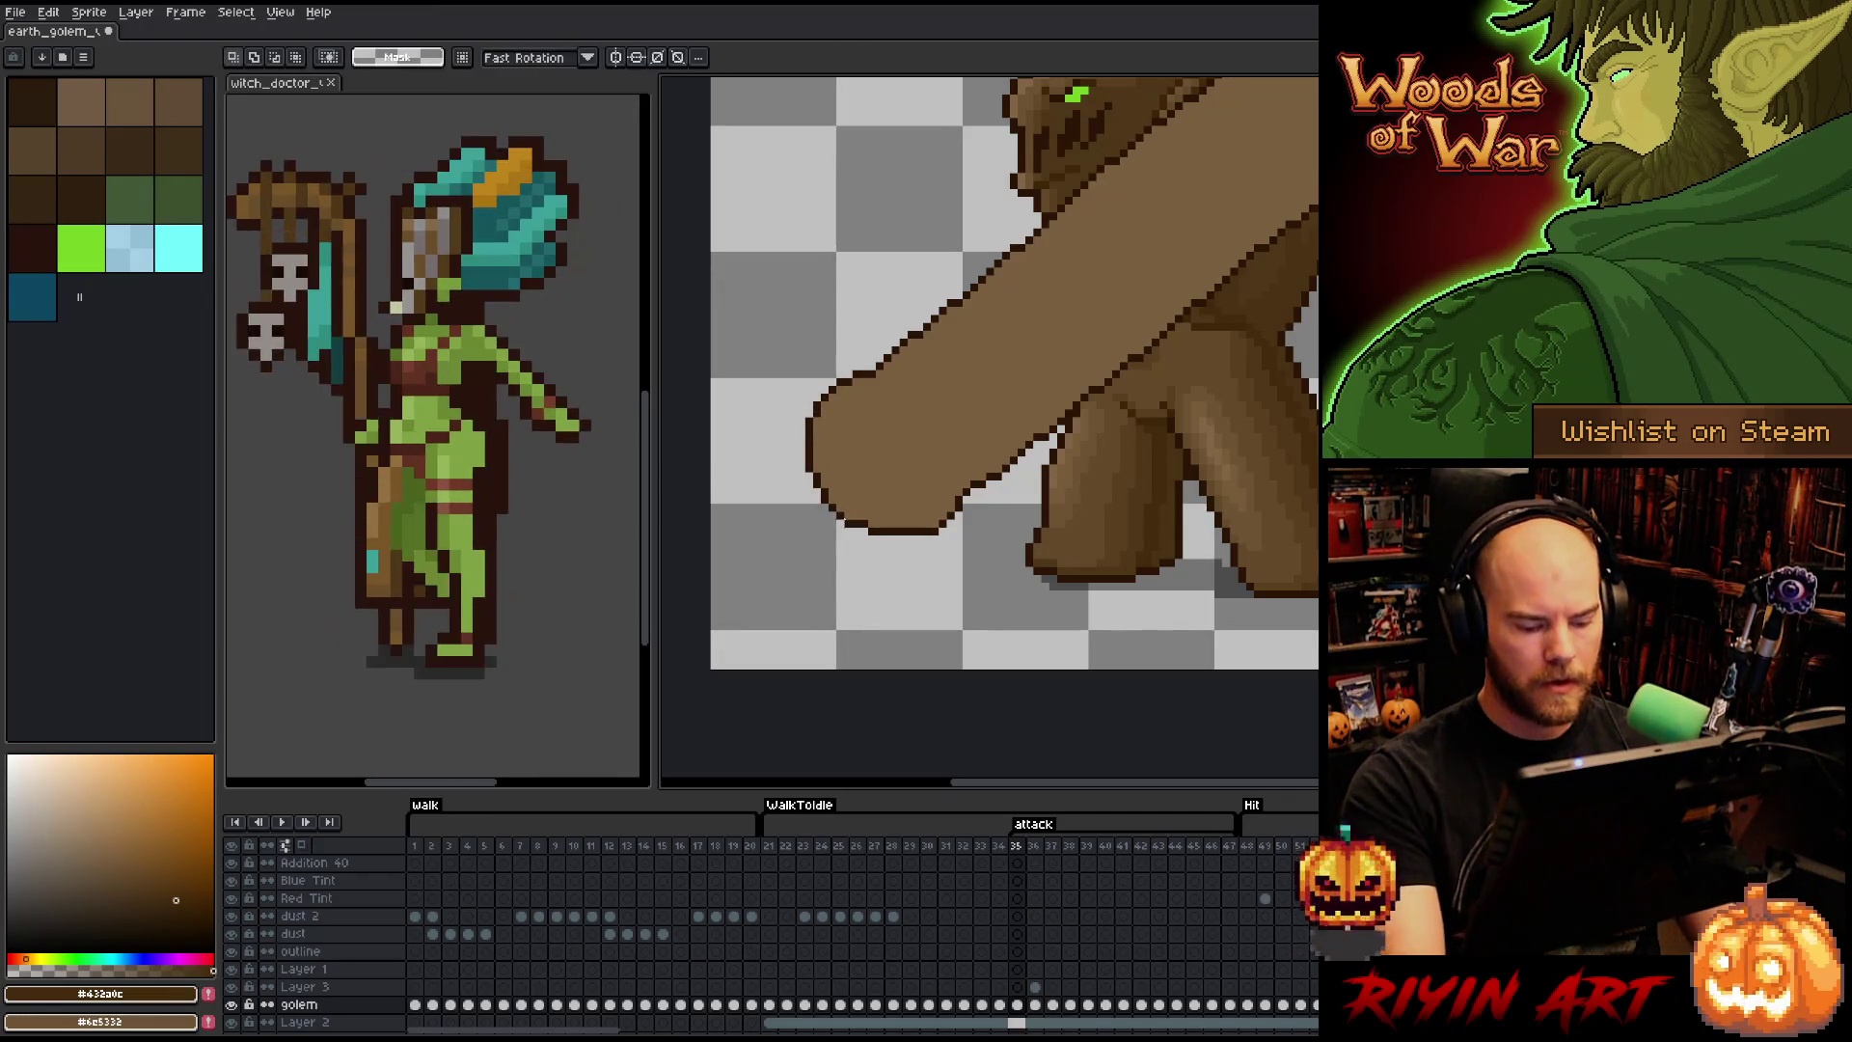
pyautogui.scroll(-3, 961, 488)
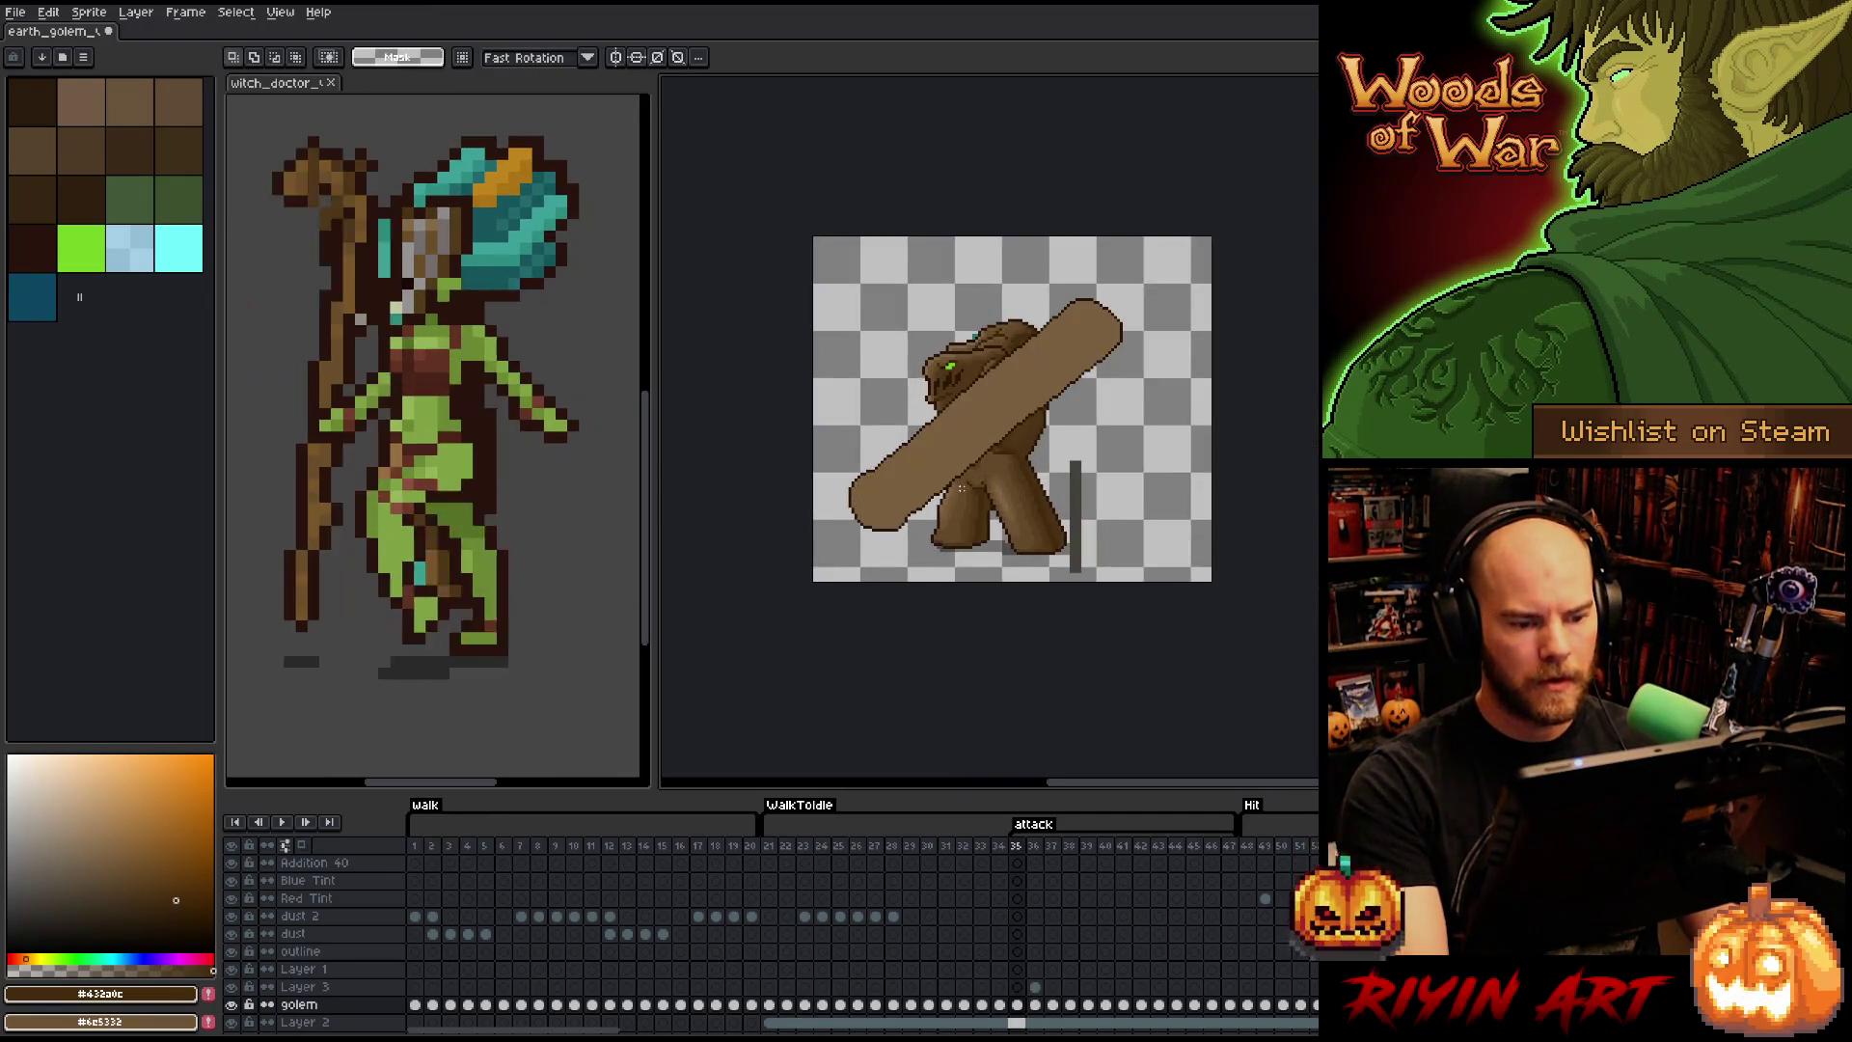
pyautogui.press('Left')
pyautogui.press('Right')
pyautogui.press('Right')
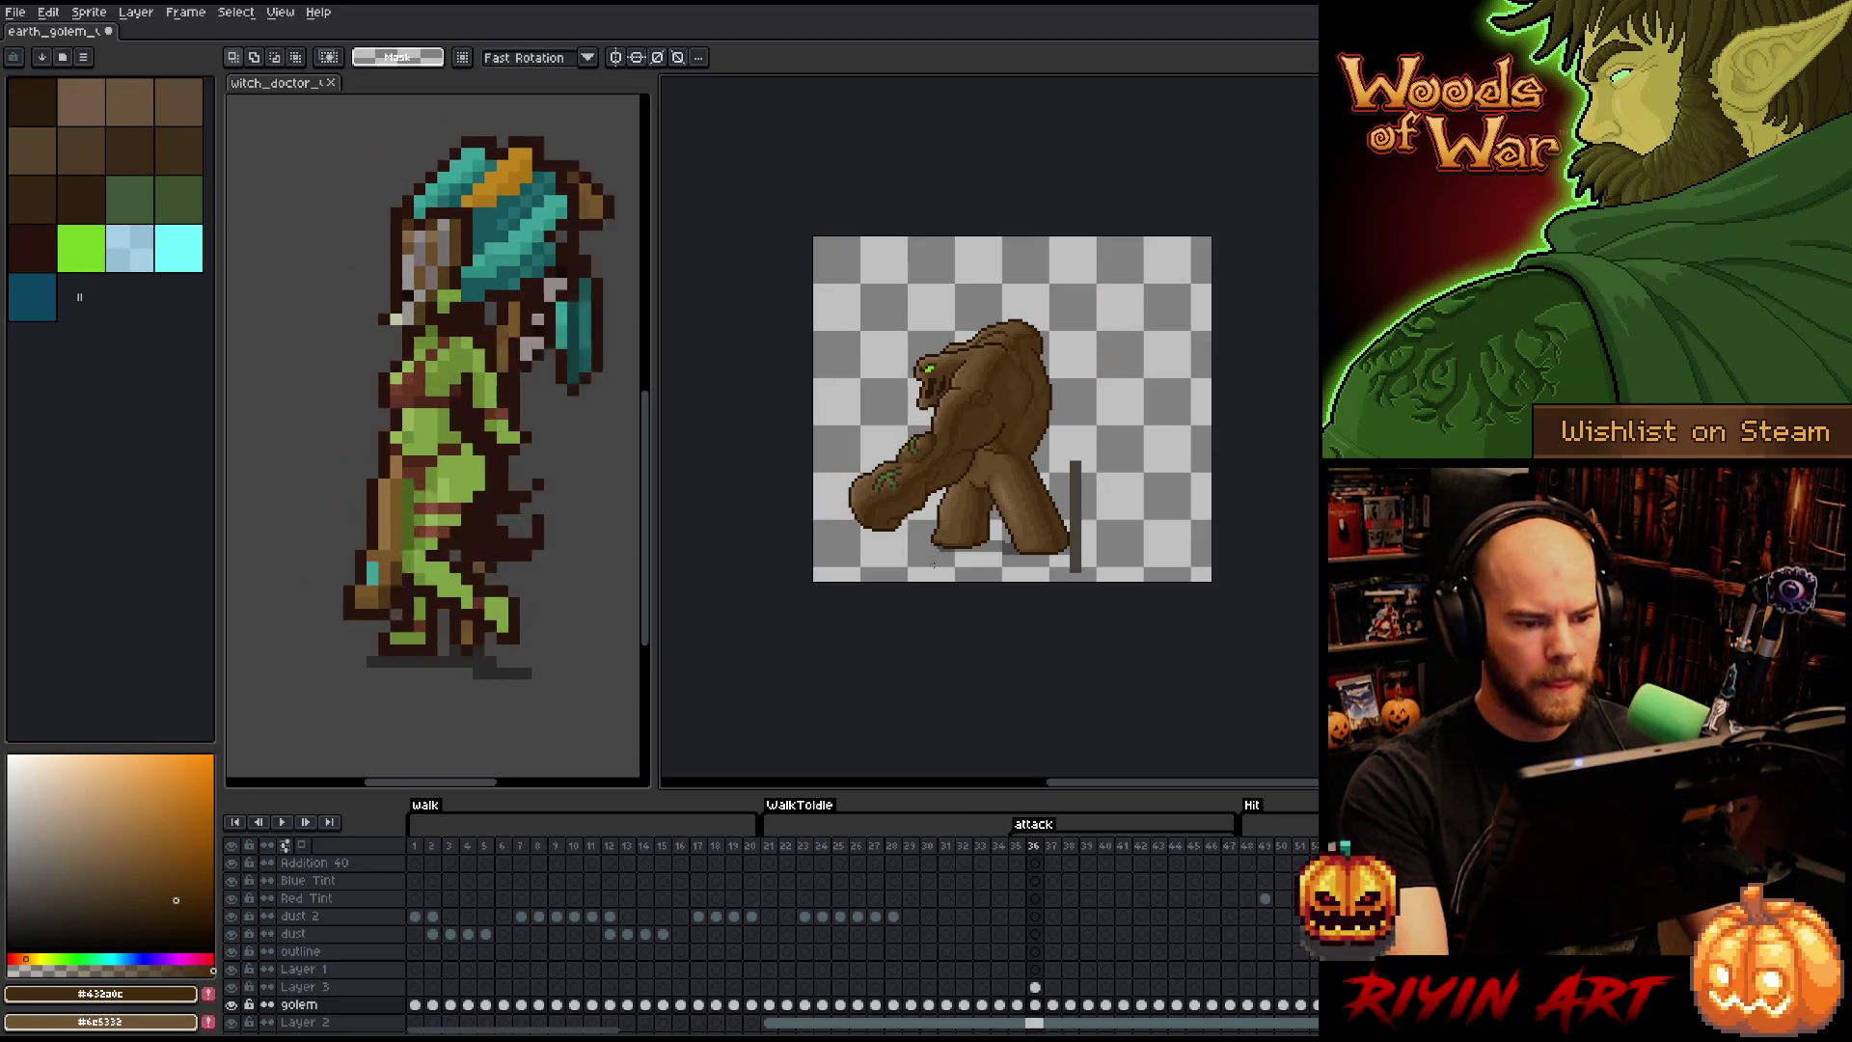
pyautogui.press('Left')
pyautogui.press('Right')
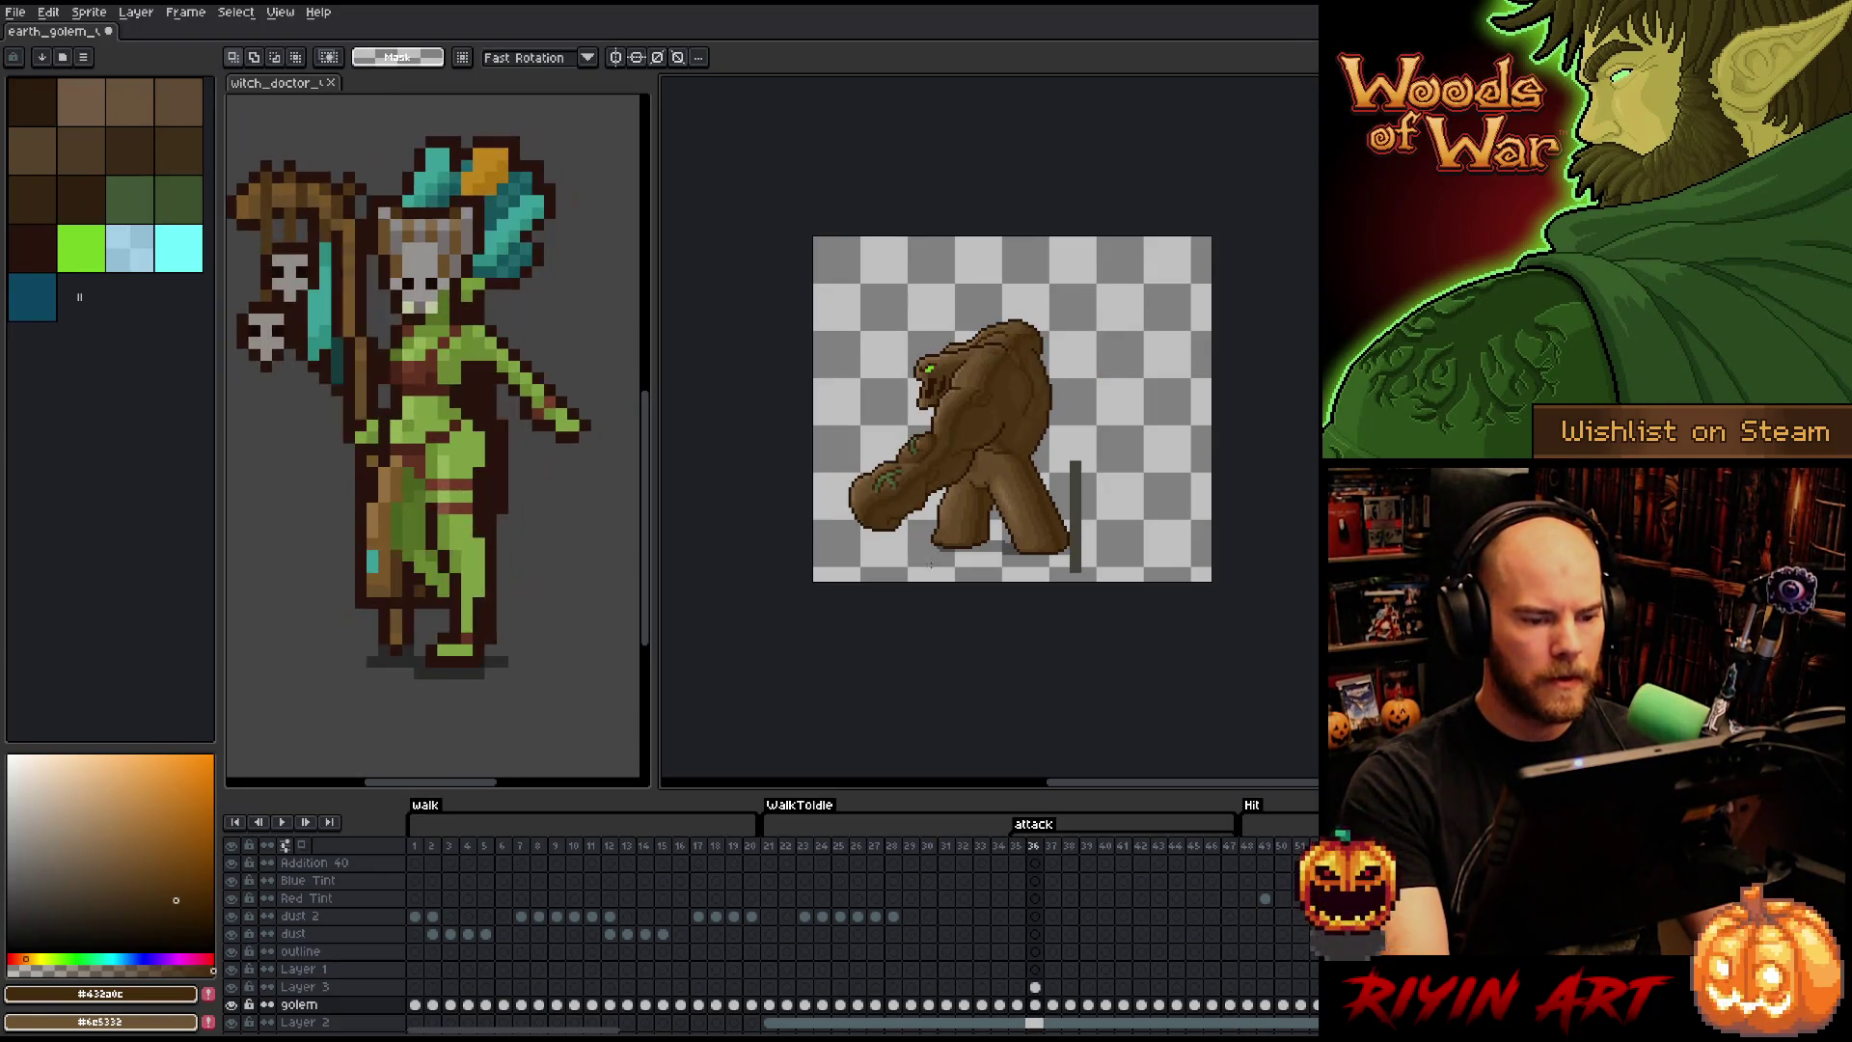
pyautogui.scroll(2, 900, 569)
pyautogui.press('Right')
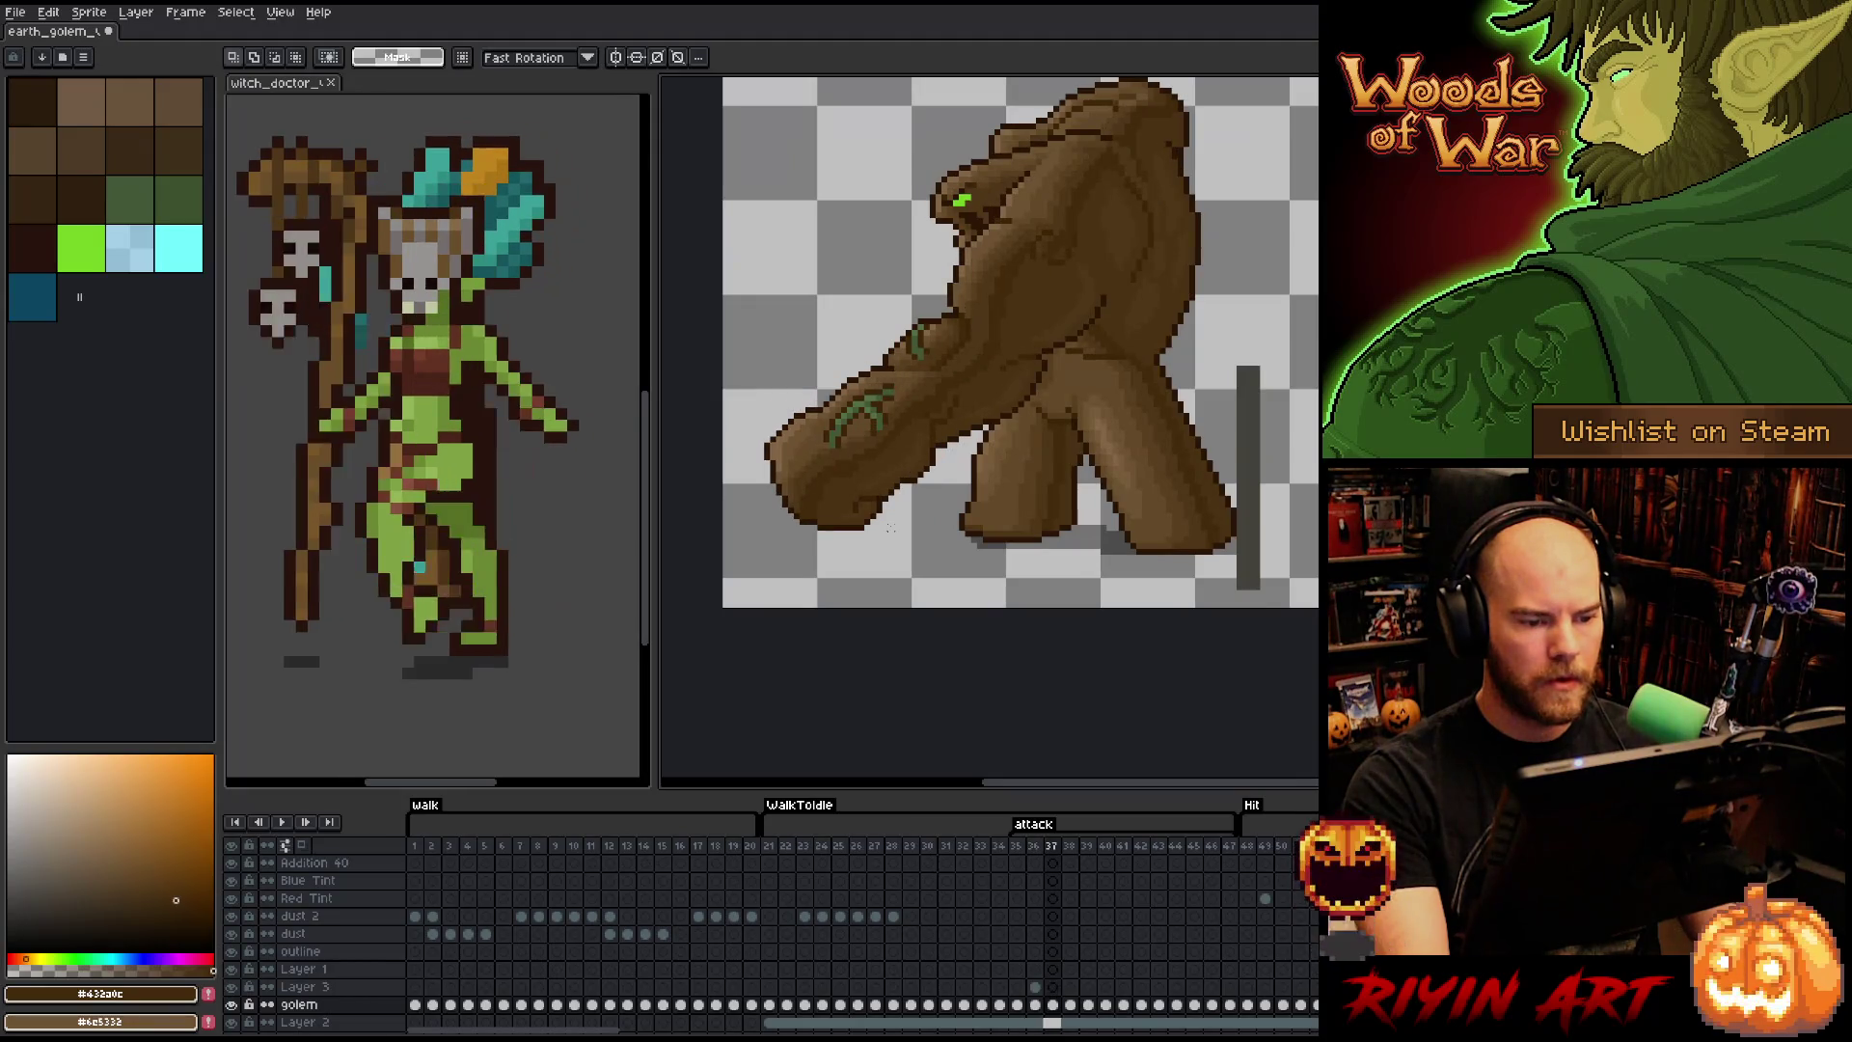
pyautogui.press('Left')
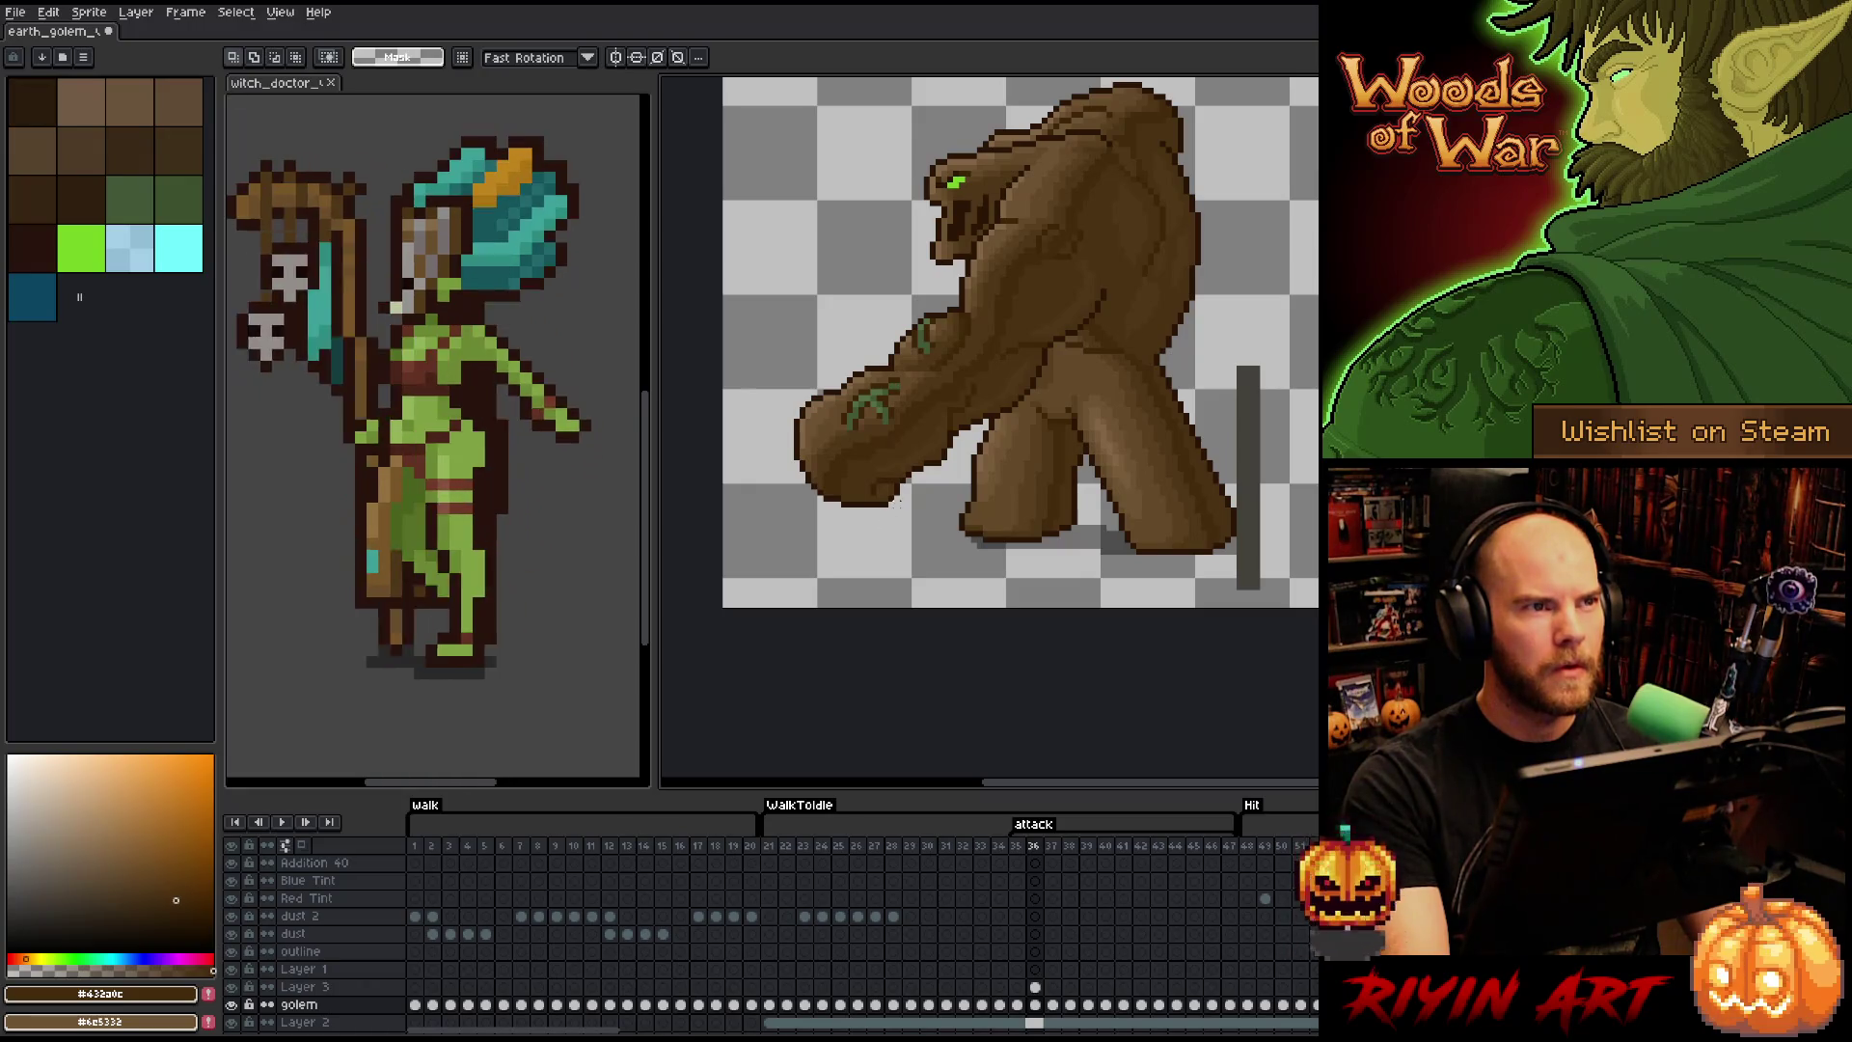
pyautogui.press('Right')
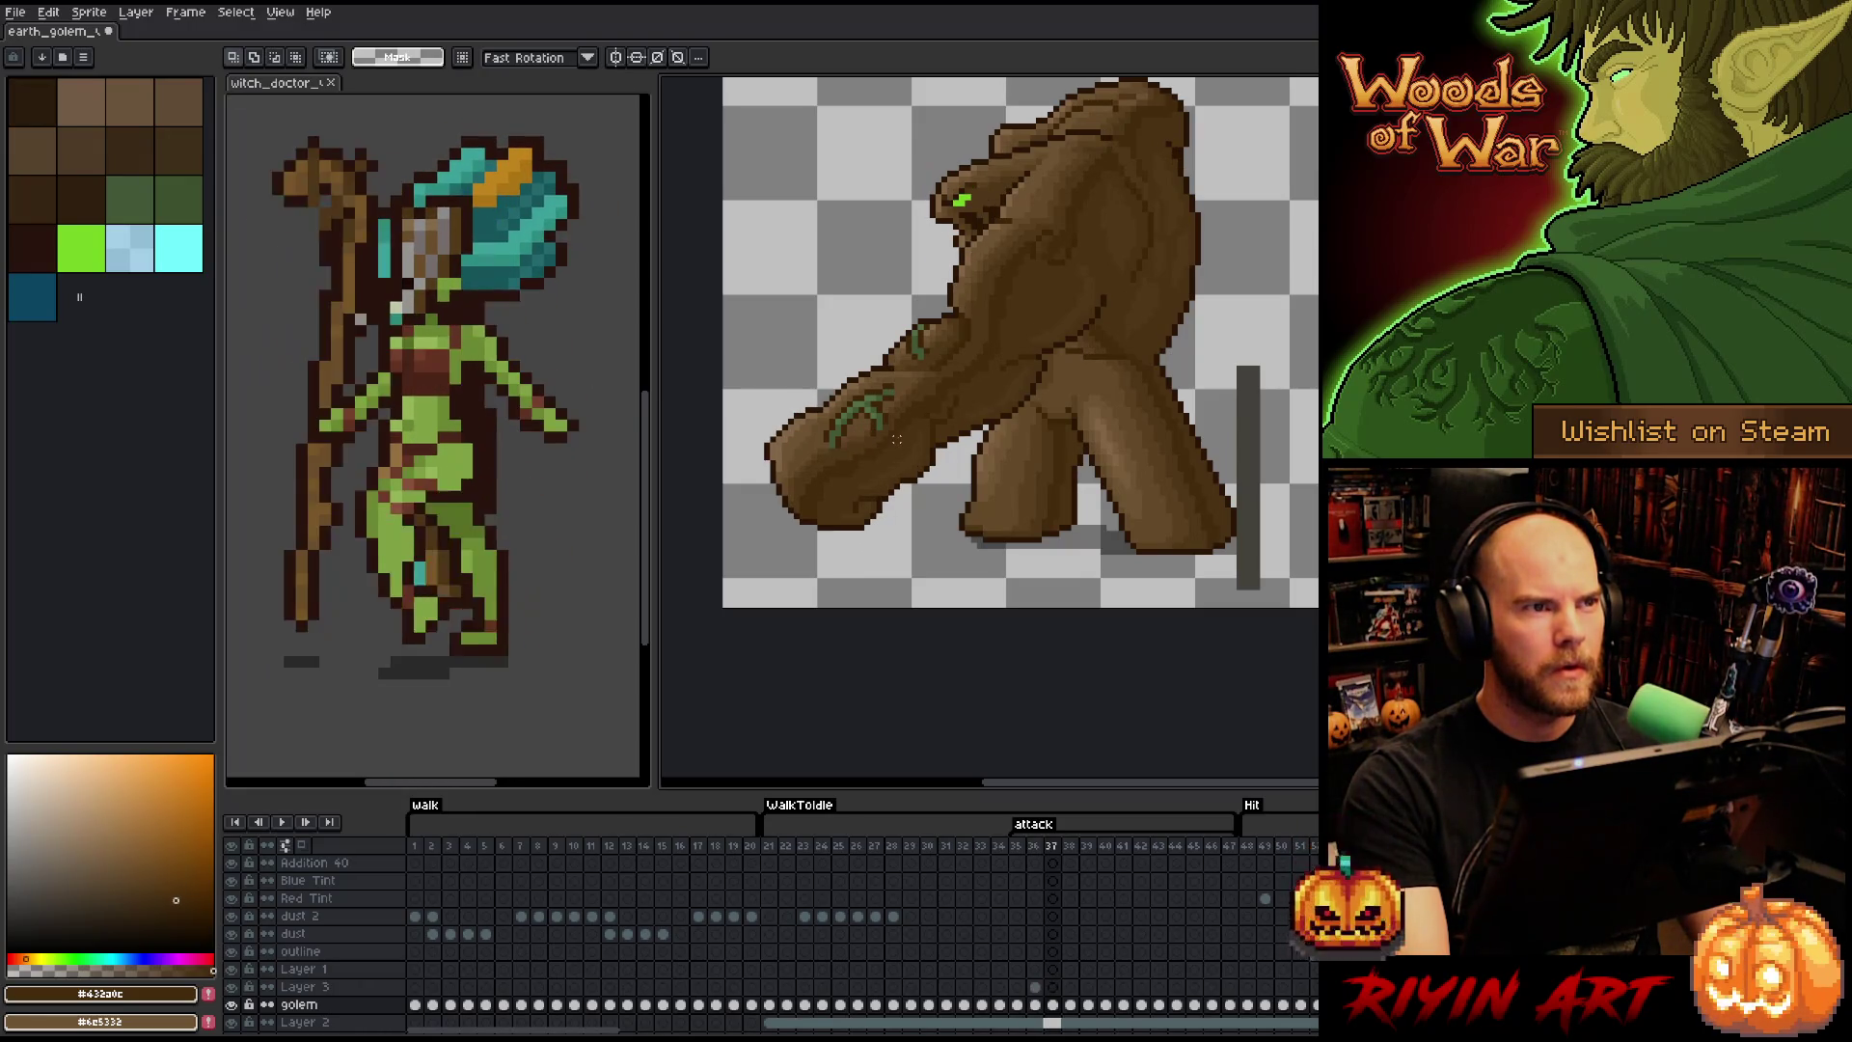
pyautogui.press('Left')
pyautogui.press('Right')
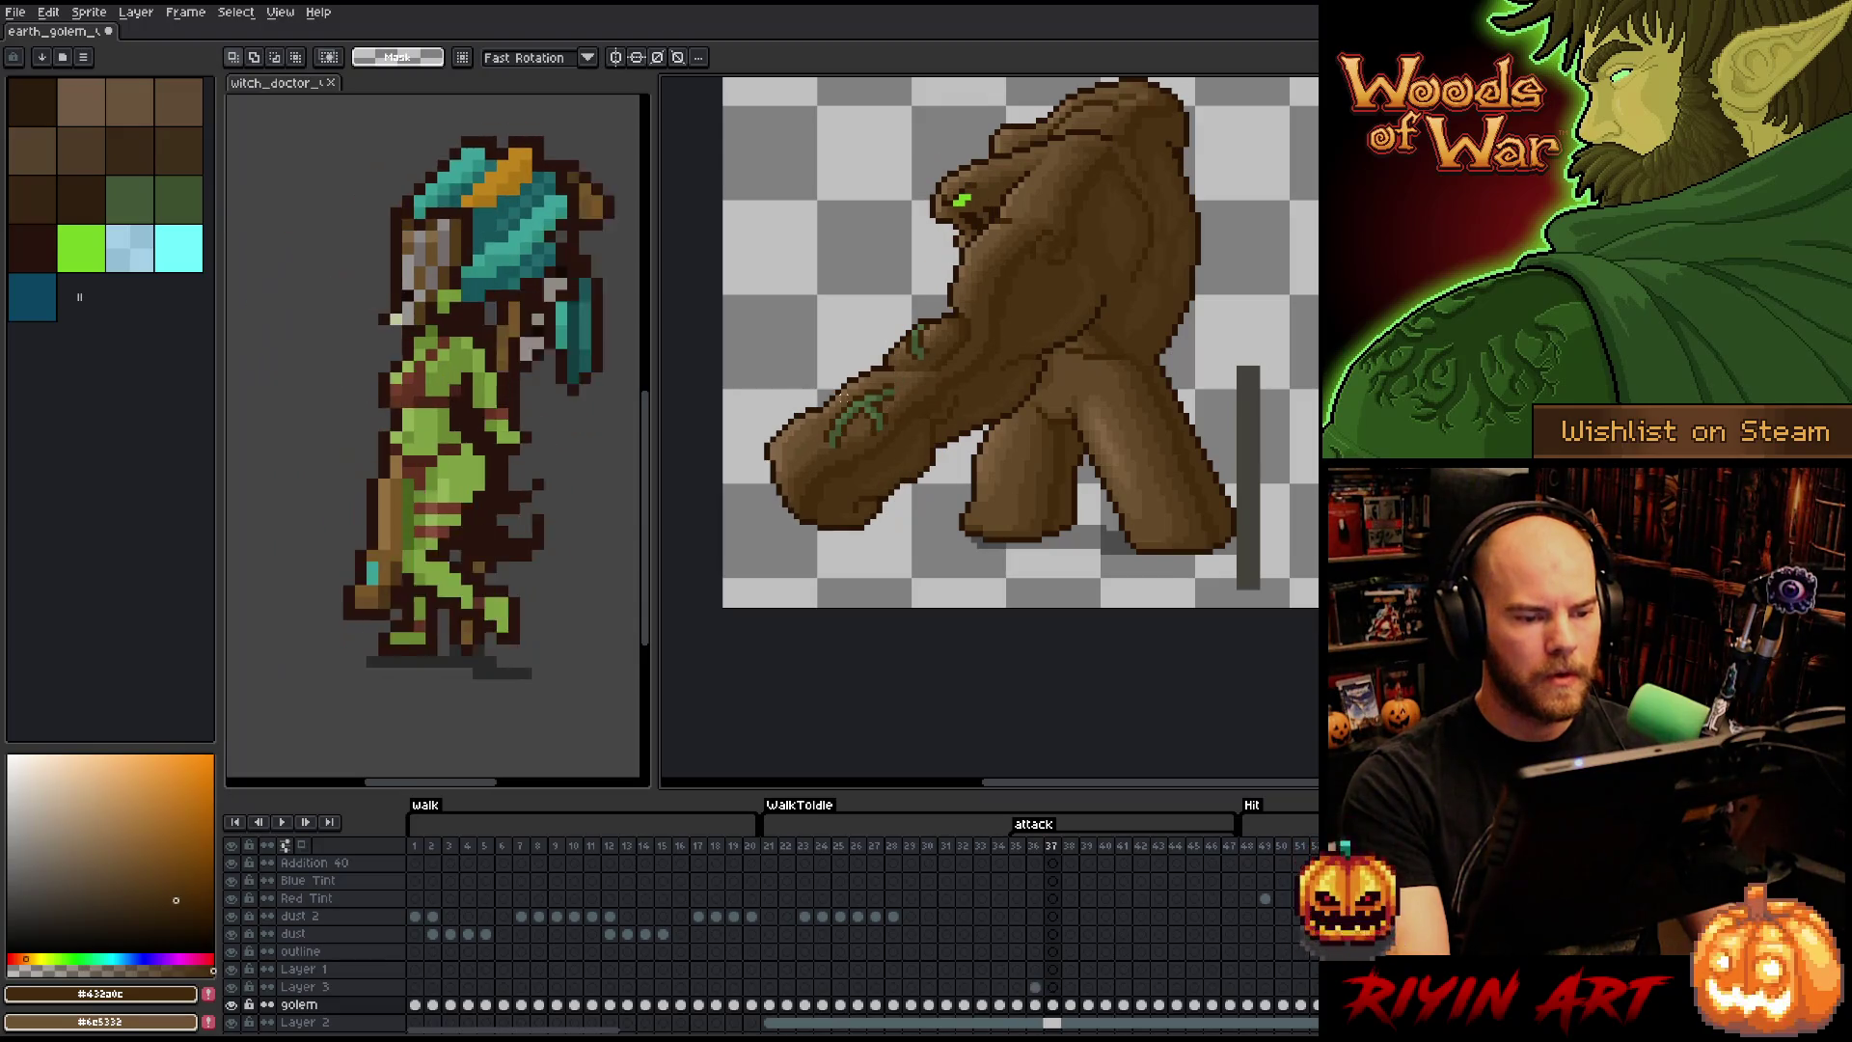
pyautogui.press('Left')
pyautogui.press('Right')
pyautogui.press('Left')
pyautogui.press('Right')
pyautogui.press('Left')
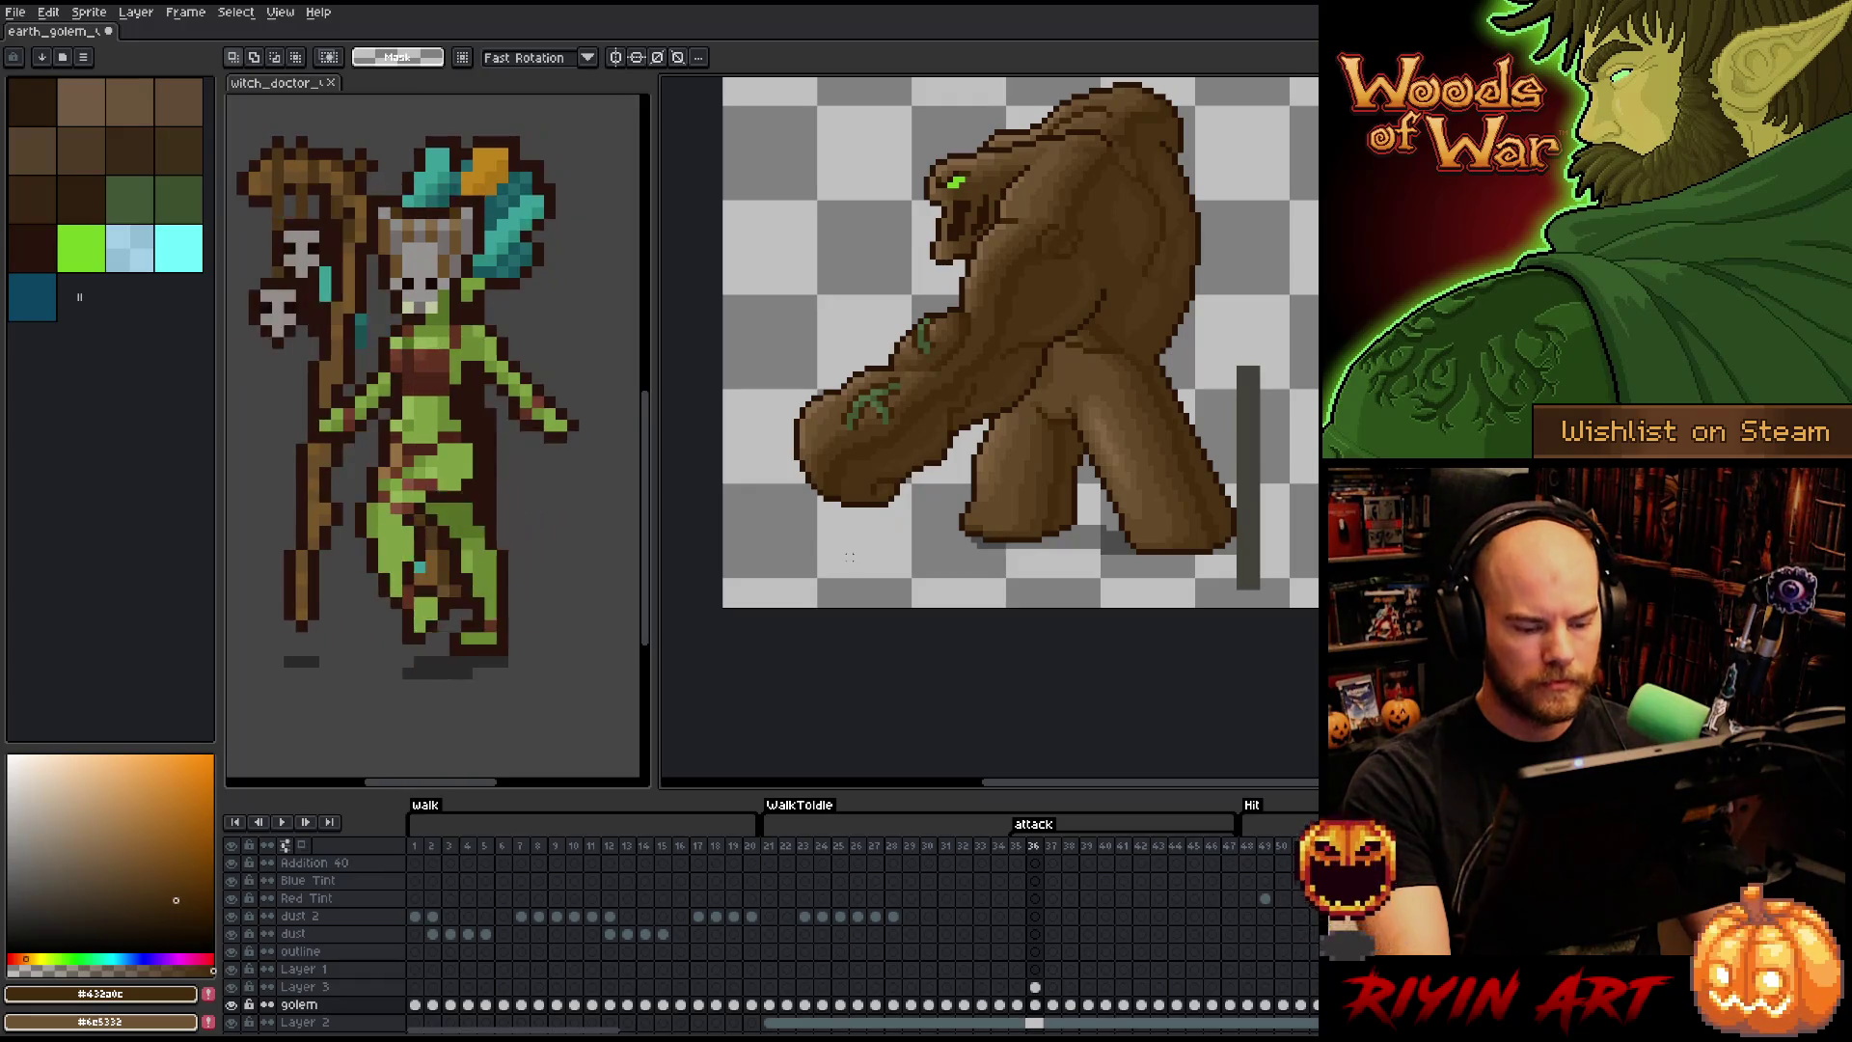
pyautogui.click(1035, 987)
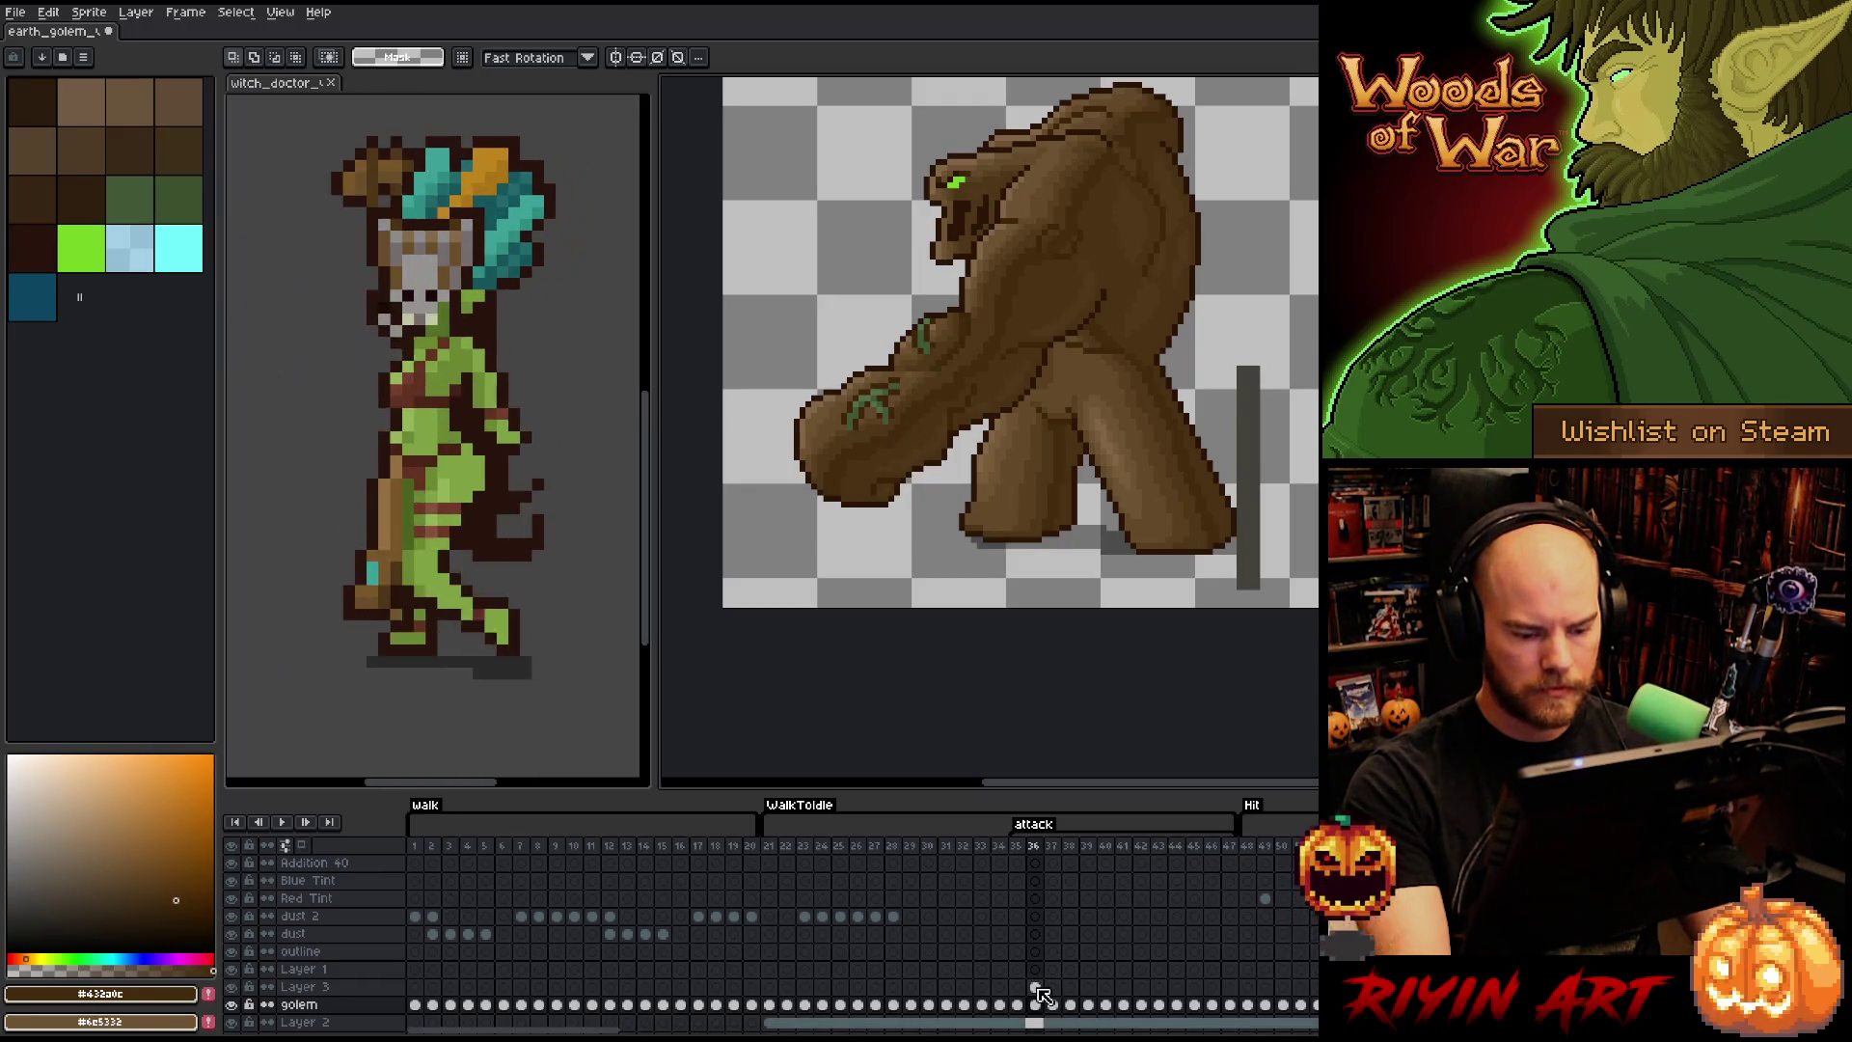
# - Compare the golem's attack poses across frames 36 to 38, ending on frame 37
pyautogui.click(231, 1004)
pyautogui.click(232, 1004)
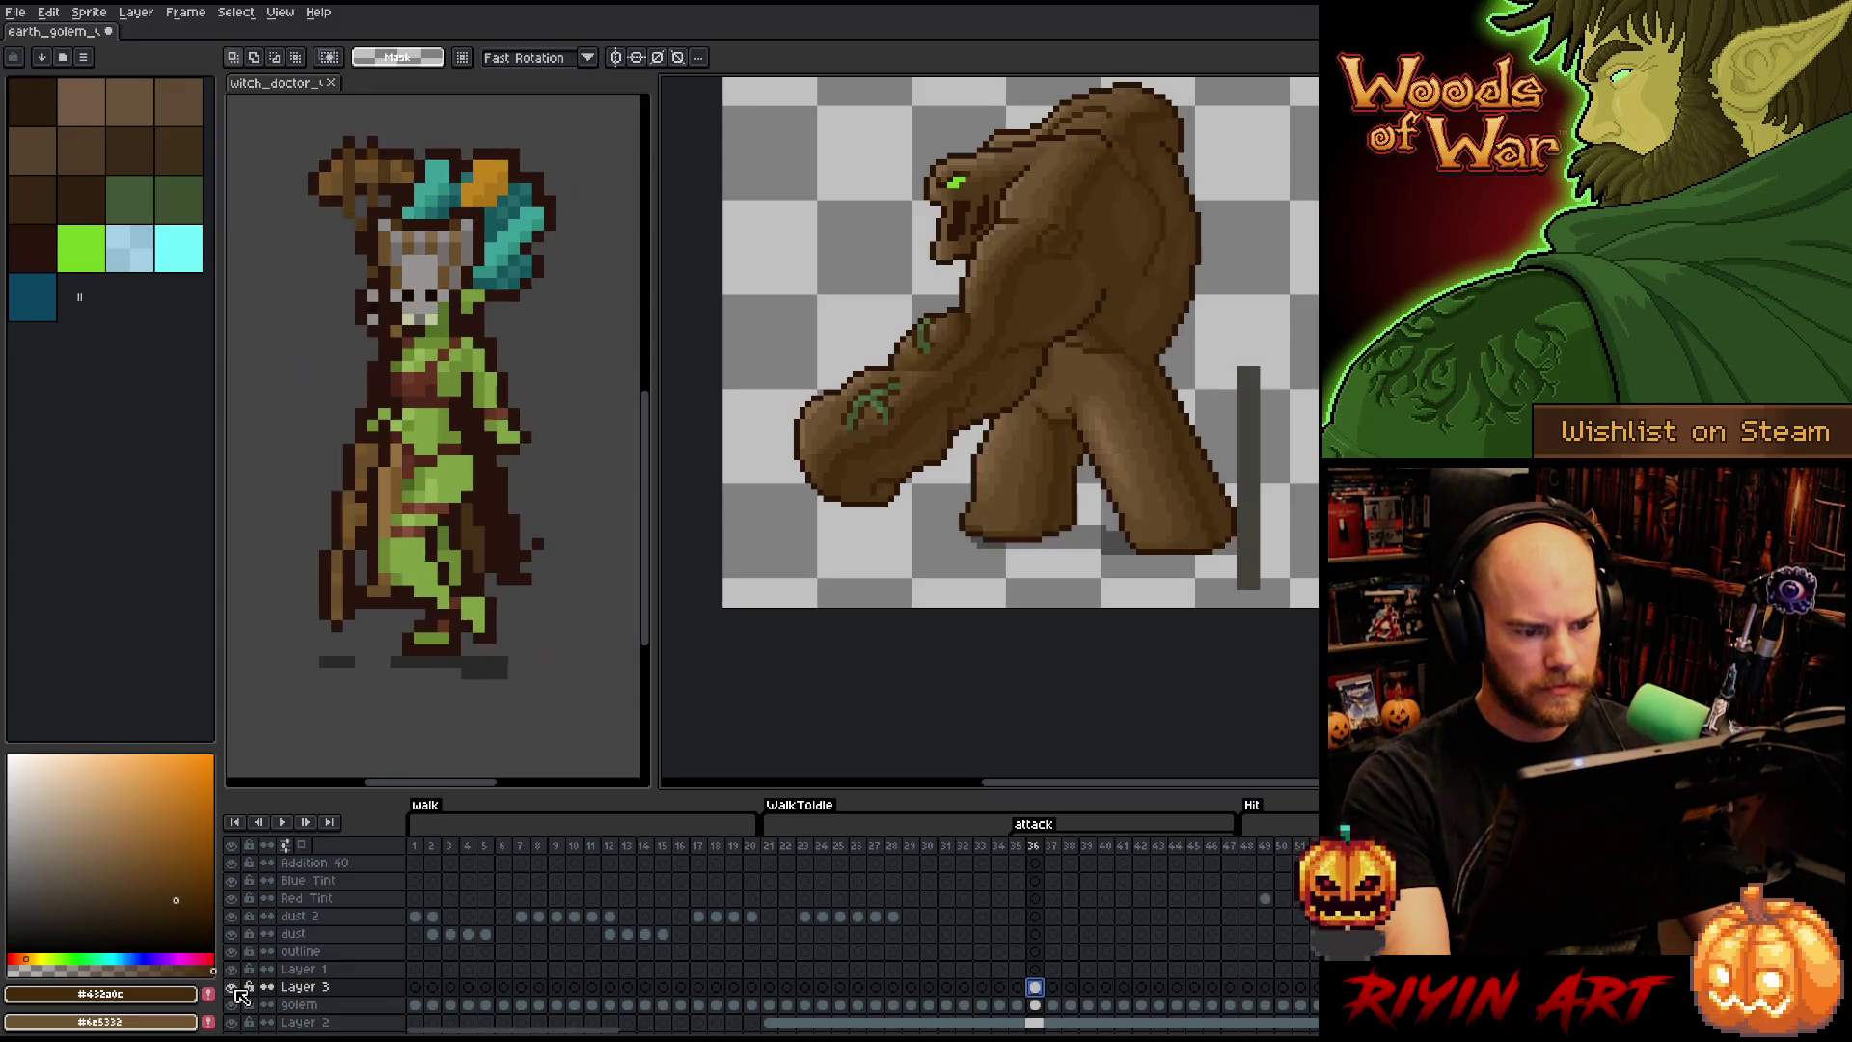
pyautogui.click(1054, 988)
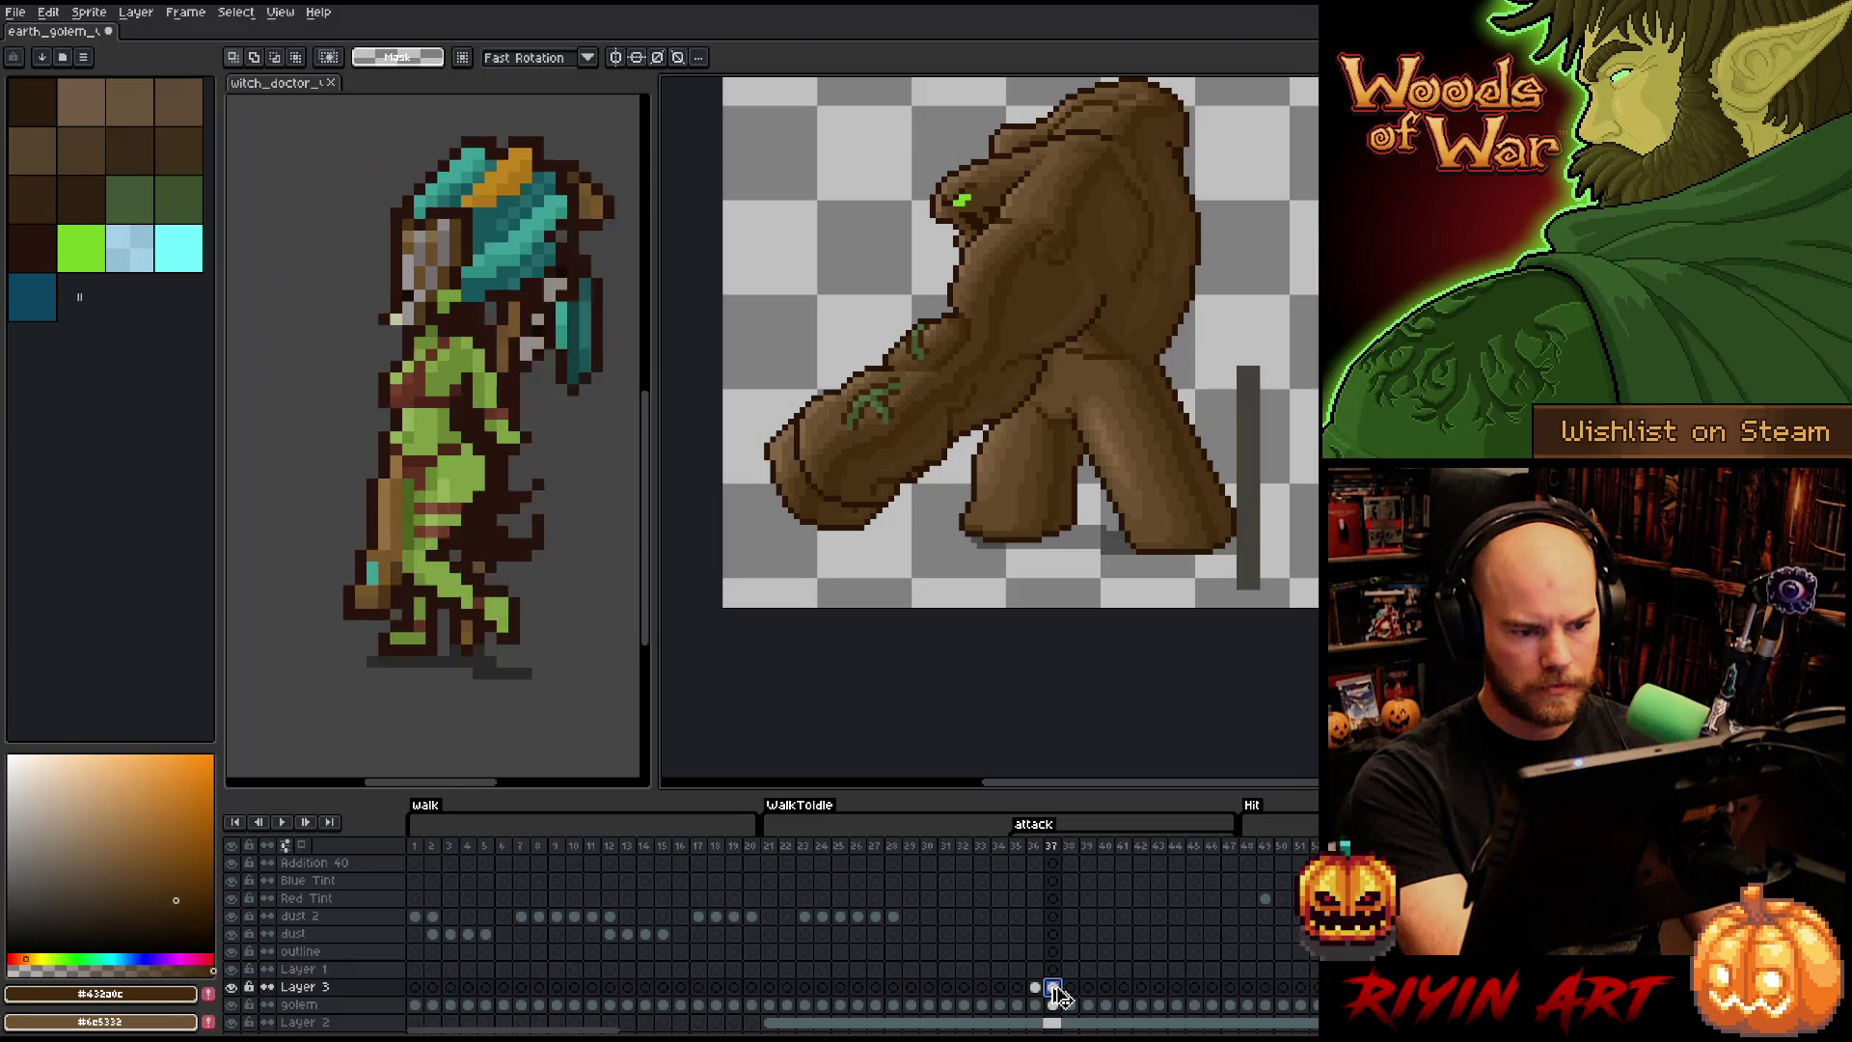
pyautogui.press('Left')
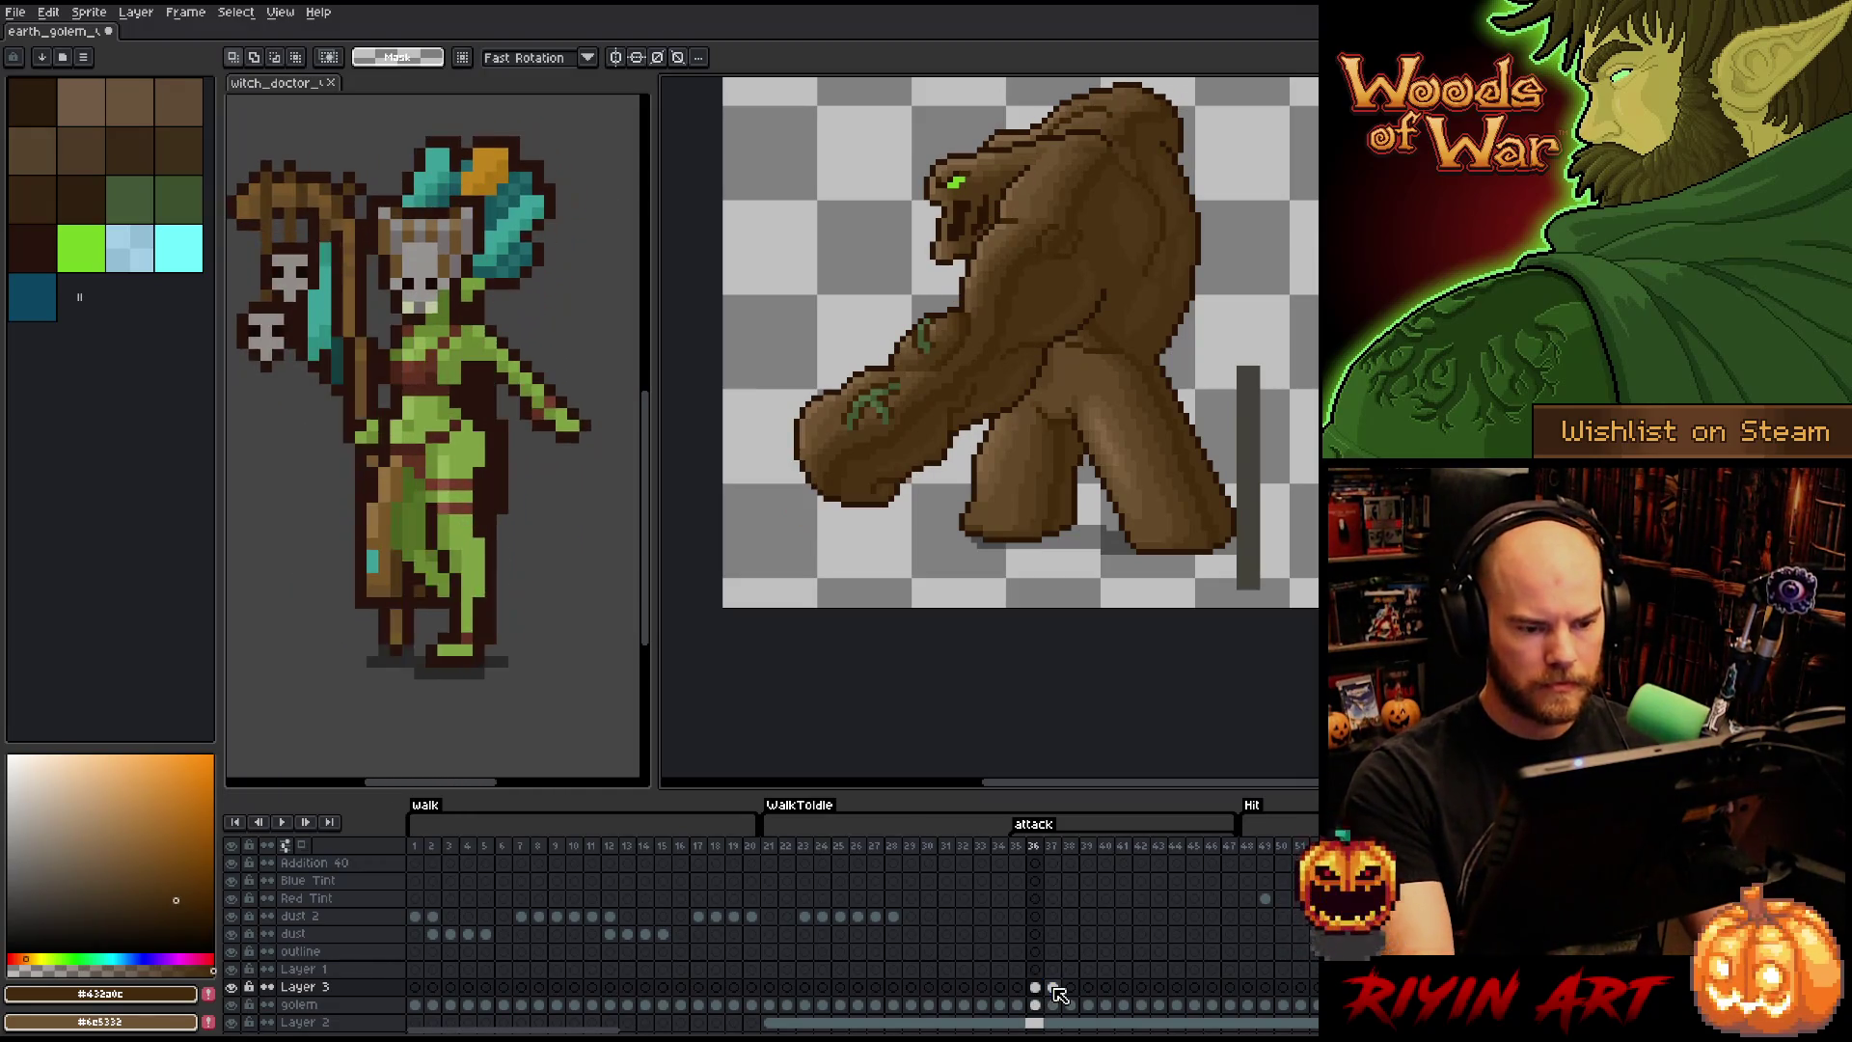
pyautogui.click(1054, 989)
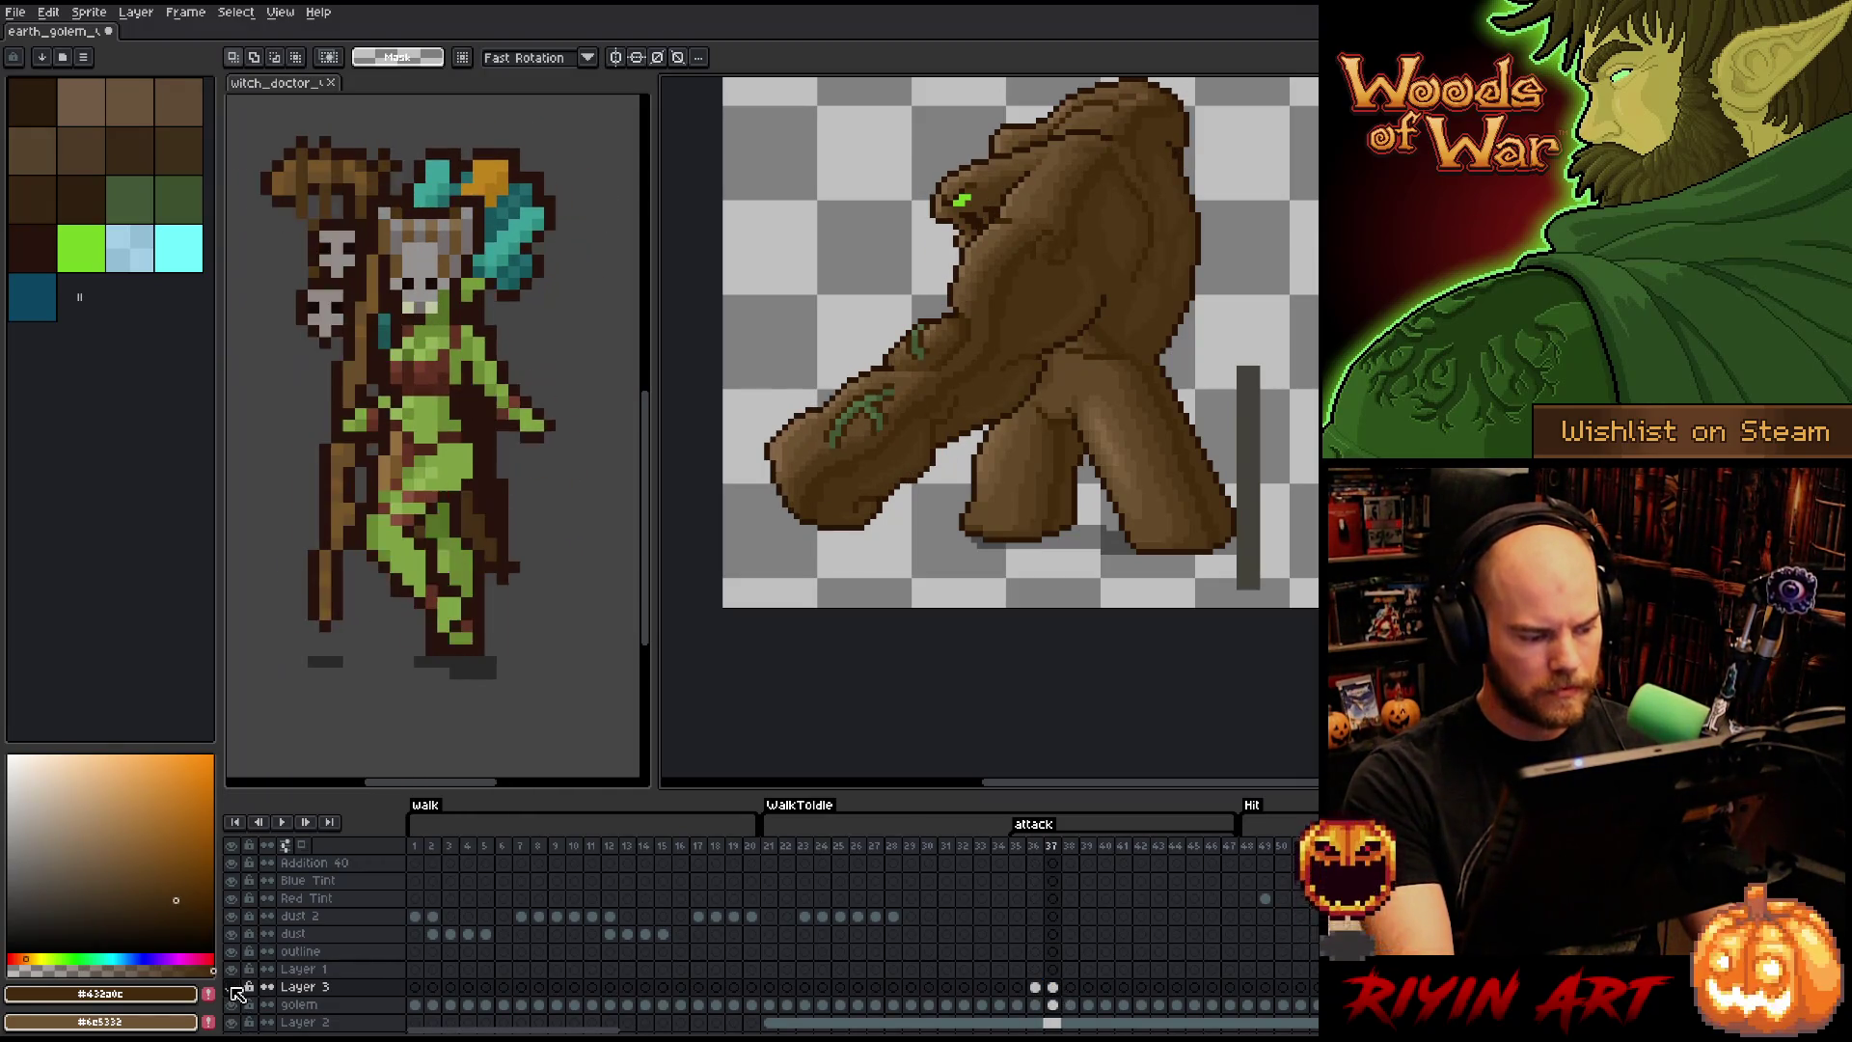
pyautogui.press('Right')
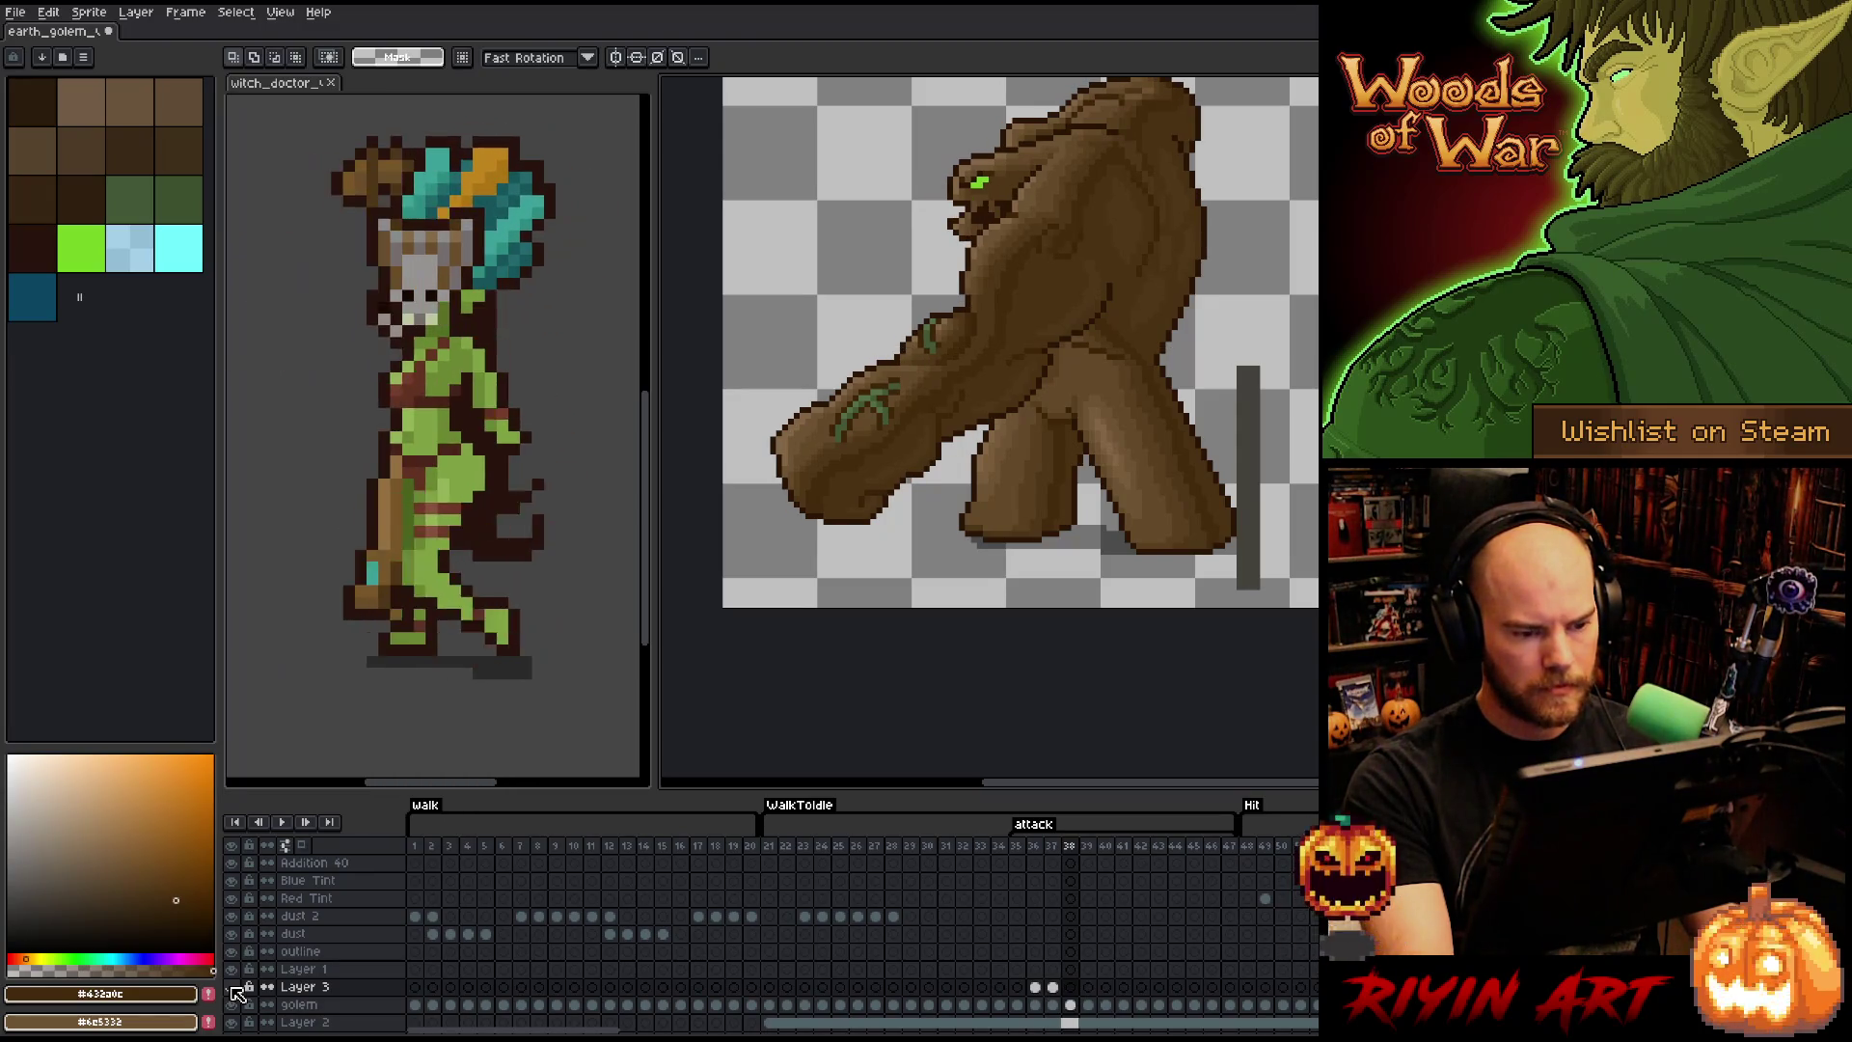
pyautogui.press('Left')
pyautogui.press('Left')
pyautogui.press('Right')
pyautogui.press('Left')
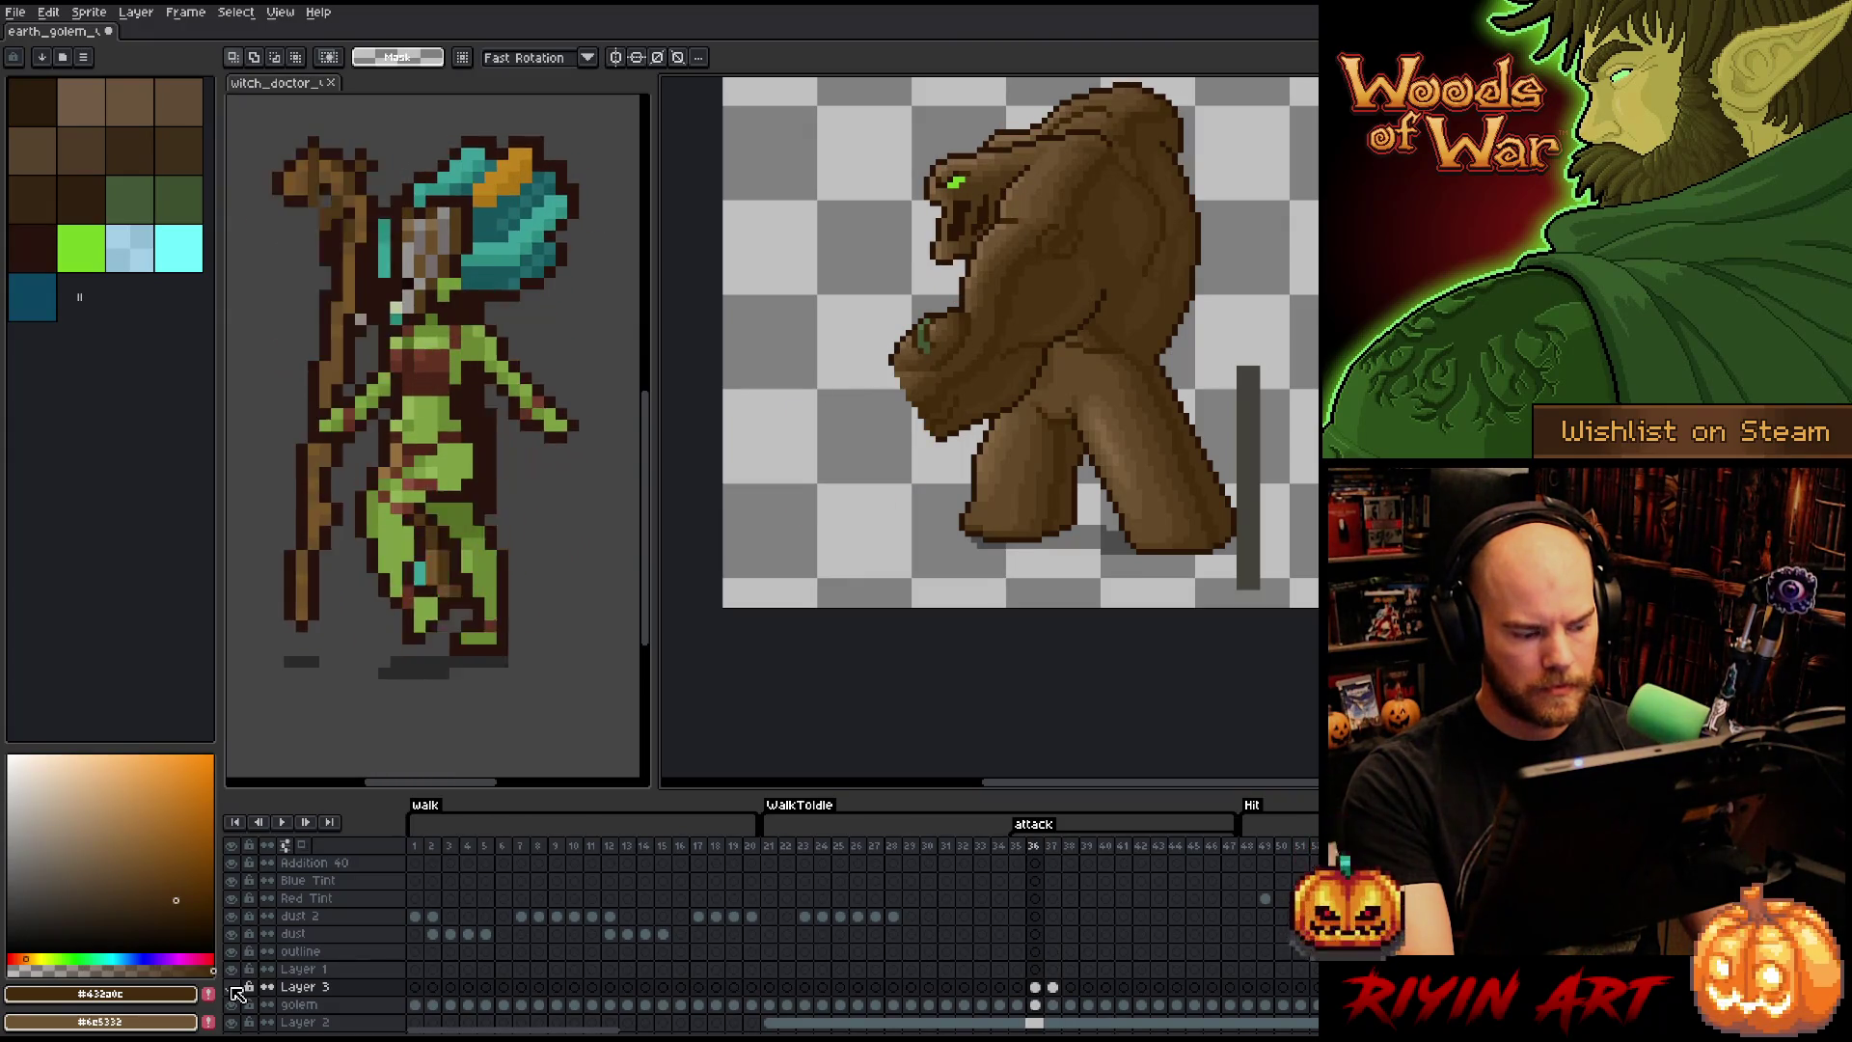
pyautogui.press('Right')
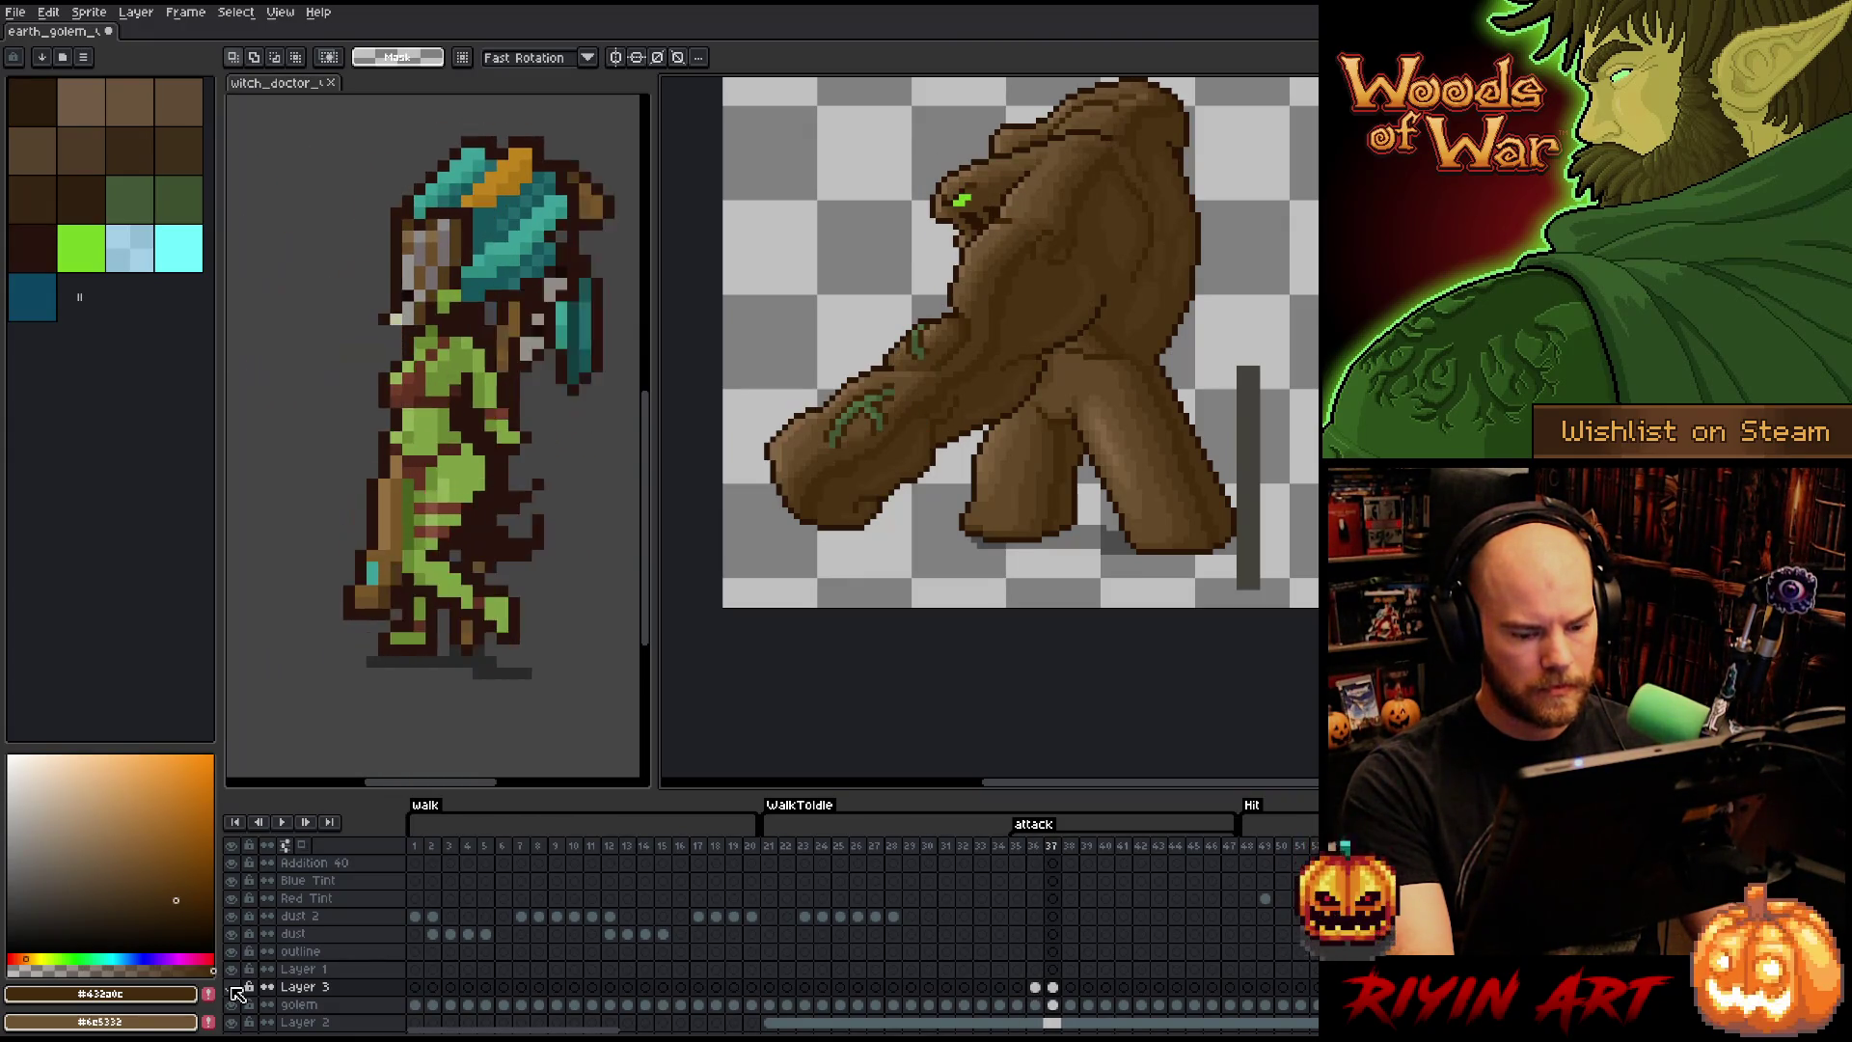
# - Flip neighbouring frames and toggle Layer 3's visibility to compare the arm on frame 37
pyautogui.press('Left')
pyautogui.press('Right')
pyautogui.press('Right')
pyautogui.press('Left')
pyautogui.press('Left')
pyautogui.press('Right')
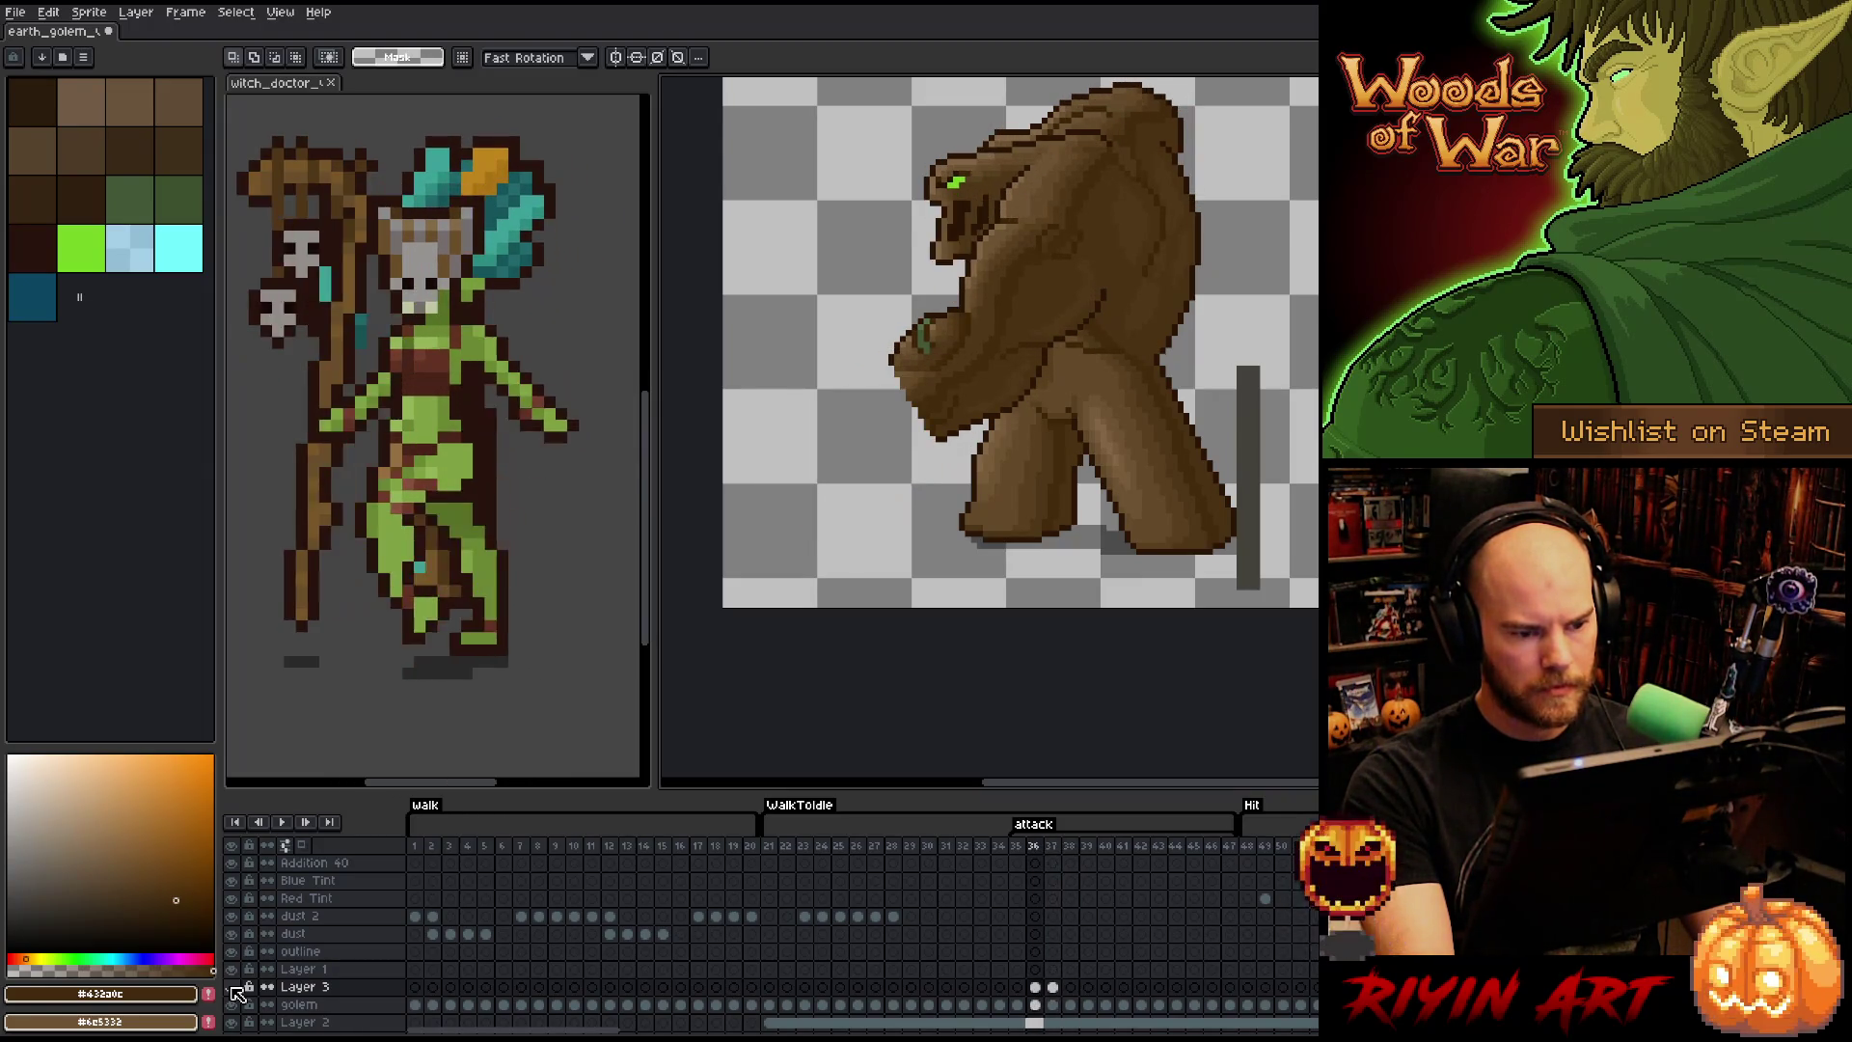
pyautogui.click(232, 988)
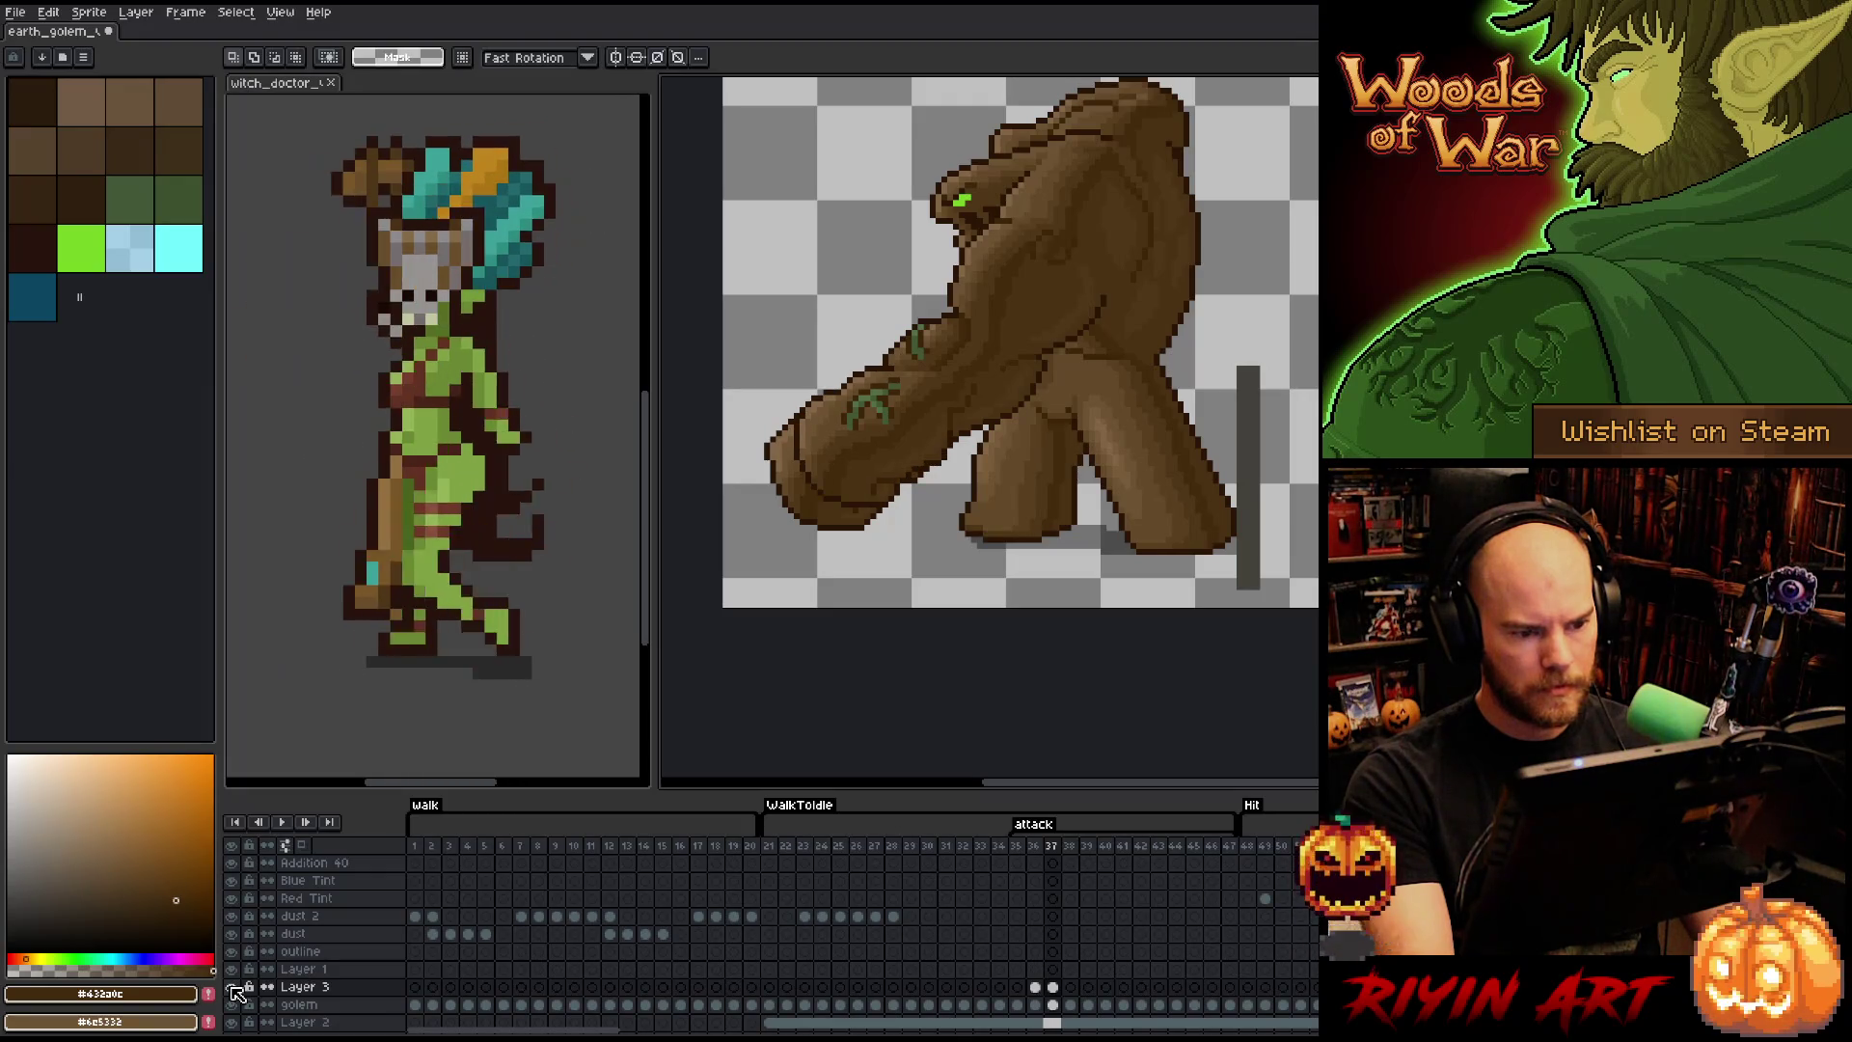
pyautogui.click(233, 988)
pyautogui.click(232, 988)
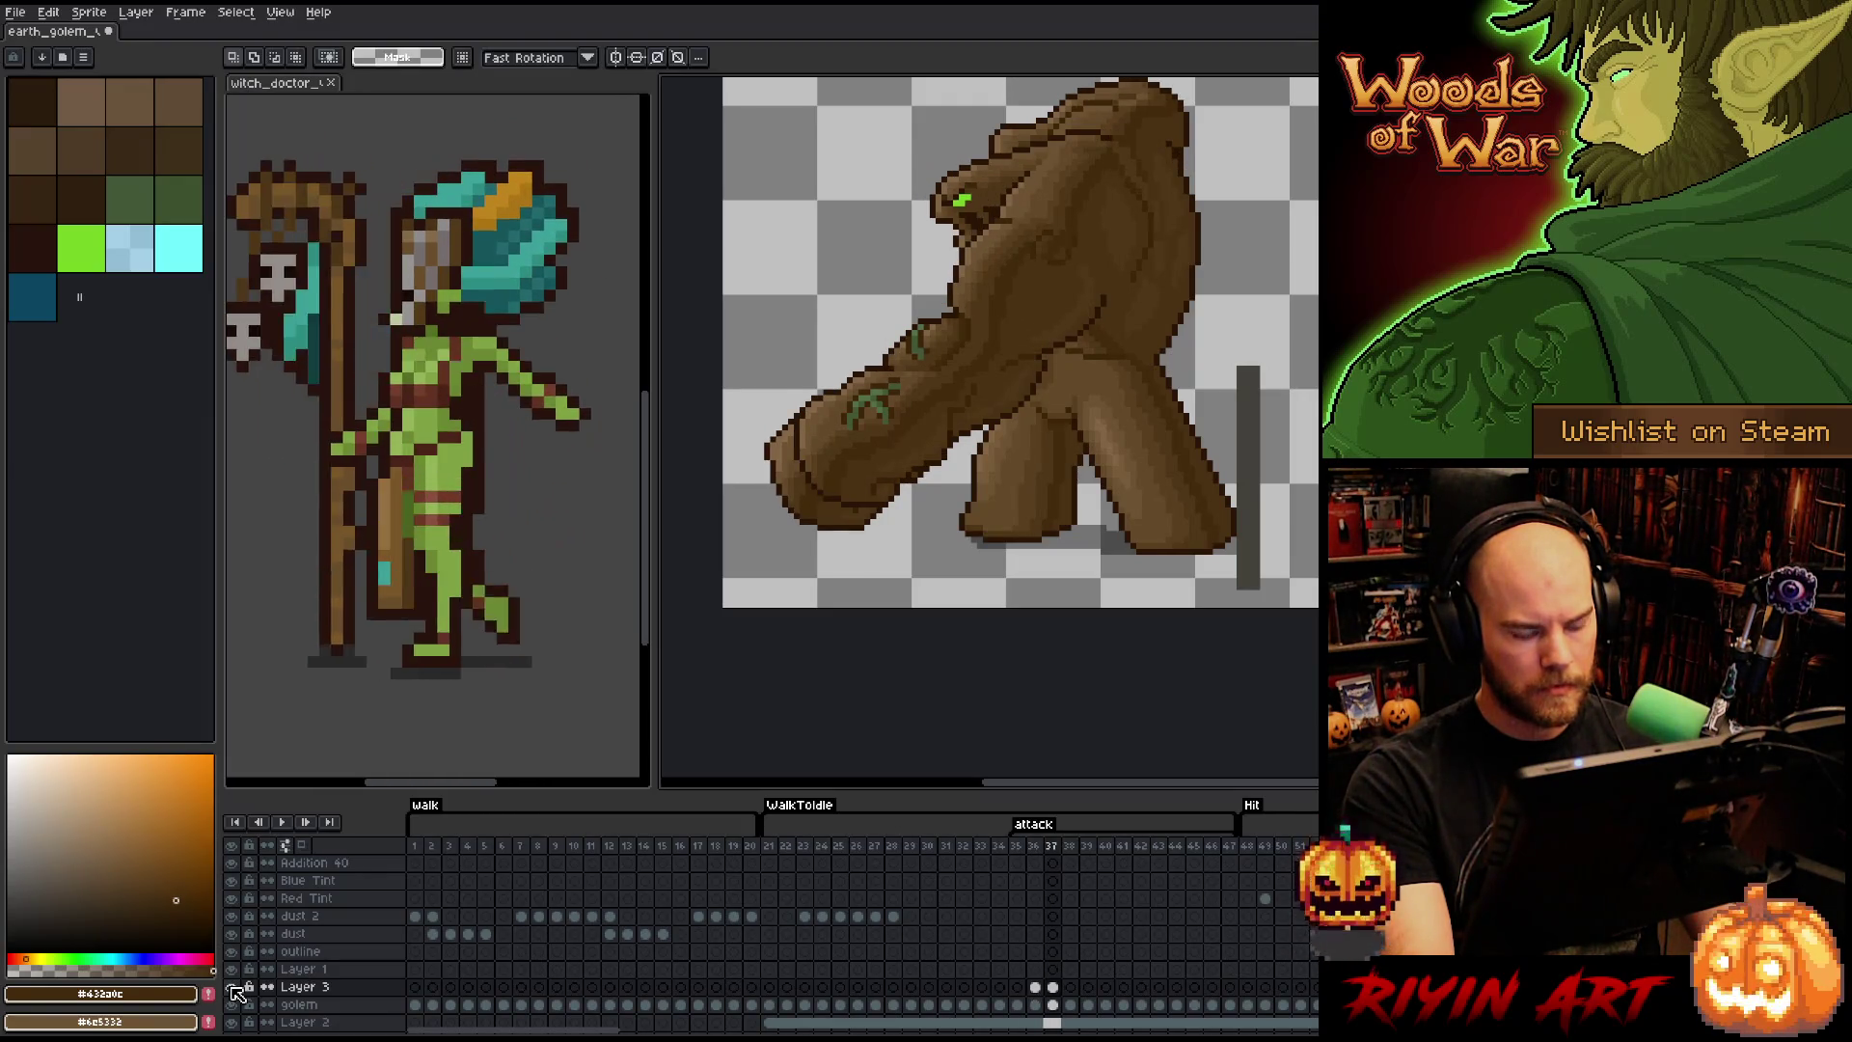
# - On the golem layer at frame 37, lasso the outstretched arm and shift it up and right
pyautogui.click(1052, 1004)
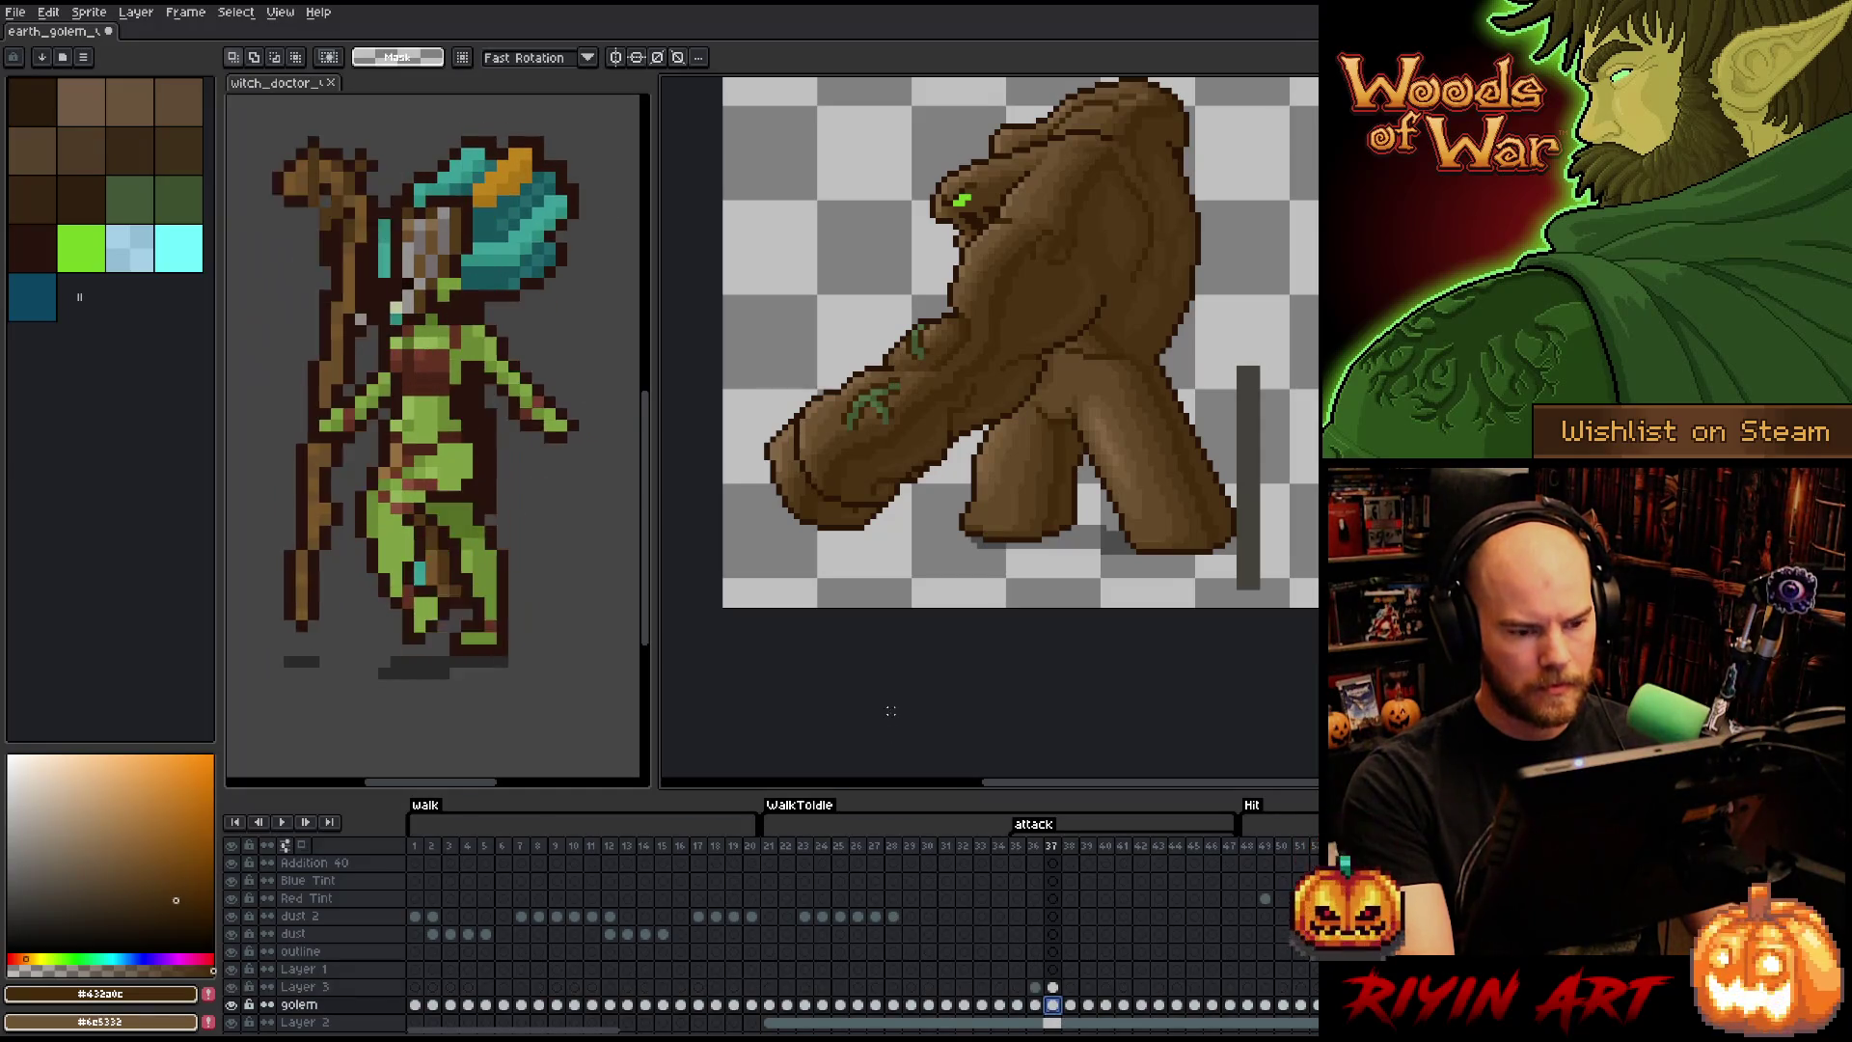
pyautogui.press('b')
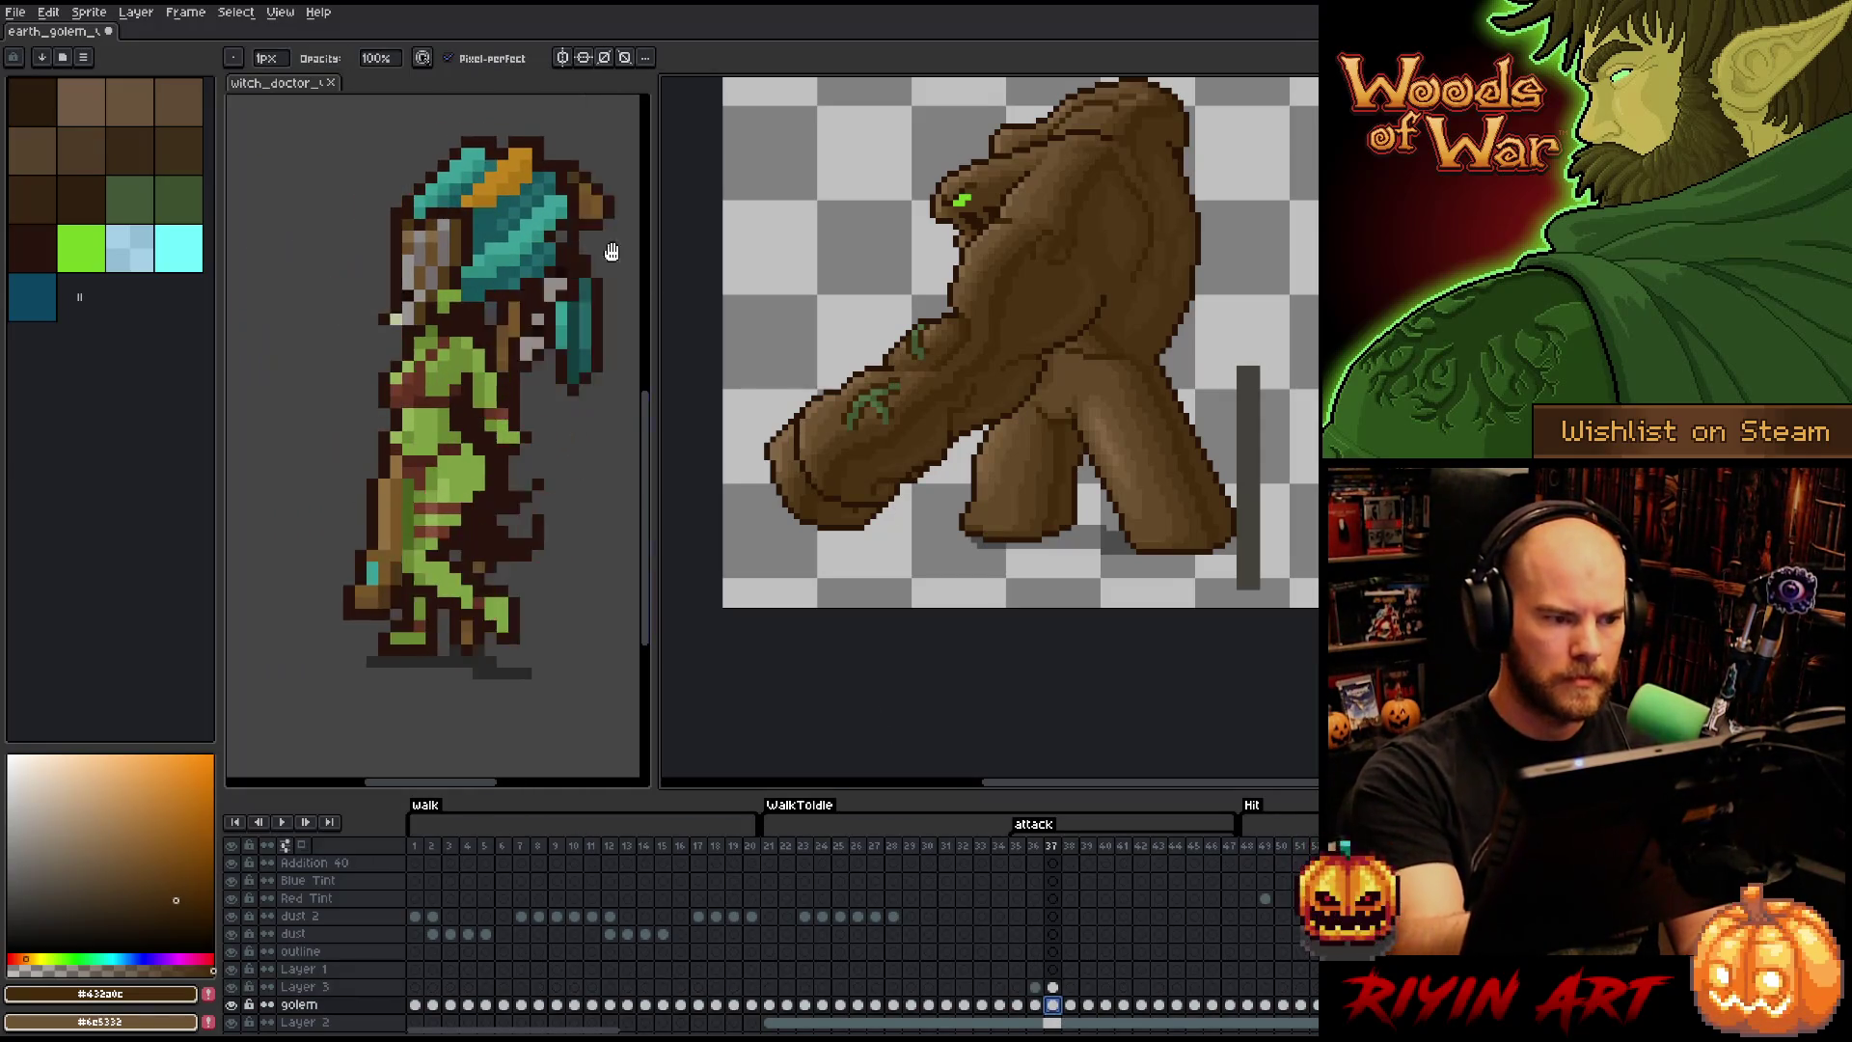
pyautogui.press('m')
pyautogui.moveTo(940, 465)
pyautogui.mouseDown()
pyautogui.moveTo(879, 423)
pyautogui.moveTo(747, 419)
pyautogui.moveTo(940, 455)
pyautogui.moveTo(868, 444)
pyautogui.mouseUp()
pyautogui.hotkey('ctrl', 'd')
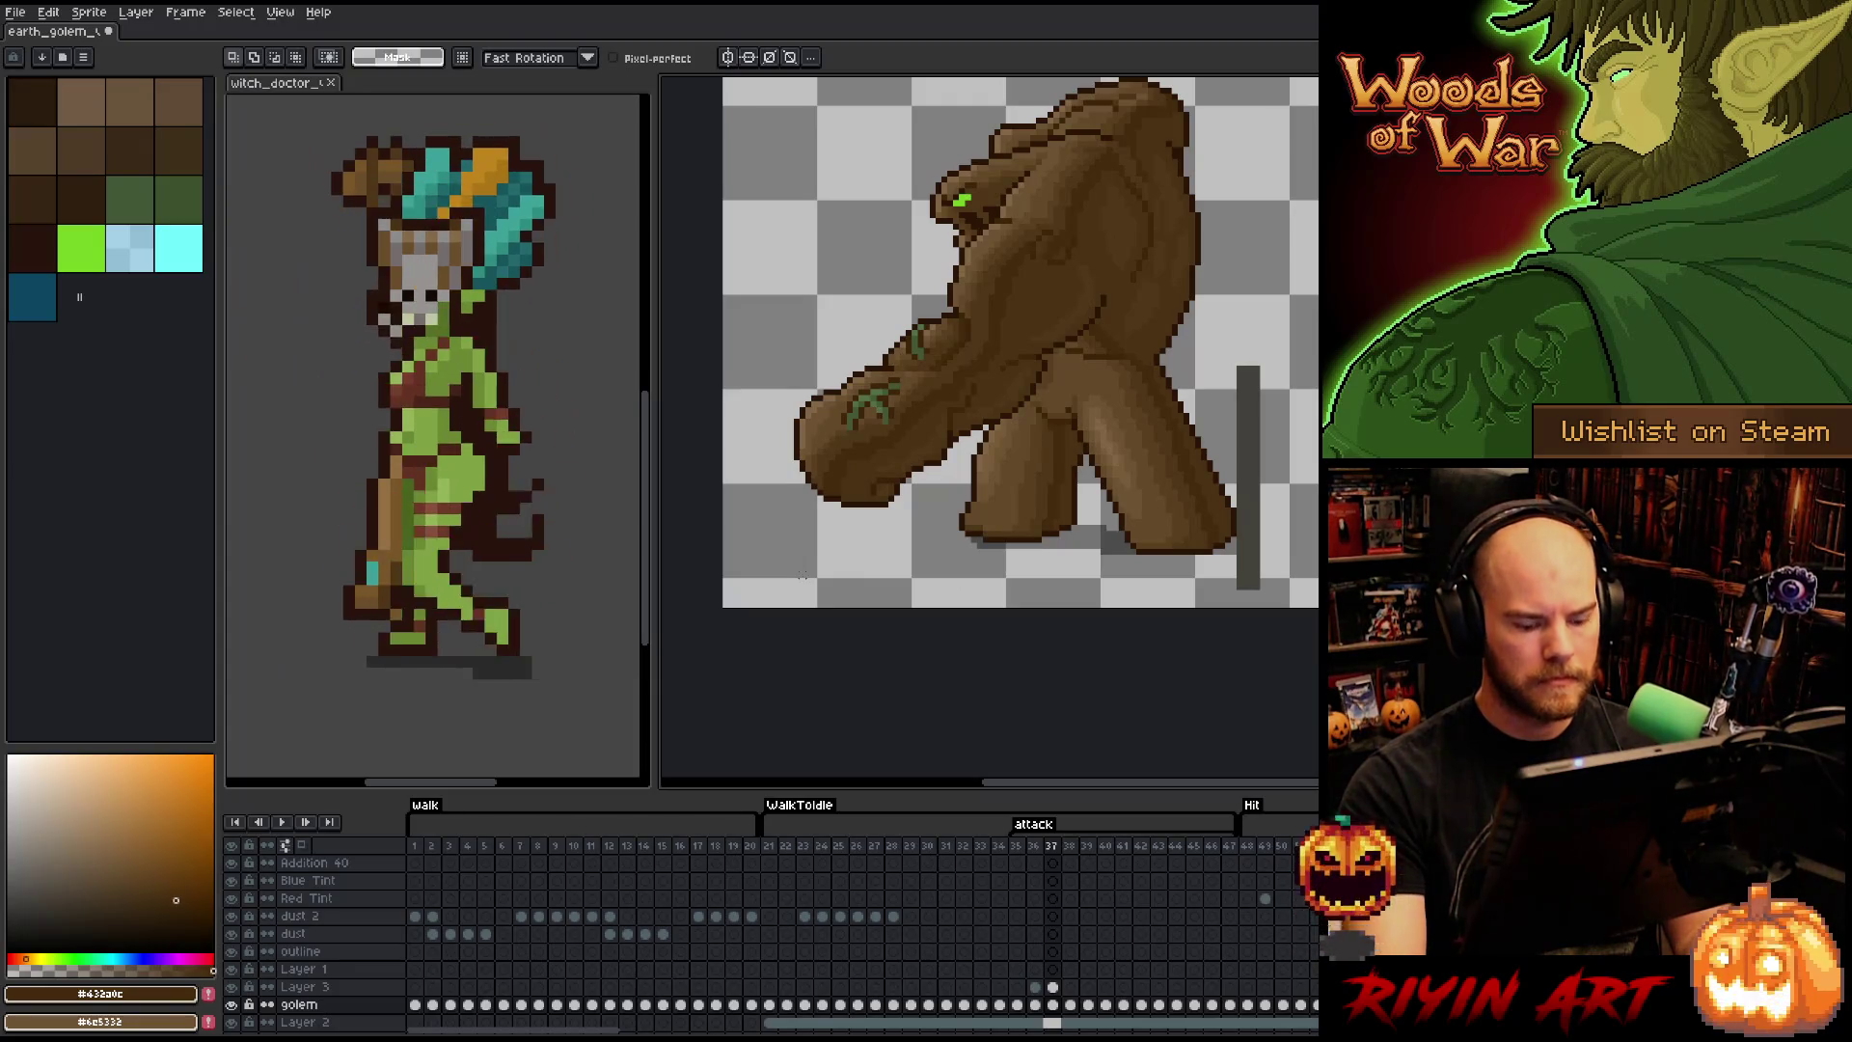
pyautogui.press('Left')
pyautogui.press('Right')
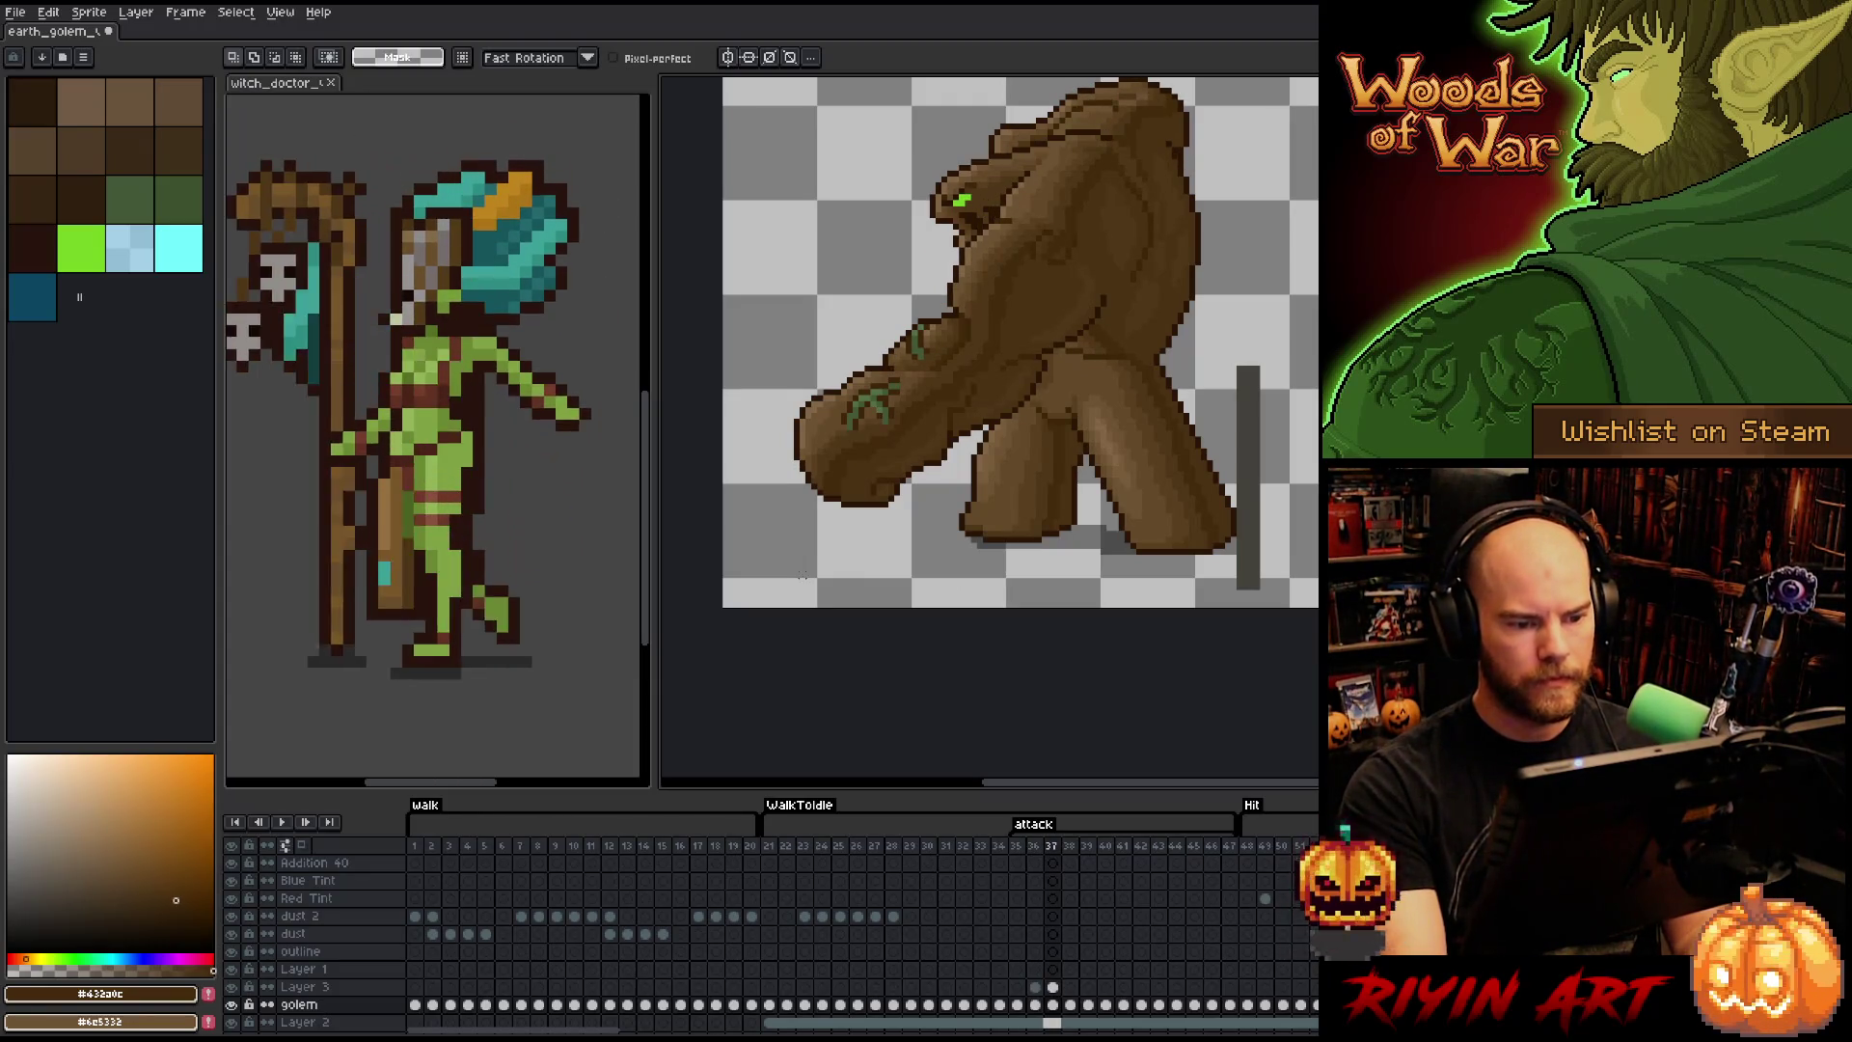
pyautogui.press('Left')
pyautogui.press('Right')
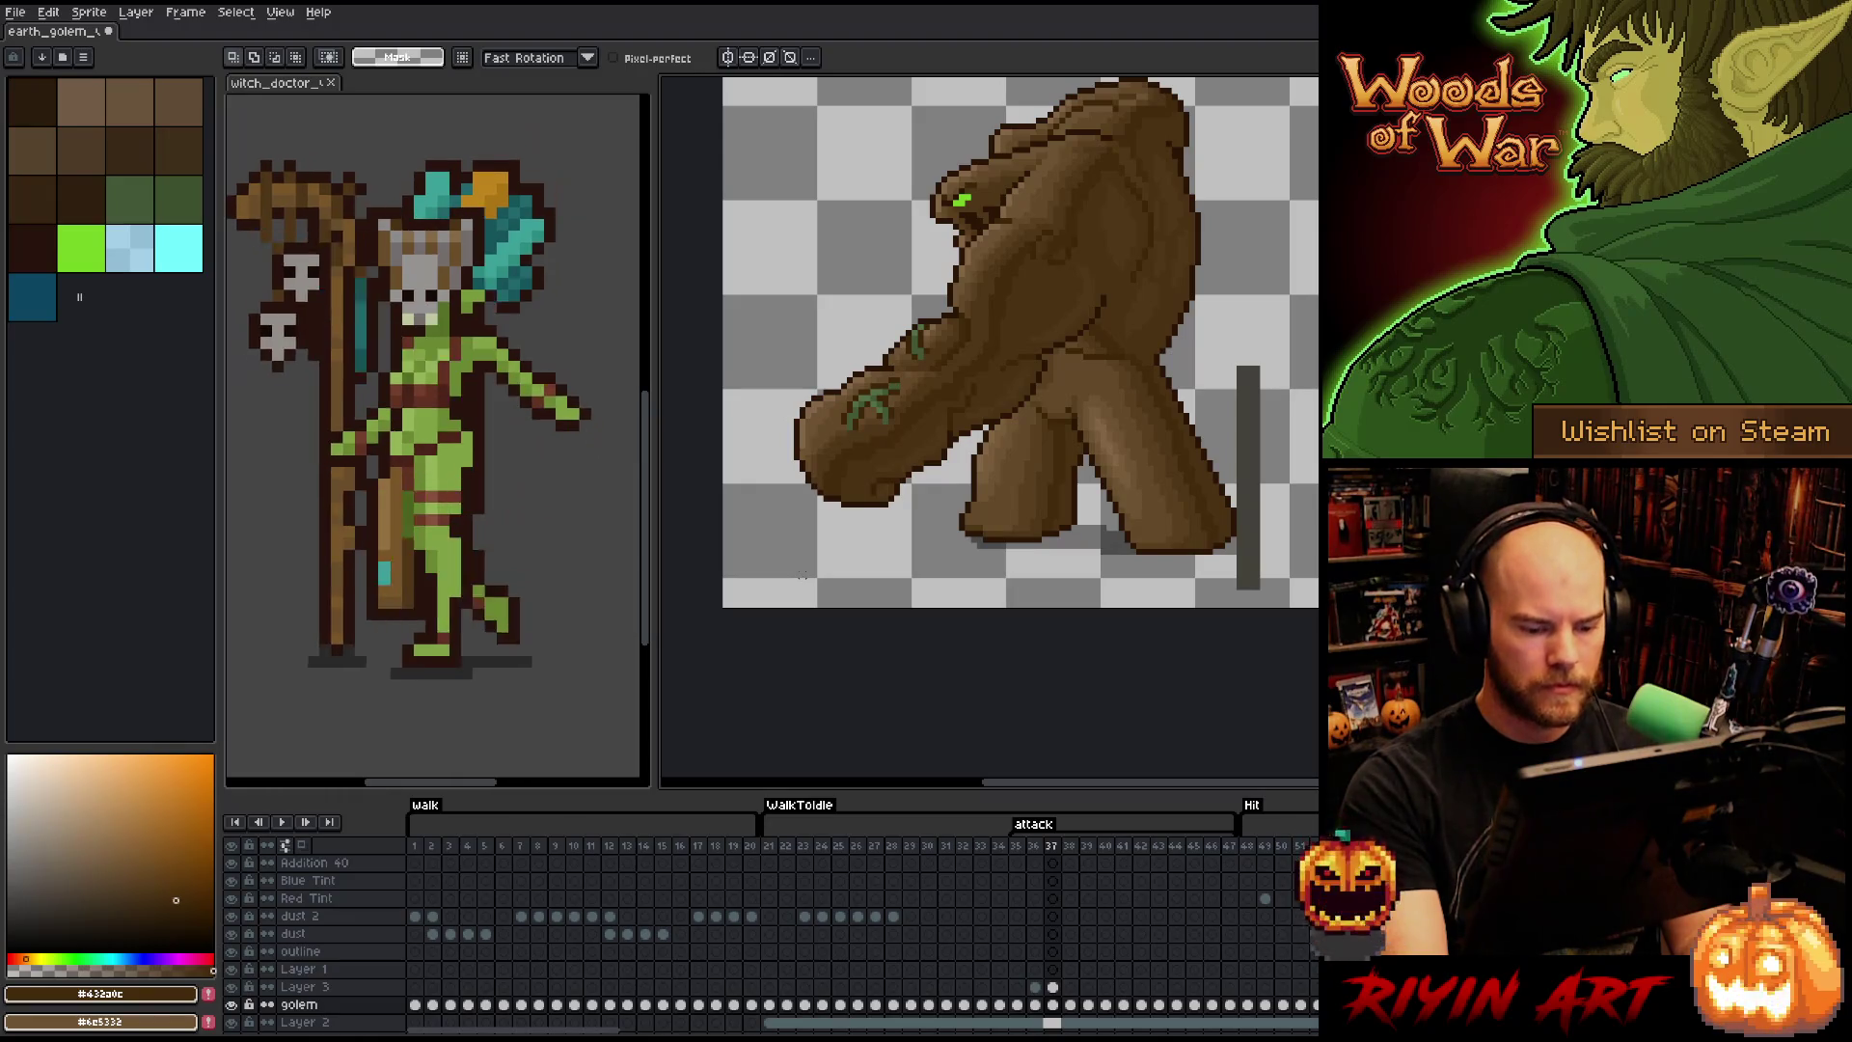
# - Paste the arm onto Layer 3 at frame 38, nudge it up and right, and commit
pyautogui.click(1053, 988)
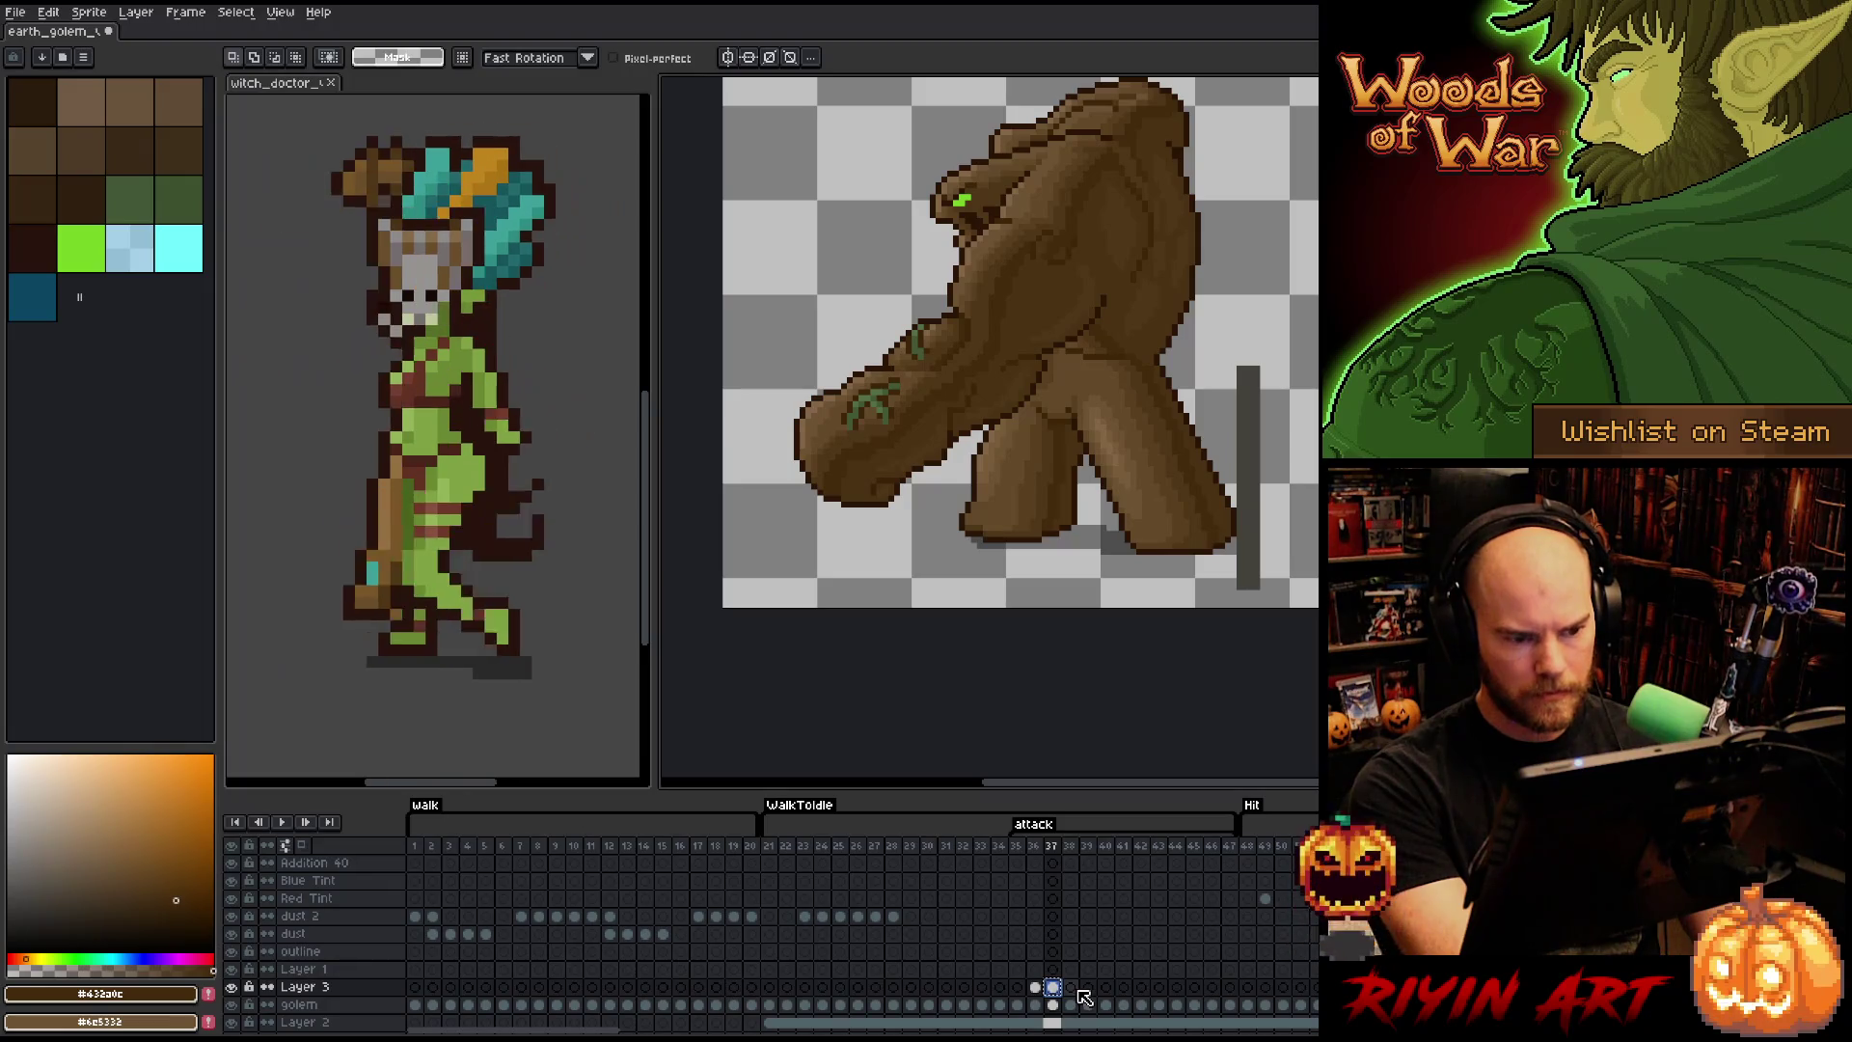
pyautogui.click(1079, 990)
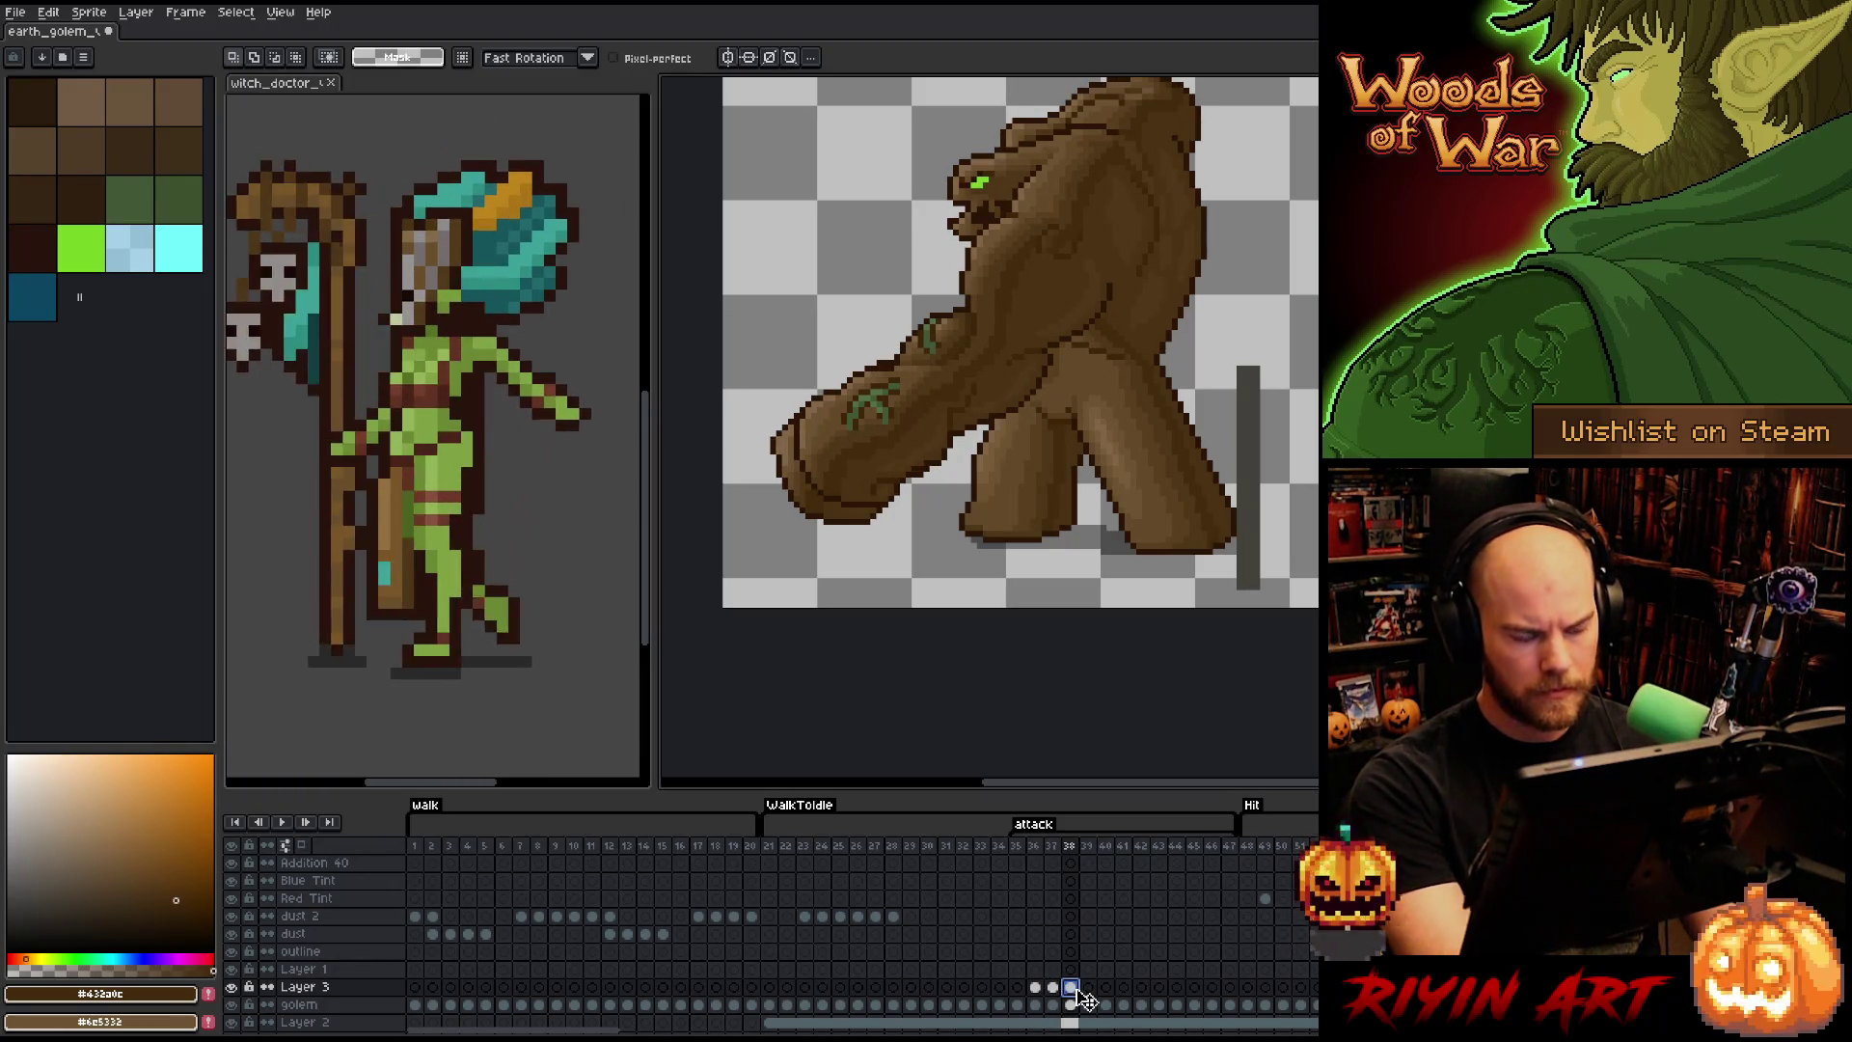
pyautogui.hotkey('ctrl', 'v')
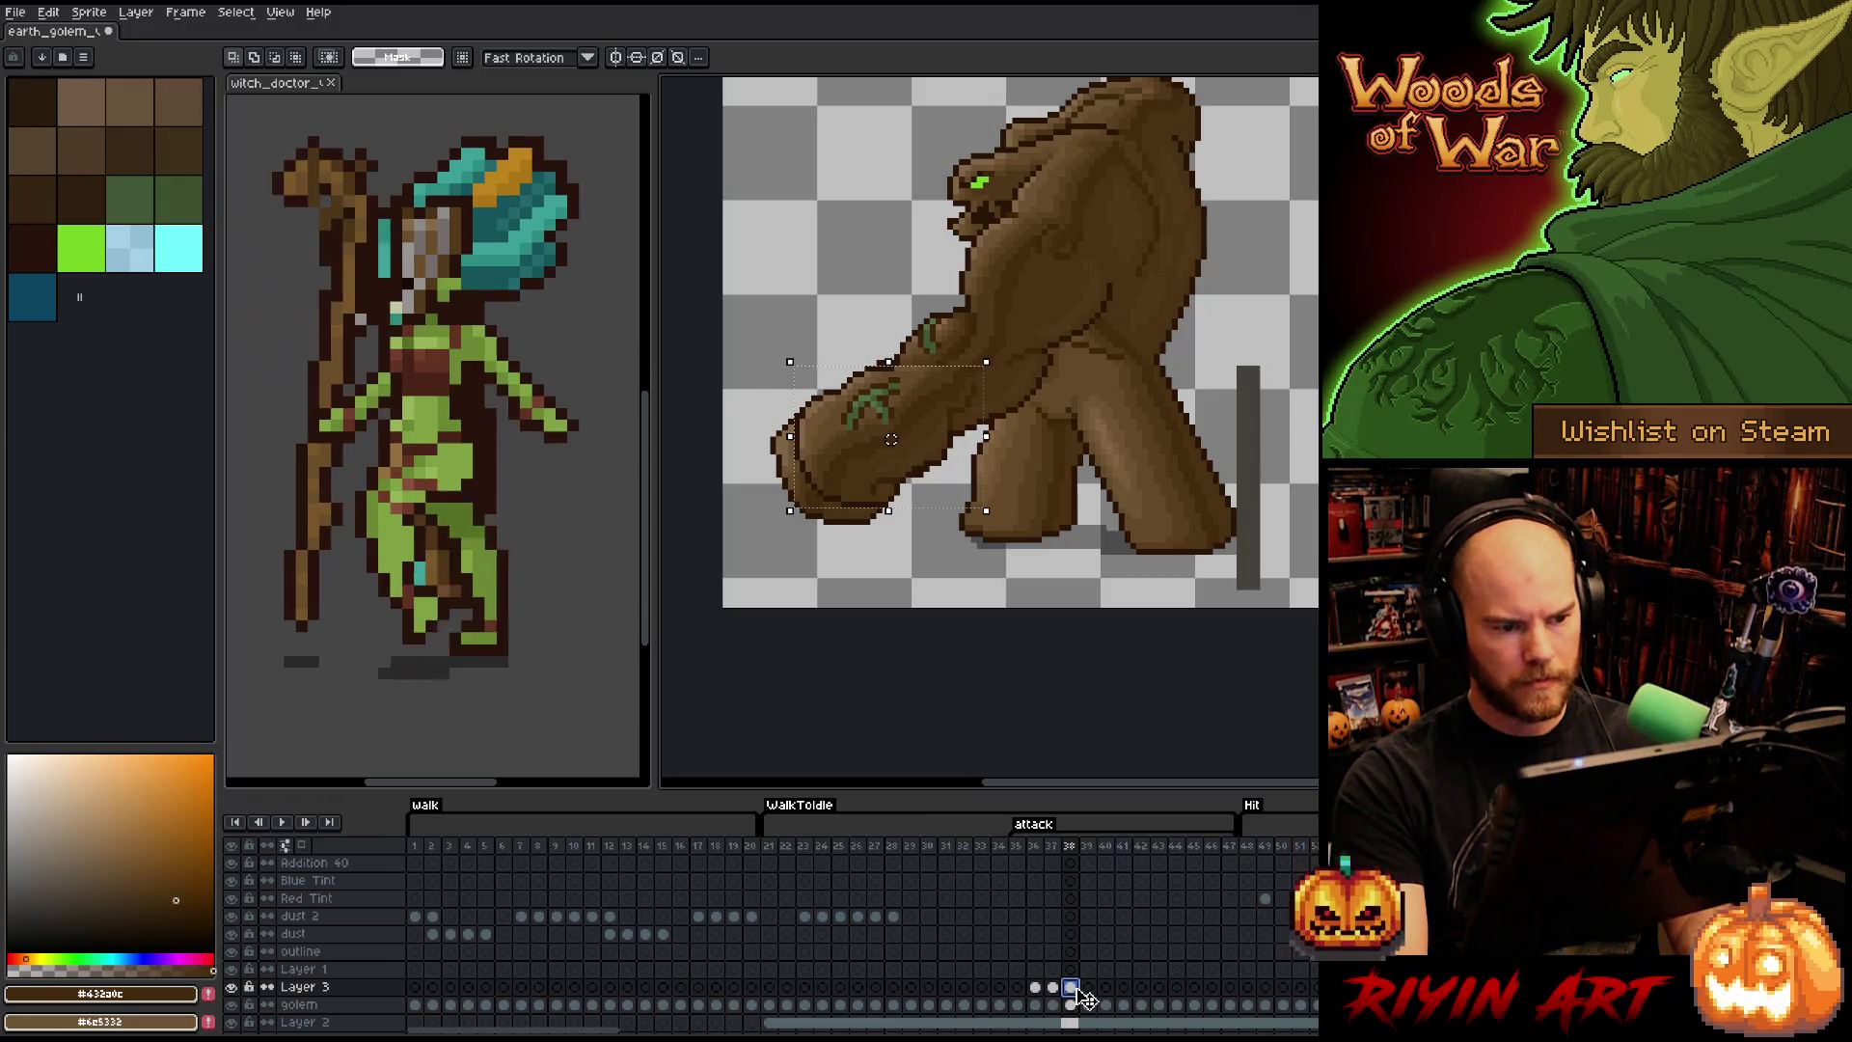
pyautogui.press('Up')
pyautogui.press('Right')
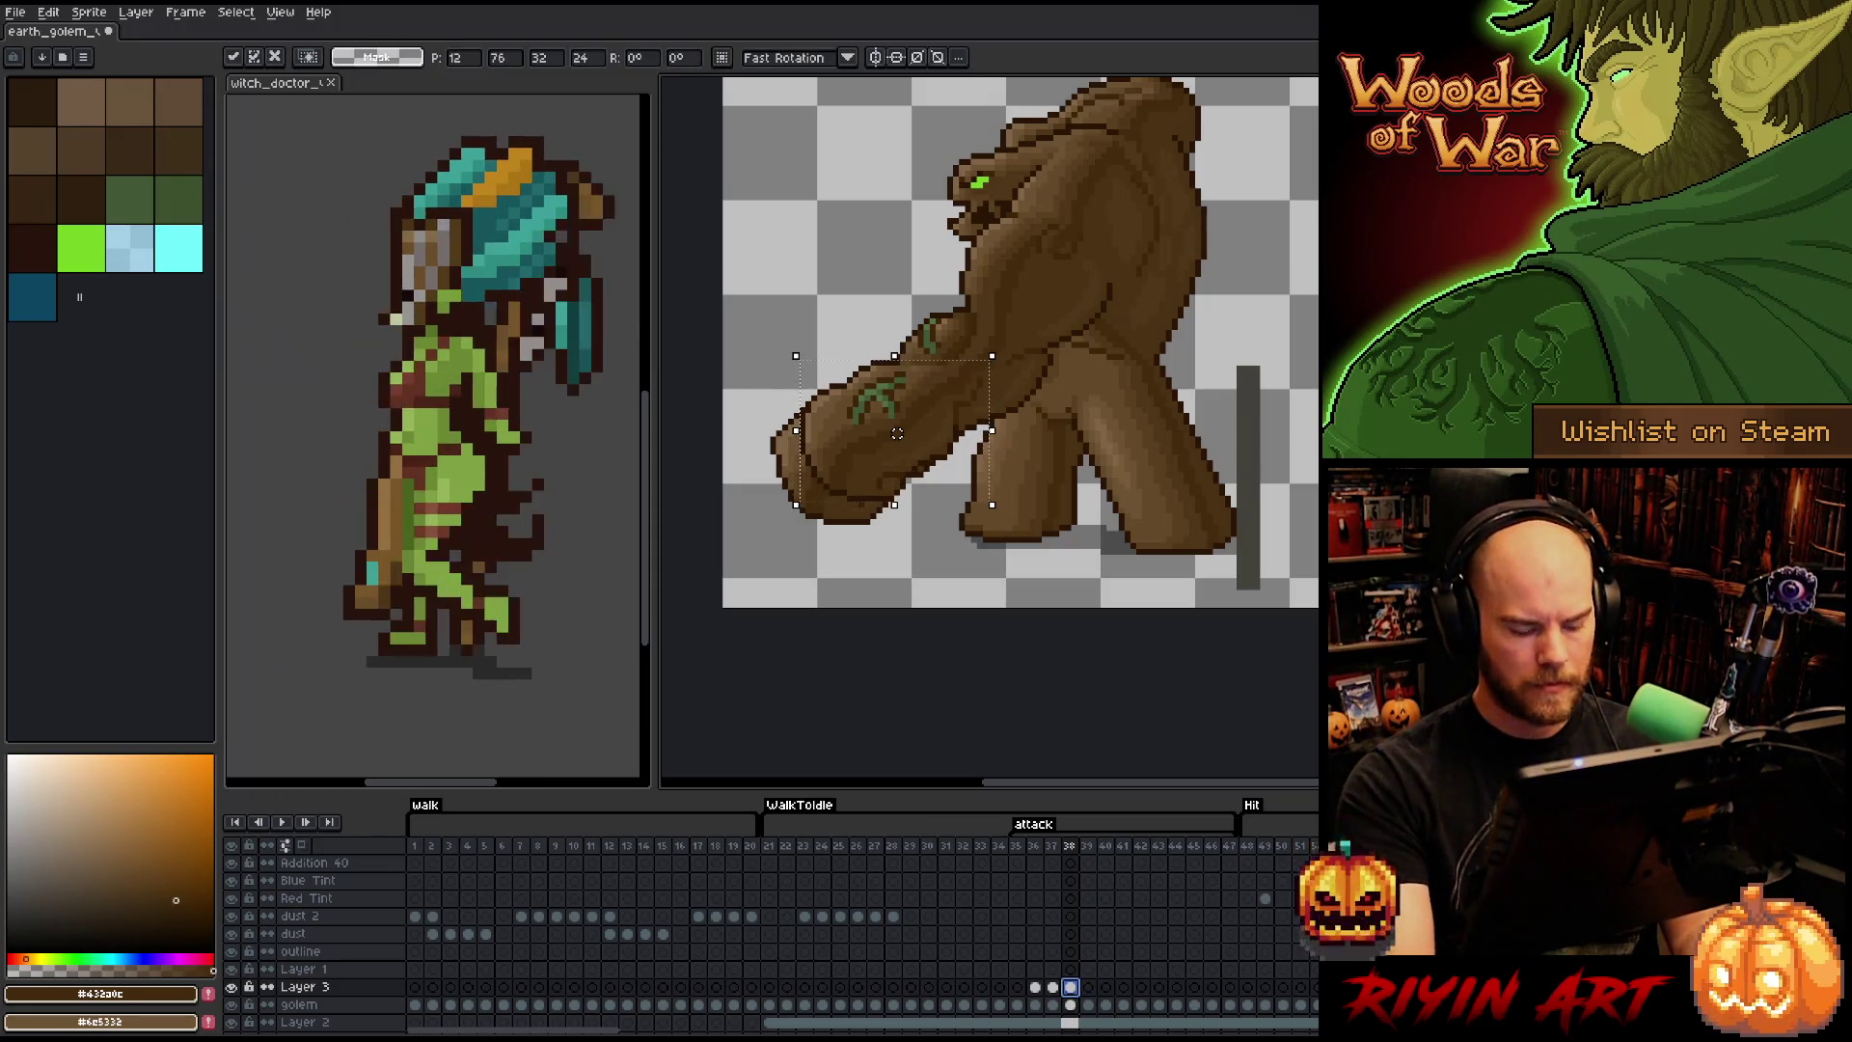
pyautogui.press('Return')
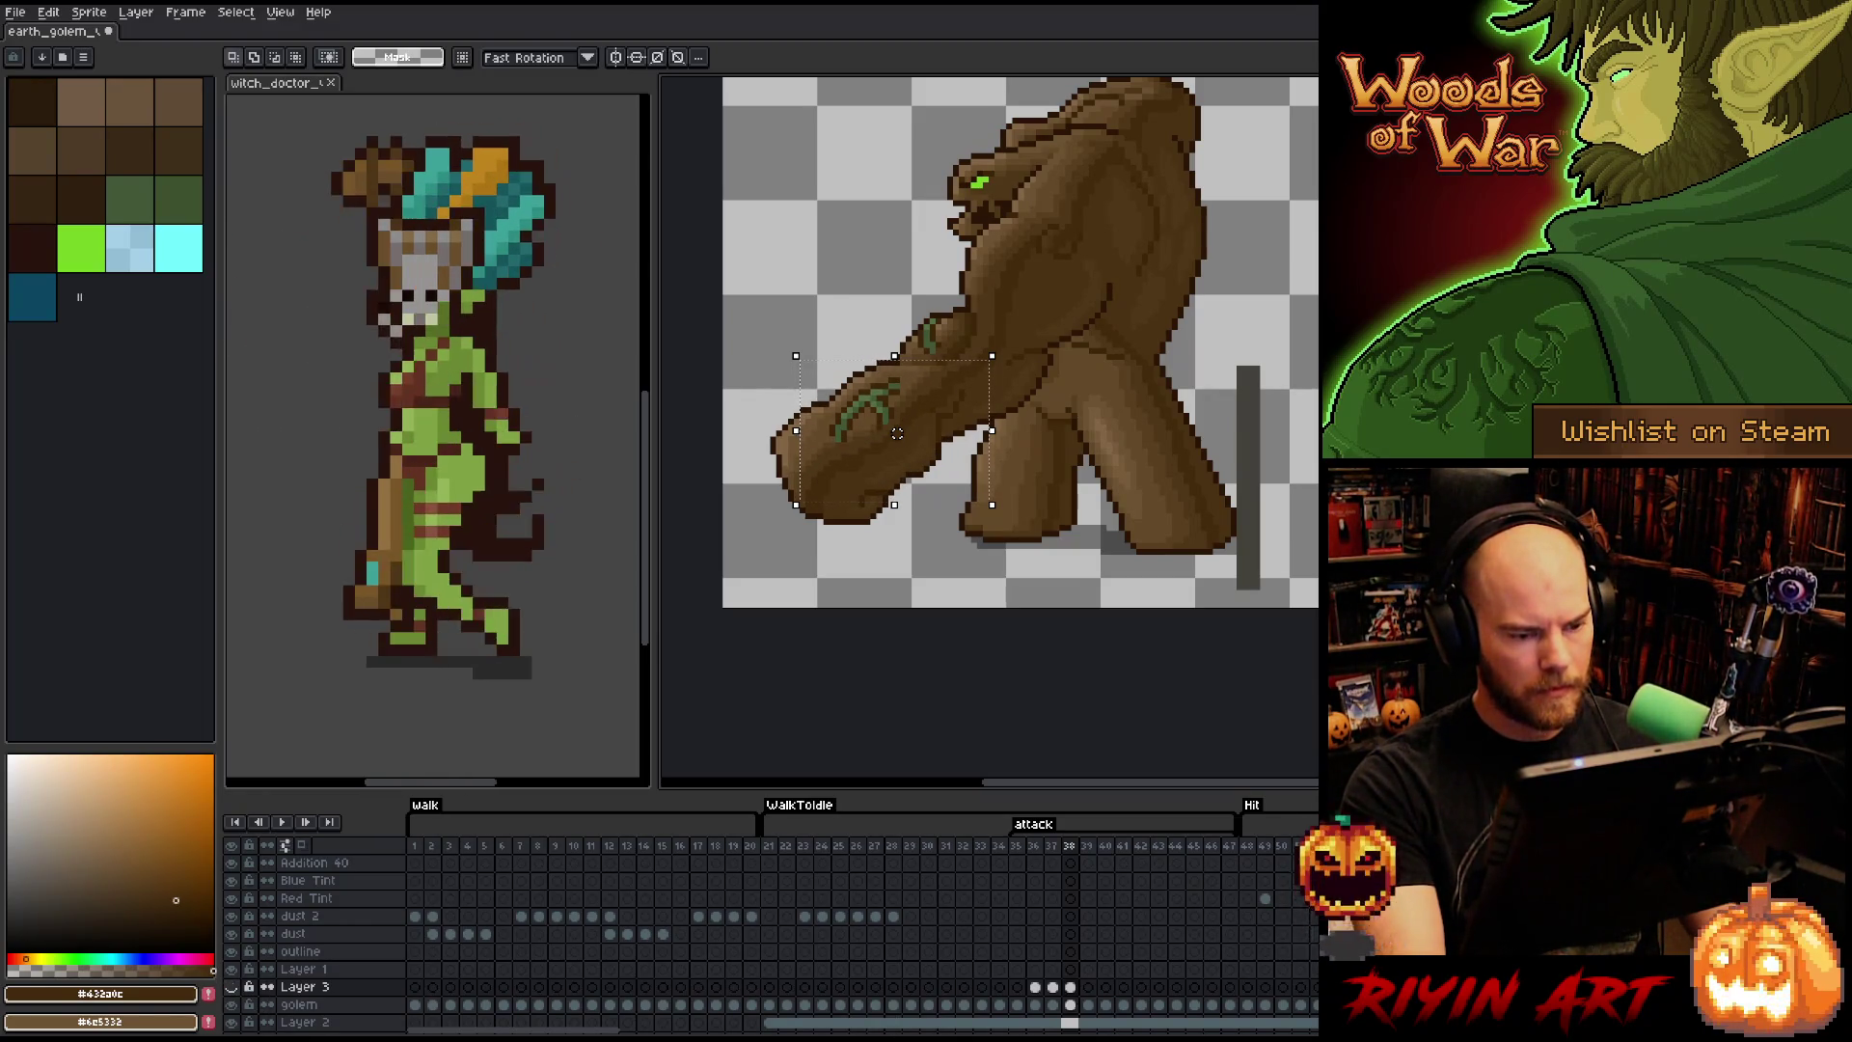
# - Flip between frames 37 and 38 to compare the arm poses
pyautogui.press(',')
pyautogui.press('.')
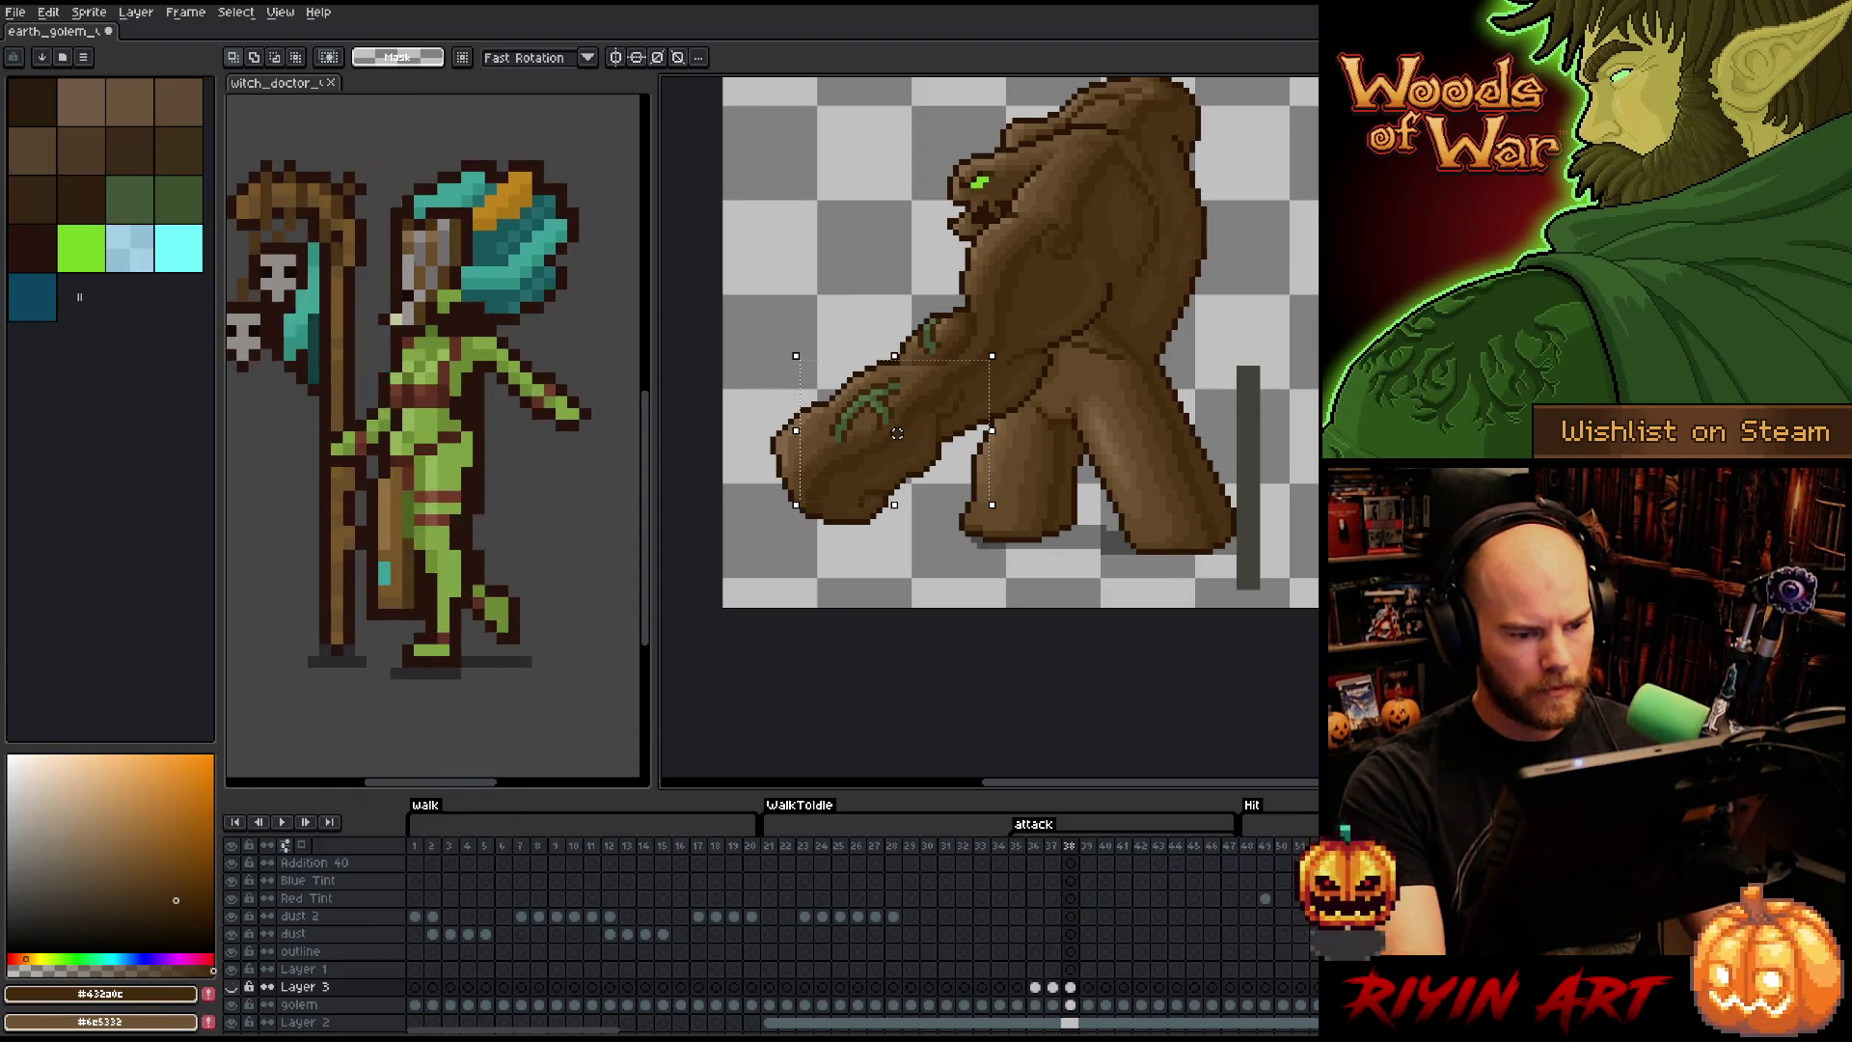
pyautogui.press(',')
pyautogui.press('.')
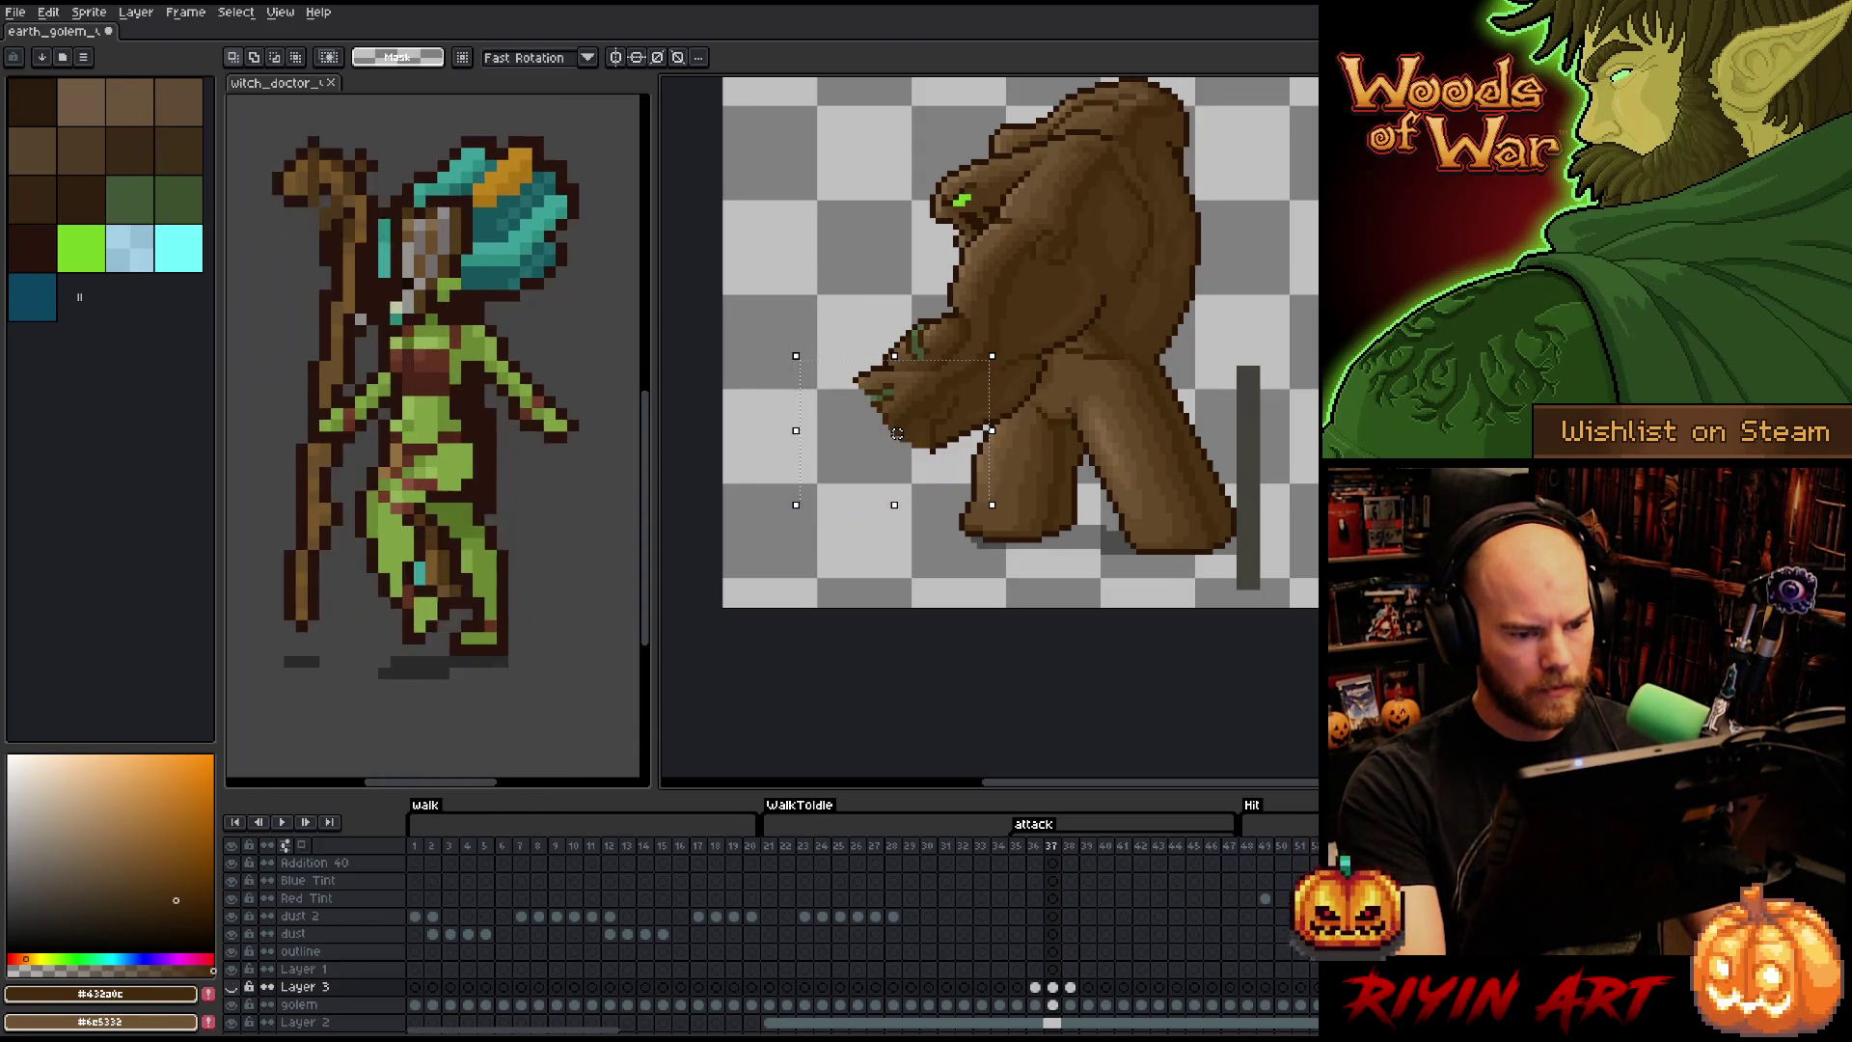
pyautogui.press(',')
pyautogui.press('.')
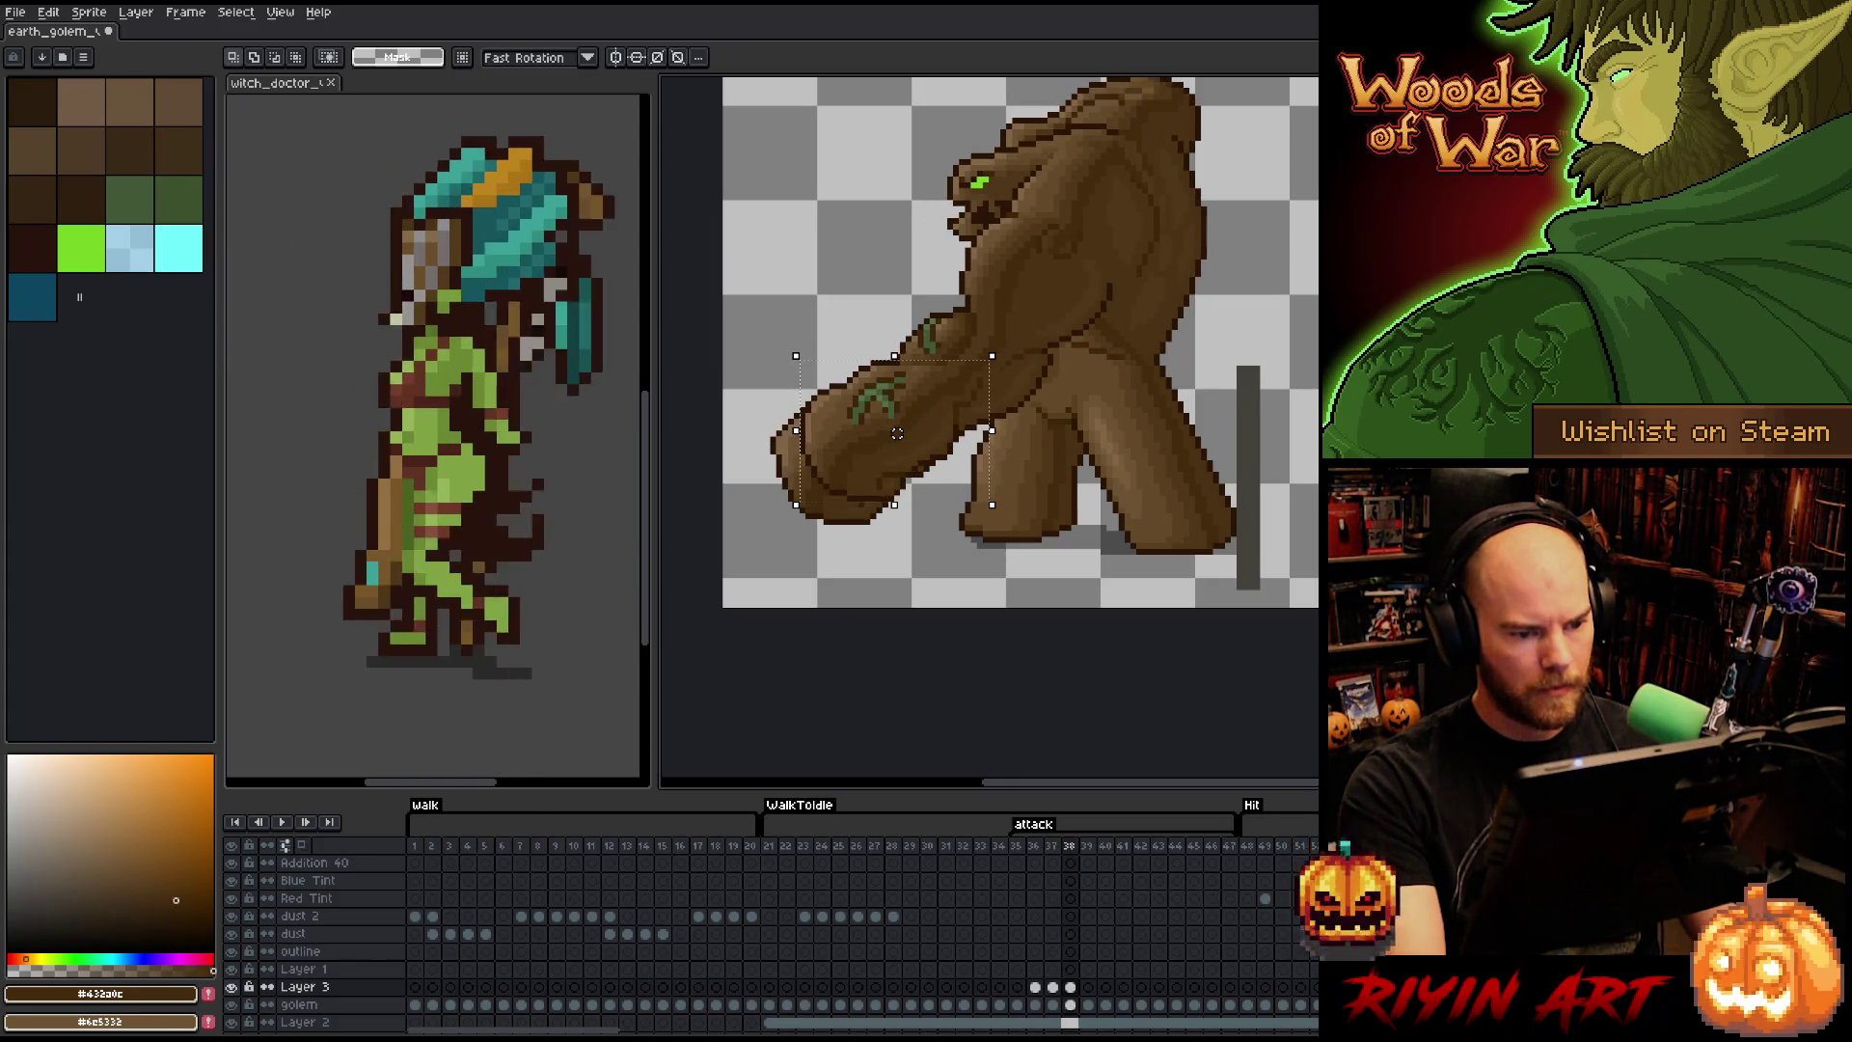
pyautogui.press(',')
pyautogui.press('.')
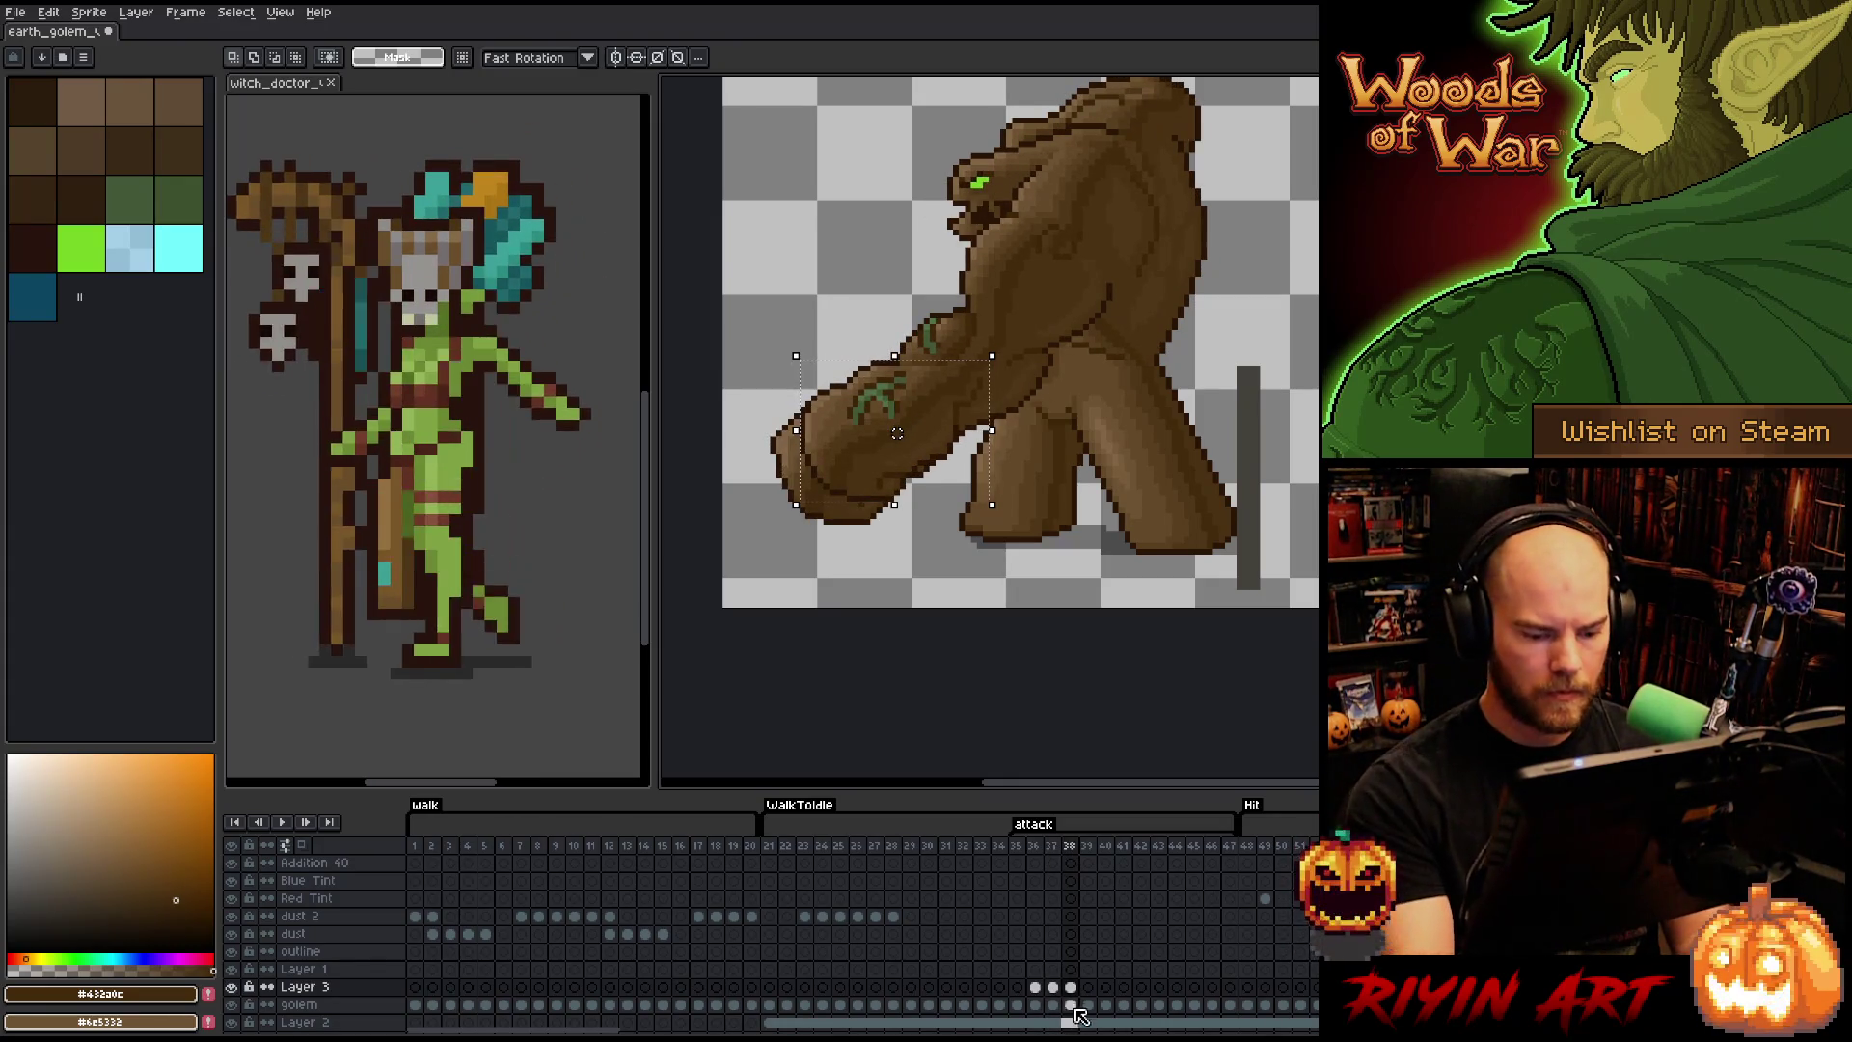
pyautogui.press('Down')
pyautogui.click(946, 862)
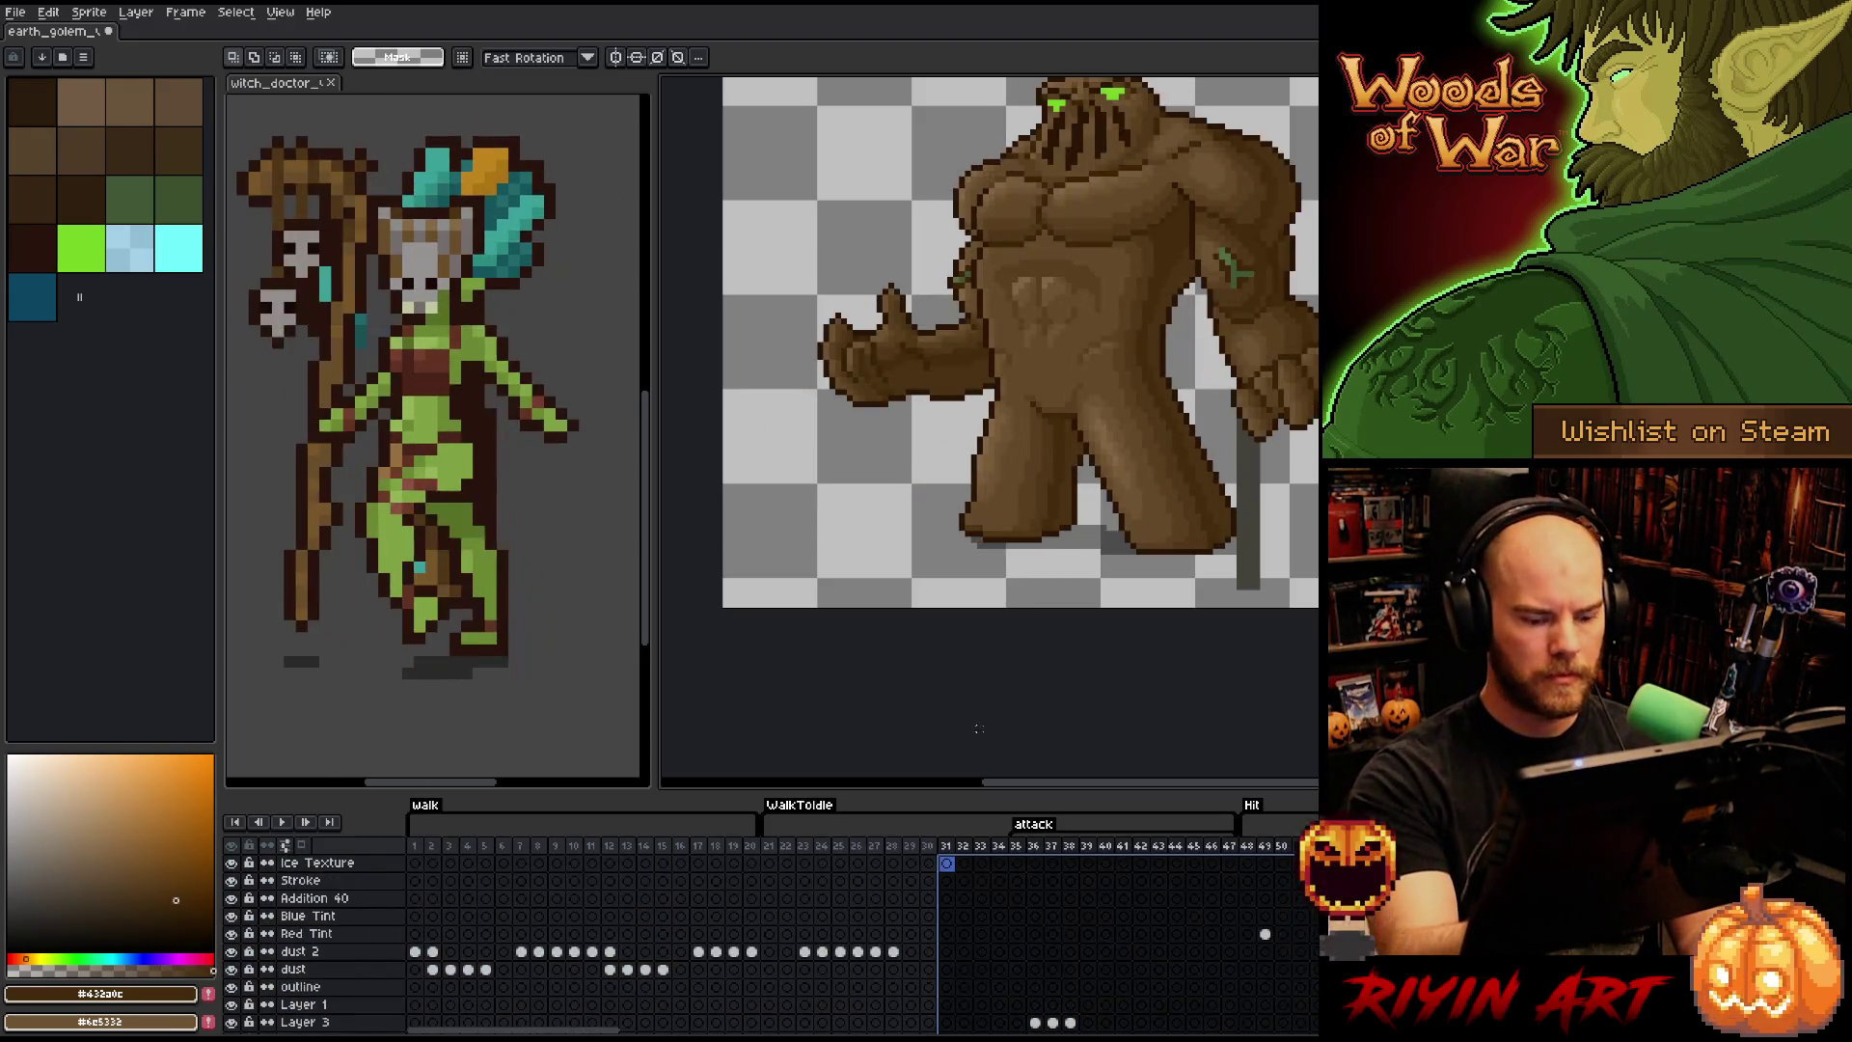
# - Lasso the arm on Layer 3's frame 38 cel and move it up one pixel
pyautogui.hscroll(5, 1085, 941)
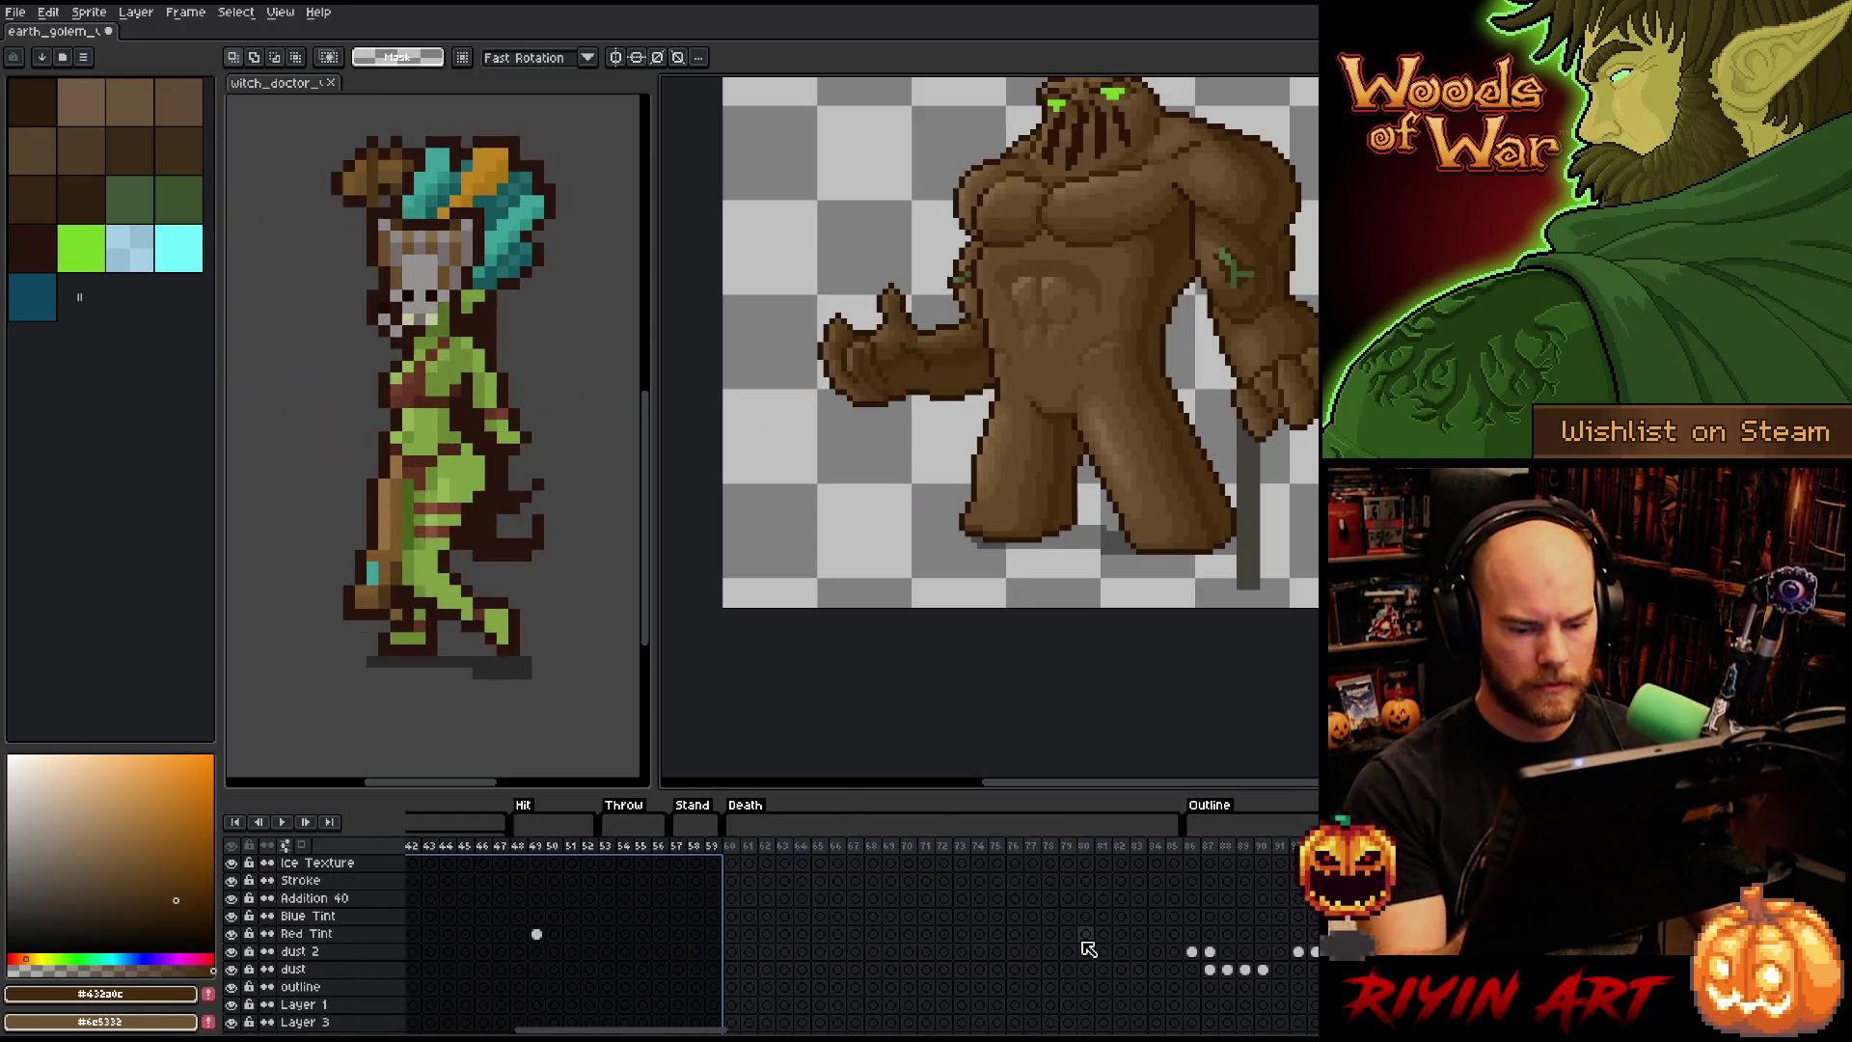
pyautogui.moveTo(713, 1031); pyautogui.dragTo(604, 1031)
pyautogui.scroll(-2, 1037, 981)
pyautogui.scroll(-3, 1036, 981)
pyautogui.click(1052, 951)
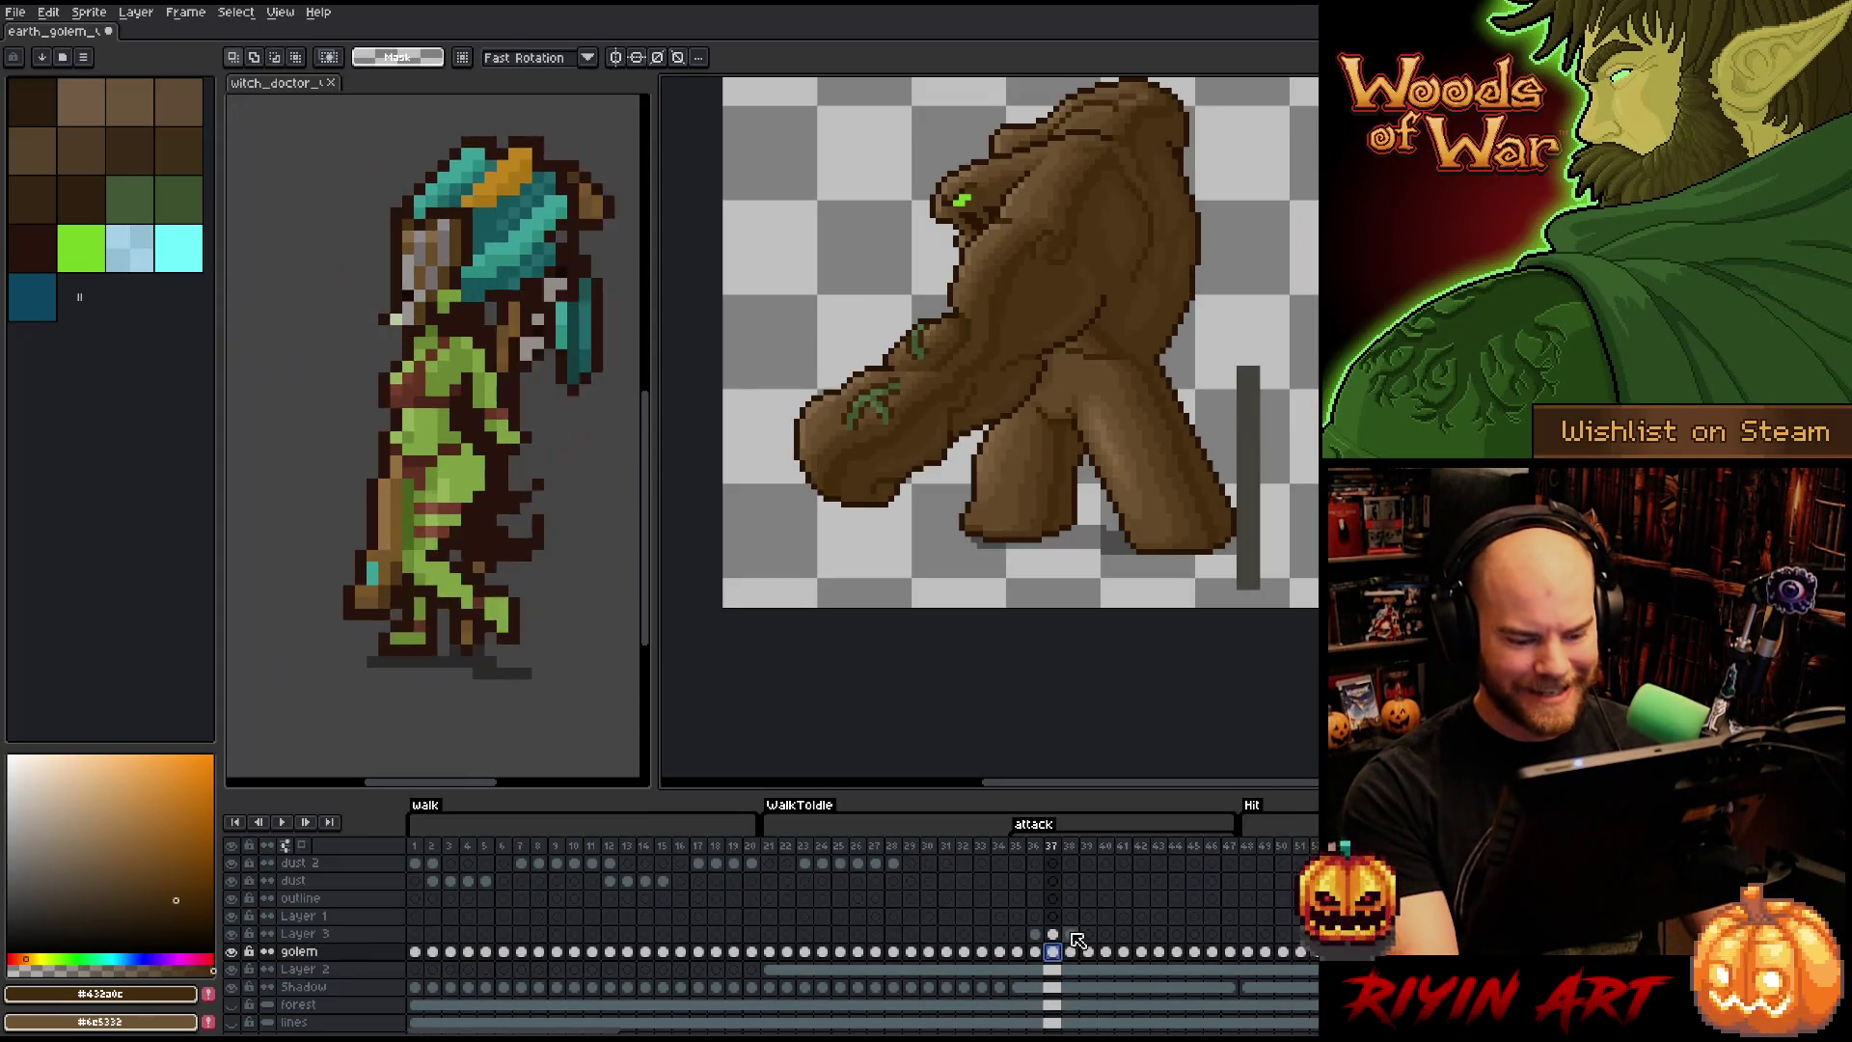
pyautogui.click(1071, 934)
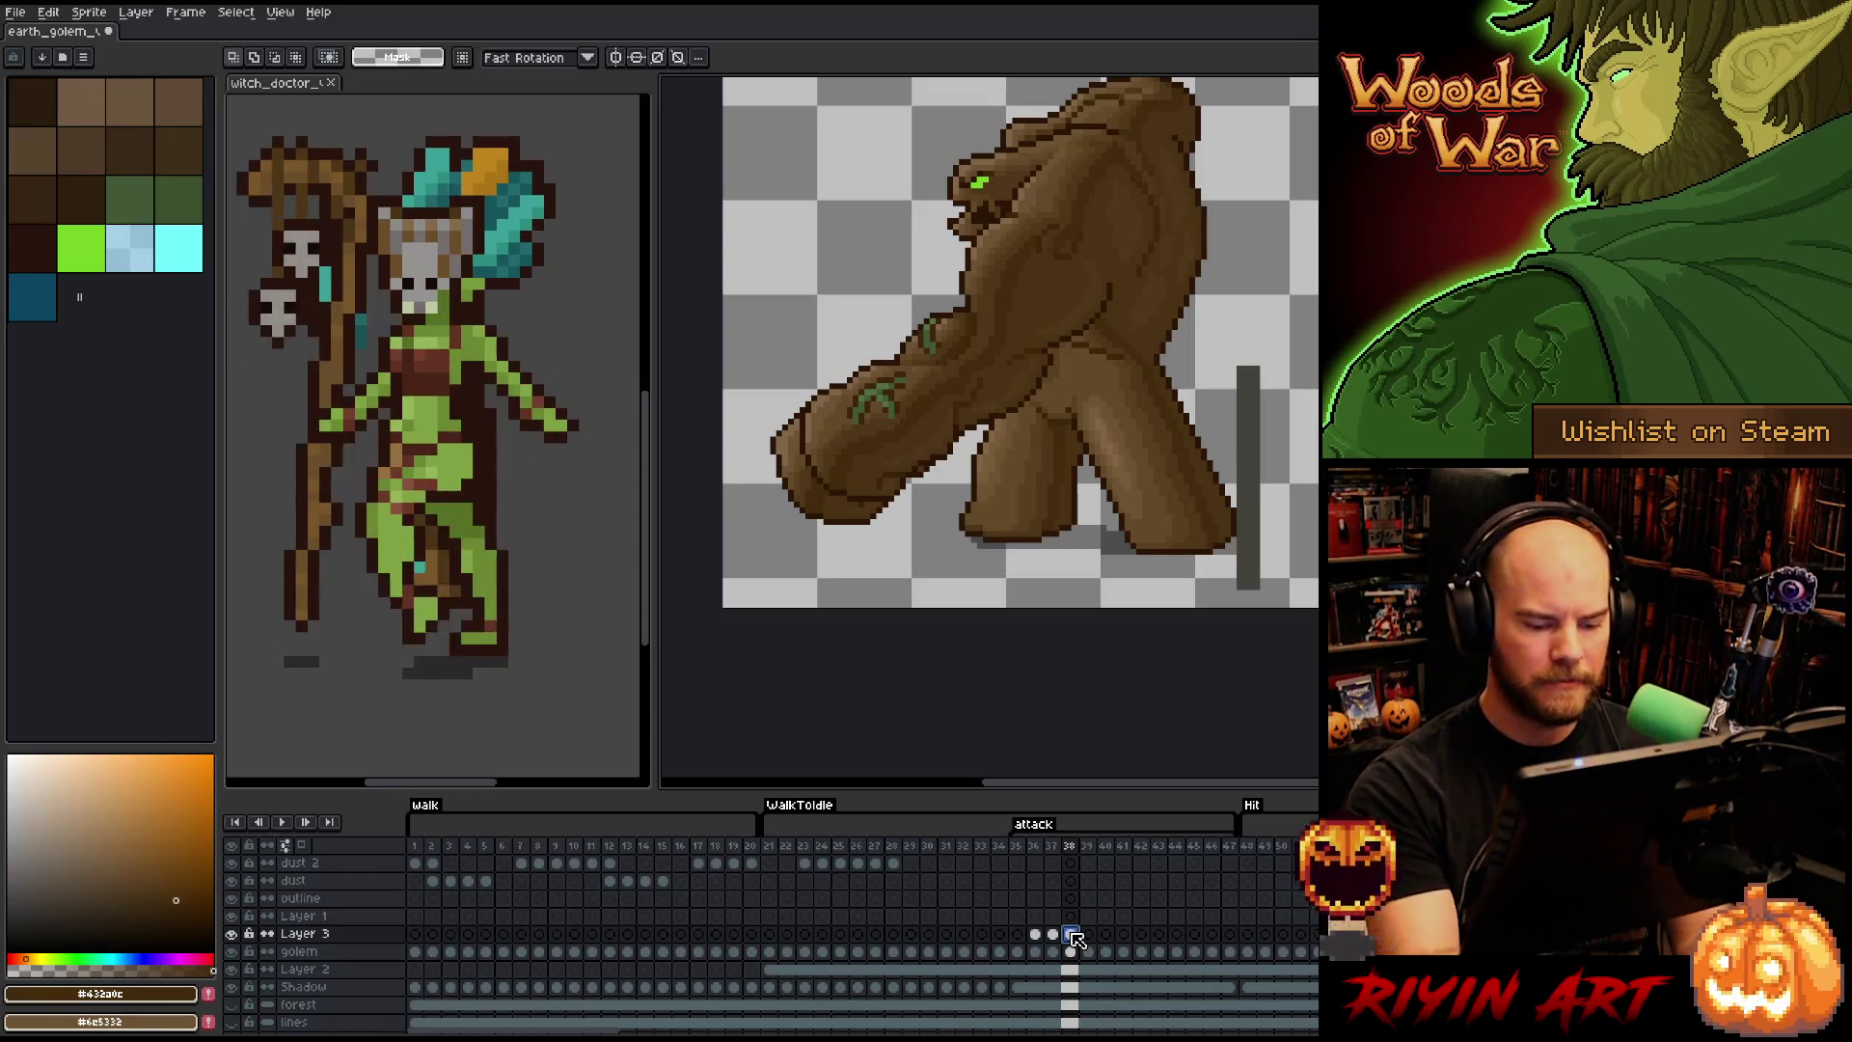
pyautogui.press('q')
pyautogui.moveTo(921, 512)
pyautogui.mouseDown()
pyautogui.moveTo(945, 439)
pyautogui.moveTo(865, 379)
pyautogui.moveTo(815, 562)
pyautogui.mouseUp()
pyautogui.press('Up')
pyautogui.press('Up')
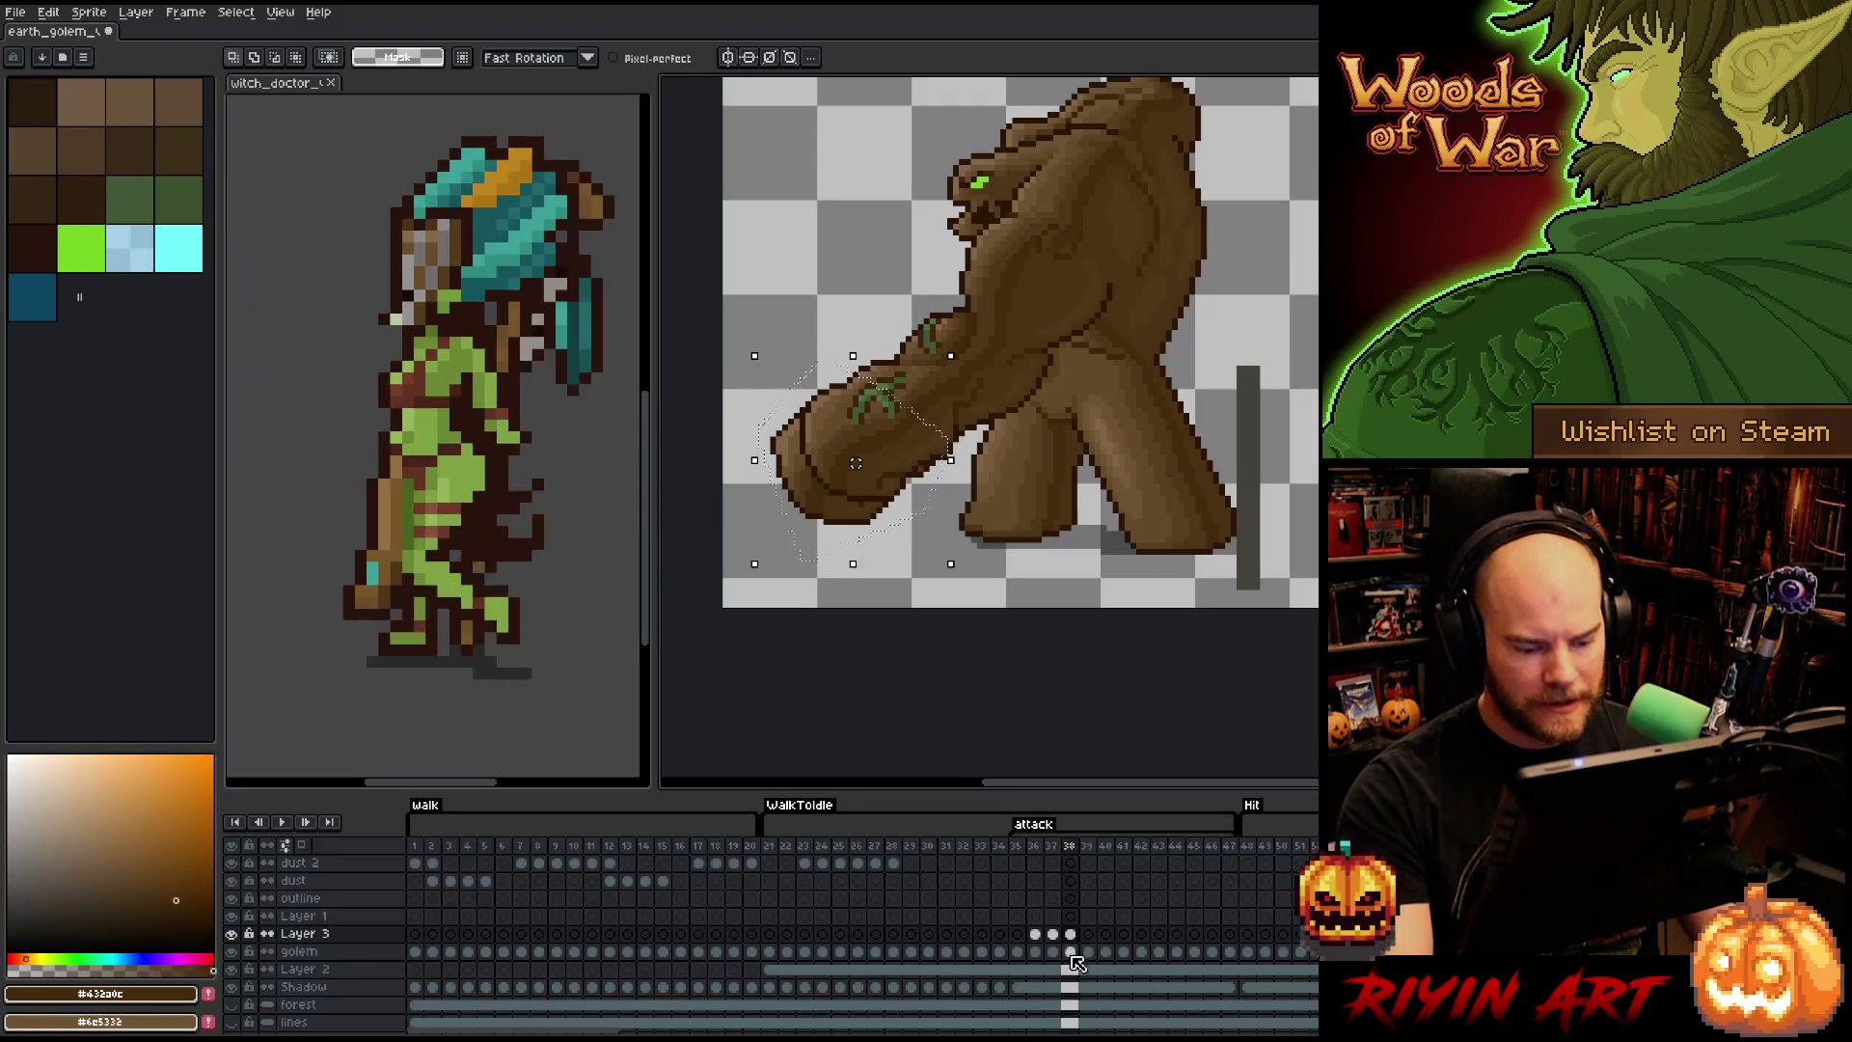
# - Shift the golem's forearm and fist right on frame 38 and compare it with frame 37
pyautogui.click(1072, 953)
pyautogui.press('Right')
pyautogui.press('Right')
pyautogui.press('Right')
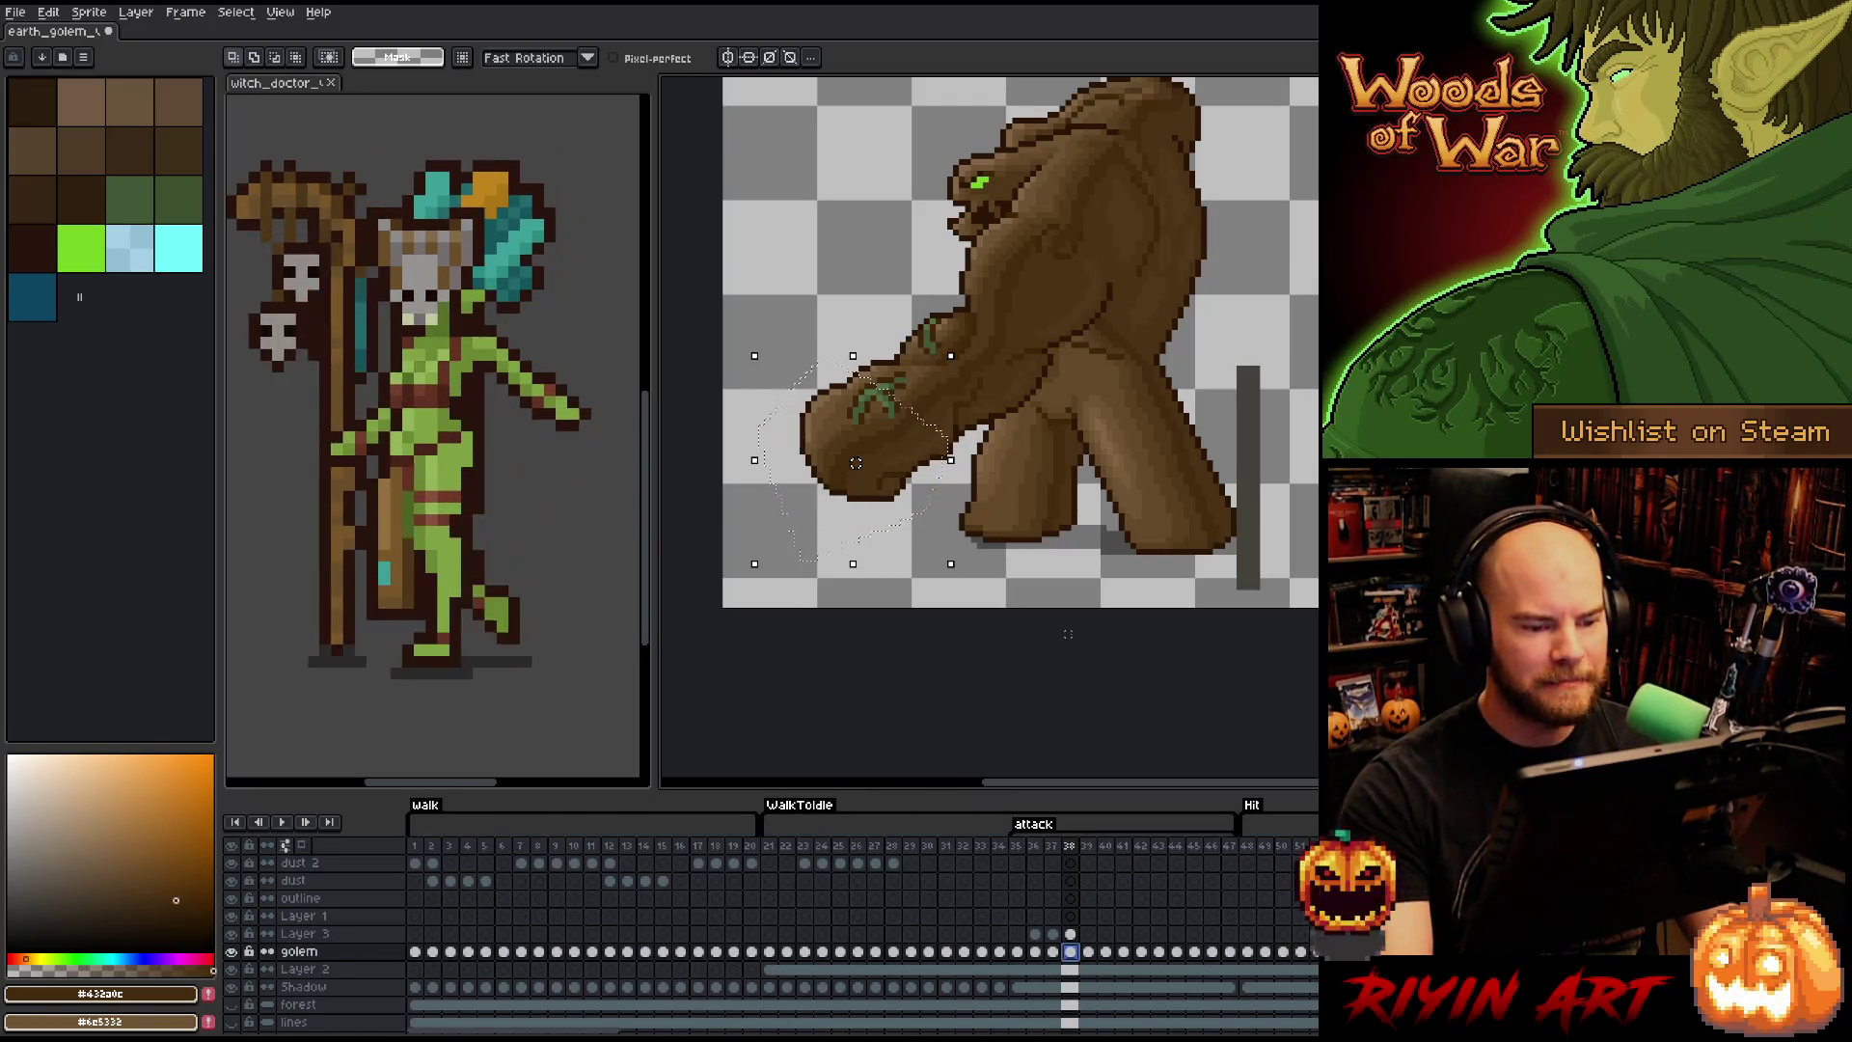
pyautogui.hotkey('ctrl', 'd')
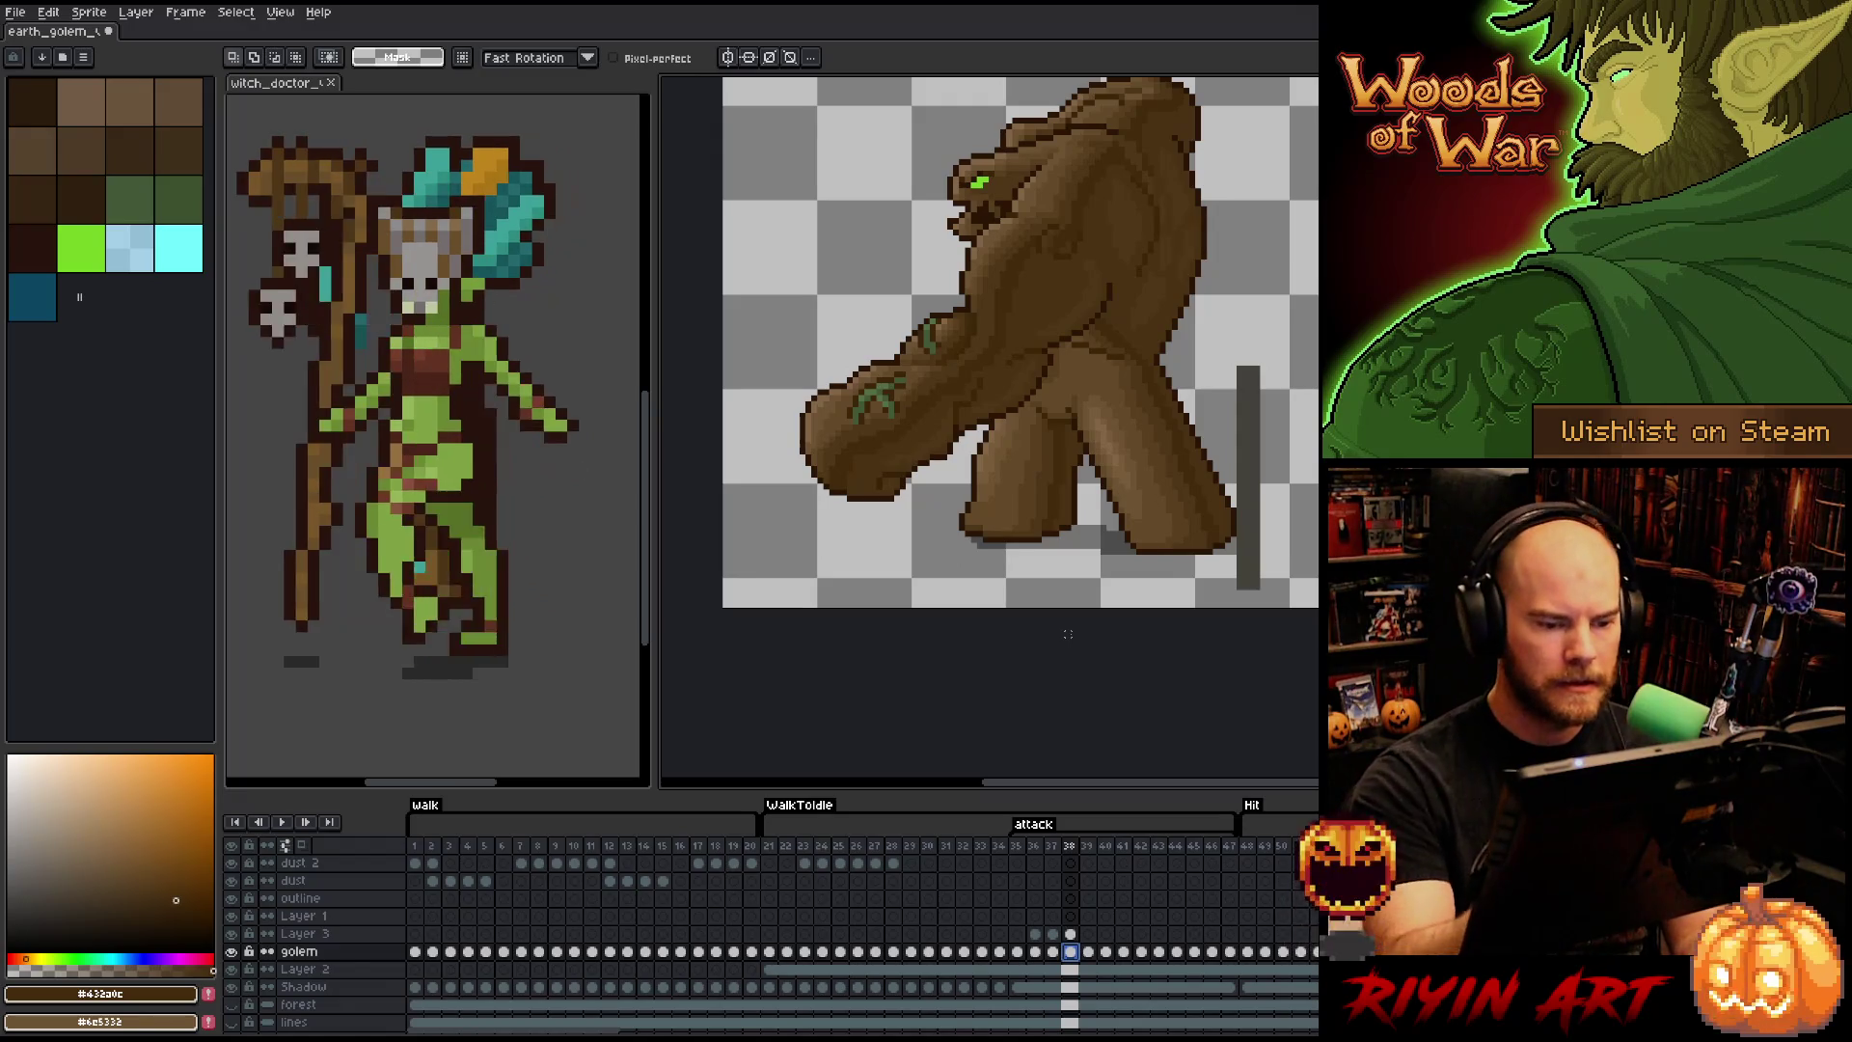
pyautogui.press('Left')
pyautogui.press('Right')
pyautogui.press('Left')
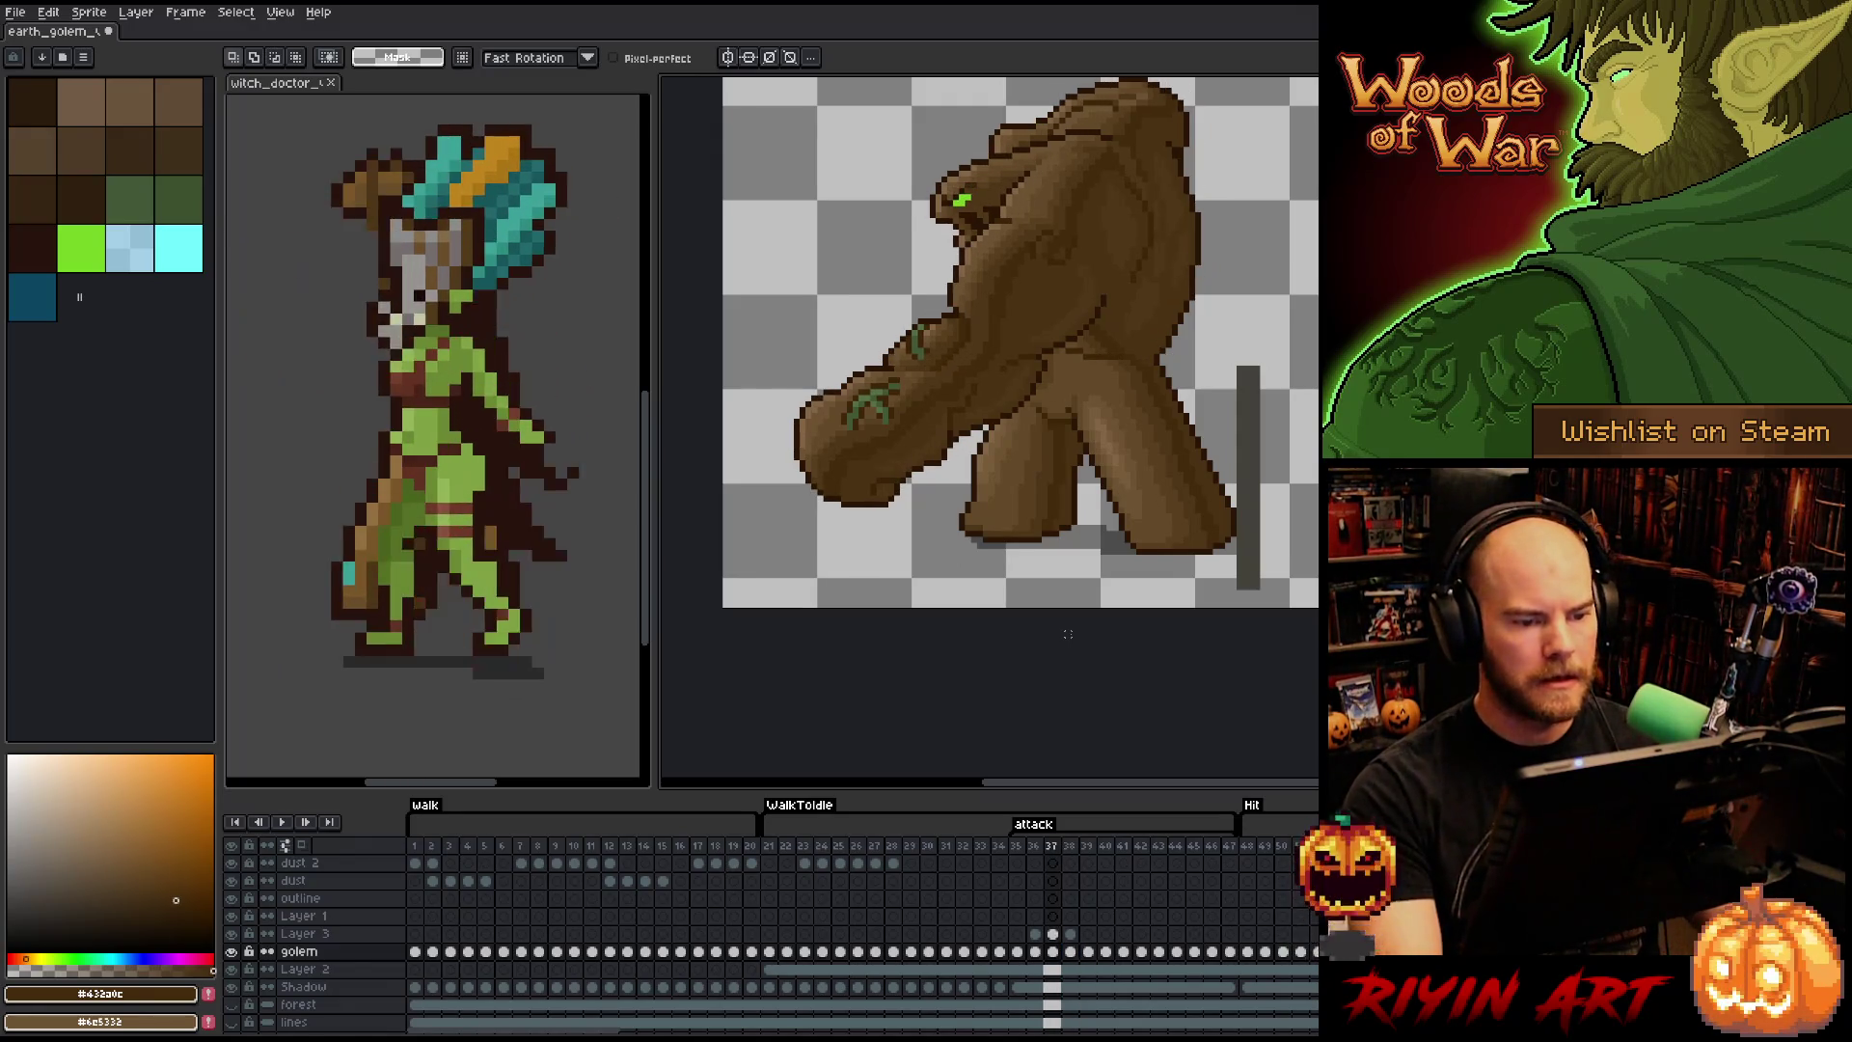
pyautogui.press('Right')
pyautogui.press('Left')
pyautogui.press('Right')
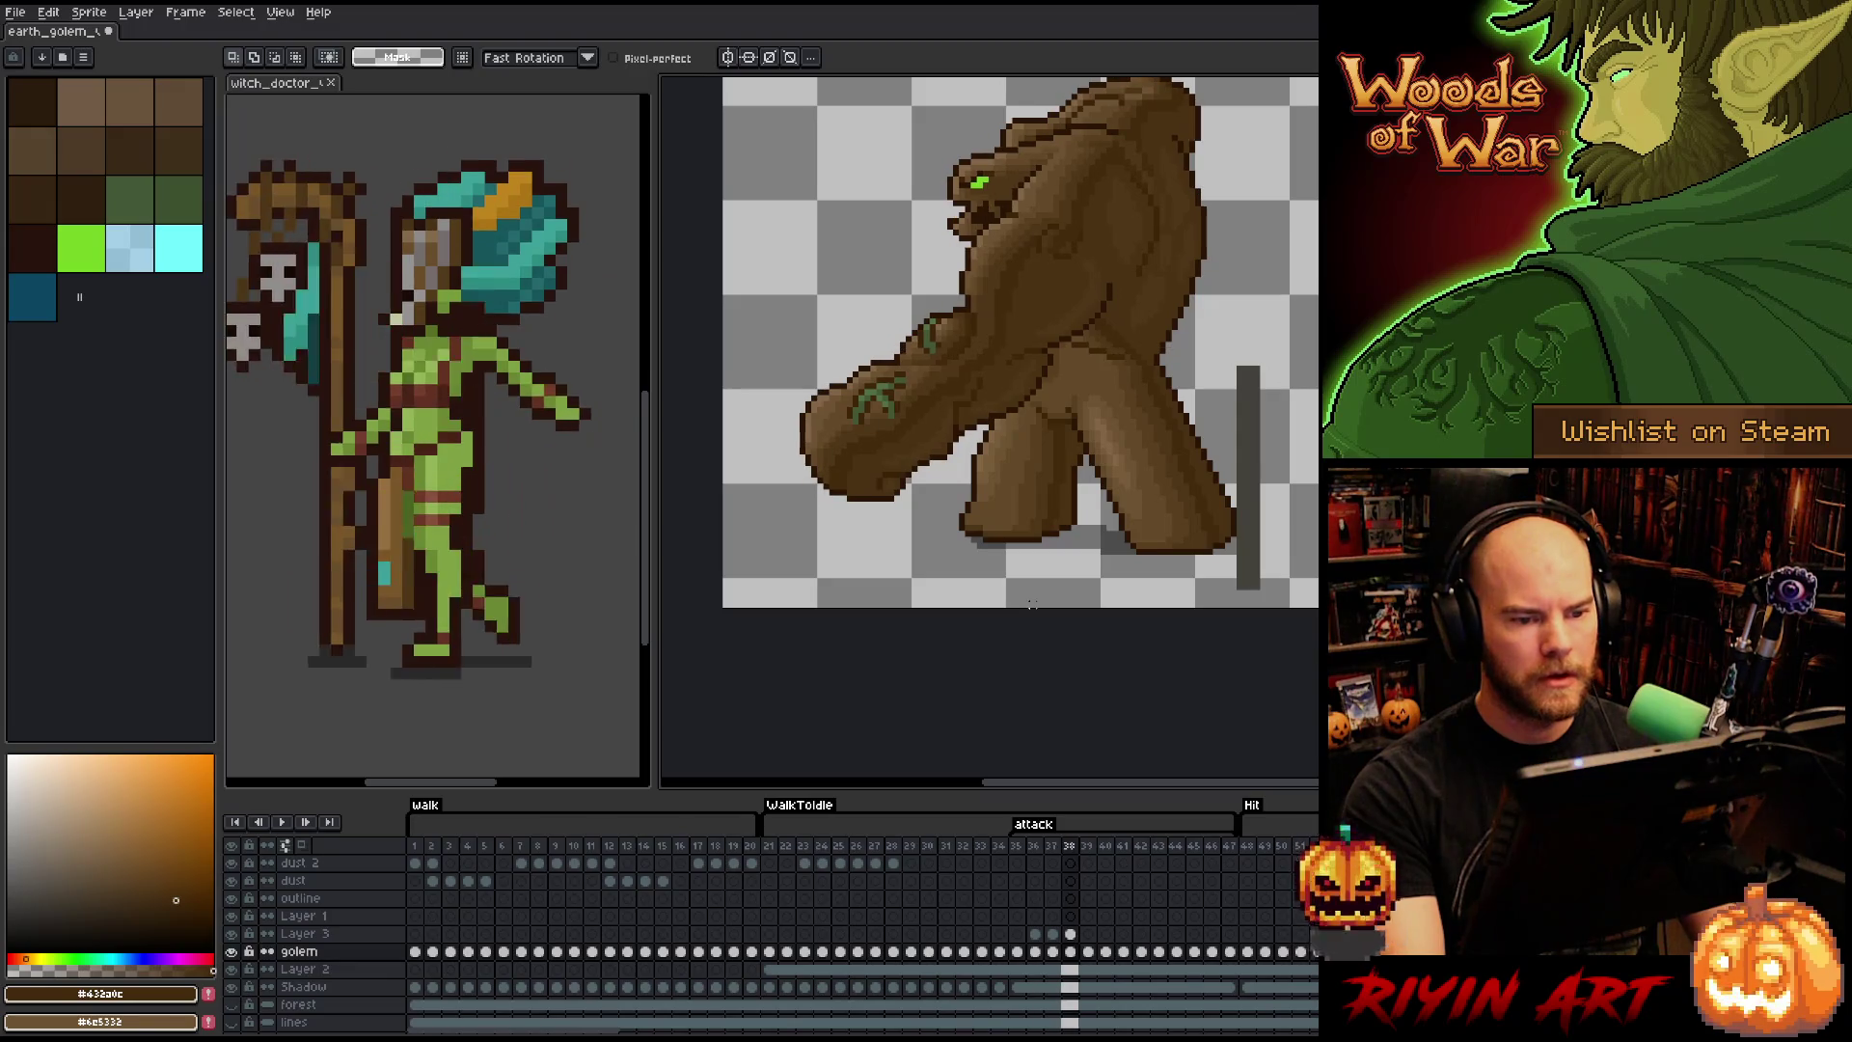
# - Compare with Layer 3 toggled, delete Layer 3's frame 39 cel, and make Layer 3 visible again
pyautogui.moveTo(1017, 583); pyautogui.dragTo(1000, 637)
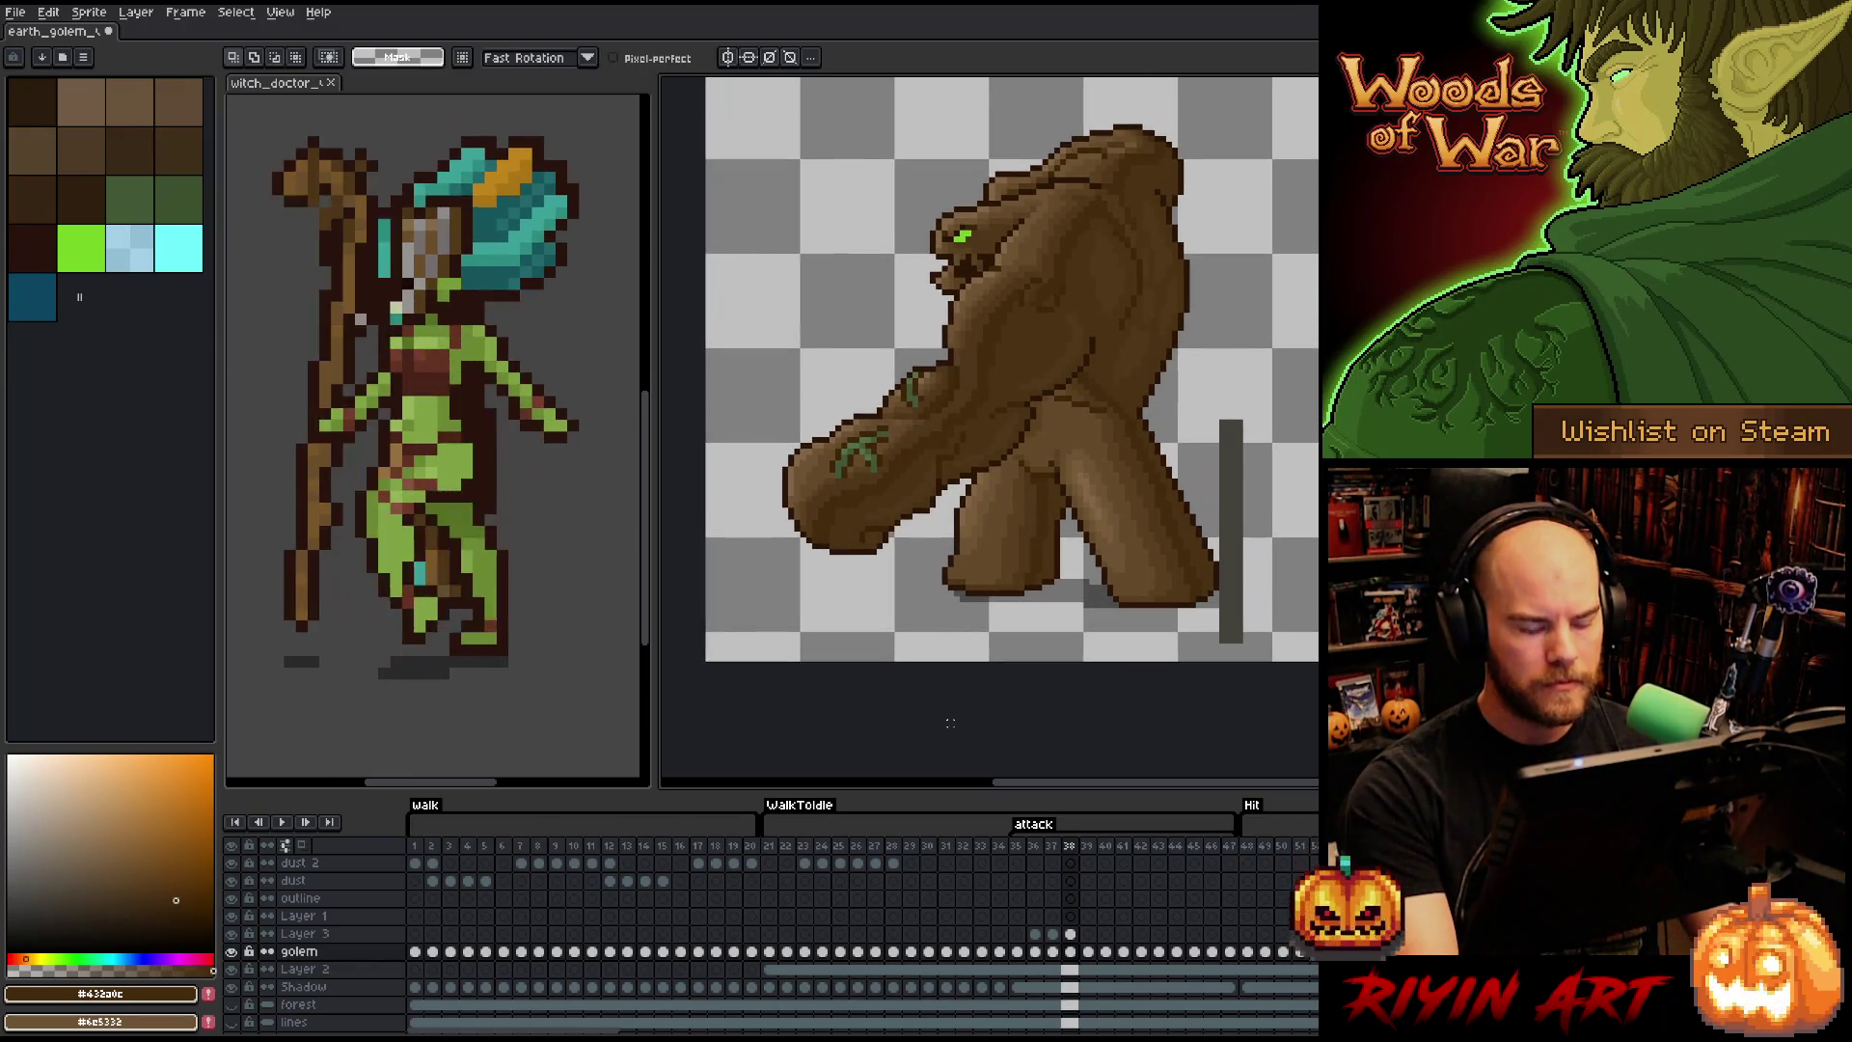
pyautogui.click(1072, 933)
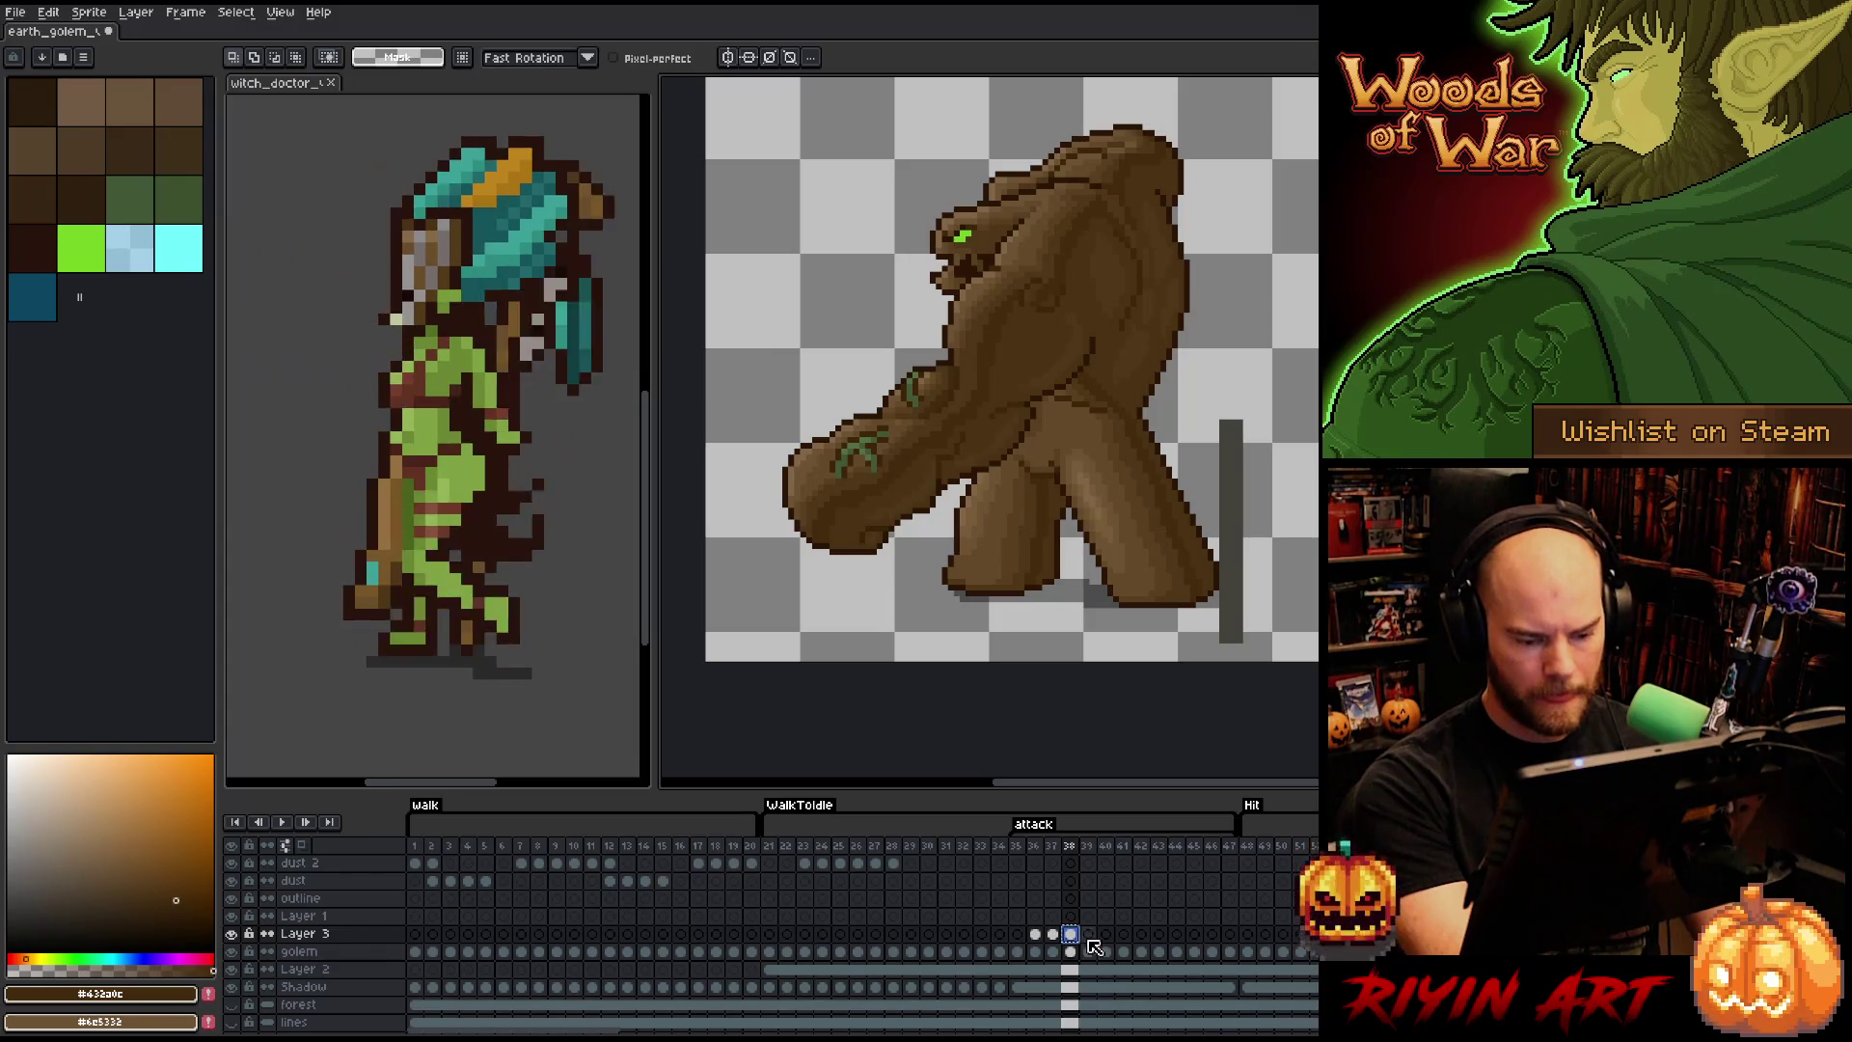
pyautogui.click(1088, 934)
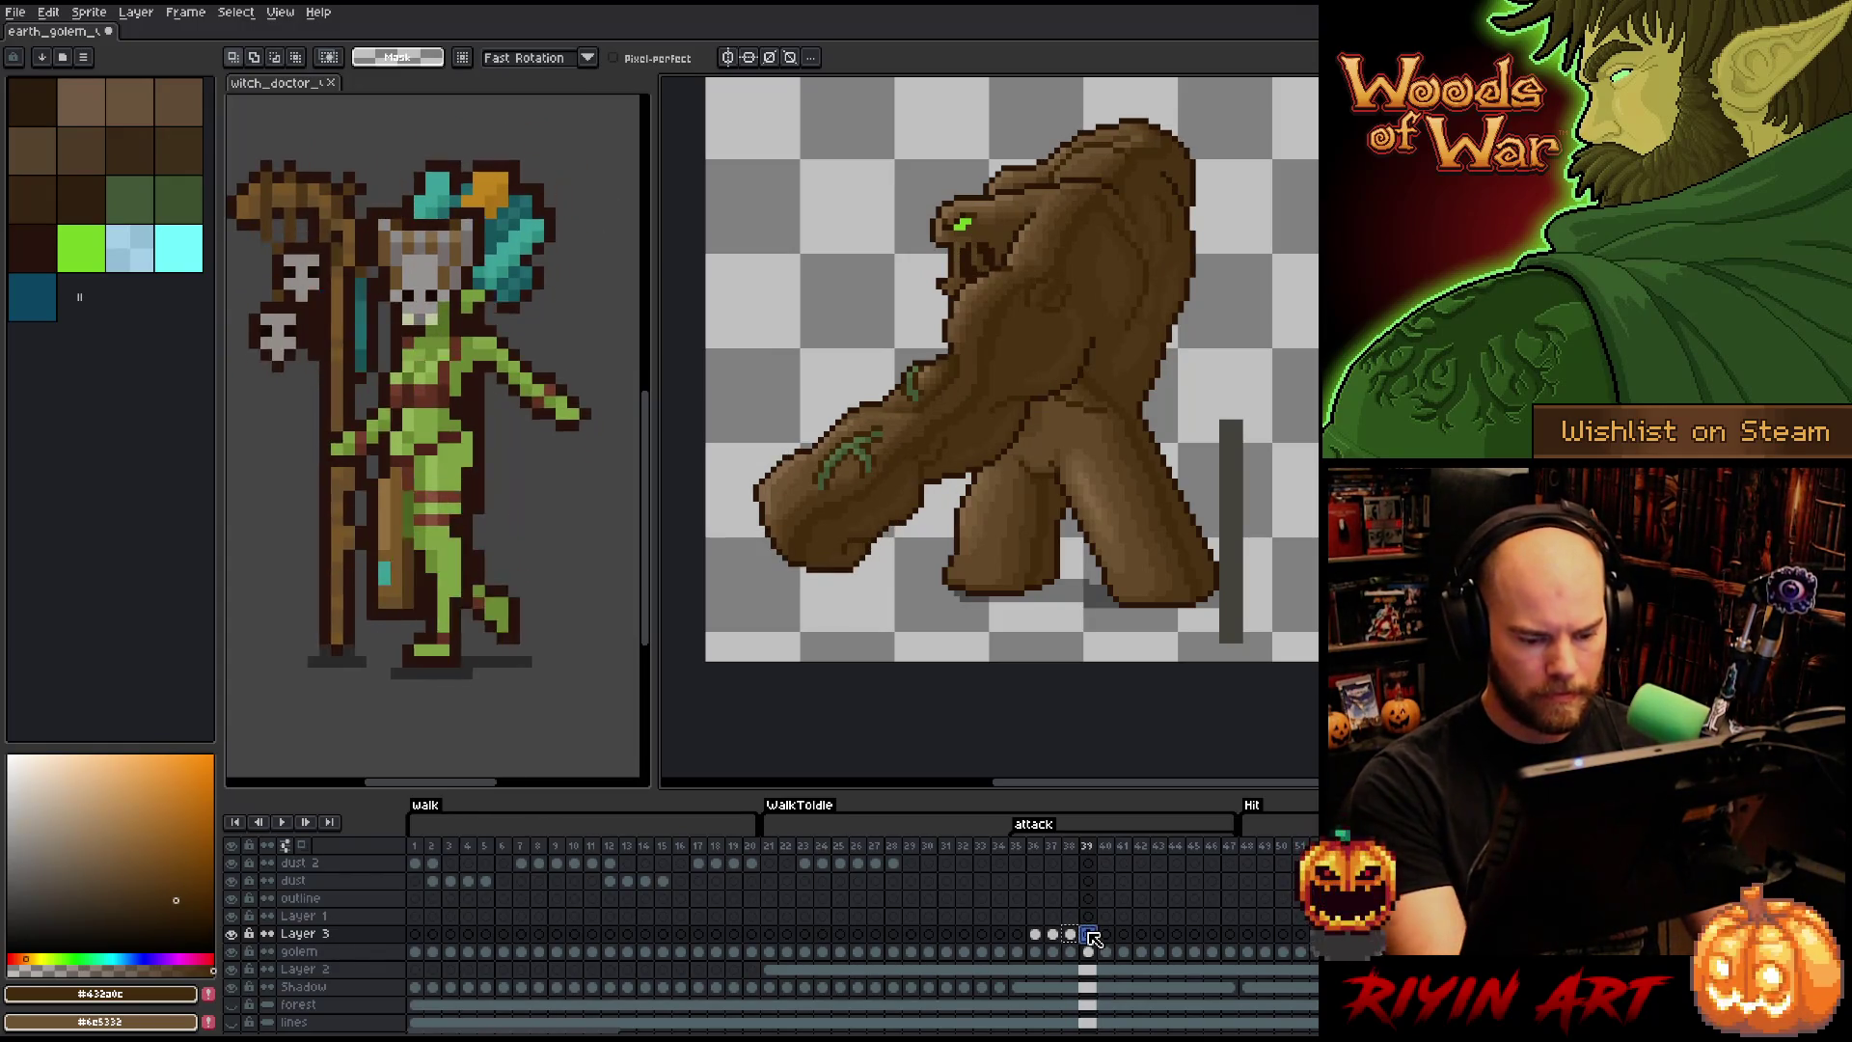
pyautogui.click(232, 934)
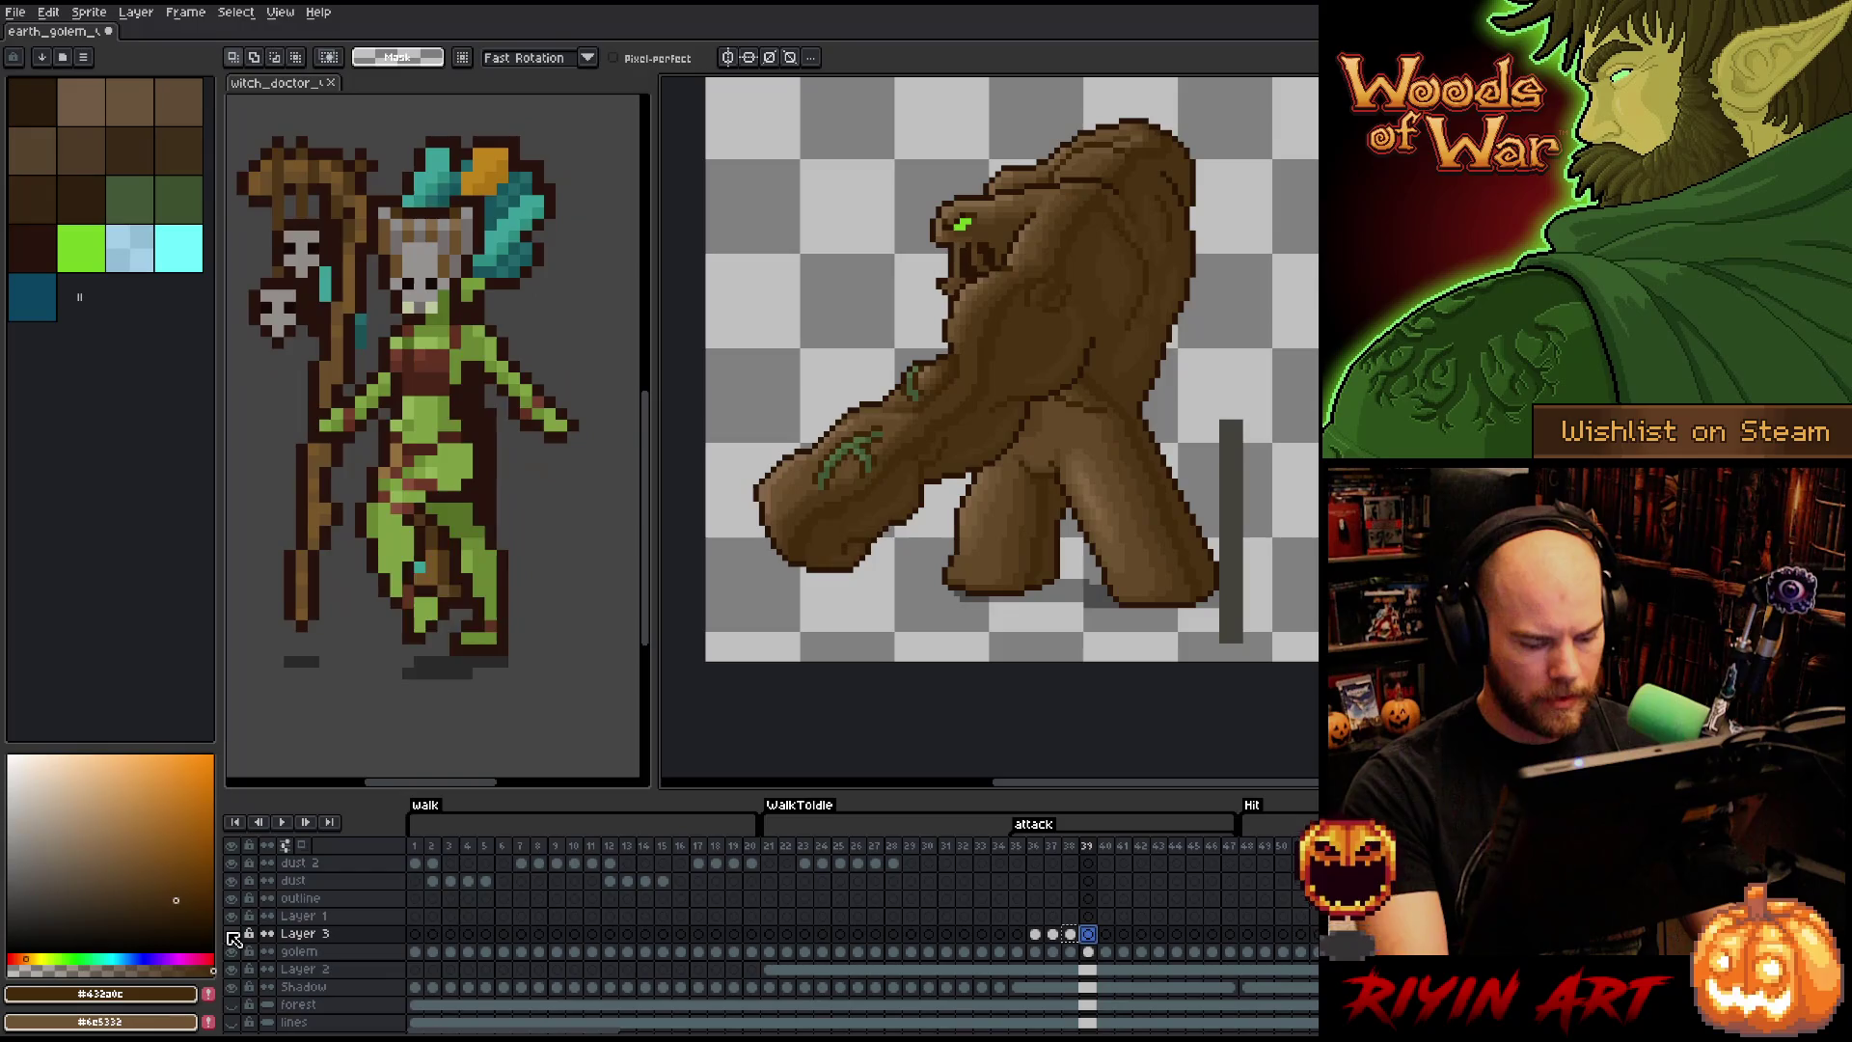
pyautogui.click(232, 934)
pyautogui.click(233, 934)
pyautogui.click(233, 934)
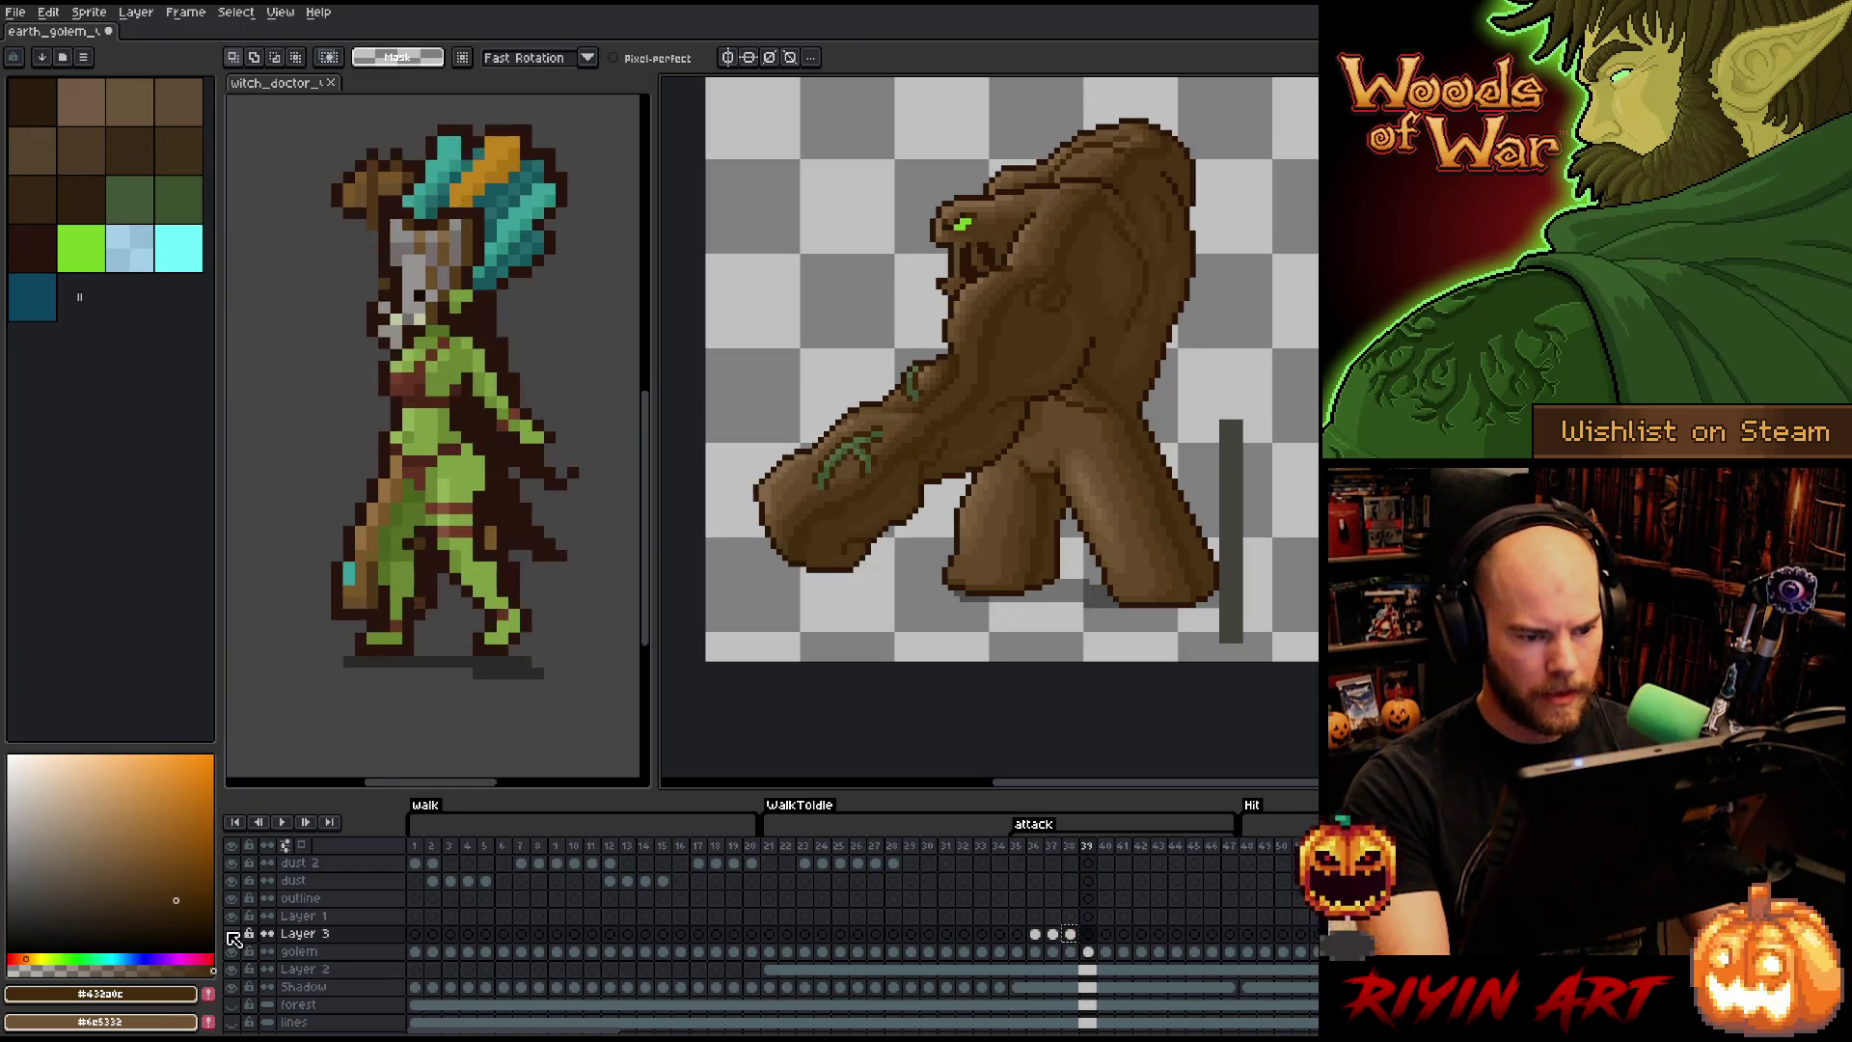
pyautogui.click(233, 934)
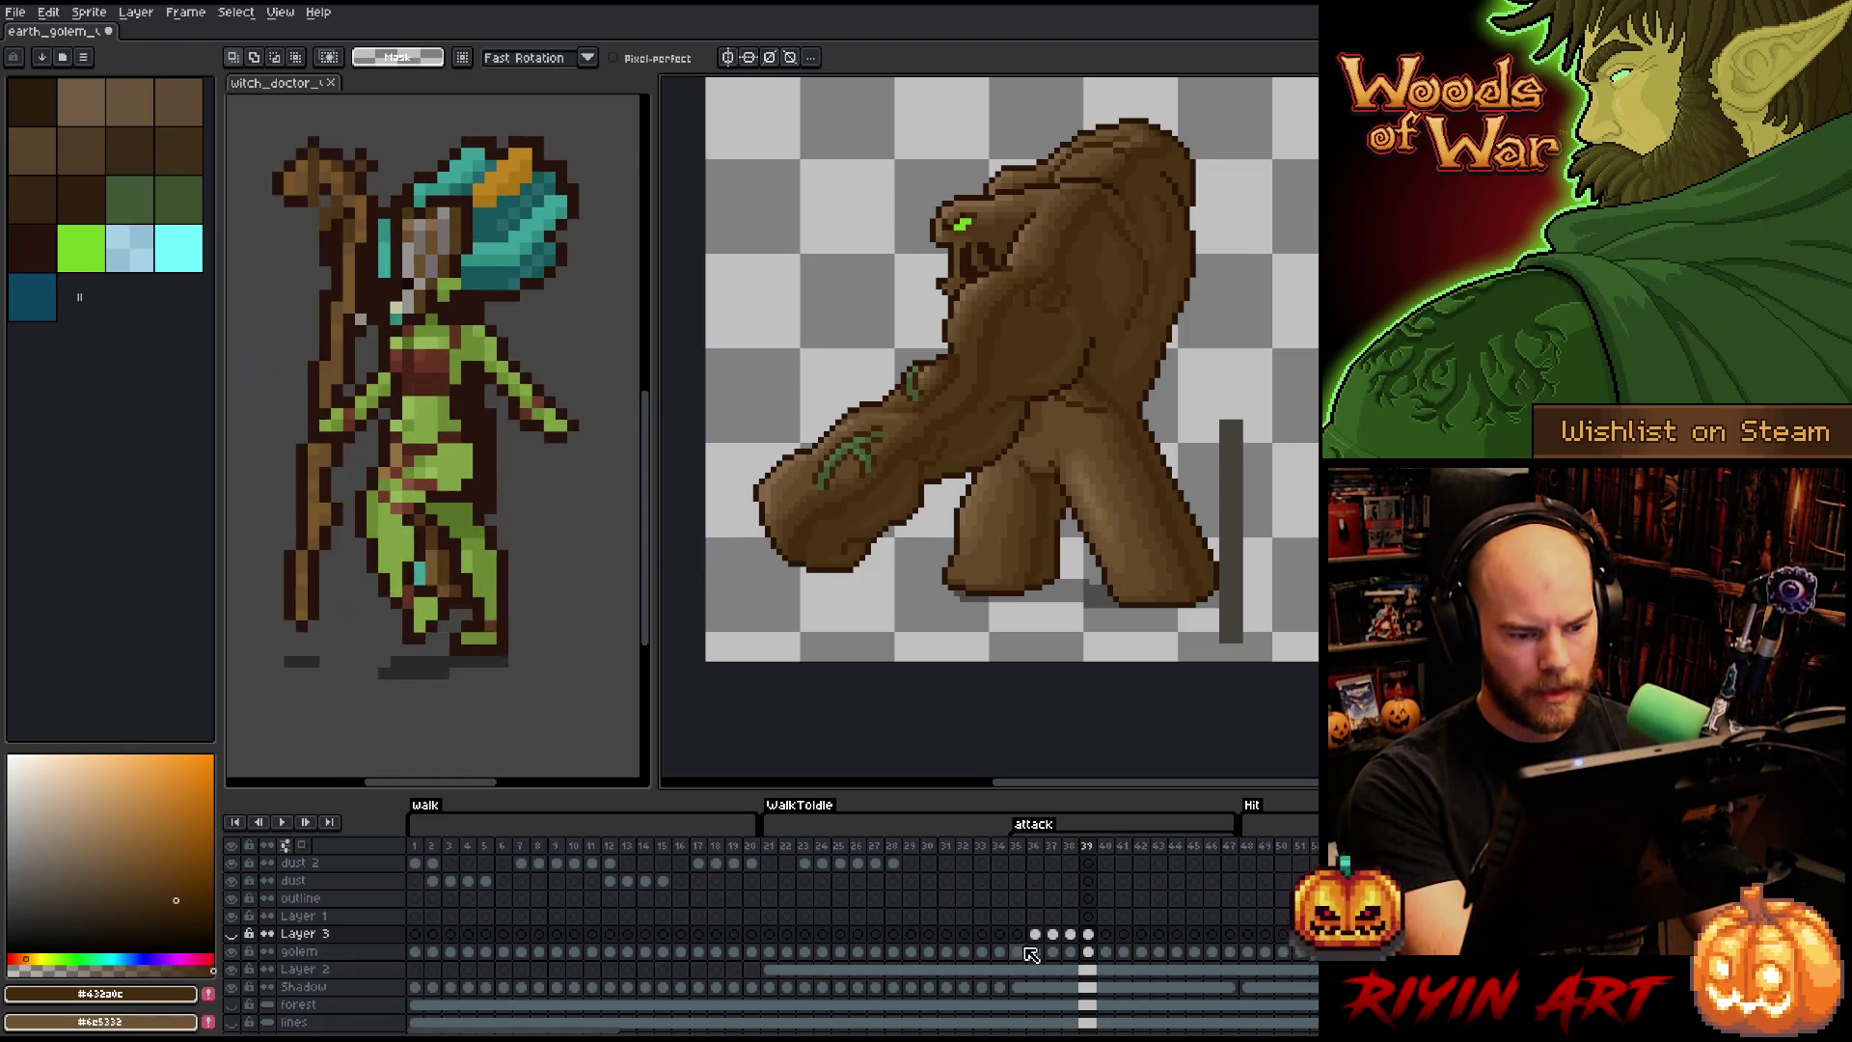
pyautogui.click(1088, 934)
pyautogui.press('Delete')
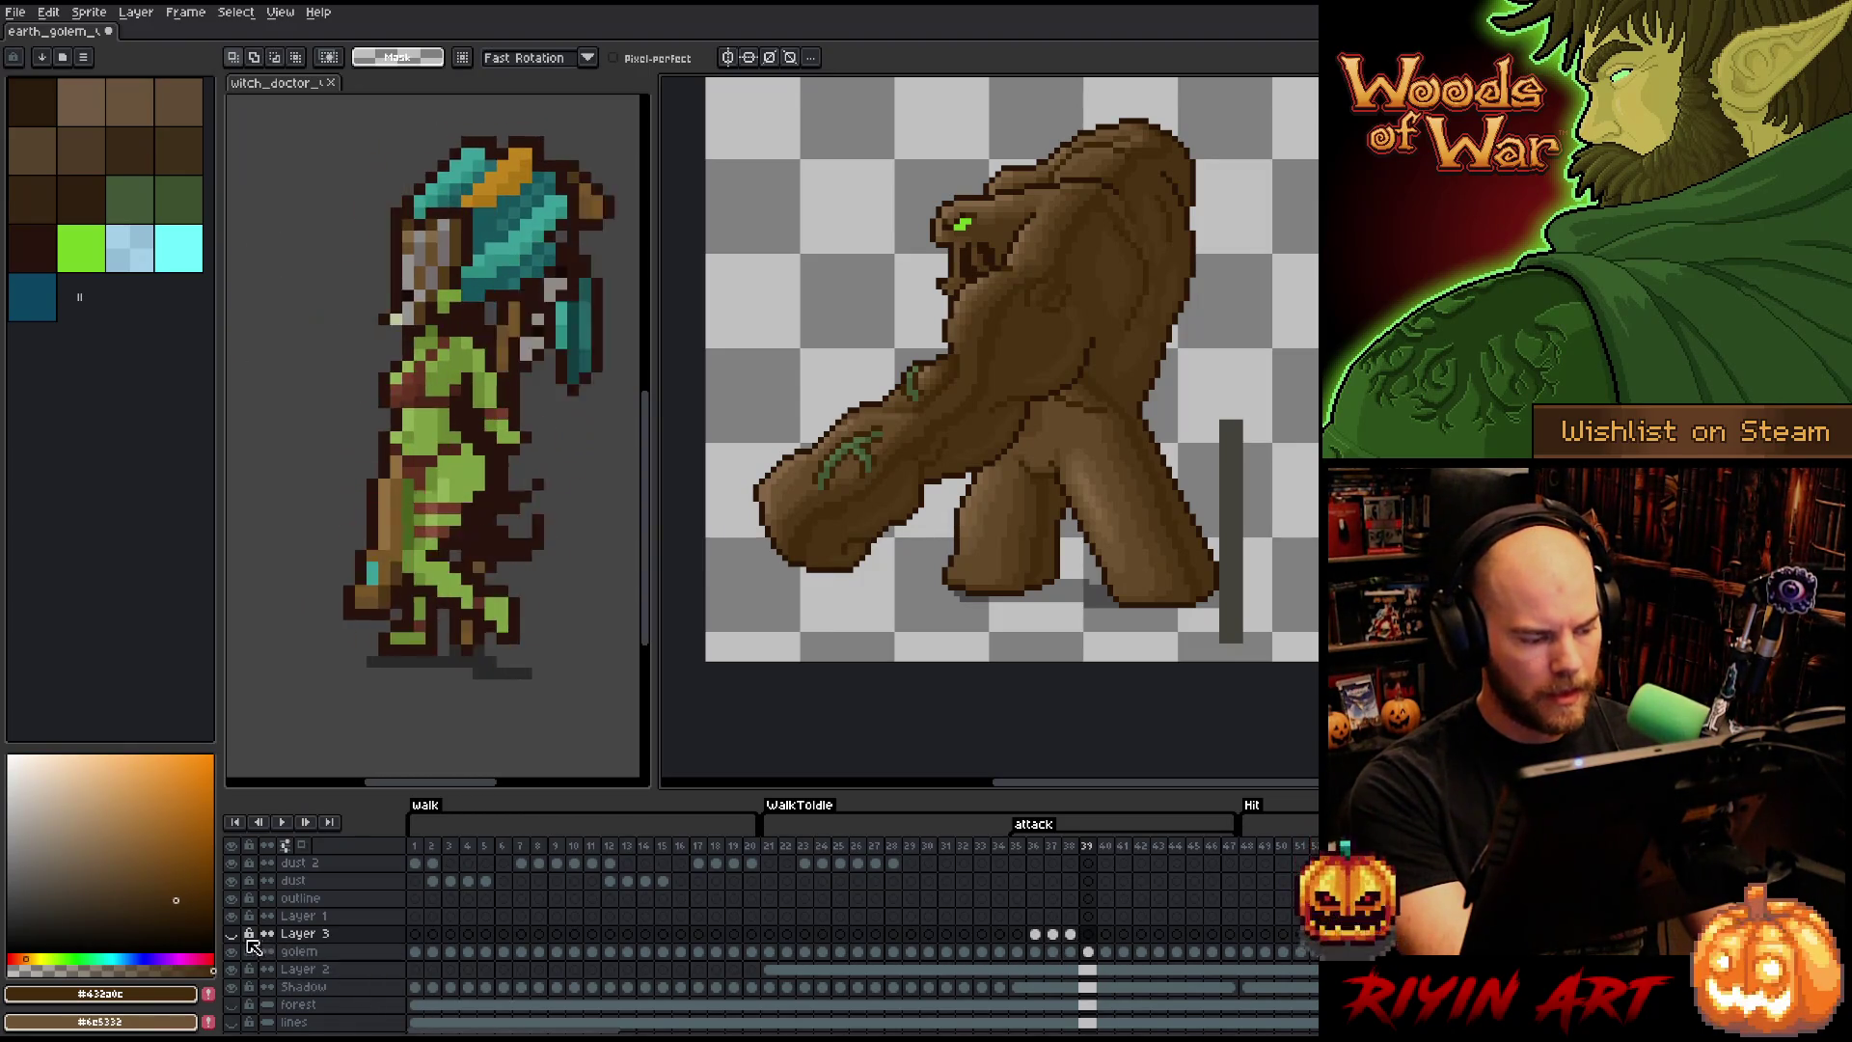
pyautogui.click(232, 934)
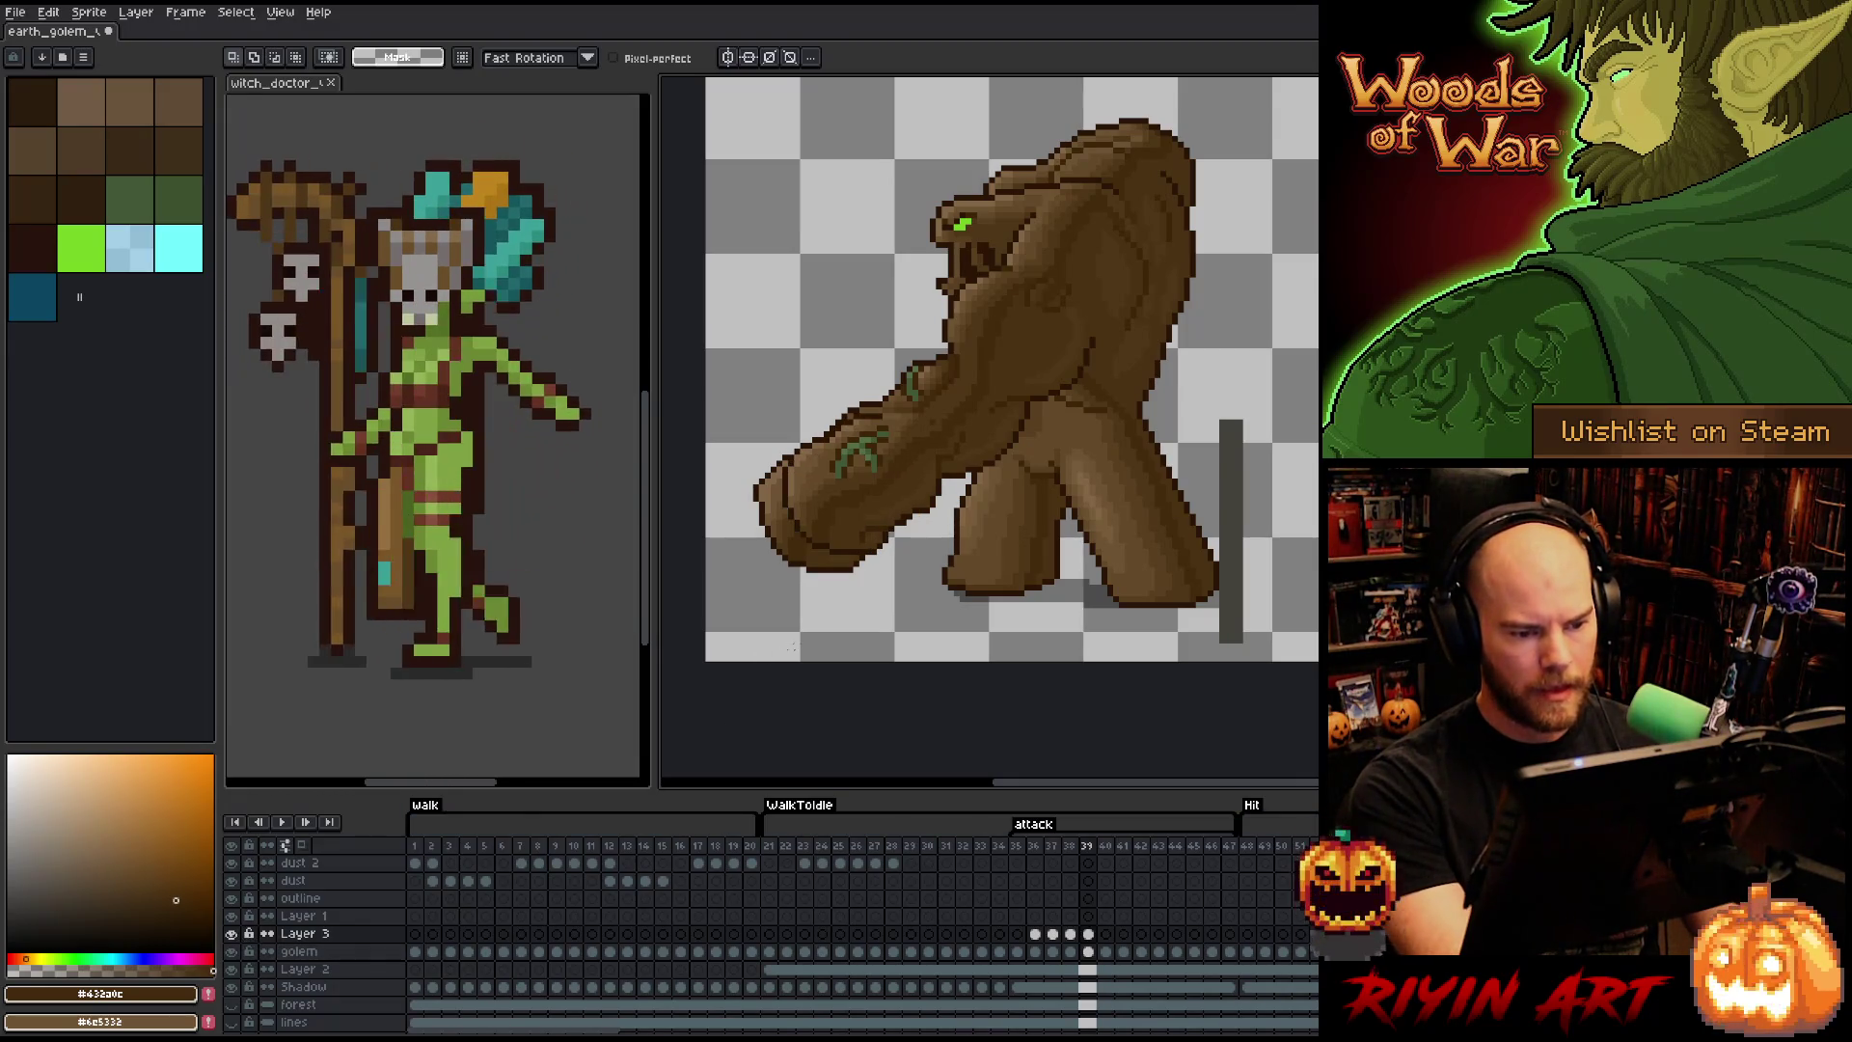
pyautogui.moveTo(779, 403); pyautogui.dragTo(974, 552)
pyautogui.click(880, 481)
pyautogui.press(',')
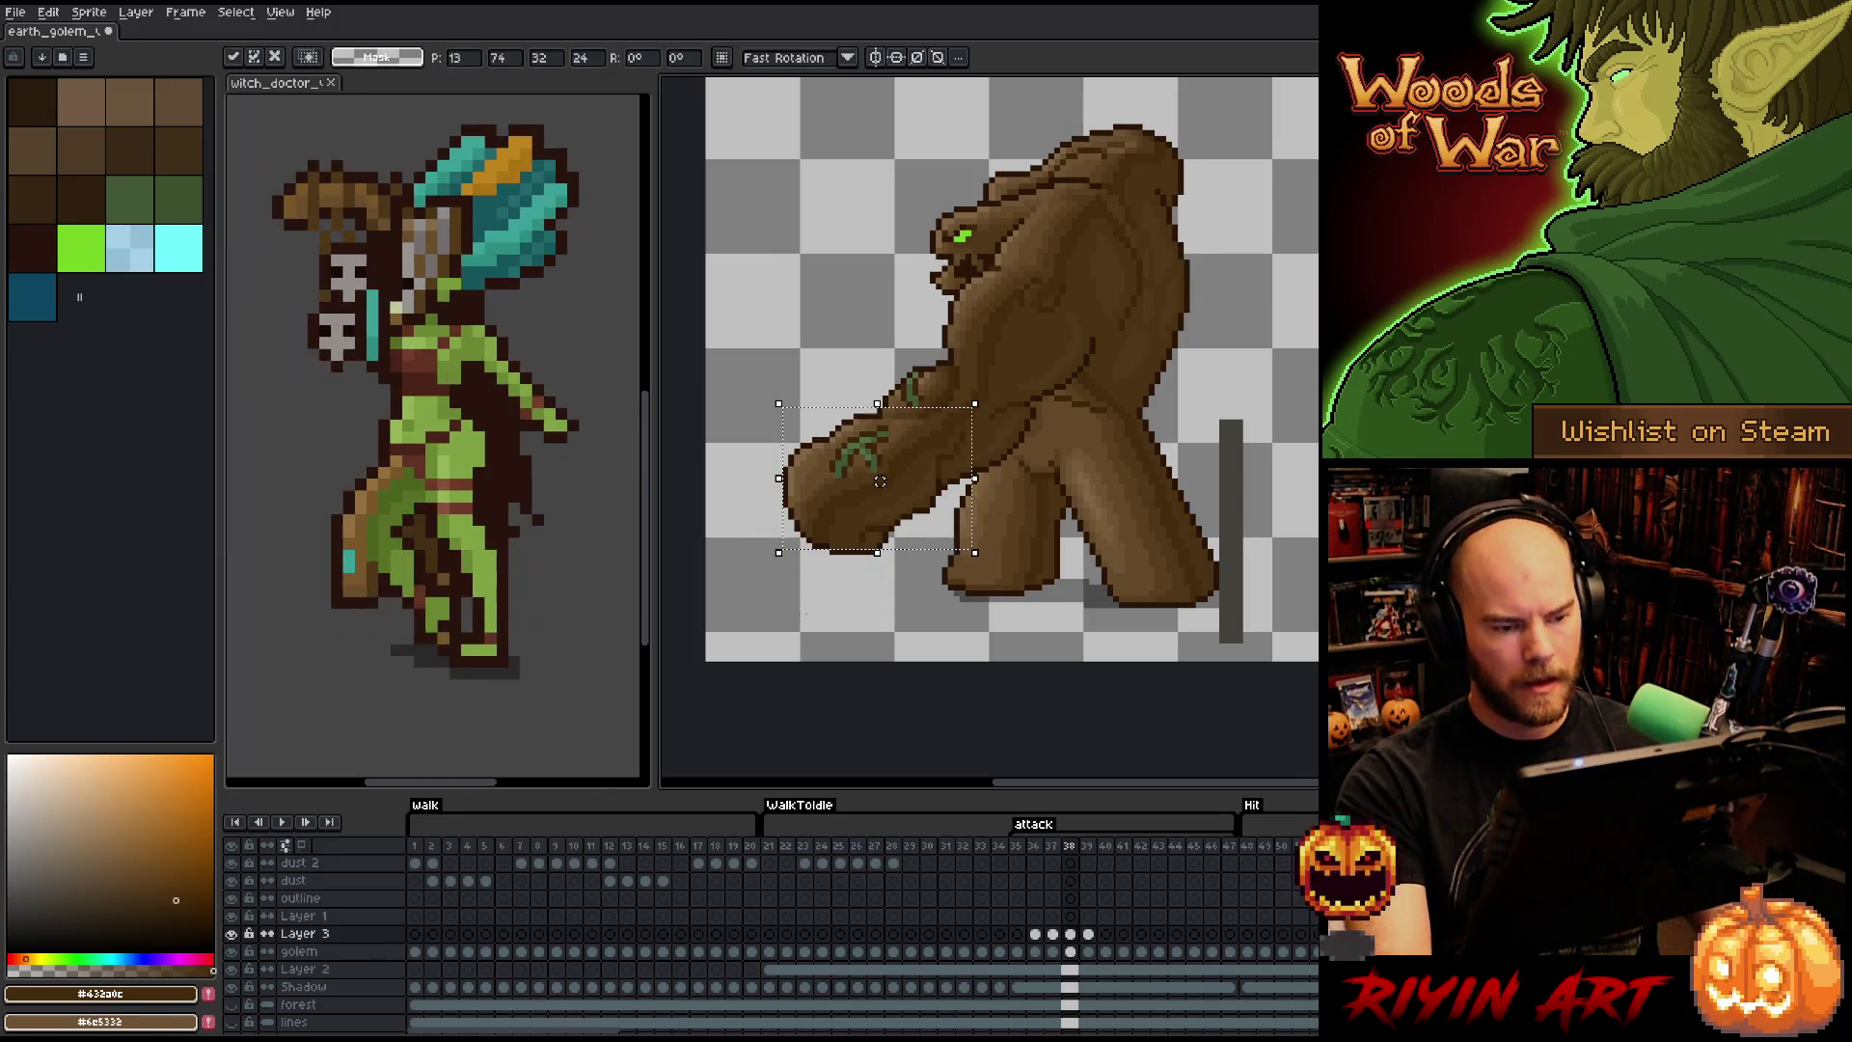
pyautogui.press('.')
pyautogui.press(',')
pyautogui.press('.')
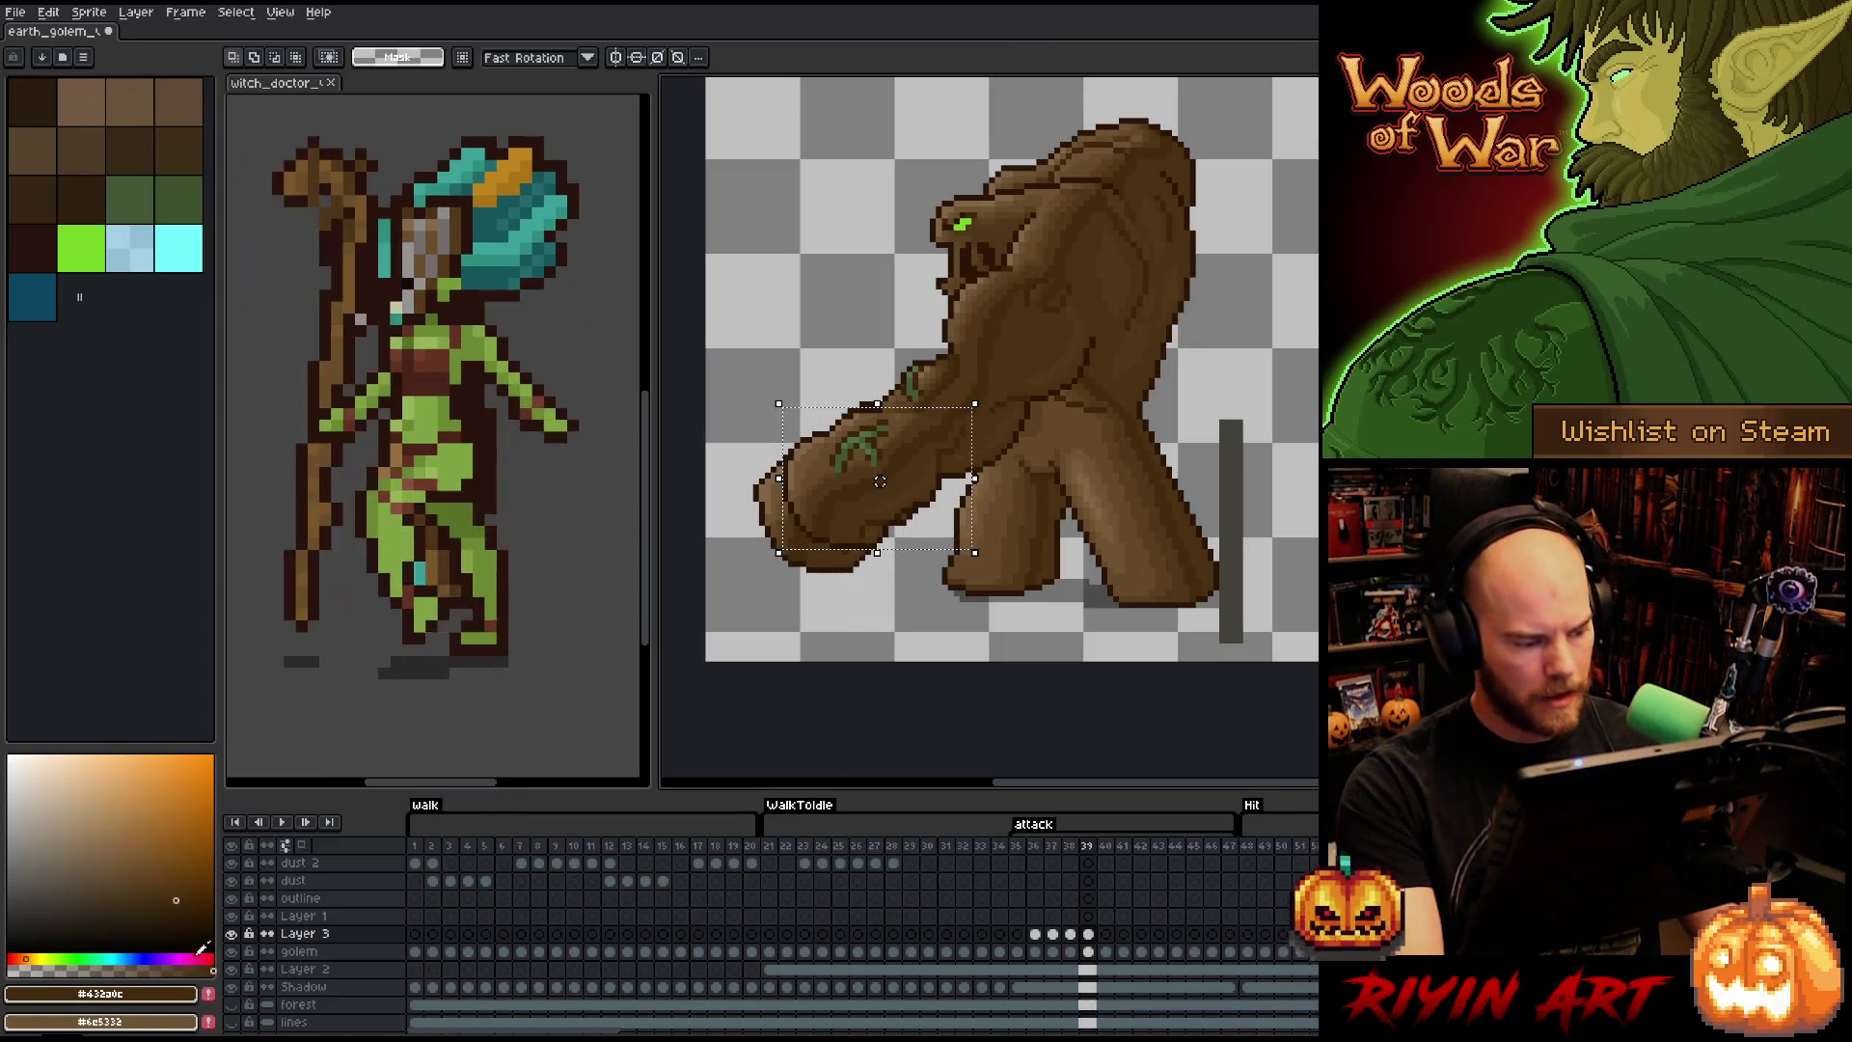
pyautogui.click(231, 933)
pyautogui.click(232, 934)
pyautogui.click(232, 933)
pyautogui.click(231, 933)
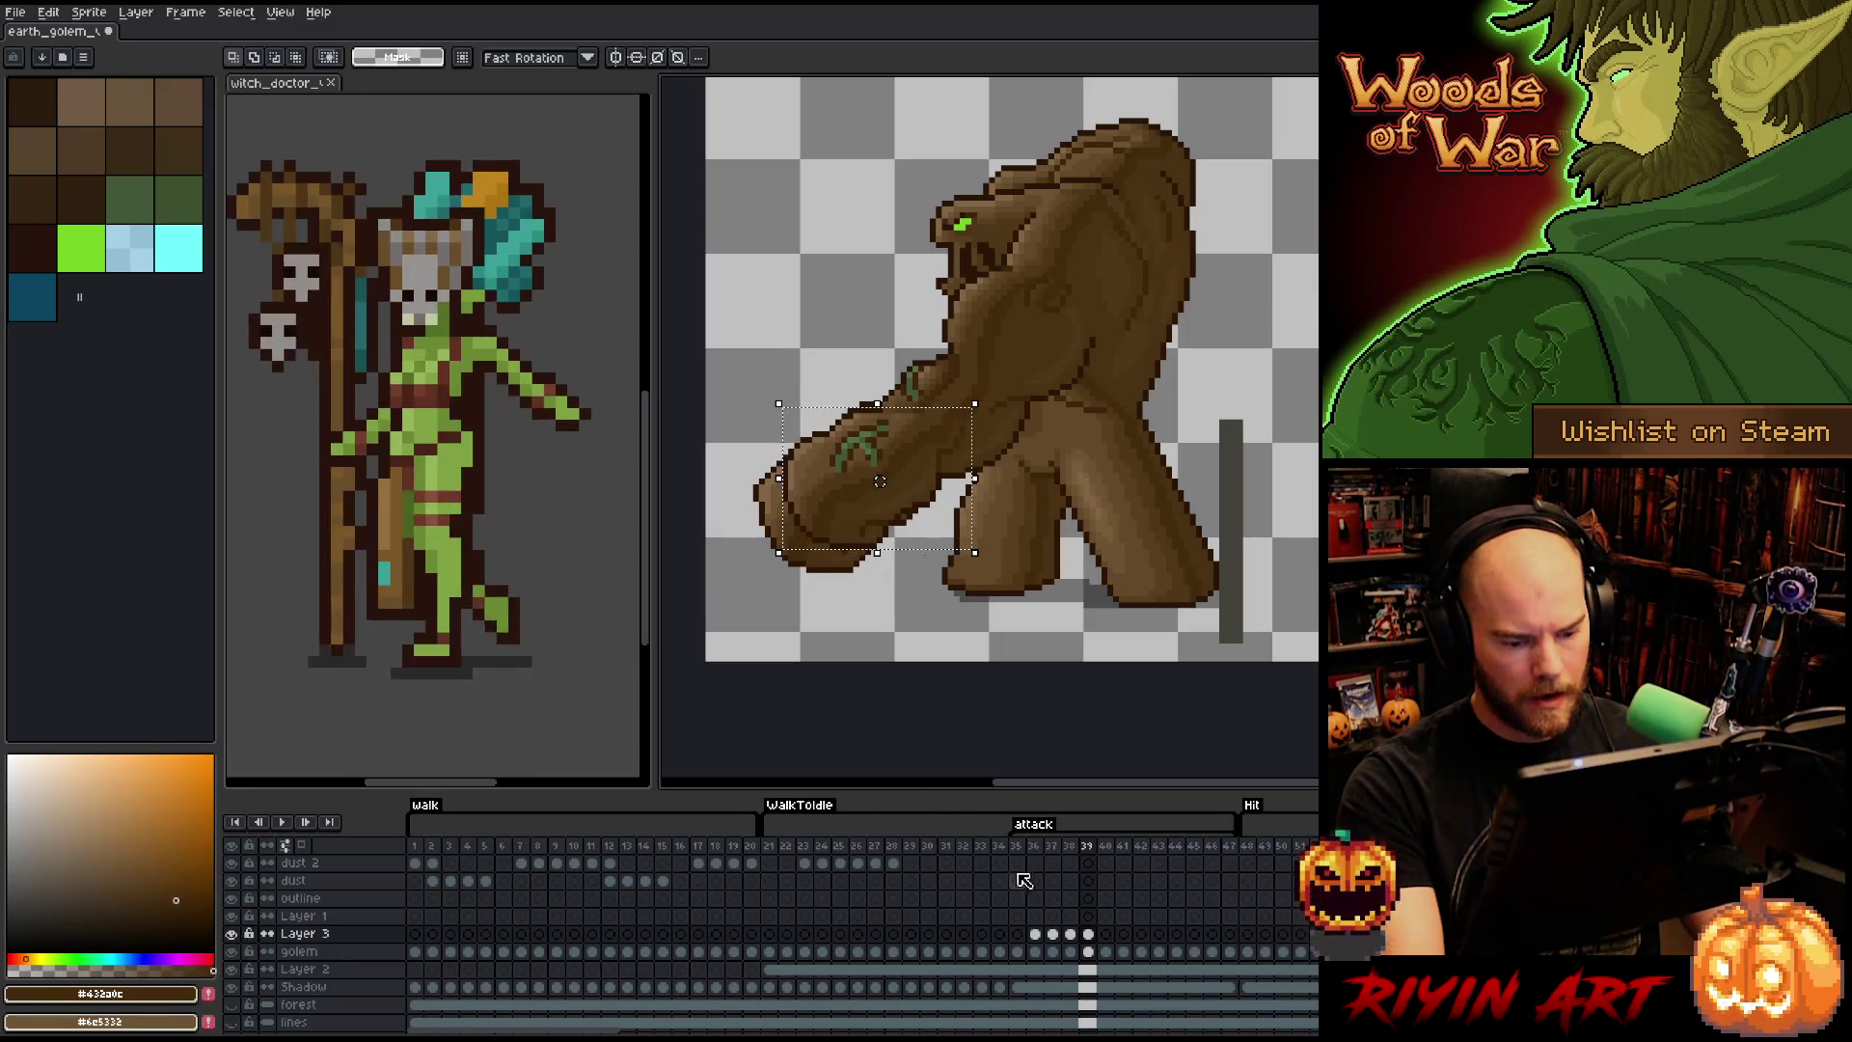
pyautogui.click(1072, 935)
pyautogui.click(1087, 934)
pyautogui.click(1088, 952)
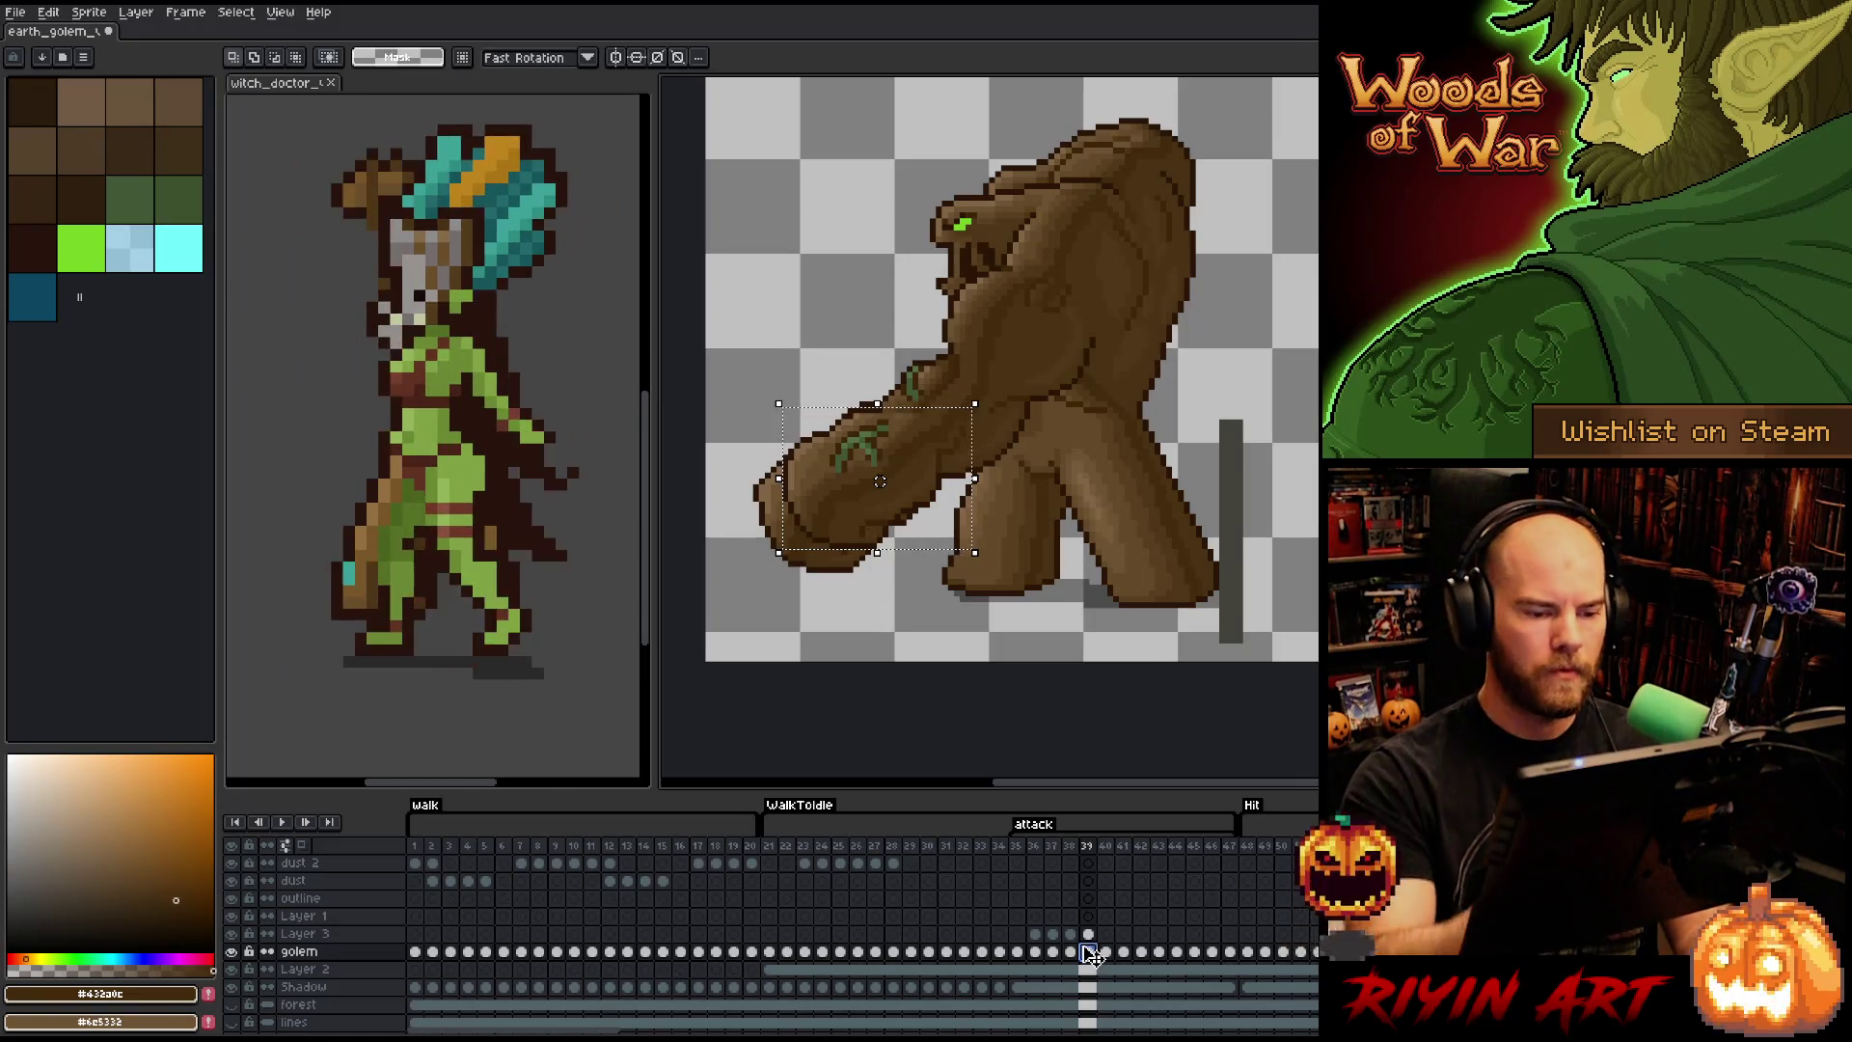
pyautogui.press('b')
pyautogui.hotkey('ctrl', 'd')
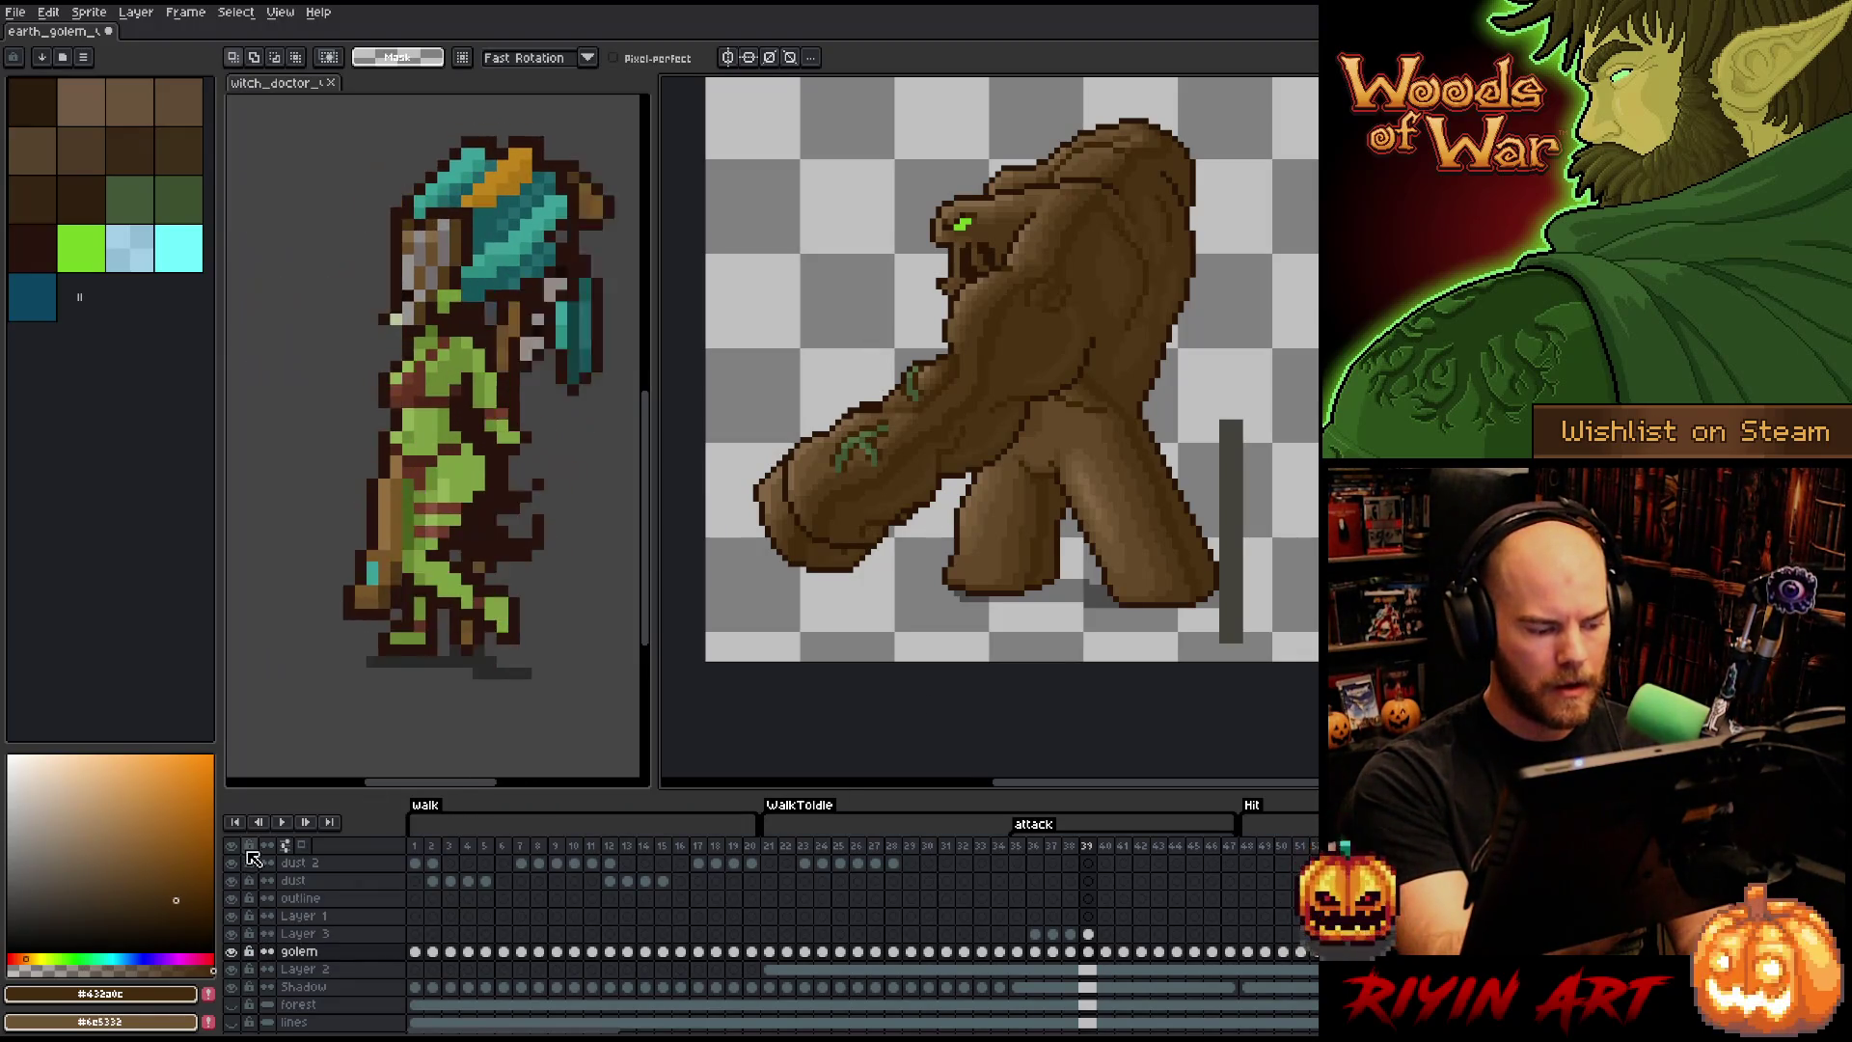
pyautogui.click(231, 933)
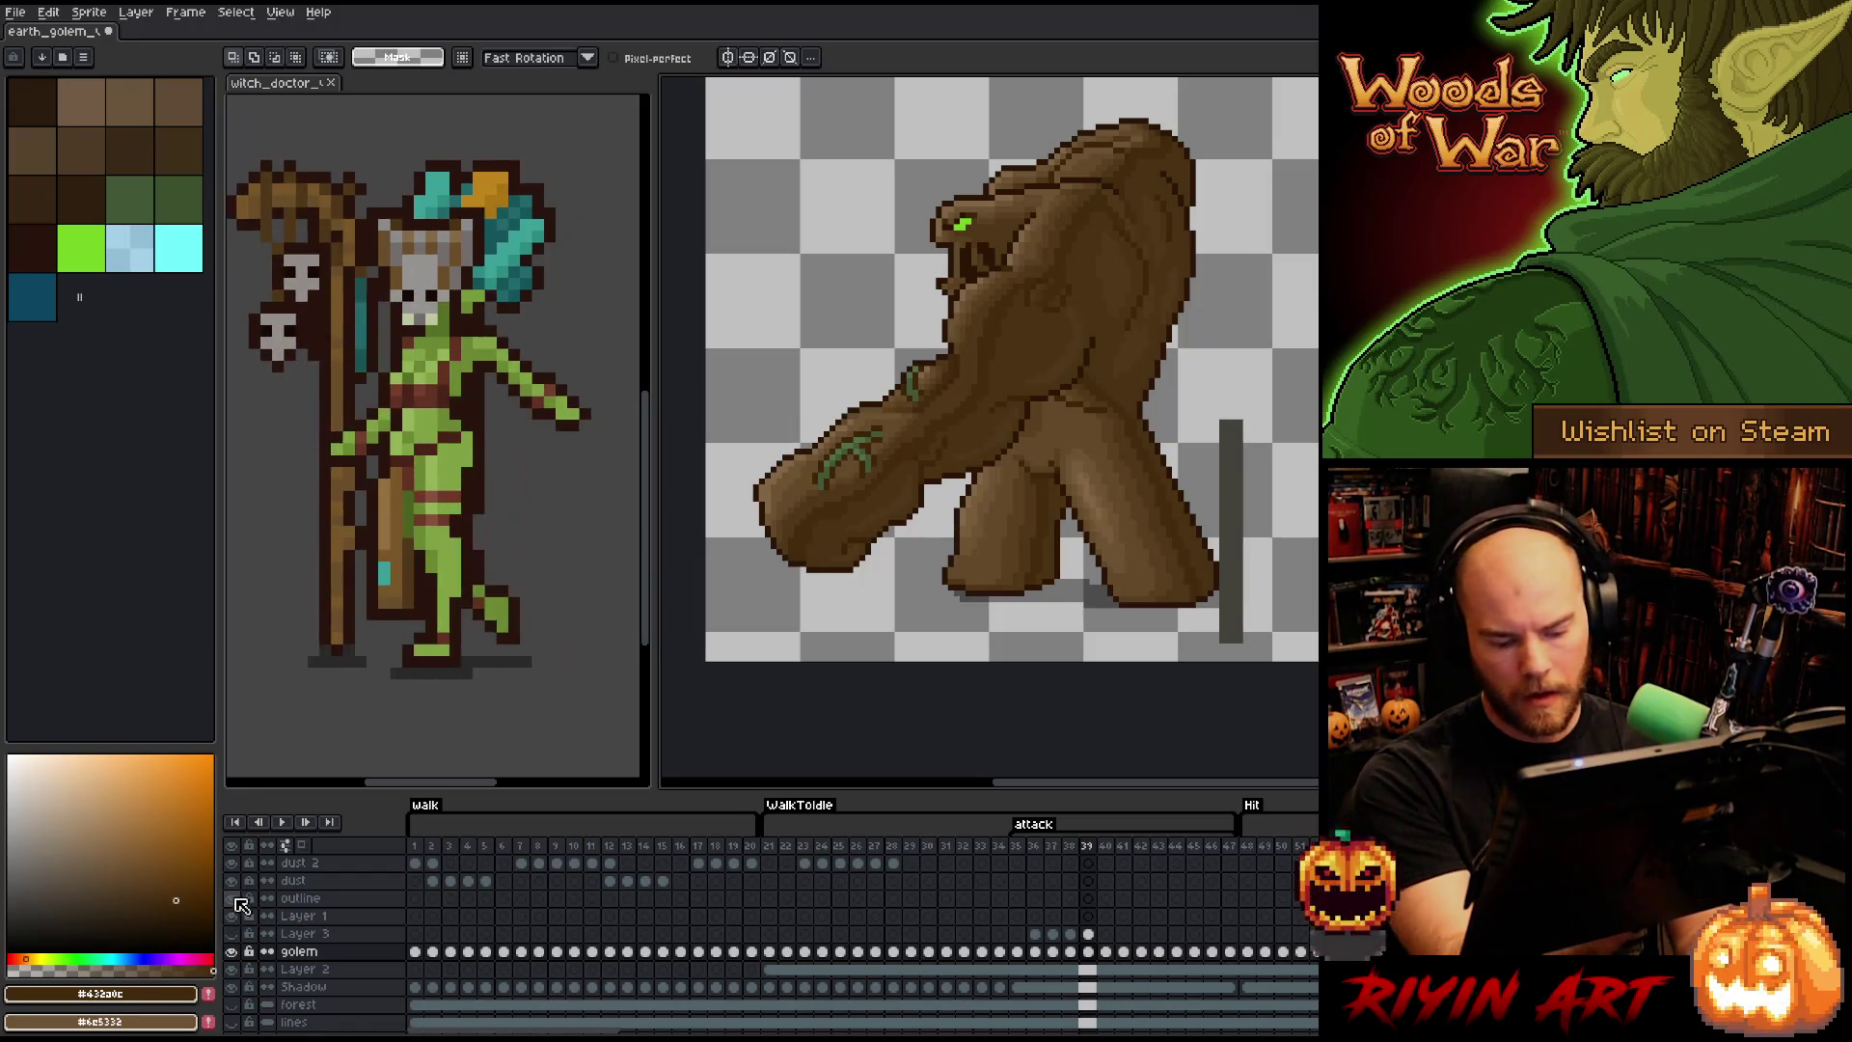
pyautogui.press('Left')
pyautogui.press('Right')
pyautogui.press('Left')
pyautogui.press('Right')
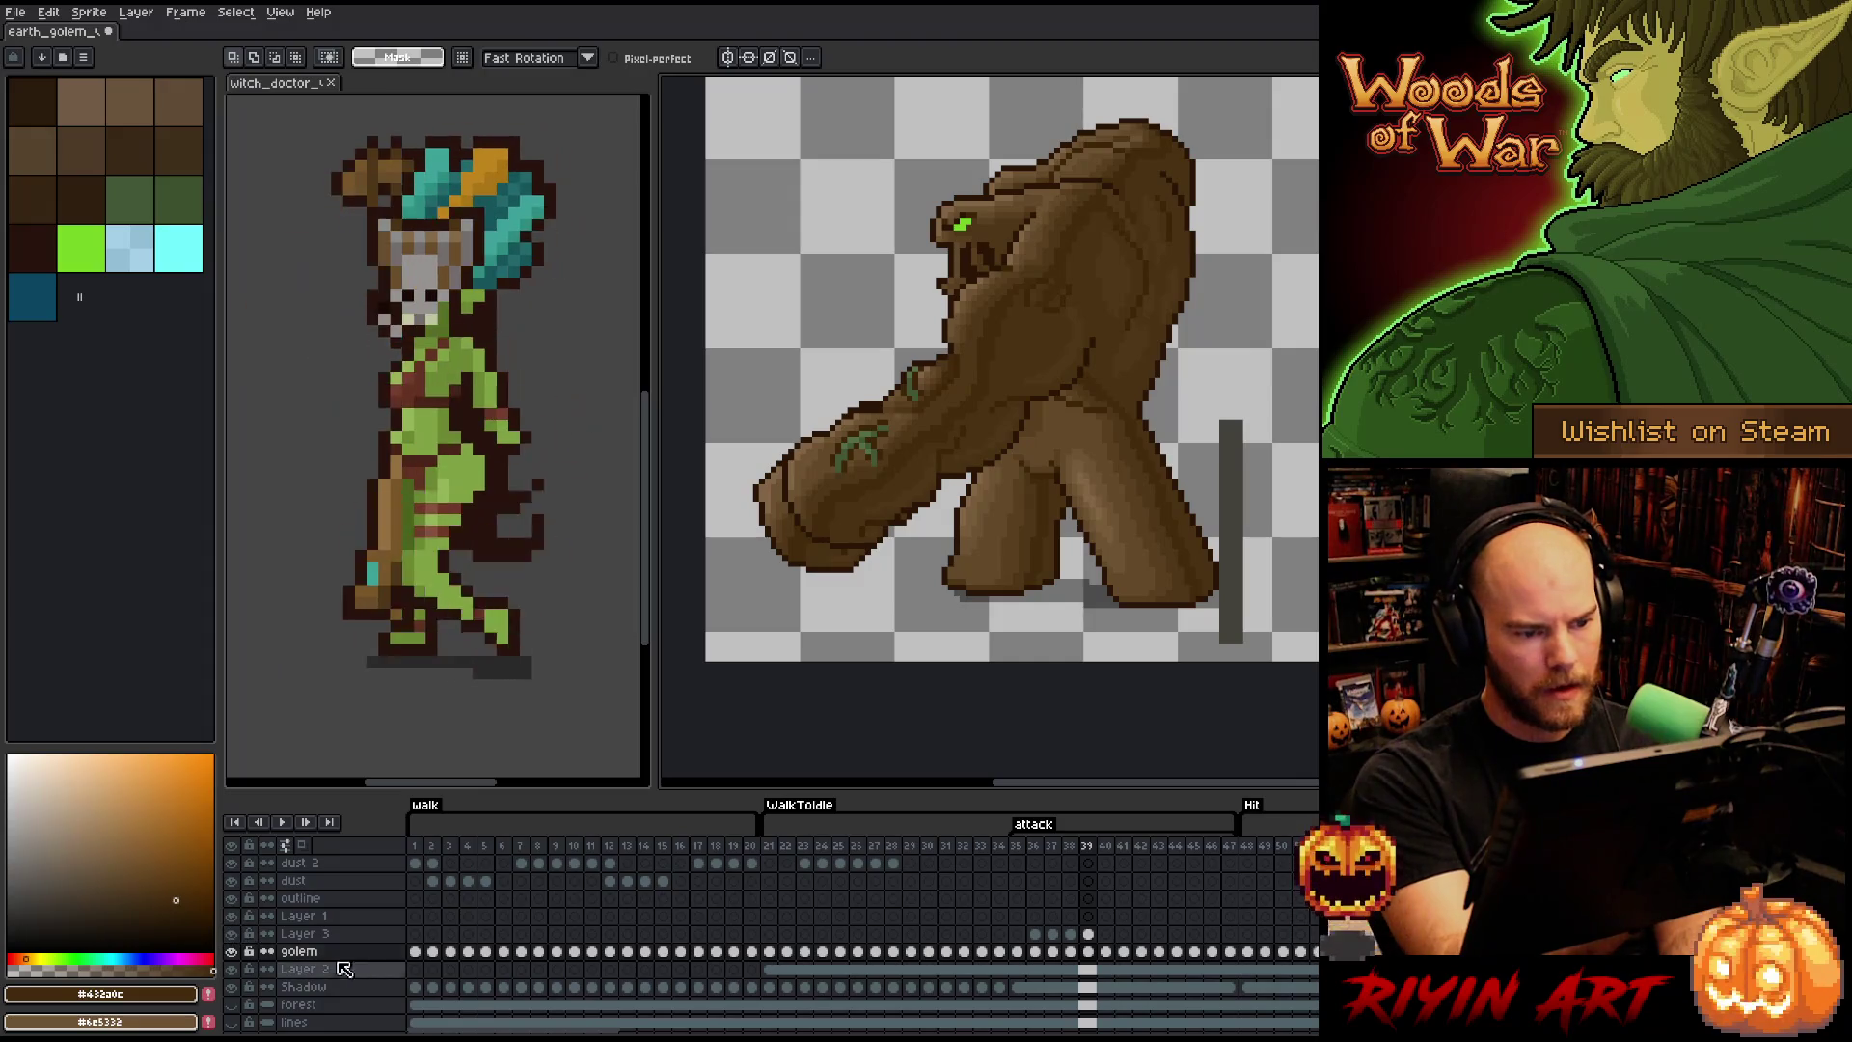
pyautogui.click(1091, 934)
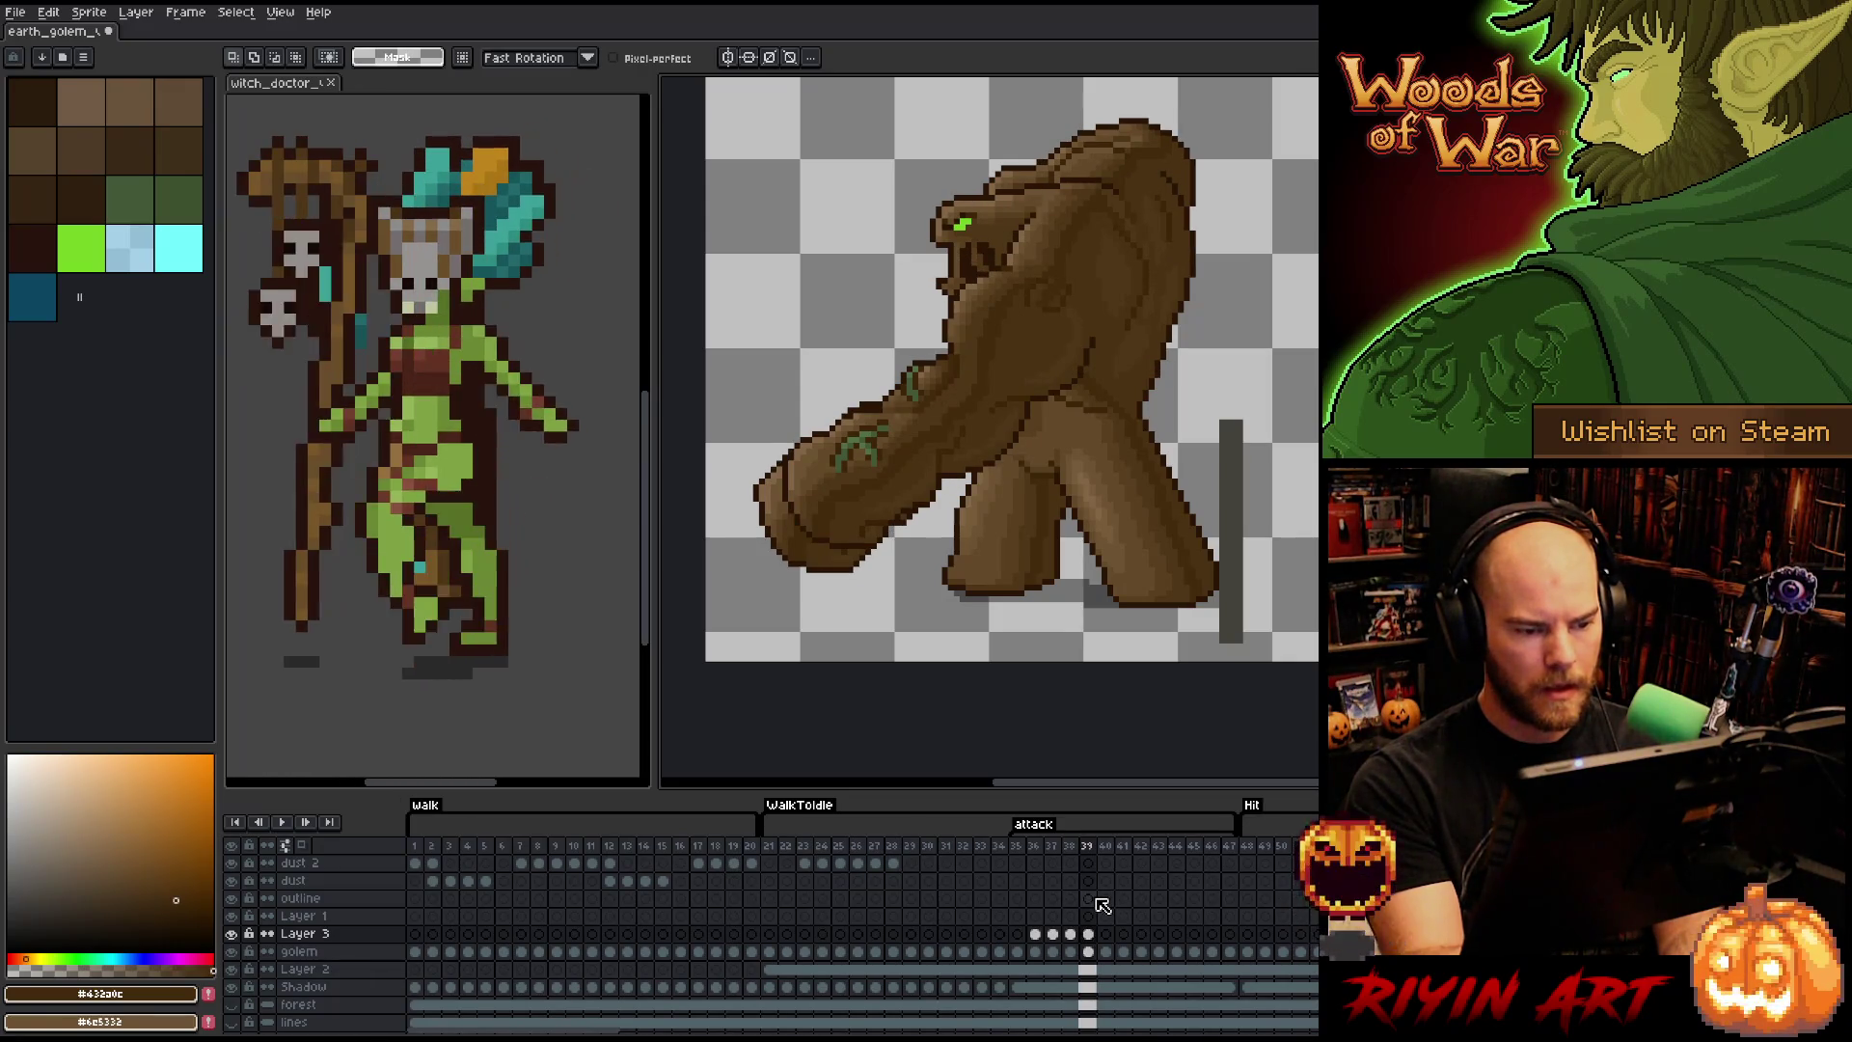
# - Lasso the golem's arm on frame 39 and pull it into a shorter, more compact pose
pyautogui.click(1088, 952)
pyautogui.moveTo(907, 559)
pyautogui.mouseDown()
pyautogui.moveTo(934, 496)
pyautogui.moveTo(882, 444)
pyautogui.mouseUp()
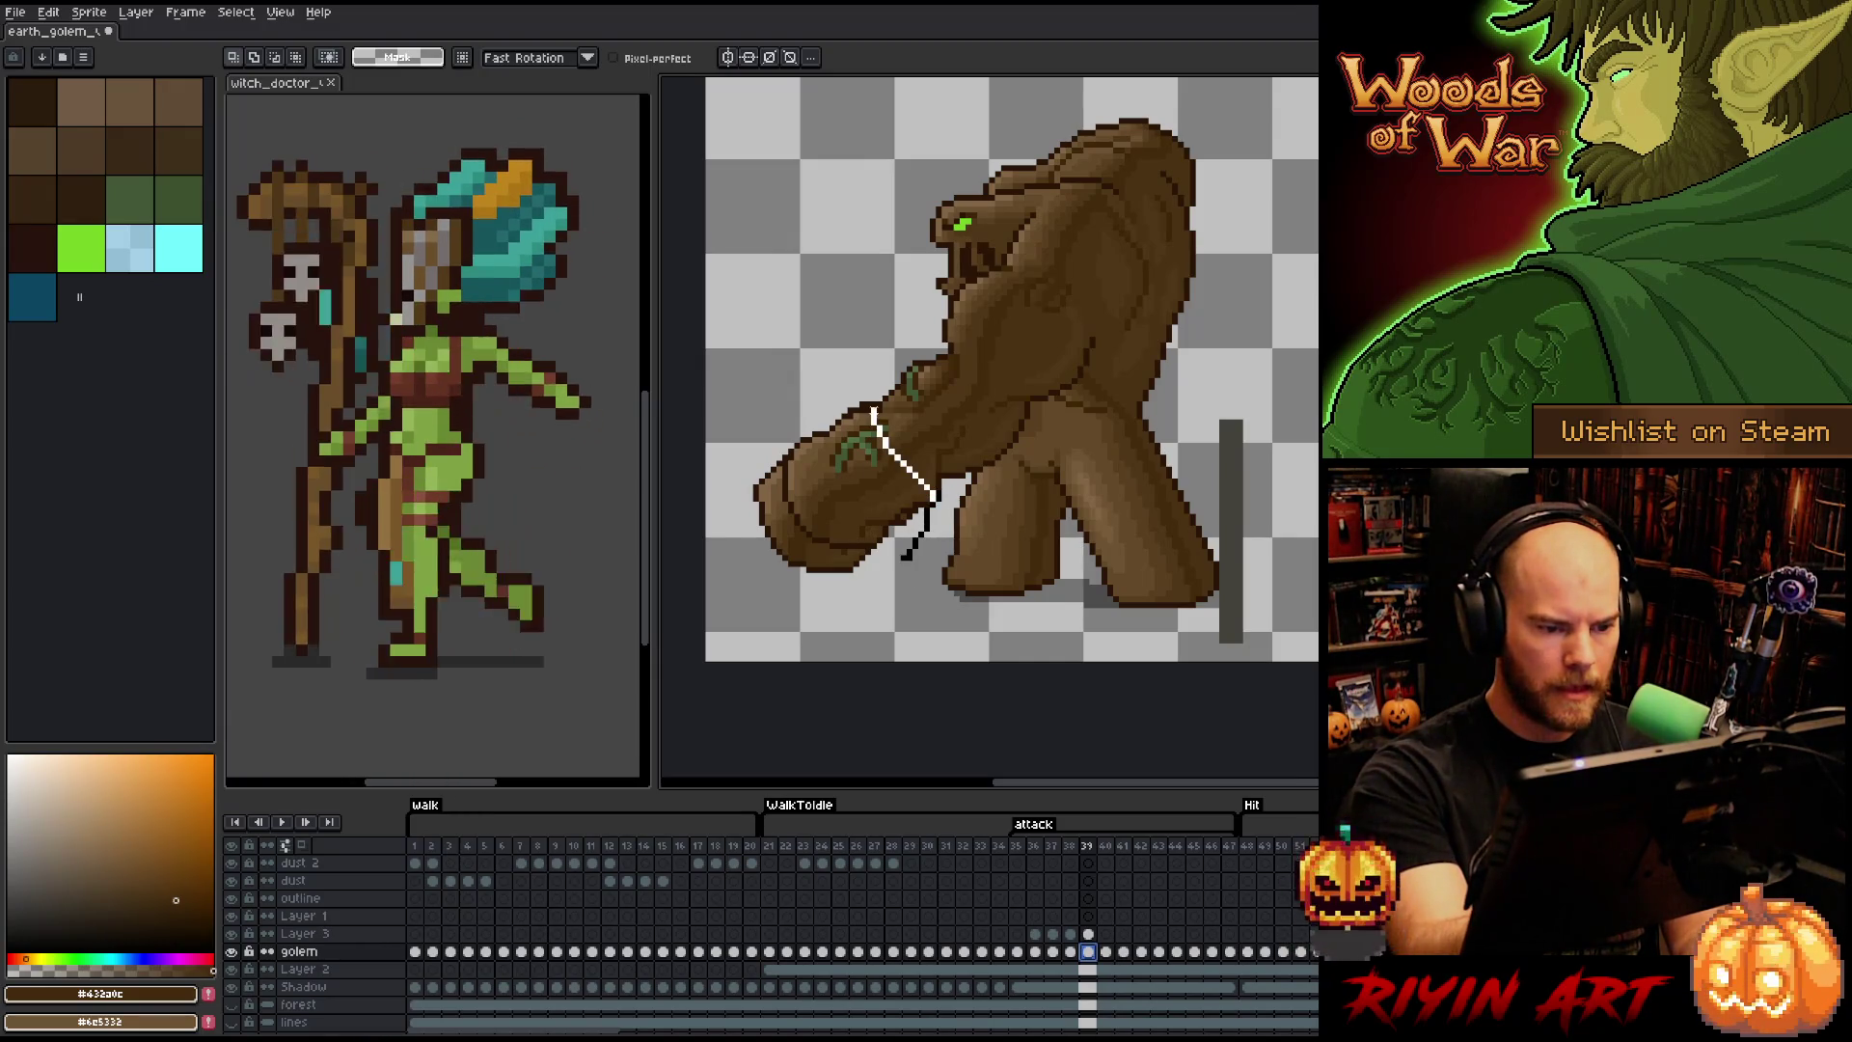
pyautogui.moveTo(868, 378)
pyautogui.mouseDown()
pyautogui.moveTo(718, 549)
pyautogui.moveTo(815, 663)
pyautogui.mouseUp()
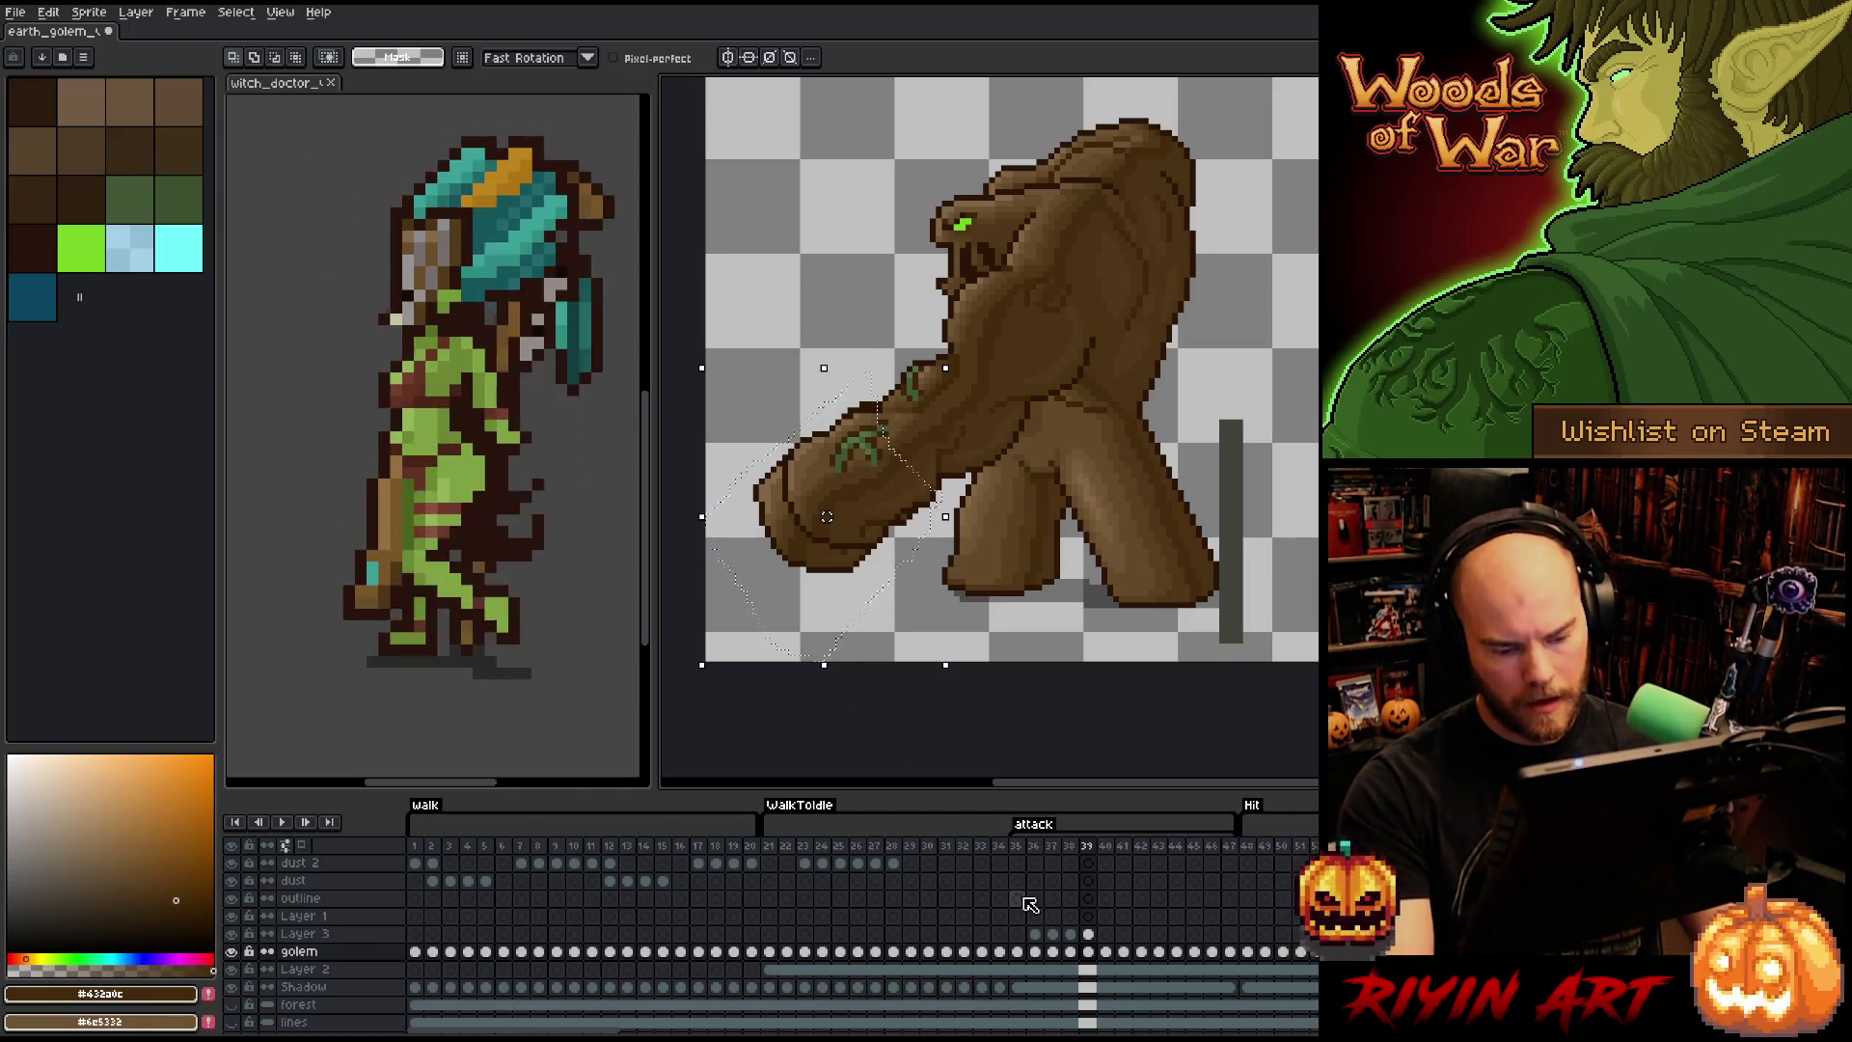
pyautogui.click(1101, 958)
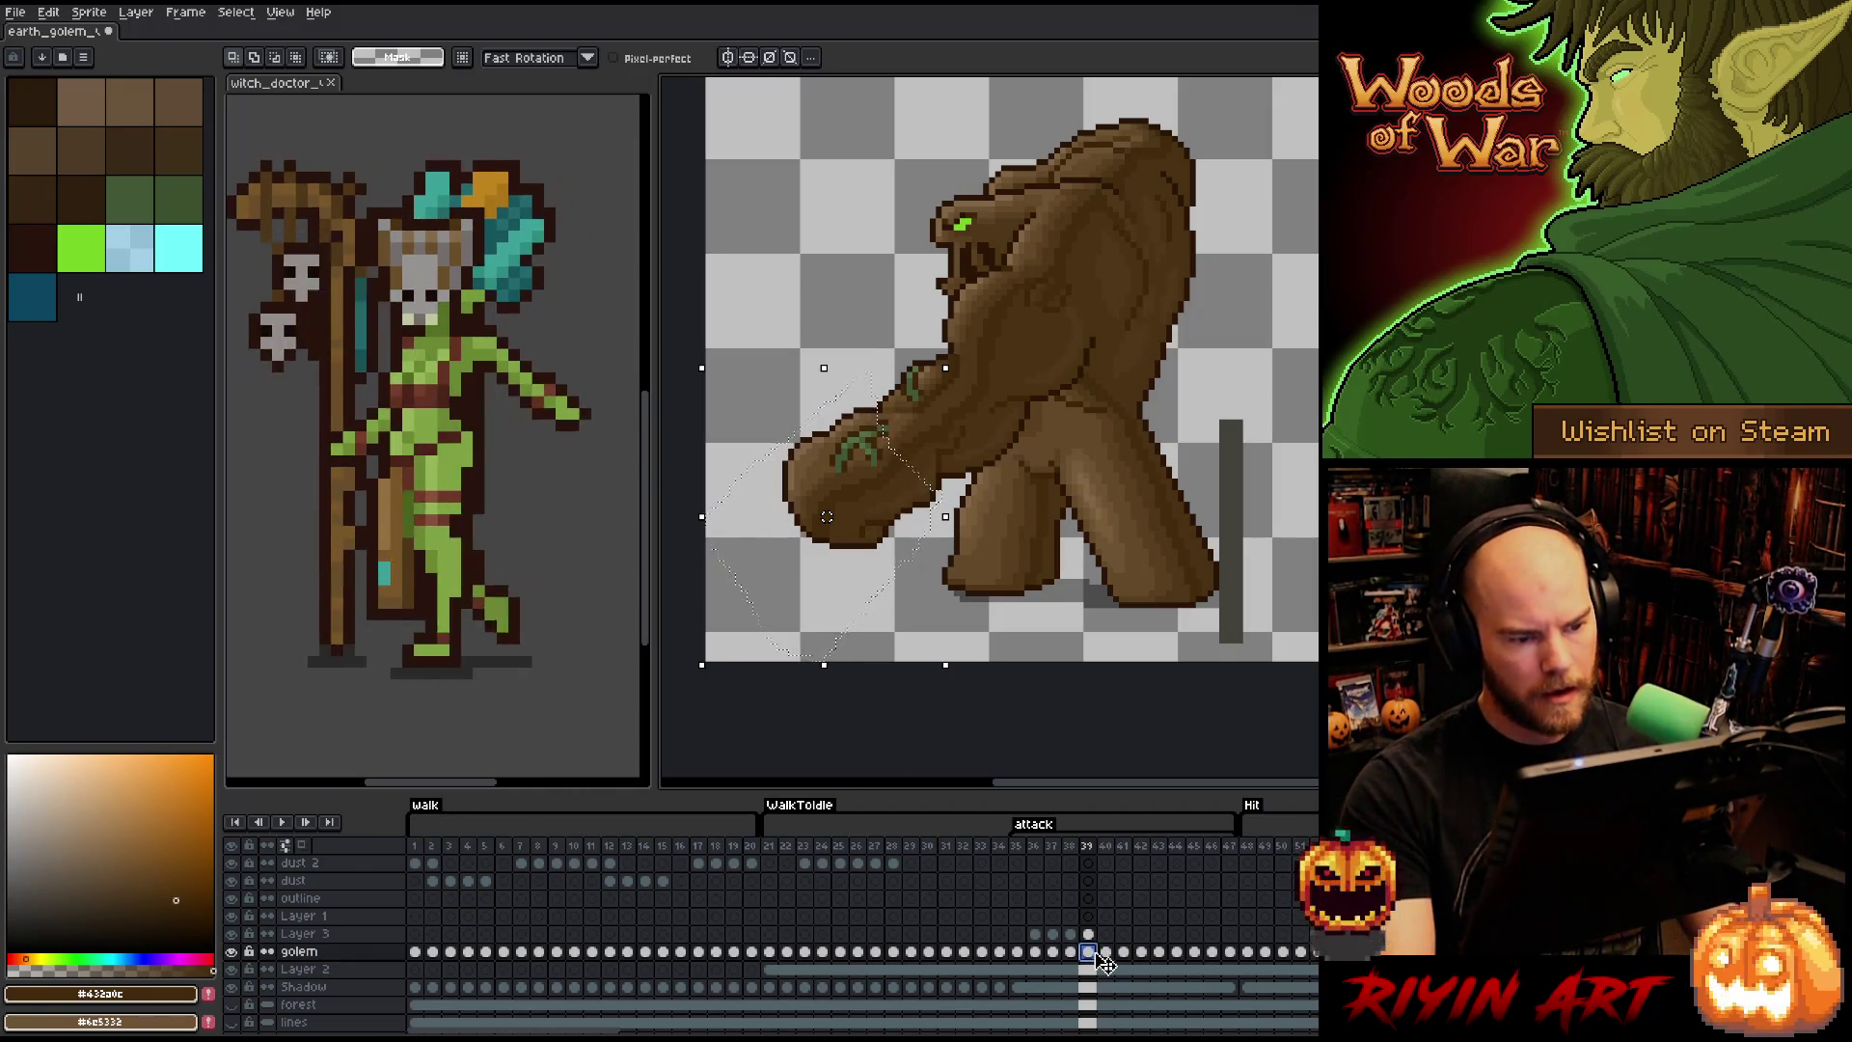
# - Flip between frames 38 and 39 to compare the shortened arm
pyautogui.press(',')
pyautogui.press('.')
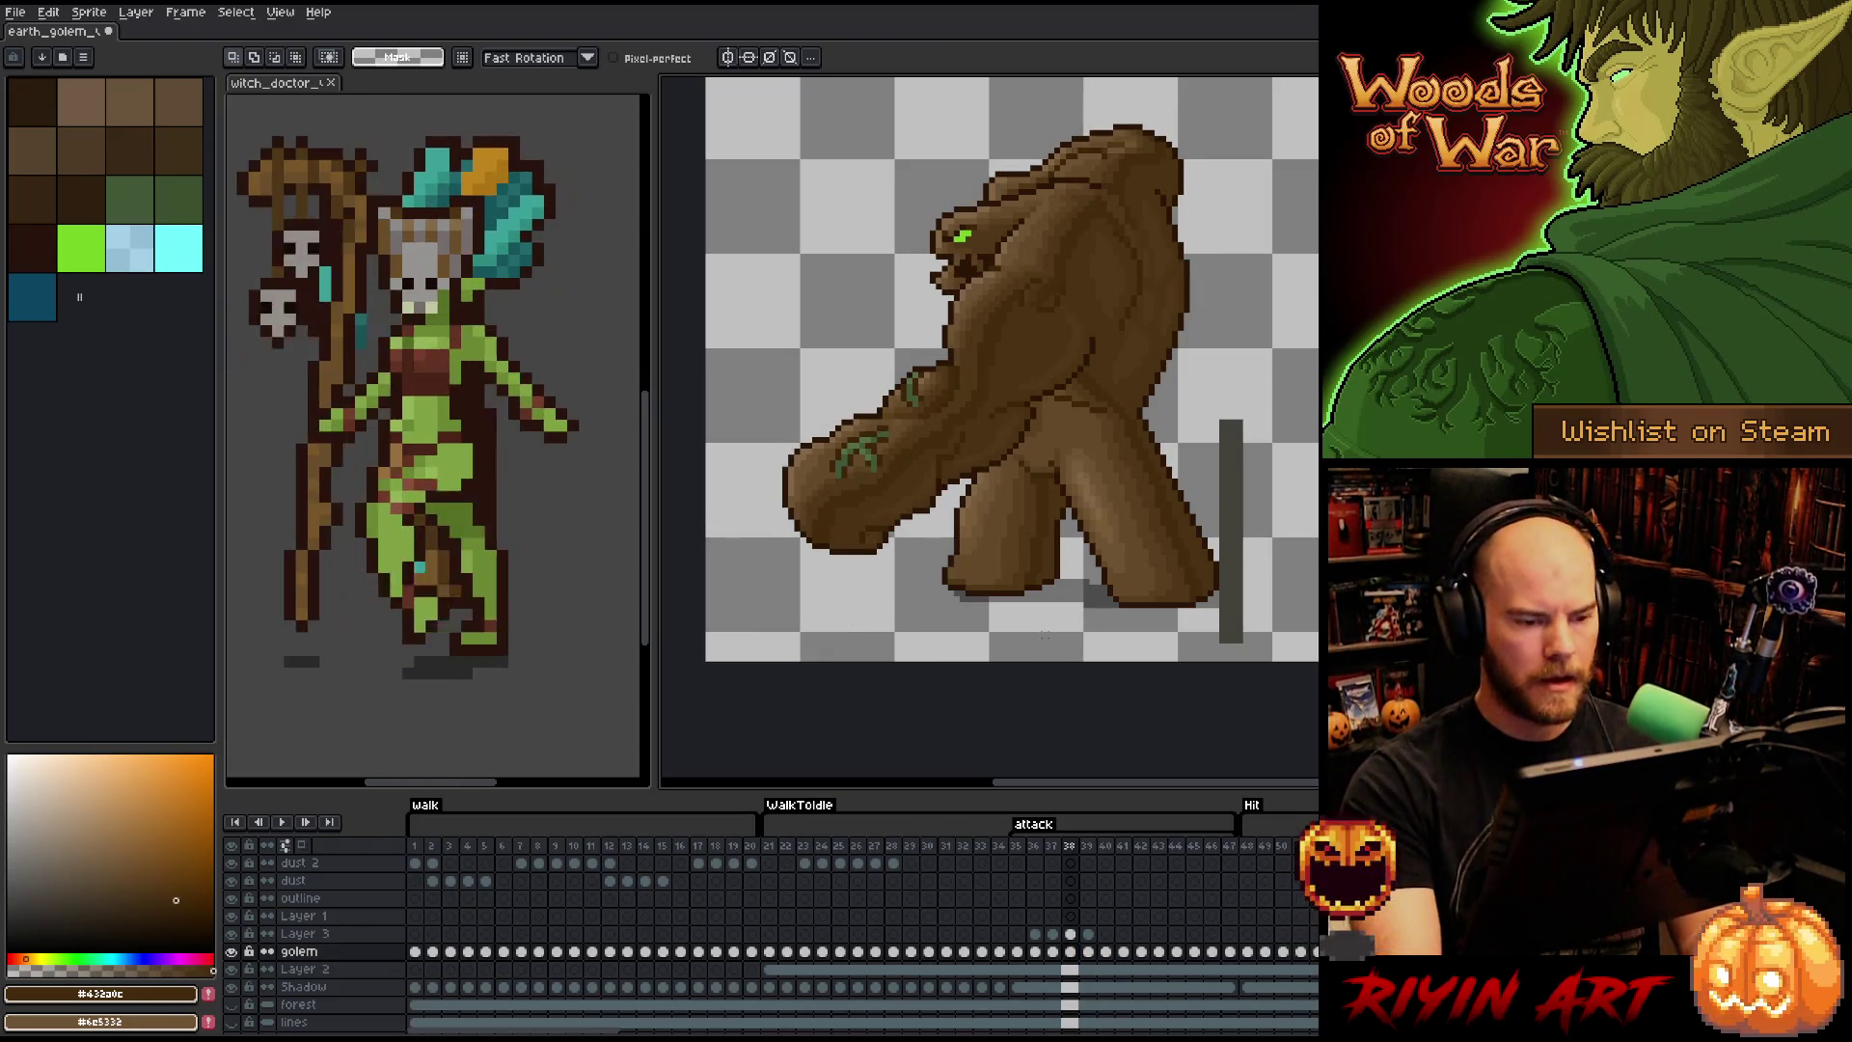
pyautogui.press(',')
pyautogui.press('.')
pyautogui.press(',')
pyautogui.press('.')
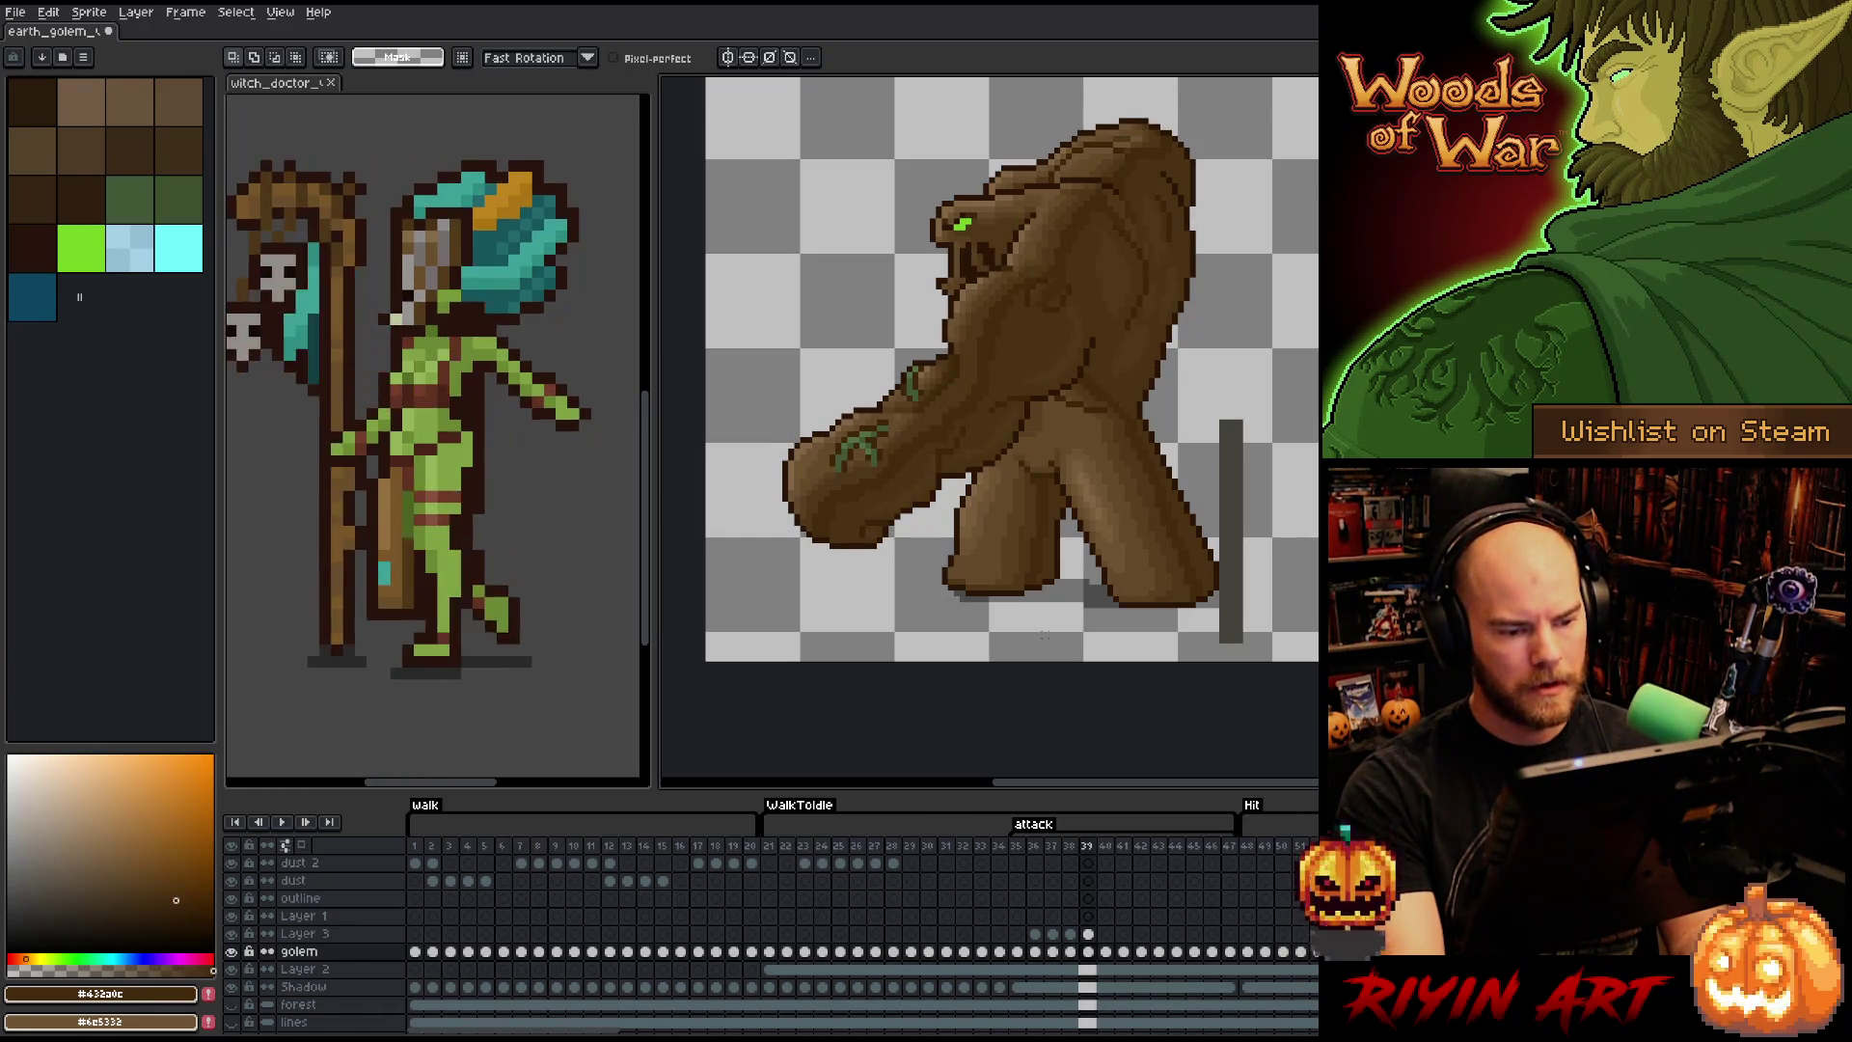
pyautogui.press(',')
pyautogui.press('.')
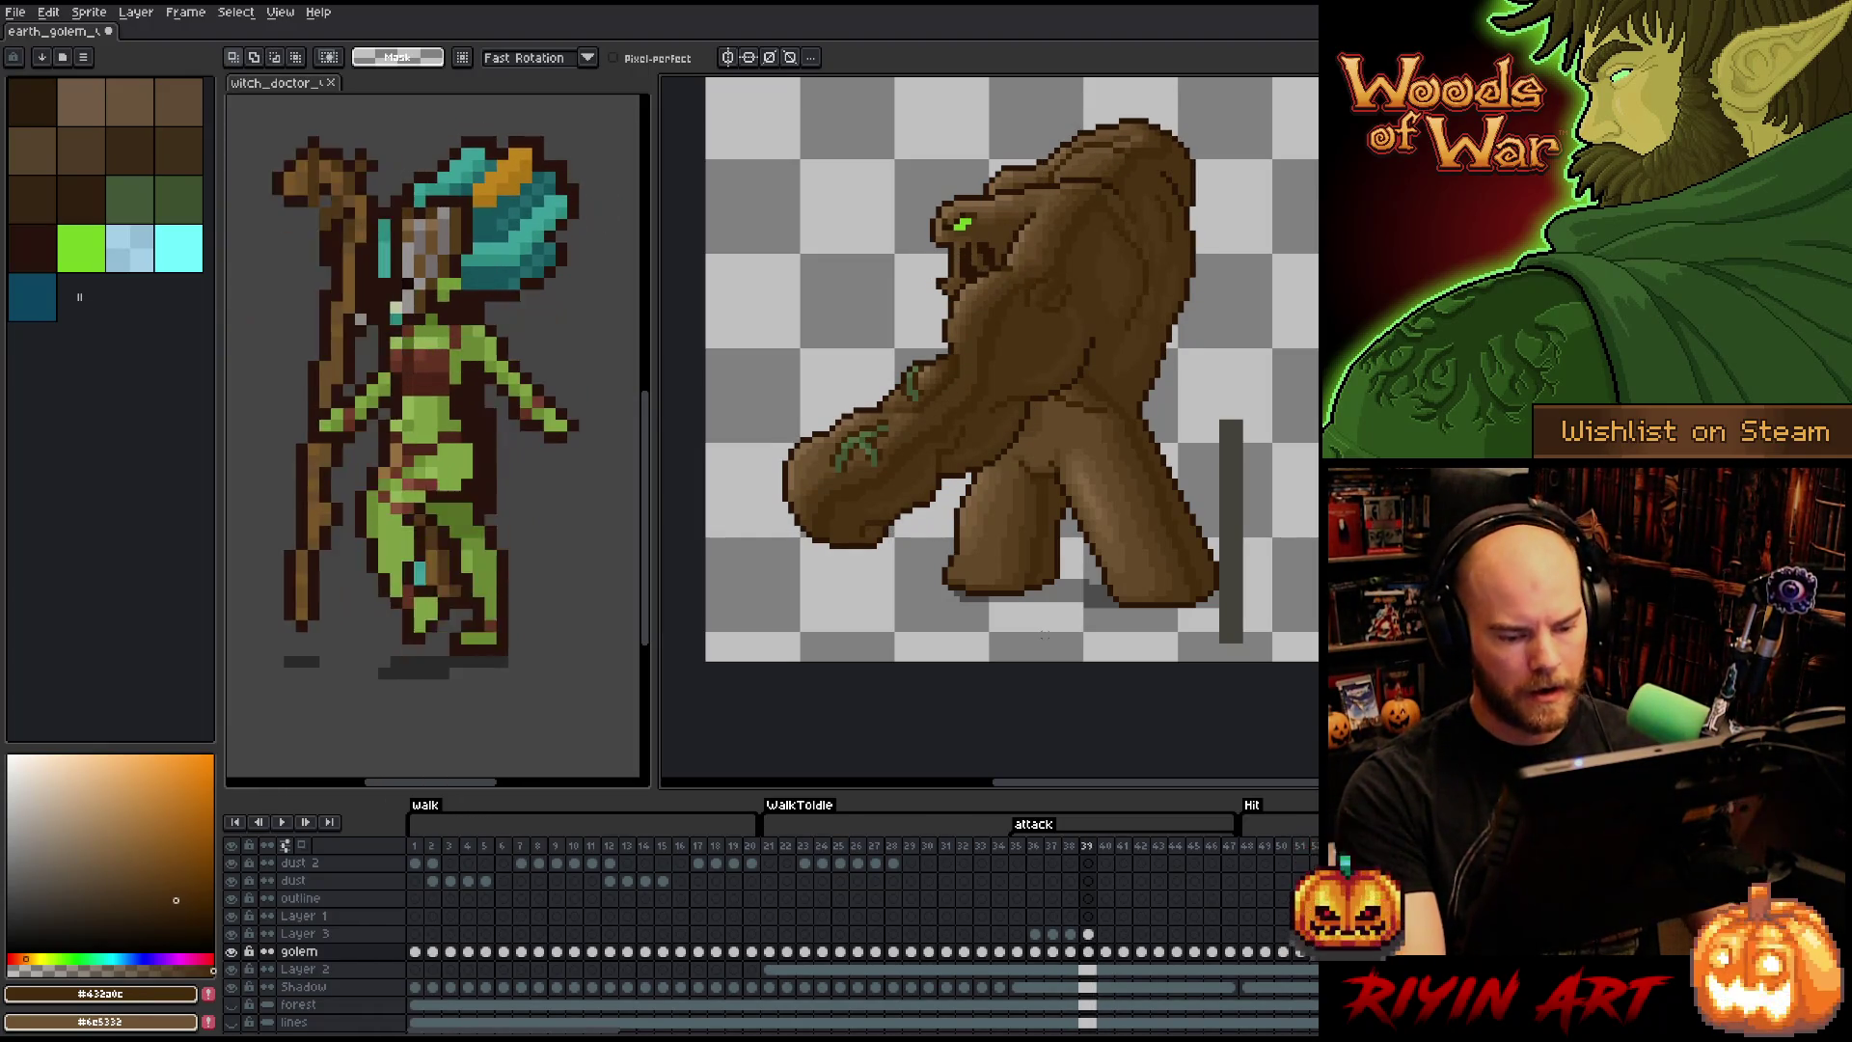
pyautogui.click(1088, 934)
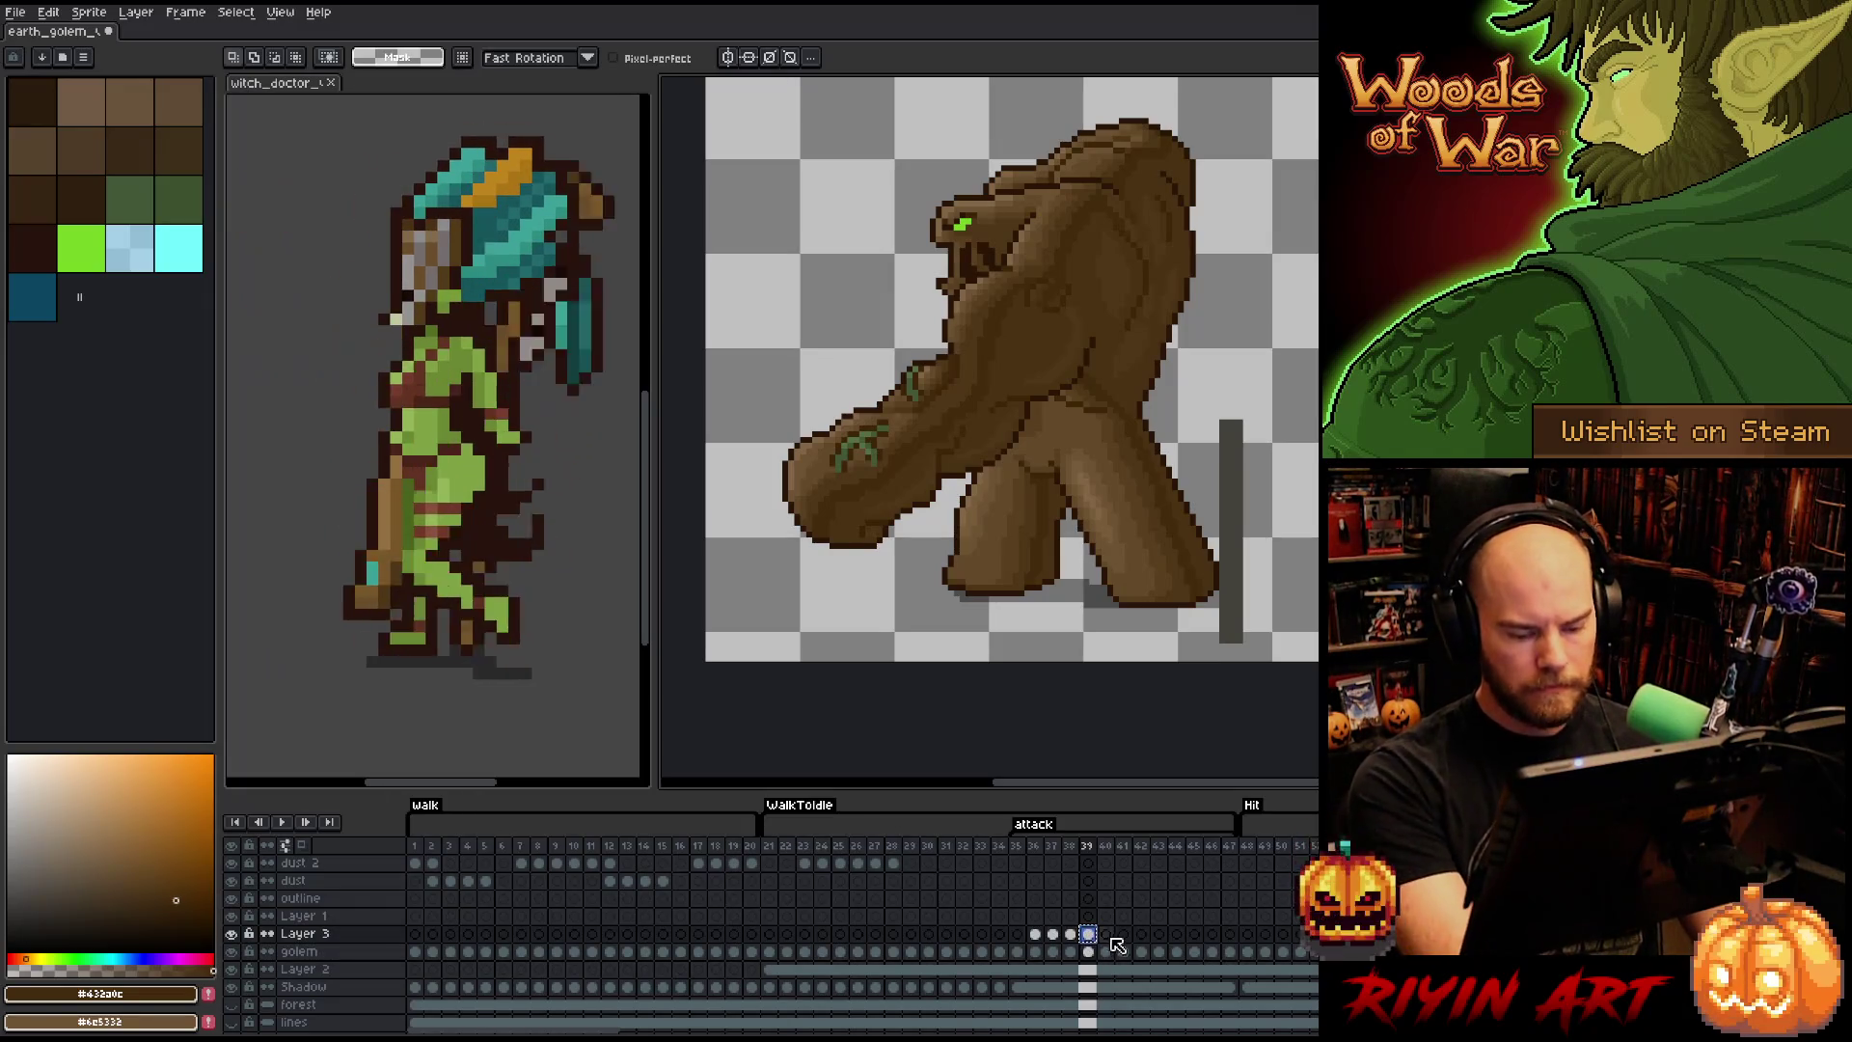
# - Paste the green vine marks onto Layer 3's frame 40 cel and check them against the golem
pyautogui.click(1105, 934)
pyautogui.hotkey('ctrl', 'v')
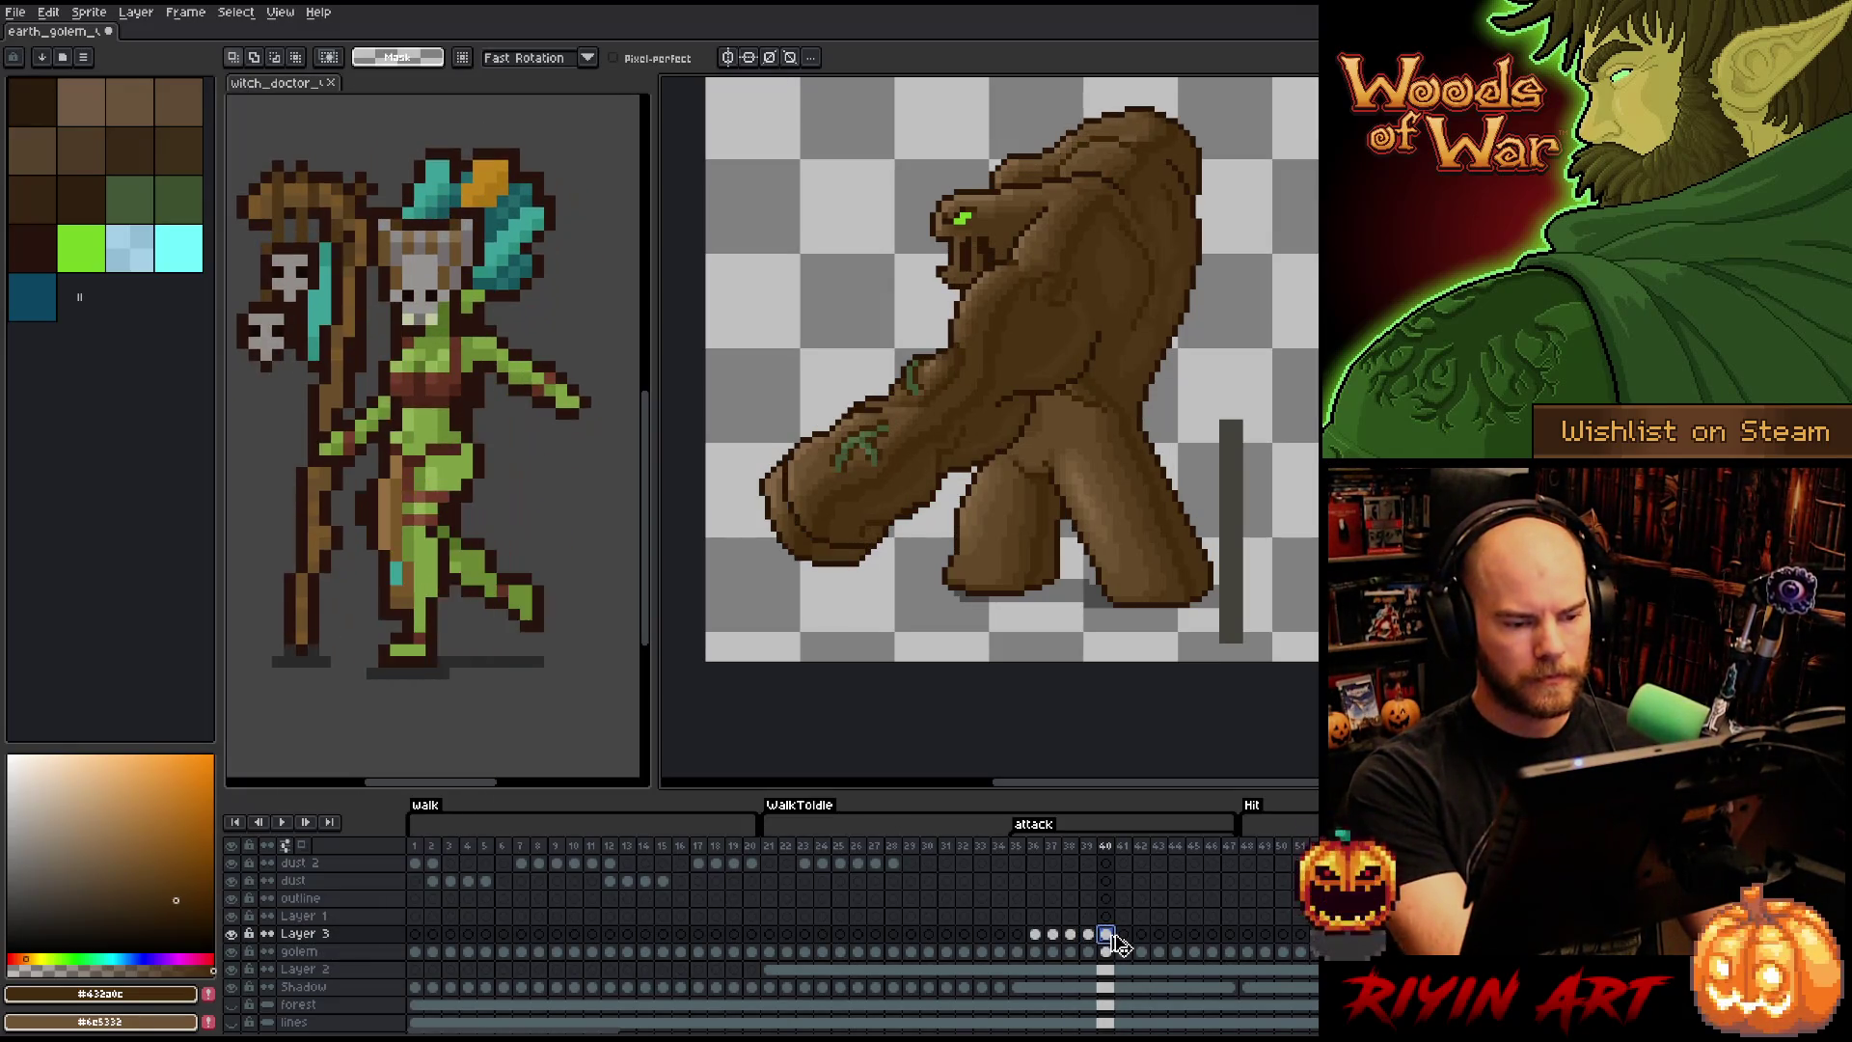
pyautogui.click(234, 935)
pyautogui.press('Left')
pyautogui.press('Right')
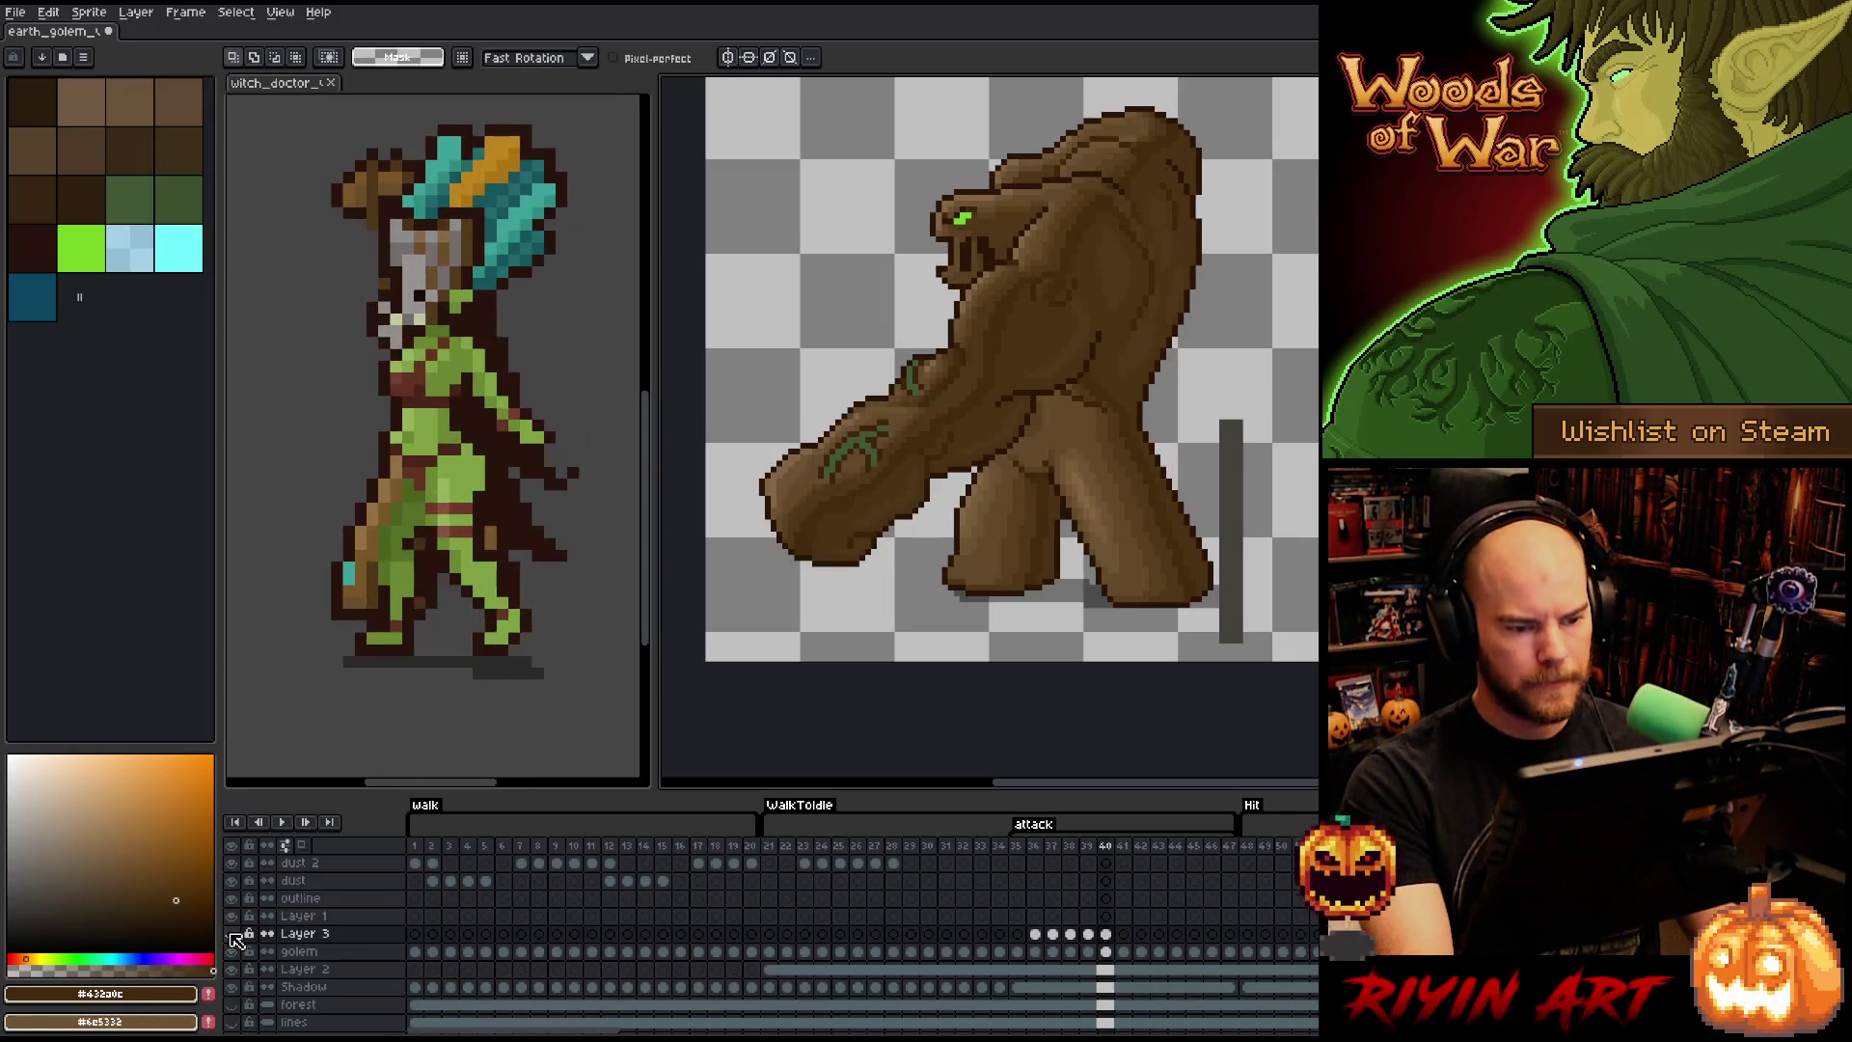
pyautogui.press('Left')
pyautogui.press('Right')
pyautogui.click(232, 934)
pyautogui.click(233, 934)
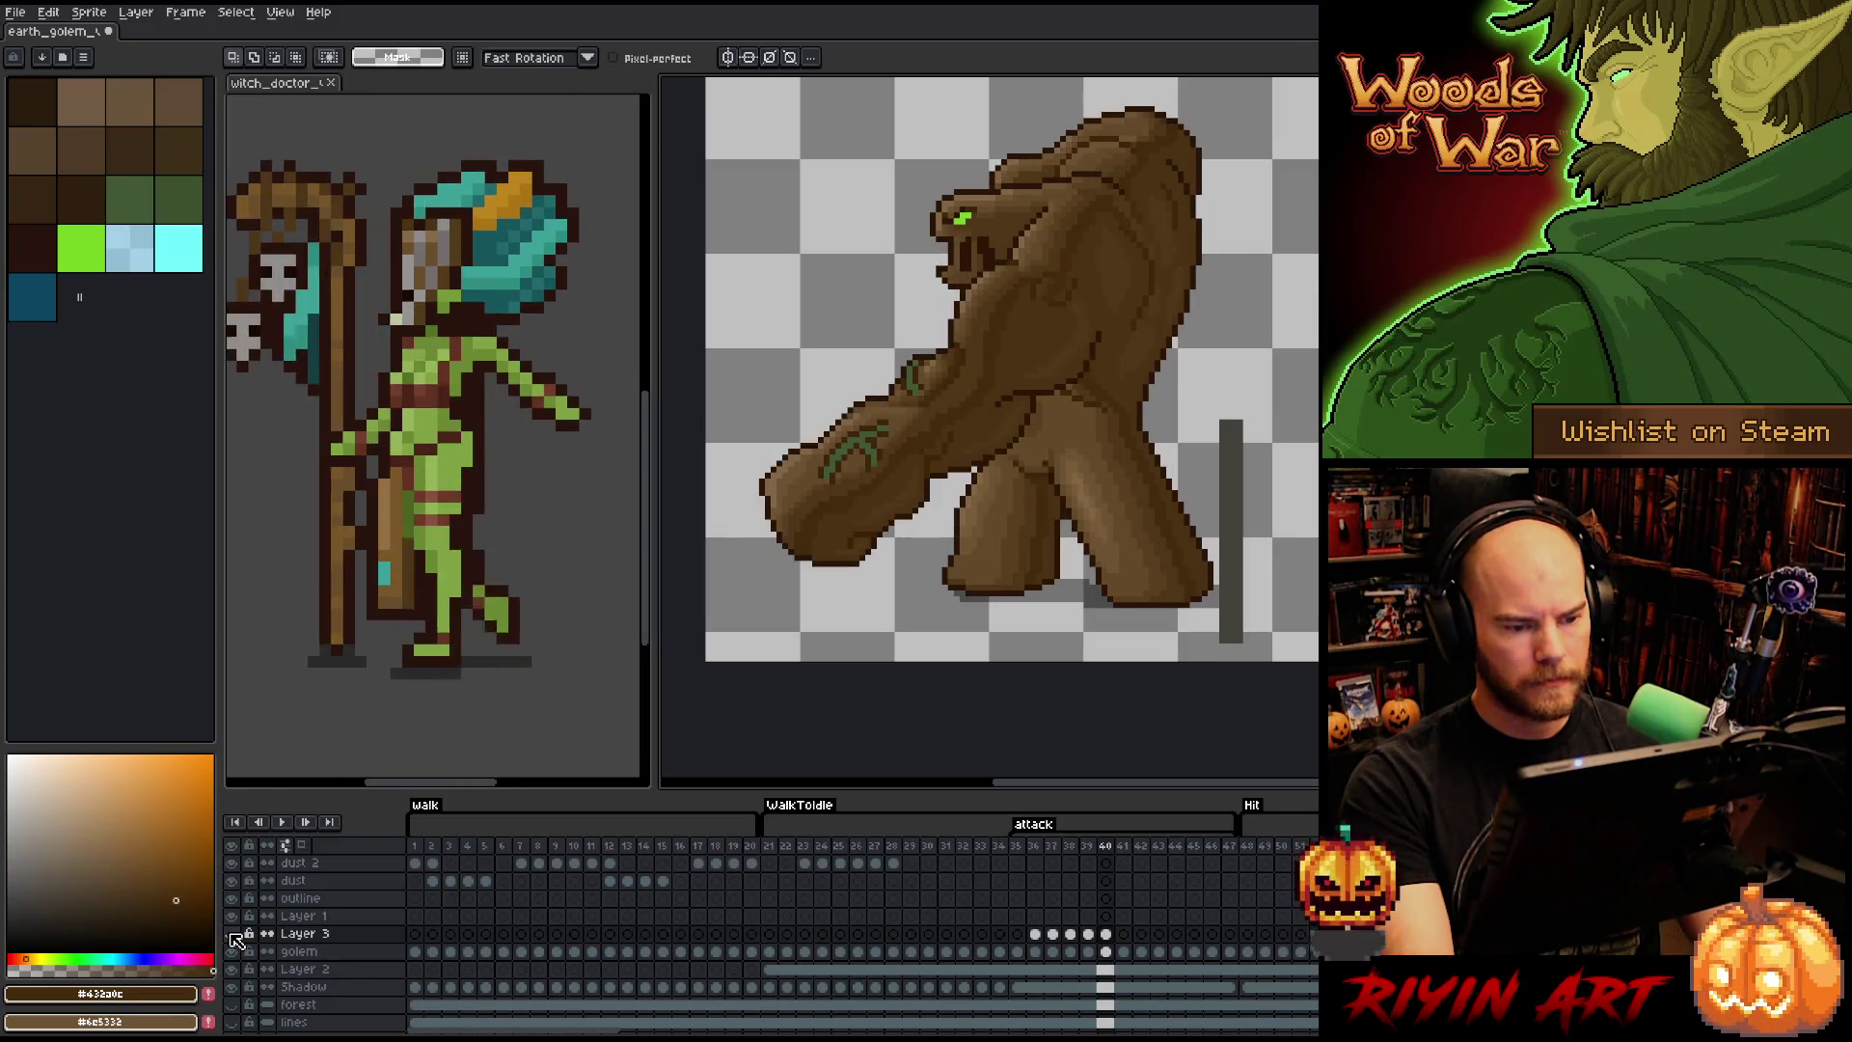
pyautogui.click(232, 934)
pyautogui.click(232, 934)
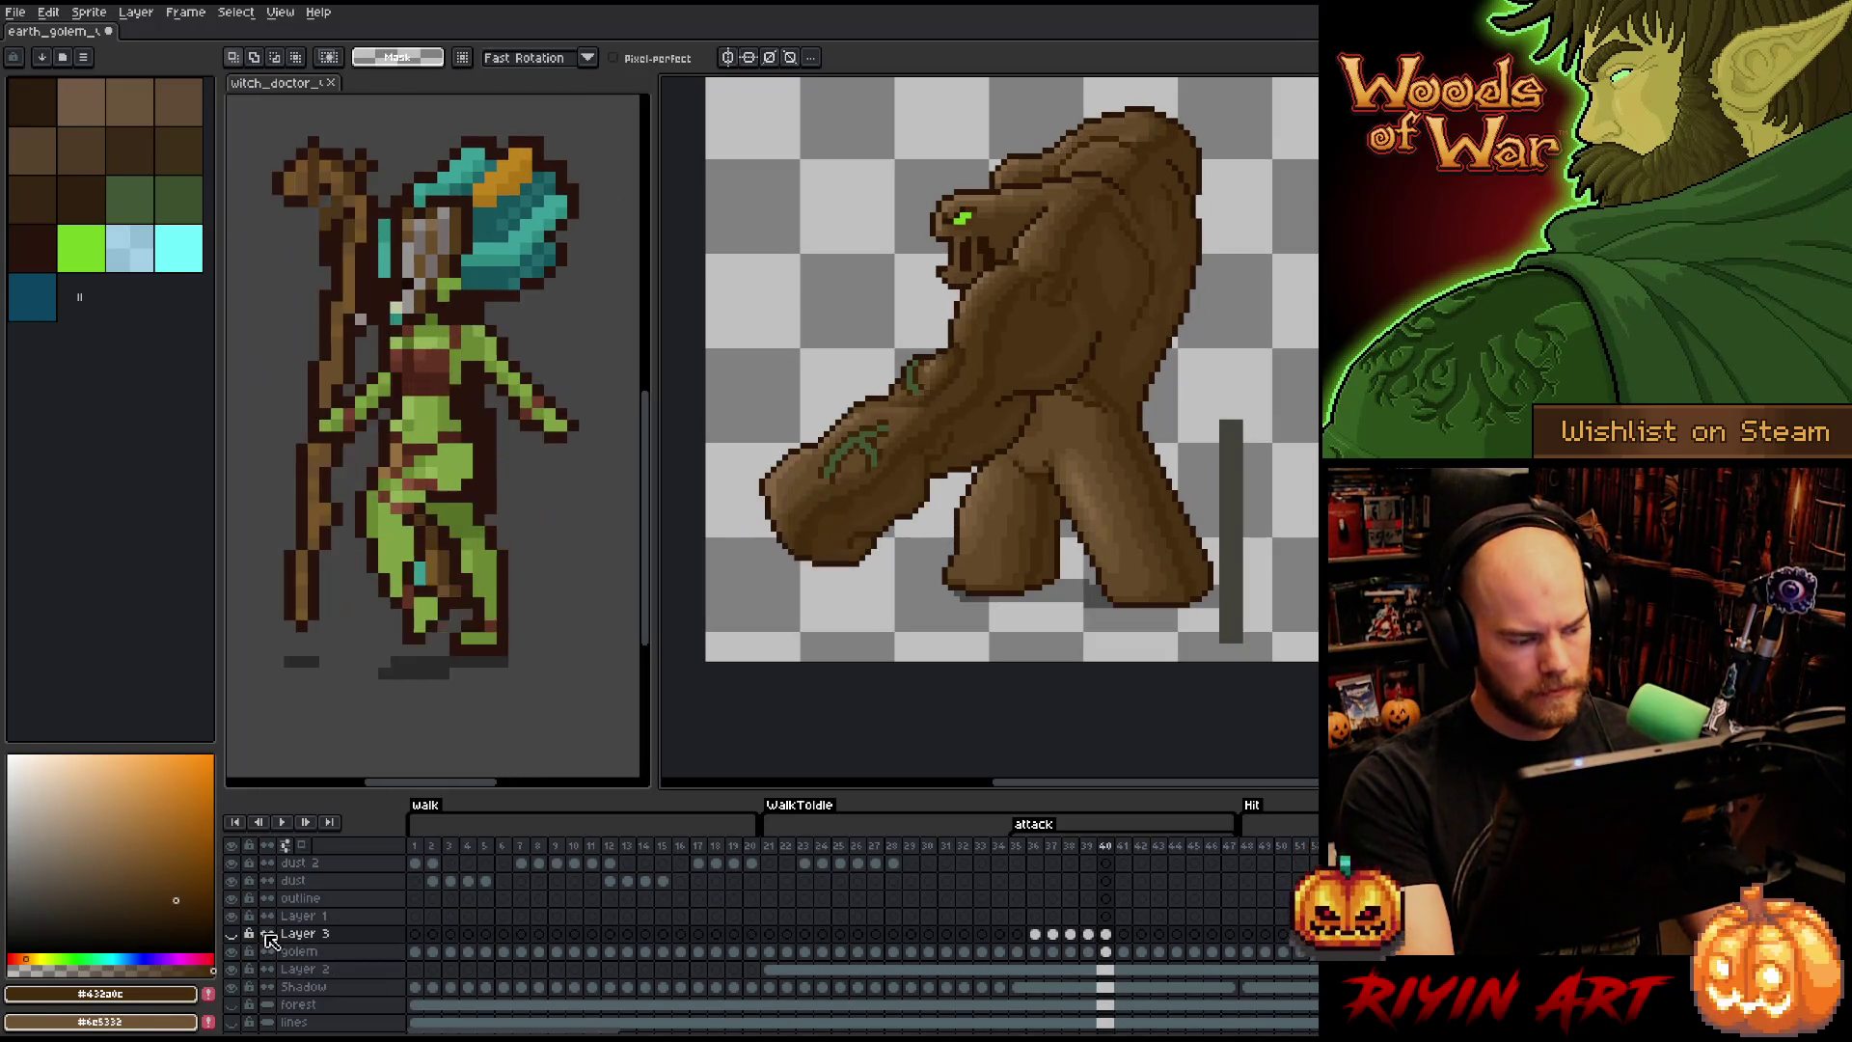
pyautogui.click(235, 935)
# - Box-select the golem's arm and compare its pose between frames 39 and 40
pyautogui.press('m')
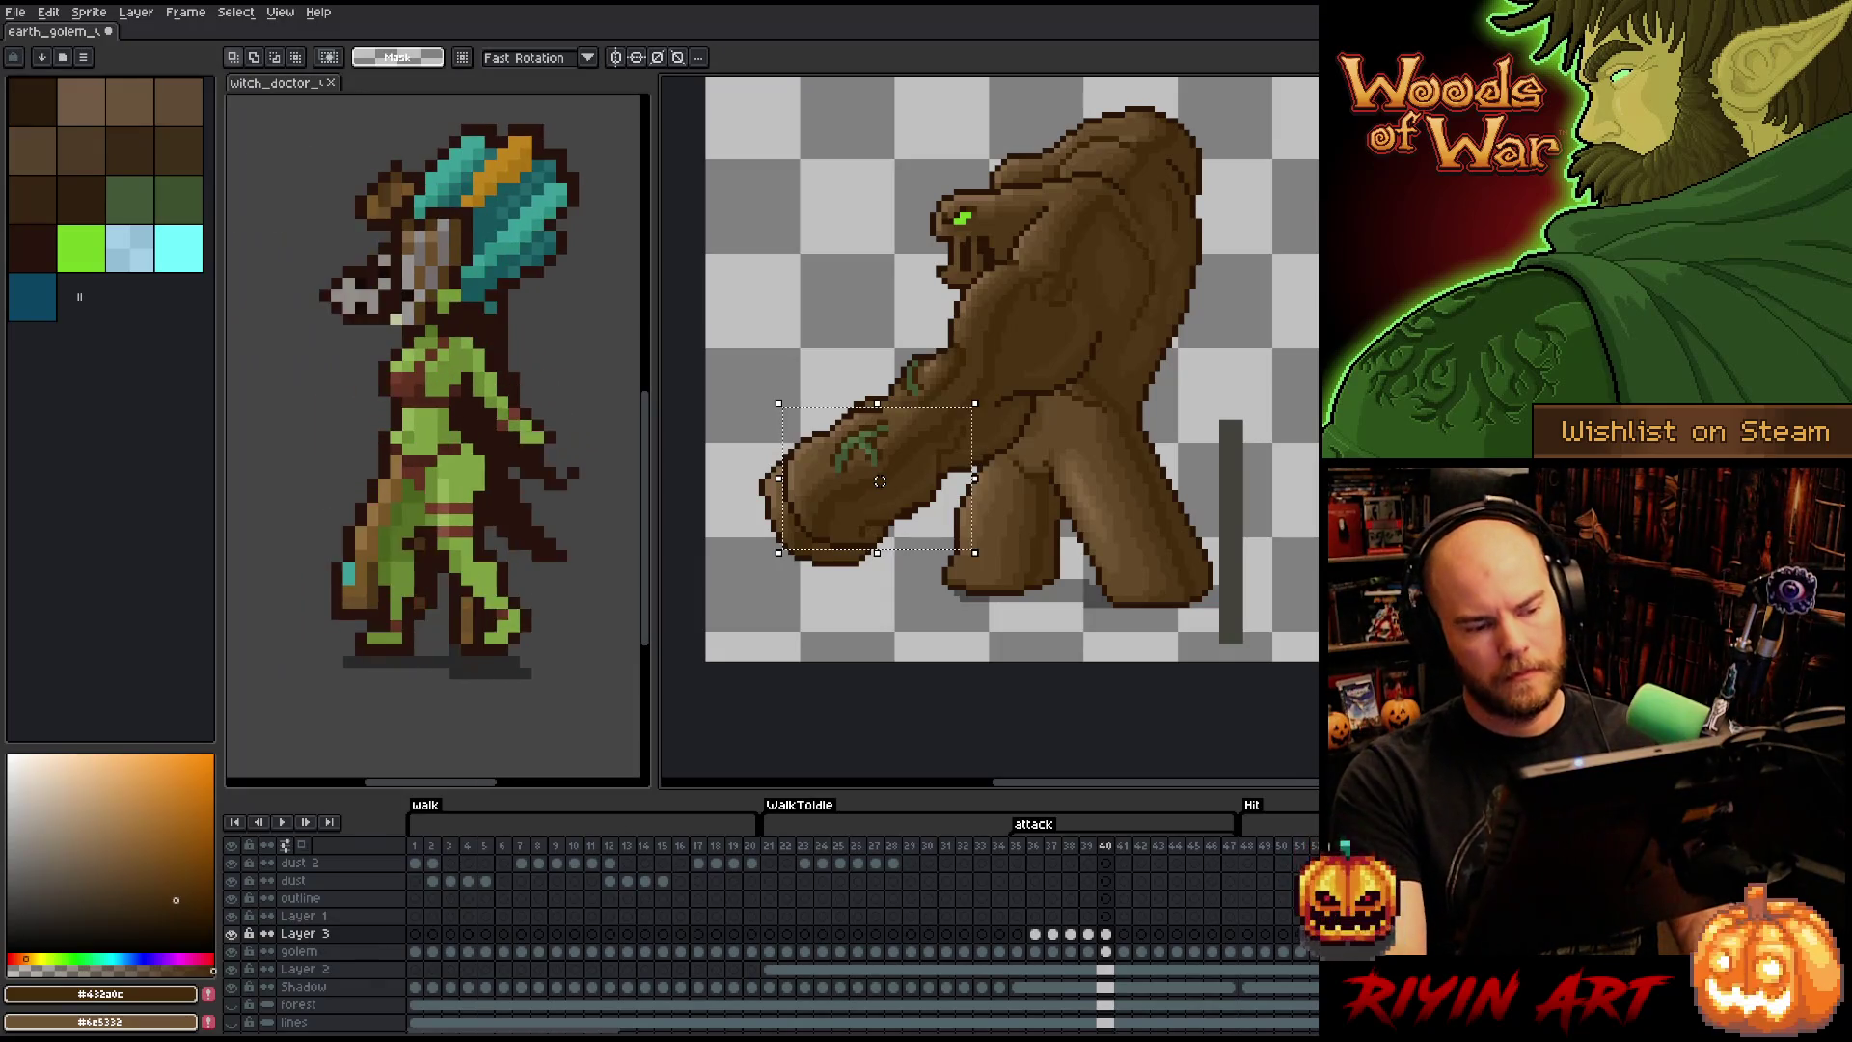
pyautogui.moveTo(784, 398); pyautogui.dragTo(980, 546)
pyautogui.press(',')
pyautogui.press('.')
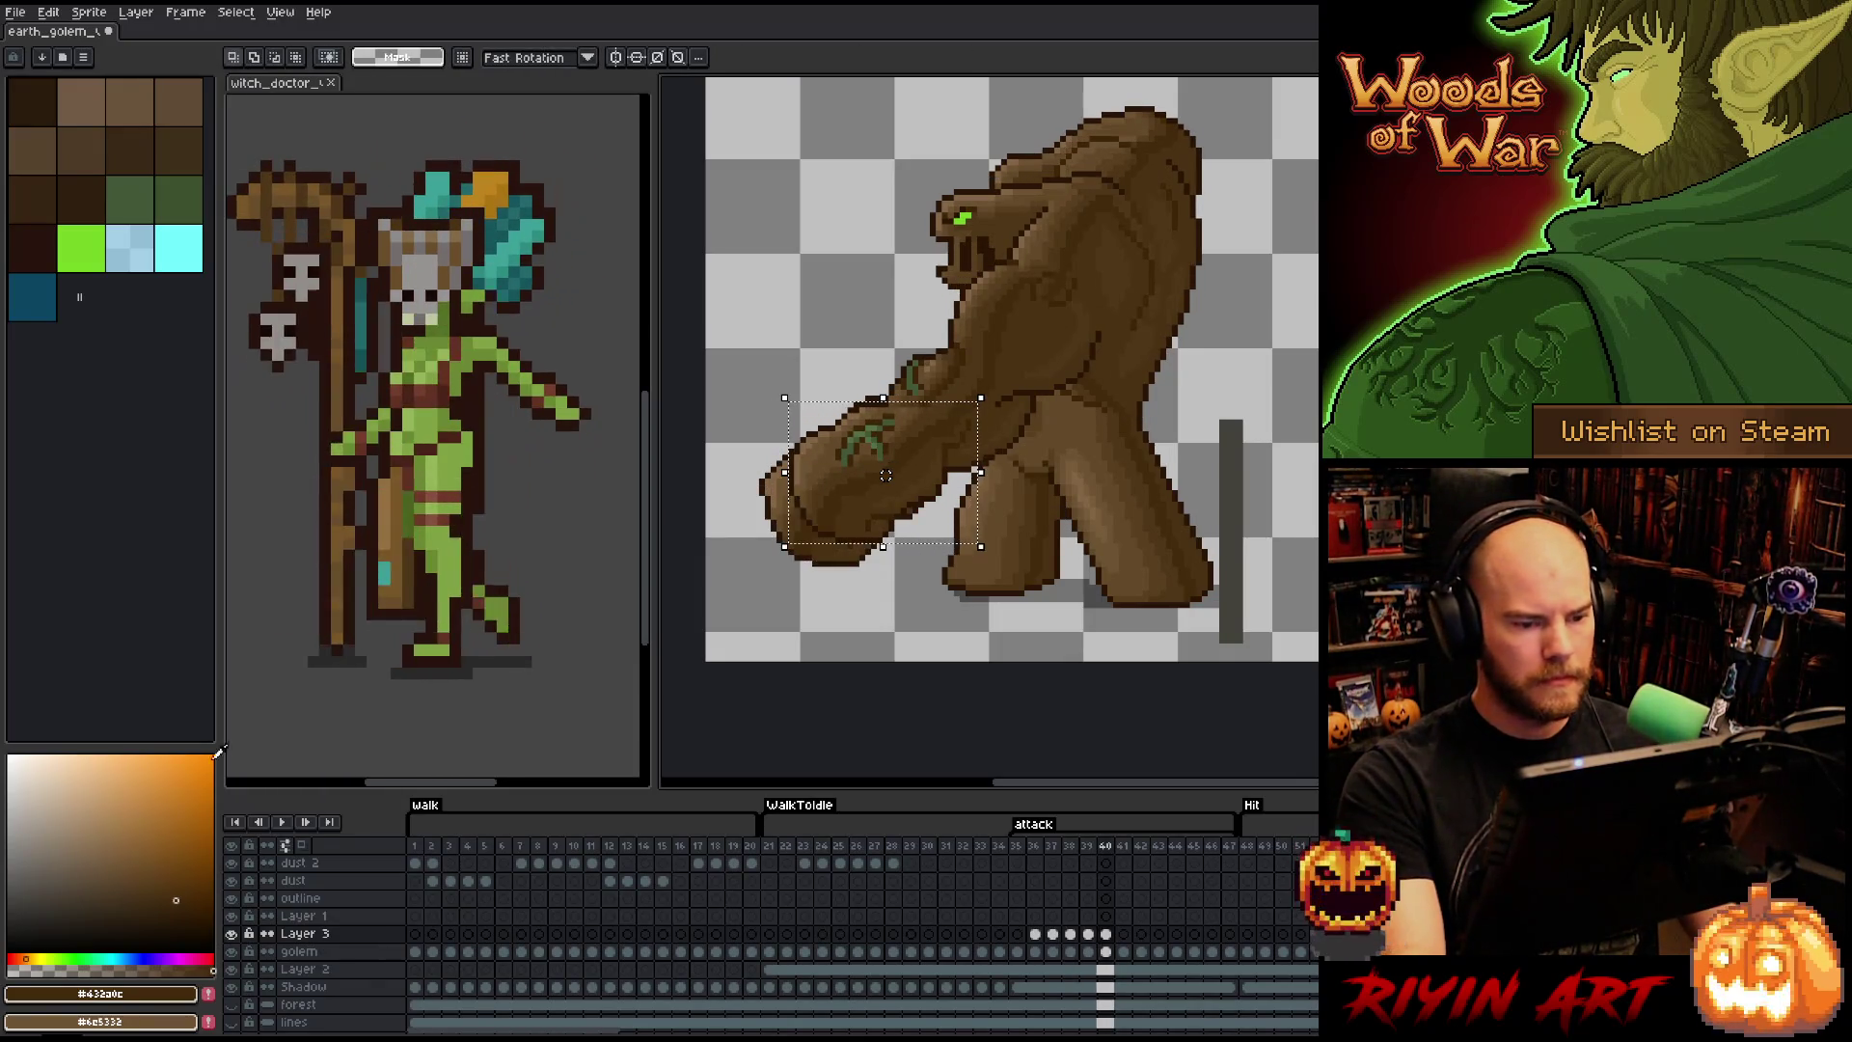
pyautogui.press(',')
pyautogui.press('.')
pyautogui.press(',')
pyautogui.press('.')
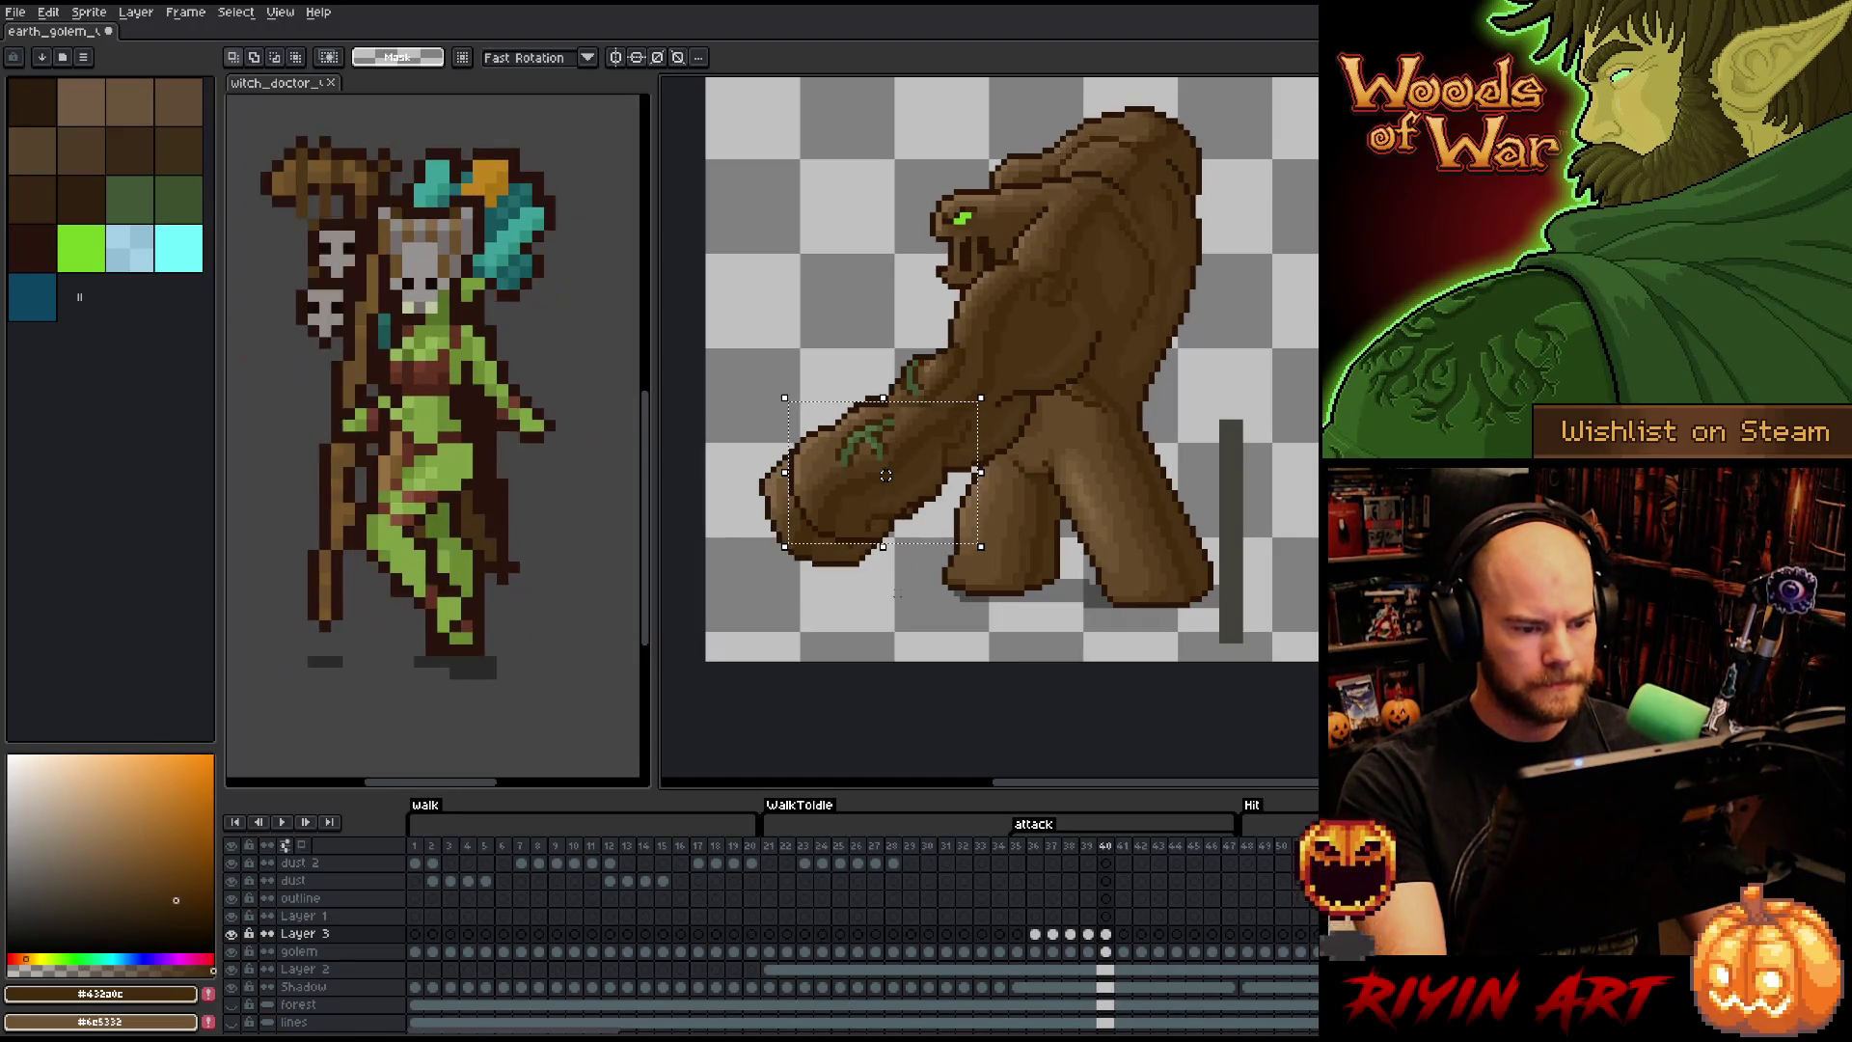
pyautogui.hotkey('ctrl', 'd')
# - On the golem layer, lasso the frame-40 arm, make it shorter and angled upward, then deselect
pyautogui.press('Down')
pyautogui.press('b')
pyautogui.moveTo(903, 550)
pyautogui.mouseDown()
pyautogui.moveTo(939, 494)
pyautogui.moveTo(879, 384)
pyautogui.moveTo(735, 478)
pyautogui.moveTo(873, 609)
pyautogui.mouseUp()
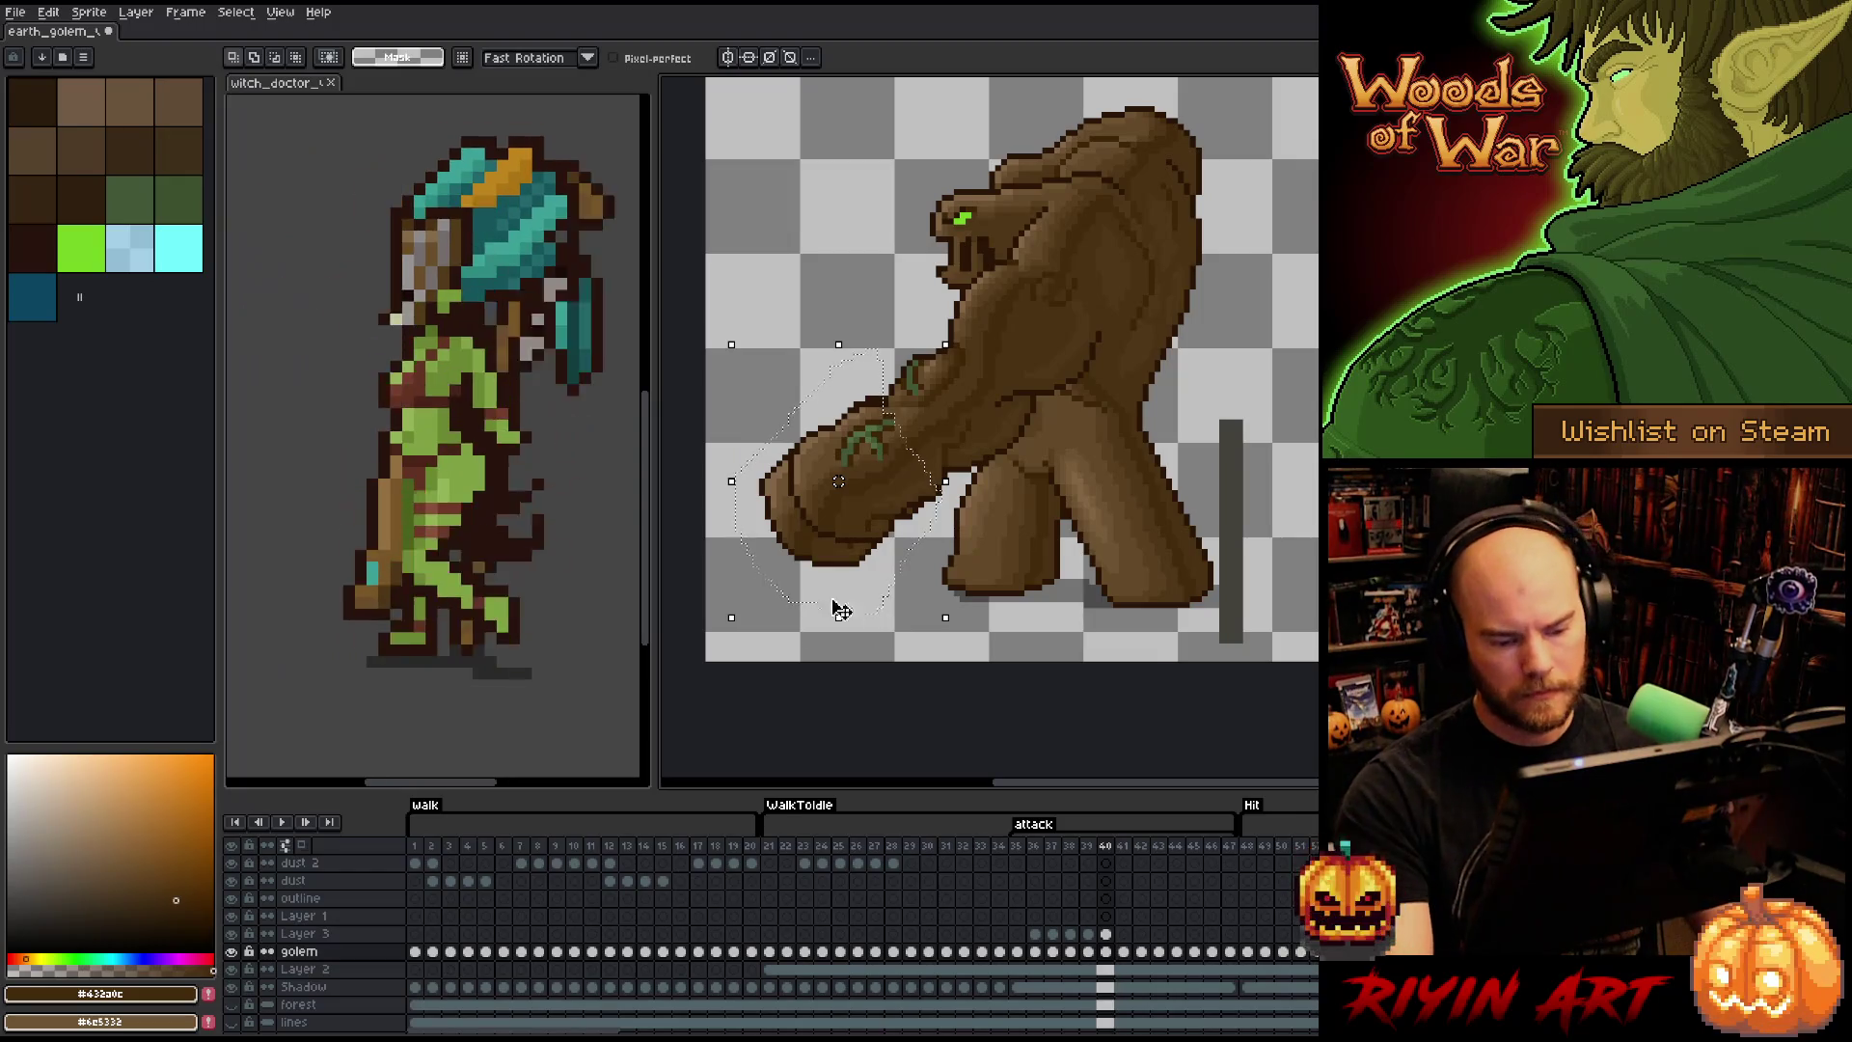
pyautogui.click(1107, 953)
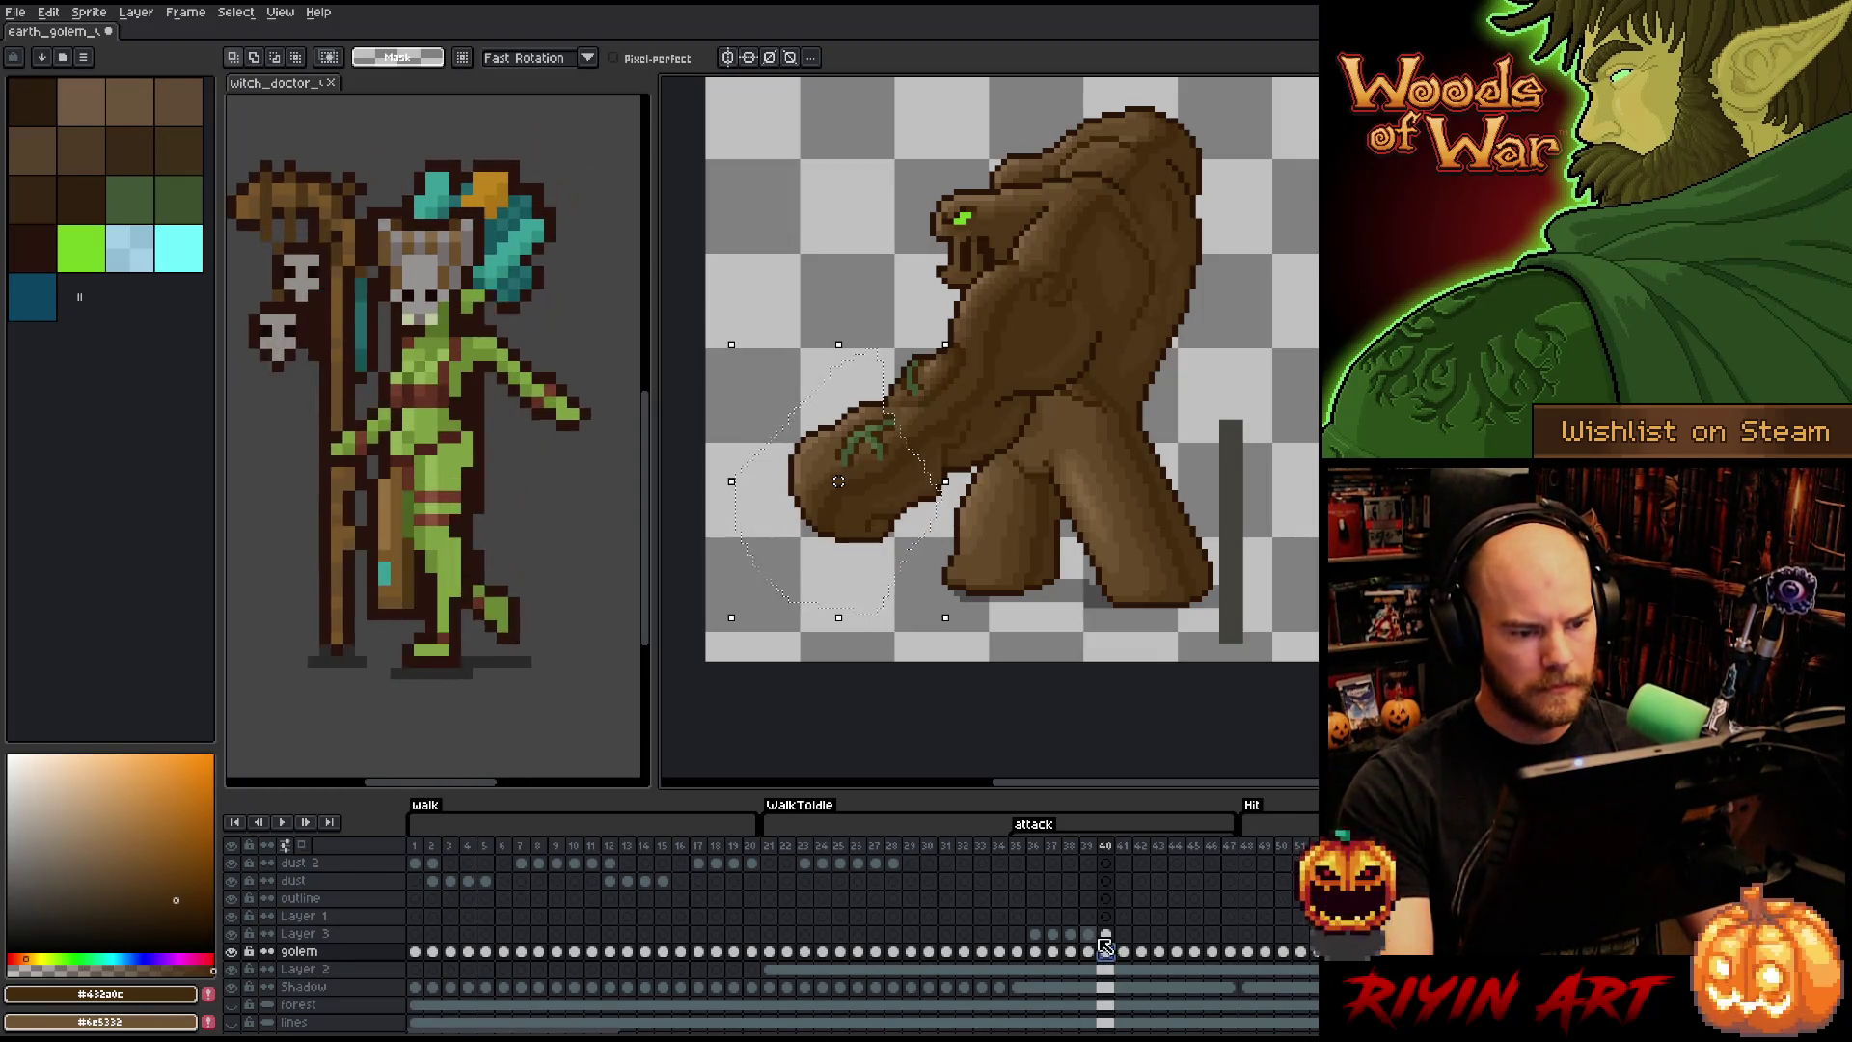
pyautogui.click(1061, 610)
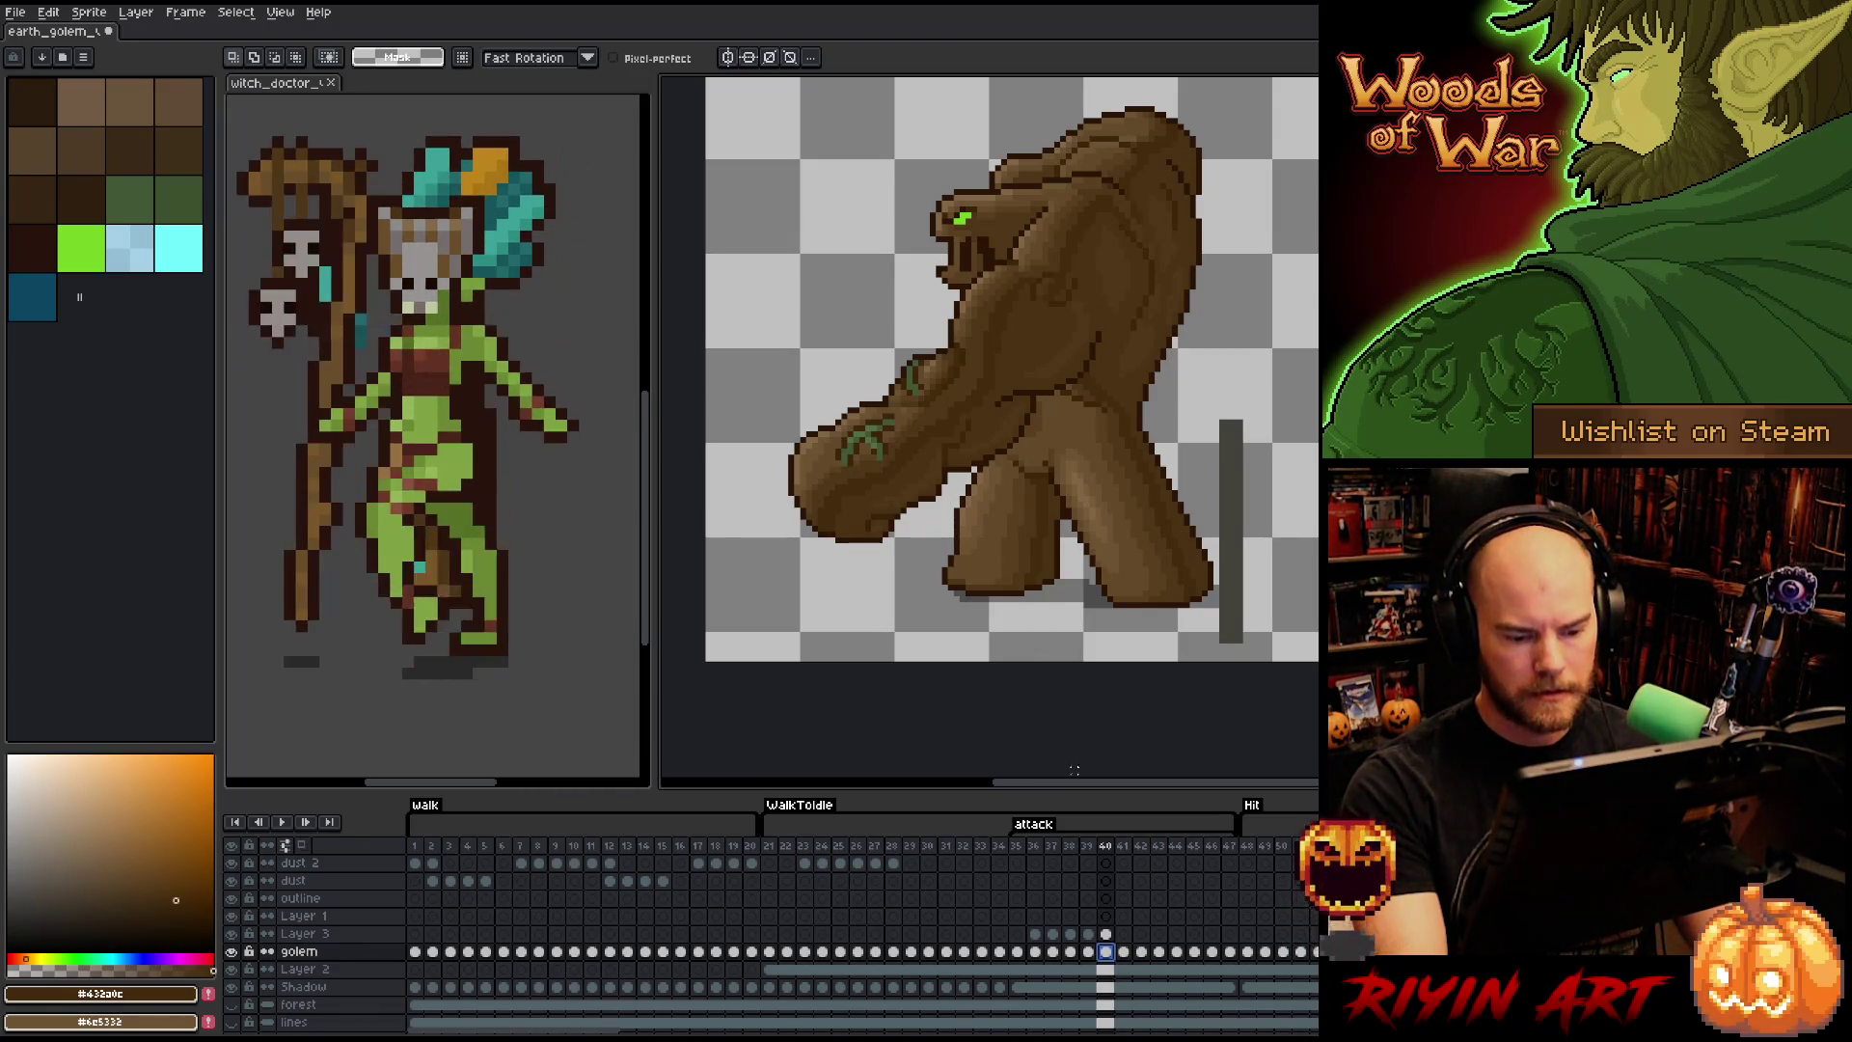
pyautogui.click(1106, 934)
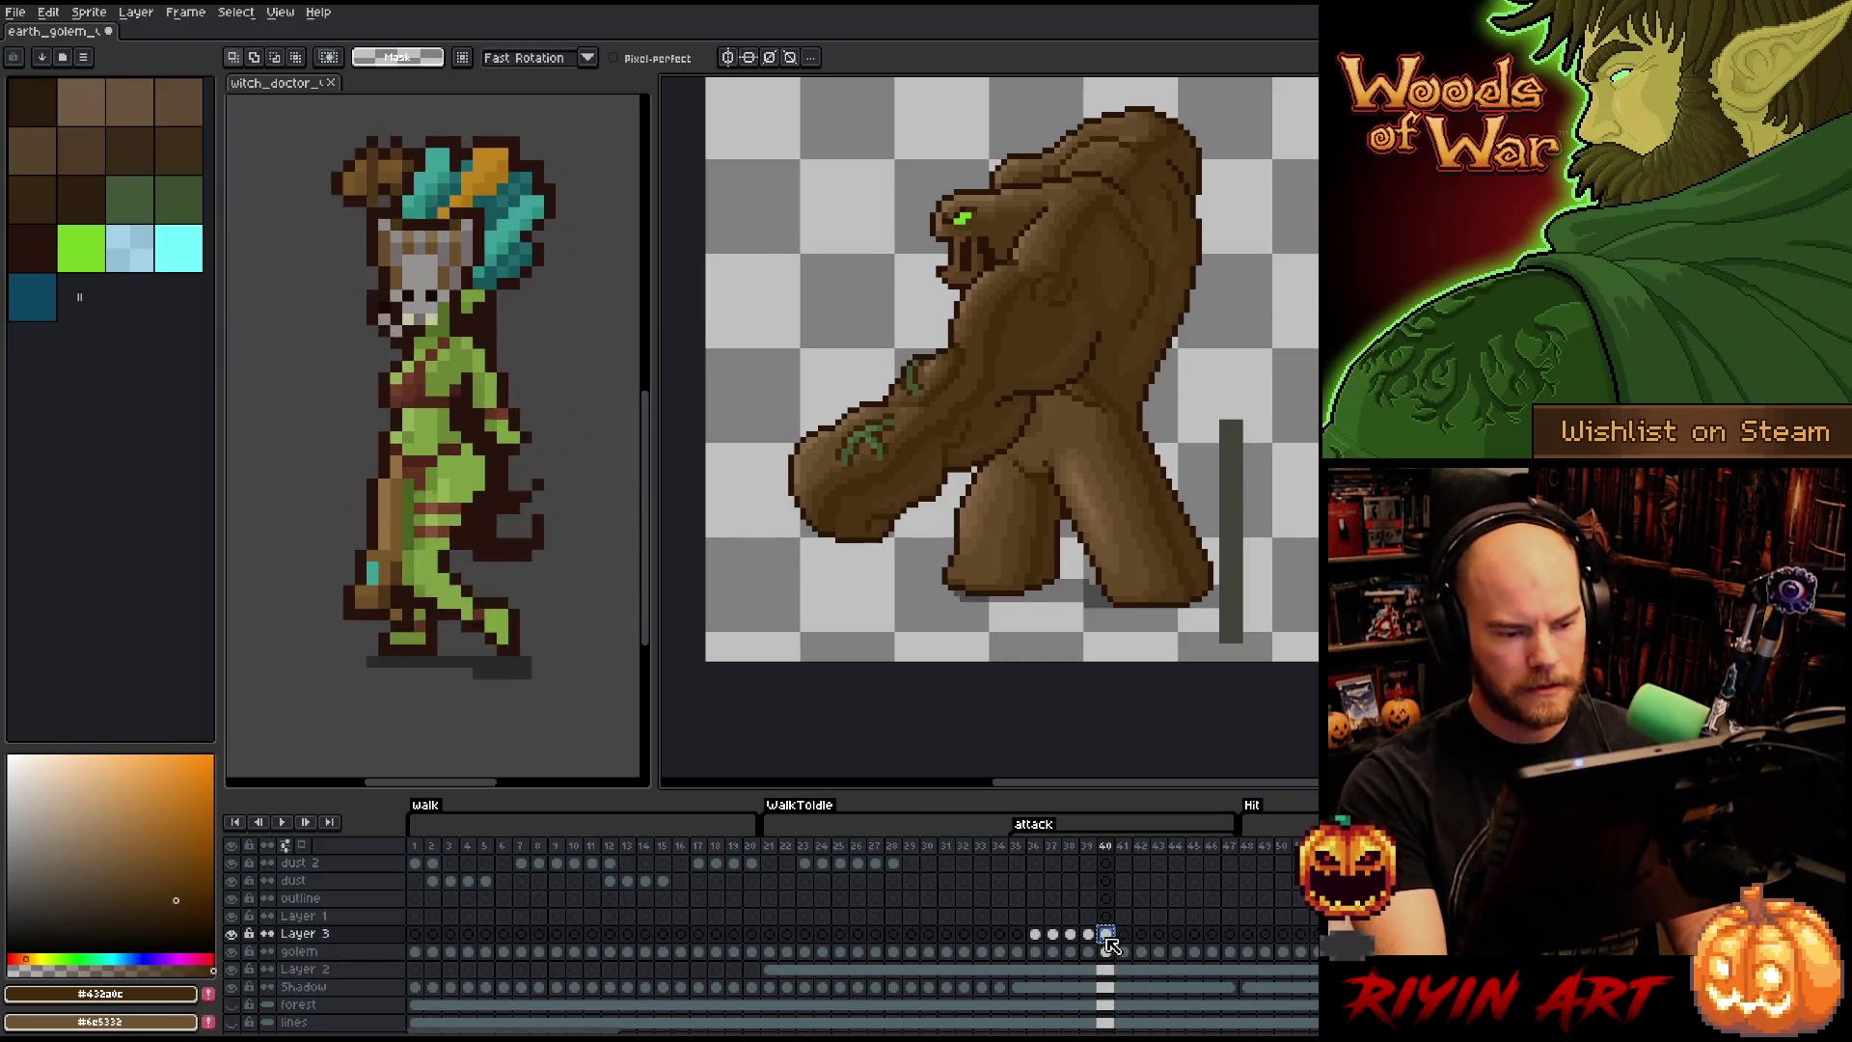
# - Back on attack frame 40, select a rectangular area beside the golem's fist
pyautogui.press('Right')
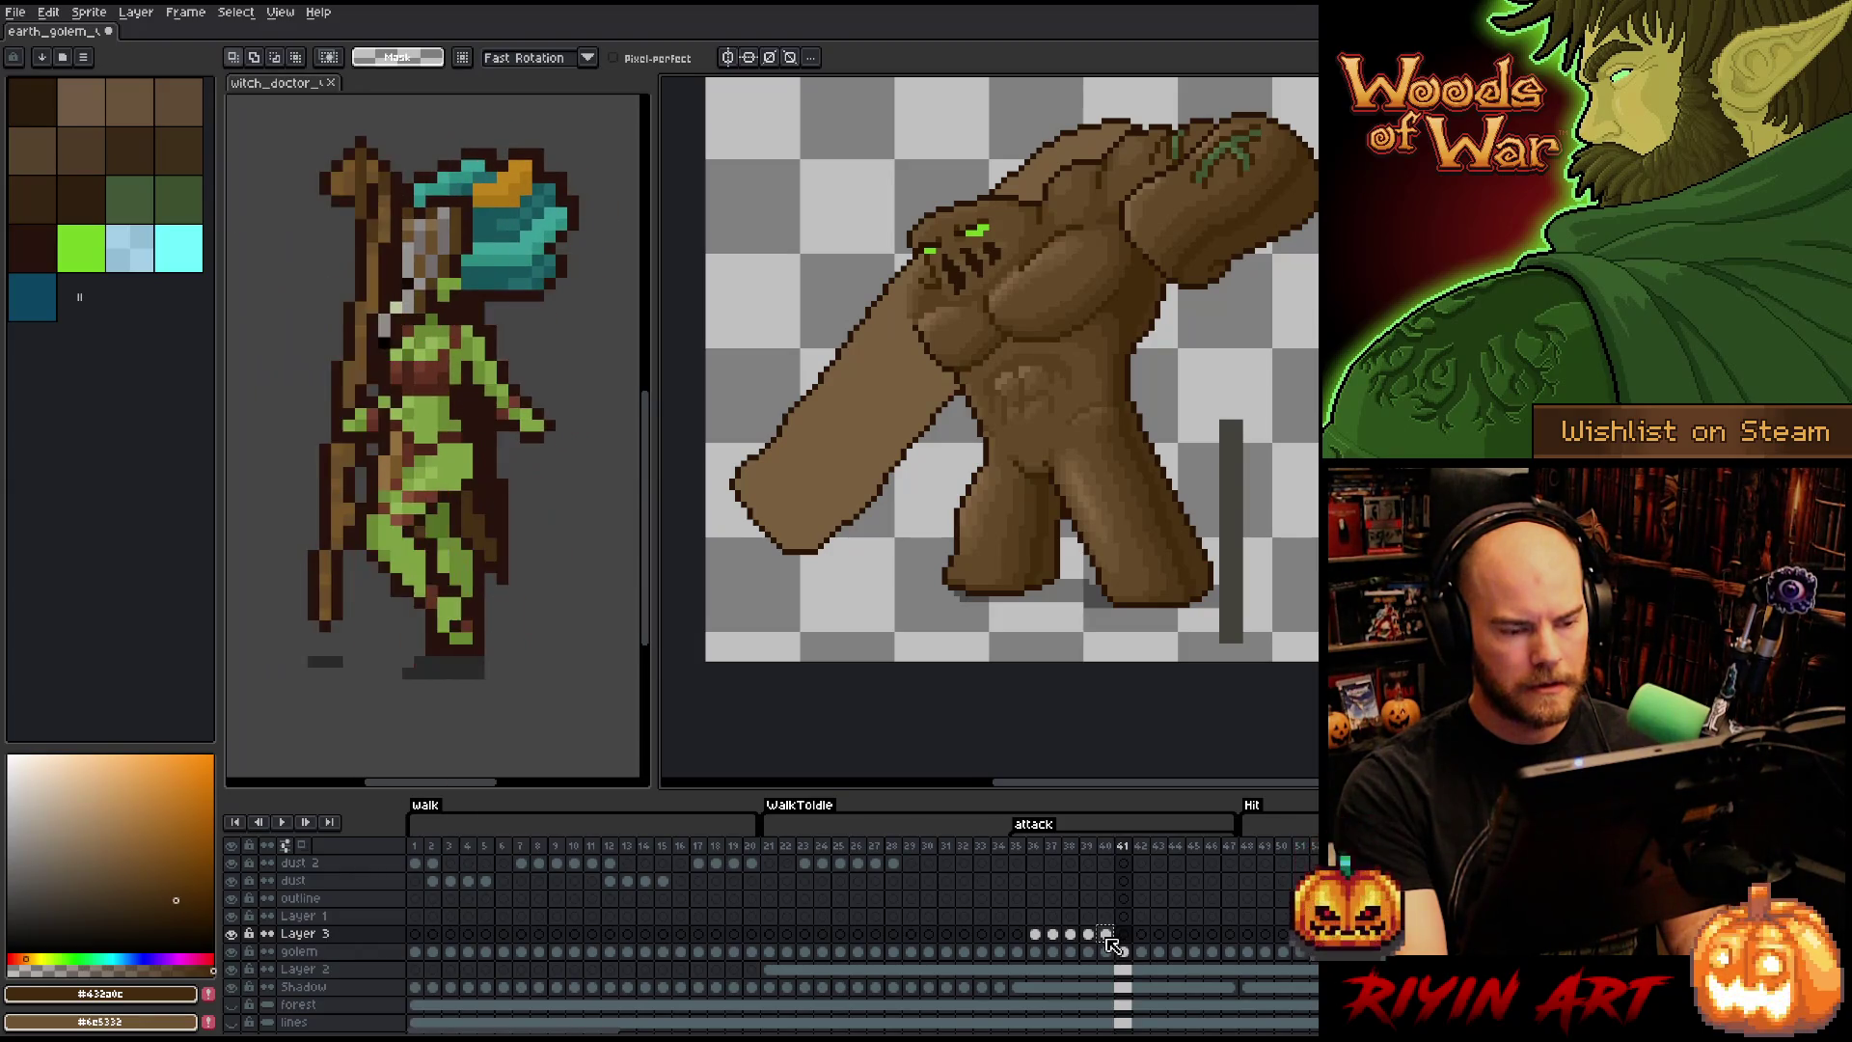
pyautogui.press('Left')
pyautogui.press('v')
pyautogui.moveTo(784, 450); pyautogui.dragTo(704, 665)
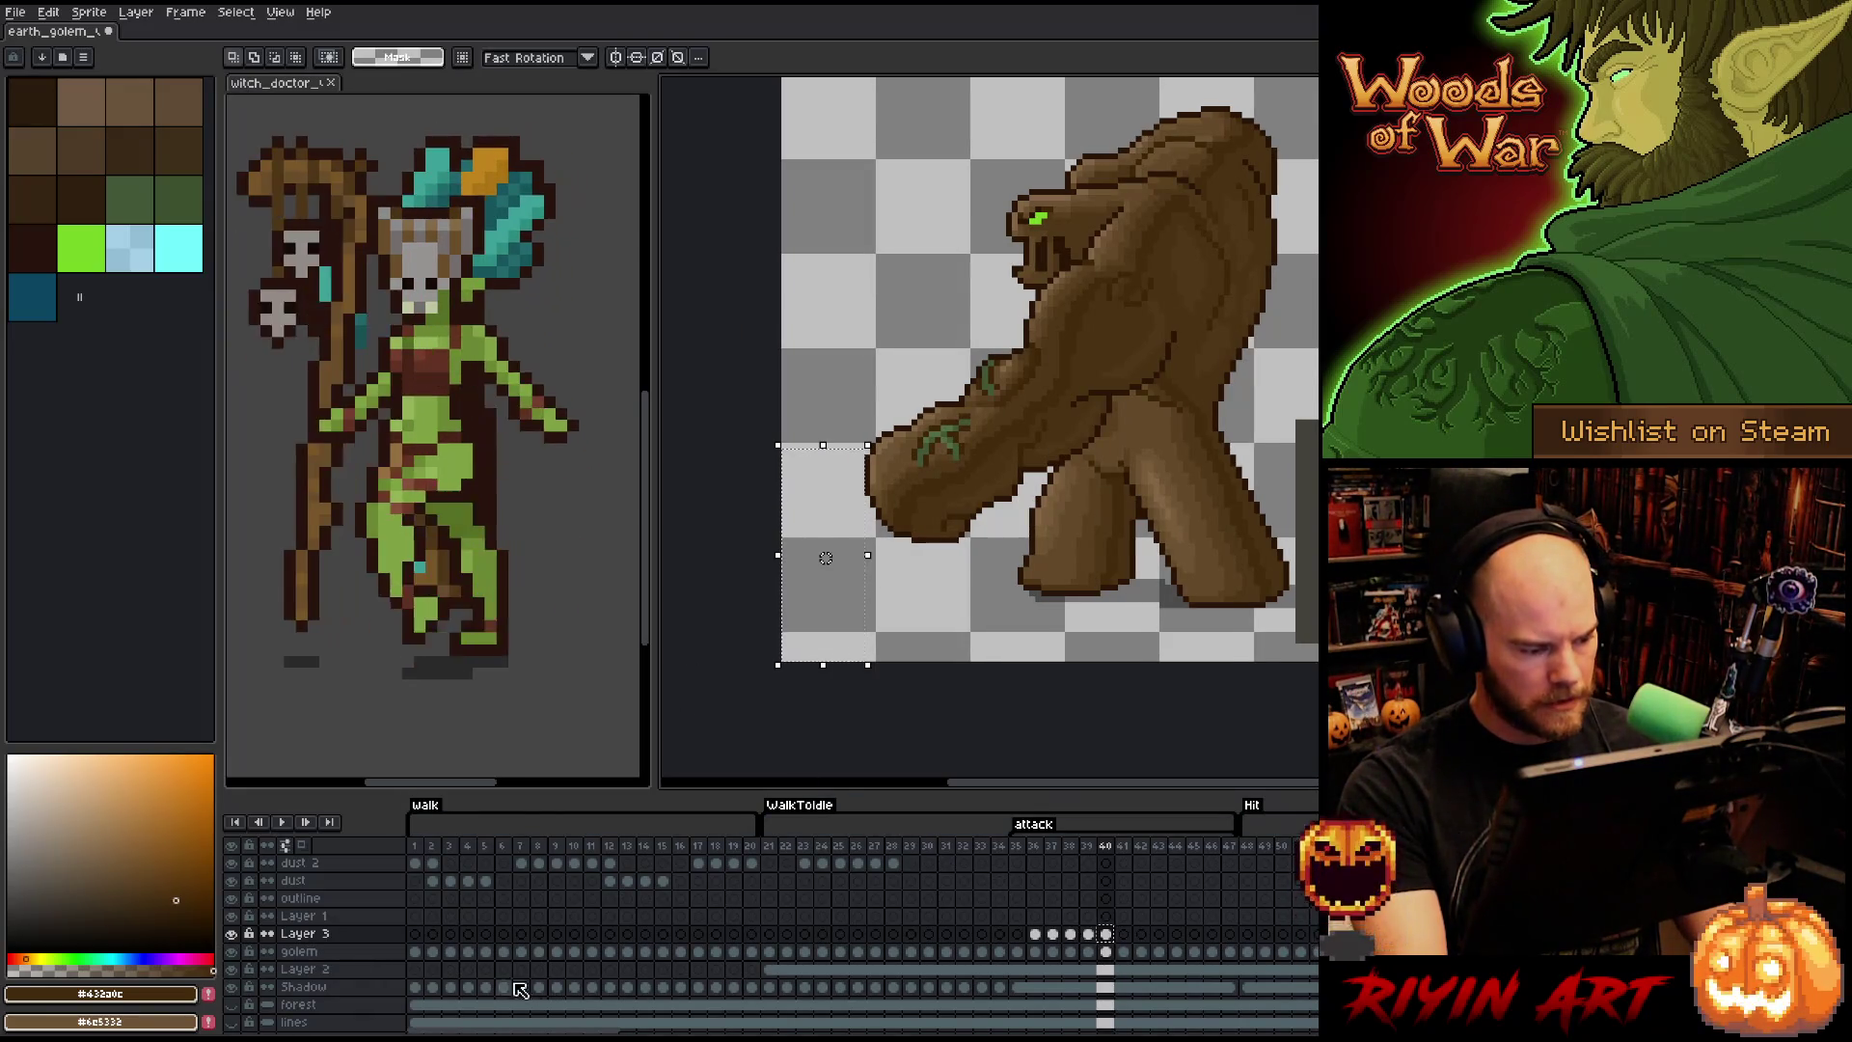
# - Fill the selection on Layer 2 with dark grey sampled from the canvas
pyautogui.click(1108, 970)
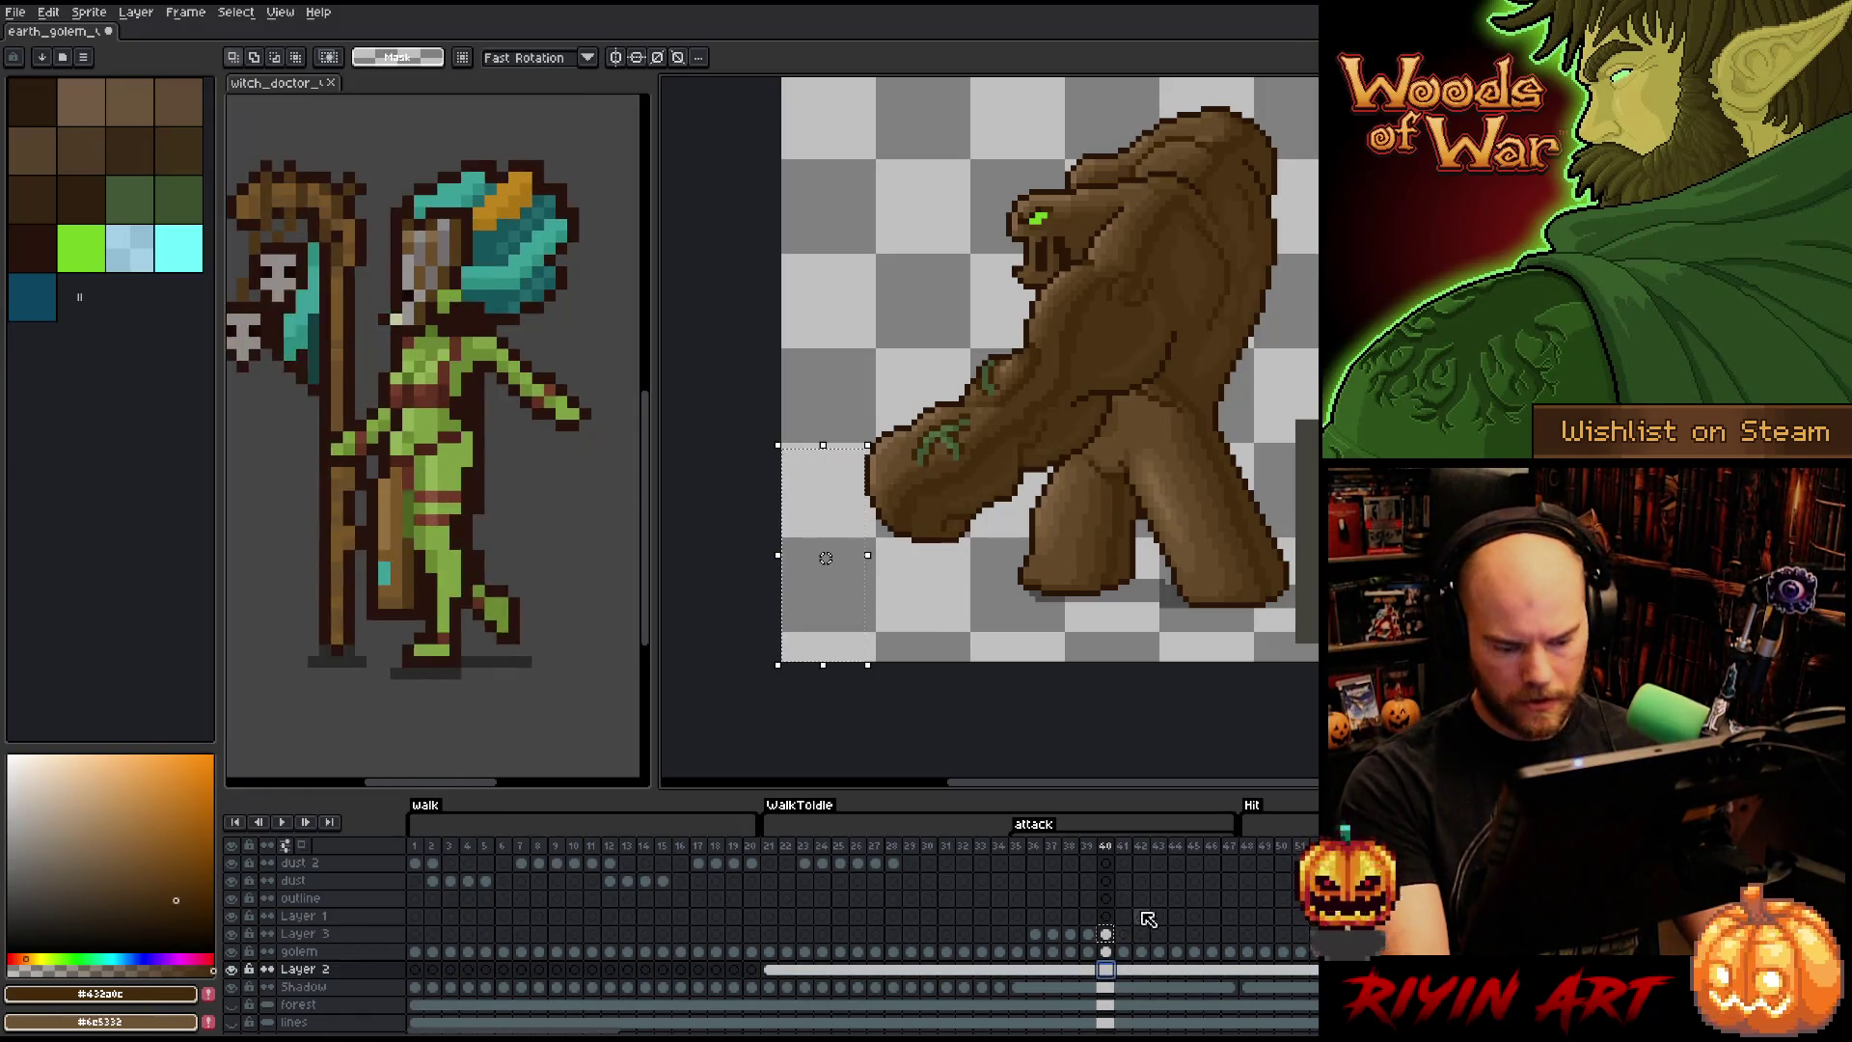
pyautogui.press('i')
pyautogui.click(1309, 499)
pyautogui.press('g')
pyautogui.click(826, 547)
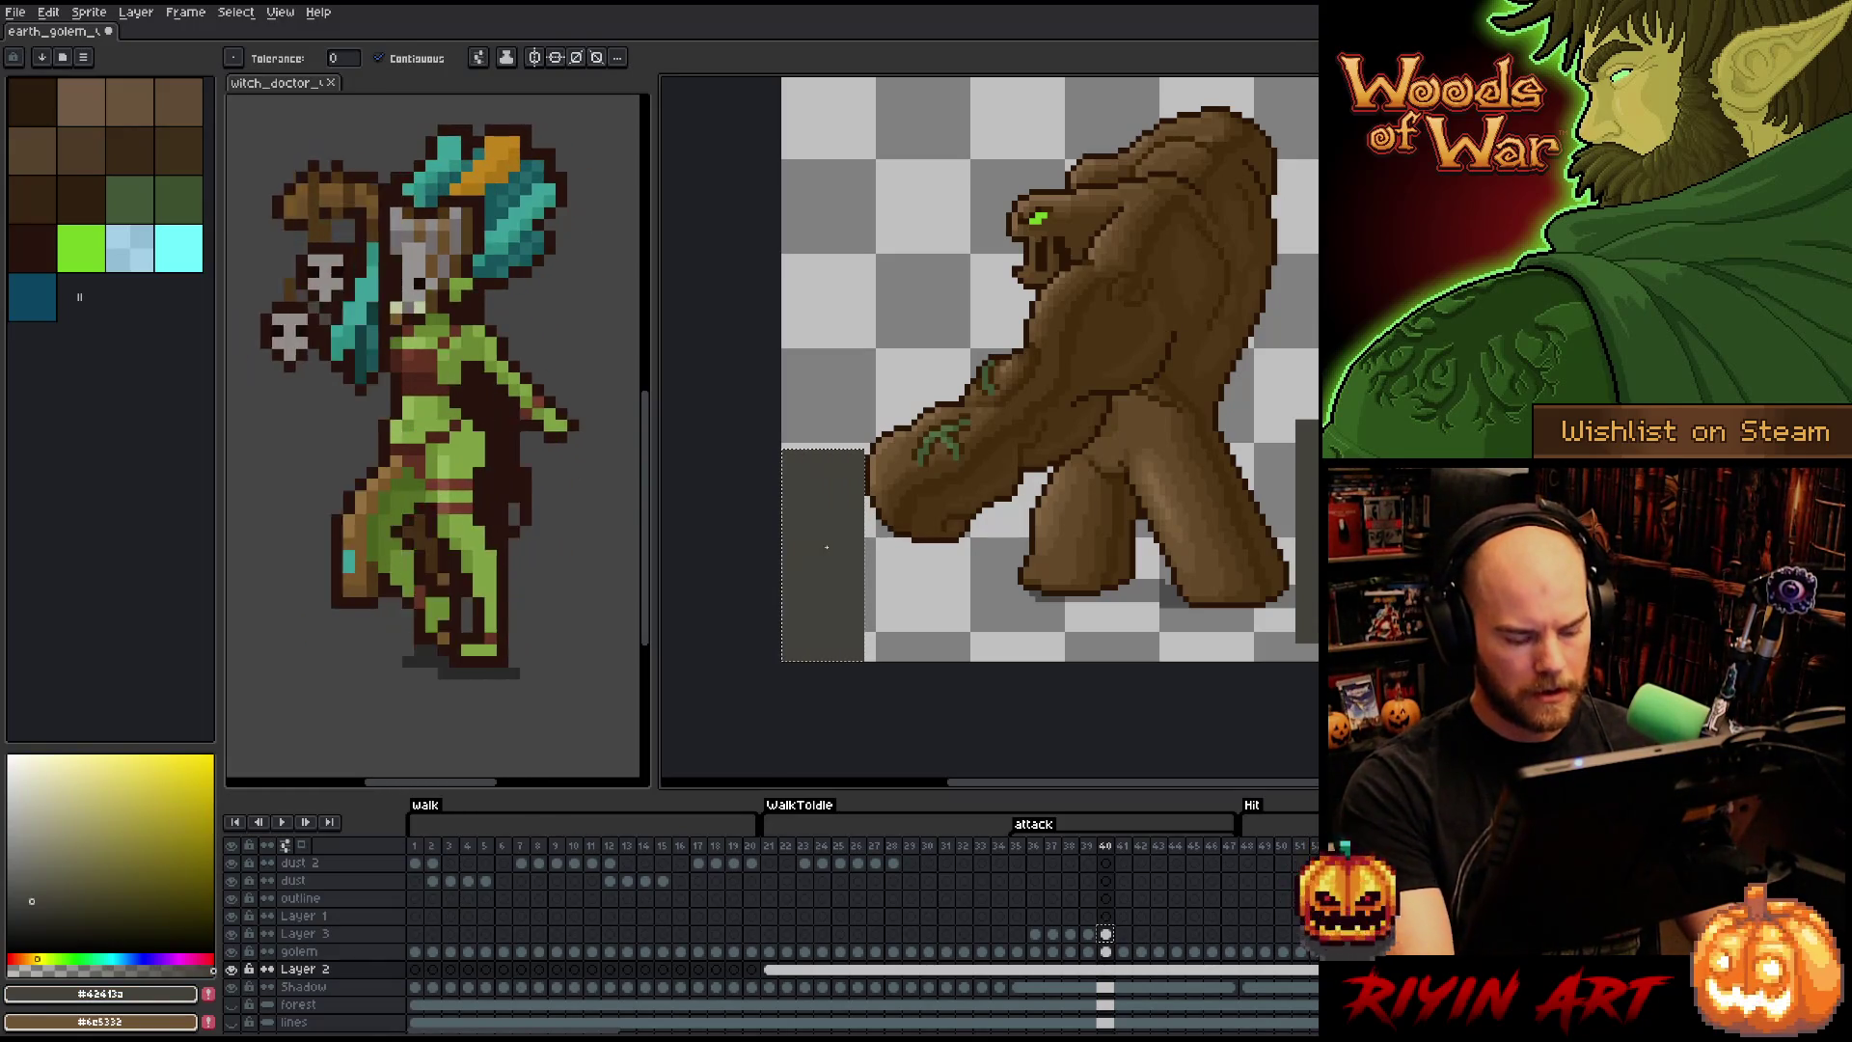
# - Check the canvas size without changes, then raise the grey block about 75 px
pyautogui.hotkey('ctrl', 'u')
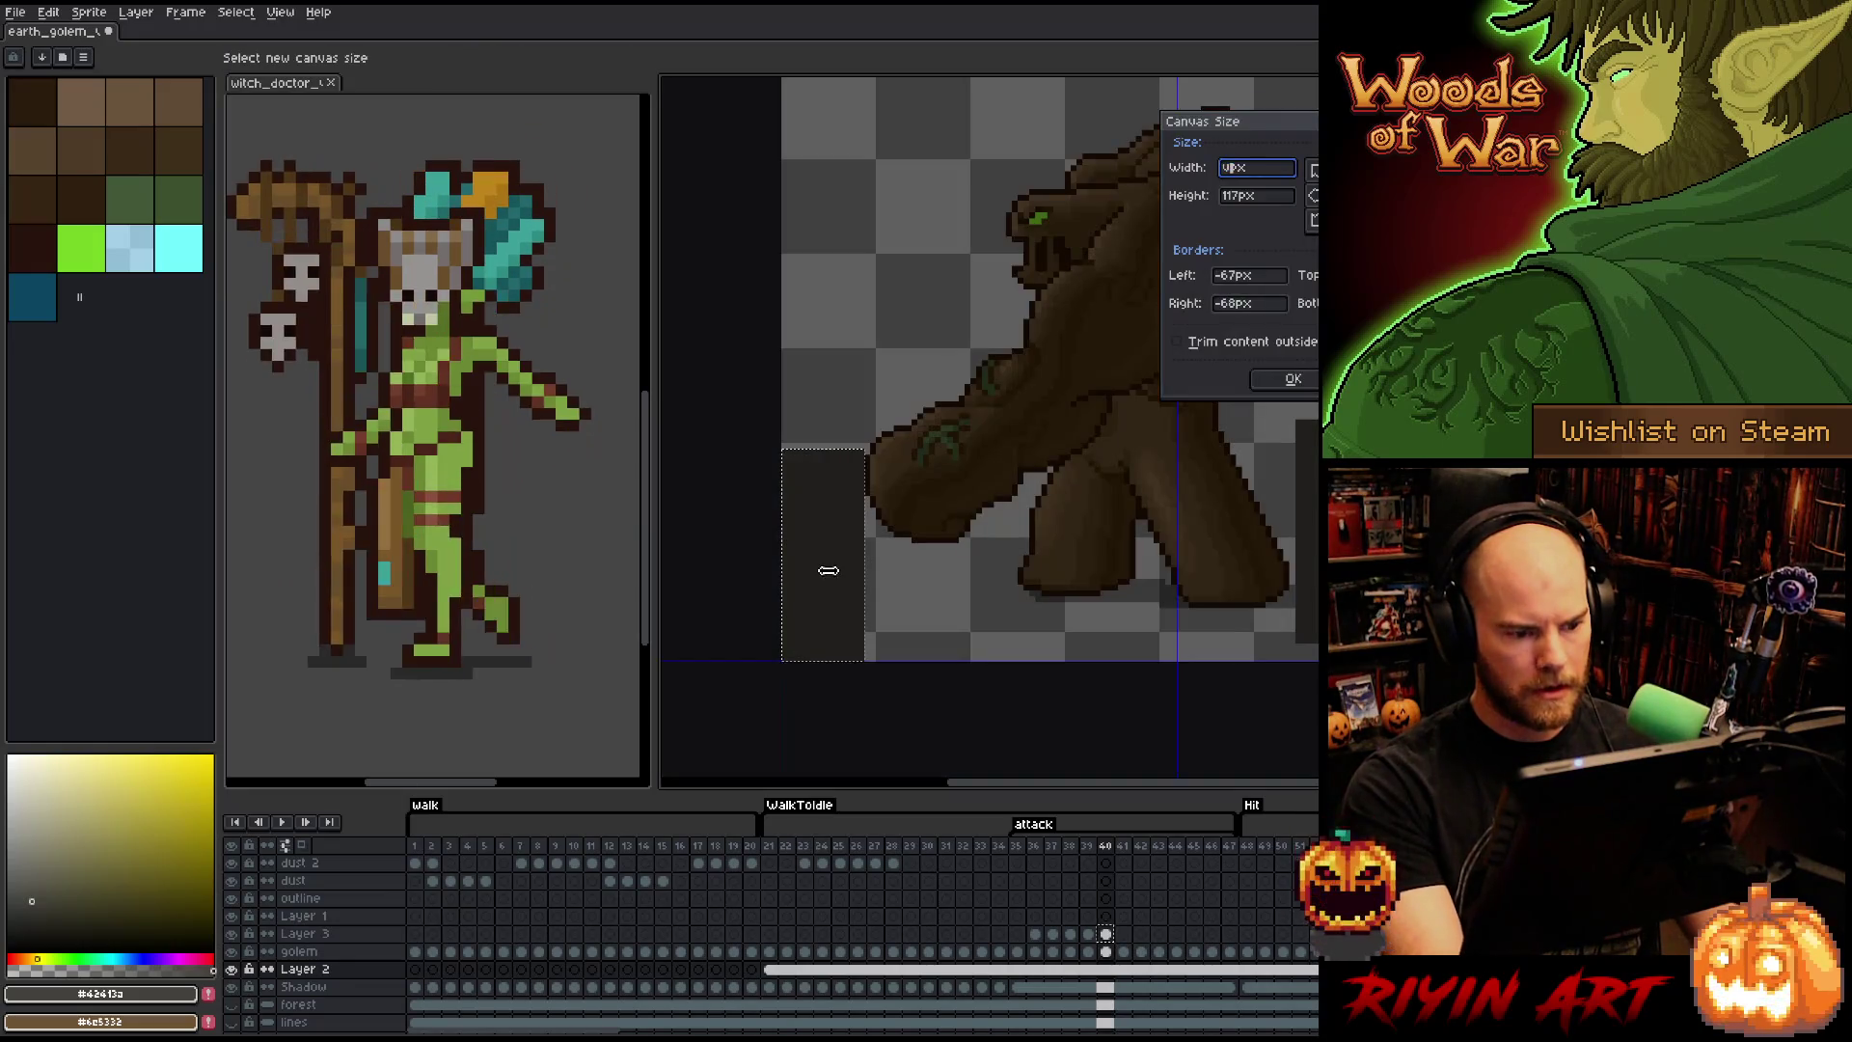
pyautogui.press('Escape')
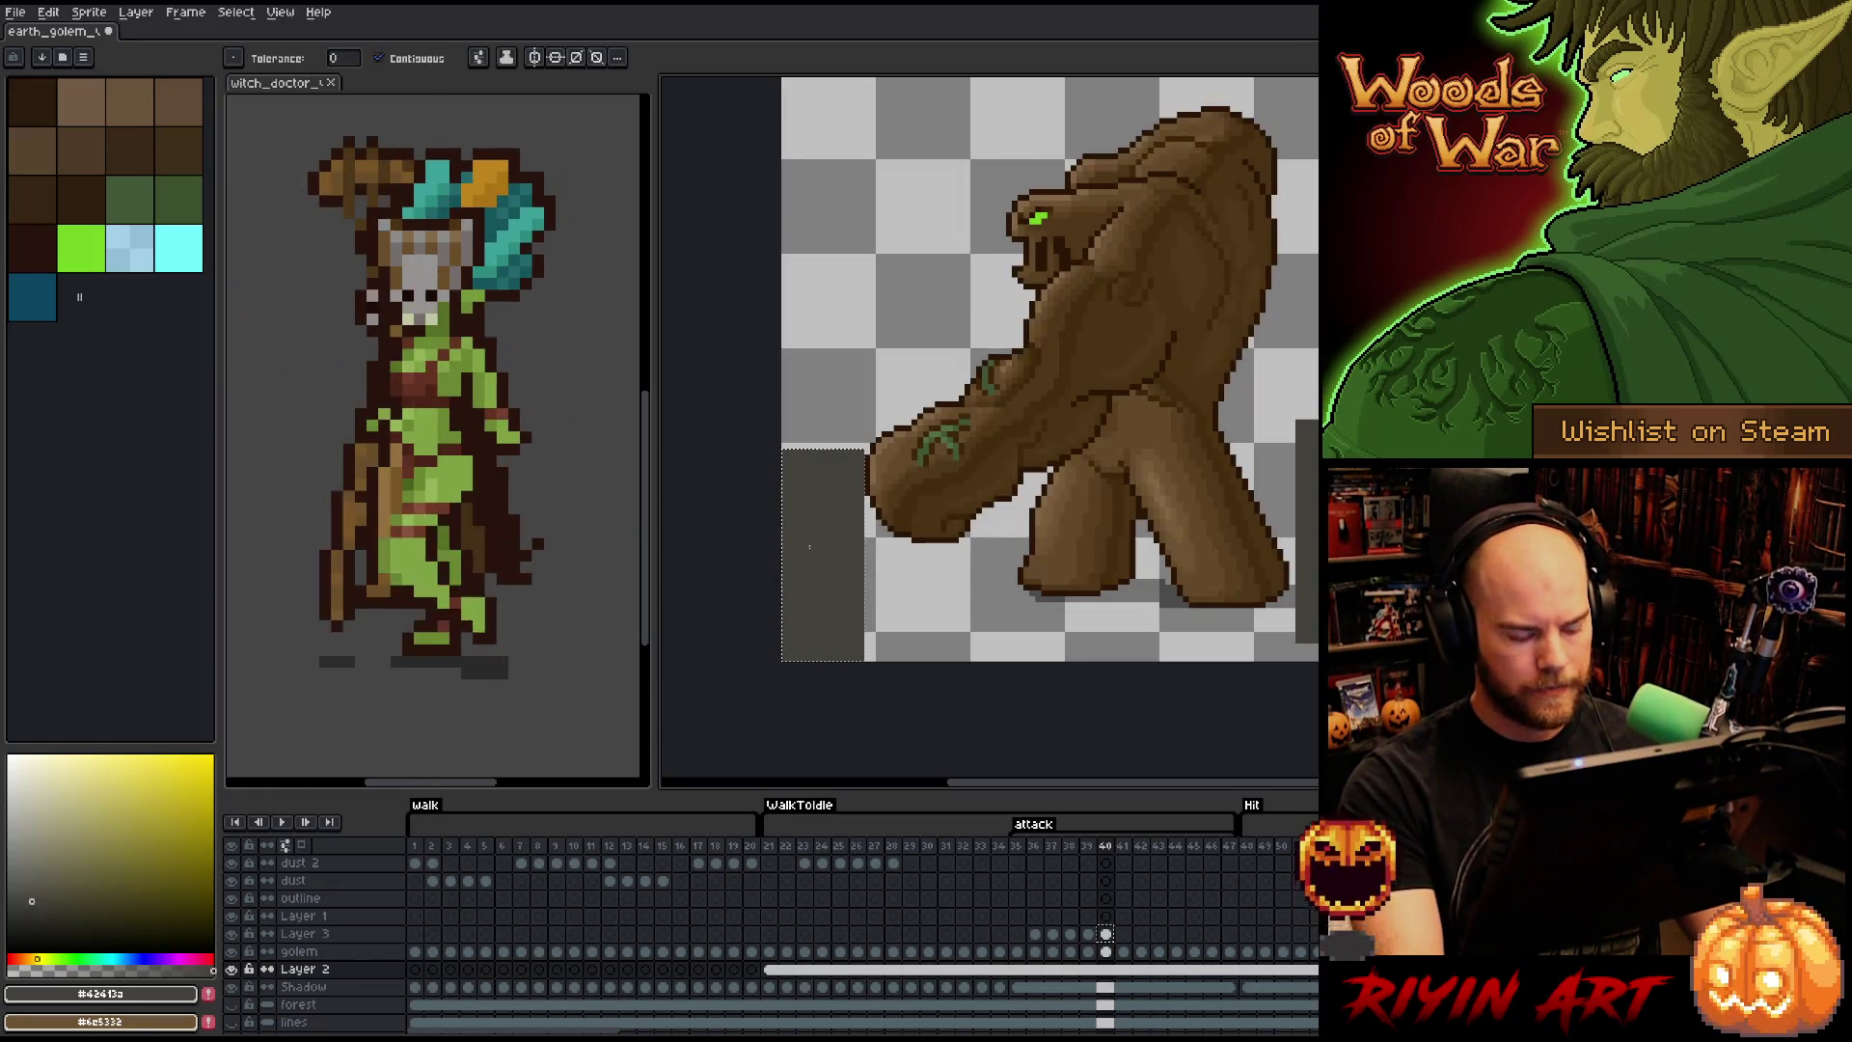
pyautogui.press('v')
pyautogui.moveTo(825, 569); pyautogui.dragTo(827, 505)
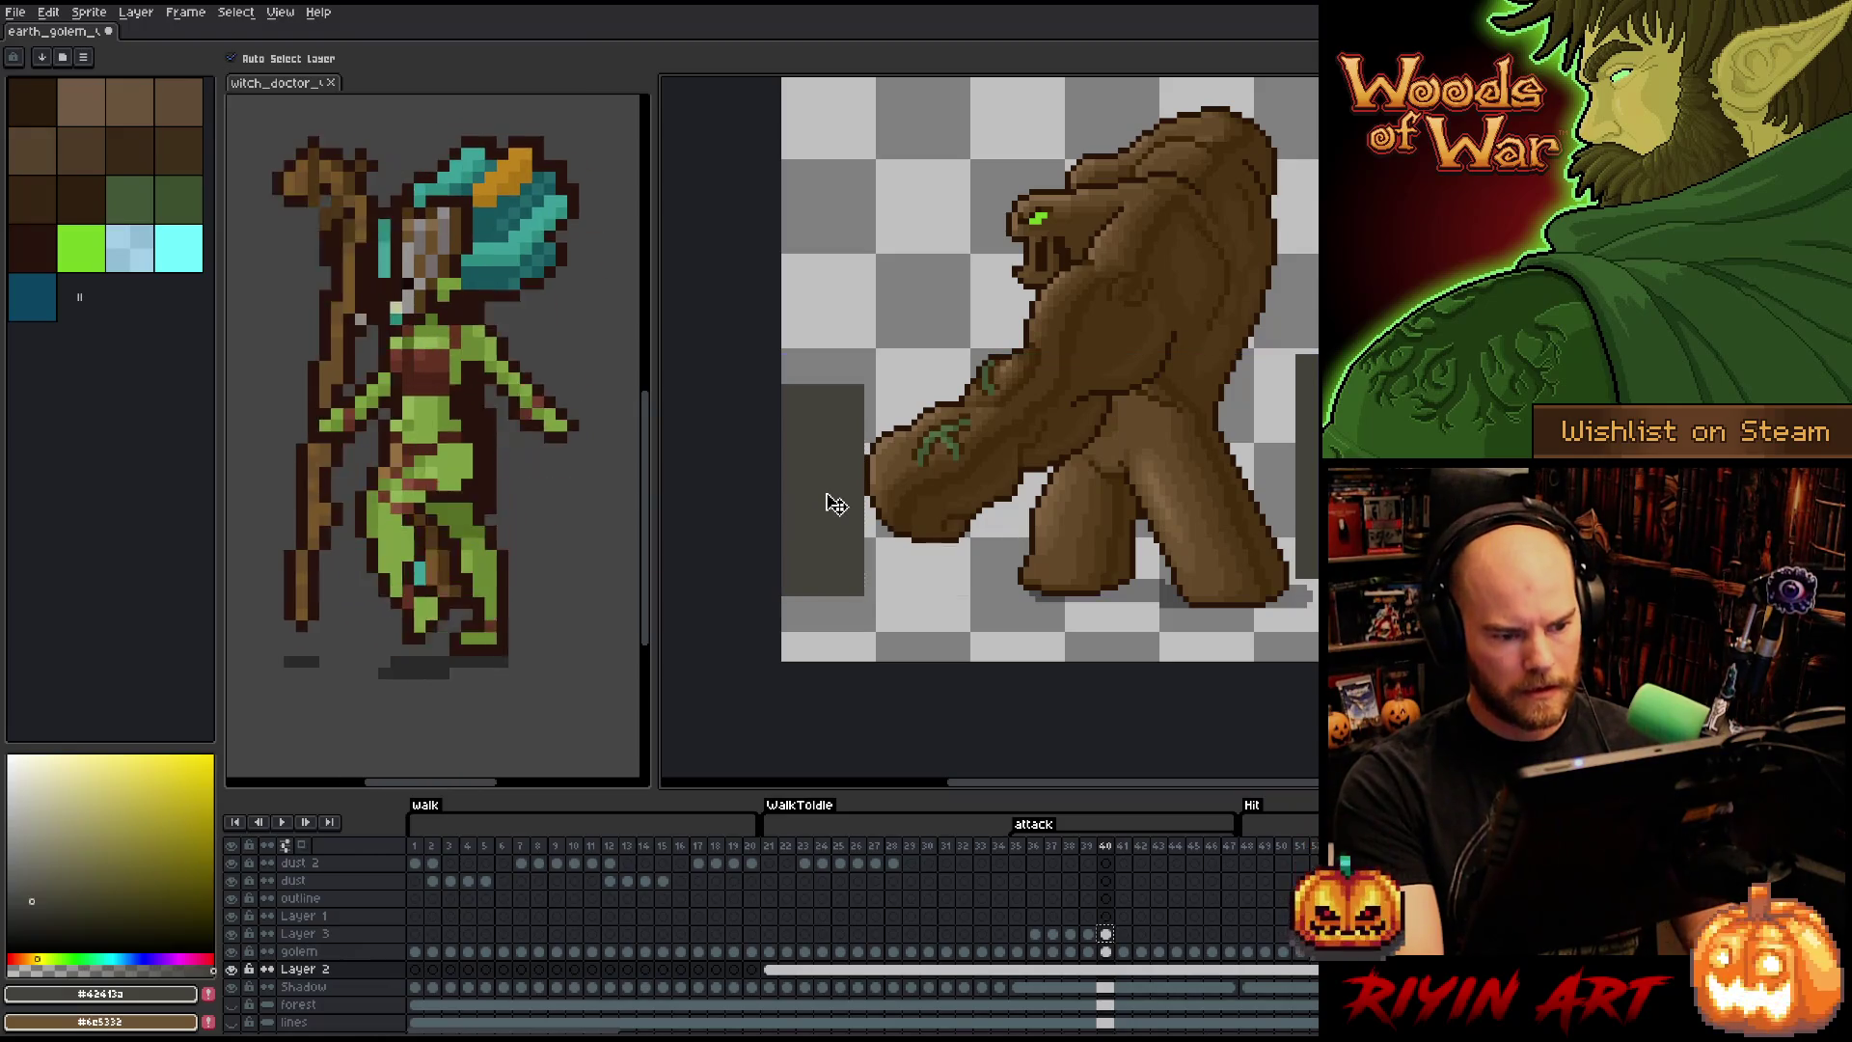
# - Review attack frames 41 and 42 against the grey block, then return to frame 40
pyautogui.rightClick(827, 496)
pyautogui.press('Escape')
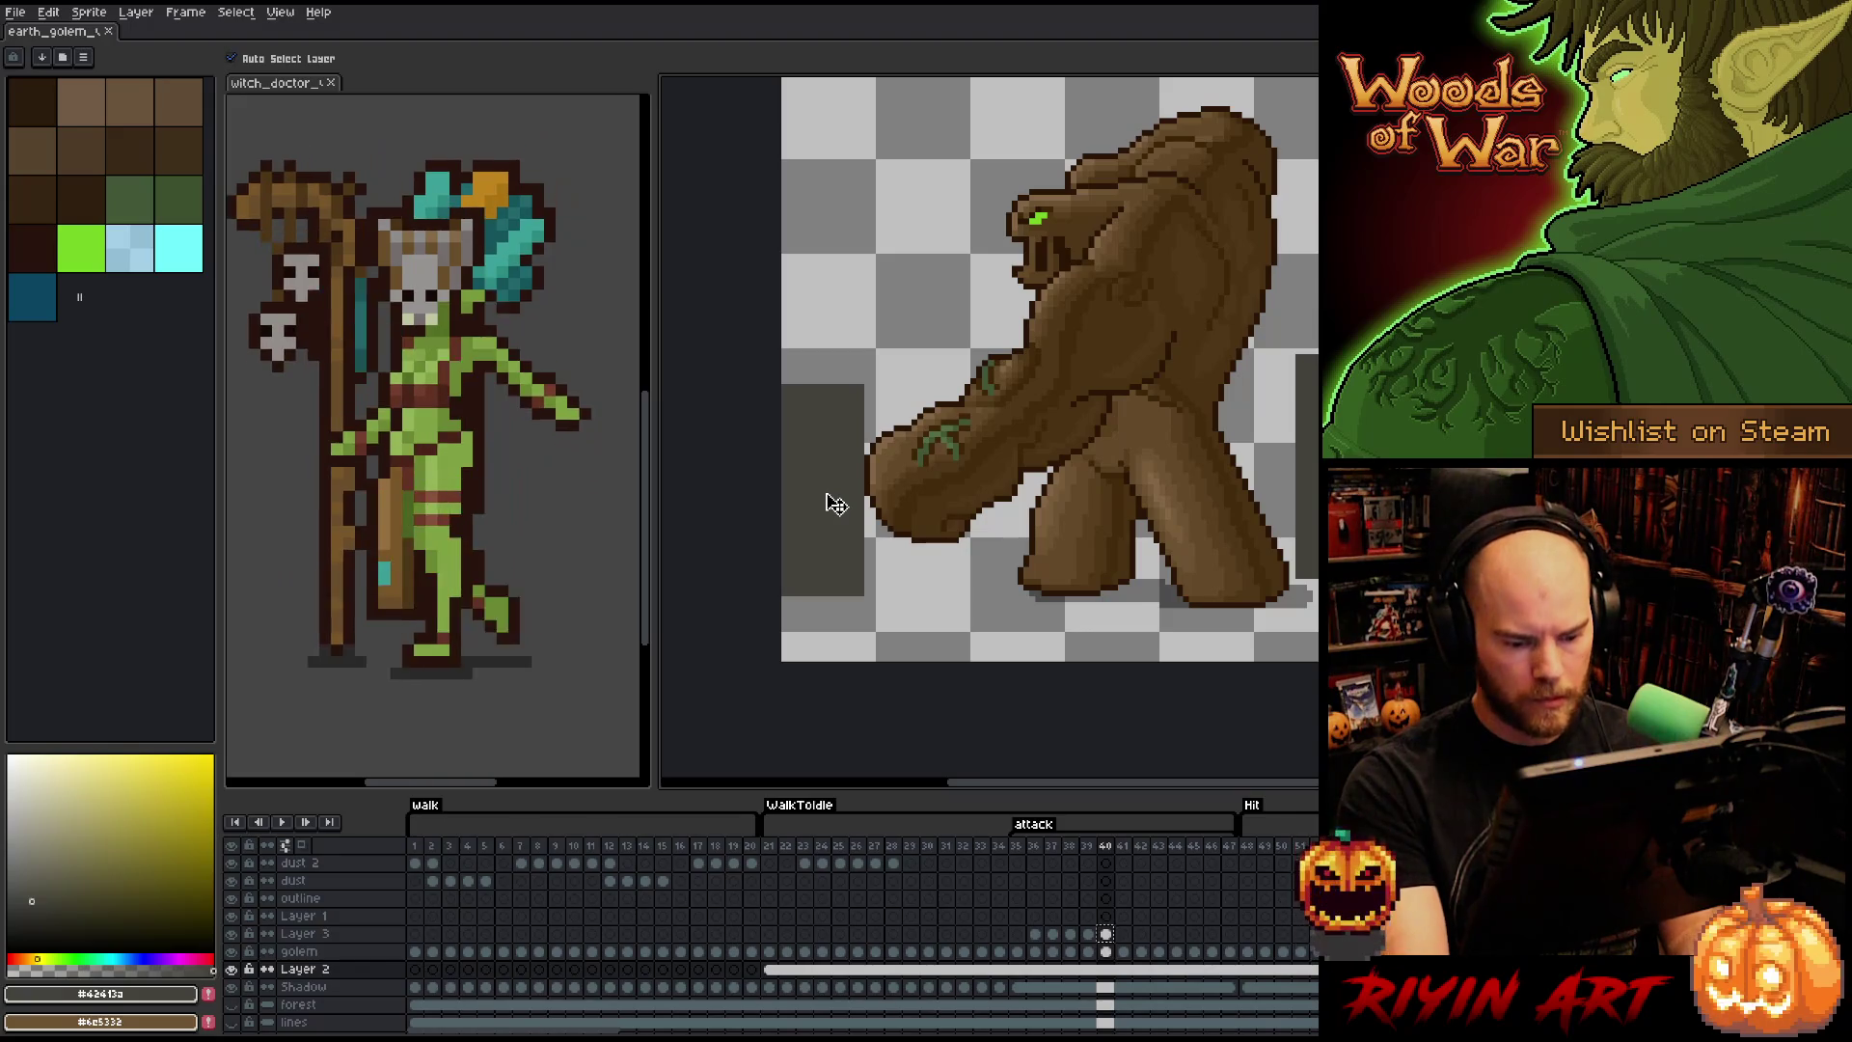
pyautogui.press('Right')
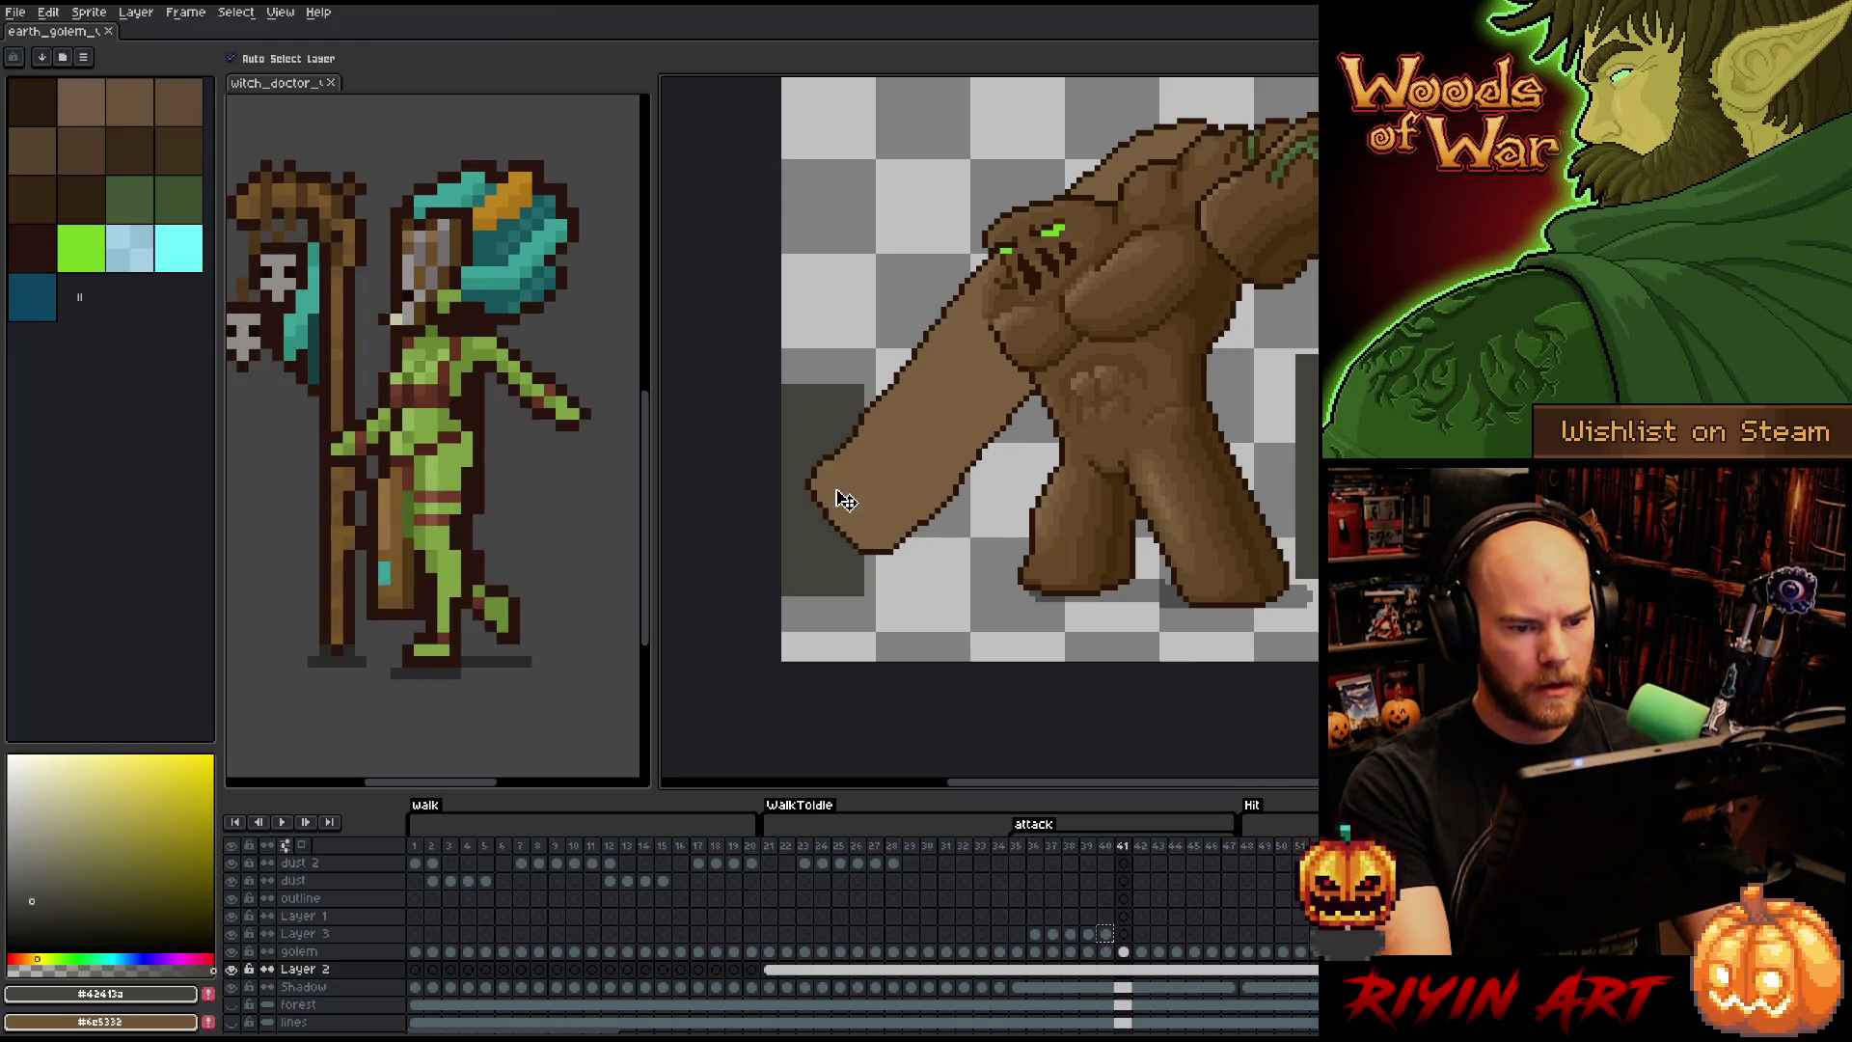
pyautogui.press('Right')
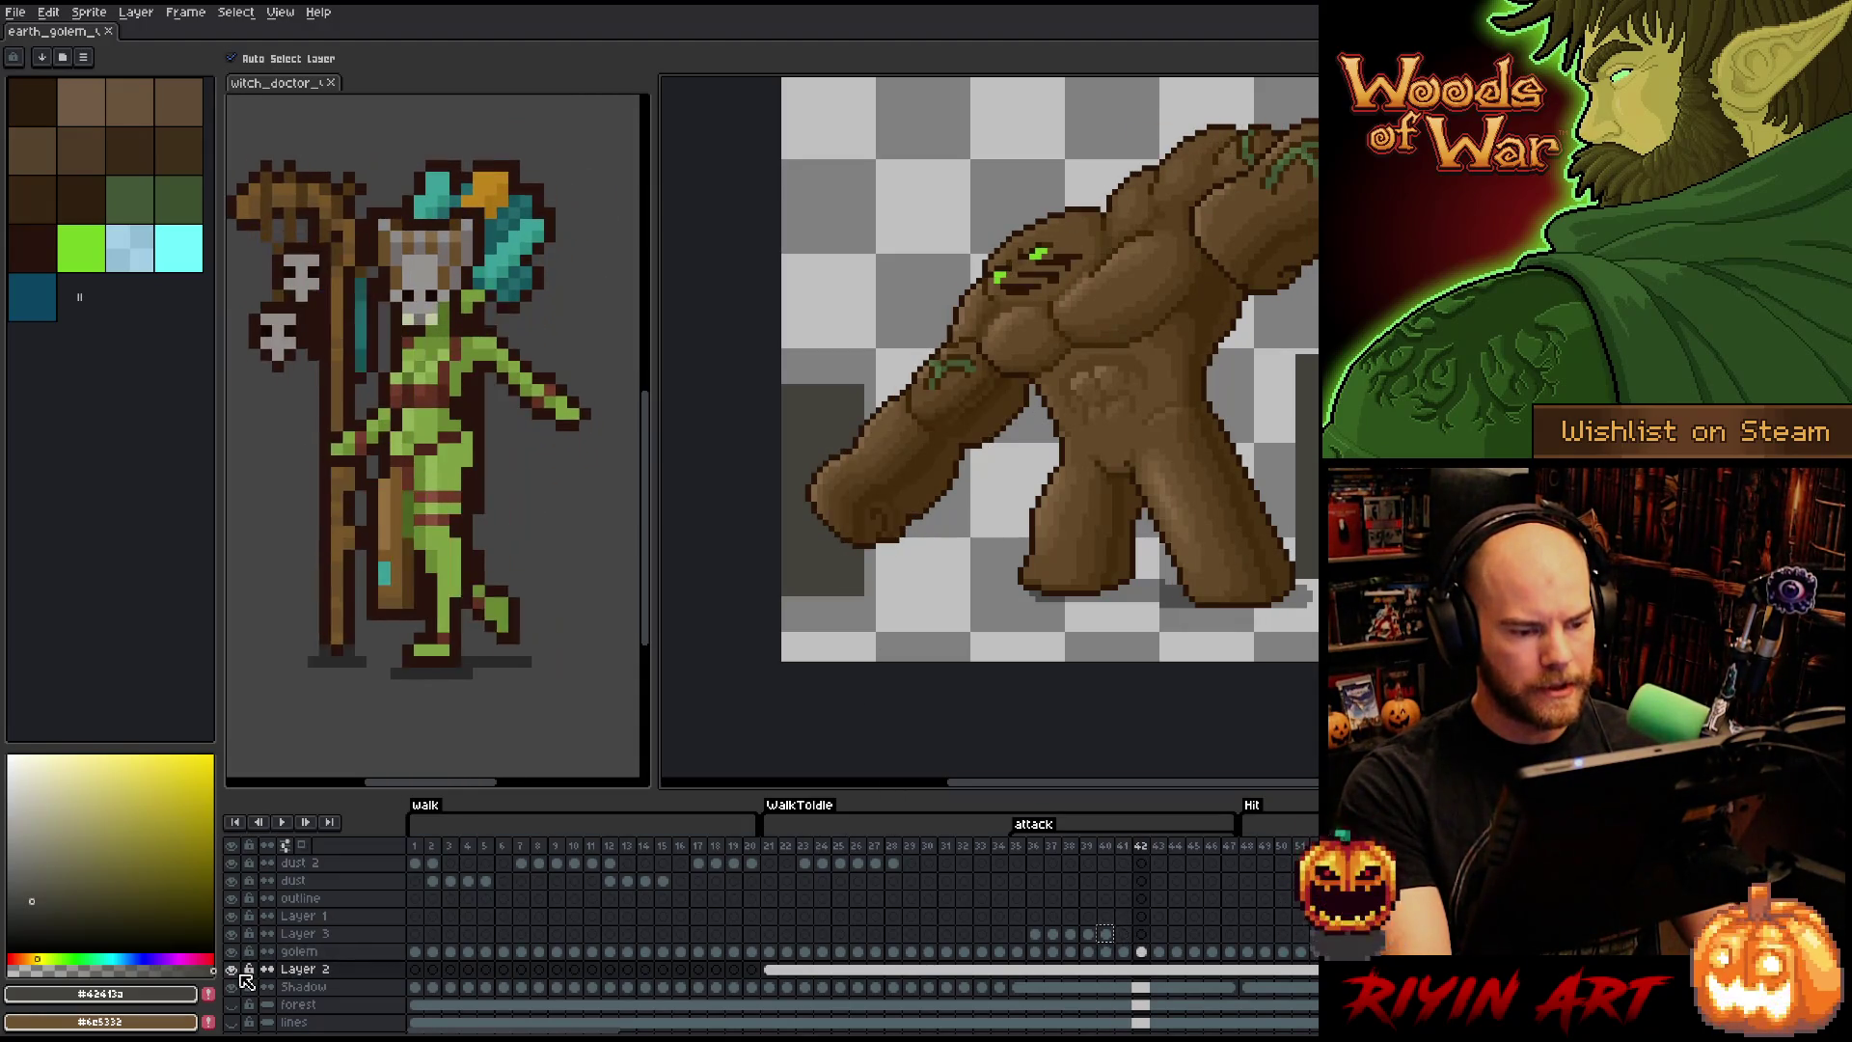
pyautogui.press('Left')
pyautogui.press('Left')
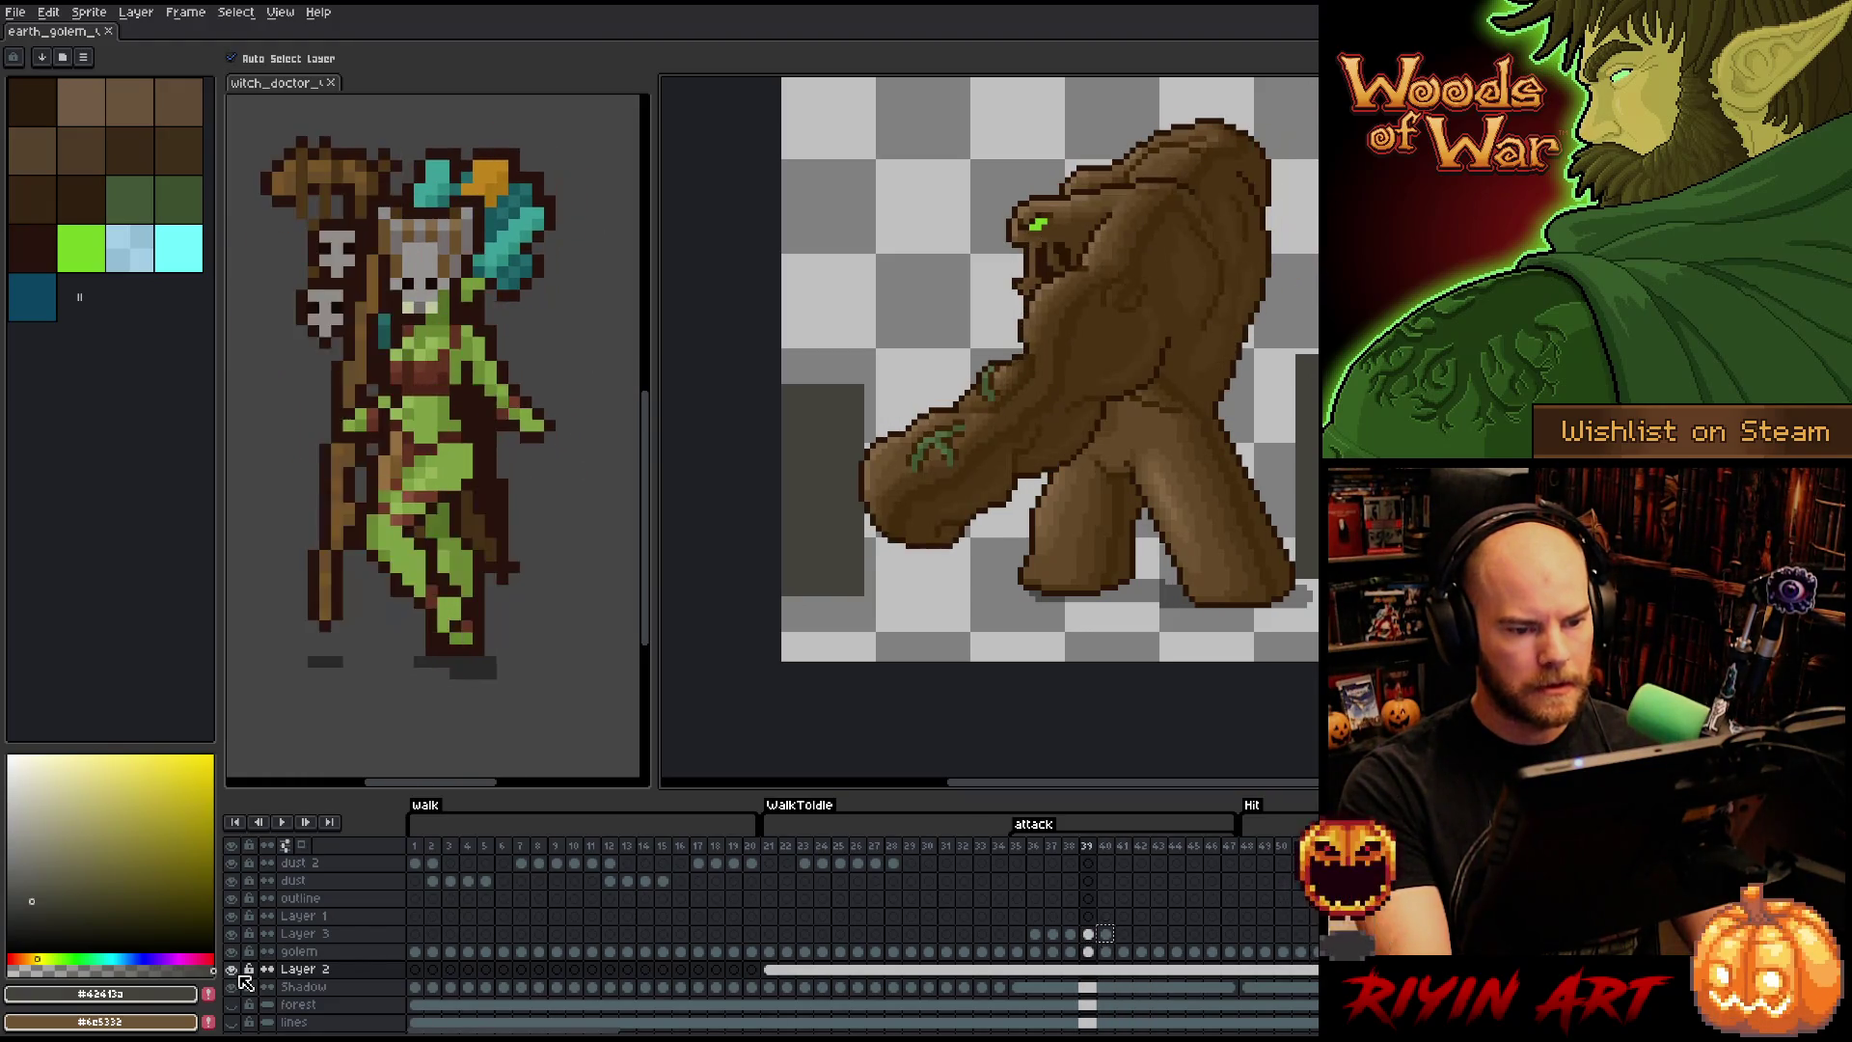
# - Flip between frames 40 and 41 to compare the golem's pose, ending on frame 41
pyautogui.press('Right')
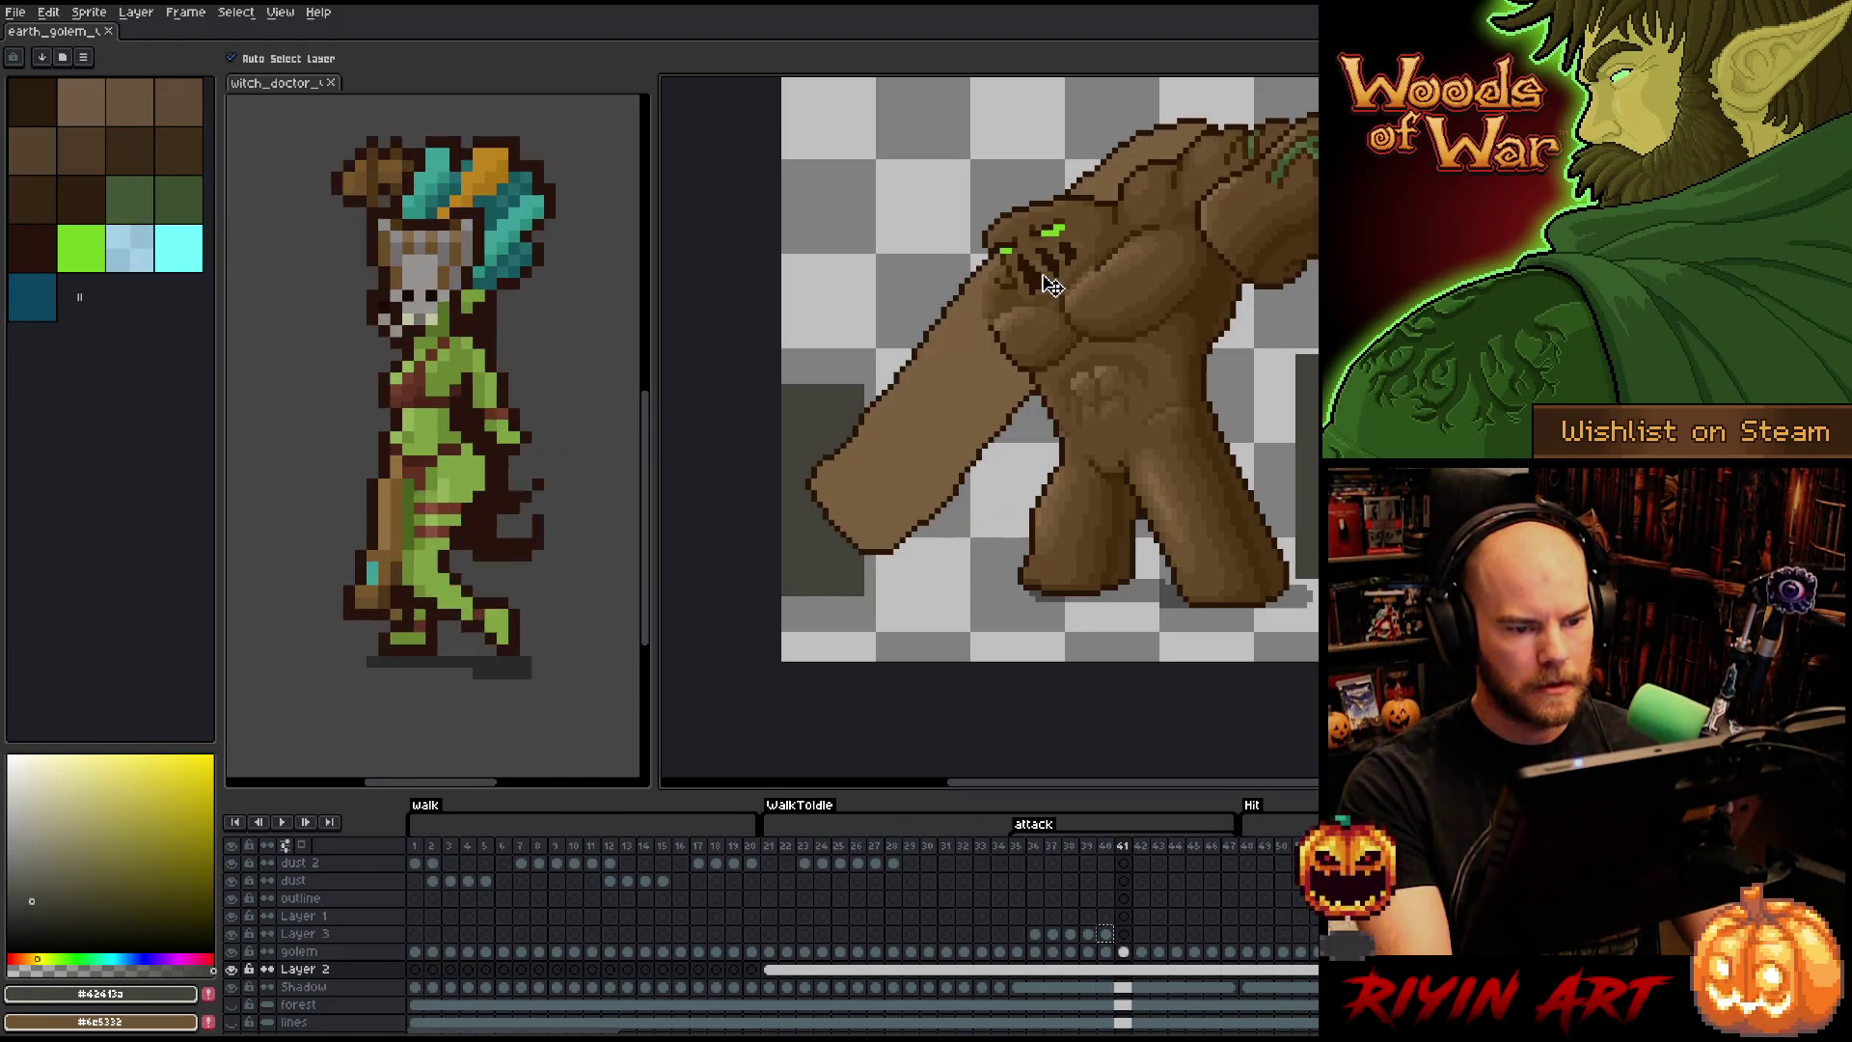
pyautogui.press('Left')
pyautogui.press('Right')
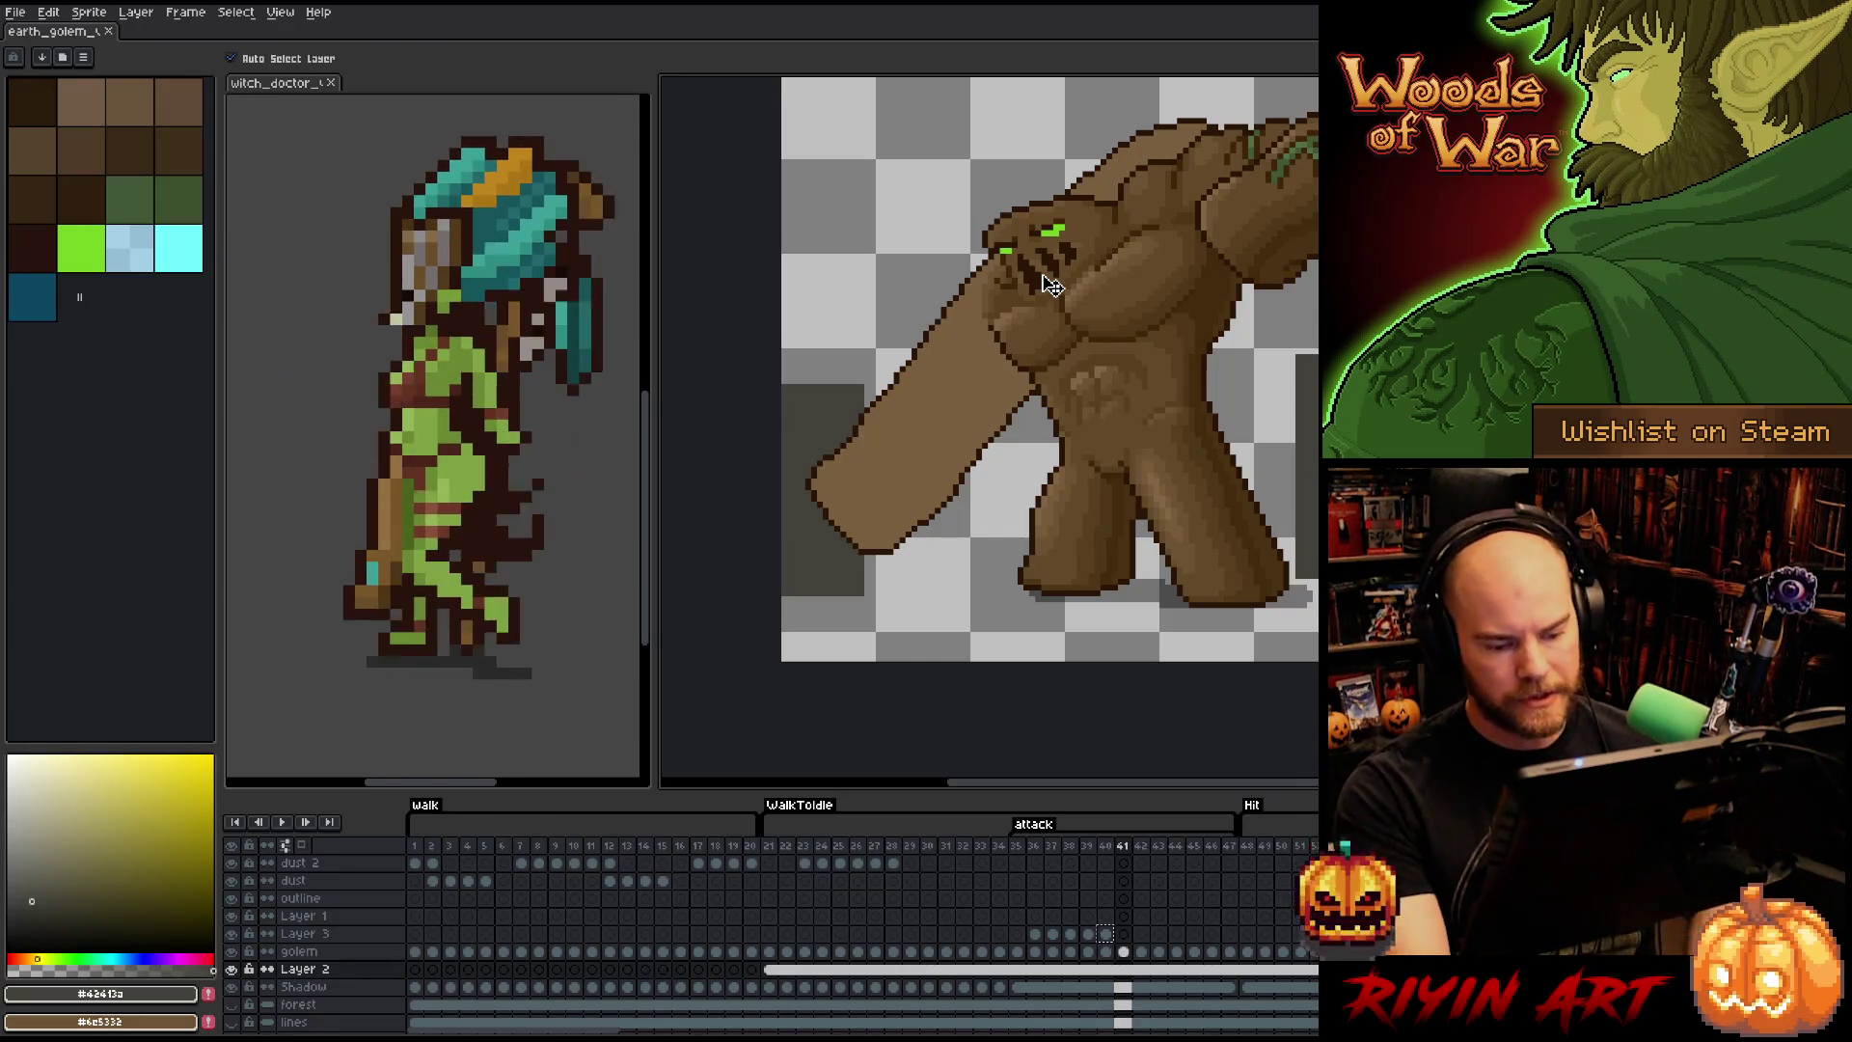
pyautogui.press('Left')
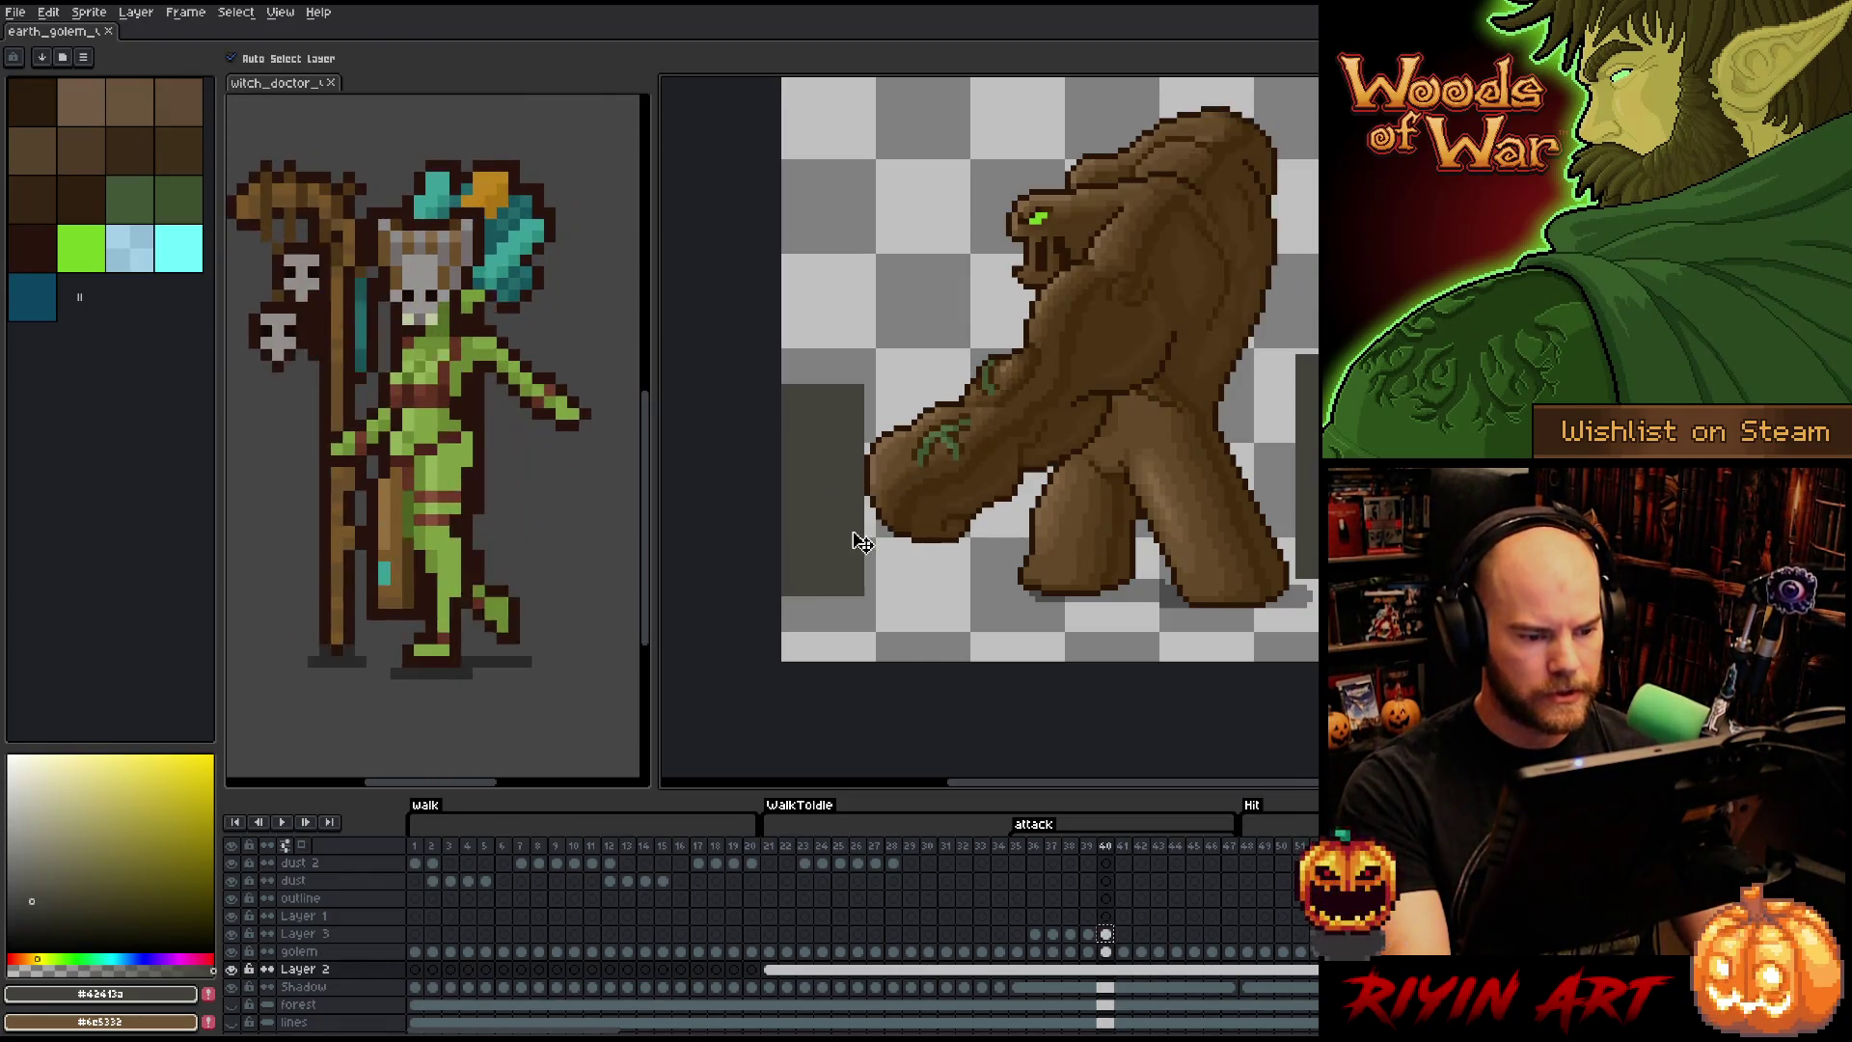
pyautogui.press('m')
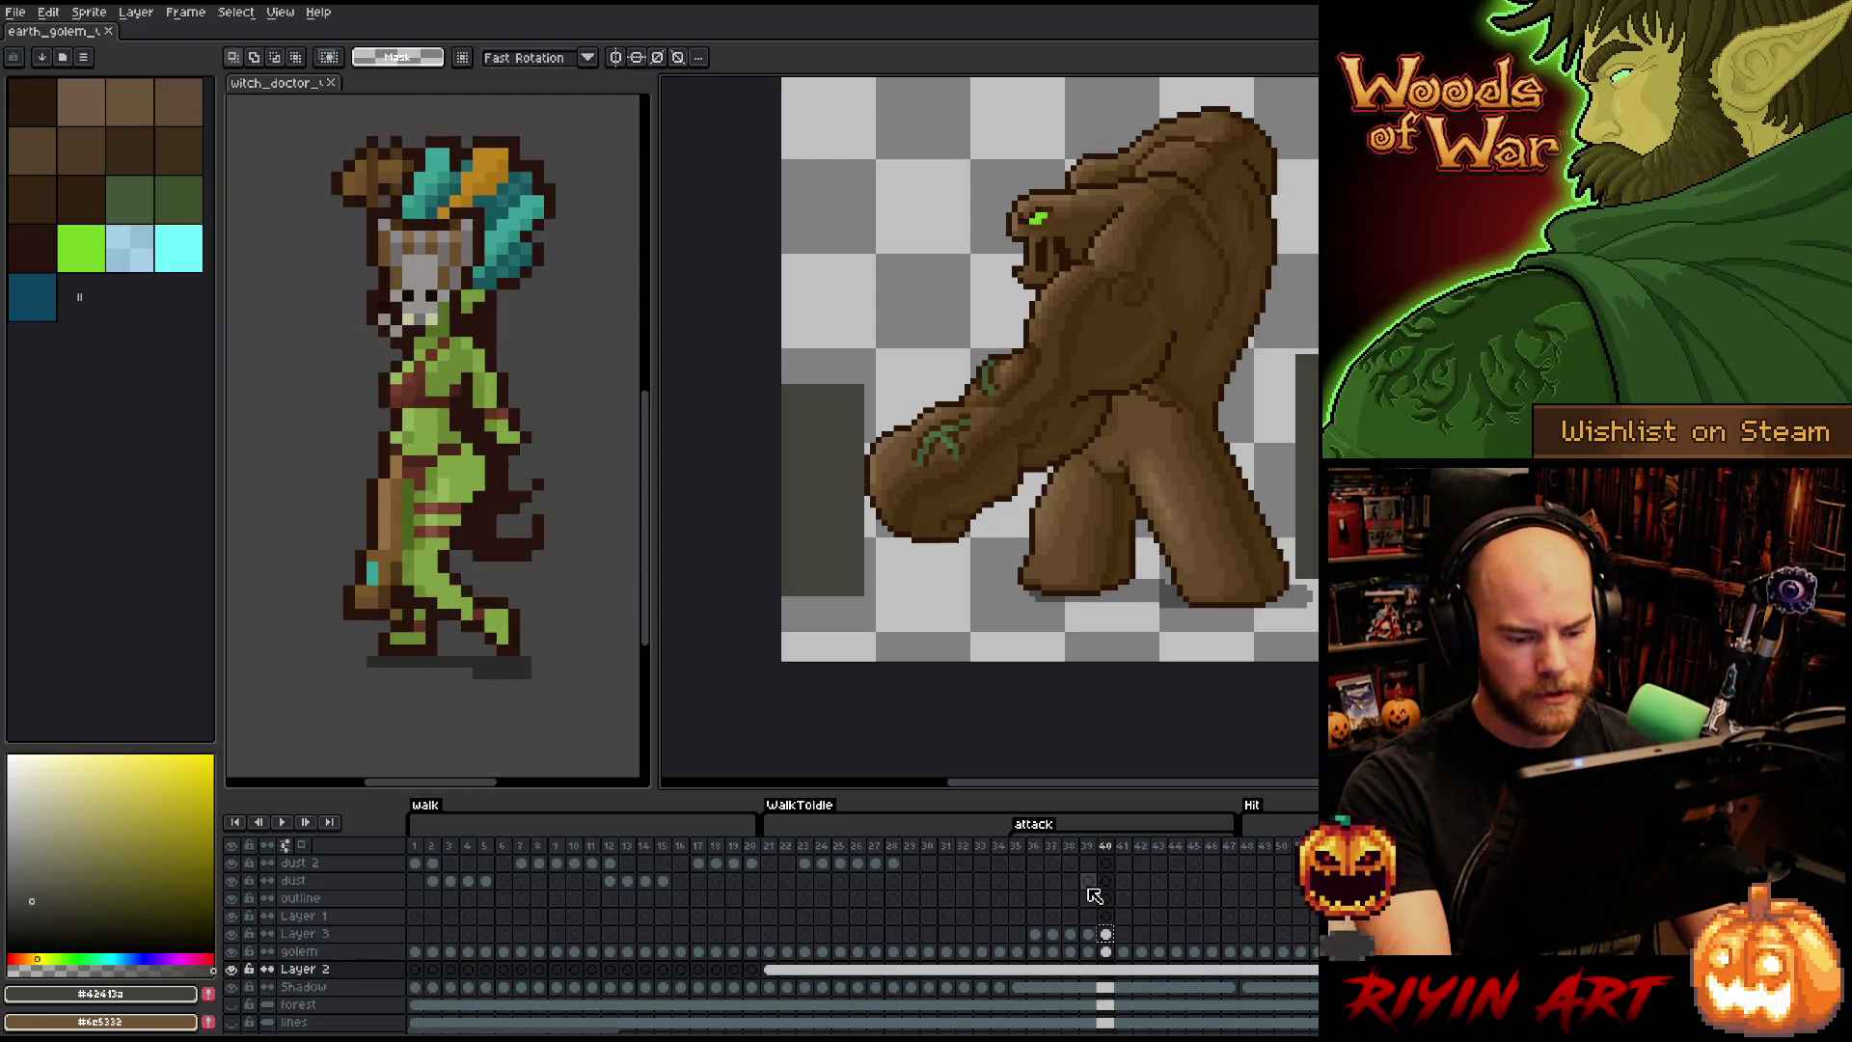
pyautogui.press('Right')
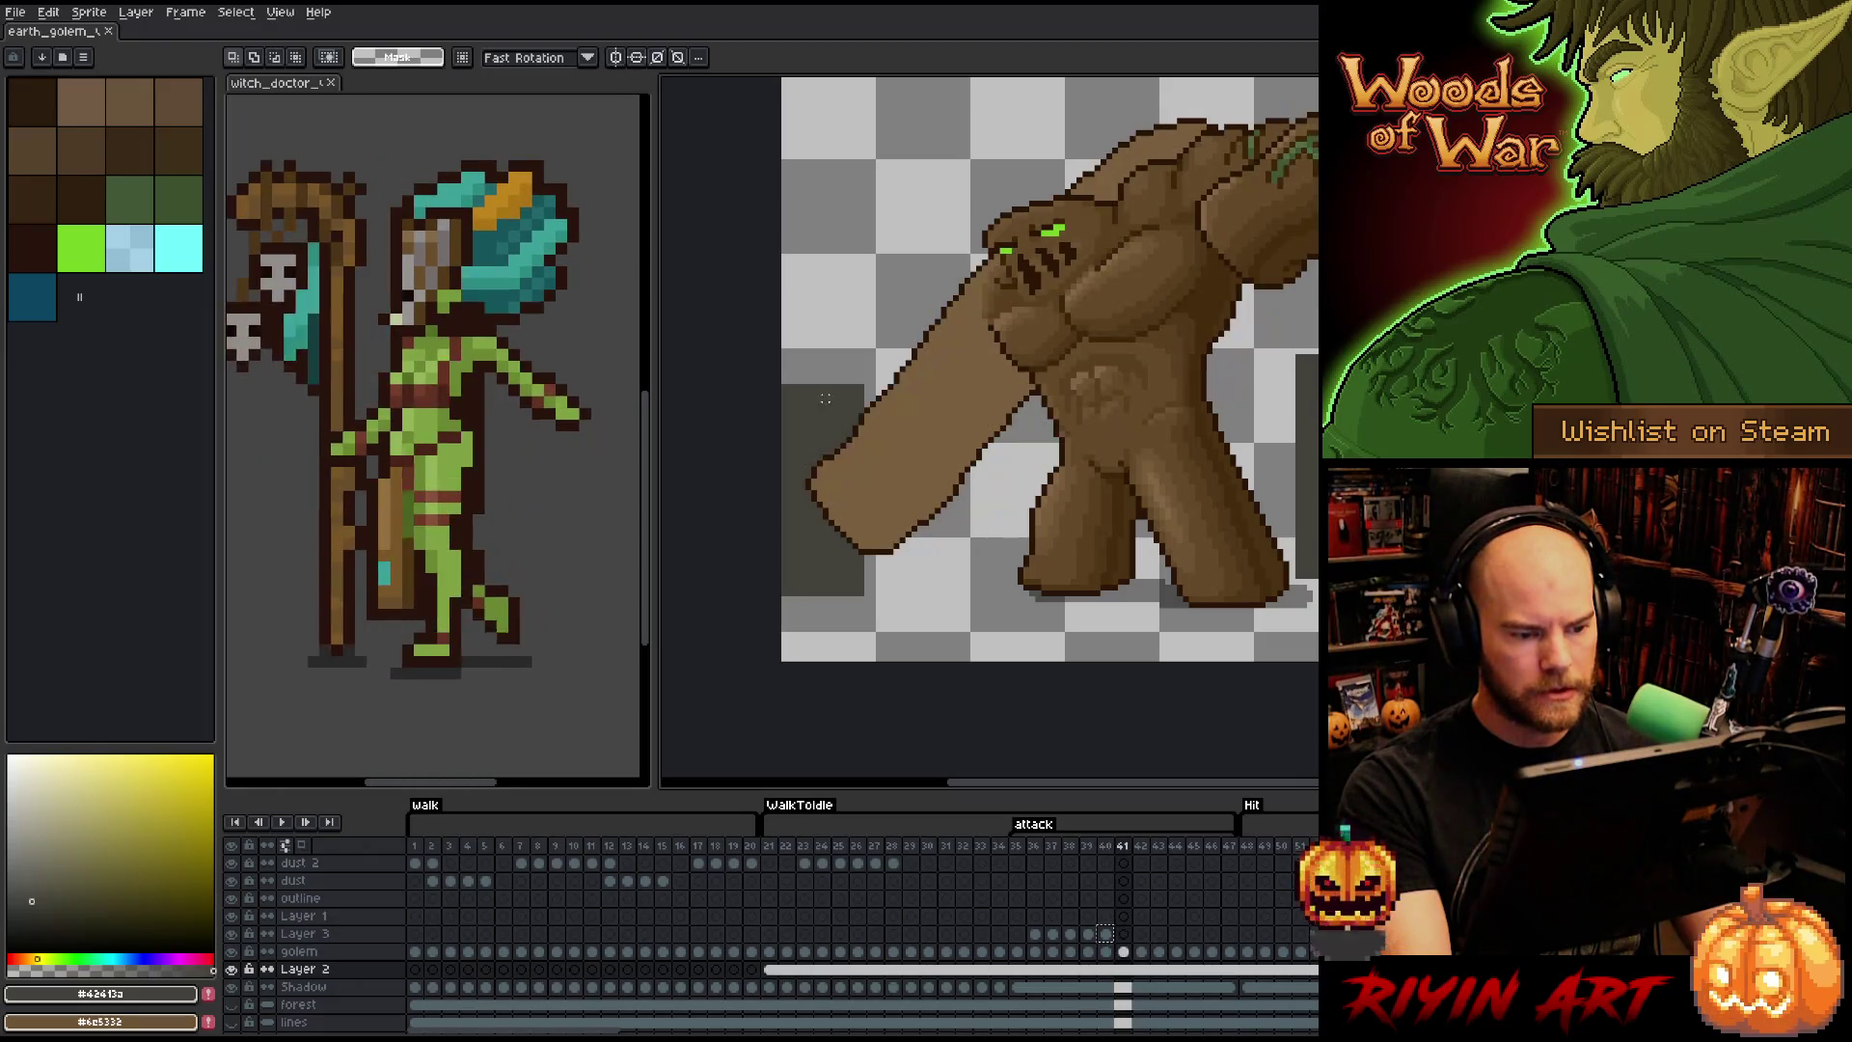
pyautogui.press('b')
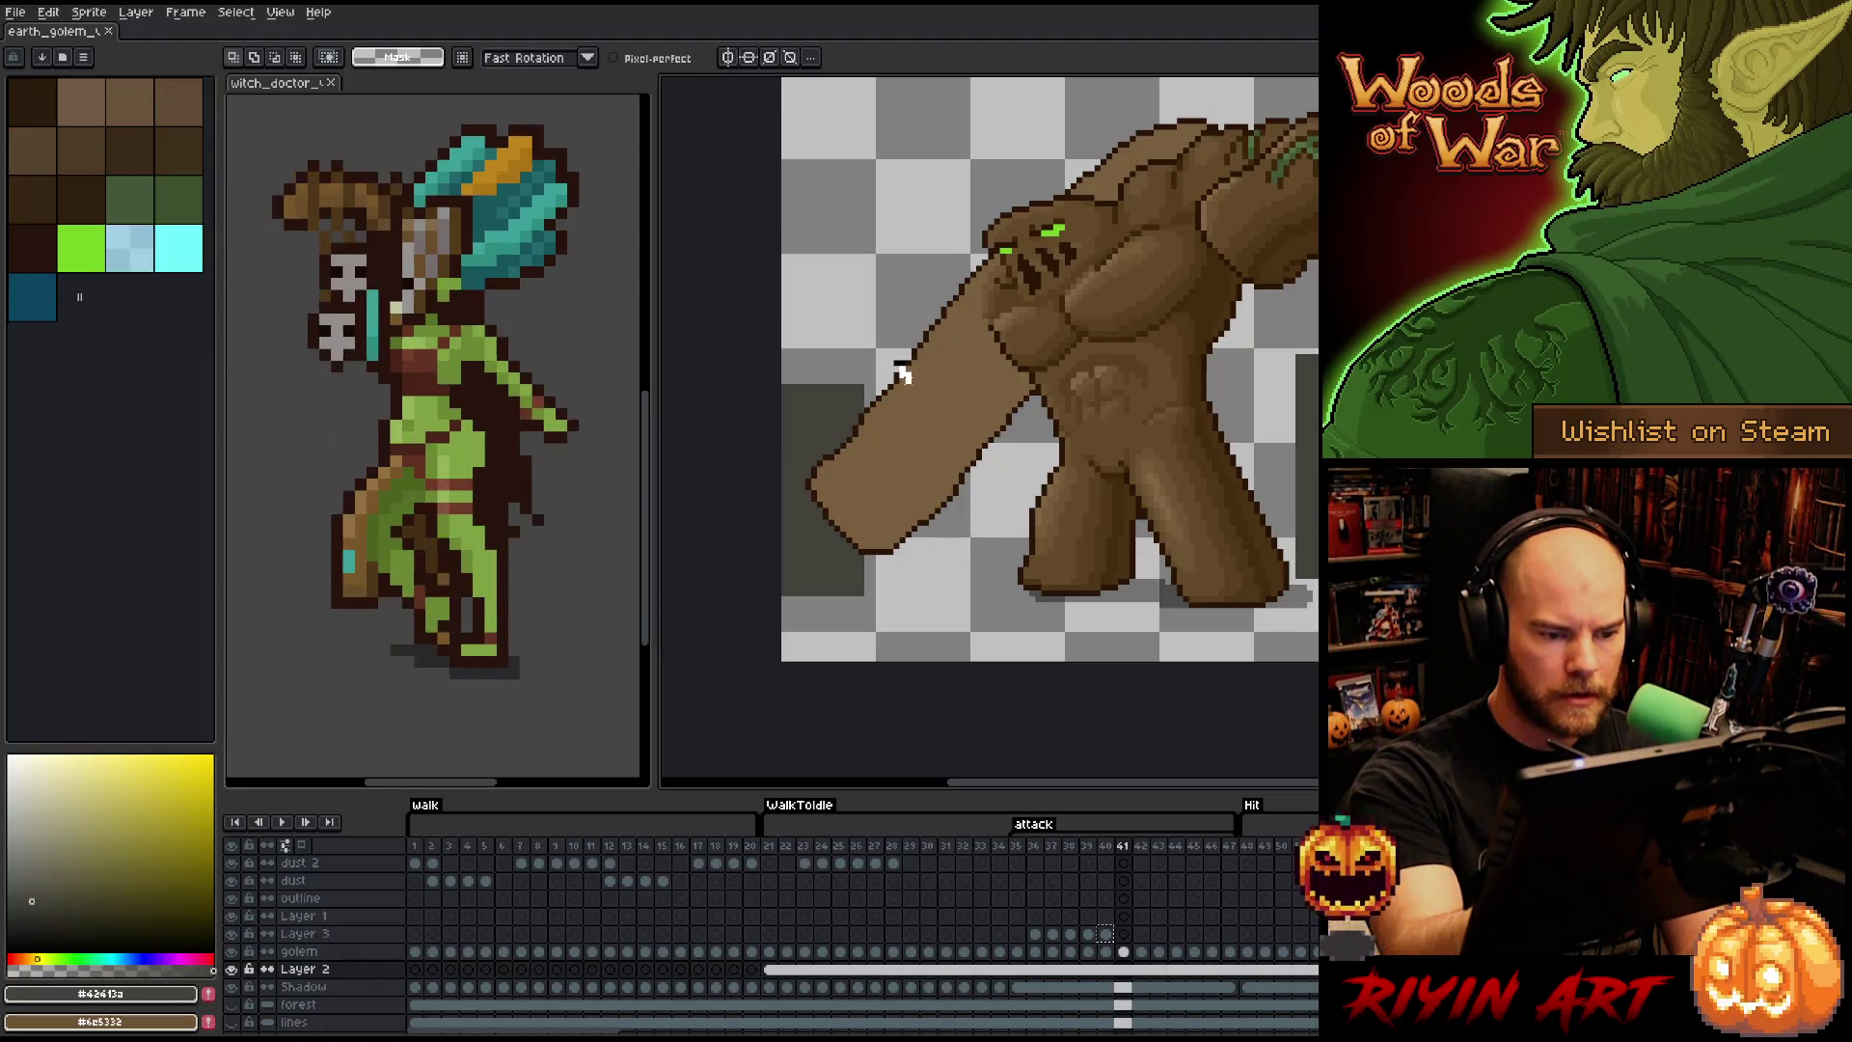
# - Draw a white guide line across the arm and trial-move the arm, comparing with frame 40
pyautogui.moveTo(899, 383)
pyautogui.mouseDown()
pyautogui.moveTo(968, 462)
pyautogui.moveTo(964, 540)
pyautogui.moveTo(797, 454)
pyautogui.moveTo(853, 359)
pyautogui.mouseUp()
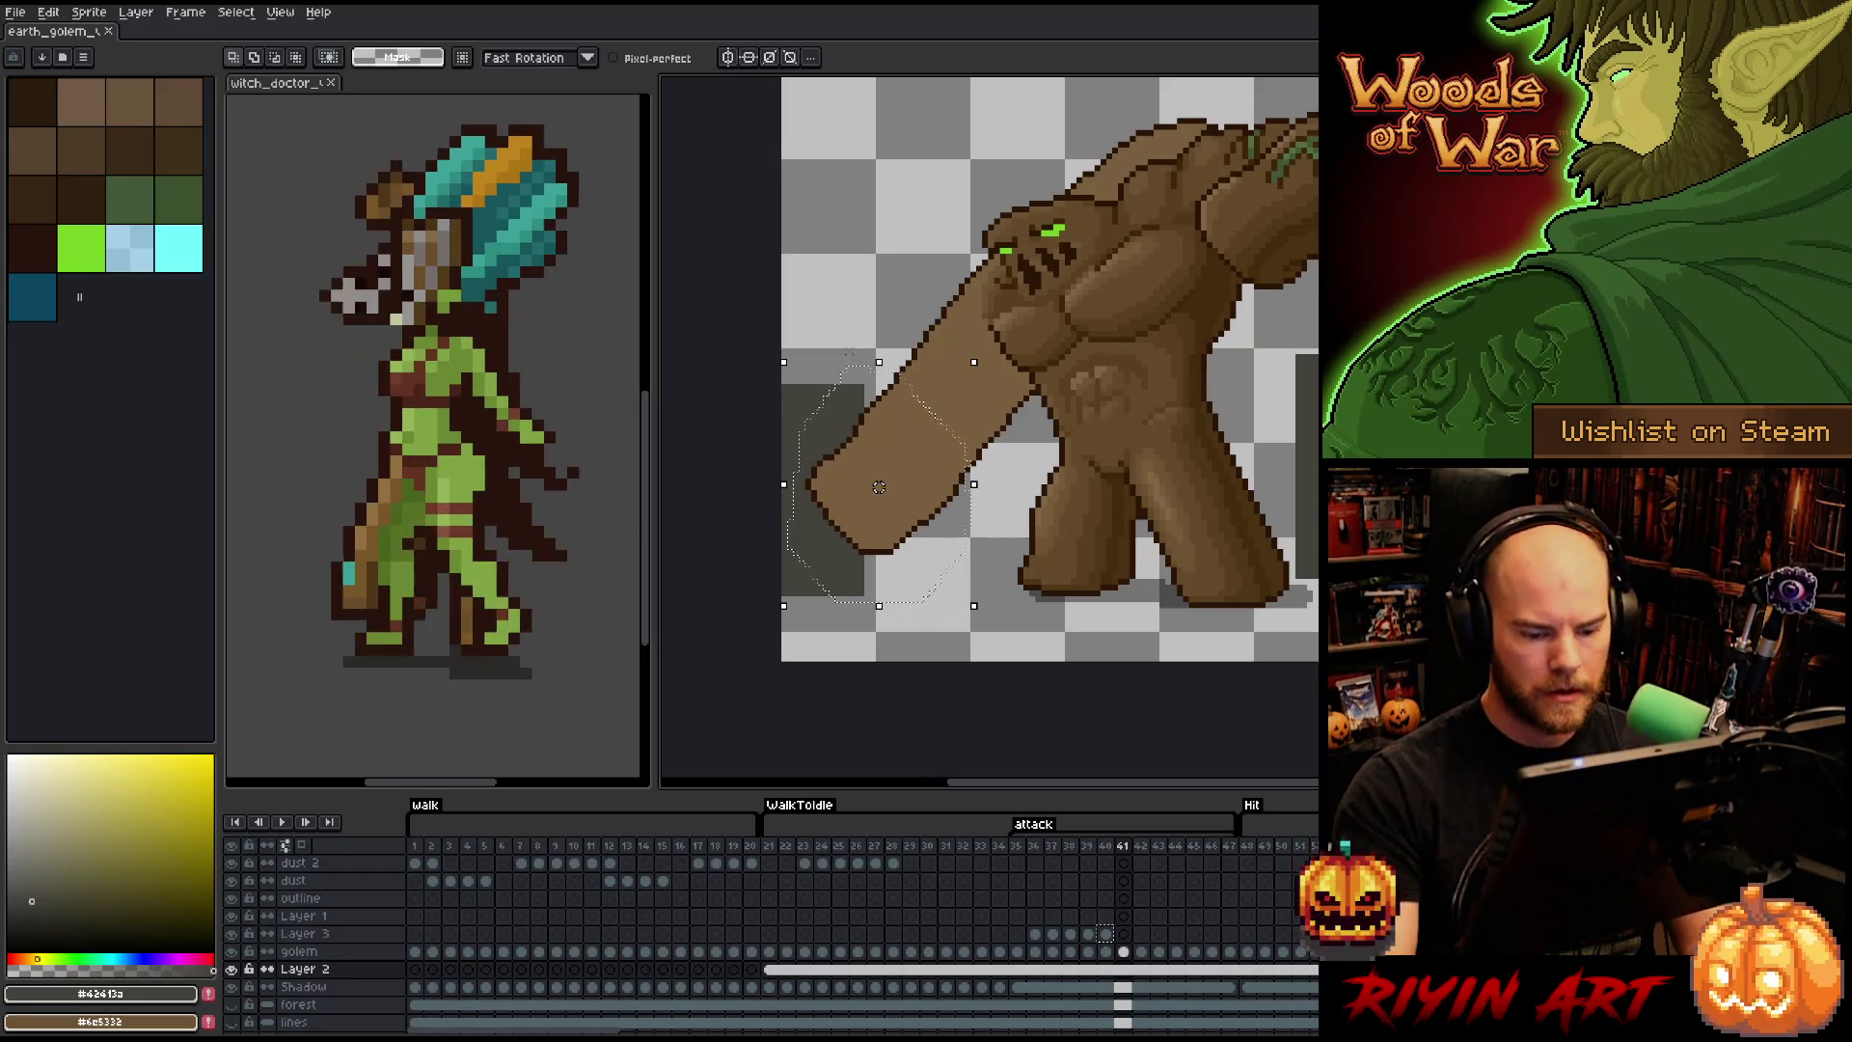
pyautogui.moveTo(879, 487); pyautogui.dragTo(879, 487)
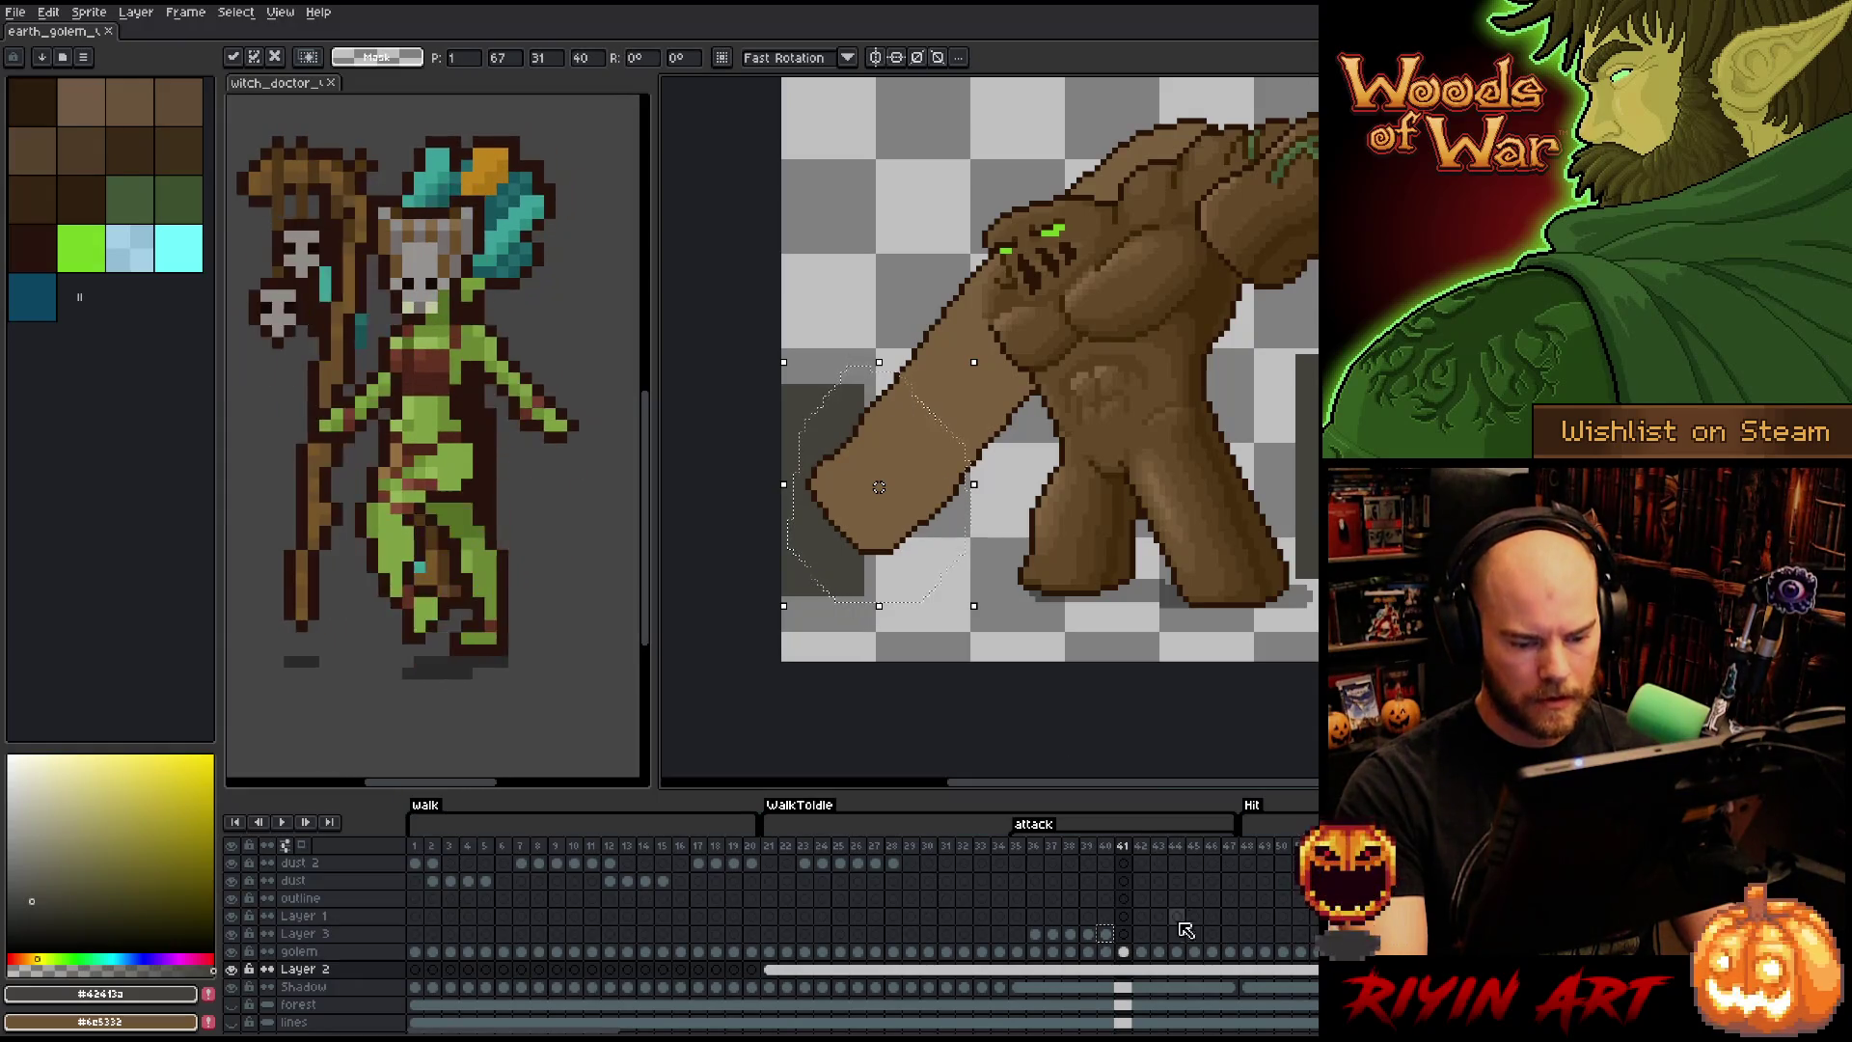
pyautogui.press('Return')
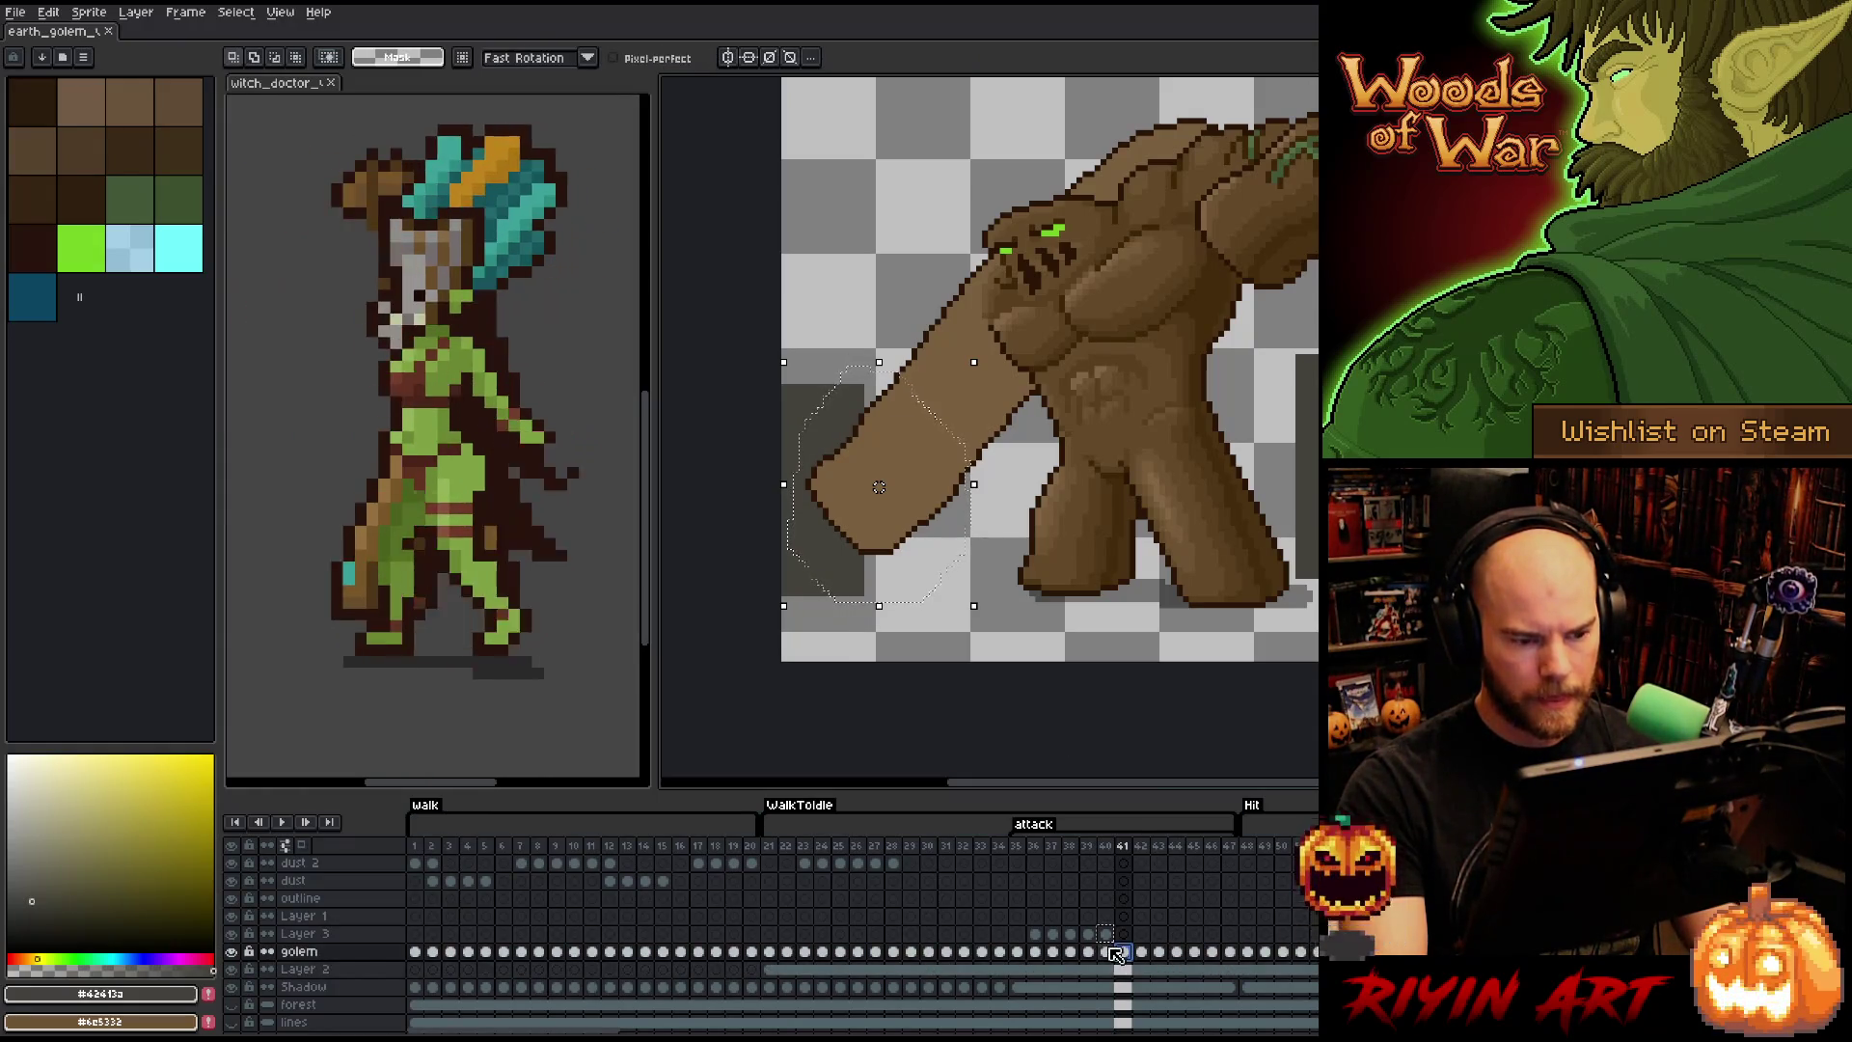
pyautogui.click(1109, 952)
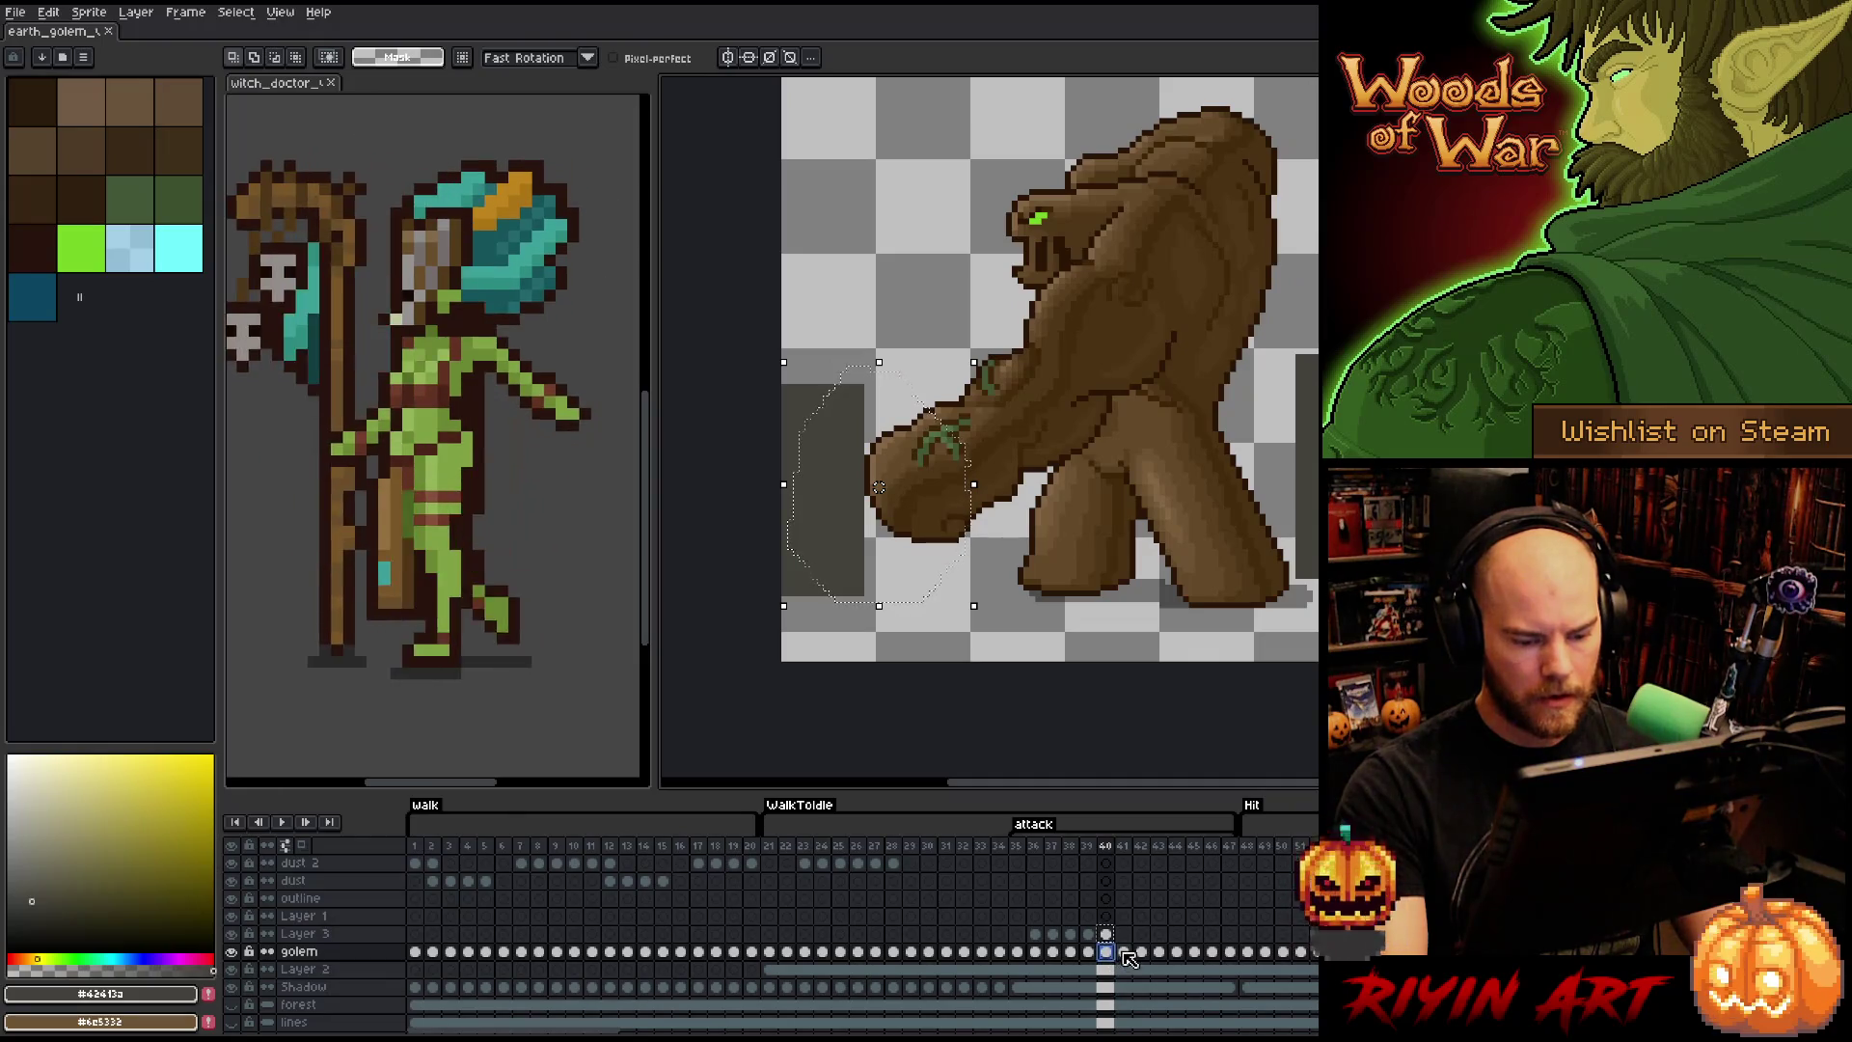
pyautogui.click(1124, 952)
# - Undo the guide stroke, move the arm one pixel up and right, and commit it
pyautogui.press('Right')
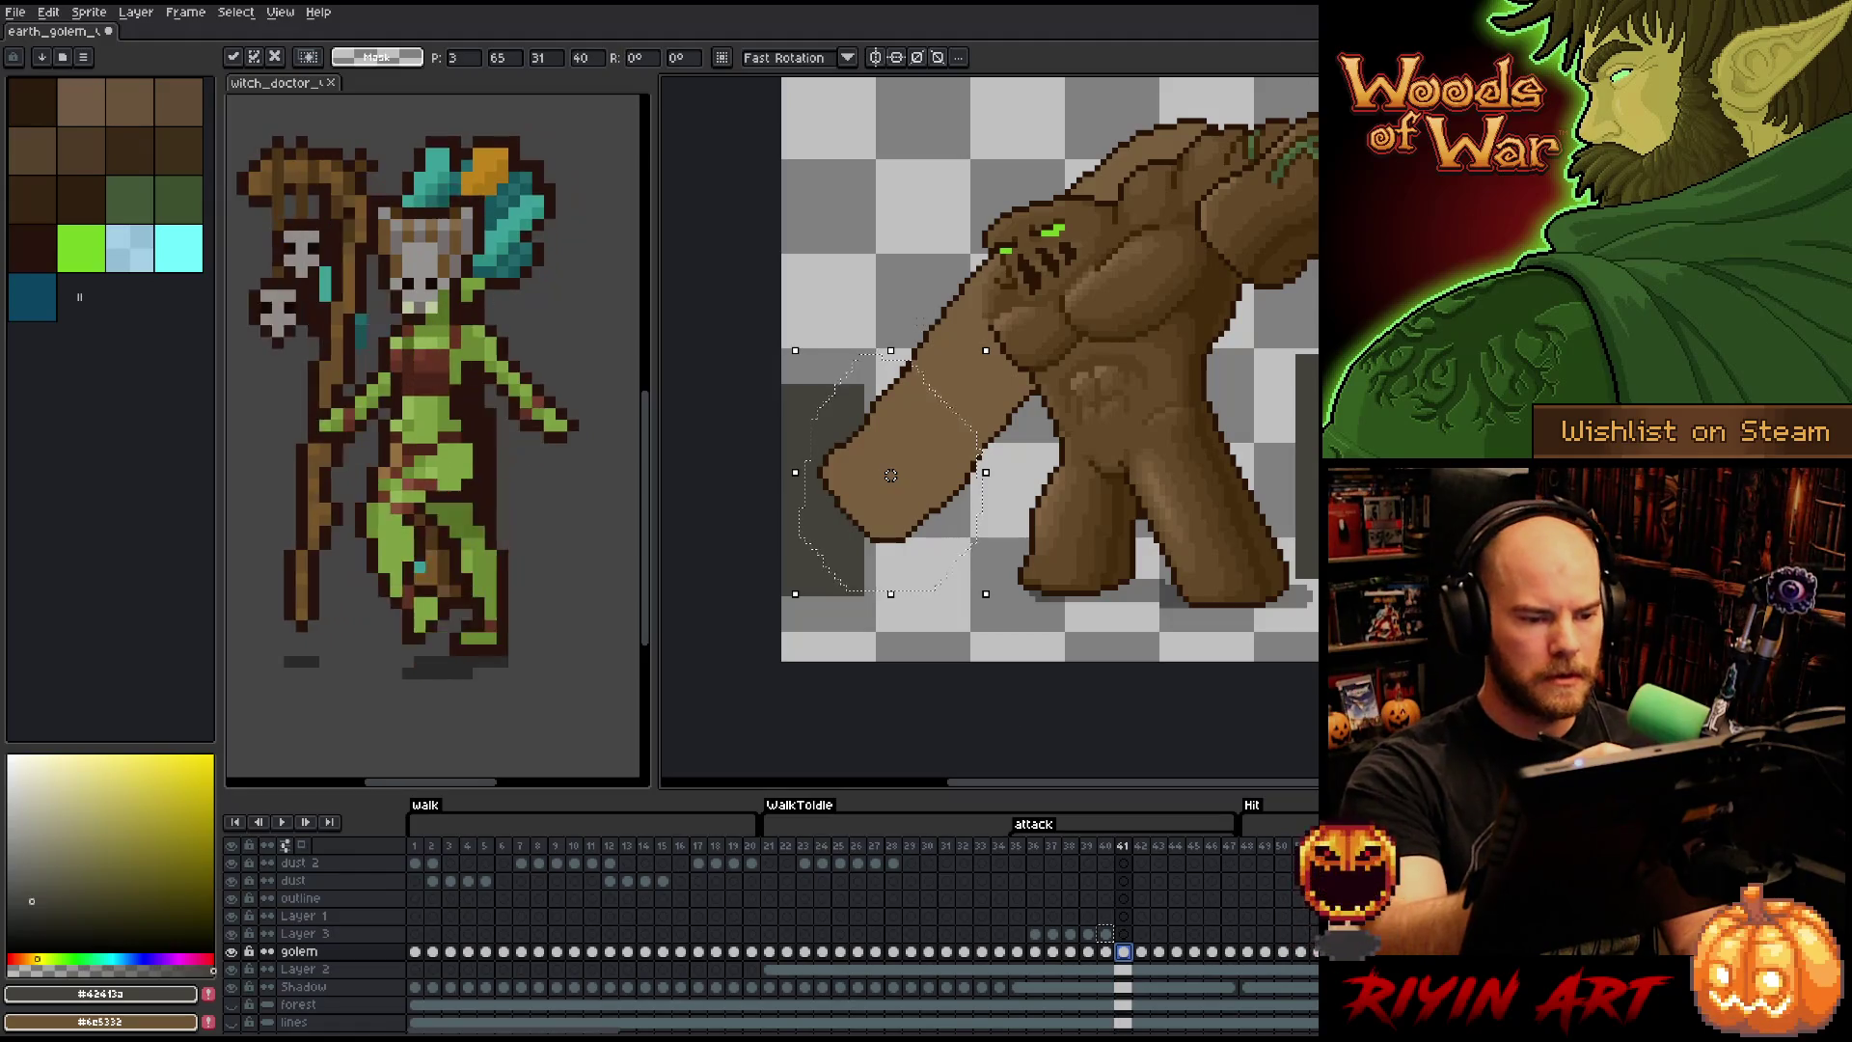
pyautogui.press('b')
pyautogui.hotkey('ctrl', 'z')
pyautogui.hotkey('ctrl', 'z')
pyautogui.moveTo(896, 469); pyautogui.dragTo(902, 463)
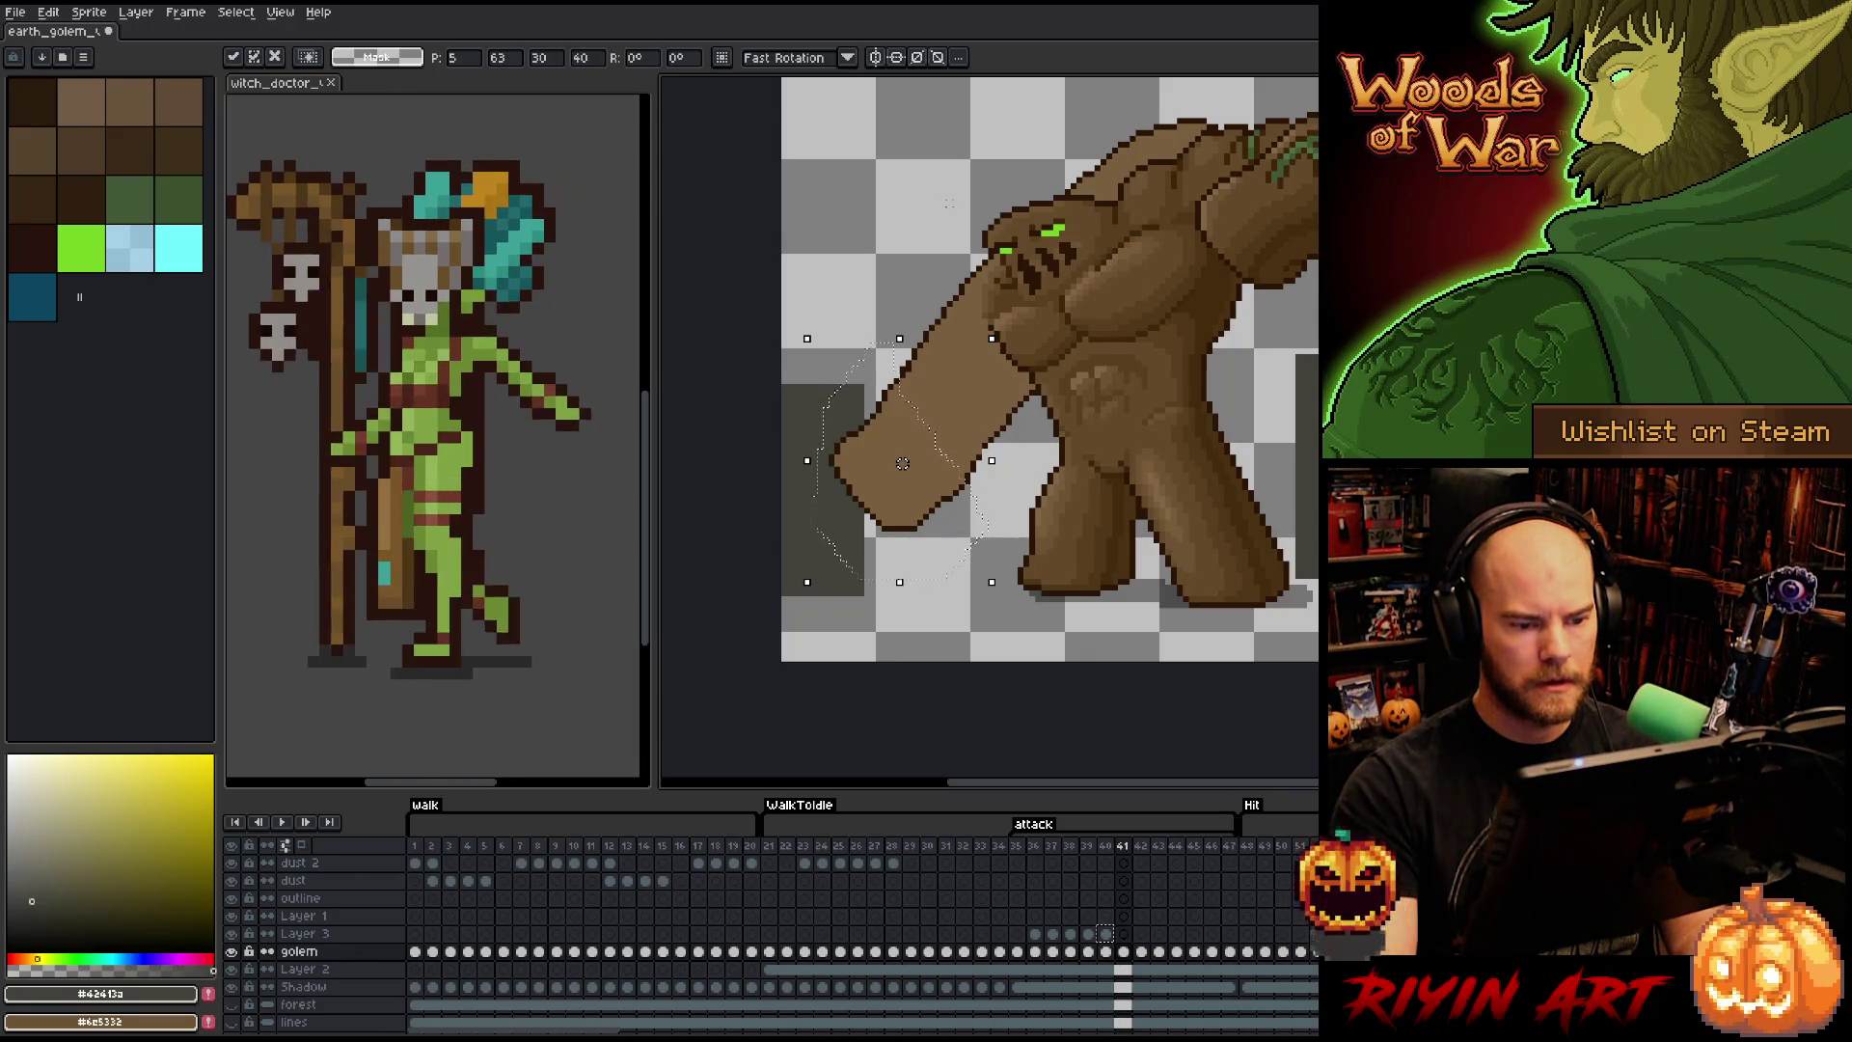
pyautogui.hotkey('ctrl', 'd')
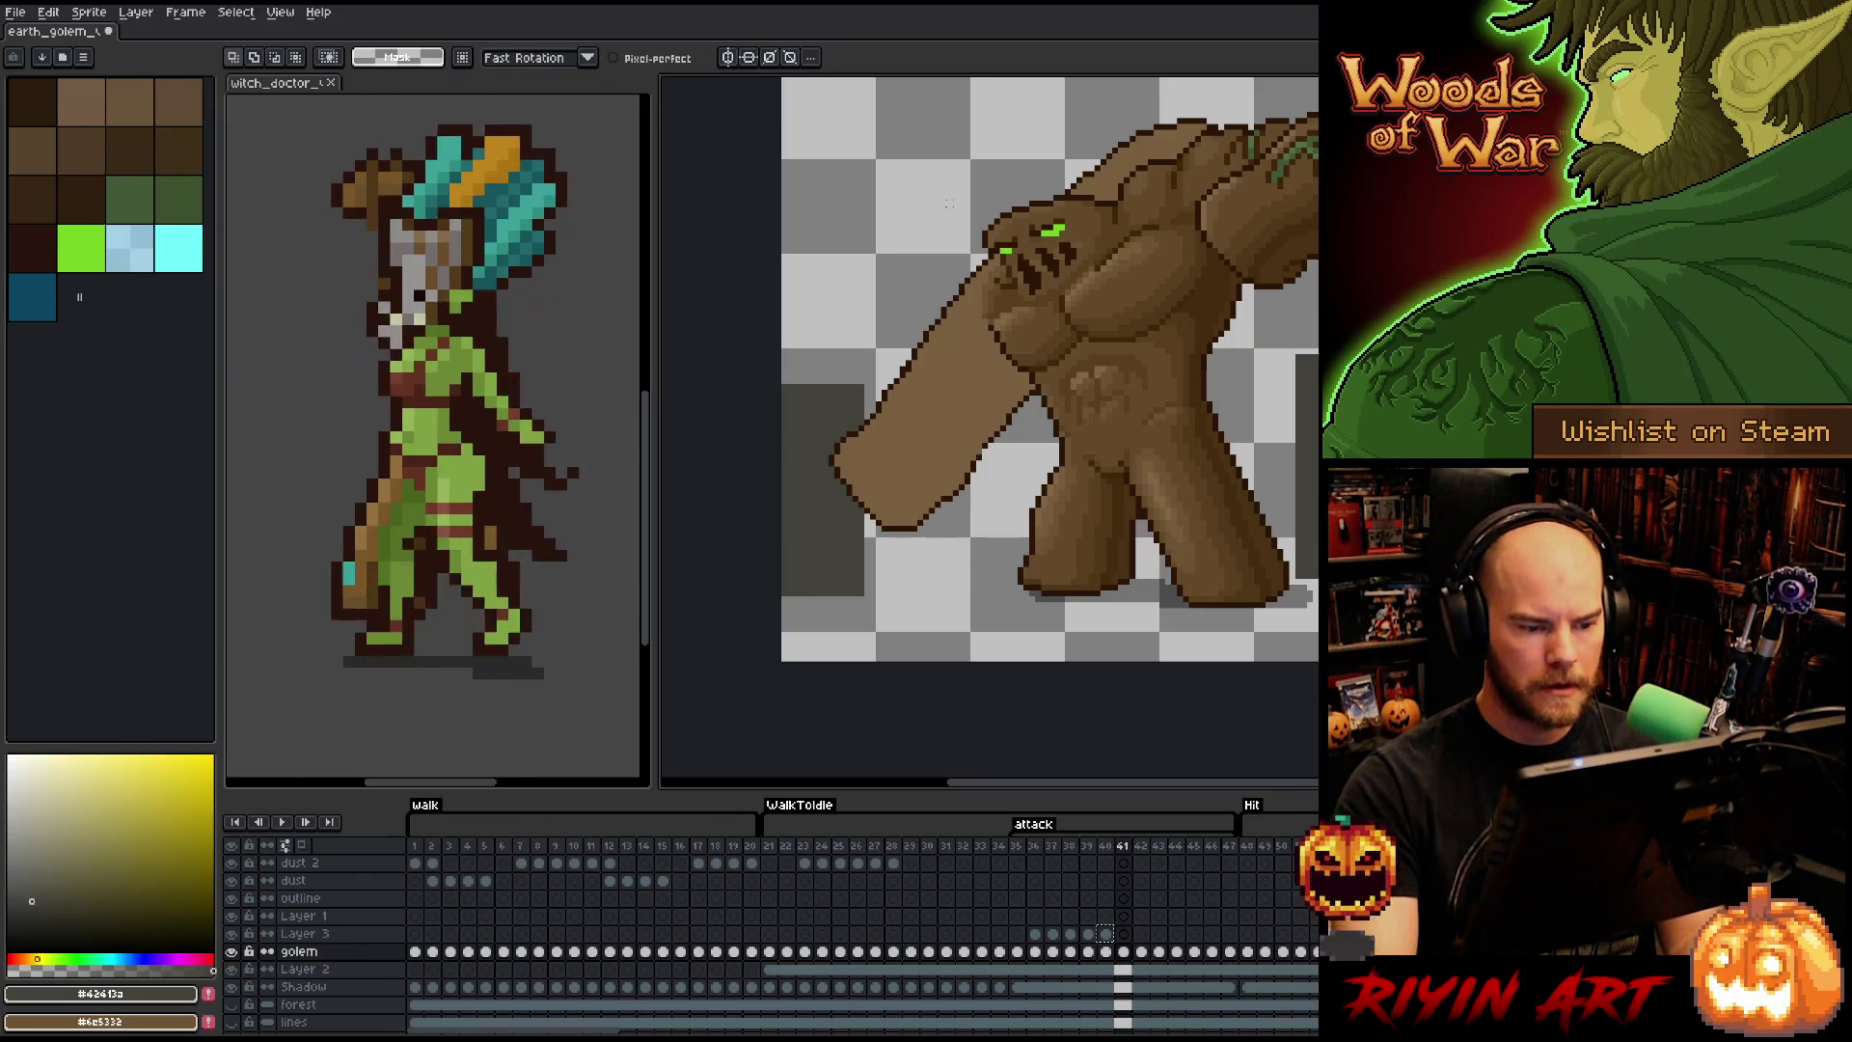
pyautogui.press('Right')
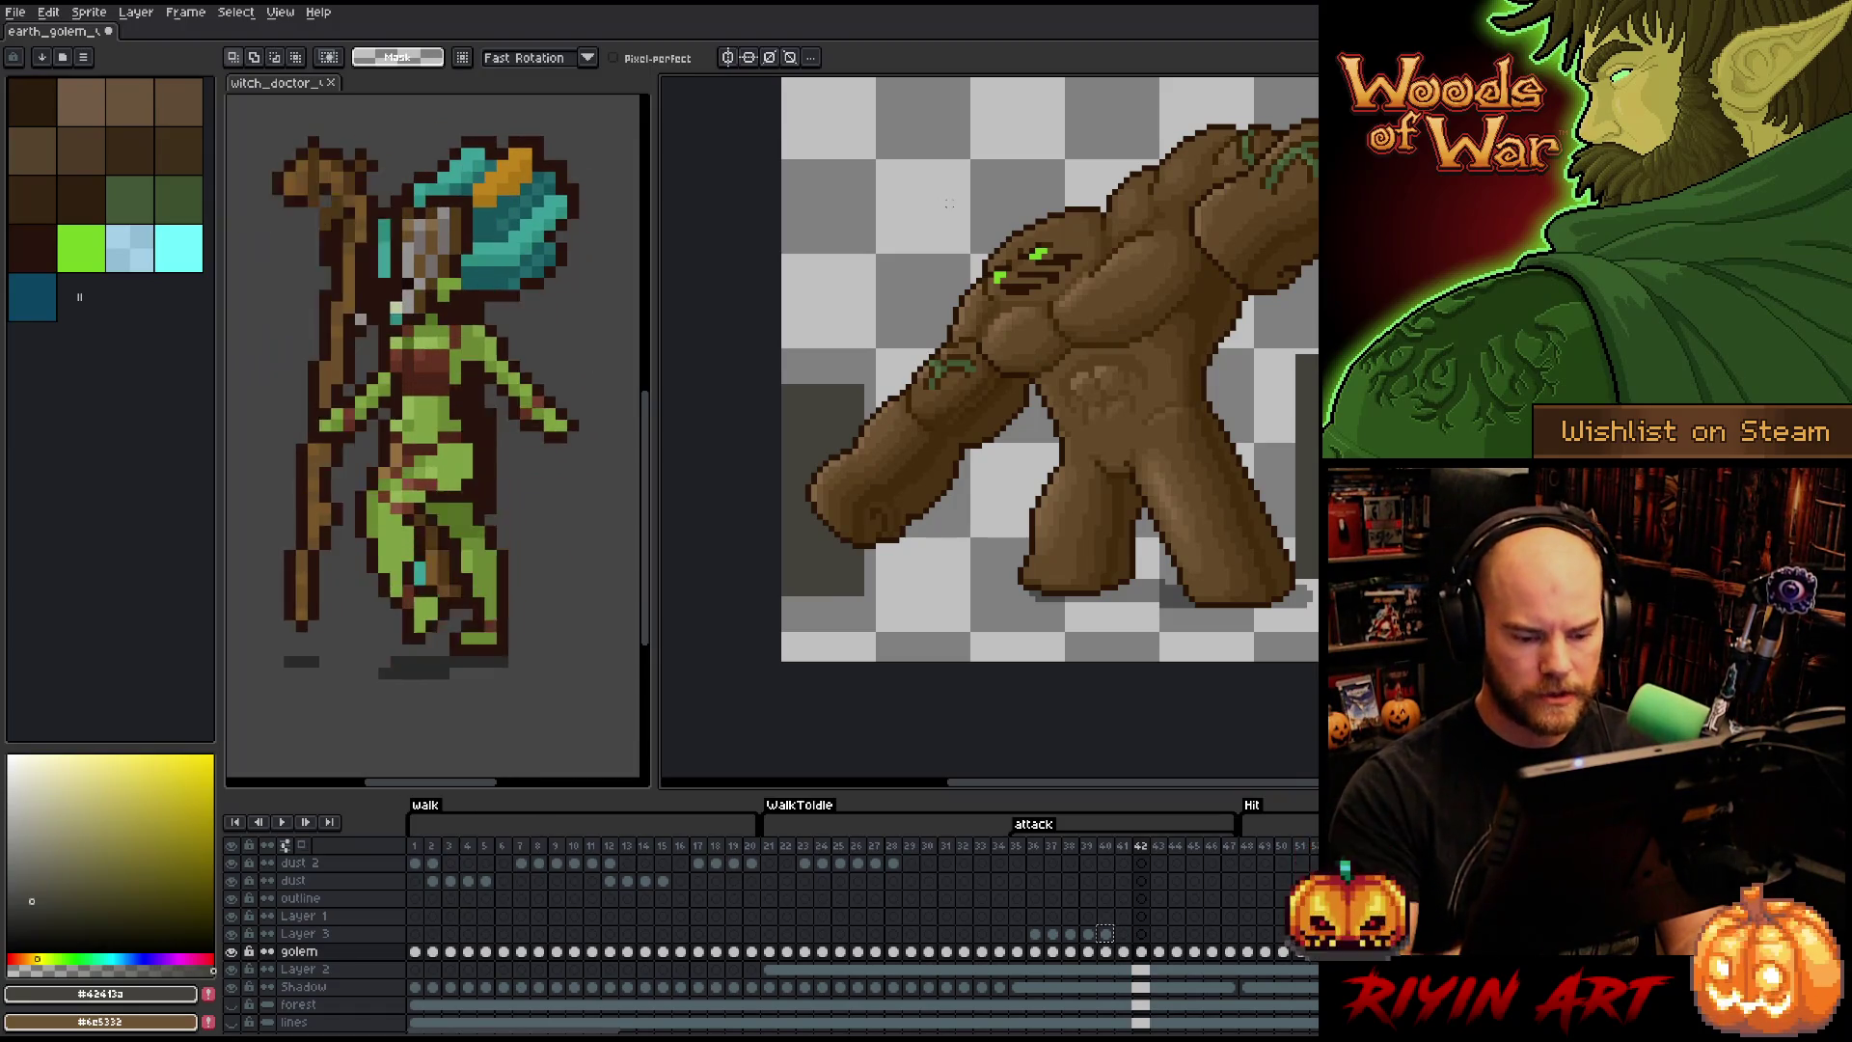
# - Try selecting the arm on frame 42 and moving it up-right, then undo the move
pyautogui.moveTo(957, 536); pyautogui.dragTo(969, 472)
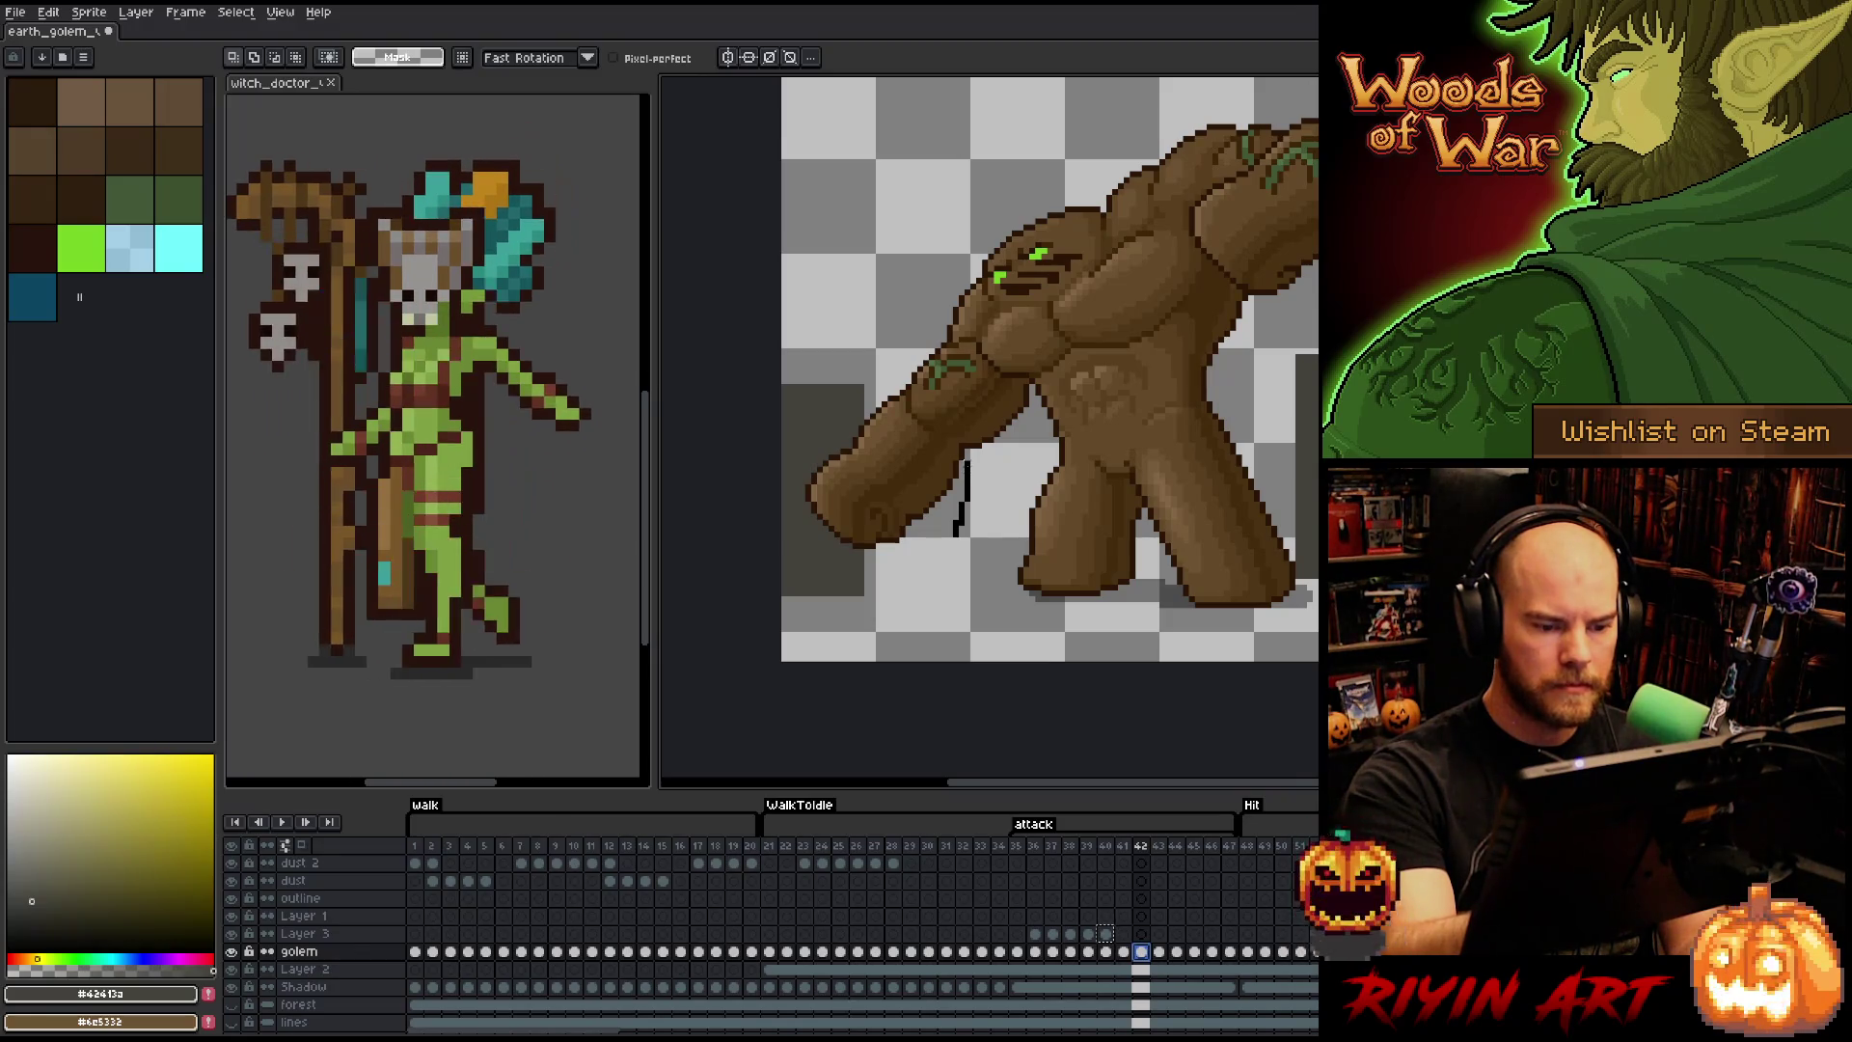
pyautogui.moveTo(960, 452)
pyautogui.mouseDown()
pyautogui.moveTo(887, 400)
pyautogui.moveTo(843, 403)
pyautogui.moveTo(873, 610)
pyautogui.mouseUp()
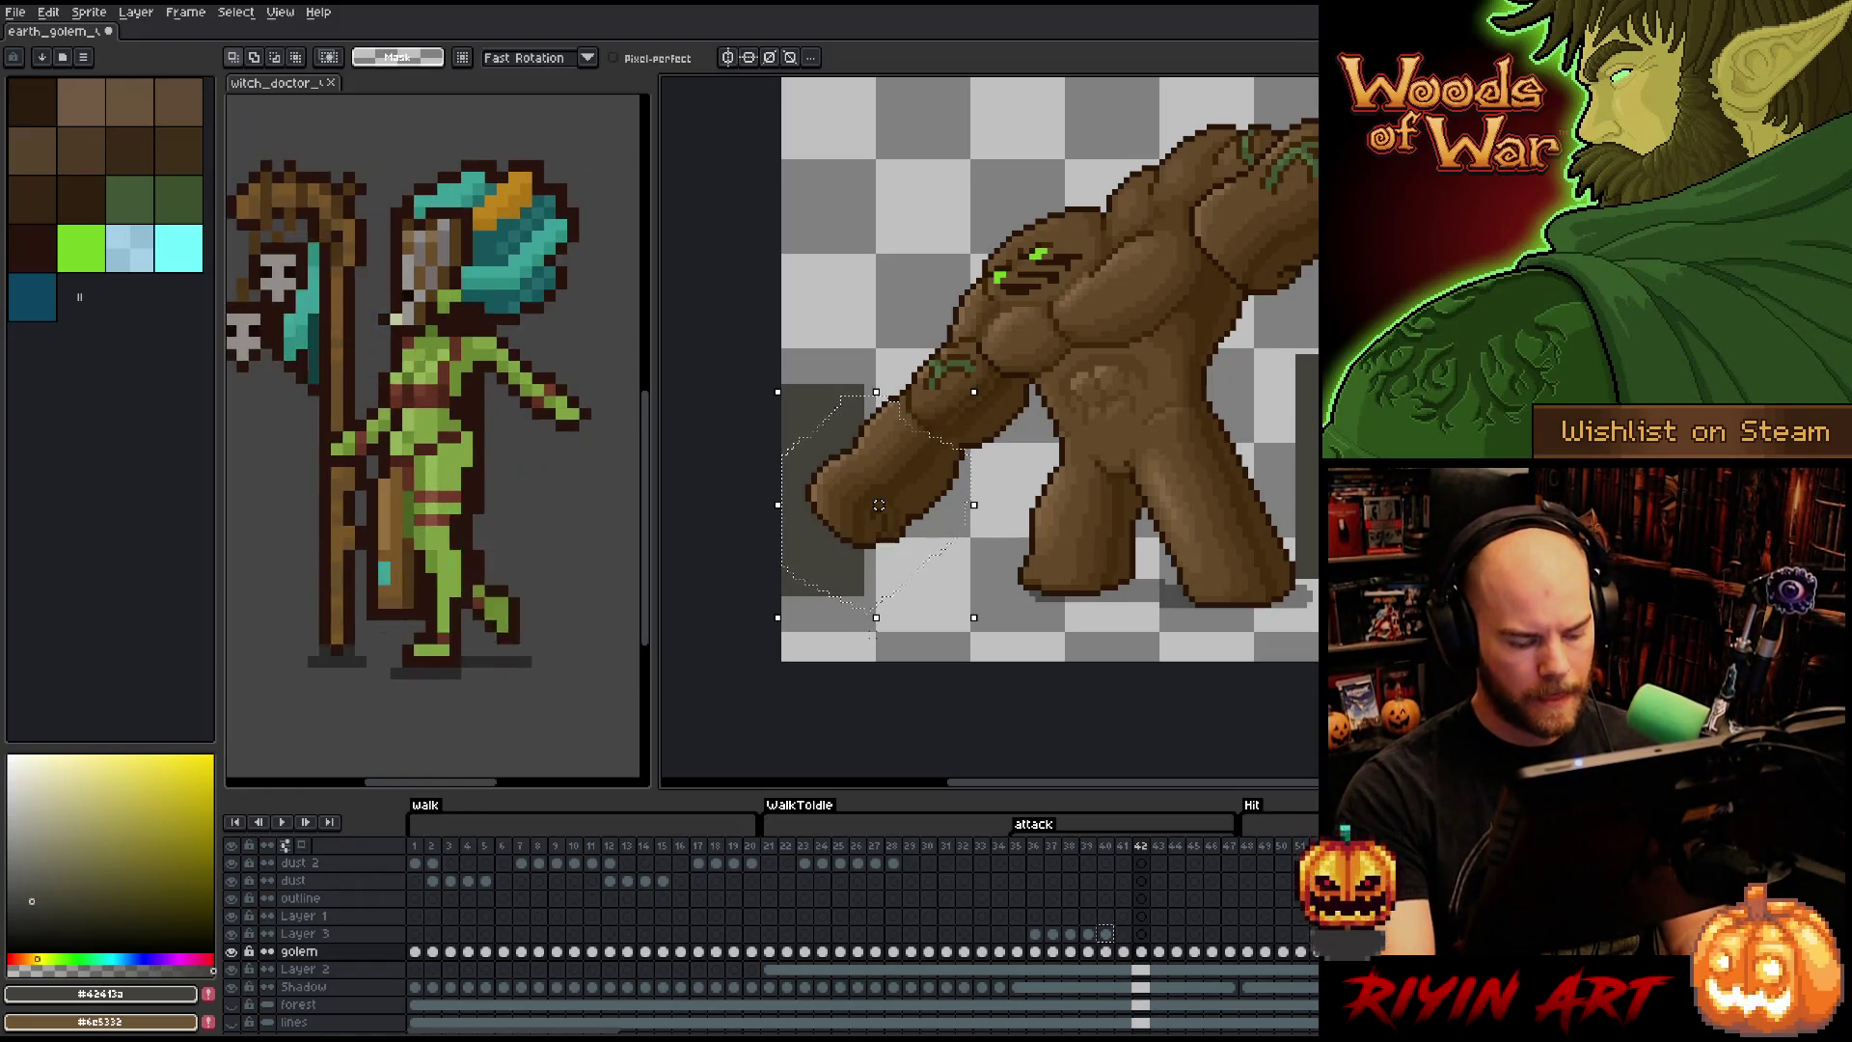
pyautogui.moveTo(879, 504); pyautogui.dragTo(966, 408)
pyautogui.hotkey('ctrl', 'd')
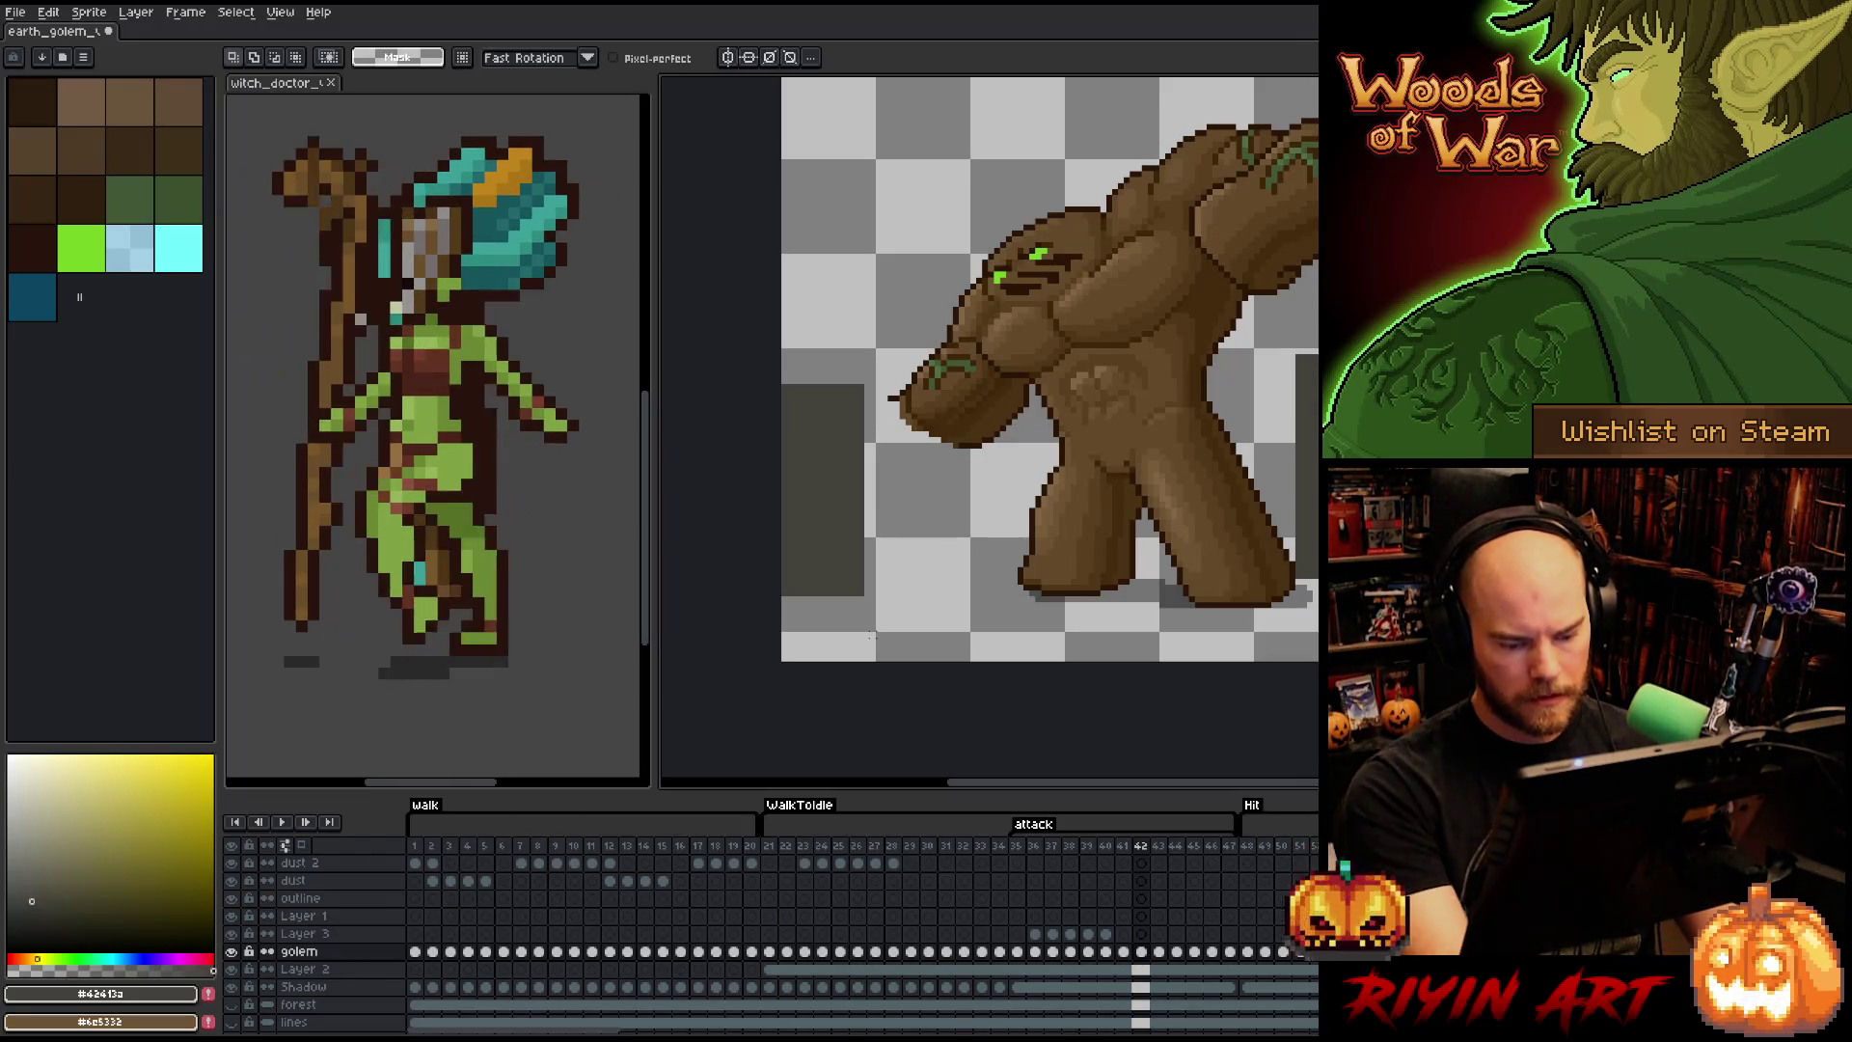
pyautogui.click(1143, 934)
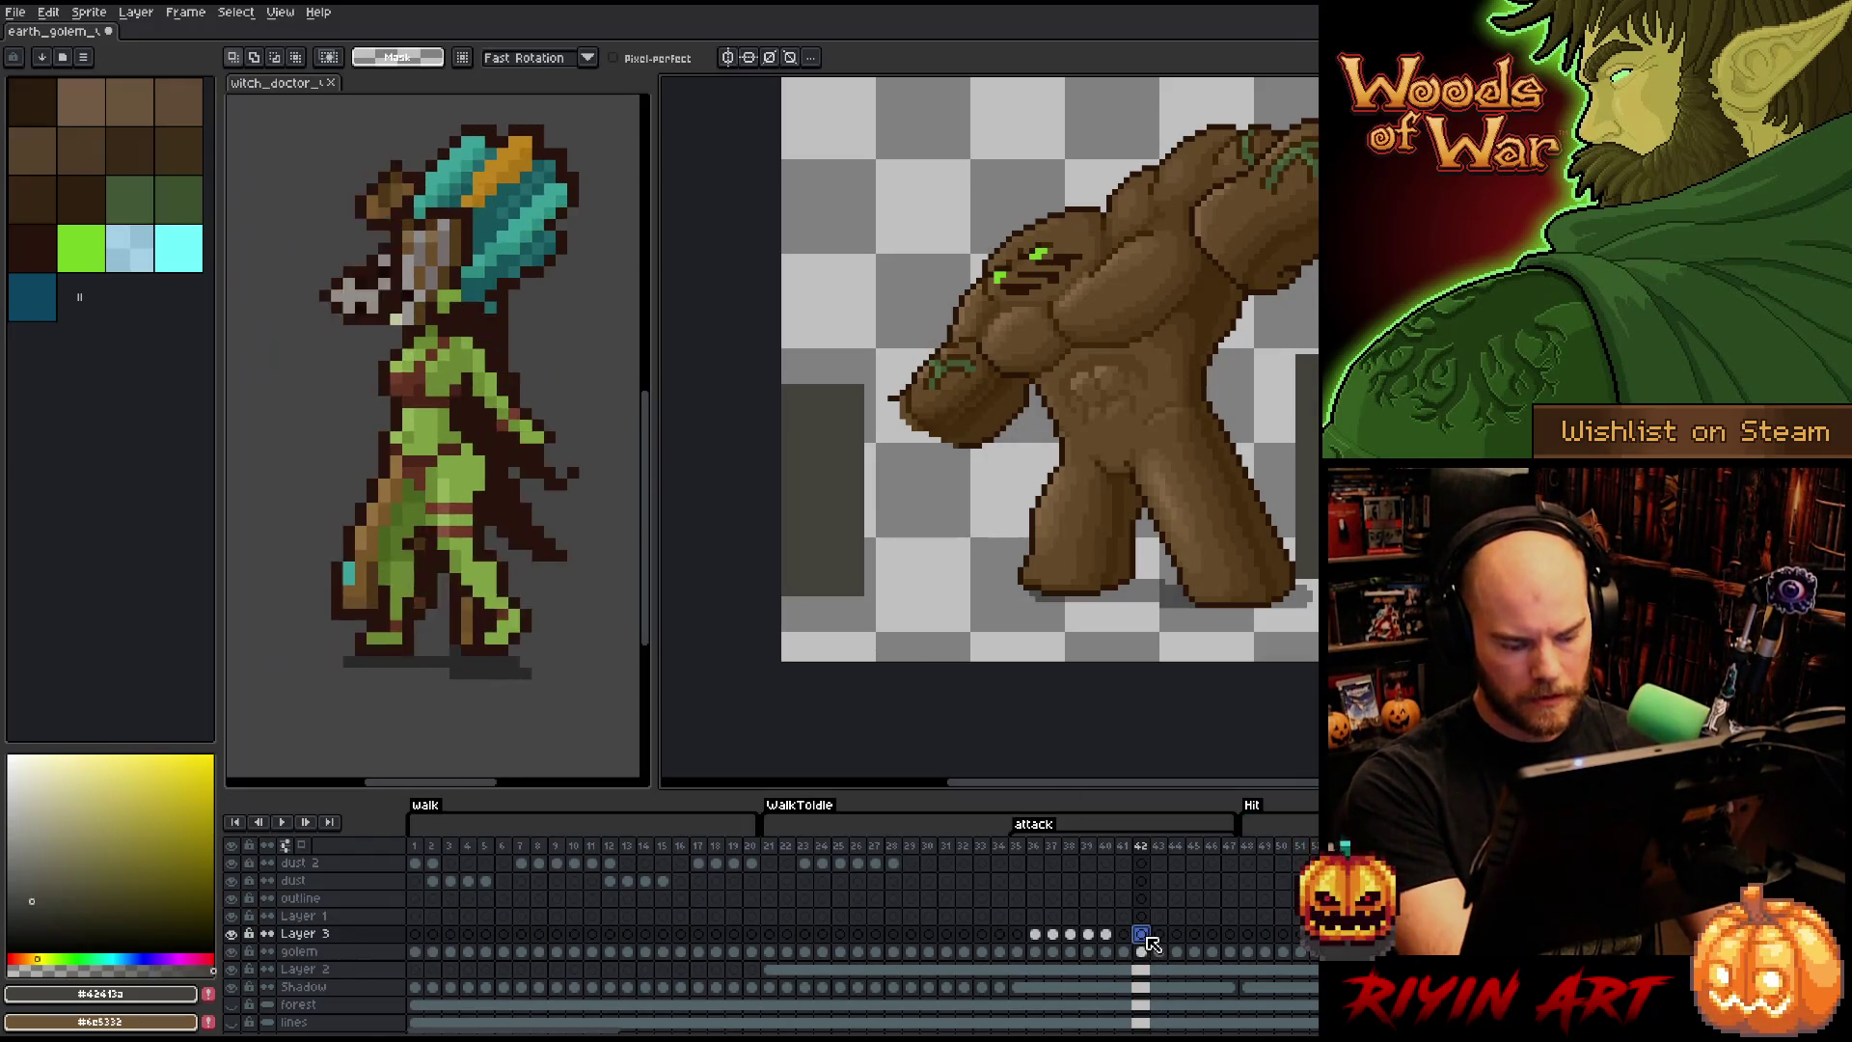
pyautogui.hotkey('ctrl', 'z')
pyautogui.hotkey('ctrl', 'z')
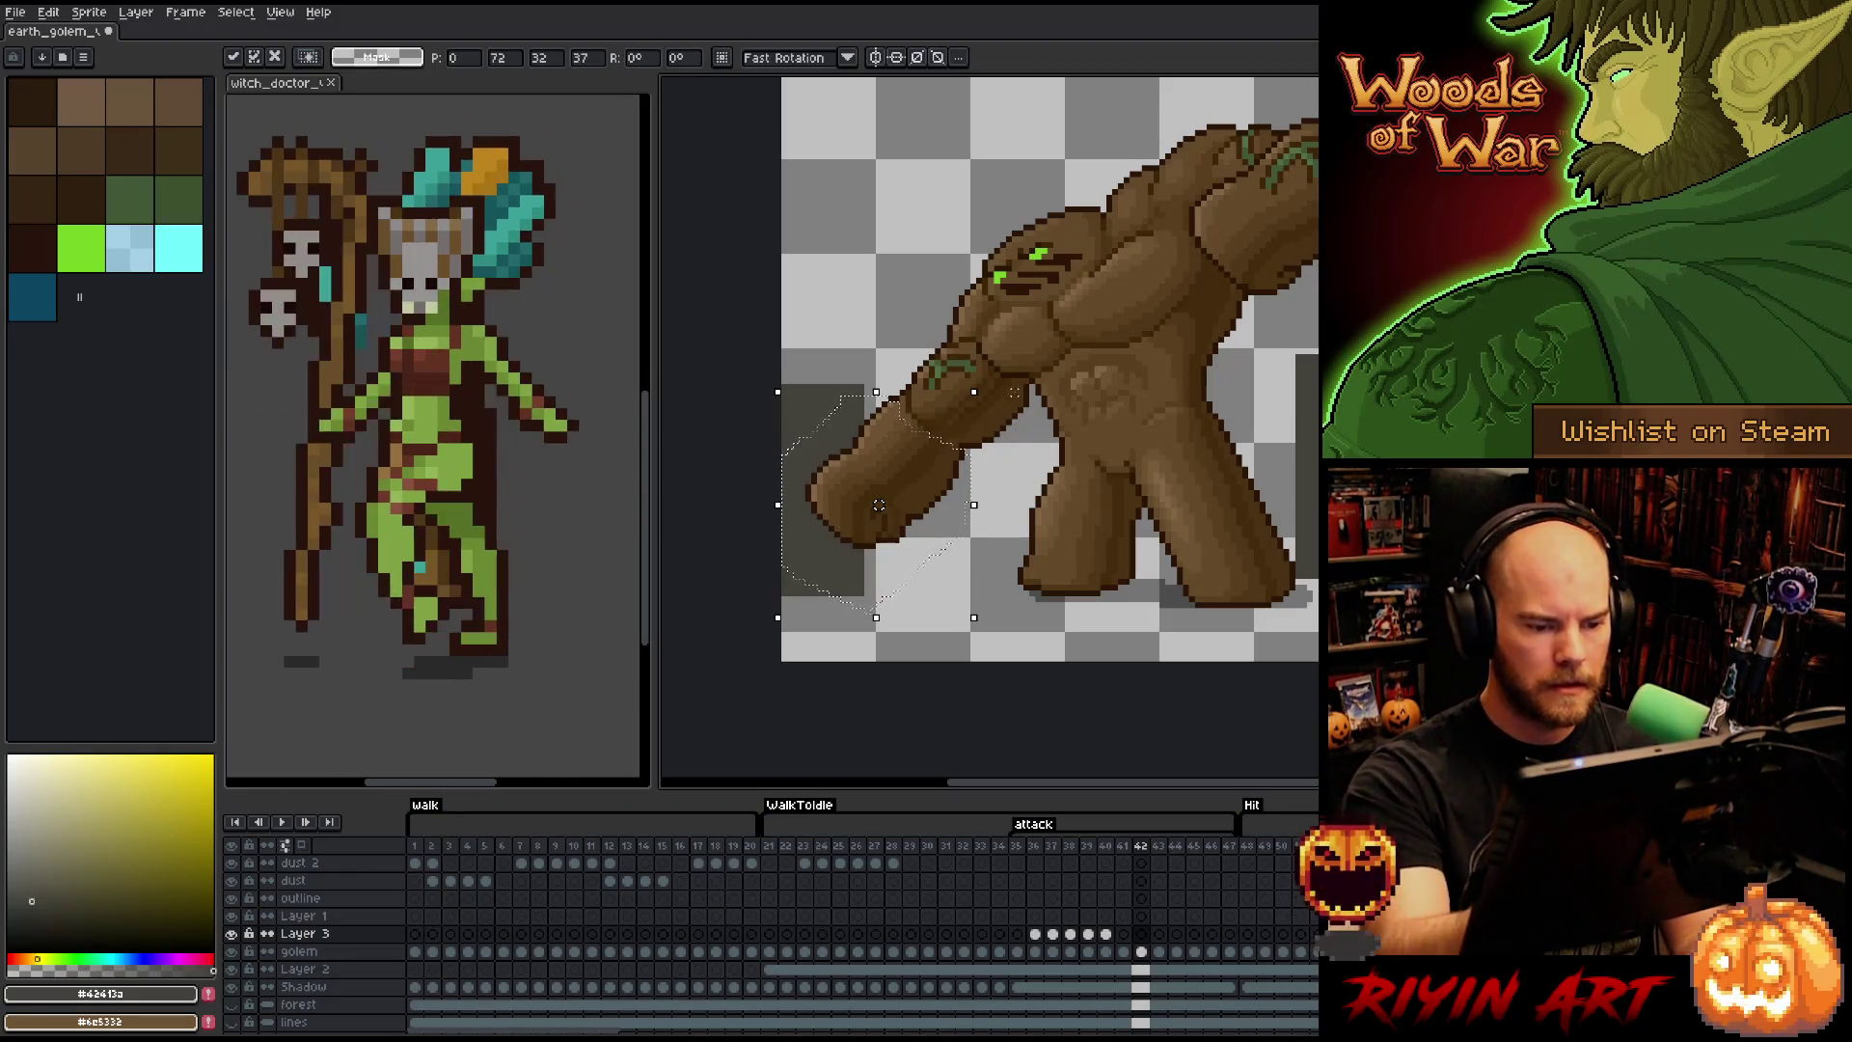
pyautogui.press('b')
# - Nudge the forearm one pixel right, then shift the fist slightly up and right
pyautogui.moveTo(952, 570)
pyautogui.mouseDown()
pyautogui.moveTo(911, 449)
pyautogui.moveTo(841, 404)
pyautogui.moveTo(876, 610)
pyautogui.moveTo(952, 569)
pyautogui.mouseUp()
pyautogui.moveTo(873, 504); pyautogui.dragTo(885, 499)
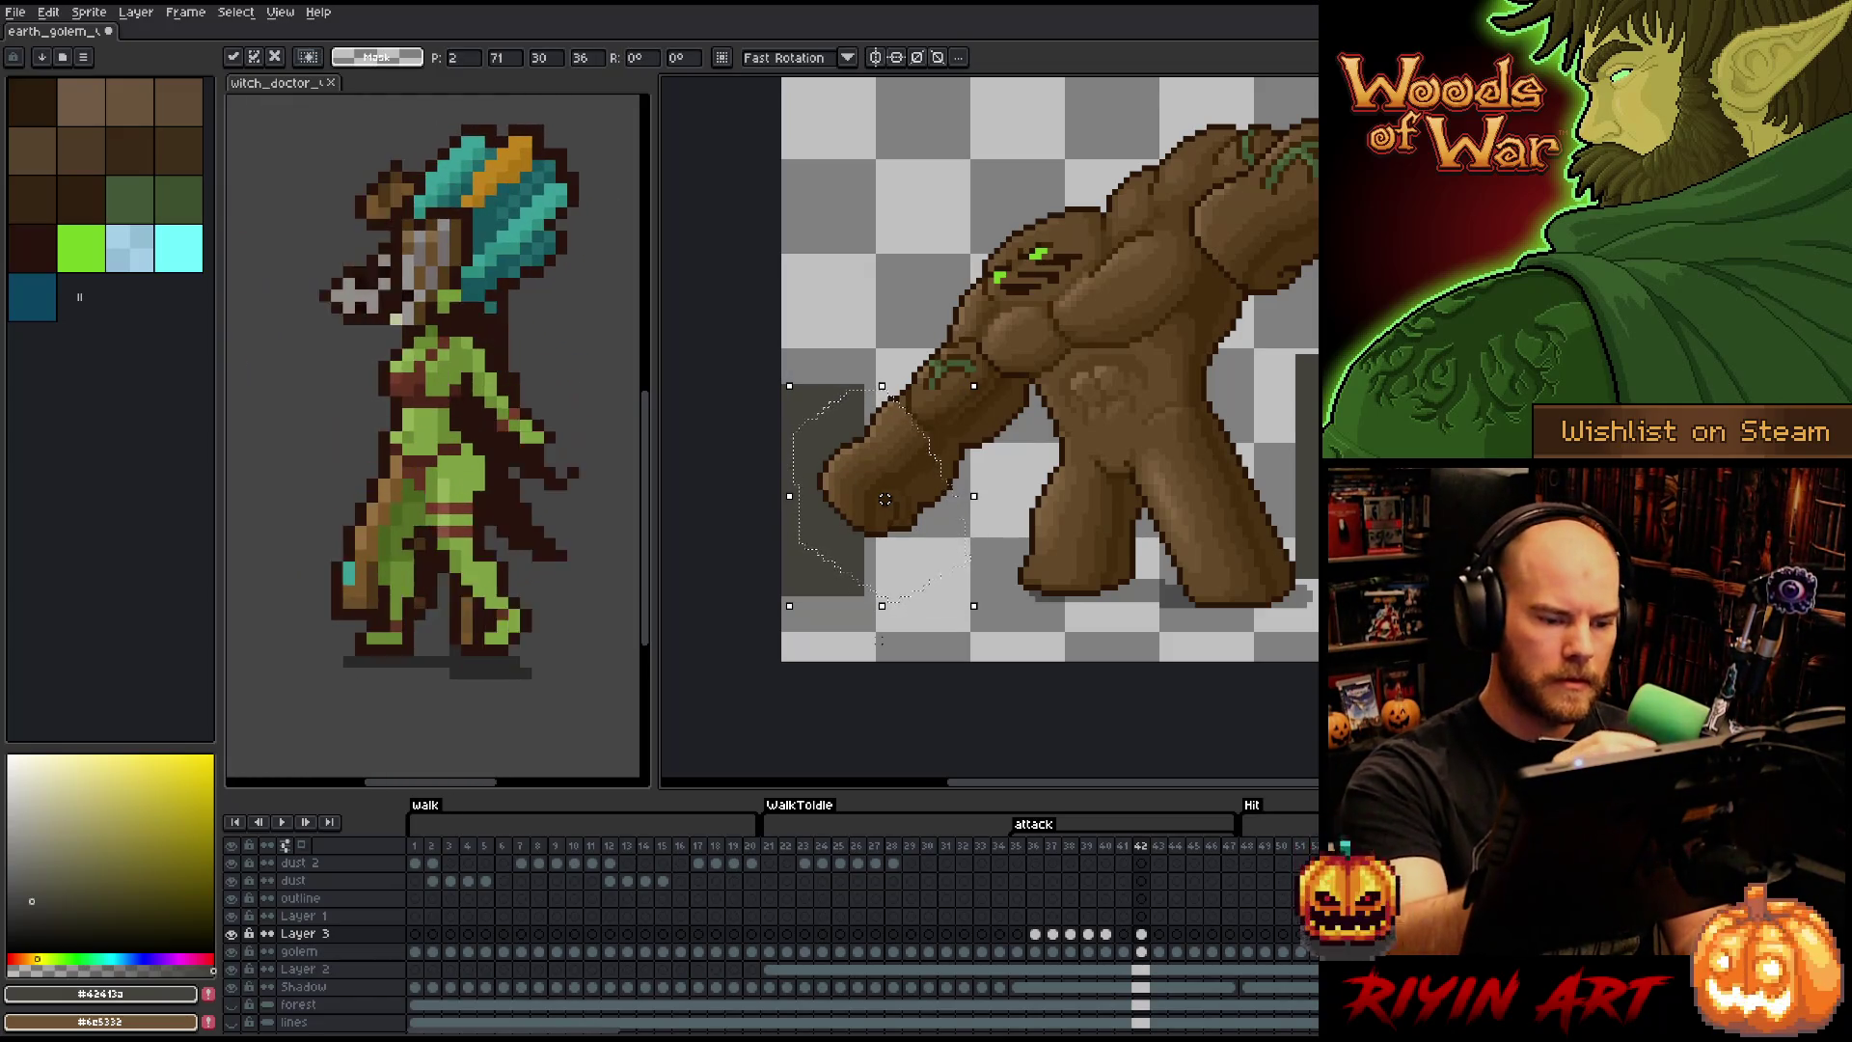
pyautogui.hotkey('ctrl', 'd')
pyautogui.moveTo(866, 297)
pyautogui.mouseDown()
pyautogui.moveTo(830, 461)
pyautogui.moveTo(924, 598)
pyautogui.mouseUp()
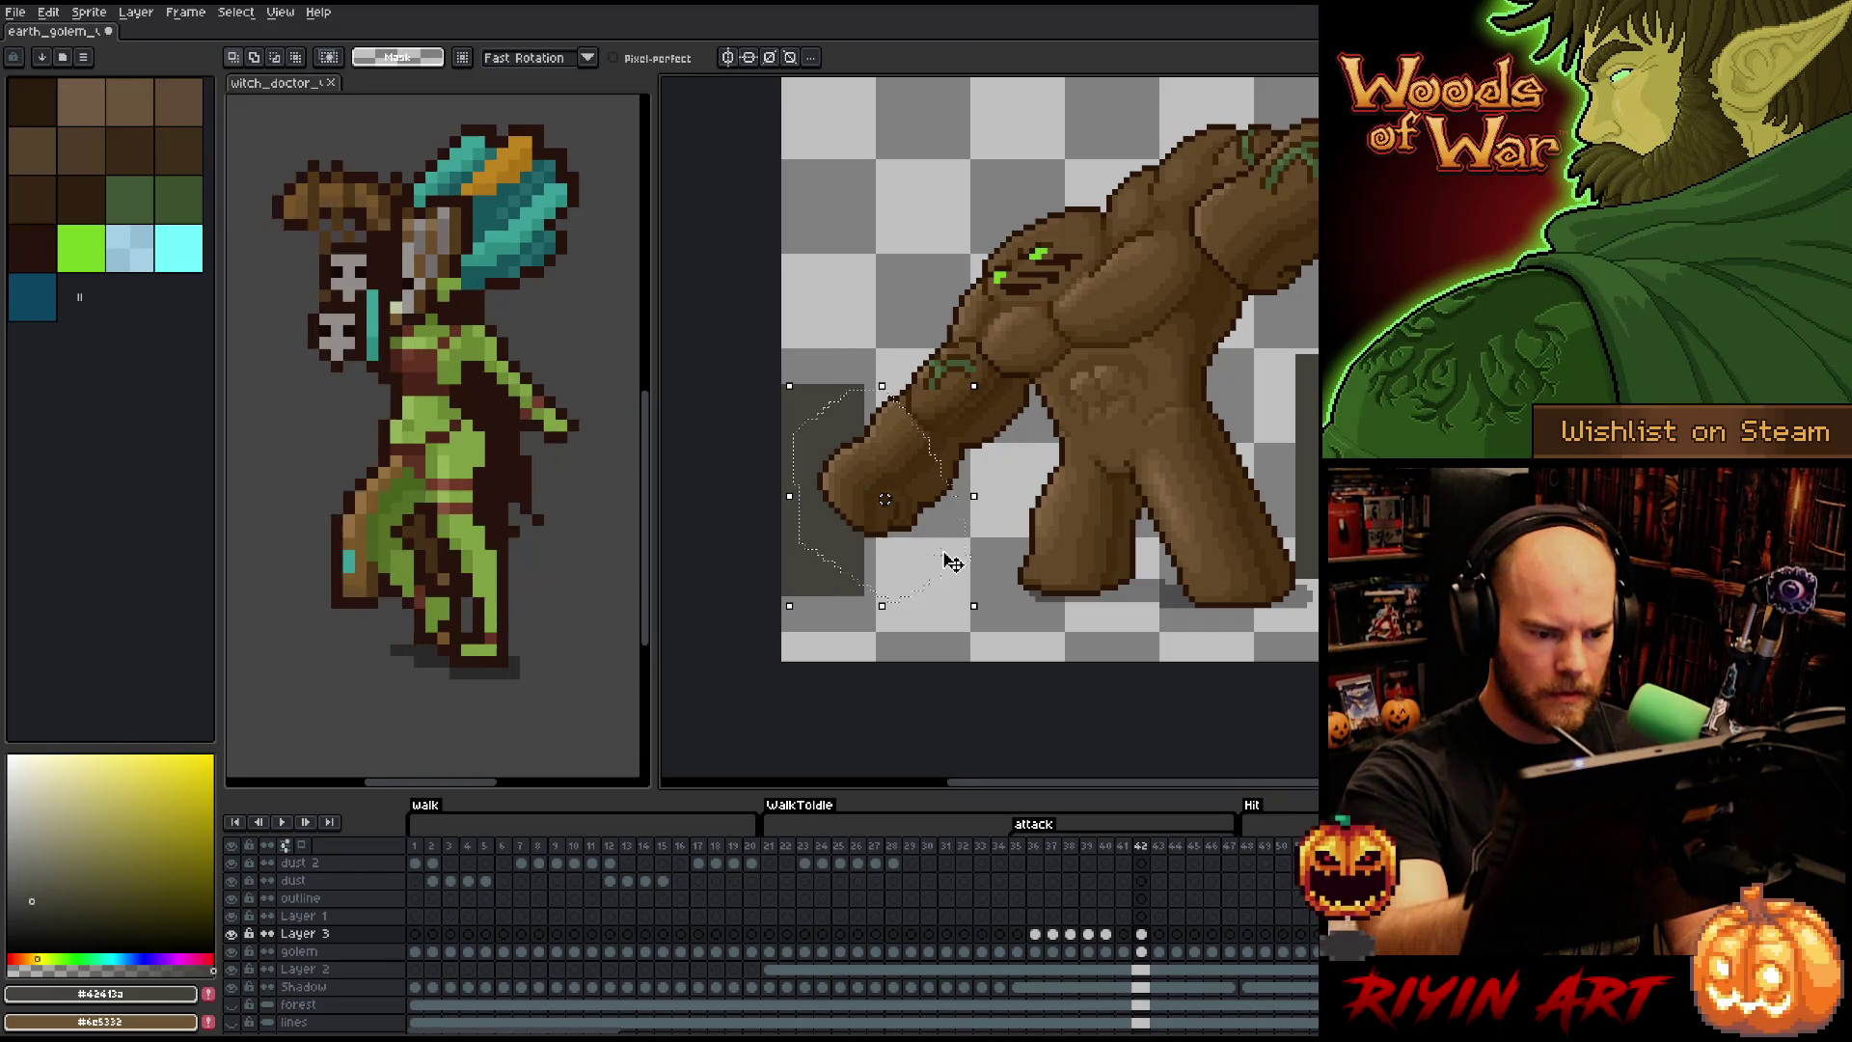
pyautogui.hotkey('ctrl', 'd')
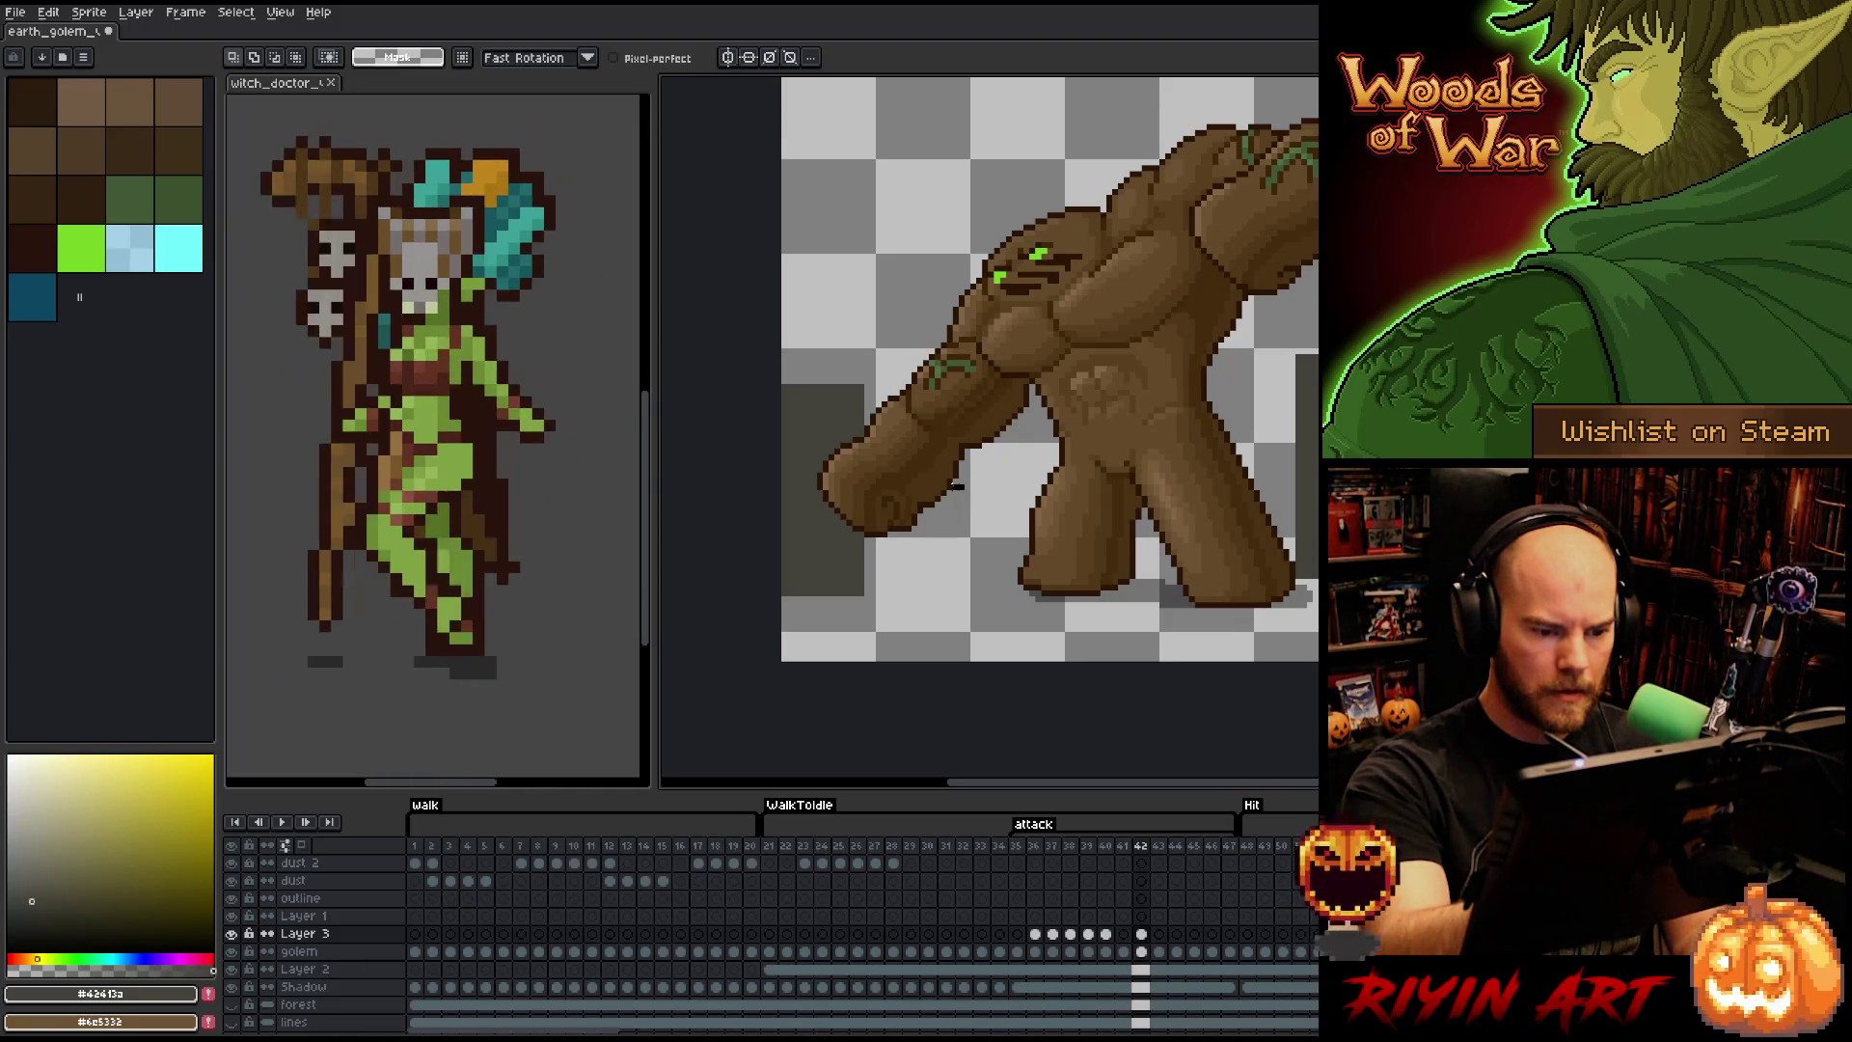
pyautogui.moveTo(950, 487)
pyautogui.mouseDown()
pyautogui.moveTo(916, 492)
pyautogui.moveTo(858, 451)
pyautogui.moveTo(815, 492)
pyautogui.moveTo(882, 593)
pyautogui.mouseUp()
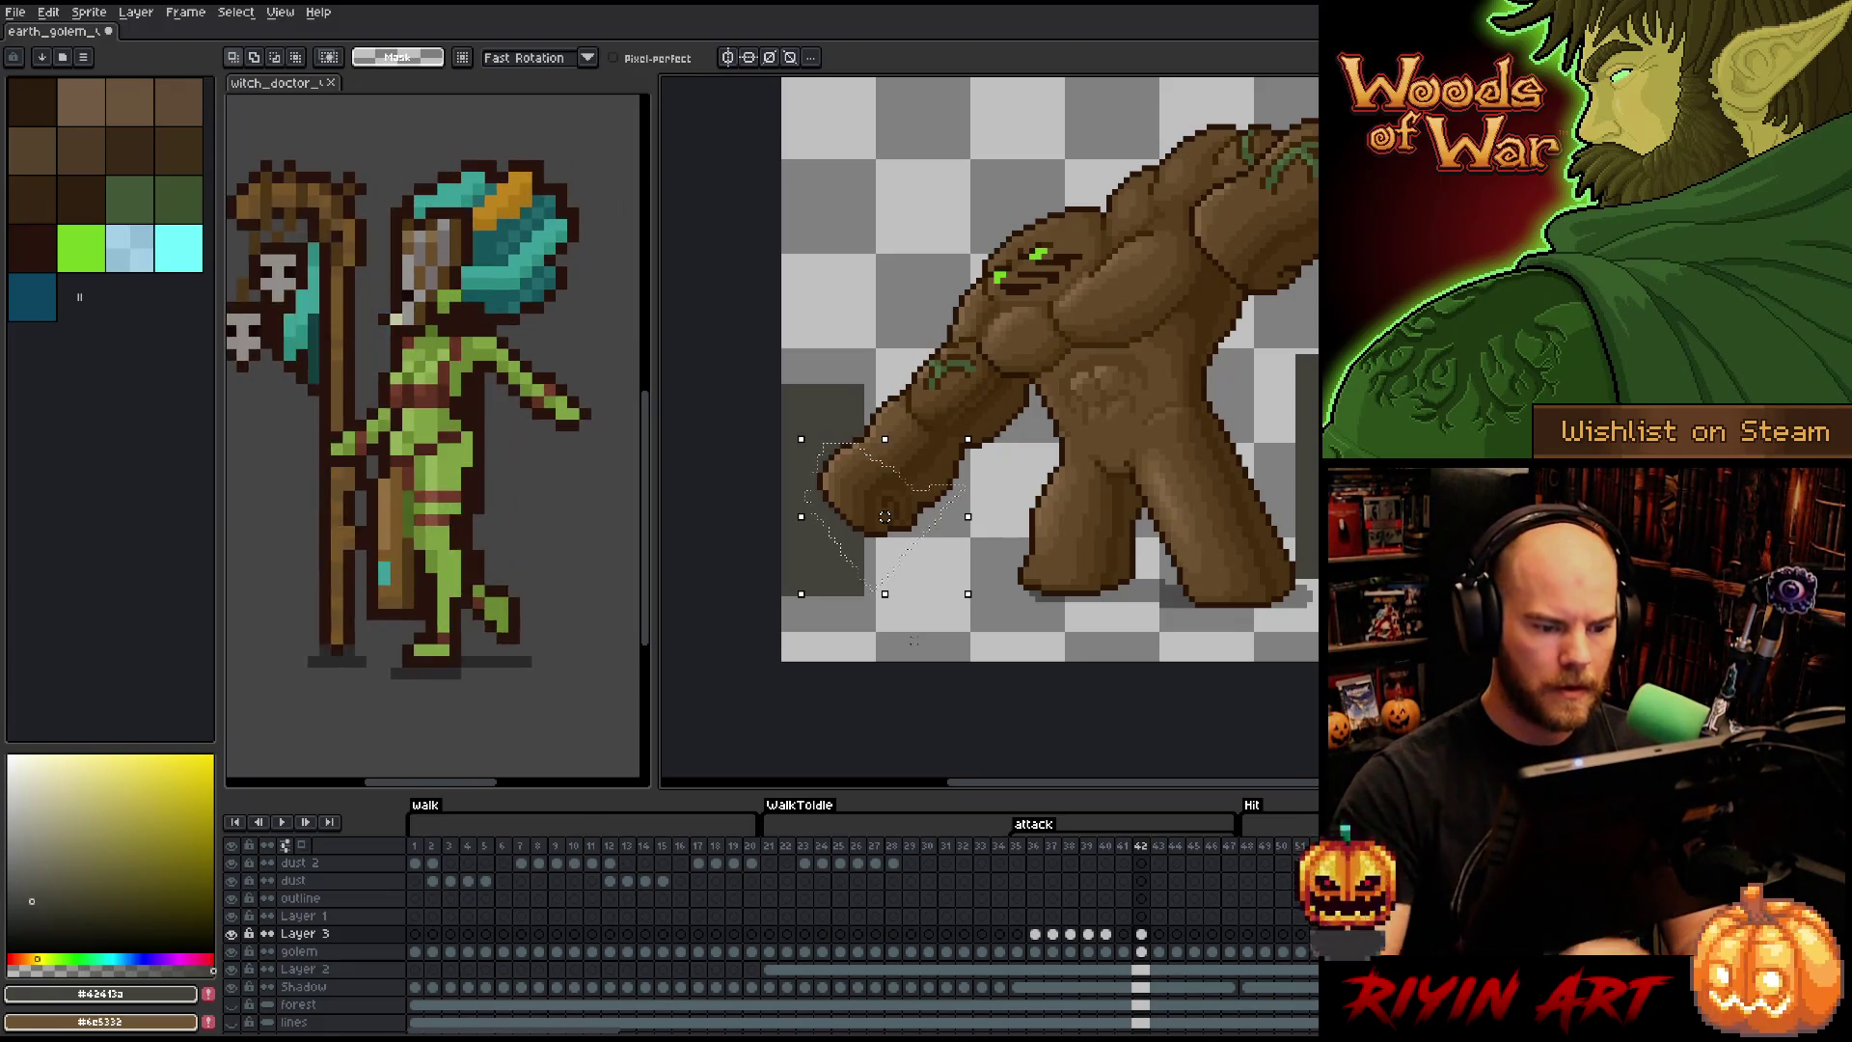
pyautogui.moveTo(884, 517); pyautogui.dragTo(891, 511)
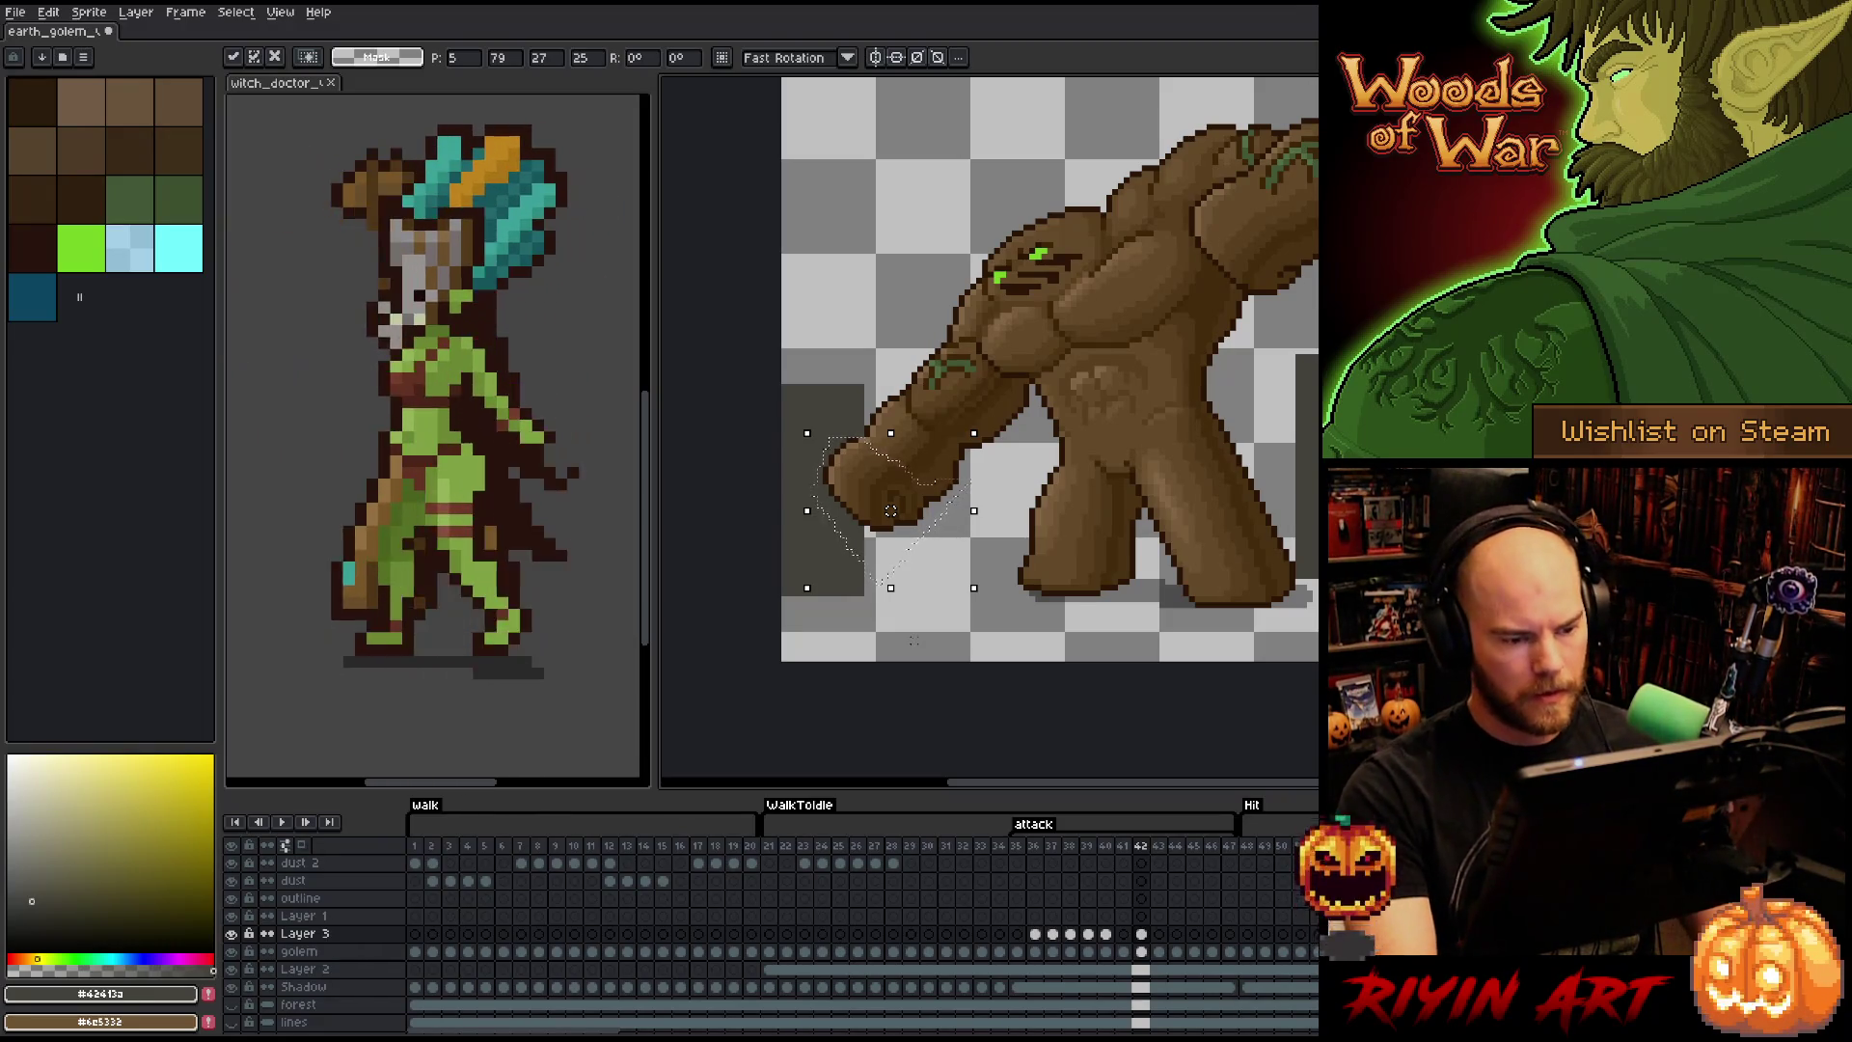
pyautogui.press('.')
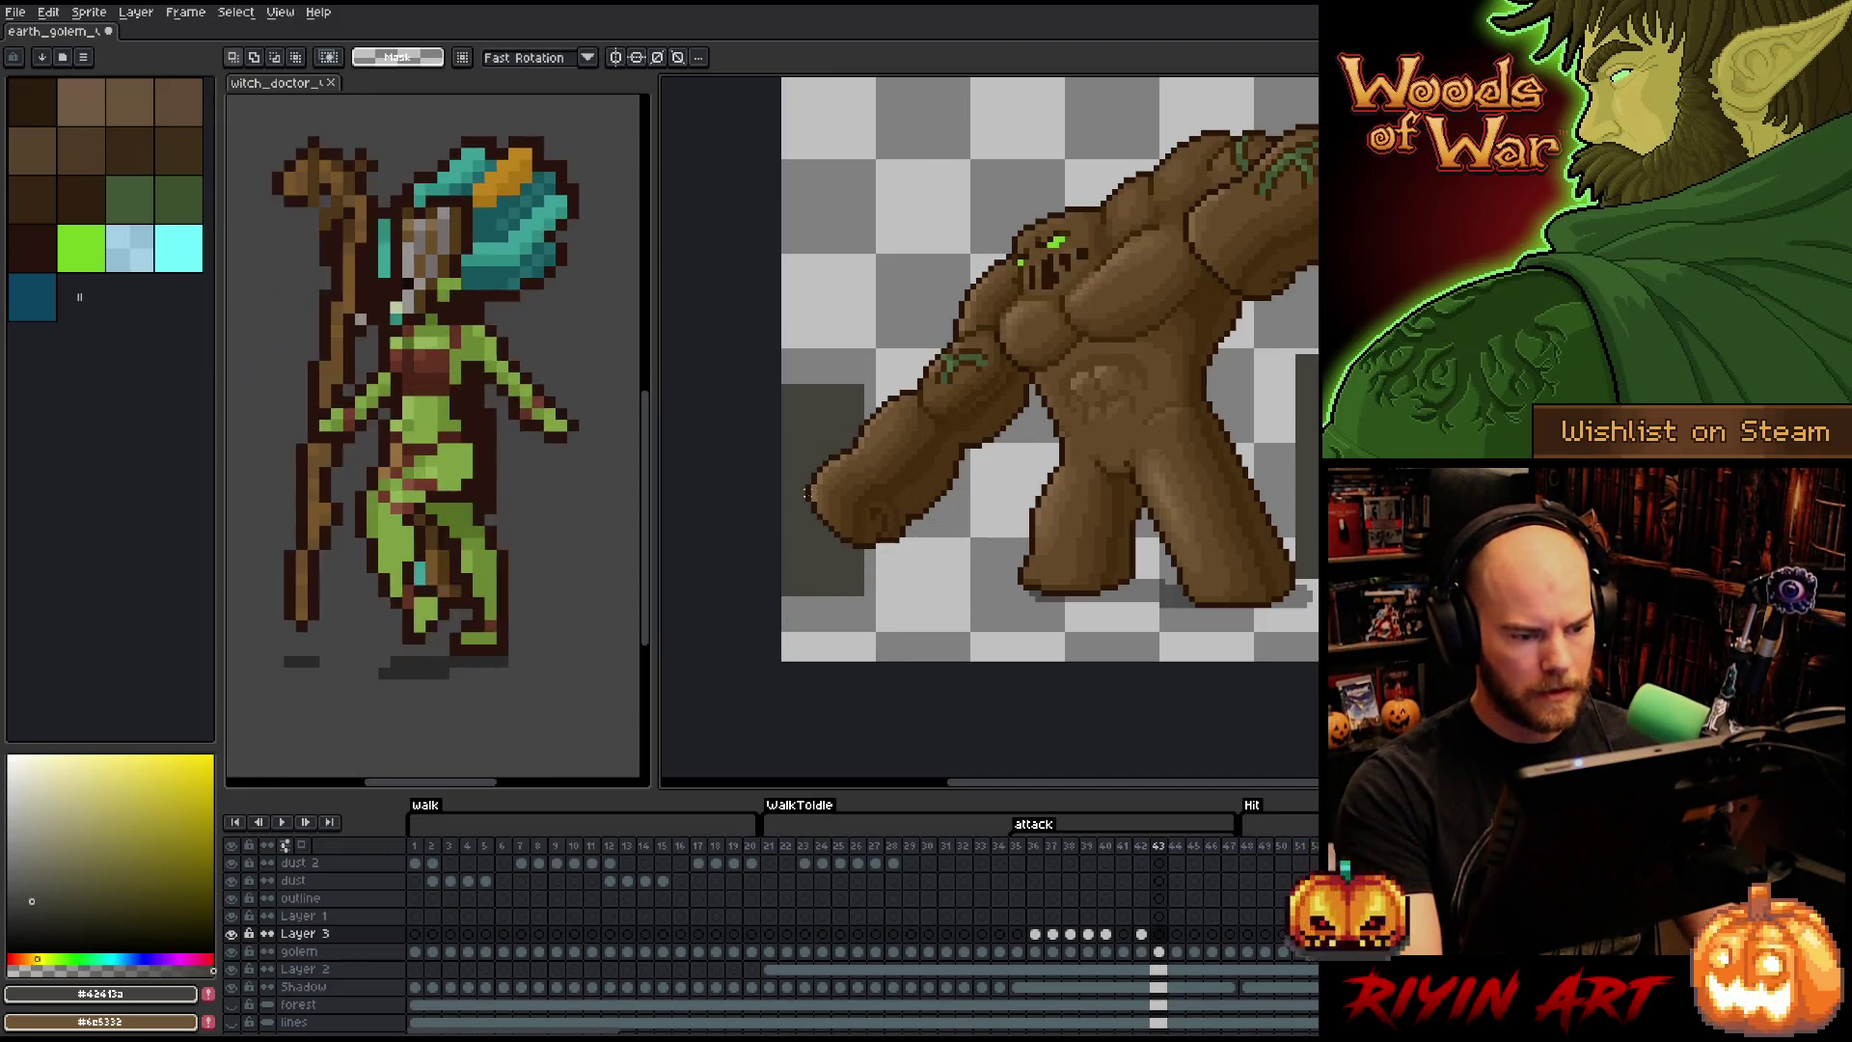
# - Compare with frame 43, then shift the fist on frame 42 further left and commit it
pyautogui.press('.')
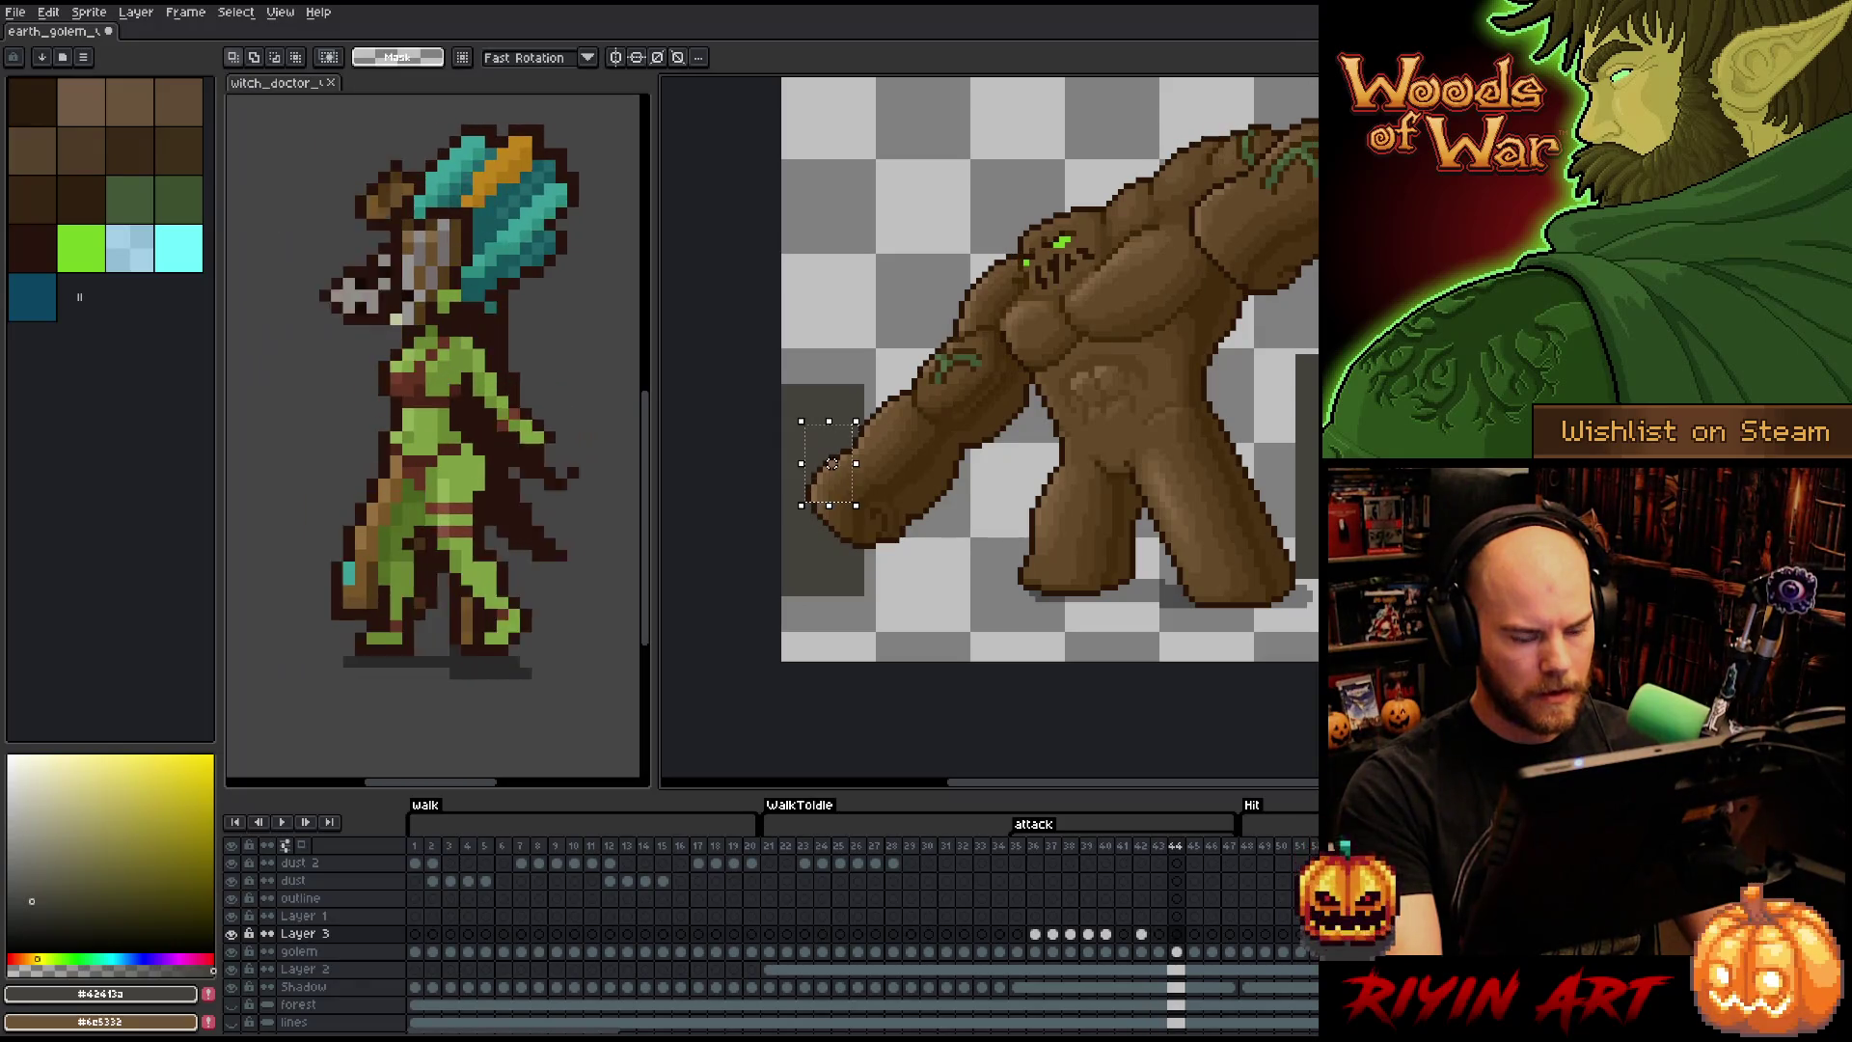
pyautogui.press(',')
pyautogui.press(',')
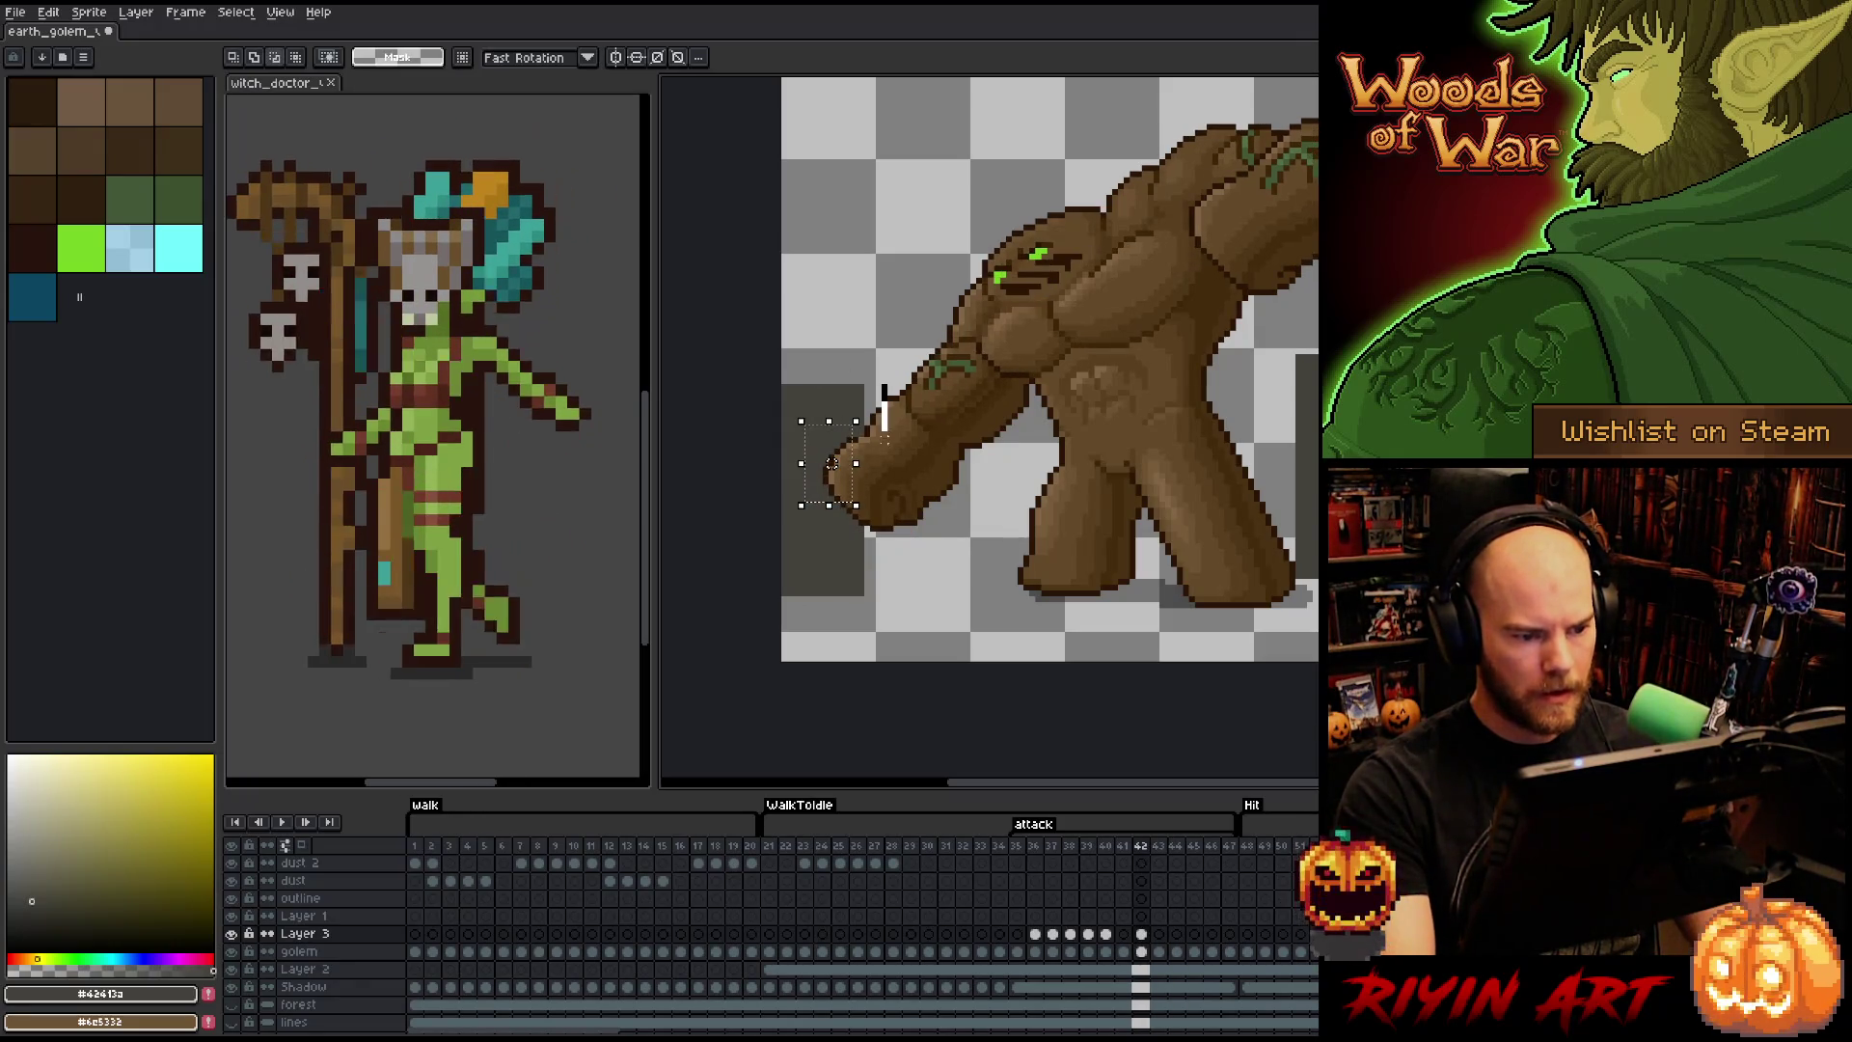
pyautogui.hotkey('ctrl', 'z')
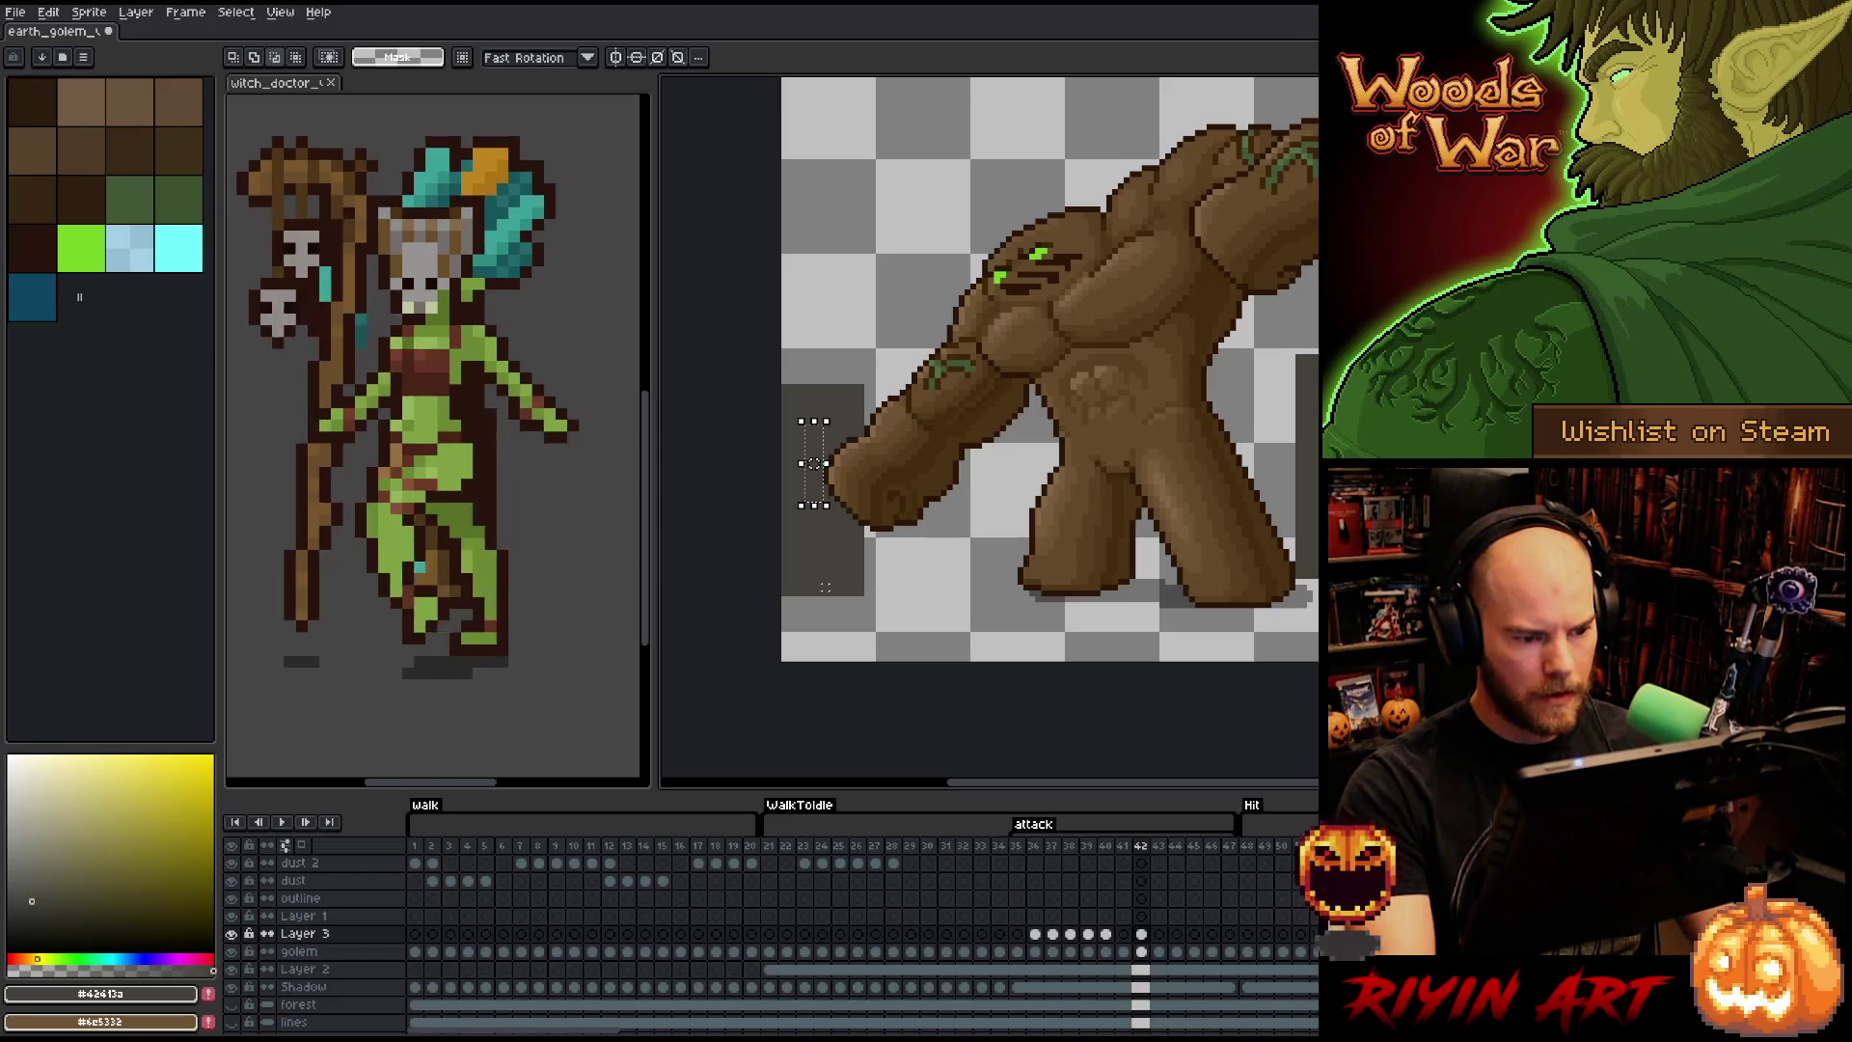
pyautogui.click(932, 546)
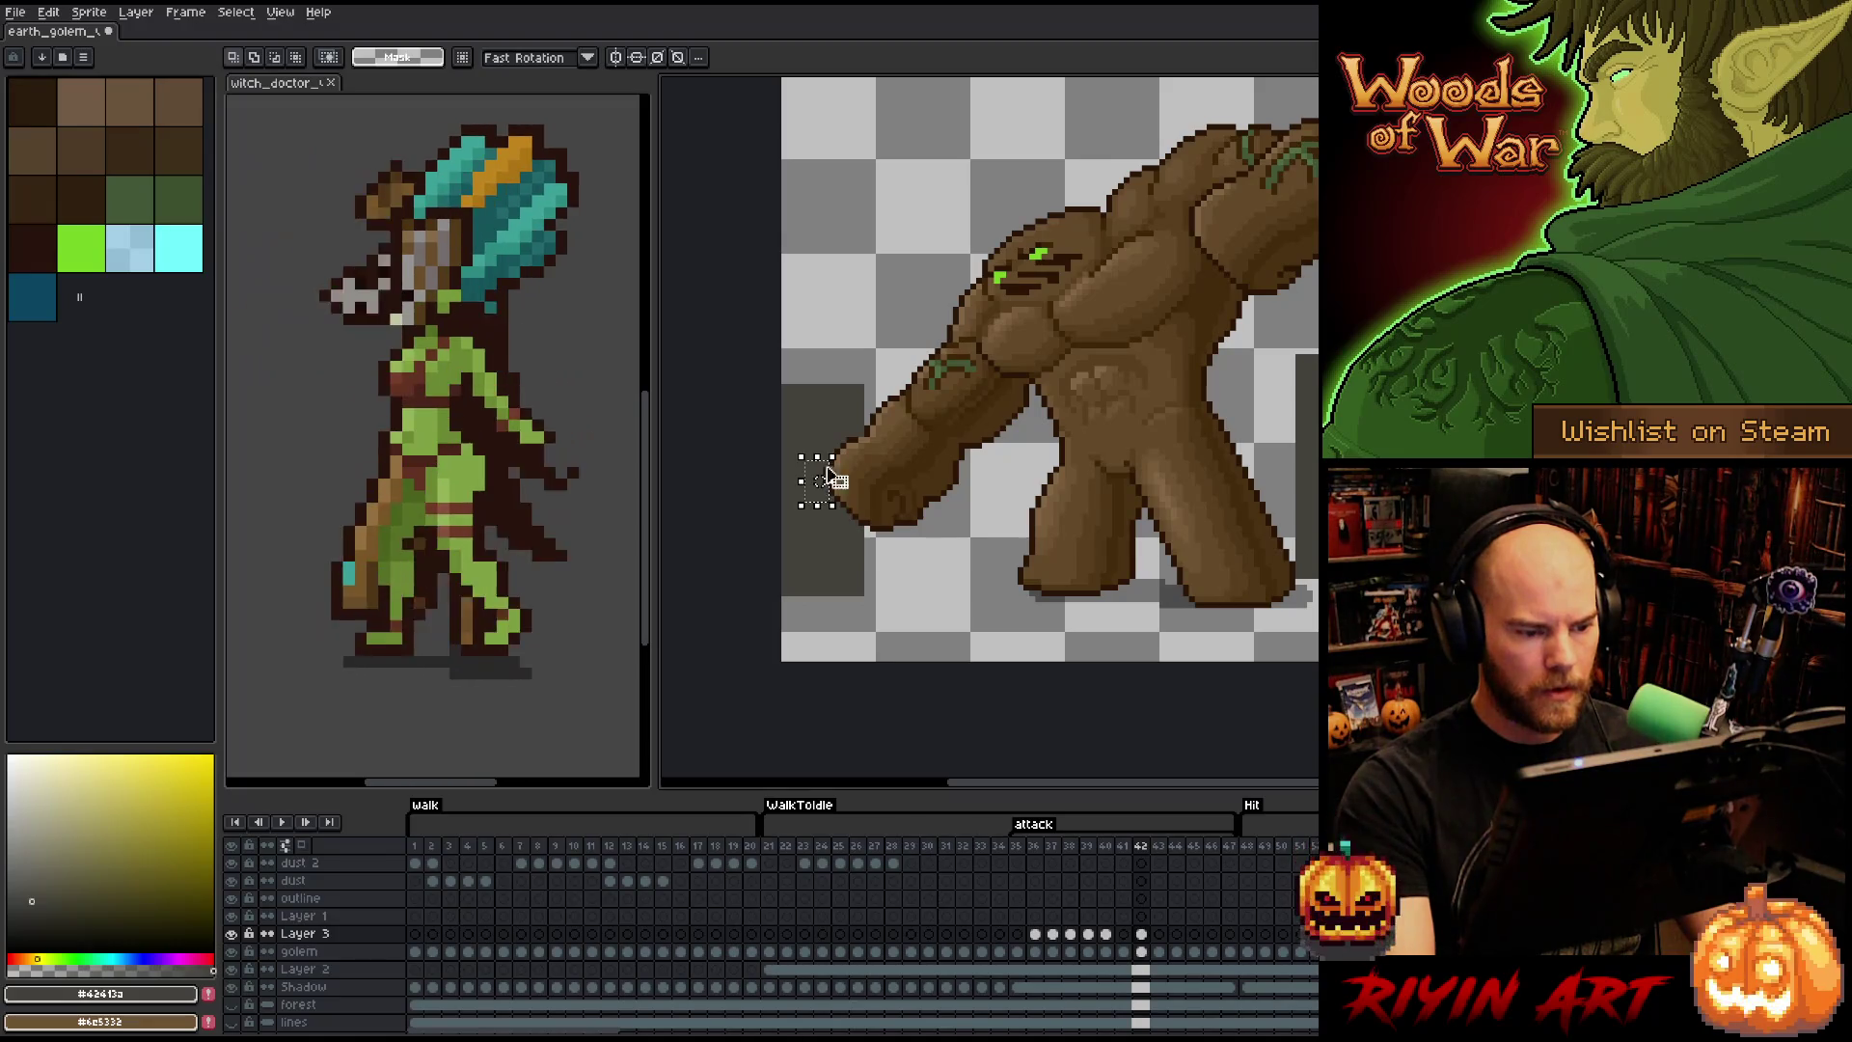
# - Zoom in on the fist and sample dark brown #2a1506 from the golem's outline
pyautogui.scroll(2, 816, 480)
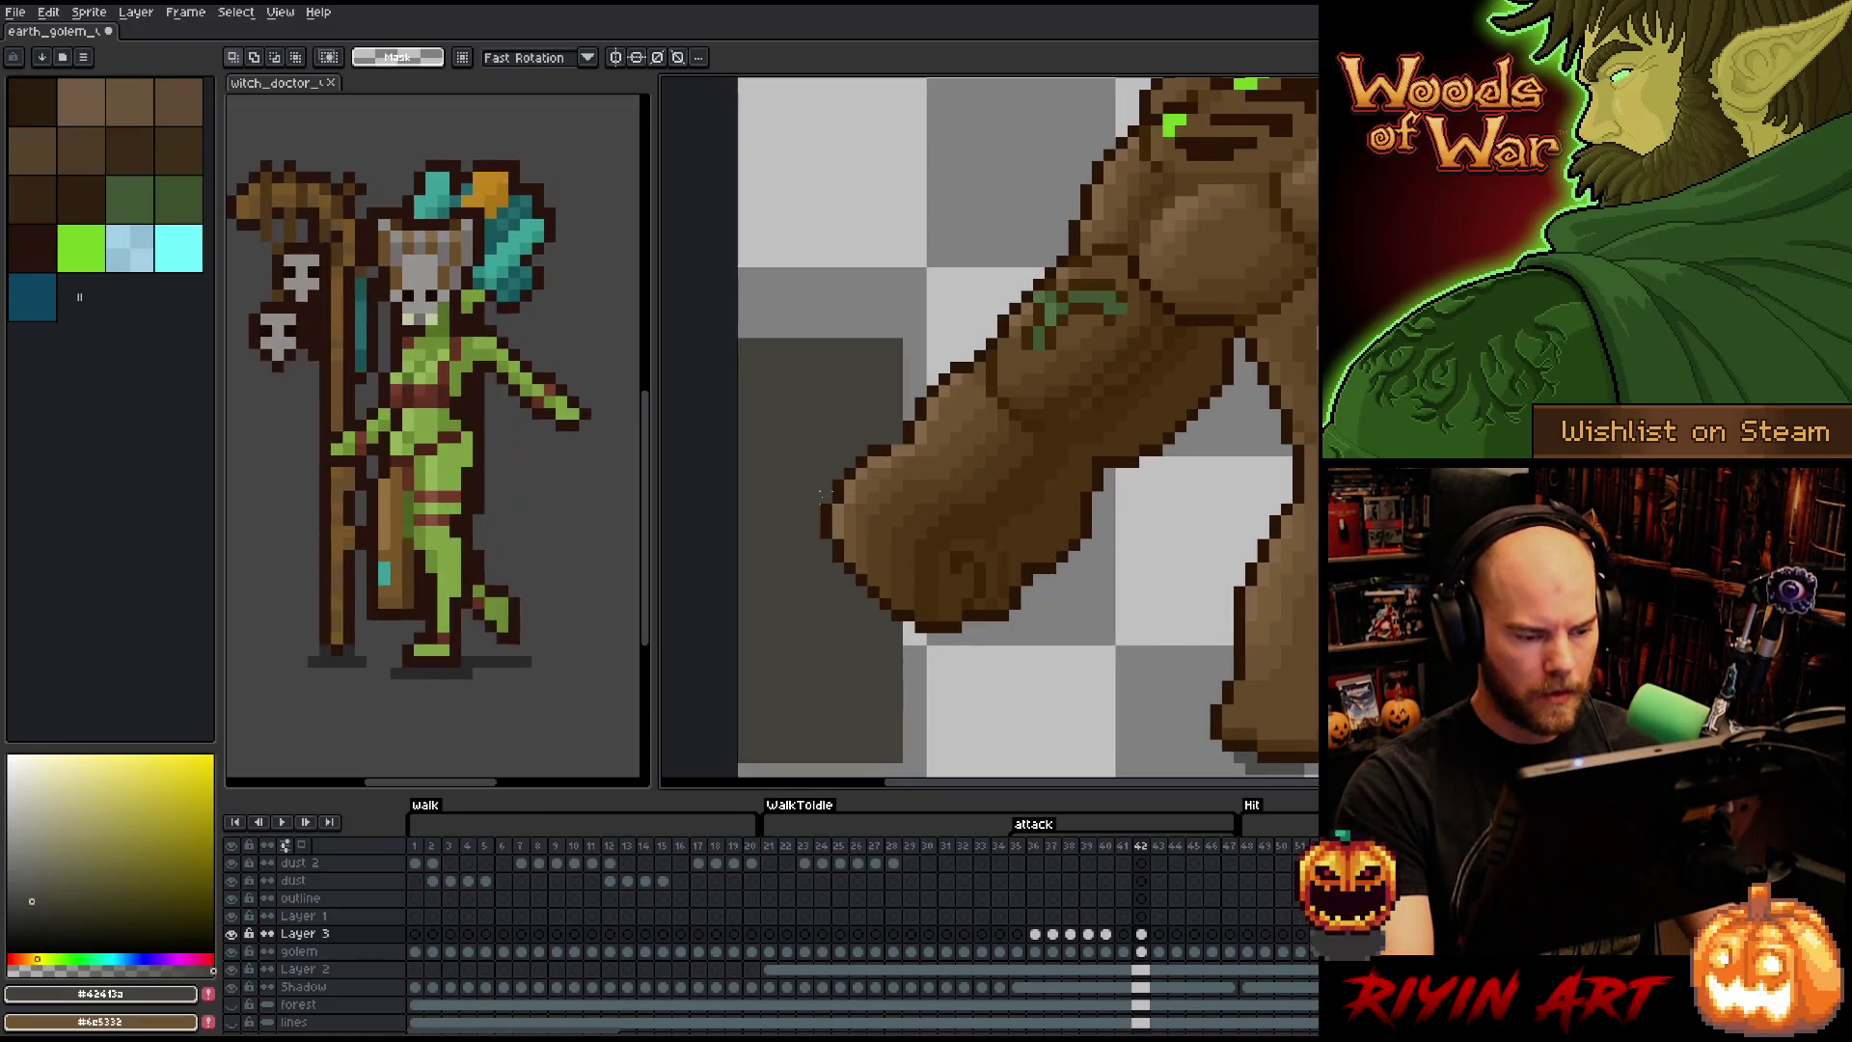
pyautogui.moveTo(822, 485); pyautogui.dragTo(889, 486)
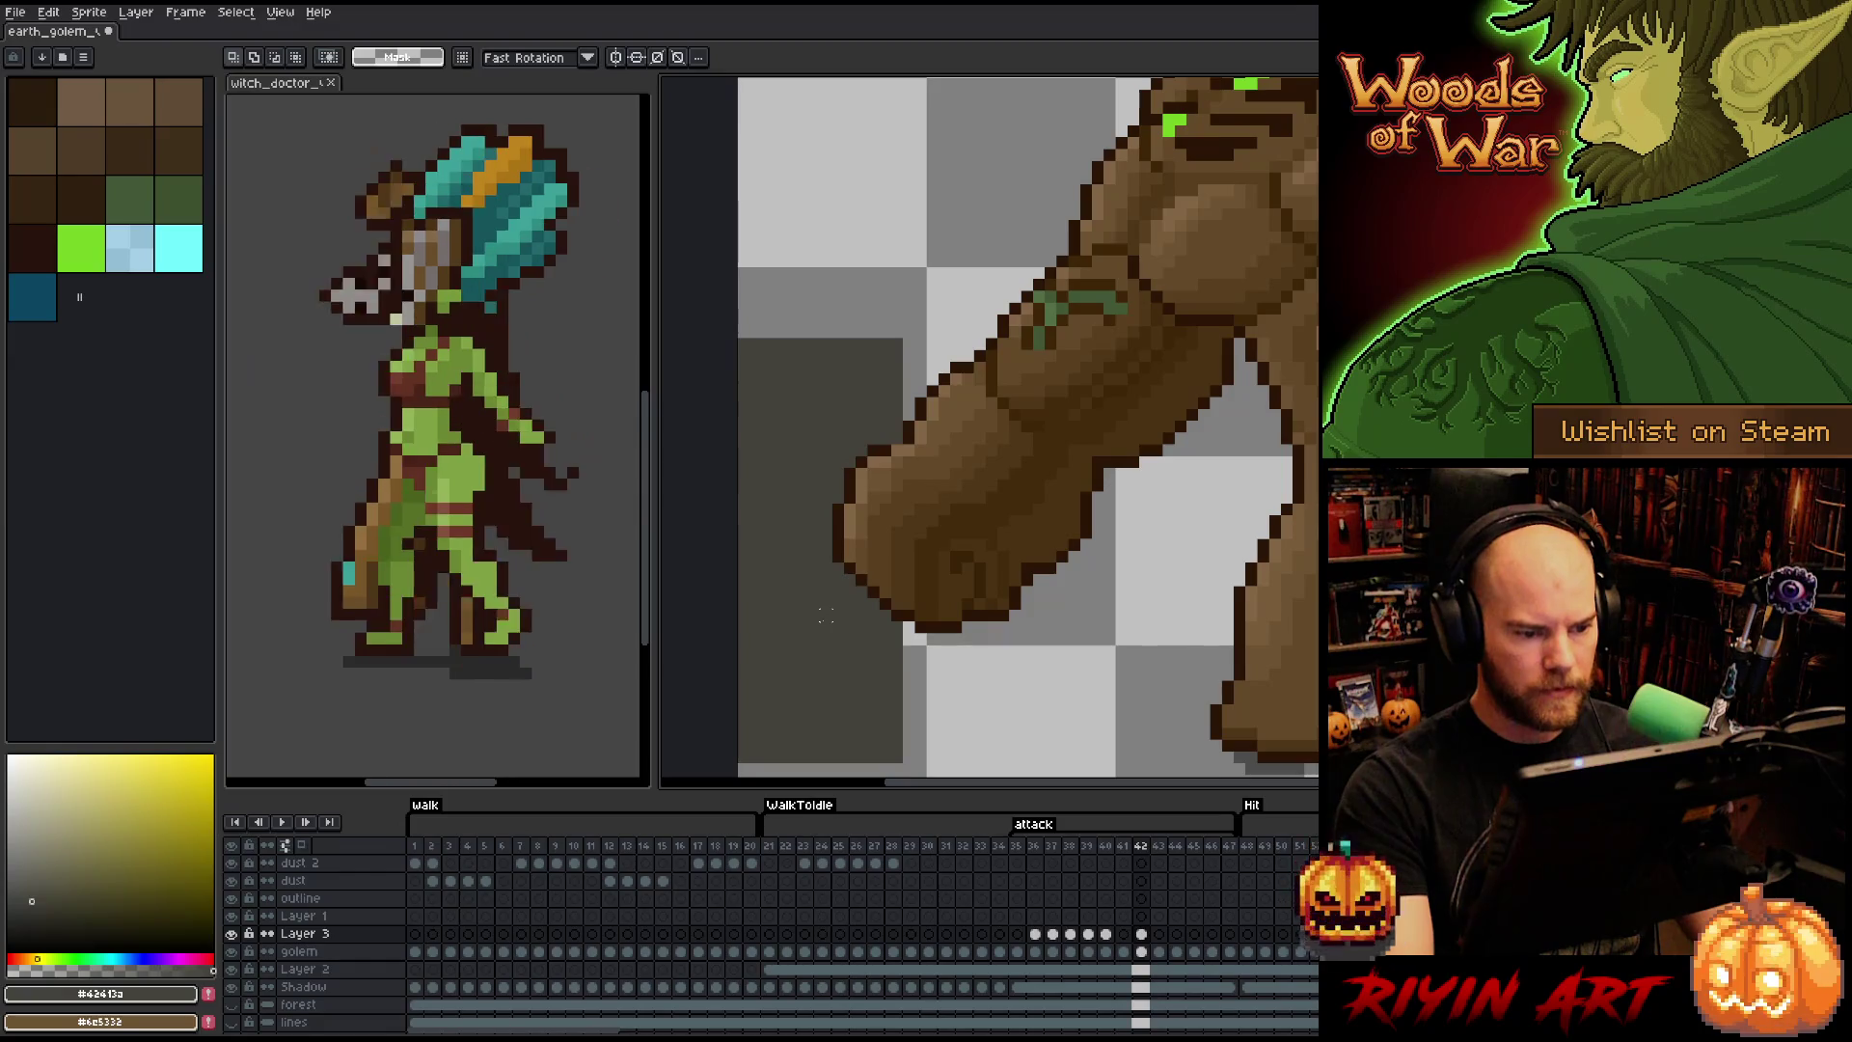
pyautogui.scroll(-3, 862, 557)
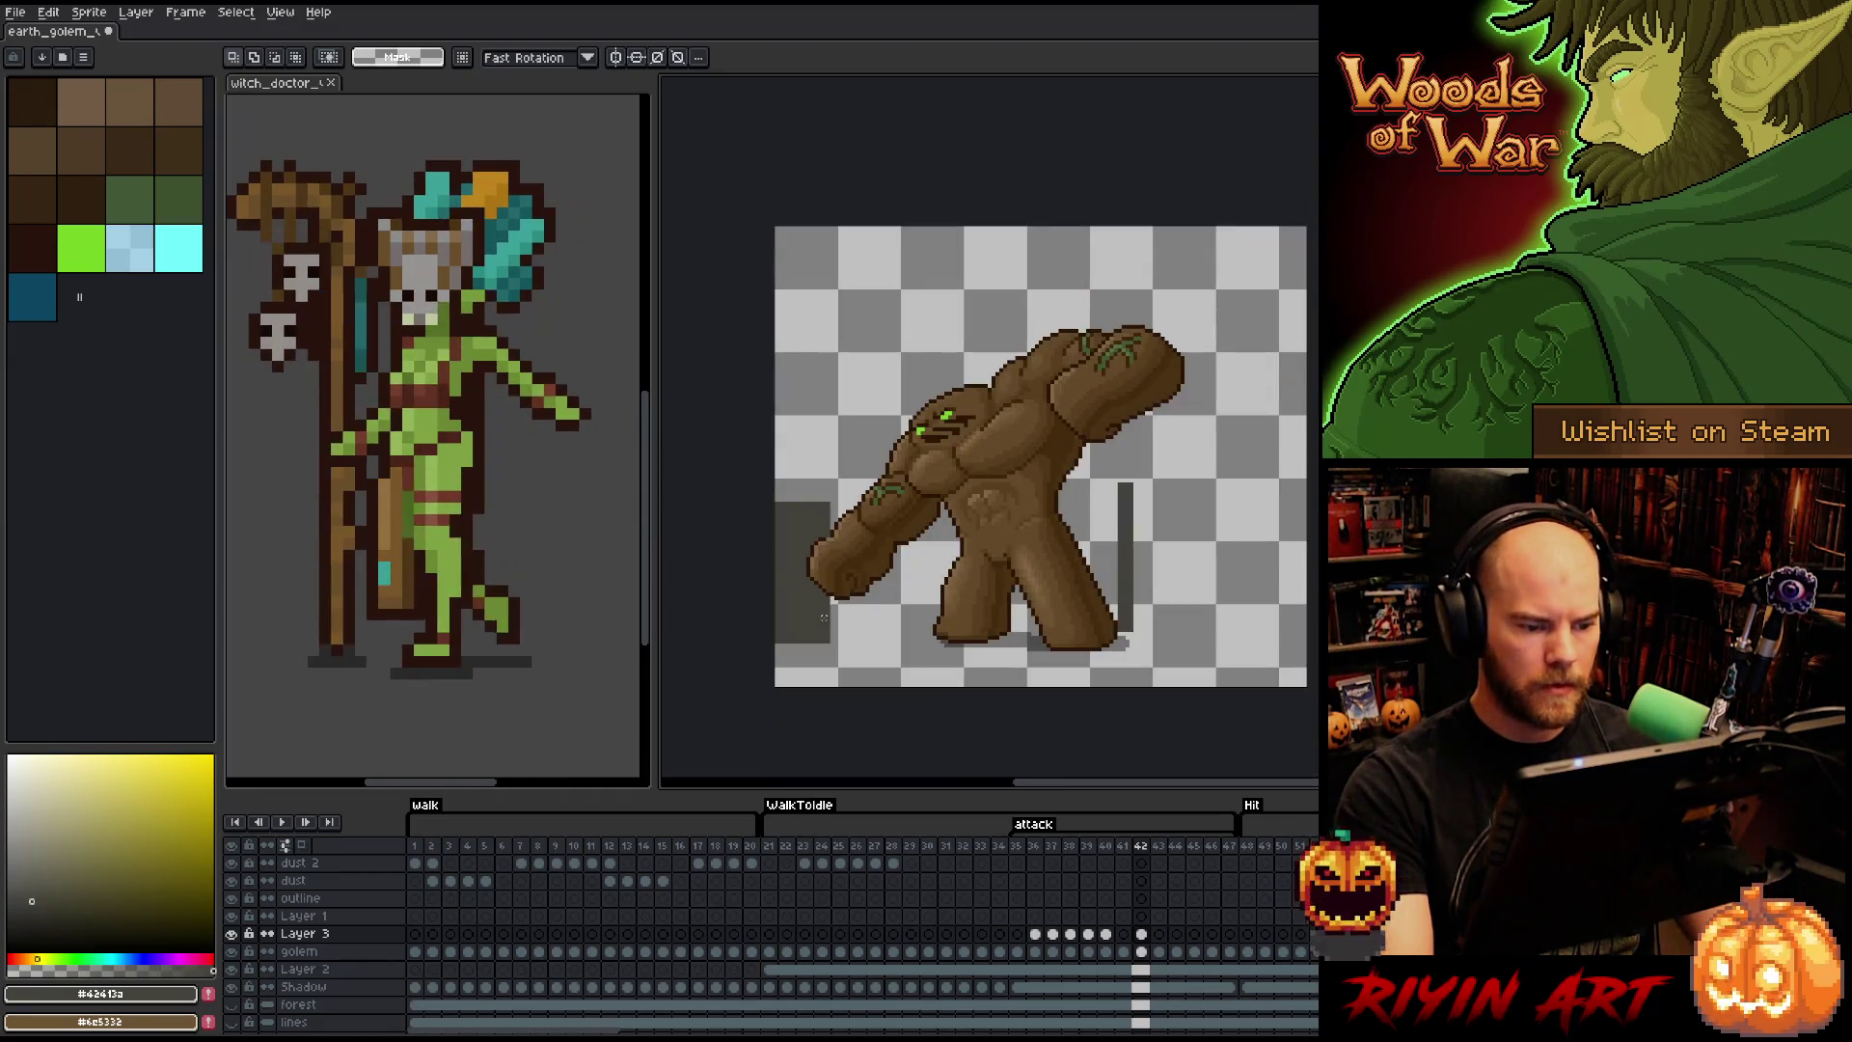
pyautogui.scroll(2, 822, 615)
pyautogui.scroll(-2, 800, 576)
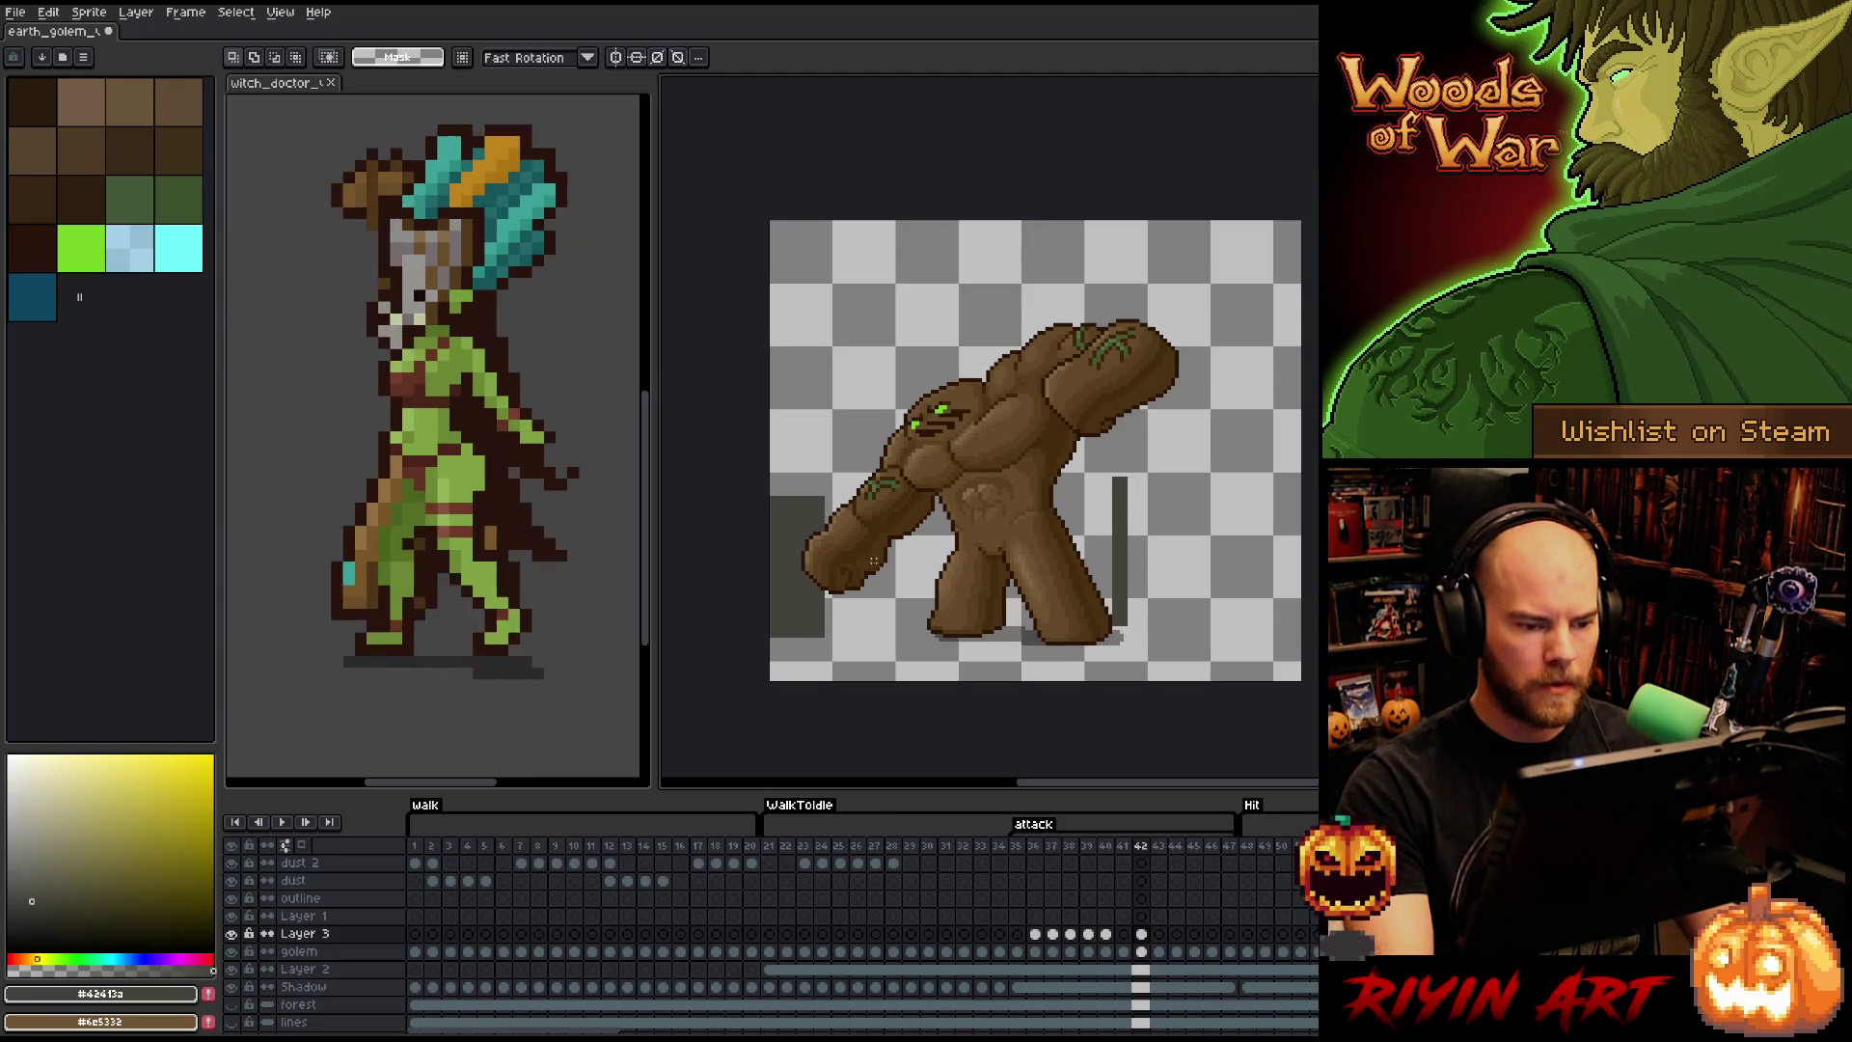
pyautogui.scroll(1, 911, 580)
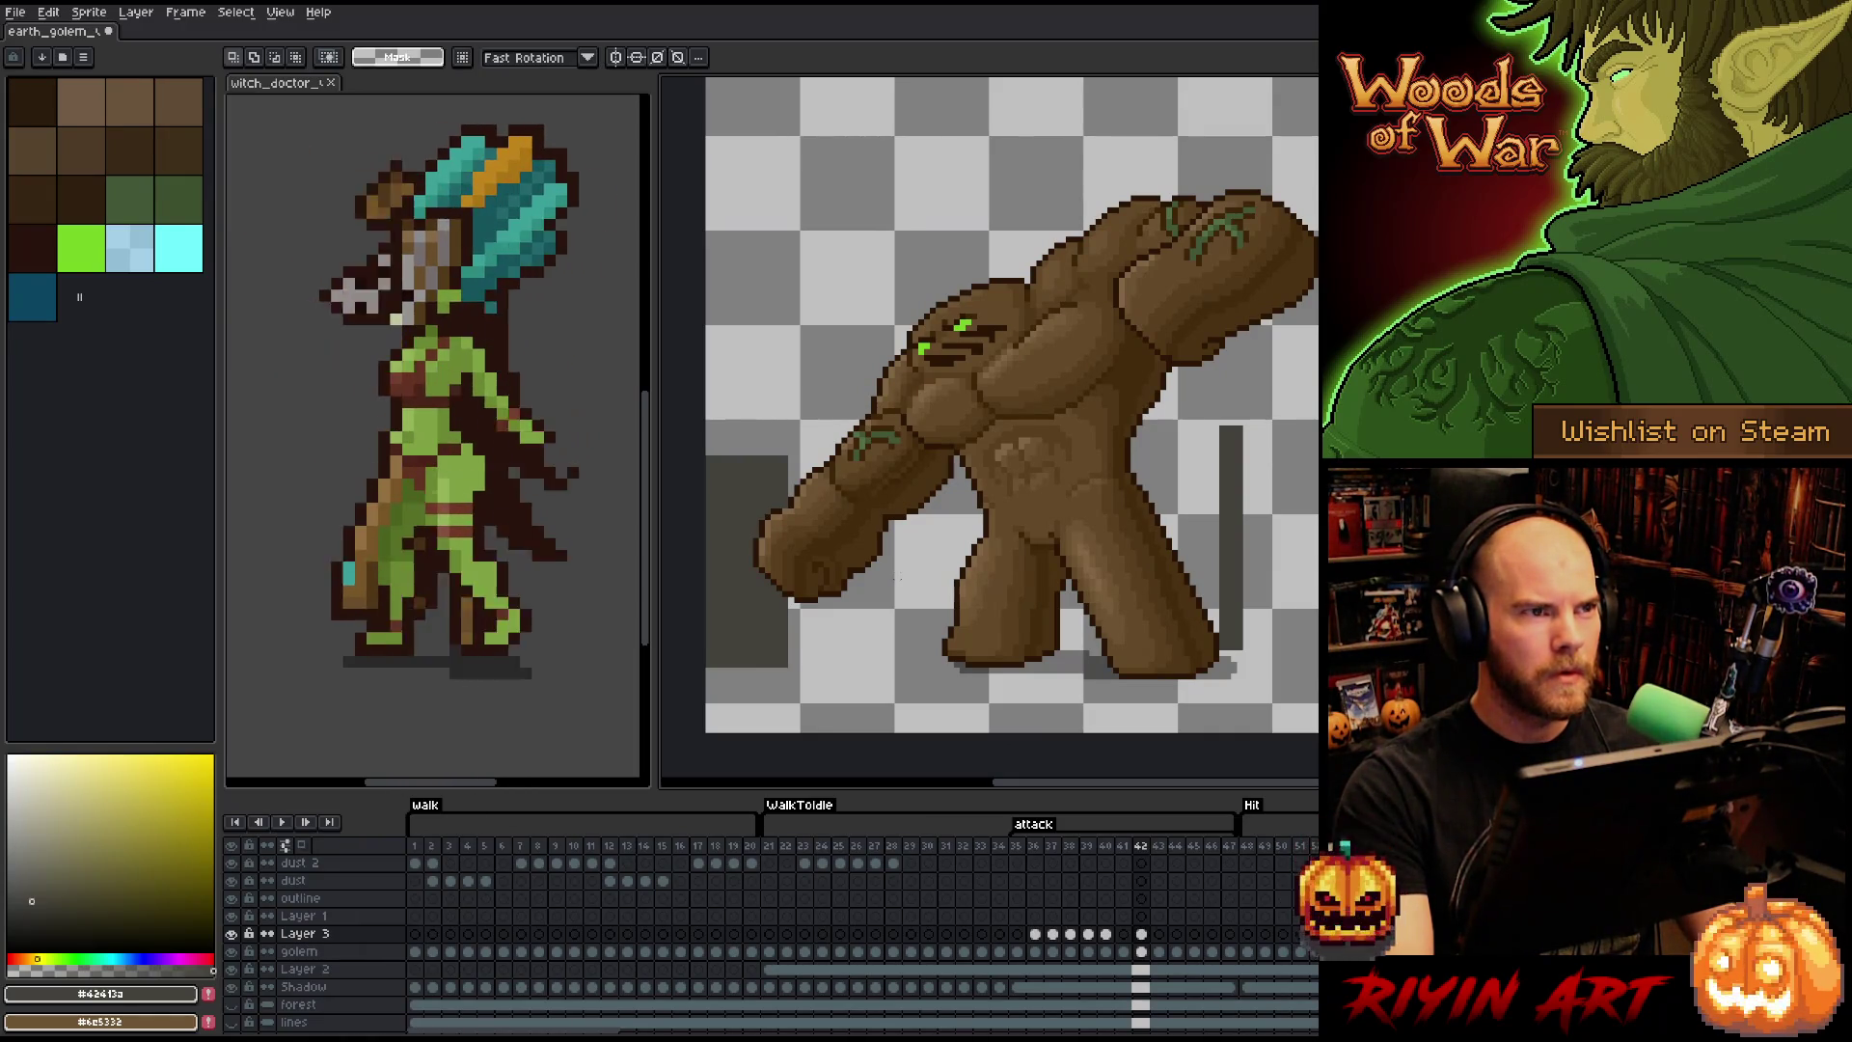
pyautogui.scroll(-1, 899, 578)
pyautogui.scroll(1, 863, 495)
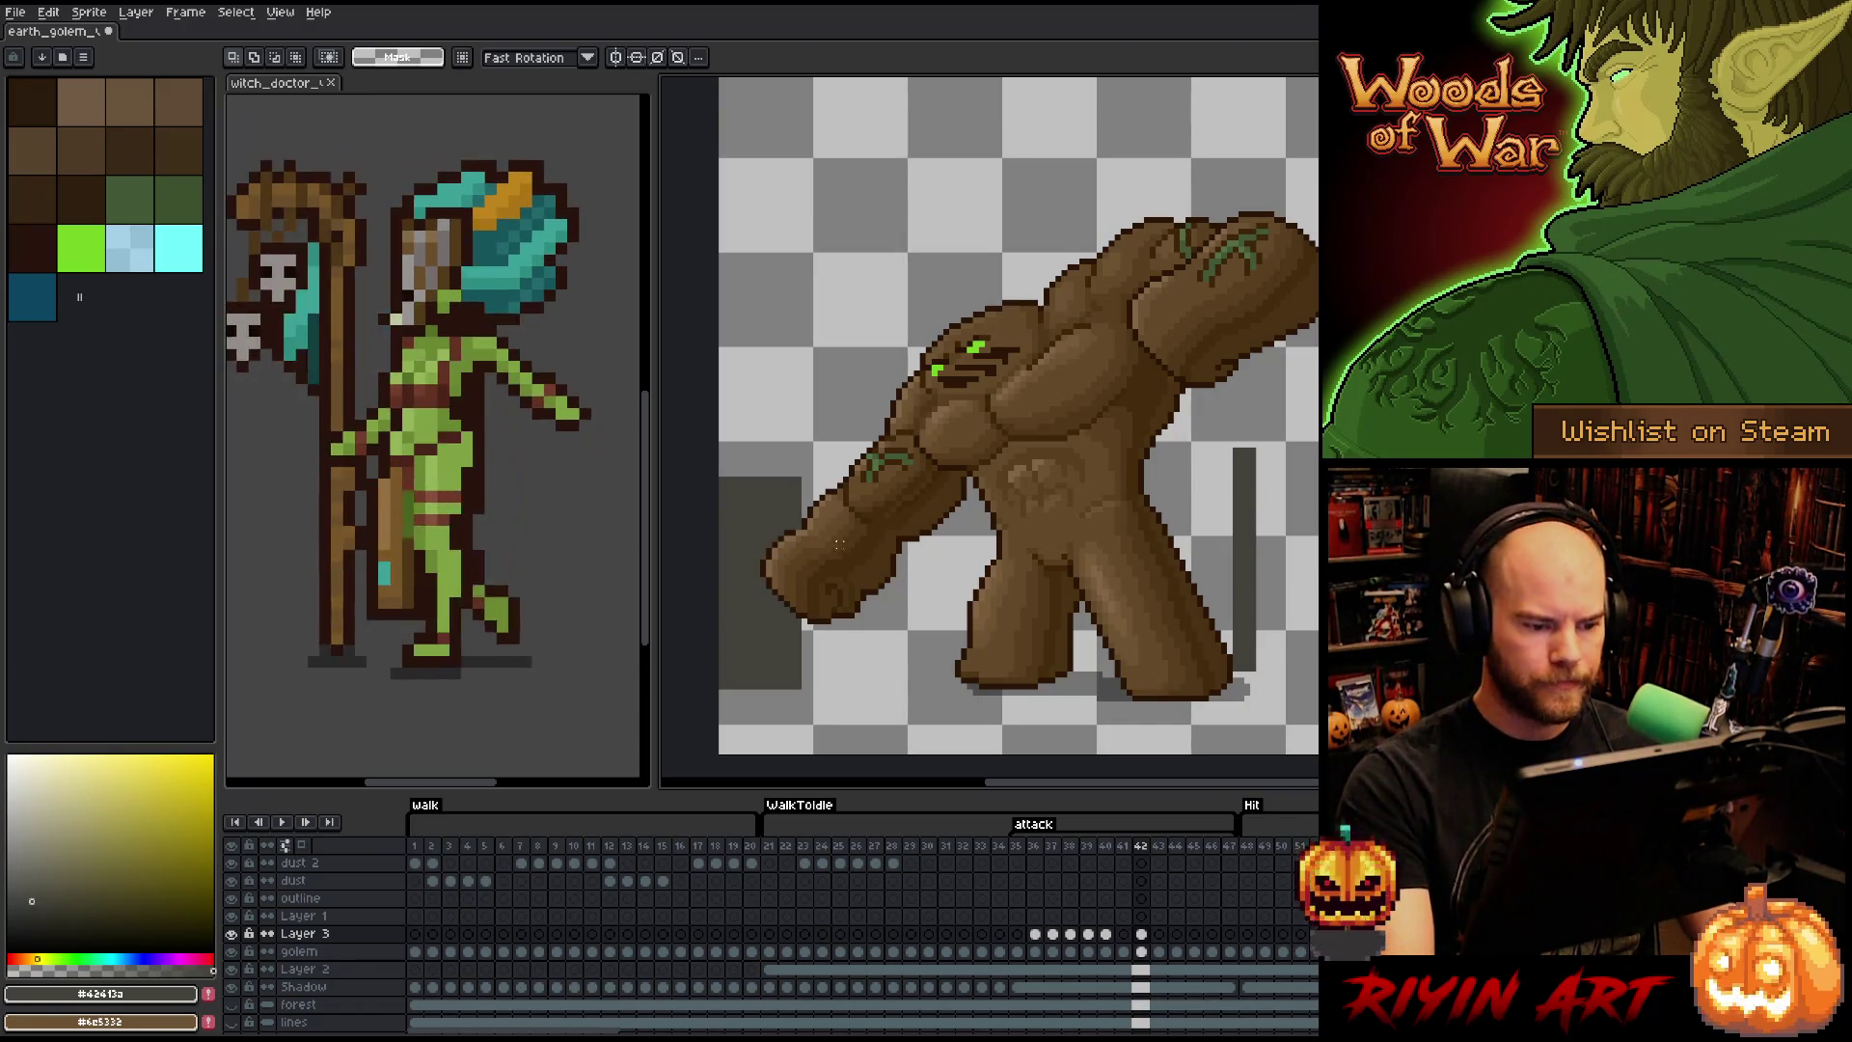
pyautogui.scroll(2, 839, 549)
pyautogui.keyDown('alt'); pyautogui.click(796, 501); pyautogui.keyUp('alt')
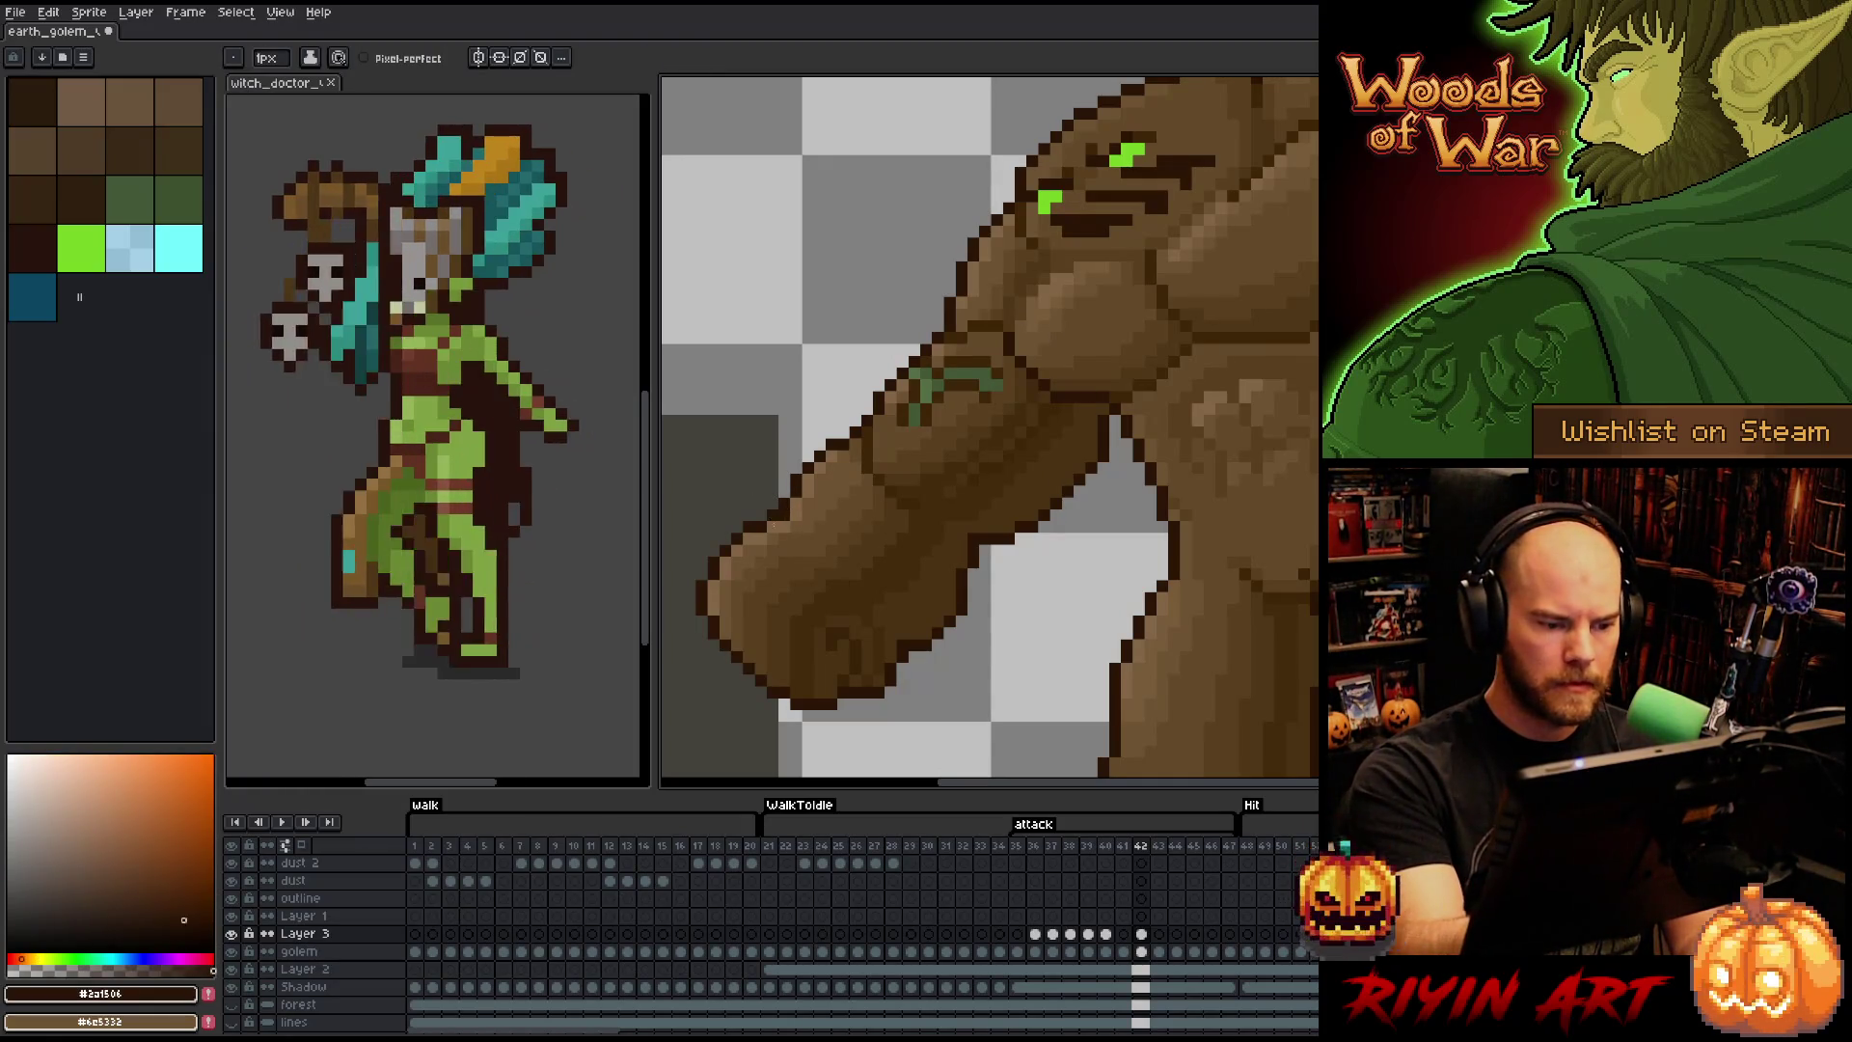
# - Pan the close-up of the golem's fist and return to attack frame 41
pyautogui.moveTo(1018, 648); pyautogui.dragTo(1007, 633)
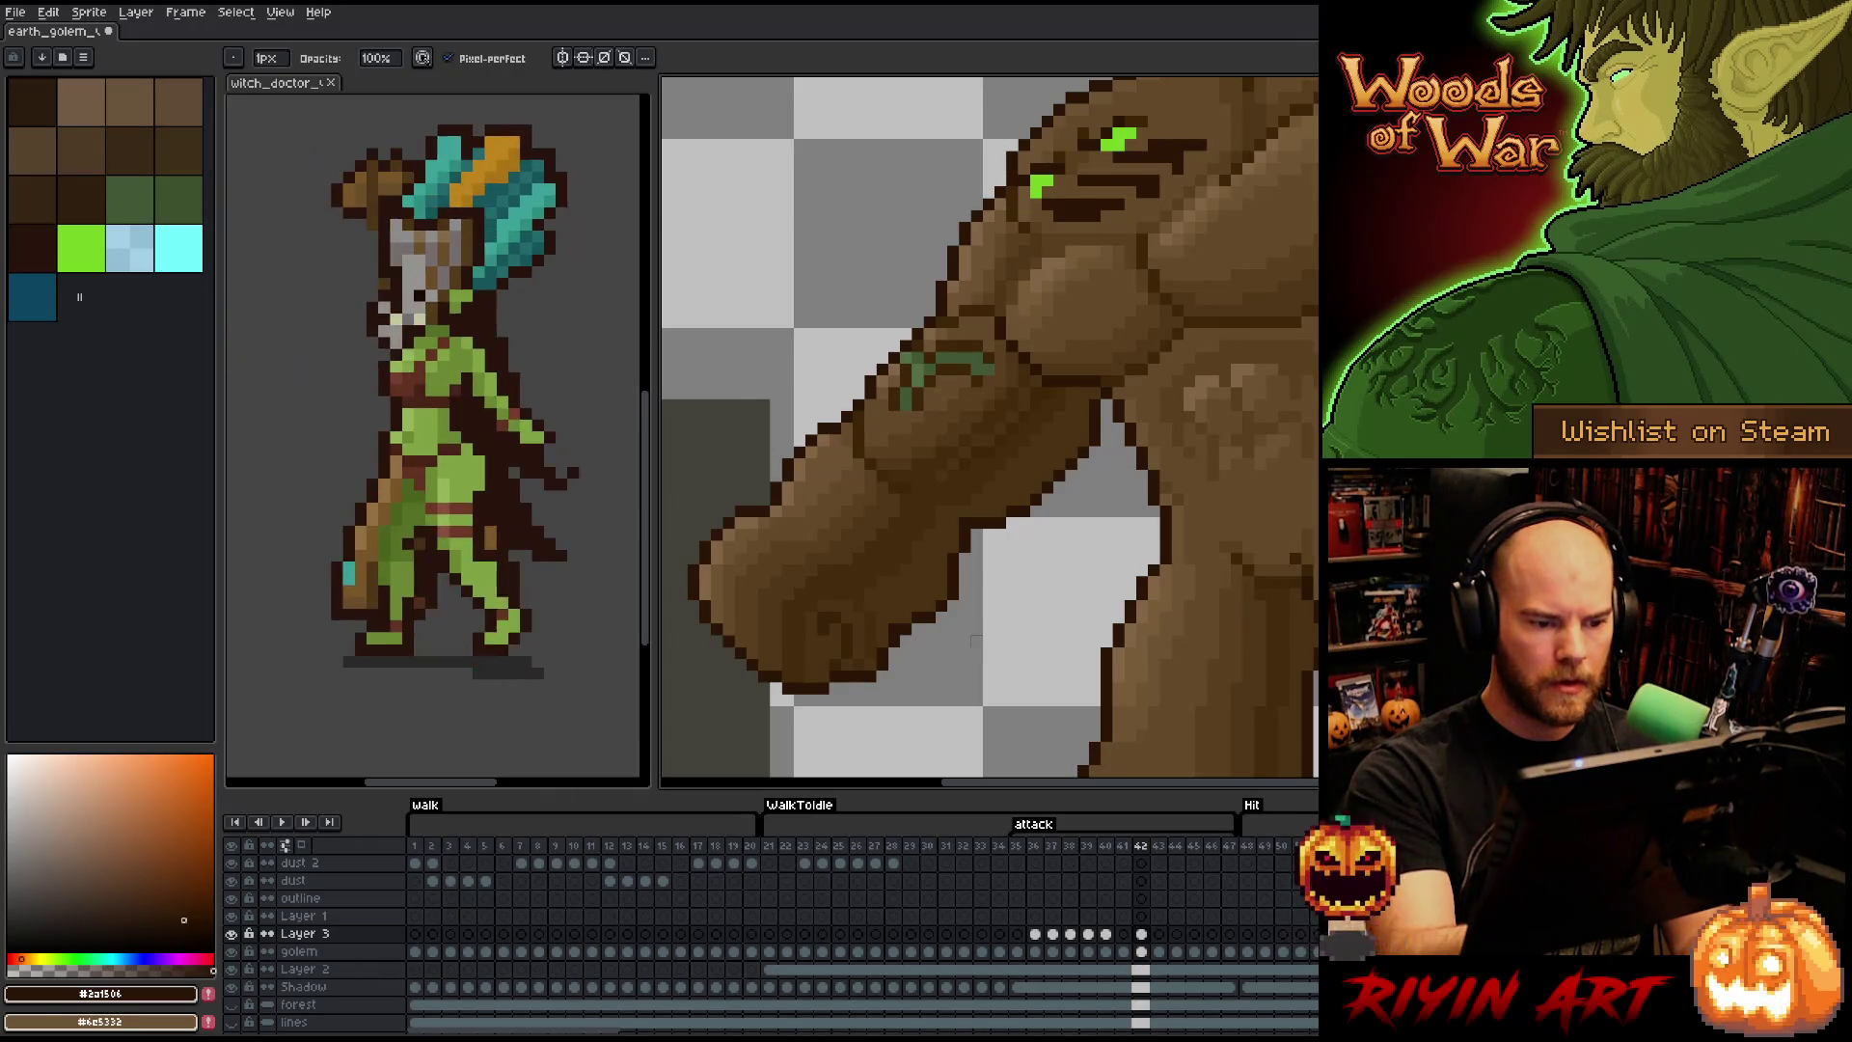
pyautogui.scroll(-4, 953, 522)
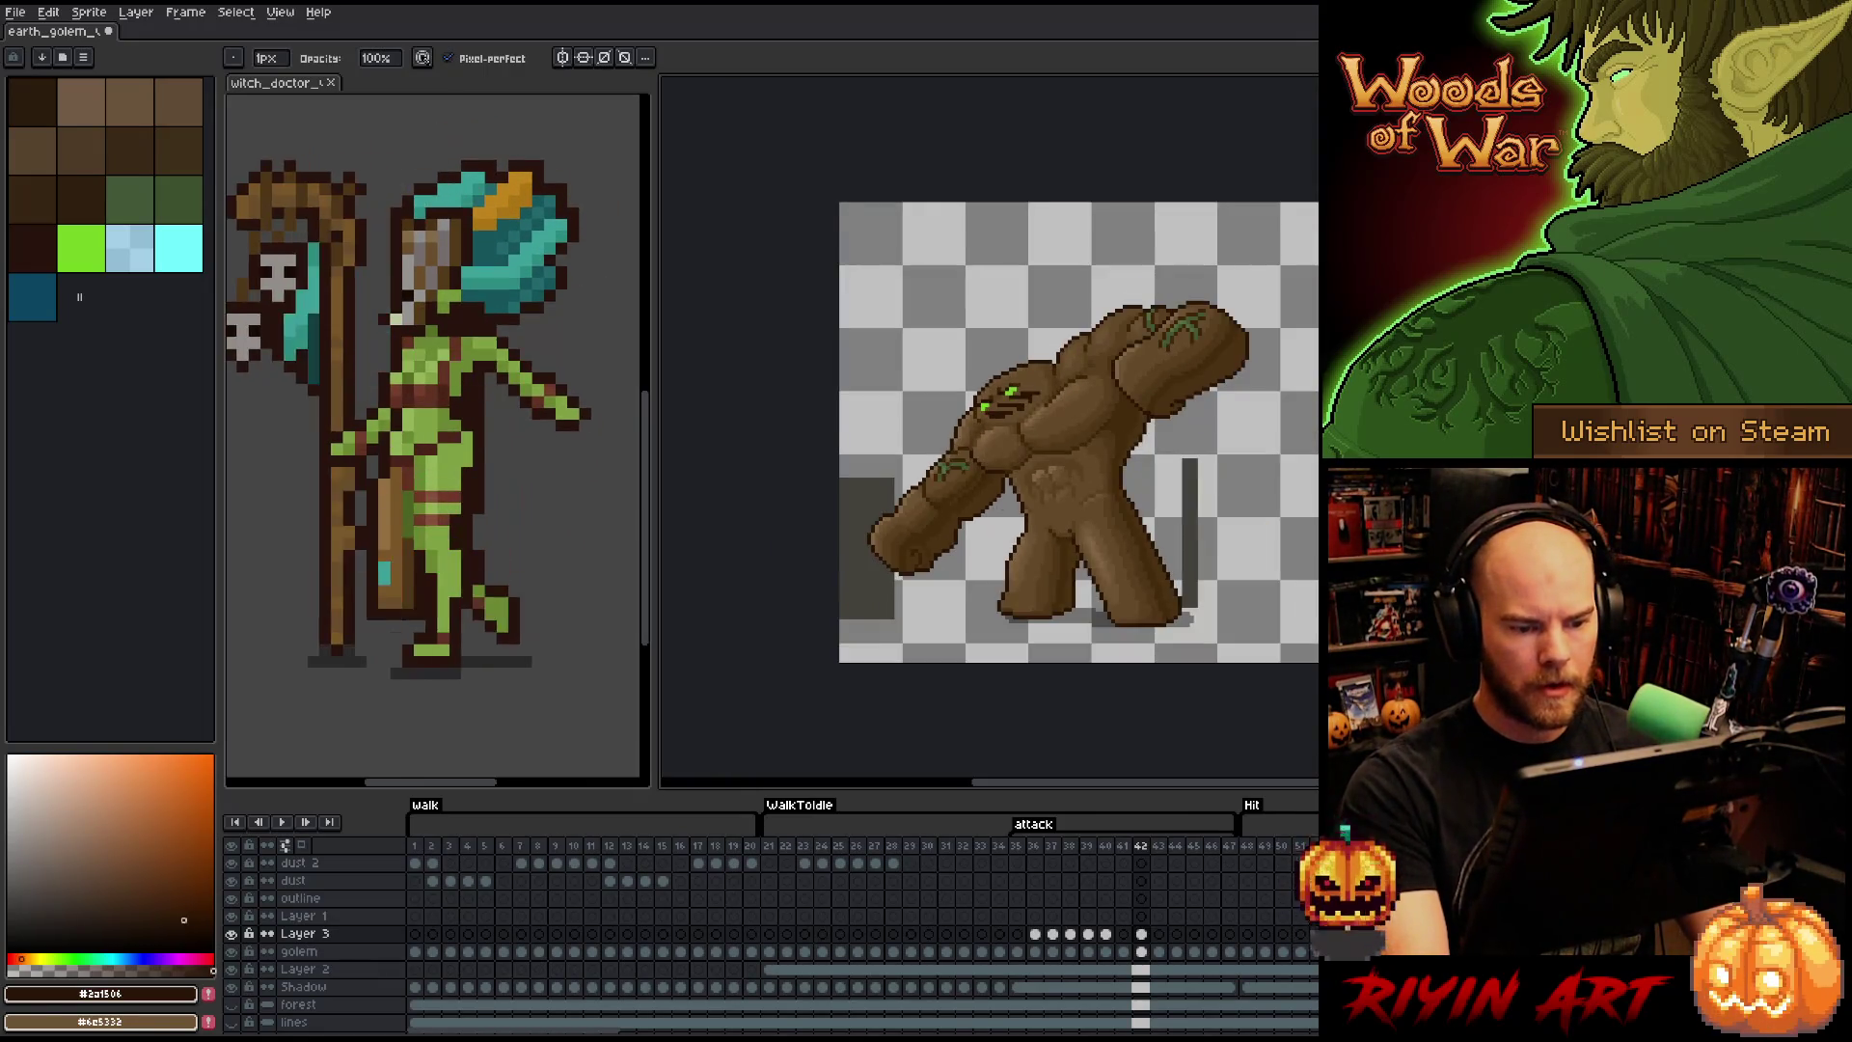
pyautogui.scroll(1, 998, 506)
pyautogui.press('Left')
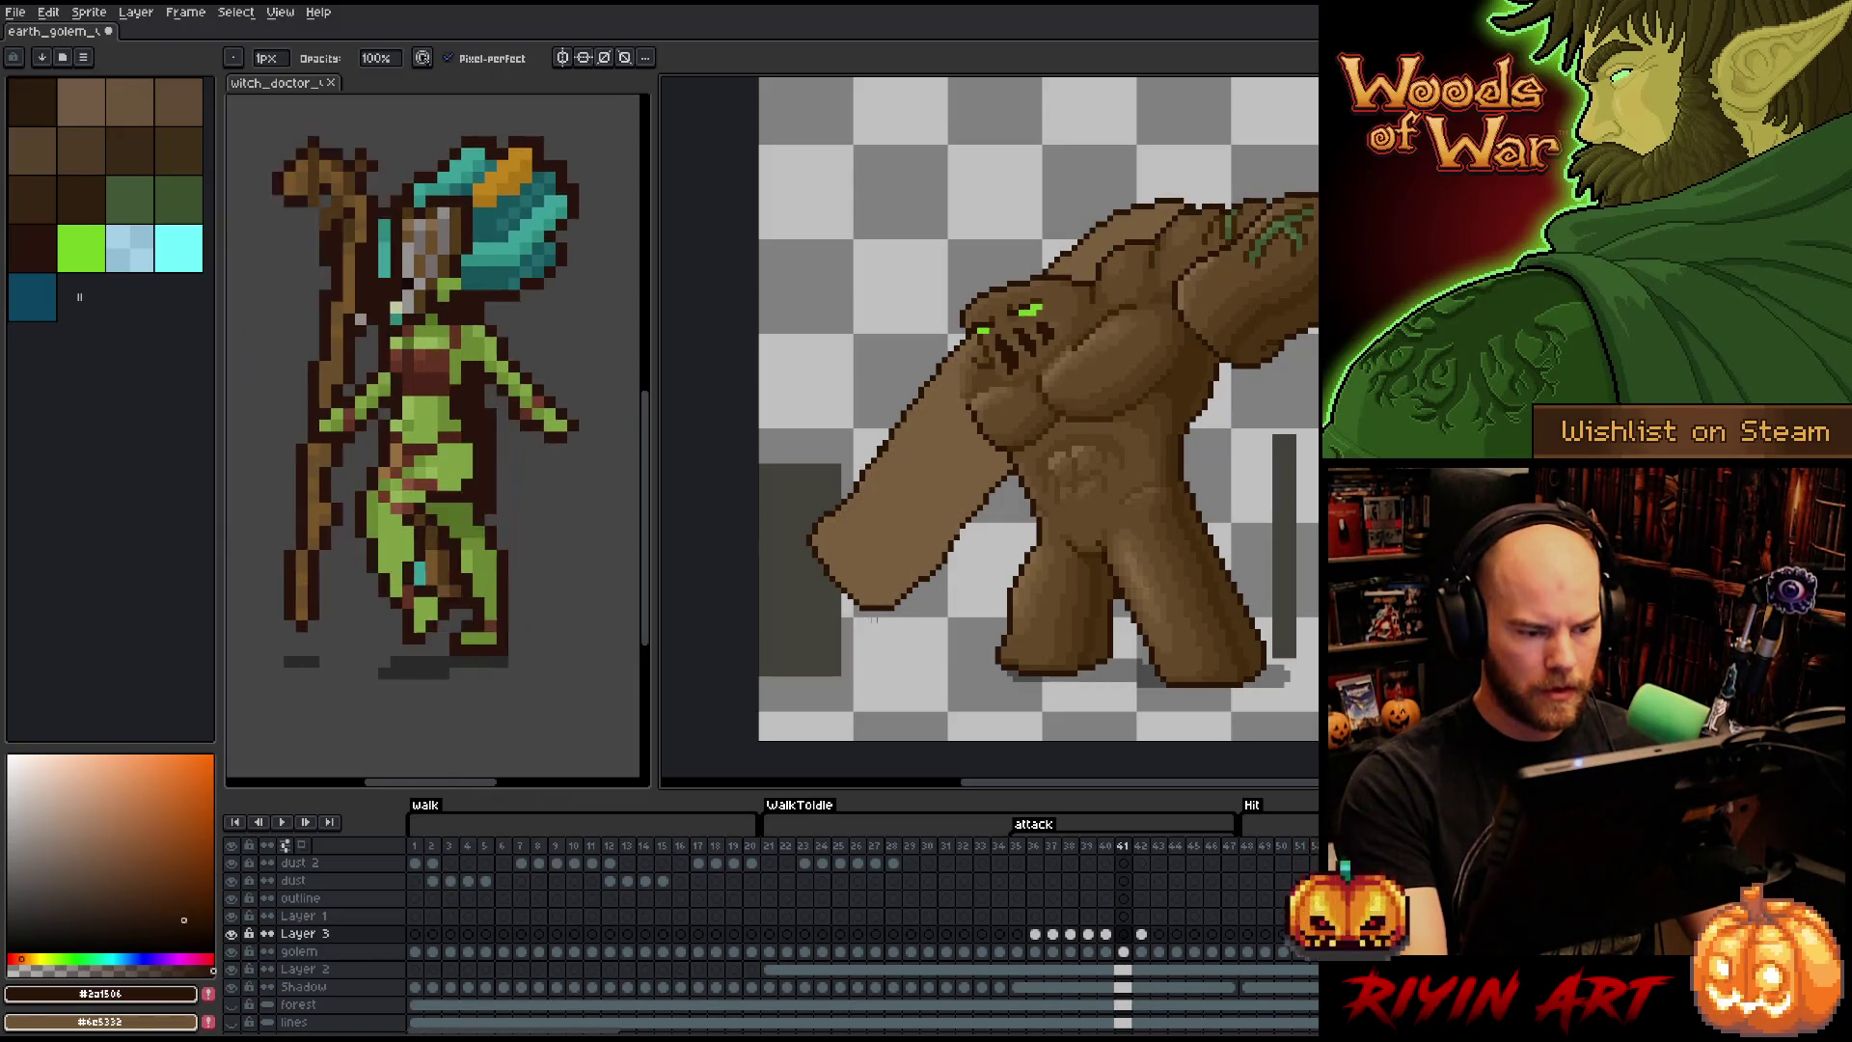
# - Lasso the arm and its shadow on the golem layer and move them slightly down-left
pyautogui.press('m')
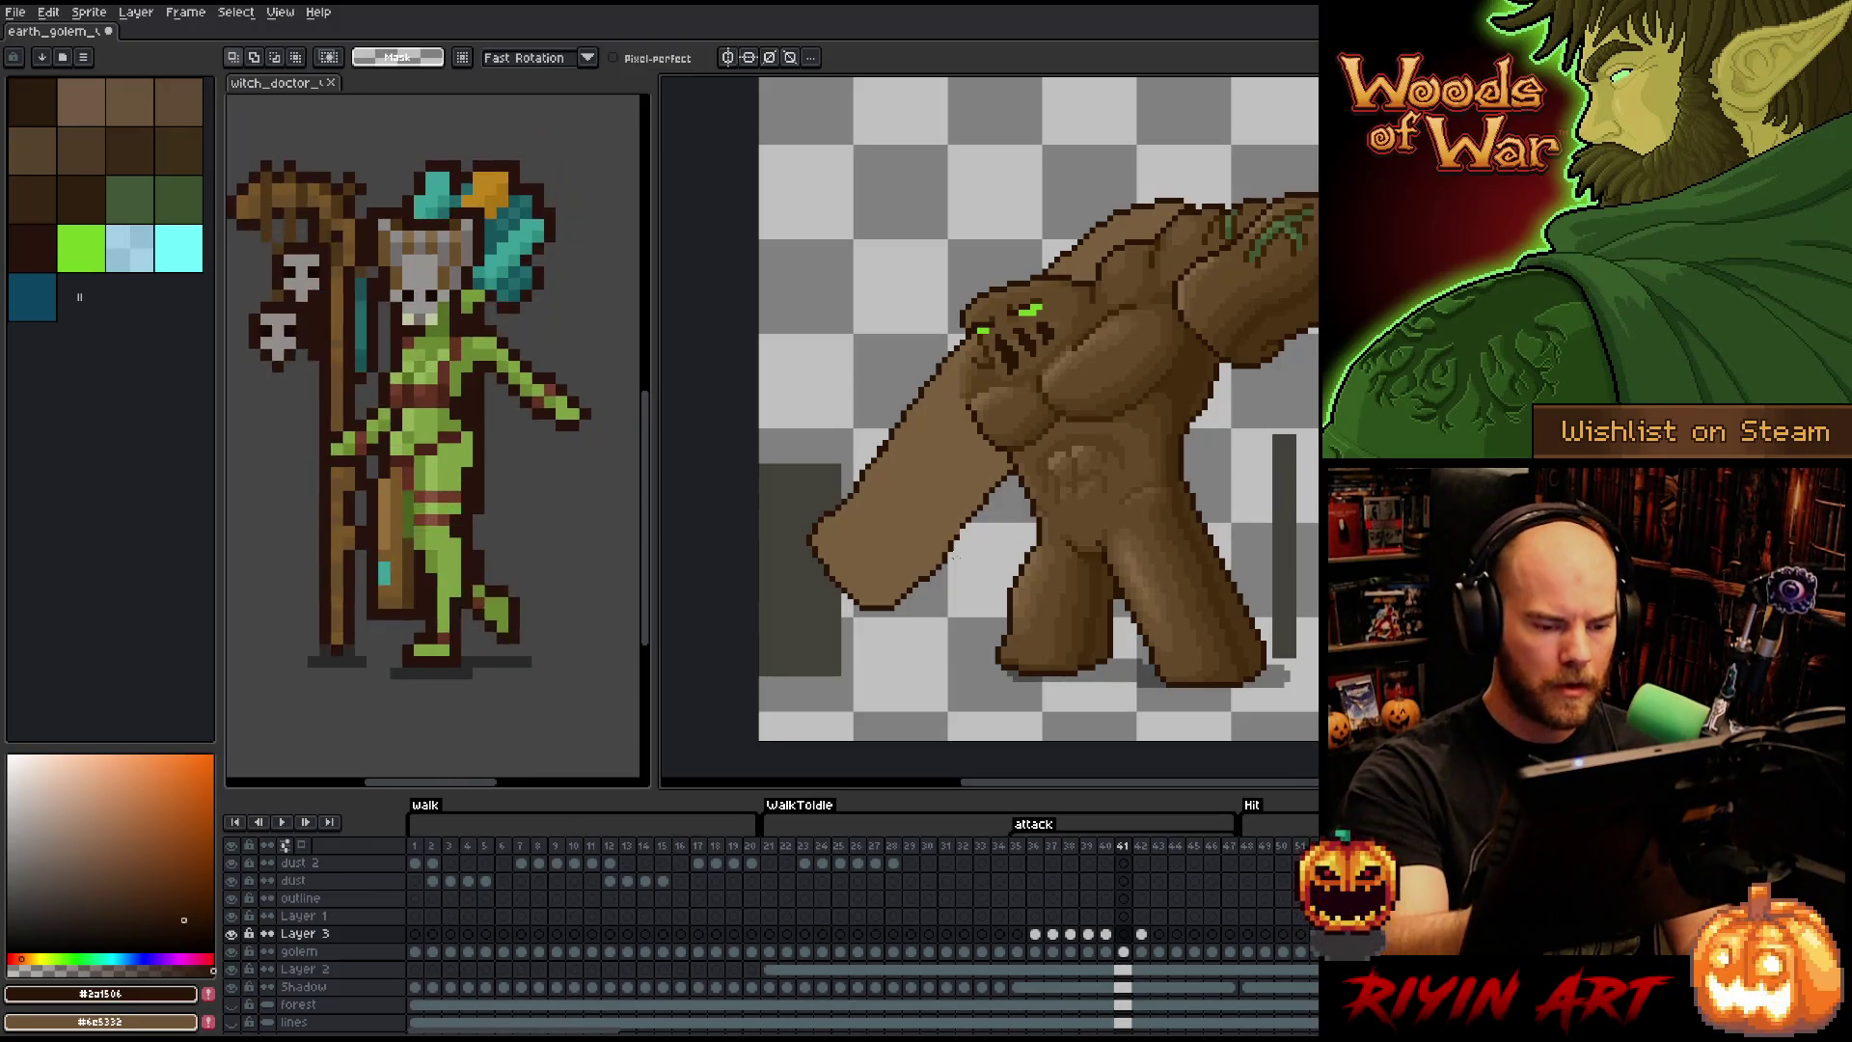
pyautogui.press('q')
pyautogui.moveTo(932, 502)
pyautogui.mouseDown()
pyautogui.moveTo(866, 442)
pyautogui.moveTo(771, 612)
pyautogui.mouseUp()
pyautogui.moveTo(965, 540)
pyautogui.mouseDown()
pyautogui.moveTo(964, 636)
pyautogui.moveTo(839, 675)
pyautogui.moveTo(874, 567)
pyautogui.mouseUp()
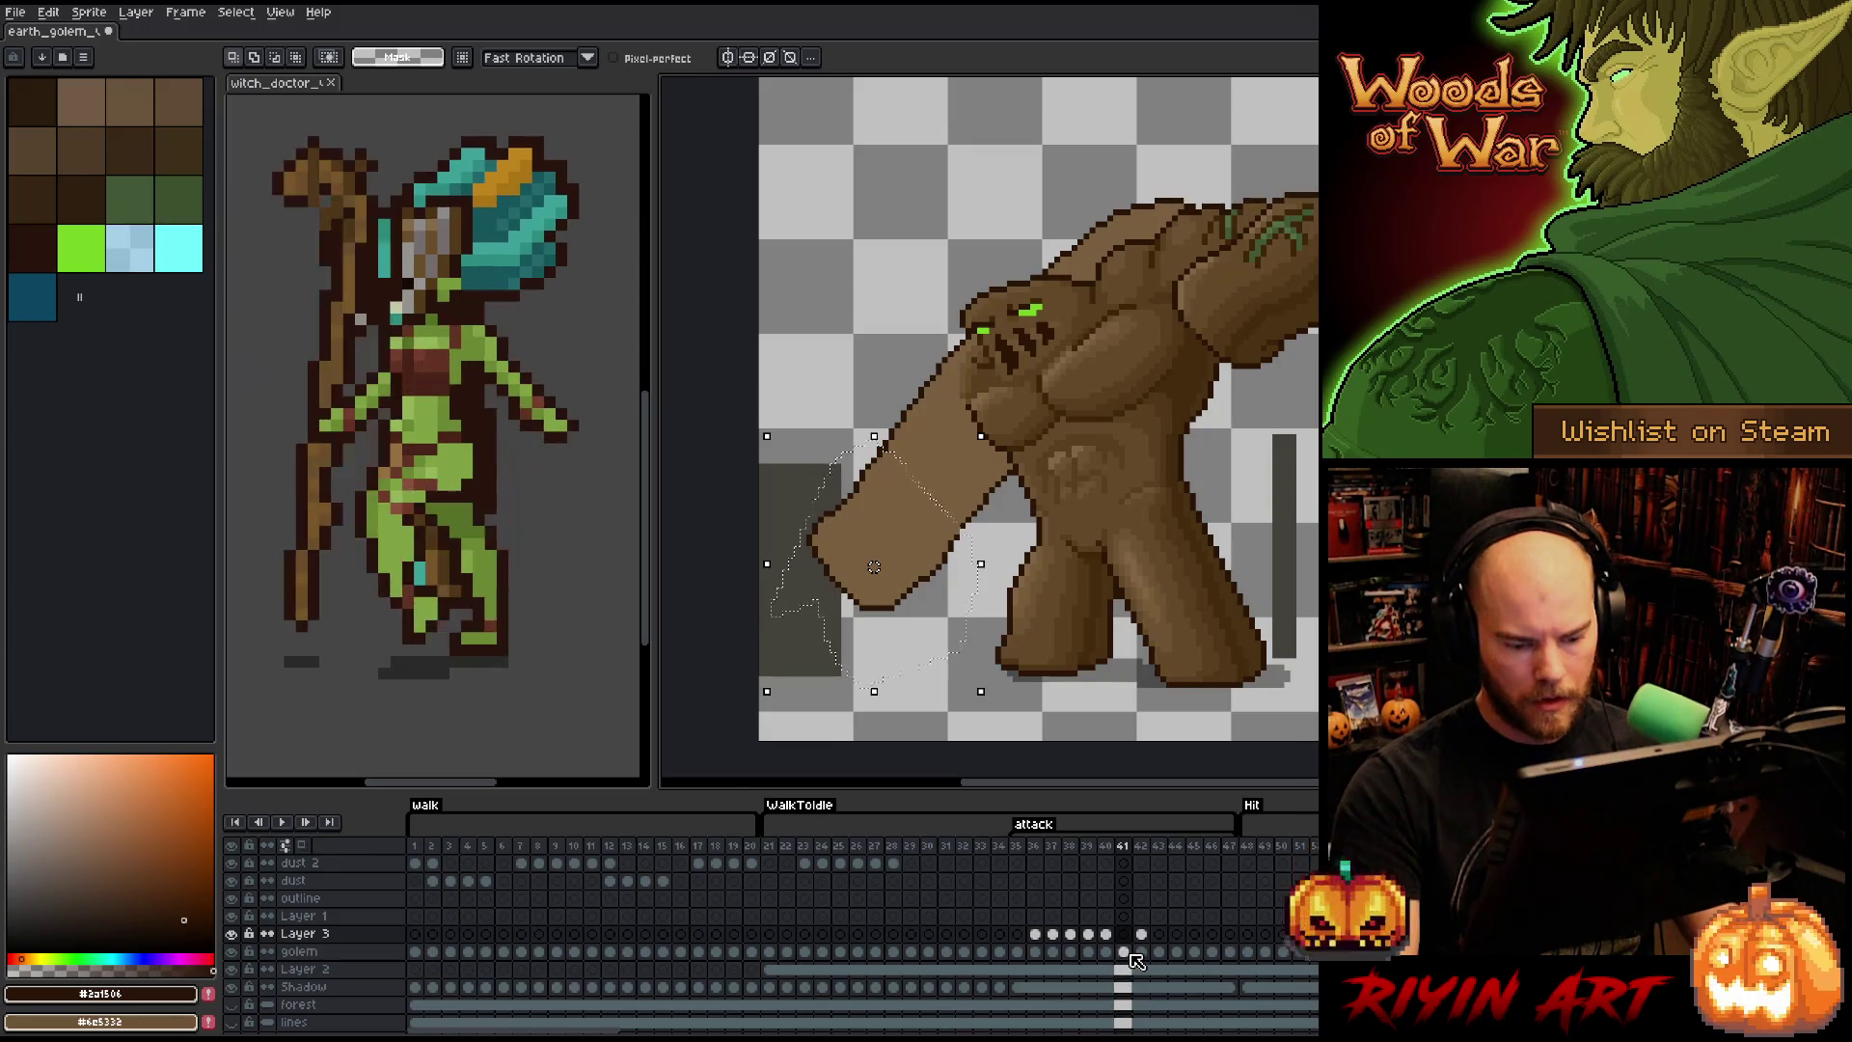
pyautogui.press('Down')
pyautogui.moveTo(874, 567); pyautogui.dragTo(868, 573)
# - Flip between frames 41 and 42 to check the arm's flow, then commit it
pyautogui.press('Right')
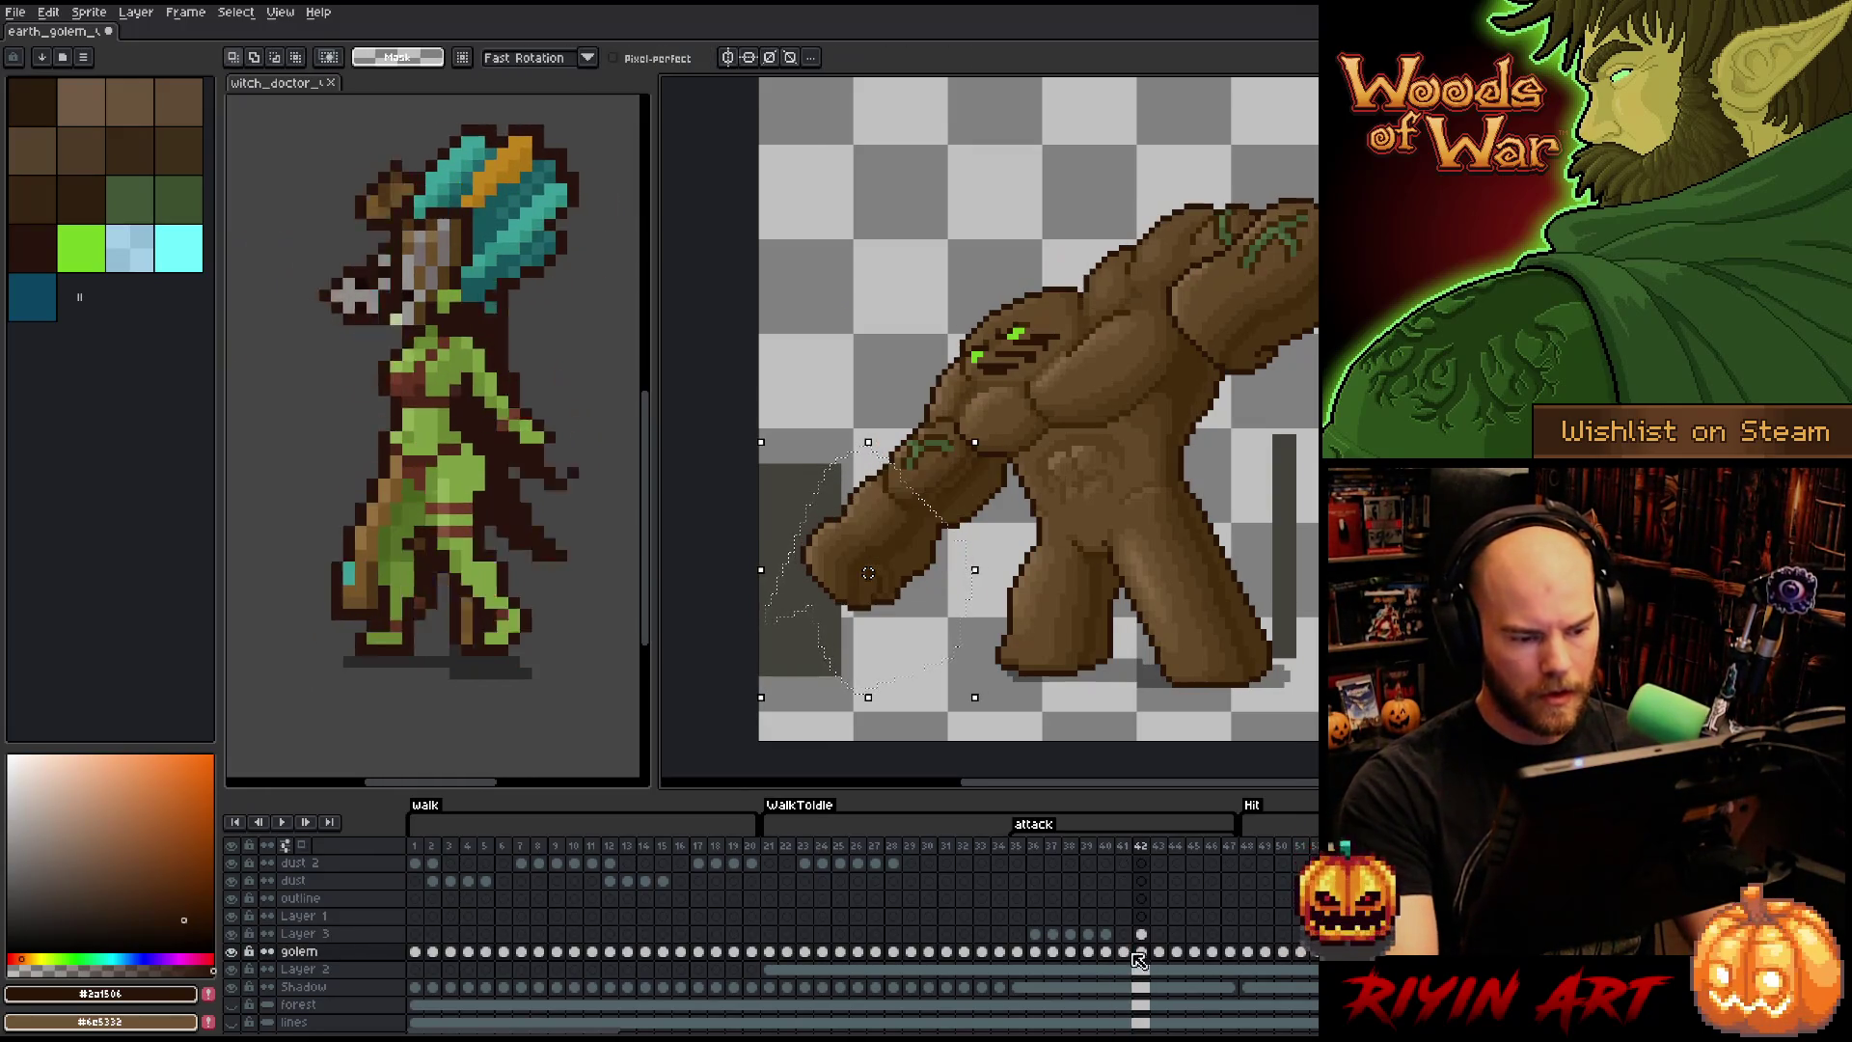
pyautogui.press('Left')
pyautogui.press('Right')
pyautogui.press('Left')
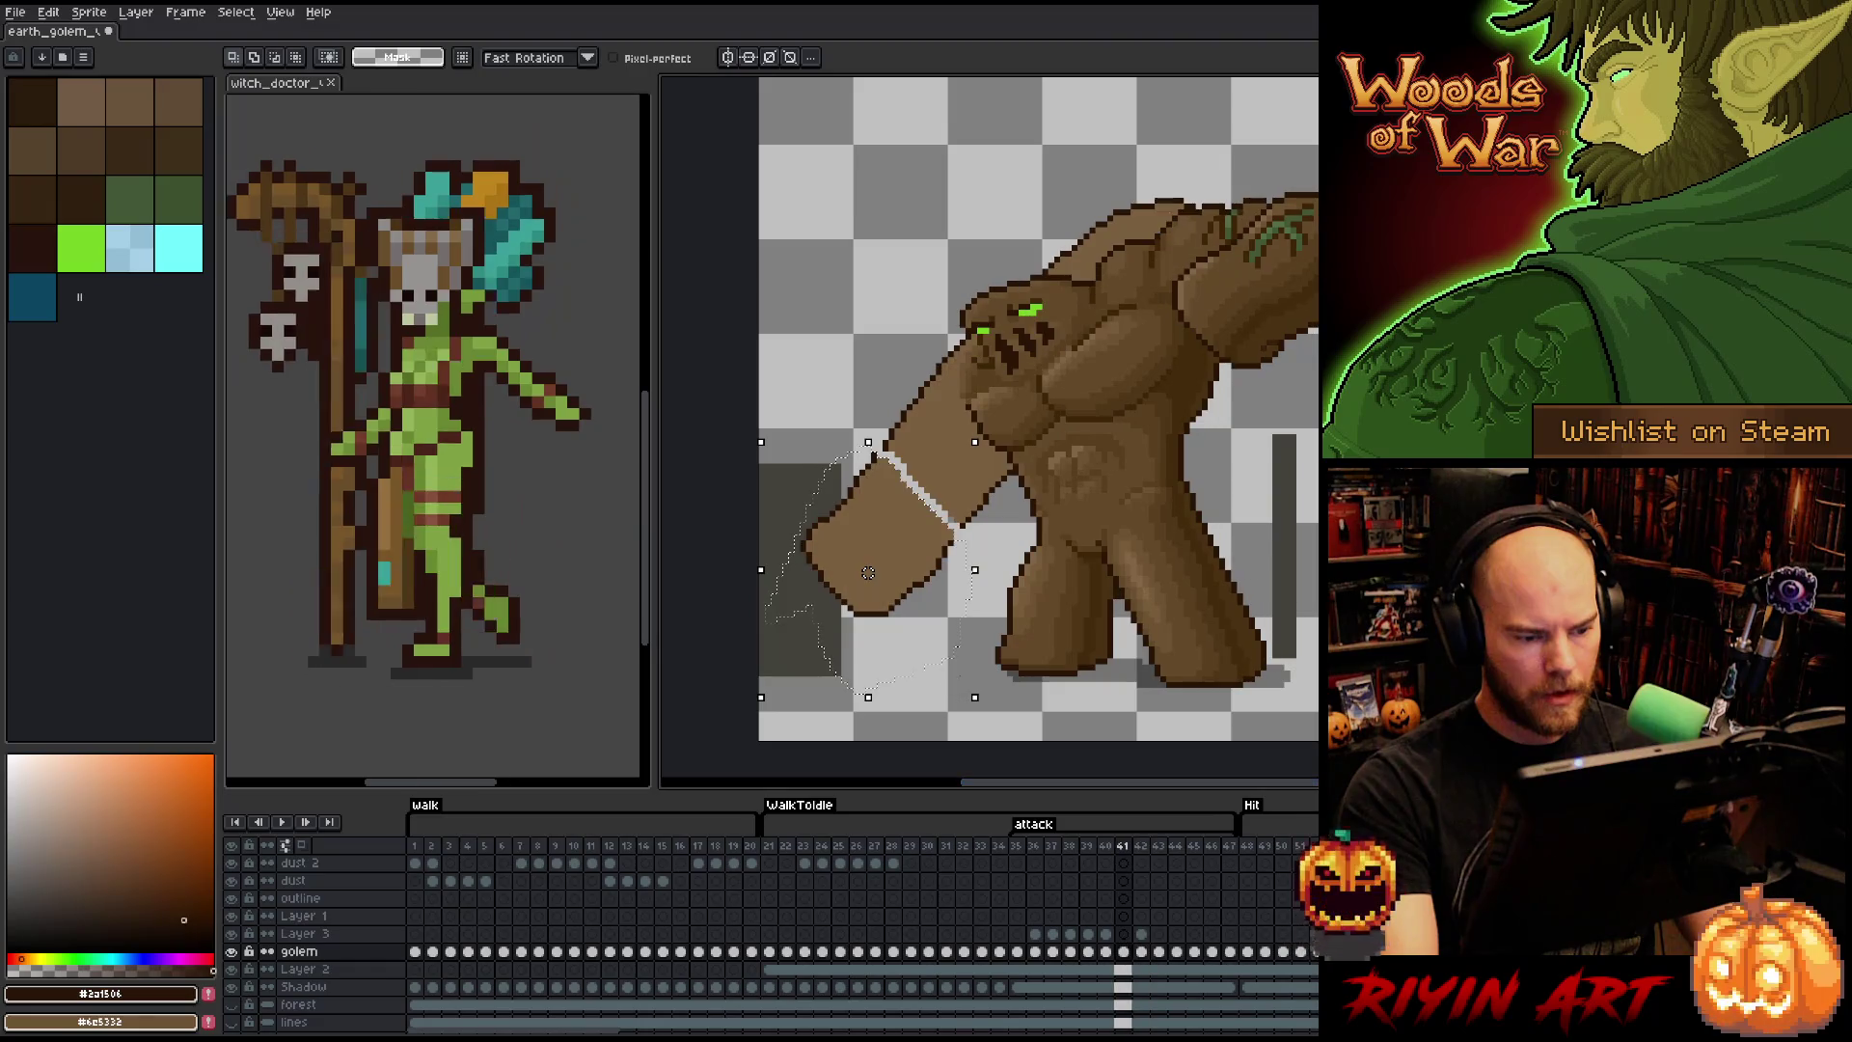
pyautogui.press('Right')
pyautogui.press('Left')
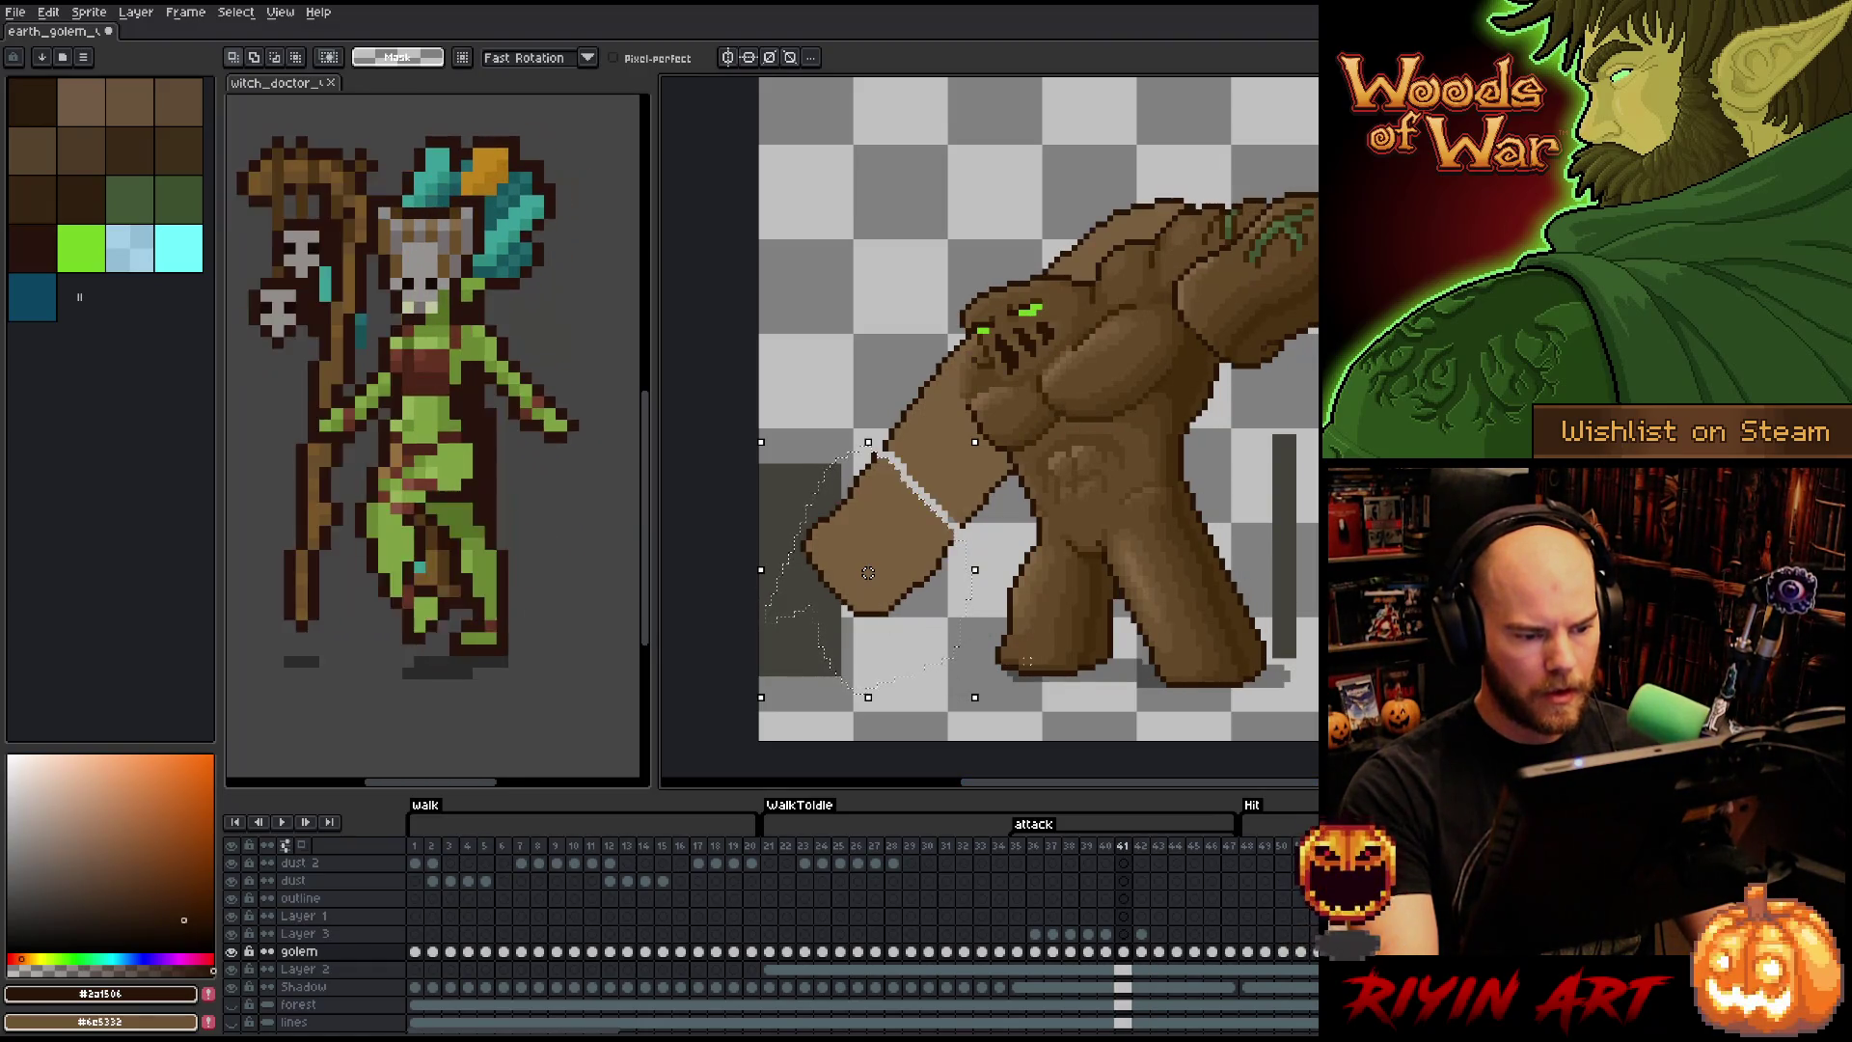
pyautogui.hotkey('ctrl', 'd')
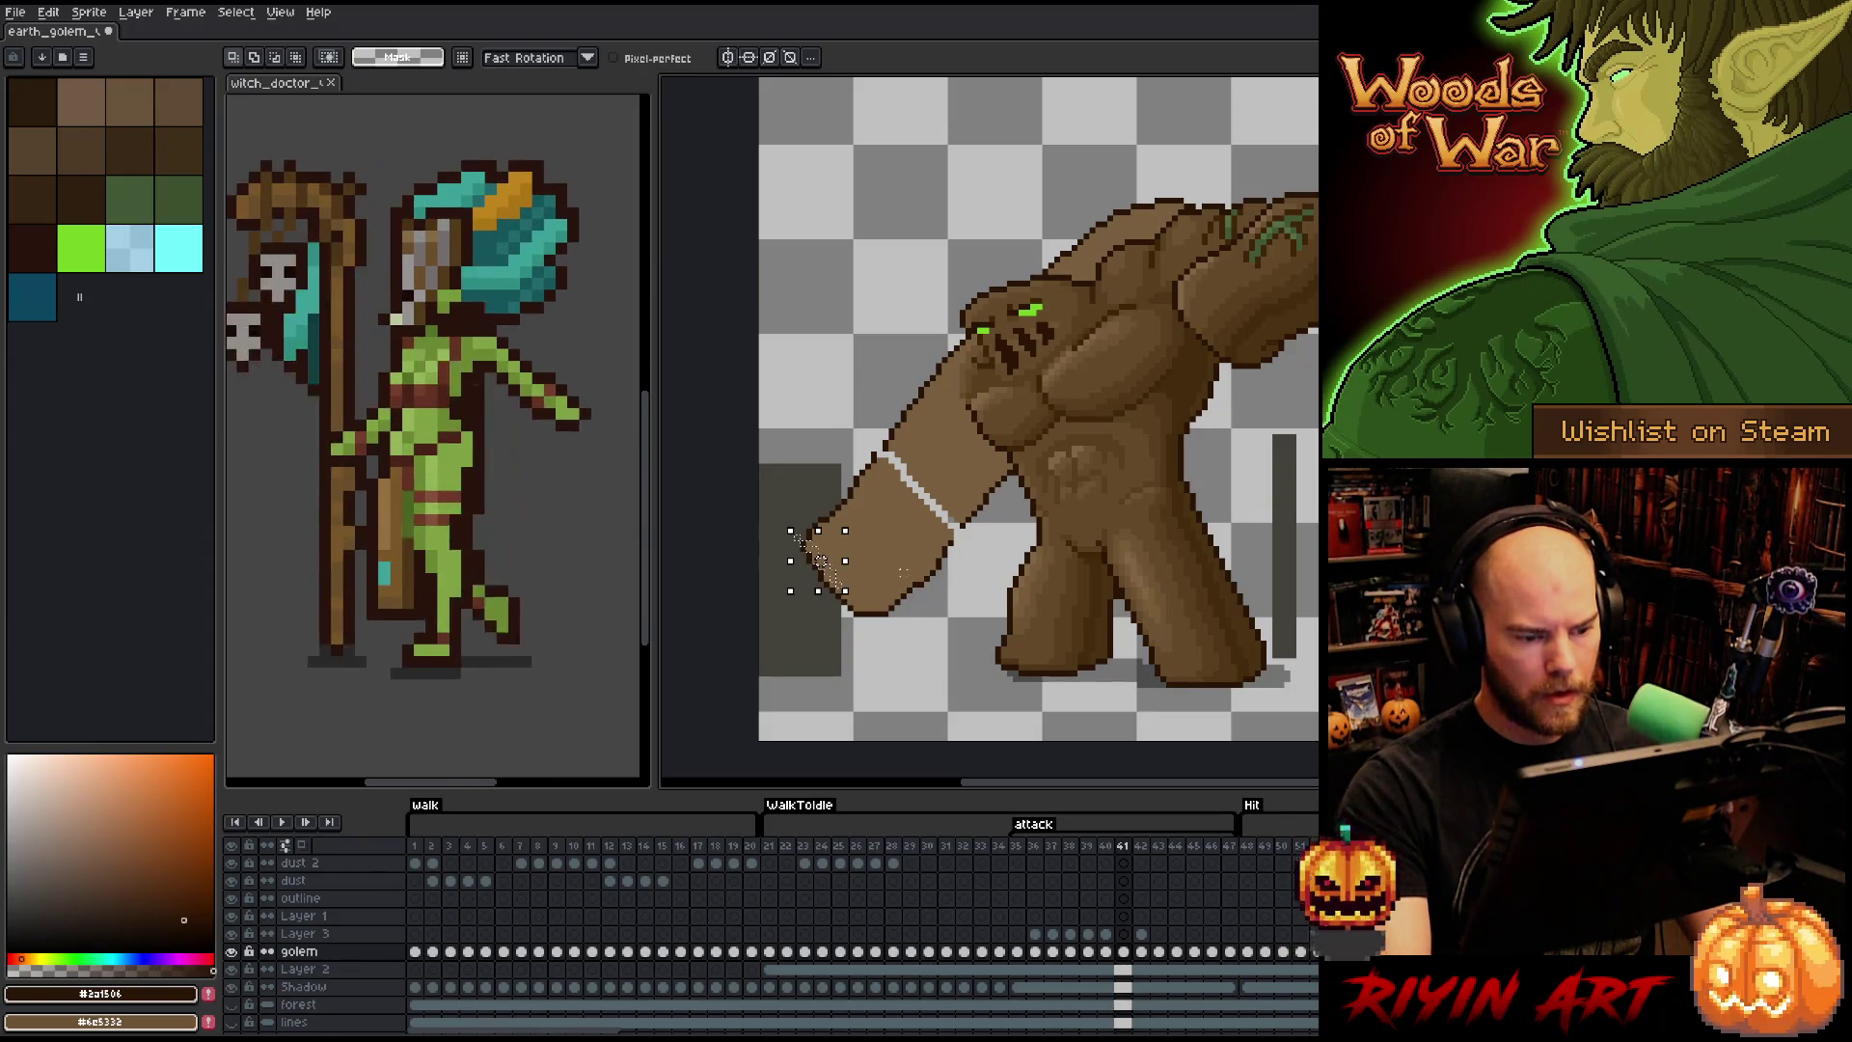
# - Zoom in and box-select the golem's fist on frame 41, then clear the selection
pyautogui.scroll(1, 789, 567)
pyautogui.press('Right')
pyautogui.press('Left')
pyautogui.press('m')
pyautogui.moveTo(743, 345)
pyautogui.mouseDown()
pyautogui.moveTo(868, 559)
pyautogui.moveTo(908, 573)
pyautogui.mouseUp()
pyautogui.hotkey('ctrl', 'd')
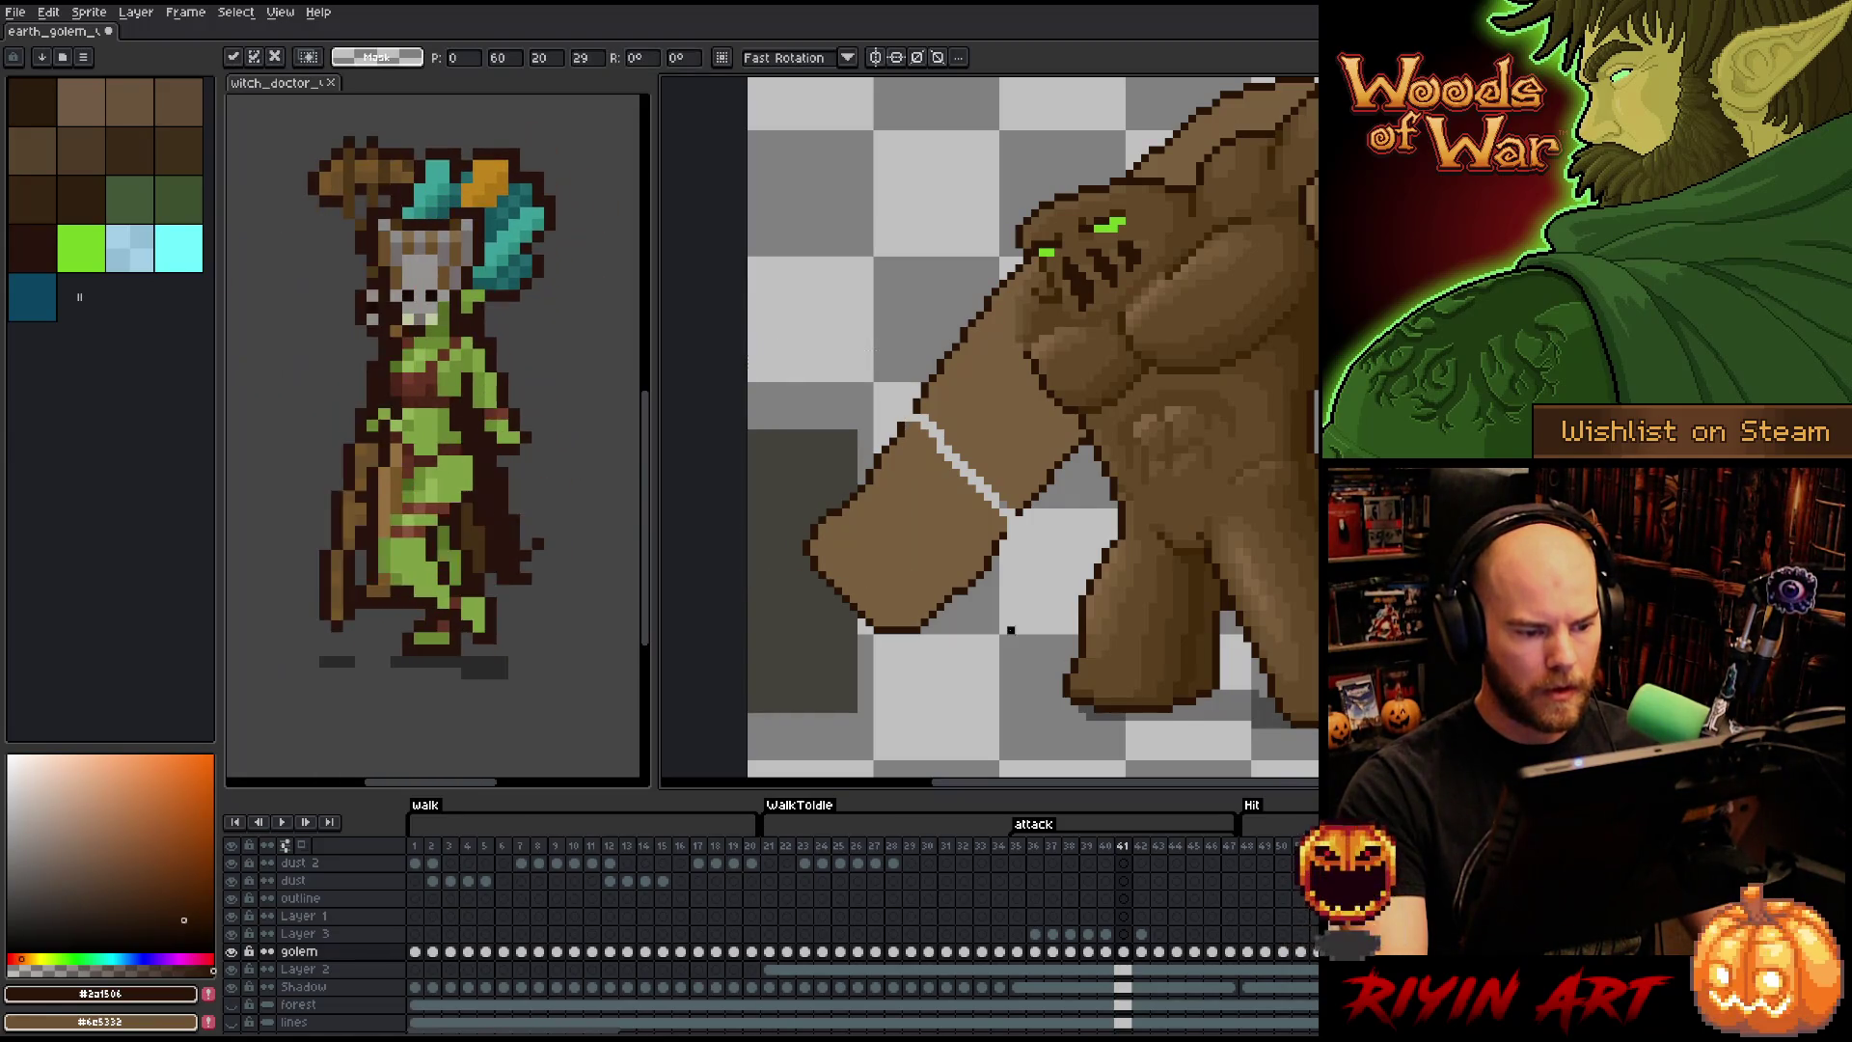
# - Compare frames 41 and 42 repeatedly, ending on frame 41 with the pencil ready
pyautogui.press('Right')
pyautogui.press('Left')
pyautogui.press('Right')
pyautogui.press('Left')
pyautogui.press('Right')
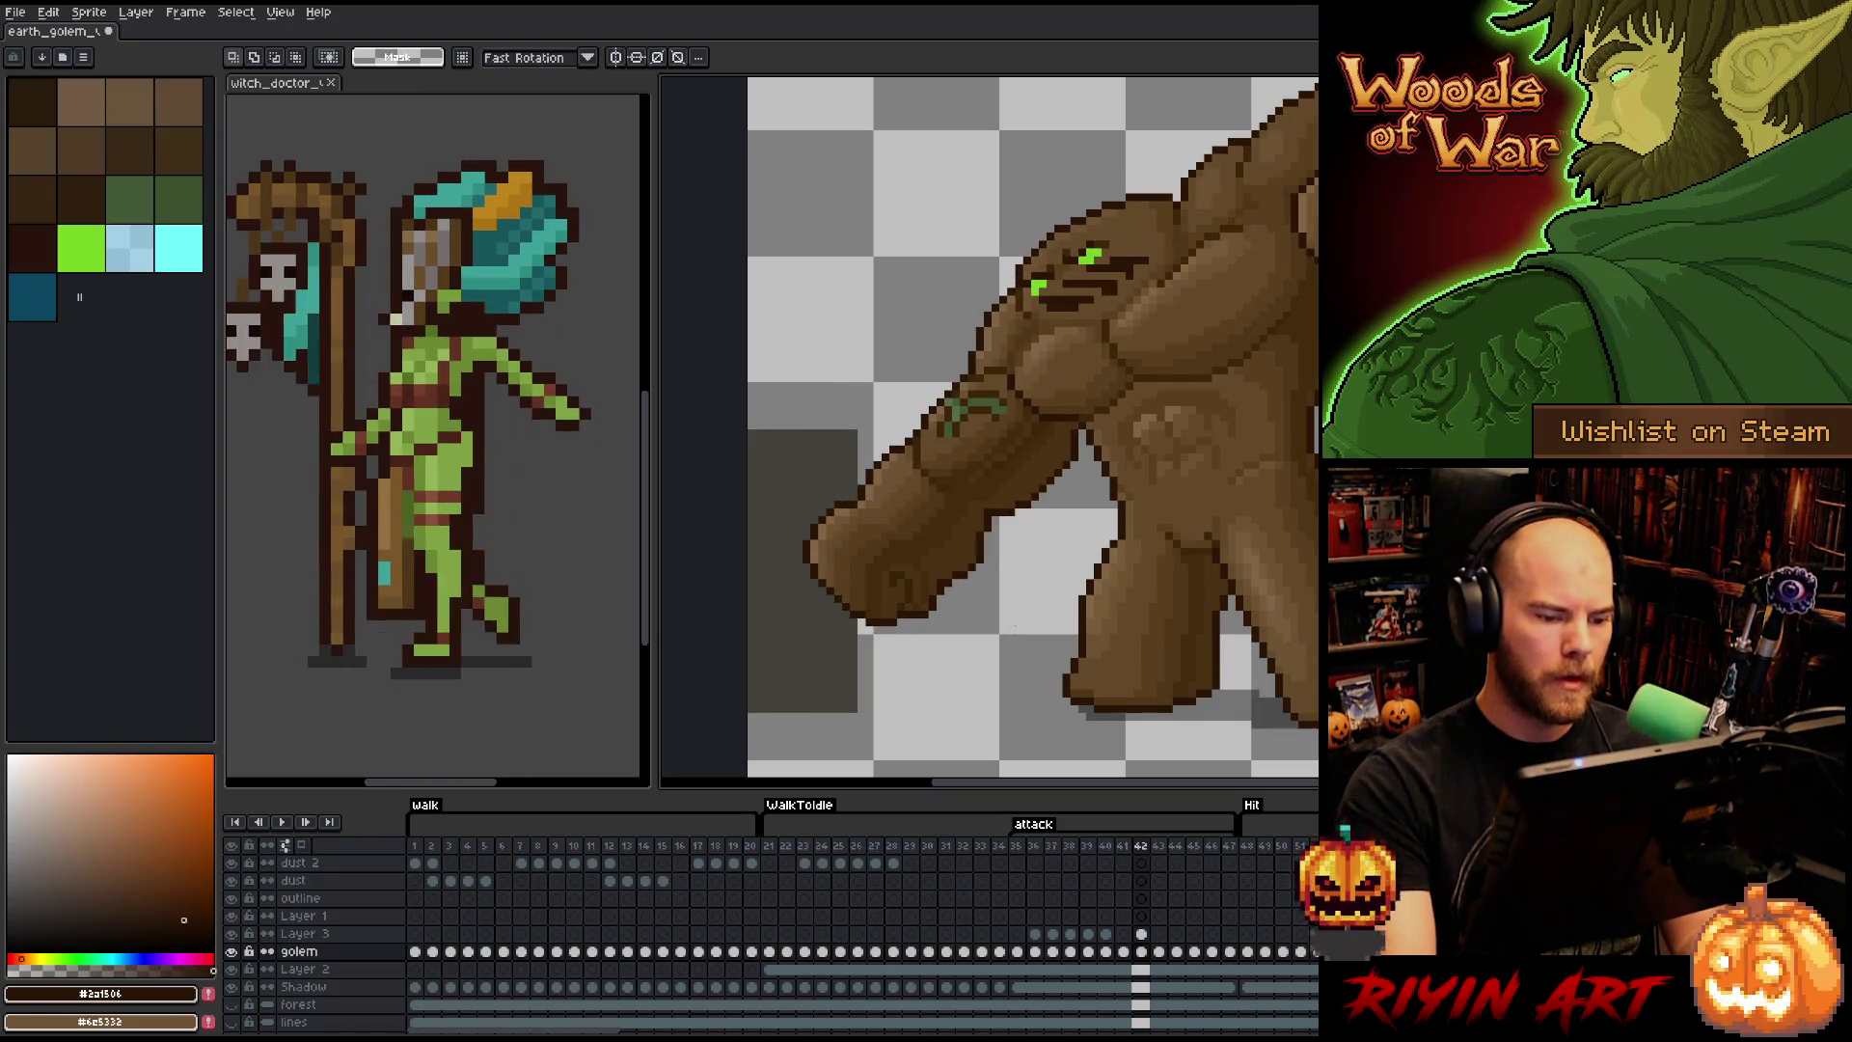
pyautogui.press('Left')
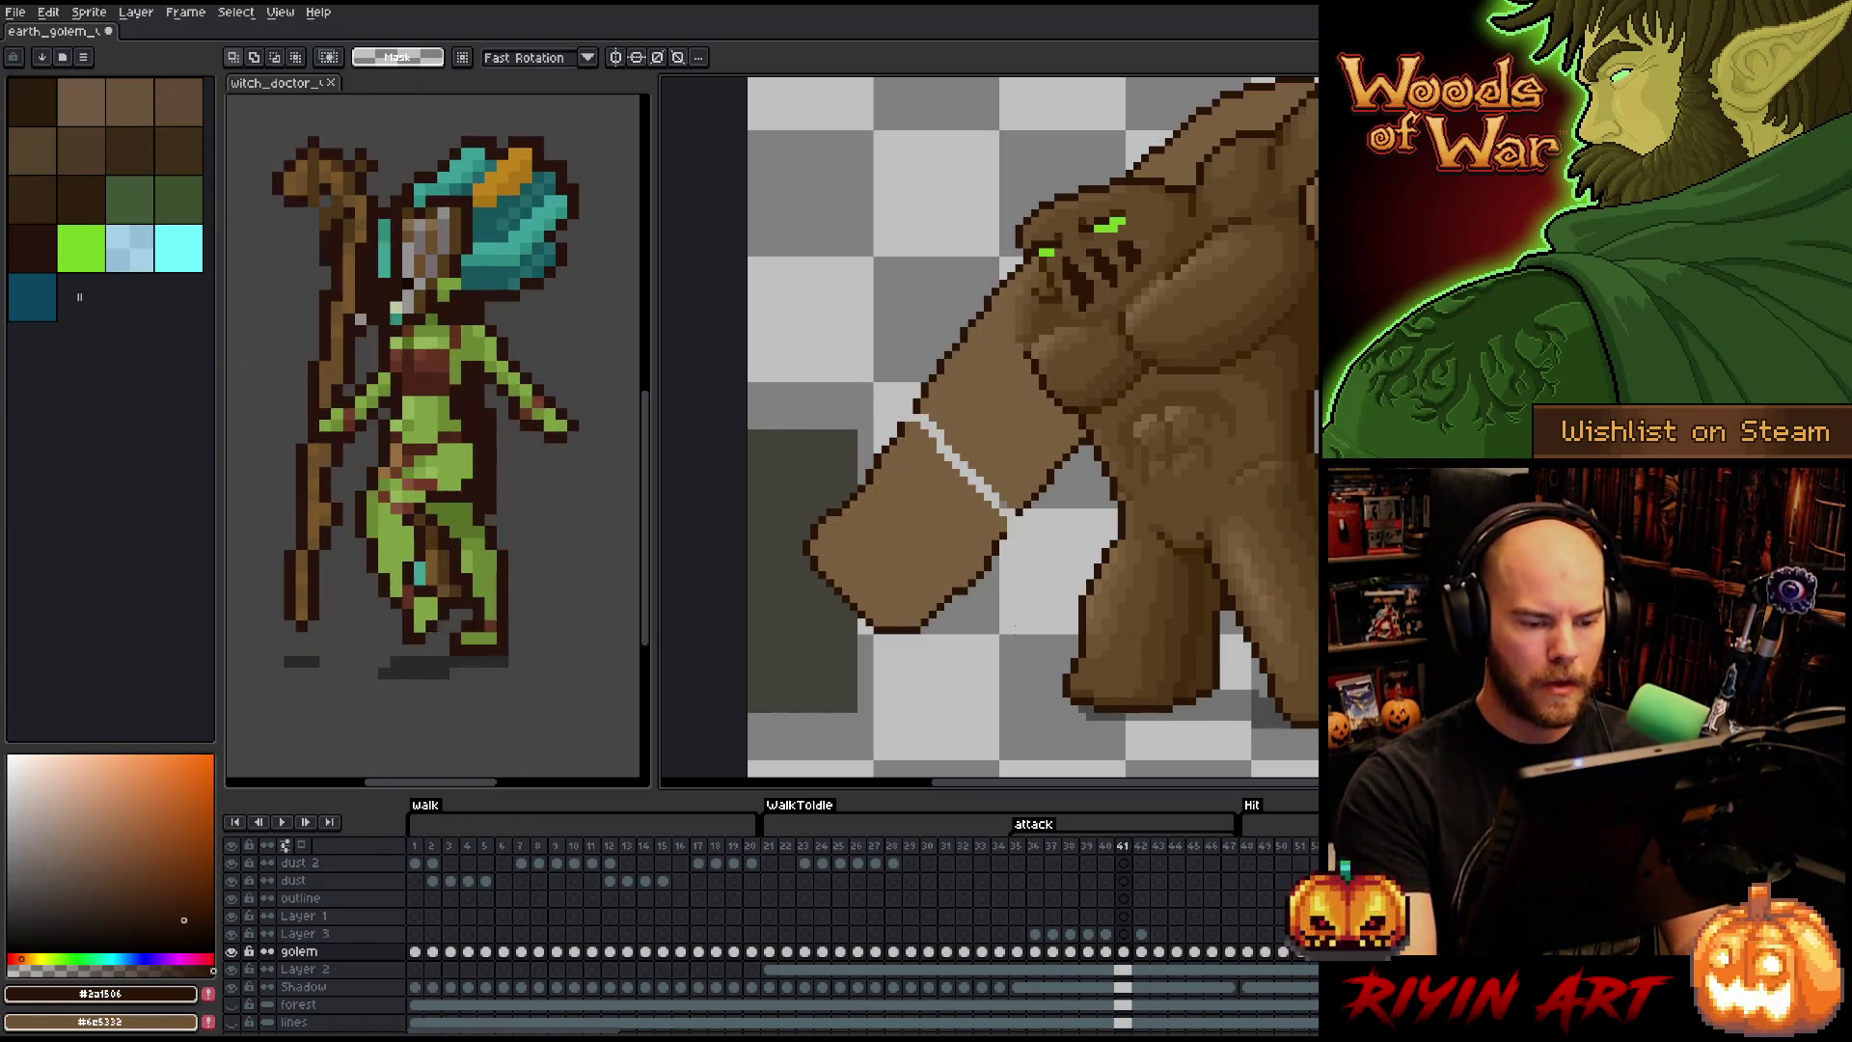
pyautogui.press('Right')
pyautogui.press('Left')
pyautogui.press('b')
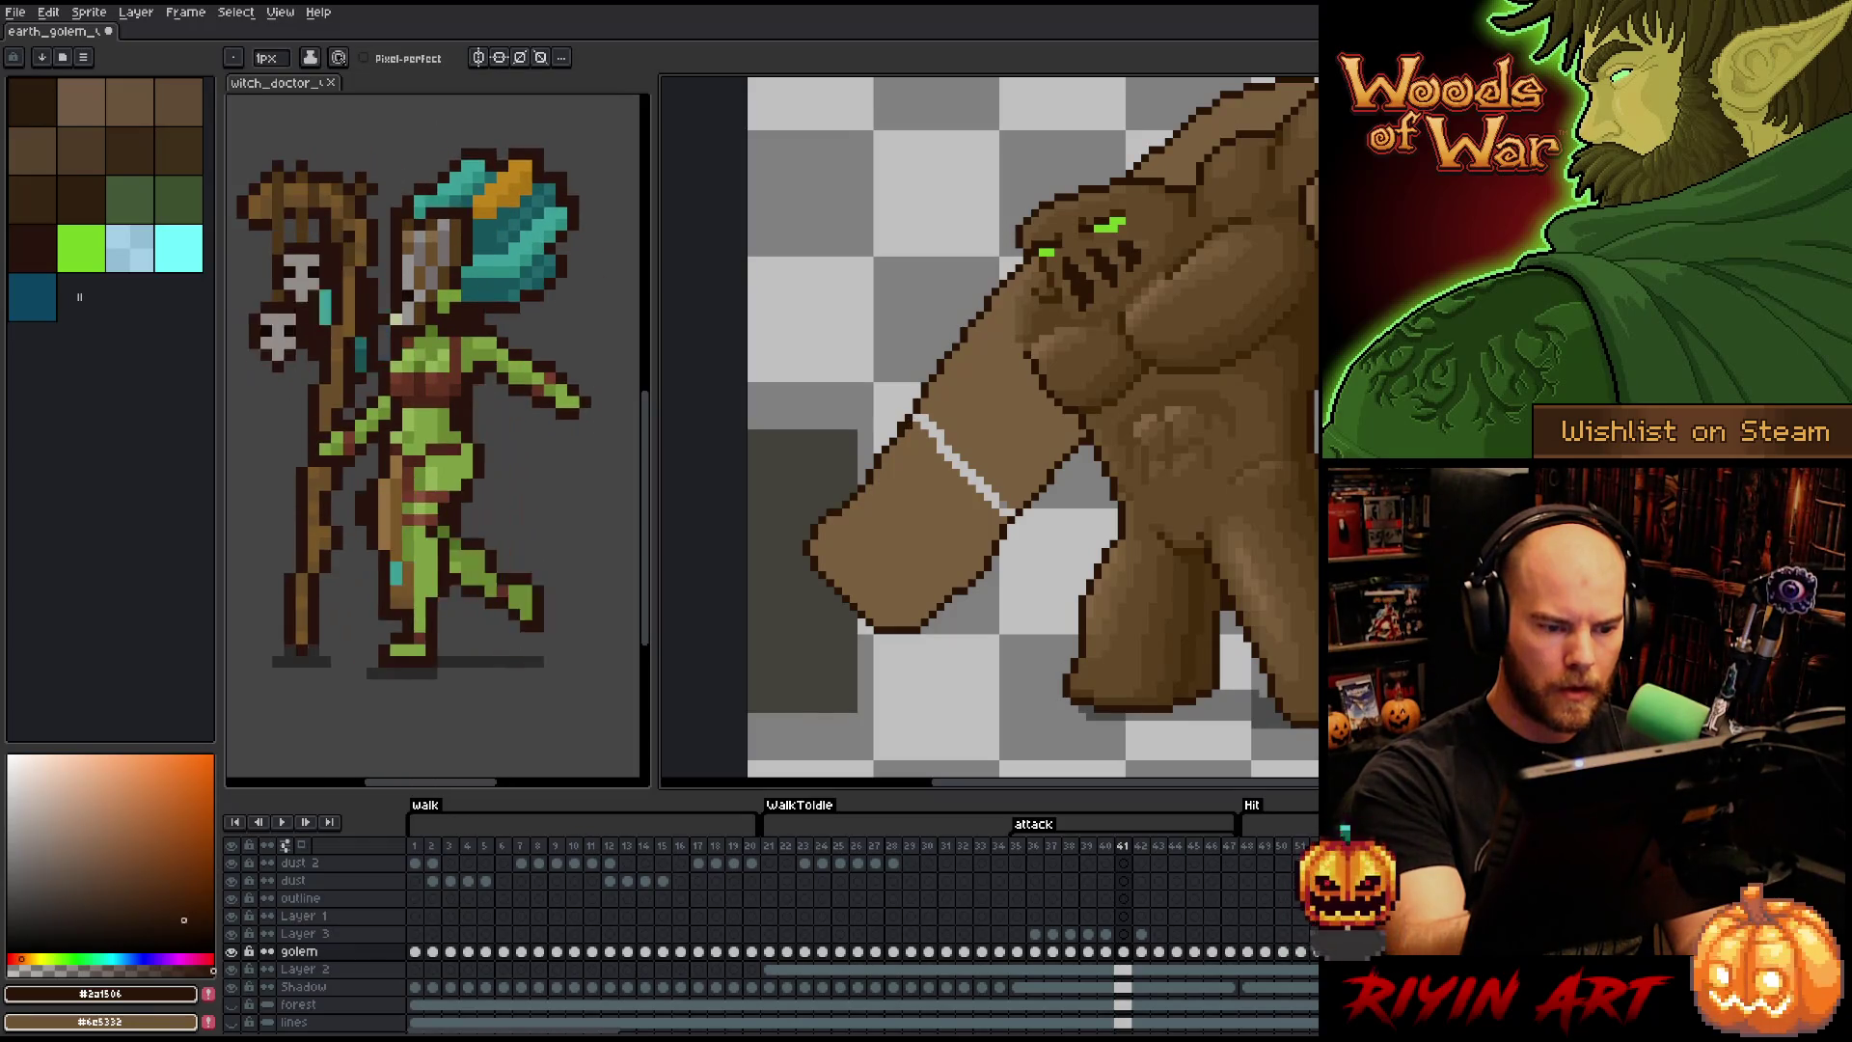
# - Sample the arm's brown #7b603f and fill the white streak on the golem's arm
pyautogui.press('i')
pyautogui.click(931, 489)
pyautogui.press('g')
pyautogui.click(940, 446)
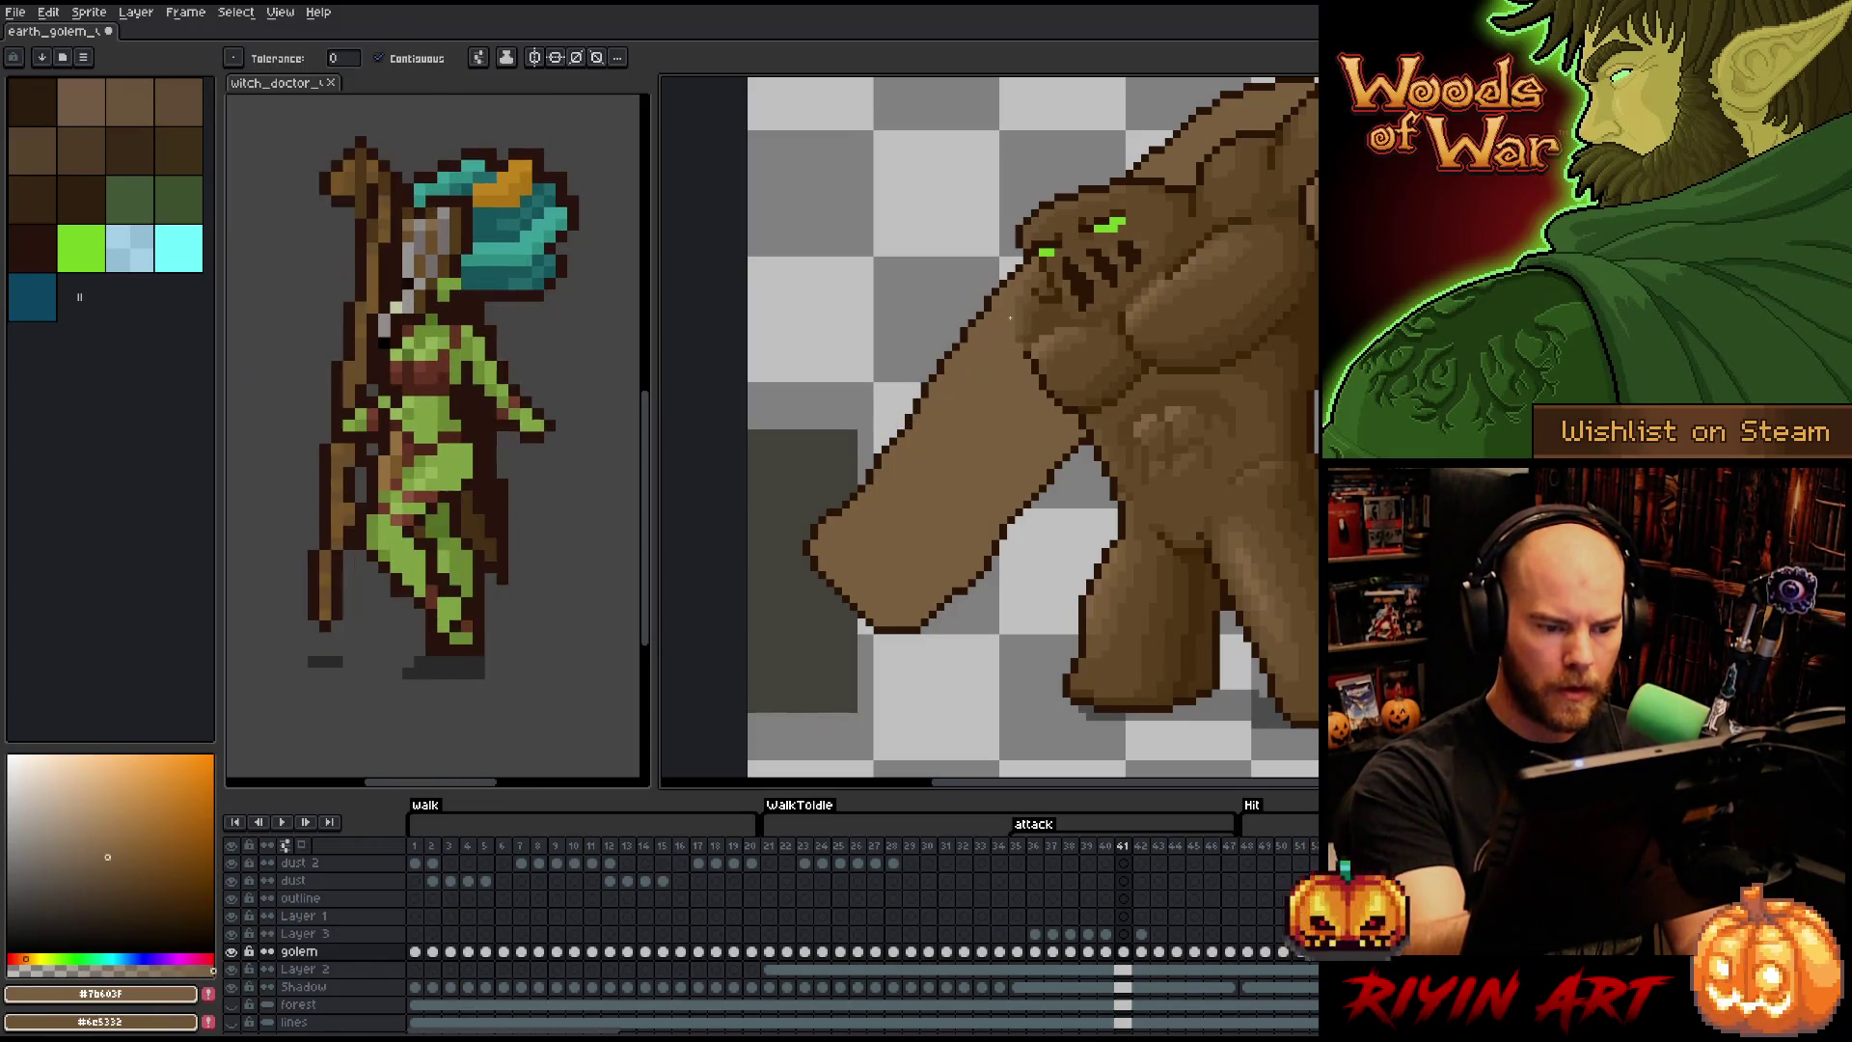
# - Compare the arm poses on frames 42–44 and pan to show the whole golem
pyautogui.scroll(-3, 1174, 300)
pyautogui.scroll(1, 1174, 300)
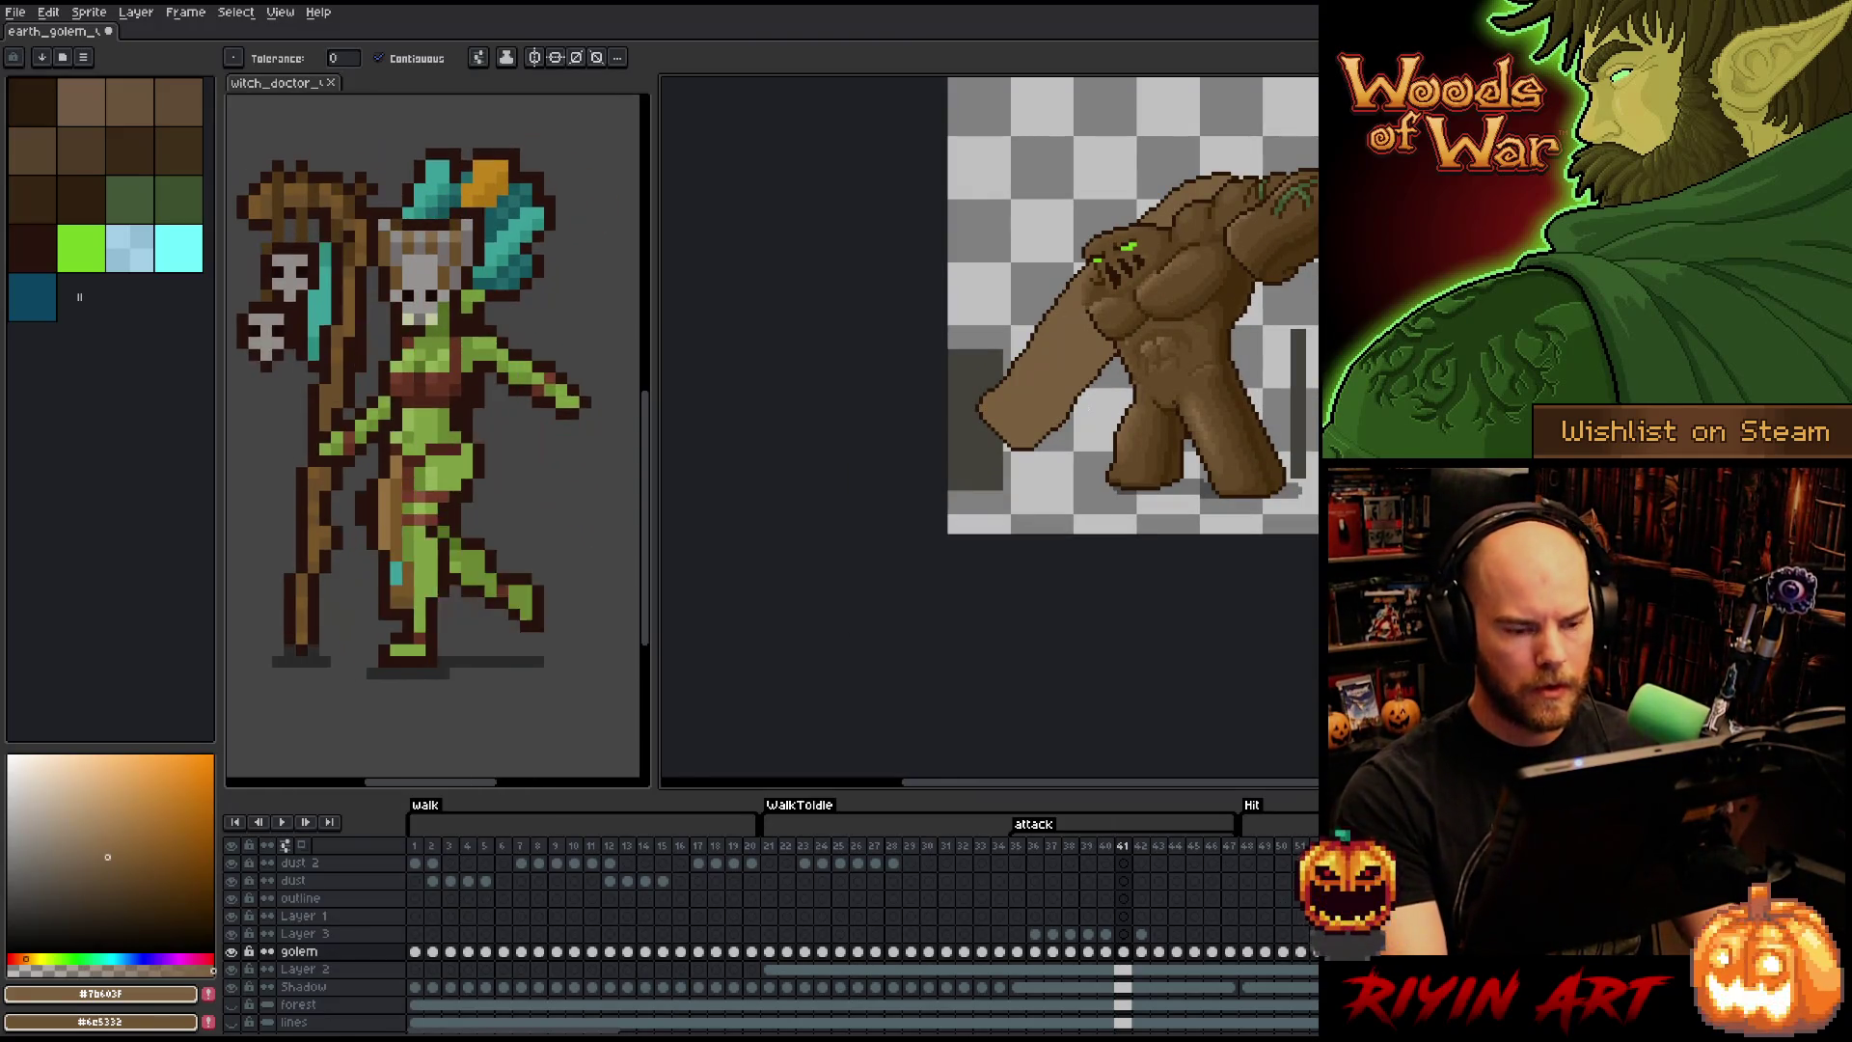
pyautogui.scroll(1, 1032, 409)
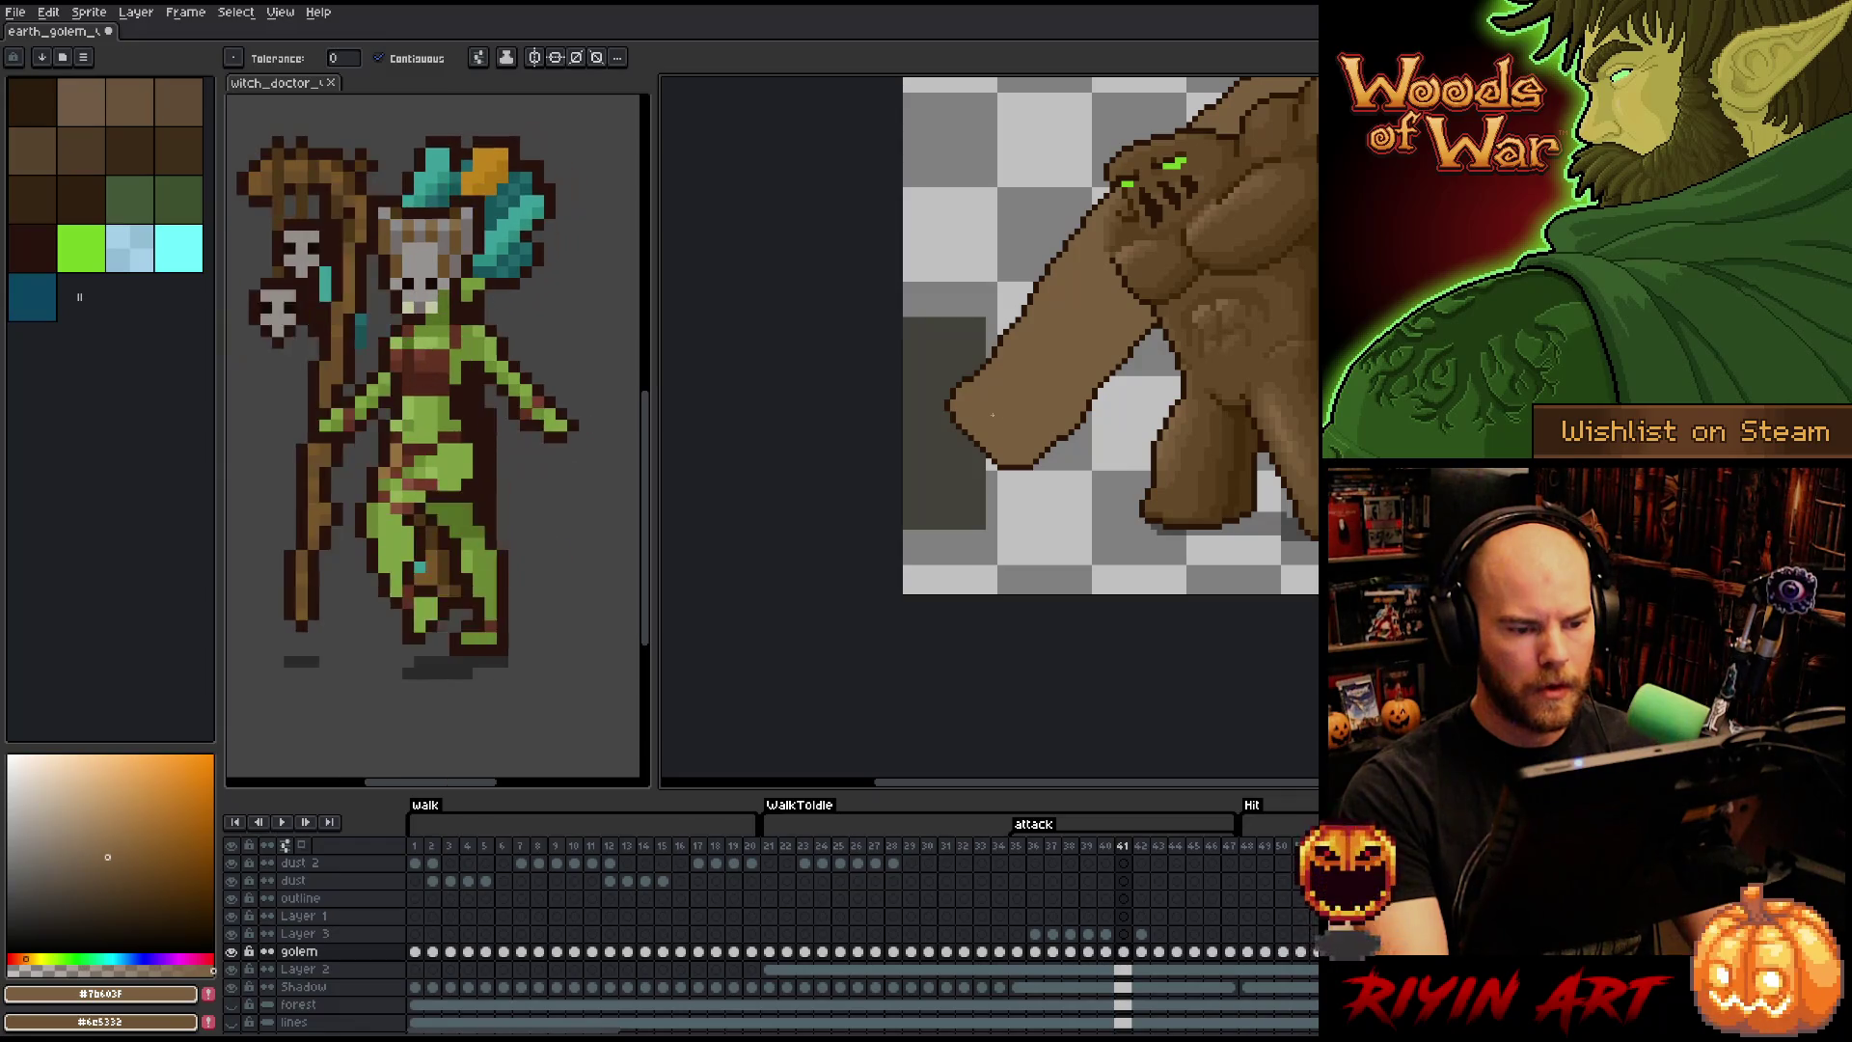
pyautogui.press('Right')
pyautogui.press('Right')
pyautogui.scroll(-2, 991, 417)
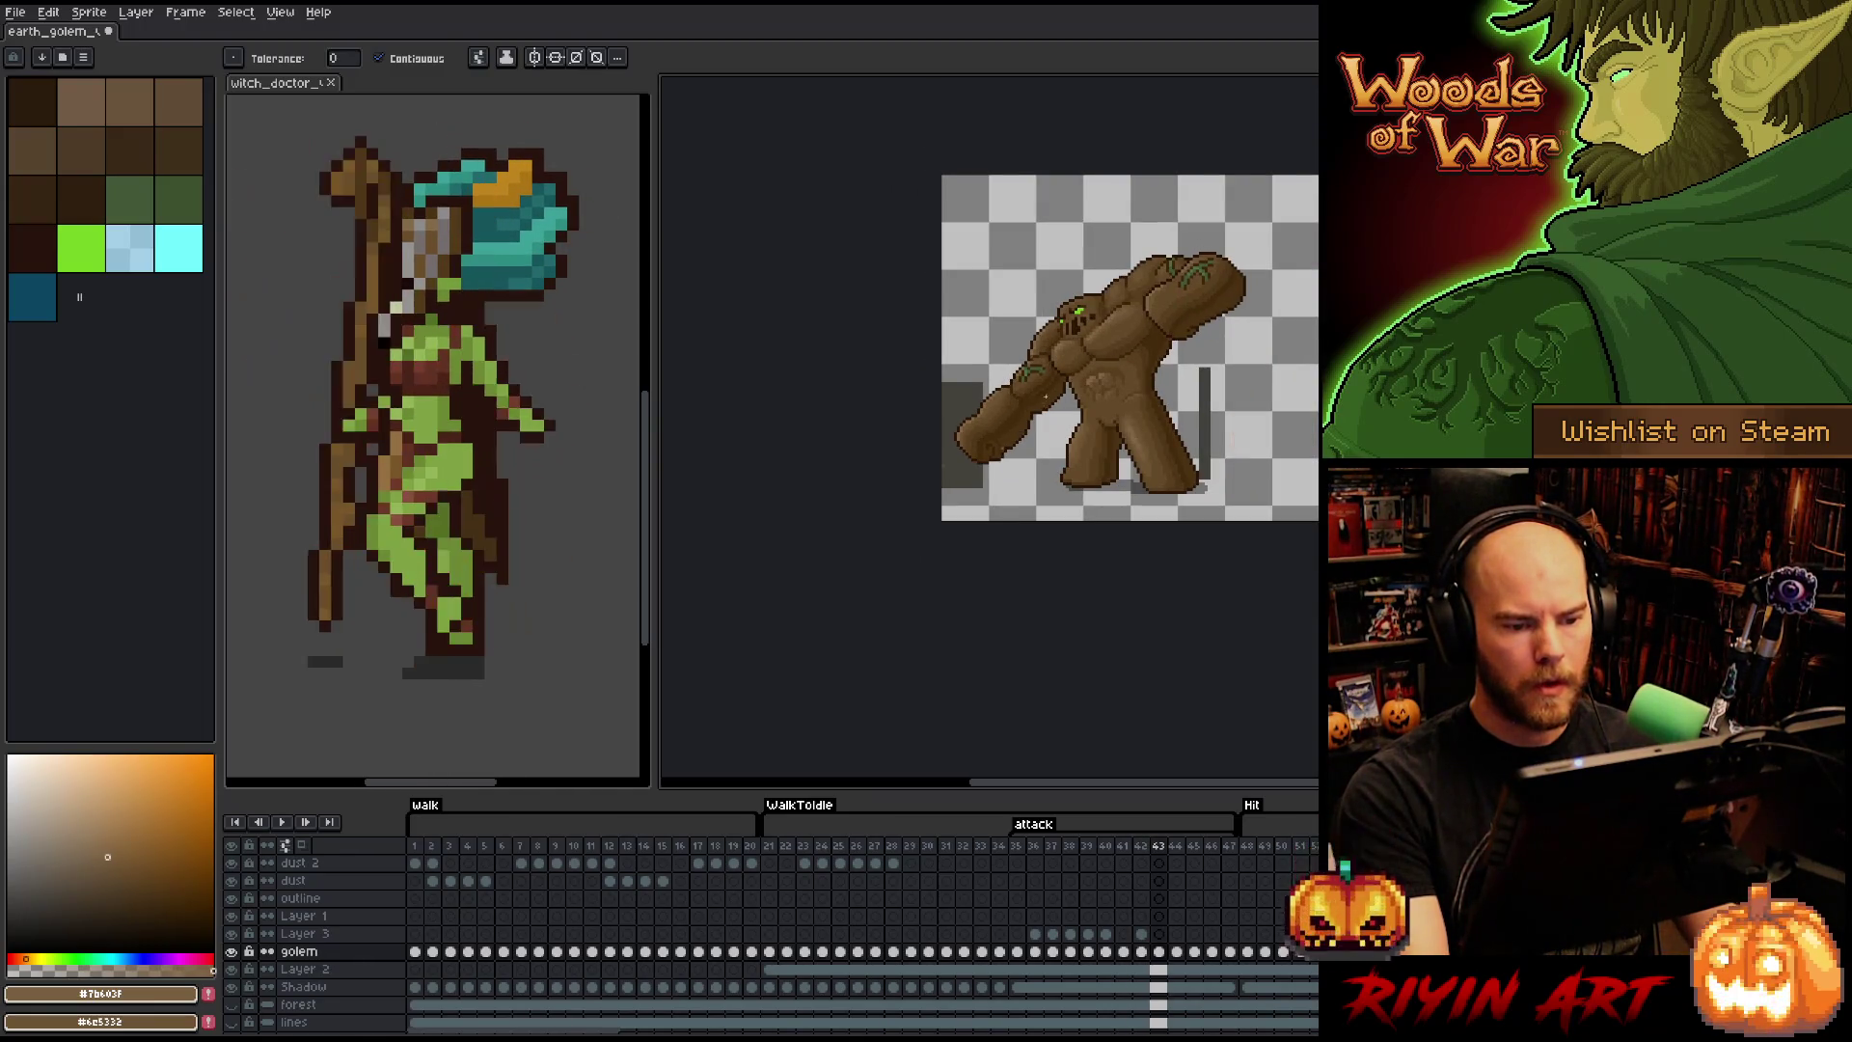
pyautogui.scroll(2, 1041, 367)
pyautogui.rightClick(996, 450)
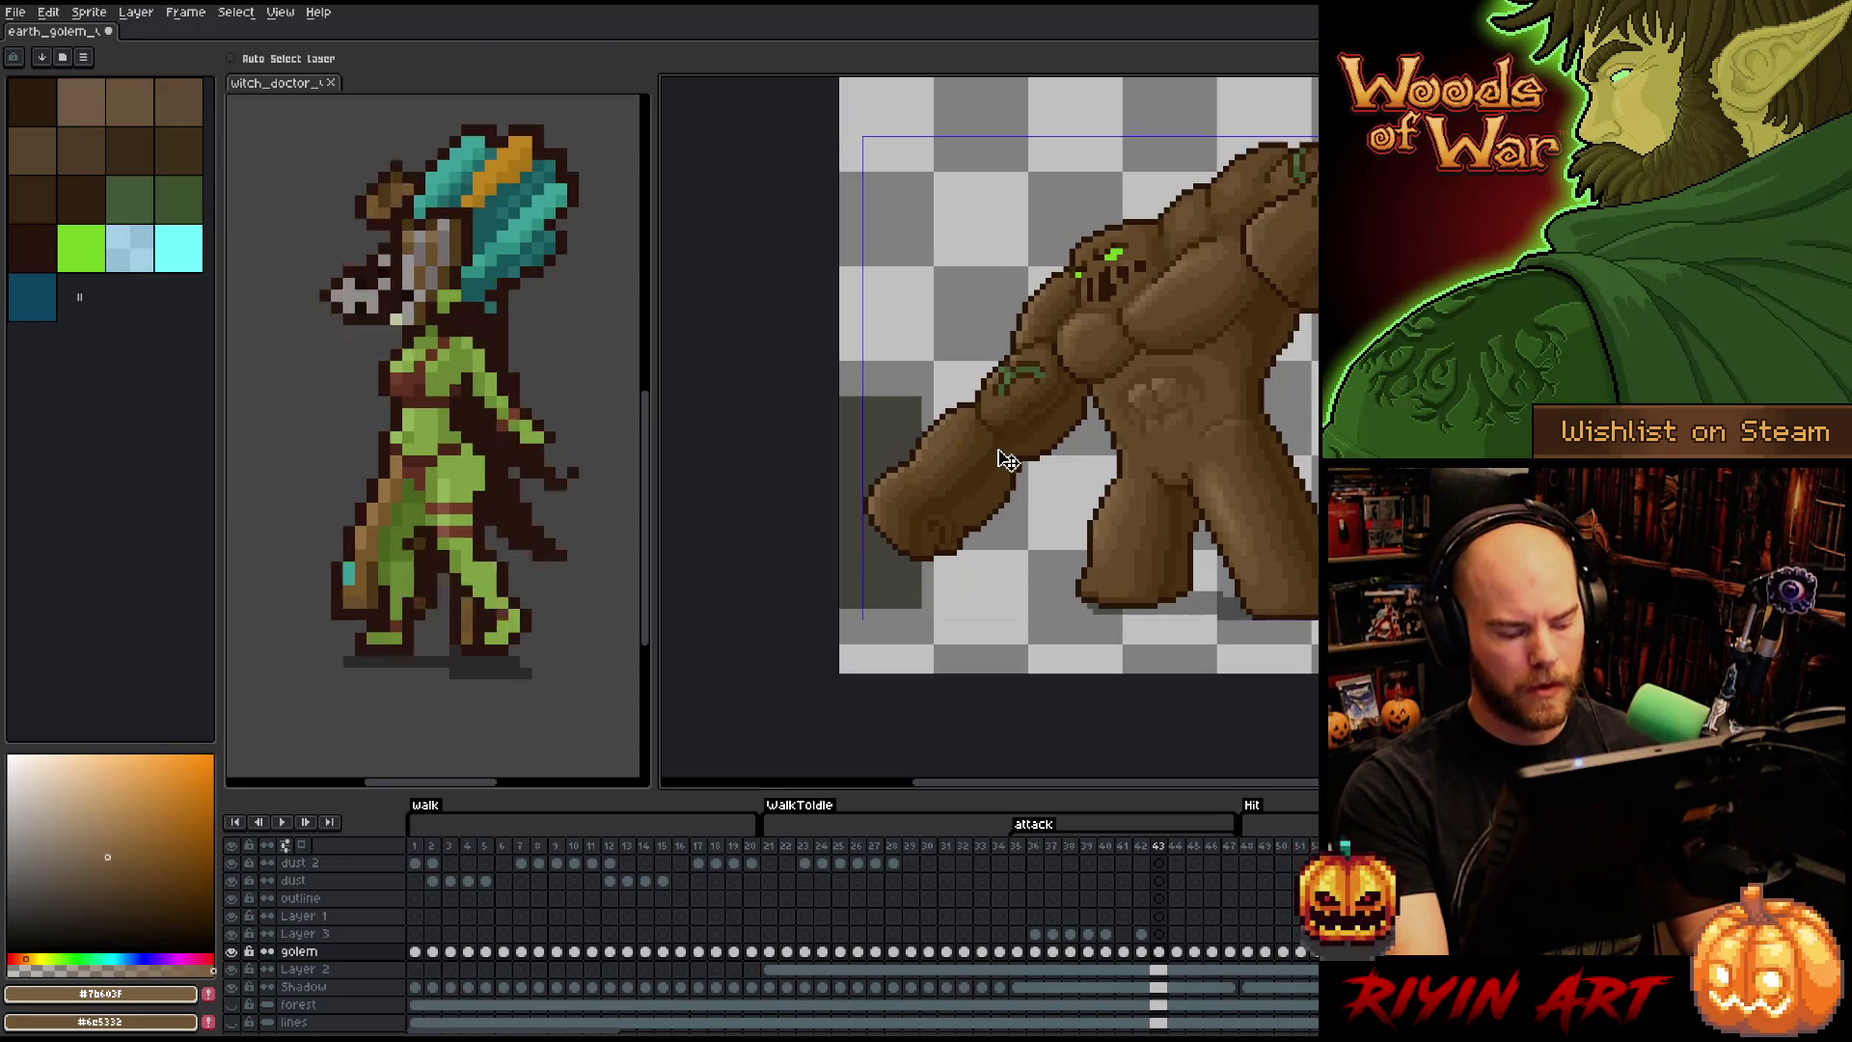
pyautogui.press('Escape')
pyautogui.press('Right')
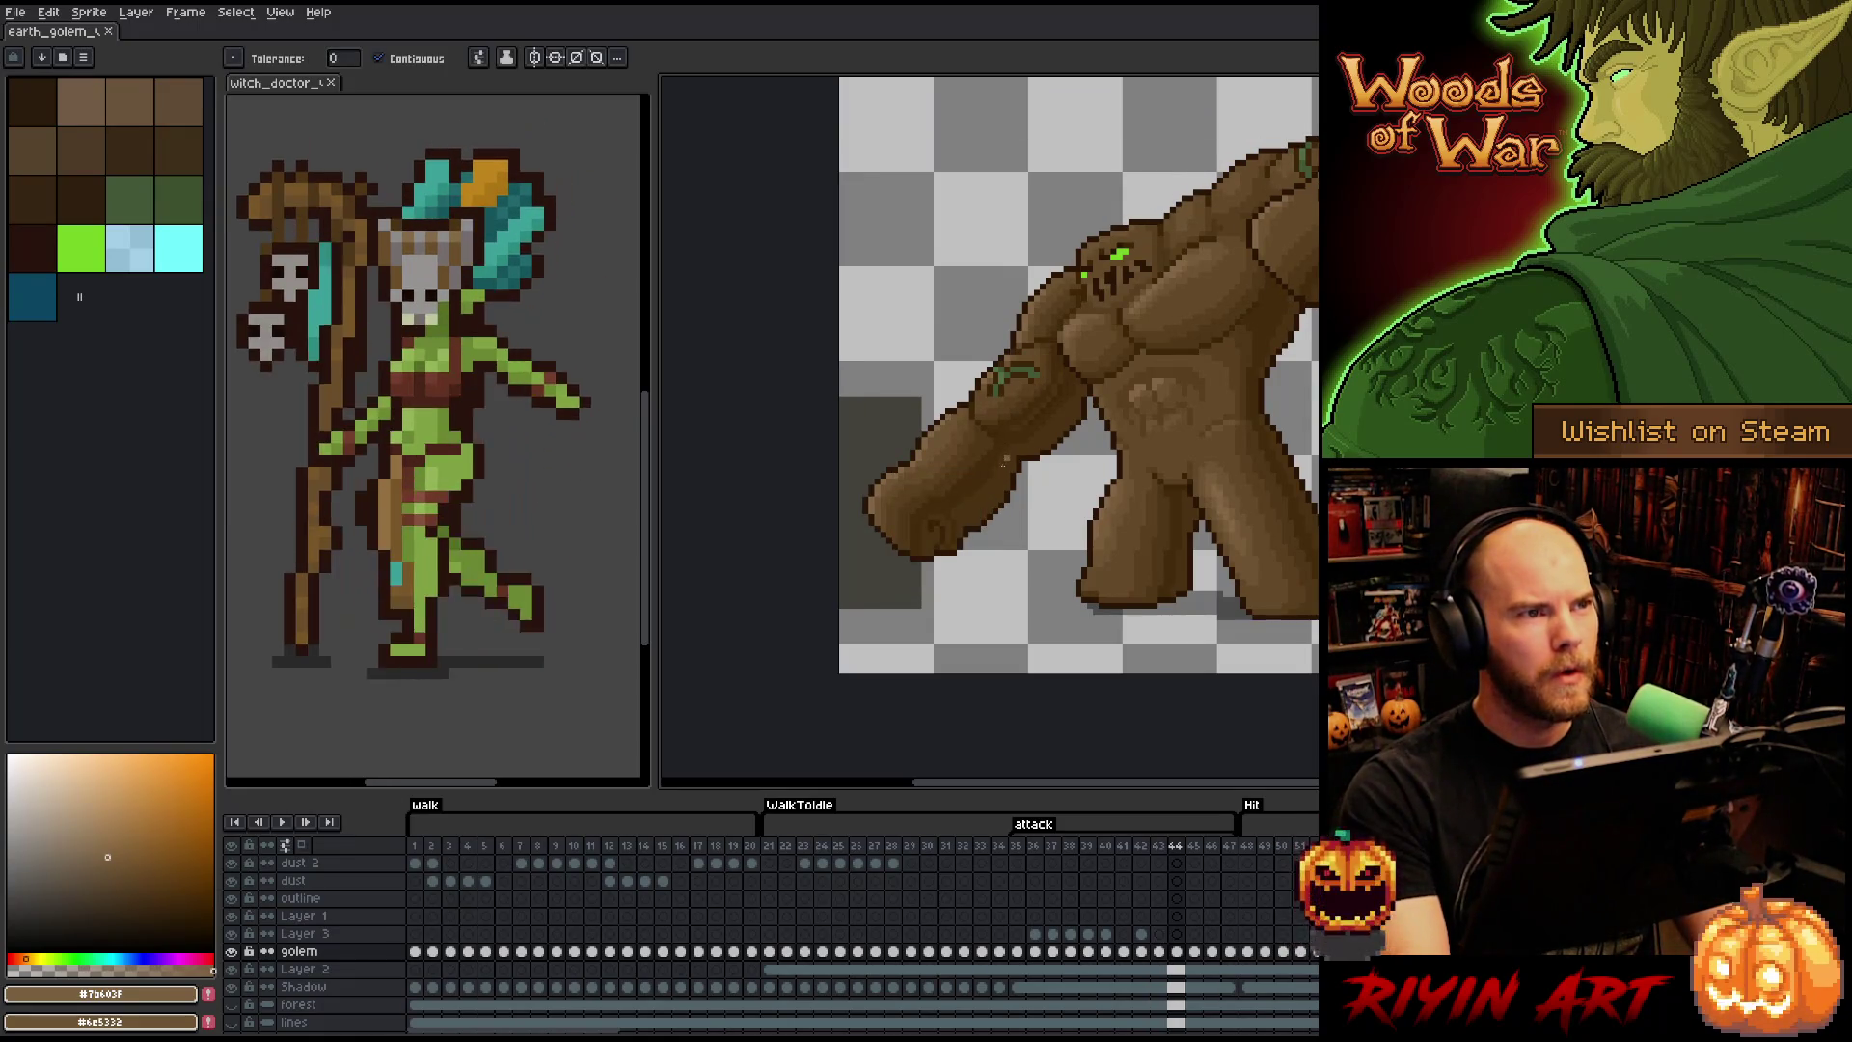
pyautogui.press('Left')
pyautogui.press('Left')
pyautogui.moveTo(1020, 488)
pyautogui.mouseDown()
pyautogui.moveTo(942, 533)
pyautogui.moveTo(938, 559)
pyautogui.mouseUp()
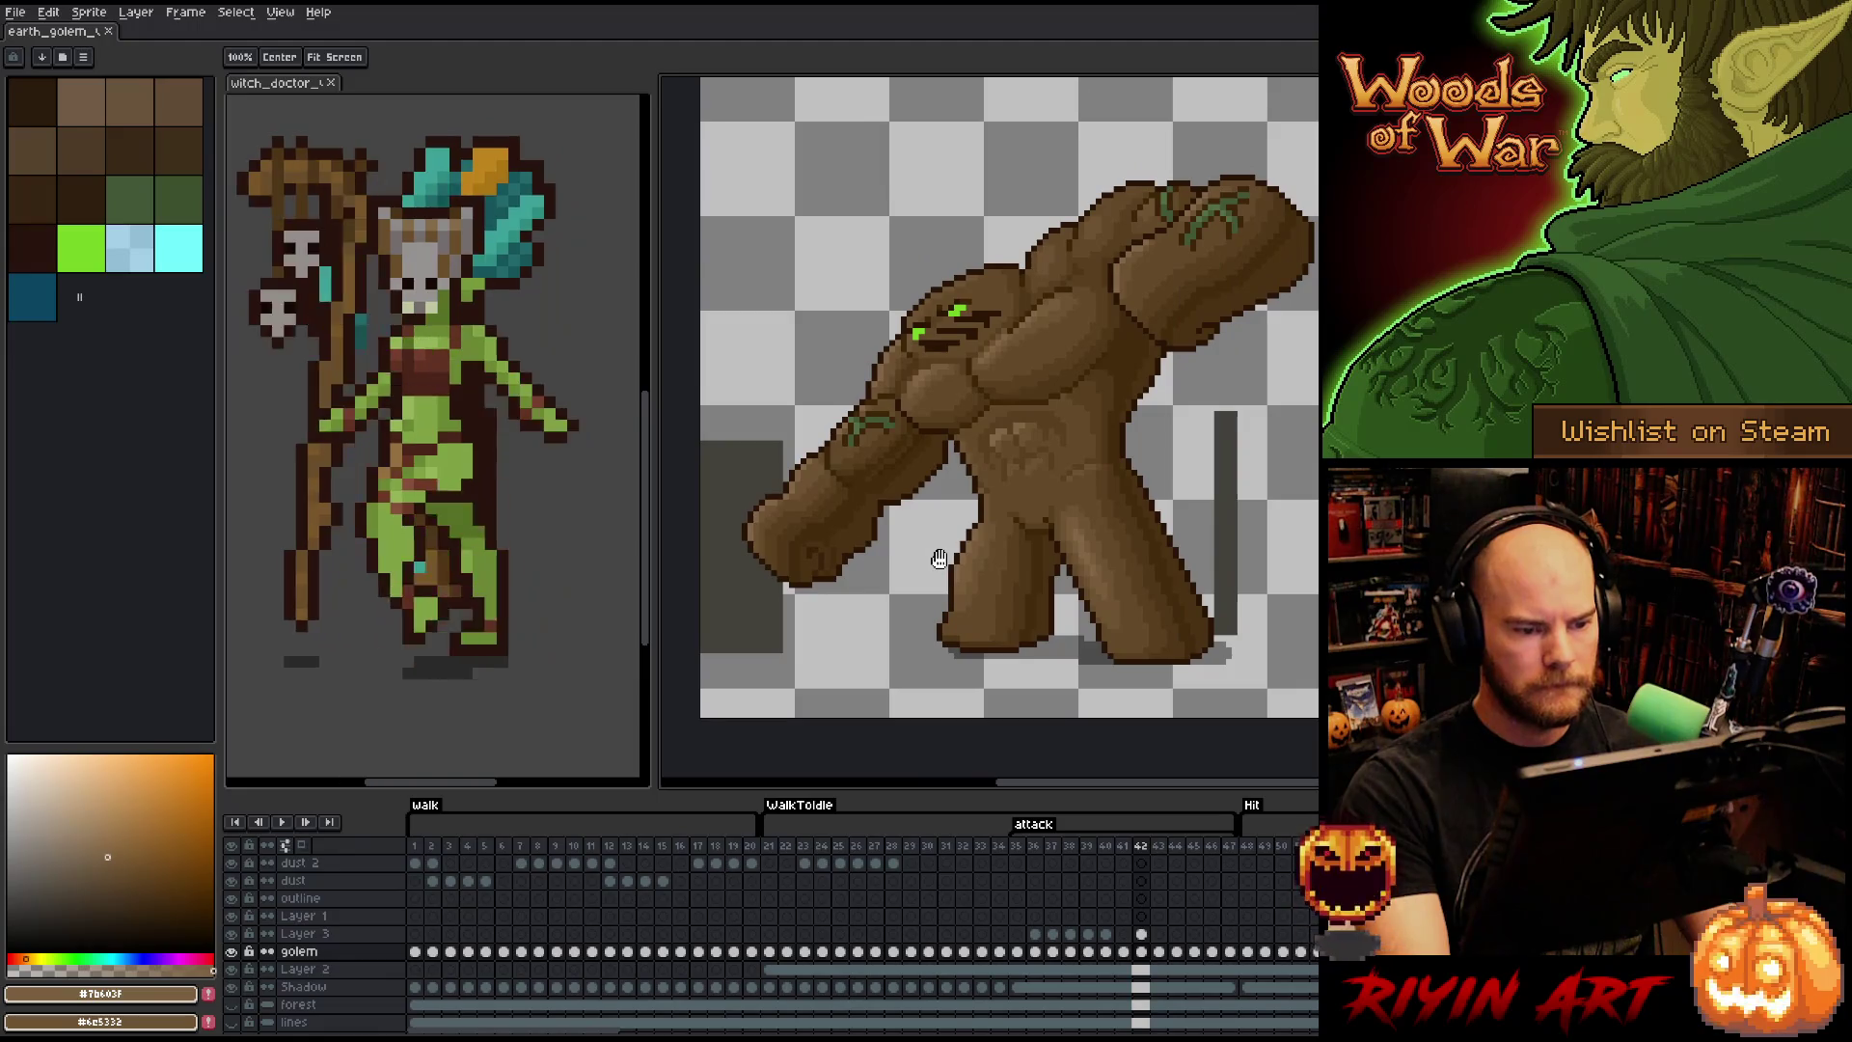
pyautogui.press('g')
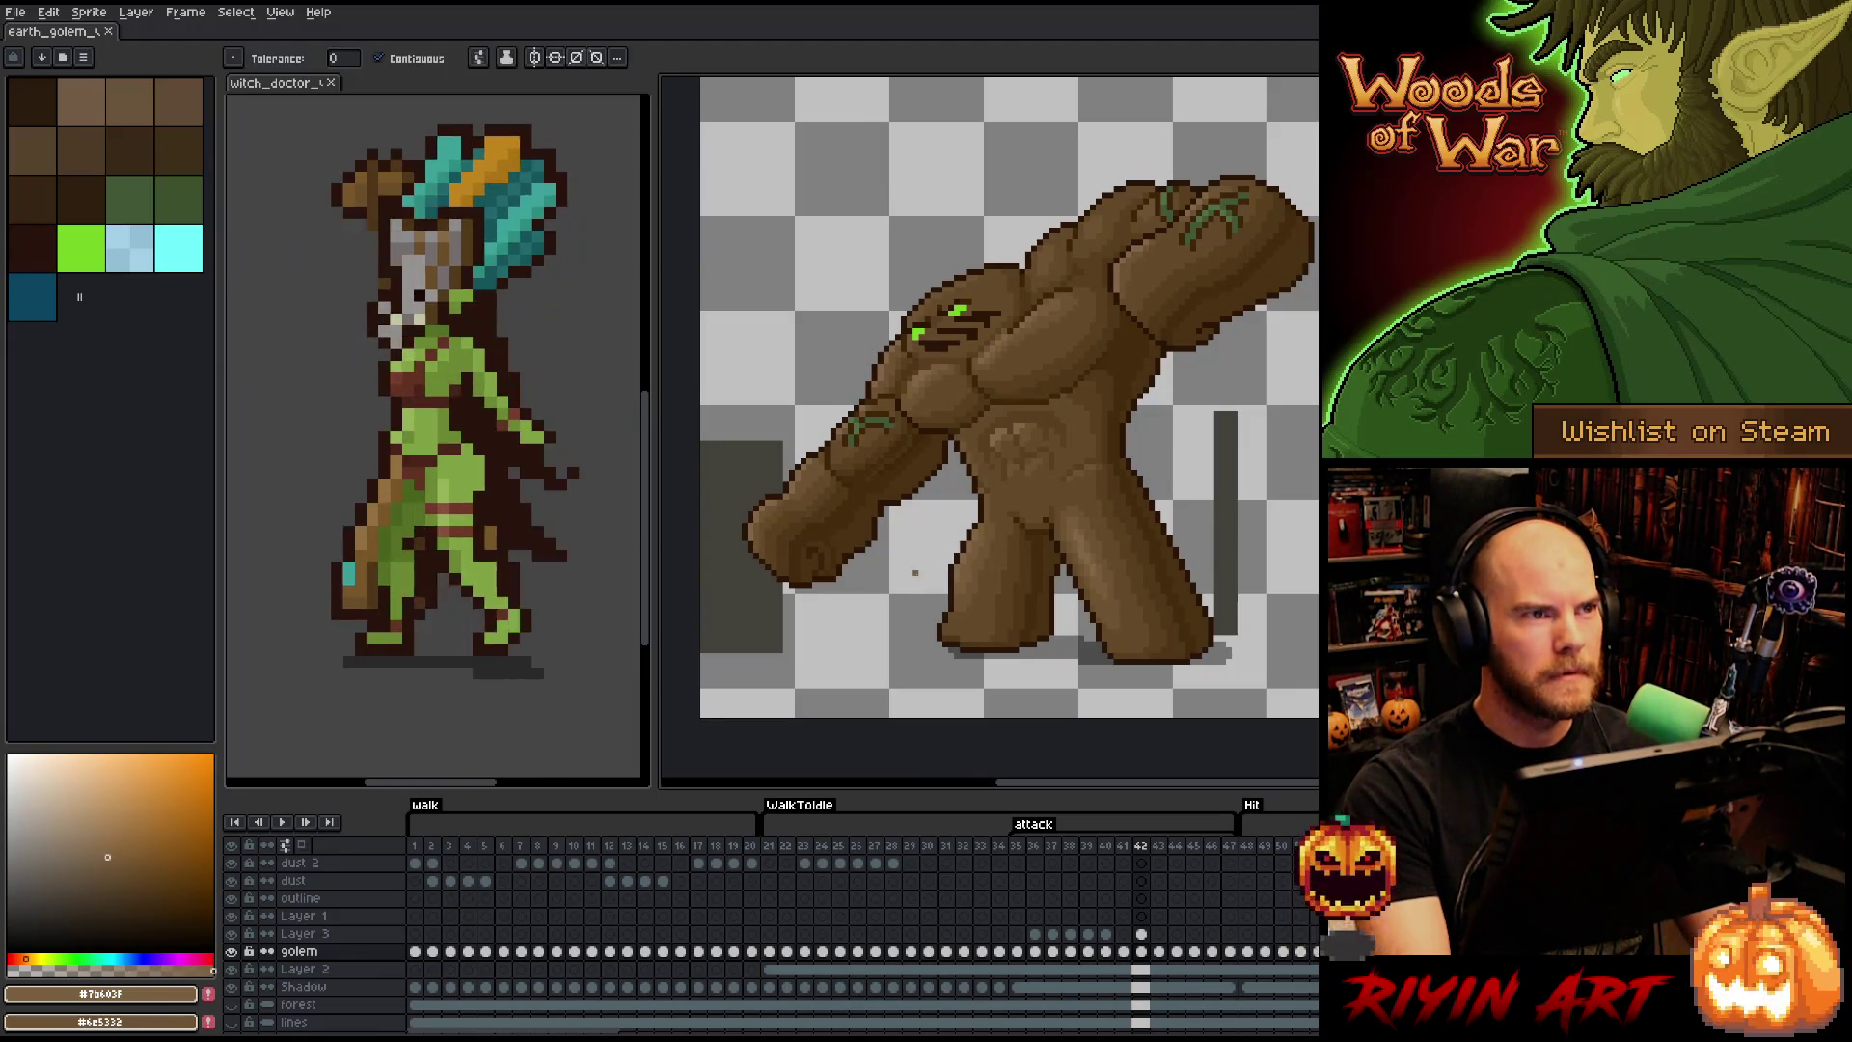
# - Move the Layer 3 cel onto frame 43, hide Layer 3, and compare frames 42 and 43
pyautogui.click(1142, 935)
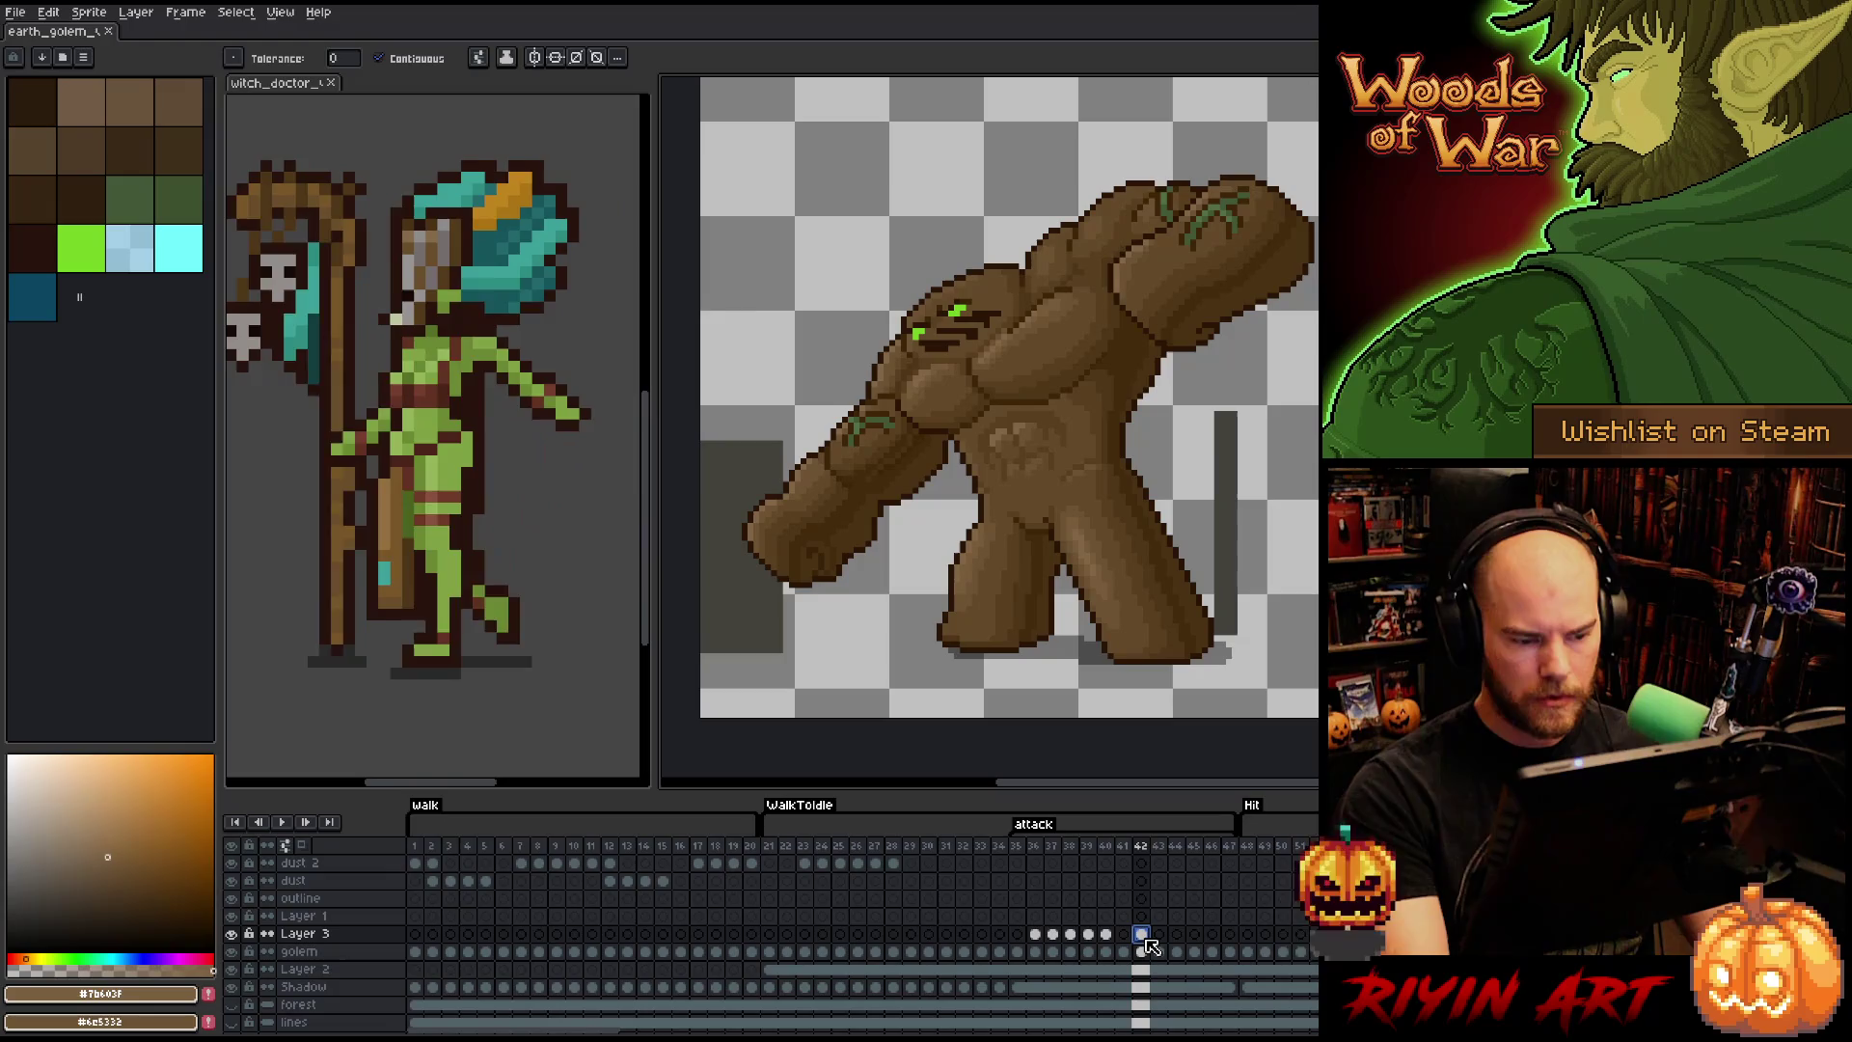
pyautogui.click(1162, 935)
pyautogui.moveTo(1165, 935); pyautogui.dragTo(1168, 936)
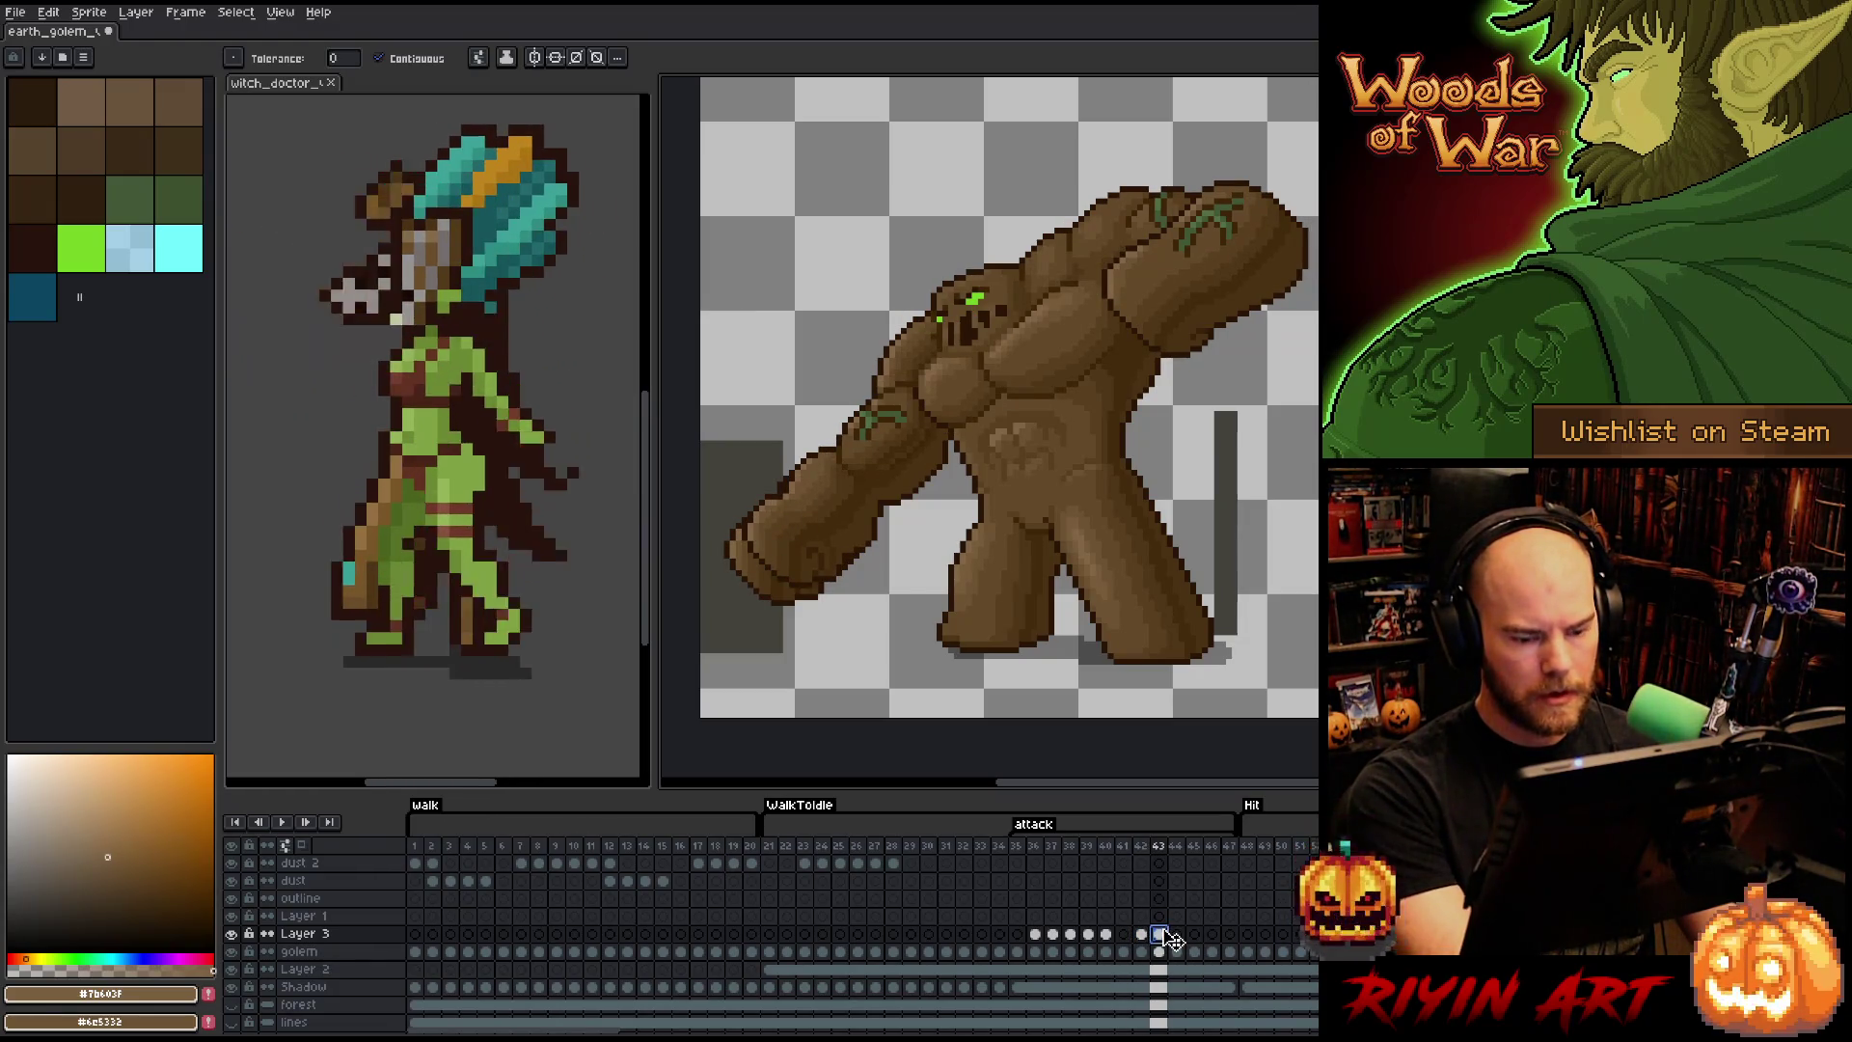
pyautogui.click(234, 933)
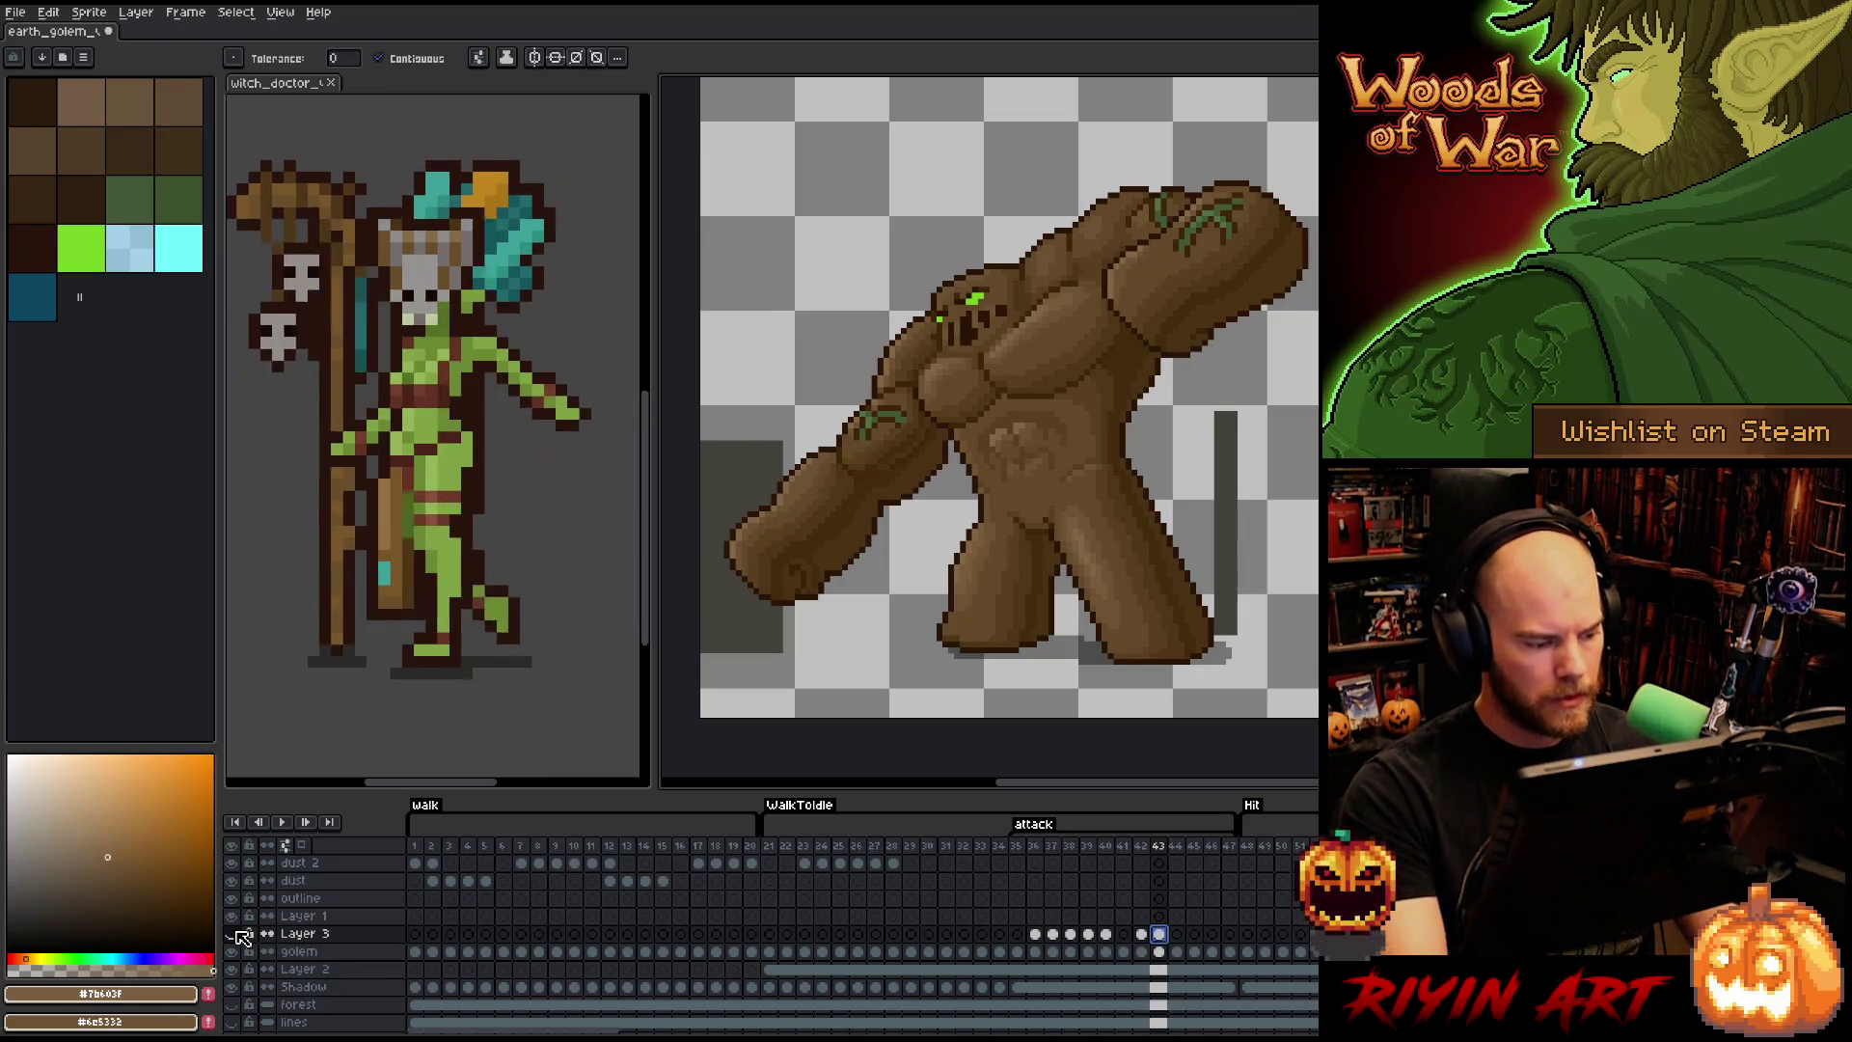
pyautogui.press('Left')
pyautogui.press('Right')
pyautogui.press('Left')
pyautogui.press('Right')
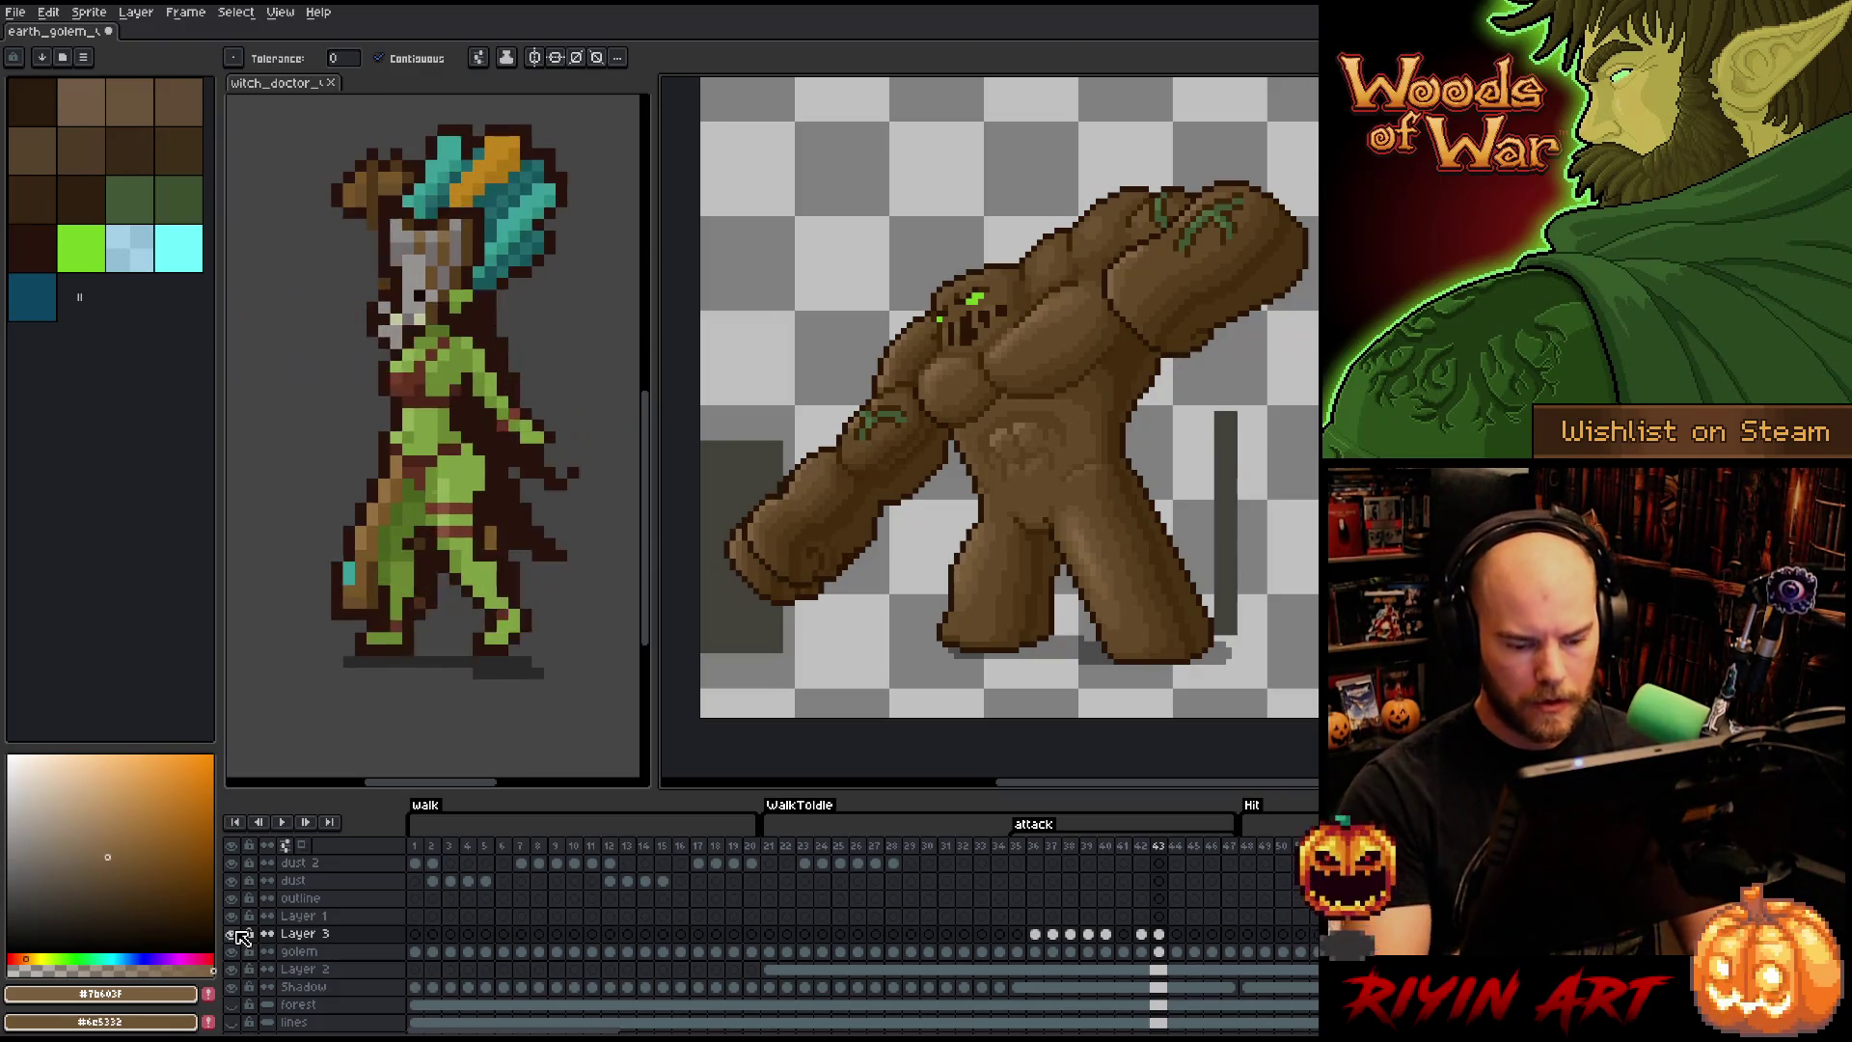
# - Lasso the golem's left fist on frame 43 and nudge it up and right
pyautogui.press('Down')
pyautogui.press('m')
pyautogui.moveTo(868, 599)
pyautogui.mouseDown()
pyautogui.moveTo(873, 554)
pyautogui.moveTo(825, 483)
pyautogui.moveTo(719, 554)
pyautogui.moveTo(863, 608)
pyautogui.moveTo(811, 536)
pyautogui.mouseUp()
pyautogui.hotkey('ctrl', 'd')
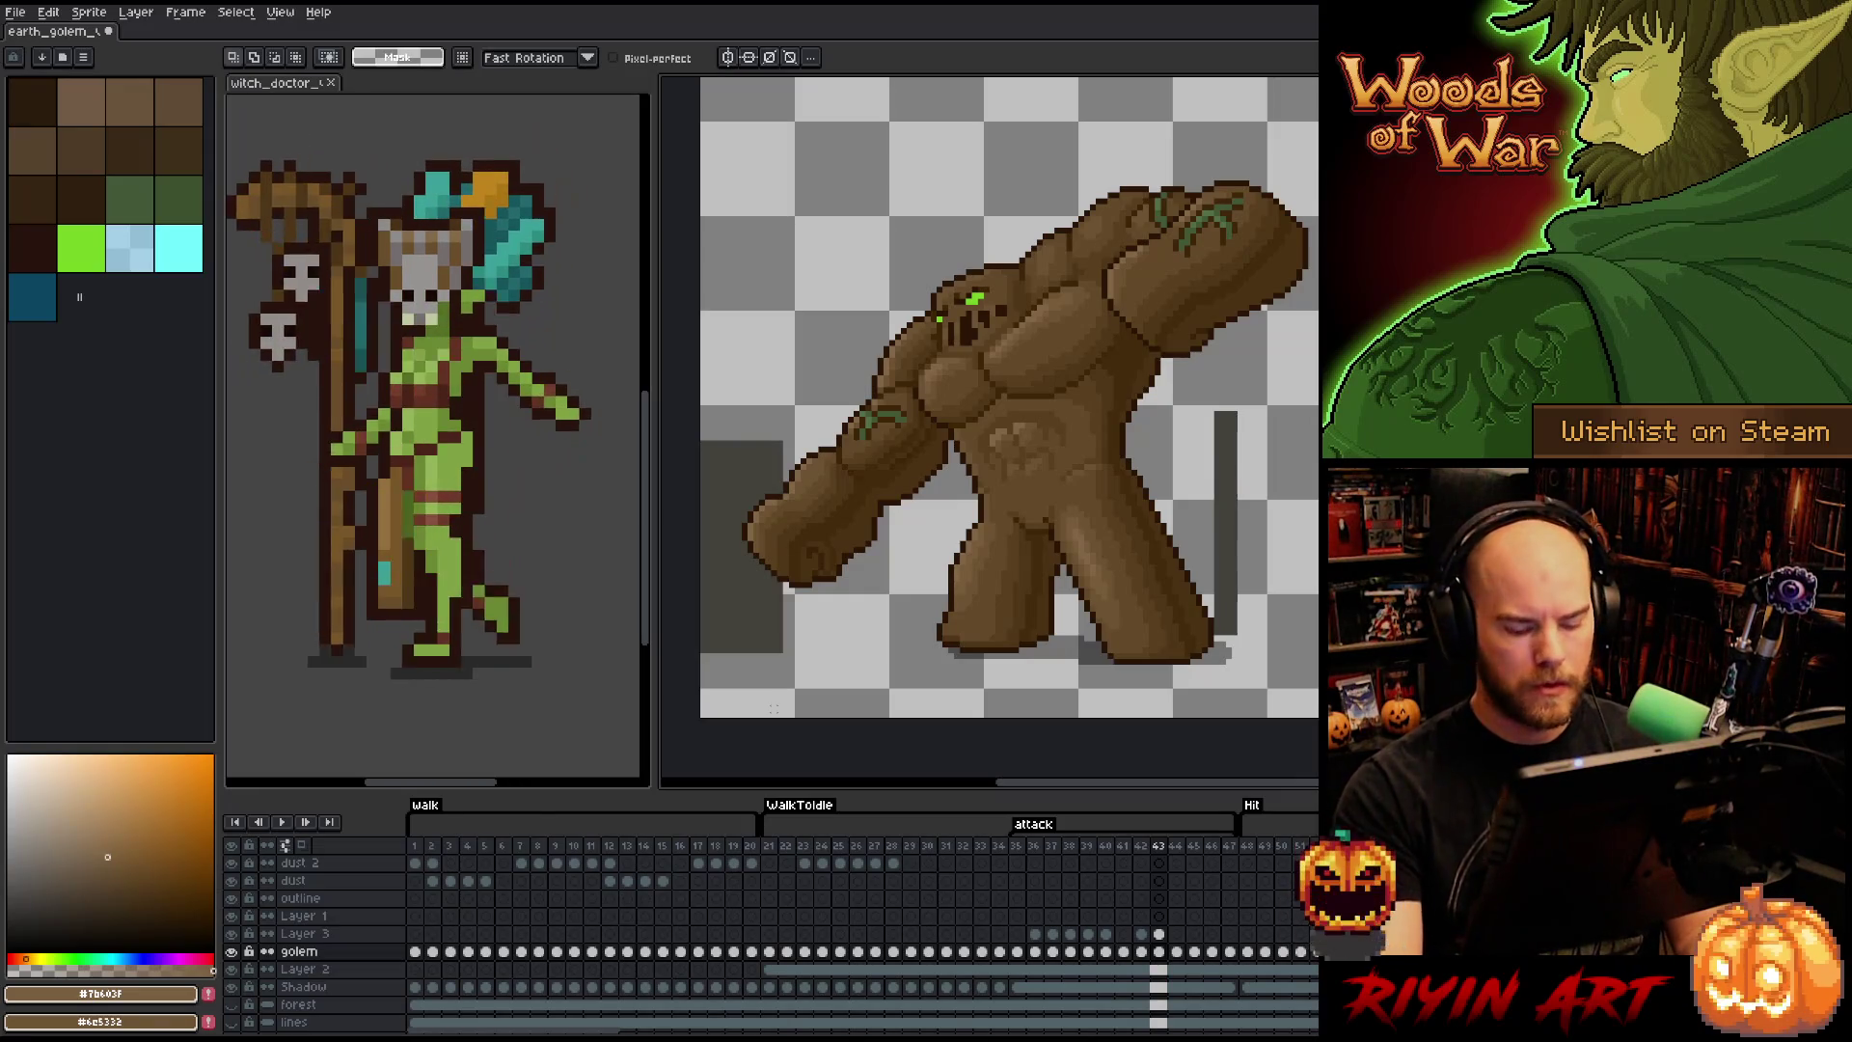
# - Step through frames 44–47, then go to the Layer 3 cel at frame 45
pyautogui.press('Right')
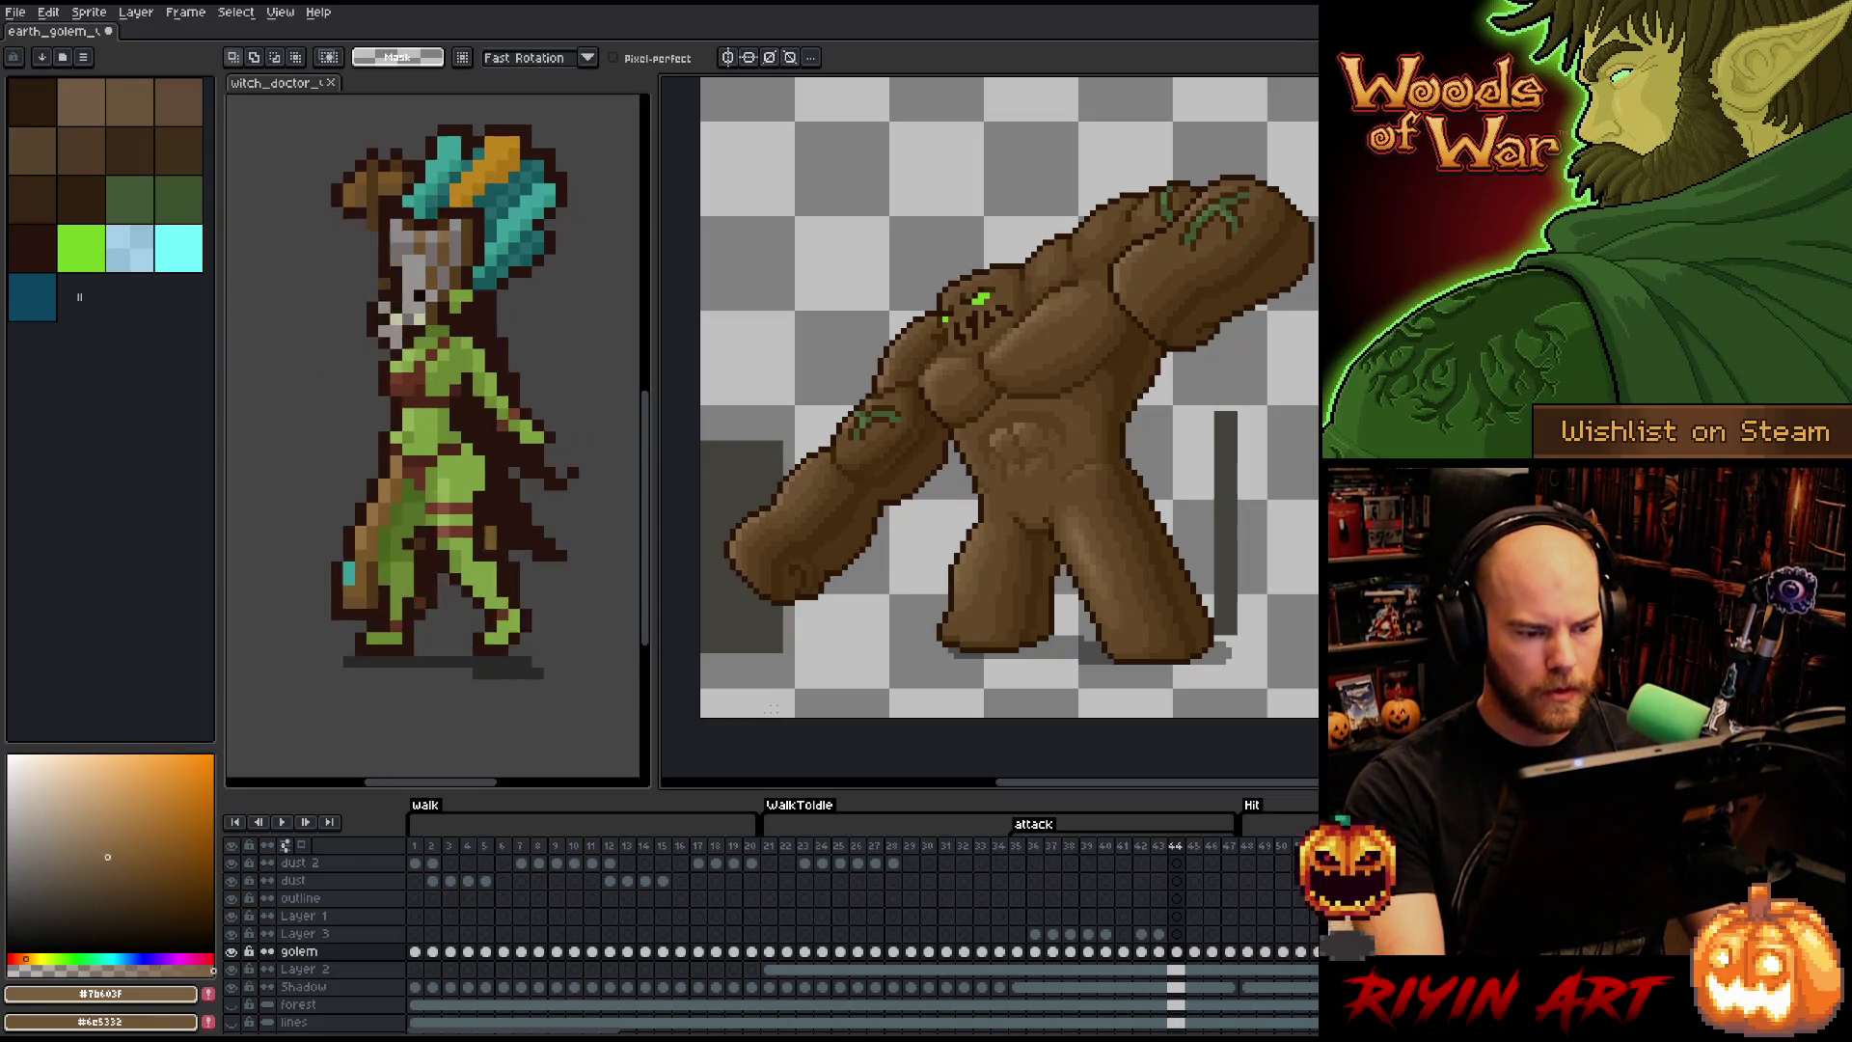
pyautogui.press('Right')
pyautogui.press('Left')
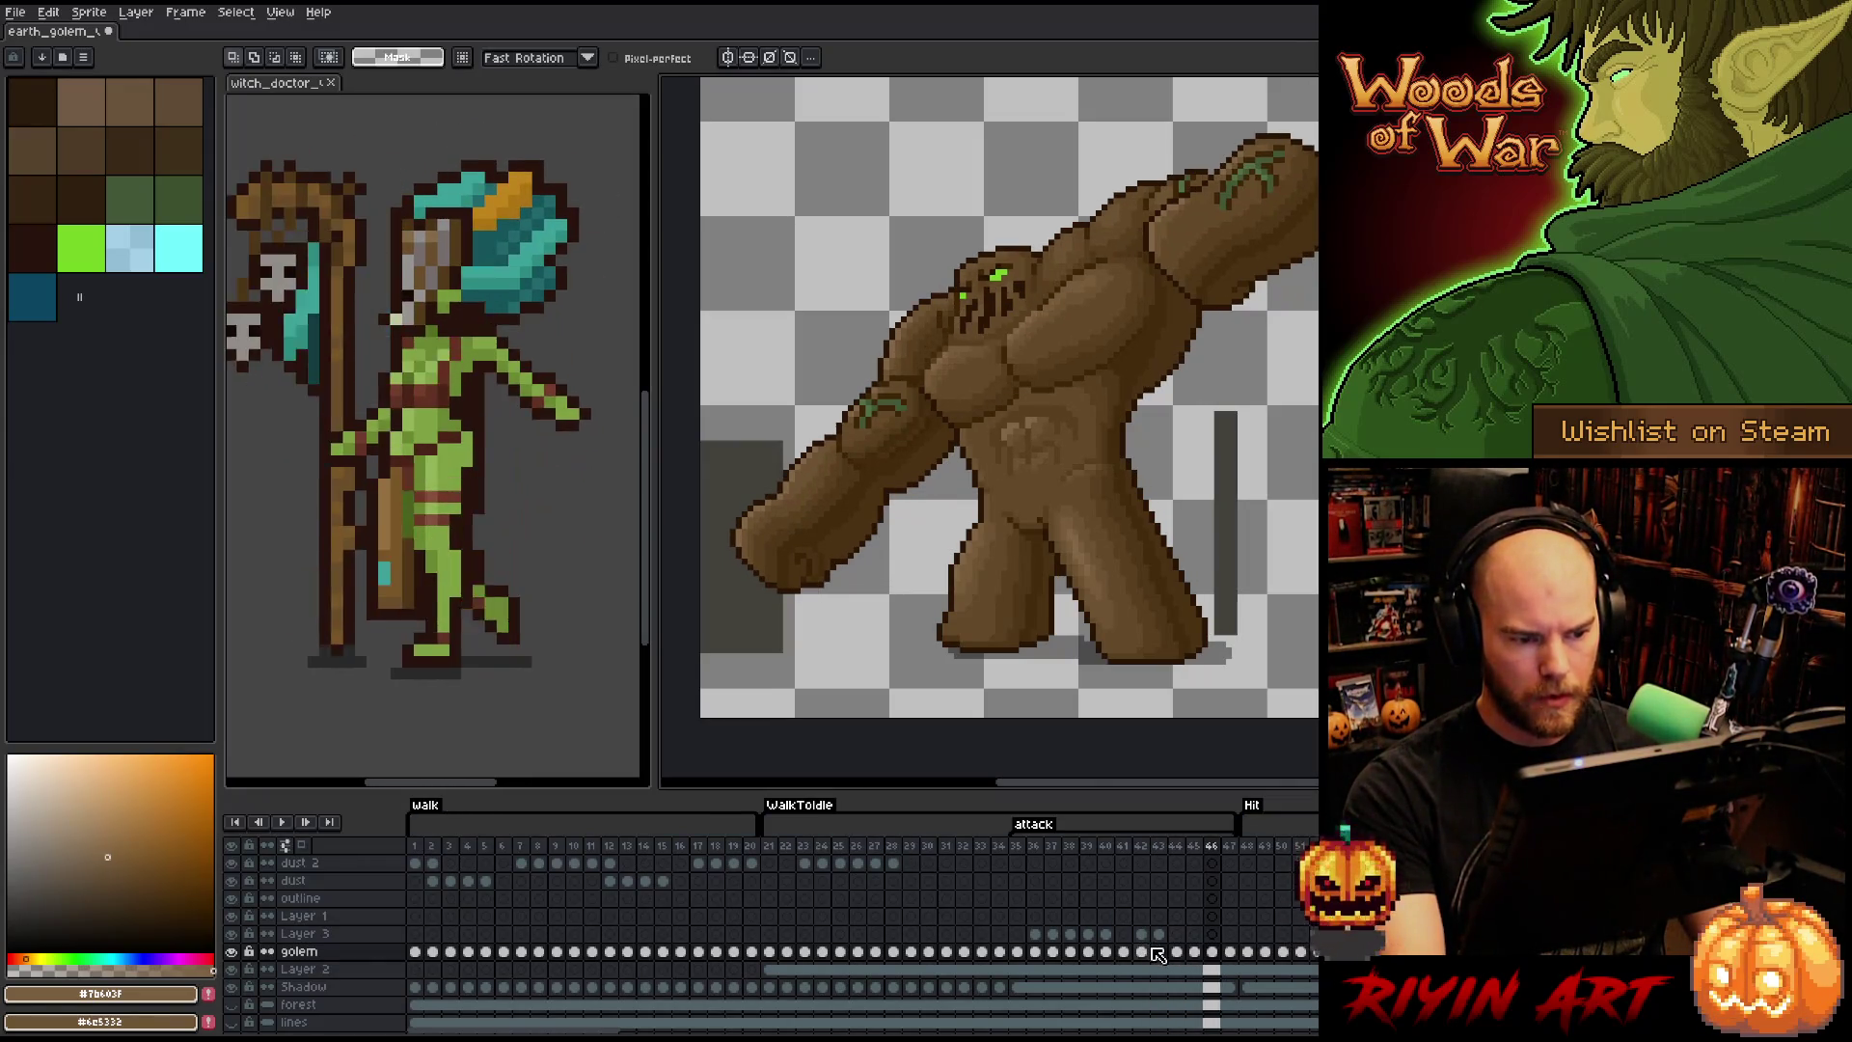
pyautogui.press('Right')
pyautogui.press('Right')
pyautogui.press('Left')
pyautogui.press('Right')
pyautogui.press('Right')
pyautogui.press('Left')
pyautogui.click(1158, 954)
pyautogui.click(1160, 934)
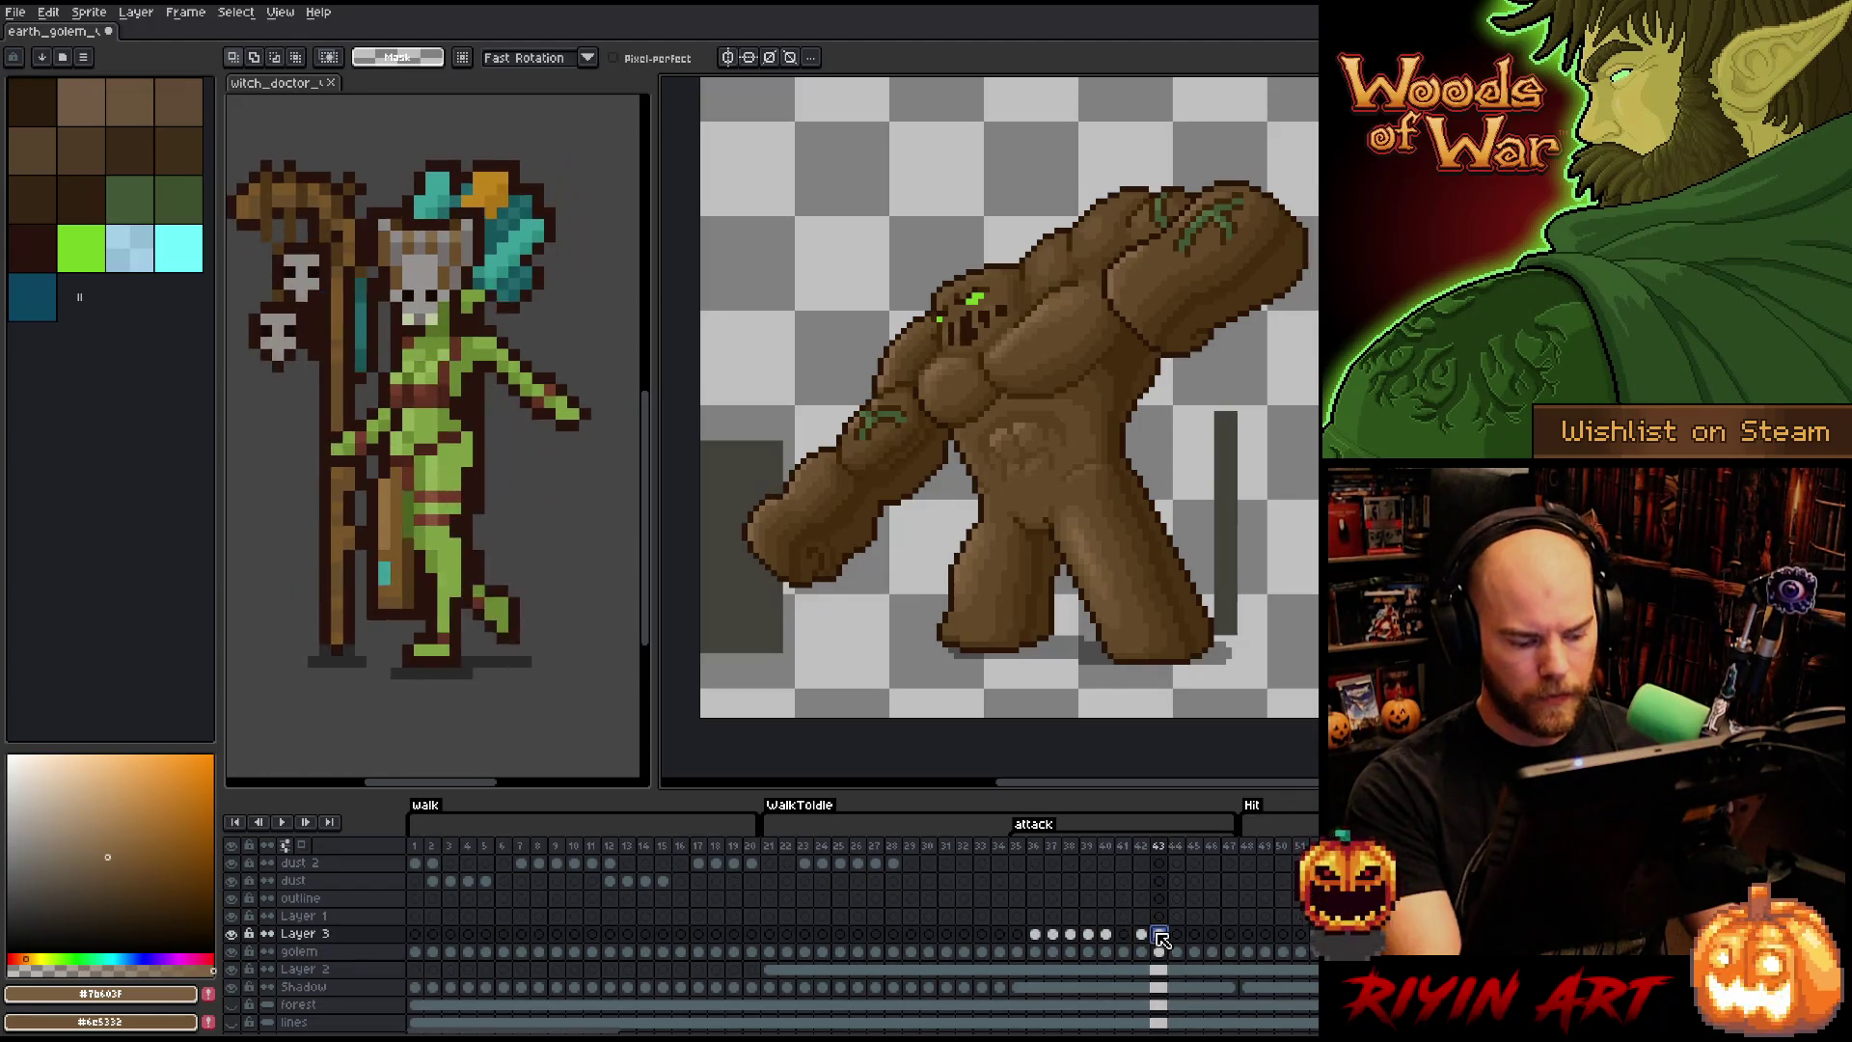
pyautogui.click(1175, 934)
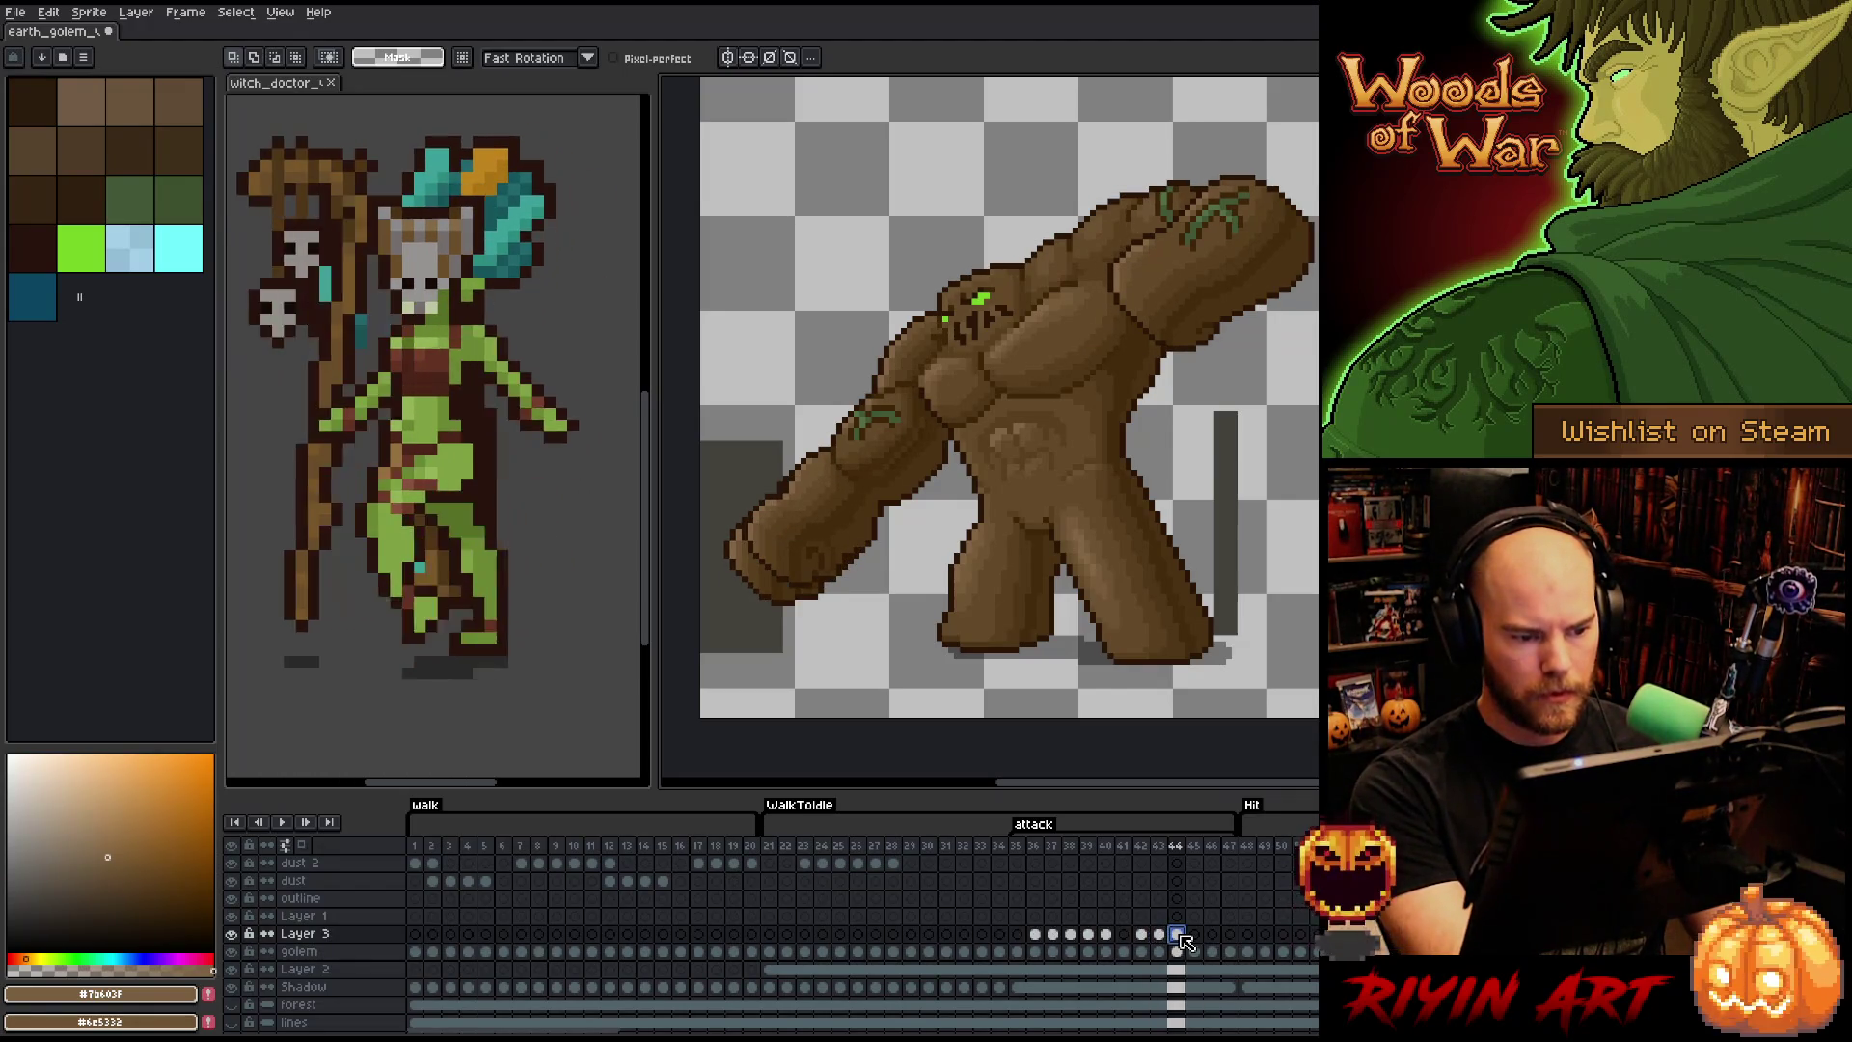
pyautogui.click(1194, 933)
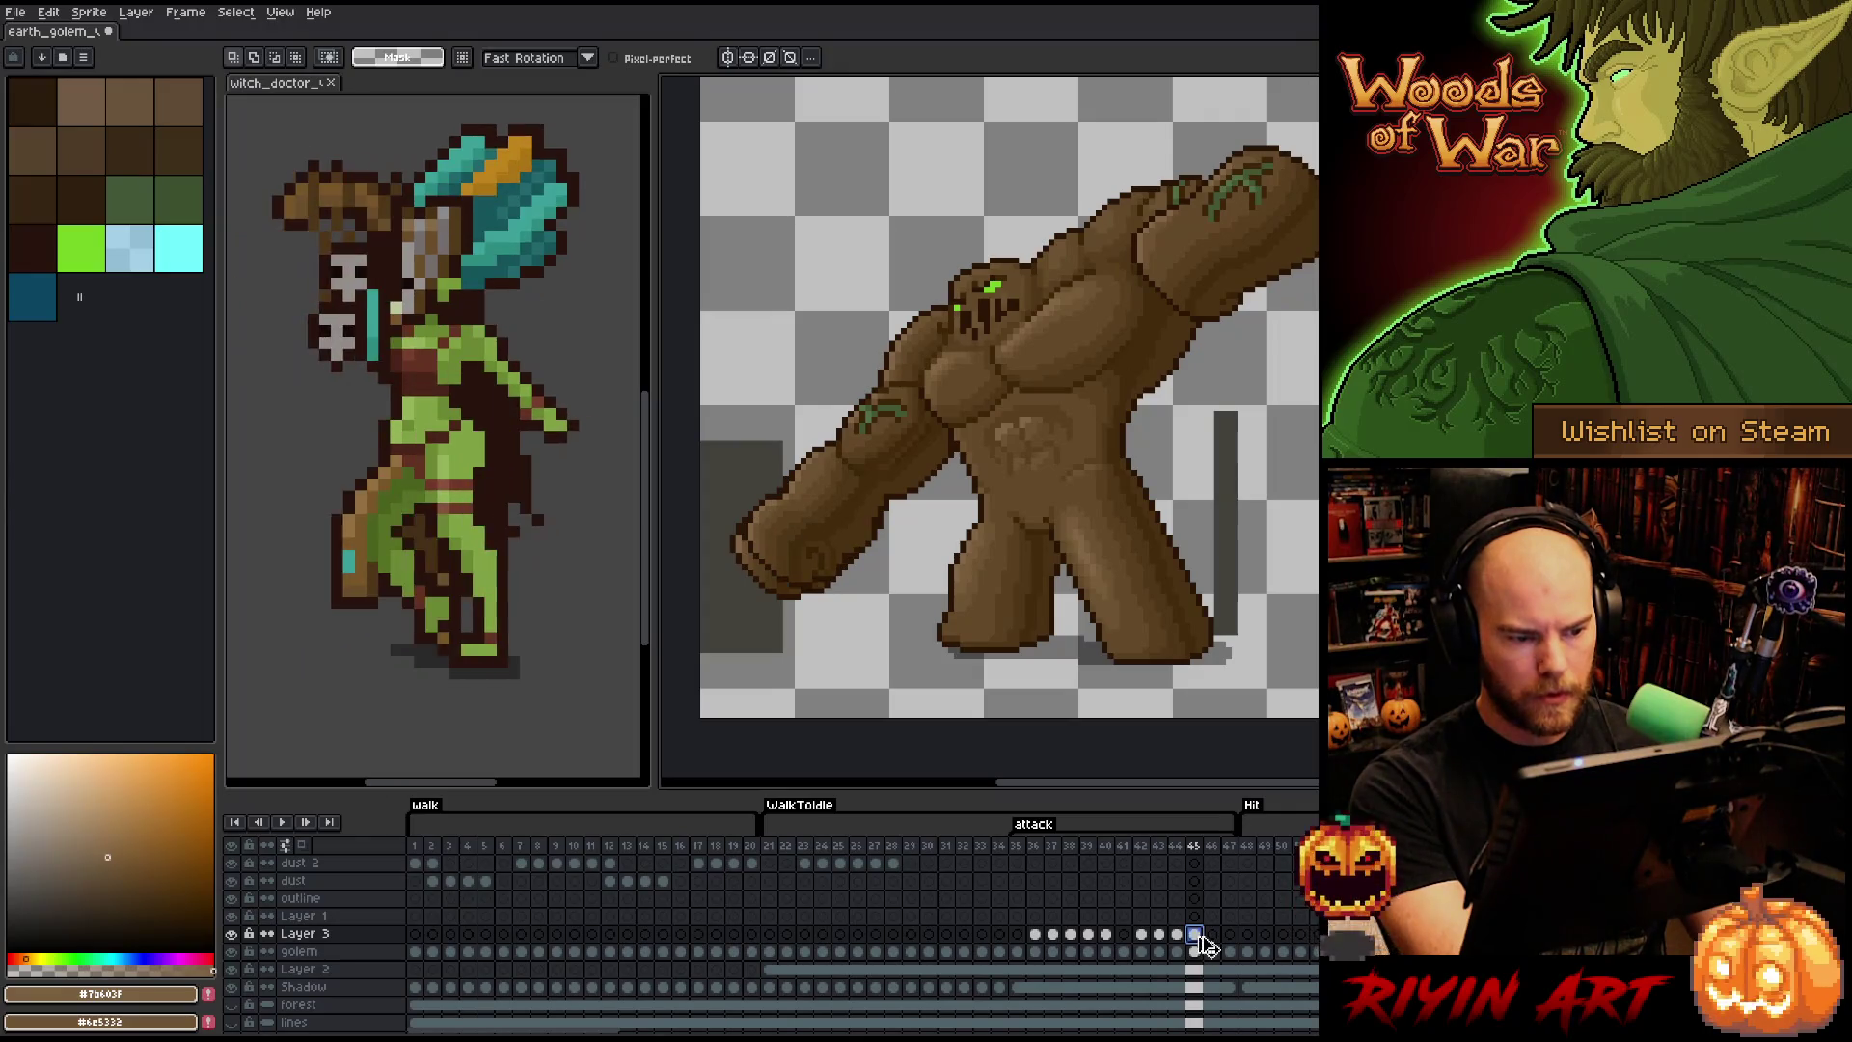
pyautogui.hotkey('ctrl', 'v')
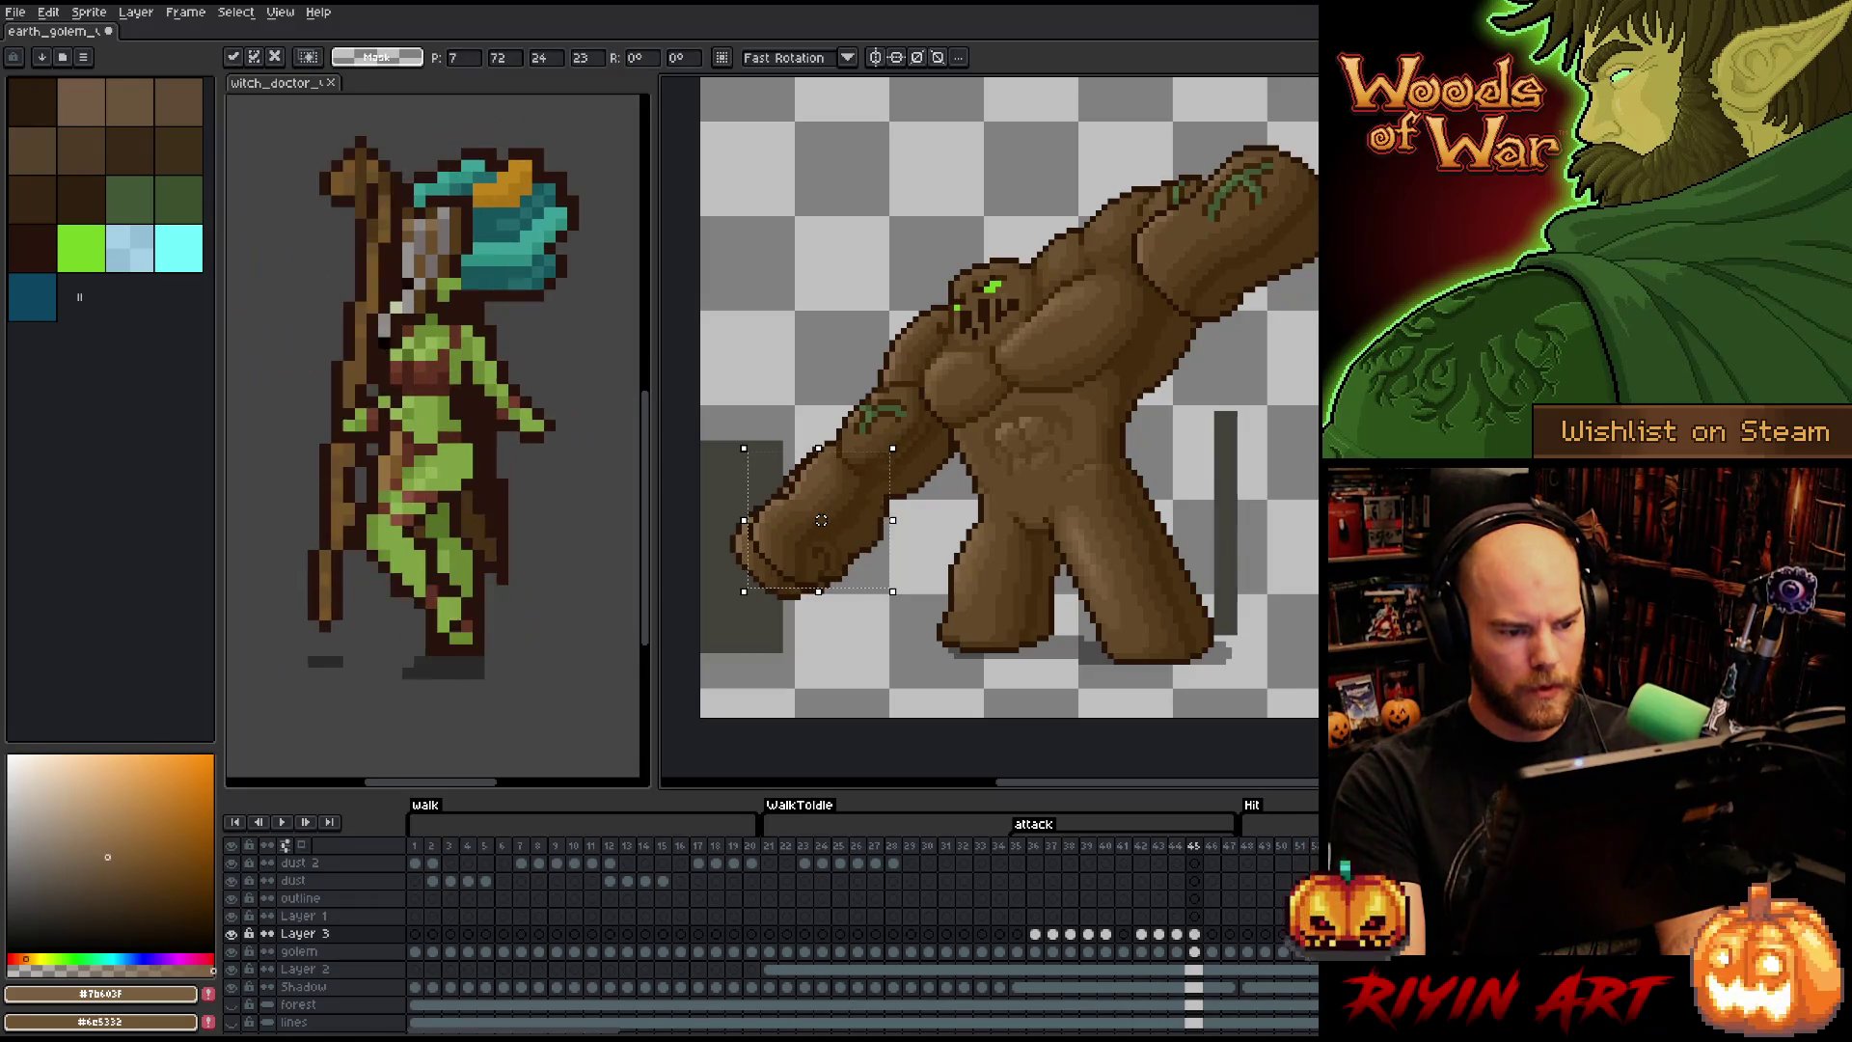
# - Move the golem's lower arm about 6 px up-right on frame 45 and check frame 46
pyautogui.moveTo(815, 520); pyautogui.dragTo(820, 515)
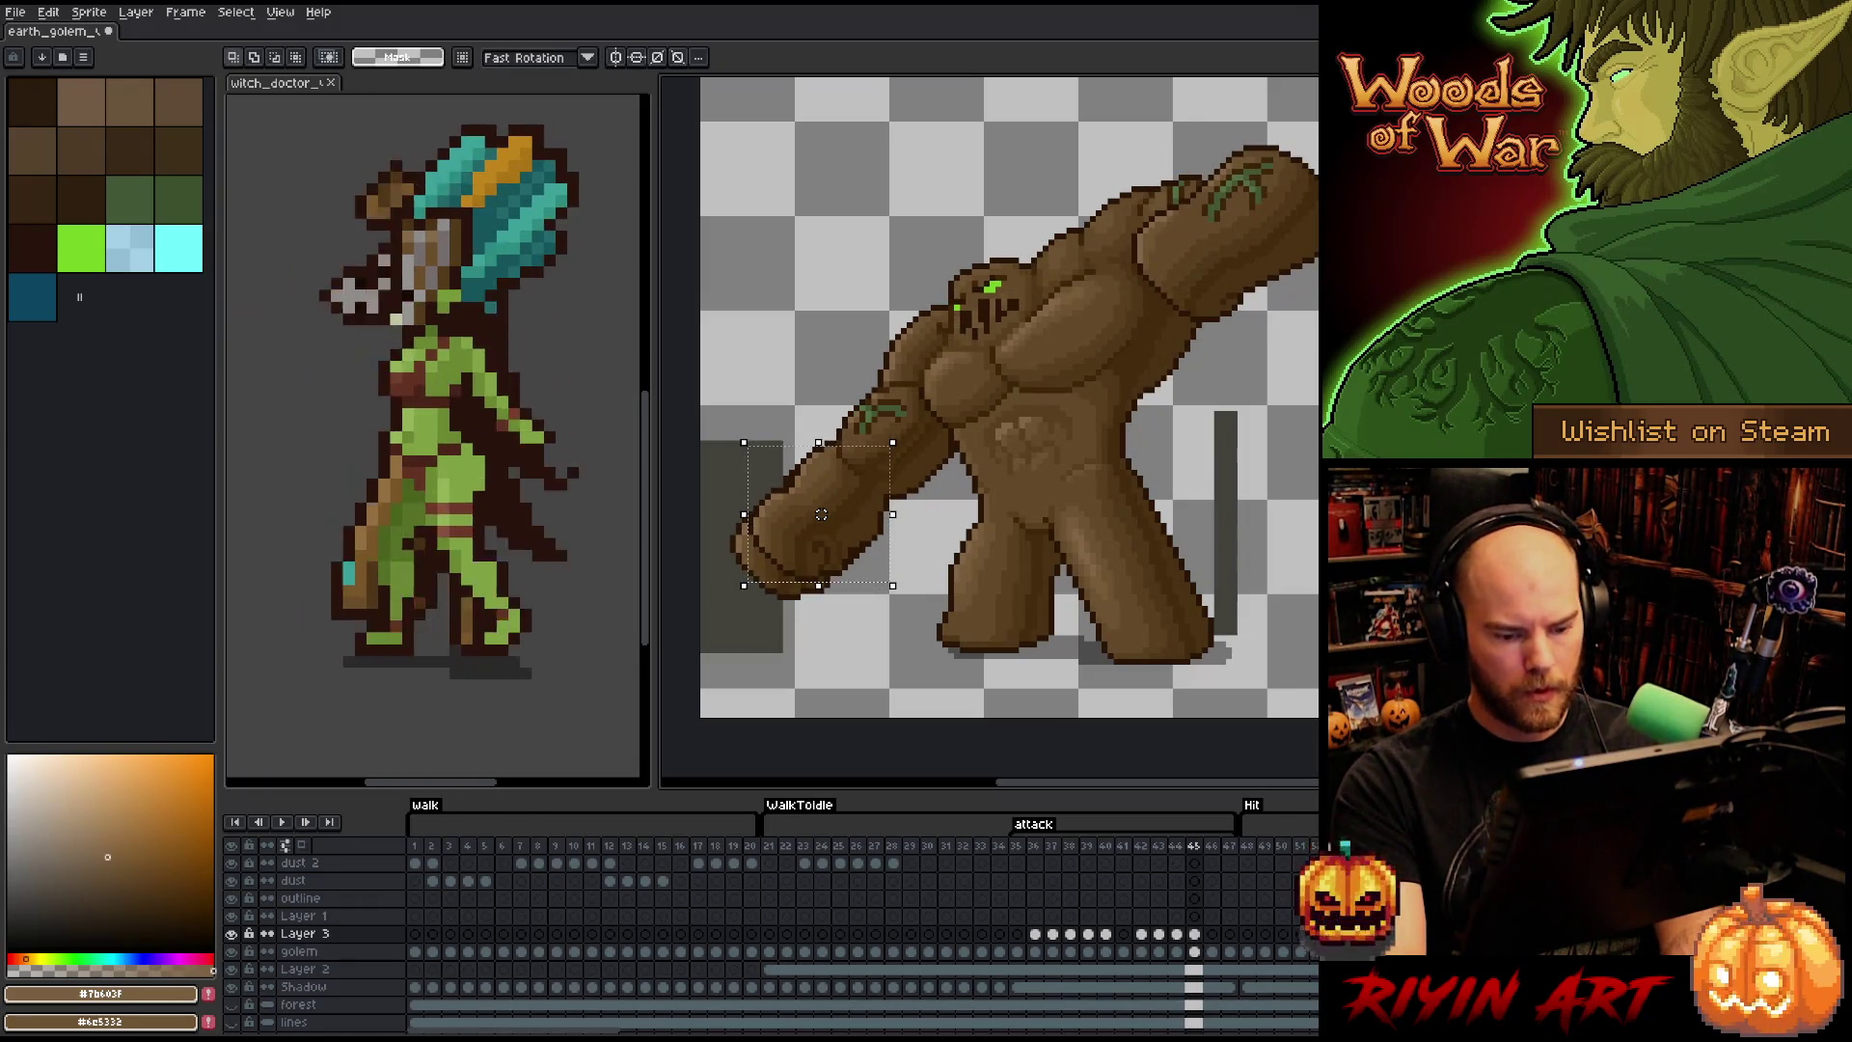
pyautogui.press('.')
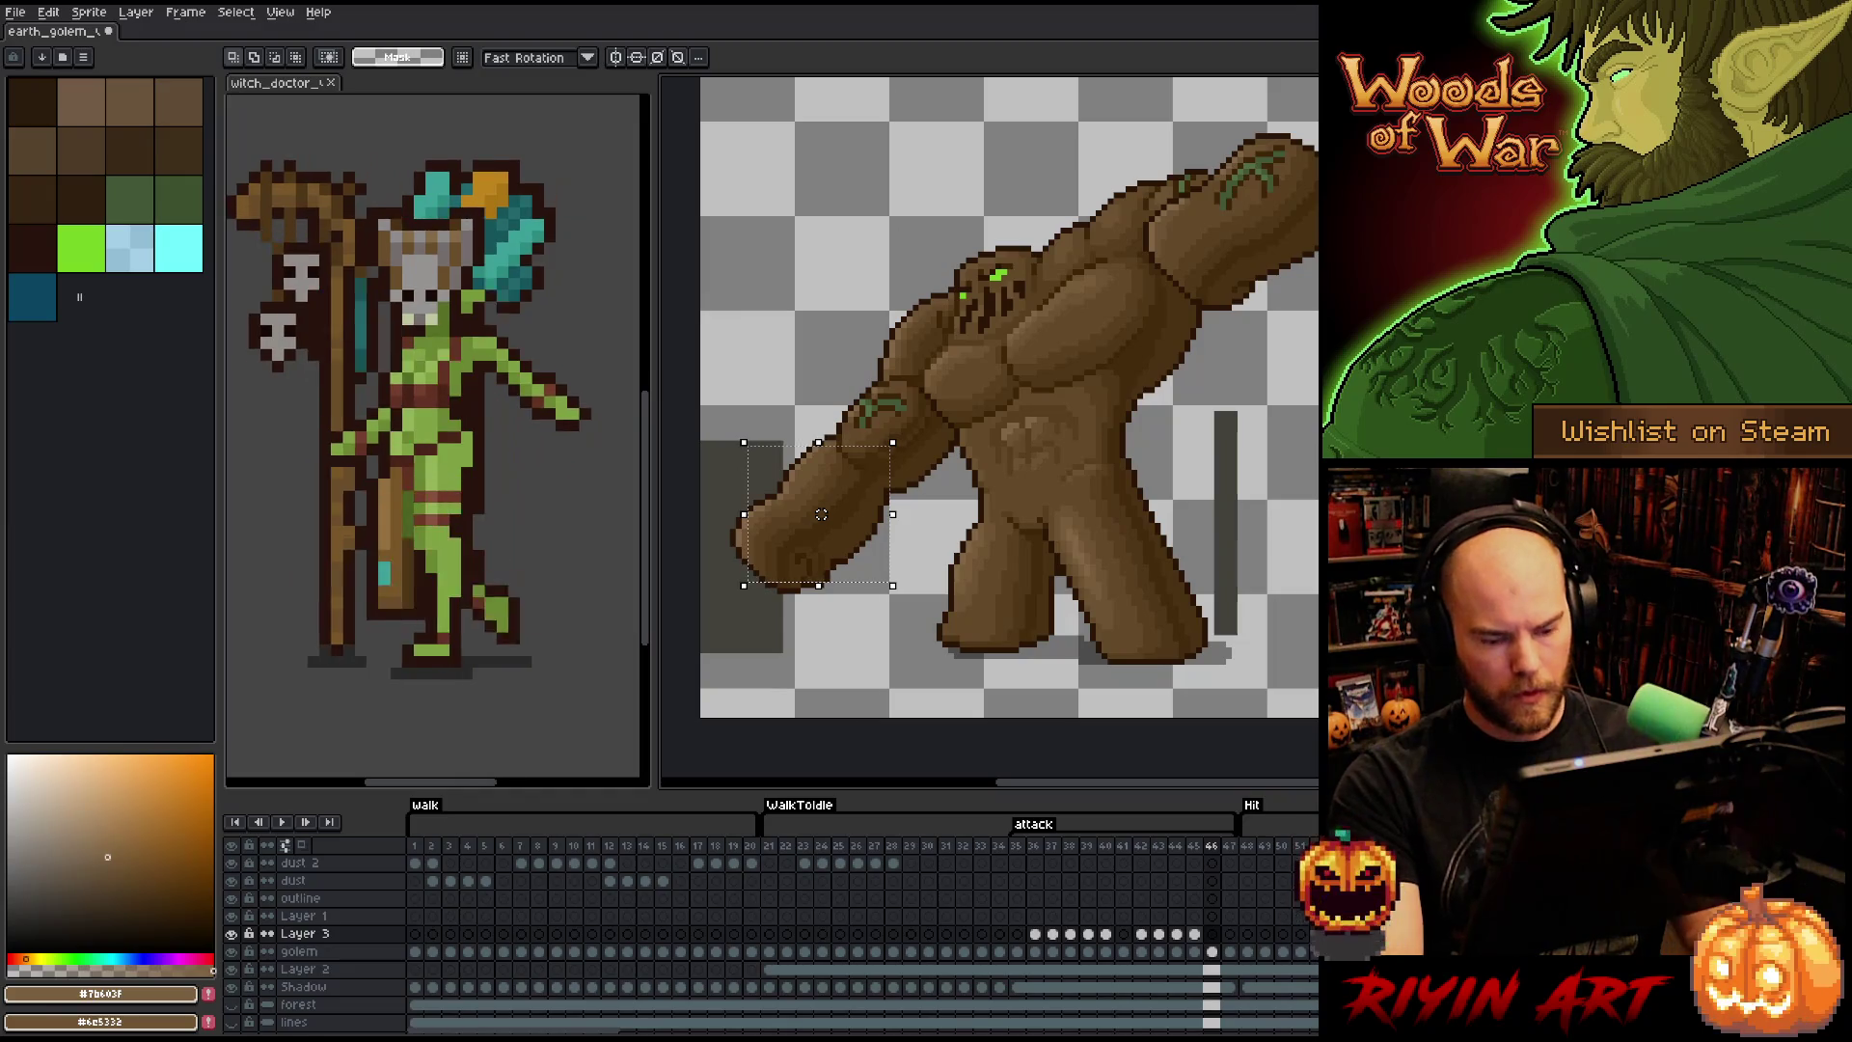
pyautogui.click(1195, 934)
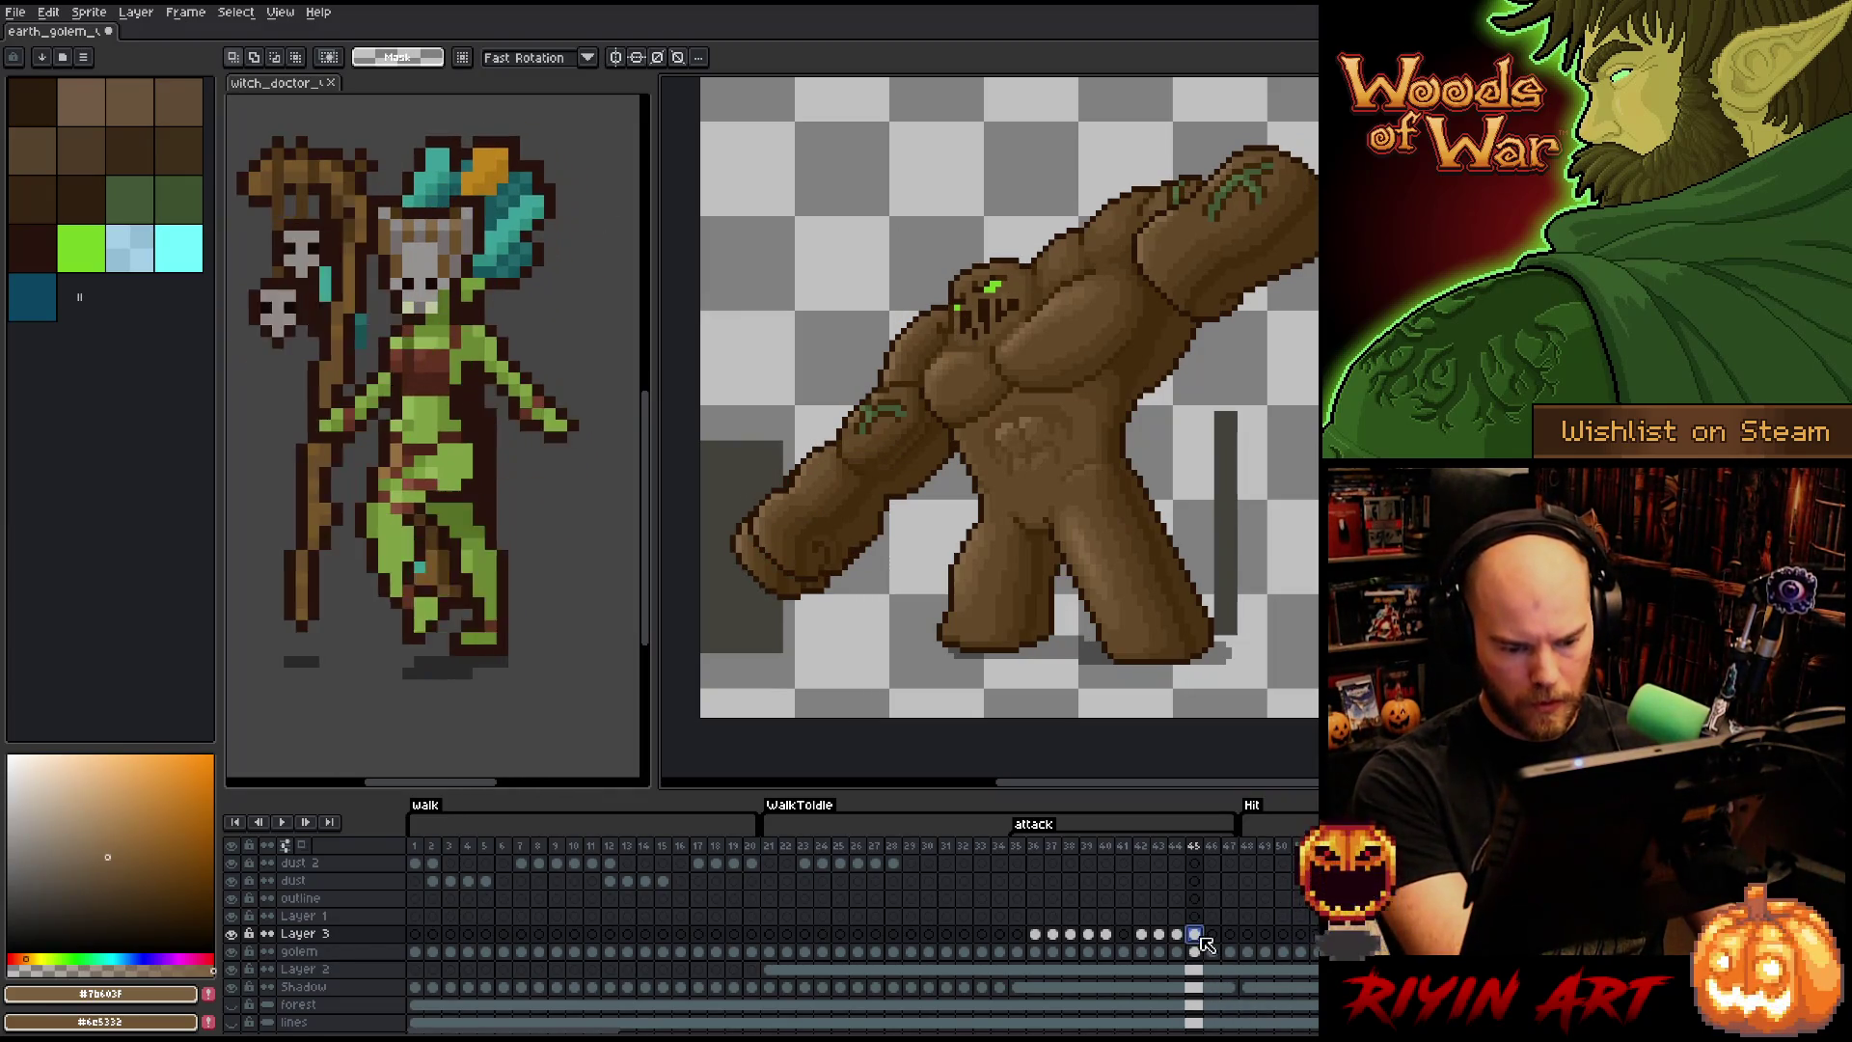
pyautogui.press('.')
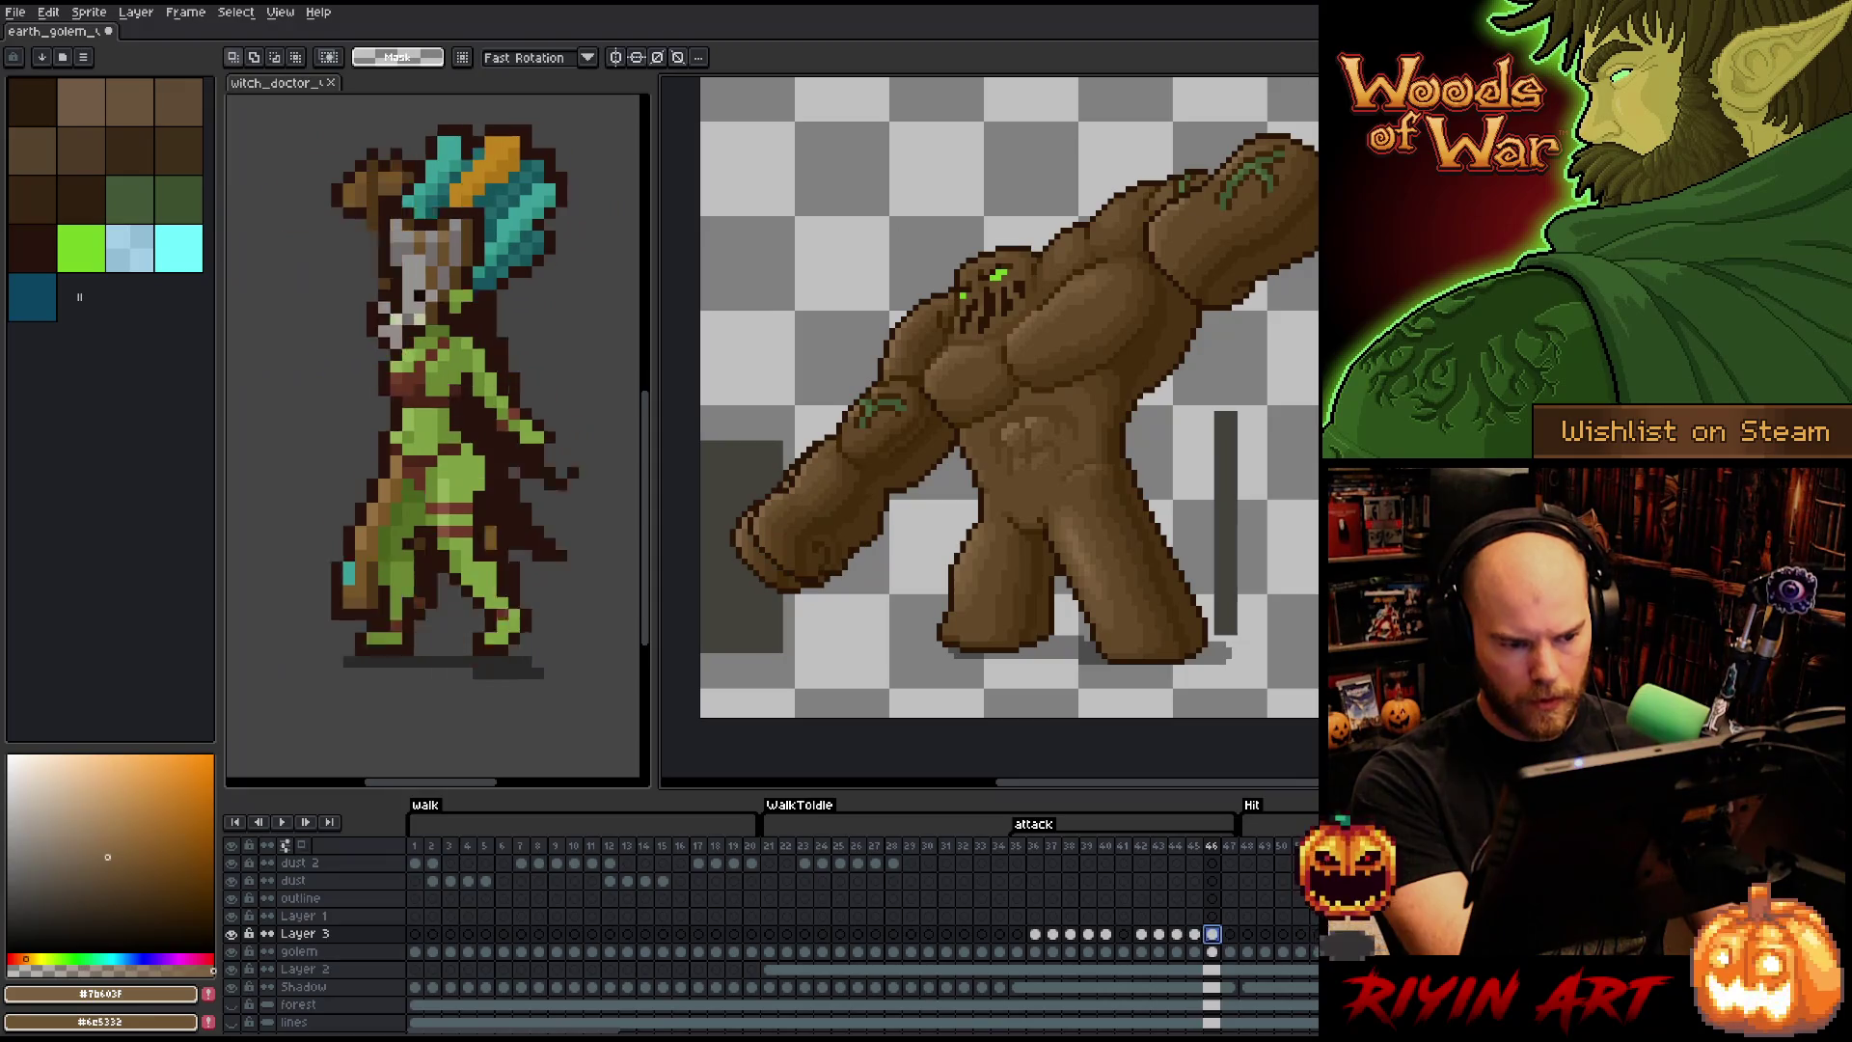
pyautogui.hotkey('ctrl', 'shift', 'd')
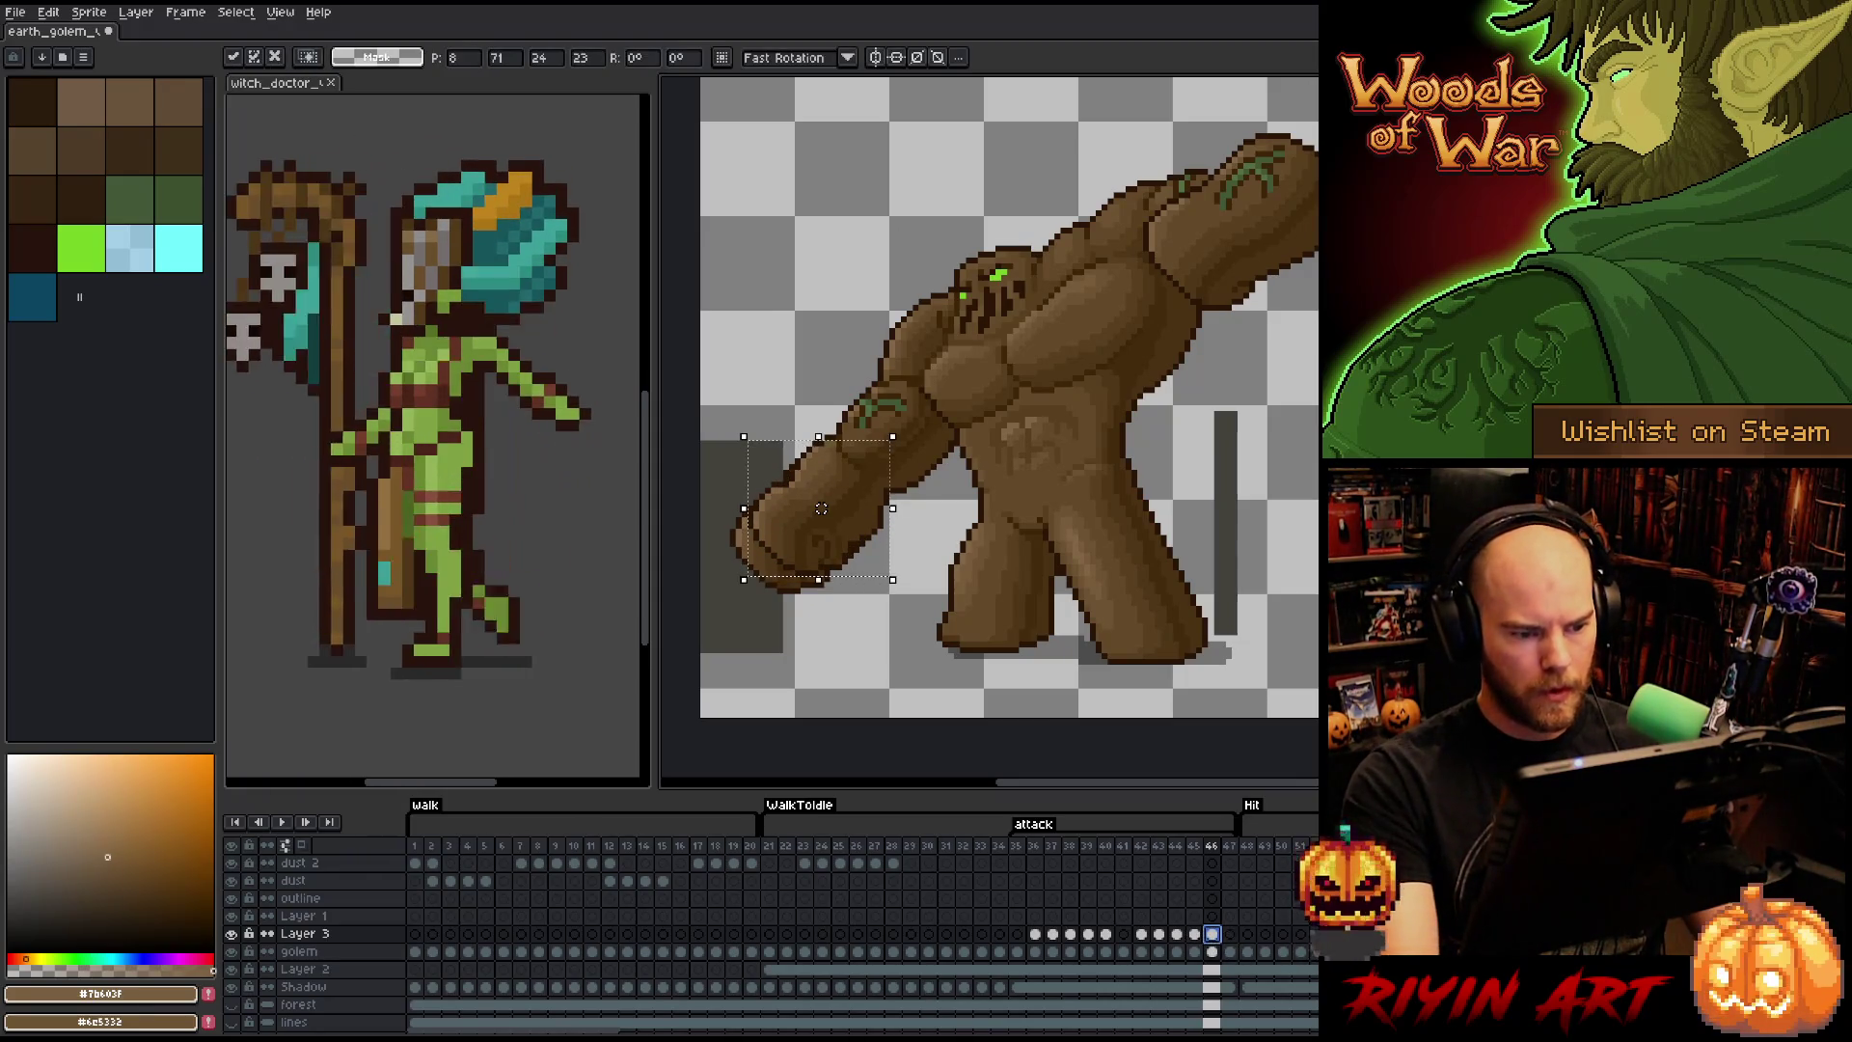
pyautogui.press('Return')
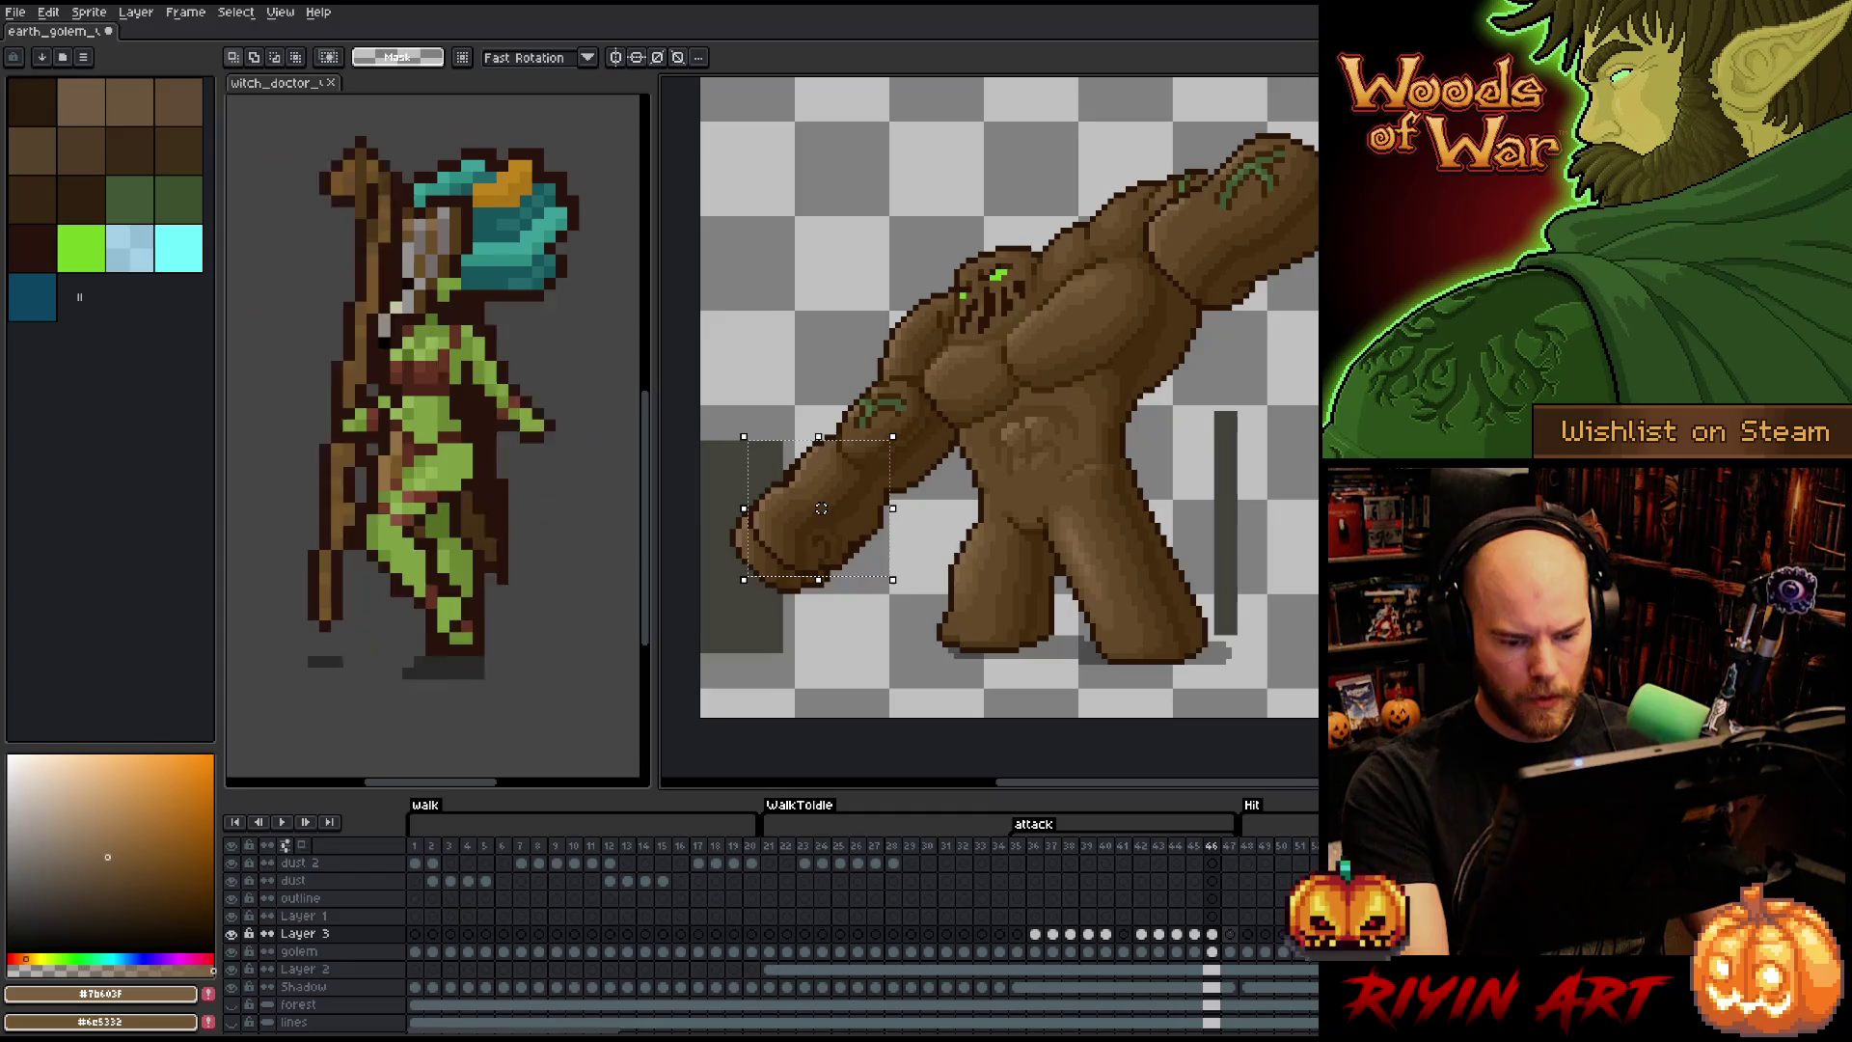
# - Review frames 44–47, then outline the golem's fist freehand on frame 44
pyautogui.press('.')
pyautogui.press(',')
pyautogui.press(',')
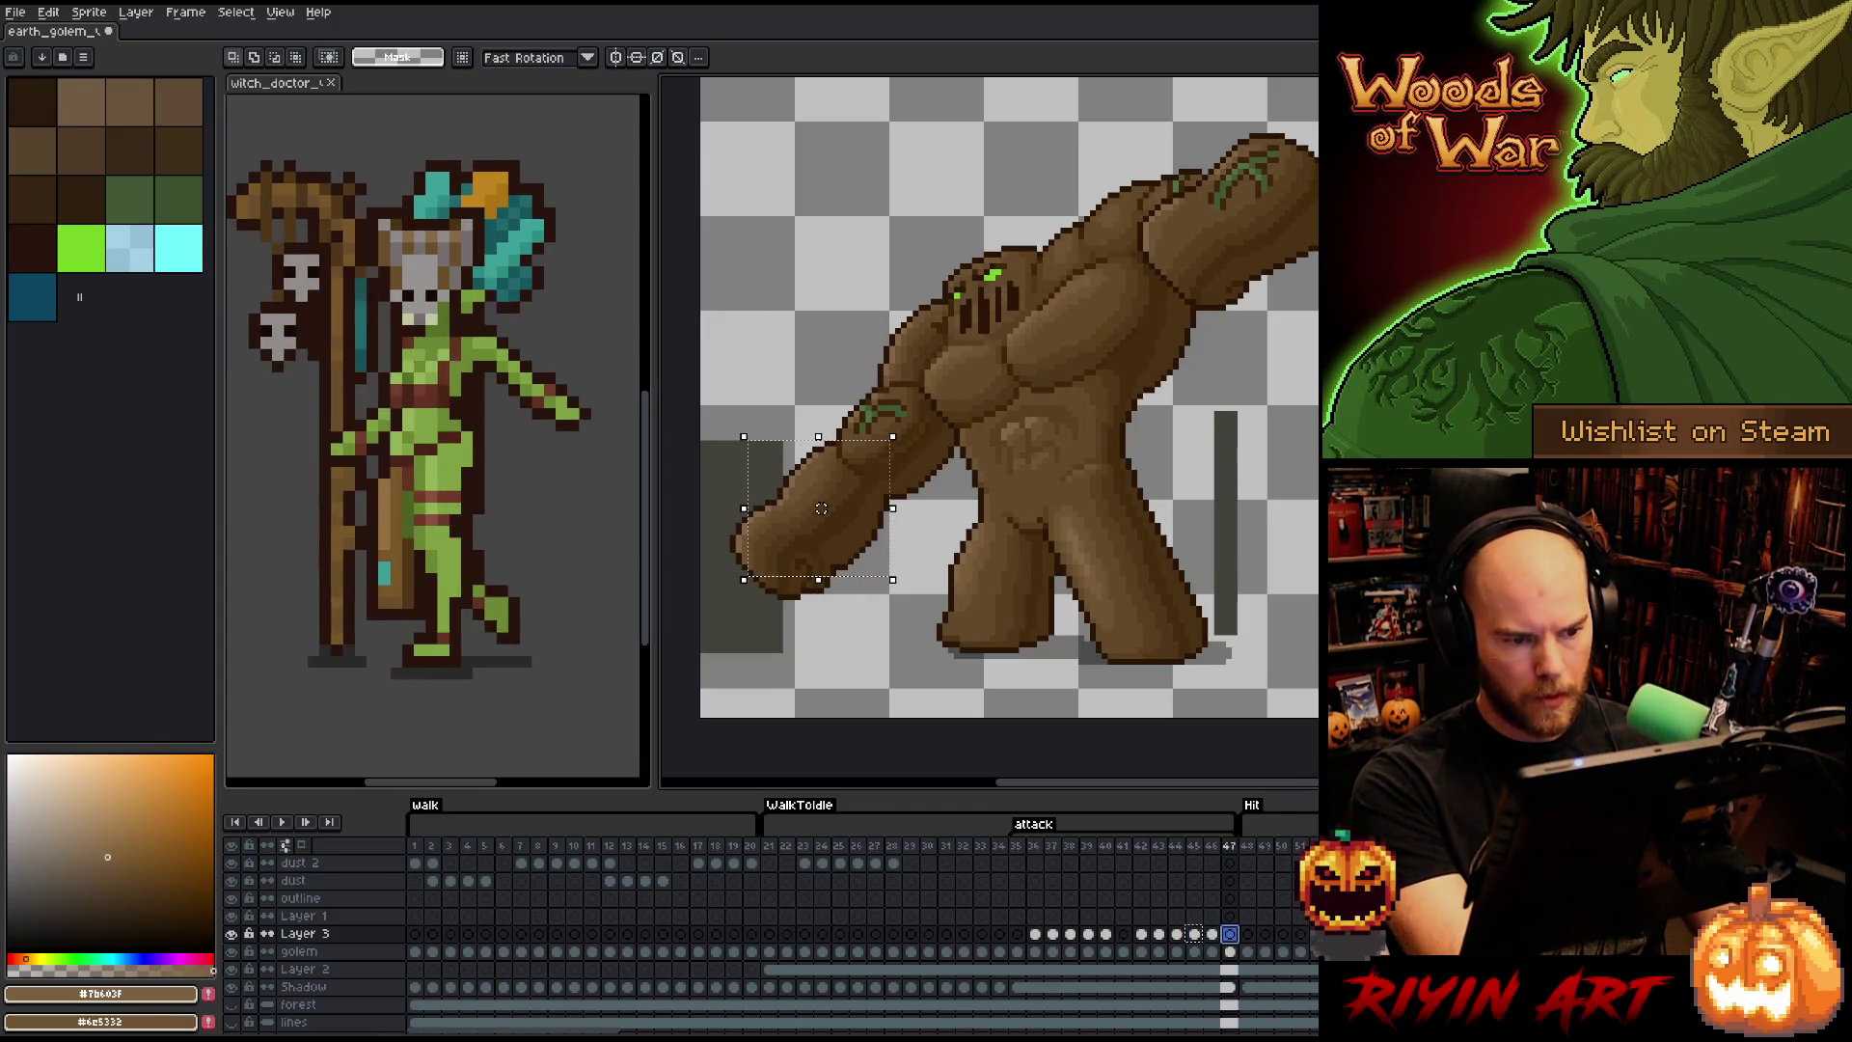
pyautogui.press('.')
pyautogui.press('.')
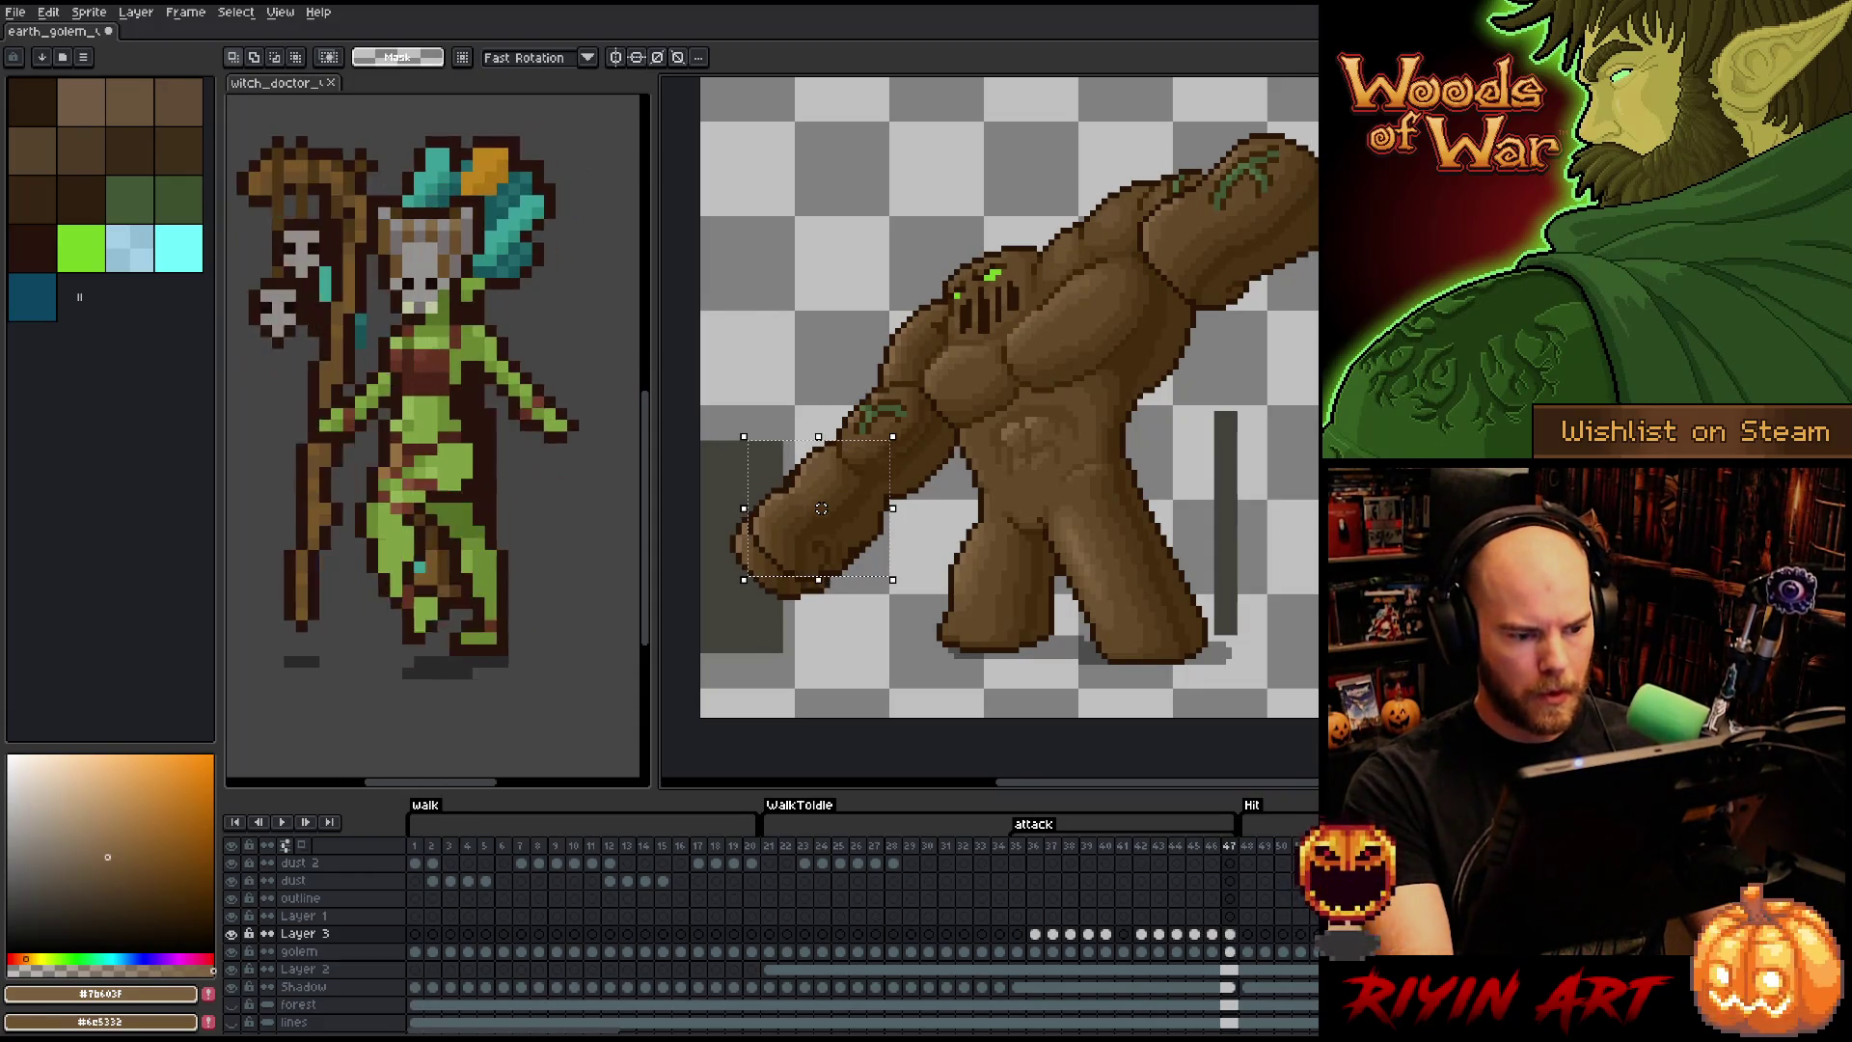
pyautogui.press(',')
pyautogui.press(',')
pyautogui.press(',')
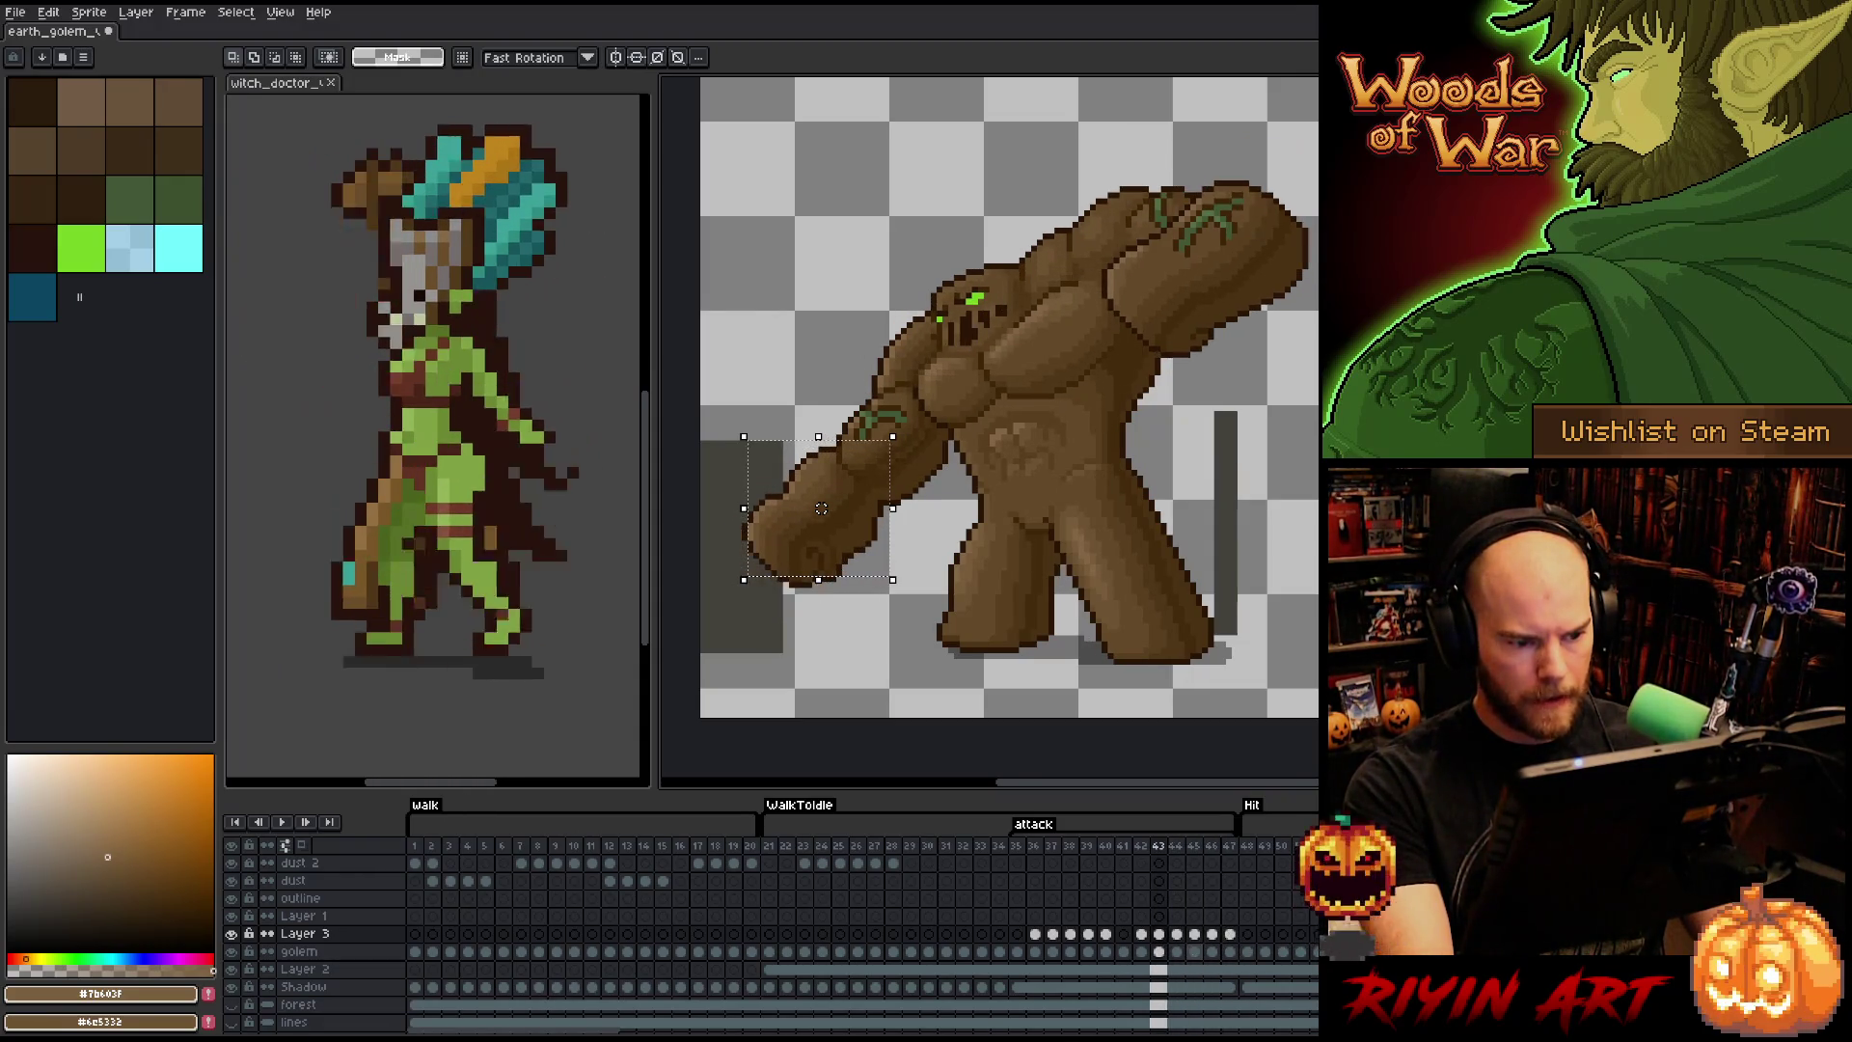
pyautogui.hotkey('alt', 'Down')
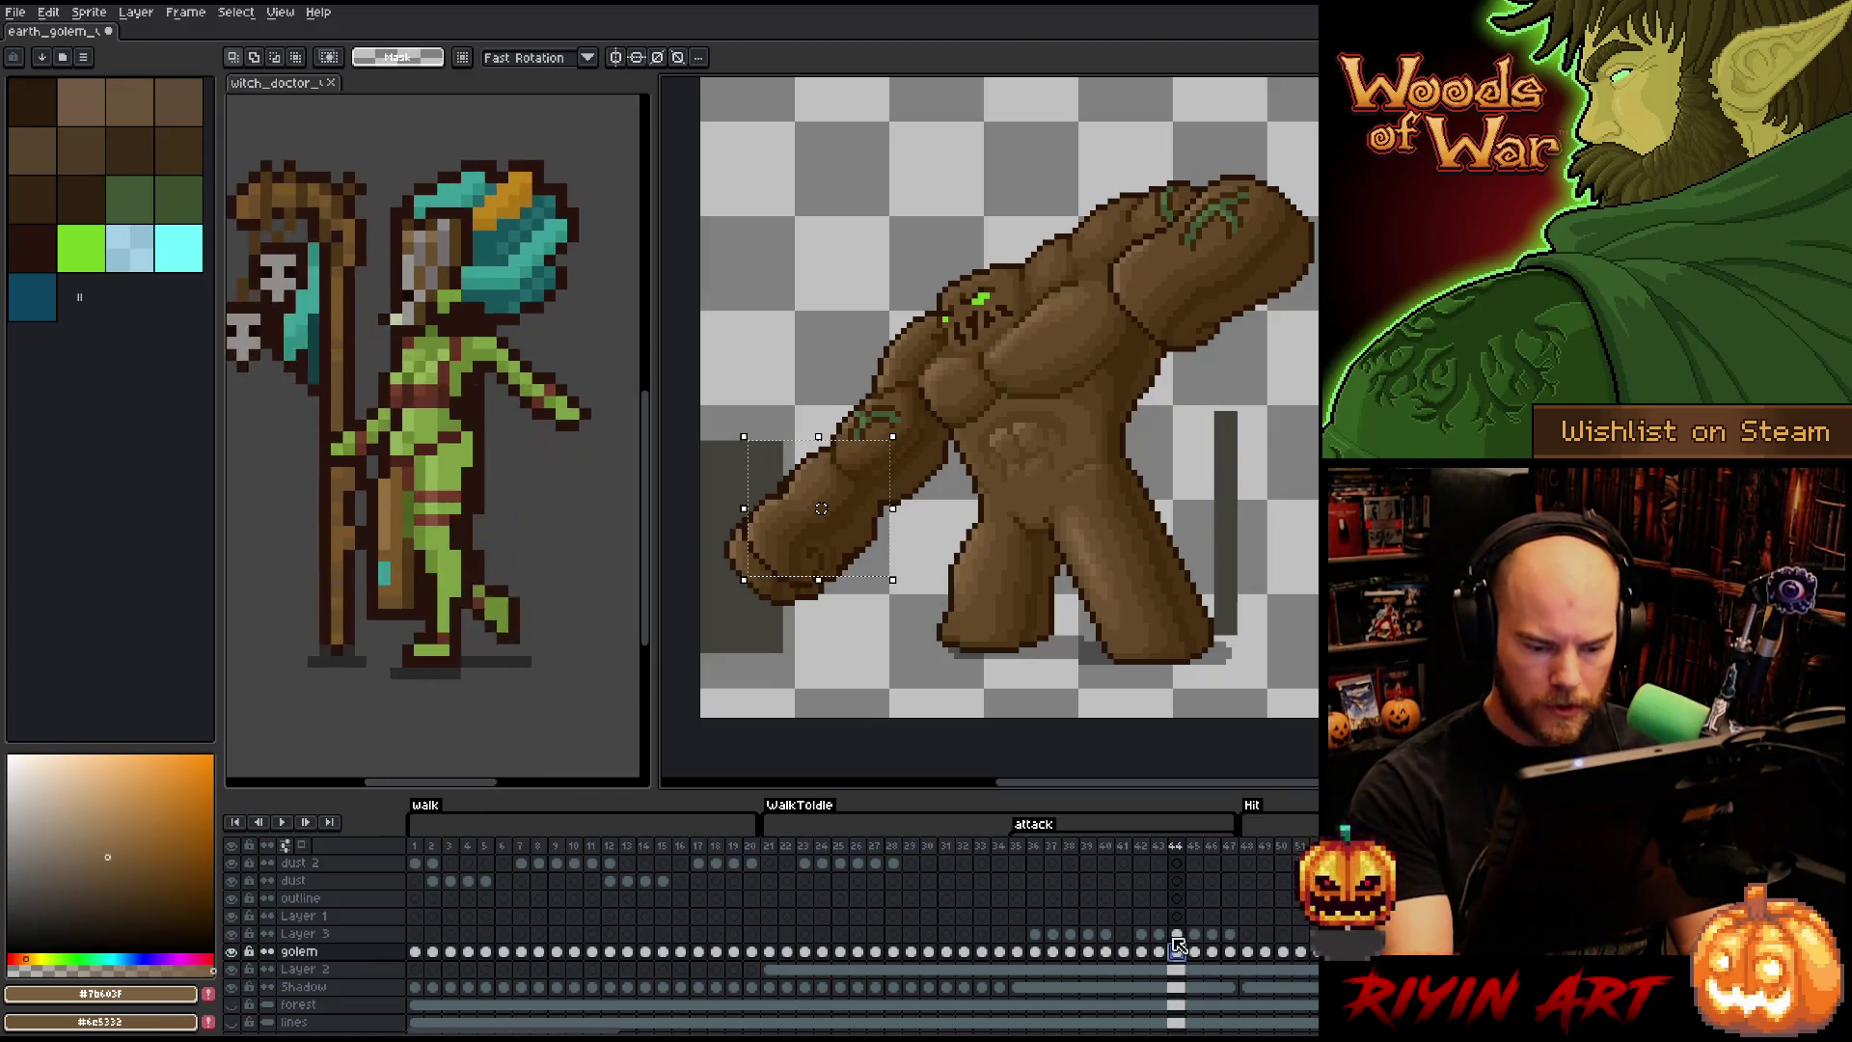
pyautogui.press('b')
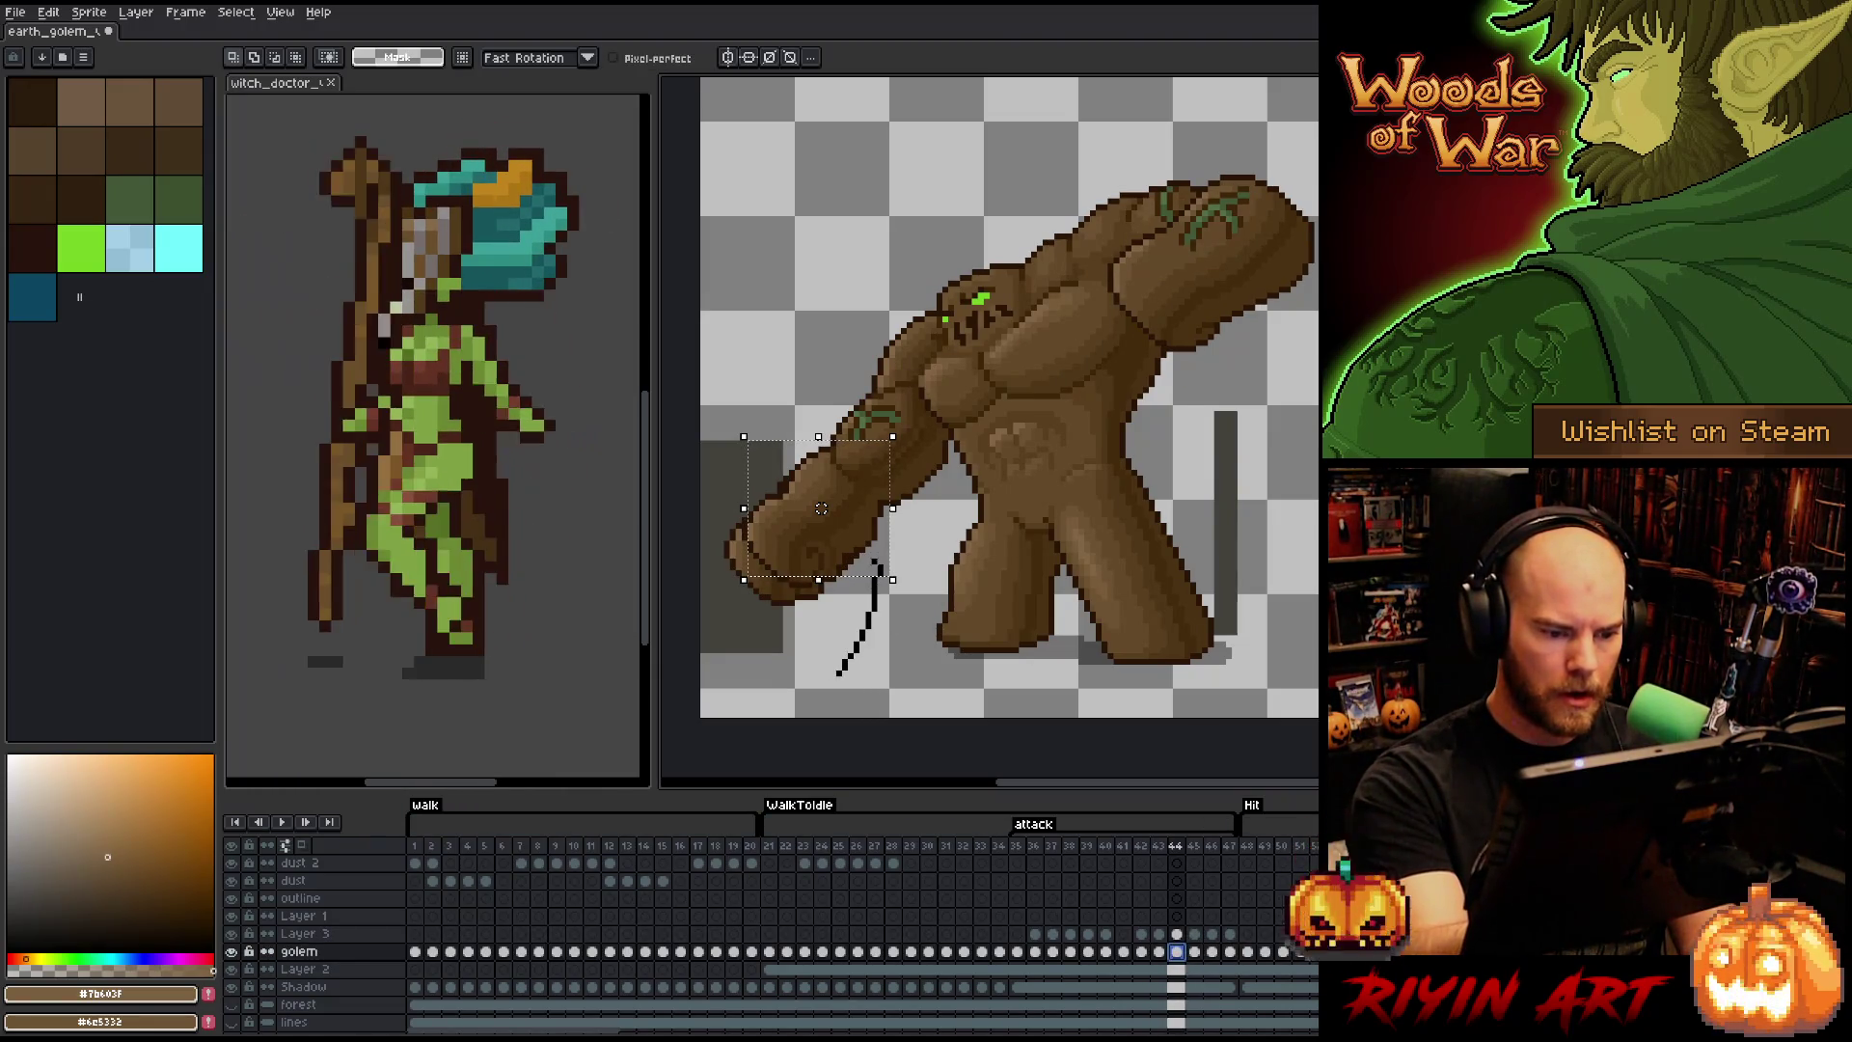
pyautogui.moveTo(819, 508)
pyautogui.mouseDown()
pyautogui.moveTo(723, 458)
pyautogui.moveTo(791, 561)
pyautogui.mouseUp()
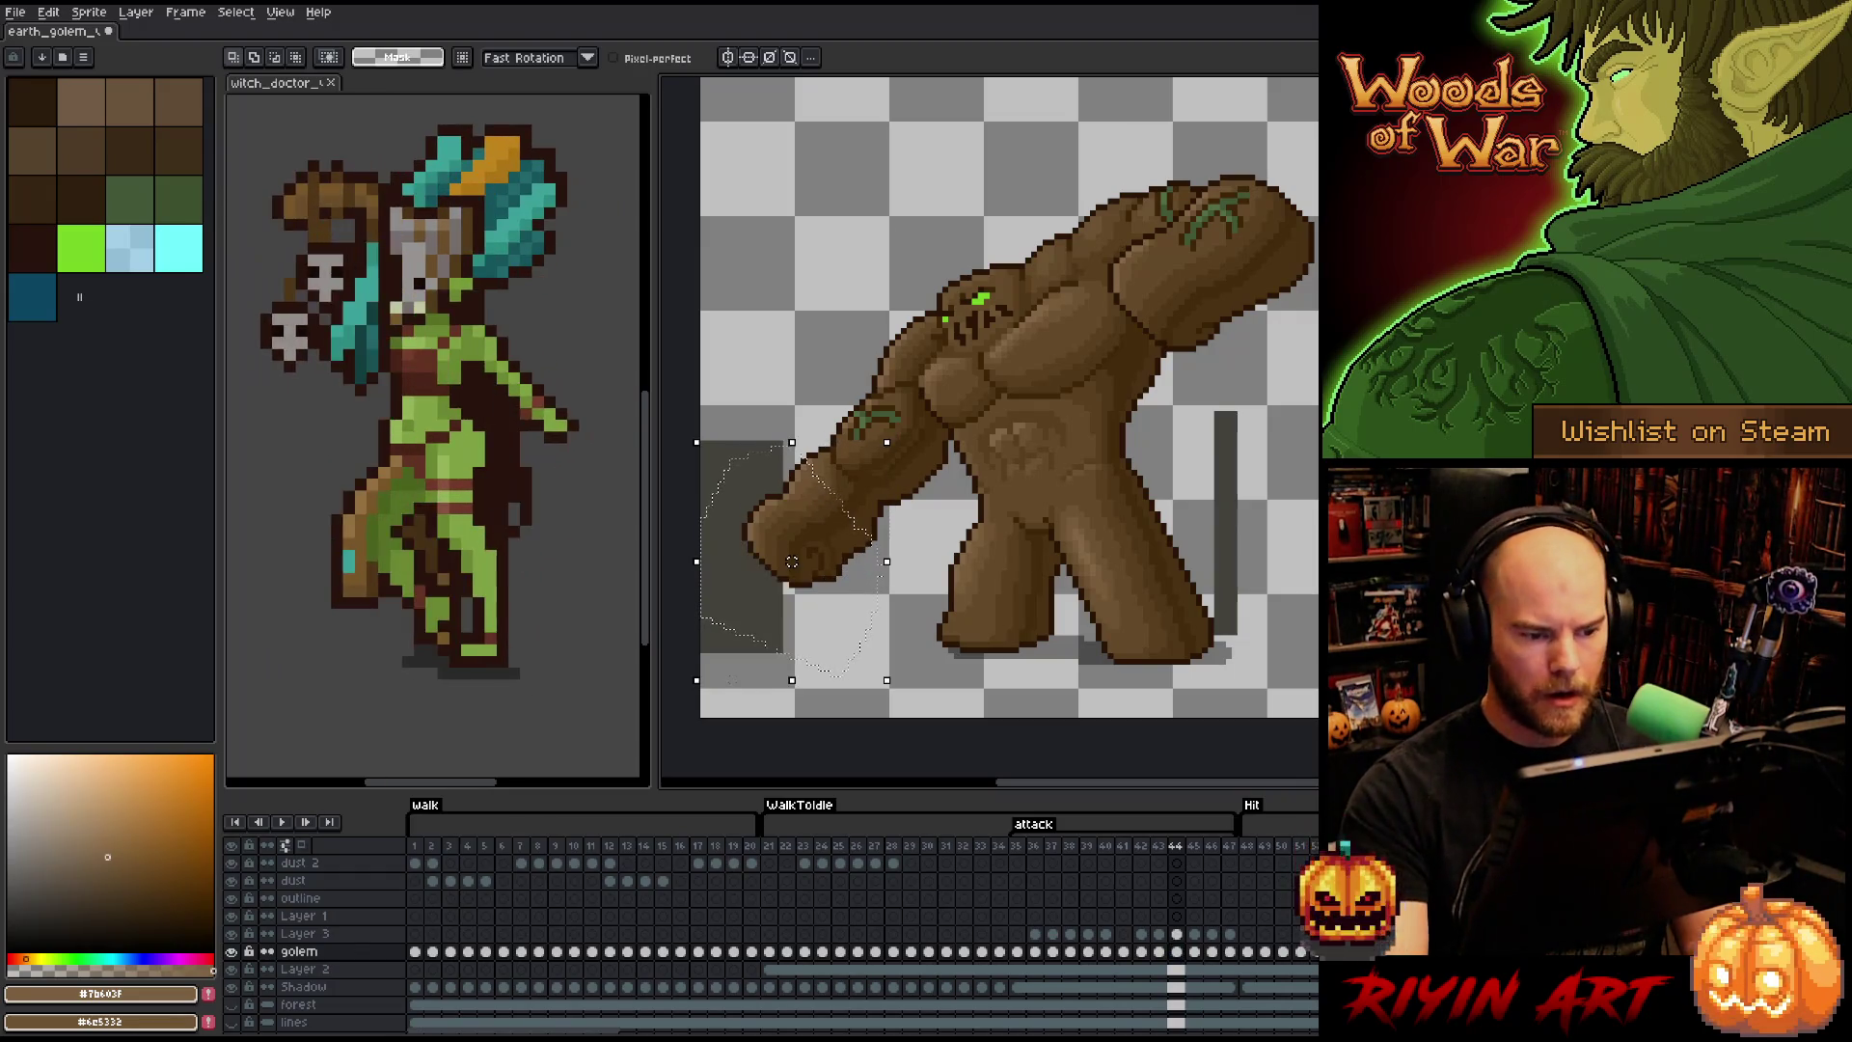
# - Check golem frames 45–47, drop the selection, and save earth_golem.aseprite
pyautogui.click(1195, 952)
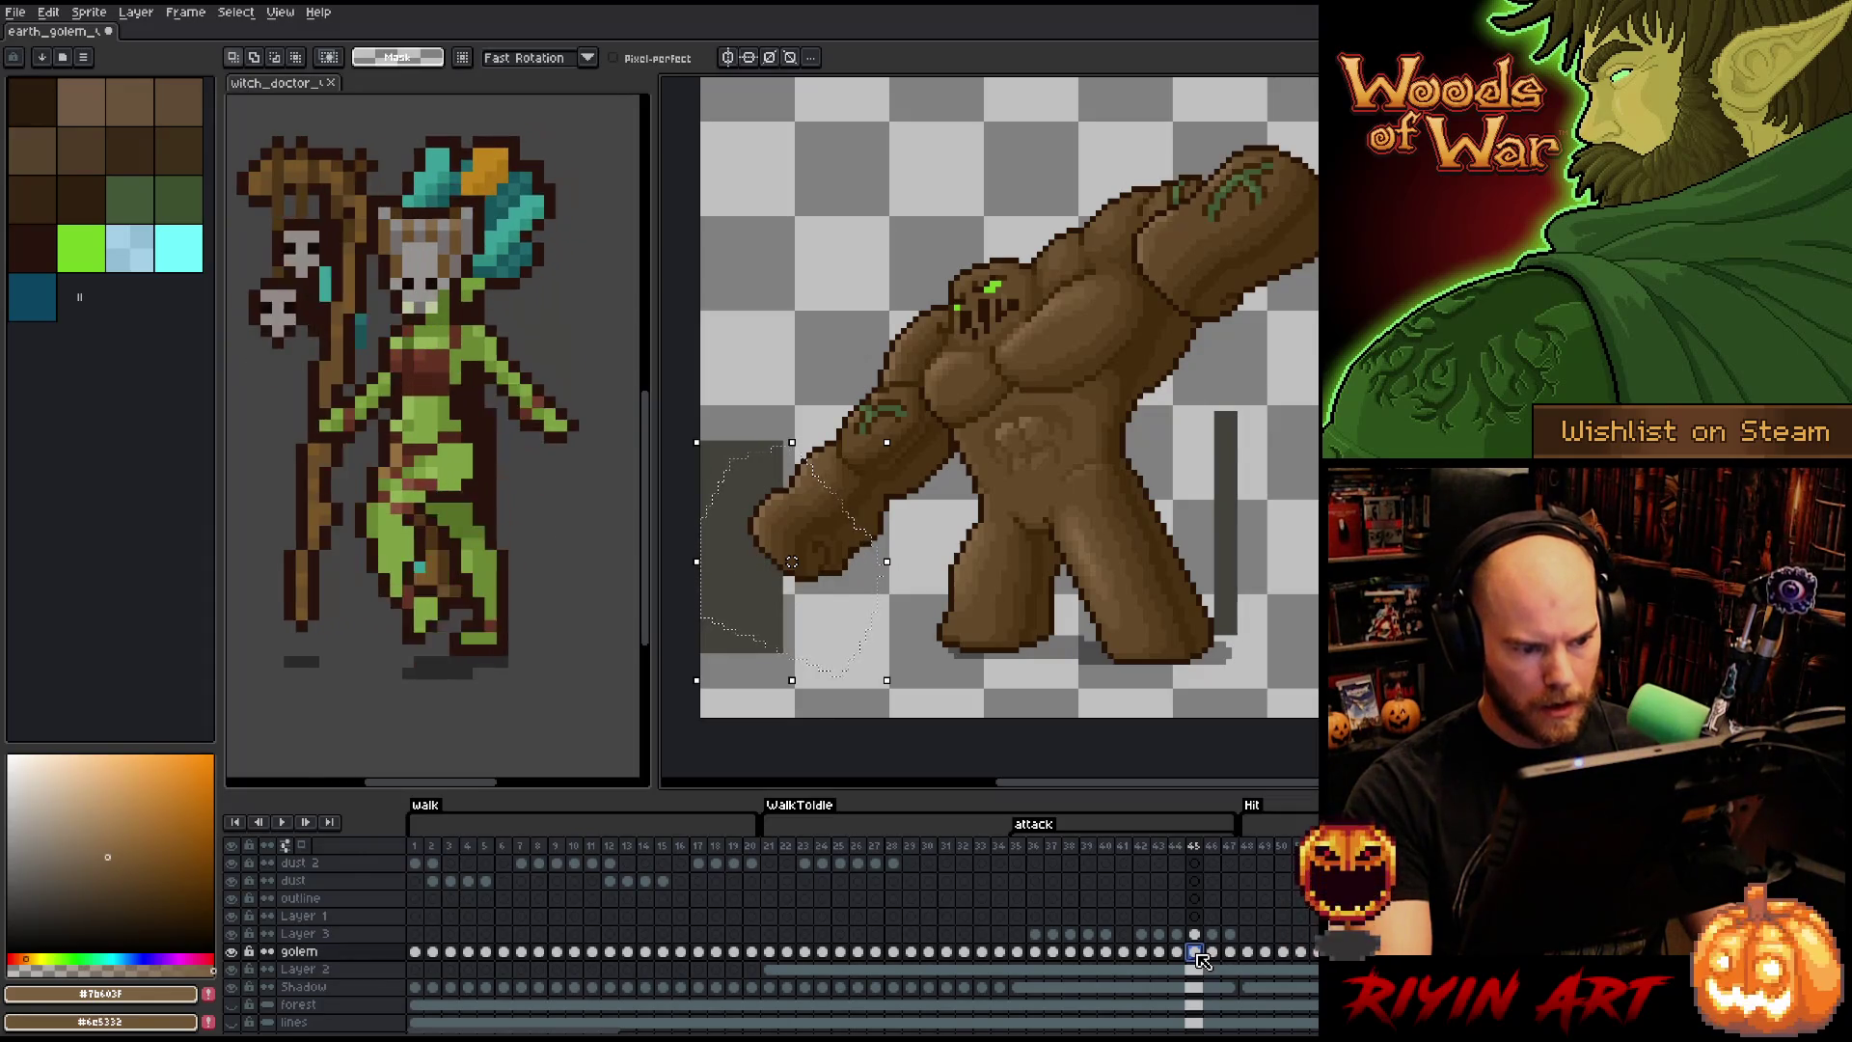
pyautogui.click(1213, 952)
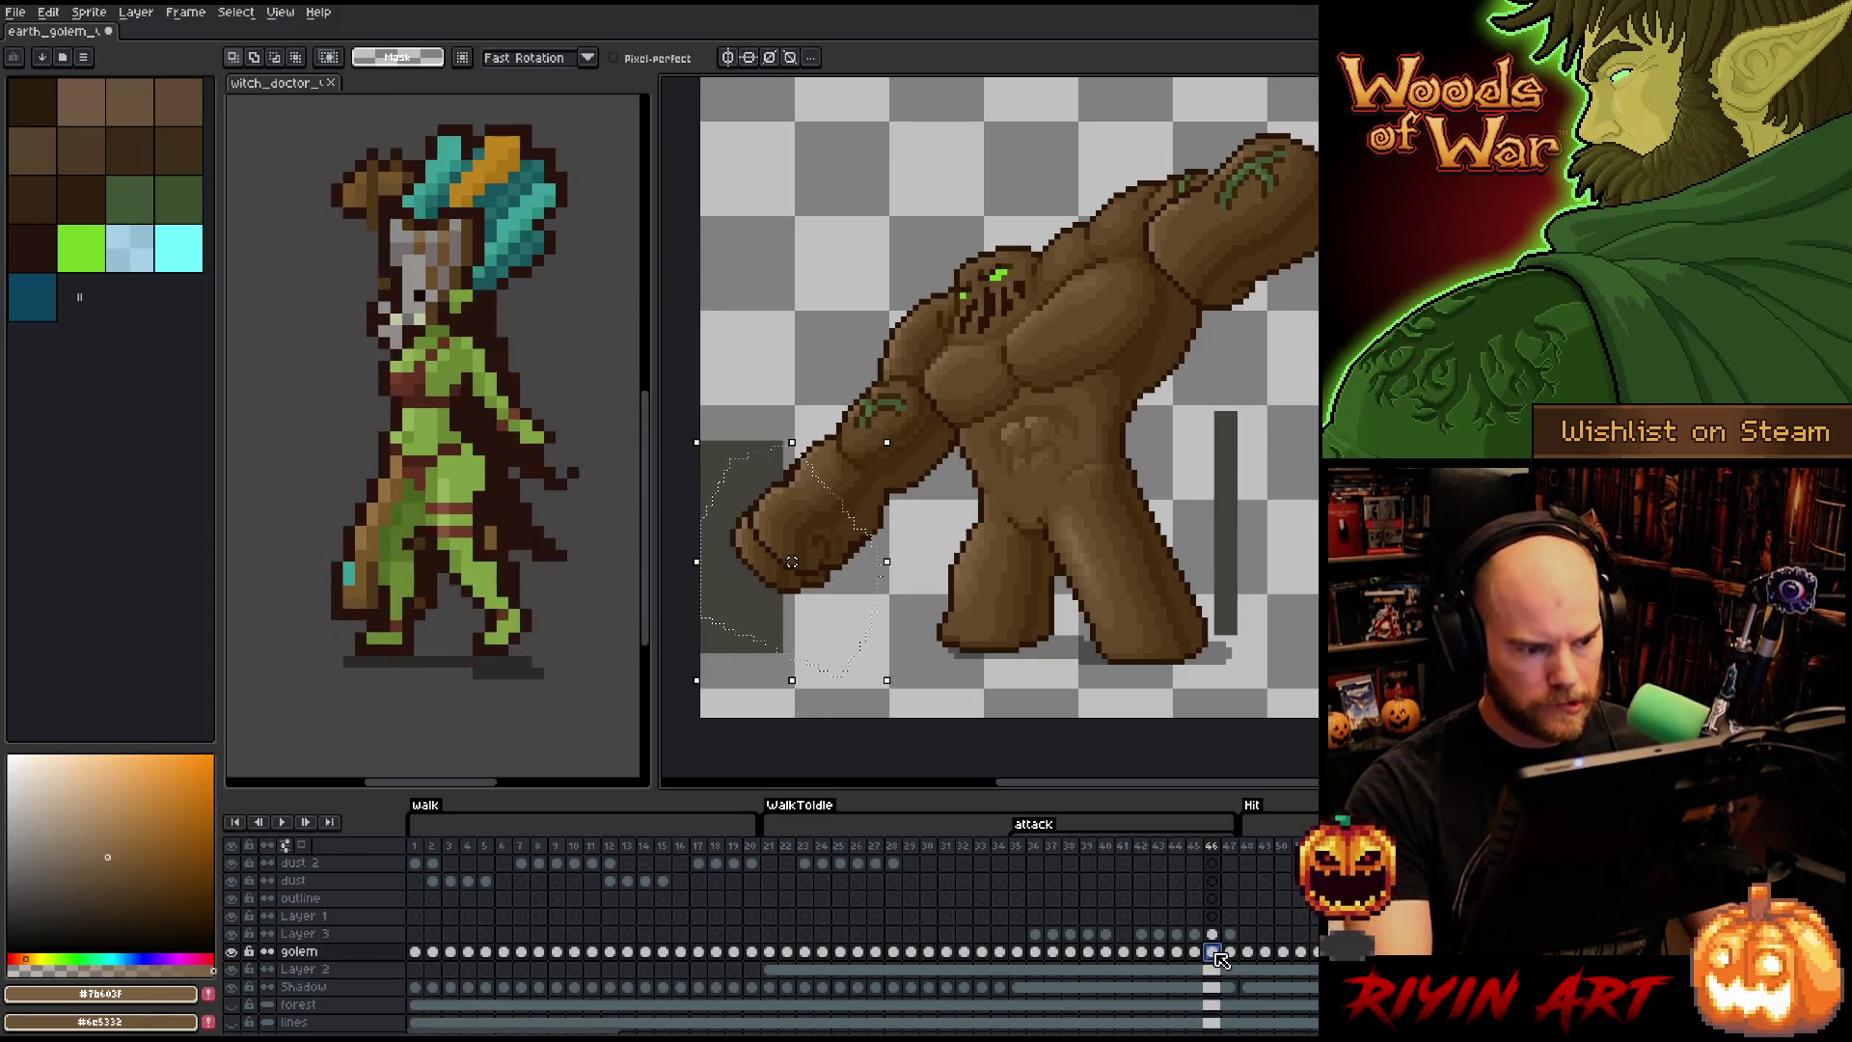
pyautogui.click(1231, 953)
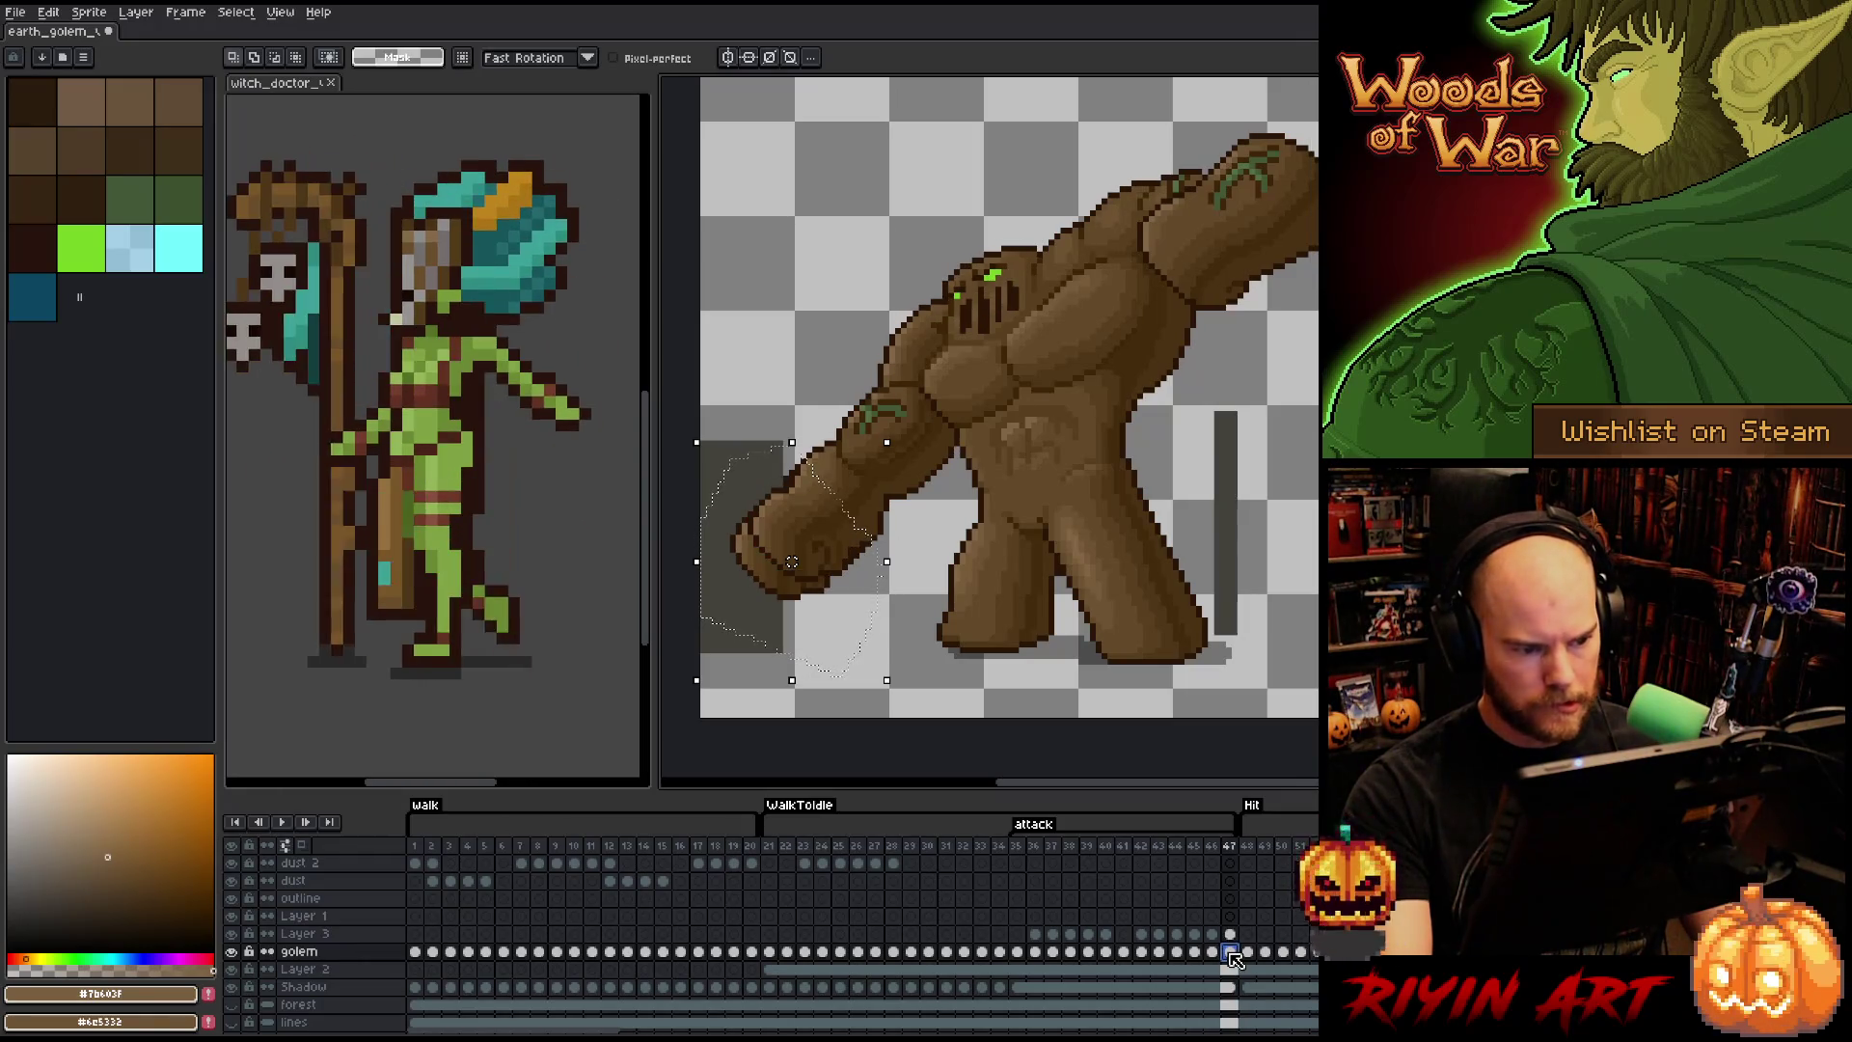
pyautogui.press('Return')
pyautogui.press('Return')
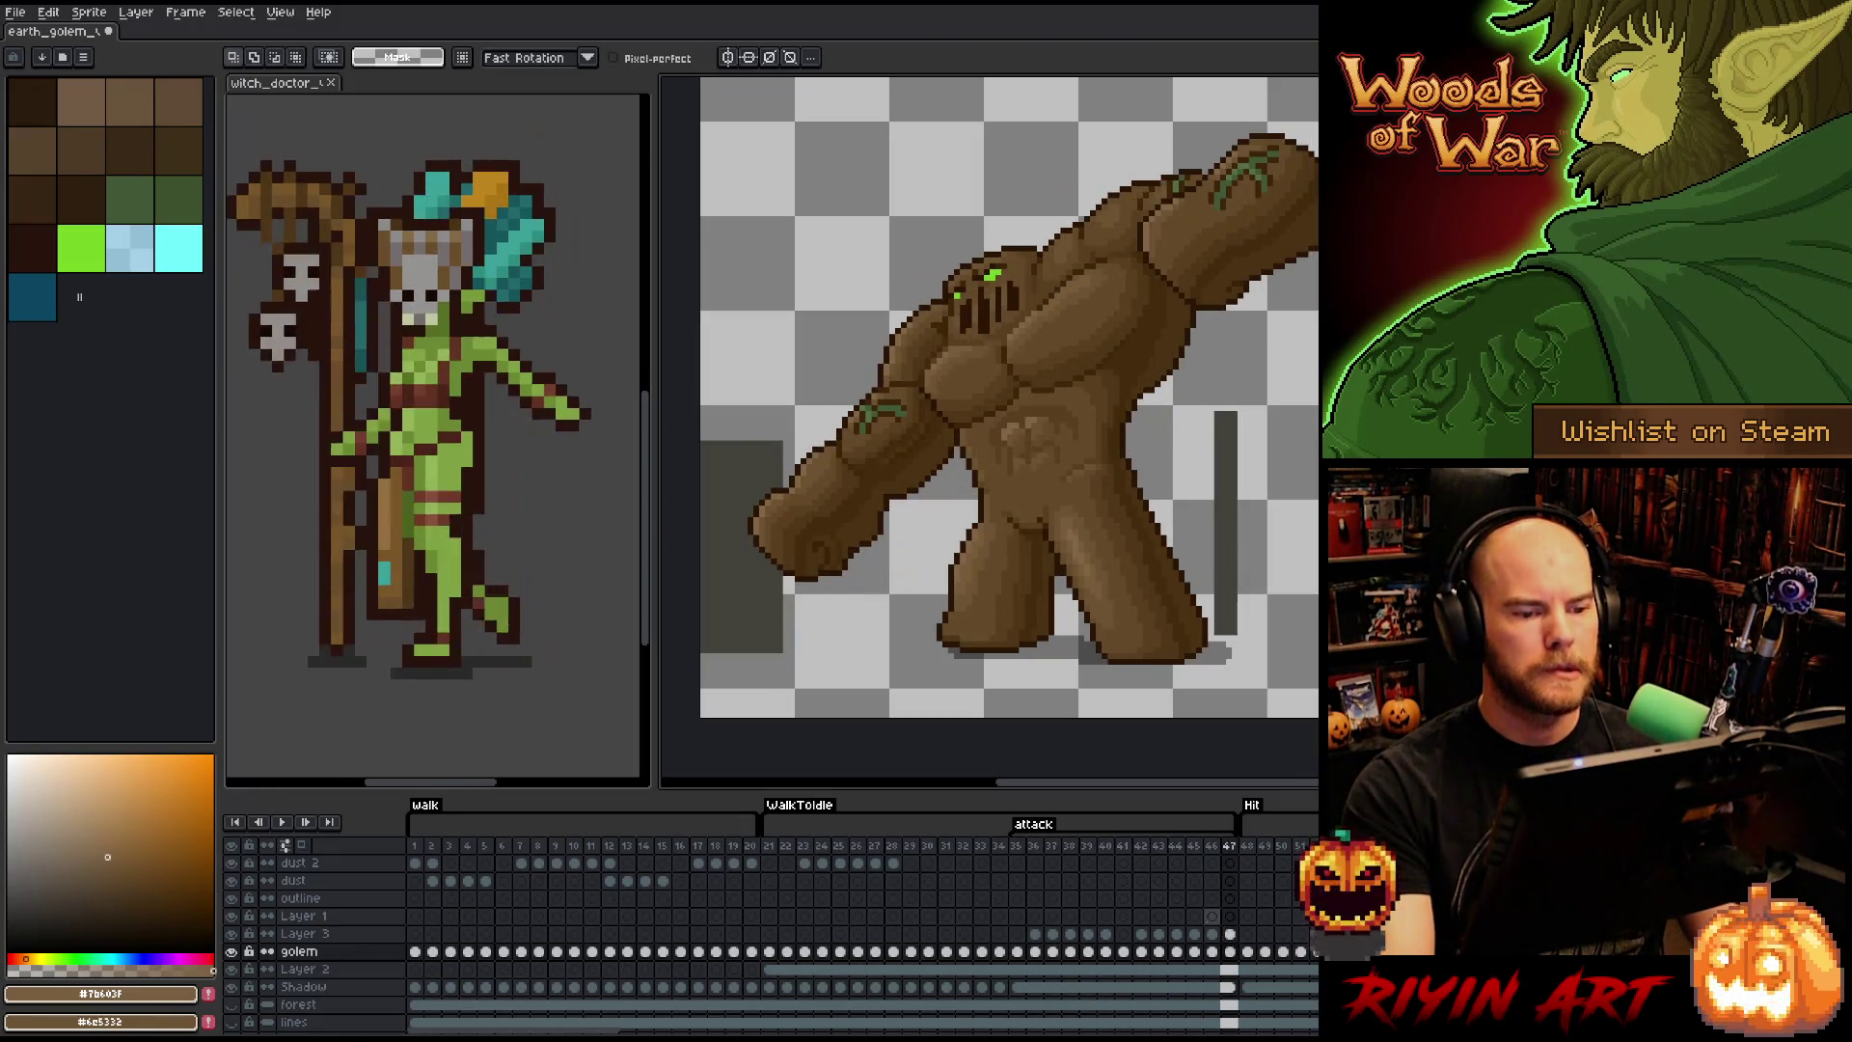
pyautogui.hotkey('ctrl', 's')
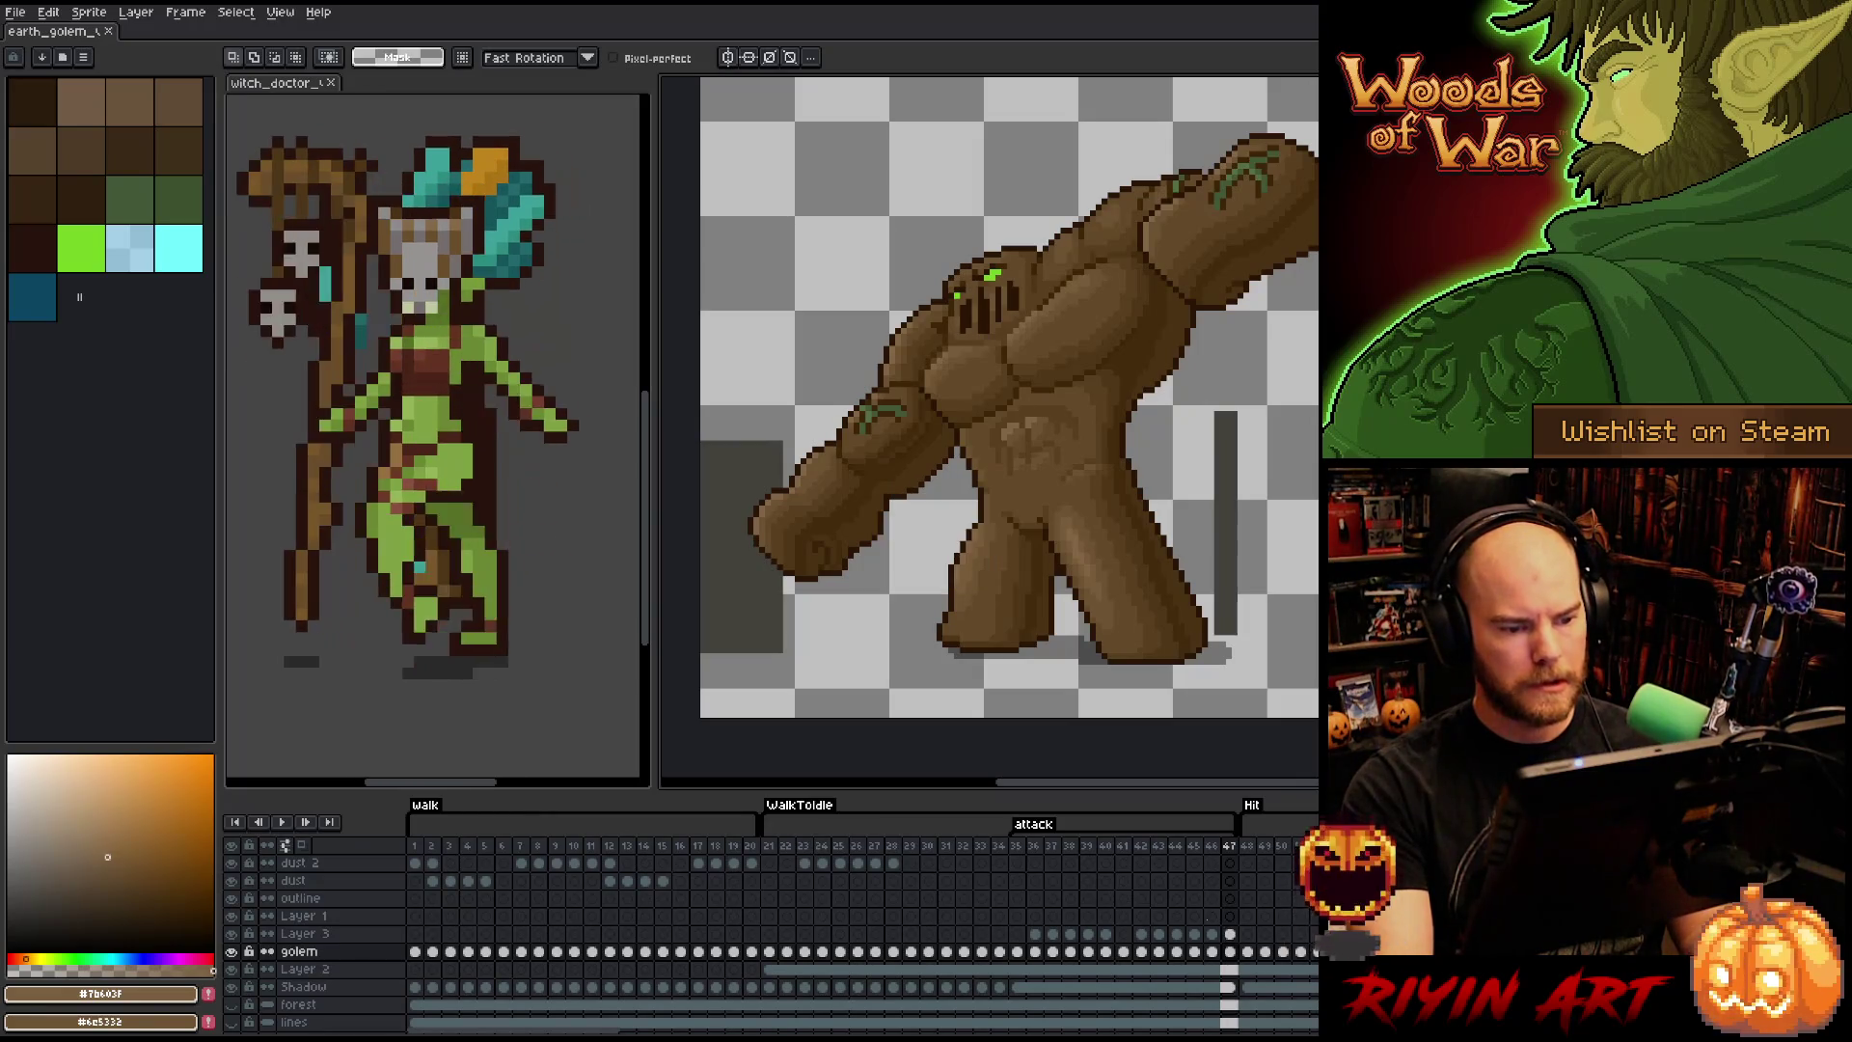
# - Resume playback to watch the golem's walk and attack frames loop
pyautogui.press('Return')
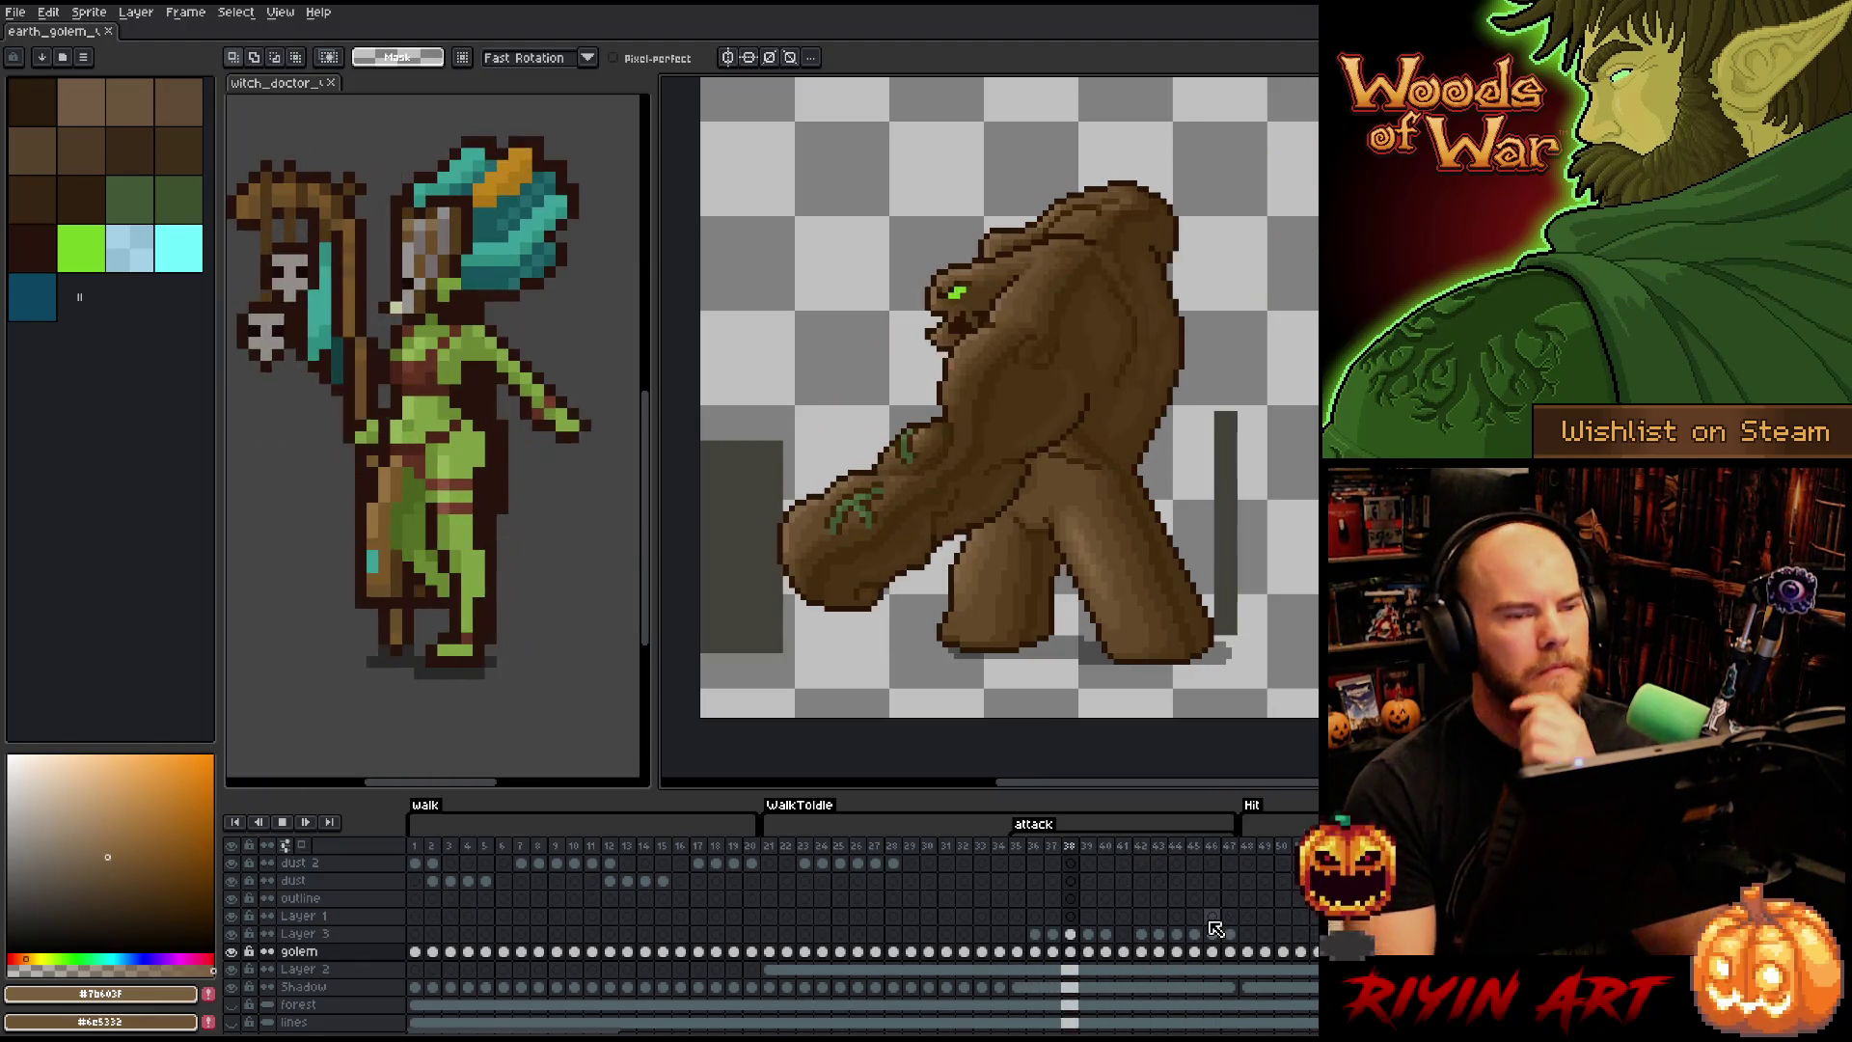
# - Stop playback on the attack pose, hide Layer 2's grey blocks, and zoom out
pyautogui.press('Return')
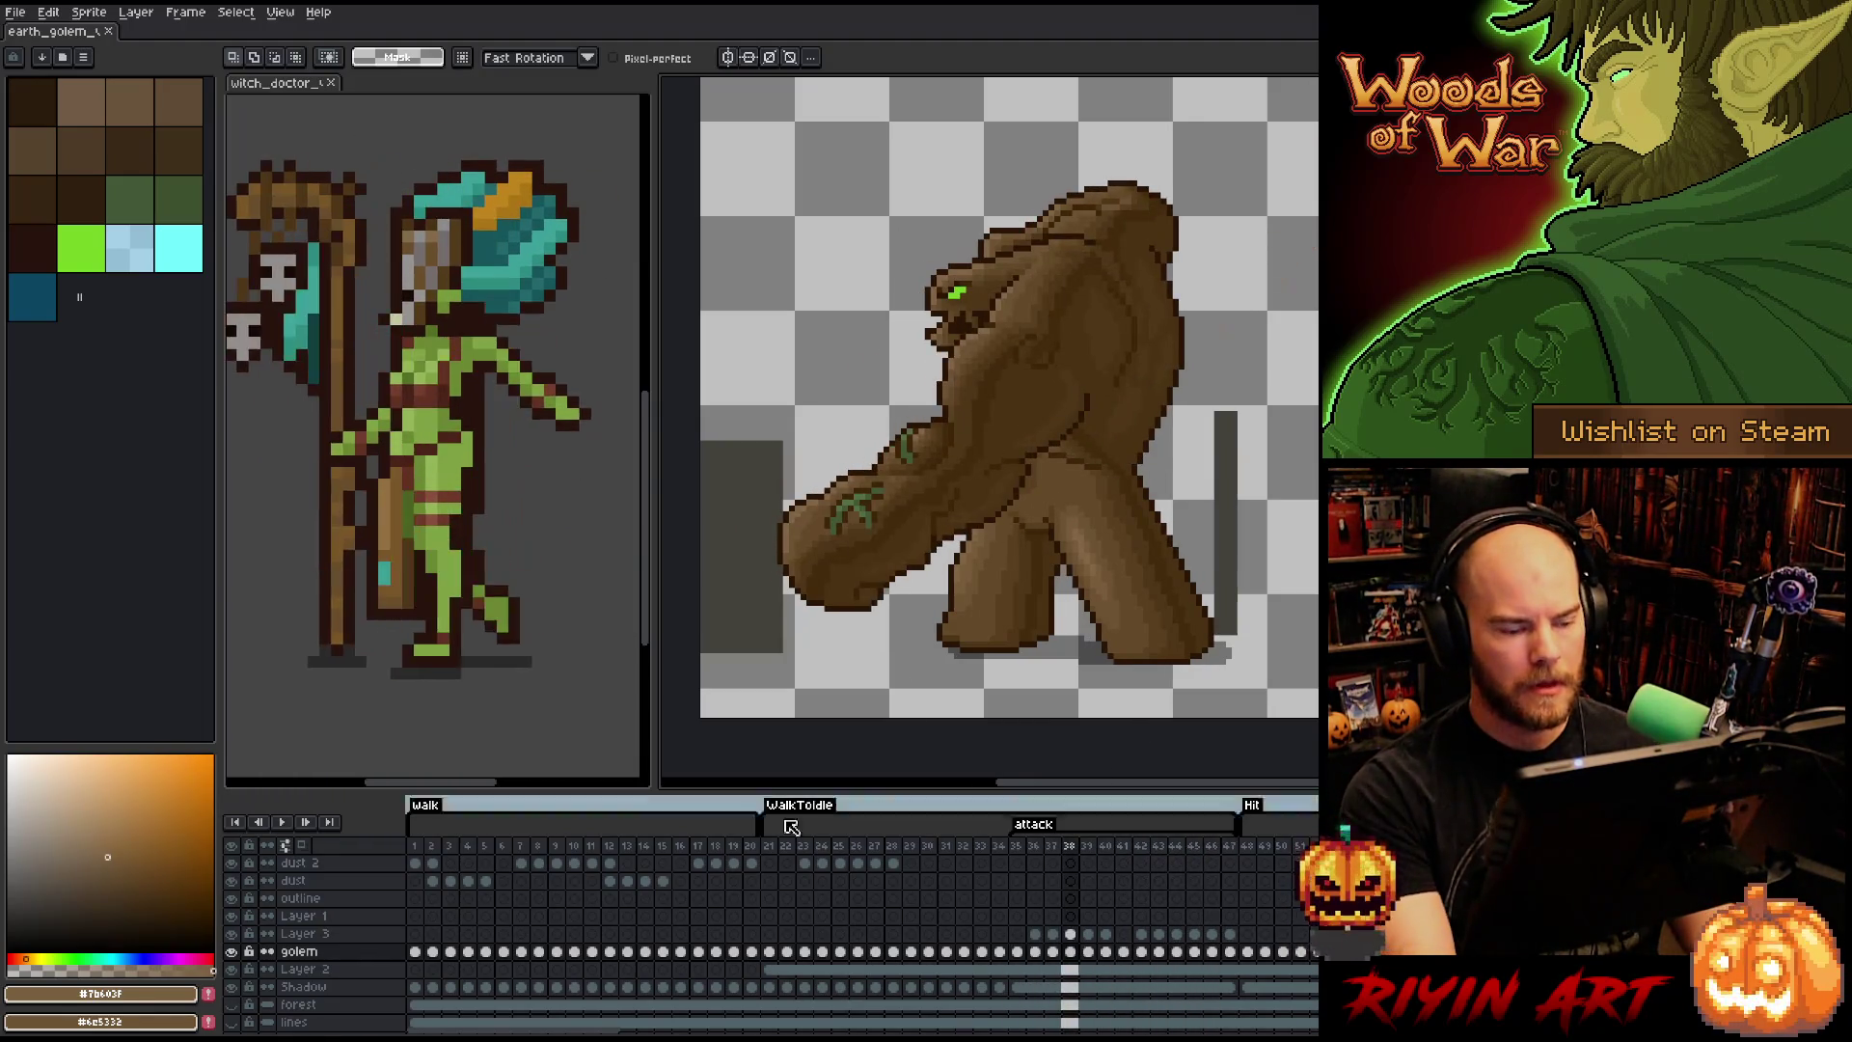
pyautogui.click(313, 972)
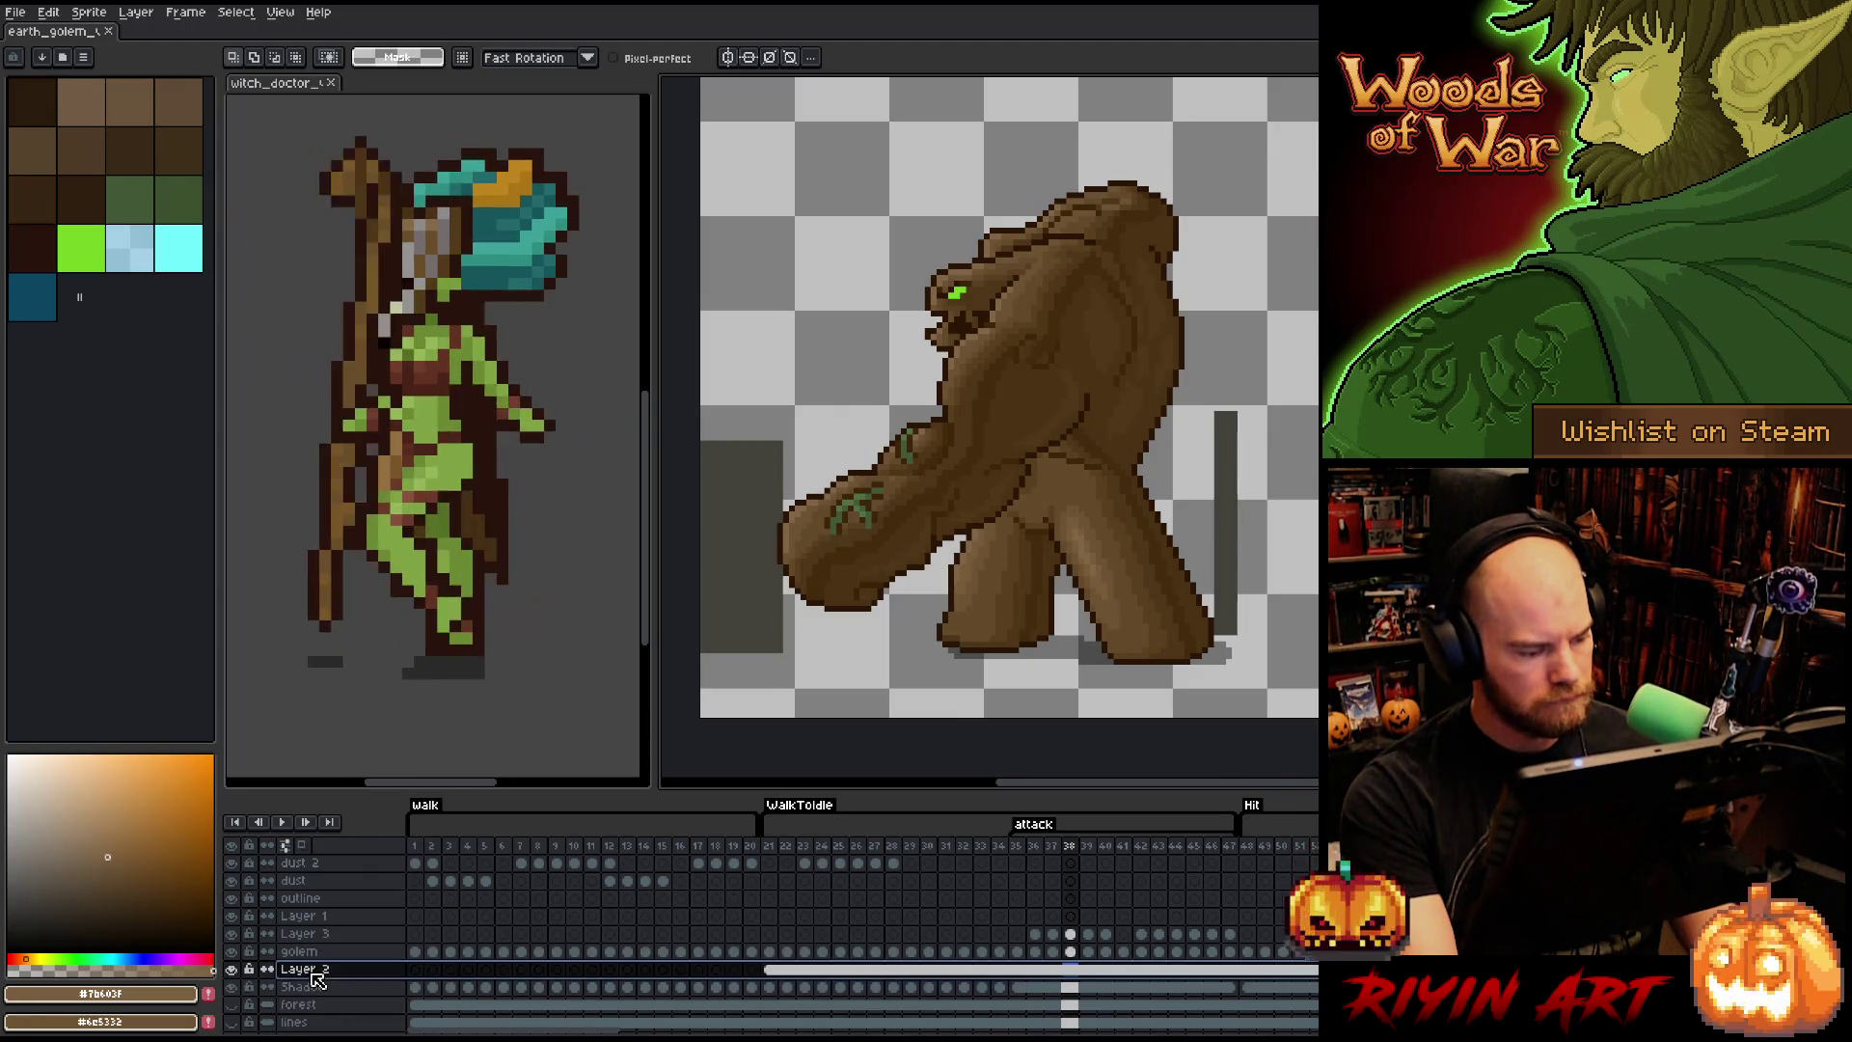
pyautogui.click(232, 968)
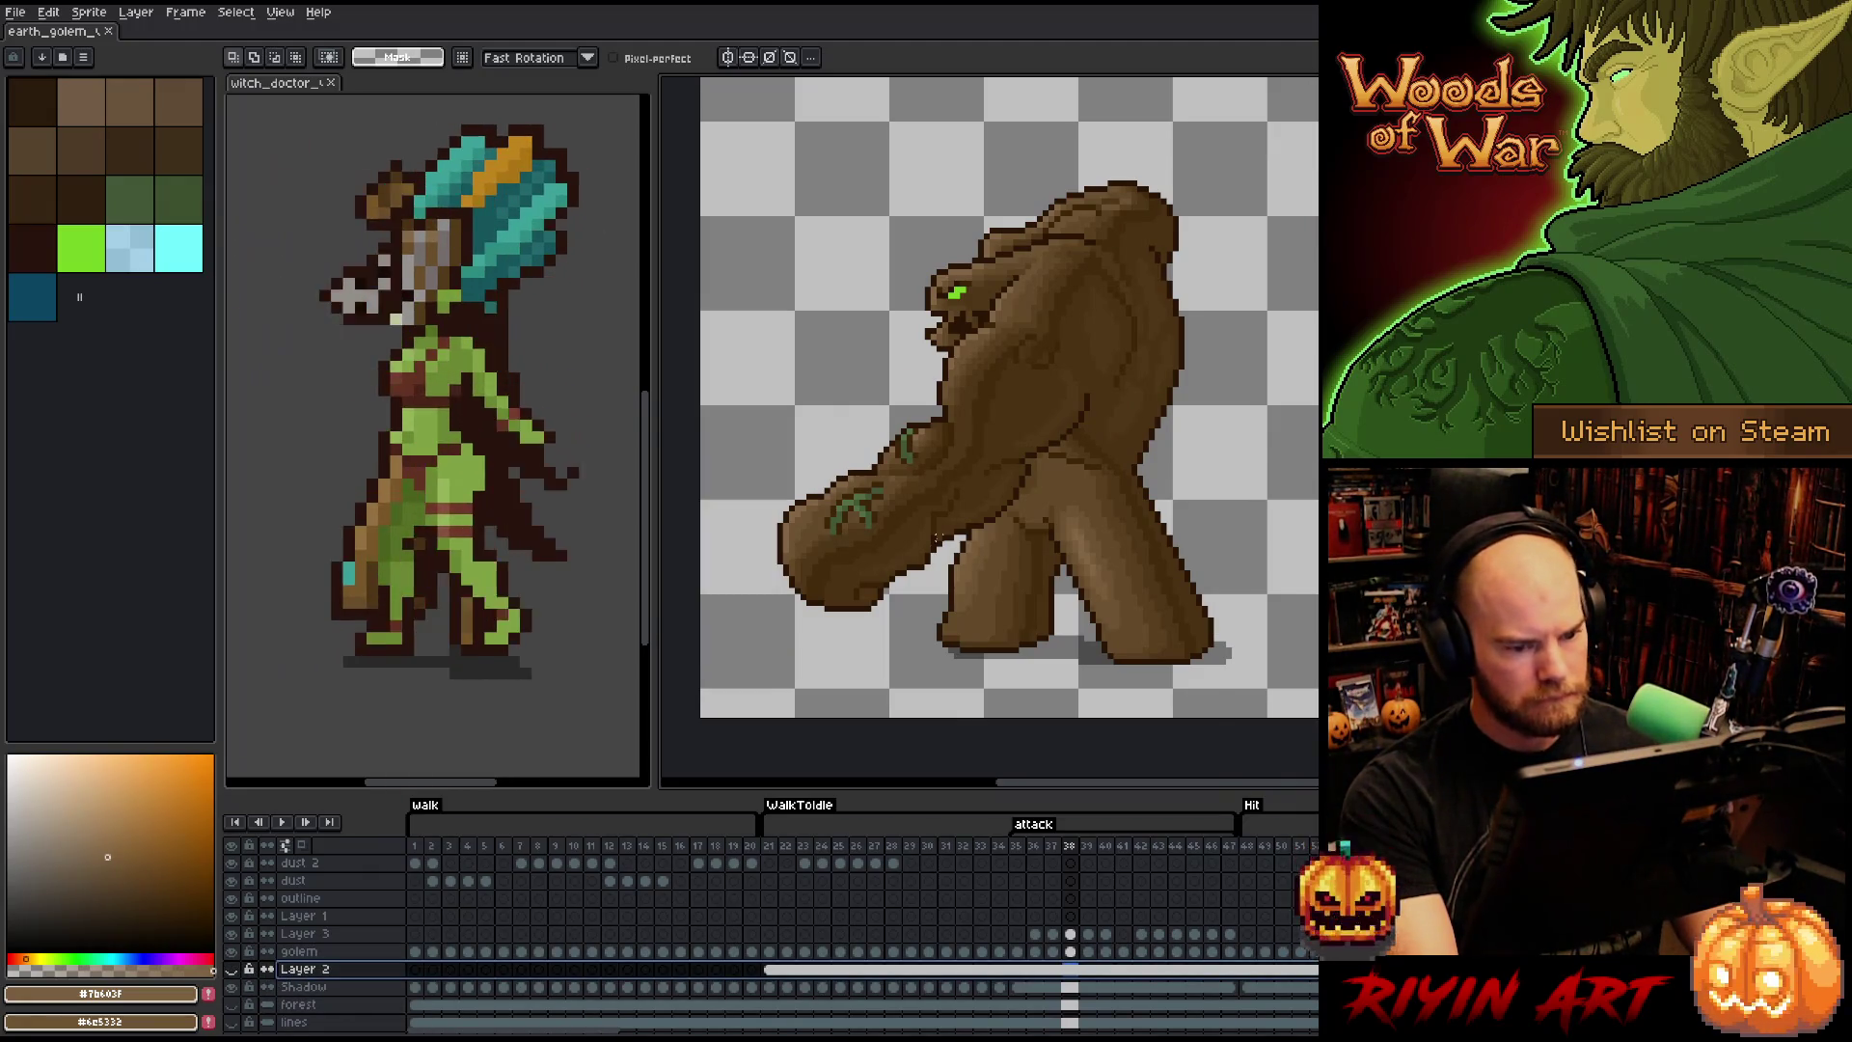
pyautogui.scroll(-3, 938, 535)
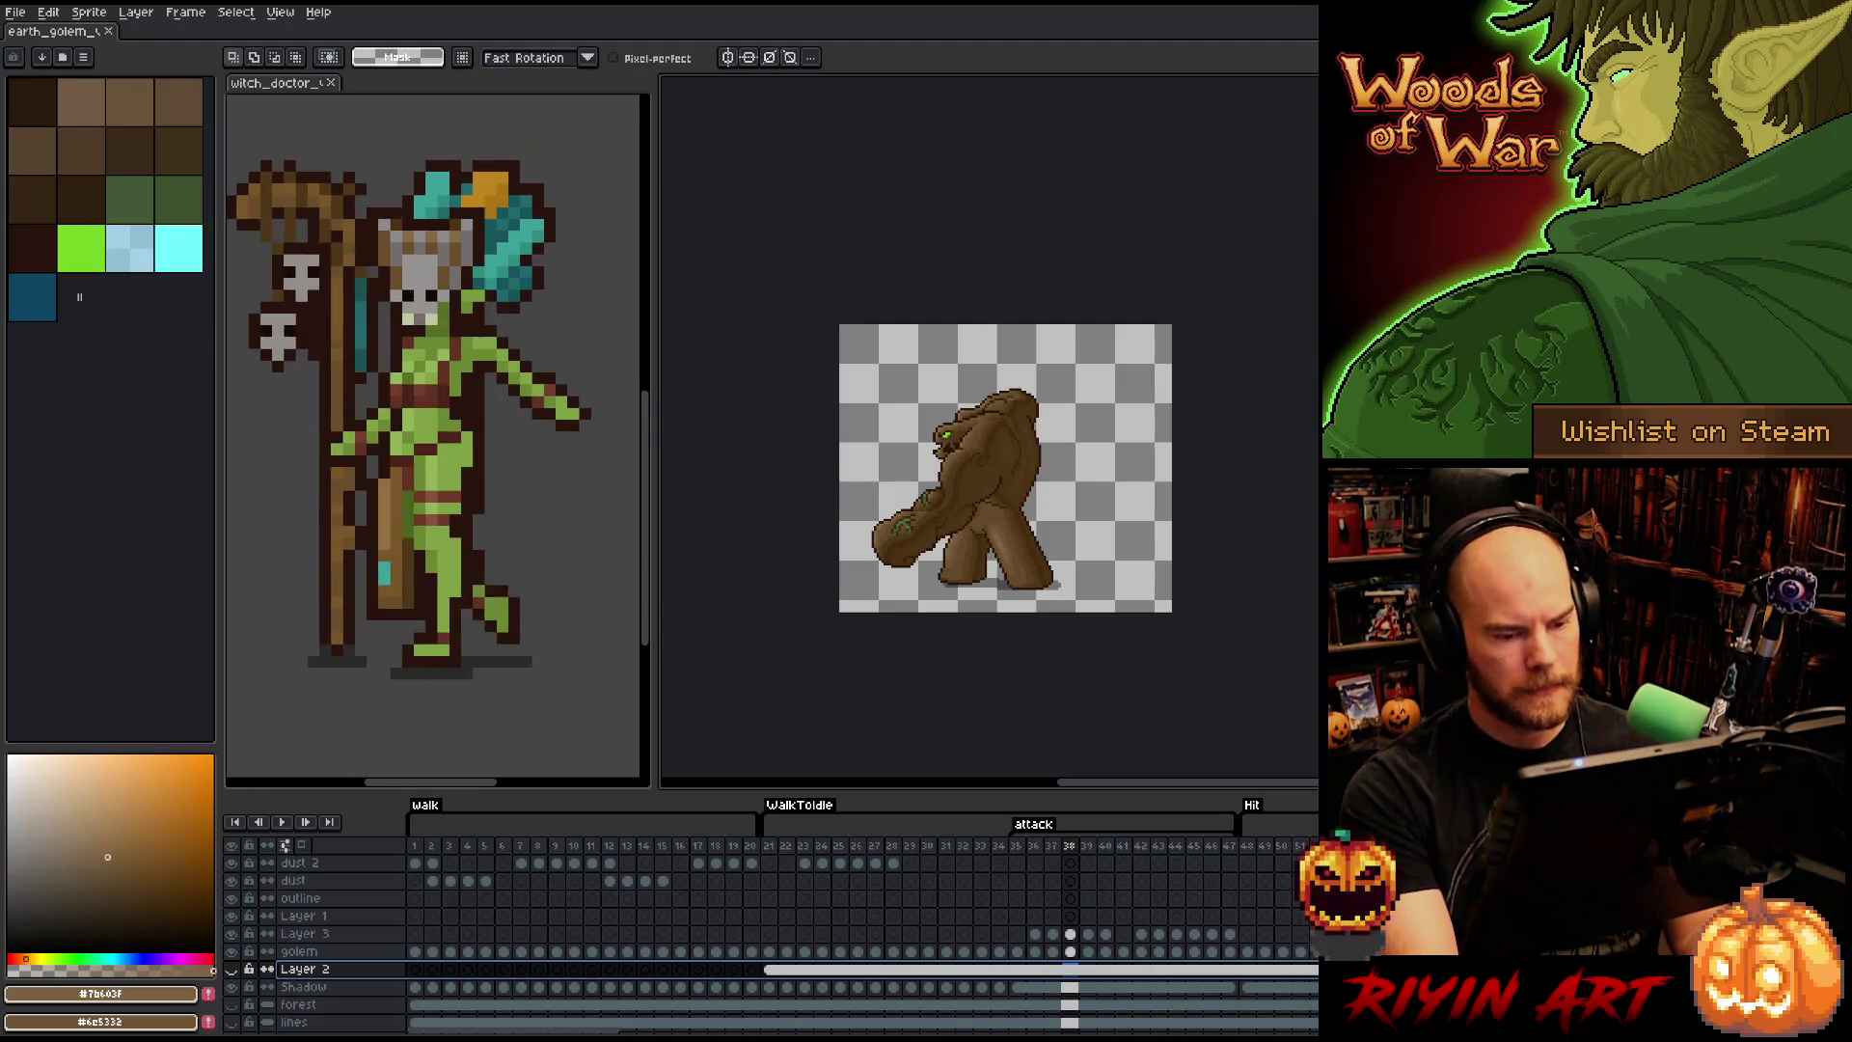
pyautogui.rightClick(926, 487)
pyautogui.press('Escape')
pyautogui.scroll(1, 1172, 483)
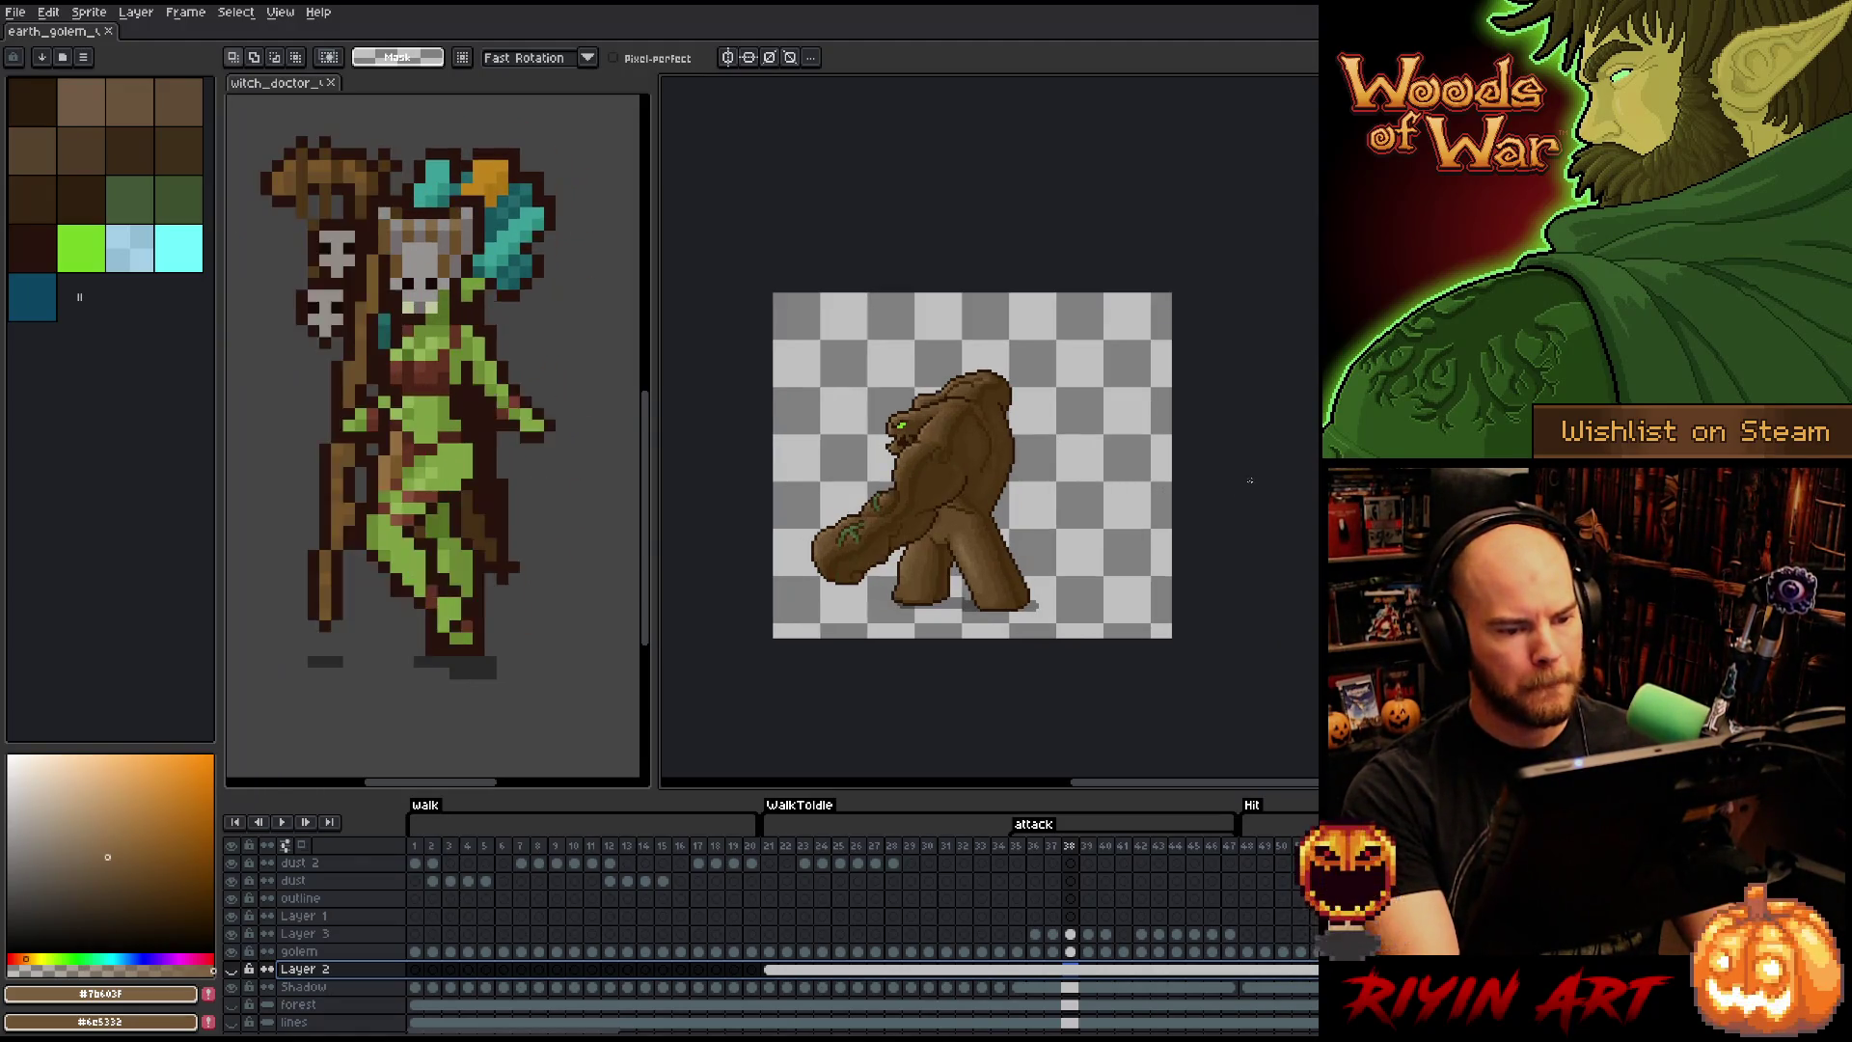
pyautogui.scroll(1, 1249, 479)
pyautogui.scroll(-1, 1167, 490)
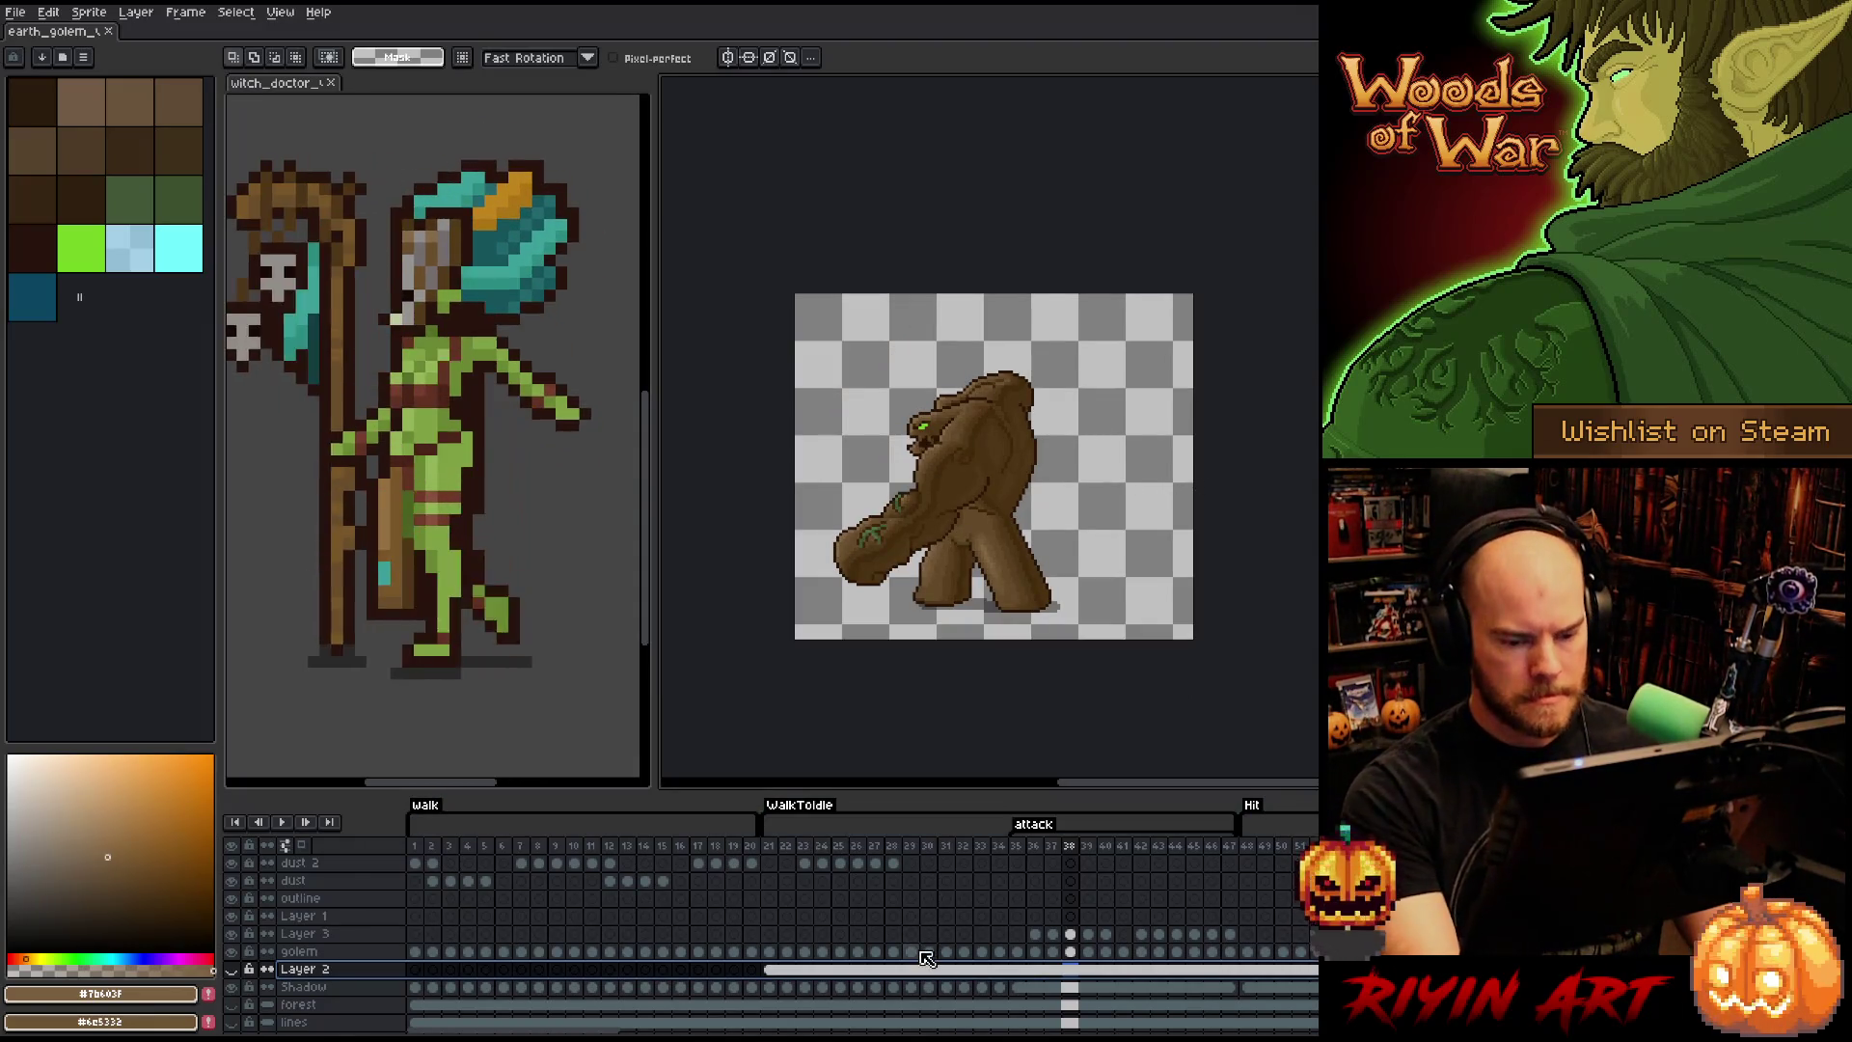
# - Export the golem sprite sheet, overwriting the existing clay golem sheet in the enemy images folder
pyautogui.click(27, 19)
pyautogui.moveTo(96, 158)
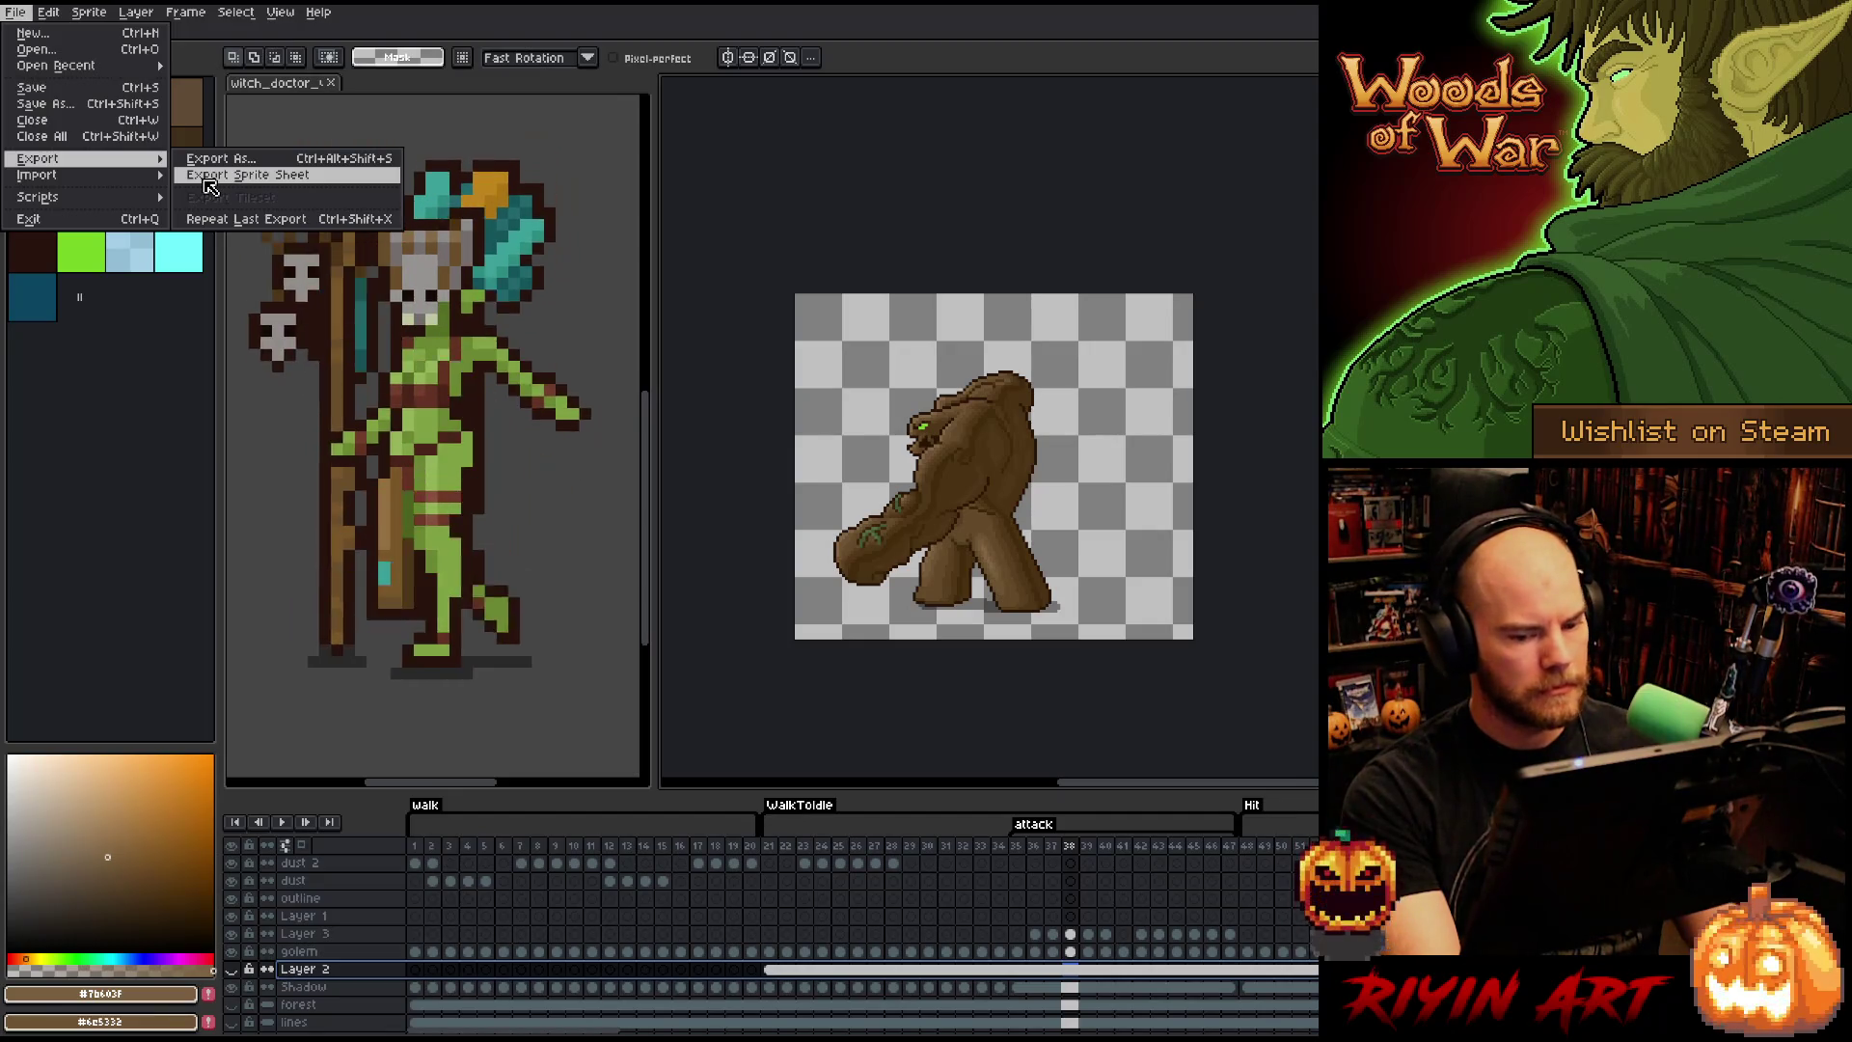
pyautogui.click(209, 186)
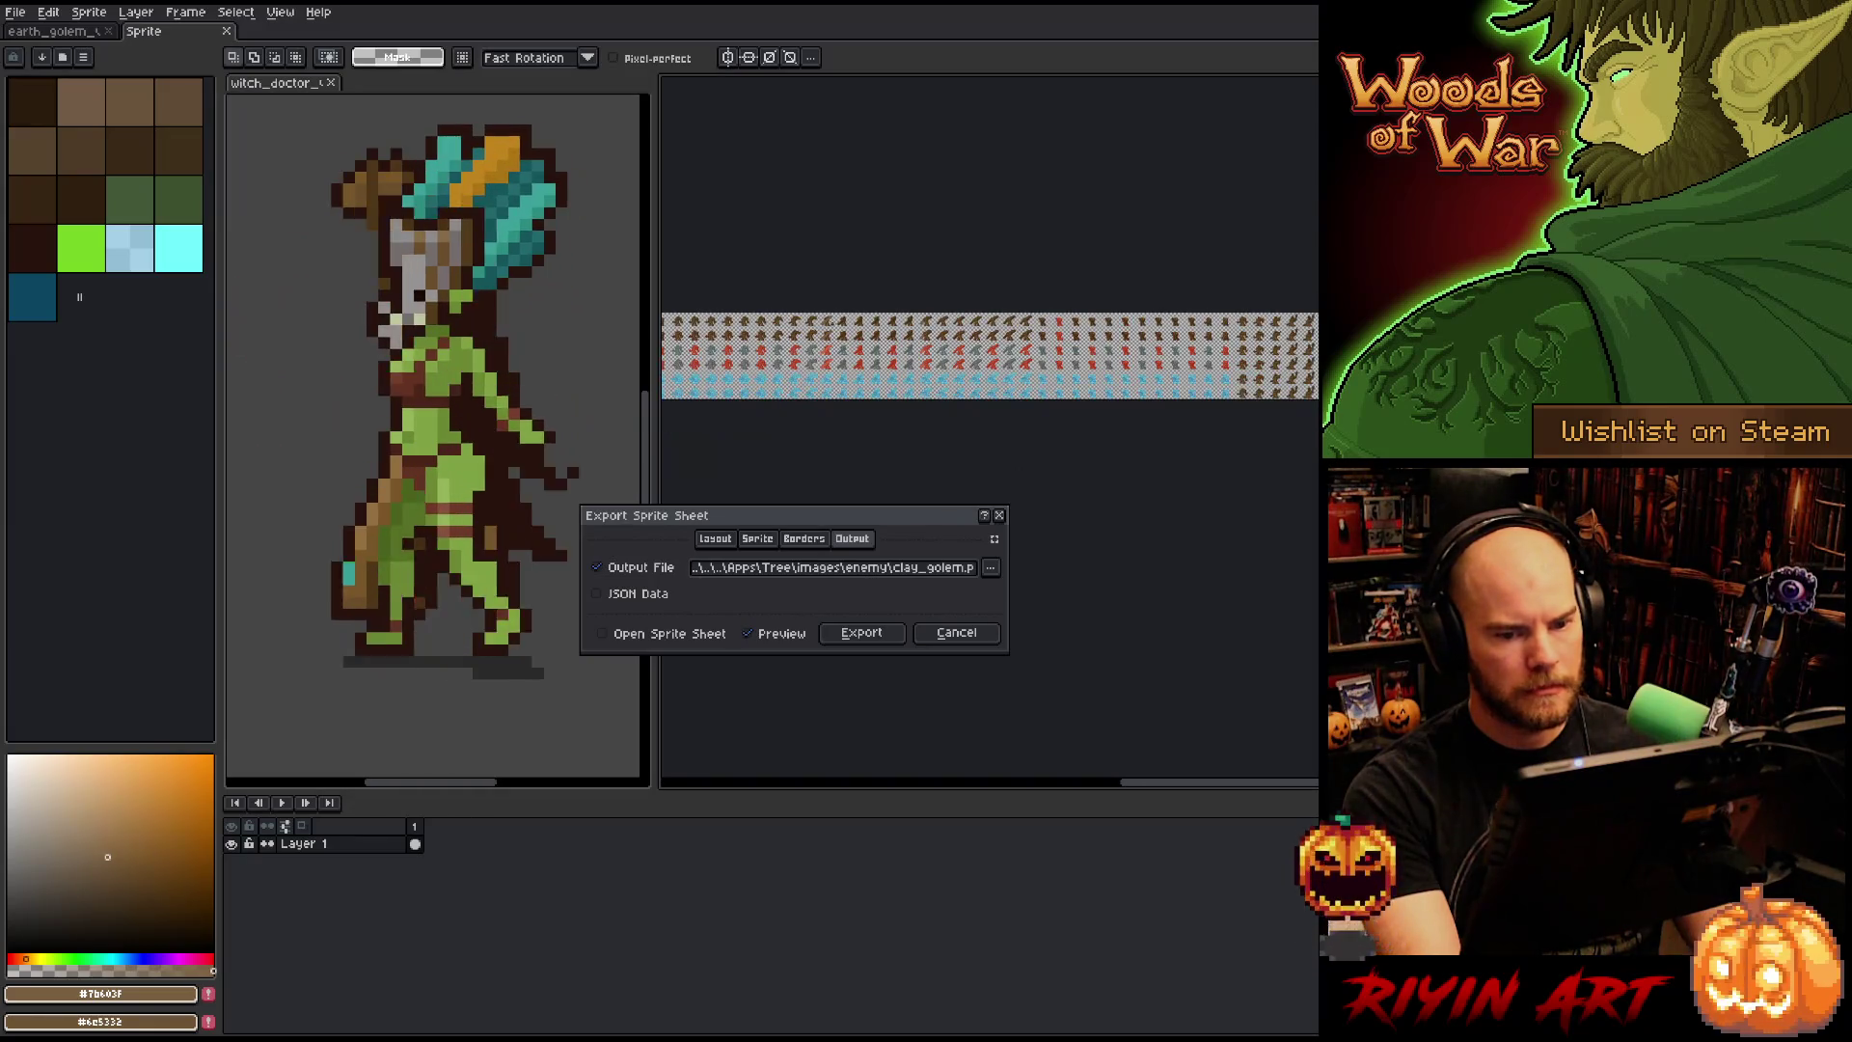
pyautogui.scroll(1, 904, 511)
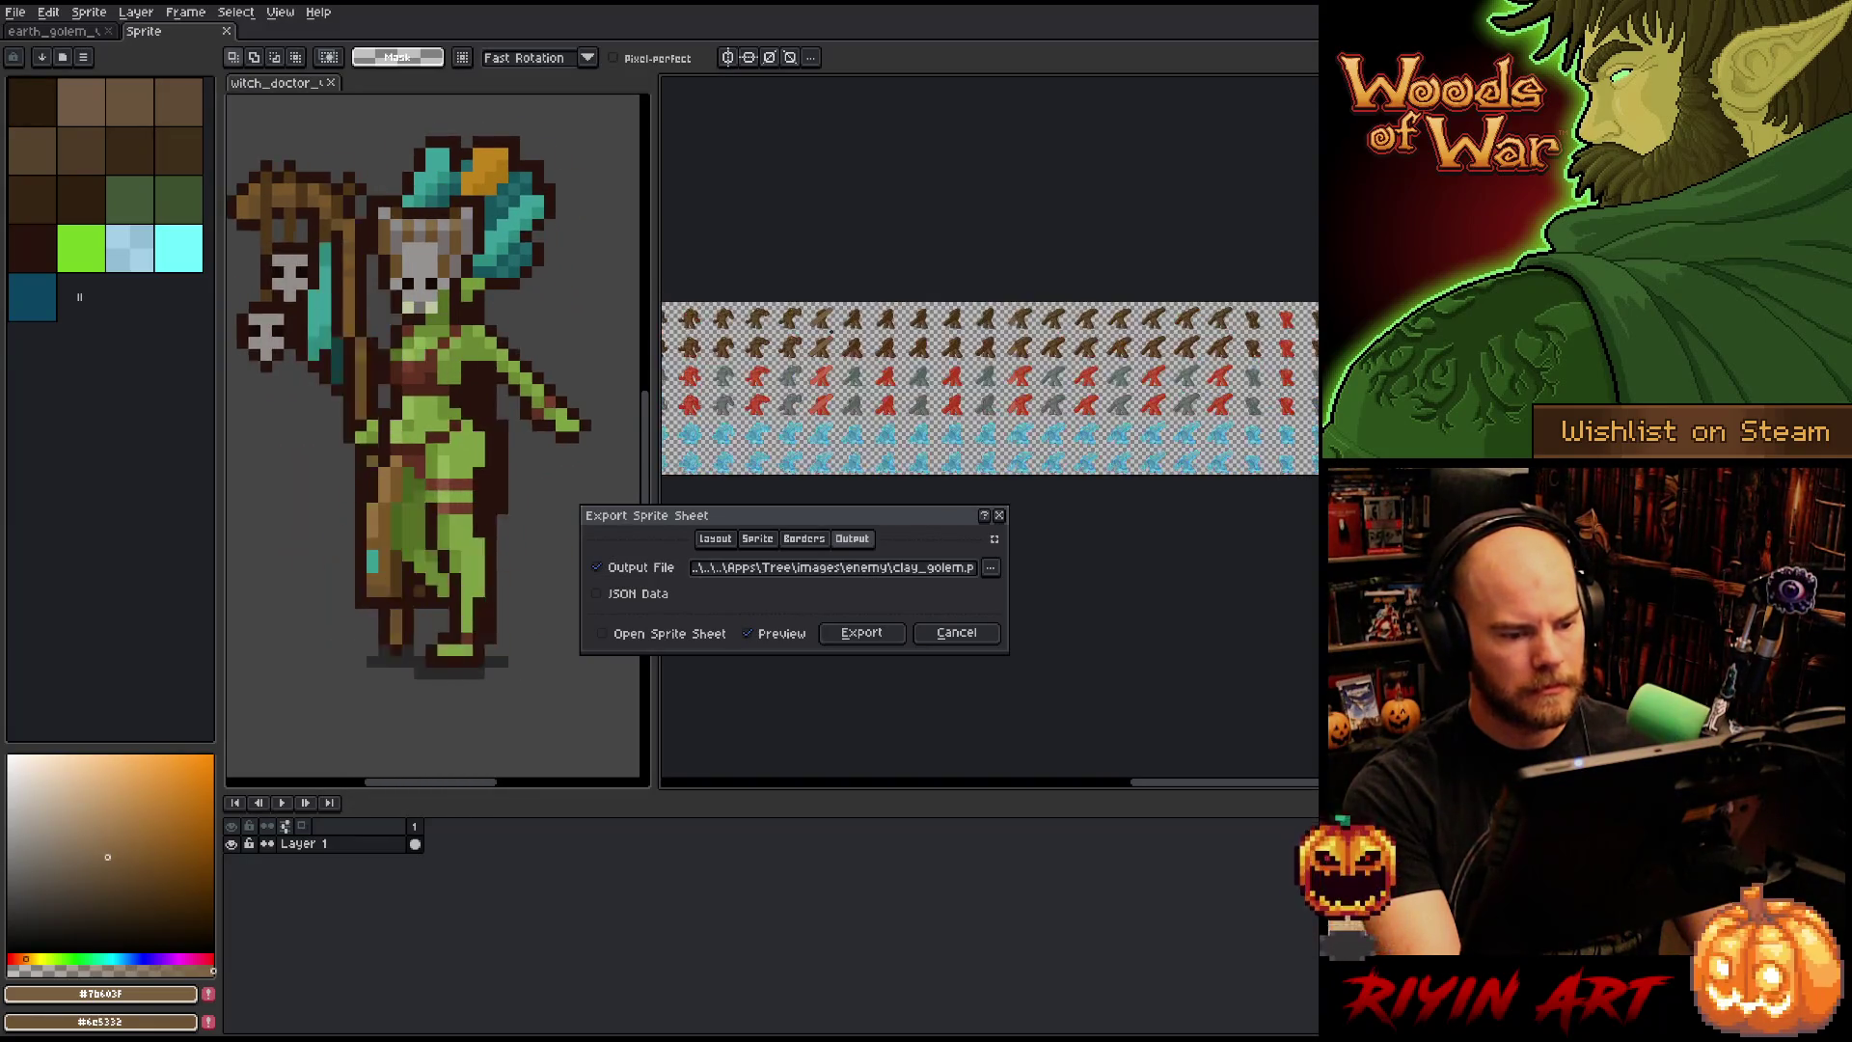
pyautogui.click(879, 640)
pyautogui.click(897, 582)
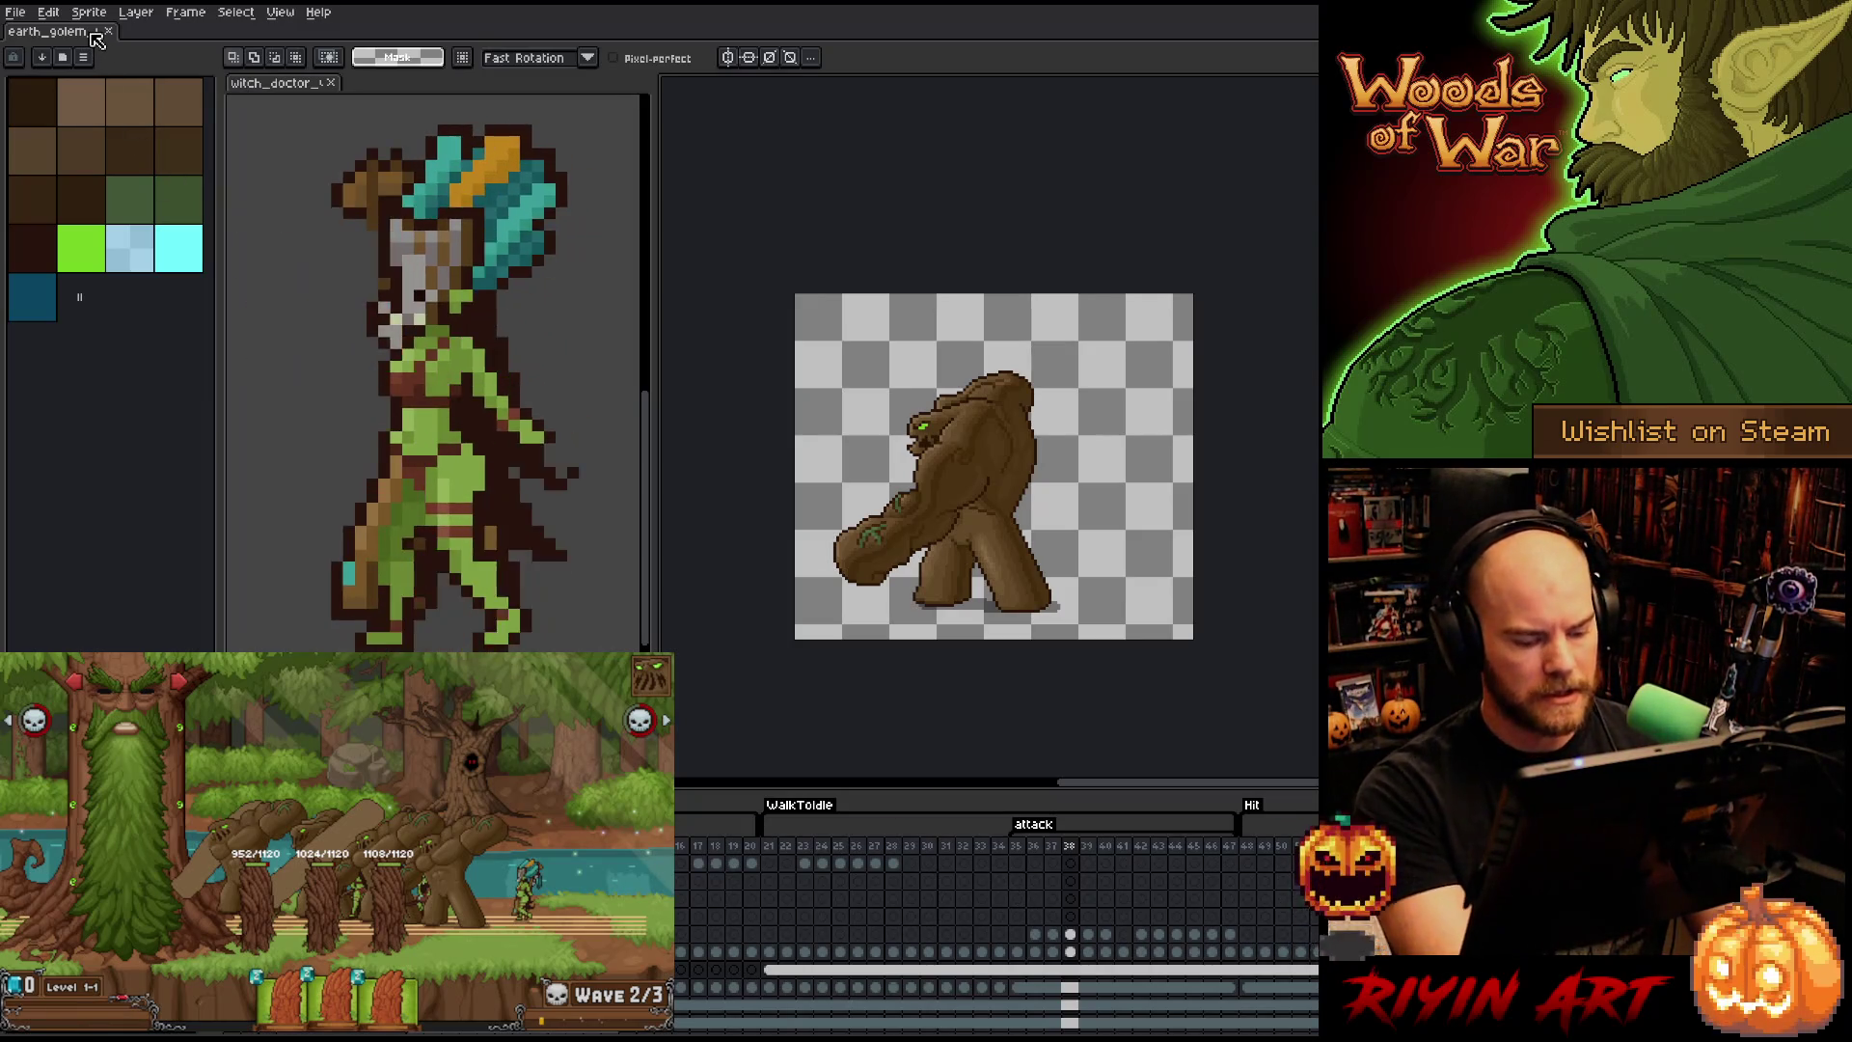
# - After testing the golem wave in-game, start a new blank sprite with Ctrl+N
pyautogui.hotkey('ctrl', 'n')
# - Create a default new sprite, paste the game screenshot, and zoom in on the golems
pyautogui.click(899, 689)
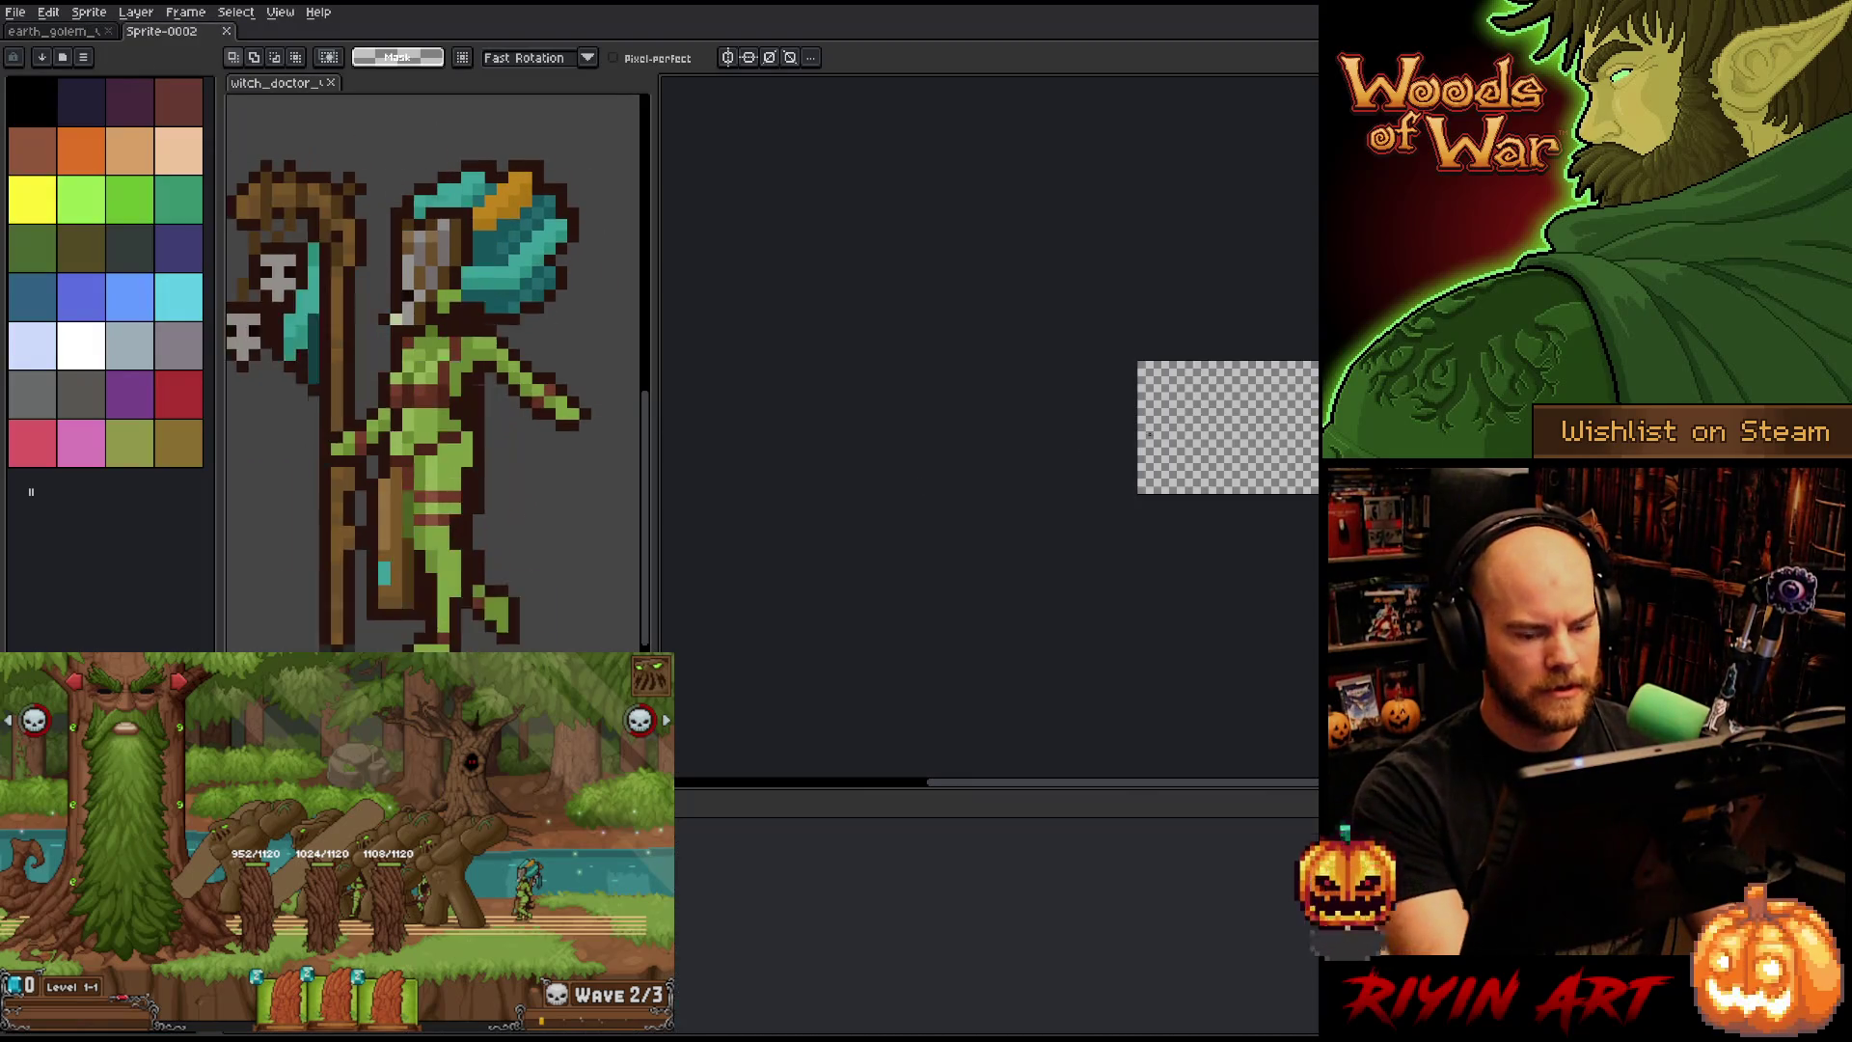
pyautogui.hotkey('ctrl', '0')
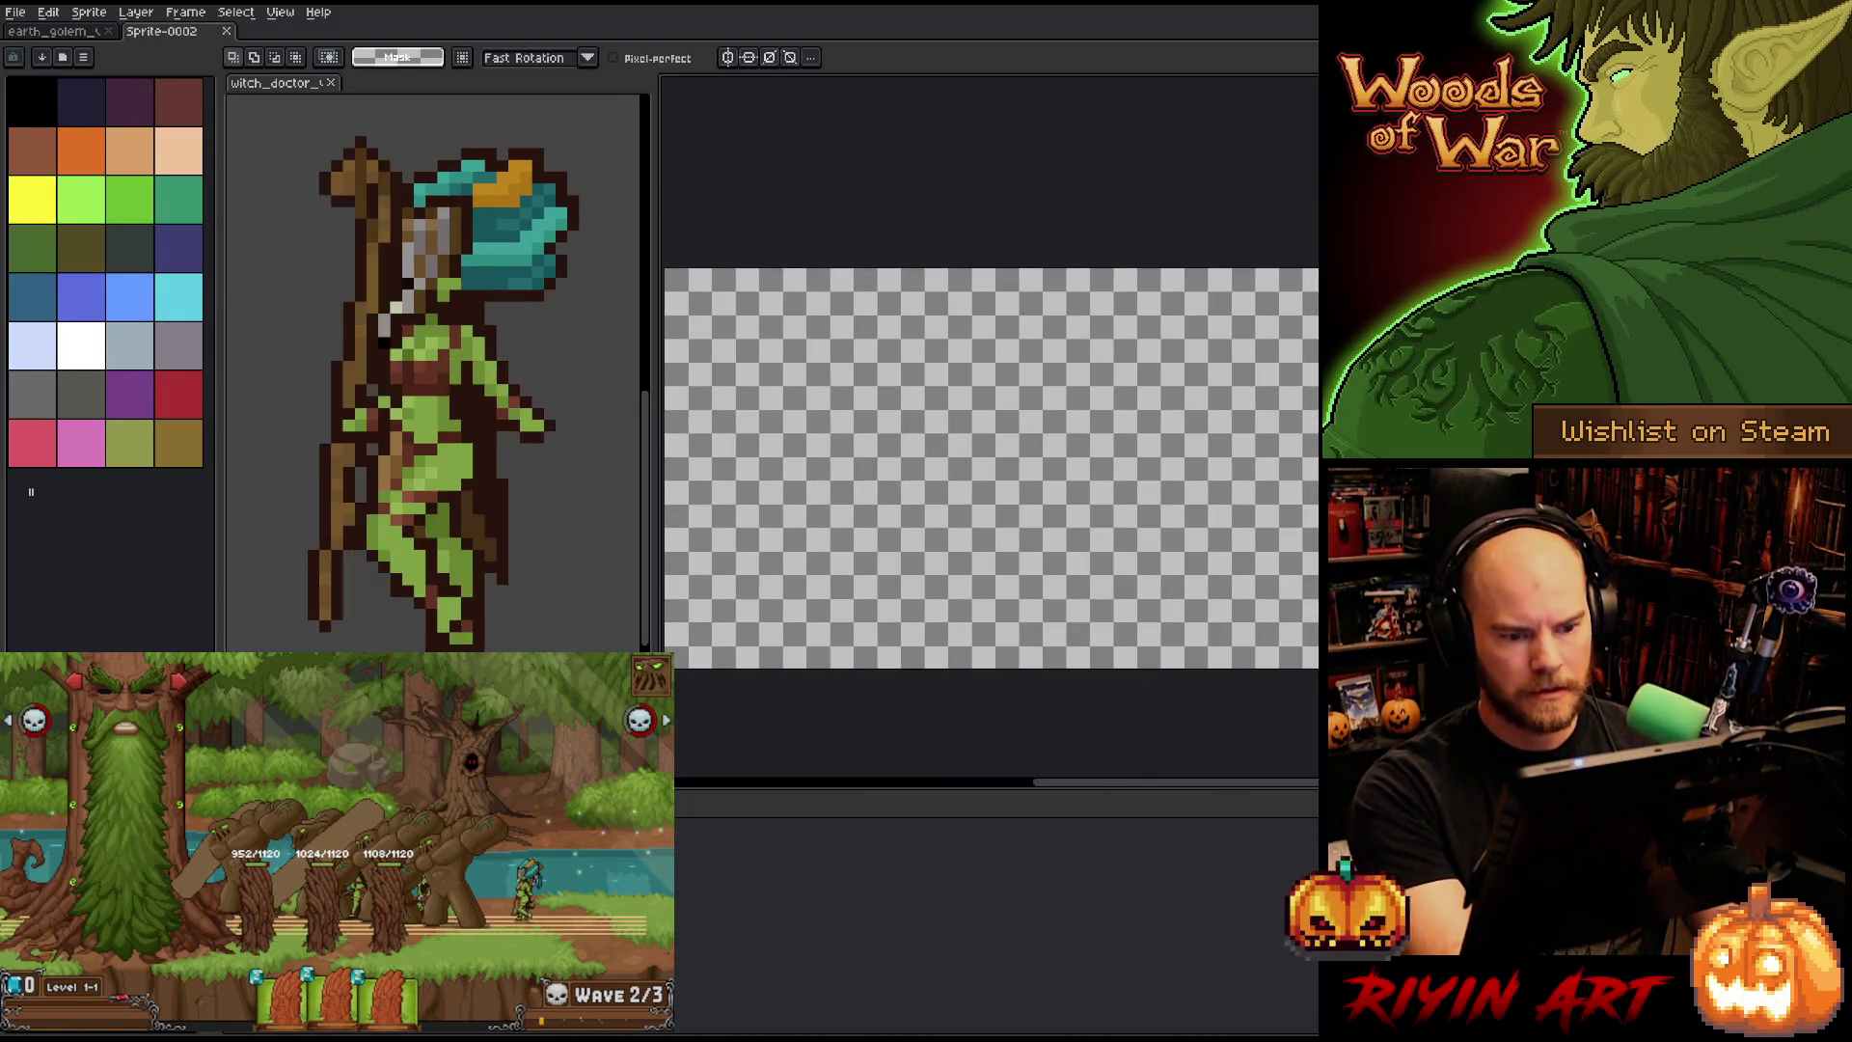
pyautogui.hotkey('ctrl', 'v')
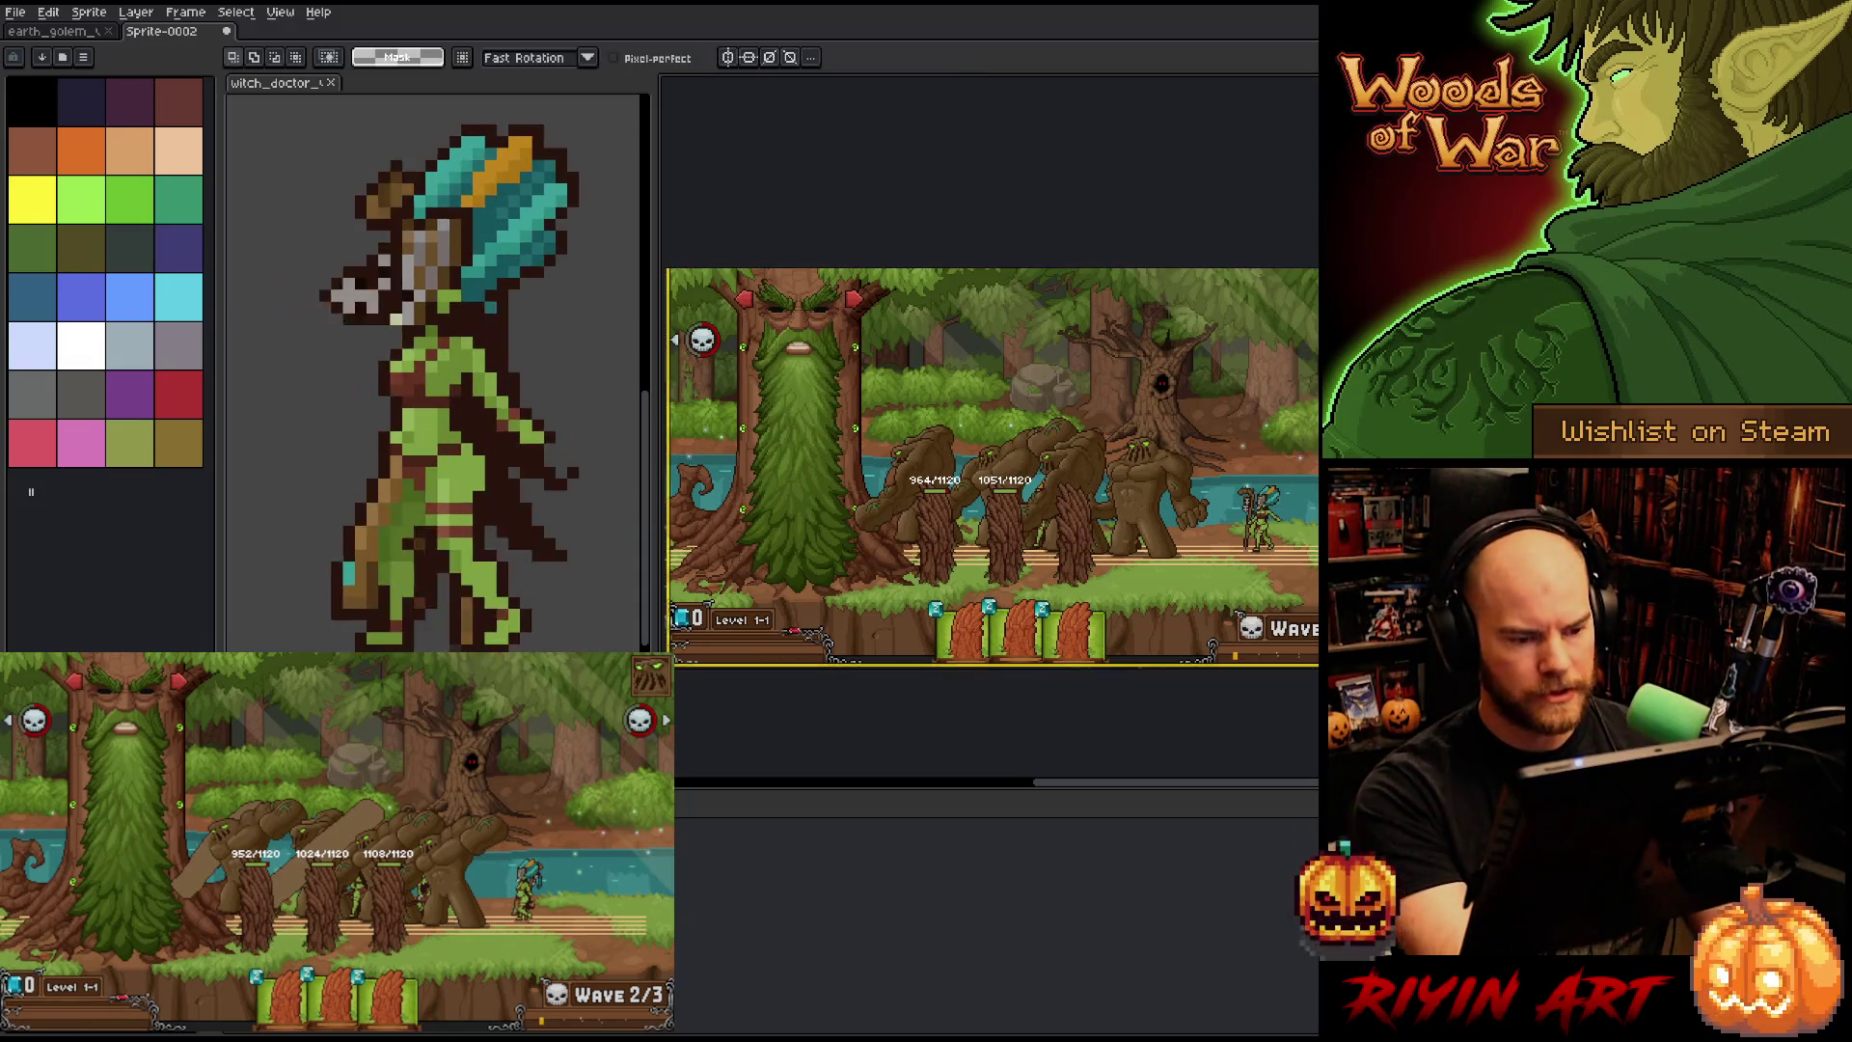
pyautogui.scroll(2, 1037, 436)
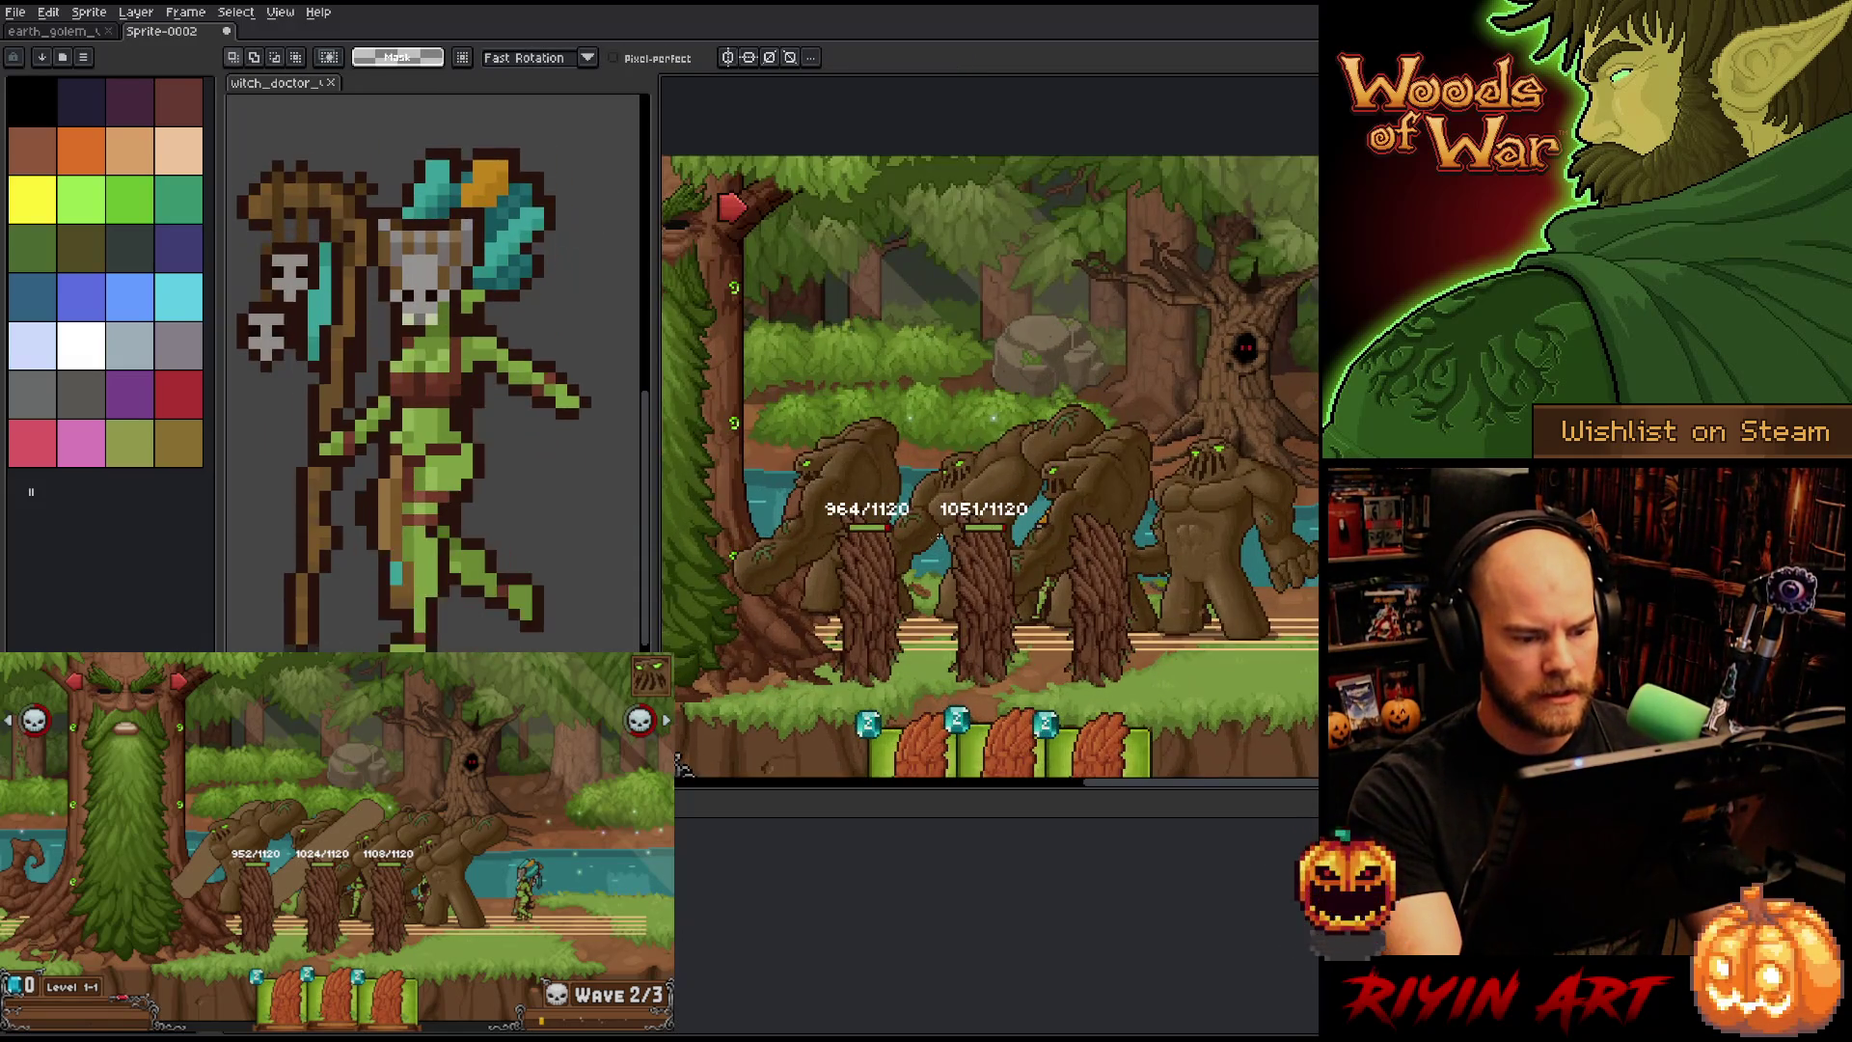
pyautogui.scroll(1, 939, 535)
pyautogui.moveTo(938, 535); pyautogui.dragTo(968, 567)
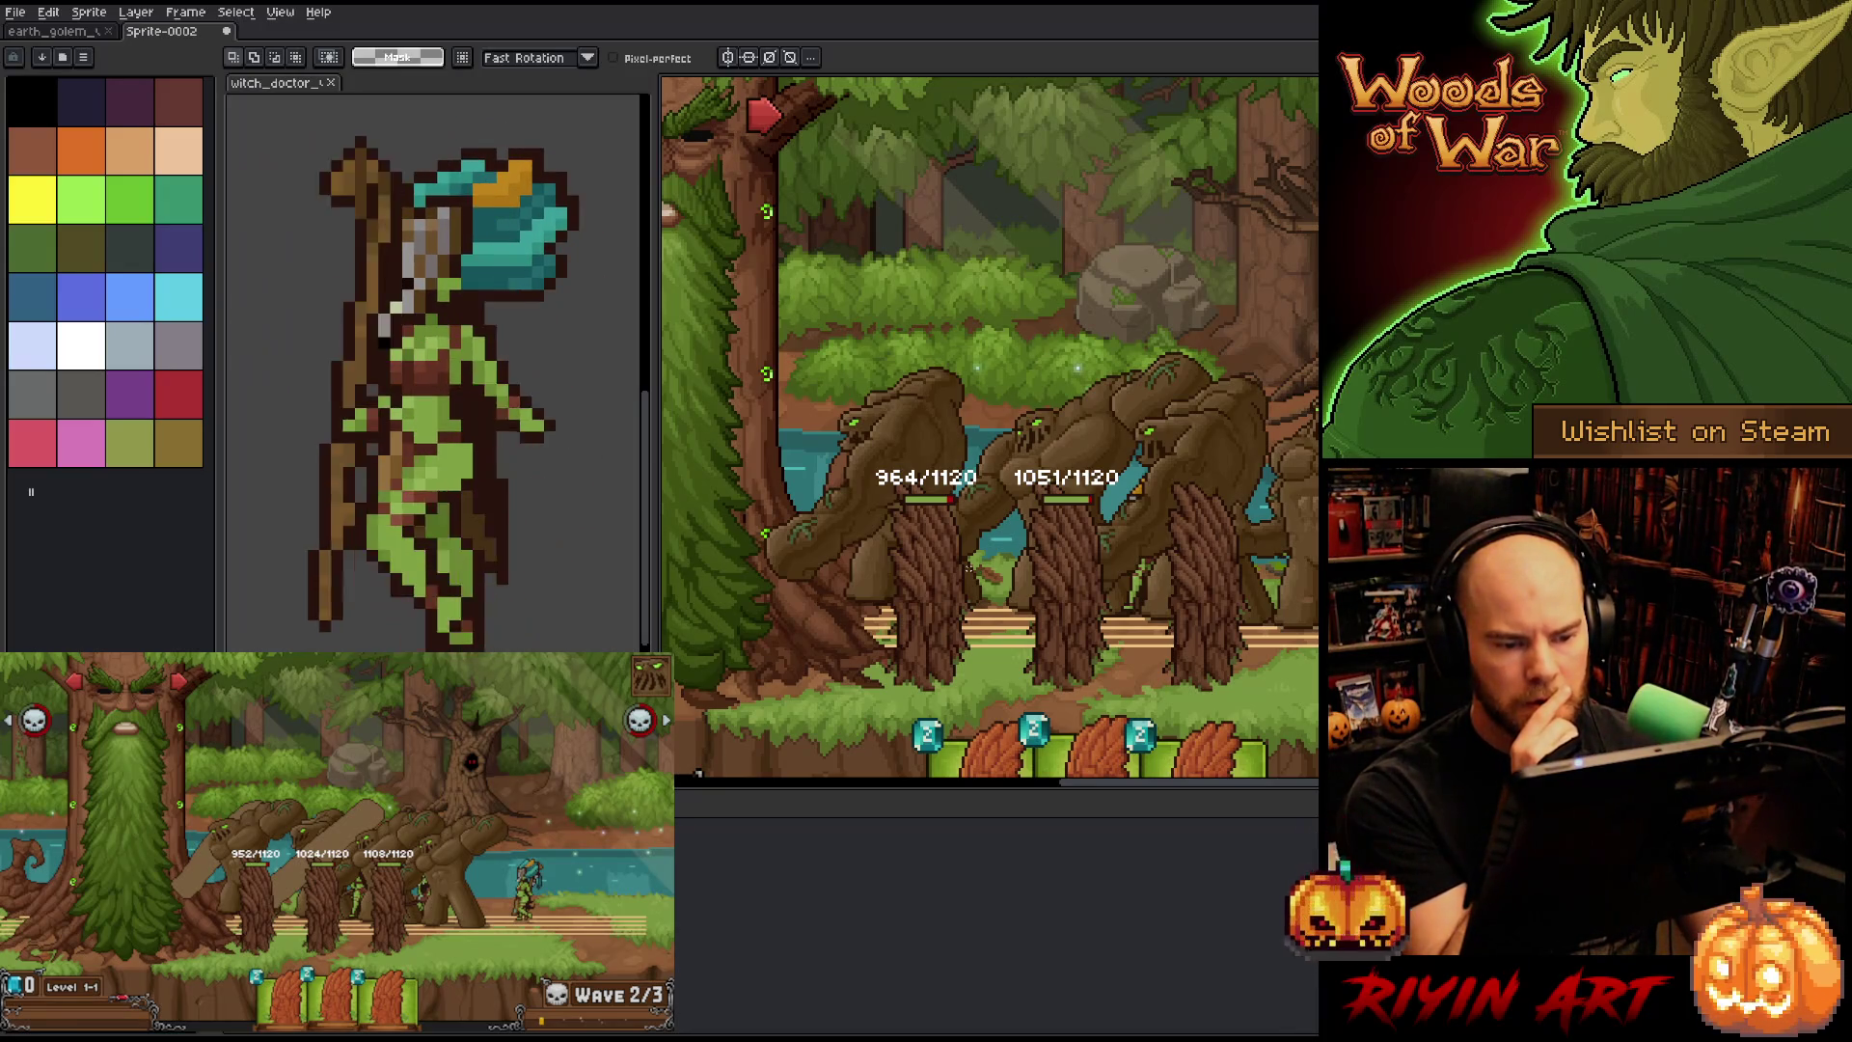
pyautogui.scroll(3, 1111, 495)
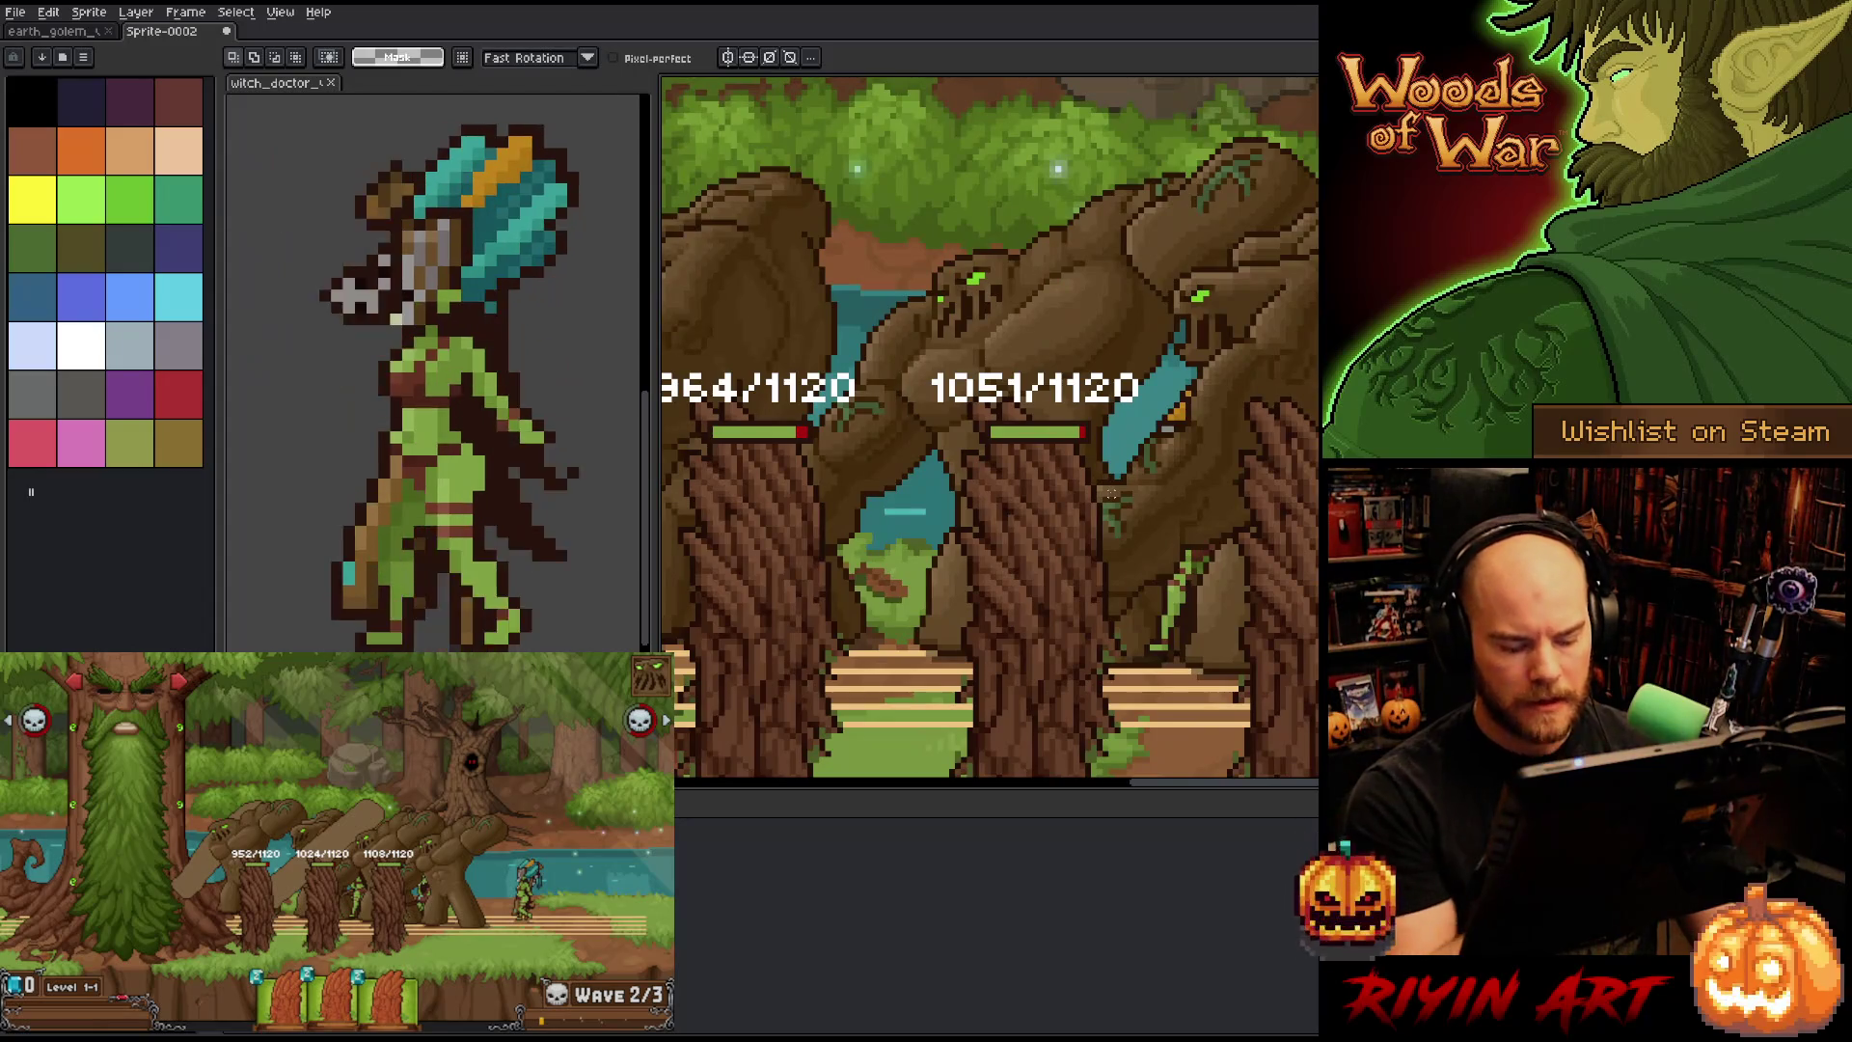
# - Draw a rectangular selection around the middle golems in the screenshot
pyautogui.press('m')
pyautogui.moveTo(1161, 463); pyautogui.dragTo(1023, 681)
pyautogui.scroll(-1, 1172, 603)
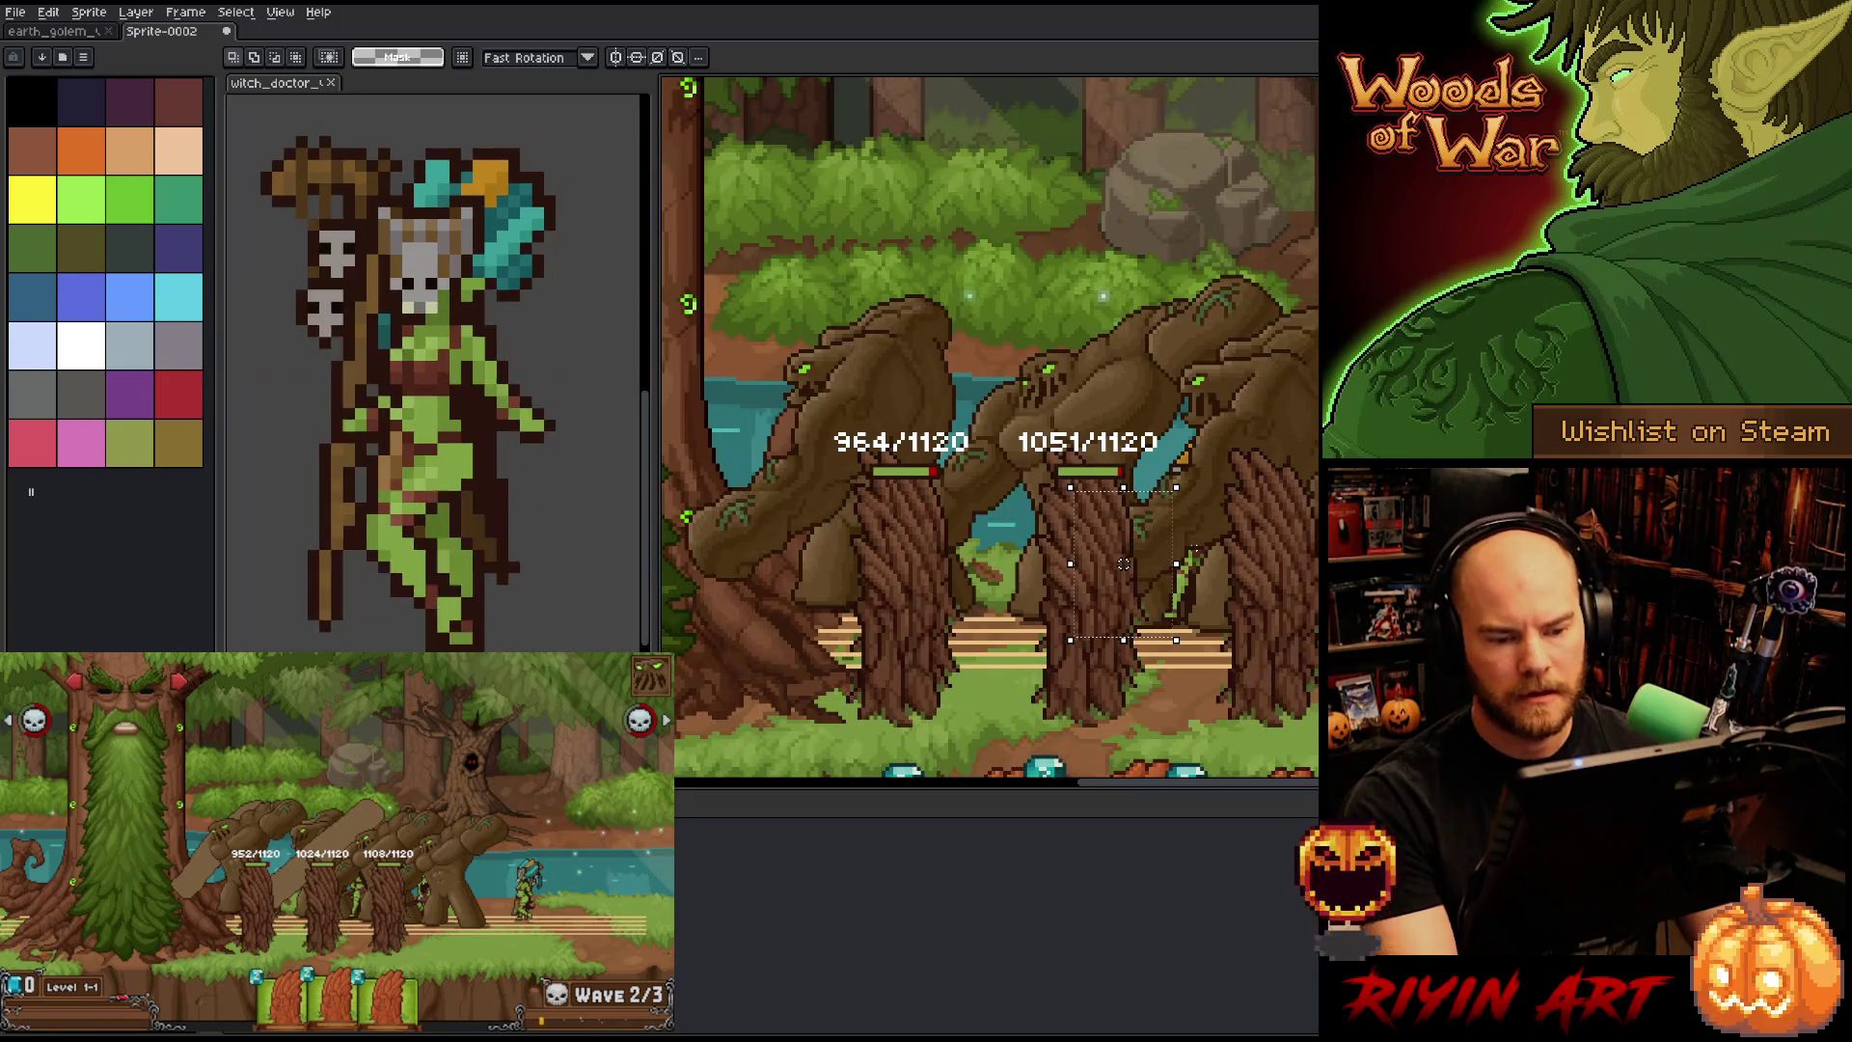
pyautogui.moveTo(1317, 496); pyautogui.dragTo(1201, 707)
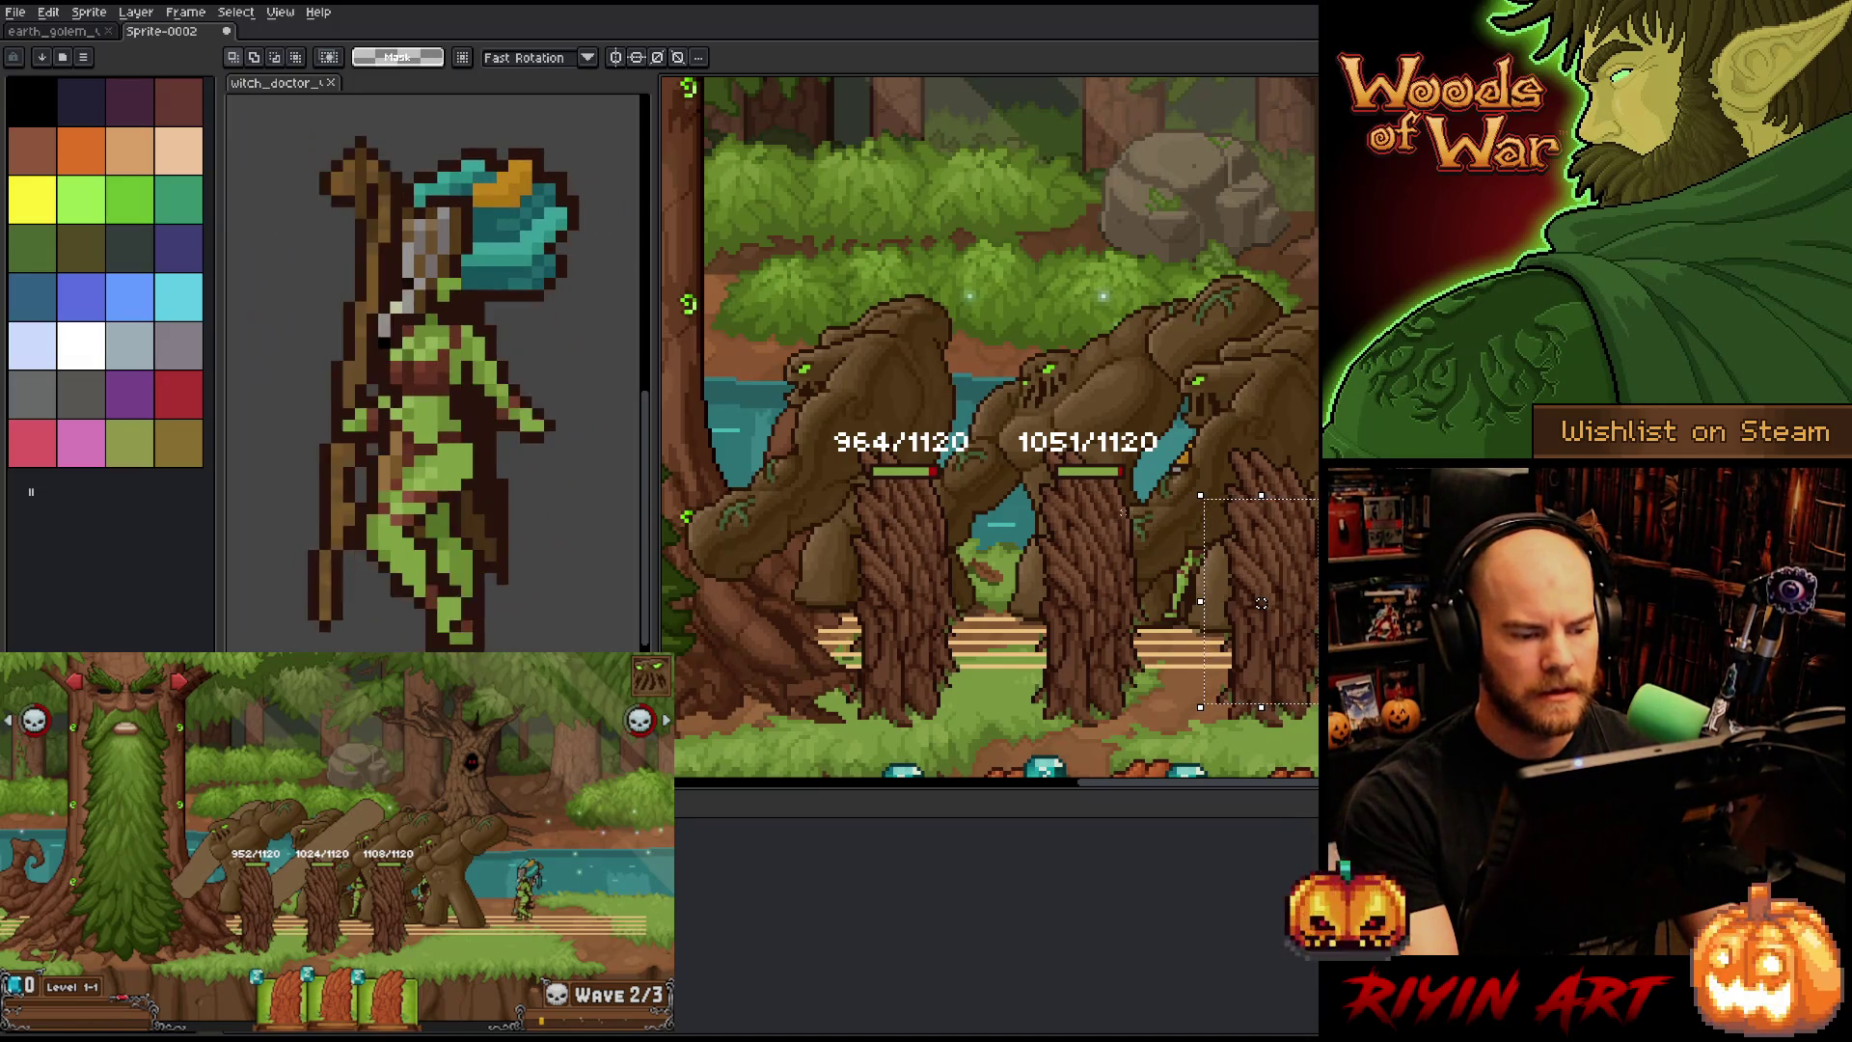
pyautogui.moveTo(1137, 370)
pyautogui.mouseDown()
pyautogui.moveTo(845, 662)
pyautogui.moveTo(859, 628)
pyautogui.mouseUp()
pyautogui.hotkey('alt', 'Tab')
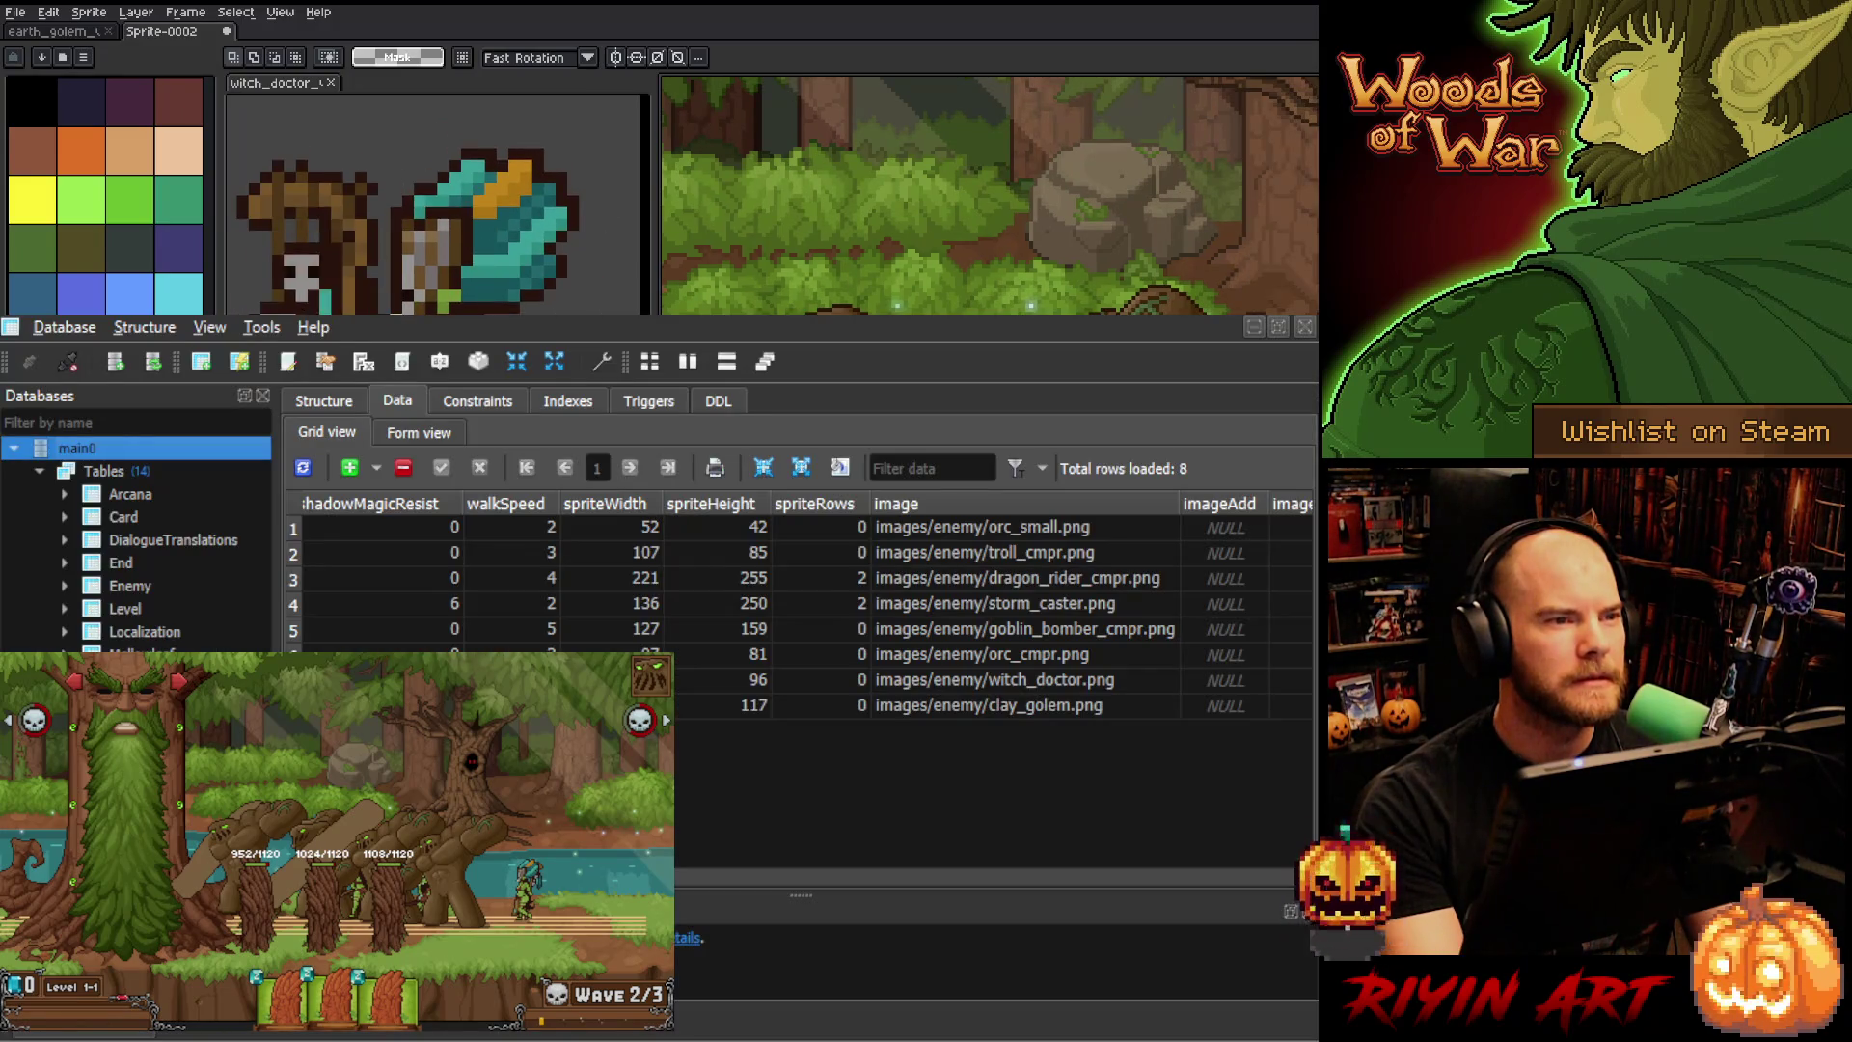
# - Scroll the enemy data grid across to the groundOffsetY and hpBarOffsetY columns
pyautogui.hscroll(8, 801, 608)
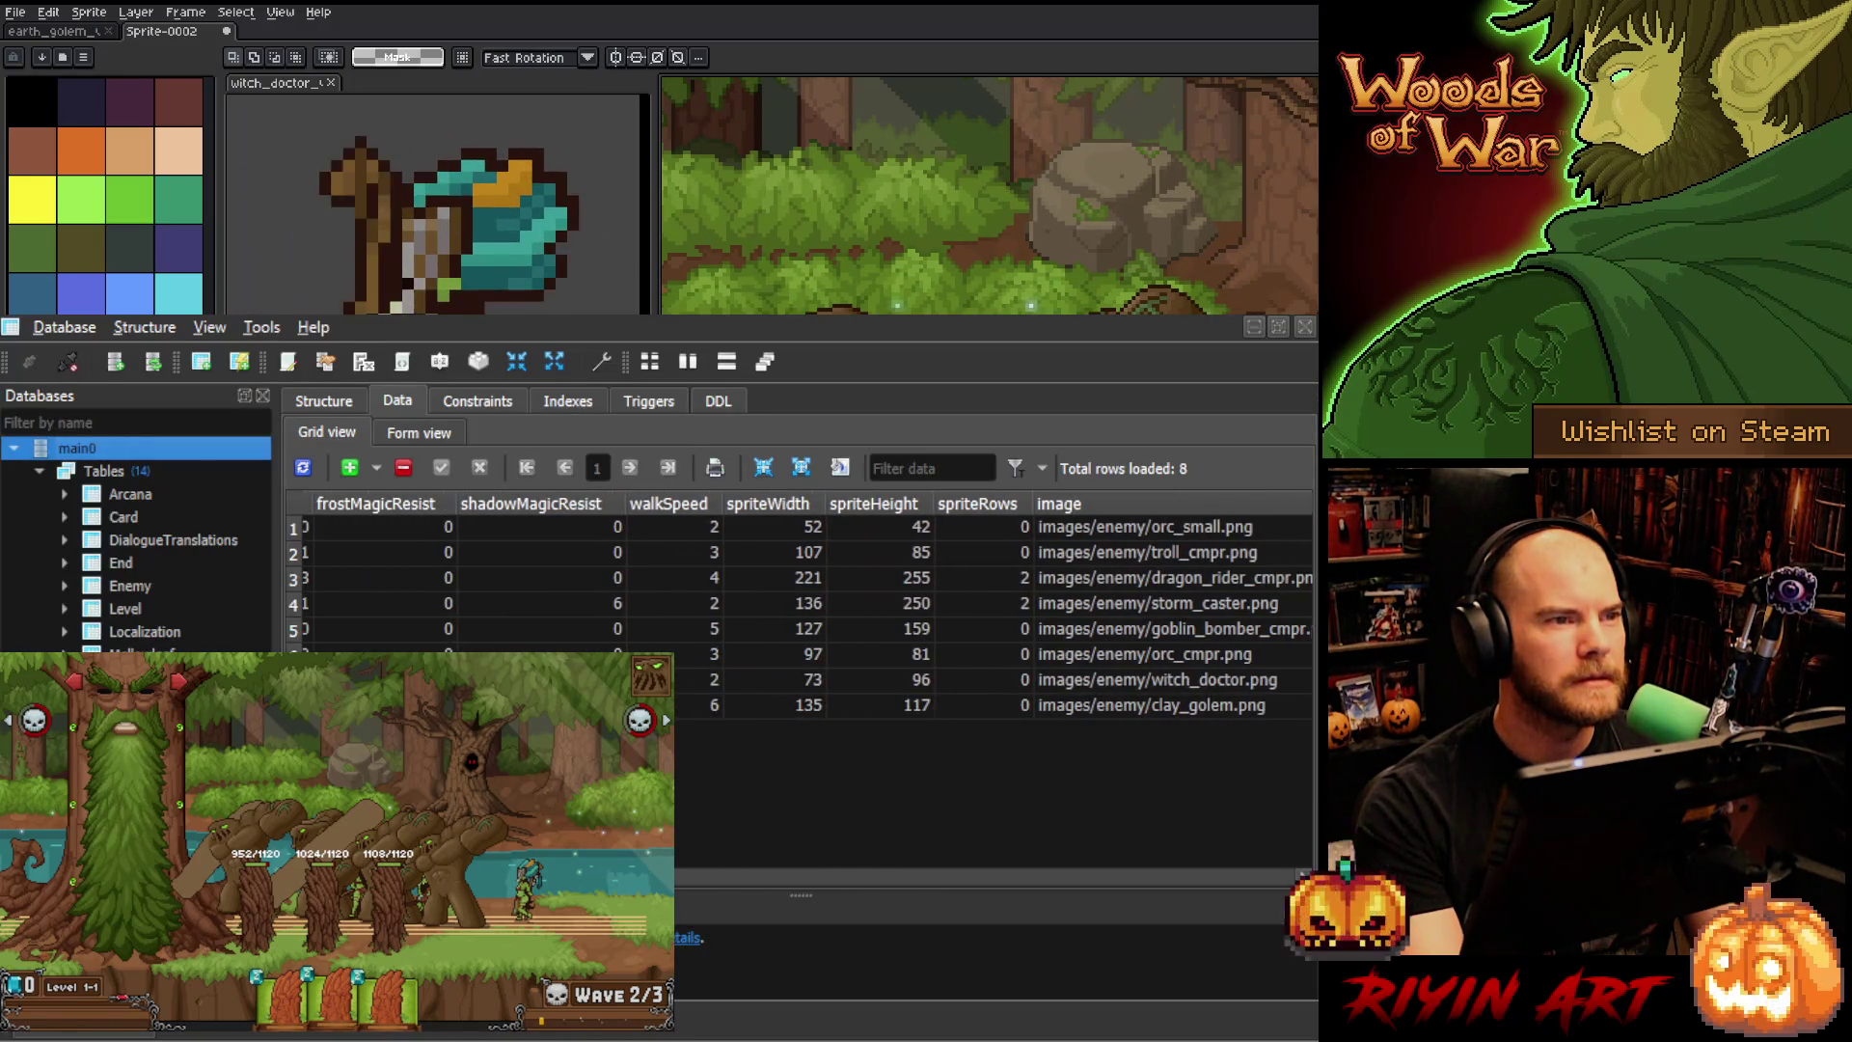
pyautogui.hscroll(3, 682, 862)
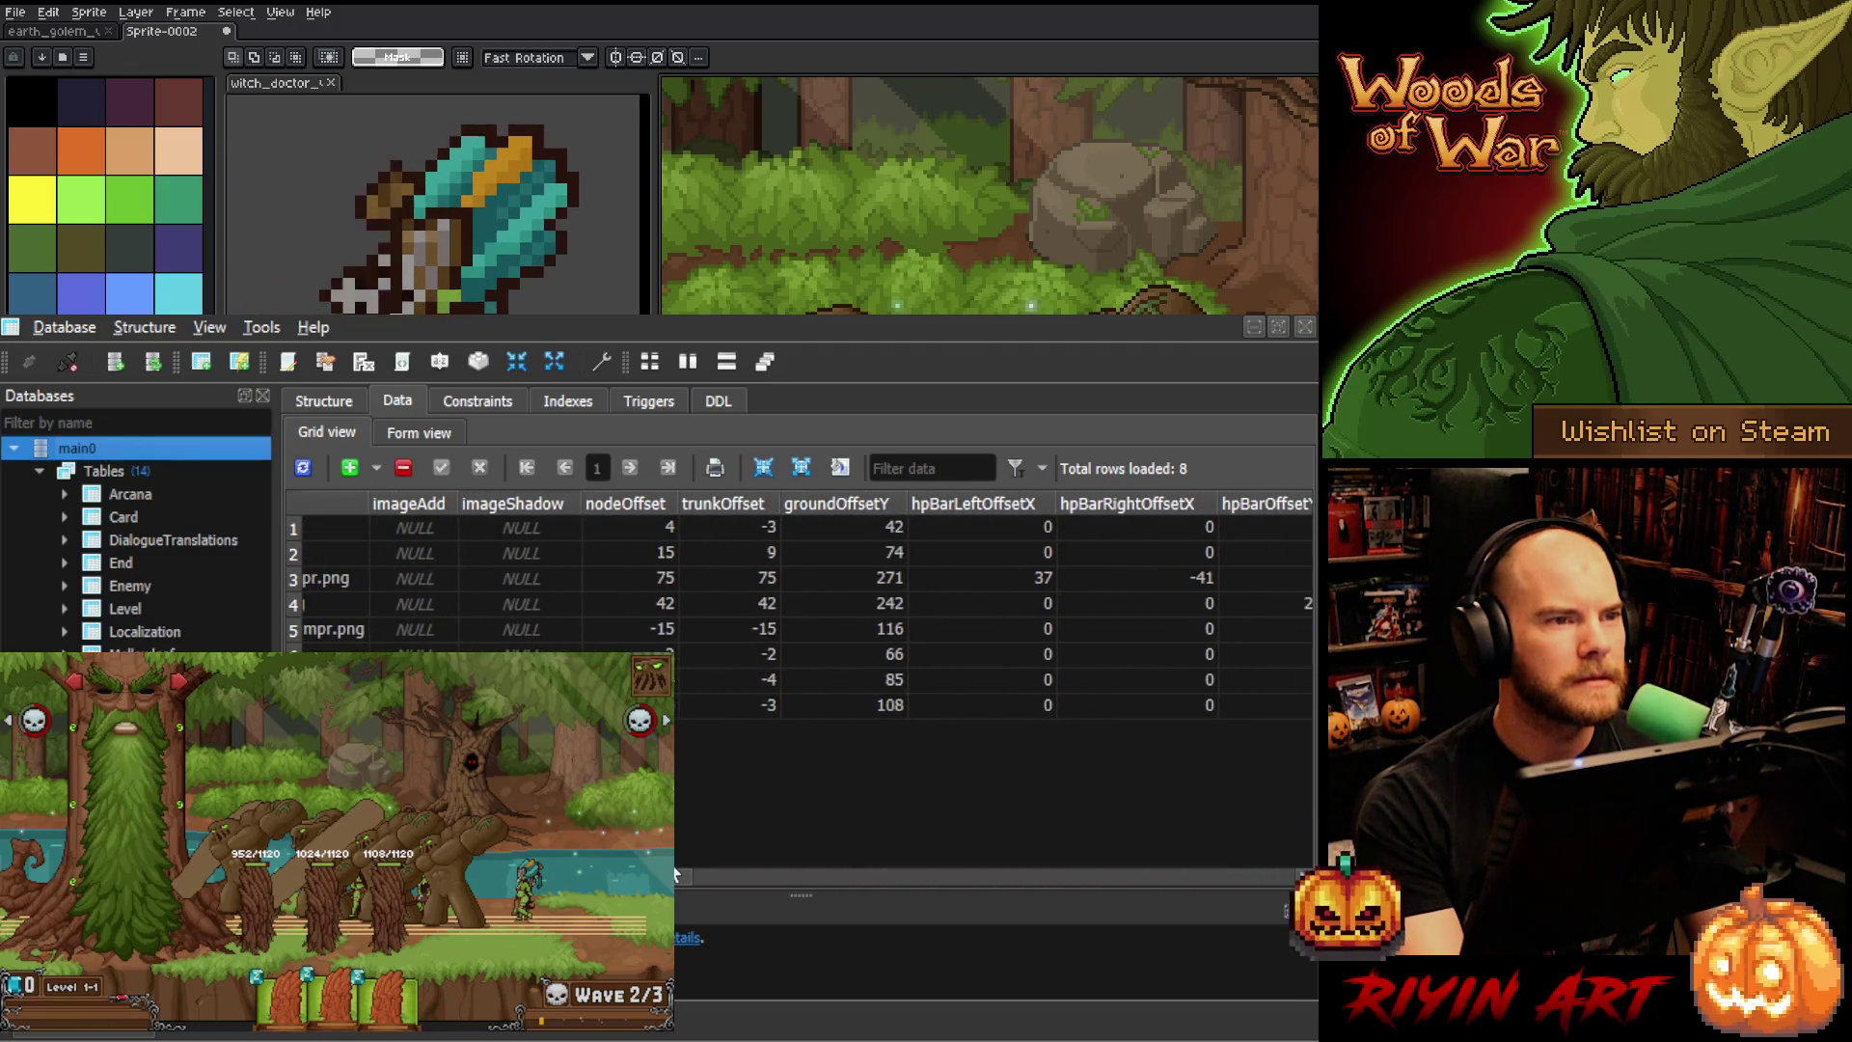
pyautogui.moveTo(684, 861)
pyautogui.mouseDown()
pyautogui.moveTo(866, 841)
pyautogui.moveTo(669, 830)
pyautogui.mouseUp()
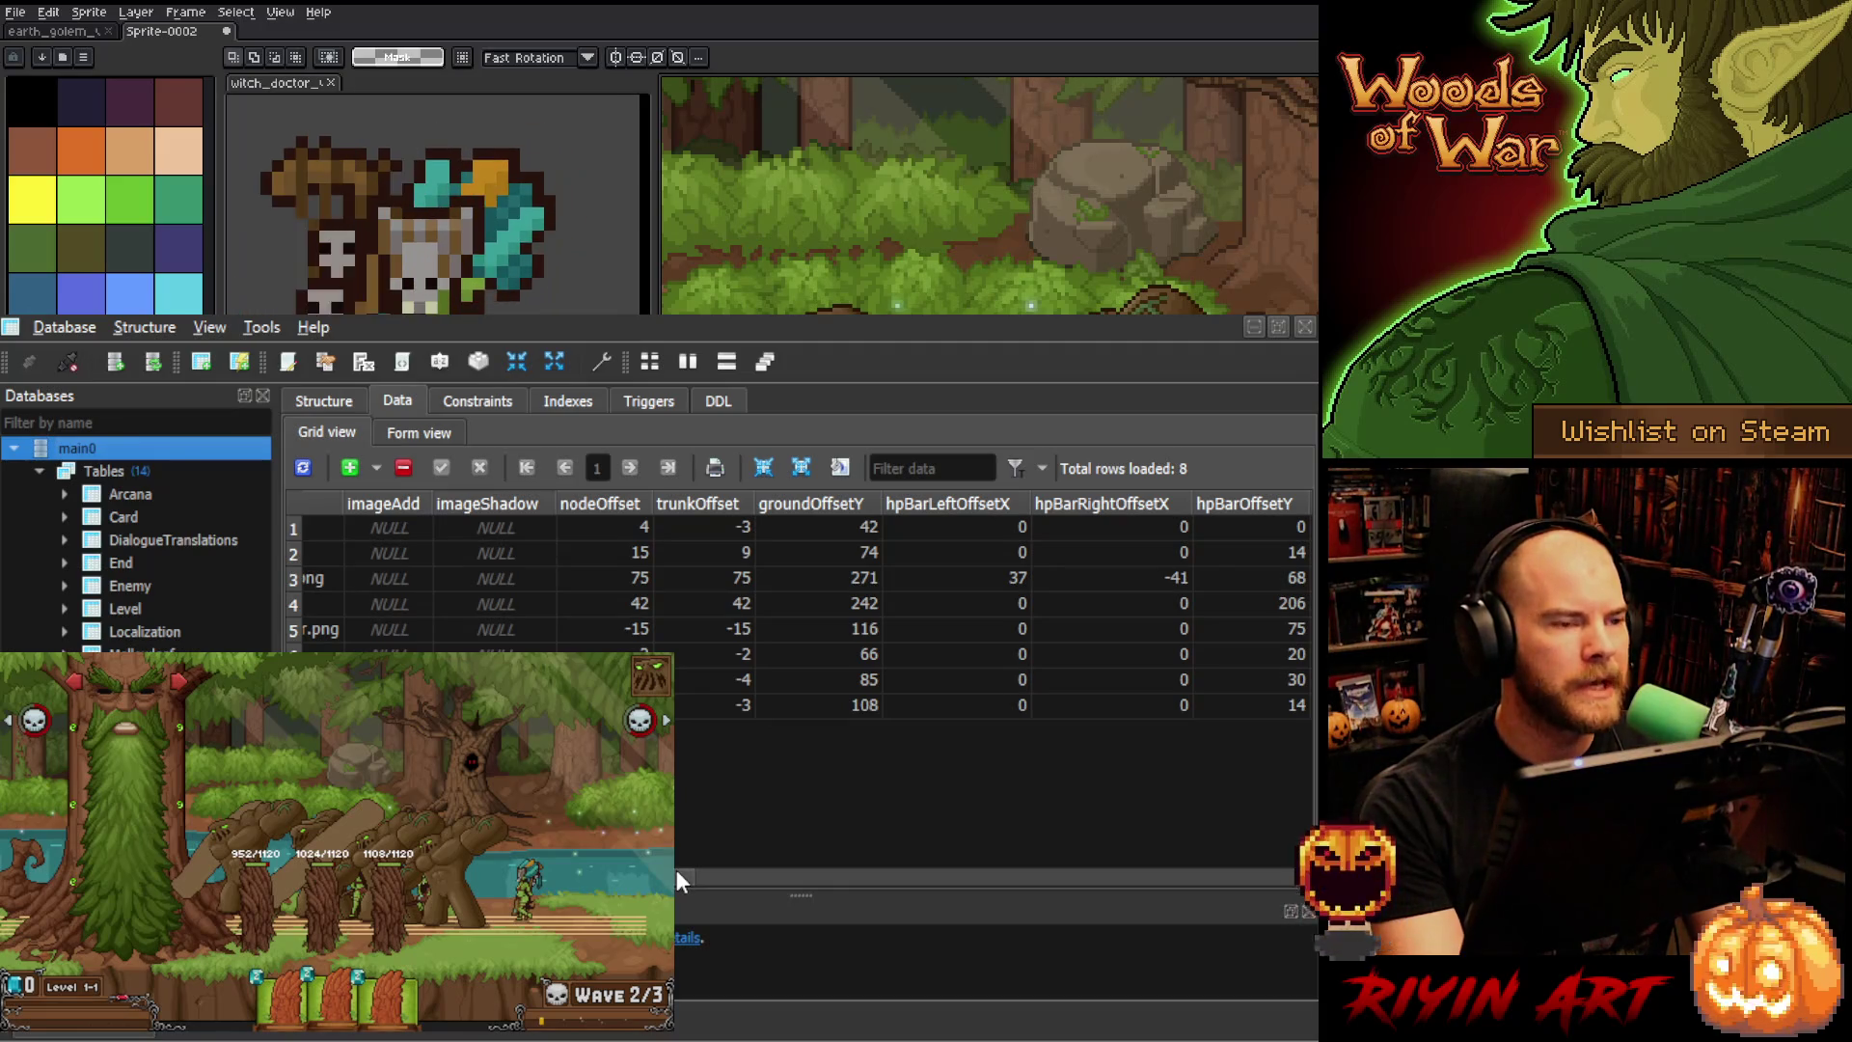
pyautogui.moveTo(678, 880); pyautogui.dragTo(658, 879)
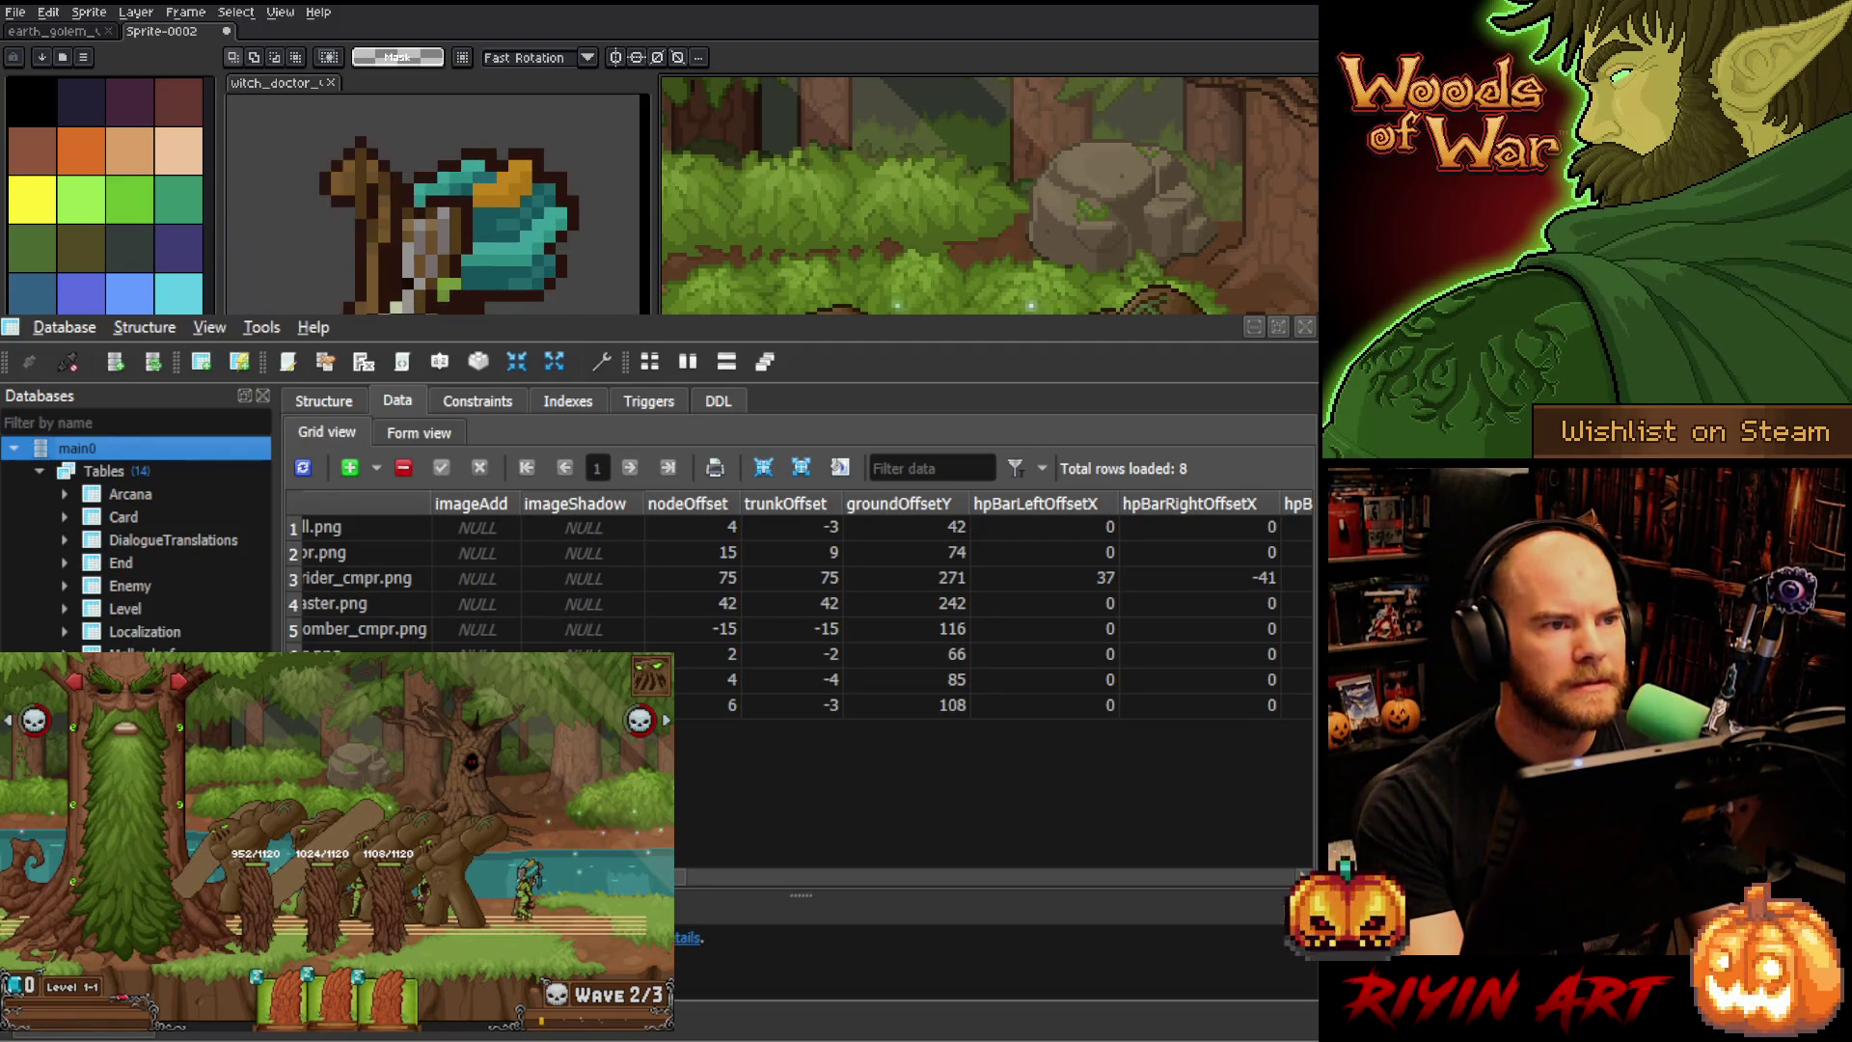
pyautogui.moveTo(658, 880); pyautogui.dragTo(671, 879)
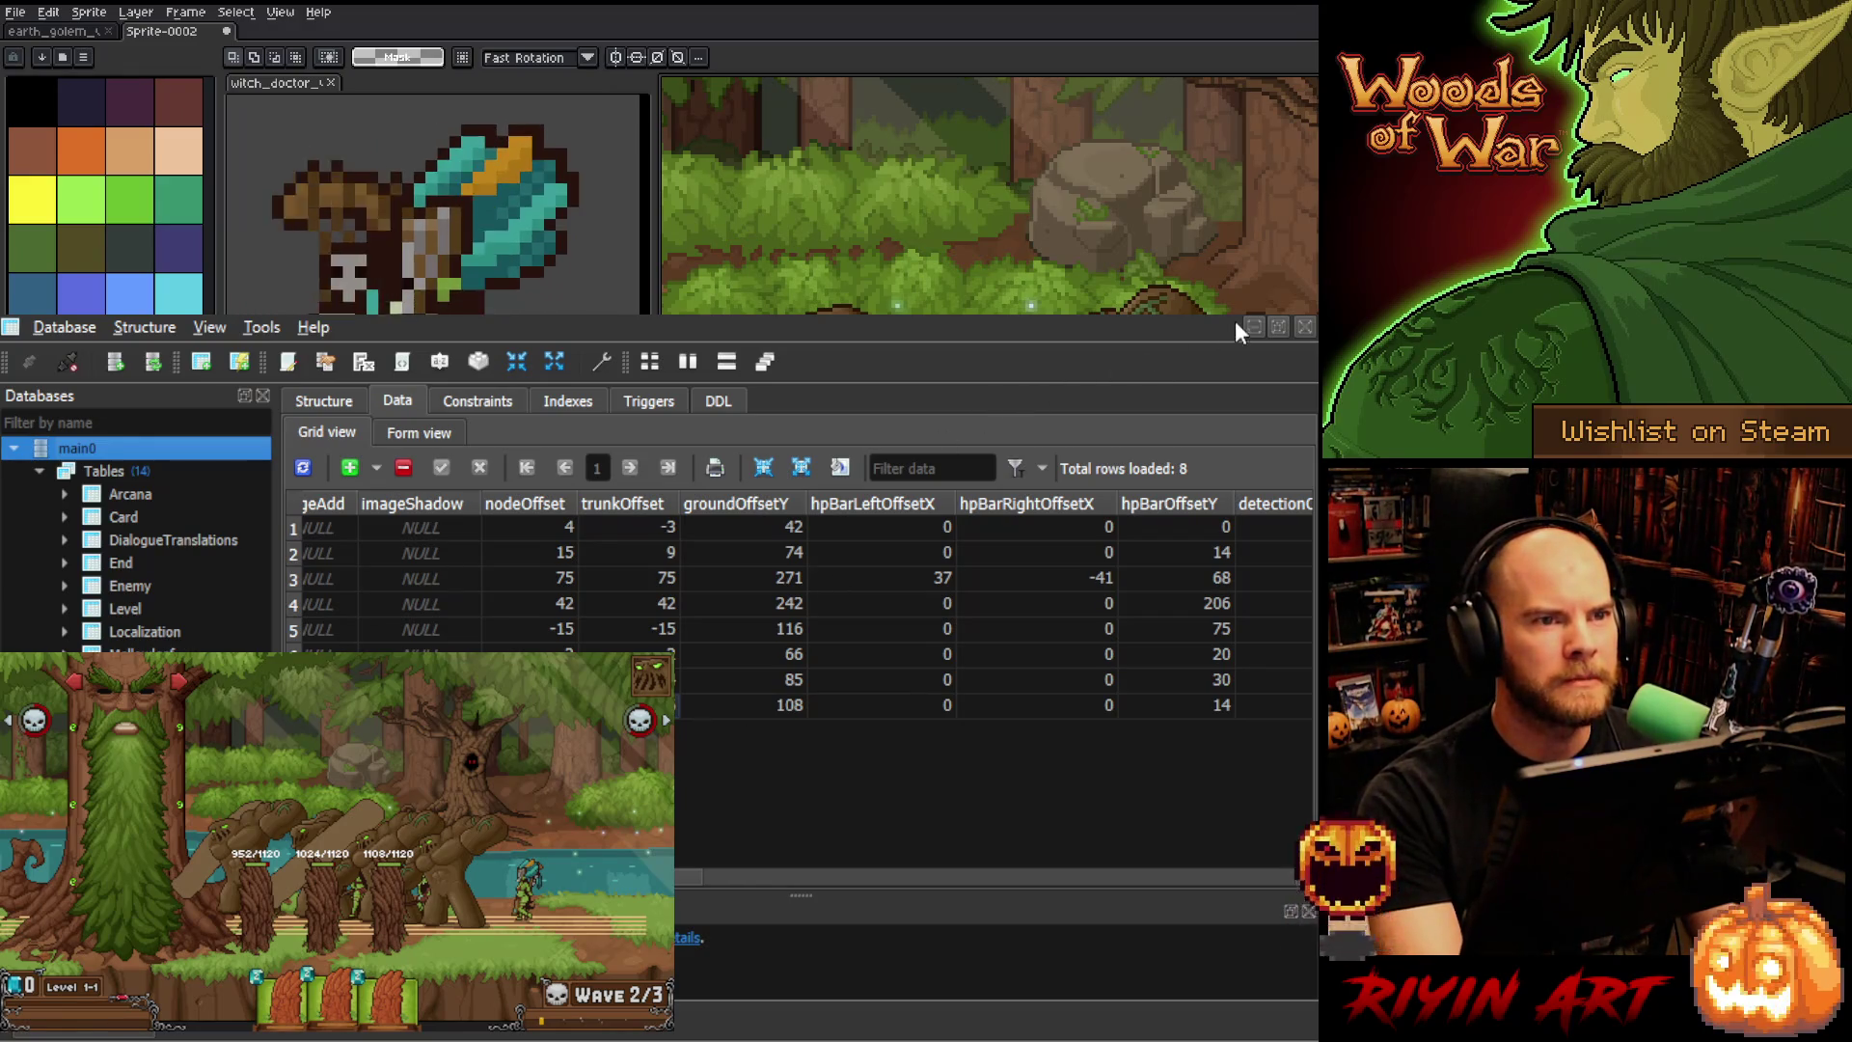
pyautogui.click(1187, 314)
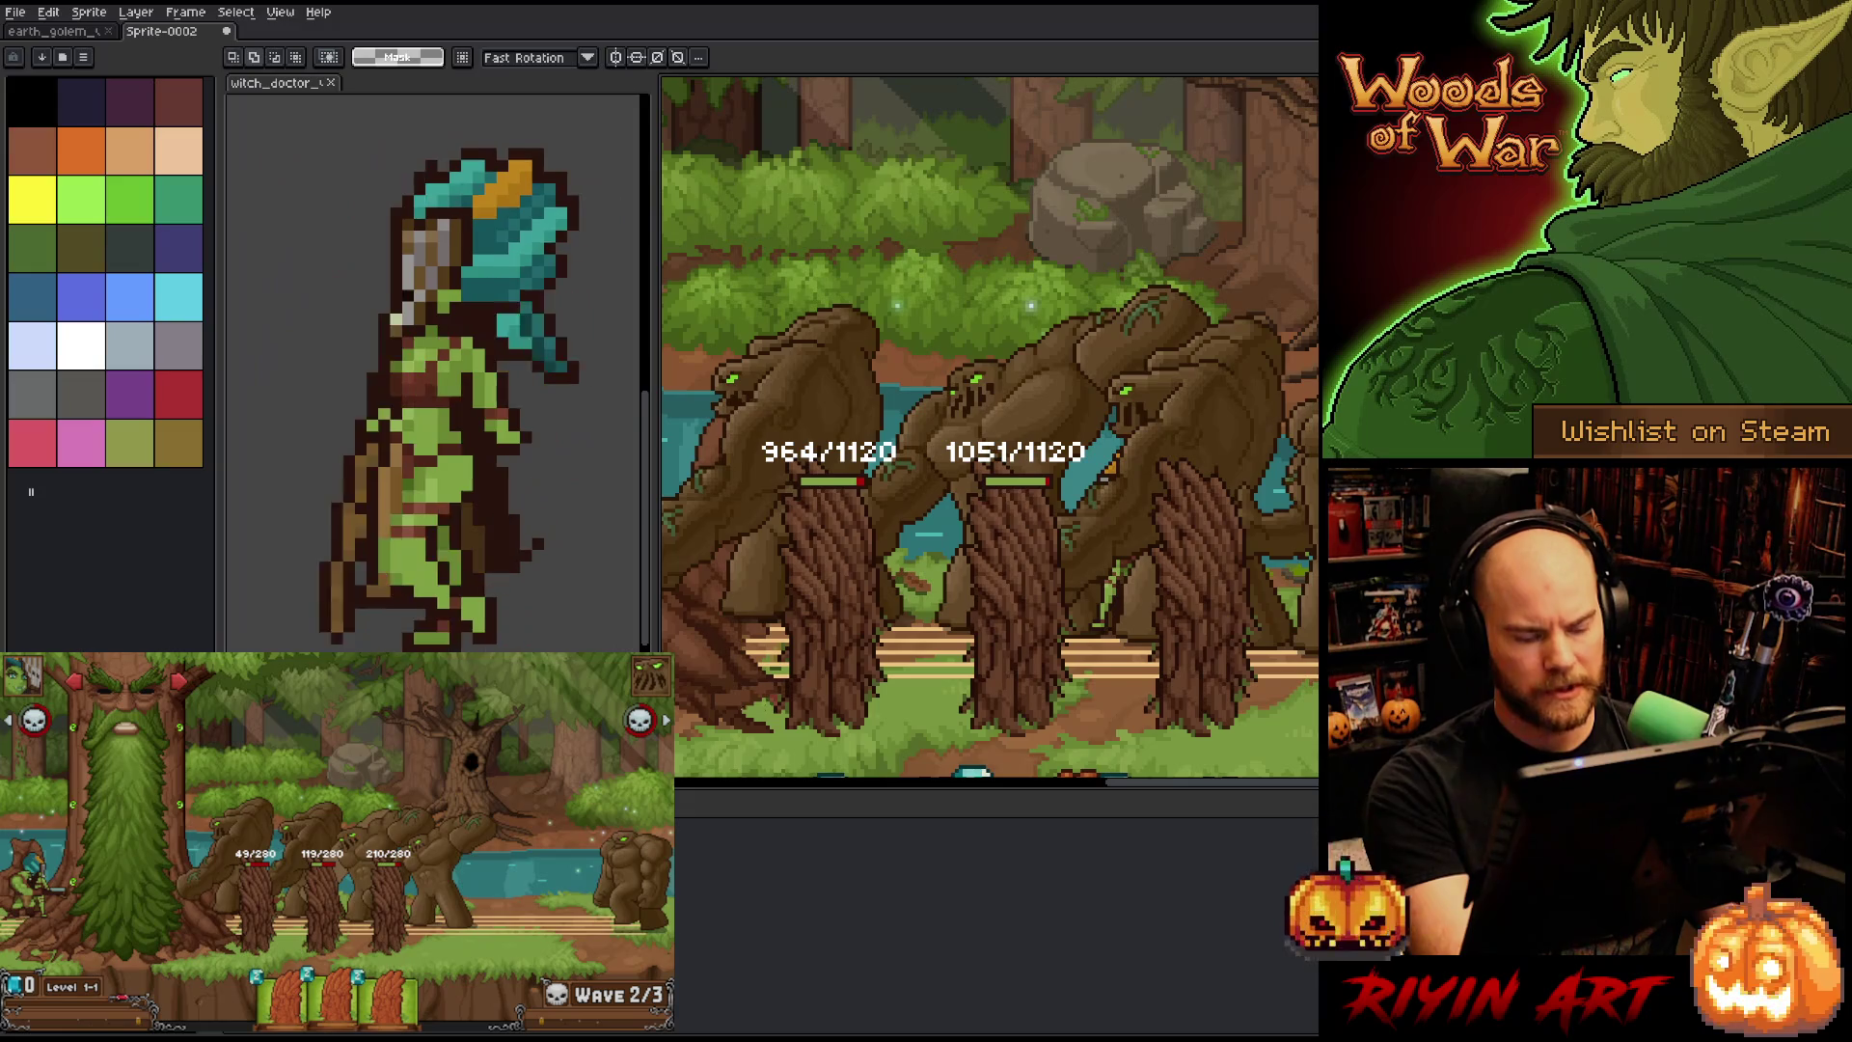
# - Paste the new game screenshot onto the canvas, drop it in place, and pan across it
pyautogui.hotkey('ctrl', 'v')
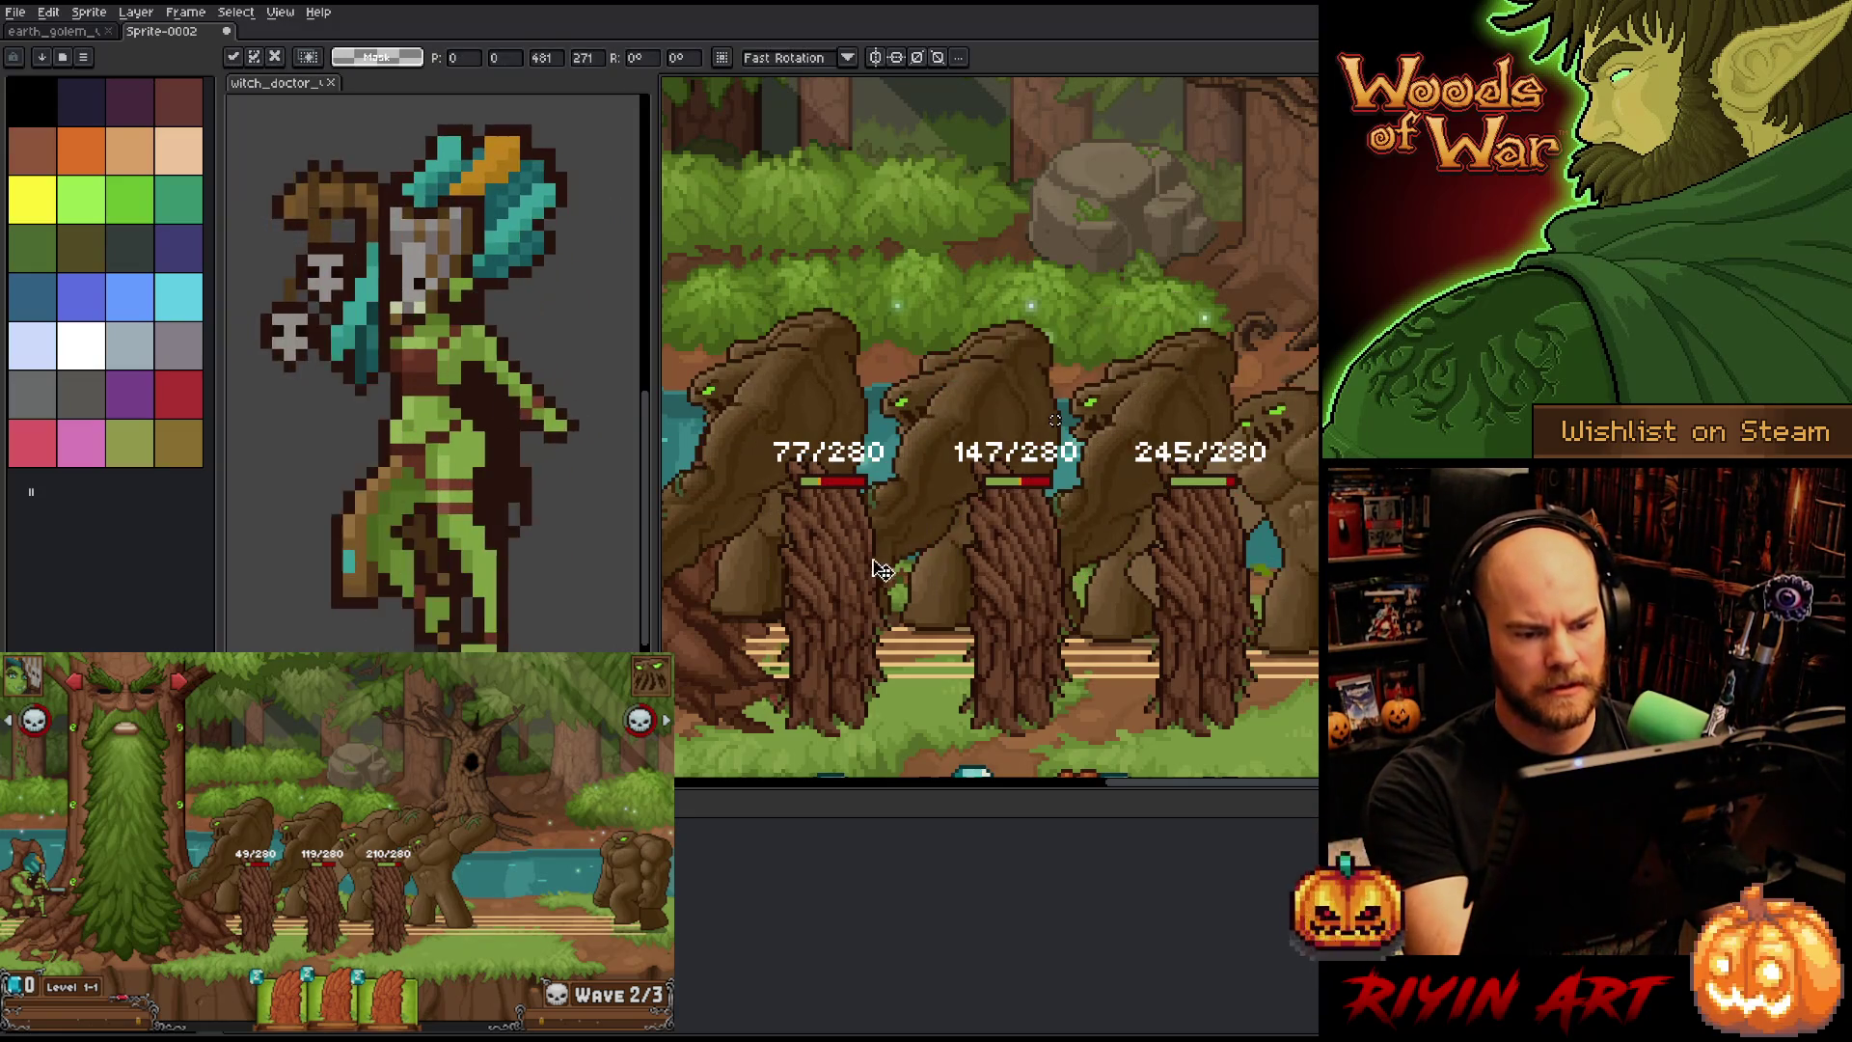
pyautogui.press('Return')
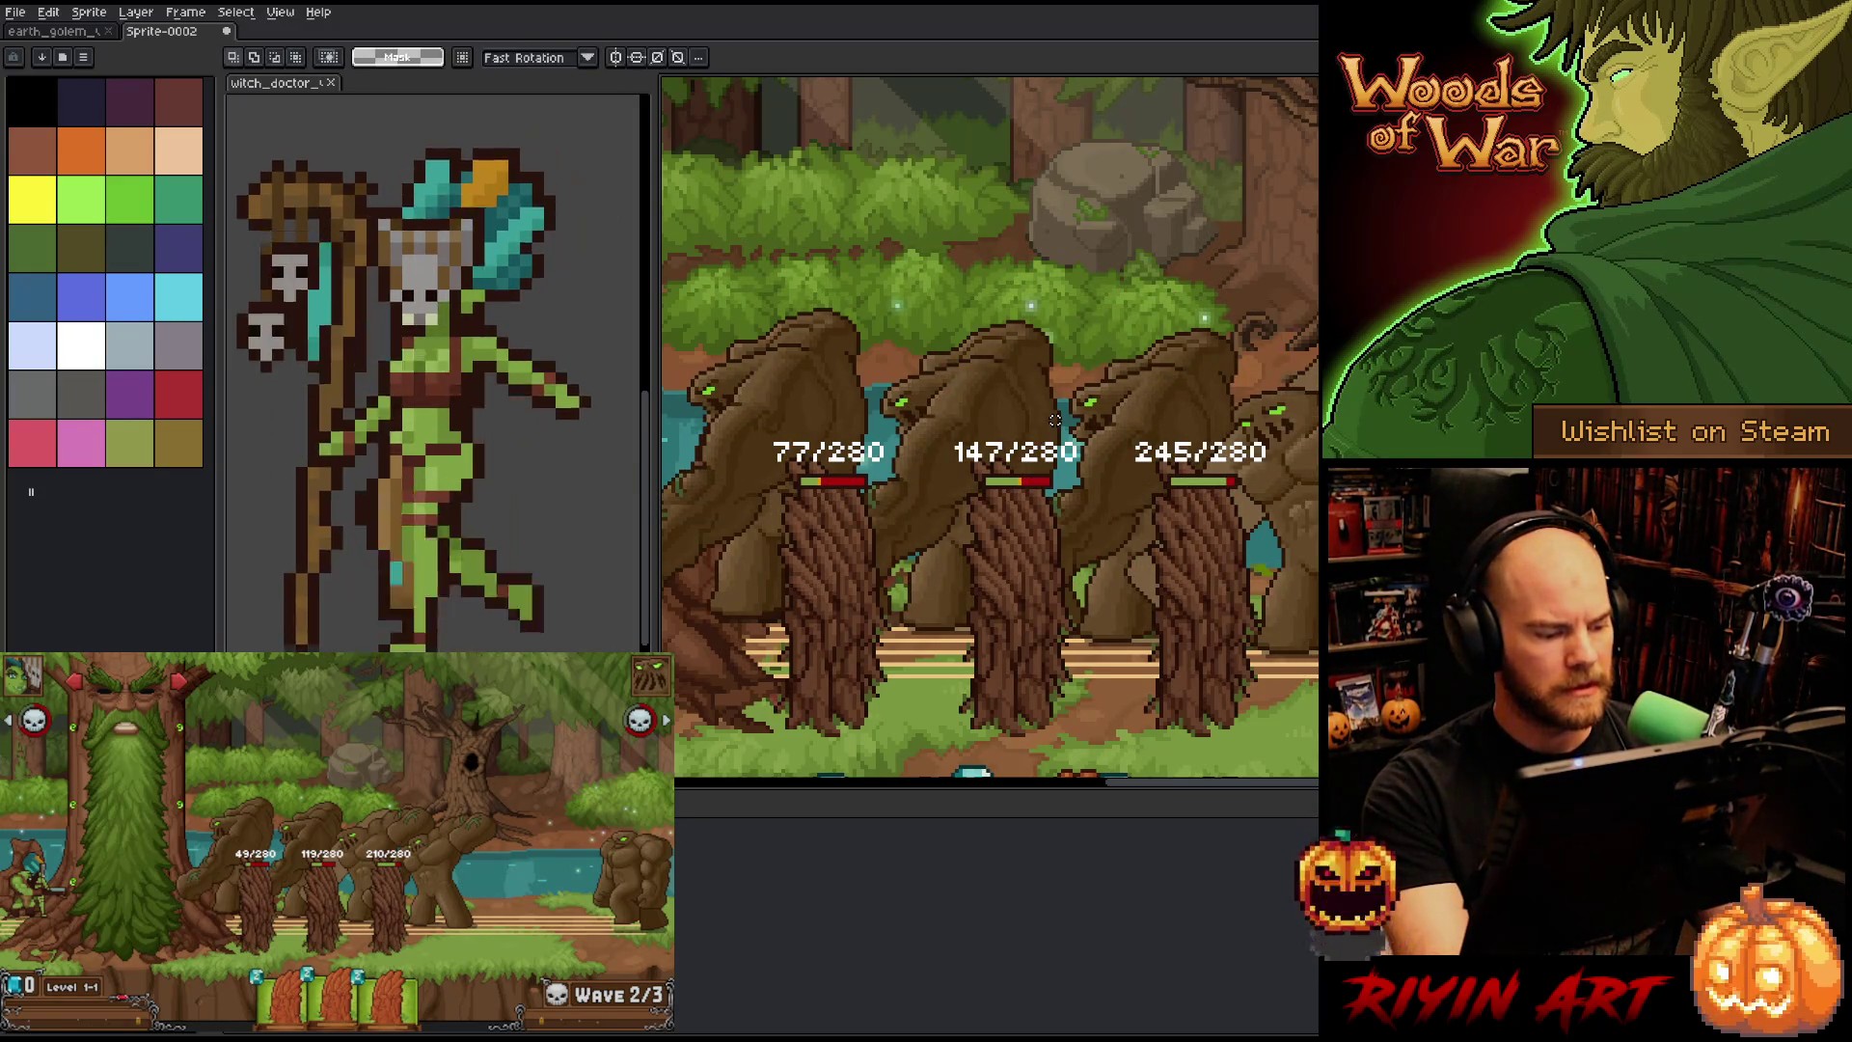
pyautogui.moveTo(1055, 419); pyautogui.dragTo(1149, 398)
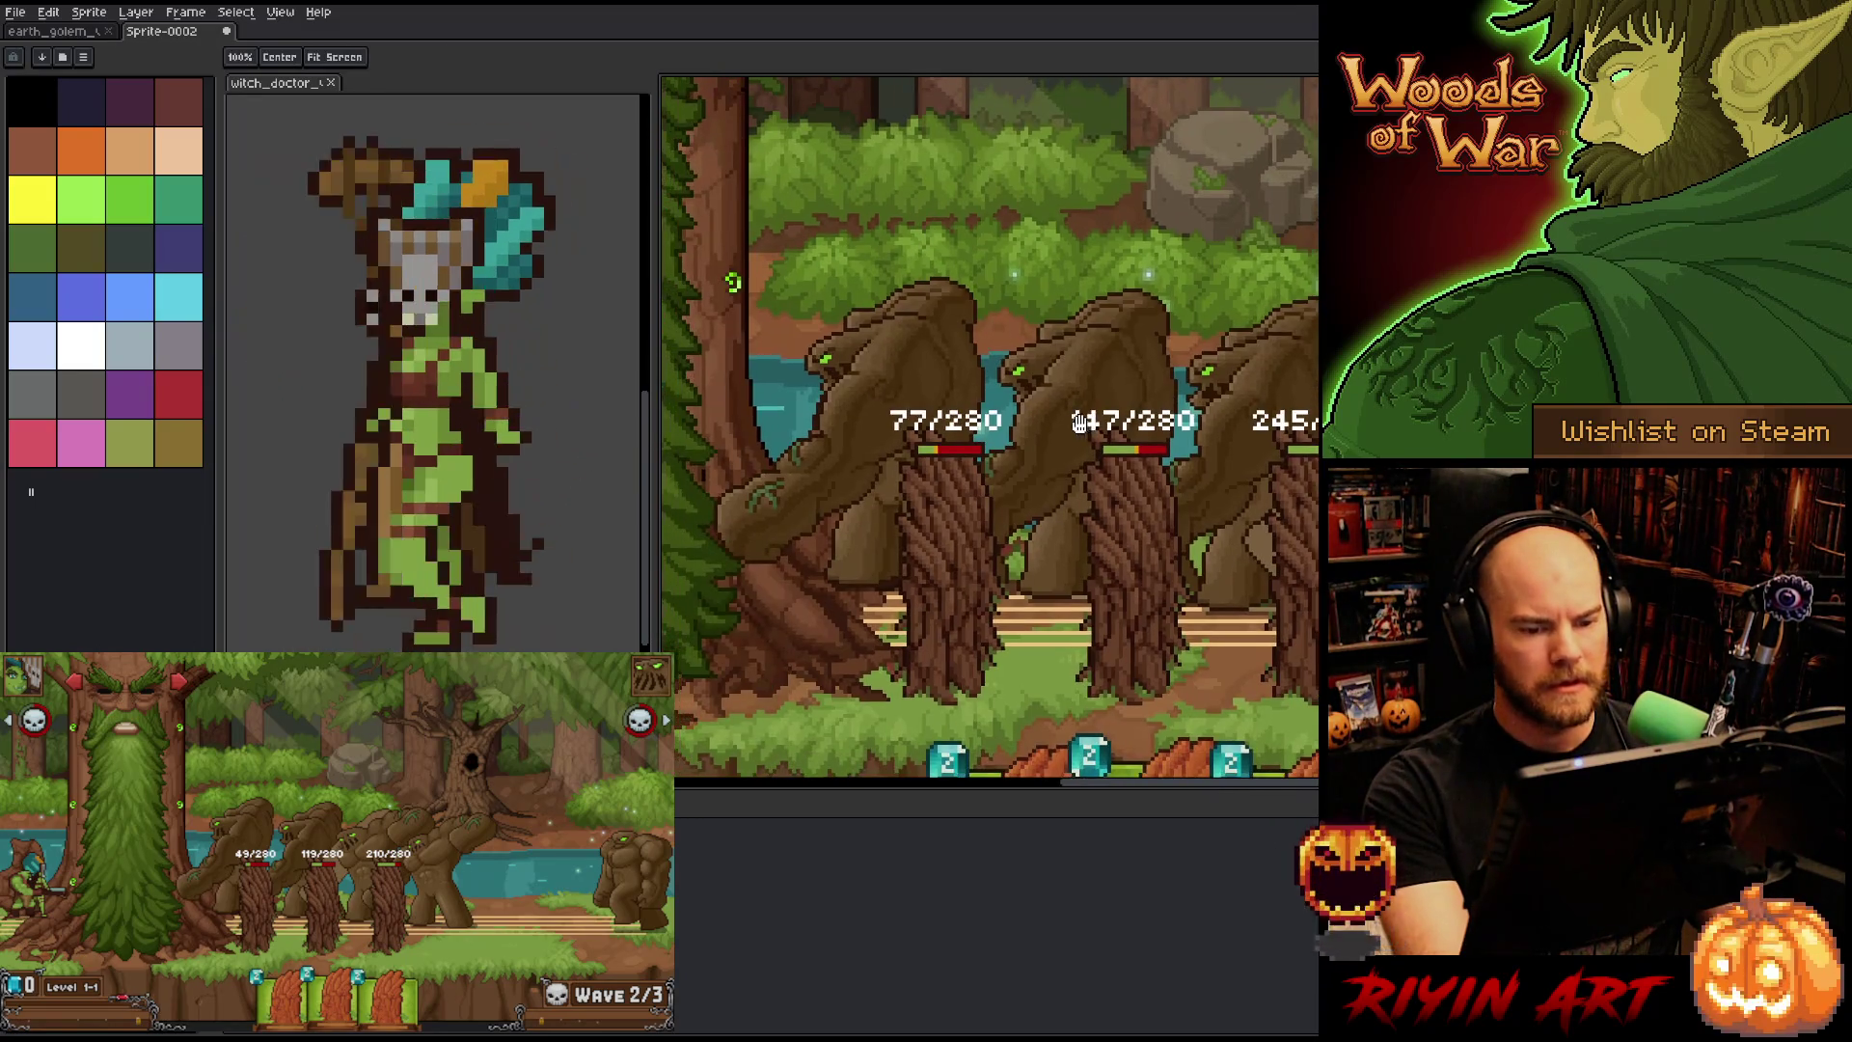
pyautogui.scroll(-1, 1149, 397)
pyautogui.scroll(1, 1085, 433)
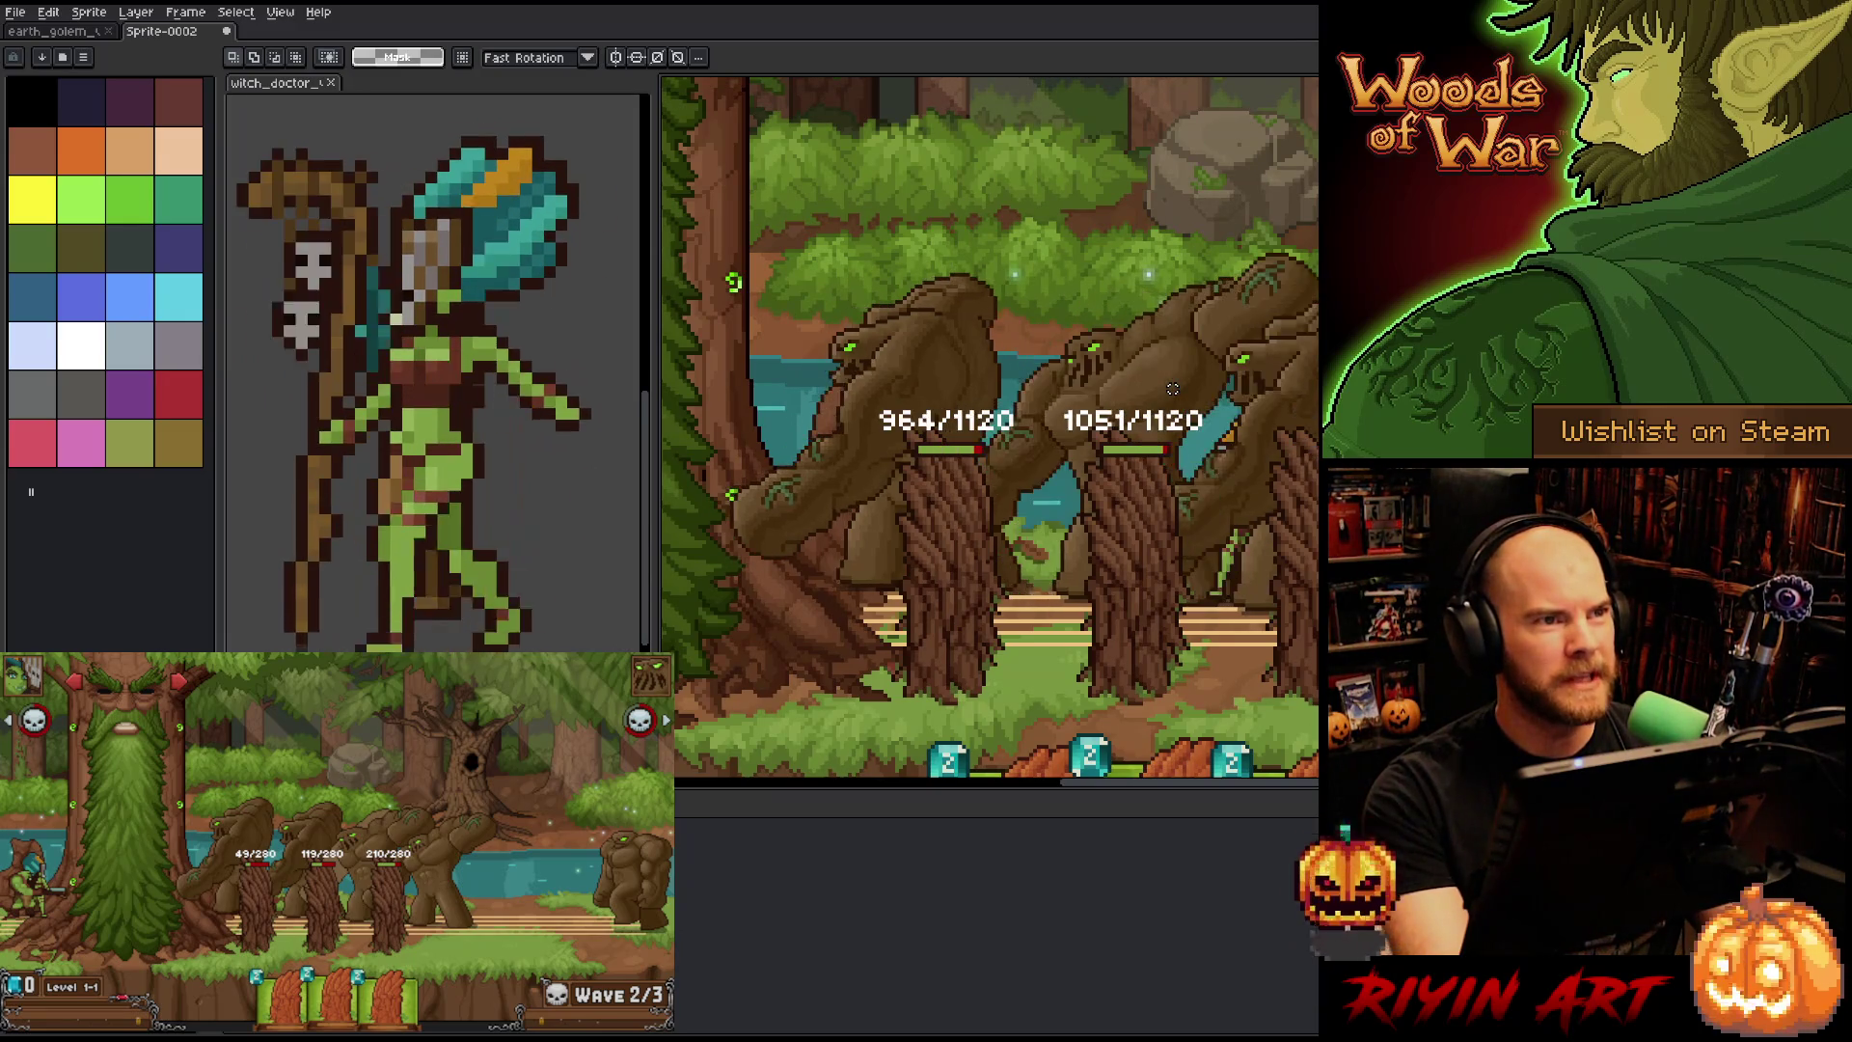
pyautogui.moveTo(972, 526); pyautogui.dragTo(900, 543)
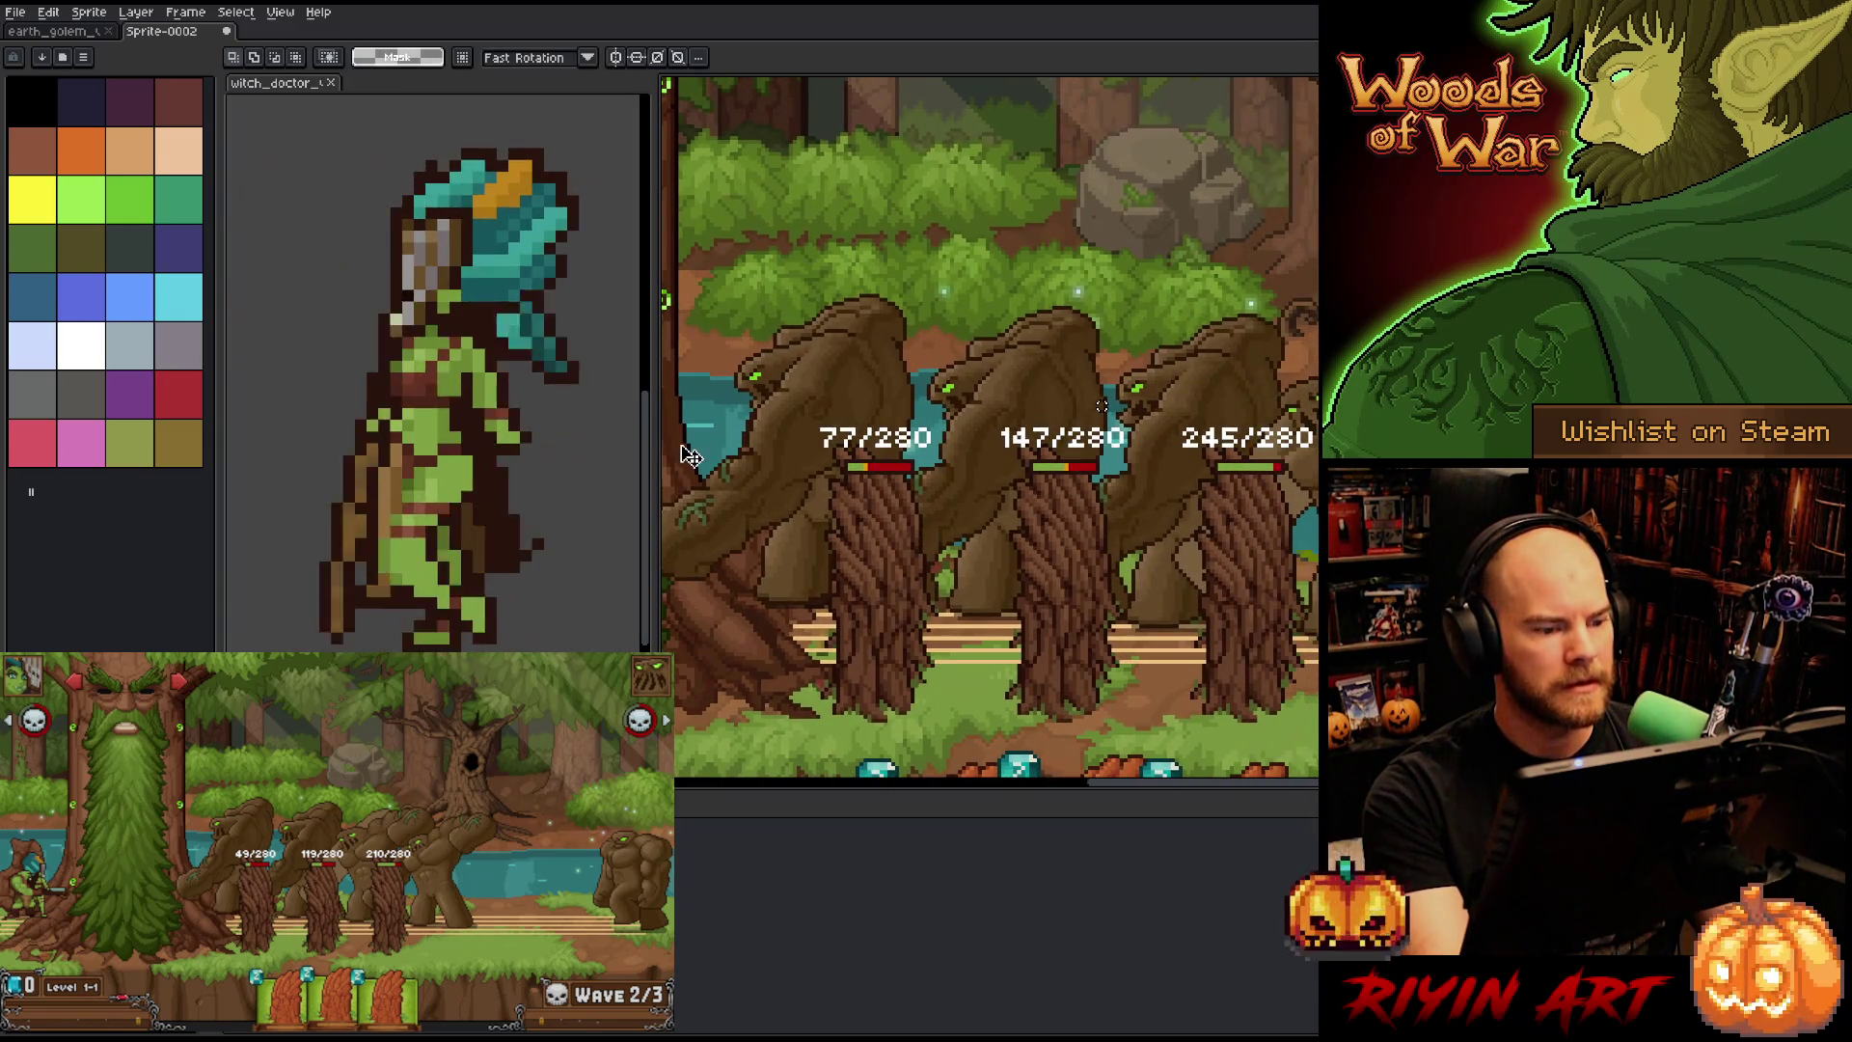
# - Widen the screenshot view and frame the three treants and the golem behind them
pyautogui.click(432, 439)
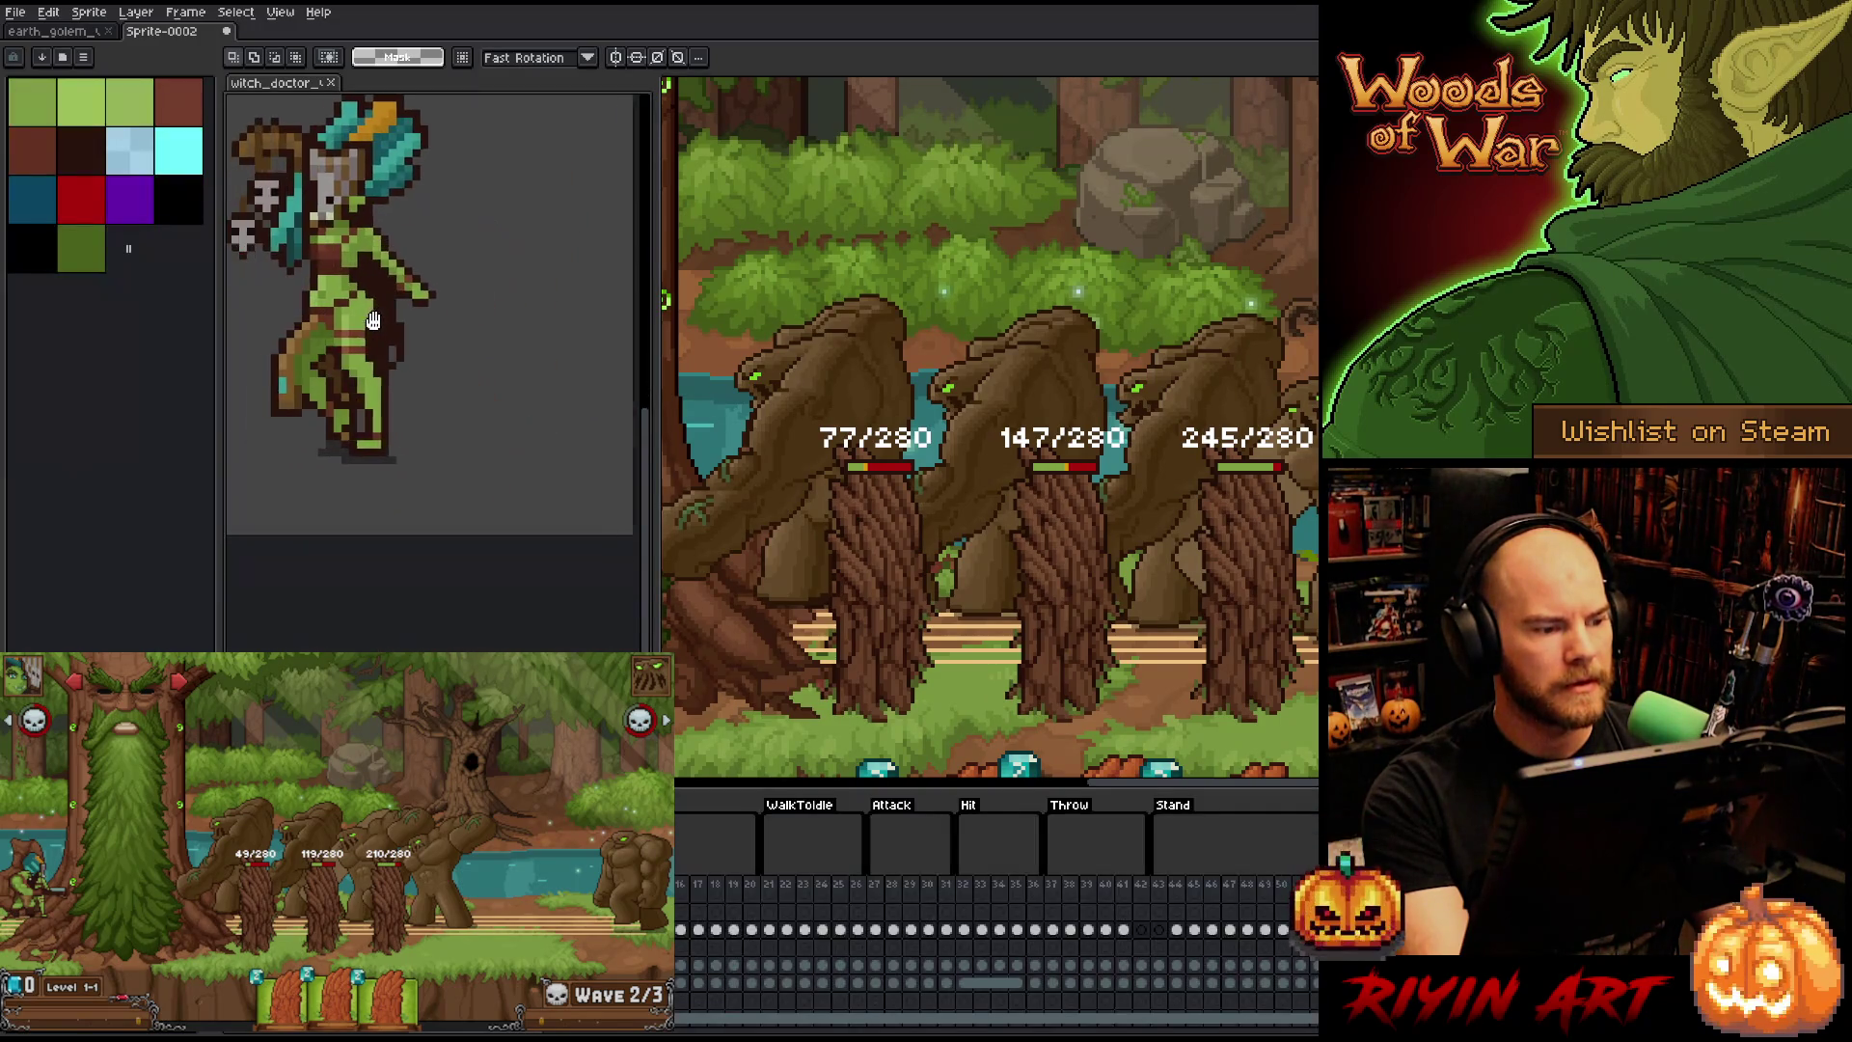
pyautogui.moveTo(656, 391); pyautogui.dragTo(487, 390)
pyautogui.moveTo(1030, 446)
pyautogui.mouseDown()
pyautogui.moveTo(926, 460)
pyautogui.moveTo(919, 384)
pyautogui.mouseUp()
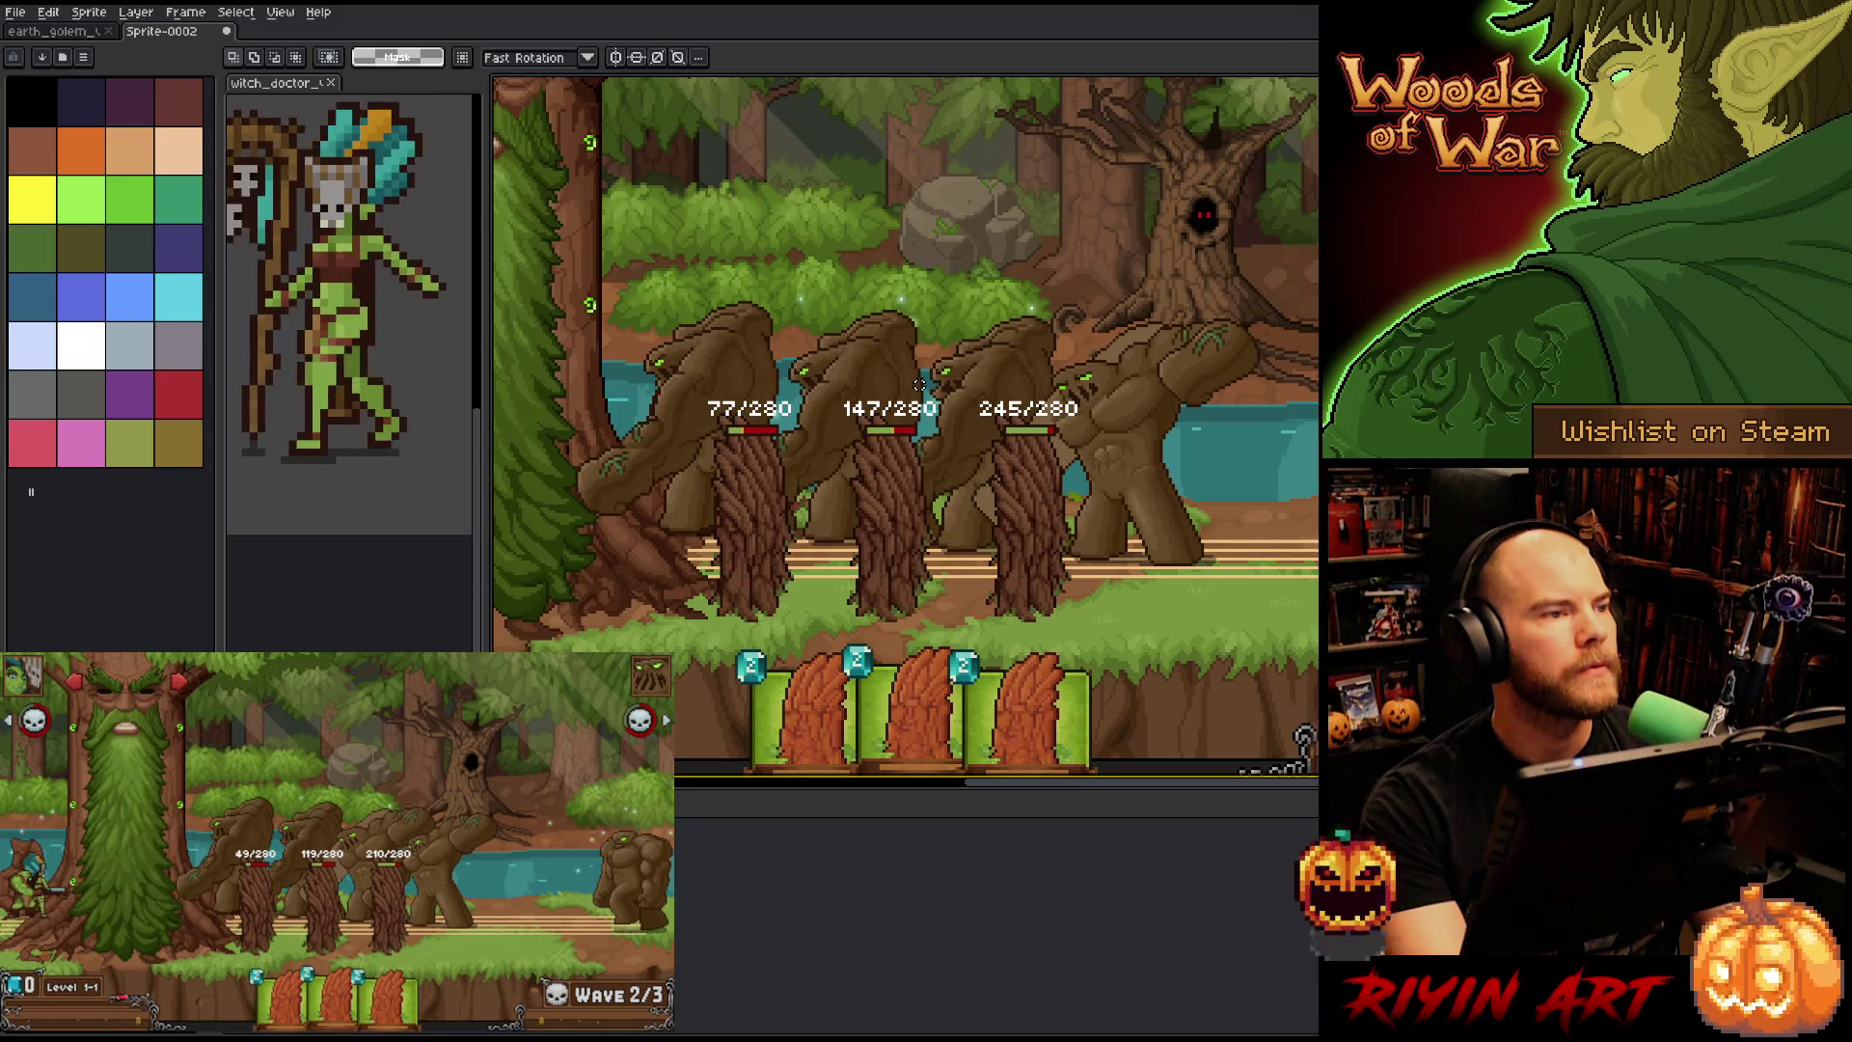
pyautogui.hotkey('alt', 'Tab')
pyautogui.write('Y =')
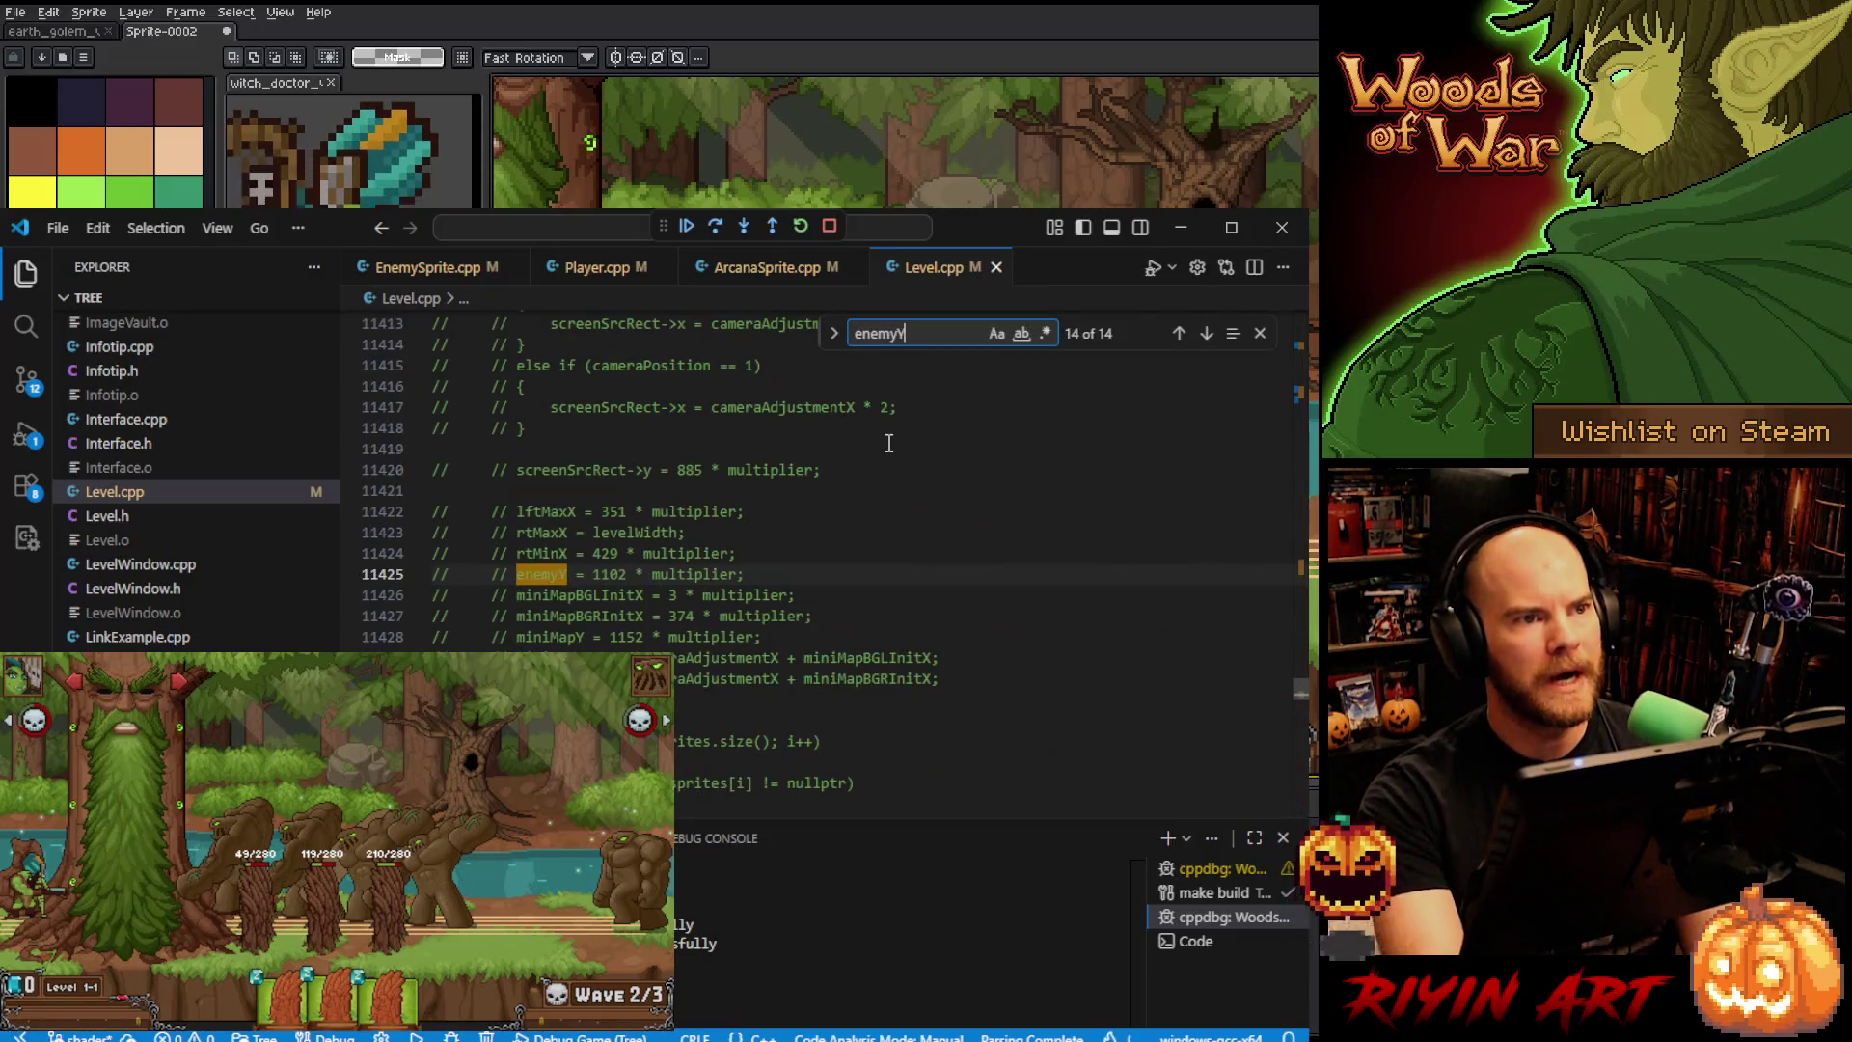
pyautogui.click(666, 595)
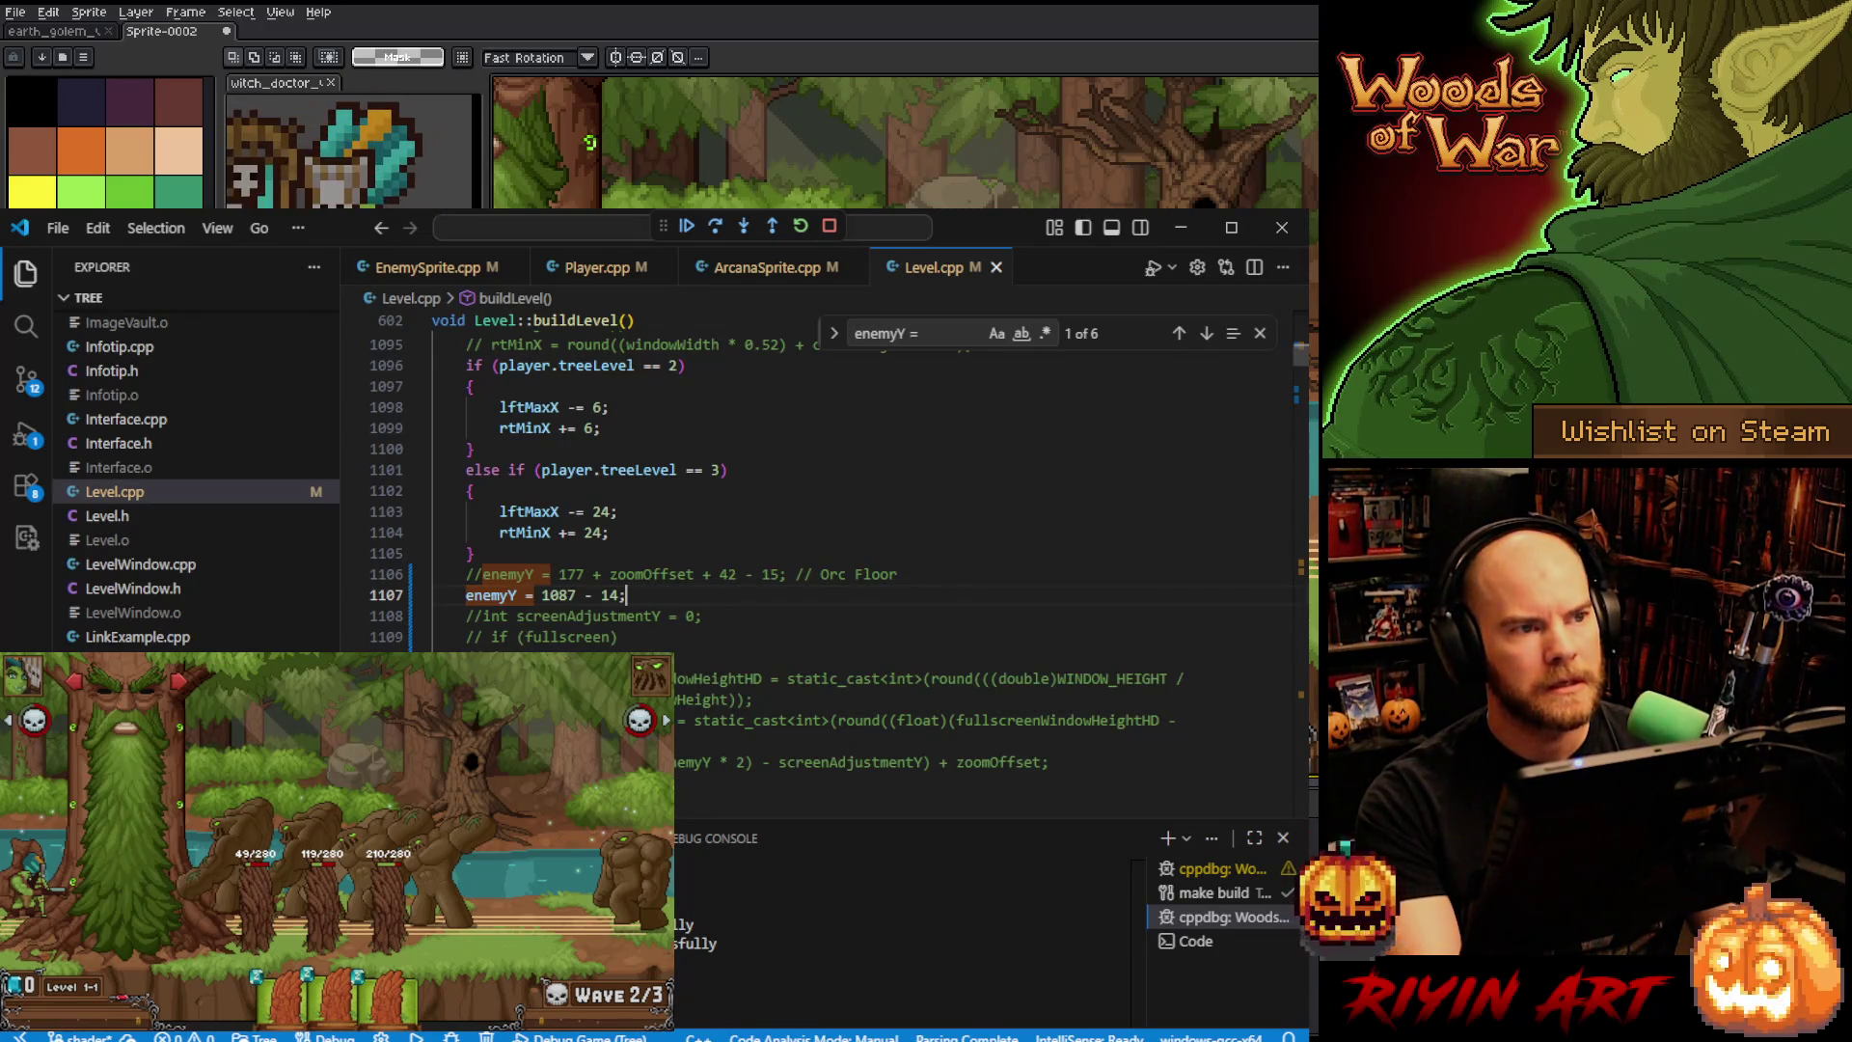
pyautogui.hotkey('alt', 'Tab')
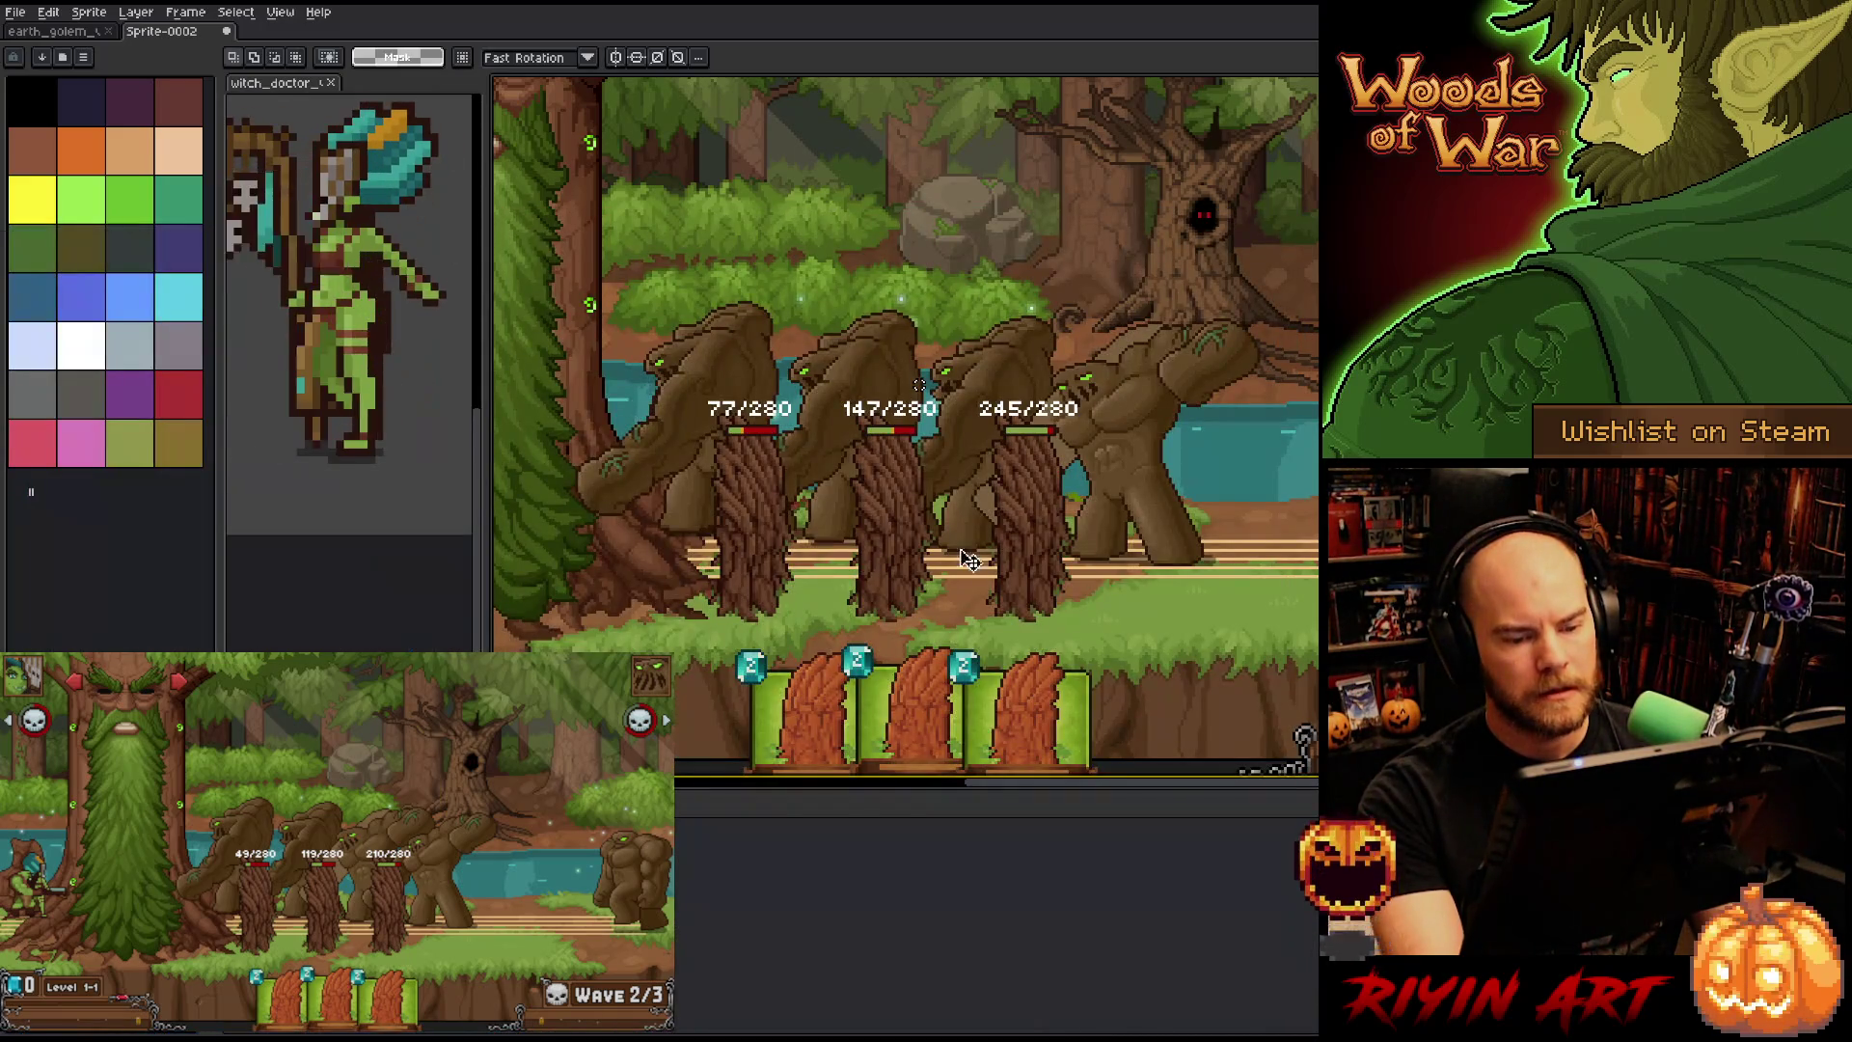
# - Select a small patch of floor stripes and move it about 50 pixels left, under the golem's front foot
pyautogui.scroll(1, 1133, 586)
pyautogui.scroll(1, 1133, 585)
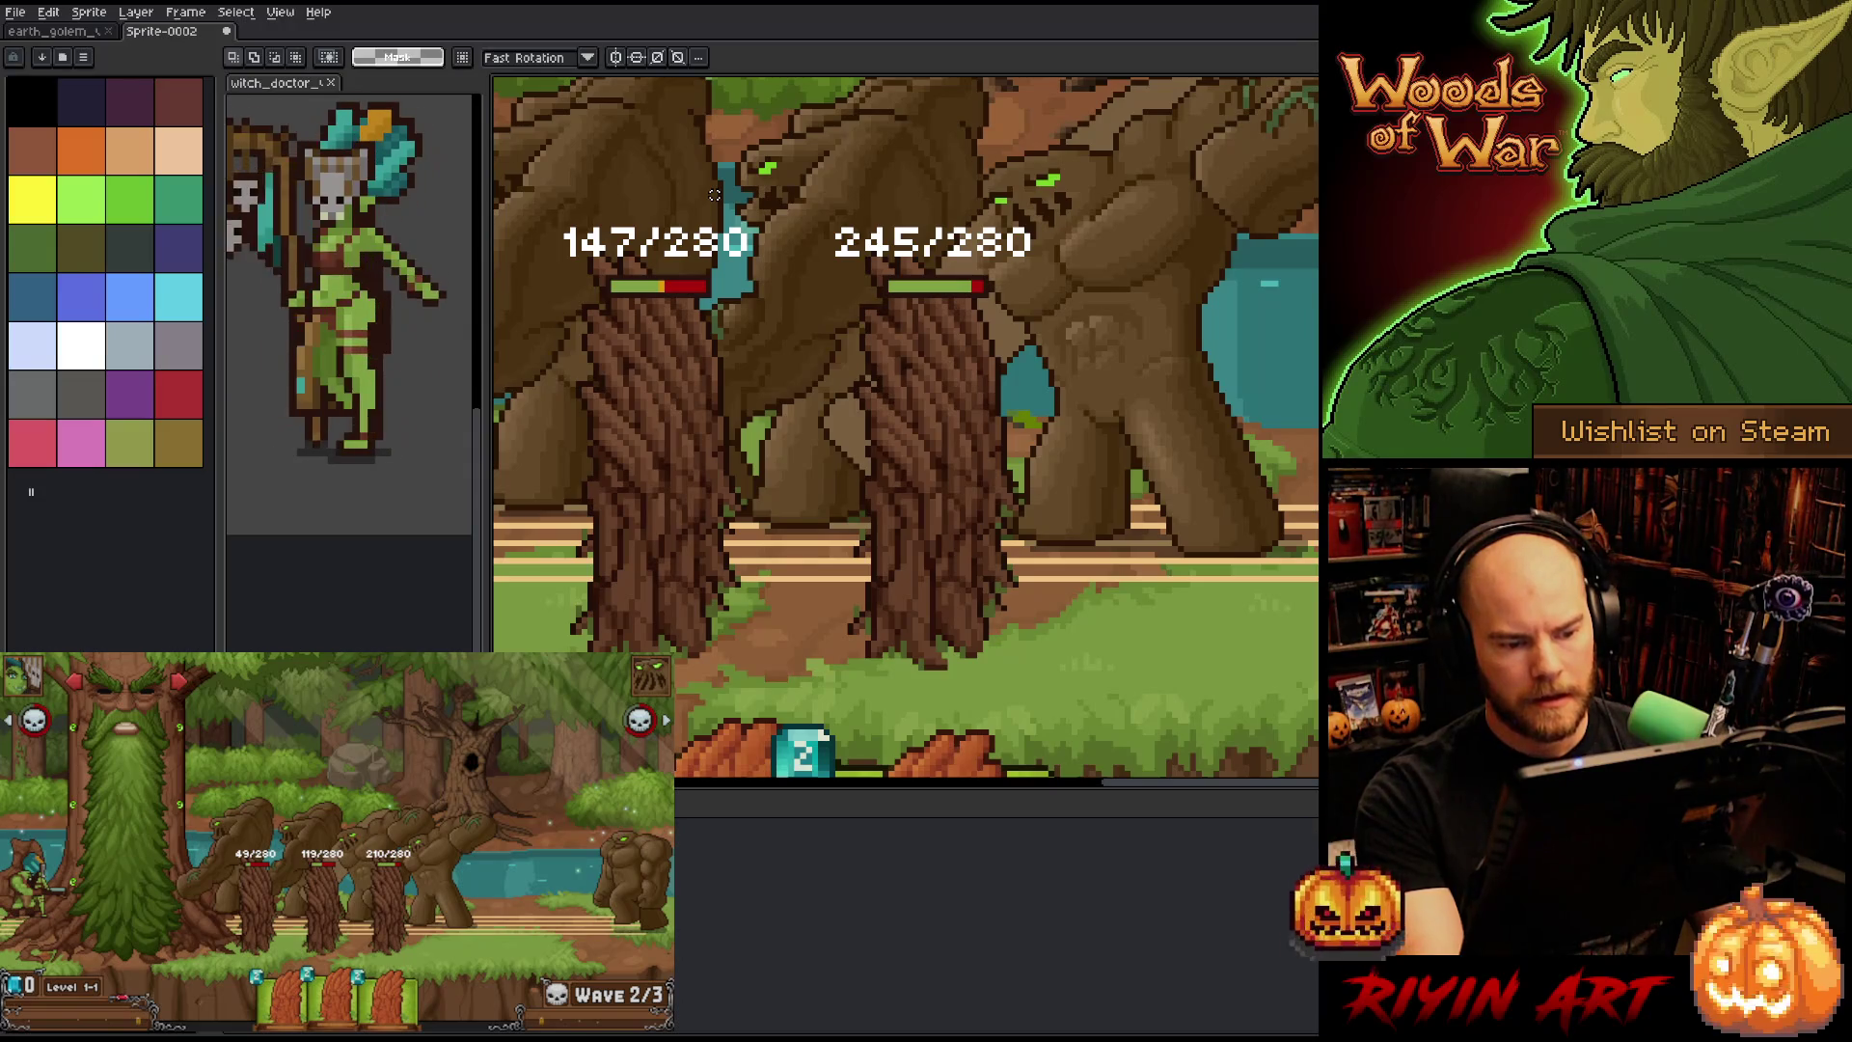
pyautogui.scroll(-1, 714, 195)
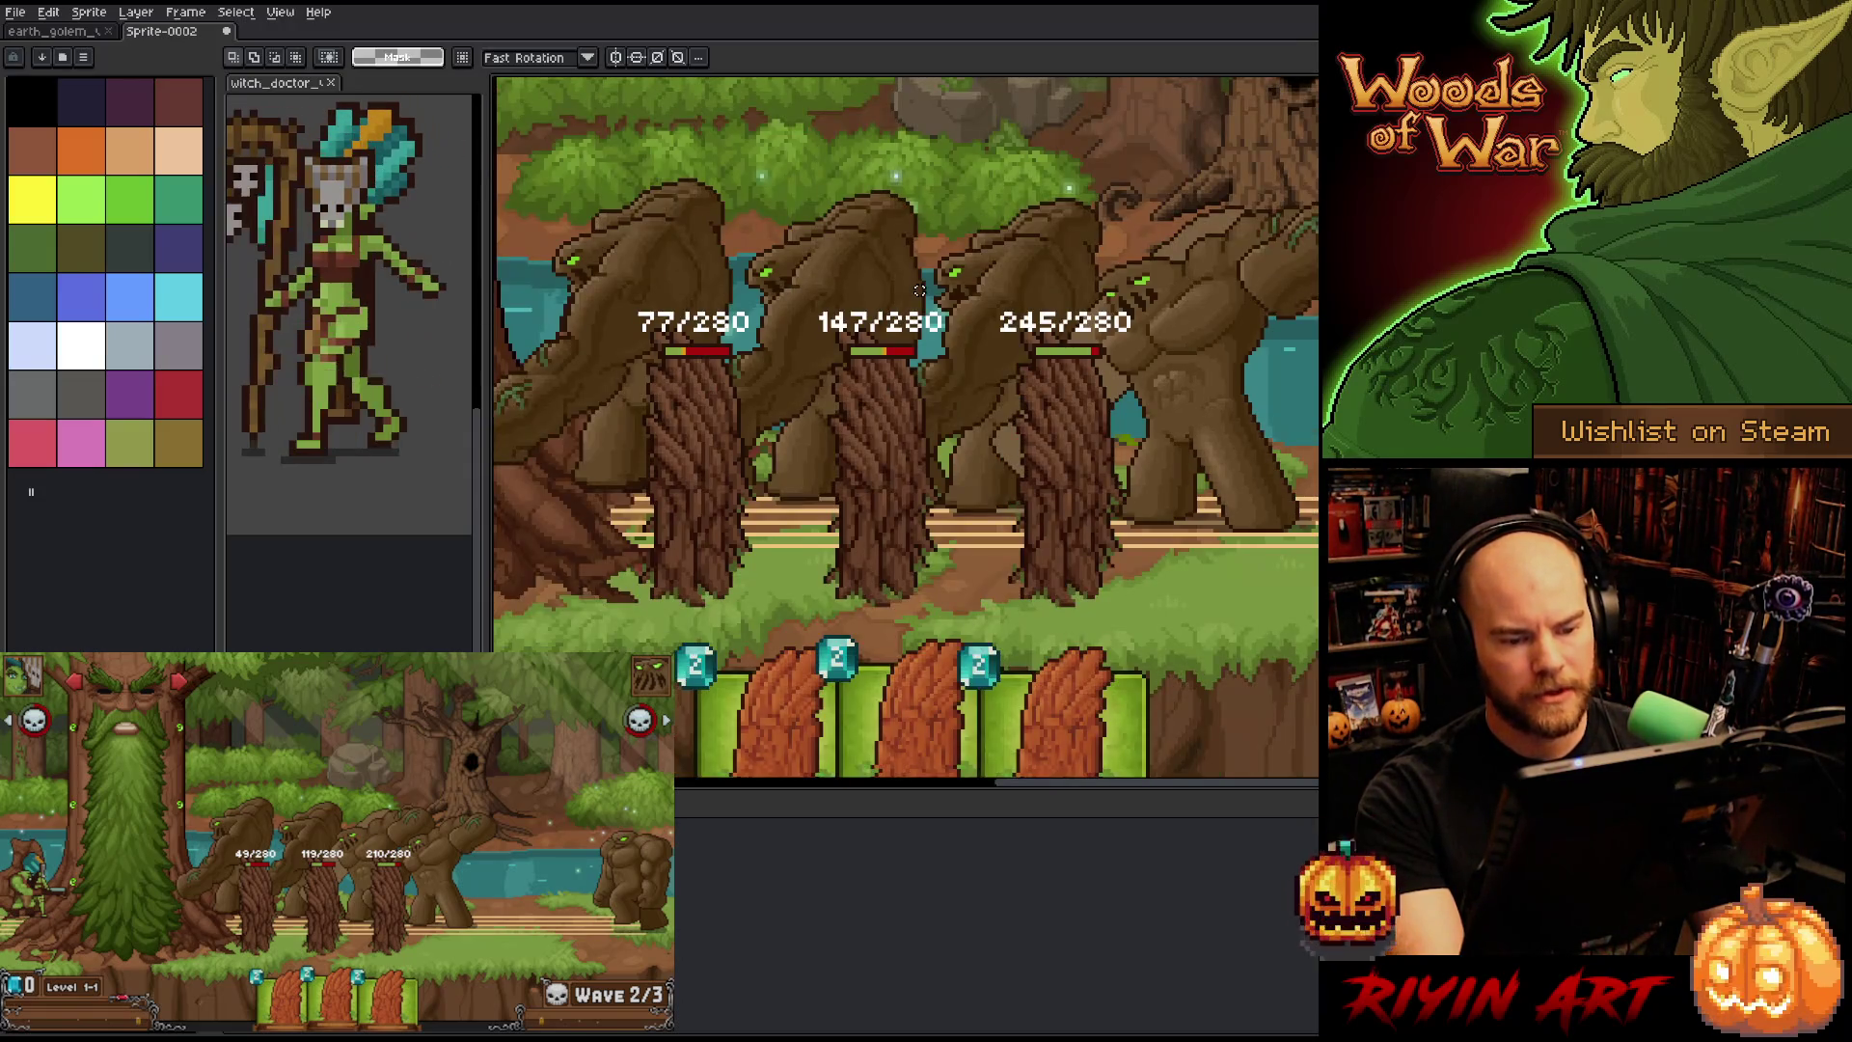
pyautogui.moveTo(919, 289); pyautogui.dragTo(768, 360)
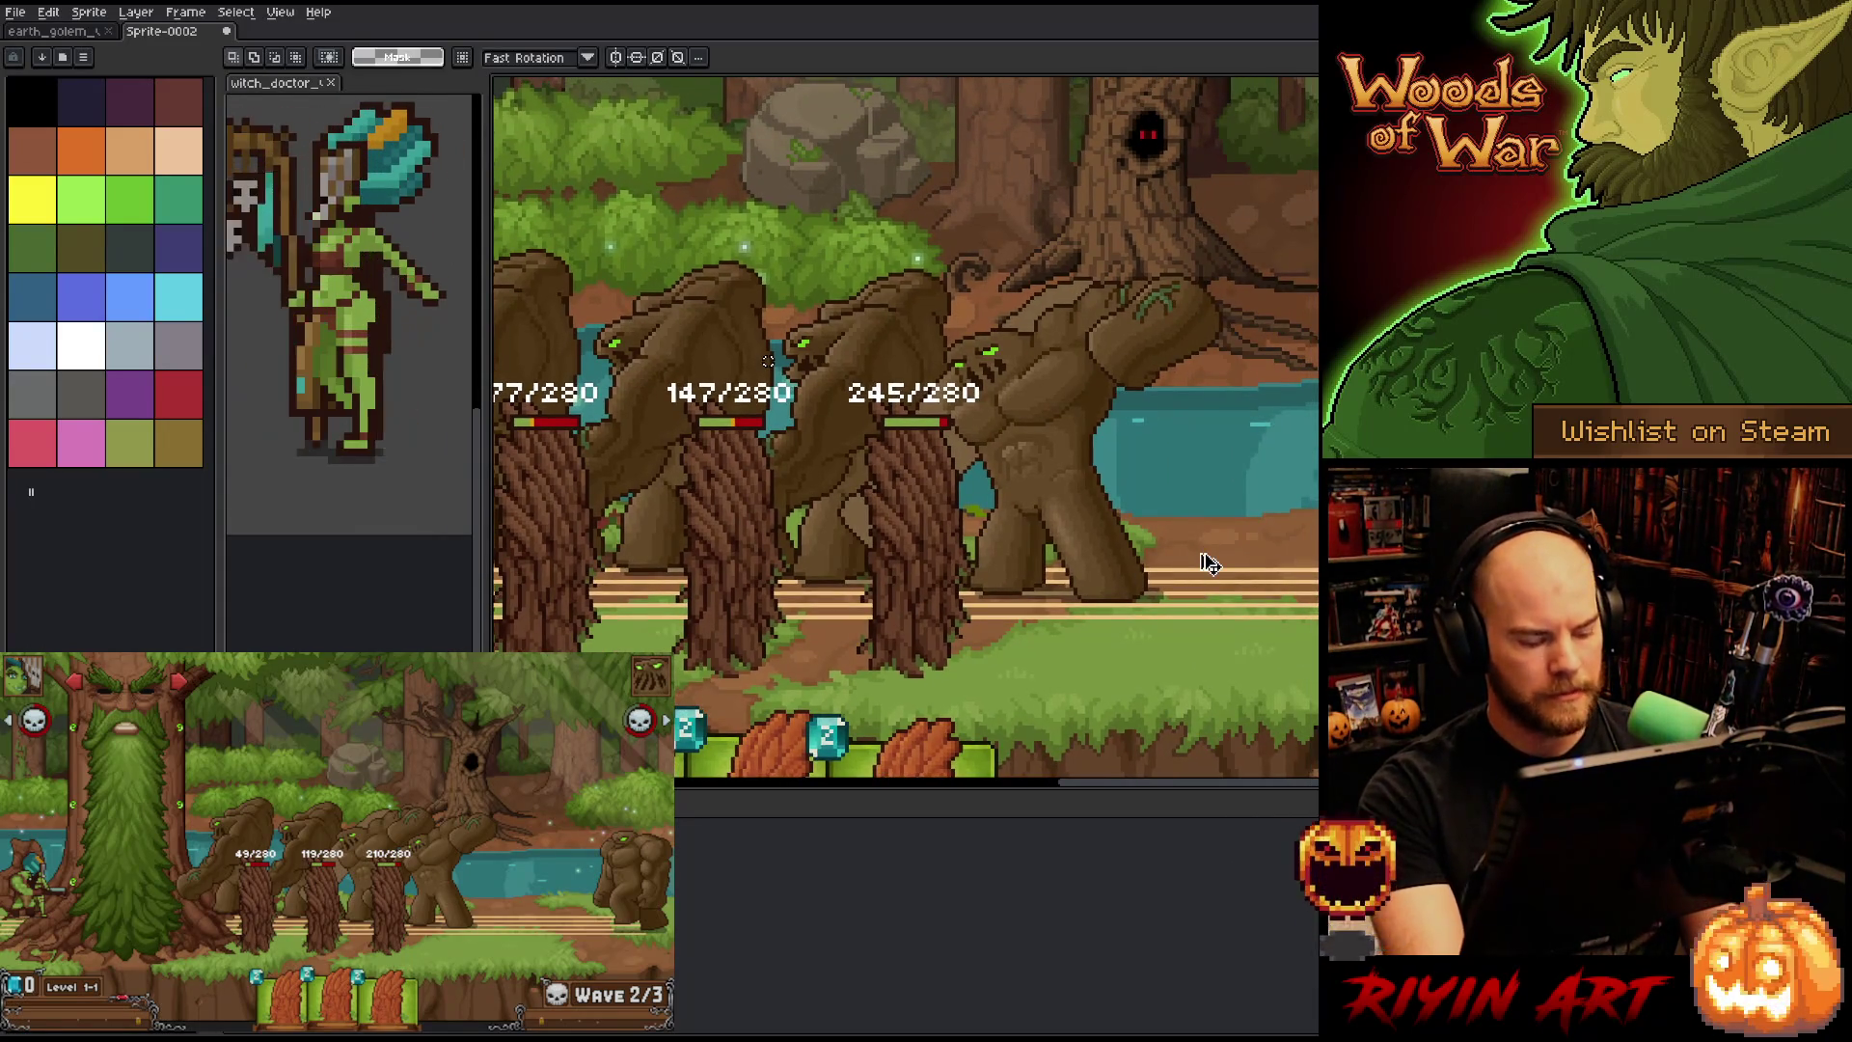
pyautogui.moveTo(1234, 567)
pyautogui.mouseDown()
pyautogui.moveTo(1187, 633)
pyautogui.moveTo(1173, 622)
pyautogui.mouseUp()
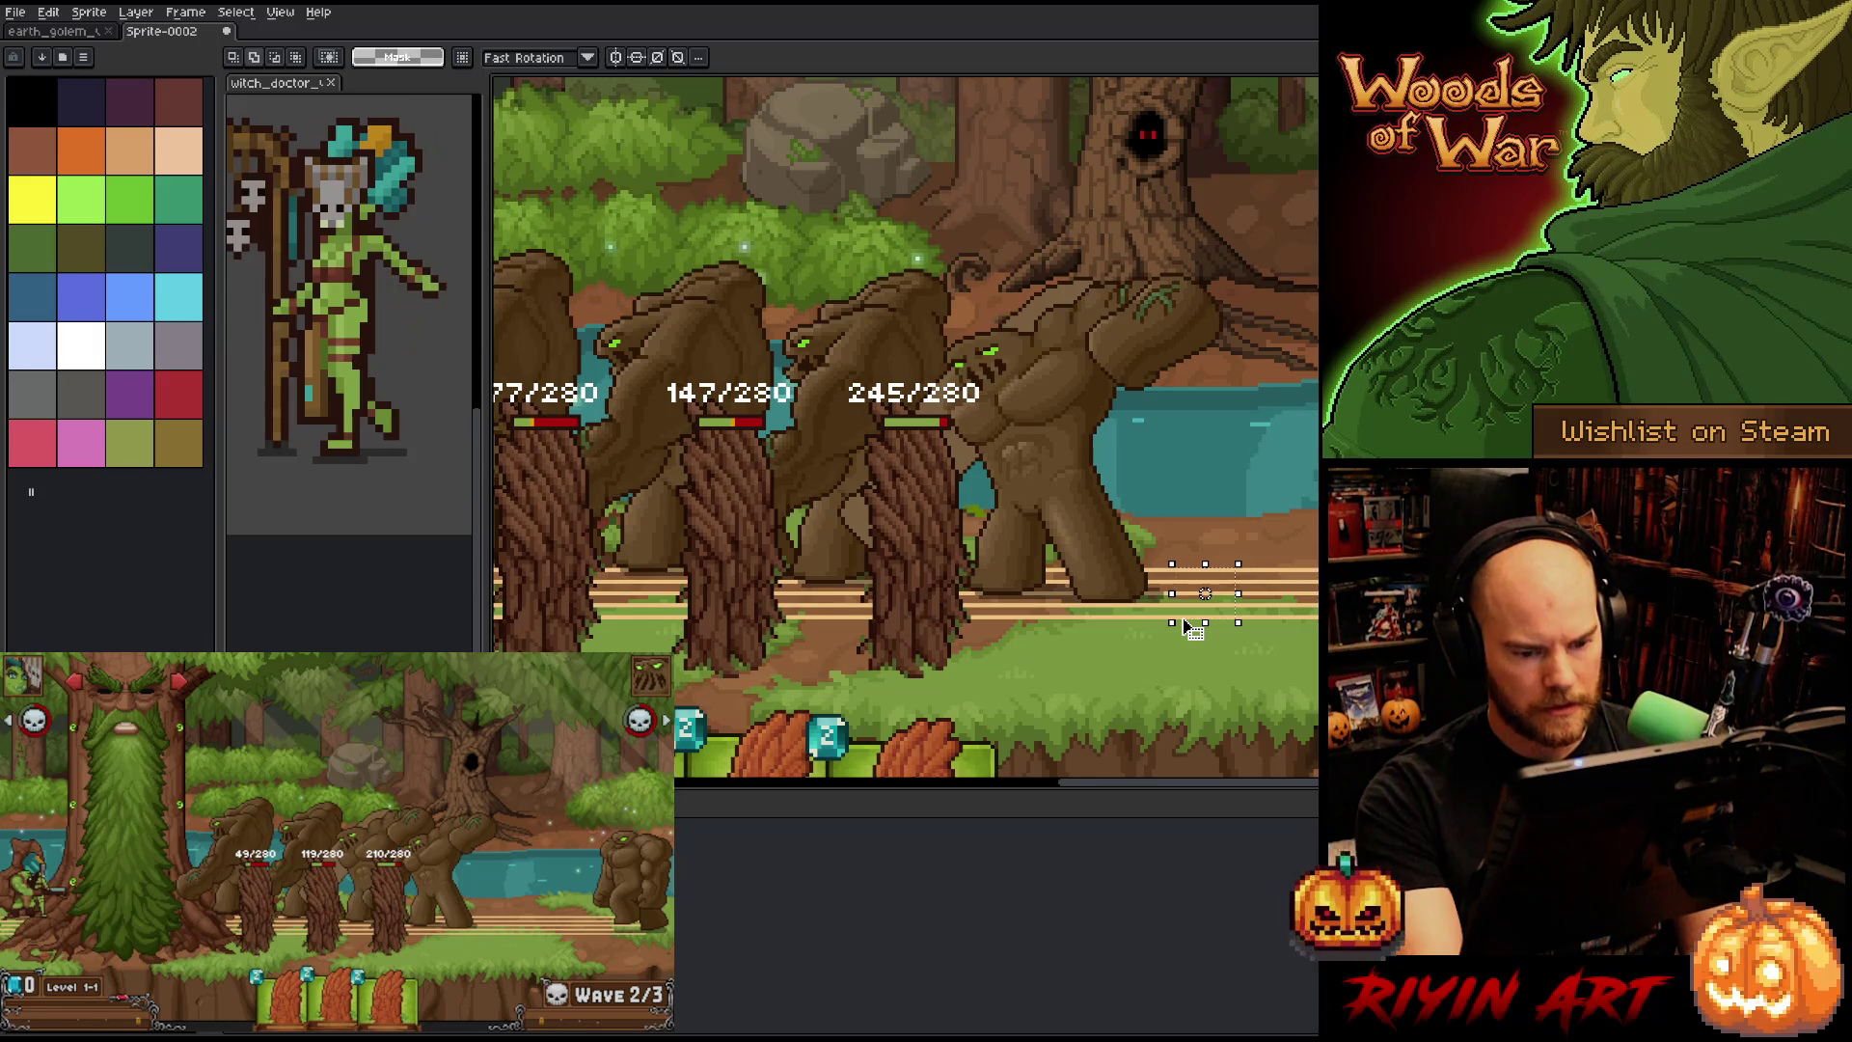
pyautogui.click(1193, 628)
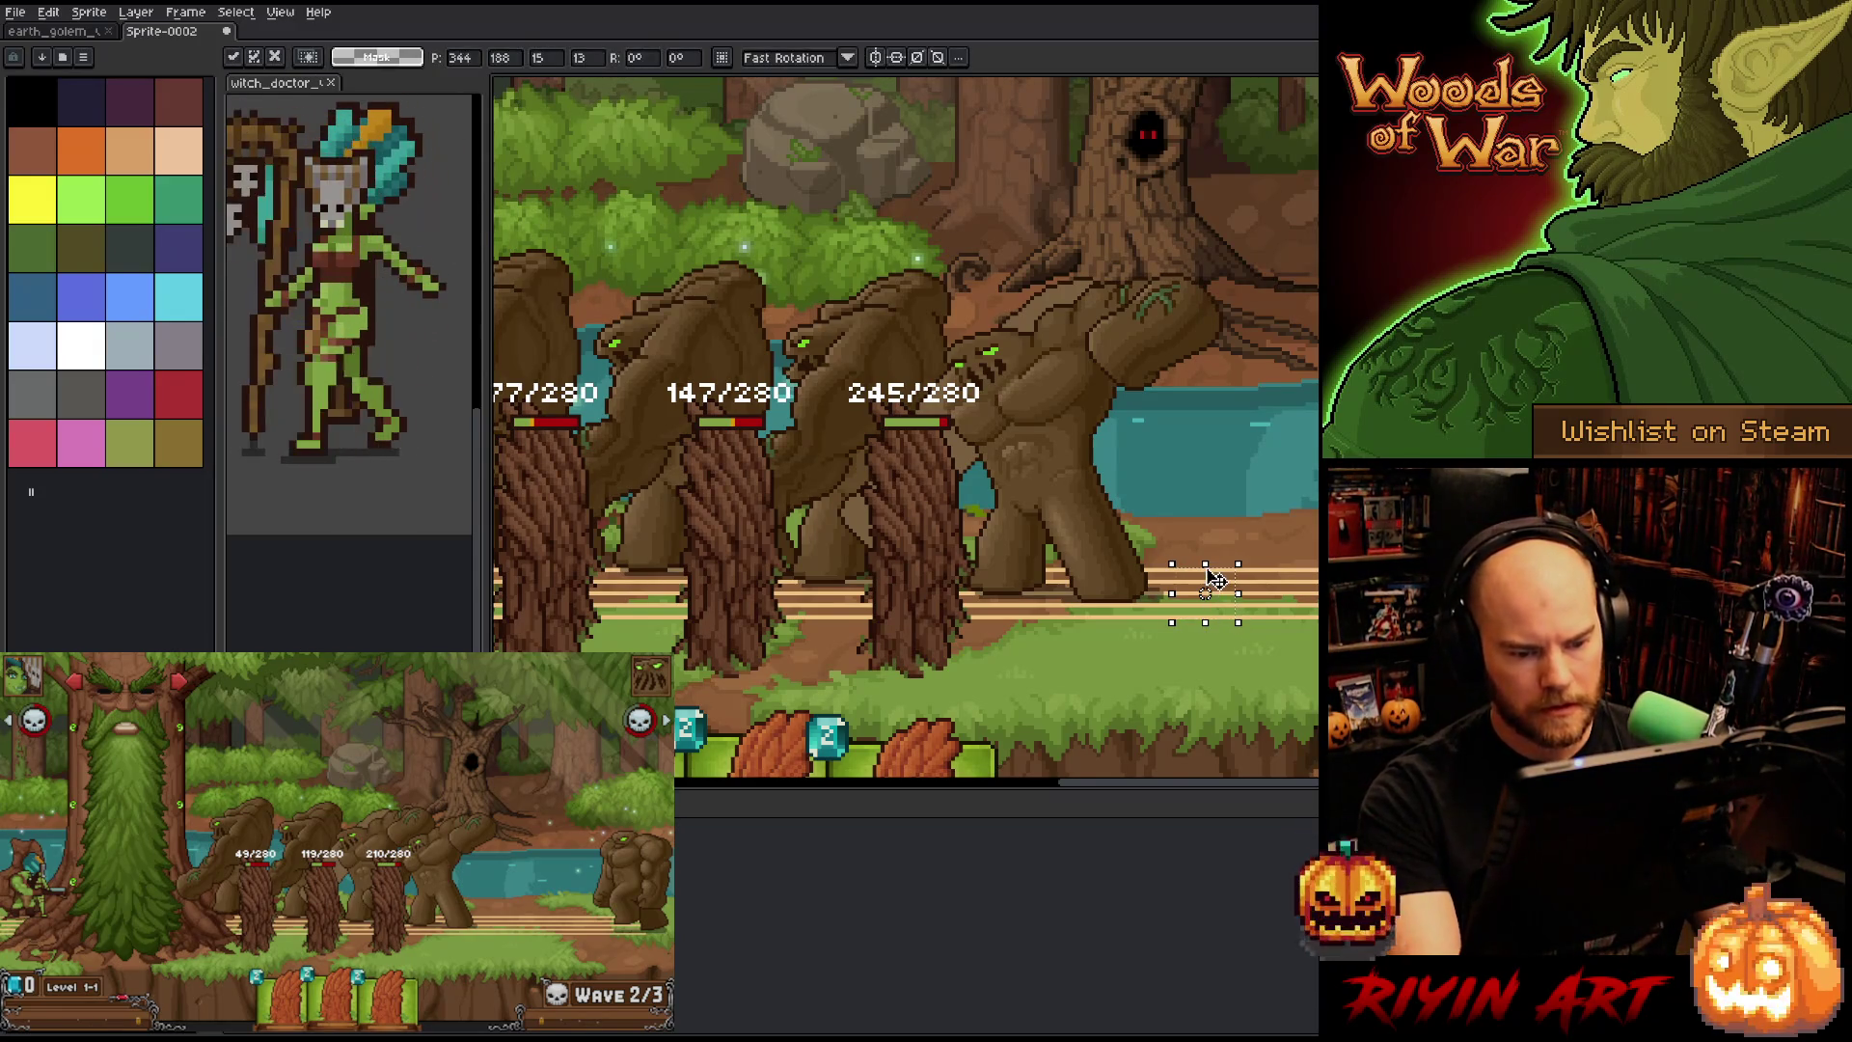
pyautogui.moveTo(1105, 597)
pyautogui.mouseDown()
pyautogui.moveTo(979, 607)
pyautogui.moveTo(1018, 599)
pyautogui.mouseUp()
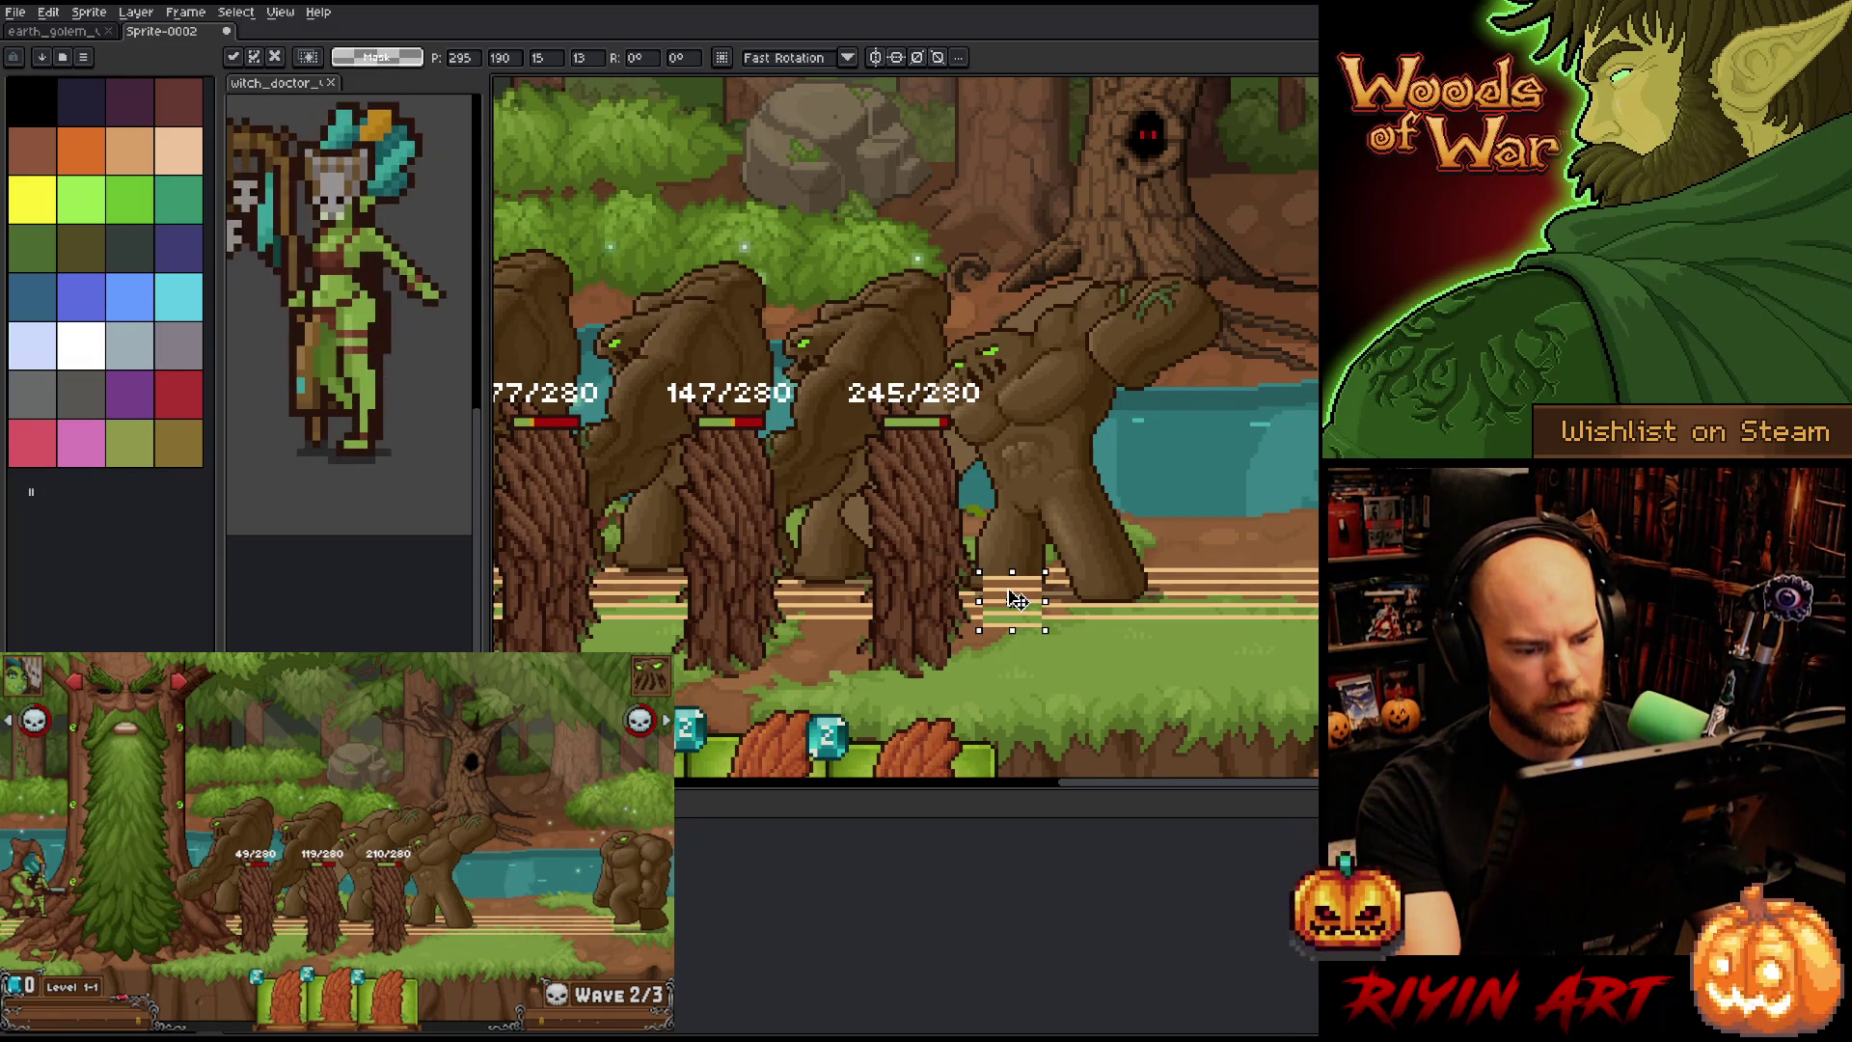
pyautogui.click(1138, 568)
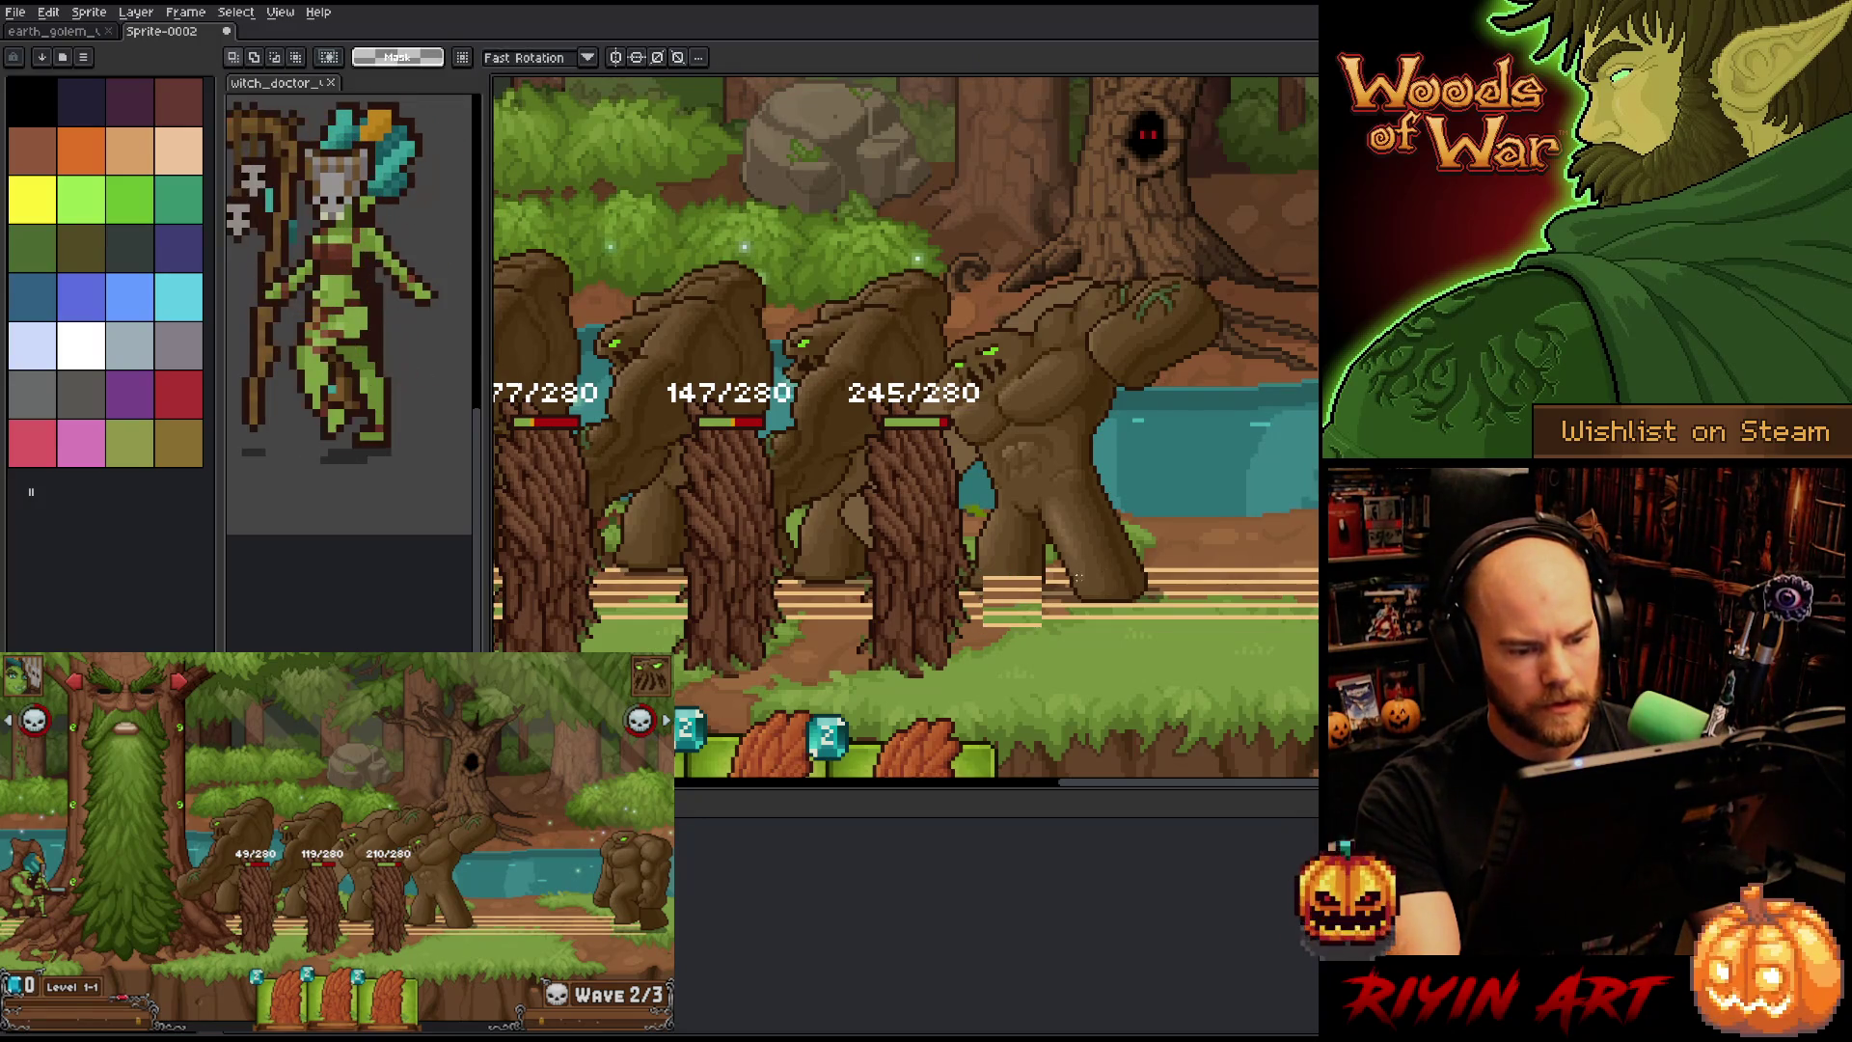
pyautogui.scroll(3, 1077, 577)
pyautogui.scroll(-2, 877, 562)
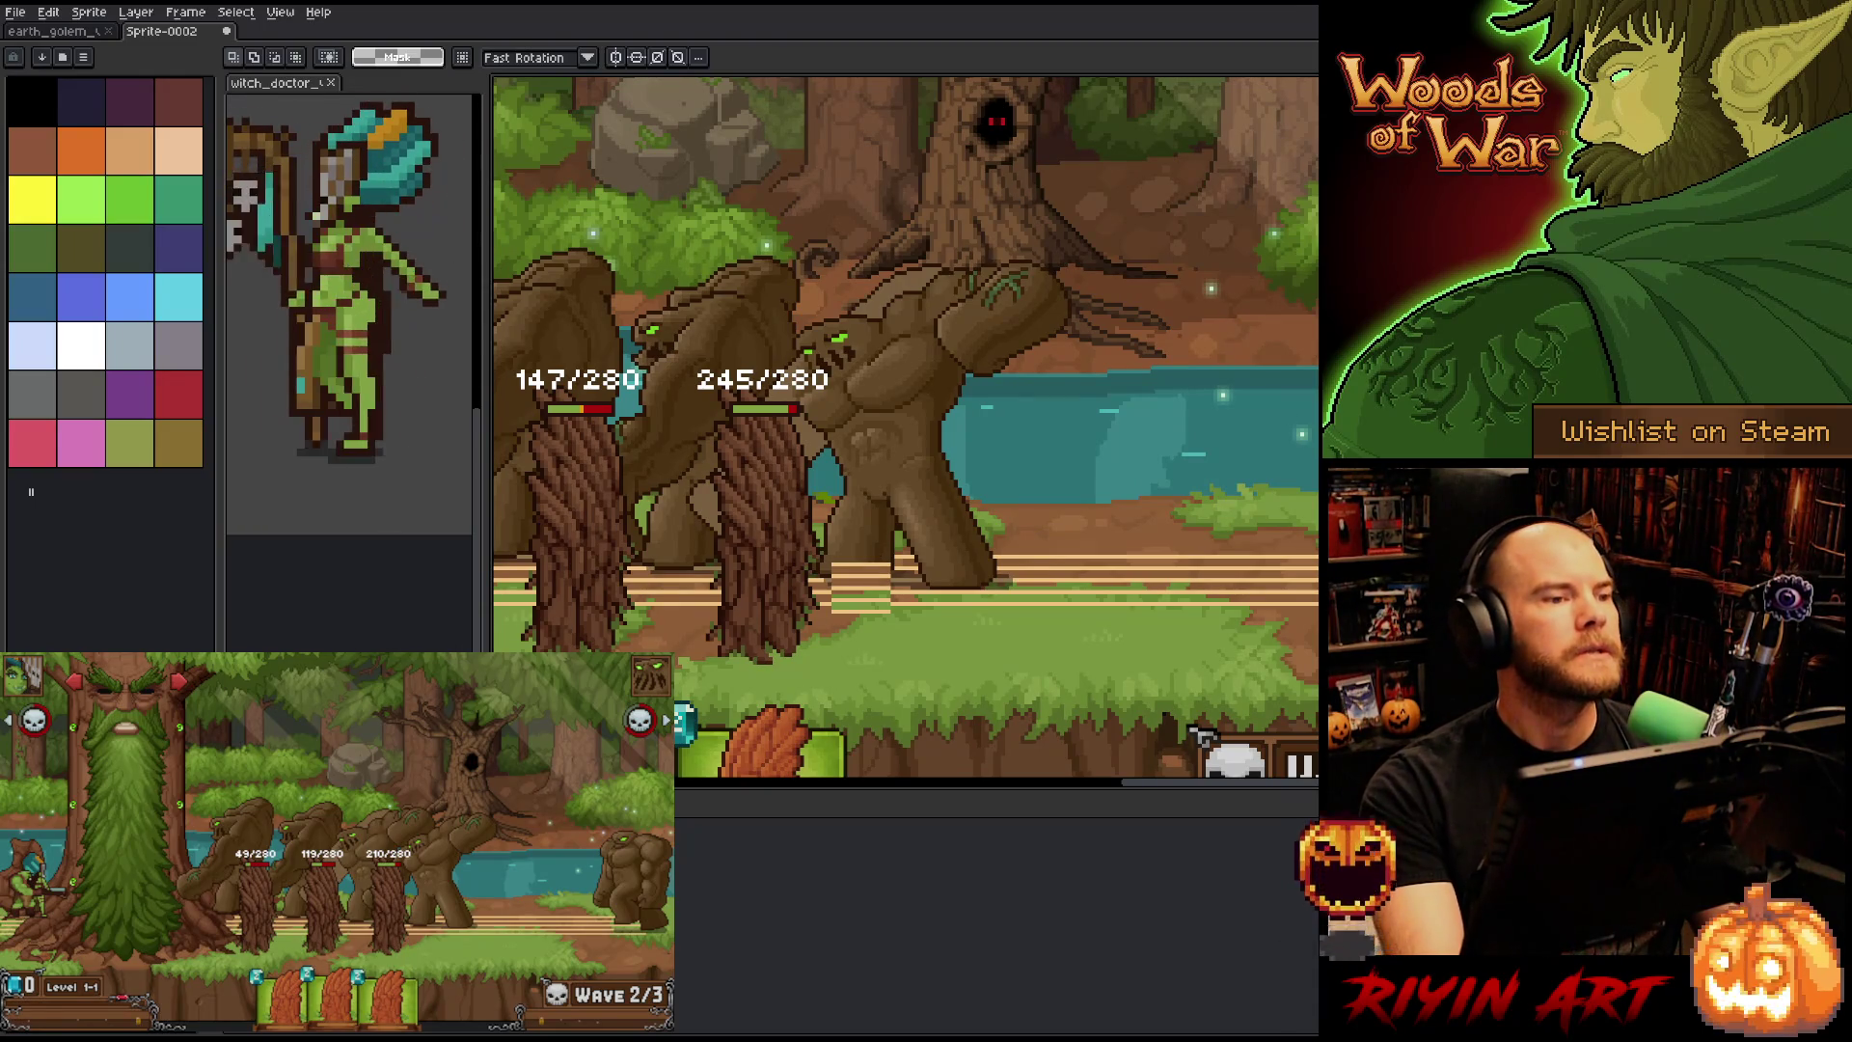
pyautogui.hotkey('alt', 'Tab')
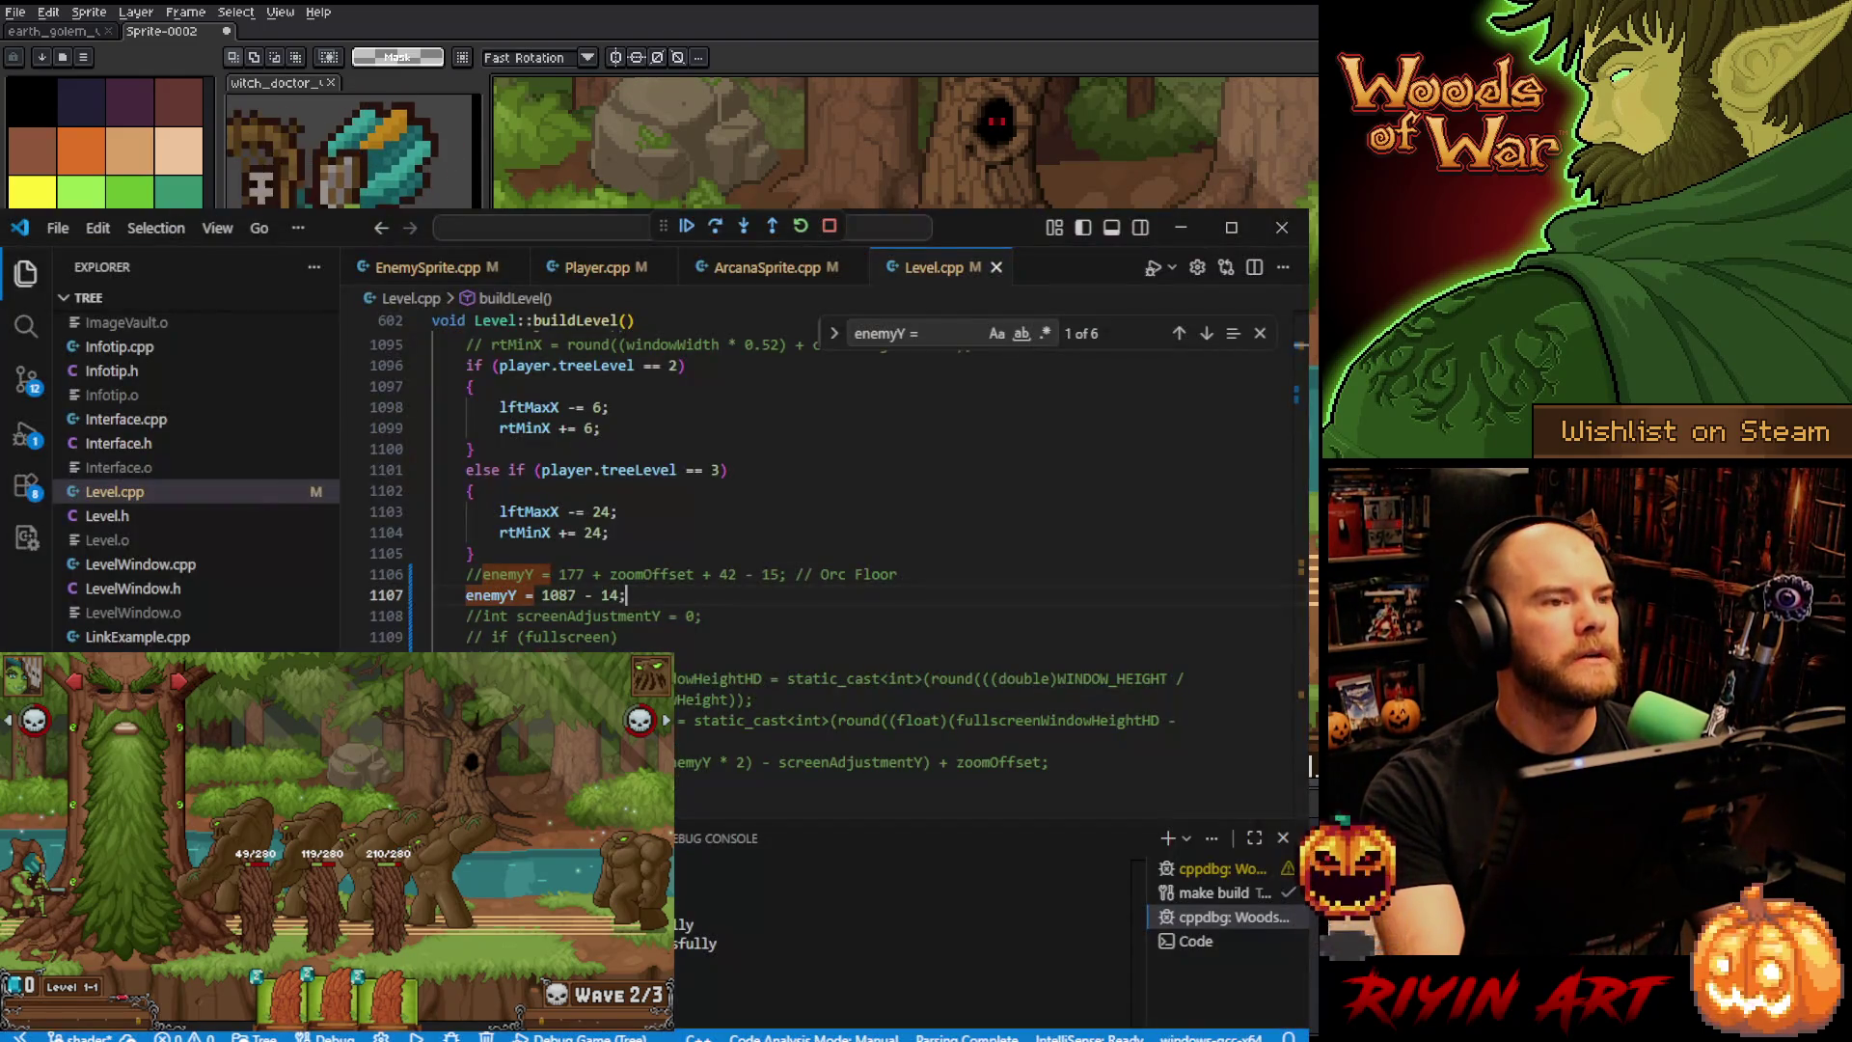
# - Change Level.cpp's enemyY to 1087 - 12, then search ArcanaSprite.cpp for 'baselin'
pyautogui.press('BackSpace')
pyautogui.write('2')
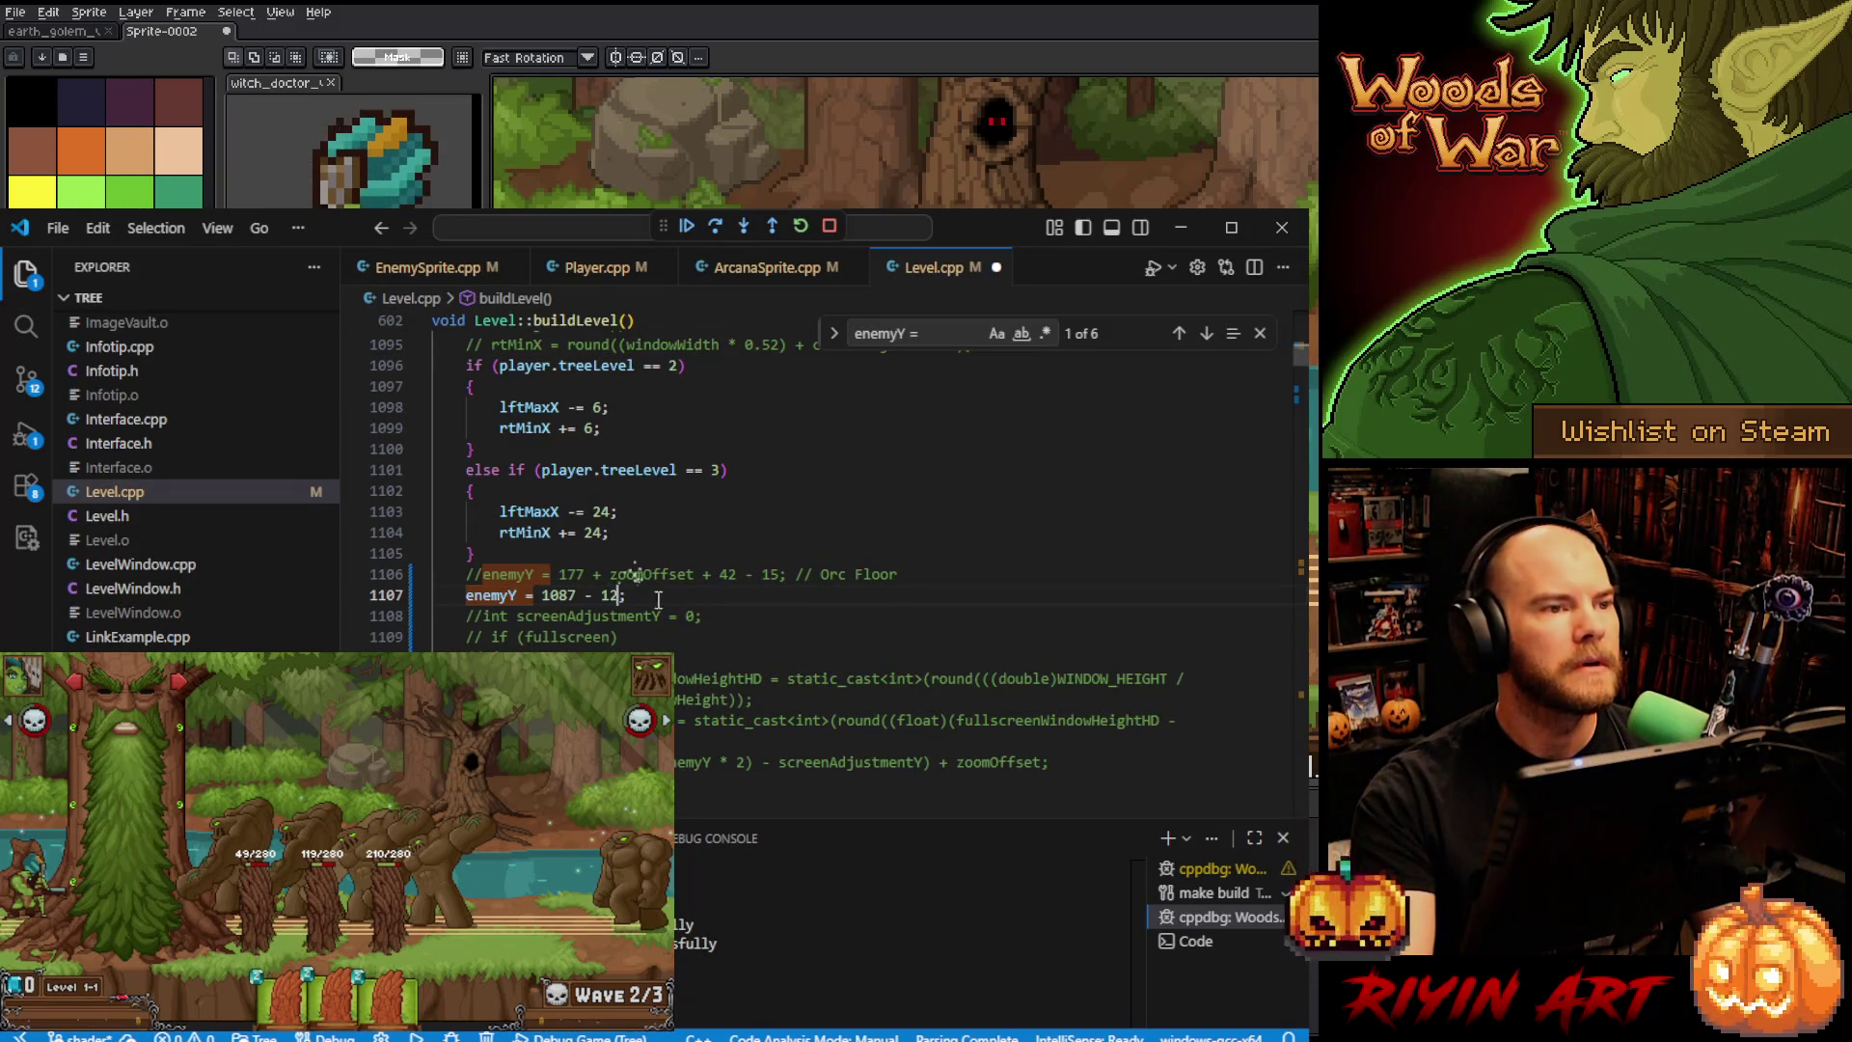
pyautogui.click(756, 270)
pyautogui.click(903, 527)
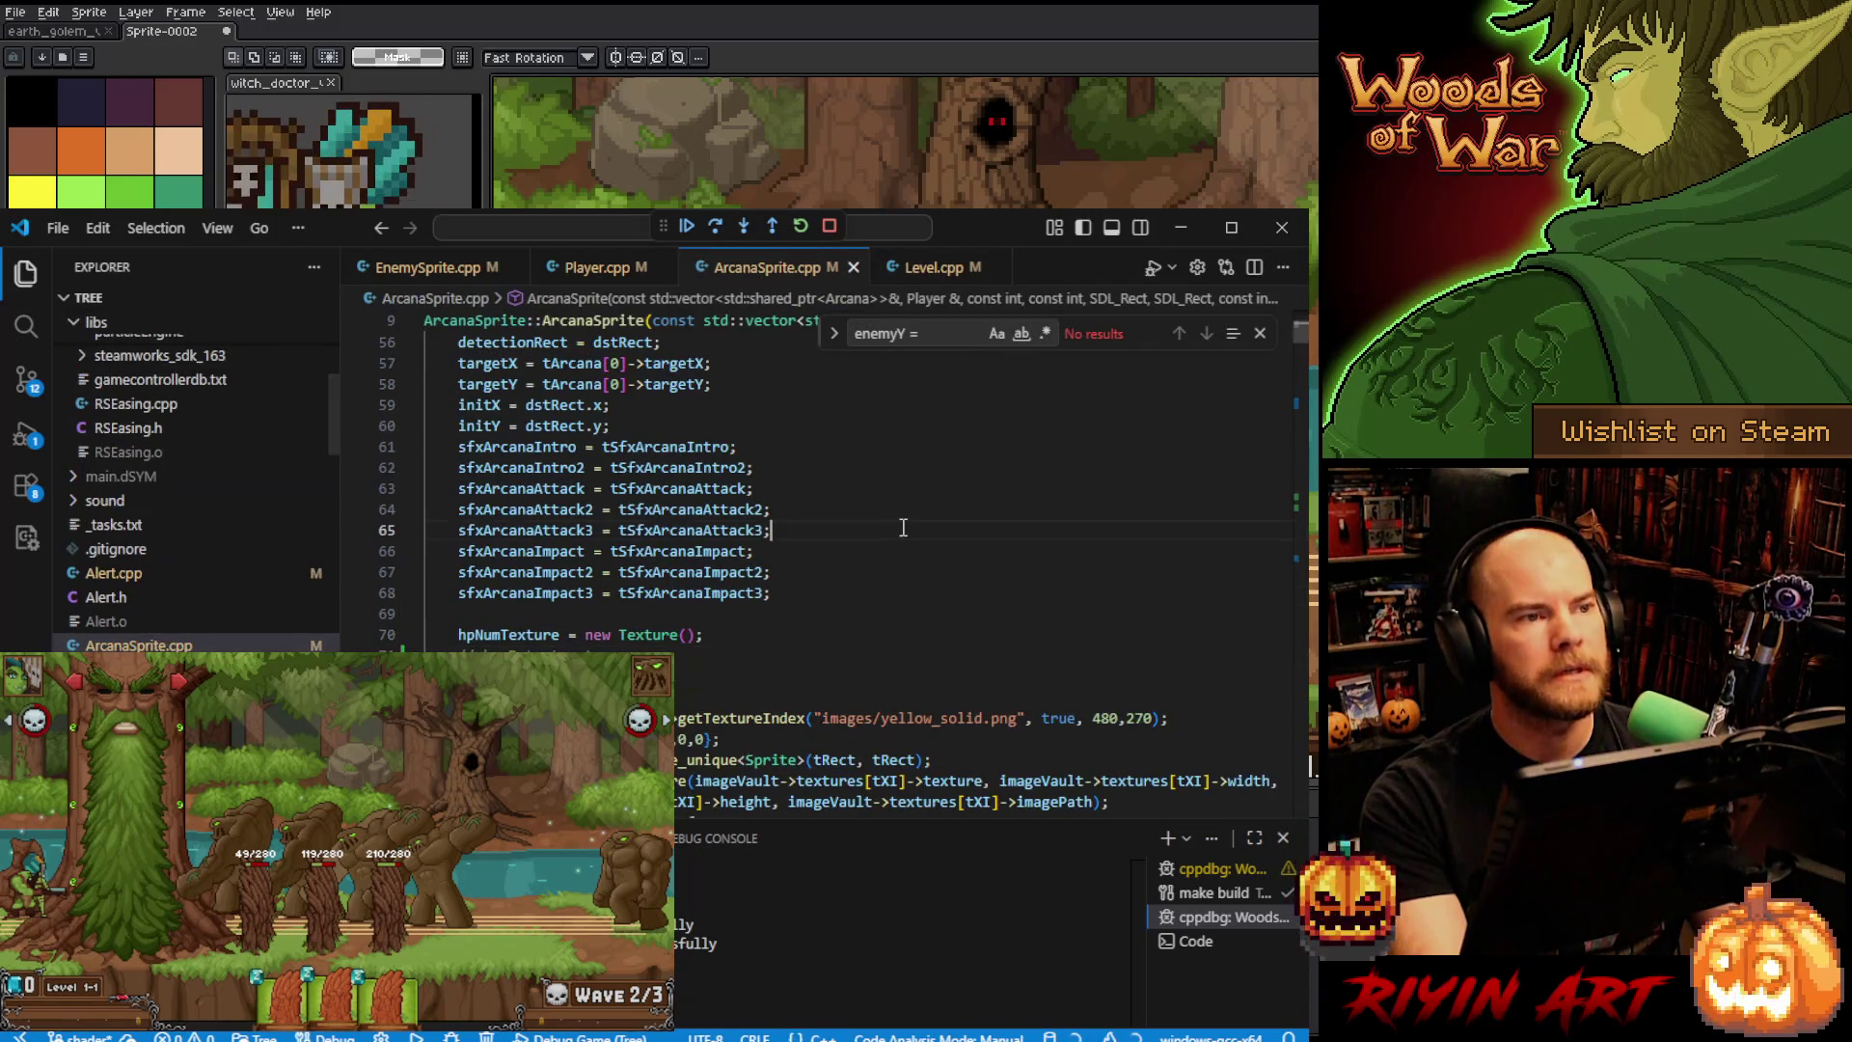
pyautogui.hotkey('ctrl', 'f')
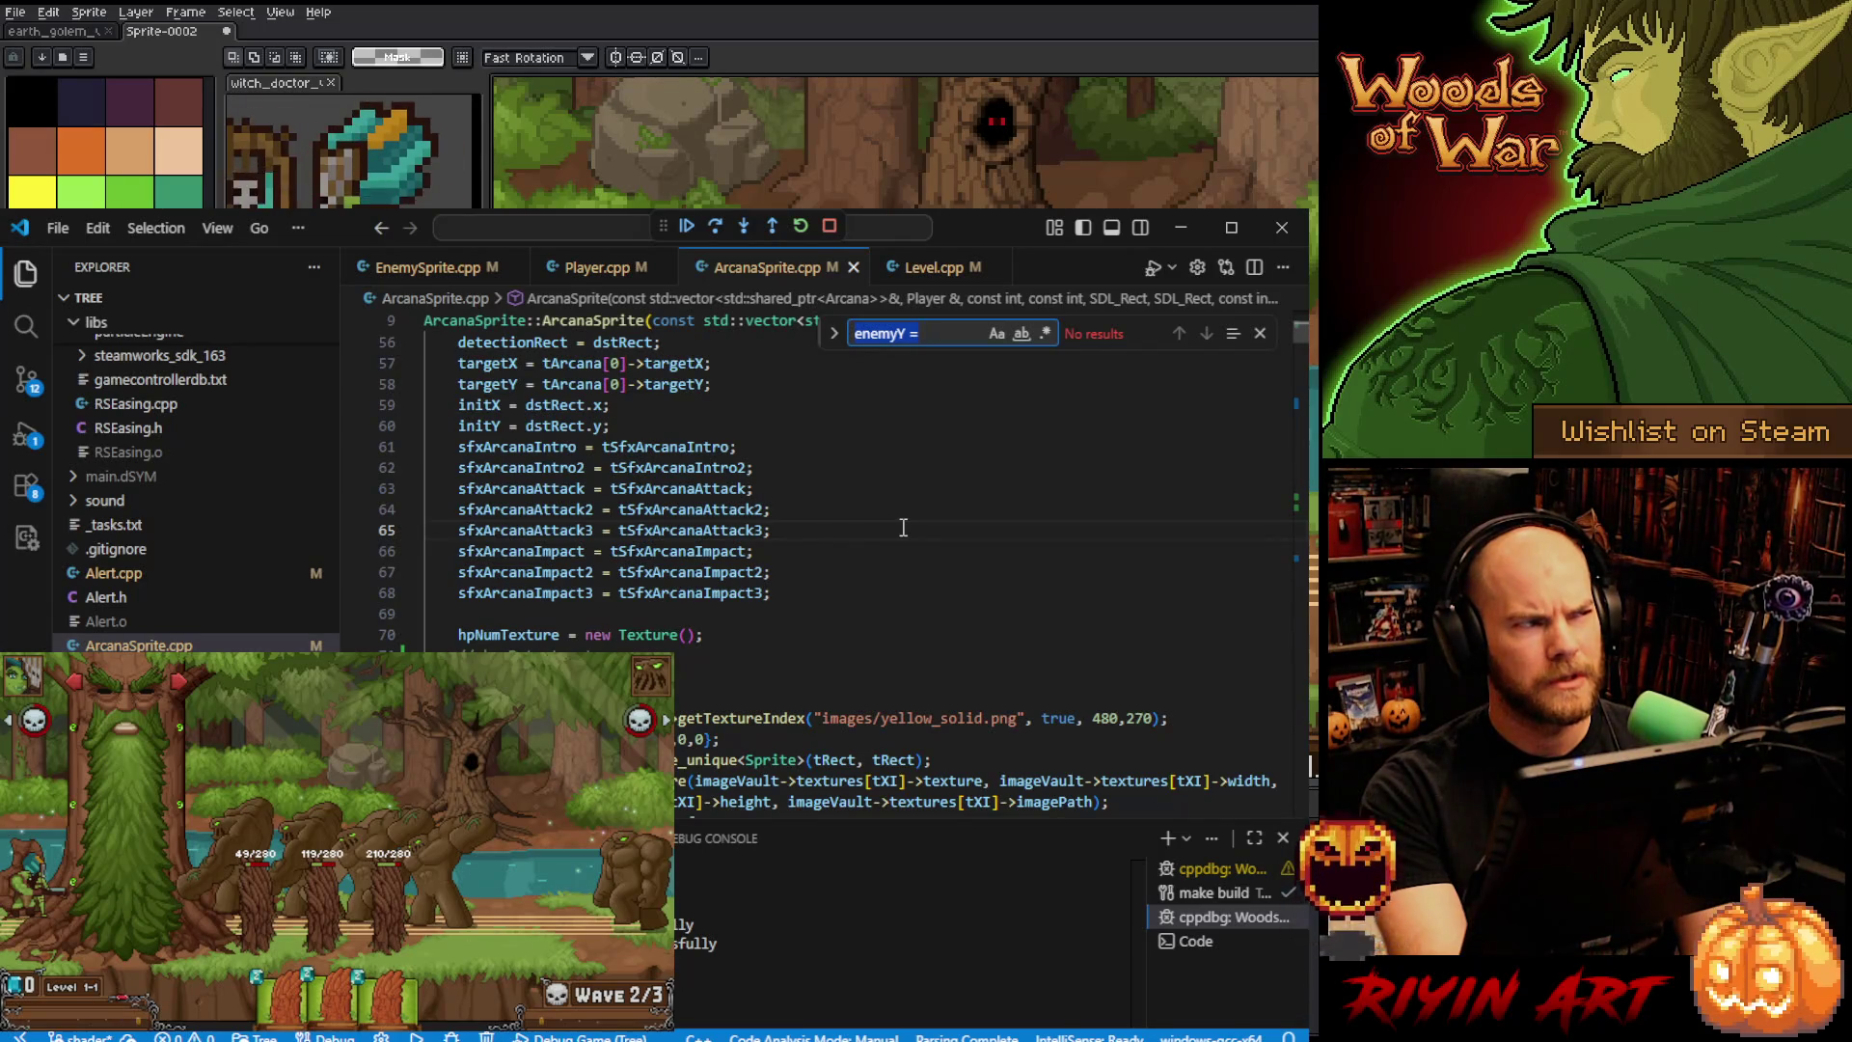
pyautogui.write('baselin')
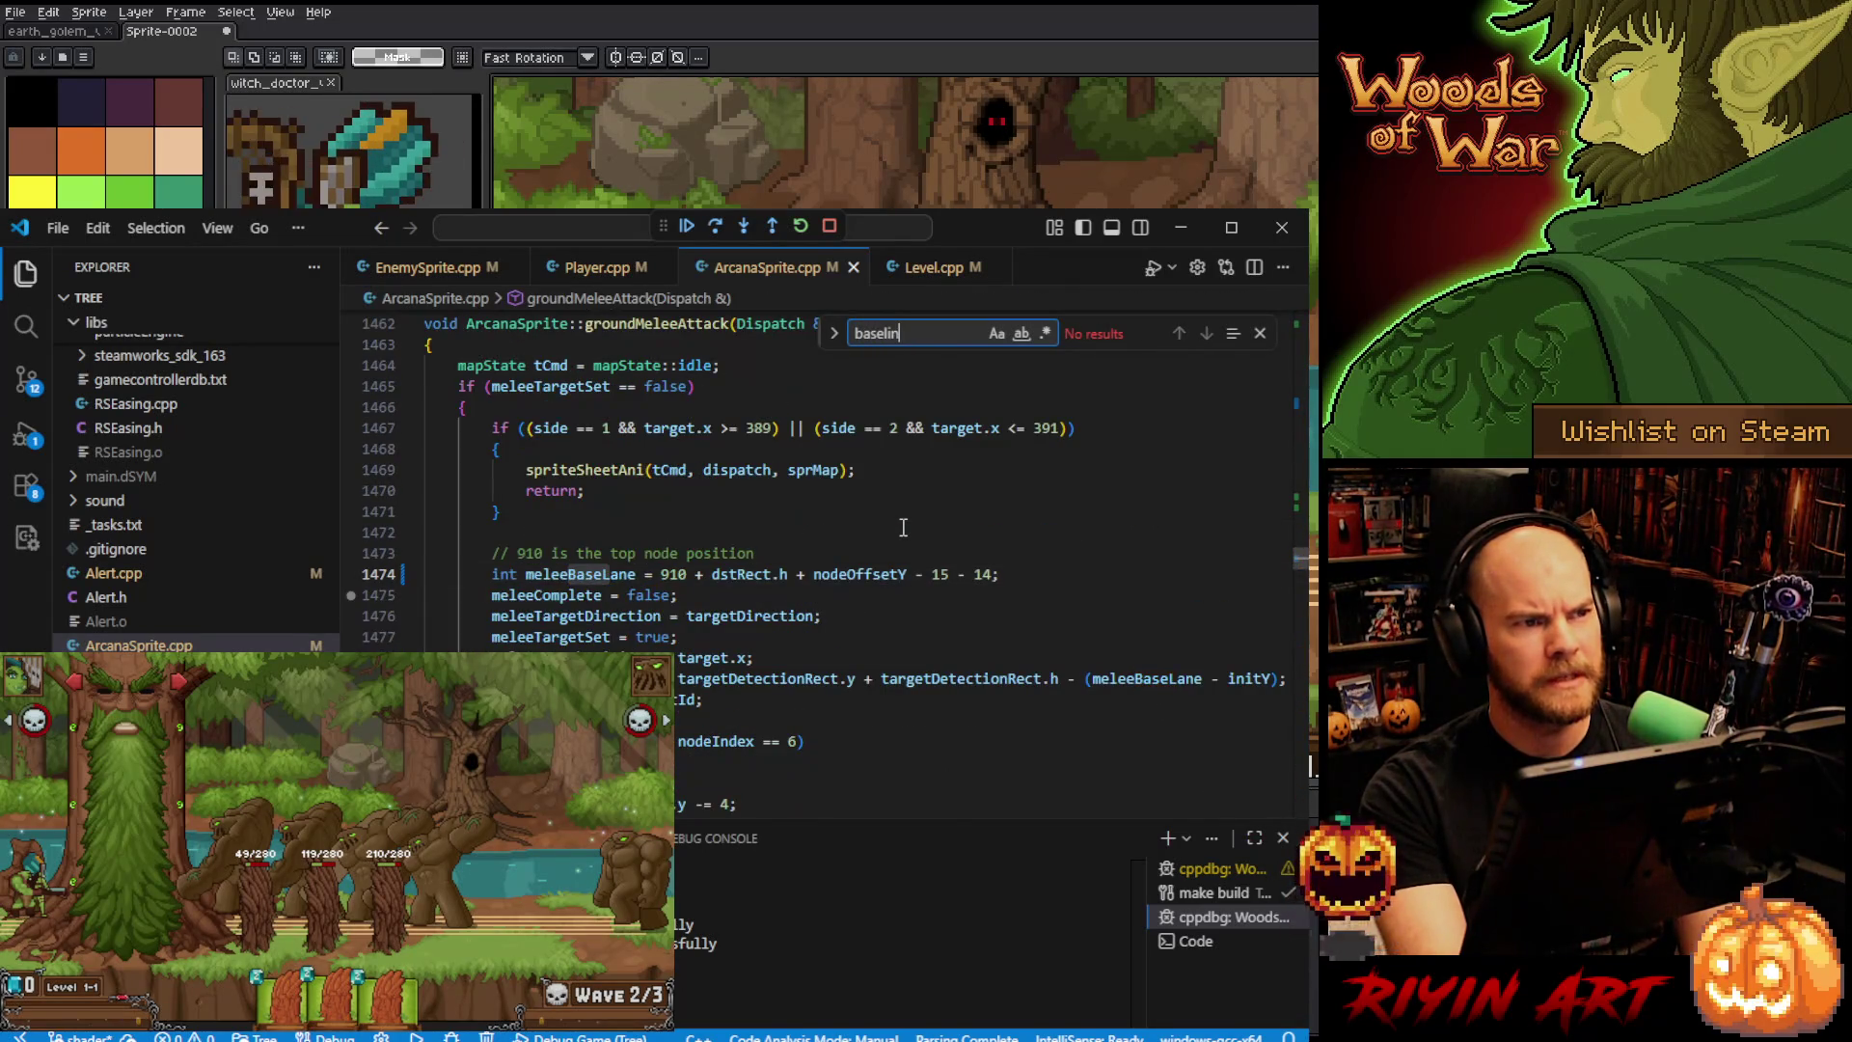
# - Change the meleeBaseLane offset to - 12, save ArcanaSprite.cpp, and stop the running game
pyautogui.click(995, 574)
pyautogui.press('BackSpace')
pyautogui.write('2')
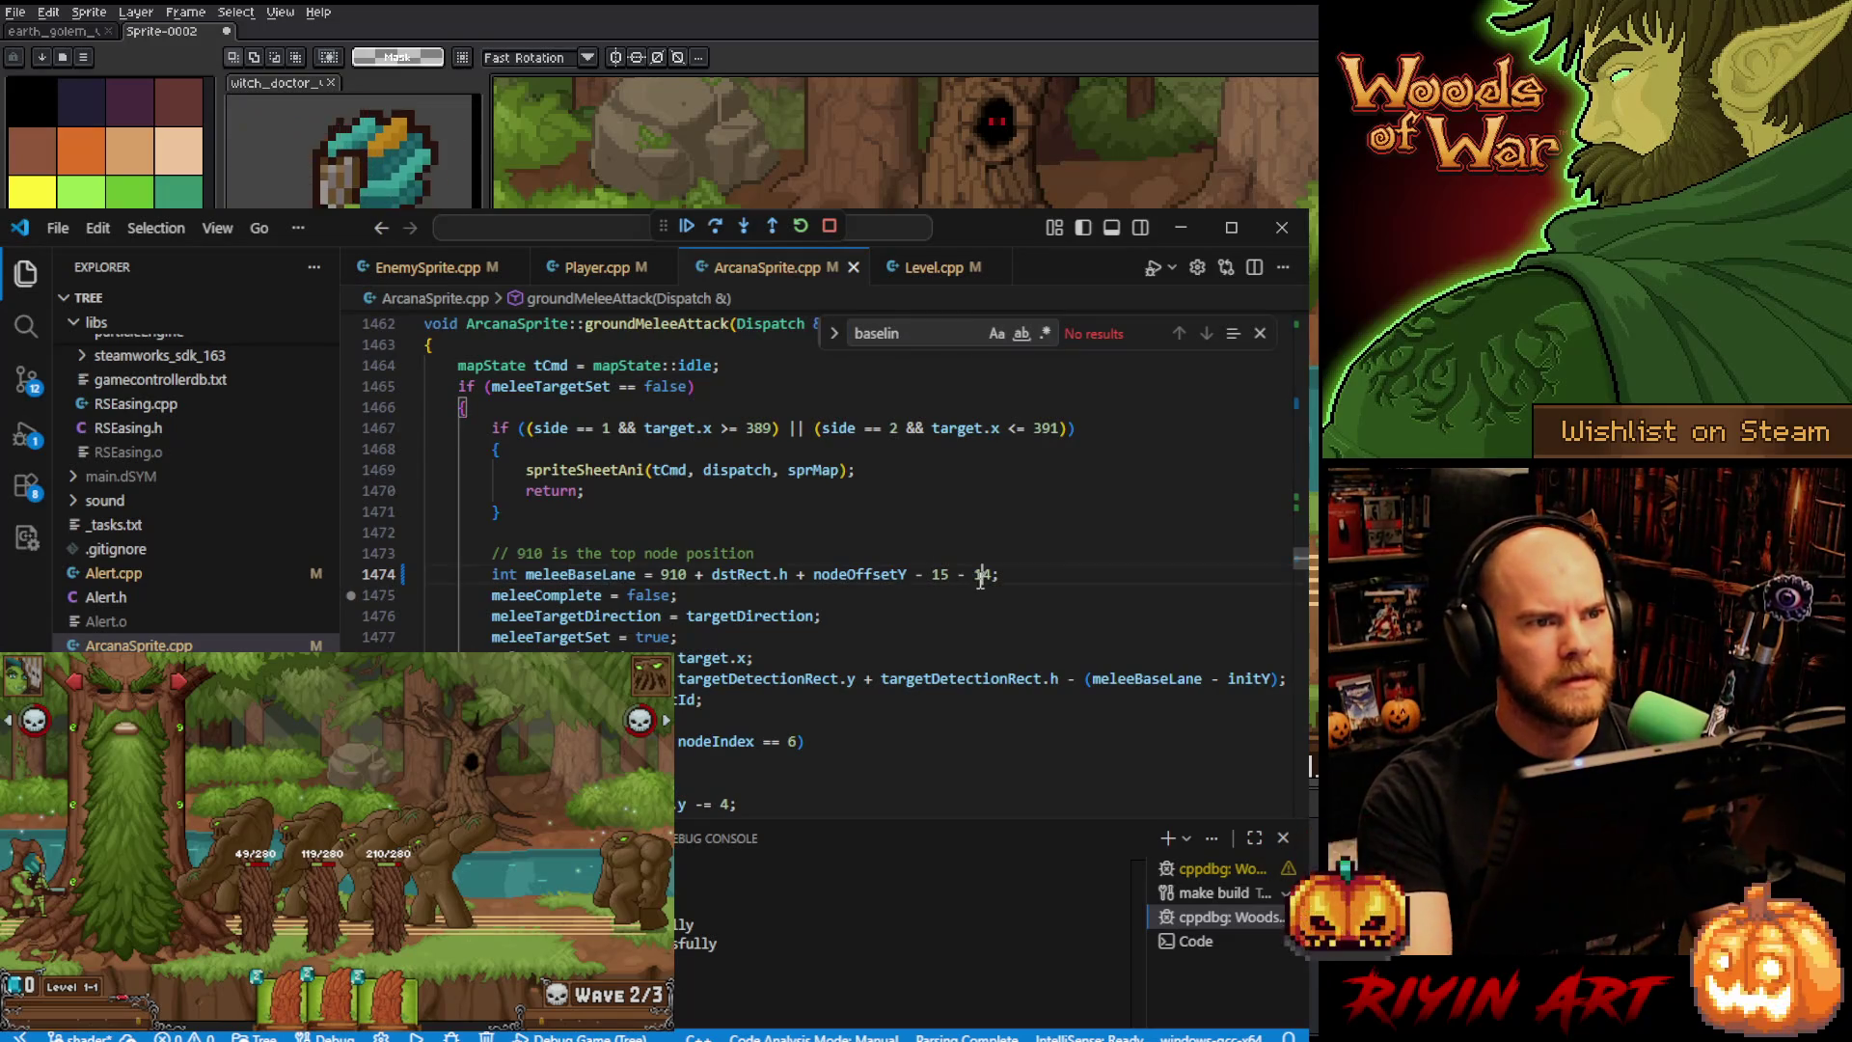
pyautogui.hotkey('ctrl', 's')
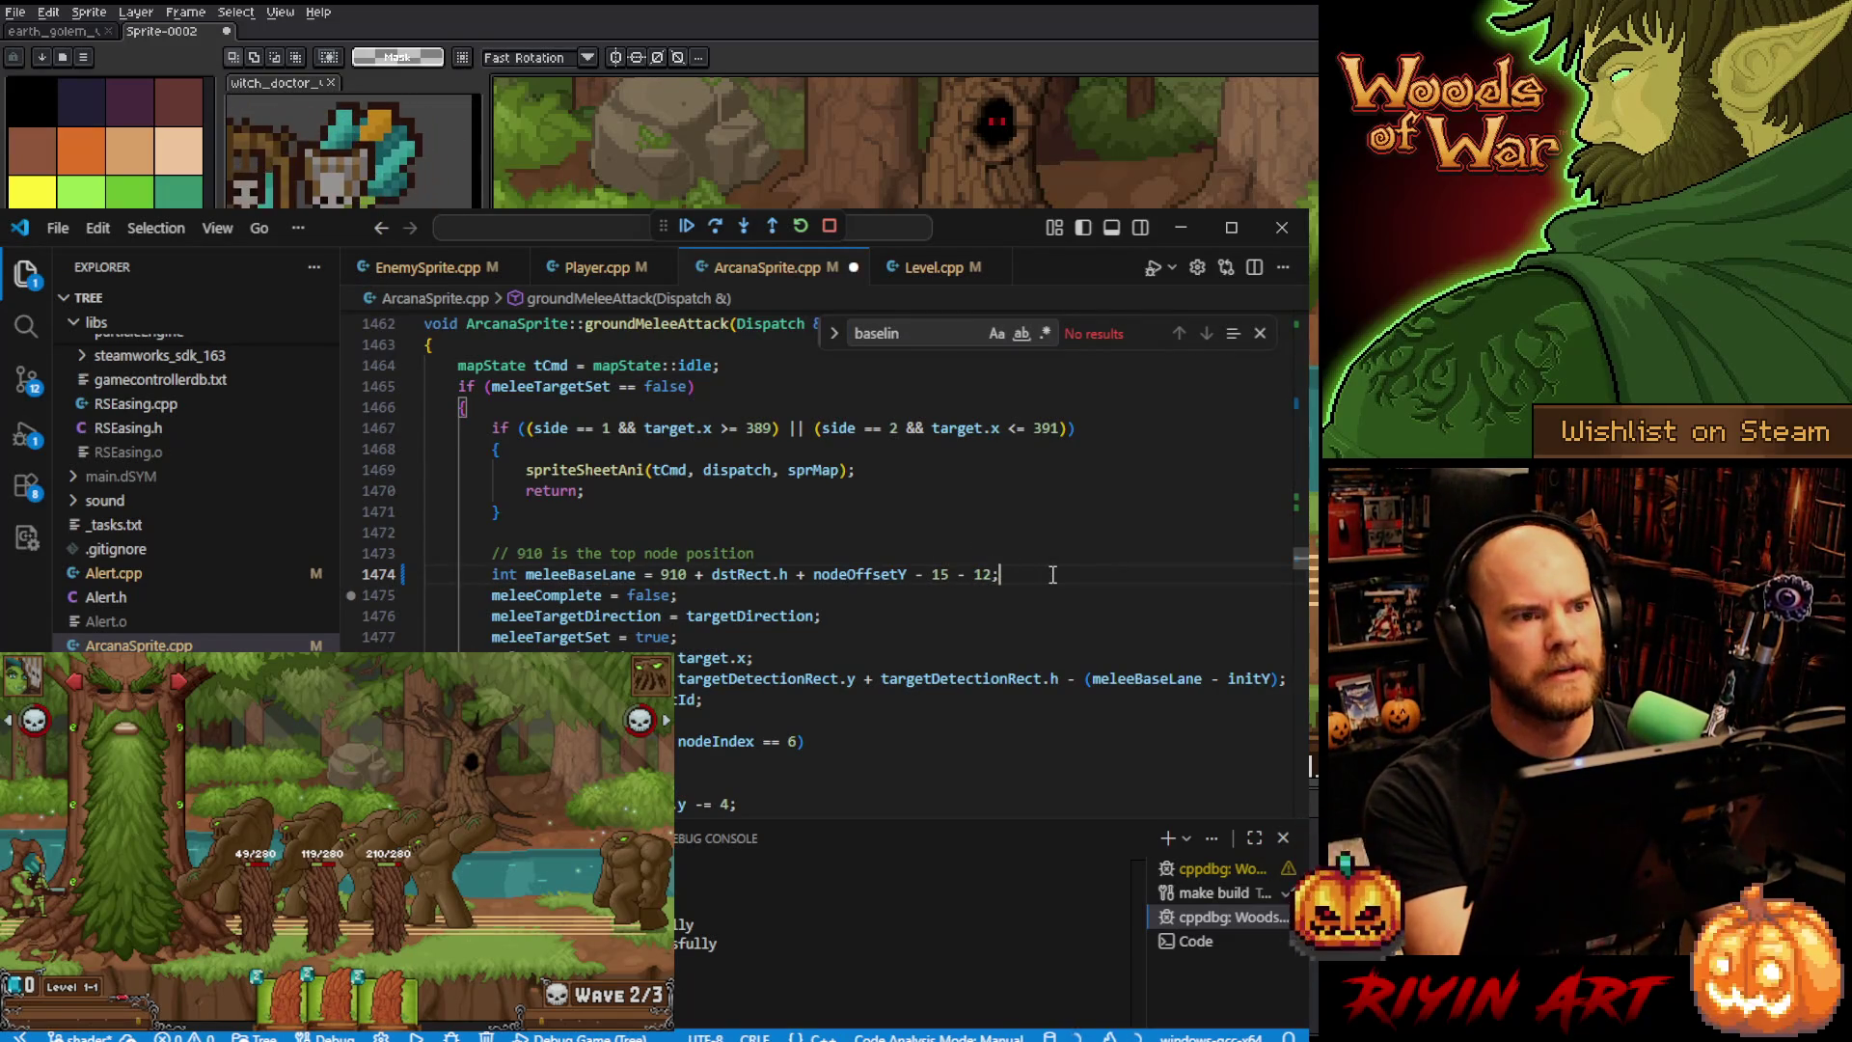
pyautogui.click(829, 229)
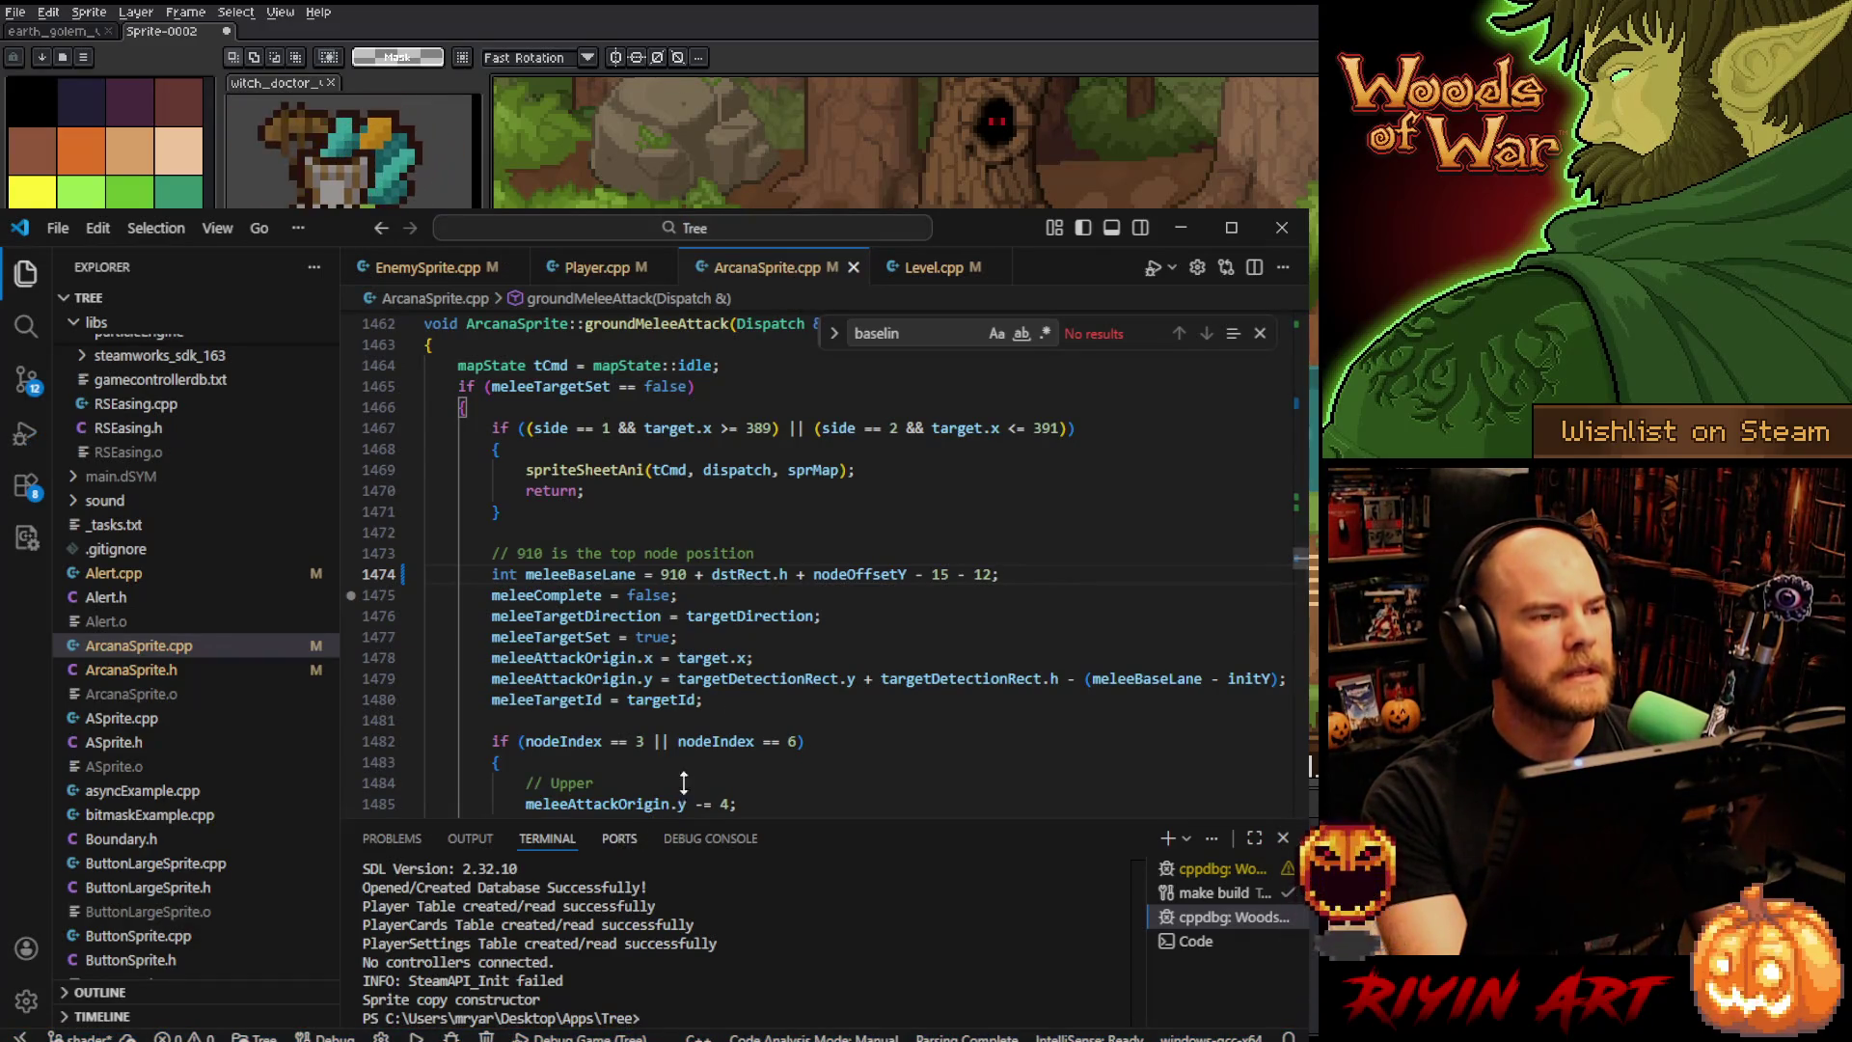
pyautogui.click(1180, 227)
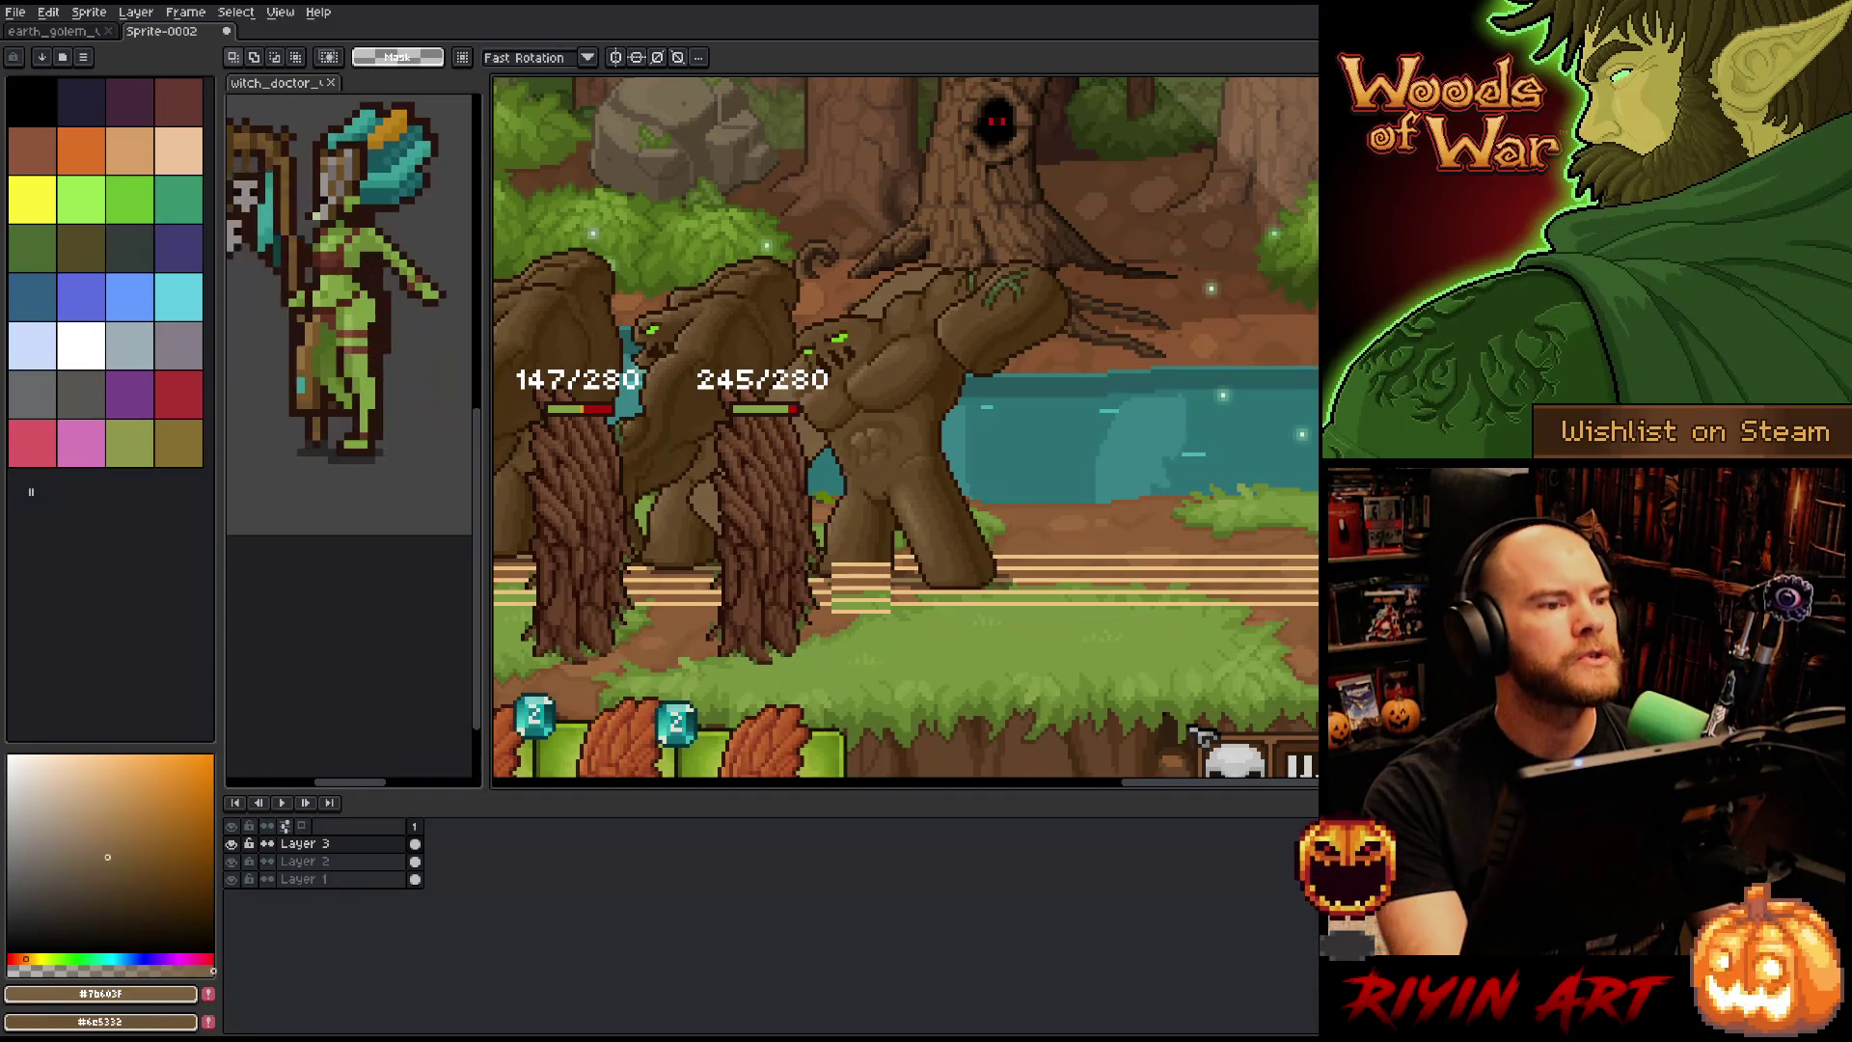
# - Pan the game scene onto the treants and golem, then bring SQLiteStudio's Enemy table grid forward
pyautogui.scroll(-3, 951, 223)
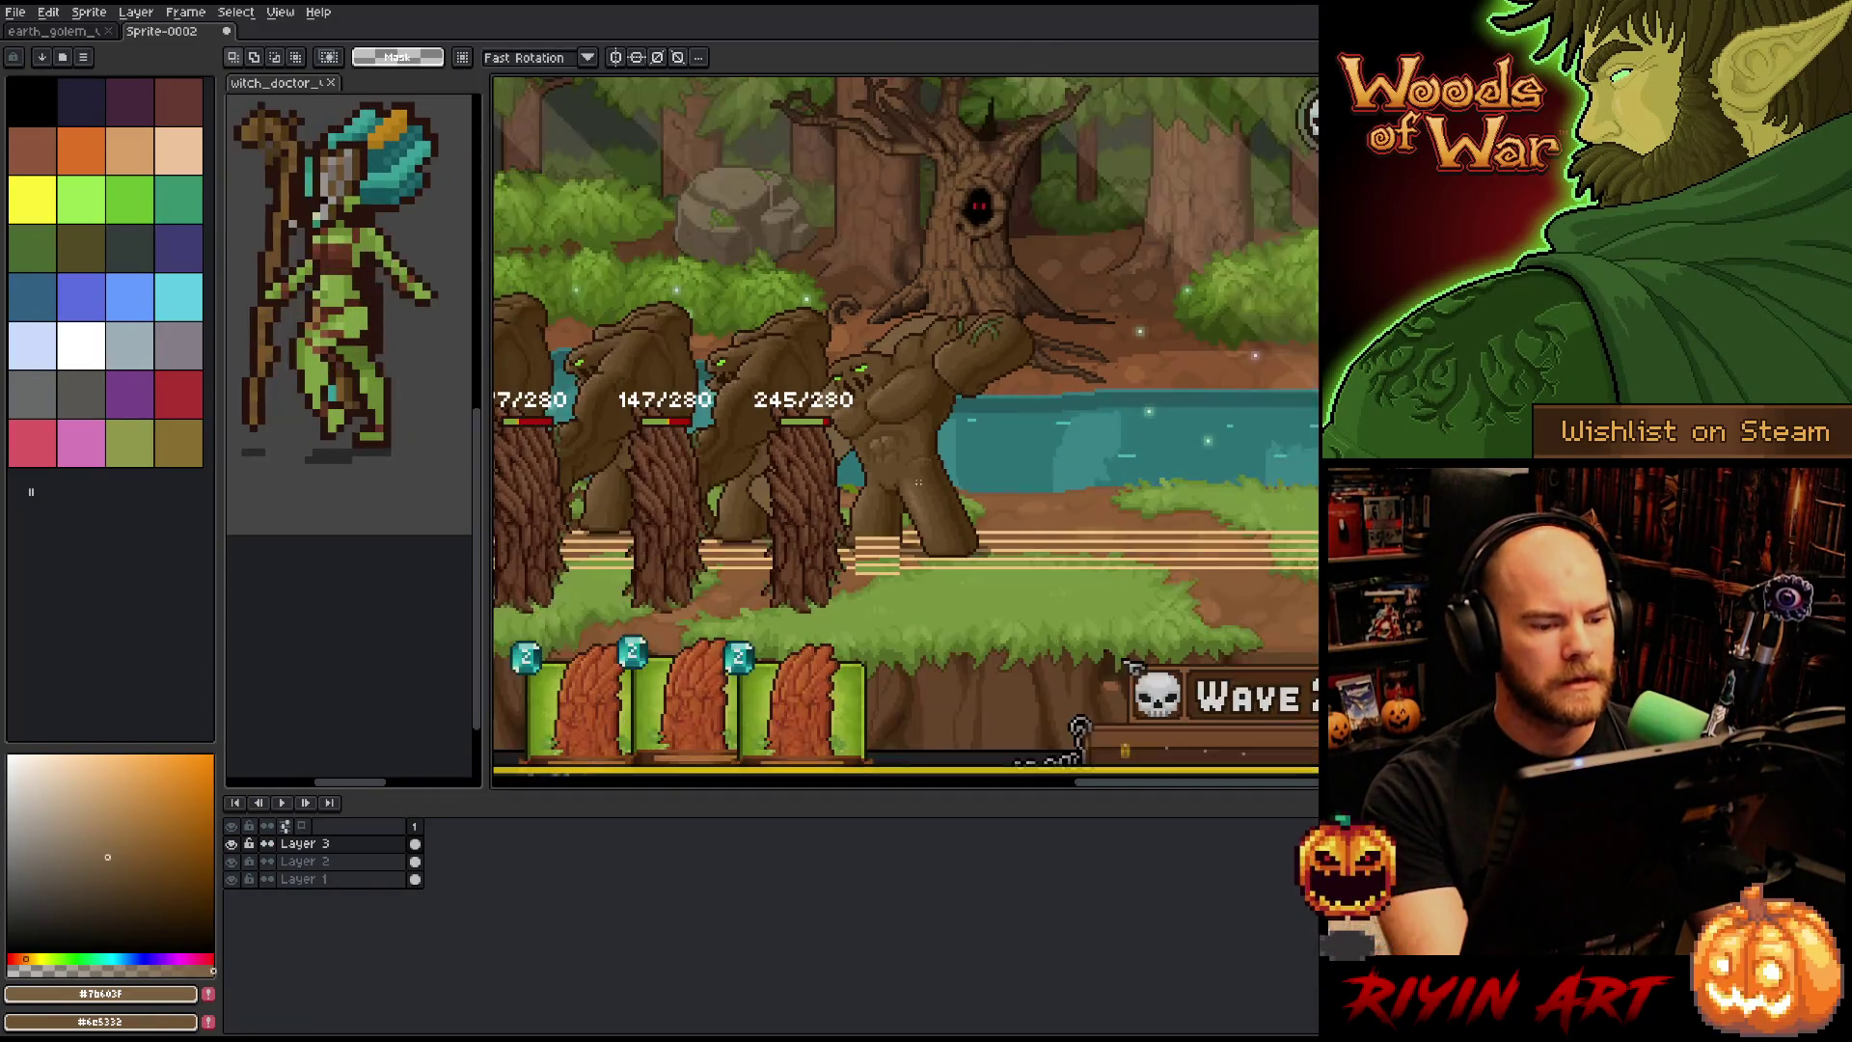
pyautogui.moveTo(801, 478); pyautogui.dragTo(950, 470)
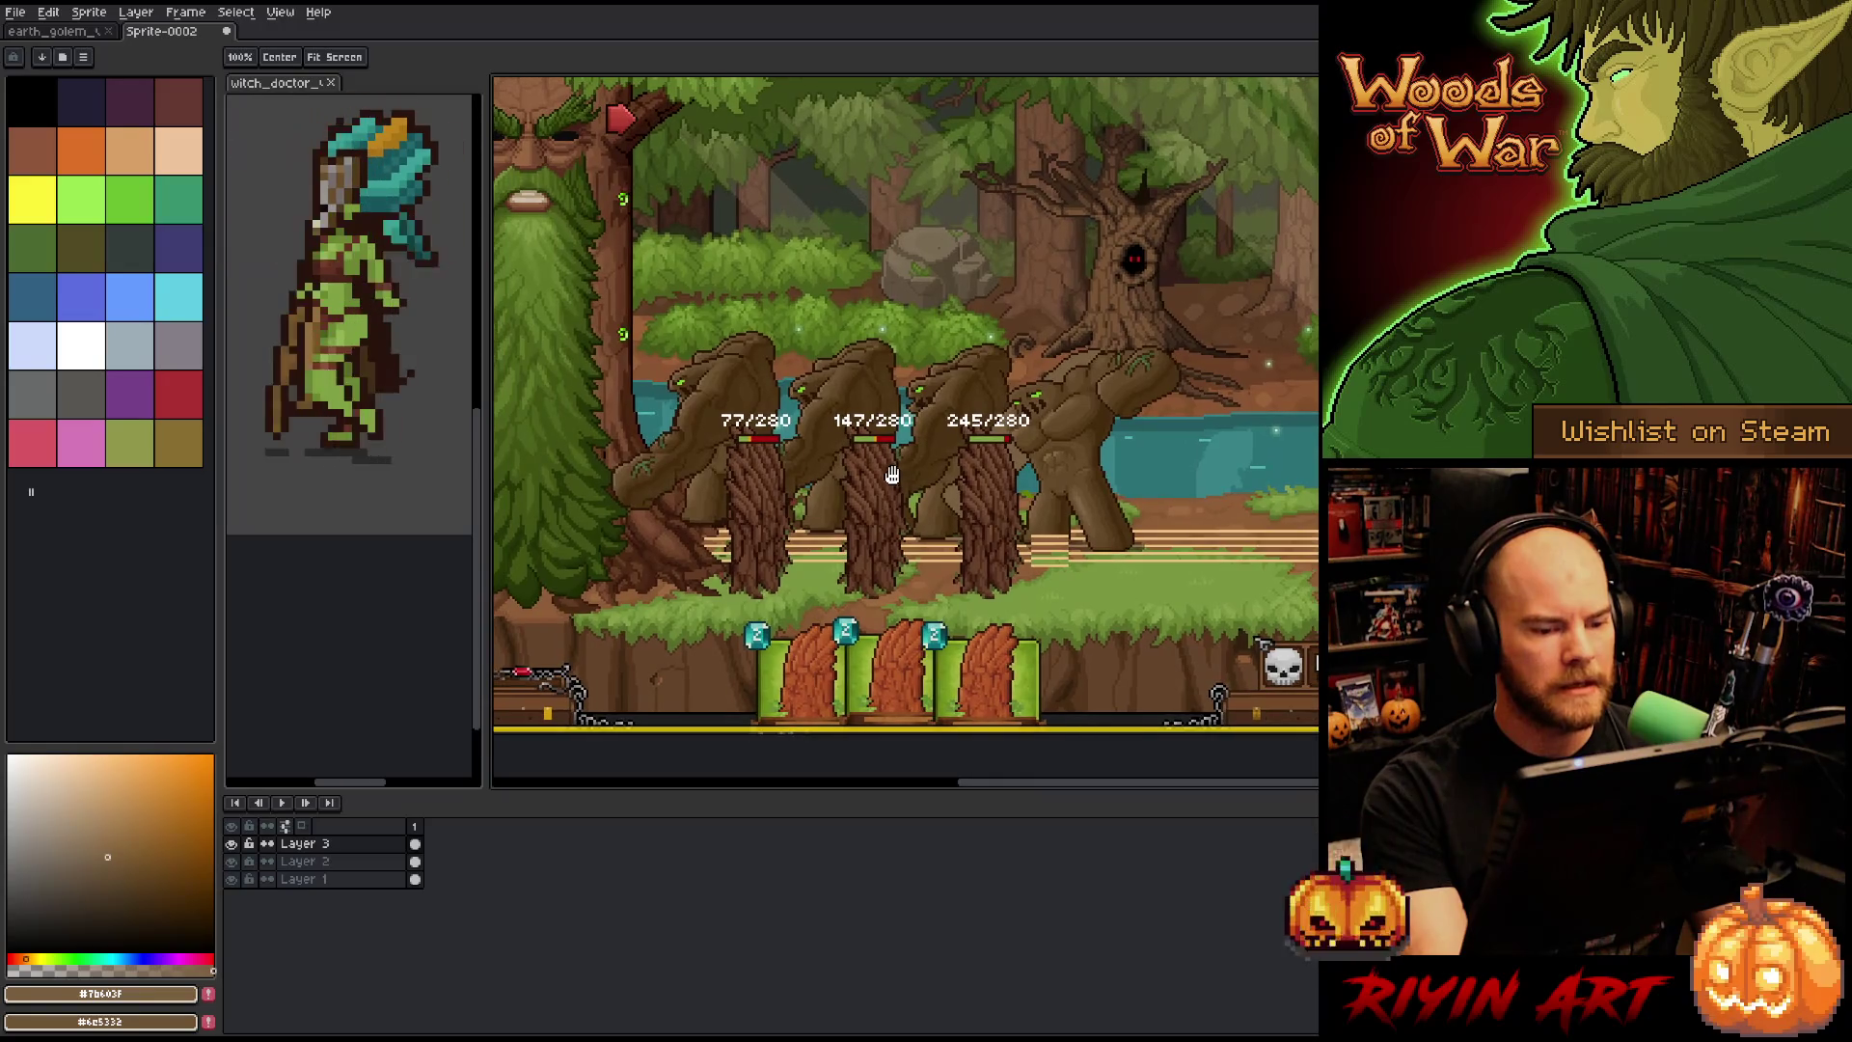
pyautogui.scroll(1, 950, 471)
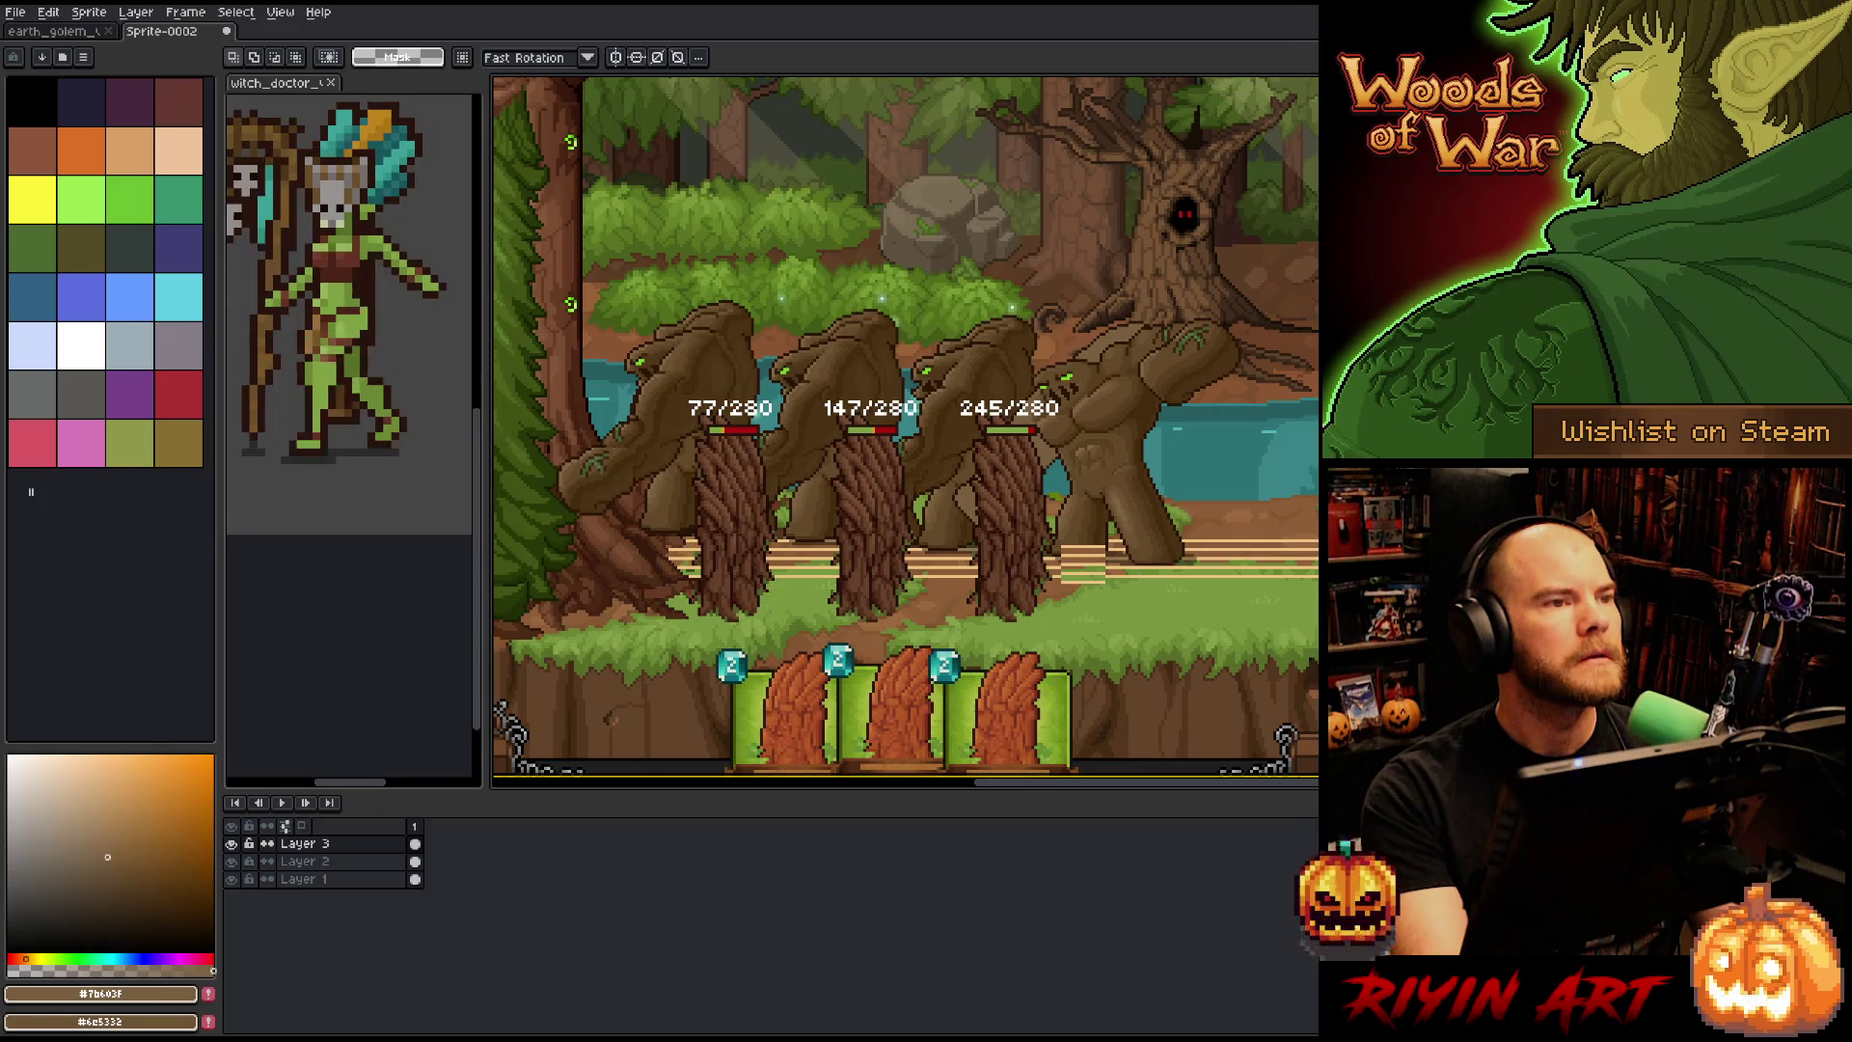
pyautogui.hotkey('alt', 'Tab')
pyautogui.click(391, 394)
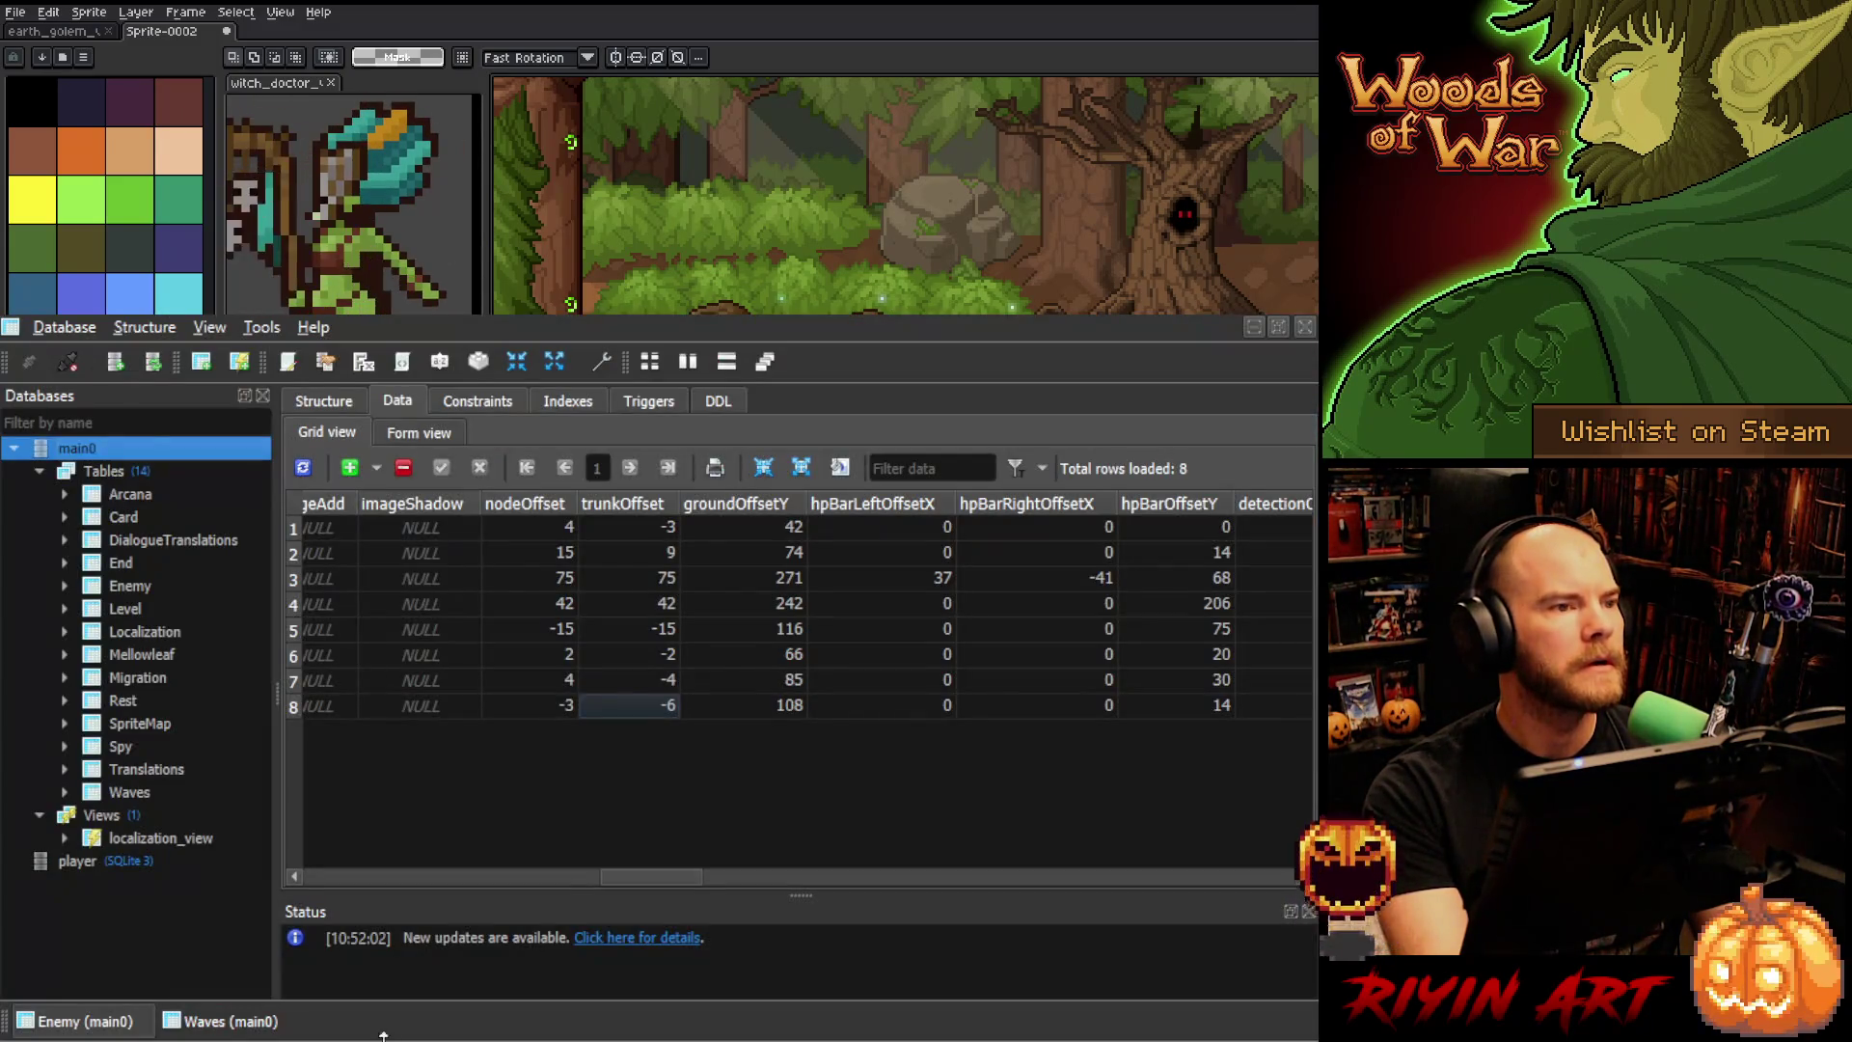
# - Change row 8's trunkOffset in the Enemy table from -6 to -9
pyautogui.click(557, 700)
pyautogui.click(635, 710)
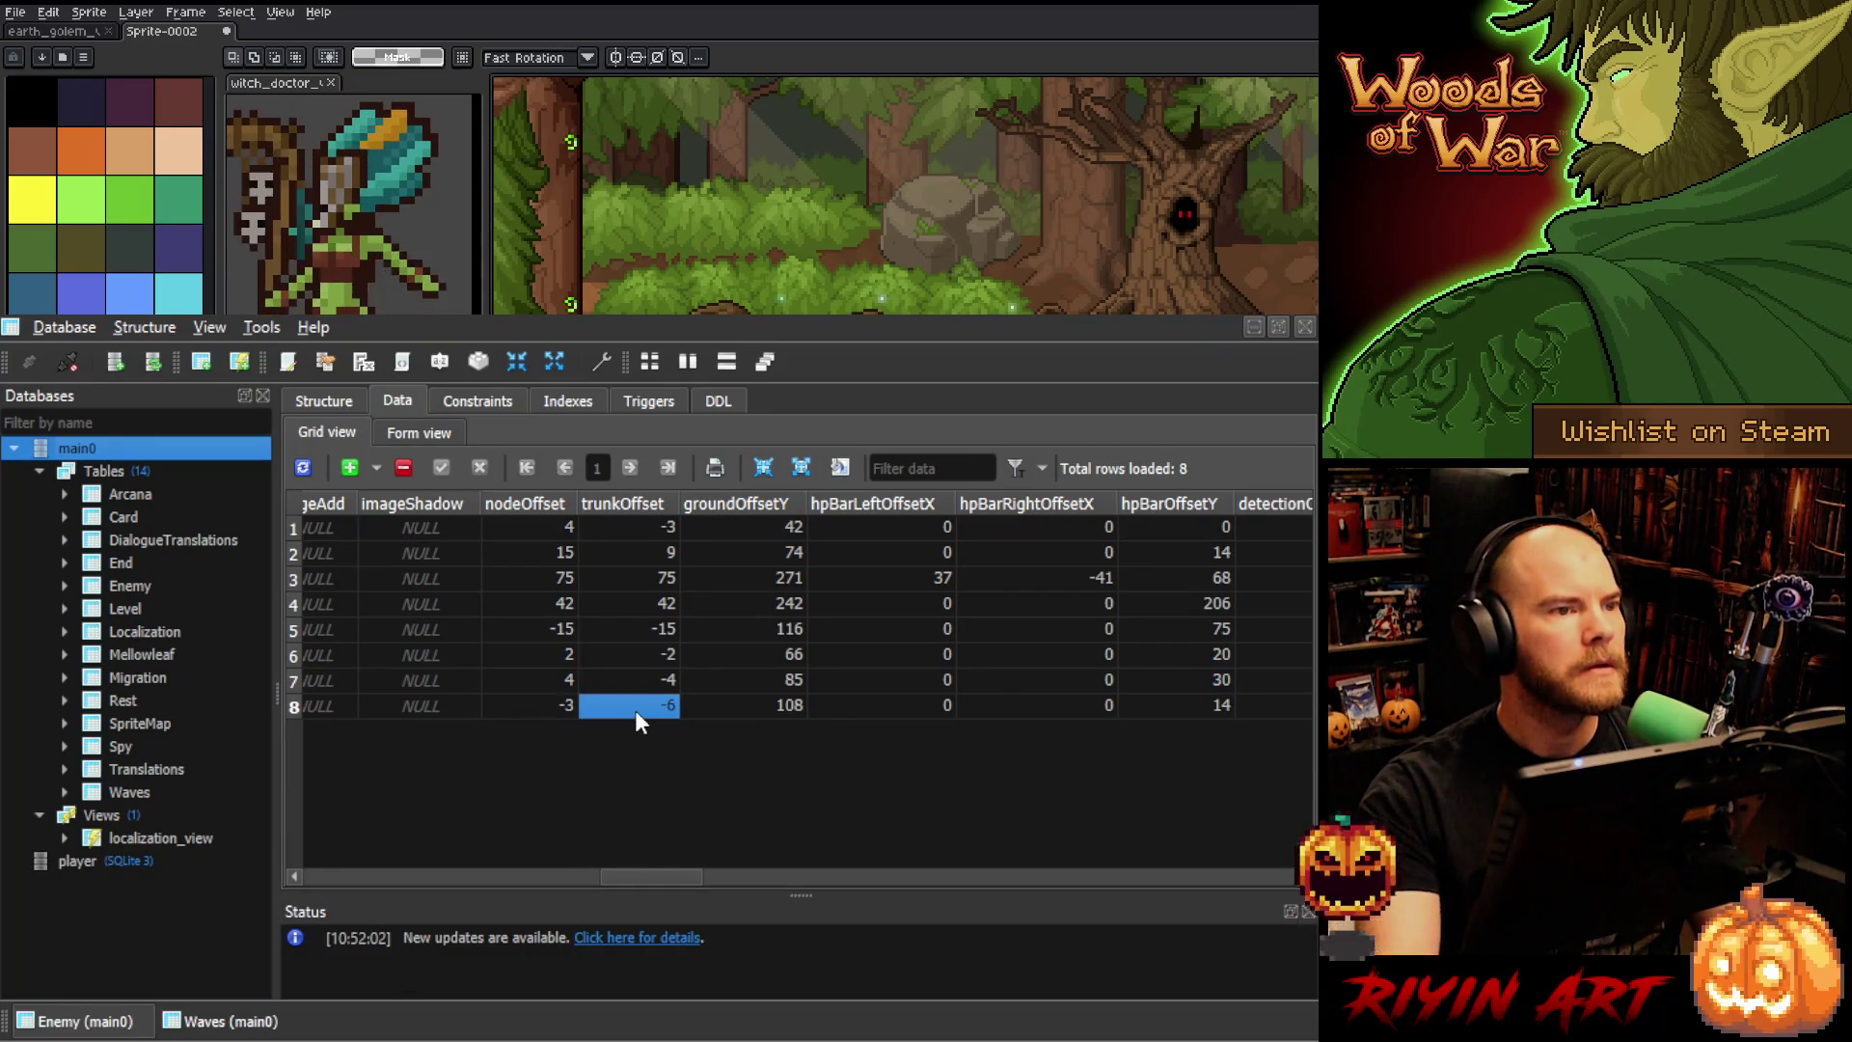
pyautogui.click(640, 708)
pyautogui.click(643, 708)
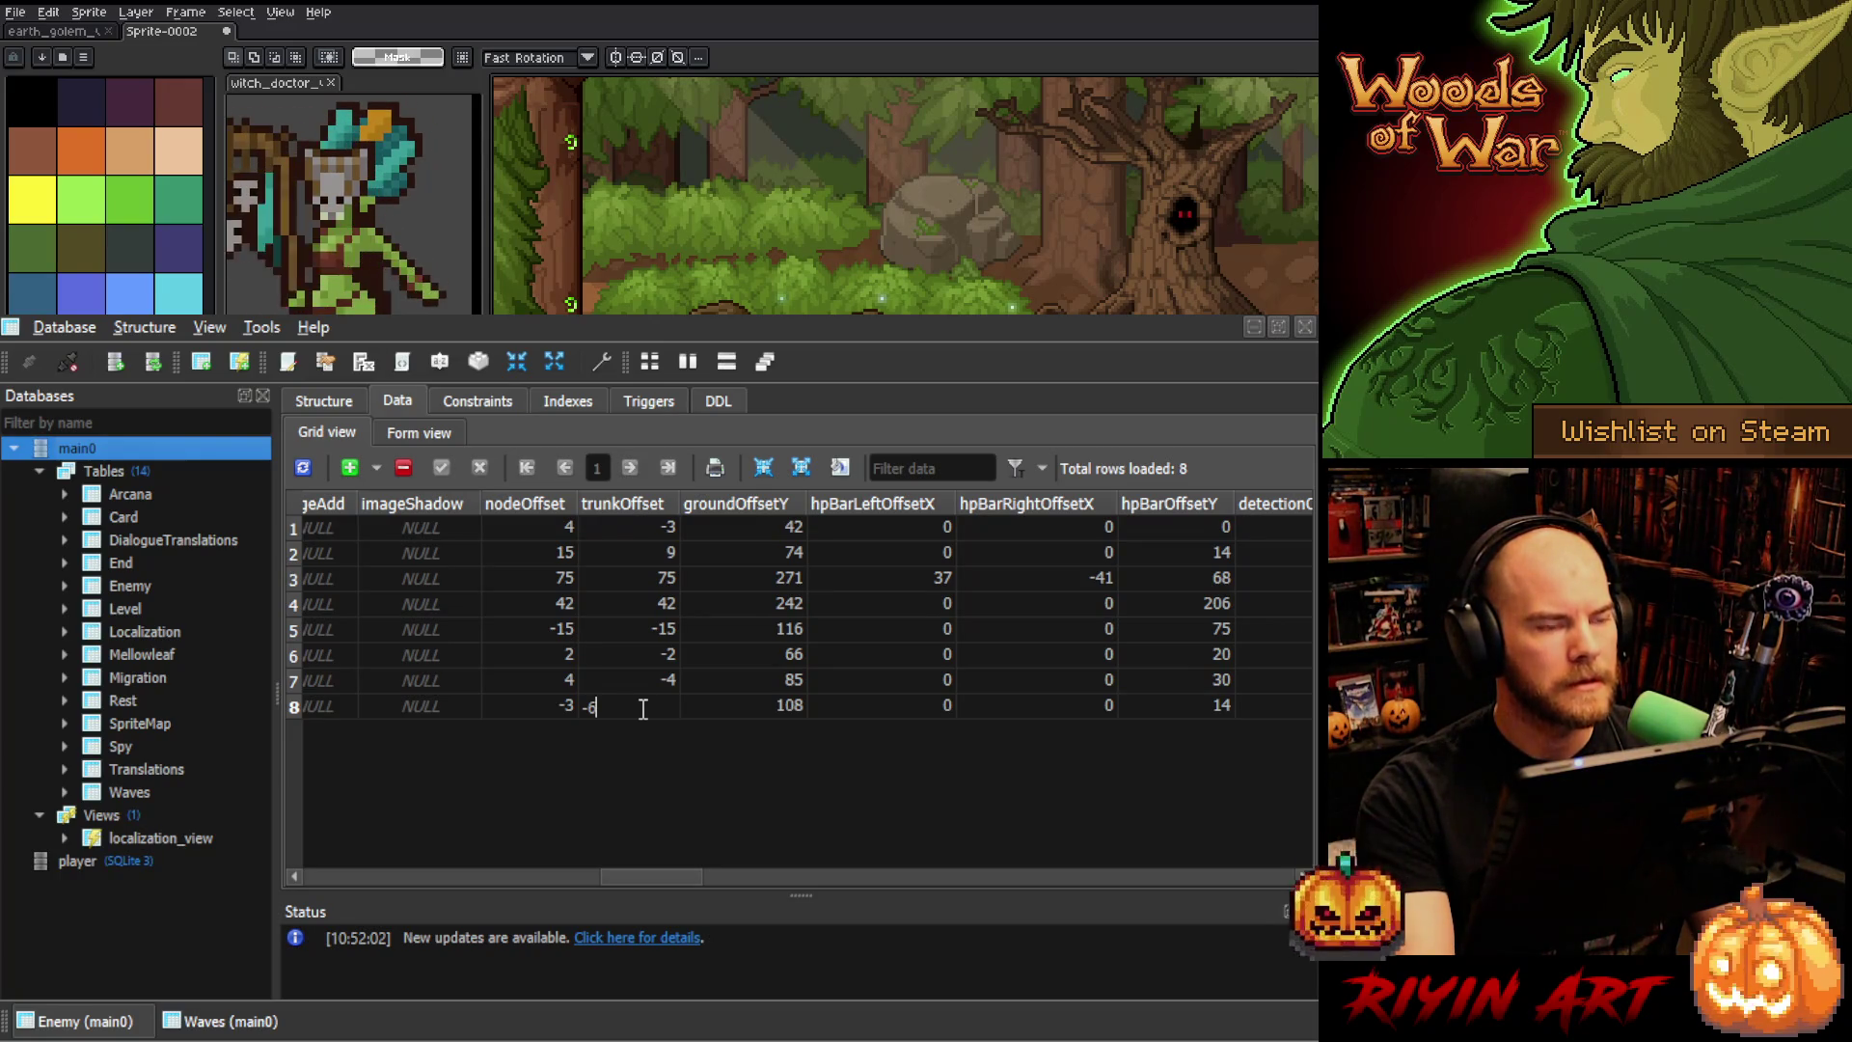
pyautogui.write('9')
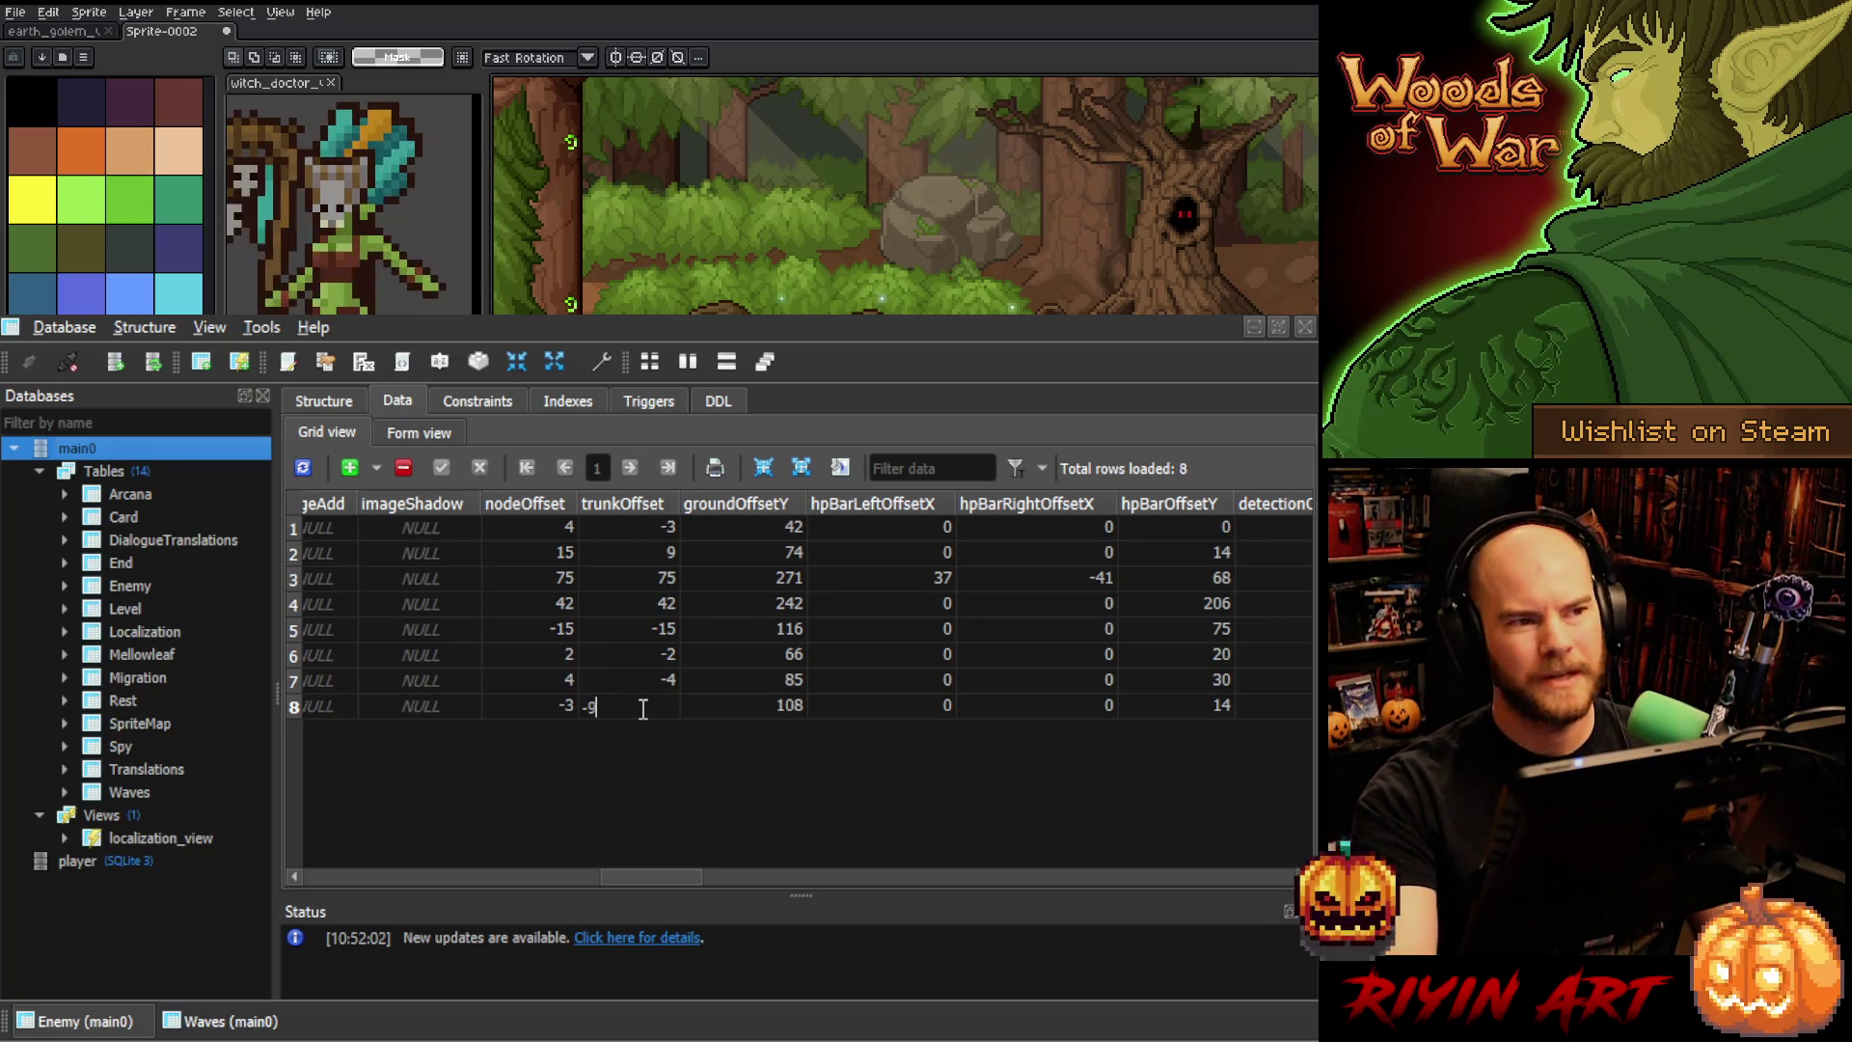
pyautogui.press('Return')
# - Set row 8's nodeOffset to -4, then minimize SQLiteStudio and return to the code editor
pyautogui.doubleClick(558, 710)
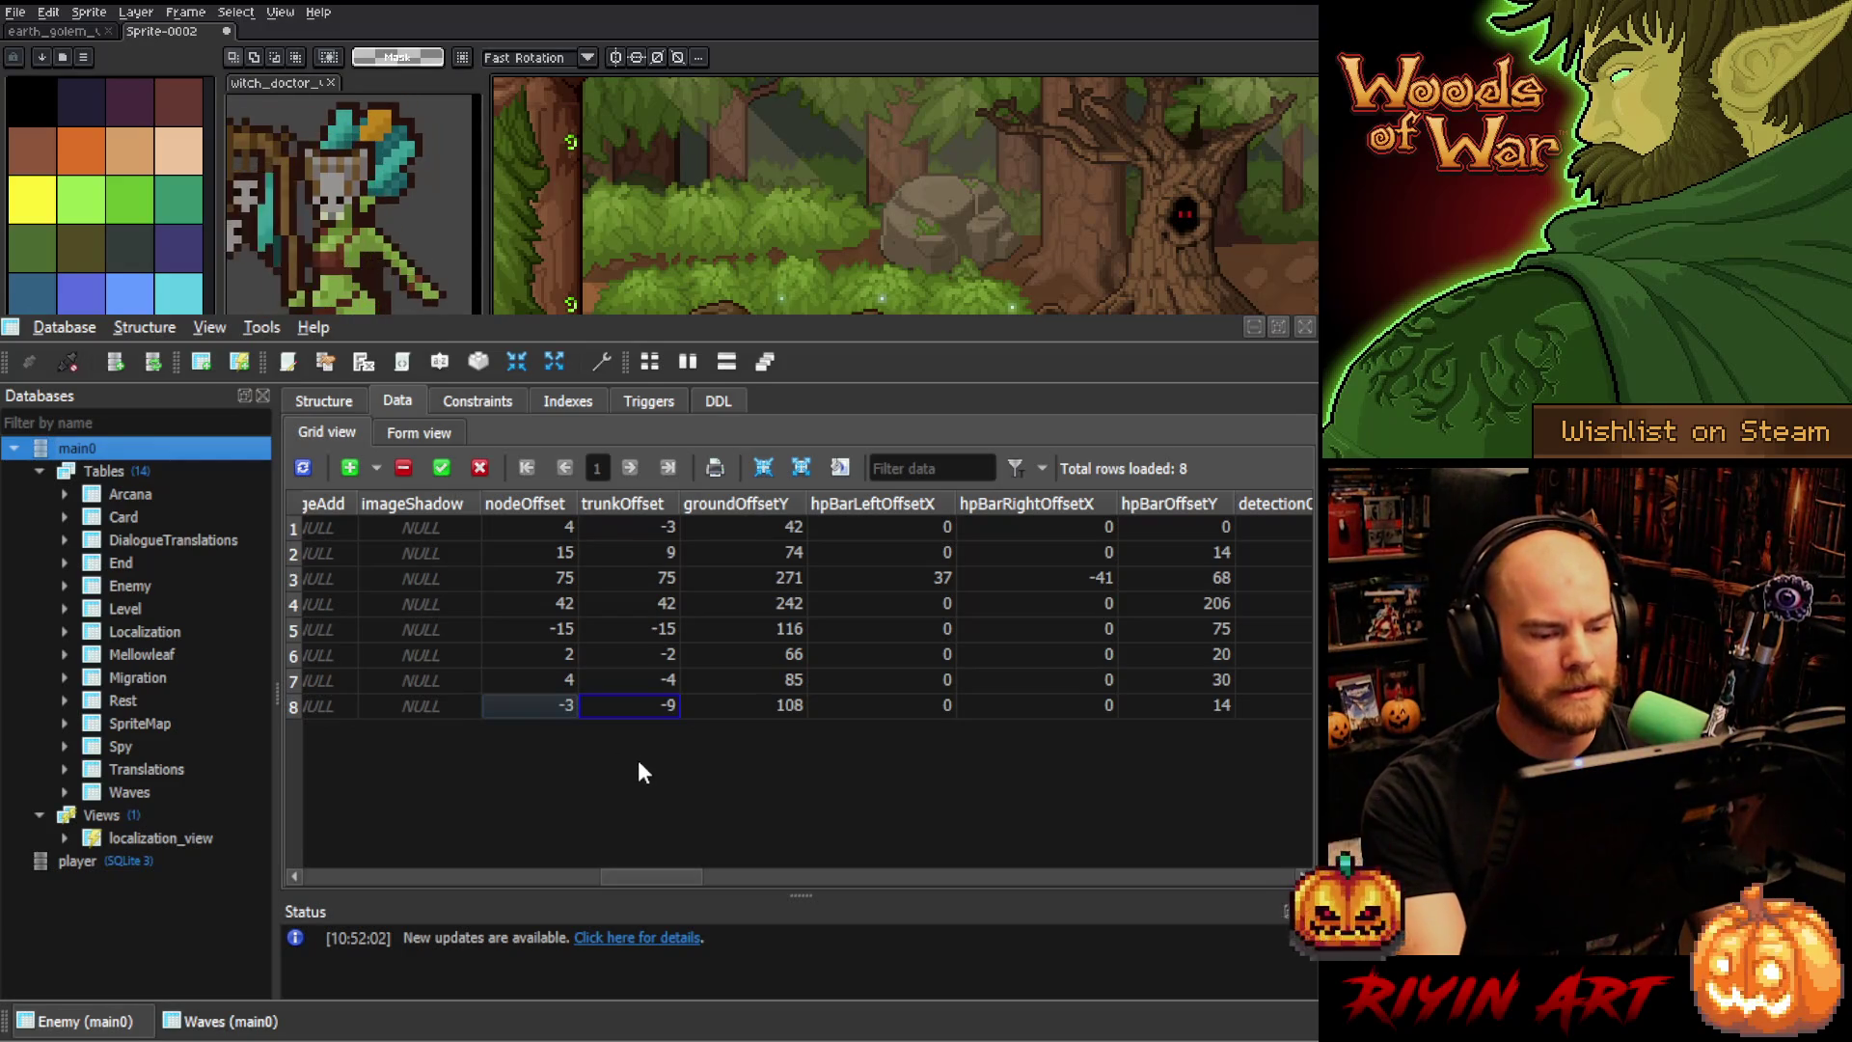
pyautogui.doubleClick(535, 699)
pyautogui.click(559, 707)
pyautogui.write('-4')
pyautogui.press('Return')
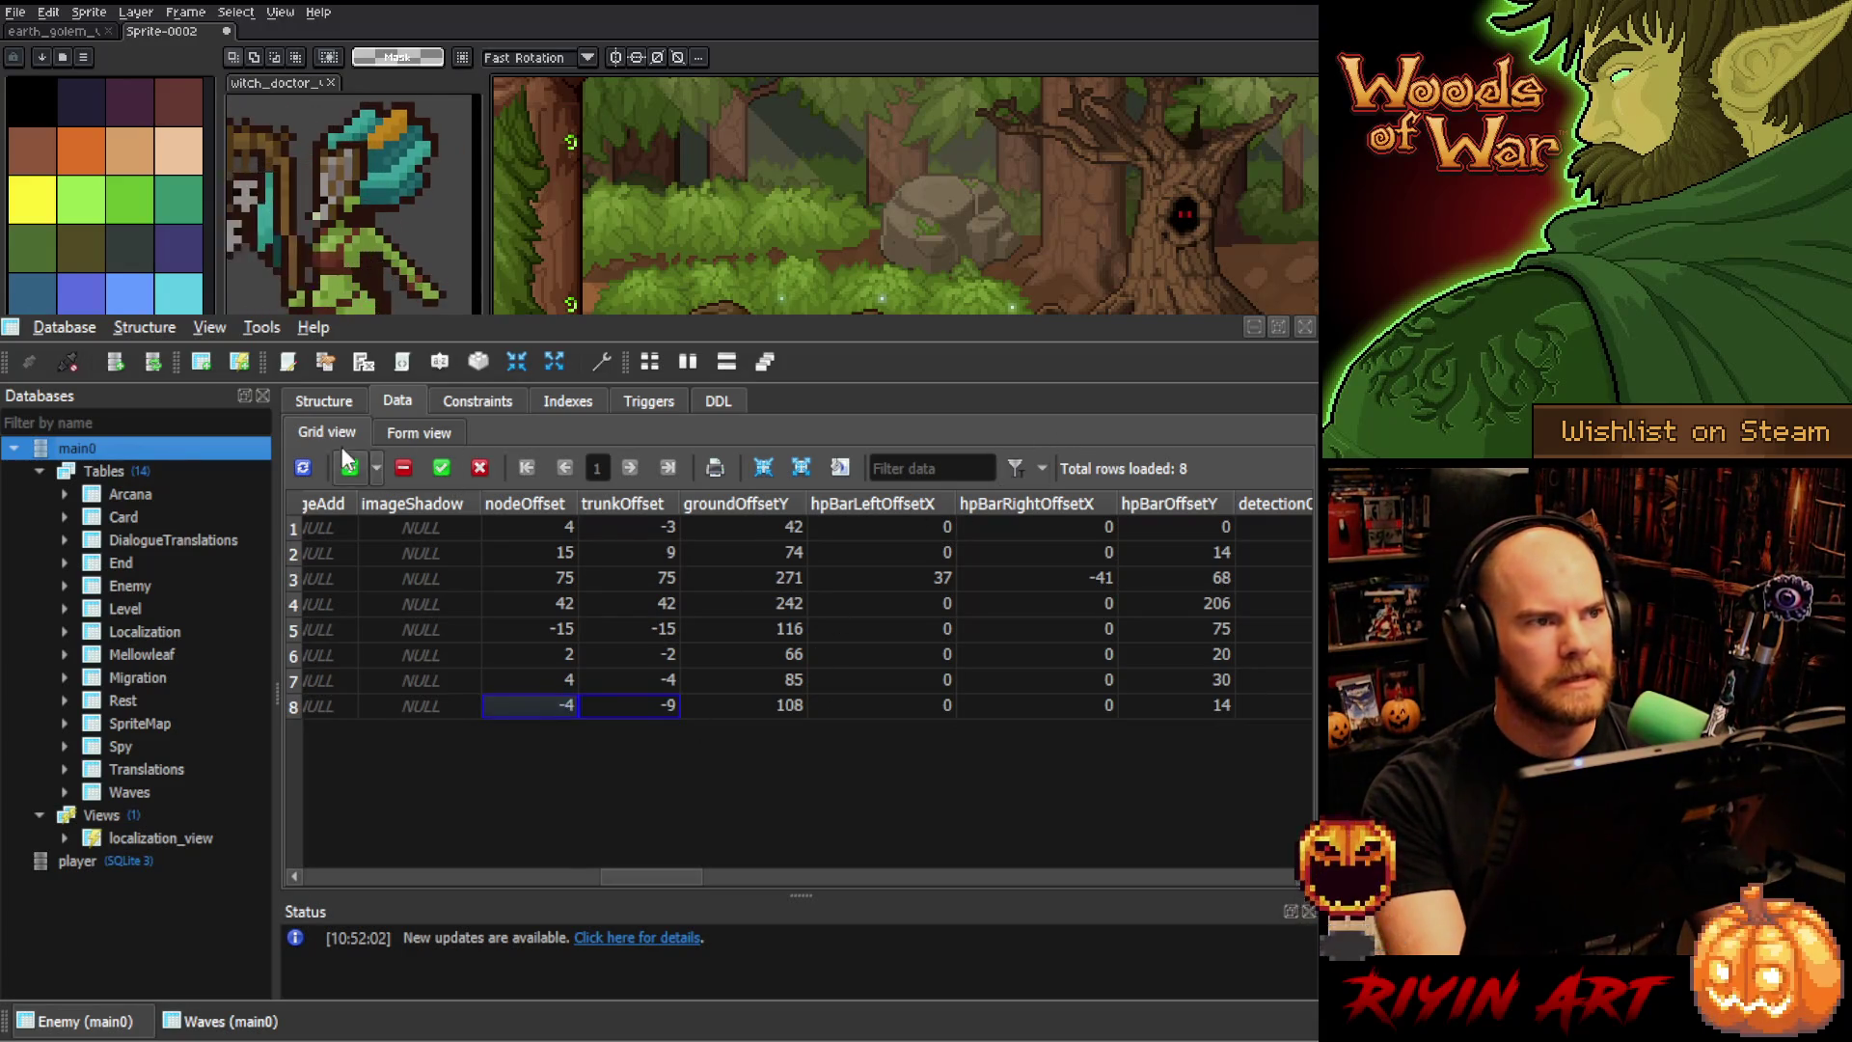
pyautogui.click(1253, 327)
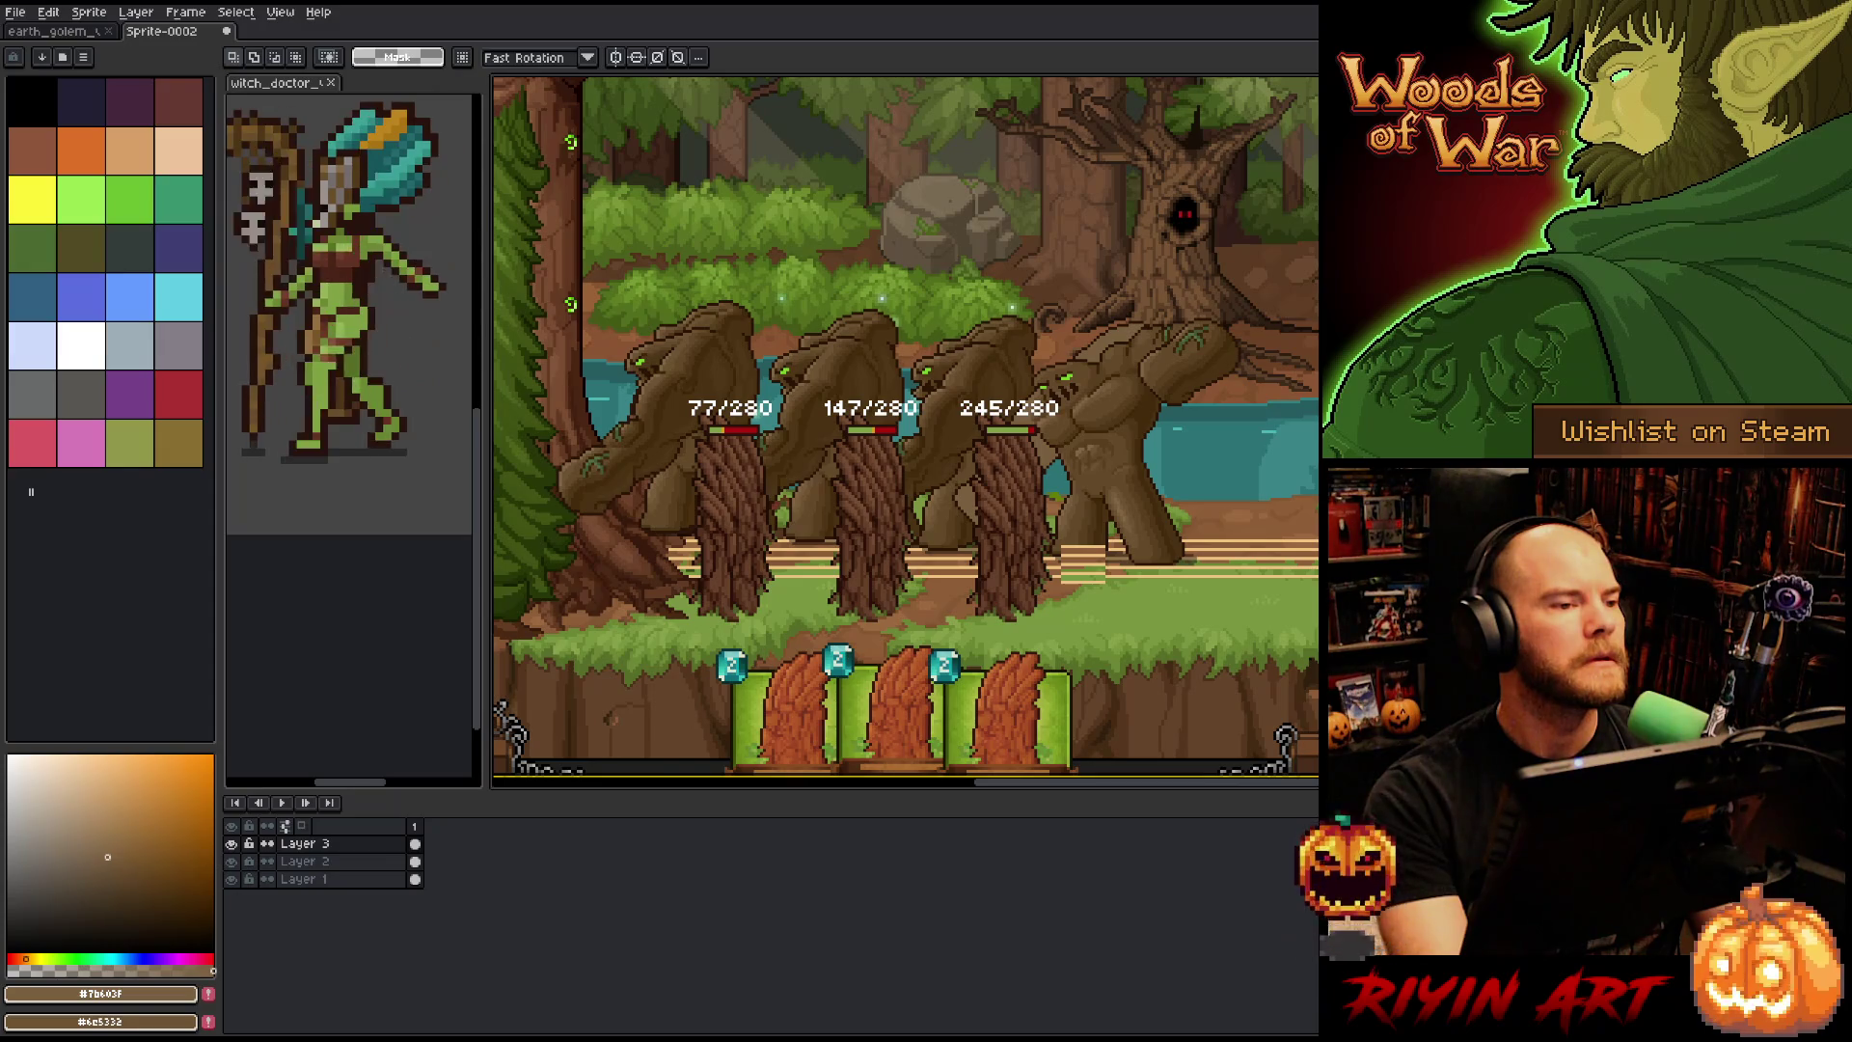
pyautogui.hotkey('alt', 'Tab')
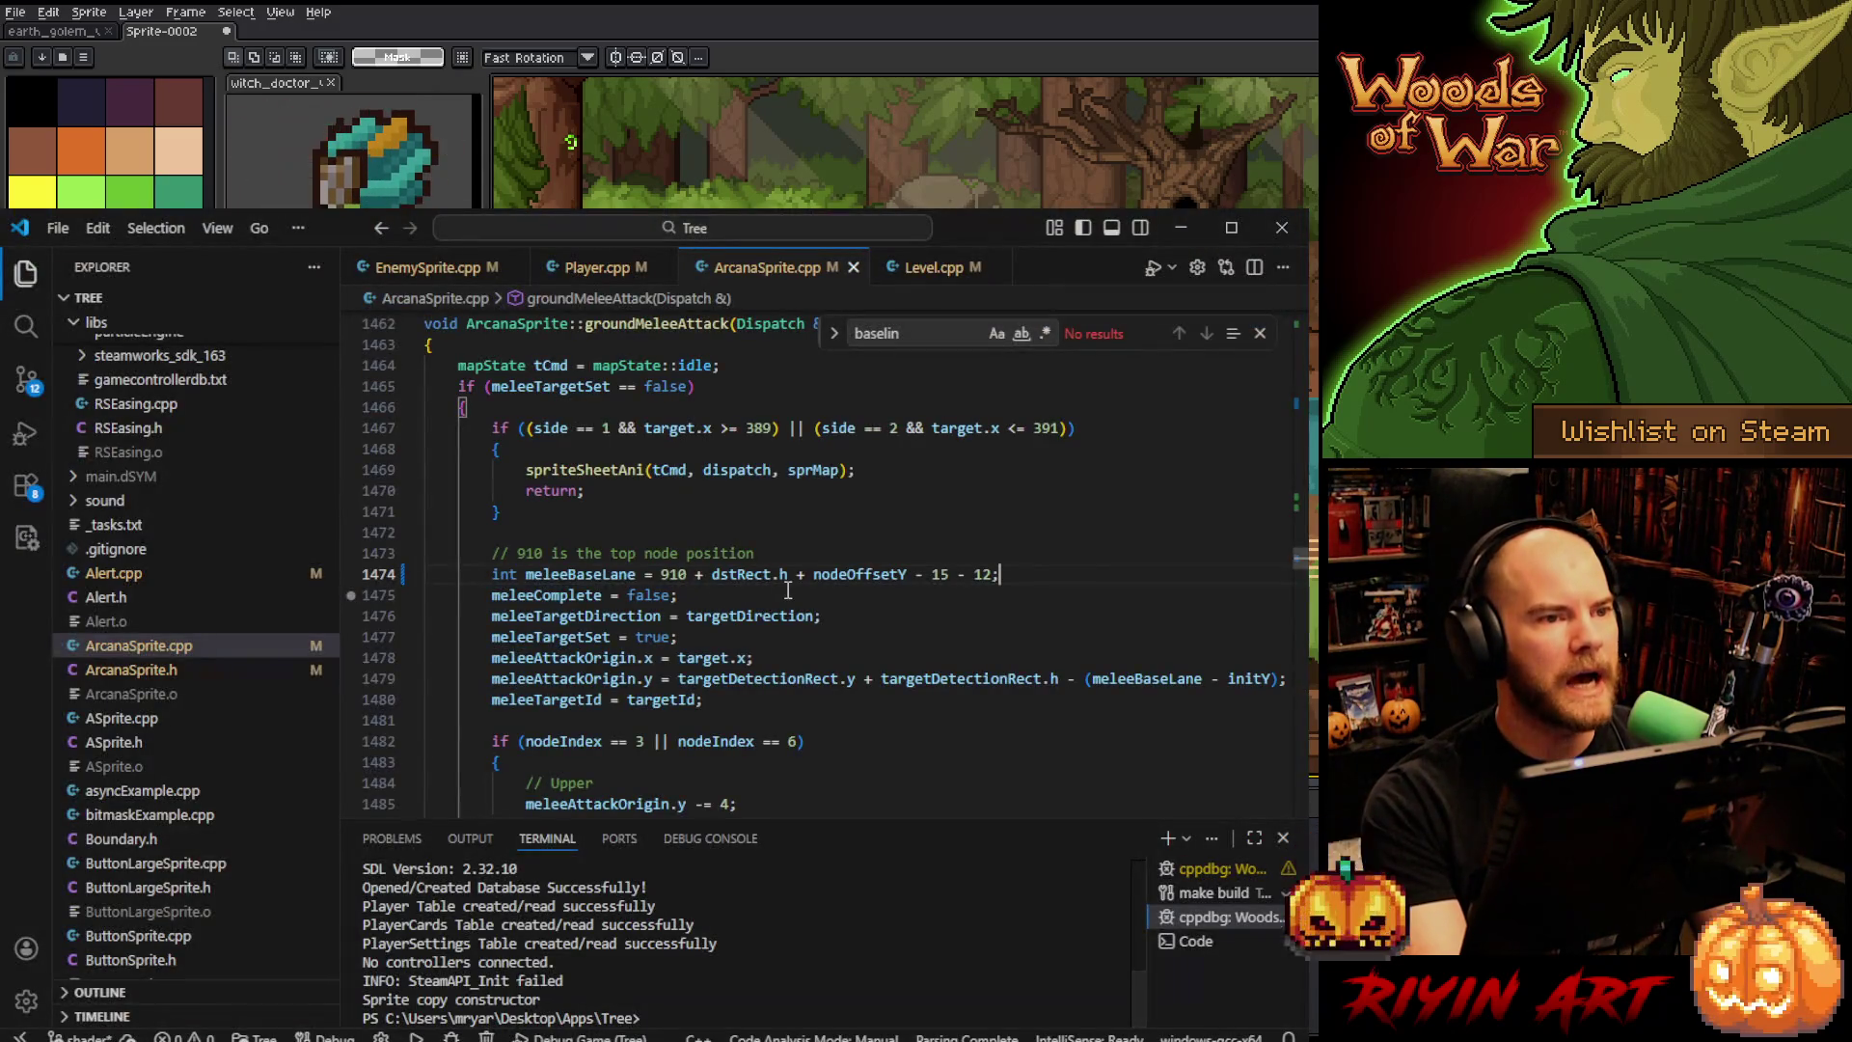
# - Search for 'anc' in ArcanaSprite.cpp, then switch to EnemySprite.cpp and select the search text
pyautogui.click(822, 629)
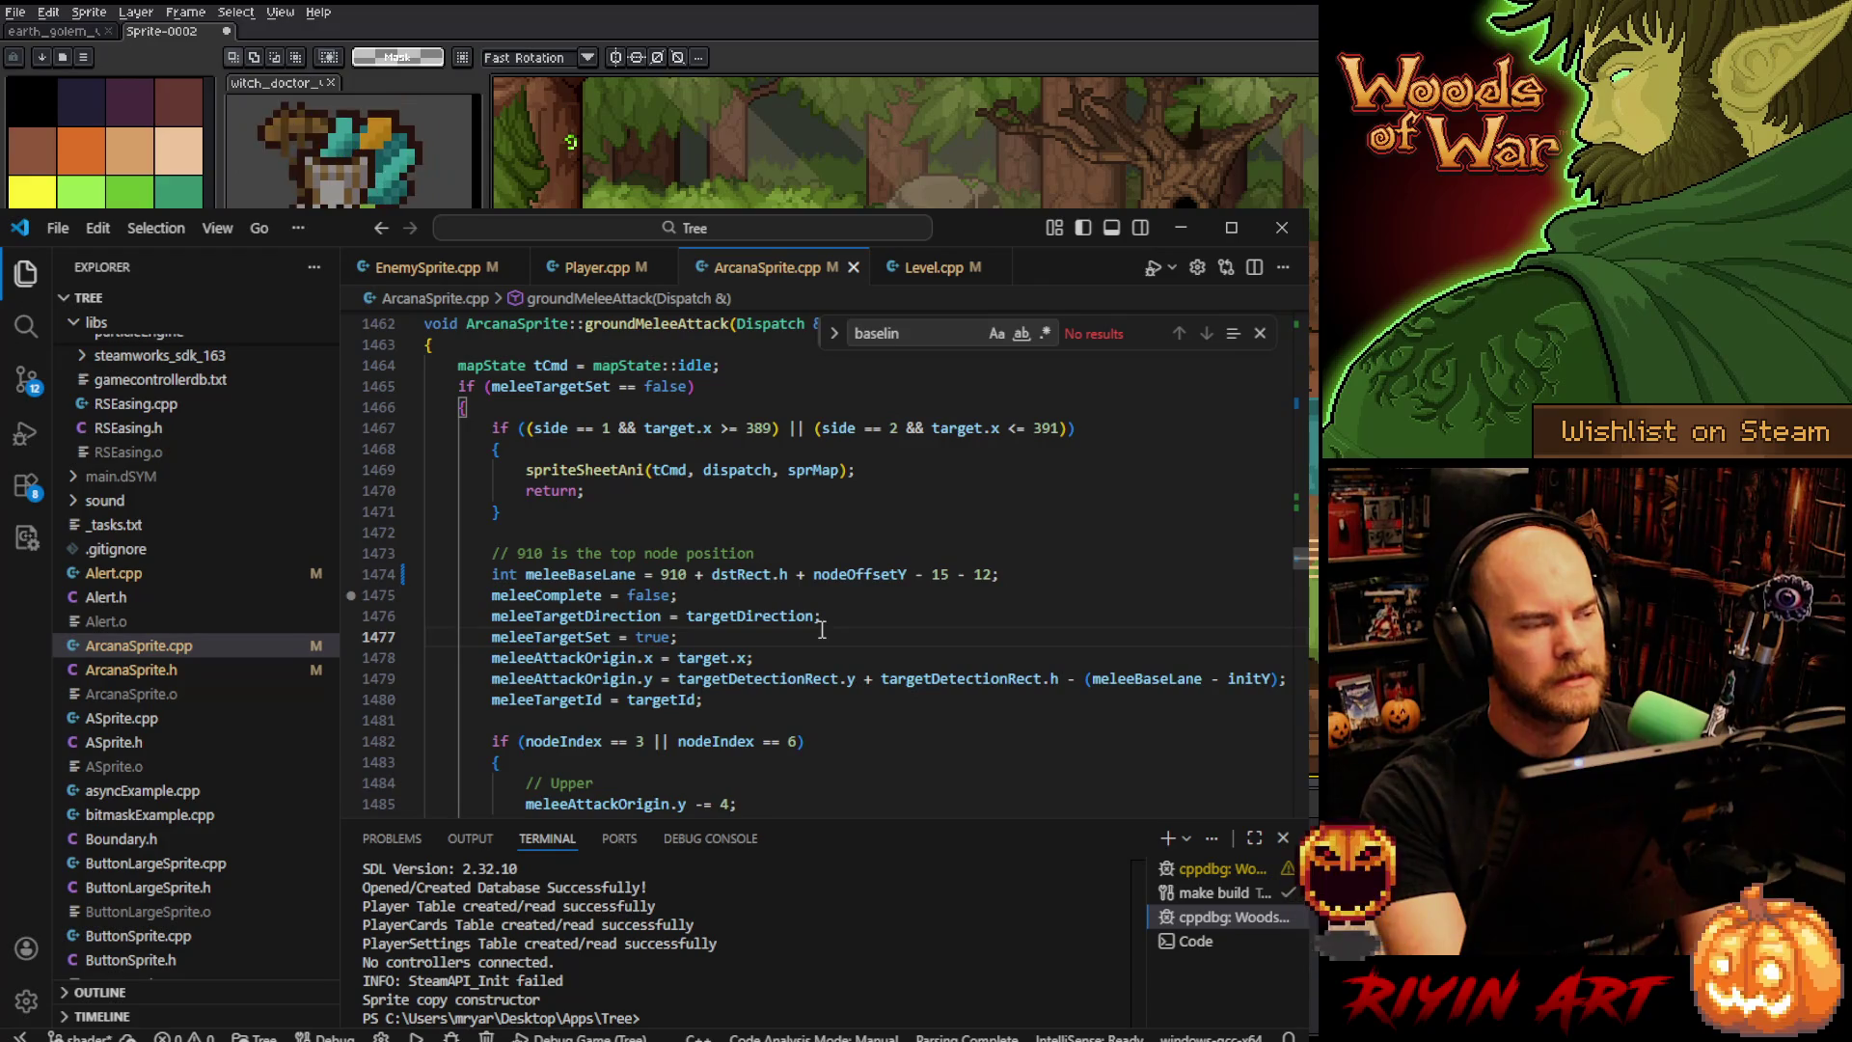
pyautogui.hotkey('ctrl', 'f')
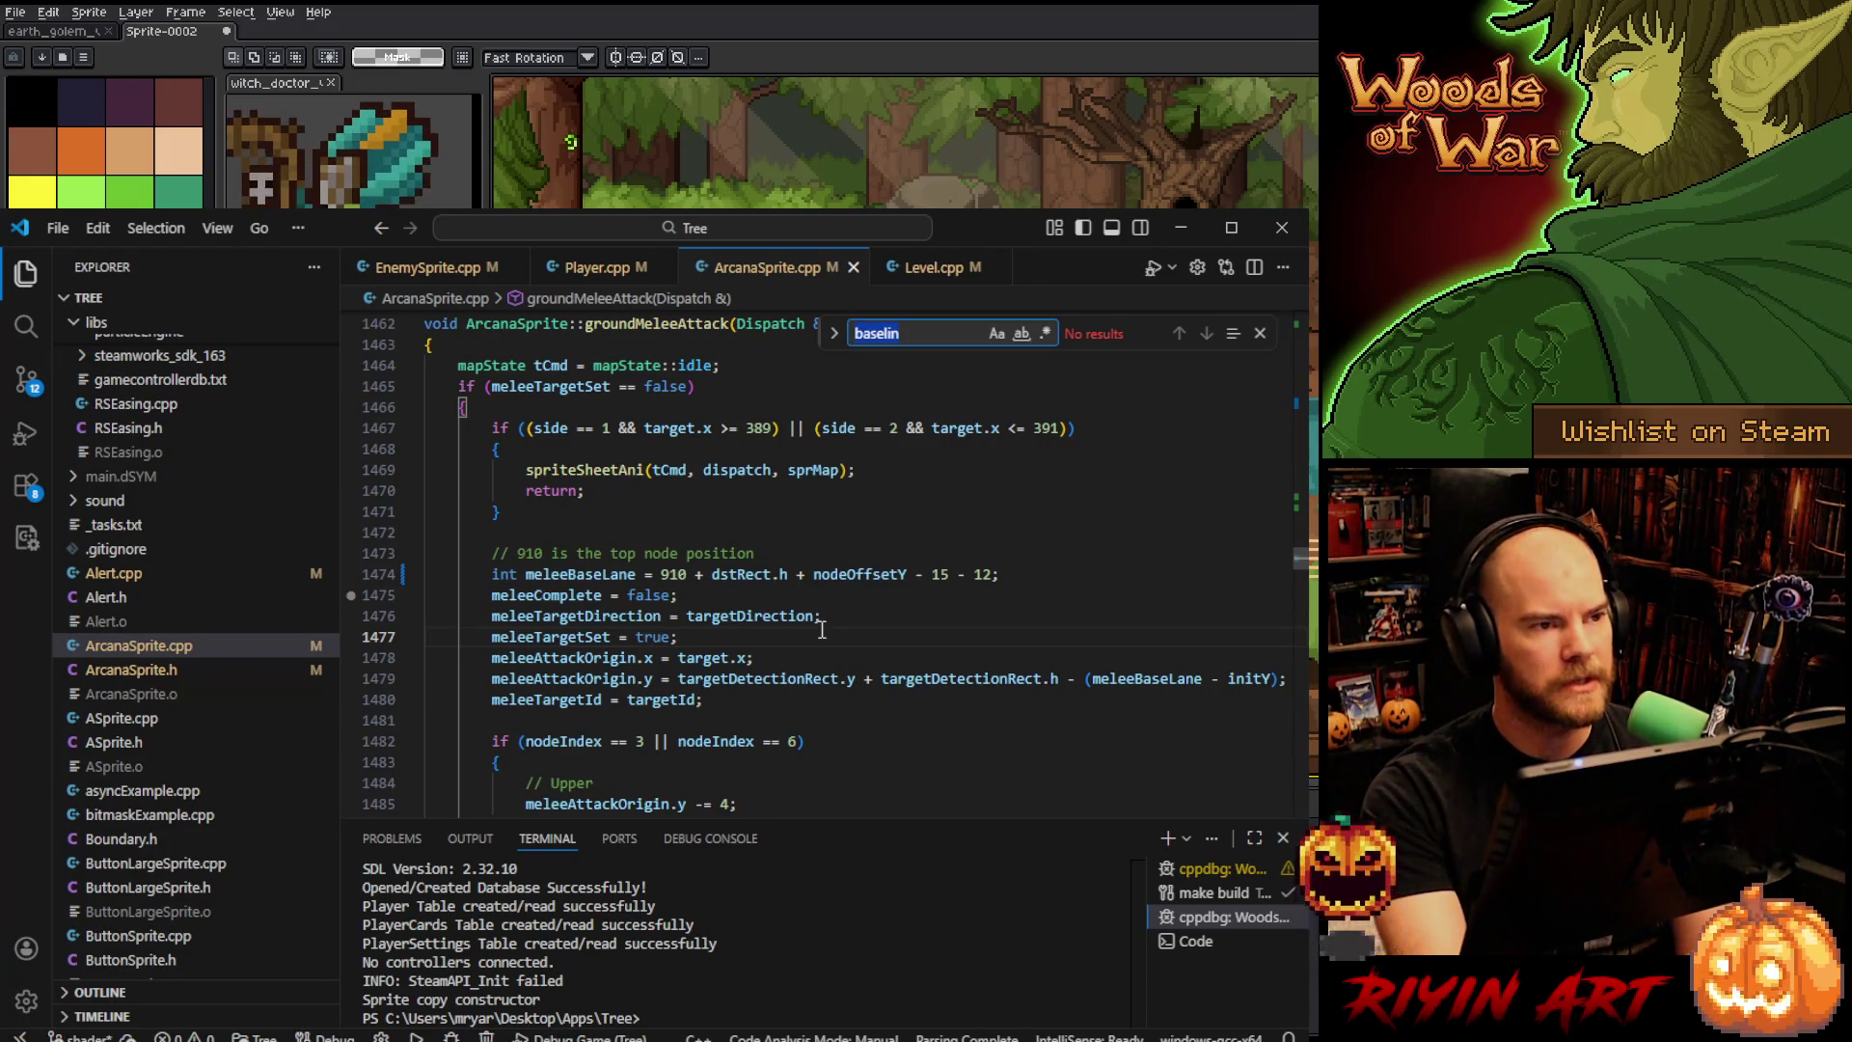
pyautogui.write('anocho')
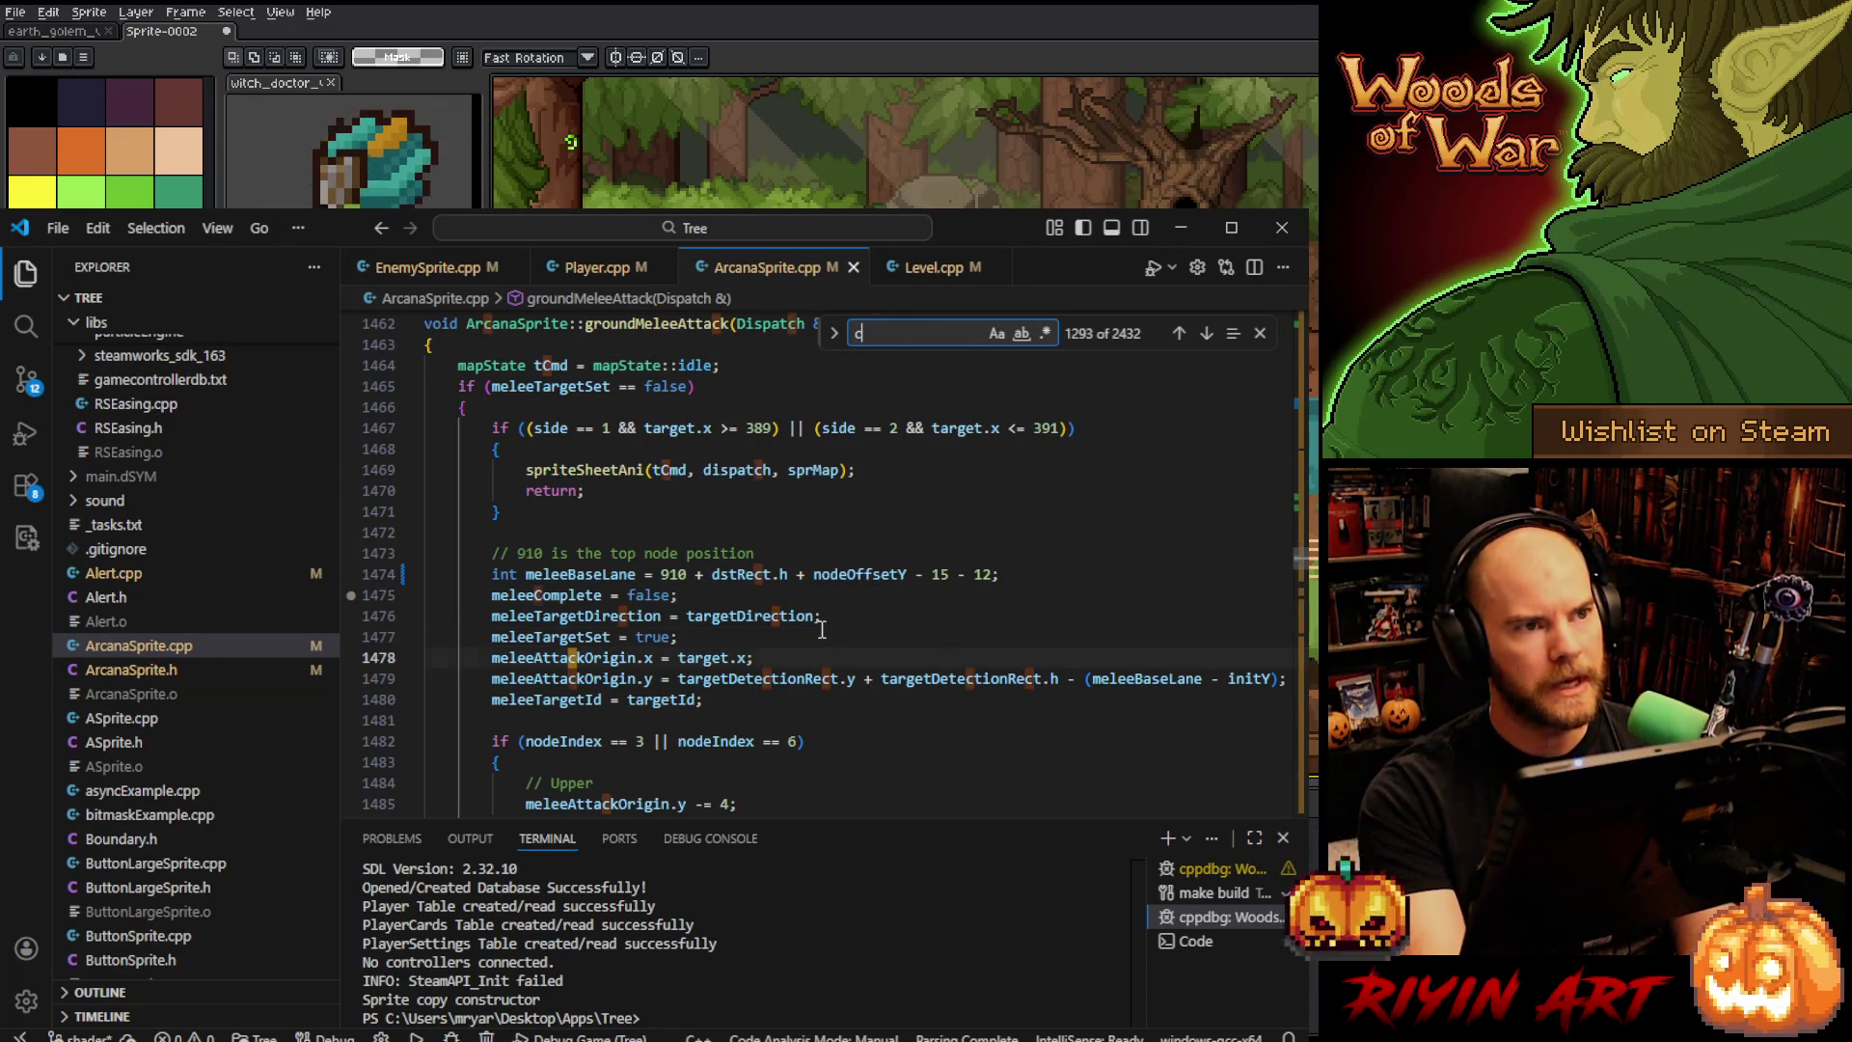
pyautogui.press('BackSpace')
pyautogui.press('BackSpace')
pyautogui.press('BackSpace')
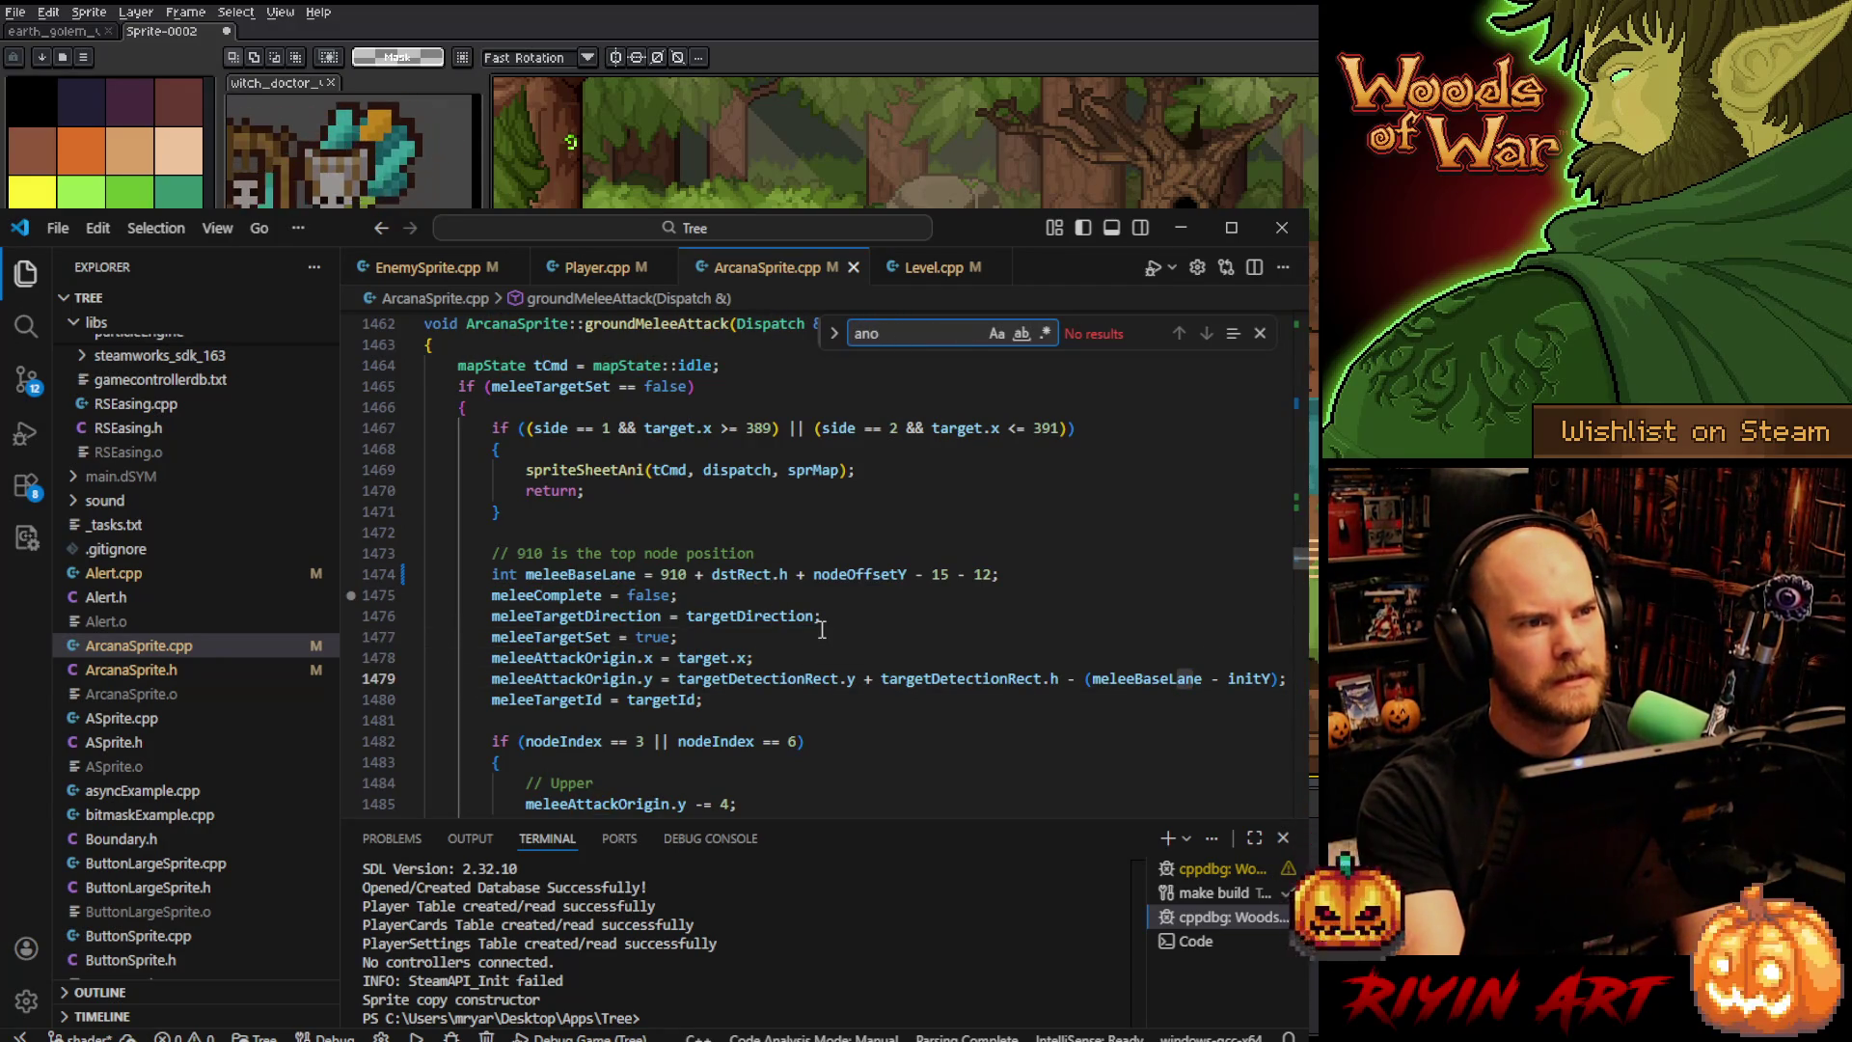
pyautogui.press('BackSpace')
pyautogui.write('c')
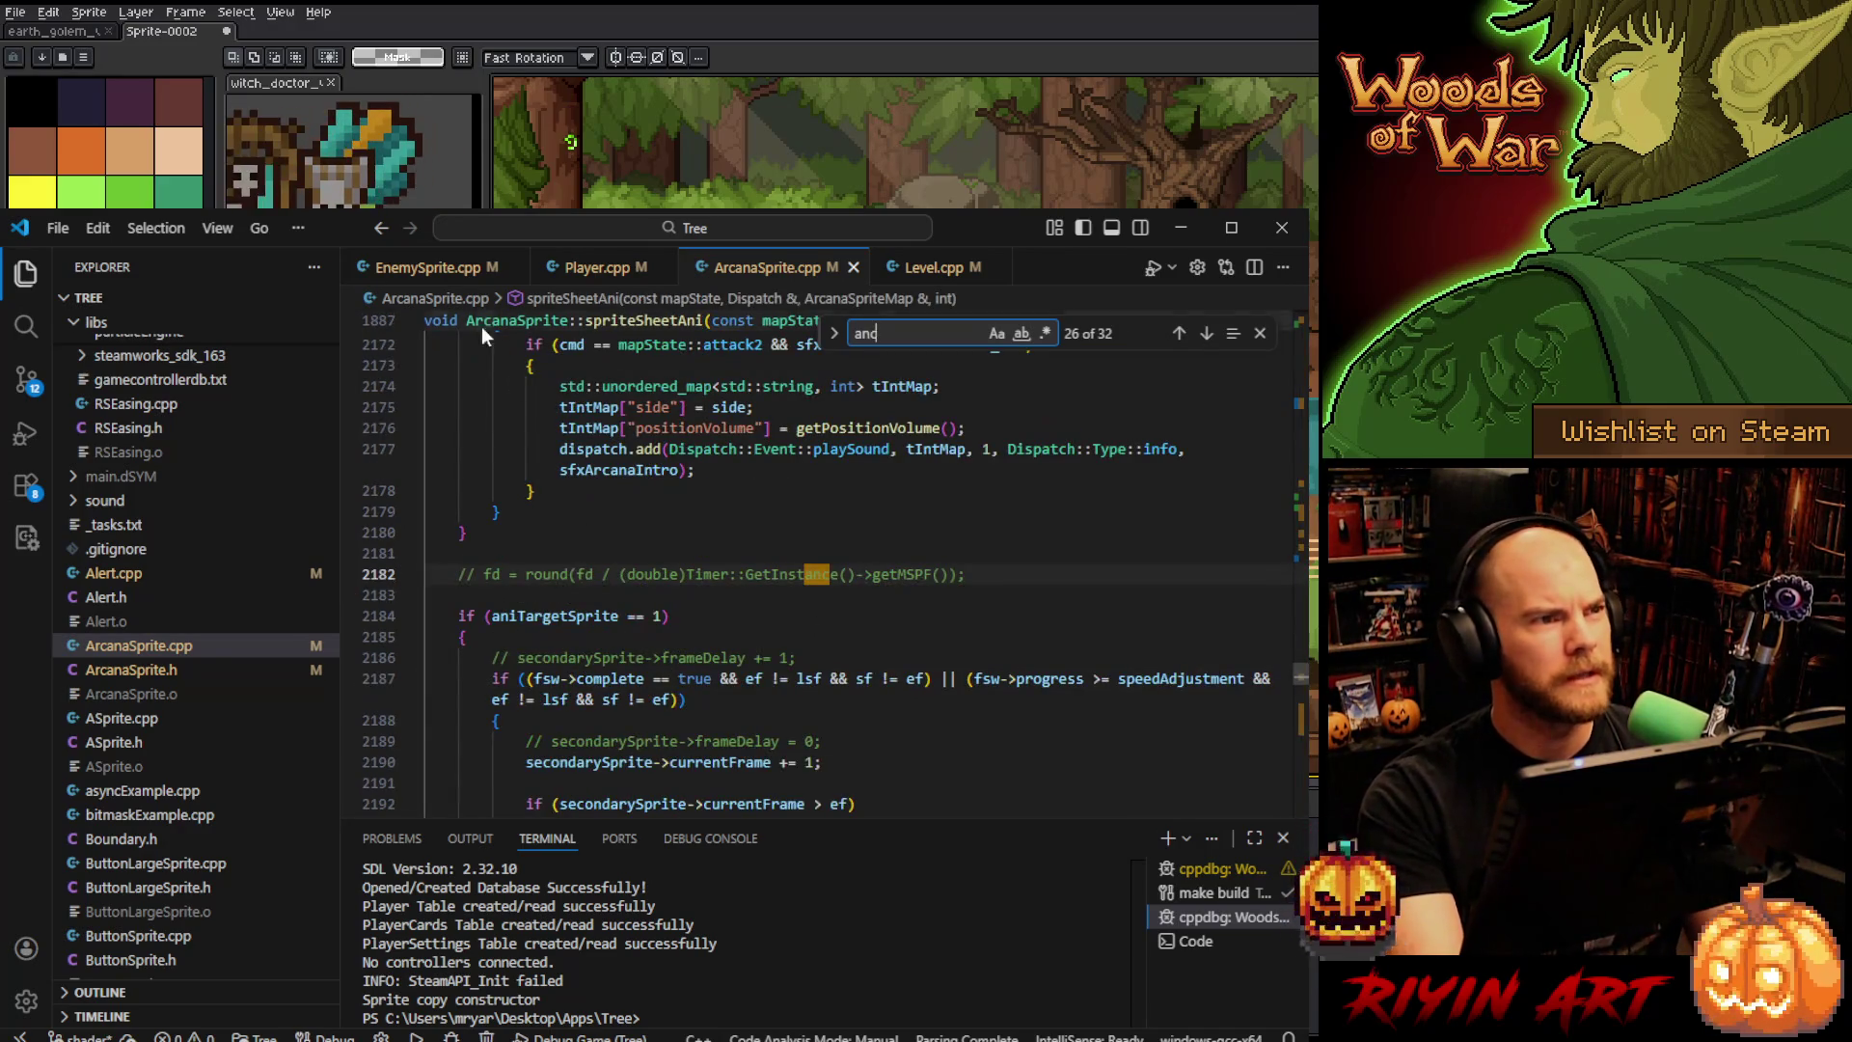
pyautogui.click(431, 270)
pyautogui.doubleClick(907, 335)
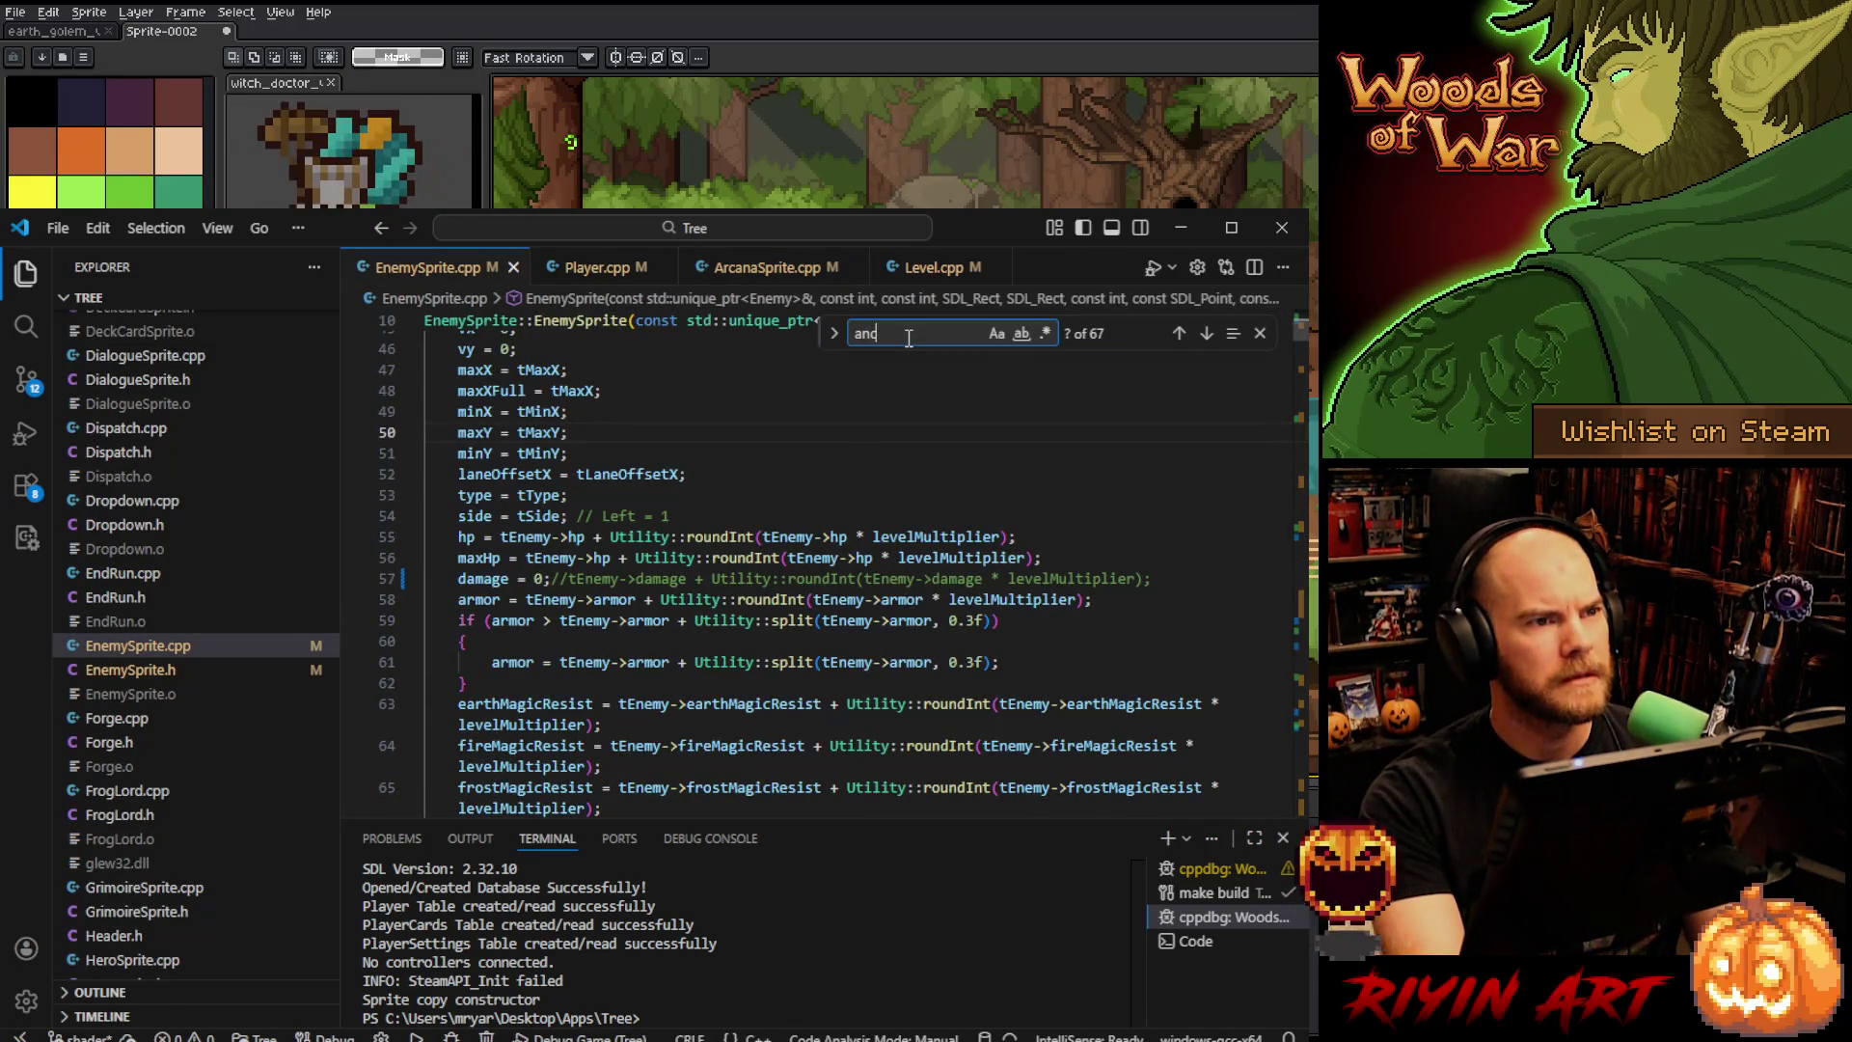
# - Find the claygolem anchorPoint code in EnemySprite.cpp and add a semicolon to the anchorPoint.x line
pyautogui.write('anchor')
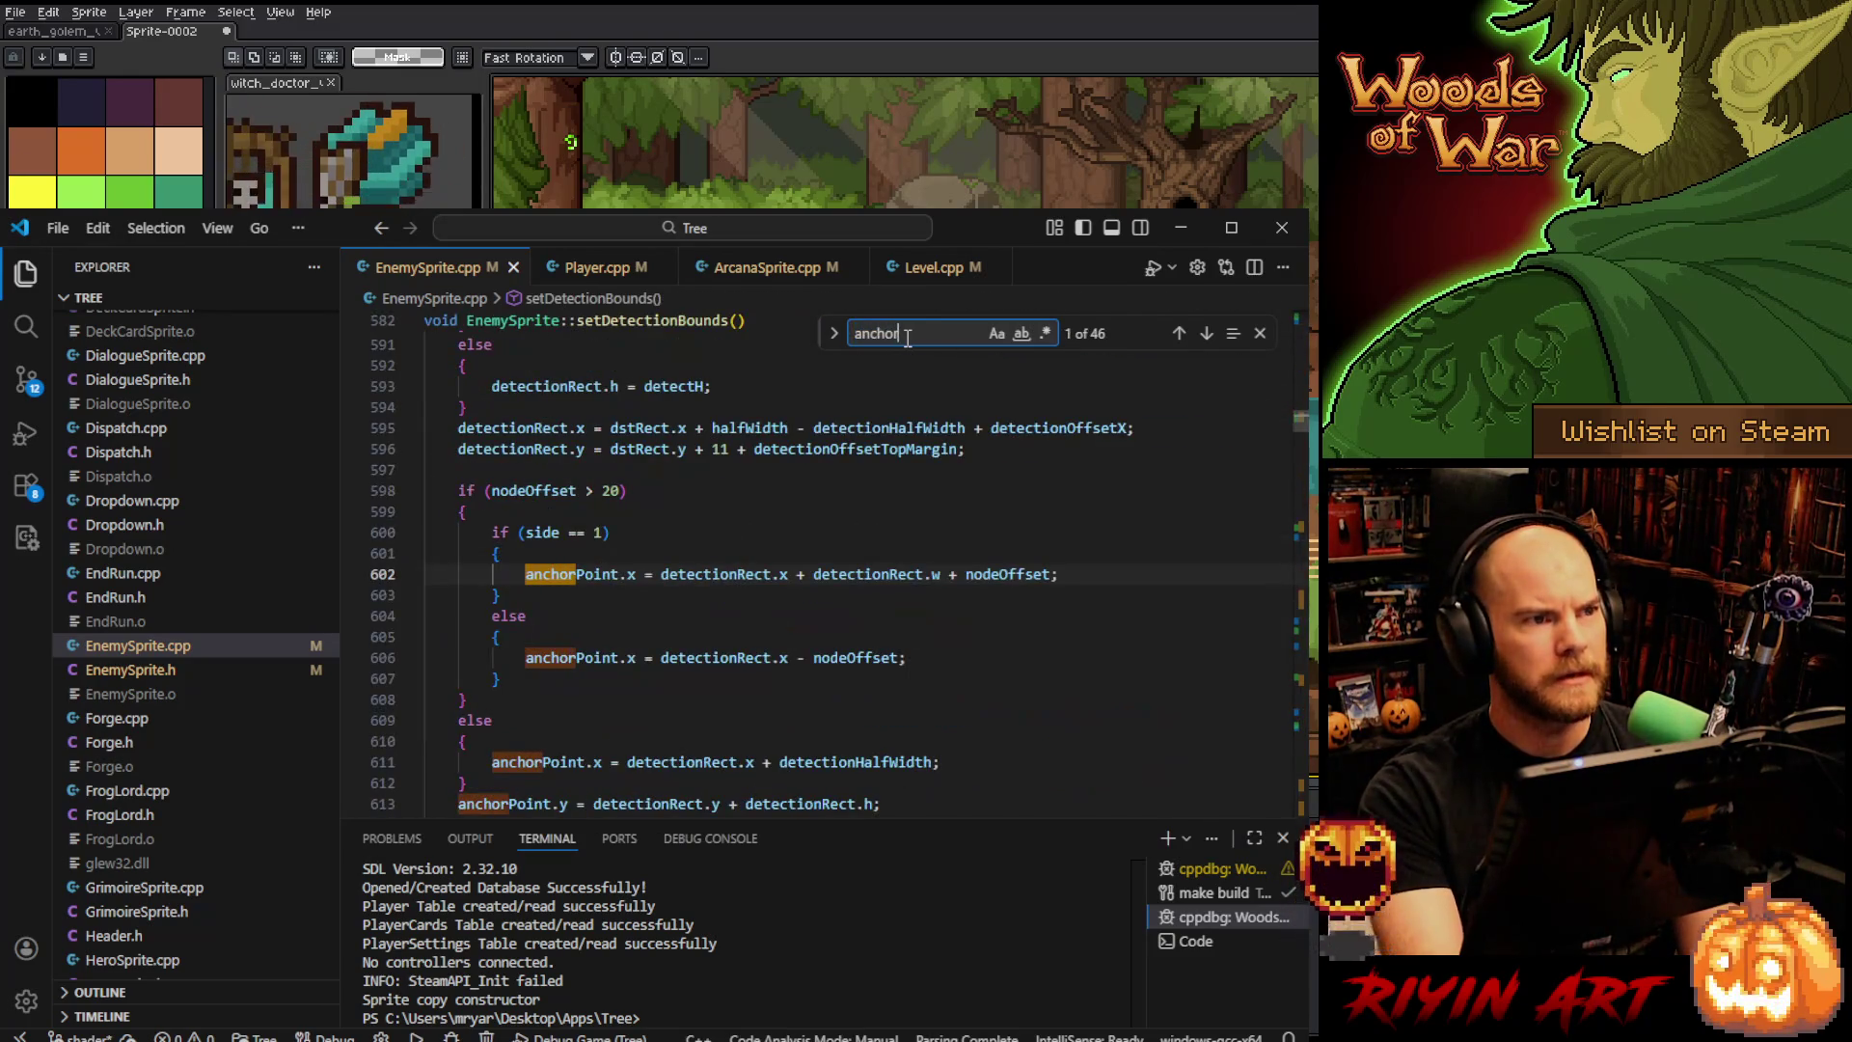
pyautogui.press('Return')
pyautogui.press('Return')
pyautogui.press('Return')
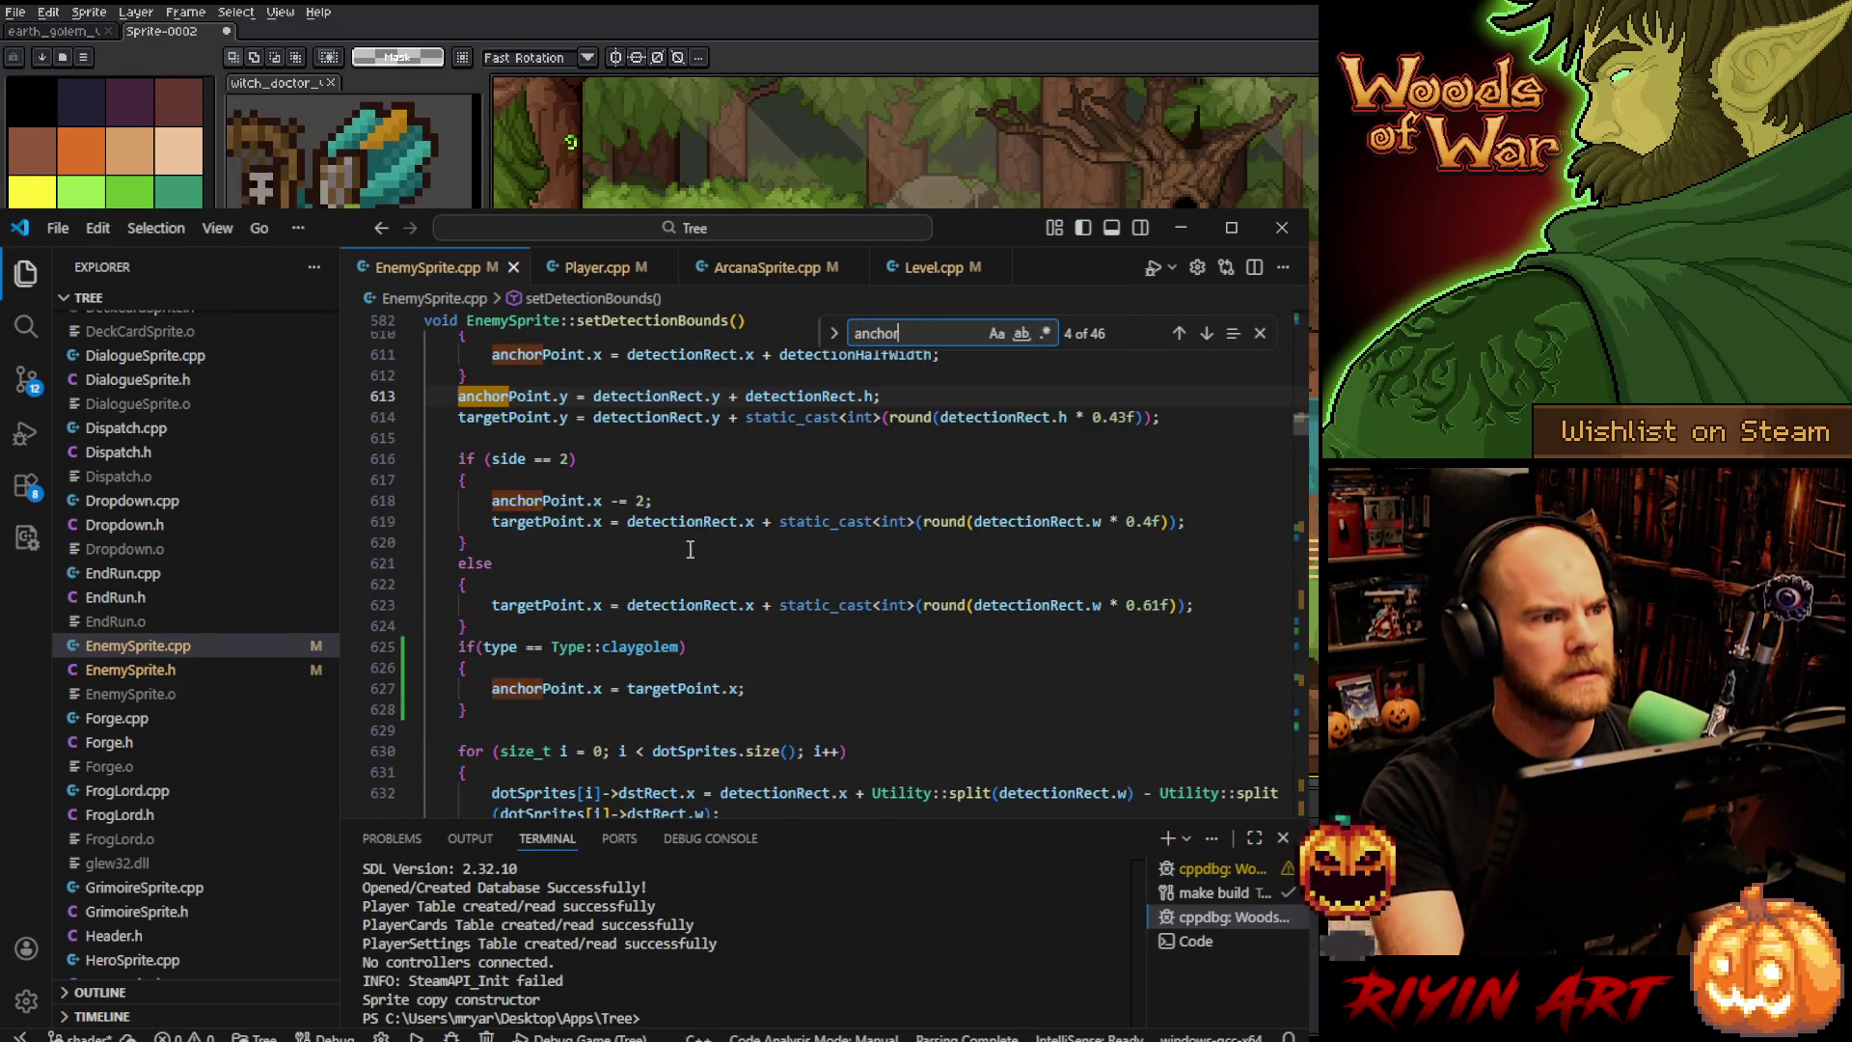
pyautogui.click(626, 537)
pyautogui.scroll(2, 641, 559)
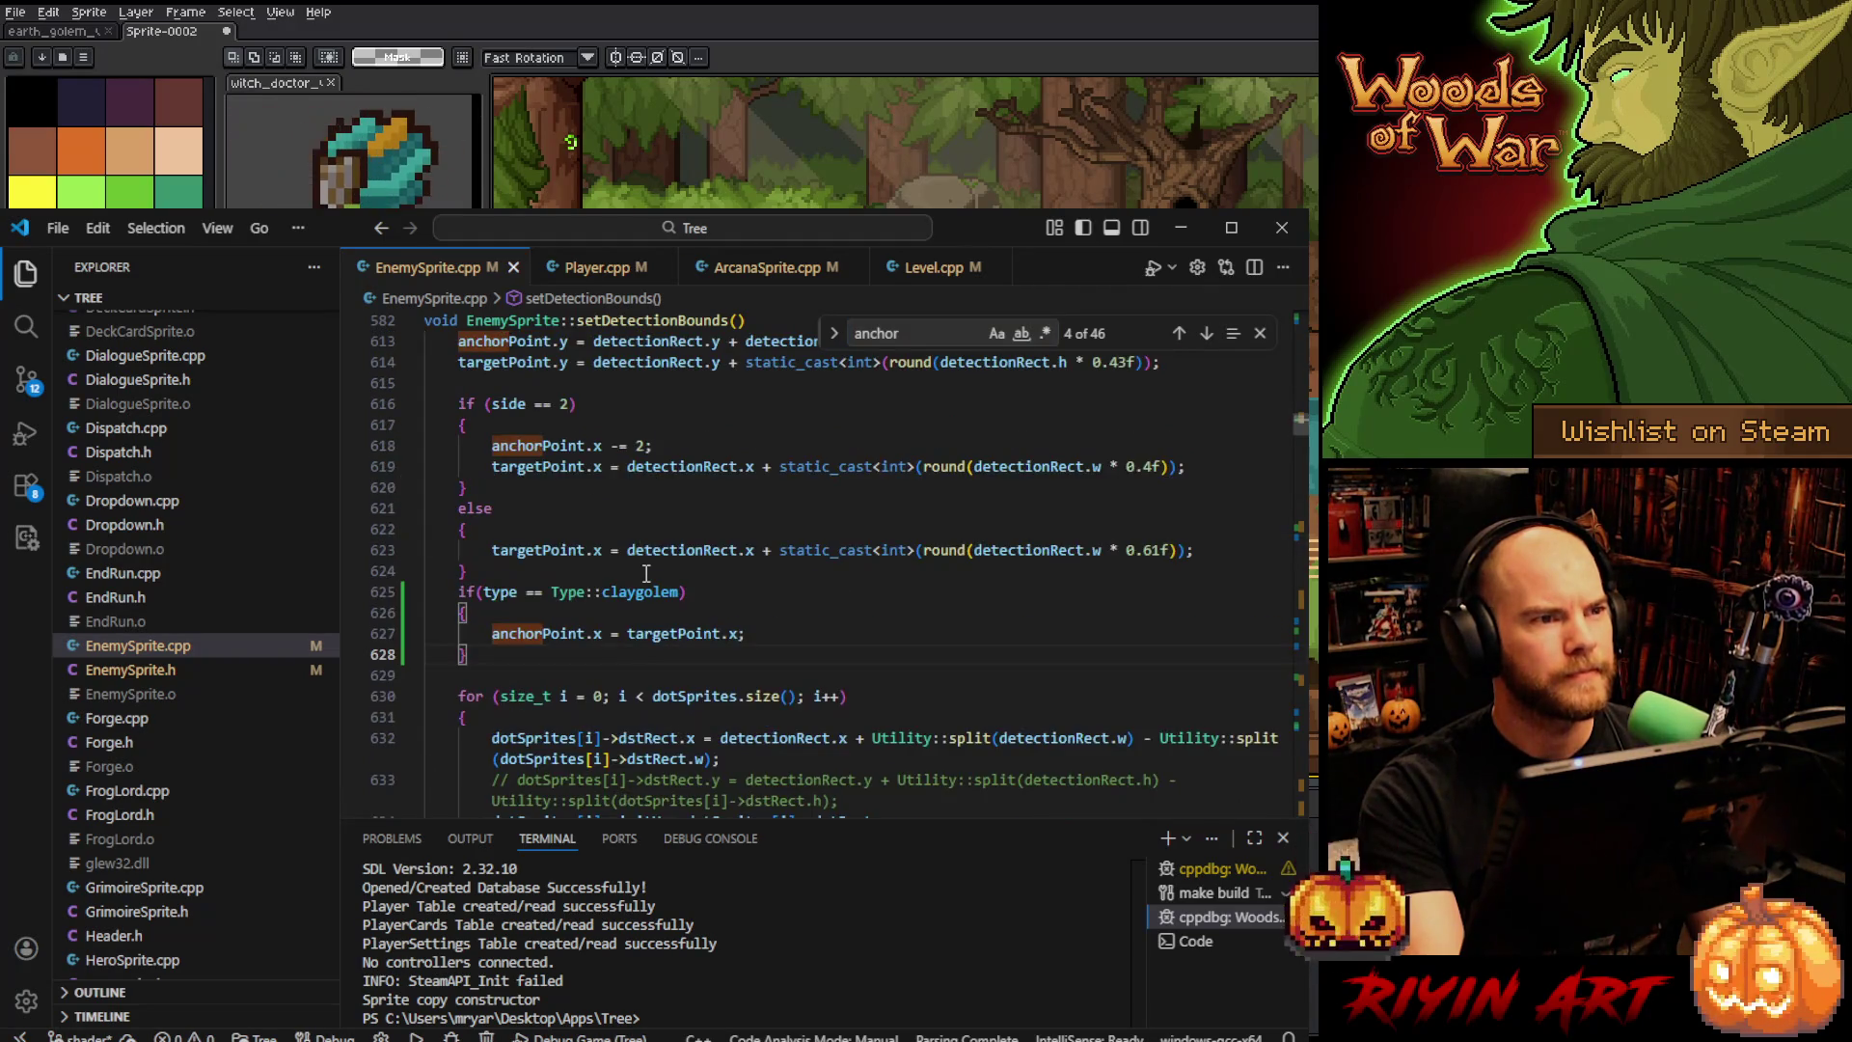
pyautogui.click(740, 634)
pyautogui.scroll(1, 738, 634)
pyautogui.write(';')
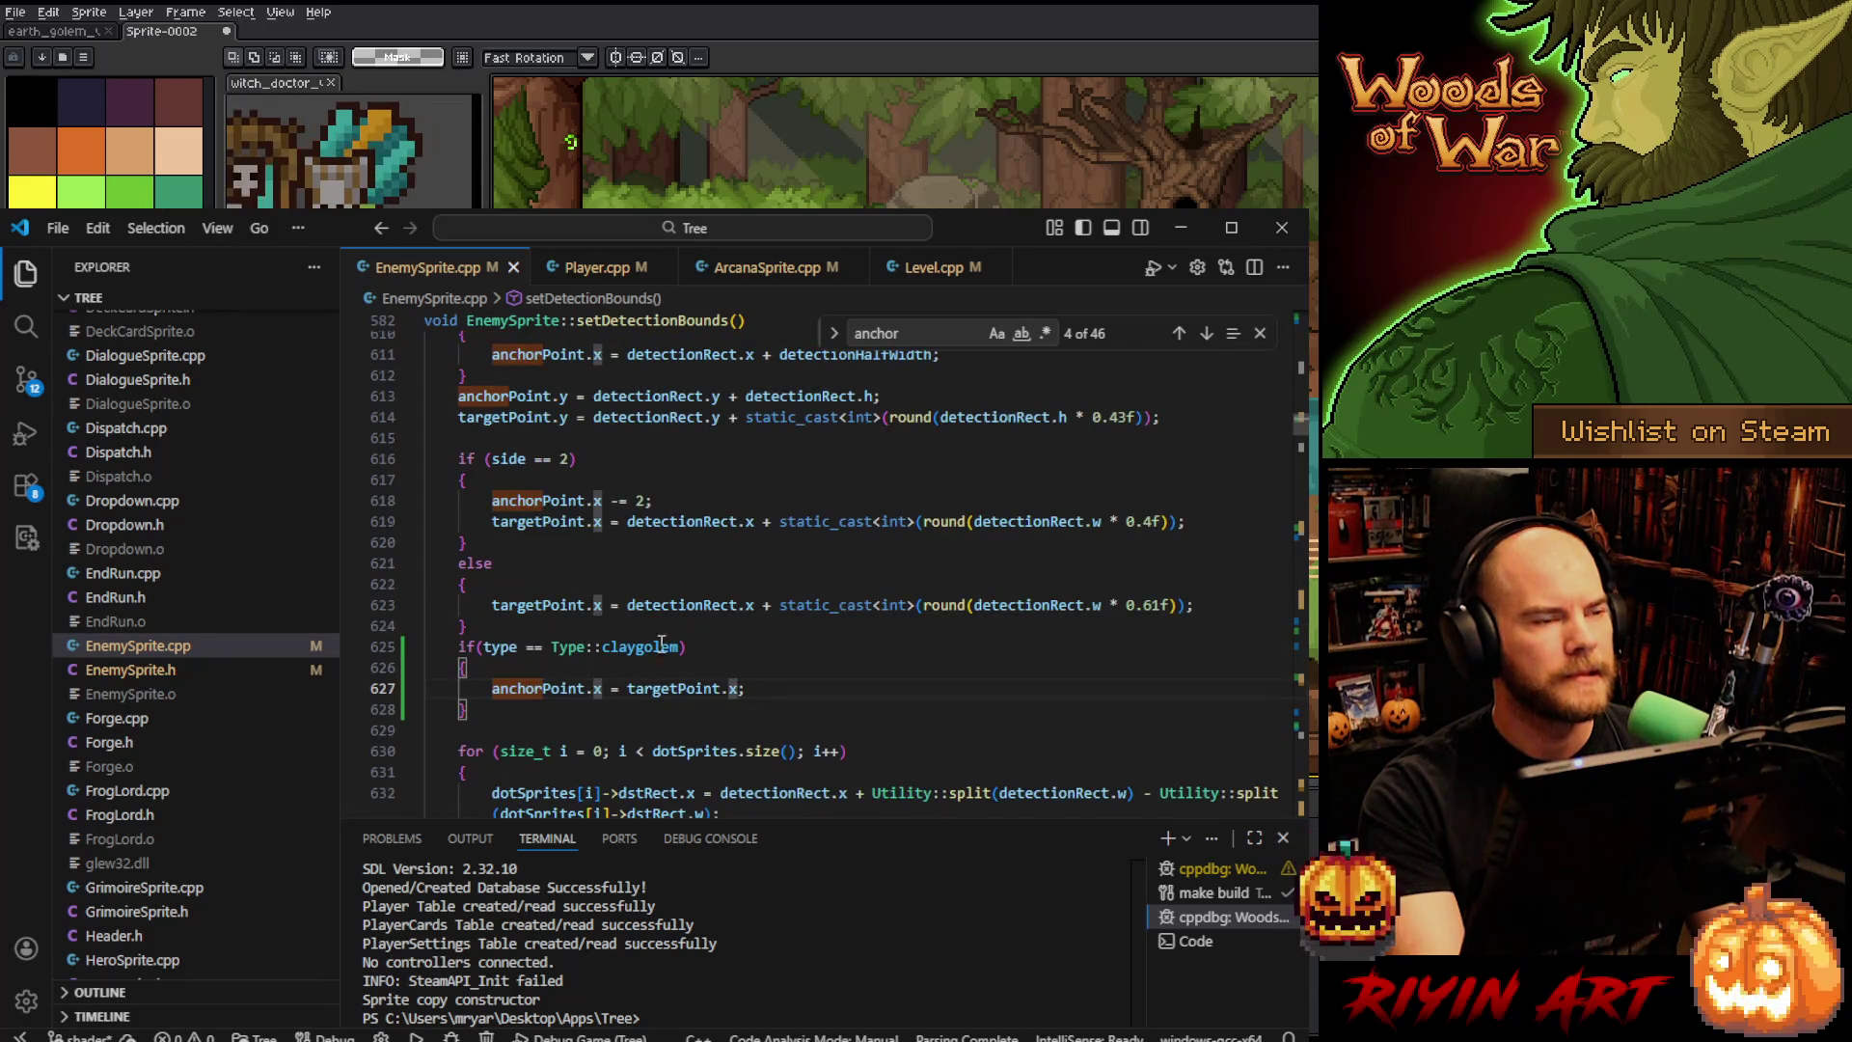
# - Wrap the claygolem anchorPoint.x assignment in an if(side == 1) { } block
pyautogui.click(583, 669)
pyautogui.press('Return')
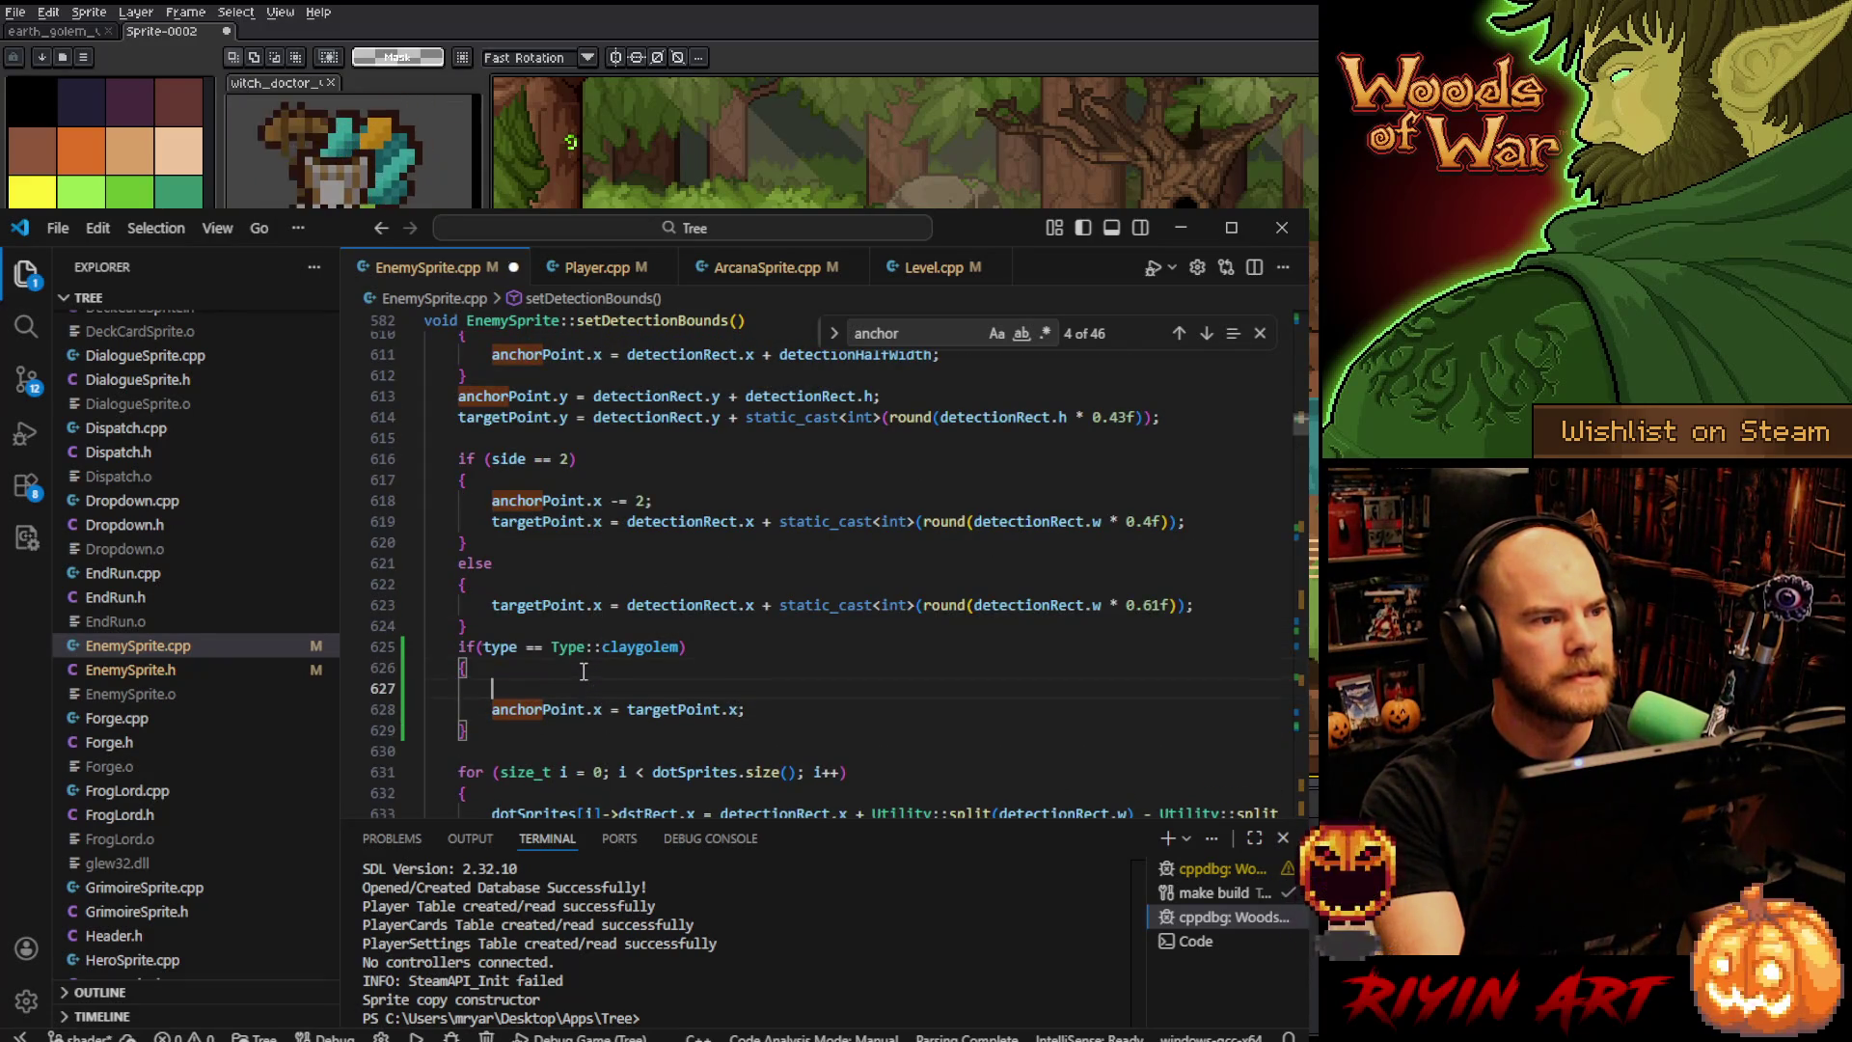
pyautogui.write('if(si')
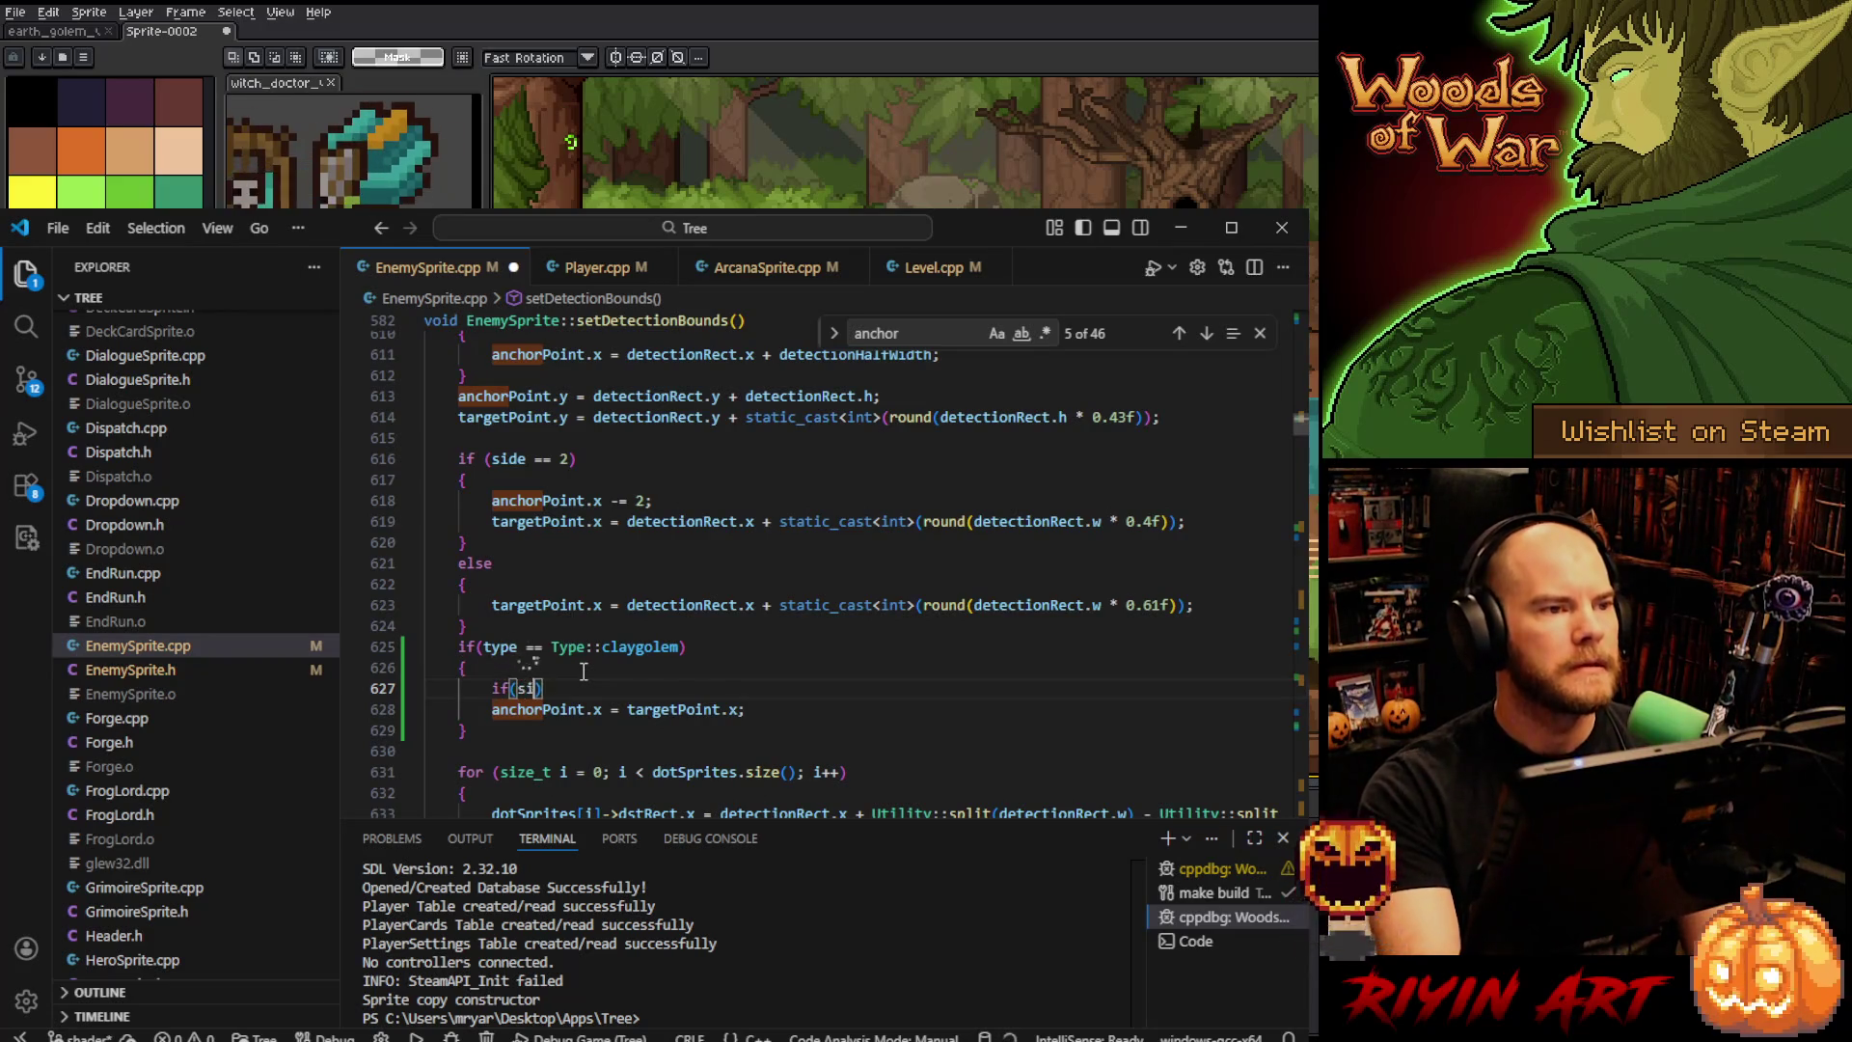
pyautogui.write('de == 1')
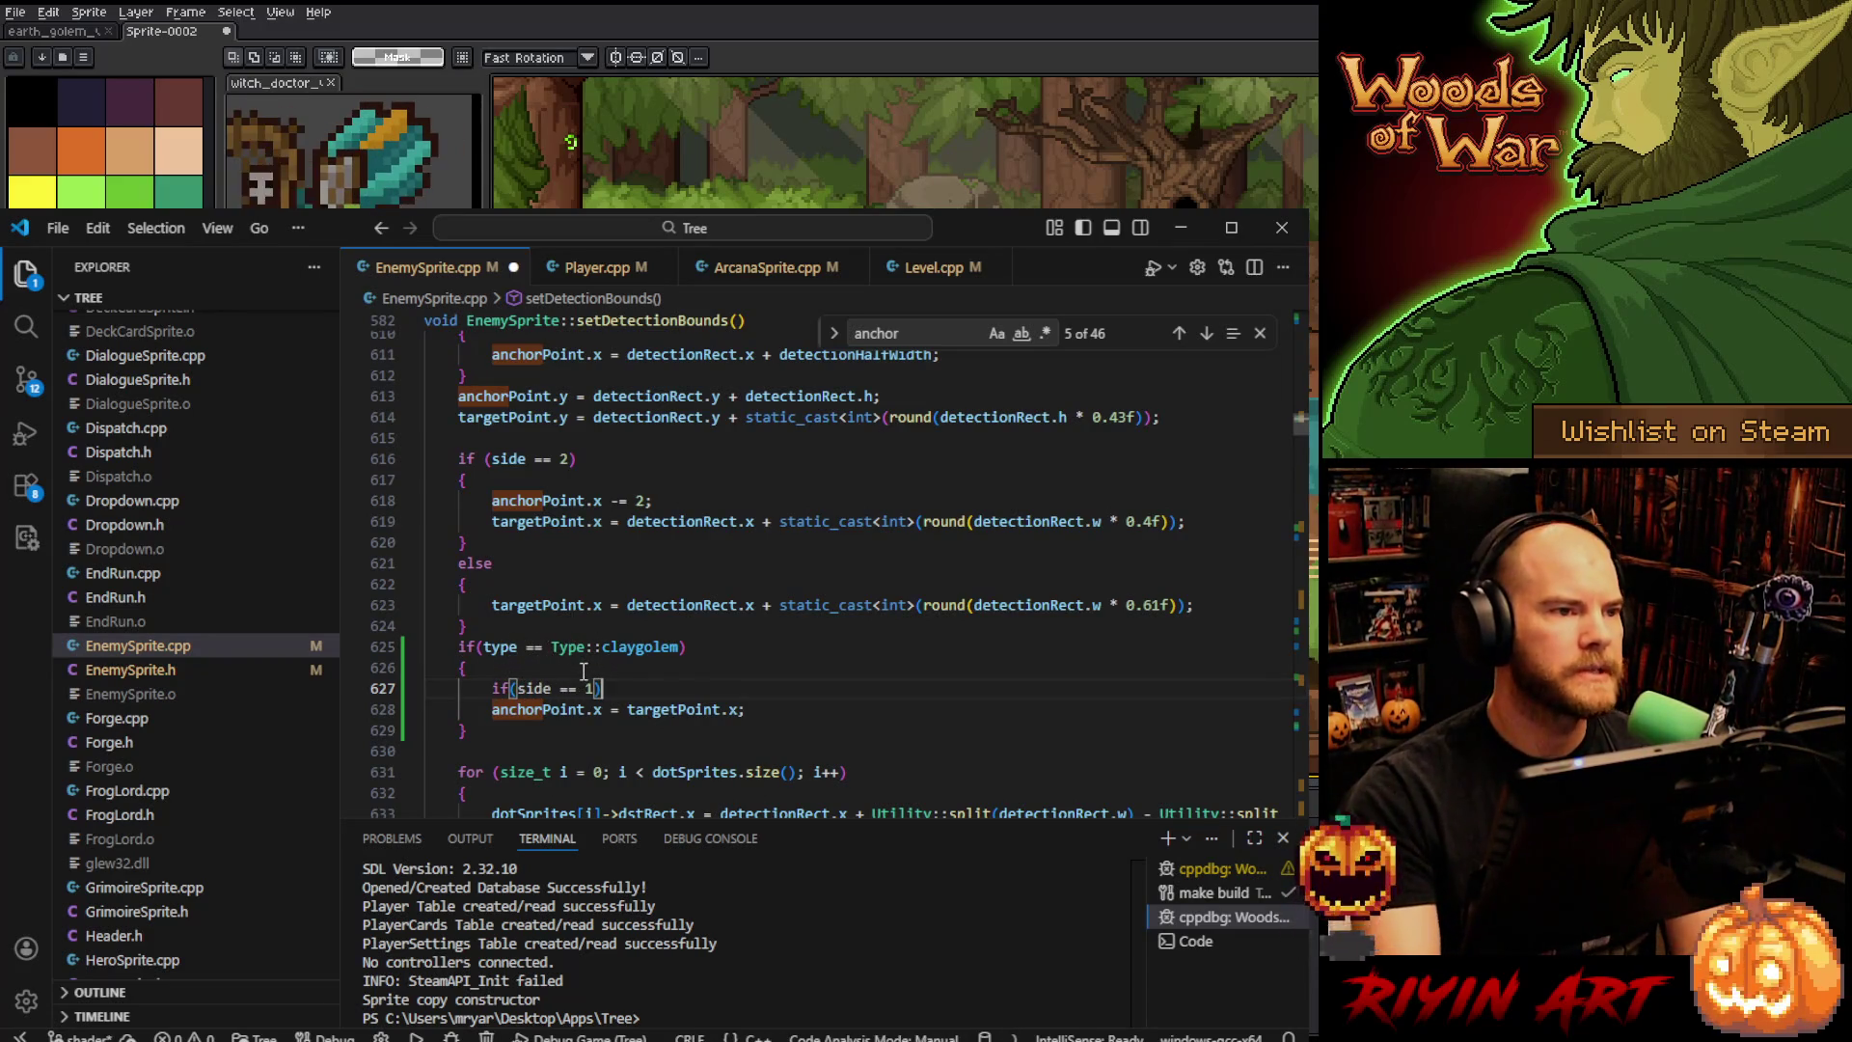
pyautogui.press('End')
pyautogui.press('Return')
pyautogui.write('{')
pyautogui.press('Down')
pyautogui.press('Home')
pyautogui.press('Tab')
pyautogui.press('End')
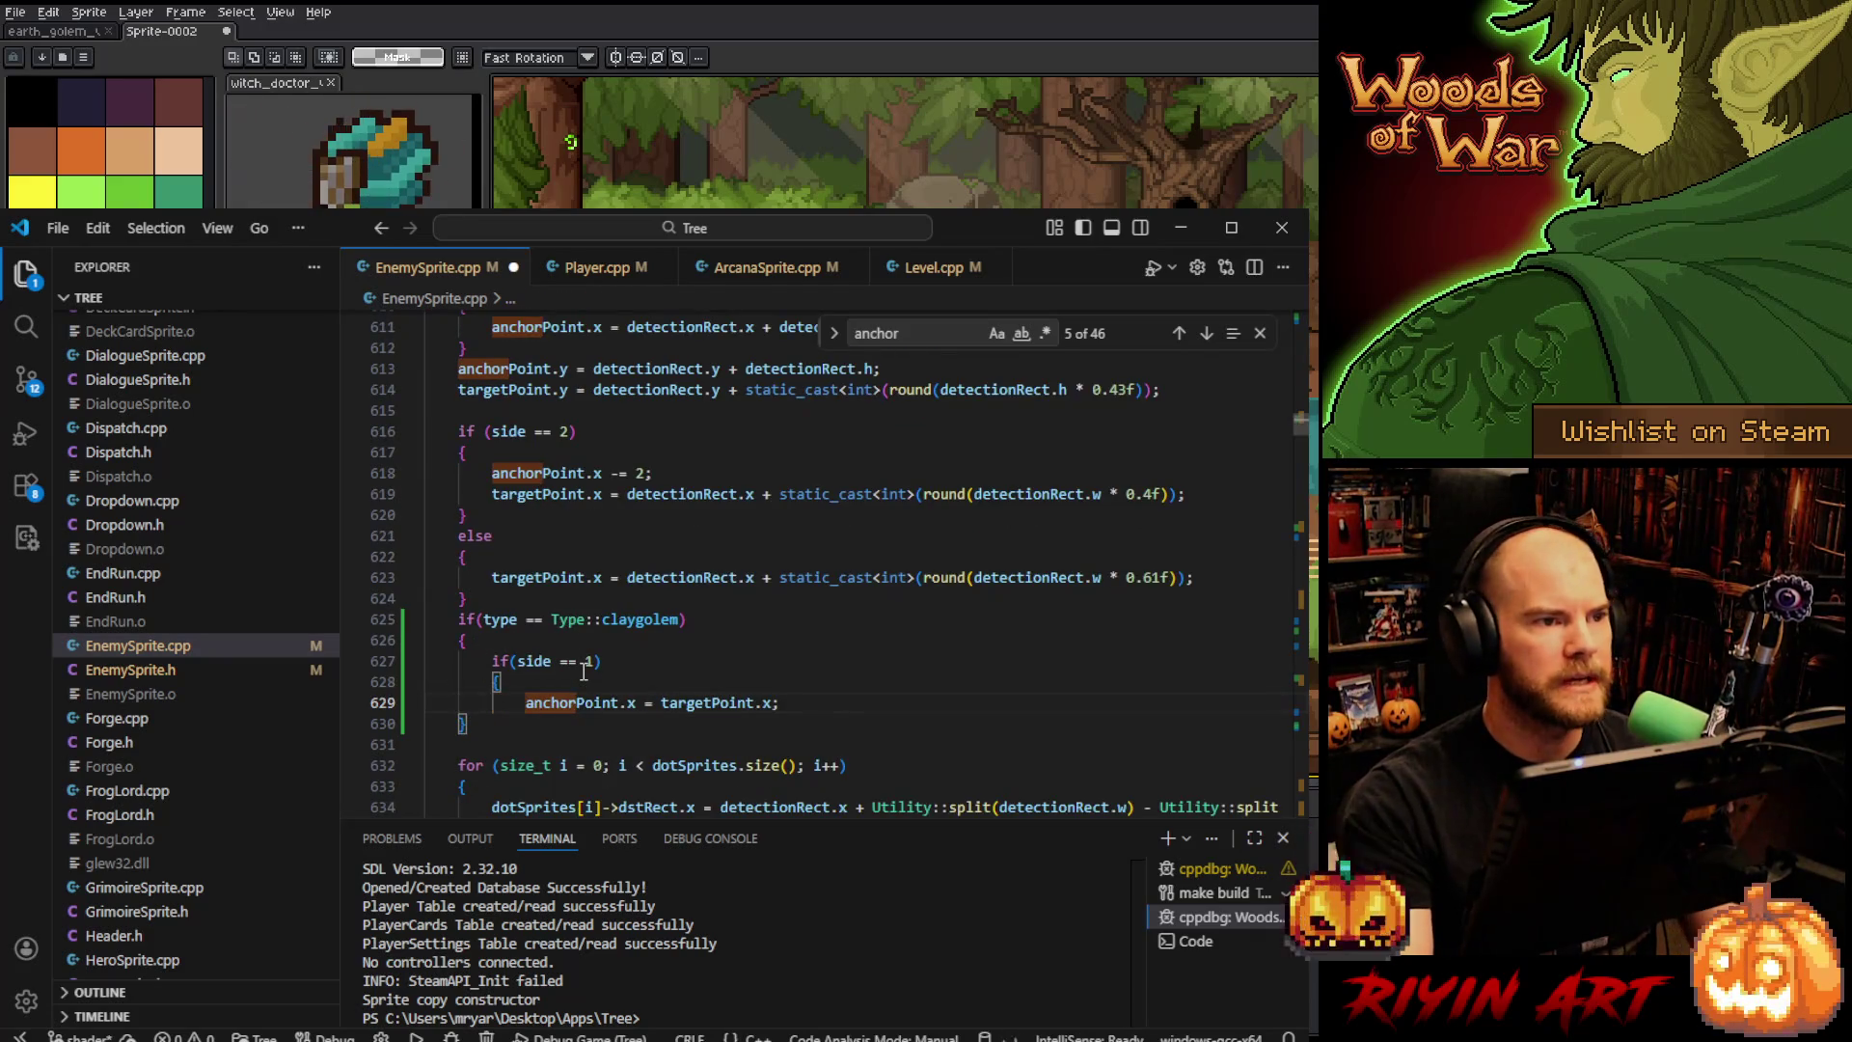
pyautogui.press('Return')
pyautogui.write('}')
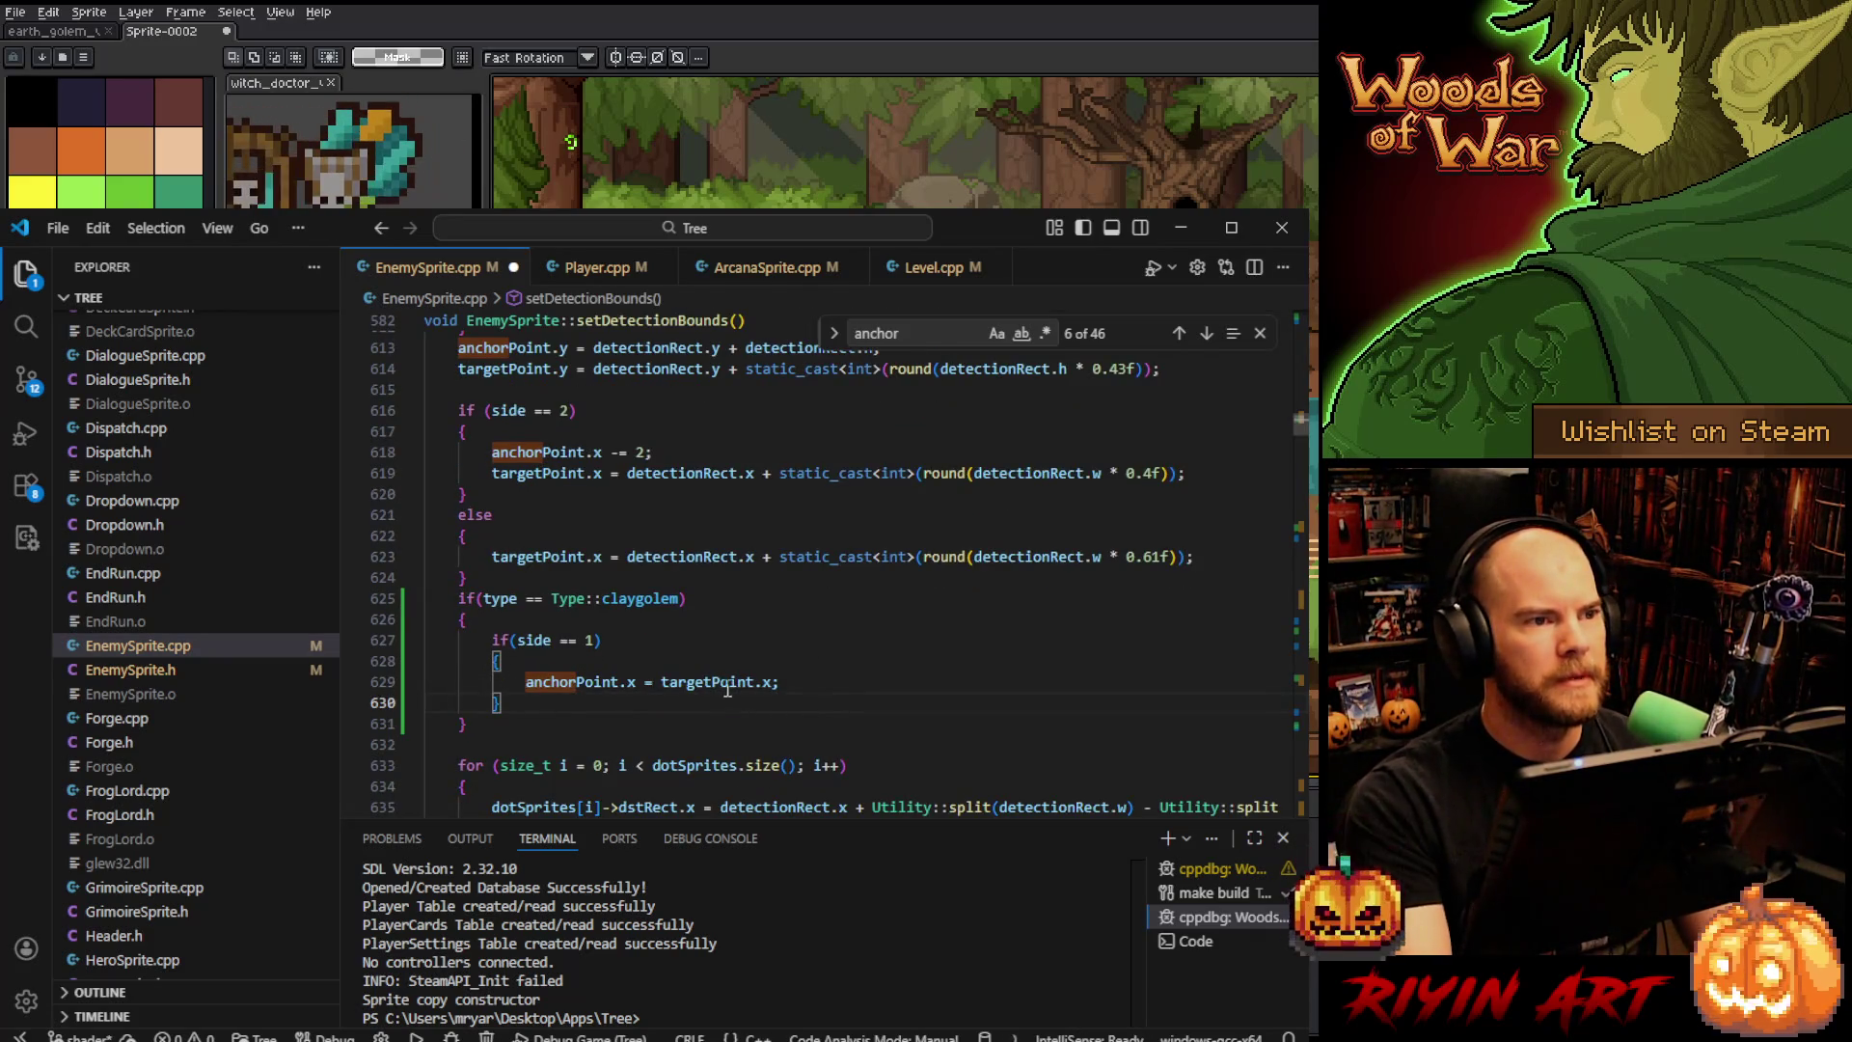
# - Replace targetPoint so anchorPoint.x equals detectionRect.x + detectionRect.w
pyautogui.doubleClick(710, 682)
pyautogui.write('detectionRect.')
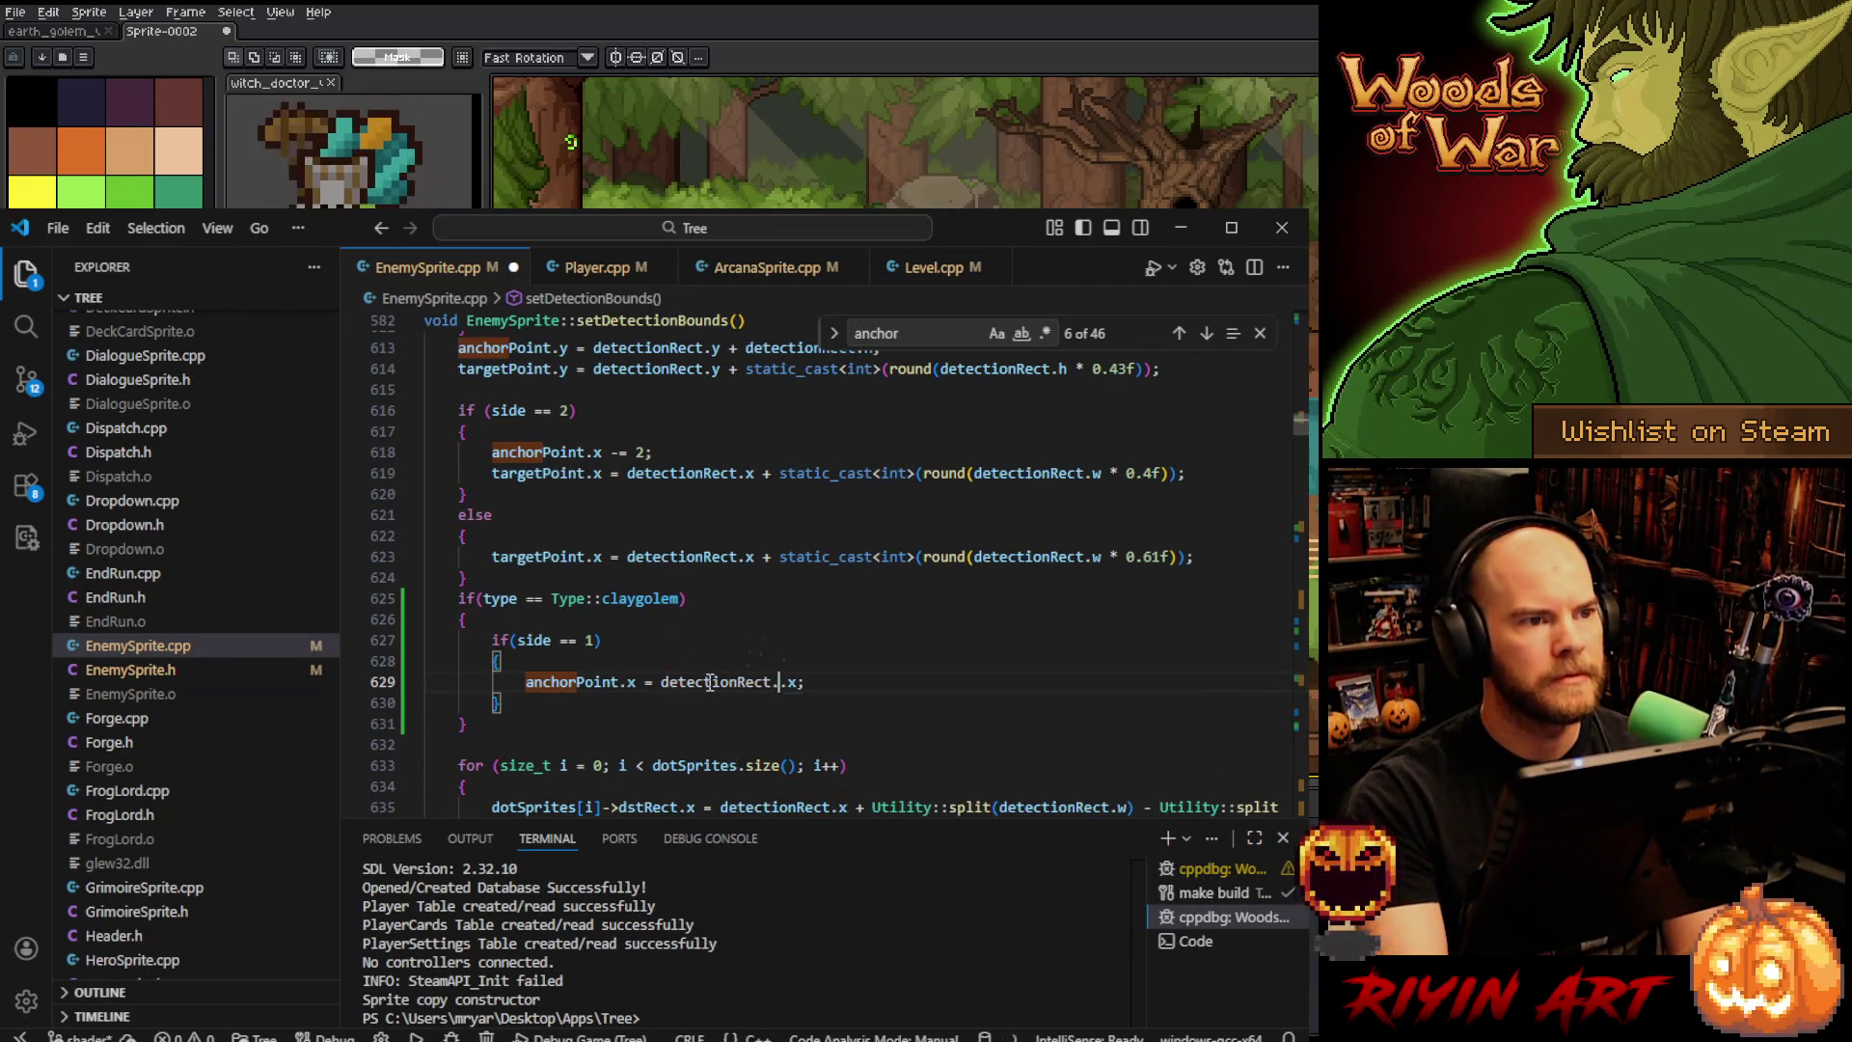
pyautogui.press('BackSpace')
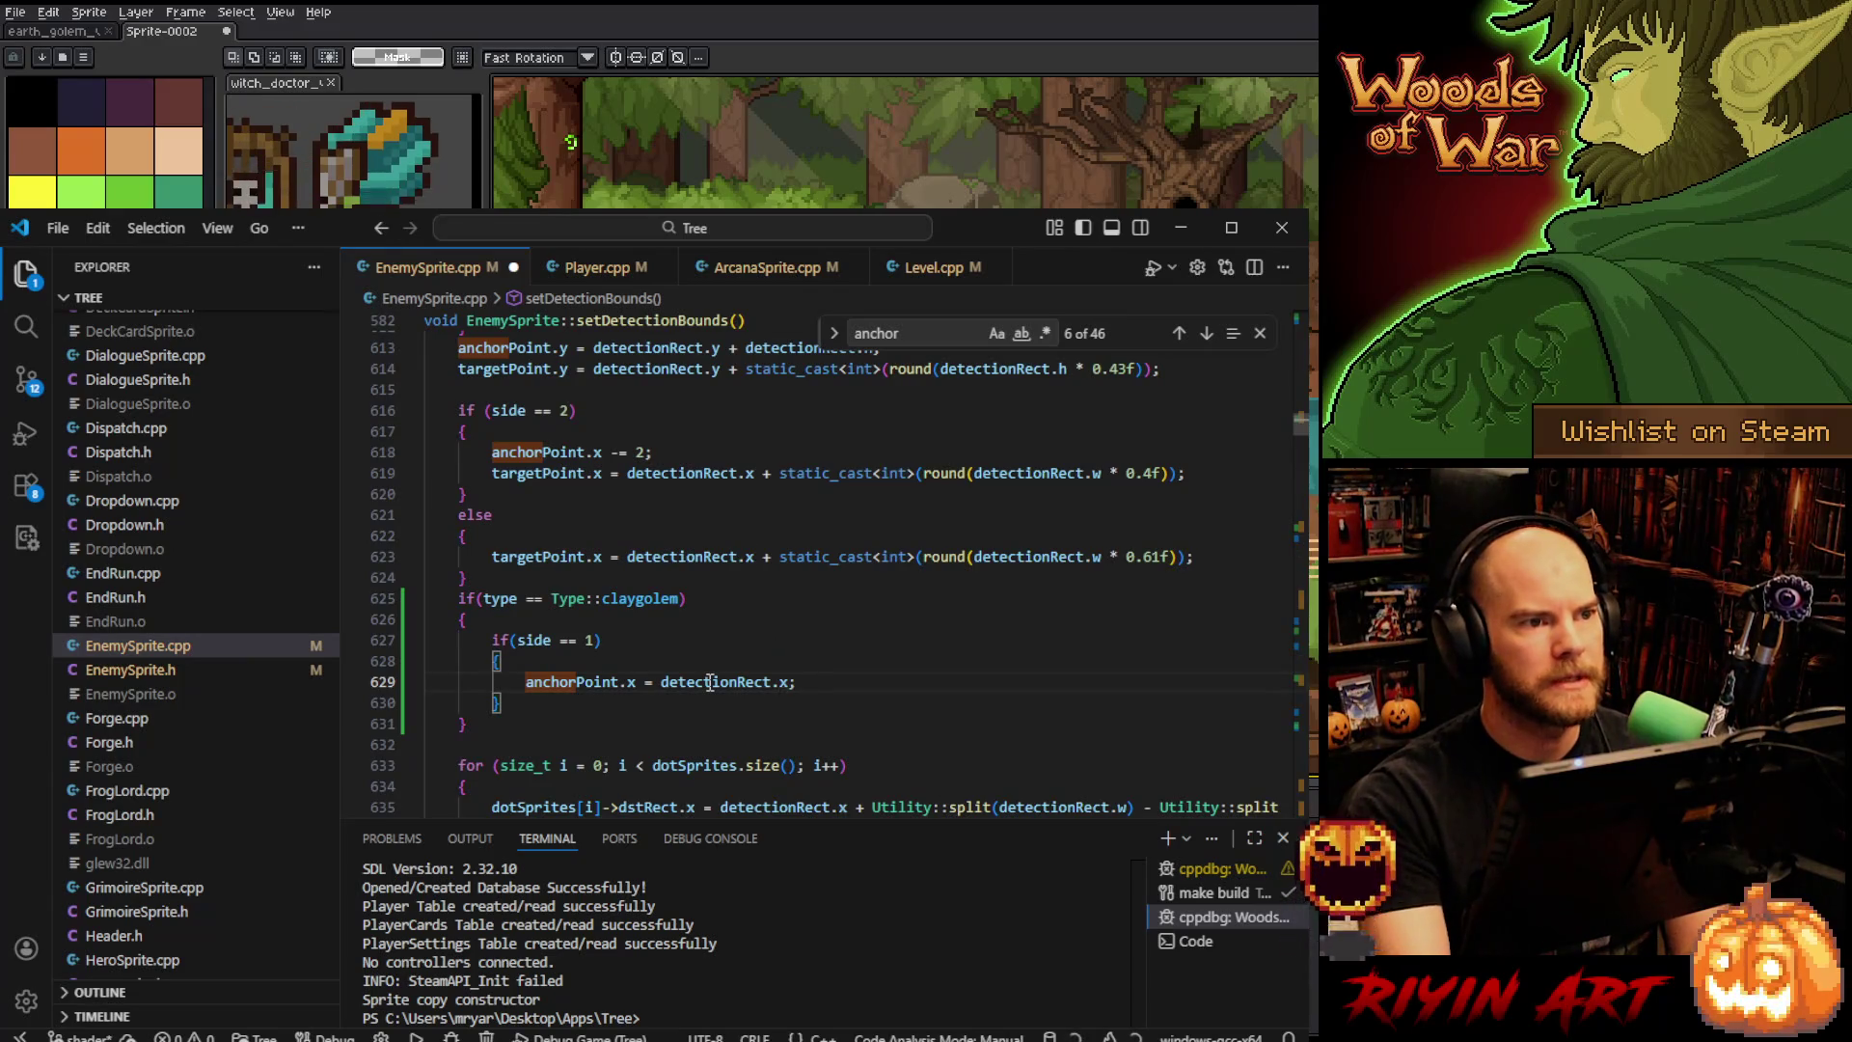
pyautogui.write('+ dete')
pyautogui.write('ctionRect.')
pyautogui.write('w')
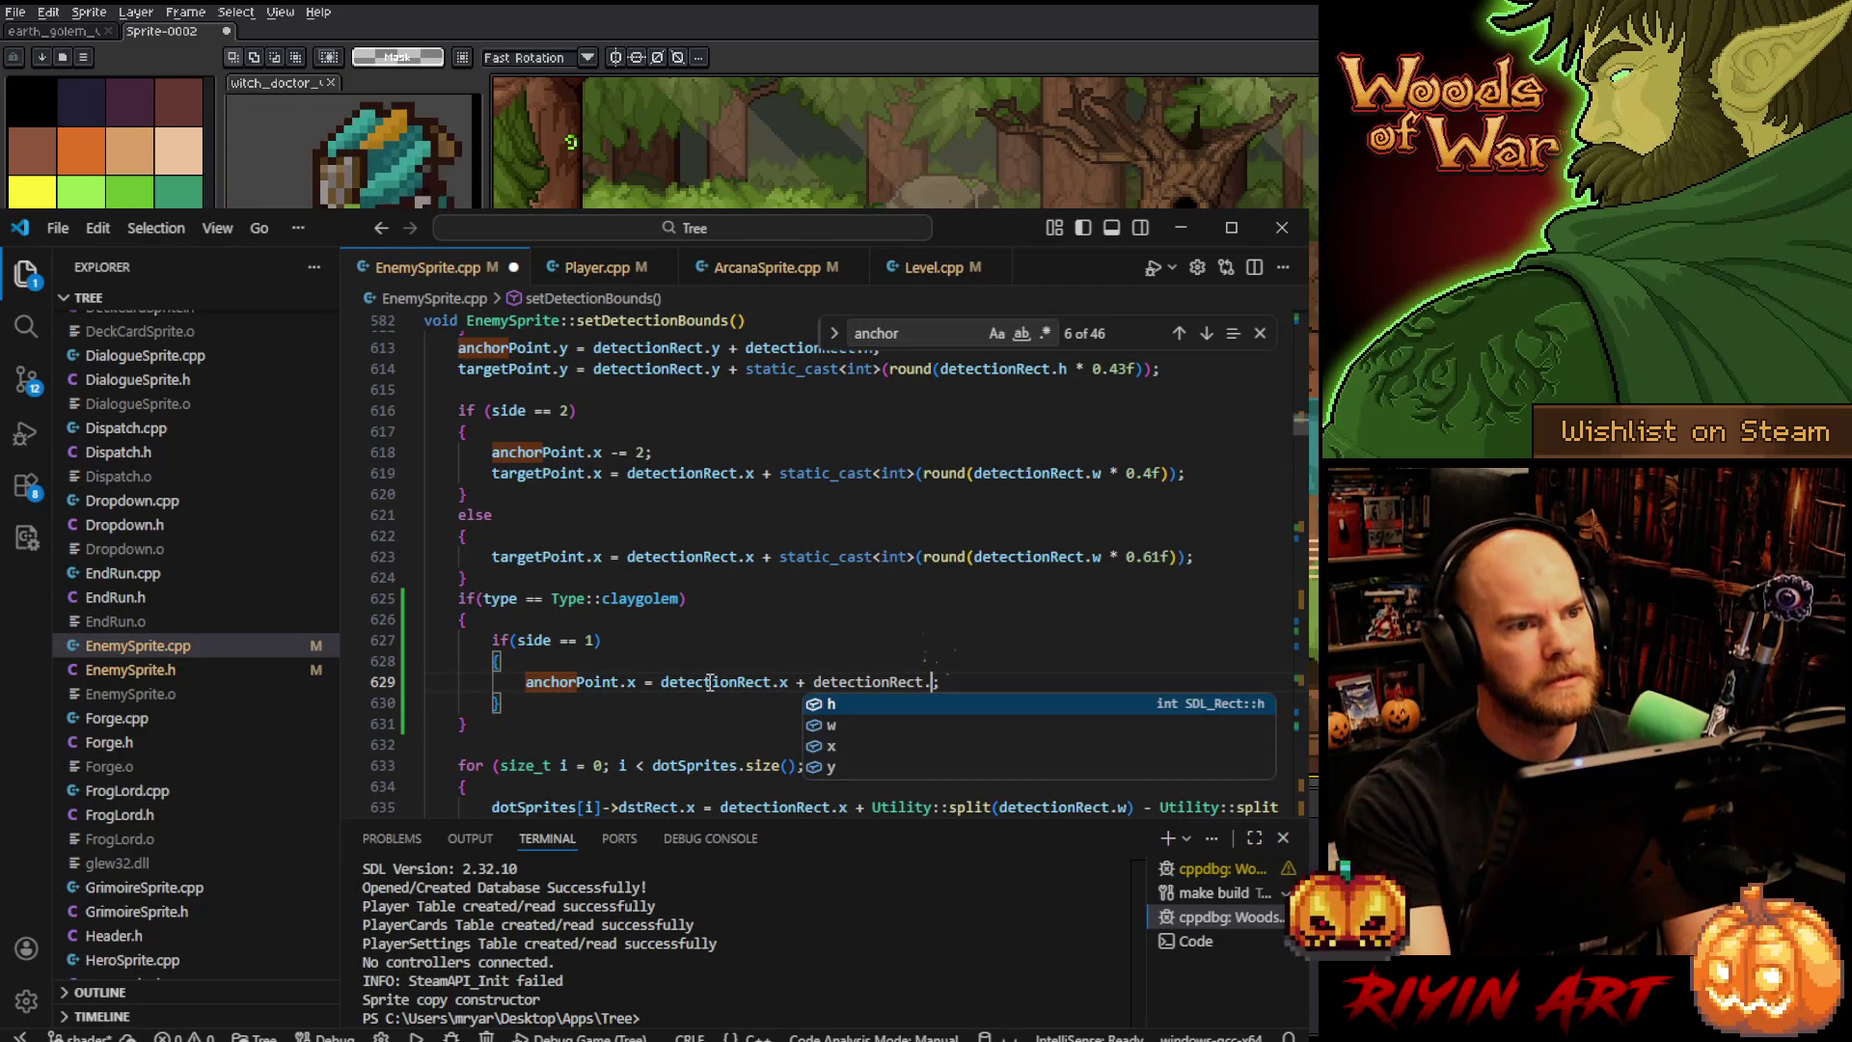
pyautogui.click(515, 706)
pyautogui.moveTo(515, 707); pyautogui.dragTo(509, 625)
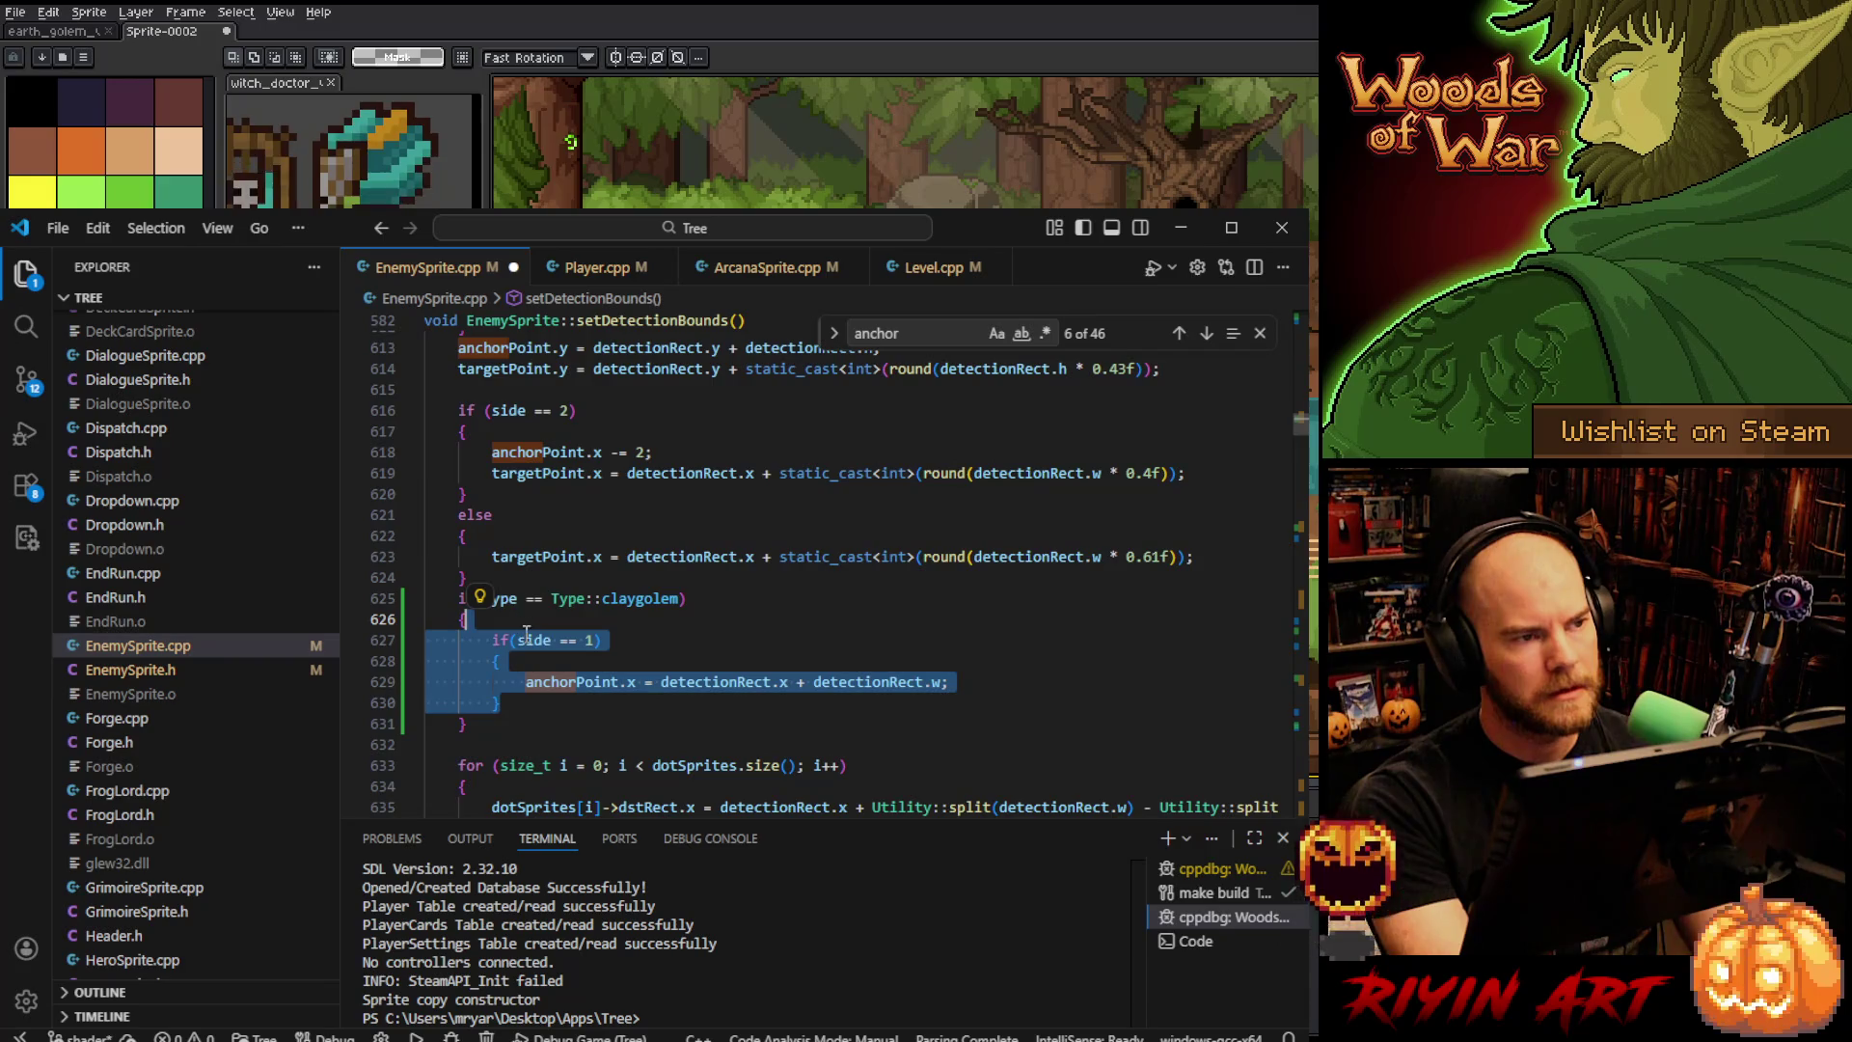
# - Add an empty else { } block after the side-1 if block
pyautogui.click(523, 710)
pyautogui.press('Return')
pyautogui.write('else')
pyautogui.press('Return')
pyautogui.write('{')
pyautogui.press('Return')
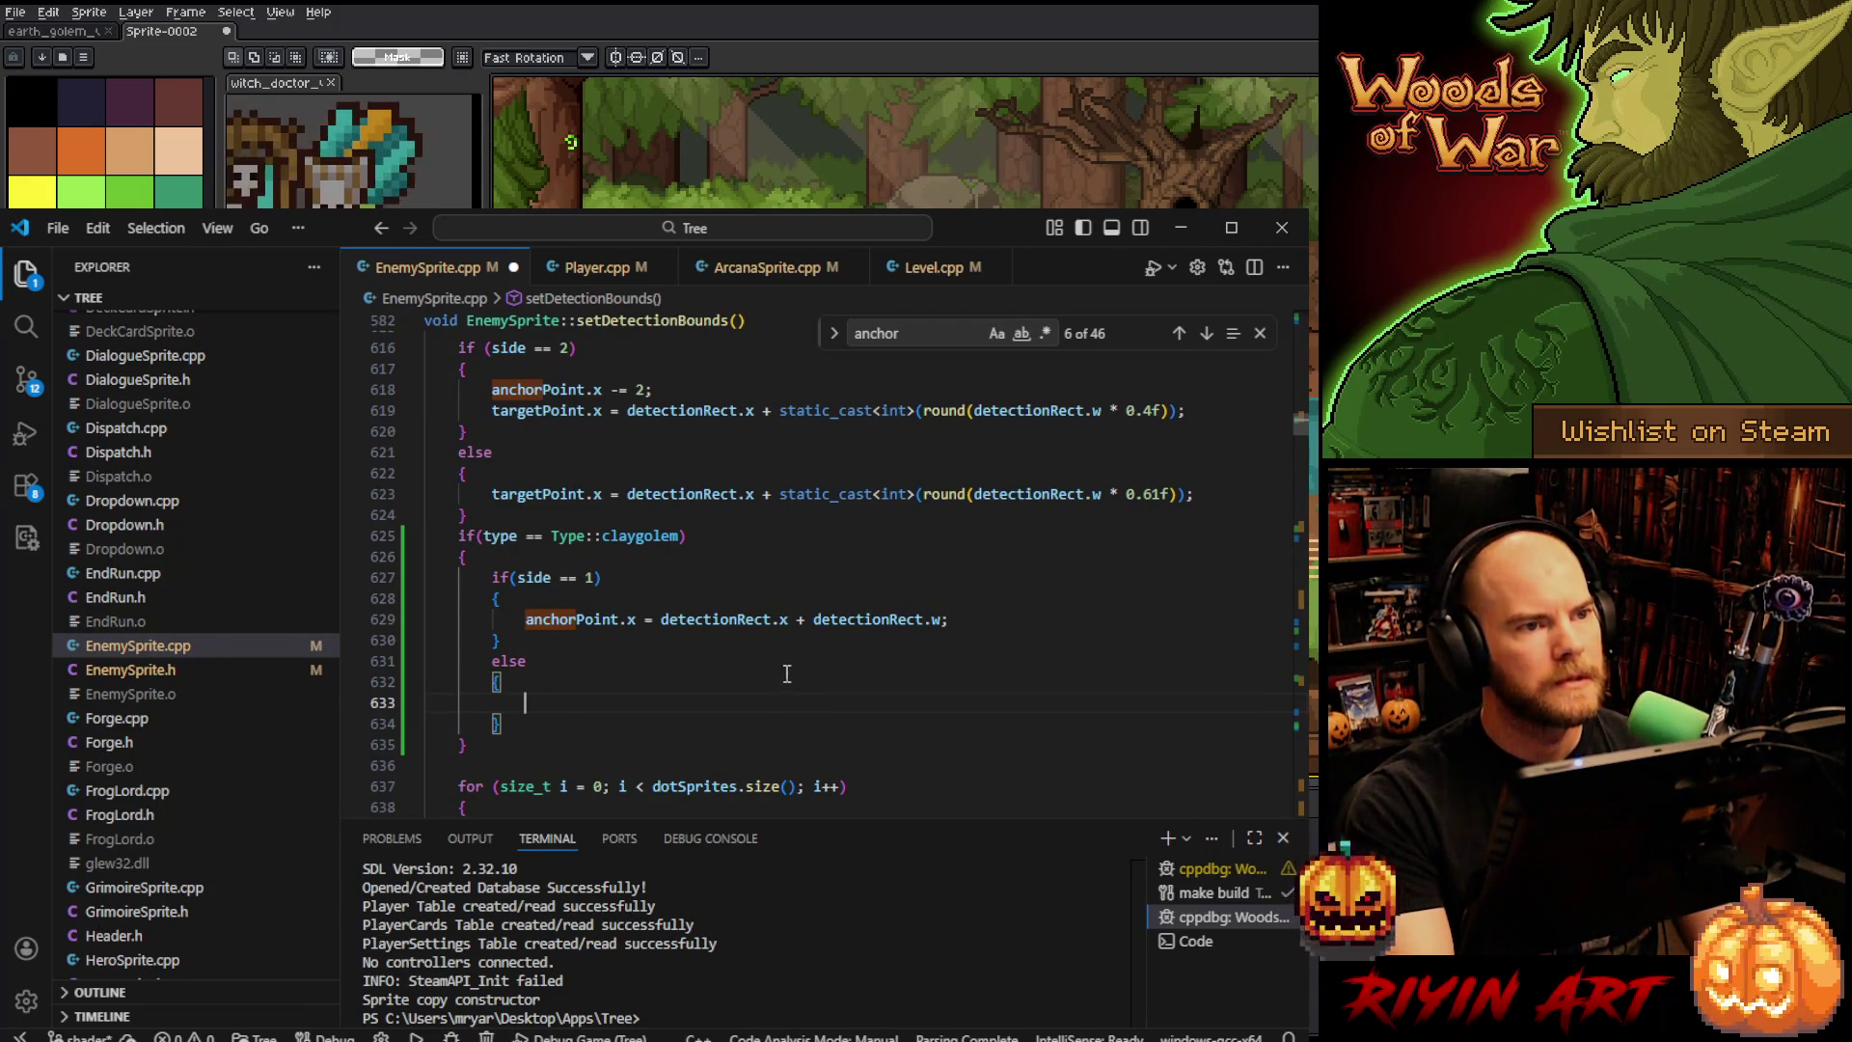
pyautogui.moveTo(982, 625); pyautogui.dragTo(976, 604)
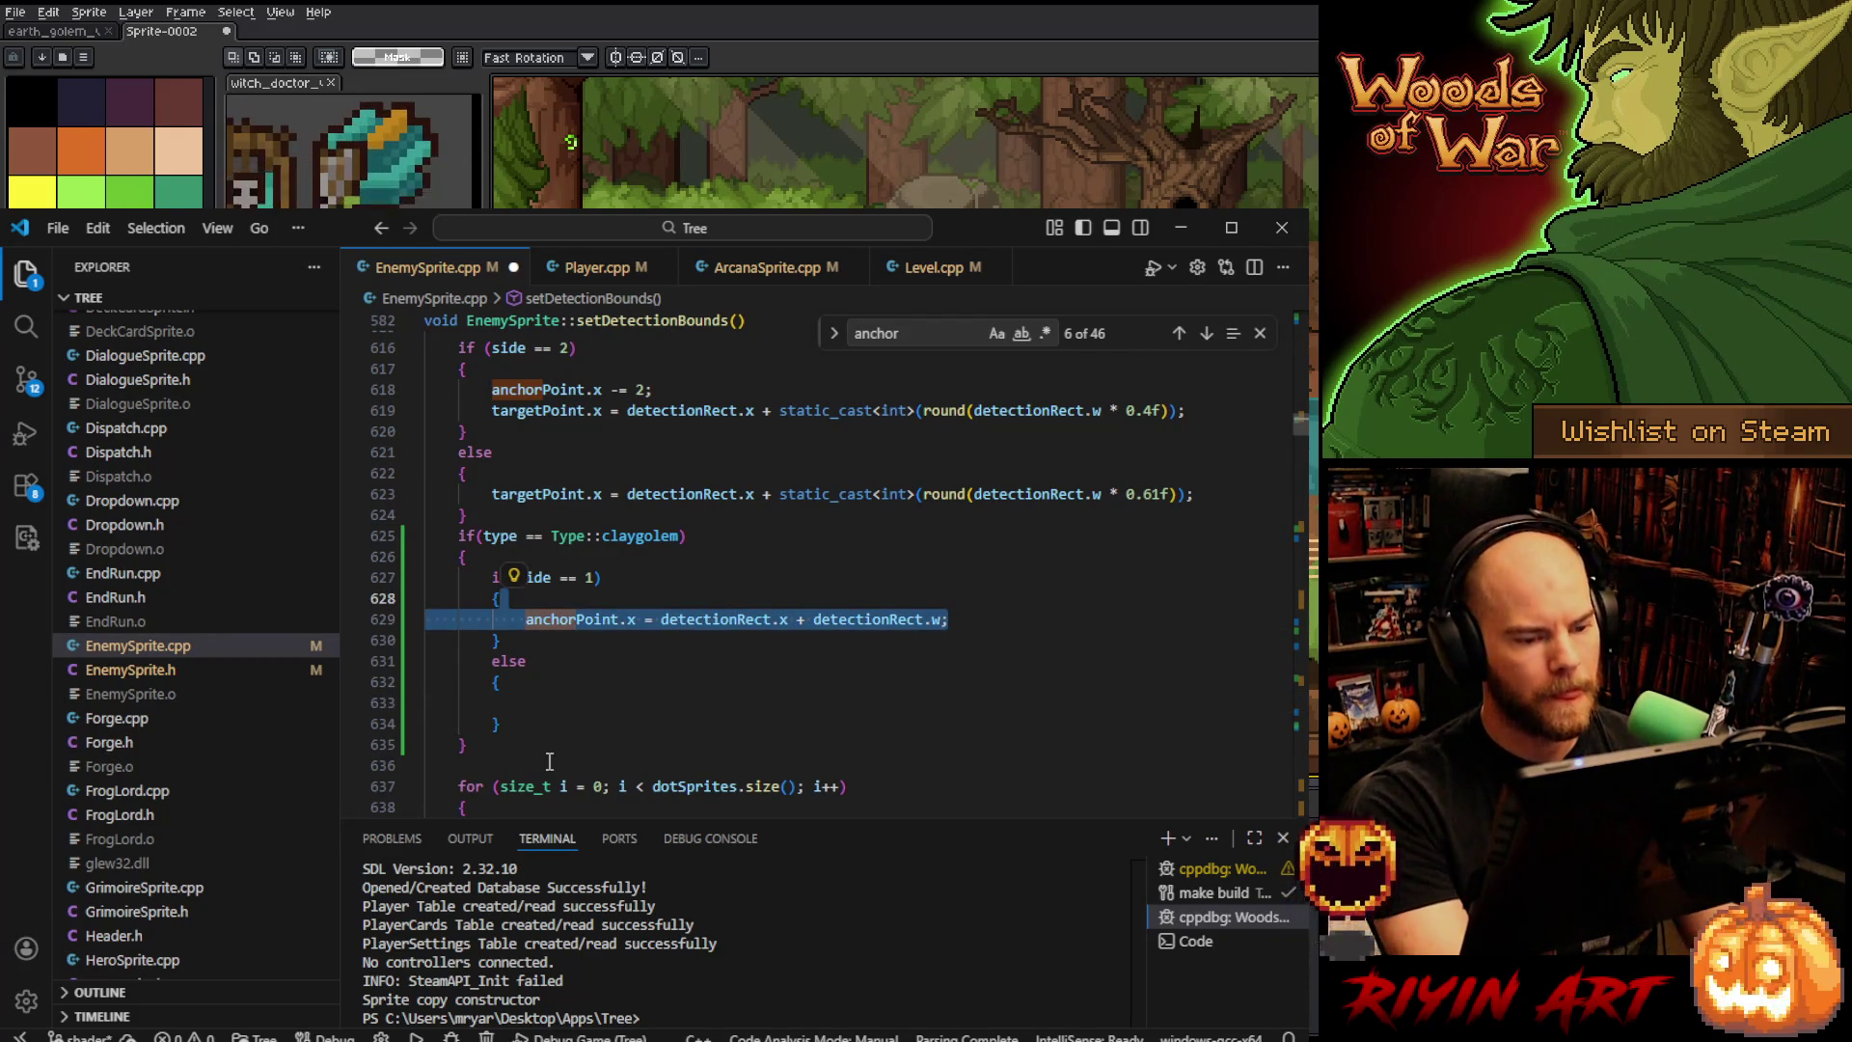
pyautogui.click(586, 699)
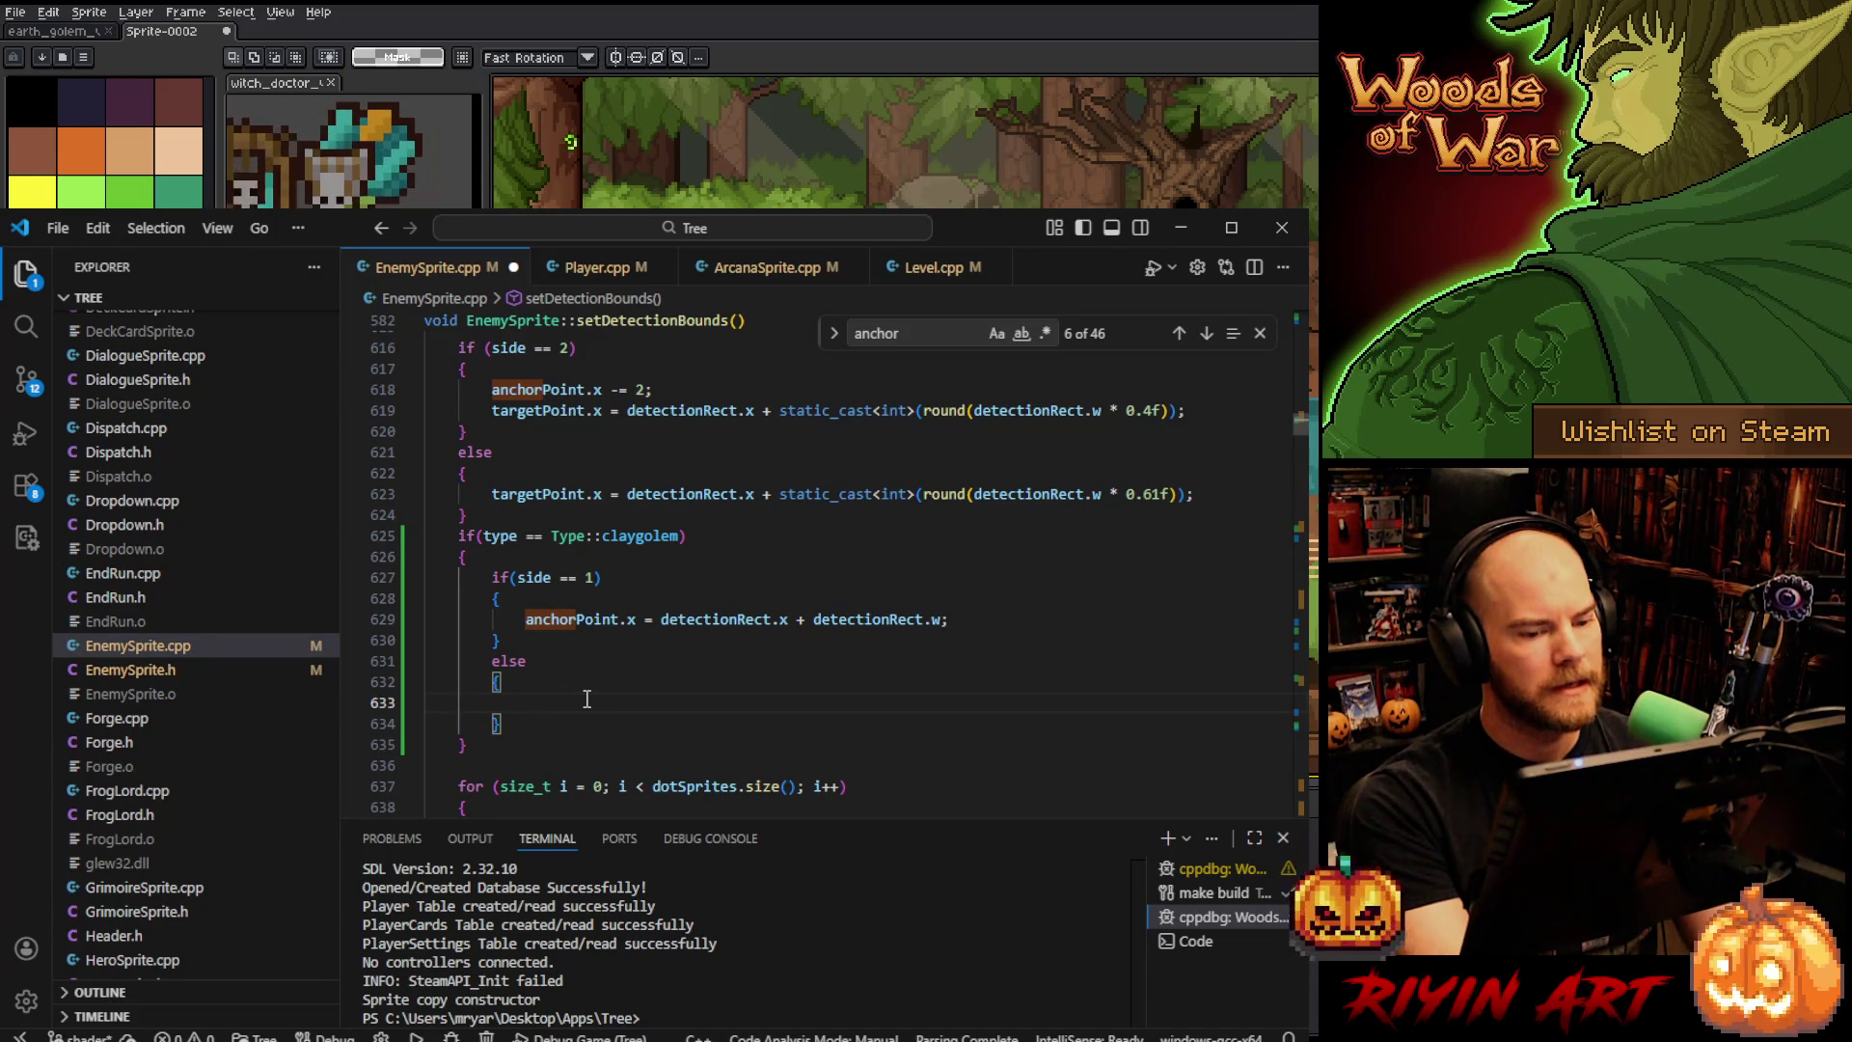
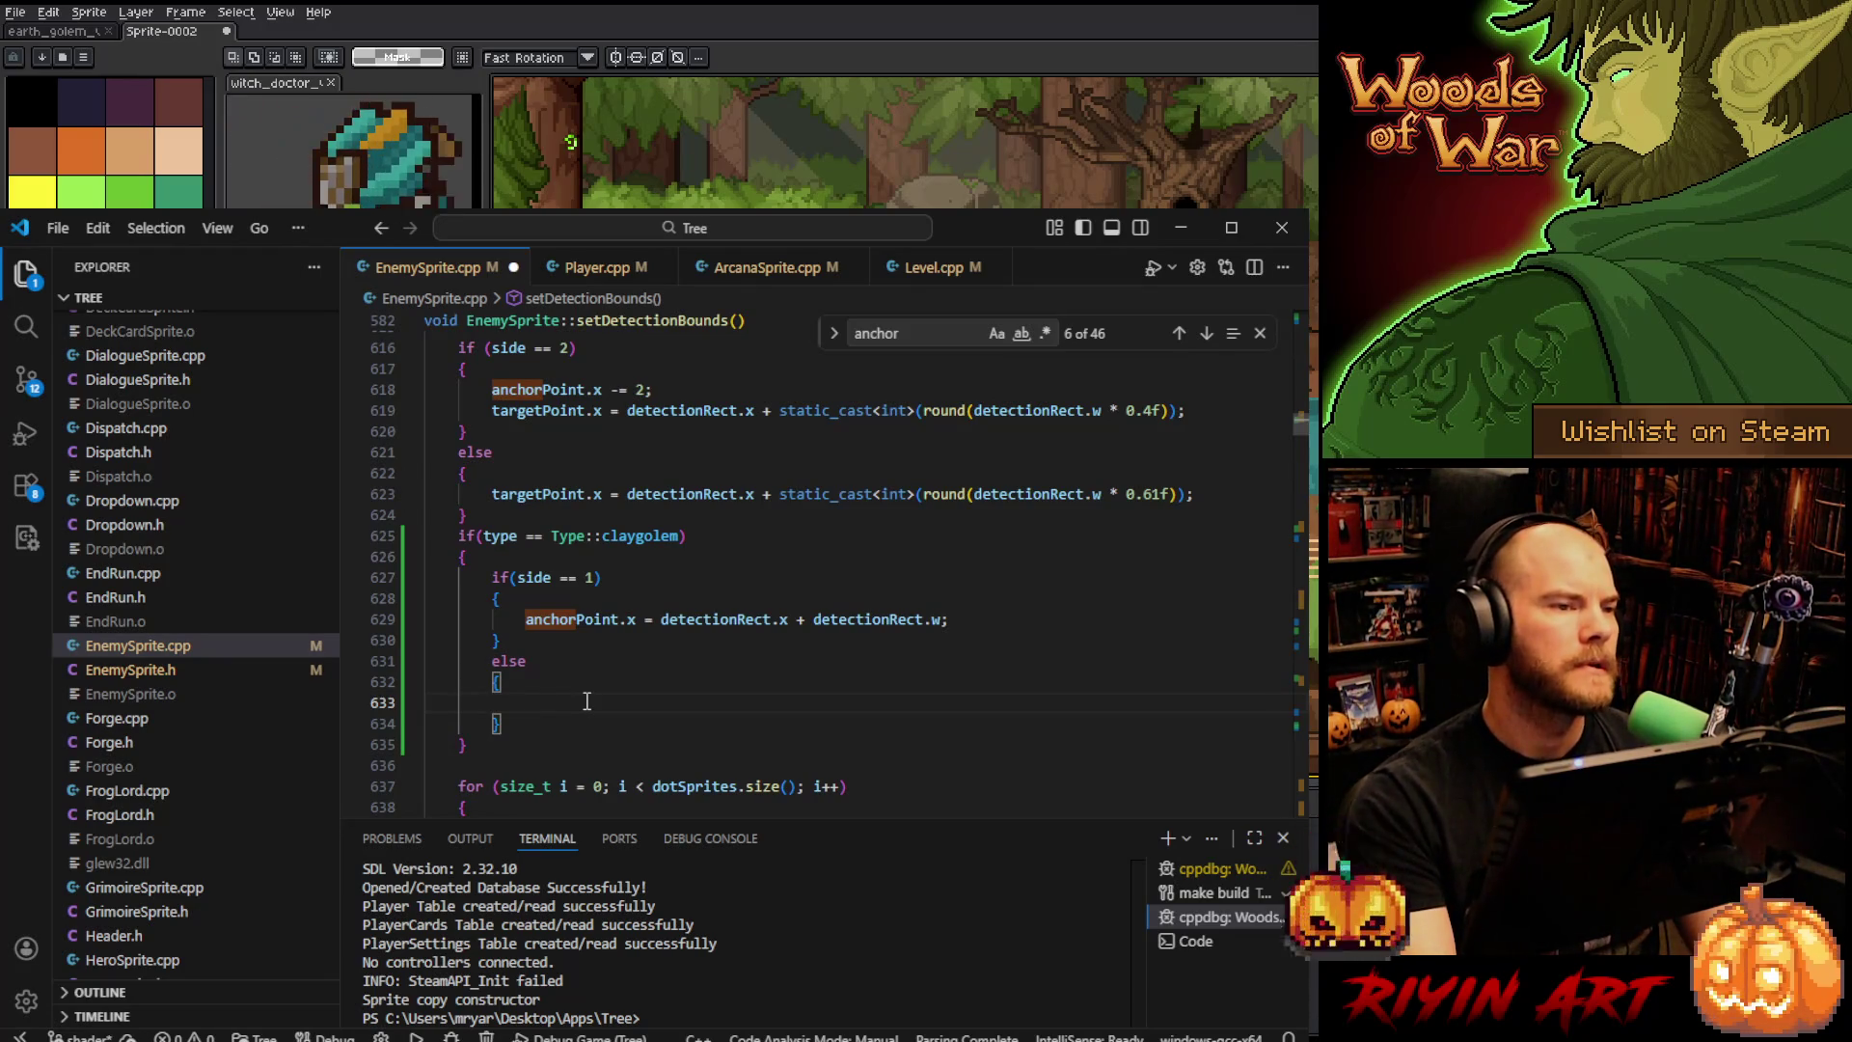
# - Undo the claygolem edits back to the single targetPoint.x assignment, then paste the side-based if/else after it
pyautogui.click(544, 722)
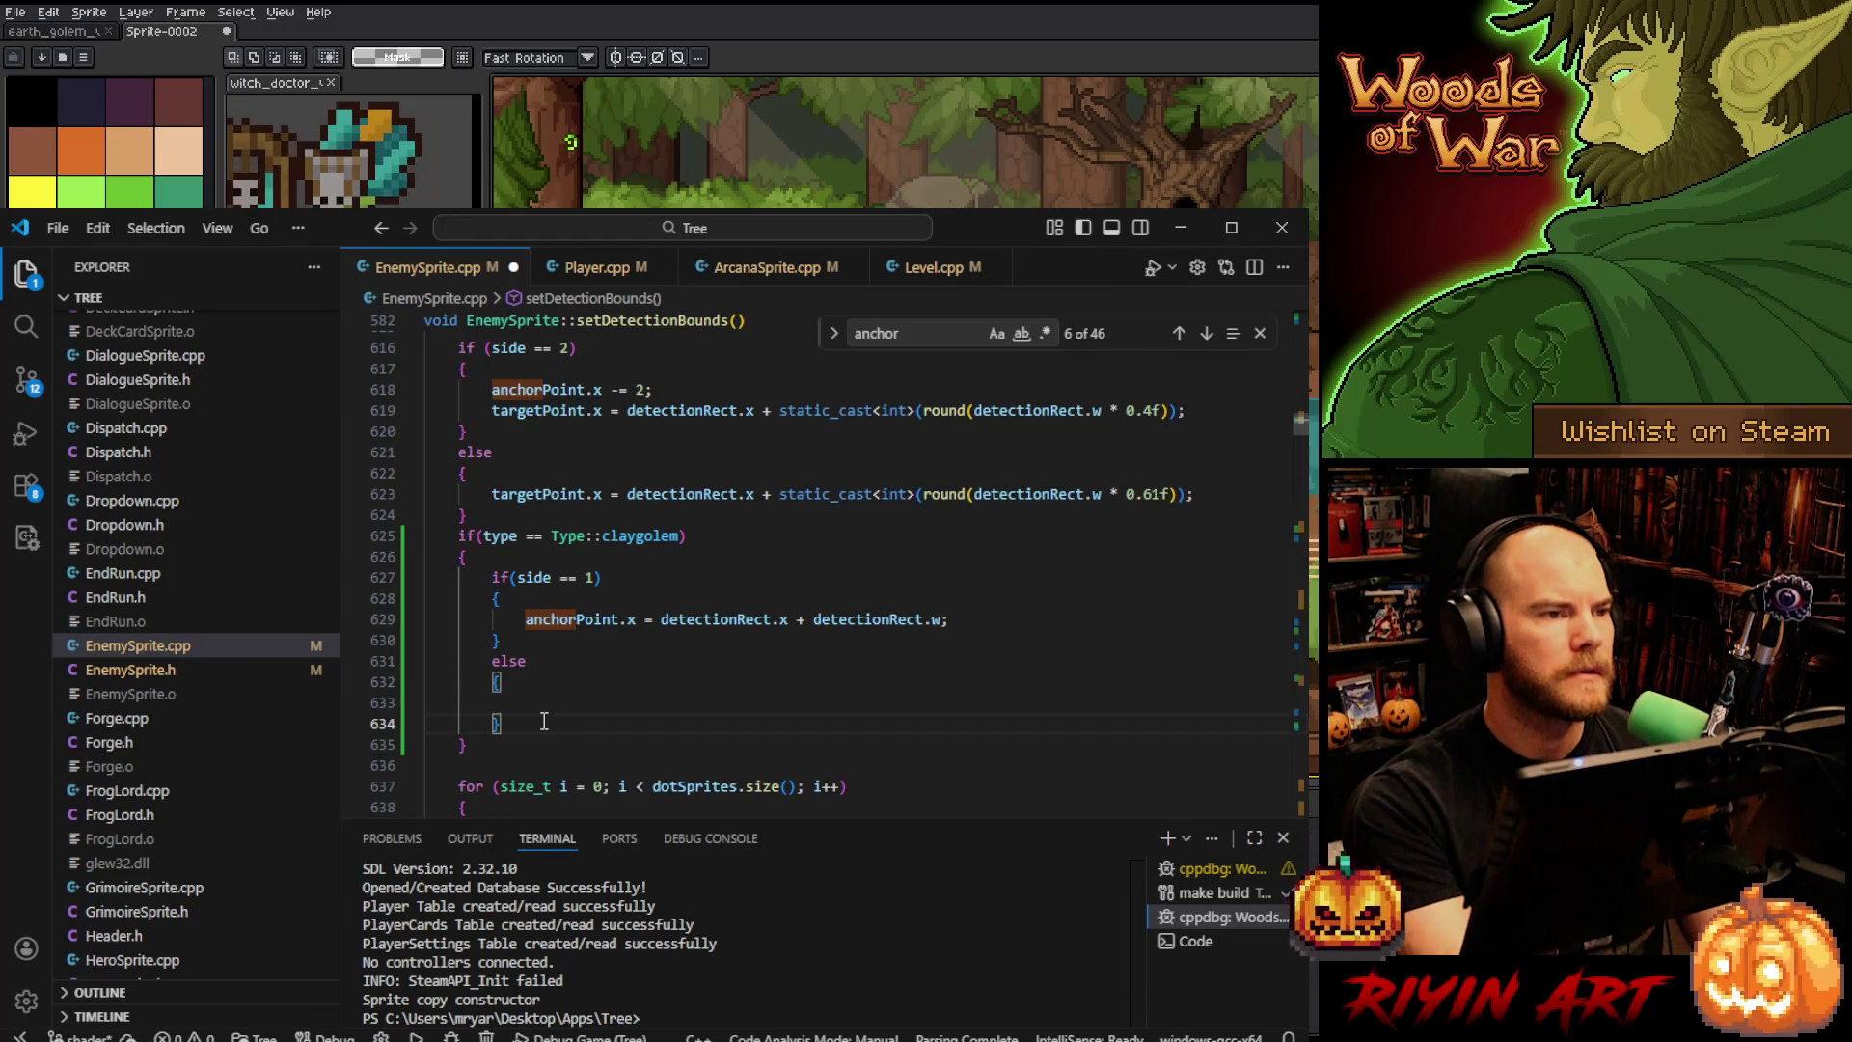
pyautogui.moveTo(544, 721); pyautogui.dragTo(491, 578)
pyautogui.hotkey('ctrl', 'c')
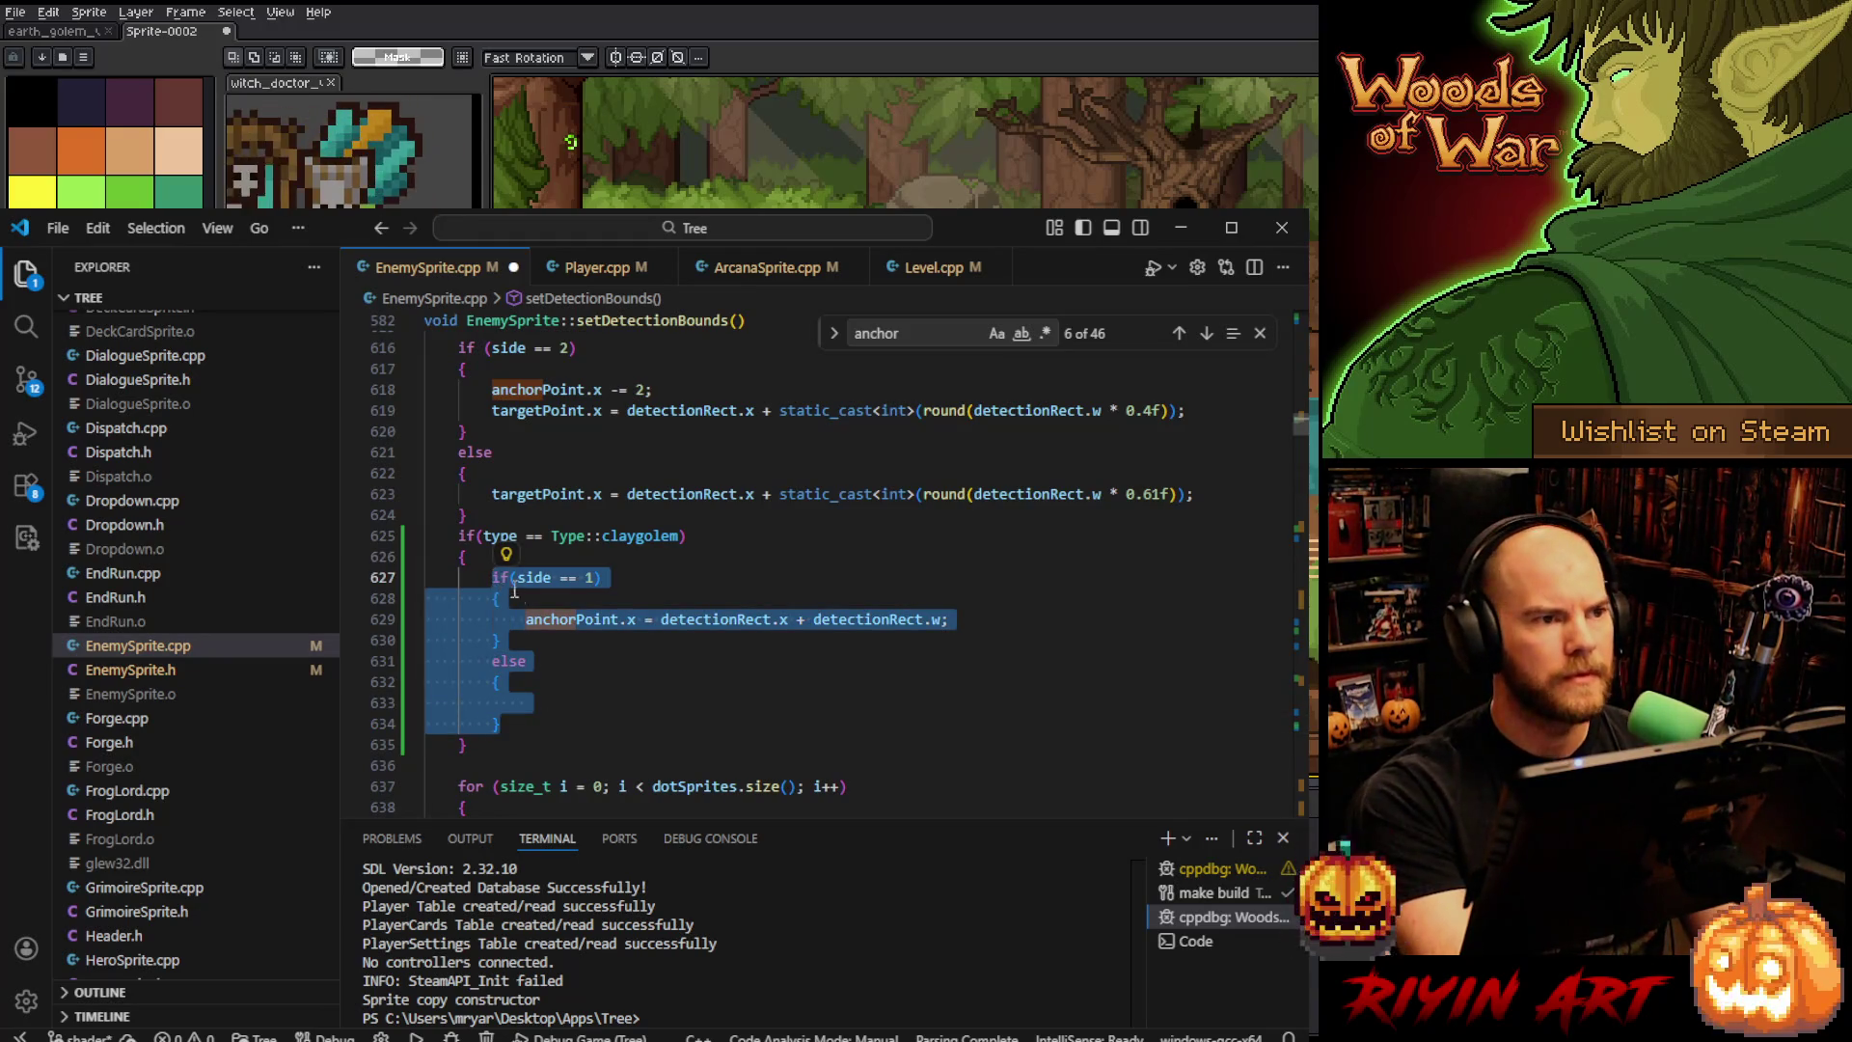
pyautogui.hotkey('ctrl', 'z')
pyautogui.hotkey('ctrl', 'z')
pyautogui.hotkey('ctrl', 'z')
pyautogui.hotkey('ctrl', 'z')
pyautogui.hotkey('ctrl', 'z')
pyautogui.hotkey('ctrl', 'z')
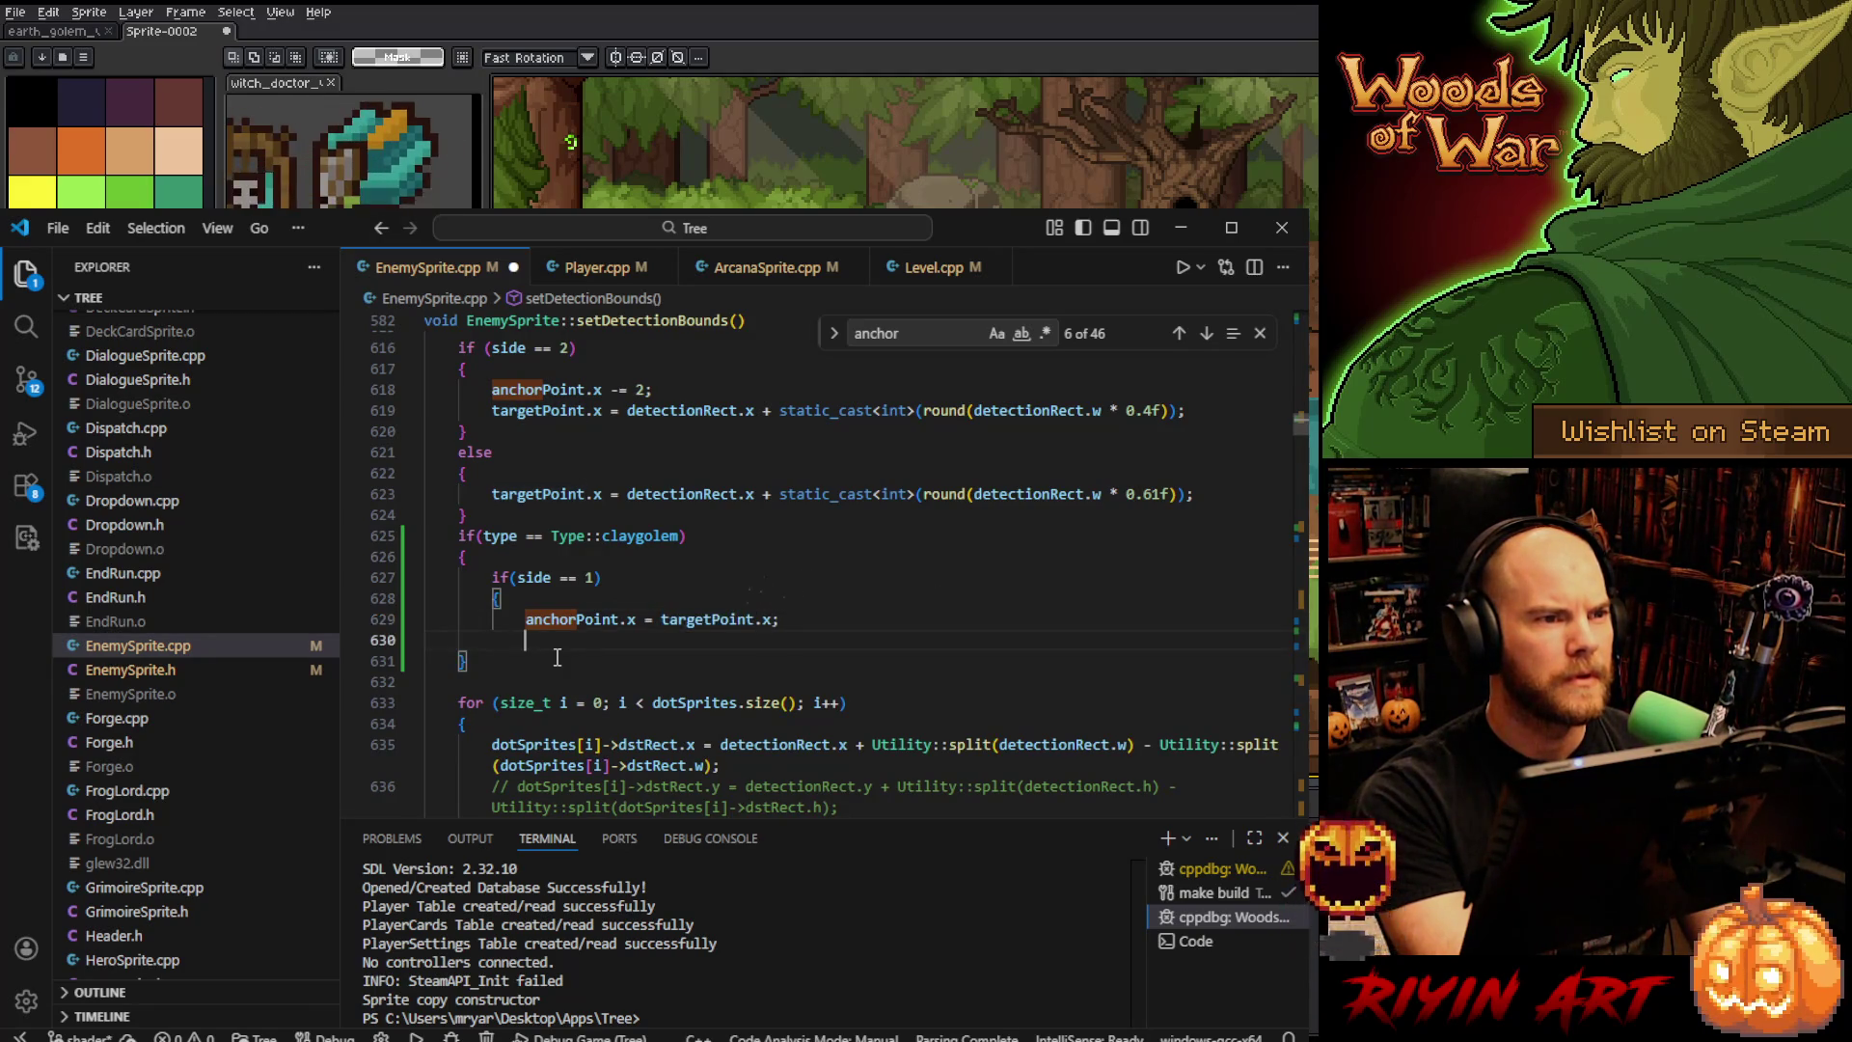
pyautogui.hotkey('ctrl', 'z')
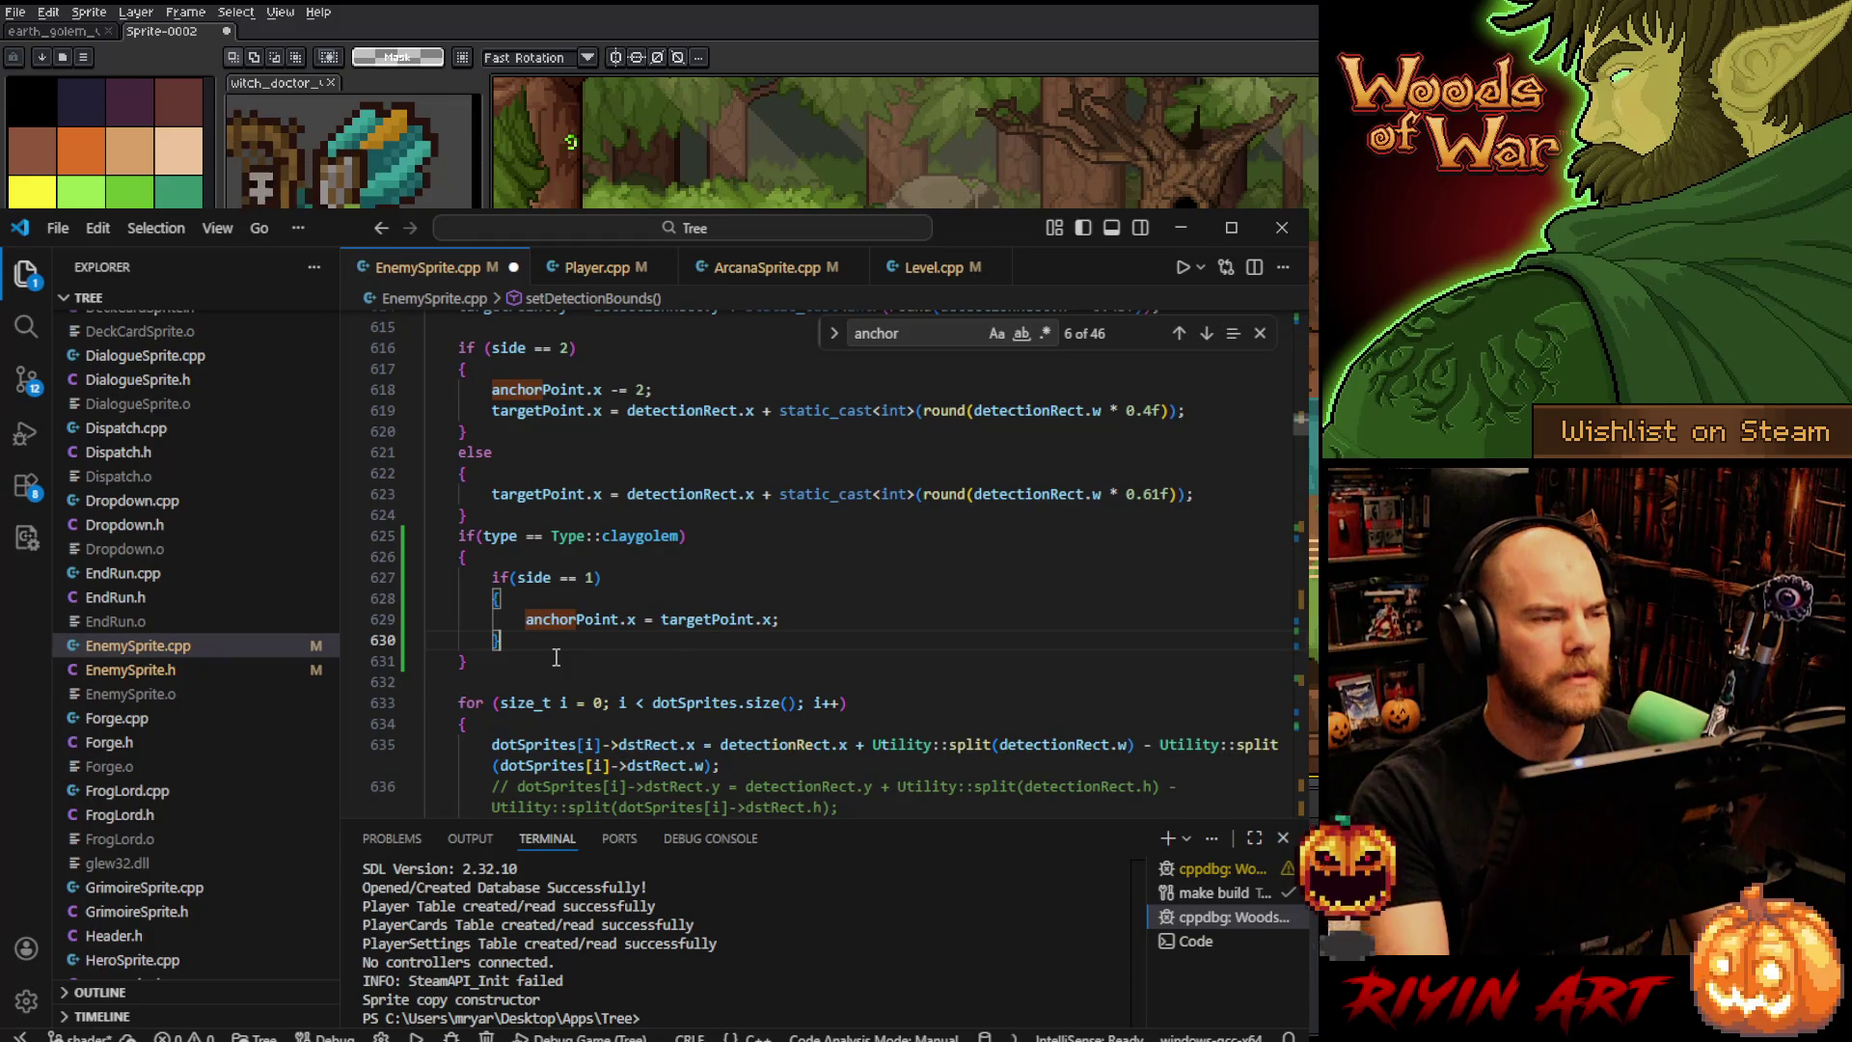
pyautogui.hotkey('ctrl', 'z')
pyautogui.hotkey('ctrl', 'z')
pyautogui.hotkey('ctrl', 'z')
pyautogui.hotkey('ctrl', 'z')
pyautogui.hotkey('ctrl', 'z')
pyautogui.hotkey('ctrl', 'z')
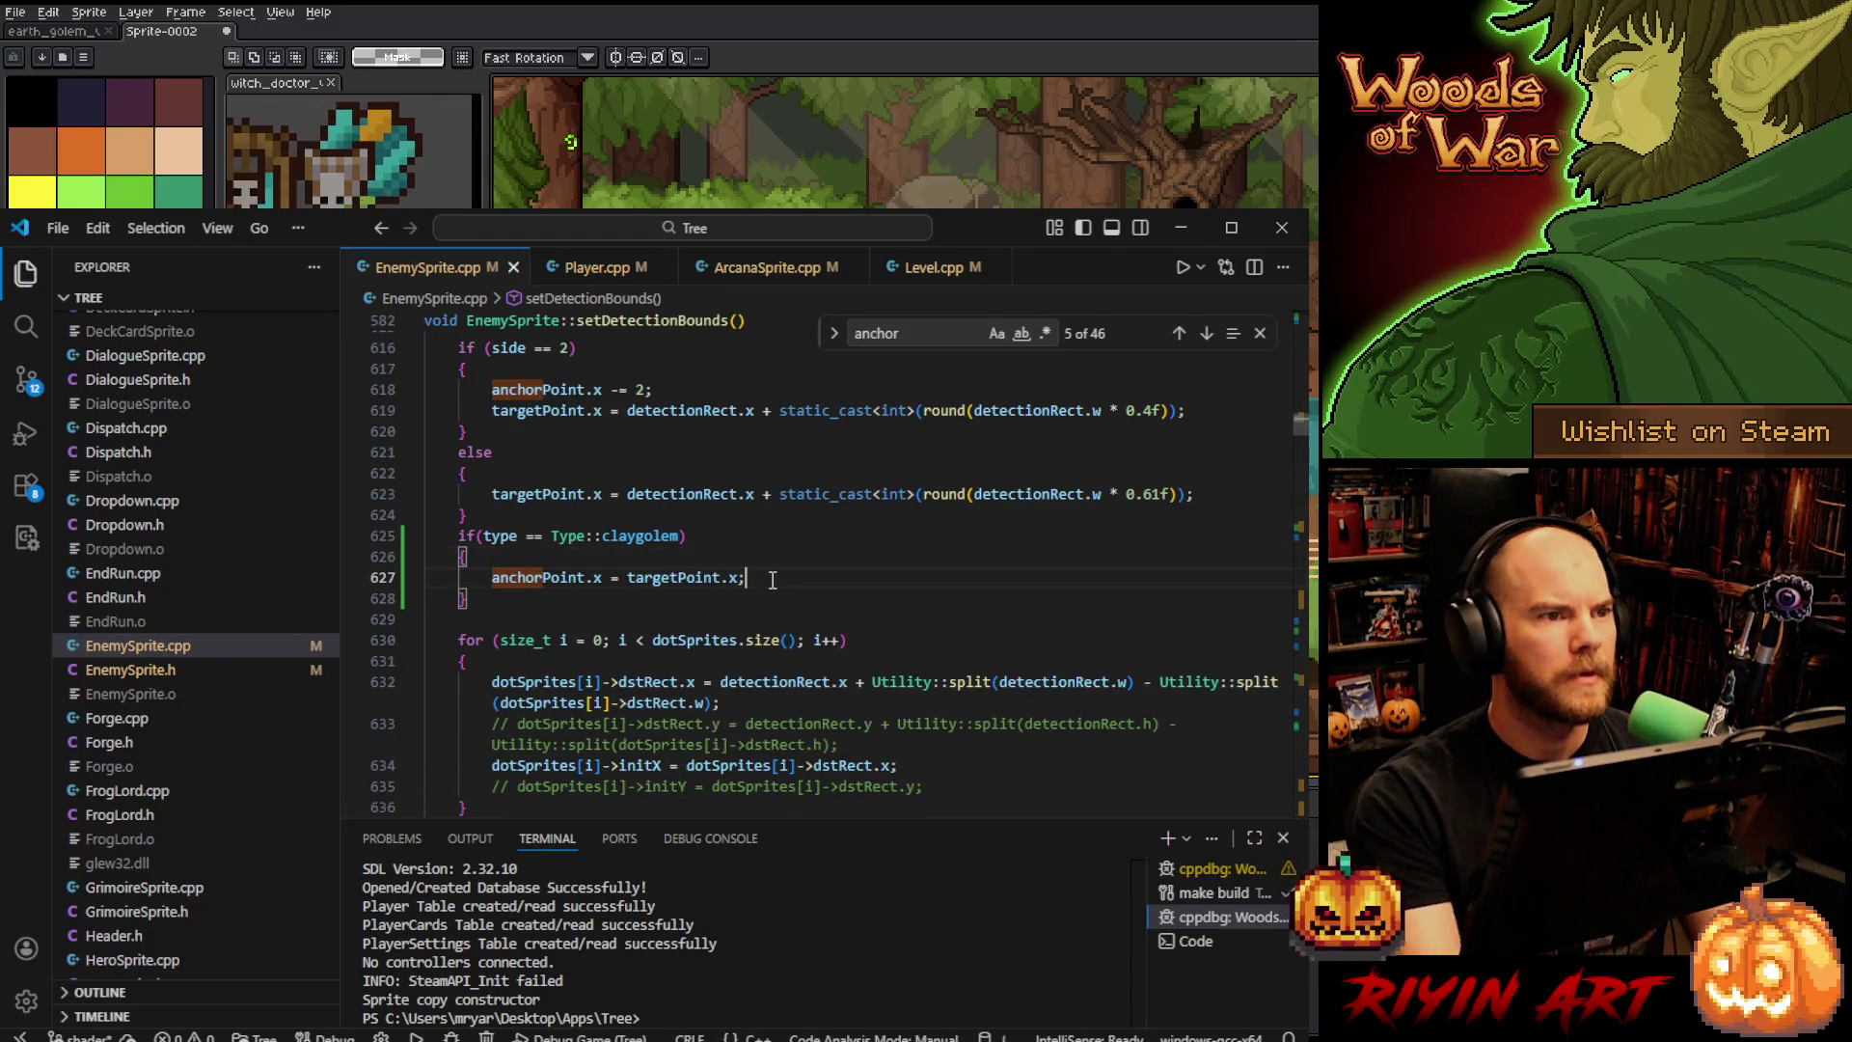
pyautogui.press('Return')
pyautogui.hotkey('ctrl', 'v')
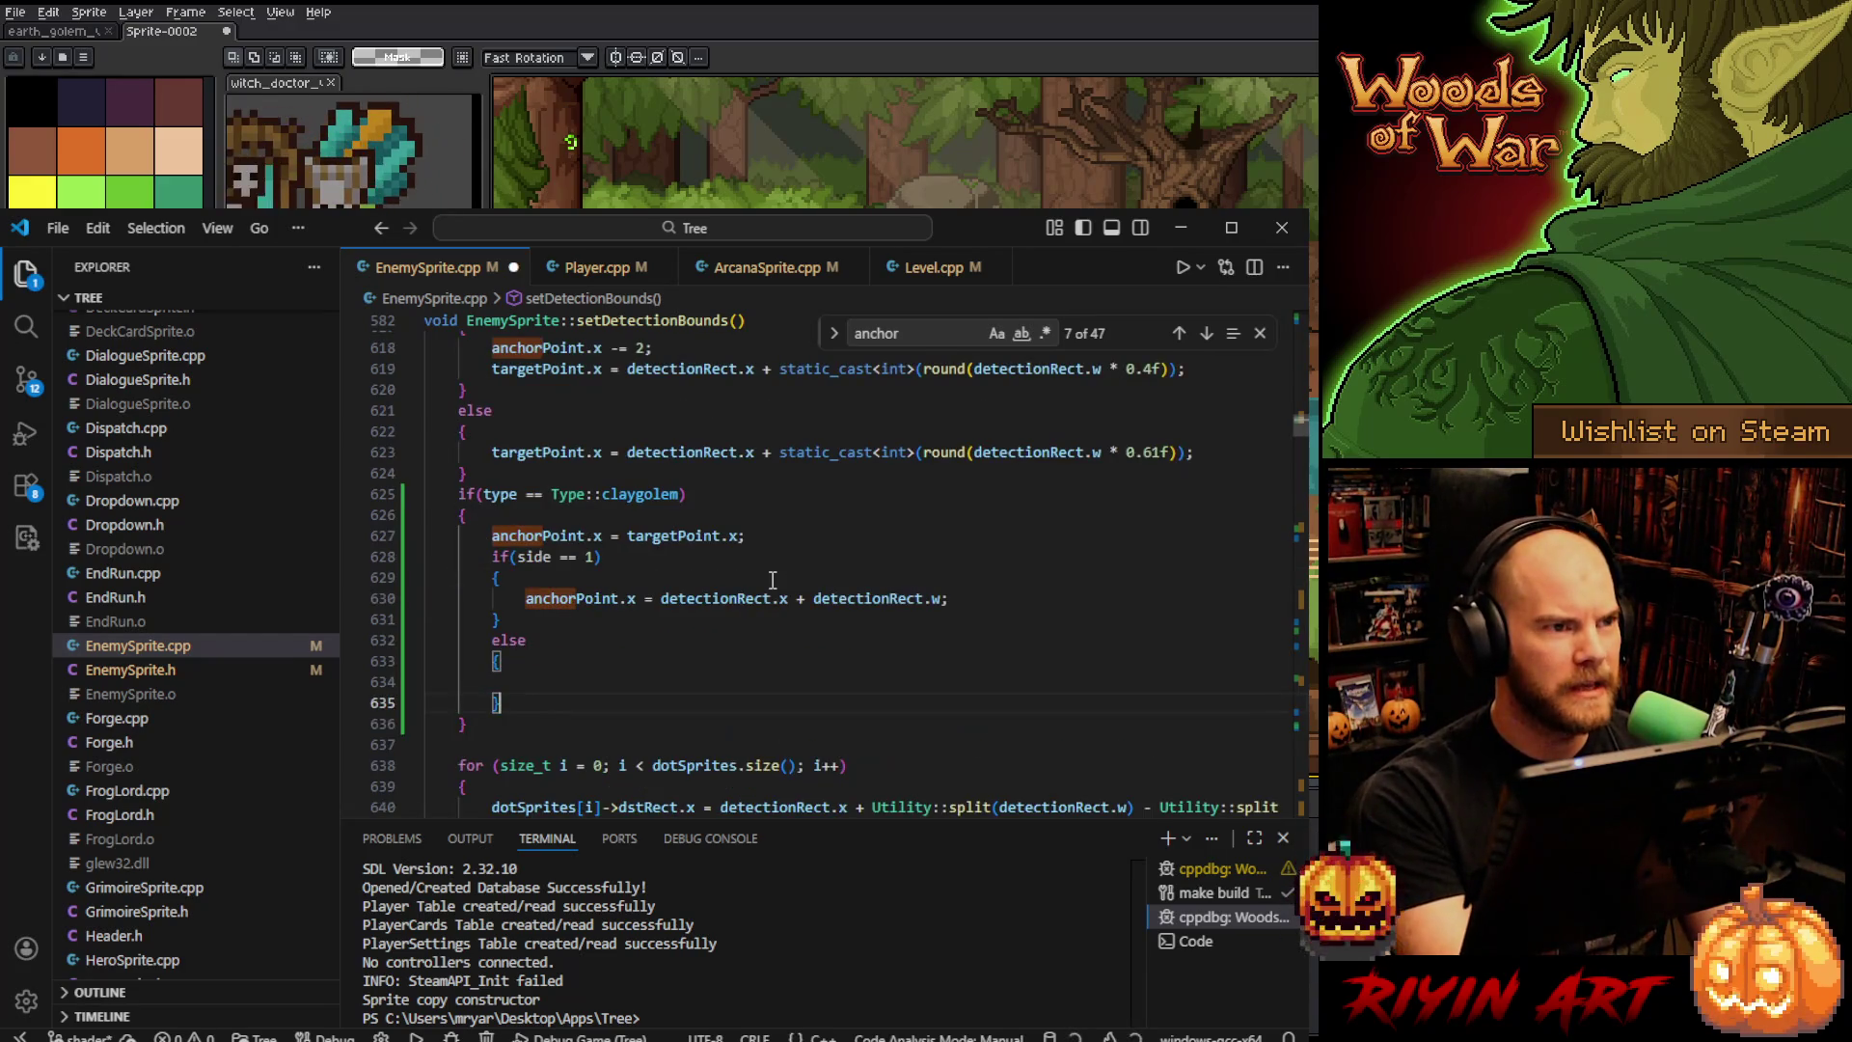
pyautogui.hotkey('ctrl', 's')
# - Comment out the pasted side-based if/else, save EnemySprite.cpp, and minimize VS Code
pyautogui.keyDown('shift'); pyautogui.click(489, 558); pyautogui.keyUp('shift')
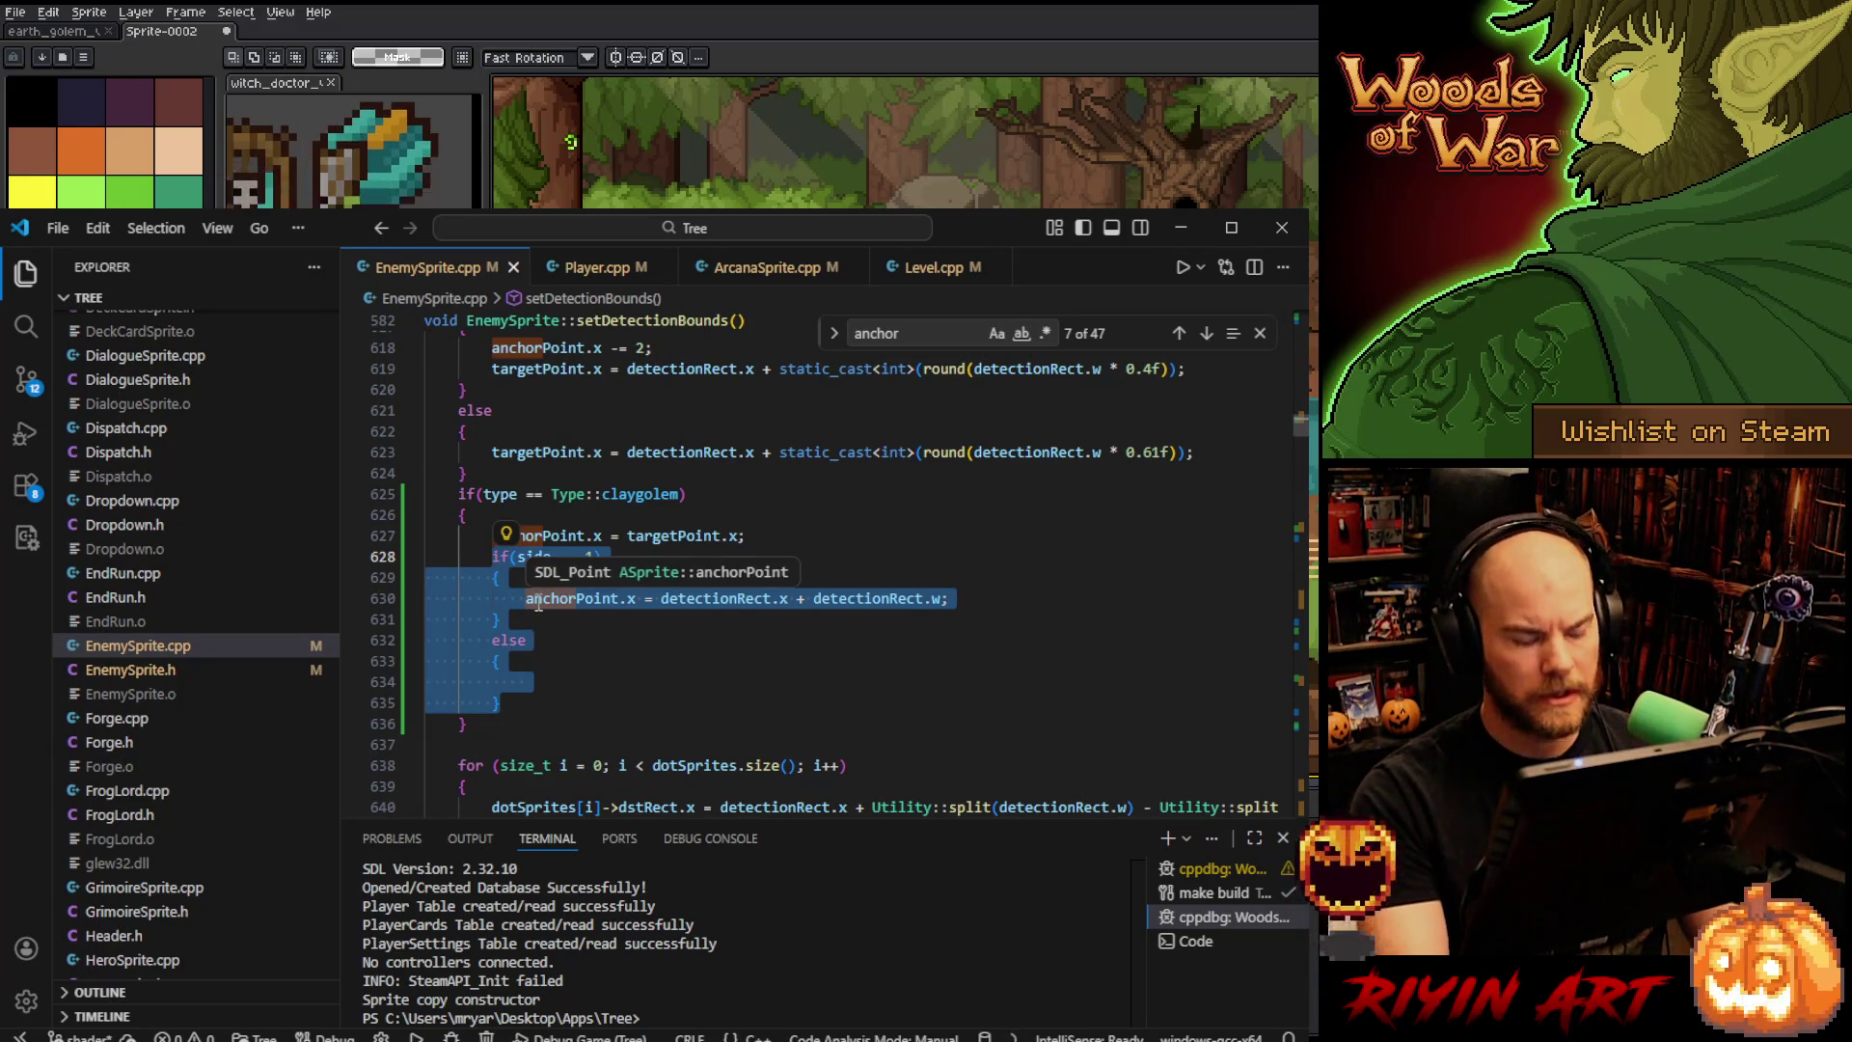
pyautogui.hotkey('ctrl', '/')
pyautogui.click(611, 652)
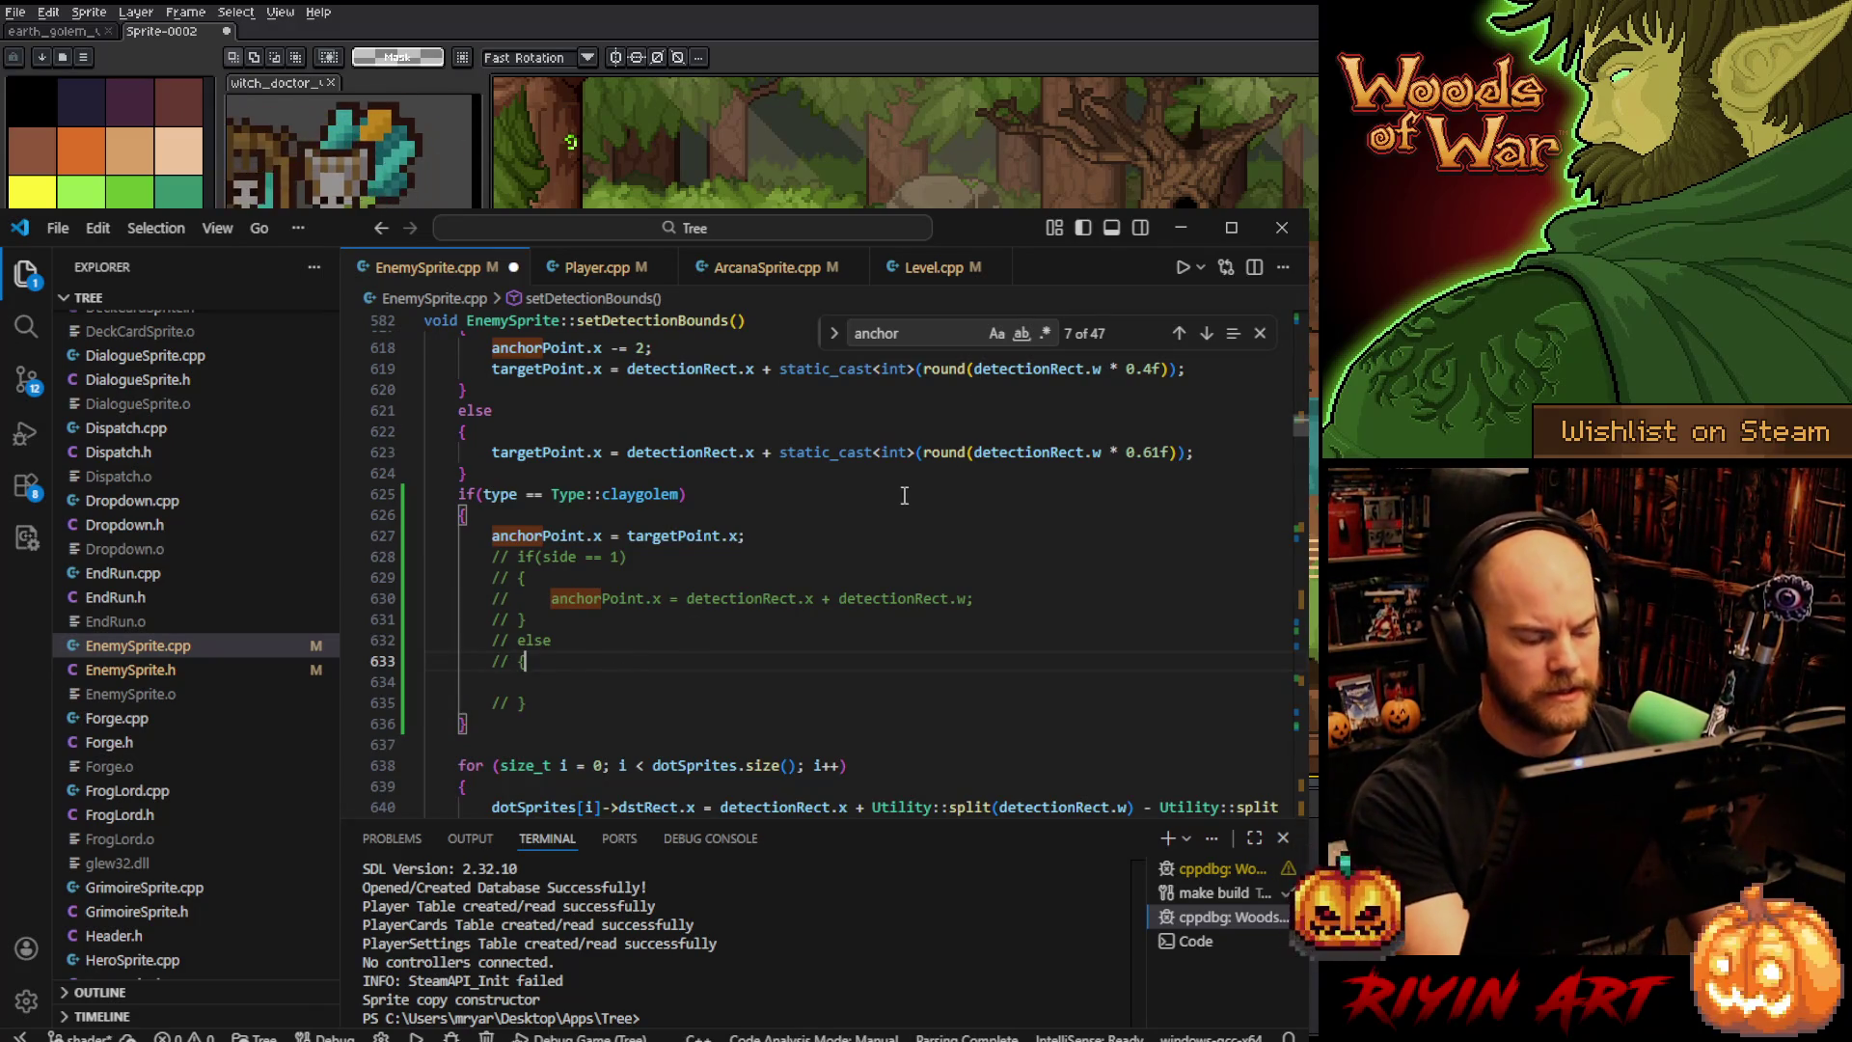
pyautogui.hotkey('ctrl', 's')
pyautogui.click(1181, 228)
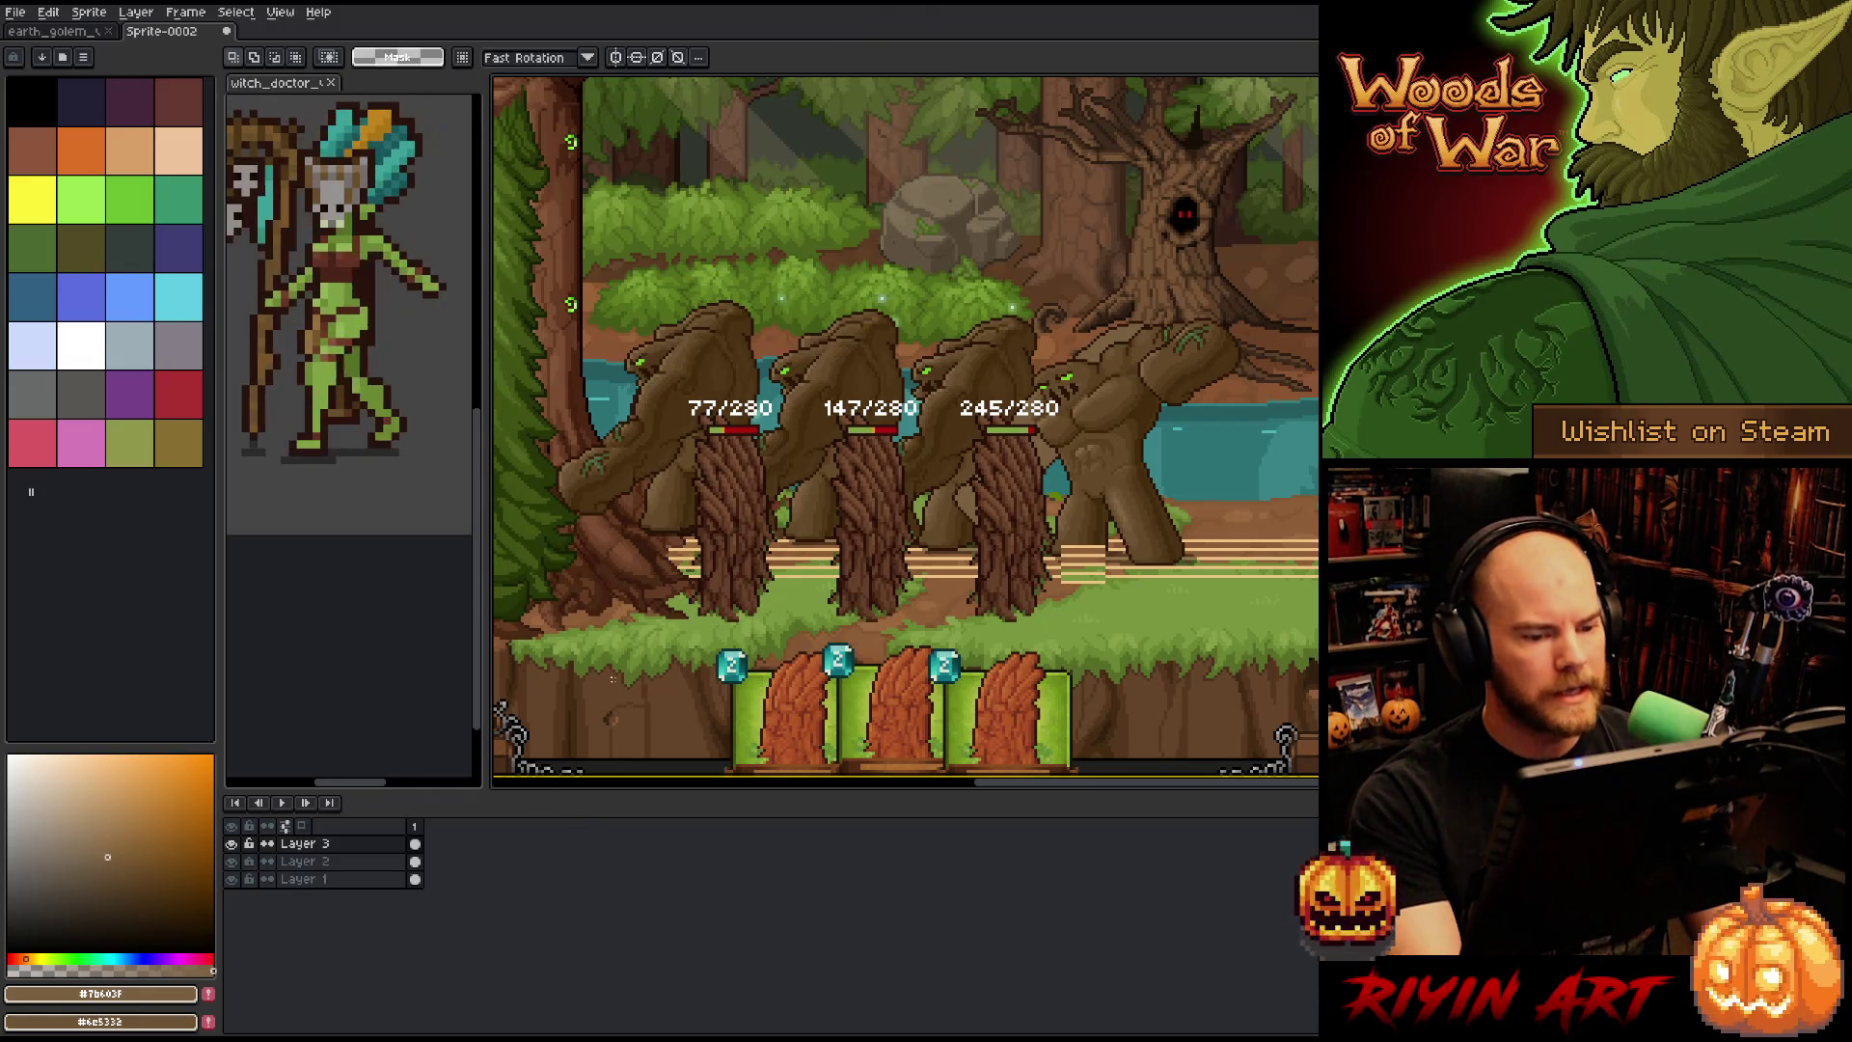
pyautogui.scroll(2, 1036, 490)
pyautogui.scroll(-1, 1051, 491)
pyautogui.scroll(2, 1020, 487)
pyautogui.scroll(-2, 964, 512)
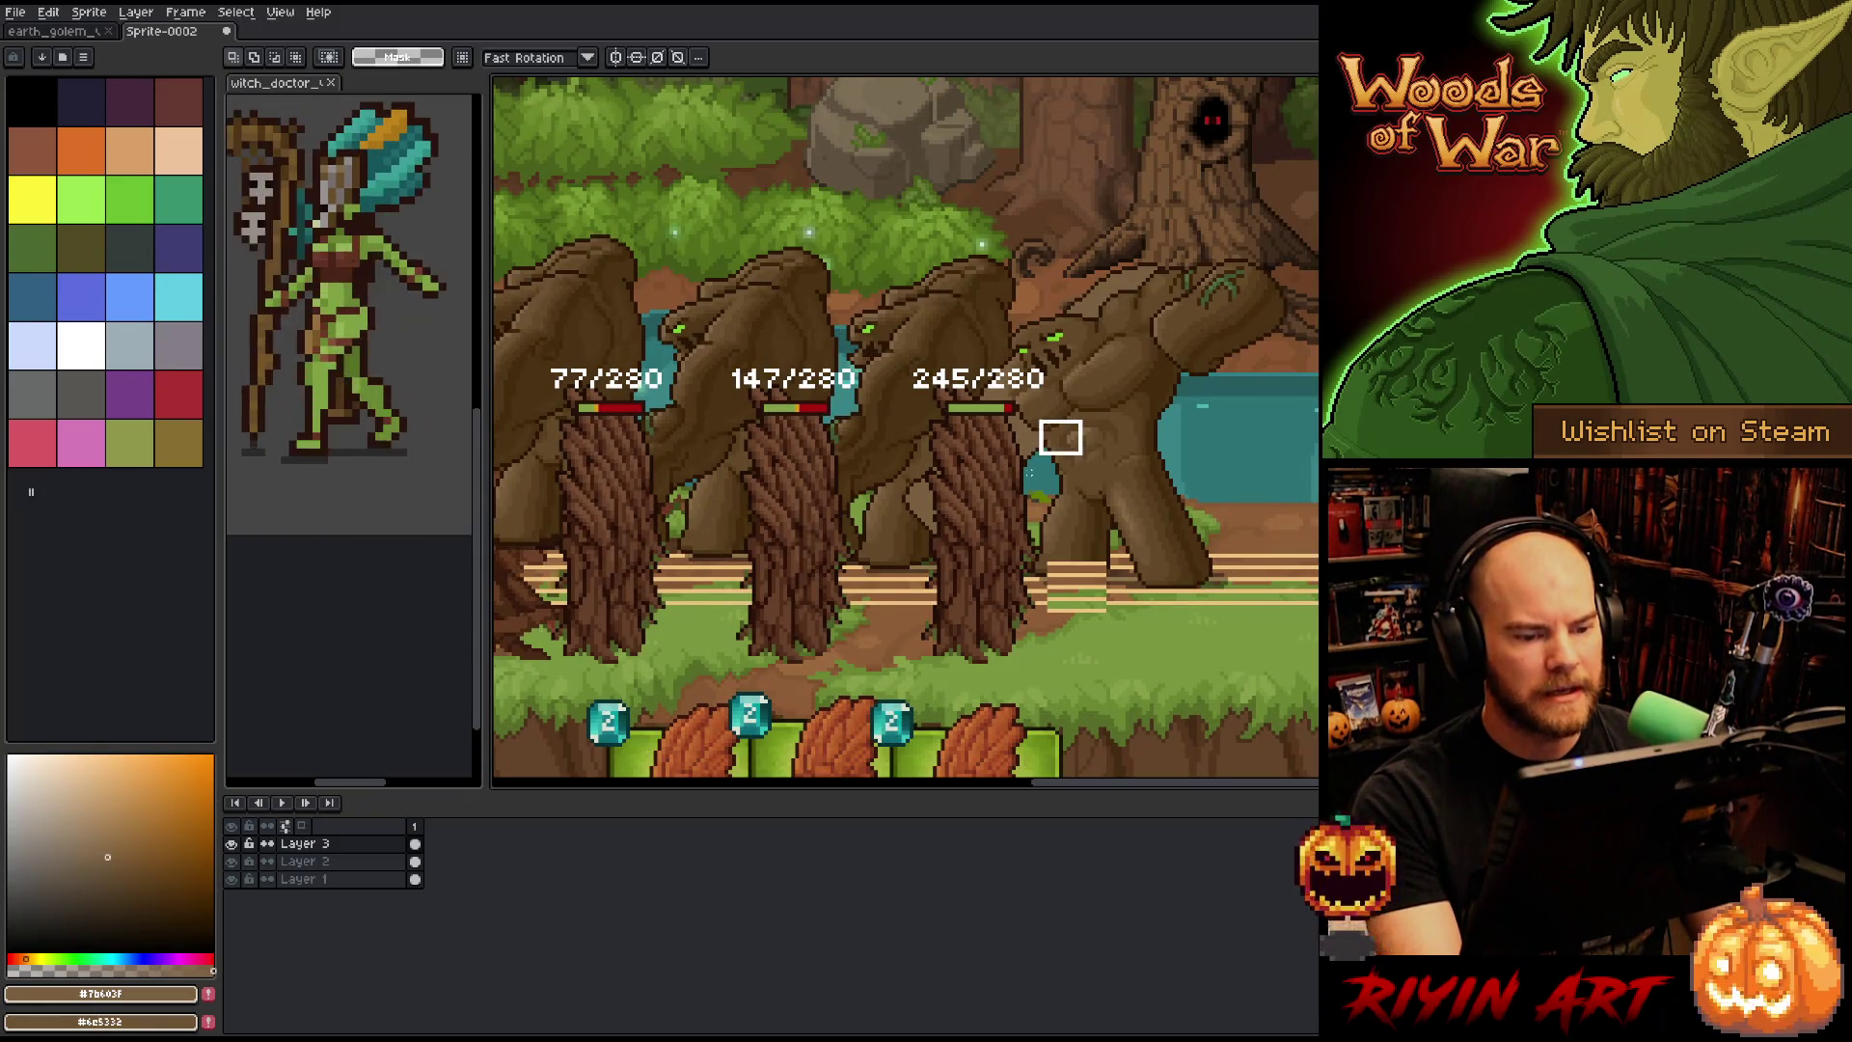
pyautogui.hotkey('ctrl', 'v')
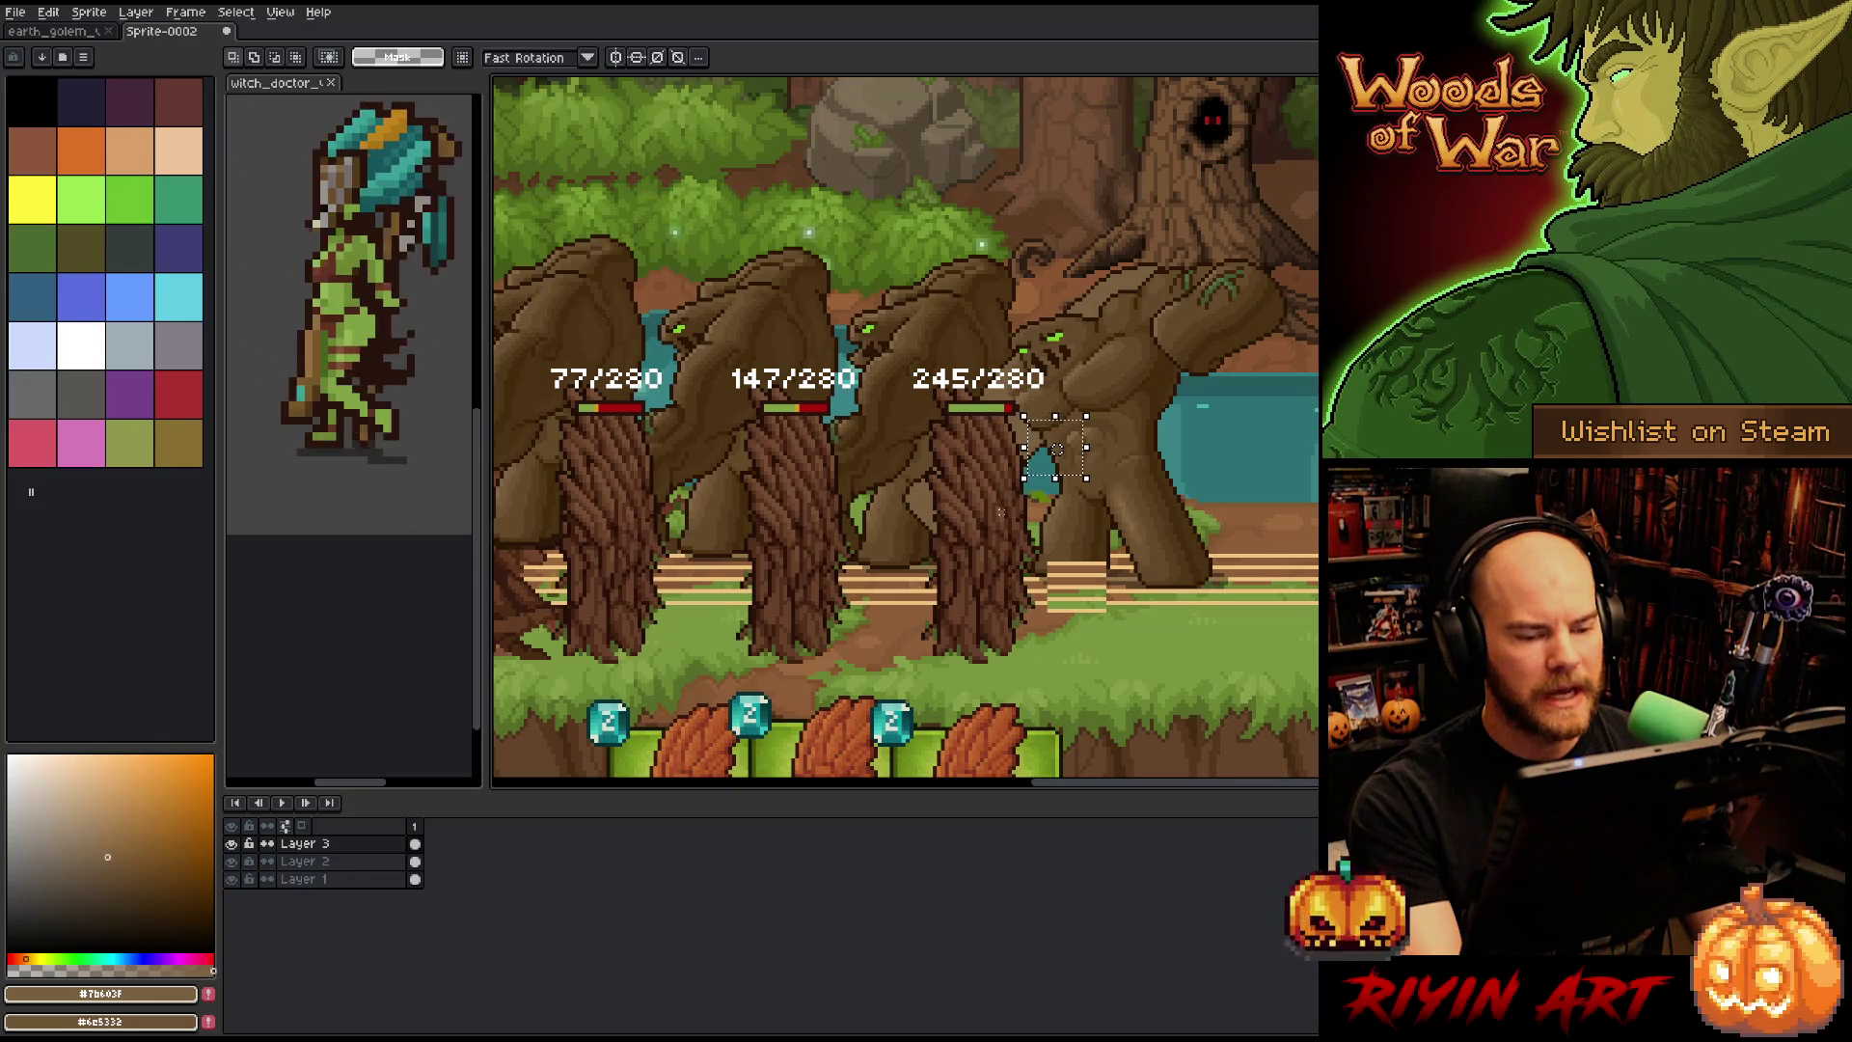
pyautogui.moveTo(996, 498); pyautogui.dragTo(950, 583)
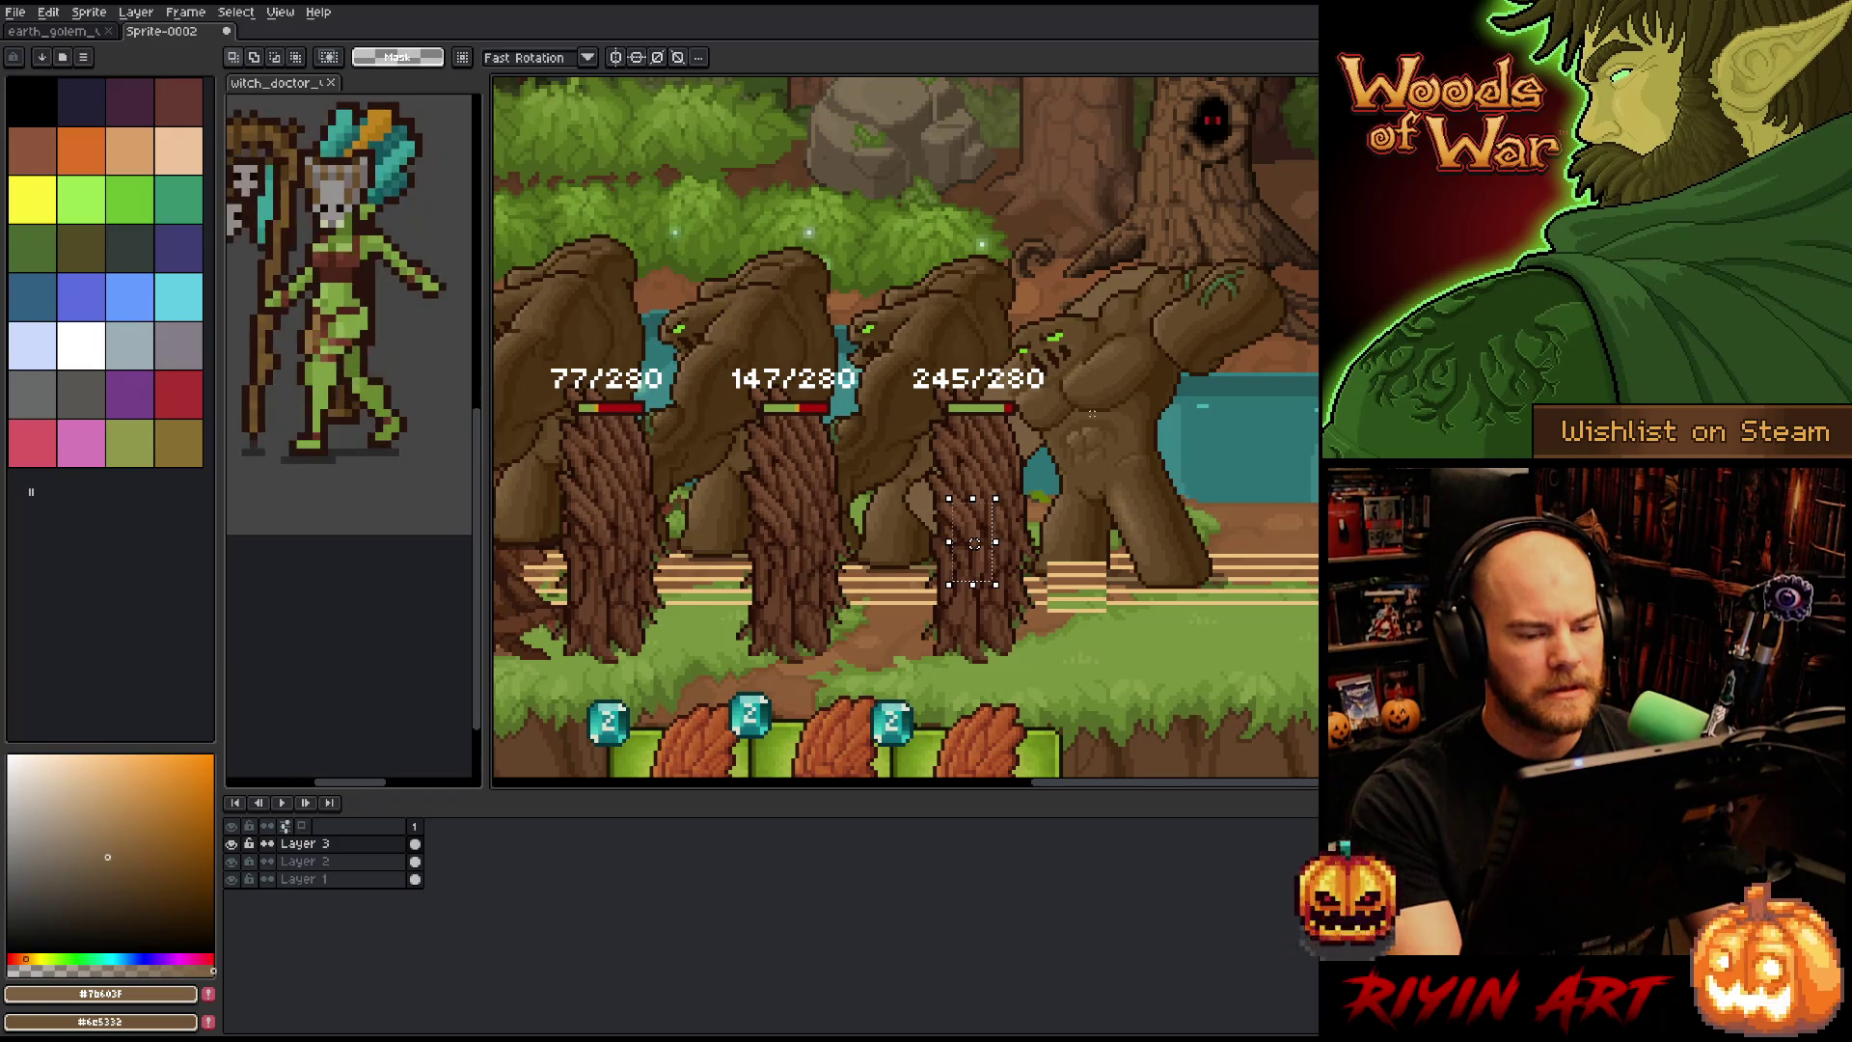
pyautogui.moveTo(1098, 408); pyautogui.dragTo(943, 581)
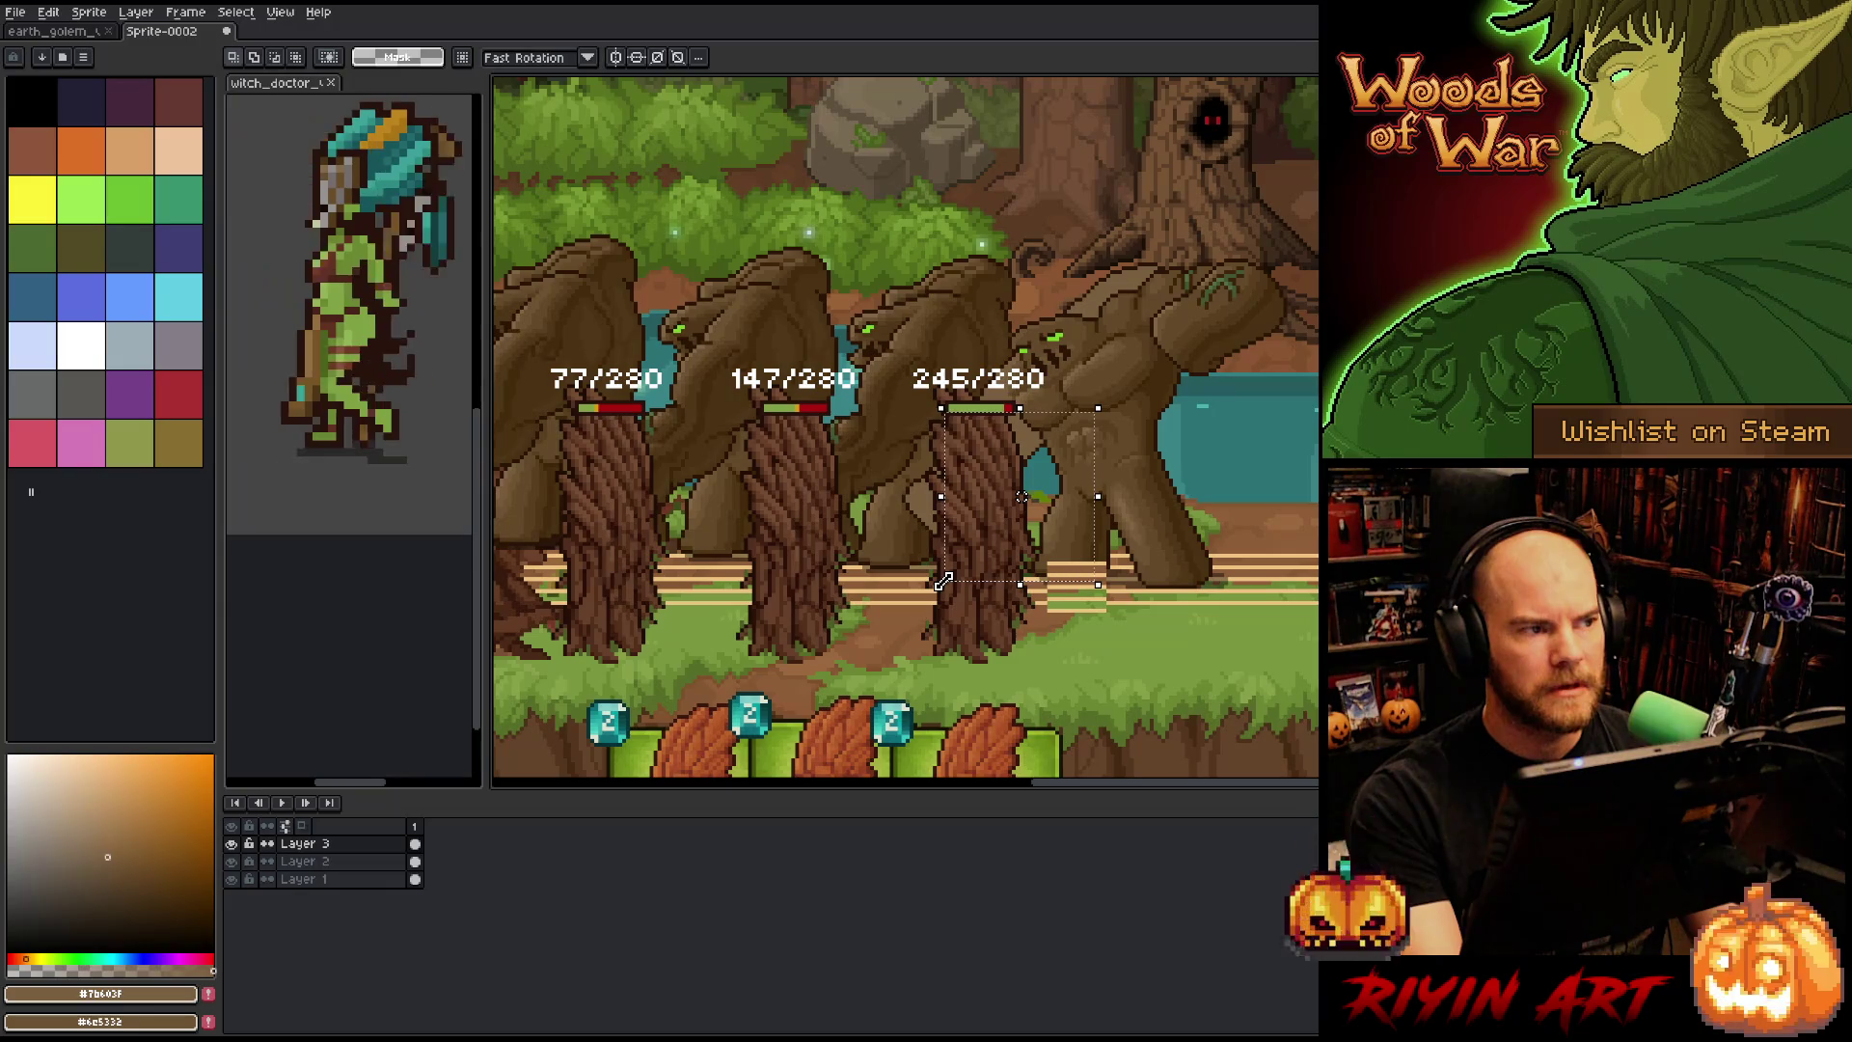
pyautogui.scroll(-1, 943, 581)
pyautogui.scroll(1, 989, 523)
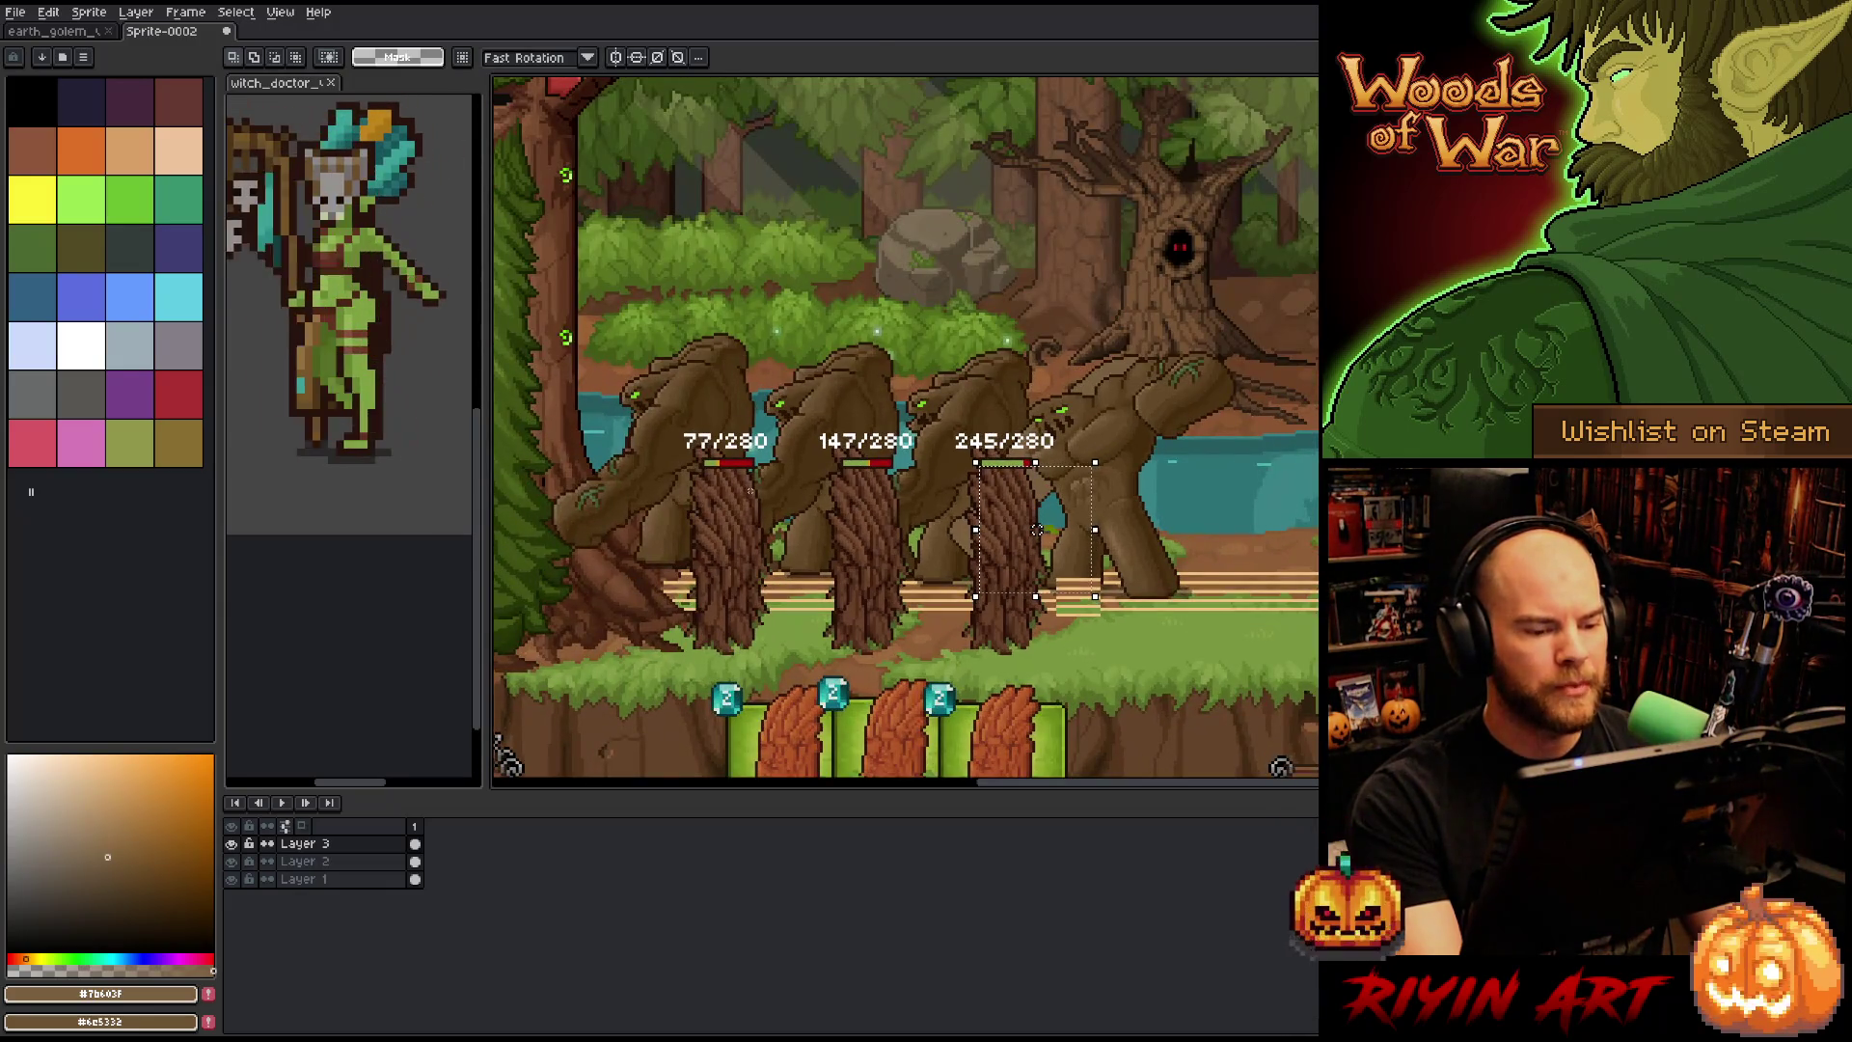
pyautogui.hotkey('ctrl', 'd')
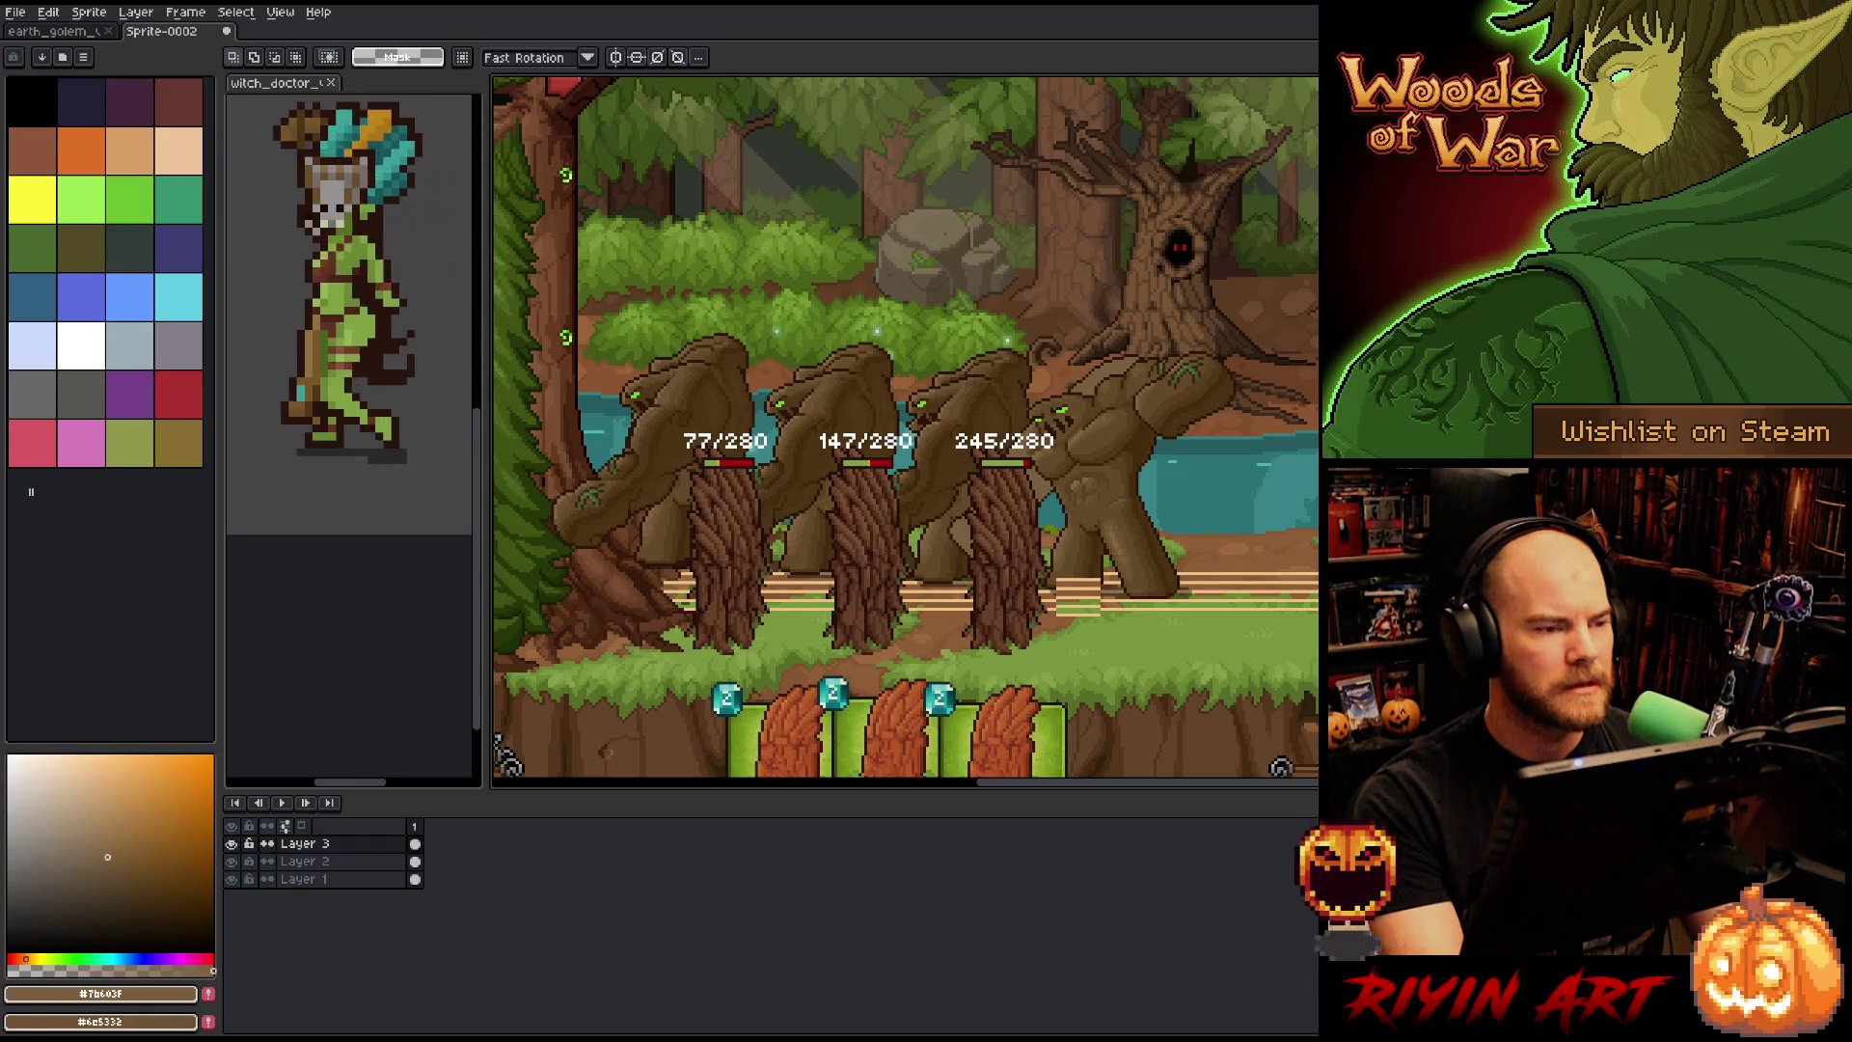
pyautogui.hotkey('alt', 'Tab')
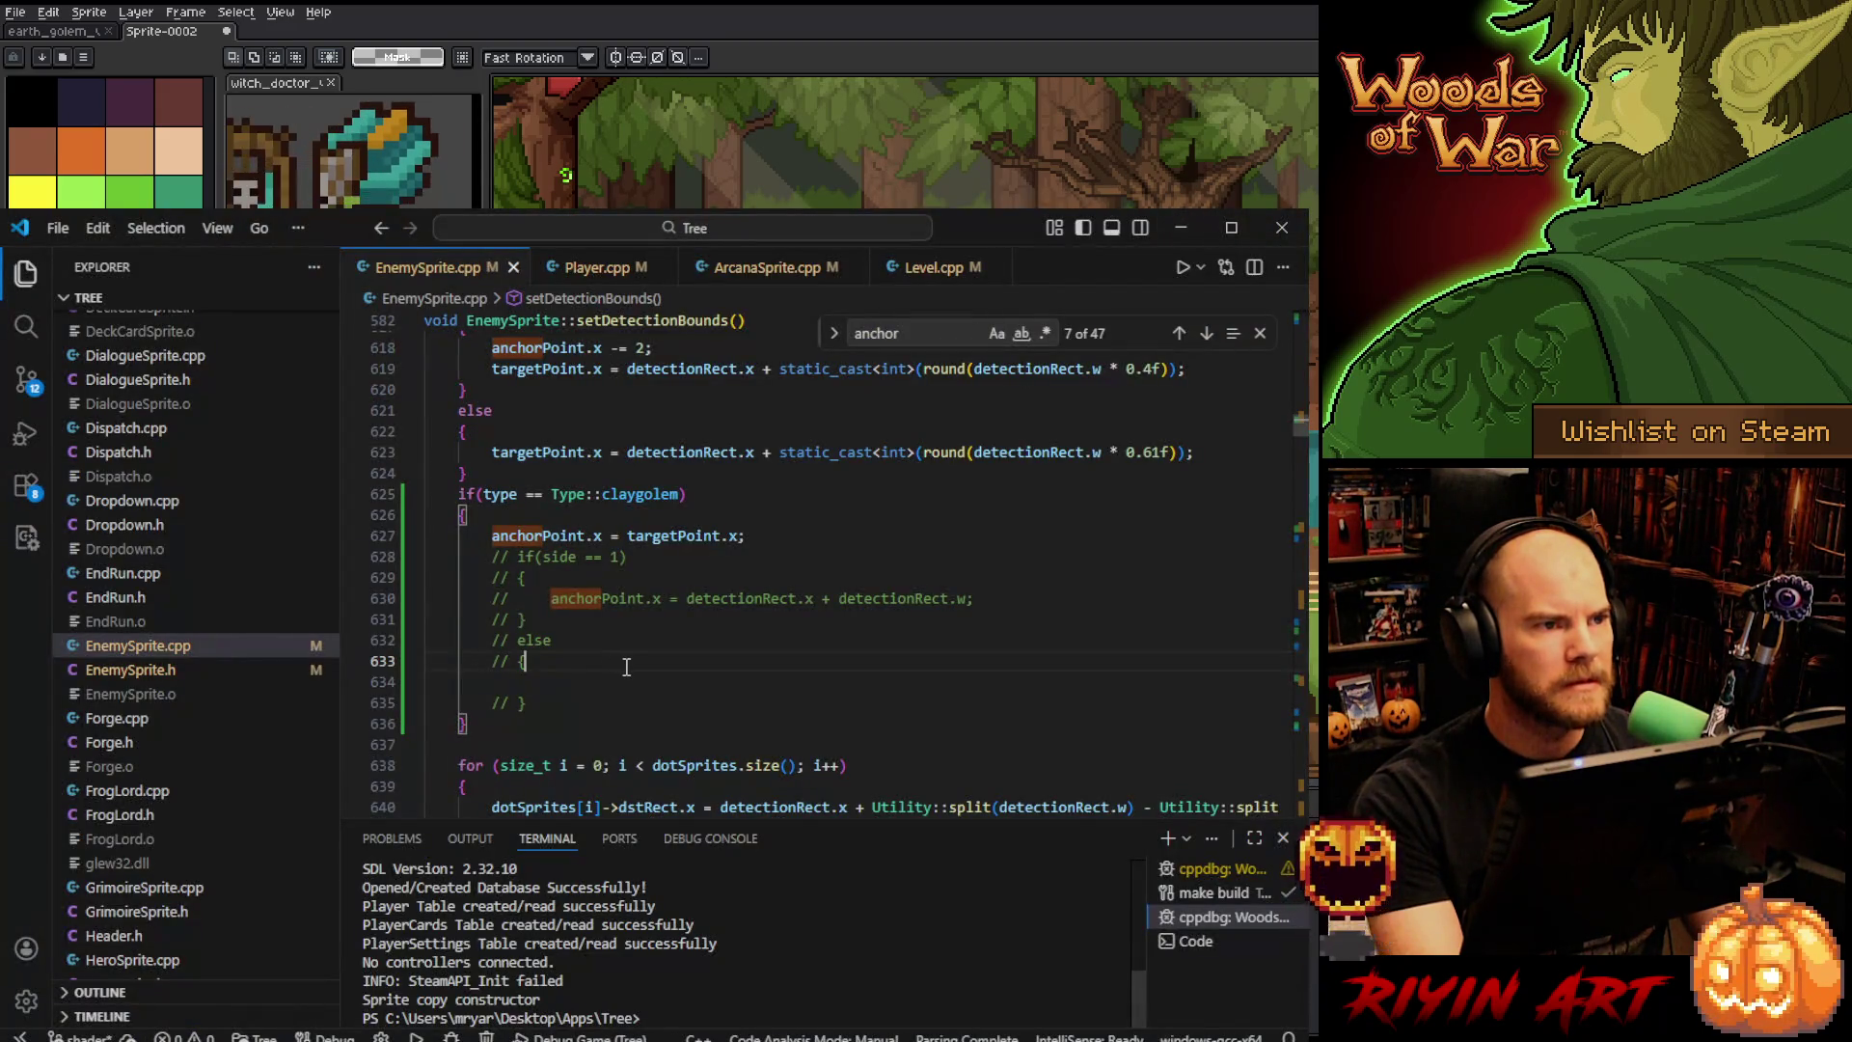
# - Search Level.cpp for 'sort(' to reach the draw-order sorts in checkDrawOrder
pyautogui.click(911, 268)
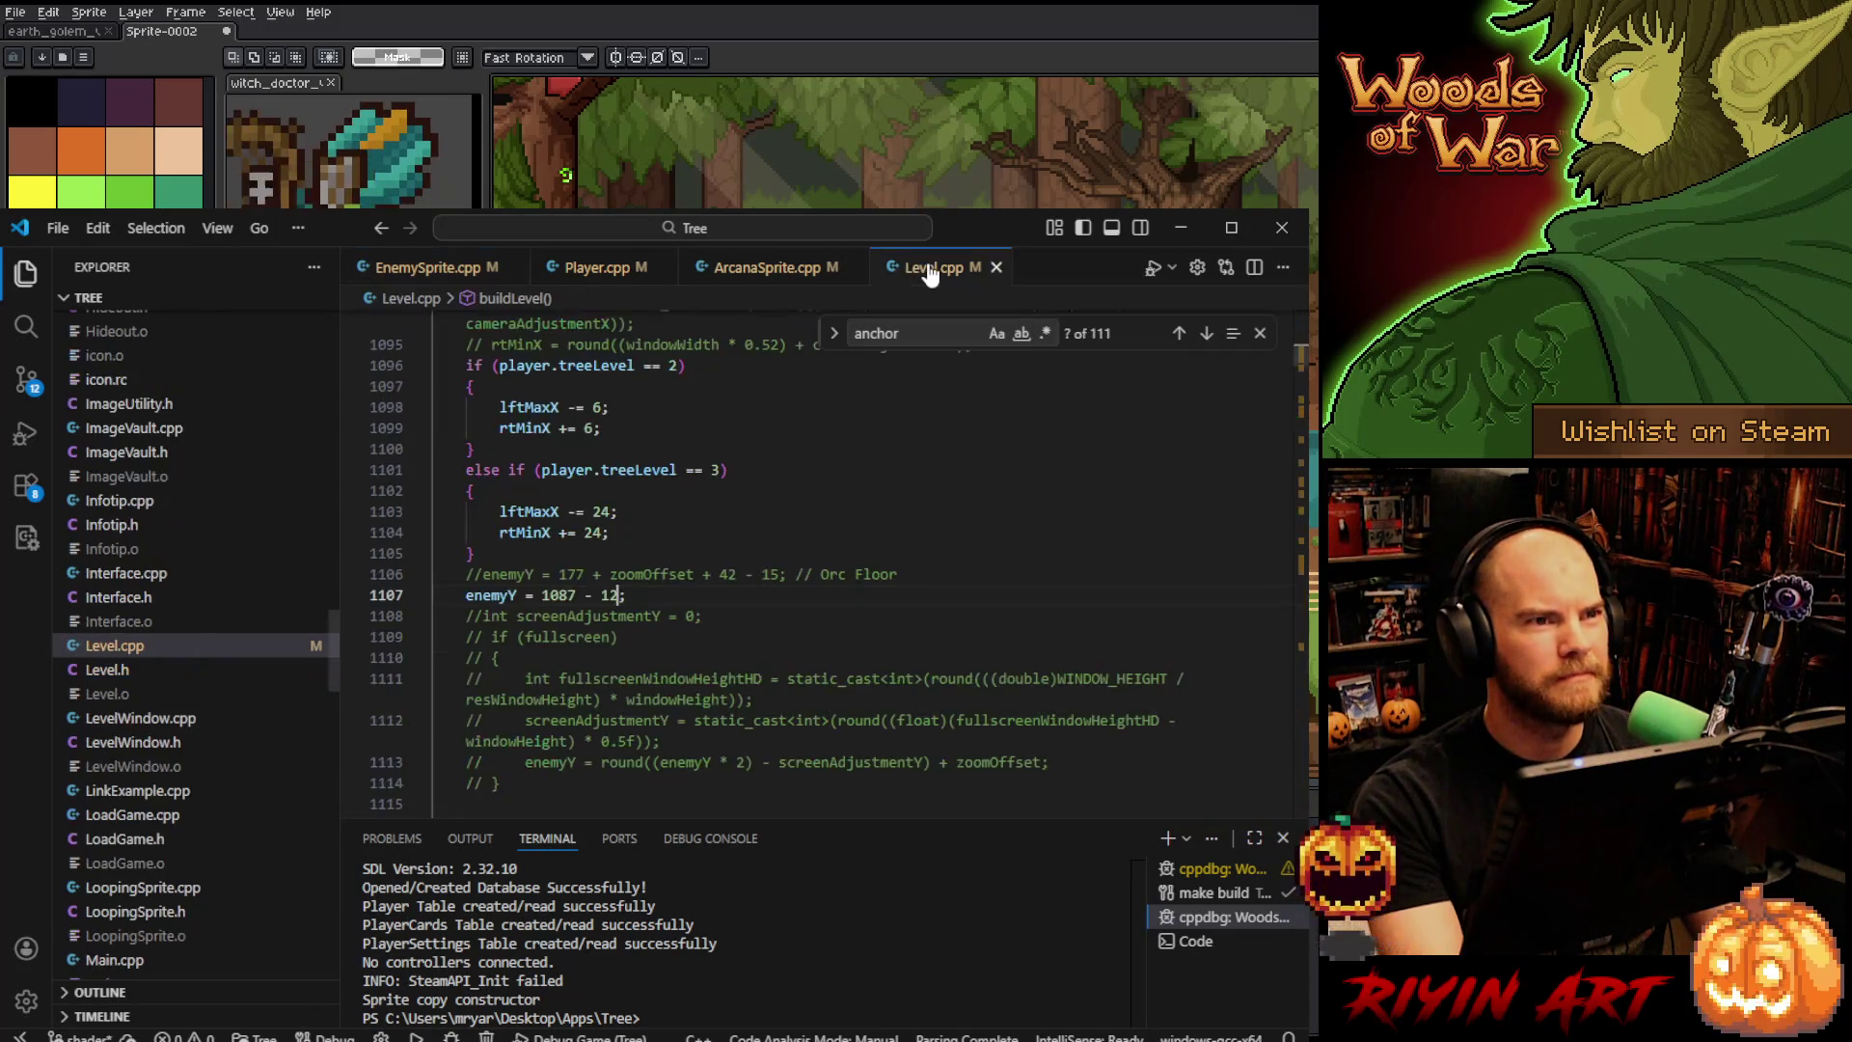
pyautogui.click(803, 514)
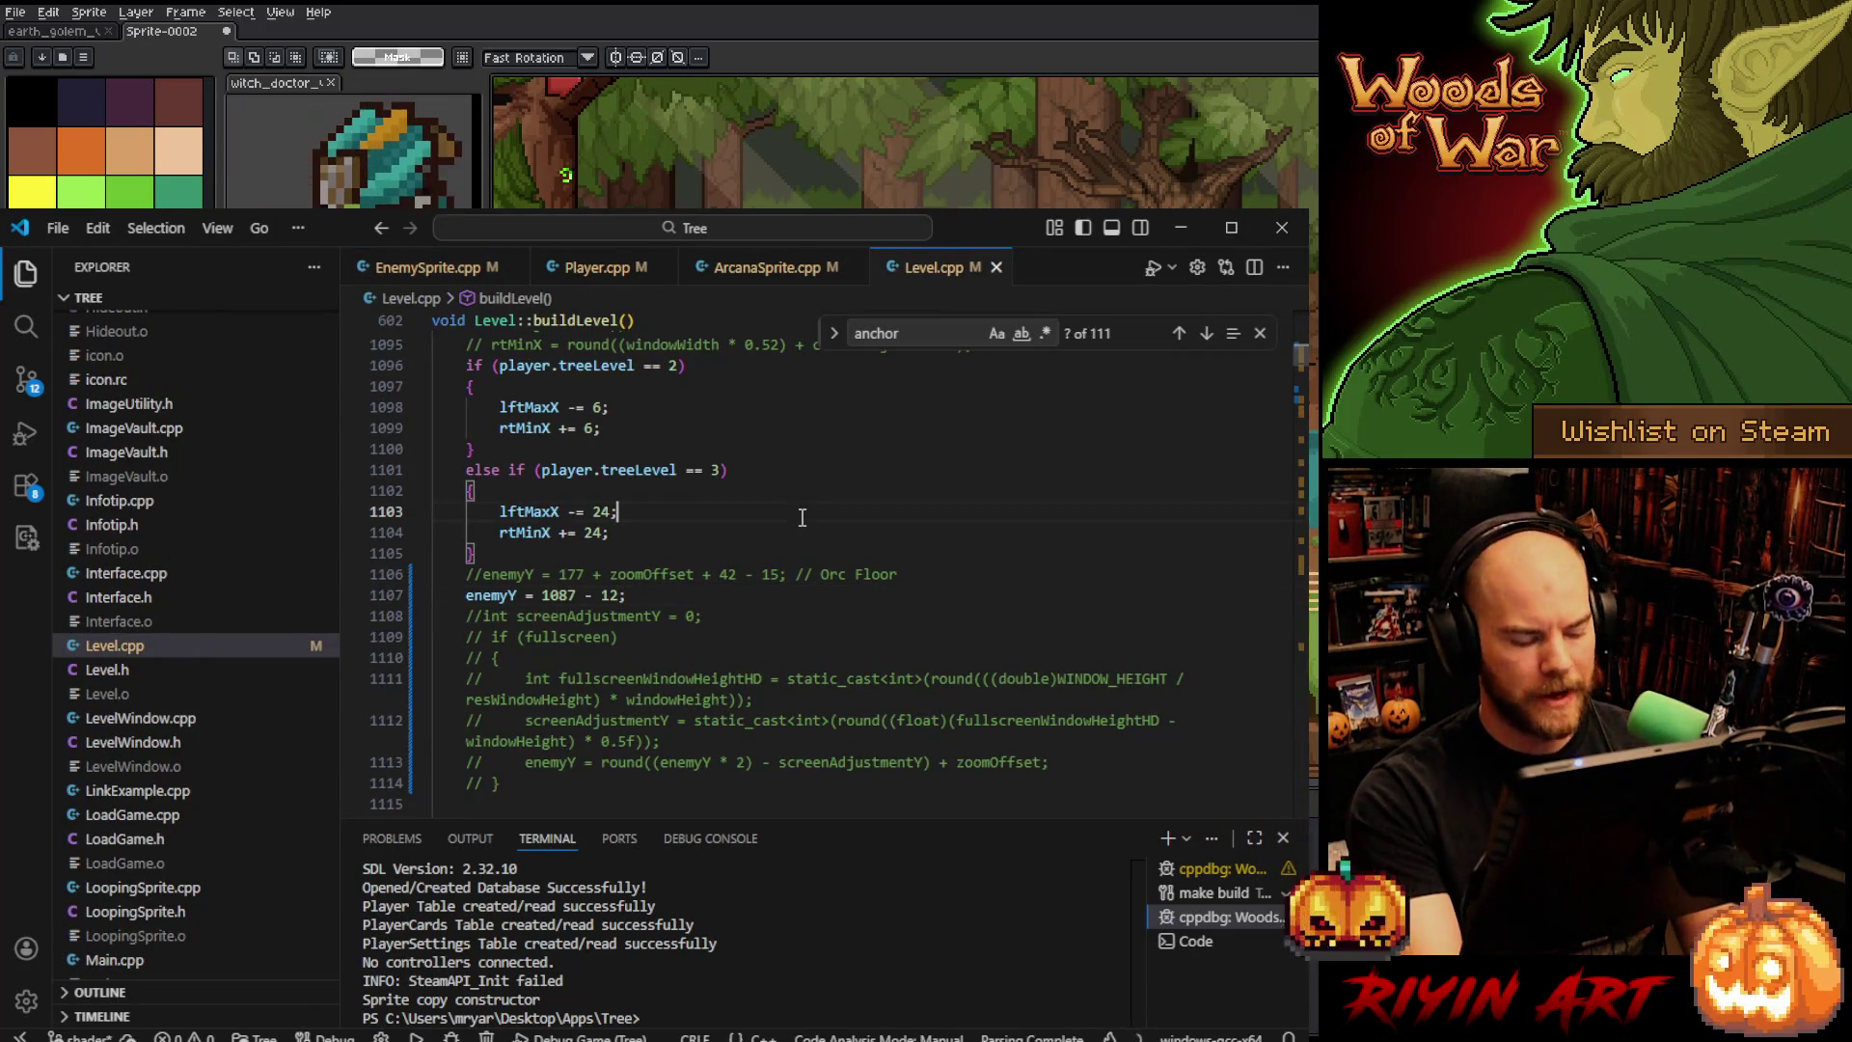
pyautogui.hotkey('ctrl', 'f')
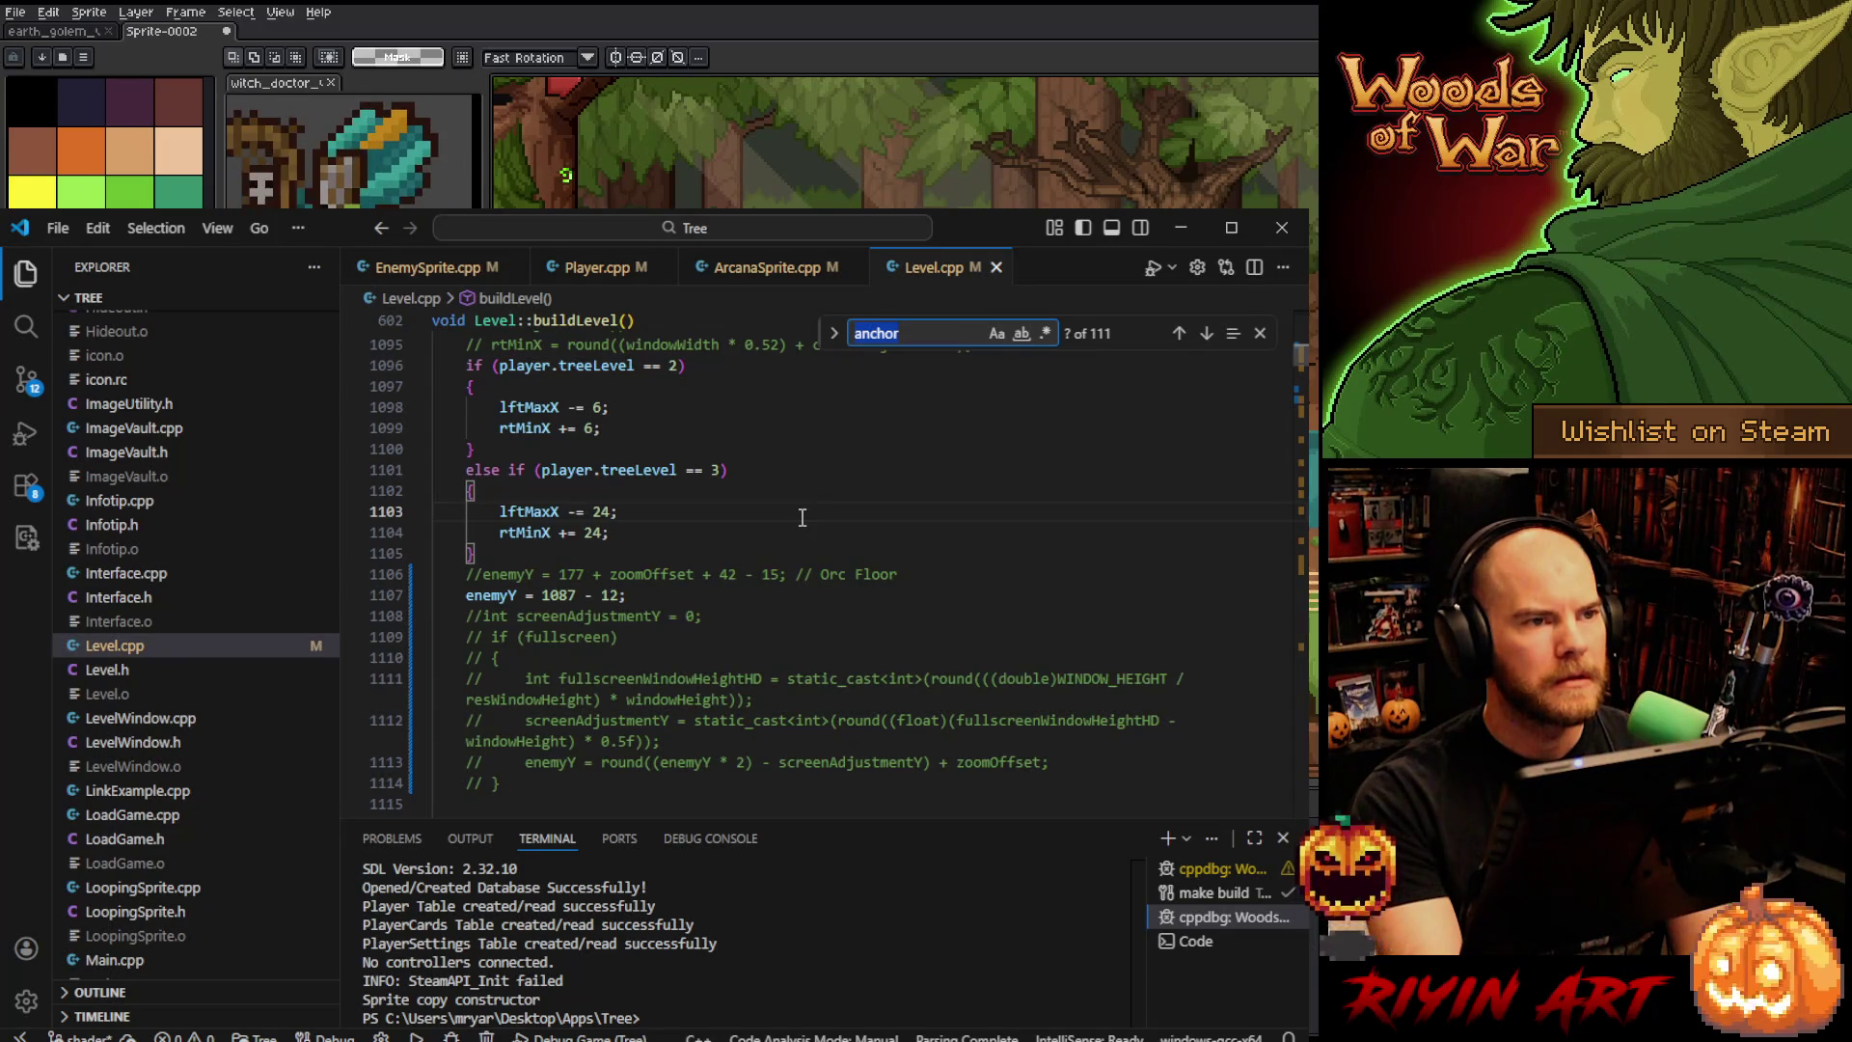
pyautogui.write('stor')
pyautogui.press('BackSpace')
pyautogui.press('BackSpace')
pyautogui.press('BackSpace')
pyautogui.write('ort')
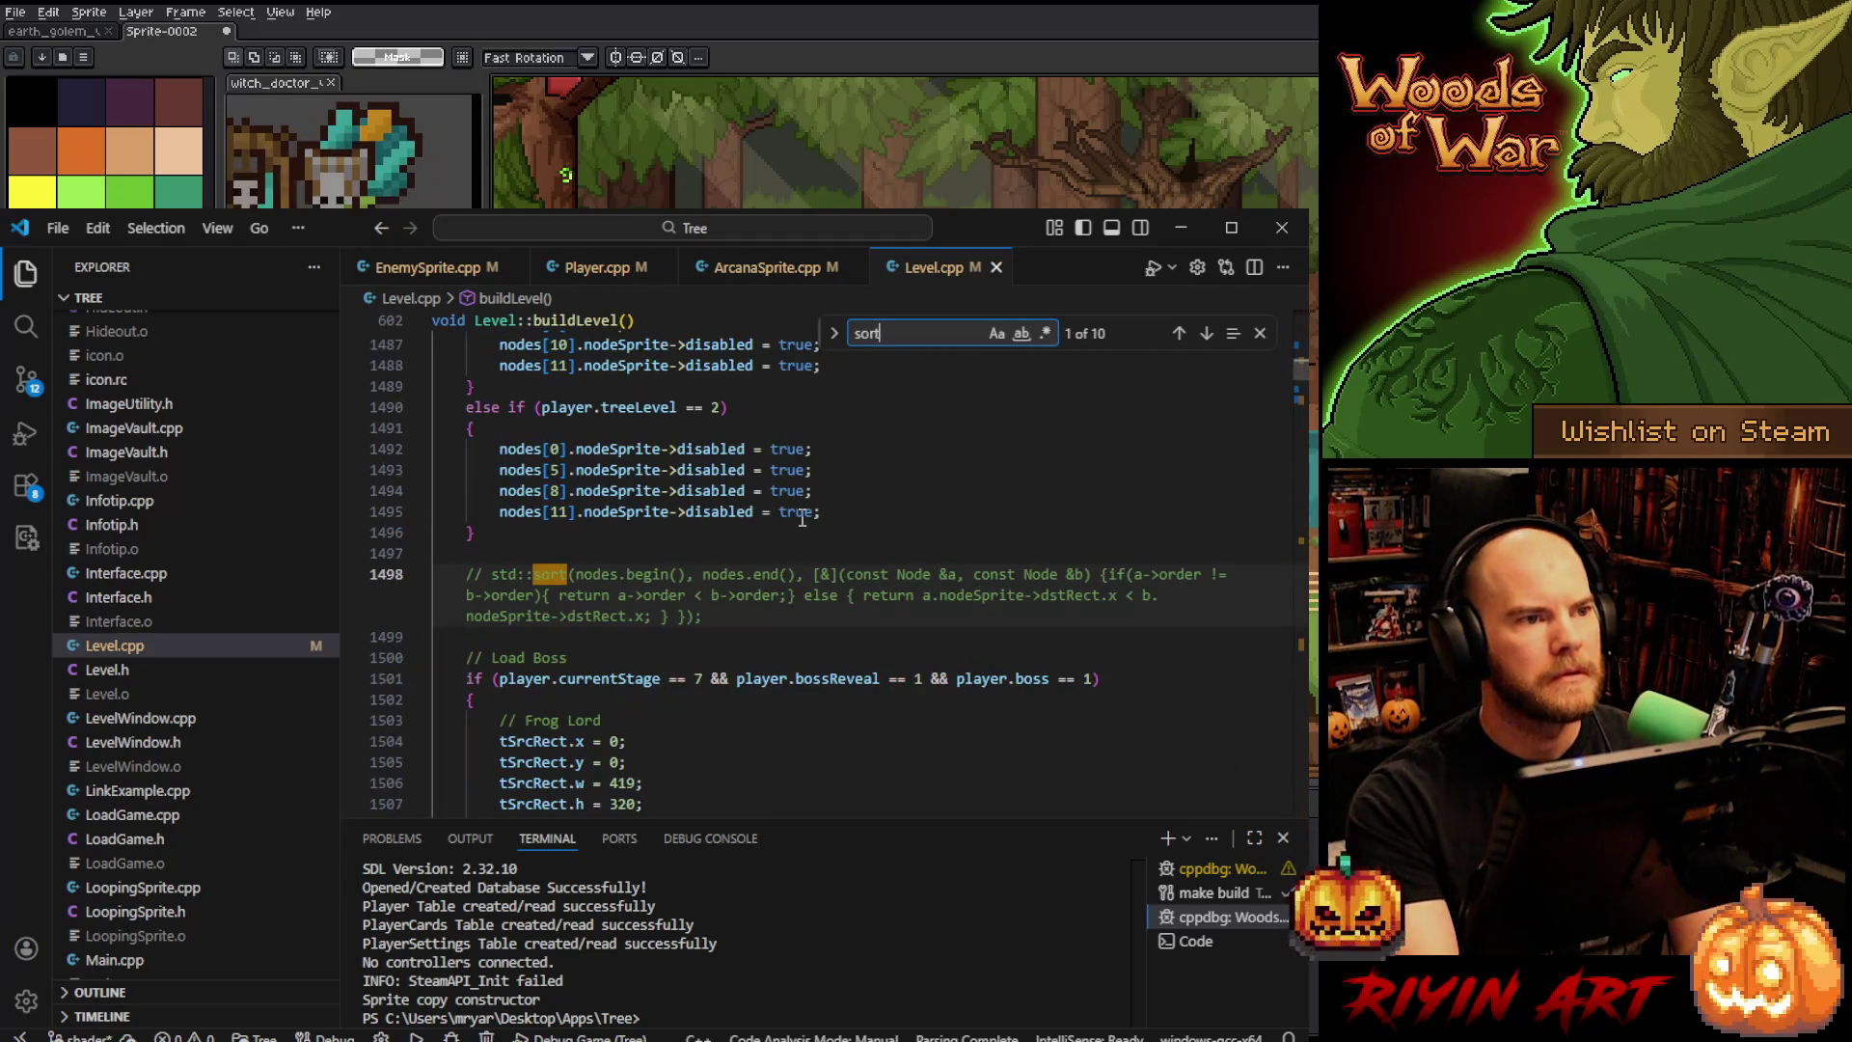
pyautogui.write('(')
pyautogui.press('Return')
pyautogui.press('Return')
pyautogui.press('Return')
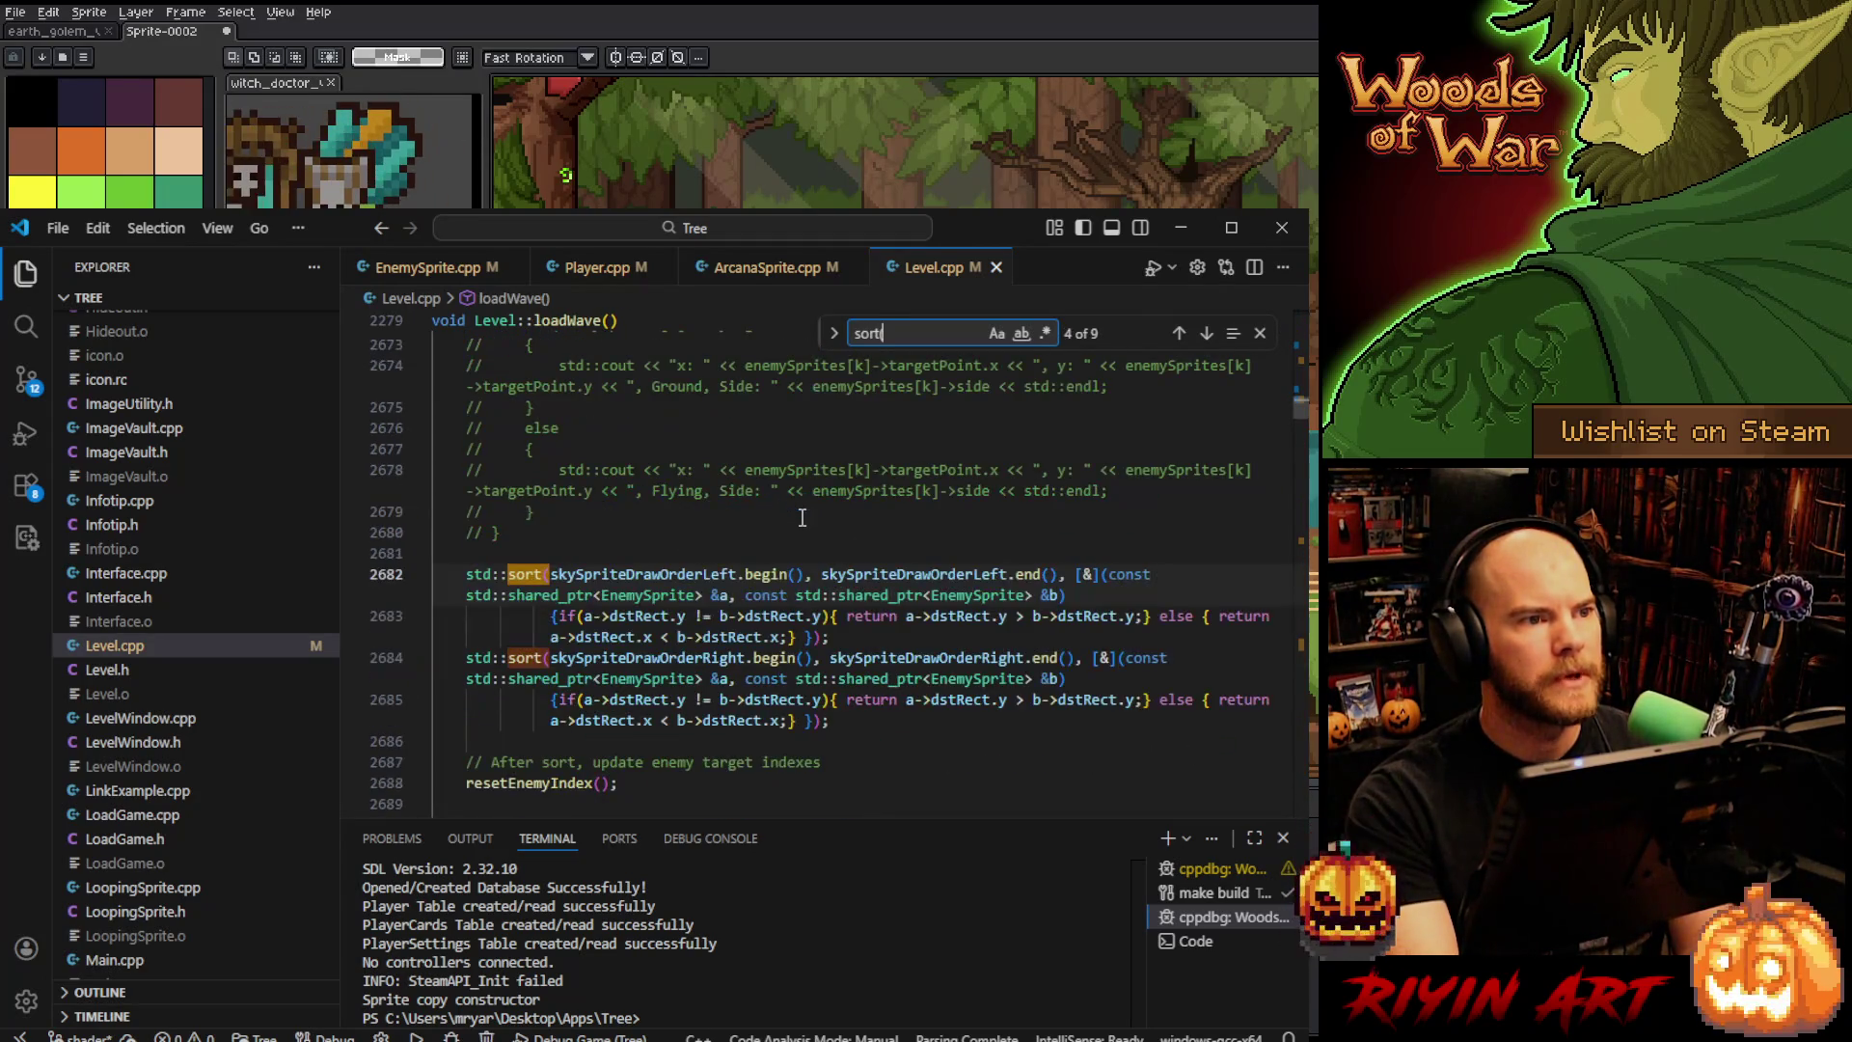
pyautogui.press('Return')
pyautogui.press('Return')
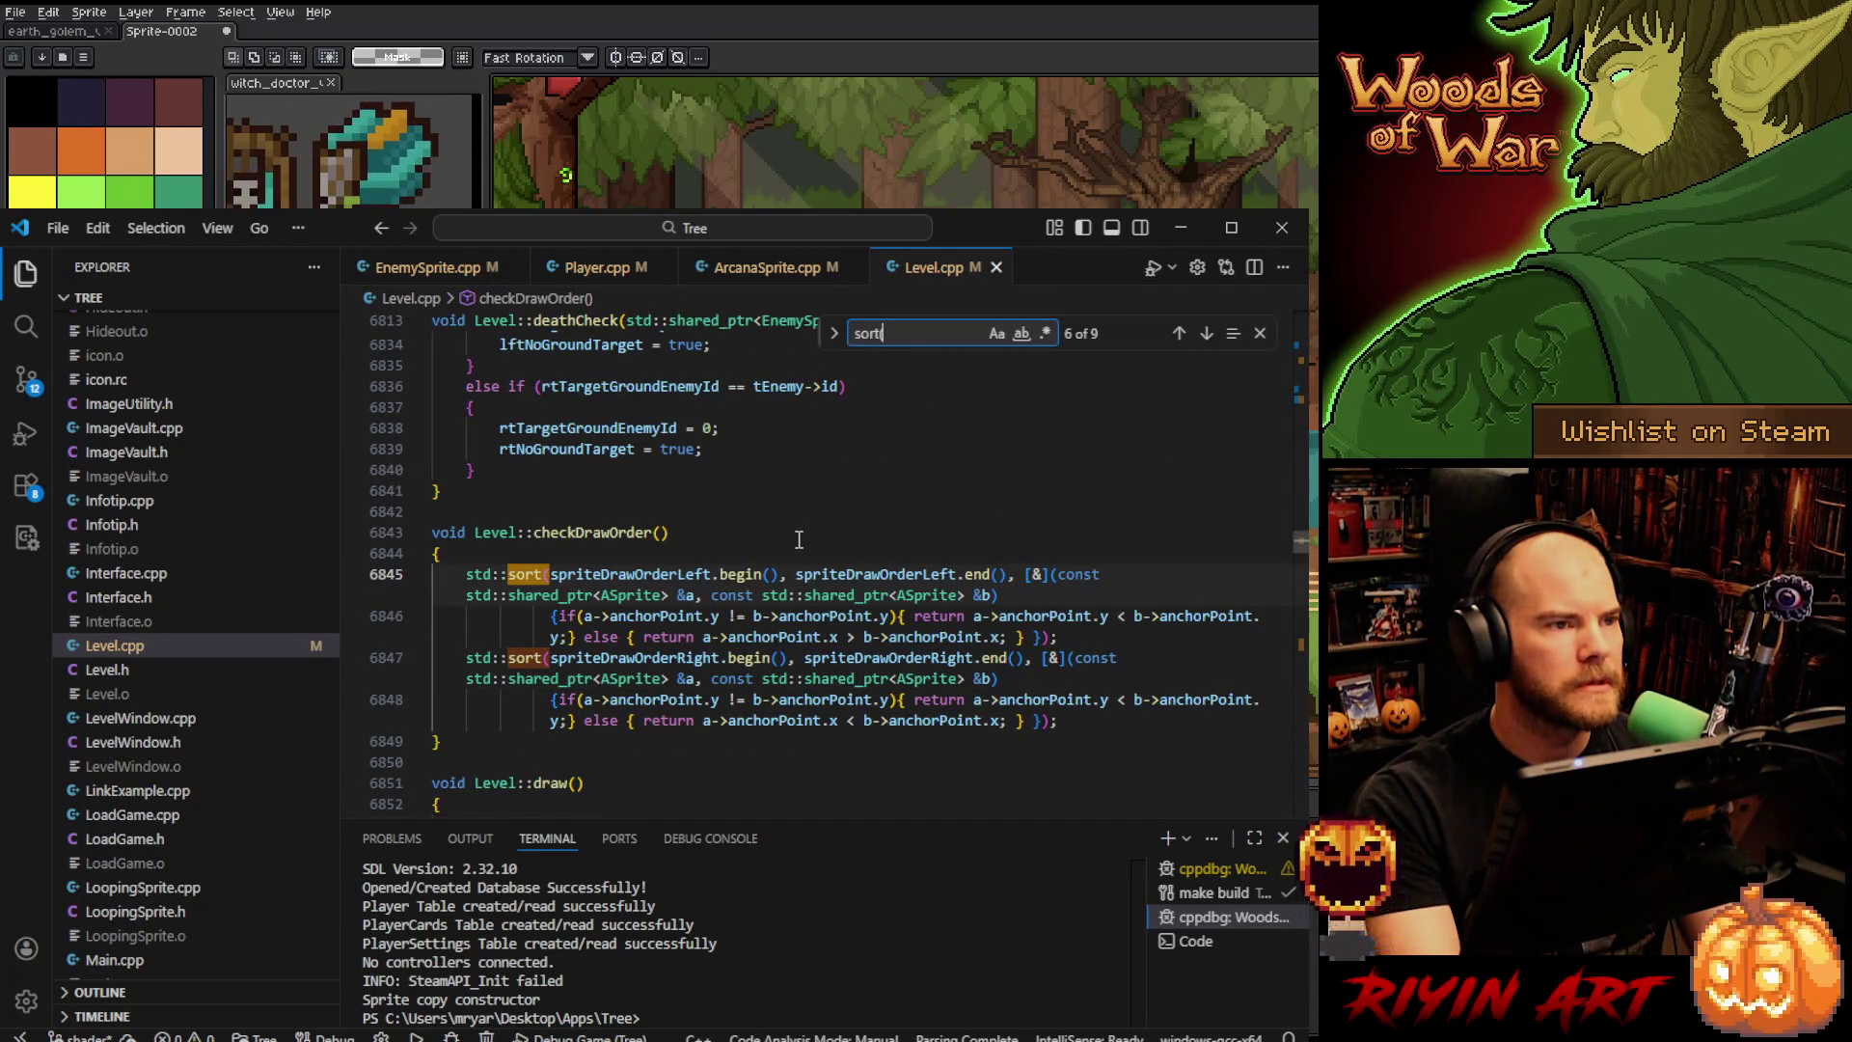
pyautogui.write('(')
# - Select the std::sort draw-order lines in checkDrawOrder and duplicate them below
pyautogui.moveTo(627, 569)
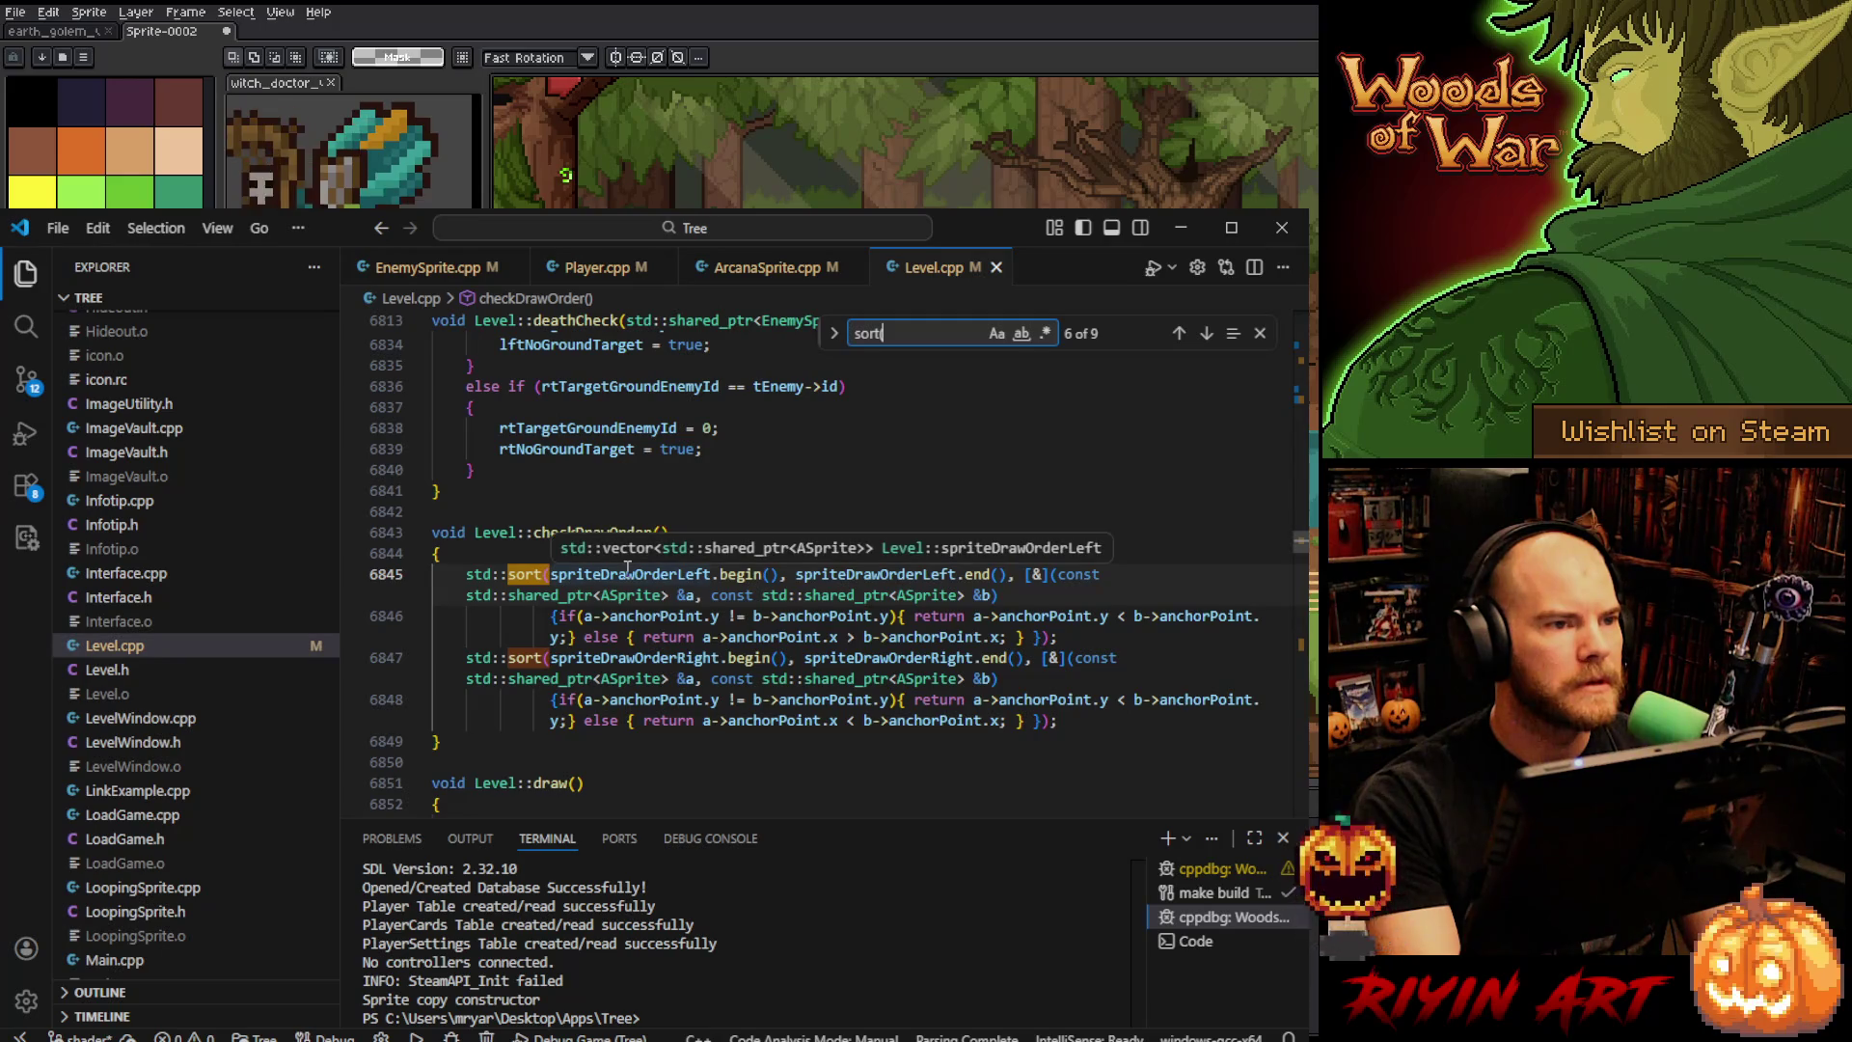
pyautogui.write('(')
pyautogui.moveTo(793, 618)
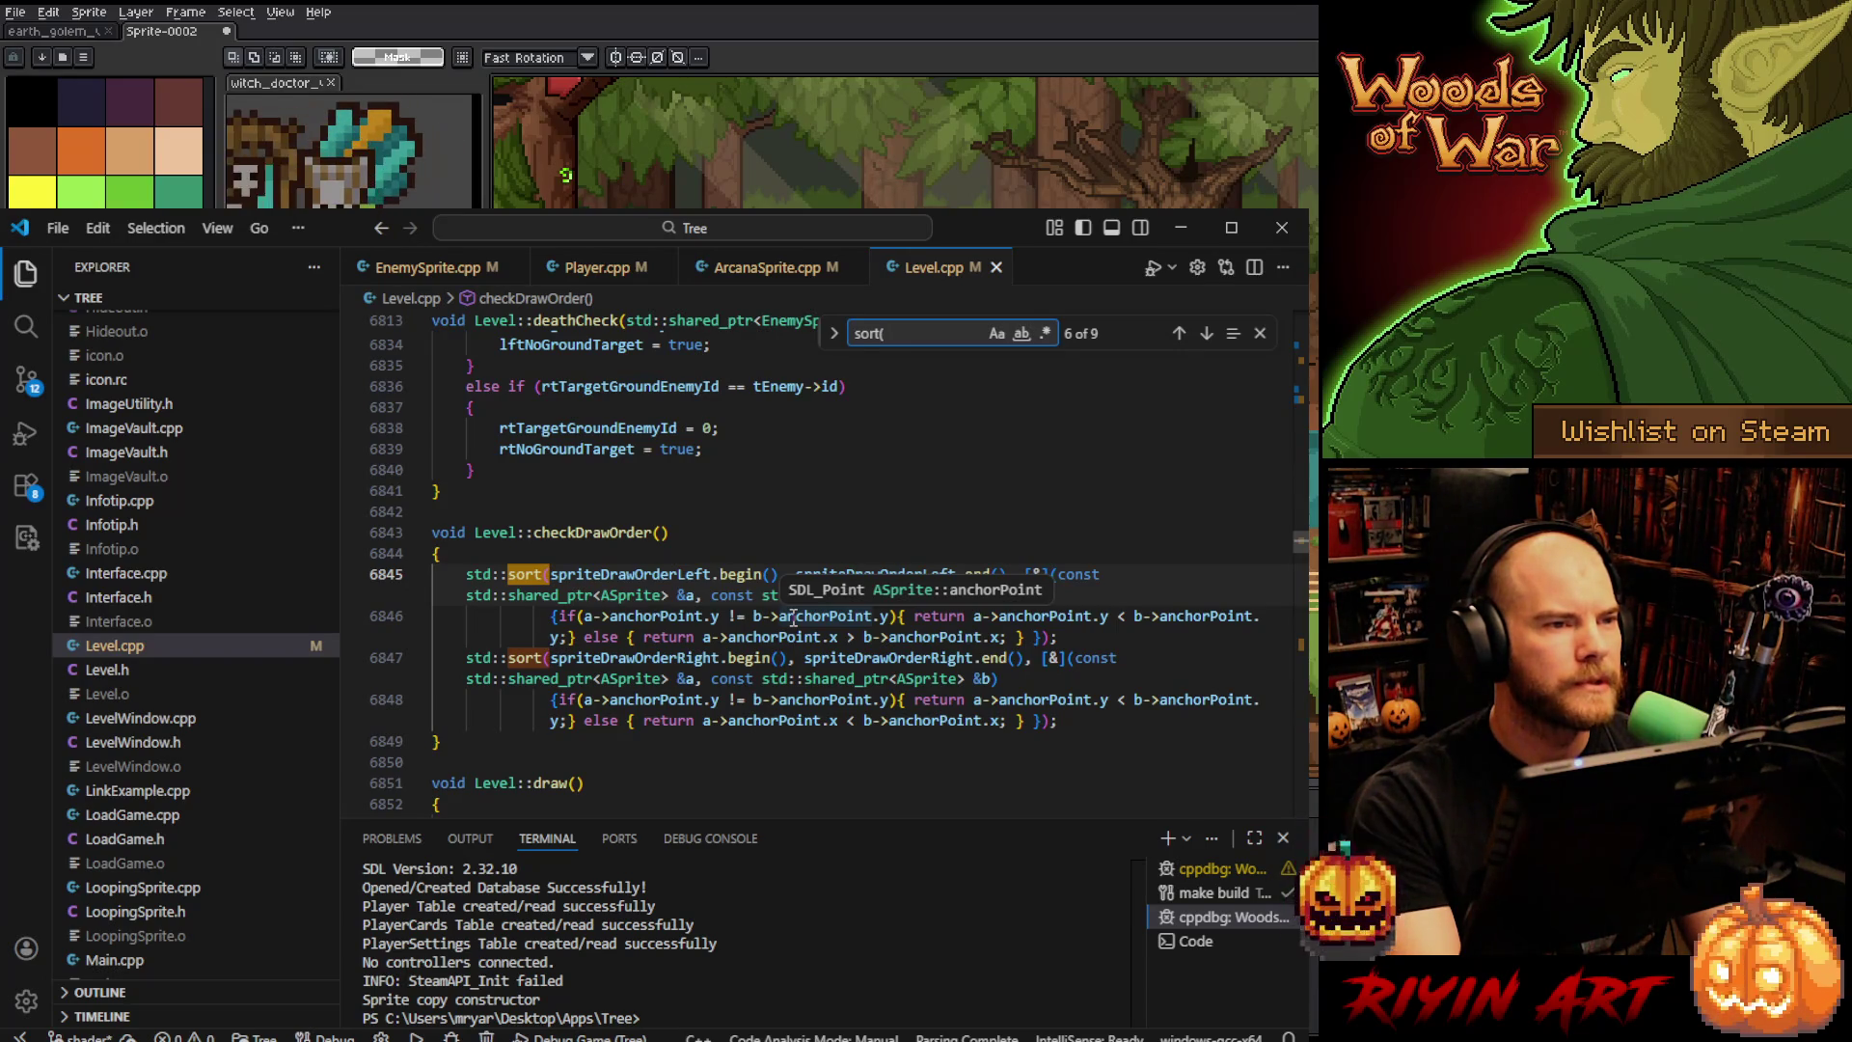
pyautogui.press('BackSpace')
pyautogui.press('BackSpace')
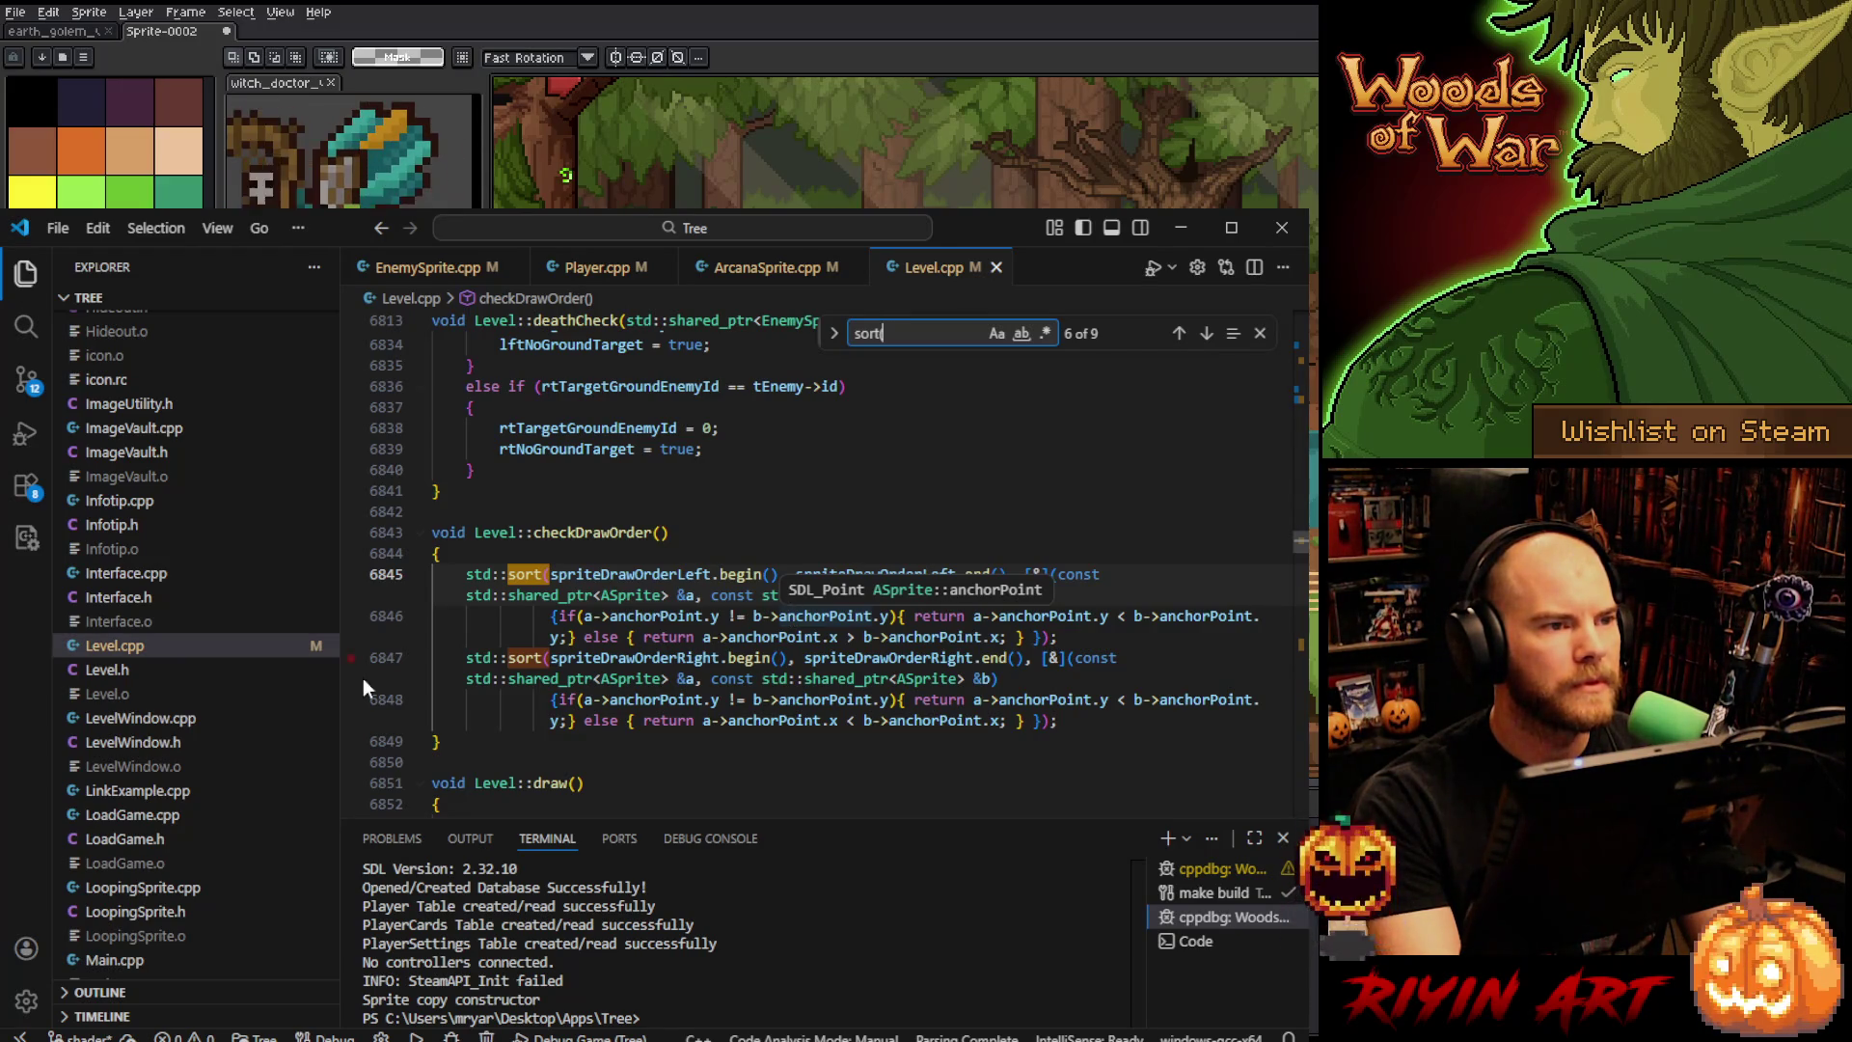
pyautogui.moveTo(1065, 723)
pyautogui.mouseDown()
pyautogui.moveTo(724, 705)
pyautogui.moveTo(598, 620)
pyautogui.moveTo(466, 578)
pyautogui.mouseUp()
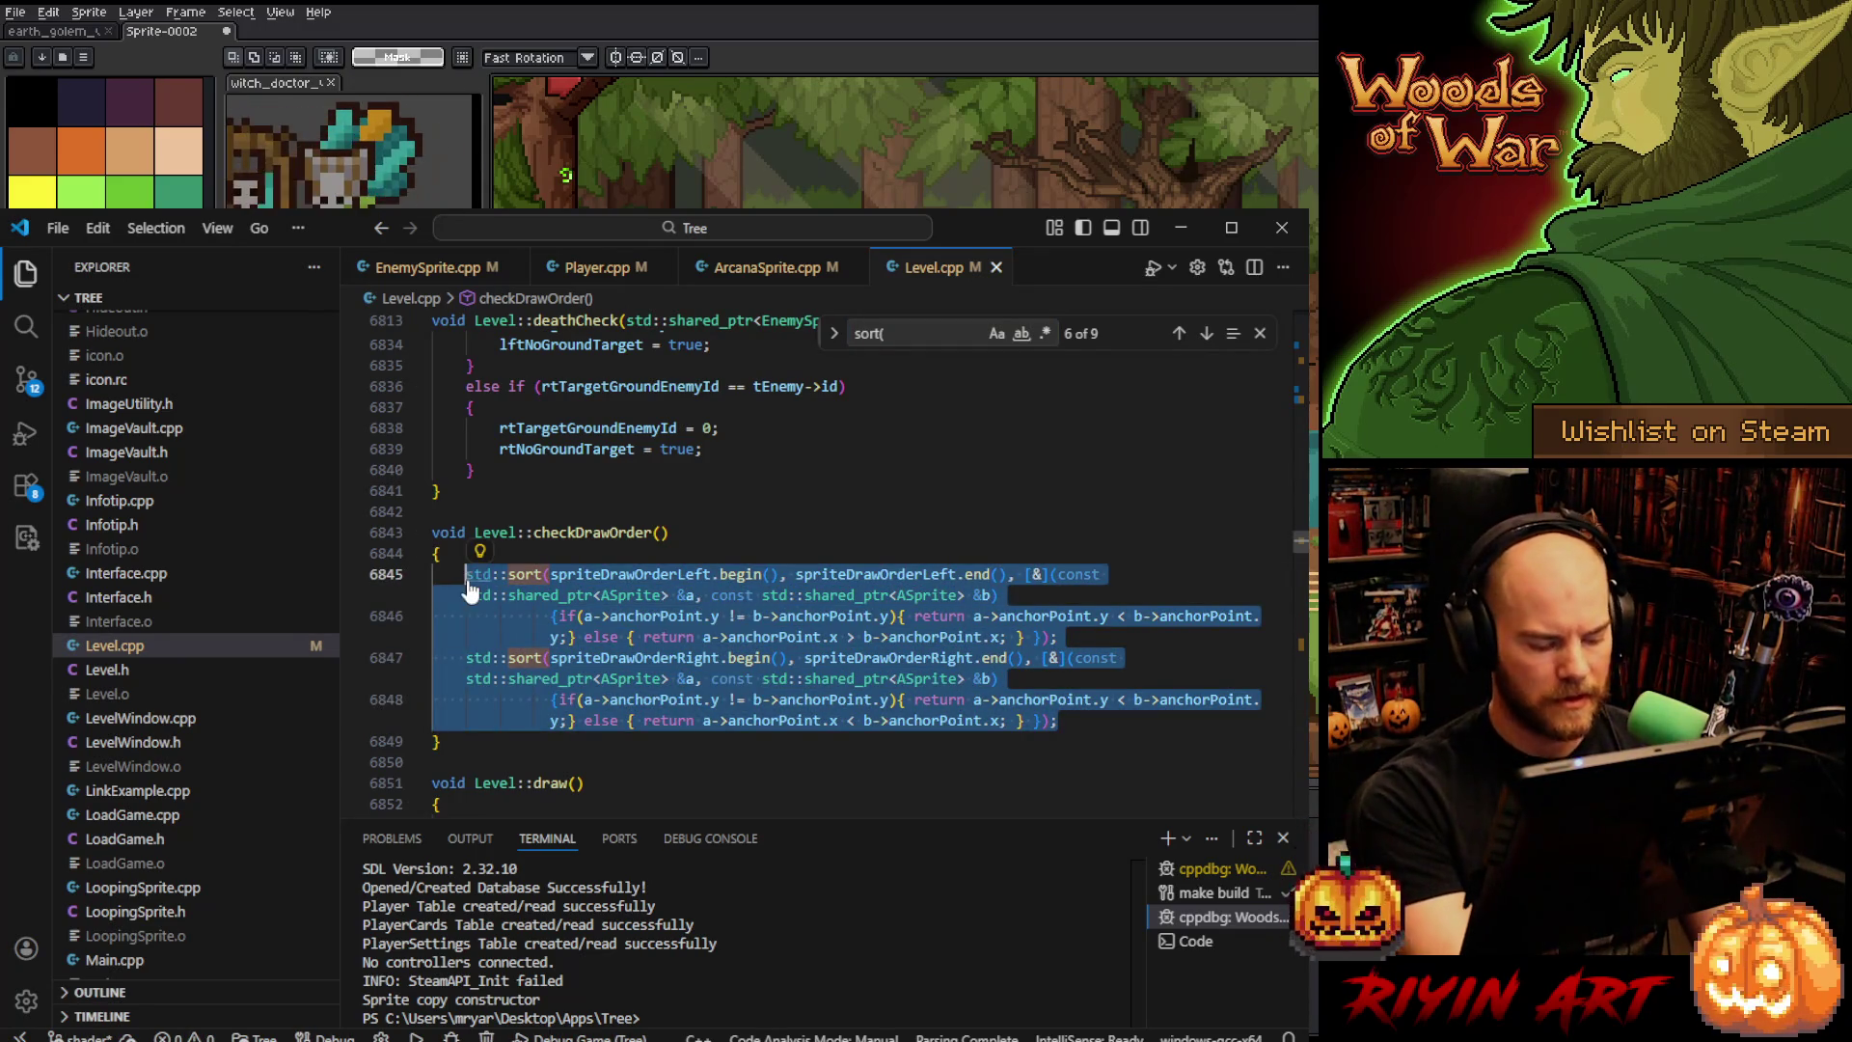
pyautogui.hotkey('shift', 'alt', 'Down')
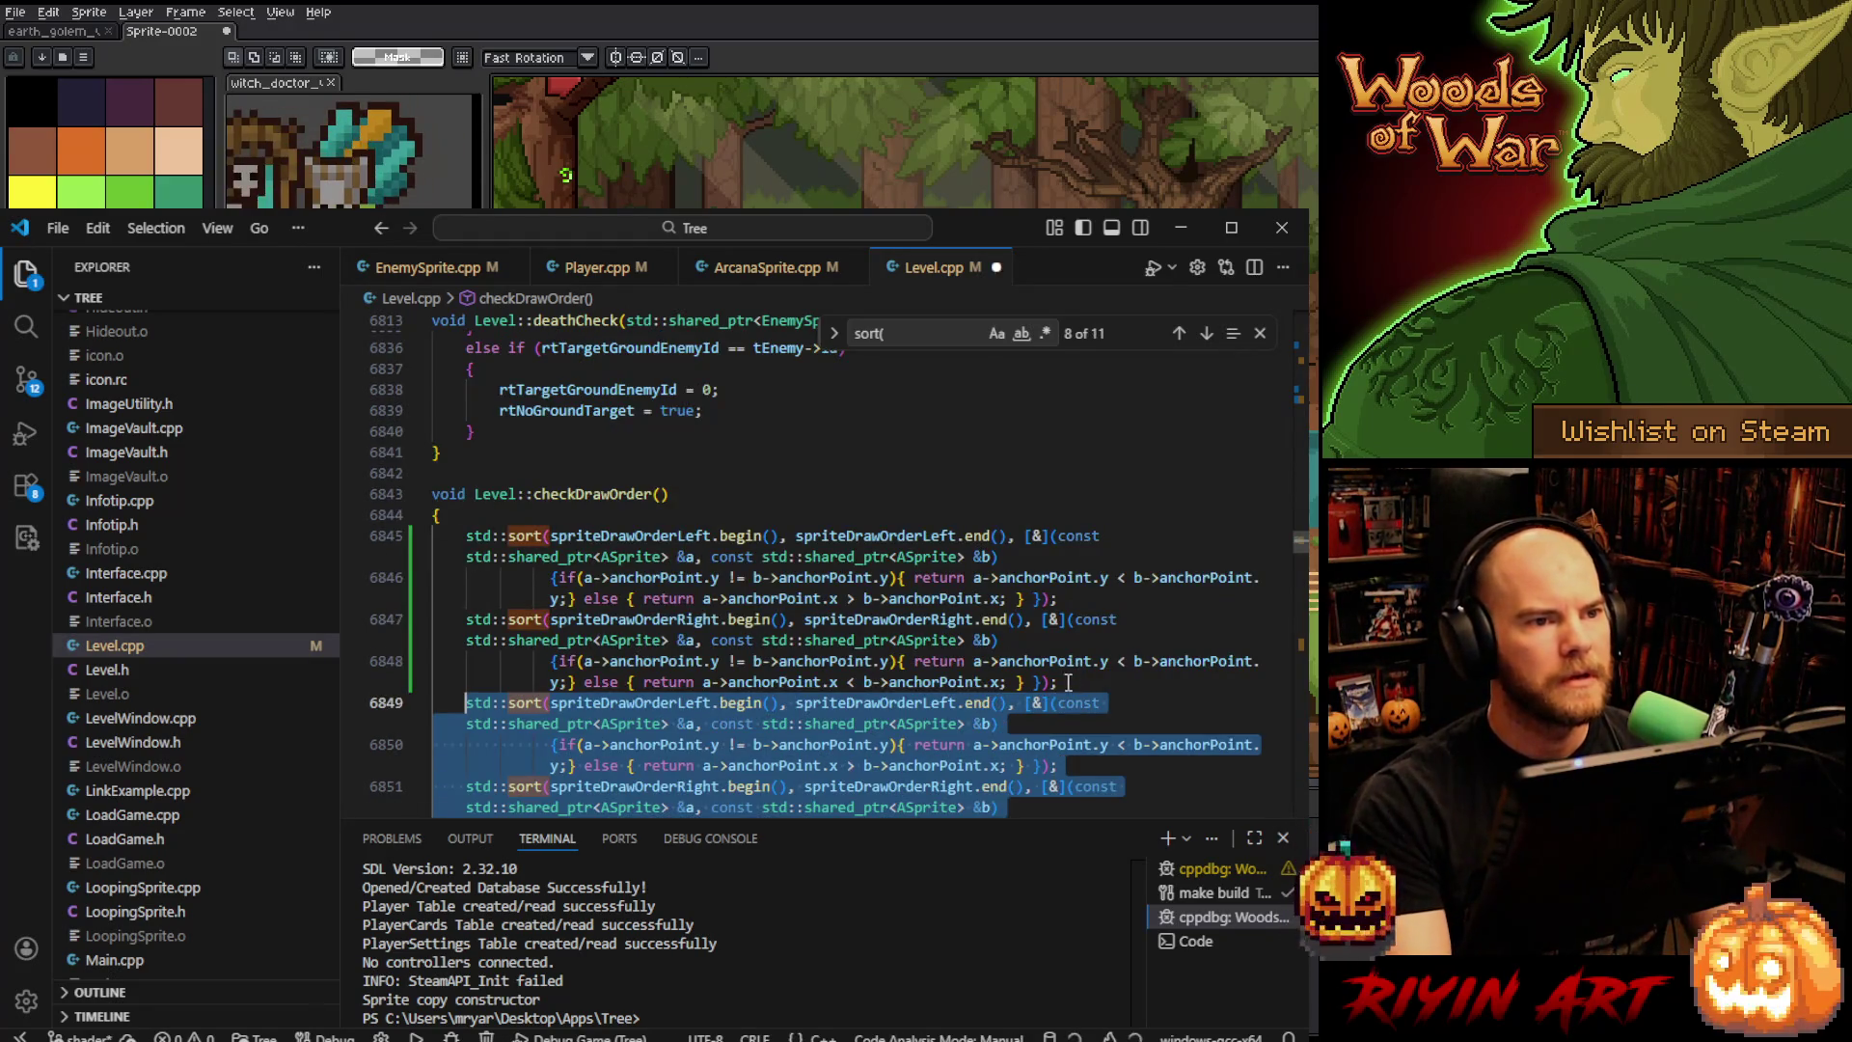
# - Comment out the original draw-order sort lines in checkDrawOrder
pyautogui.click(608, 613)
pyautogui.click(466, 536)
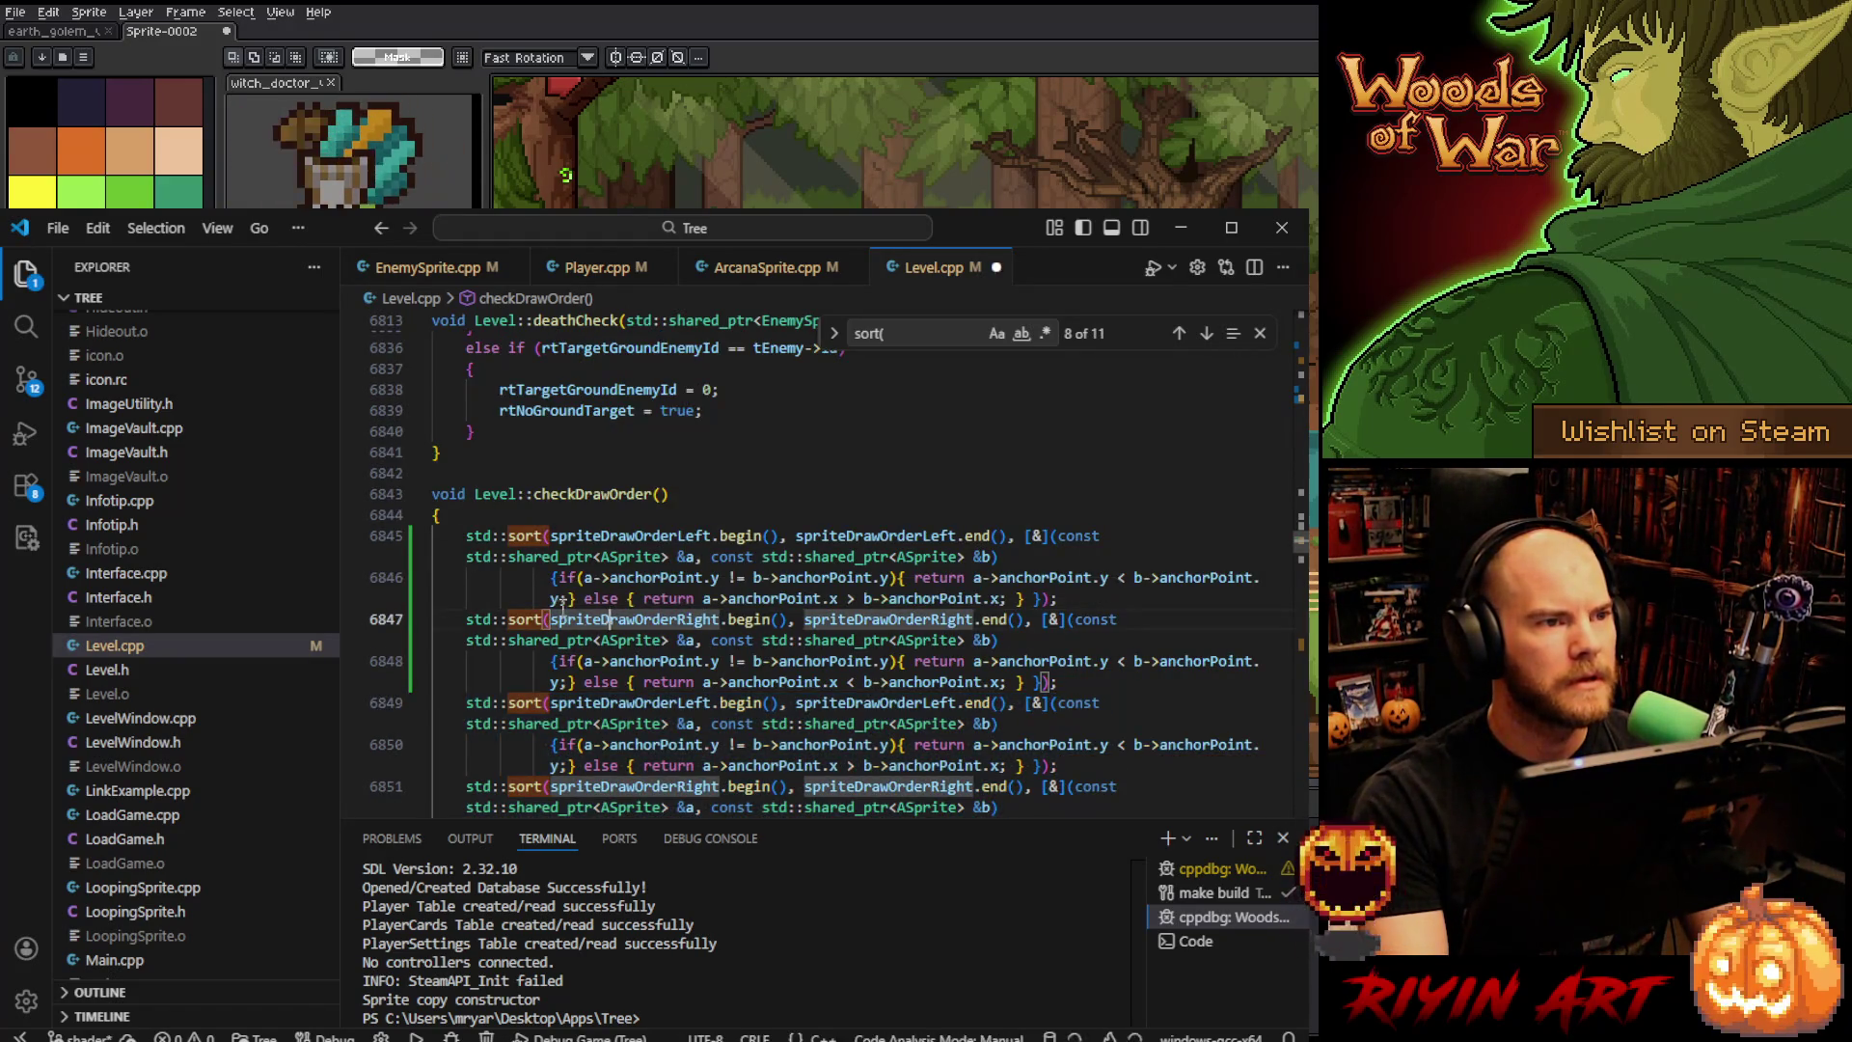
pyautogui.keyDown('shift'); pyautogui.click(1043, 683); pyautogui.keyUp('shift')
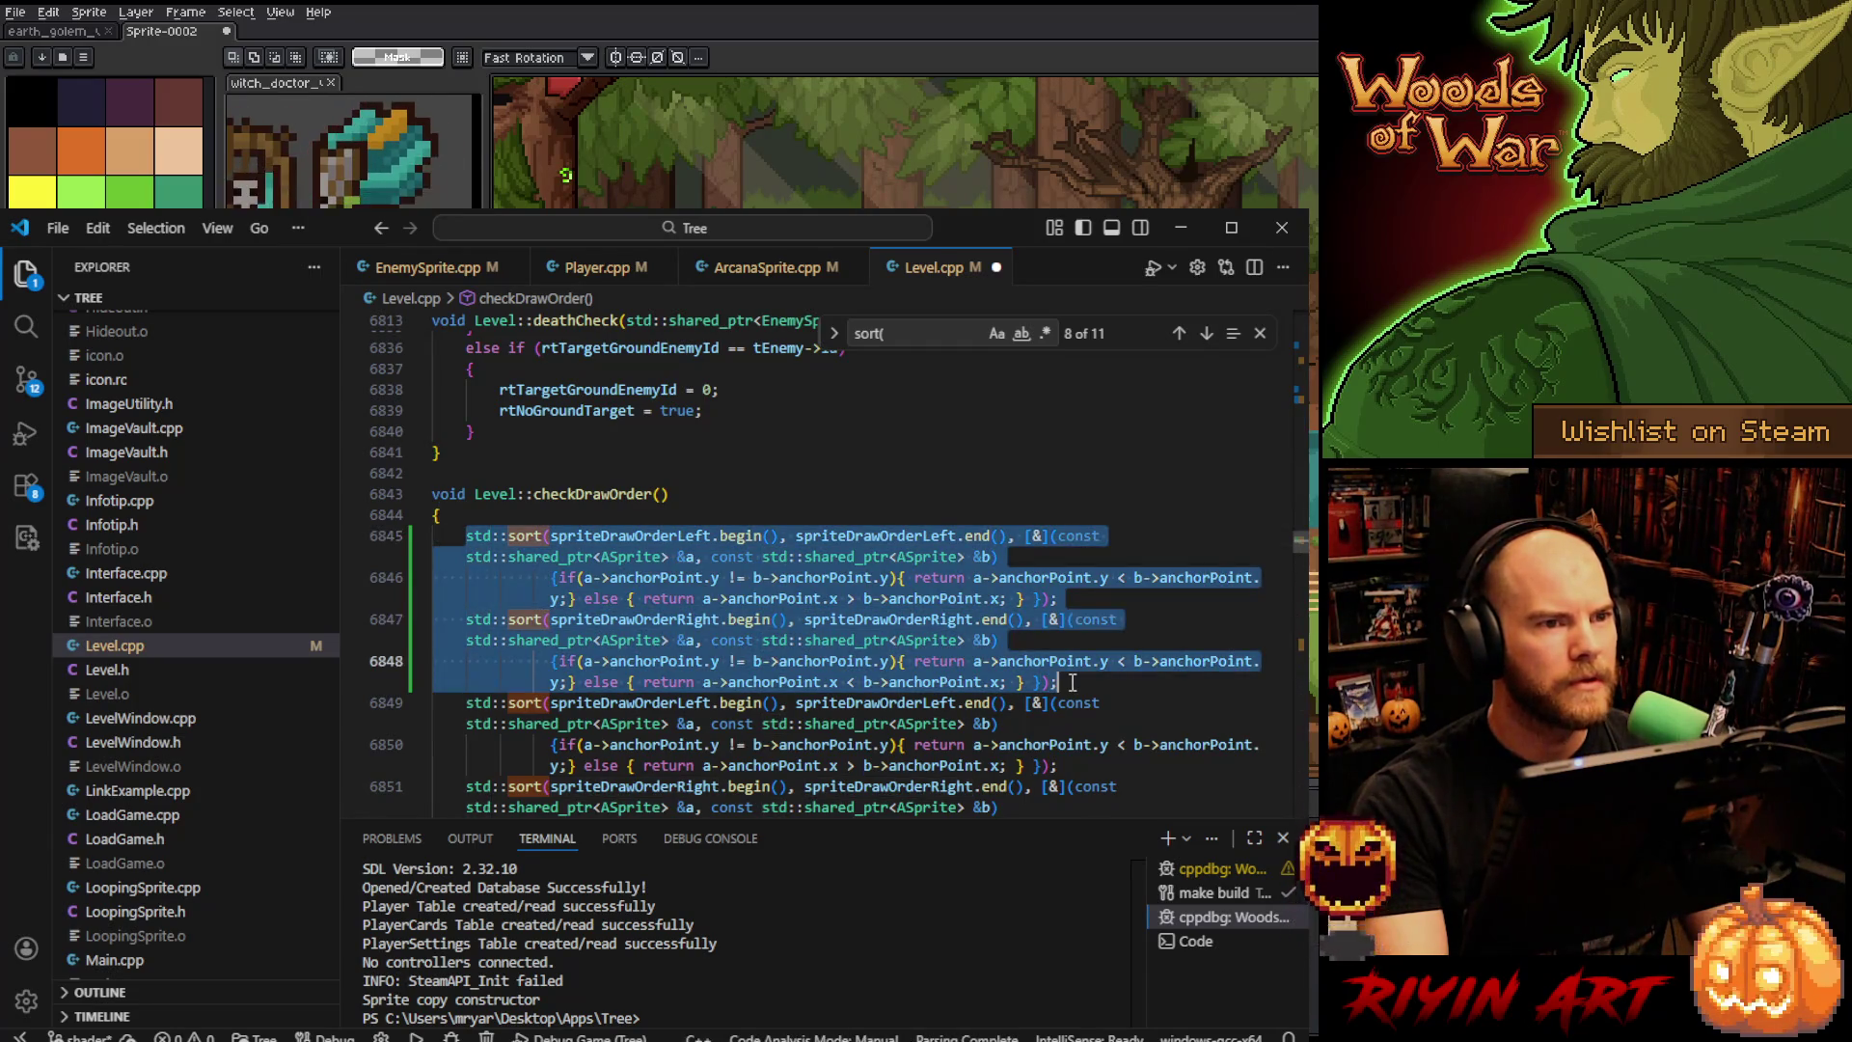
pyautogui.hotkey('ctrl', '/')
# - Change line 6850's sort condition to compare a and b anchorPoint.x instead of y
pyautogui.scroll(-2, 791, 655)
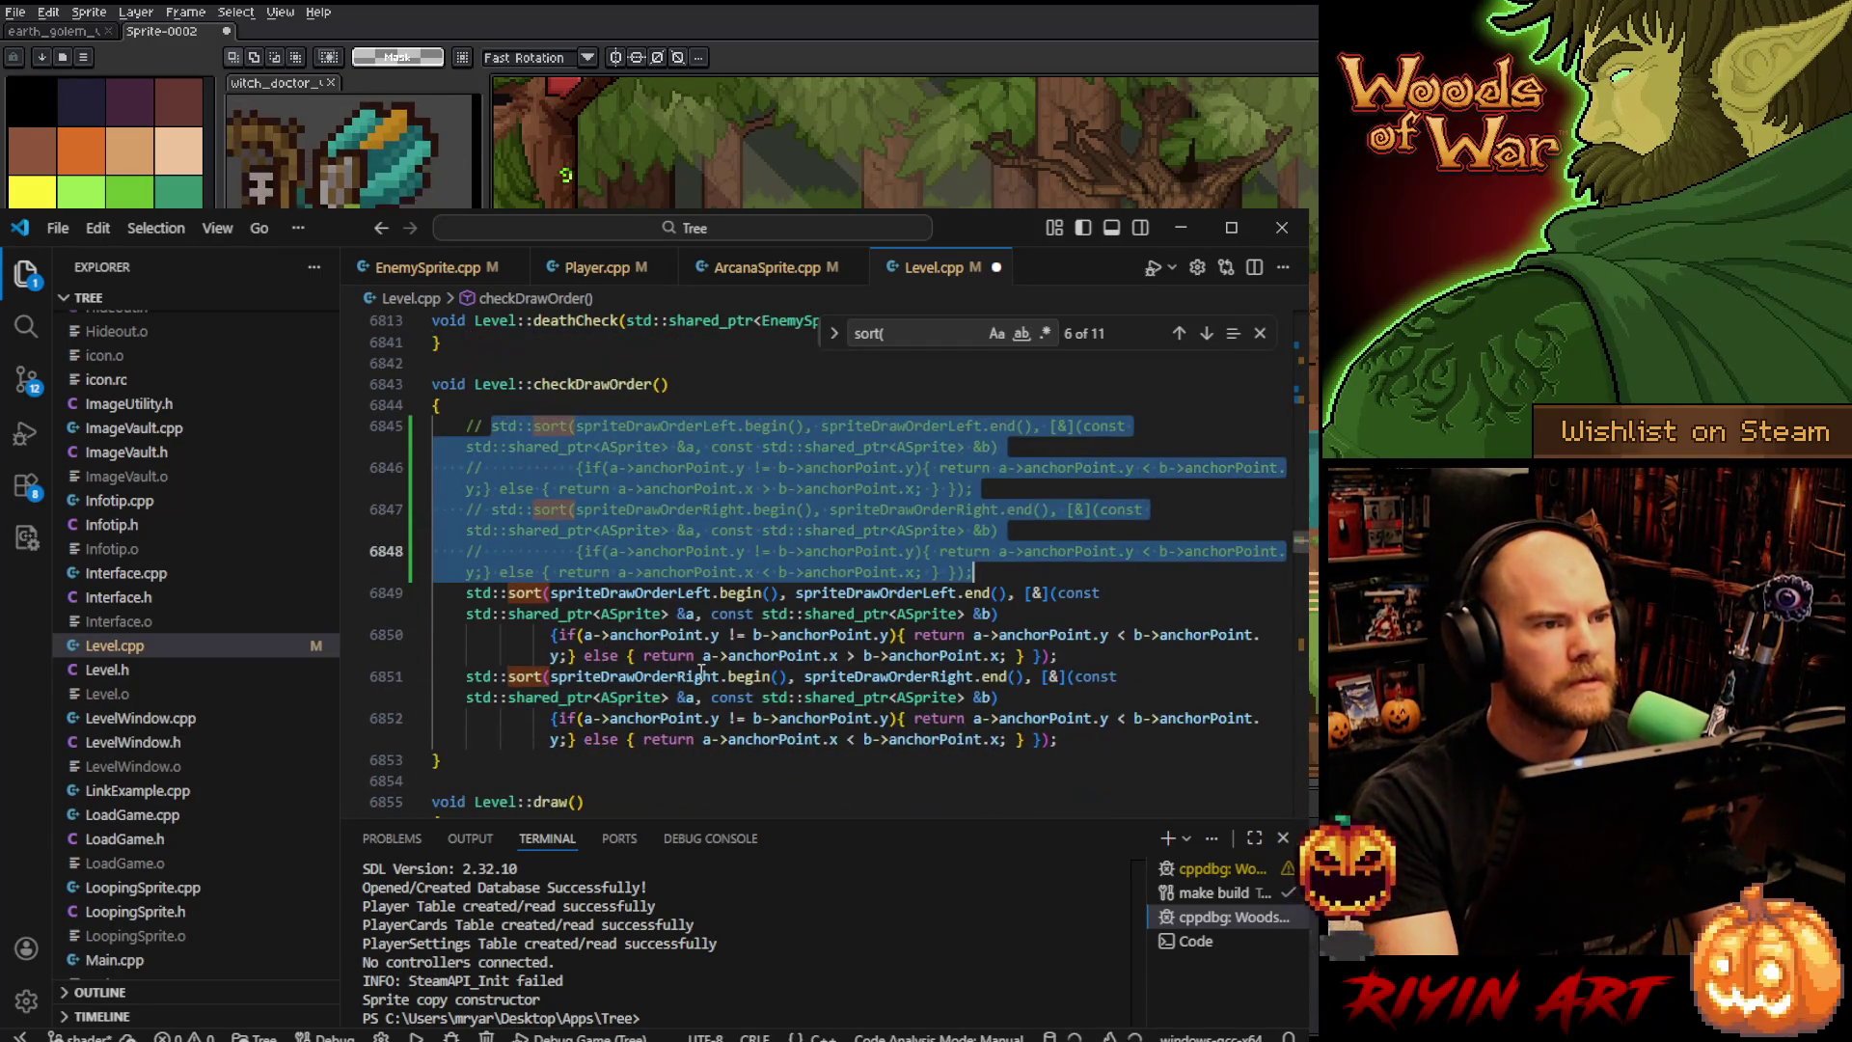
pyautogui.click(696, 637)
pyautogui.click(719, 637)
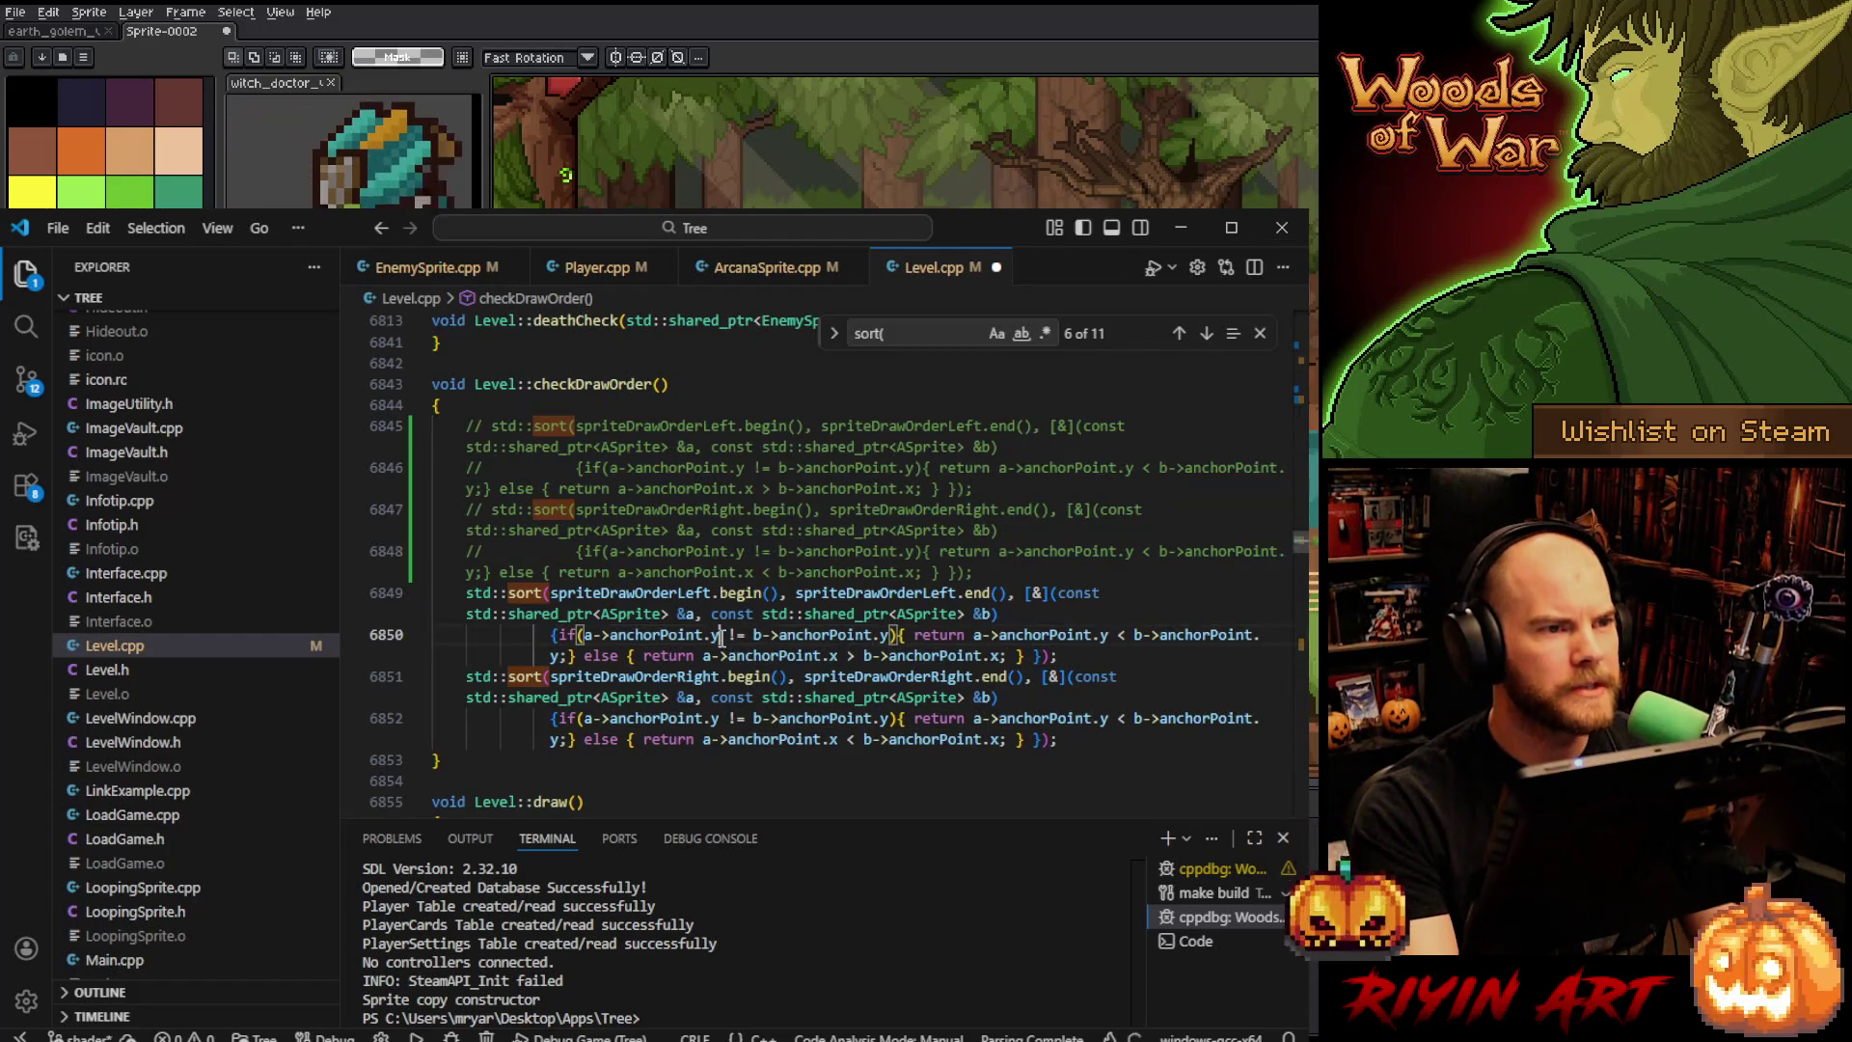
pyautogui.press('BackSpace')
pyautogui.write('x')
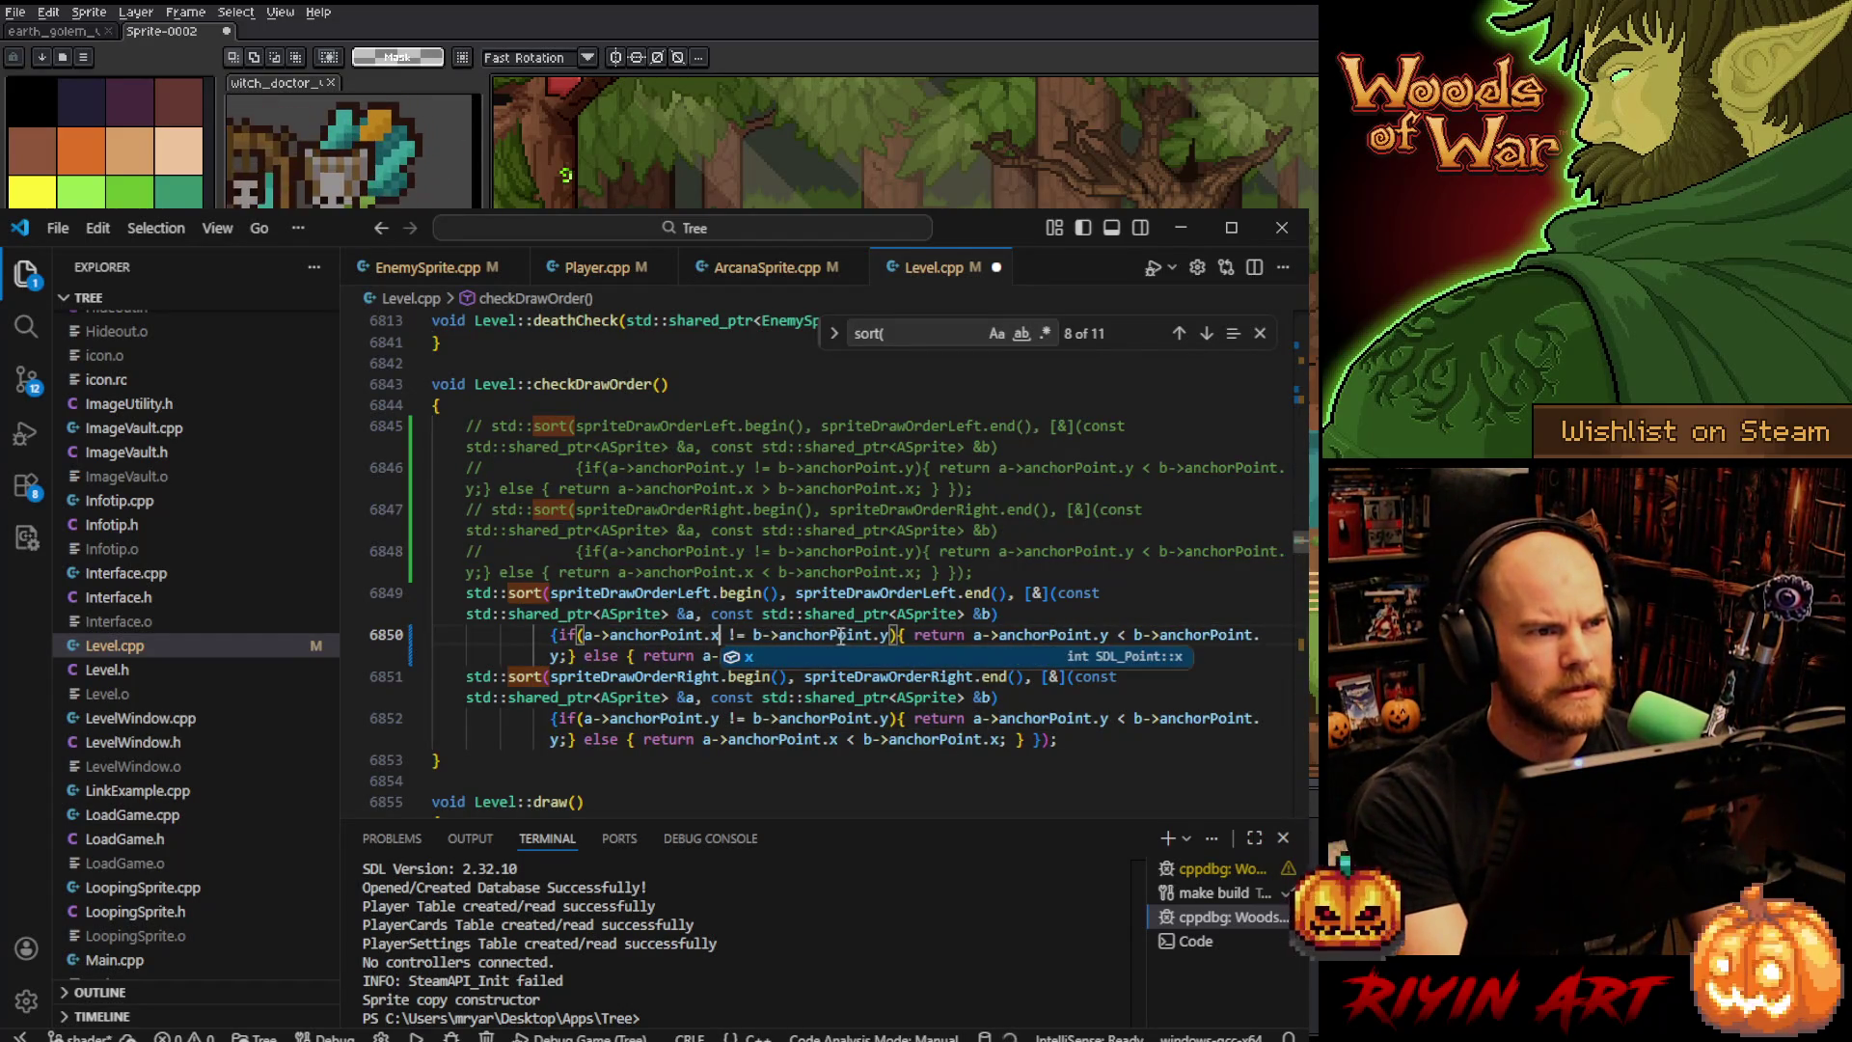
pyautogui.click(887, 634)
pyautogui.press('BackSpace')
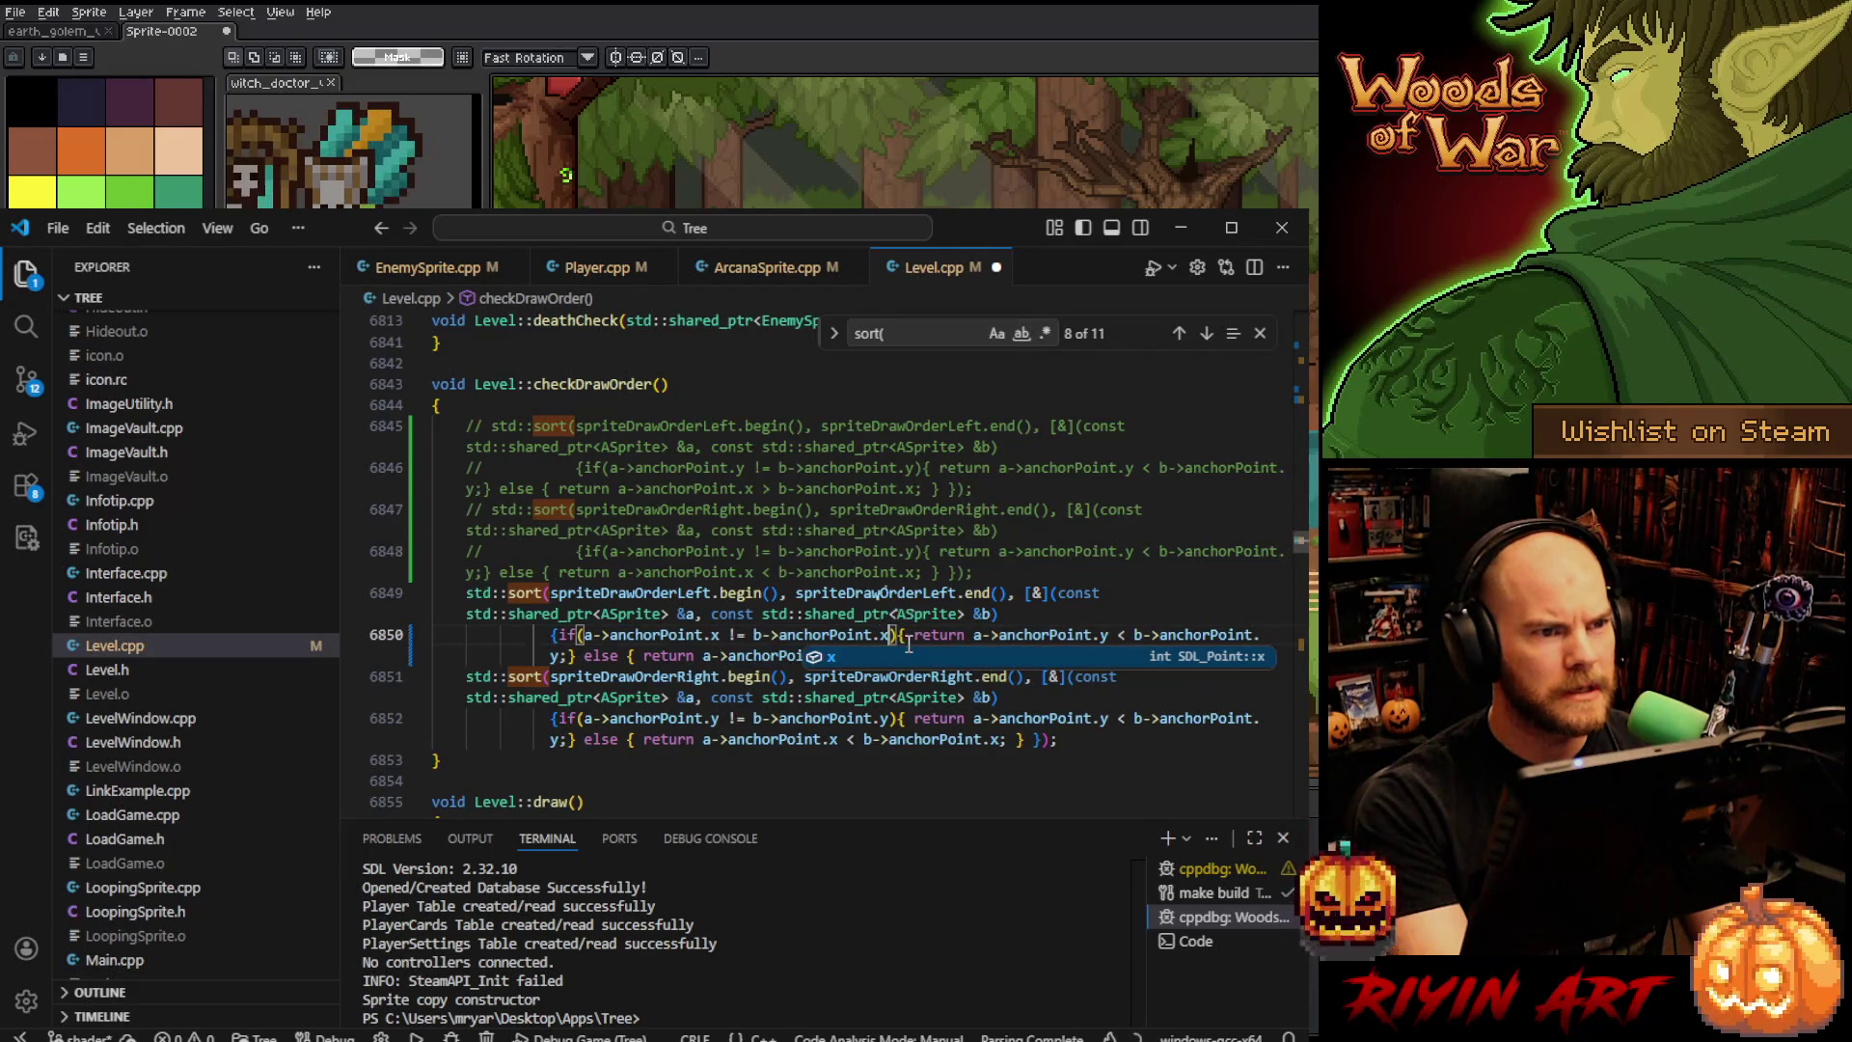
pyautogui.write('x > b->anchorPoint.x; } });')
# - Rewrite line 6850's returns to compare anchorPoint.x first, falling back to y in the else branch
pyautogui.click(1121, 628)
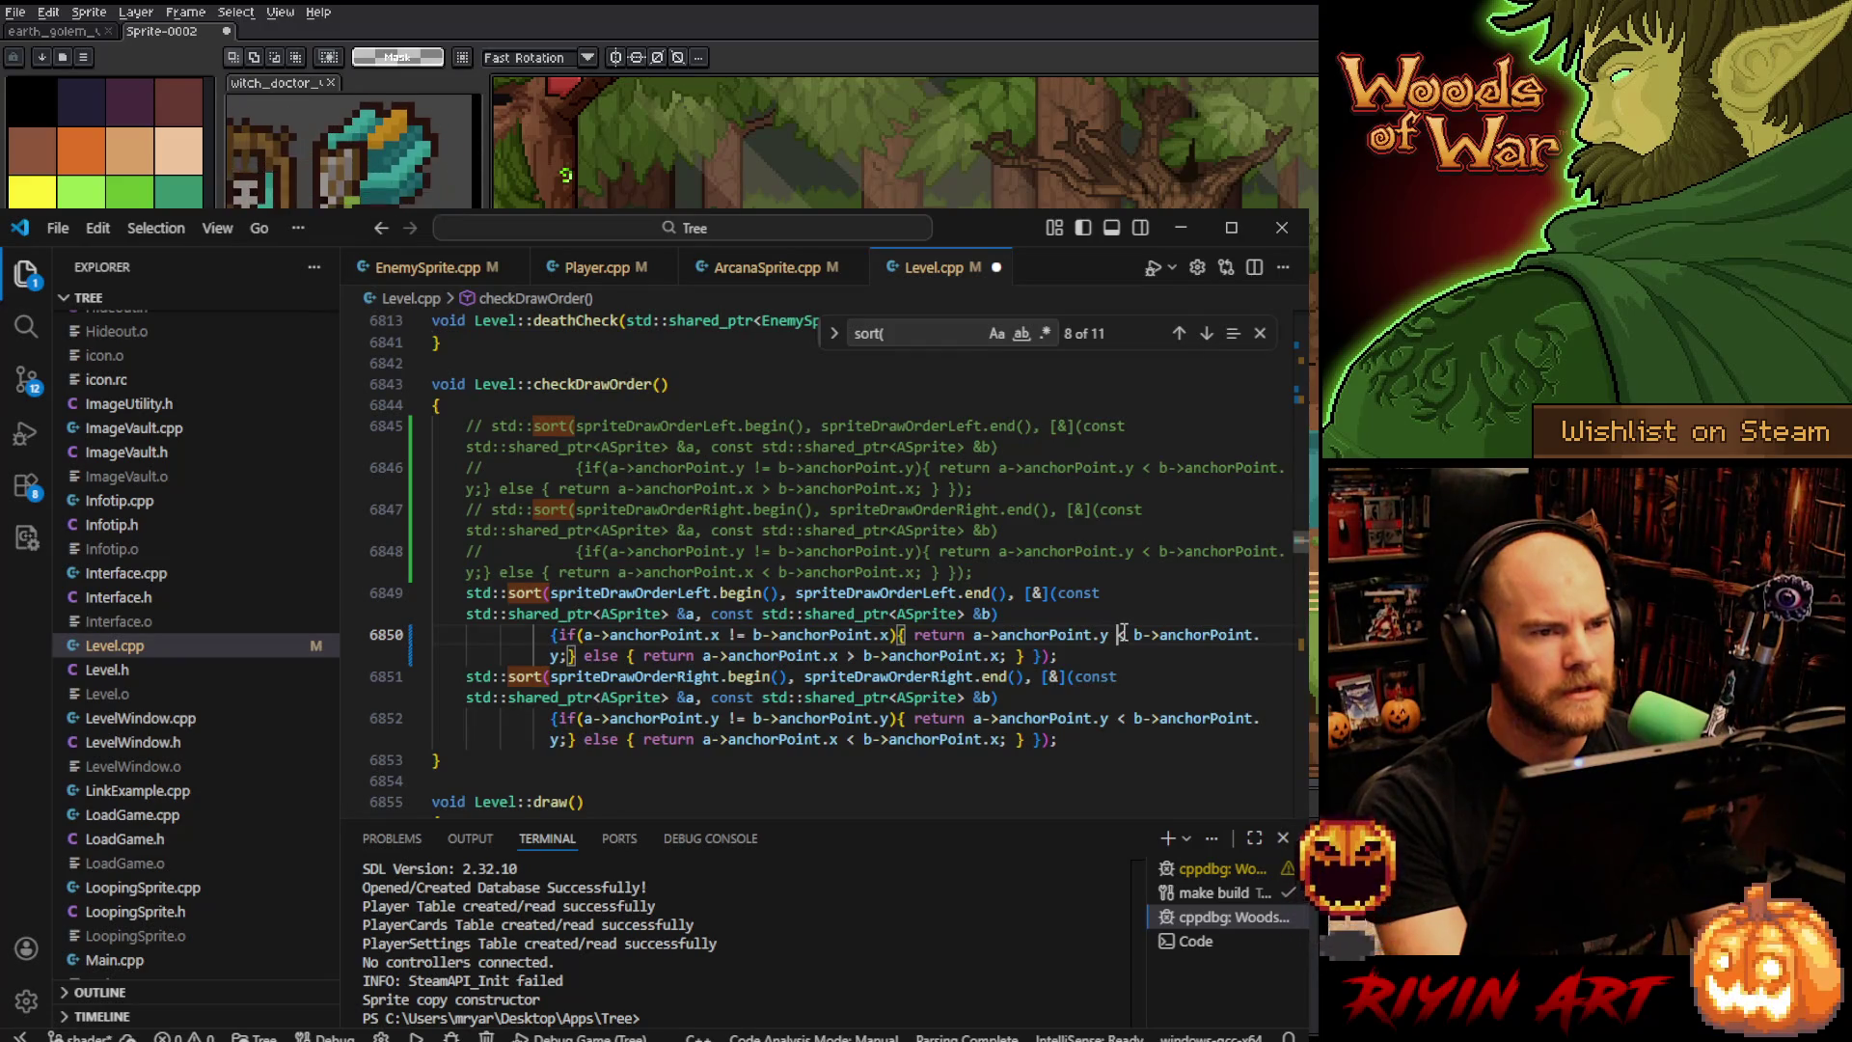
pyautogui.click(1107, 634)
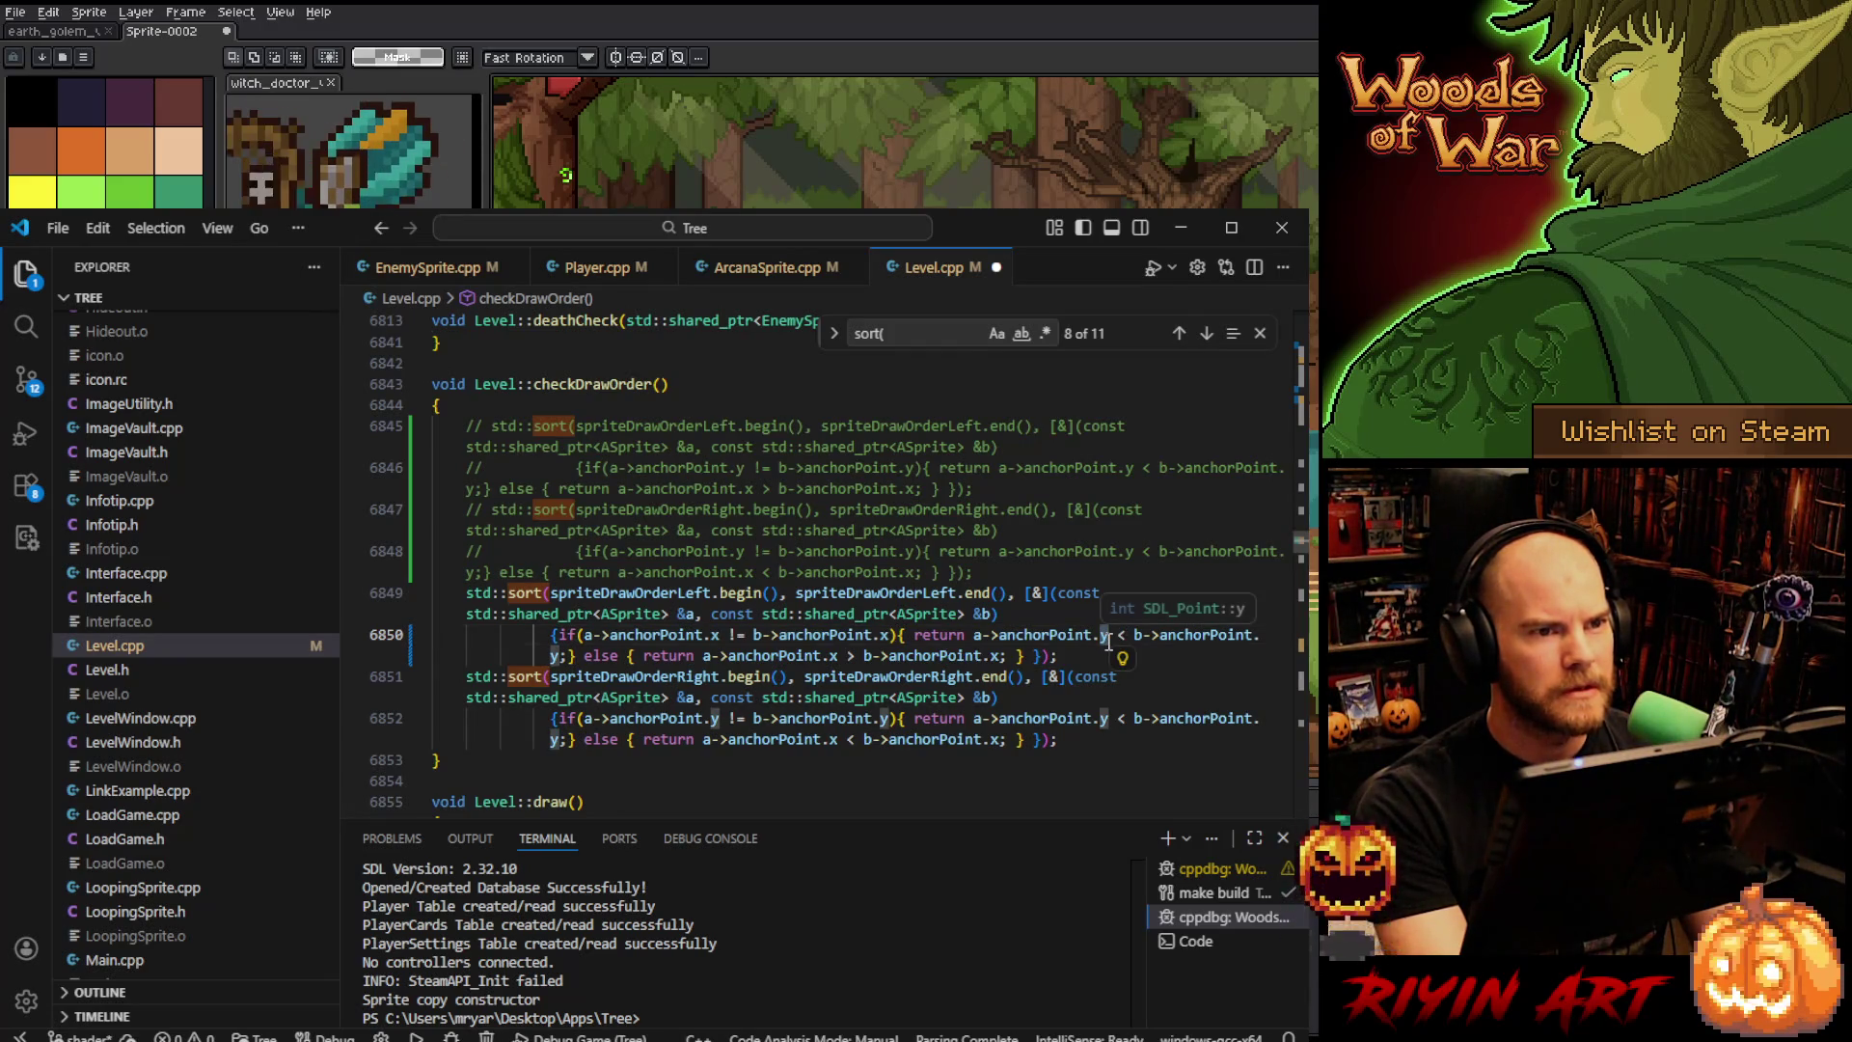
pyautogui.press('BackSpace')
pyautogui.write('x')
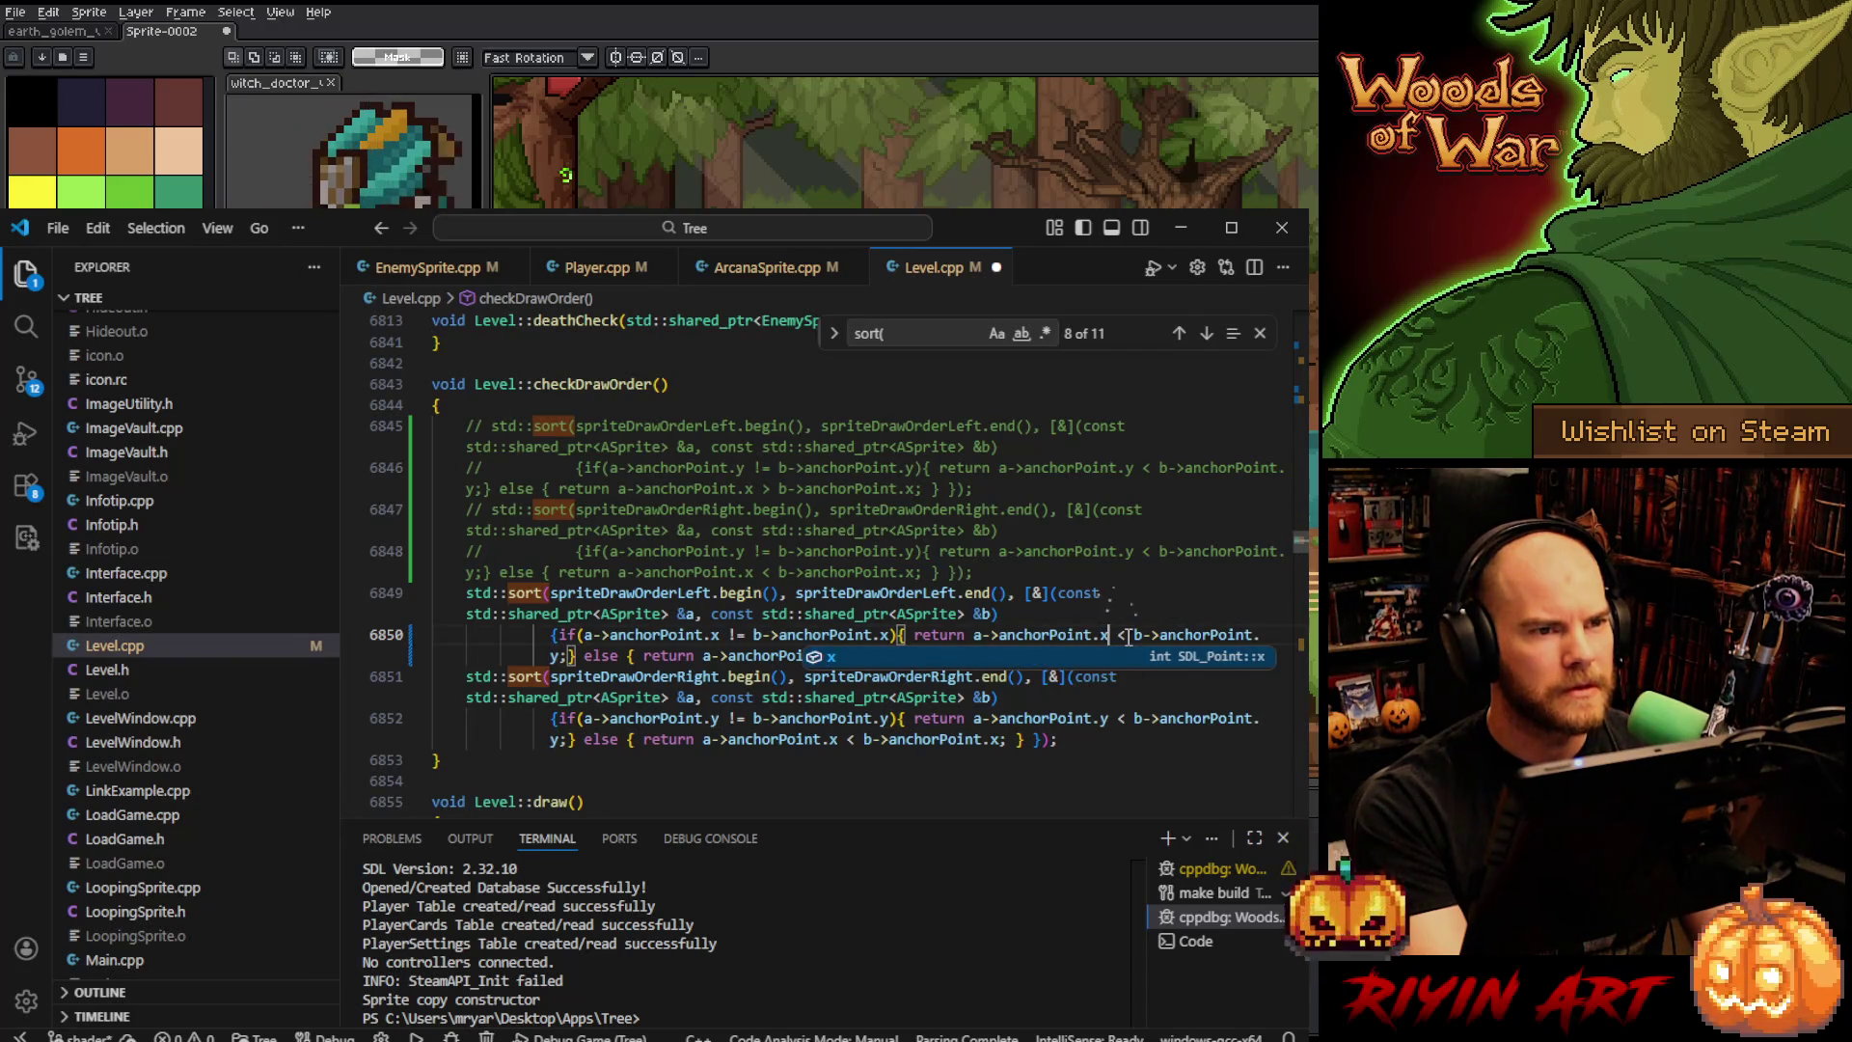
pyautogui.click(1124, 634)
pyautogui.press('BackSpace')
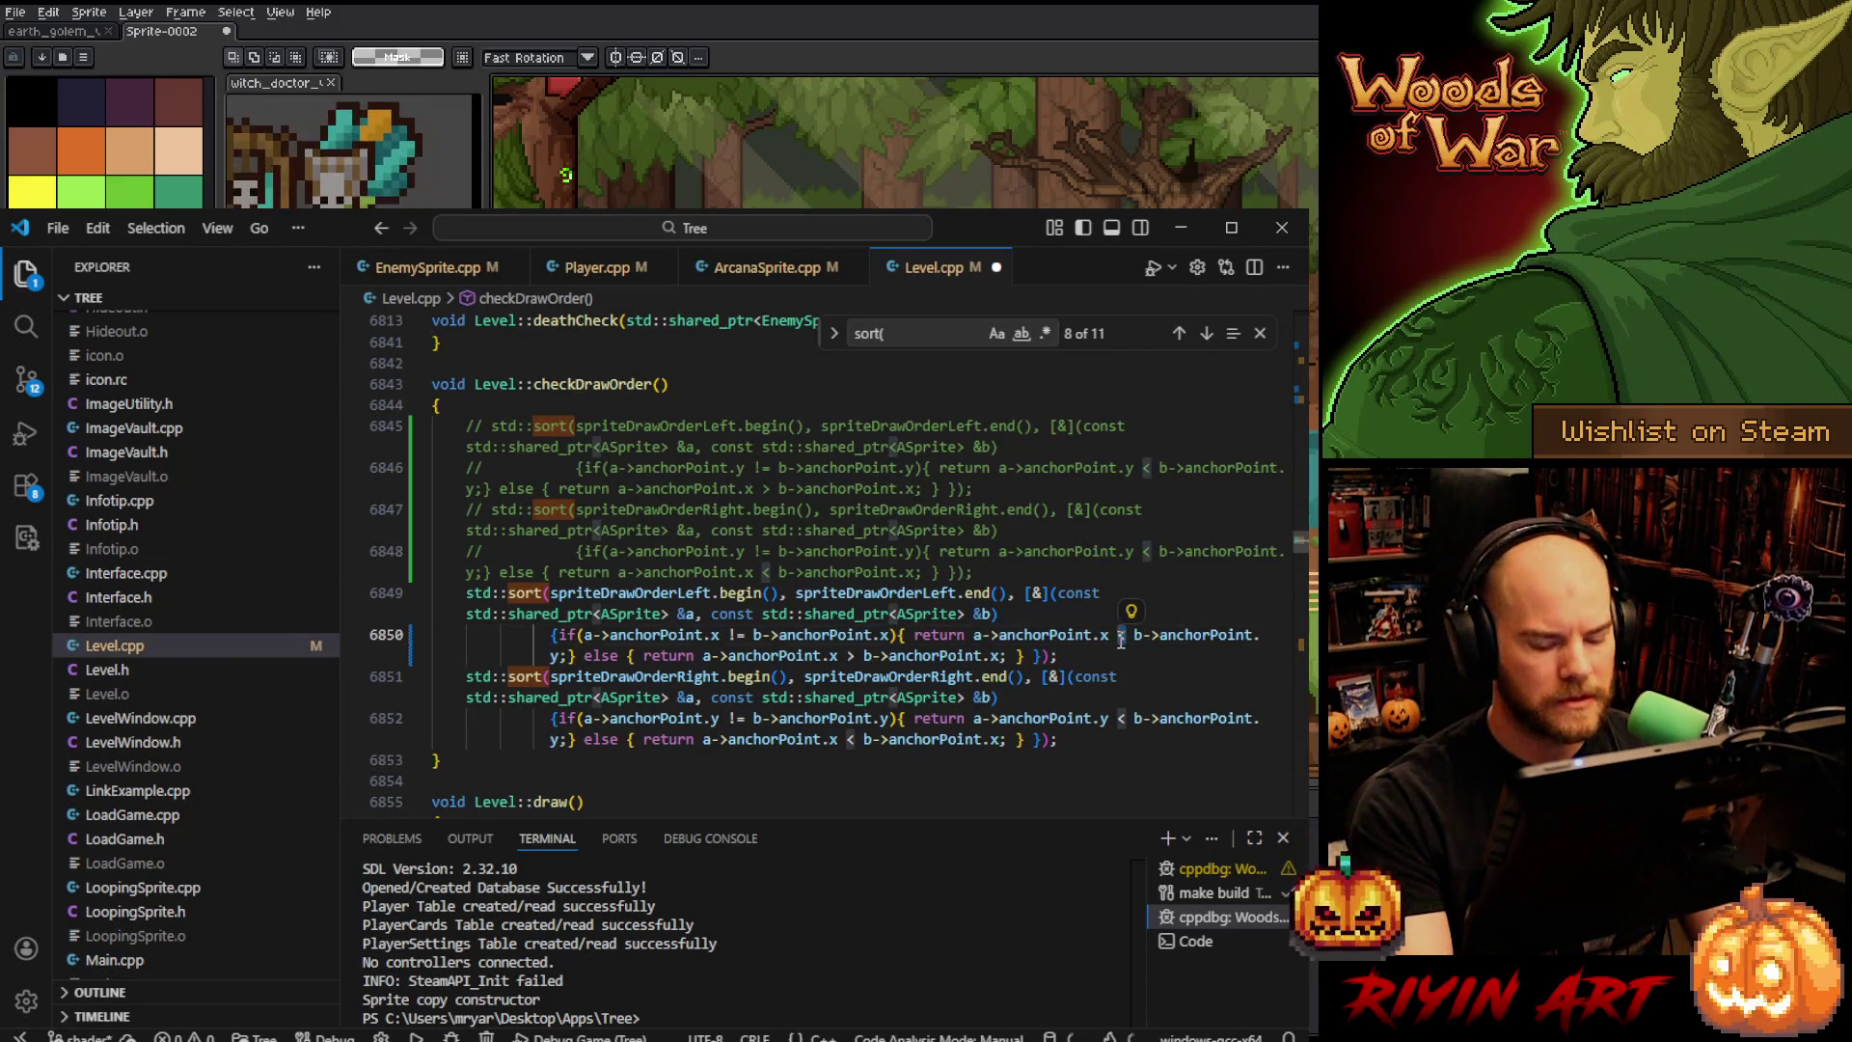
pyautogui.write('>')
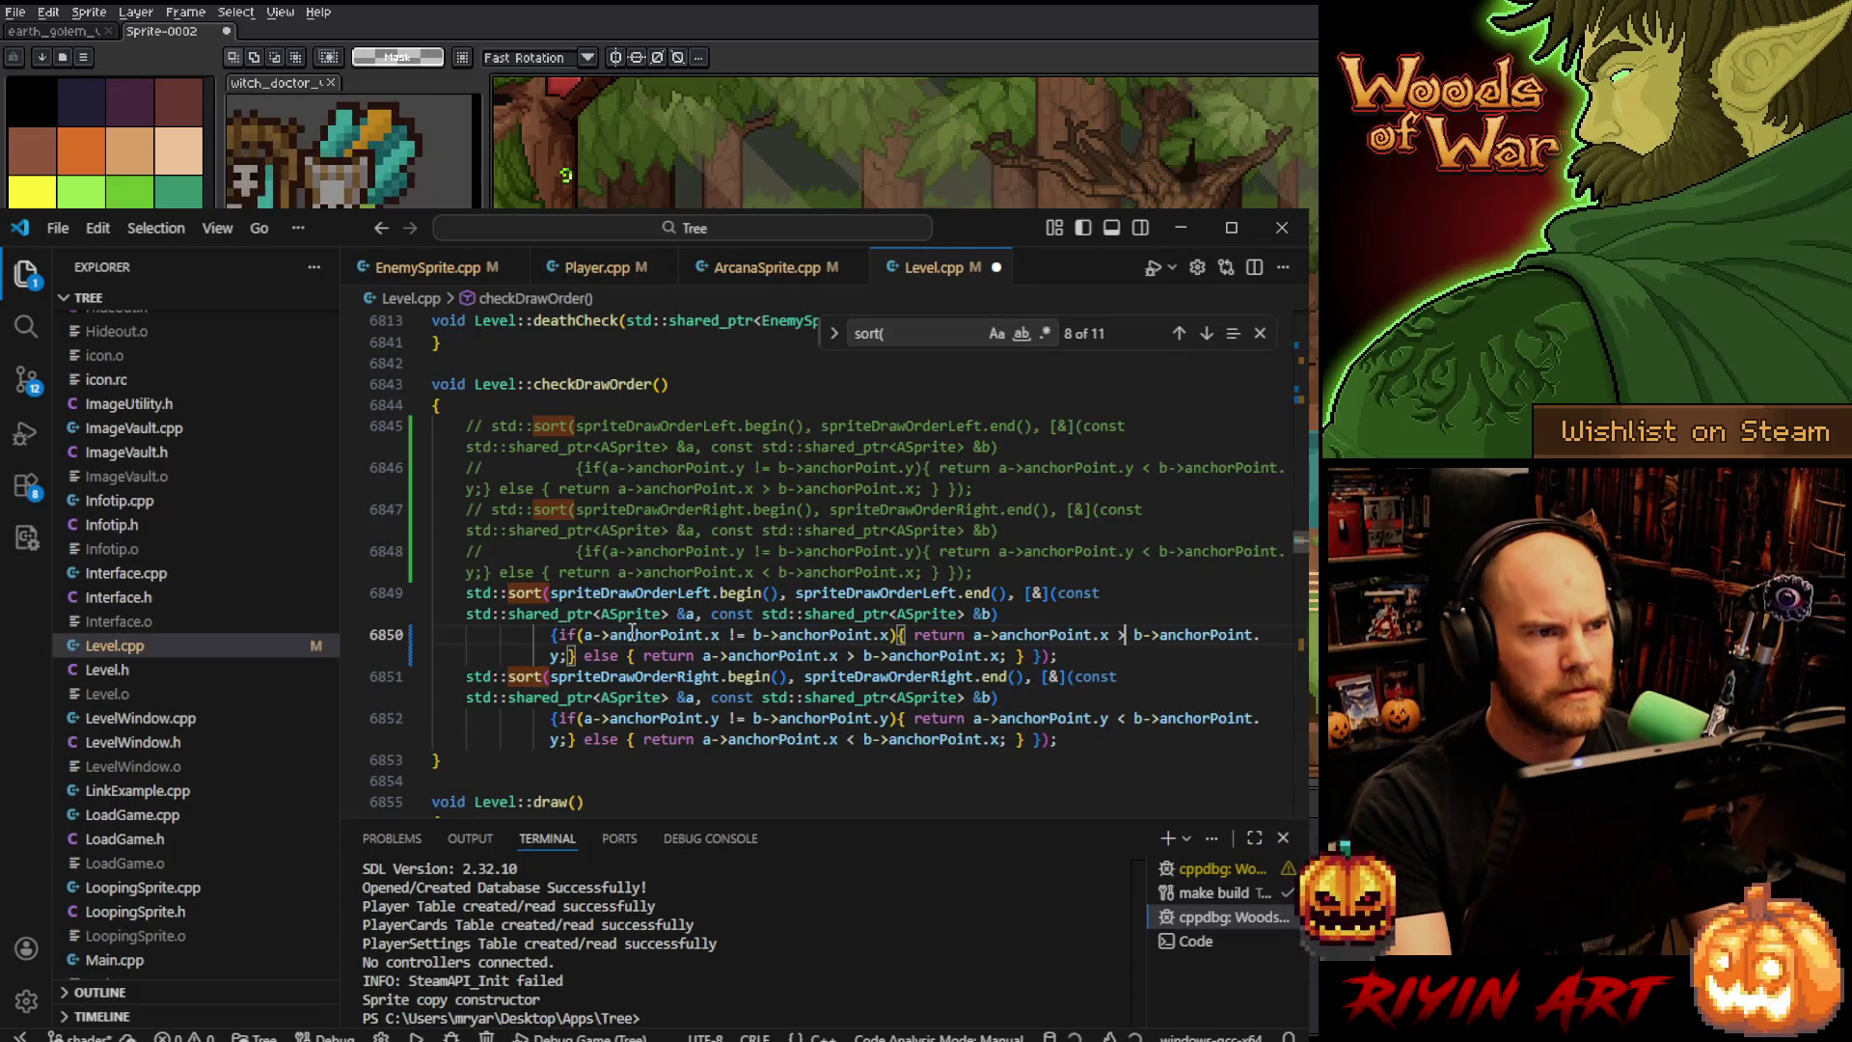
pyautogui.click(558, 656)
pyautogui.press('BackSpace')
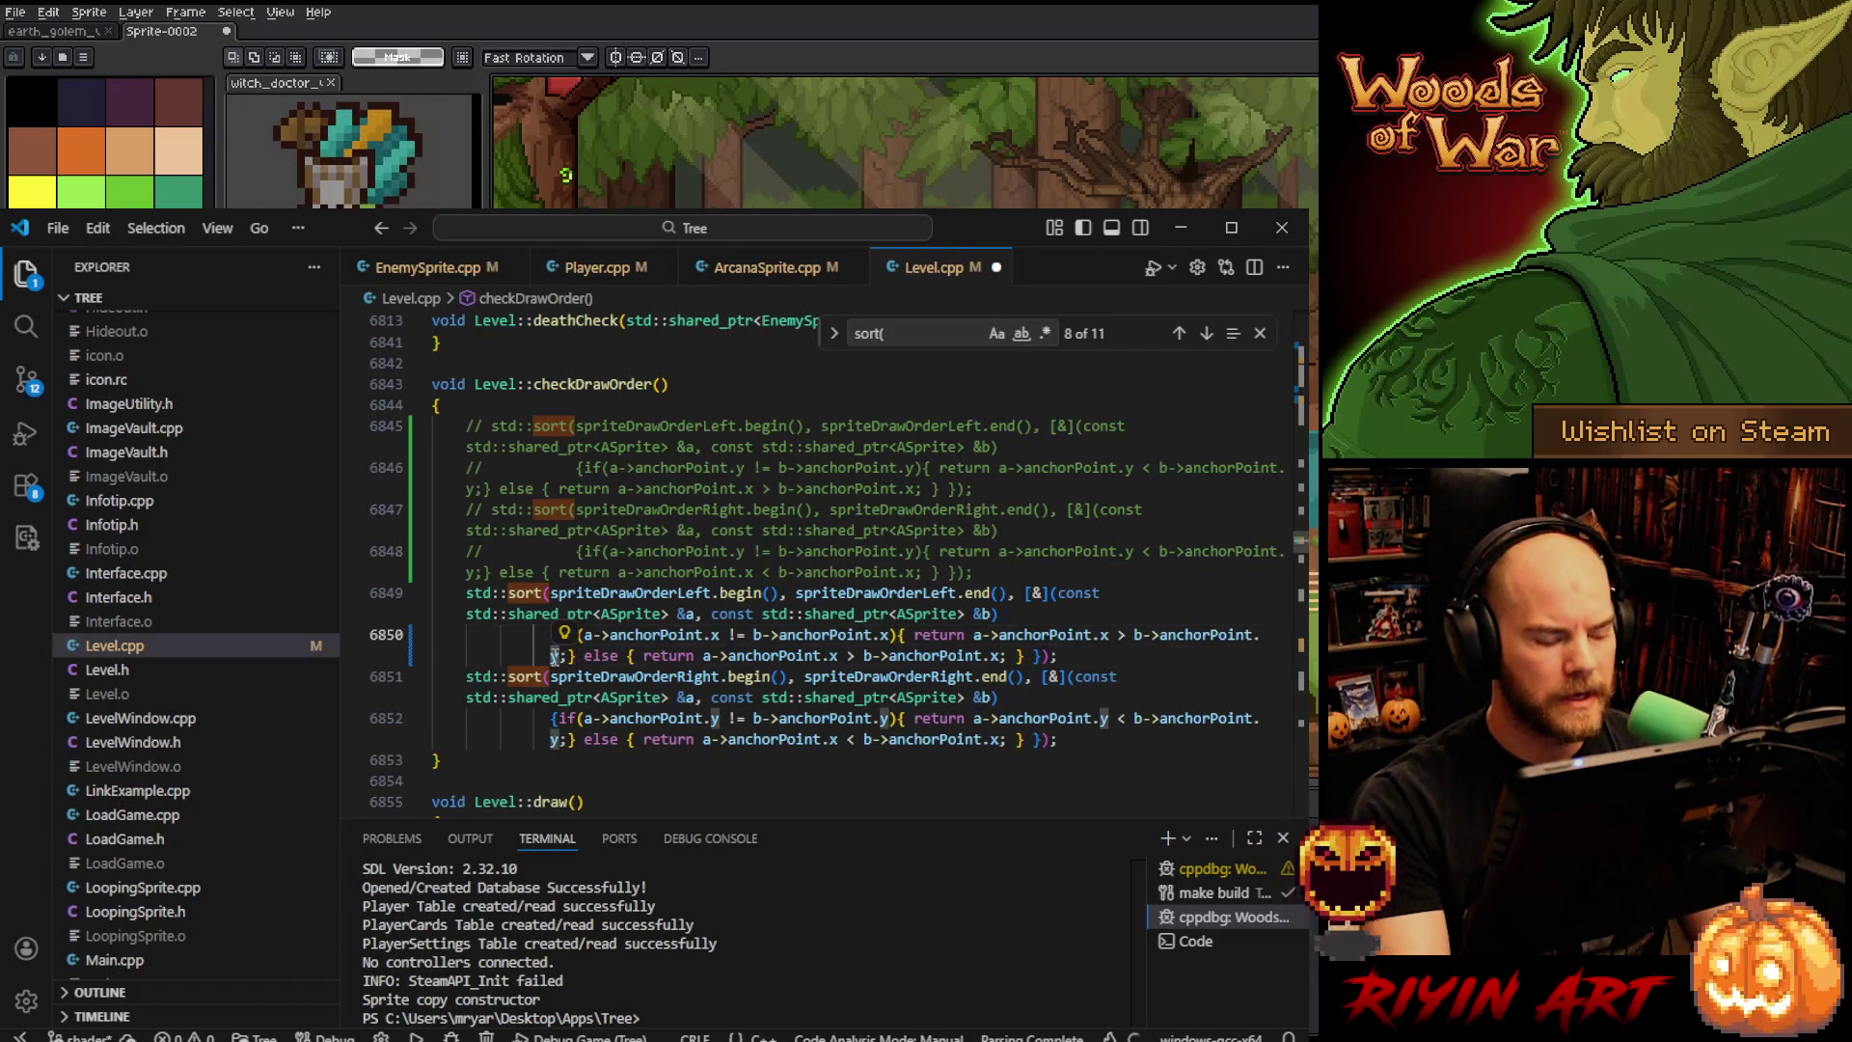
pyautogui.write('x')
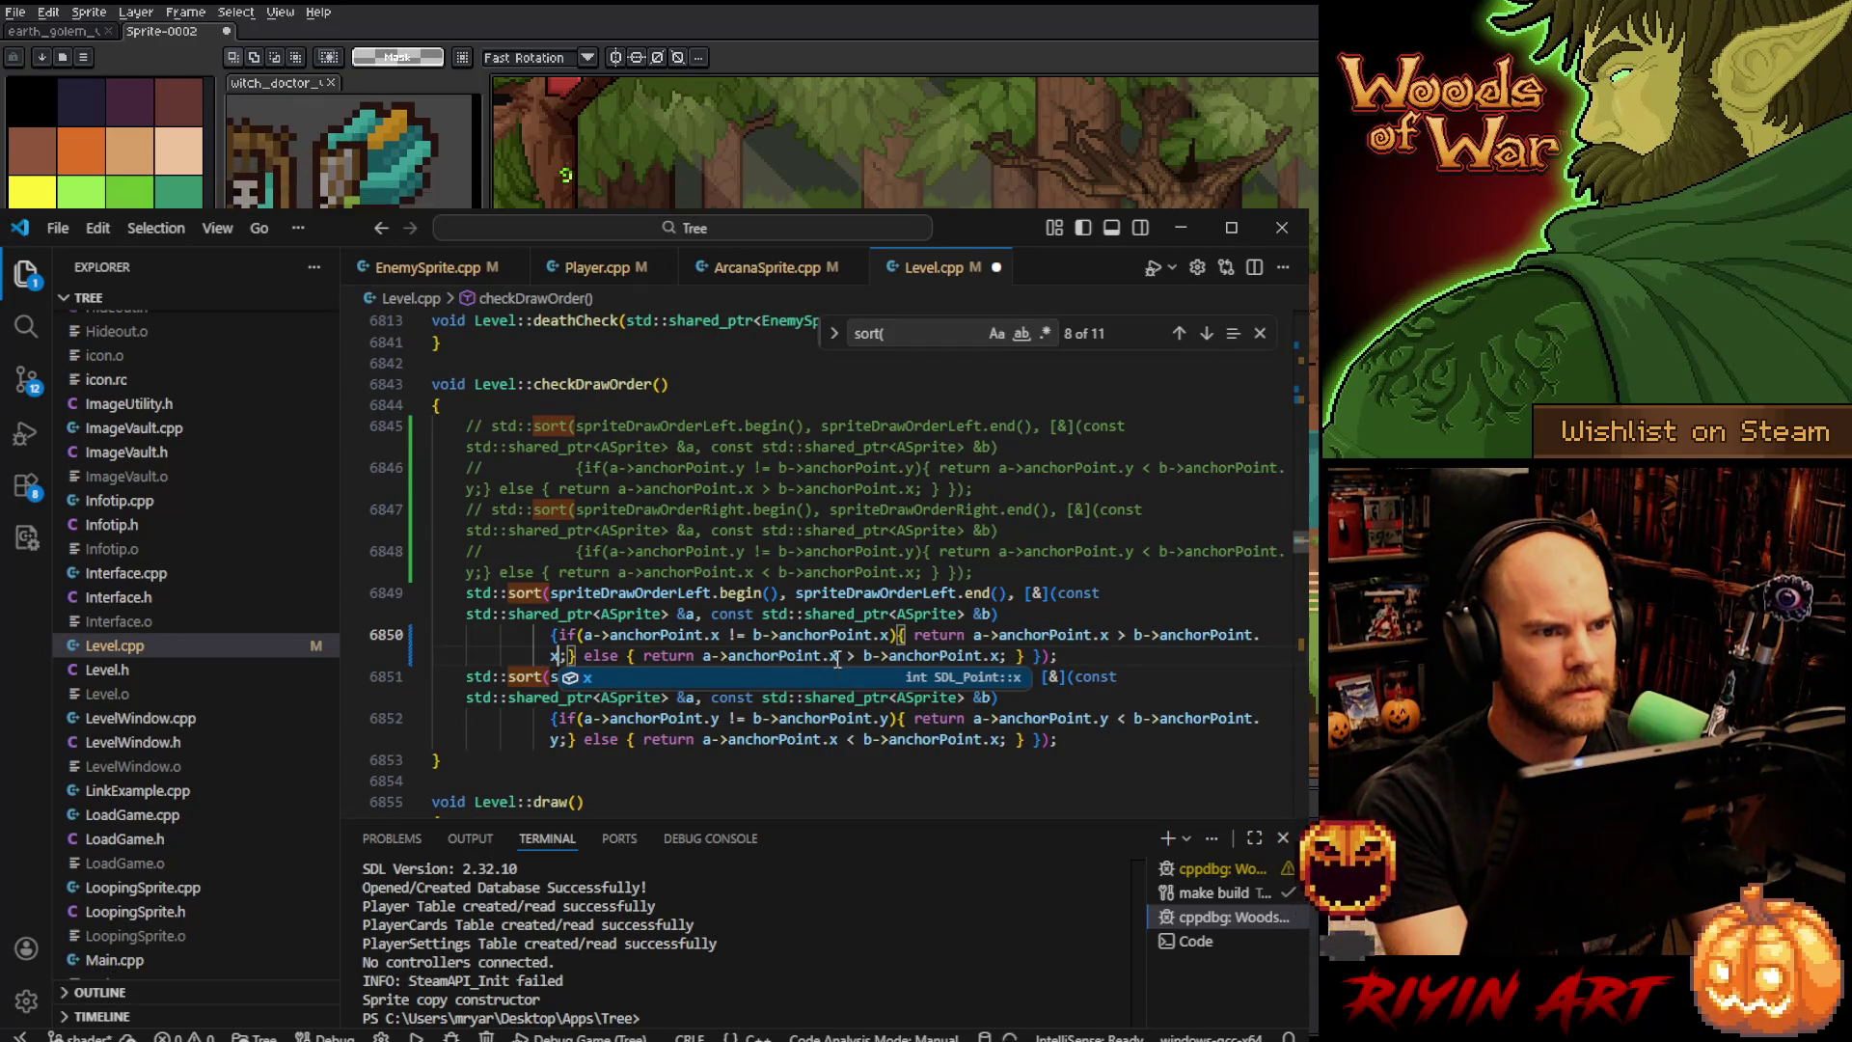
pyautogui.click(829, 656)
pyautogui.press('Delete')
pyautogui.write('y ')
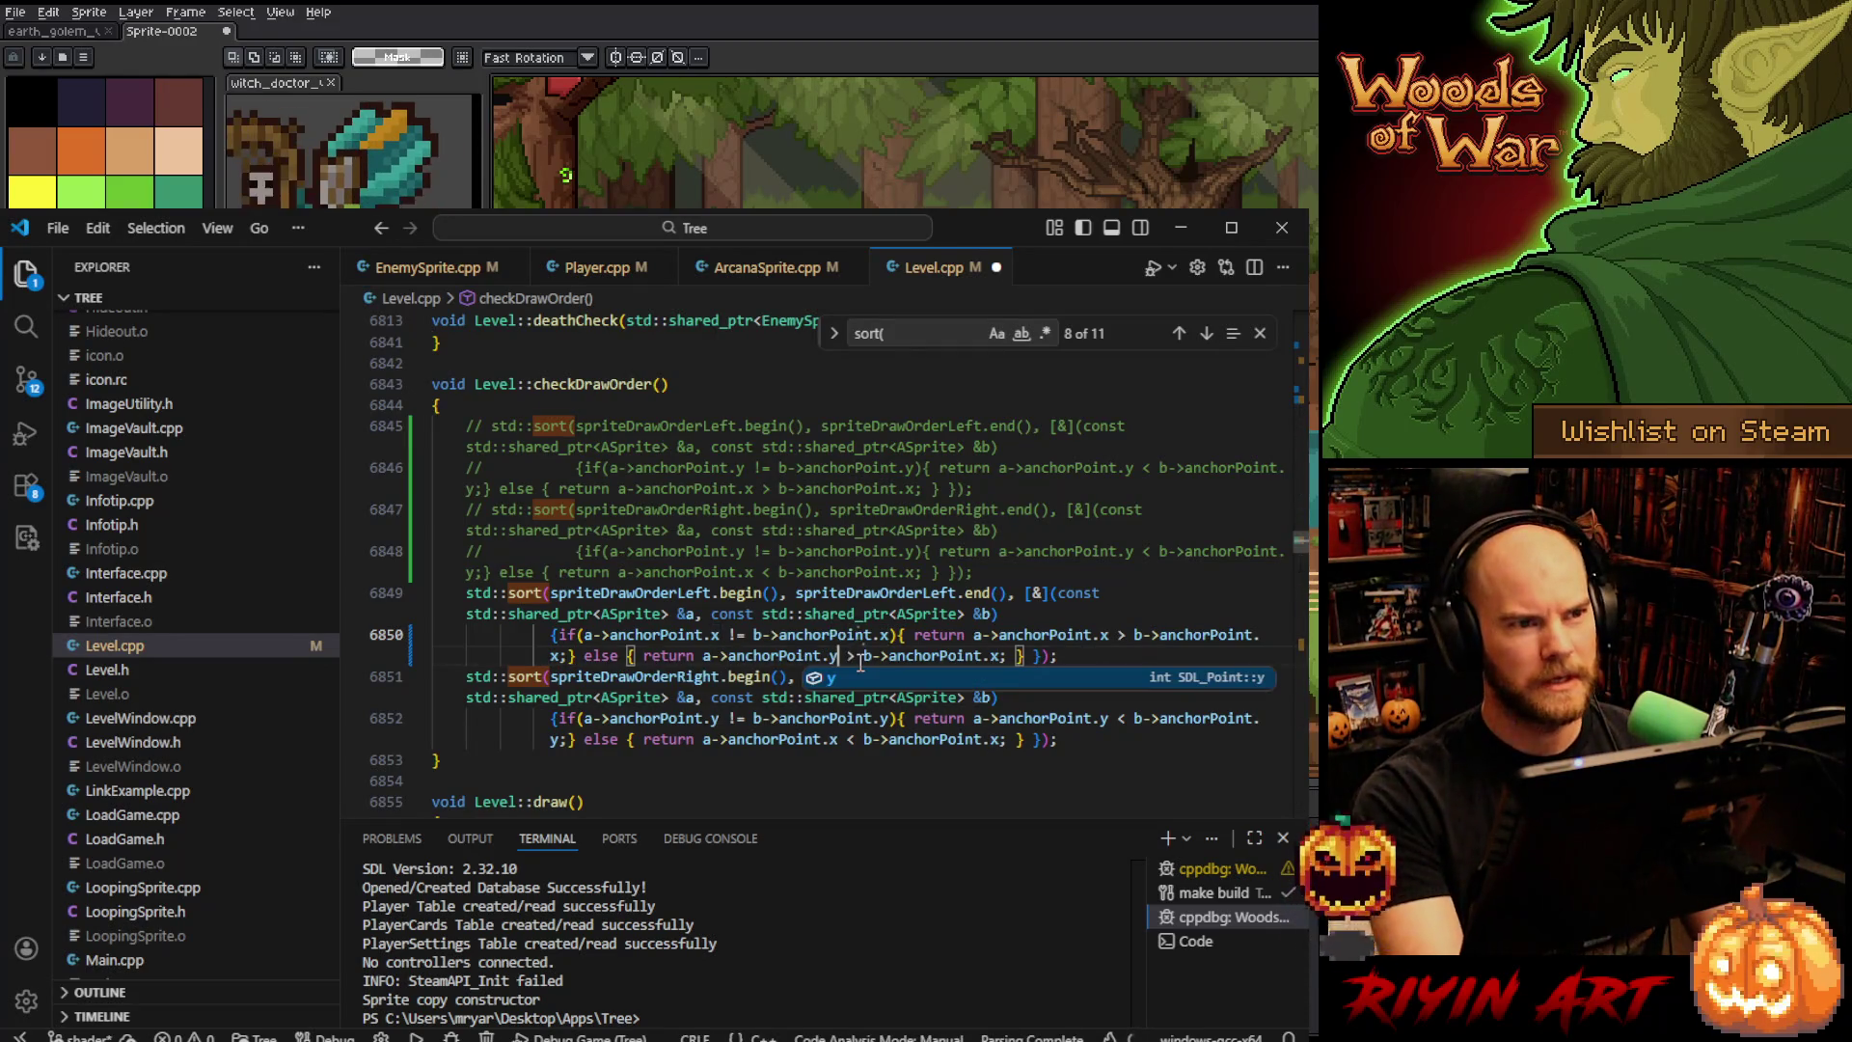
pyautogui.write('<')
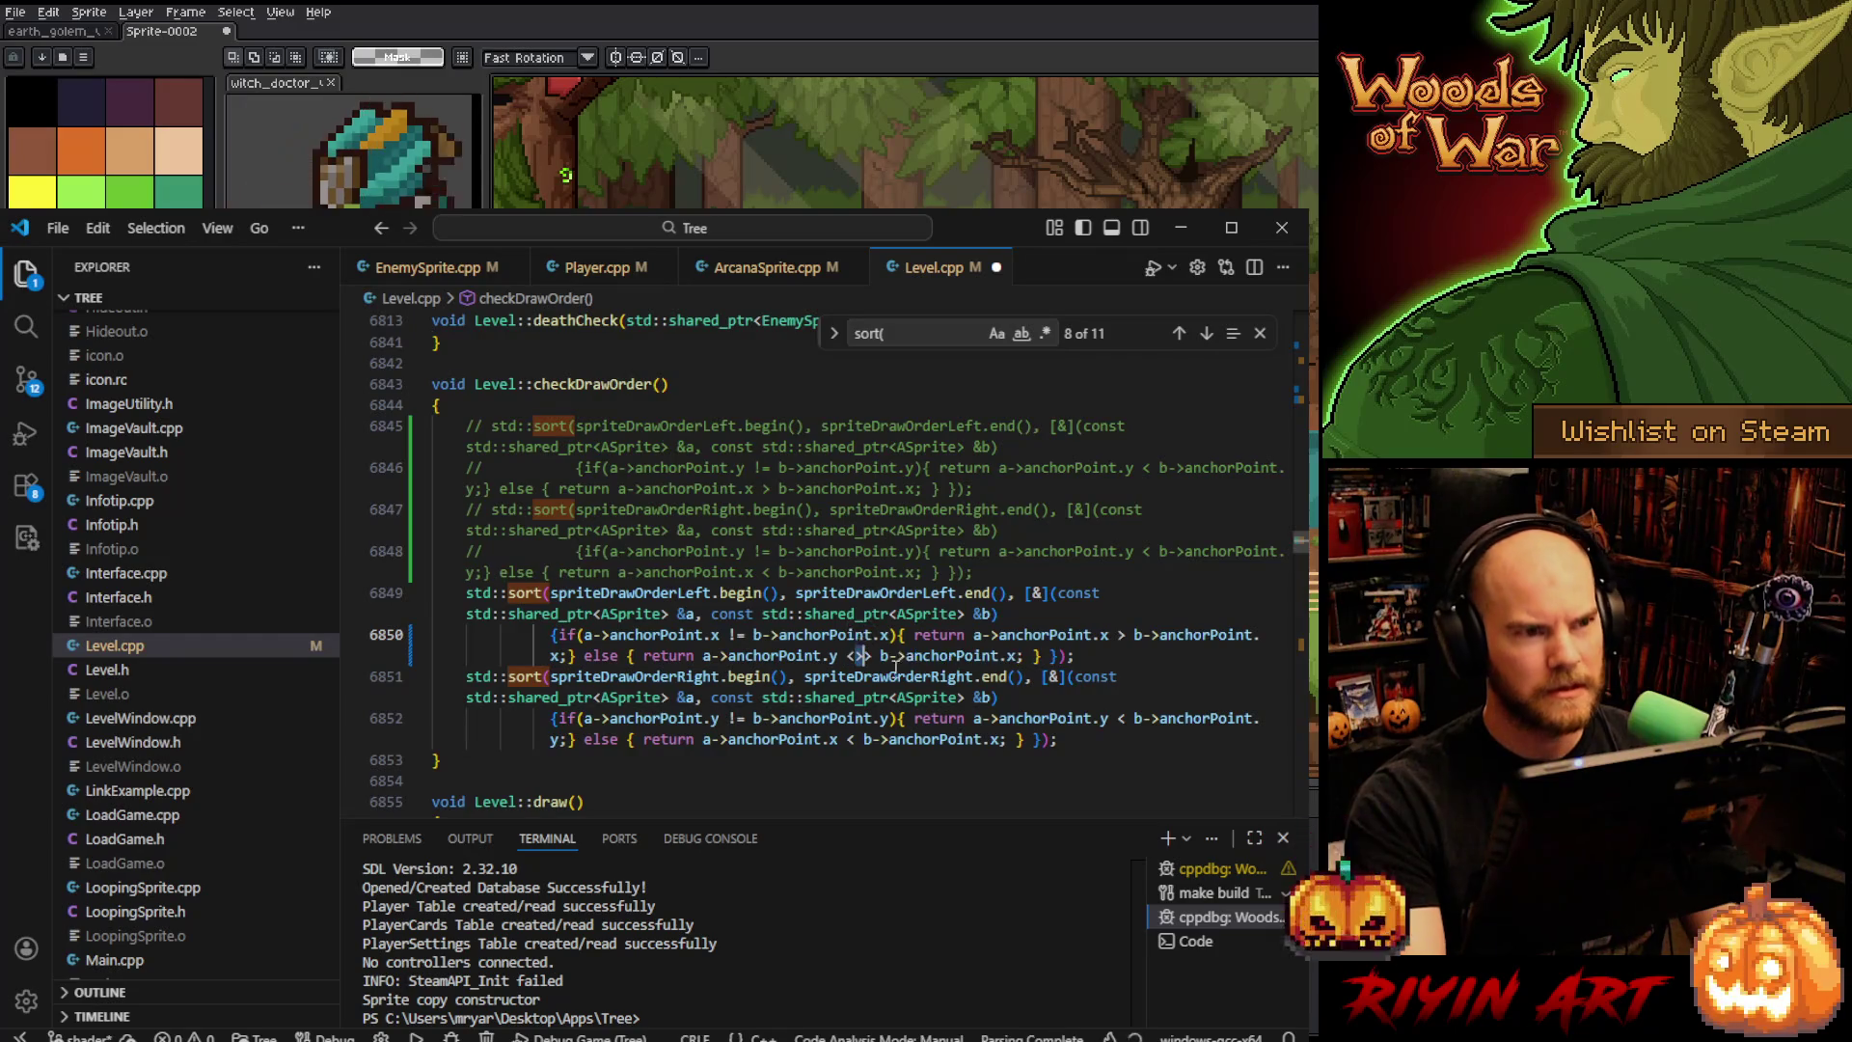
pyautogui.press('Delete')
pyautogui.press('Delete')
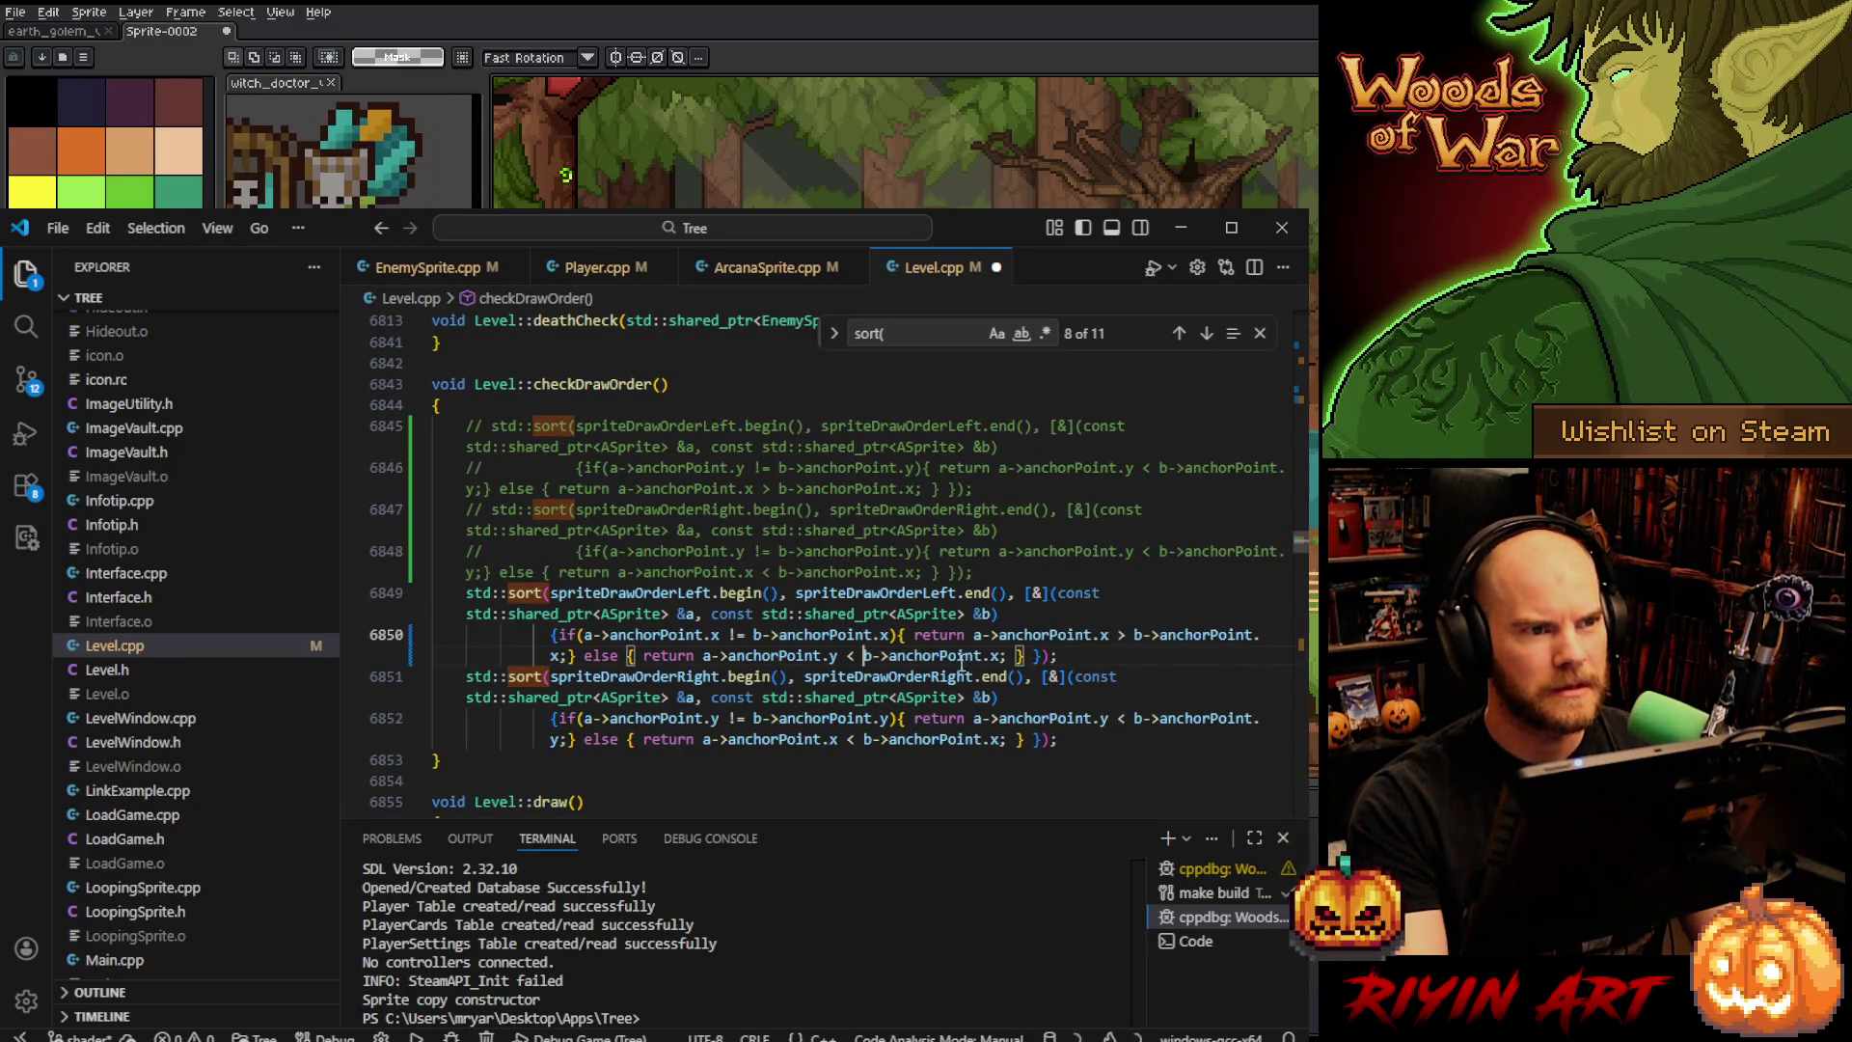
pyautogui.press('Right')
pyautogui.click(1004, 656)
pyautogui.press('BackSpace')
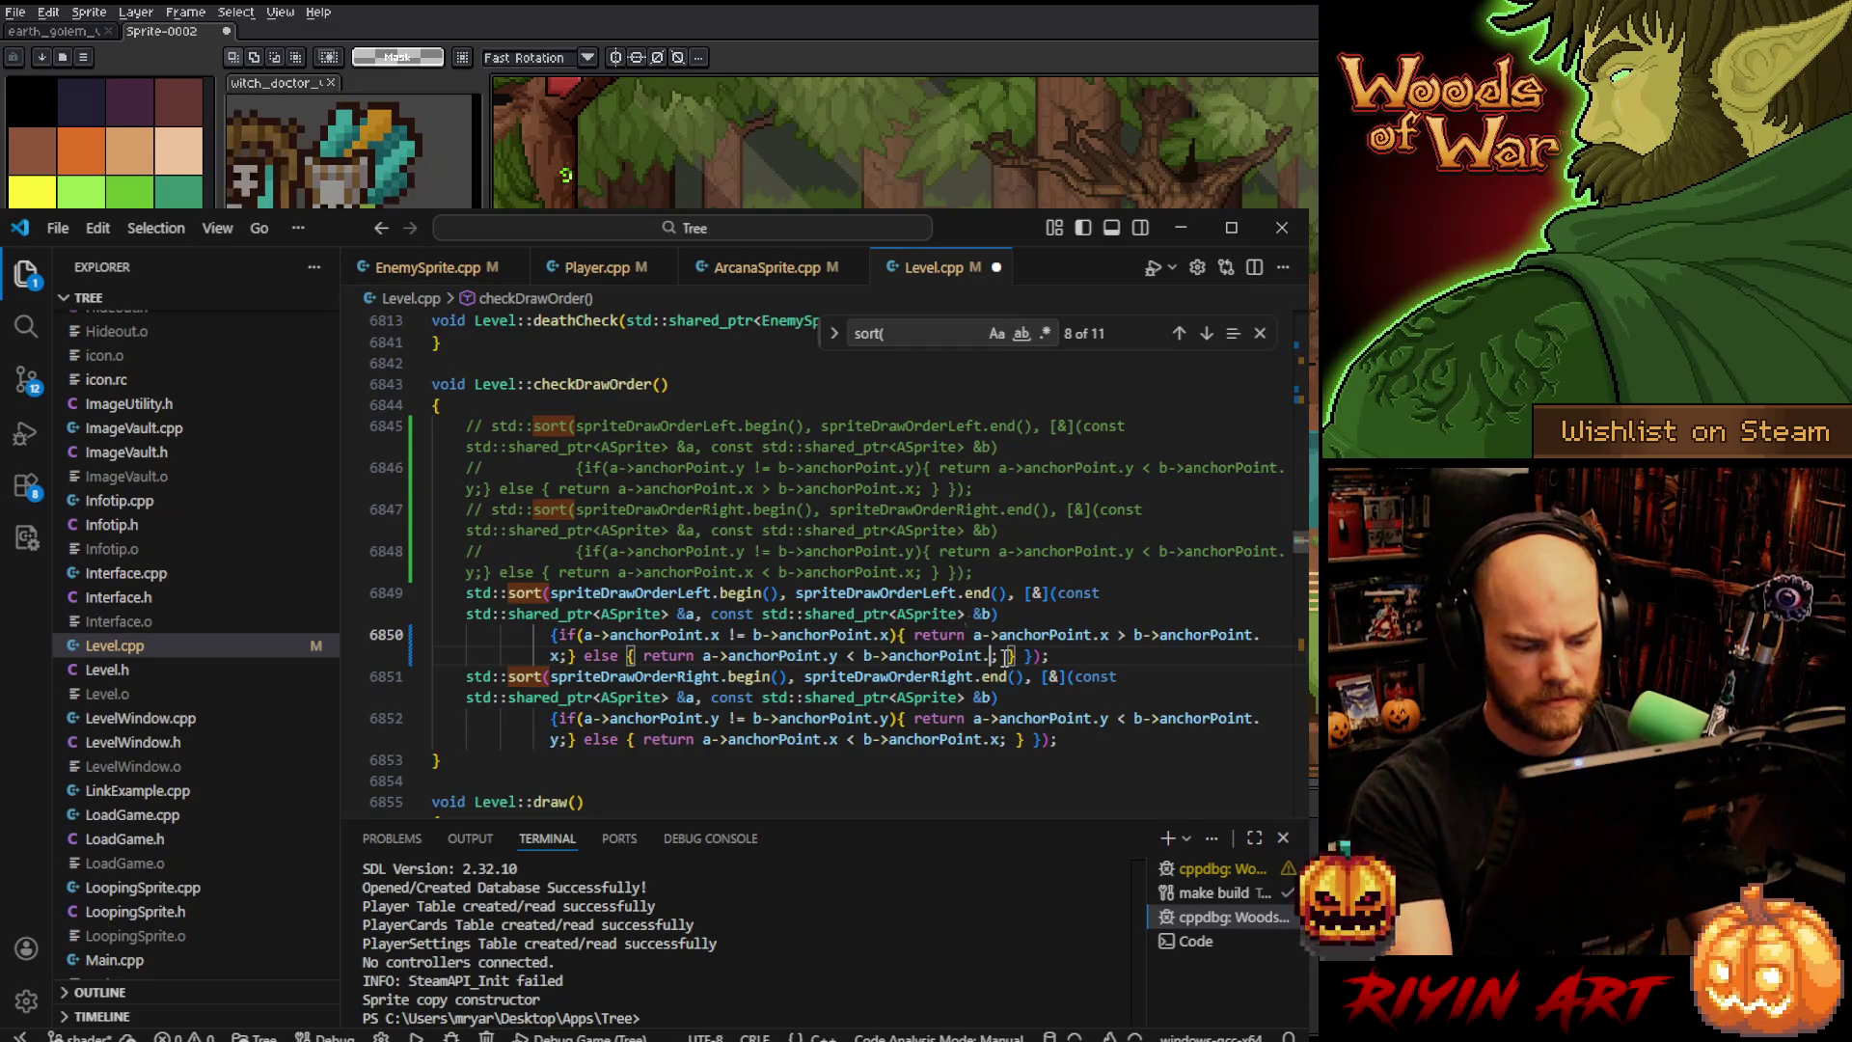
pyautogui.write('y;')
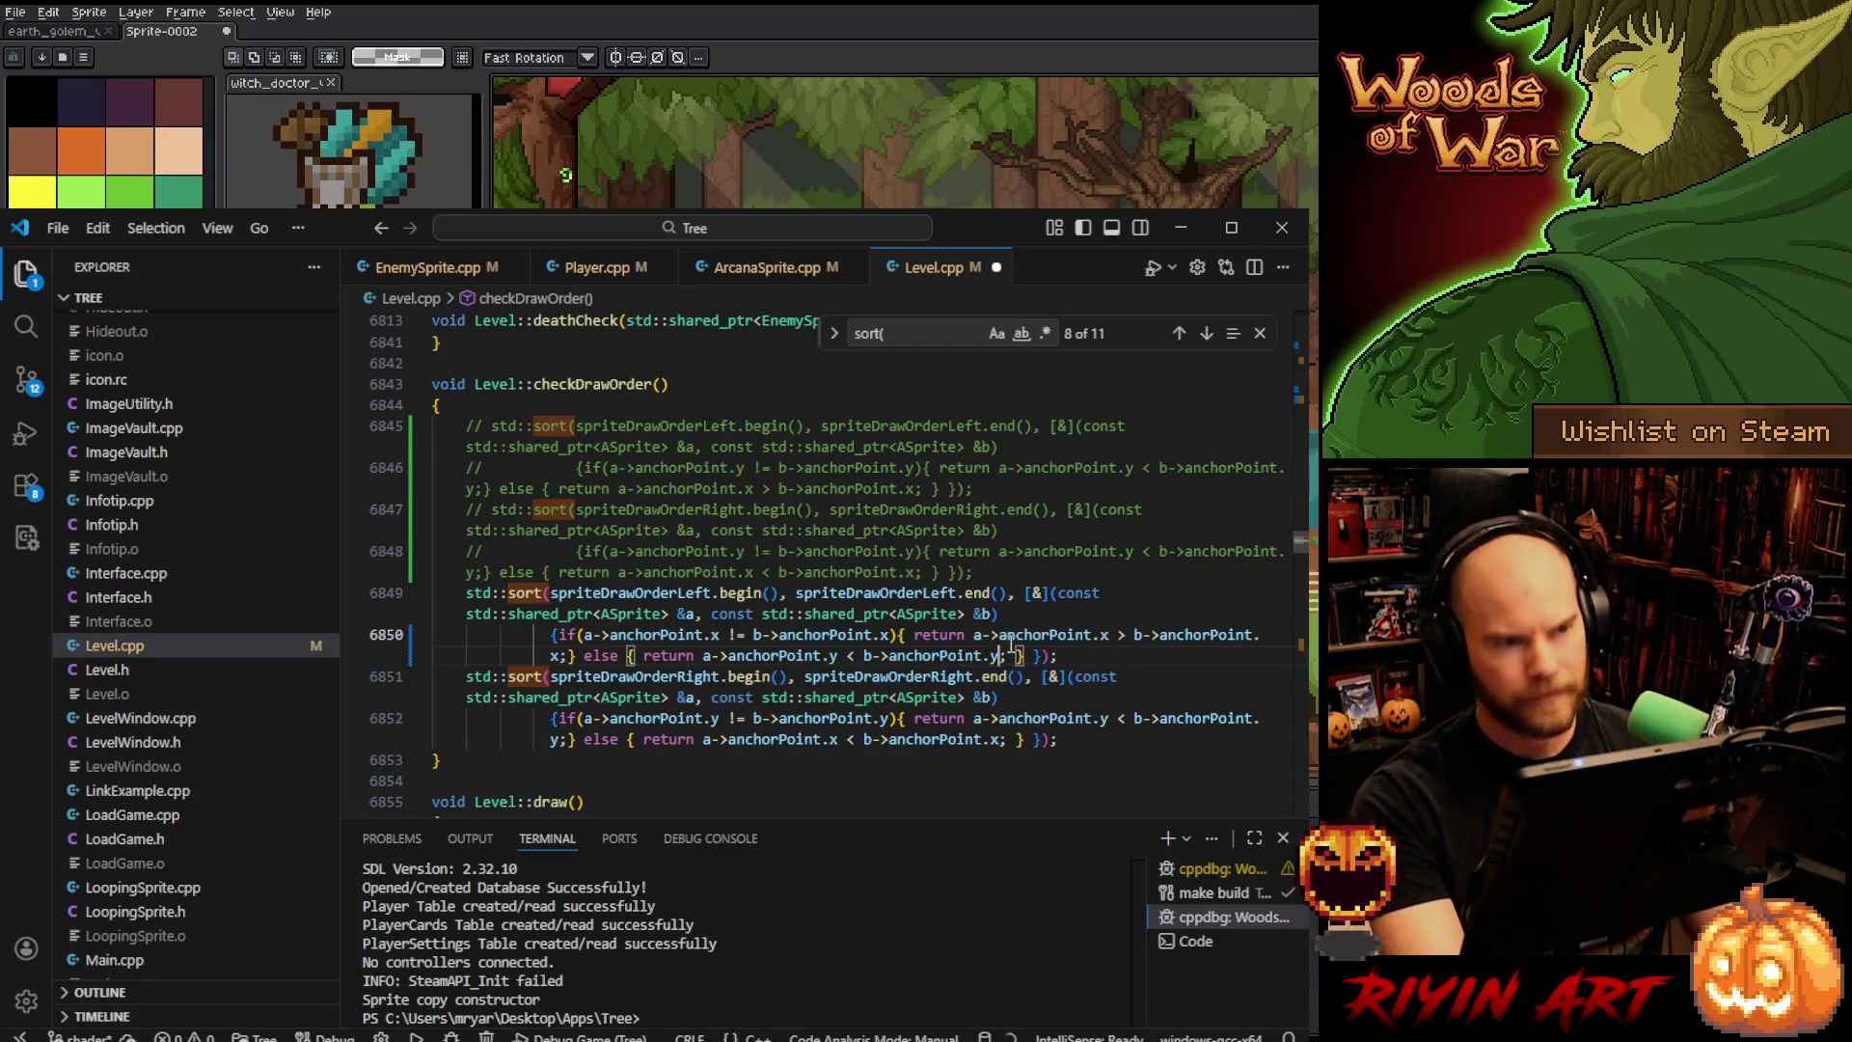
# - Change line 6852's sort condition to compare anchorPoint.x instead of y
pyautogui.click(715, 717)
pyautogui.press('BackSpace')
pyautogui.write('x')
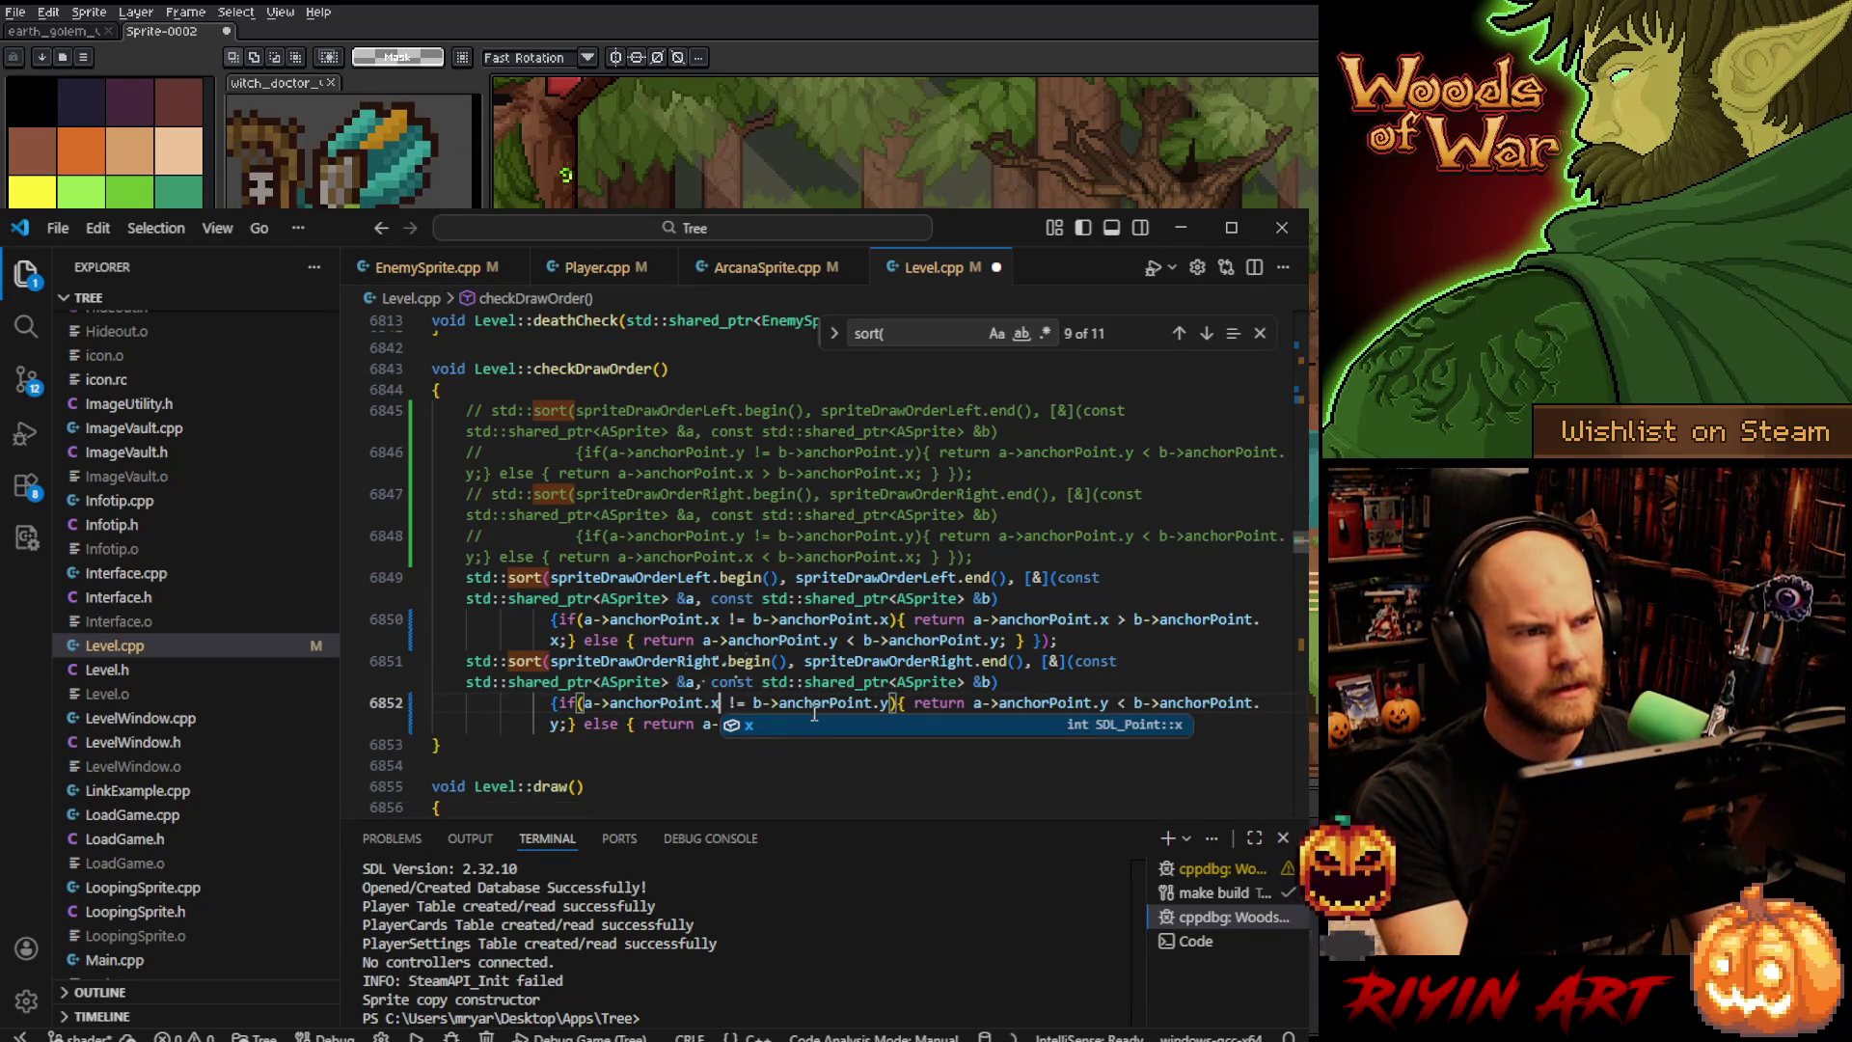
pyautogui.click(881, 703)
pyautogui.press('Delete')
pyautogui.write('x')
# - Make line 6852's returns compare x first with a y fallback, then save and start the build with F5
pyautogui.doubleClick(1104, 703)
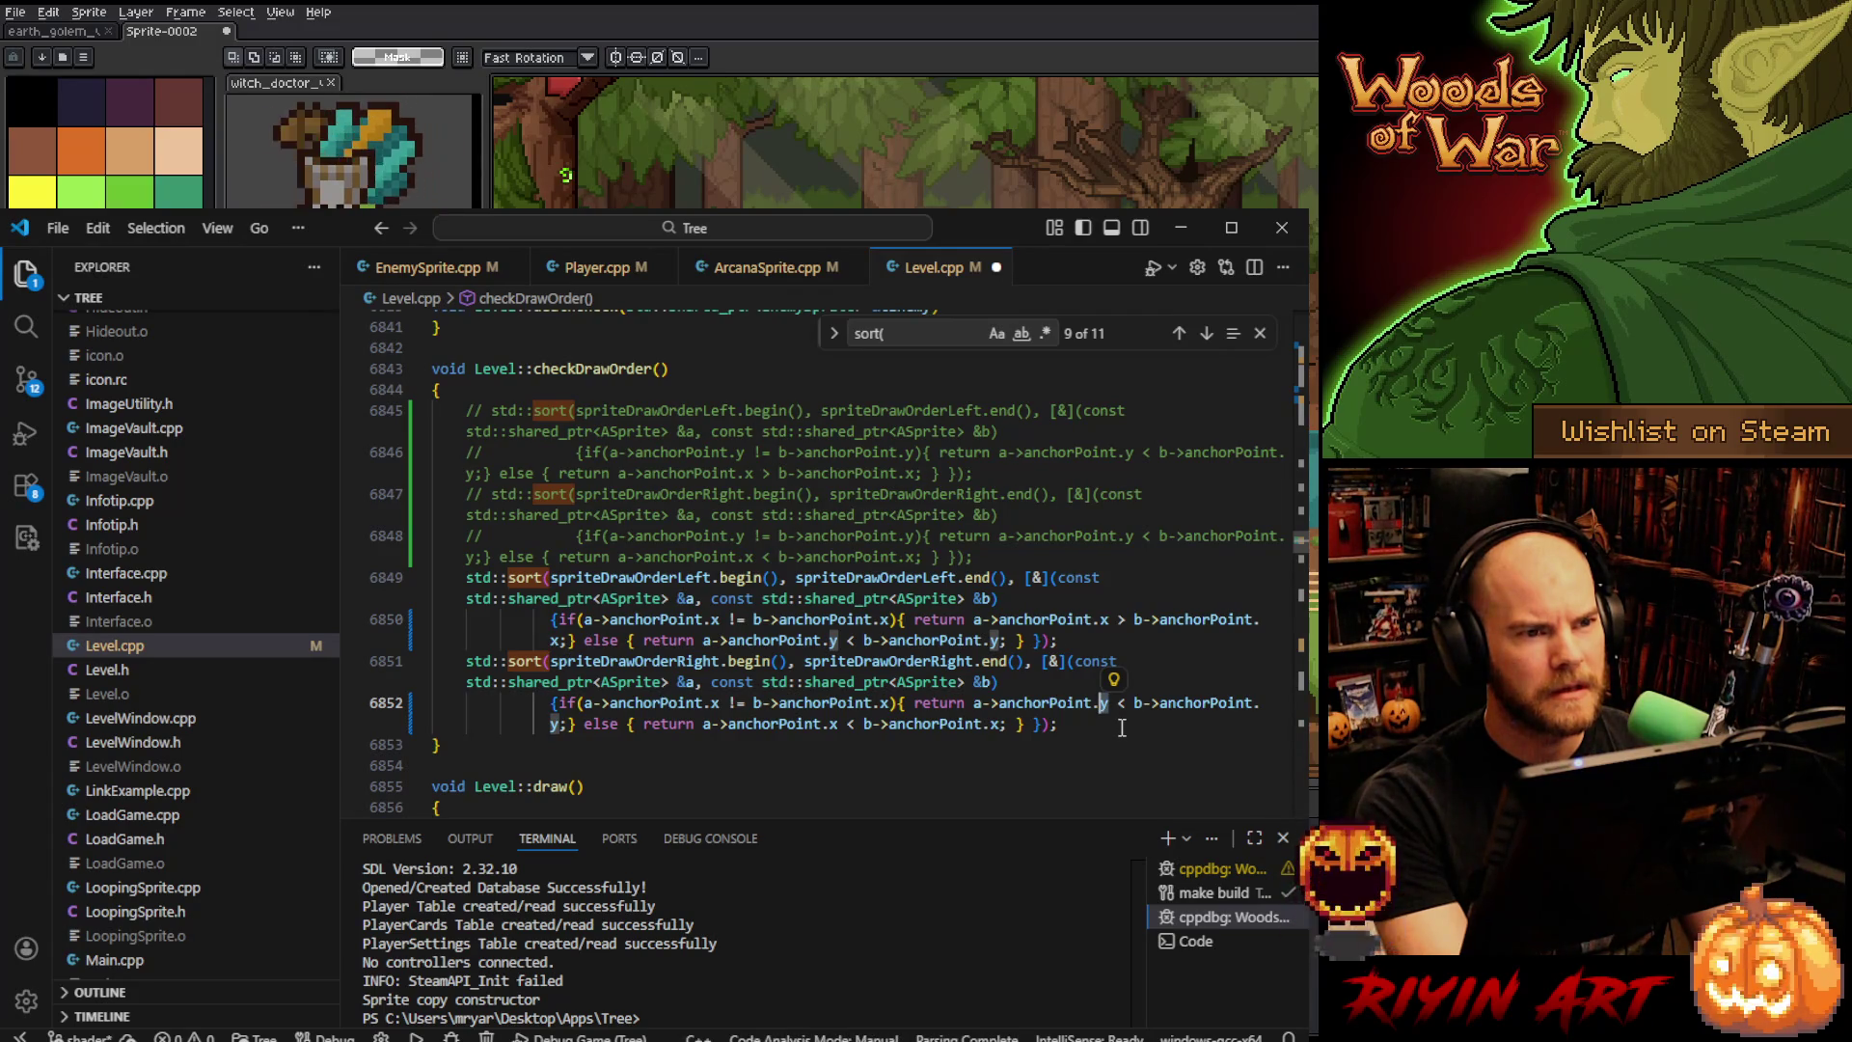
pyautogui.write('x')
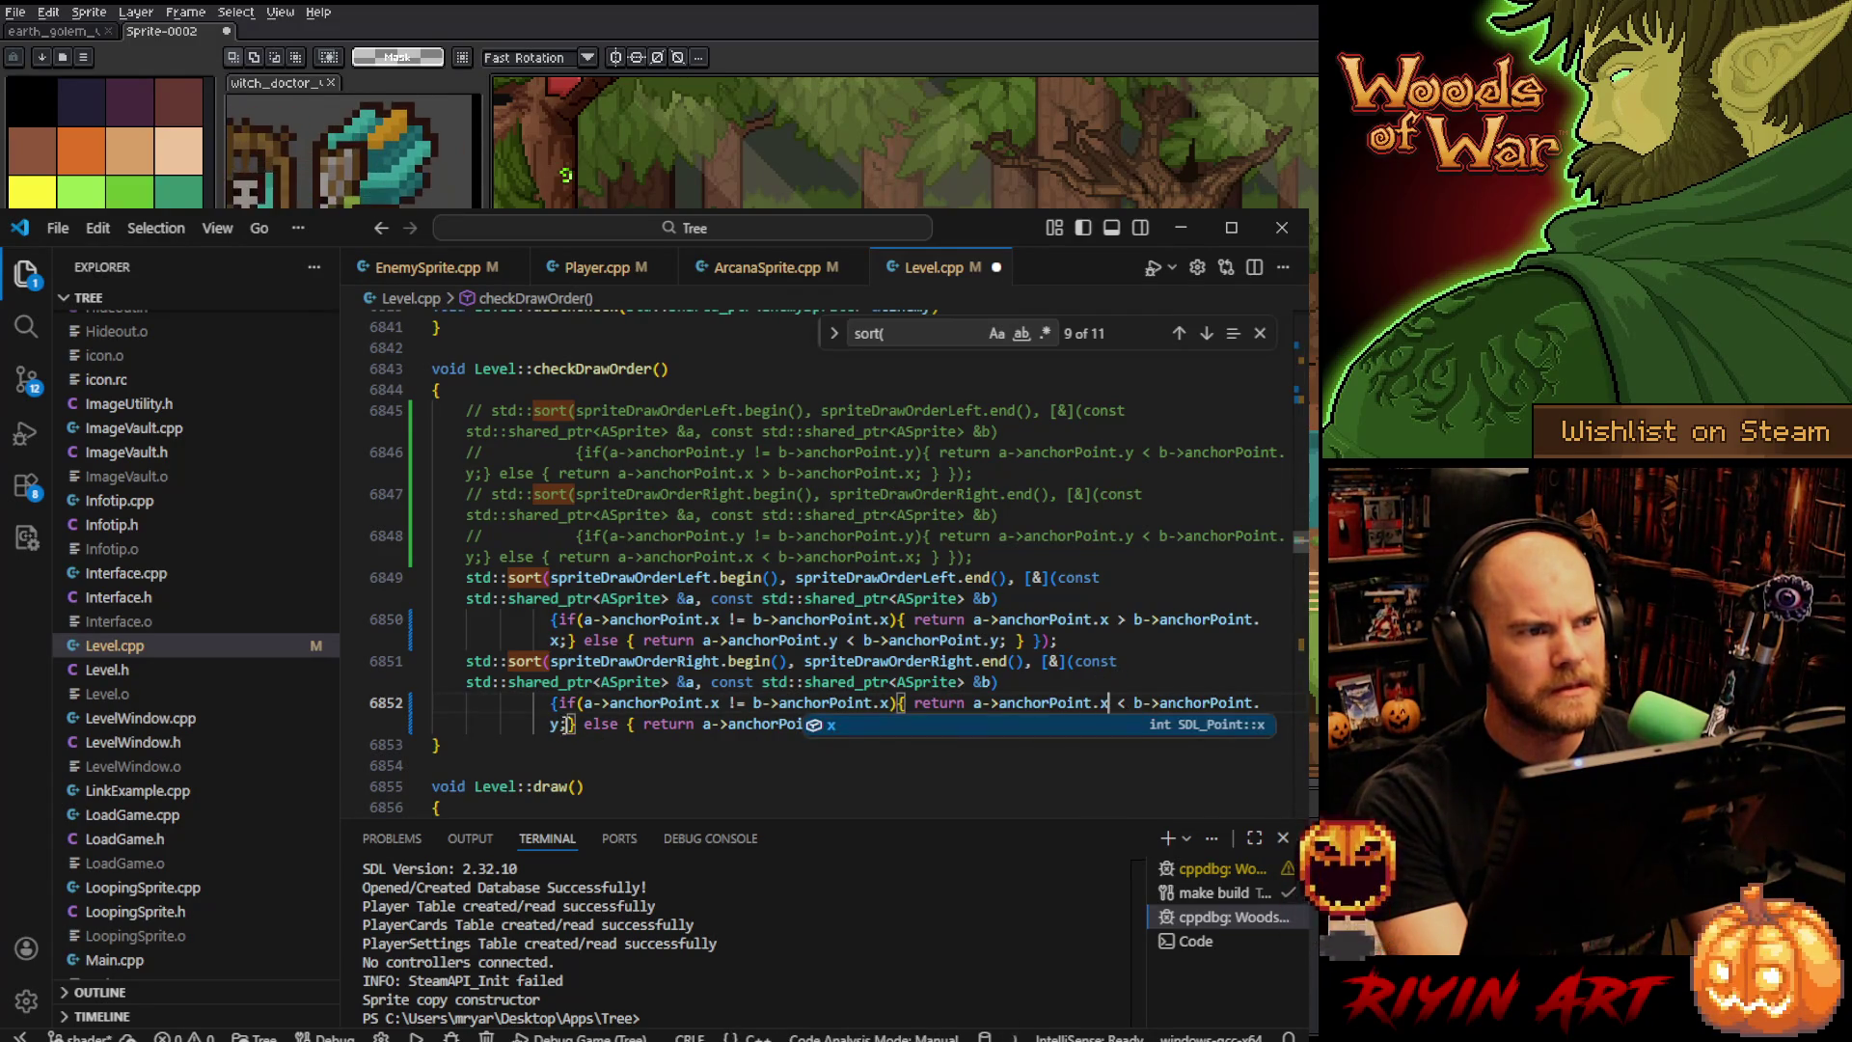
pyautogui.doubleClick(557, 724)
pyautogui.write('x')
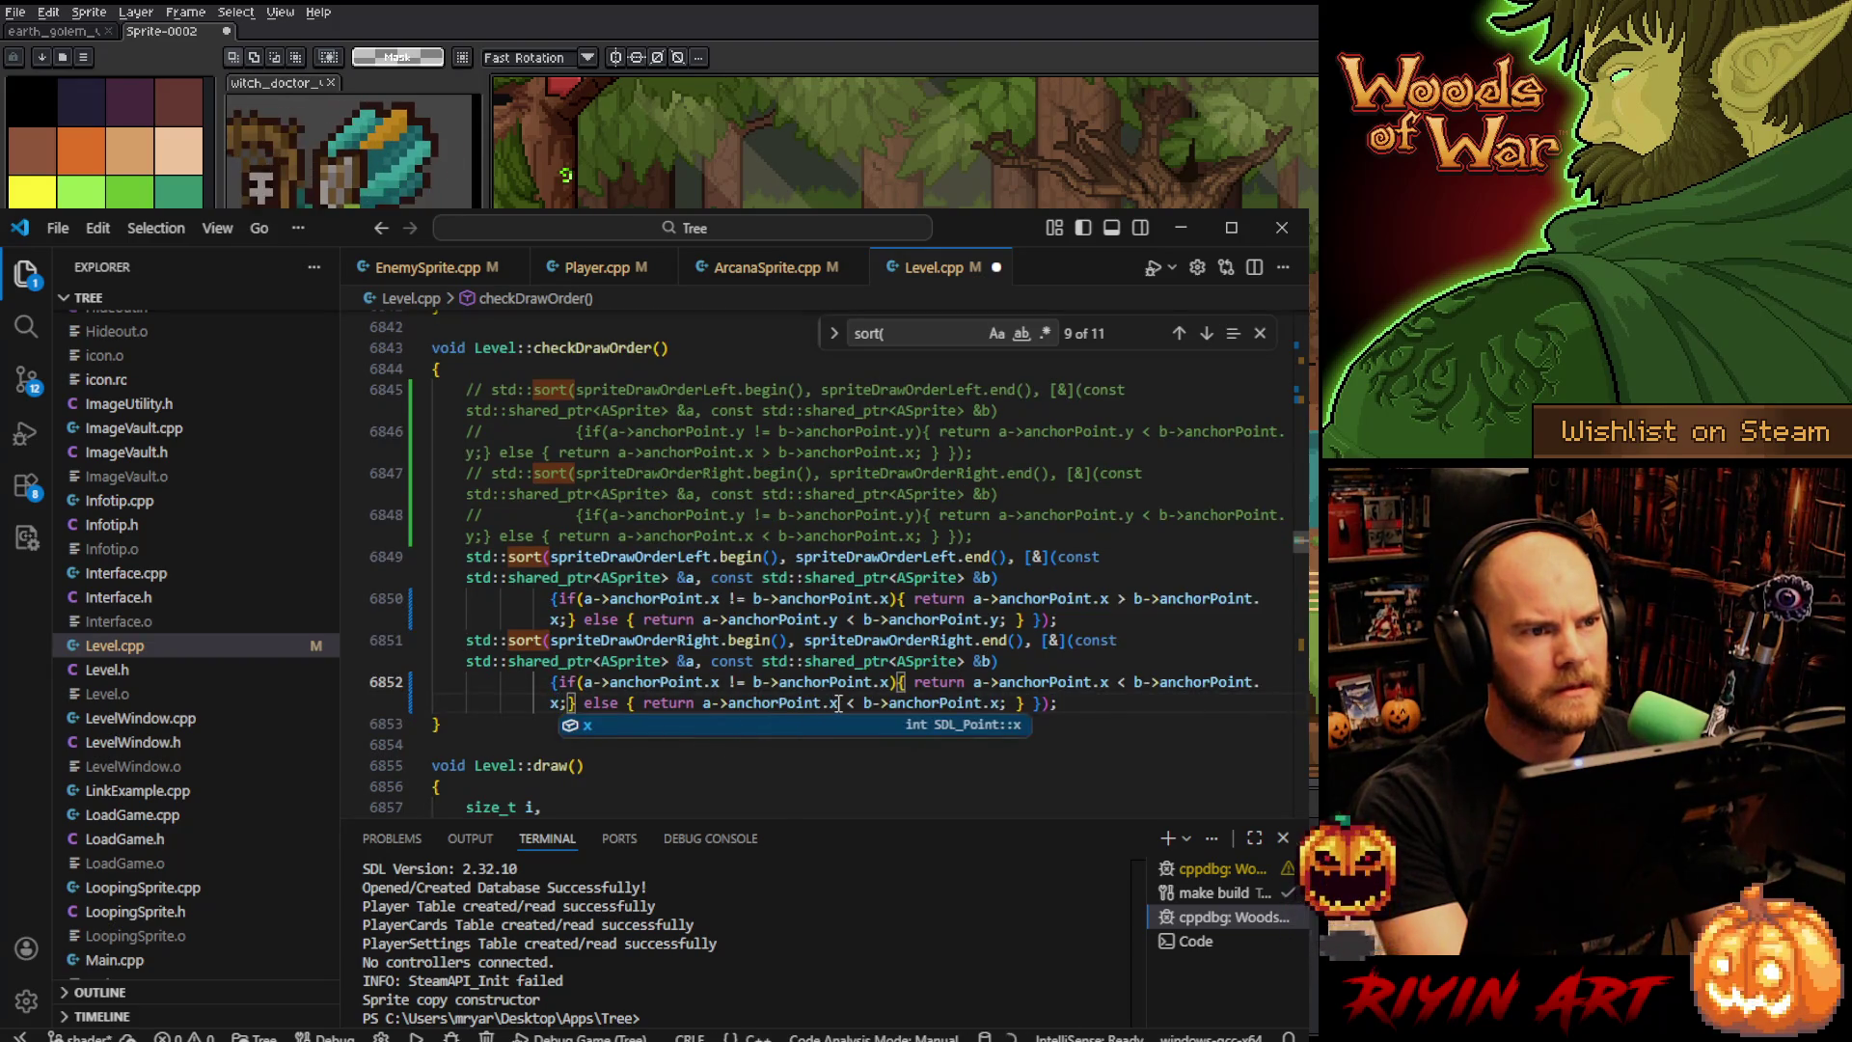
pyautogui.doubleClick(831, 702)
pyautogui.write('y')
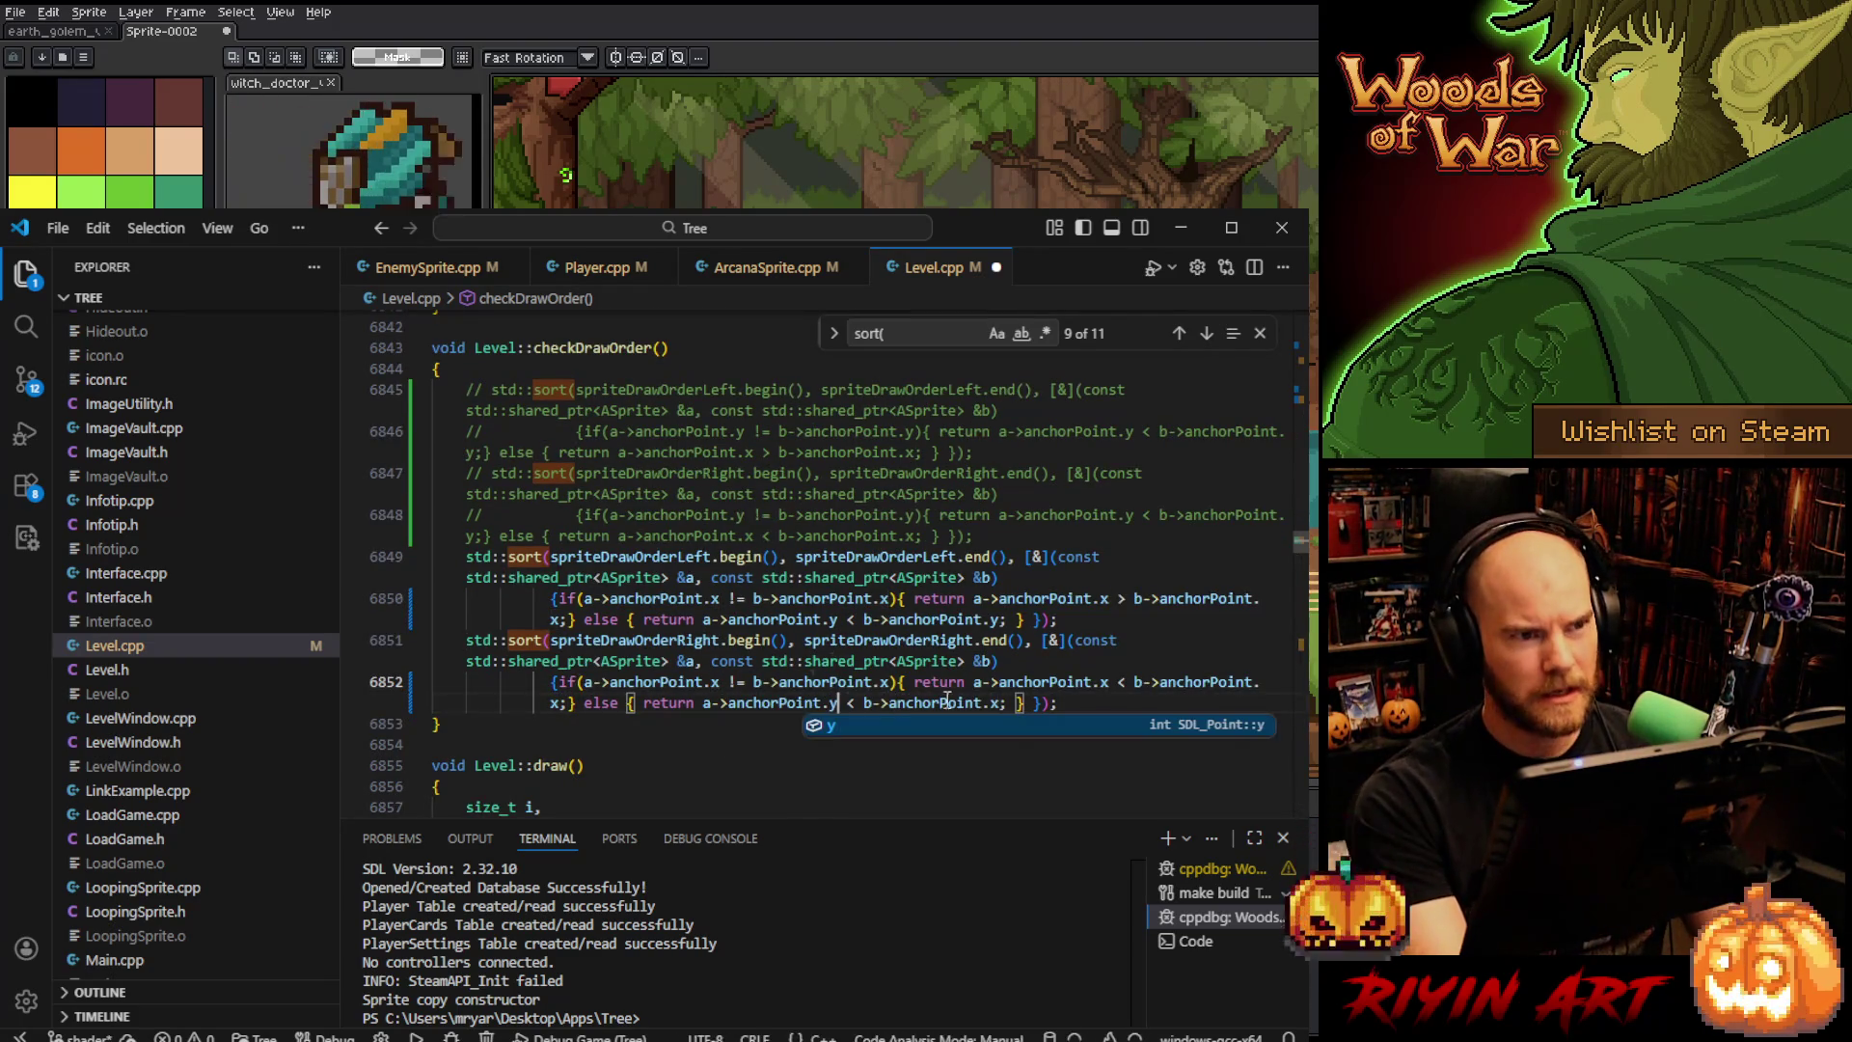
pyautogui.click(1001, 702)
pyautogui.write('y')
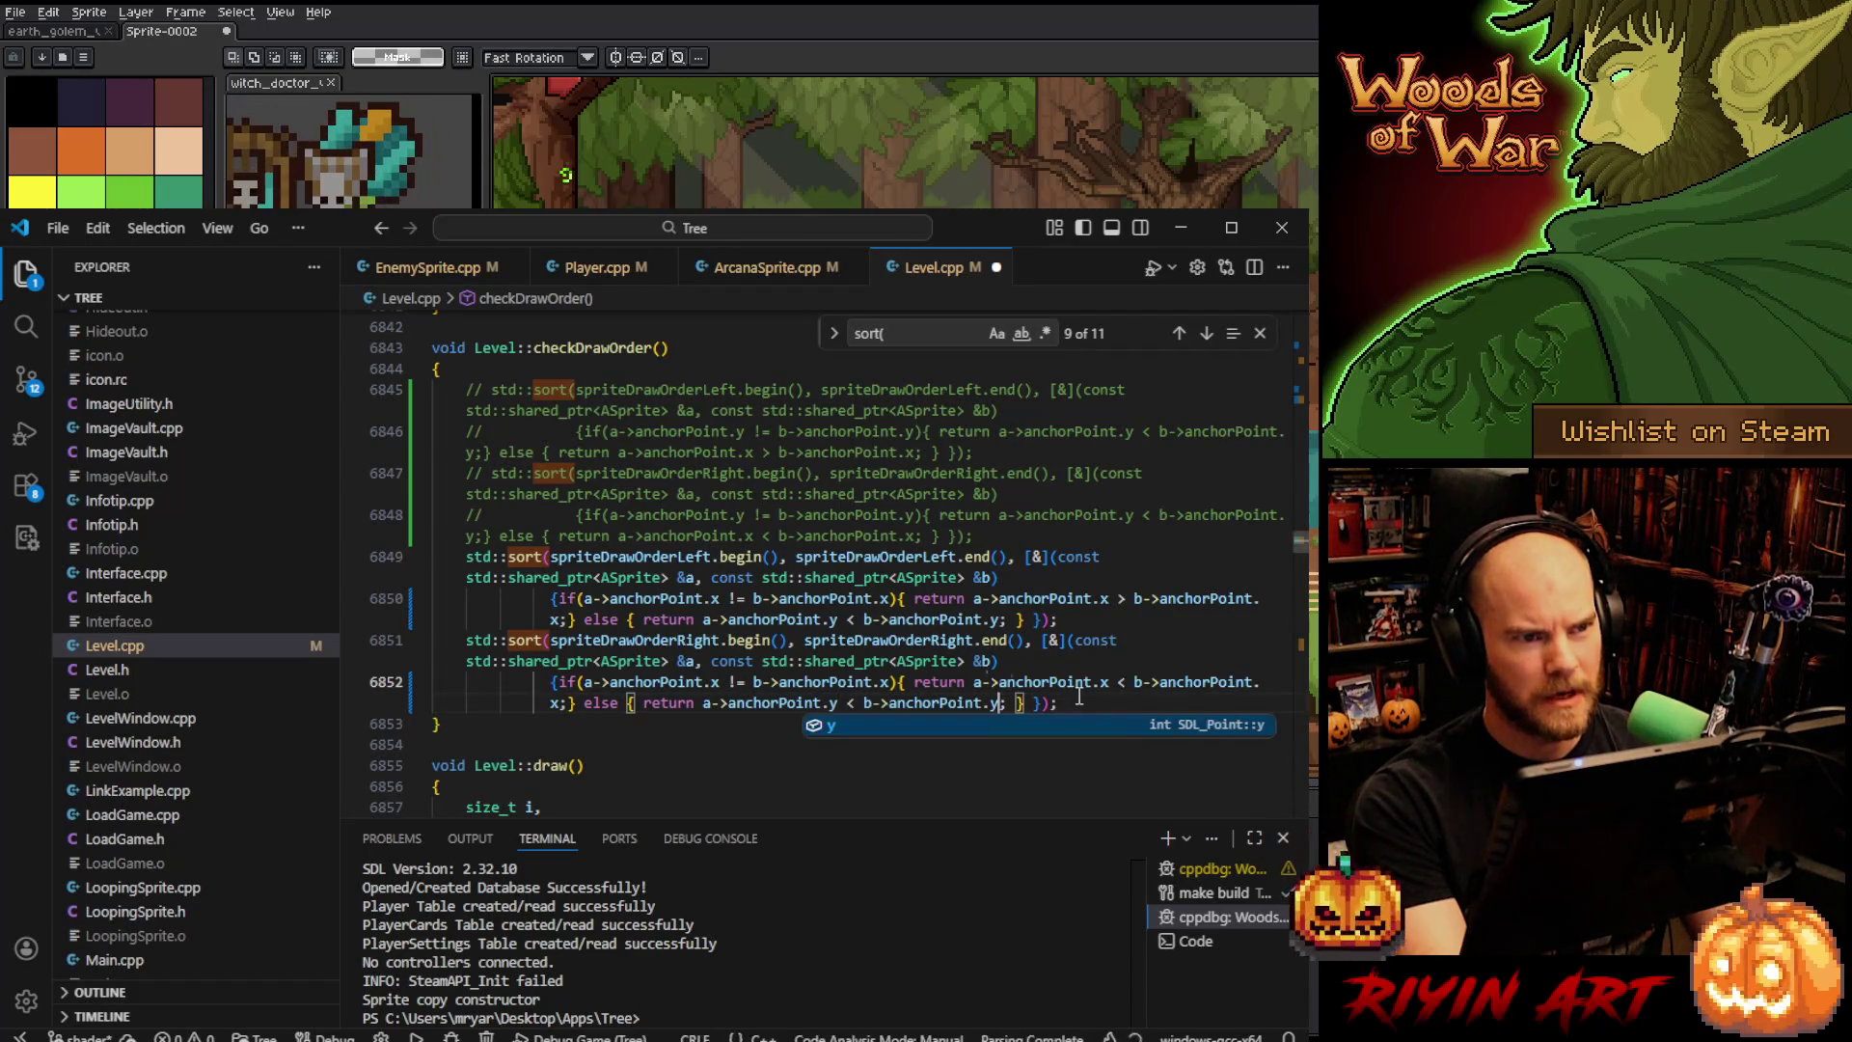
pyautogui.click(1081, 696)
pyautogui.write(';')
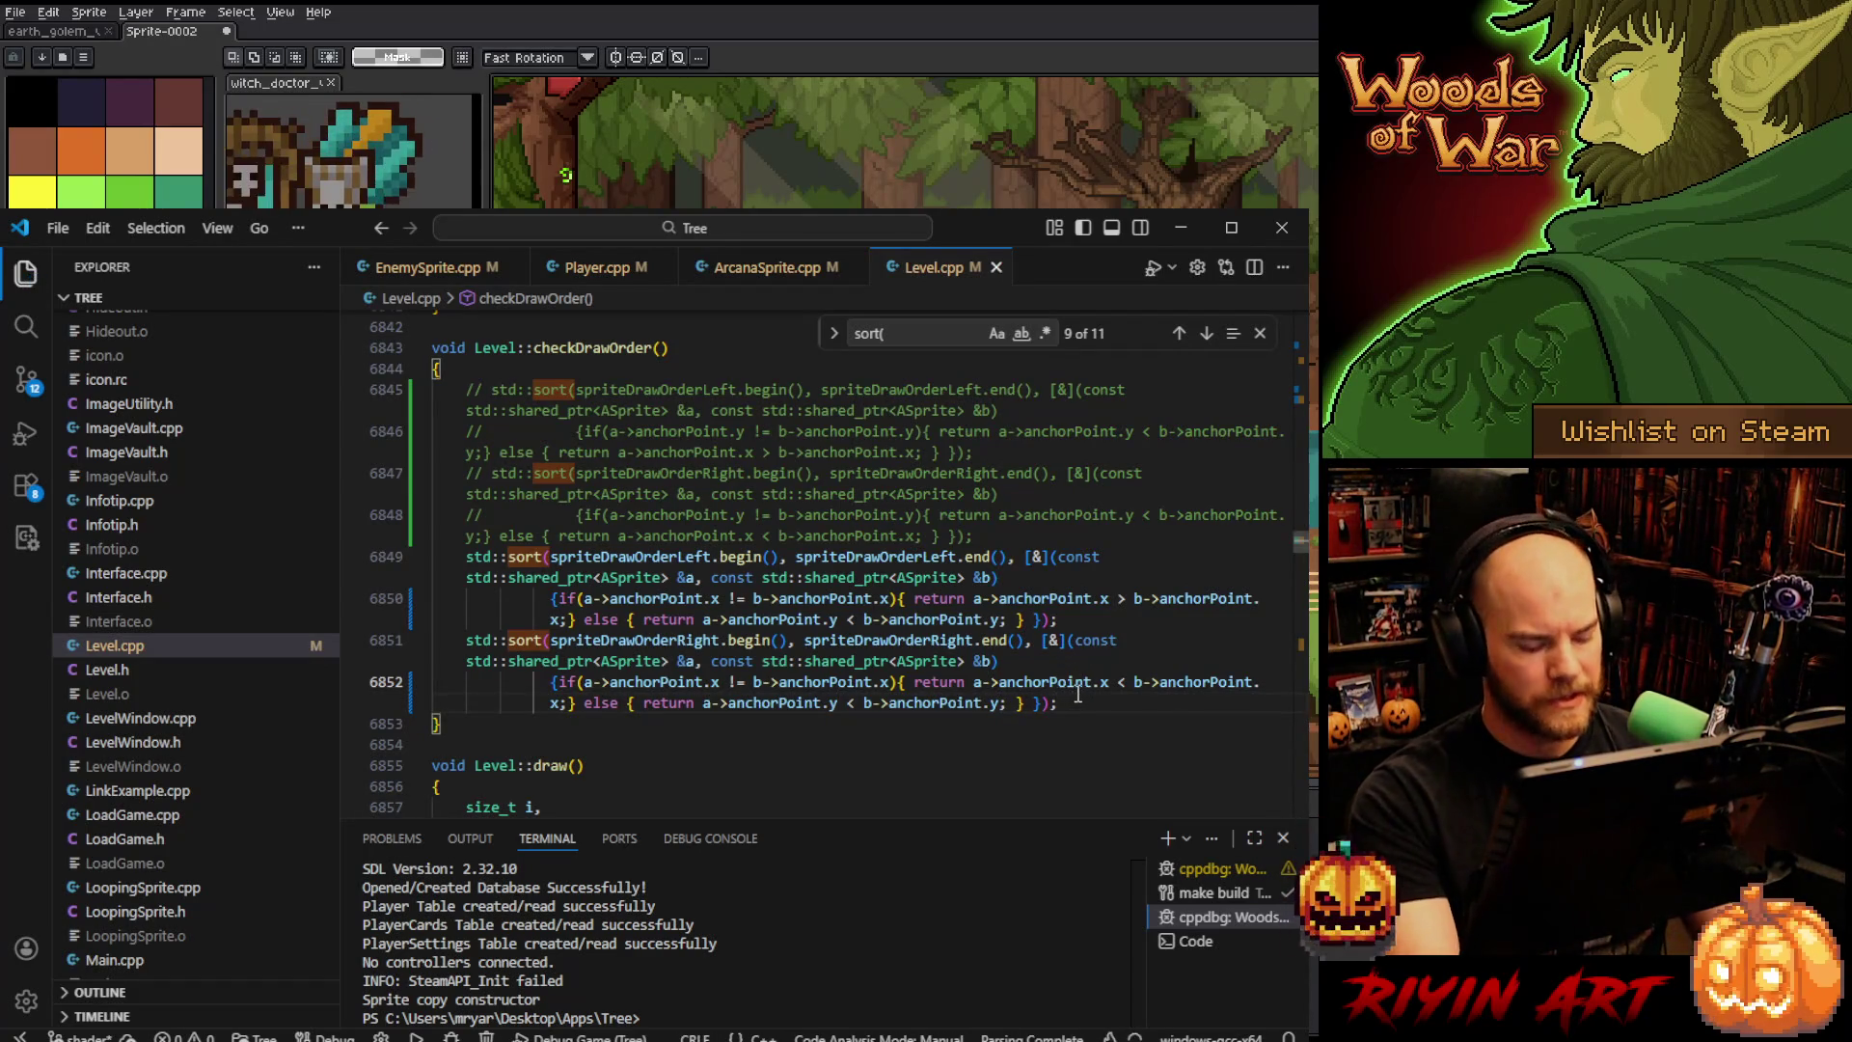
pyautogui.press('F5')
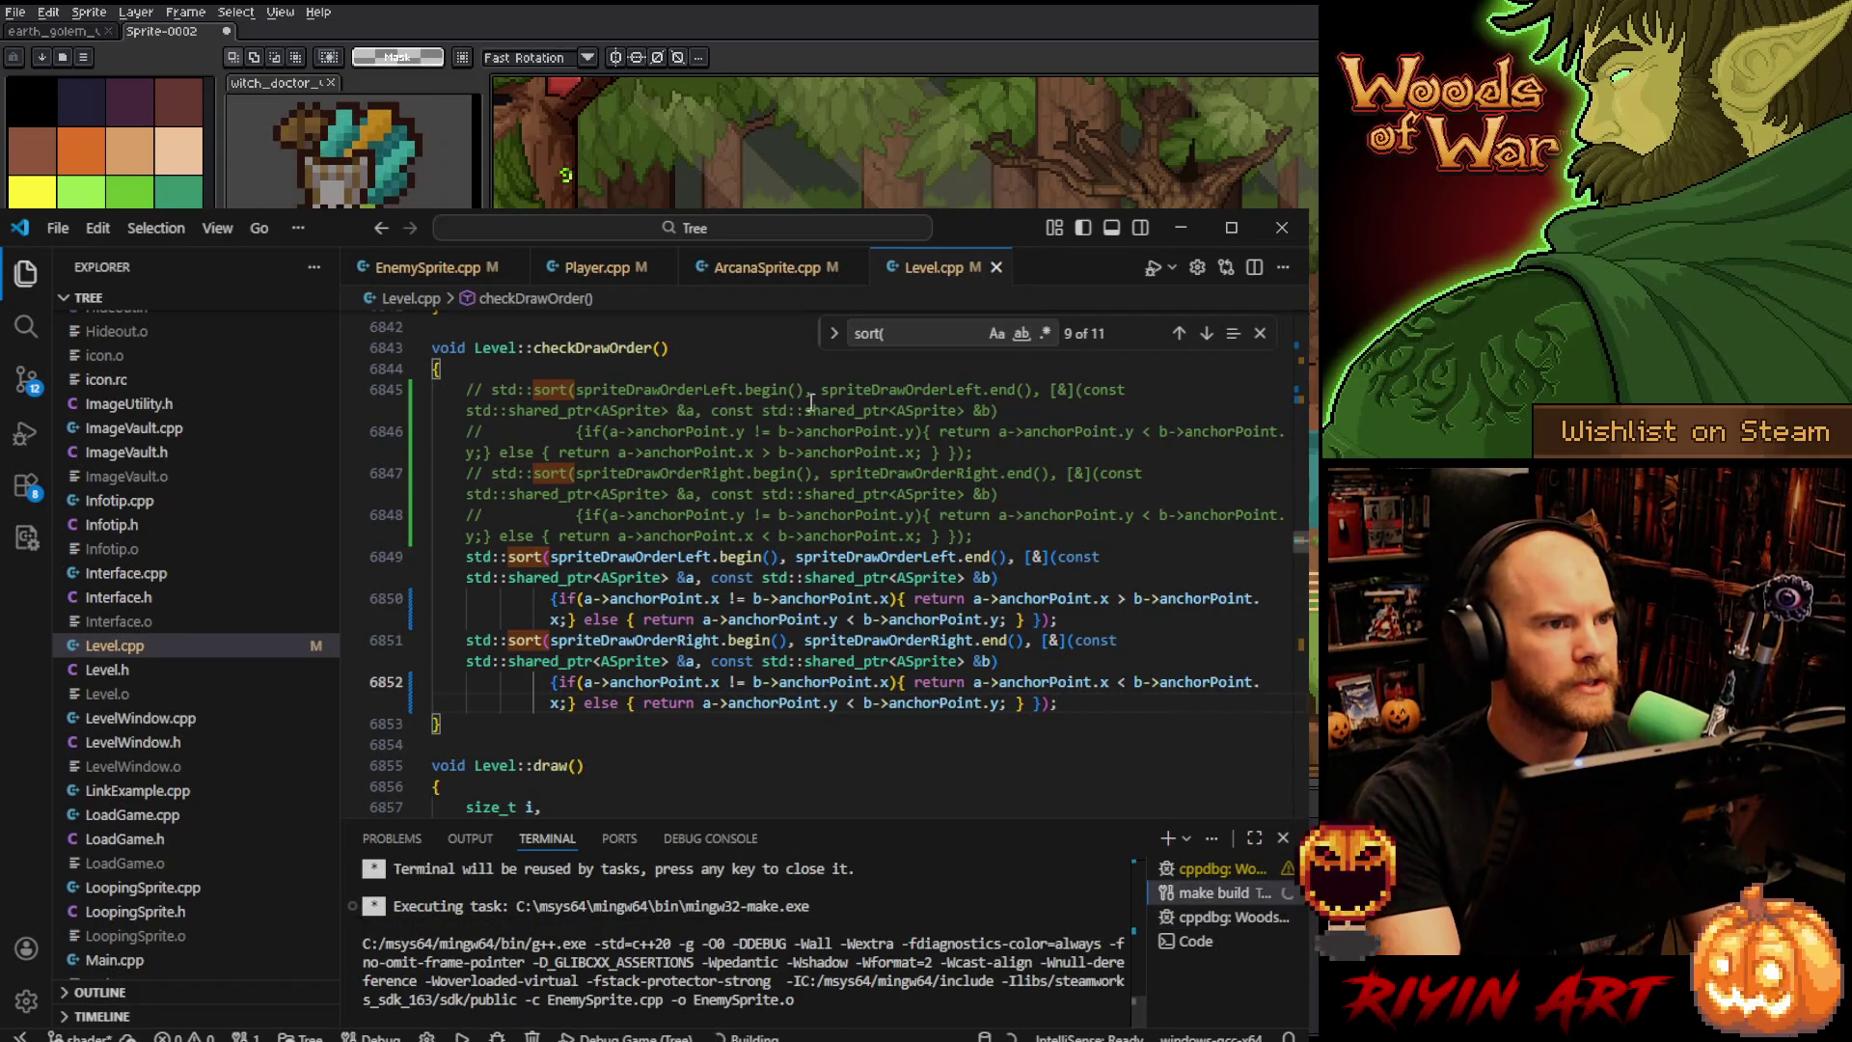
# - Uncomment showDetect = true on line 71 of ArcanaSprite.cpp and save it
pyautogui.click(735, 277)
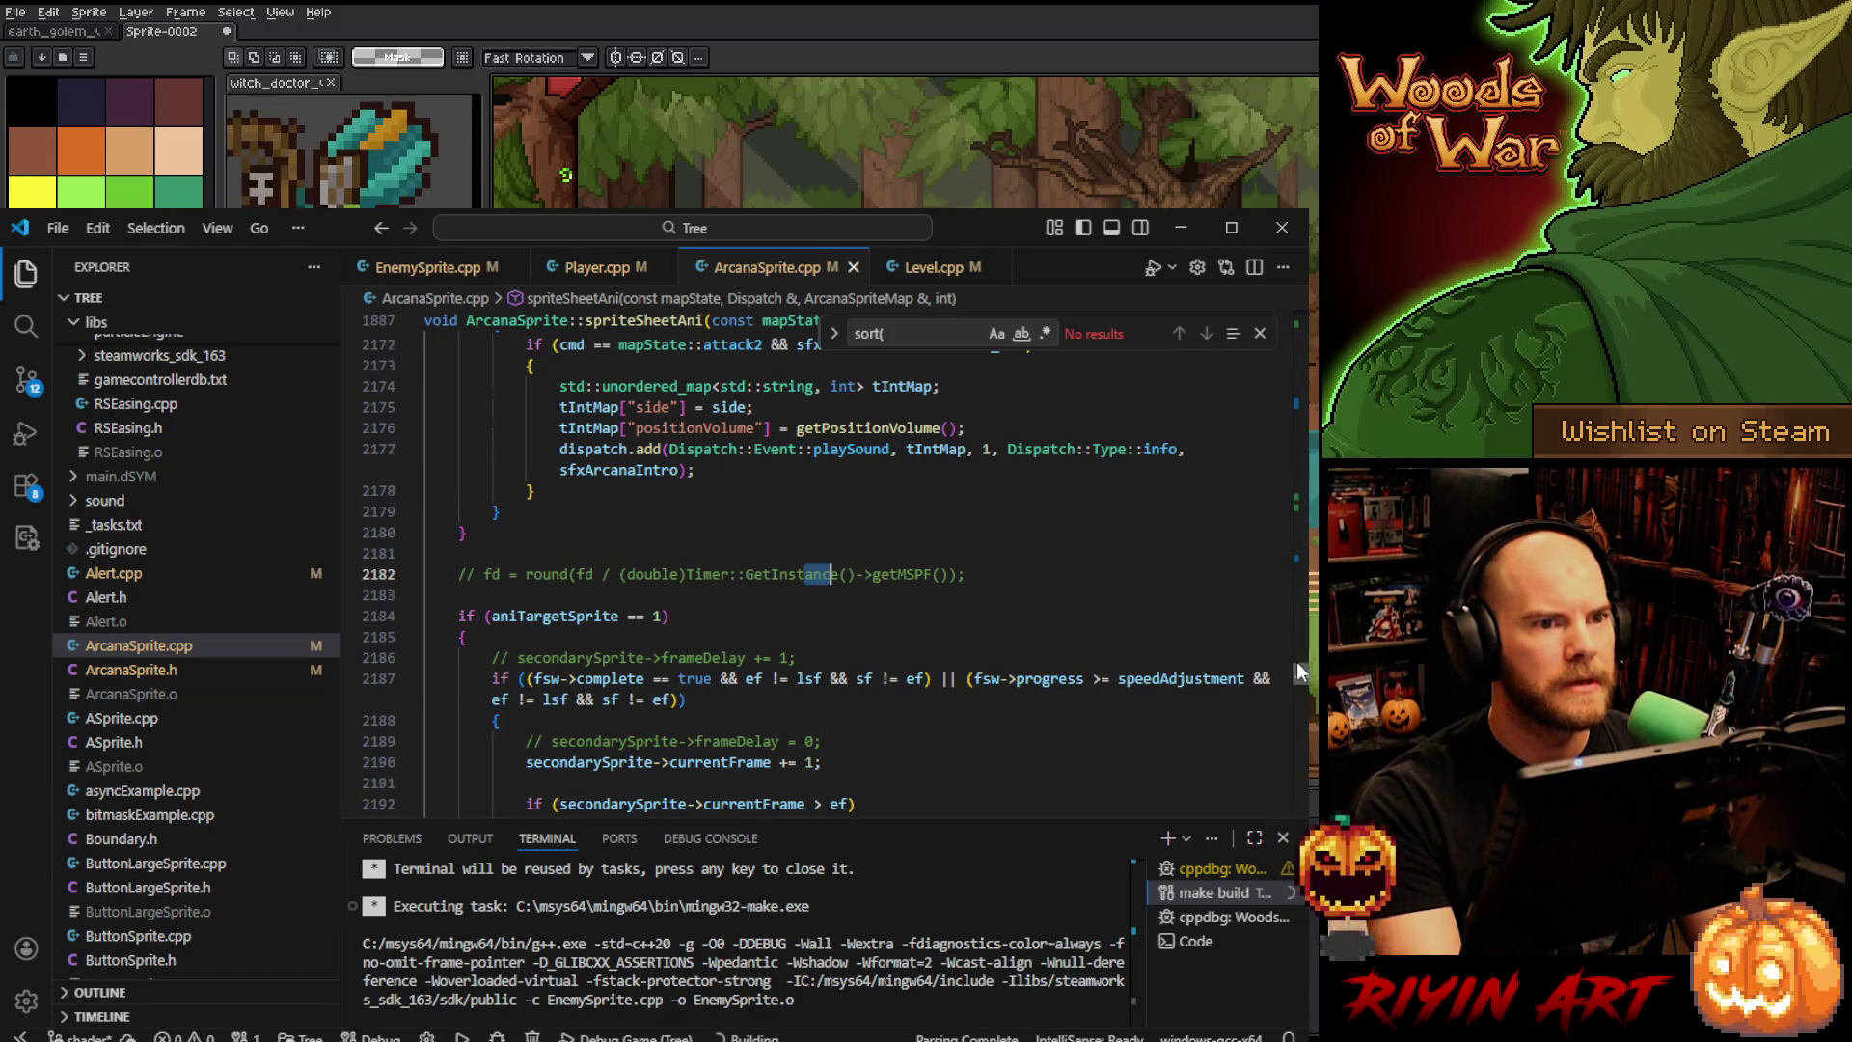
pyautogui.moveTo(1296, 668); pyautogui.dragTo(1296, 318)
pyautogui.scroll(-5, 880, 506)
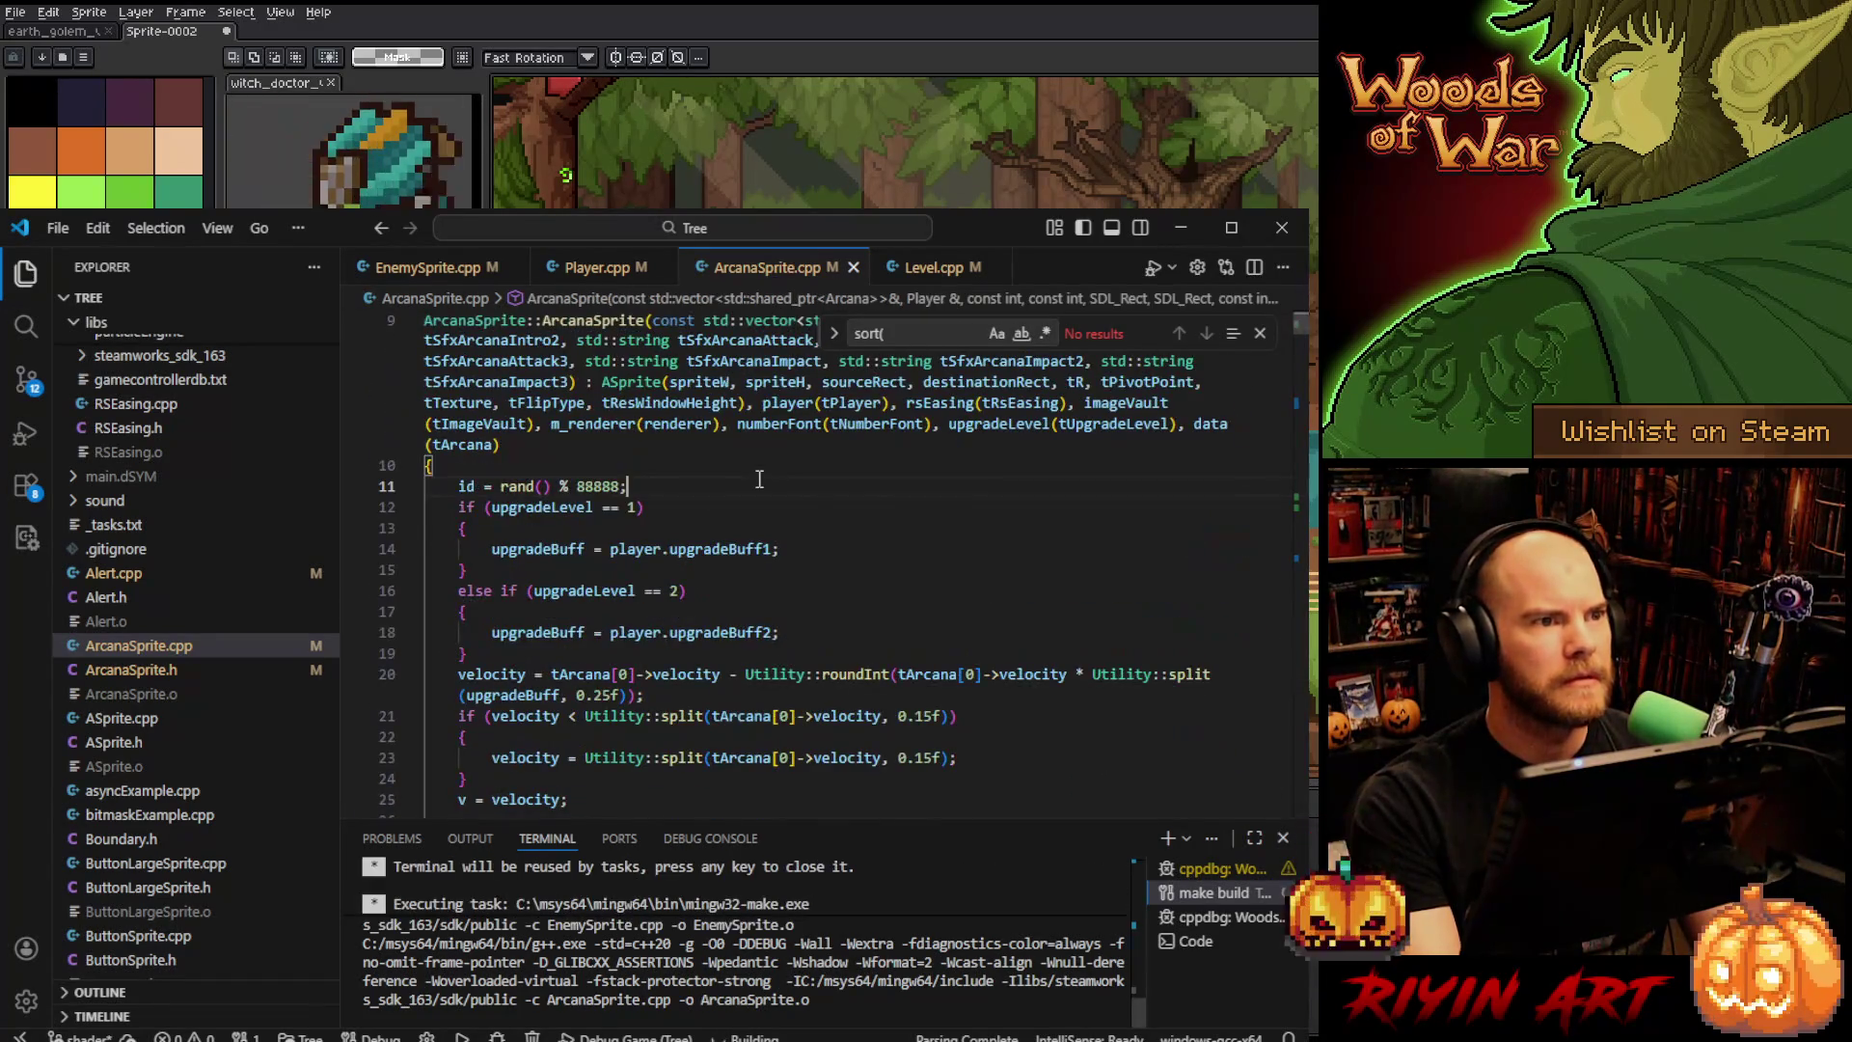
pyautogui.hotkey('ctrl', 'f')
pyautogui.write('showde')
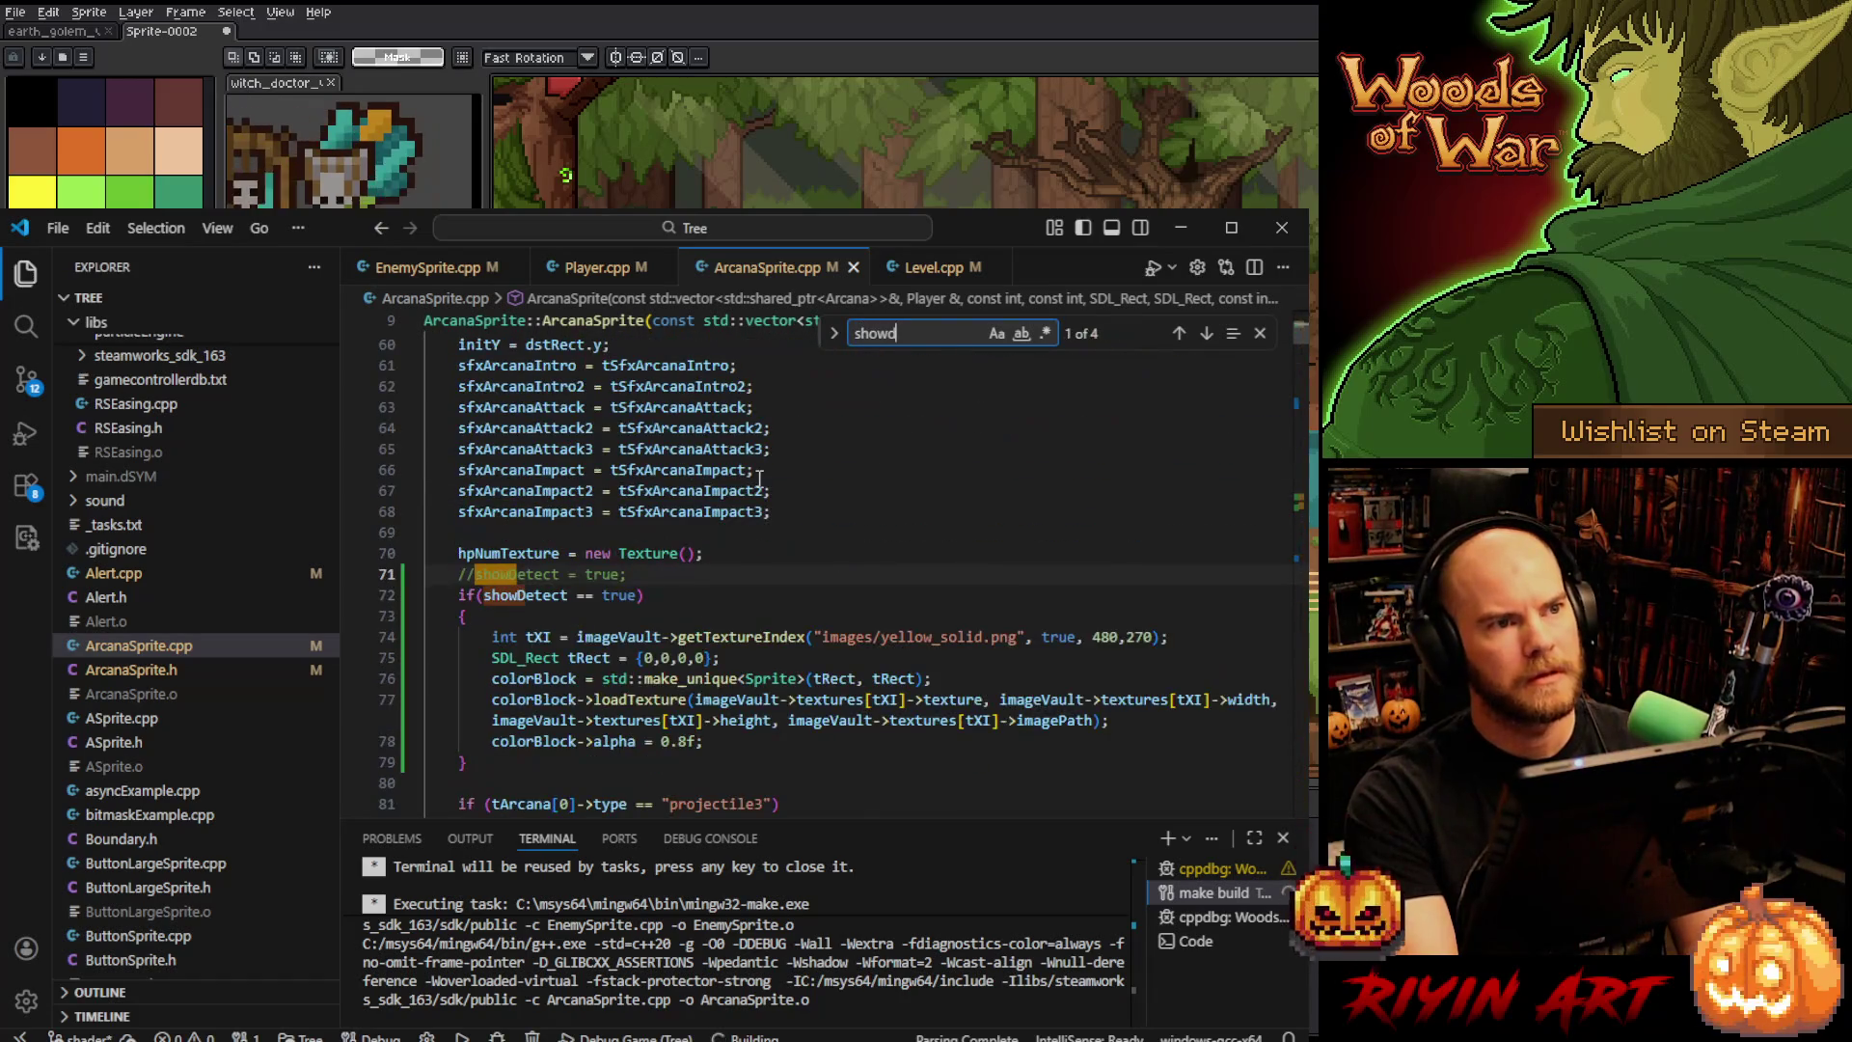
pyautogui.click(516, 576)
pyautogui.hotkey('ctrl', '/')
pyautogui.hotkey('ctrl', 's')
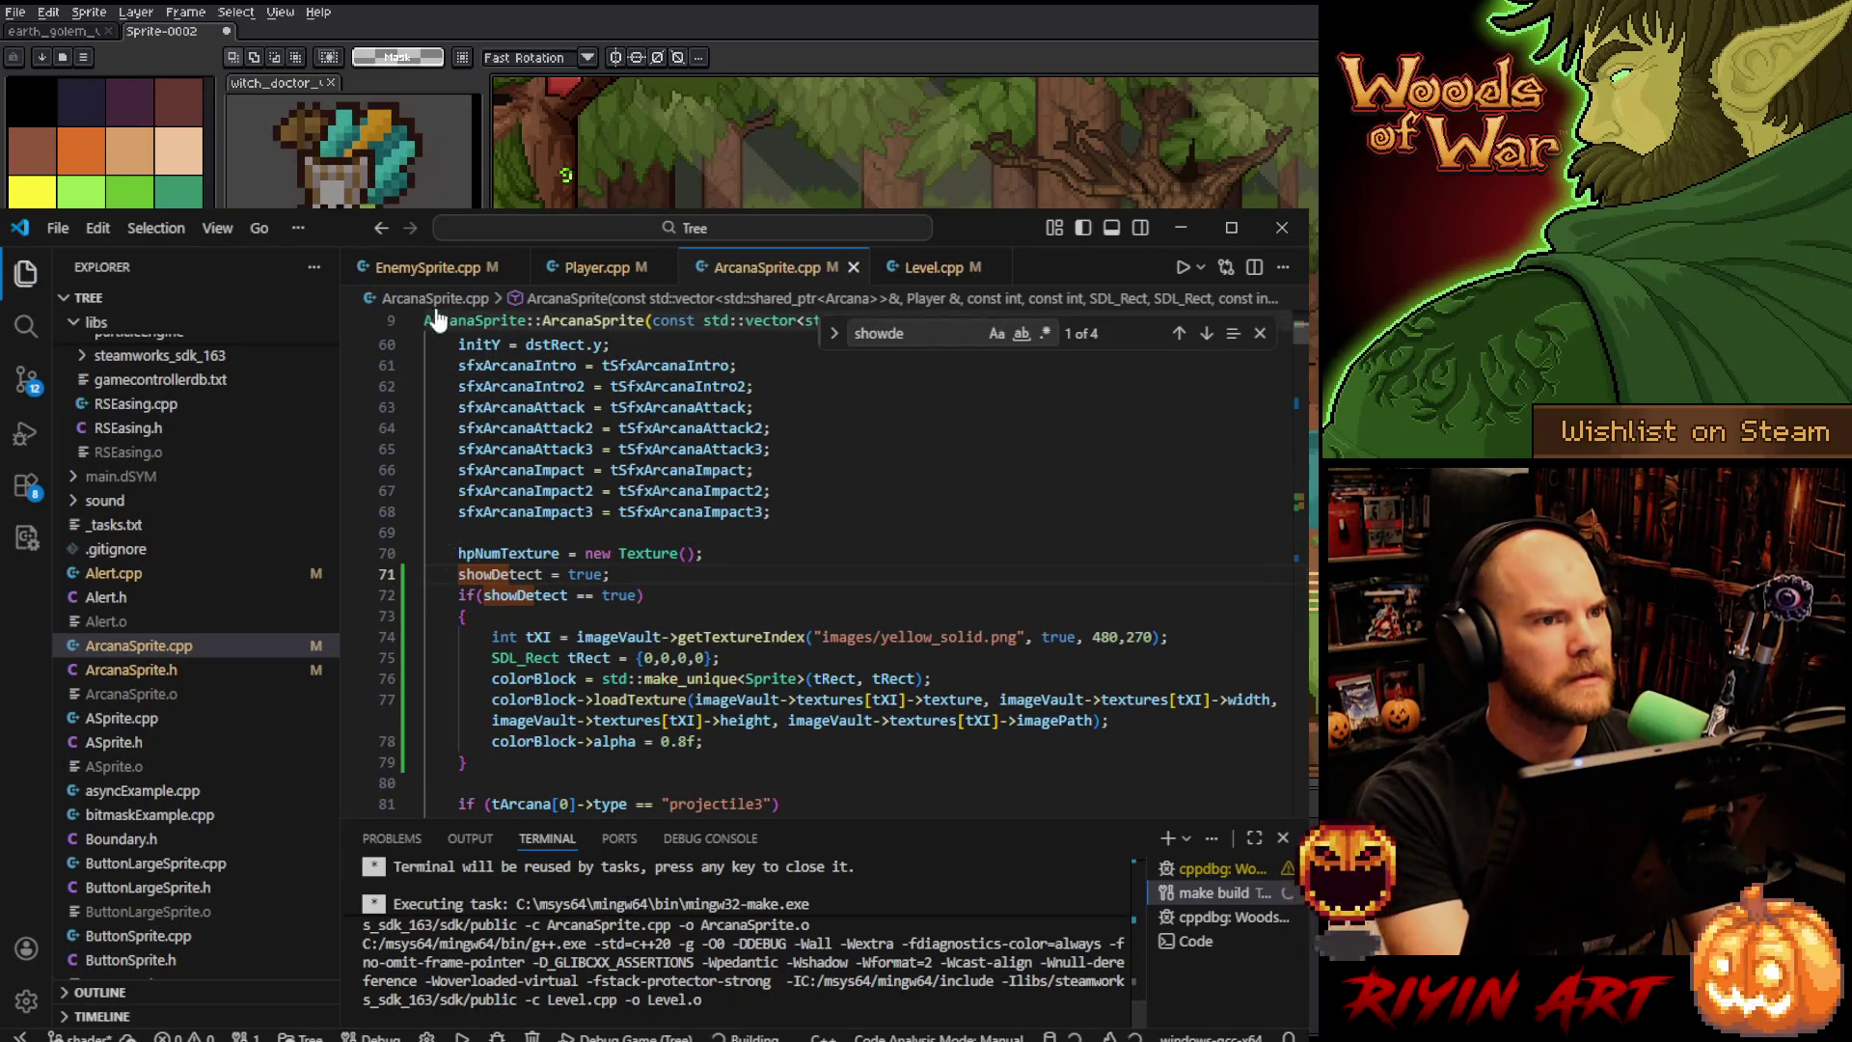
# - Uncomment showDetect = true on line 29 of EnemySprite.cpp and save it
pyautogui.click(427, 267)
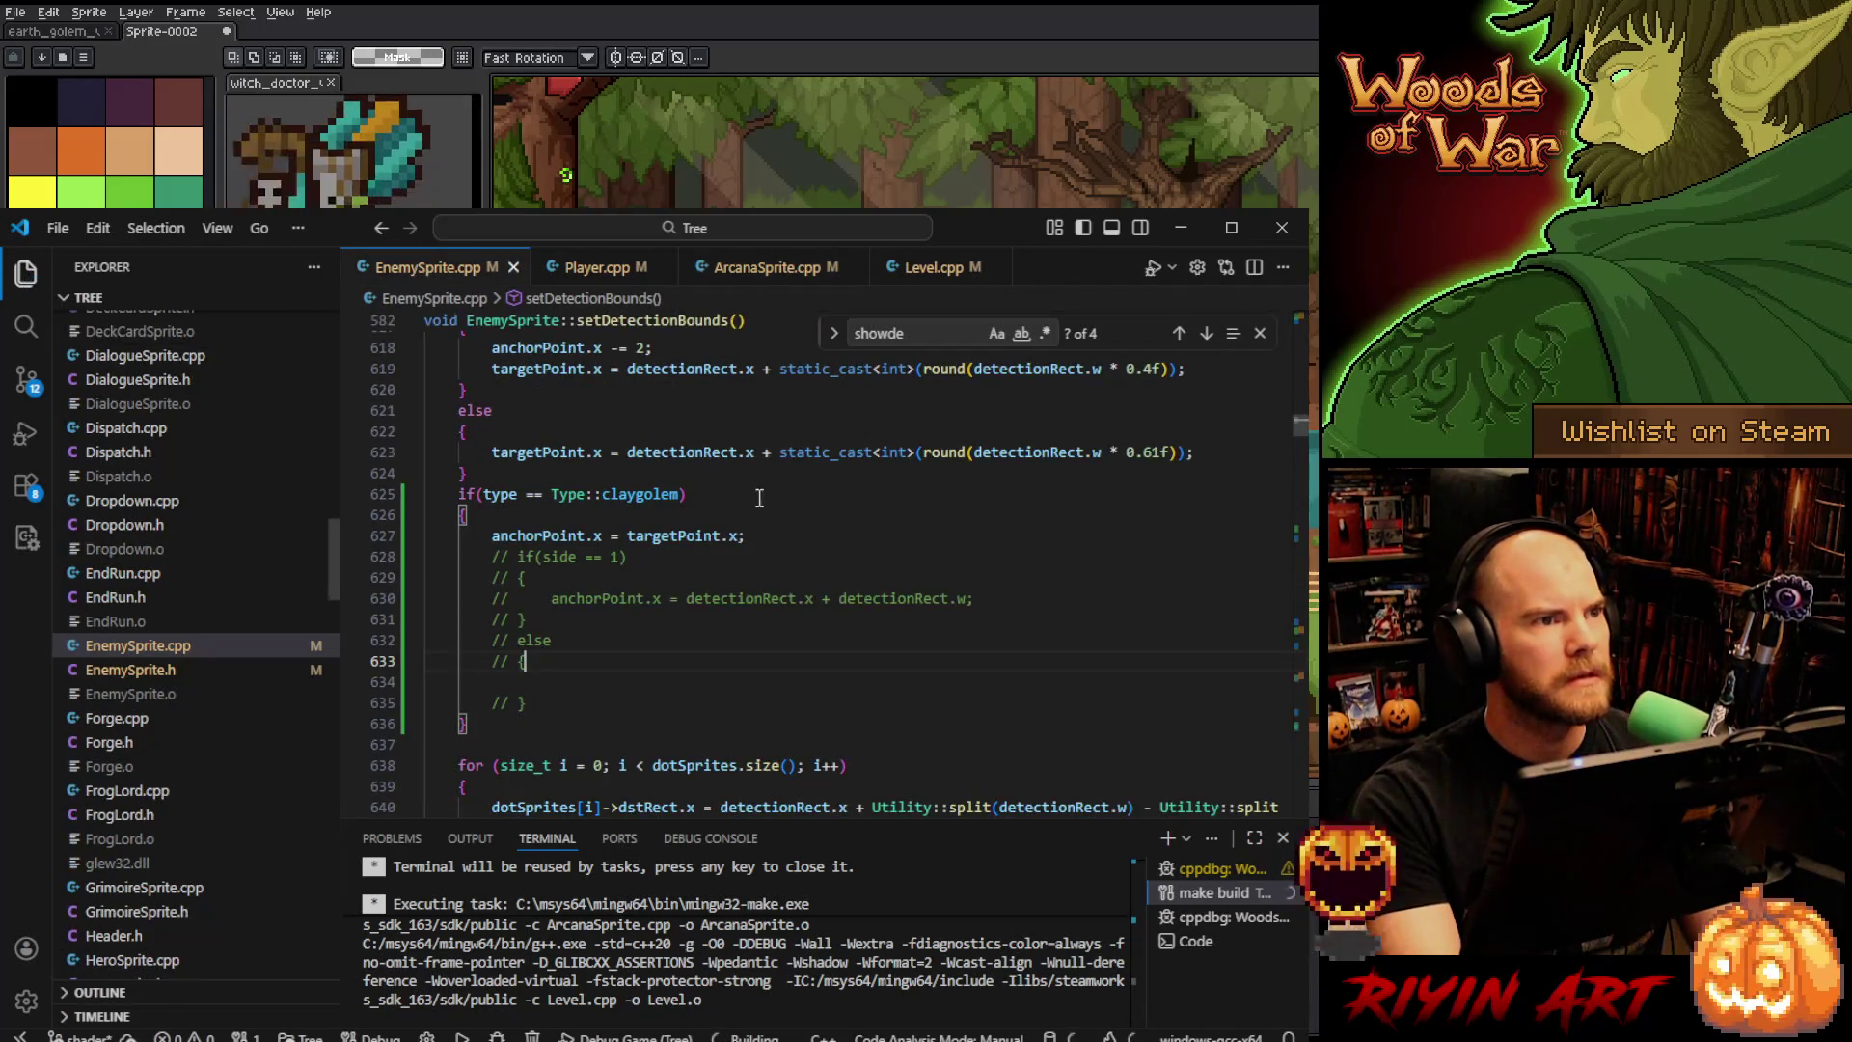
pyautogui.click(1179, 333)
pyautogui.click(1179, 333)
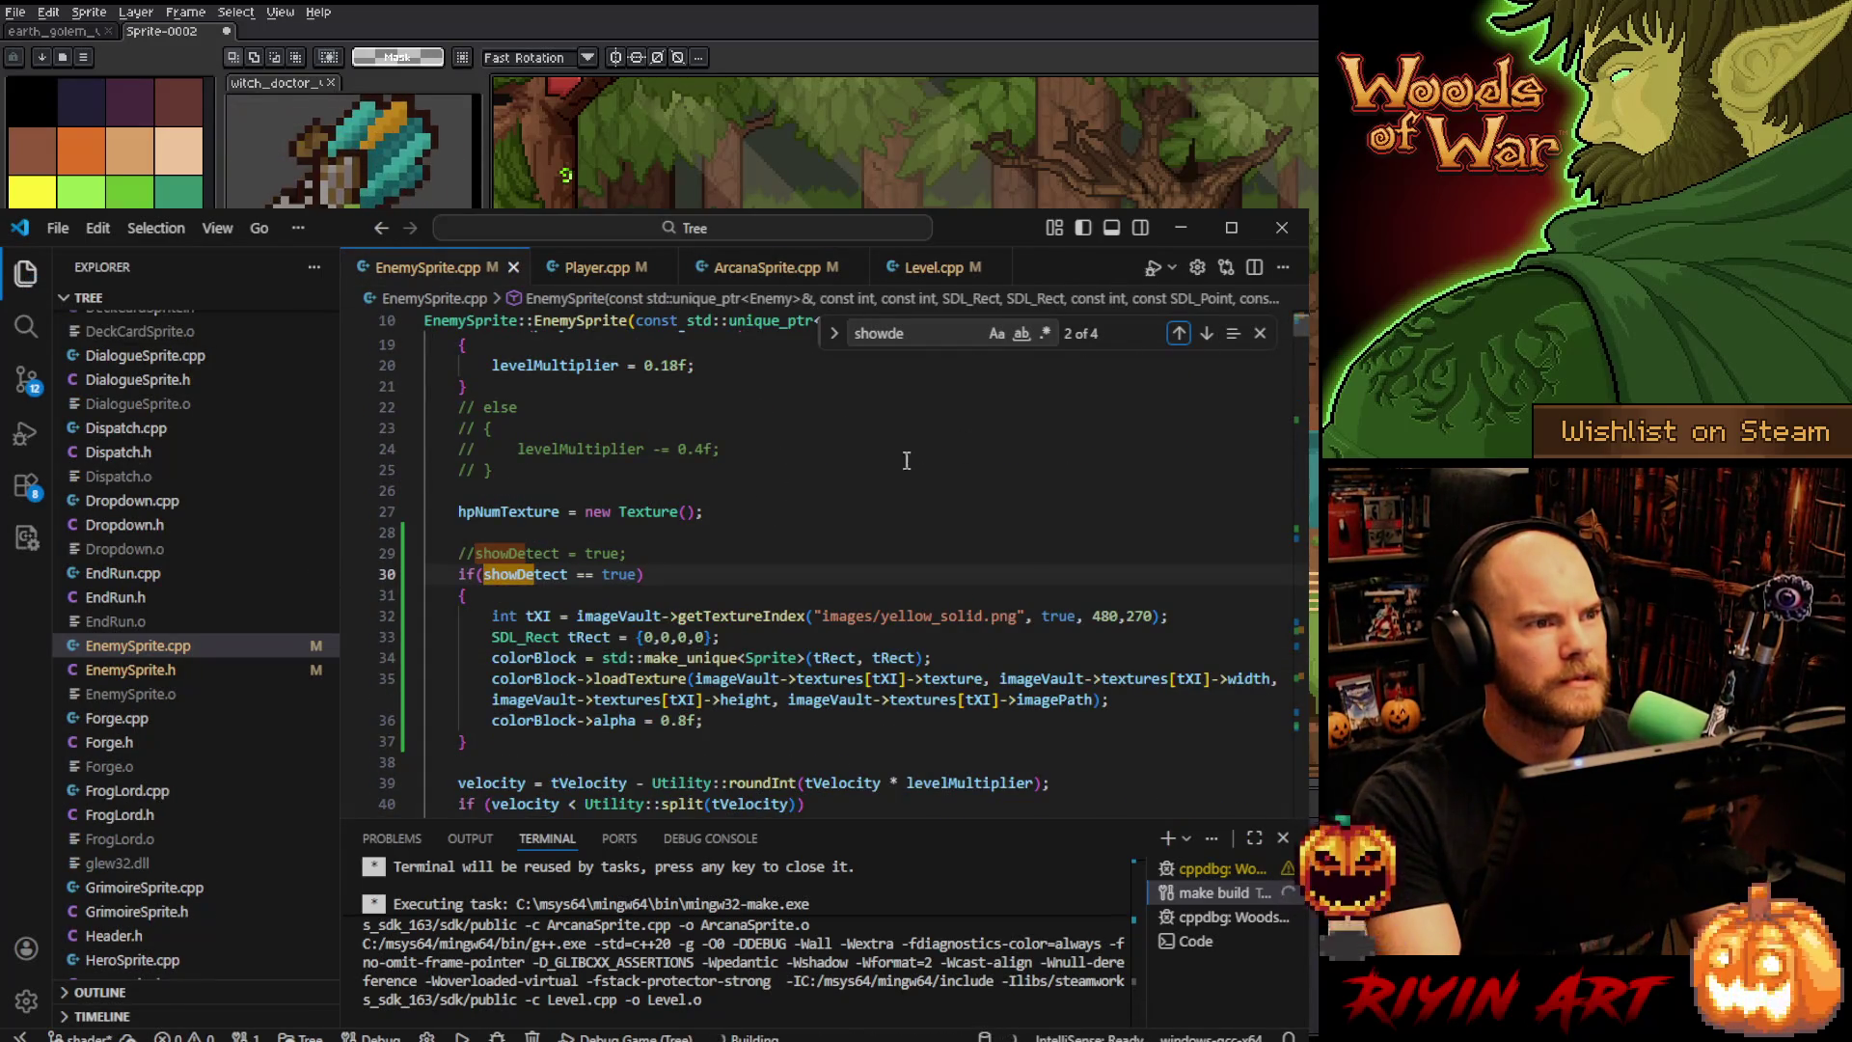
pyautogui.click(457, 552)
pyautogui.hotkey('ctrl', '/')
pyautogui.hotkey('ctrl', 's')
pyautogui.press('Up')
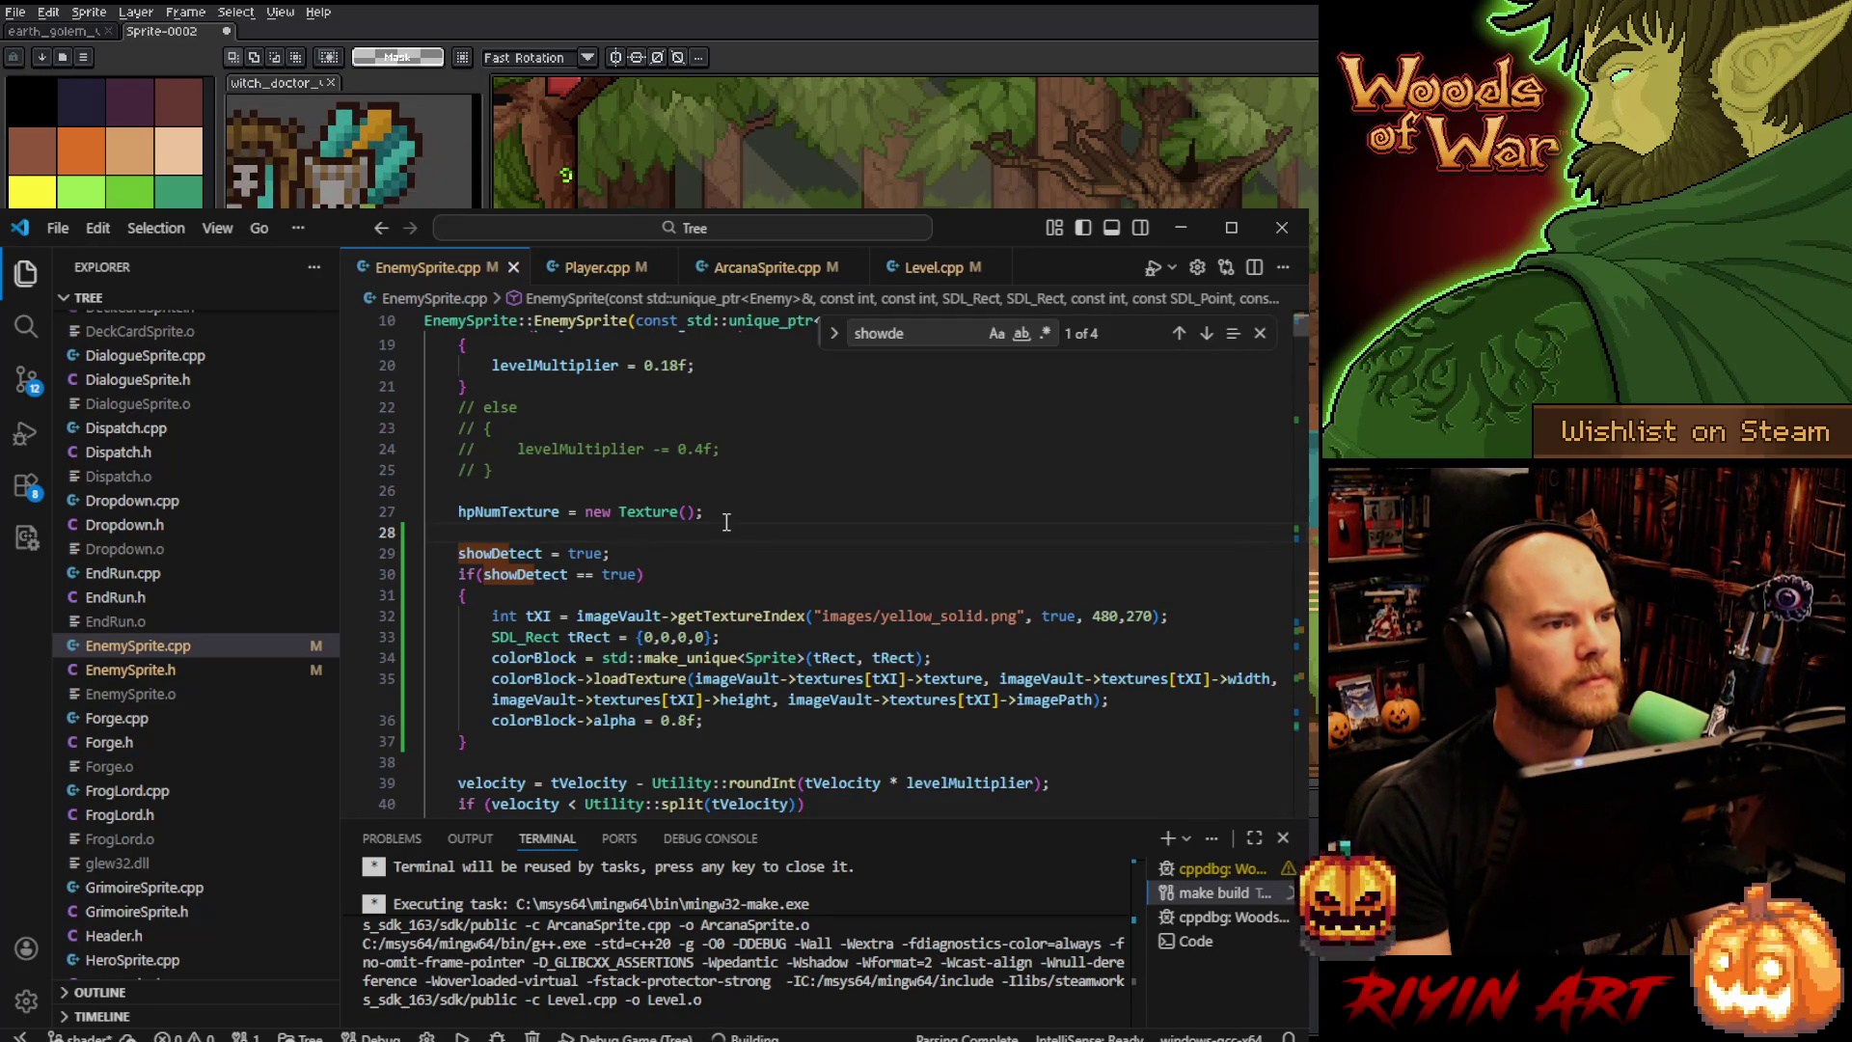
# - Rebuild with F5 and start a Run and Debug session to launch Woods of War
pyautogui.click(732, 613)
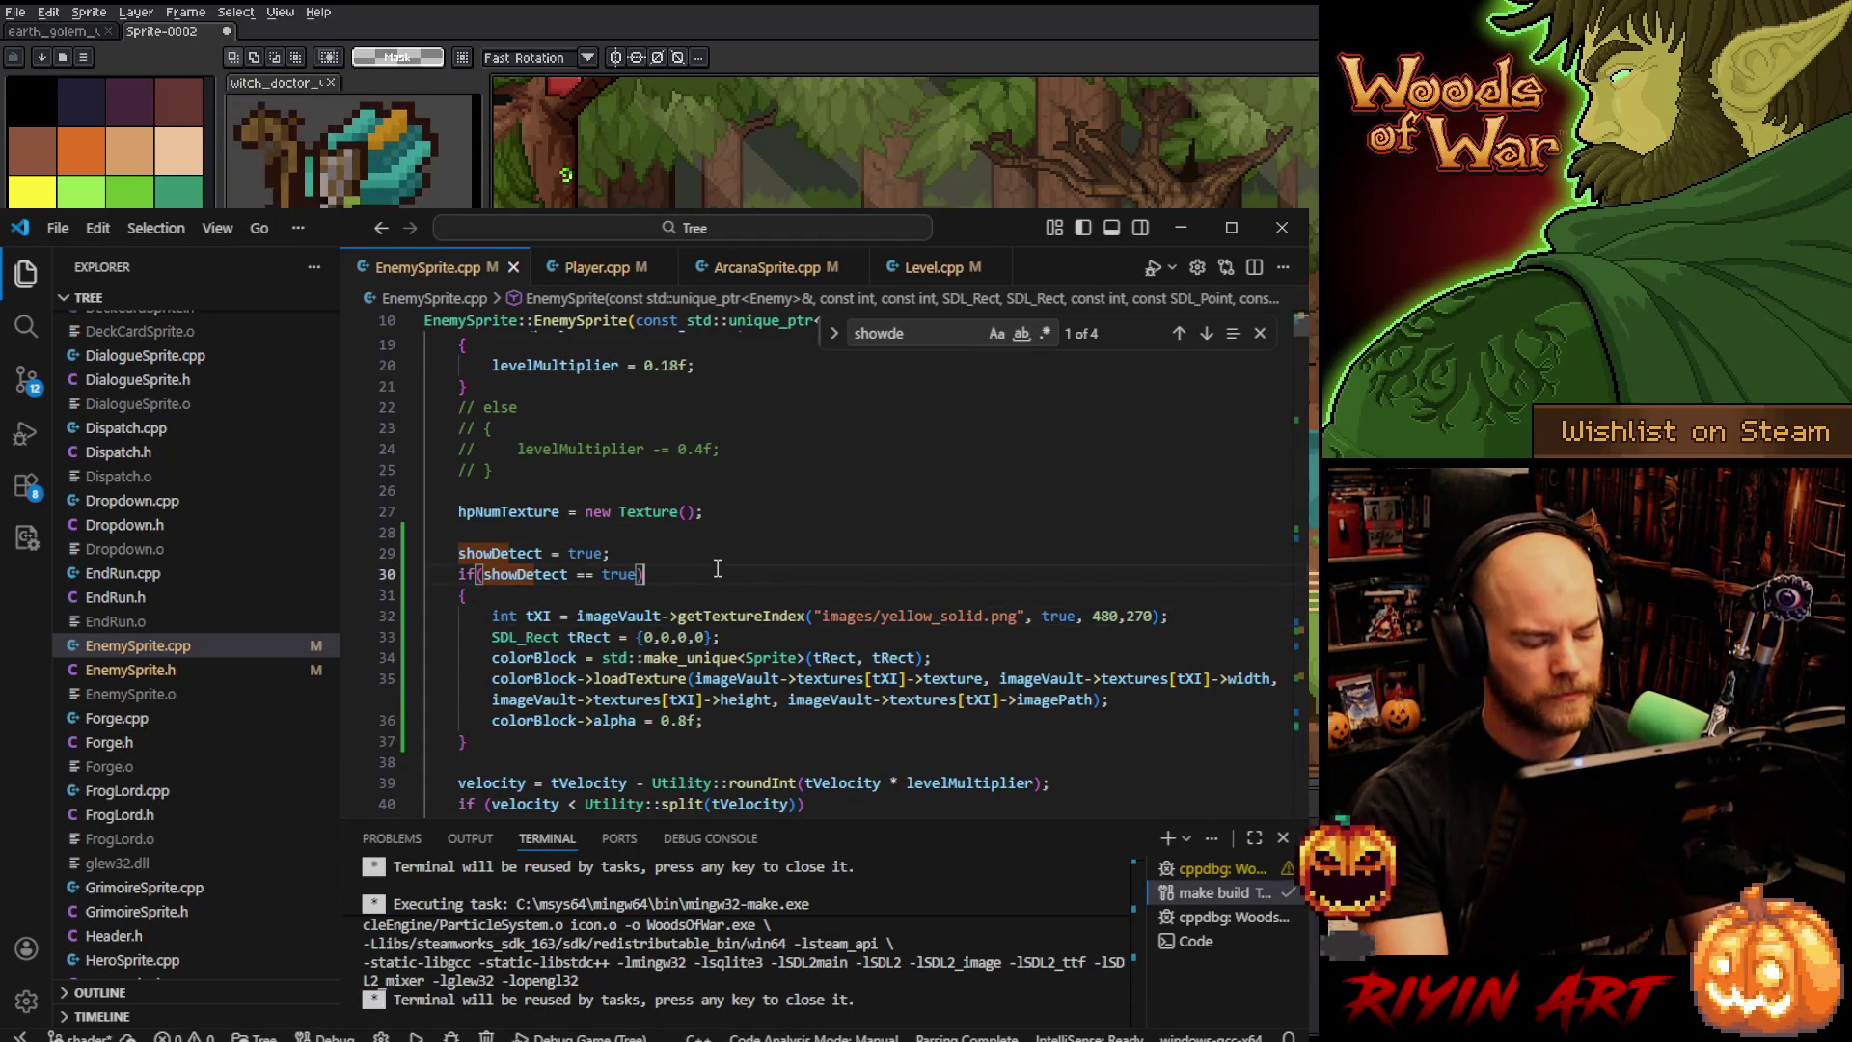
pyautogui.press('F5')
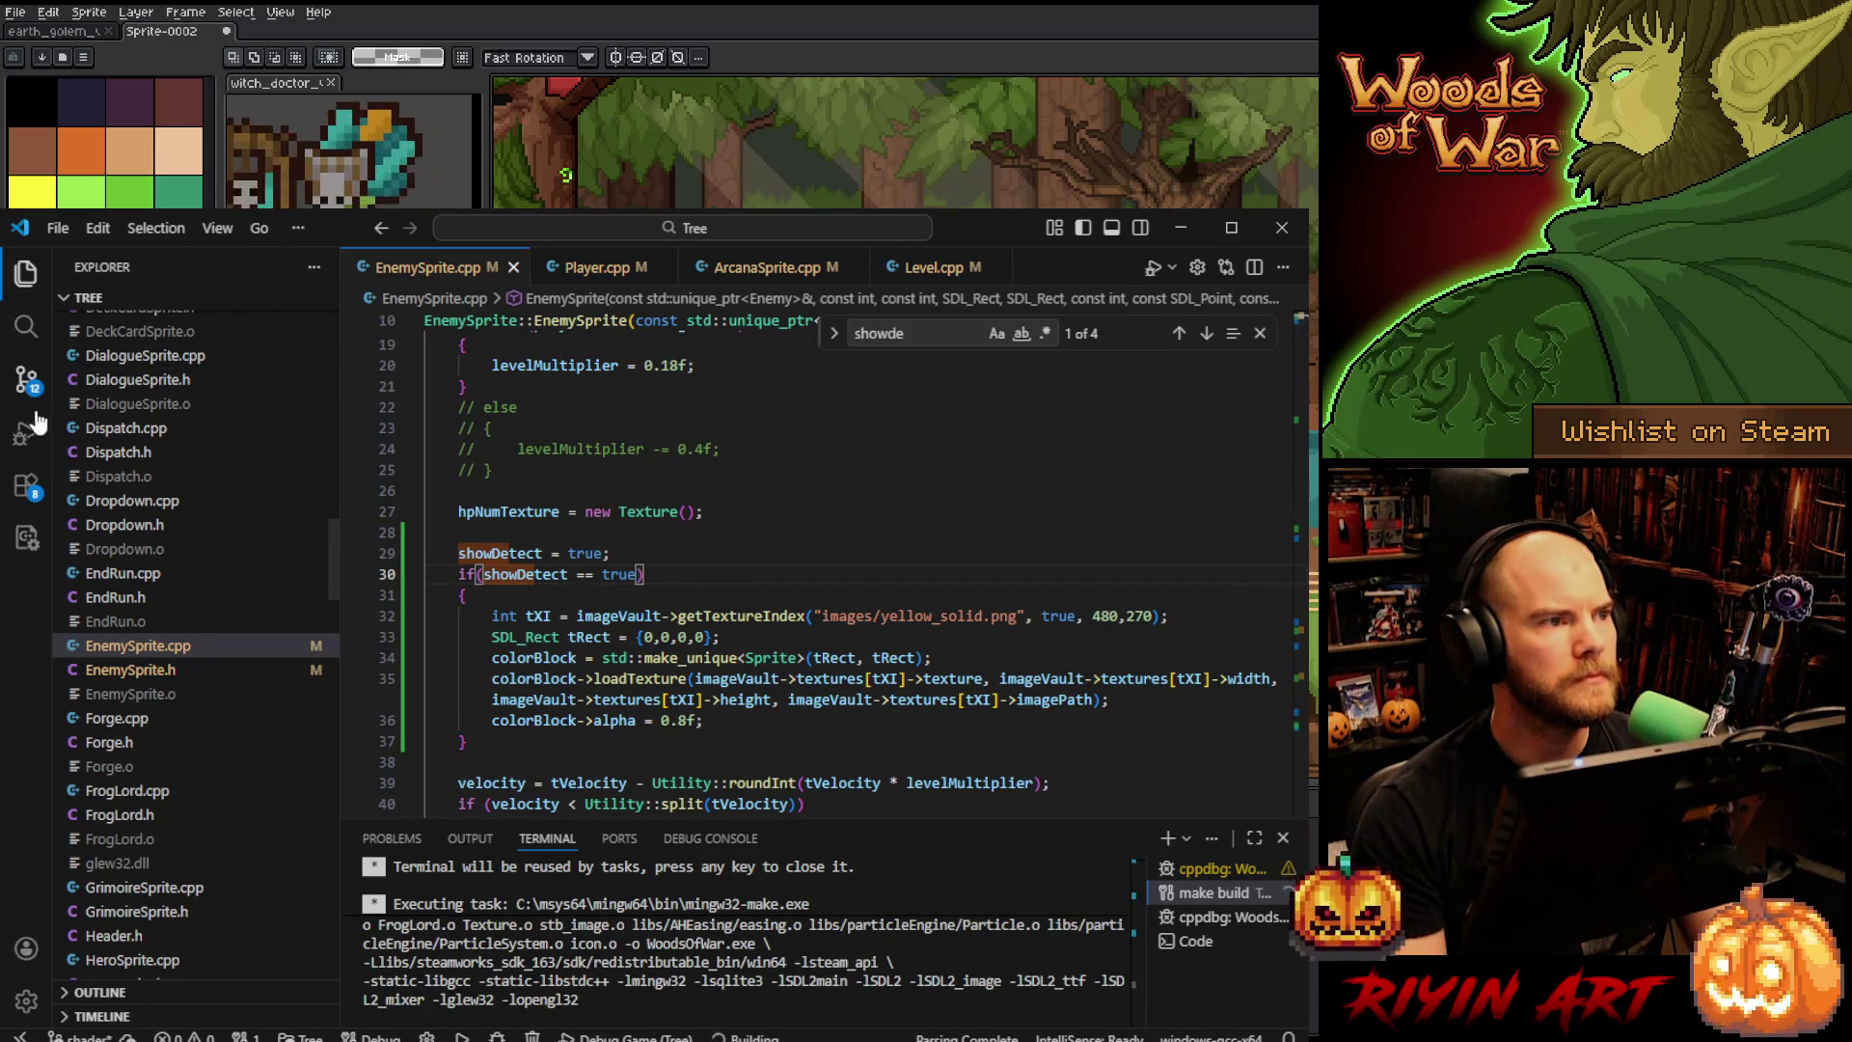
pyautogui.click(26, 432)
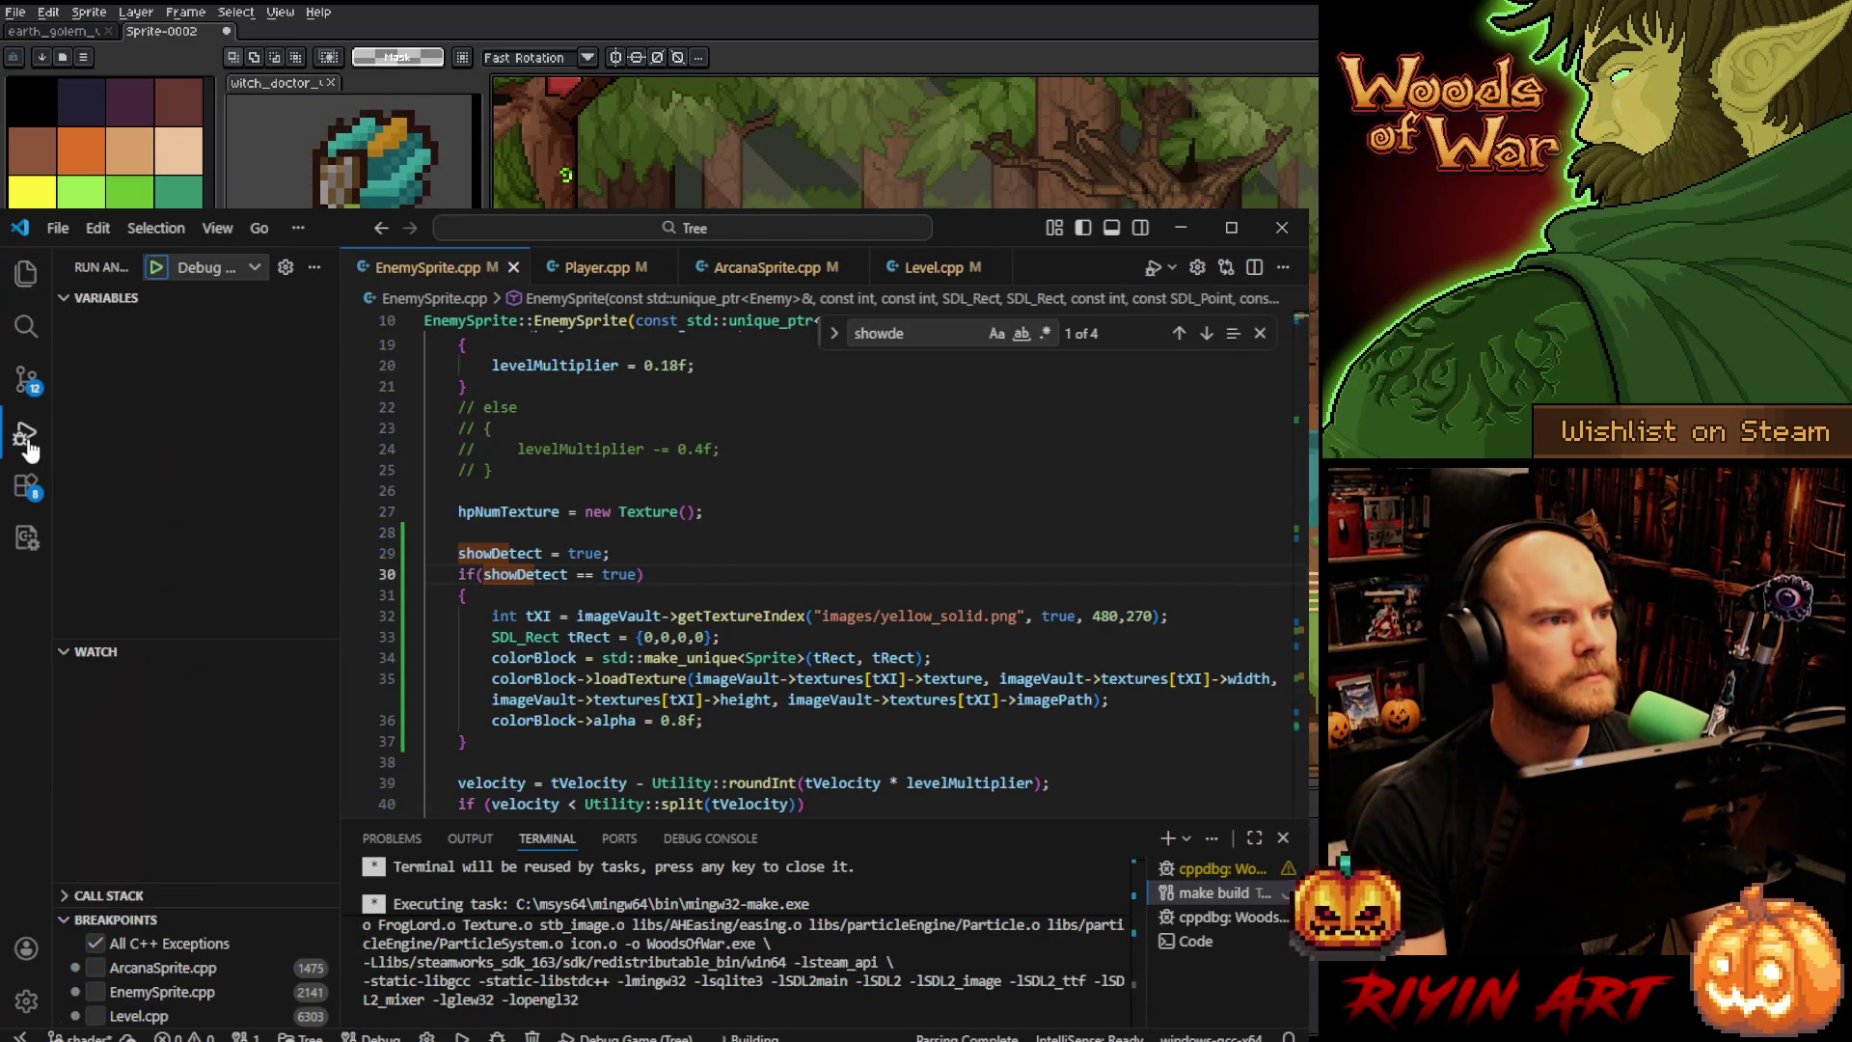
pyautogui.click(154, 270)
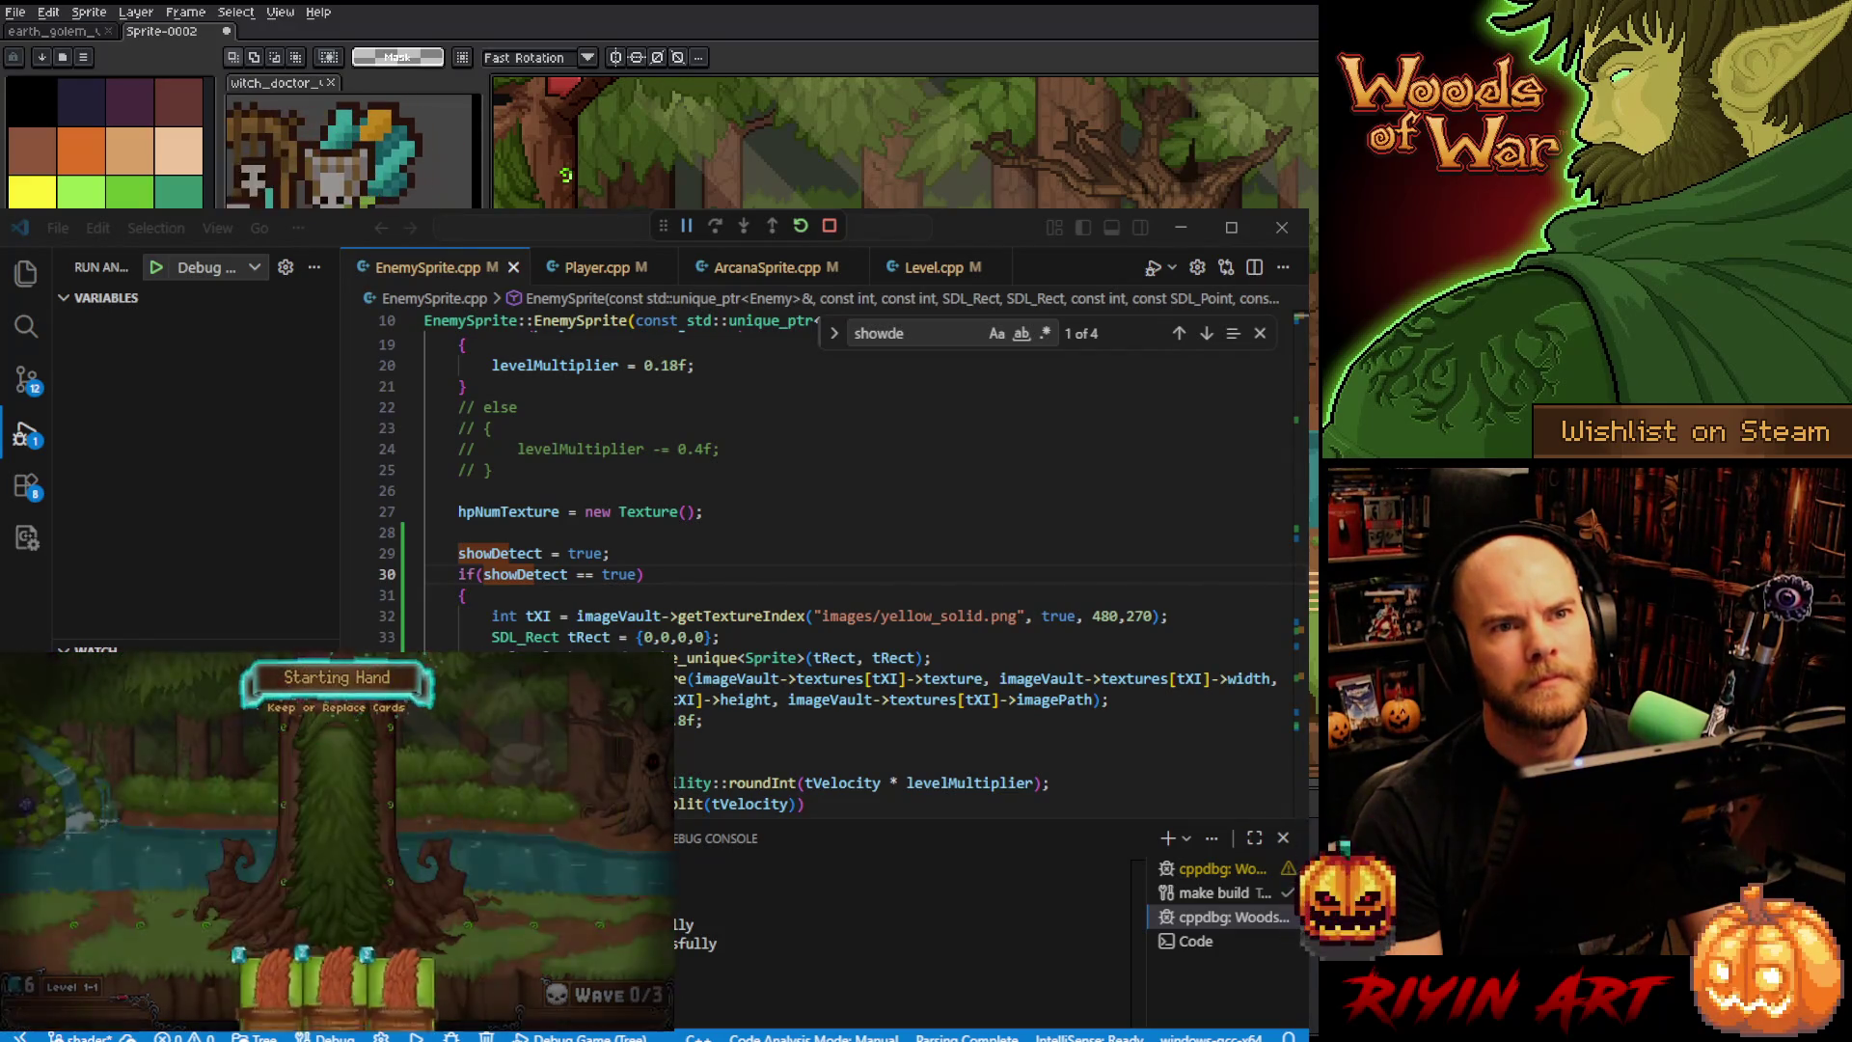
# - Dismiss the Starting Hand, play to Wave 2/3, pause the game, and minimize VS Code
pyautogui.press('Return')
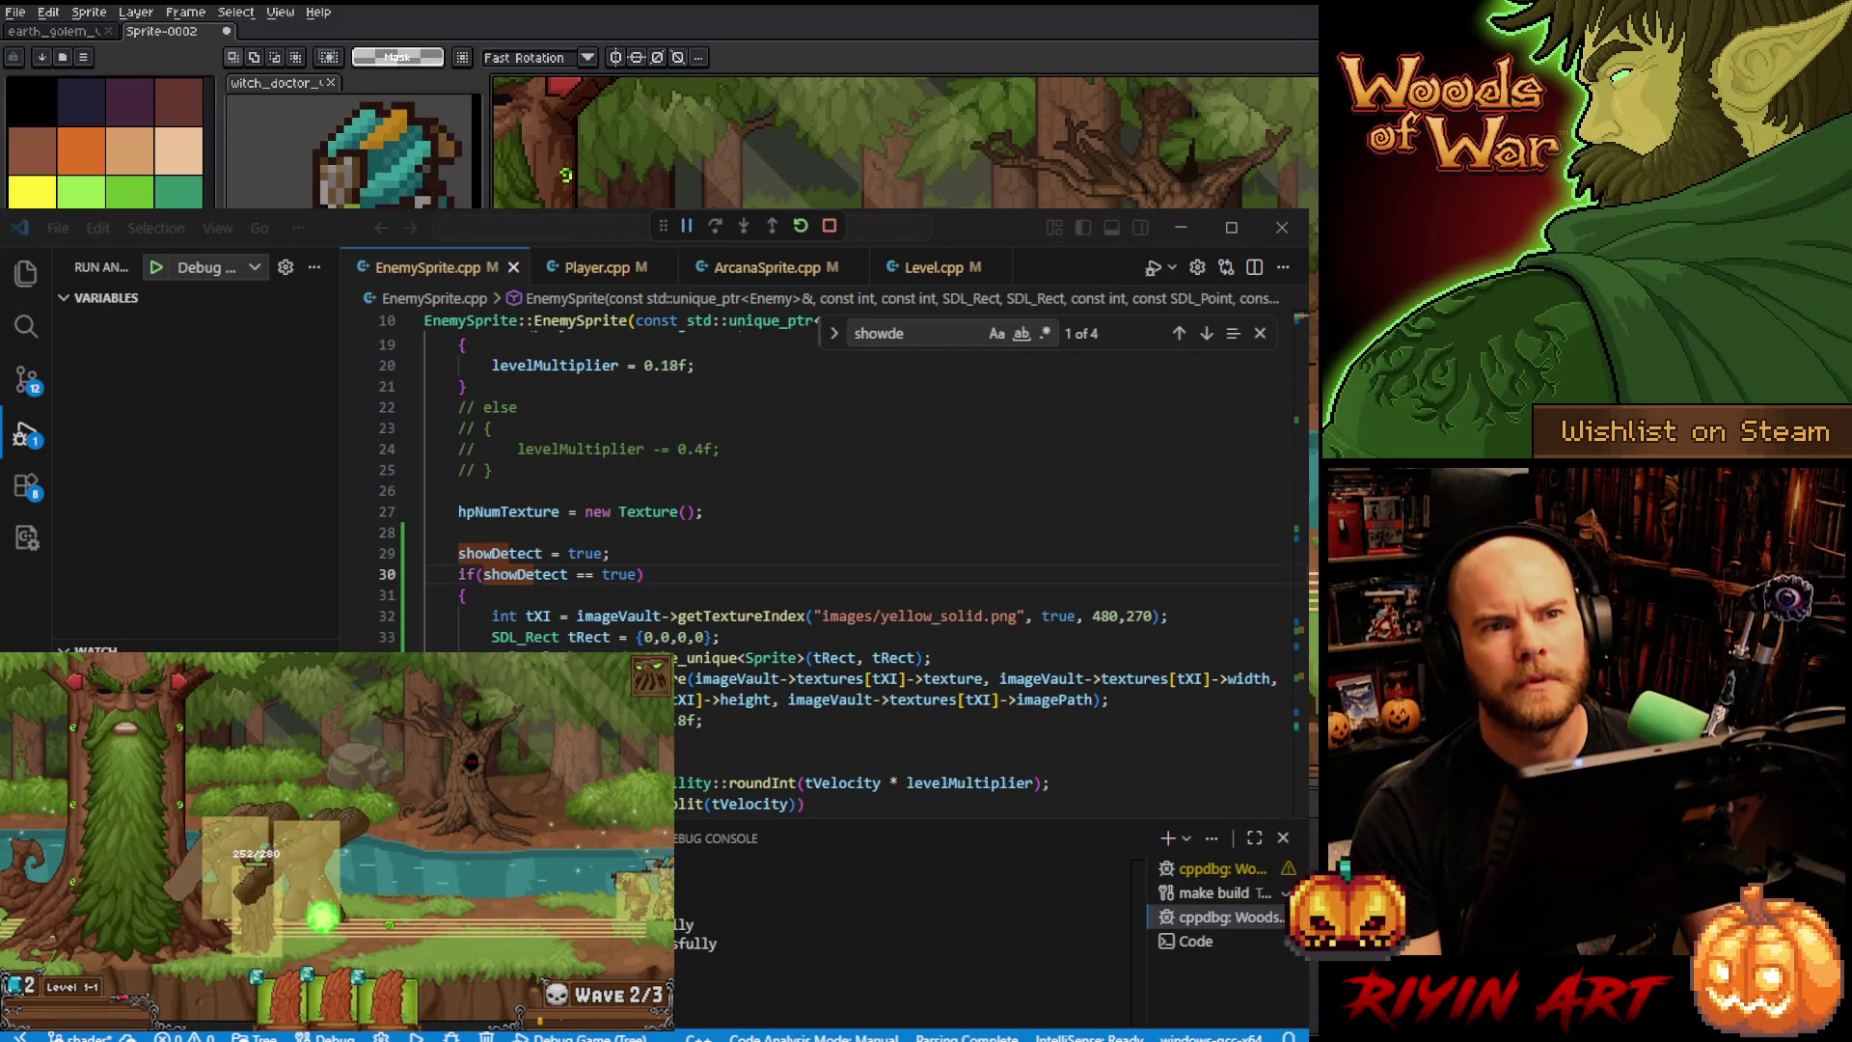
pyautogui.moveTo(285, 1008)
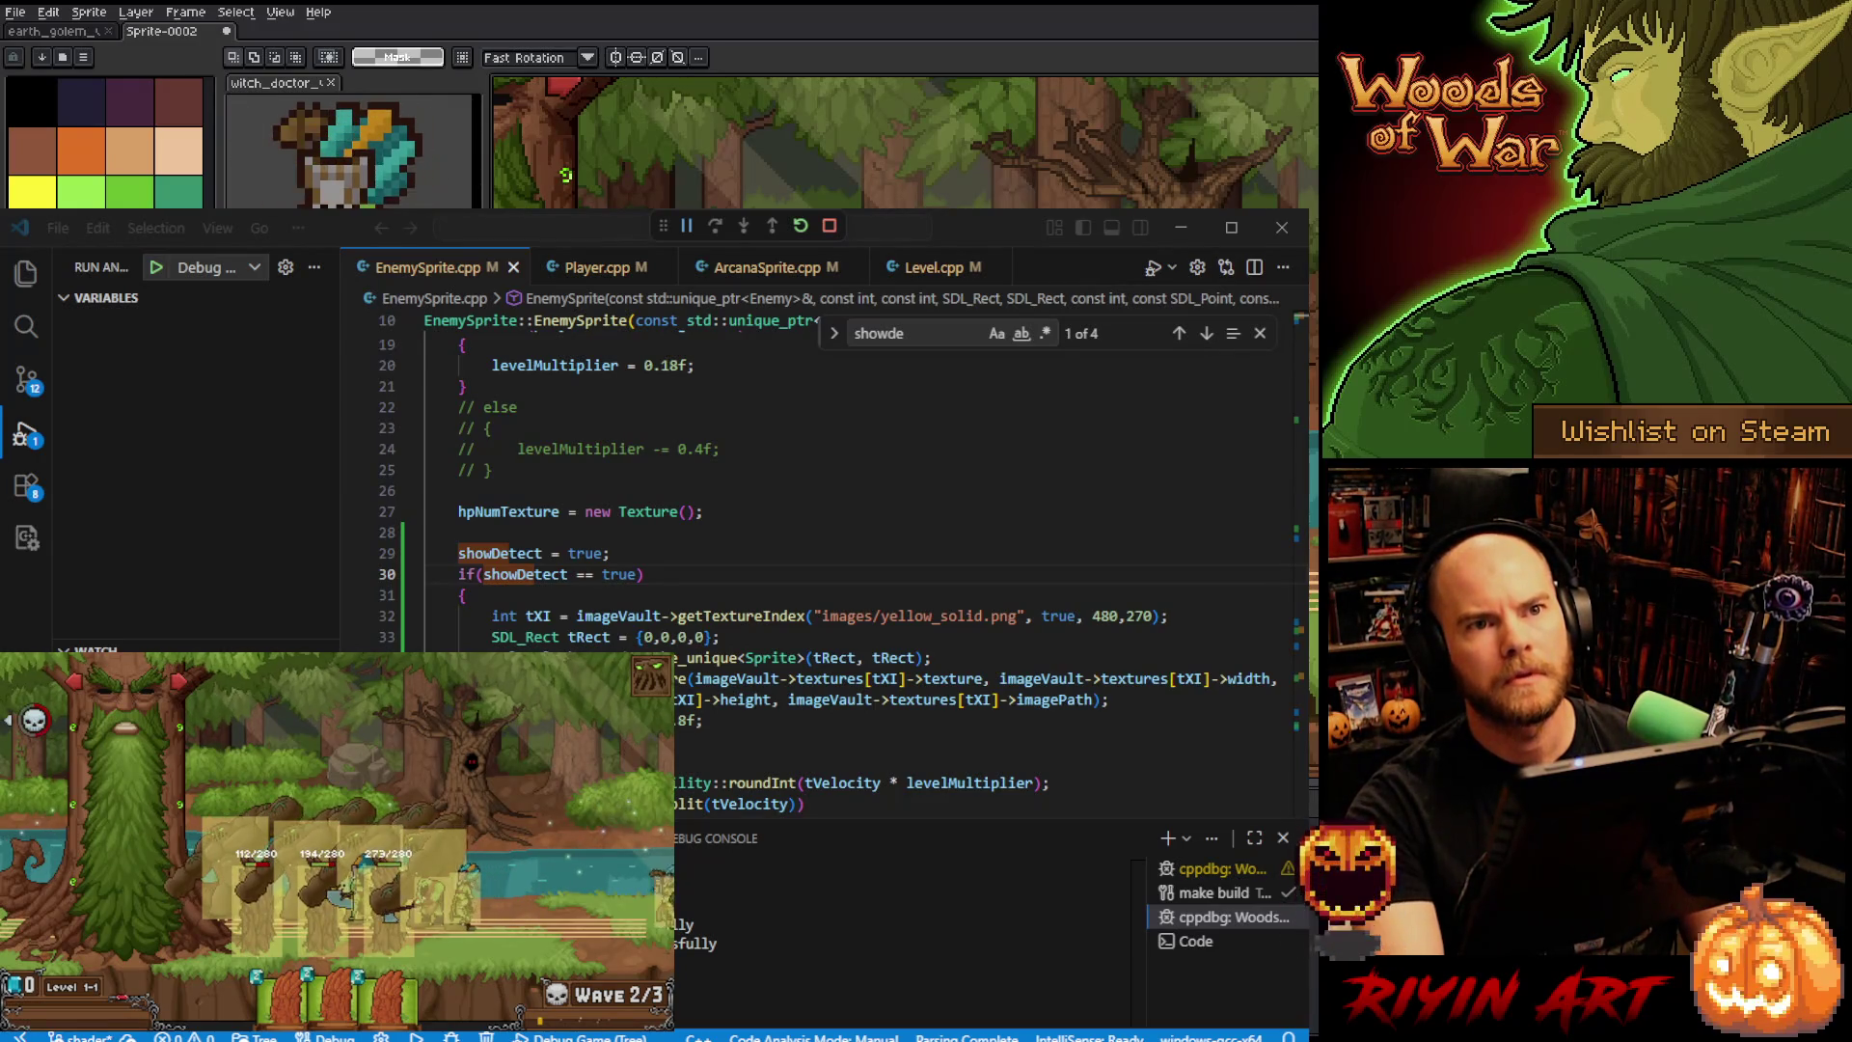
pyautogui.click(686, 228)
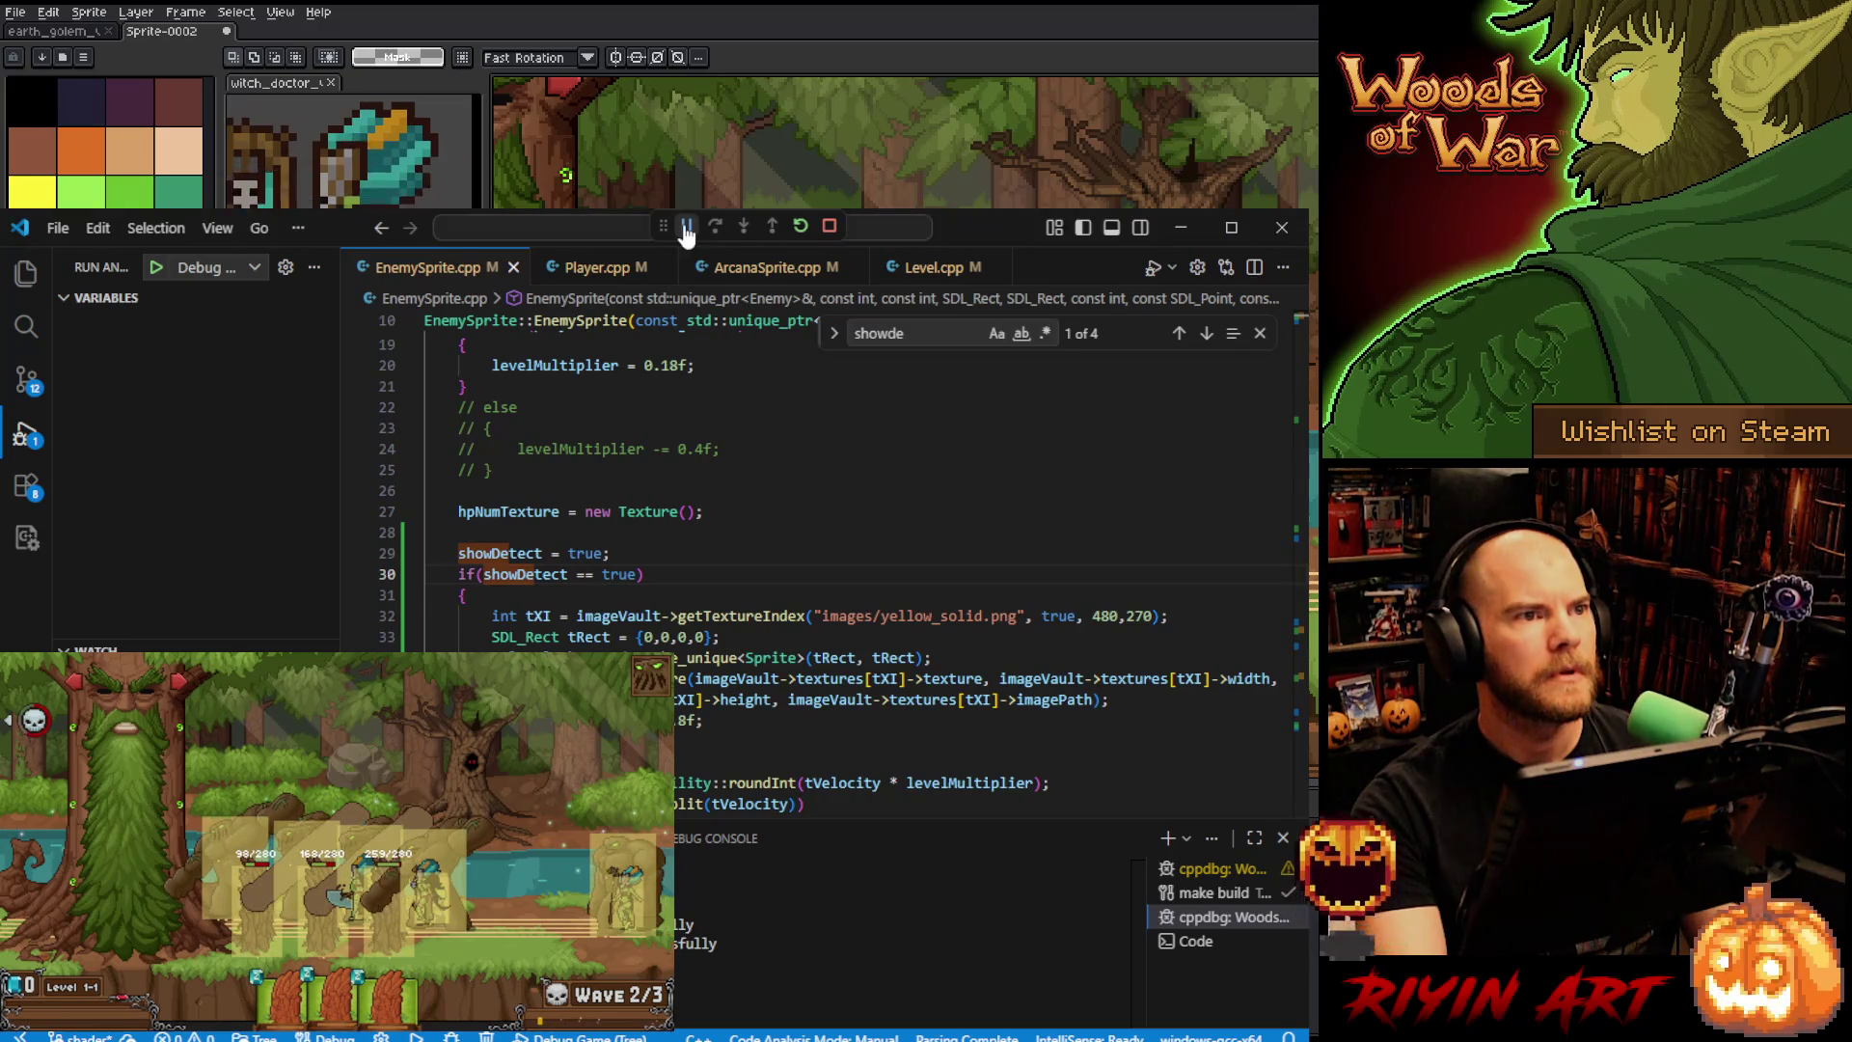
pyautogui.click(1182, 232)
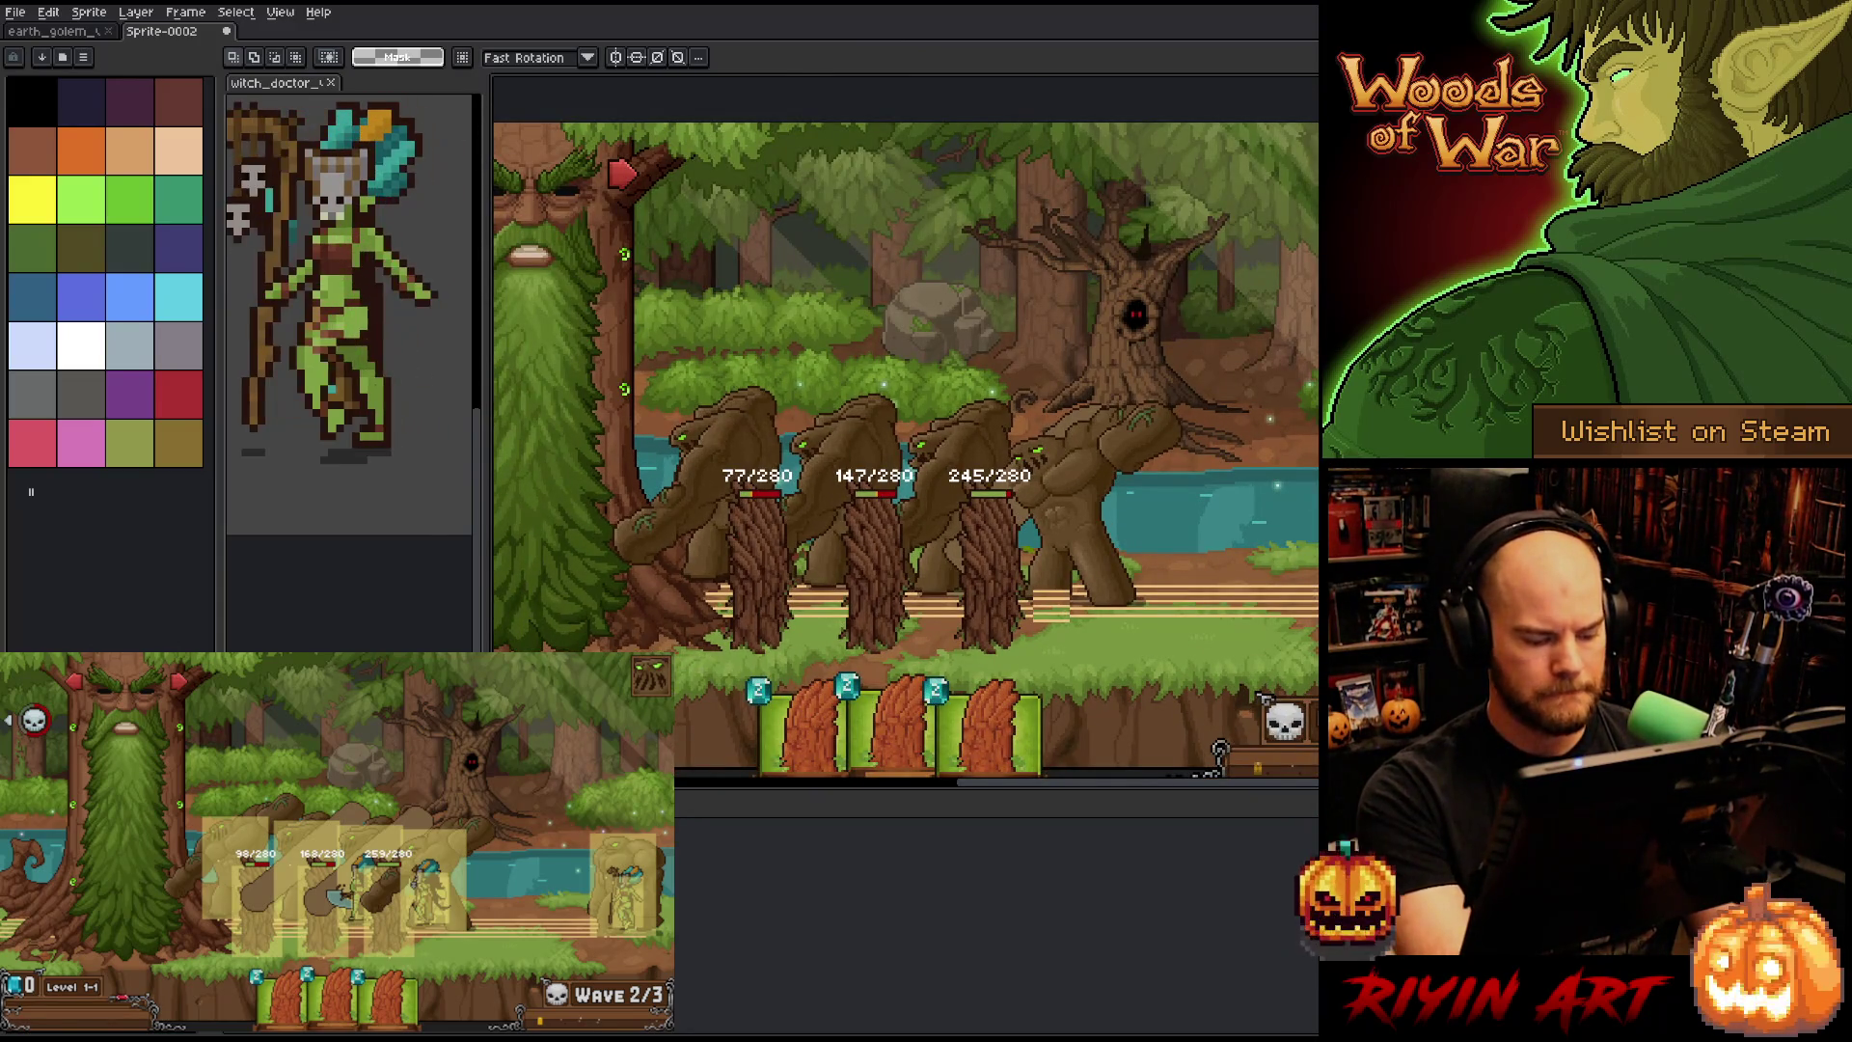
# - Paste the paused-battle screenshot into Aseprite, zoom to inspect the yellow detection boxes, and return to VS Code
pyautogui.hotkey('ctrl', 'v')
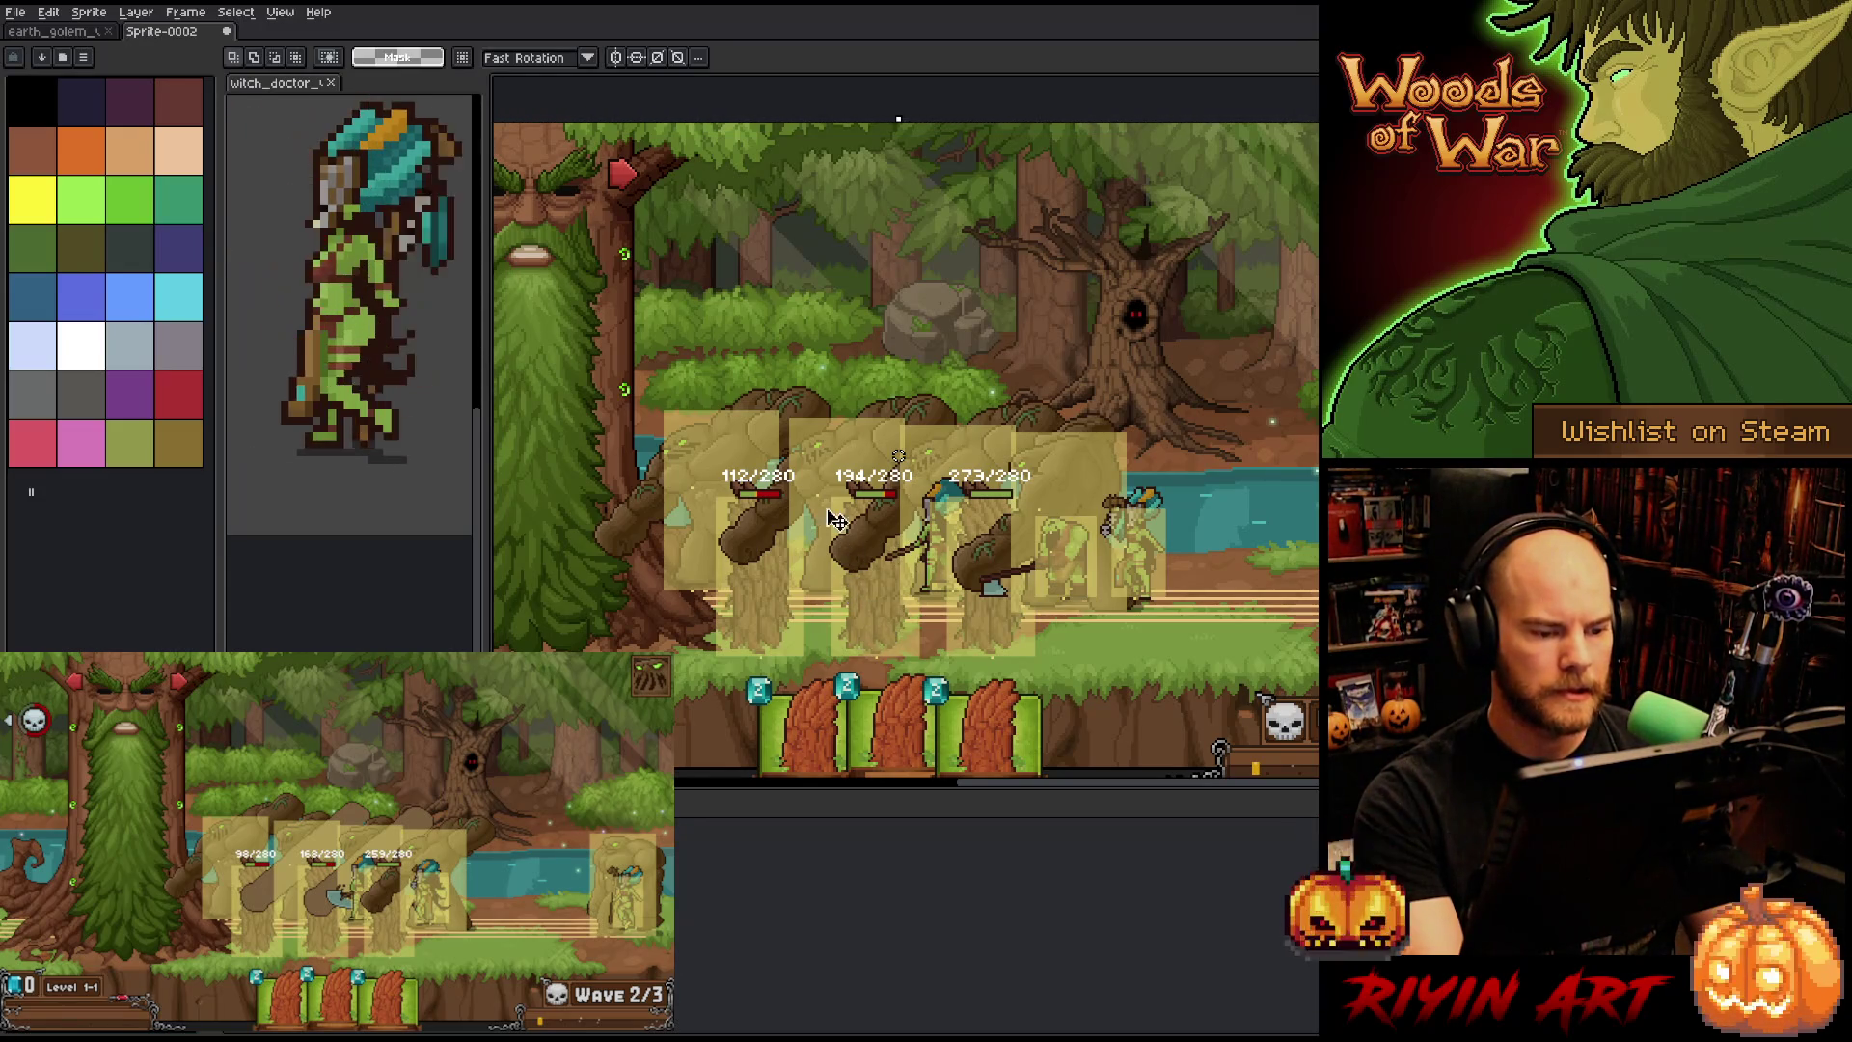
pyautogui.scroll(1, 835, 554)
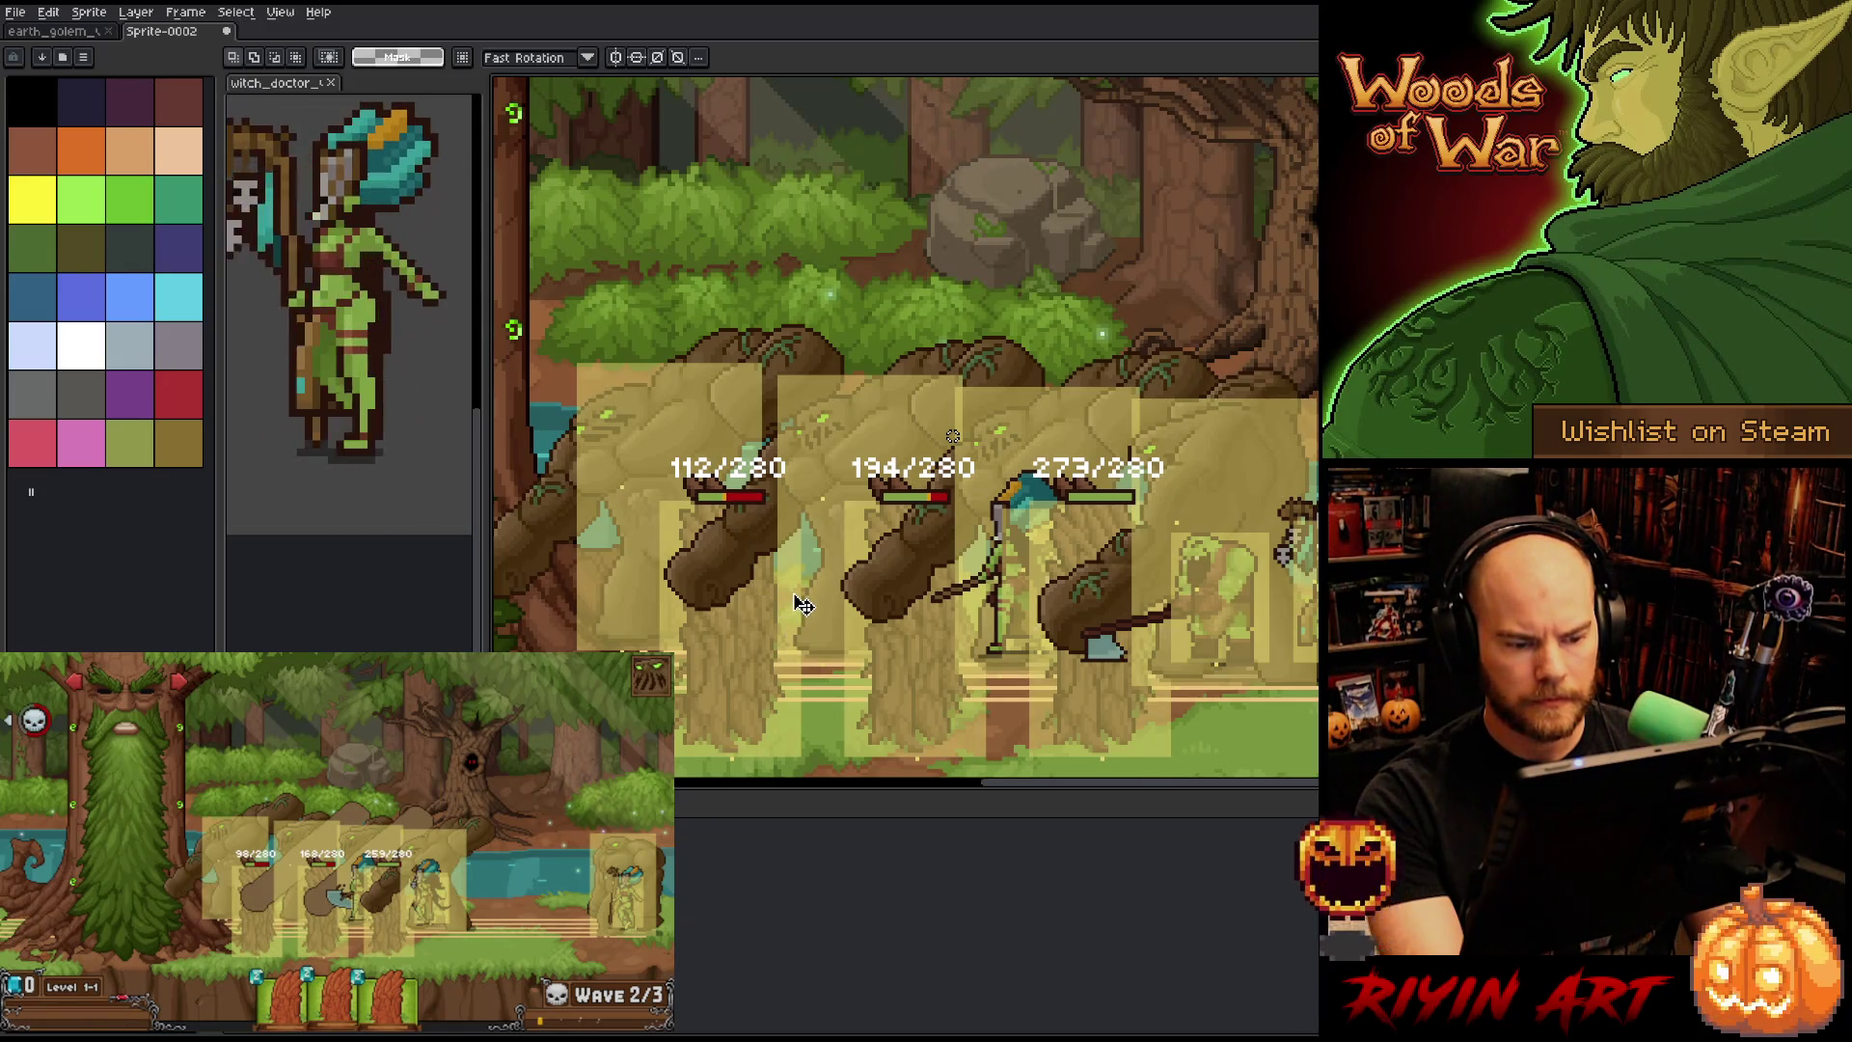
pyautogui.scroll(-1, 783, 606)
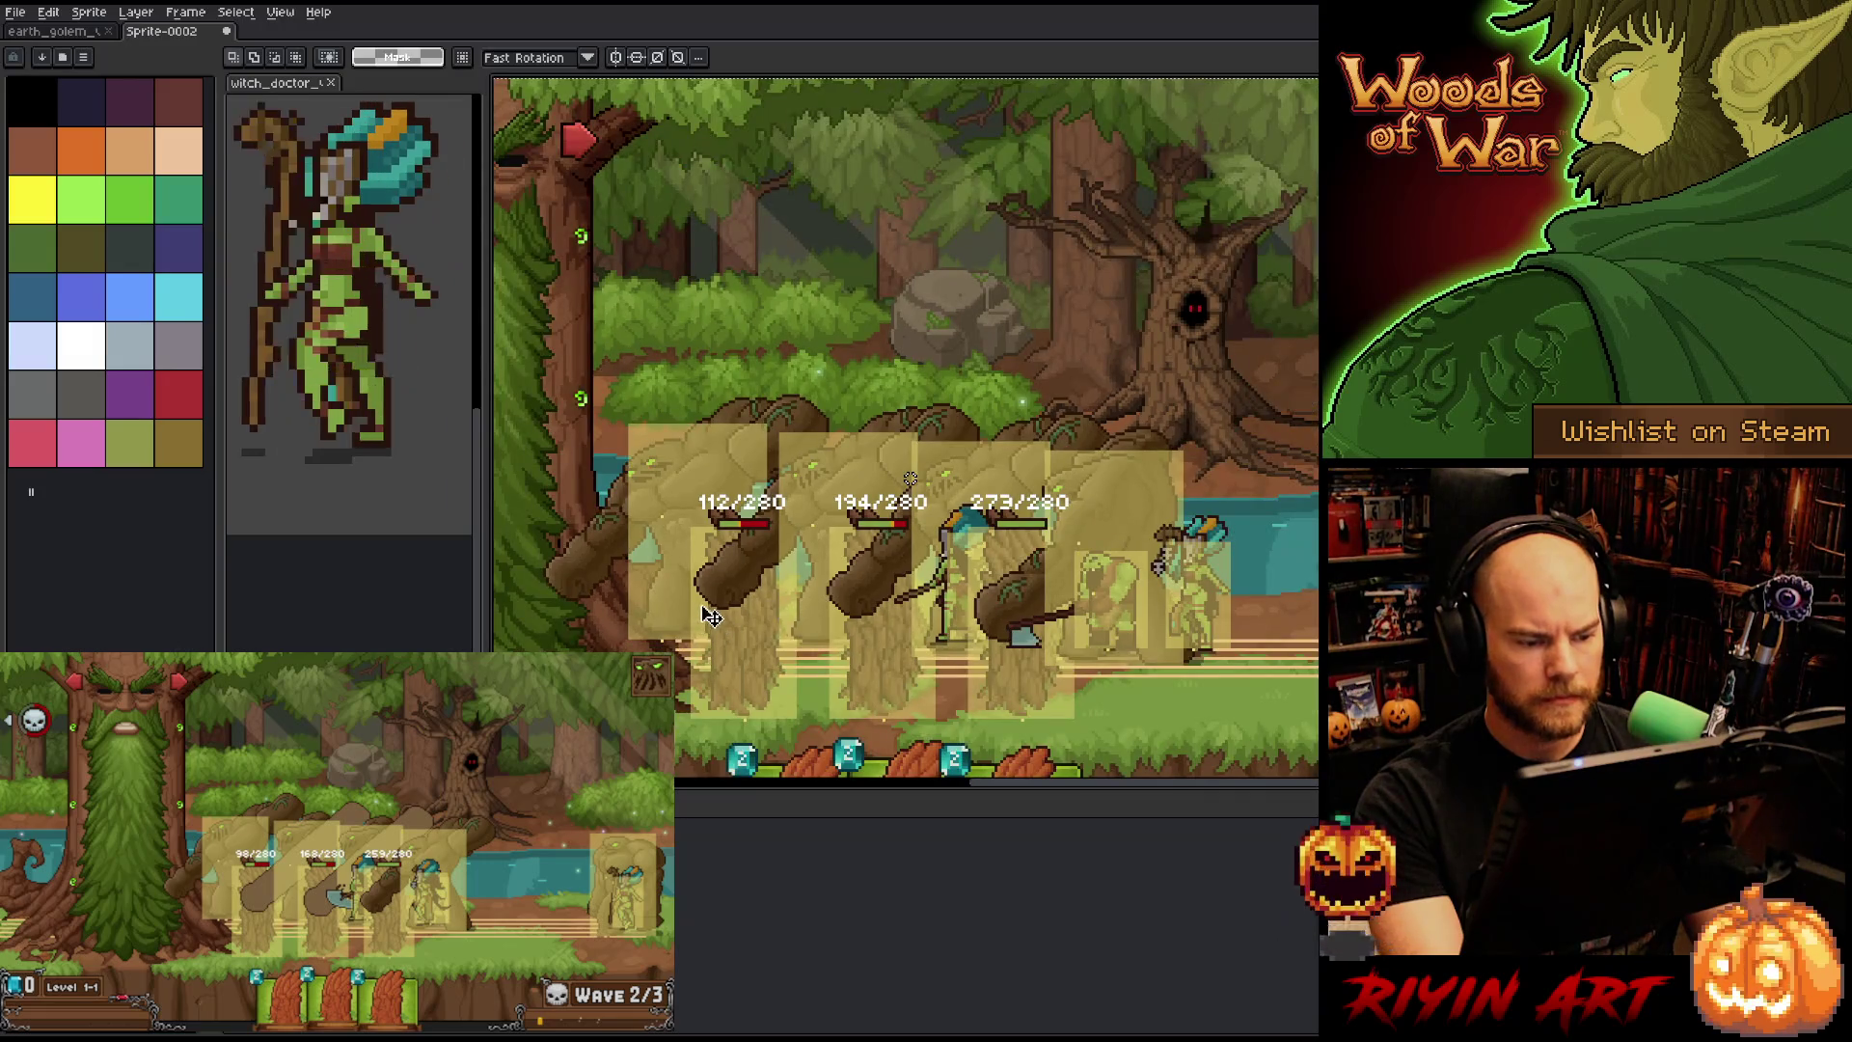
pyautogui.scroll(1, 693, 607)
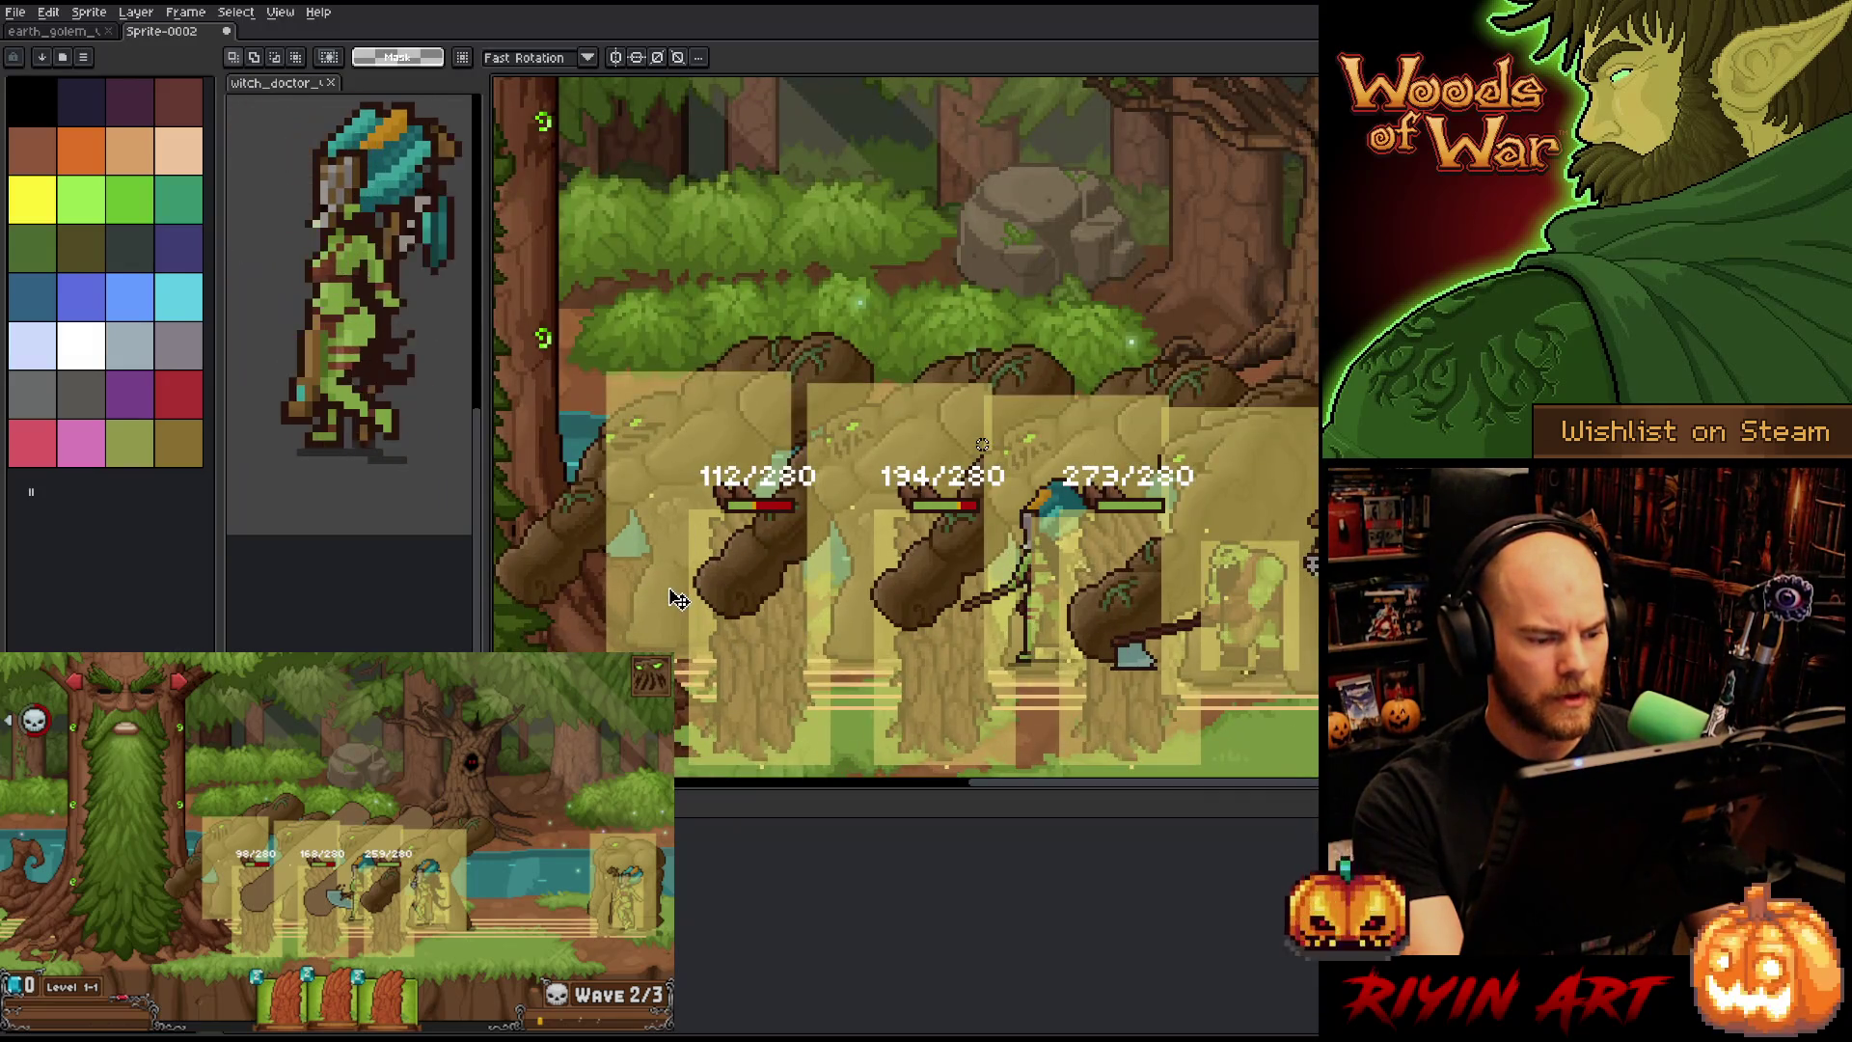
pyautogui.scroll(-2, 656, 590)
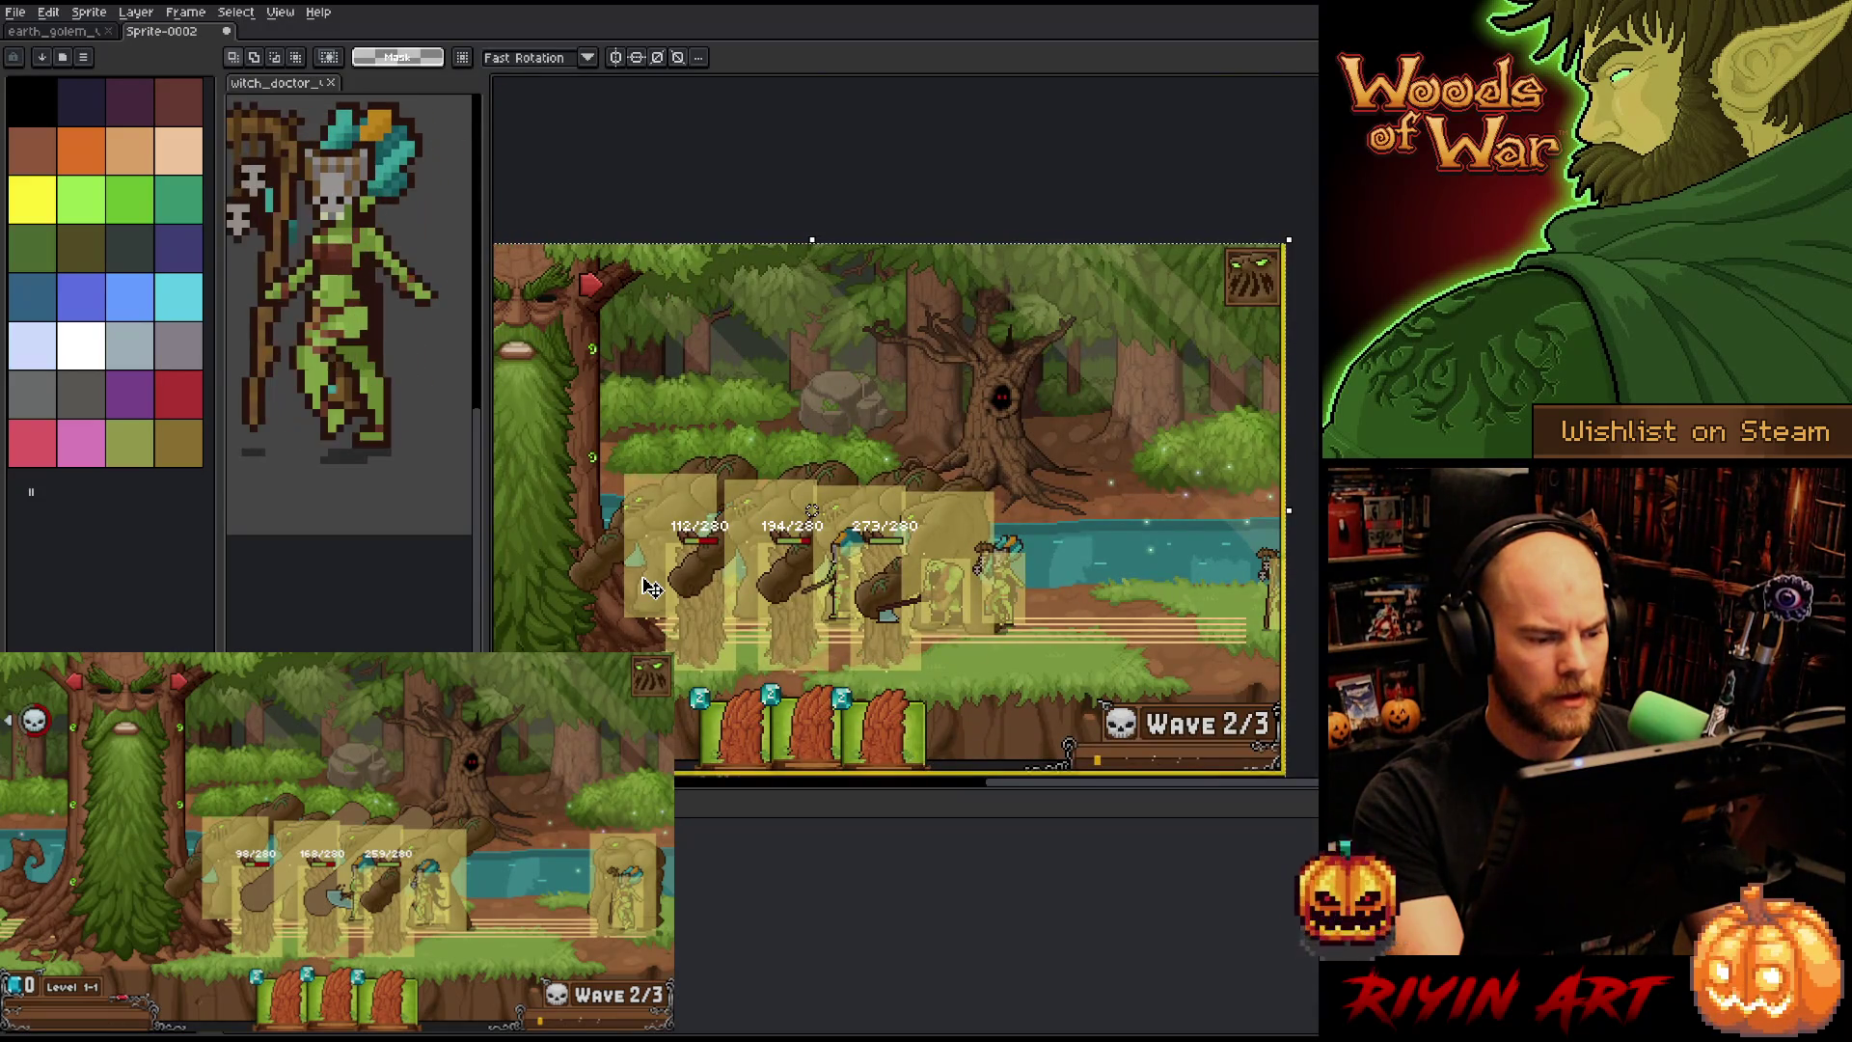
pyautogui.scroll(-1, 653, 588)
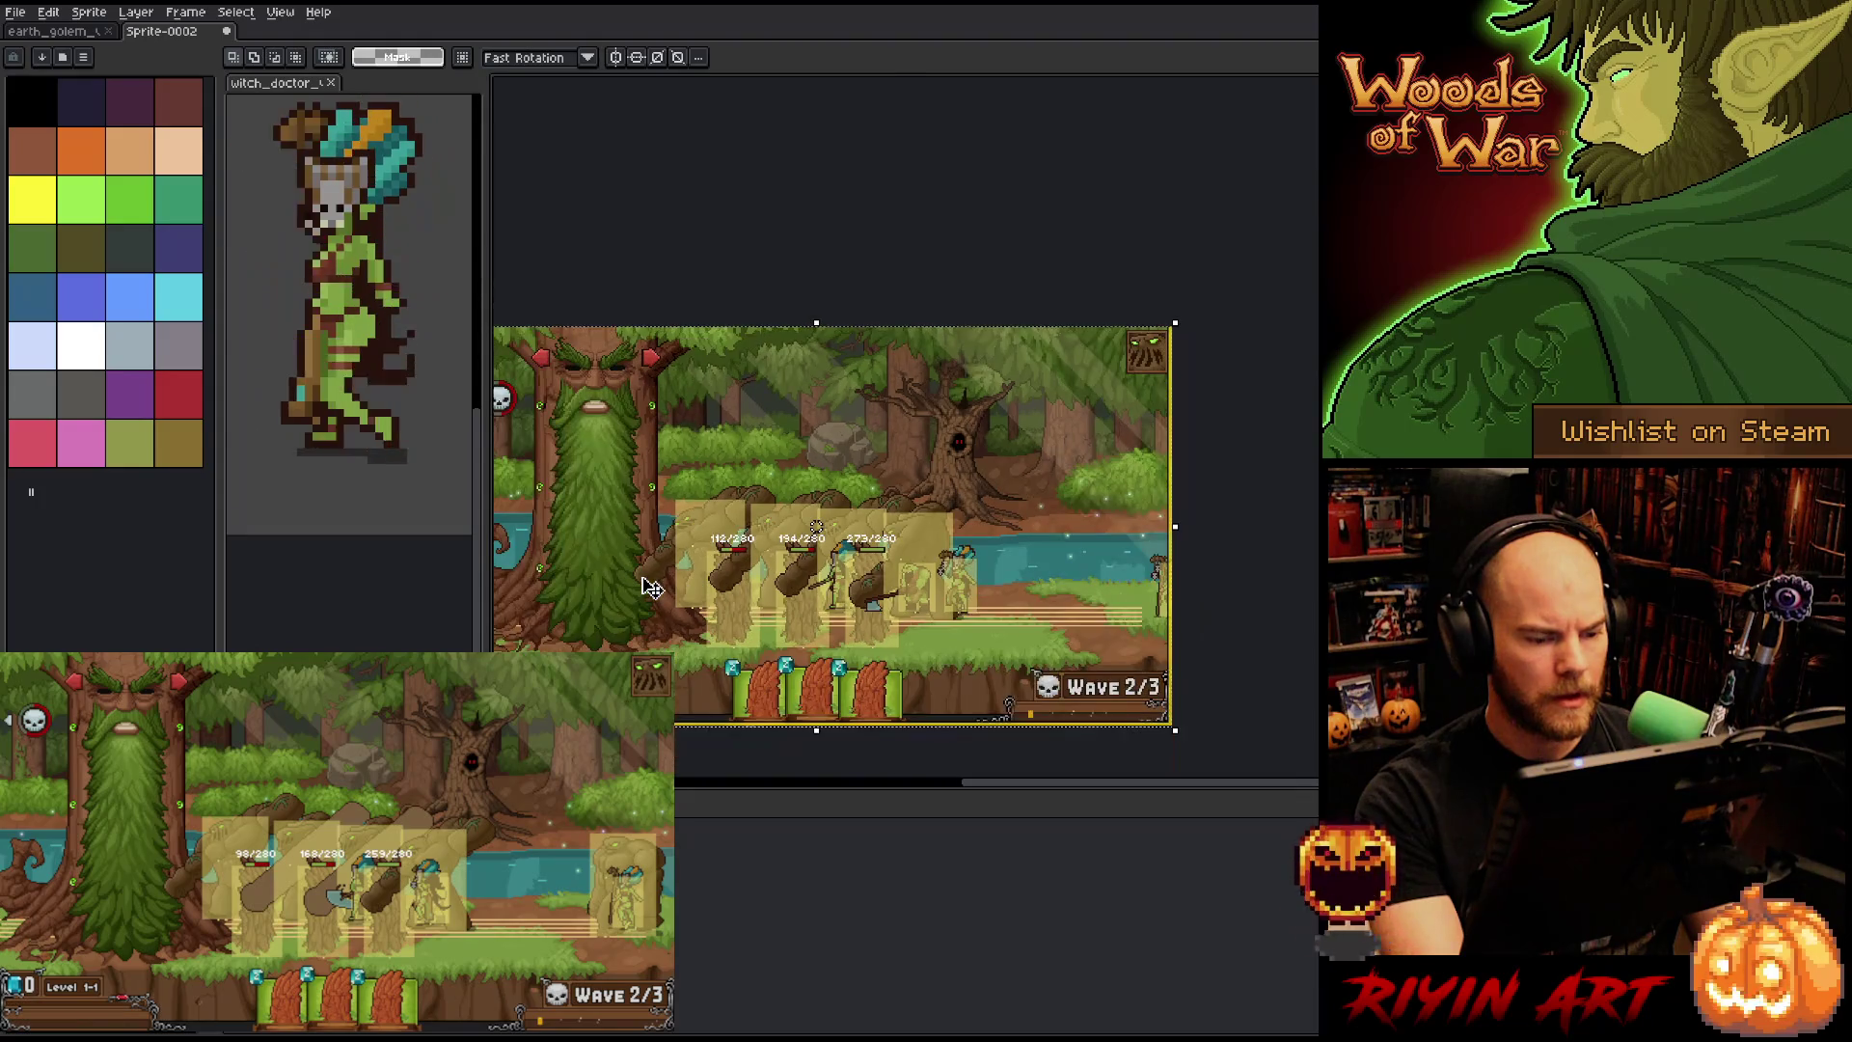
pyautogui.scroll(1, 669, 576)
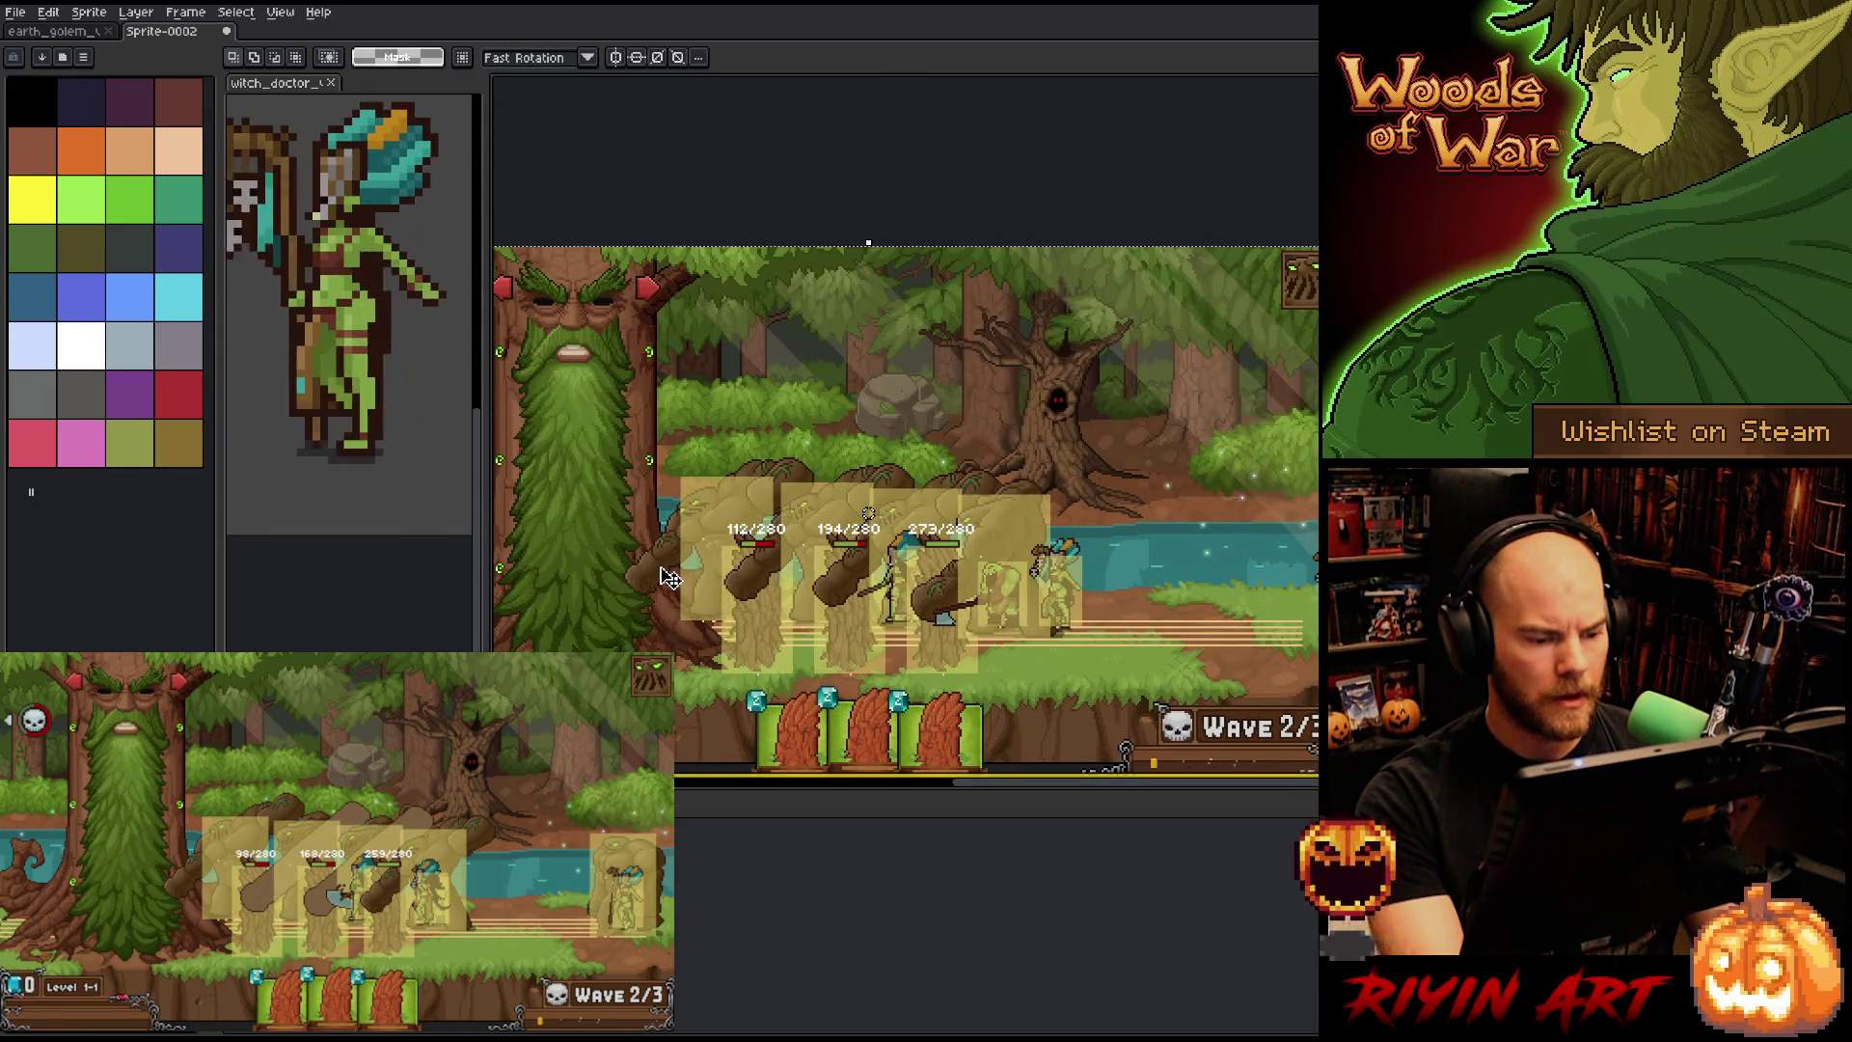
pyautogui.scroll(1, 805, 577)
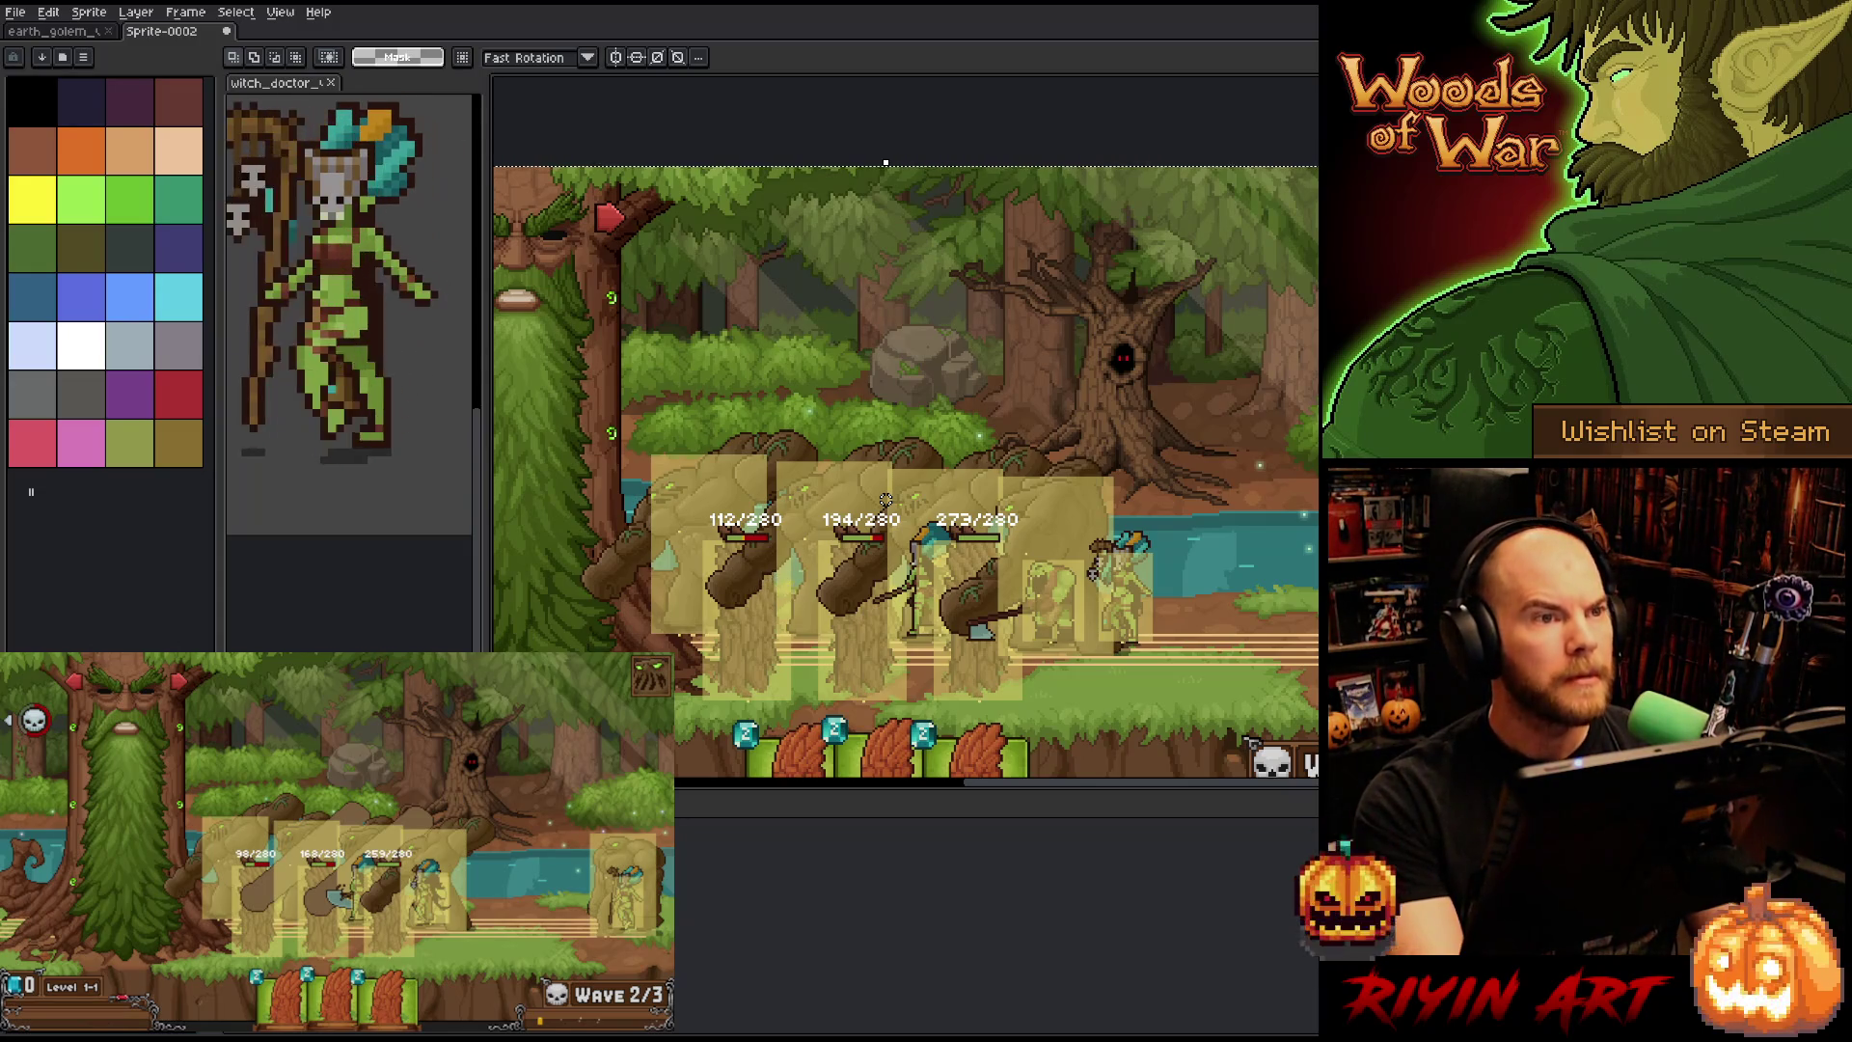
pyautogui.hotkey('alt', 'Tab')
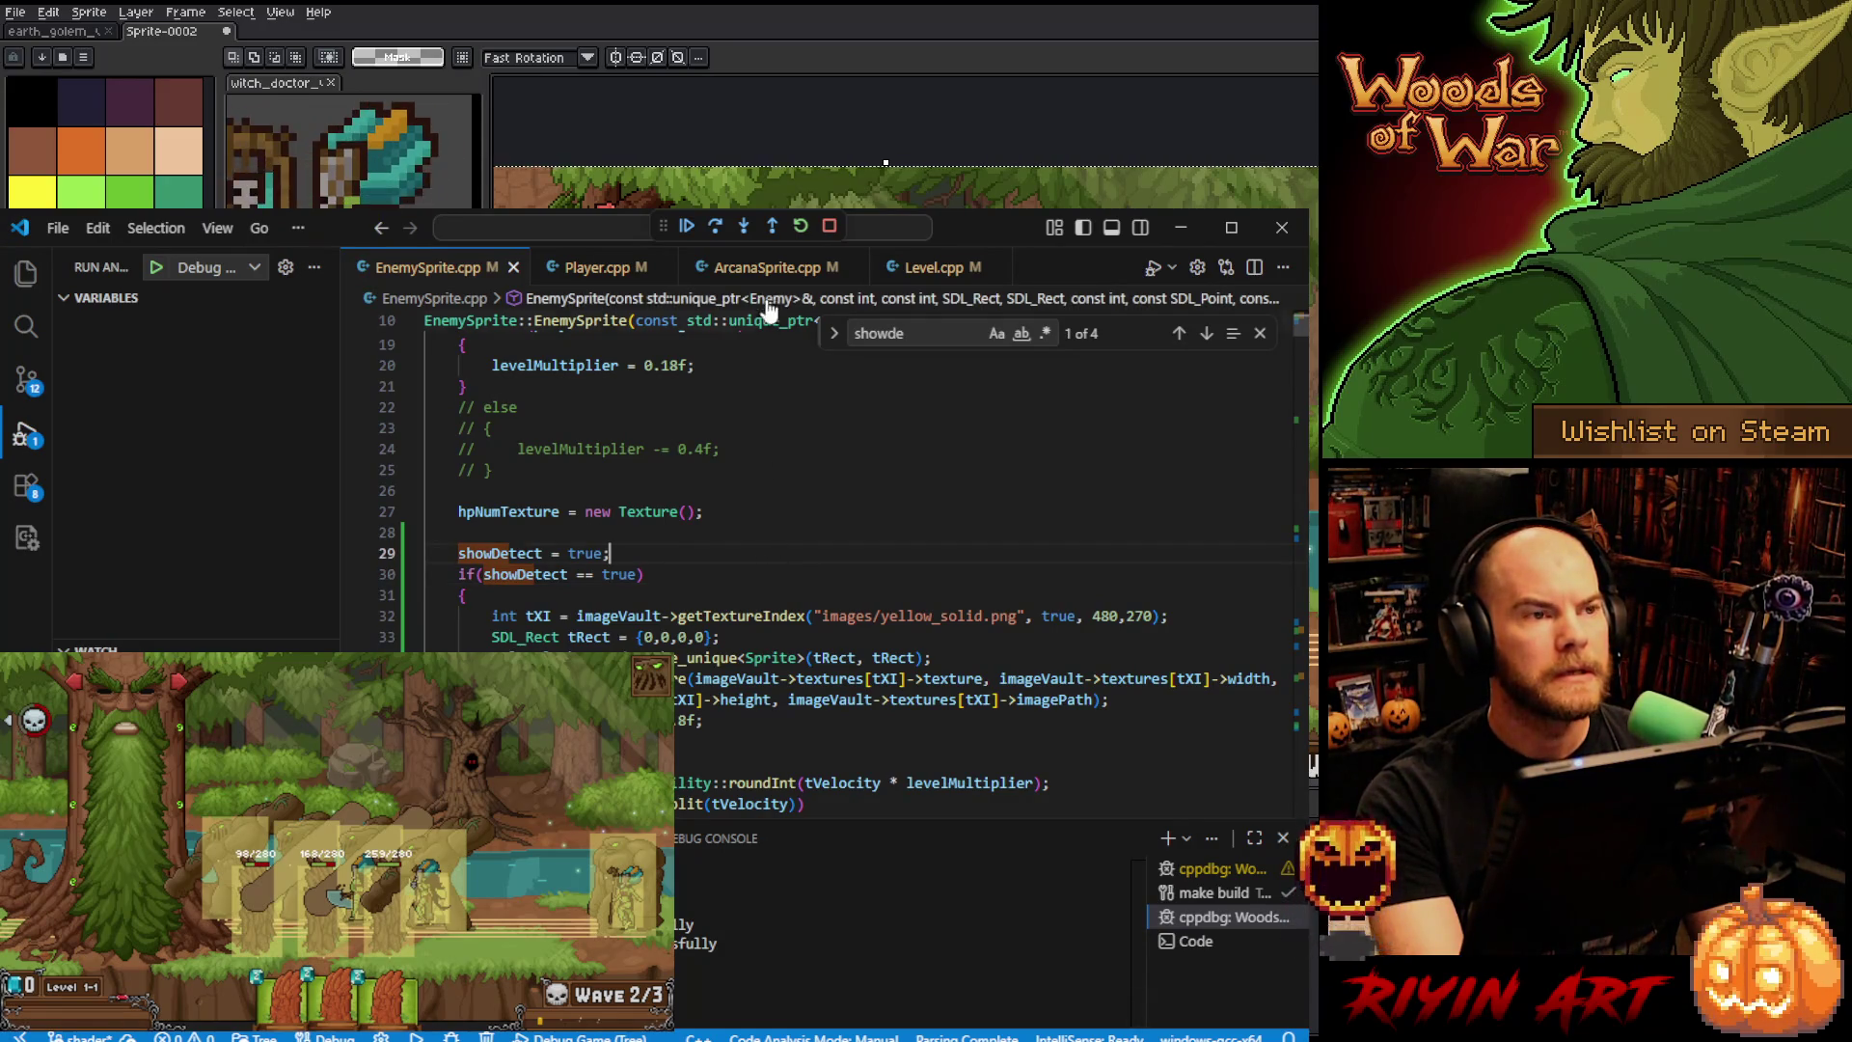
# - Change the enemyY assignment in Level.cpp from '1087 - 12' to '1087 - 13' and save
pyautogui.click(762, 270)
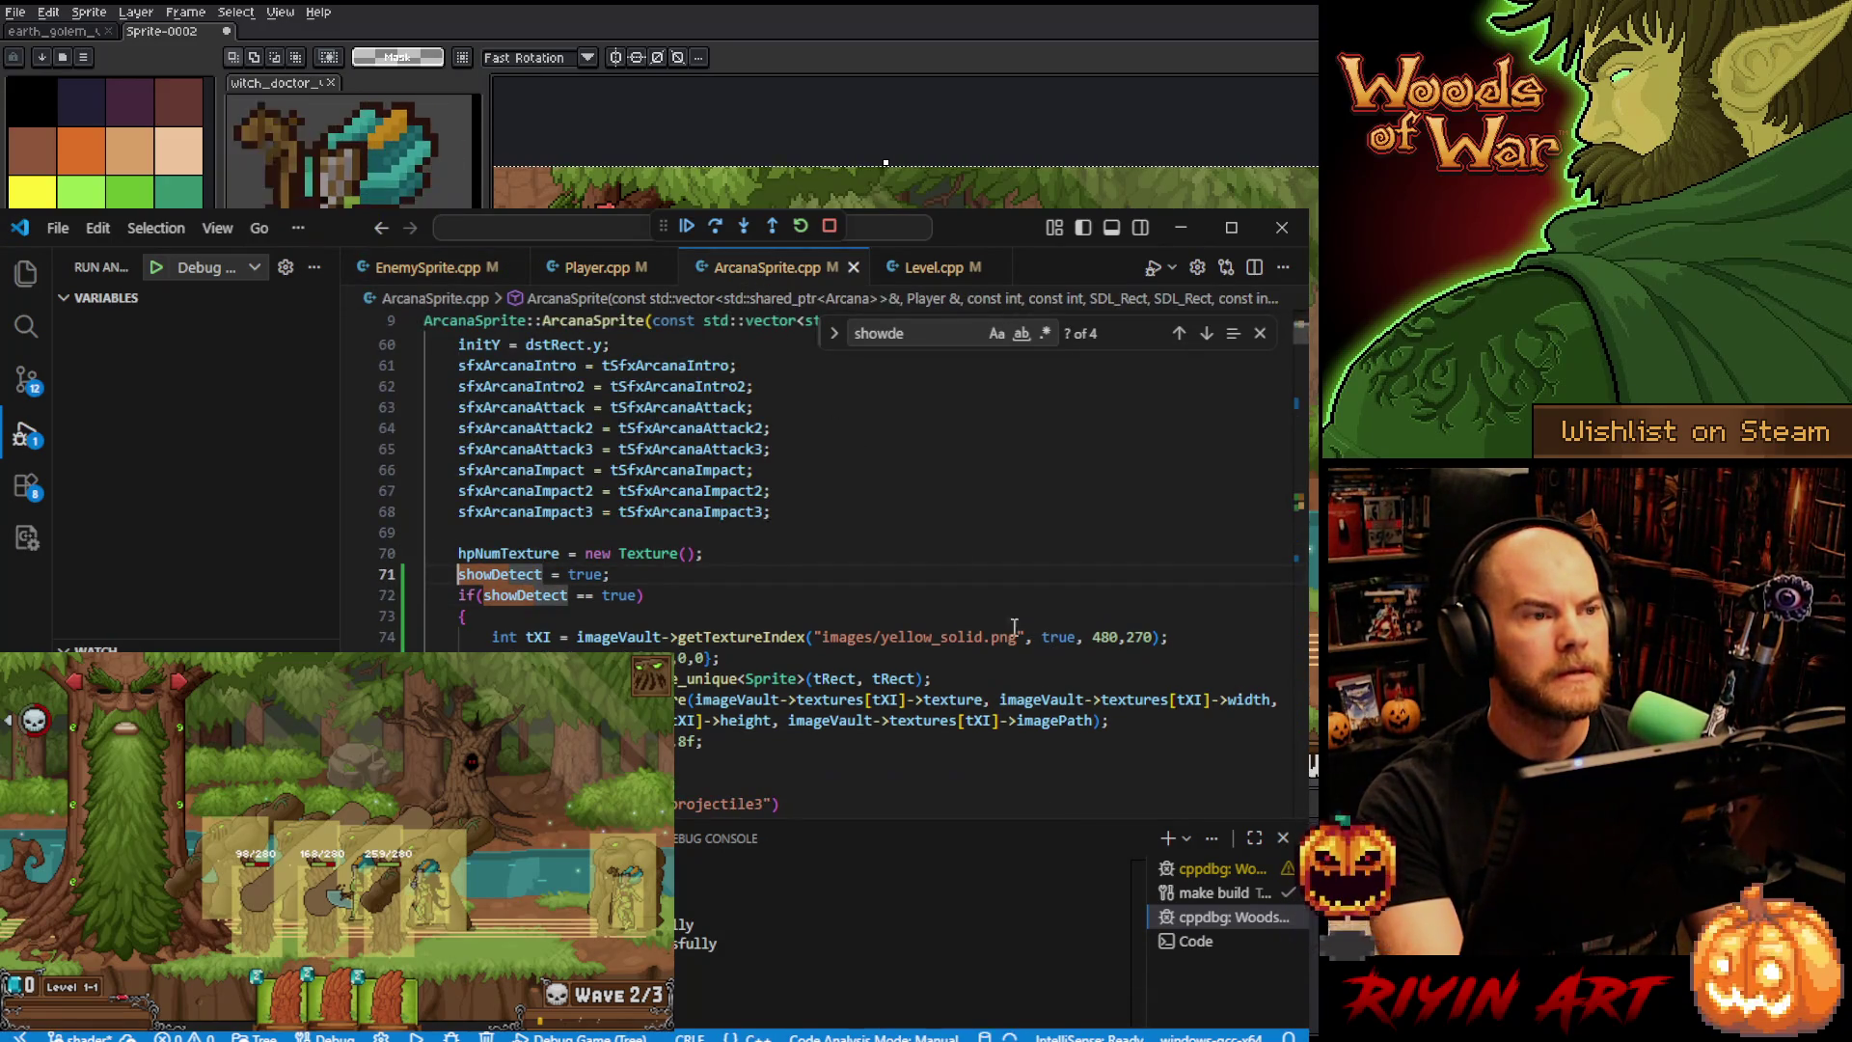
pyautogui.click(921, 270)
pyautogui.click(1087, 496)
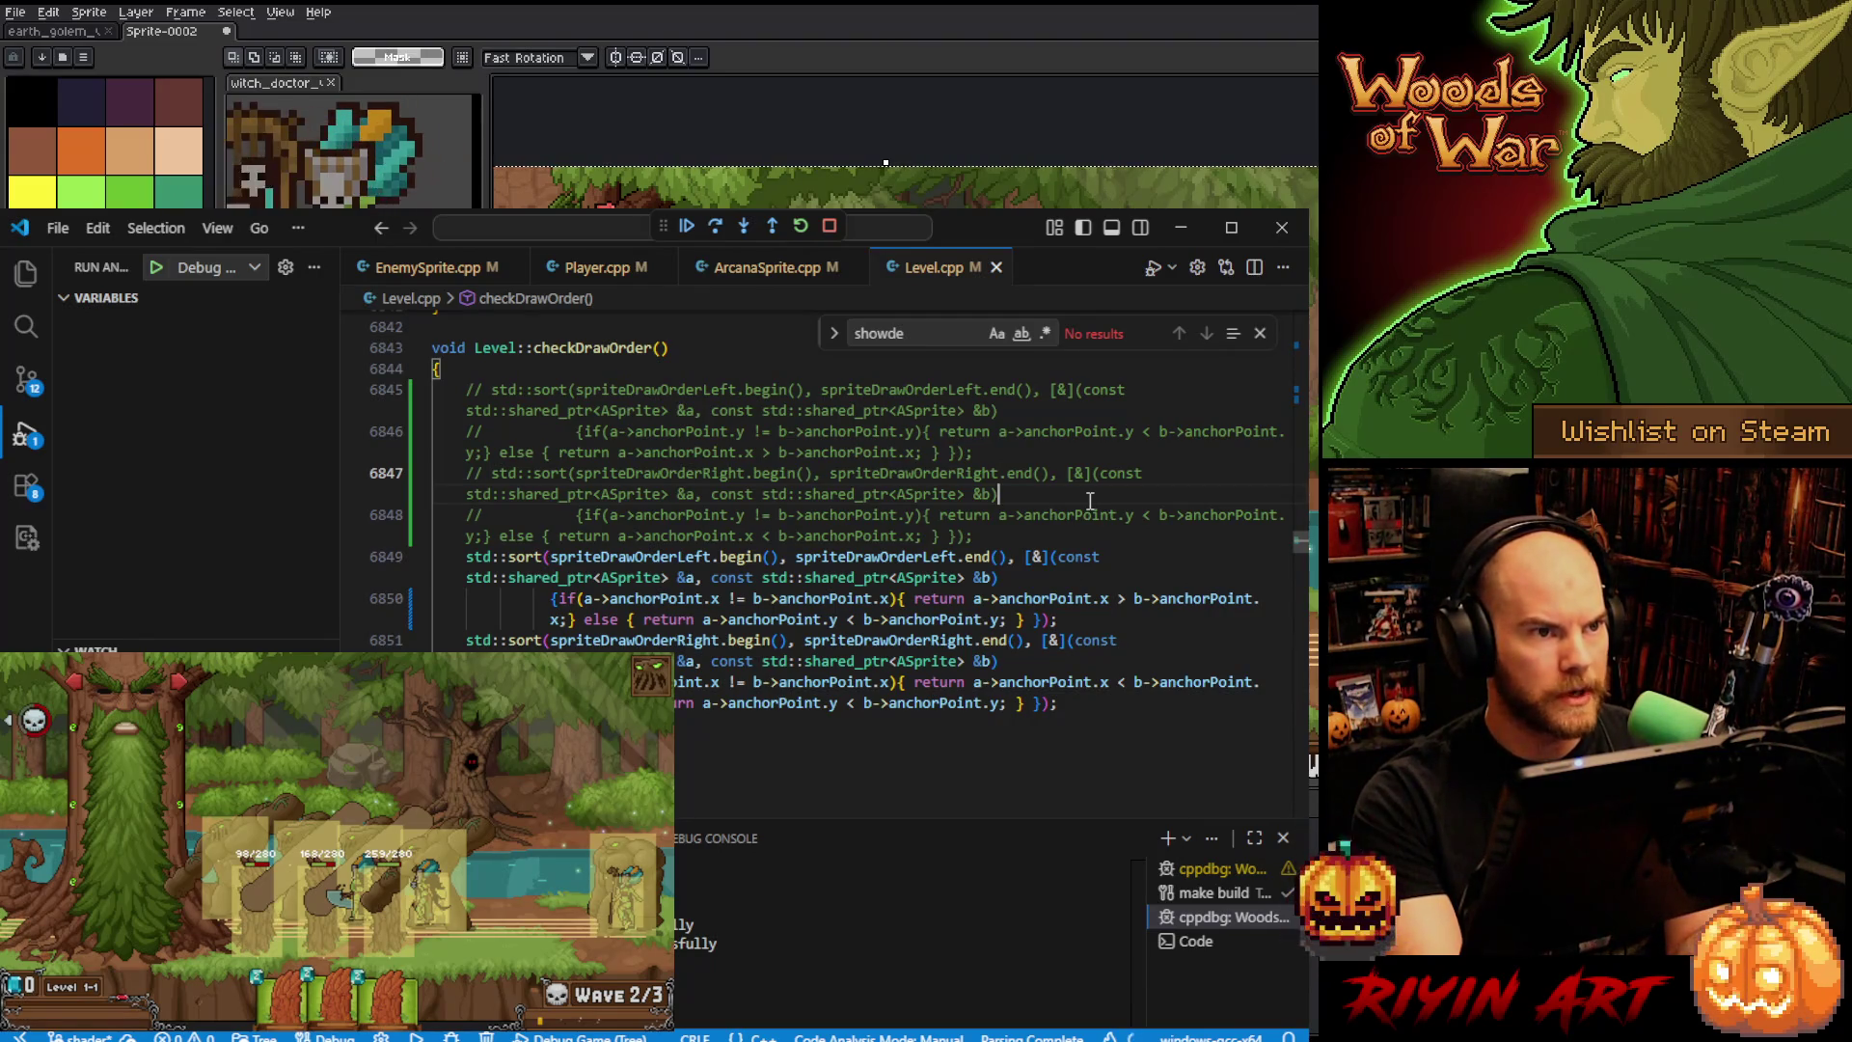
pyautogui.hotkey('ctrl', 'f')
pyautogui.write('enemyY')
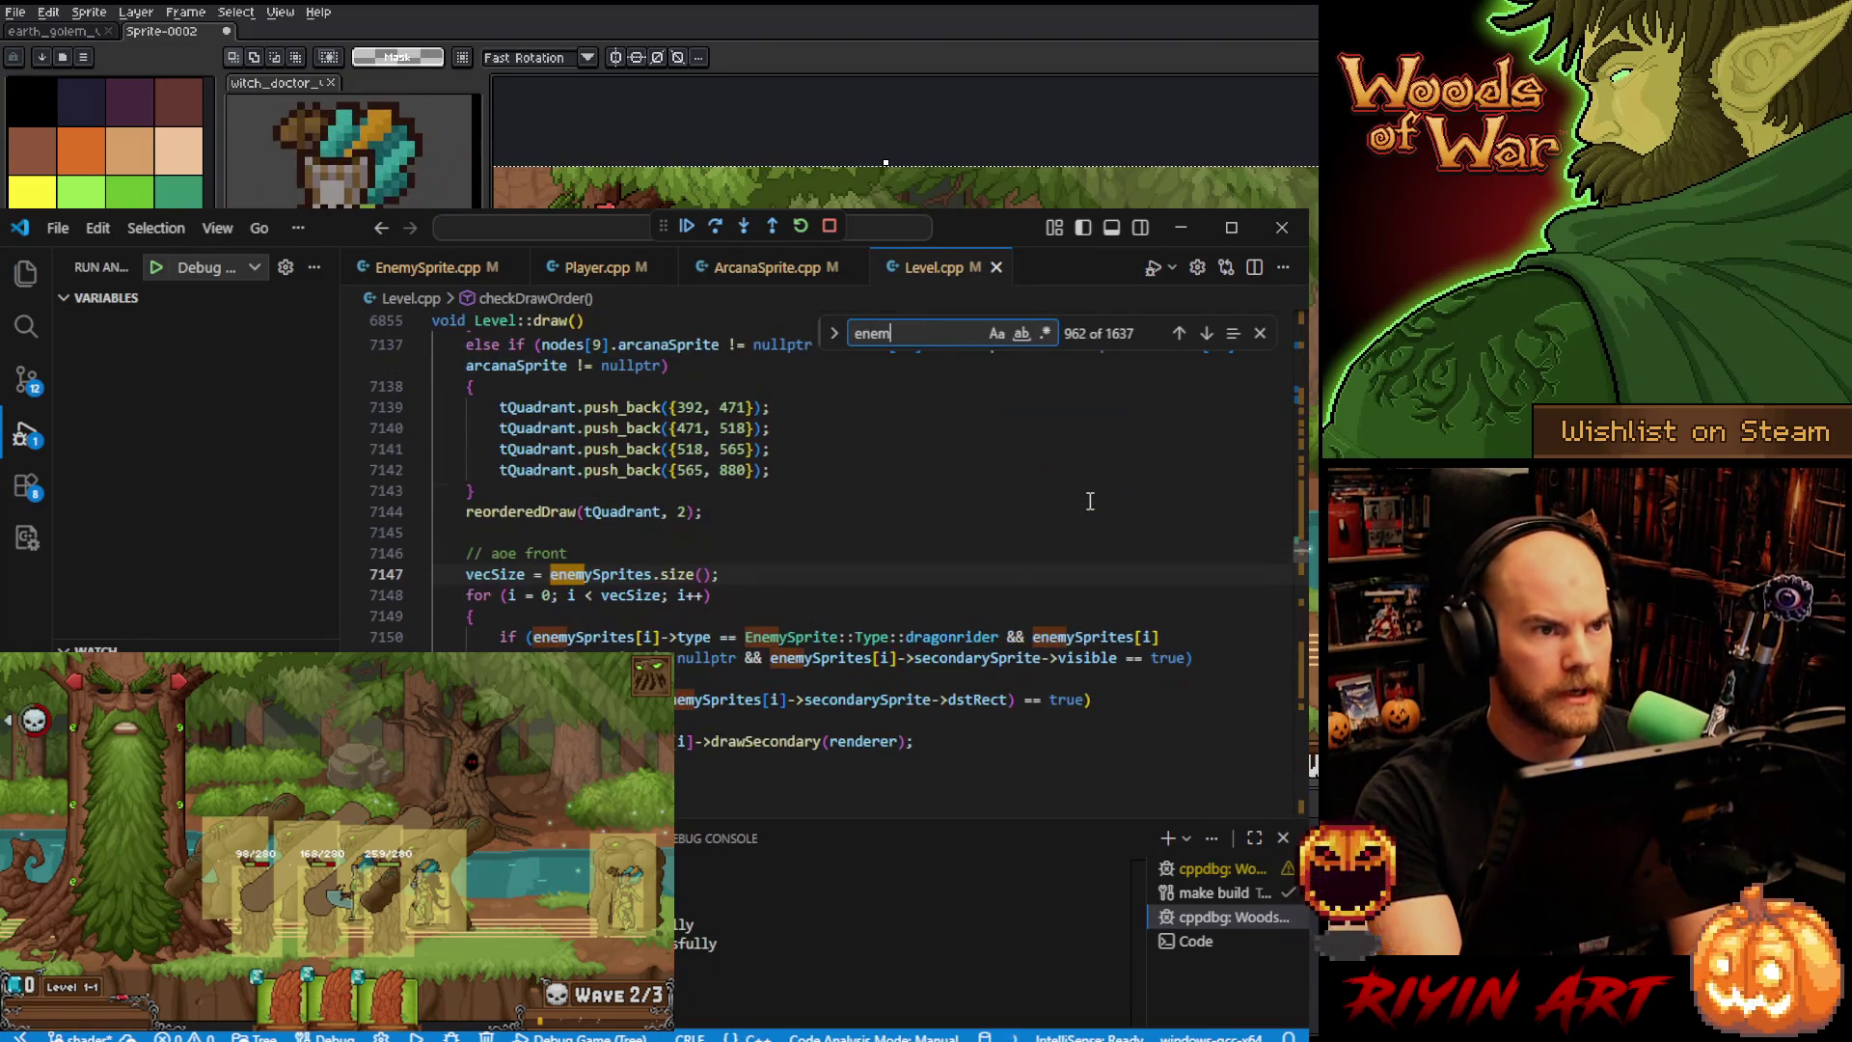
pyautogui.press('Return')
pyautogui.press('Return')
pyautogui.press('Return')
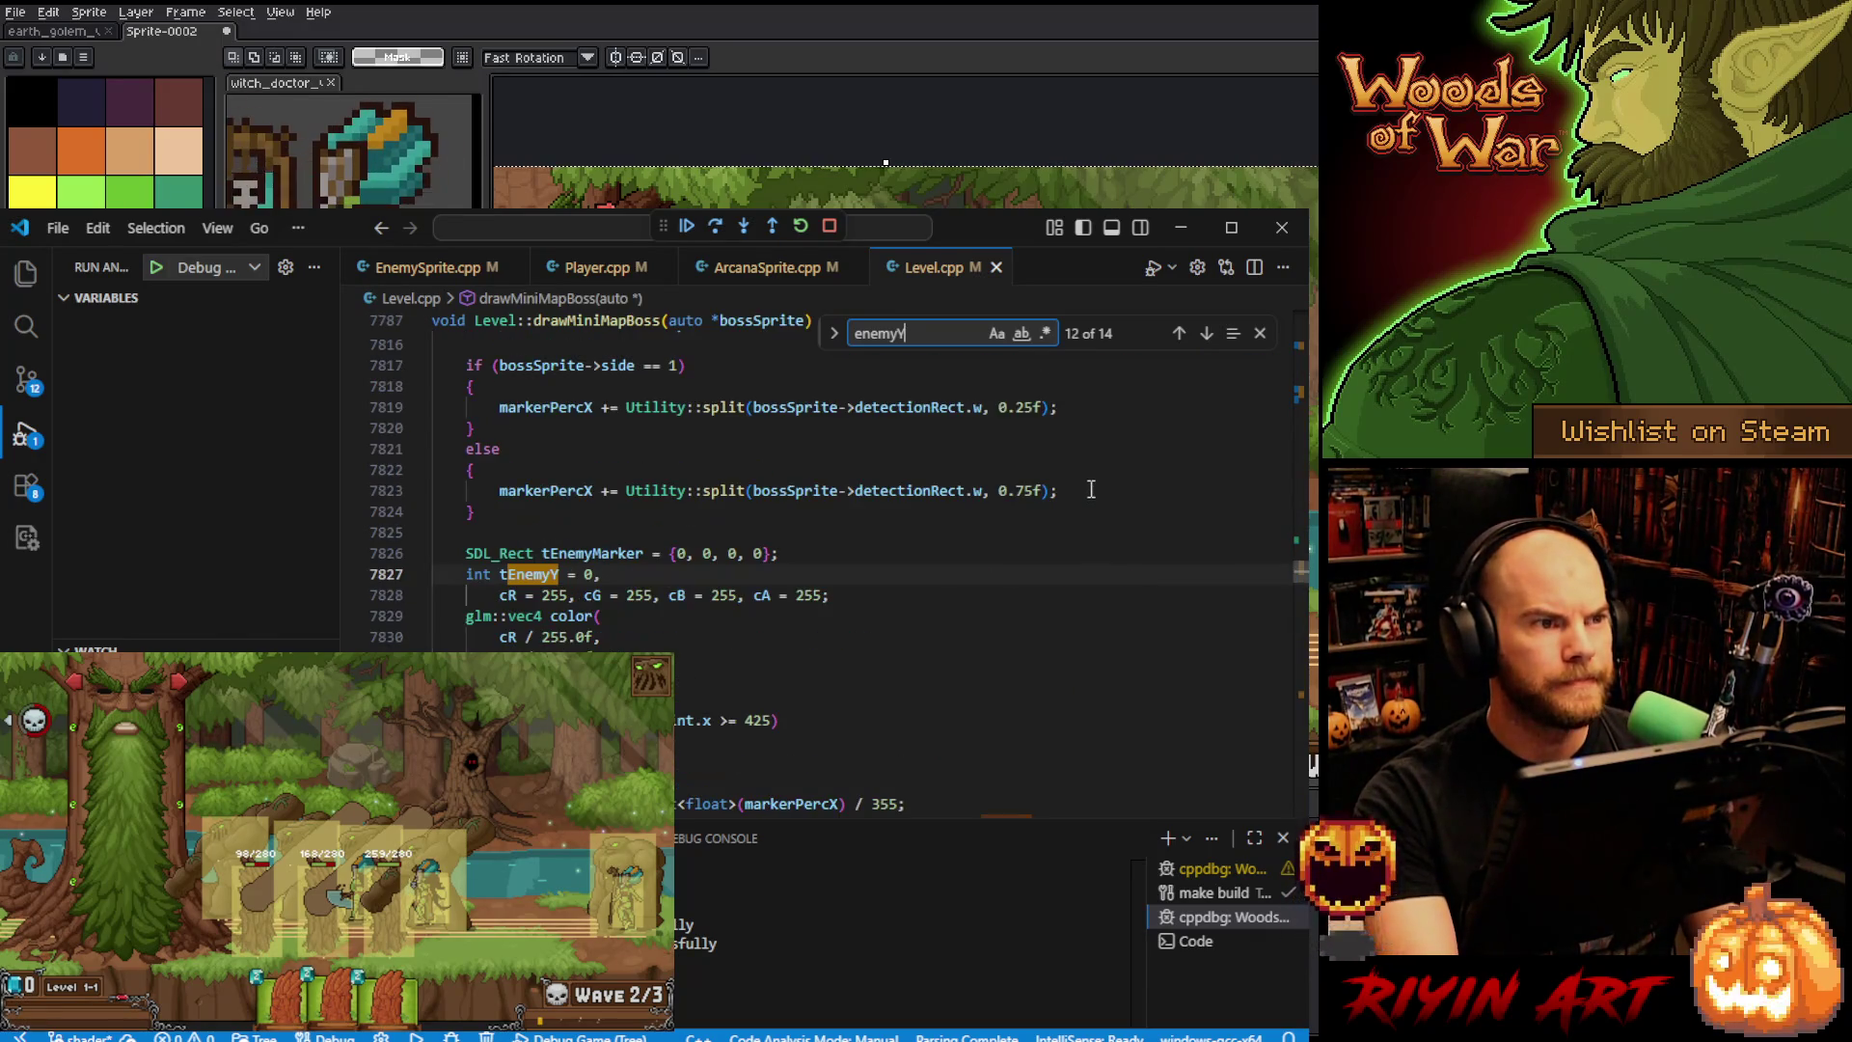
pyautogui.press('Return')
pyautogui.press('Return')
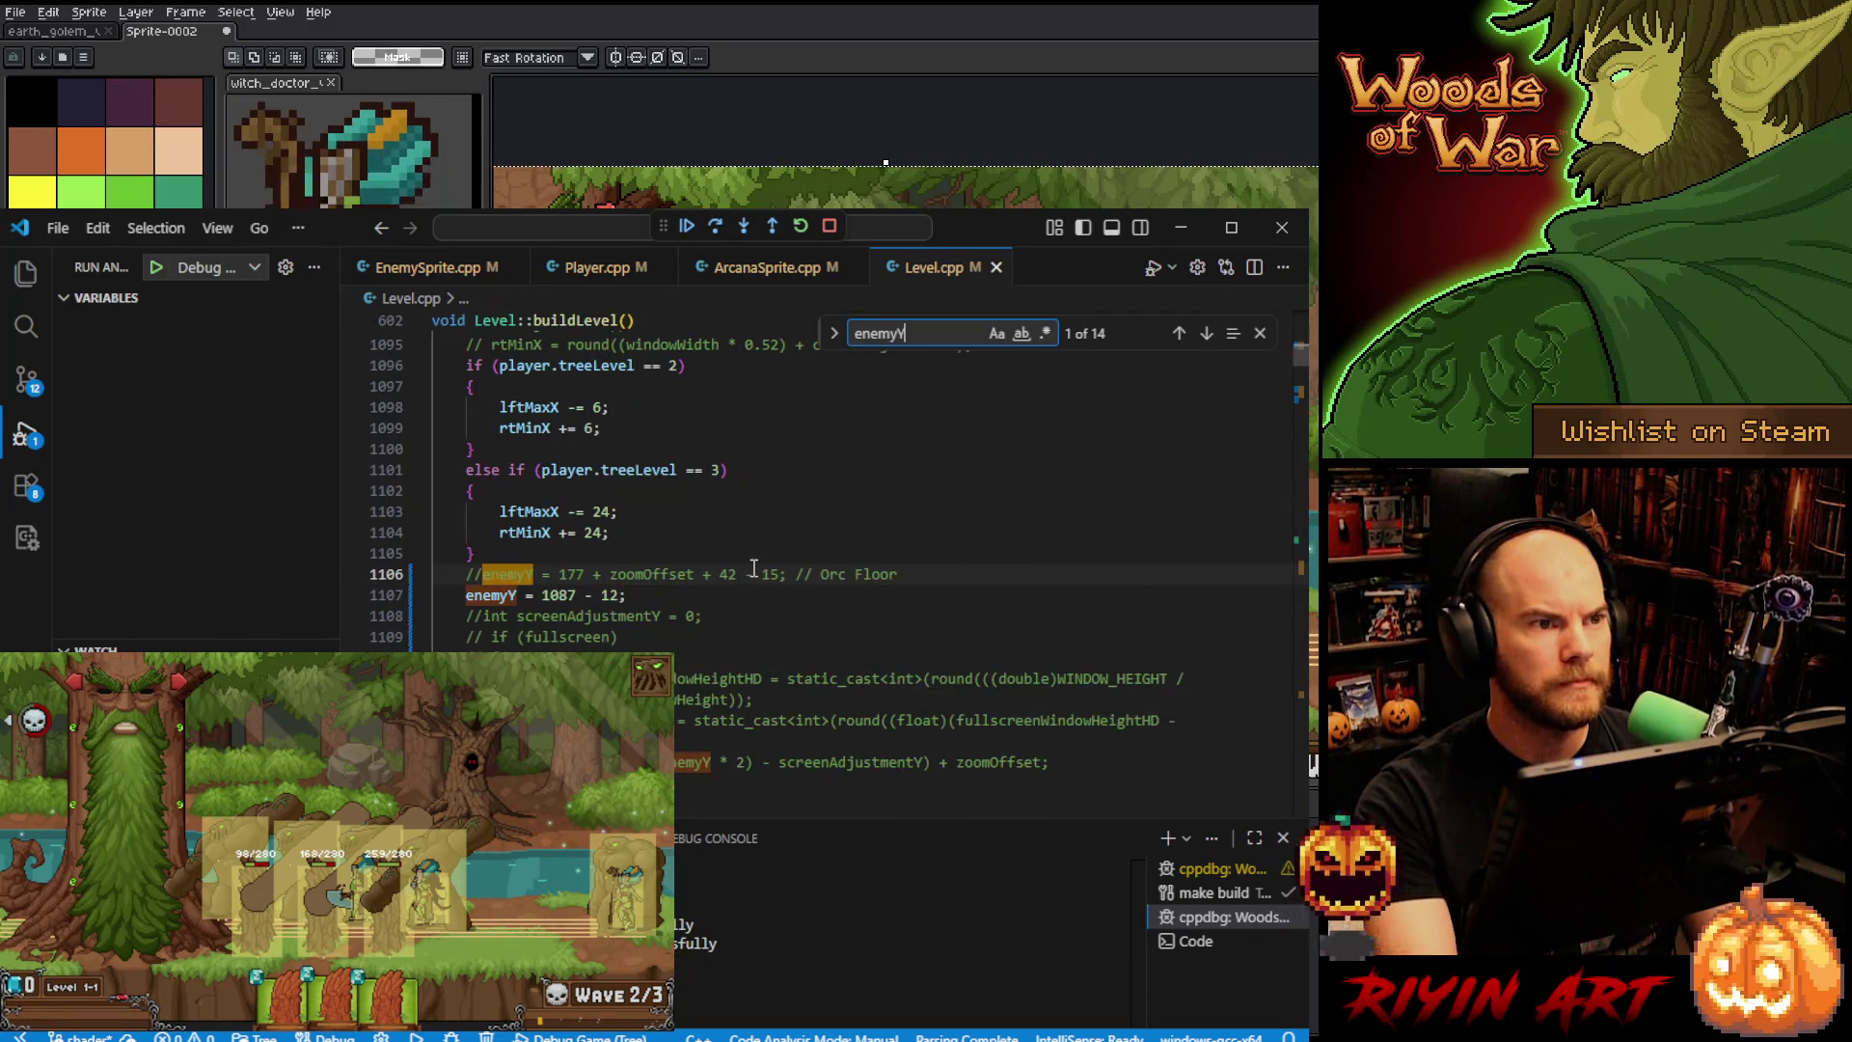
pyautogui.click(618, 595)
pyautogui.press('BackSpace')
pyautogui.write('3')
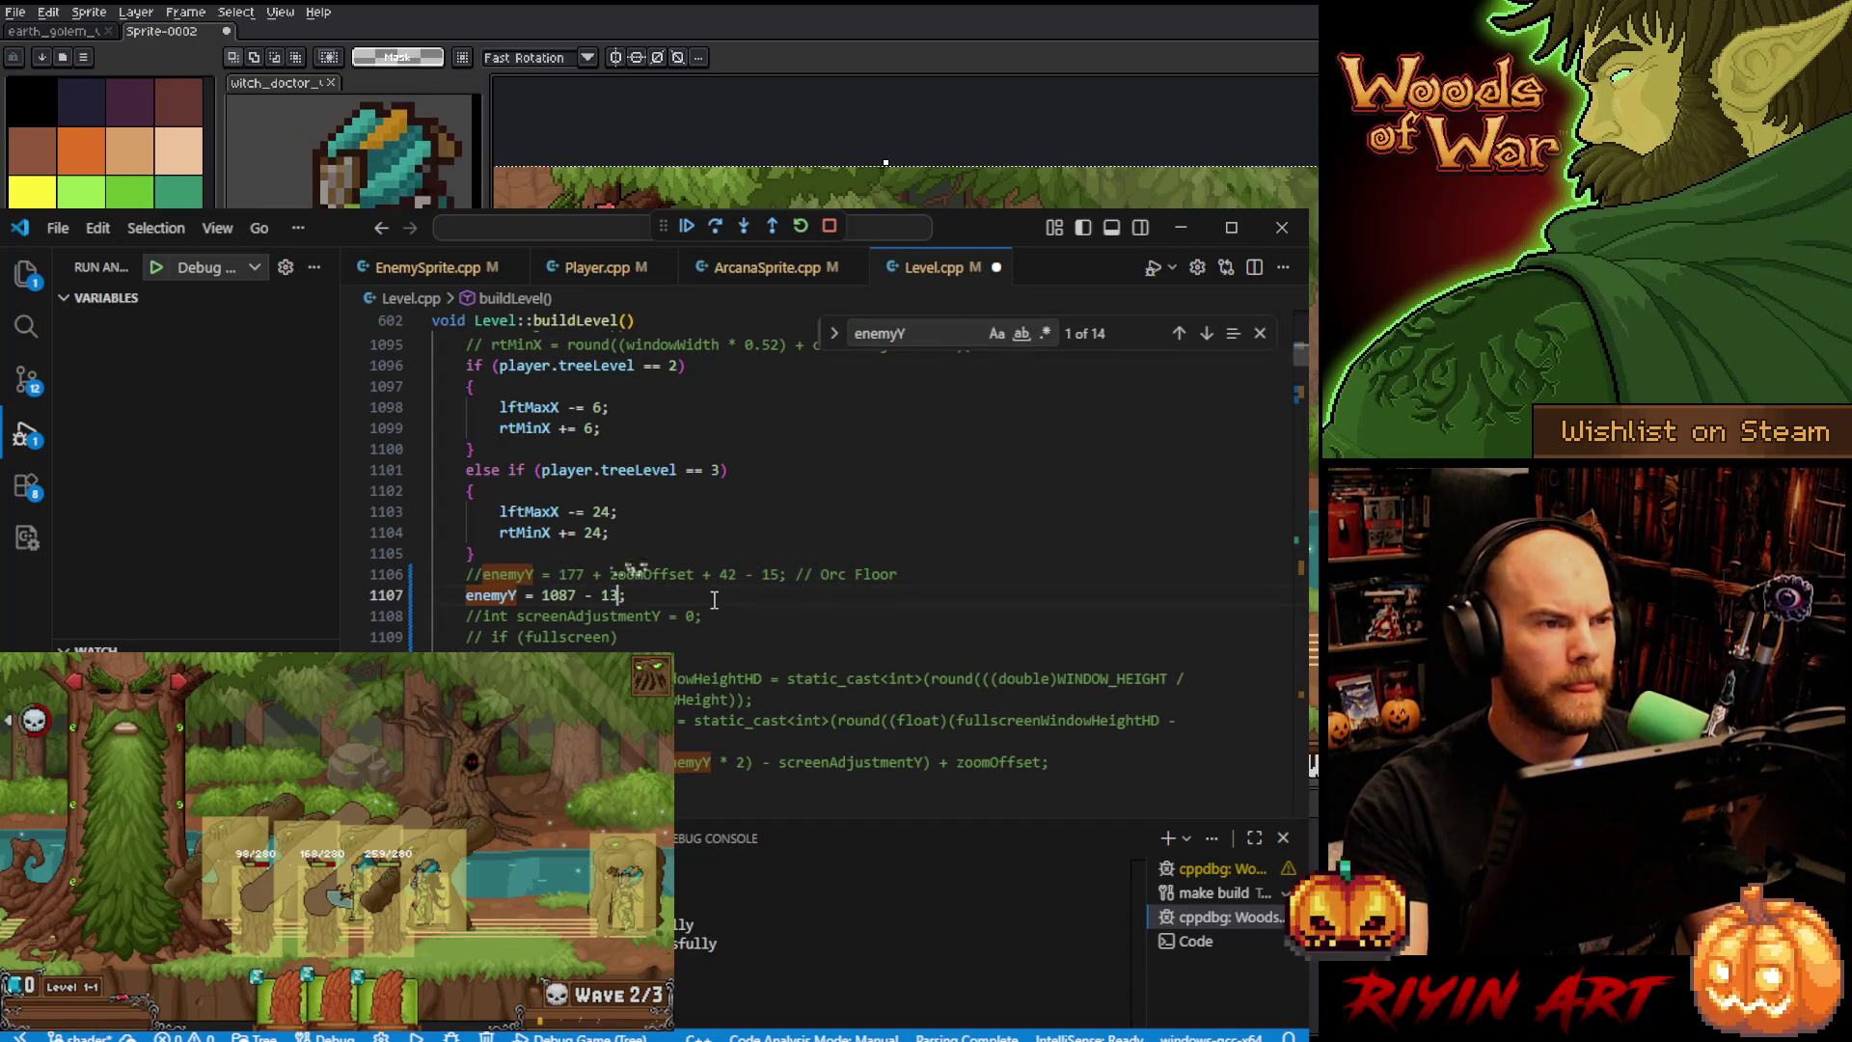
pyautogui.hotkey('ctrl', 's')
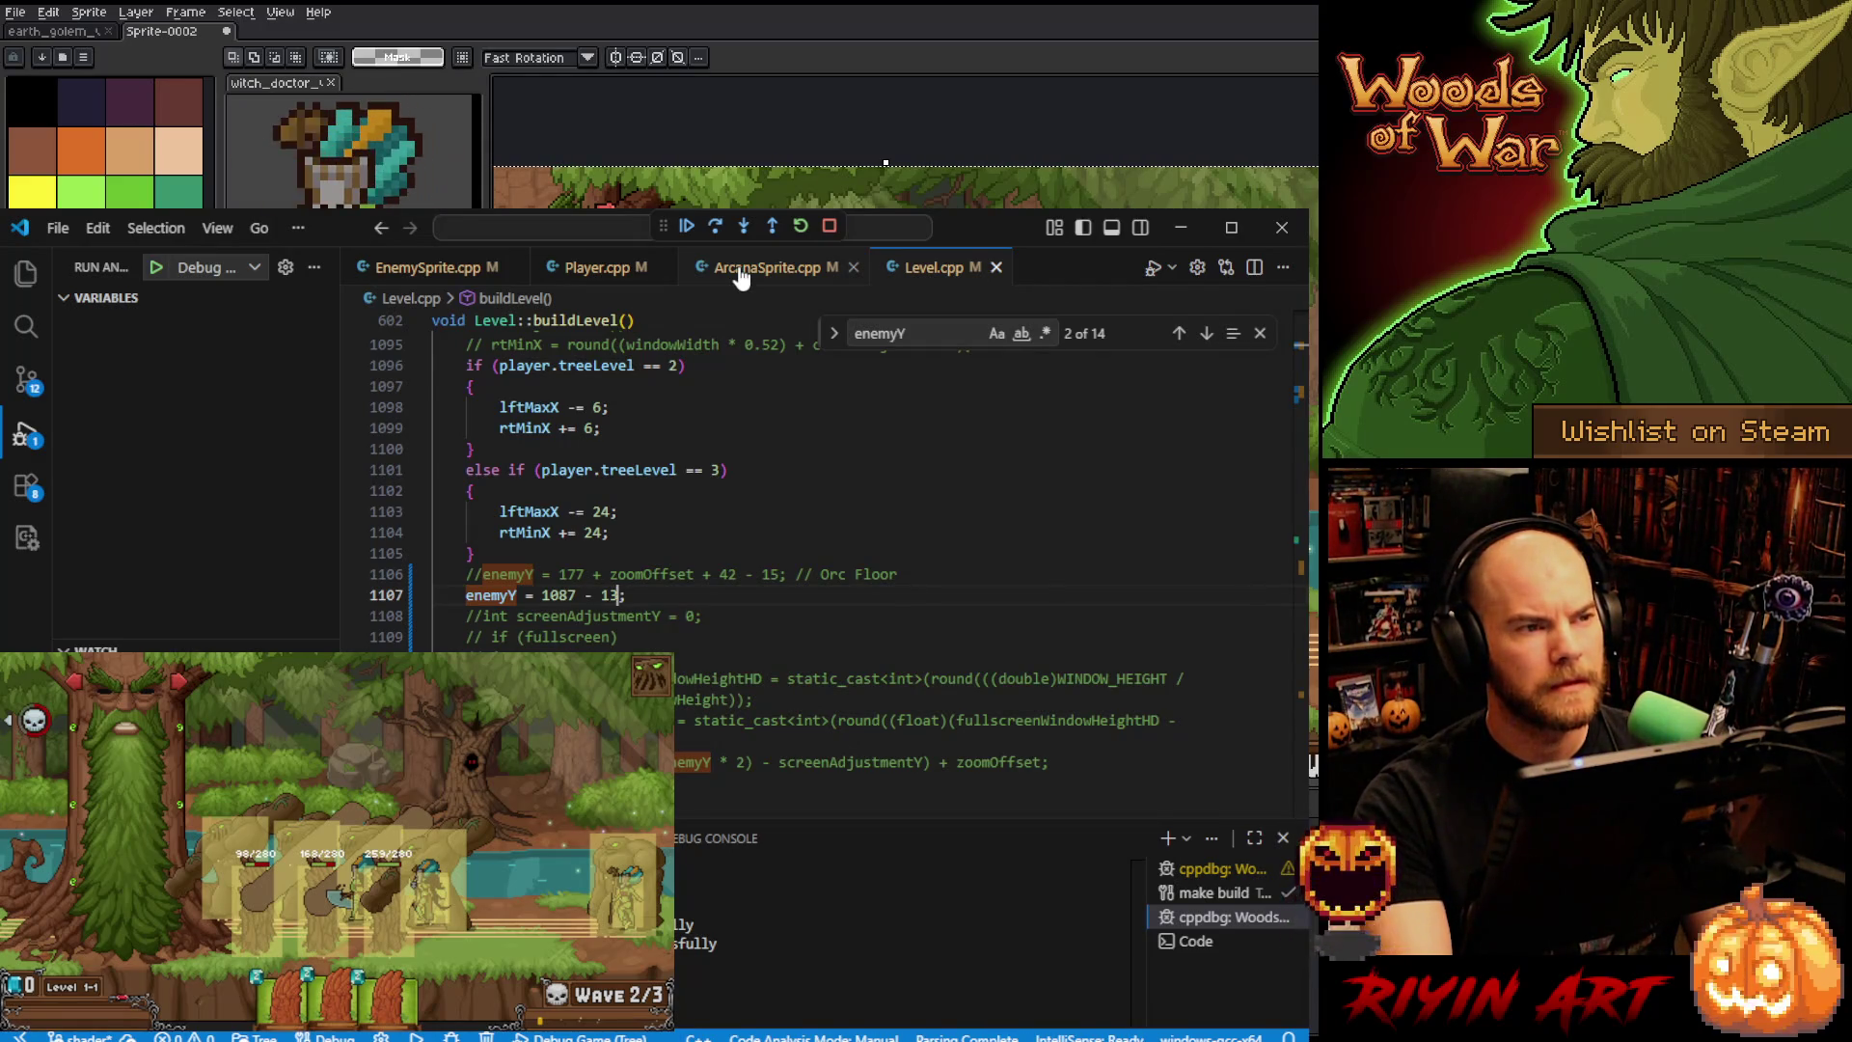
# - Change meleeBaseLane's '- 12' to '- 13' in ArcanaSprite.cpp and save it
pyautogui.click(741, 273)
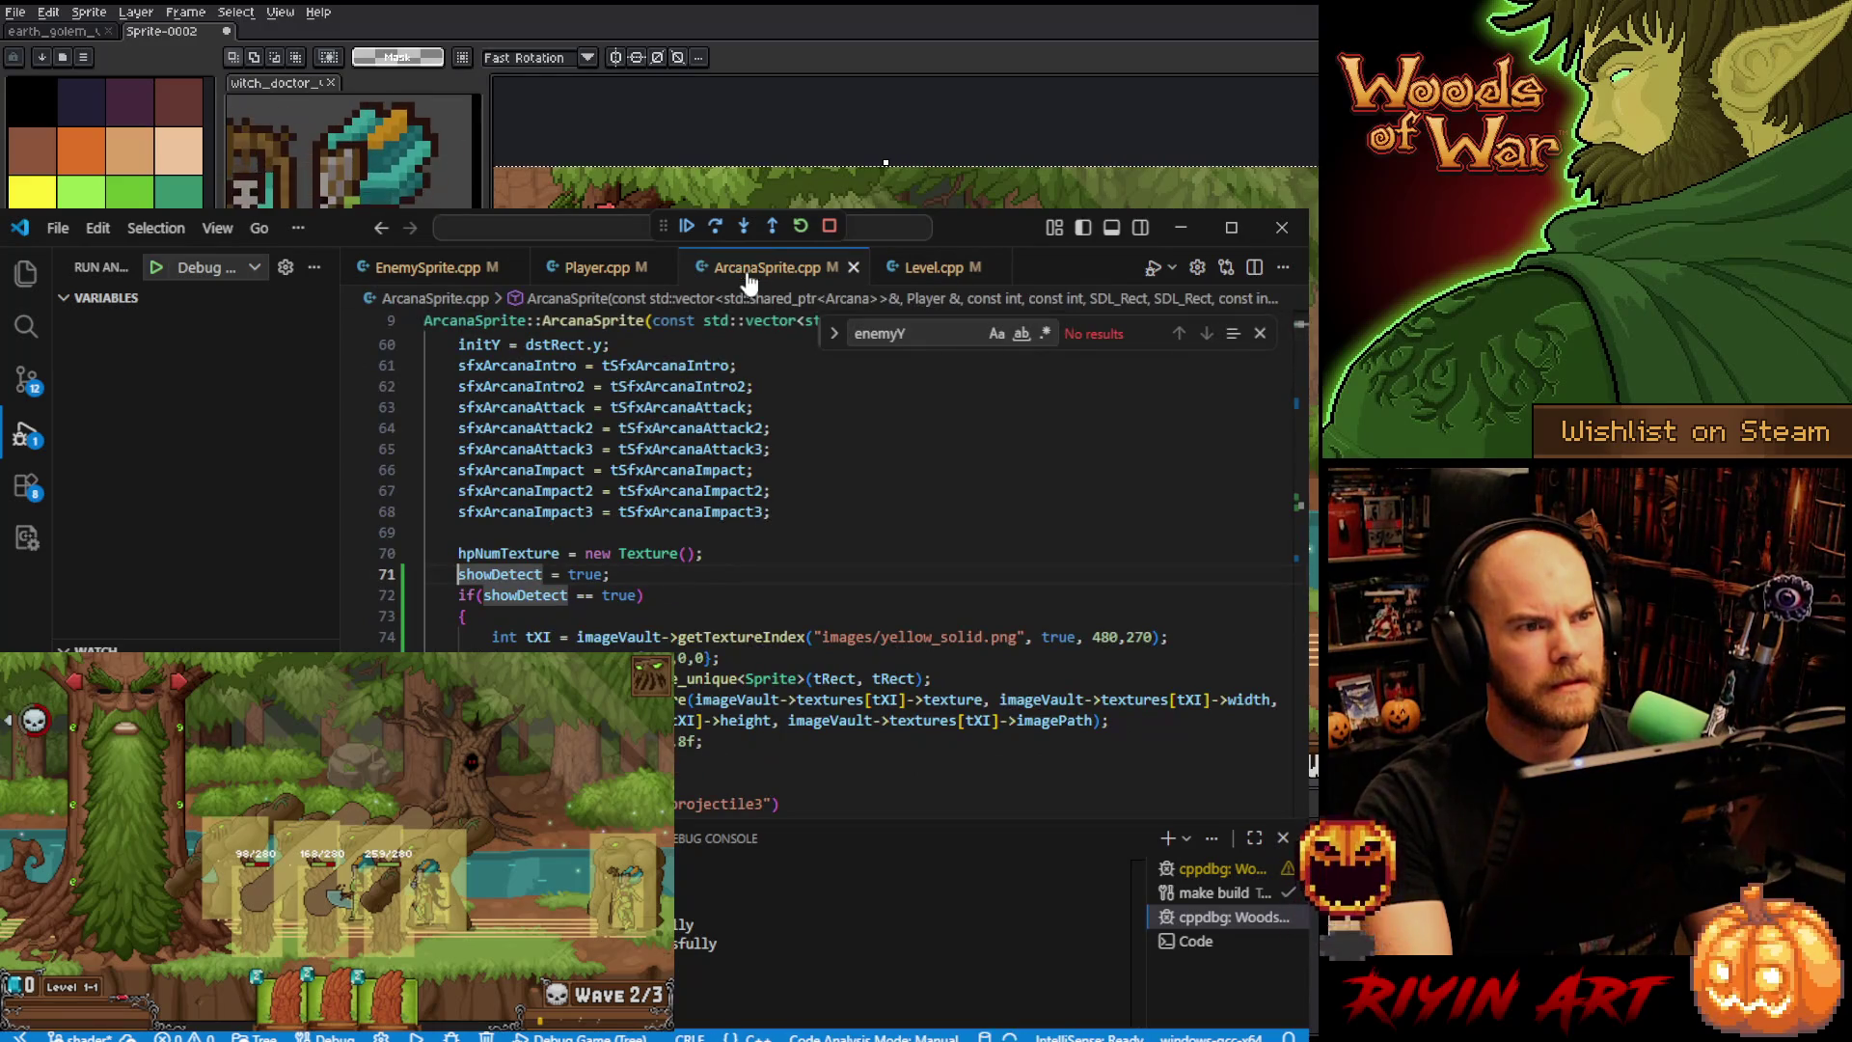
pyautogui.click(924, 333)
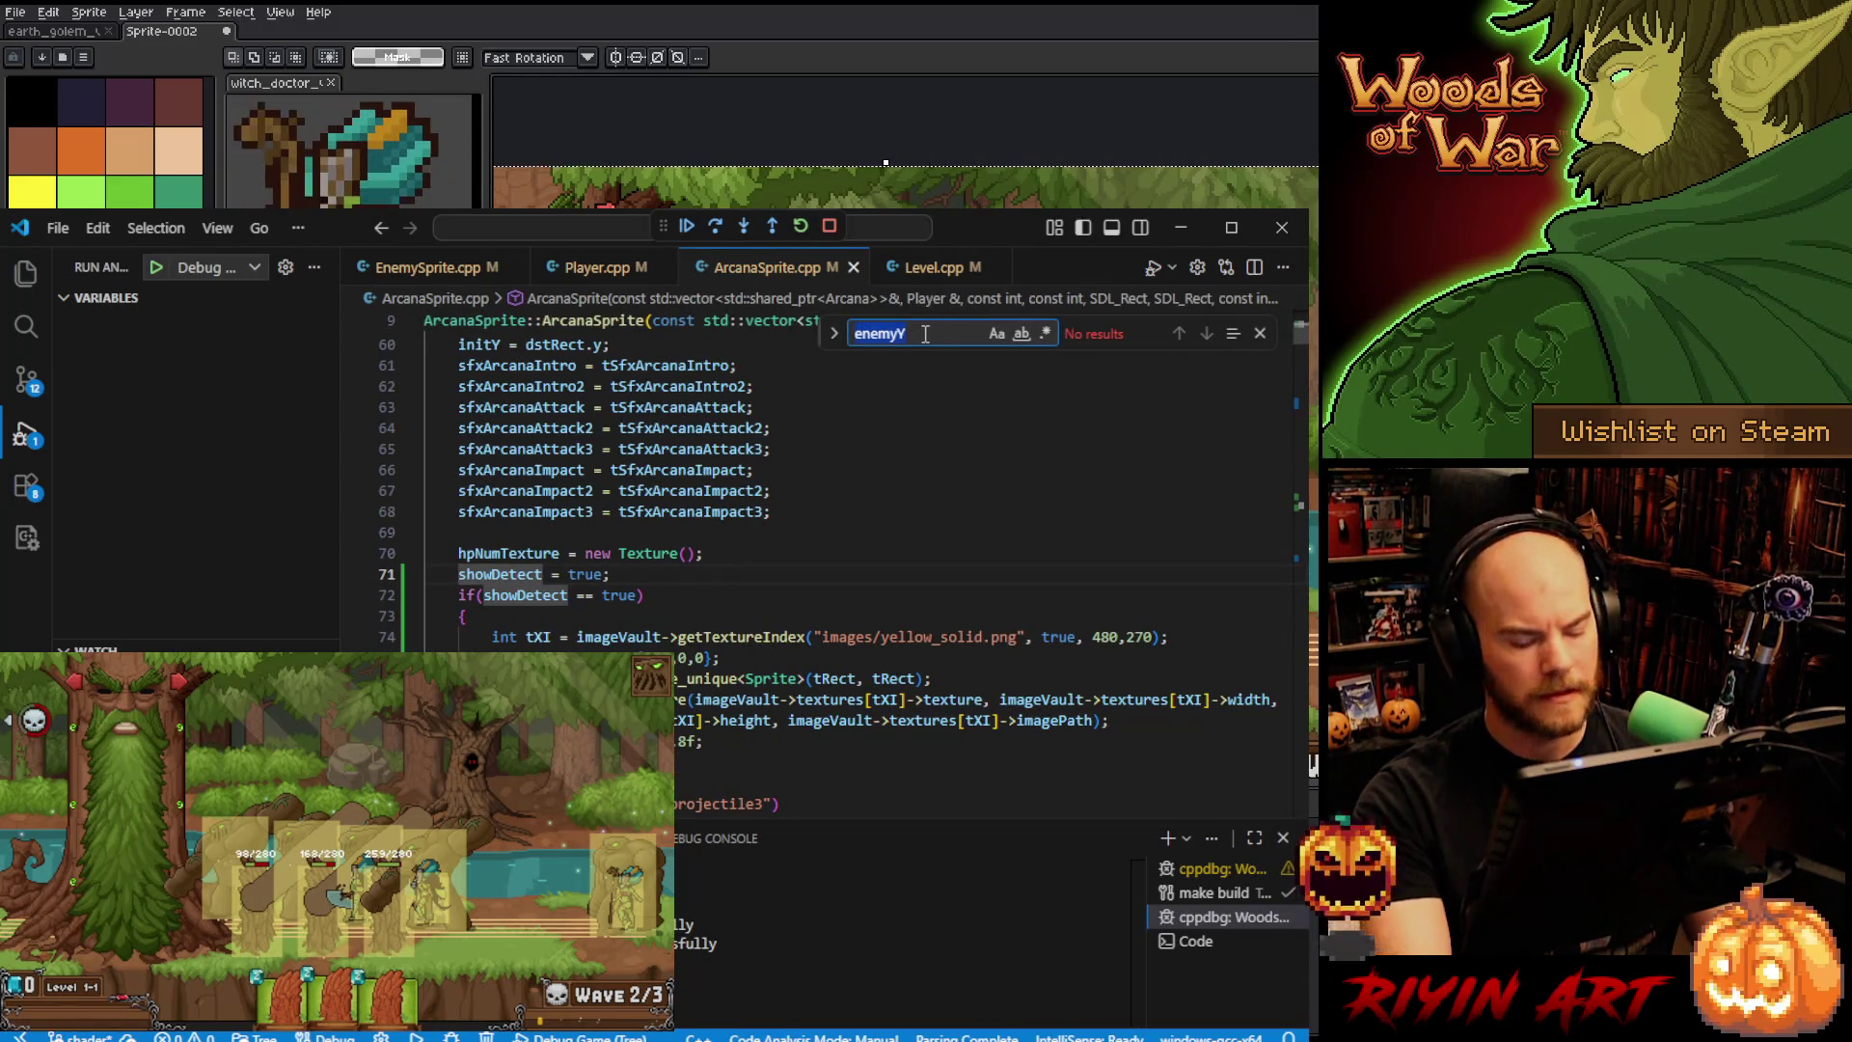
pyautogui.write('12')
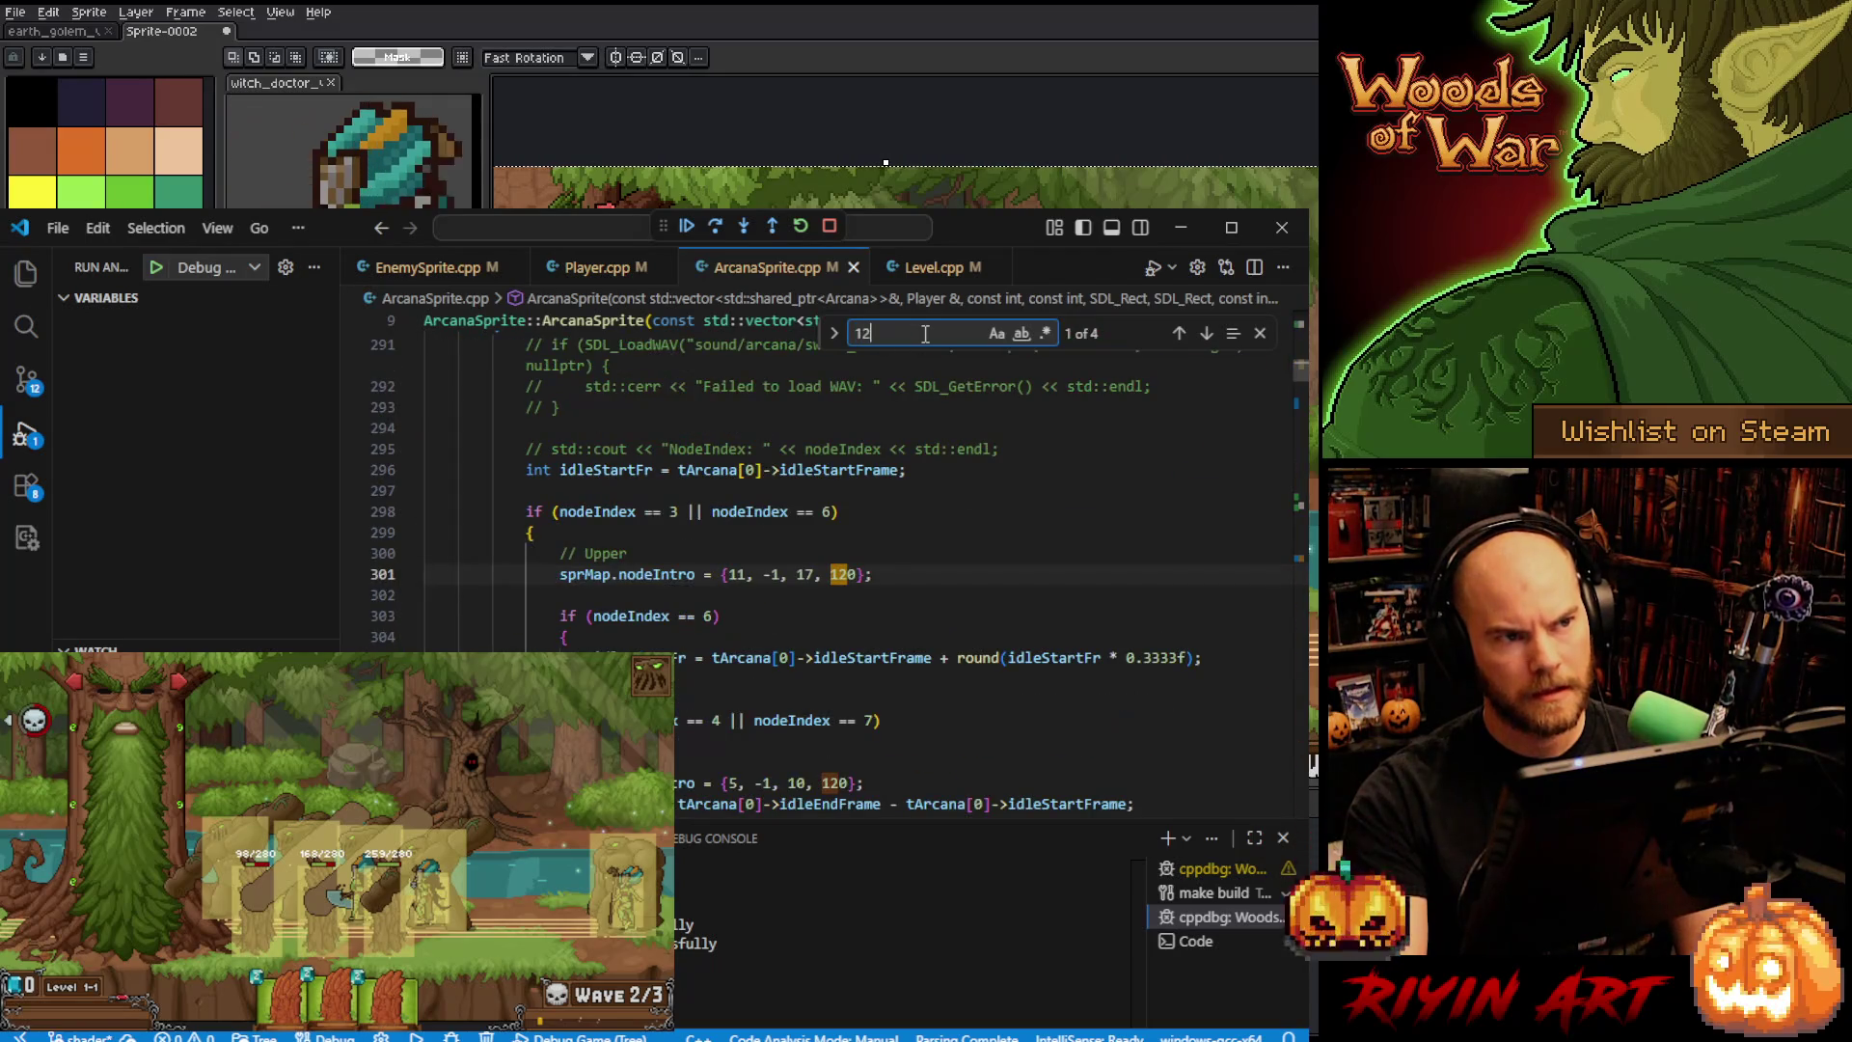
pyautogui.write('-')
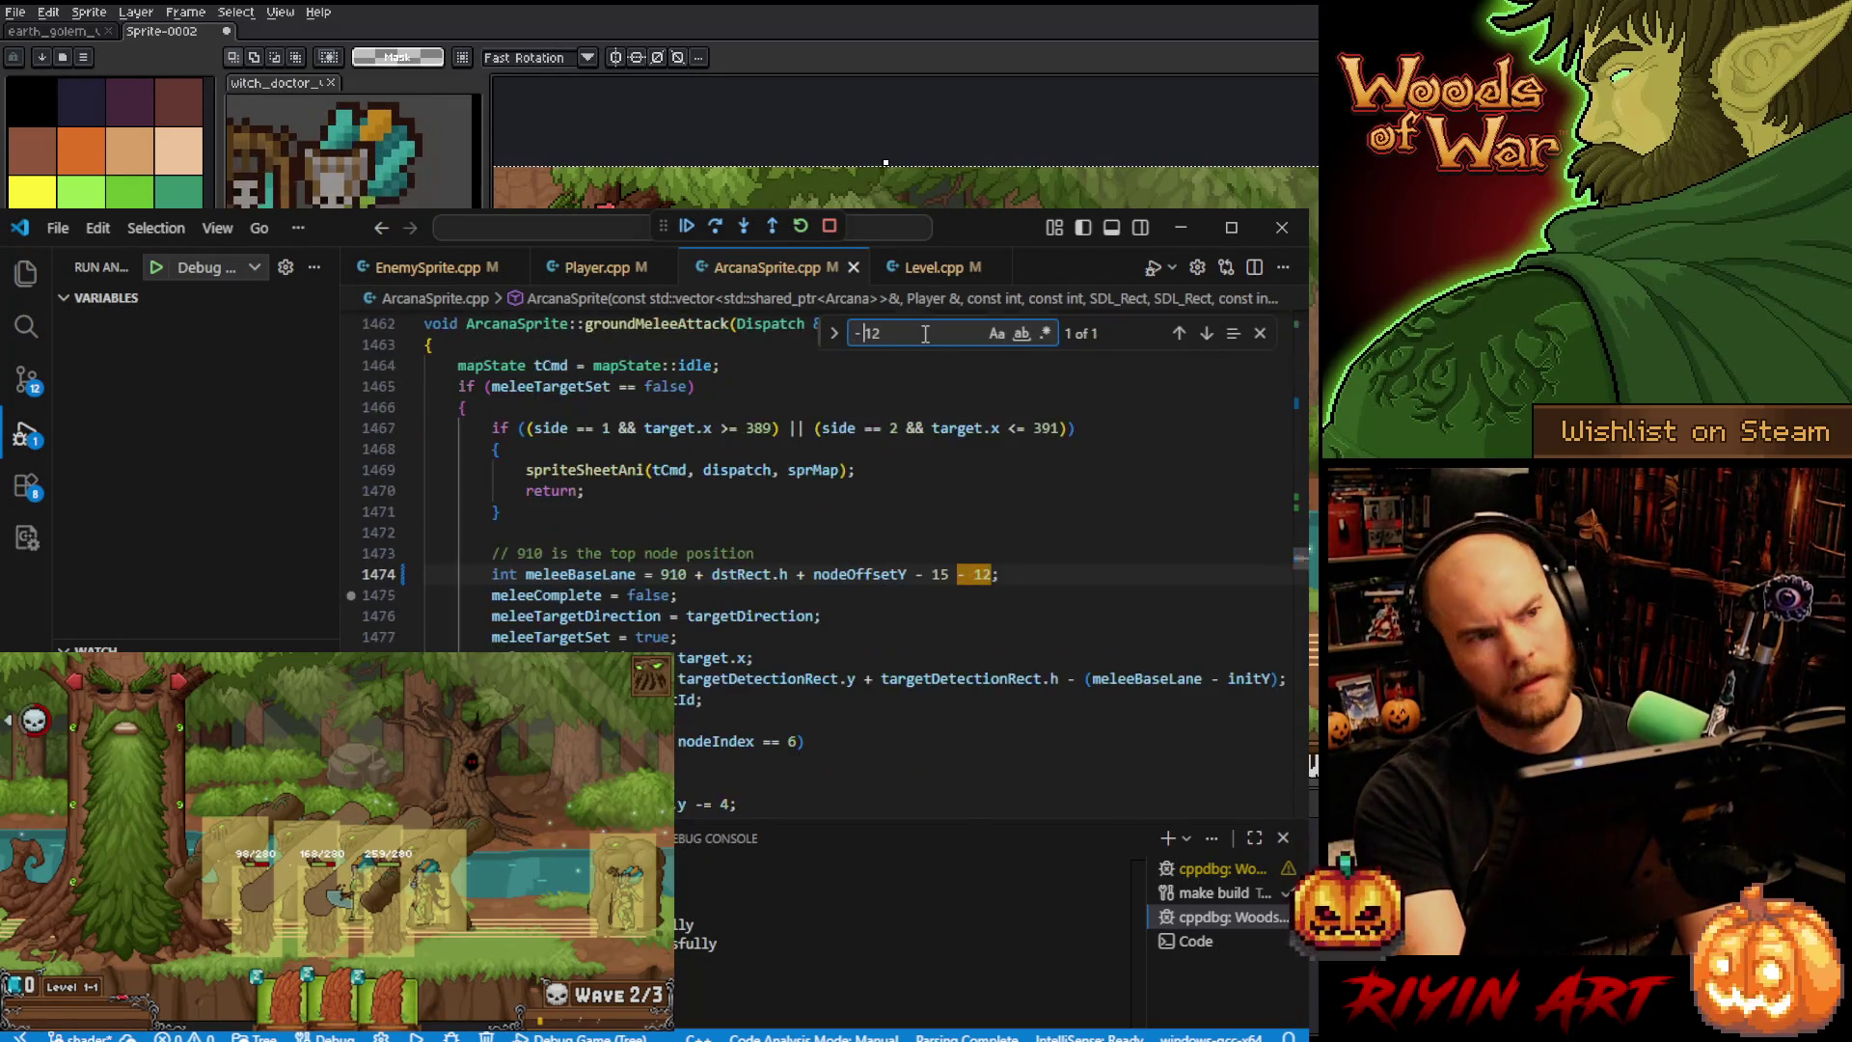
pyautogui.click(990, 574)
pyautogui.press('BackSpace')
pyautogui.write('3')
pyautogui.hotkey('ctrl', 's')
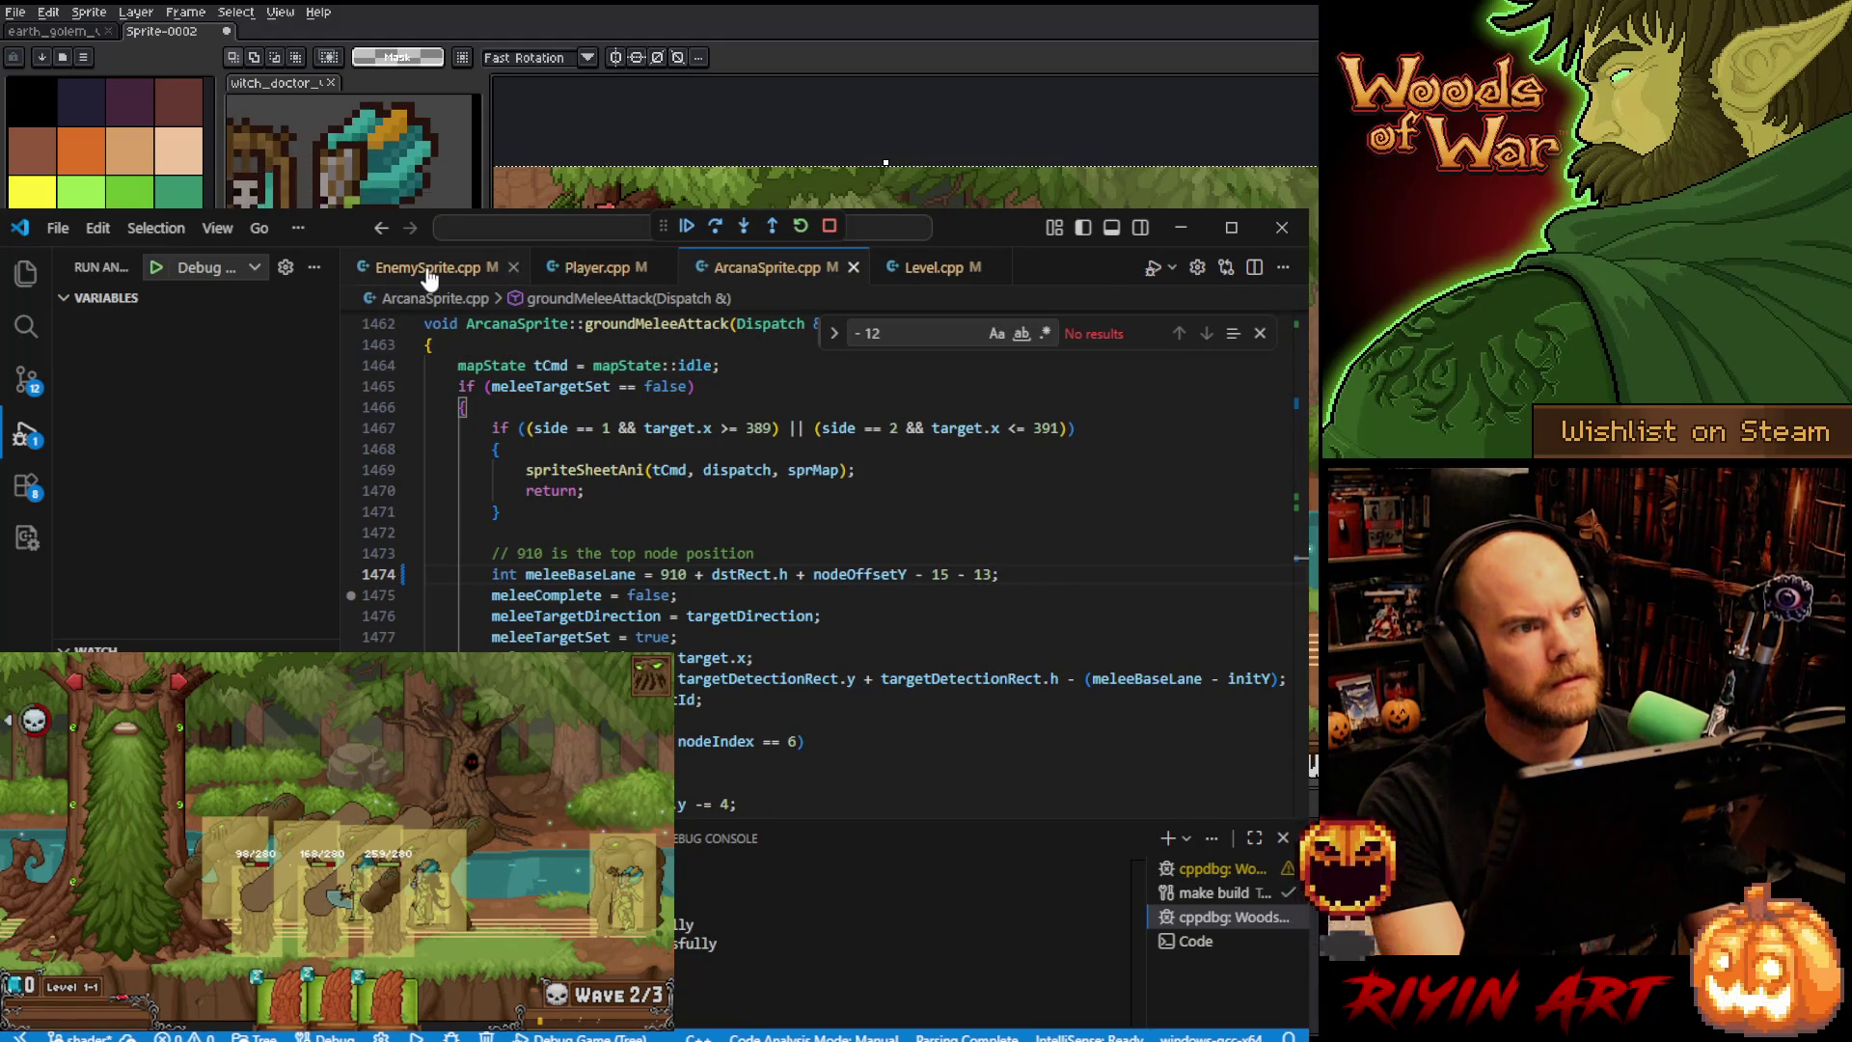
pyautogui.click(463, 268)
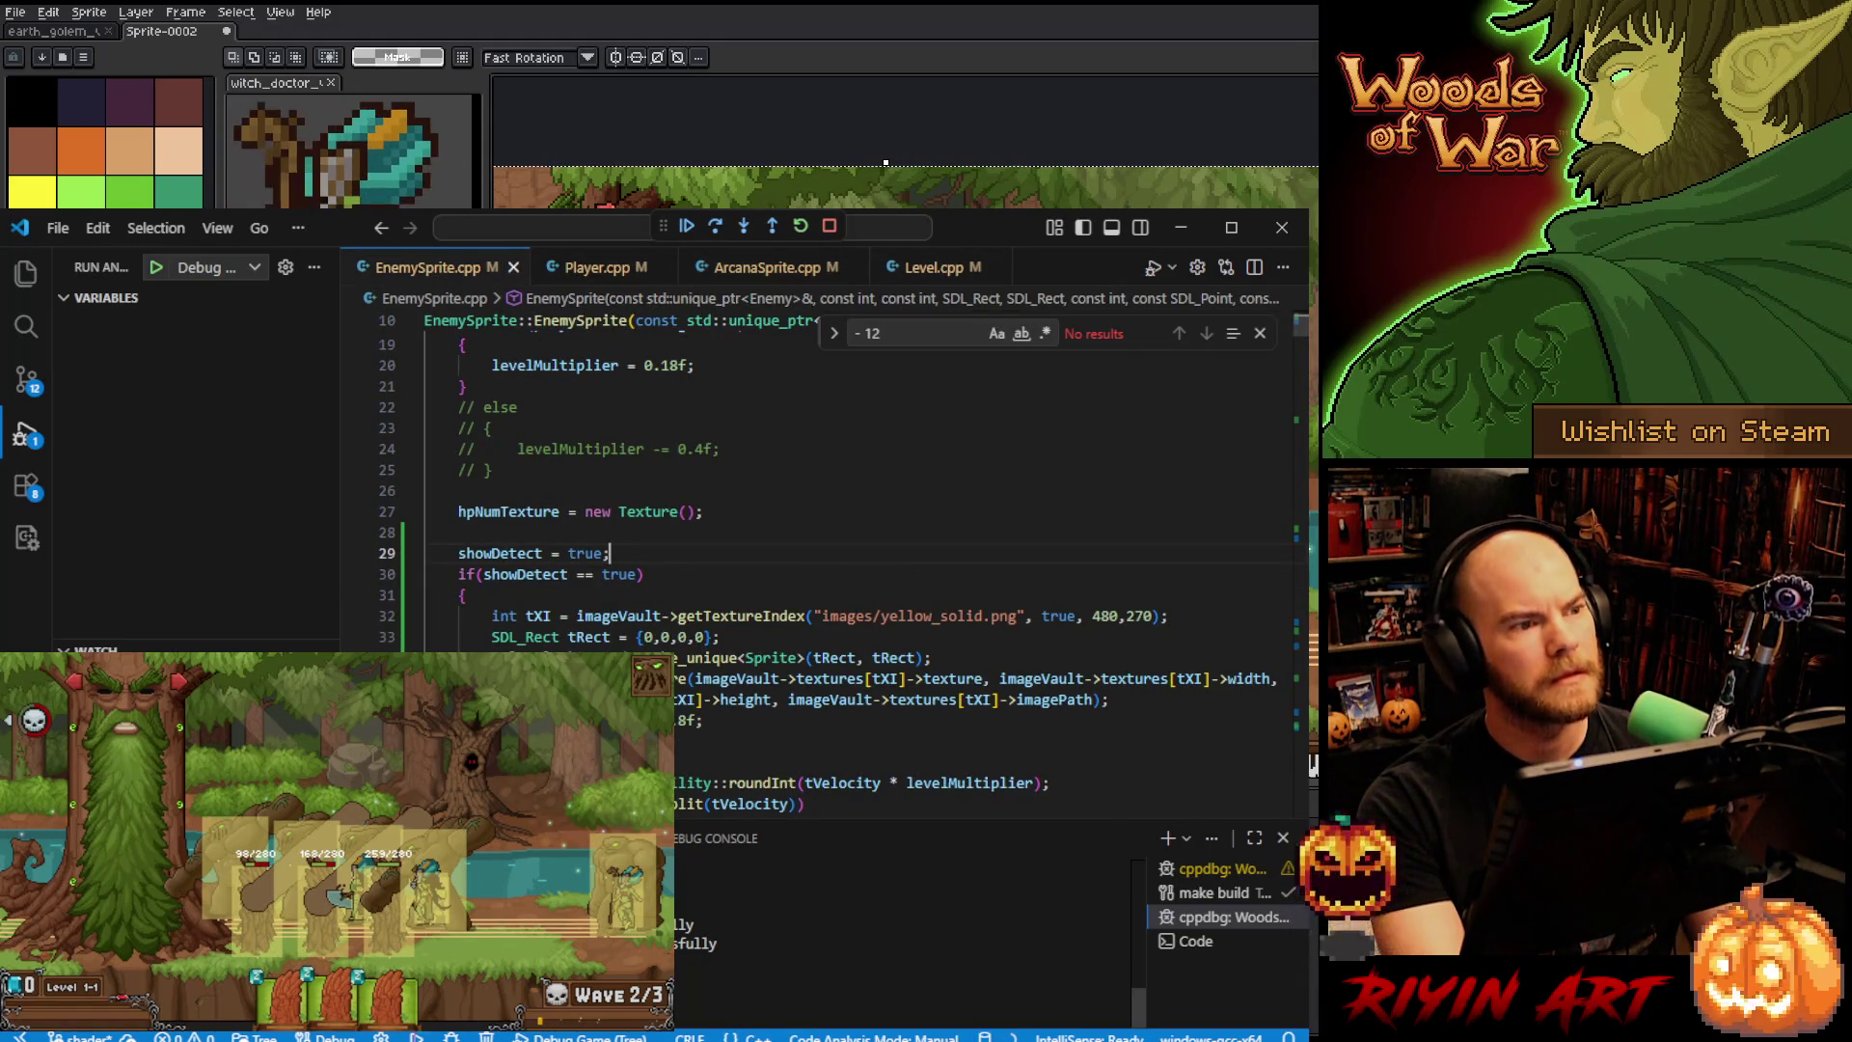
pyautogui.hotkey('alt', 'Tab')
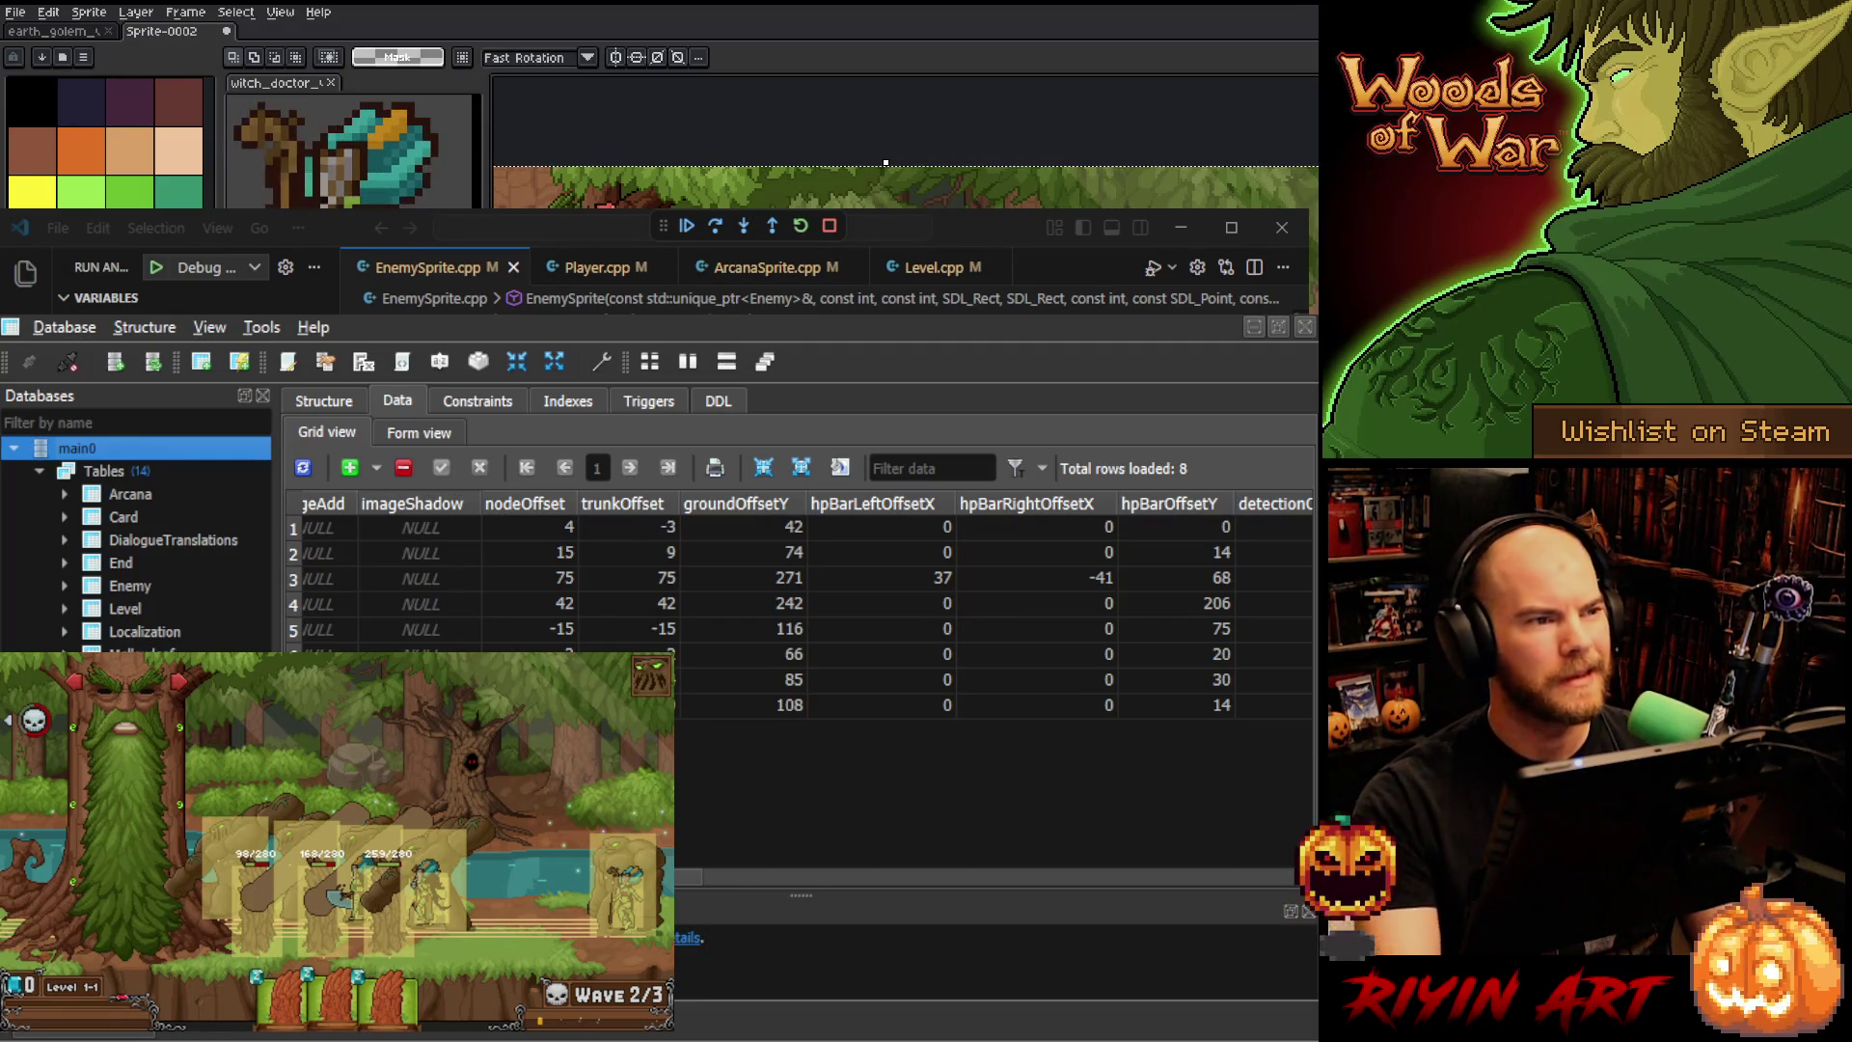
# - Check row 8's trunkOffset in the SQLiteStudio grid, then bring EnemySprite.cpp back to the front
pyautogui.press('Return')
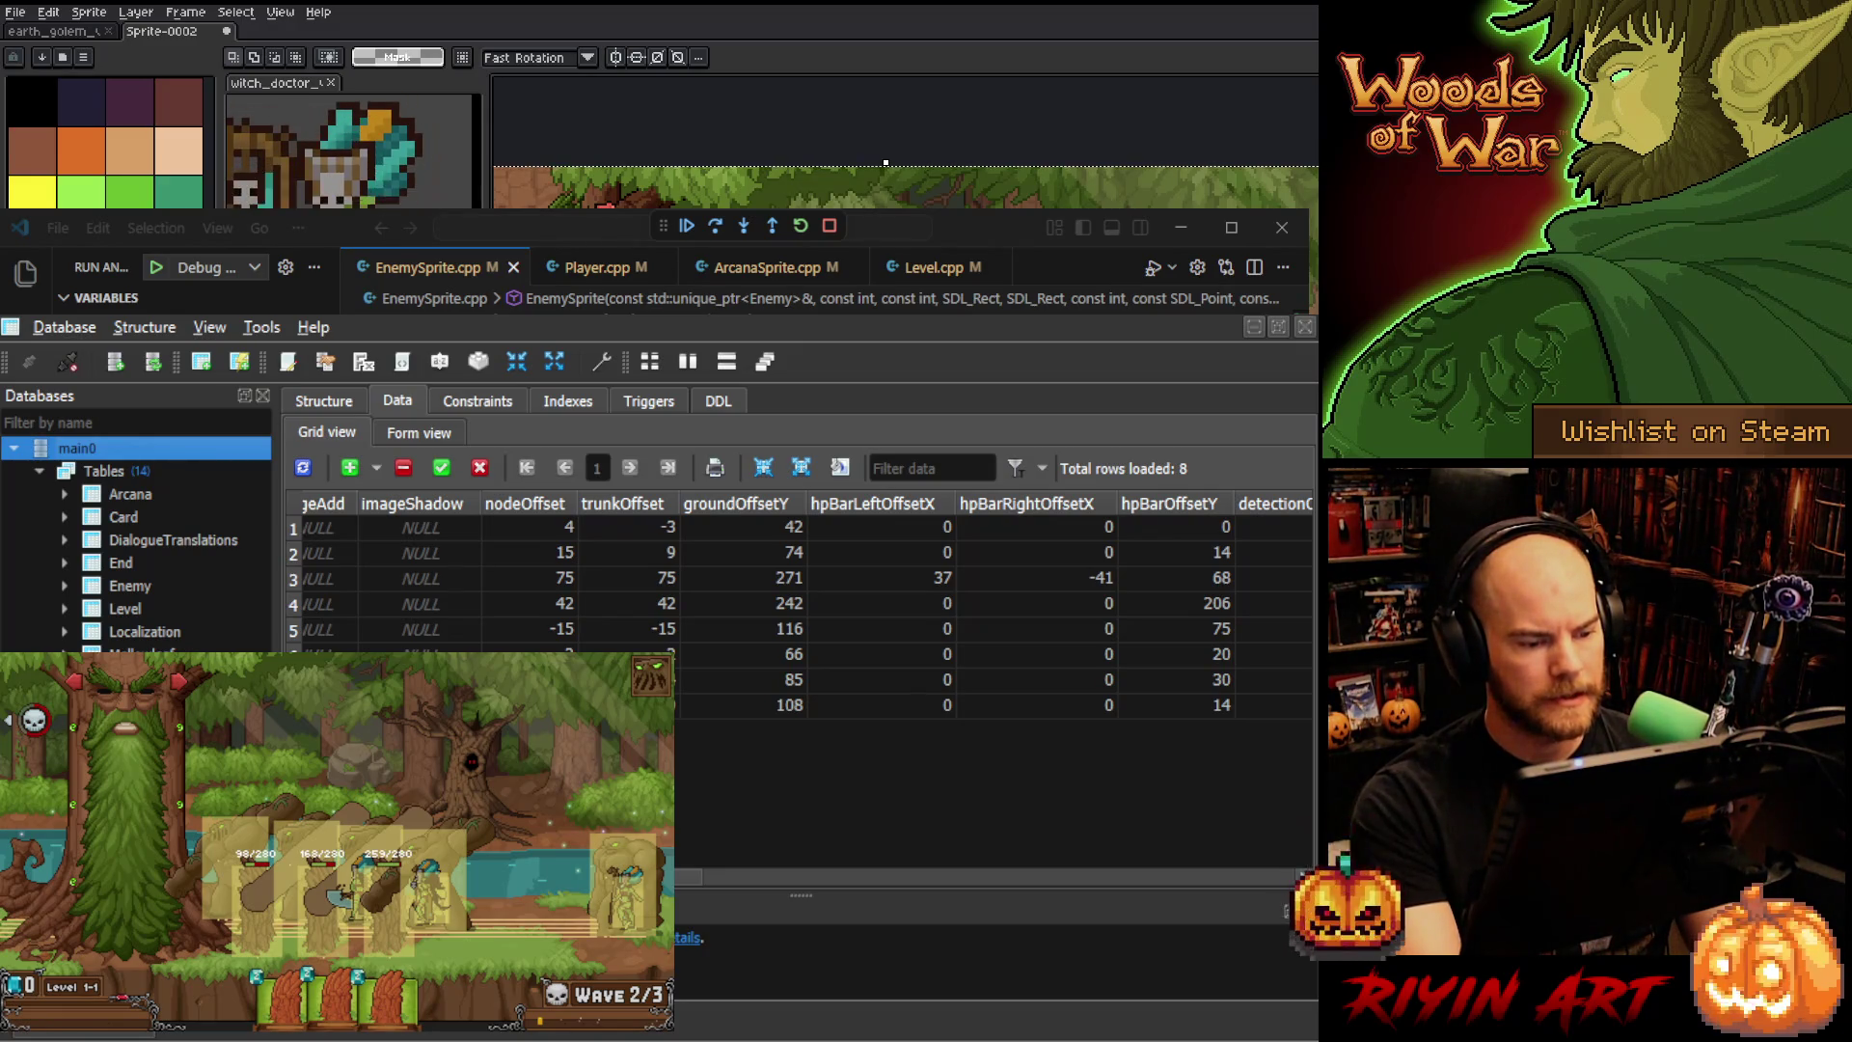
pyautogui.click(677, 705)
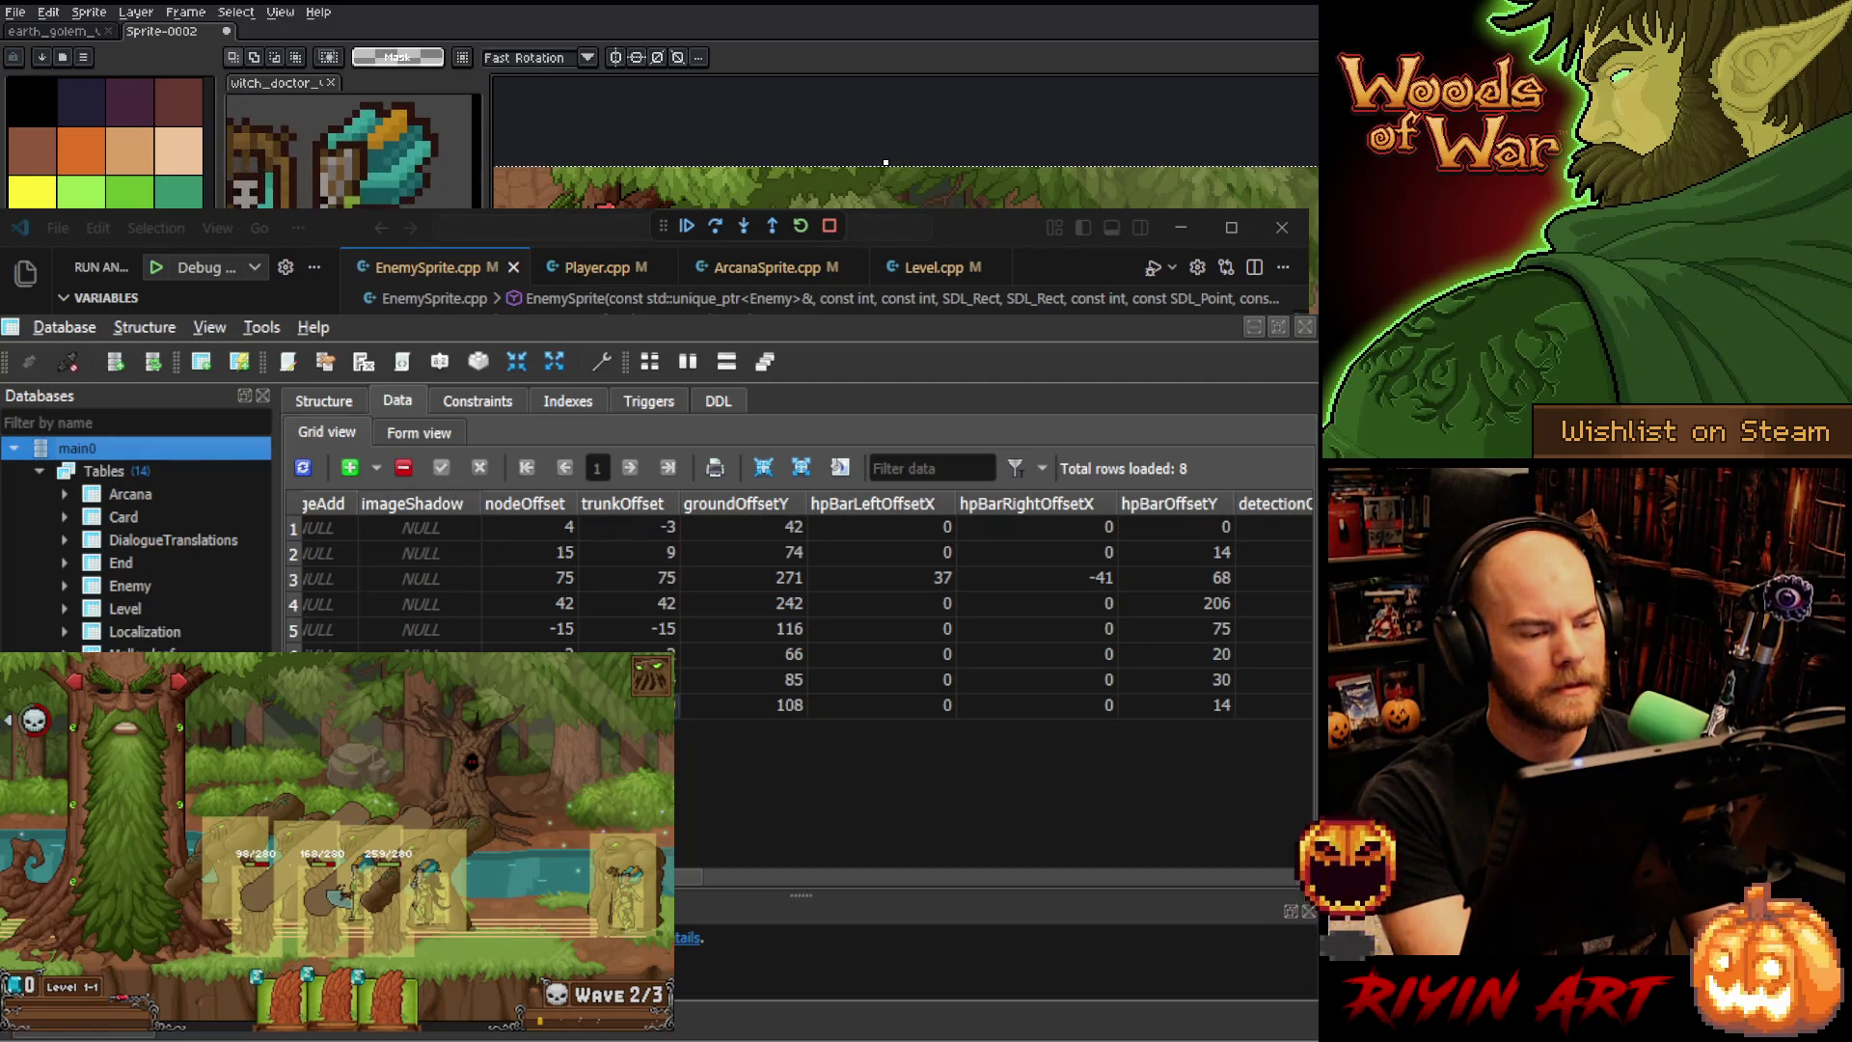
pyautogui.click(1172, 314)
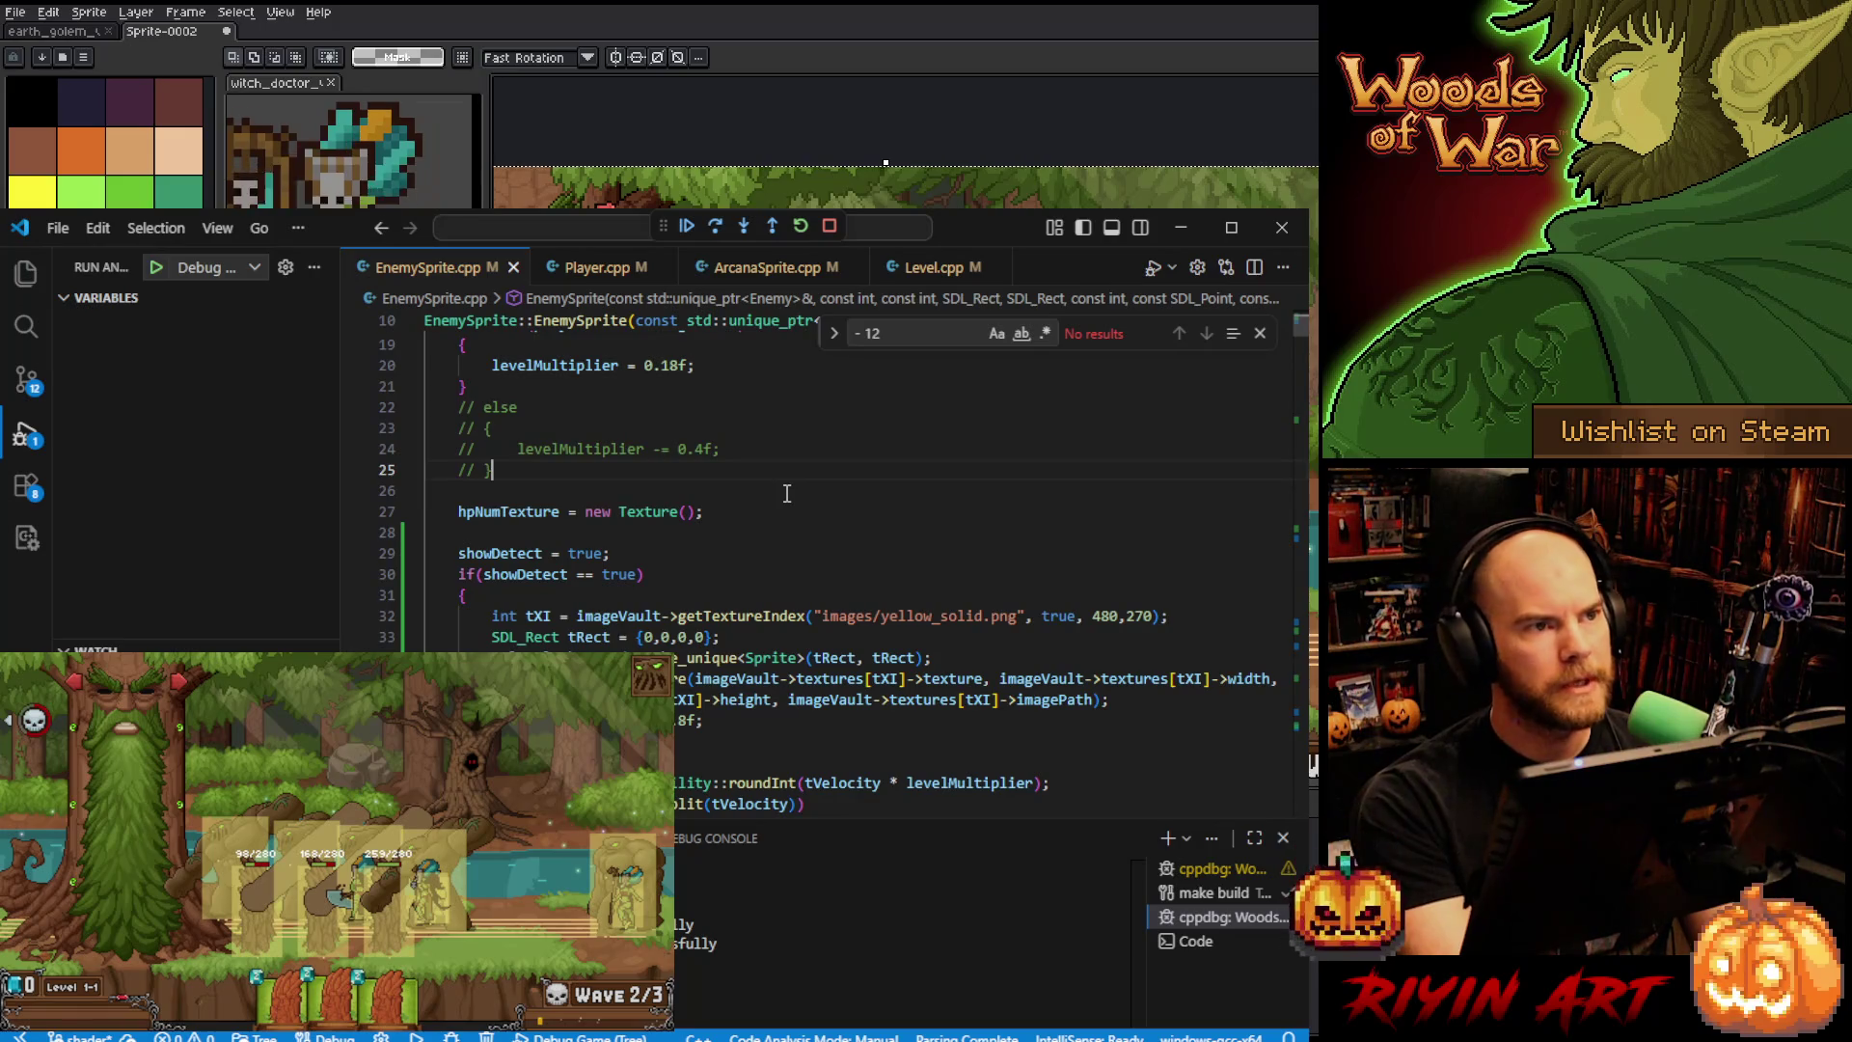
# - Stop the running game and search Level.cpp for 'laneAdjust', jumping to the third match
pyautogui.click(829, 225)
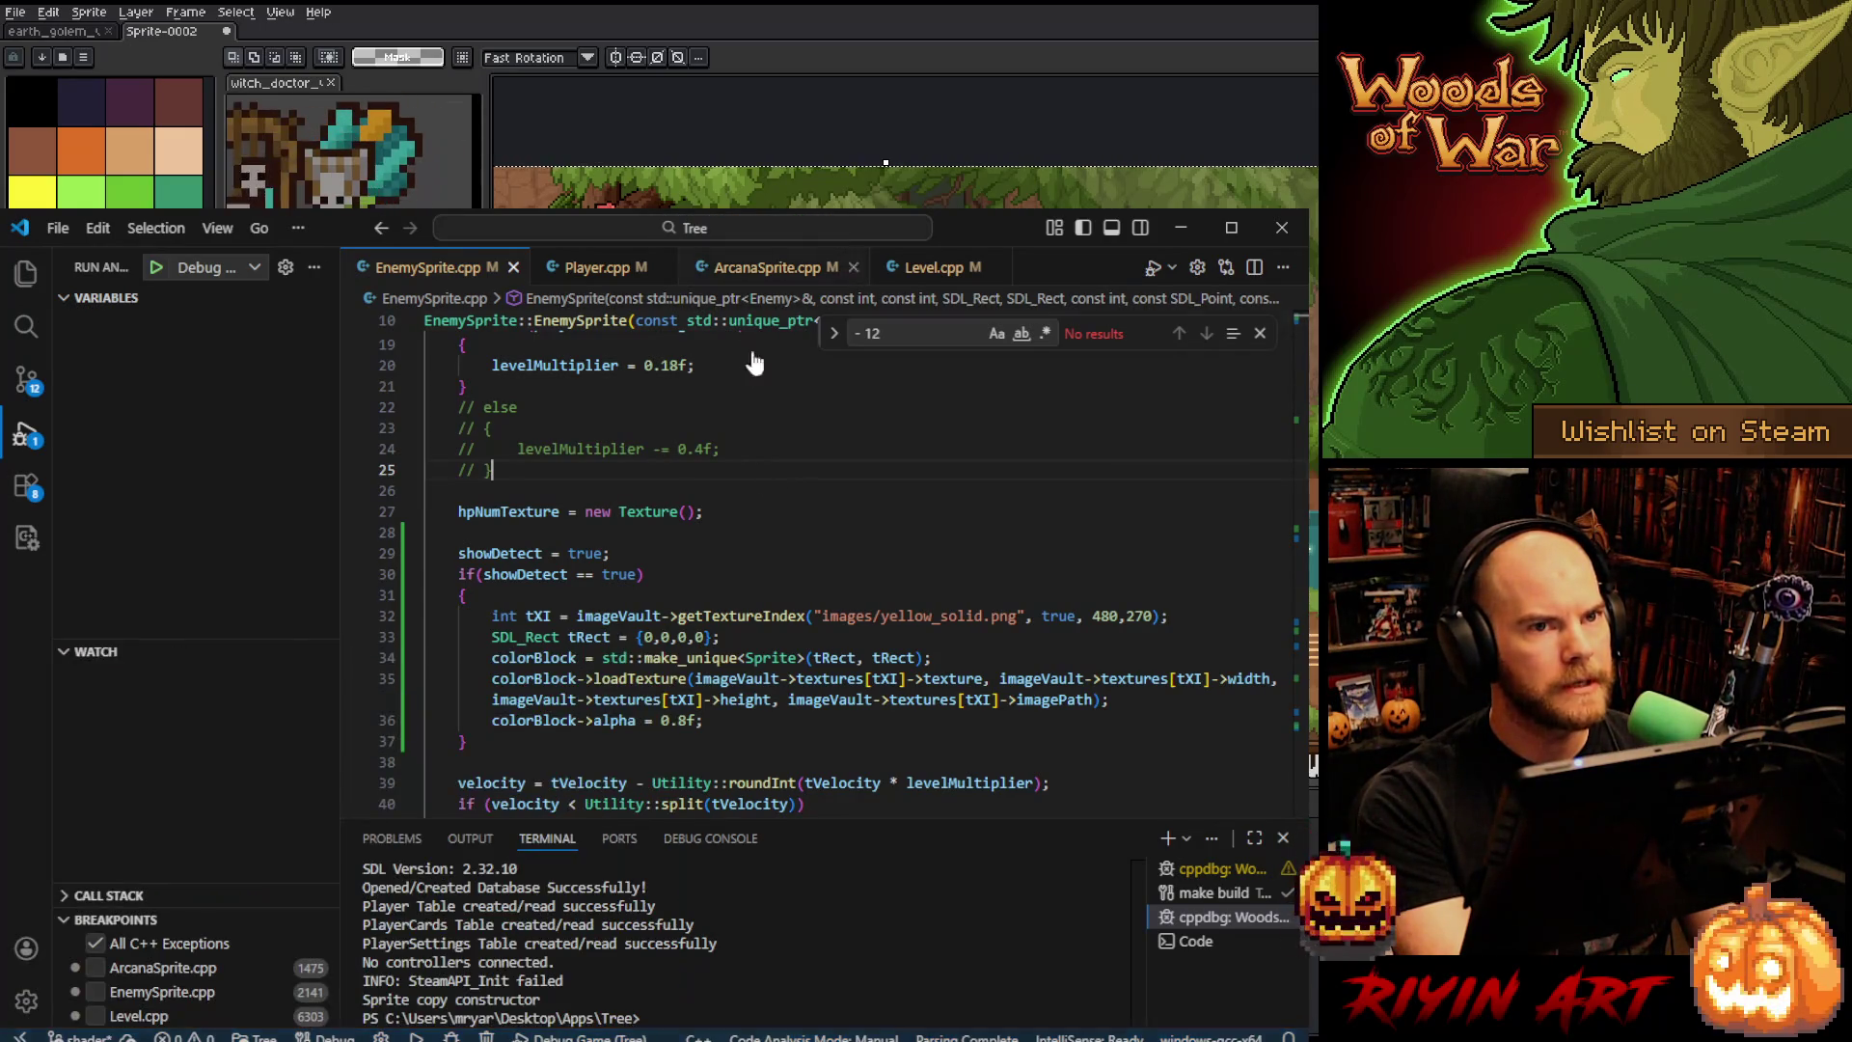
pyautogui.click(934, 269)
pyautogui.click(787, 509)
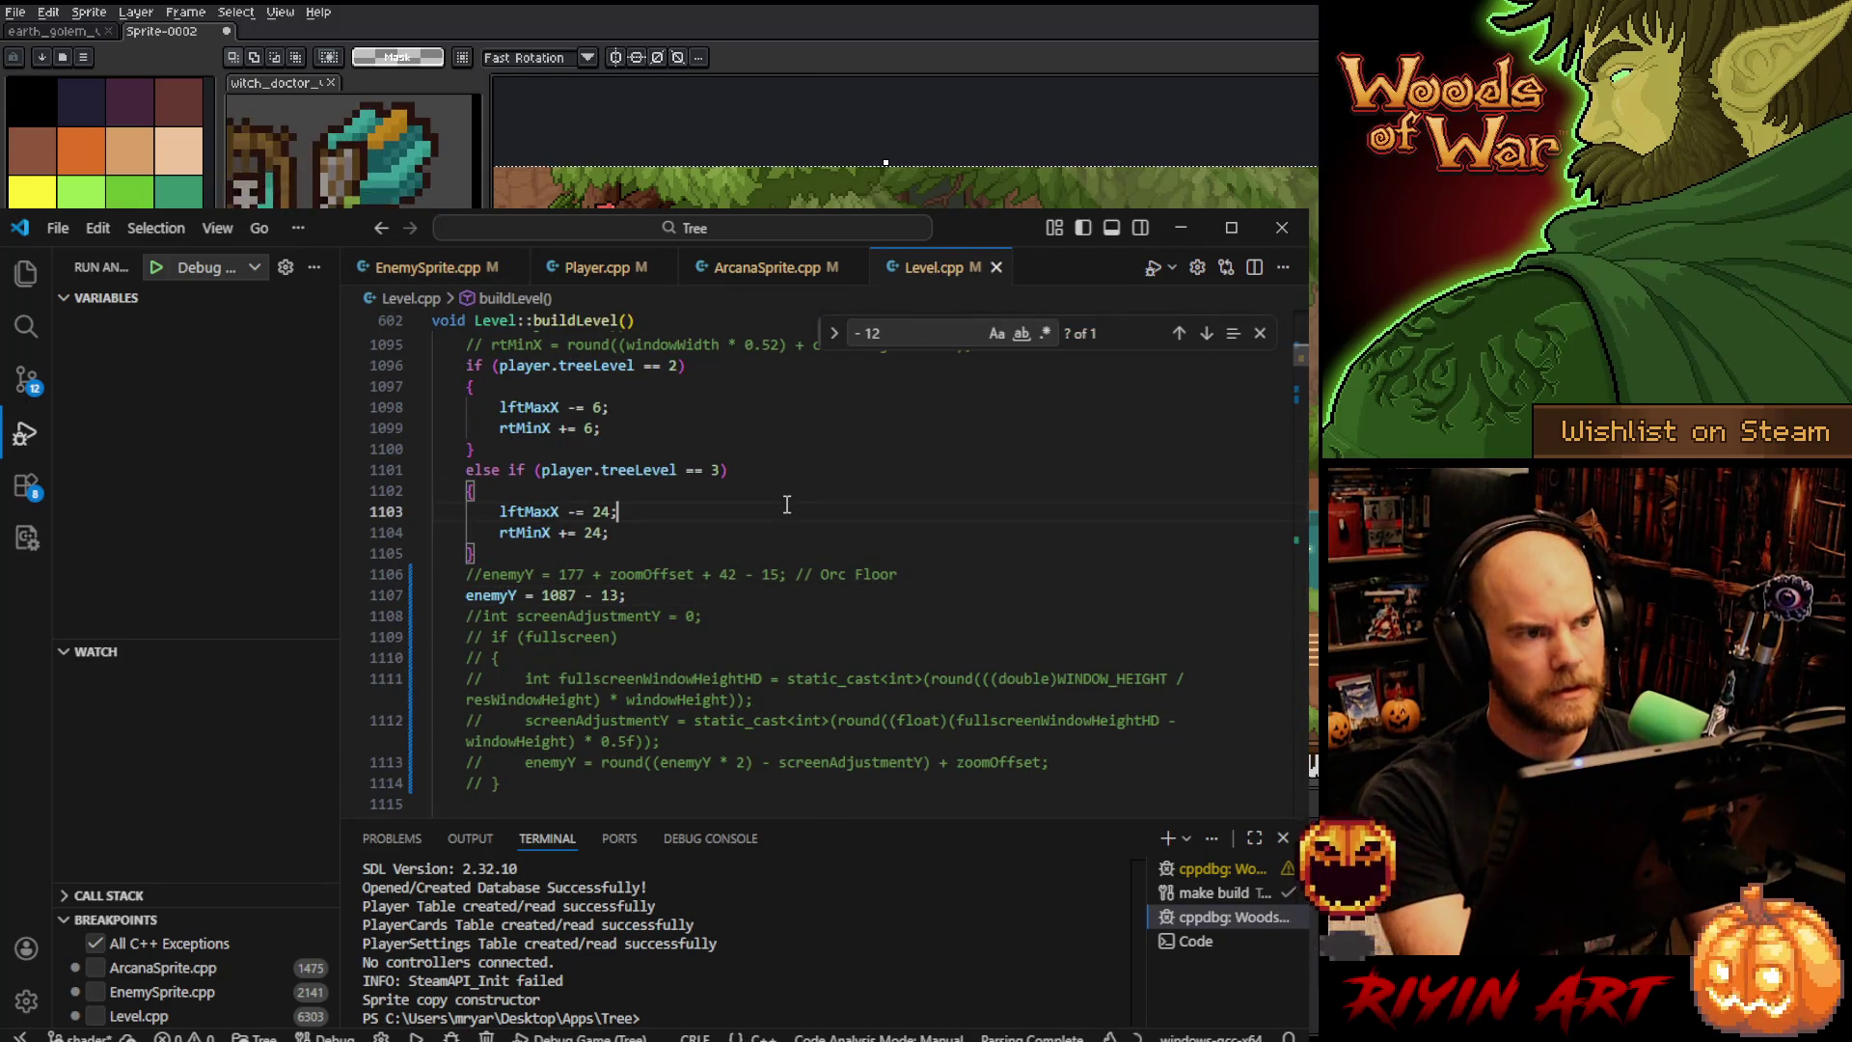
pyautogui.hotkey('ctrl', 'f')
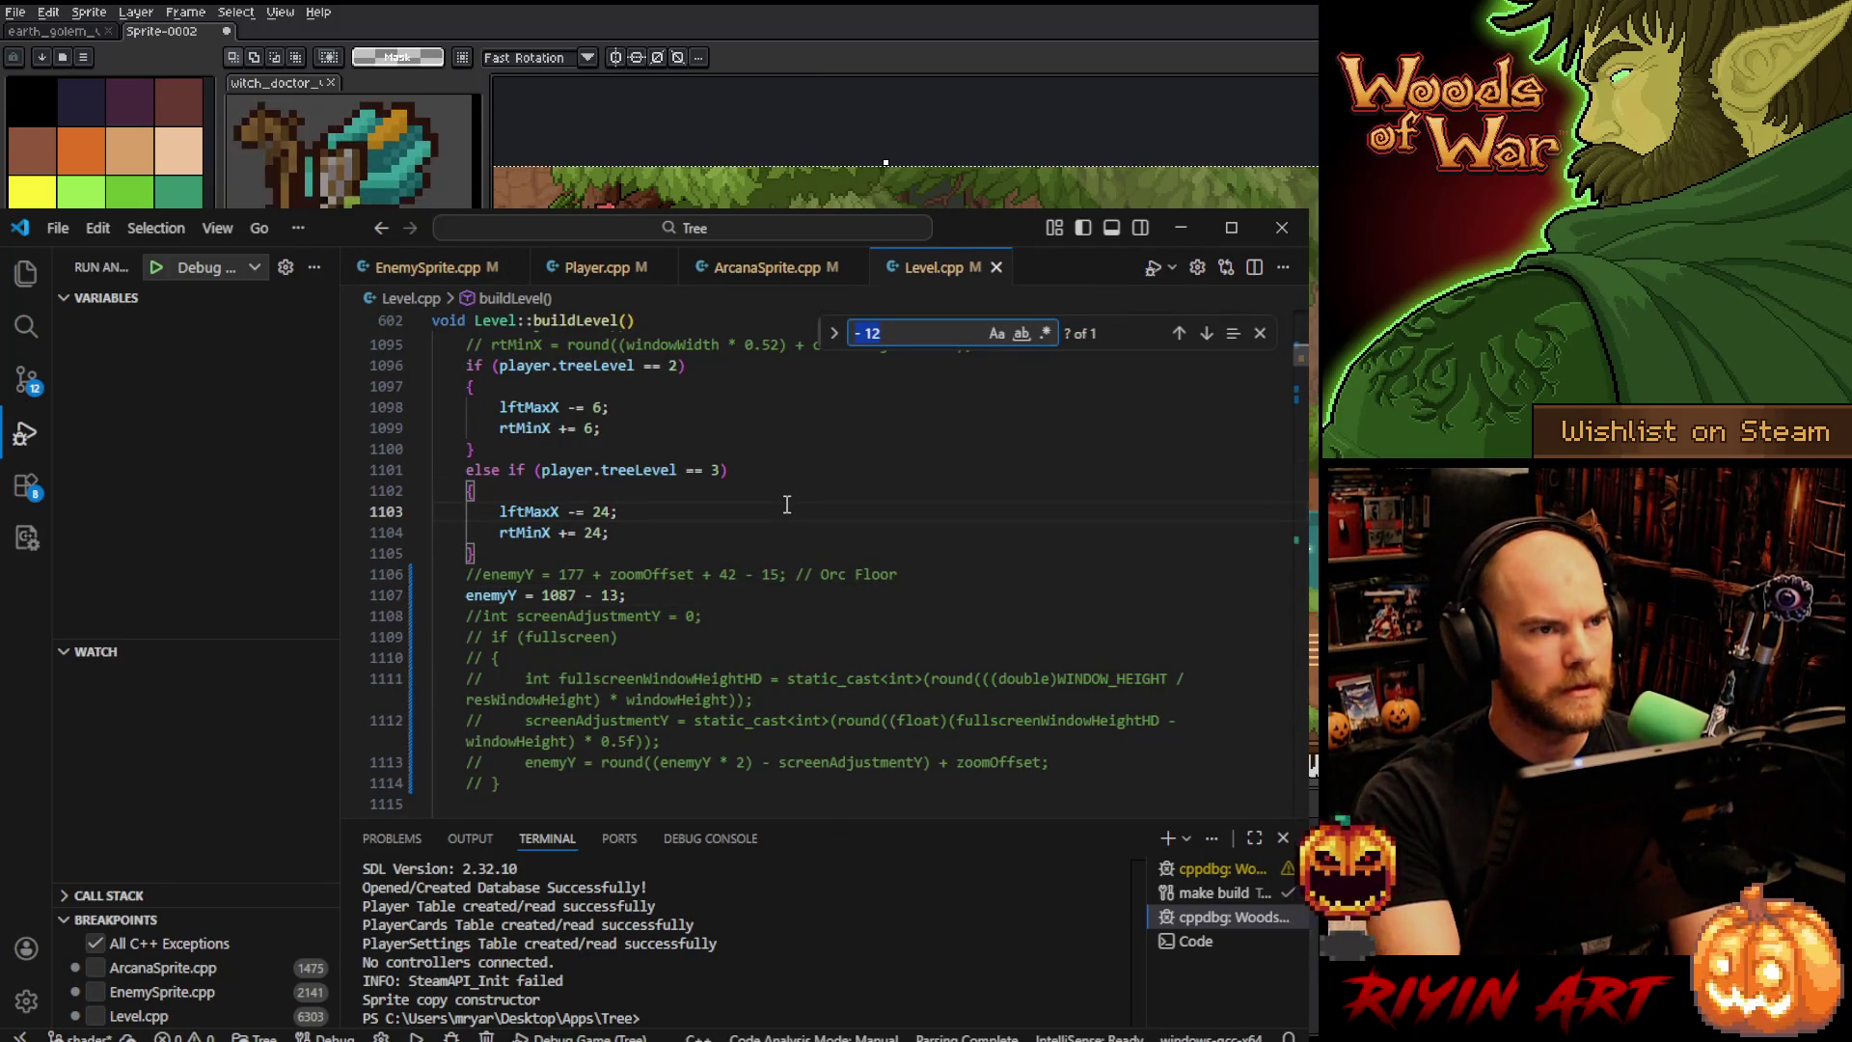
pyautogui.write('laneAdjust')
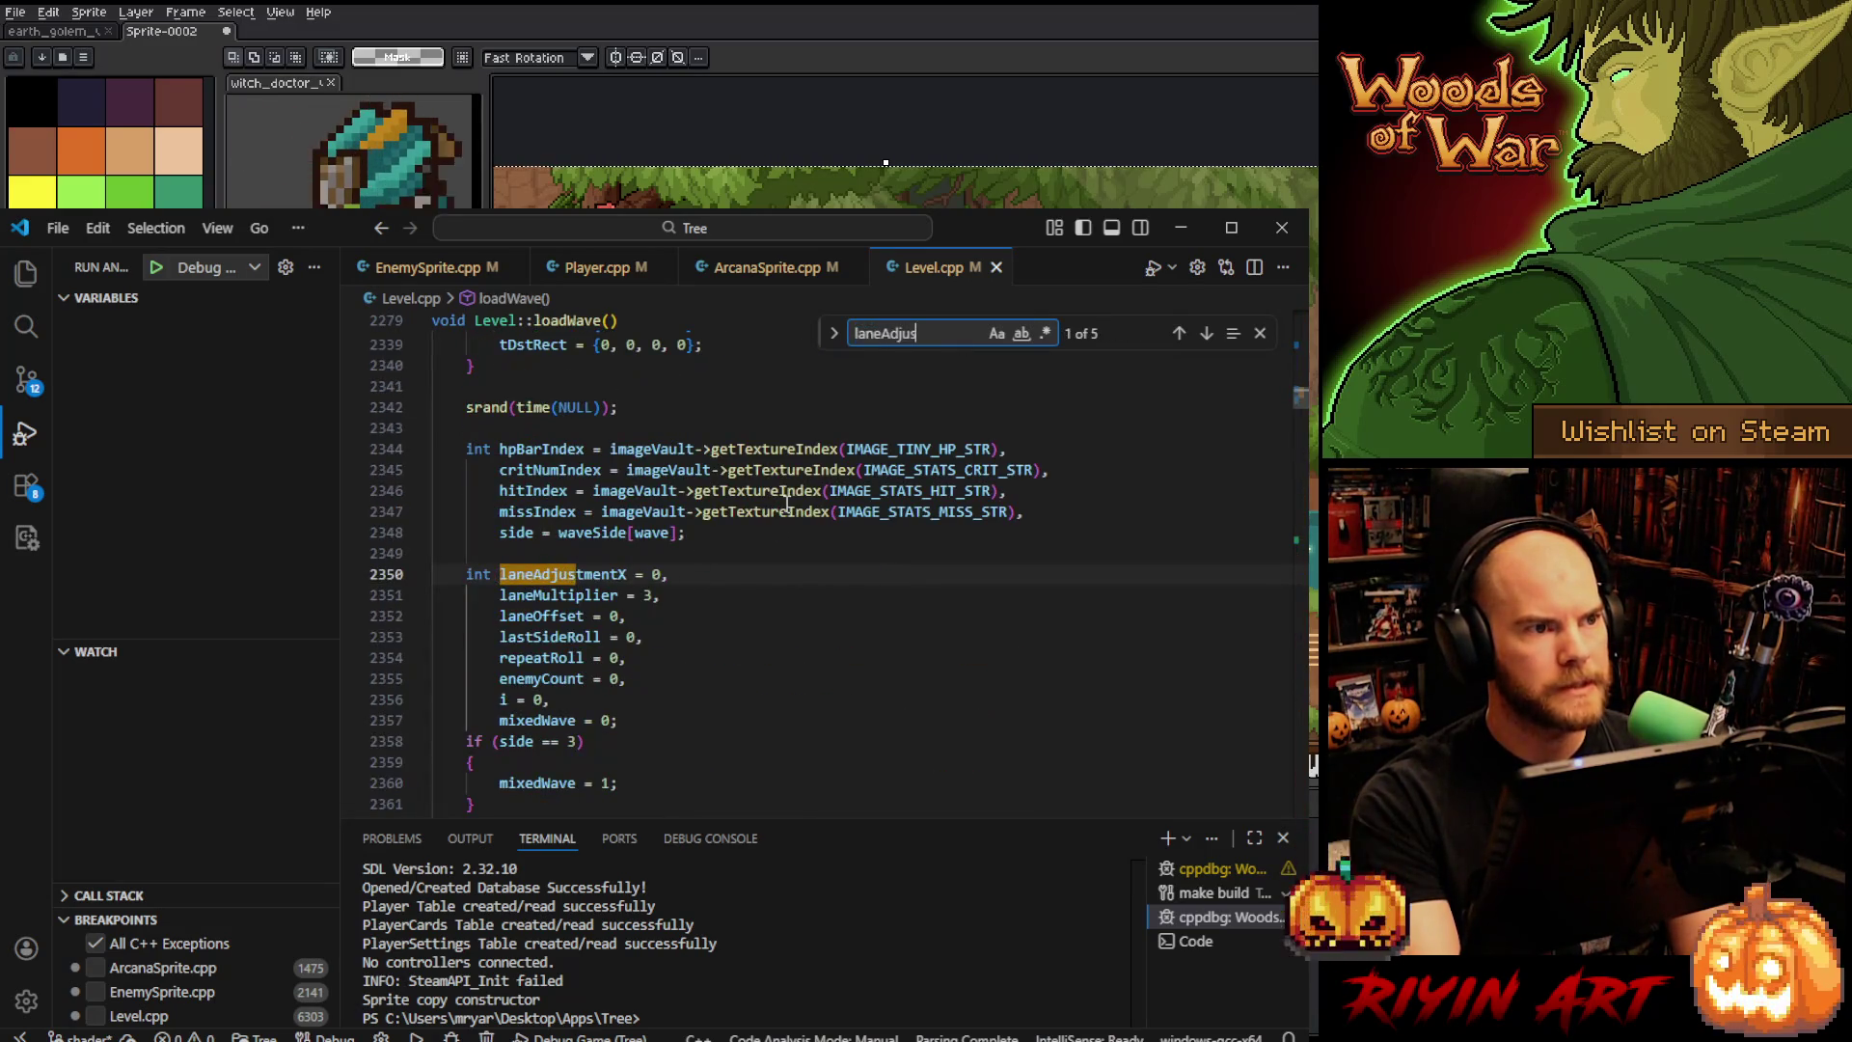
pyautogui.press('Return')
pyautogui.press('Return')
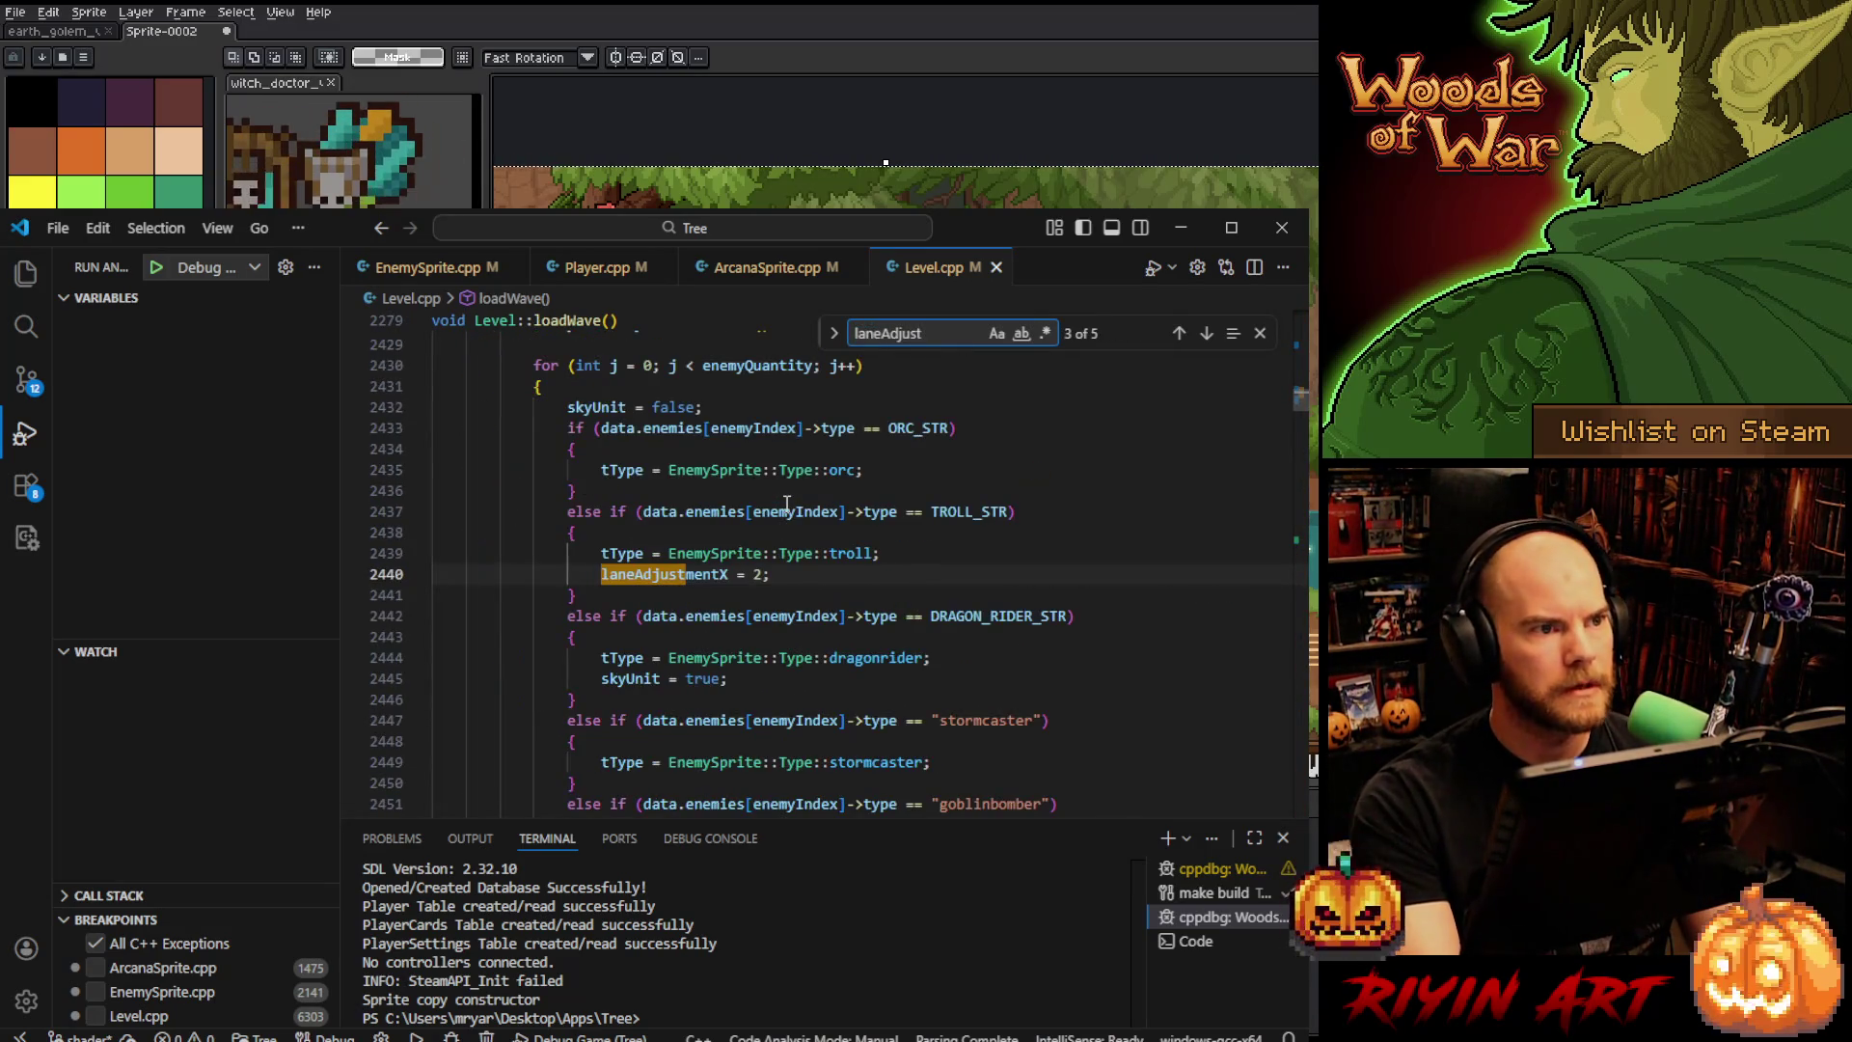
# - Inspect the troll block and select laneAdjustmentX on line 2440
pyautogui.click(764, 579)
pyautogui.moveTo(762, 582)
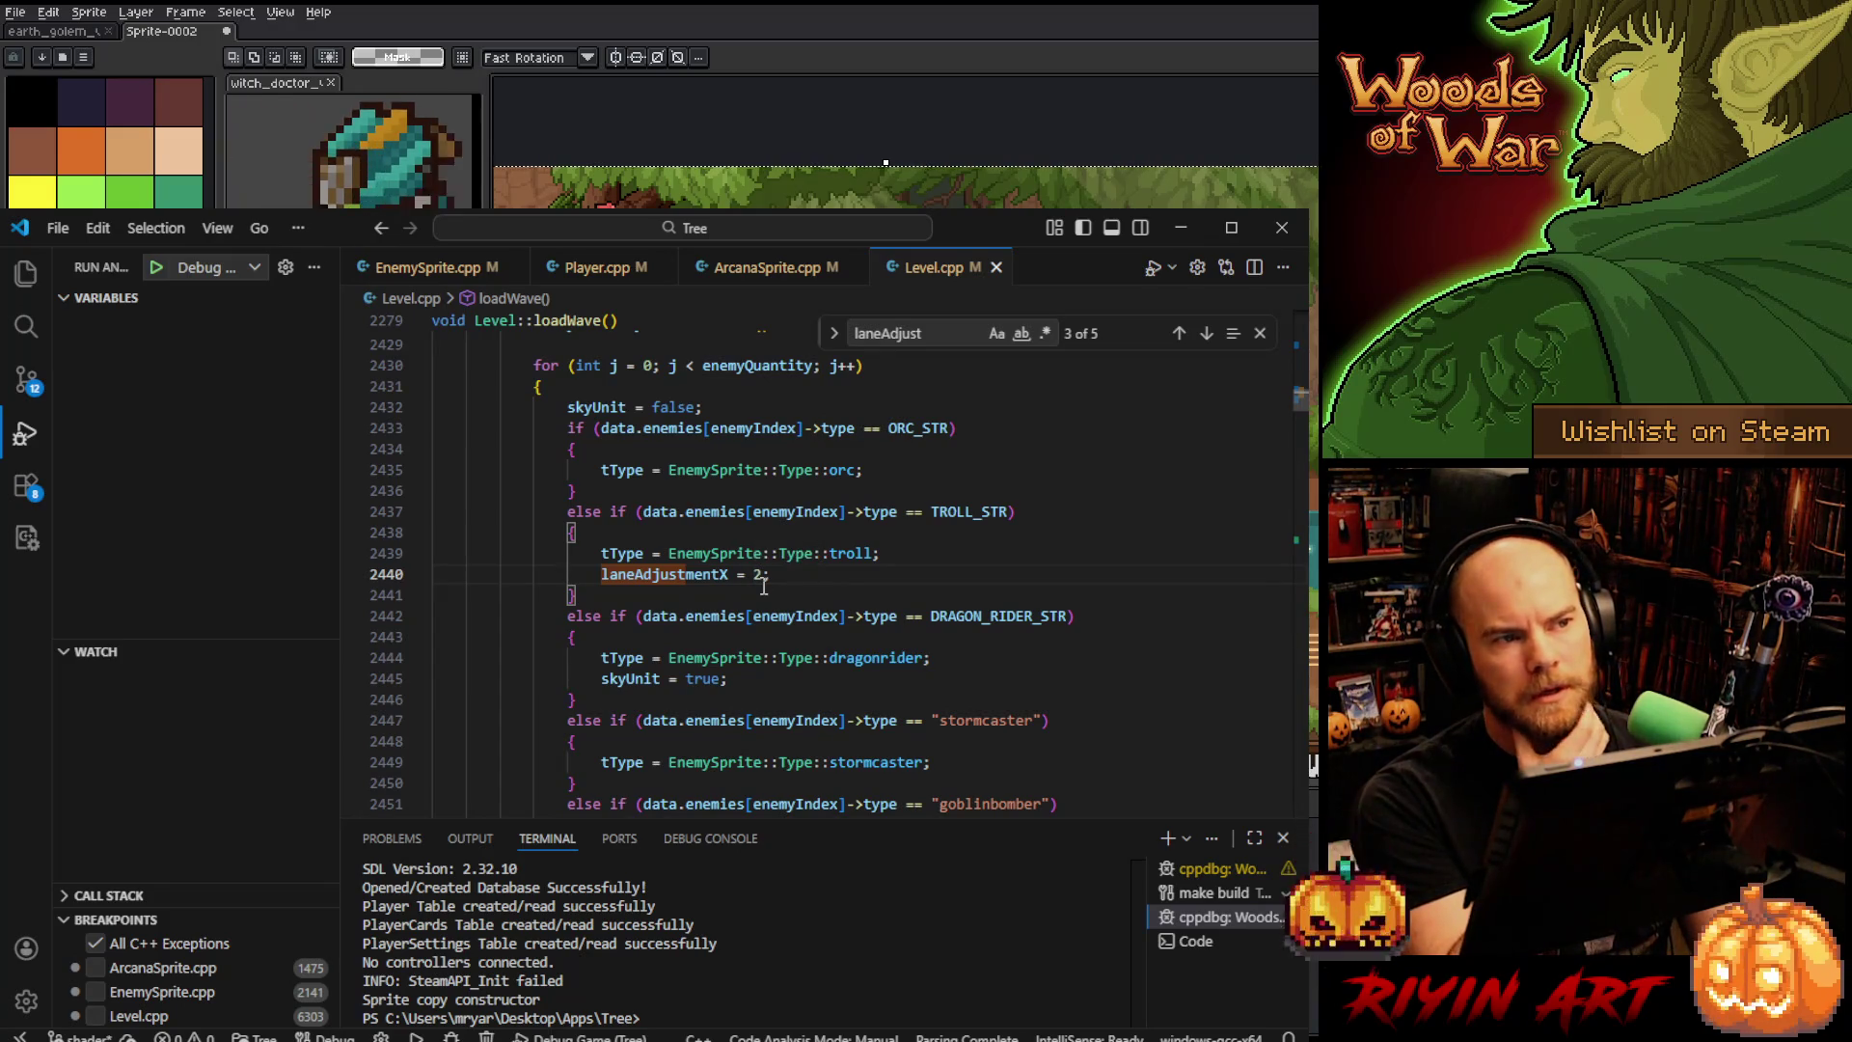
pyautogui.scroll(-10, 757, 583)
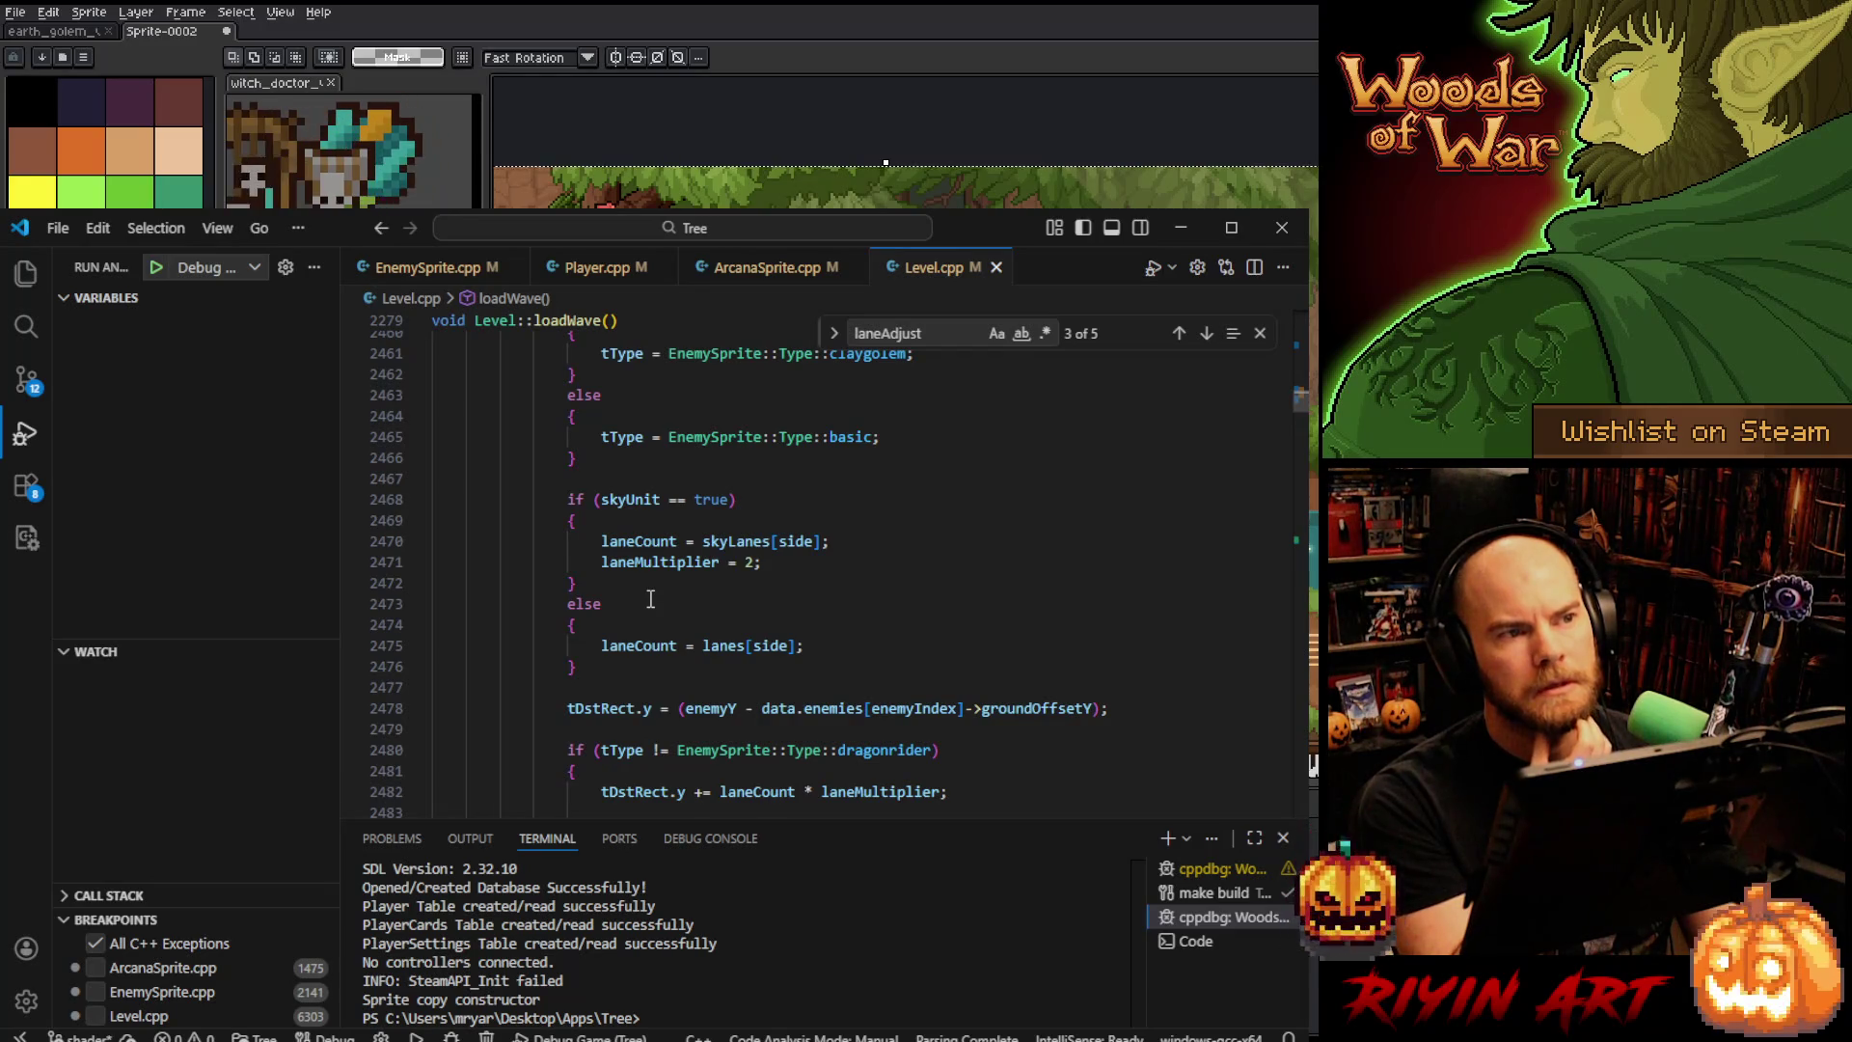
pyautogui.scroll(-7, 650, 599)
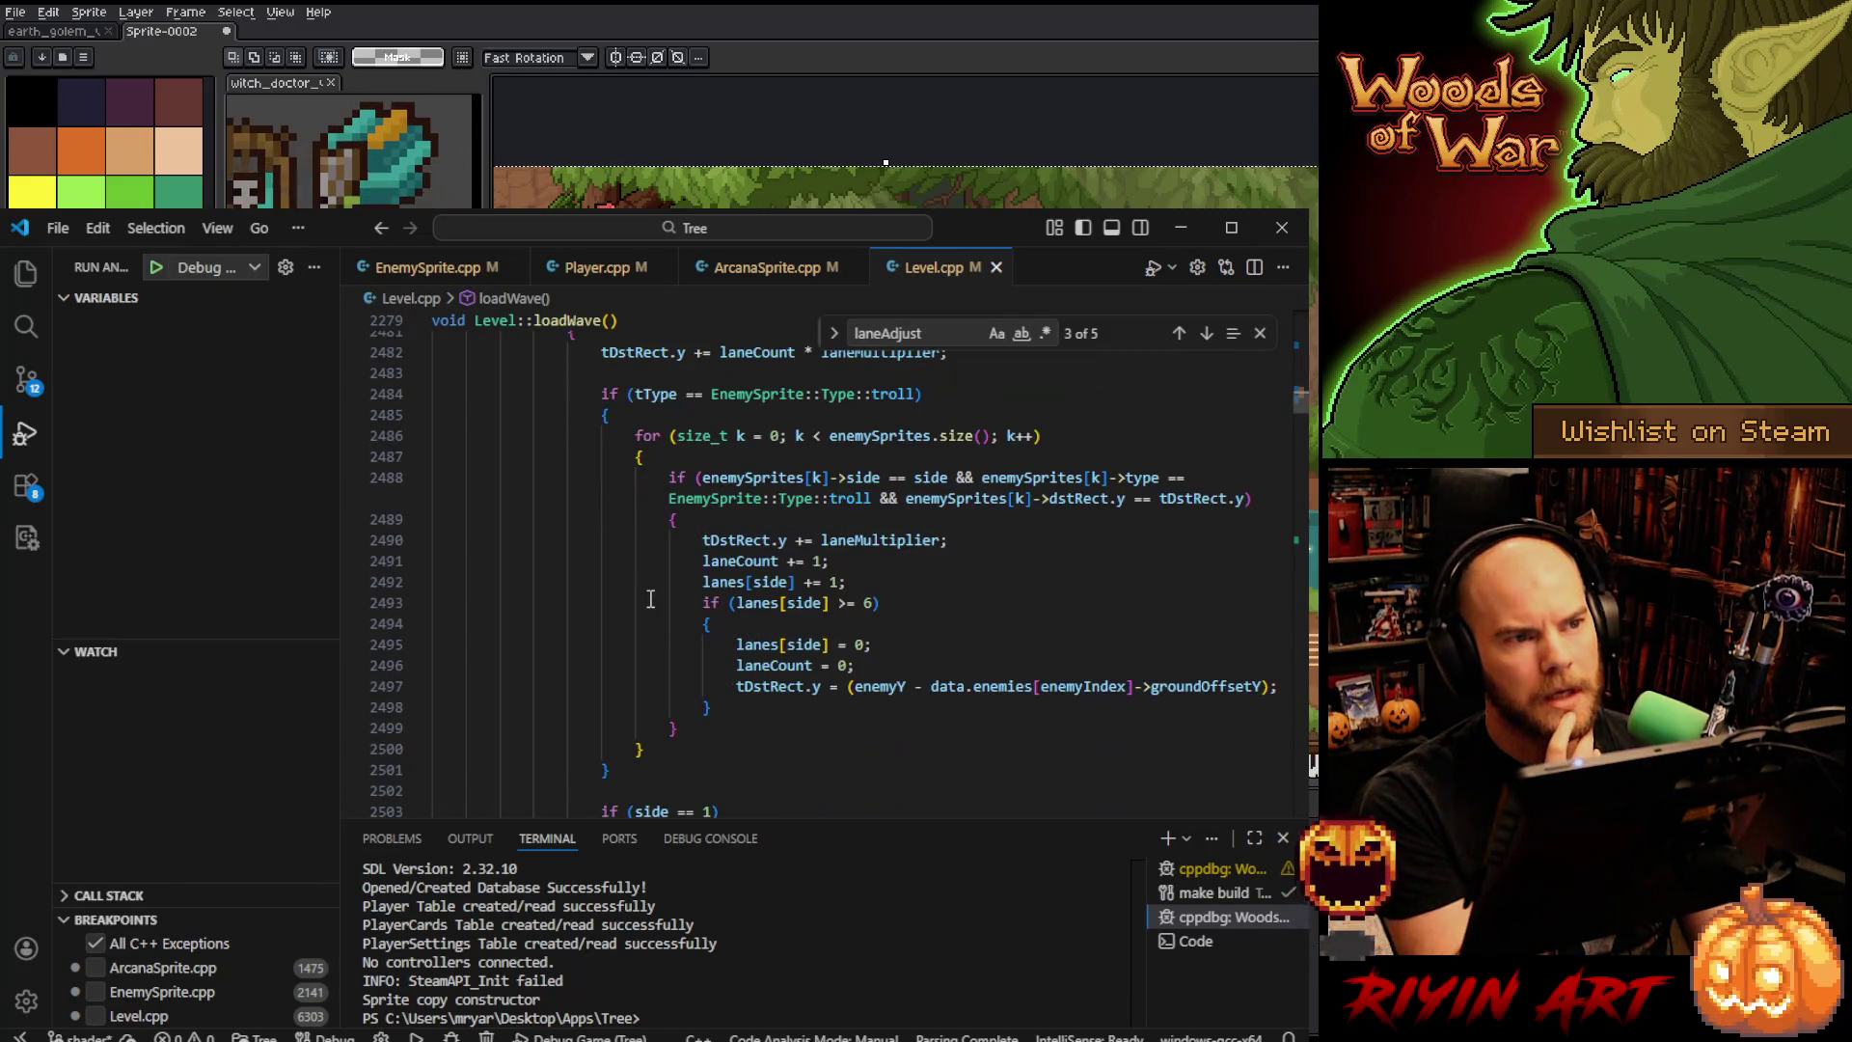
pyautogui.scroll(-4, 650, 599)
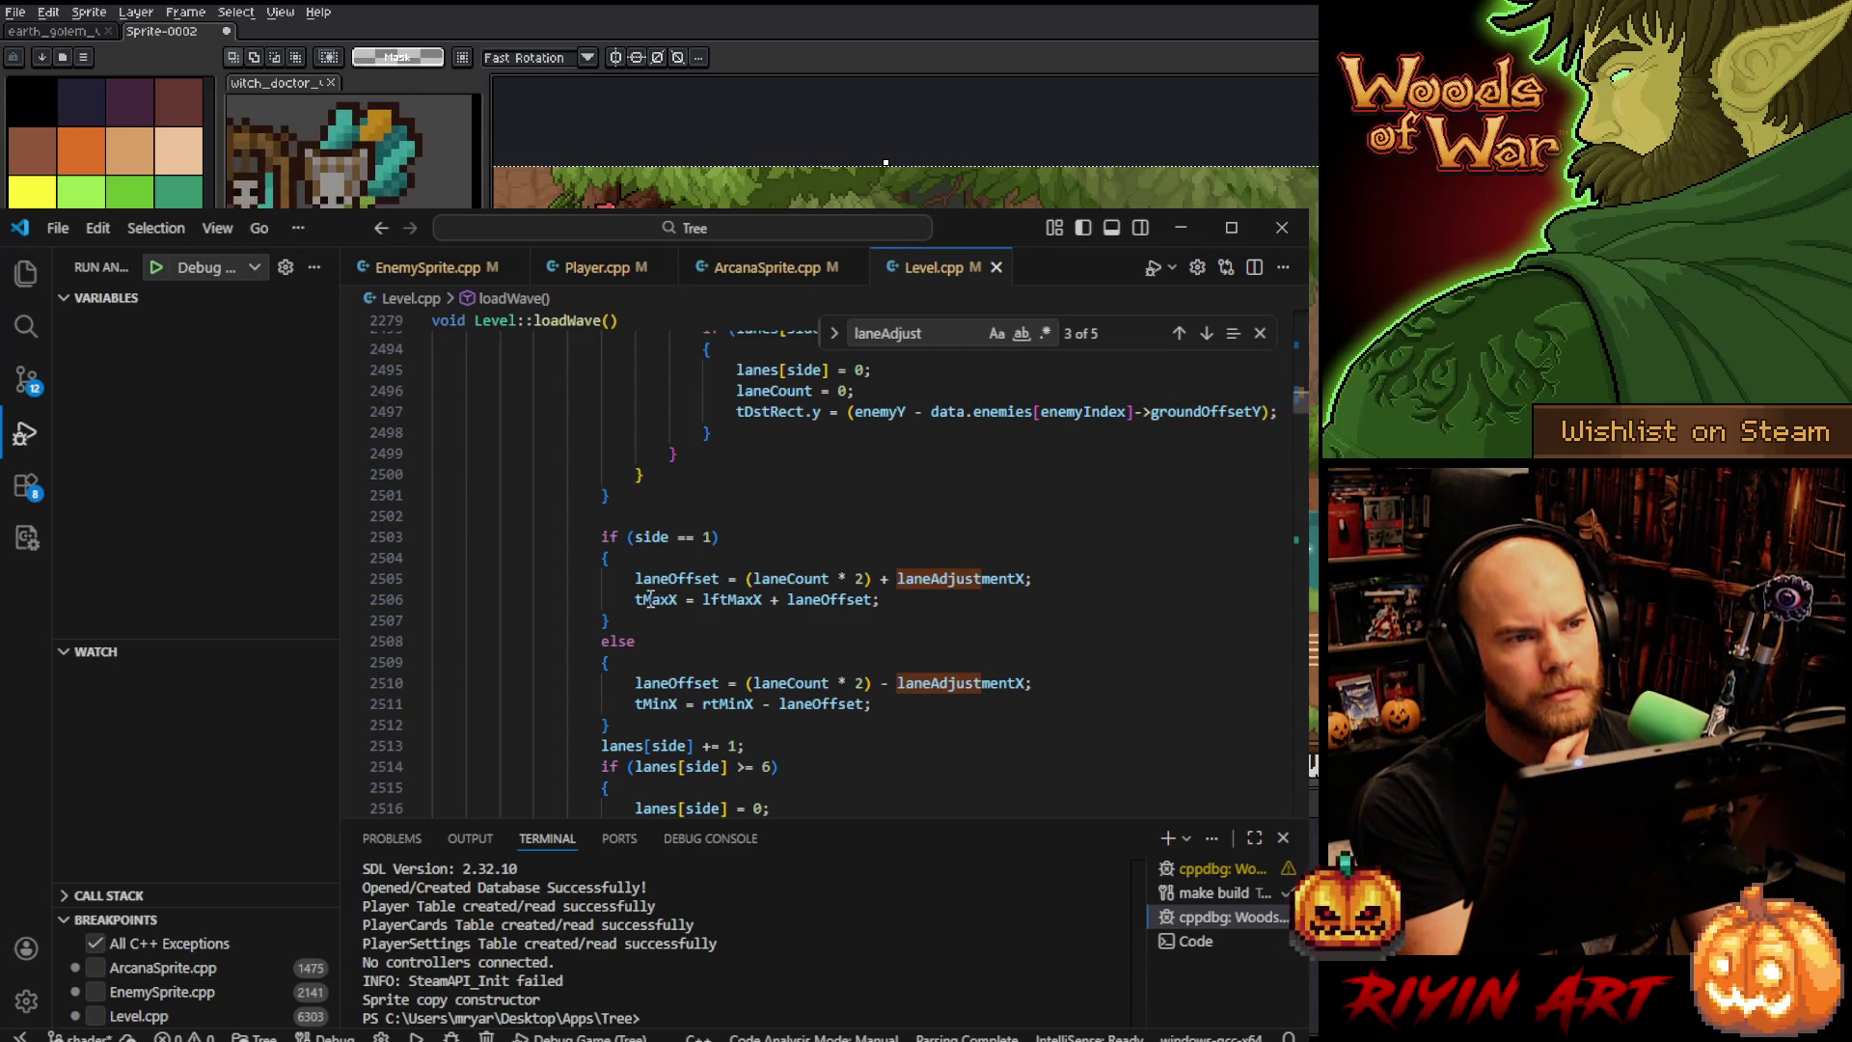
pyautogui.scroll(20, 650, 599)
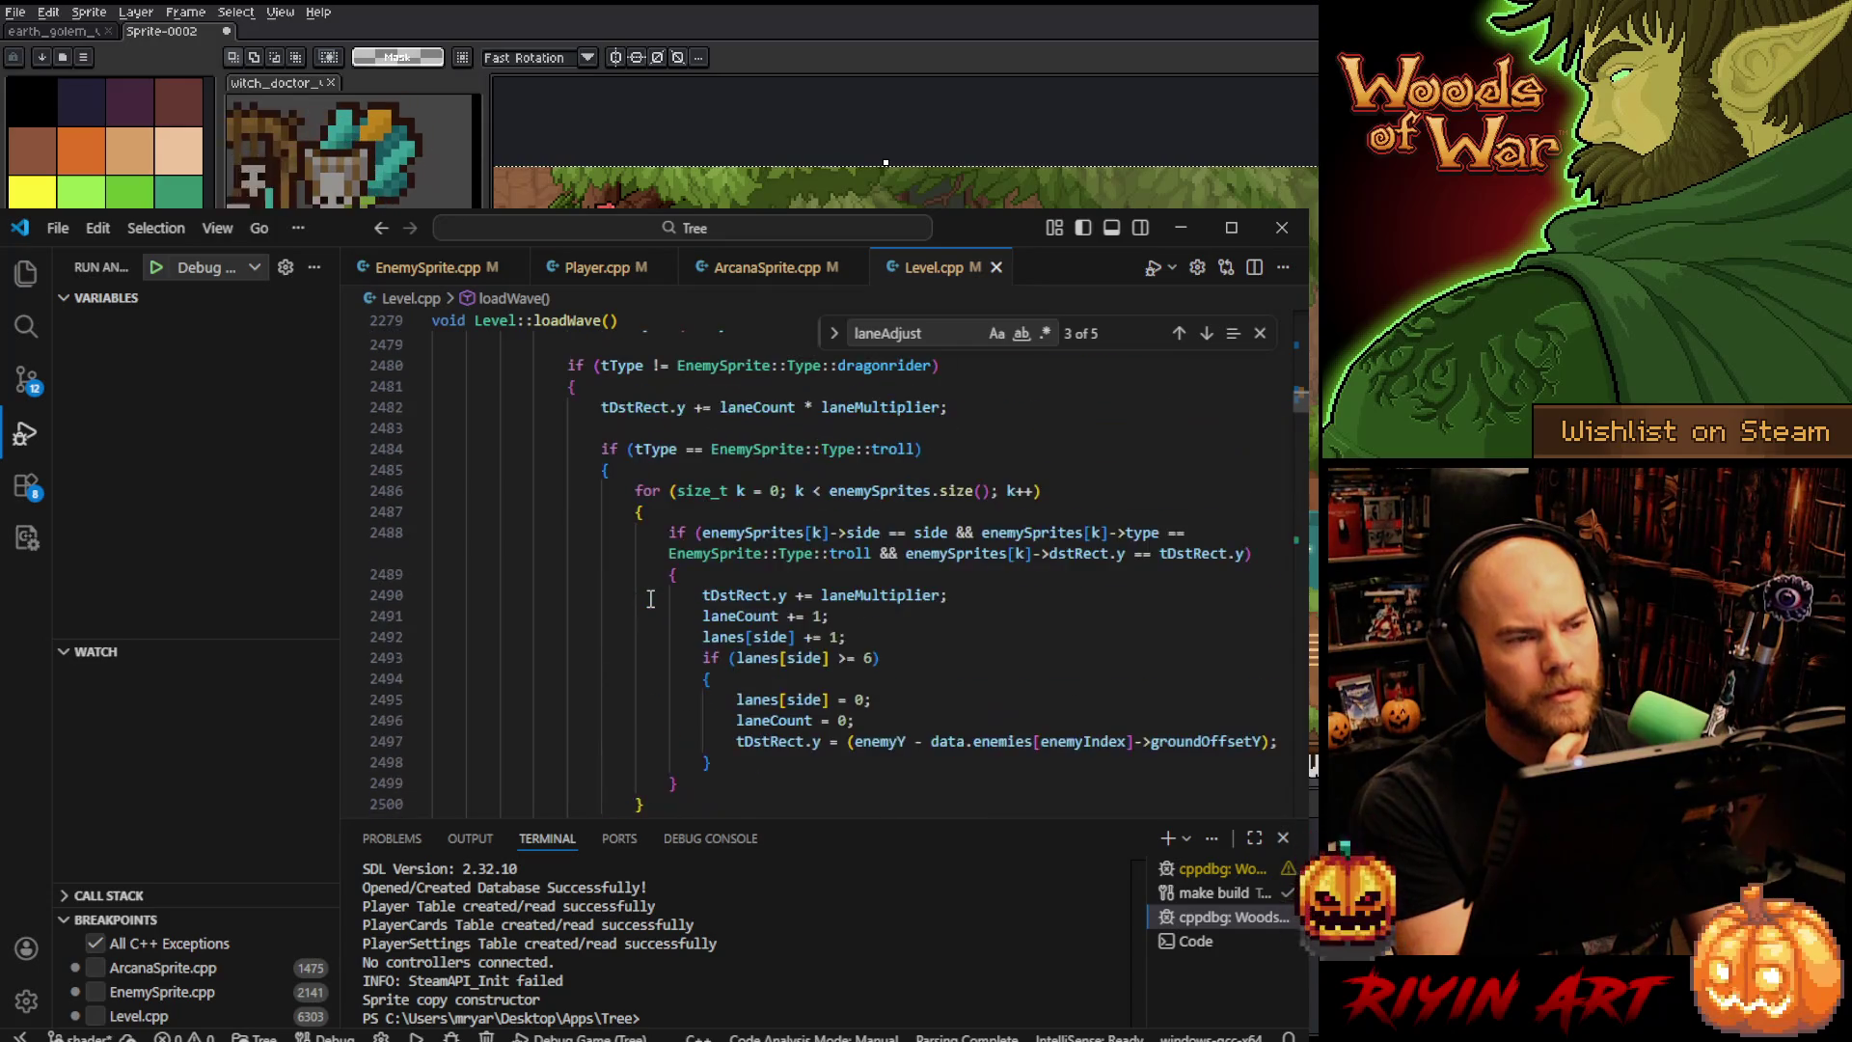
pyautogui.scroll(2, 650, 599)
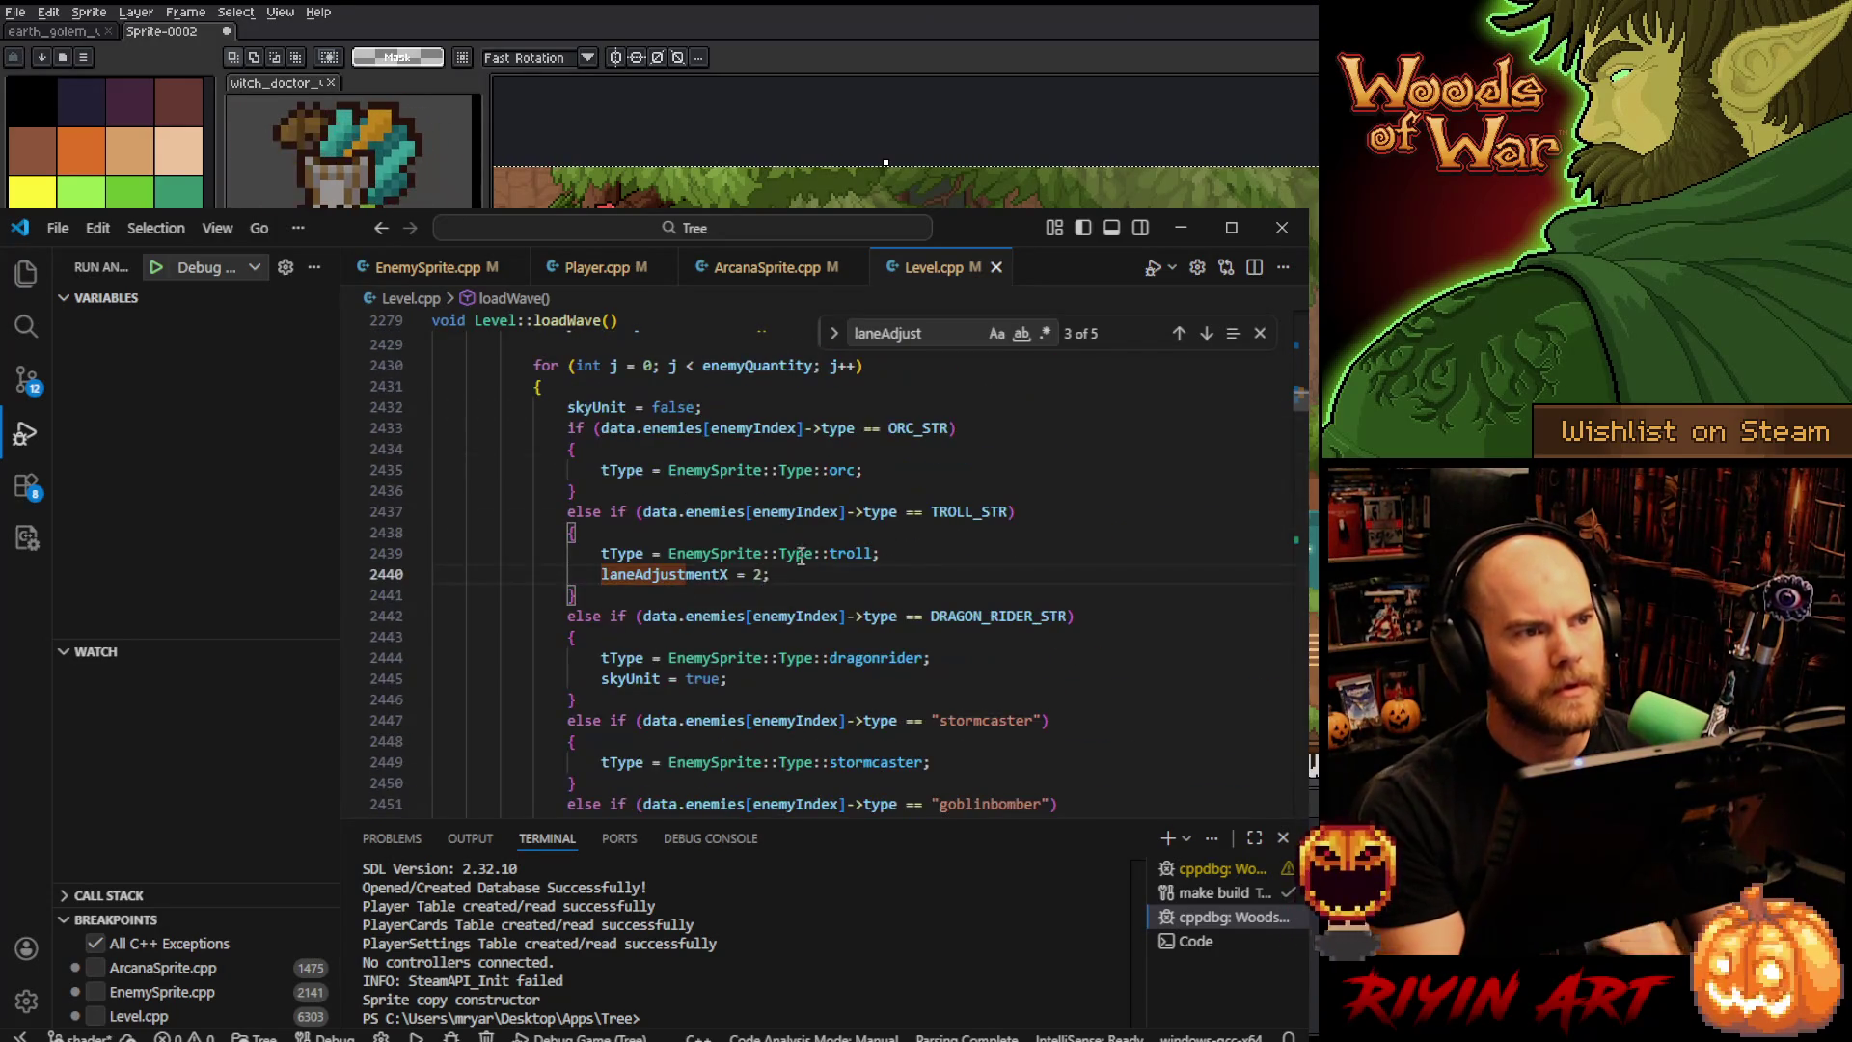
pyautogui.moveTo(892, 554); pyautogui.dragTo(901, 569)
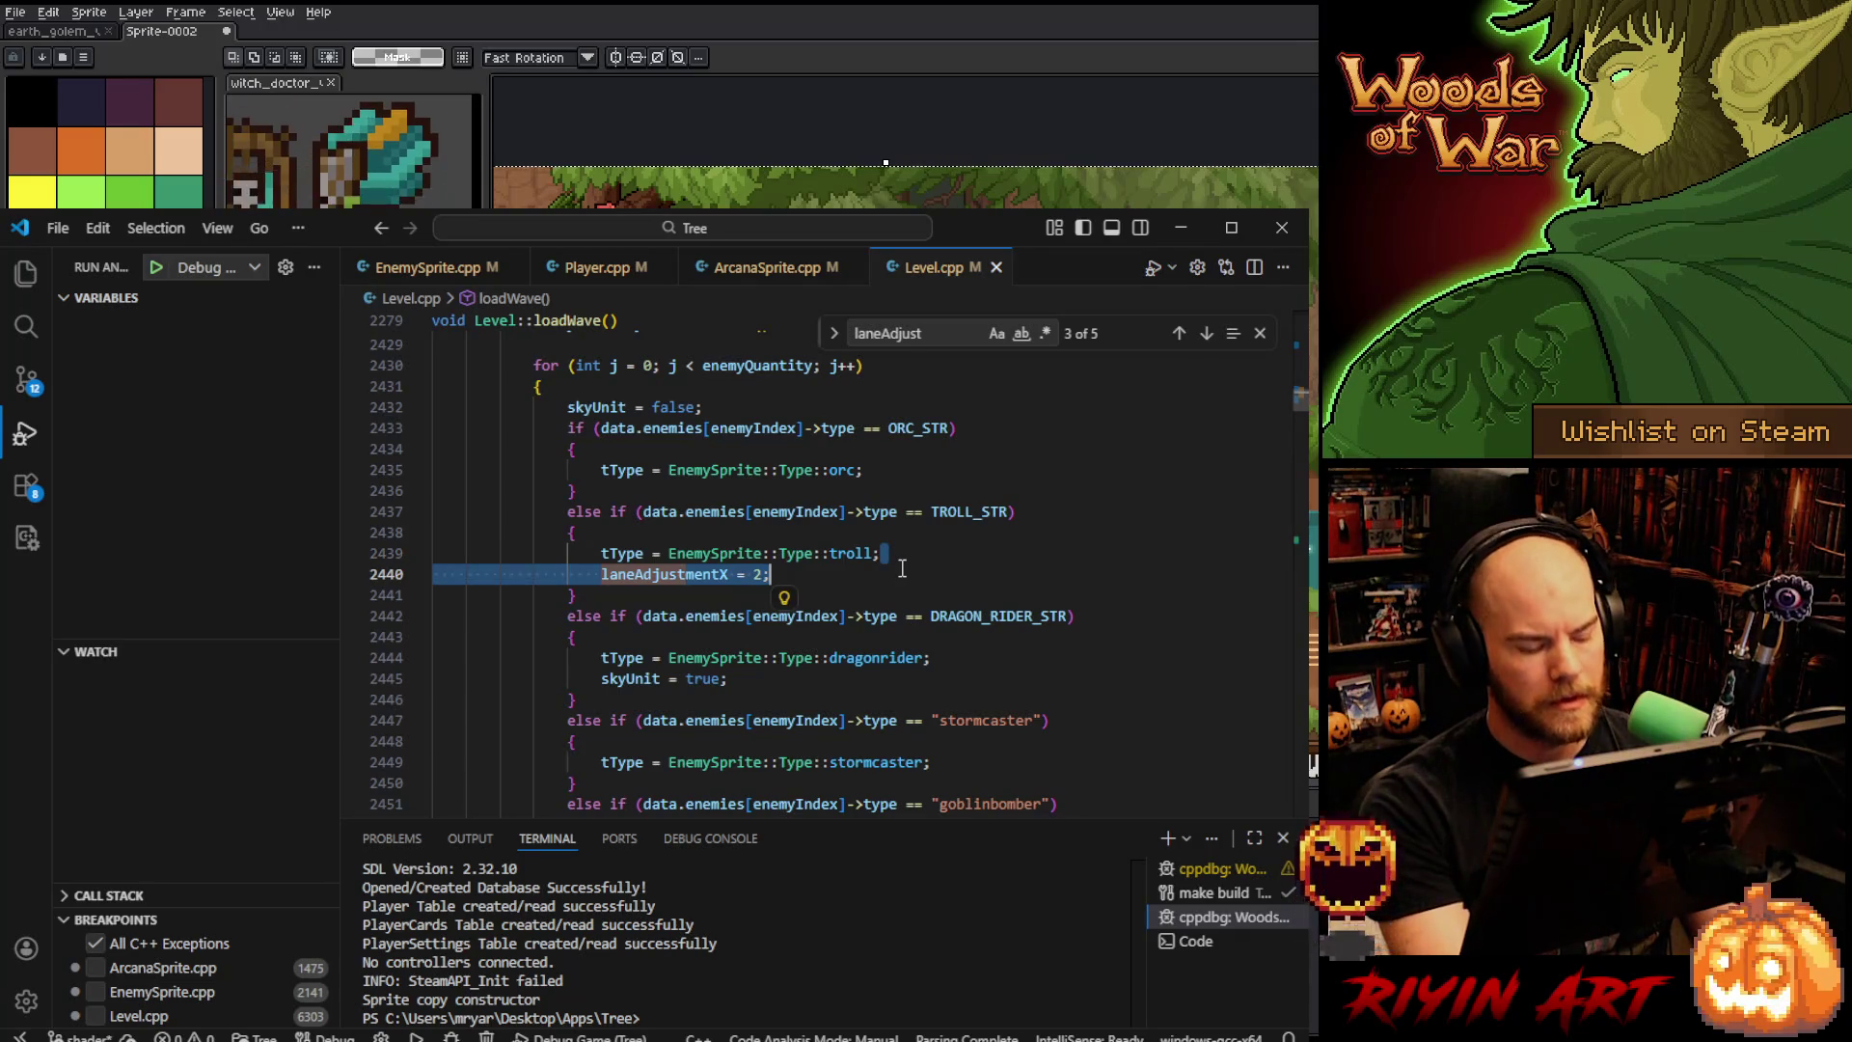
pyautogui.click(866, 573)
pyautogui.scroll(3, 720, 586)
pyautogui.scroll(12, 719, 586)
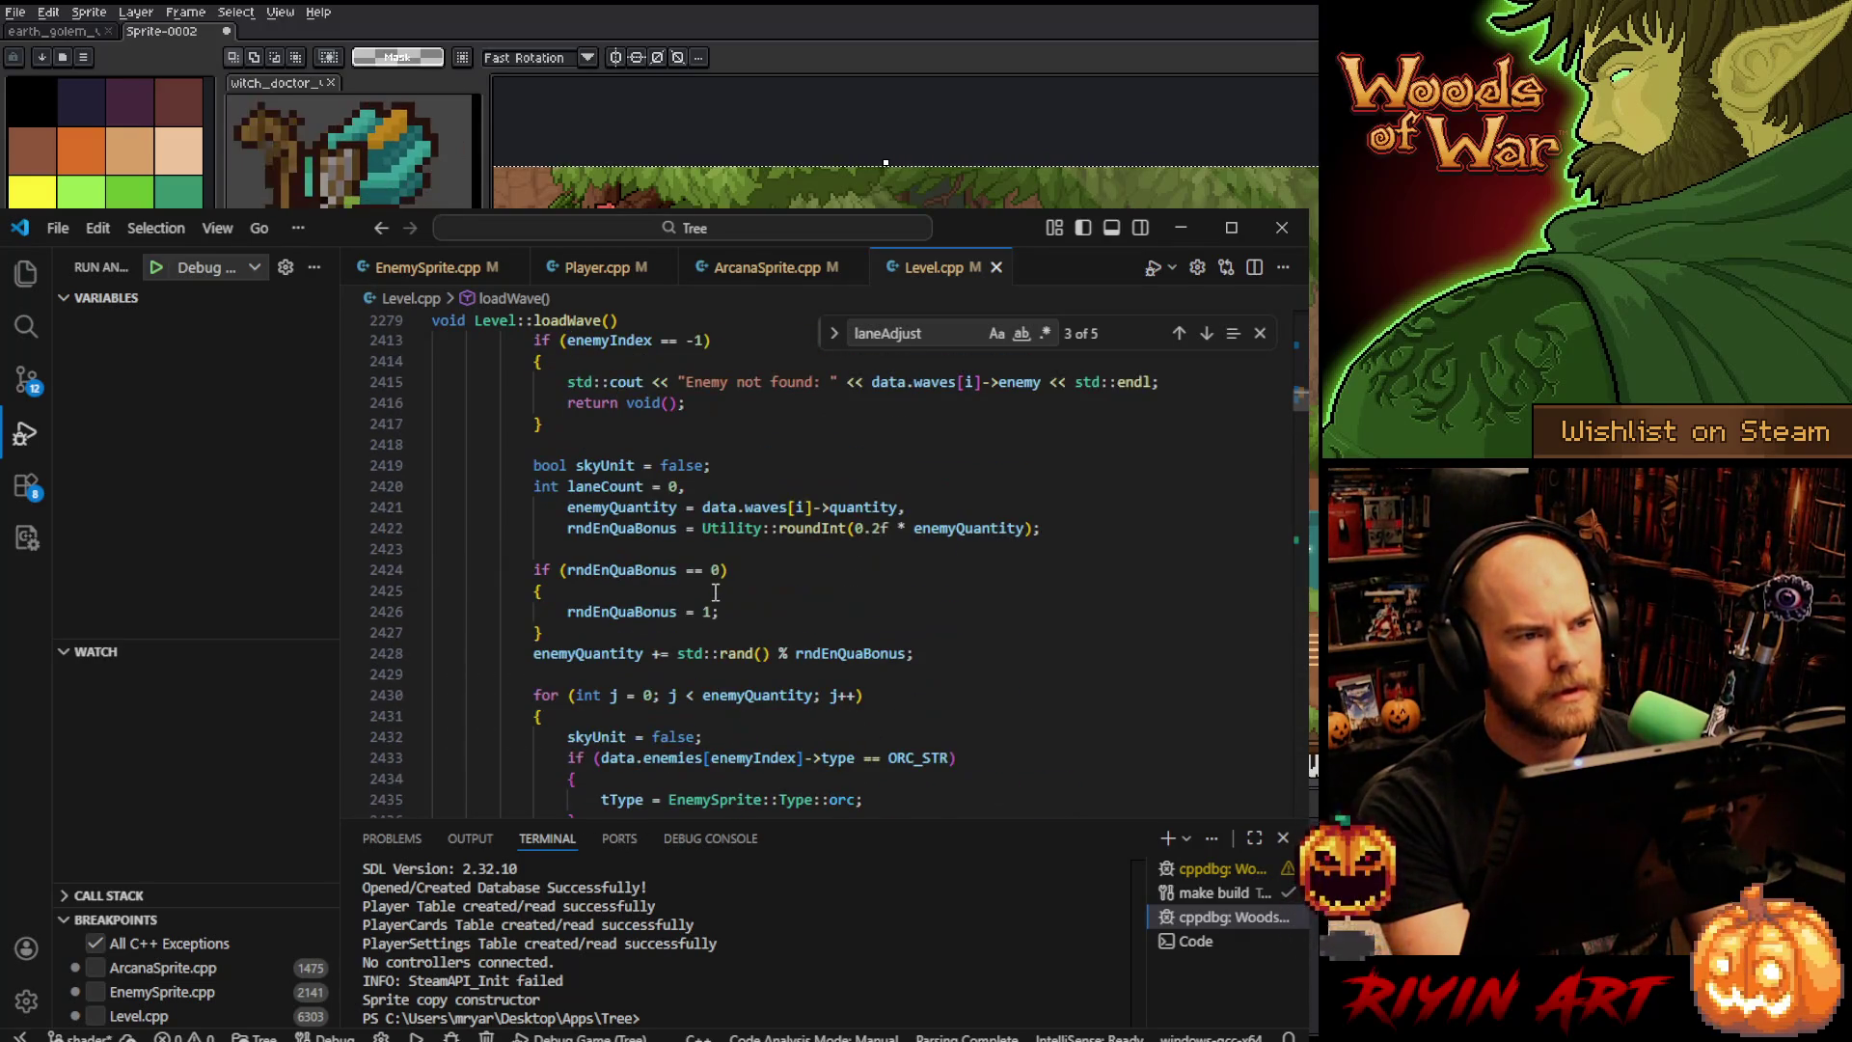
pyautogui.scroll(3, 723, 588)
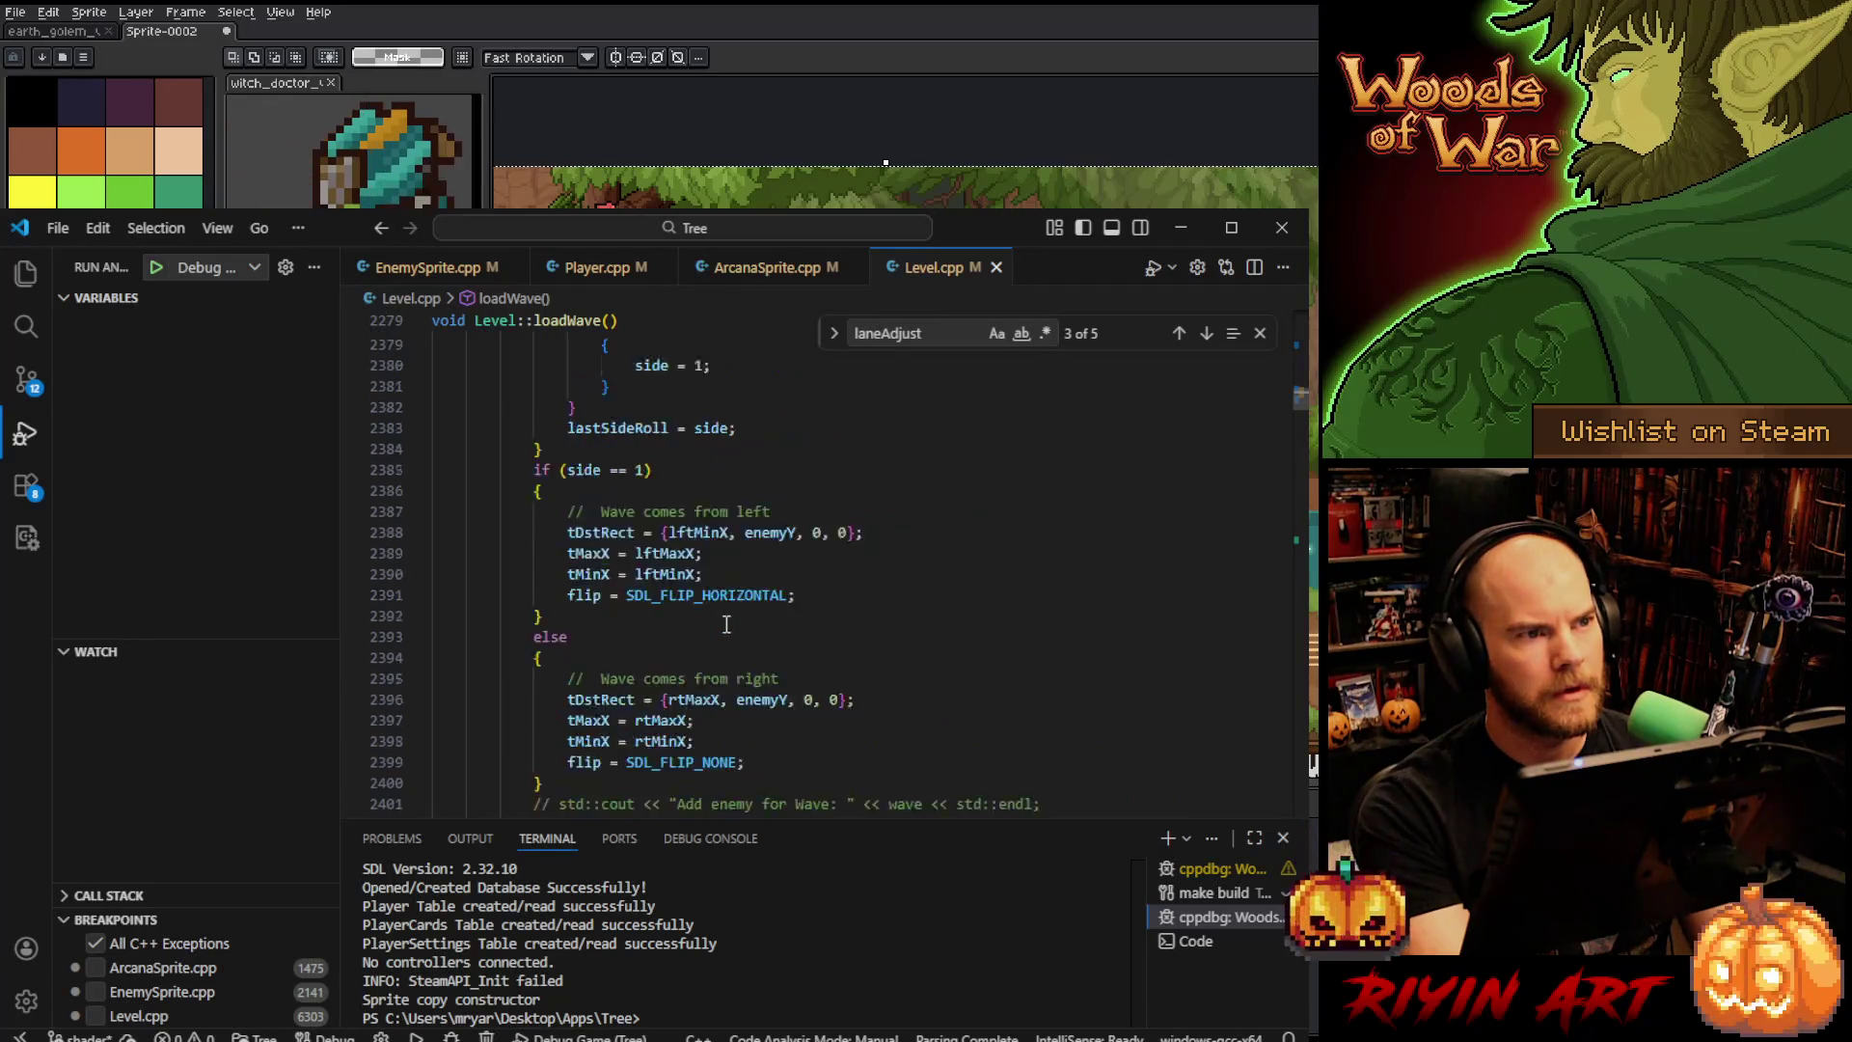
pyautogui.scroll(-14, 724, 618)
pyautogui.scroll(-2, 723, 625)
pyautogui.scroll(4, 723, 625)
pyautogui.scroll(-12, 718, 625)
pyautogui.scroll(4, 716, 625)
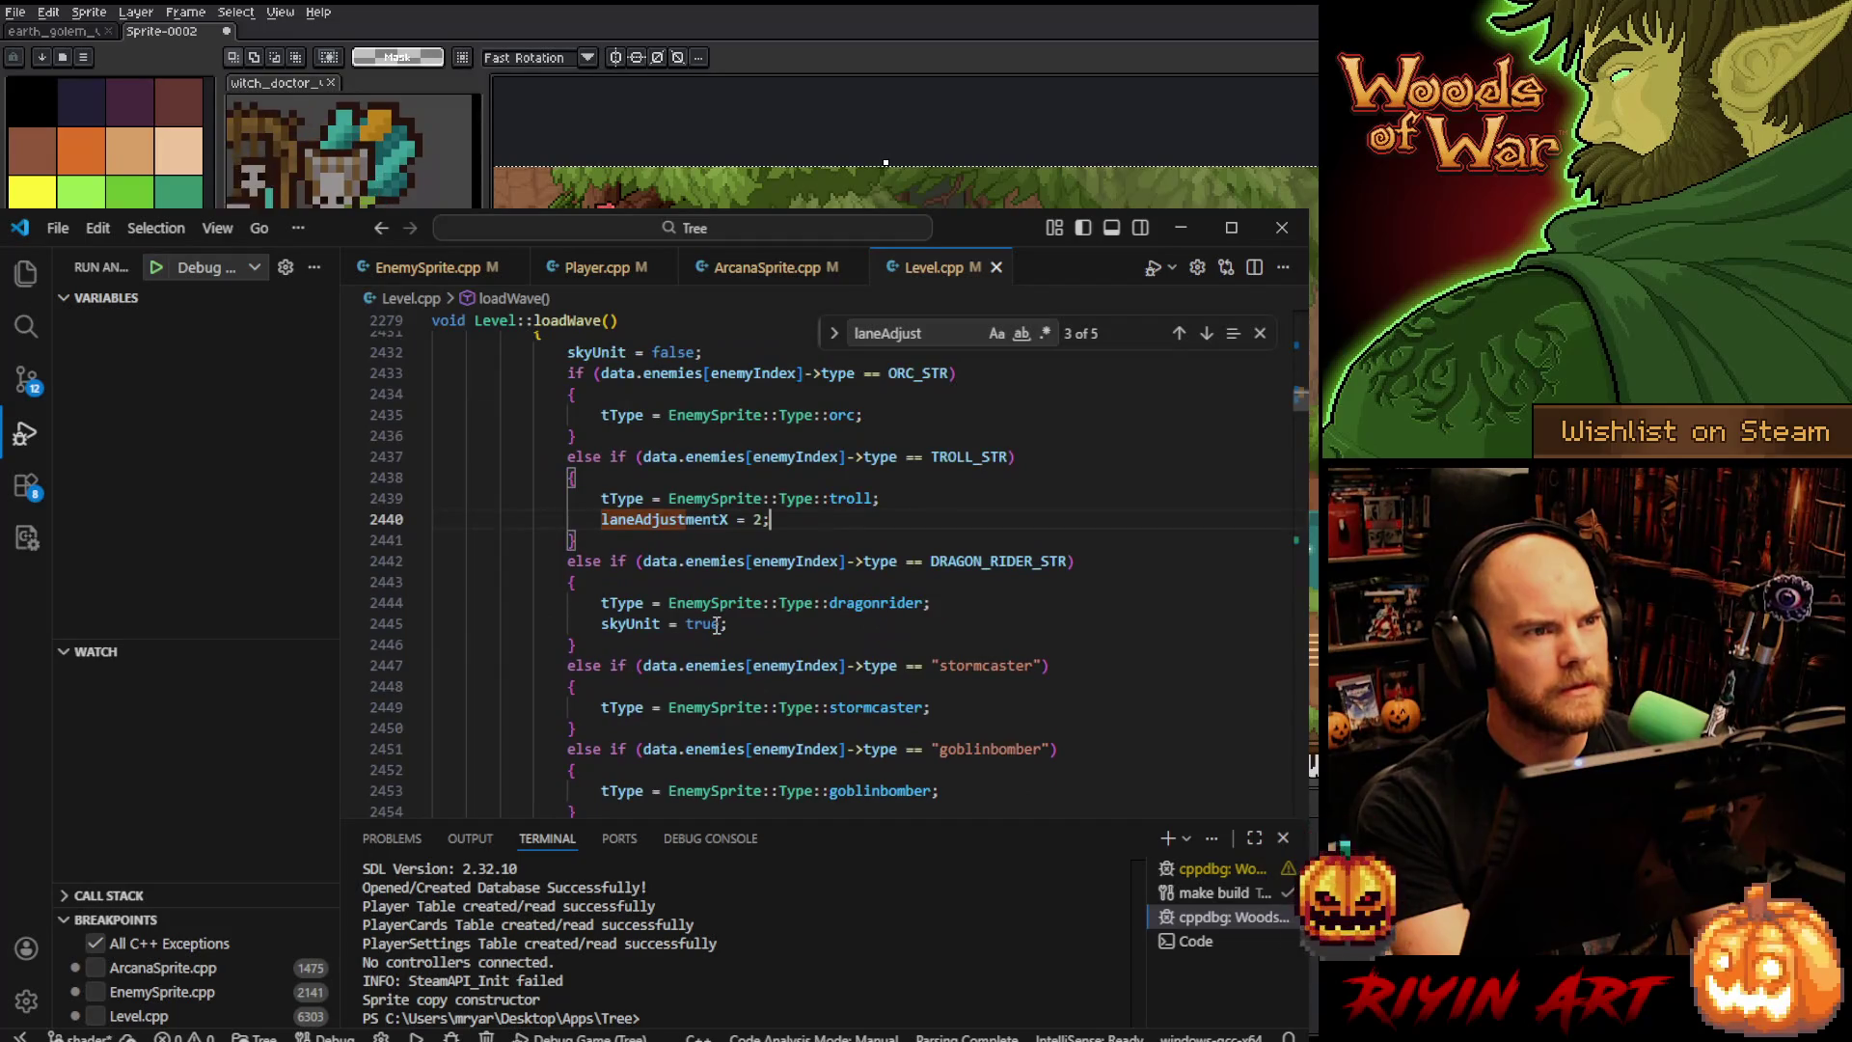
pyautogui.scroll(-5, 716, 625)
pyautogui.scroll(5, 704, 579)
pyautogui.doubleClick(683, 519)
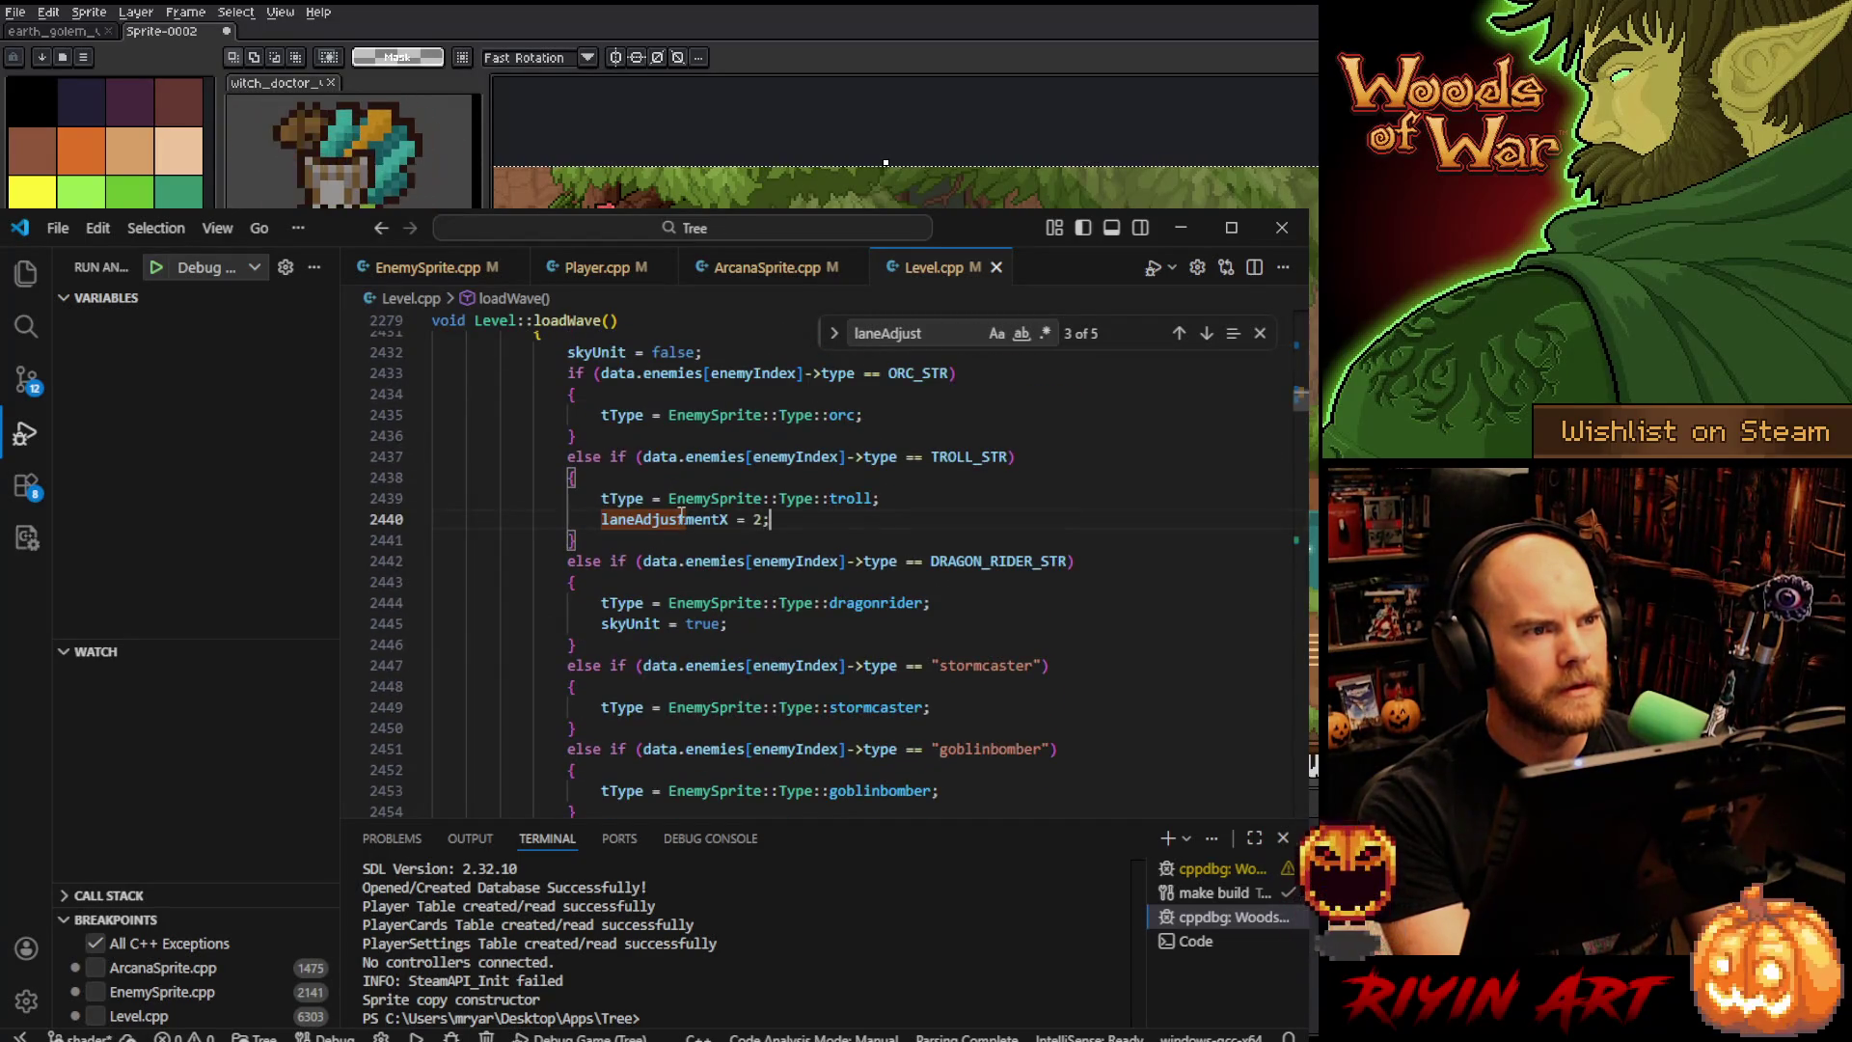
pyautogui.hotkey('ctrl', 'f')
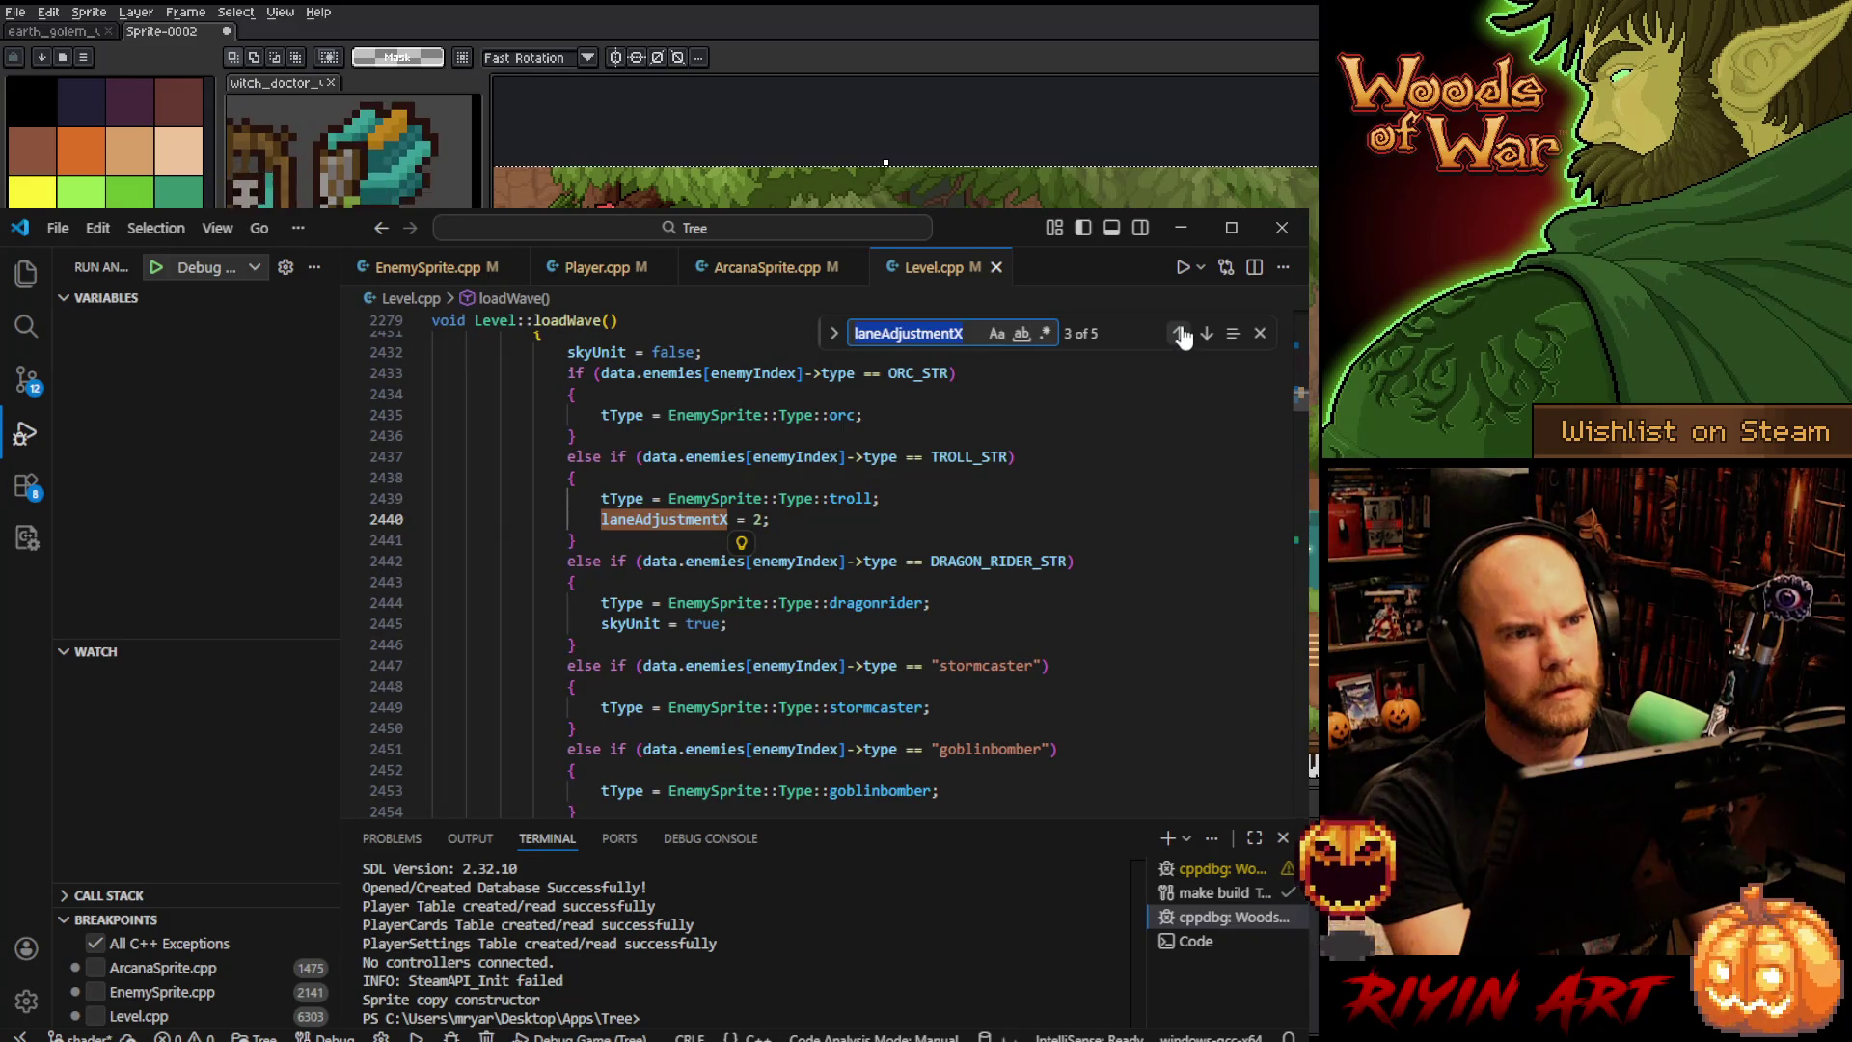
pyautogui.click(1180, 334)
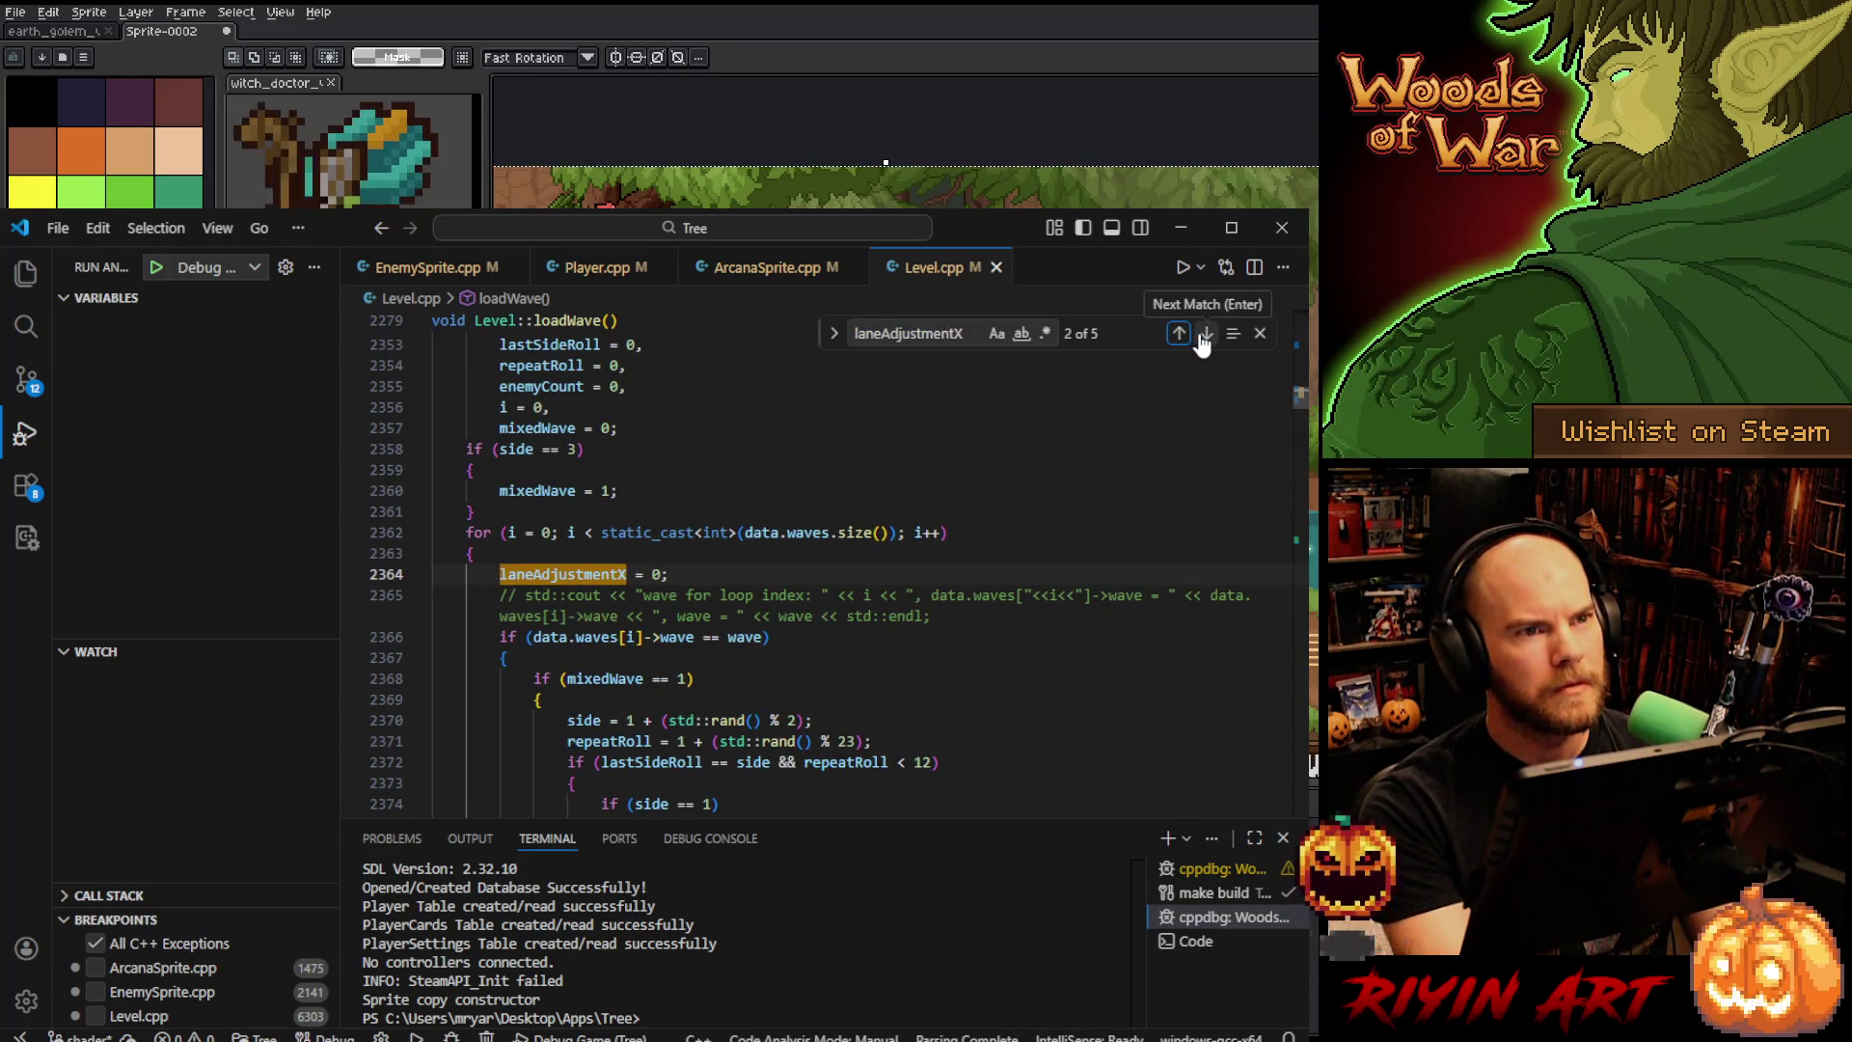
pyautogui.click(1204, 335)
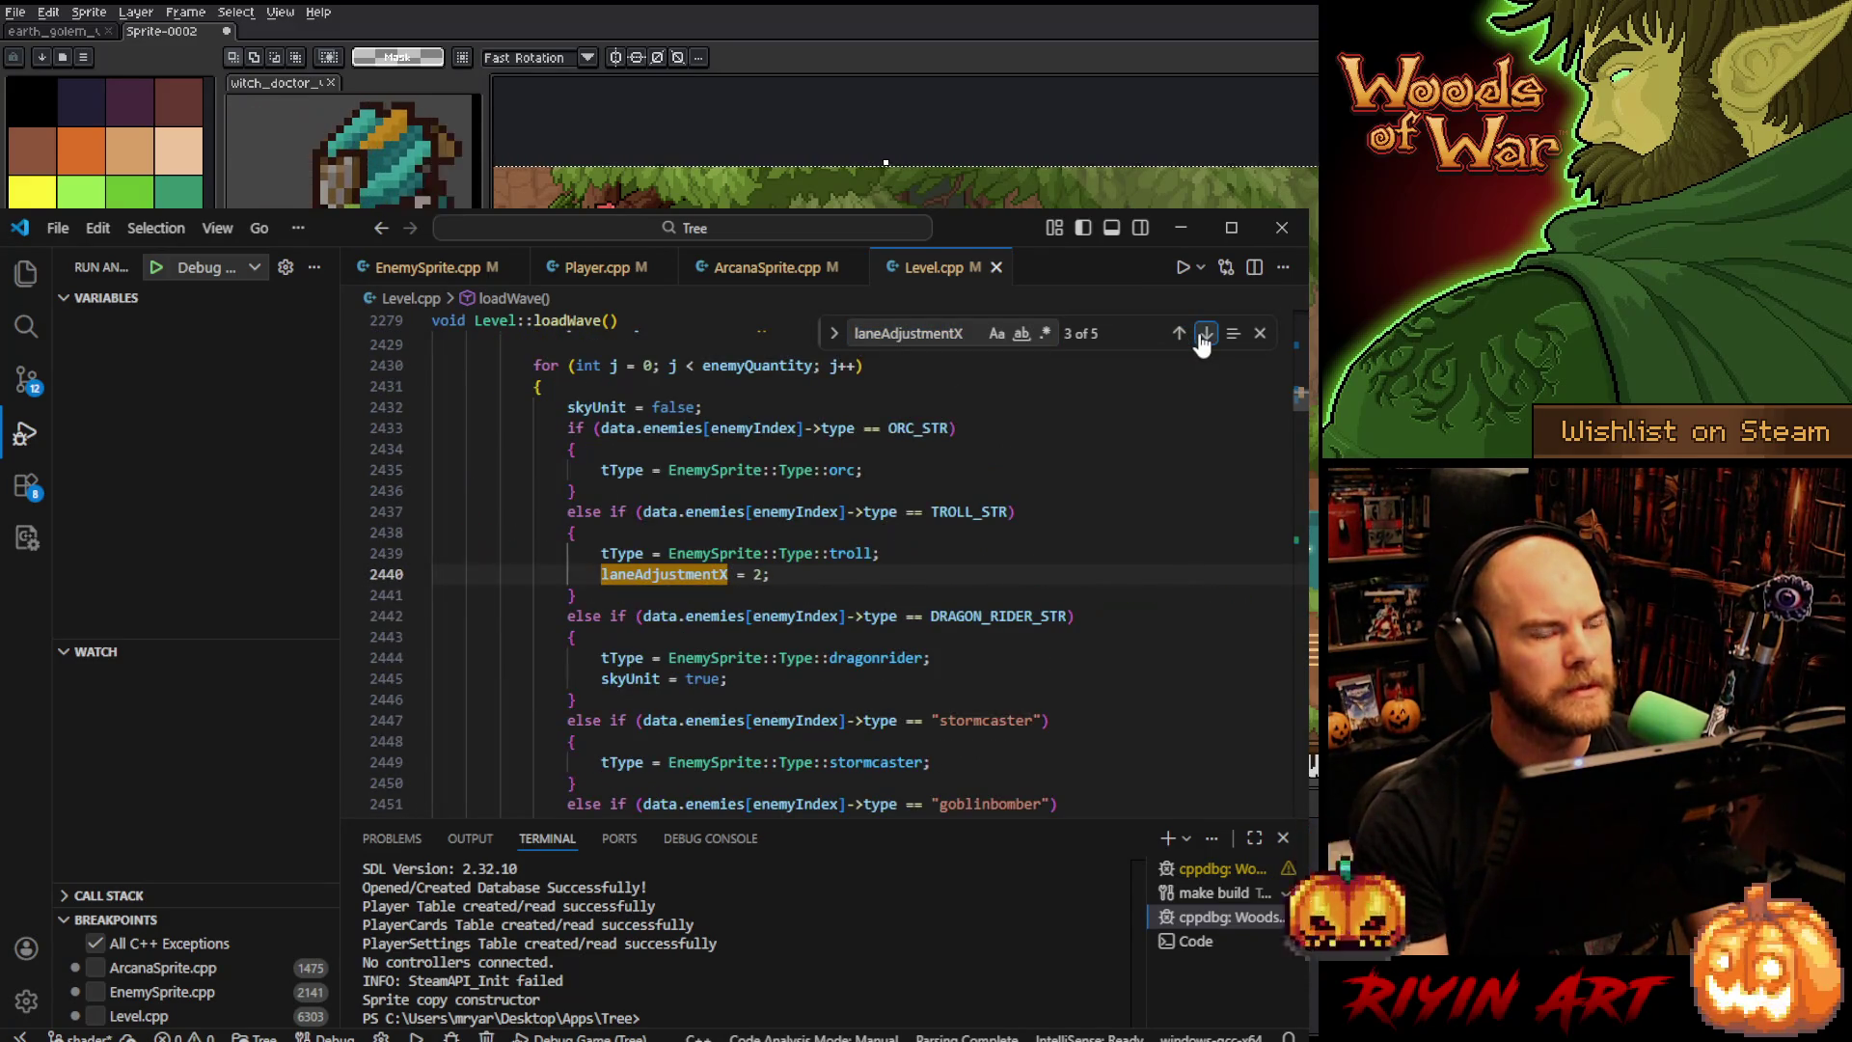
pyautogui.click(1205, 334)
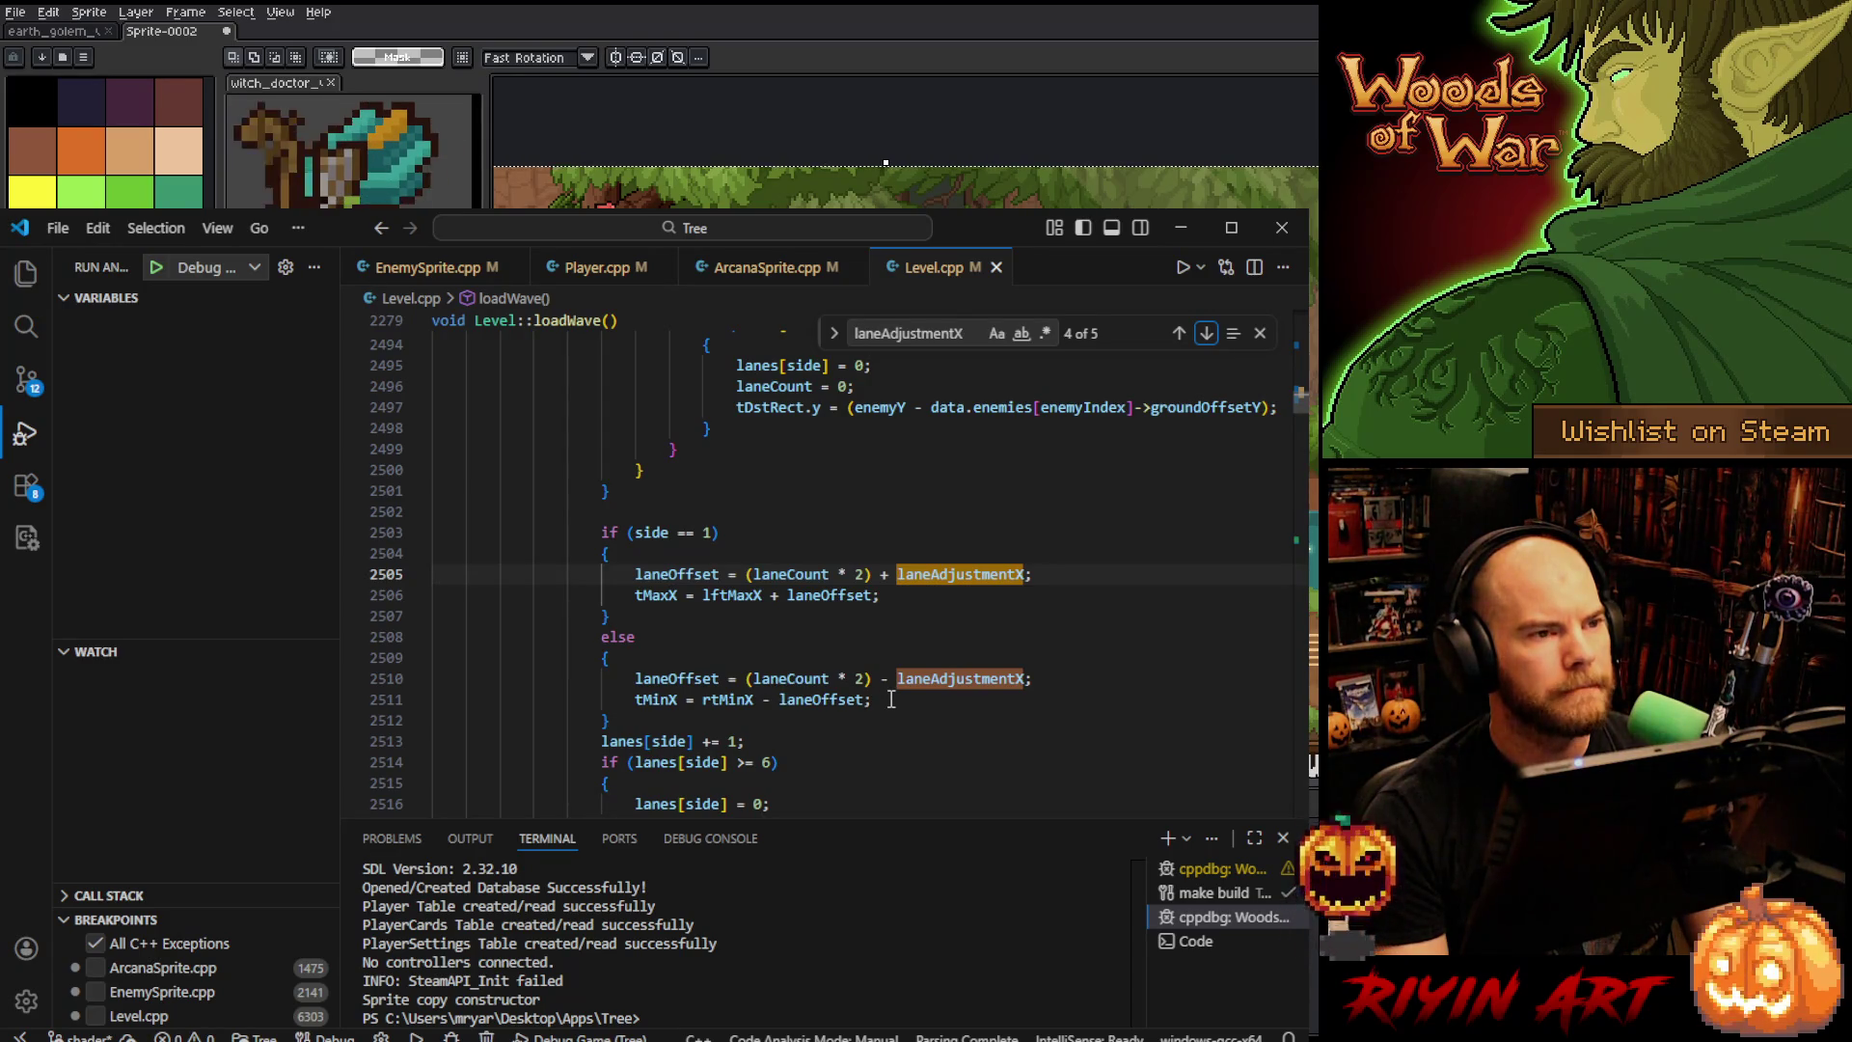
pyautogui.scroll(-2, 891, 698)
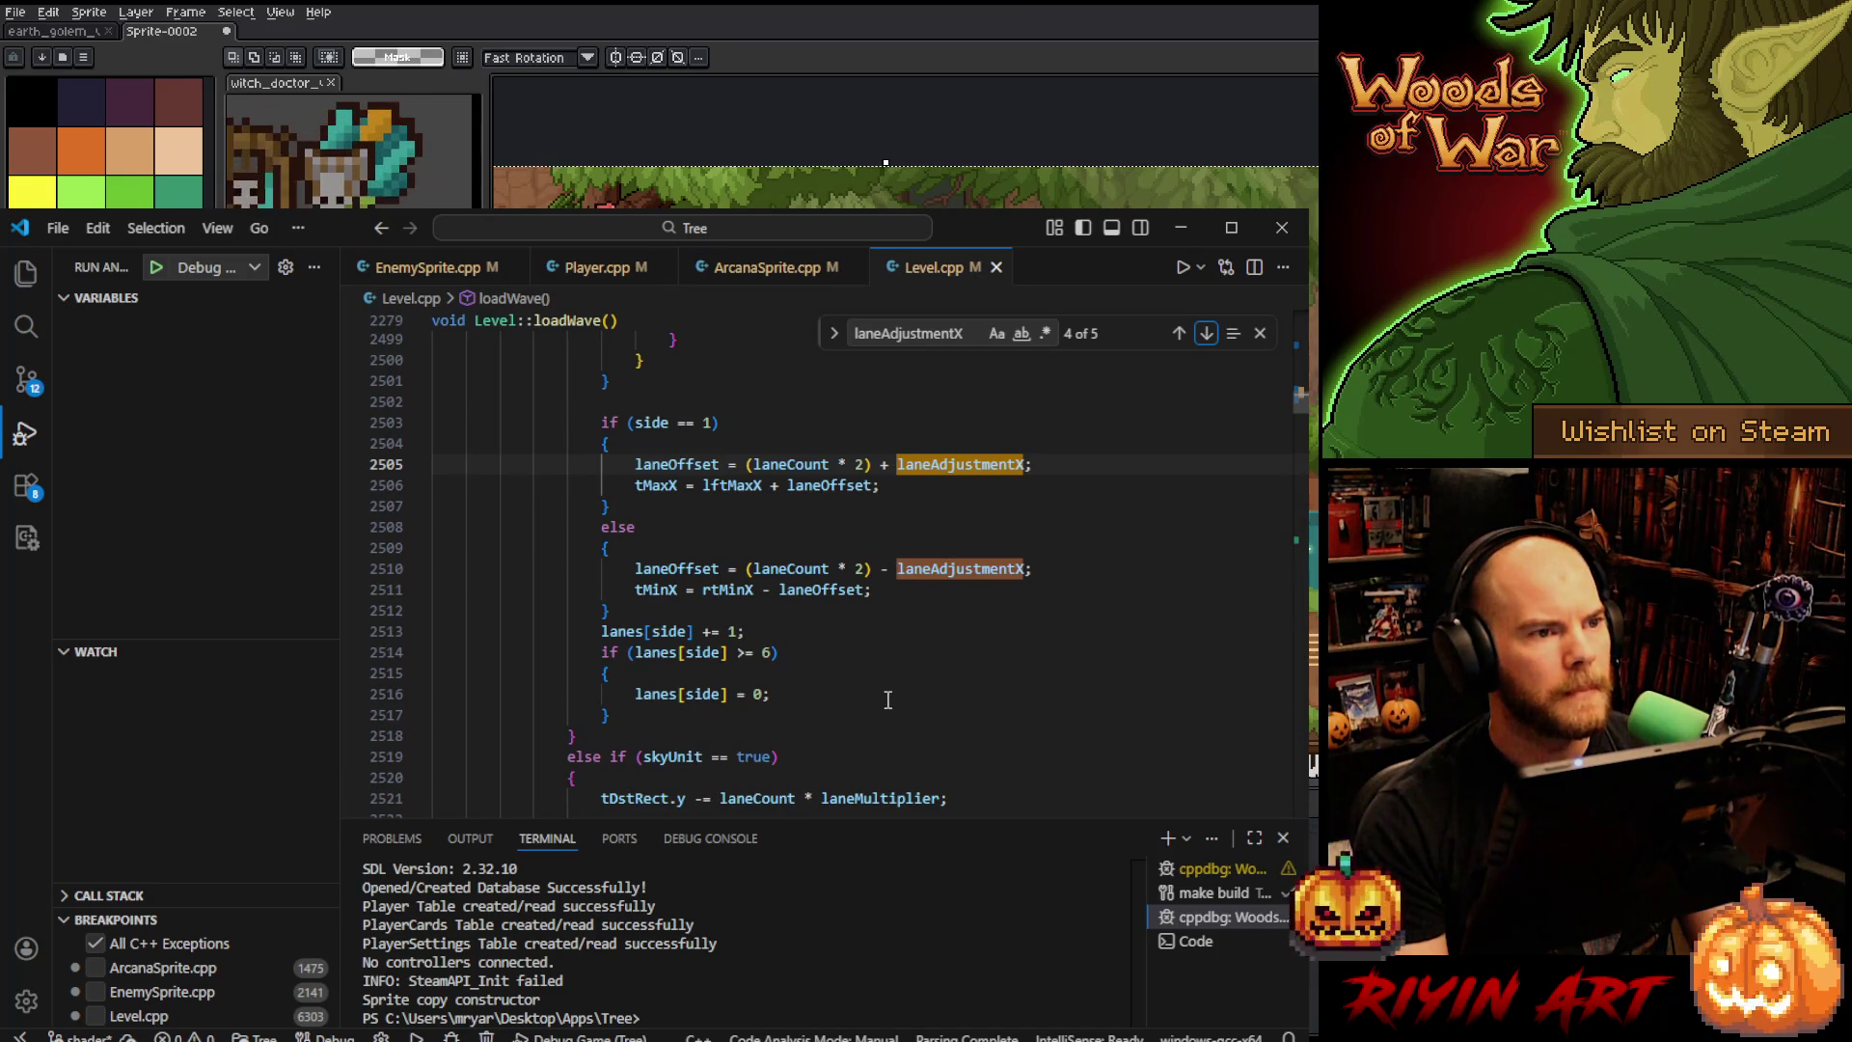
pyautogui.scroll(-1, 887, 699)
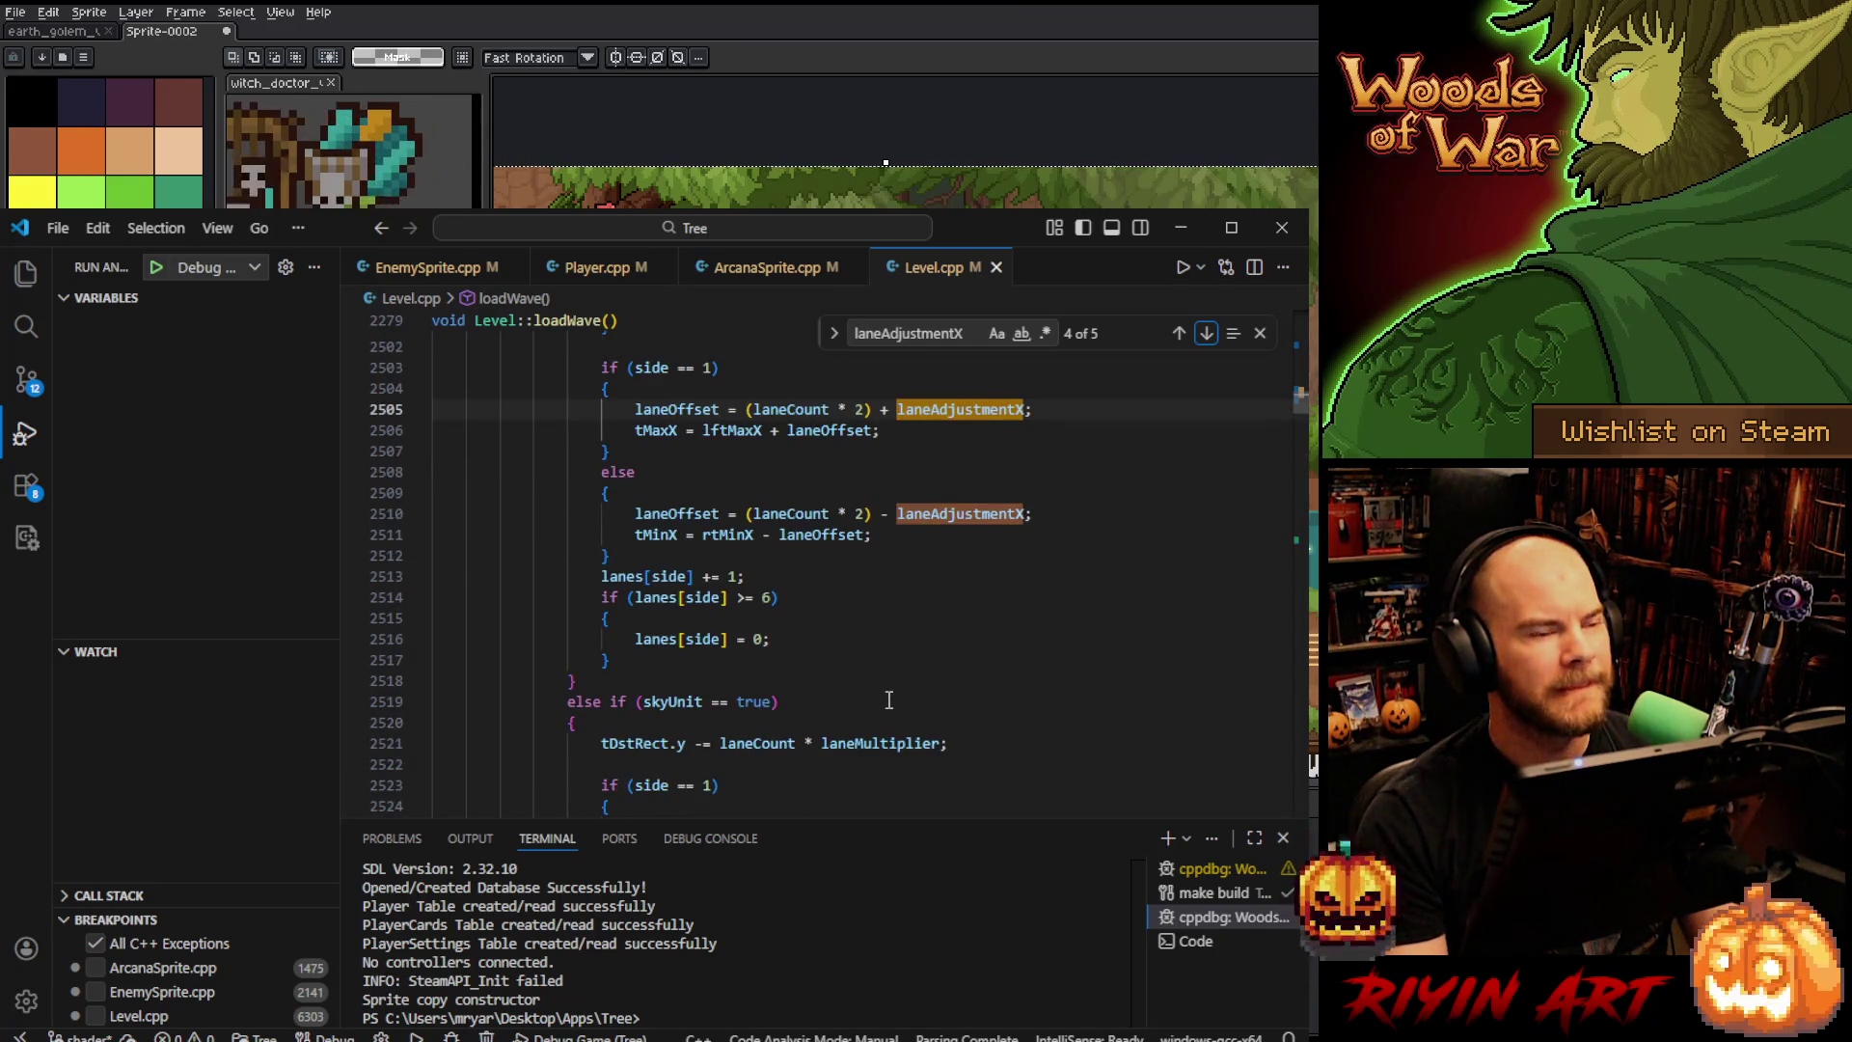
pyautogui.scroll(-2, 890, 700)
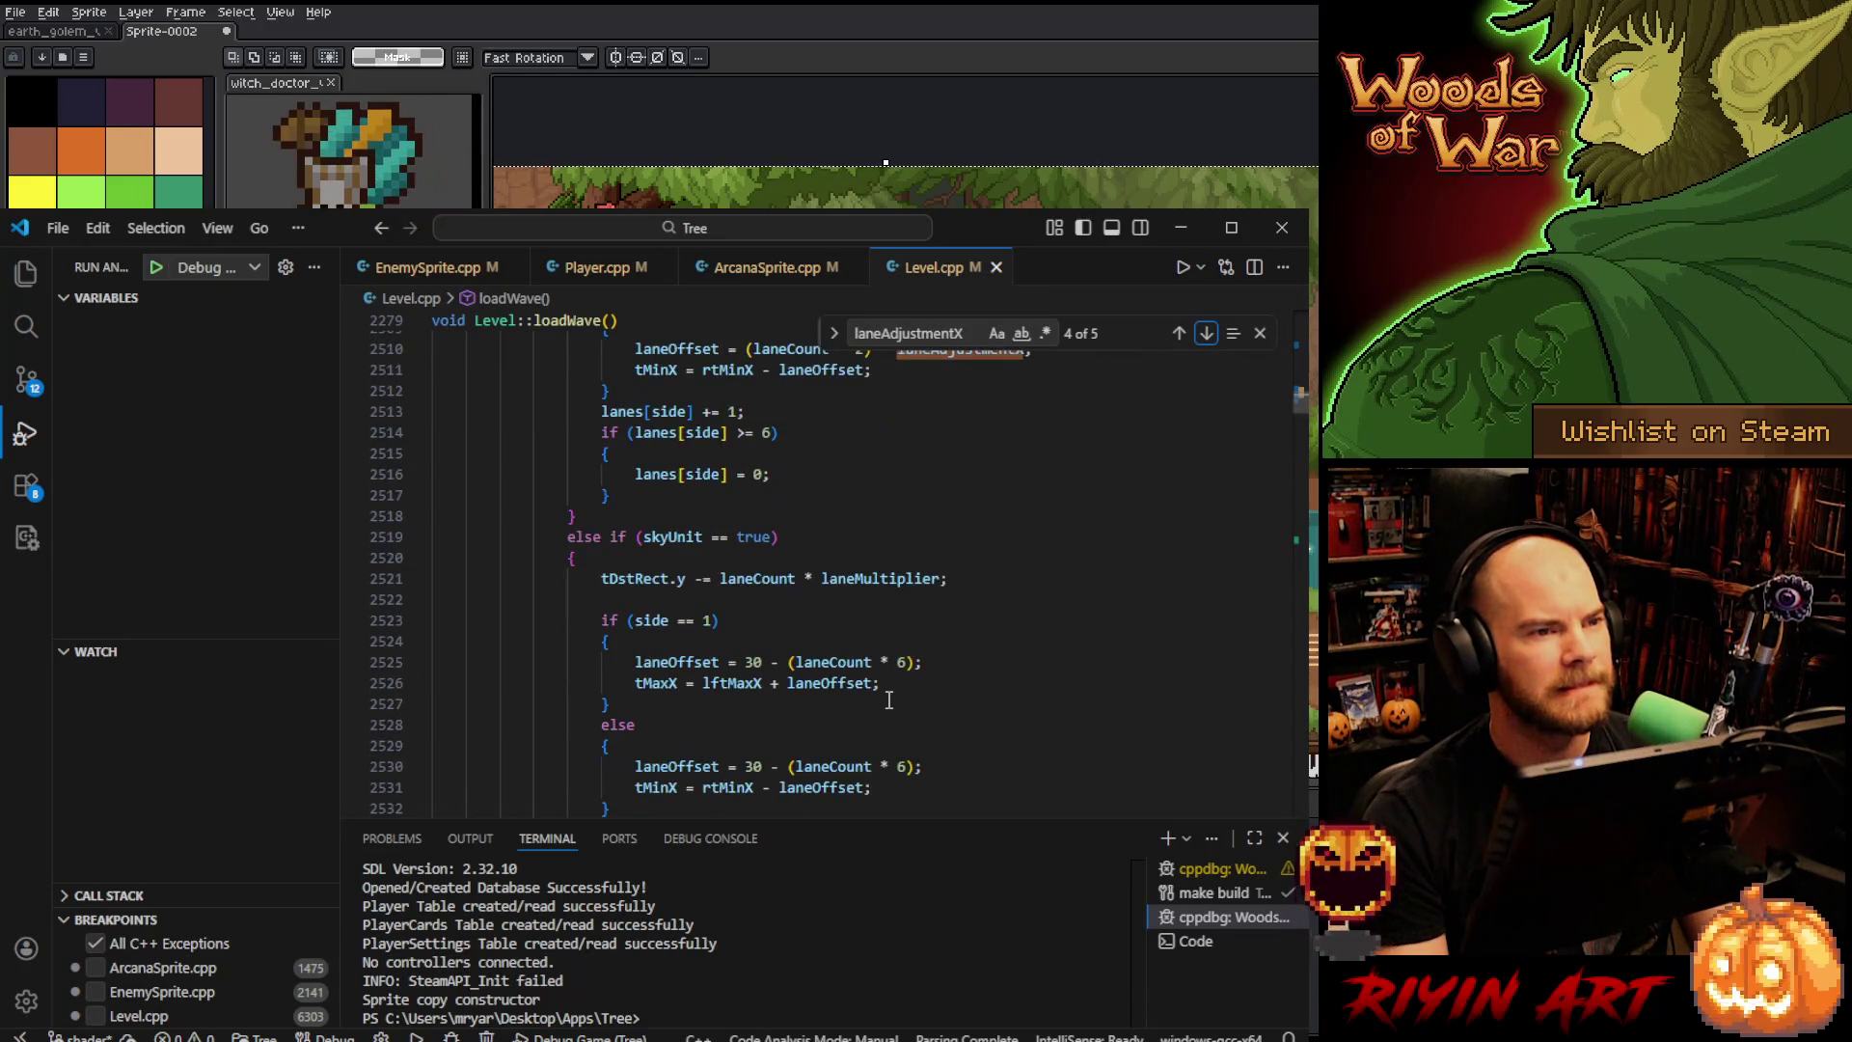
pyautogui.scroll(3, 889, 699)
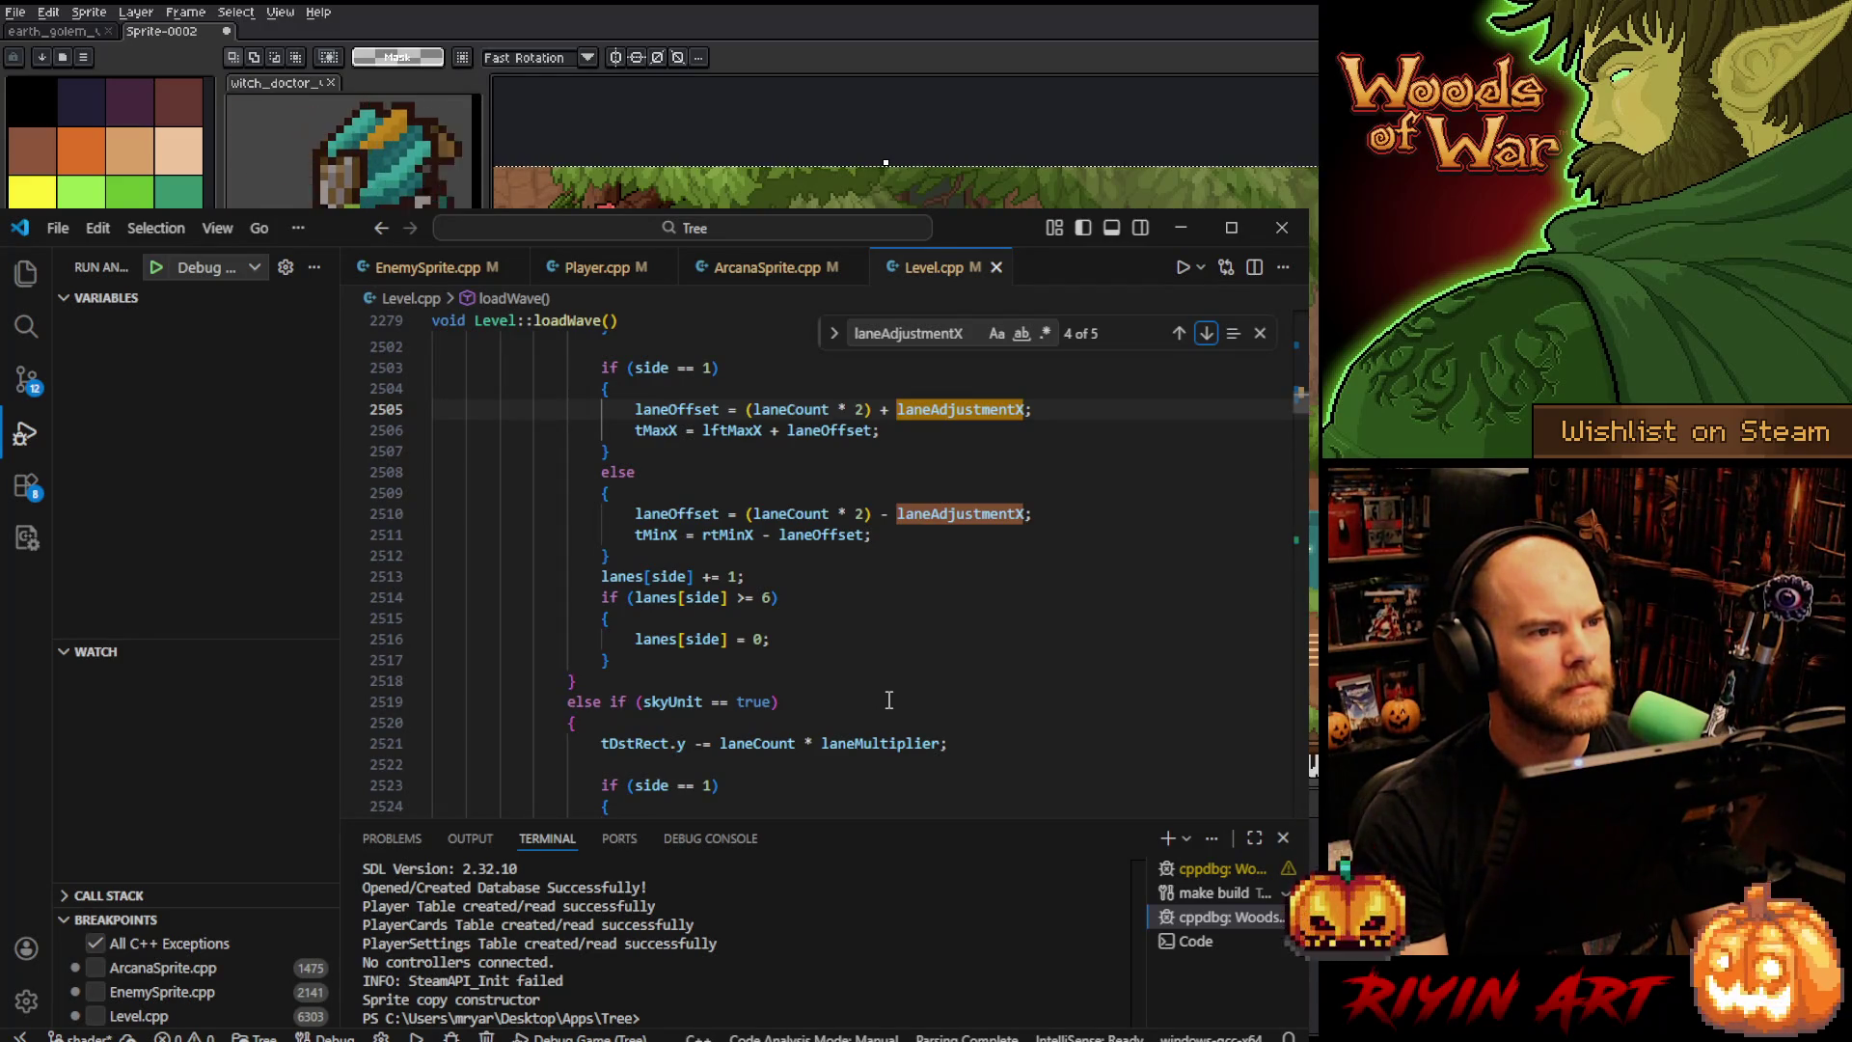
pyautogui.scroll(-5, 840, 678)
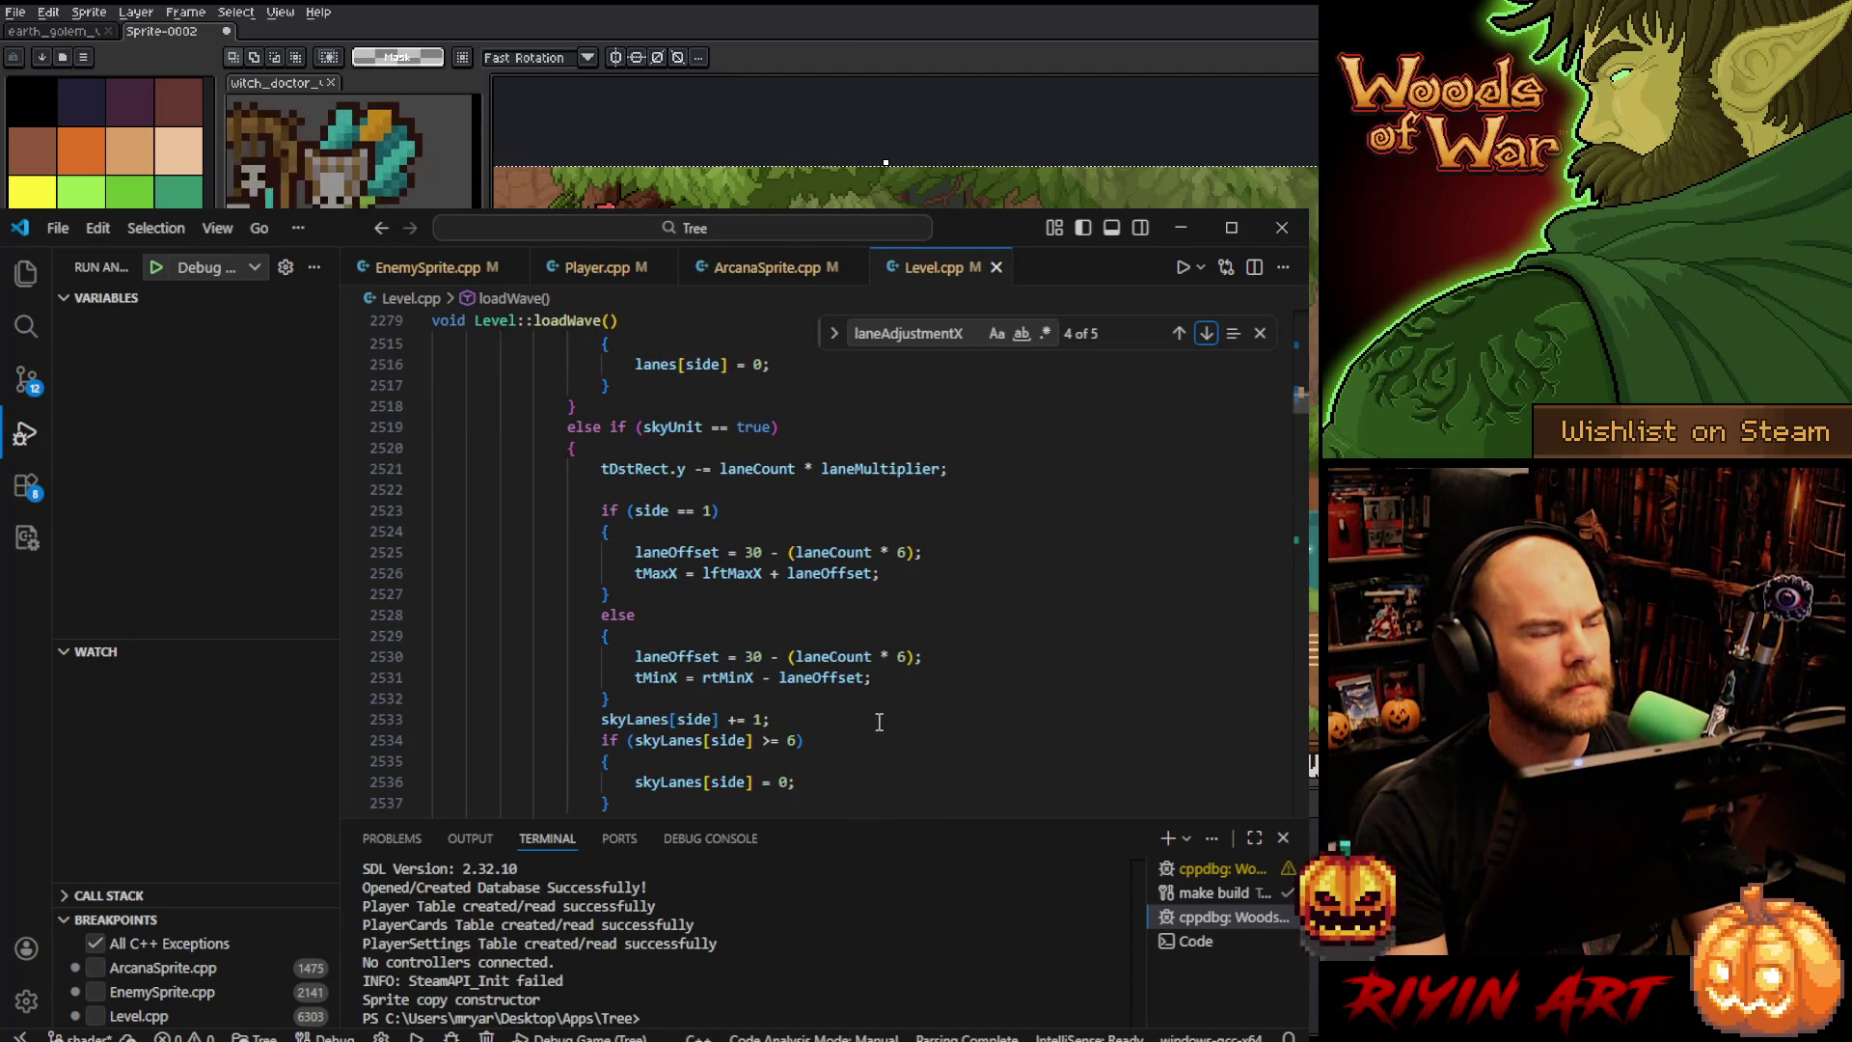
pyautogui.scroll(-5, 878, 722)
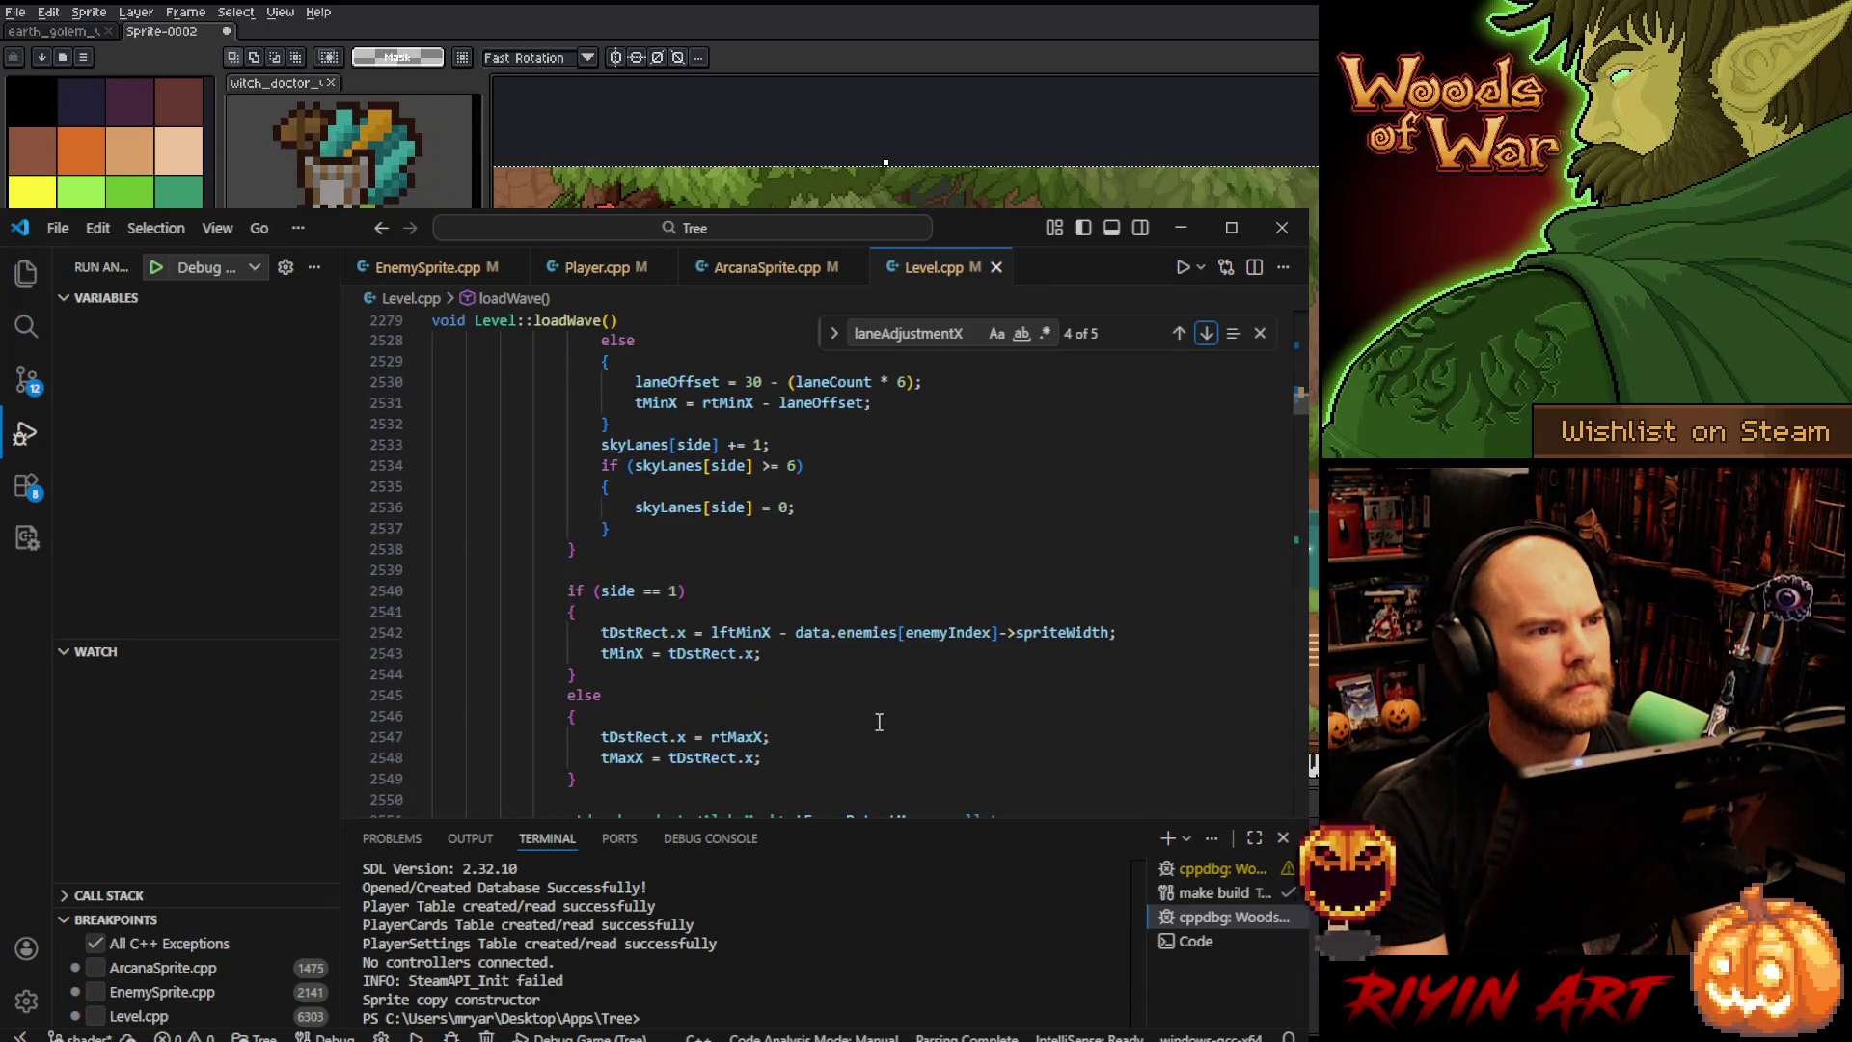
pyautogui.scroll(6, 879, 721)
pyautogui.scroll(-6, 879, 722)
pyautogui.scroll(6, 879, 722)
pyautogui.scroll(8, 878, 721)
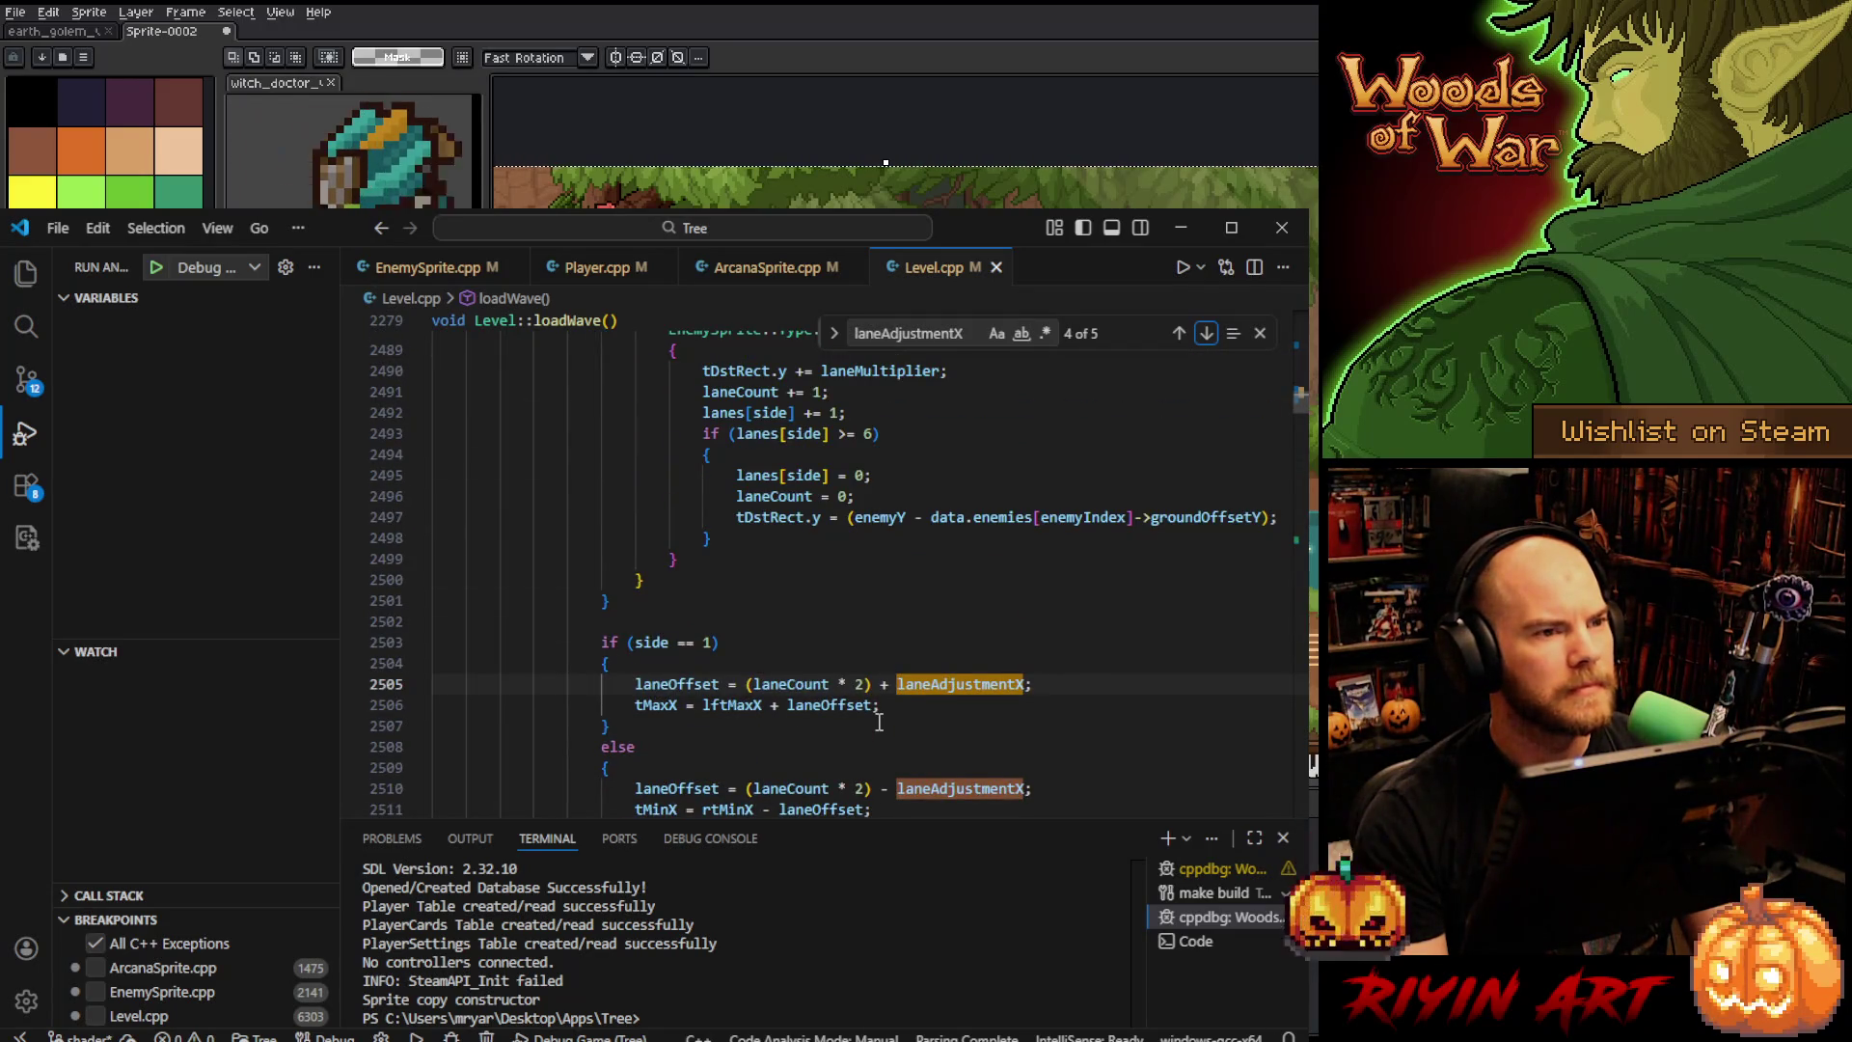
pyautogui.scroll(-3, 878, 722)
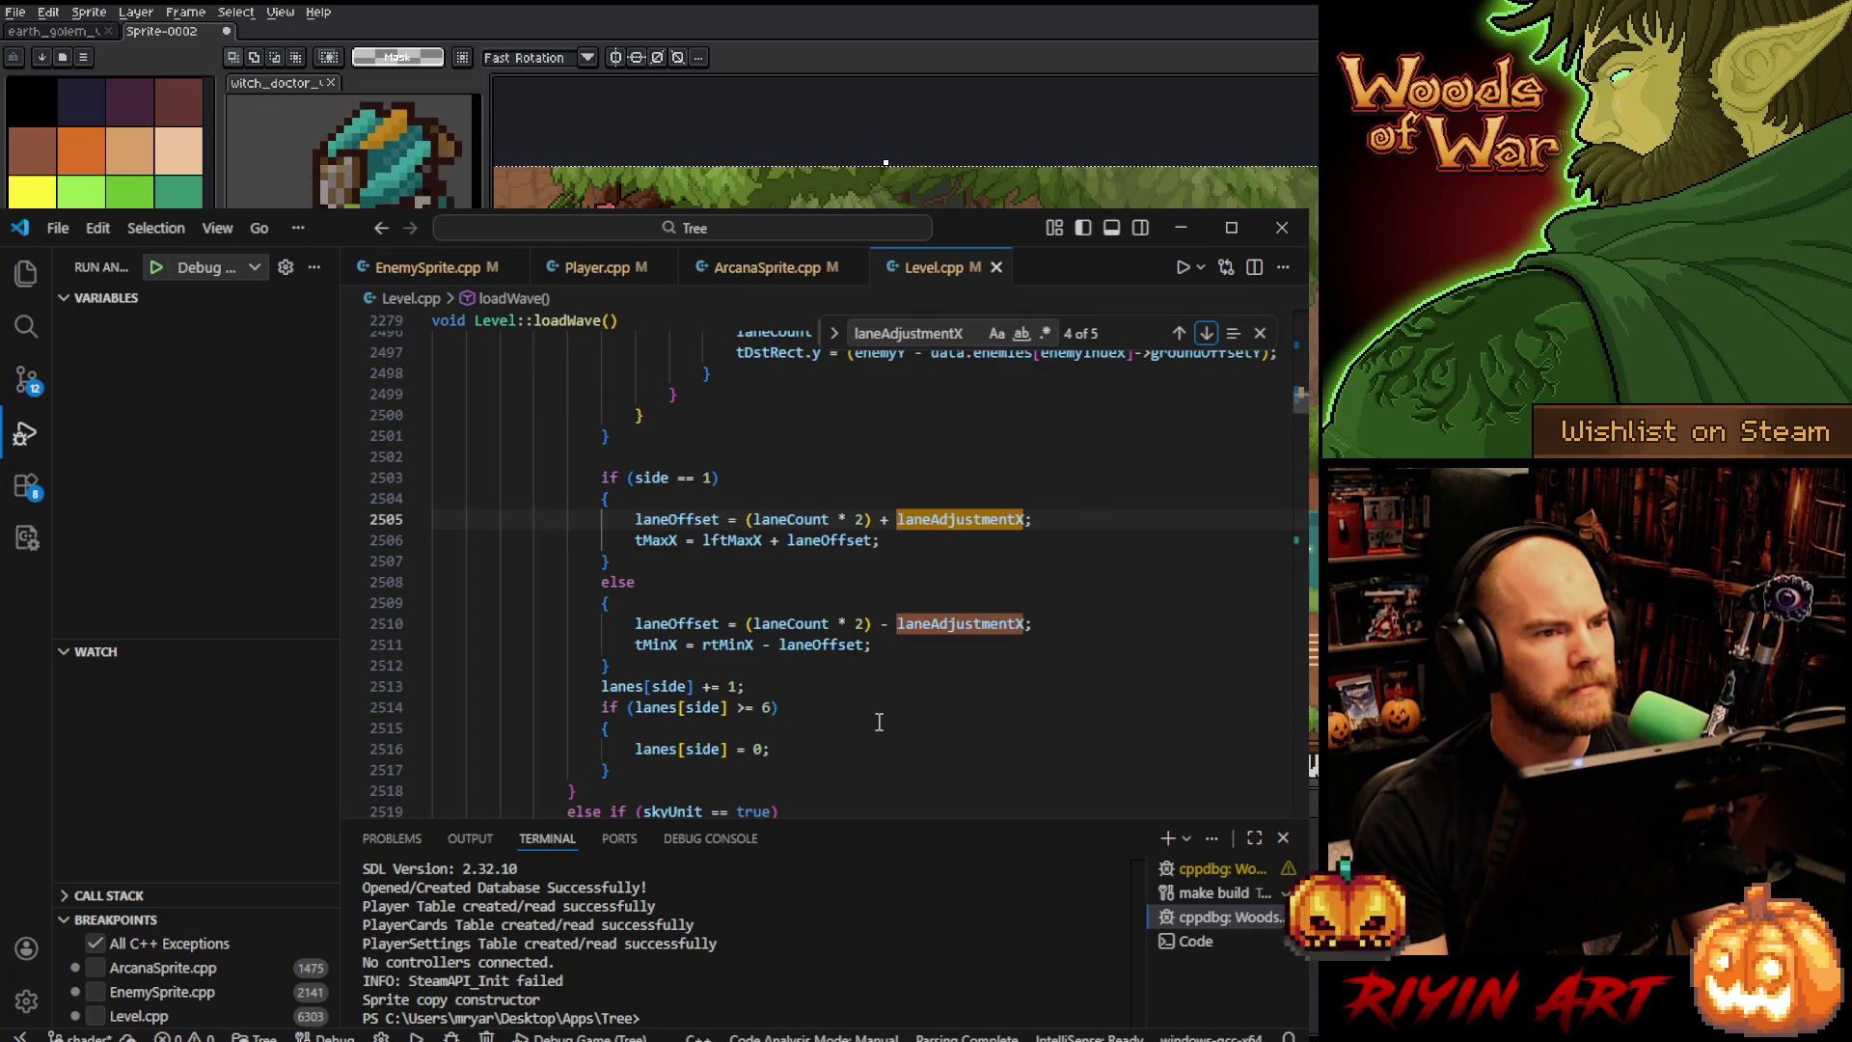
pyautogui.scroll(3, 879, 722)
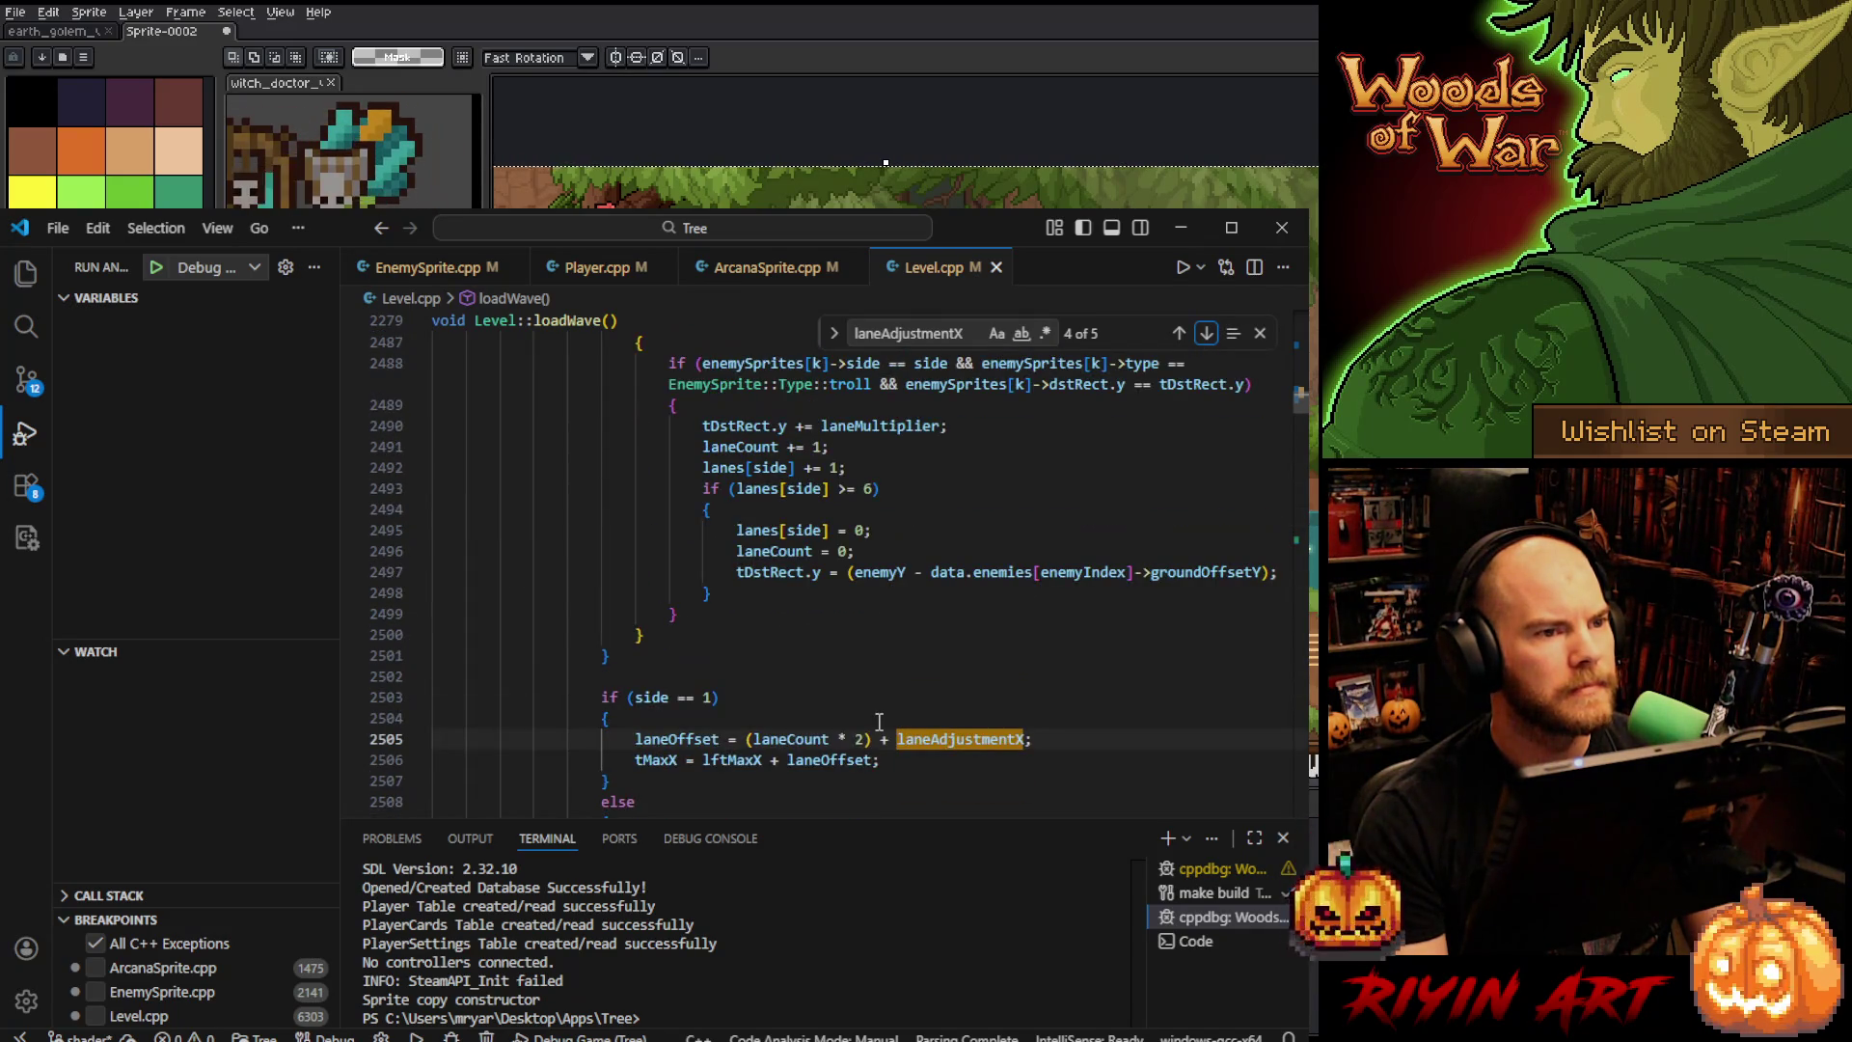
pyautogui.scroll(-4, 878, 723)
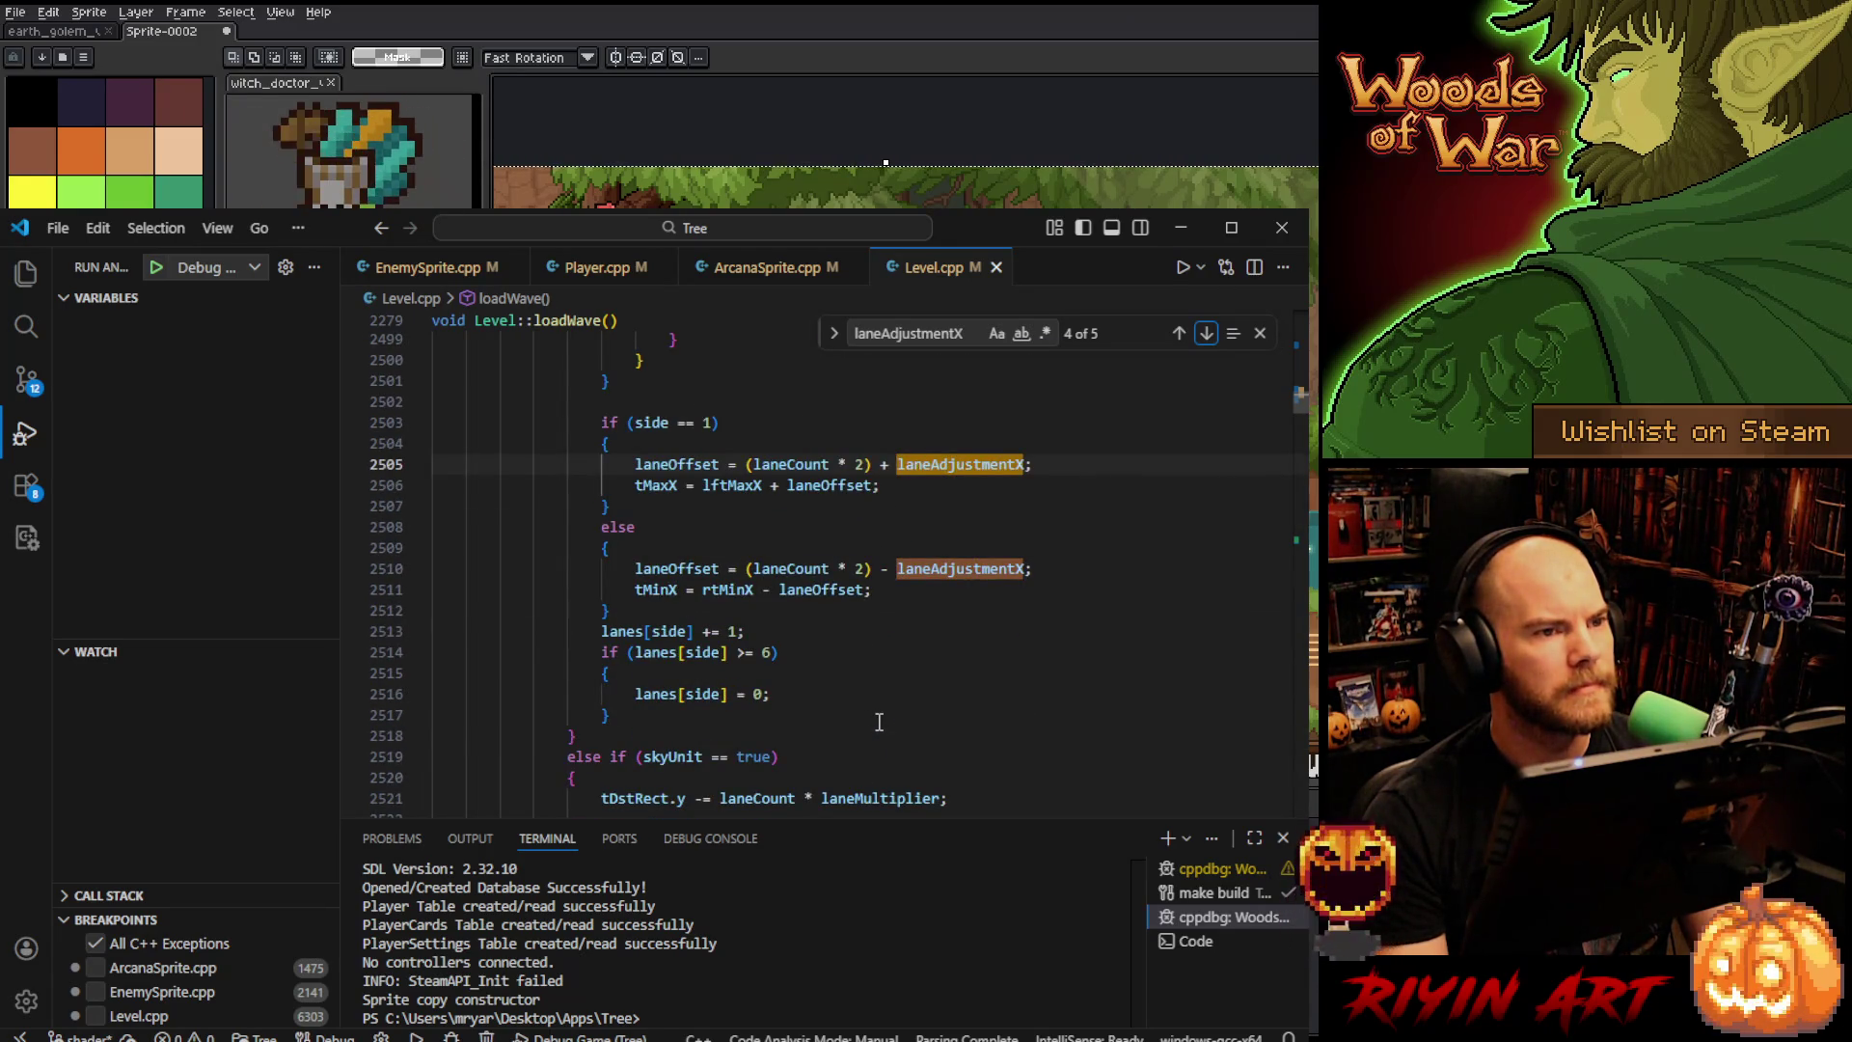
pyautogui.scroll(8, 879, 722)
pyautogui.scroll(13, 879, 722)
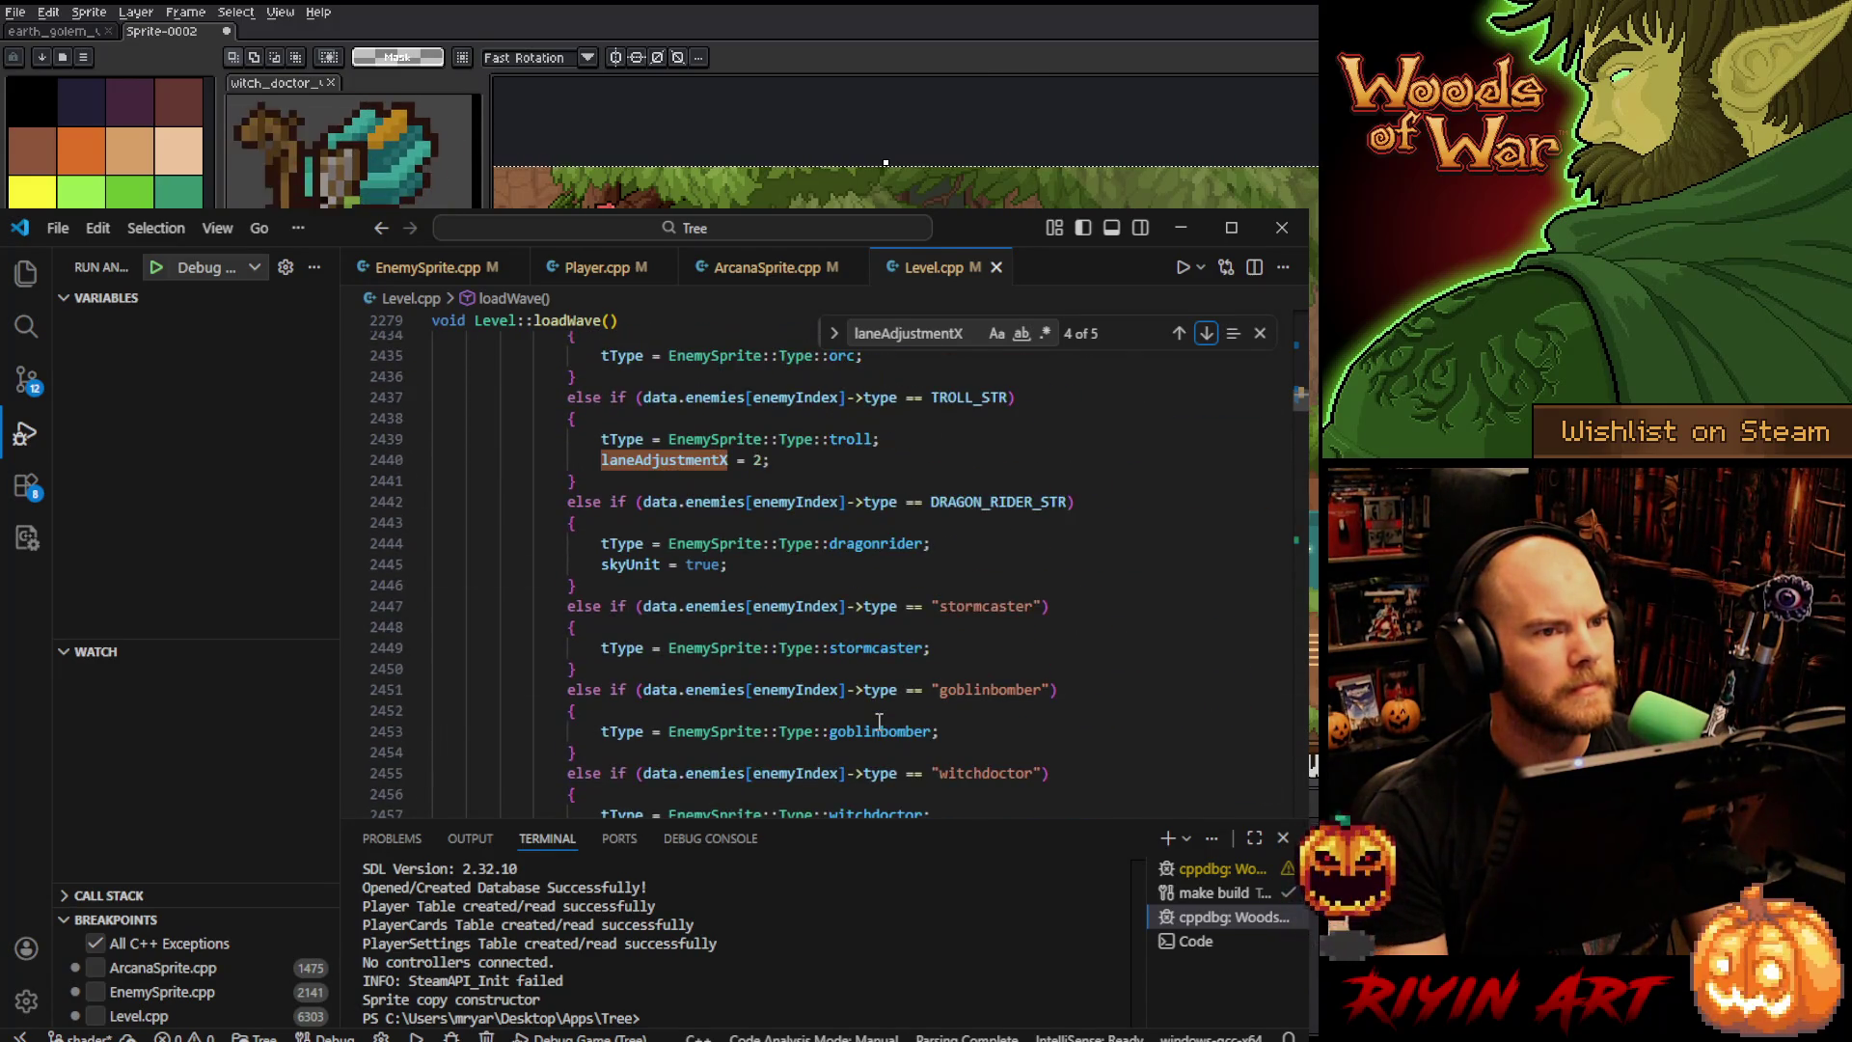
pyautogui.scroll(3, 879, 722)
# - Review the troll and sky unit lane assignments in loadWave, trying then undoing a blank line
pyautogui.click(838, 680)
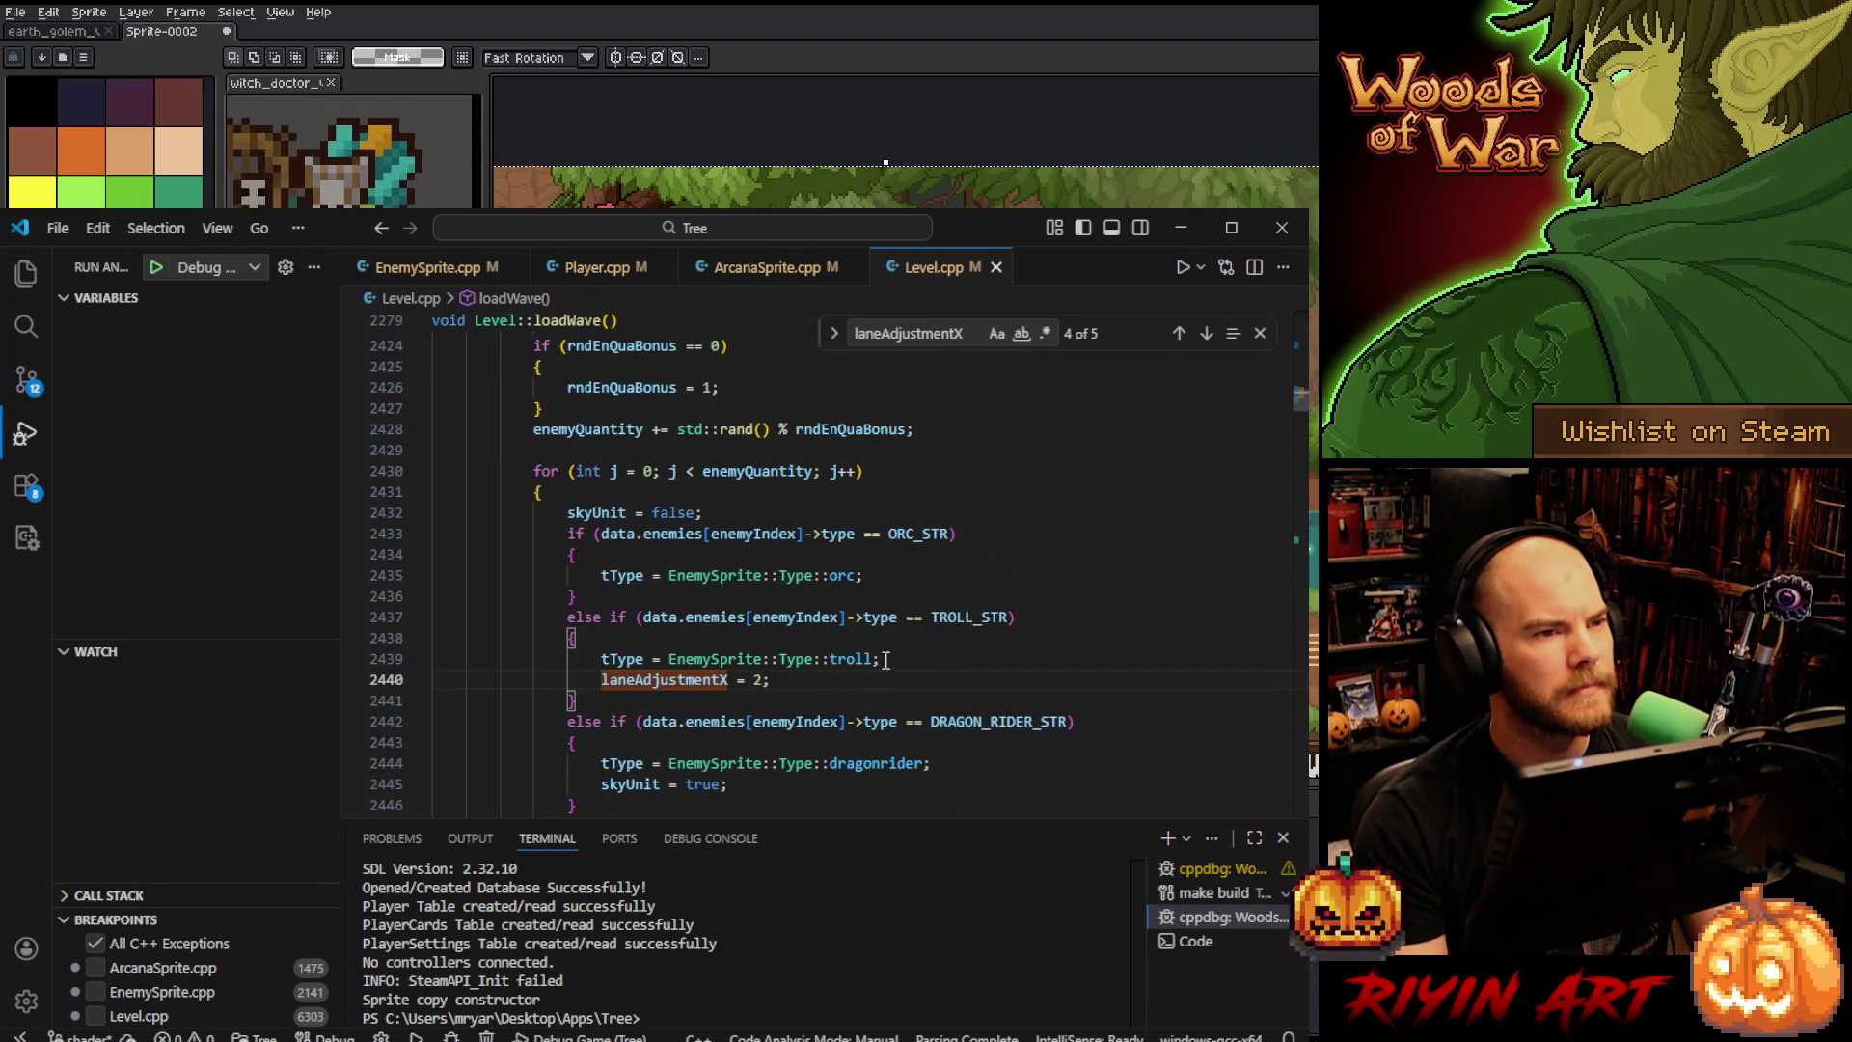
pyautogui.moveTo(887, 662); pyautogui.dragTo(887, 672)
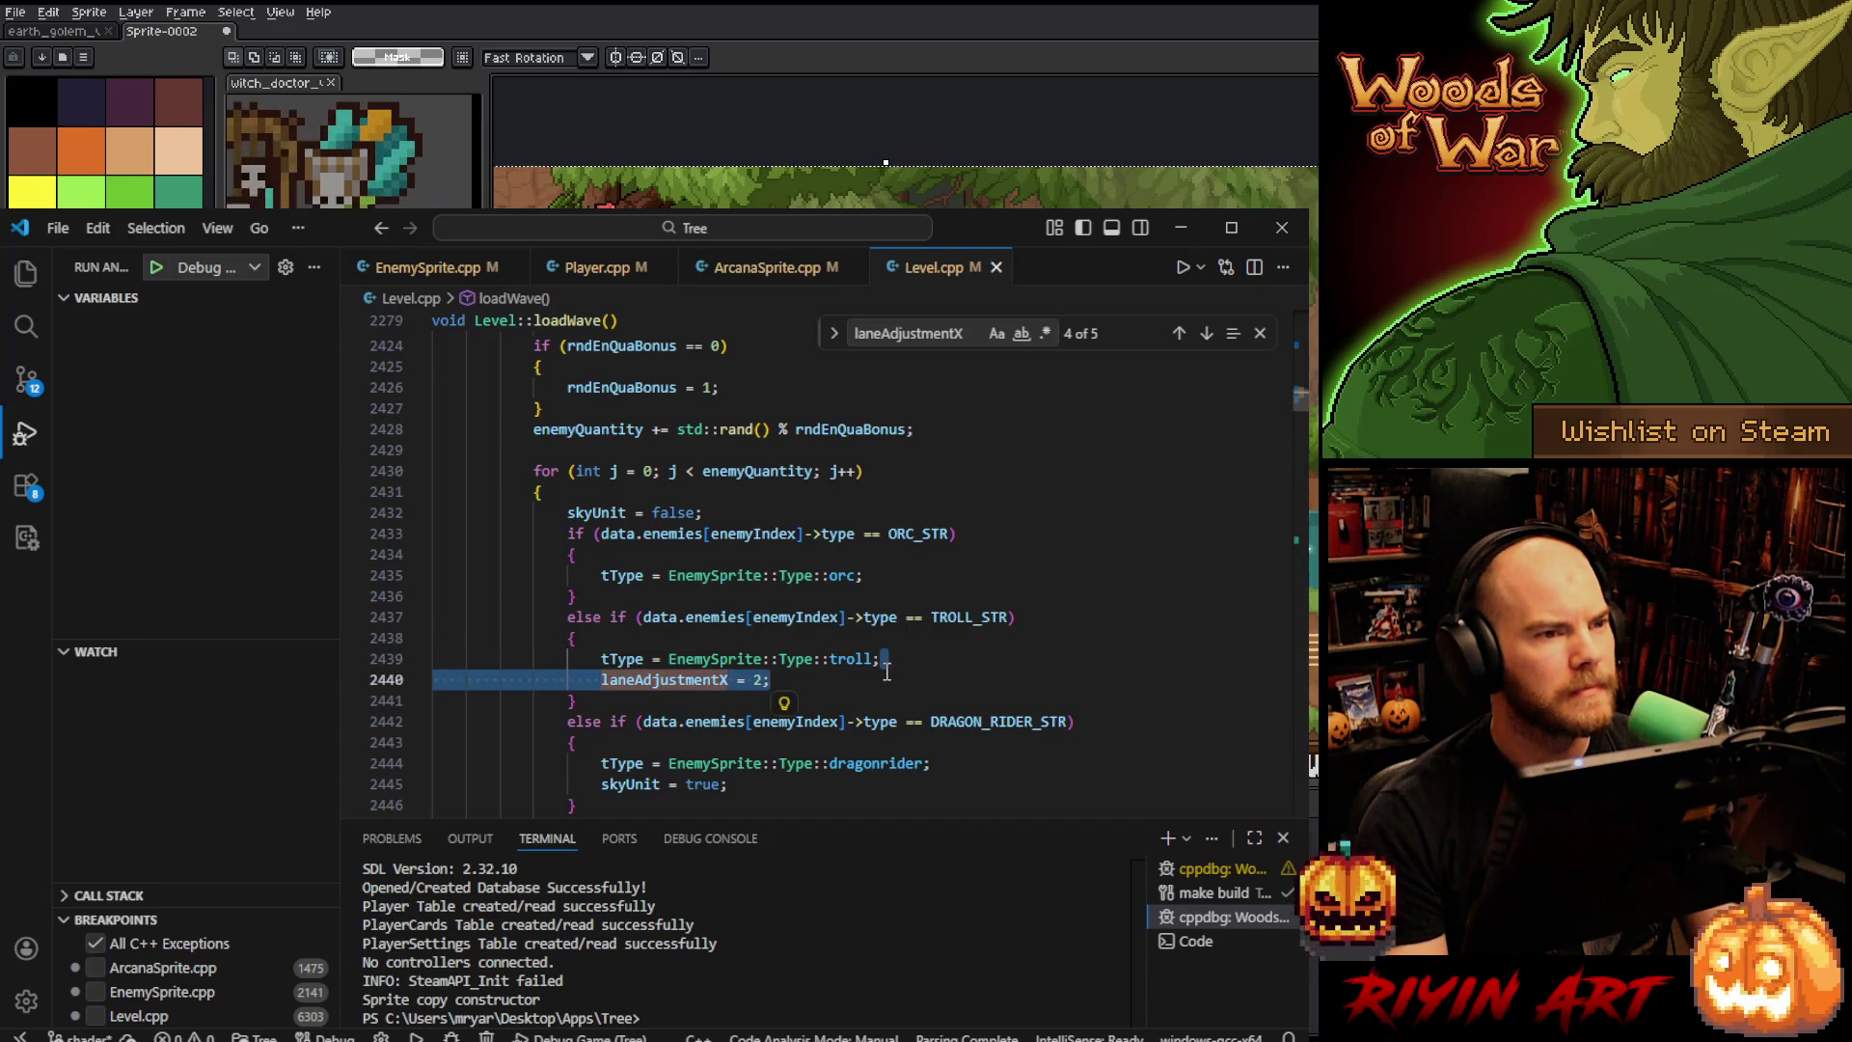
pyautogui.scroll(-10, 886, 672)
pyautogui.click(886, 671)
pyautogui.scroll(-5, 886, 672)
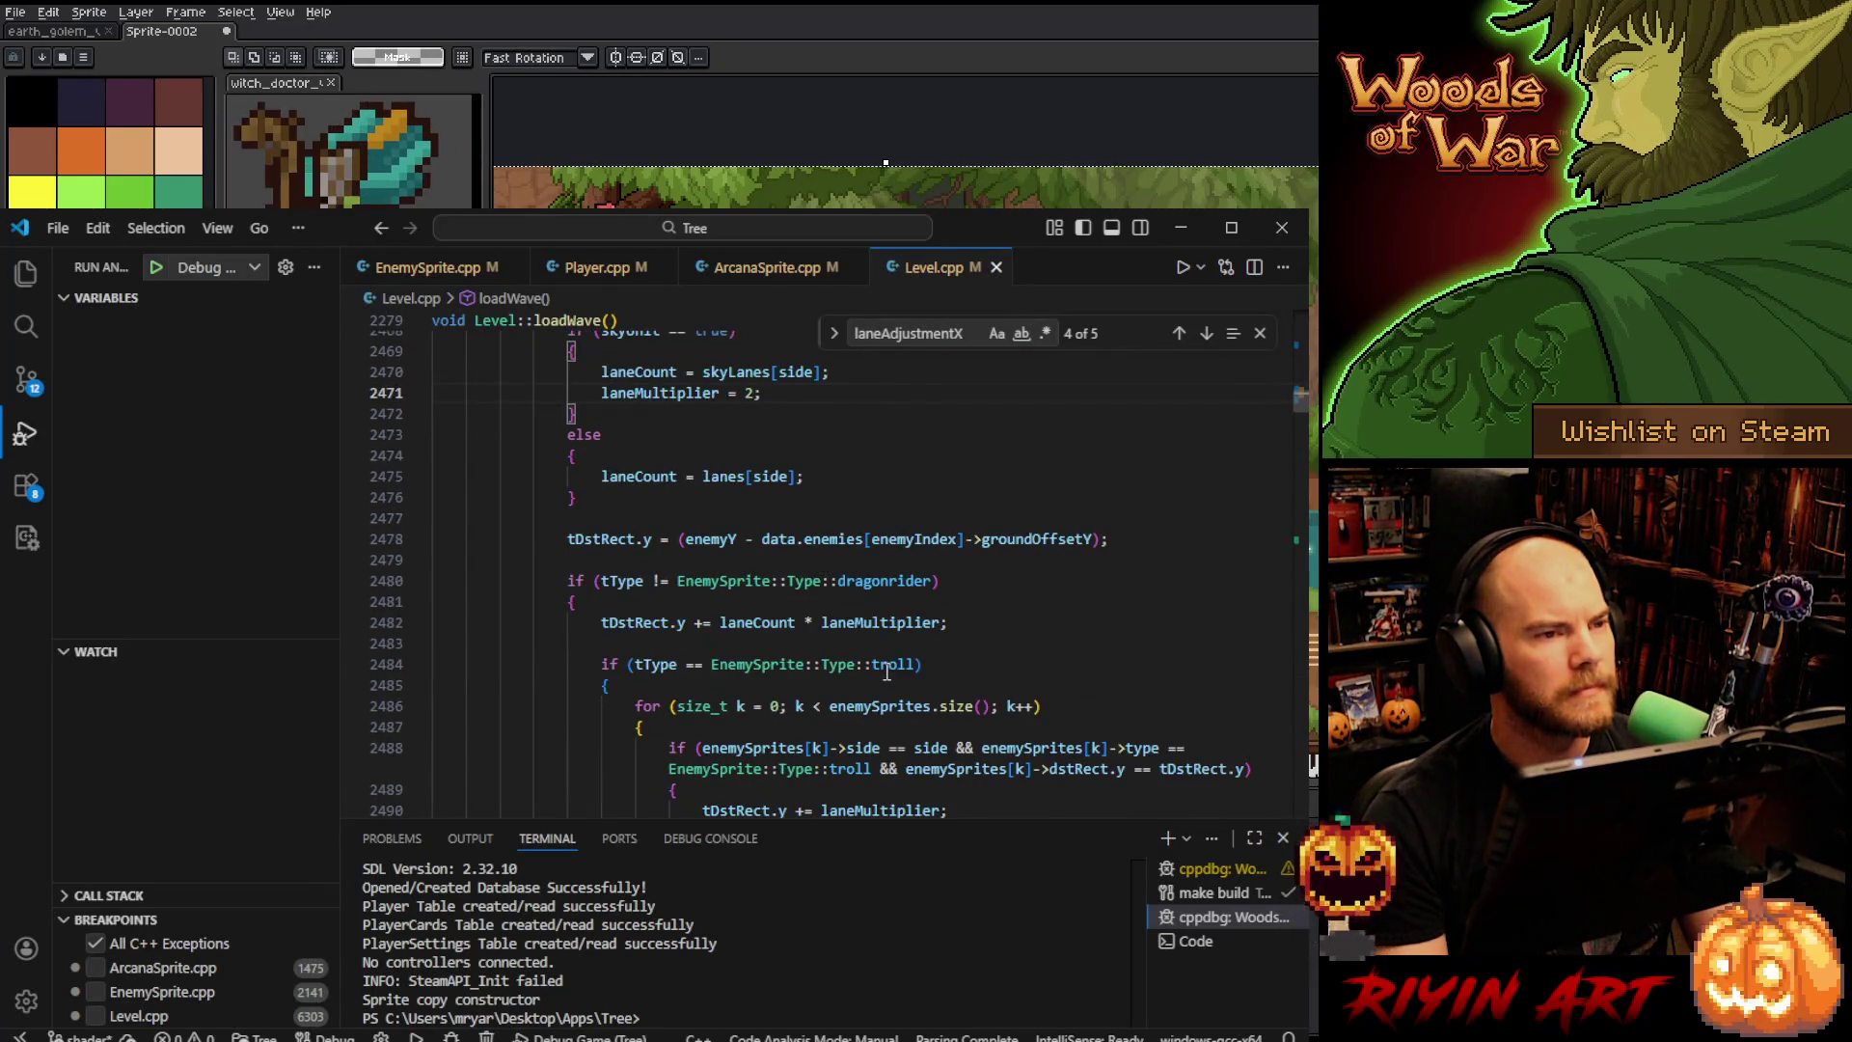
pyautogui.scroll(5, 848, 602)
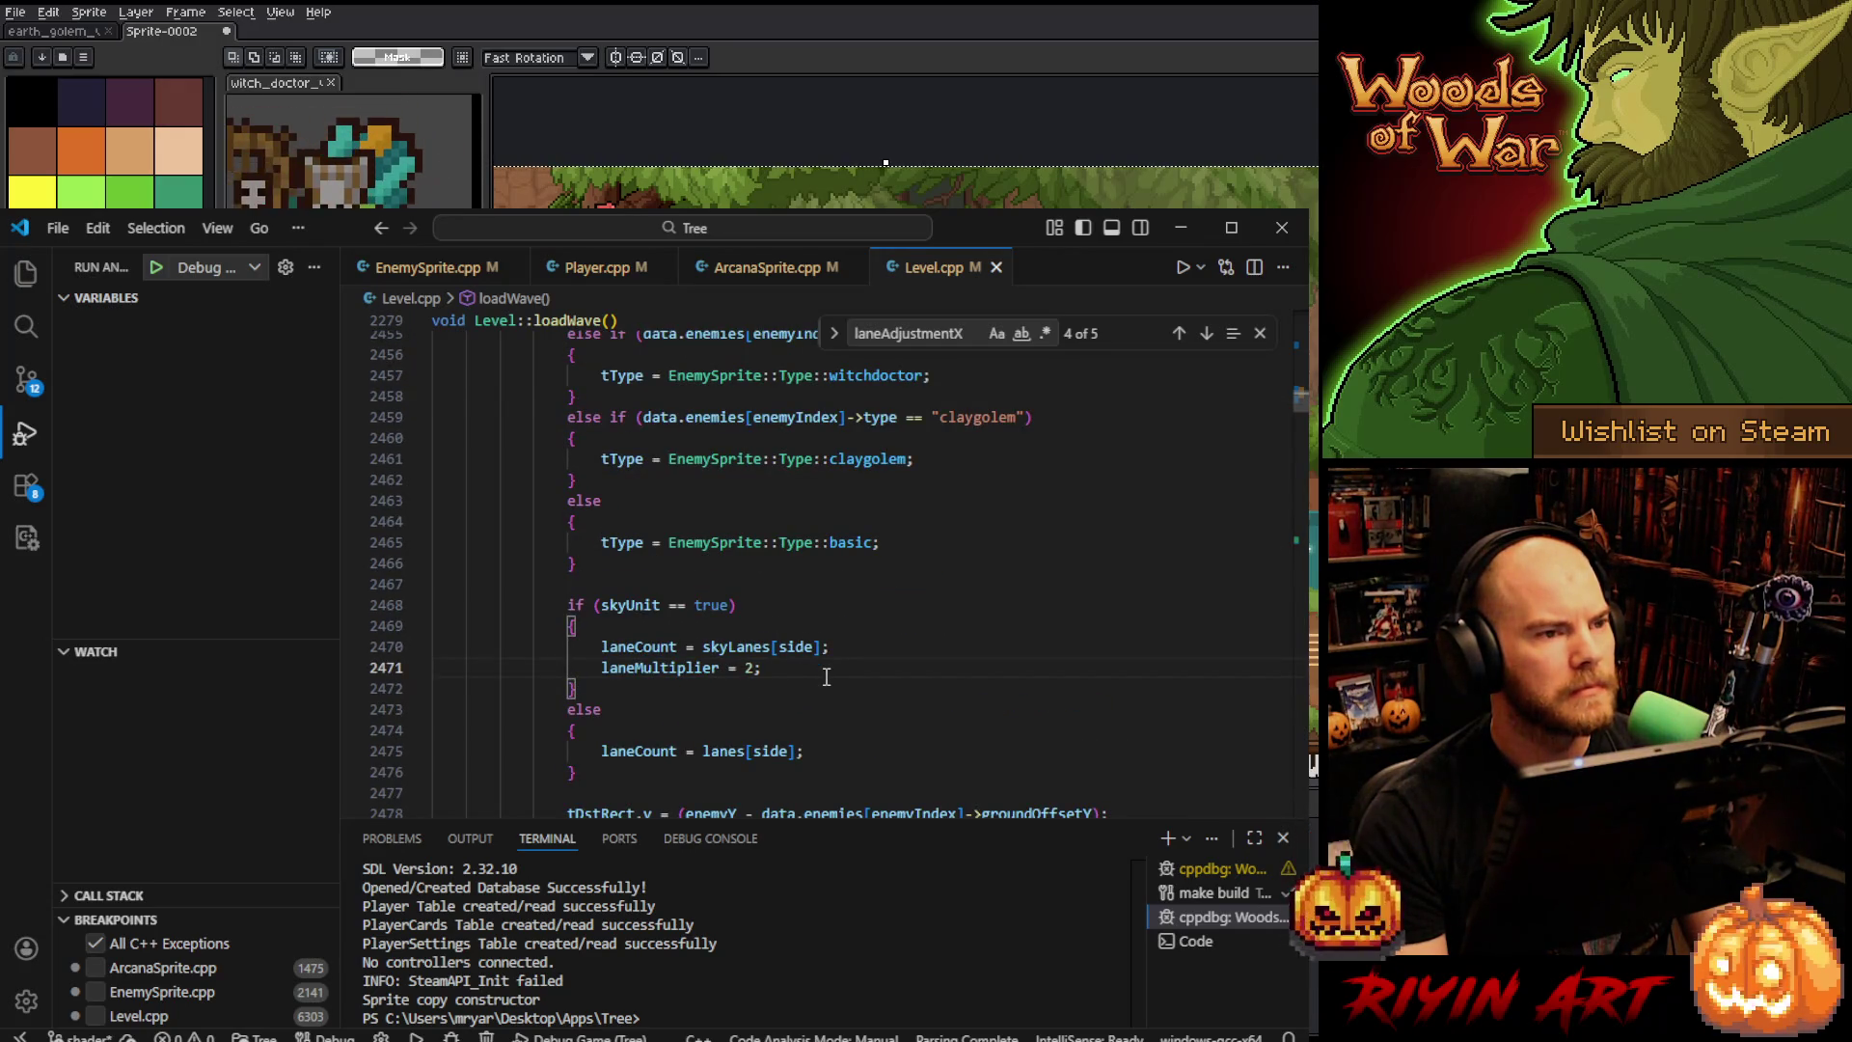
pyautogui.scroll(-13, 827, 676)
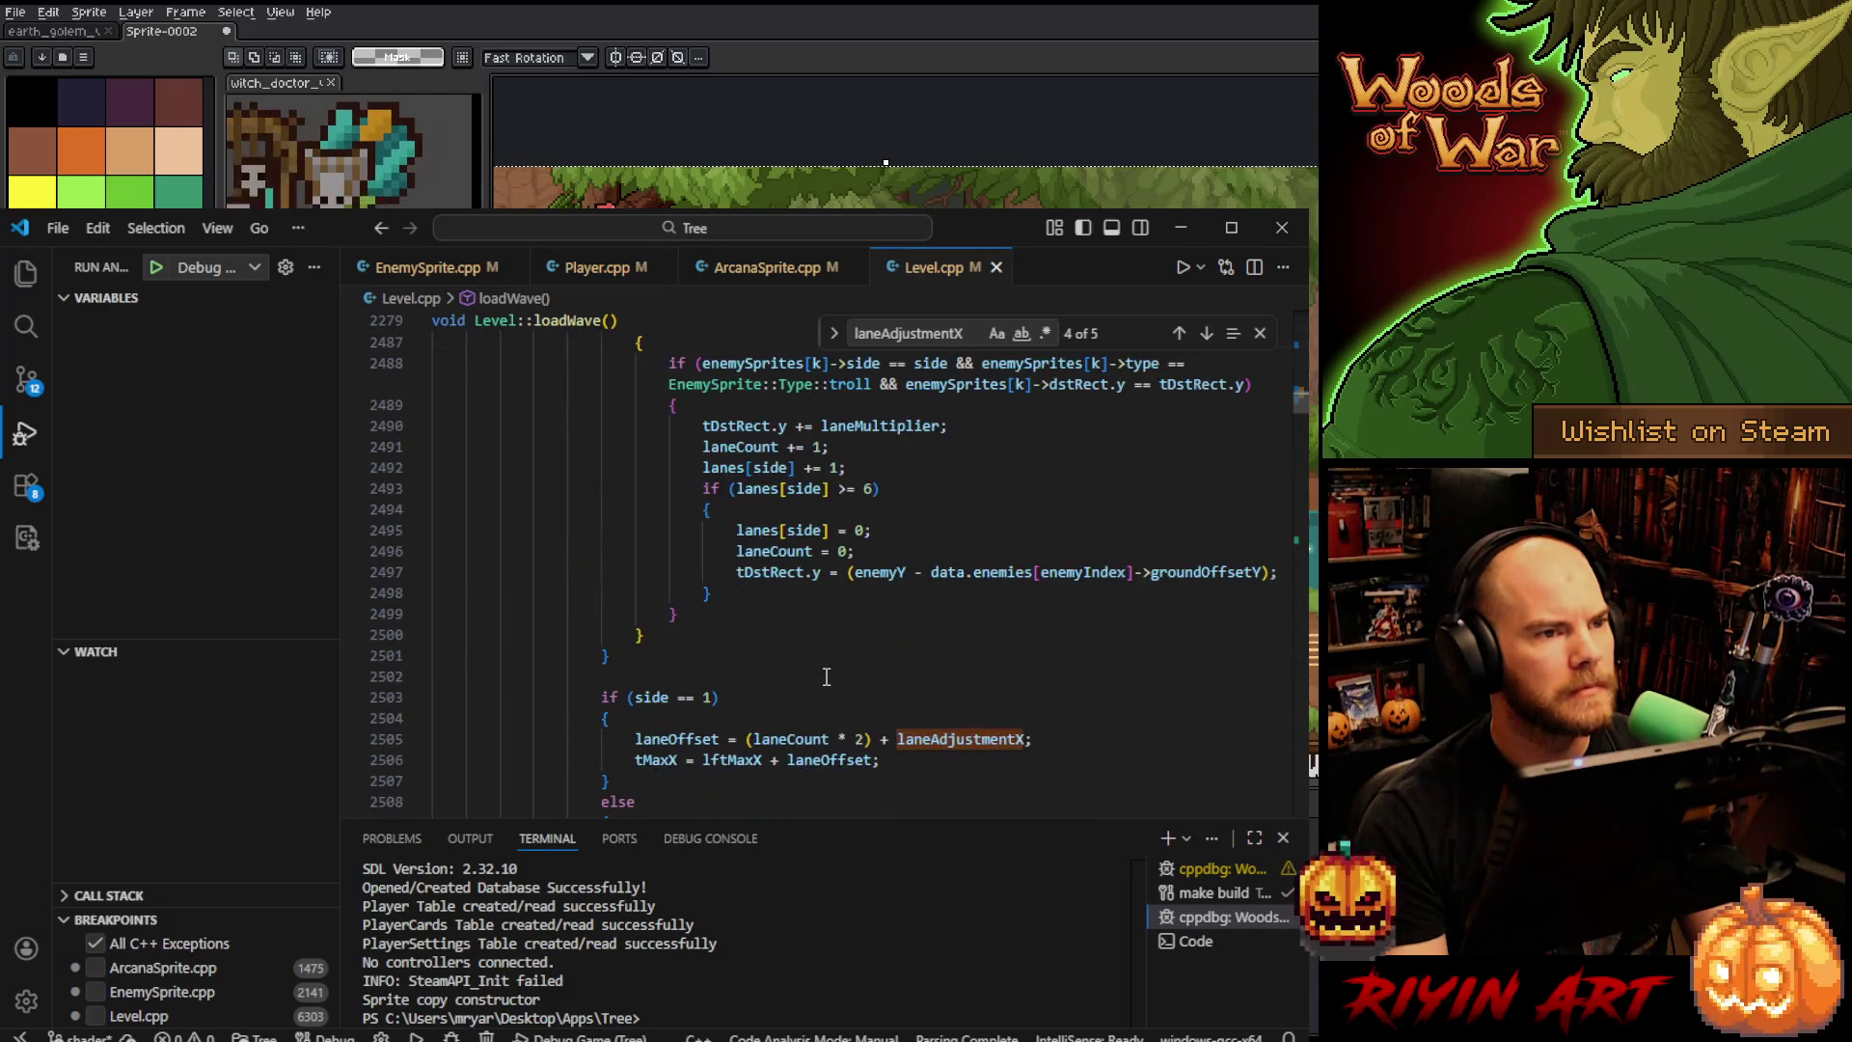
pyautogui.scroll(-1, 822, 673)
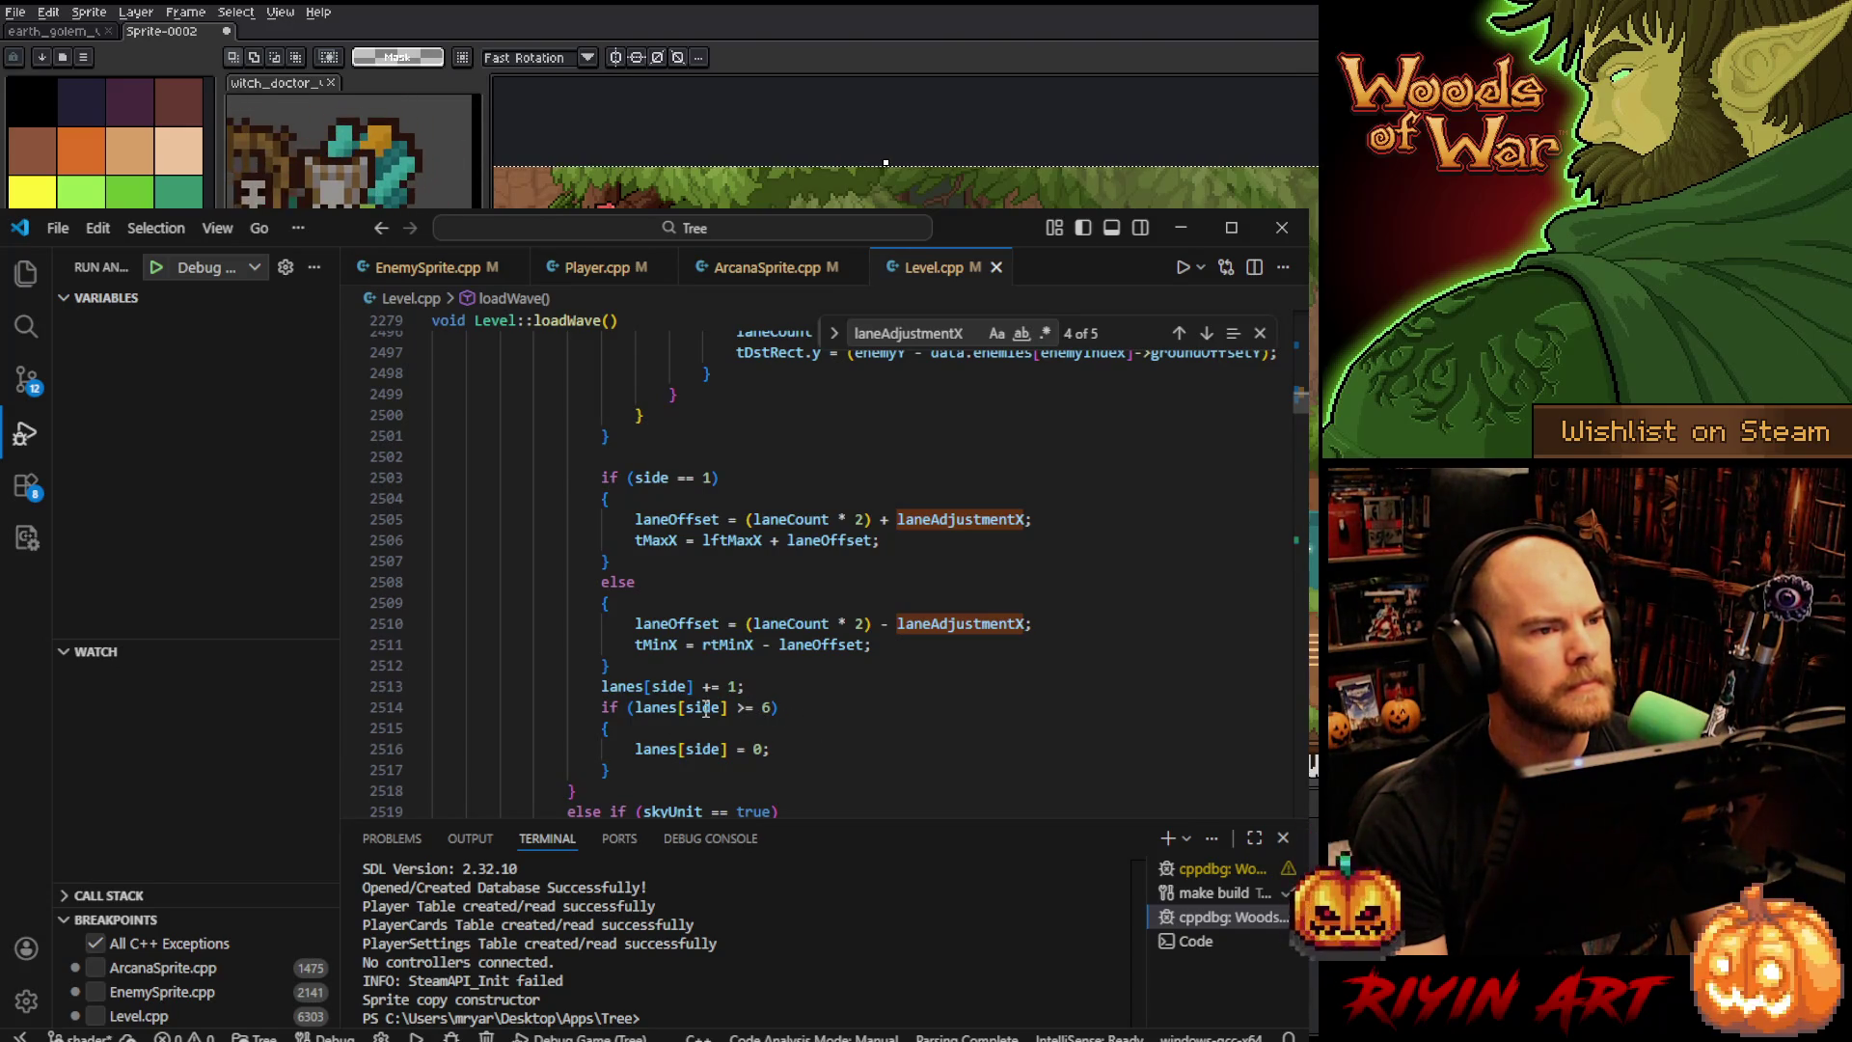
pyautogui.click(659, 666)
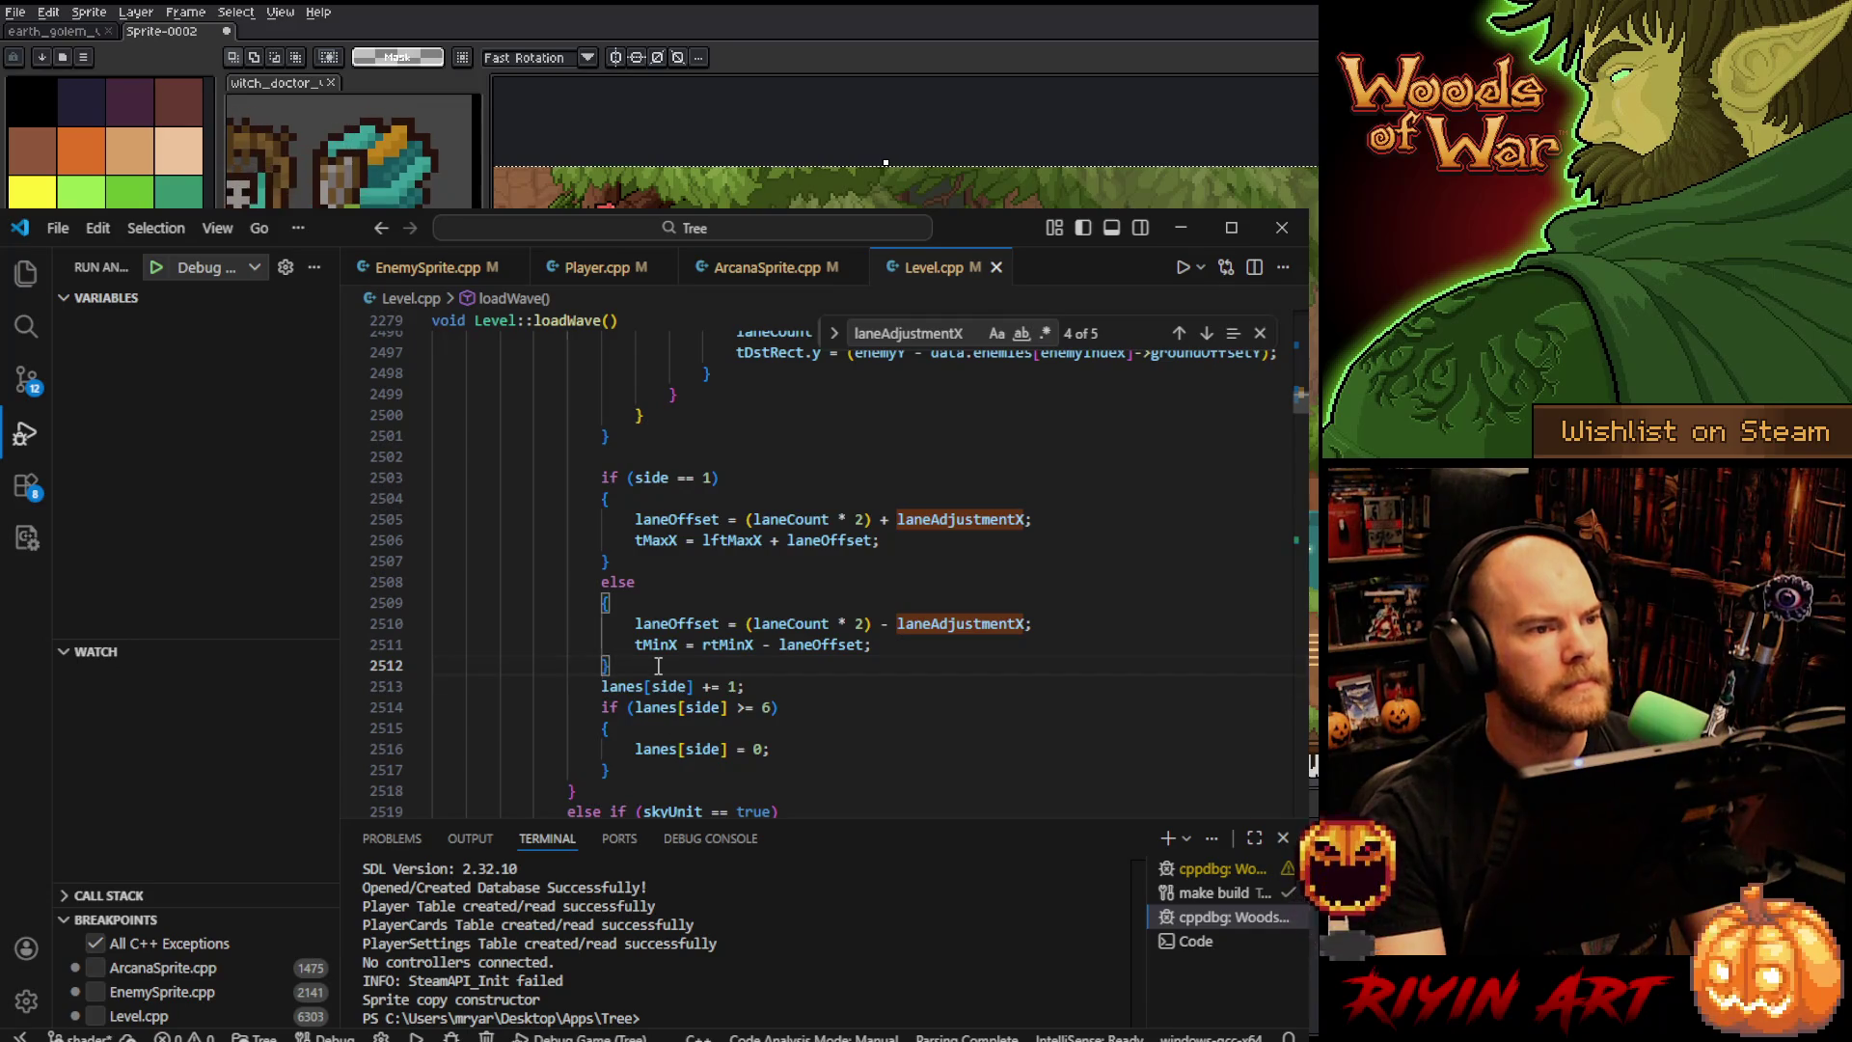
pyautogui.press('Return')
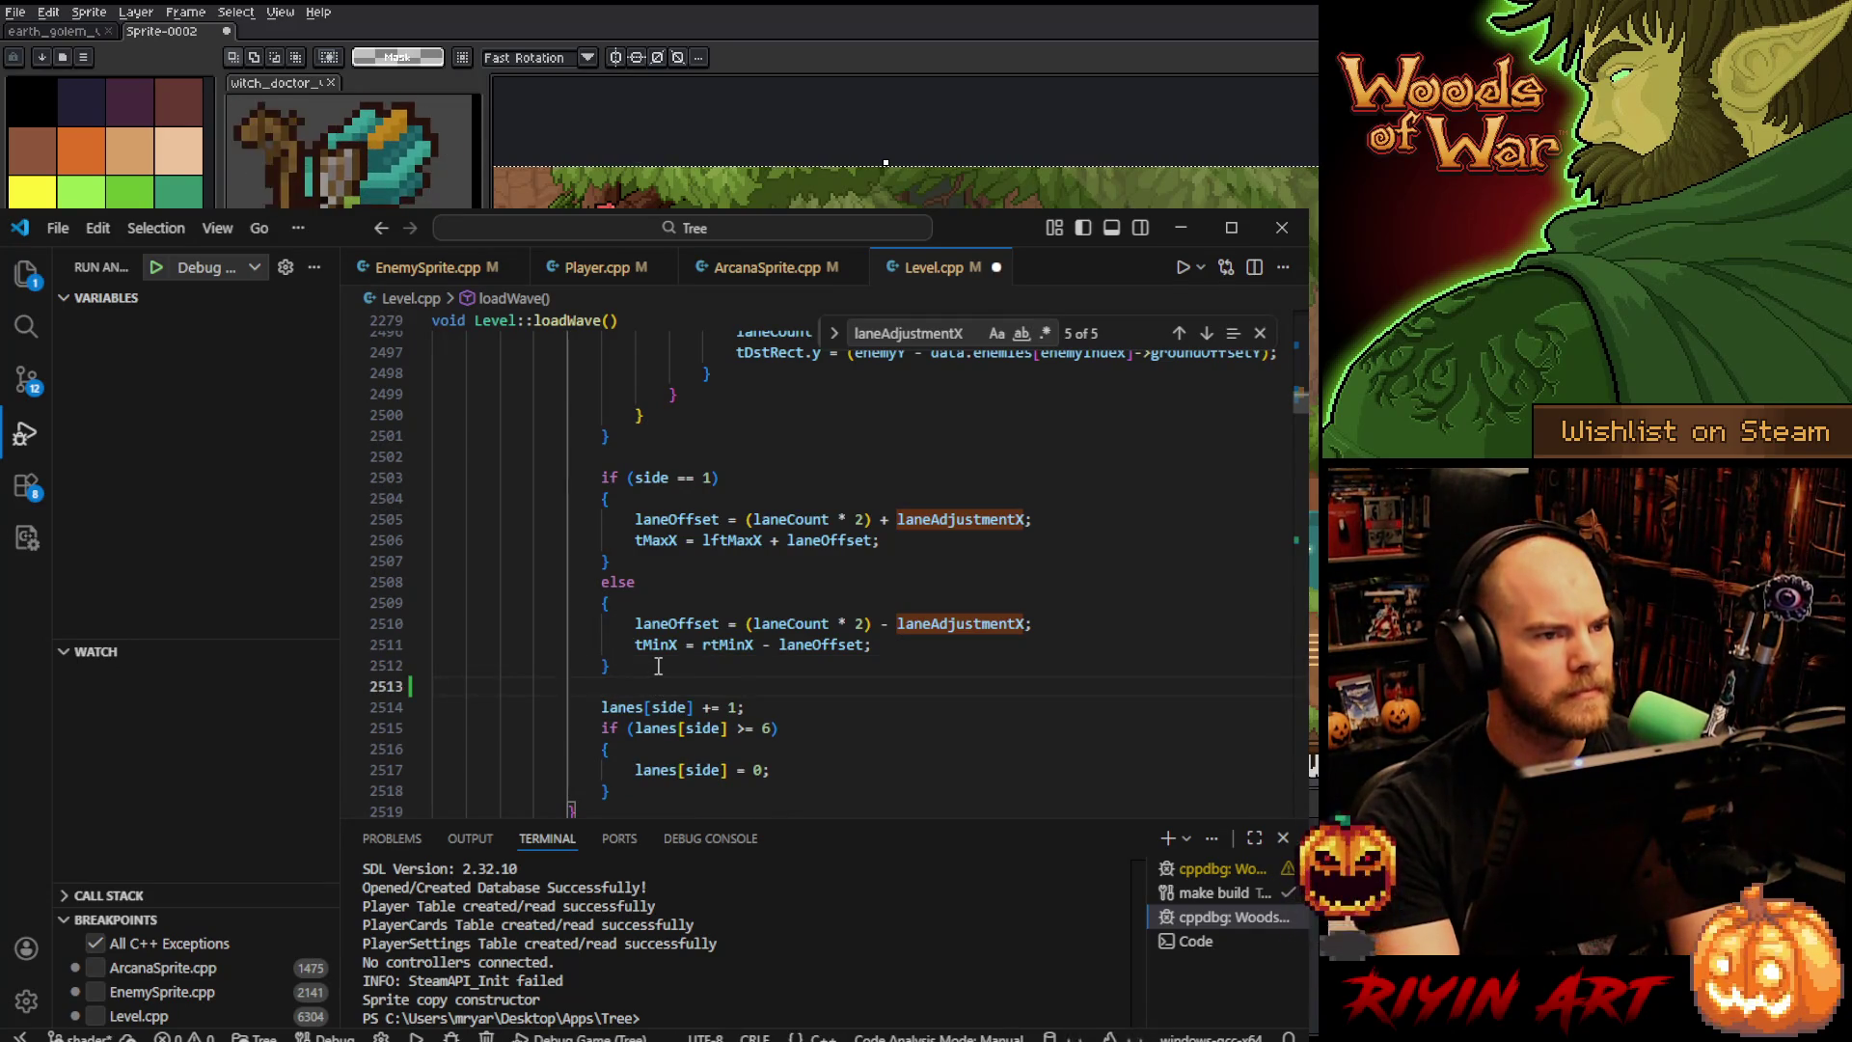
pyautogui.hotkey('ctrl', 'z')
# - Declare 'laneMultiplierX = 2,' right after the laneAdjustmentX declaration
pyautogui.scroll(4, 659, 665)
pyautogui.scroll(20, 659, 665)
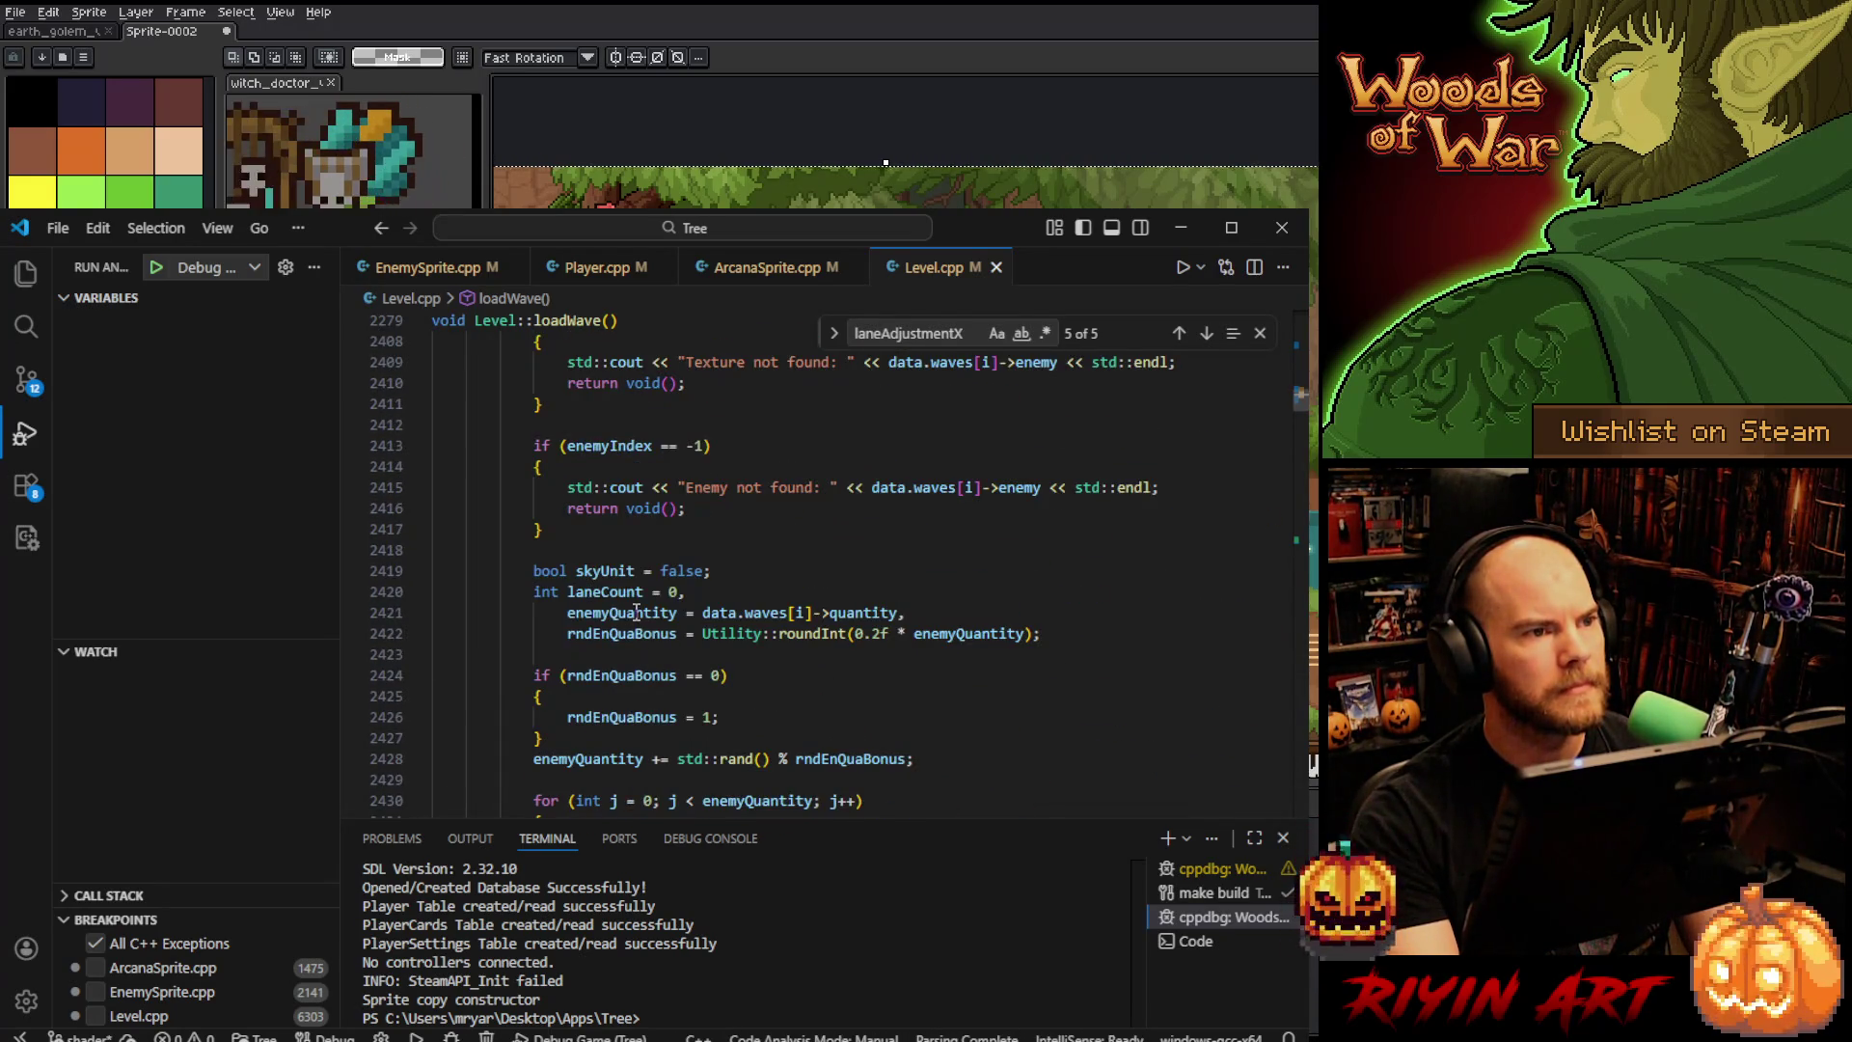
pyautogui.scroll(3, 634, 596)
pyautogui.scroll(4, 633, 596)
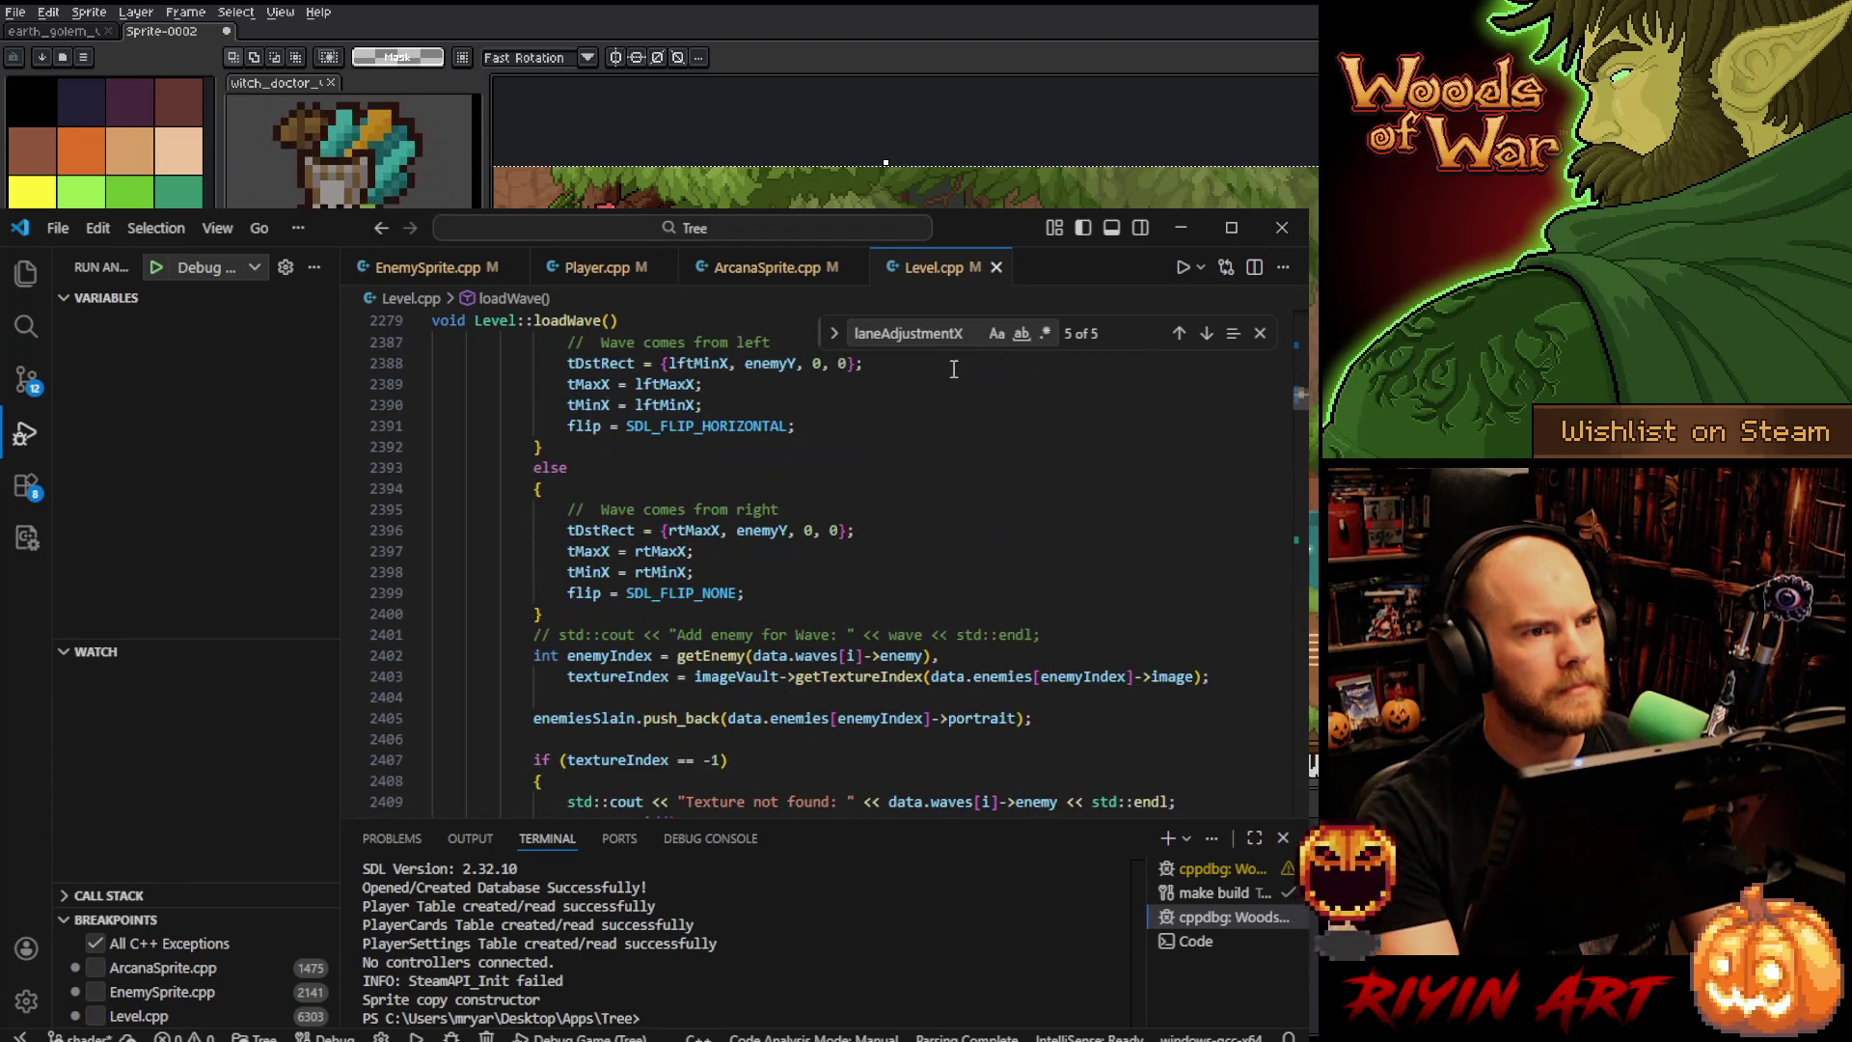
pyautogui.click(1177, 335)
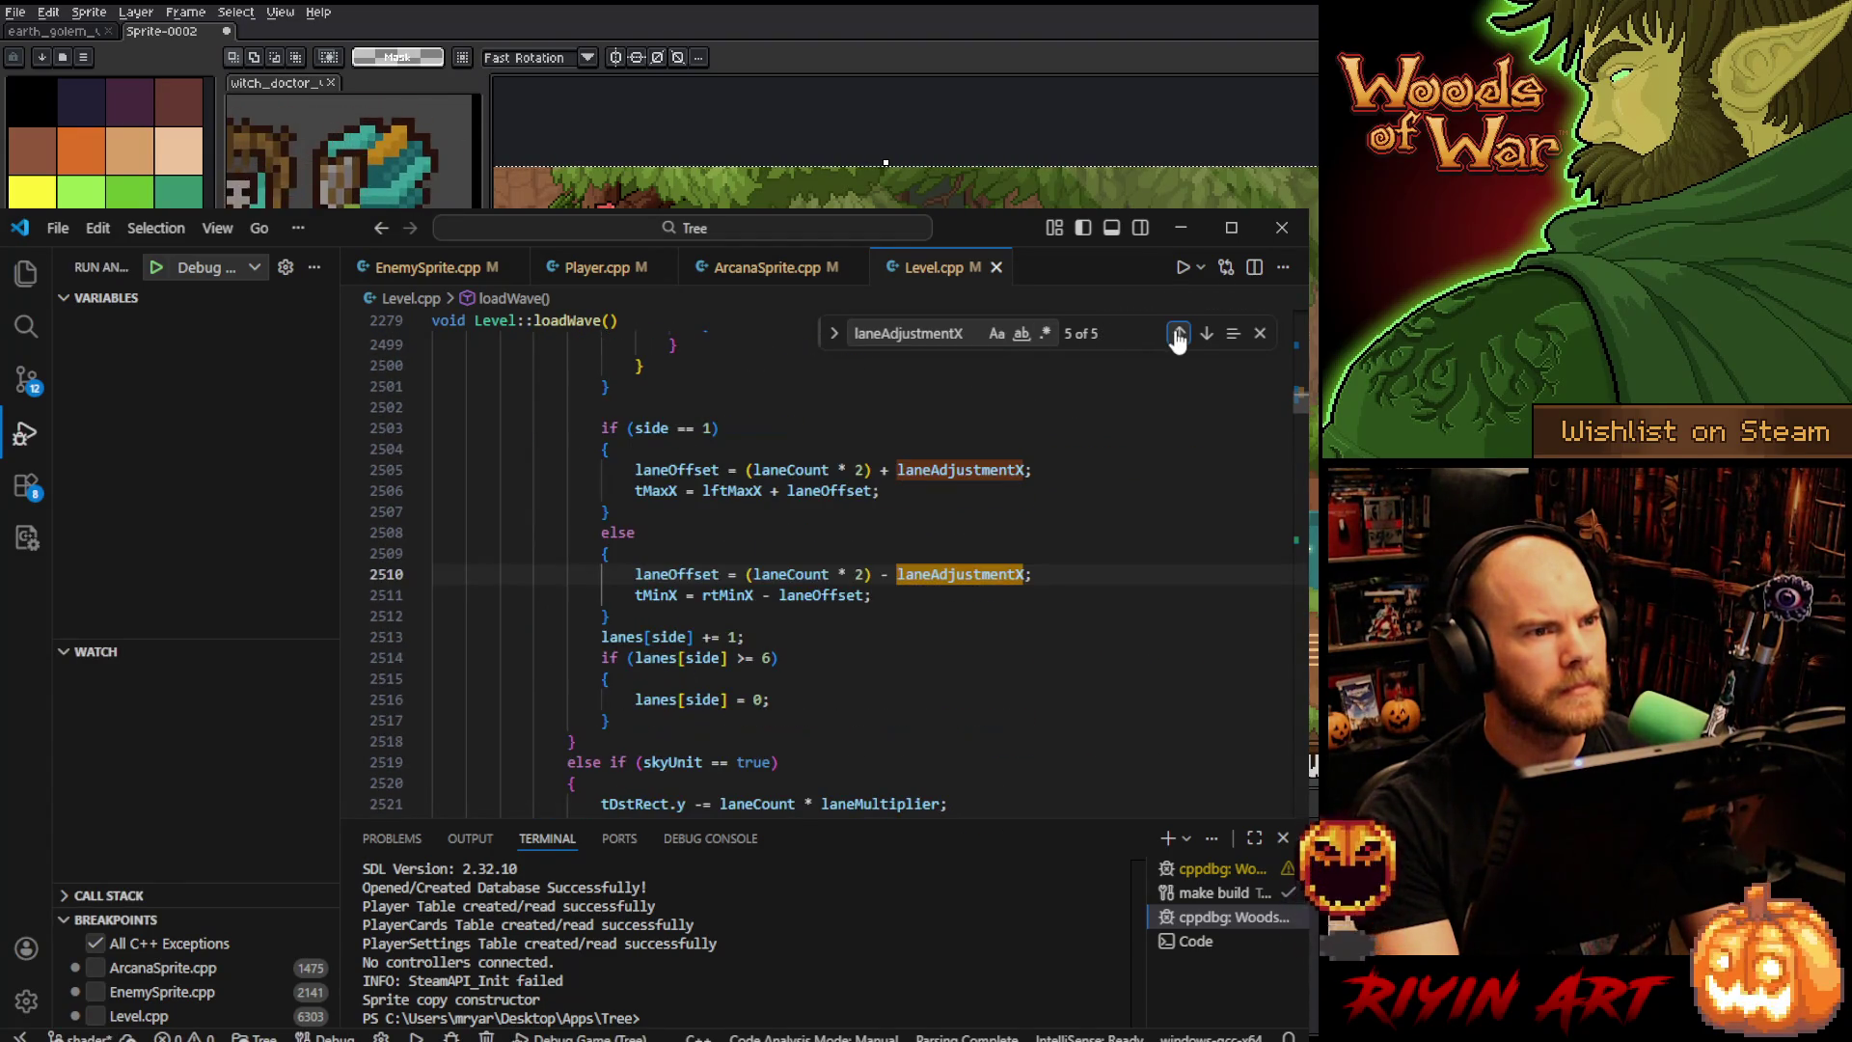
pyautogui.click(1206, 334)
pyautogui.click(1205, 334)
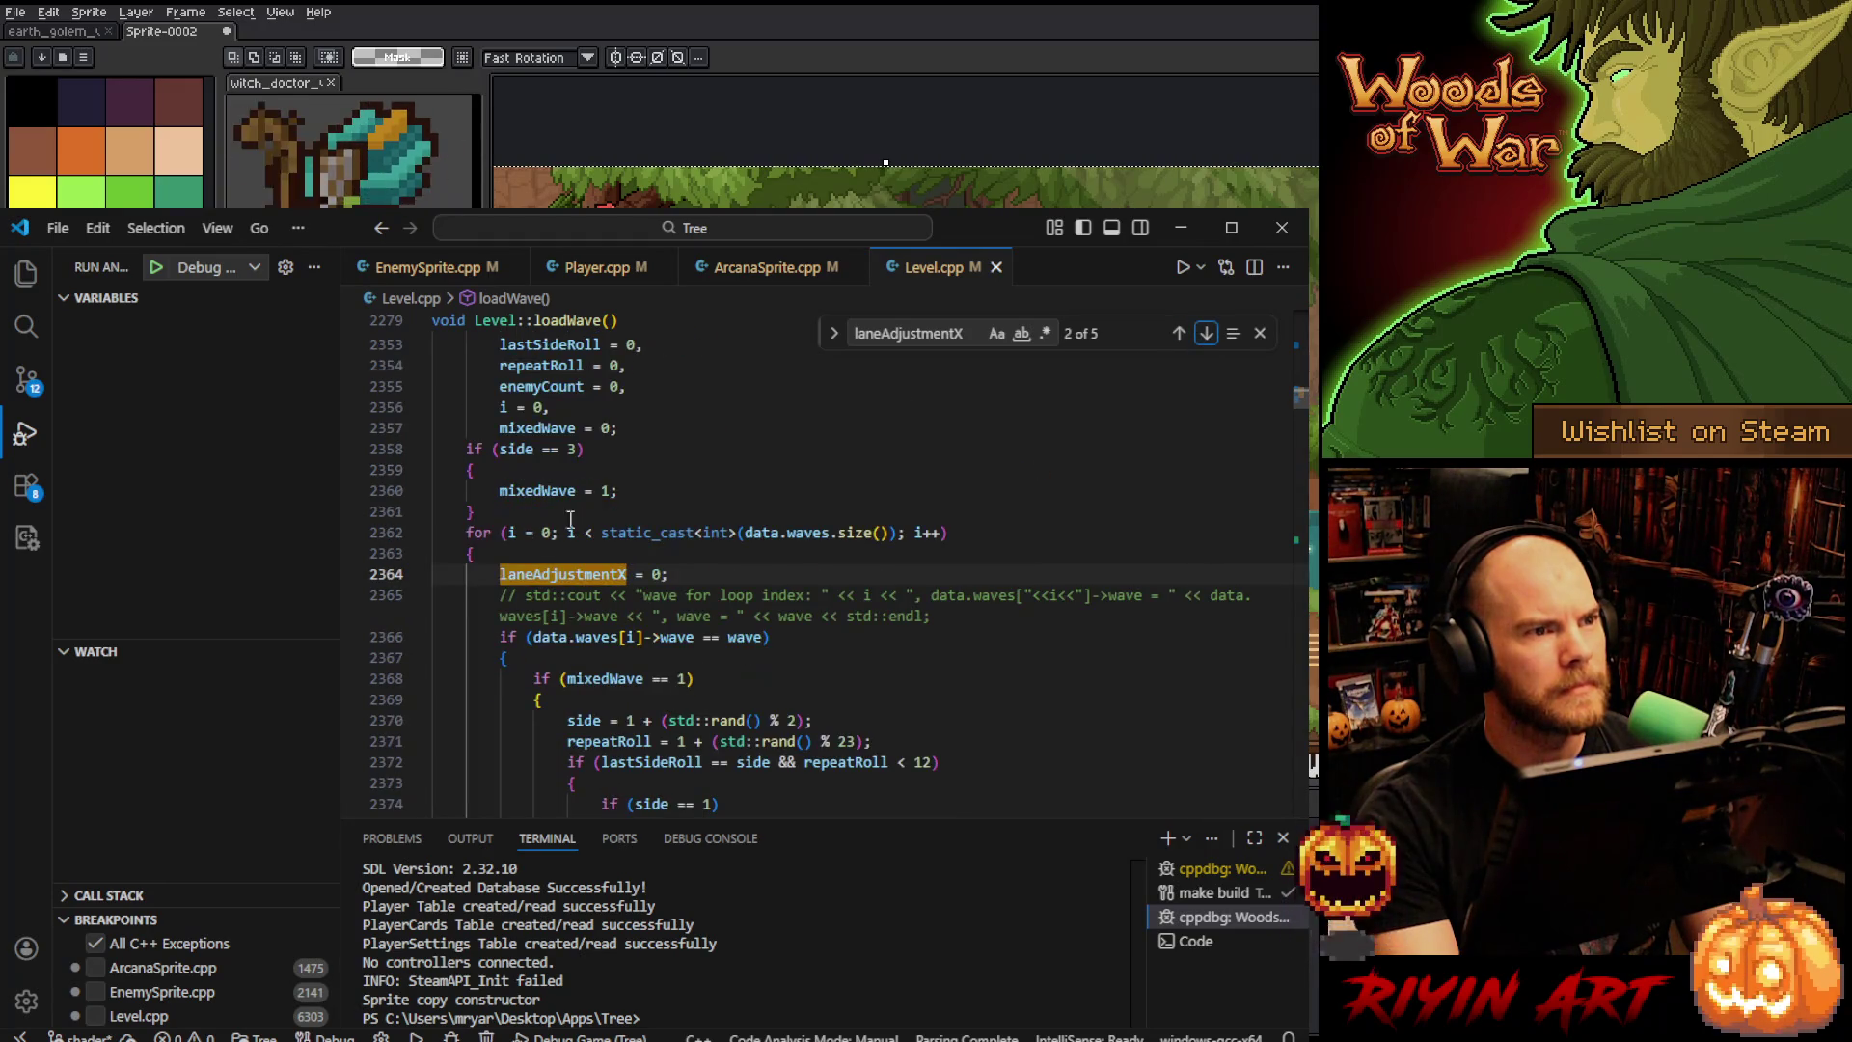
pyautogui.click(703, 578)
pyautogui.scroll(4, 703, 574)
pyautogui.click(694, 556)
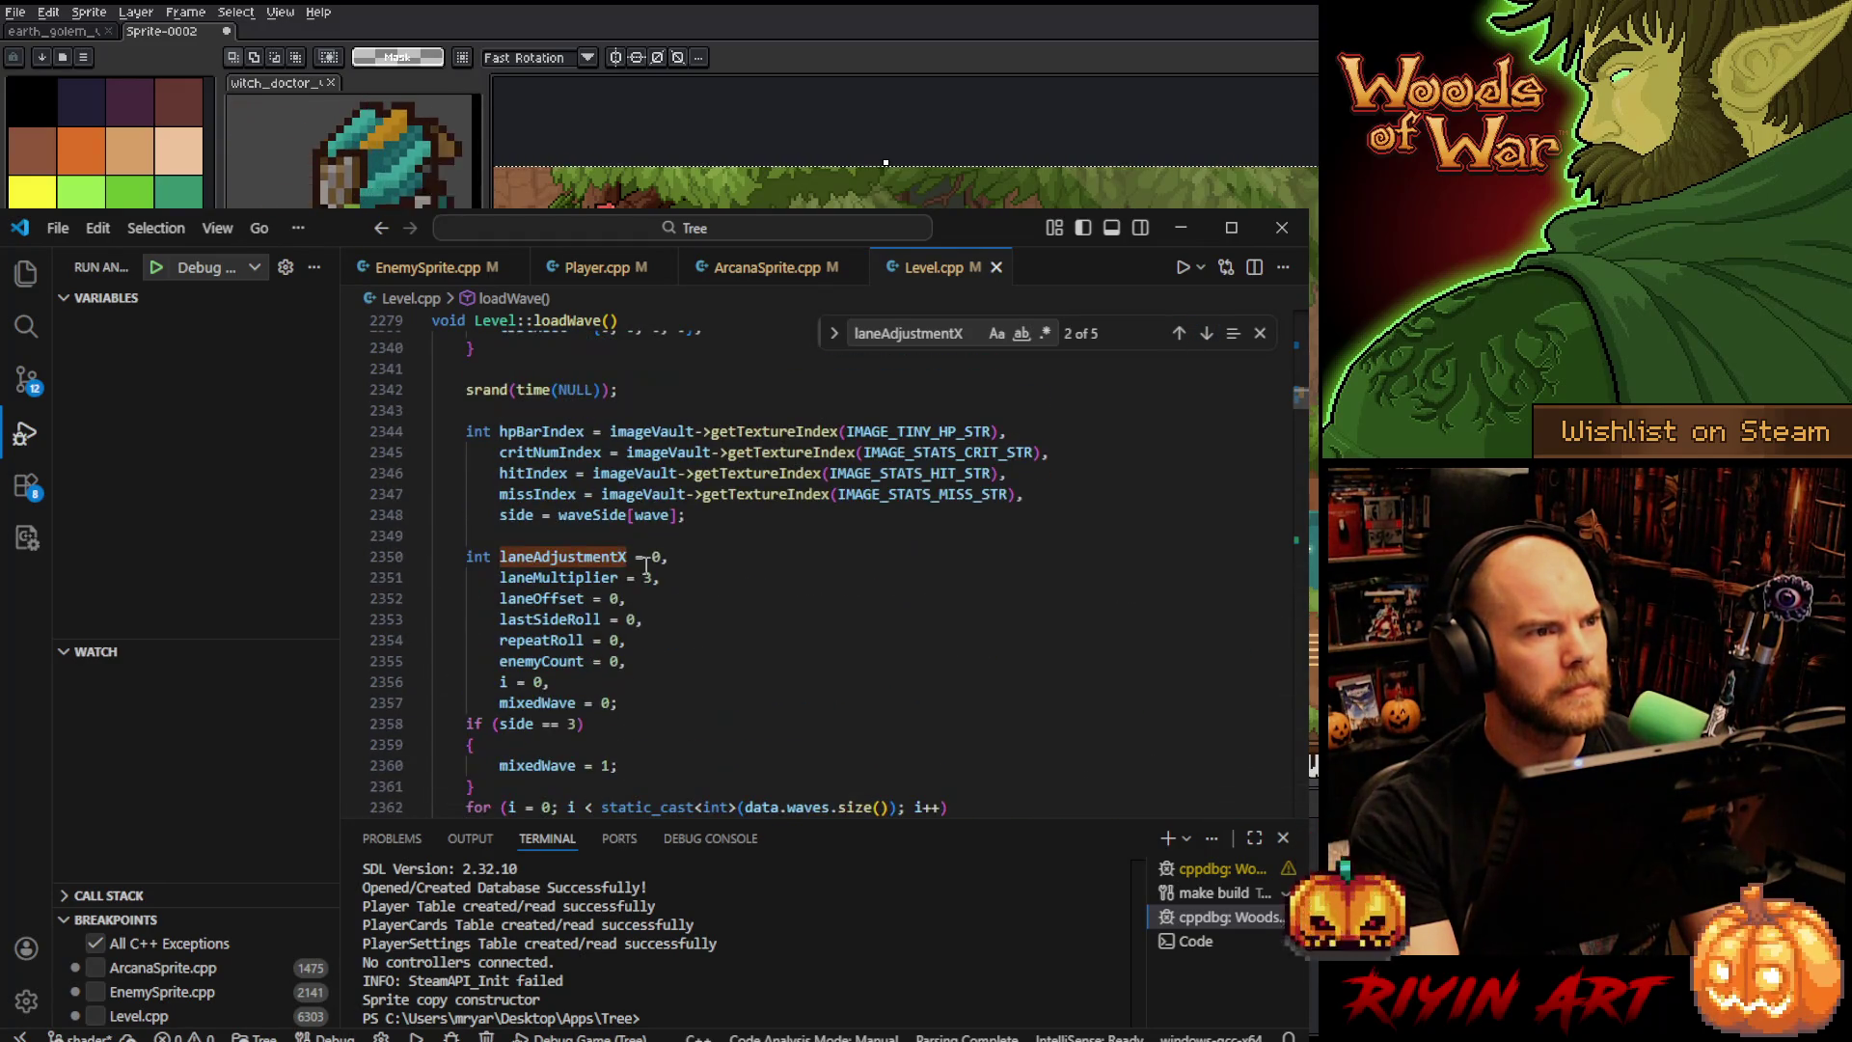
pyautogui.press('Return')
pyautogui.write('lane')
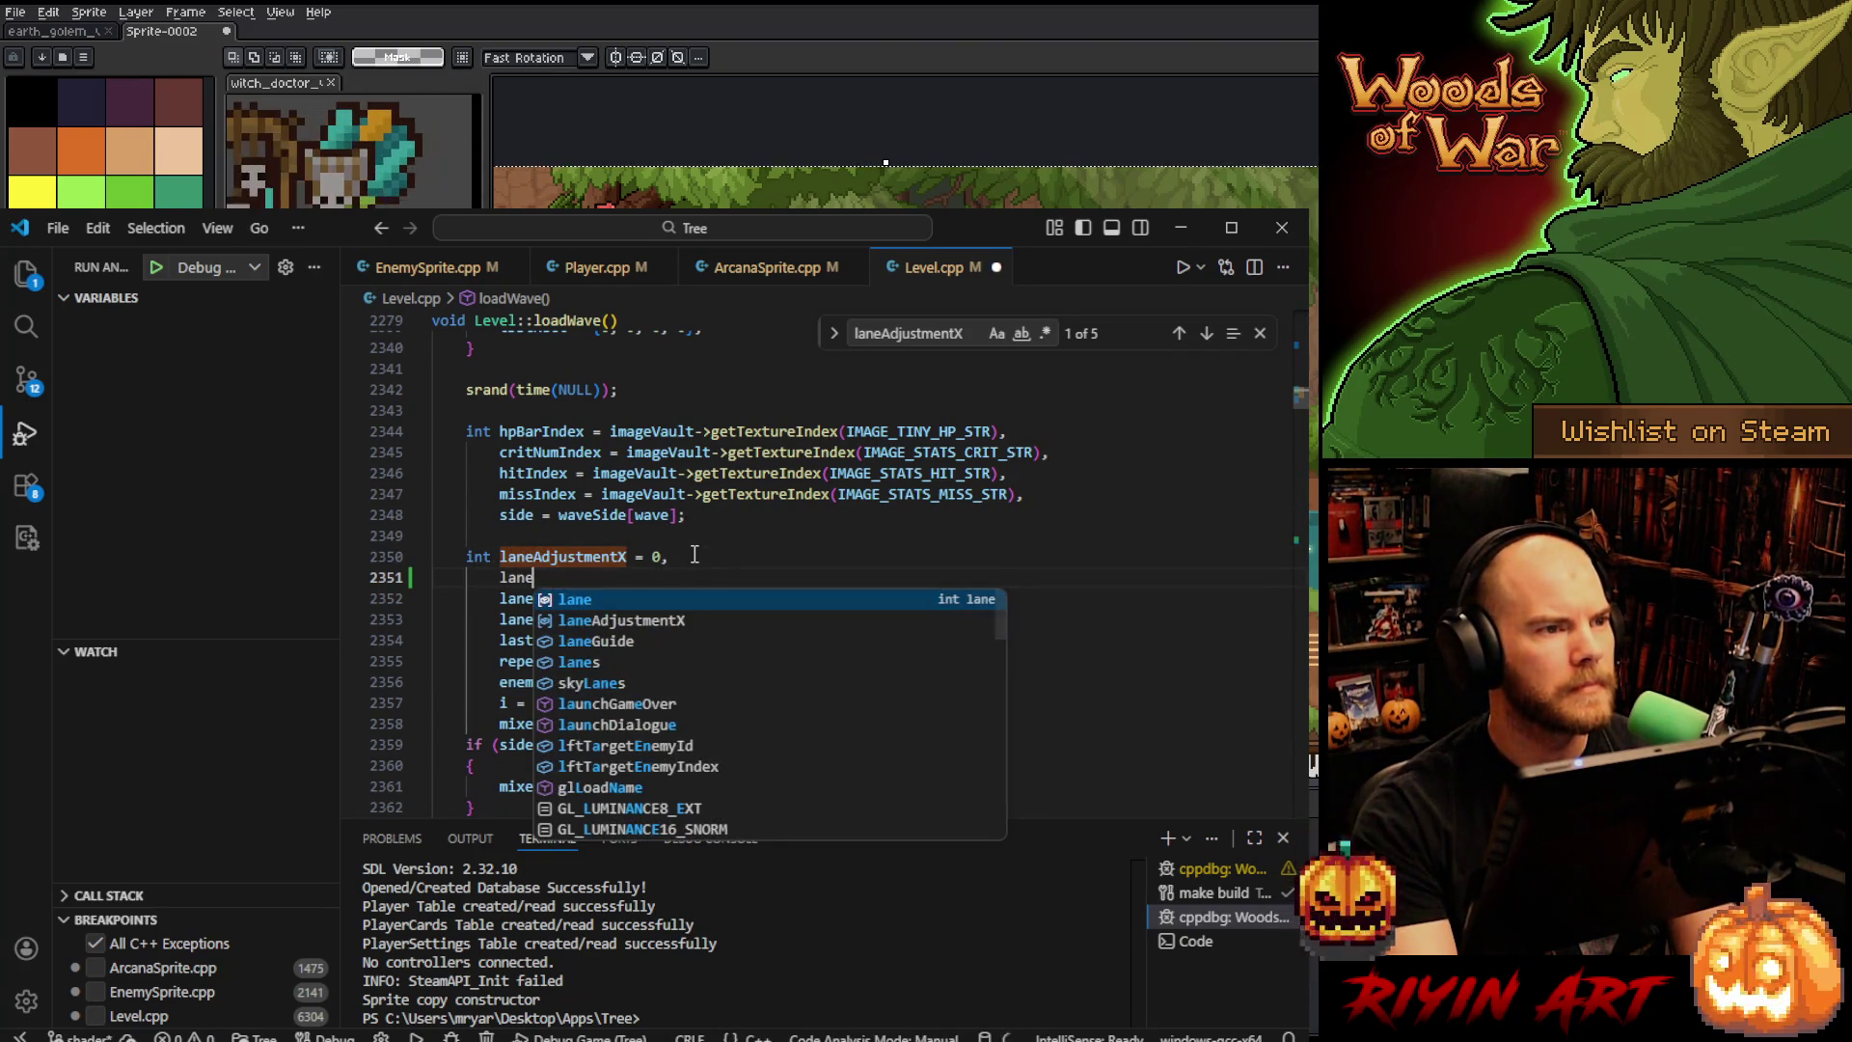
pyautogui.write('M')
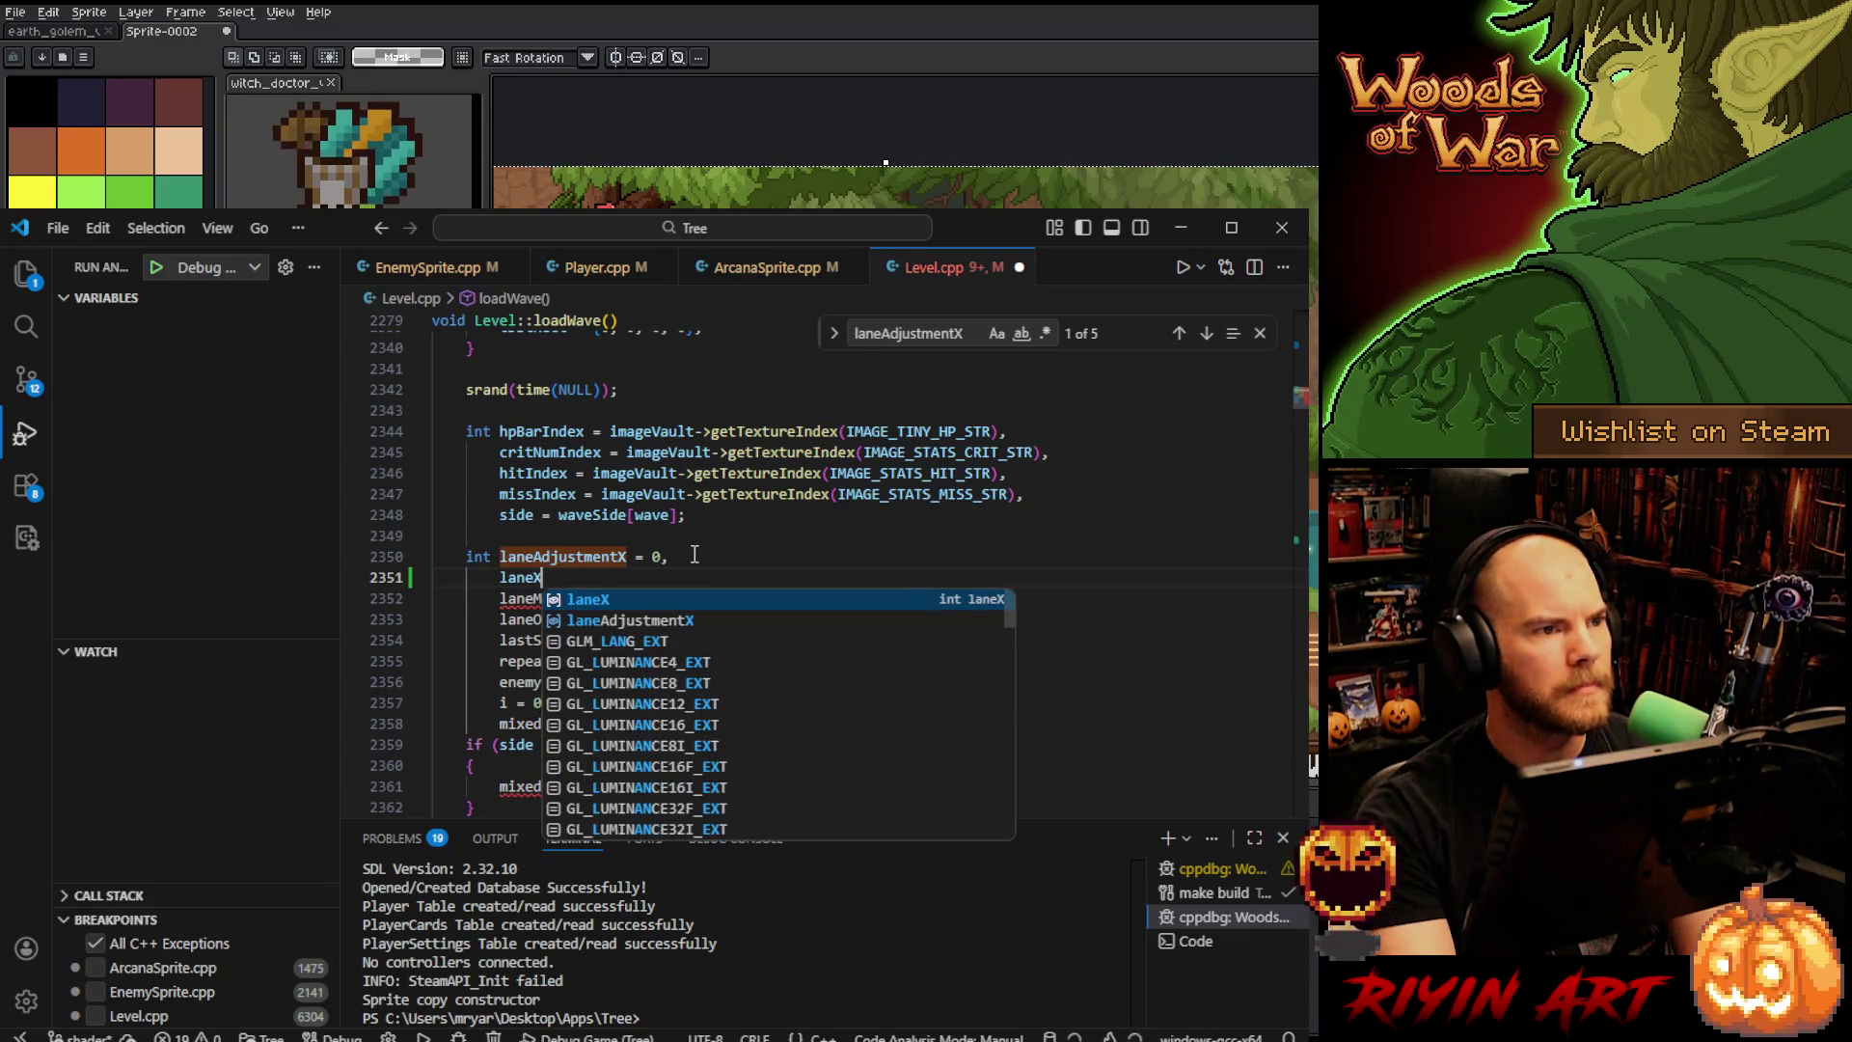
pyautogui.write('ultiplier')
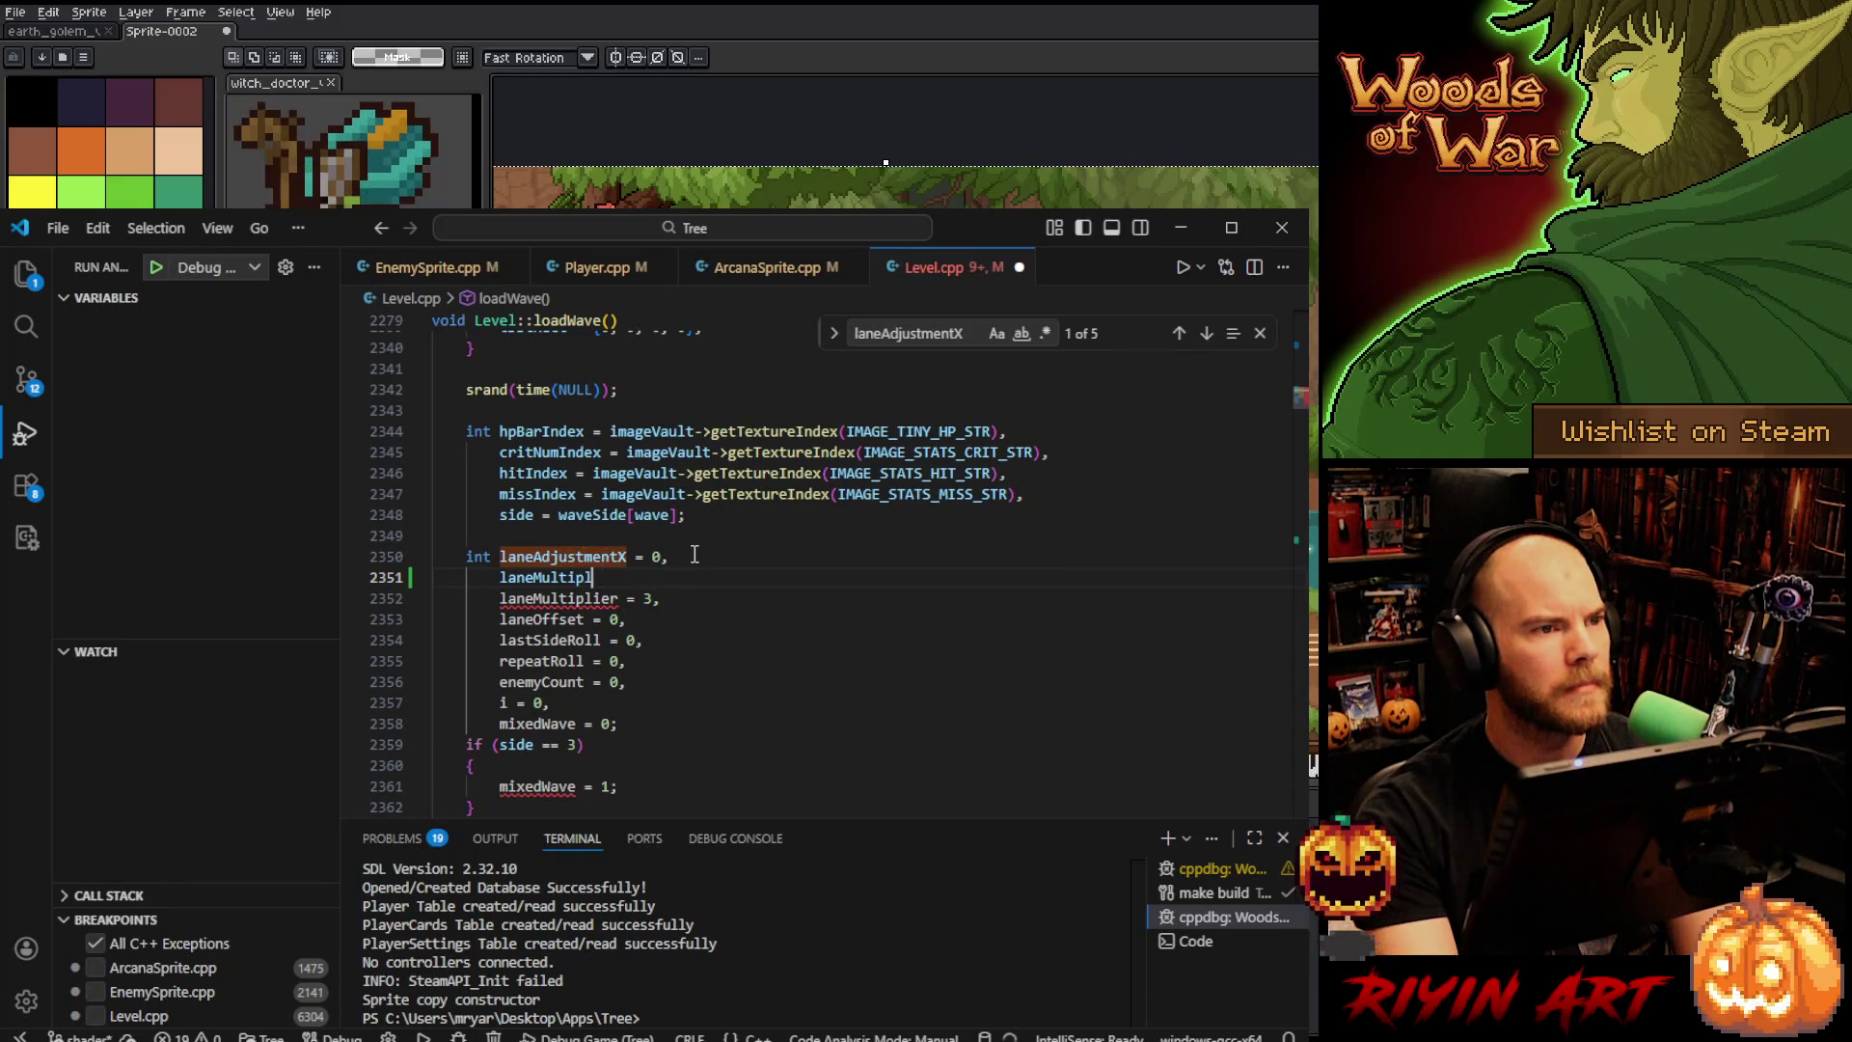
pyautogui.press('BackSpace')
pyautogui.write('ierX = 0,')
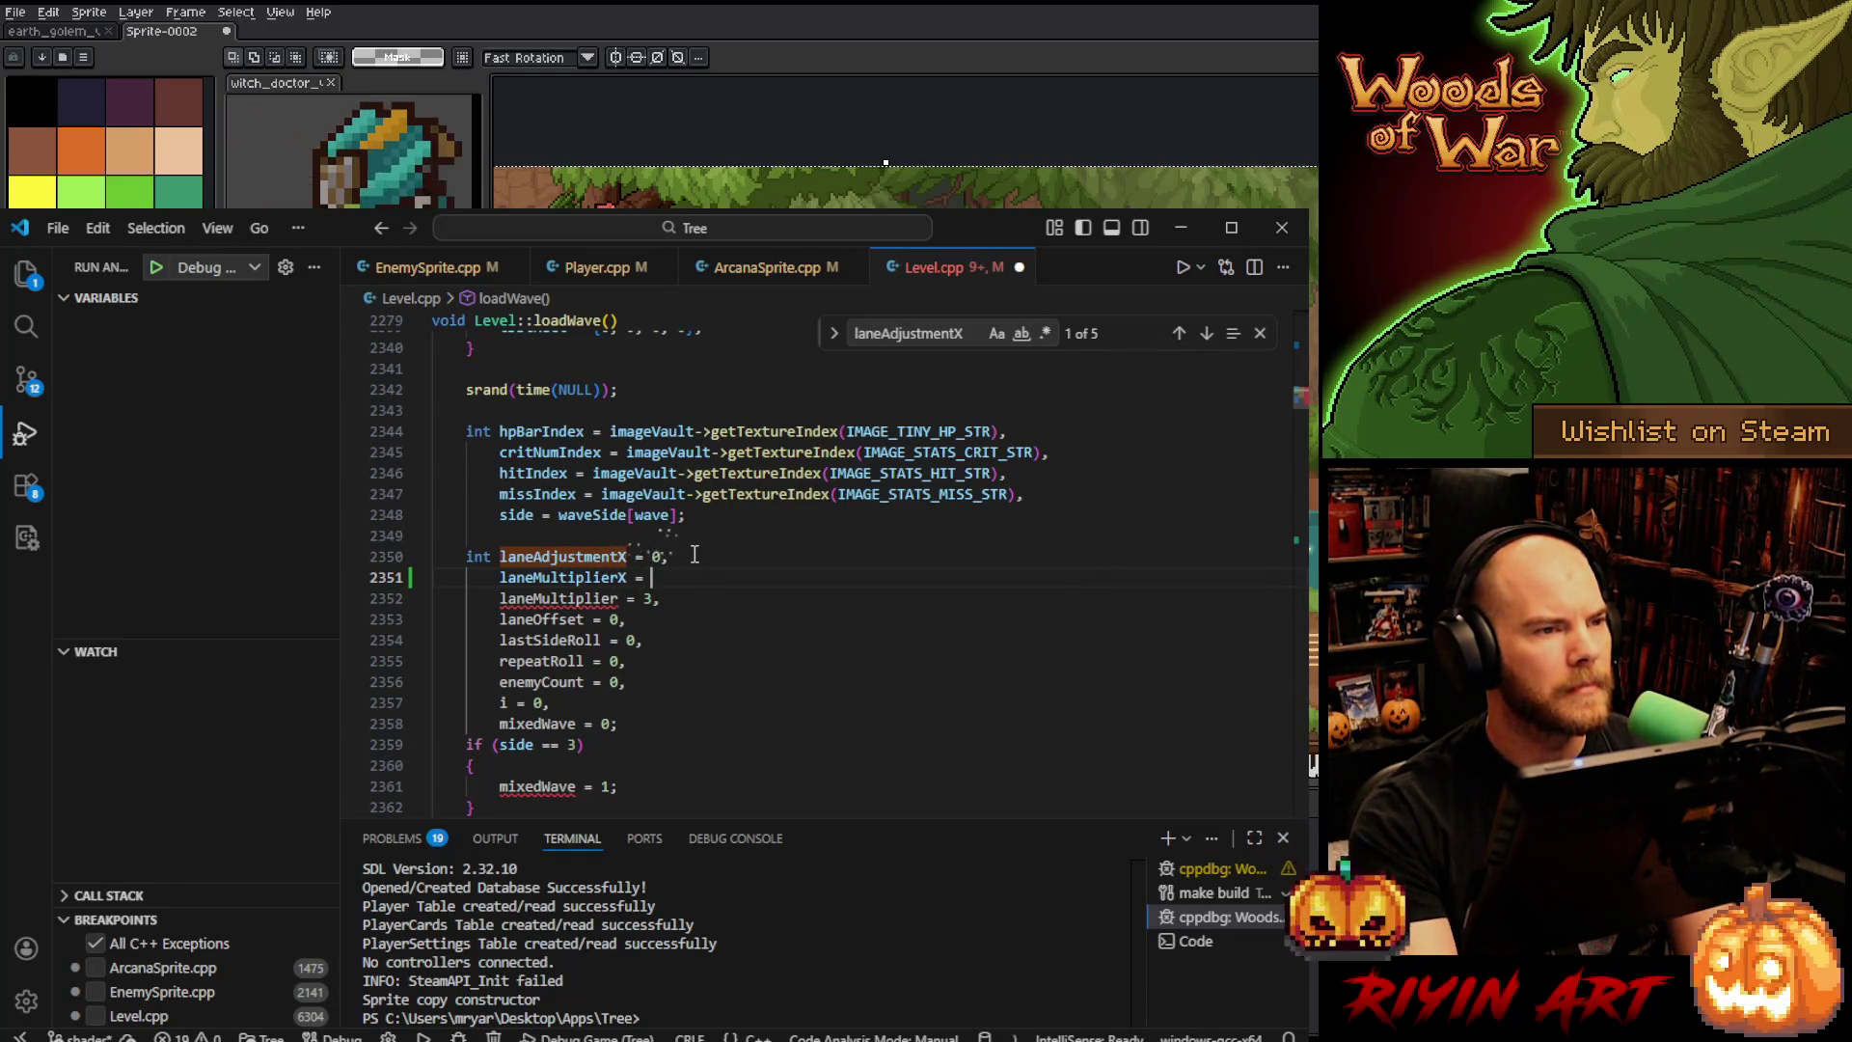
pyautogui.press('BackSpace')
pyautogui.press('BackSpace')
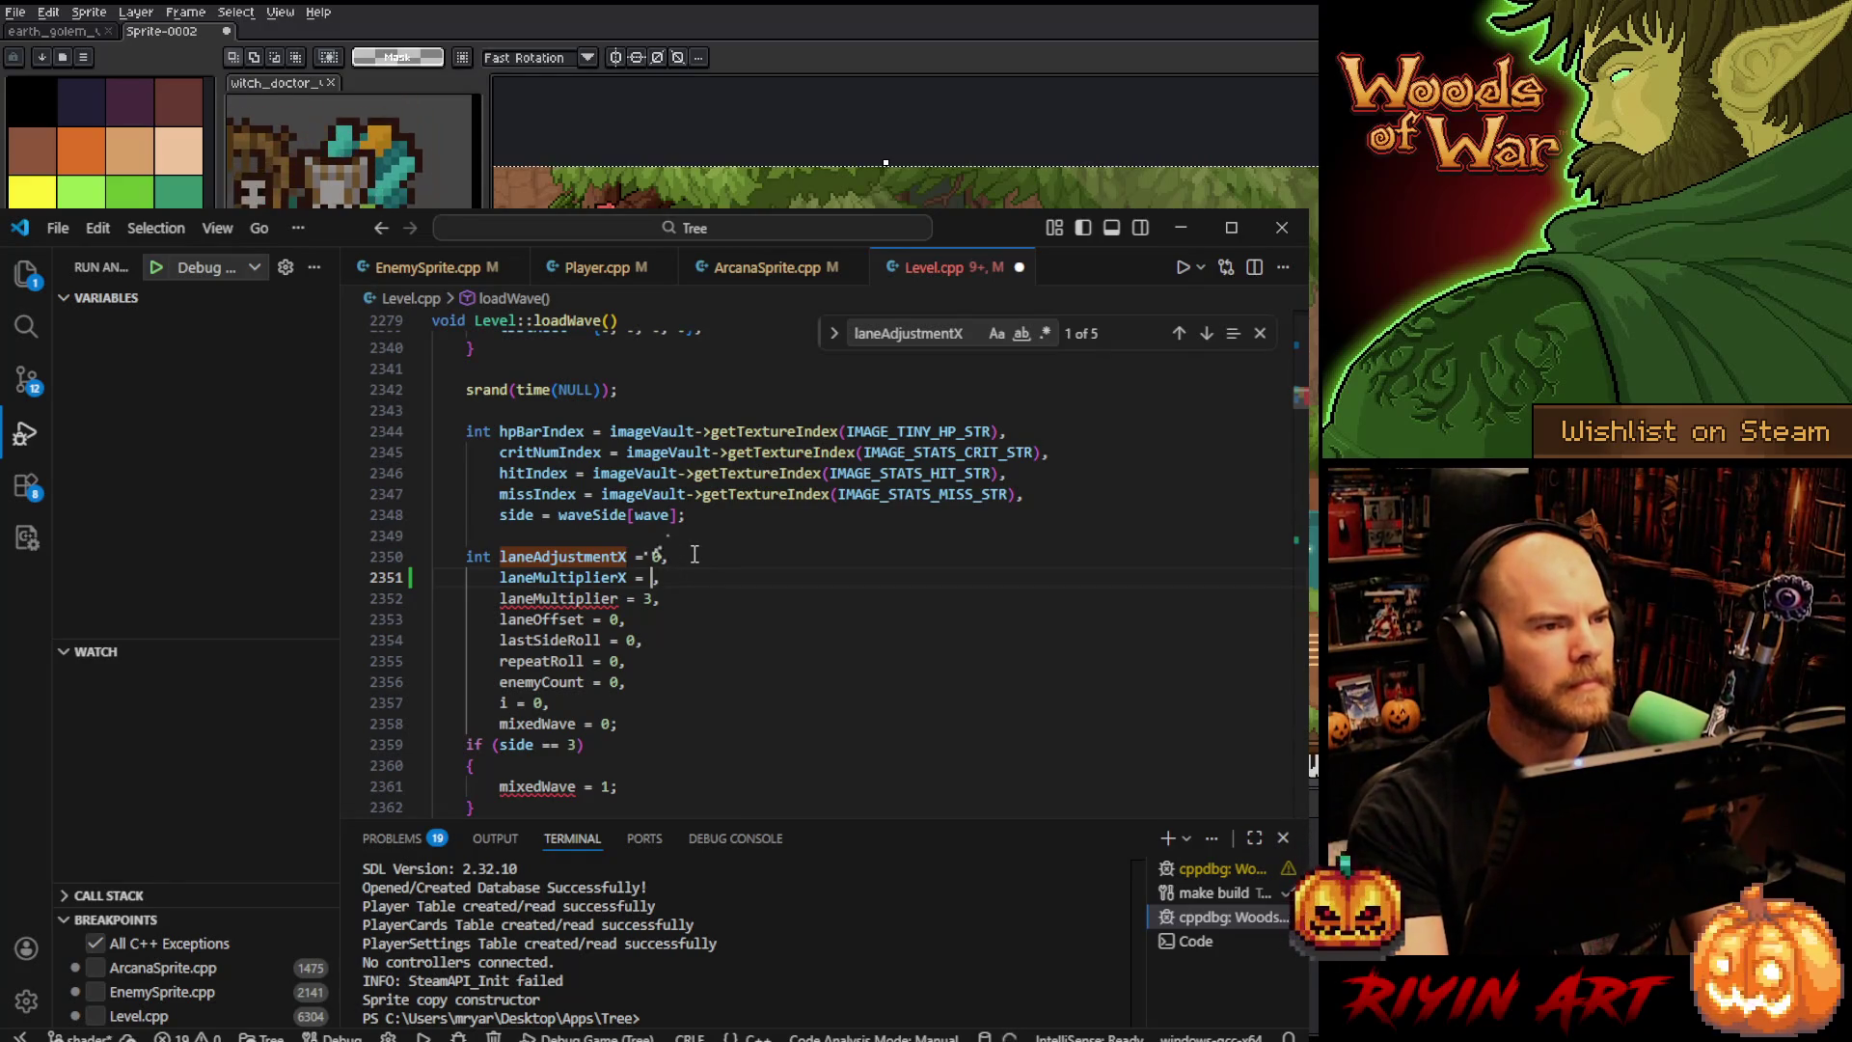
pyautogui.write('2,')
# - Add 'laneMultiplierX = 2;' below the laneAdjustmentX reset in the wave loop
pyautogui.doubleClick(555, 576)
pyautogui.hotkey('ctrl', 'c')
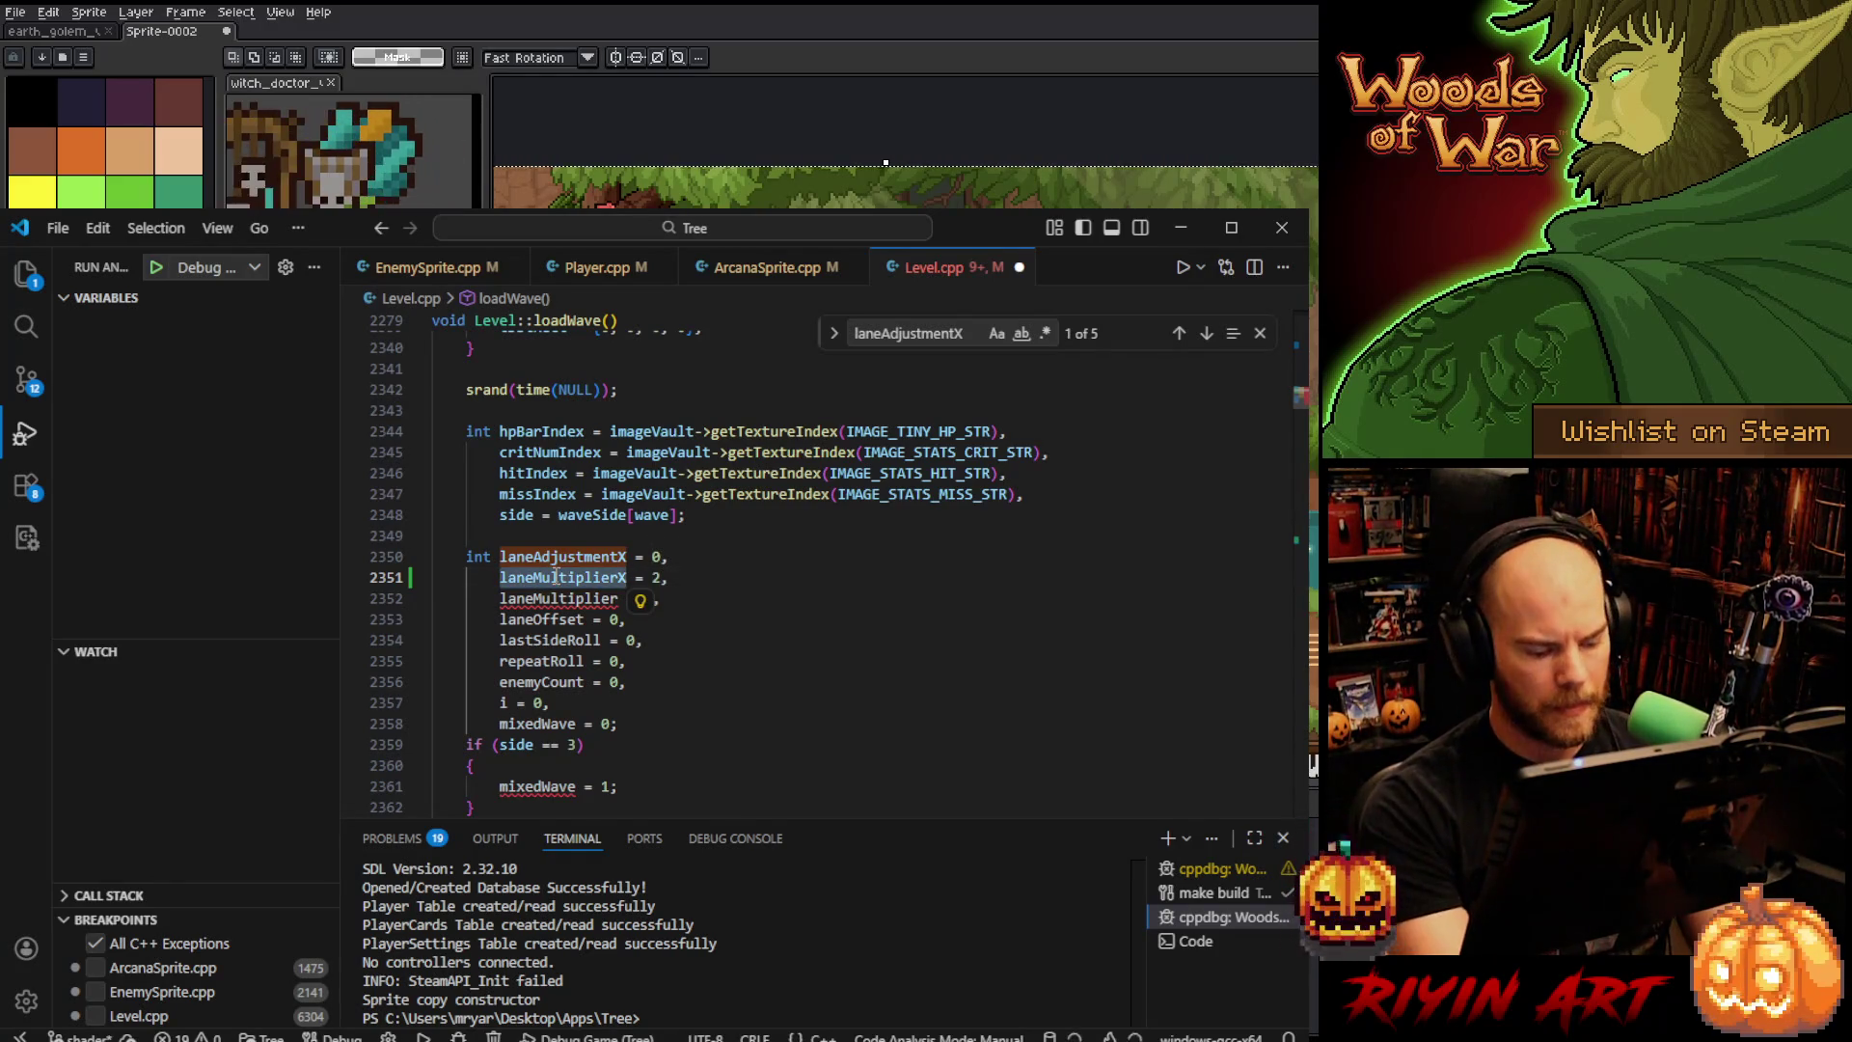
pyautogui.press('F3')
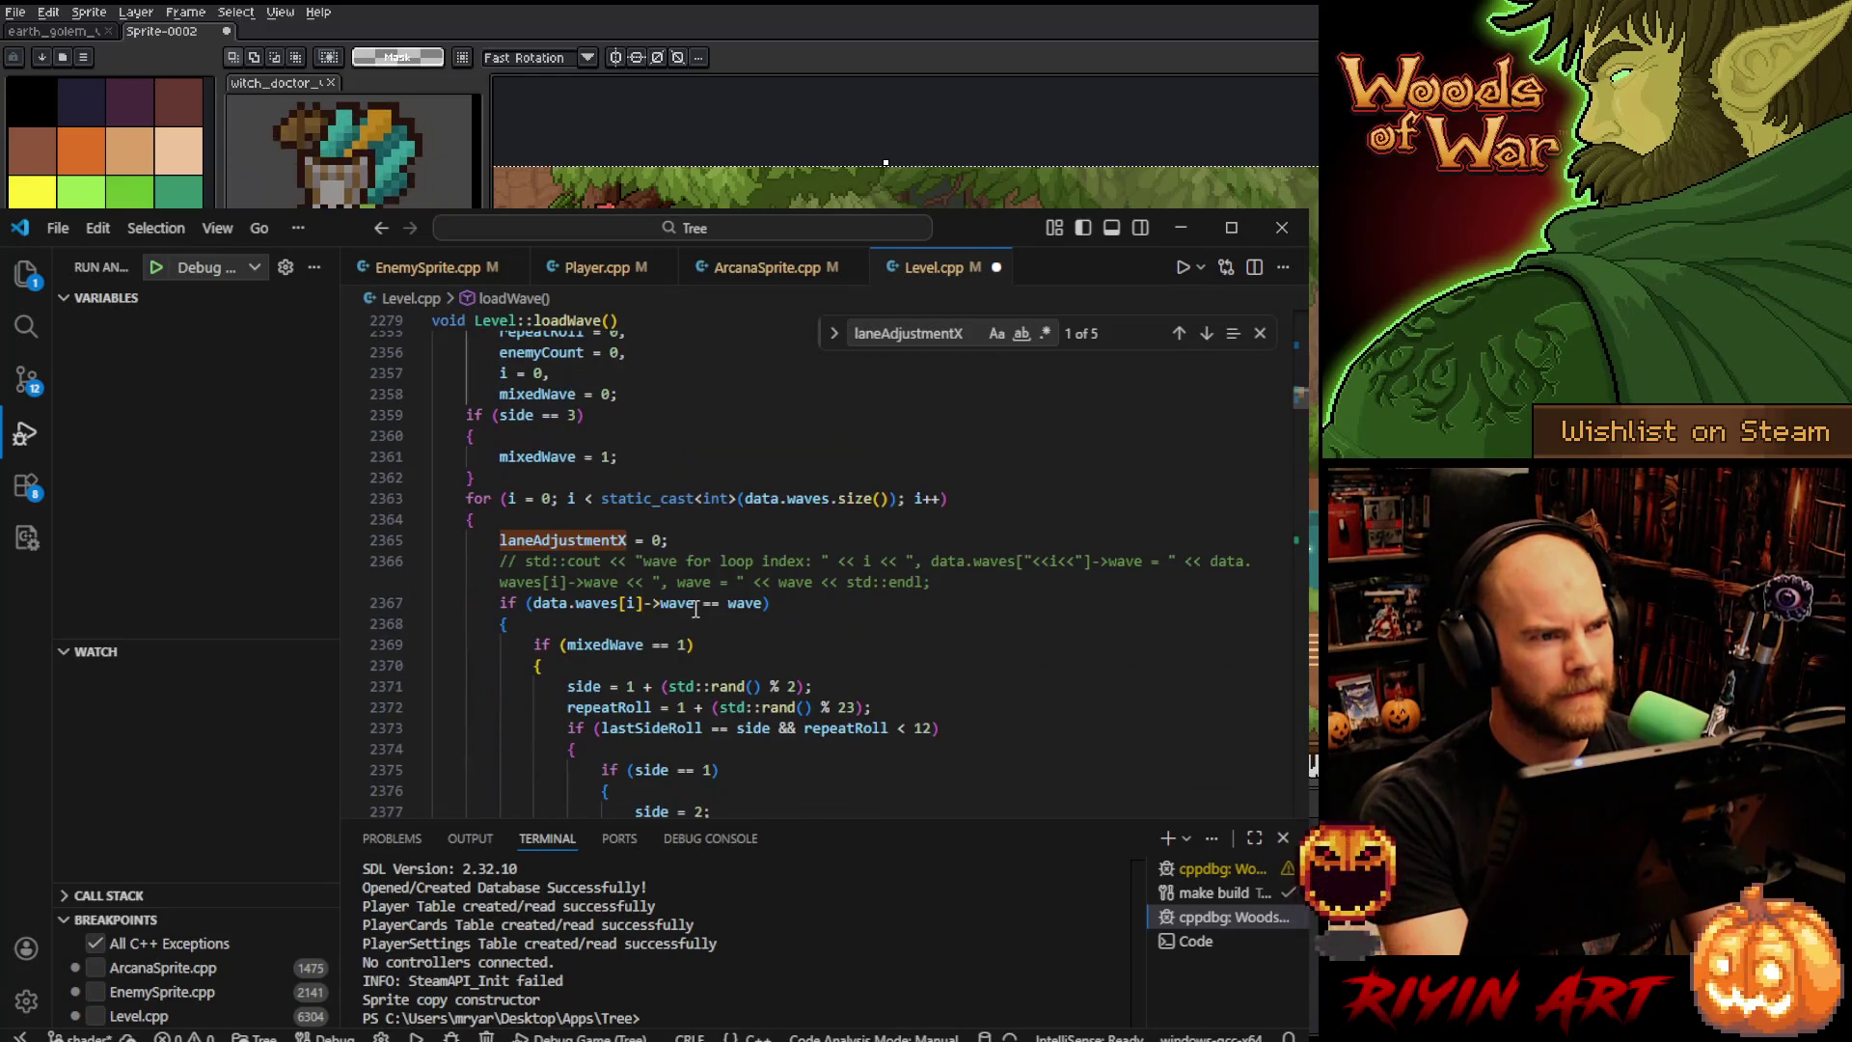
pyautogui.click(689, 539)
pyautogui.press('Return')
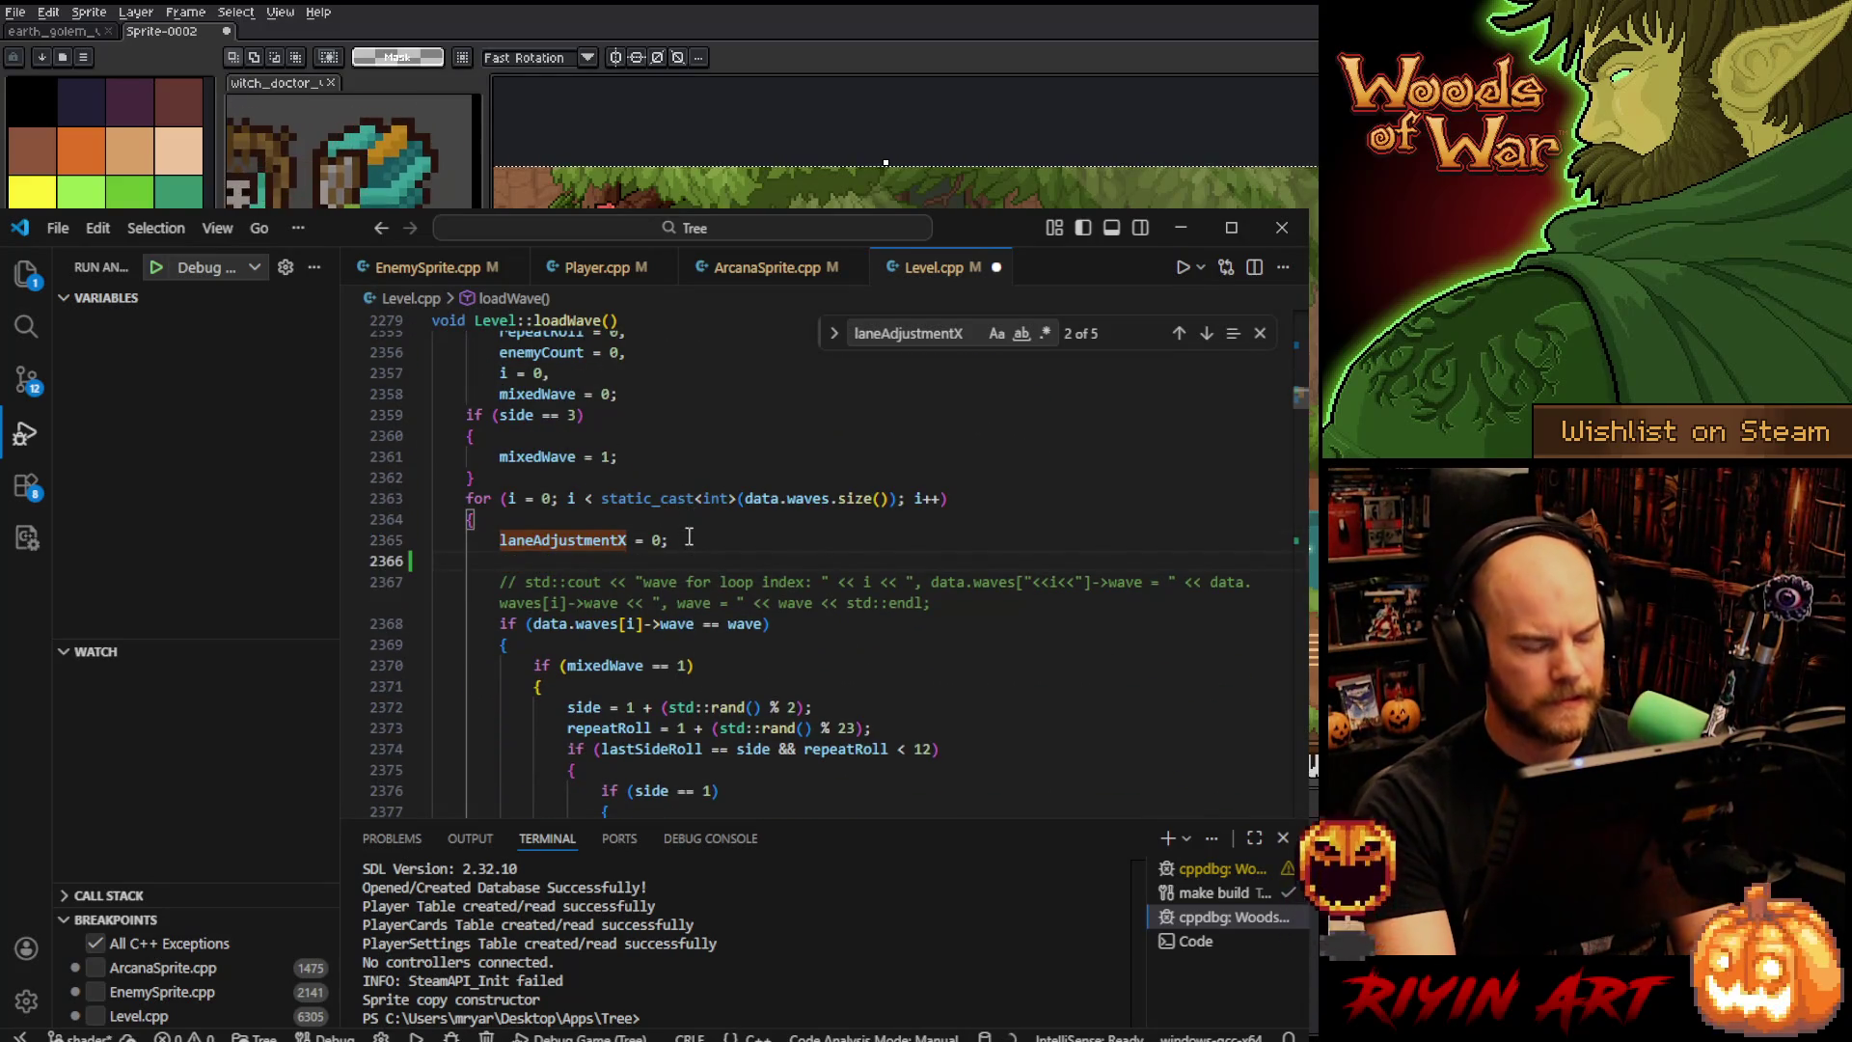
pyautogui.hotkey('ctrl', 'v')
pyautogui.press('BackSpace')
pyautogui.write('2;')
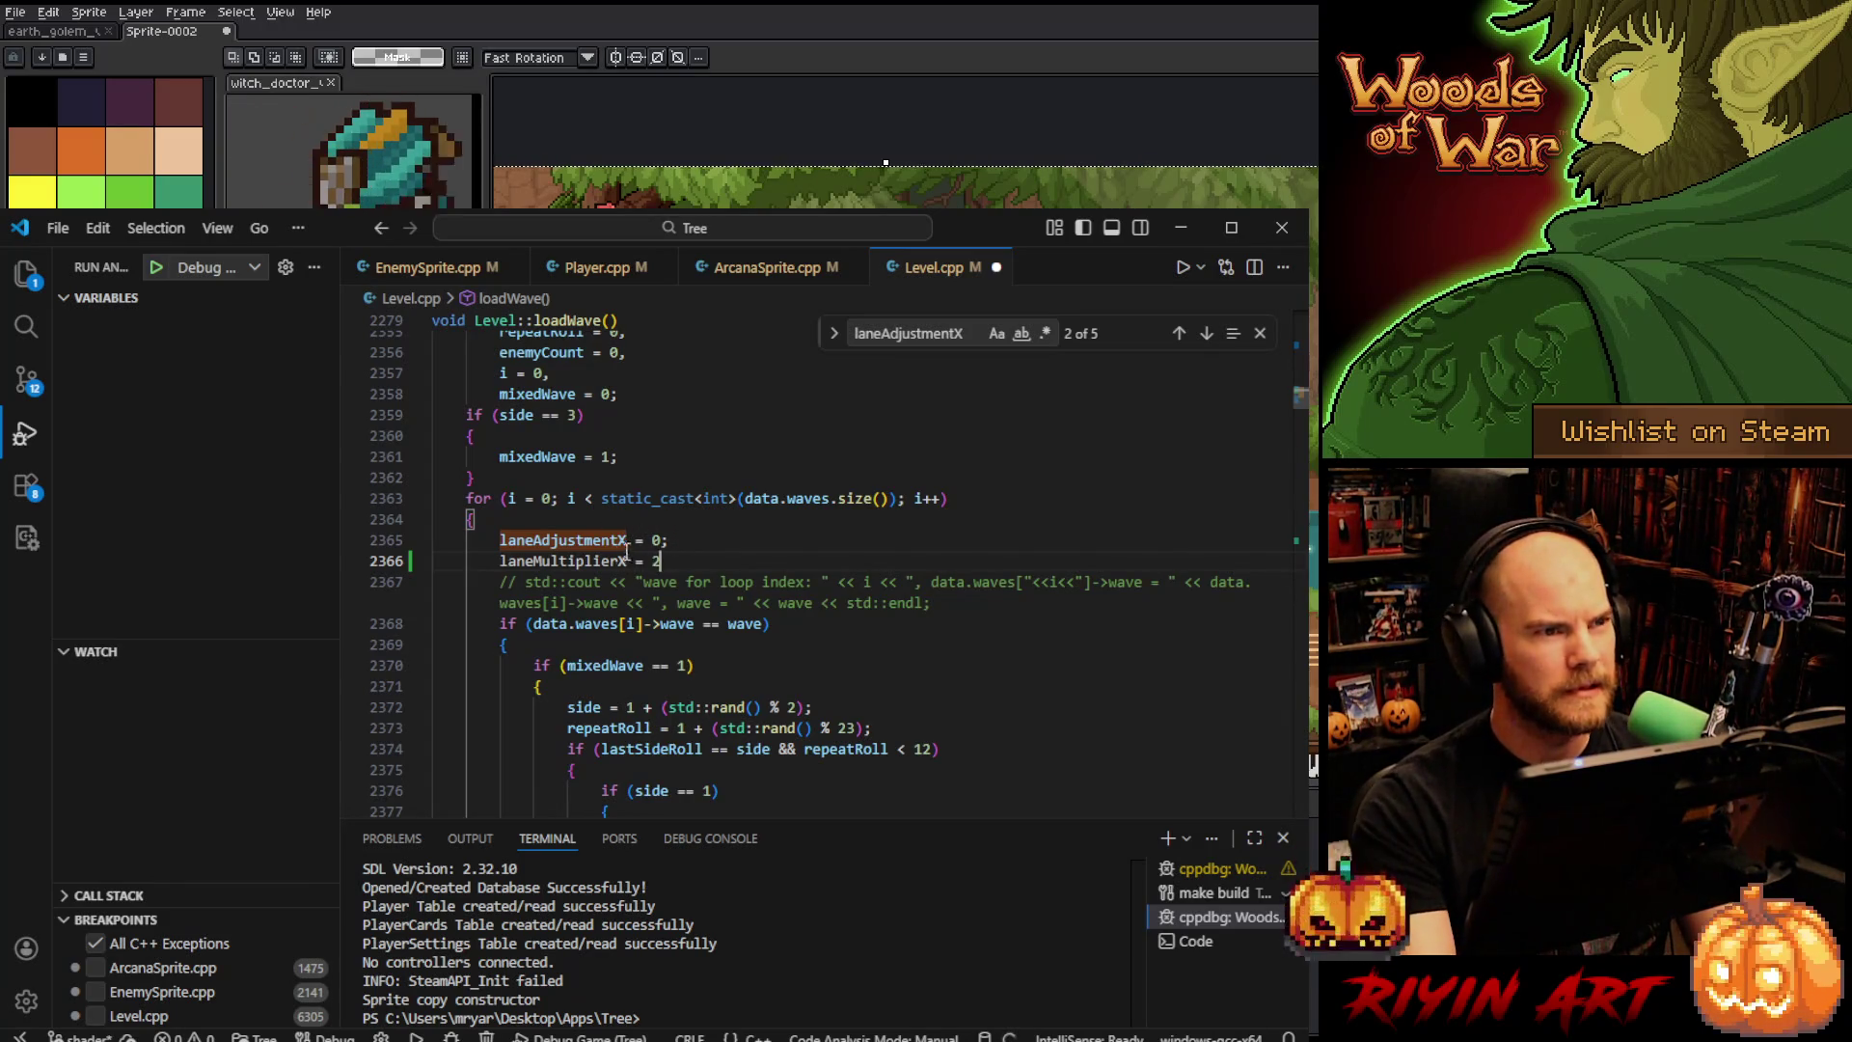
pyautogui.doubleClick(572, 562)
pyautogui.scroll(-12, 572, 571)
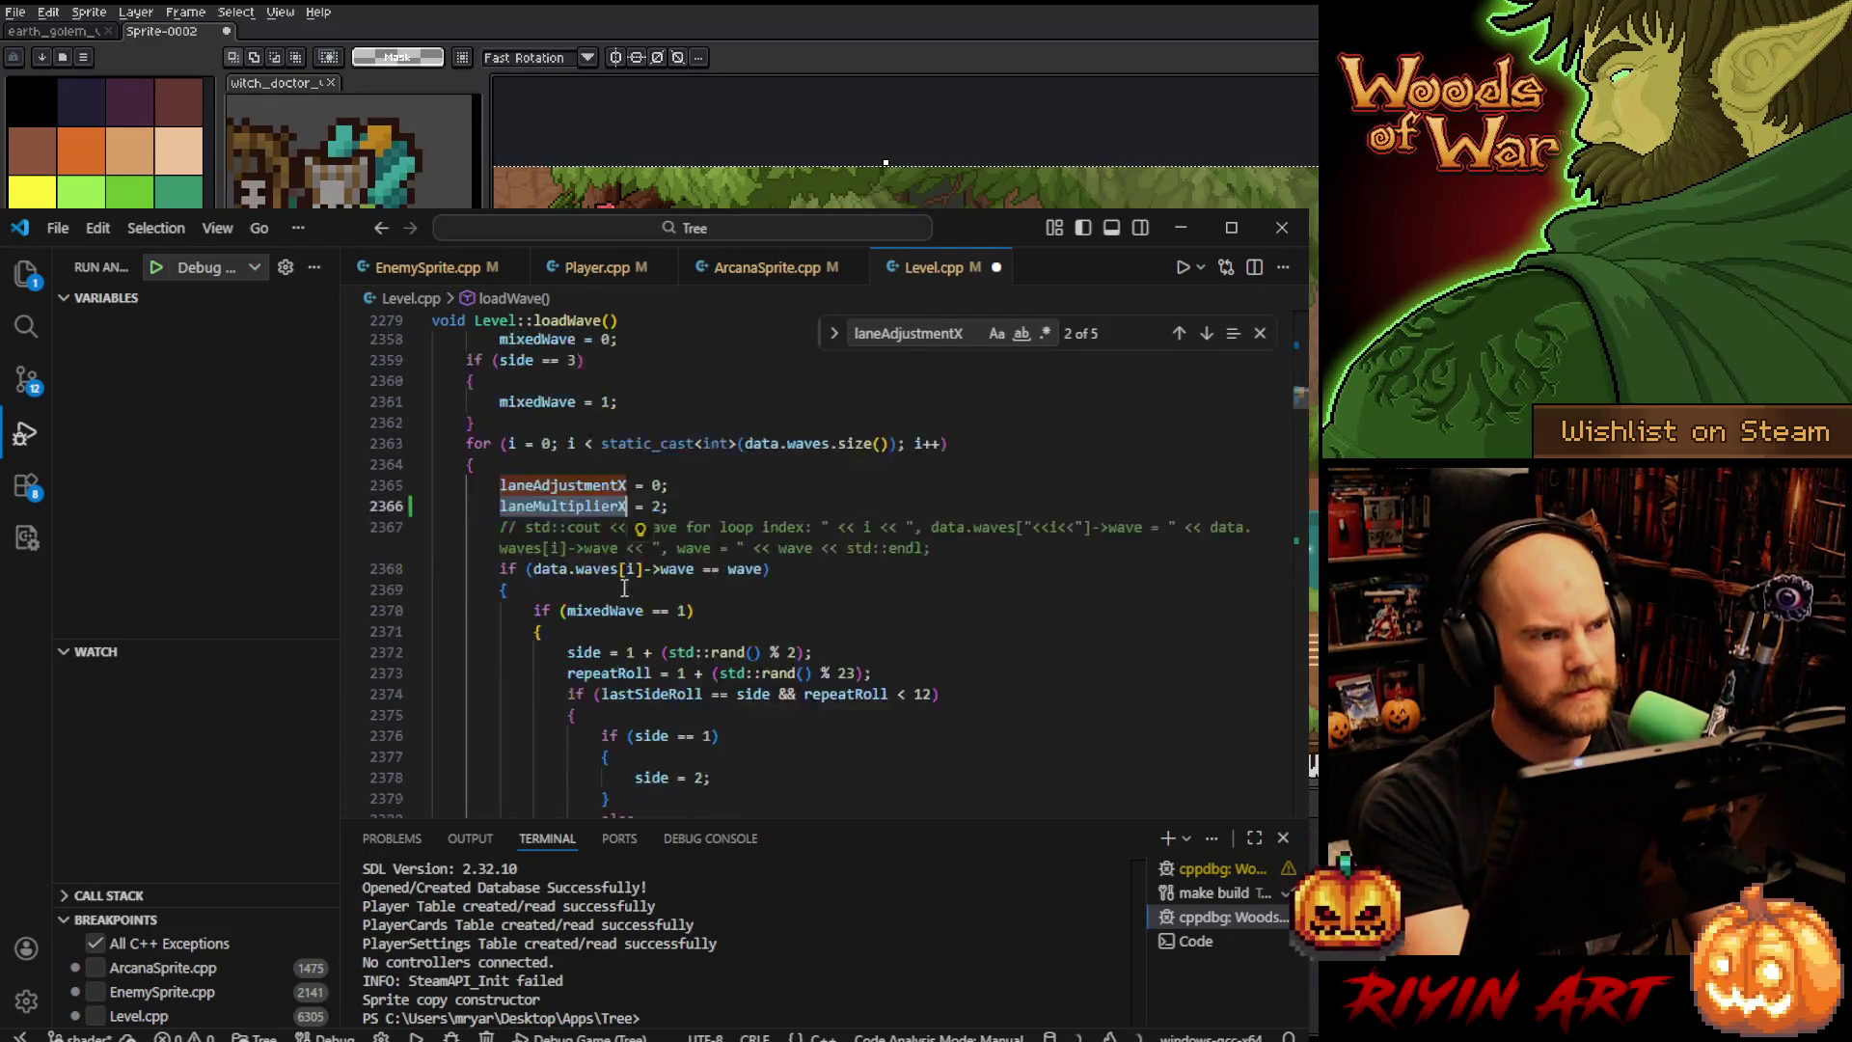
# - Insert 'laneMultiplierX = 1;' after the claygolem tType line in loadWave
pyautogui.scroll(-3, 673, 647)
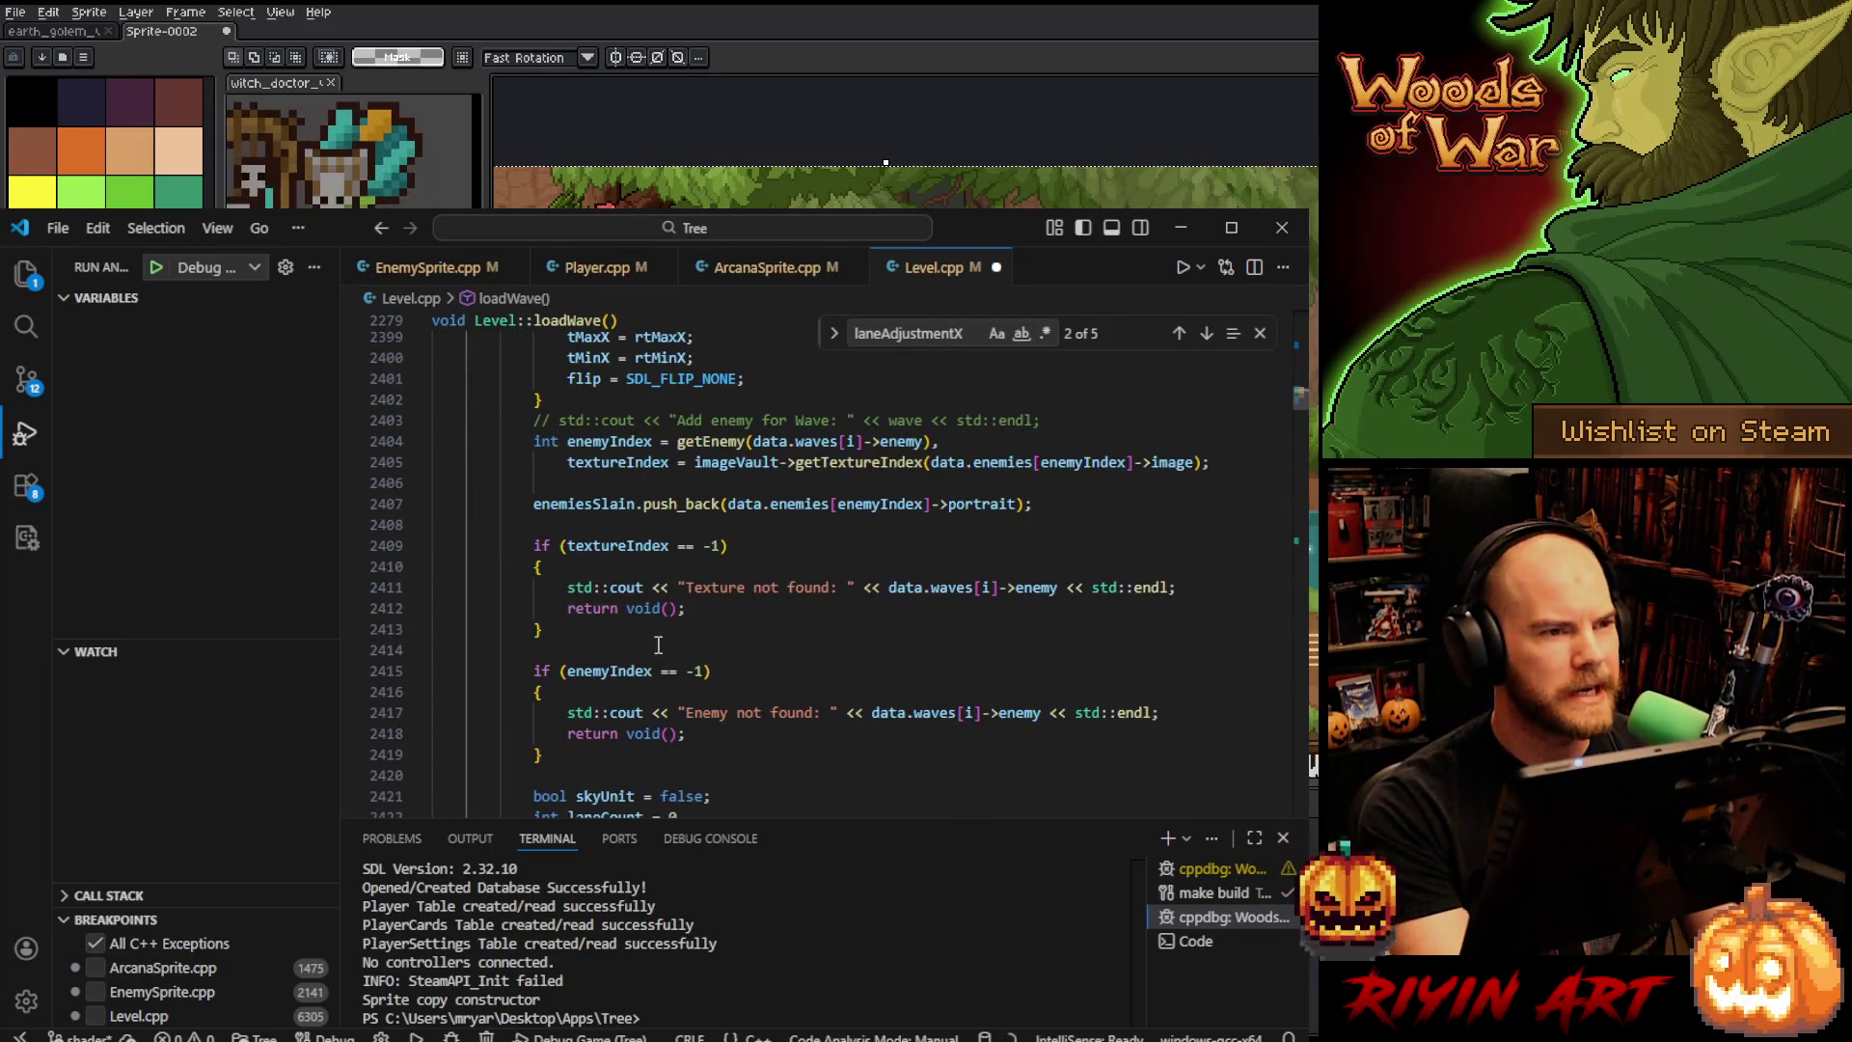
pyautogui.scroll(-4, 666, 646)
pyautogui.scroll(-5, 660, 645)
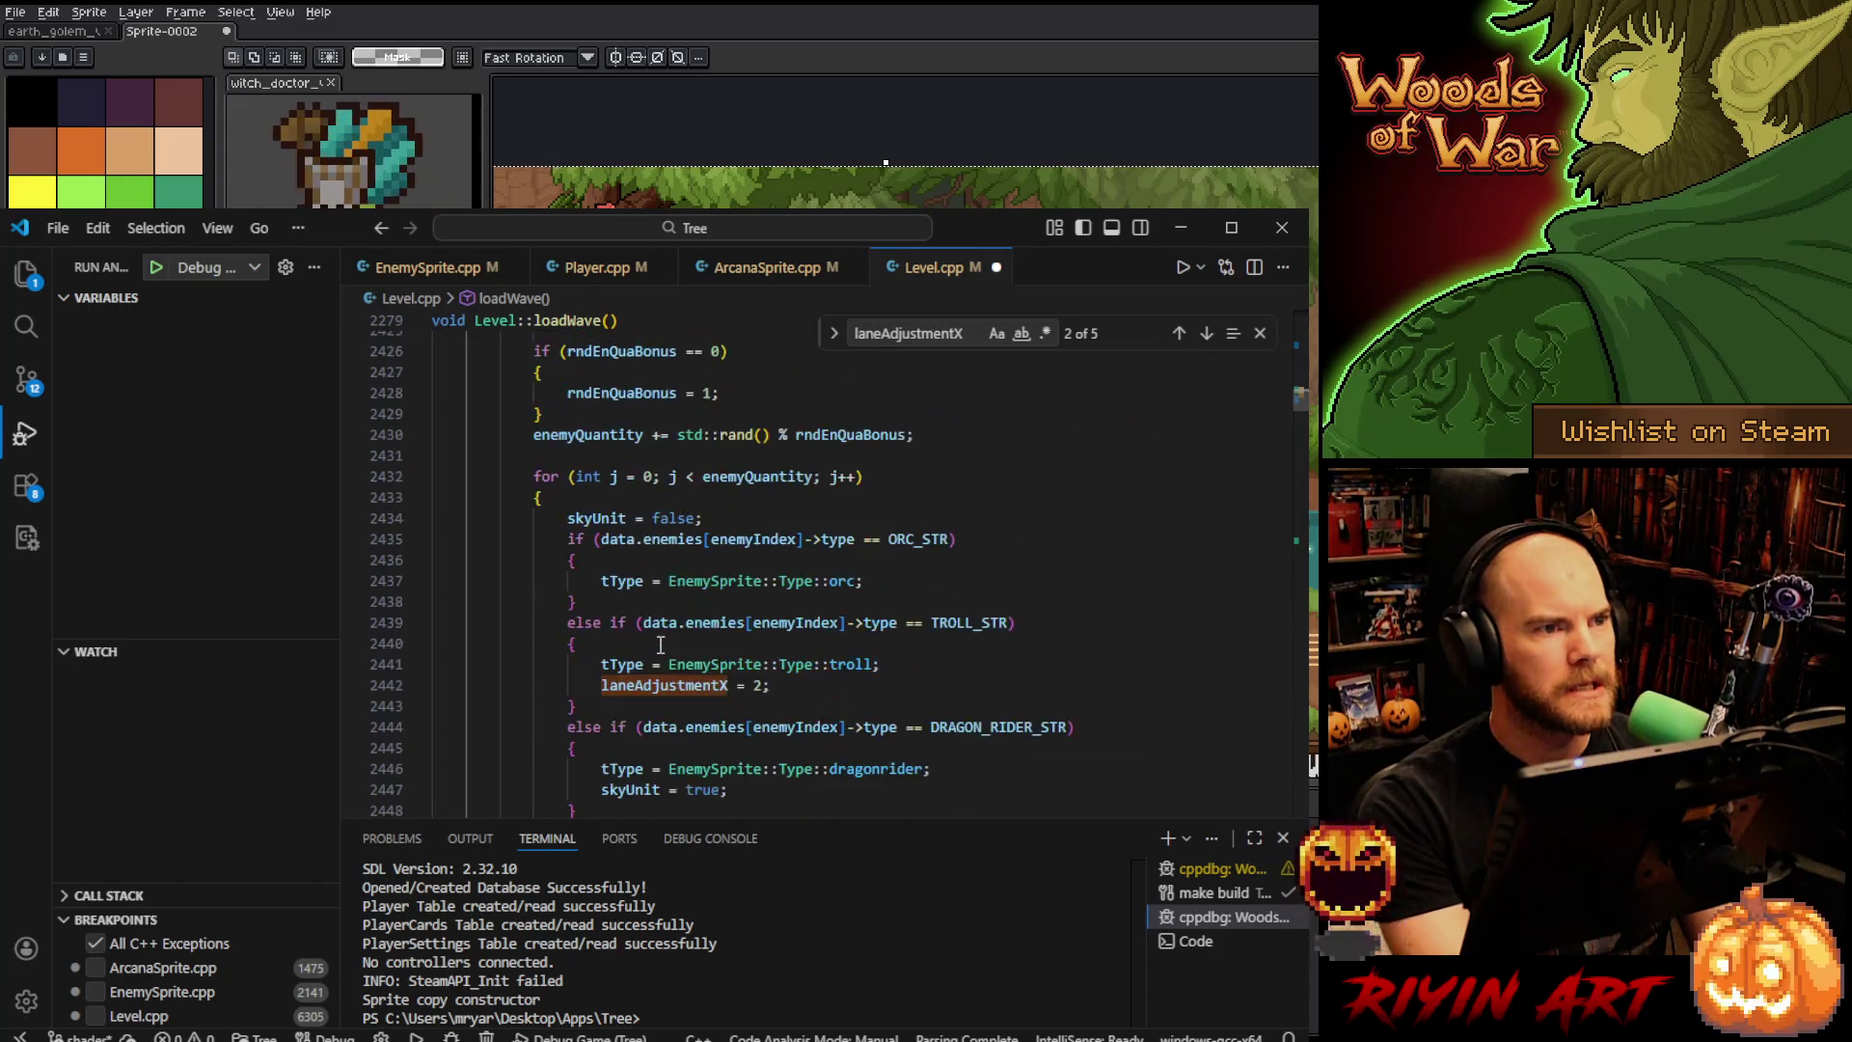
pyautogui.scroll(-2, 670, 649)
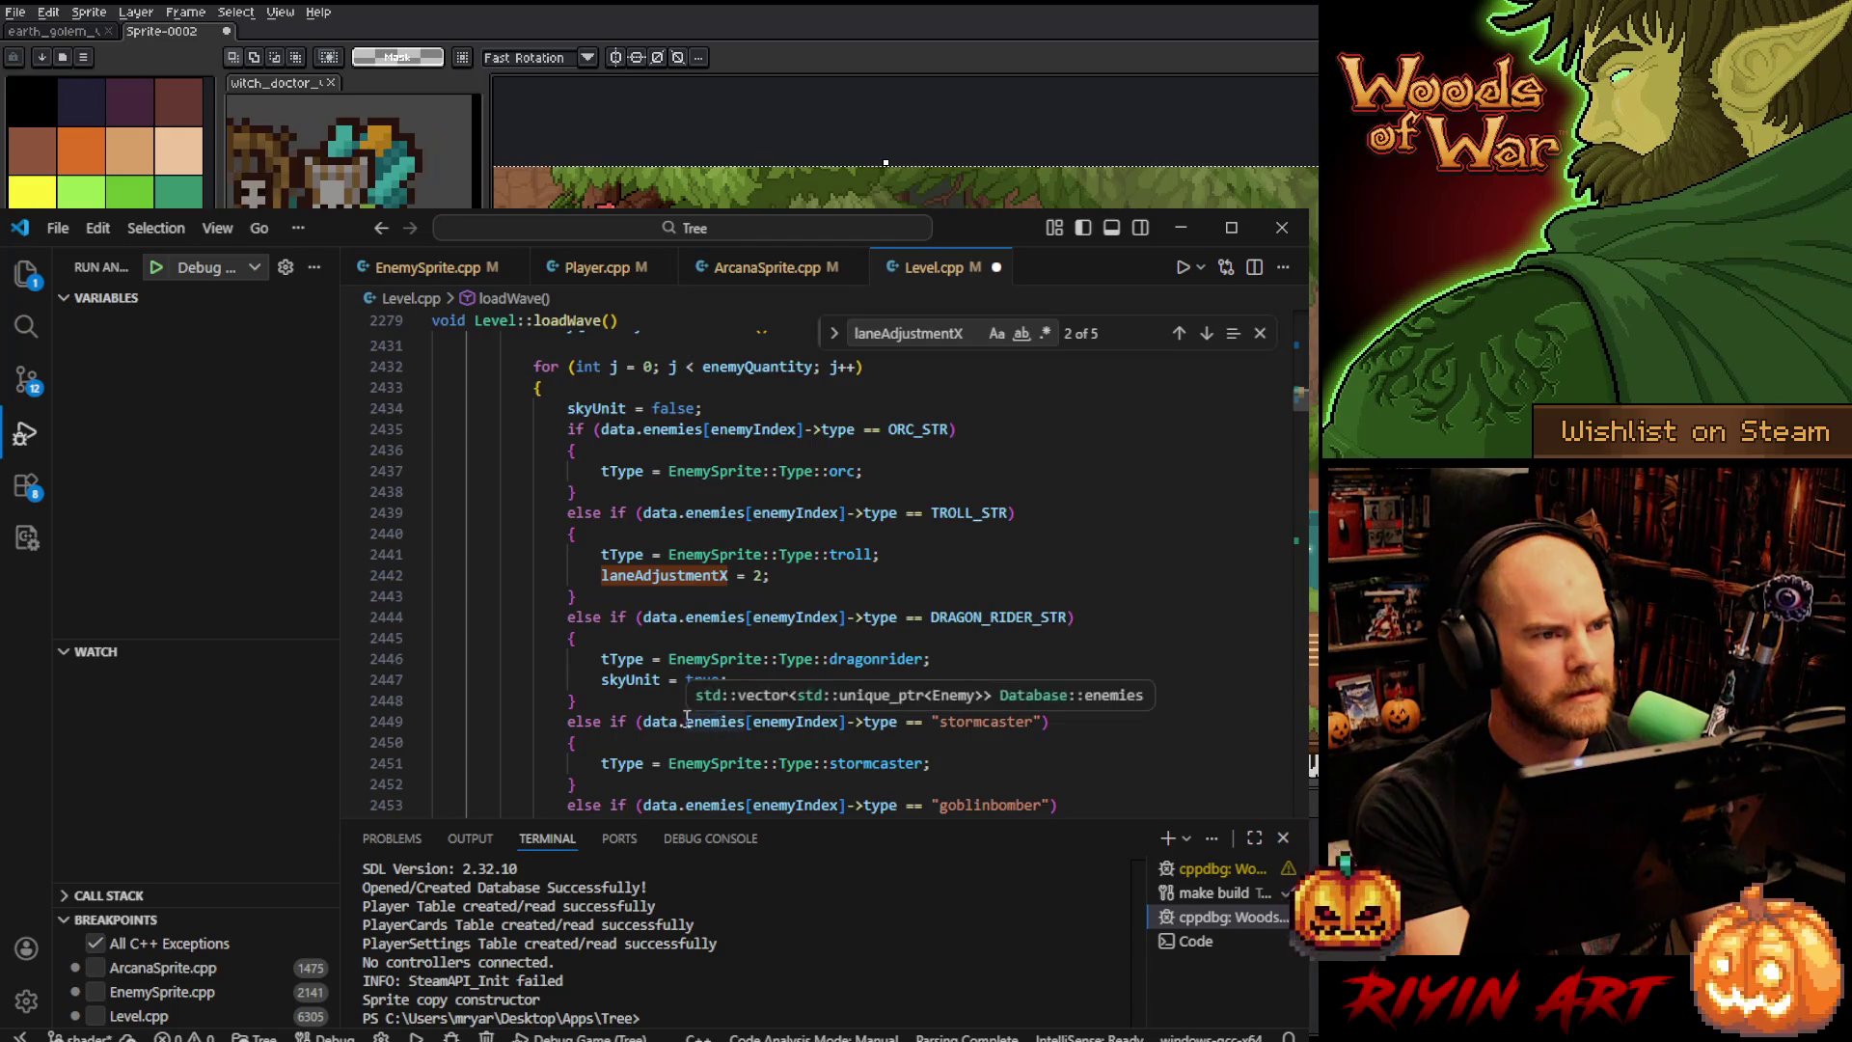
pyautogui.scroll(-1, 647, 714)
pyautogui.scroll(-2, 629, 672)
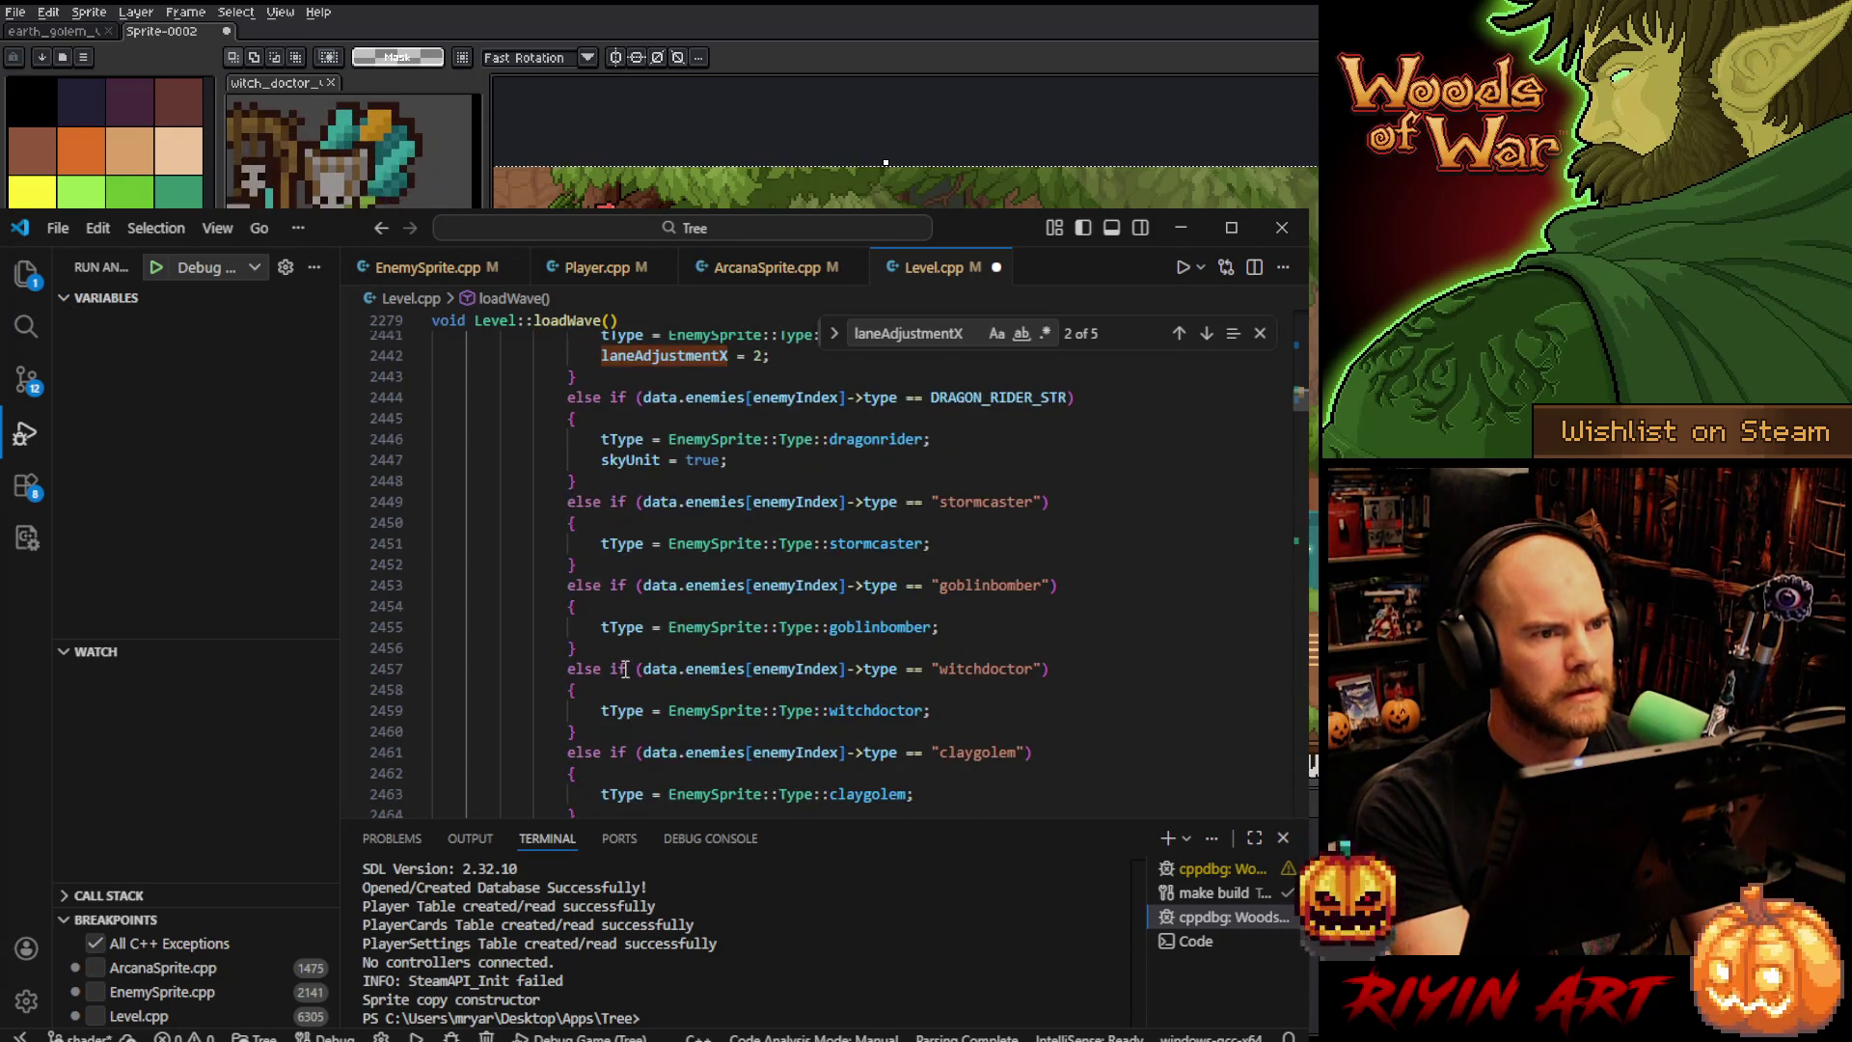
pyautogui.scroll(-2, 625, 669)
pyautogui.scroll(-1, 625, 668)
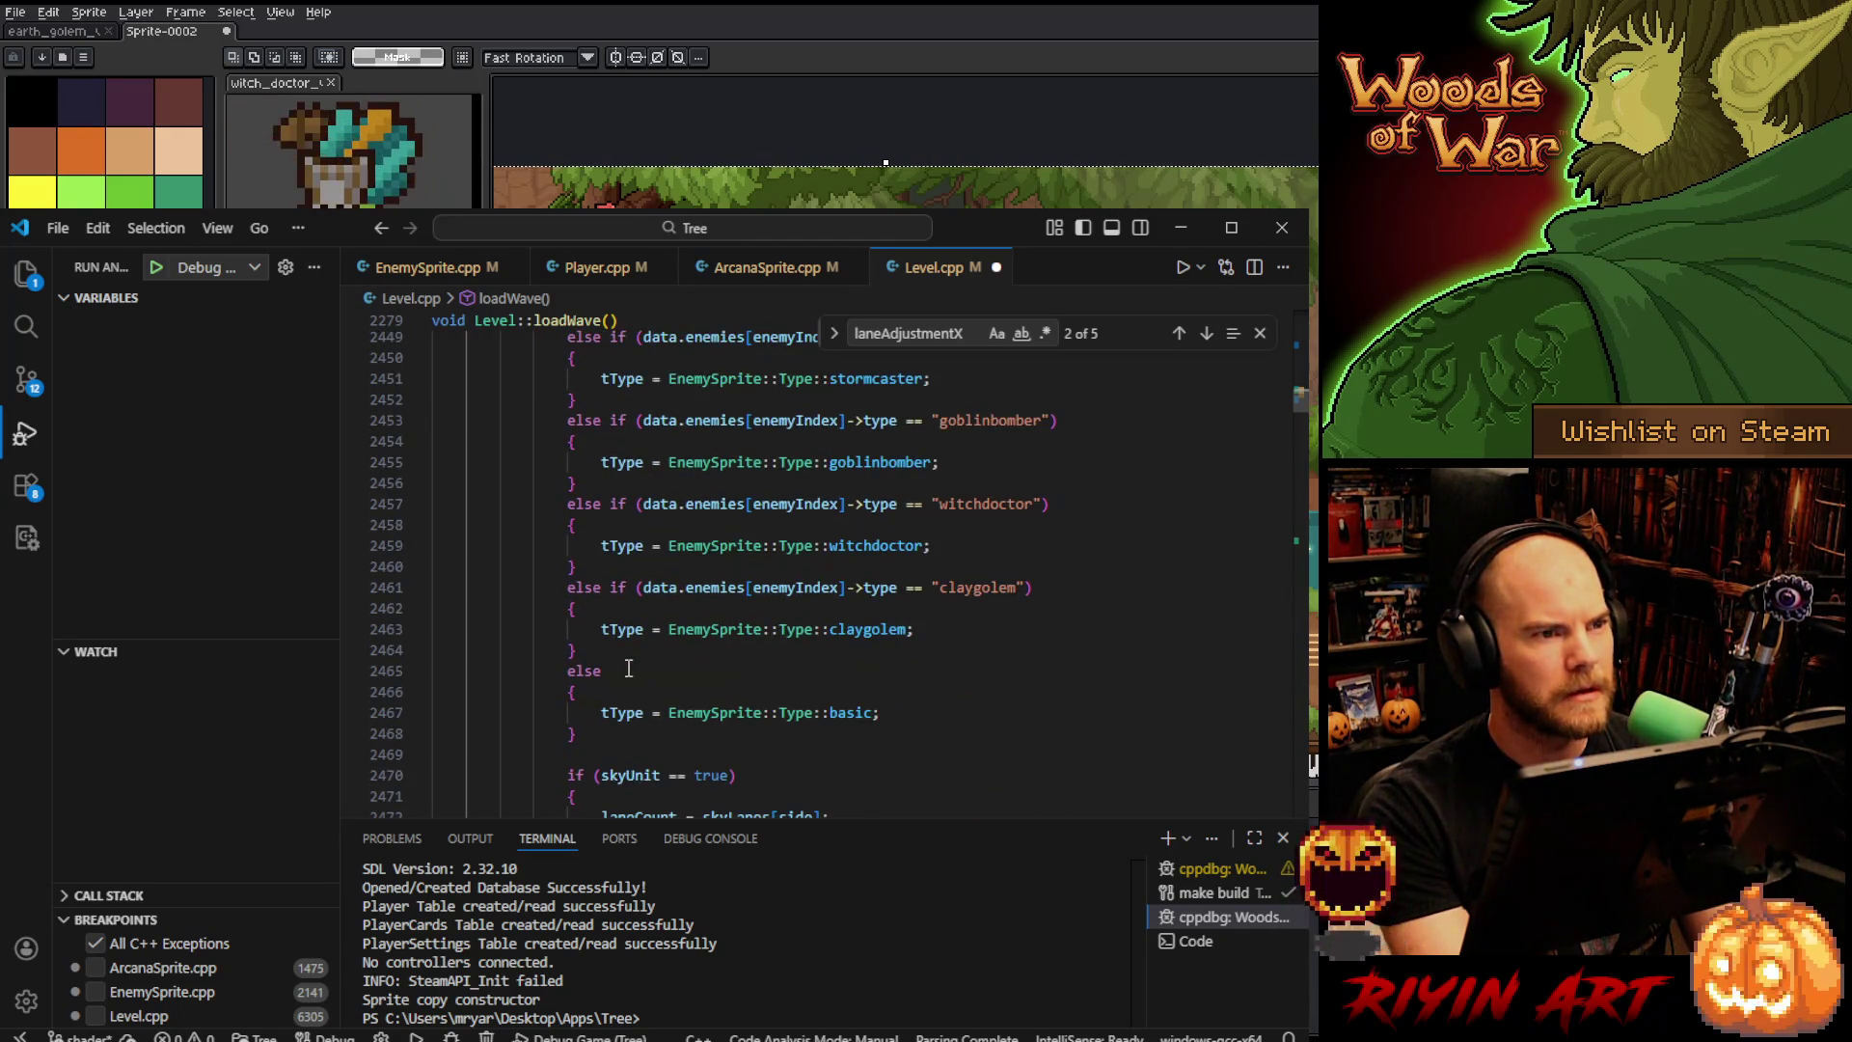
pyautogui.click(956, 628)
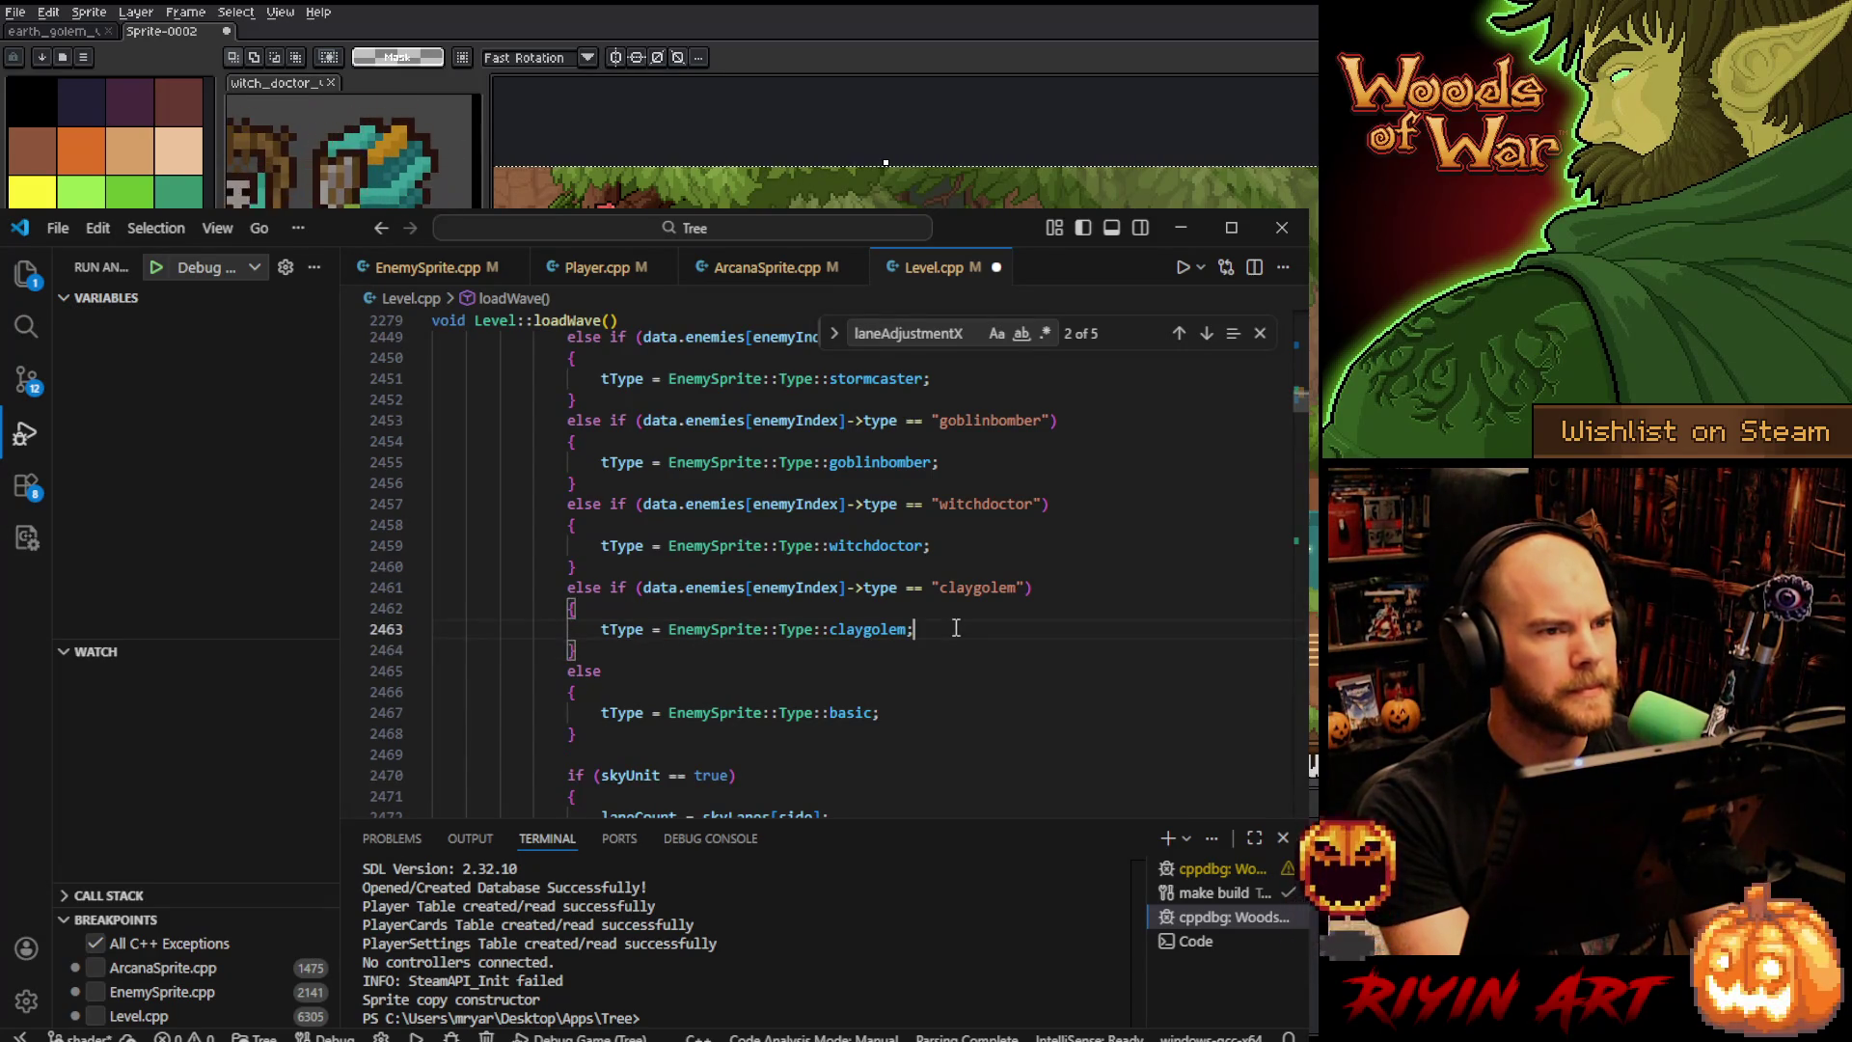
pyautogui.press('Return')
pyautogui.write('laneMultiplierX ')
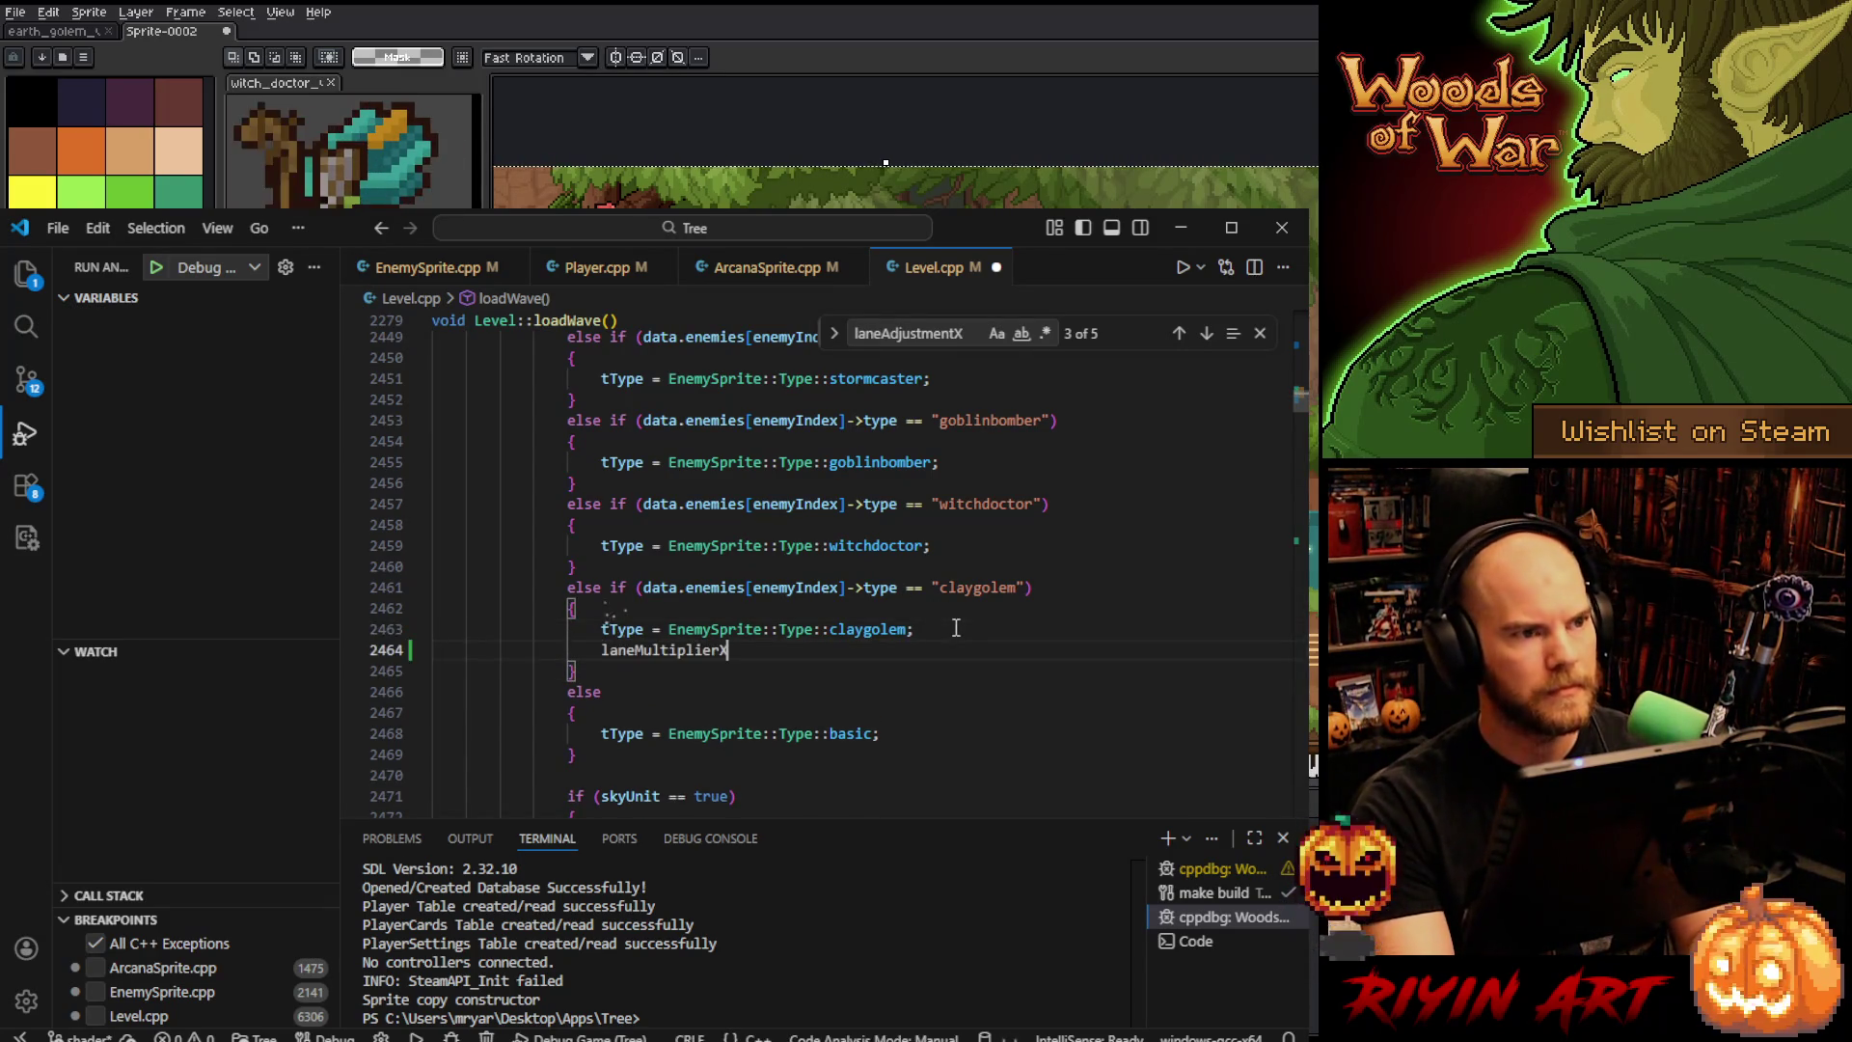
pyautogui.write('= 1')
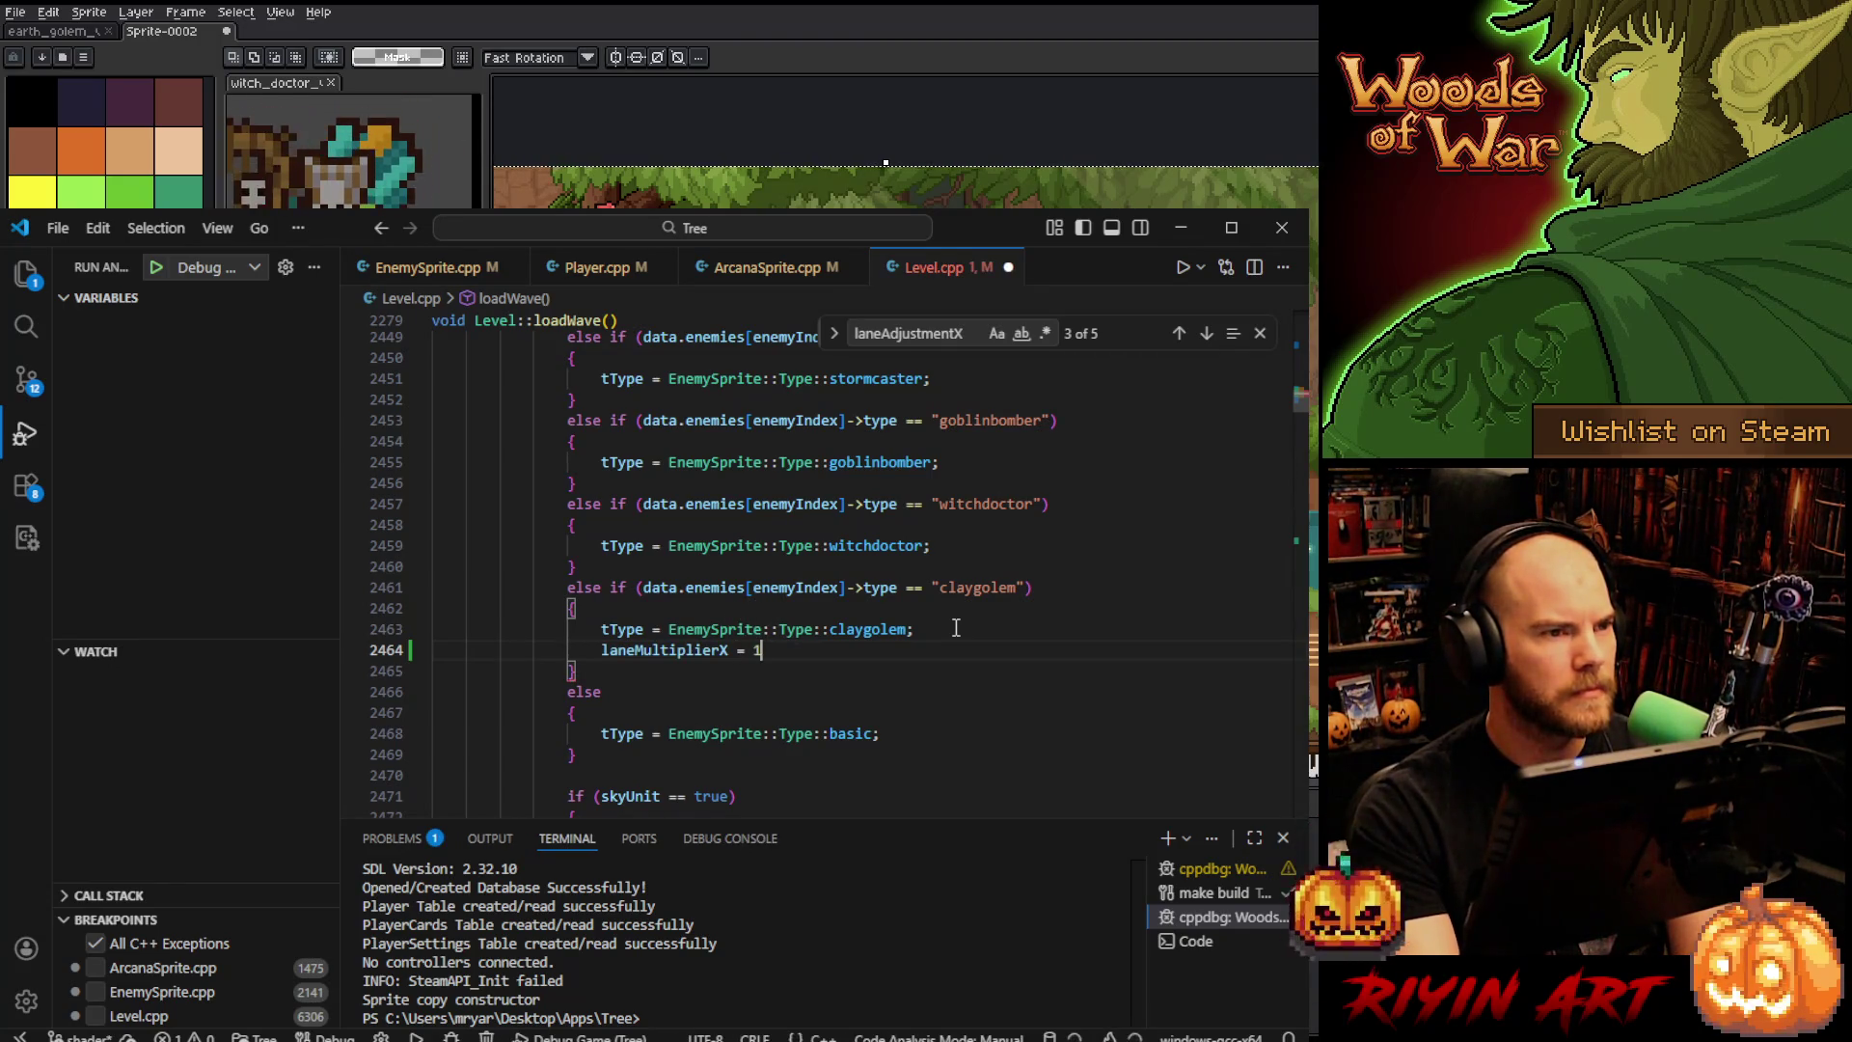
pyautogui.press('BackSpace')
pyautogui.write('0')
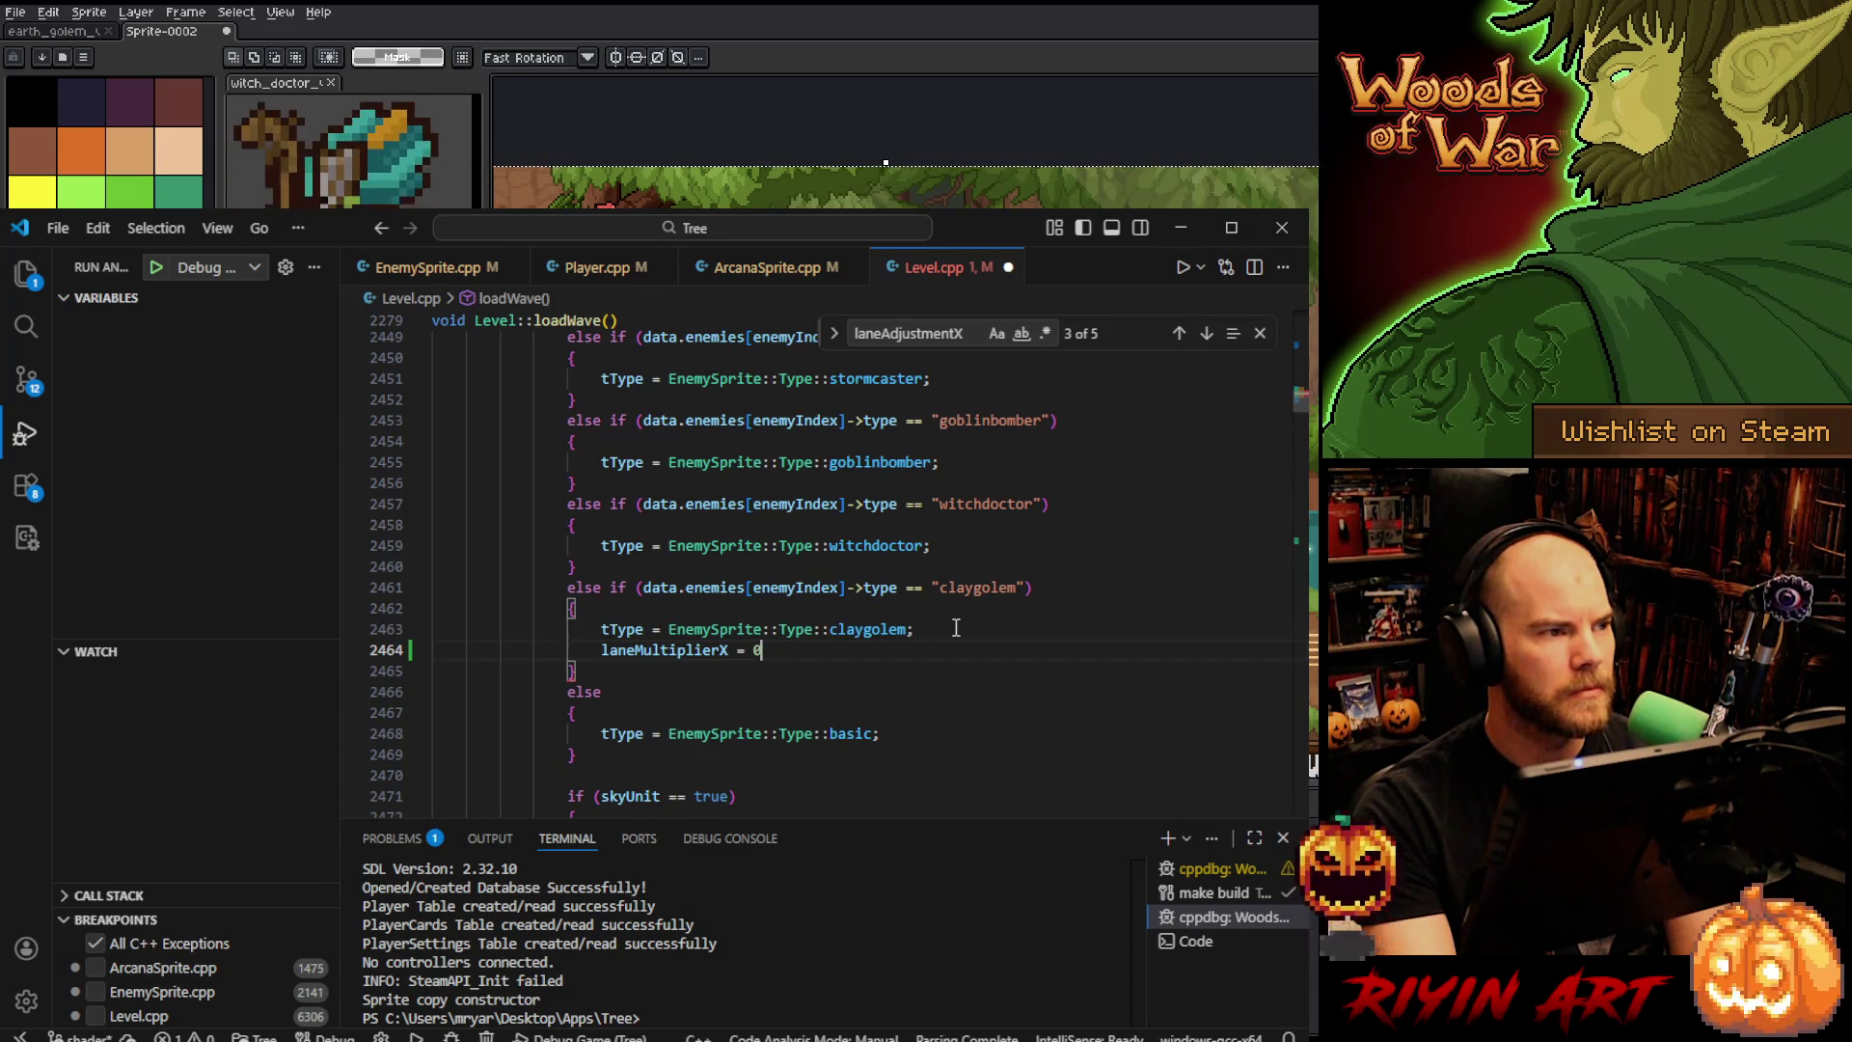
pyautogui.write(';')
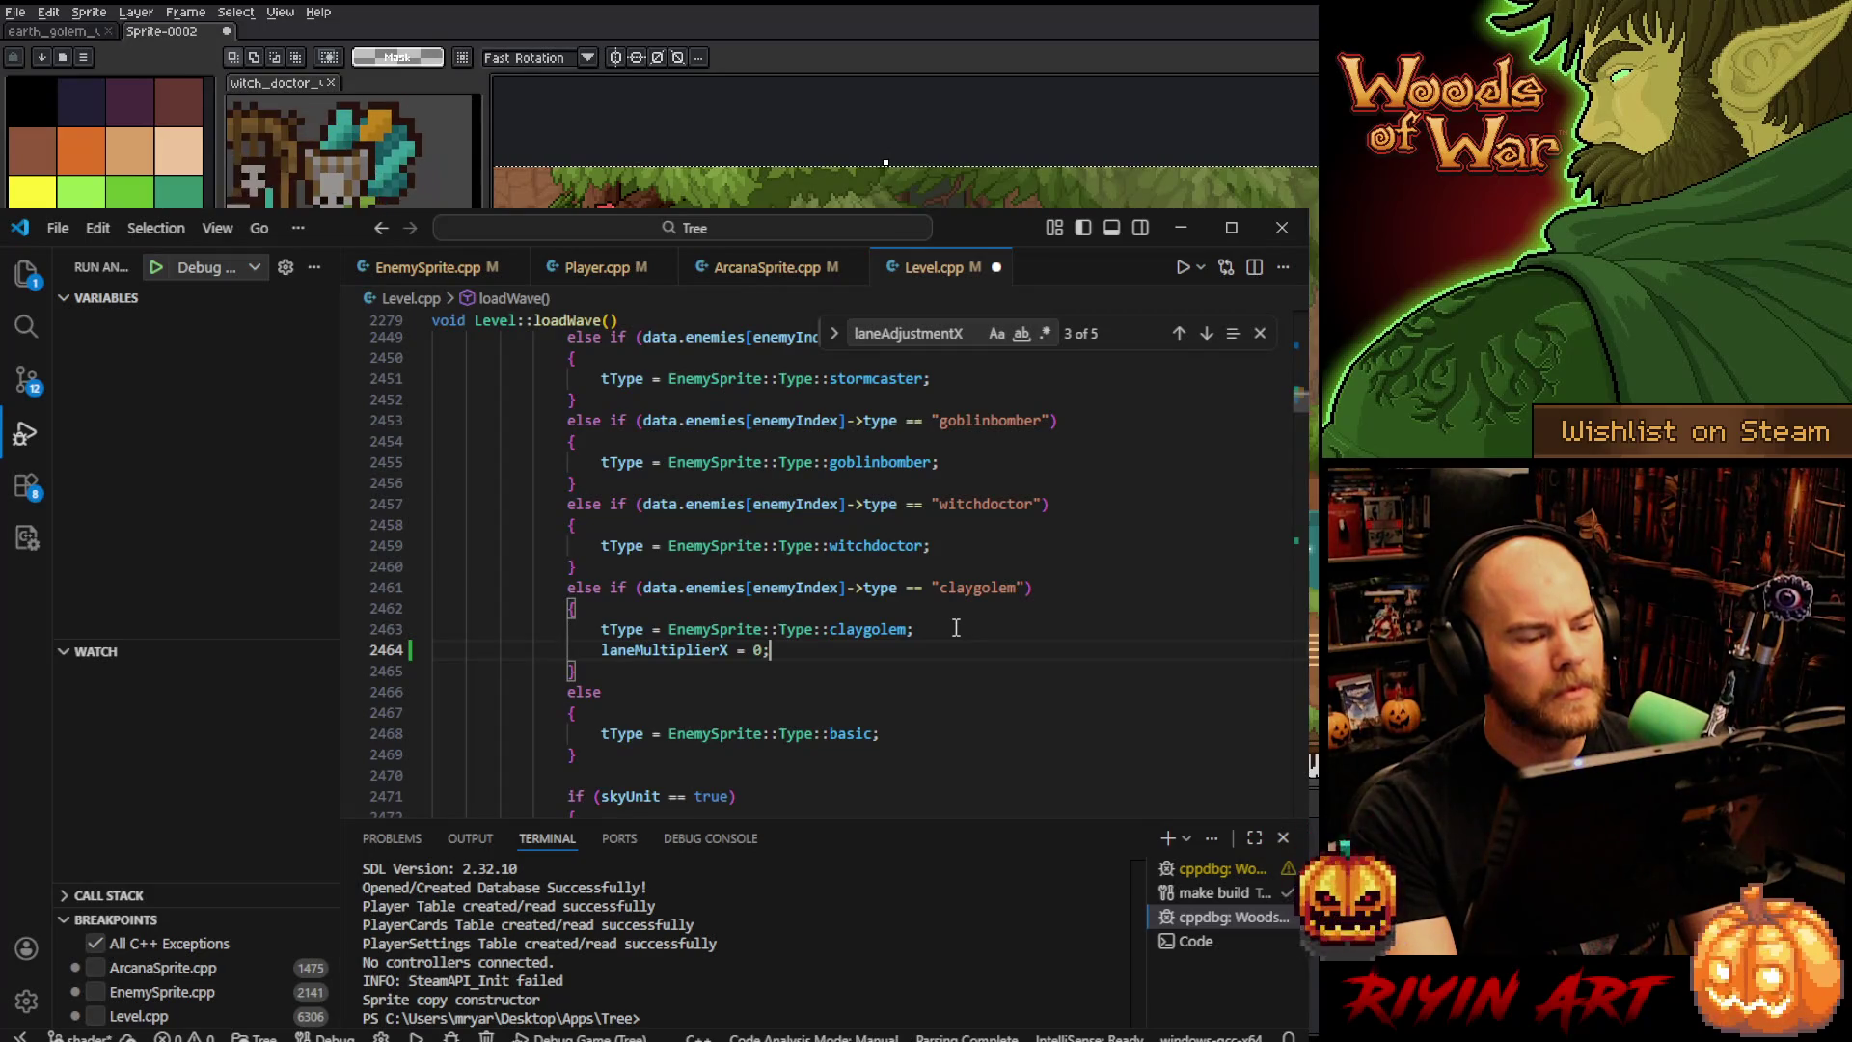
pyautogui.doubleClick(758, 650)
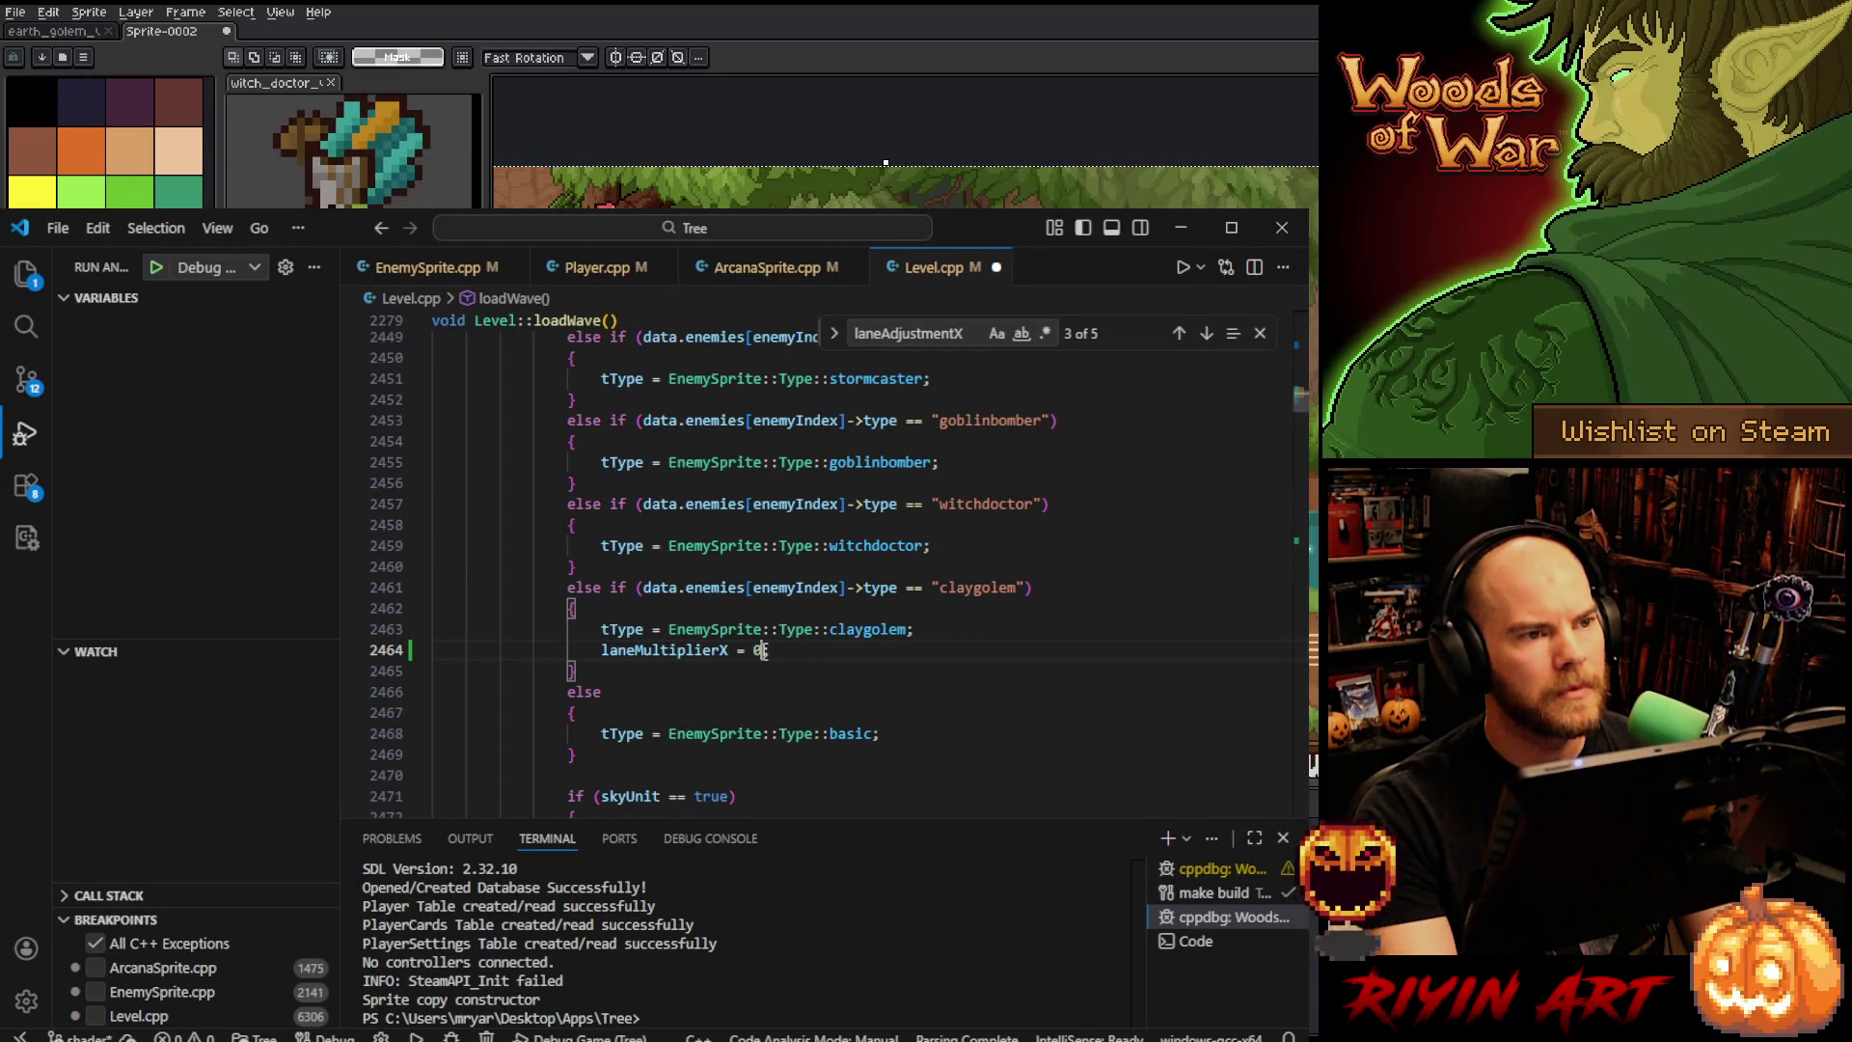
pyautogui.write('1;')
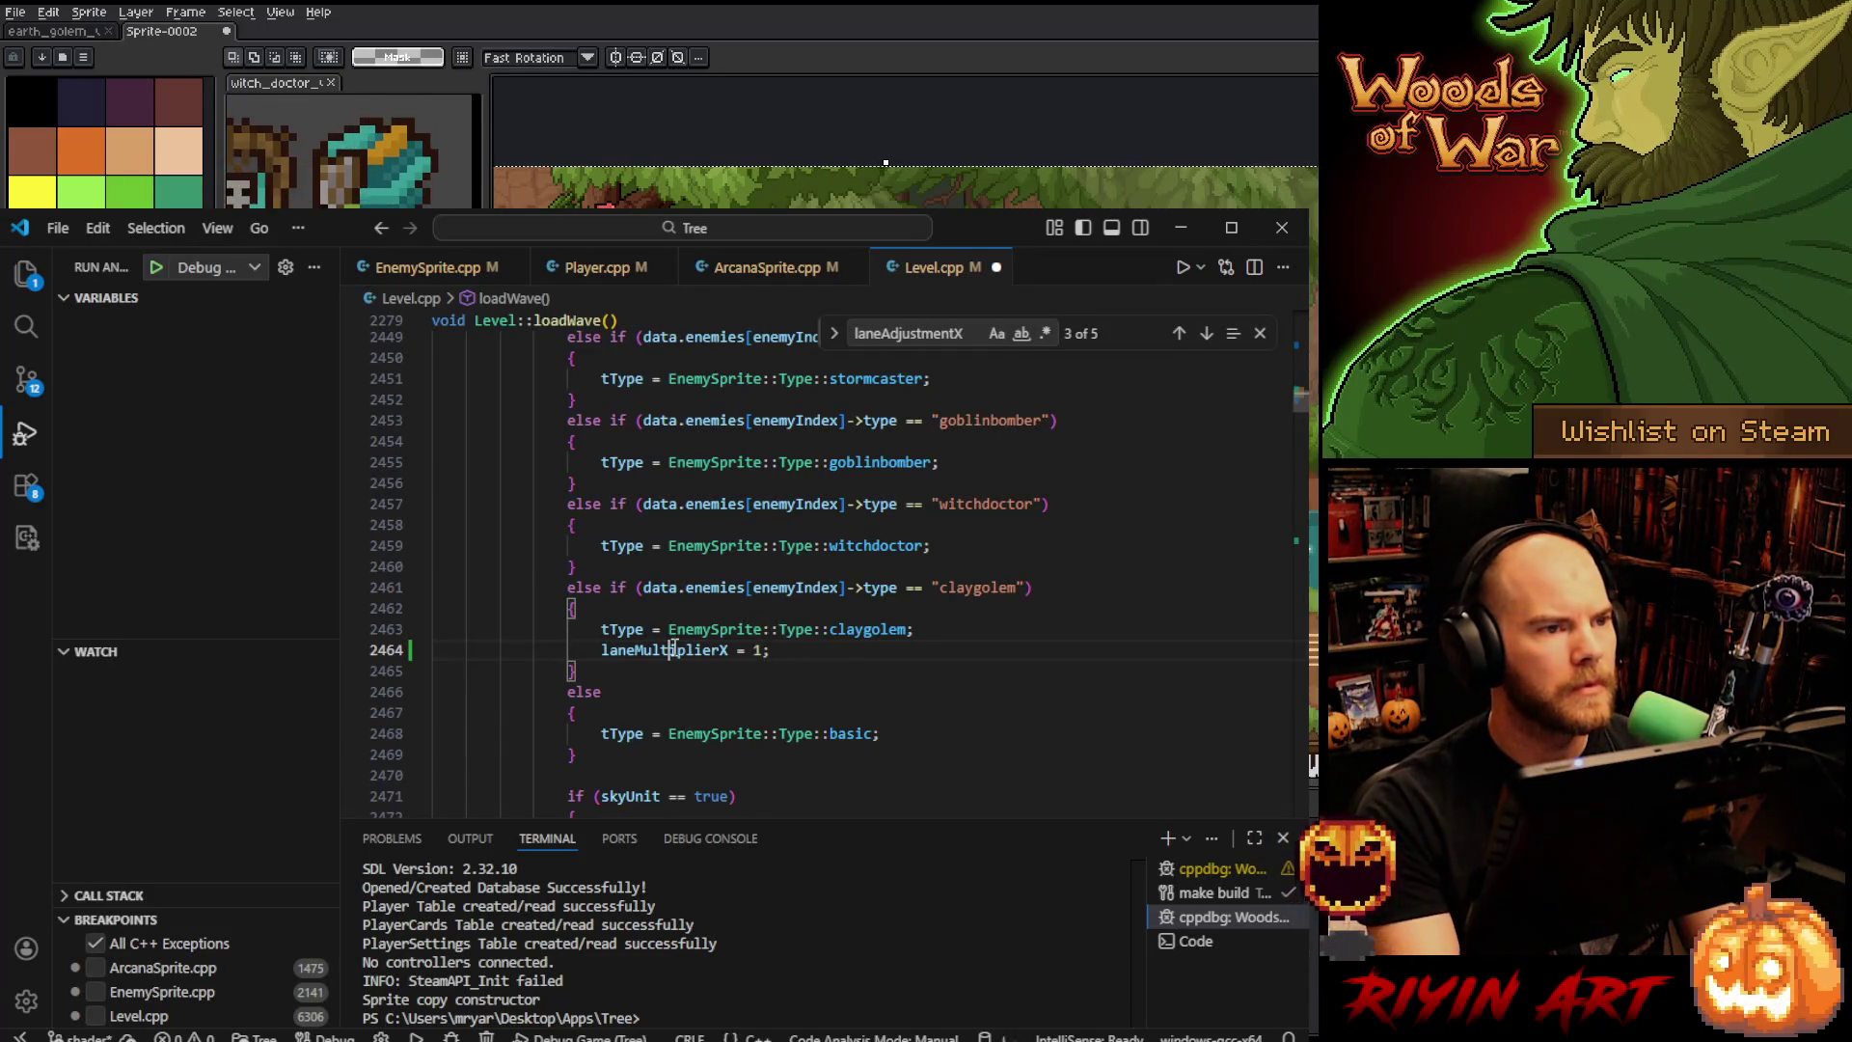
pyautogui.doubleClick(674, 650)
pyautogui.hotkey('ctrl', 'c')
pyautogui.scroll(-8, 680, 661)
pyautogui.scroll(5, 689, 667)
pyautogui.scroll(-1, 690, 666)
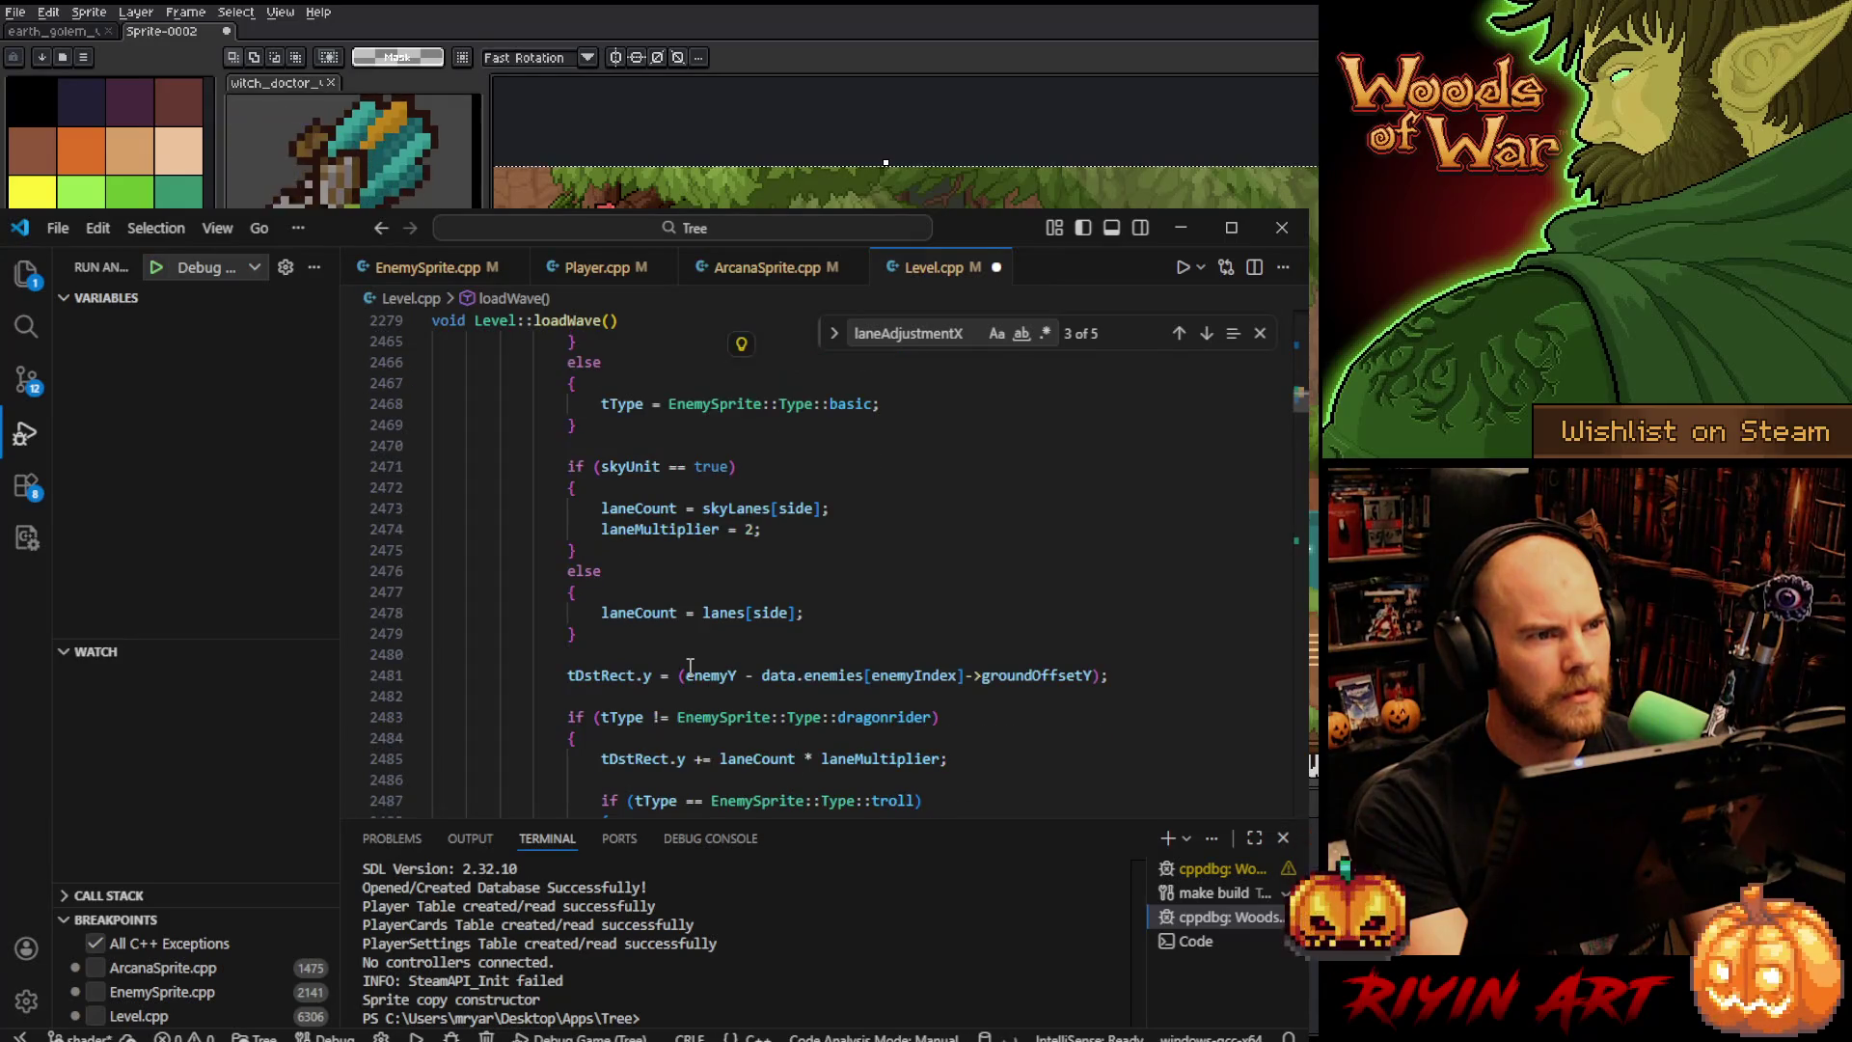
# - Replace the hard-coded 2 on lines 2508 and 2513 with laneMultiplierX and save Level.cpp
pyautogui.scroll(-13, 689, 666)
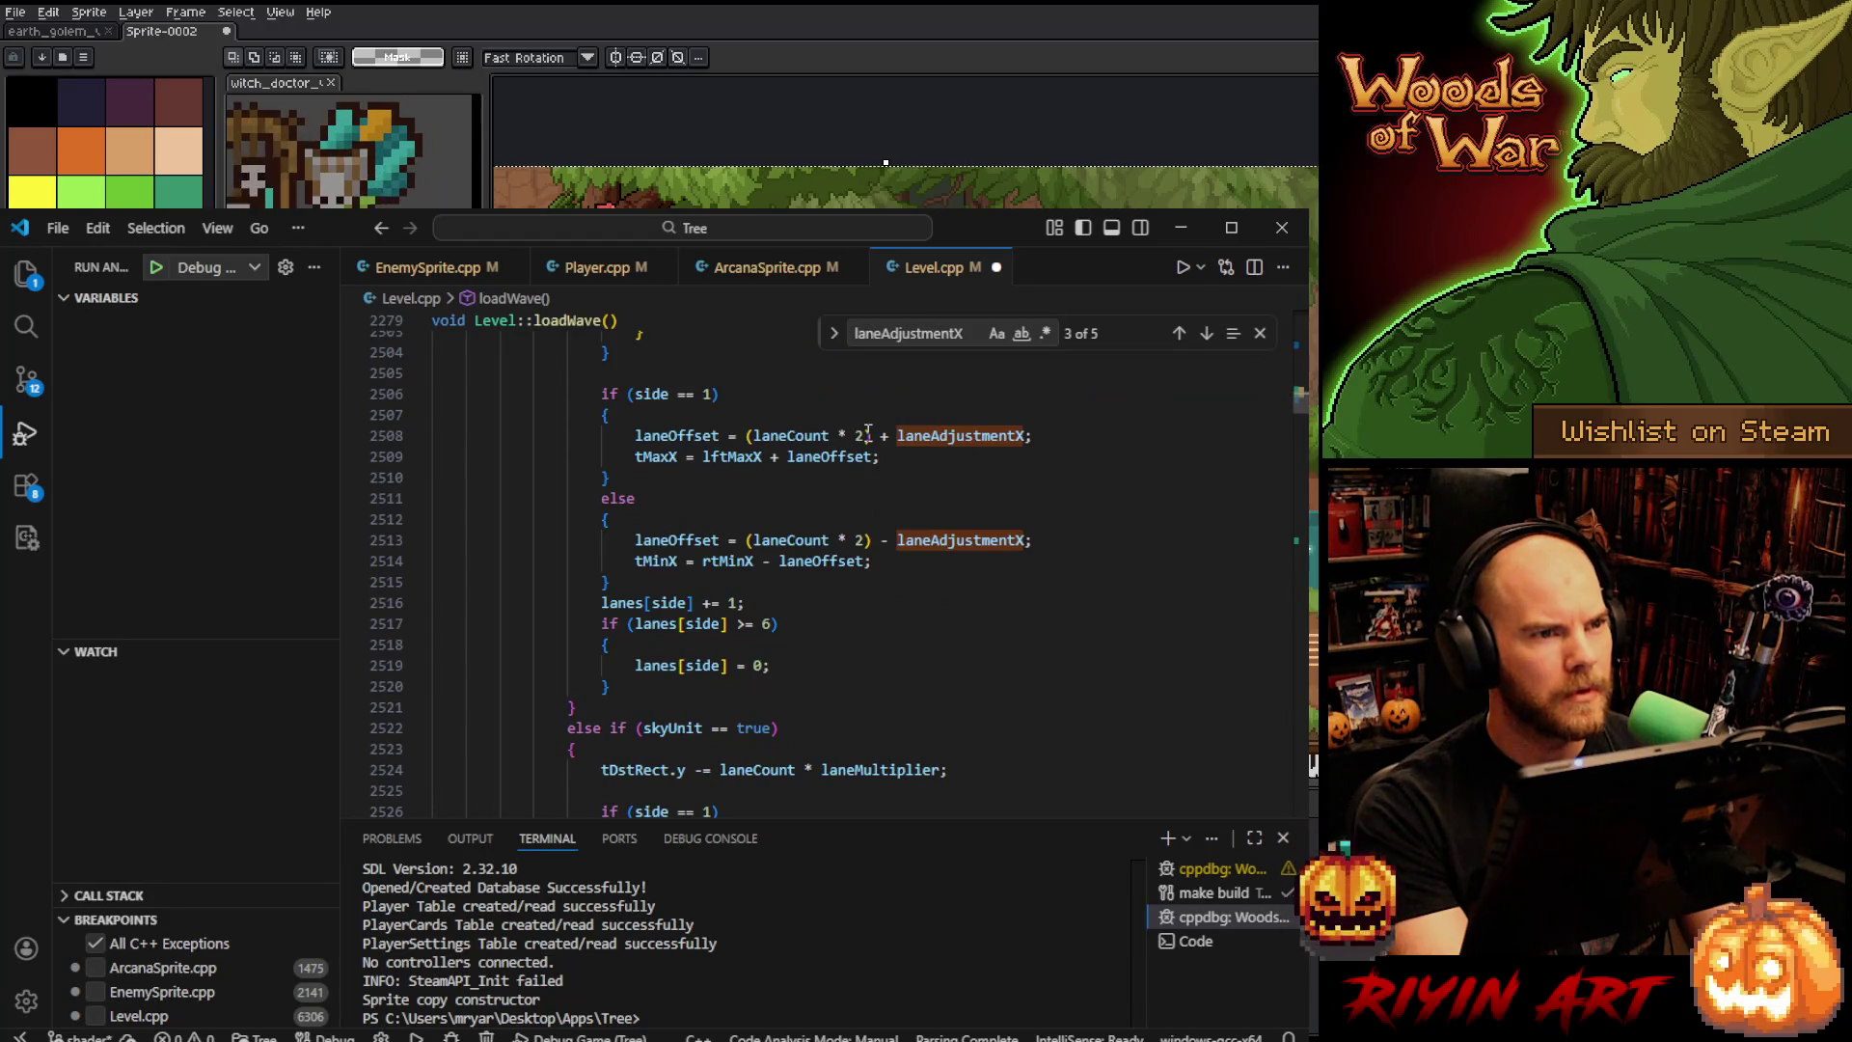
pyautogui.doubleClick(864, 435)
pyautogui.write('laneMultiplierX')
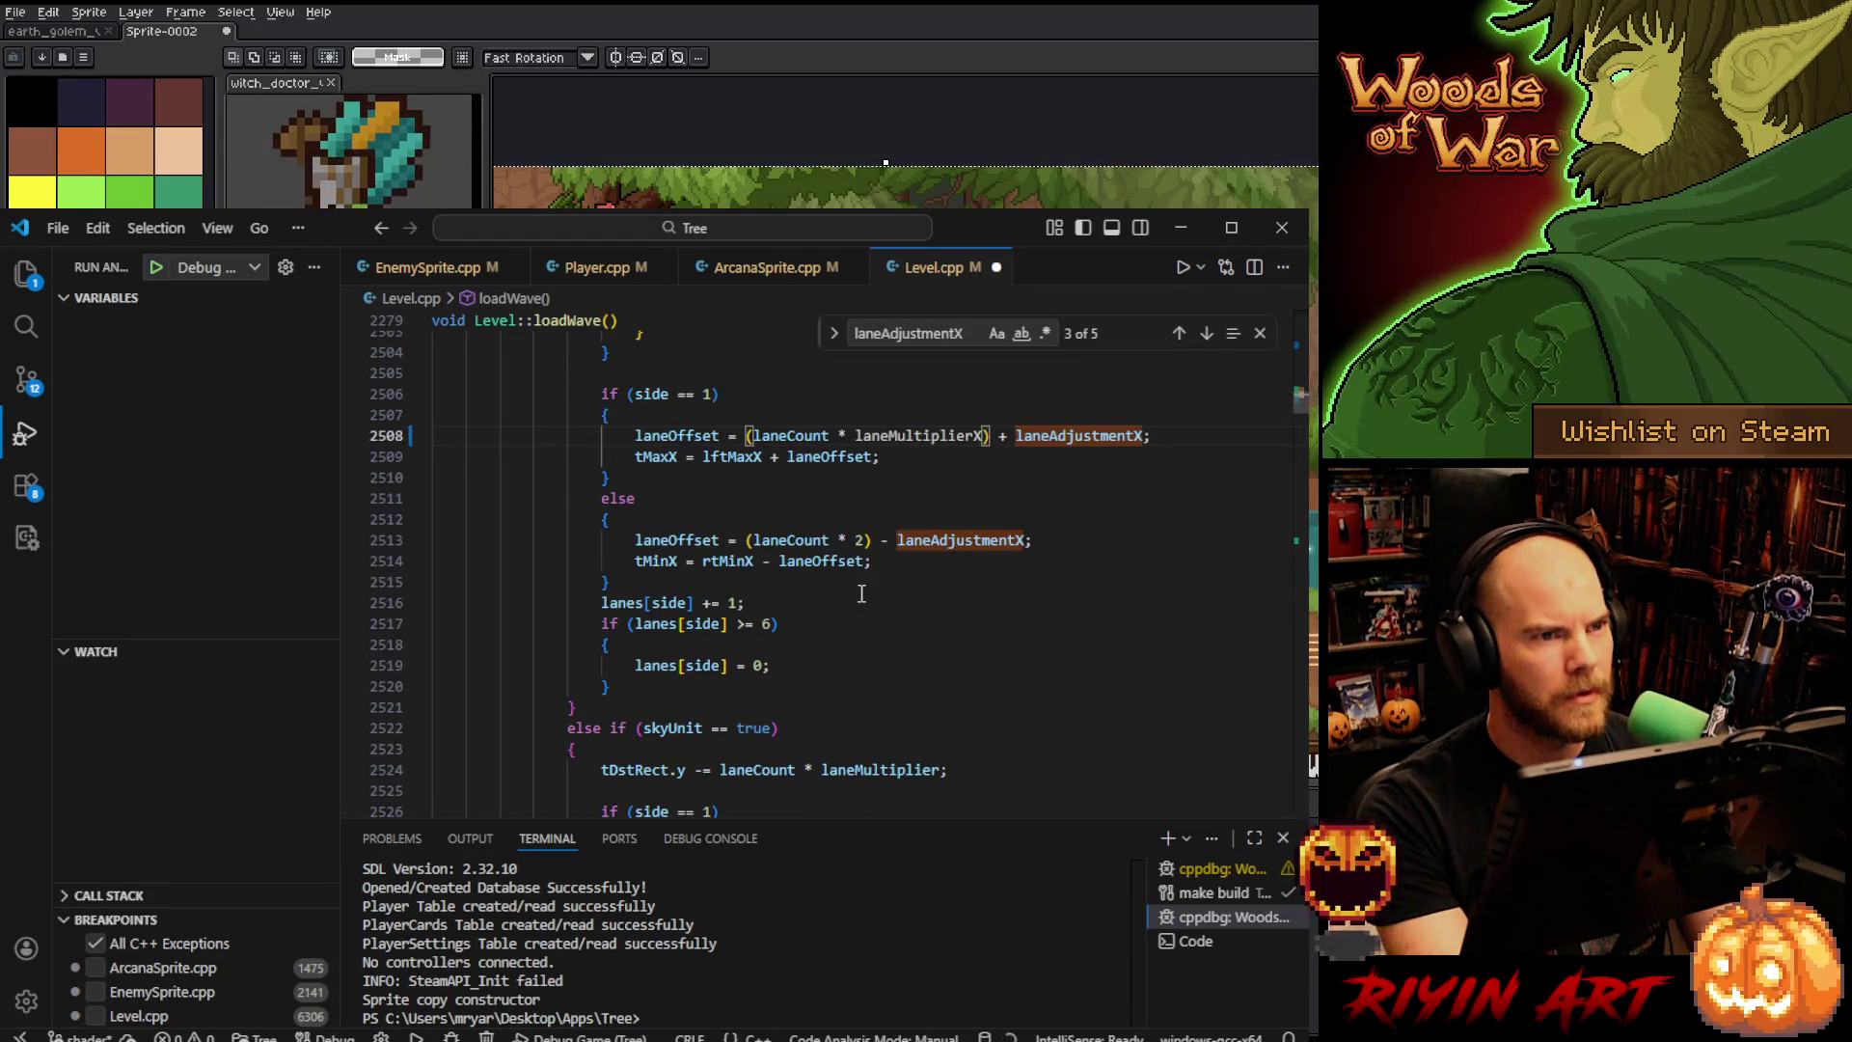
pyautogui.doubleClick(861, 540)
pyautogui.hotkey('ctrl', 'v')
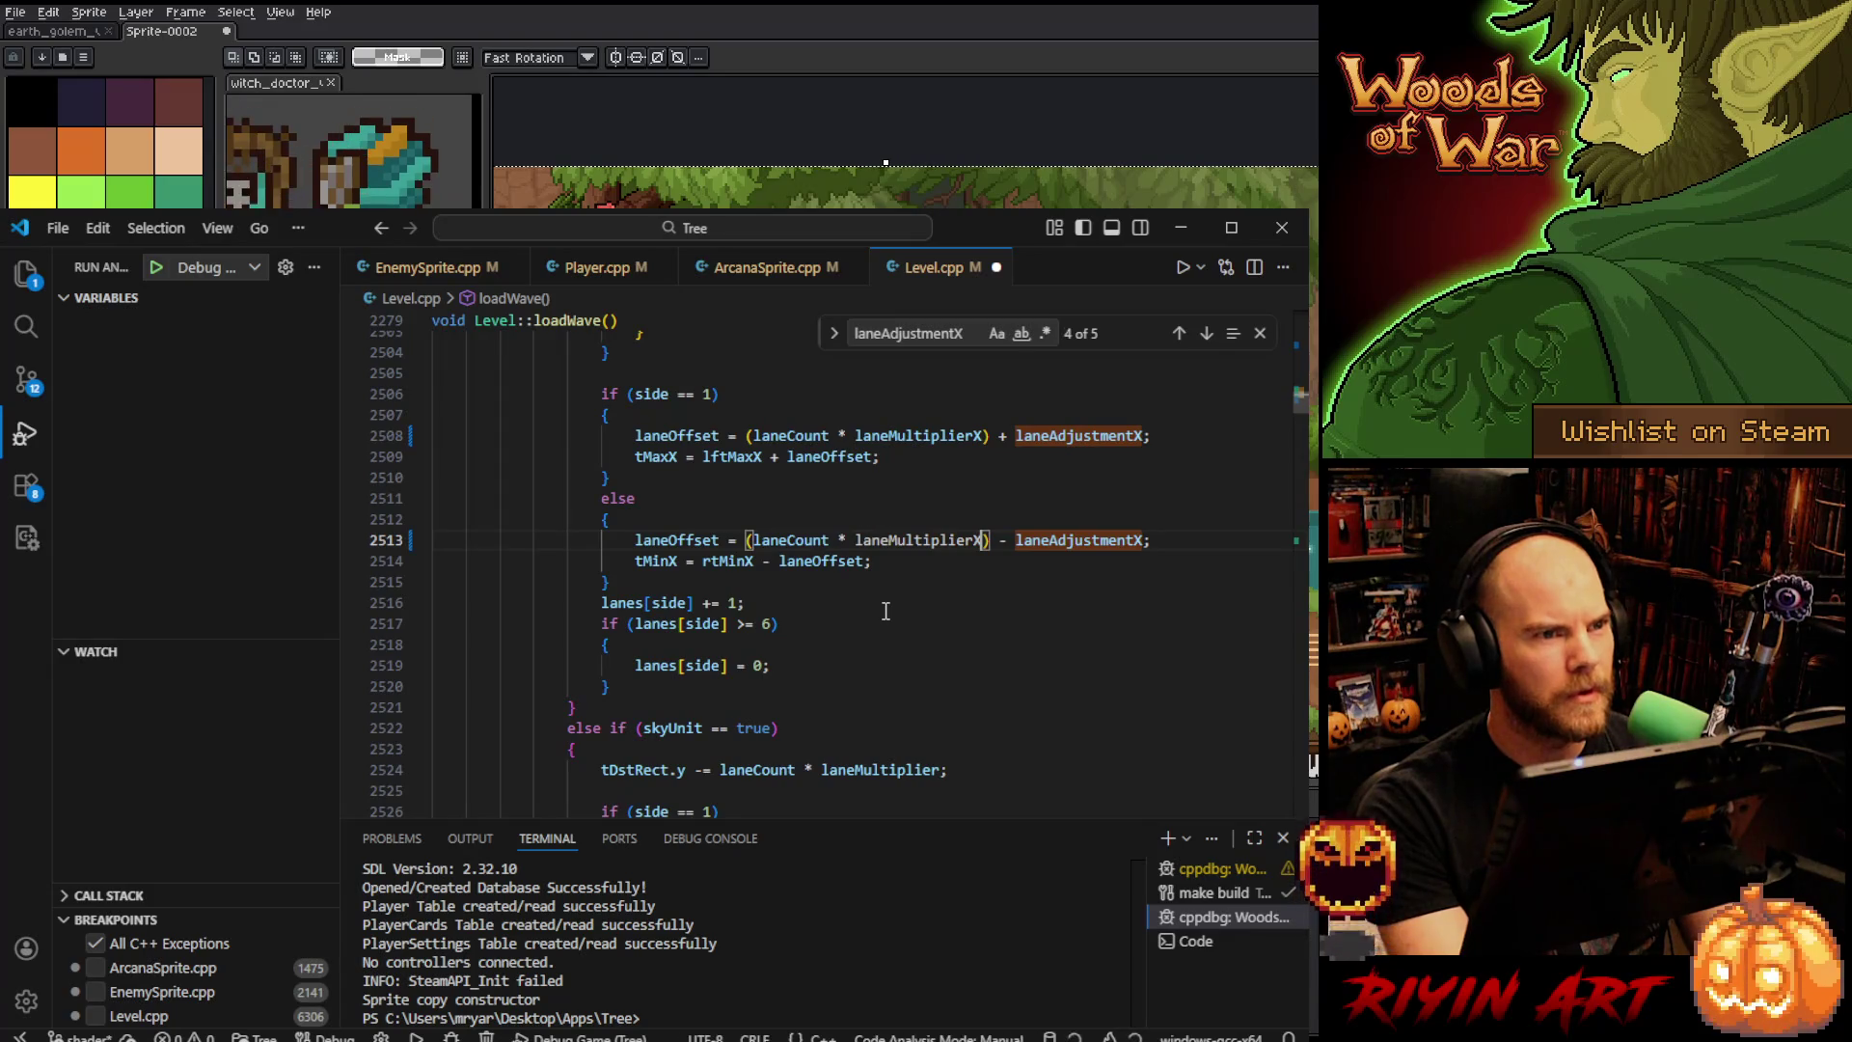
pyautogui.hotkey('ctrl', 's')
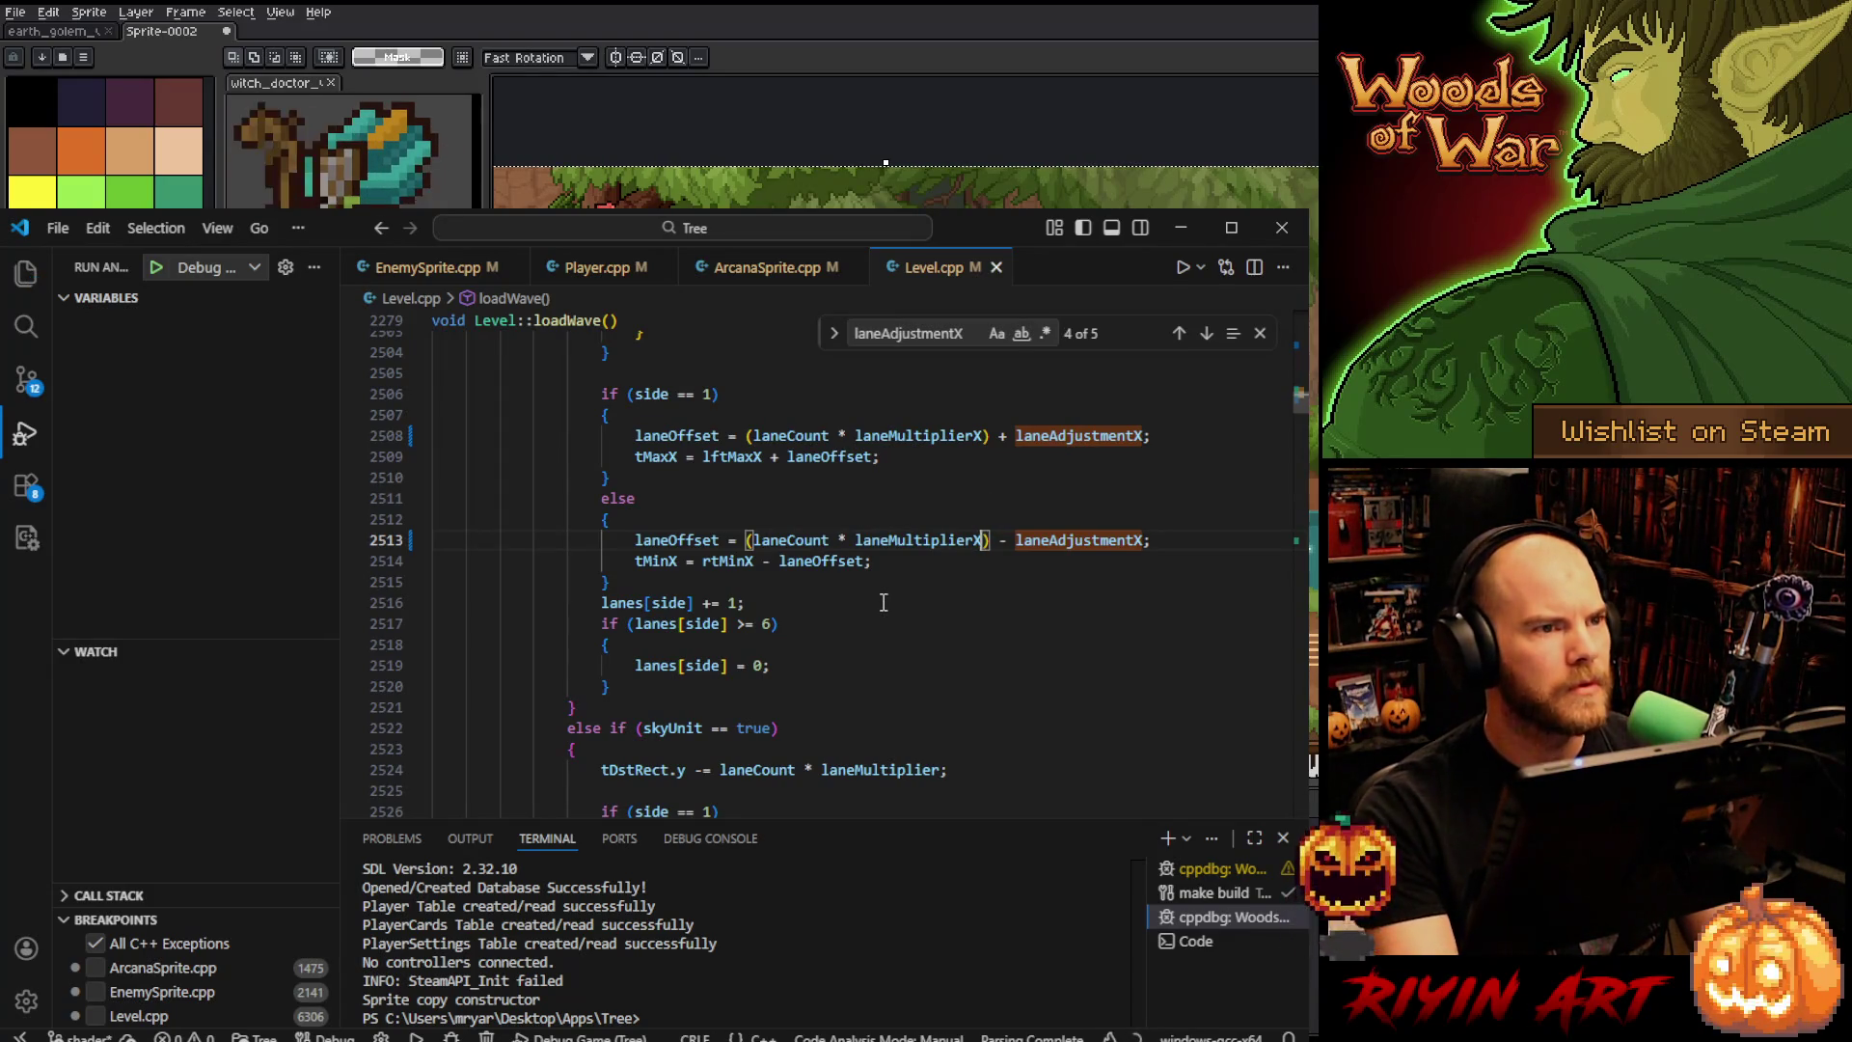
# - Start the game build and bring up EnemySprite.cpp
pyautogui.scroll(-3, 884, 590)
pyautogui.scroll(7, 885, 590)
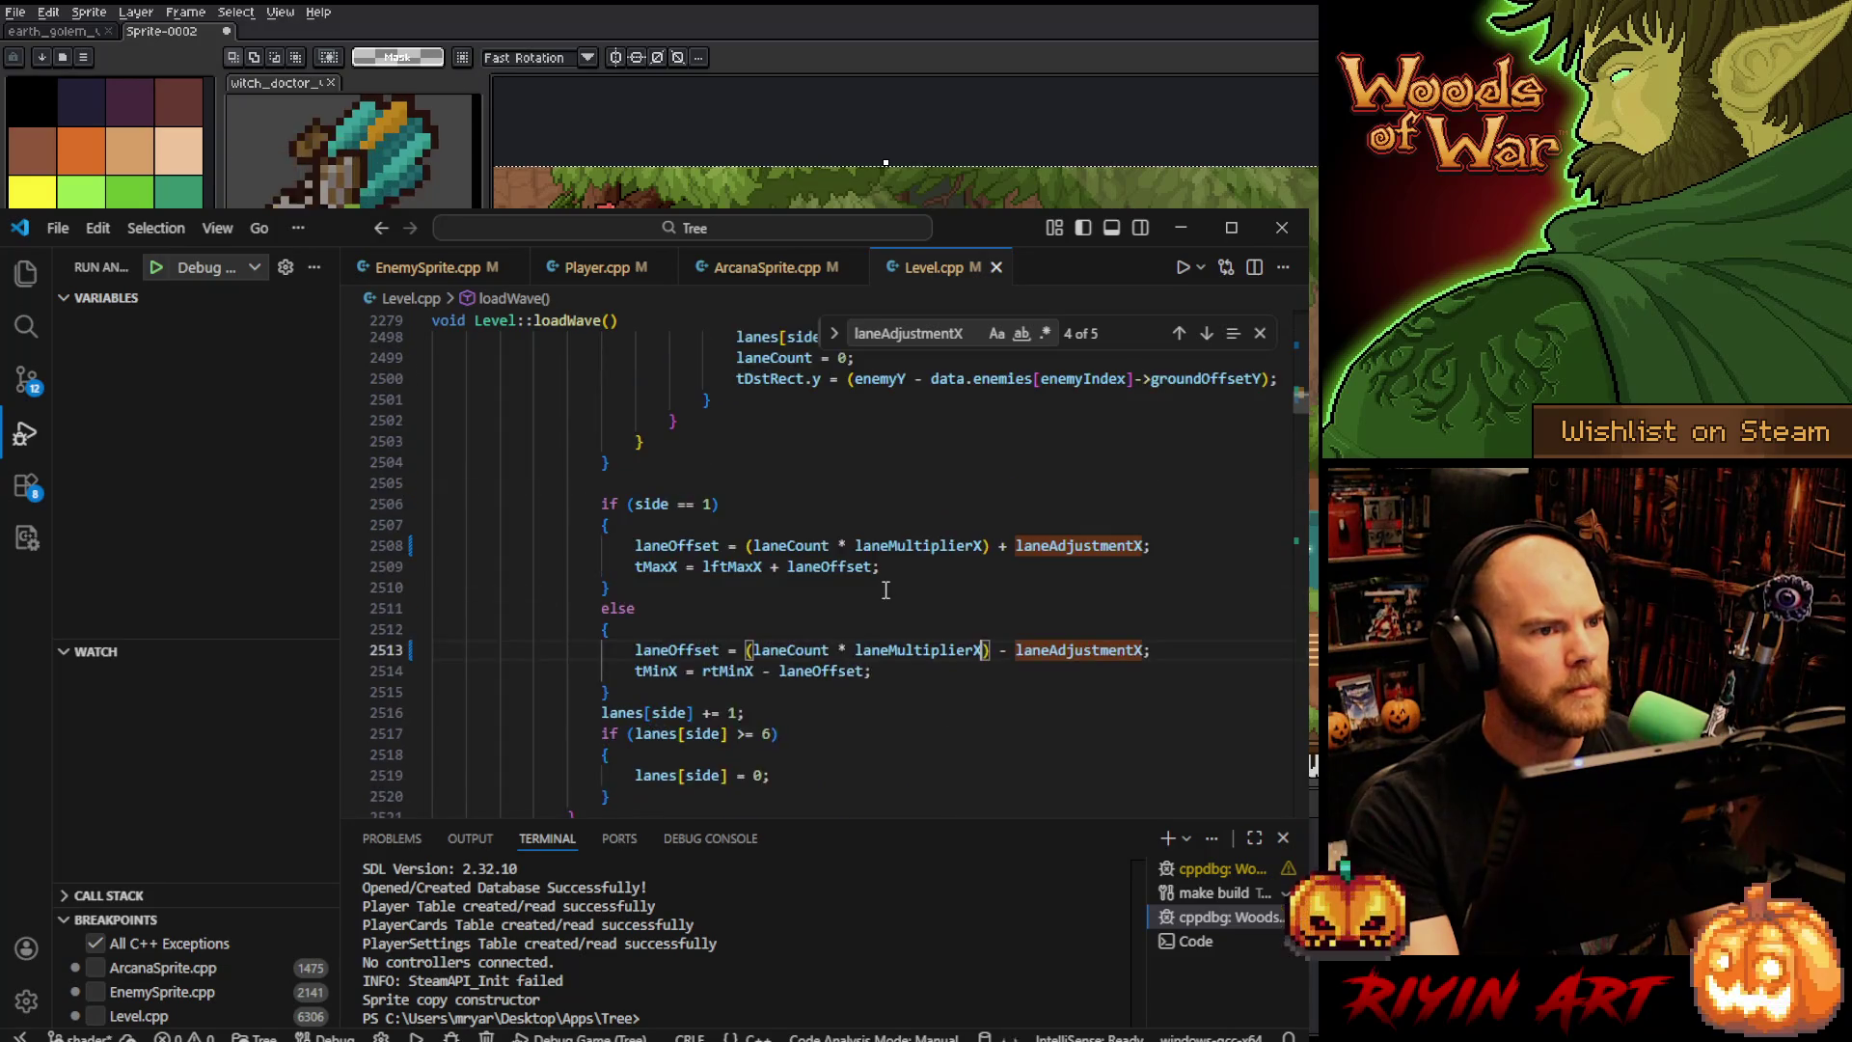
pyautogui.click(786, 573)
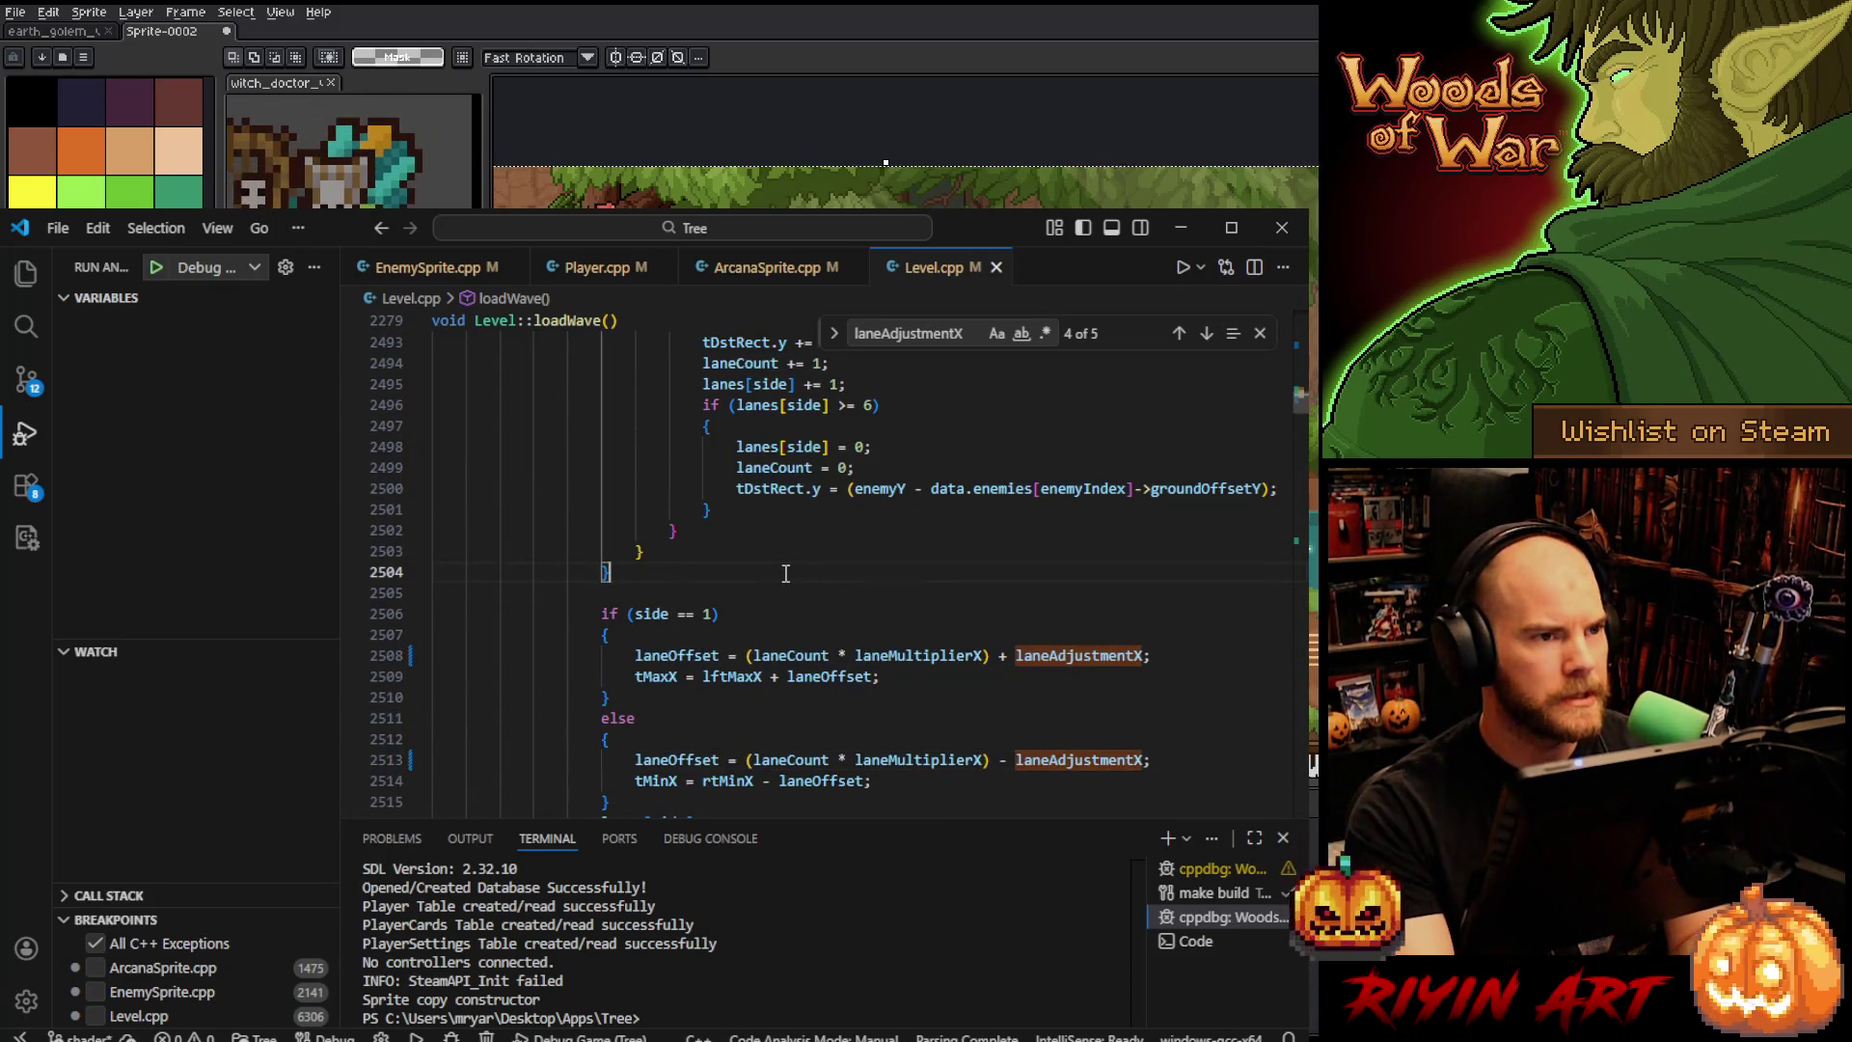
pyautogui.press('F5')
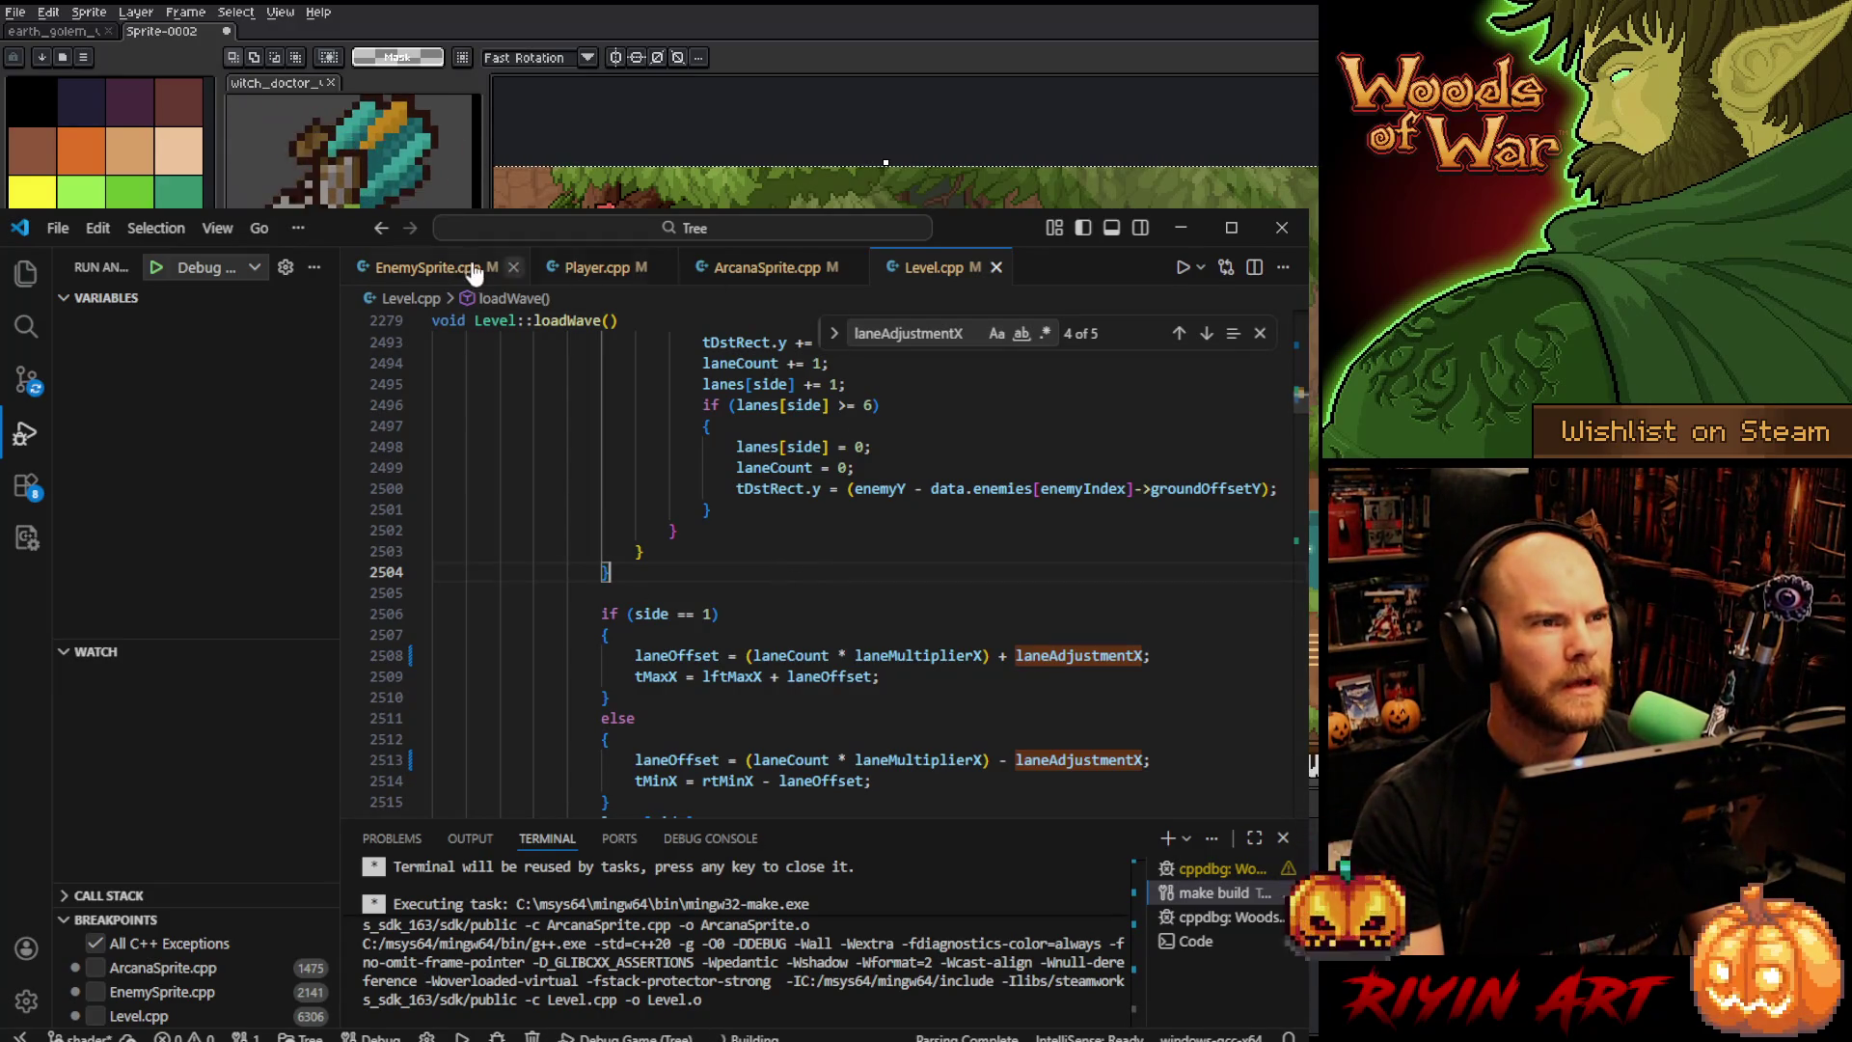
pyautogui.click(440, 268)
# - Comment out 'showDetect = true;' in EnemySprite.cpp and save it
pyautogui.scroll(5, 518, 548)
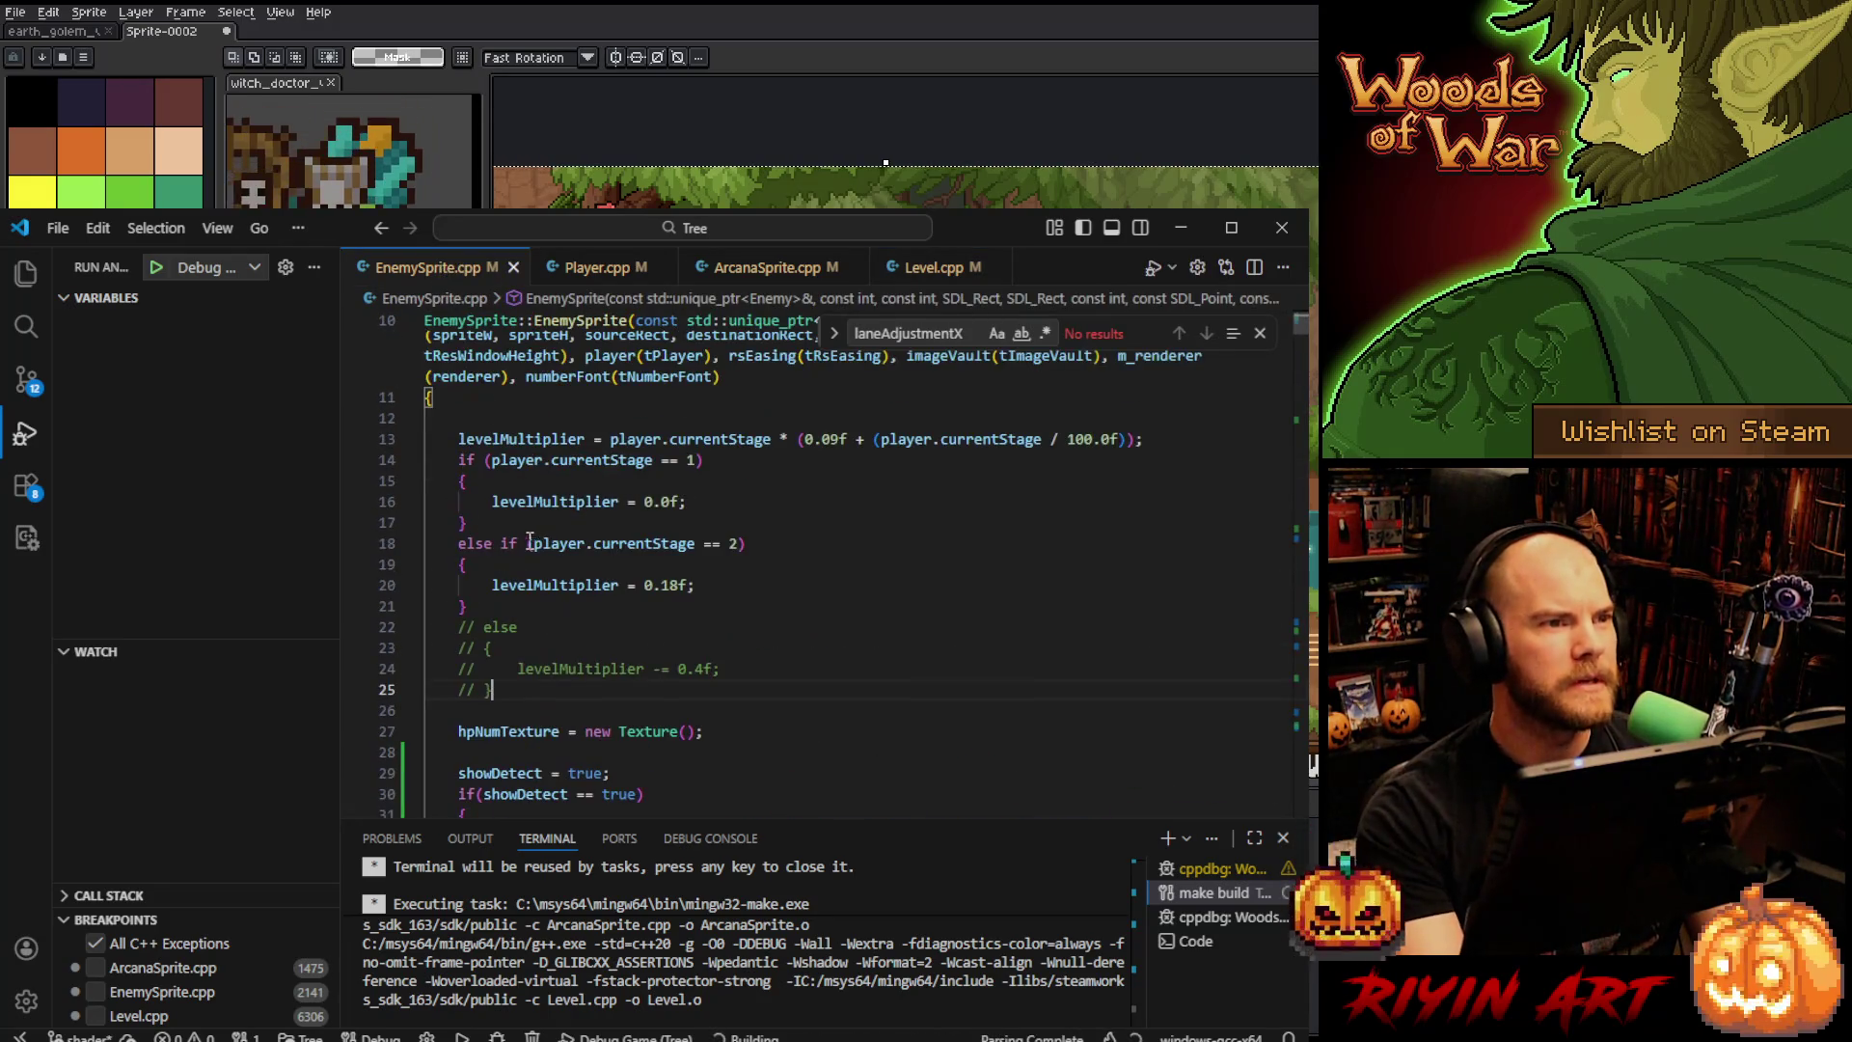
pyautogui.scroll(2, 516, 549)
pyautogui.scroll(-8, 517, 550)
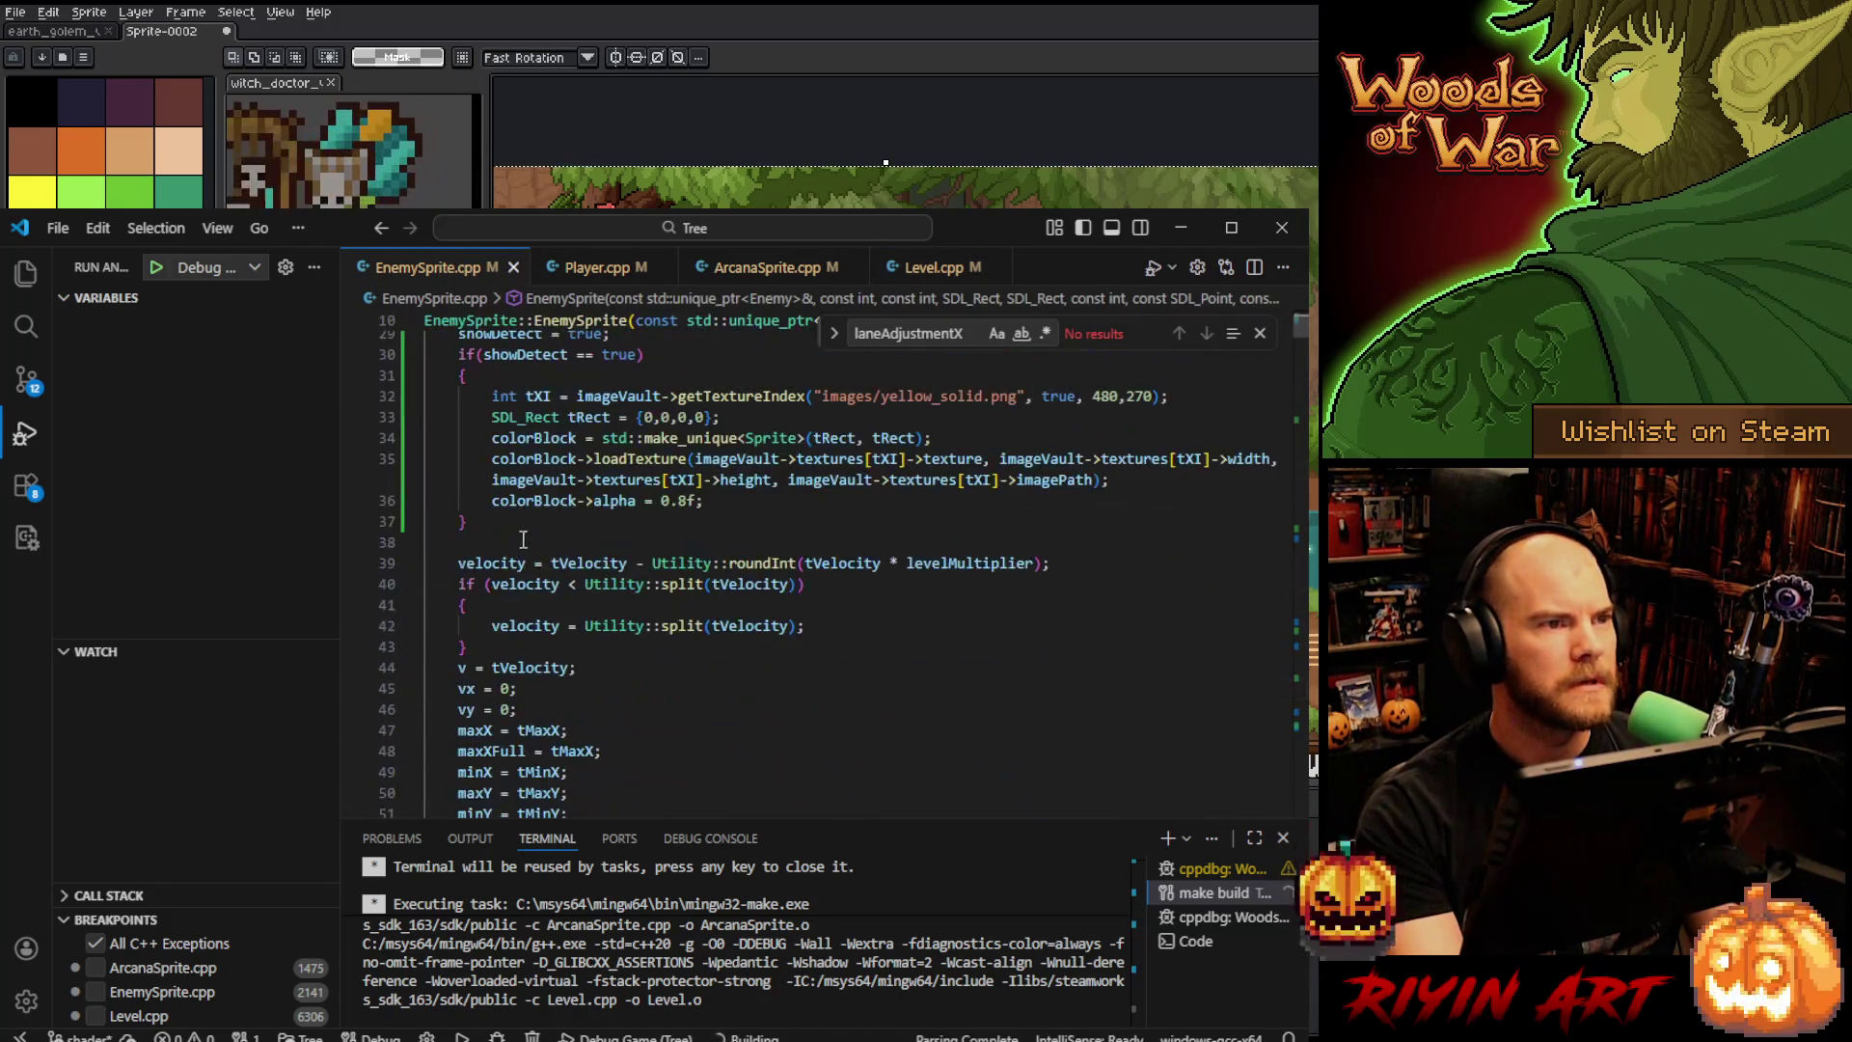
pyautogui.scroll(4, 517, 549)
pyautogui.click(455, 552)
pyautogui.write('//')
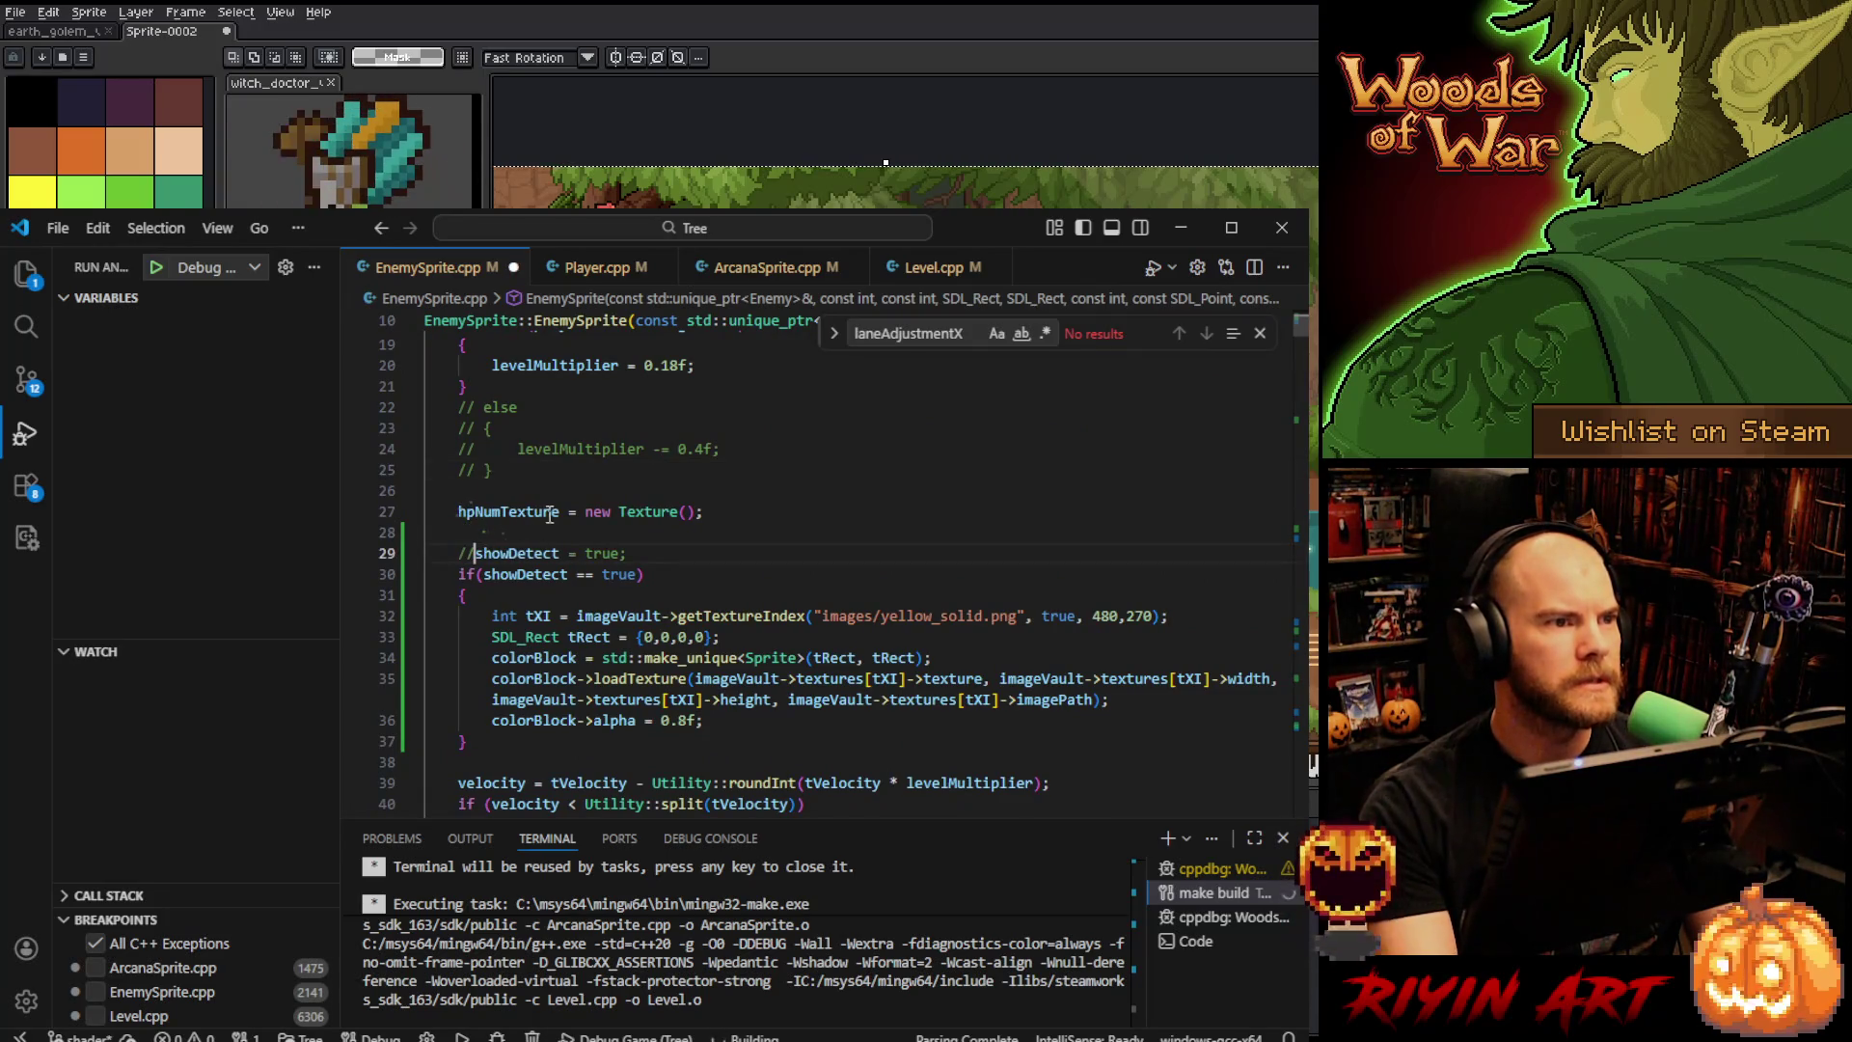
pyautogui.hotkey('ctrl', 's')
# - Find 'showDetect = true;' in ArcanaSprite.cpp, comment it out and save
pyautogui.click(761, 274)
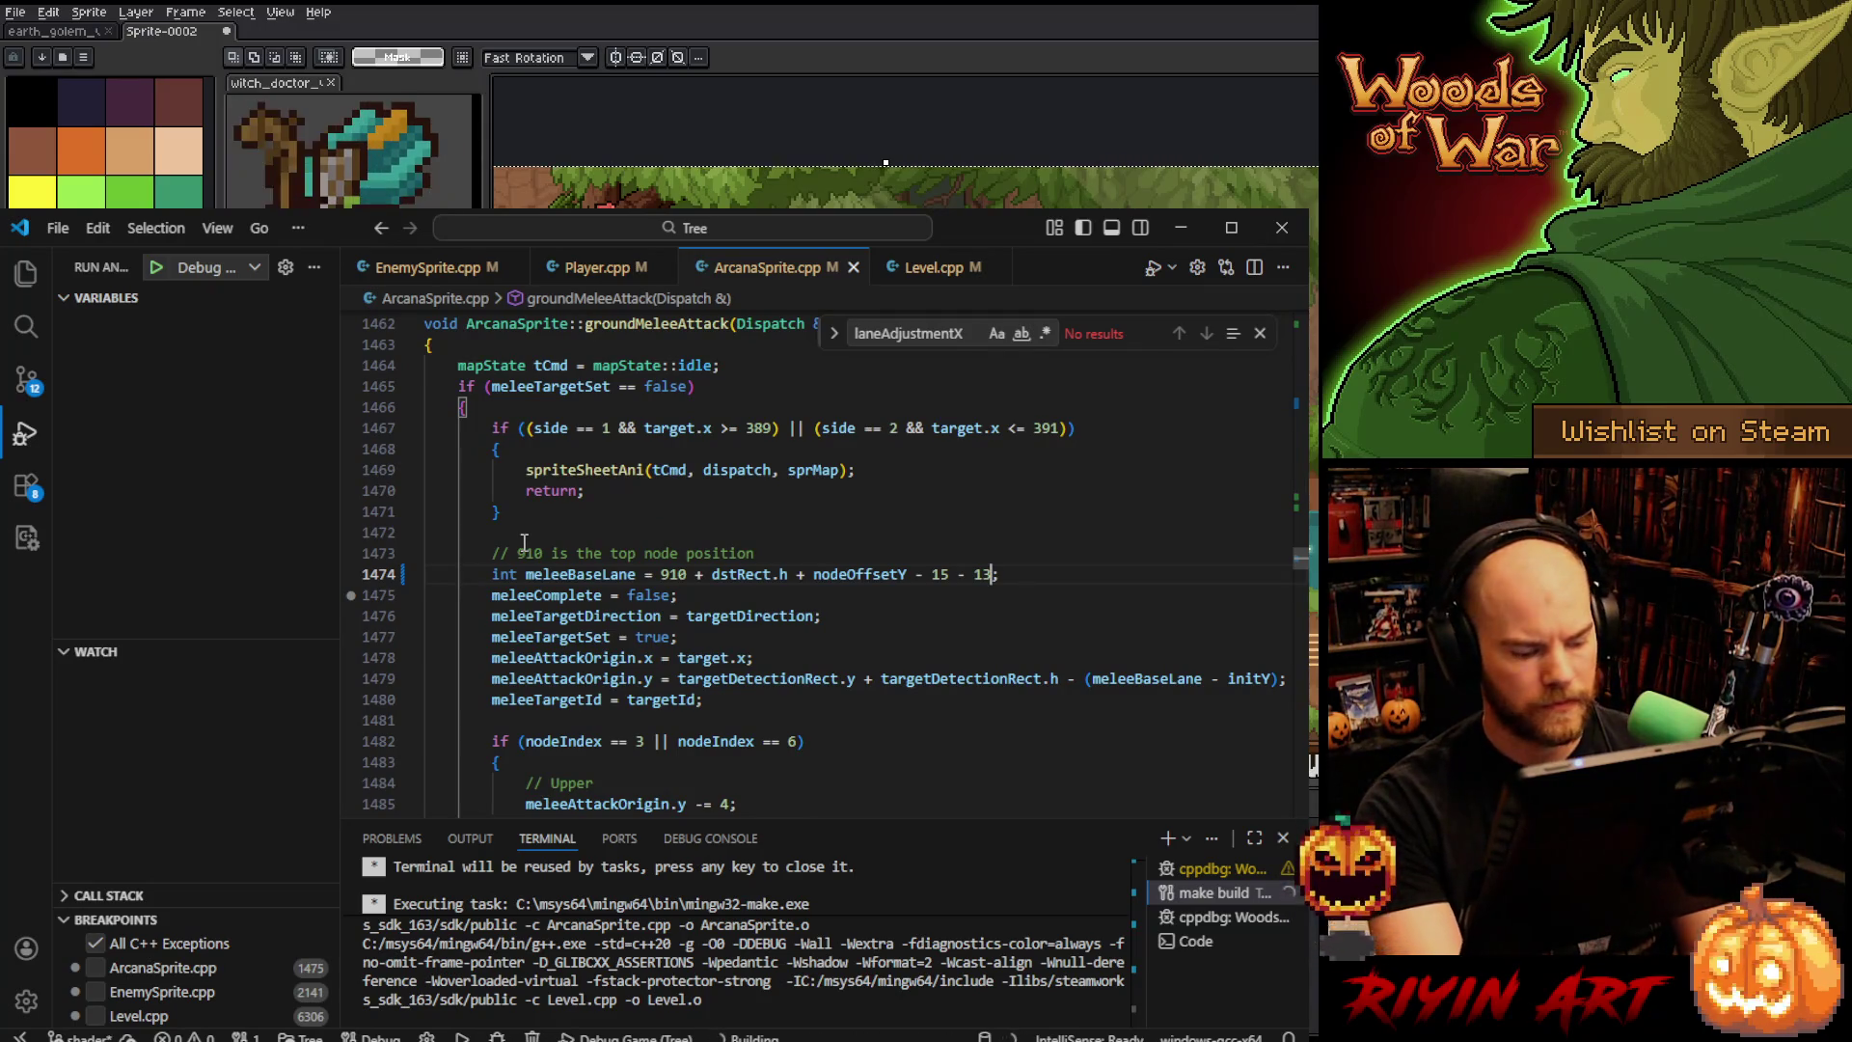
pyautogui.hotkey('ctrl', 'f')
pyautogui.write('showdete')
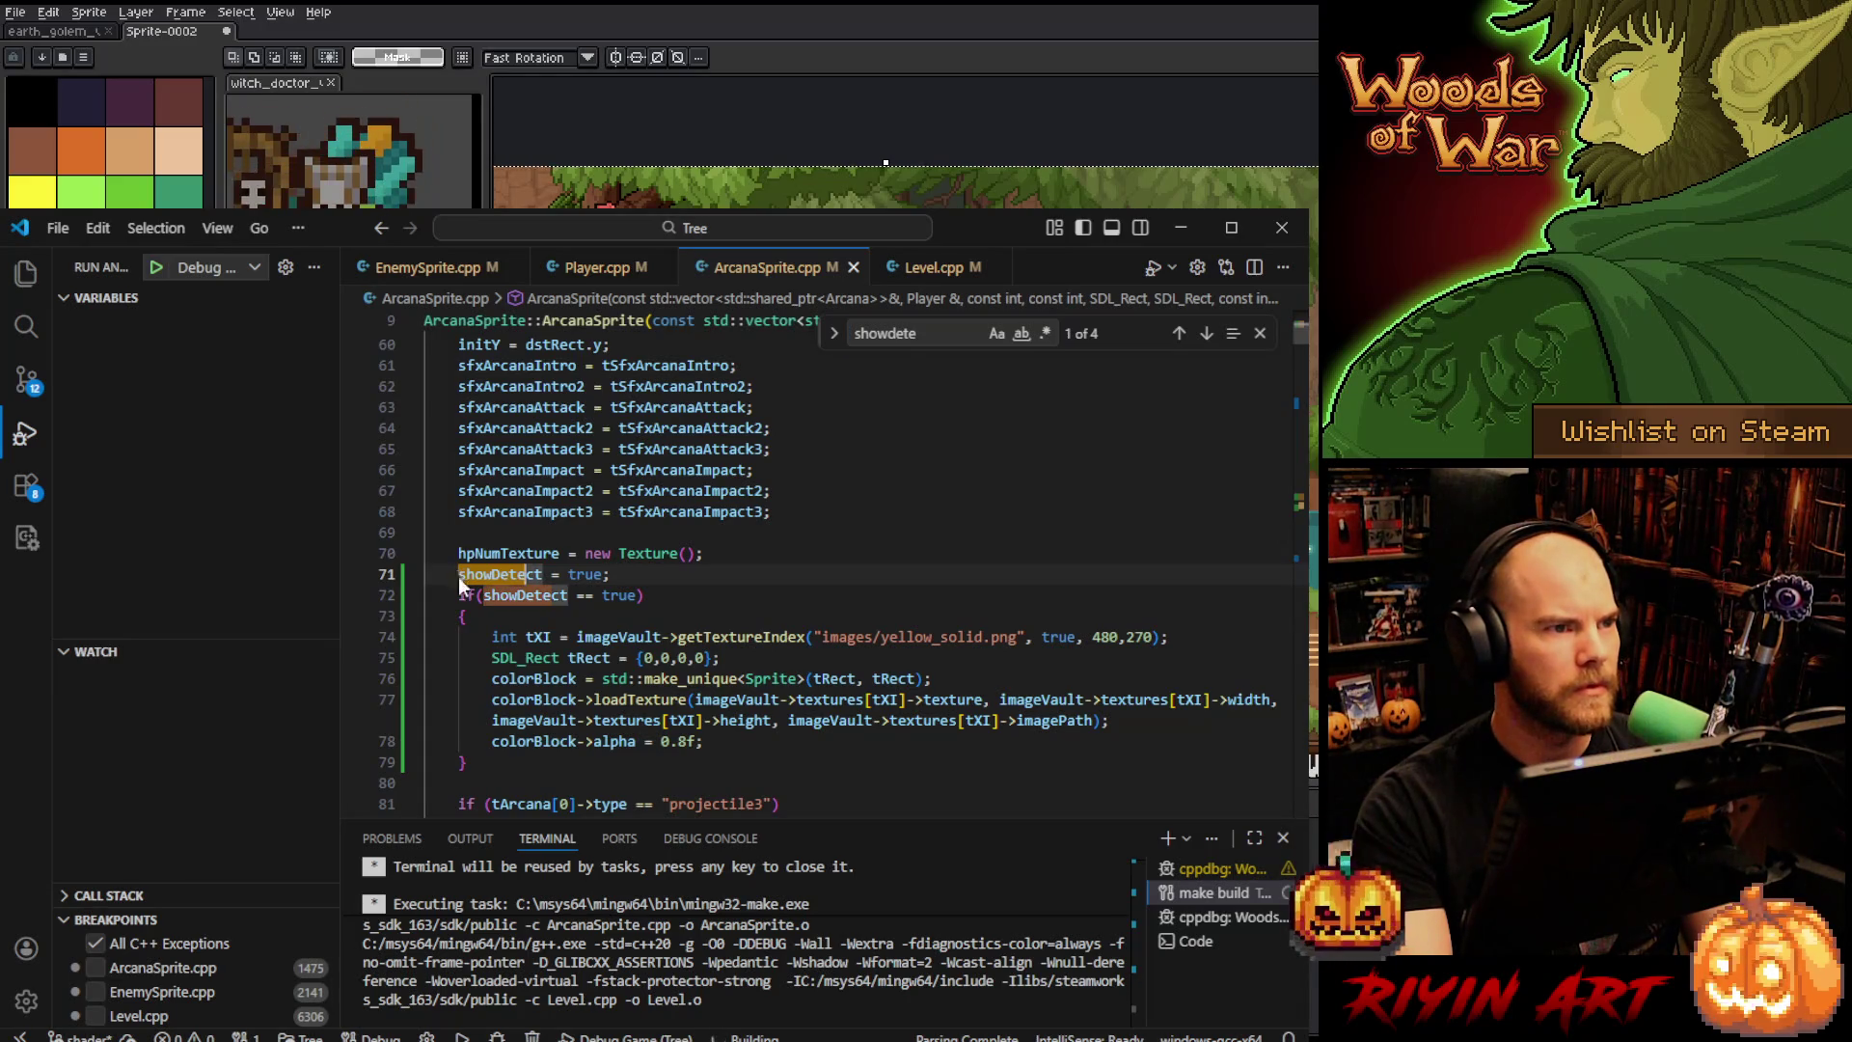
pyautogui.write('//')
pyautogui.hotkey('ctrl', 'z')
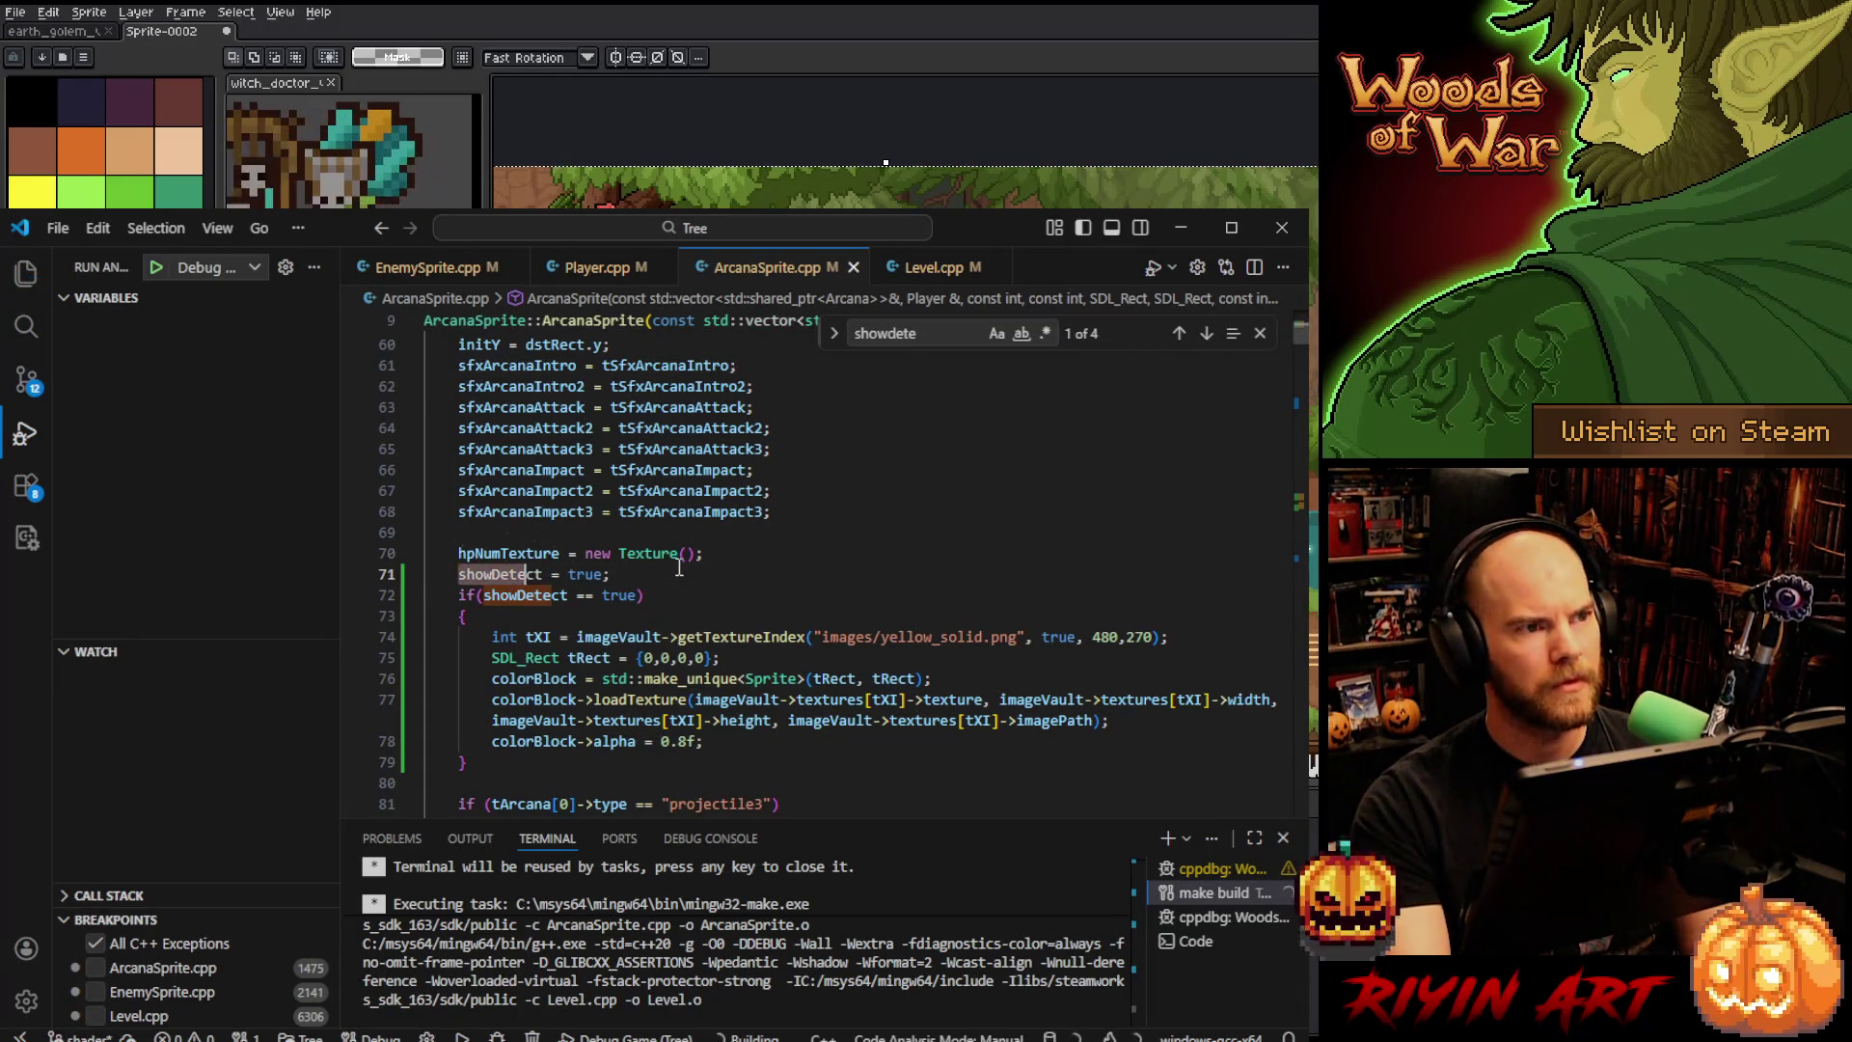
pyautogui.press('Home')
pyautogui.write('//')
pyautogui.hotkey('ctrl', 's')
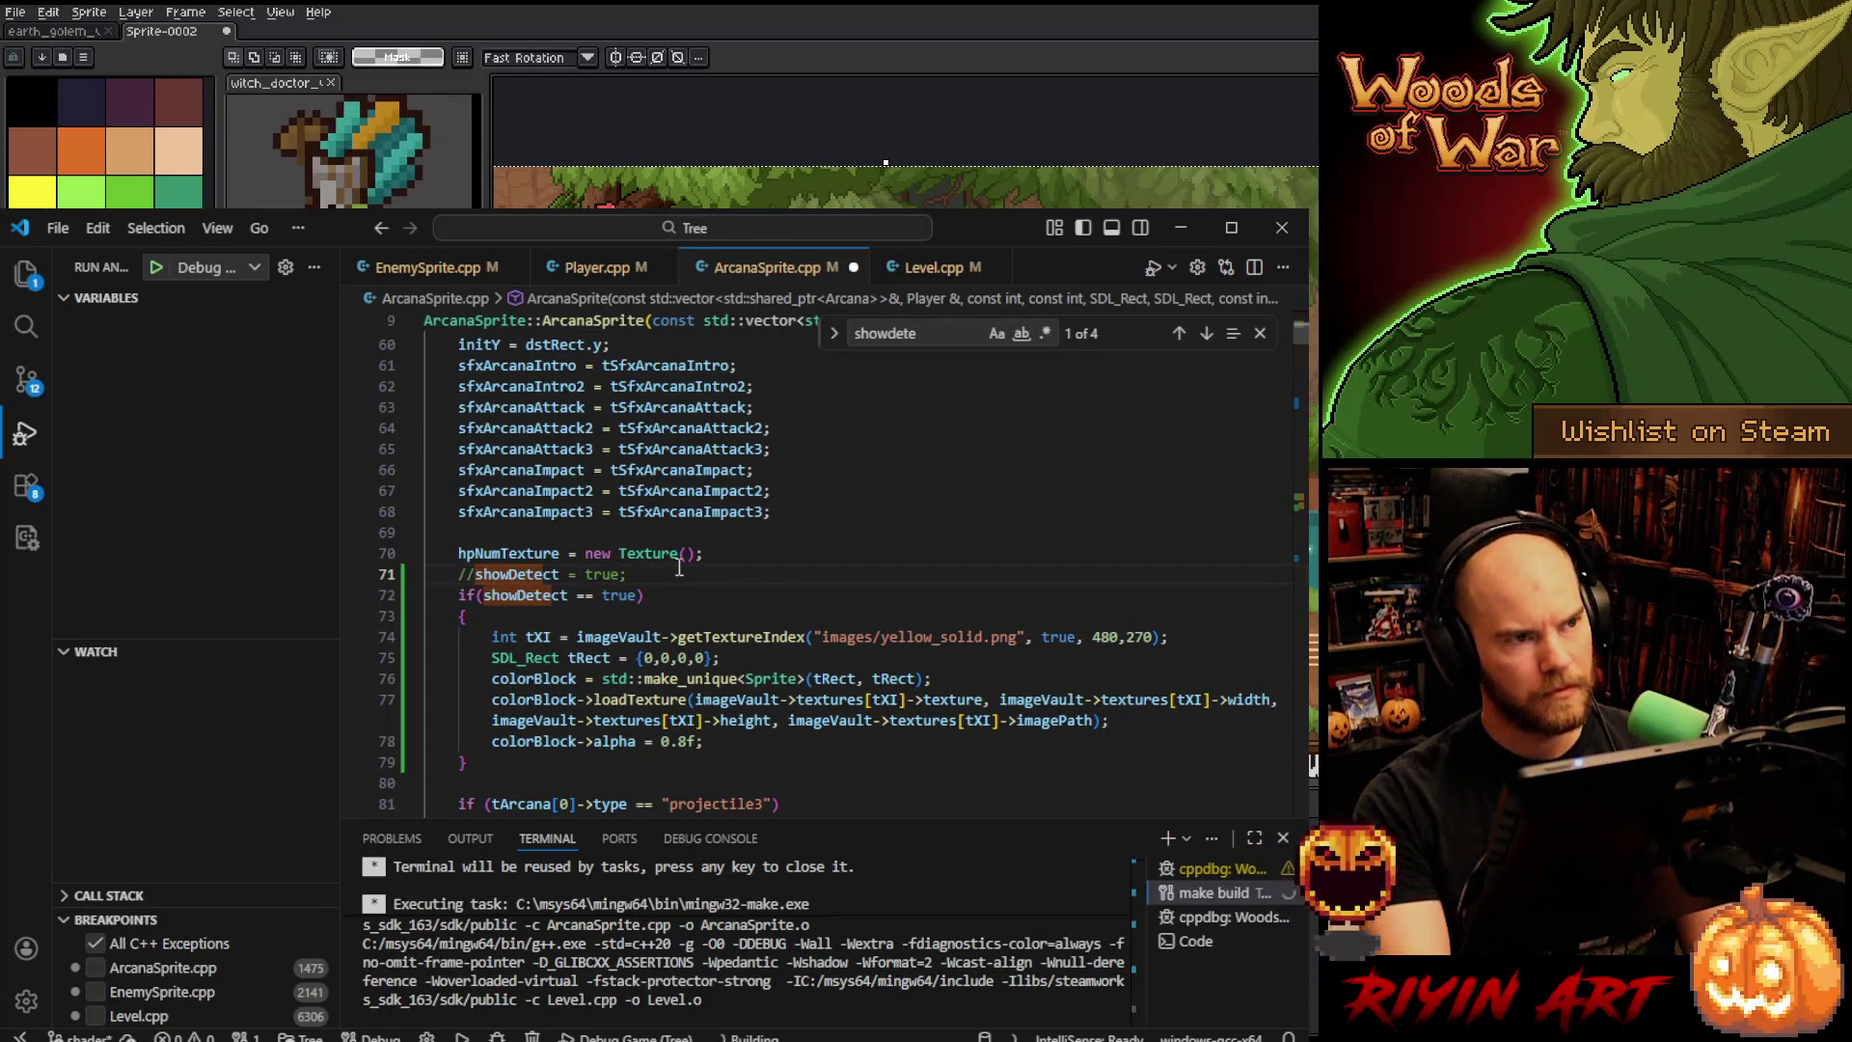
pyautogui.click(763, 560)
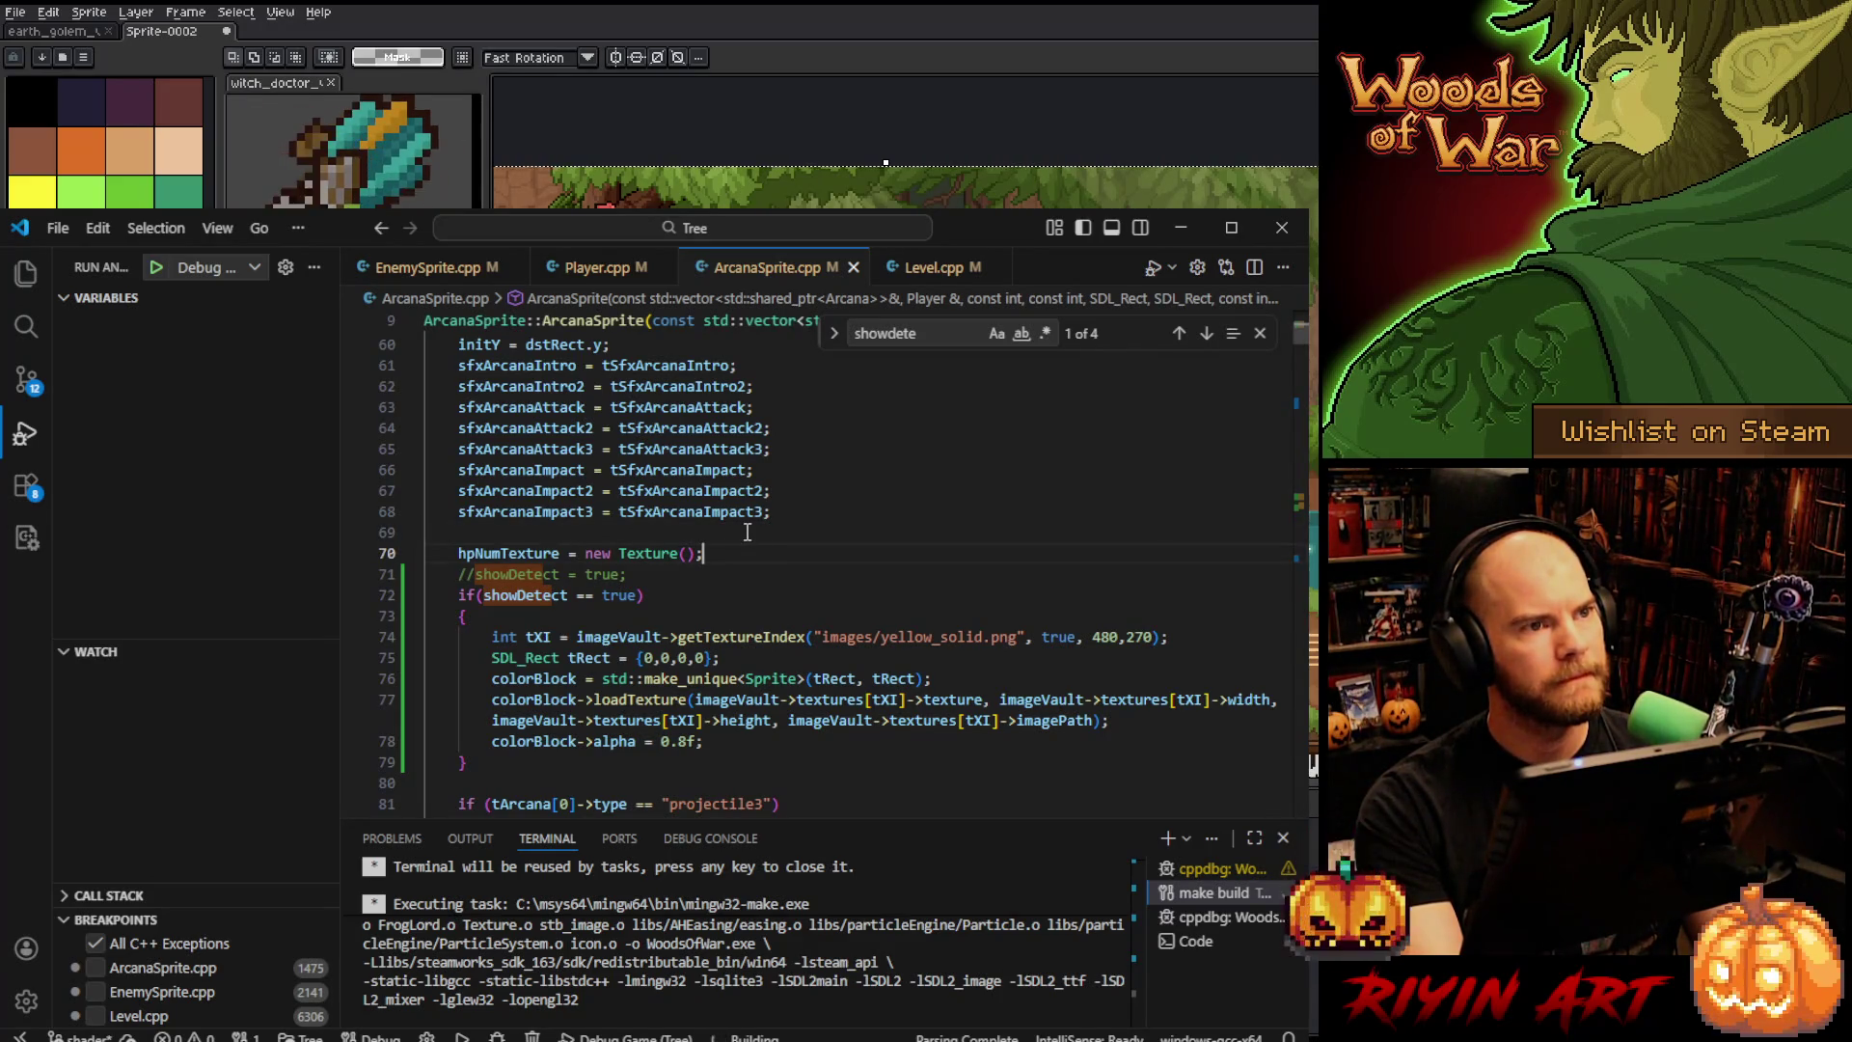
pyautogui.click(662, 267)
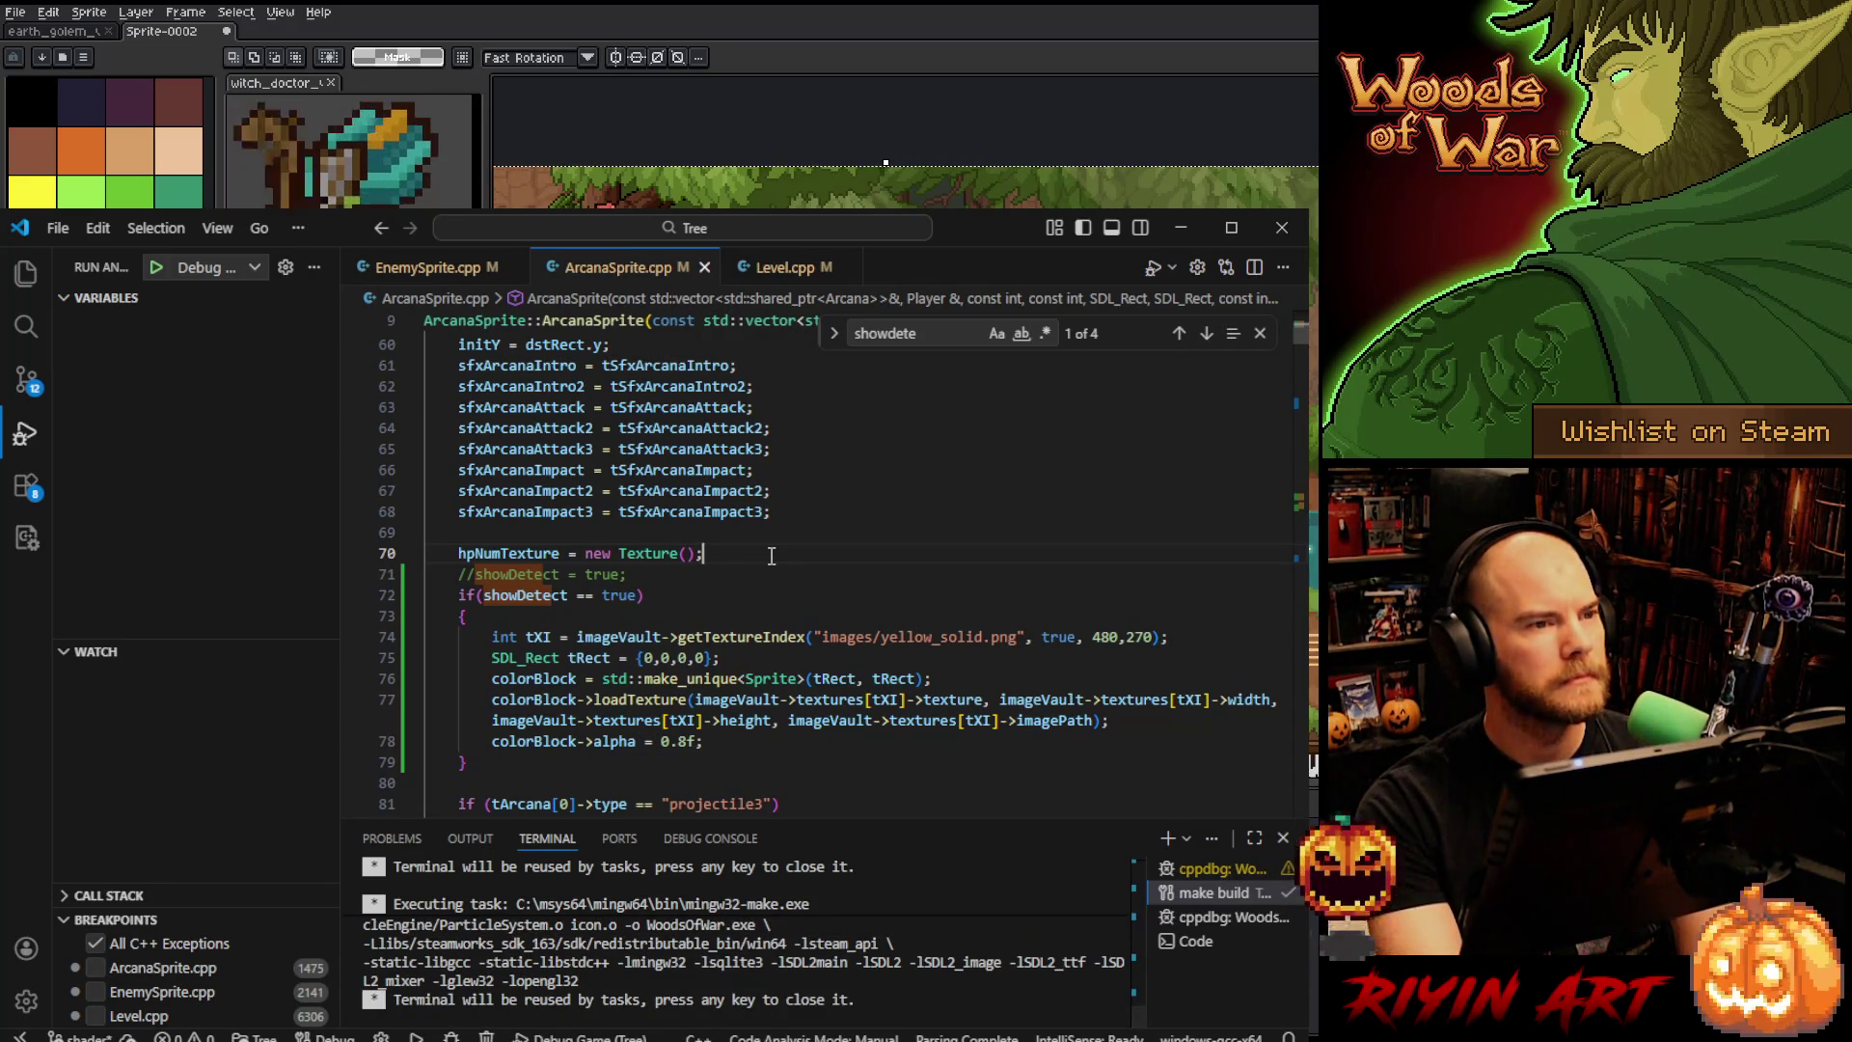
# - Rebuild the game and launch it in a debug session
pyautogui.press('F5')
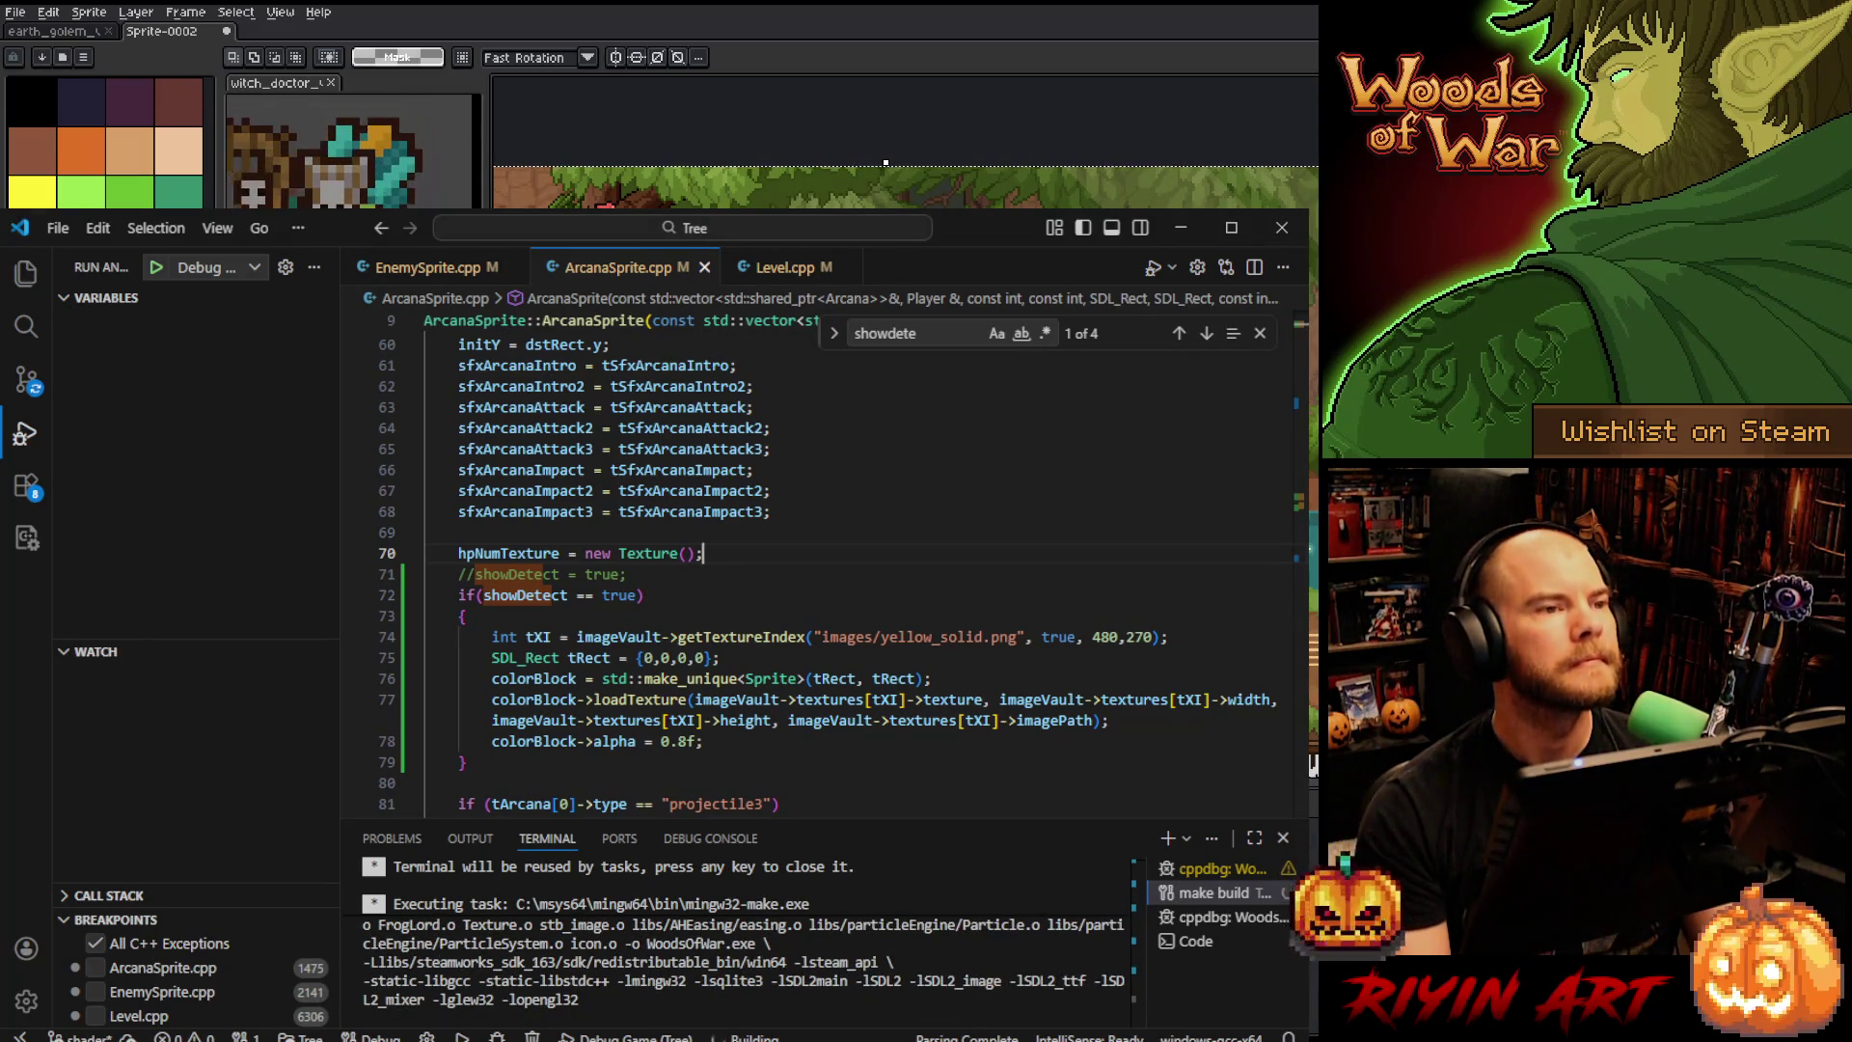
pyautogui.press('Down')
pyautogui.click(156, 268)
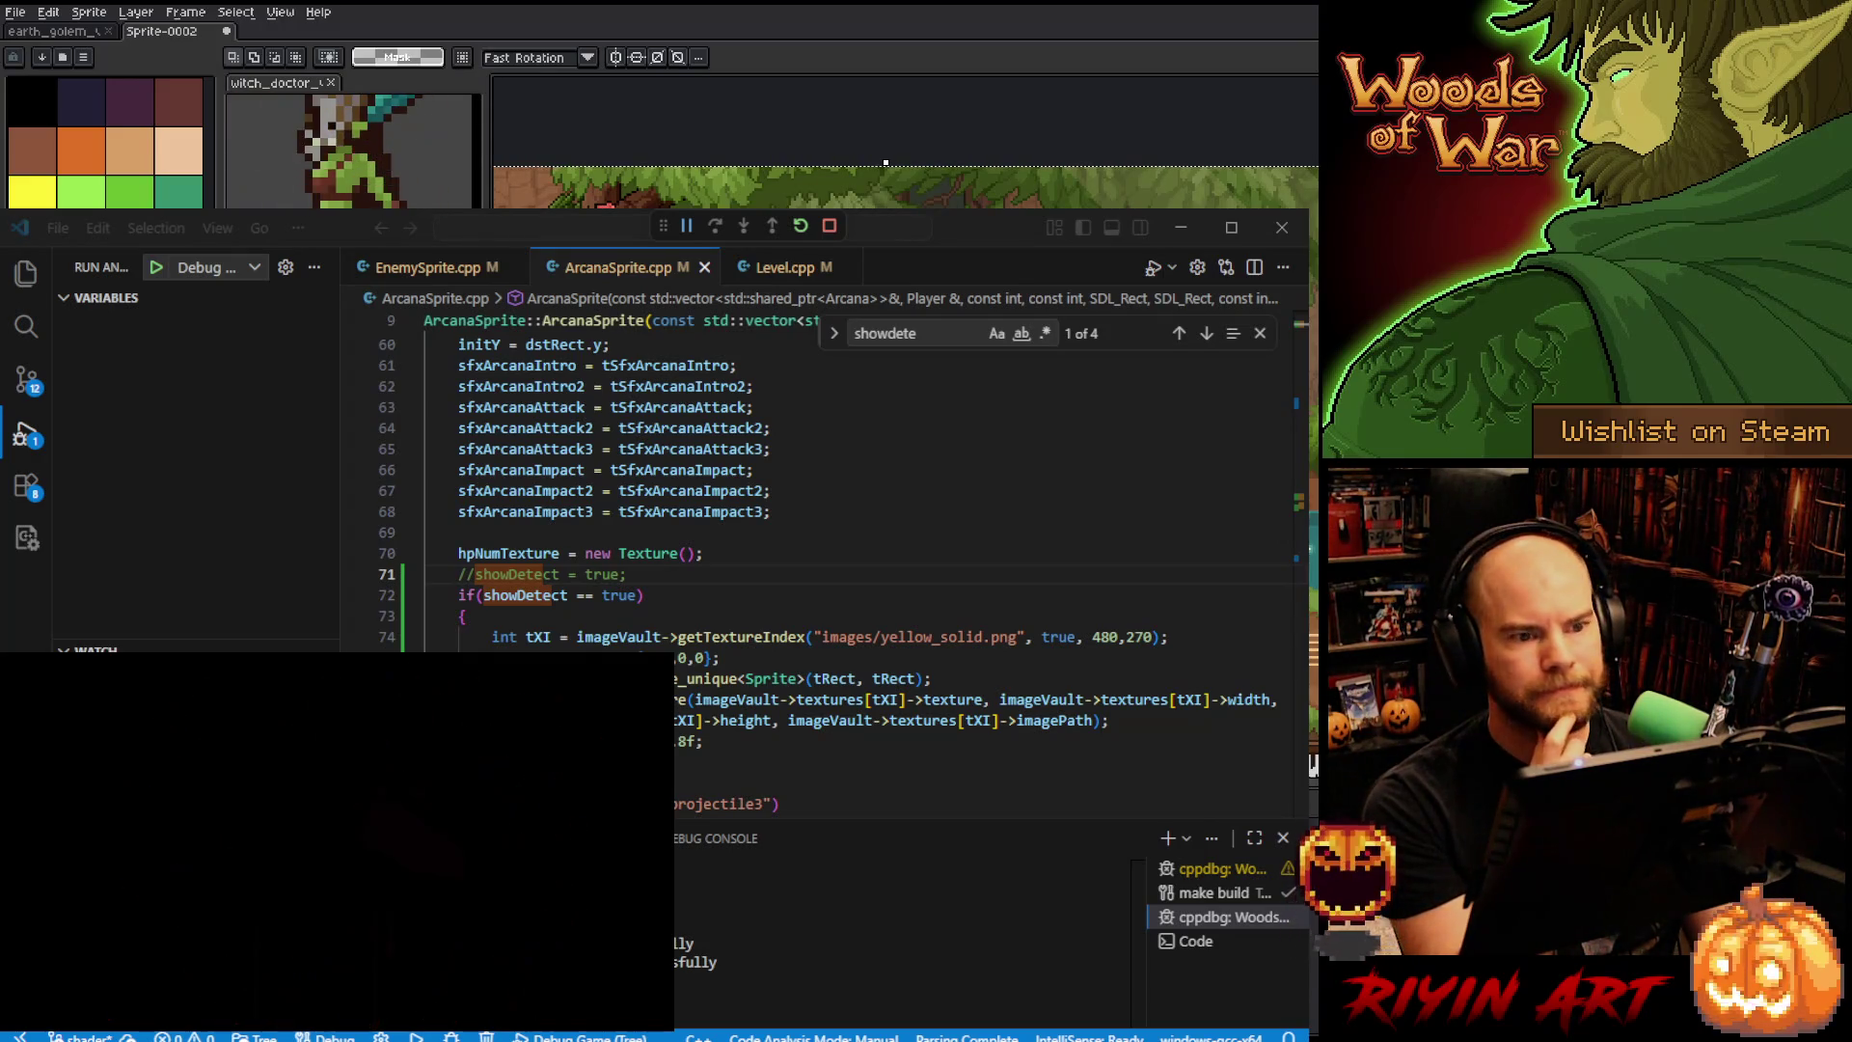
# - Start a New Game from the Woods of War title menu to enter the level
pyautogui.click(753, 470)
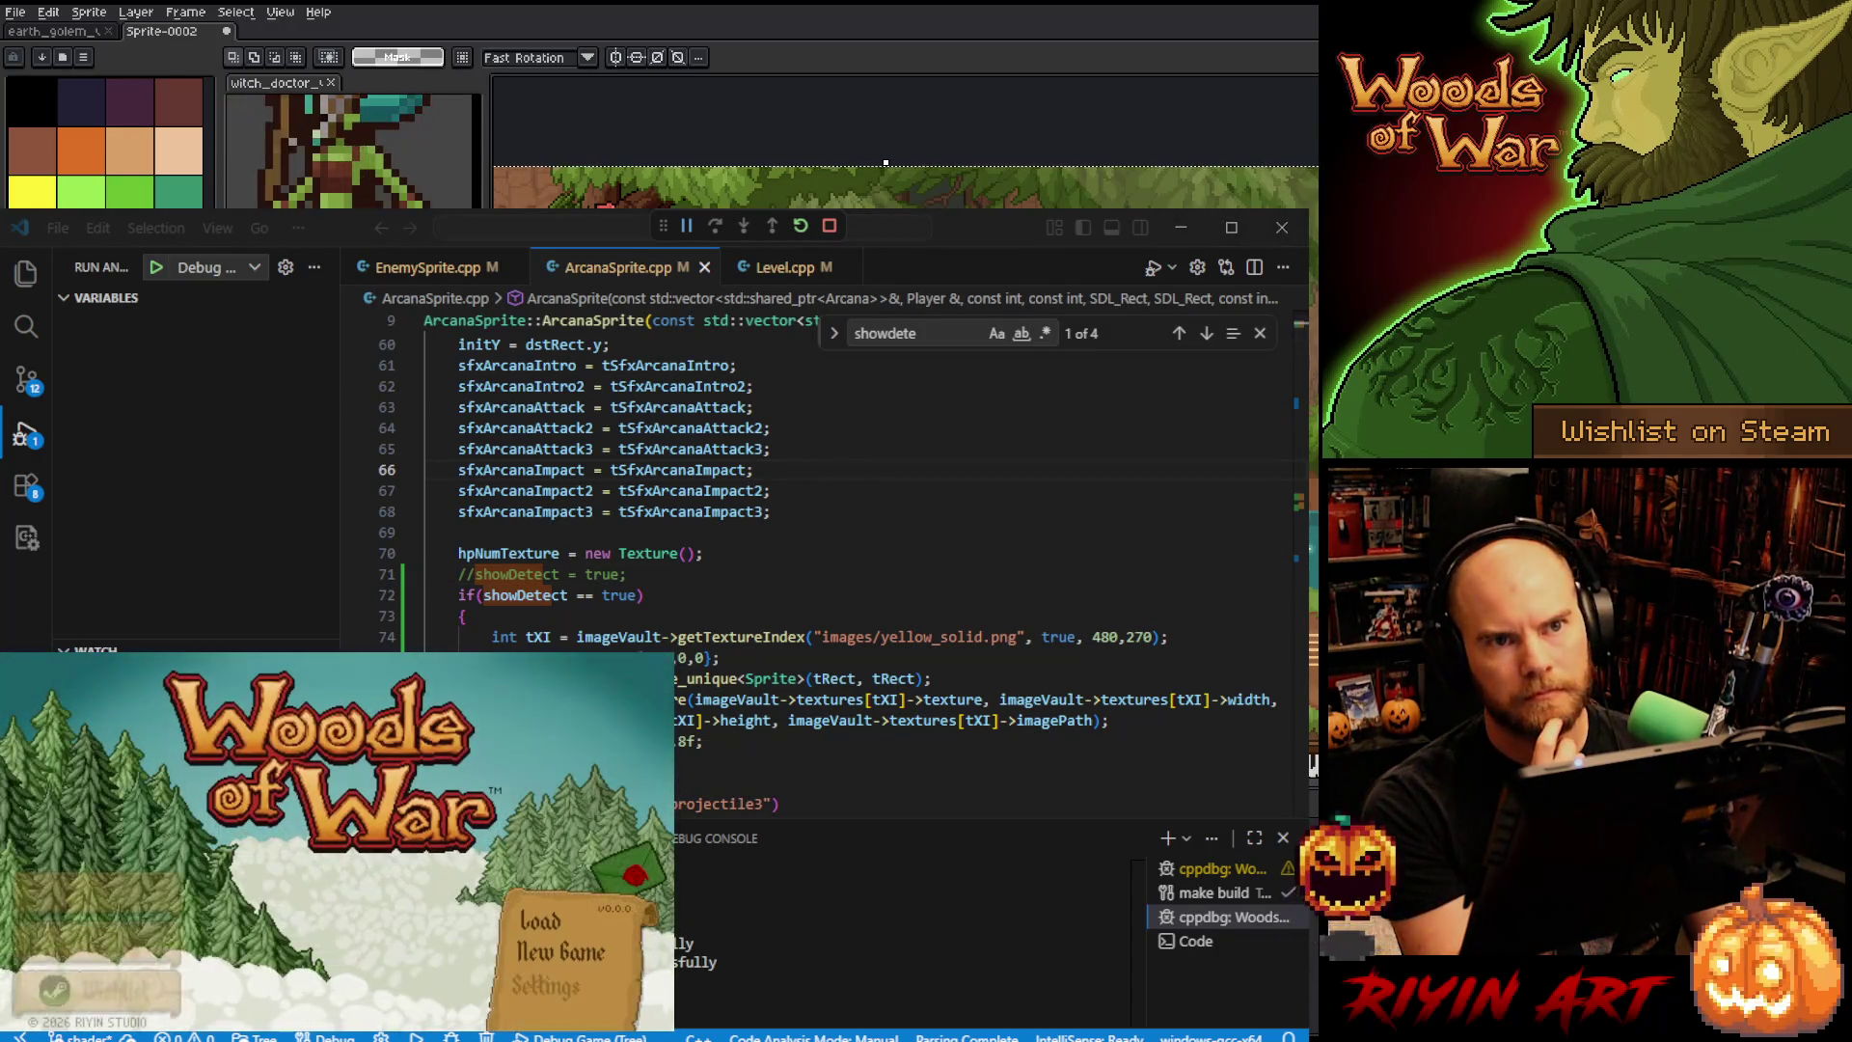
pyautogui.press('Return')
pyautogui.press('Return')
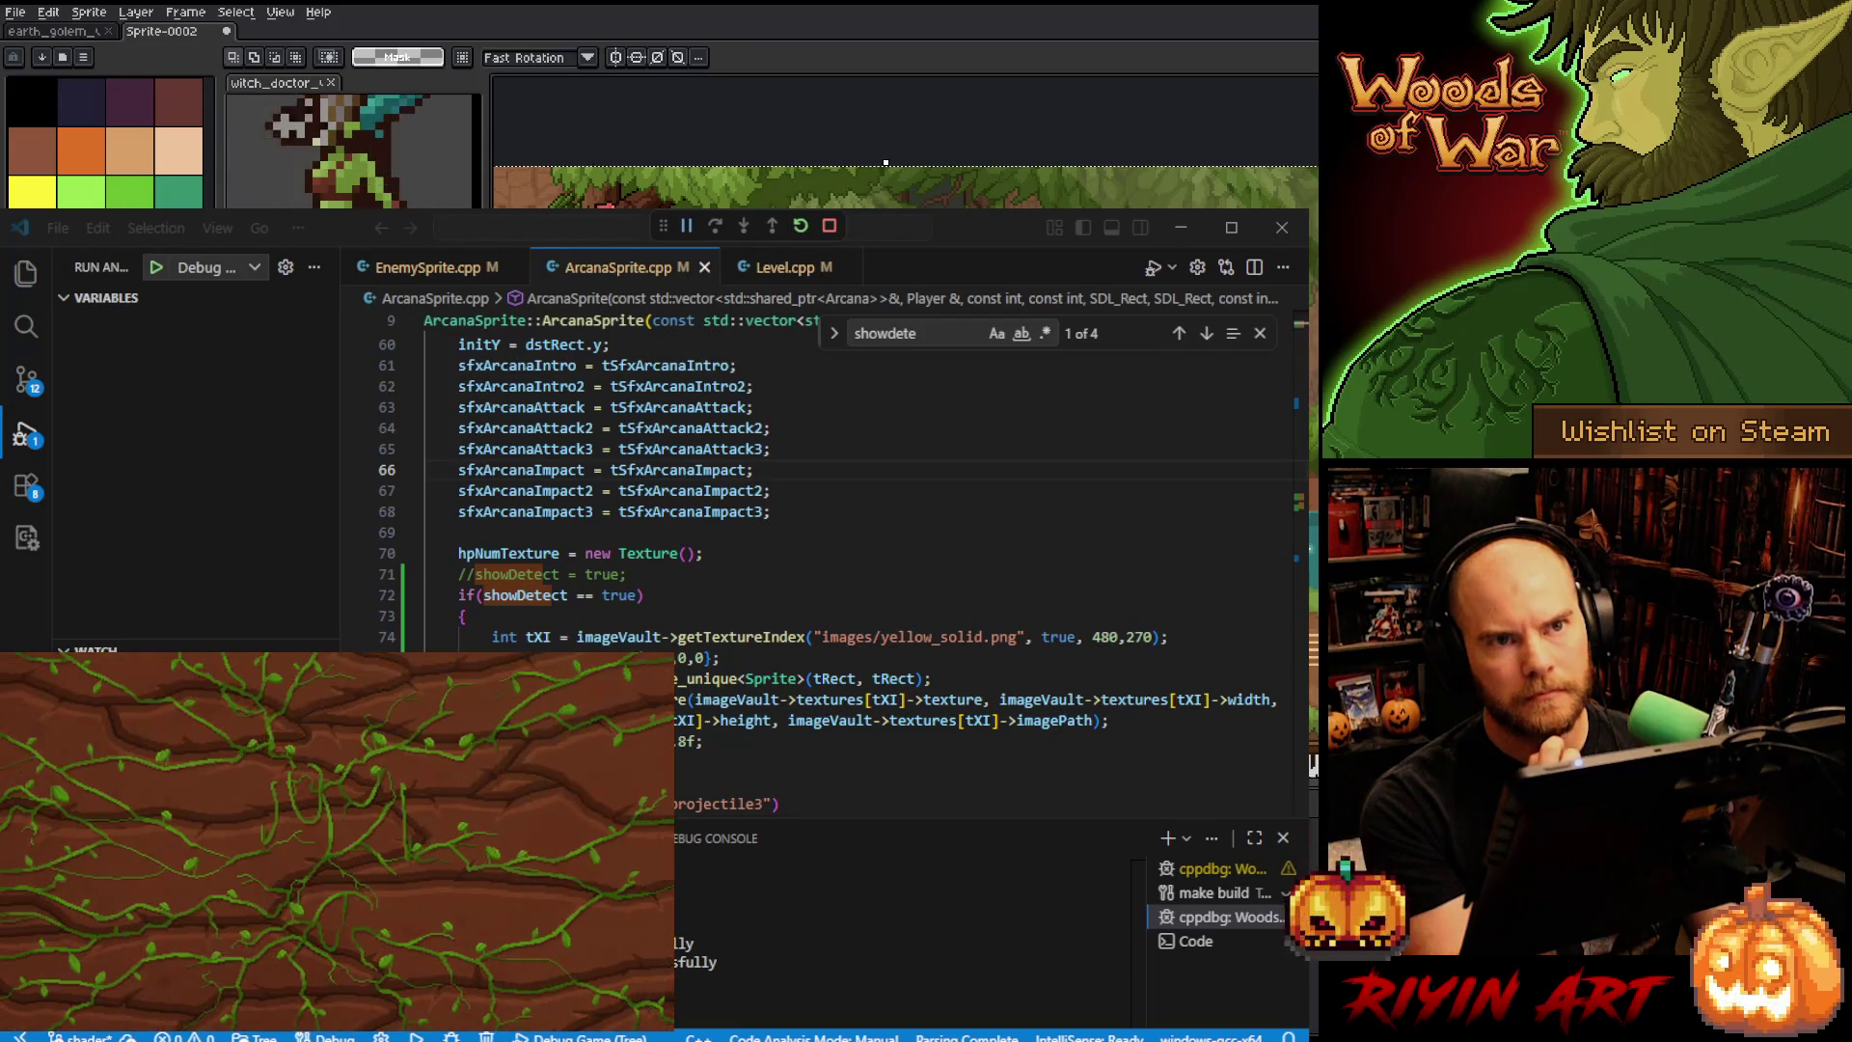